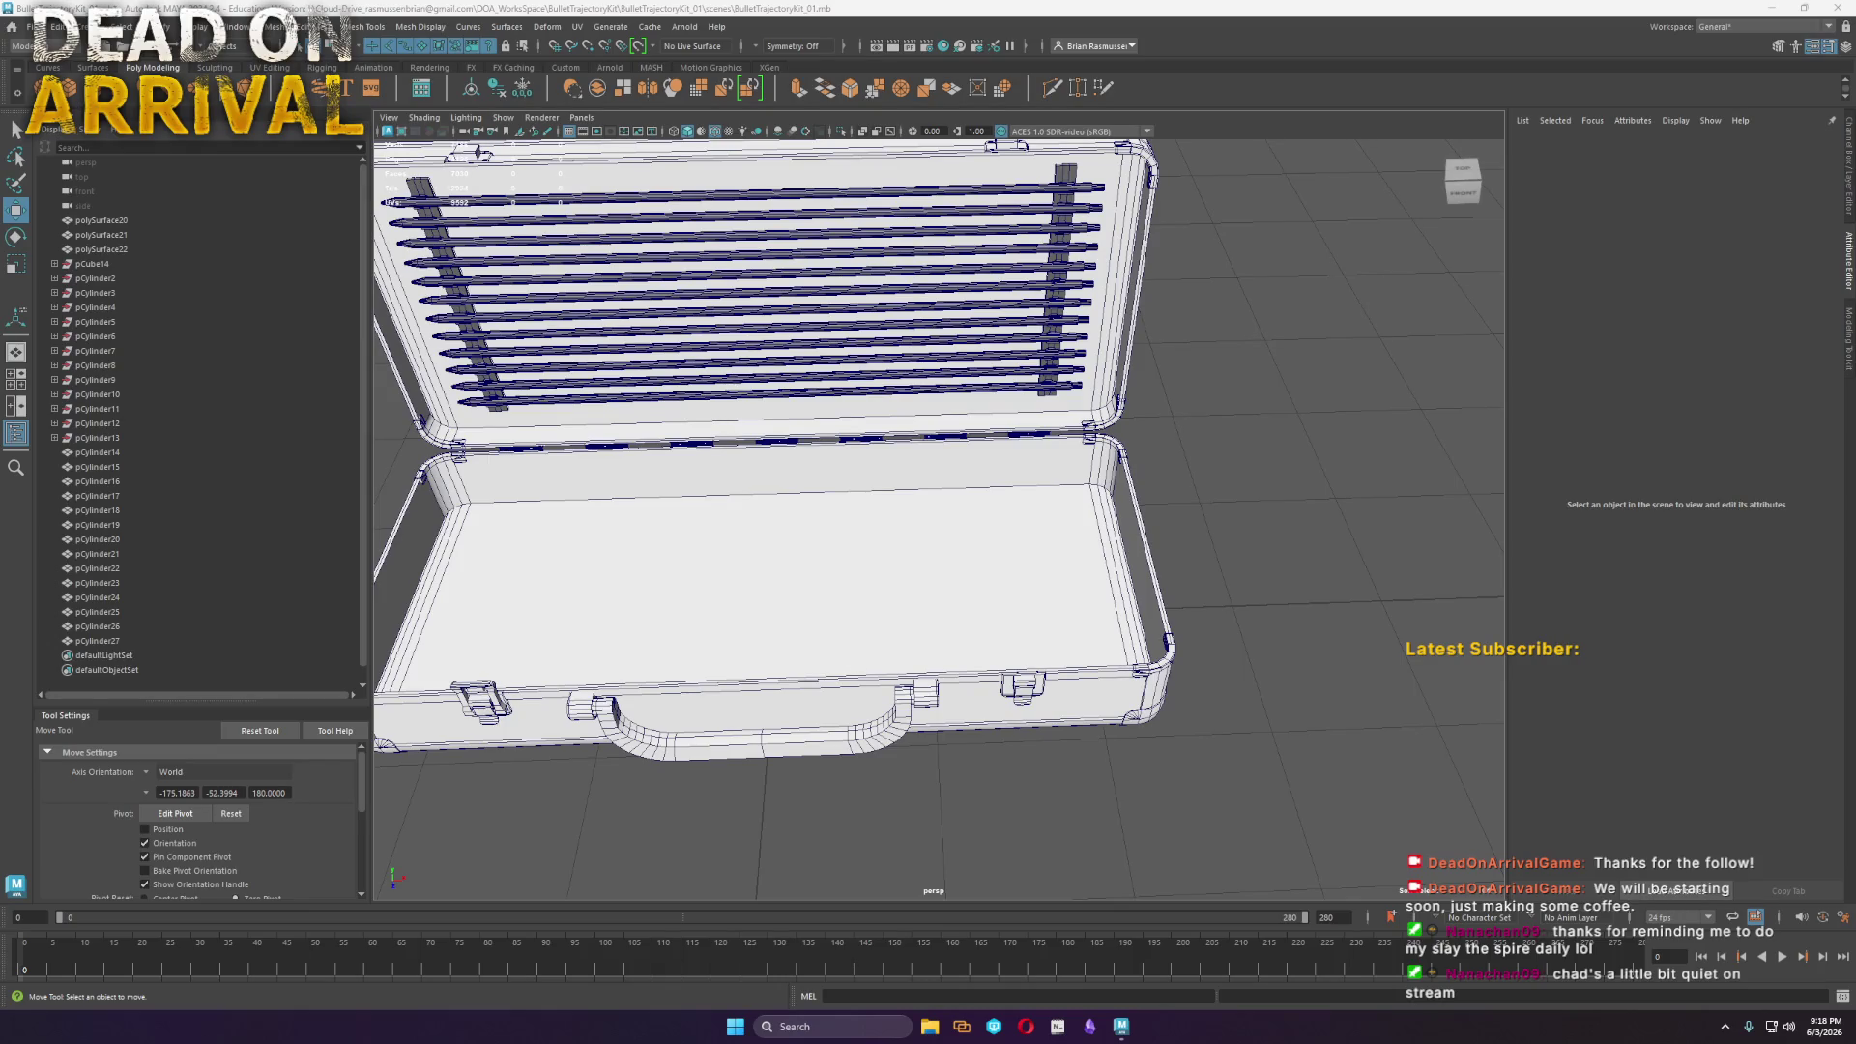
Create a new cylinder, frame it, and slide it sideways along X
{"action": "left_click", "coordinate": [92, 87]}
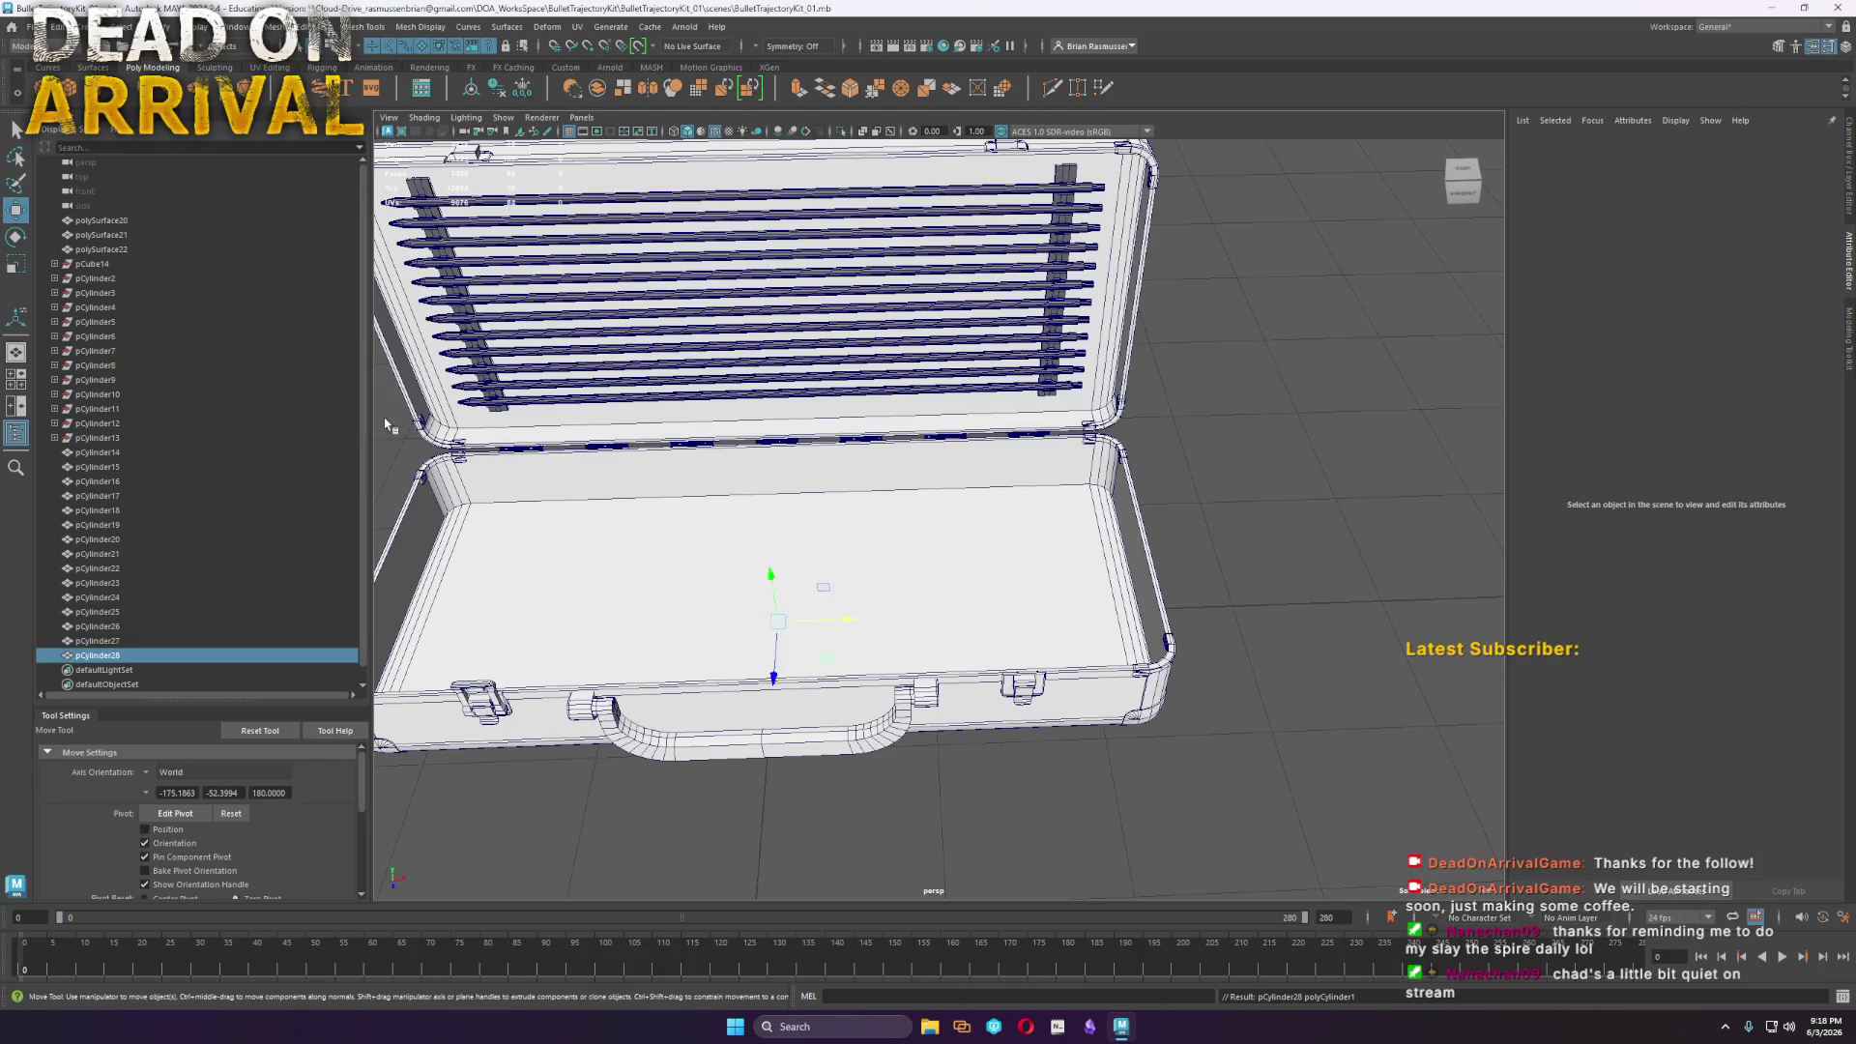
{"action": "key", "text": "f"}
{"action": "scroll", "coordinate": [979, 638], "scroll_direction": "down", "scroll_amount": 5}
{"action": "mouse_move", "coordinate": [973, 641]}
{"action": "left_mouse_down", "text": "alt"}
{"action": "mouse_move", "coordinate": [1147, 622]}
{"action": "mouse_move", "coordinate": [1006, 518]}
{"action": "mouse_move", "coordinate": [1143, 501]}
{"action": "left_mouse_up", "text": "alt"}
{"action": "right_click_drag", "start_coordinate": [1271, 563], "coordinate": [537, 485], "text": "alt"}
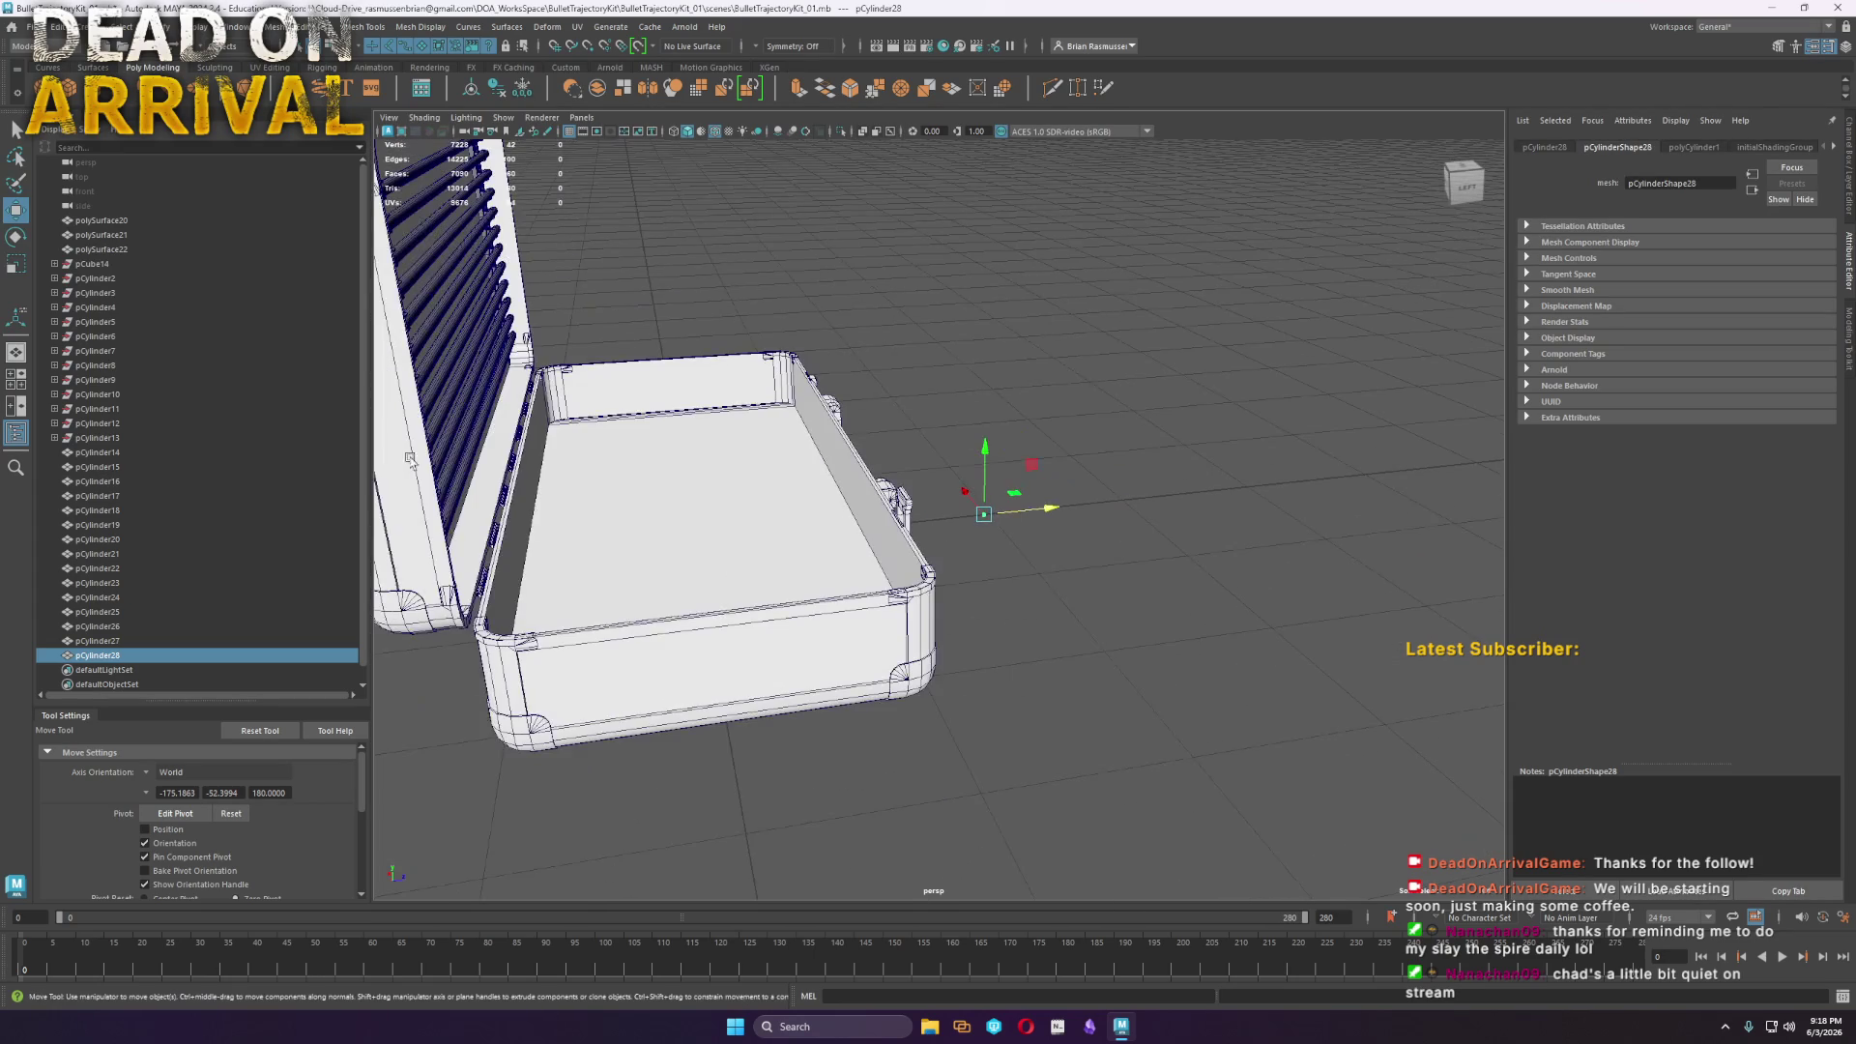
Duplicate a bullet rod from the lid and move the copy out to the right of the case
{"action": "left_click", "coordinate": [474, 451]}
{"action": "left_click_drag", "start_coordinate": [473, 451], "coordinate": [717, 515], "text": "alt"}
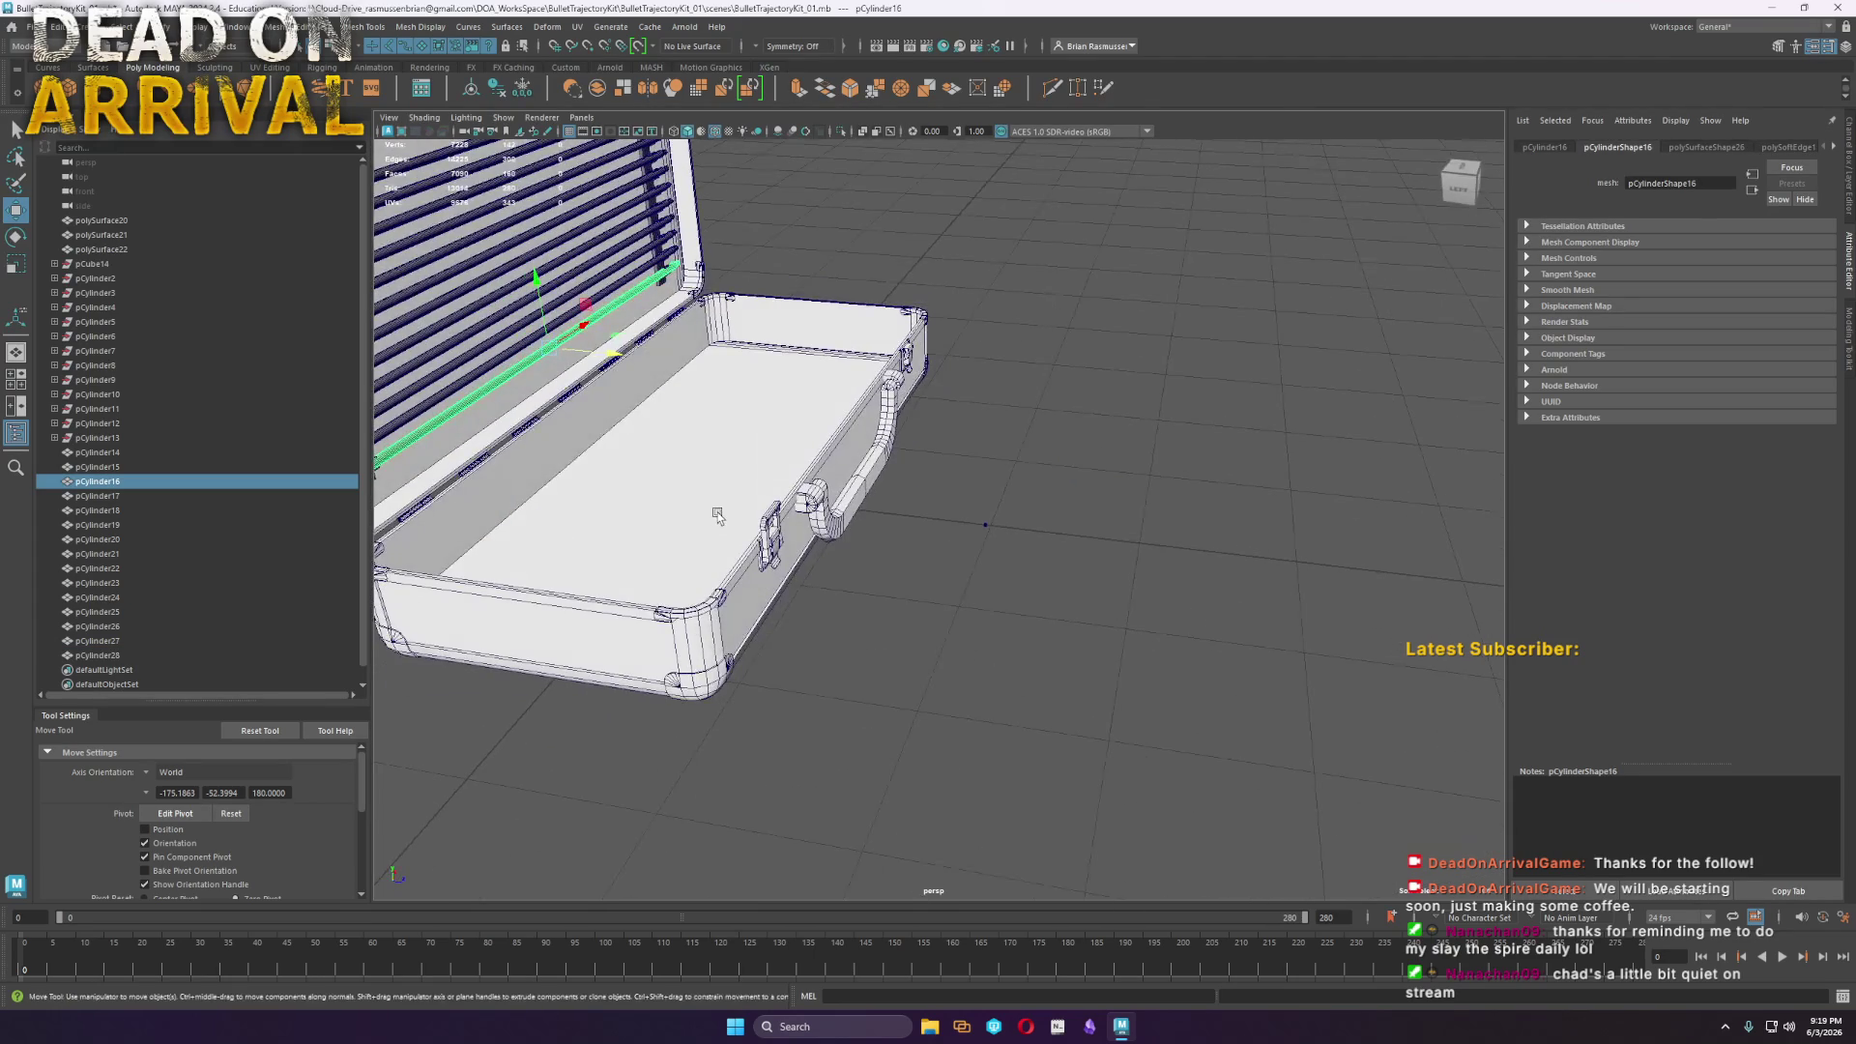
{"action": "key", "text": "ctrl+e"}
{"action": "key", "text": "ctrl+z"}
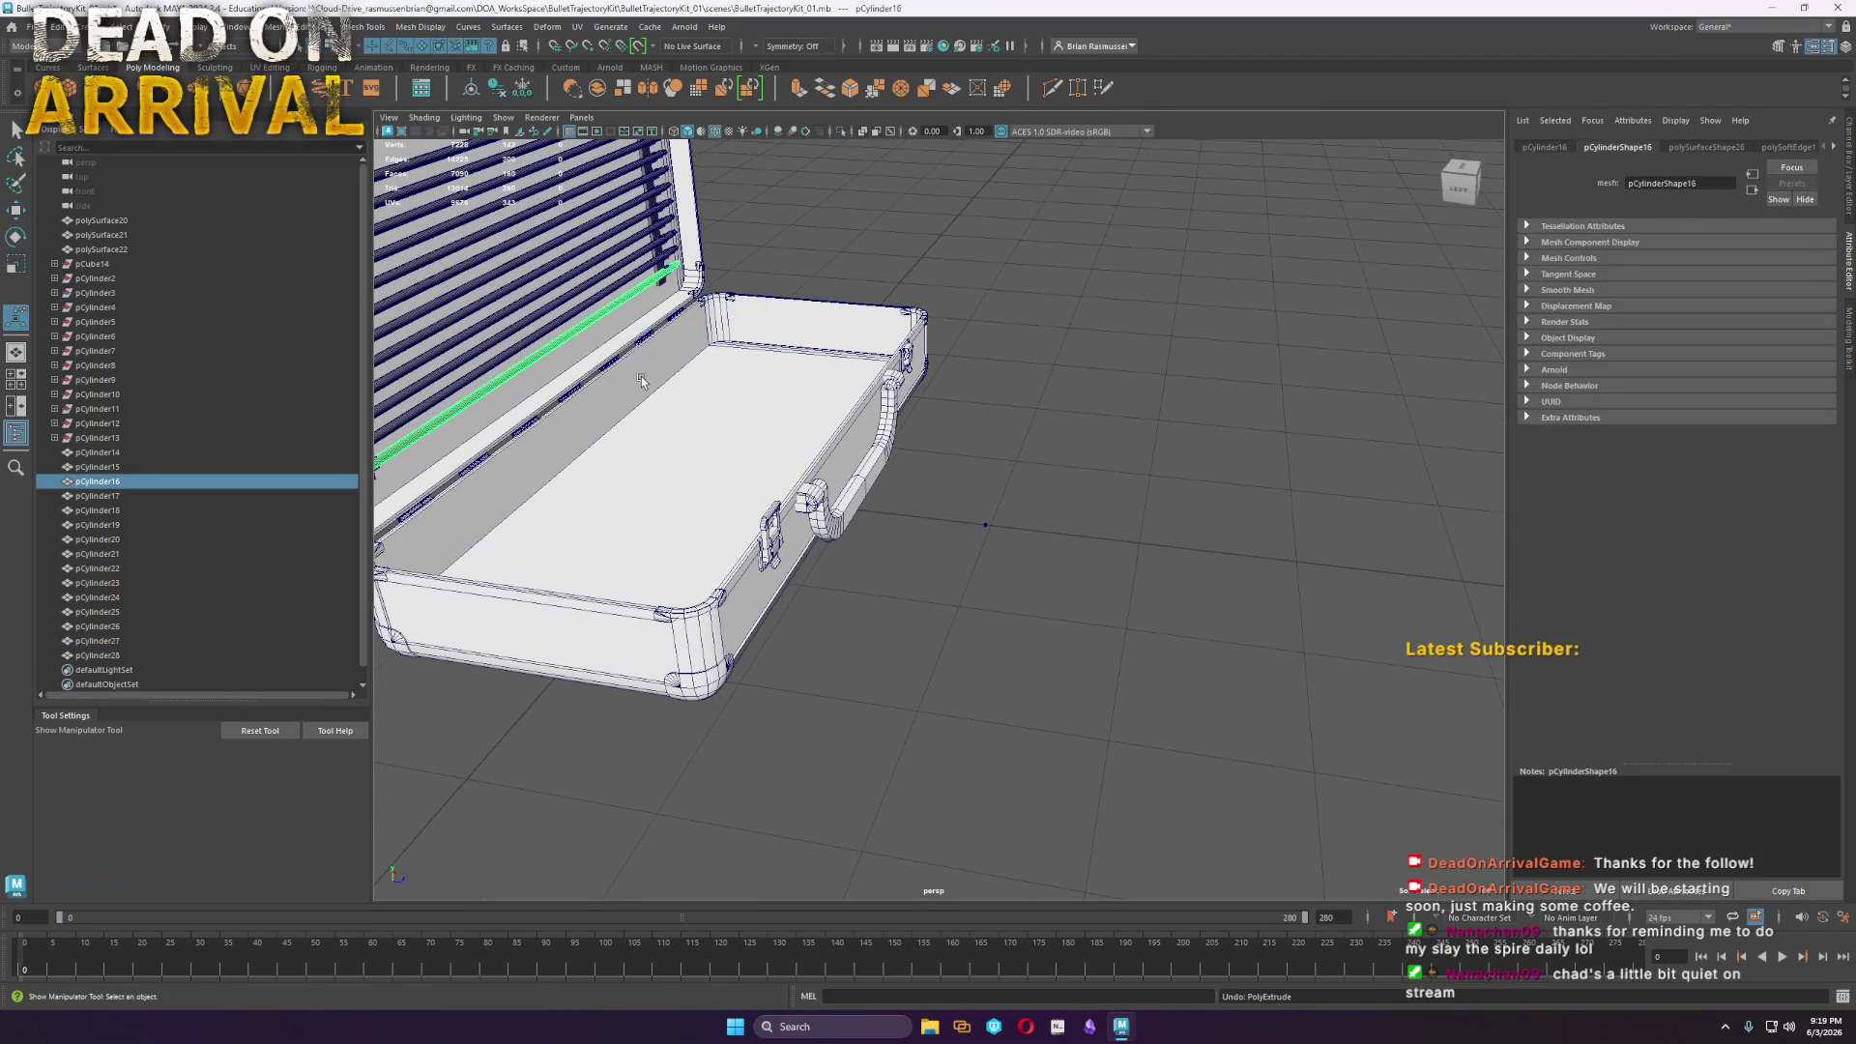
{"action": "scroll", "coordinate": [623, 385], "scroll_direction": "down", "scroll_amount": 3}
{"action": "key", "text": "w"}
{"action": "left_click", "coordinate": [738, 413]}
{"action": "key", "text": "ctrl+z"}
{"action": "key", "text": "ctrl+z"}
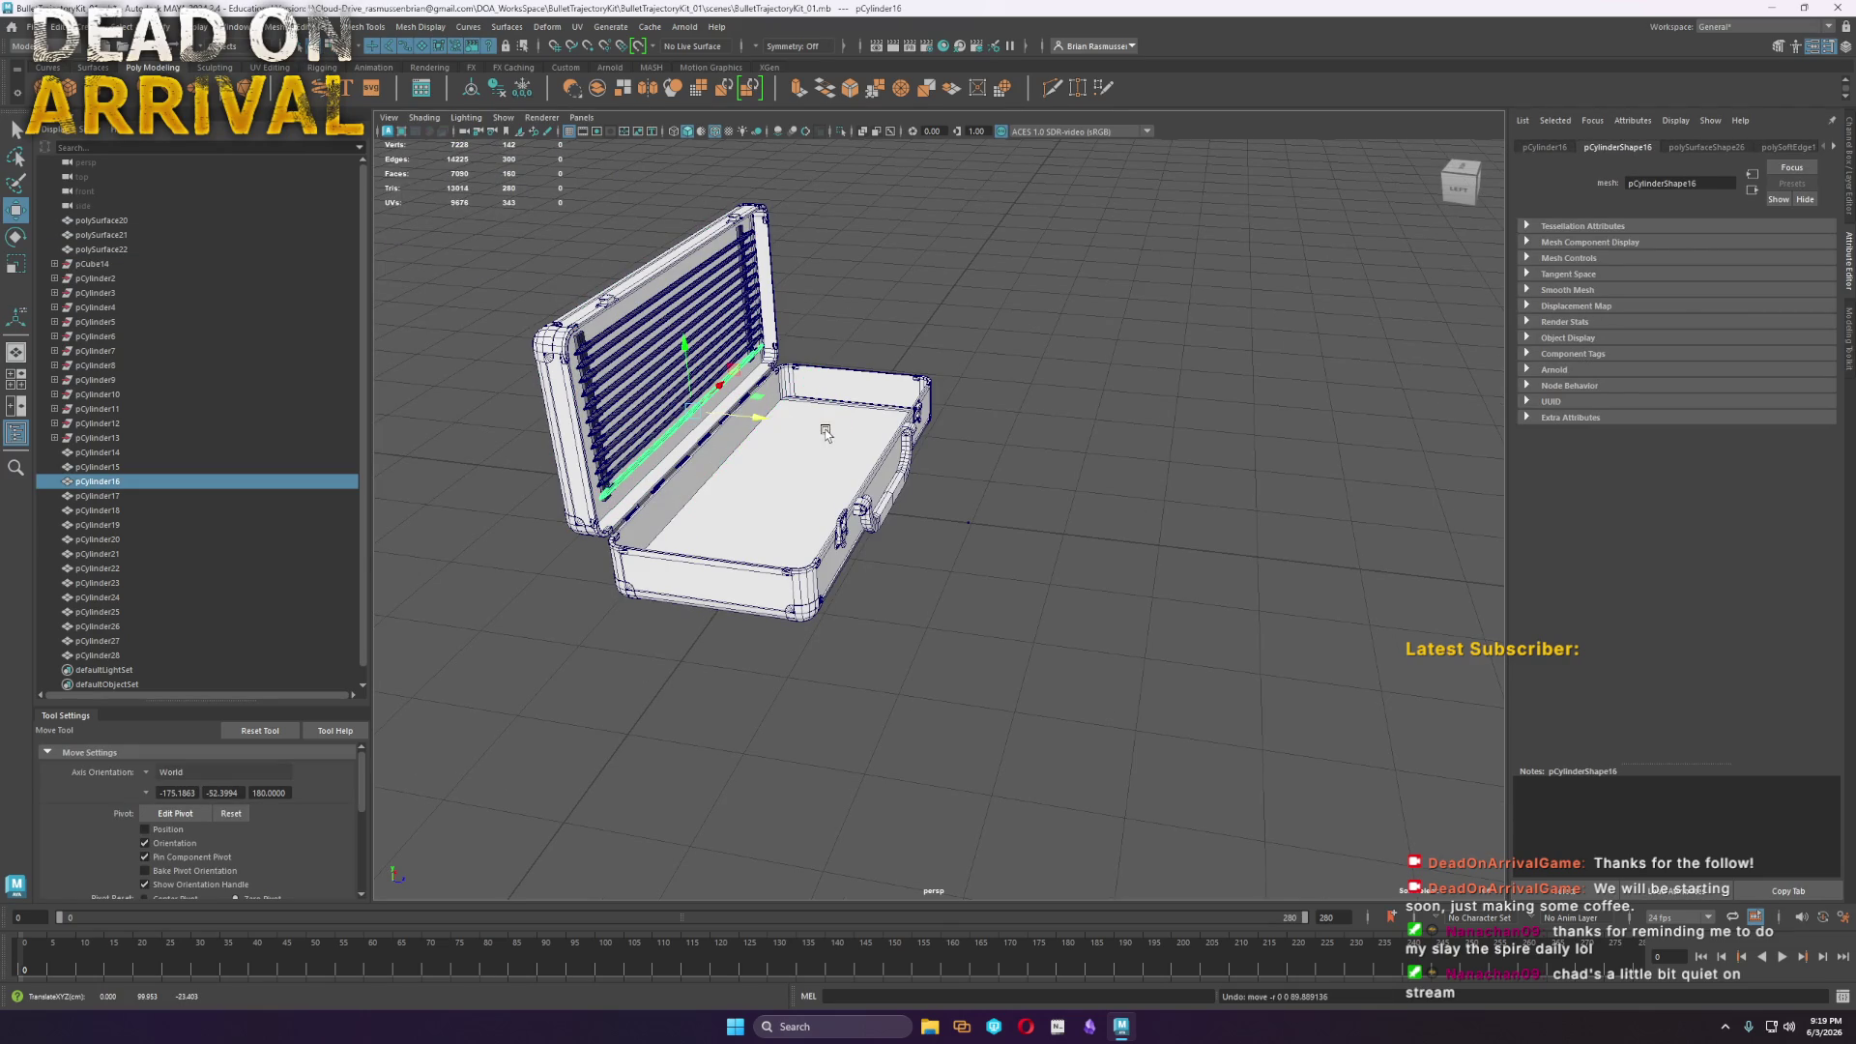
{"action": "key", "text": "ctrl+d"}
{"action": "left_click_drag", "start_coordinate": [691, 407], "coordinate": [974, 541]}
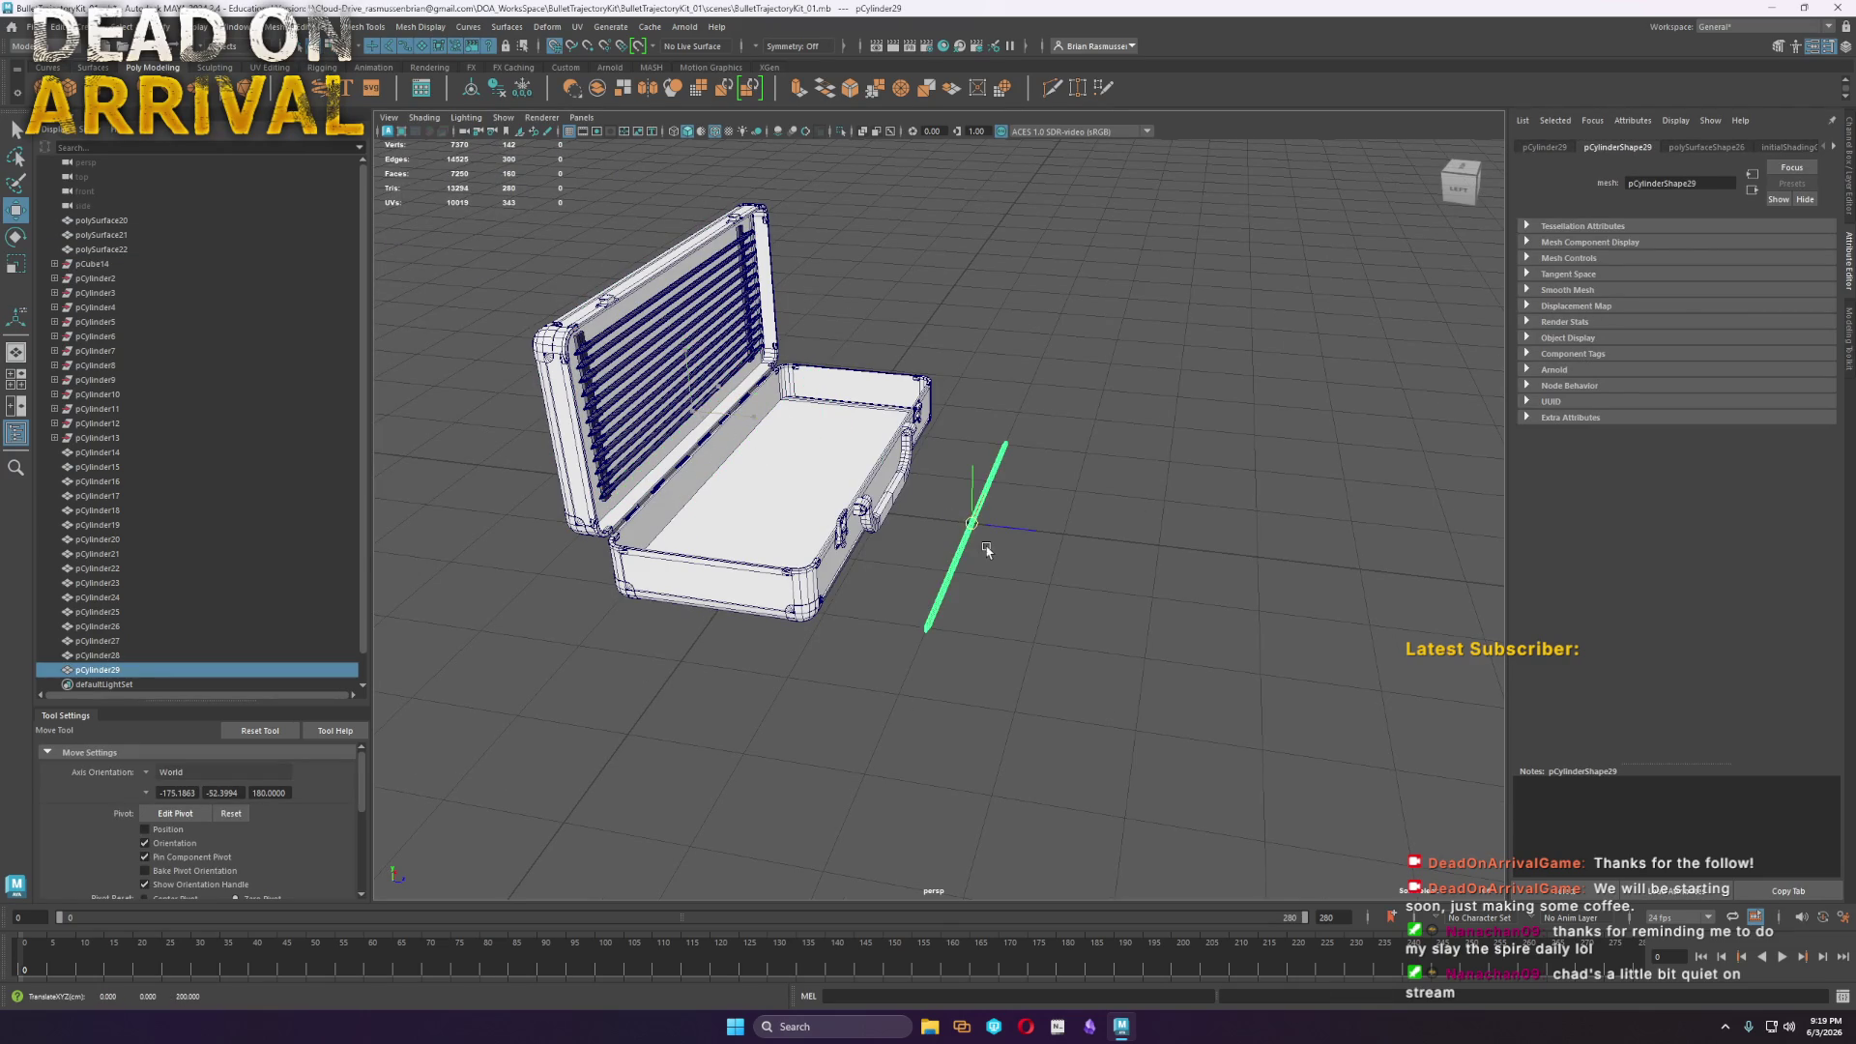
Select pCylinder28's end cap face and scale it up into a wider sleeve
{"action": "scroll", "coordinate": [989, 548], "scroll_direction": "up", "scroll_amount": 5}
{"action": "scroll", "coordinate": [977, 531], "scroll_direction": "up", "scroll_amount": 4}
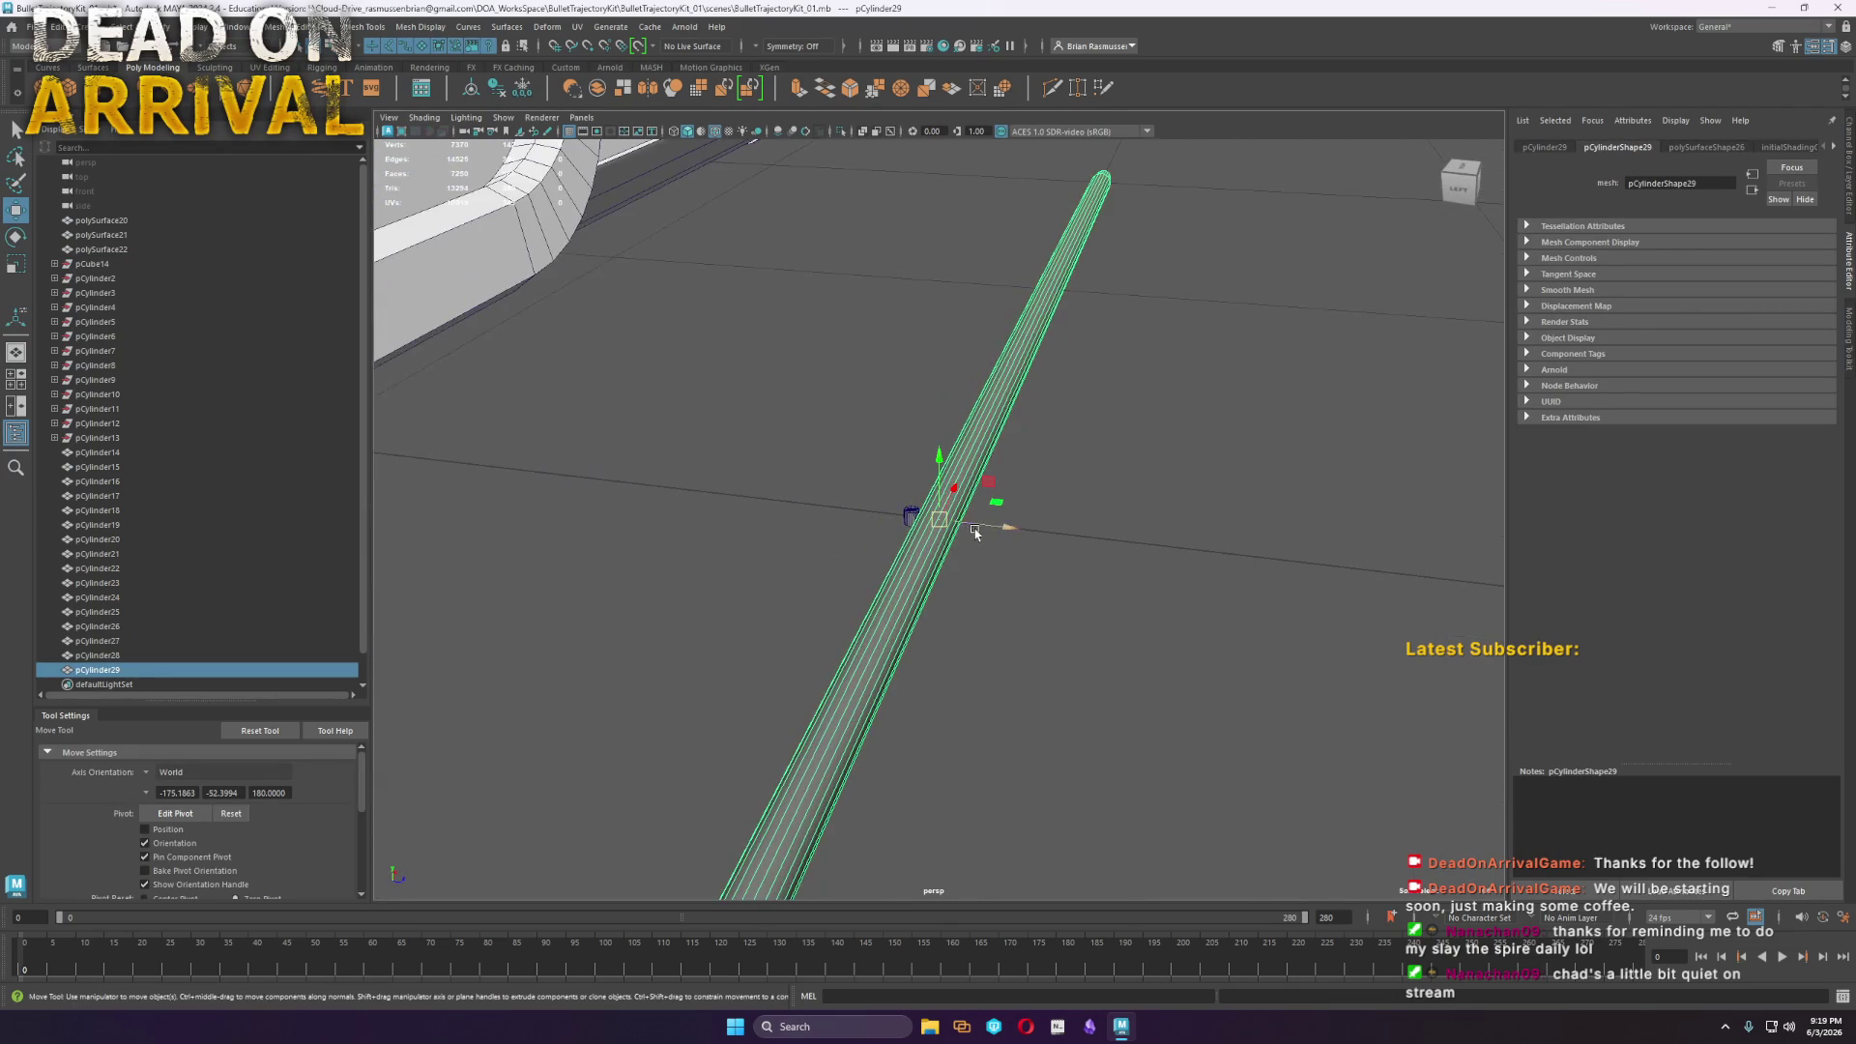
{"action": "left_click", "coordinate": [909, 517]}
{"action": "mouse_move", "coordinate": [1023, 551]}
{"action": "left_mouse_down", "text": "alt"}
{"action": "mouse_move", "coordinate": [846, 569]}
{"action": "mouse_move", "coordinate": [817, 630]}
{"action": "mouse_move", "coordinate": [859, 619]}
{"action": "mouse_move", "coordinate": [816, 651]}
{"action": "mouse_move", "coordinate": [718, 428]}
{"action": "left_mouse_up", "text": "alt"}
{"action": "key", "text": "F11"}
{"action": "left_click", "coordinate": [1068, 734]}
{"action": "key", "text": "e"}
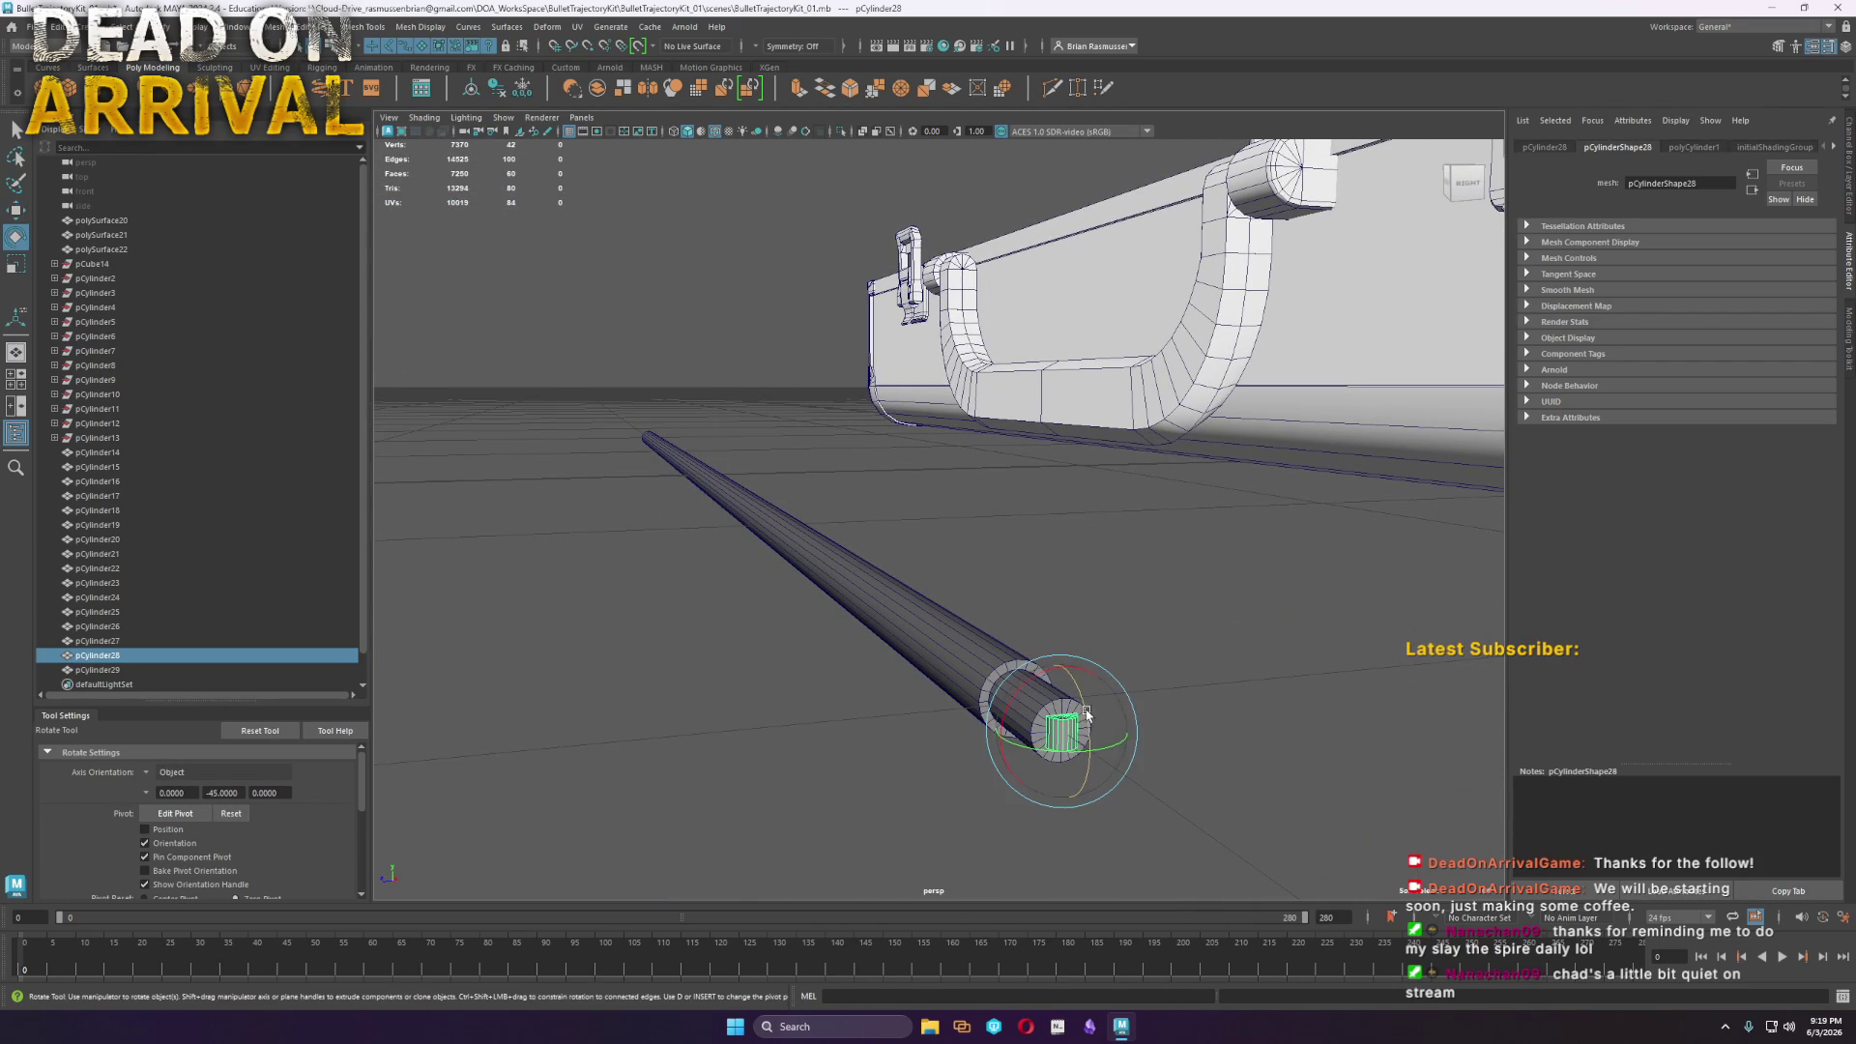
{"action": "key", "text": "r"}
{"action": "mouse_move", "coordinate": [1063, 731]}
{"action": "left_mouse_down"}
{"action": "mouse_move", "coordinate": [1112, 740]}
{"action": "mouse_move", "coordinate": [1066, 601]}
{"action": "left_mouse_up"}
Delete the widened end cap face, leaving an open tube end with its edge loop selected
{"action": "key", "text": "f"}
{"action": "right_click_drag", "start_coordinate": [1033, 510], "coordinate": [1035, 550]}
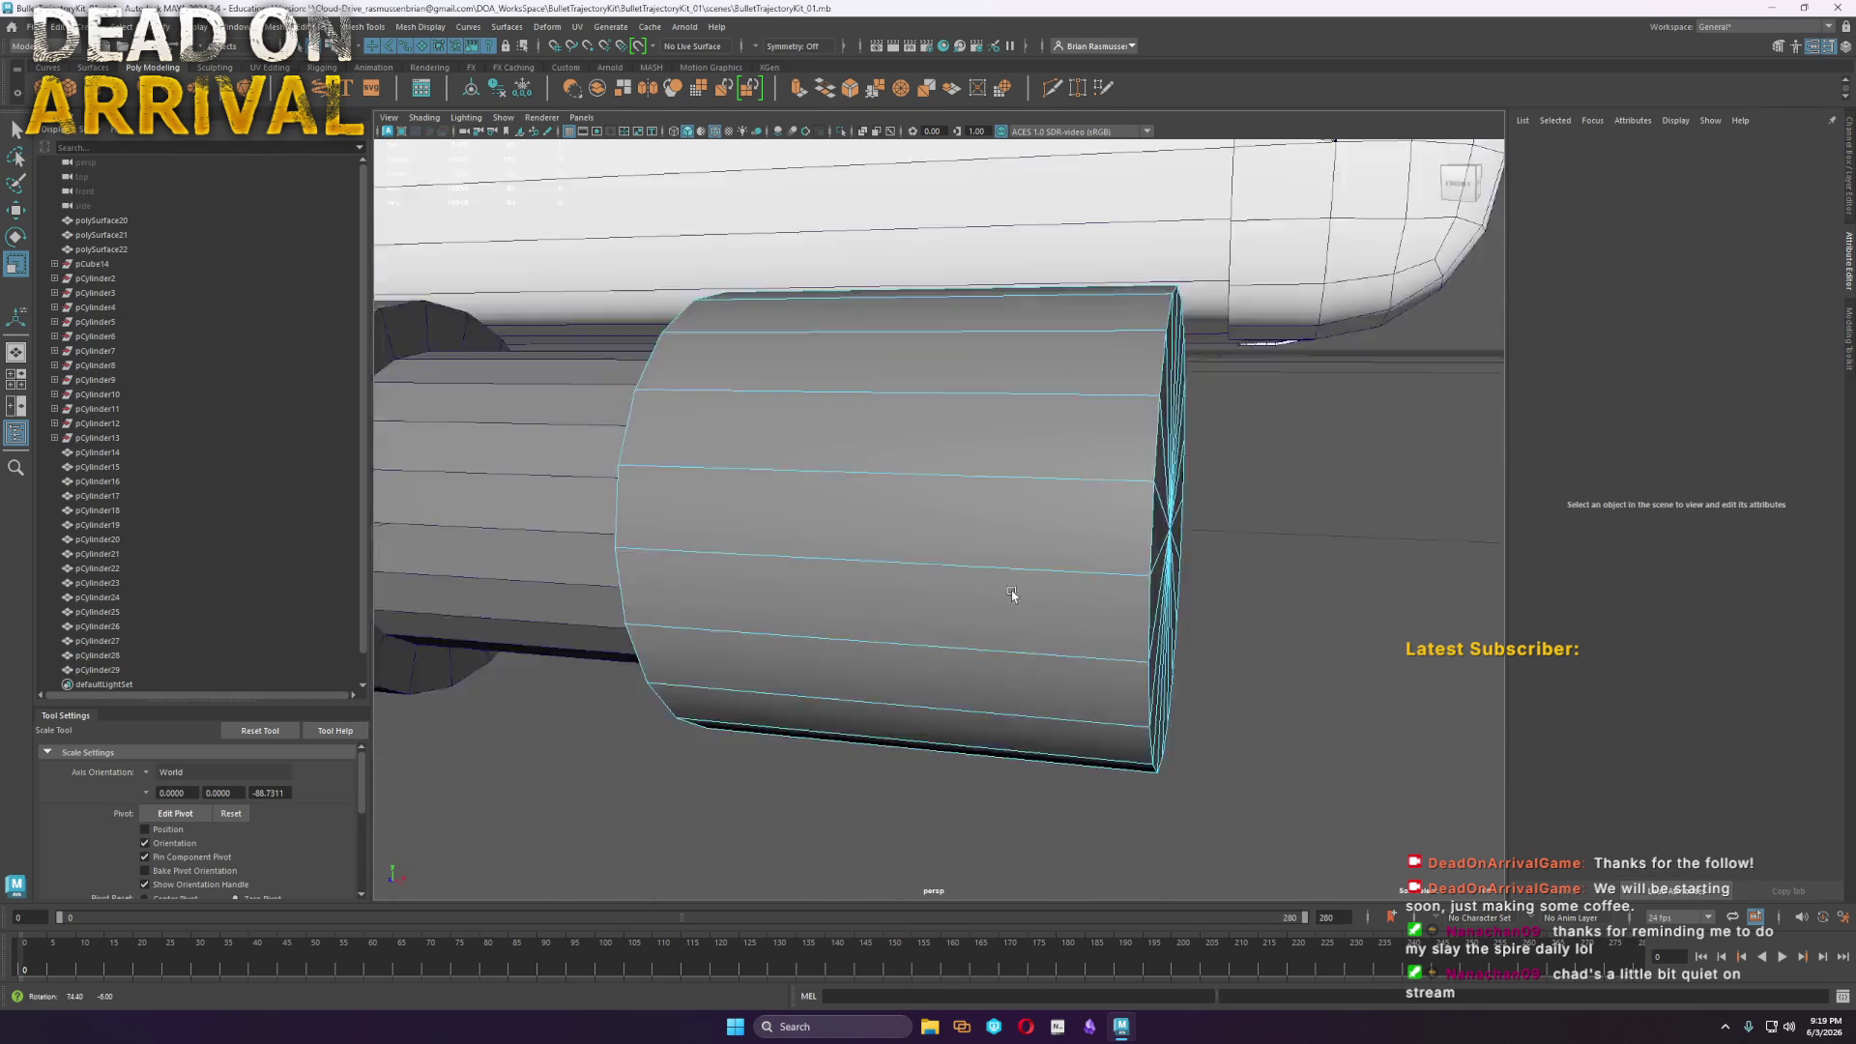
{"action": "left_click", "coordinate": [864, 464]}
{"action": "key", "text": "Delete"}
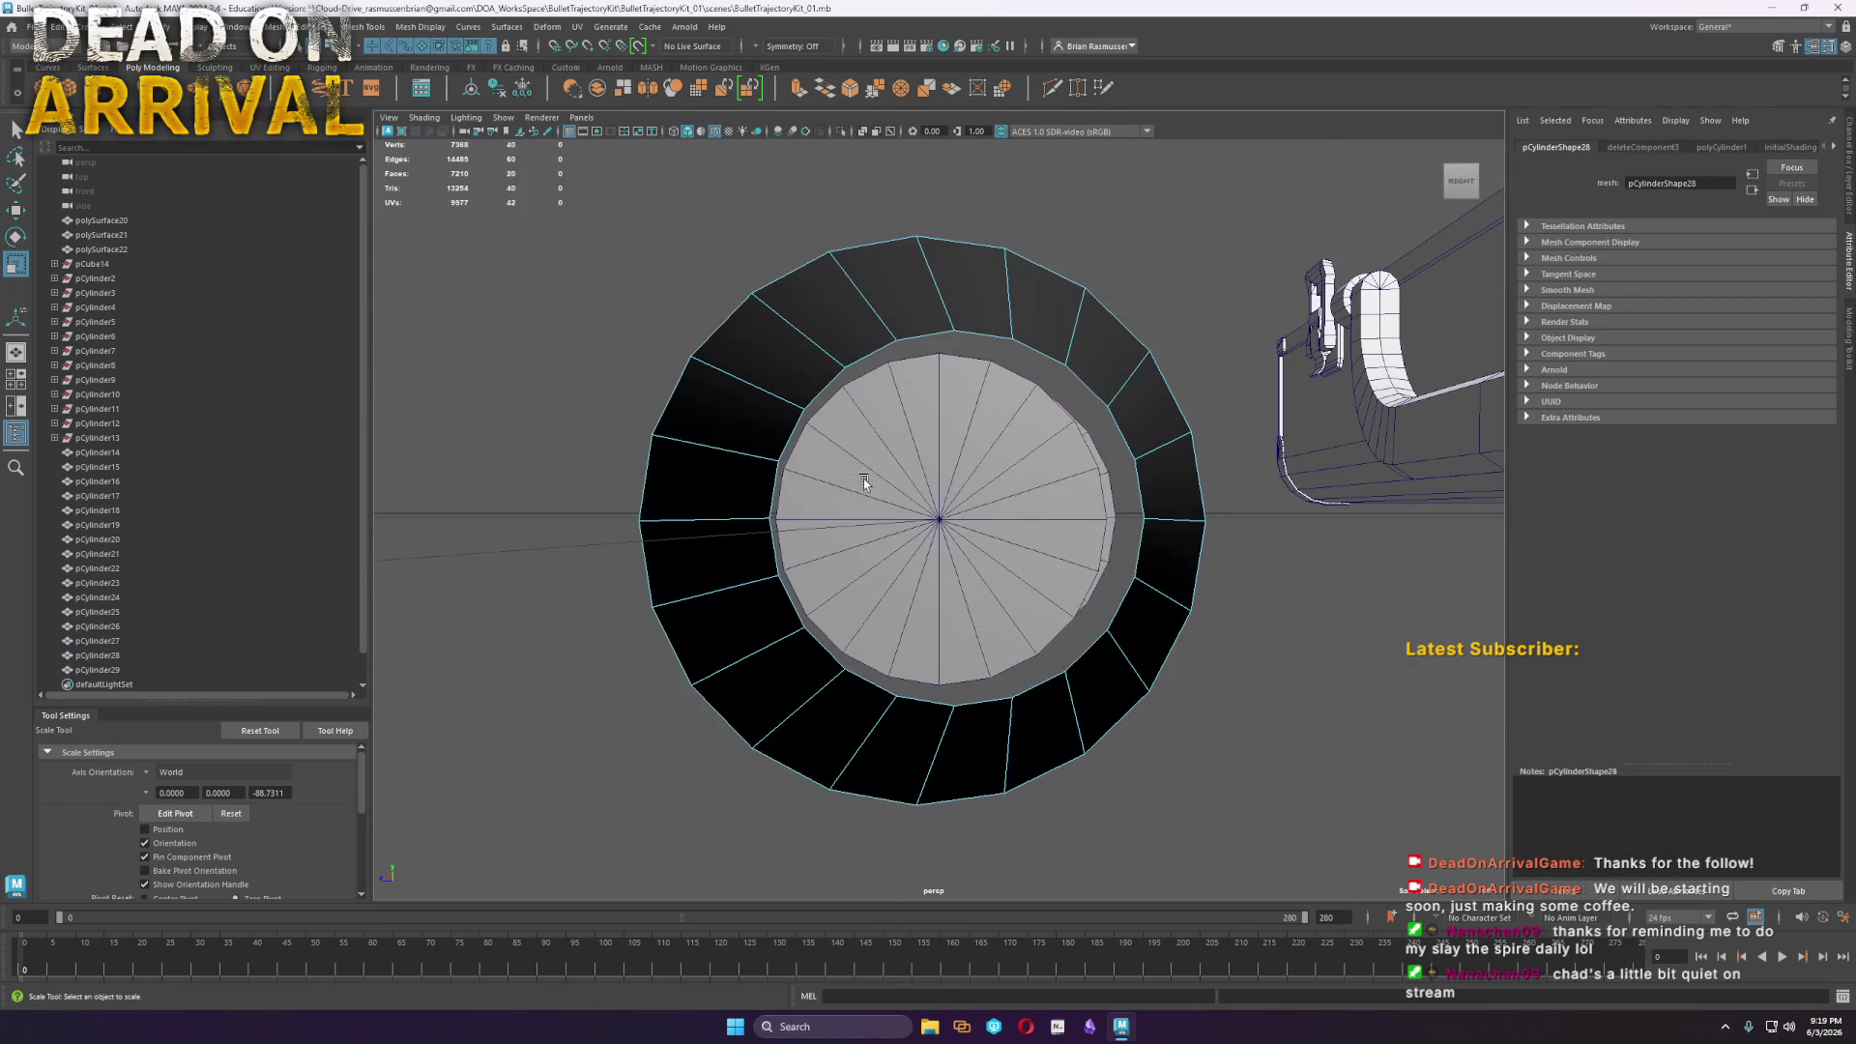
{"action": "mouse_move", "coordinate": [913, 738]}
{"action": "left_mouse_down", "text": "alt"}
{"action": "mouse_move", "coordinate": [902, 654]}
{"action": "mouse_move", "coordinate": [1172, 684]}
{"action": "mouse_move", "coordinate": [1055, 338]}
{"action": "mouse_move", "coordinate": [1081, 394]}
{"action": "mouse_move", "coordinate": [1023, 446]}
{"action": "mouse_move", "coordinate": [1044, 484]}
{"action": "mouse_move", "coordinate": [988, 538]}
{"action": "left_mouse_up", "text": "alt"}
{"action": "double_click", "coordinate": [1024, 447]}
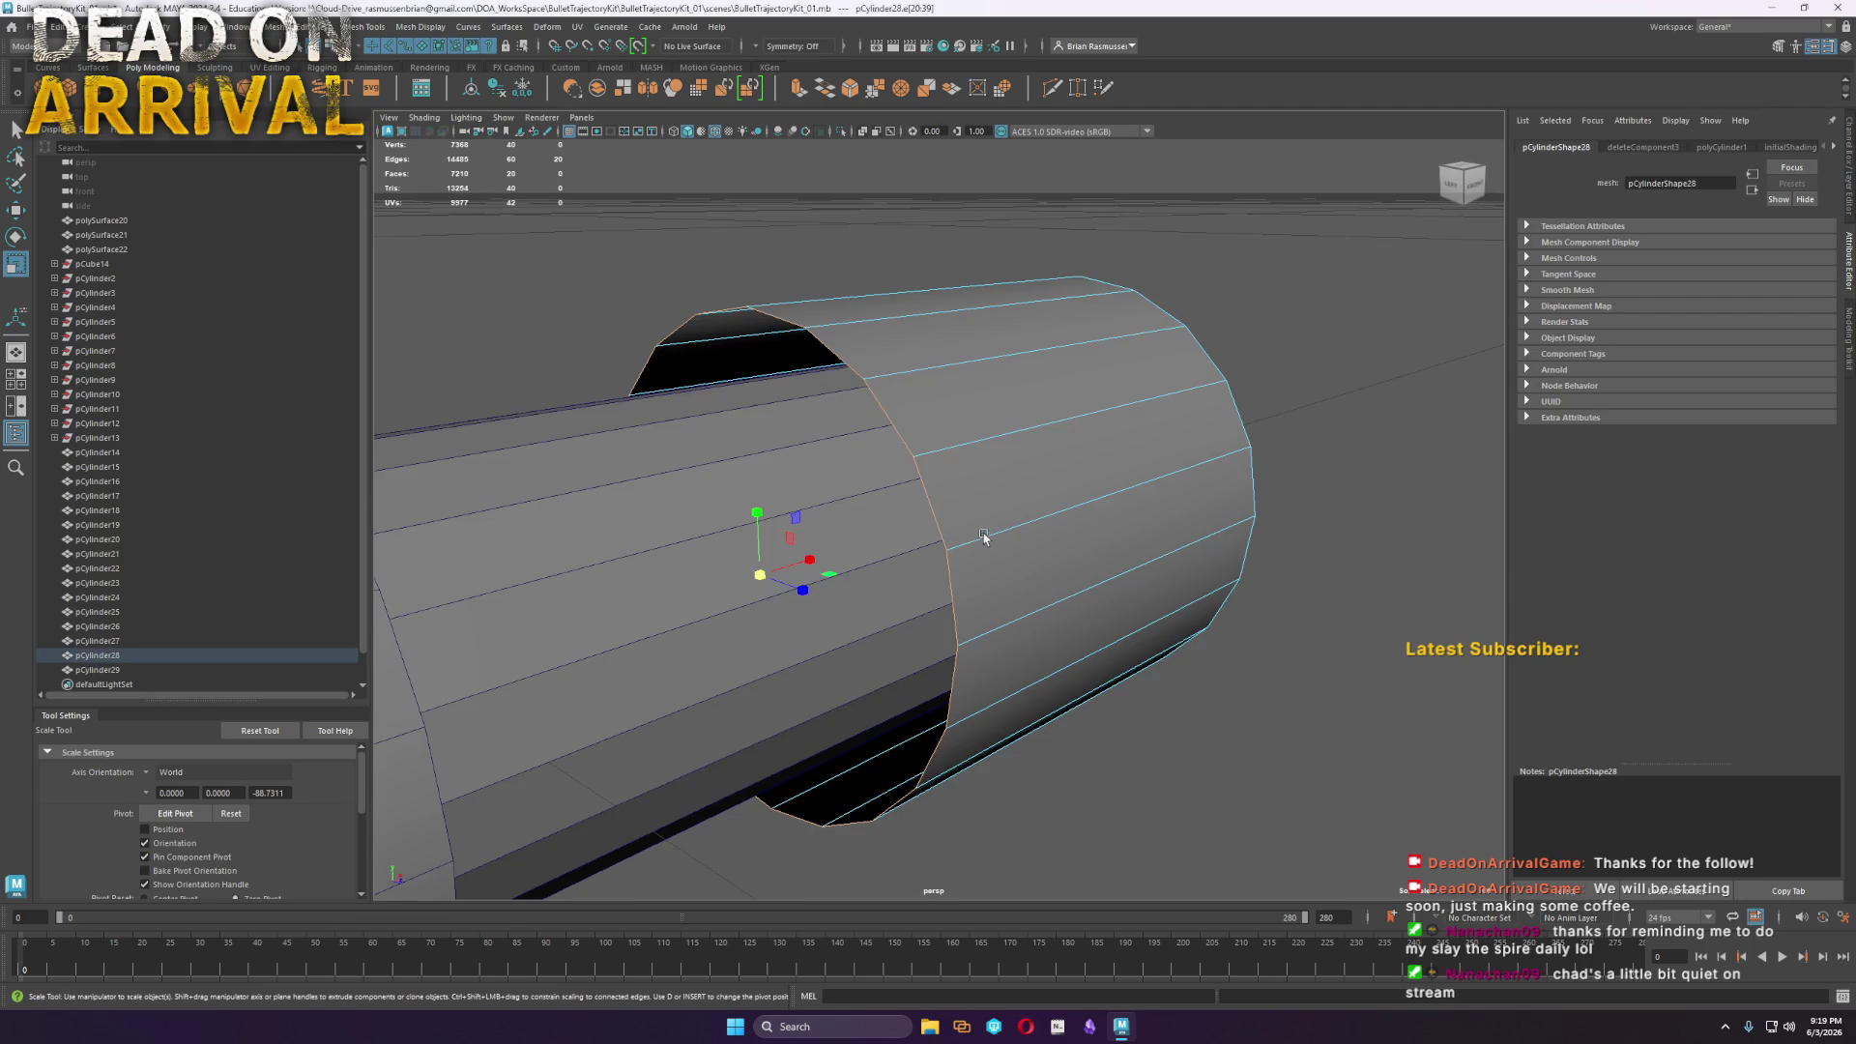
Close the open end with edge rings extruded and scaled inward, then merged to the centre
{"action": "right_click_drag", "start_coordinate": [935, 549], "coordinate": [899, 580], "text": "shift"}
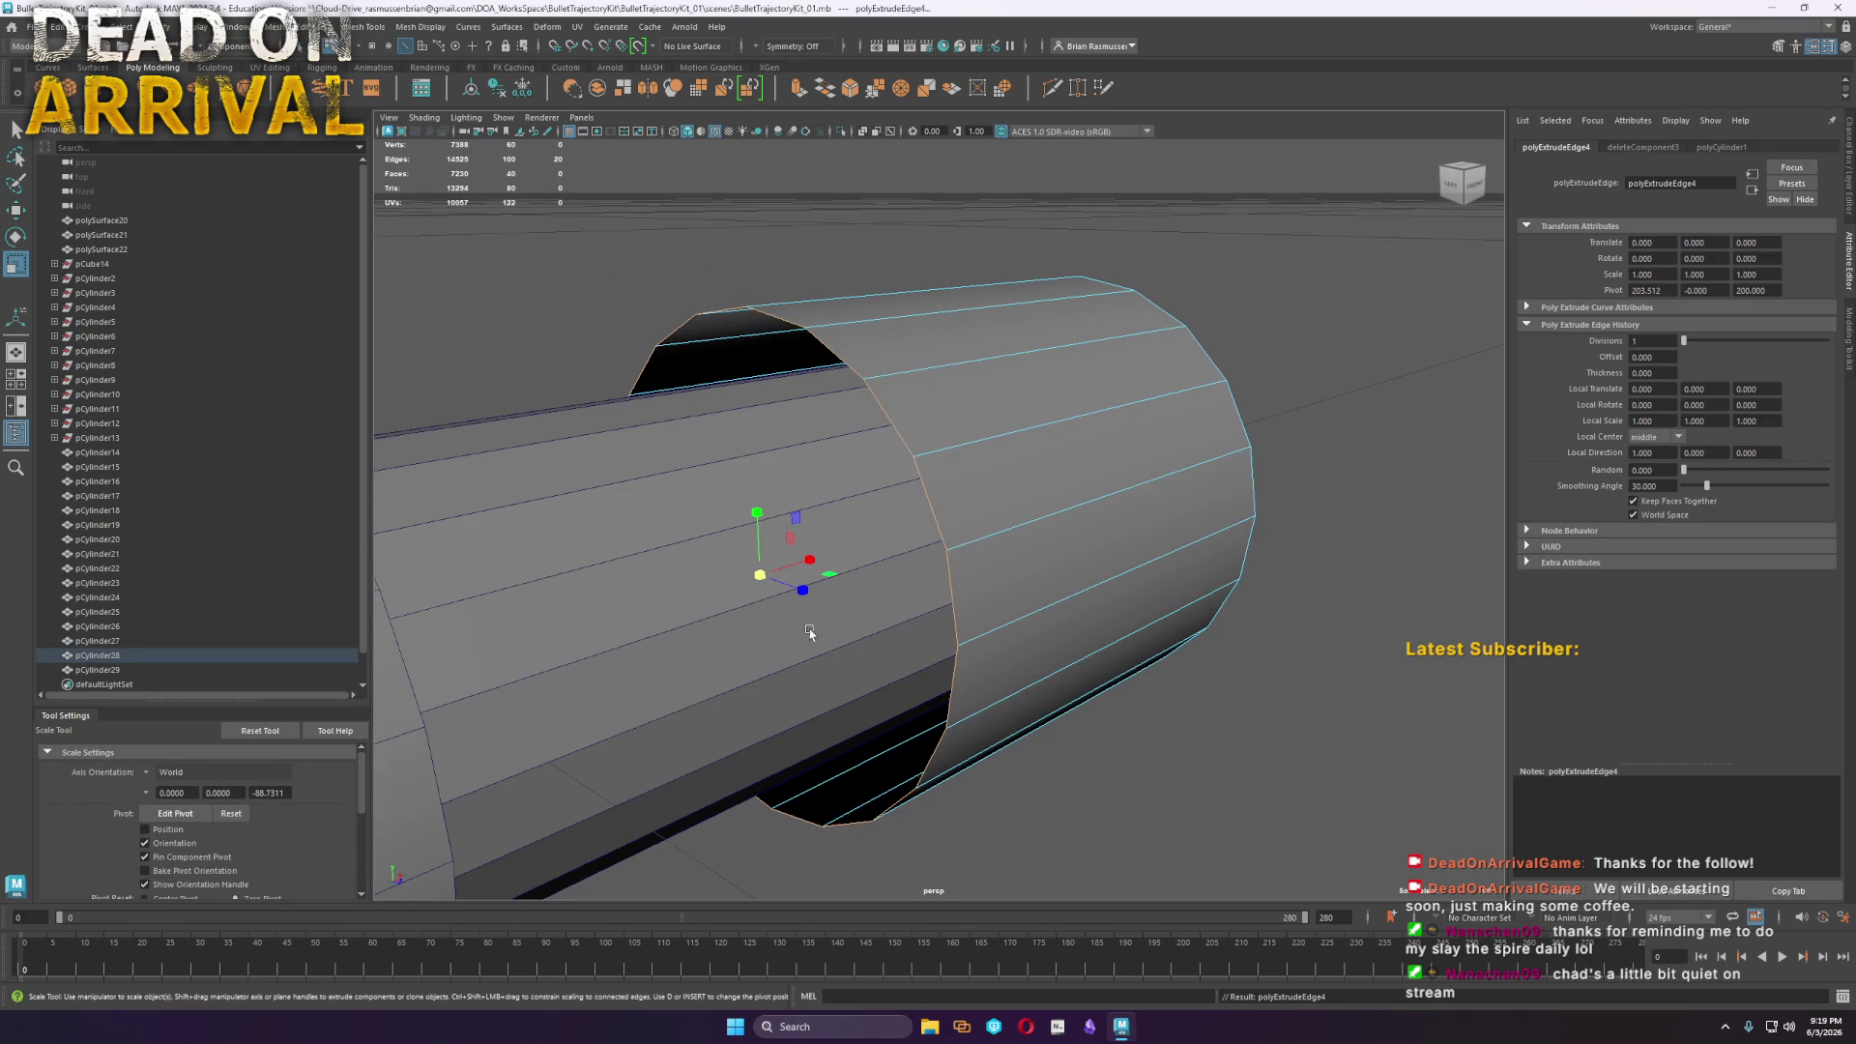
{"action": "mouse_move", "coordinate": [759, 578]}
{"action": "left_mouse_down"}
{"action": "mouse_move", "coordinate": [664, 577]}
{"action": "mouse_move", "coordinate": [697, 578]}
{"action": "left_mouse_up"}
{"action": "key", "text": "w"}
{"action": "mouse_move", "coordinate": [810, 565]}
{"action": "left_mouse_down", "text": "shift"}
{"action": "mouse_move", "coordinate": [996, 506]}
{"action": "mouse_move", "coordinate": [1092, 558]}
{"action": "left_mouse_up", "text": "shift"}
{"action": "mouse_move", "coordinate": [1165, 574]}
{"action": "right_mouse_down", "text": "shift"}
{"action": "mouse_move", "coordinate": [1157, 470]}
{"action": "mouse_move", "coordinate": [1150, 513]}
{"action": "mouse_move", "coordinate": [1092, 518]}
{"action": "right_mouse_up", "text": "shift"}
{"action": "key", "text": "r"}
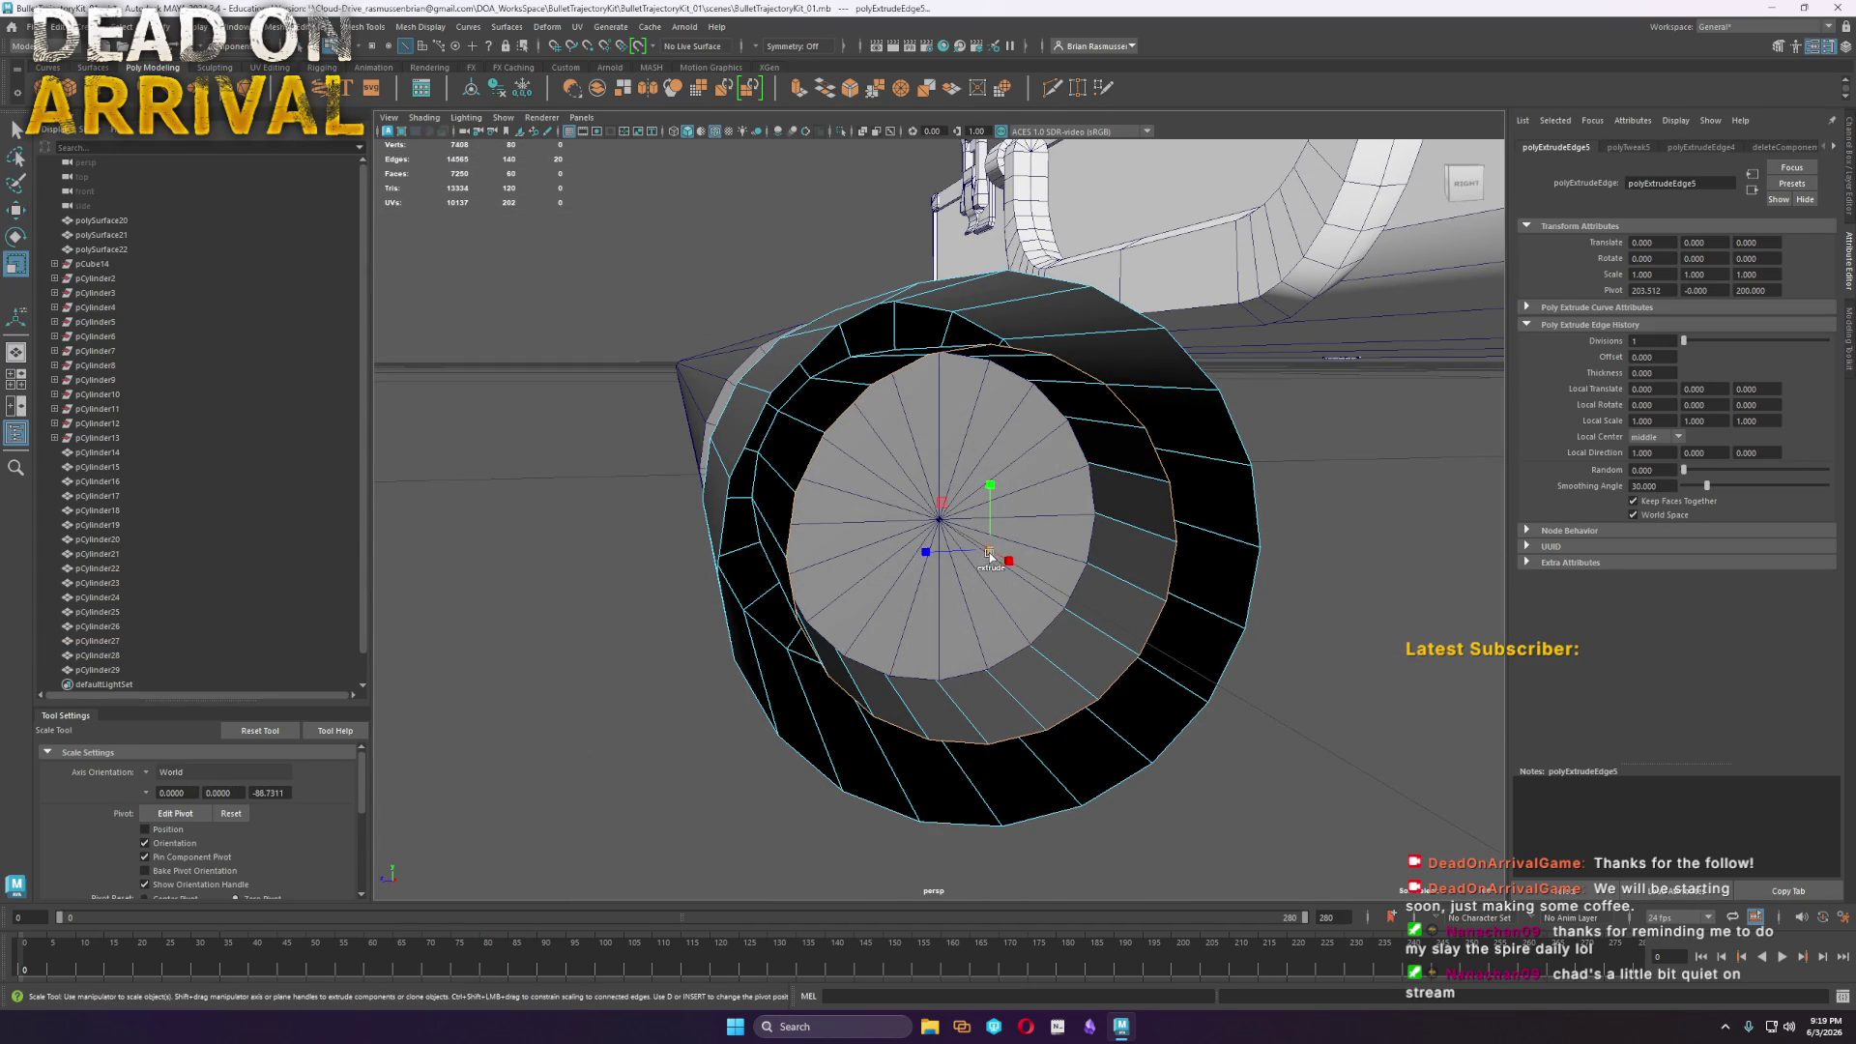
{"action": "left_click_drag", "start_coordinate": [996, 541], "coordinate": [953, 530], "text": "shift"}
{"action": "mouse_move", "coordinate": [953, 530]}
{"action": "right_mouse_down", "text": "shift"}
{"action": "mouse_move", "coordinate": [887, 433]}
{"action": "mouse_move", "coordinate": [894, 450]}
{"action": "right_mouse_up", "text": "shift"}
{"action": "mouse_move", "coordinate": [894, 449]}
{"action": "left_mouse_down", "text": "alt"}
{"action": "mouse_move", "coordinate": [1029, 476]}
{"action": "mouse_move", "coordinate": [862, 437]}
{"action": "left_mouse_up", "text": "alt"}
{"action": "right_click_drag", "start_coordinate": [862, 437], "coordinate": [865, 489]}
Extrude the sleeve's face loop with Keep Faces Together off to form ribs
{"action": "left_click", "coordinate": [926, 433]}
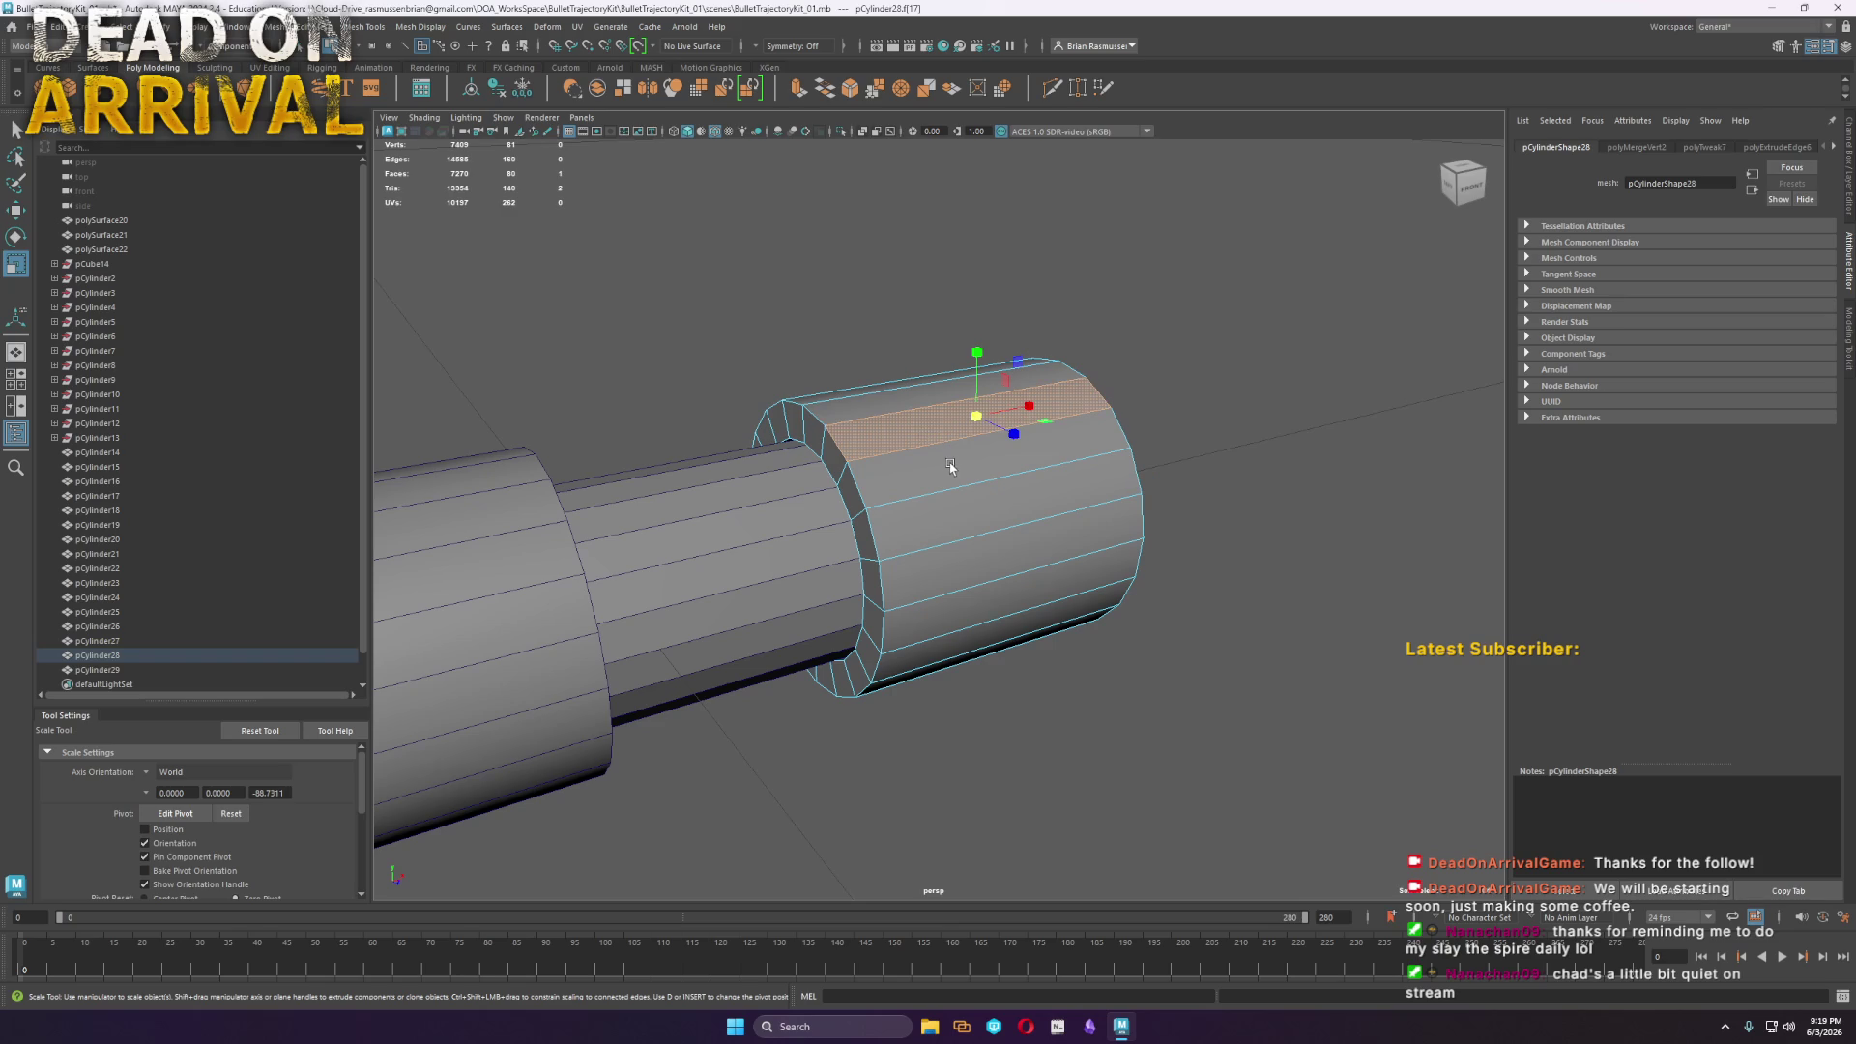
{"action": "double_click", "coordinate": [959, 524]}
{"action": "right_click_drag", "start_coordinate": [906, 455], "coordinate": [899, 495], "text": "shift"}
{"action": "mouse_move", "coordinate": [488, 255]}
{"action": "left_mouse_down"}
{"action": "mouse_move", "coordinate": [426, 261]}
{"action": "mouse_move", "coordinate": [491, 211]}
{"action": "mouse_move", "coordinate": [477, 231]}
{"action": "mouse_move", "coordinate": [463, 214]}
{"action": "mouse_move", "coordinate": [870, 464]}
{"action": "left_mouse_up"}
{"action": "right_click_drag", "start_coordinate": [900, 488], "coordinate": [967, 466]}
{"action": "mouse_move", "coordinate": [966, 467]}
{"action": "left_mouse_down", "text": "alt"}
{"action": "mouse_move", "coordinate": [1202, 448]}
{"action": "mouse_move", "coordinate": [1027, 551]}
{"action": "mouse_move", "coordinate": [1043, 516]}
{"action": "mouse_move", "coordinate": [919, 520]}
{"action": "mouse_move", "coordinate": [1007, 539]}
{"action": "left_mouse_up", "text": "alt"}
Move the cylinder's left-end vertices further left along X to seat the collar
{"action": "left_click", "coordinate": [963, 513]}
{"action": "key", "text": "w"}
{"action": "right_click_drag", "start_coordinate": [862, 531], "coordinate": [867, 653]}
{"action": "left_click_drag", "start_coordinate": [890, 674], "coordinate": [736, 295]}
{"action": "left_click_drag", "start_coordinate": [911, 523], "coordinate": [882, 528]}
{"action": "right_click_drag", "start_coordinate": [883, 529], "coordinate": [882, 435]}
{"action": "left_click", "coordinate": [1089, 480]}
{"action": "left_click_drag", "start_coordinate": [1089, 481], "coordinate": [960, 505], "text": "alt"}
{"action": "scroll", "coordinate": [947, 480], "scroll_direction": "up", "scroll_amount": 3}
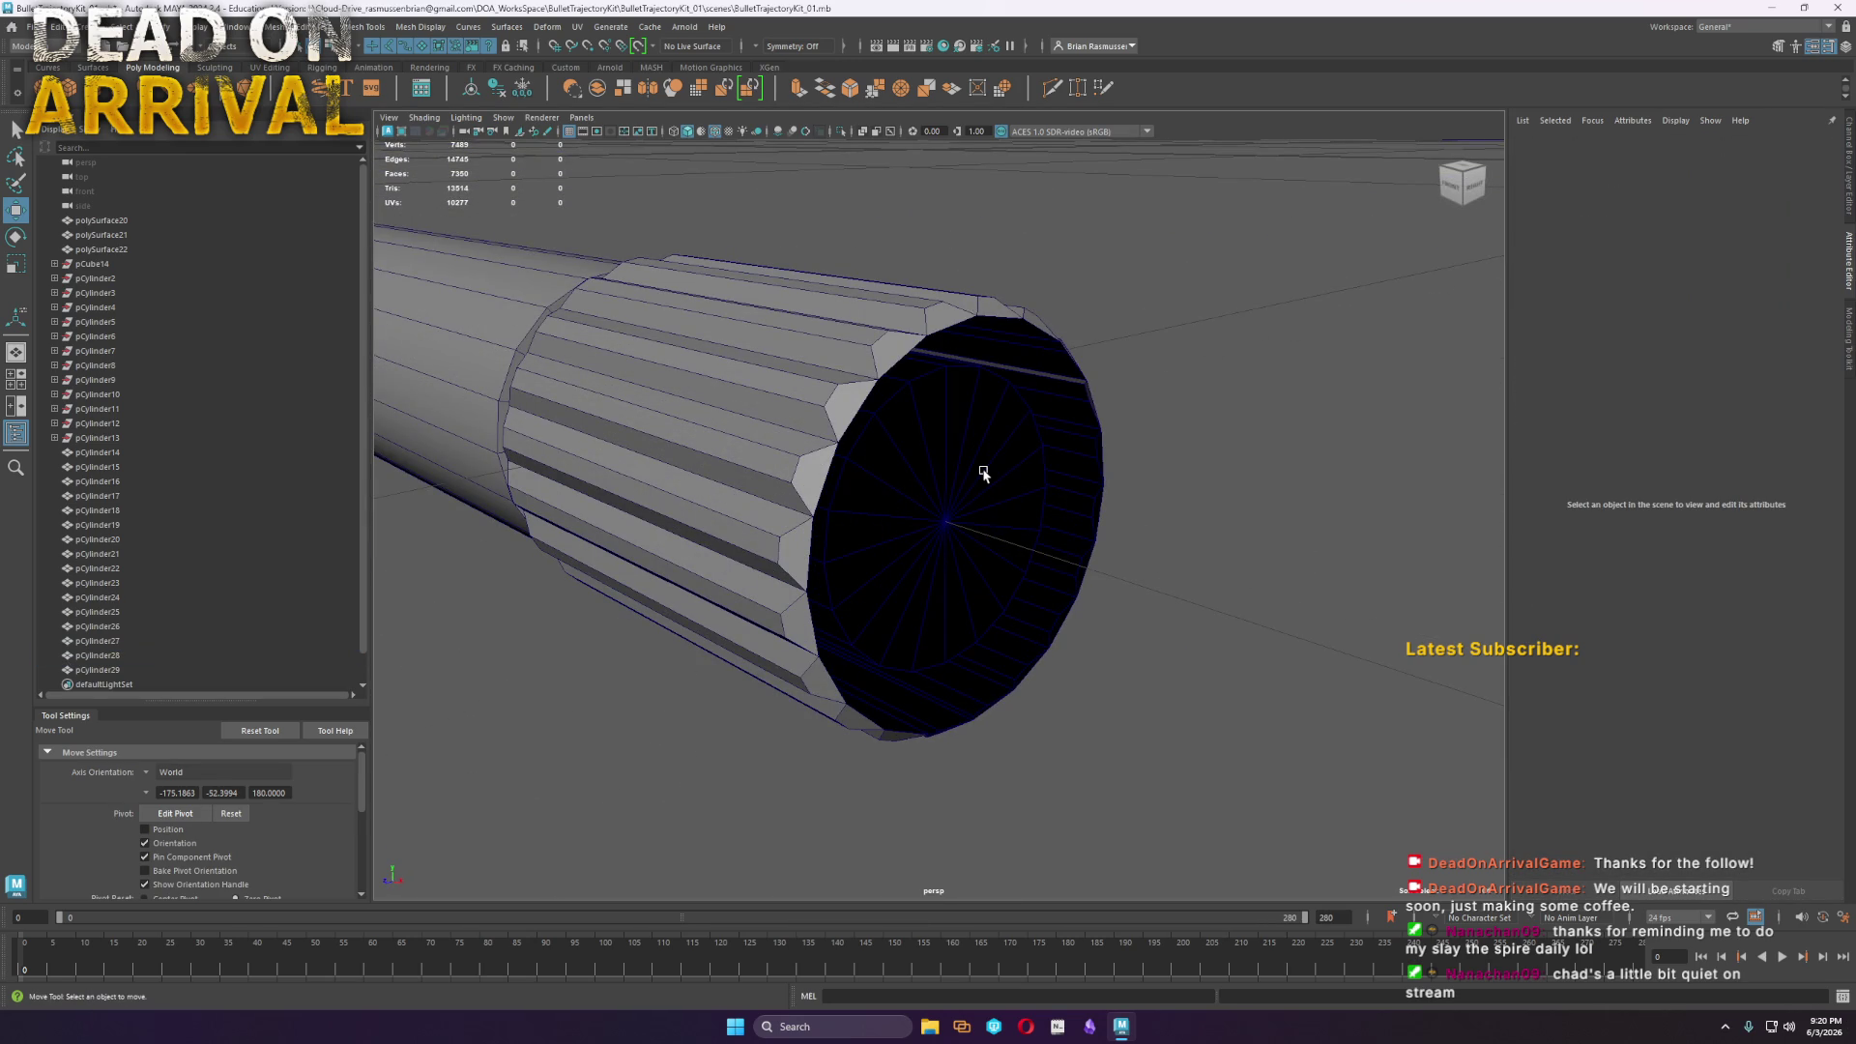
Extrude the rim edge loop outward to lengthen the cylinder
{"action": "left_click", "coordinate": [887, 302]}
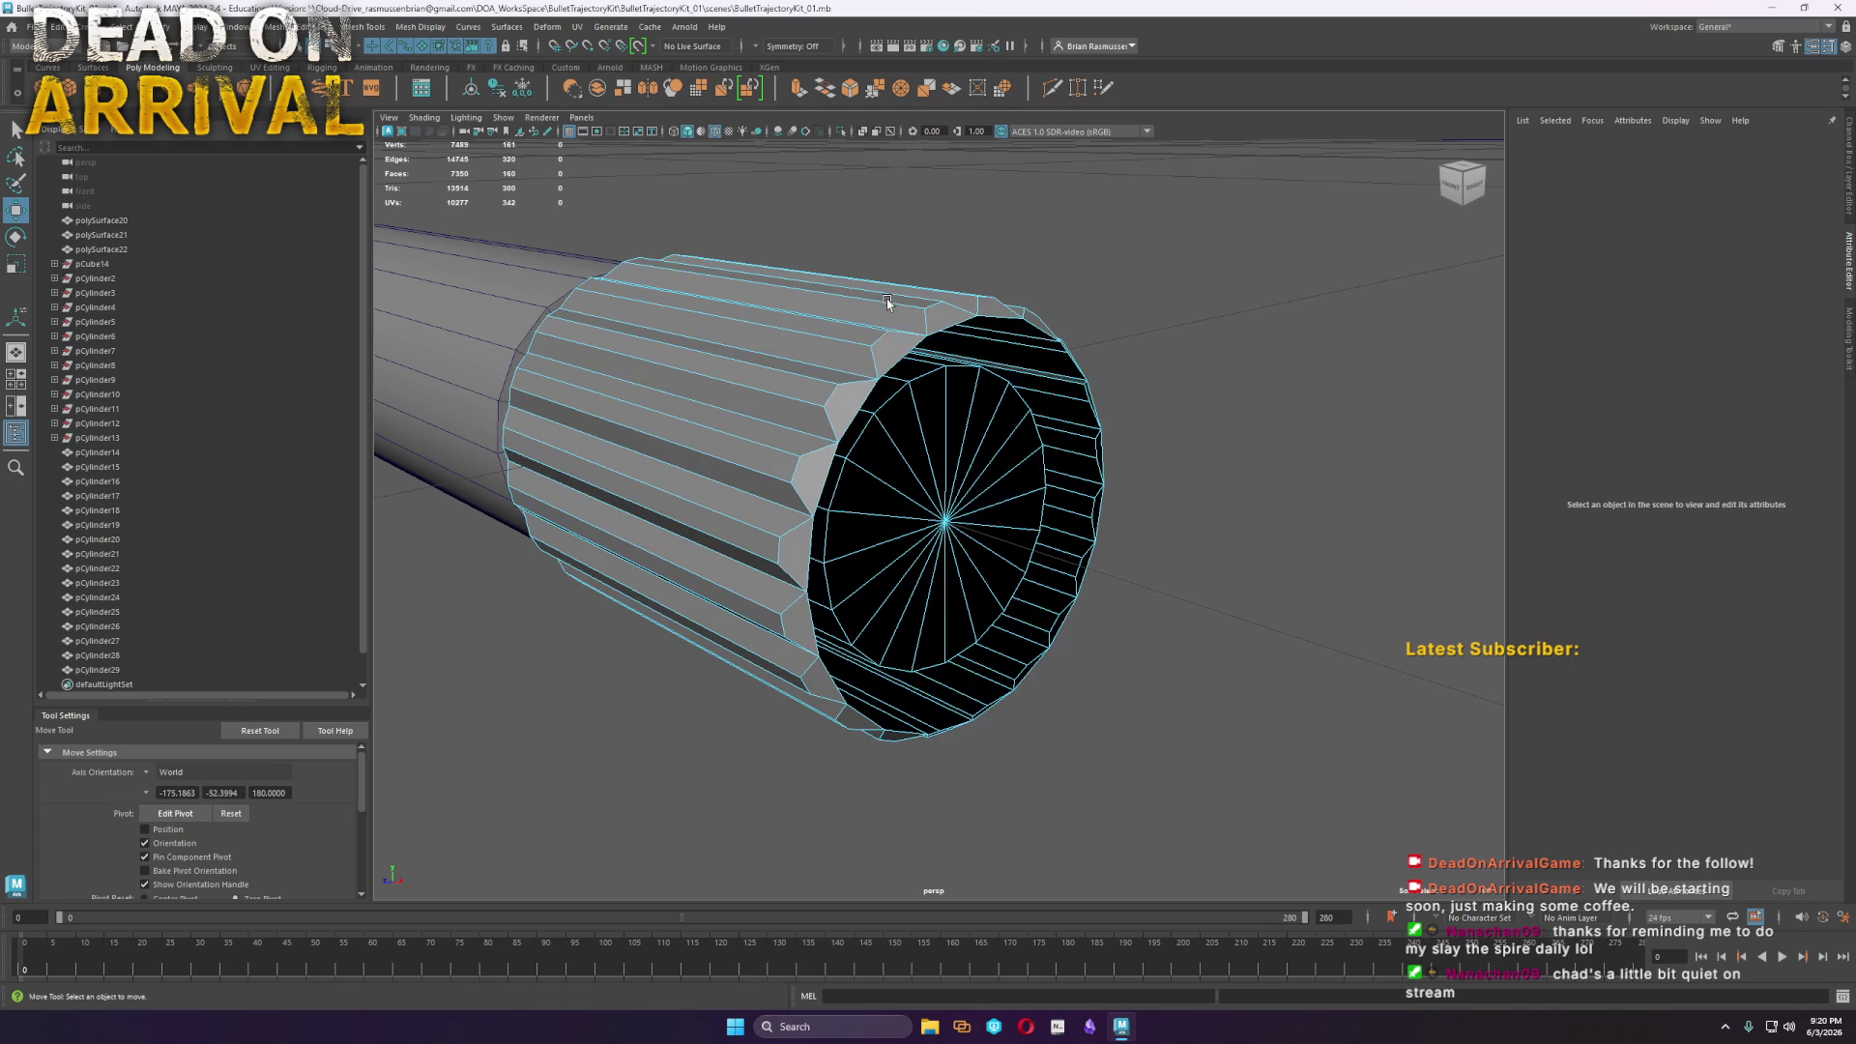
{"action": "double_click", "coordinate": [903, 354]}
{"action": "mouse_move", "coordinate": [1032, 553]}
{"action": "left_mouse_down", "text": "shift"}
{"action": "mouse_move", "coordinate": [1377, 691]}
{"action": "mouse_move", "coordinate": [1397, 722]}
{"action": "left_mouse_up", "text": "shift"}
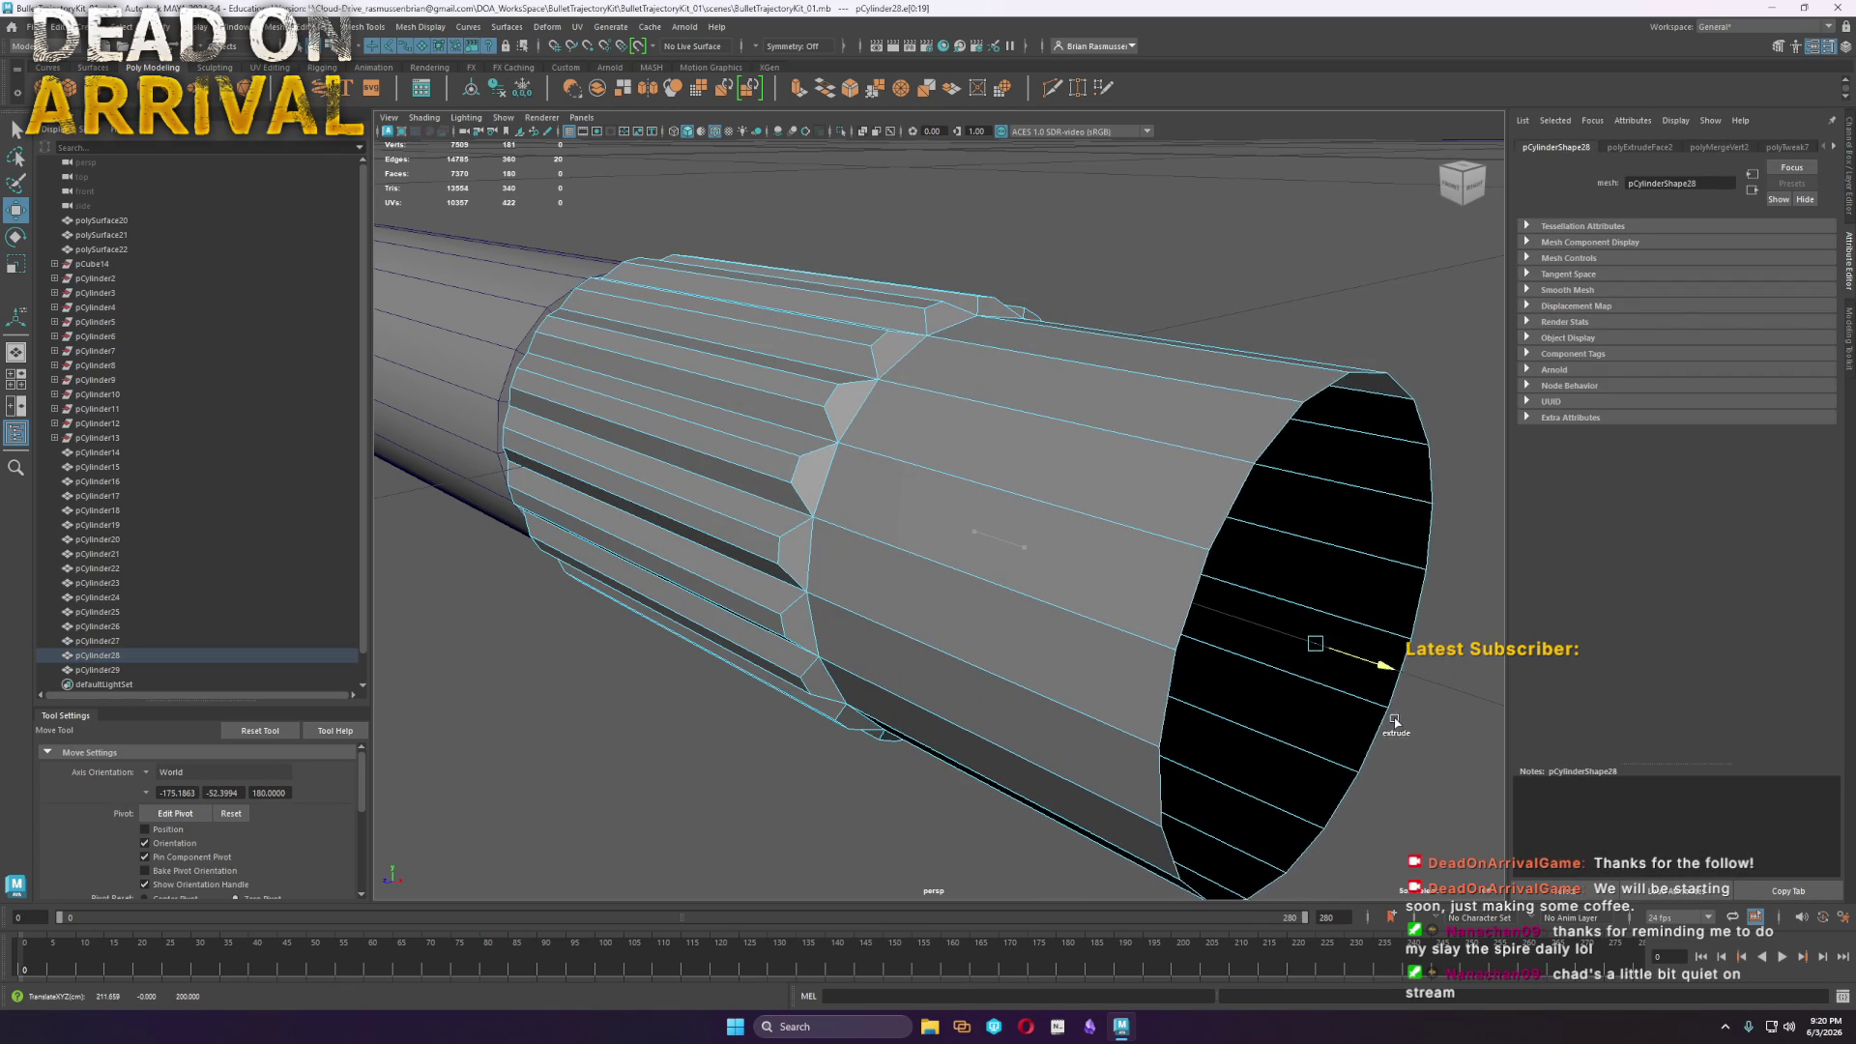
{"action": "scroll", "coordinate": [1318, 663], "scroll_direction": "down", "scroll_amount": 5}
{"action": "mouse_move", "coordinate": [1057, 567]}
{"action": "left_mouse_down", "text": "alt"}
{"action": "mouse_move", "coordinate": [1130, 571]}
{"action": "mouse_move", "coordinate": [1054, 522]}
{"action": "mouse_move", "coordinate": [976, 536]}
{"action": "left_mouse_up", "text": "alt"}
{"action": "scroll", "coordinate": [976, 537], "scroll_direction": "down", "scroll_amount": 5}
{"action": "scroll", "coordinate": [550, 515], "scroll_direction": "up", "scroll_amount": 5}
{"action": "key", "text": "f"}
{"action": "left_click_drag", "start_coordinate": [936, 551], "coordinate": [948, 569]}
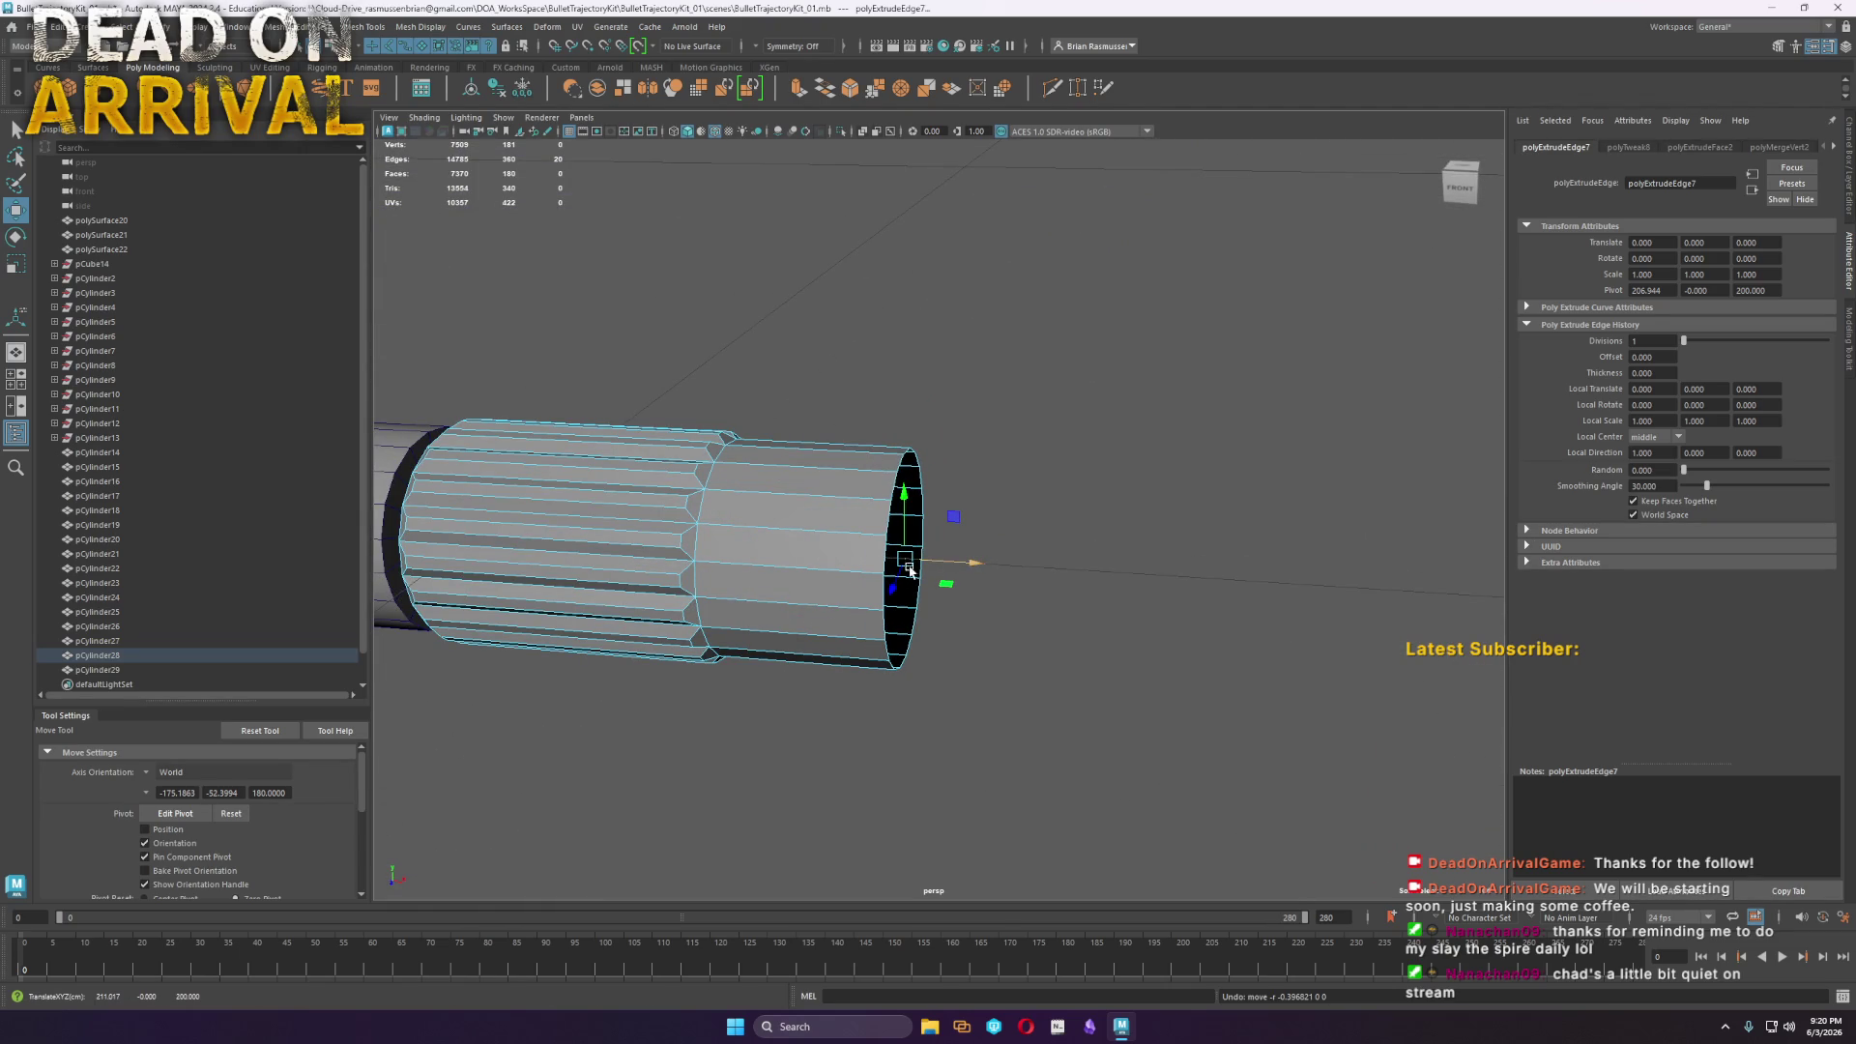
Extrude a flange with Thickness 0.64, then extend the end into a longer shaft
{"action": "right_click_drag", "start_coordinate": [872, 519], "coordinate": [860, 432], "text": "shift"}
{"action": "left_click_drag", "start_coordinate": [466, 207], "coordinate": [509, 210]}
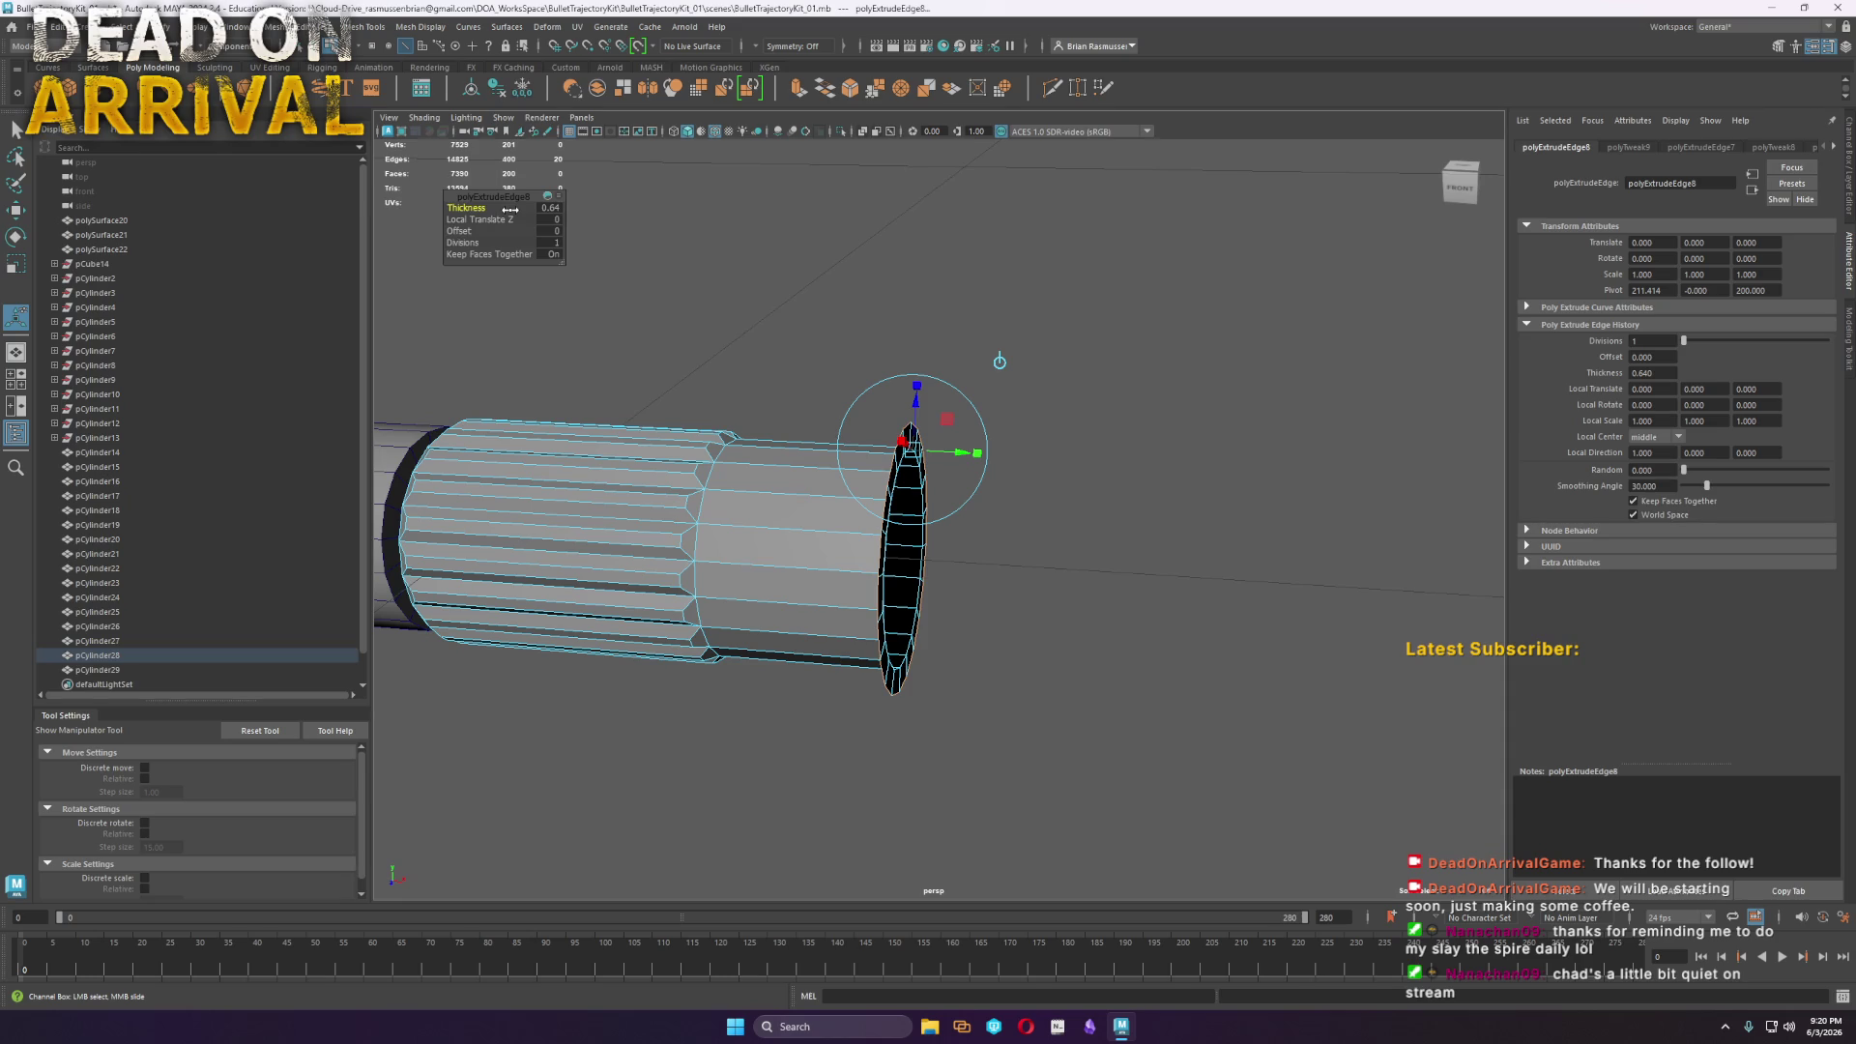
{"action": "key", "text": "w"}
{"action": "mouse_move", "coordinate": [984, 558]}
{"action": "left_mouse_down"}
{"action": "mouse_move", "coordinate": [945, 555]}
{"action": "mouse_move", "coordinate": [1590, 627]}
{"action": "left_mouse_up"}
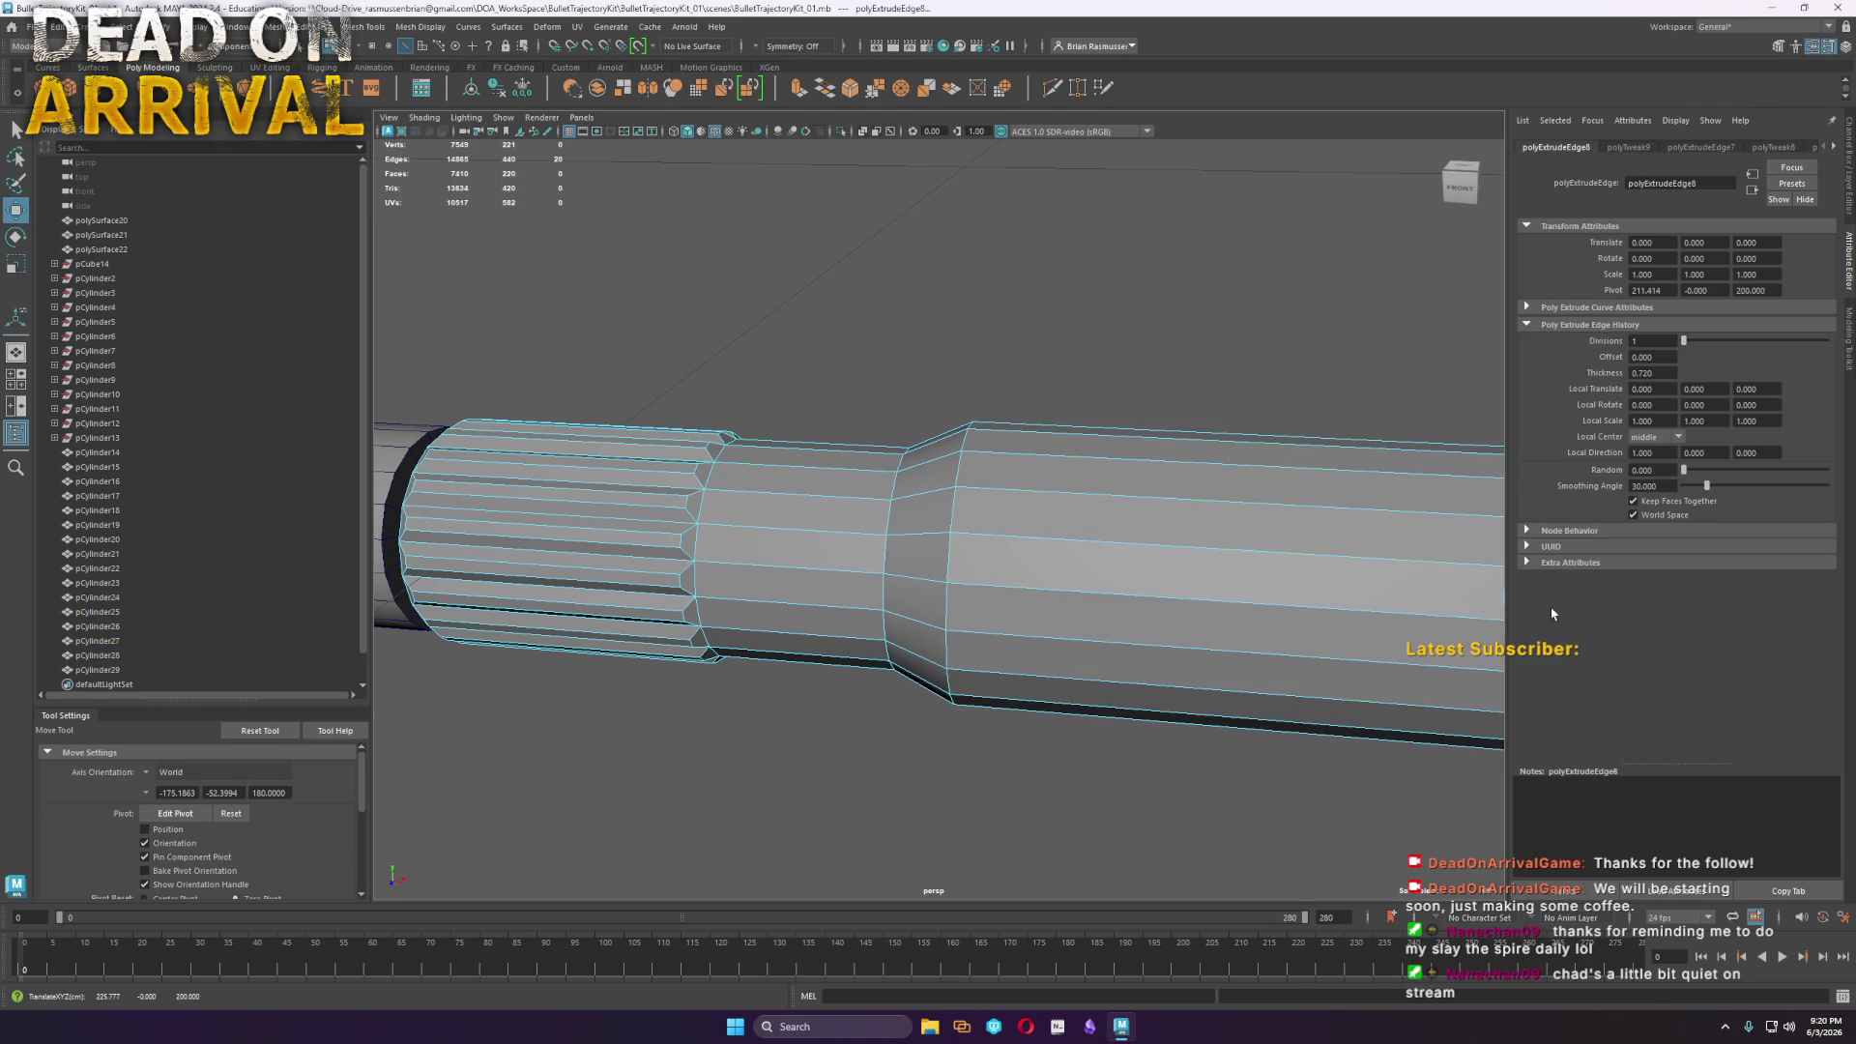
{"action": "scroll", "coordinate": [1044, 531], "scroll_direction": "down", "scroll_amount": 5}
{"action": "mouse_move", "coordinate": [1195, 564]}
{"action": "left_mouse_down", "text": "shift"}
{"action": "mouse_move", "coordinate": [1455, 538]}
{"action": "mouse_move", "coordinate": [1425, 536]}
{"action": "left_mouse_up", "text": "shift"}
{"action": "middle_click_drag", "start_coordinate": [1425, 537], "coordinate": [1178, 577], "text": "alt"}
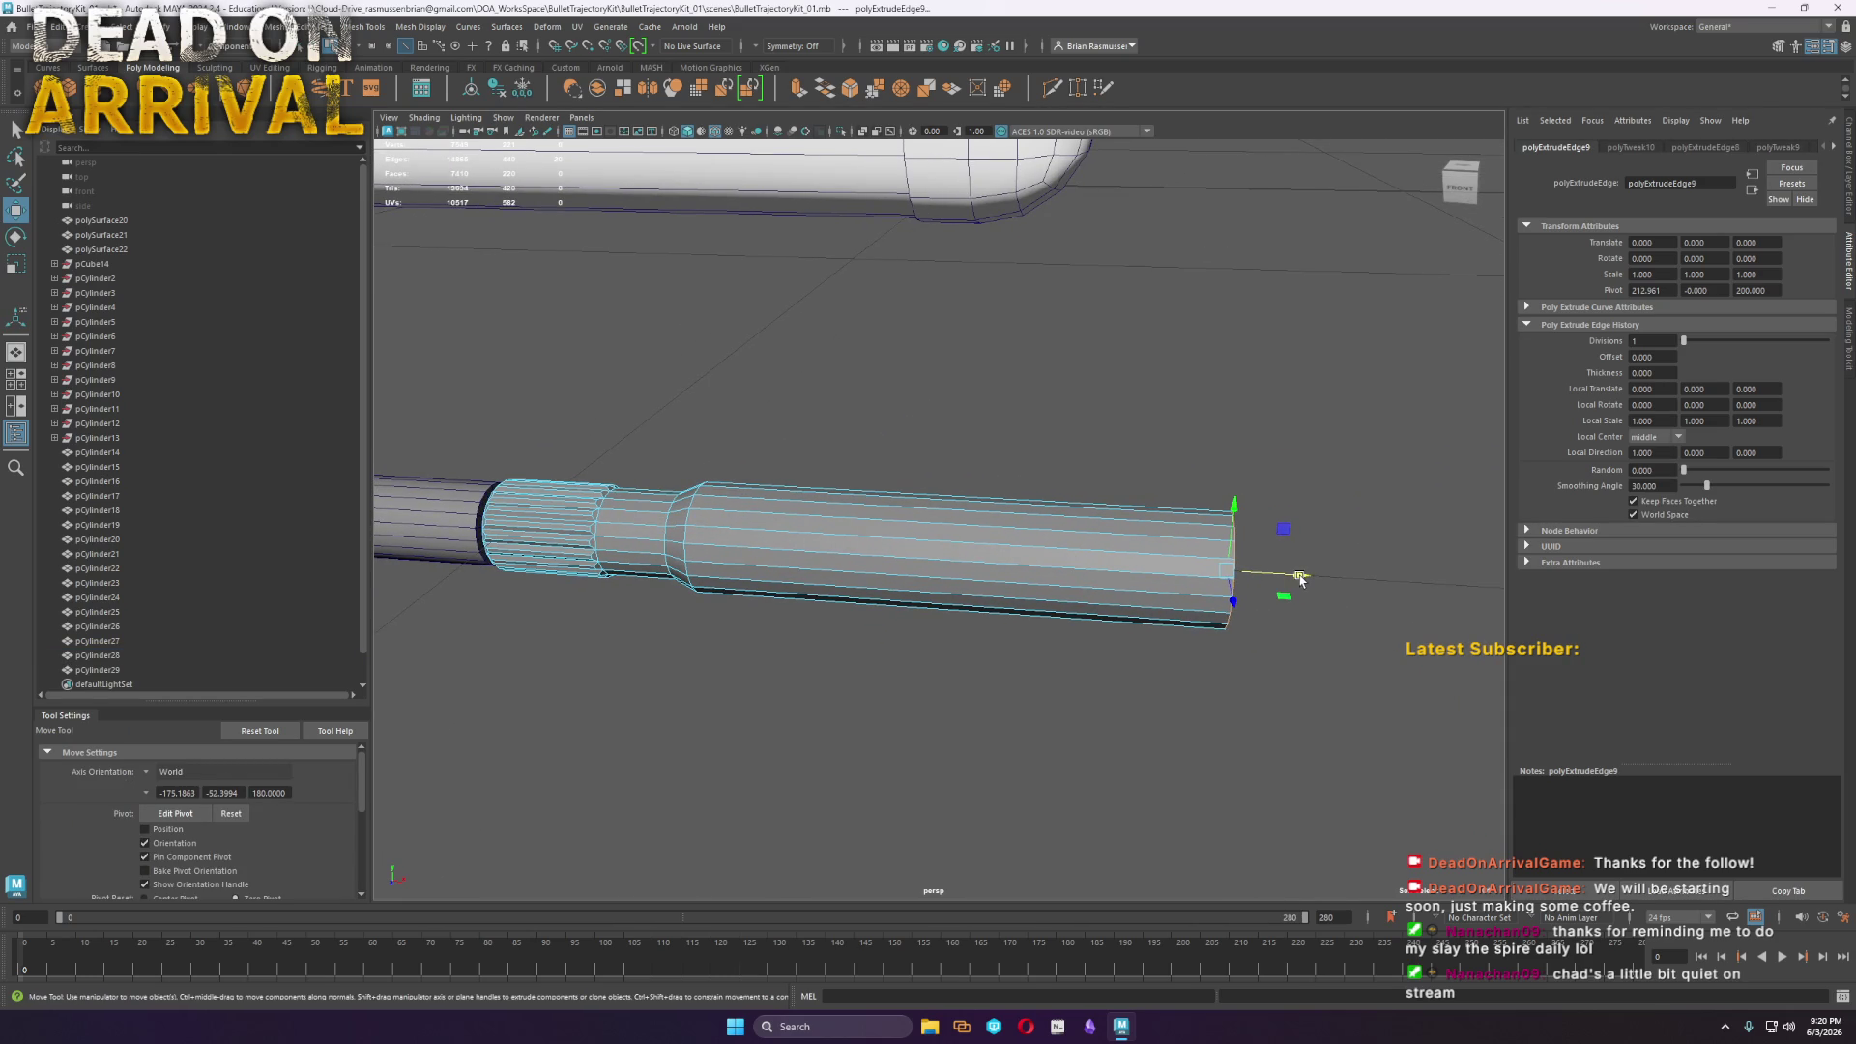
{"action": "left_click_drag", "start_coordinate": [1298, 578], "coordinate": [1231, 568]}
{"action": "scroll", "coordinate": [986, 601], "scroll_direction": "down", "scroll_amount": 3}
{"action": "scroll", "coordinate": [986, 591], "scroll_direction": "up", "scroll_amount": 2}
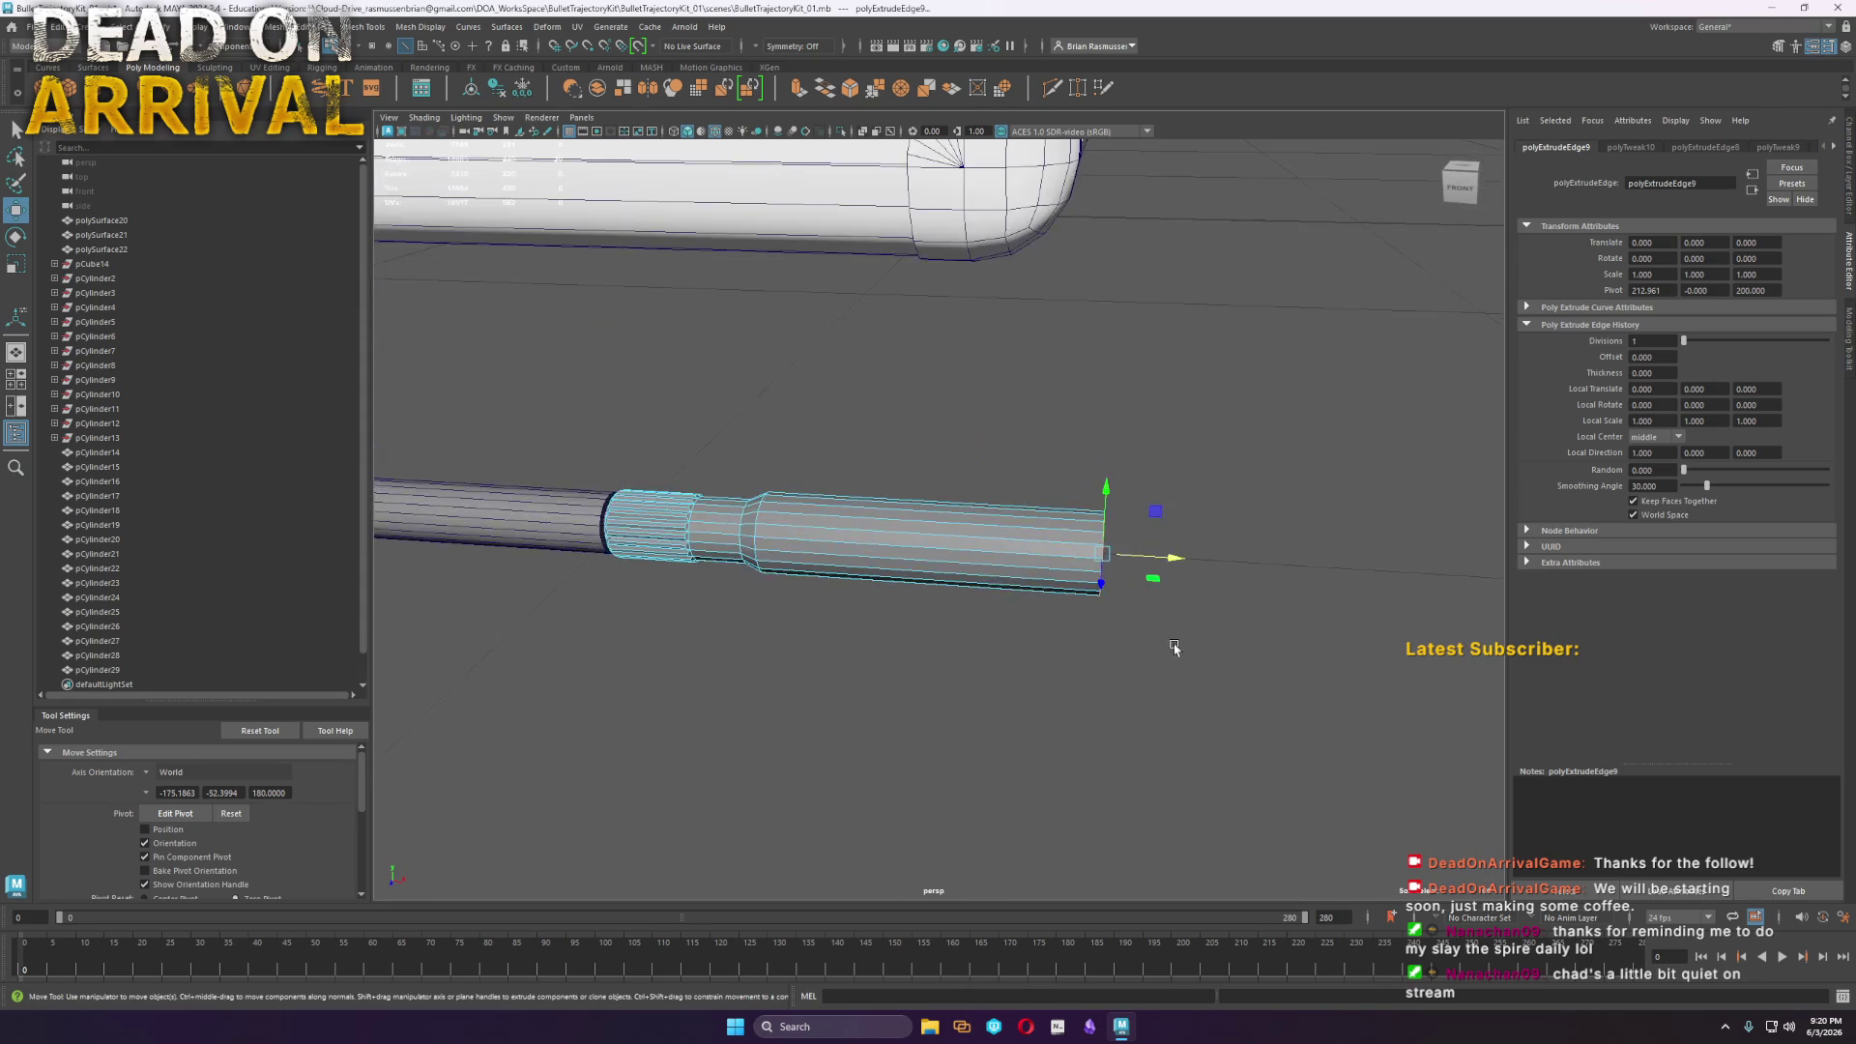
{"action": "scroll", "coordinate": [1182, 648], "scroll_direction": "down", "scroll_amount": 3}
{"action": "scroll", "coordinate": [1177, 628], "scroll_direction": "up", "scroll_amount": 4}
{"action": "mouse_move", "coordinate": [1178, 628]}
{"action": "left_mouse_down", "text": "alt"}
{"action": "mouse_move", "coordinate": [1172, 609]}
{"action": "mouse_move", "coordinate": [1192, 664]}
{"action": "mouse_move", "coordinate": [970, 704]}
{"action": "left_mouse_up", "text": "alt"}
{"action": "scroll", "coordinate": [970, 705], "scroll_direction": "up", "scroll_amount": 5}
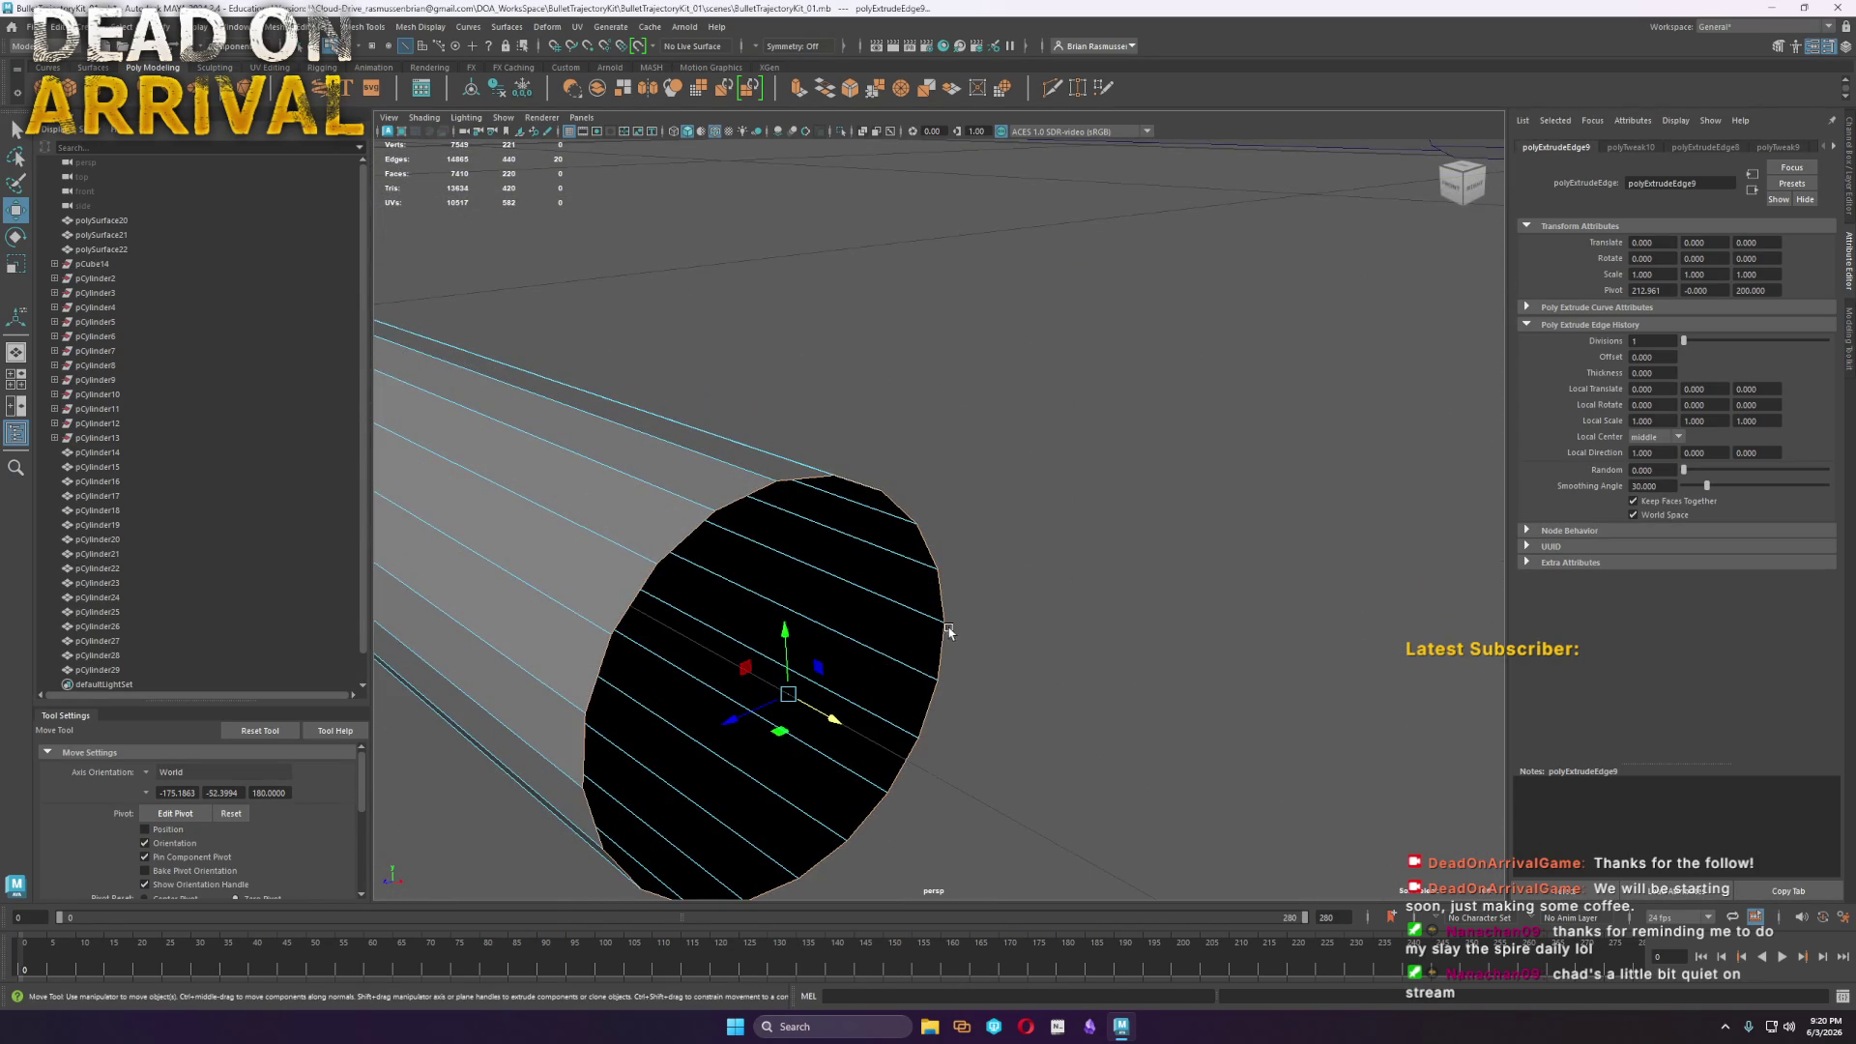
Extrude and scale the end ring inward to leave a small opening
{"action": "right_click_drag", "start_coordinate": [890, 621], "coordinate": [894, 667], "text": "shift"}
{"action": "key", "text": "r"}
{"action": "left_click_drag", "start_coordinate": [789, 698], "coordinate": [572, 703]}
{"action": "key", "text": "ctrl+e"}
{"action": "key", "text": "w"}
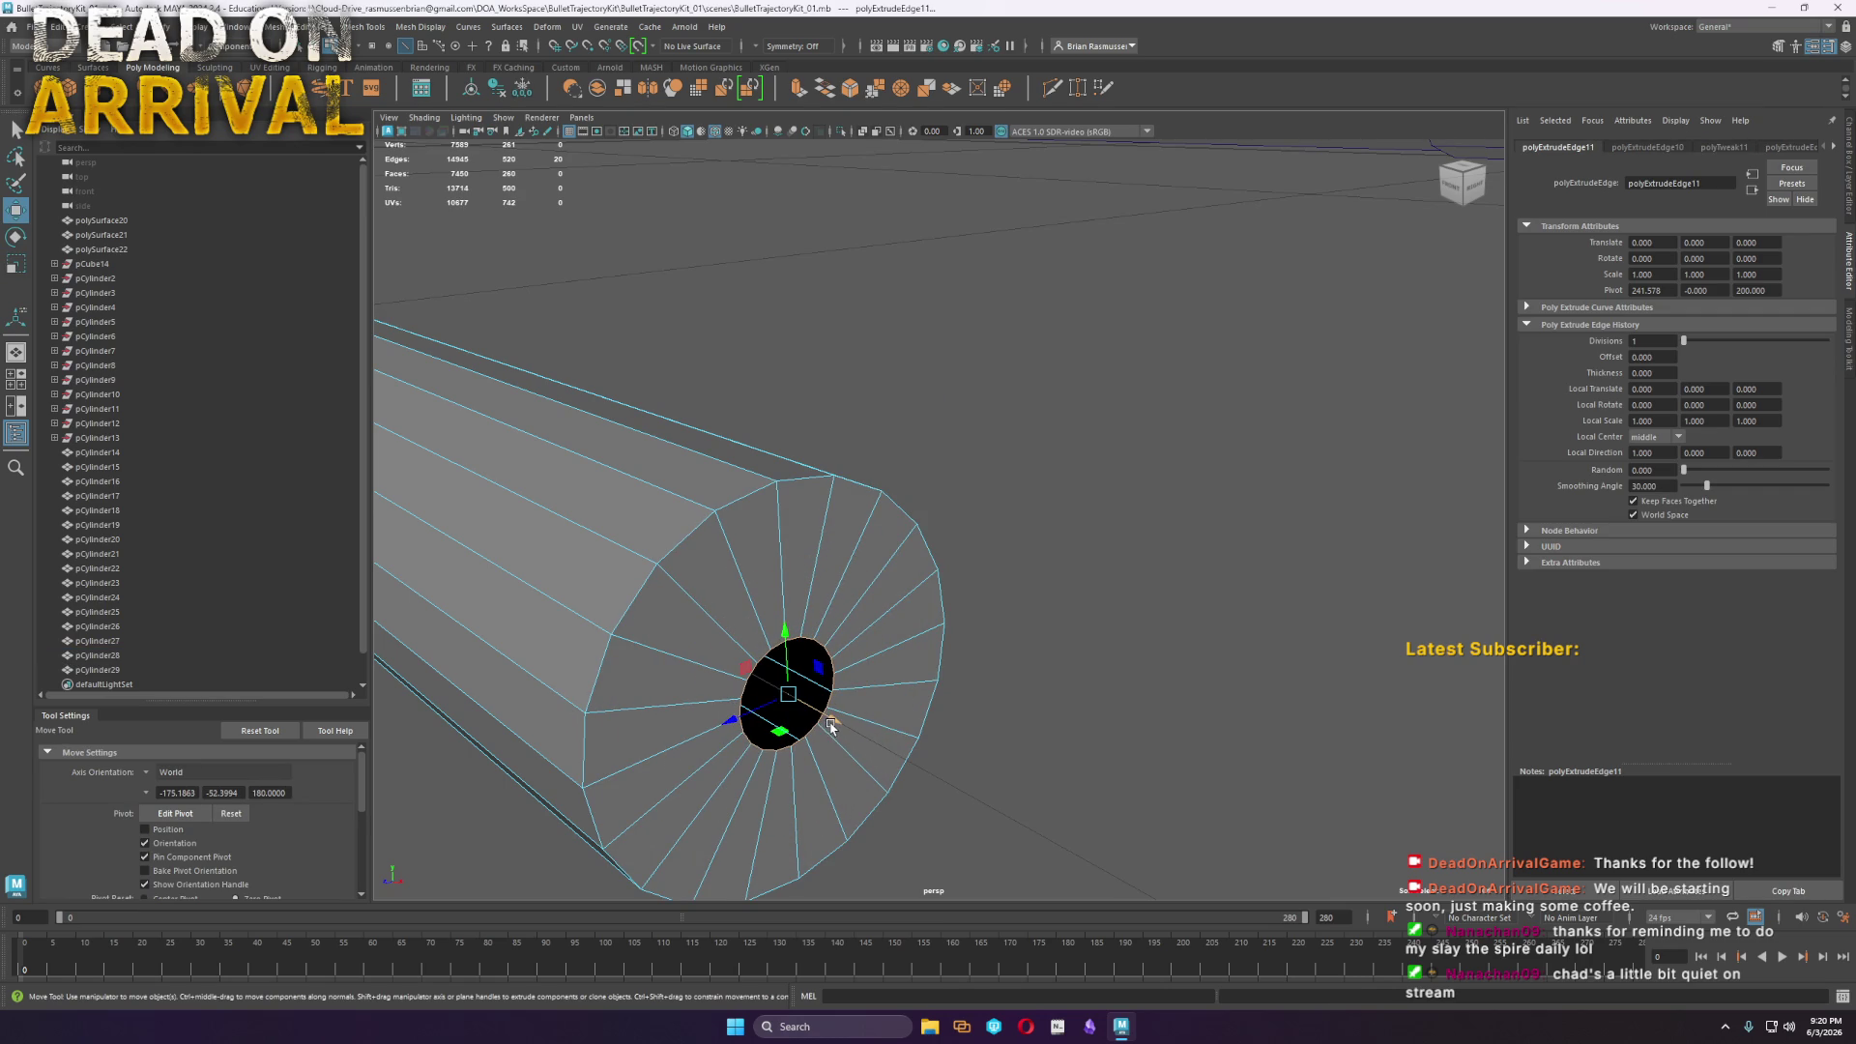
{"action": "left_click_drag", "start_coordinate": [829, 720], "coordinate": [808, 716], "text": "shift"}
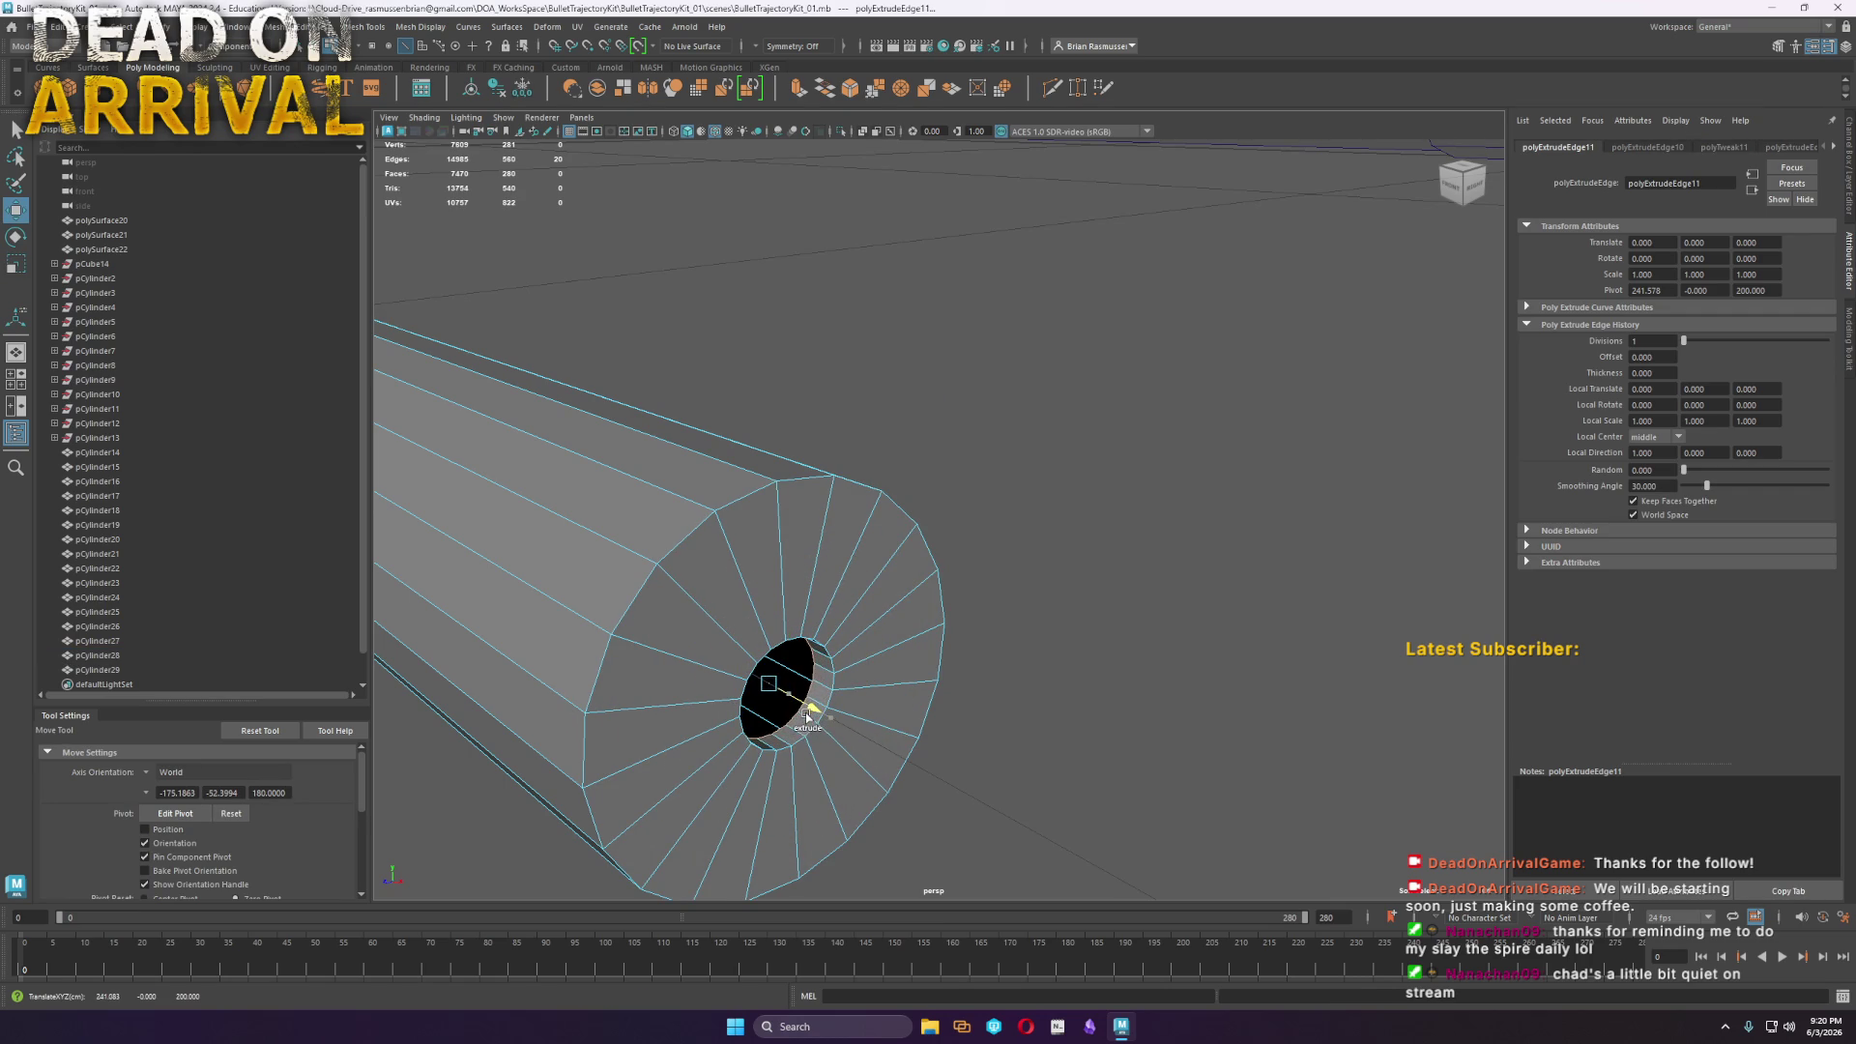
{"action": "right_click", "coordinate": [815, 678], "text": "shift"}
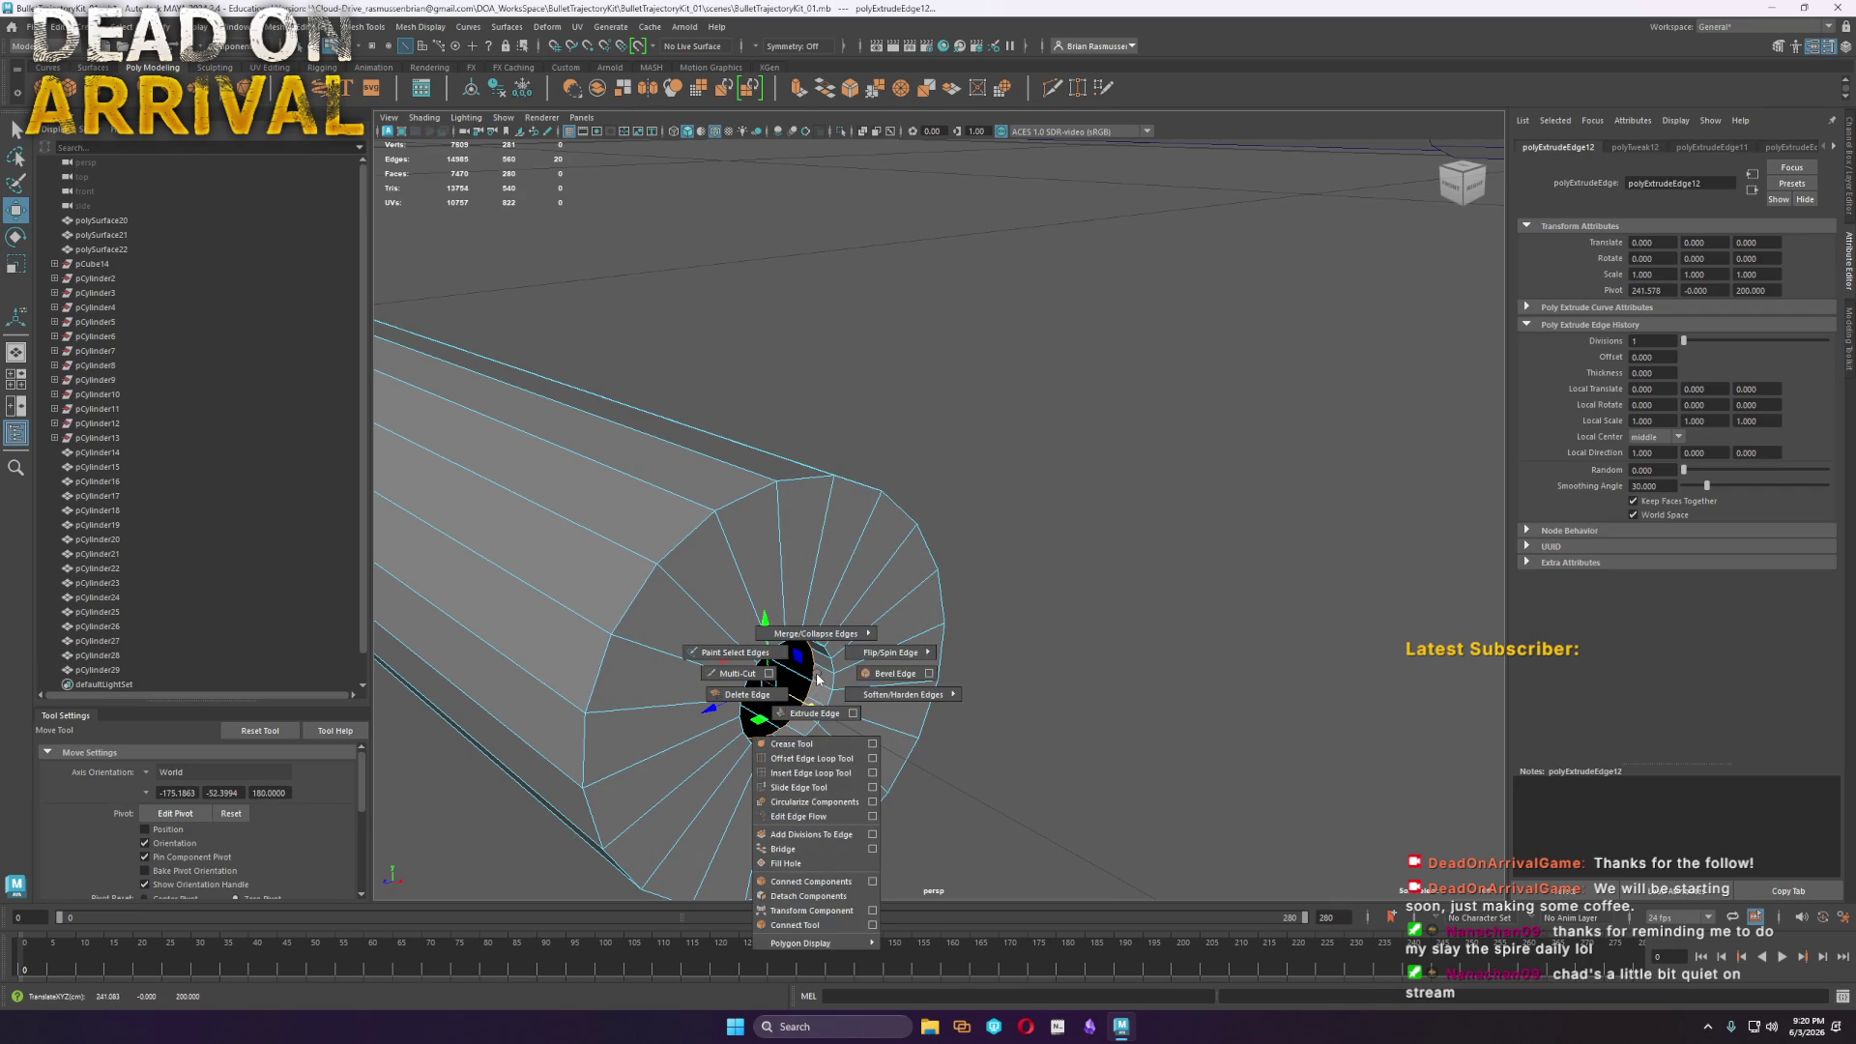
Fill the end hole and insert a new edge loop near the cylinder's end
{"action": "left_click", "coordinate": [815, 862]}
{"action": "right_click_drag", "start_coordinate": [858, 704], "coordinate": [918, 580]}
{"action": "mouse_move", "coordinate": [1064, 539]}
{"action": "left_mouse_down", "text": "alt"}
{"action": "mouse_move", "coordinate": [866, 671]}
{"action": "mouse_move", "coordinate": [928, 571]}
{"action": "left_mouse_up", "text": "alt"}
{"action": "left_click", "coordinate": [1053, 96]}
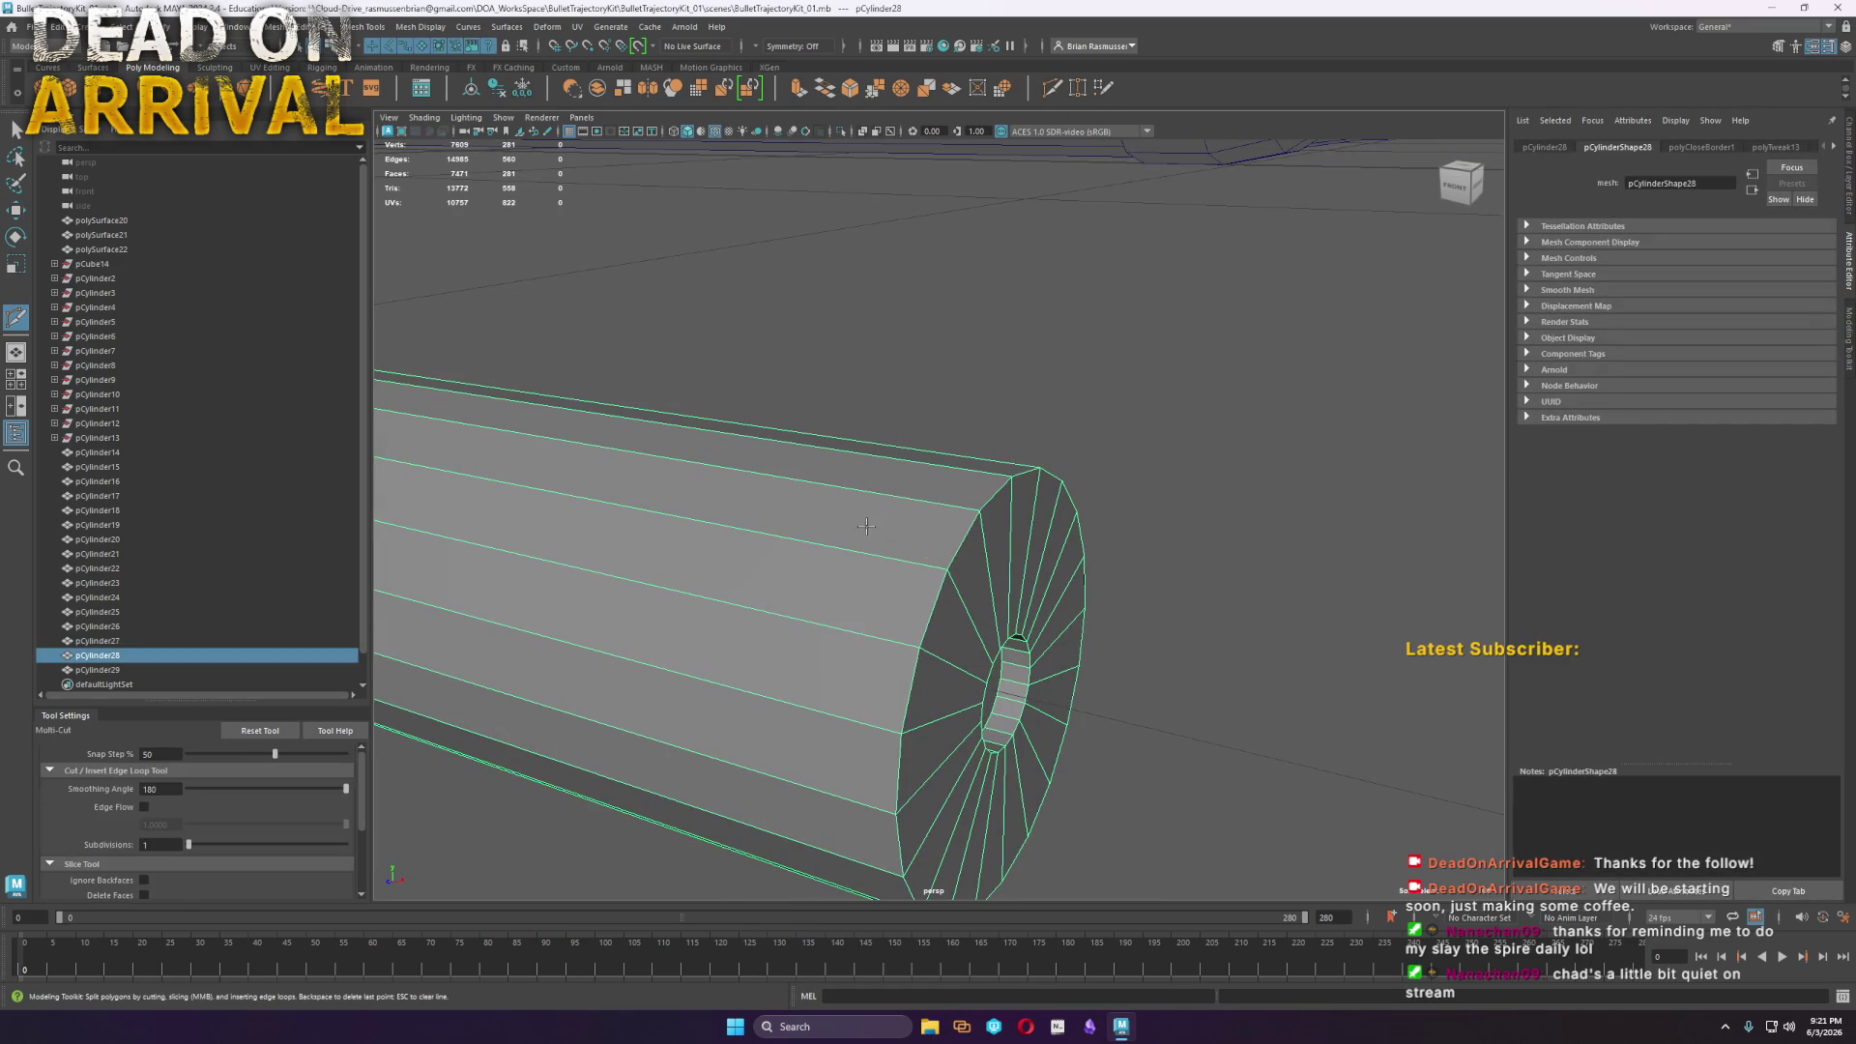
{"action": "left_click", "coordinate": [683, 512]}
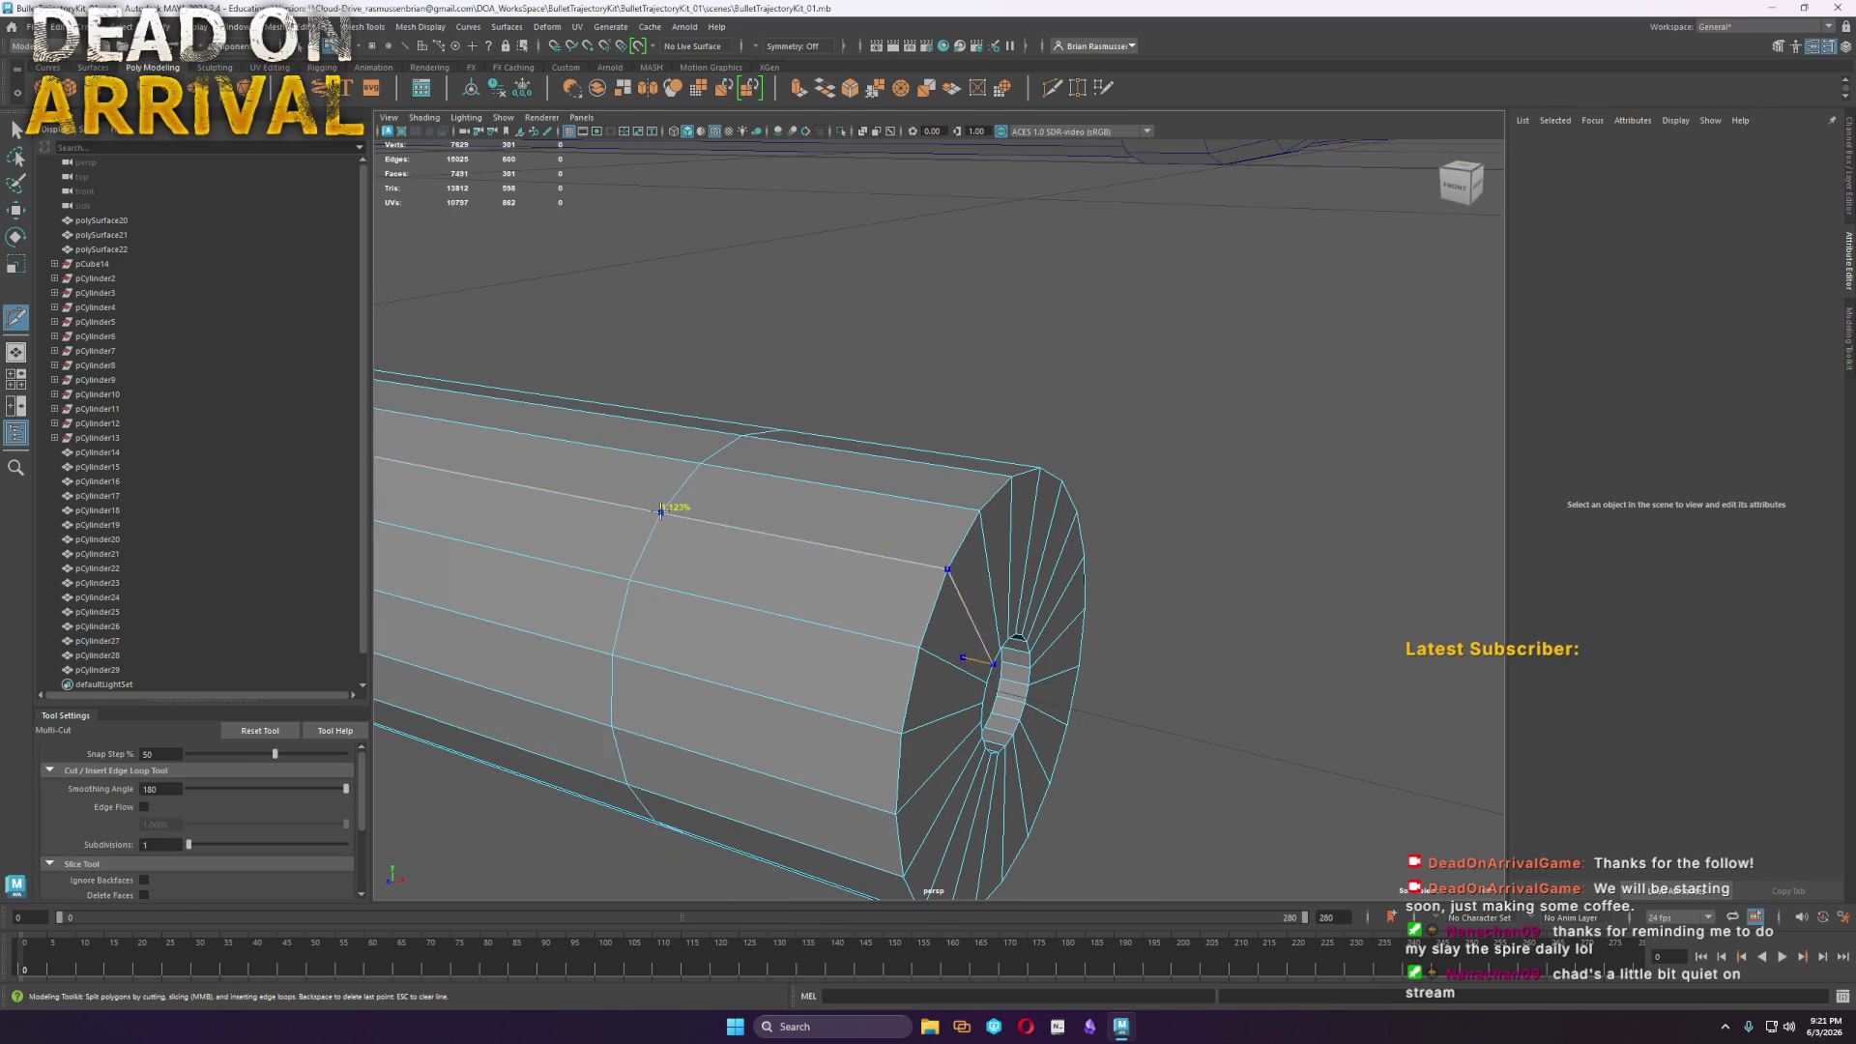
{"action": "scroll", "coordinate": [800, 634], "scroll_direction": "down", "scroll_amount": 5}
{"action": "scroll", "coordinate": [799, 634], "scroll_direction": "up", "scroll_amount": 5}
{"action": "key", "text": "w"}
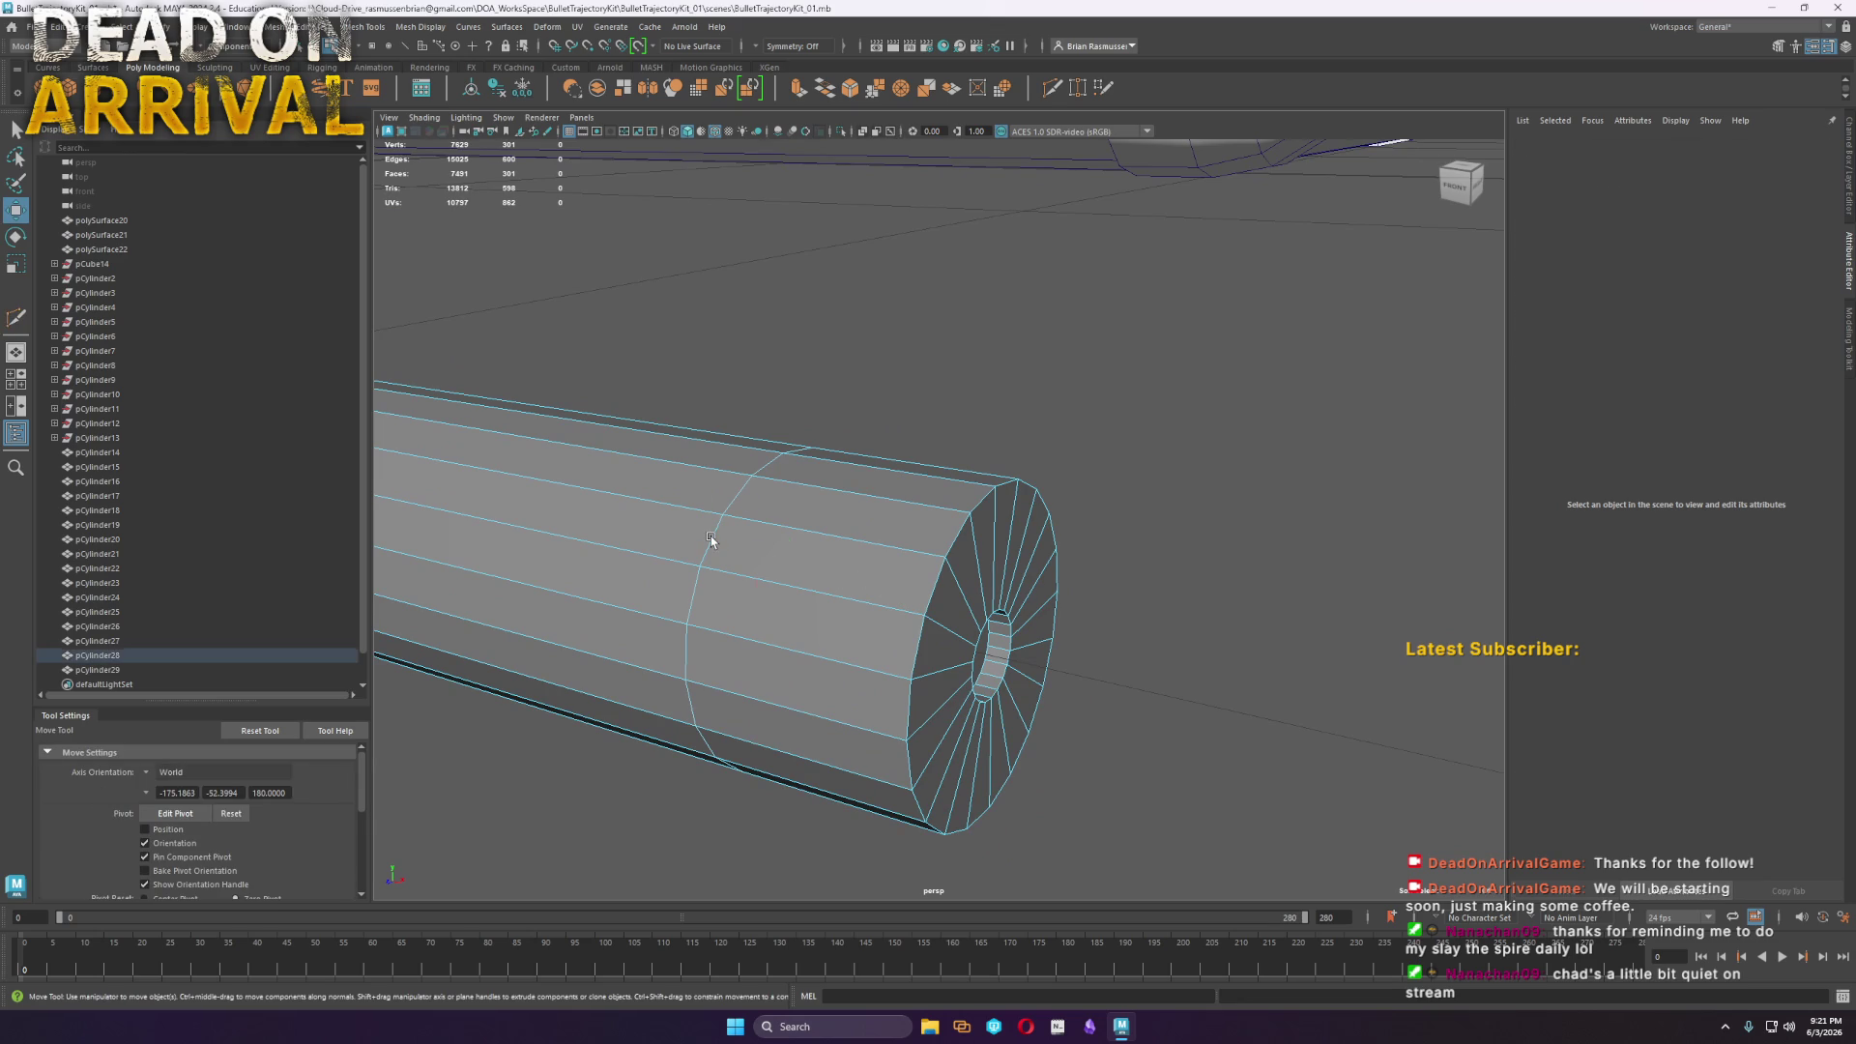
Bevel the new edge loop with Fraction 0.05 and 2 segments
{"action": "double_click", "coordinate": [711, 538]}
{"action": "right_click_drag", "start_coordinate": [711, 536], "coordinate": [733, 542], "text": "shift"}
{"action": "left_click", "coordinate": [778, 541]}
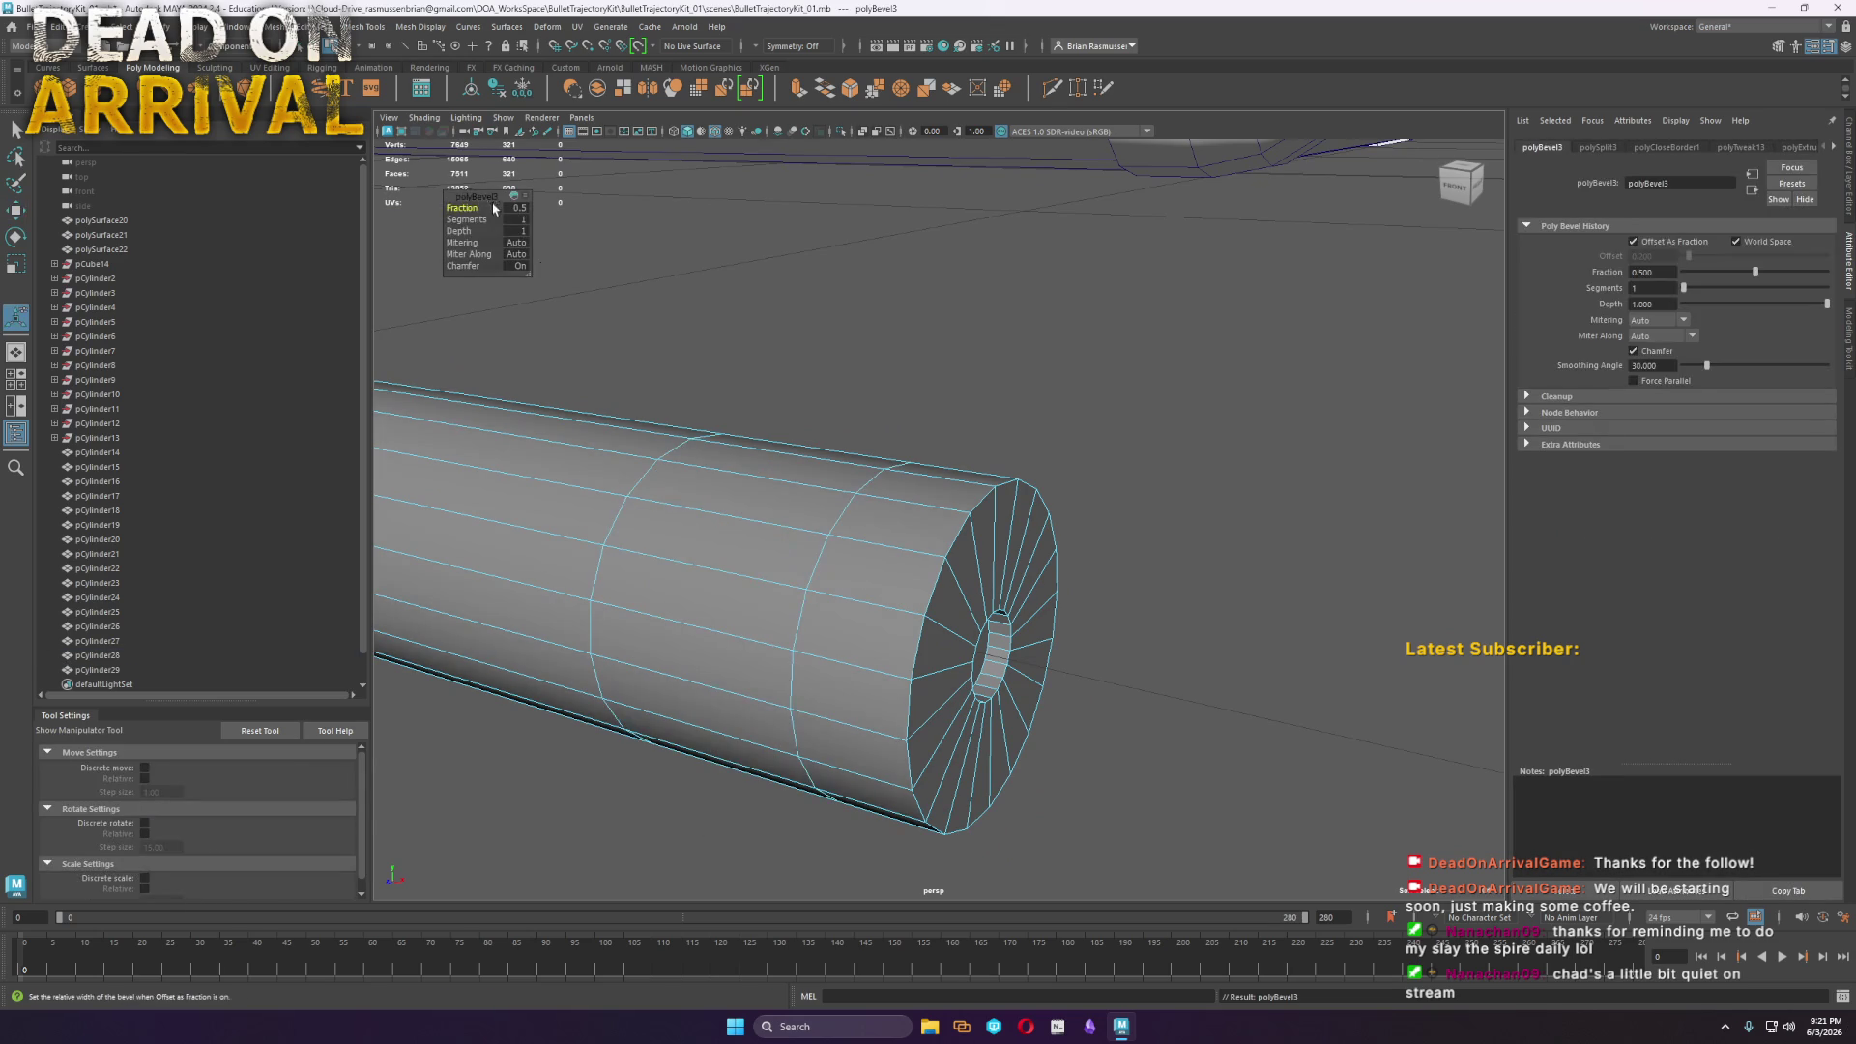
{"action": "mouse_move", "coordinate": [459, 218]}
{"action": "left_mouse_down"}
{"action": "mouse_move", "coordinate": [476, 213]}
{"action": "mouse_move", "coordinate": [433, 216]}
{"action": "left_mouse_up"}
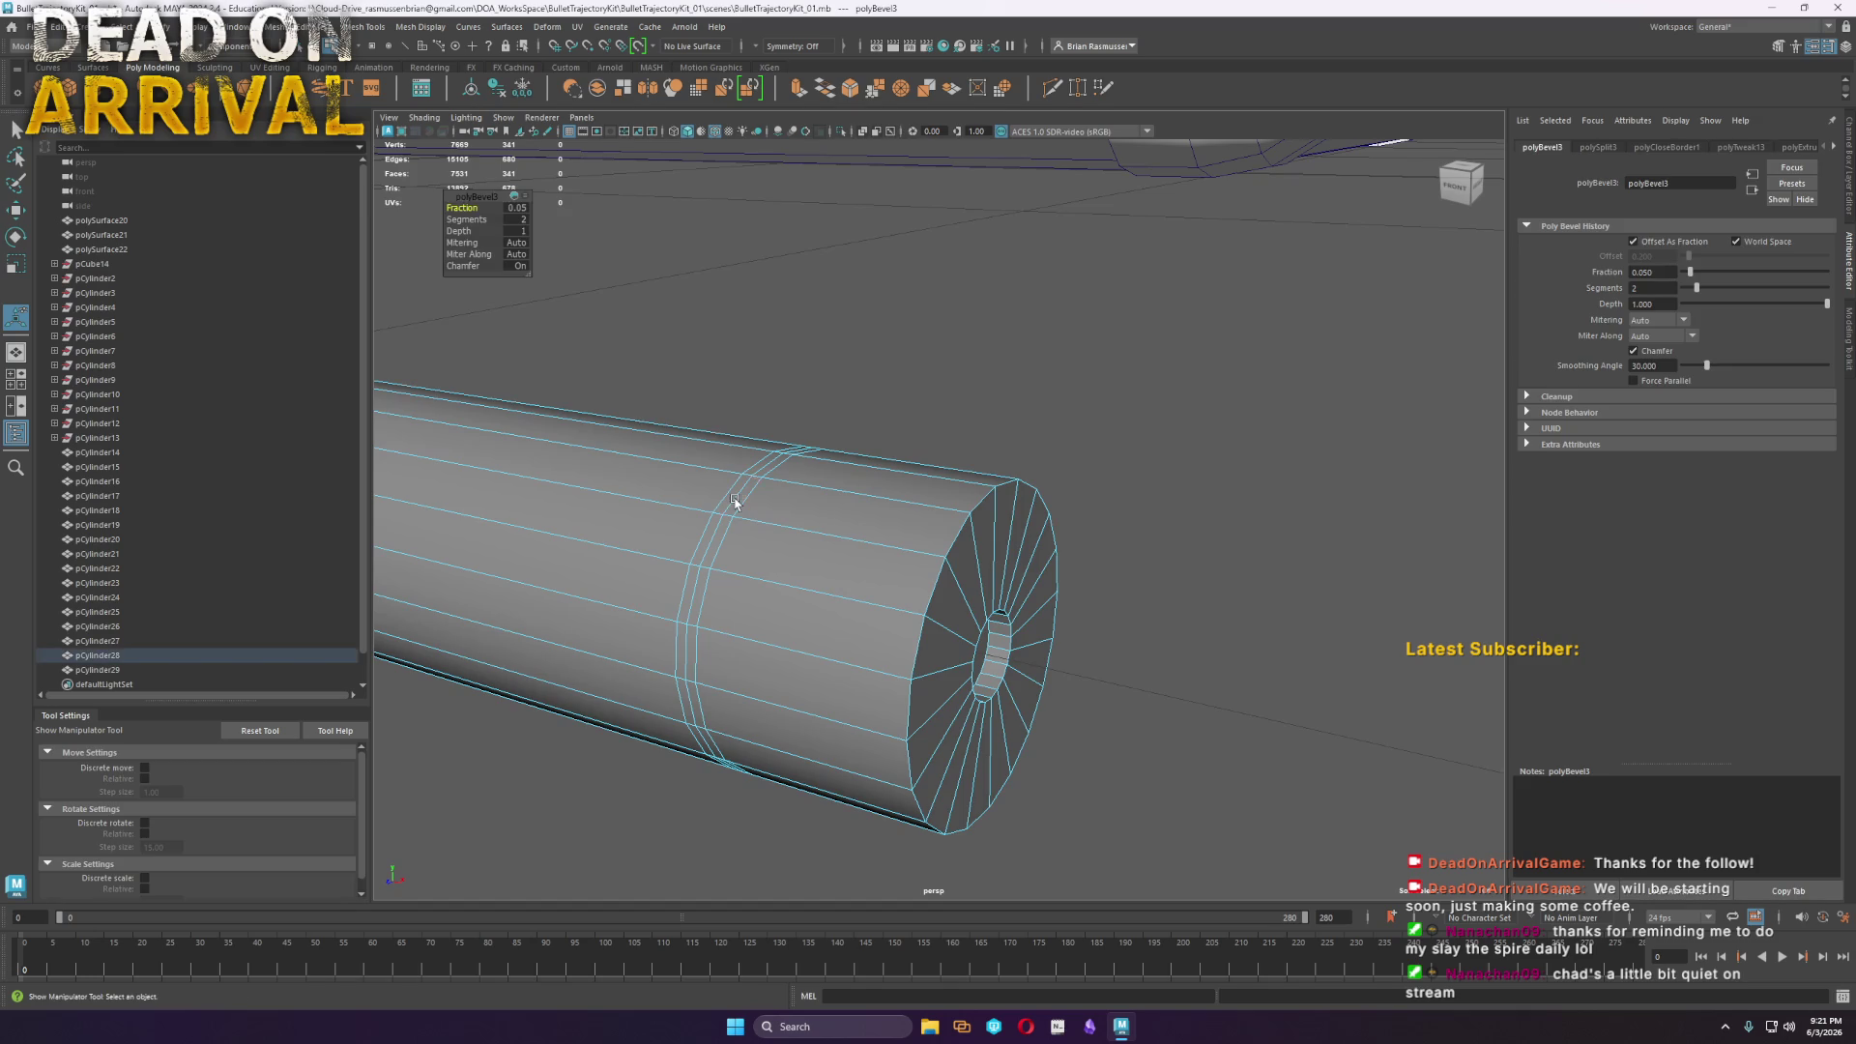
{"action": "key", "text": "q"}
{"action": "right_click_drag", "start_coordinate": [740, 503], "coordinate": [741, 502]}
{"action": "double_click", "coordinate": [742, 502]}
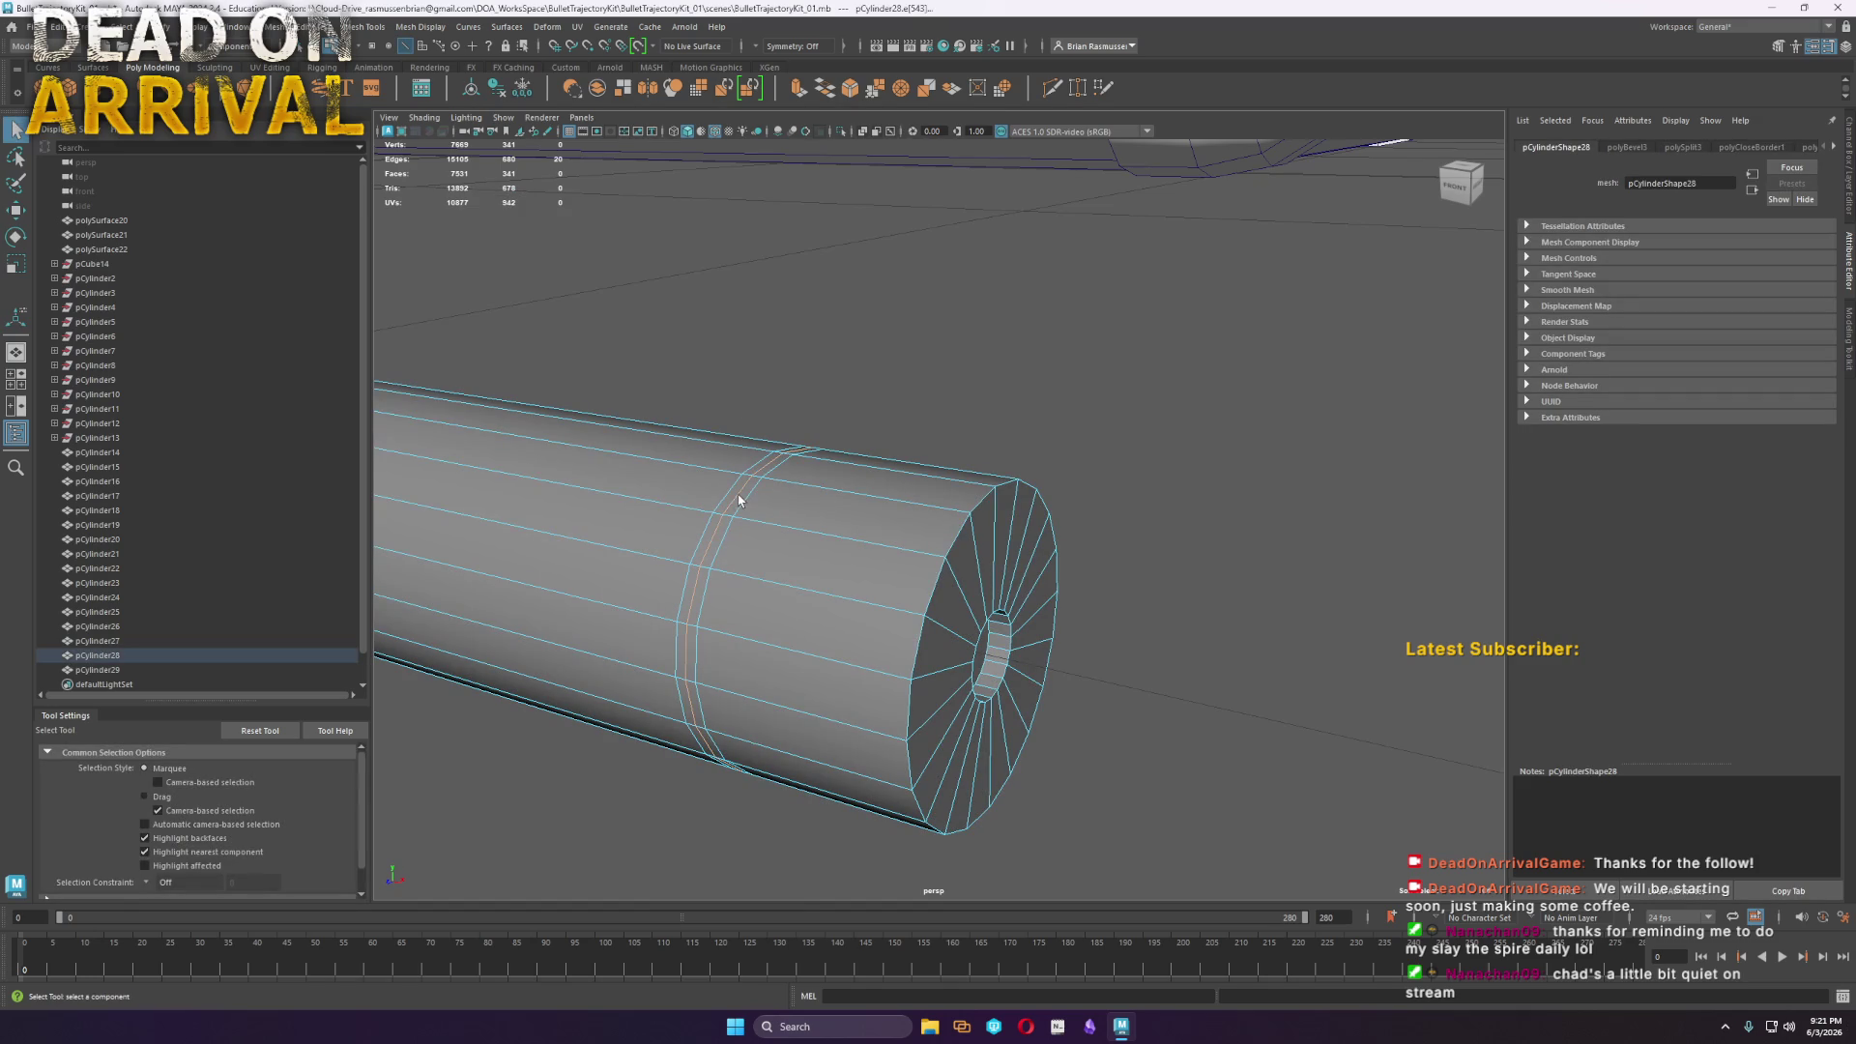
Scale the groove loop to 0.918 and bevel both groove loops with 2 segments
{"action": "key", "text": "r"}
{"action": "left_click_drag", "start_coordinate": [791, 610], "coordinate": [773, 609]}
{"action": "mouse_move", "coordinate": [705, 541]}
{"action": "right_mouse_down", "text": "shift"}
{"action": "mouse_move", "coordinate": [799, 571]}
{"action": "mouse_move", "coordinate": [868, 543]}
{"action": "right_mouse_up", "text": "shift"}
{"action": "left_click", "coordinate": [770, 470]}
{"action": "double_click", "coordinate": [808, 454]}
{"action": "key", "text": "f"}
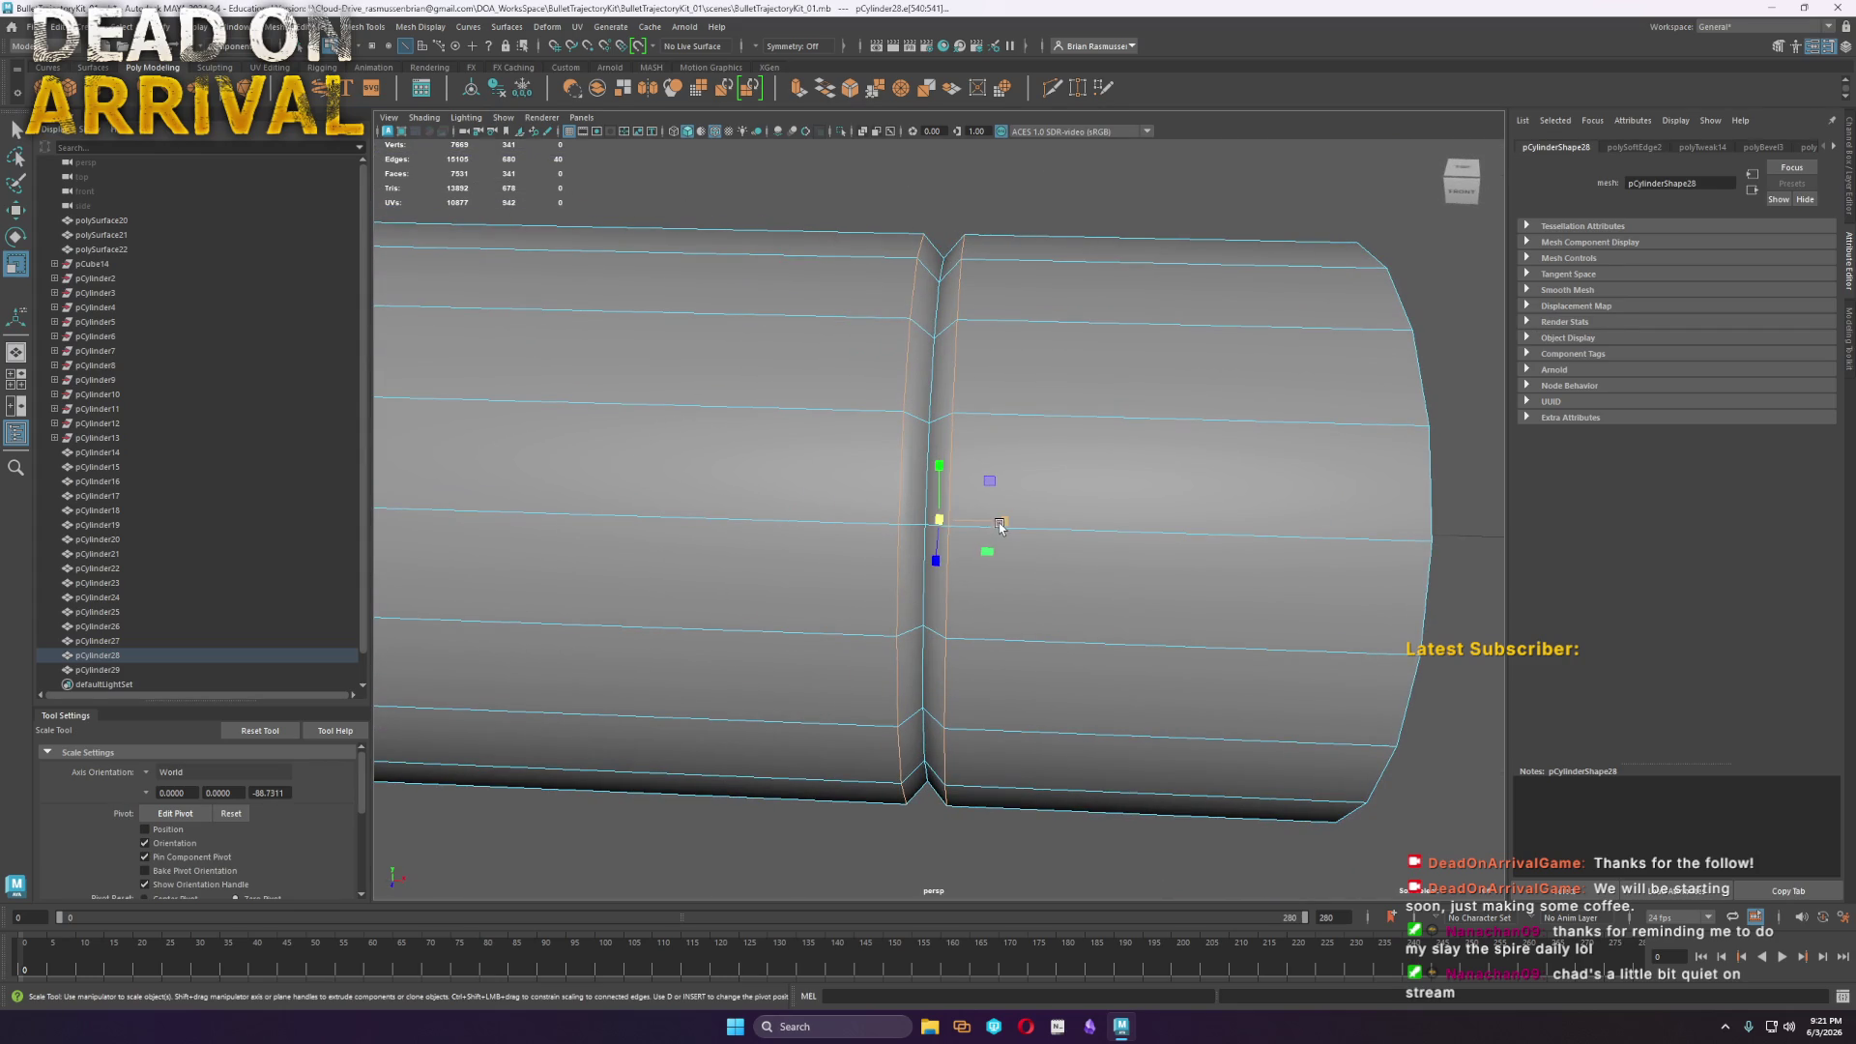
{"action": "key", "text": "w"}
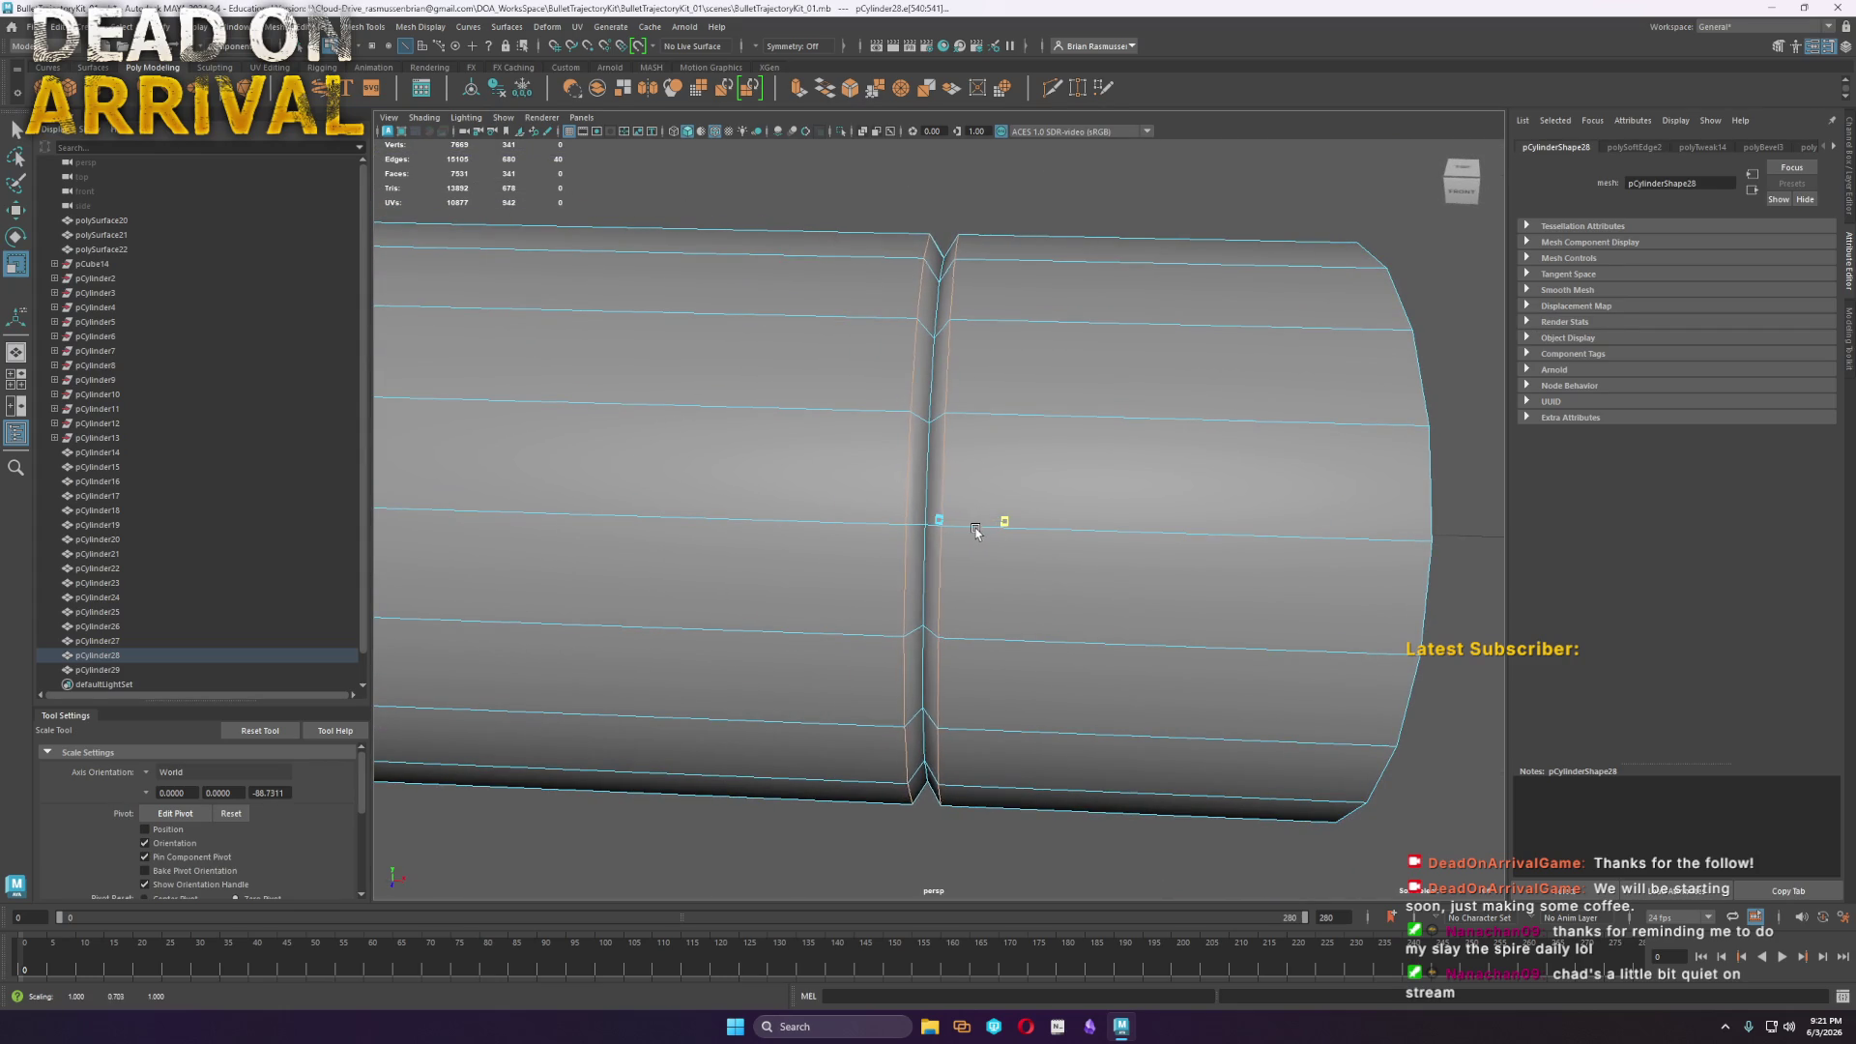
{"action": "right_click_drag", "start_coordinate": [957, 301], "coordinate": [1005, 301], "text": "shift"}
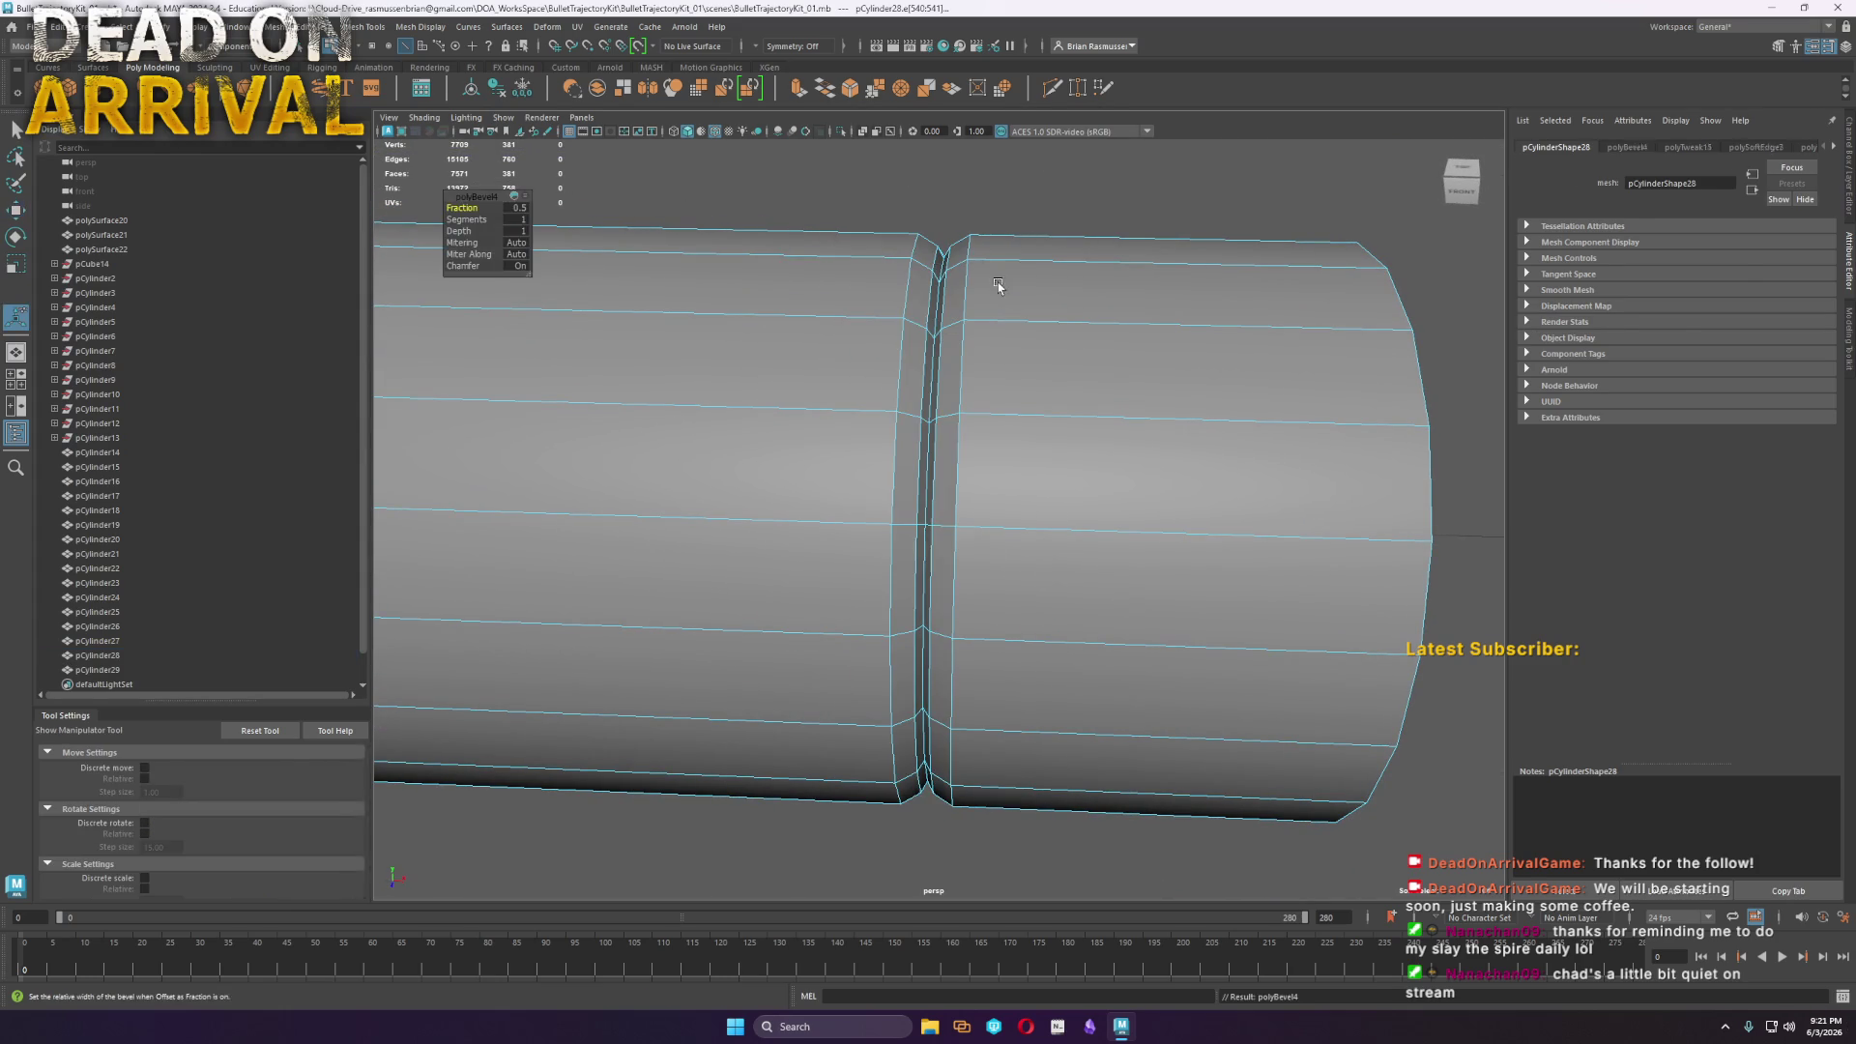
{"action": "left_click_drag", "start_coordinate": [481, 220], "coordinate": [533, 230]}
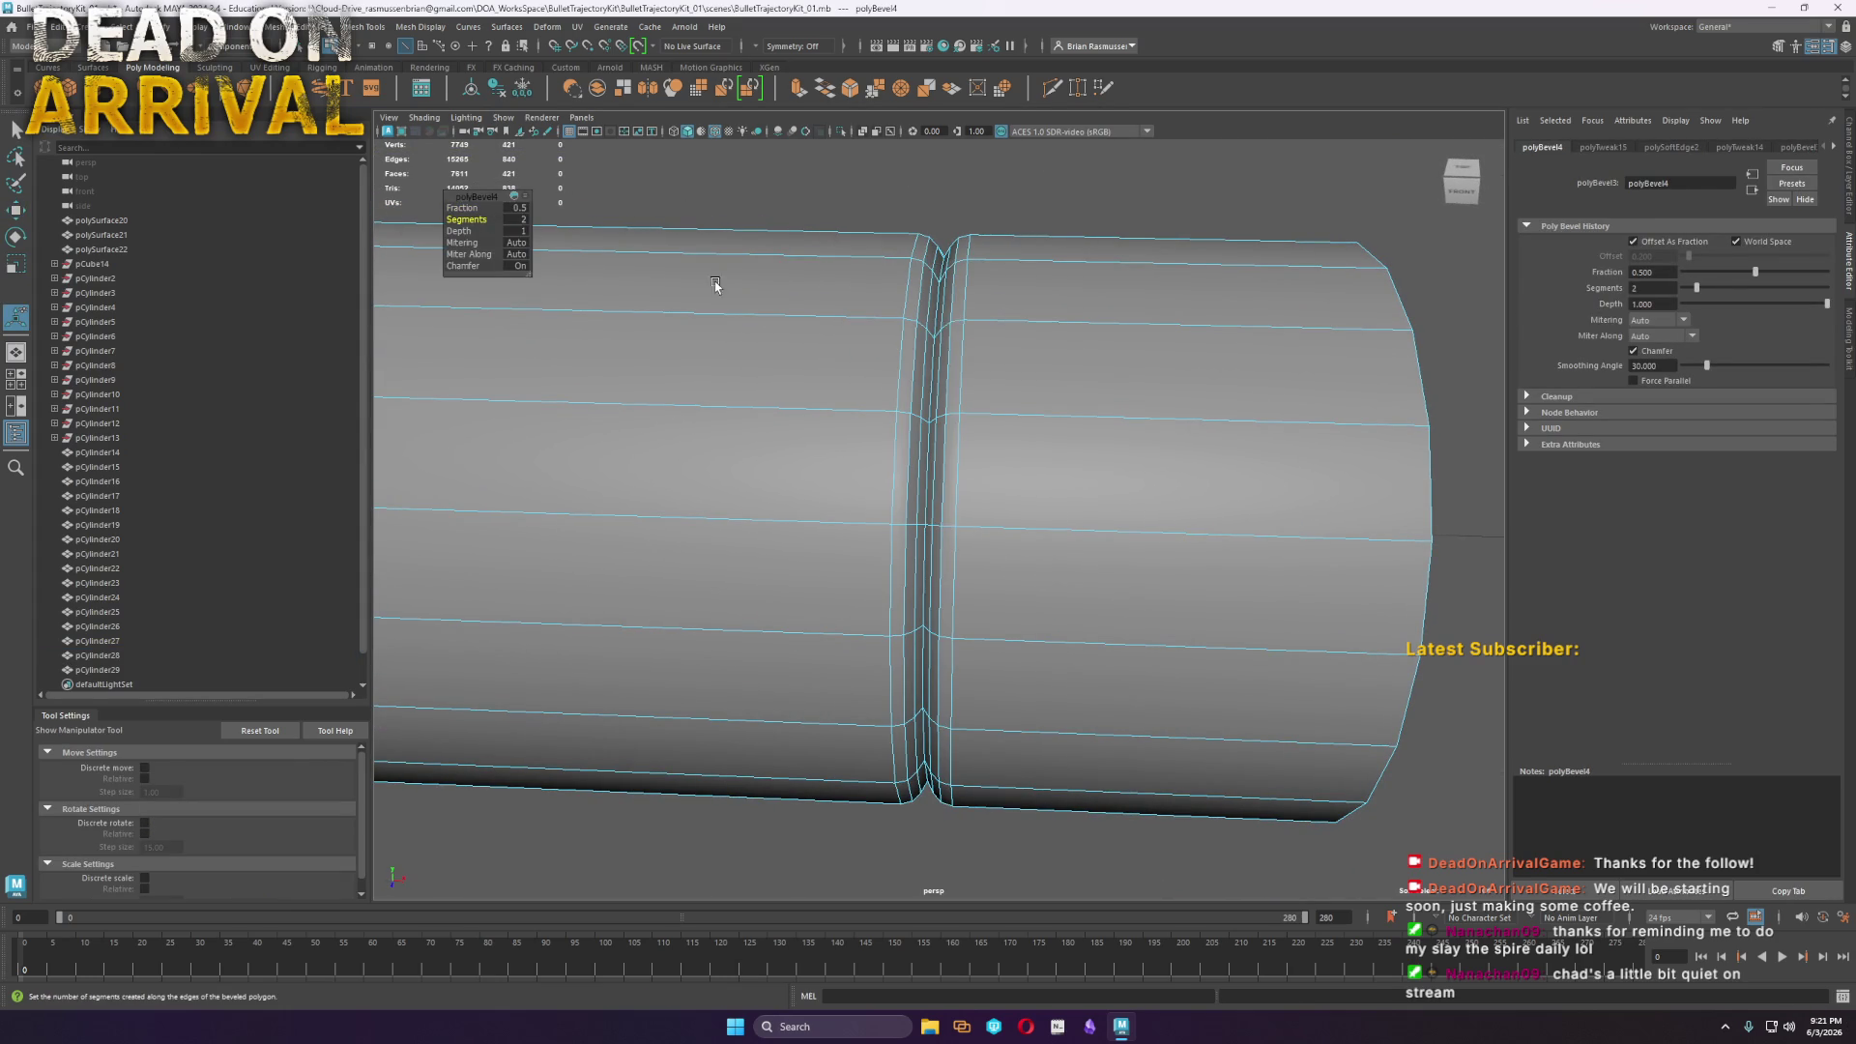
Bevel the end cap's rim loop with chamfering off, then undo that bevel
{"action": "key", "text": "F8"}
{"action": "key", "text": "q"}
{"action": "scroll", "coordinate": [926, 285], "scroll_direction": "down", "scroll_amount": 5}
{"action": "left_click", "coordinate": [926, 285]}
{"action": "left_click_drag", "start_coordinate": [1119, 575], "coordinate": [1063, 498], "text": "alt"}
{"action": "mouse_move", "coordinate": [1063, 498]}
{"action": "right_mouse_down"}
{"action": "mouse_move", "coordinate": [1057, 451]}
{"action": "mouse_move", "coordinate": [1119, 452]}
{"action": "mouse_move", "coordinate": [1102, 452]}
{"action": "right_mouse_up"}
{"action": "double_click", "coordinate": [1058, 452]}
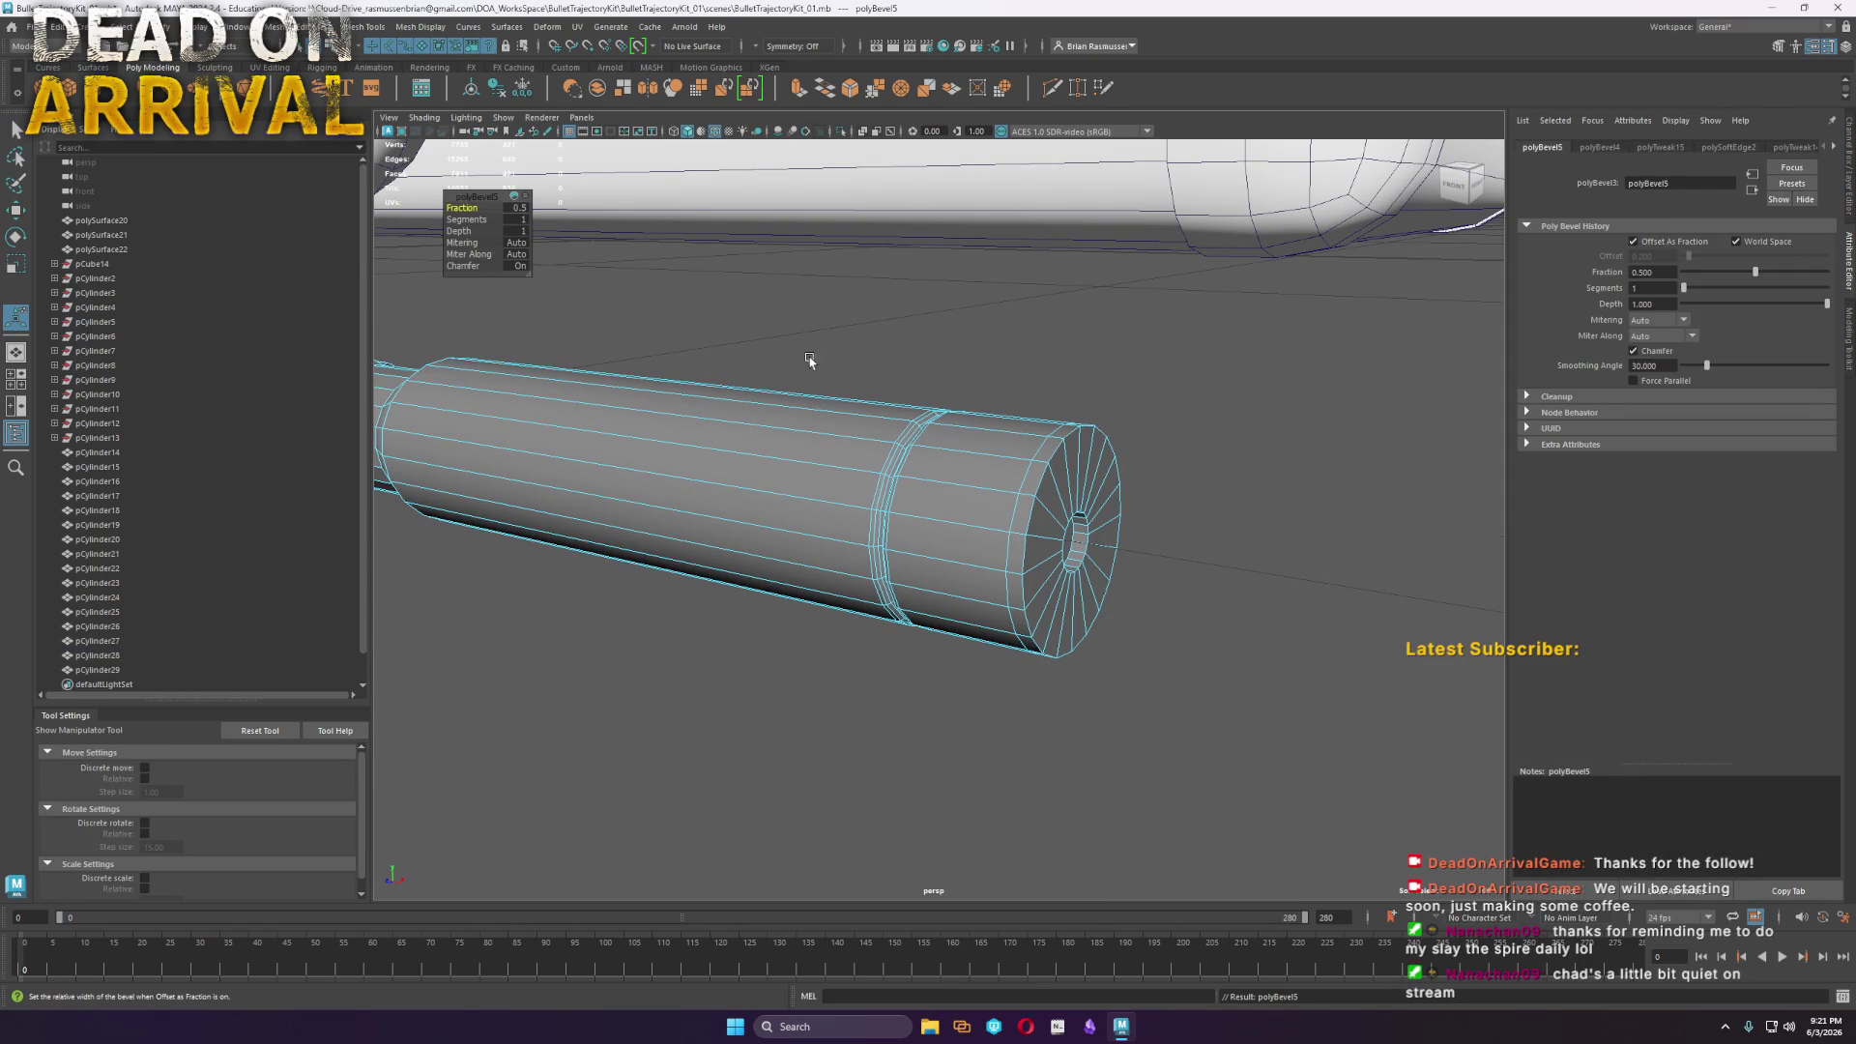
{"action": "left_click_drag", "start_coordinate": [457, 266], "coordinate": [434, 267]}
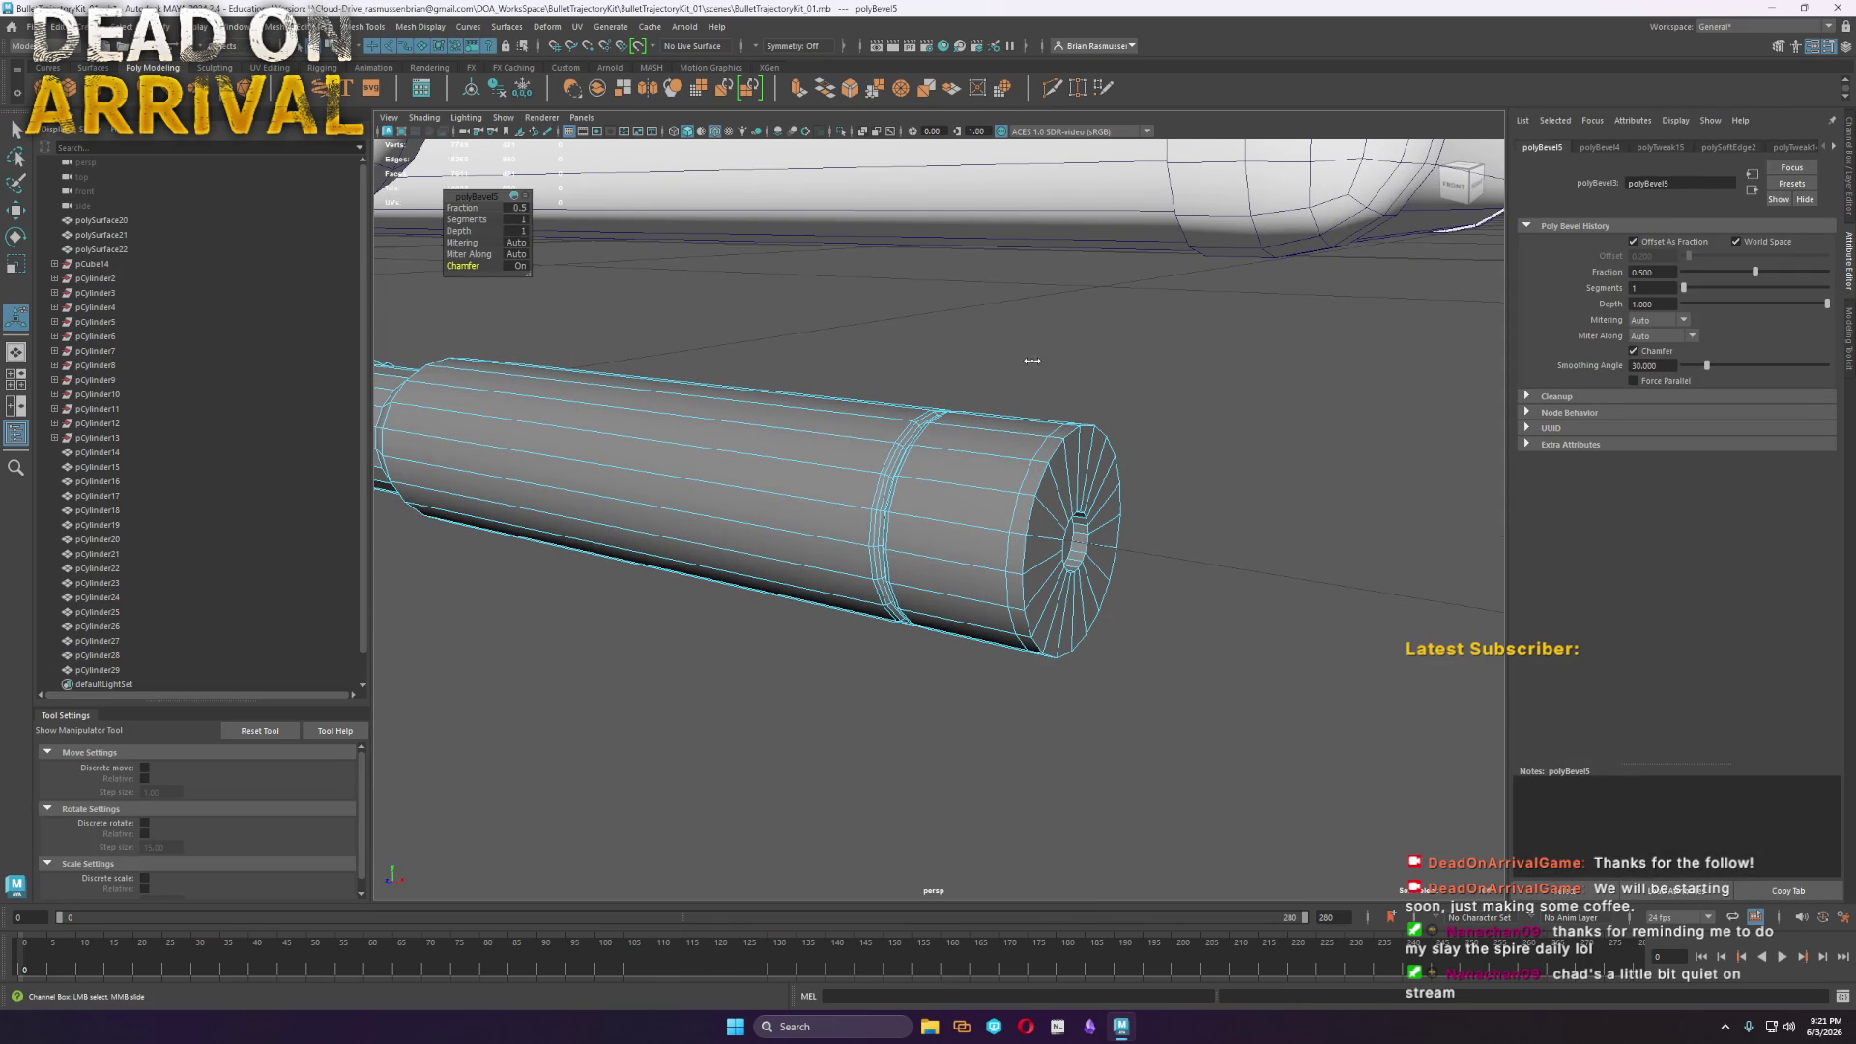
{"action": "key", "text": "ctrl+z"}
{"action": "key", "text": "ctrl+z"}
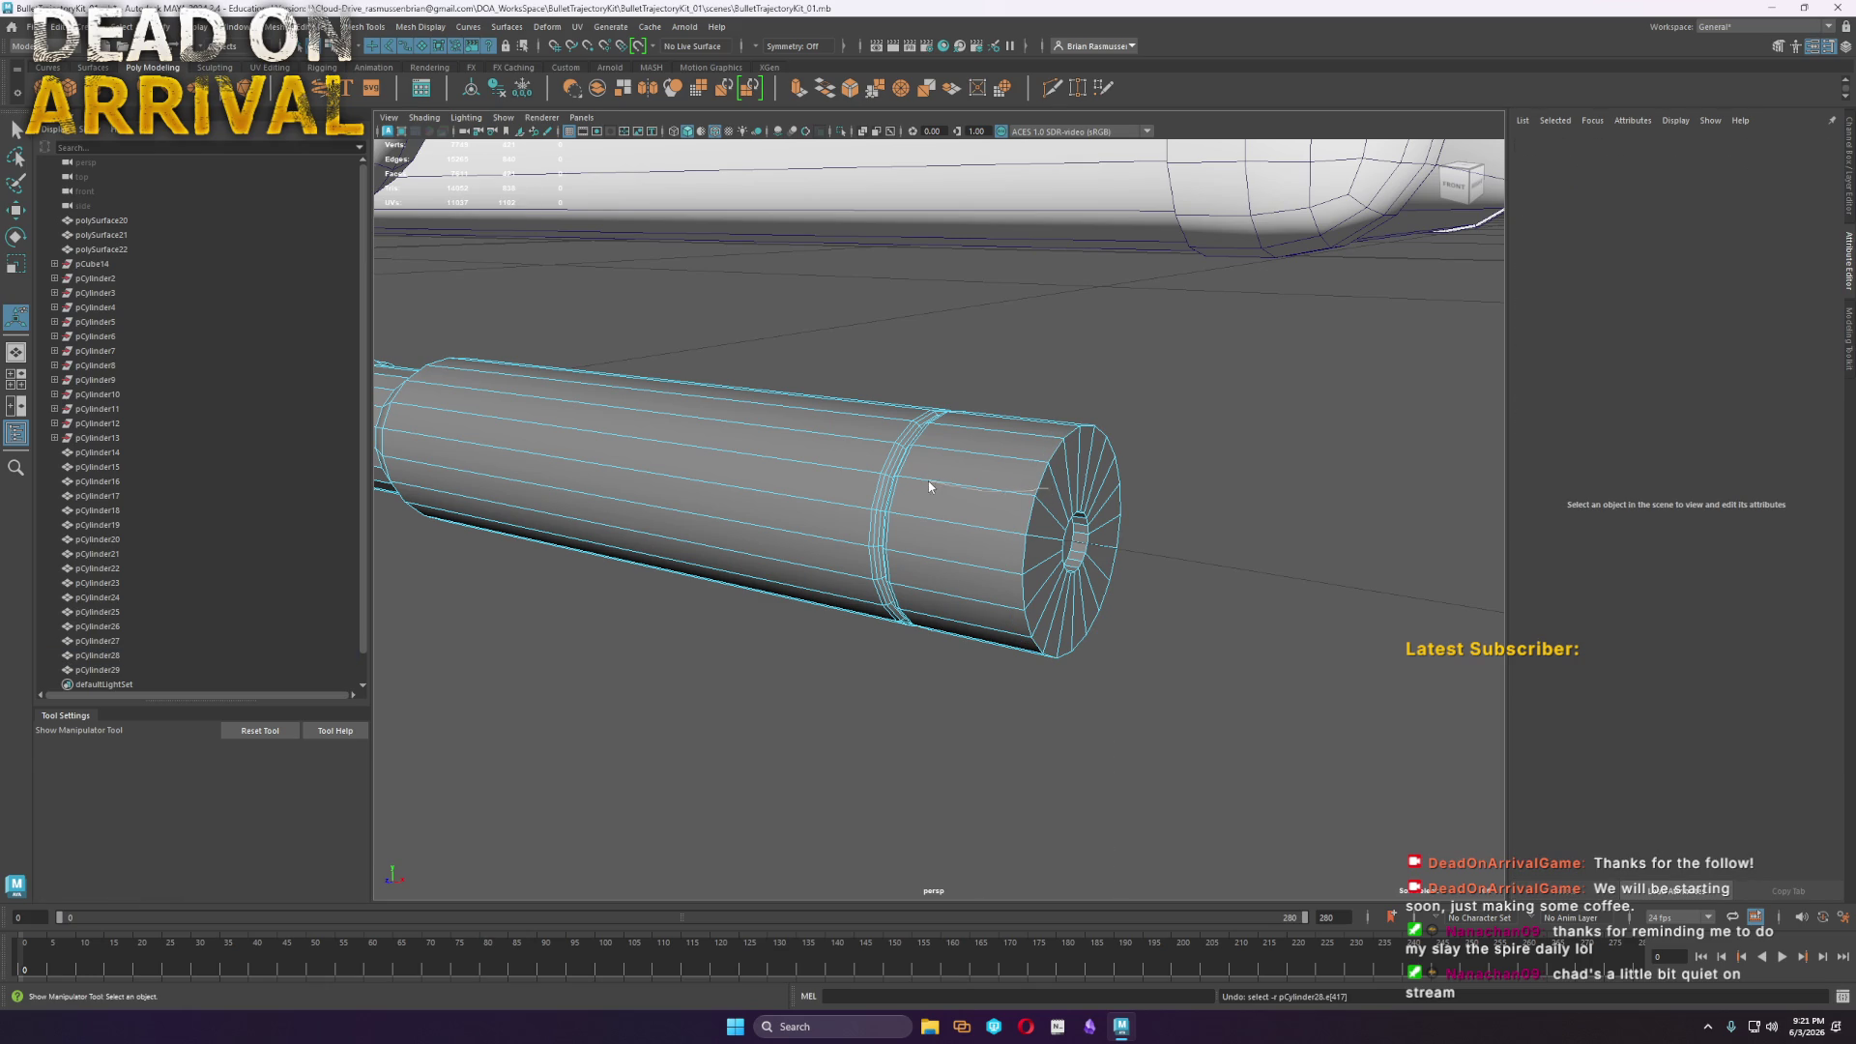
Select all the tube's vertices and merge the overlapping ones
{"action": "key", "text": "F9"}
{"action": "key", "text": "q"}
{"action": "left_click_drag", "start_coordinate": [841, 208], "coordinate": [1307, 823]}
{"action": "right_click_drag", "start_coordinate": [1042, 467], "coordinate": [1232, 414], "text": "shift"}
Bevel the tube's end rim at Fraction 0.15
{"action": "scroll", "coordinate": [1078, 483], "scroll_direction": "up", "scroll_amount": 4}
{"action": "left_click_drag", "start_coordinate": [474, 219], "coordinate": [446, 218]}
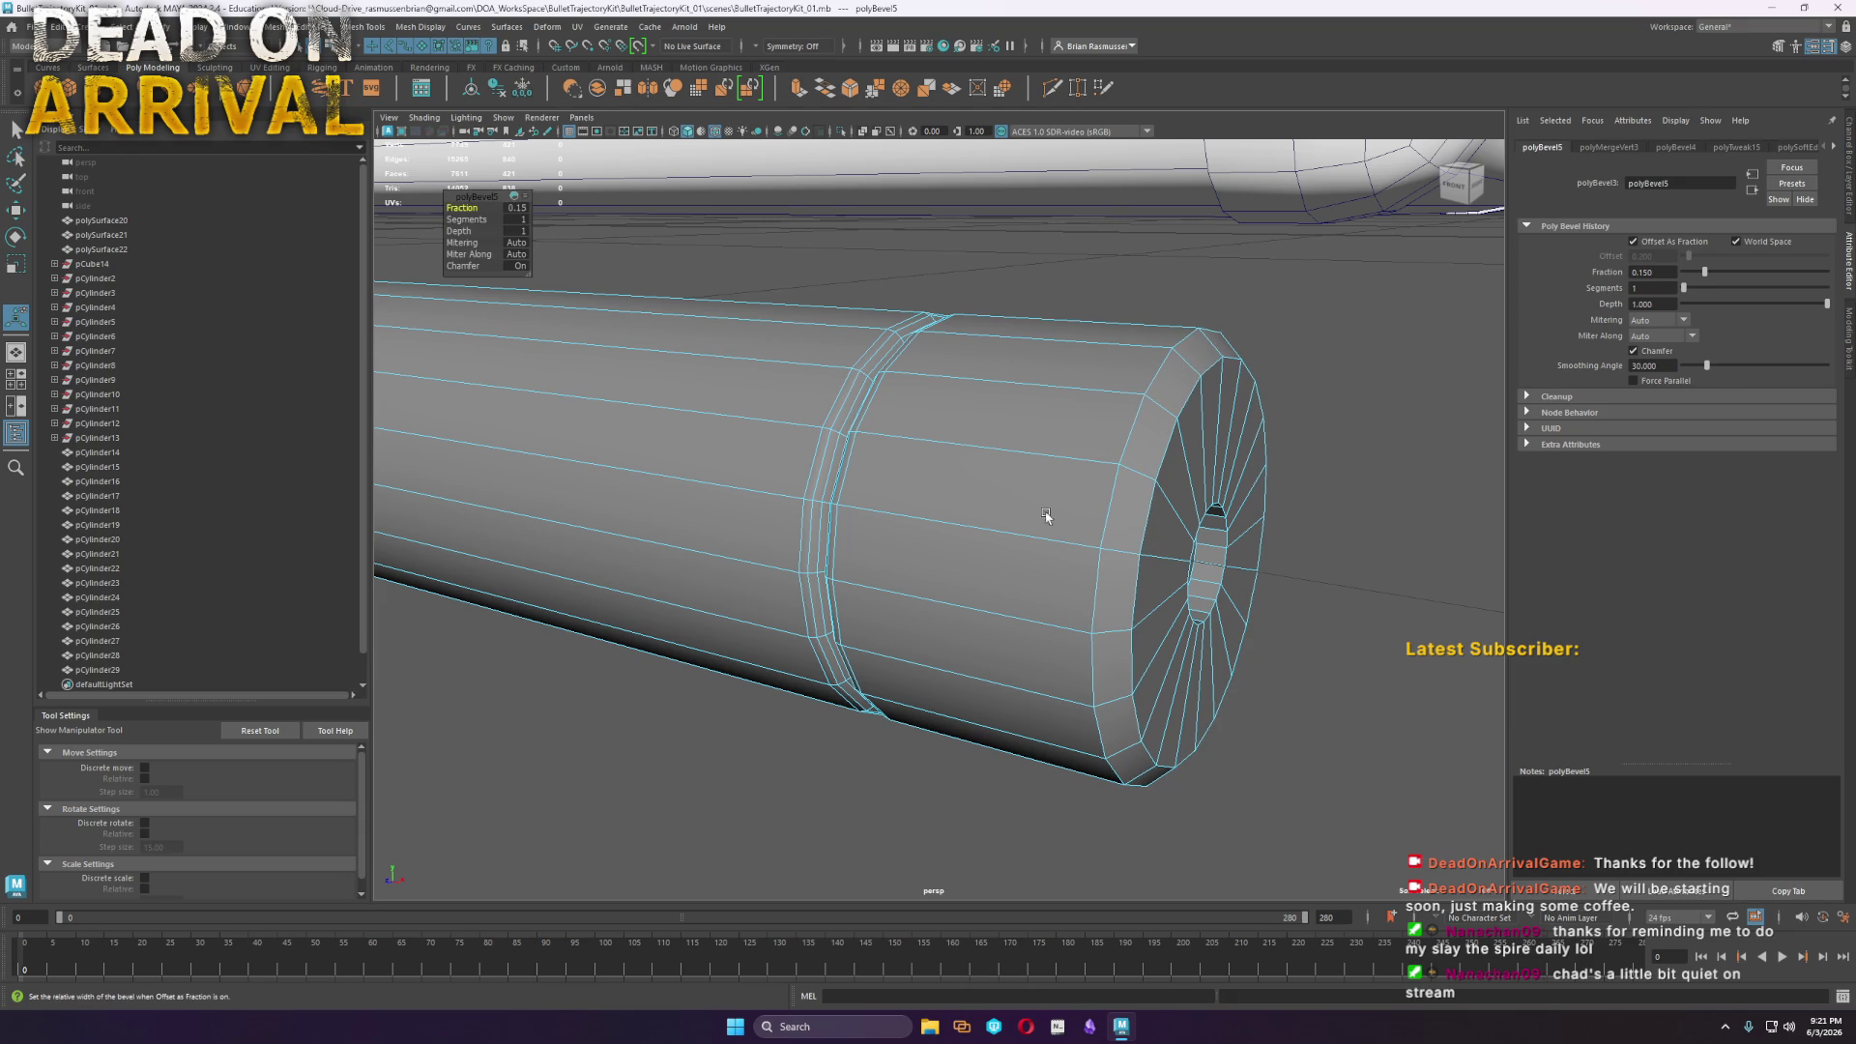
{"action": "right_click_drag", "start_coordinate": [1092, 529], "coordinate": [1145, 474]}
{"action": "scroll", "coordinate": [1122, 580], "scroll_direction": "down", "scroll_amount": 5}
{"action": "left_click", "coordinate": [1118, 713]}
{"action": "left_click_drag", "start_coordinate": [1119, 712], "coordinate": [1197, 759], "text": "alt"}
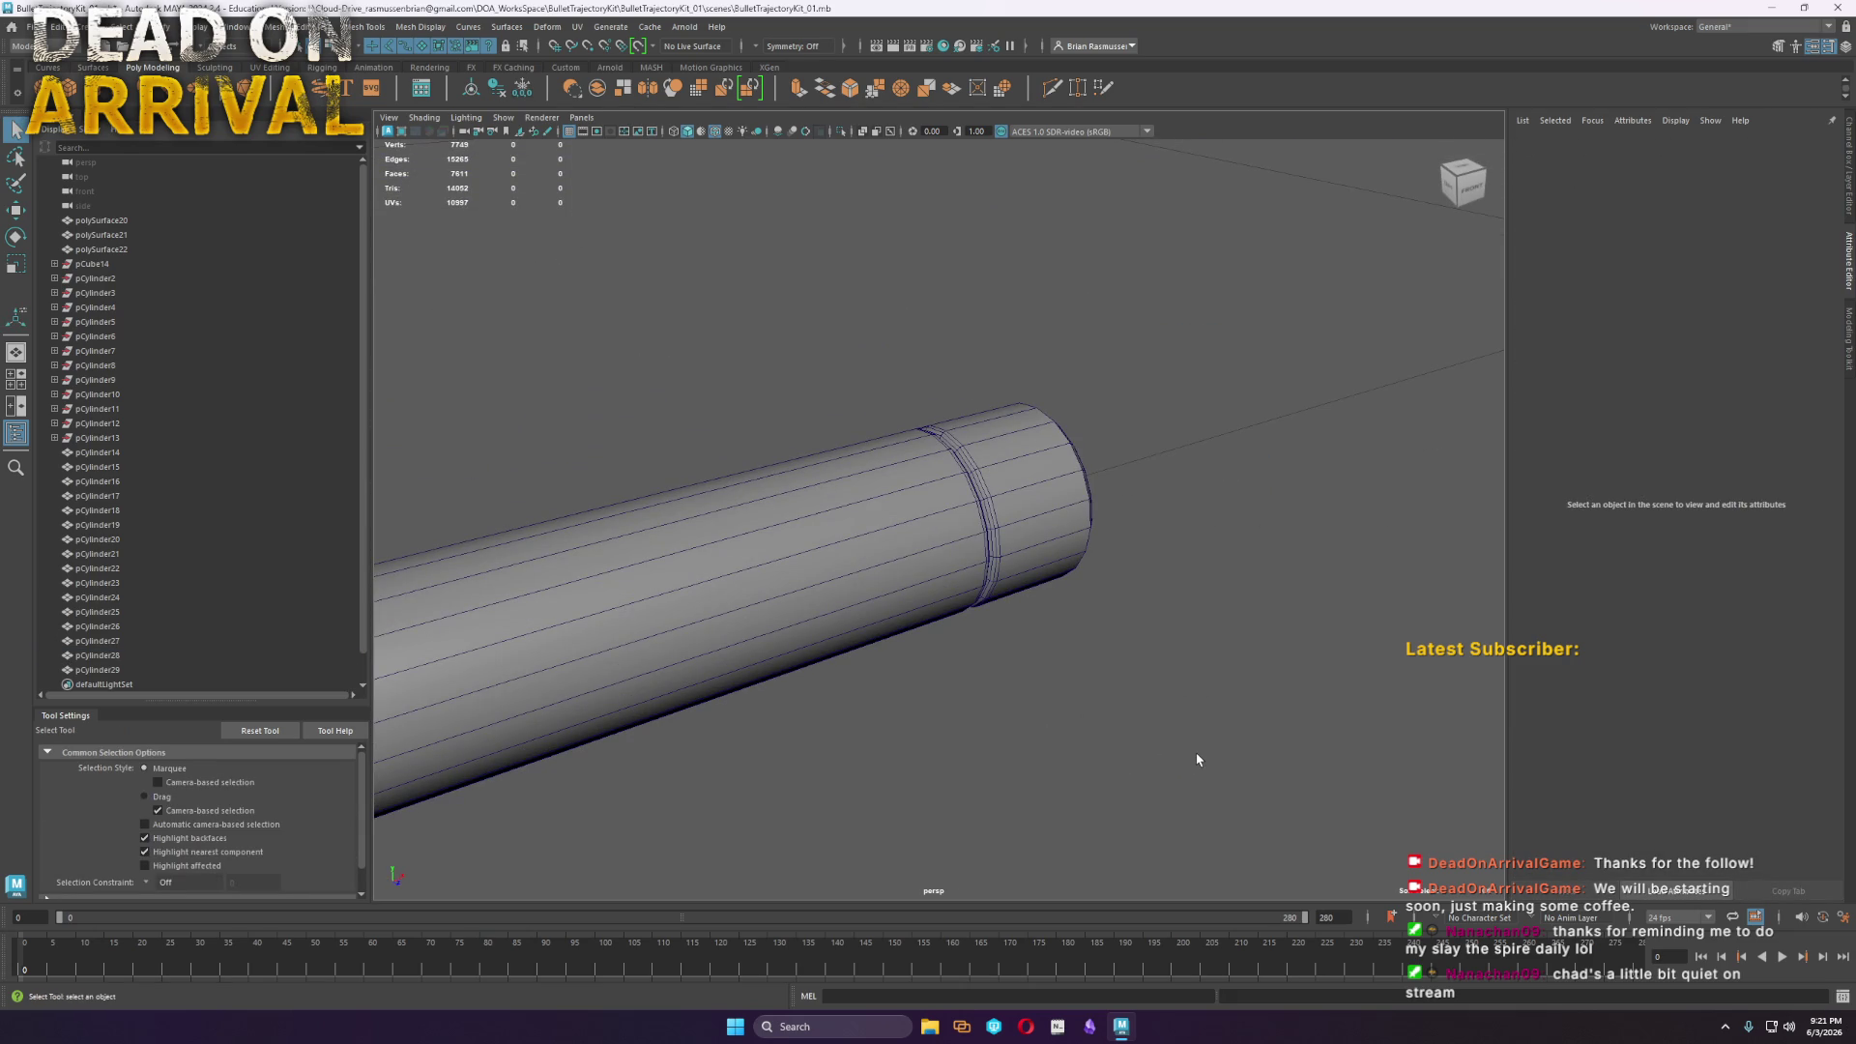
Select all edges of the tube body and apply Soften Edge
{"action": "mouse_move", "coordinate": [1196, 760]}
{"action": "left_mouse_down", "text": "alt"}
{"action": "mouse_move", "coordinate": [919, 658]}
{"action": "mouse_move", "coordinate": [841, 712]}
{"action": "mouse_move", "coordinate": [878, 696]}
{"action": "mouse_move", "coordinate": [1007, 758]}
{"action": "mouse_move", "coordinate": [917, 752]}
{"action": "mouse_move", "coordinate": [700, 654]}
{"action": "mouse_move", "coordinate": [665, 737]}
{"action": "left_mouse_up", "text": "alt"}
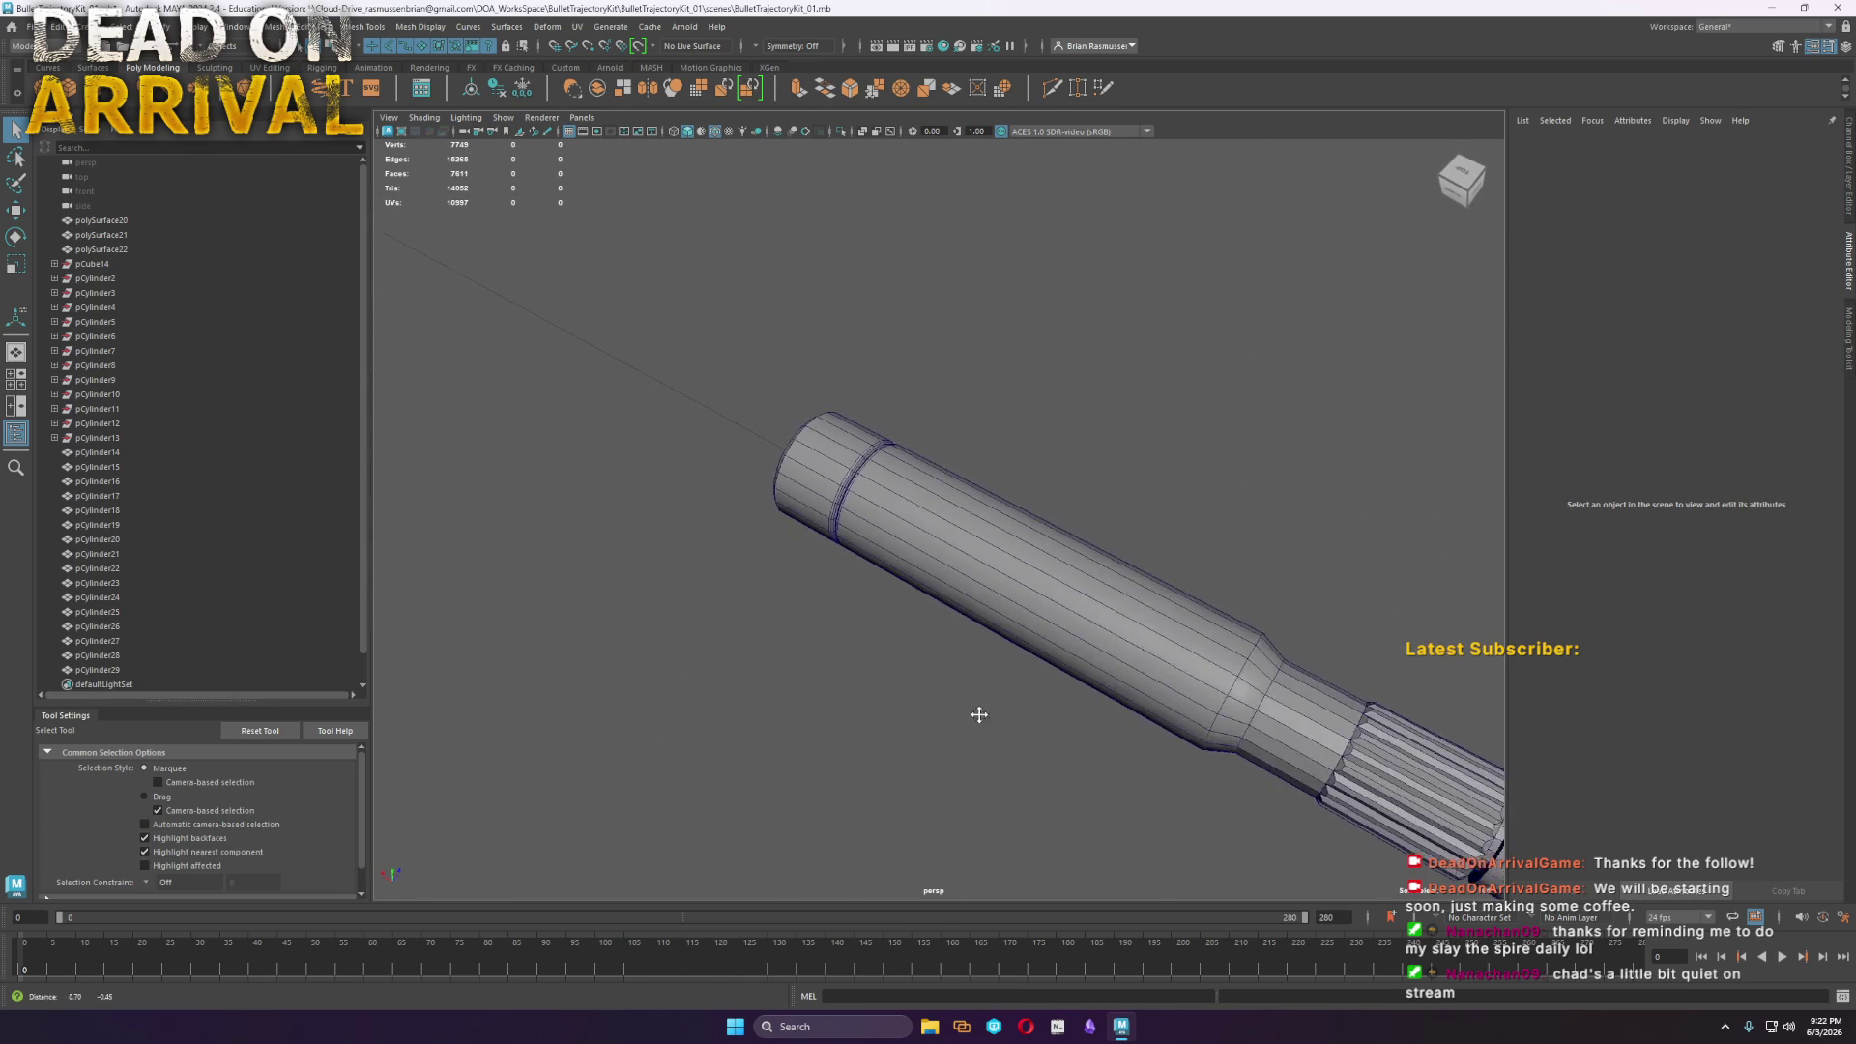
{"action": "middle_click_drag", "start_coordinate": [1014, 741], "coordinate": [822, 625], "text": "alt"}
{"action": "left_click", "coordinate": [1041, 592]}
{"action": "right_click_drag", "start_coordinate": [1041, 591], "coordinate": [1049, 630]}
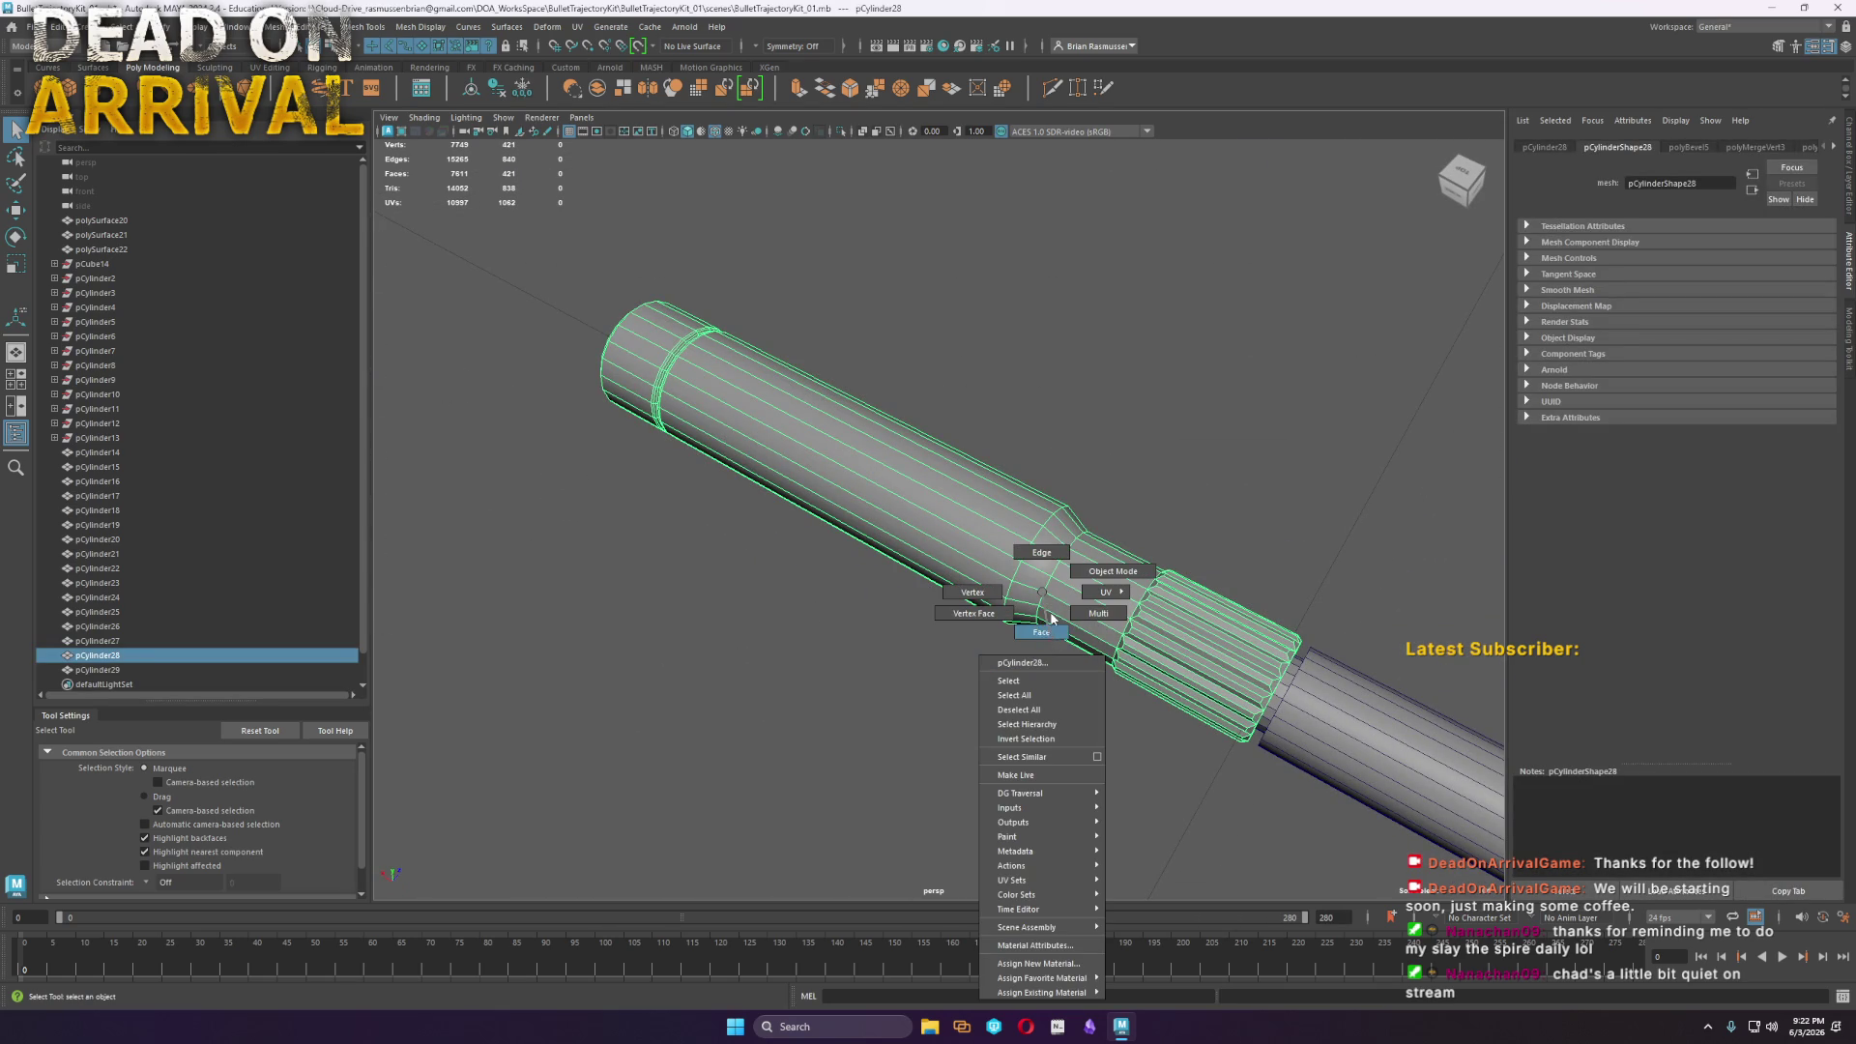
{"action": "right_click_drag", "start_coordinate": [1045, 547], "coordinate": [1044, 547]}
{"action": "mouse_move", "coordinate": [1035, 725]}
{"action": "left_mouse_down", "text": "alt"}
{"action": "mouse_move", "coordinate": [1006, 646]}
{"action": "mouse_move", "coordinate": [1118, 629]}
{"action": "mouse_move", "coordinate": [849, 319]}
{"action": "left_mouse_up", "text": "alt"}
{"action": "right_click", "coordinate": [997, 519], "text": "shift"}
{"action": "mouse_move", "coordinate": [1111, 471]}
{"action": "right_mouse_down"}
{"action": "mouse_move", "coordinate": [1024, 498]}
{"action": "mouse_move", "coordinate": [1064, 542]}
{"action": "mouse_move", "coordinate": [1123, 529]}
{"action": "right_mouse_up"}
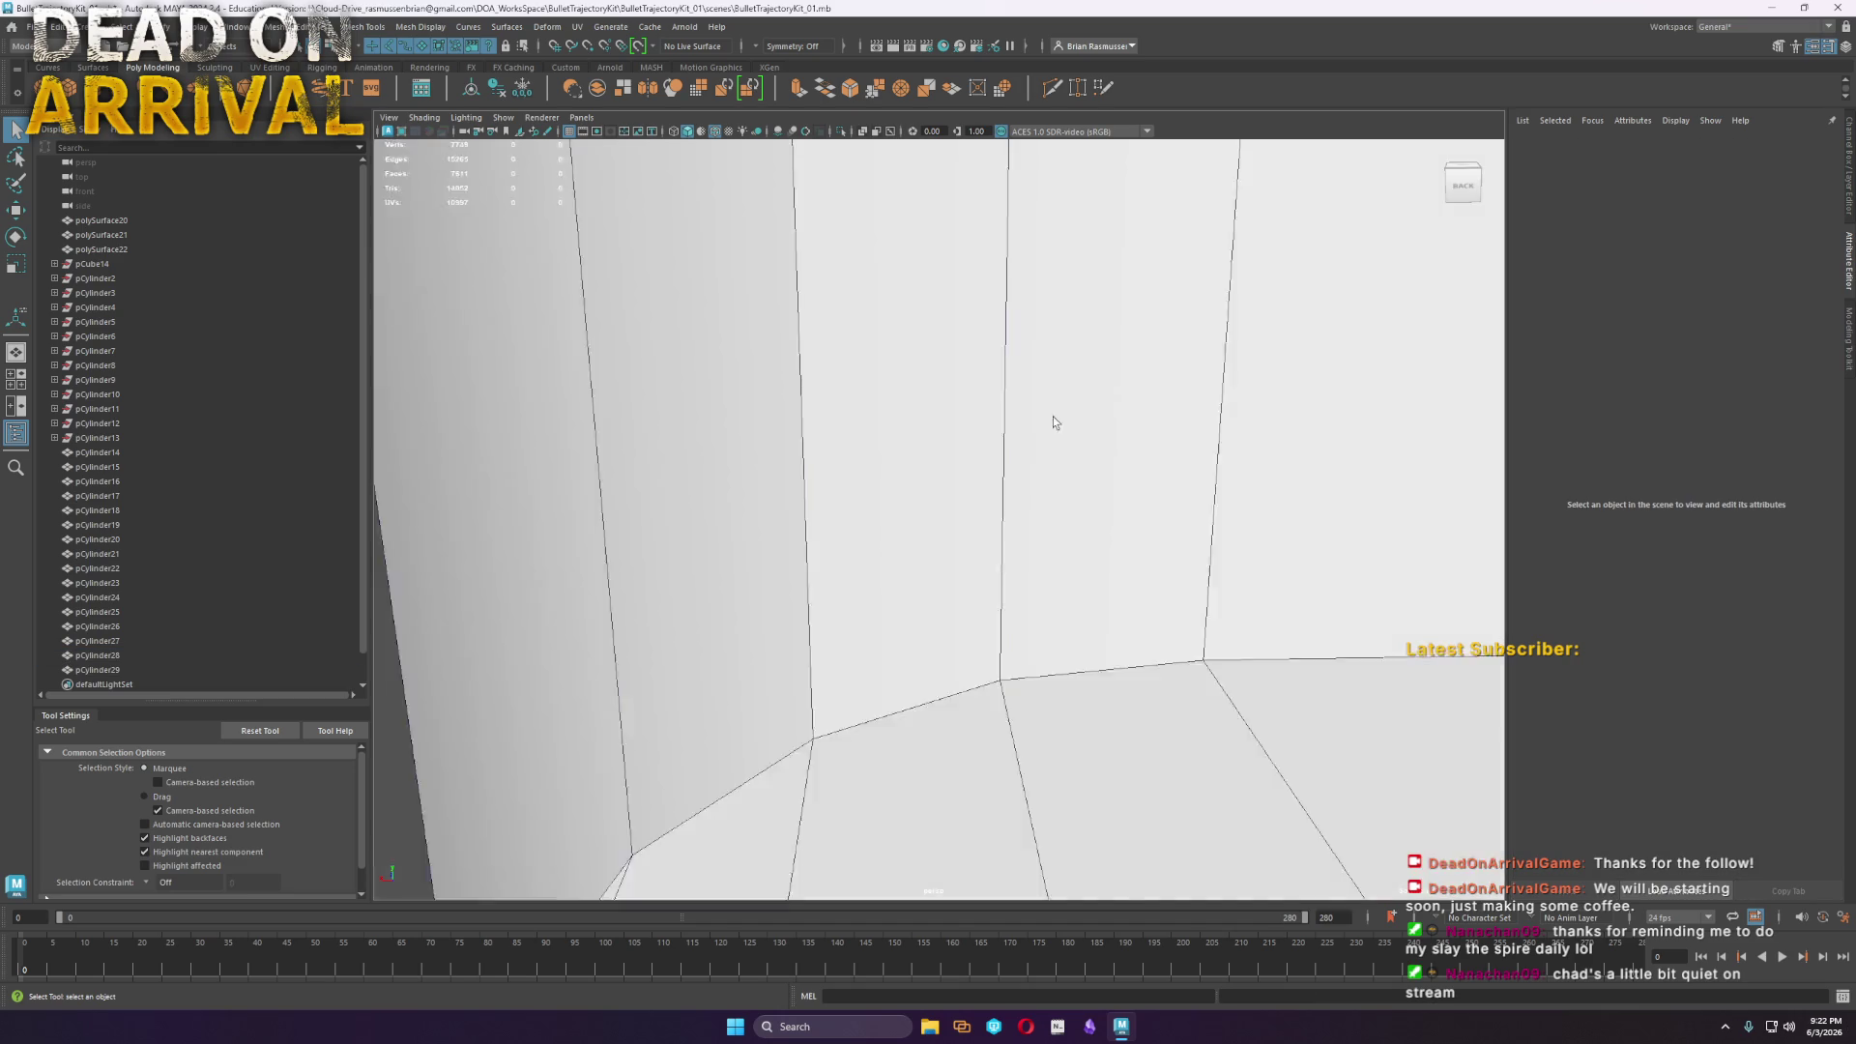
{"action": "mouse_move", "coordinate": [1053, 416]}
{"action": "left_mouse_down", "text": "alt"}
{"action": "mouse_move", "coordinate": [1112, 626]}
{"action": "mouse_move", "coordinate": [1122, 580]}
{"action": "mouse_move", "coordinate": [1058, 686]}
{"action": "mouse_move", "coordinate": [1396, 696]}
{"action": "mouse_move", "coordinate": [1332, 639]}
{"action": "mouse_move", "coordinate": [879, 584]}
{"action": "mouse_move", "coordinate": [1044, 630]}
{"action": "mouse_move", "coordinate": [948, 613]}
{"action": "left_mouse_up", "text": "alt"}
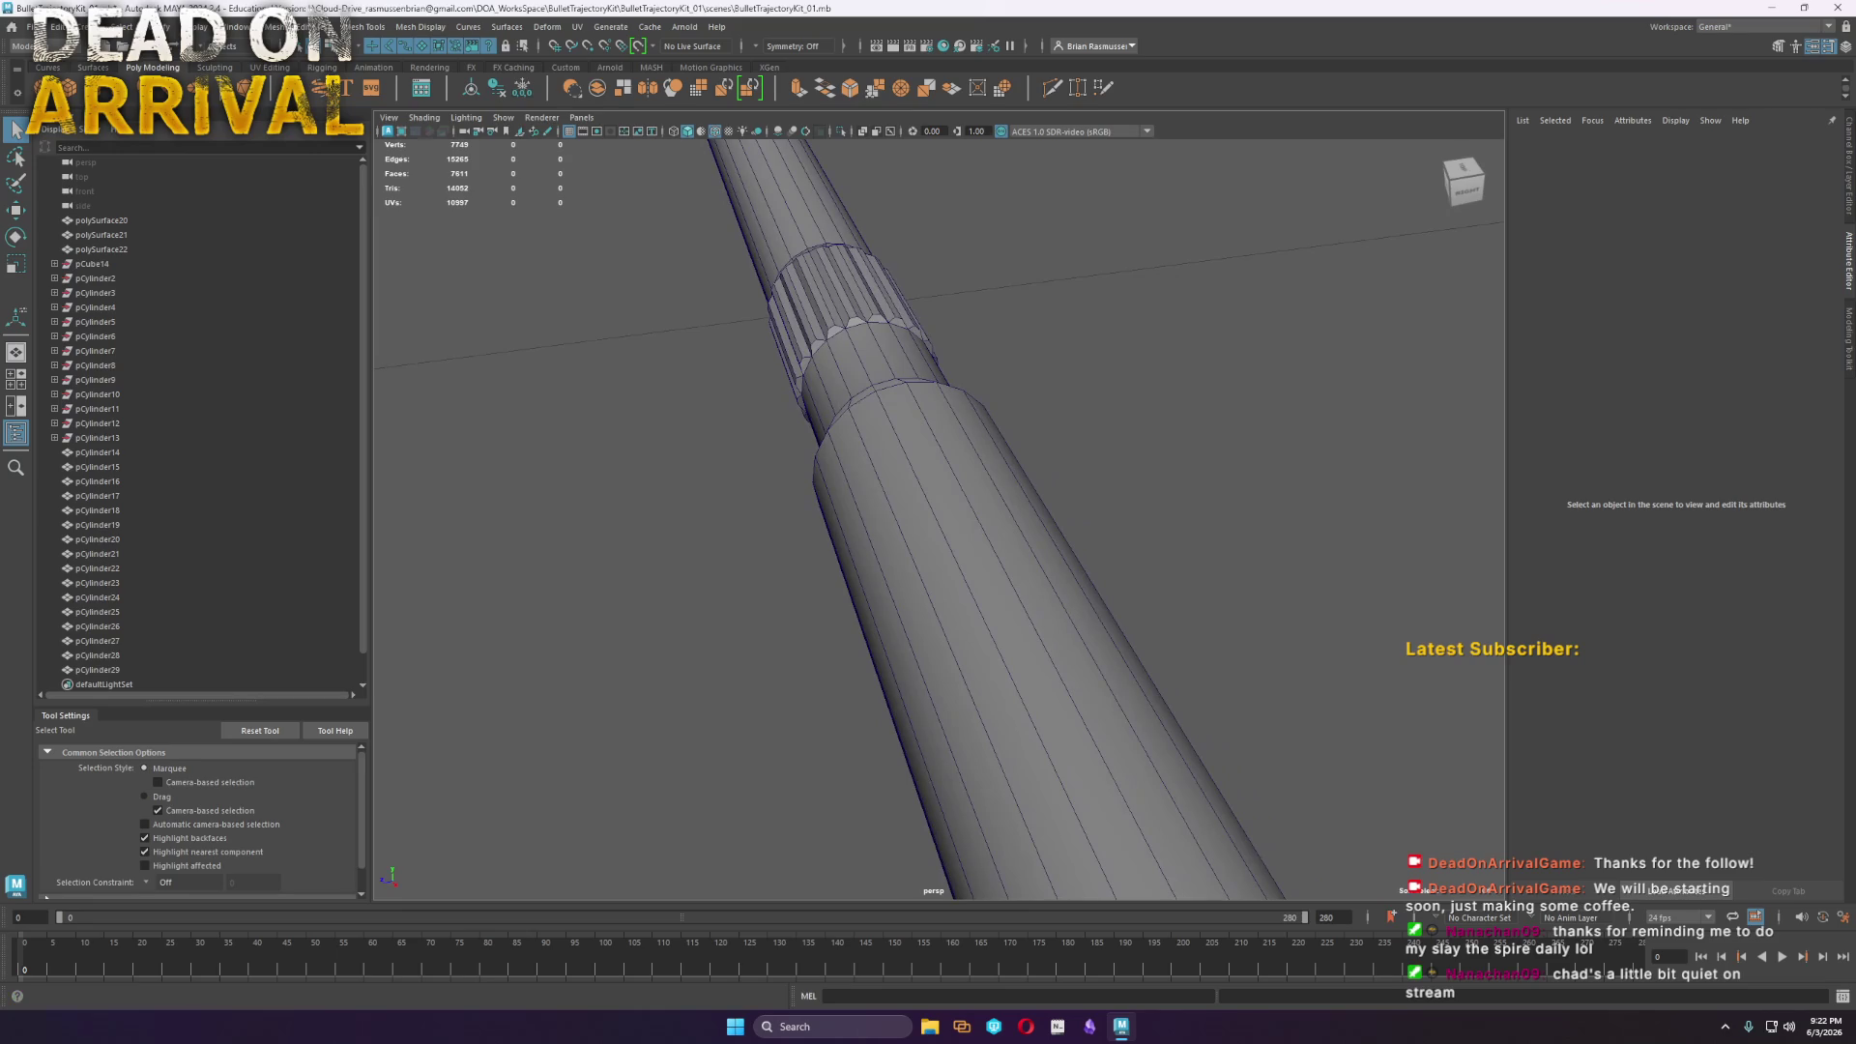
Add a new polygon cylinder, pCylinder30, from the Poly Modeling shelf
{"action": "mouse_move", "coordinate": [773, 580]}
{"action": "left_mouse_down", "text": "alt"}
{"action": "mouse_move", "coordinate": [841, 642]}
{"action": "mouse_move", "coordinate": [972, 649]}
{"action": "mouse_move", "coordinate": [1084, 580]}
{"action": "mouse_move", "coordinate": [1057, 547]}
{"action": "mouse_move", "coordinate": [1119, 580]}
{"action": "mouse_move", "coordinate": [1093, 607]}
{"action": "left_mouse_up", "text": "alt"}
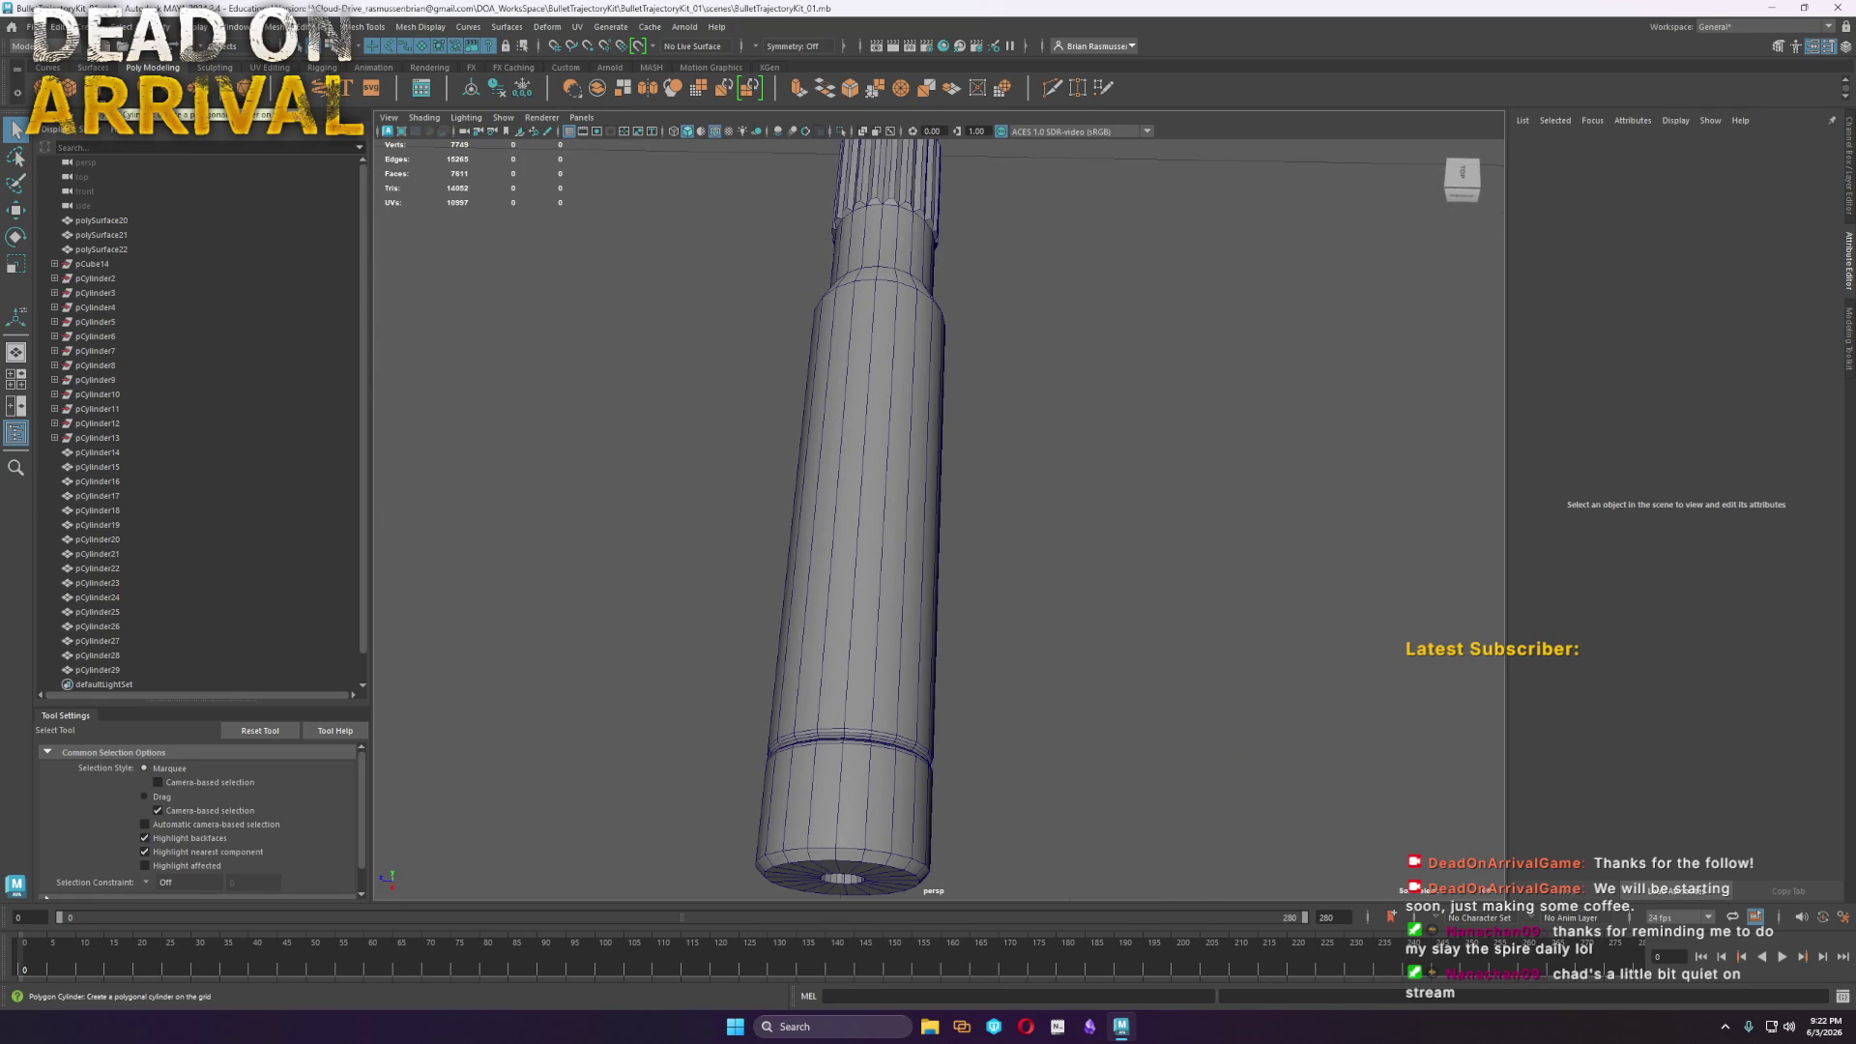
{"action": "left_click", "coordinate": [104, 88]}
{"action": "scroll", "coordinate": [555, 497], "scroll_direction": "down", "scroll_amount": 8}
Move the new cylinder onto the tube and slide it along to its spot
{"action": "key", "text": "w"}
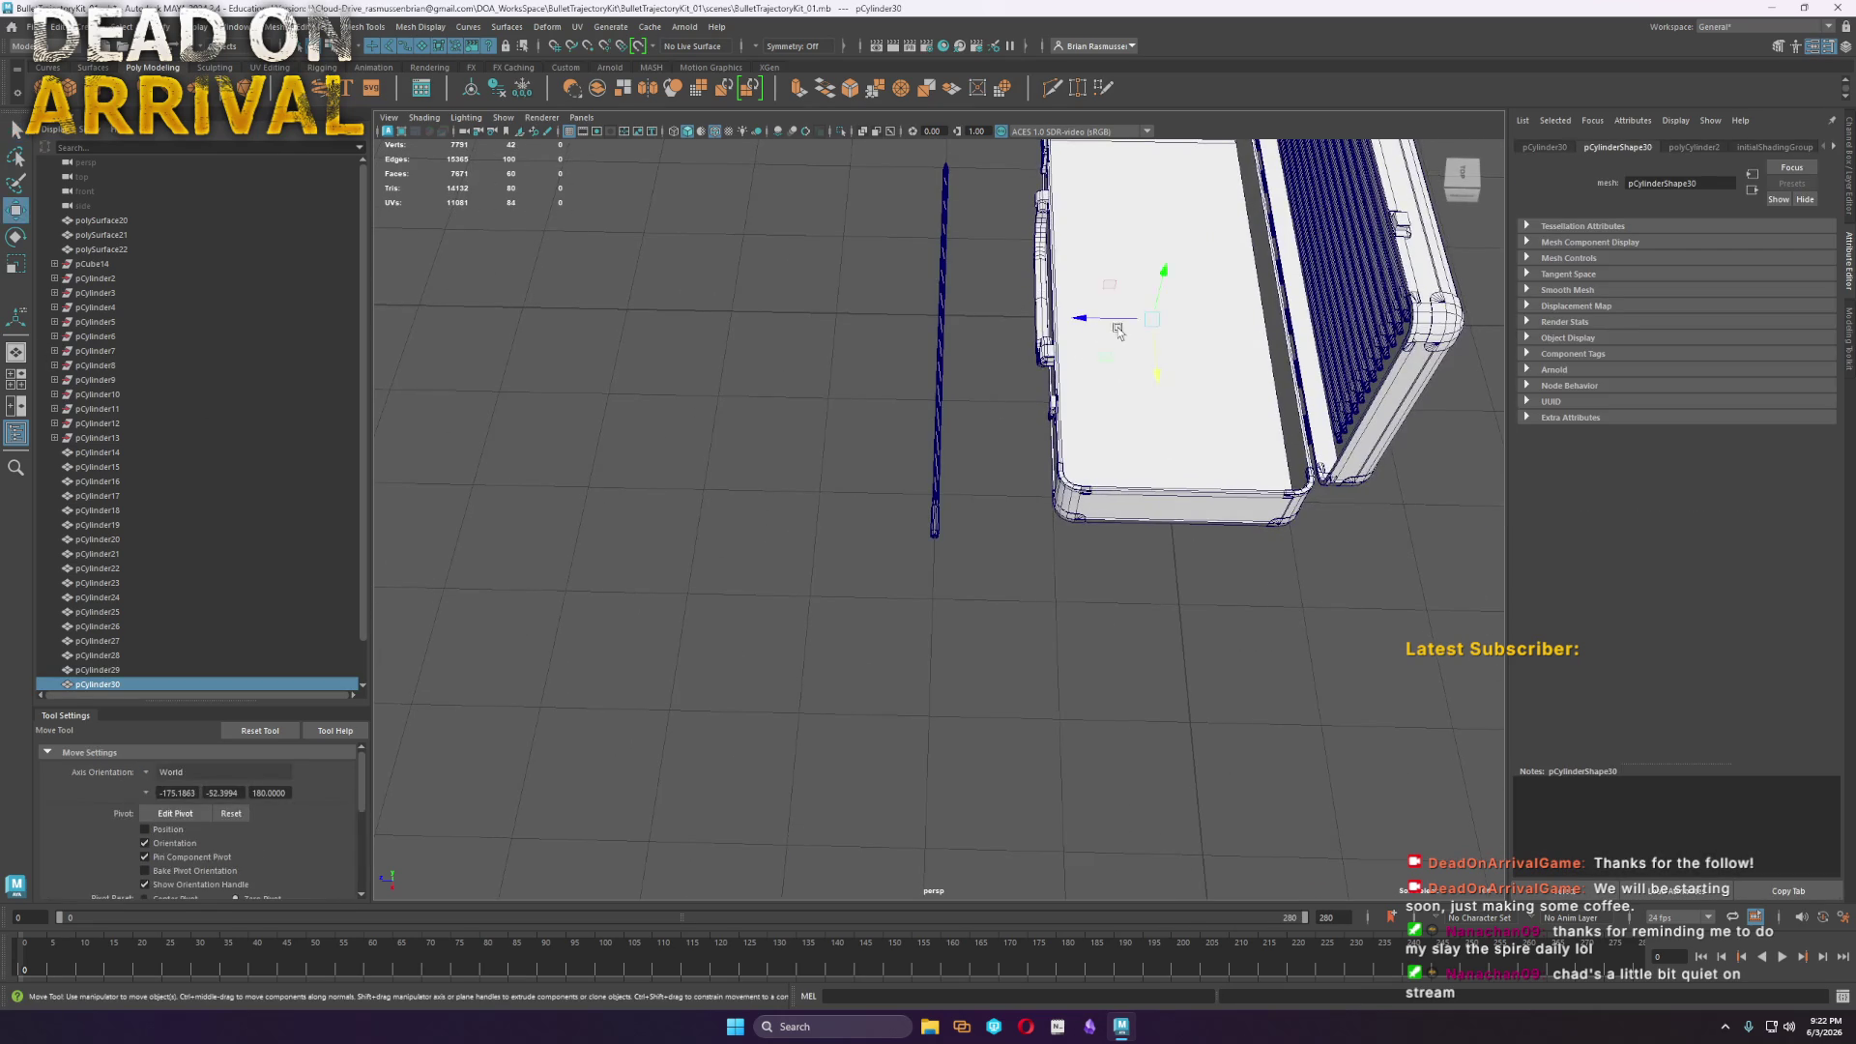
{"action": "left_click_drag", "start_coordinate": [1153, 321], "coordinate": [935, 535]}
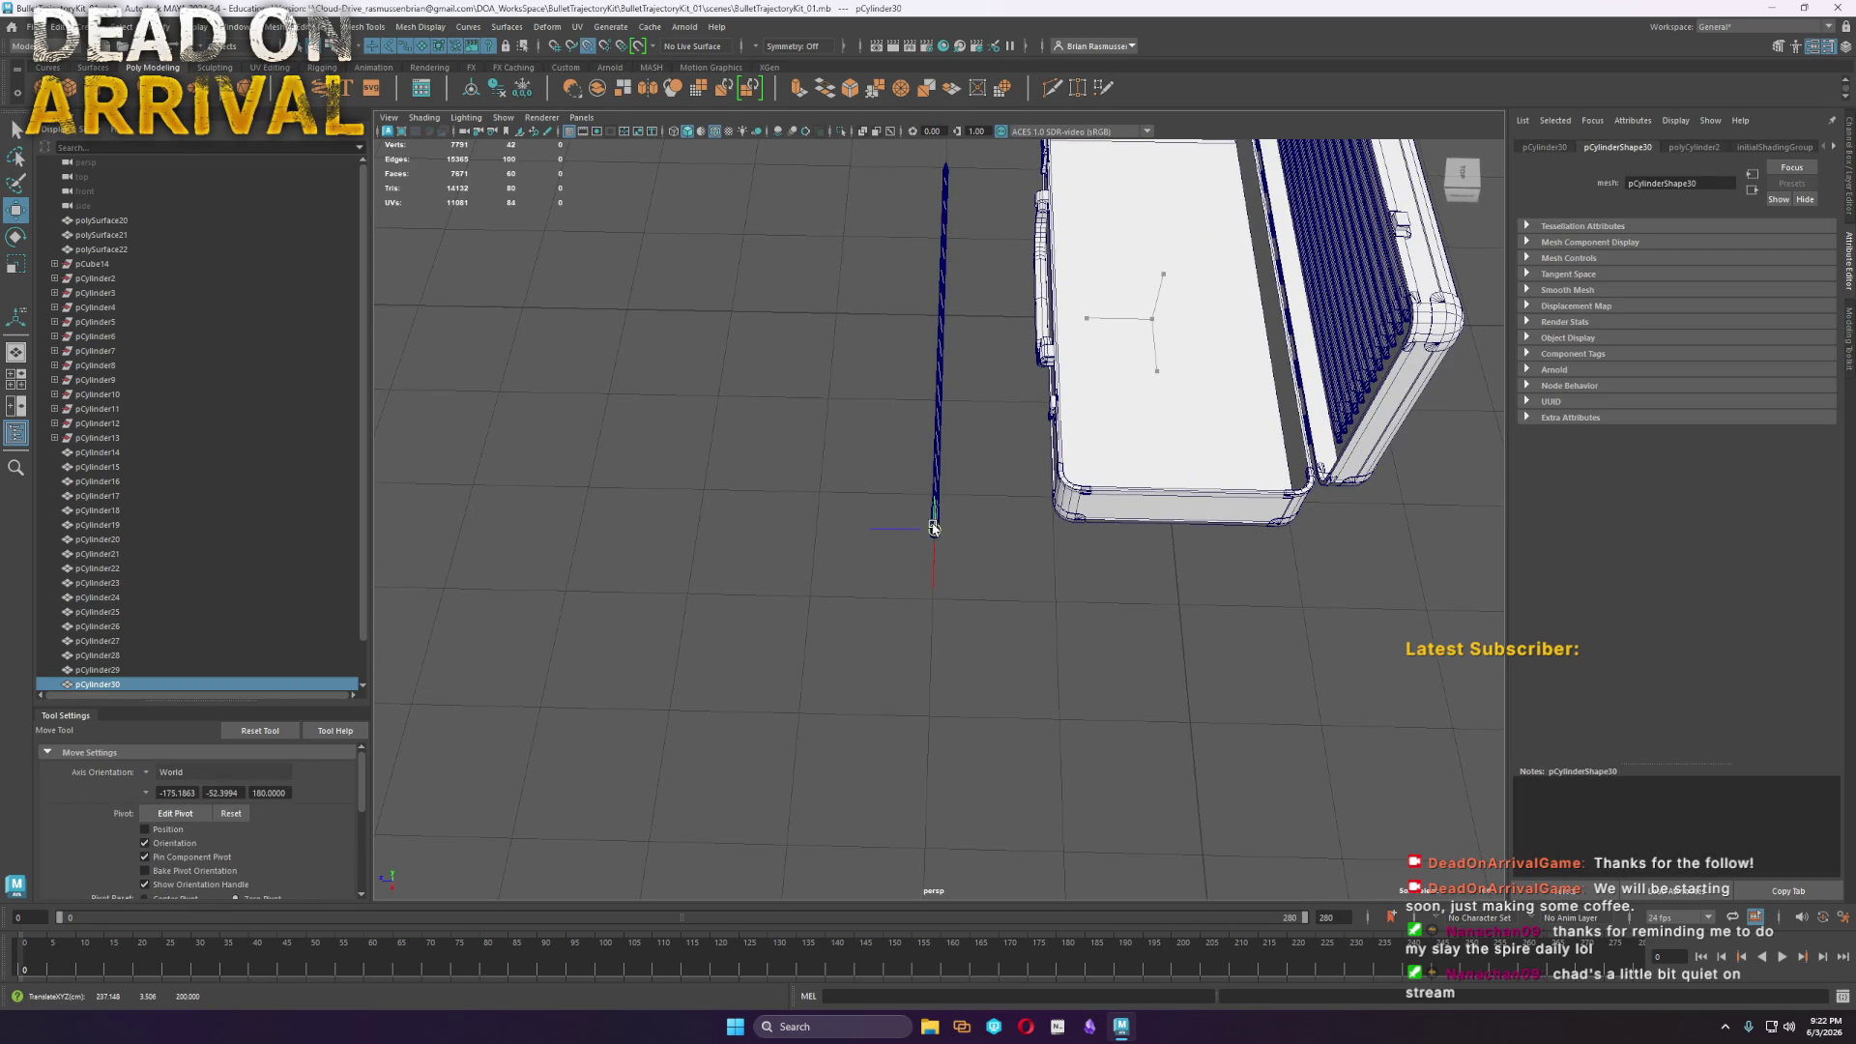
{"action": "key", "text": "f"}
{"action": "right_click_drag", "start_coordinate": [935, 527], "coordinate": [310, 447], "text": "alt"}
{"action": "left_click_drag", "start_coordinate": [310, 447], "coordinate": [712, 460], "text": "alt"}
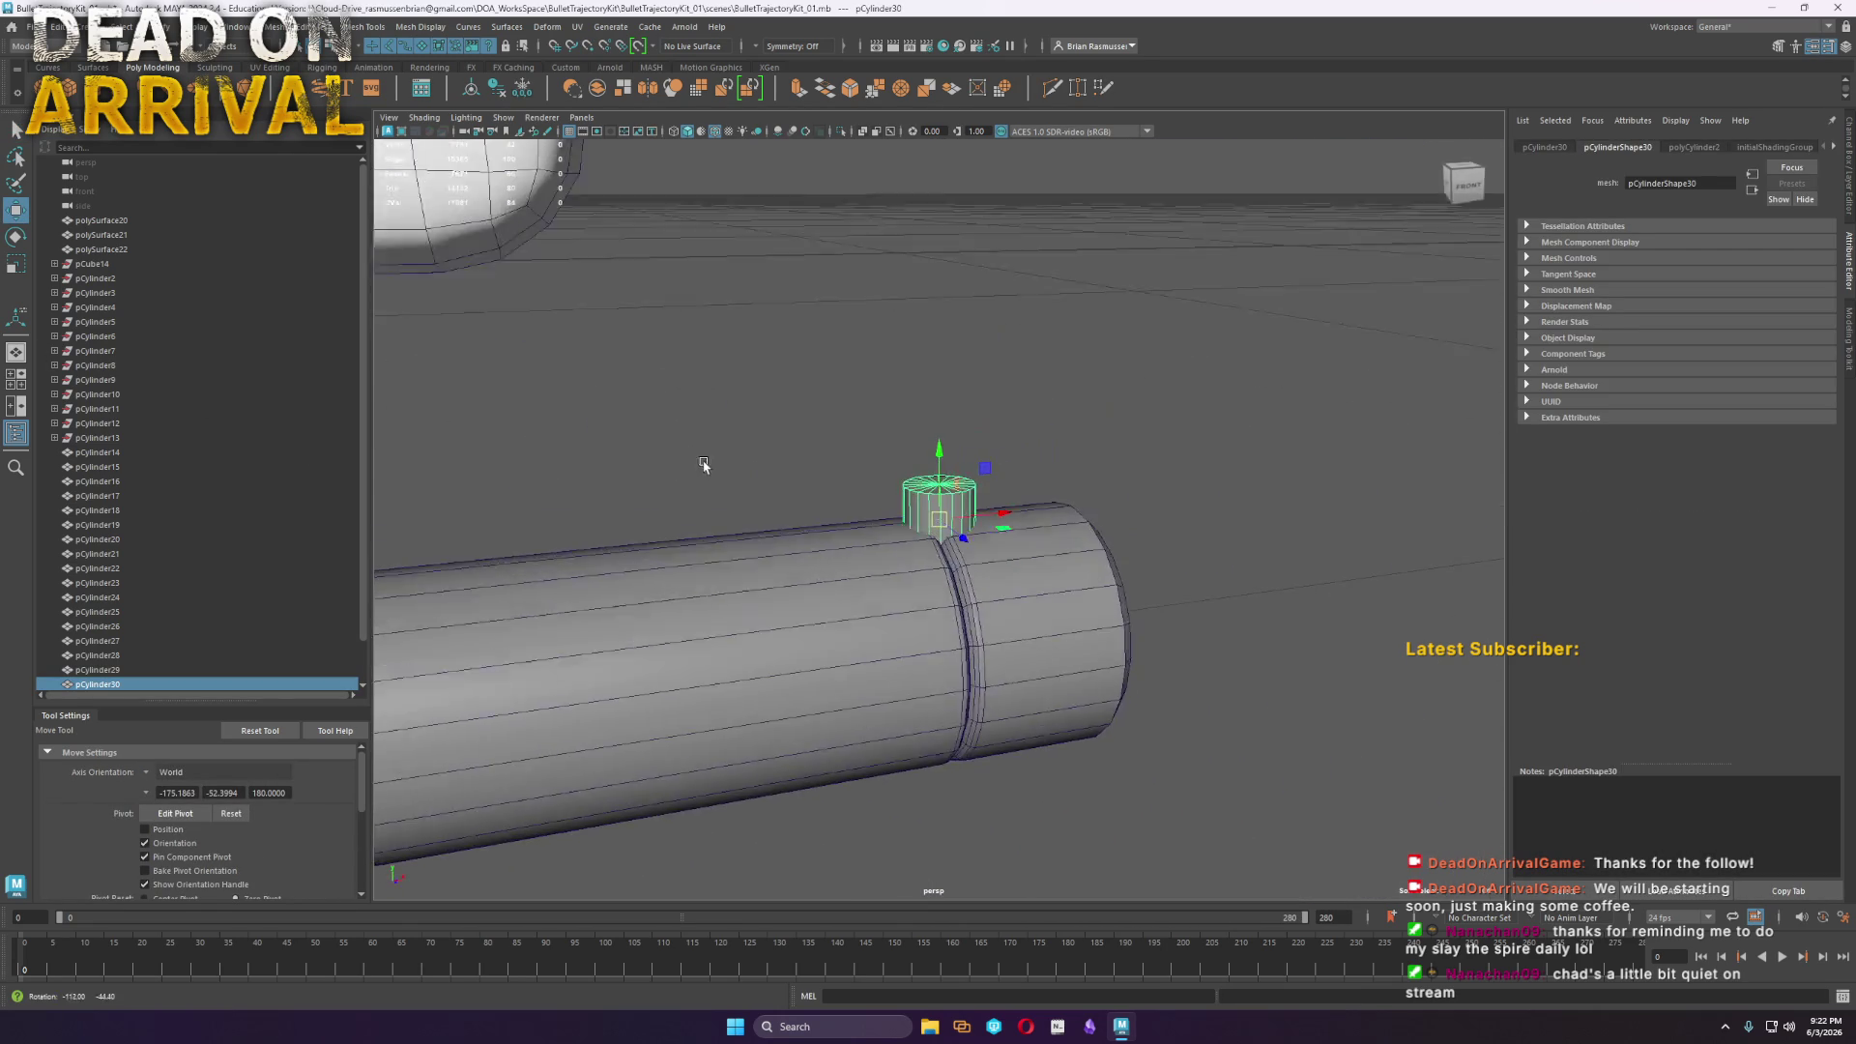
{"action": "left_click_drag", "start_coordinate": [1003, 515], "coordinate": [803, 532]}
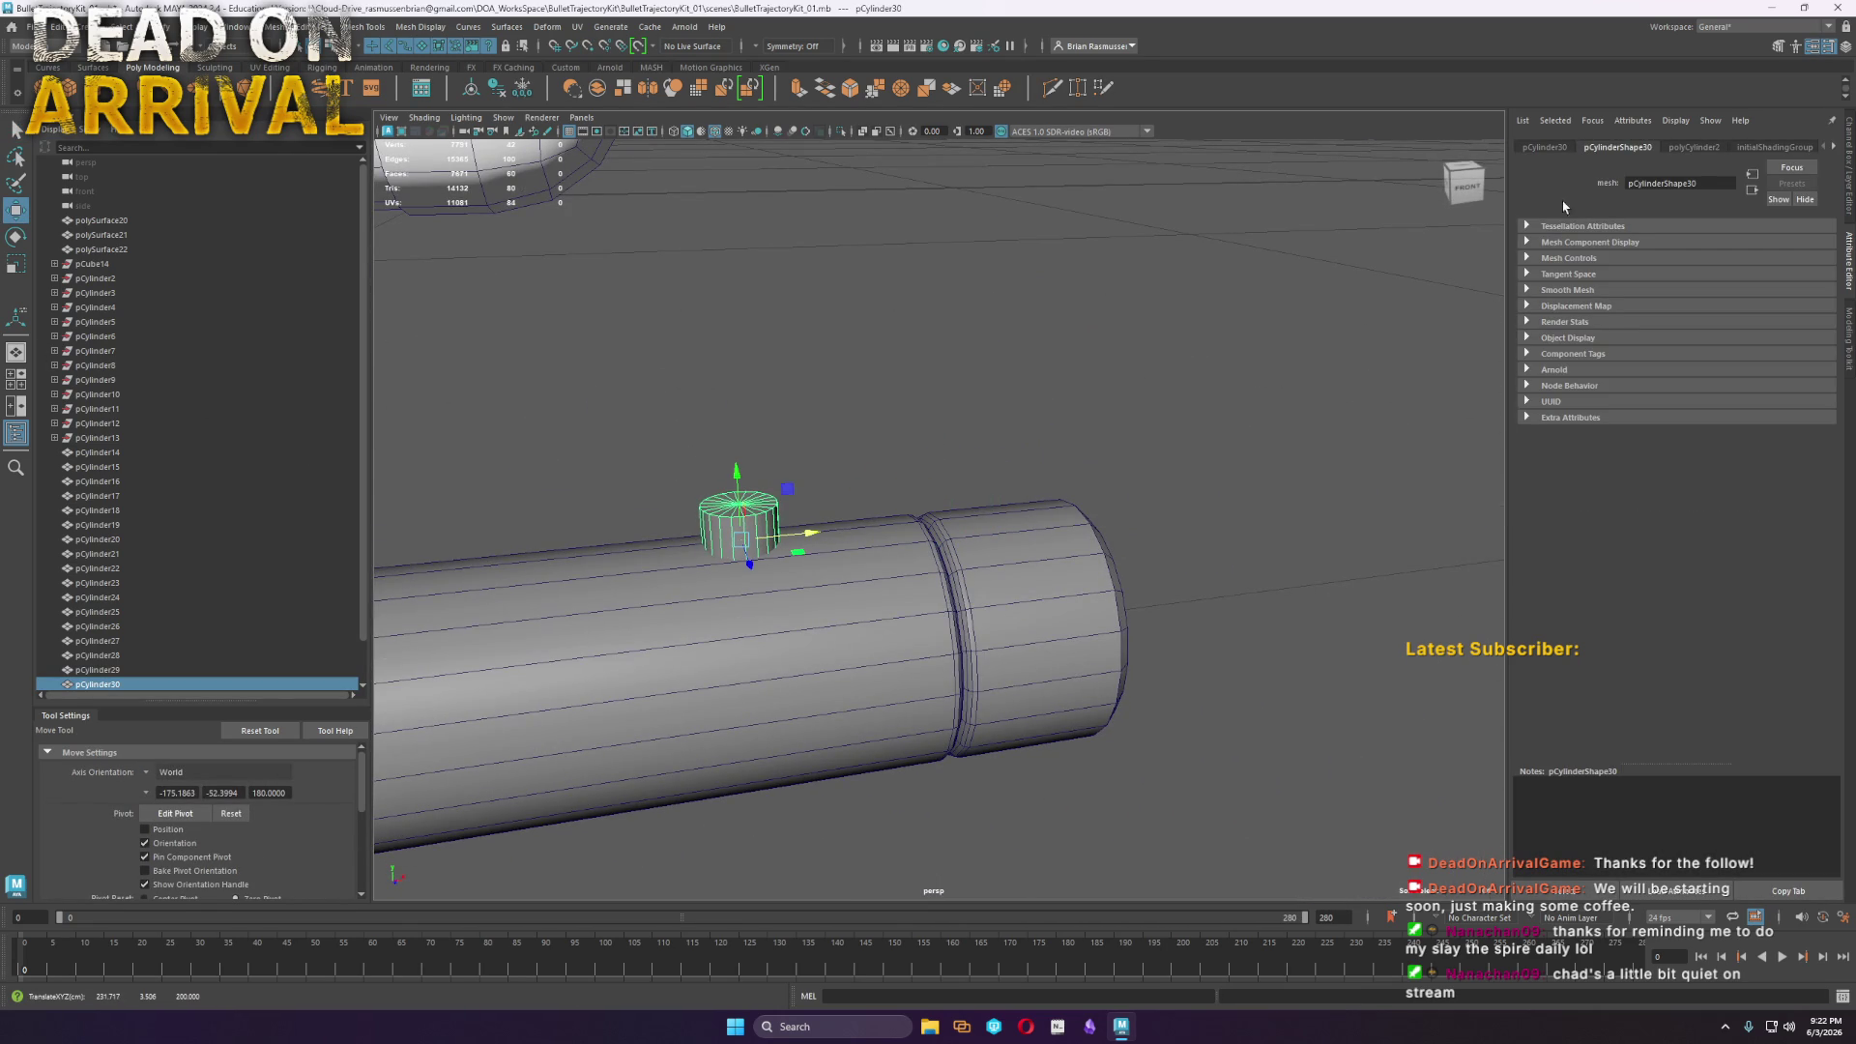
Set the cylinder's Subdivisions Axis to 12
{"action": "left_click", "coordinate": [1691, 147]}
{"action": "left_click_drag", "start_coordinate": [1735, 295], "coordinate": [1710, 296]}
{"action": "mouse_move", "coordinate": [967, 541]}
{"action": "left_mouse_down", "text": "alt"}
{"action": "mouse_move", "coordinate": [873, 576]}
{"action": "mouse_move", "coordinate": [985, 613]}
{"action": "mouse_move", "coordinate": [1085, 526]}
{"action": "mouse_move", "coordinate": [1110, 406]}
{"action": "mouse_move", "coordinate": [1093, 460]}
{"action": "left_mouse_up", "text": "alt"}
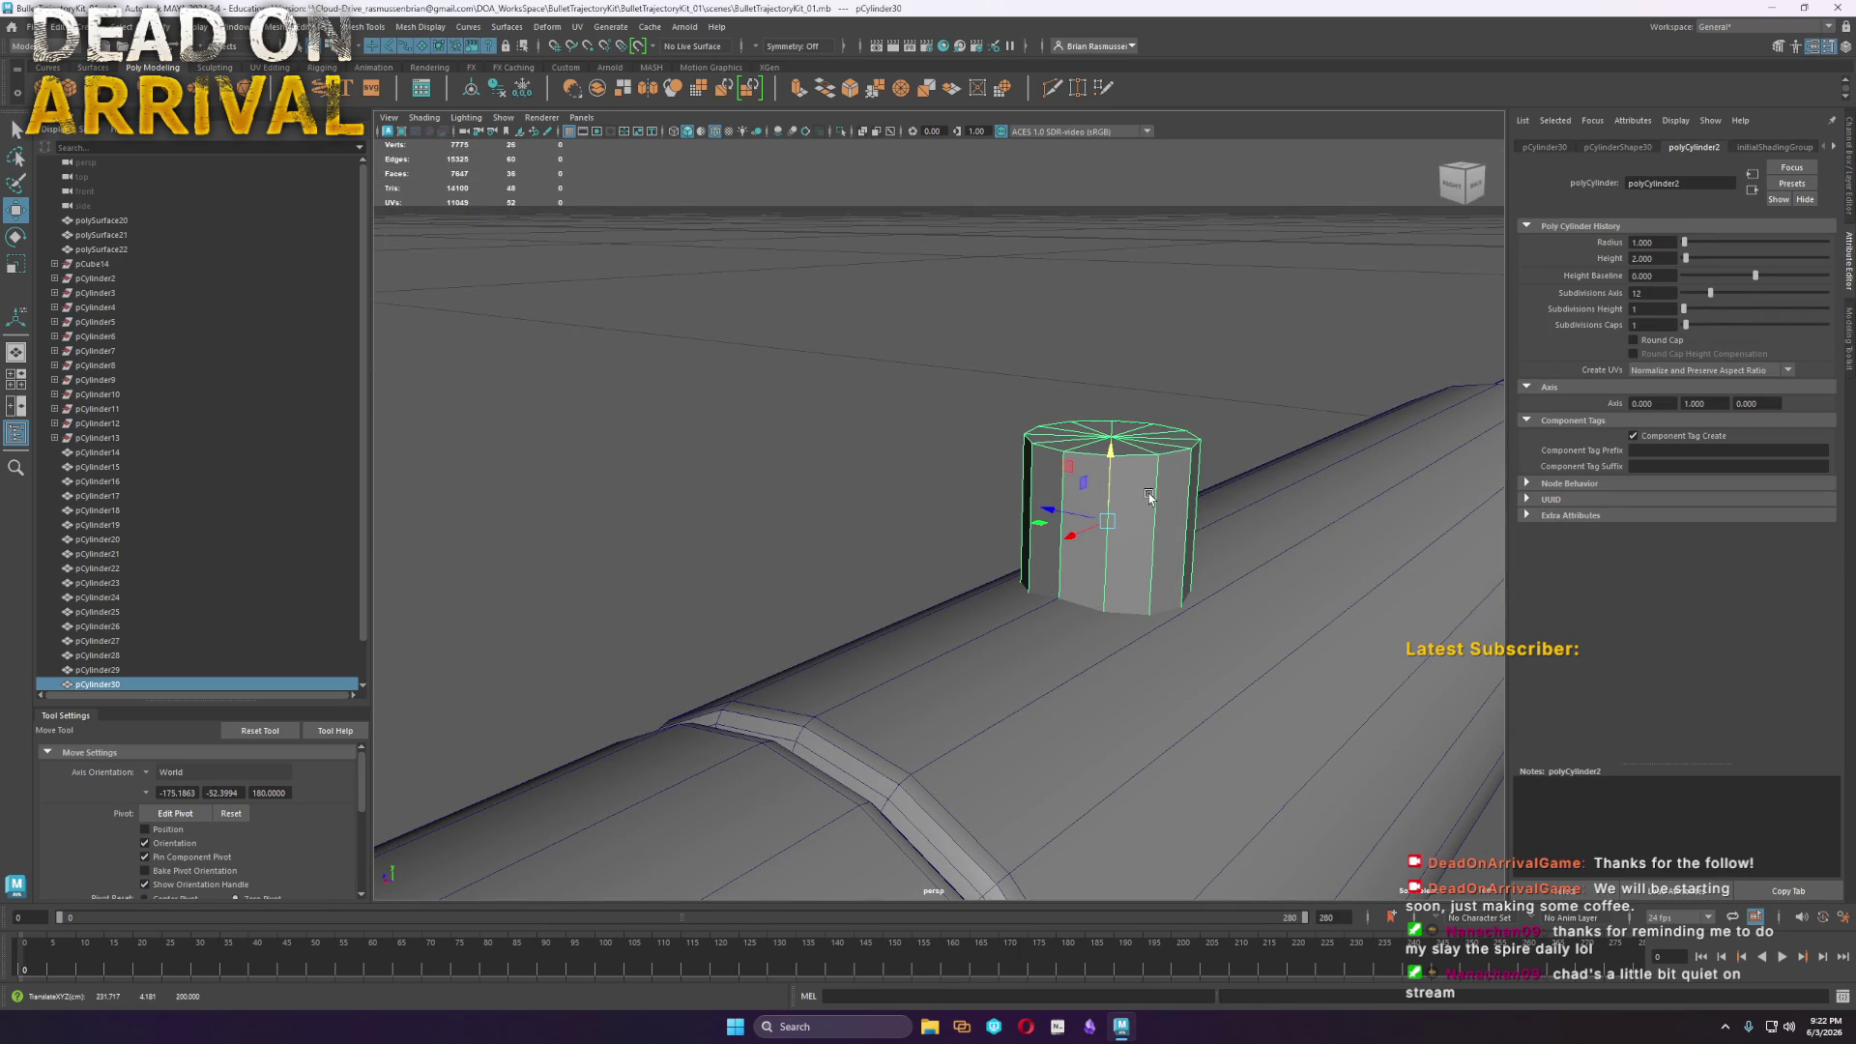
Delete the small cylinder's bottom cap faces
{"action": "right_click_drag", "start_coordinate": [1041, 475], "coordinate": [1050, 483]}
{"action": "right_click_drag", "start_coordinate": [1150, 533], "coordinate": [1150, 533]}
{"action": "mouse_move", "coordinate": [1387, 795]}
{"action": "left_mouse_down"}
{"action": "mouse_move", "coordinate": [1097, 642]}
{"action": "mouse_move", "coordinate": [950, 501]}
{"action": "left_mouse_up"}
{"action": "key", "text": "Delete"}
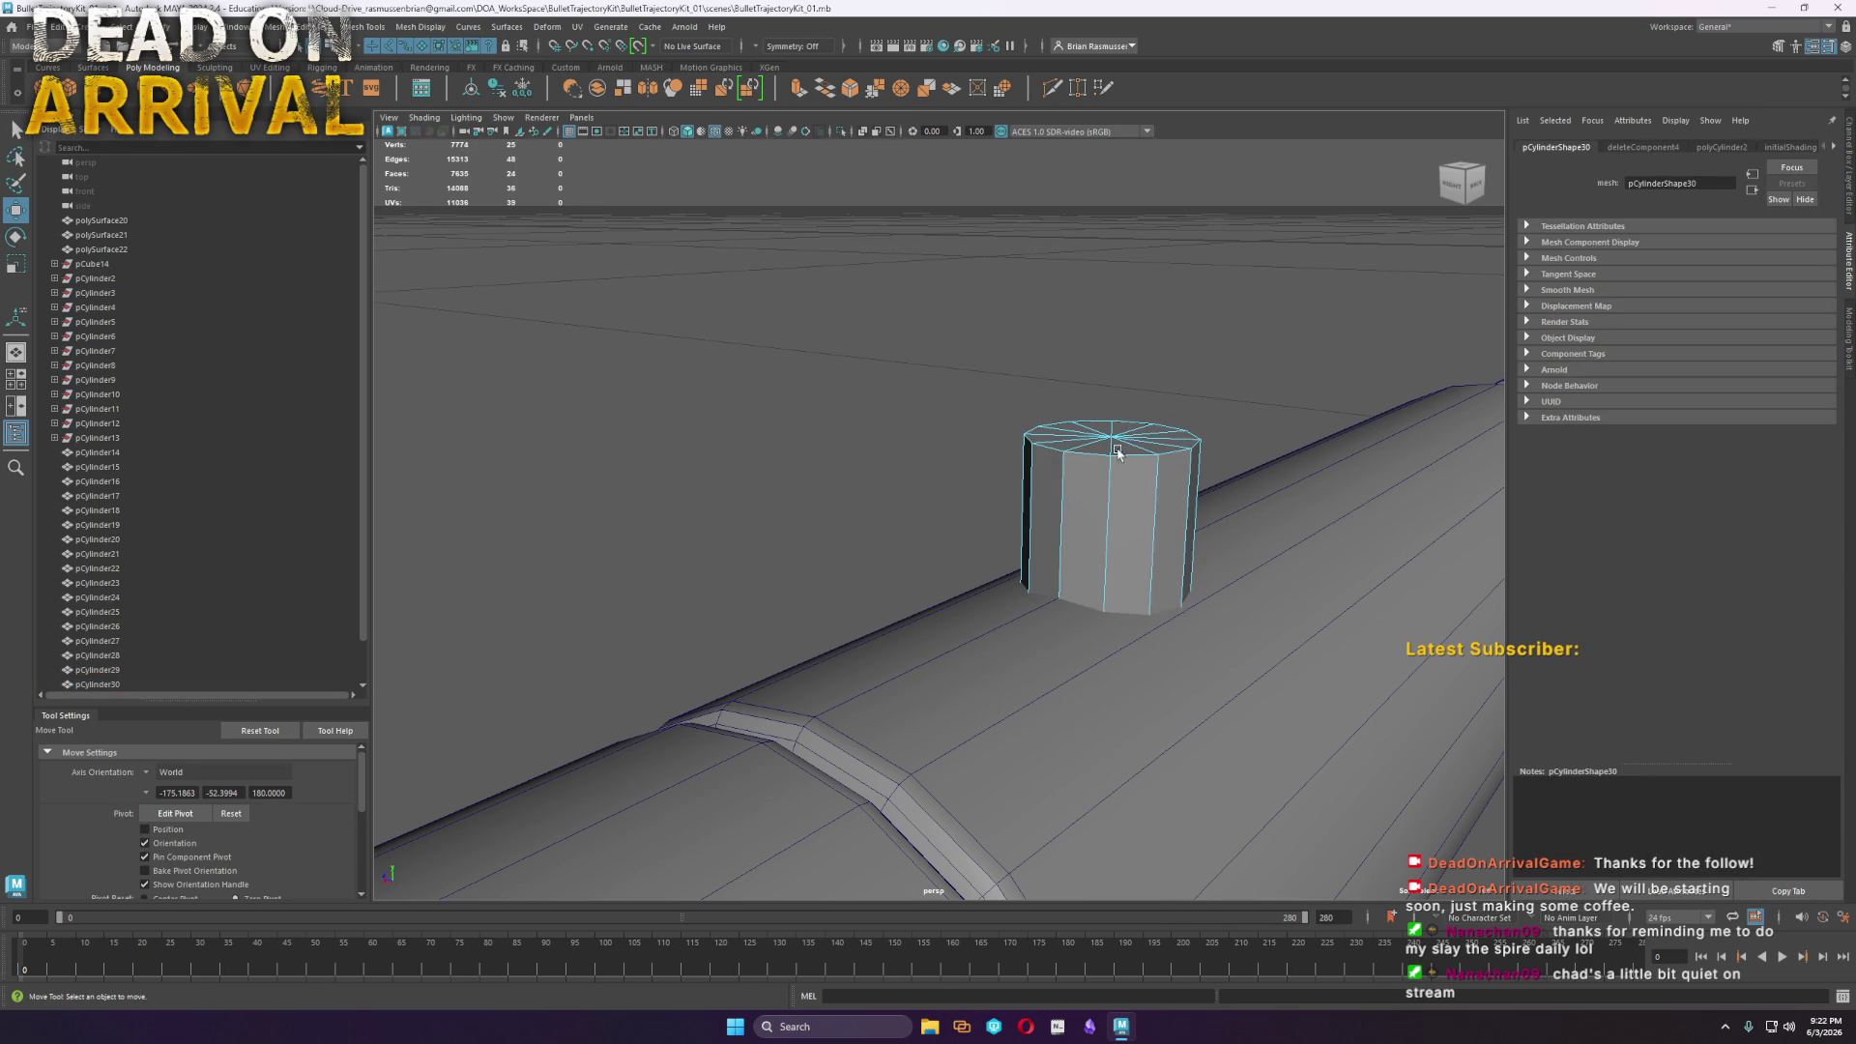
Lower the top vertices to flatten the cylinder into a low stud
{"action": "mouse_move", "coordinate": [1163, 465]}
{"action": "right_mouse_down"}
{"action": "mouse_move", "coordinate": [1181, 437]}
{"action": "mouse_move", "coordinate": [1150, 440]}
{"action": "right_mouse_up"}
{"action": "left_click_drag", "start_coordinate": [1150, 439], "coordinate": [1197, 456], "text": "alt"}
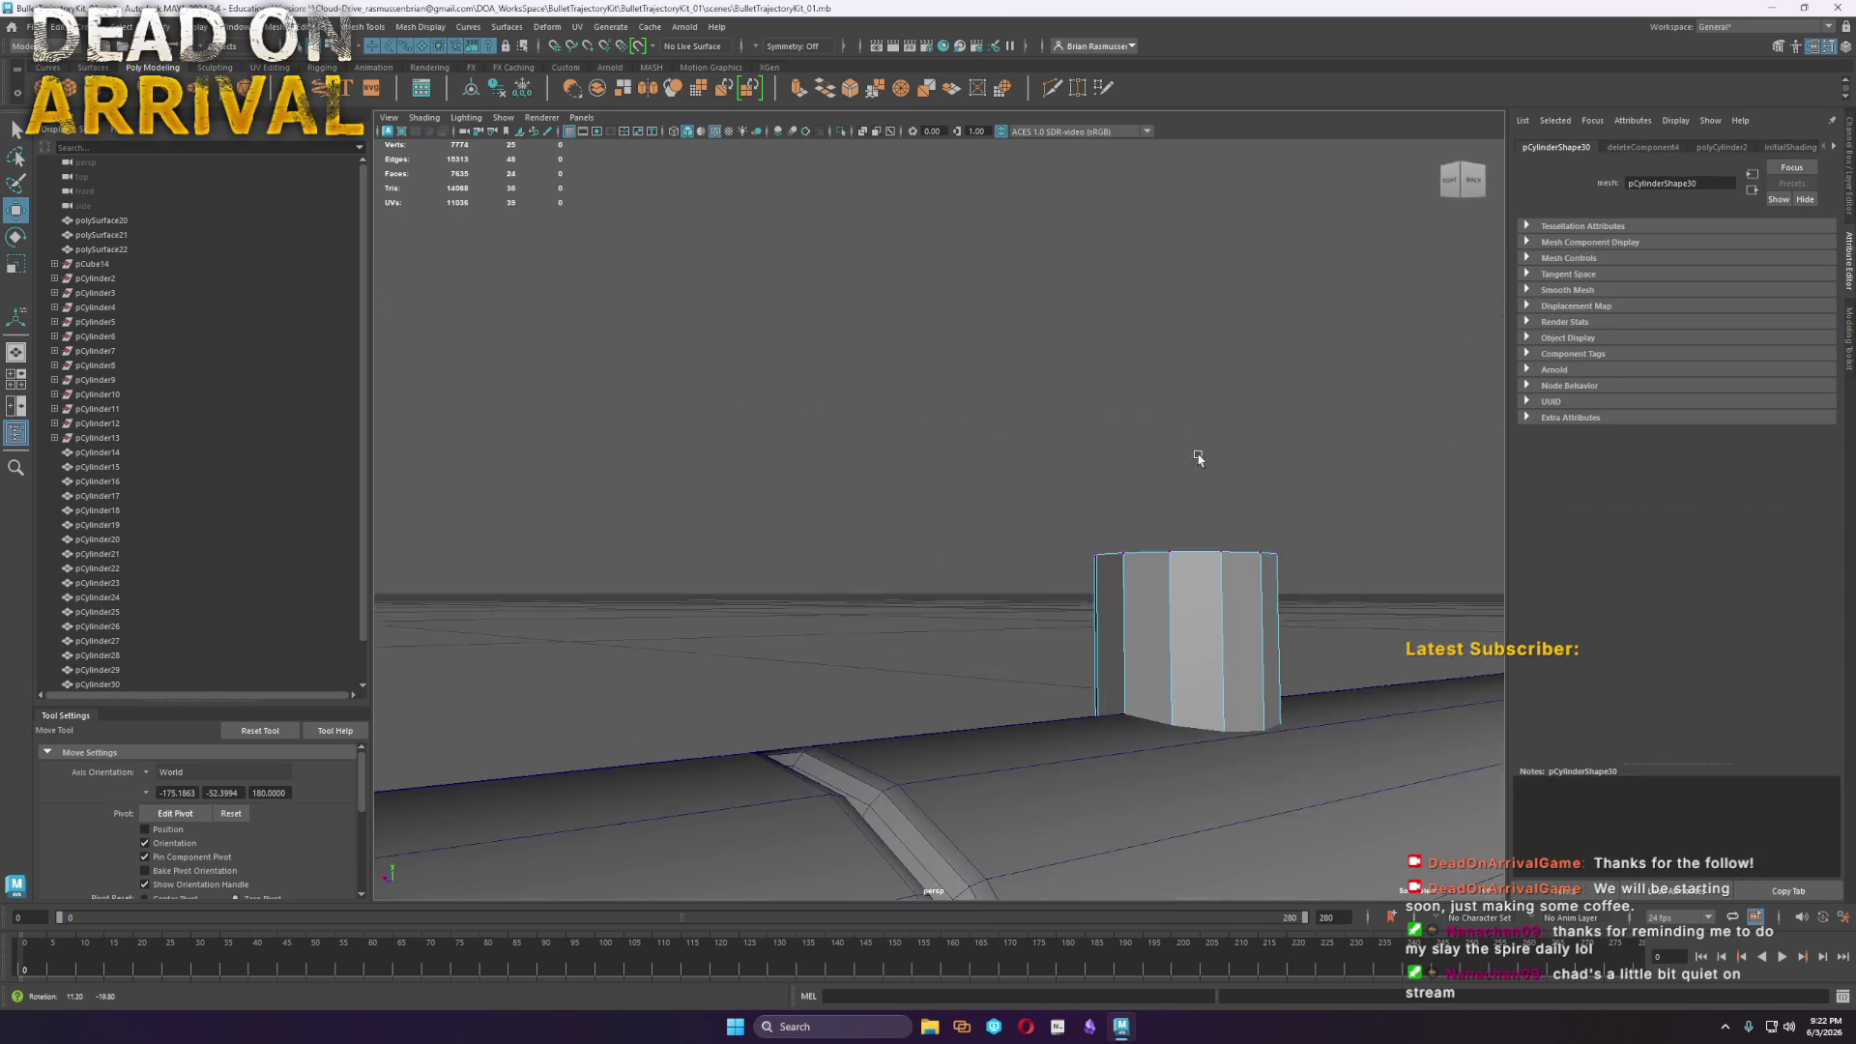
{"action": "left_click_drag", "start_coordinate": [1330, 600], "coordinate": [1063, 502]}
{"action": "mouse_move", "coordinate": [1177, 502]}
{"action": "left_mouse_down"}
{"action": "mouse_move", "coordinate": [1177, 611]}
{"action": "mouse_move", "coordinate": [978, 533]}
{"action": "mouse_move", "coordinate": [850, 531]}
{"action": "mouse_move", "coordinate": [1197, 584]}
{"action": "mouse_move", "coordinate": [1183, 685]}
{"action": "left_mouse_up"}
{"action": "mouse_move", "coordinate": [919, 673]}
{"action": "right_mouse_down"}
{"action": "mouse_move", "coordinate": [885, 684]}
{"action": "mouse_move", "coordinate": [957, 665]}
{"action": "mouse_move", "coordinate": [1024, 685]}
{"action": "right_mouse_up"}
Bevel the top rim at fraction 0.5 with 2 segments and adjust the bump's height
{"action": "left_click", "coordinate": [919, 676]}
{"action": "left_click_drag", "start_coordinate": [456, 219], "coordinate": [472, 221]}
{"action": "mouse_move", "coordinate": [976, 638]}
{"action": "right_mouse_down"}
{"action": "mouse_move", "coordinate": [935, 633]}
{"action": "mouse_move", "coordinate": [971, 599]}
{"action": "right_mouse_up"}
{"action": "key", "text": "w"}
{"action": "mouse_move", "coordinate": [938, 555]}
{"action": "left_mouse_down"}
{"action": "mouse_move", "coordinate": [945, 526]}
{"action": "mouse_move", "coordinate": [939, 547]}
{"action": "left_mouse_up"}
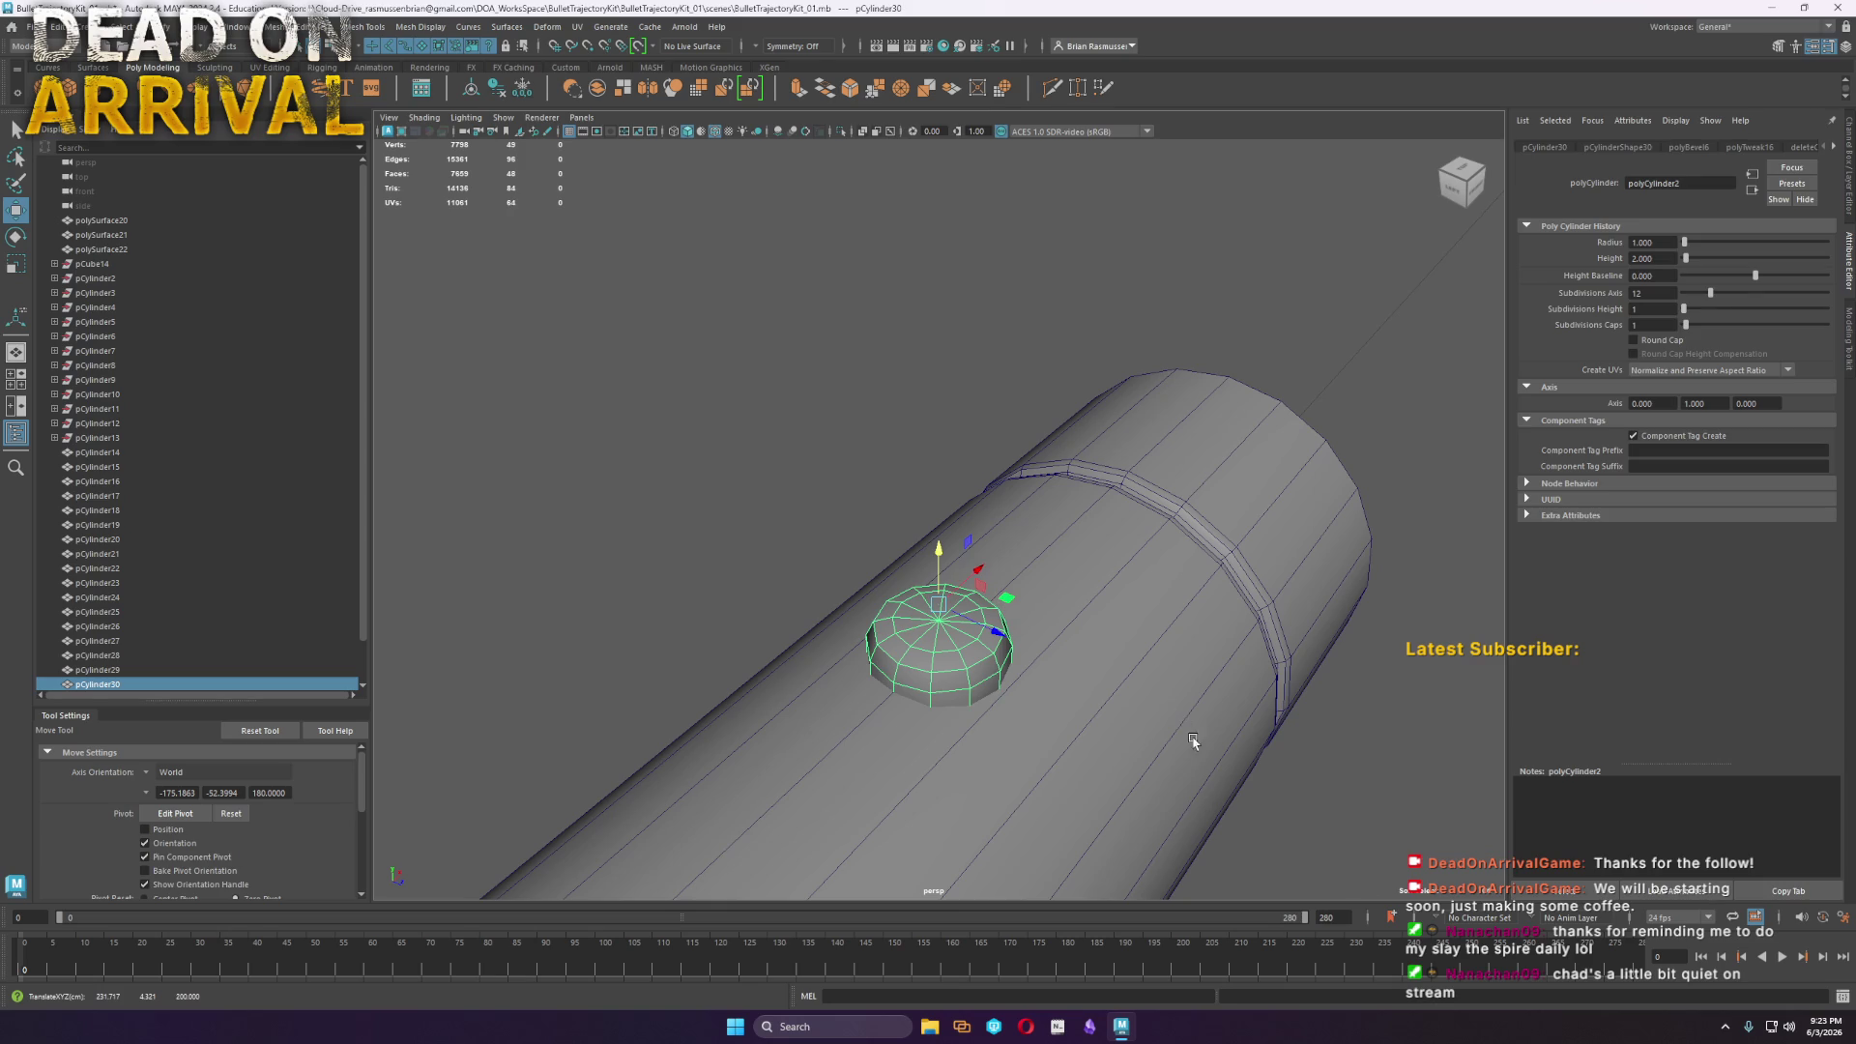
Combine the barrel pieces into one mesh and delete its history
{"action": "scroll", "coordinate": [1305, 770], "scroll_direction": "down", "scroll_amount": 10}
{"action": "left_click", "coordinate": [1305, 771]}
{"action": "mouse_move", "coordinate": [1305, 770]}
{"action": "left_mouse_down", "text": "alt"}
{"action": "mouse_move", "coordinate": [1027, 705]}
{"action": "mouse_move", "coordinate": [796, 734]}
{"action": "left_mouse_up", "text": "alt"}
{"action": "scroll", "coordinate": [1197, 663], "scroll_direction": "up", "scroll_amount": 2}
{"action": "scroll", "coordinate": [1198, 663], "scroll_direction": "up", "scroll_amount": 3}
{"action": "left_click_drag", "start_coordinate": [1205, 704], "coordinate": [444, 337]}
{"action": "left_click", "coordinate": [275, 27]}
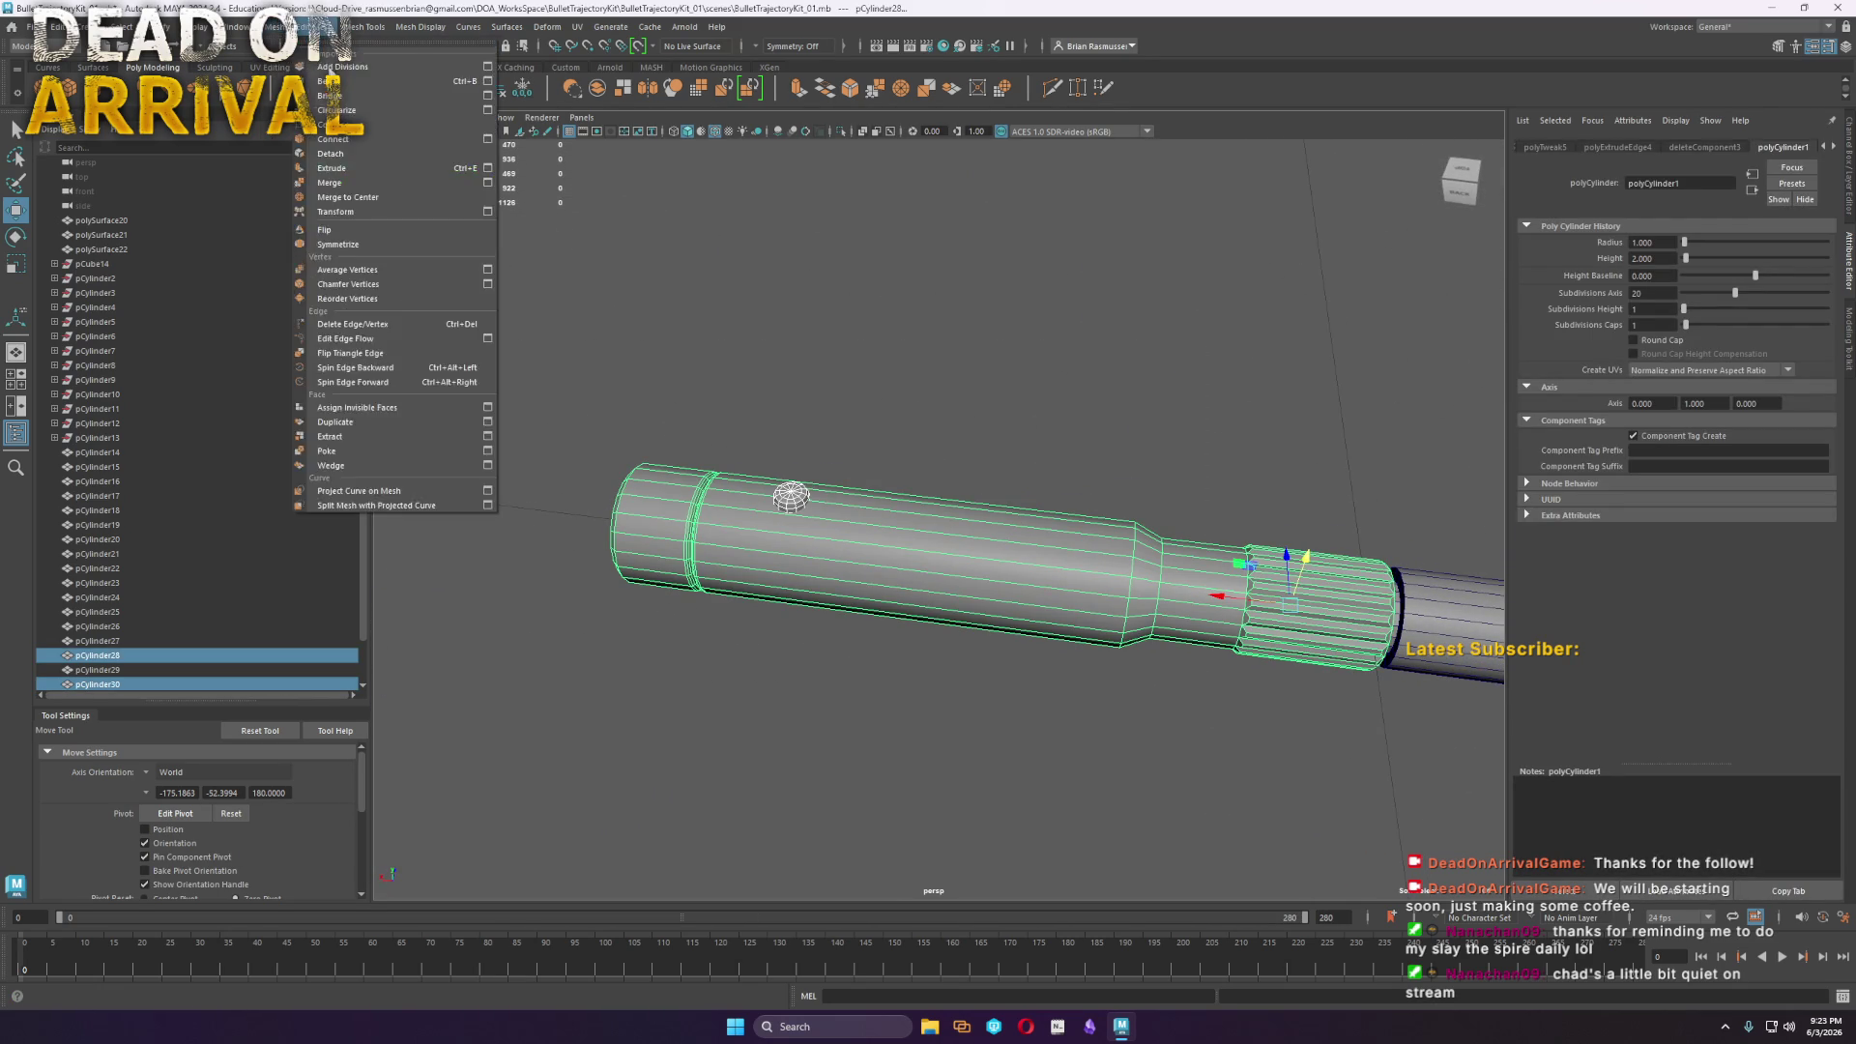
{"action": "mouse_move", "coordinate": [242, 27]}
{"action": "left_click", "coordinate": [319, 81]}
{"action": "left_click", "coordinate": [510, 93]}
Duplicate the combined barrel and move the copy to Translate X 33.5
{"action": "left_click_drag", "start_coordinate": [928, 542], "coordinate": [1208, 542], "text": "alt"}
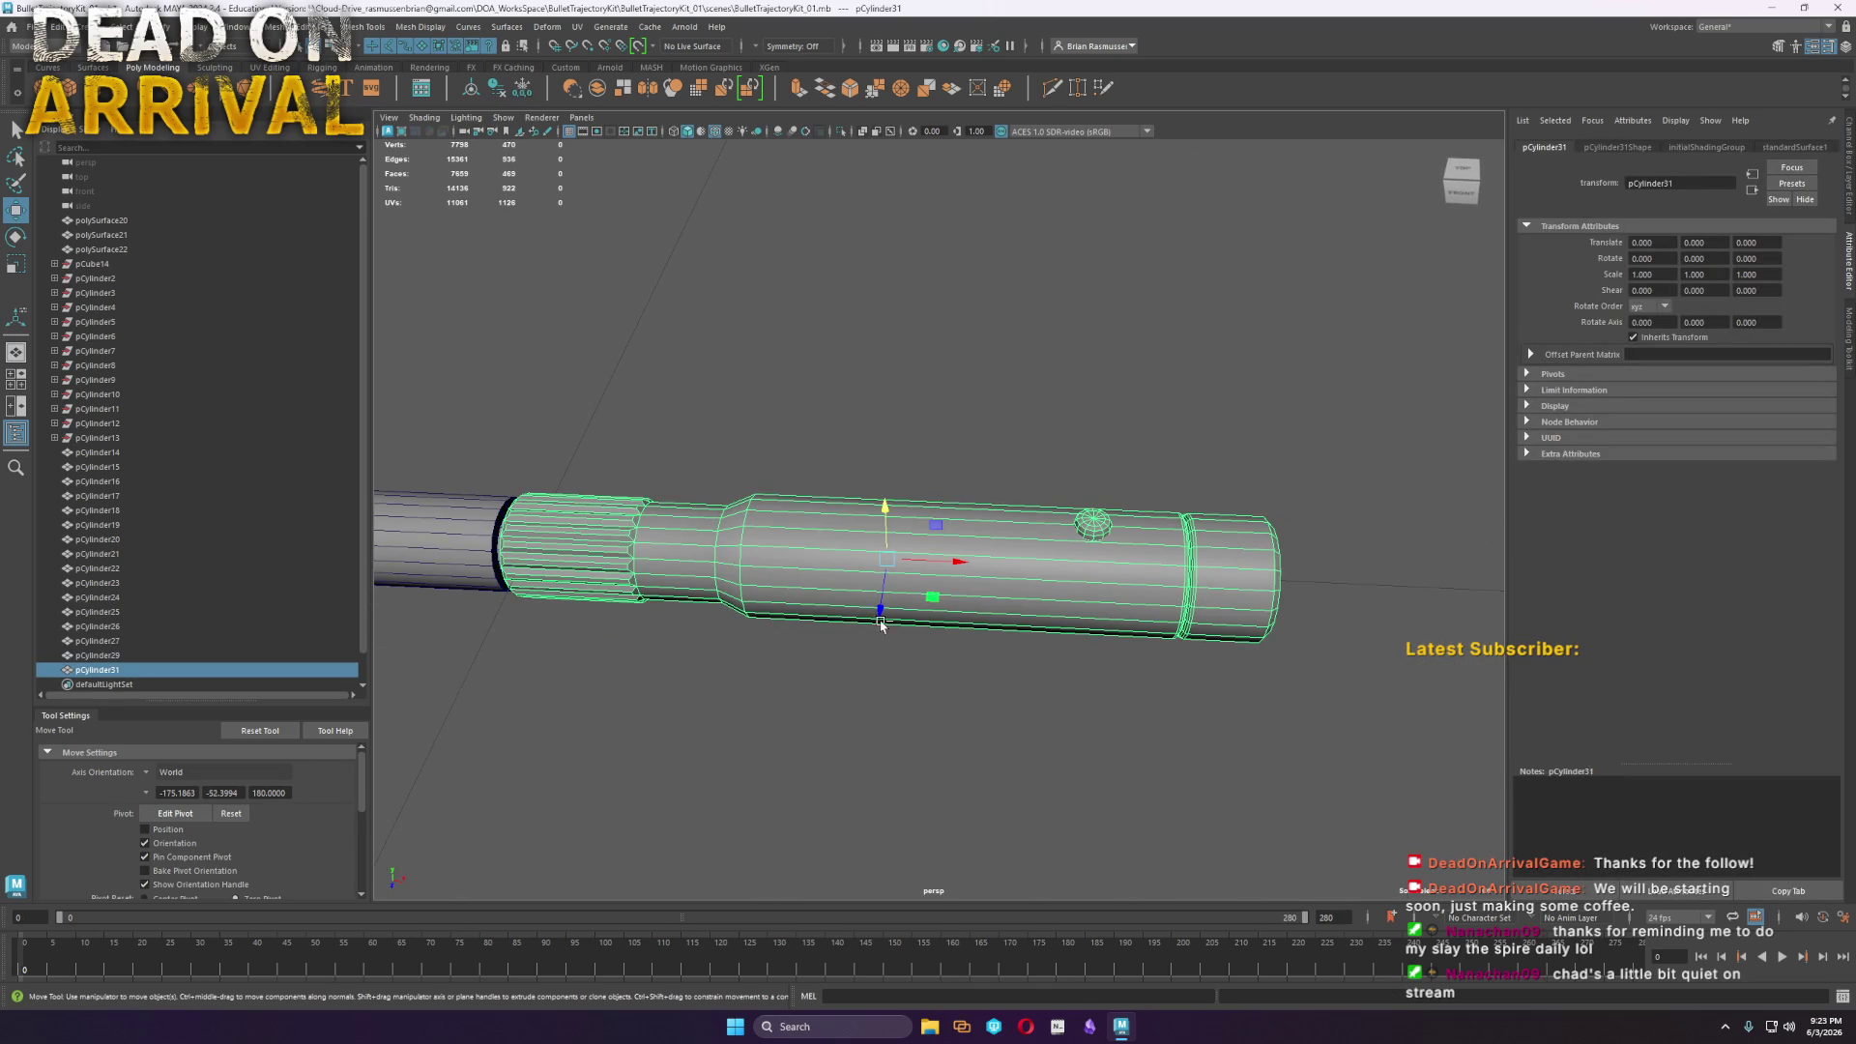
{"action": "key", "text": "ctrl+d"}
{"action": "left_click_drag", "start_coordinate": [919, 638], "coordinate": [1425, 442], "text": "alt"}
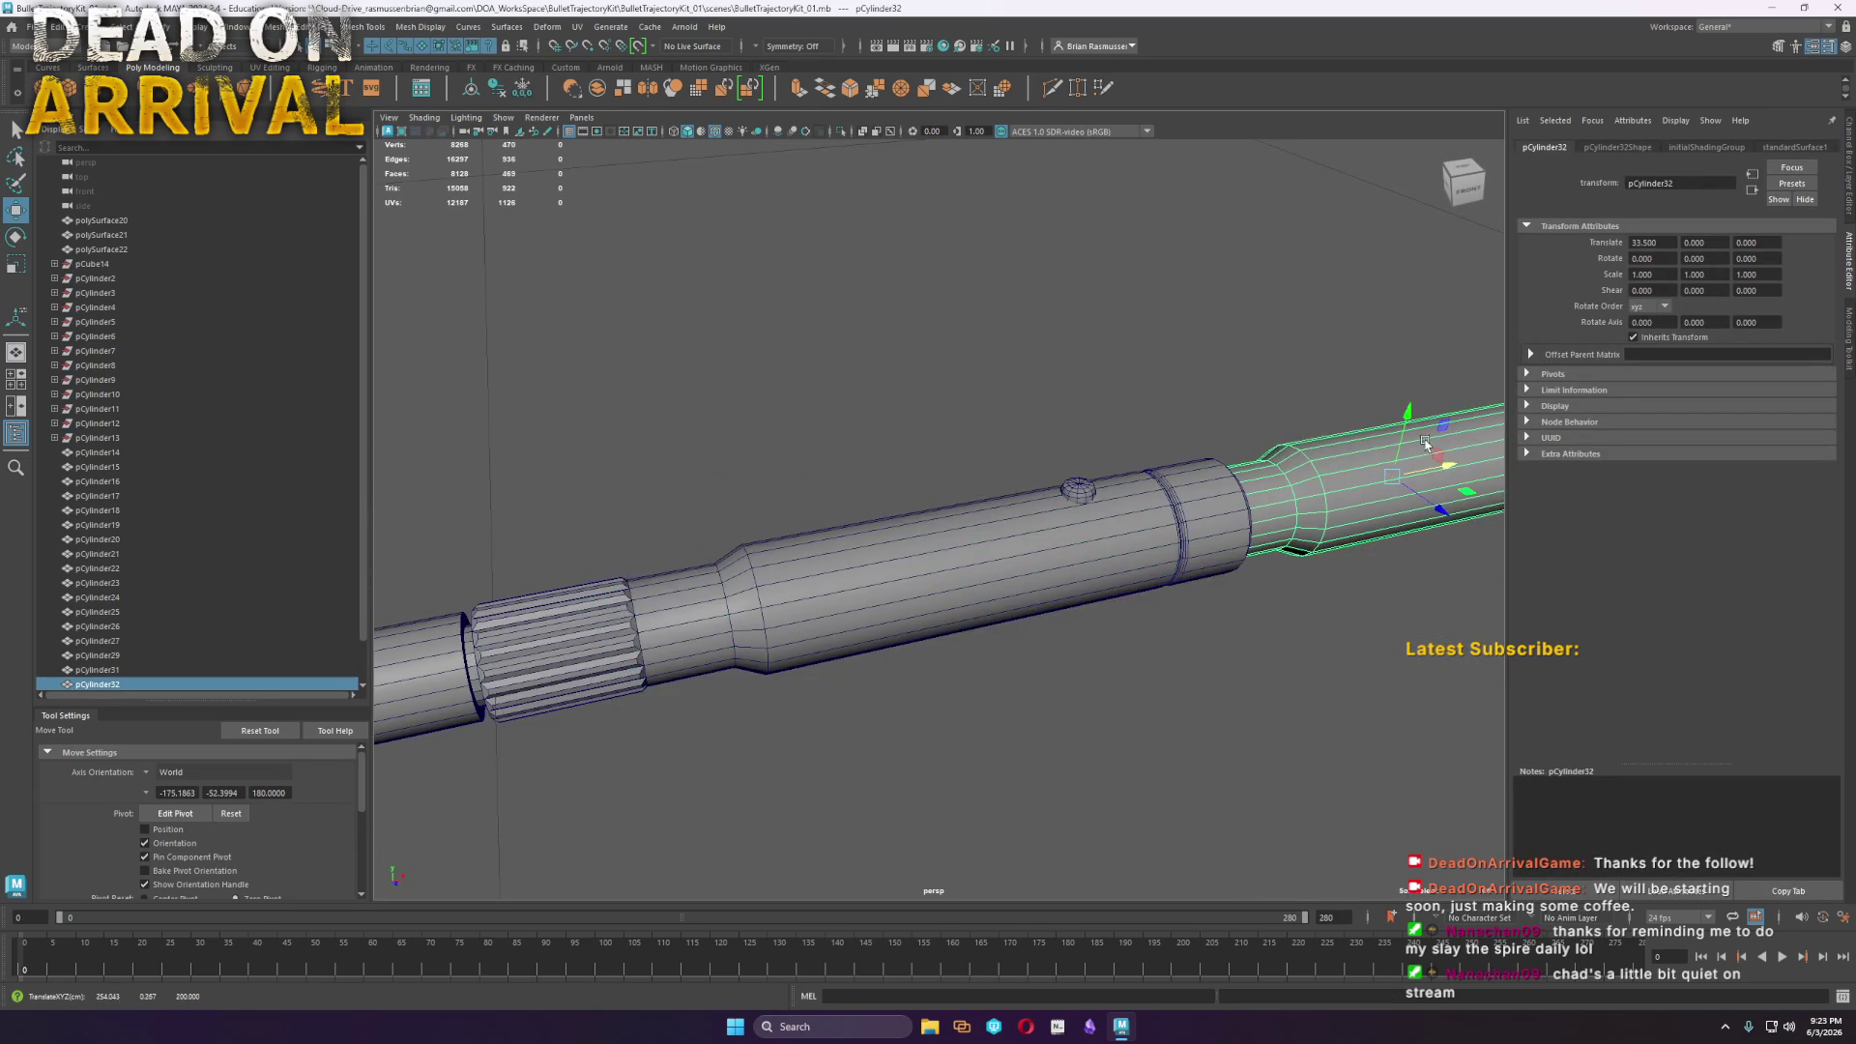
{"action": "key", "text": "f"}
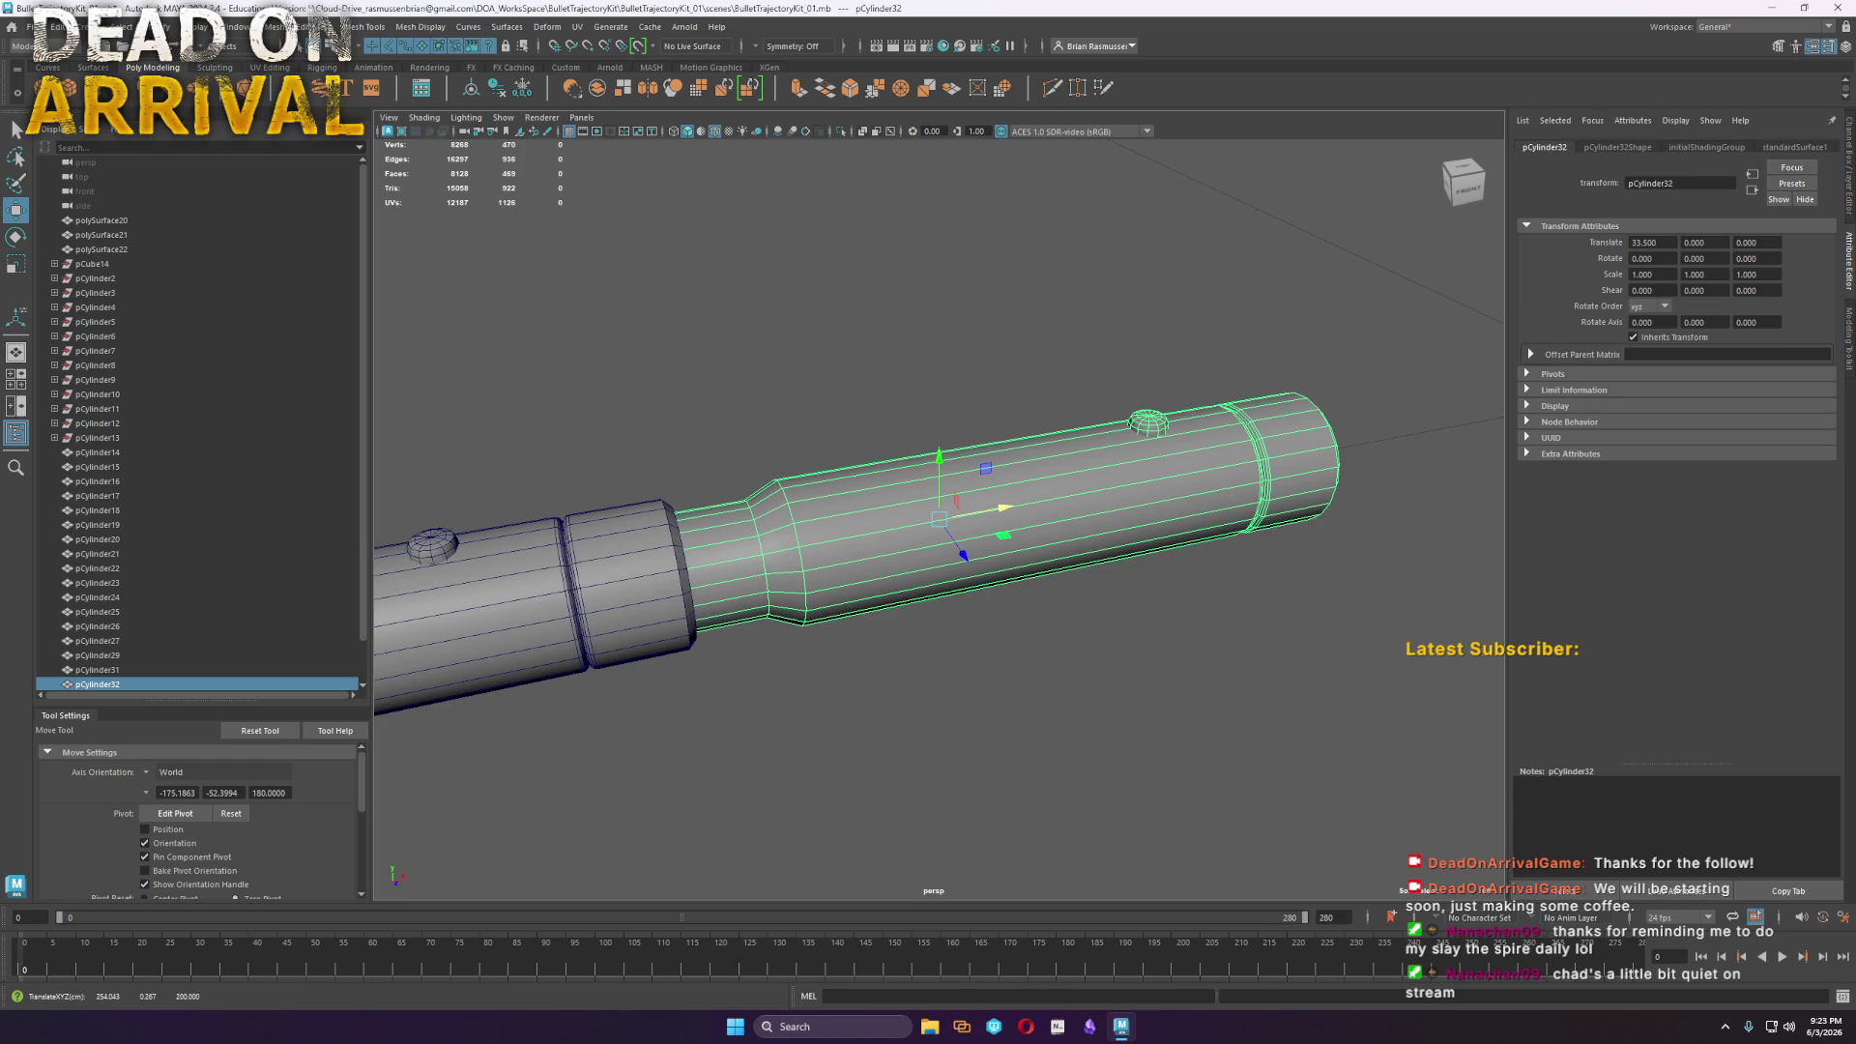
{"action": "mouse_move", "coordinate": [1119, 622]}
{"action": "left_mouse_down", "text": "alt"}
{"action": "mouse_move", "coordinate": [1090, 663]}
{"action": "mouse_move", "coordinate": [1034, 585]}
{"action": "left_mouse_up", "text": "alt"}
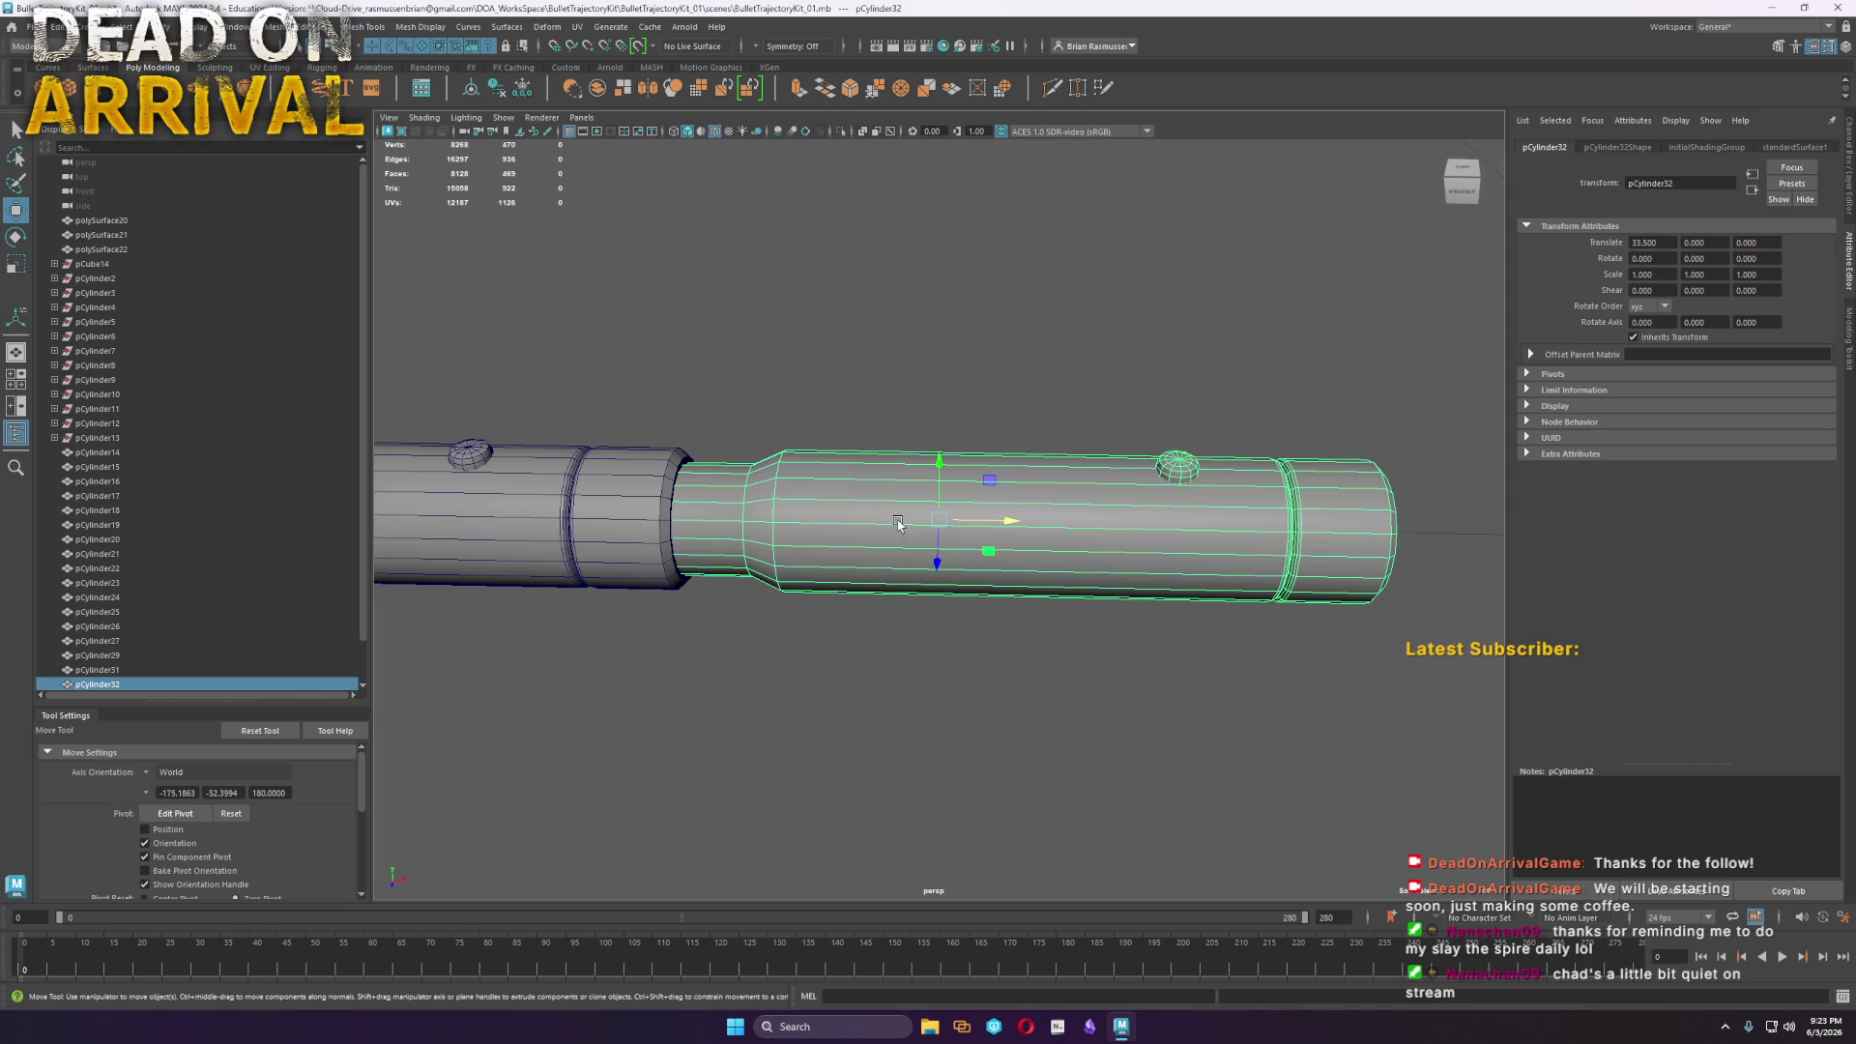
Add a middle edge loop and delete the neck and tube faces, keeping the end ring
{"action": "left_click", "coordinate": [1053, 88]}
{"action": "left_click", "coordinate": [877, 503], "text": "ctrl"}
{"action": "key", "text": "w"}
{"action": "right_click_drag", "start_coordinate": [1011, 473], "coordinate": [1025, 541]}
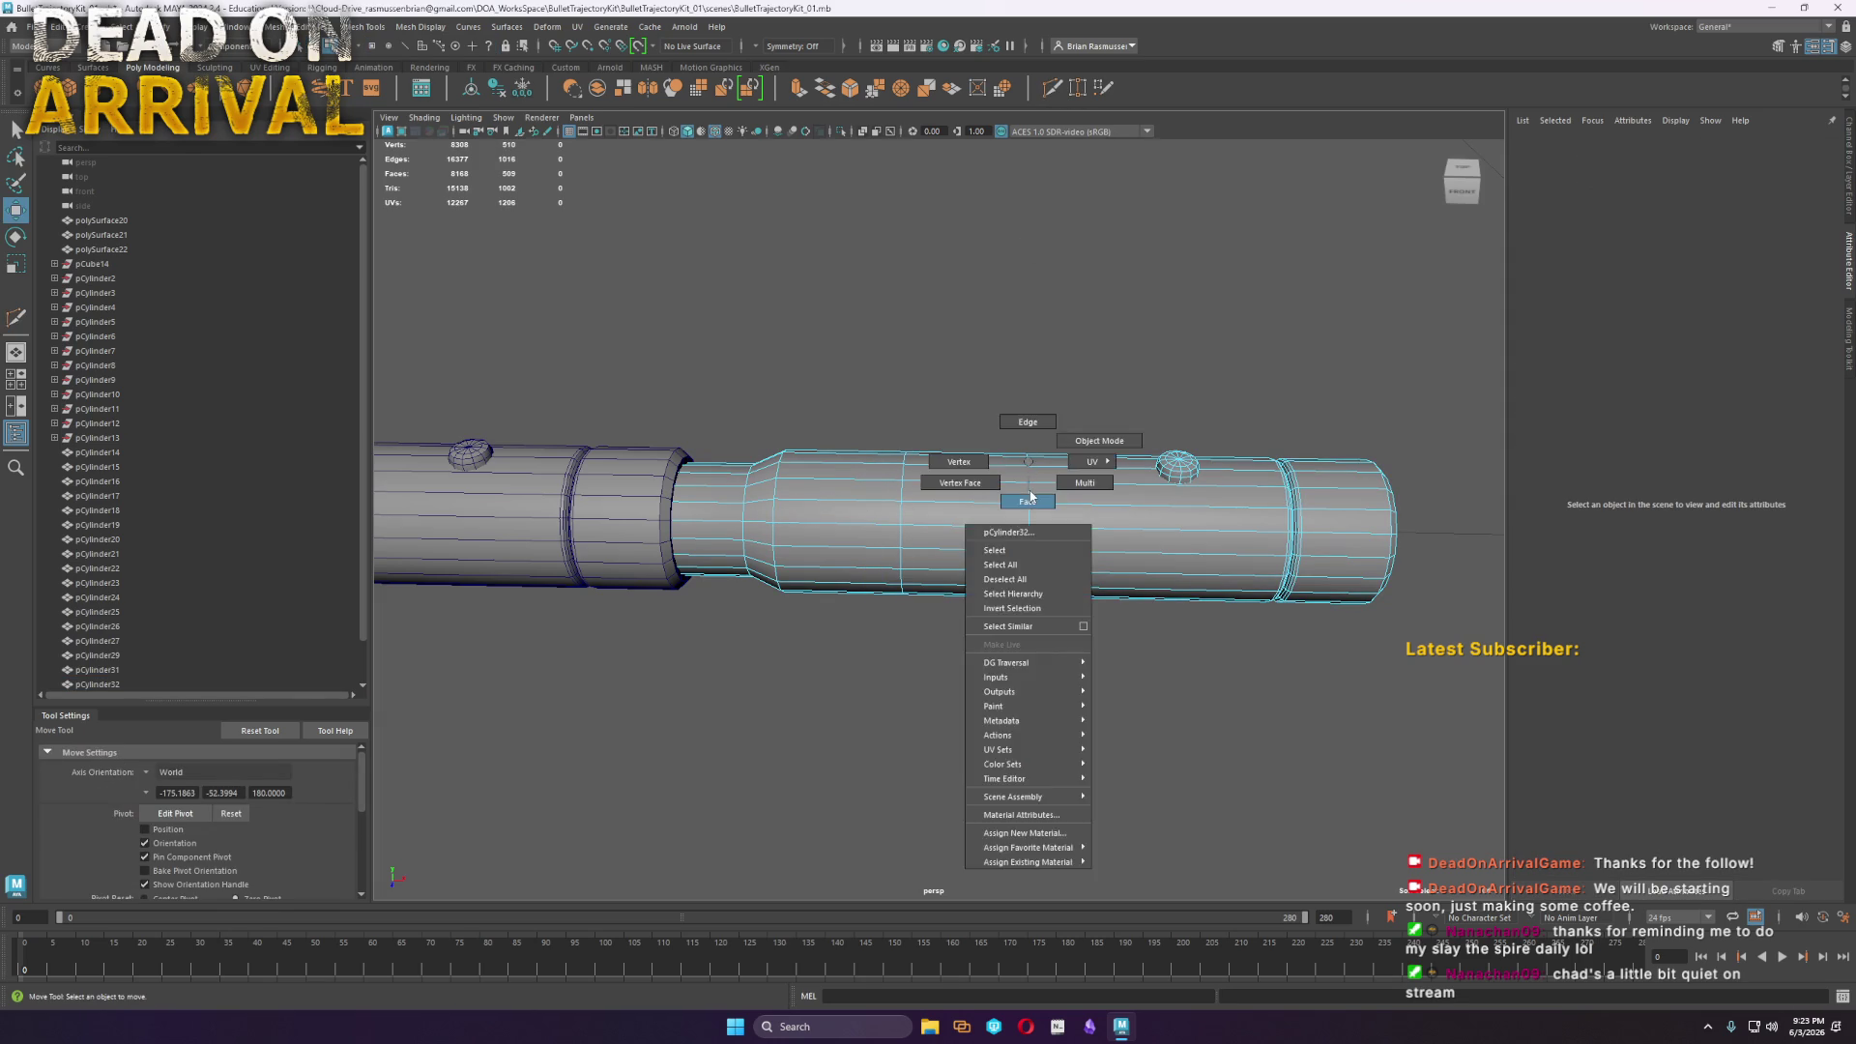
{"action": "scroll", "coordinate": [1054, 584], "scroll_direction": "down", "scroll_amount": 3}
{"action": "left_click_drag", "start_coordinate": [1421, 773], "coordinate": [1040, 302]}
{"action": "key", "text": "Delete"}
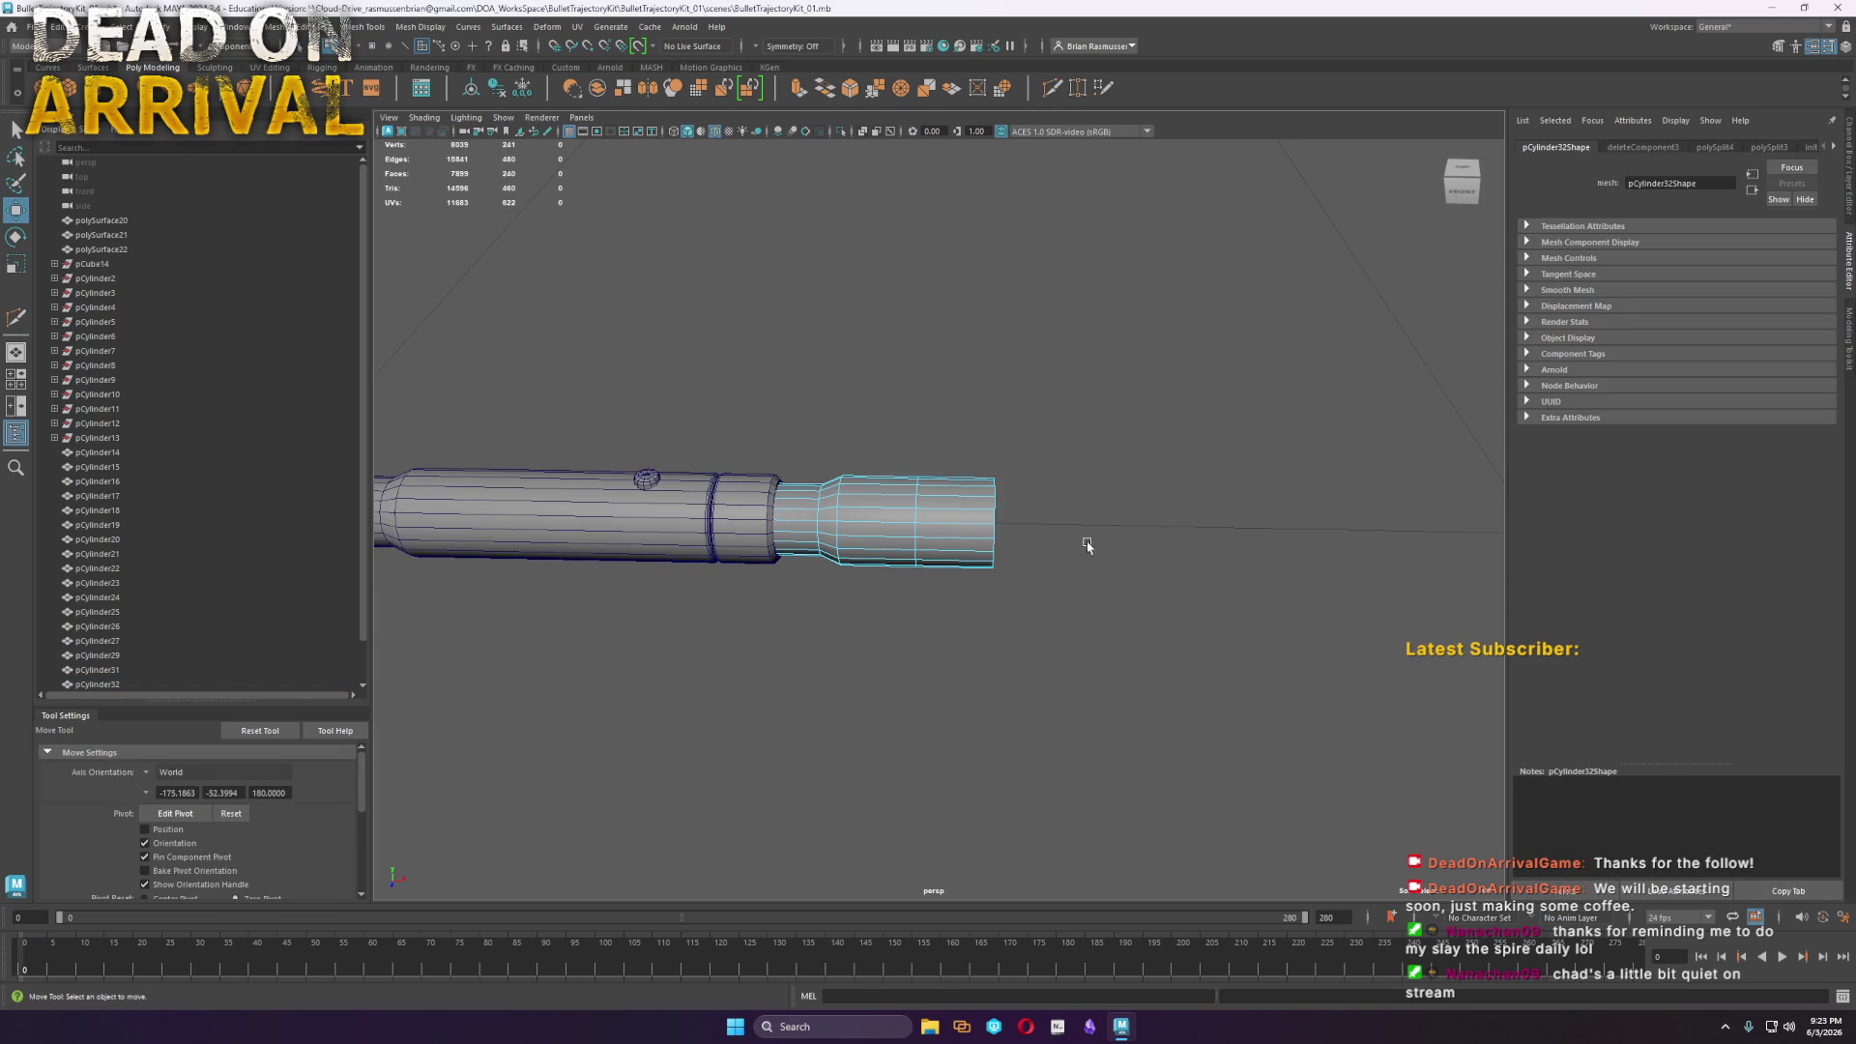
{"action": "key", "text": "Delete"}
Delete a run of the end ring's faces to open it into a C-shape
{"action": "right_click_drag", "start_coordinate": [959, 522], "coordinate": [1044, 497]}
{"action": "mouse_move", "coordinate": [1044, 497]}
{"action": "left_mouse_down", "text": "alt"}
{"action": "mouse_move", "coordinate": [820, 548]}
{"action": "mouse_move", "coordinate": [1056, 613]}
{"action": "left_mouse_up", "text": "alt"}
{"action": "right_click_drag", "start_coordinate": [979, 503], "coordinate": [986, 530]}
{"action": "left_click_drag", "start_coordinate": [1041, 547], "coordinate": [983, 502], "text": "alt"}
{"action": "left_click", "coordinate": [976, 498]}
{"action": "double_click", "coordinate": [867, 488], "text": "shift"}
{"action": "key", "text": "Delete"}
Extrude the remaining ring faces to thicken the clip shell to 0.78
{"action": "right_click_drag", "start_coordinate": [1018, 519], "coordinate": [1020, 527]}
{"action": "key", "text": "ctrl+e"}
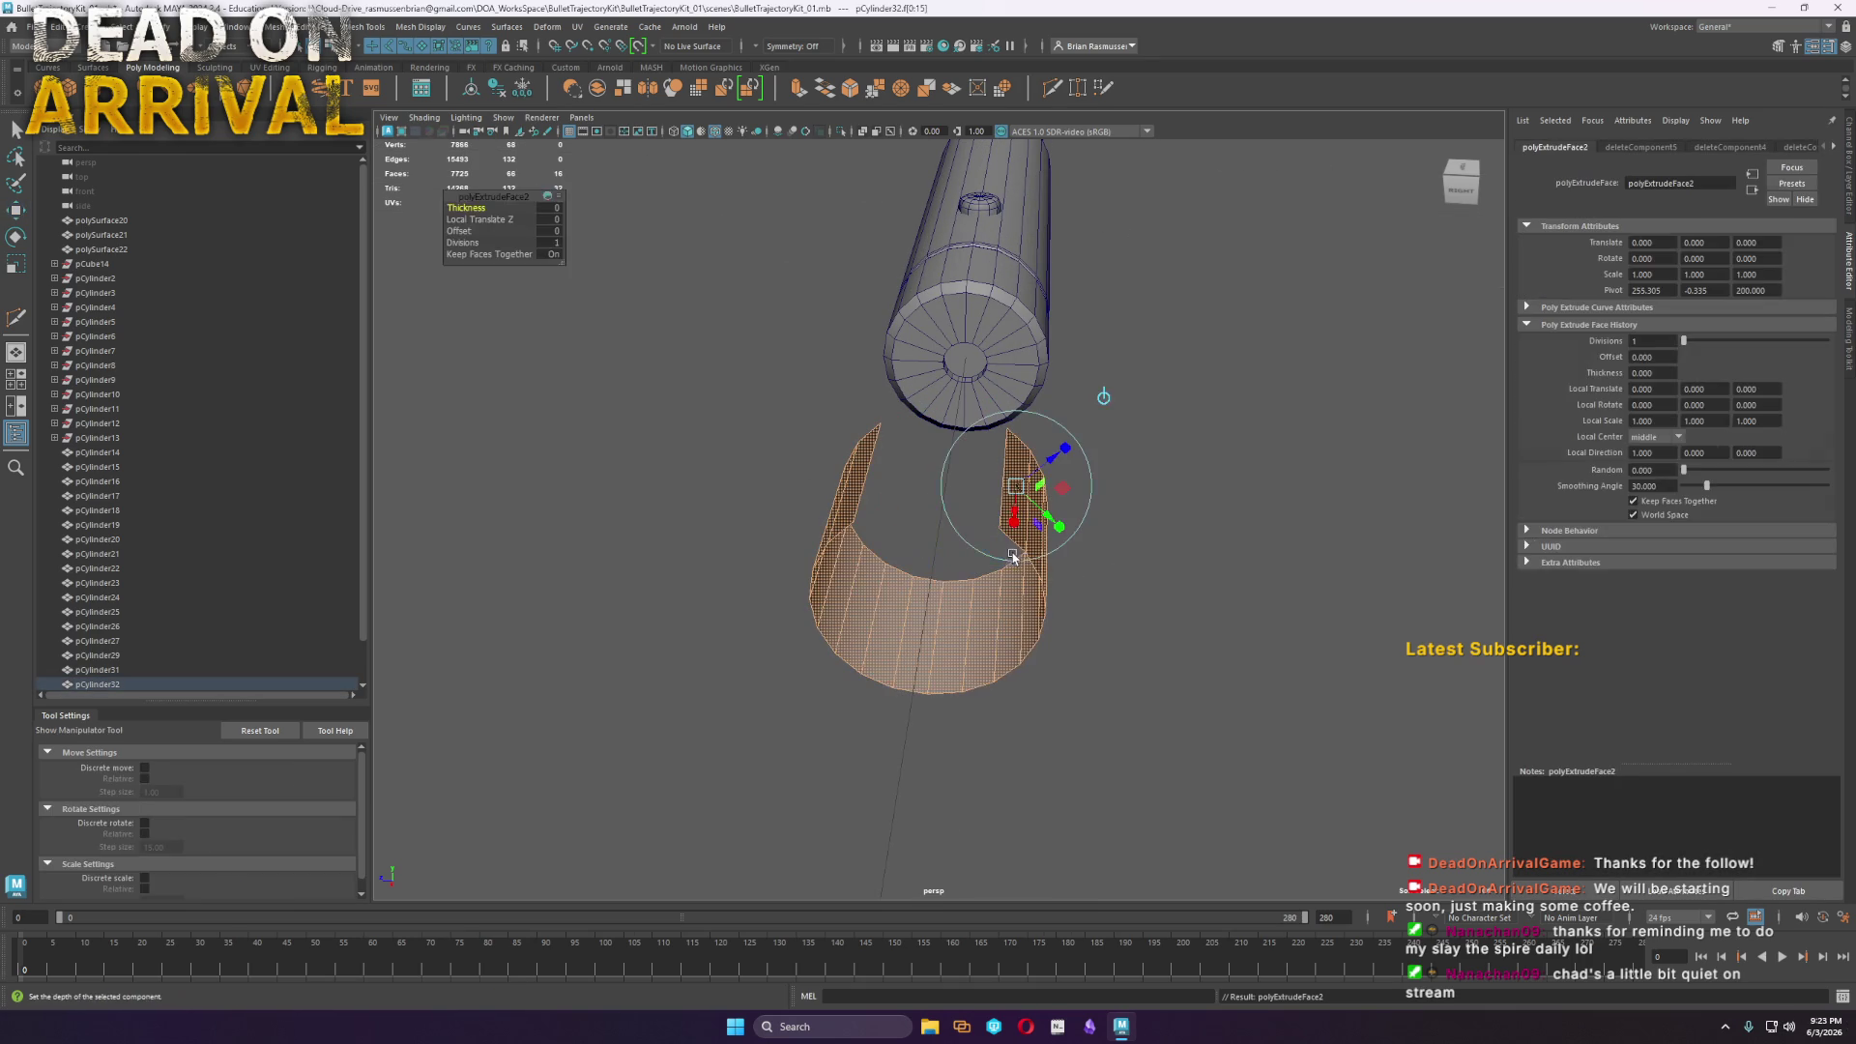
{"action": "left_click", "coordinate": [468, 208]}
{"action": "middle_click_drag", "start_coordinate": [472, 208], "coordinate": [528, 214]}
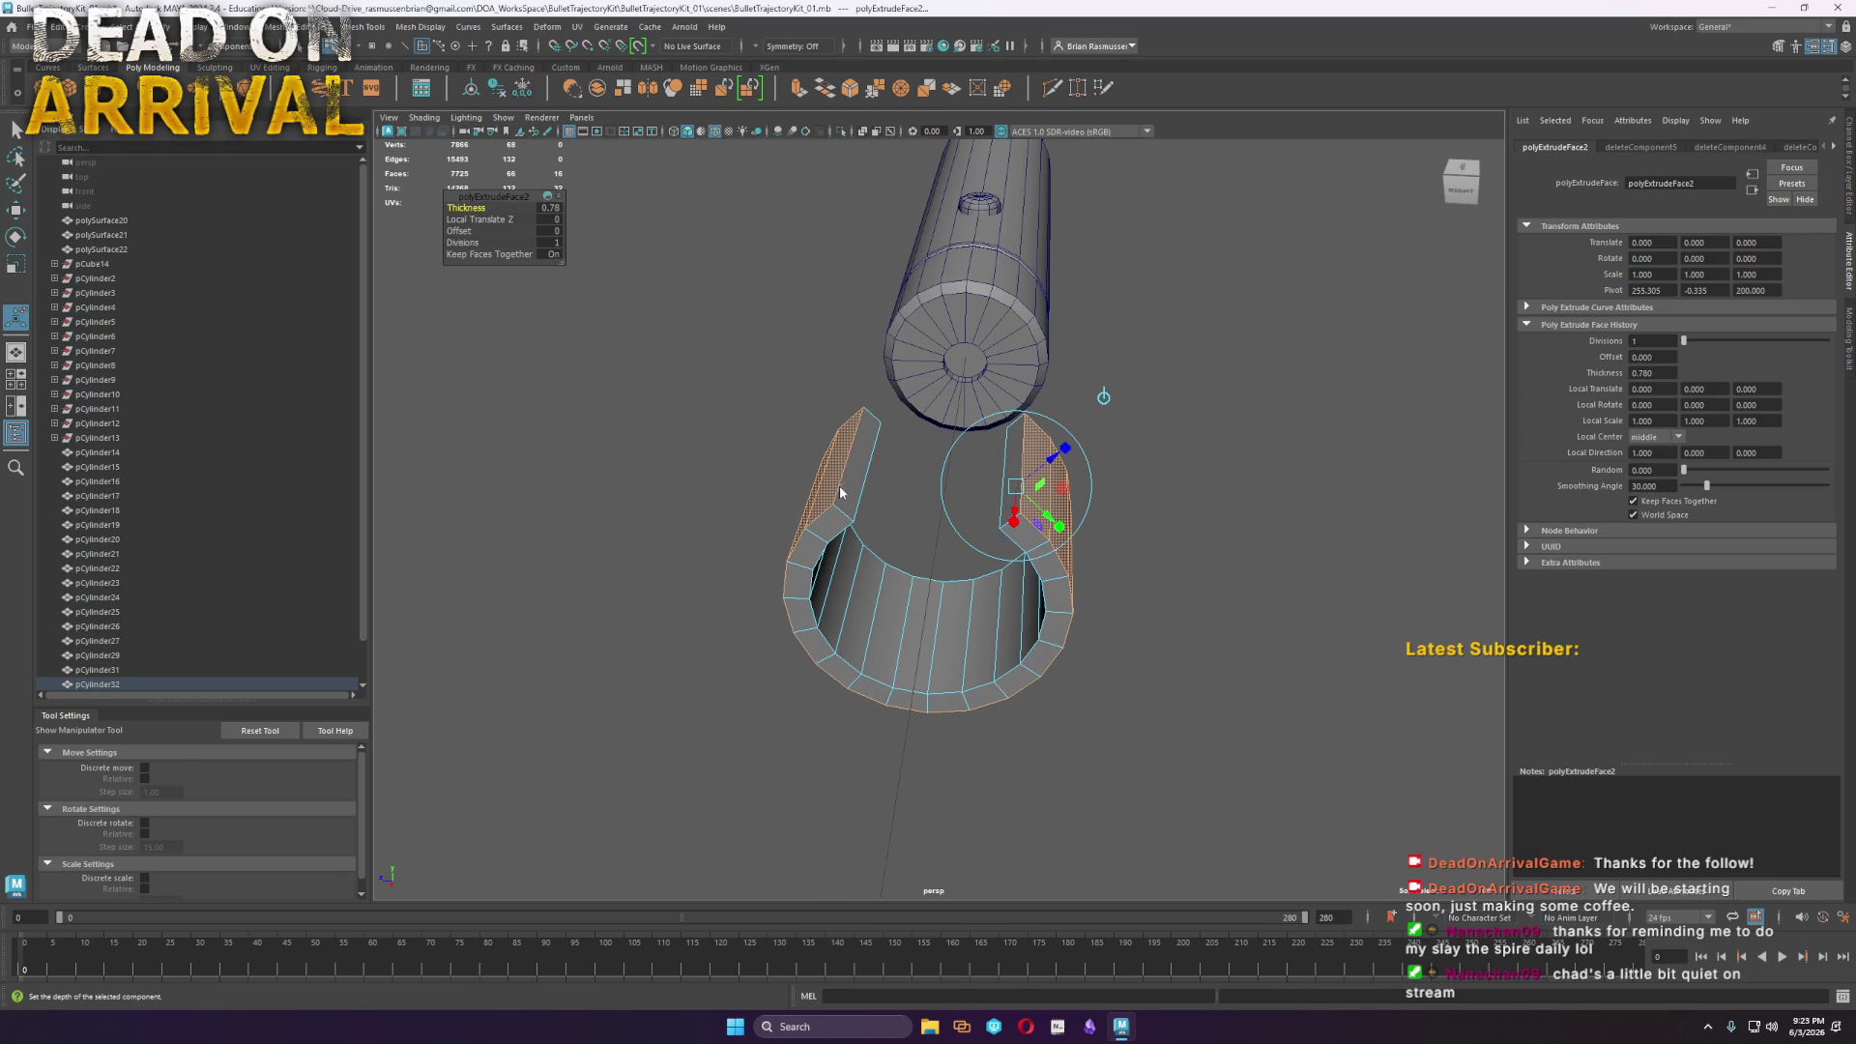
Return to object mode and select the clip piece
{"action": "key", "text": "F8"}
{"action": "key", "text": "q"}
{"action": "left_click", "coordinate": [1099, 634]}
{"action": "mouse_move", "coordinate": [1099, 634]}
{"action": "left_mouse_down", "text": "alt"}
{"action": "mouse_move", "coordinate": [936, 553]}
{"action": "mouse_move", "coordinate": [1523, 381]}
{"action": "left_mouse_up", "text": "alt"}
{"action": "left_click", "coordinate": [937, 553]}
{"action": "left_click", "coordinate": [1118, 642]}
{"action": "scroll", "coordinate": [1485, 763], "scroll_direction": "up", "scroll_amount": 3}
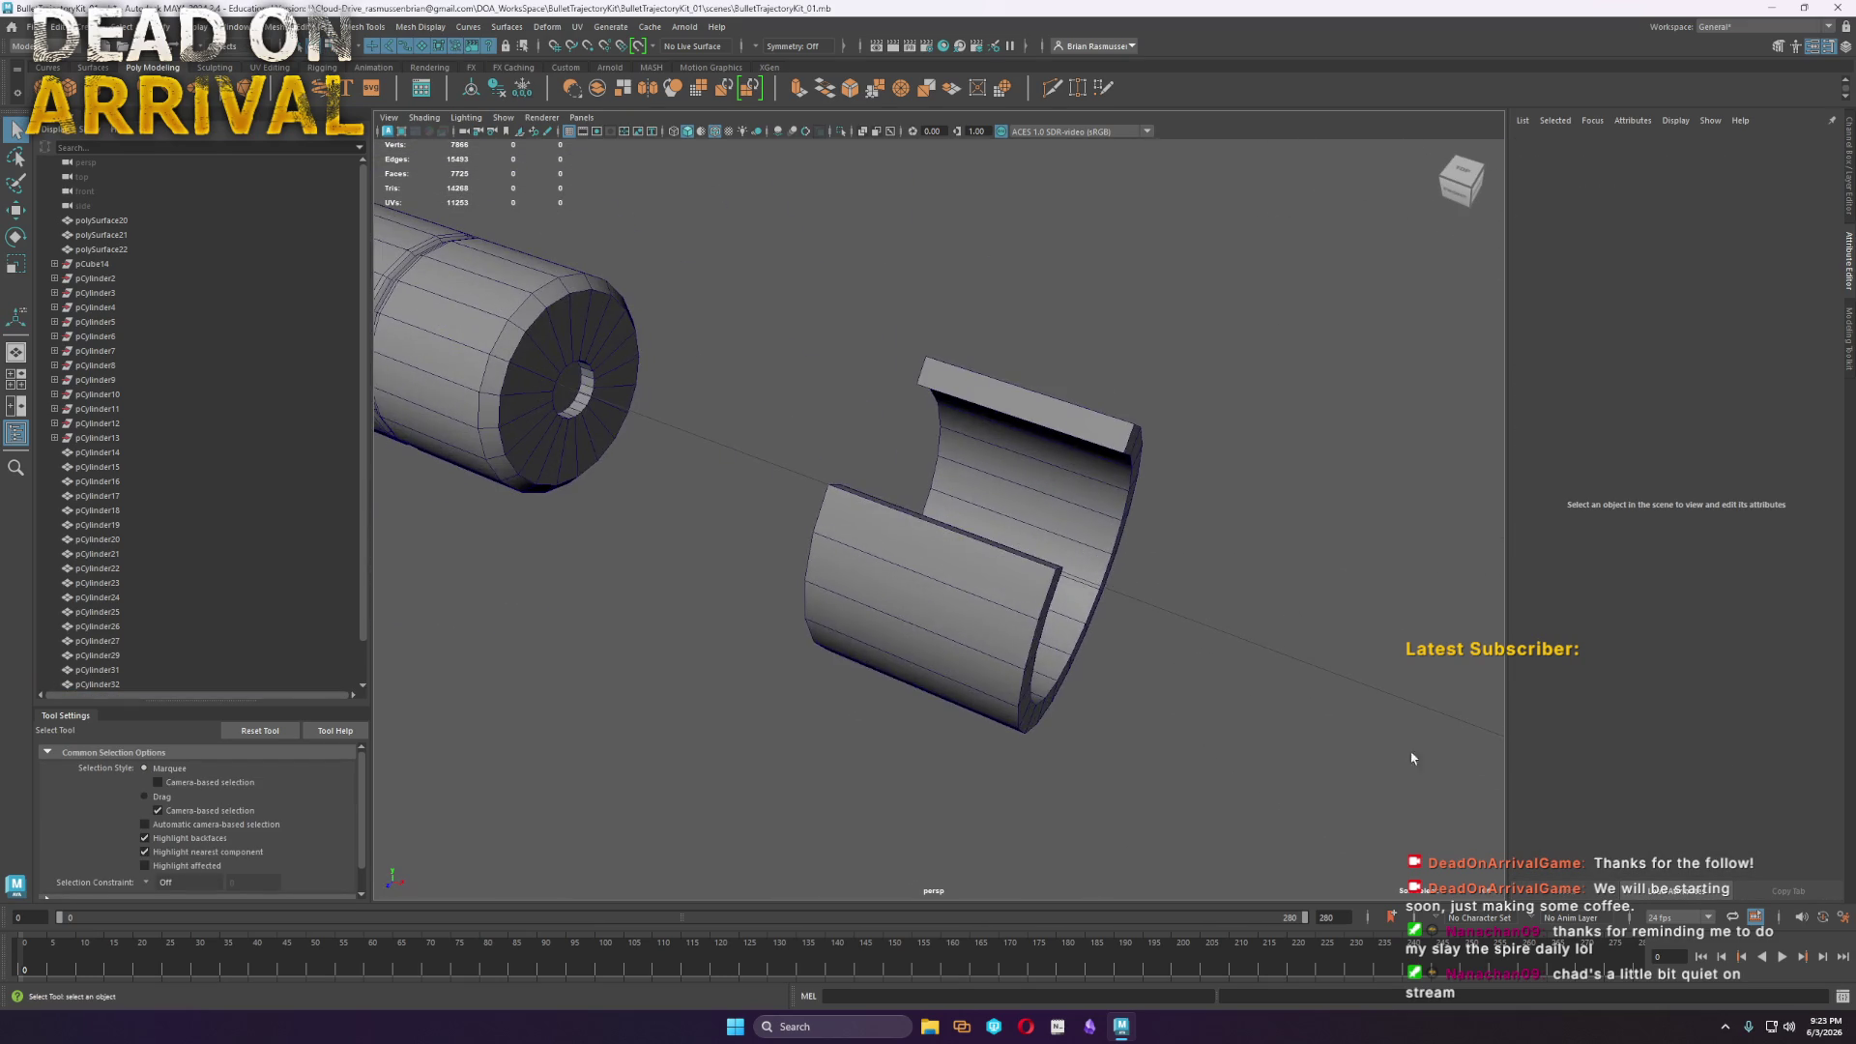
{"action": "left_click", "coordinate": [1011, 605]}
Slide the clip along X onto the barrel and rotate it to -45 degrees on X
{"action": "key", "text": "w"}
{"action": "scroll", "coordinate": [801, 502], "scroll_direction": "down", "scroll_amount": 5}
{"action": "left_click_drag", "start_coordinate": [993, 554], "coordinate": [684, 441]}
{"action": "key", "text": "e"}
{"action": "left_click_drag", "start_coordinate": [676, 356], "coordinate": [638, 342]}
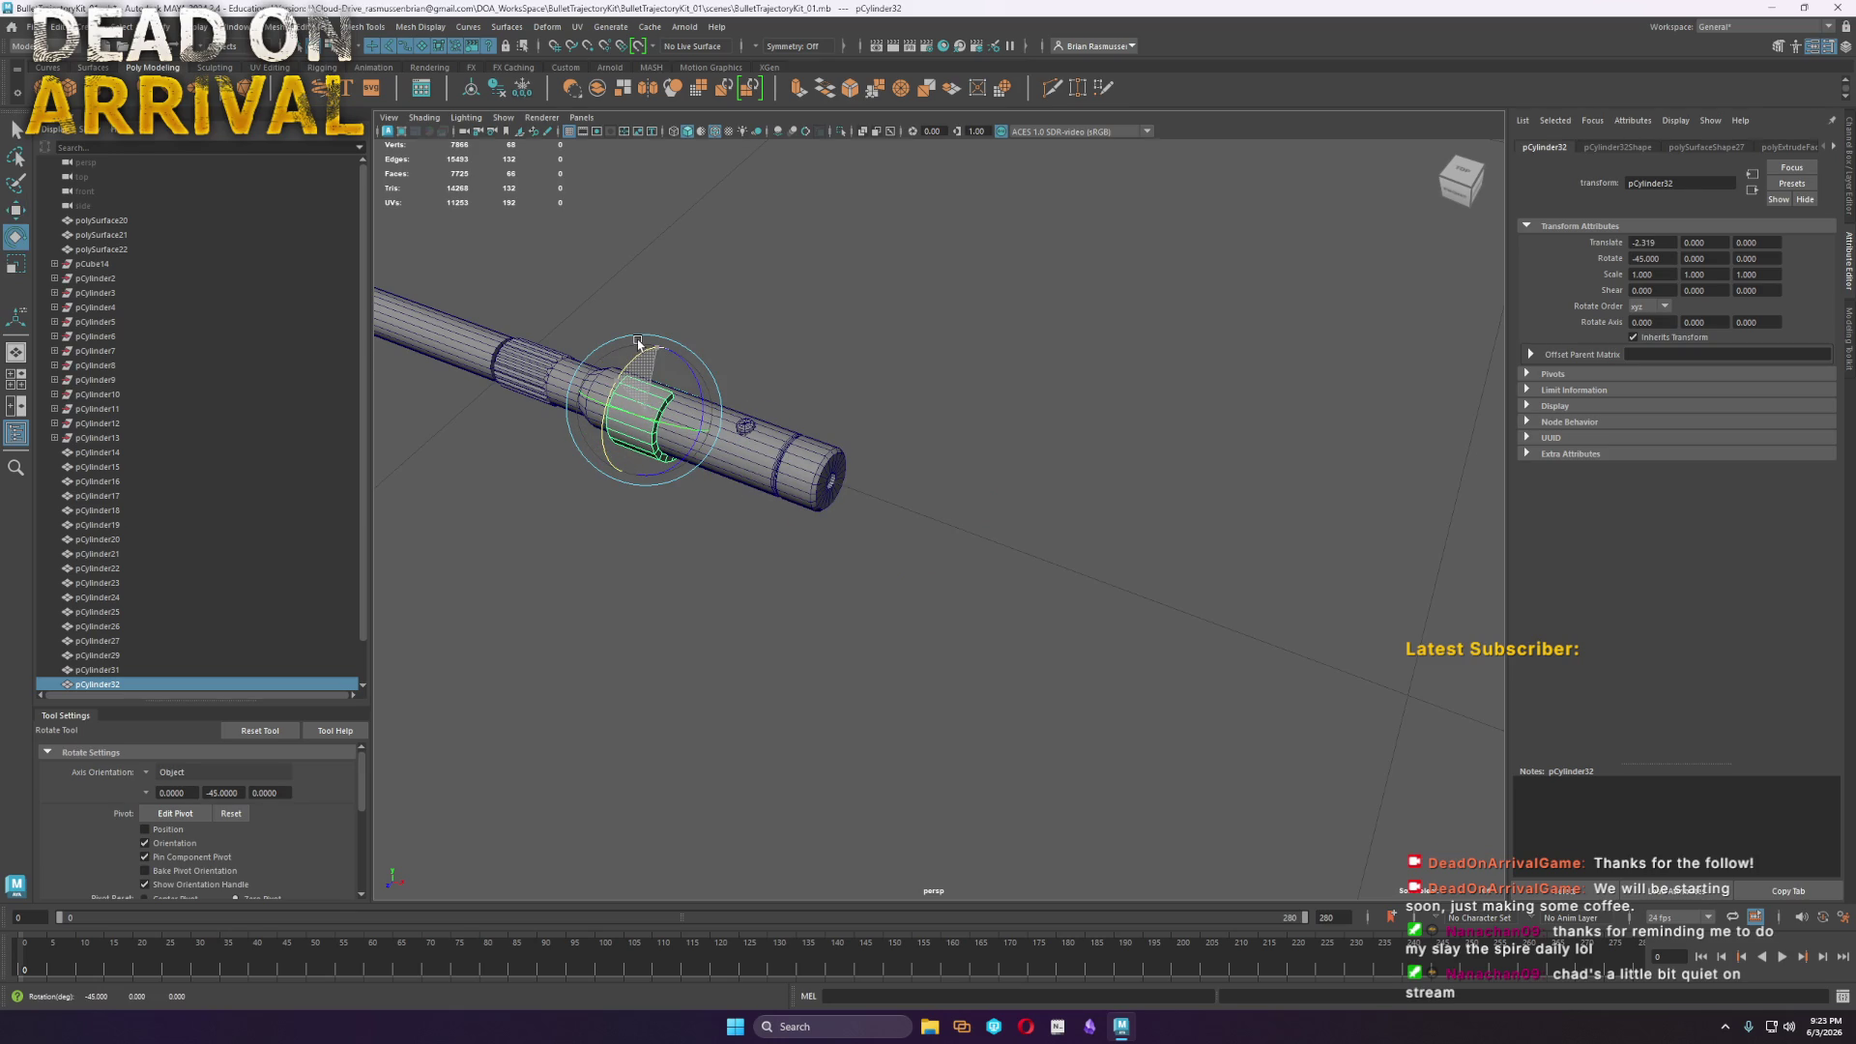
Delete the long stray rod from the scene
{"action": "left_click", "coordinate": [1002, 498]}
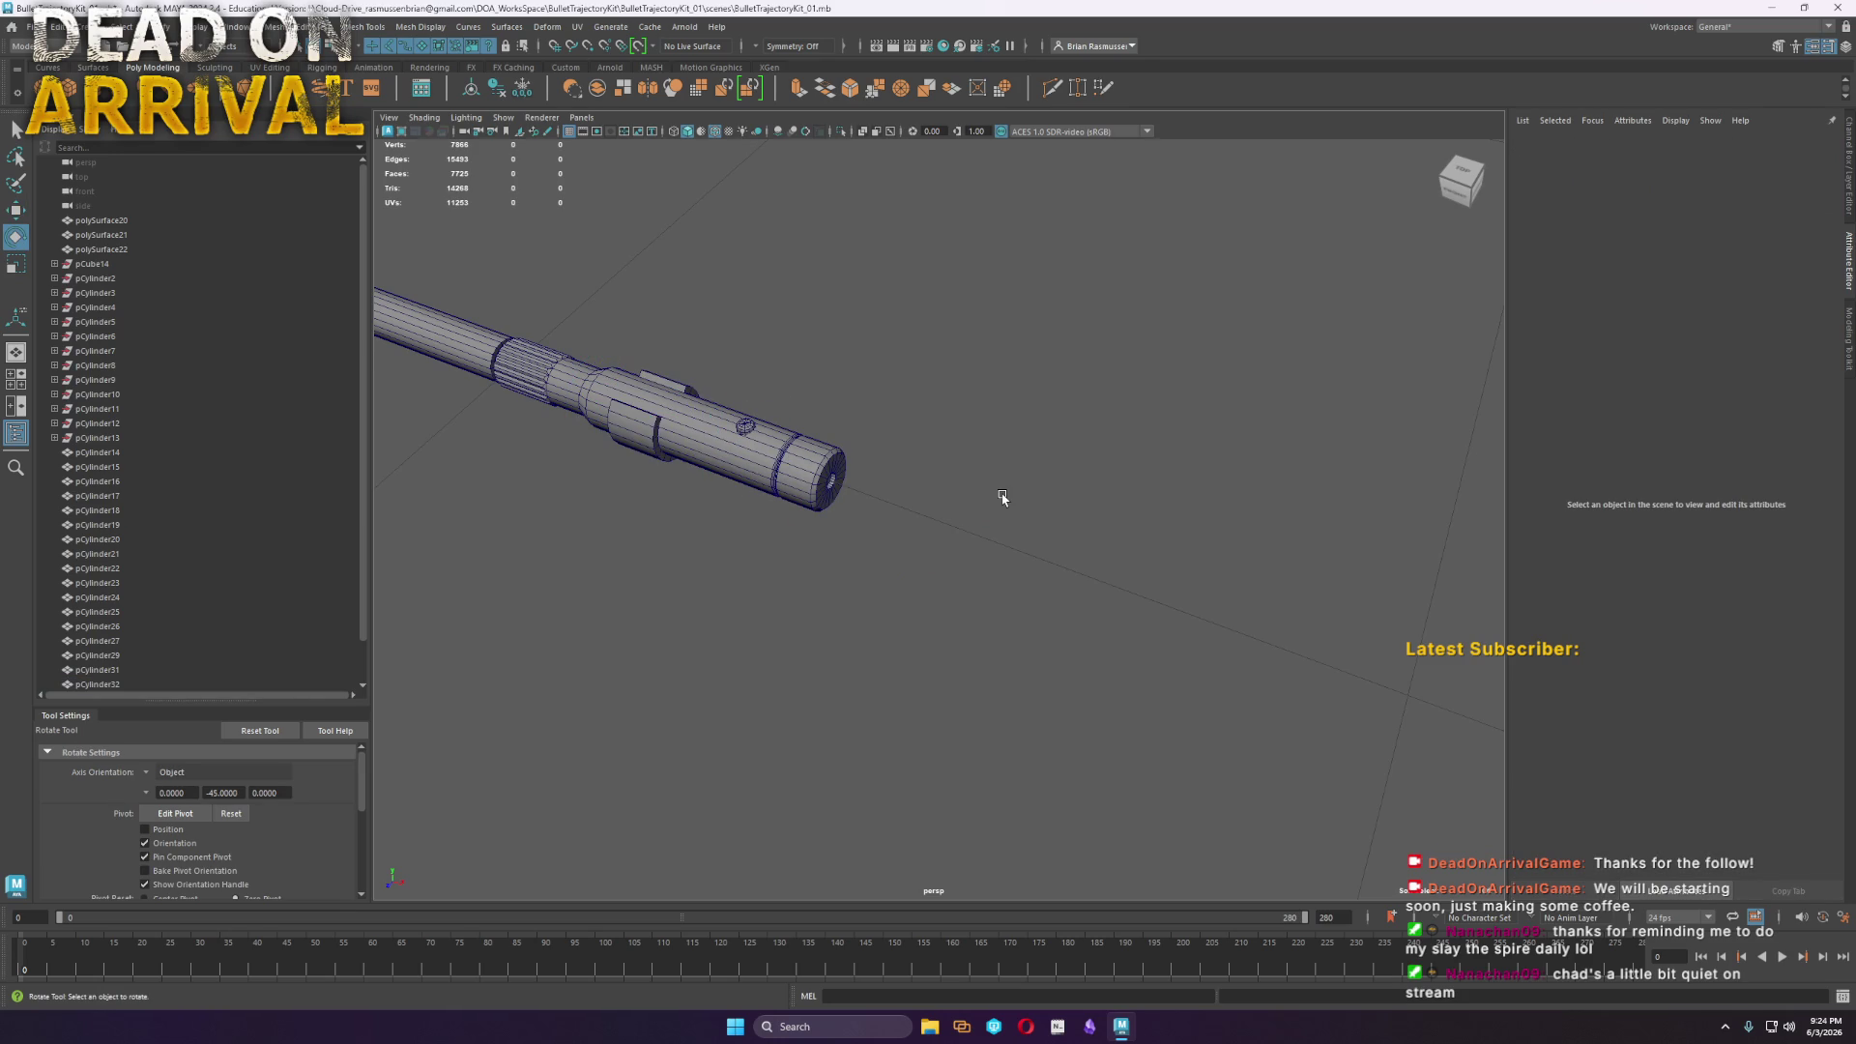
{"action": "key", "text": "a"}
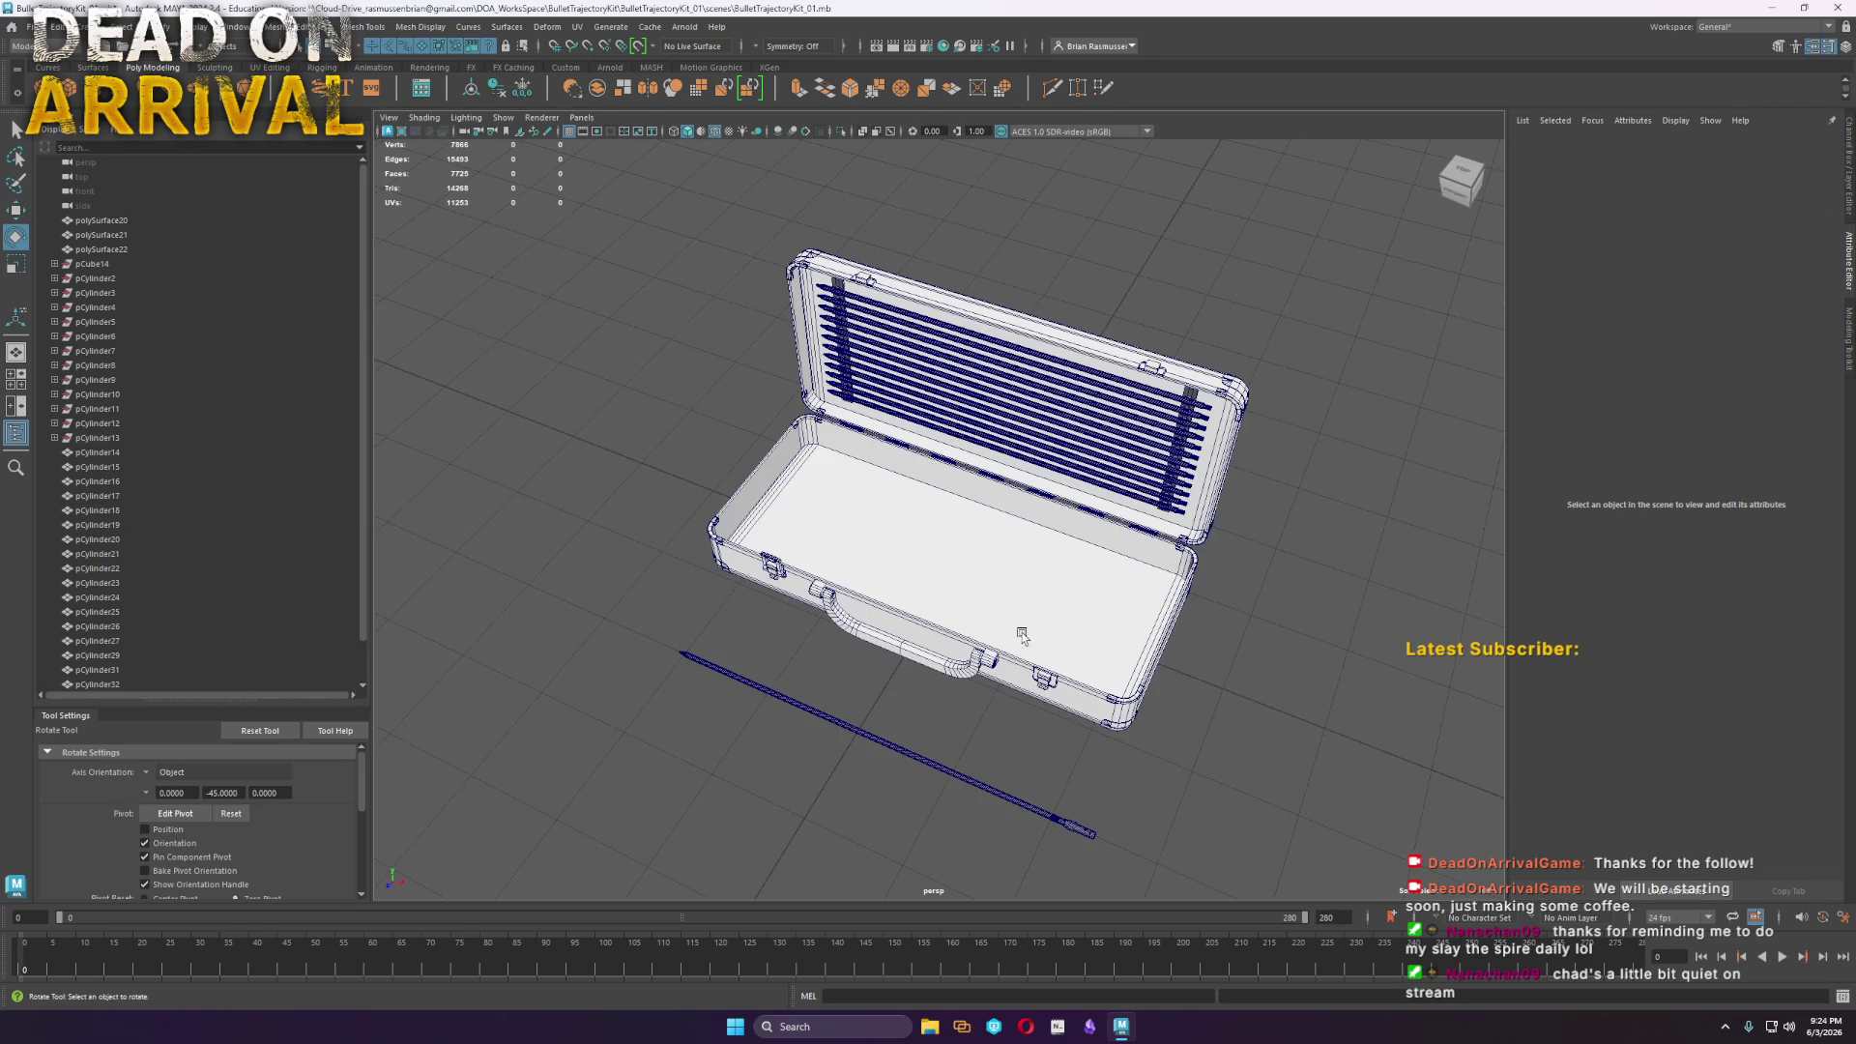
{"action": "scroll", "coordinate": [1016, 635], "scroll_direction": "up", "scroll_amount": 10}
{"action": "left_click", "coordinate": [752, 577]}
{"action": "key", "text": "Delete"}
{"action": "scroll", "coordinate": [907, 594], "scroll_direction": "up", "scroll_amount": 10}
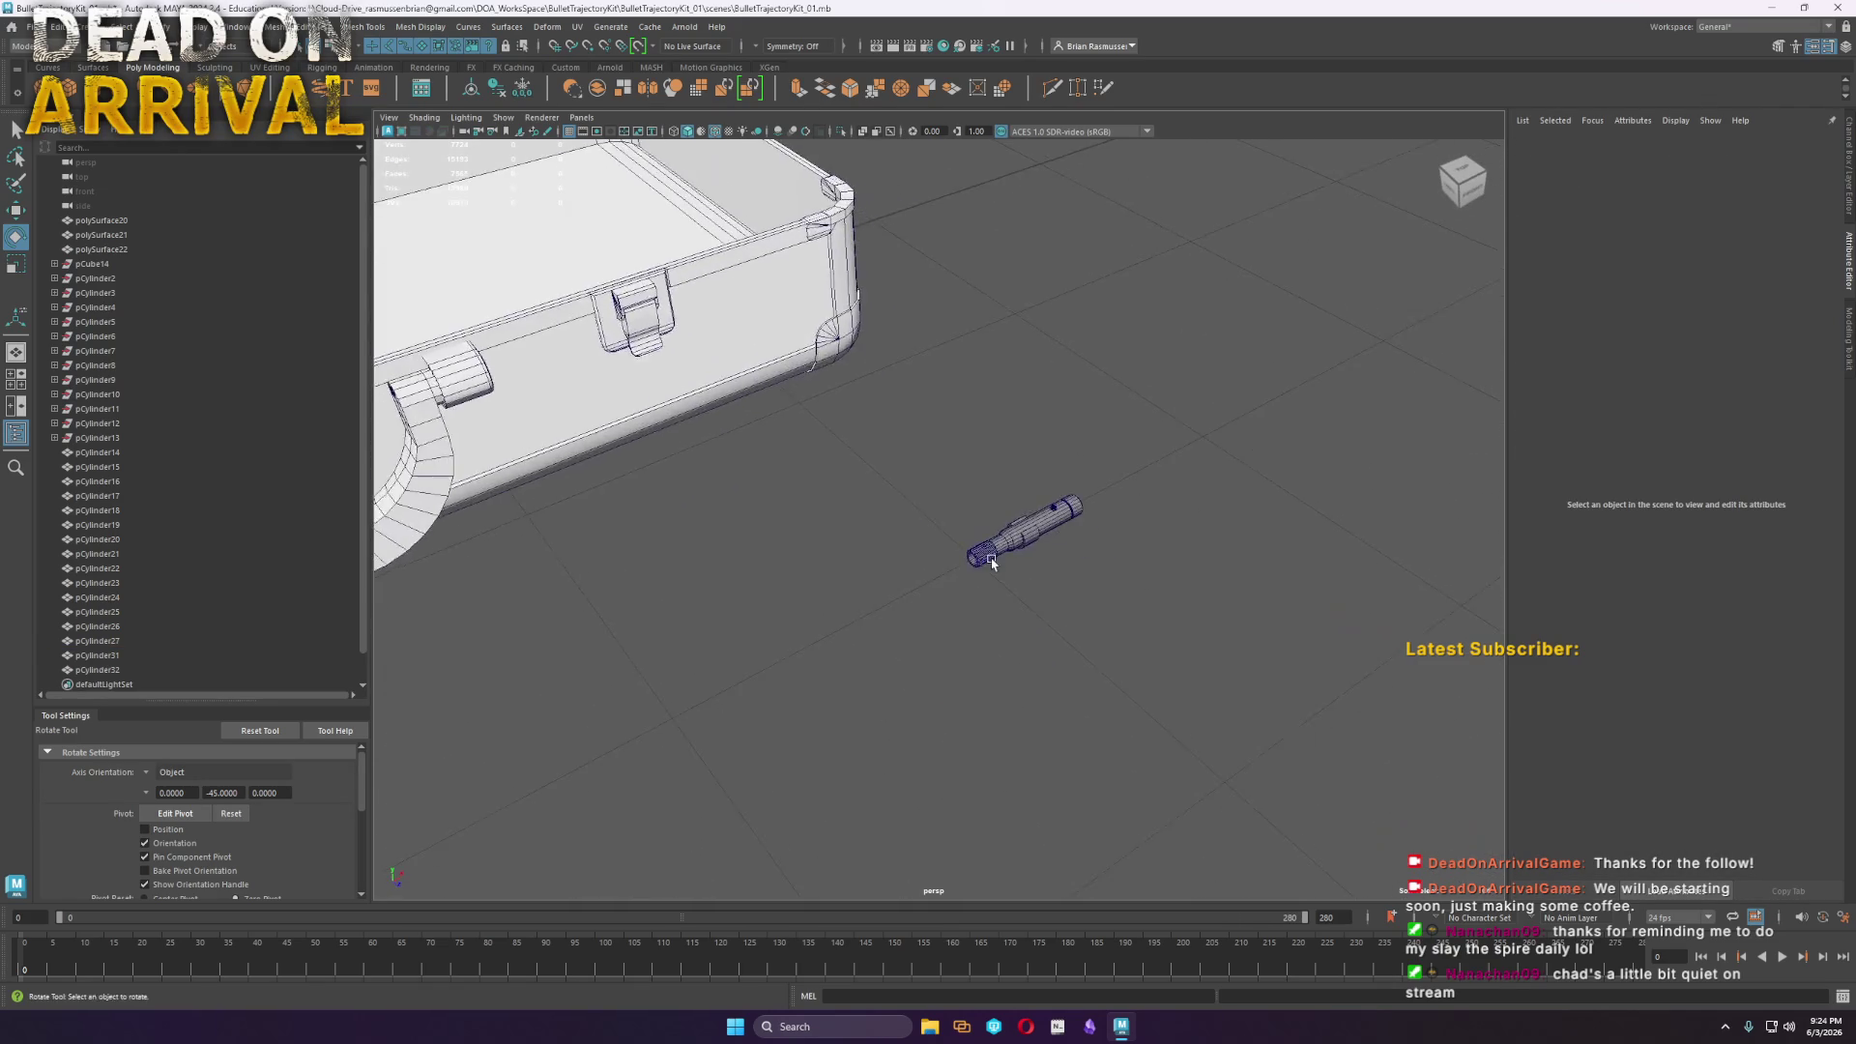
{"action": "scroll", "coordinate": [1005, 603], "scroll_direction": "down", "scroll_amount": 10}
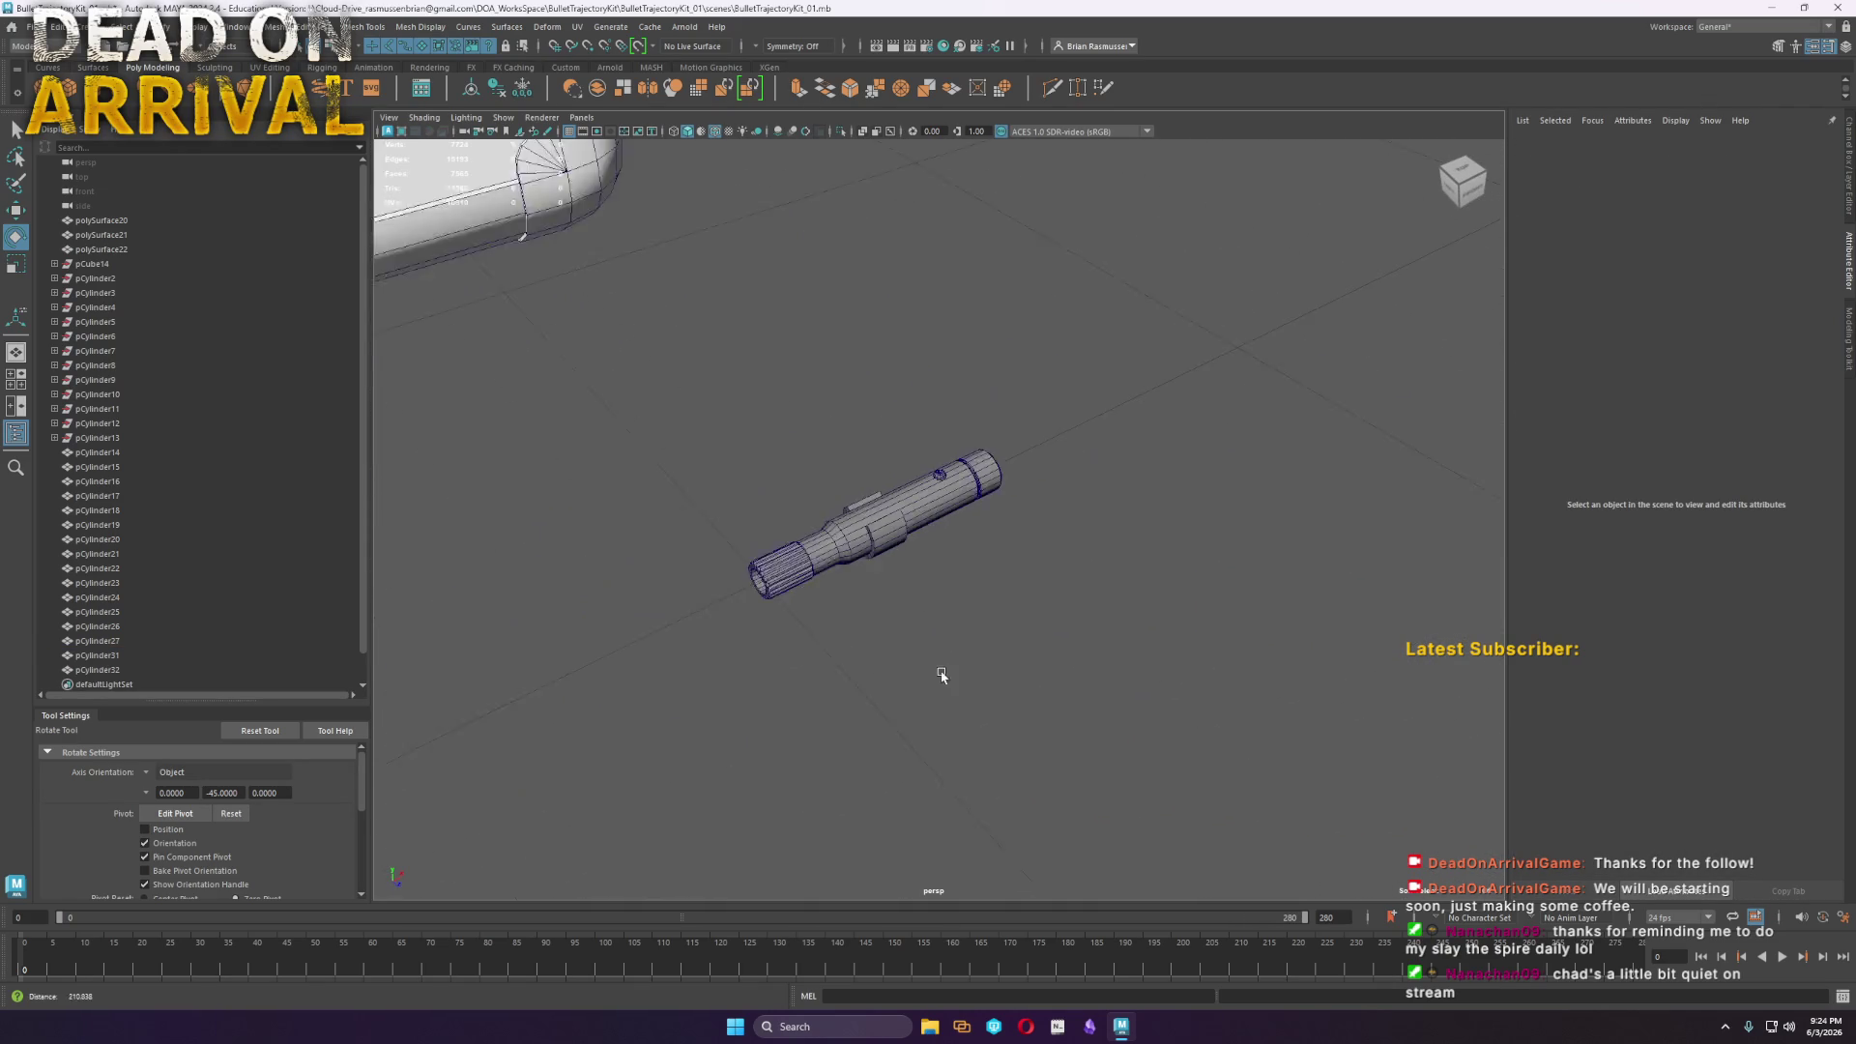
Freeze the barrel's transformations, then select and frame case parts pCube14 through pCylinder13
{"action": "left_click_drag", "start_coordinate": [745, 435], "coordinate": [1015, 609]}
{"action": "left_click", "coordinate": [522, 88]}
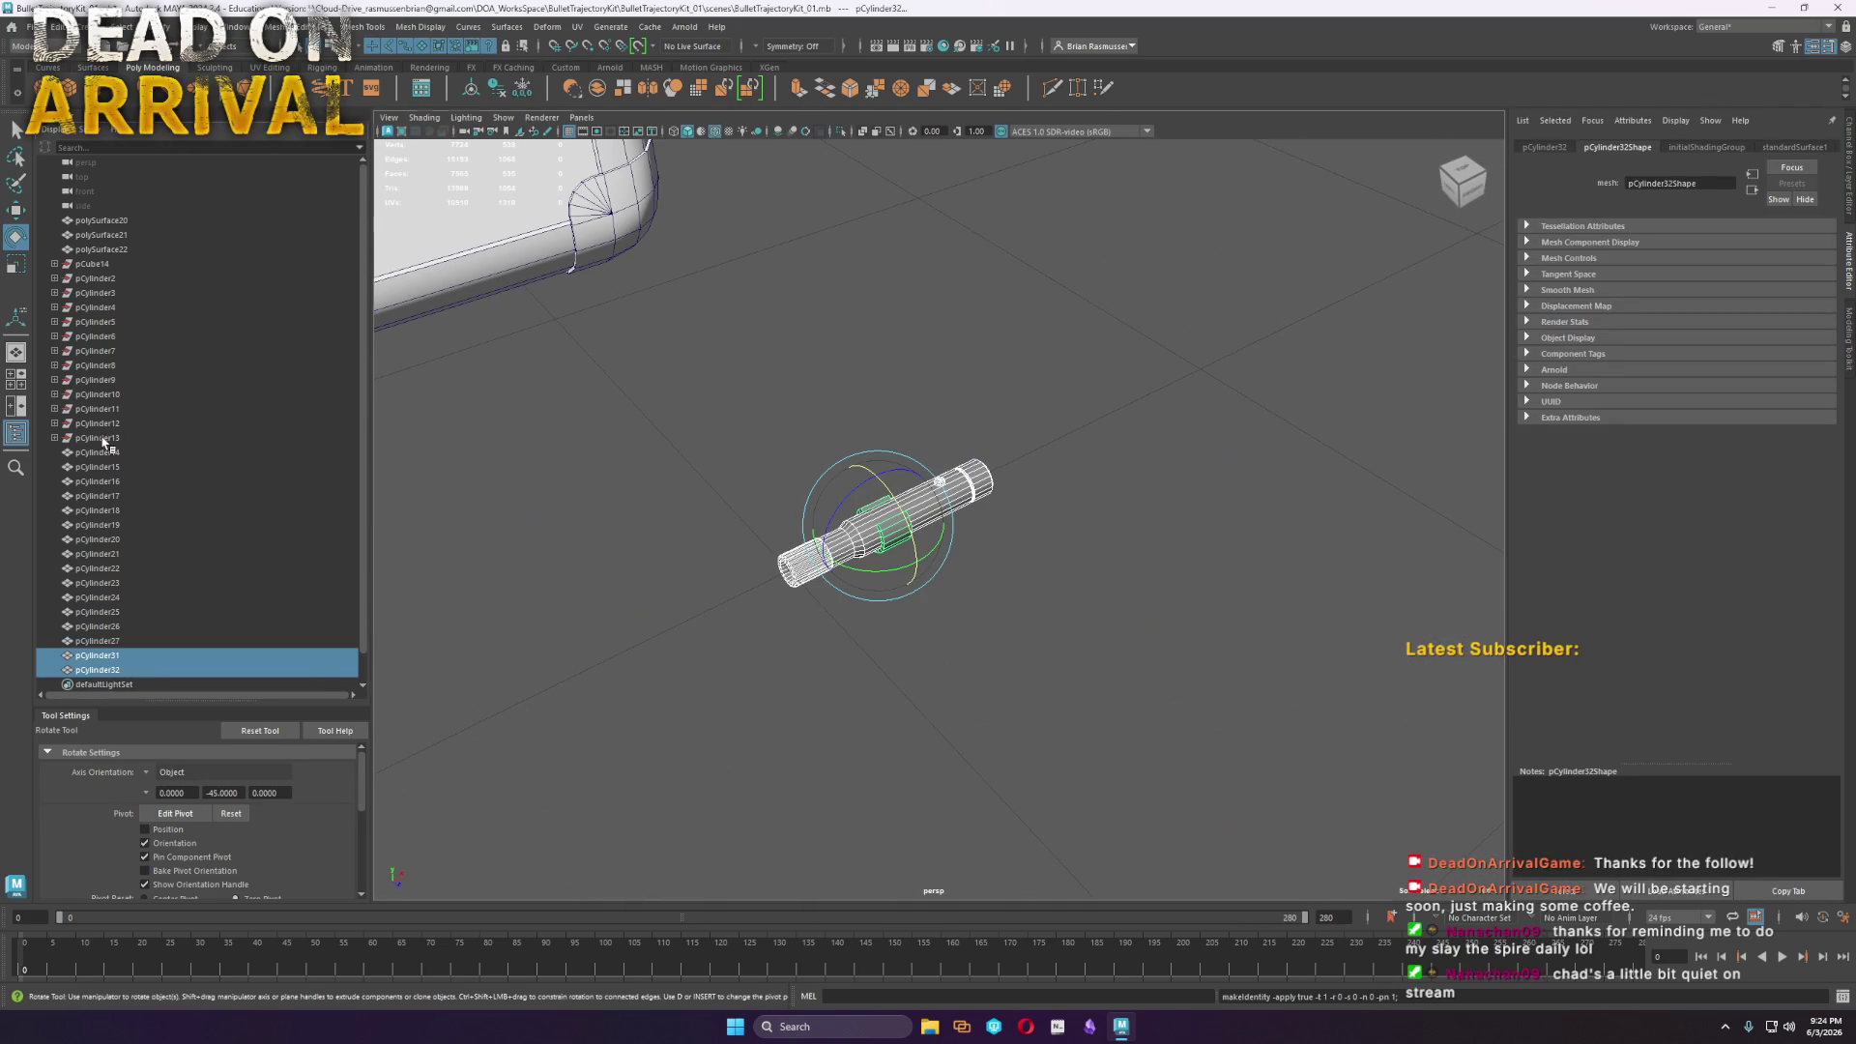
{"action": "left_click", "coordinate": [96, 438]}
{"action": "left_click", "coordinate": [93, 264], "text": "shift"}
{"action": "key", "text": "f"}
{"action": "mouse_move", "coordinate": [955, 422]}
{"action": "left_mouse_down", "text": "alt"}
{"action": "mouse_move", "coordinate": [1006, 485]}
{"action": "mouse_move", "coordinate": [1174, 587]}
{"action": "mouse_move", "coordinate": [1121, 584]}
{"action": "mouse_move", "coordinate": [1063, 612]}
{"action": "mouse_move", "coordinate": [745, 551]}
{"action": "mouse_move", "coordinate": [906, 635]}
{"action": "left_mouse_up", "text": "alt"}
Select both barrel pieces and move their pivot to the barrel's lower end
{"action": "left_click", "coordinate": [1122, 583]}
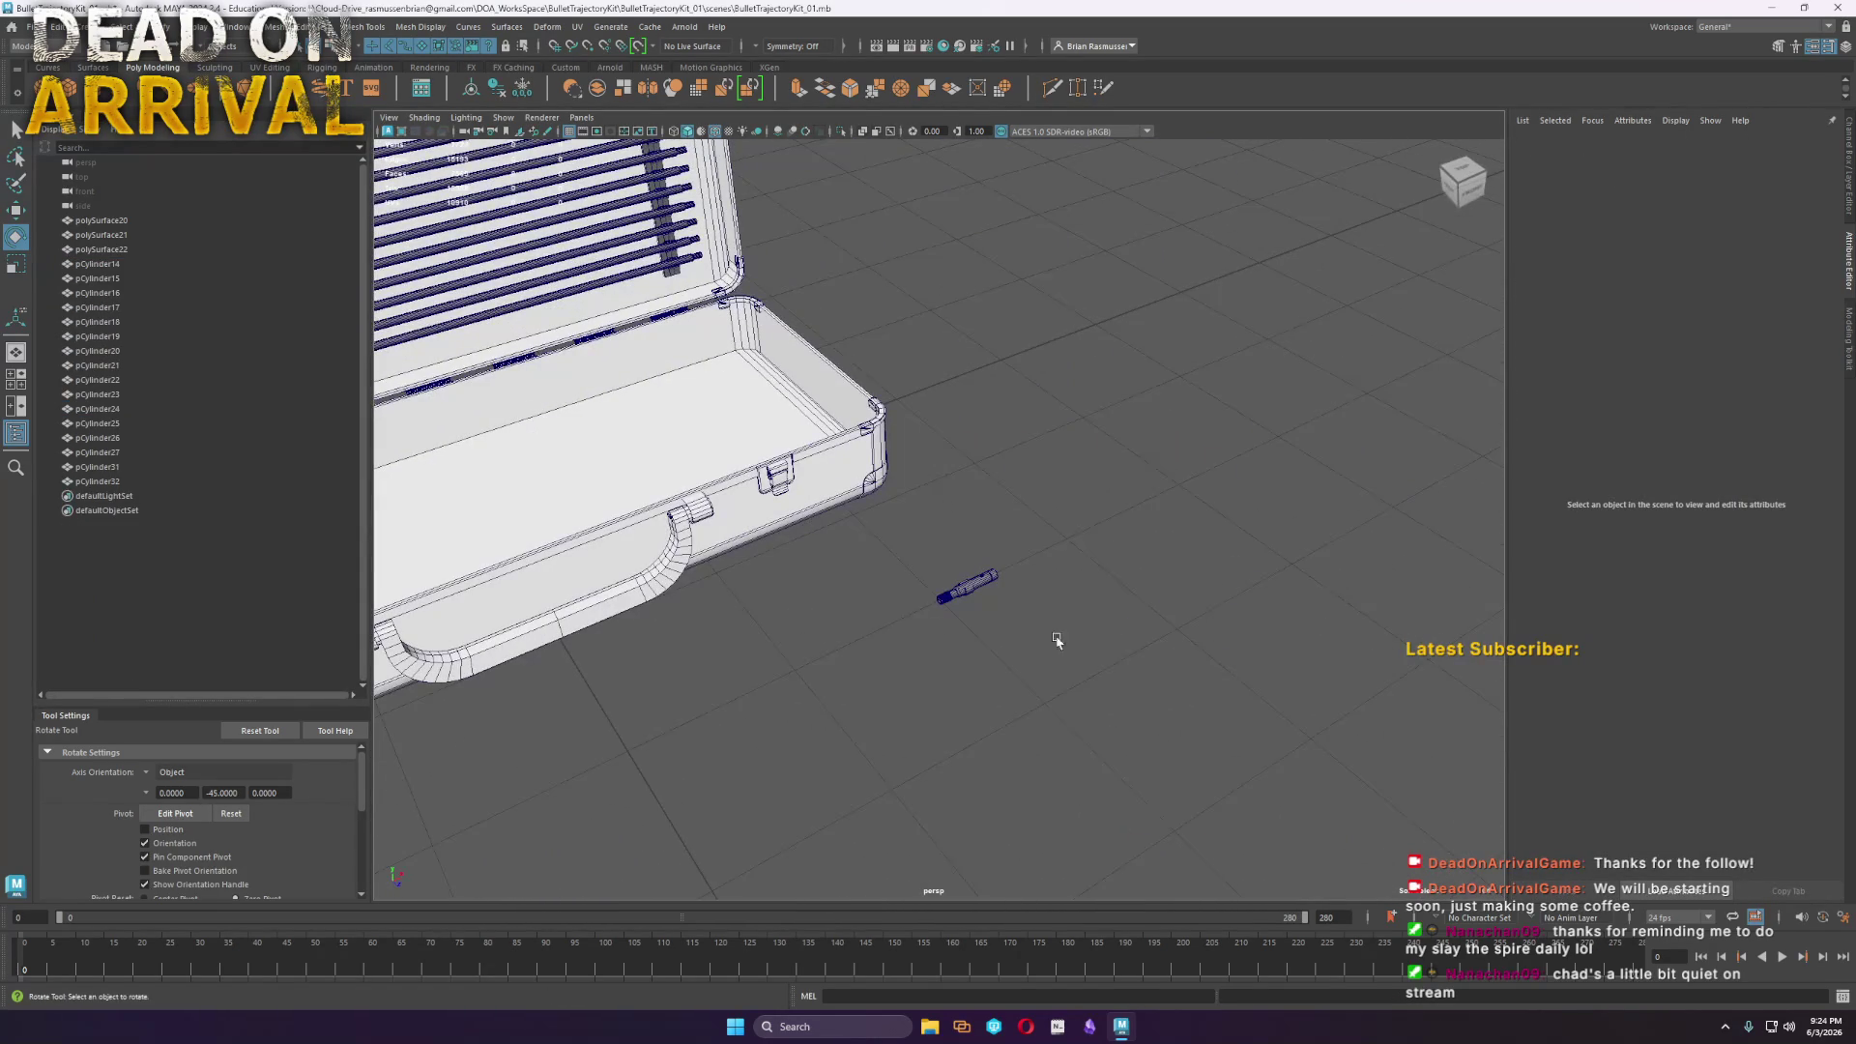
{"action": "left_click_drag", "start_coordinate": [925, 539], "coordinate": [923, 538]}
{"action": "left_click_drag", "start_coordinate": [966, 599], "coordinate": [1005, 580], "text": "alt"}
{"action": "key", "text": "w"}
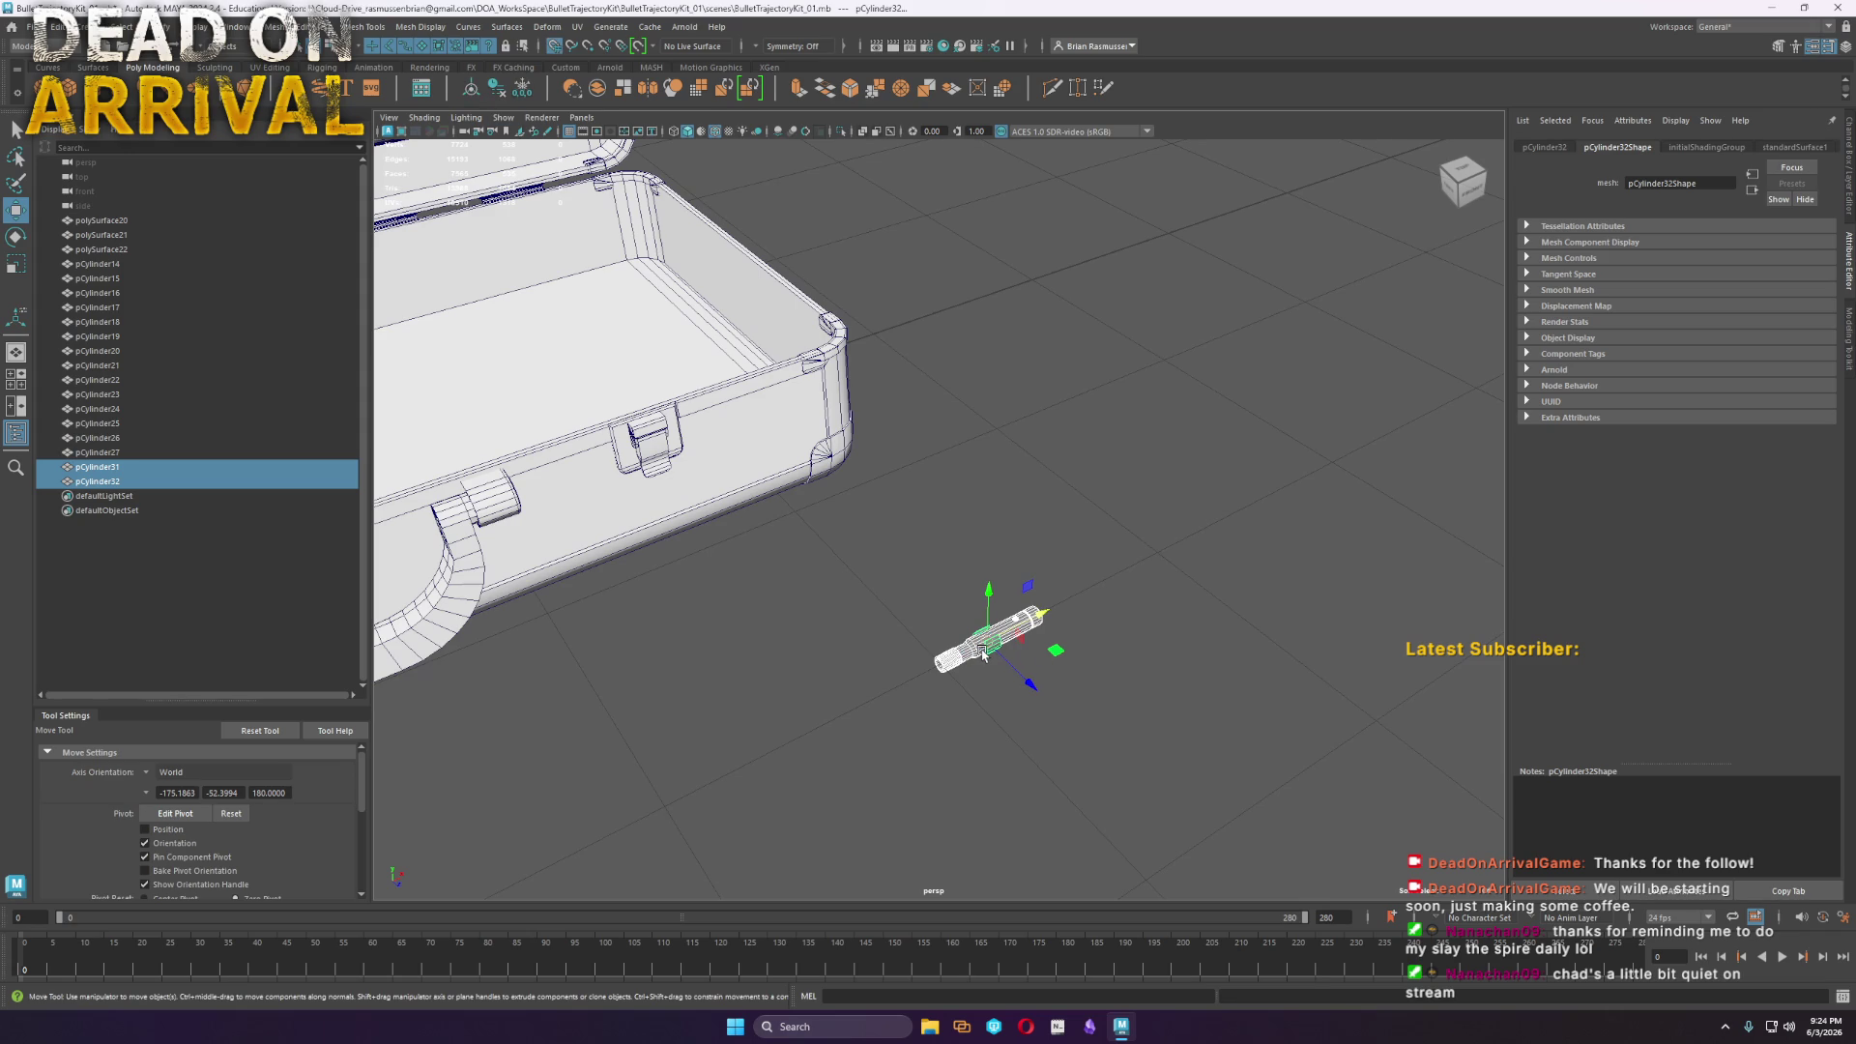
{"action": "key", "text": "d"}
{"action": "mouse_move", "coordinate": [983, 657]}
{"action": "left_mouse_down"}
{"action": "mouse_move", "coordinate": [929, 692]}
{"action": "mouse_move", "coordinate": [999, 629]}
{"action": "mouse_move", "coordinate": [973, 683]}
{"action": "left_mouse_up"}
{"action": "key", "text": "f"}
{"action": "scroll", "coordinate": [974, 684], "scroll_direction": "down", "scroll_amount": 5}
{"action": "mouse_move", "coordinate": [919, 530]}
{"action": "left_mouse_down", "text": "alt"}
{"action": "mouse_move", "coordinate": [841, 786]}
{"action": "mouse_move", "coordinate": [714, 426]}
{"action": "mouse_move", "coordinate": [765, 421]}
{"action": "left_mouse_up", "text": "alt"}
Switch to rotate and inspect the barrel beside the case's hinge corner
{"action": "key", "text": "e"}
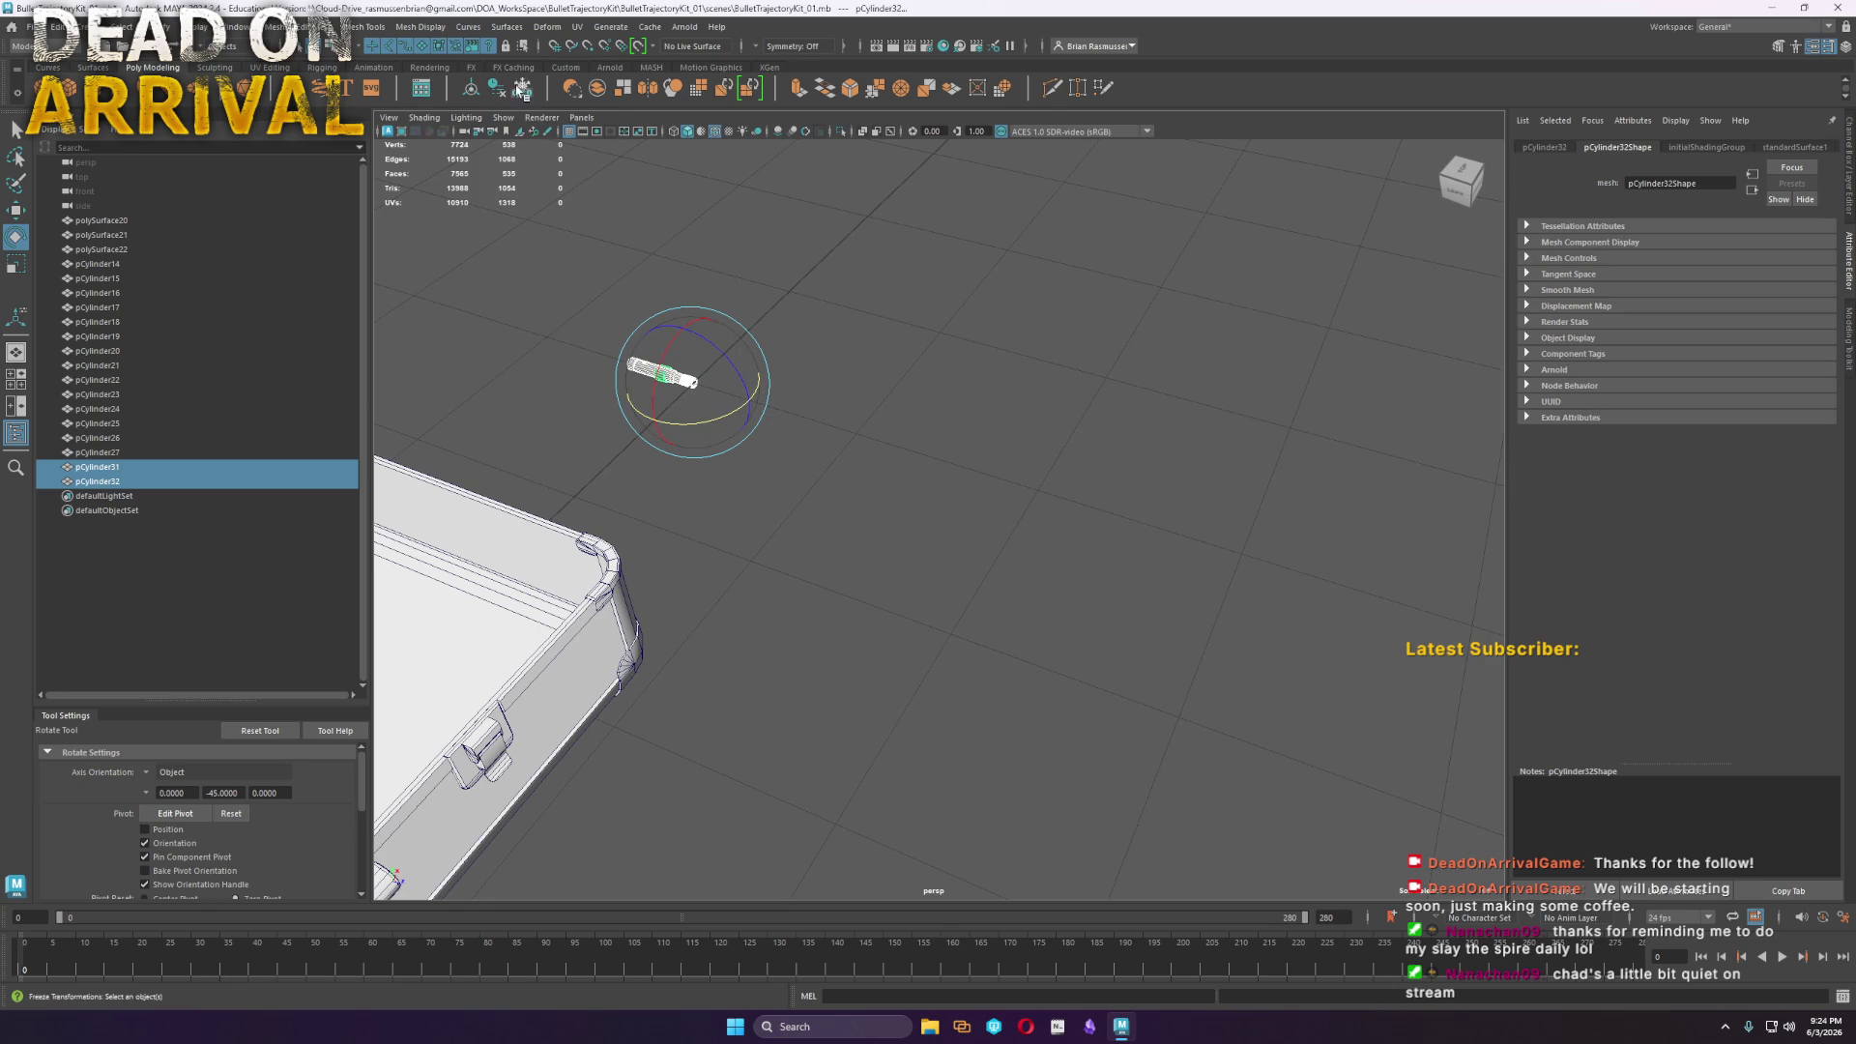
{"action": "left_click", "coordinate": [936, 431]}
{"action": "mouse_move", "coordinate": [935, 431]}
{"action": "left_mouse_down", "text": "alt"}
{"action": "mouse_move", "coordinate": [837, 476]}
{"action": "mouse_move", "coordinate": [1054, 518]}
{"action": "mouse_move", "coordinate": [642, 293]}
{"action": "left_mouse_up", "text": "alt"}
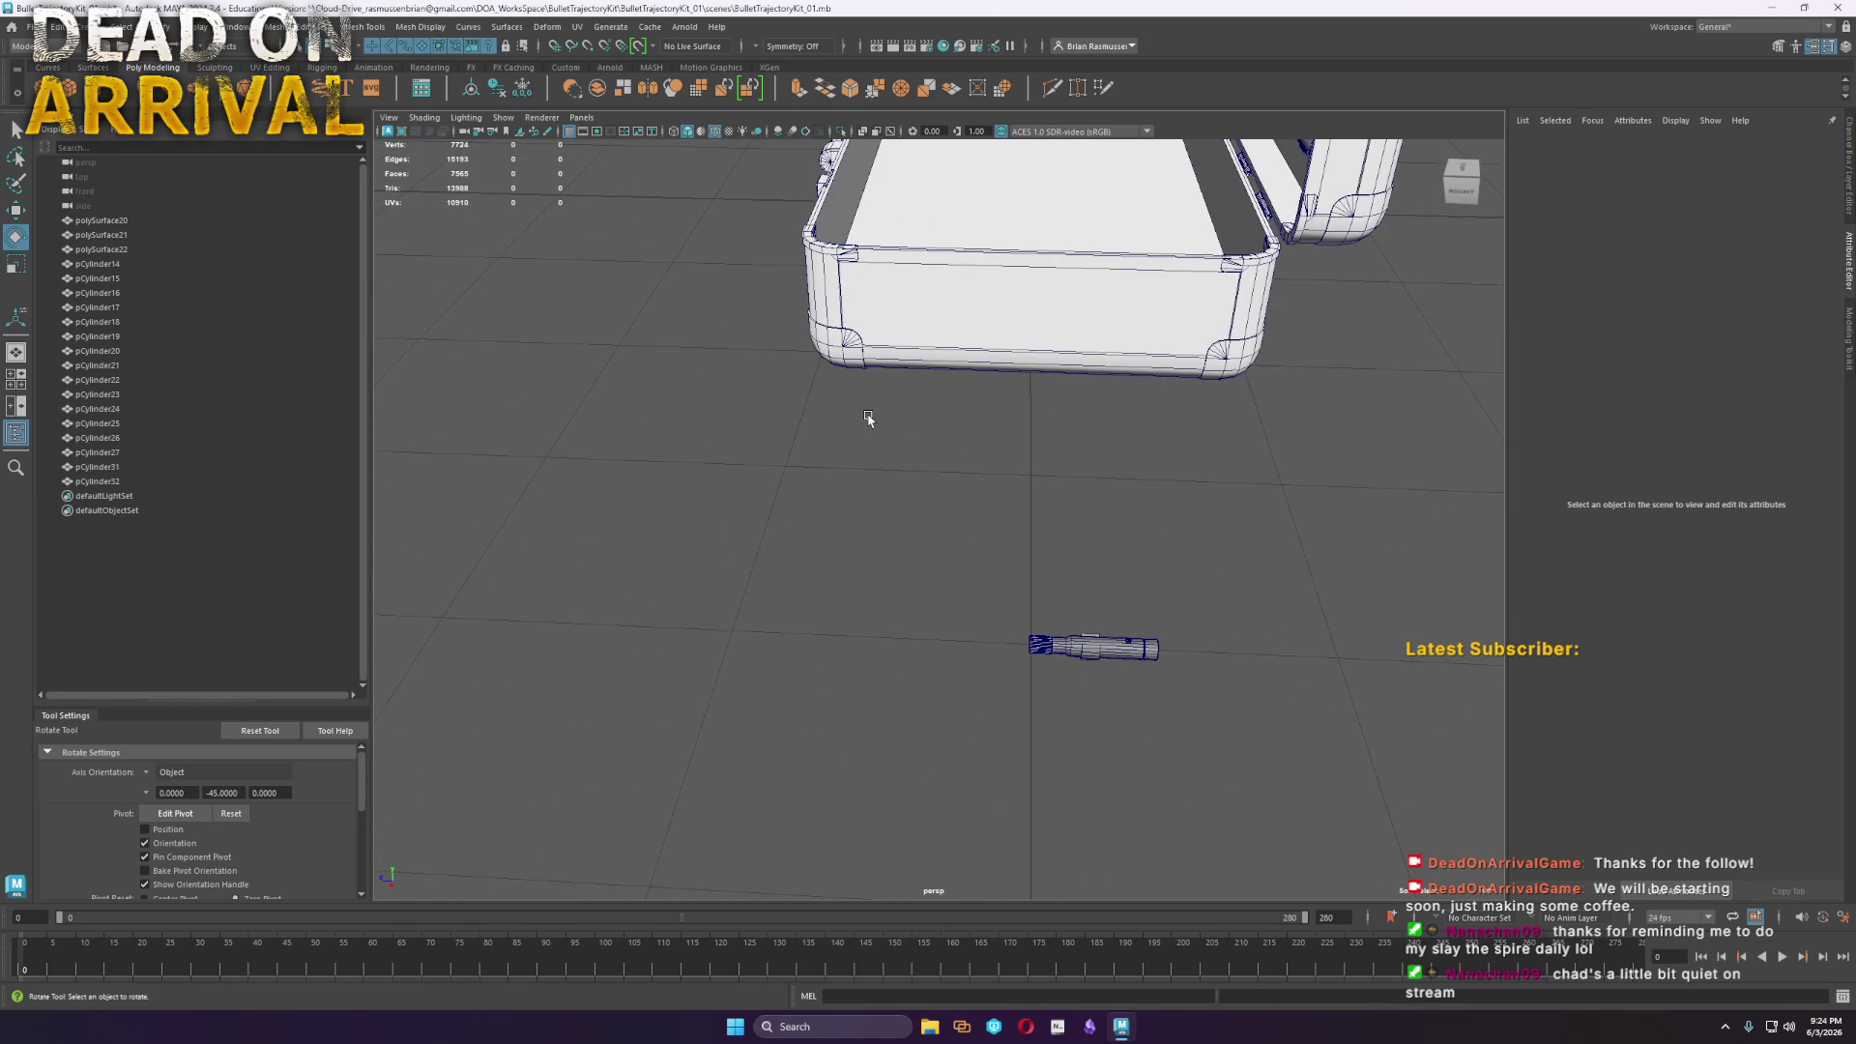
{"action": "mouse_move", "coordinate": [1031, 467]}
{"action": "left_mouse_down", "text": "alt"}
{"action": "mouse_move", "coordinate": [974, 629]}
{"action": "mouse_move", "coordinate": [696, 771]}
{"action": "left_mouse_up", "text": "alt"}
{"action": "mouse_move", "coordinate": [696, 771]}
{"action": "right_mouse_down", "text": "alt"}
{"action": "mouse_move", "coordinate": [870, 676]}
{"action": "mouse_move", "coordinate": [791, 496]}
{"action": "mouse_move", "coordinate": [841, 568]}
{"action": "mouse_move", "coordinate": [609, 655]}
{"action": "right_mouse_up", "text": "alt"}
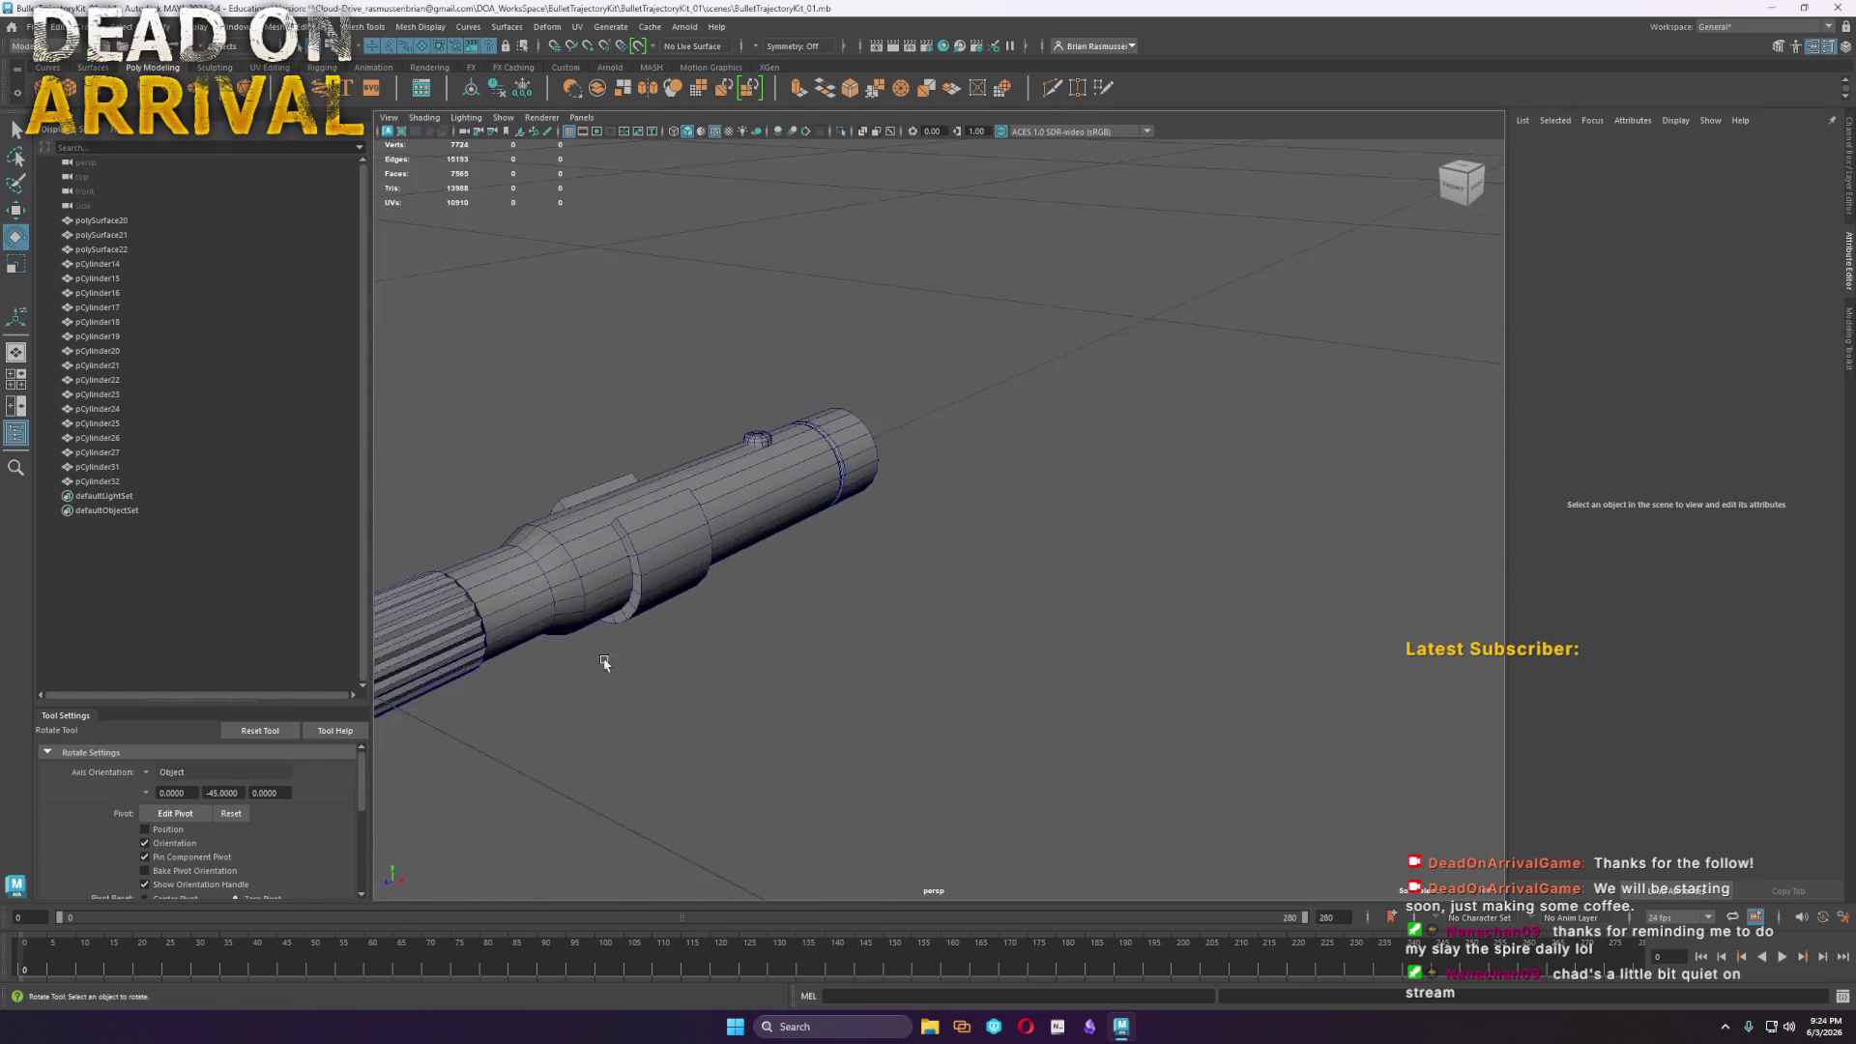
{"action": "left_click_drag", "start_coordinate": [609, 655], "coordinate": [801, 626], "text": "alt"}
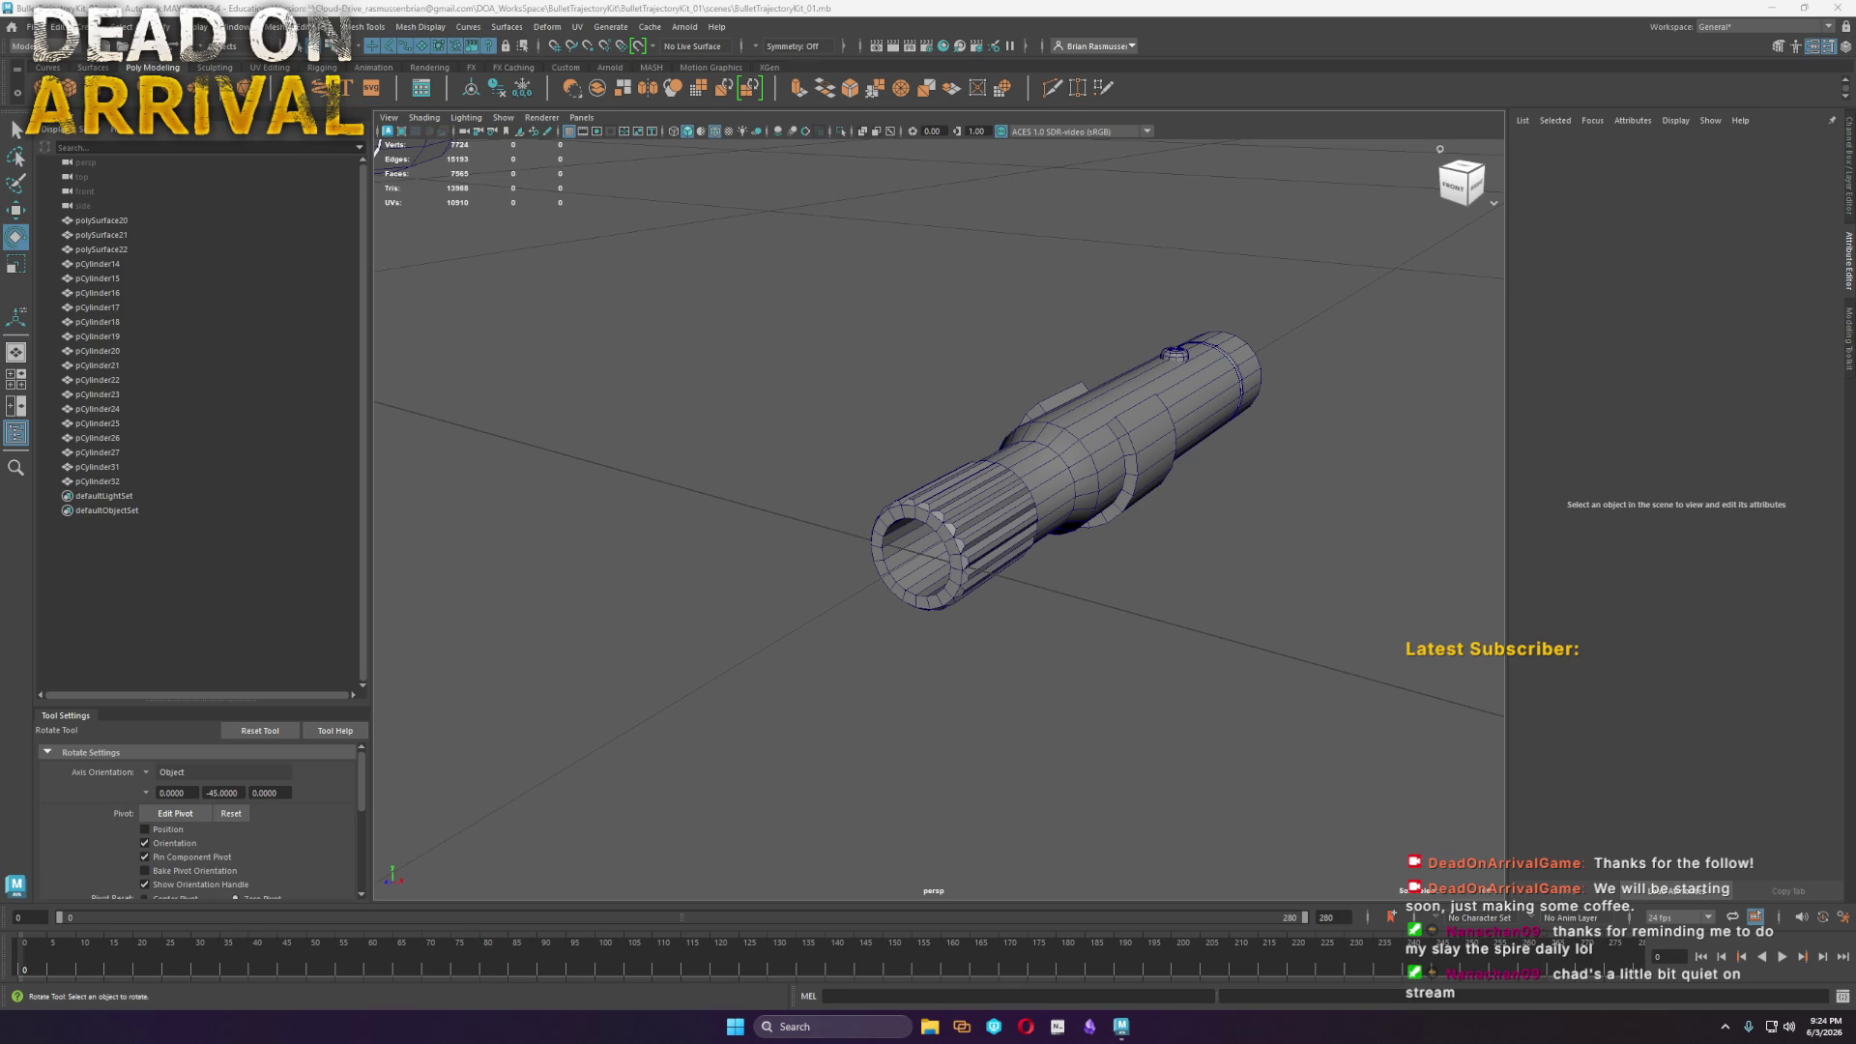
{"action": "mouse_move", "coordinate": [1069, 588]}
{"action": "right_mouse_down", "text": "alt"}
{"action": "mouse_move", "coordinate": [688, 606]}
{"action": "mouse_move", "coordinate": [1232, 590]}
{"action": "right_mouse_up", "text": "alt"}
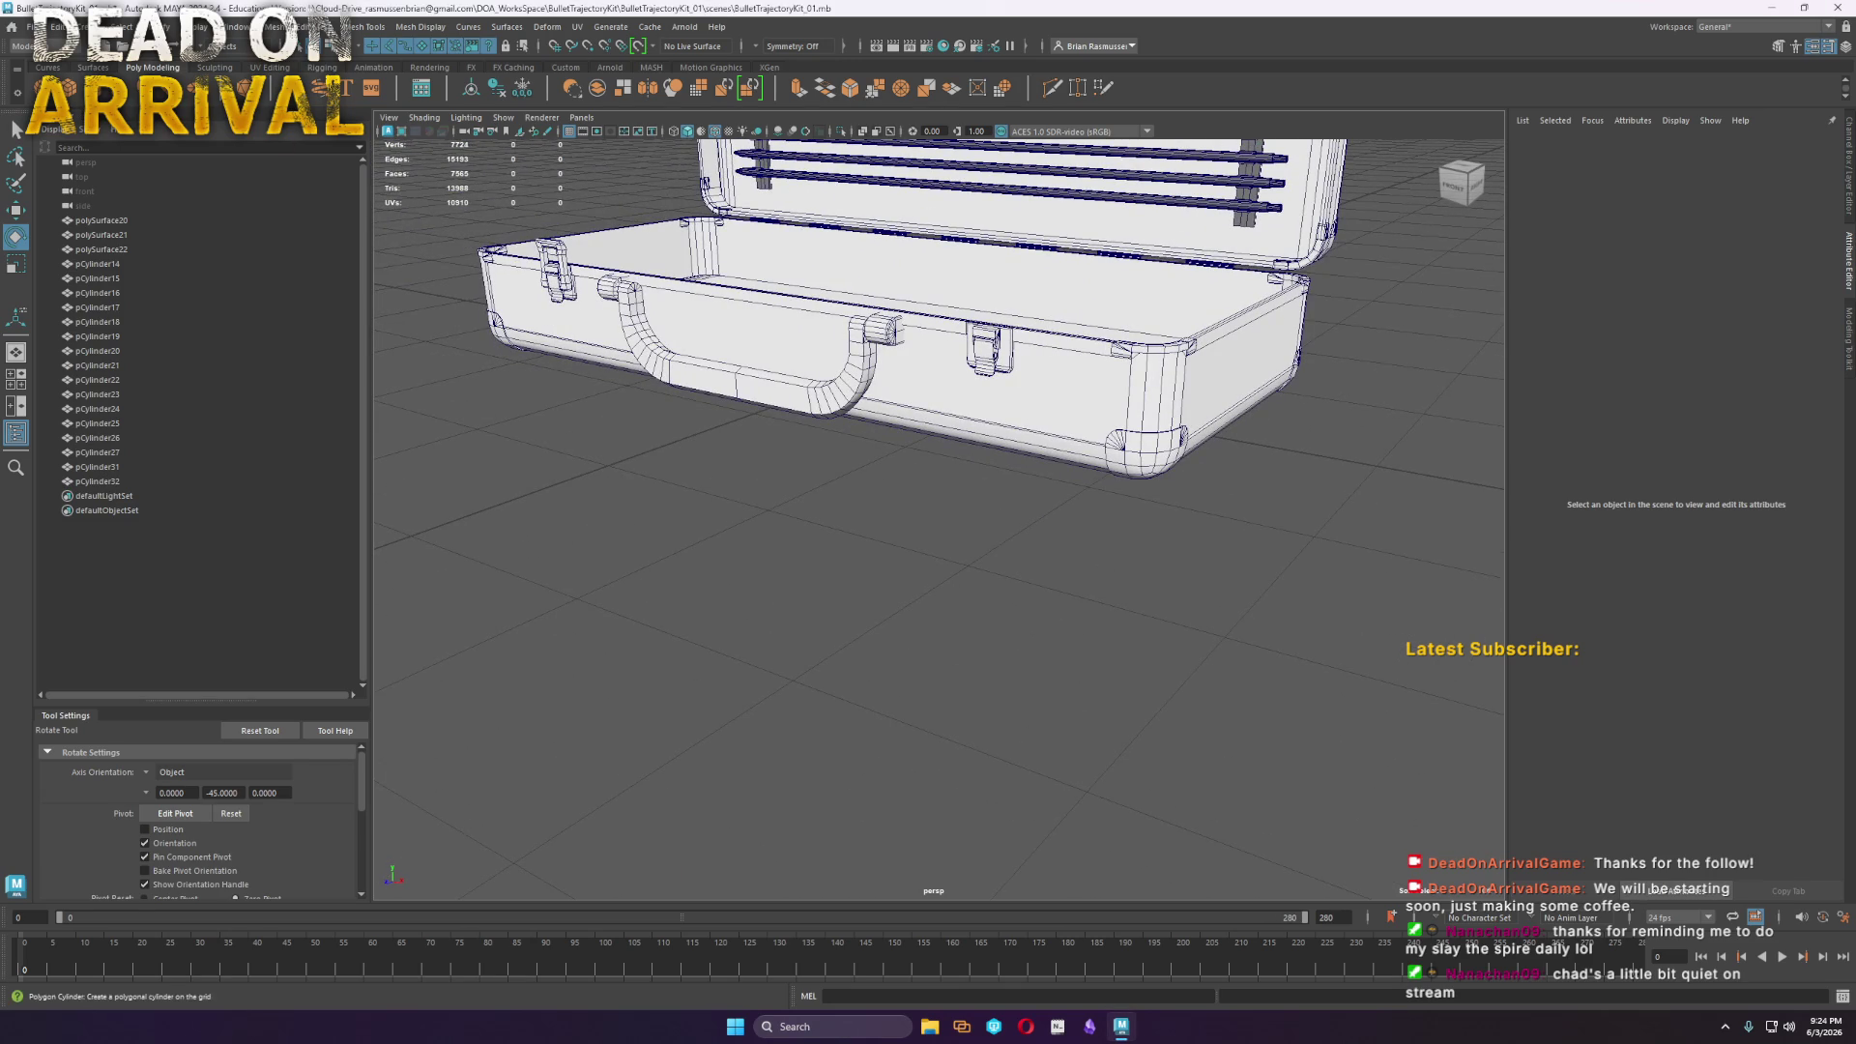
Create a new polygon cylinder and move it away from the case
{"action": "left_click", "coordinate": [92, 88]}
{"action": "key", "text": "w"}
{"action": "left_click_drag", "start_coordinate": [869, 380], "coordinate": [398, 522]}
{"action": "key", "text": "f"}
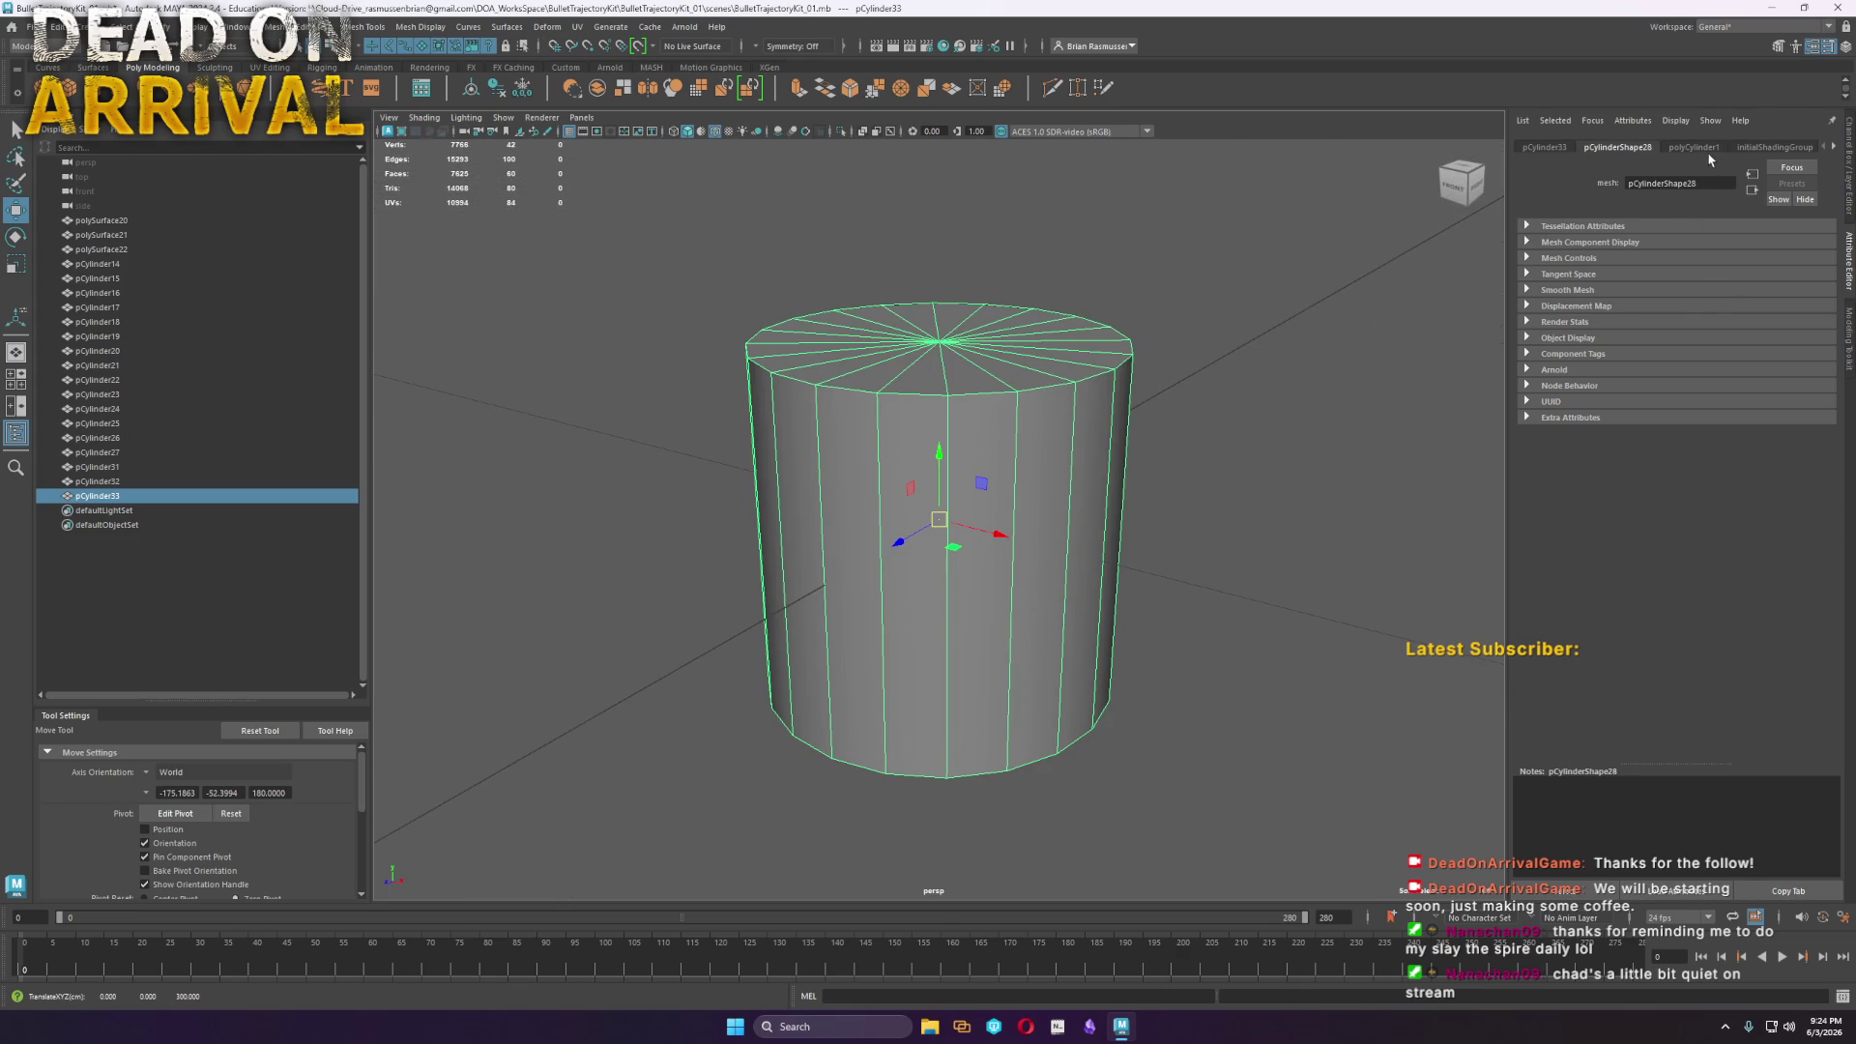
{"action": "left_click", "coordinate": [1711, 148]}
{"action": "scroll", "coordinate": [1063, 483], "scroll_direction": "down", "scroll_amount": 5}
{"action": "left_click_drag", "start_coordinate": [1083, 483], "coordinate": [1119, 511], "text": "alt"}
Show the whole scene again and inspect one of the lid's bars up close
{"action": "key", "text": "ctrl+h"}
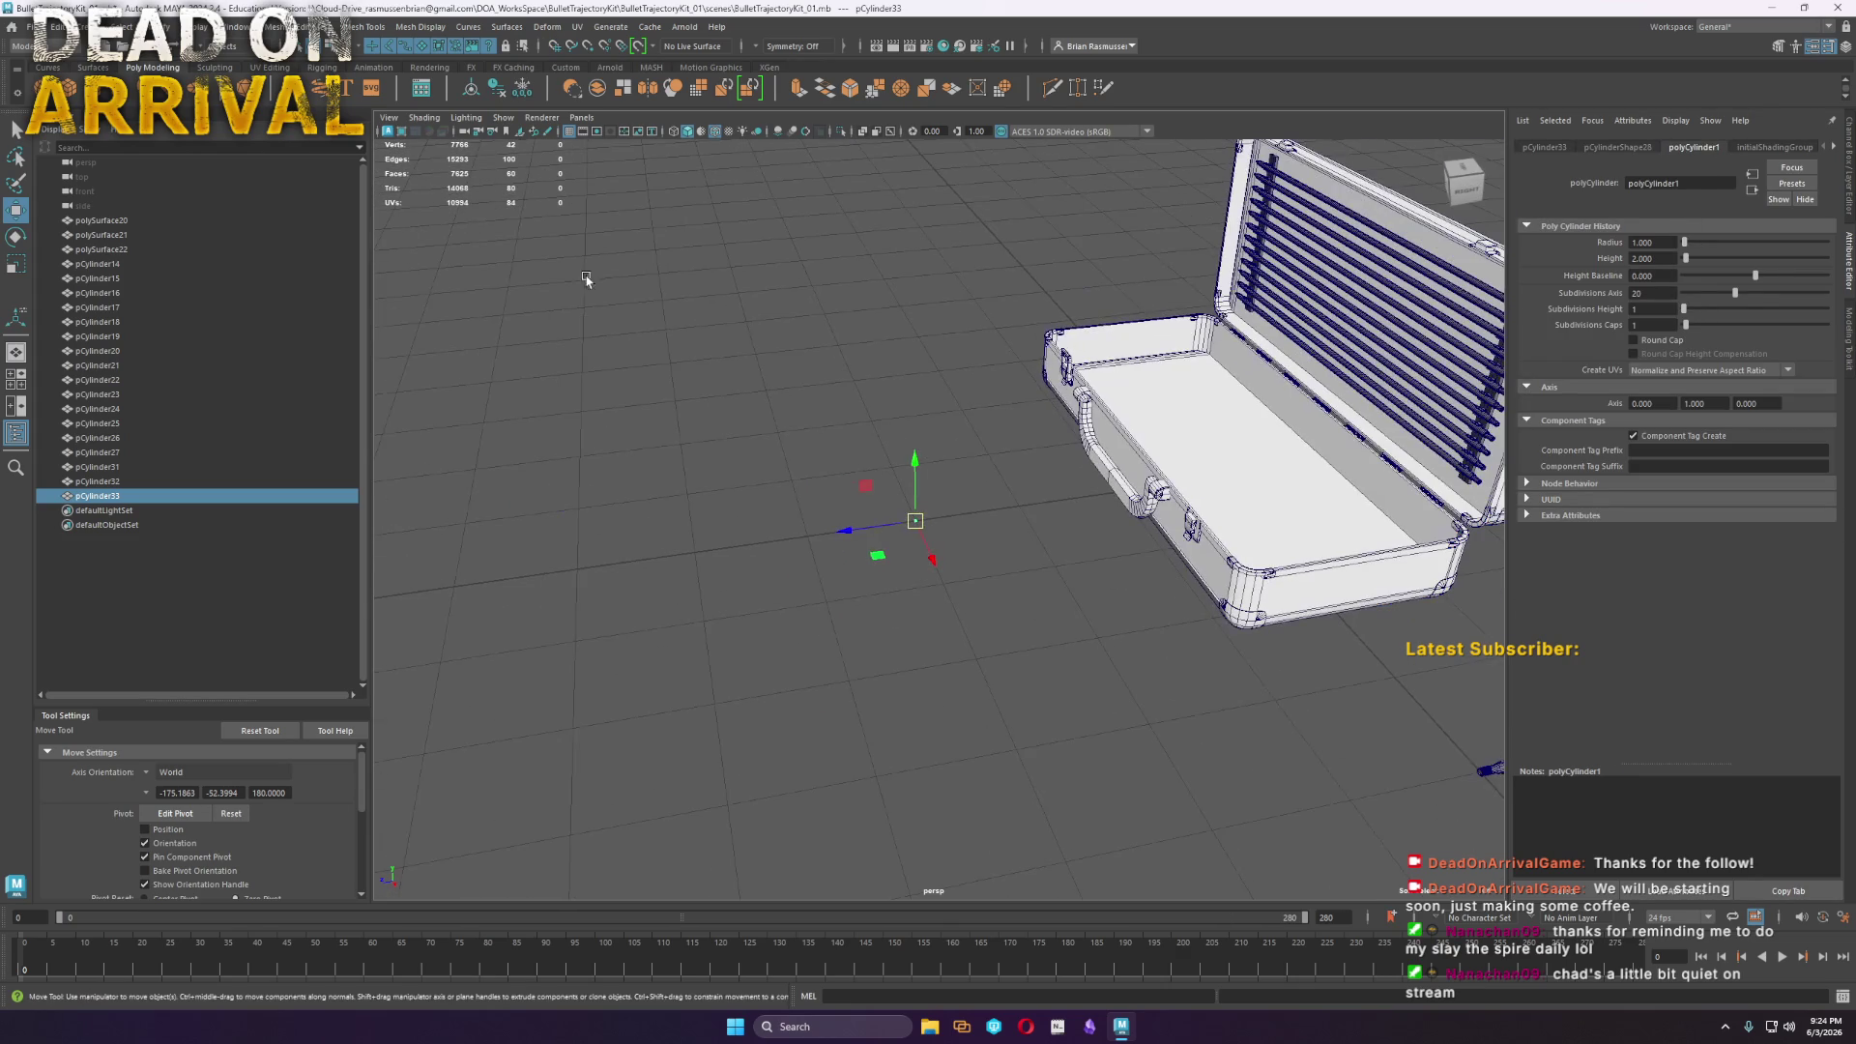
{"action": "left_click", "coordinate": [1369, 404]}
{"action": "key", "text": "f"}
{"action": "mouse_move", "coordinate": [1368, 404]}
{"action": "left_mouse_down", "text": "alt"}
{"action": "mouse_move", "coordinate": [1248, 629]}
{"action": "mouse_move", "coordinate": [1228, 624]}
{"action": "left_mouse_up", "text": "alt"}
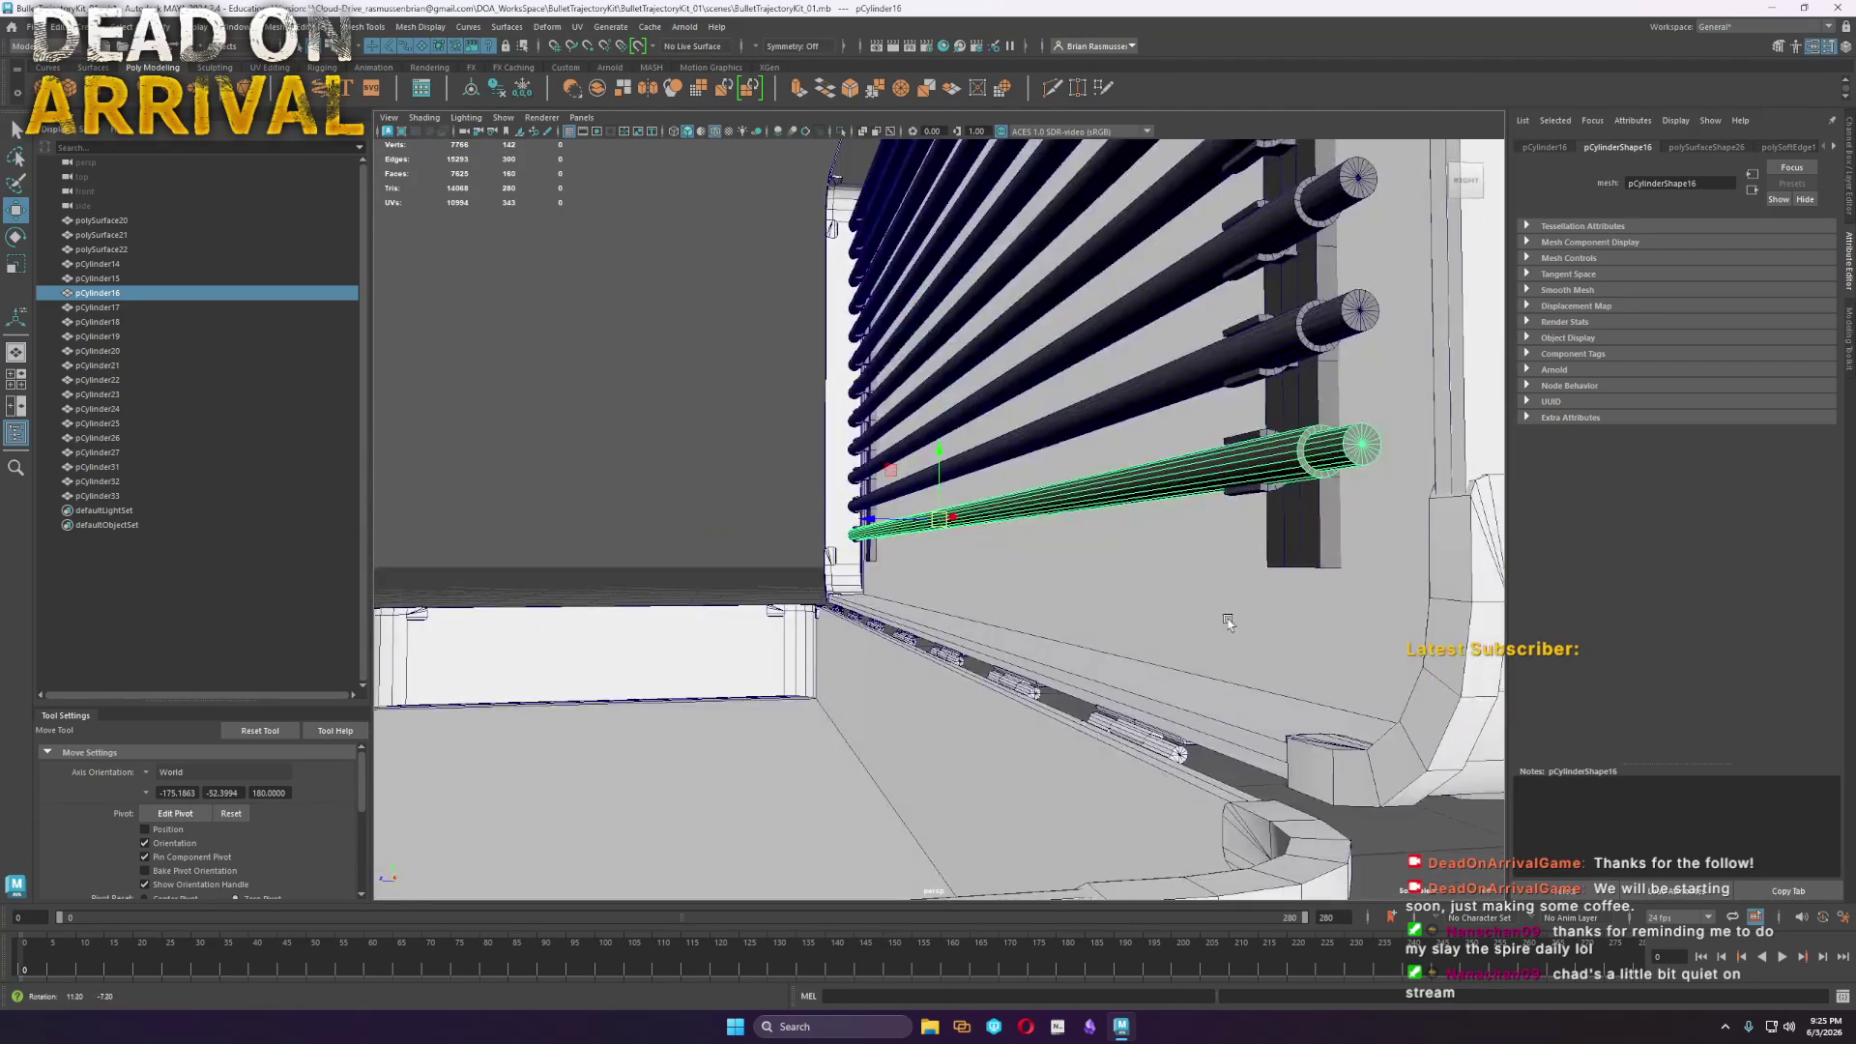
{"action": "scroll", "coordinate": [1228, 623], "scroll_direction": "down", "scroll_amount": 5}
{"action": "mouse_move", "coordinate": [1198, 523]}
{"action": "left_mouse_down", "text": "alt"}
{"action": "mouse_move", "coordinate": [1118, 663]}
{"action": "mouse_move", "coordinate": [1180, 683]}
{"action": "left_mouse_up", "text": "alt"}
Select the new cylinder and zoom in close from a low angle
{"action": "left_click_drag", "start_coordinate": [1324, 667], "coordinate": [1073, 551]}
{"action": "key", "text": "f"}
{"action": "scroll", "coordinate": [938, 650], "scroll_direction": "down", "scroll_amount": 5}
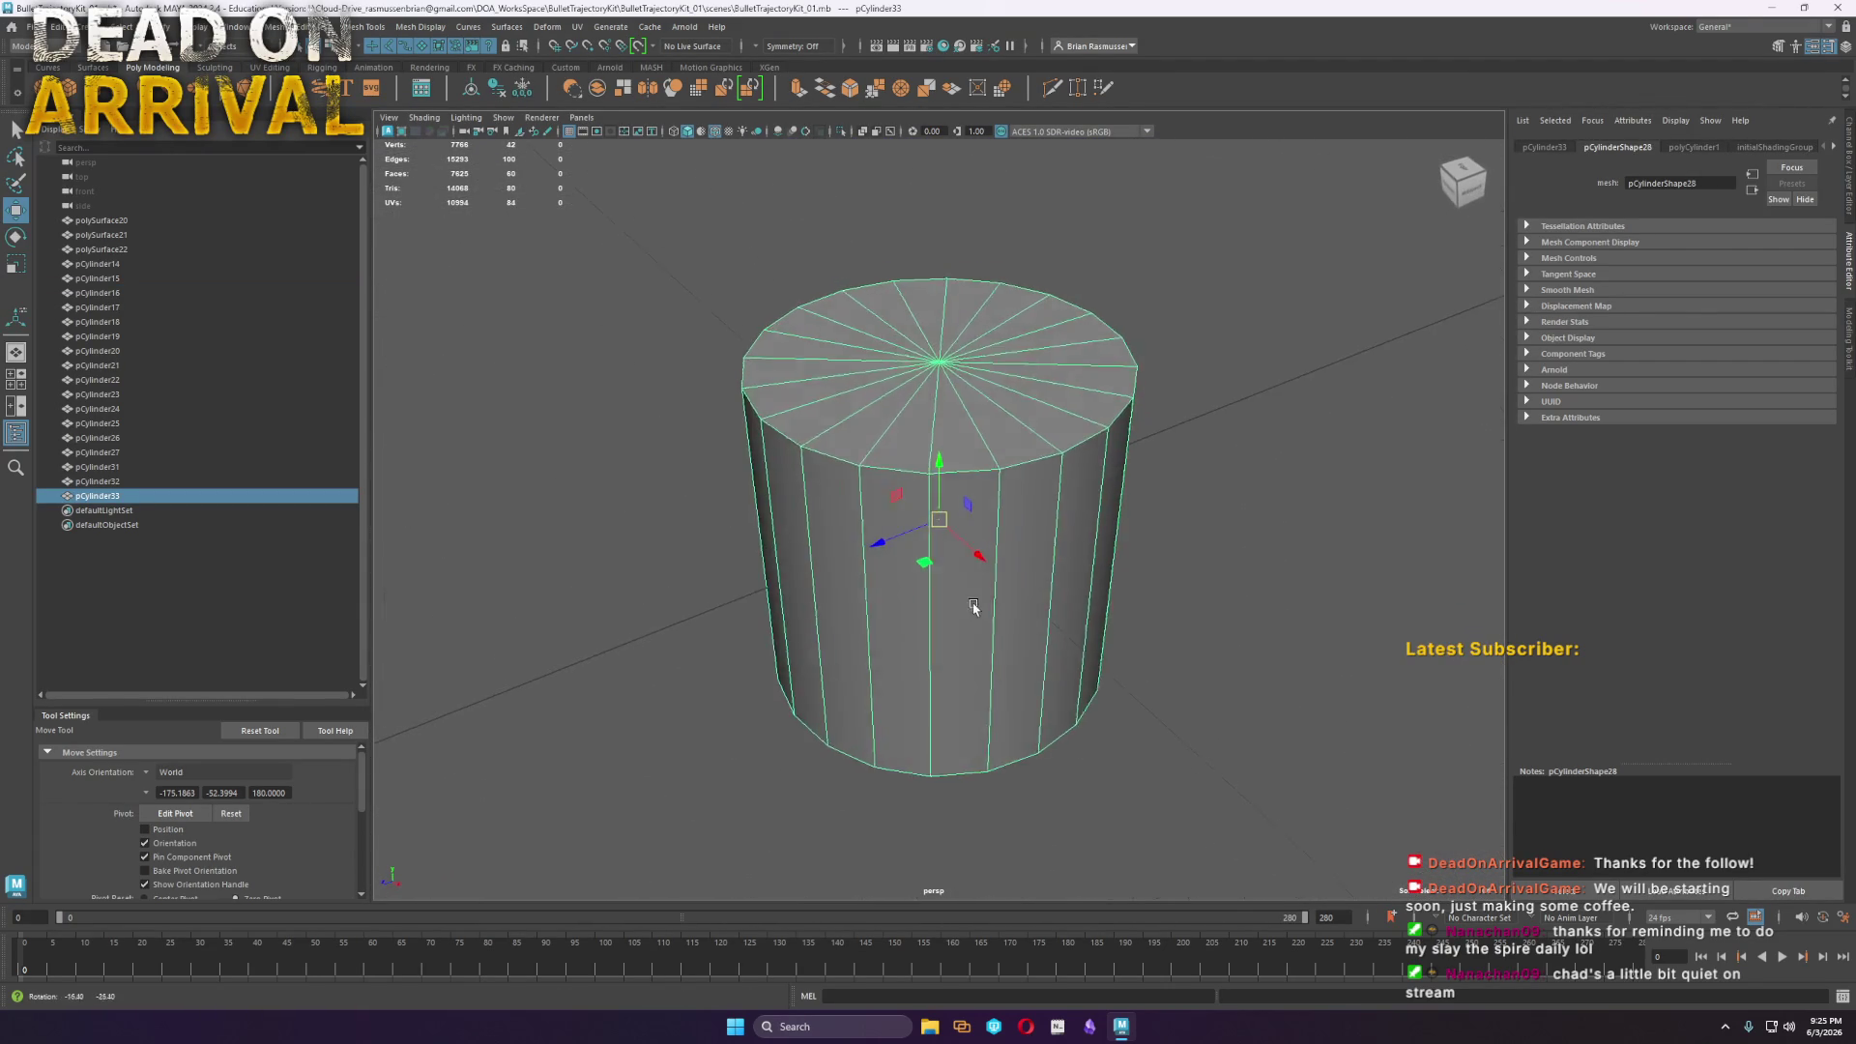
{"action": "left_click_drag", "start_coordinate": [1066, 566], "coordinate": [1049, 511], "text": "alt"}
{"action": "left_click_drag", "start_coordinate": [924, 499], "coordinate": [944, 515], "text": "alt"}
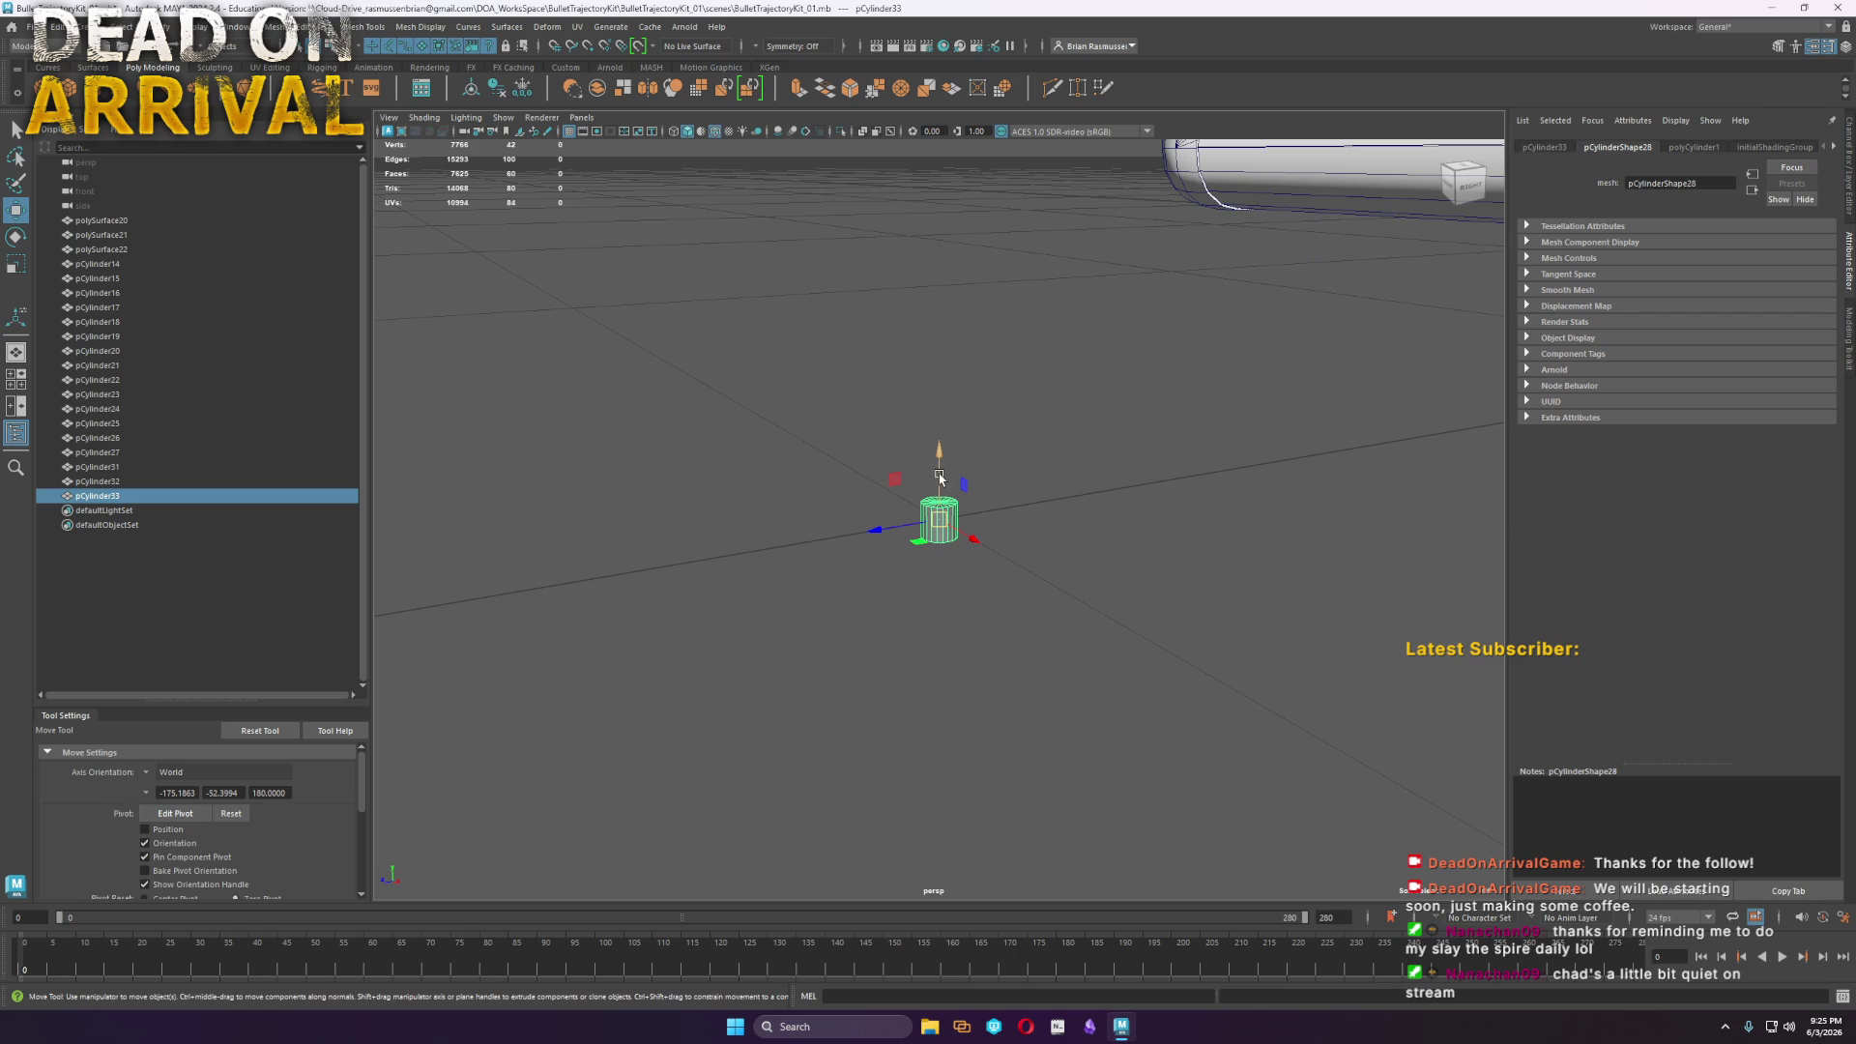
{"action": "right_click_drag", "start_coordinate": [943, 522], "coordinate": [1089, 551], "text": "alt"}
Scale the cylinder's top vertices inward and raise them to form a cone
{"action": "key", "text": "r"}
{"action": "left_click", "coordinate": [1100, 474]}
{"action": "left_click_drag", "start_coordinate": [1100, 473], "coordinate": [667, 270]}
{"action": "left_click_drag", "start_coordinate": [937, 414], "coordinate": [828, 418]}
{"action": "key", "text": "w"}
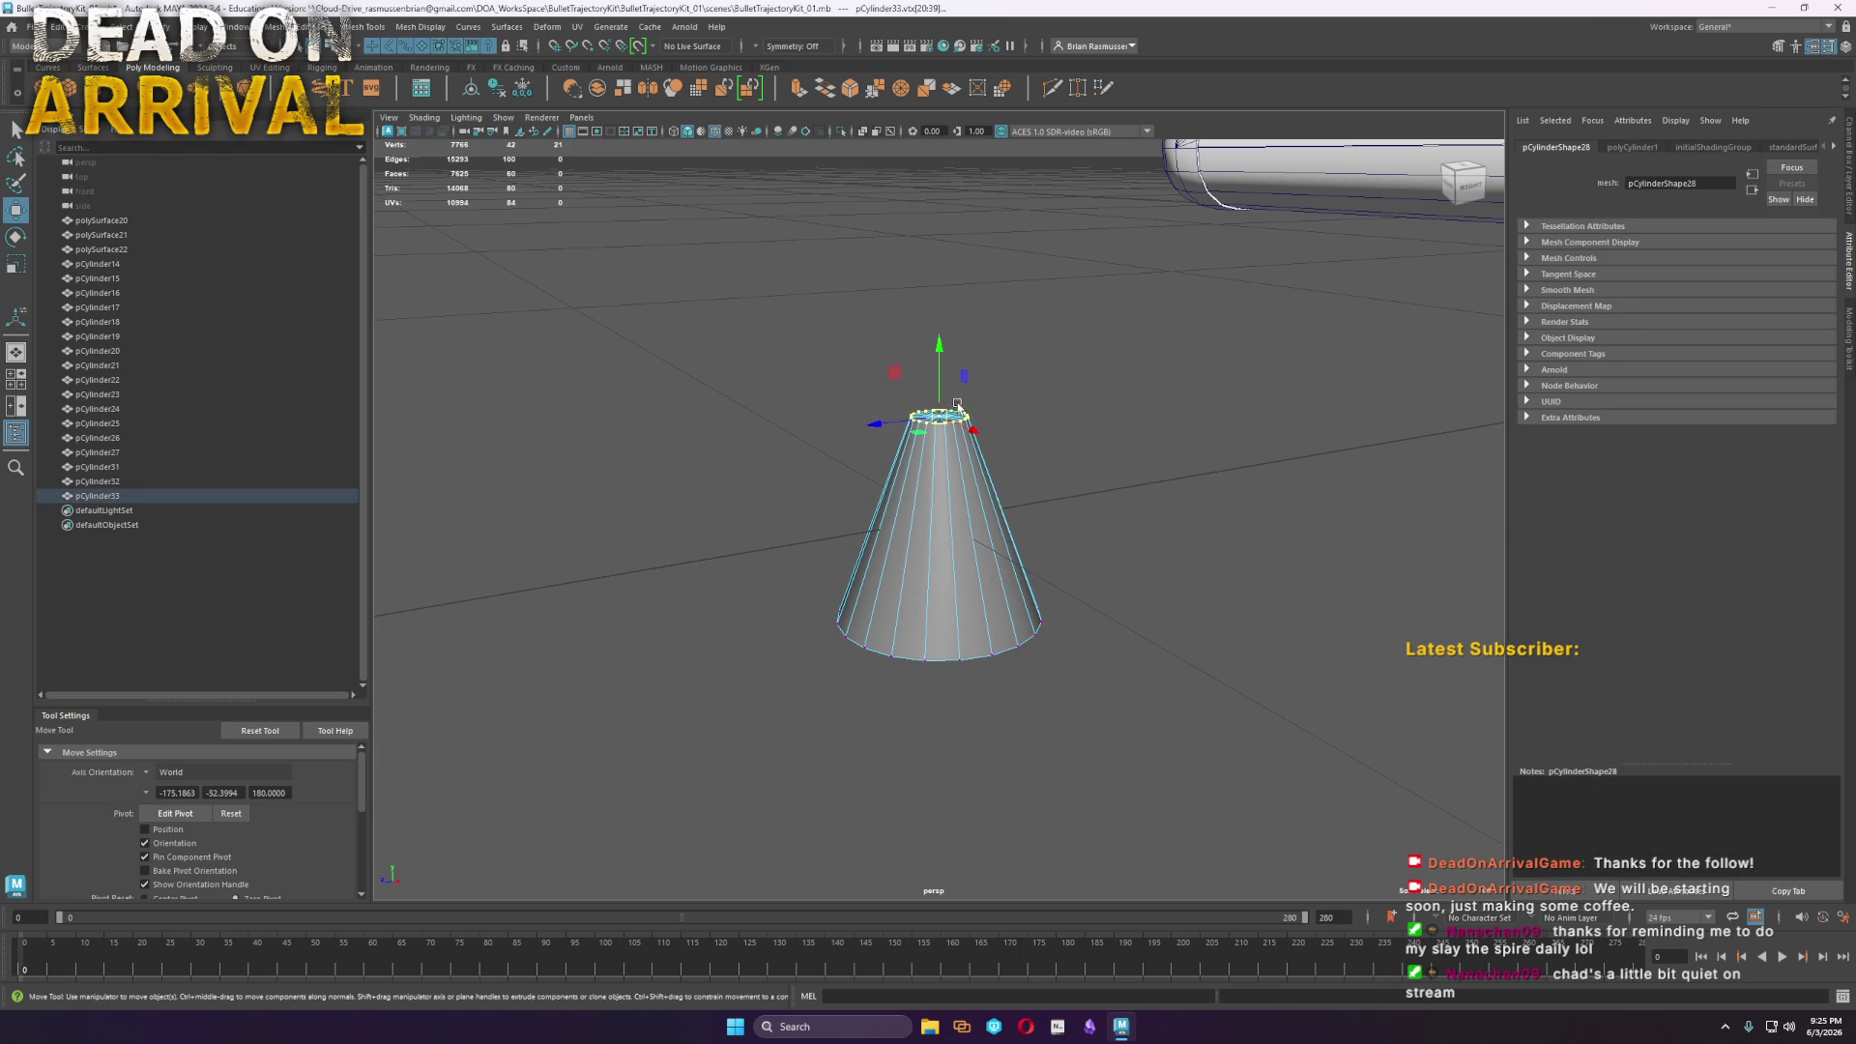
{"action": "mouse_move", "coordinate": [938, 355]}
{"action": "left_mouse_down"}
{"action": "mouse_move", "coordinate": [931, 282]}
{"action": "mouse_move", "coordinate": [945, 497]}
{"action": "mouse_move", "coordinate": [1015, 536]}
{"action": "mouse_move", "coordinate": [952, 534]}
{"action": "mouse_move", "coordinate": [957, 503]}
{"action": "mouse_move", "coordinate": [966, 549]}
{"action": "mouse_move", "coordinate": [977, 478]}
{"action": "left_mouse_up"}
{"action": "key", "text": "F8"}
Select the 20 side faces, invert the selection and delete the cone's caps
{"action": "scroll", "coordinate": [967, 549], "scroll_direction": "up", "scroll_amount": 2}
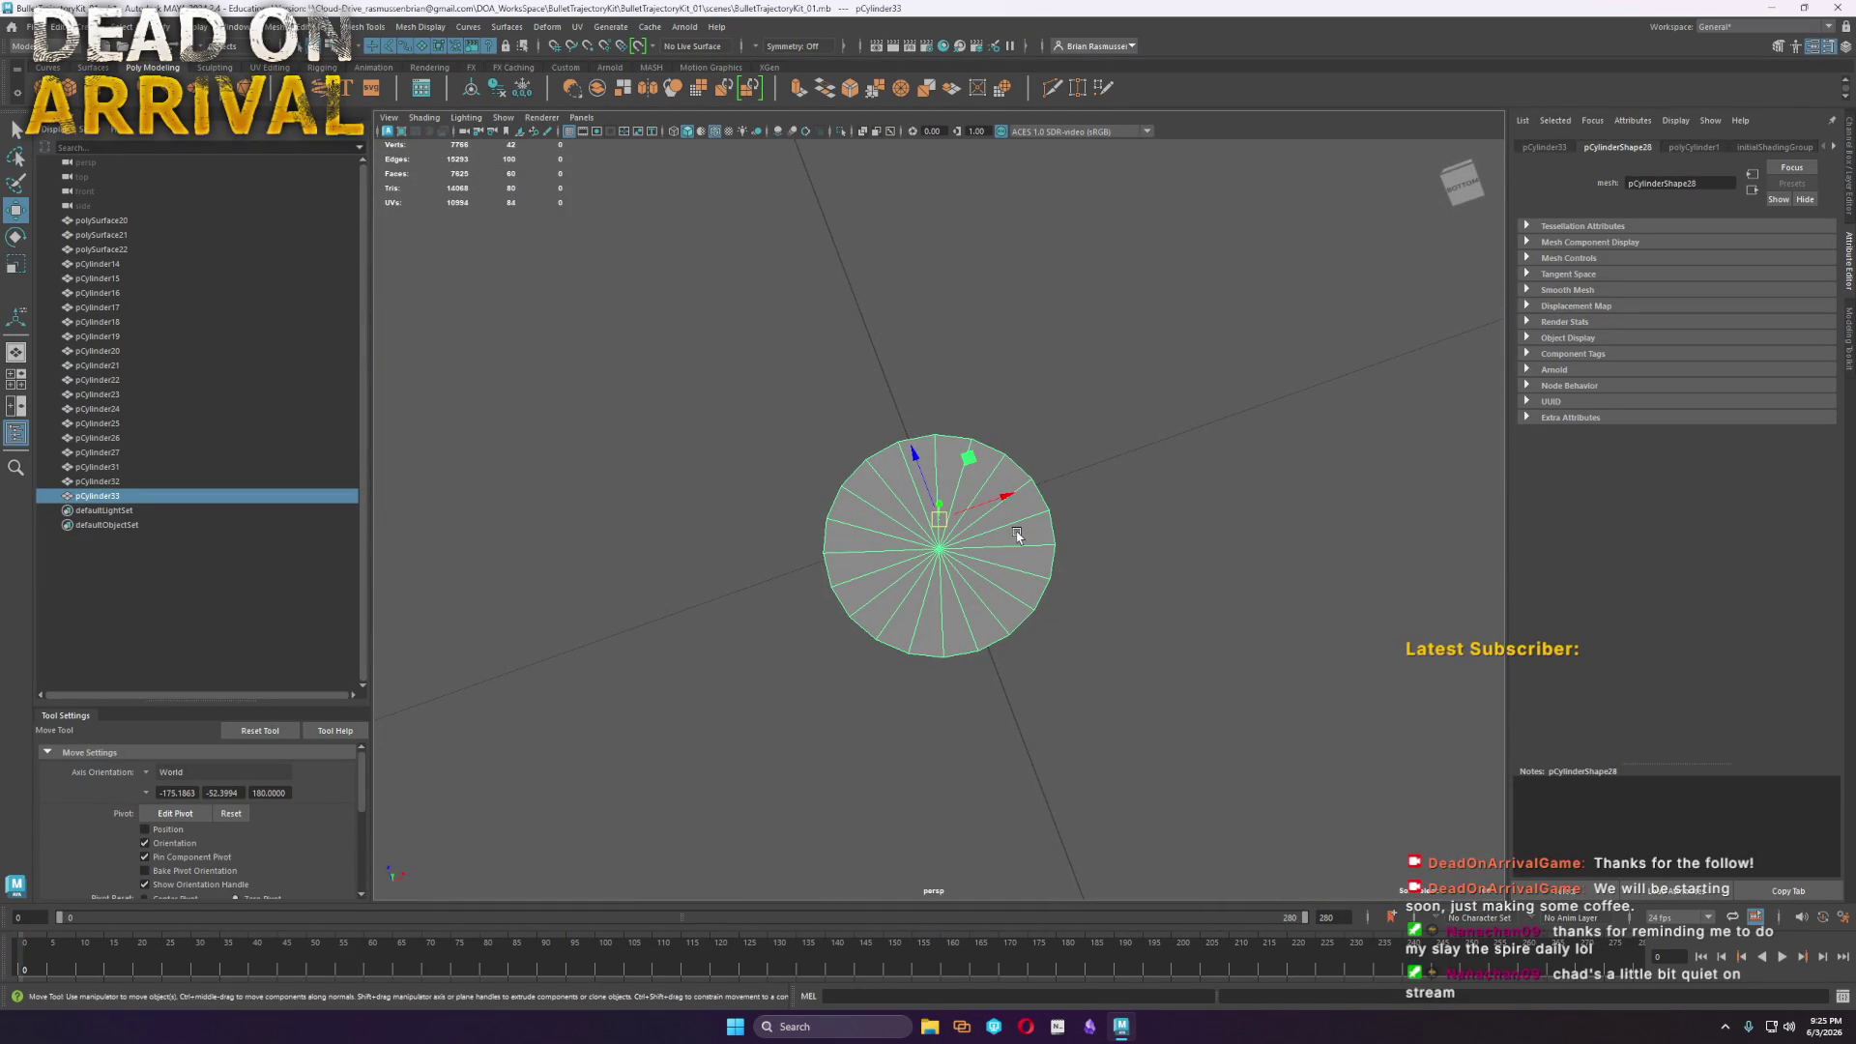
{"action": "left_click_drag", "start_coordinate": [996, 502], "coordinate": [945, 653], "text": "alt"}
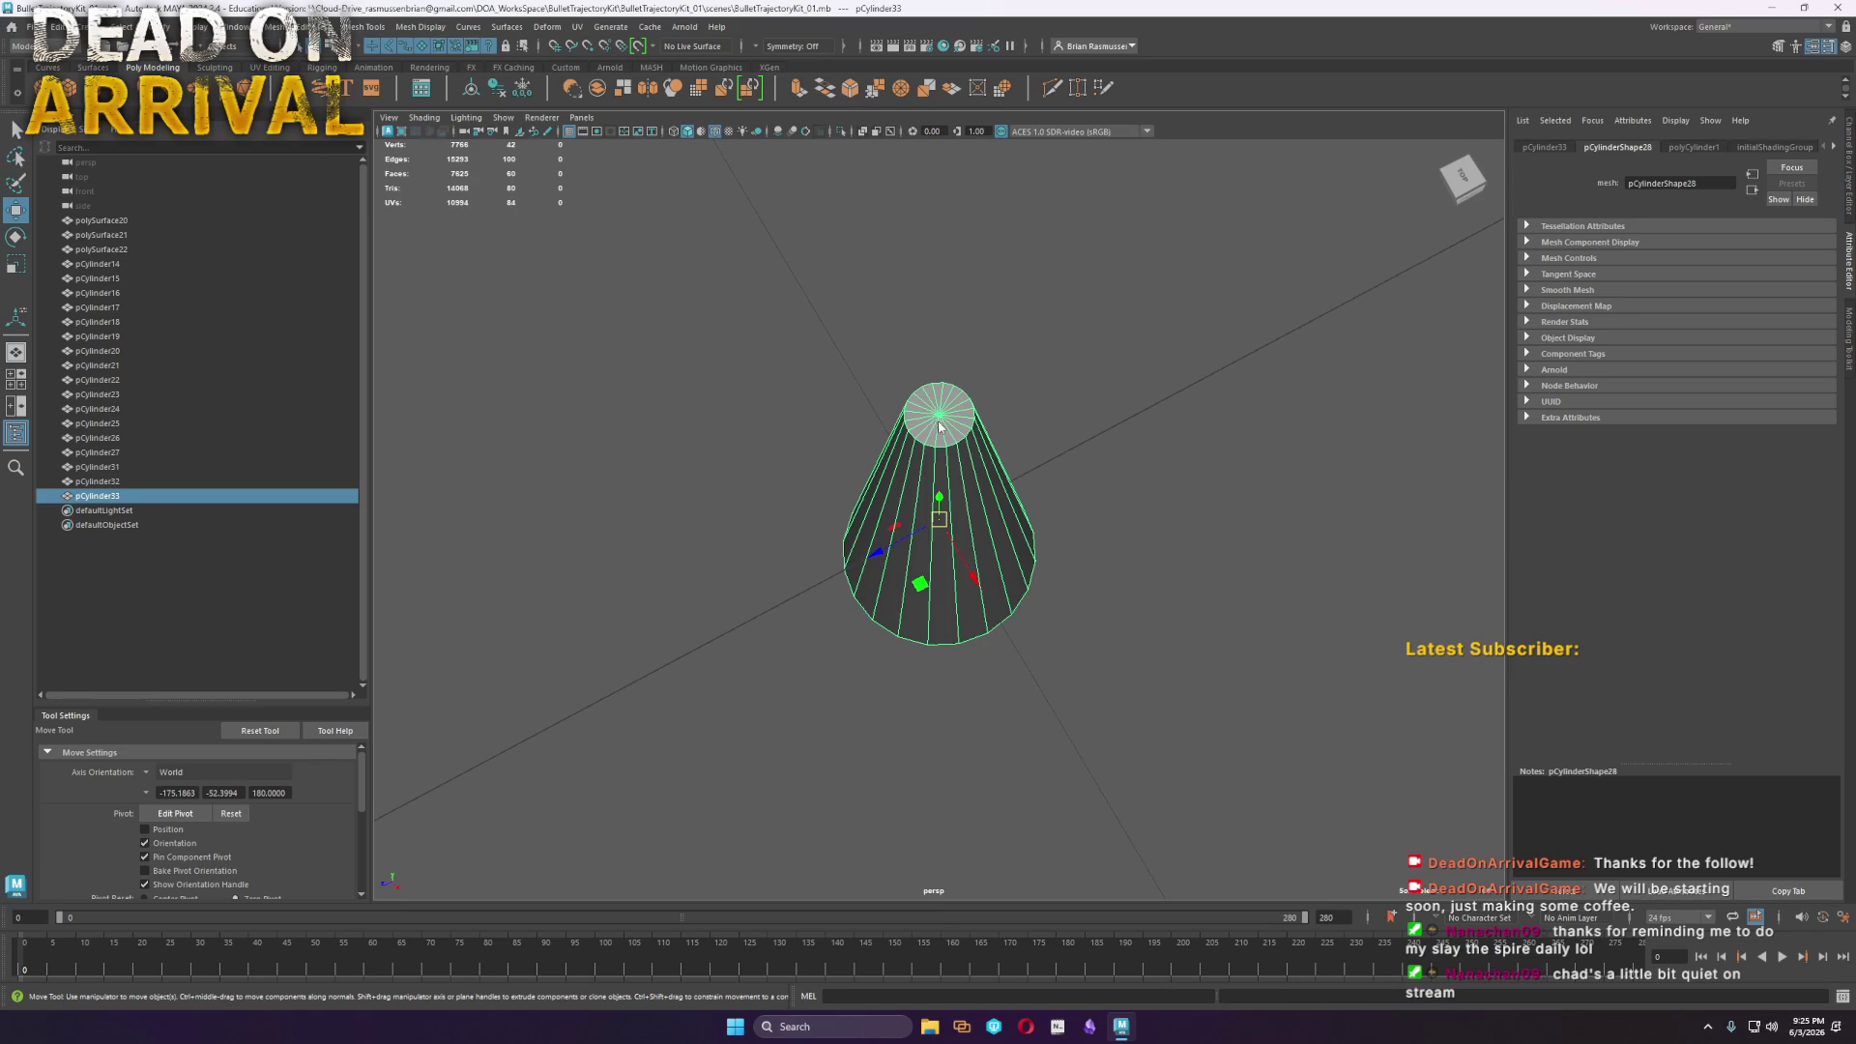
{"action": "right_click_drag", "start_coordinate": [917, 489], "coordinate": [918, 580]}
{"action": "mouse_move", "coordinate": [919, 580]}
{"action": "left_mouse_down", "text": "alt"}
{"action": "mouse_move", "coordinate": [1106, 402]}
{"action": "mouse_move", "coordinate": [812, 580]}
{"action": "left_mouse_up", "text": "alt"}
{"action": "key", "text": "ctrl+shift+i"}
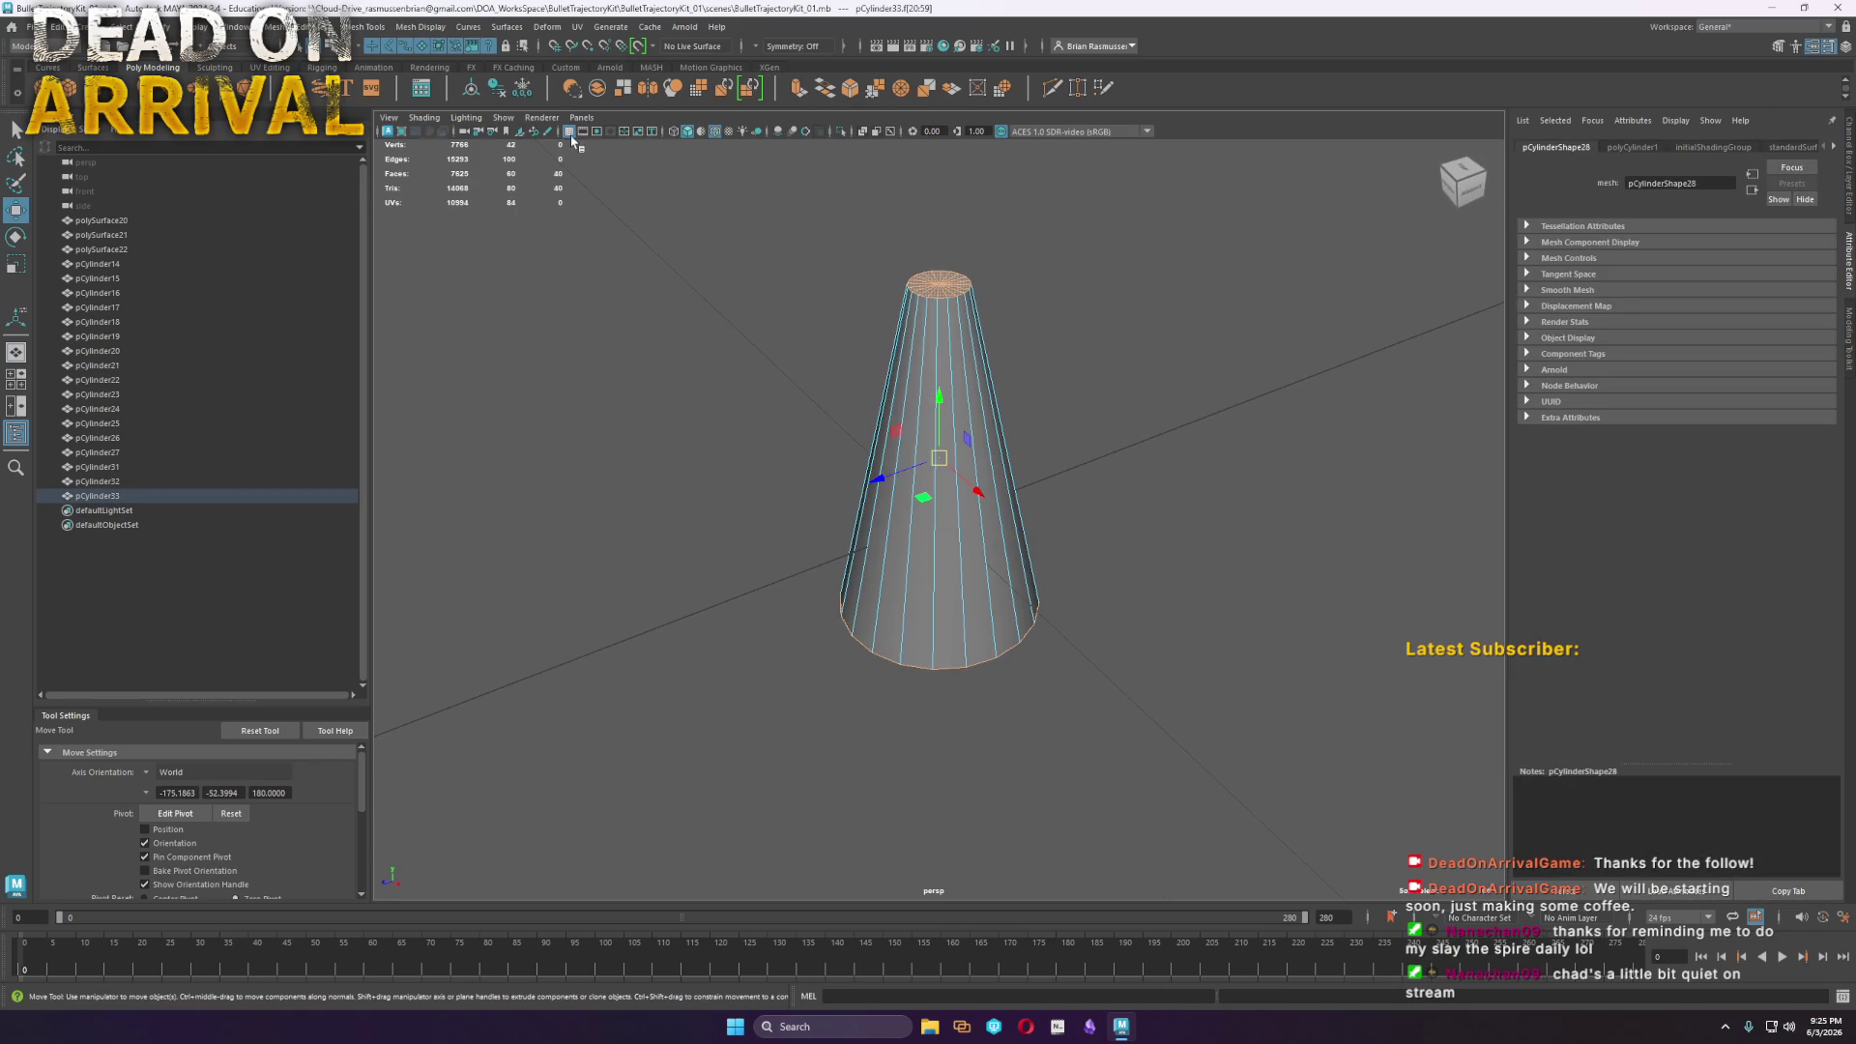
{"action": "key", "text": "Delete"}
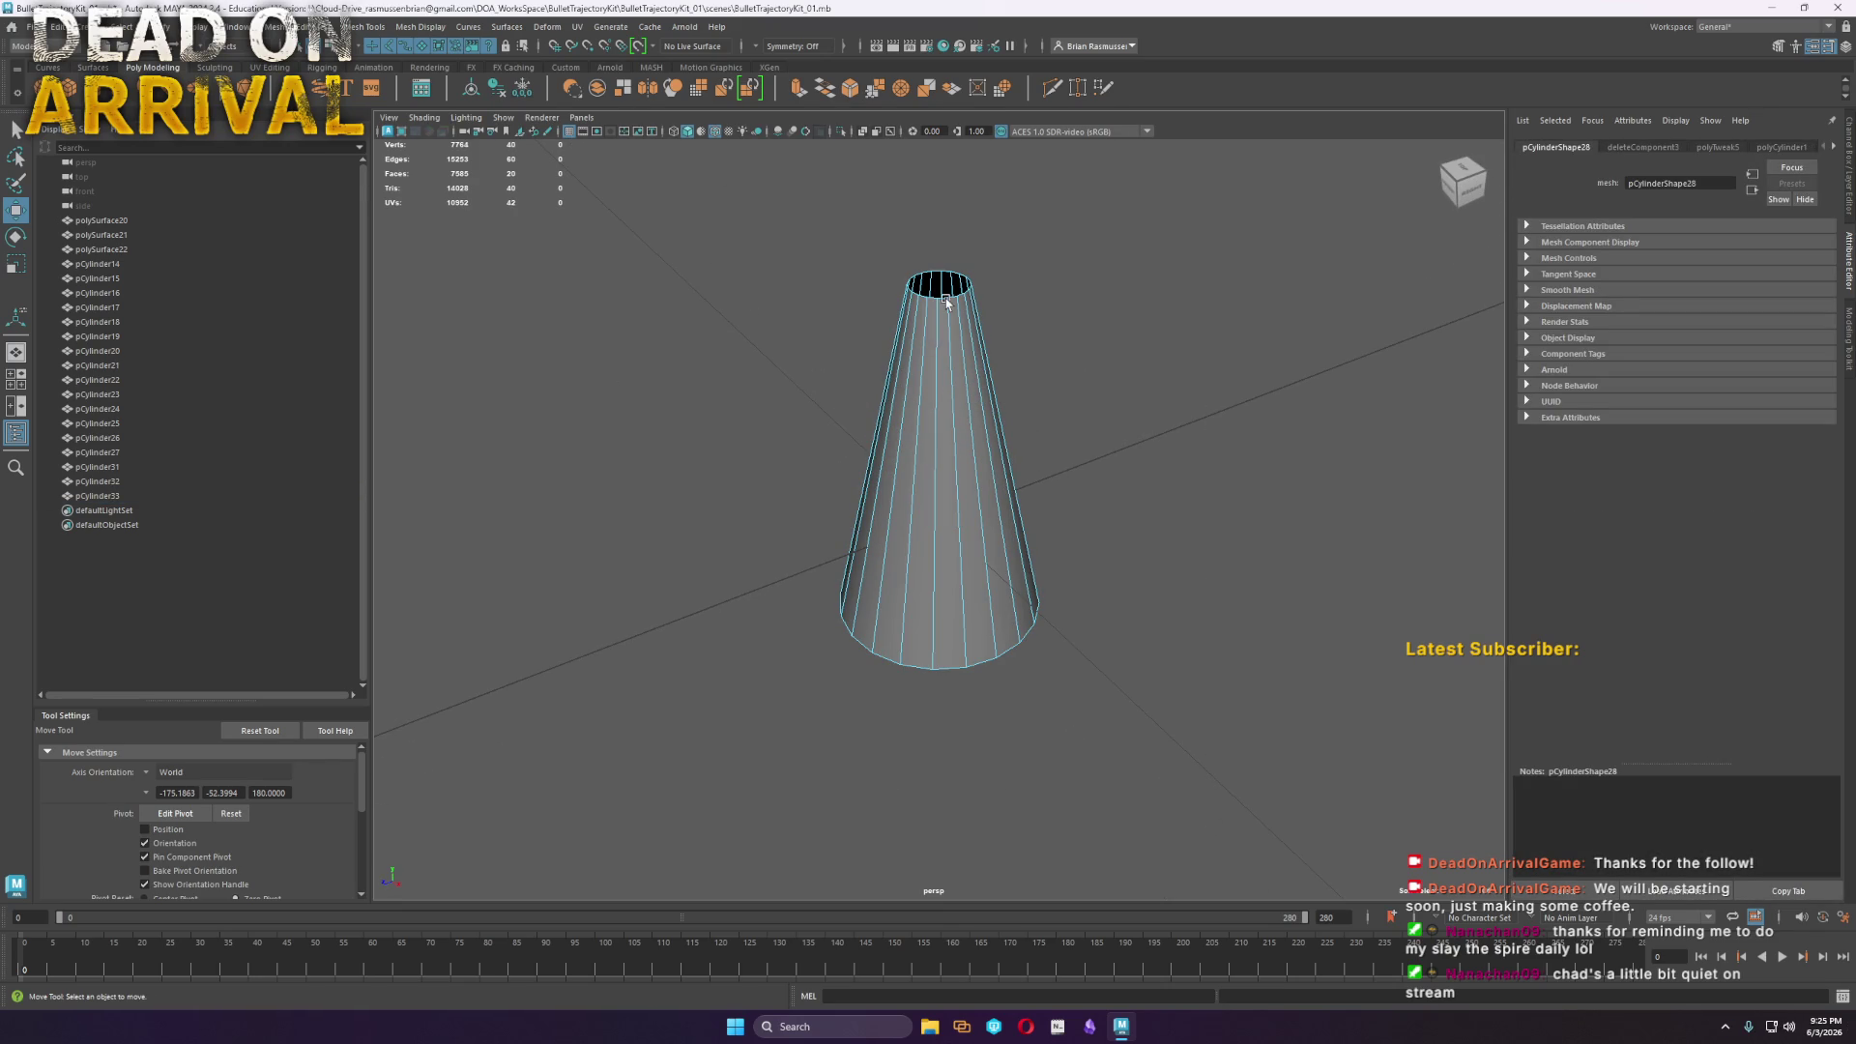
Try extruding the cone's top rim edge loop, then undo it
{"action": "double_click", "coordinate": [941, 304]}
{"action": "key", "text": "r"}
{"action": "key", "text": "ctrl+e"}
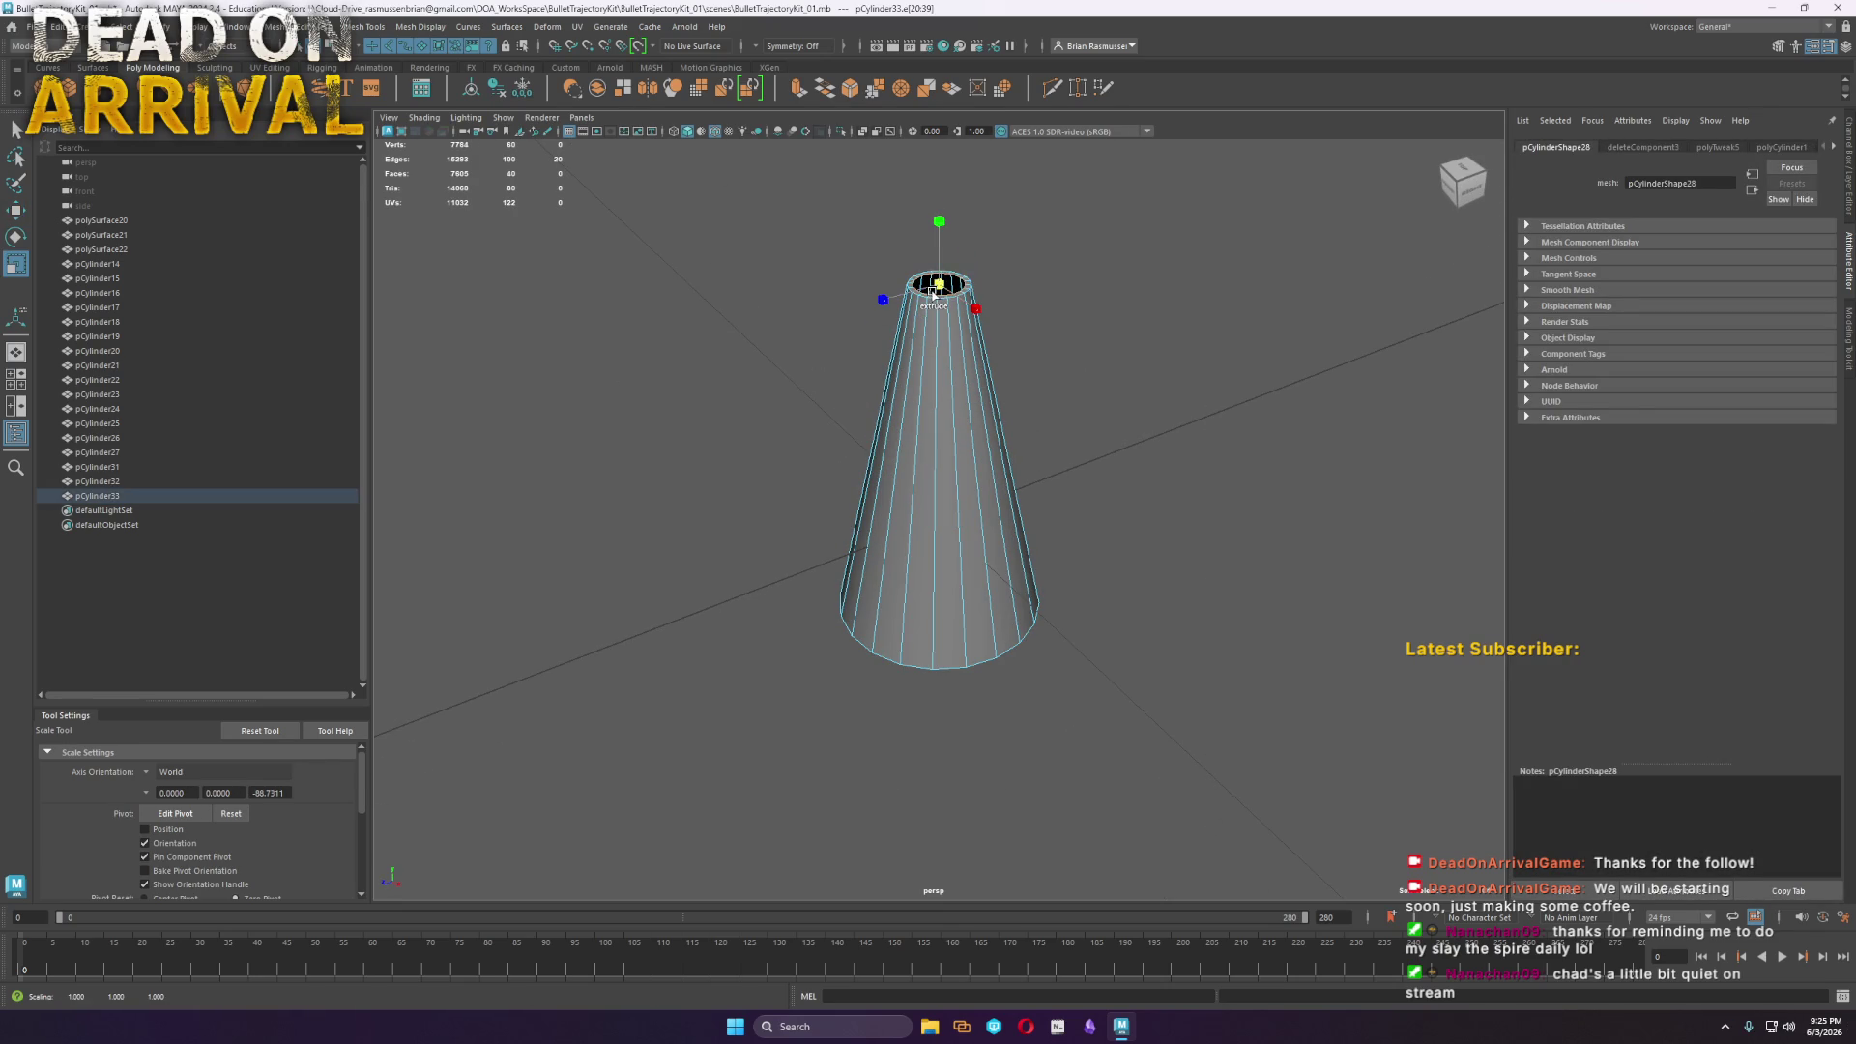
{"action": "key", "text": "ctrl+z"}
{"action": "scroll", "coordinate": [1378, 230], "scroll_direction": "down", "scroll_amount": 5}
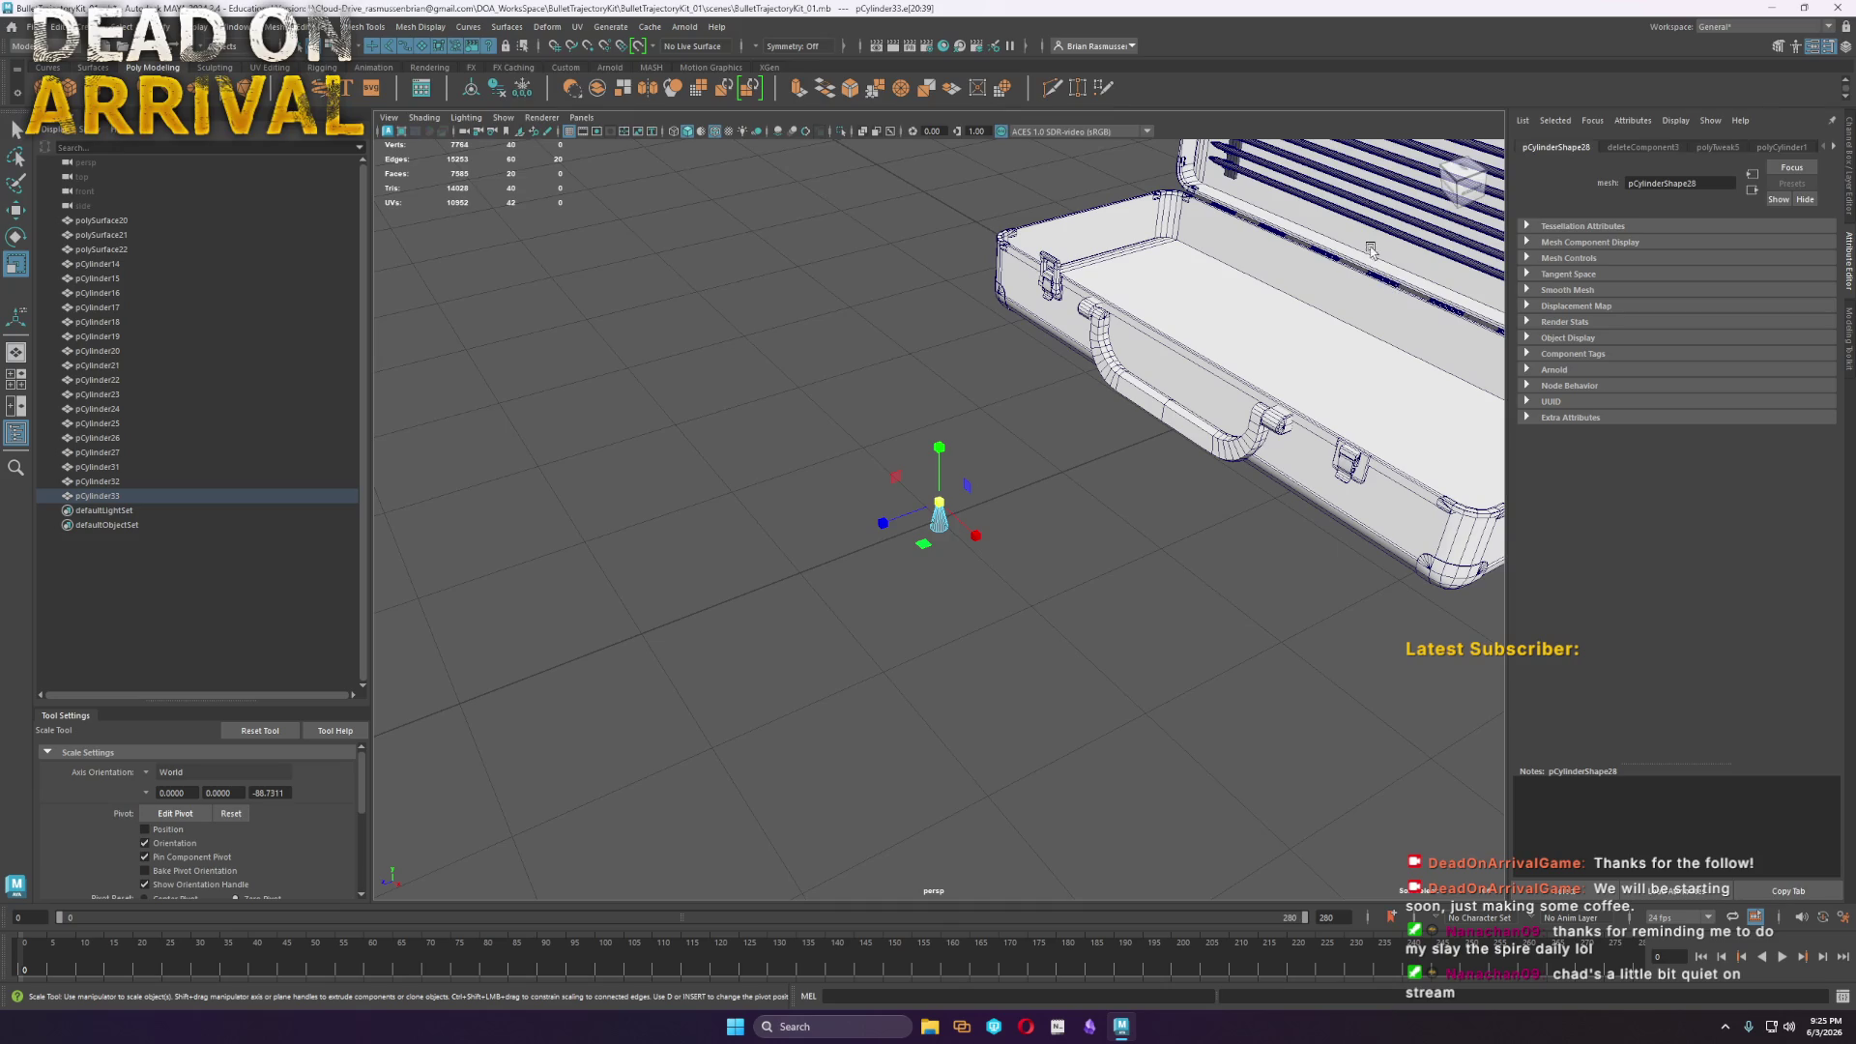
Duplicate one of the lid's bars
{"action": "left_click", "coordinate": [1392, 243]}
{"action": "key", "text": "w"}
{"action": "key", "text": "ctrl+d"}
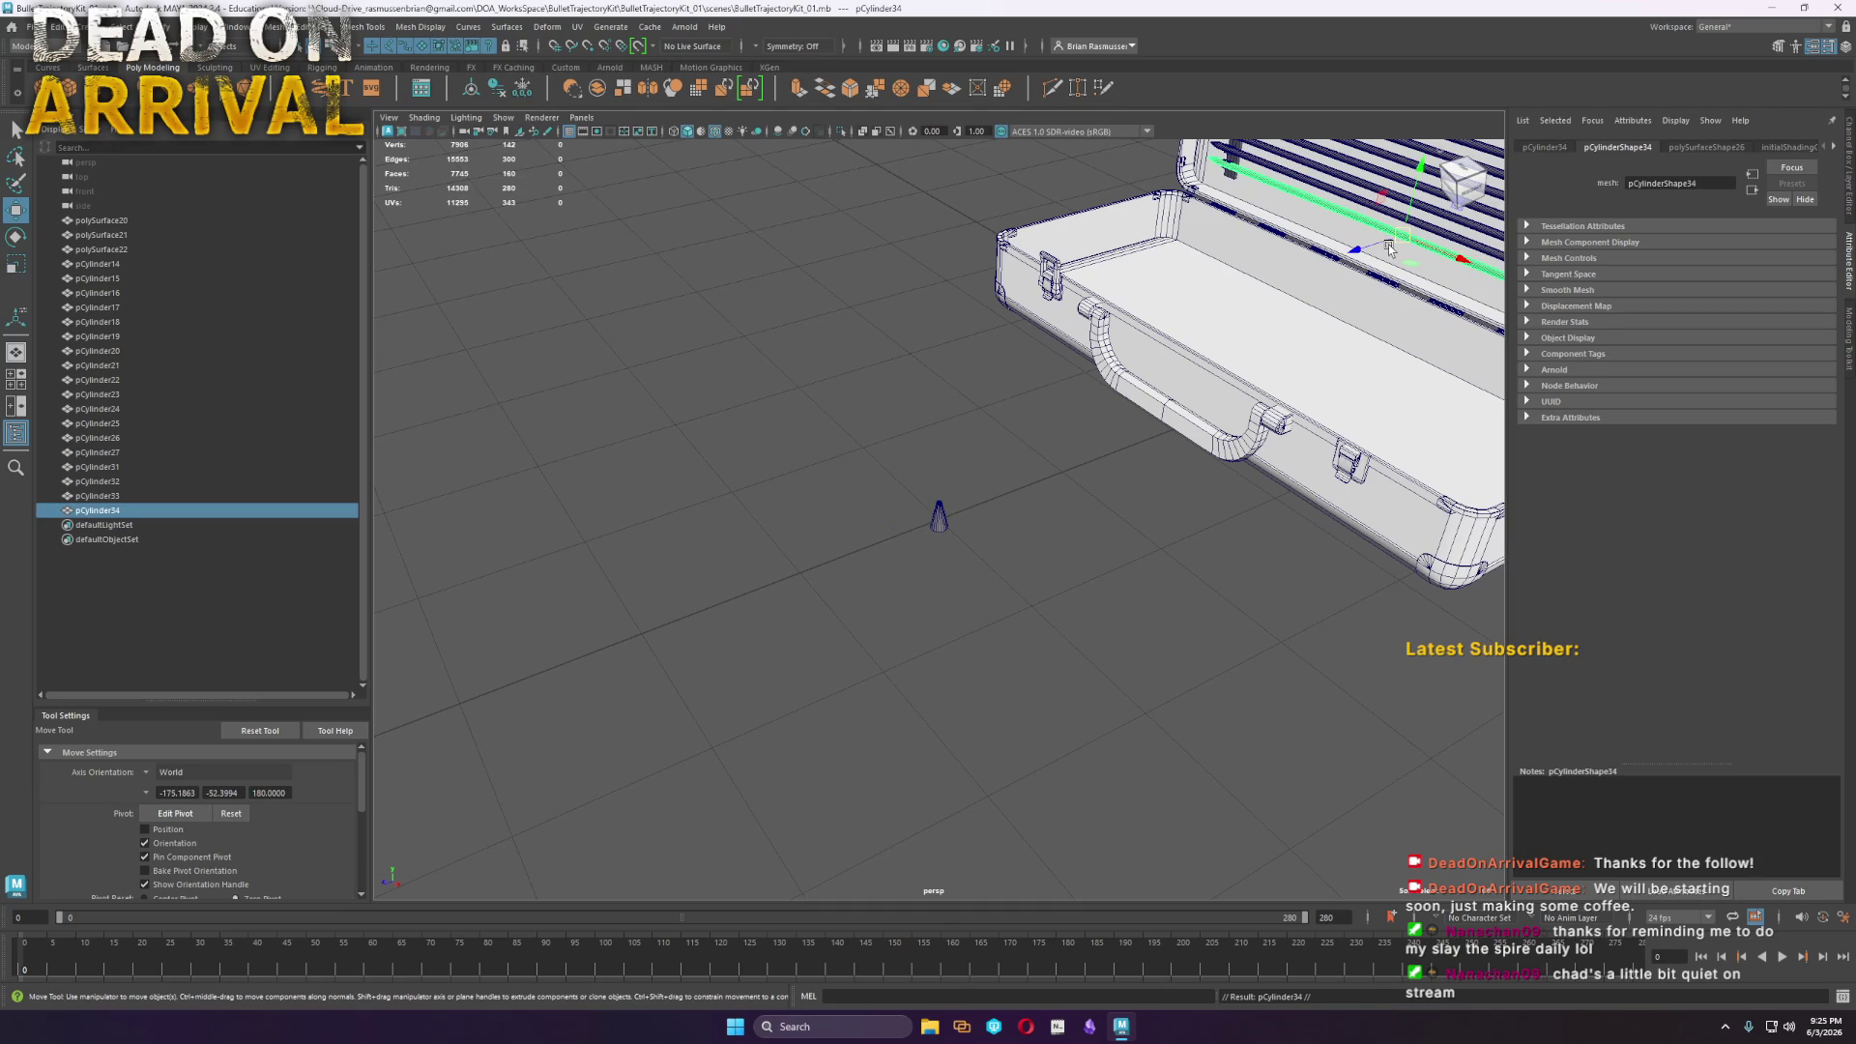
Move the duplicated bar to the cone and rotate it to stand upright
{"action": "mouse_move", "coordinate": [1395, 244]}
{"action": "left_mouse_down"}
{"action": "mouse_move", "coordinate": [971, 533]}
{"action": "mouse_move", "coordinate": [899, 426]}
{"action": "left_mouse_up"}
{"action": "key", "text": "e"}
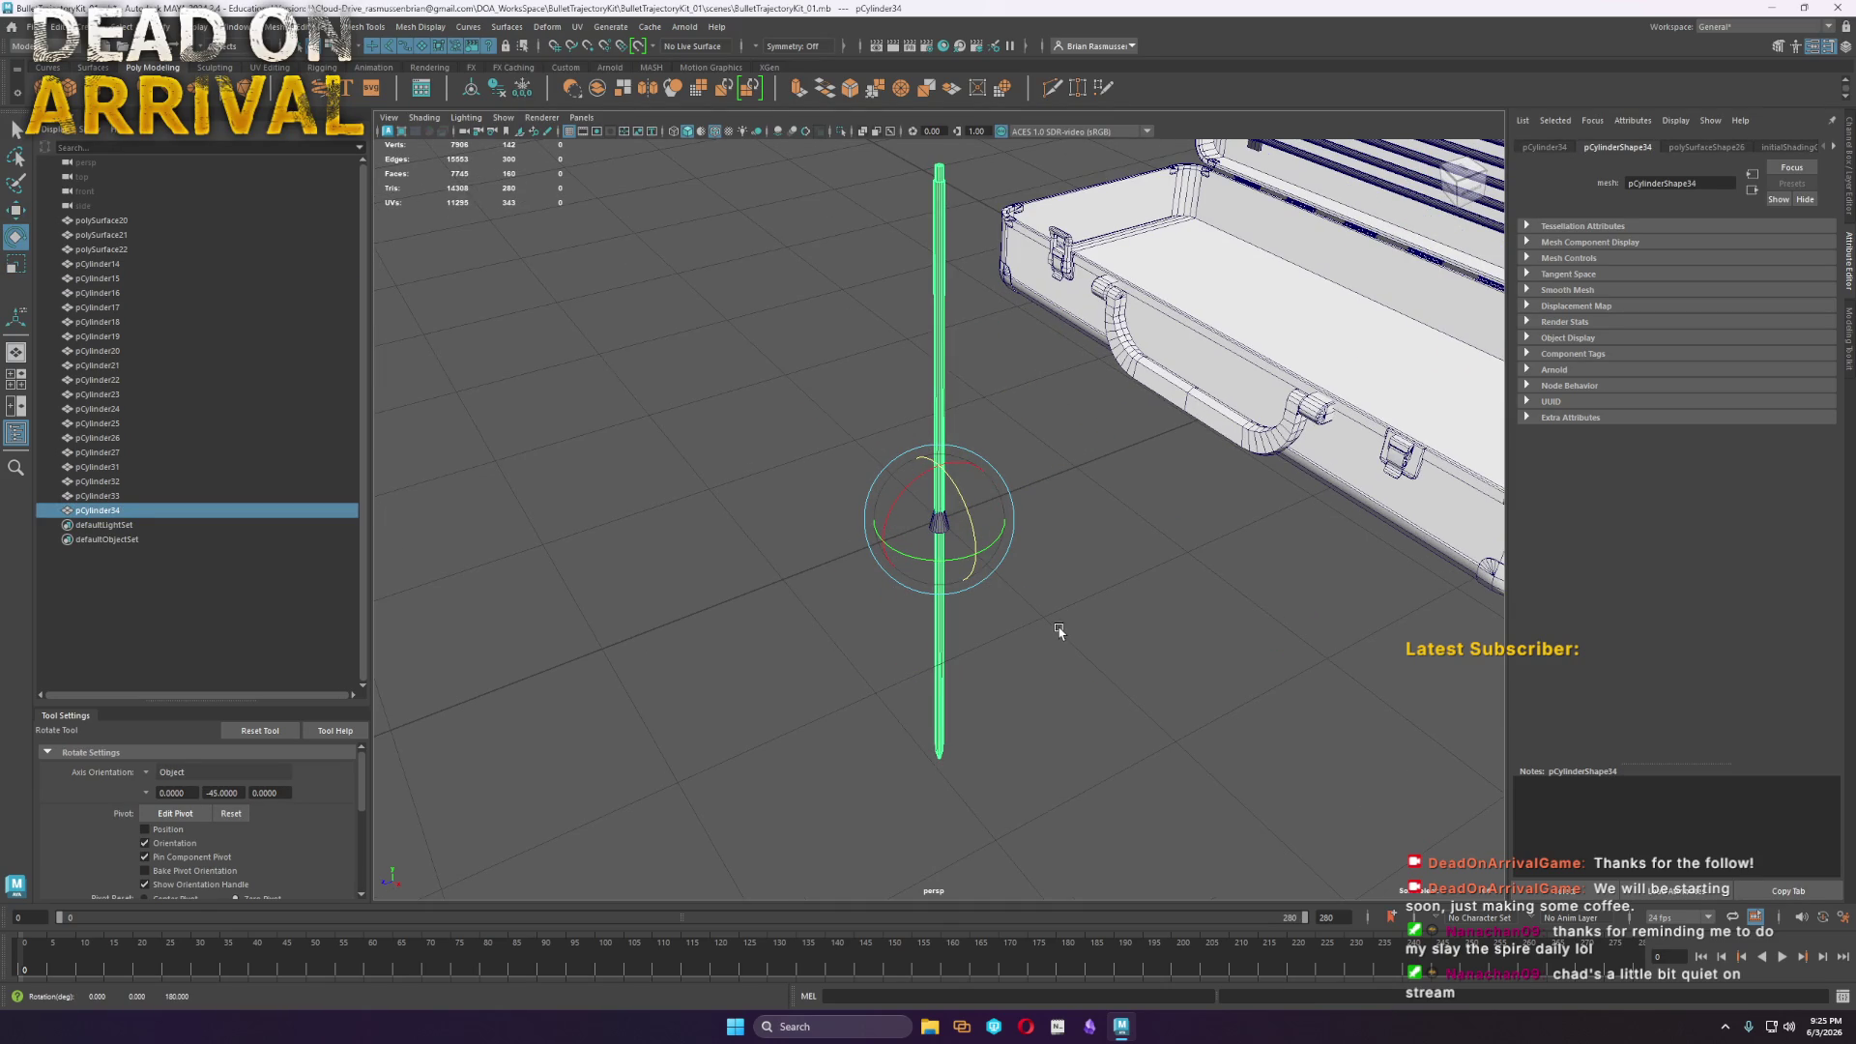
{"action": "scroll", "coordinate": [1060, 630], "scroll_direction": "up", "scroll_amount": 10}
Scale the cone up about 19 times, then shorten its height into a wide sleeve
{"action": "left_click", "coordinate": [1244, 622]}
{"action": "left_click", "coordinate": [995, 613]}
{"action": "key", "text": "r"}
{"action": "mouse_move", "coordinate": [949, 526]}
{"action": "left_mouse_down"}
{"action": "mouse_move", "coordinate": [1584, 624]}
{"action": "mouse_move", "coordinate": [995, 497]}
{"action": "mouse_move", "coordinate": [924, 517]}
{"action": "mouse_move", "coordinate": [851, 503]}
{"action": "mouse_move", "coordinate": [849, 468]}
{"action": "mouse_move", "coordinate": [870, 481]}
{"action": "left_mouse_up"}
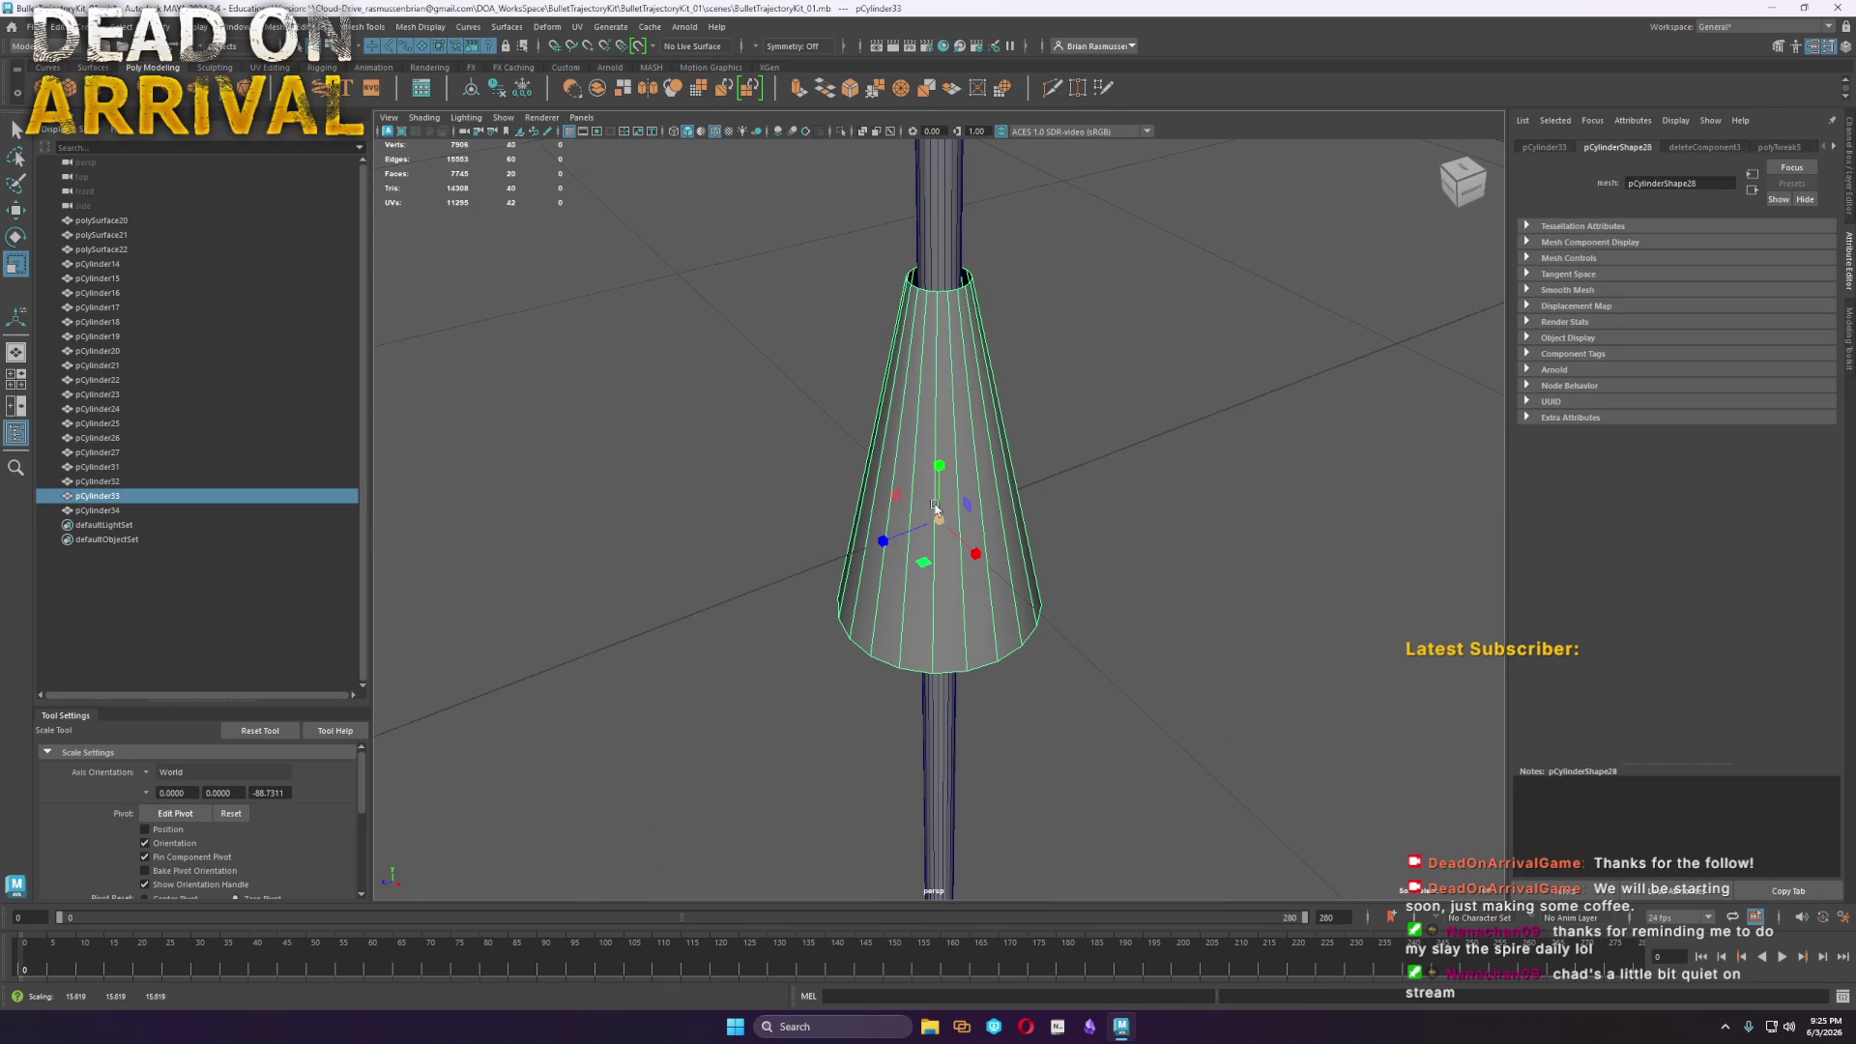
{"action": "left_click_drag", "start_coordinate": [940, 475], "coordinate": [965, 615]}
Inset the cone's top edge ring into a narrower lip and extrude it down inside
{"action": "right_click_drag", "start_coordinate": [964, 614], "coordinate": [952, 580]}
{"action": "double_click", "coordinate": [940, 634]}
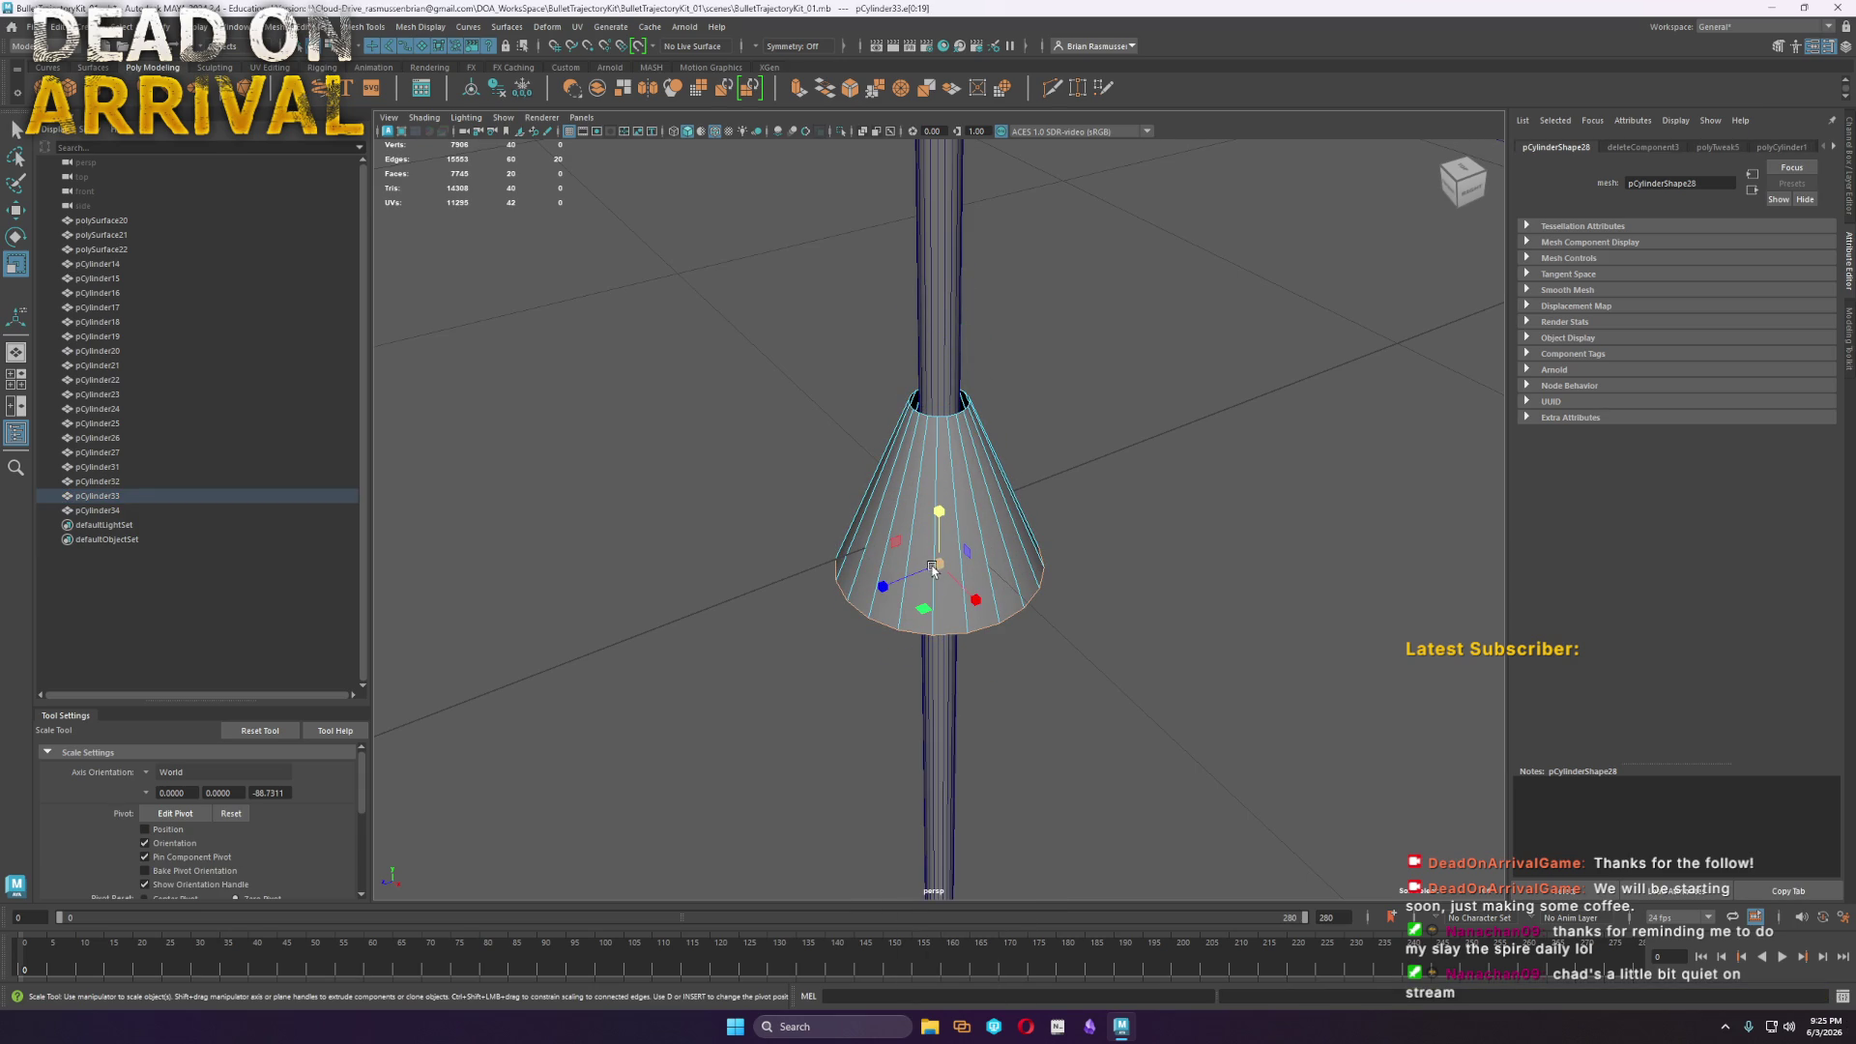
{"action": "scroll", "coordinate": [909, 572], "scroll_direction": "down", "scroll_amount": 2}
{"action": "scroll", "coordinate": [895, 555], "scroll_direction": "down", "scroll_amount": 5}
{"action": "left_click_drag", "start_coordinate": [971, 612], "coordinate": [1283, 600], "text": "alt"}
{"action": "scroll", "coordinate": [1282, 601], "scroll_direction": "up", "scroll_amount": 5}
{"action": "scroll", "coordinate": [1282, 600], "scroll_direction": "up", "scroll_amount": 5}
{"action": "double_click", "coordinate": [986, 216]}
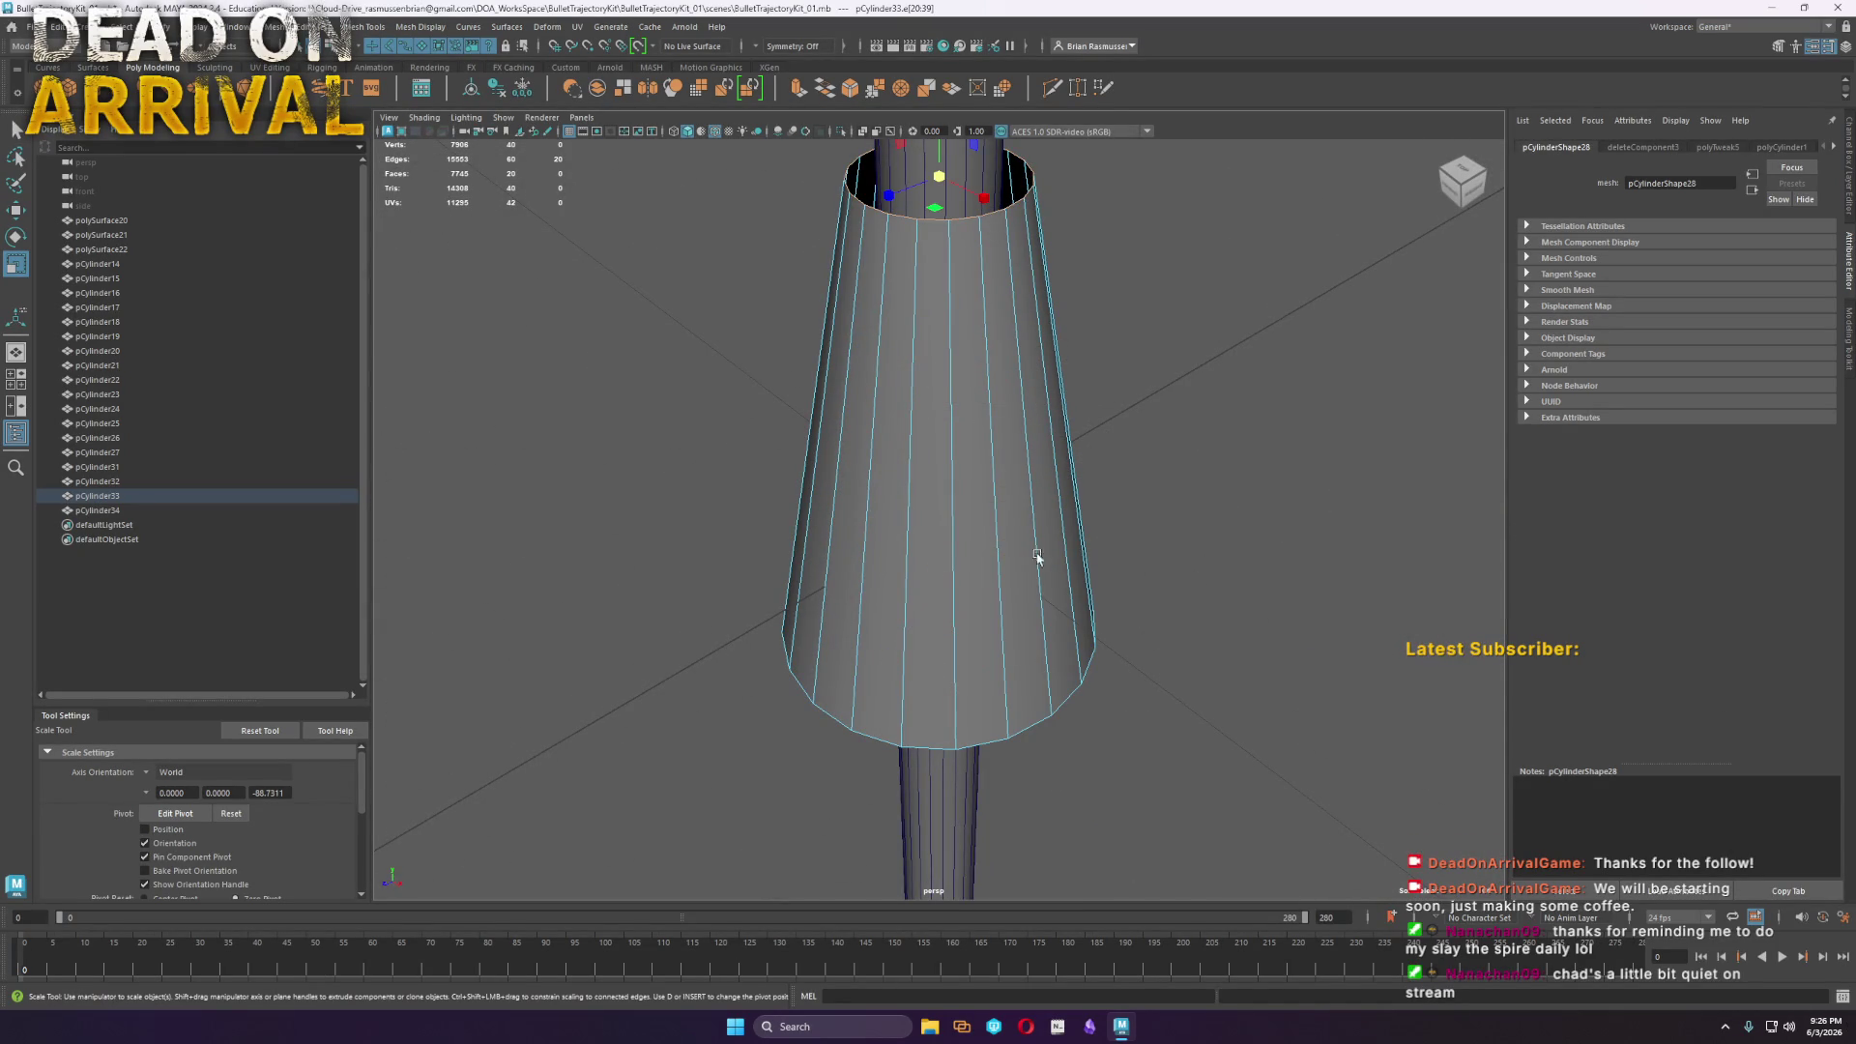
{"action": "left_click_drag", "start_coordinate": [940, 187], "coordinate": [896, 206], "text": "shift"}
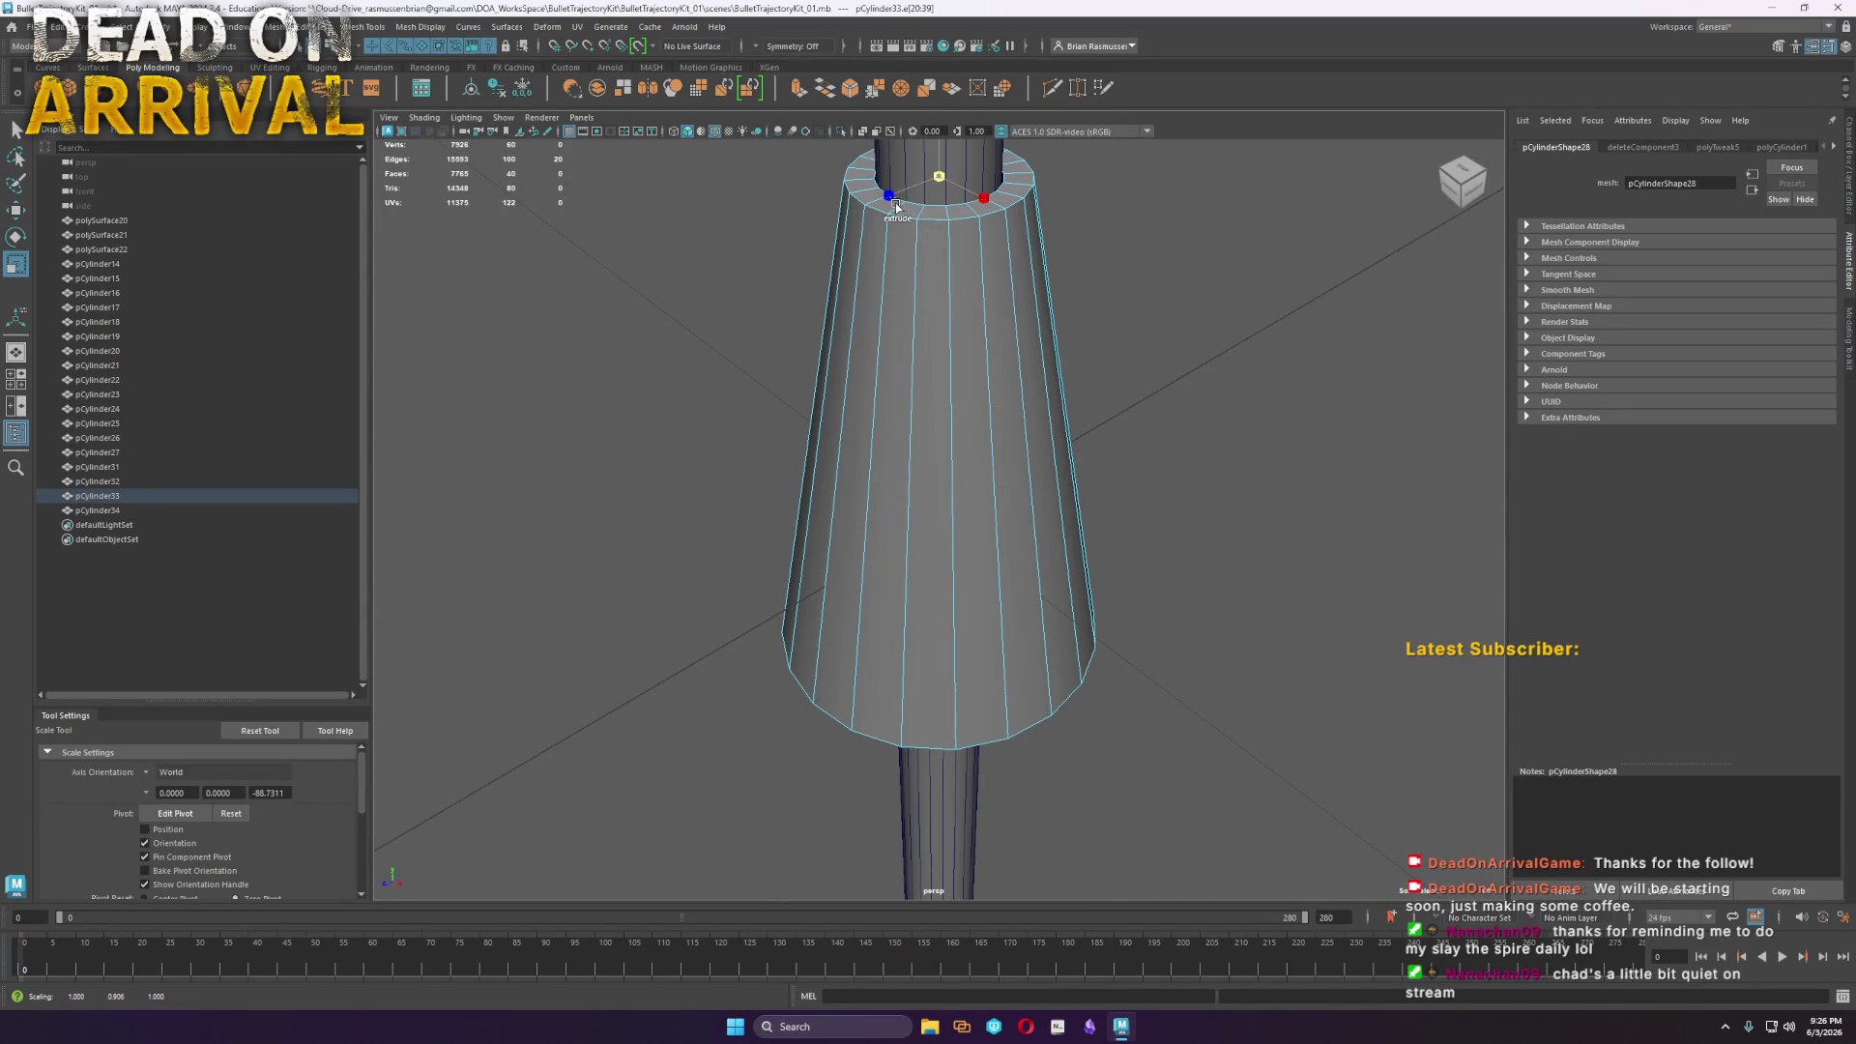
{"action": "key", "text": "e"}
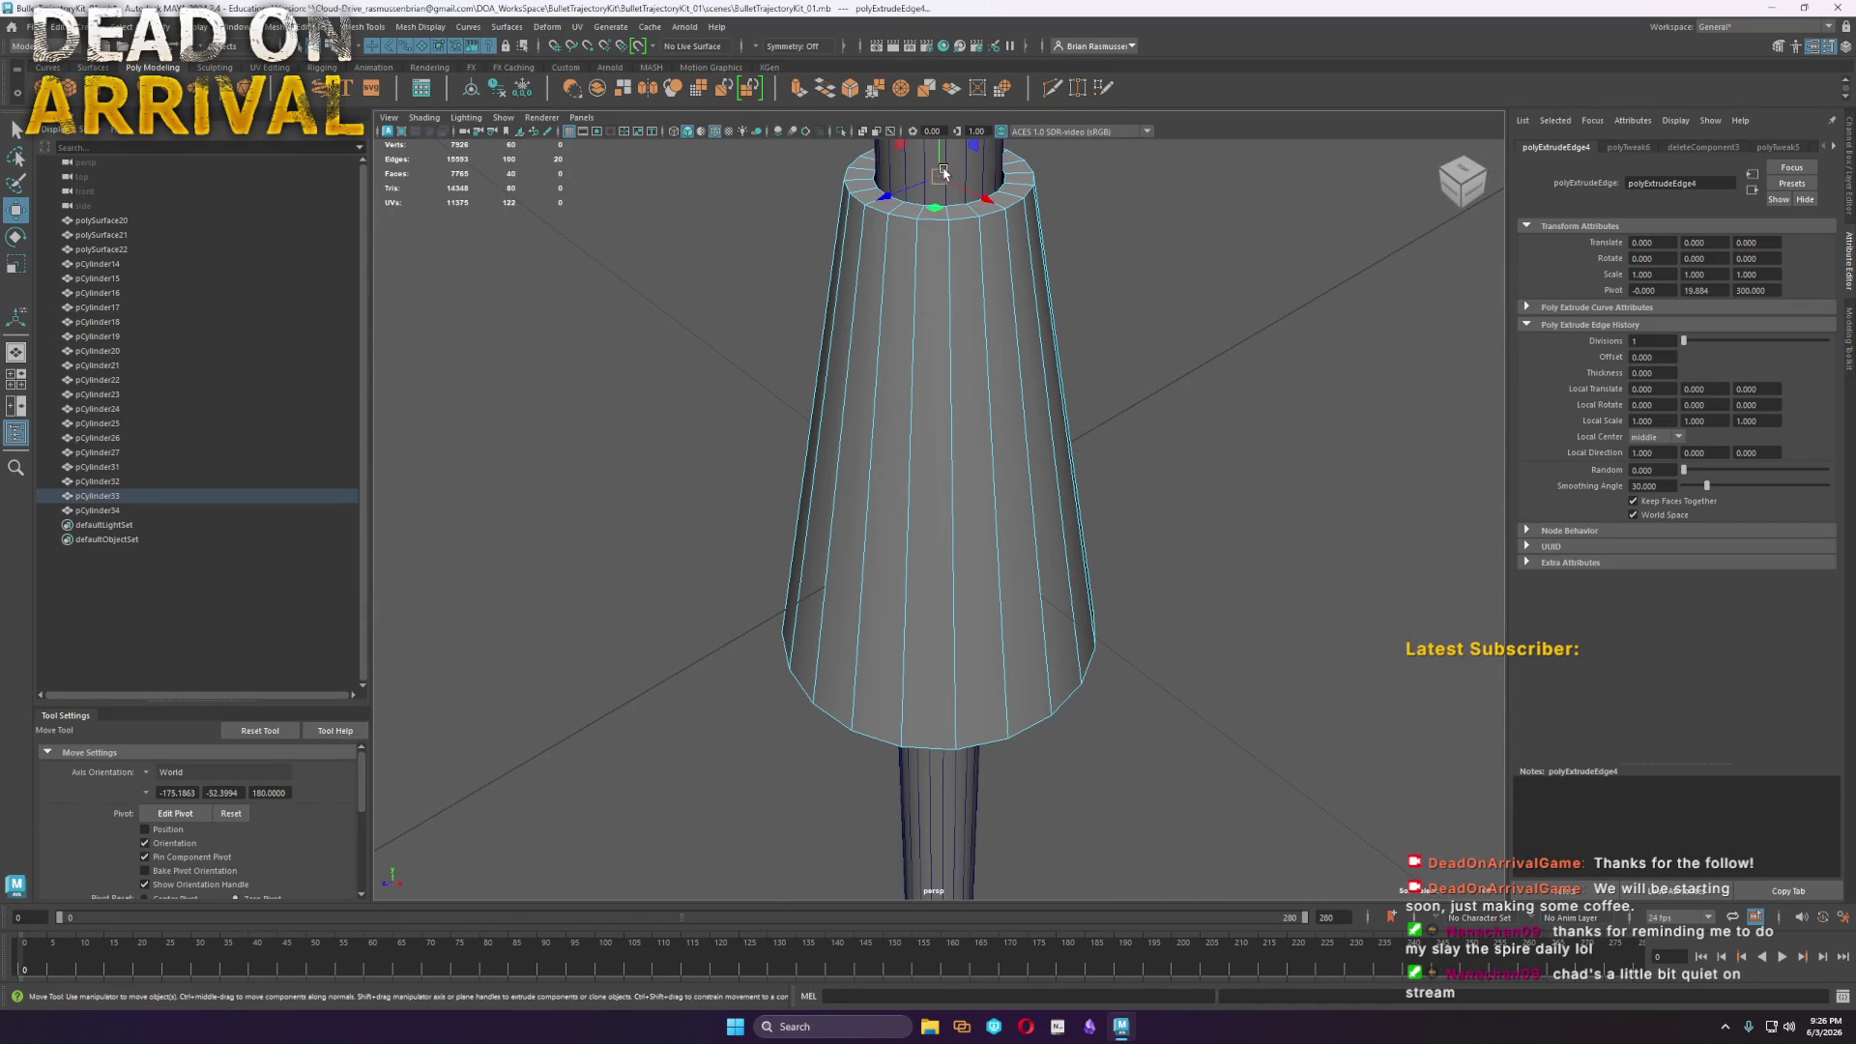
{"action": "key", "text": "w"}
{"action": "left_click_drag", "start_coordinate": [938, 150], "coordinate": [945, 638], "text": "shift"}
Bridge the open edges under the cone to close its underside
{"action": "key", "text": "f"}
{"action": "scroll", "coordinate": [730, 520], "scroll_direction": "down", "scroll_amount": 3}
{"action": "mouse_move", "coordinate": [730, 520]}
{"action": "left_mouse_down", "text": "alt"}
{"action": "mouse_move", "coordinate": [833, 410]}
{"action": "mouse_move", "coordinate": [938, 384]}
{"action": "left_mouse_up", "text": "alt"}
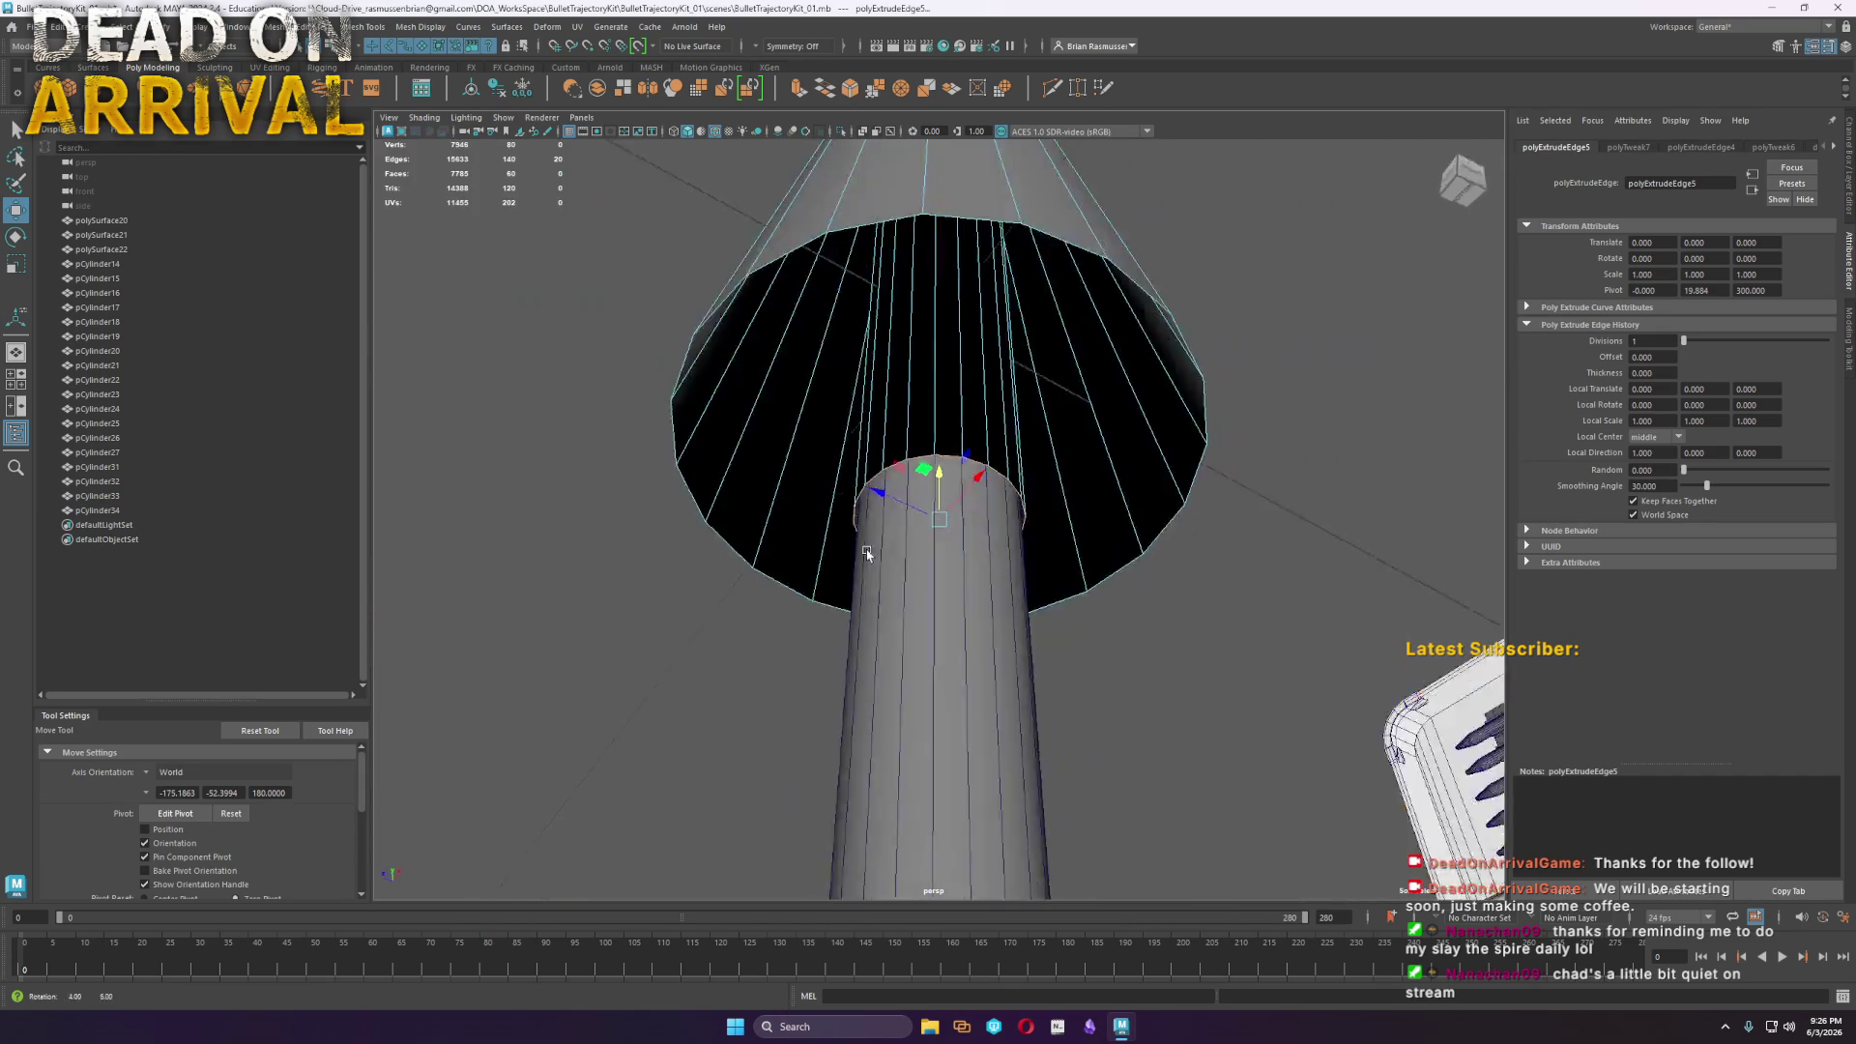
{"action": "left_click_drag", "start_coordinate": [908, 262], "coordinate": [901, 282], "text": "alt"}
{"action": "left_click", "coordinate": [905, 288]}
{"action": "left_click", "coordinate": [914, 454], "text": "shift"}
{"action": "right_click_drag", "start_coordinate": [913, 457], "coordinate": [953, 338], "text": "shift"}
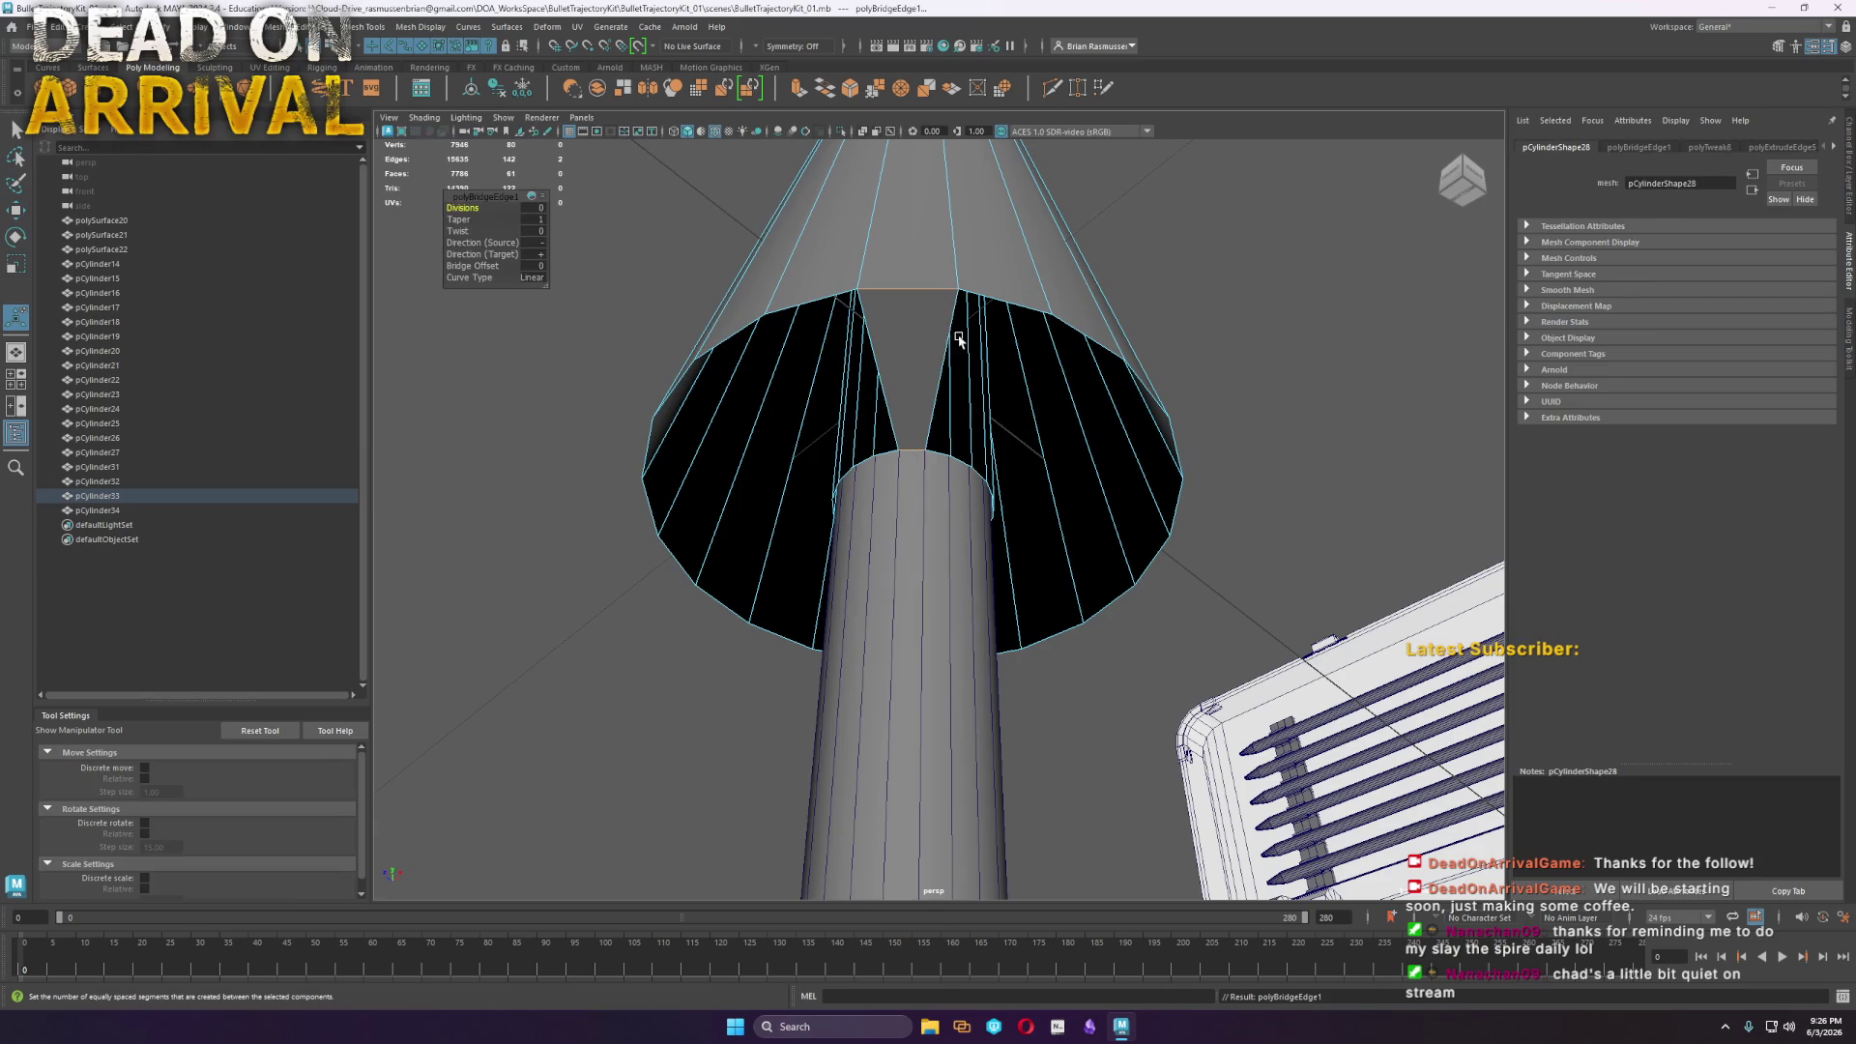
{"action": "double_click", "coordinate": [999, 302]}
{"action": "key", "text": "g"}
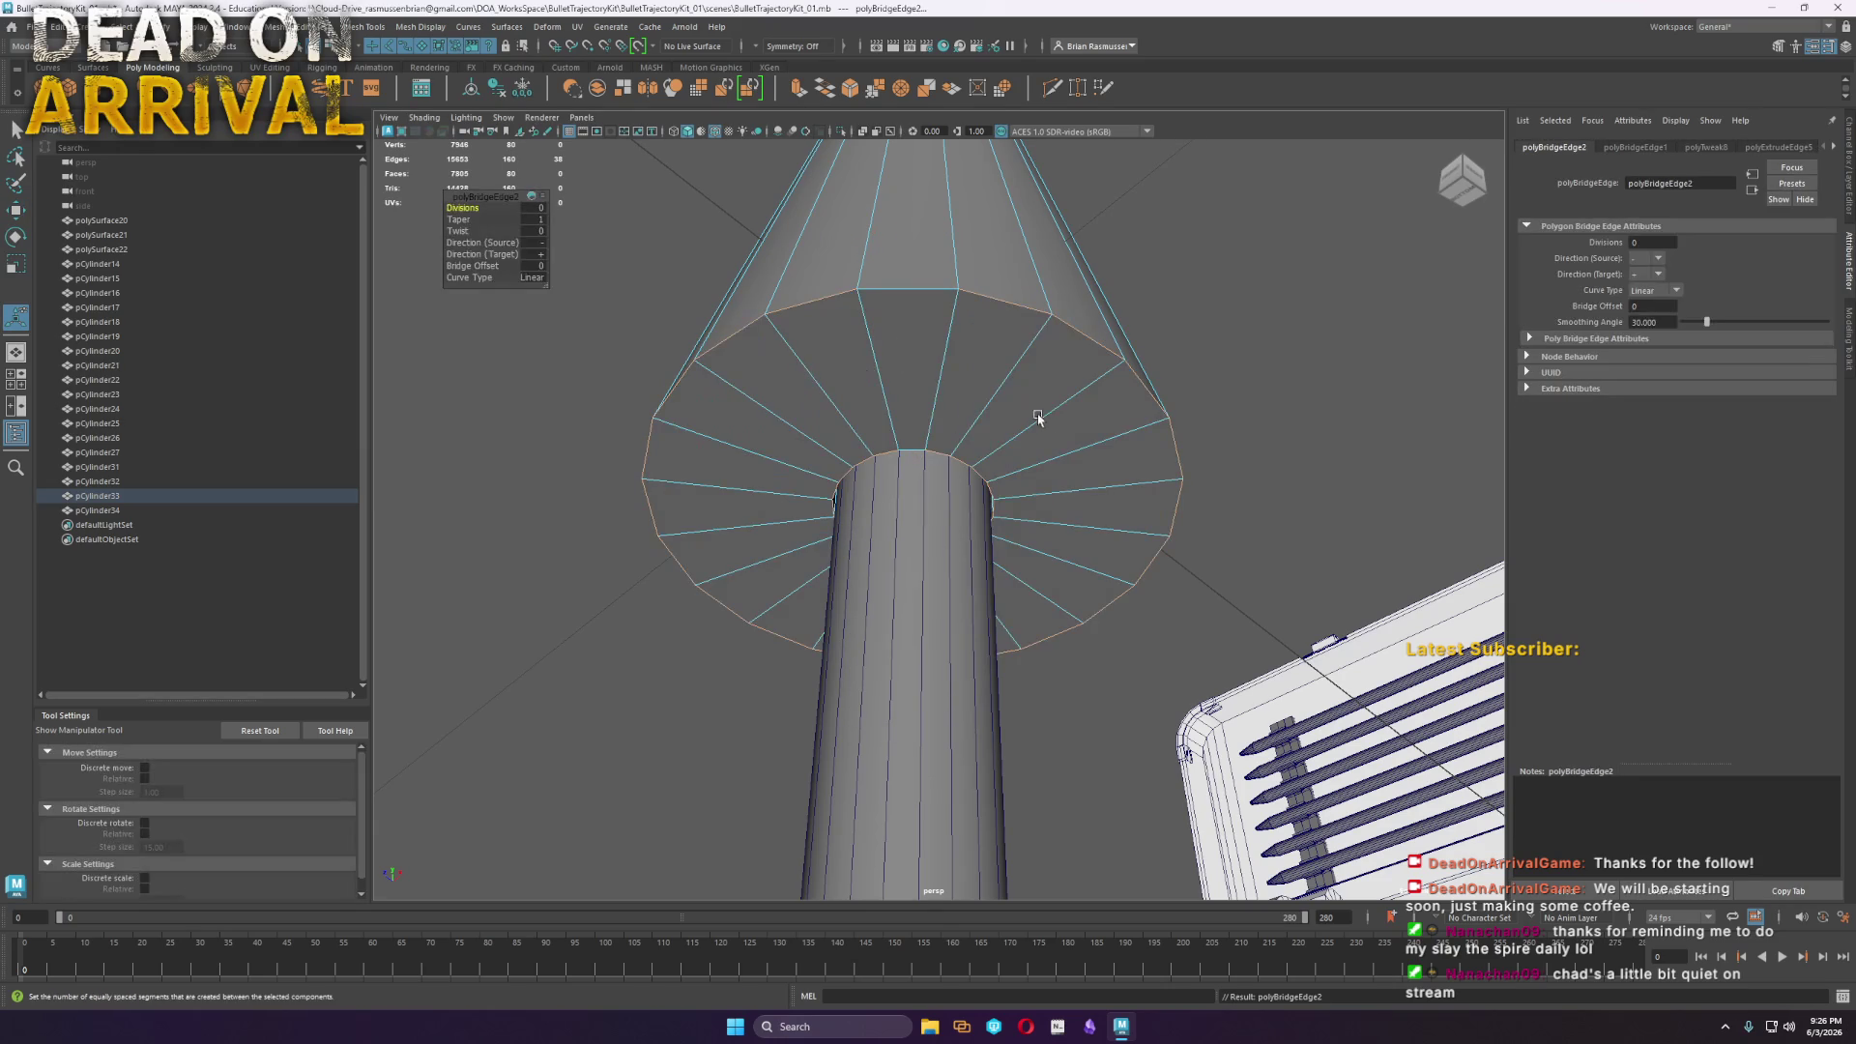
{"action": "key", "text": "q"}
{"action": "key", "text": "F8"}
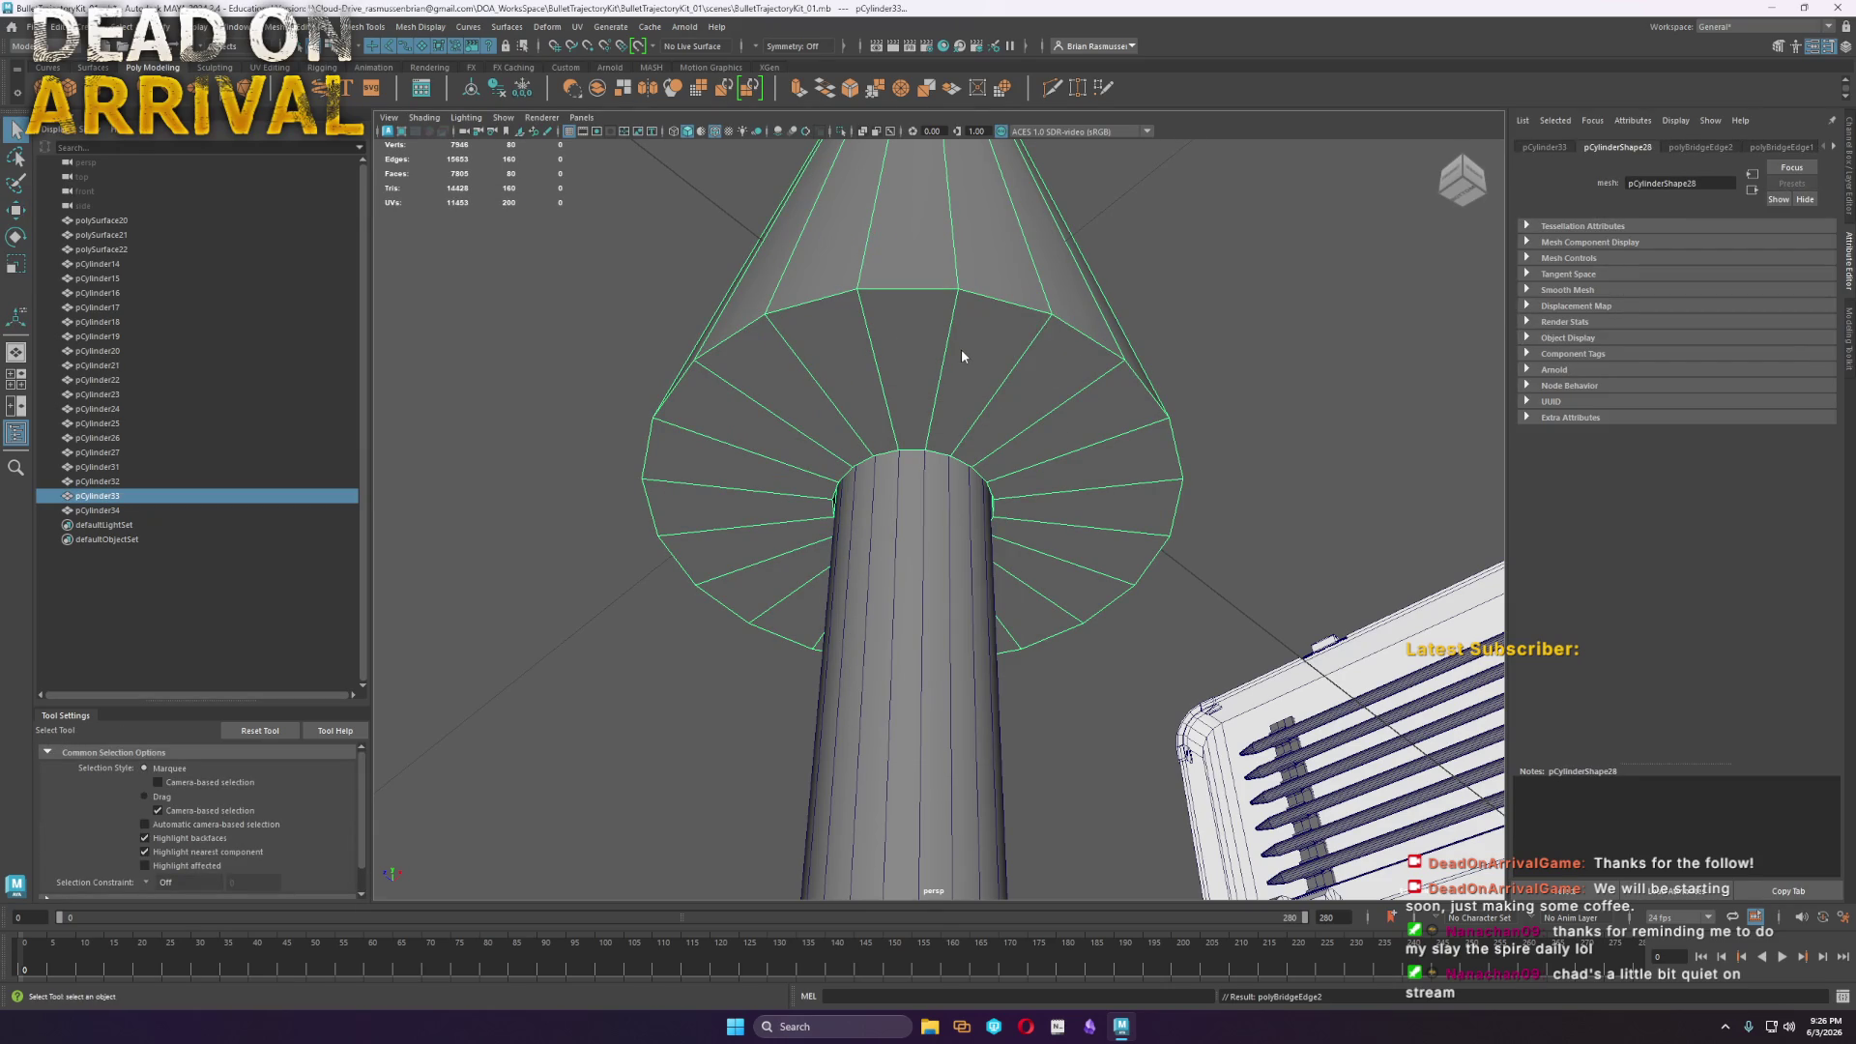
Bevel the cone's top rim edges with 2 segments
{"action": "right_click", "coordinate": [961, 356]}
{"action": "right_click_drag", "start_coordinate": [964, 350], "coordinate": [961, 312]}
{"action": "key", "text": "f"}
{"action": "left_click_drag", "start_coordinate": [887, 453], "coordinate": [897, 495], "text": "alt"}
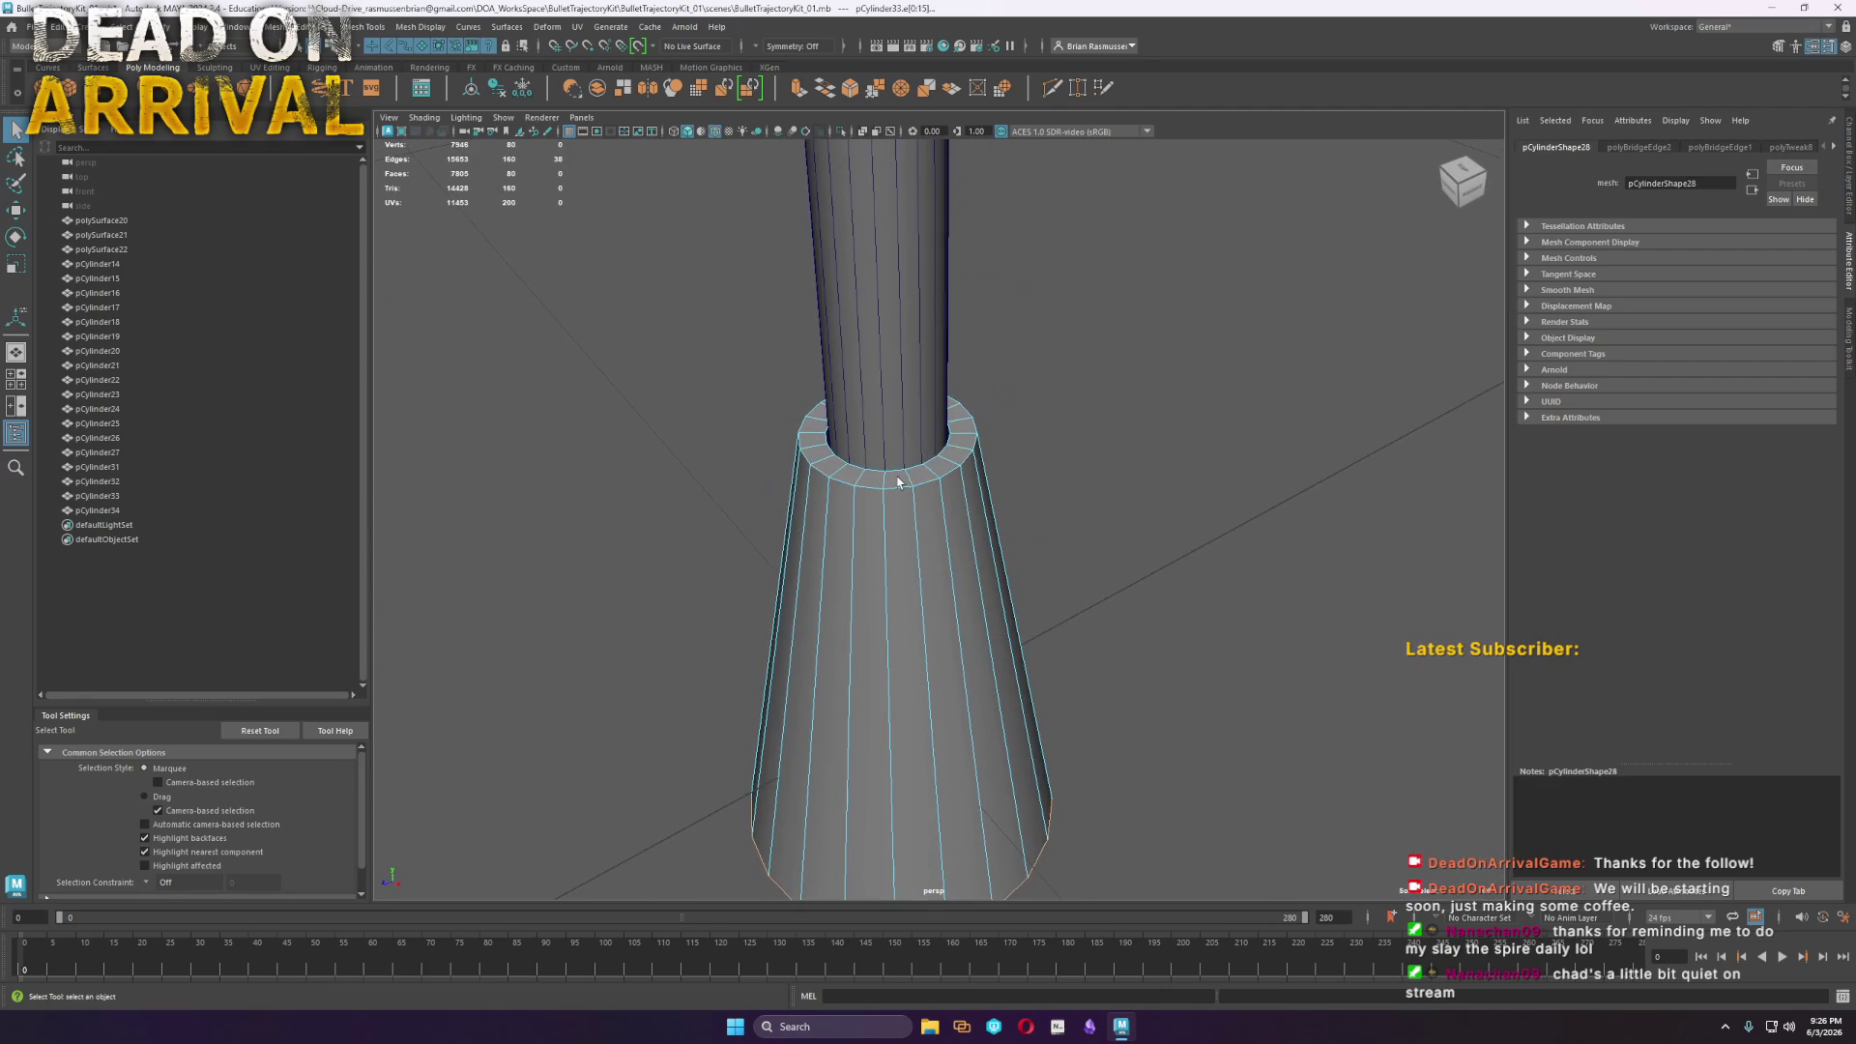
{"action": "right_click_drag", "start_coordinate": [899, 488], "coordinate": [745, 434], "text": "shift"}
{"action": "left_click_drag", "start_coordinate": [460, 220], "coordinate": [465, 222]}
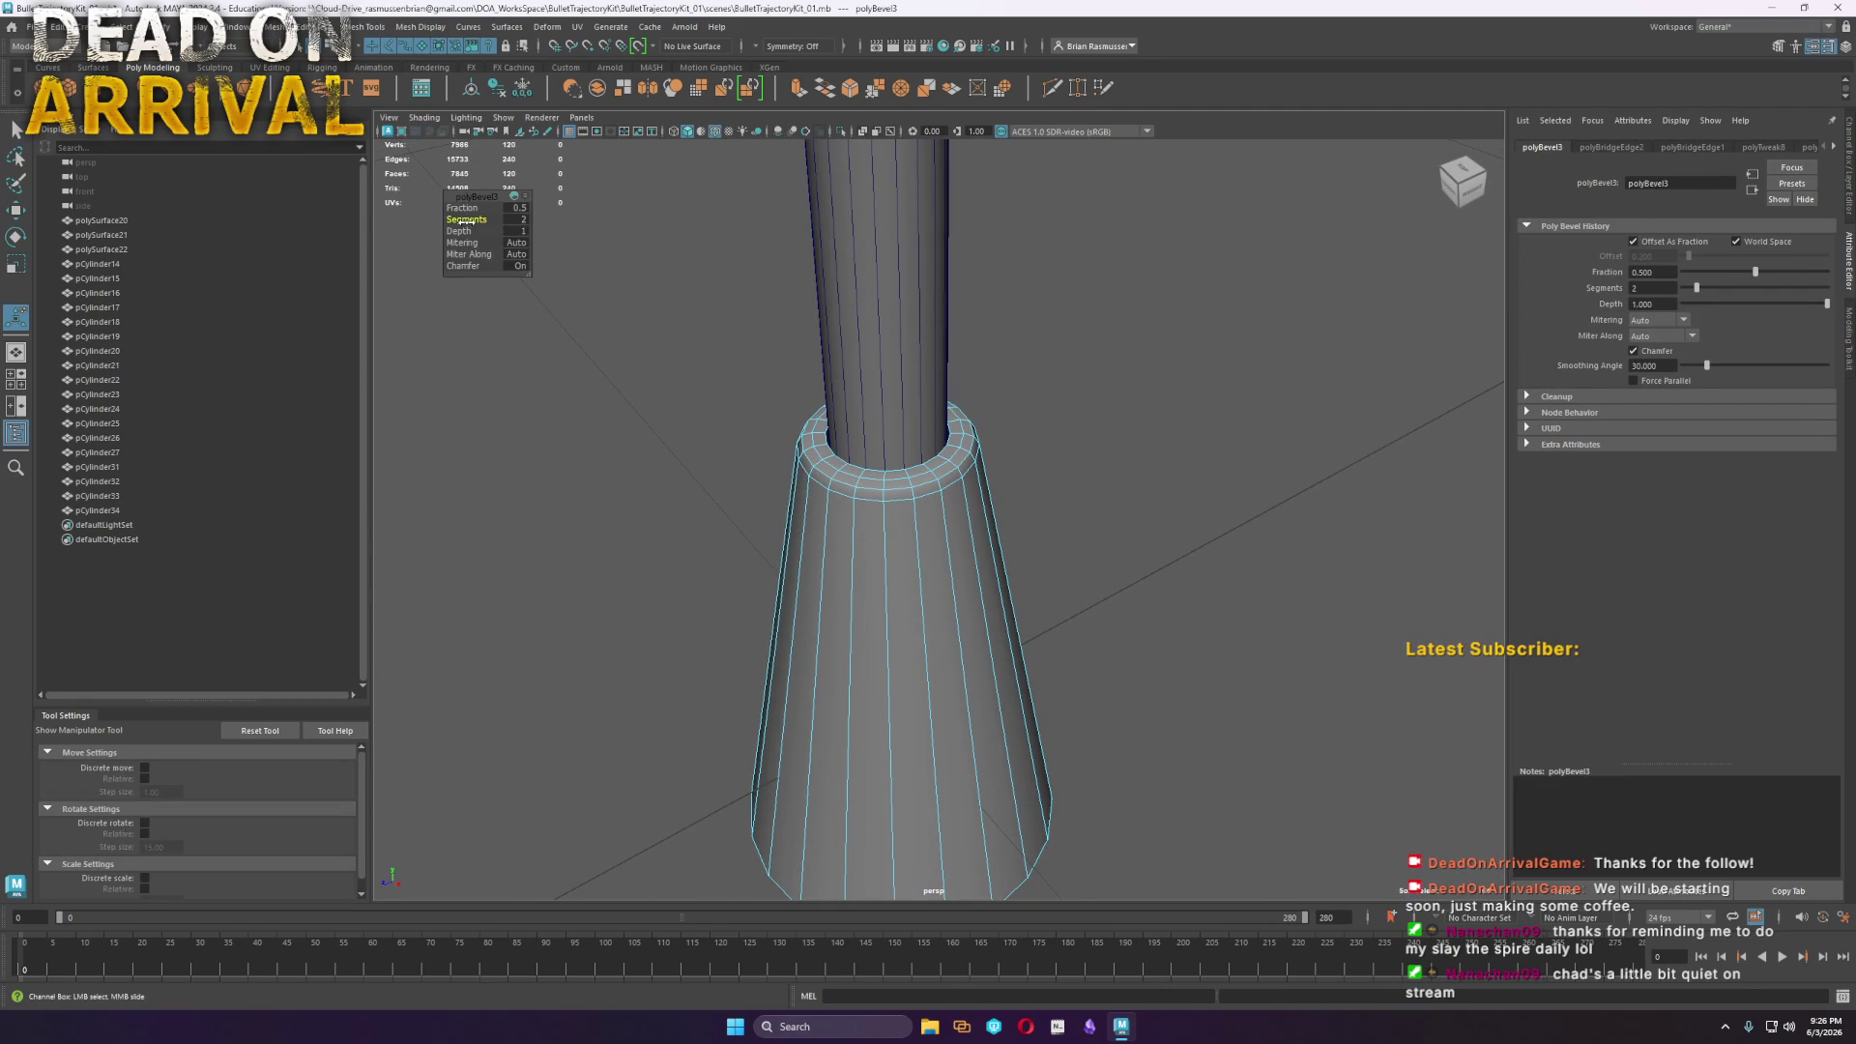
Bevel the cone's wide bottom rim with 2 segments at fraction 0.11
{"action": "mouse_move", "coordinate": [870, 580]}
{"action": "left_mouse_down", "text": "alt"}
{"action": "mouse_move", "coordinate": [966, 764]}
{"action": "mouse_move", "coordinate": [951, 677]}
{"action": "left_mouse_up", "text": "alt"}
{"action": "left_click", "coordinate": [907, 558]}
{"action": "key", "text": "ctrl+b"}
{"action": "left_click_drag", "start_coordinate": [464, 220], "coordinate": [437, 212]}
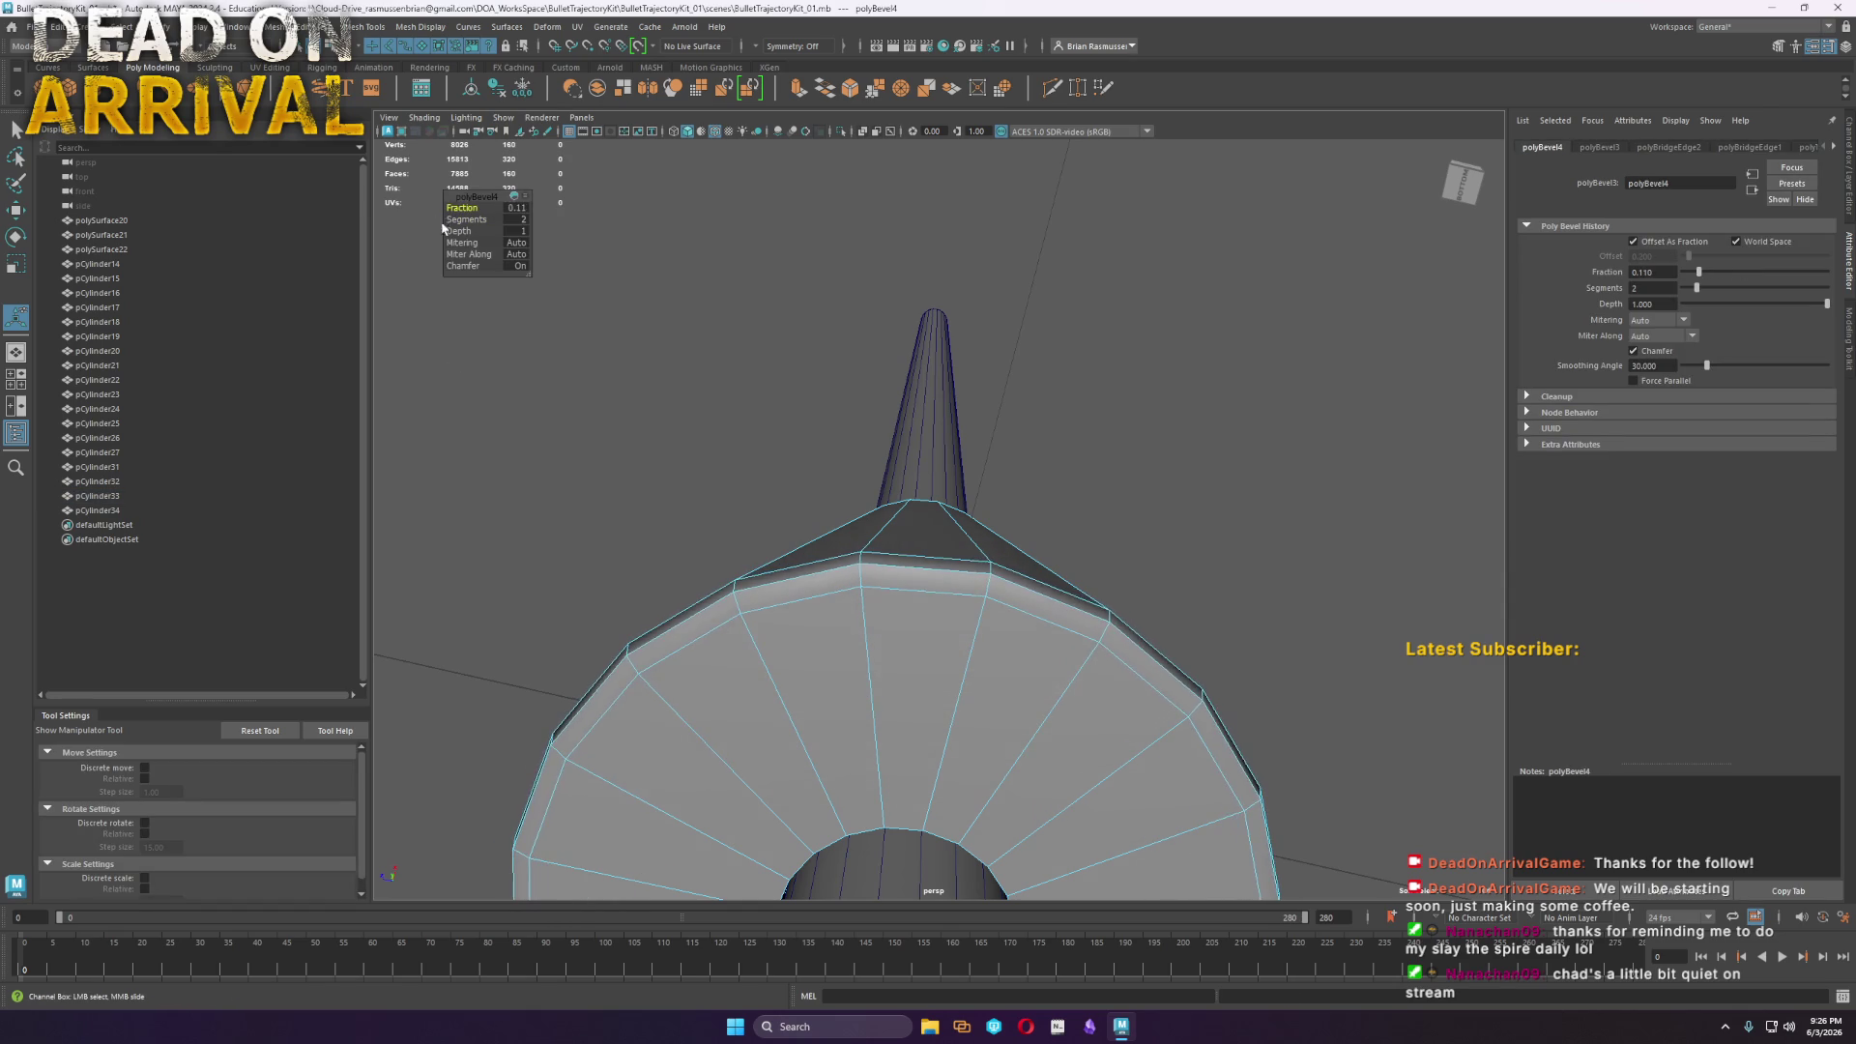
{"action": "scroll", "coordinate": [866, 527], "scroll_direction": "down", "scroll_amount": 3}
{"action": "left_click_drag", "start_coordinate": [866, 527], "coordinate": [899, 454], "text": "alt"}
{"action": "right_click_drag", "start_coordinate": [918, 600], "coordinate": [996, 570]}
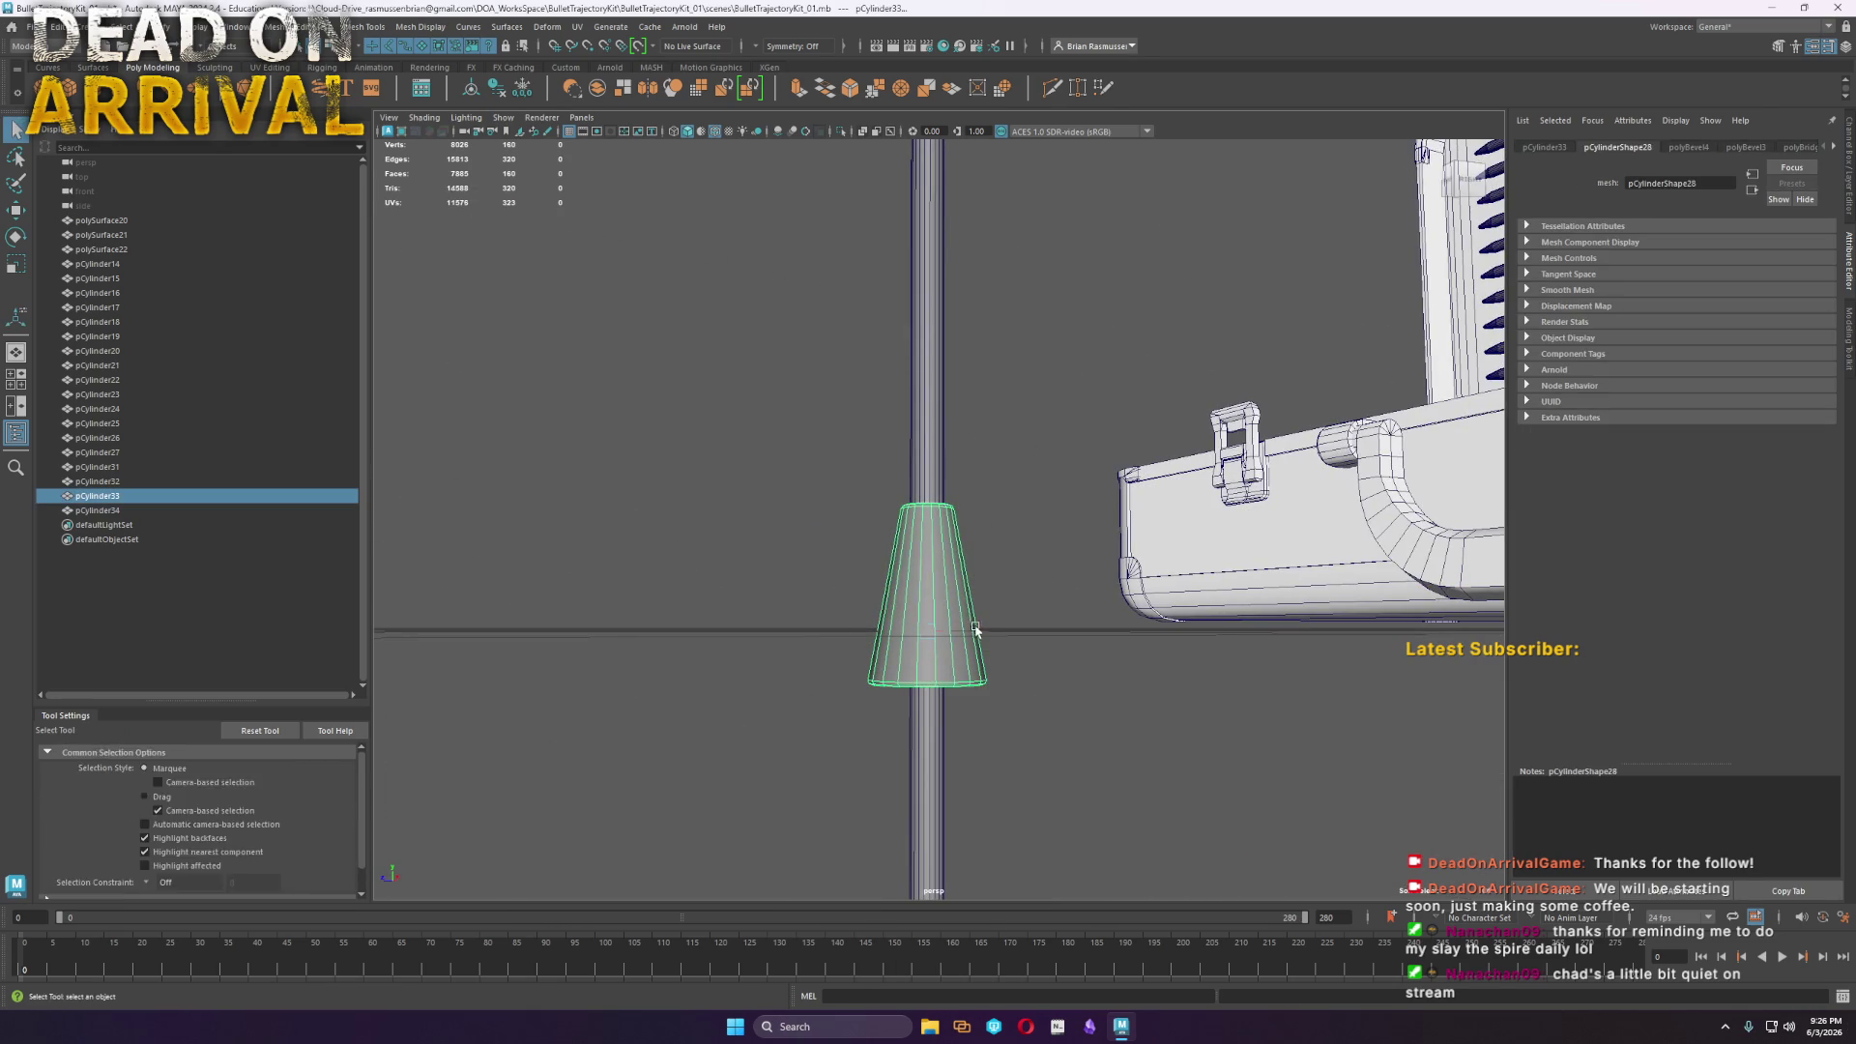
Undo the cone's bevel and clear the selection
{"action": "key", "text": "w"}
{"action": "mouse_move", "coordinate": [1029, 729]}
{"action": "left_mouse_down", "text": "alt"}
{"action": "mouse_move", "coordinate": [1119, 728]}
{"action": "mouse_move", "coordinate": [1110, 712]}
{"action": "left_mouse_up", "text": "alt"}
{"action": "key", "text": "ctrl+z"}
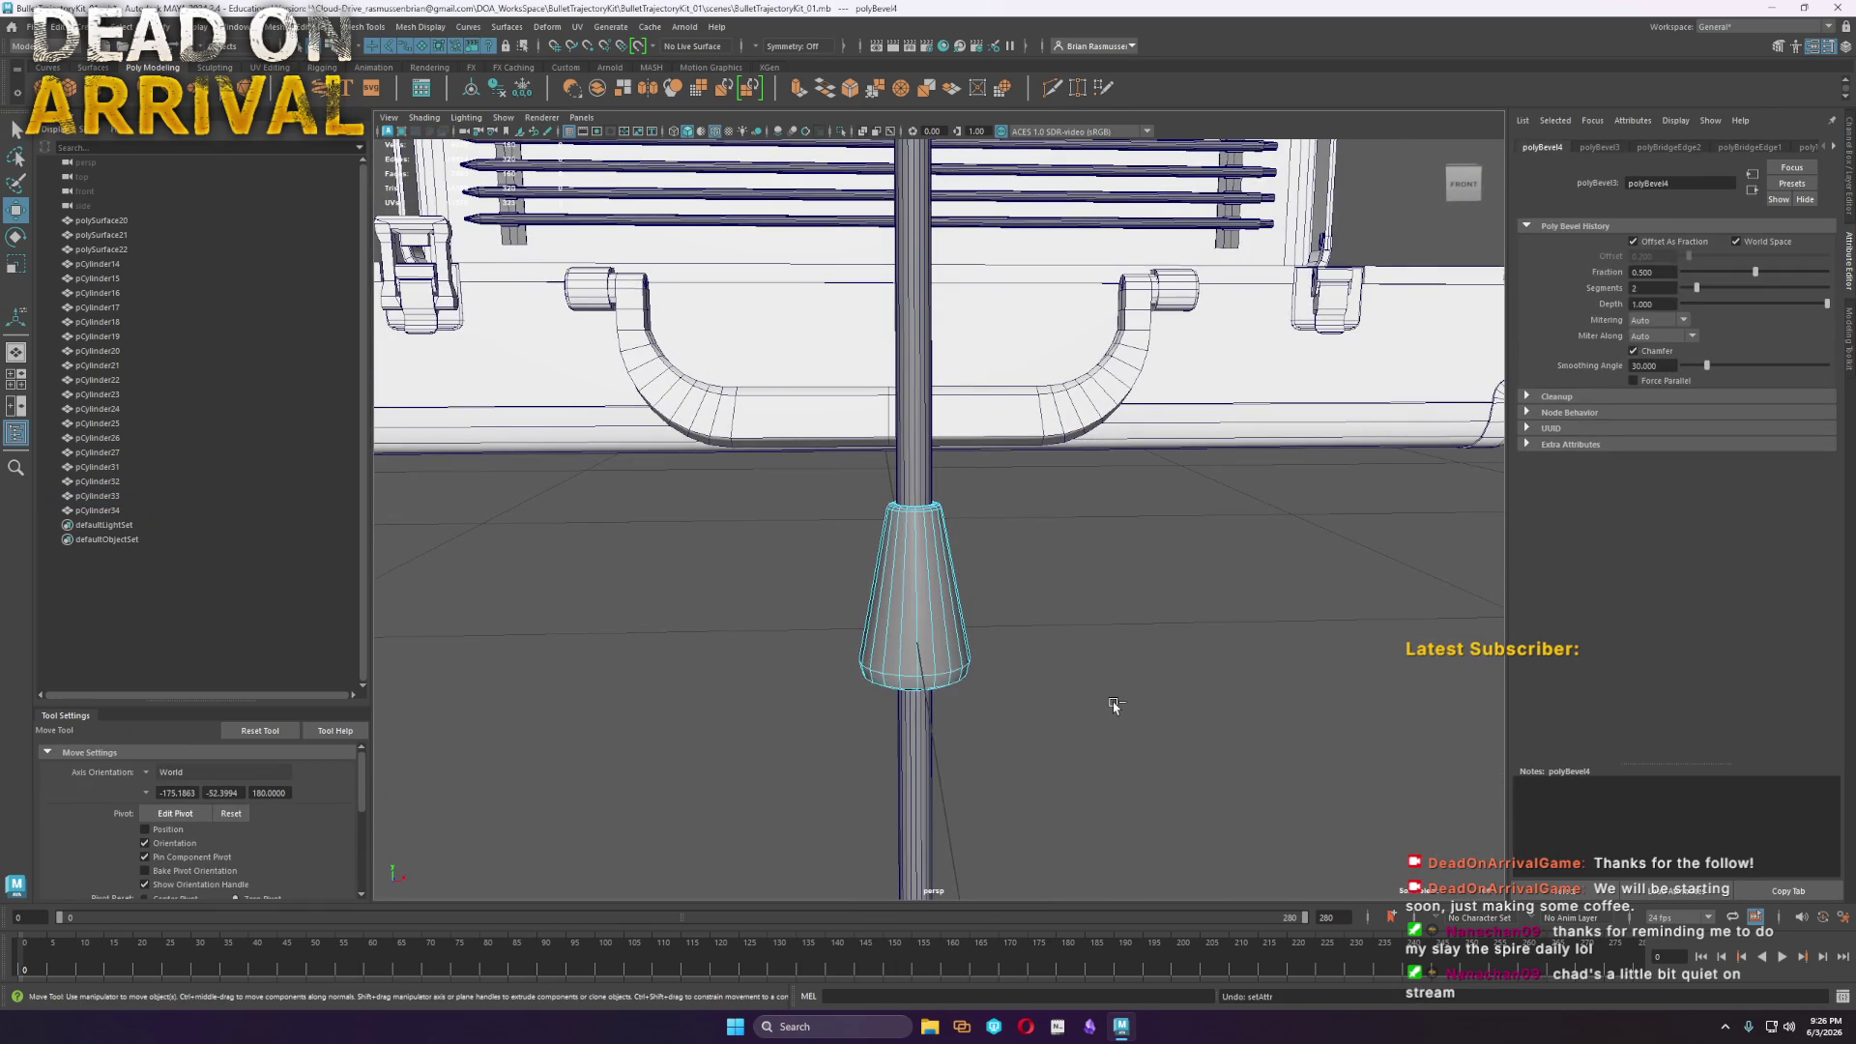
{"action": "key", "text": "ctrl+z"}
{"action": "key", "text": "ctrl+z"}
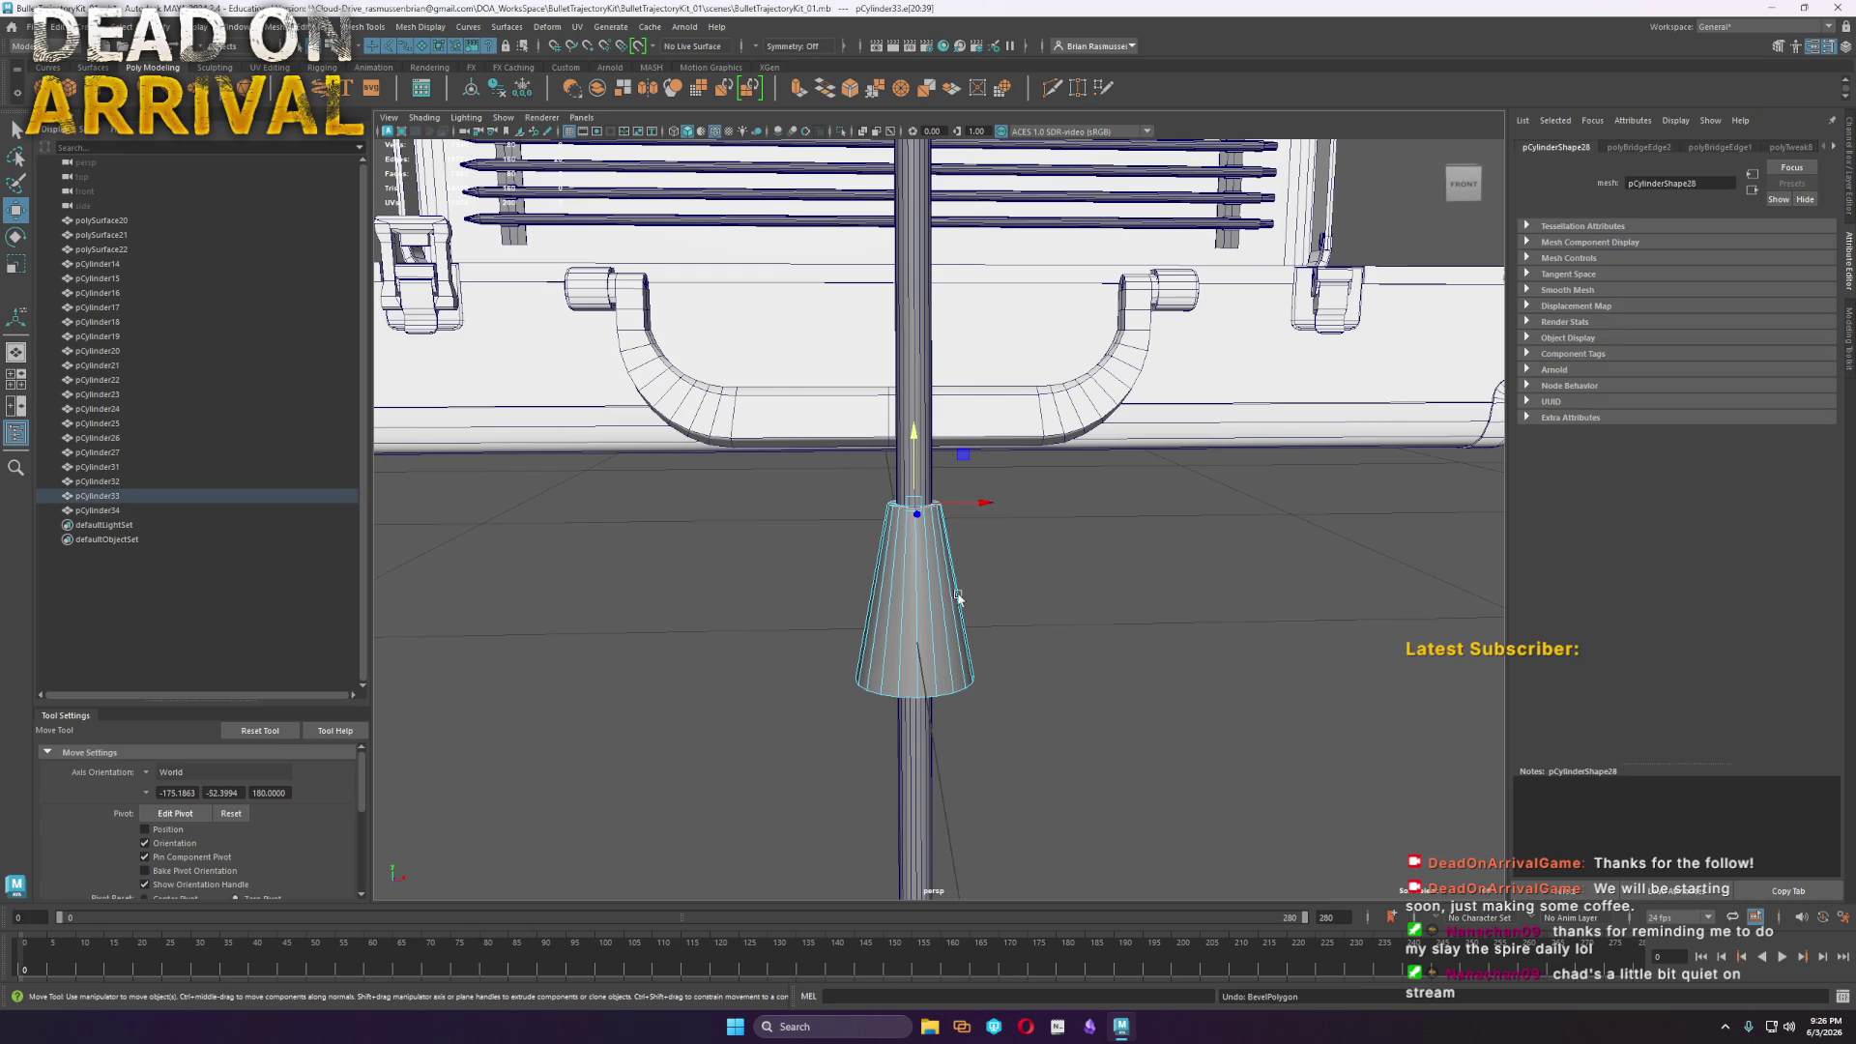
{"action": "key", "text": "F8"}
{"action": "left_click", "coordinate": [1071, 619]}
Duplicate the cone with Ctrl+D to make a second copy
{"action": "scroll", "coordinate": [1024, 725], "scroll_direction": "up", "scroll_amount": 3}
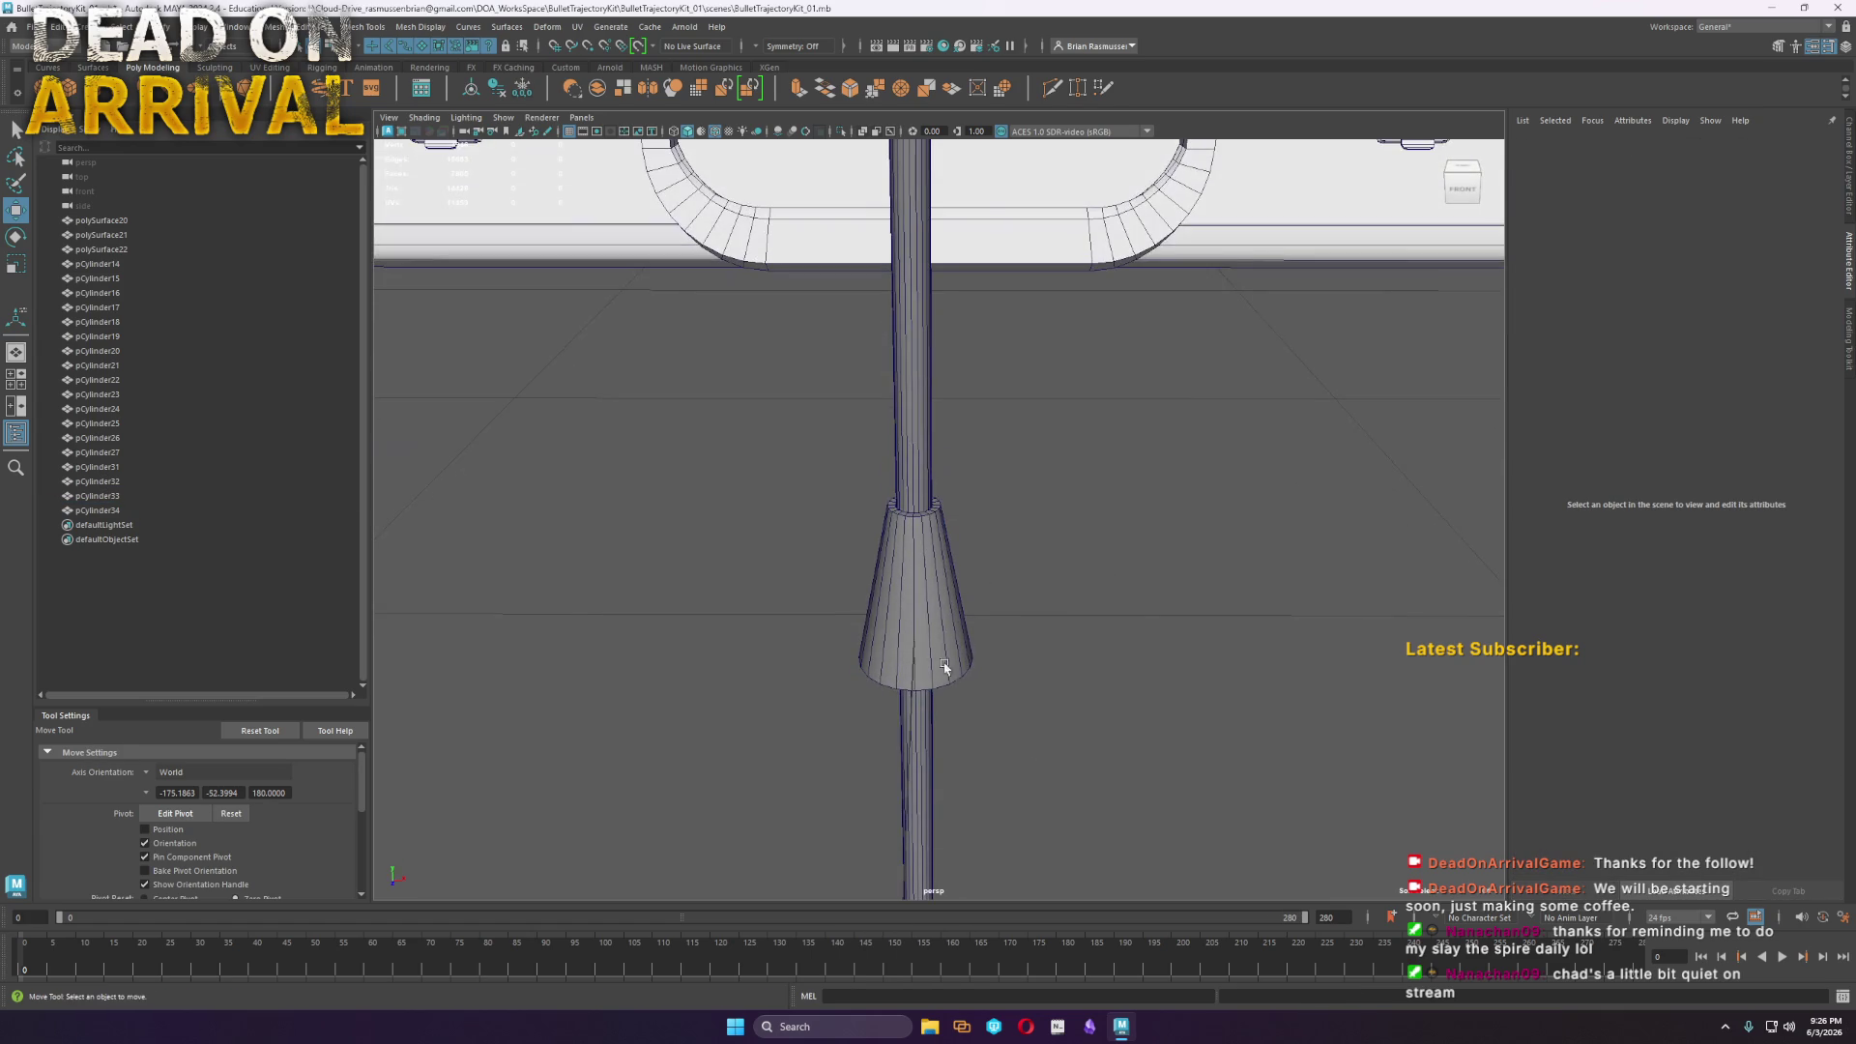
{"action": "mouse_move", "coordinate": [948, 641]}
{"action": "left_mouse_down", "text": "alt"}
{"action": "mouse_move", "coordinate": [1073, 629]}
{"action": "mouse_move", "coordinate": [786, 600]}
{"action": "mouse_move", "coordinate": [826, 541]}
{"action": "mouse_move", "coordinate": [667, 422]}
{"action": "mouse_move", "coordinate": [725, 510]}
{"action": "left_mouse_up", "text": "alt"}
{"action": "left_click", "coordinate": [1073, 629]}
{"action": "key", "text": "ctrl+d"}
{"action": "key", "text": "F9"}
{"action": "left_click", "coordinate": [812, 512]}
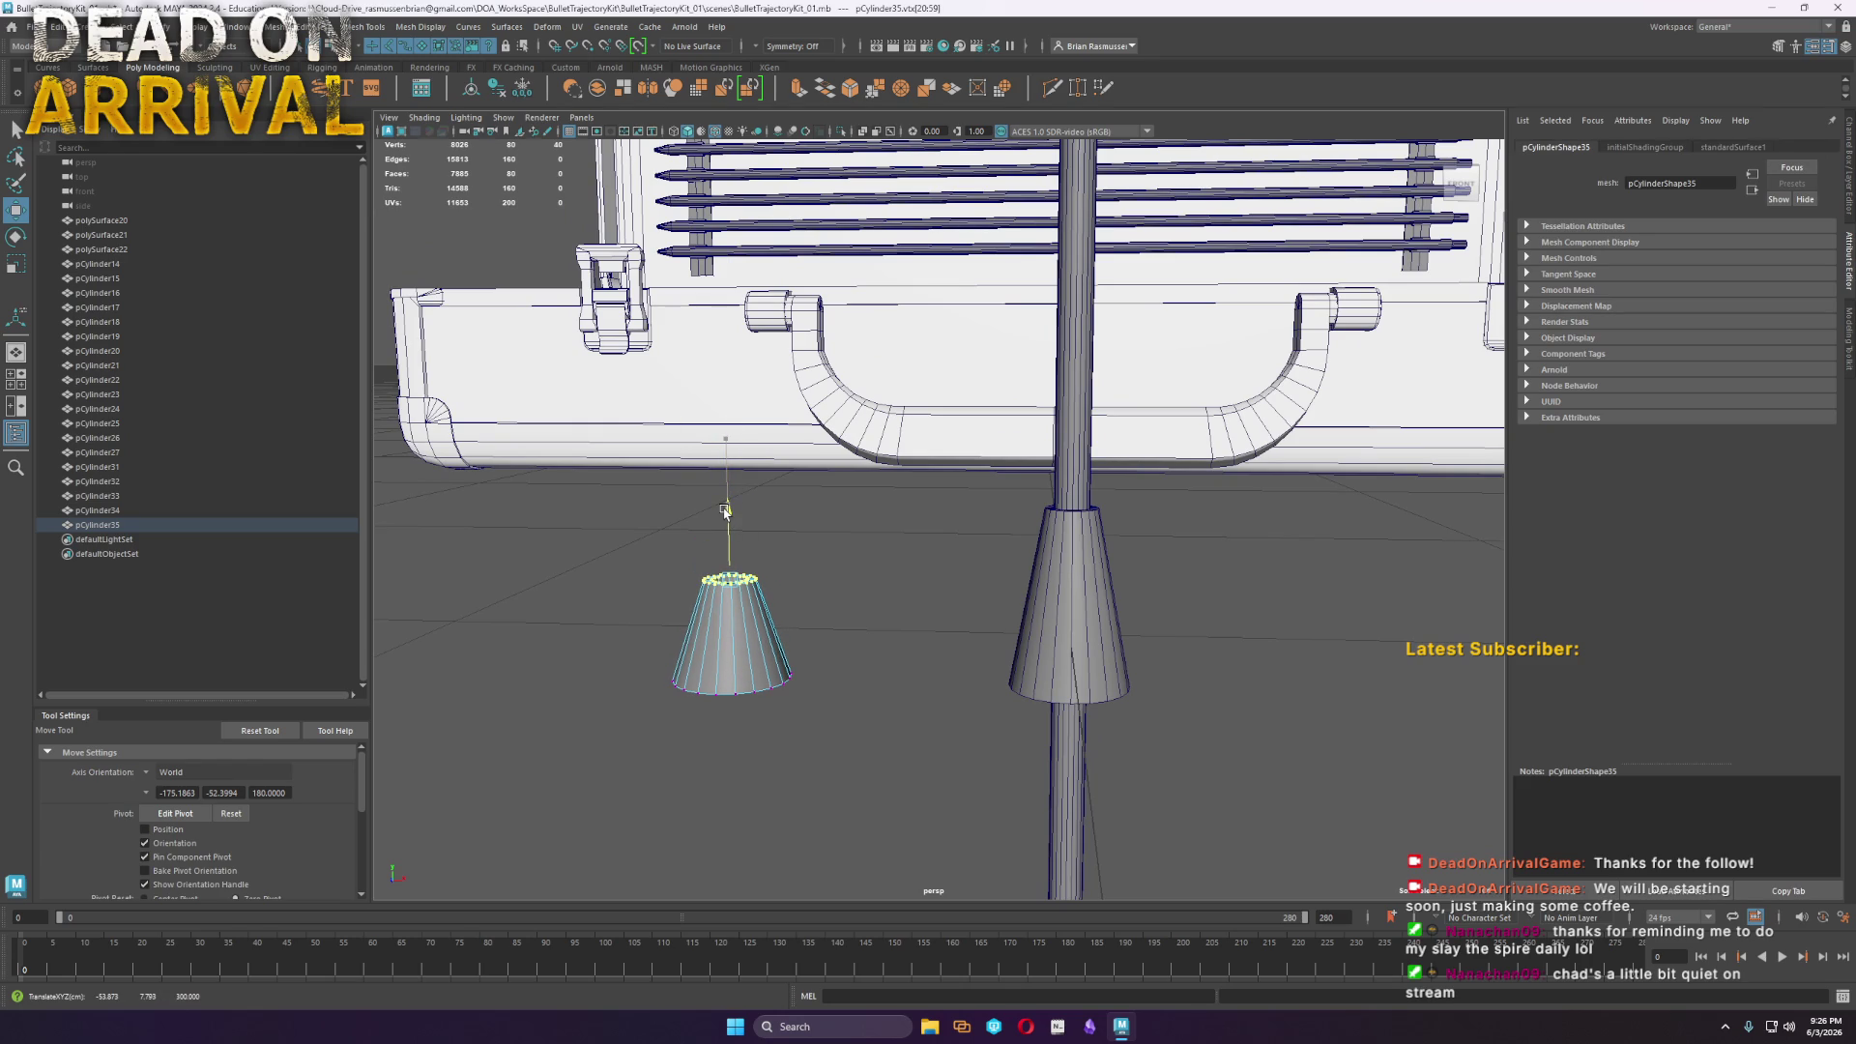
Add a duplicated edge loop near the copy cone's base, then switch to edge selection
{"action": "scroll", "coordinate": [816, 642], "scroll_direction": "up", "scroll_amount": 5}
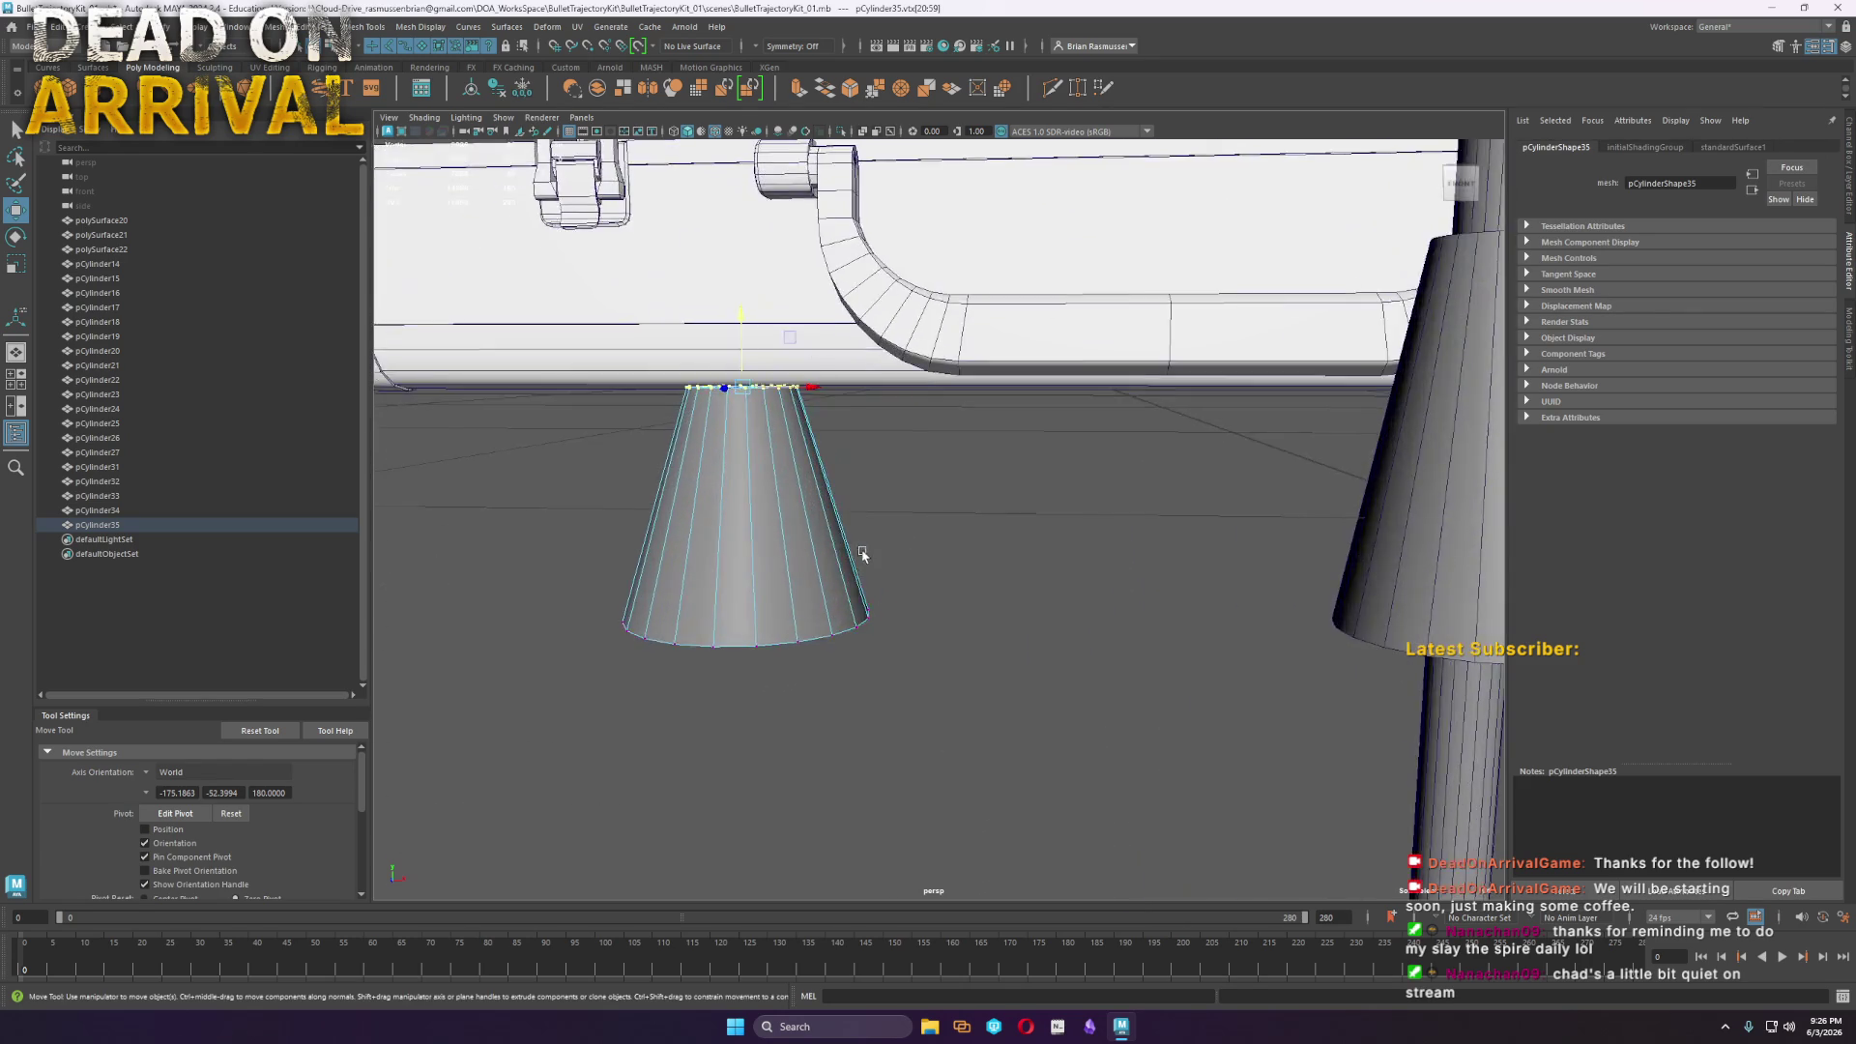
{"action": "scroll", "coordinate": [862, 561], "scroll_direction": "down", "scroll_amount": 5}
{"action": "scroll", "coordinate": [822, 580], "scroll_direction": "up", "scroll_amount": 5}
{"action": "mouse_move", "coordinate": [854, 504]}
{"action": "left_mouse_down", "text": "alt"}
{"action": "mouse_move", "coordinate": [942, 528]}
{"action": "mouse_move", "coordinate": [777, 551]}
{"action": "mouse_move", "coordinate": [802, 707]}
{"action": "left_mouse_up", "text": "alt"}
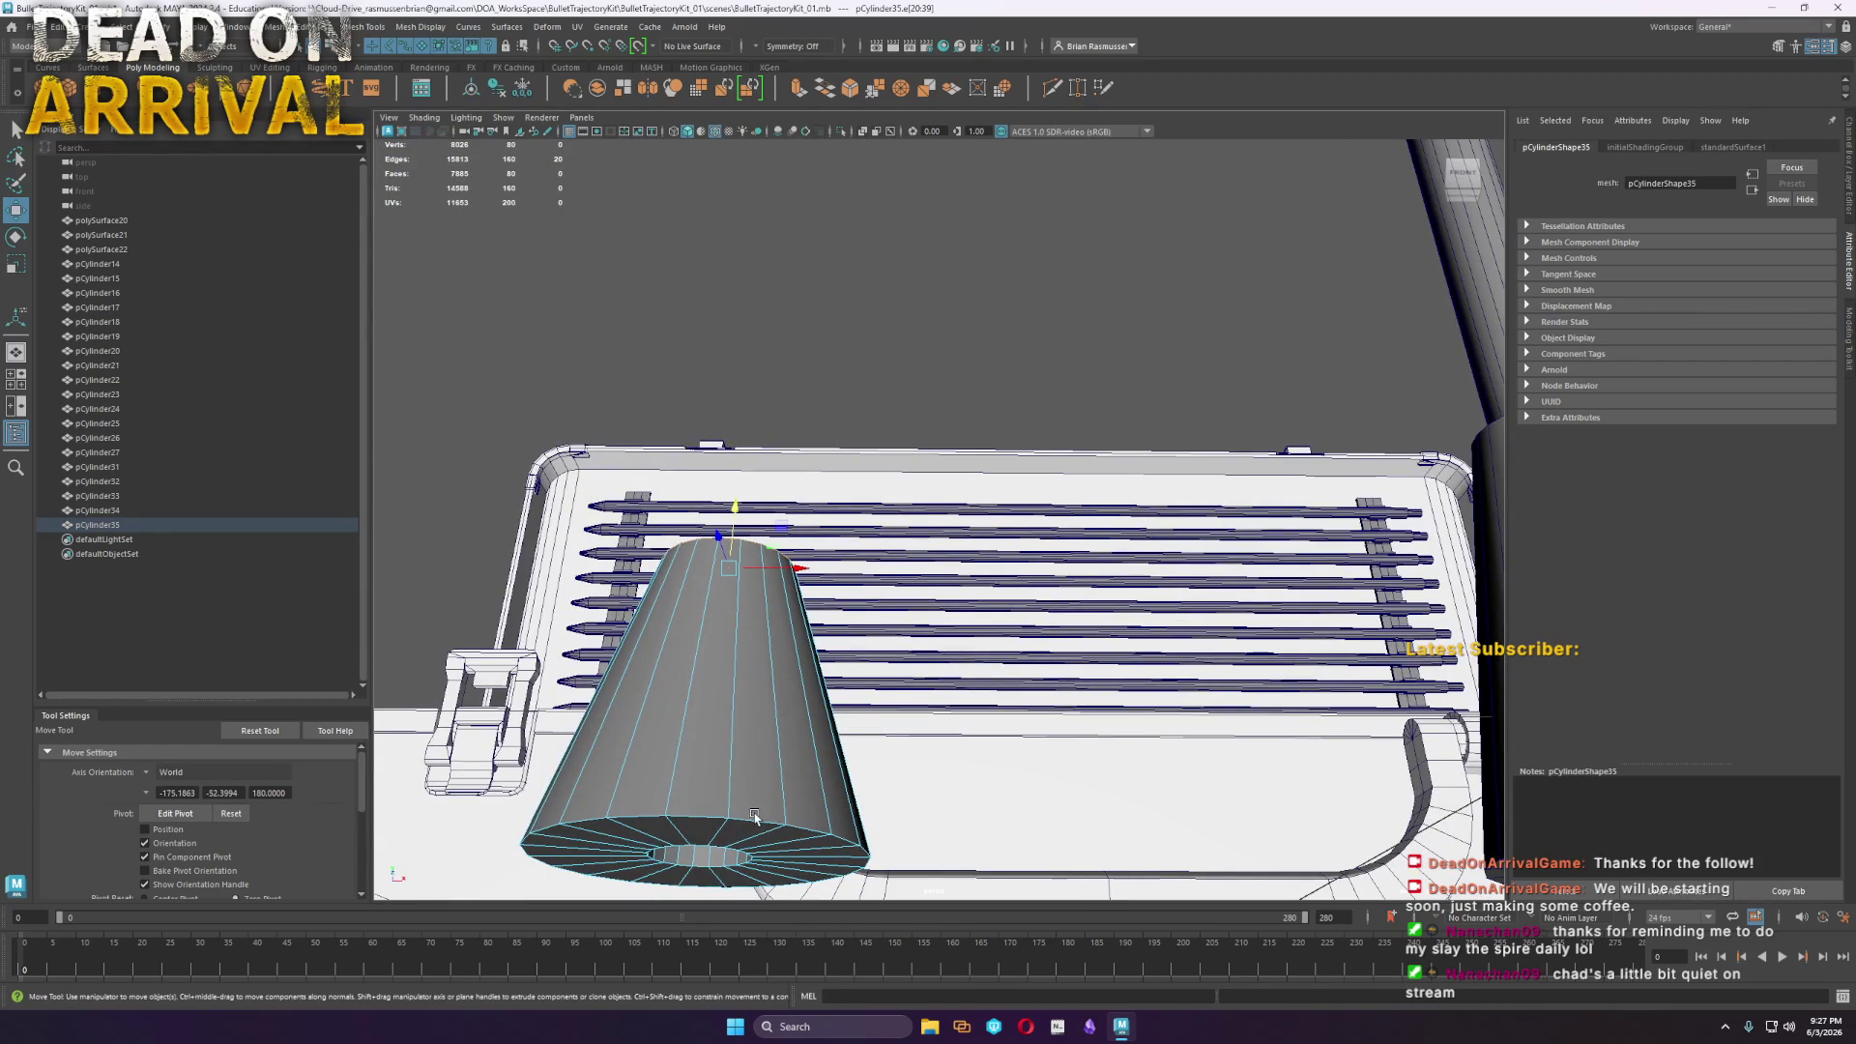
{"action": "right_click_drag", "start_coordinate": [754, 815], "coordinate": [754, 825], "text": "shift"}
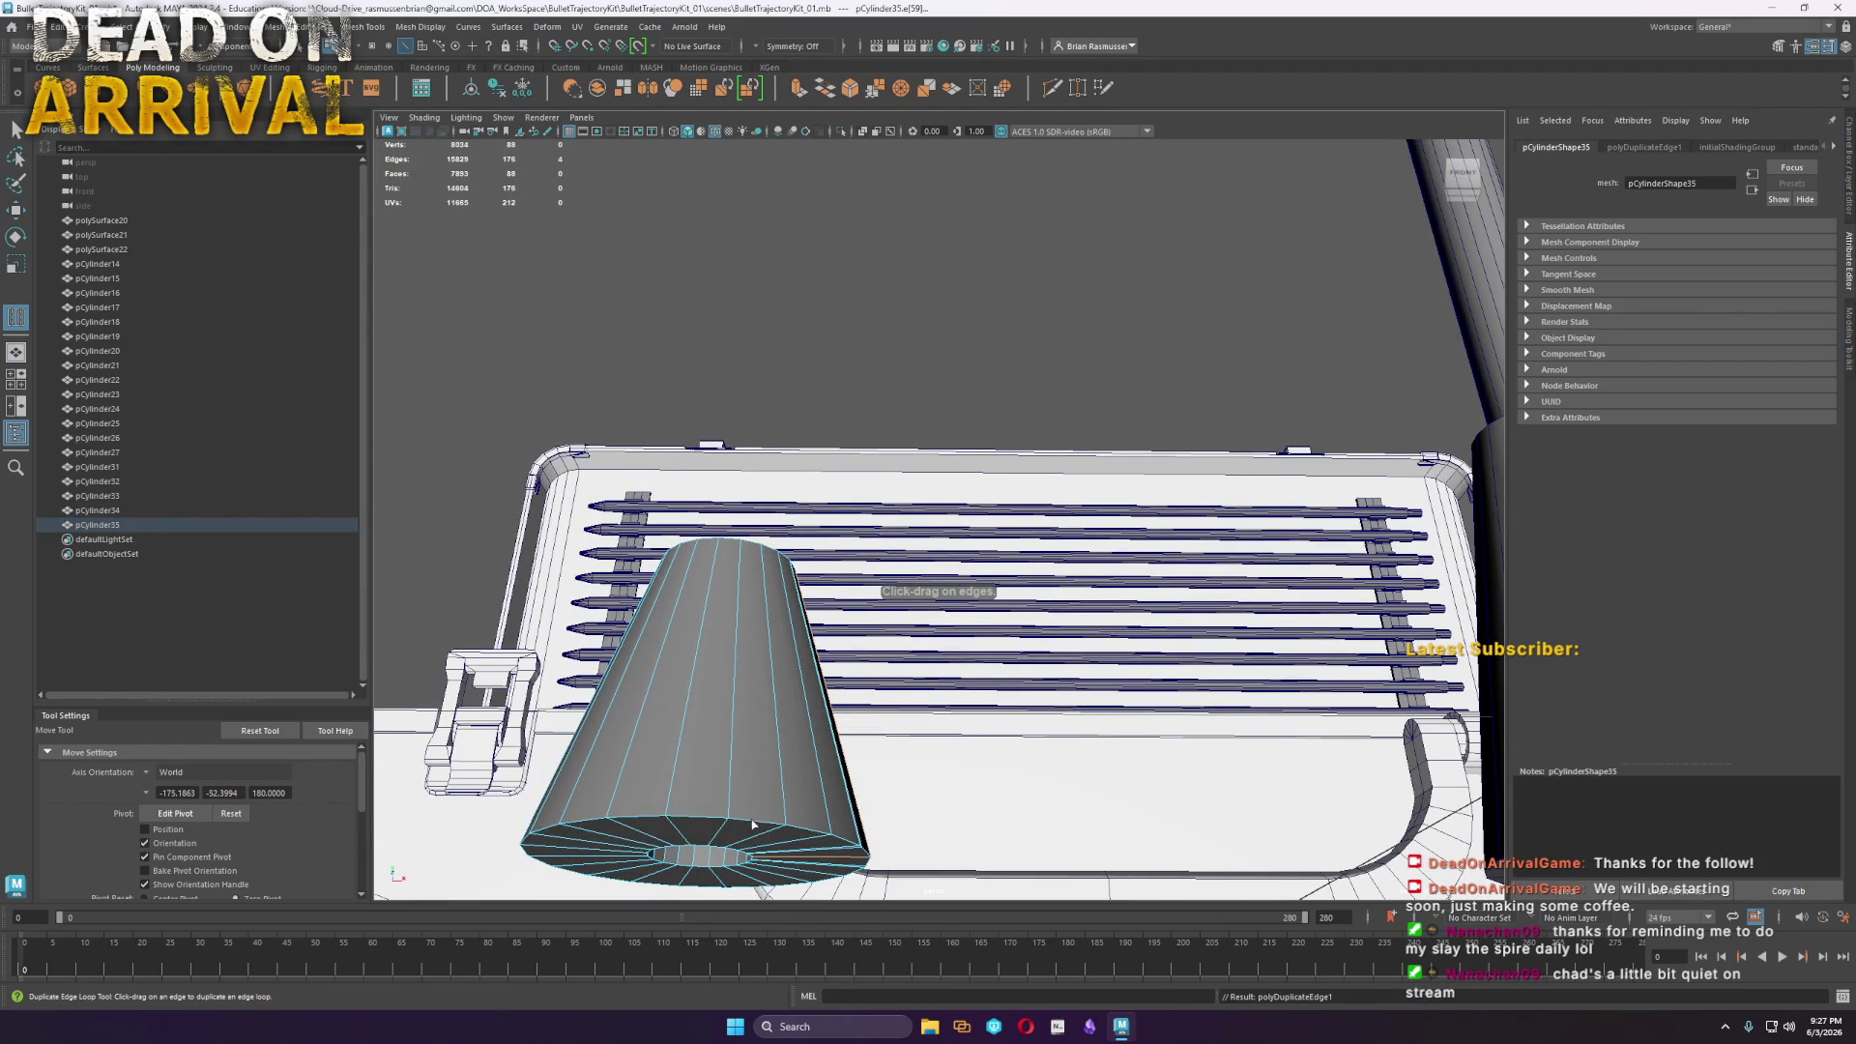
{"action": "key", "text": "ctrl+z"}
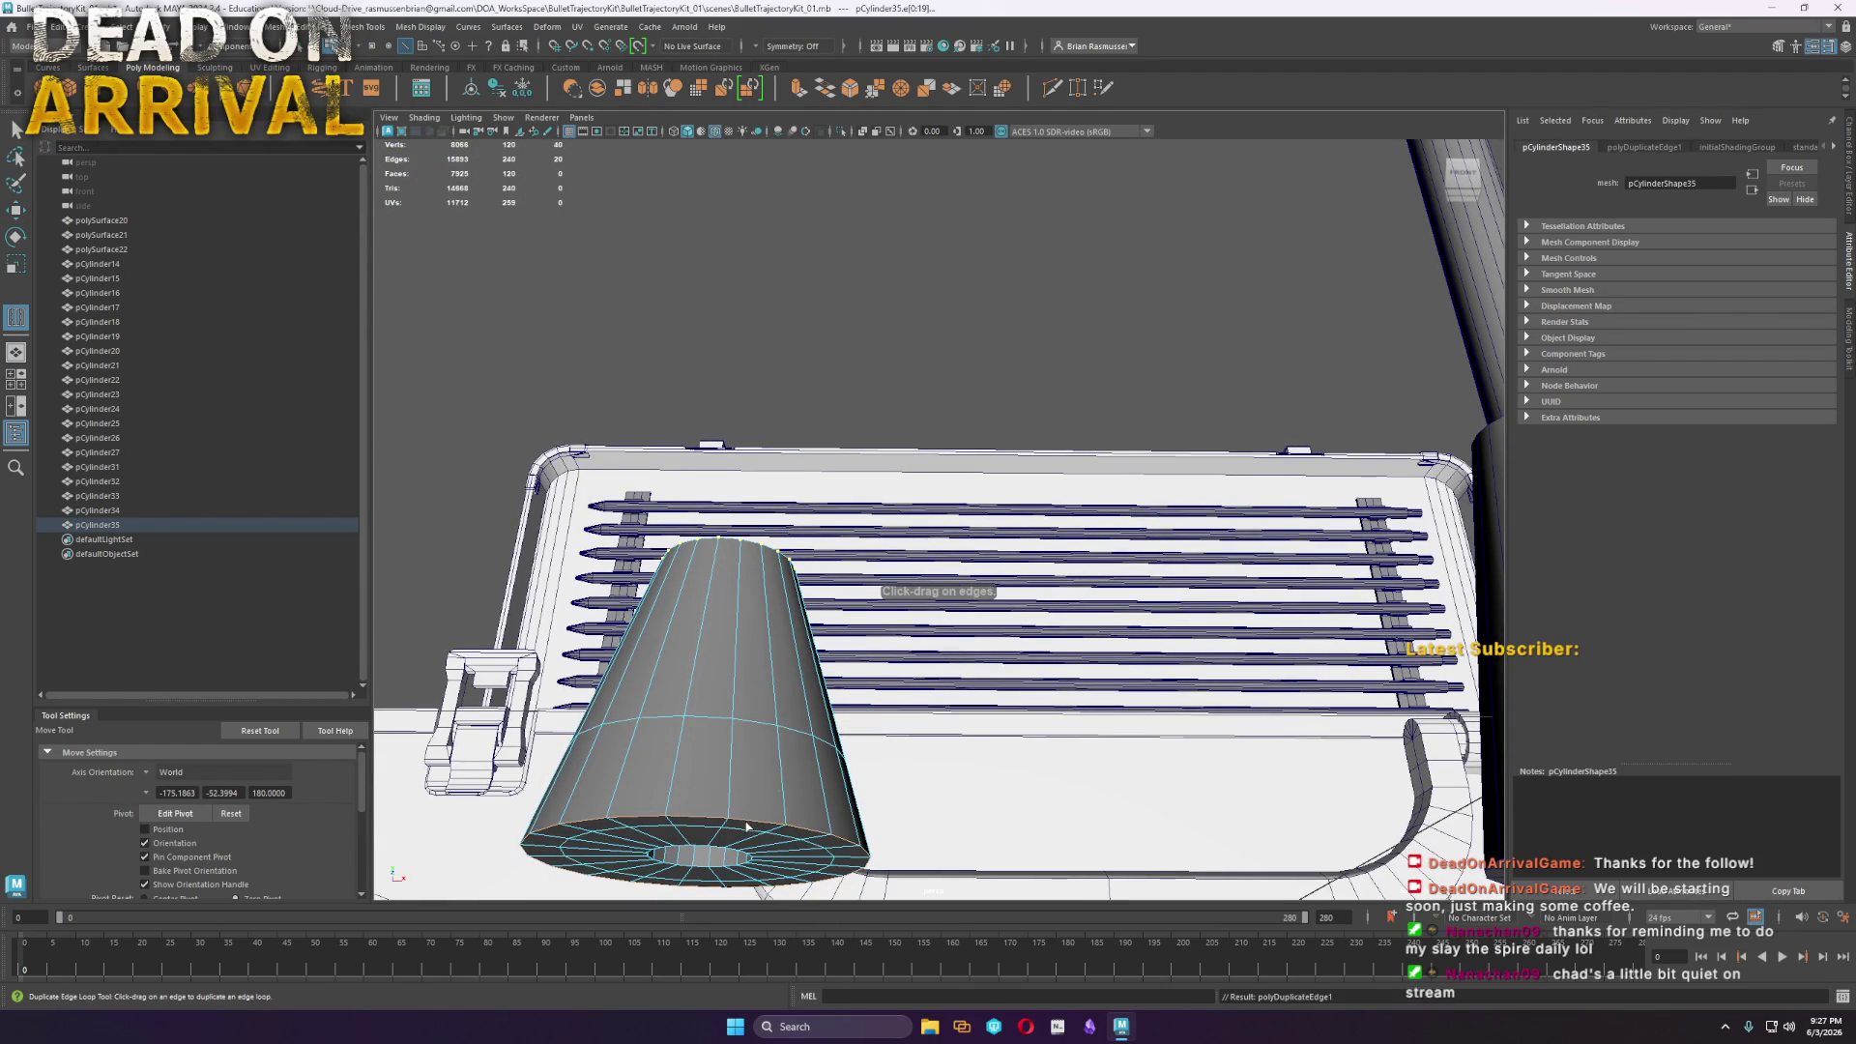
{"action": "right_click_drag", "start_coordinate": [757, 827], "coordinate": [746, 825], "text": "shift"}
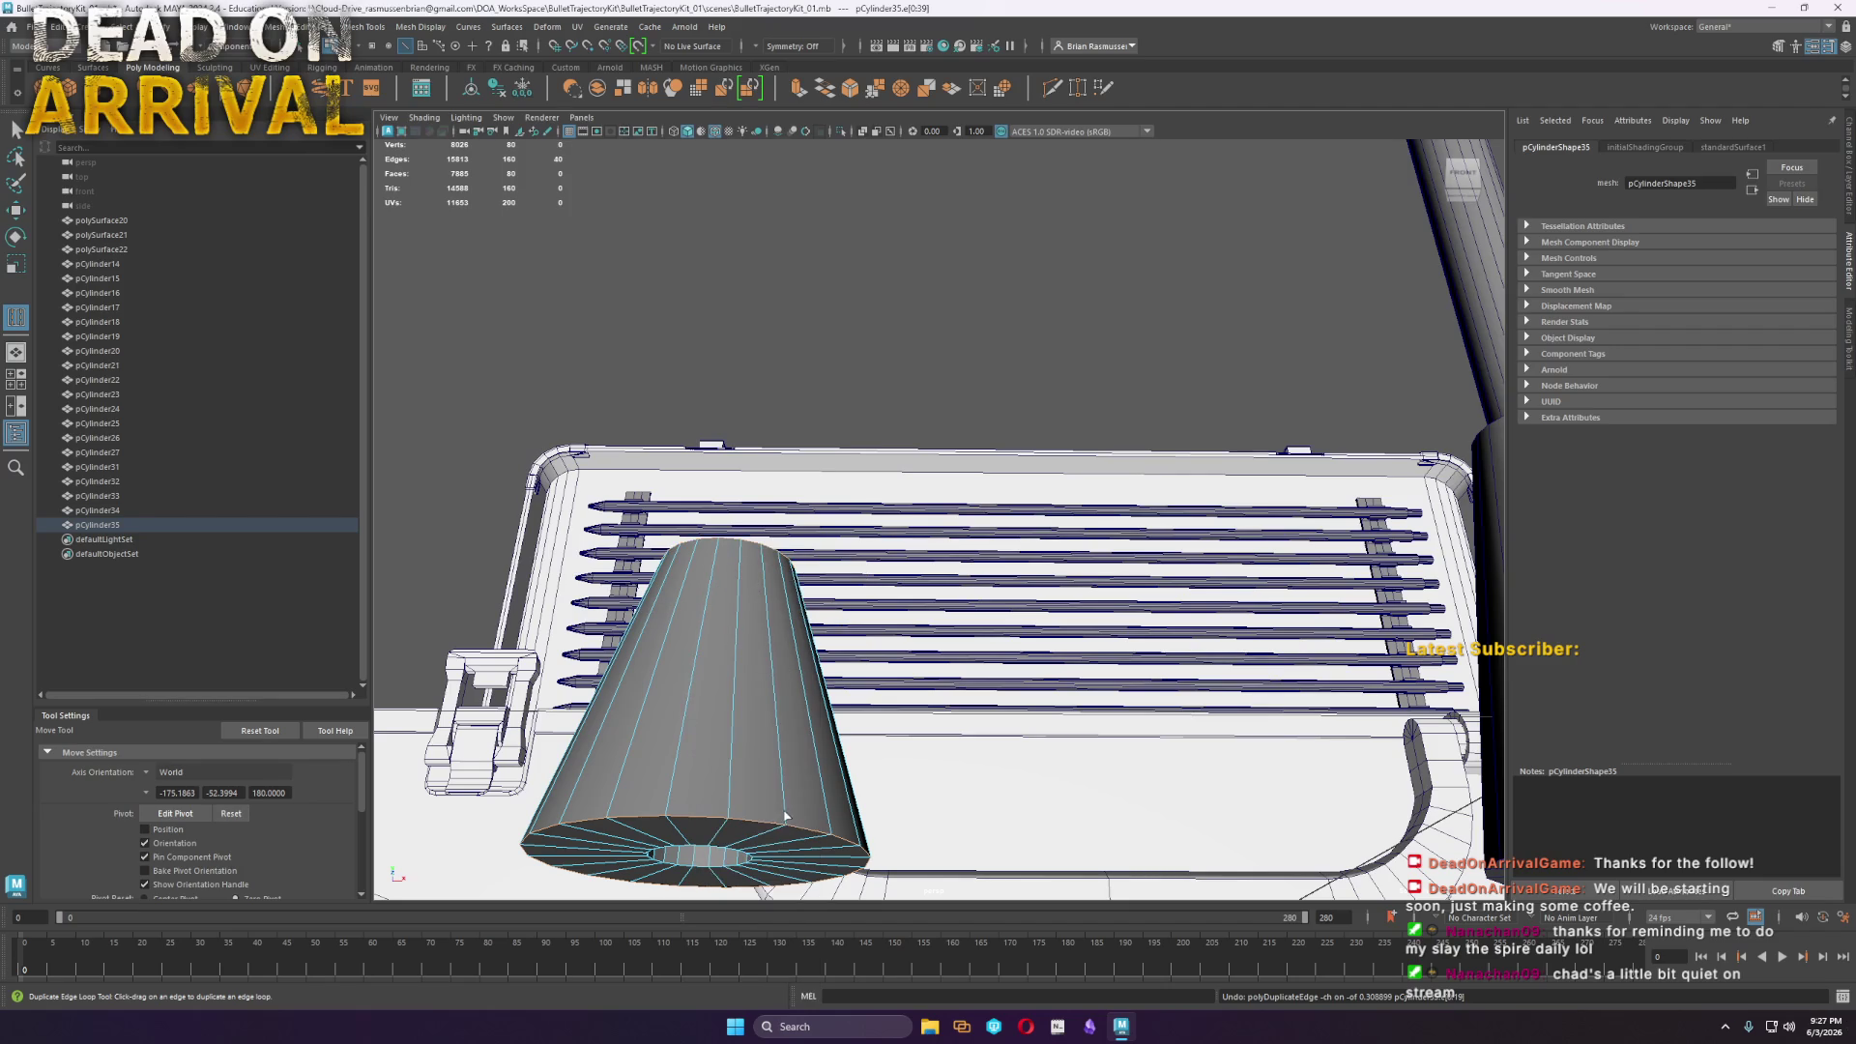
{"action": "left_click", "coordinate": [991, 590]}
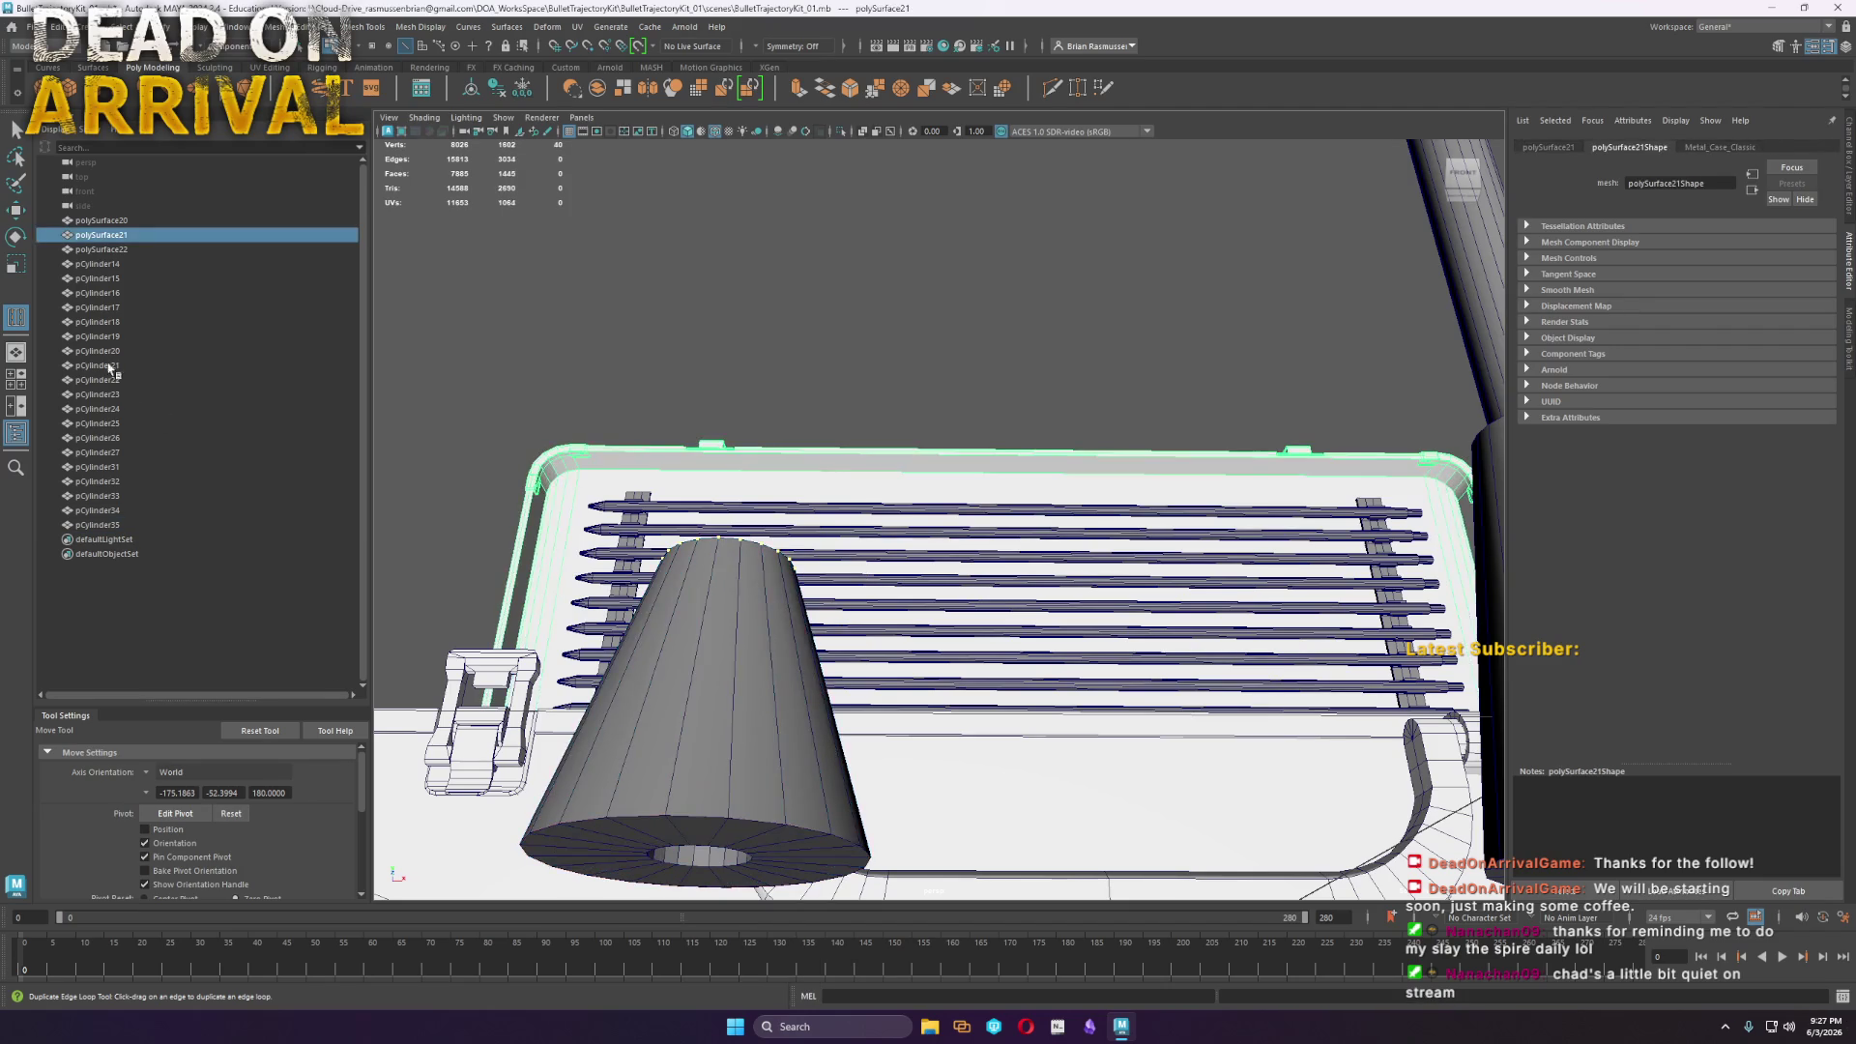
{"action": "left_click", "coordinate": [16, 129]}
{"action": "right_click_drag", "start_coordinate": [752, 630], "coordinate": [753, 577]}
Bevel the copy cone's bottom edge loop with 2 segments
{"action": "double_click", "coordinate": [750, 819]}
{"action": "key", "text": "ctrl+1"}
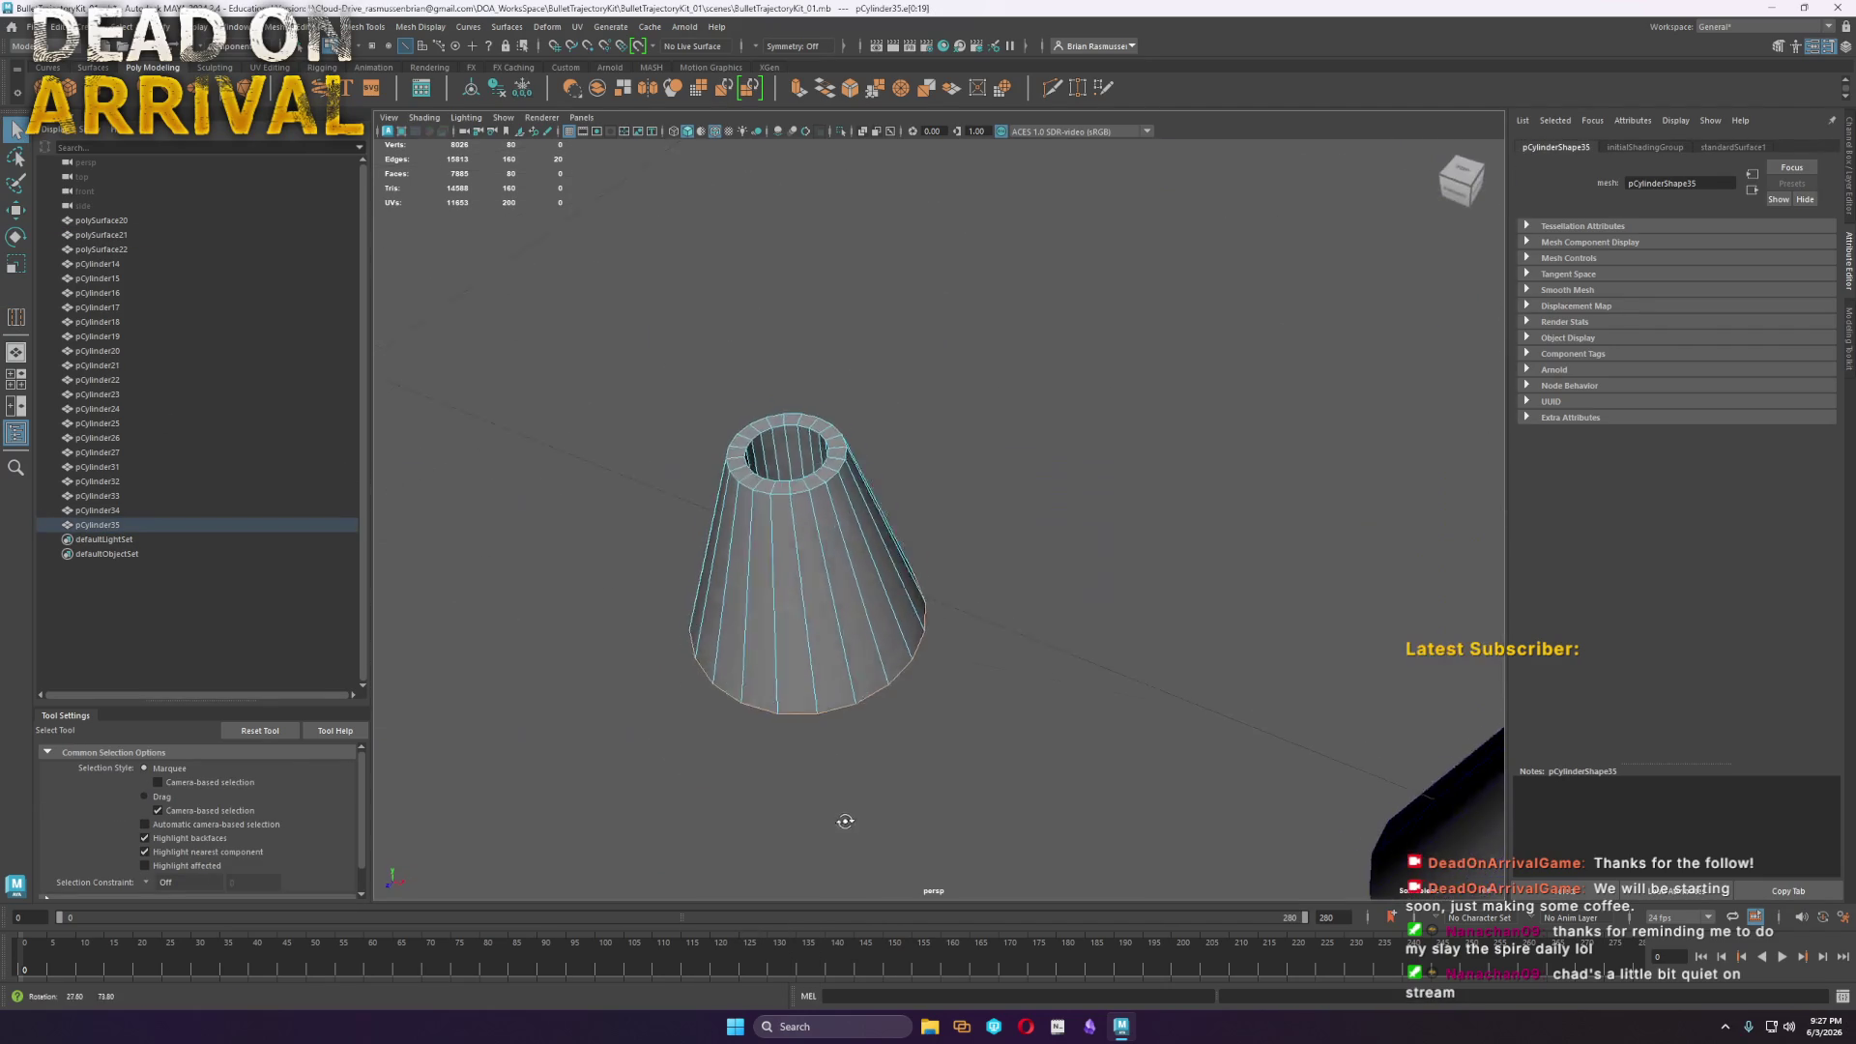
{"action": "right_click_drag", "start_coordinate": [783, 493], "coordinate": [696, 464], "text": "shift"}
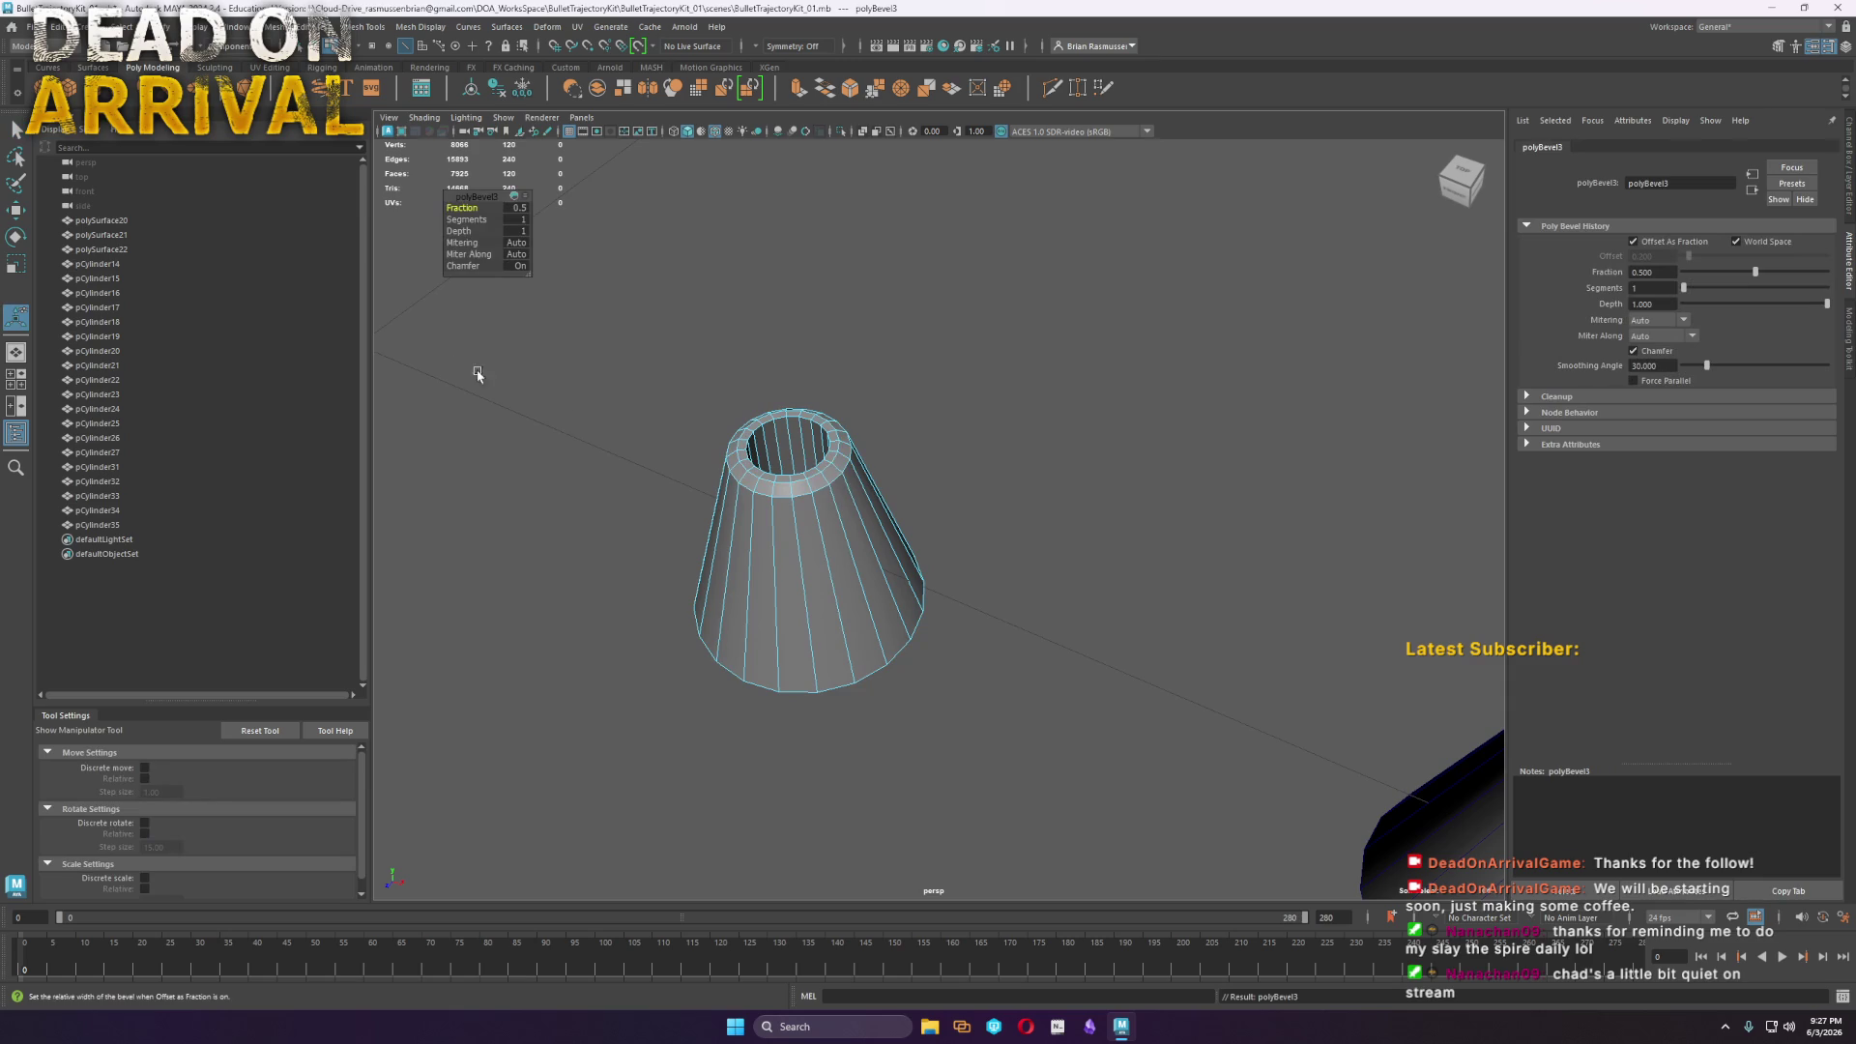
{"action": "left_click_drag", "start_coordinate": [468, 219], "coordinate": [502, 220]}
{"action": "left_click_drag", "start_coordinate": [967, 677], "coordinate": [996, 715], "text": "alt"}
Bevel the original cone's top rim edges with 2 segments
{"action": "right_click_drag", "start_coordinate": [994, 627], "coordinate": [1034, 665]}
{"action": "key", "text": "F10"}
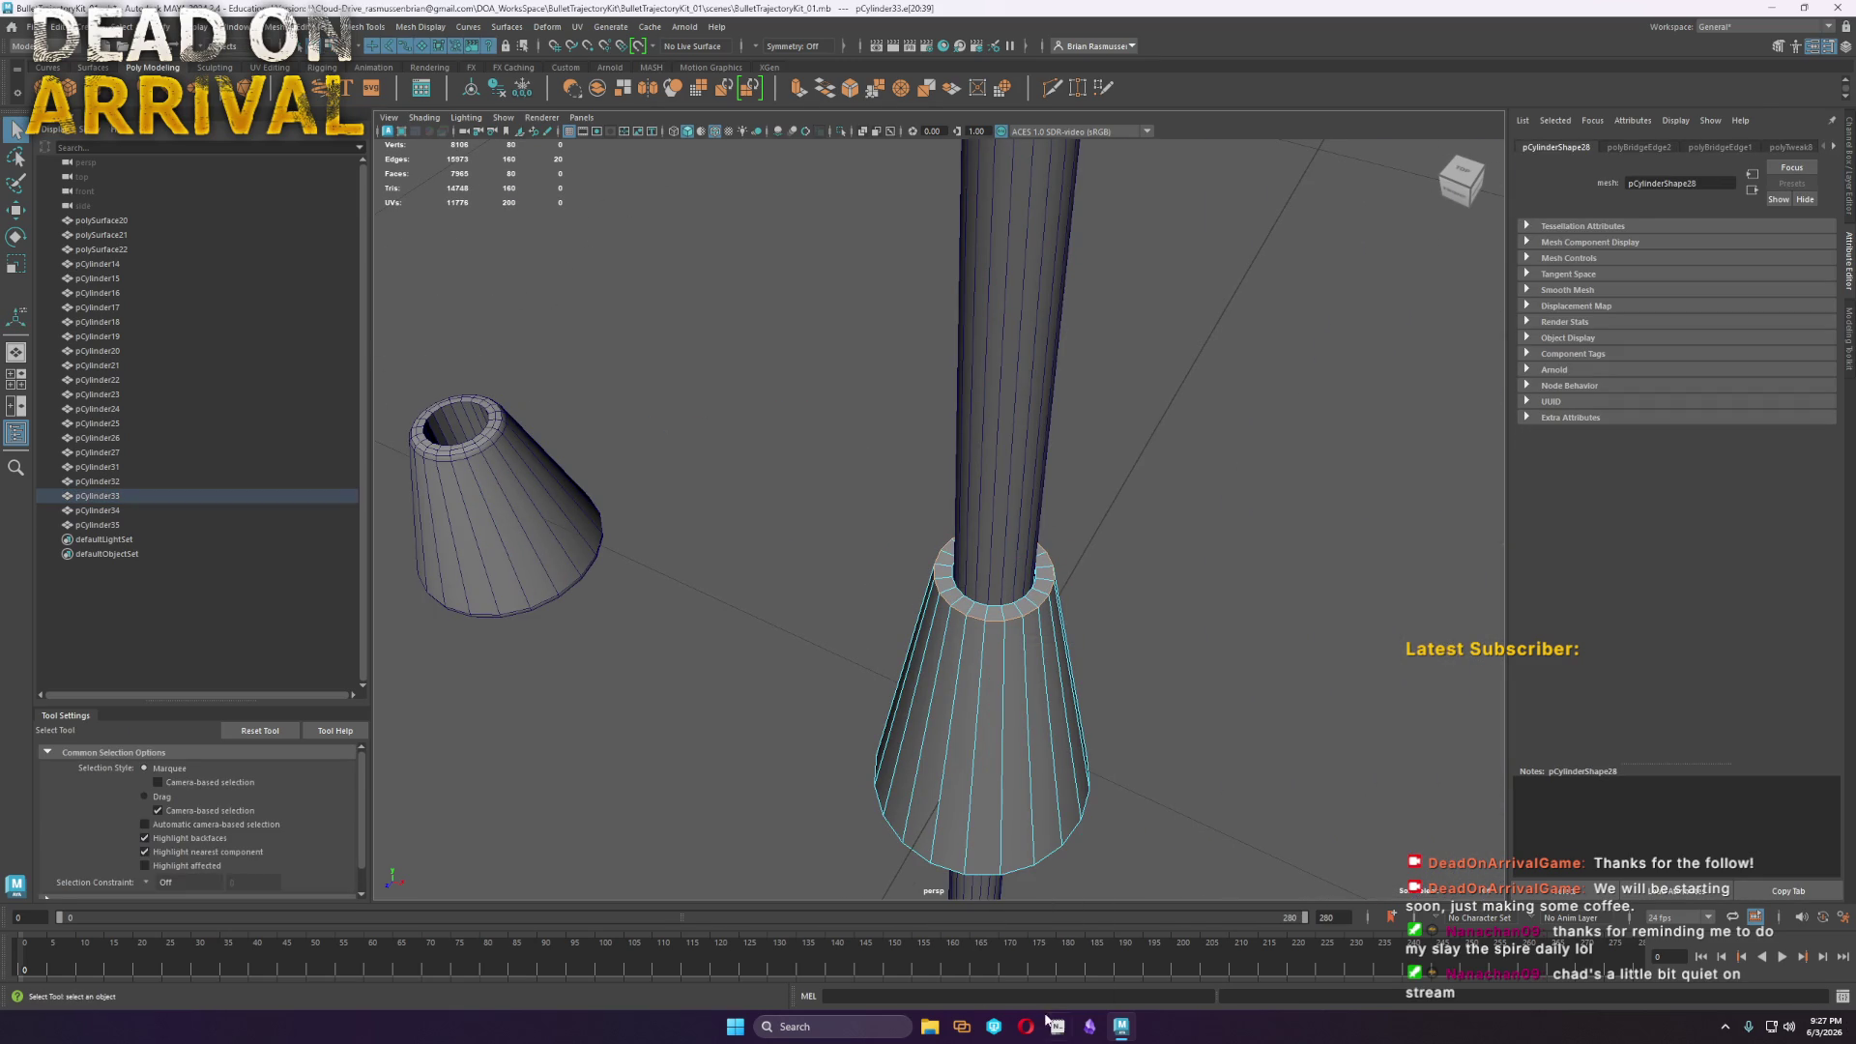
{"action": "key", "text": "ctrl+b"}
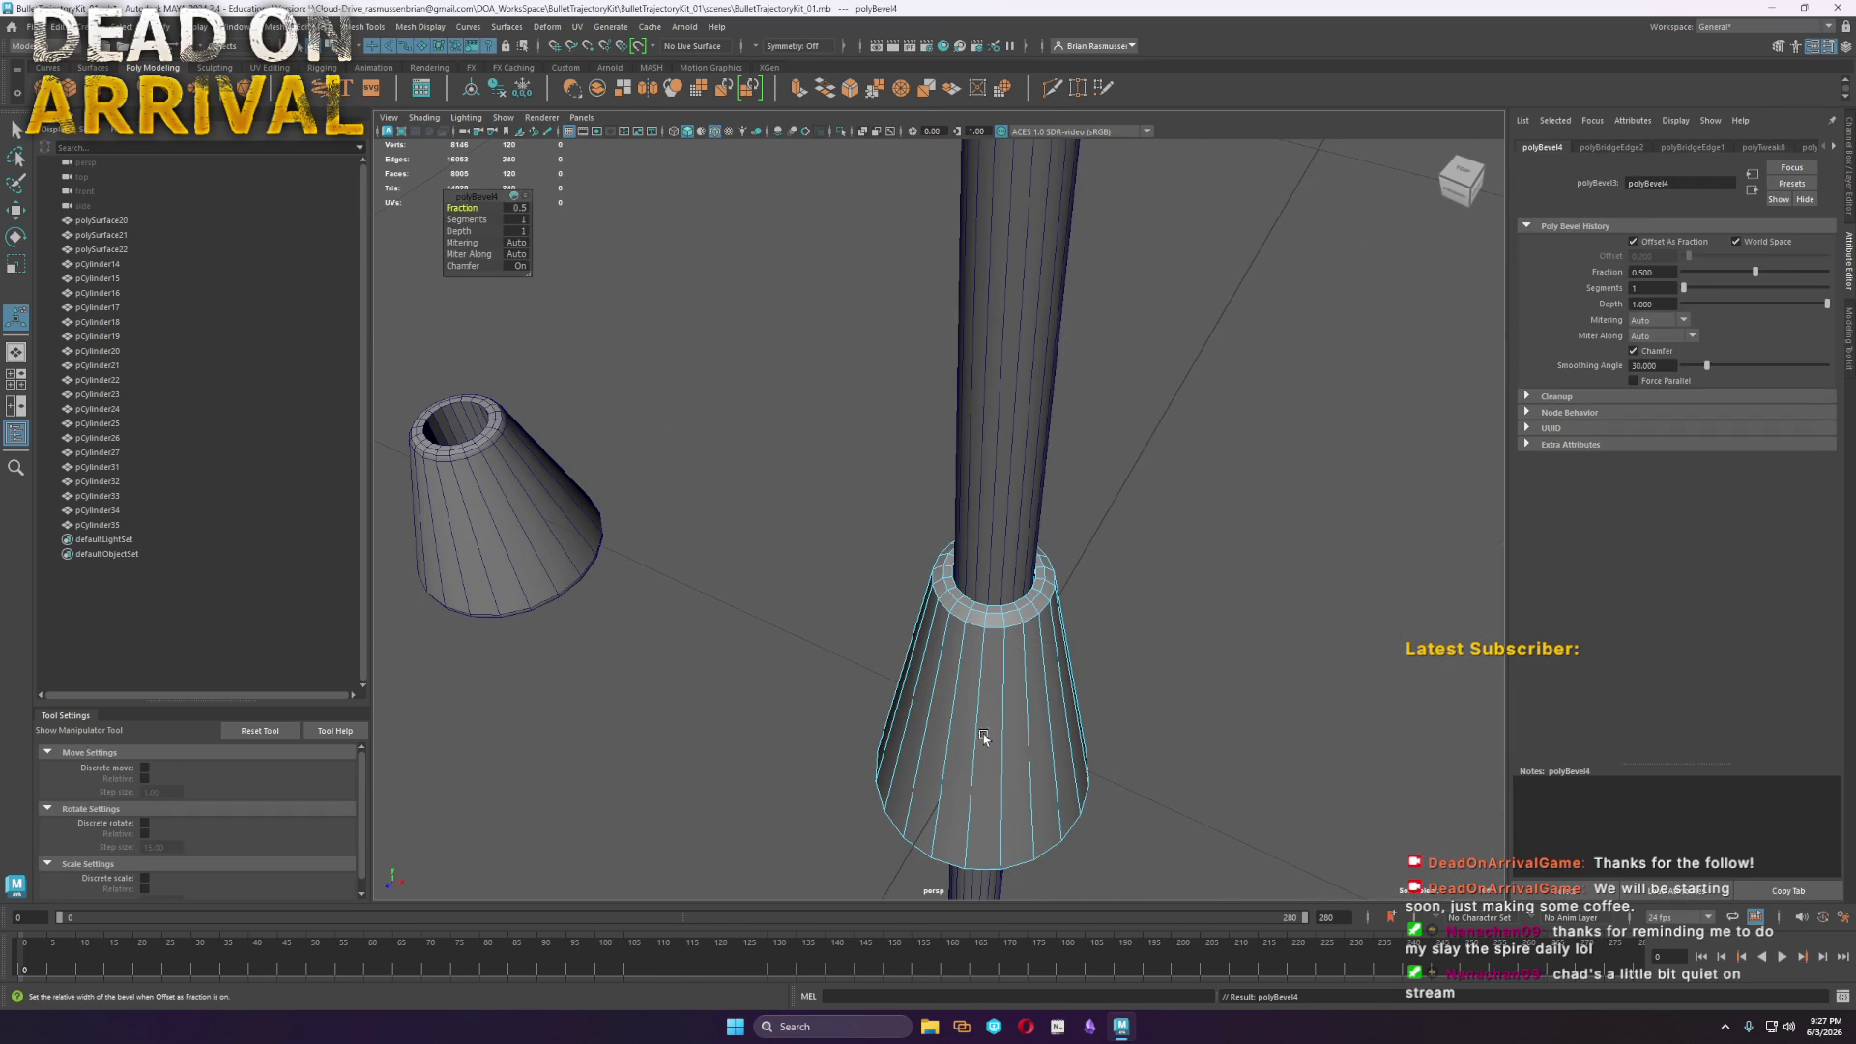
{"action": "left_click", "coordinate": [467, 220]}
{"action": "middle_click_drag", "start_coordinate": [467, 220], "coordinate": [542, 221]}
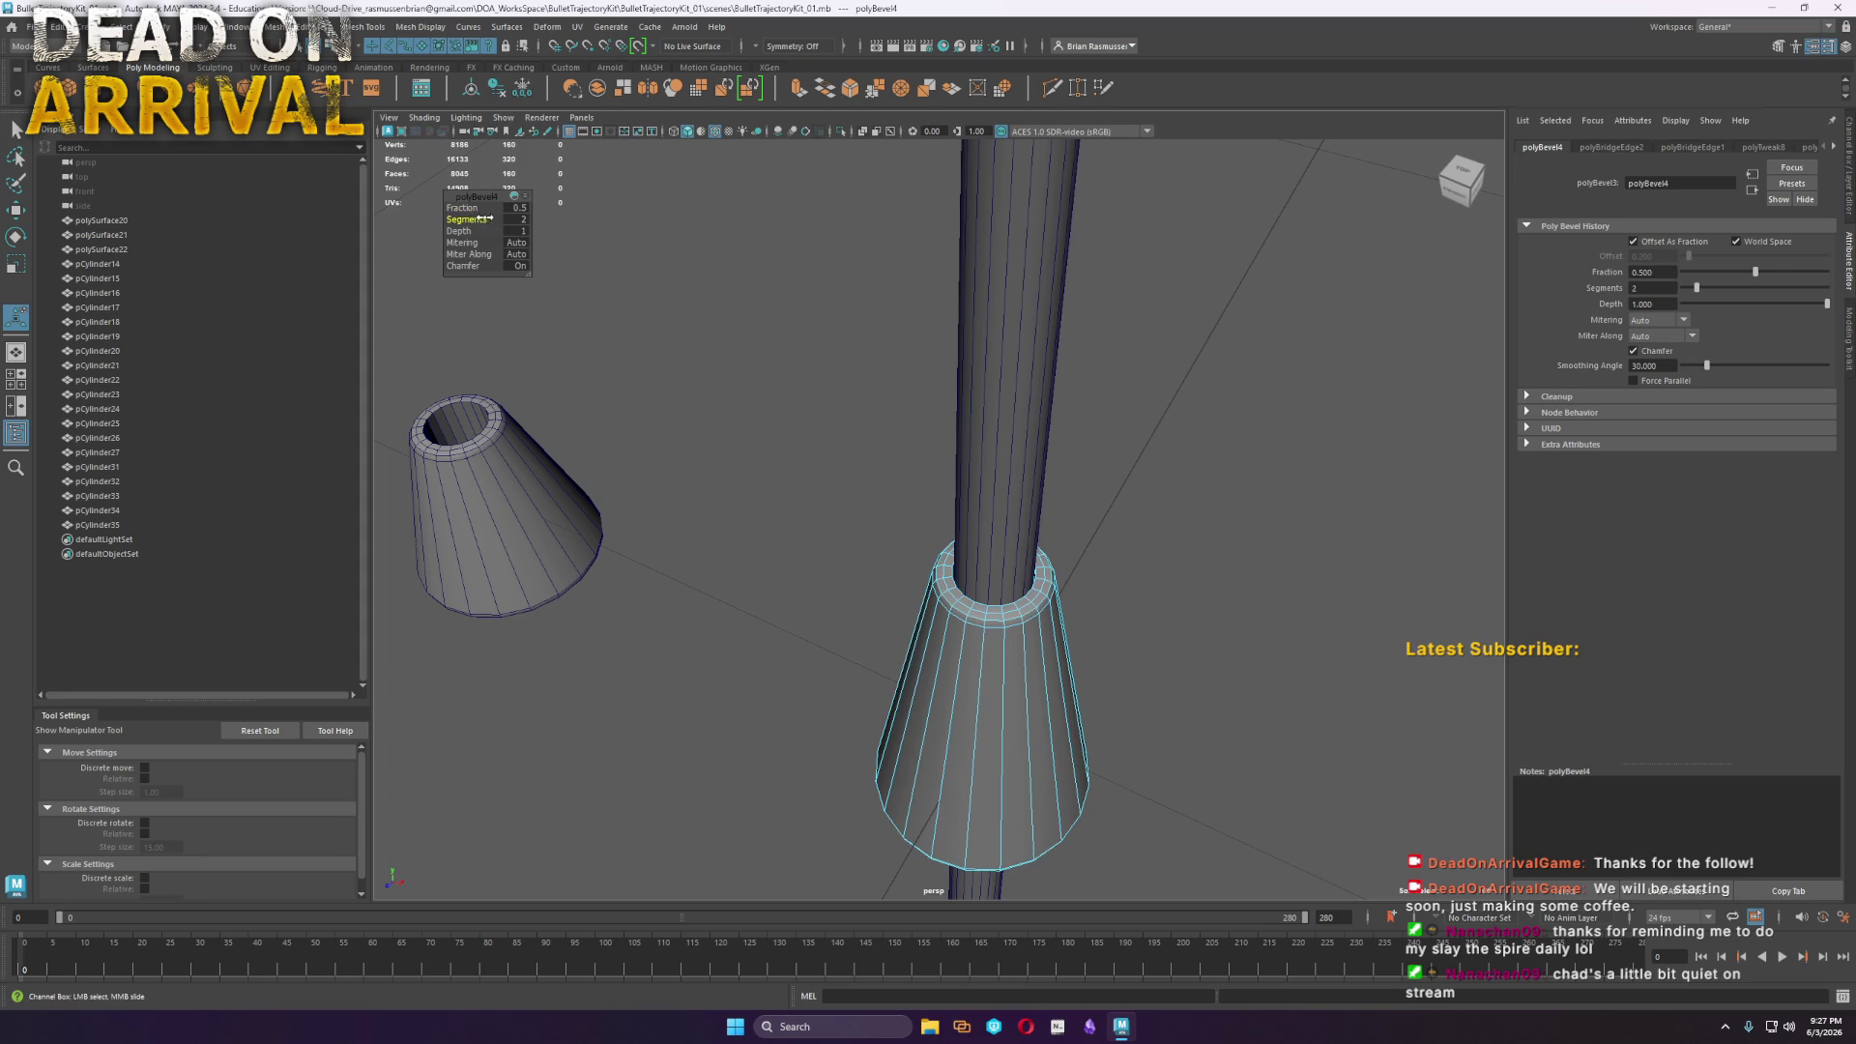
{"action": "right_click_drag", "start_coordinate": [1040, 722], "coordinate": [1114, 577]}
Move both cones off to the right together and create a new torus at the origin
{"action": "scroll", "coordinate": [1097, 580], "scroll_direction": "down", "scroll_amount": 5}
{"action": "mouse_move", "coordinate": [1097, 580]}
{"action": "left_mouse_down", "text": "alt"}
{"action": "mouse_move", "coordinate": [1076, 651]}
{"action": "mouse_move", "coordinate": [1080, 607]}
{"action": "mouse_move", "coordinate": [1105, 663]}
{"action": "mouse_move", "coordinate": [995, 734]}
{"action": "mouse_move", "coordinate": [749, 819]}
{"action": "left_mouse_up", "text": "alt"}
{"action": "key", "text": "w"}
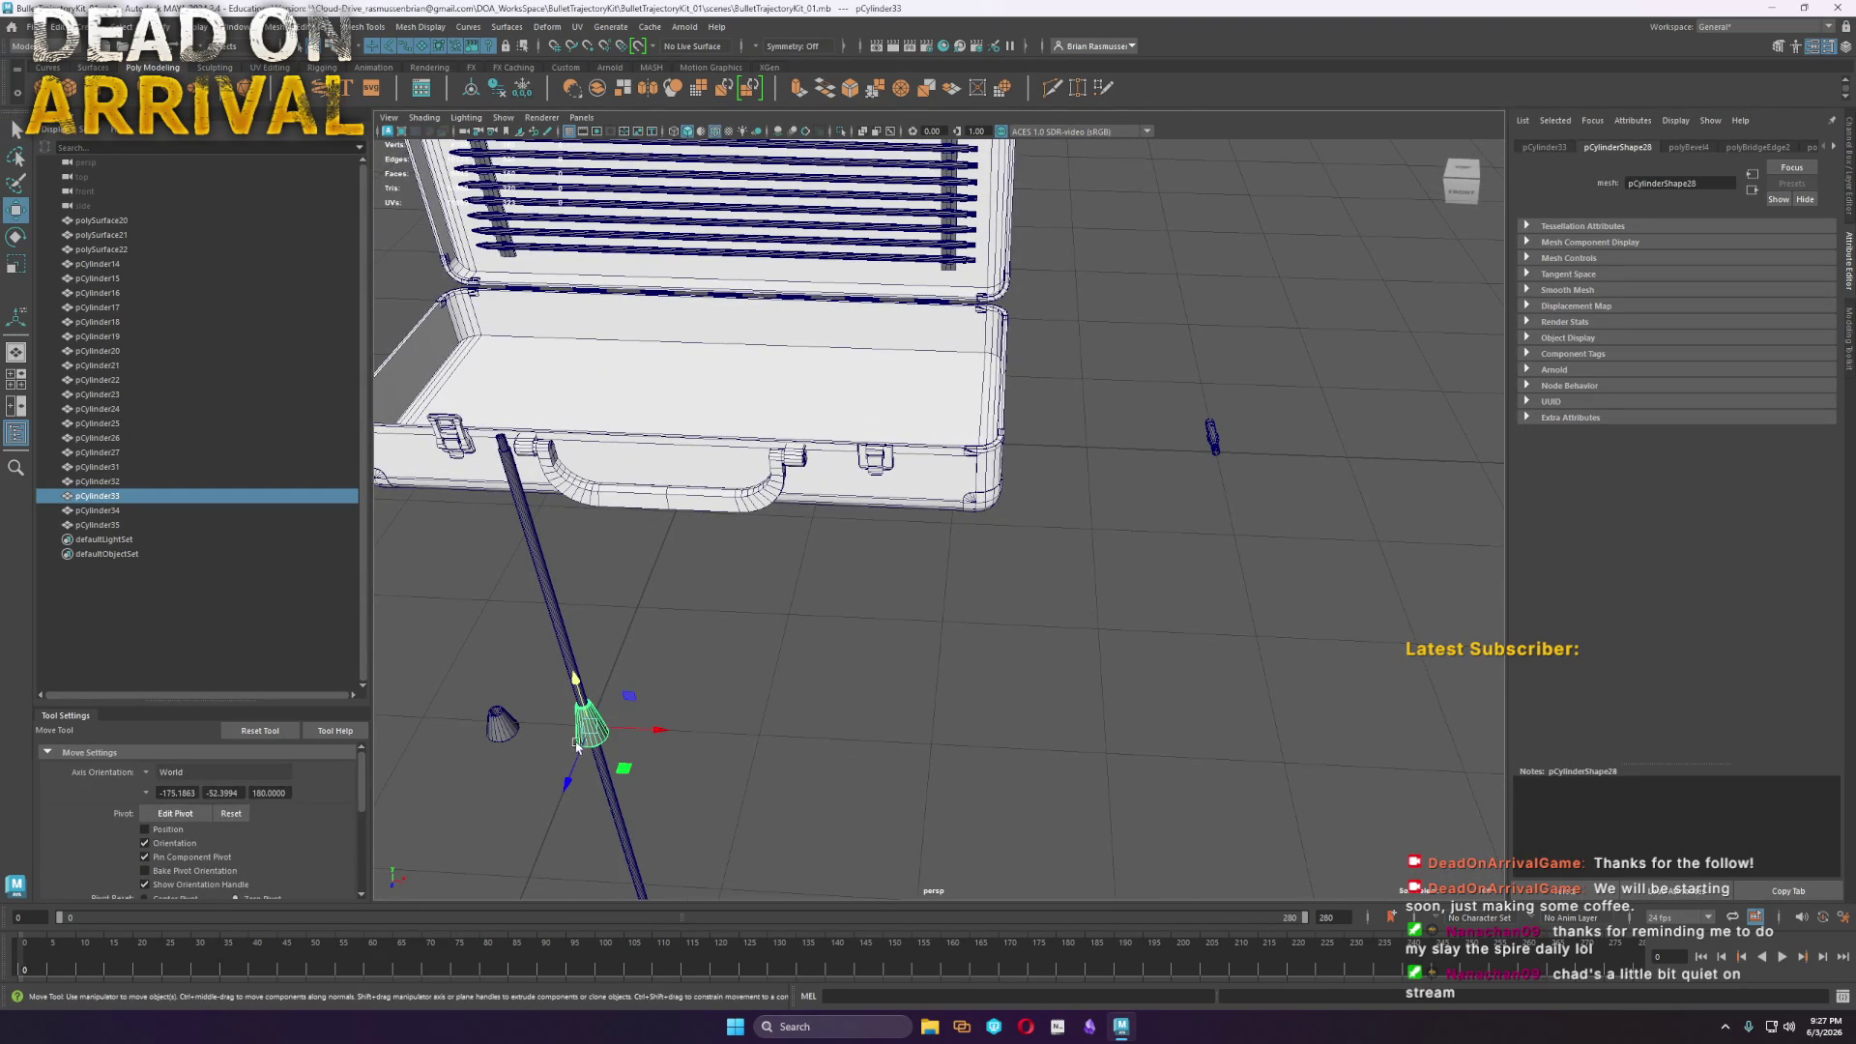
{"action": "left_click_drag", "start_coordinate": [614, 740], "coordinate": [1367, 464]}
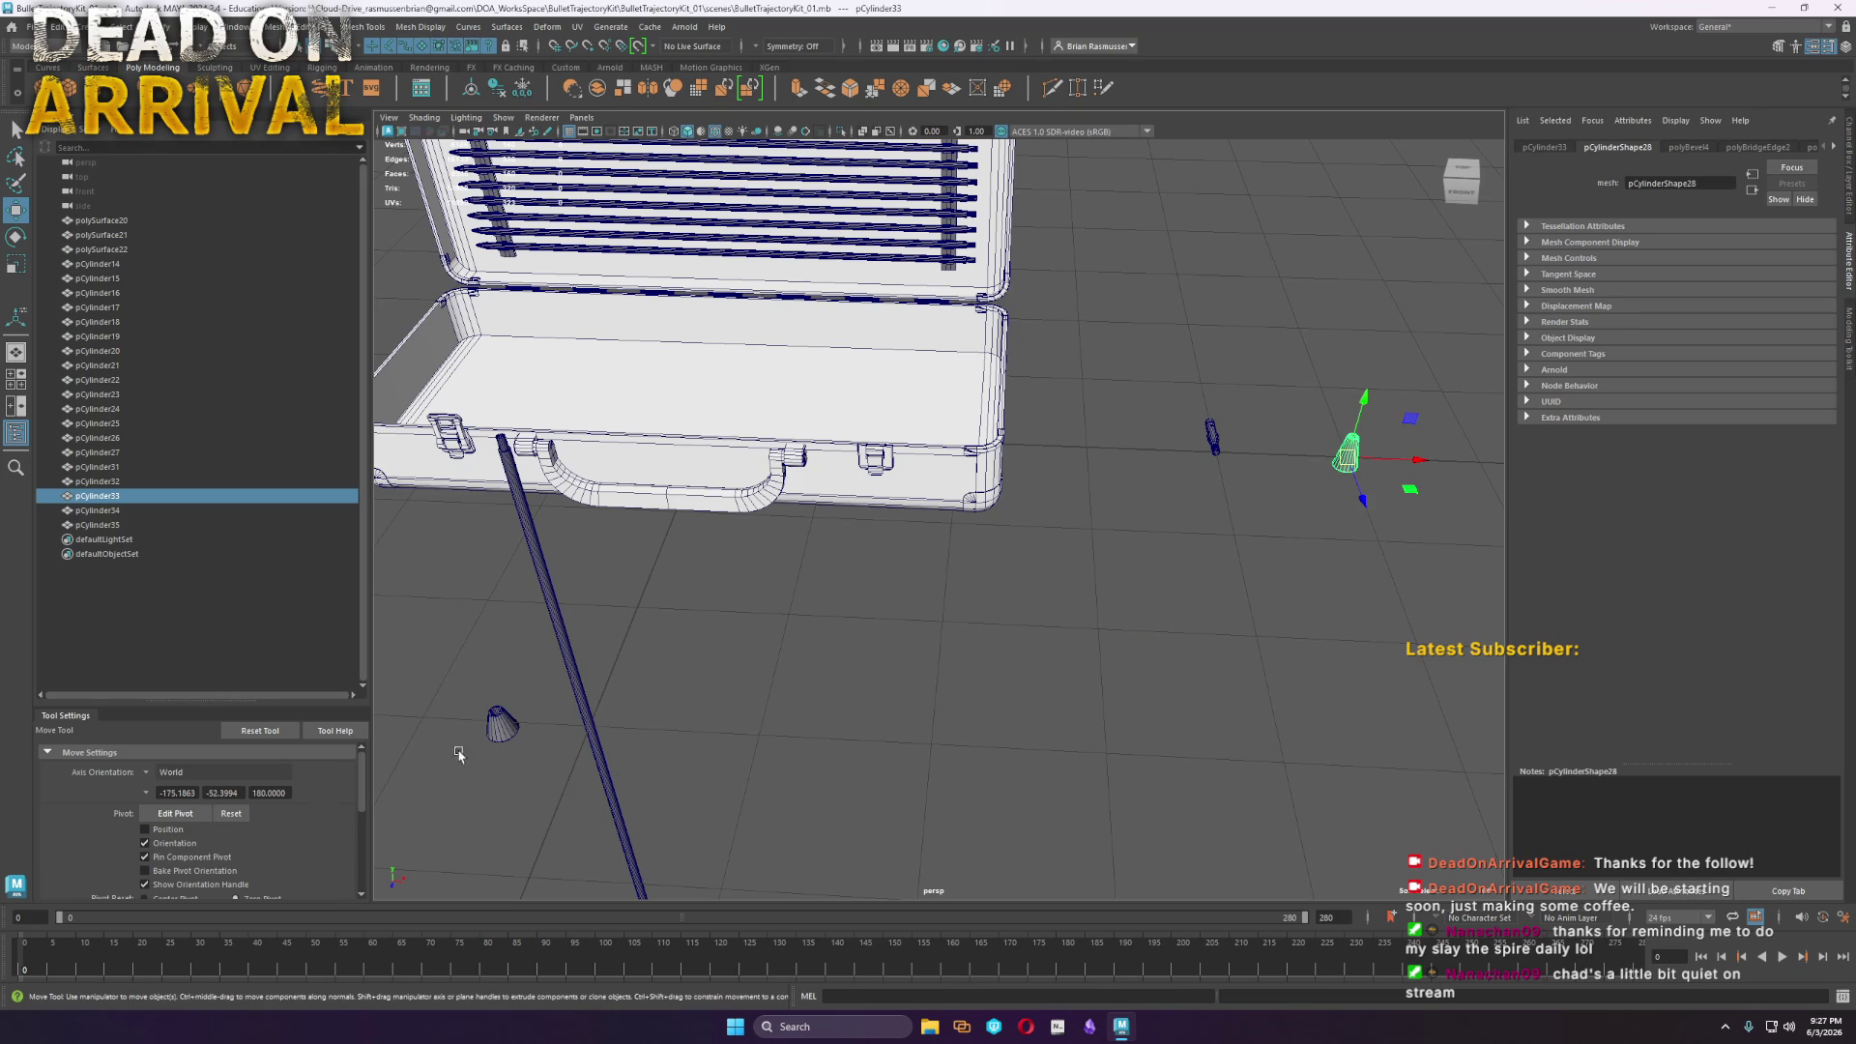
{"action": "left_click", "coordinate": [501, 727]}
{"action": "mouse_move", "coordinate": [501, 727]}
{"action": "left_mouse_down"}
{"action": "mouse_move", "coordinate": [1353, 440]}
{"action": "mouse_move", "coordinate": [1355, 456]}
{"action": "left_mouse_up"}
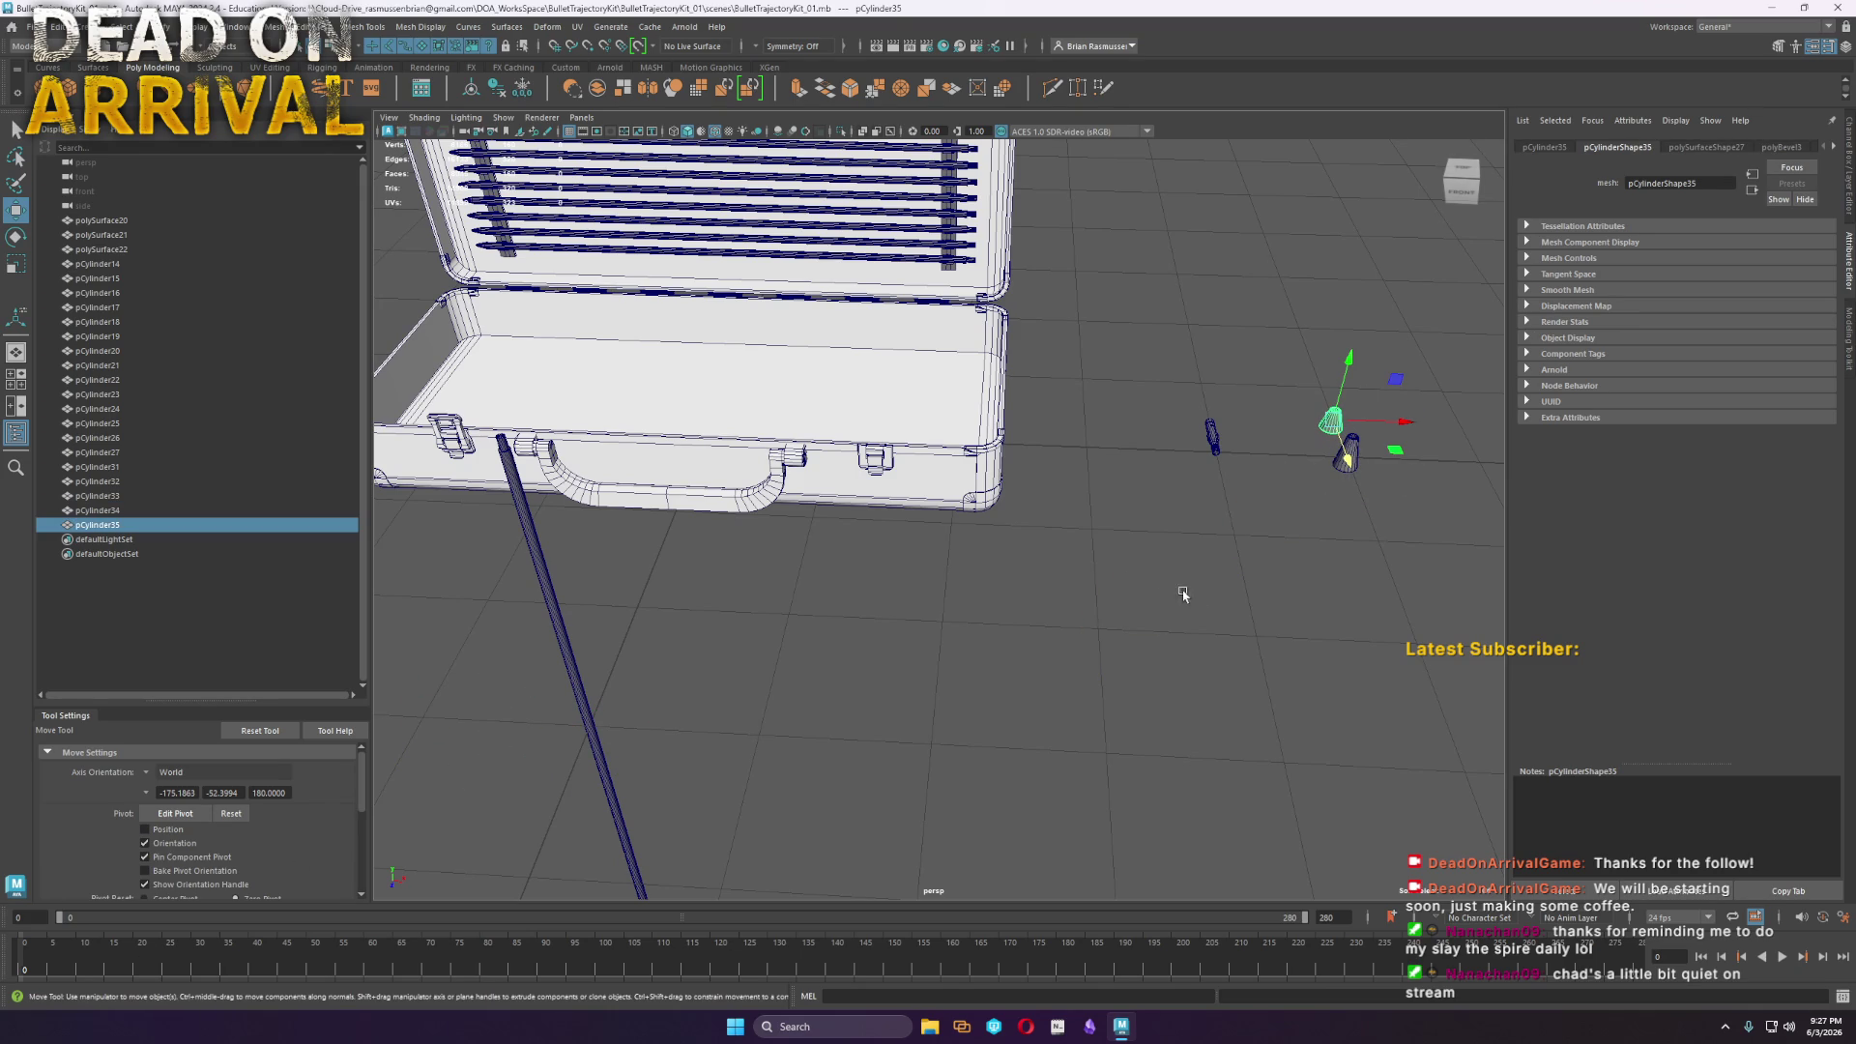
{"action": "right_click_drag", "start_coordinate": [677, 696], "coordinate": [702, 792], "text": "shift"}
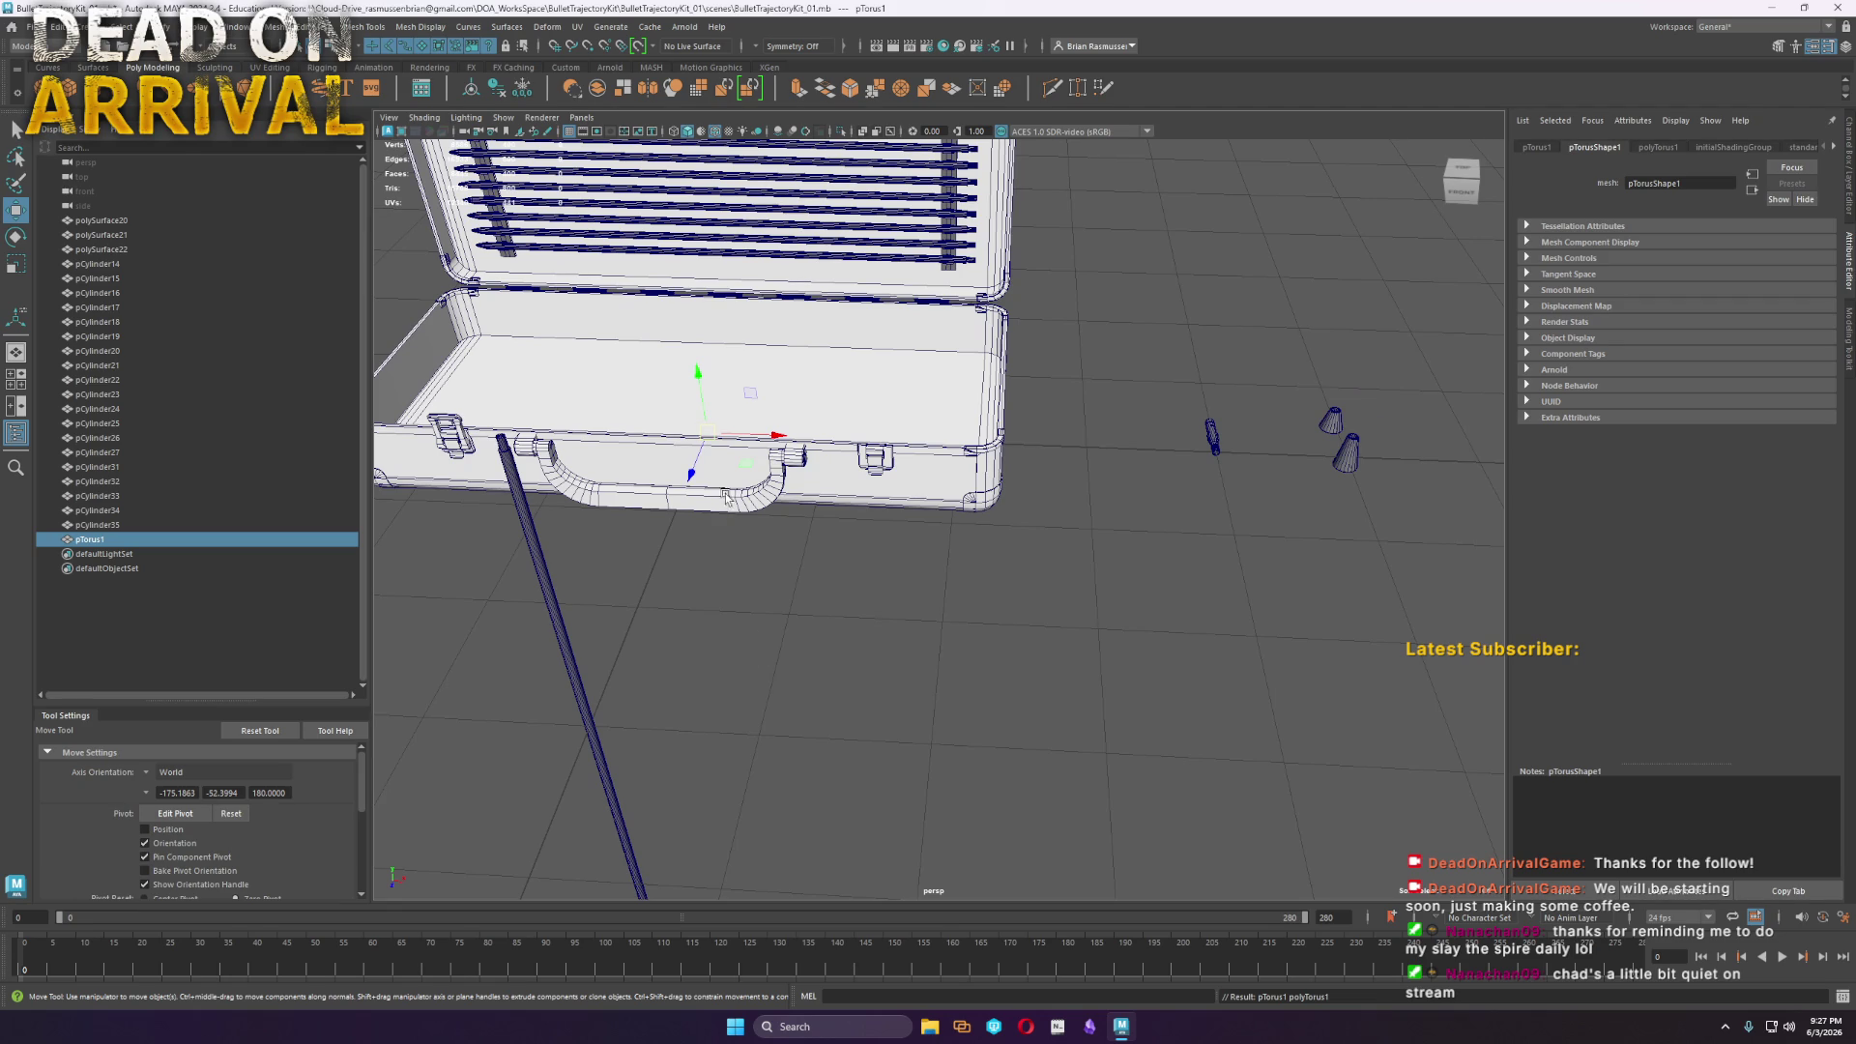
Move the new torus along the axis toward the pole
{"action": "mouse_move", "coordinate": [707, 434]}
{"action": "left_mouse_down"}
{"action": "mouse_move", "coordinate": [648, 536]}
{"action": "mouse_move", "coordinate": [599, 727]}
{"action": "left_mouse_up"}
{"action": "key", "text": "ctrl+z"}
{"action": "key", "text": "ctrl+z"}
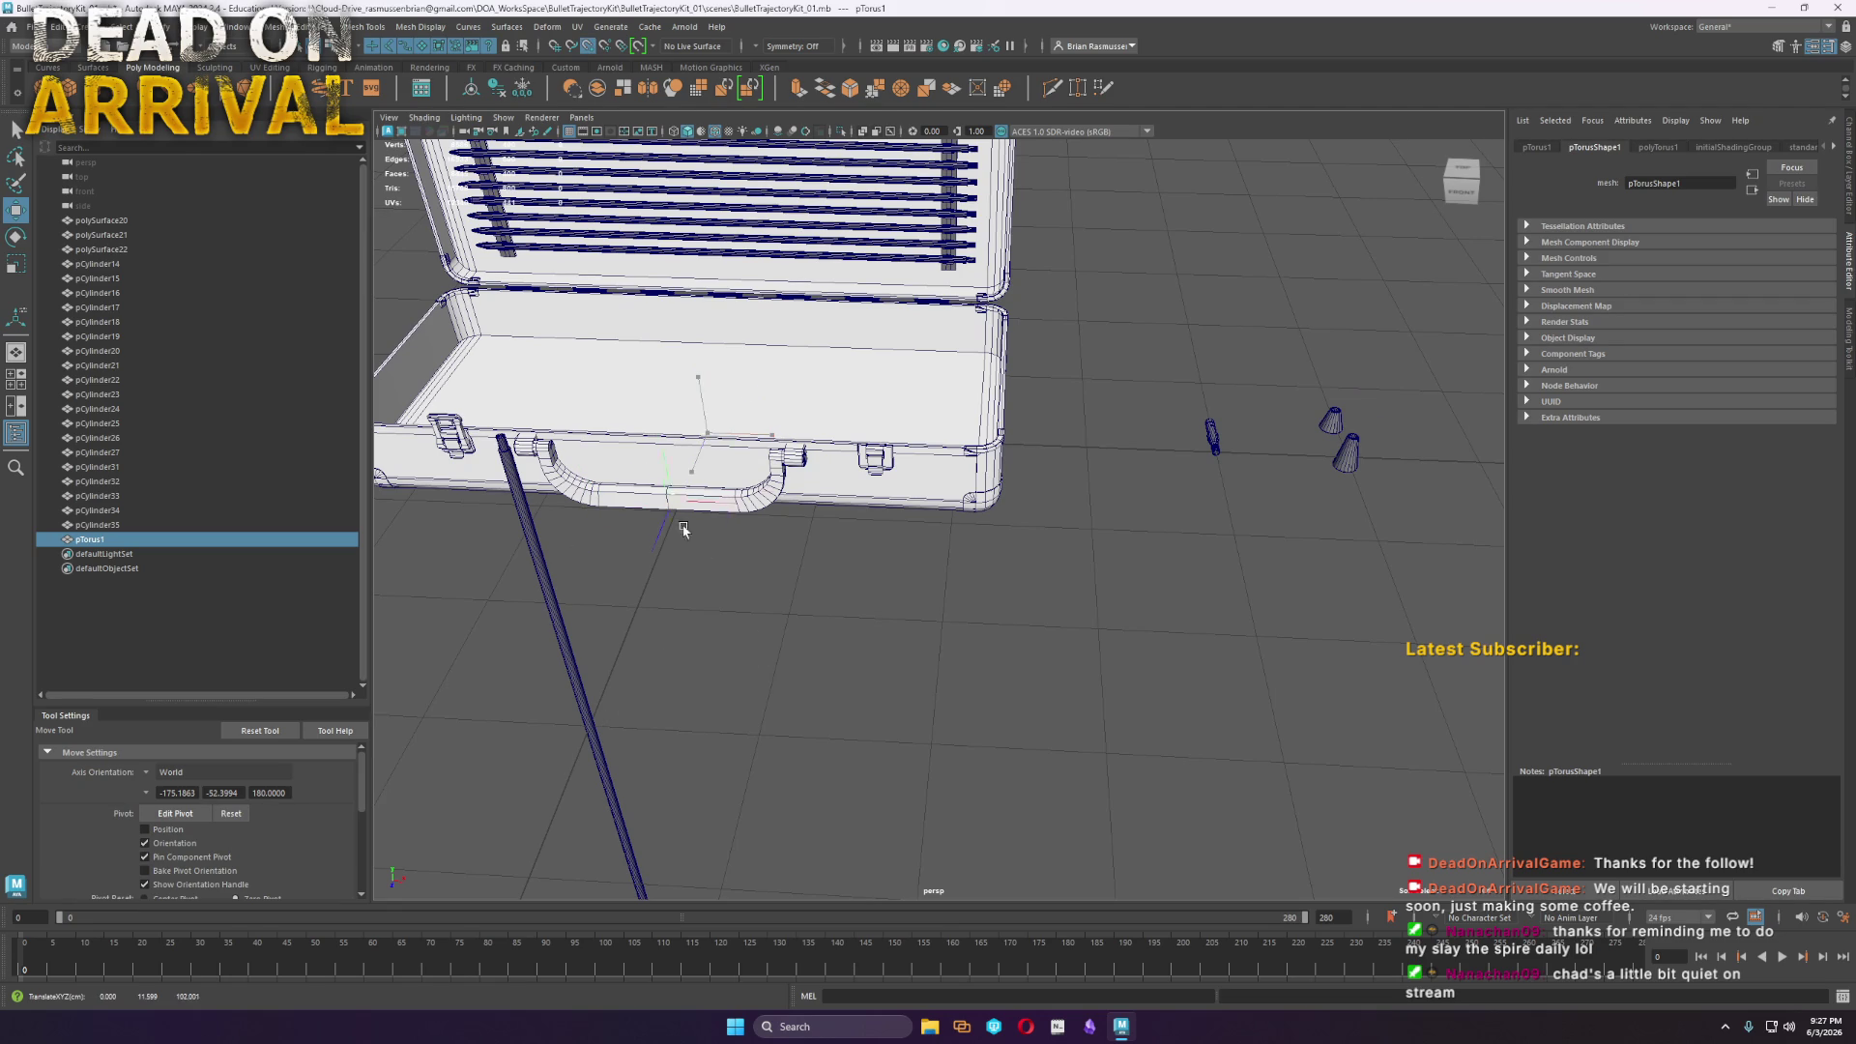
{"action": "key", "text": "ctrl+z"}
{"action": "left_click_drag", "start_coordinate": [703, 434], "coordinate": [669, 512]}
{"action": "left_click_drag", "start_coordinate": [604, 801], "coordinate": [624, 754]}
{"action": "key", "text": "f"}
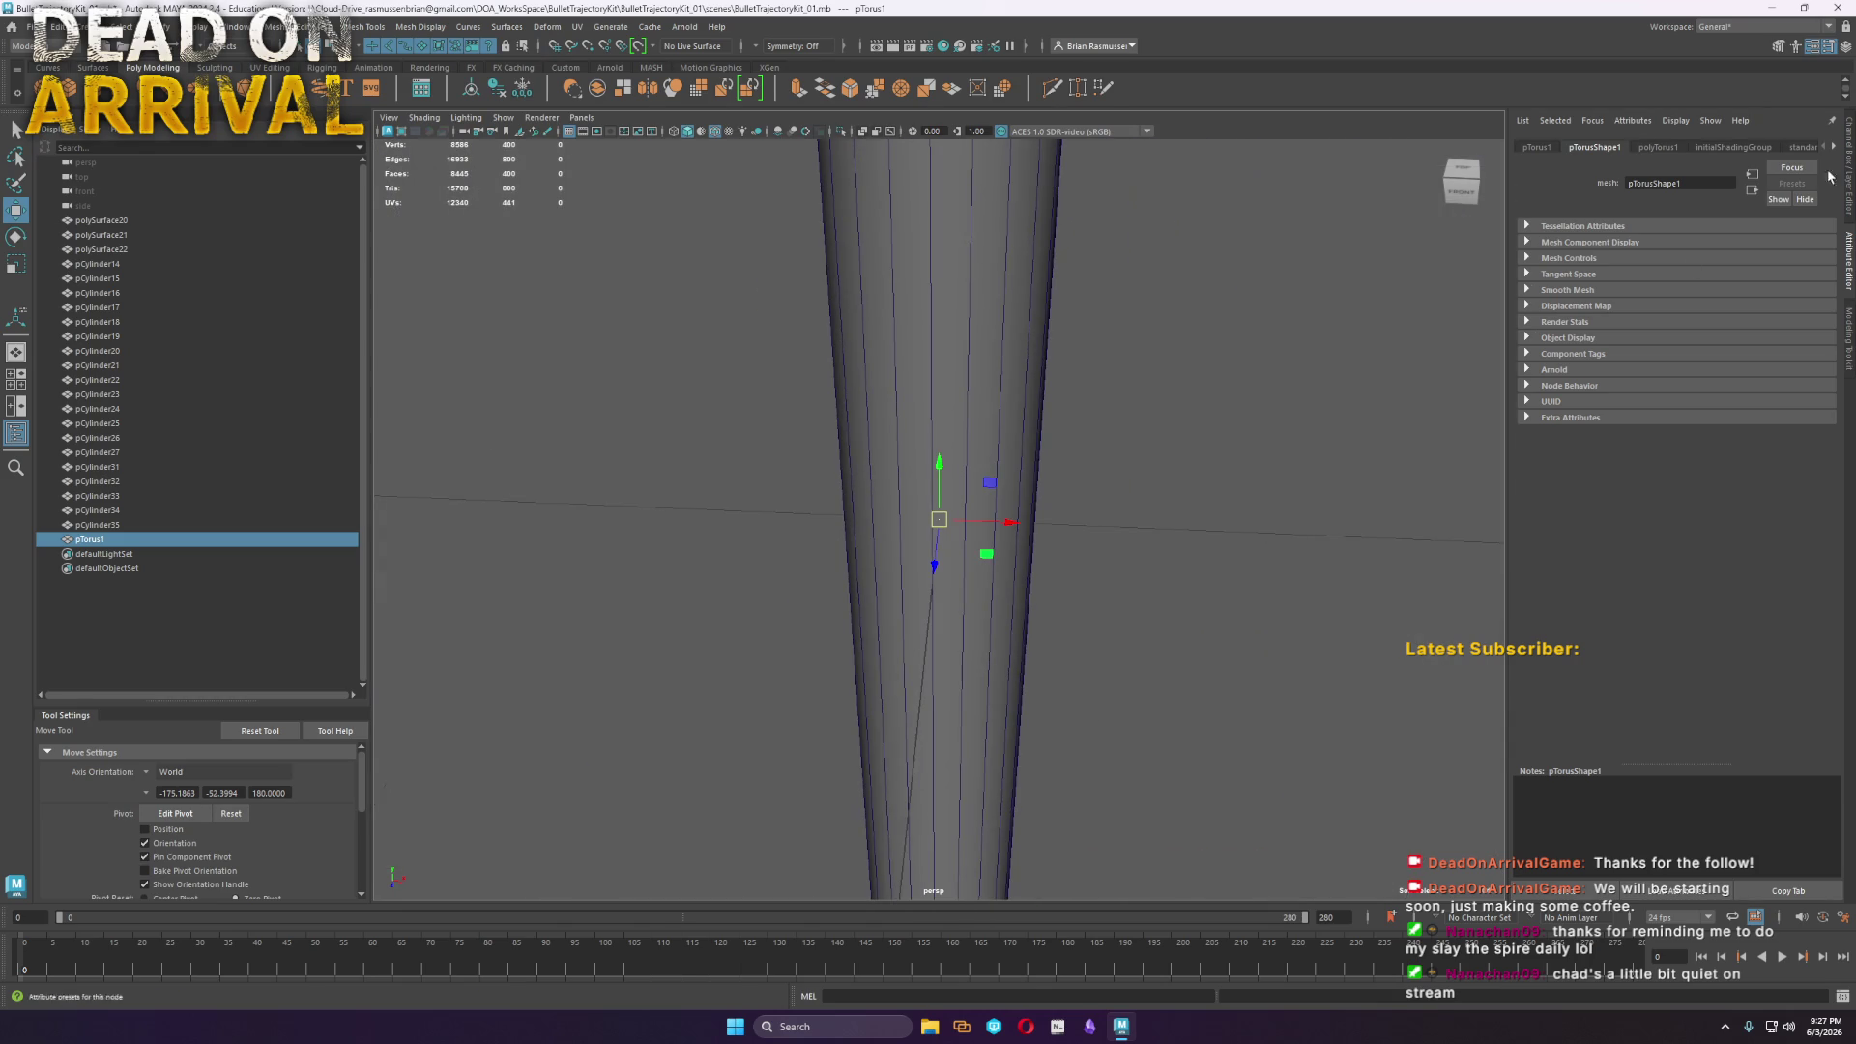
Widen the torus radius to 3.071 and reduce its height subdivisions from 20 to 8
{"action": "left_click", "coordinate": [1658, 147]}
{"action": "left_click_drag", "start_coordinate": [1684, 243], "coordinate": [1689, 245]}
{"action": "scroll", "coordinate": [1061, 518], "scroll_direction": "down", "scroll_amount": 6}
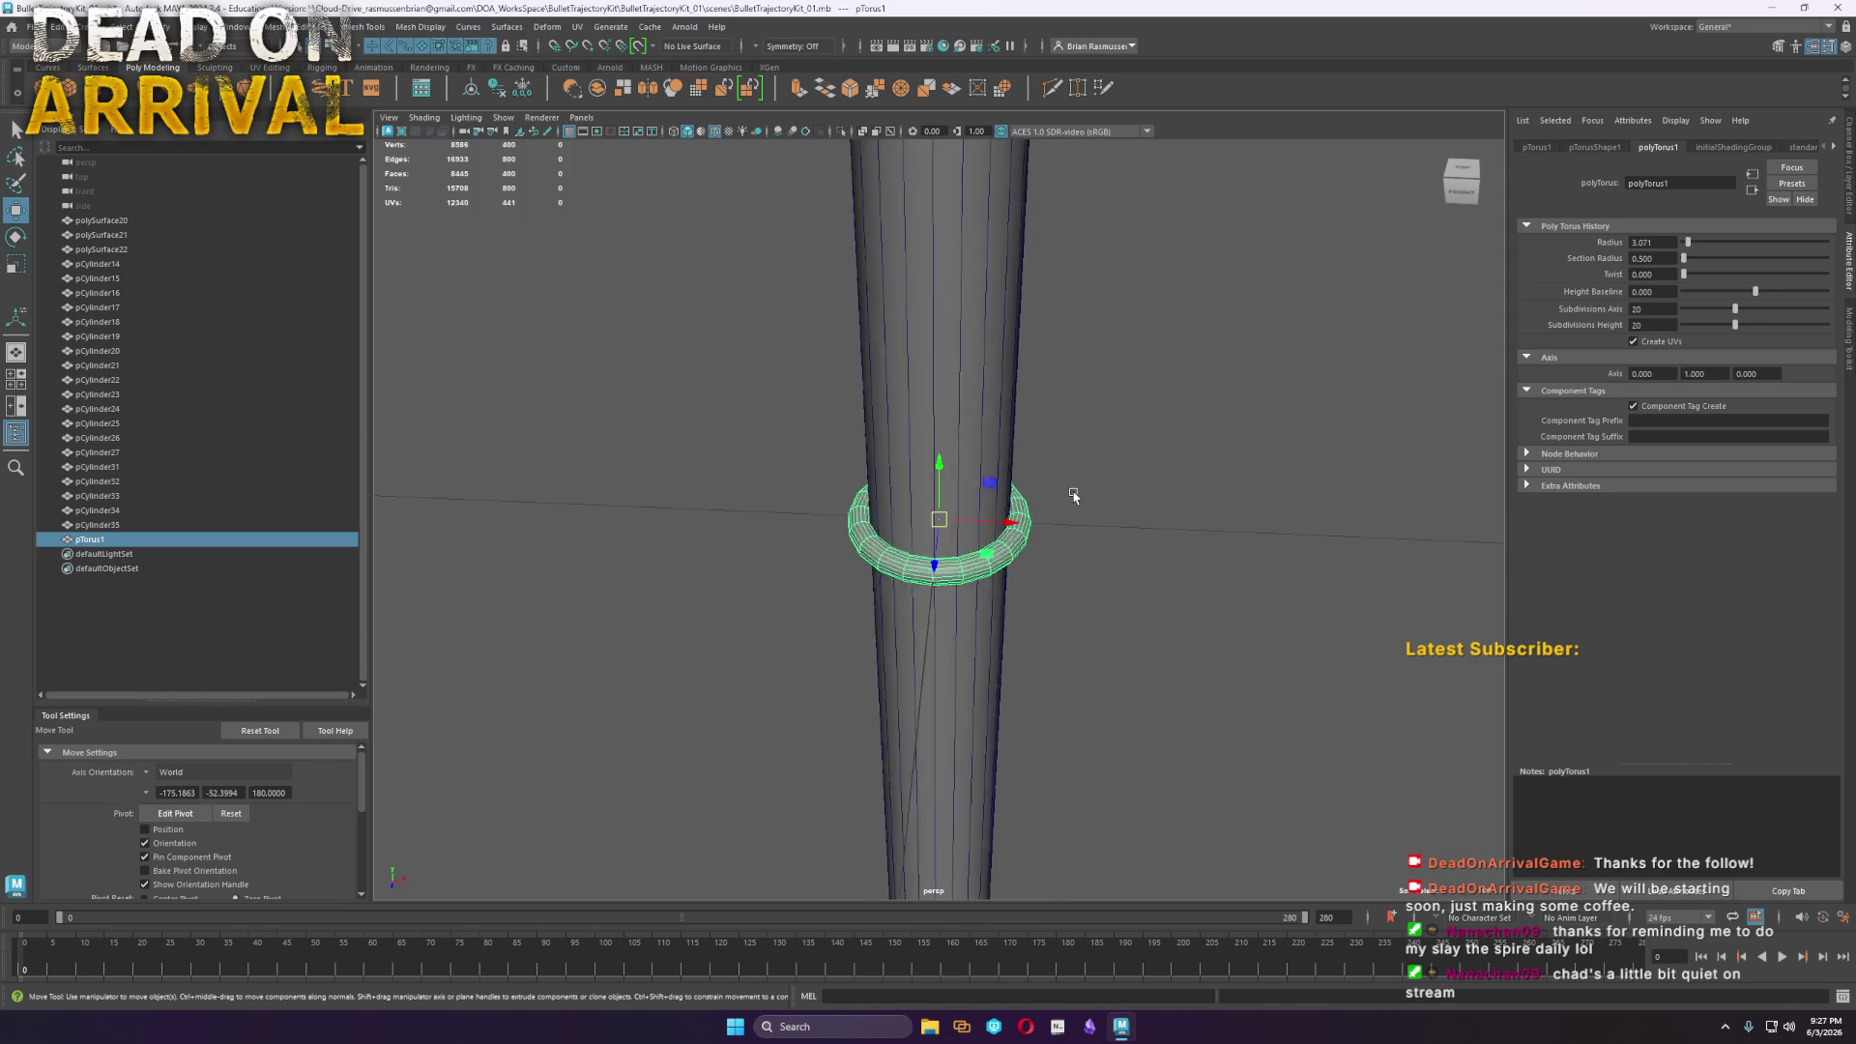
{"action": "scroll", "coordinate": [996, 527], "scroll_direction": "up", "scroll_amount": 4}
{"action": "left_click_drag", "start_coordinate": [996, 527], "coordinate": [964, 488], "text": "alt"}
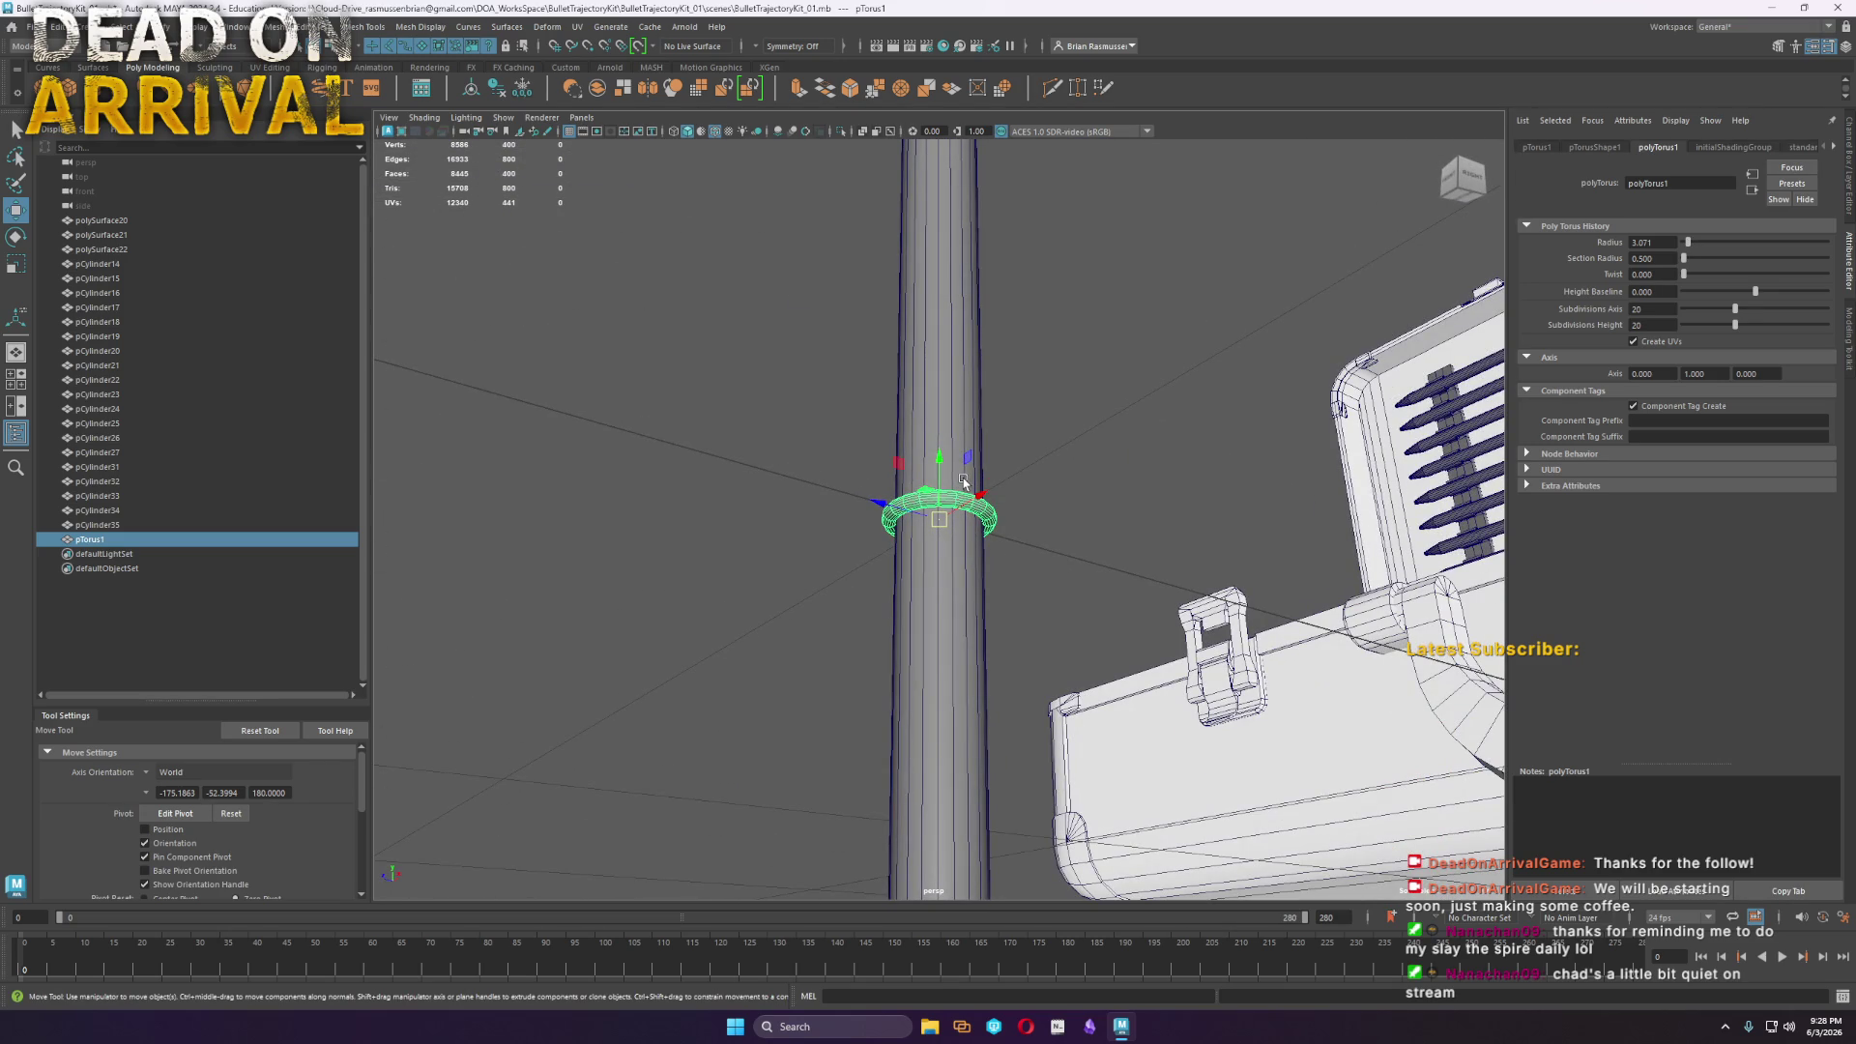
{"action": "left_click_drag", "start_coordinate": [1735, 324], "coordinate": [1700, 335]}
{"action": "mouse_move", "coordinate": [1203, 485]}
{"action": "left_mouse_down", "text": "alt"}
{"action": "mouse_move", "coordinate": [1148, 518]}
{"action": "mouse_move", "coordinate": [1135, 551]}
{"action": "left_mouse_up", "text": "alt"}
{"action": "left_click", "coordinate": [1118, 629]}
{"action": "key", "text": "ctrl+z"}
Set the torus section radius to 0.700, keeping the 3.071 radius
{"action": "mouse_move", "coordinate": [1048, 600]}
{"action": "left_mouse_down", "text": "alt"}
{"action": "mouse_move", "coordinate": [939, 520]}
{"action": "mouse_move", "coordinate": [1069, 571]}
{"action": "mouse_move", "coordinate": [1193, 432]}
{"action": "left_mouse_up", "text": "alt"}
{"action": "key", "text": "f"}
{"action": "scroll", "coordinate": [1178, 505], "scroll_direction": "up", "scroll_amount": 2}
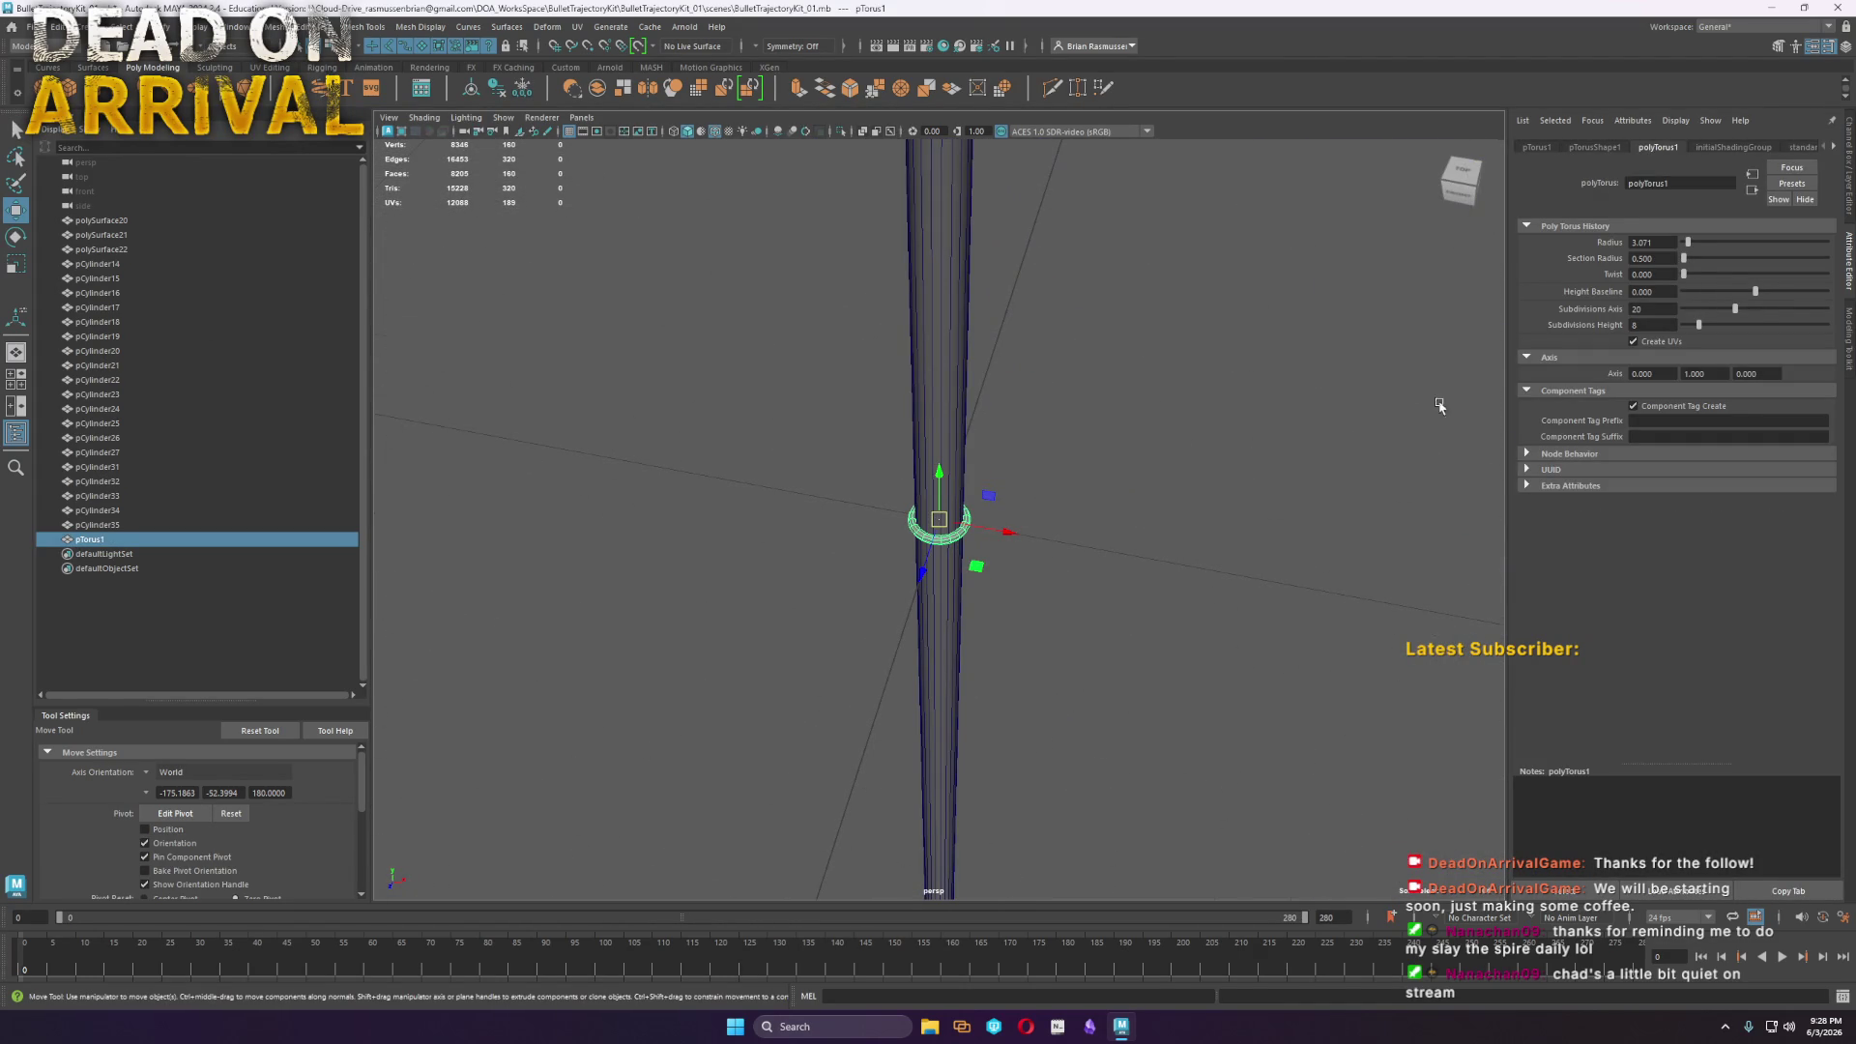
{"action": "left_click_drag", "start_coordinate": [1687, 244], "coordinate": [1690, 246]}
{"action": "key", "text": "ctrl+z"}
{"action": "scroll", "coordinate": [1212, 470], "scroll_direction": "up", "scroll_amount": 3}
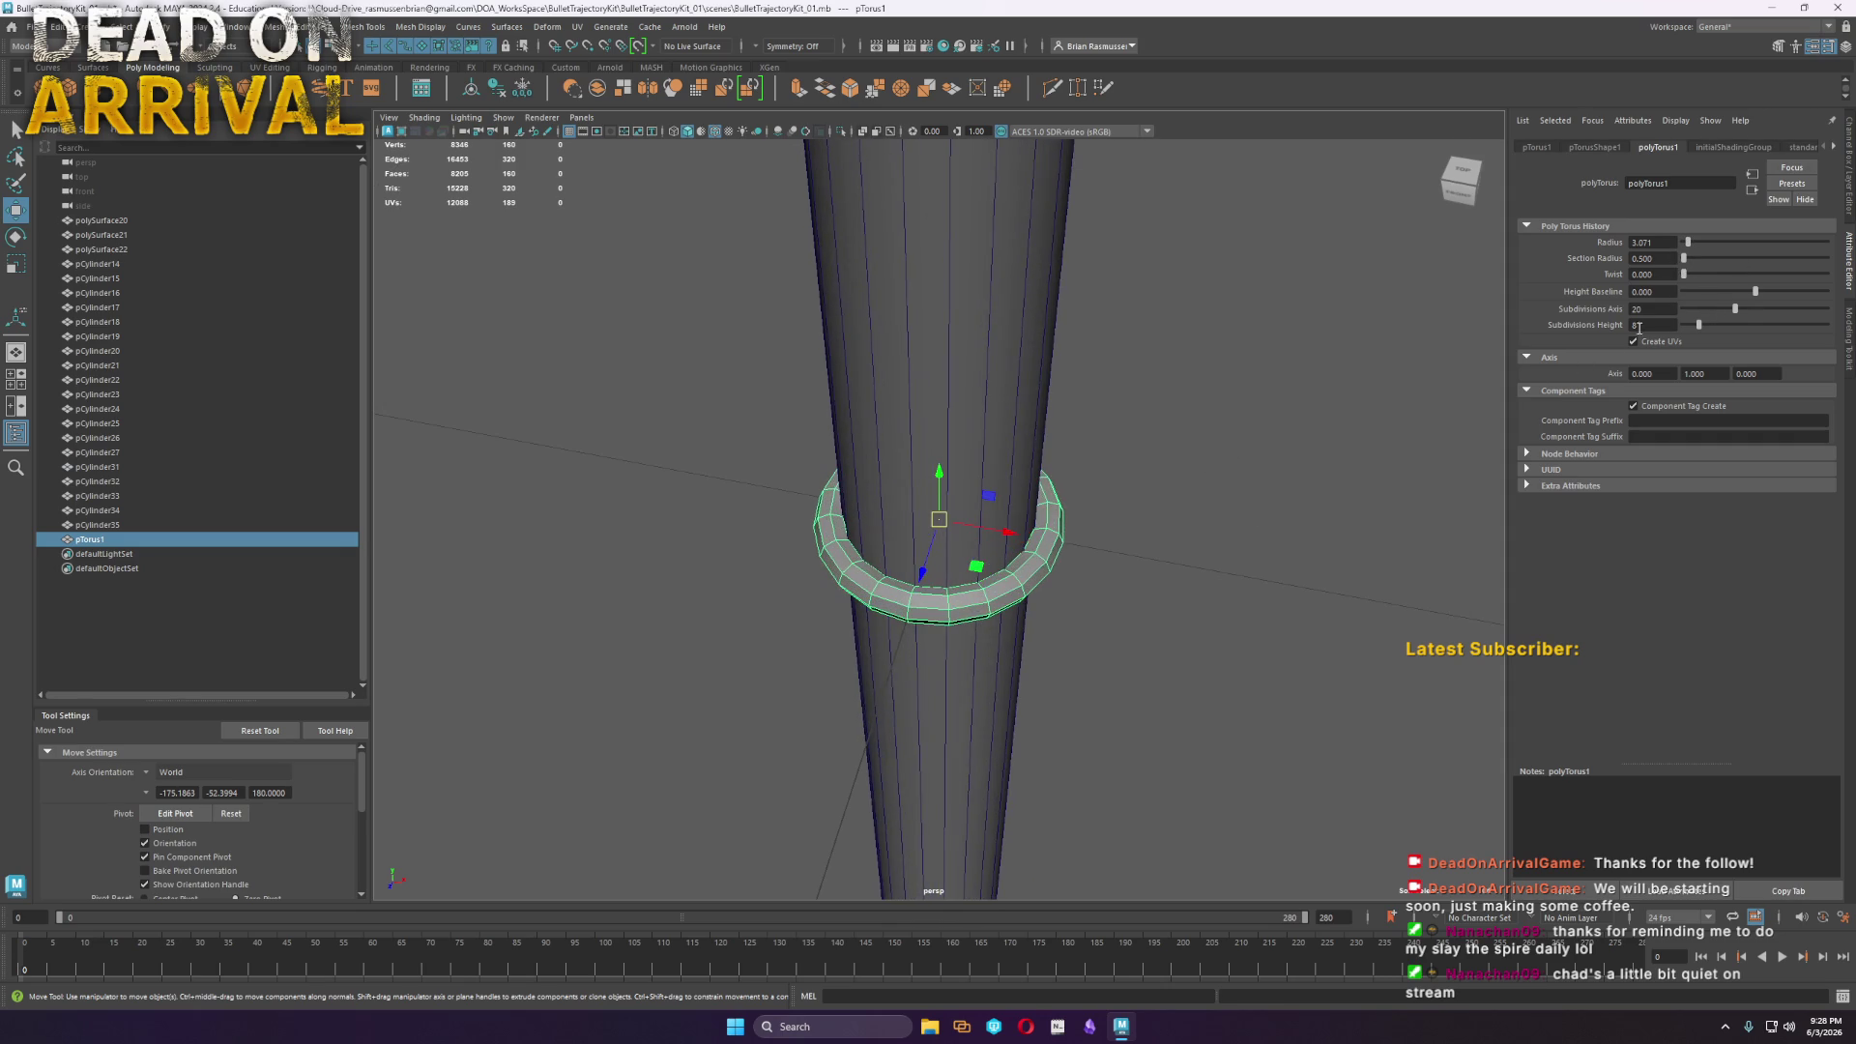
{"action": "left_click_drag", "start_coordinate": [1684, 258], "coordinate": [1689, 249]}
{"action": "type", "text": "7"}
{"action": "key", "text": "Return"}
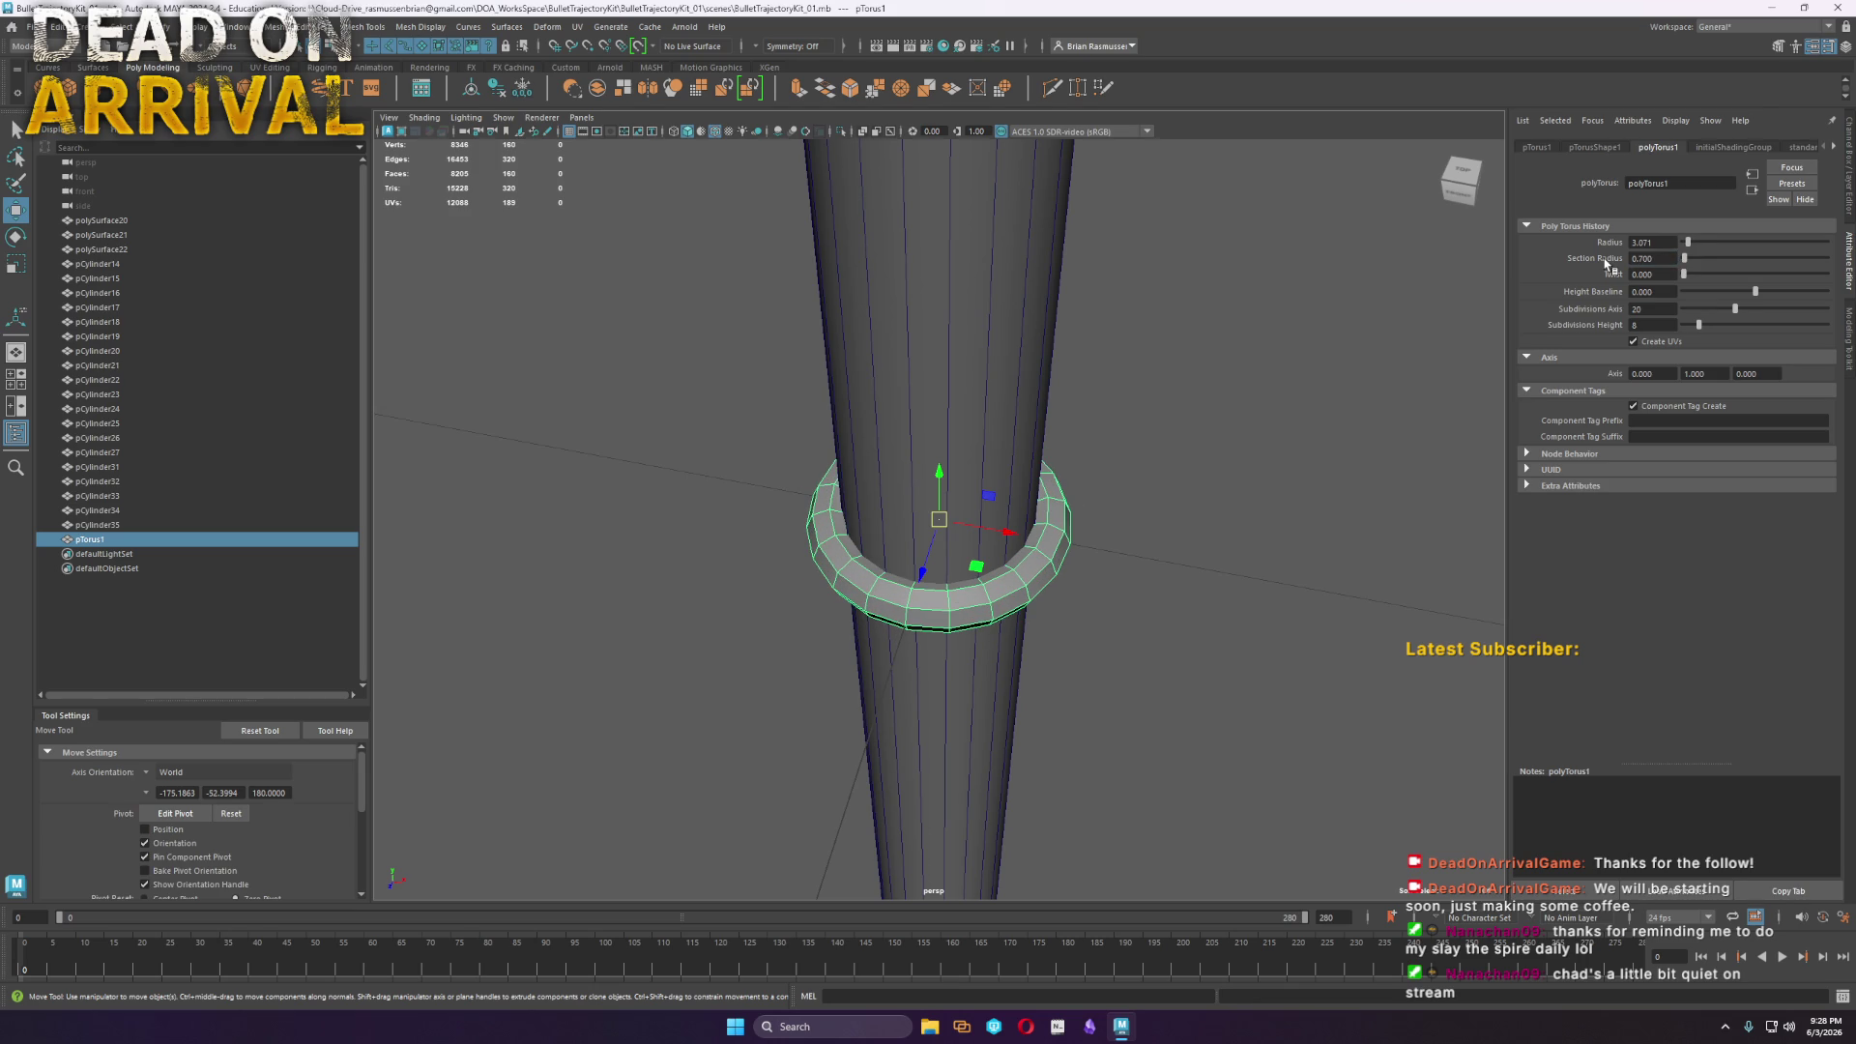
{"action": "right_click_drag", "start_coordinate": [1026, 584], "coordinate": [1143, 469]}
{"action": "scroll", "coordinate": [1144, 469], "scroll_direction": "down", "scroll_amount": 5}
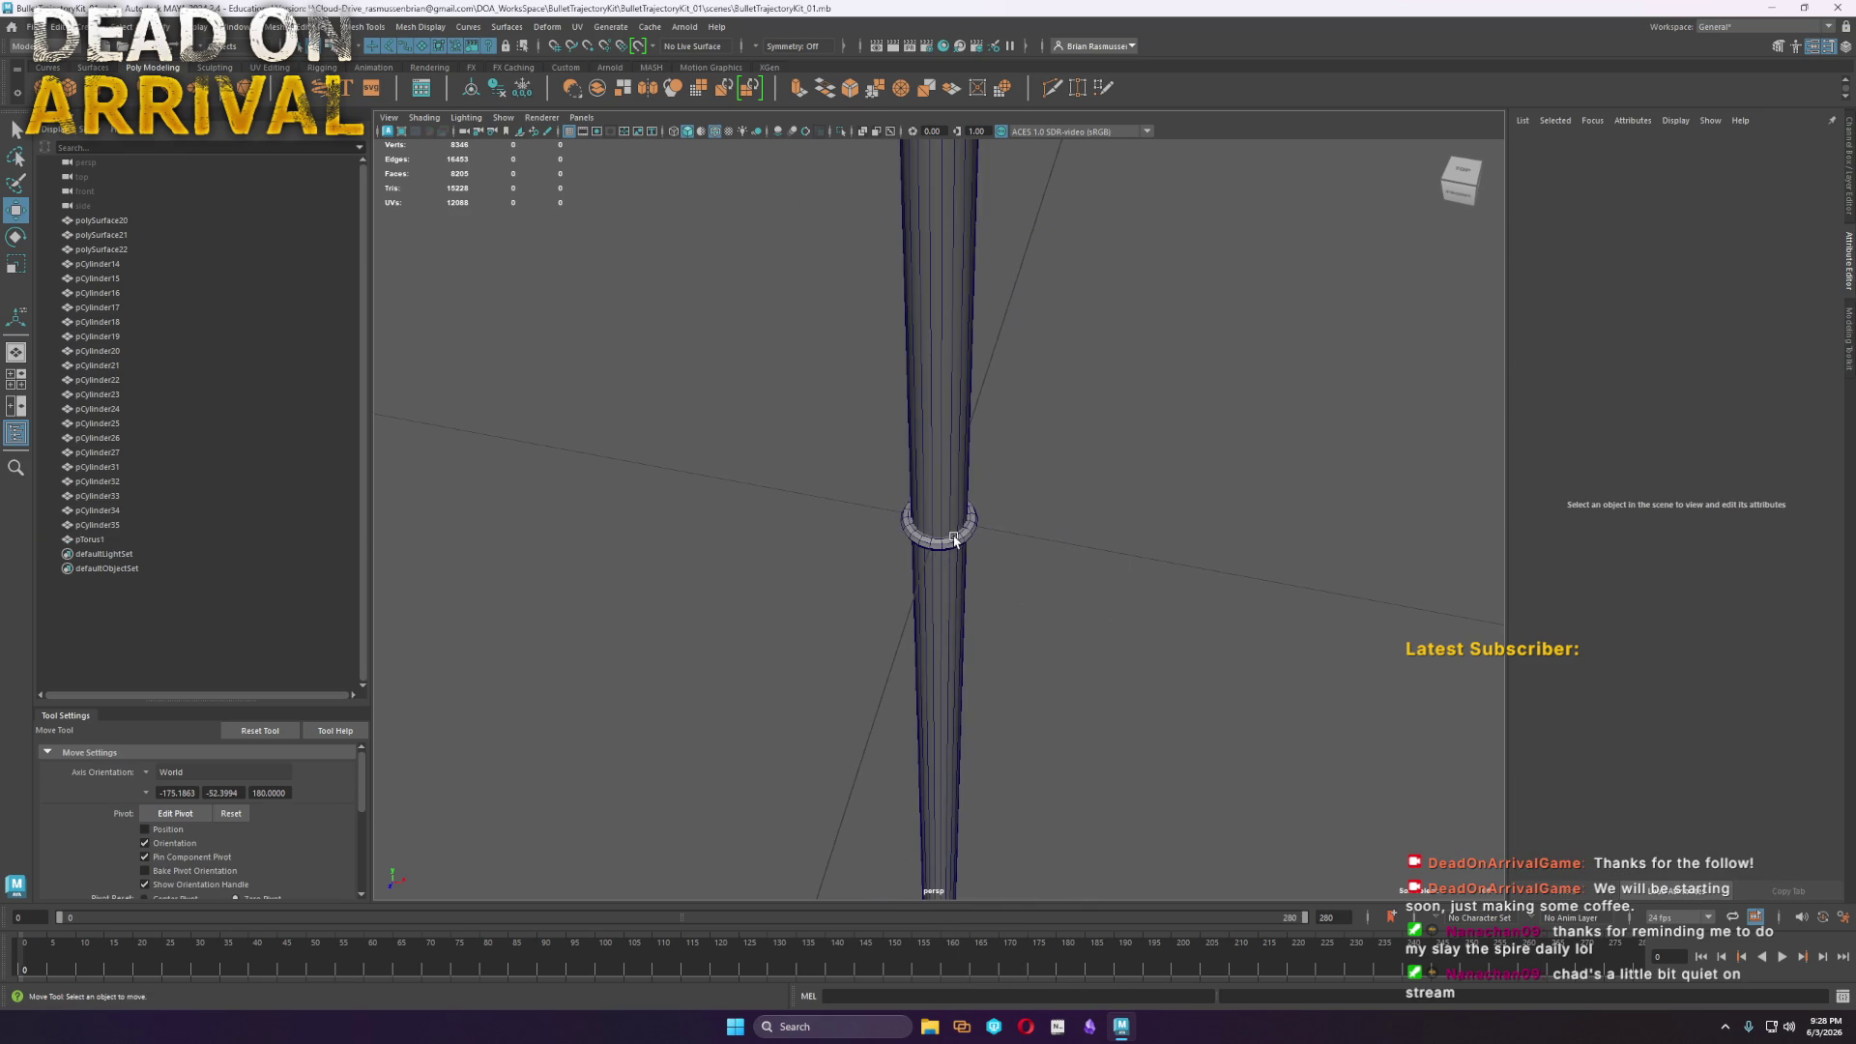
{"action": "scroll", "coordinate": [1000, 559], "scroll_direction": "down", "scroll_amount": 3}
{"action": "mouse_move", "coordinate": [1001, 558]}
{"action": "left_mouse_down", "text": "alt"}
{"action": "mouse_move", "coordinate": [1127, 580]}
{"action": "mouse_move", "coordinate": [802, 671]}
{"action": "mouse_move", "coordinate": [1376, 478]}
{"action": "left_mouse_up", "text": "alt"}
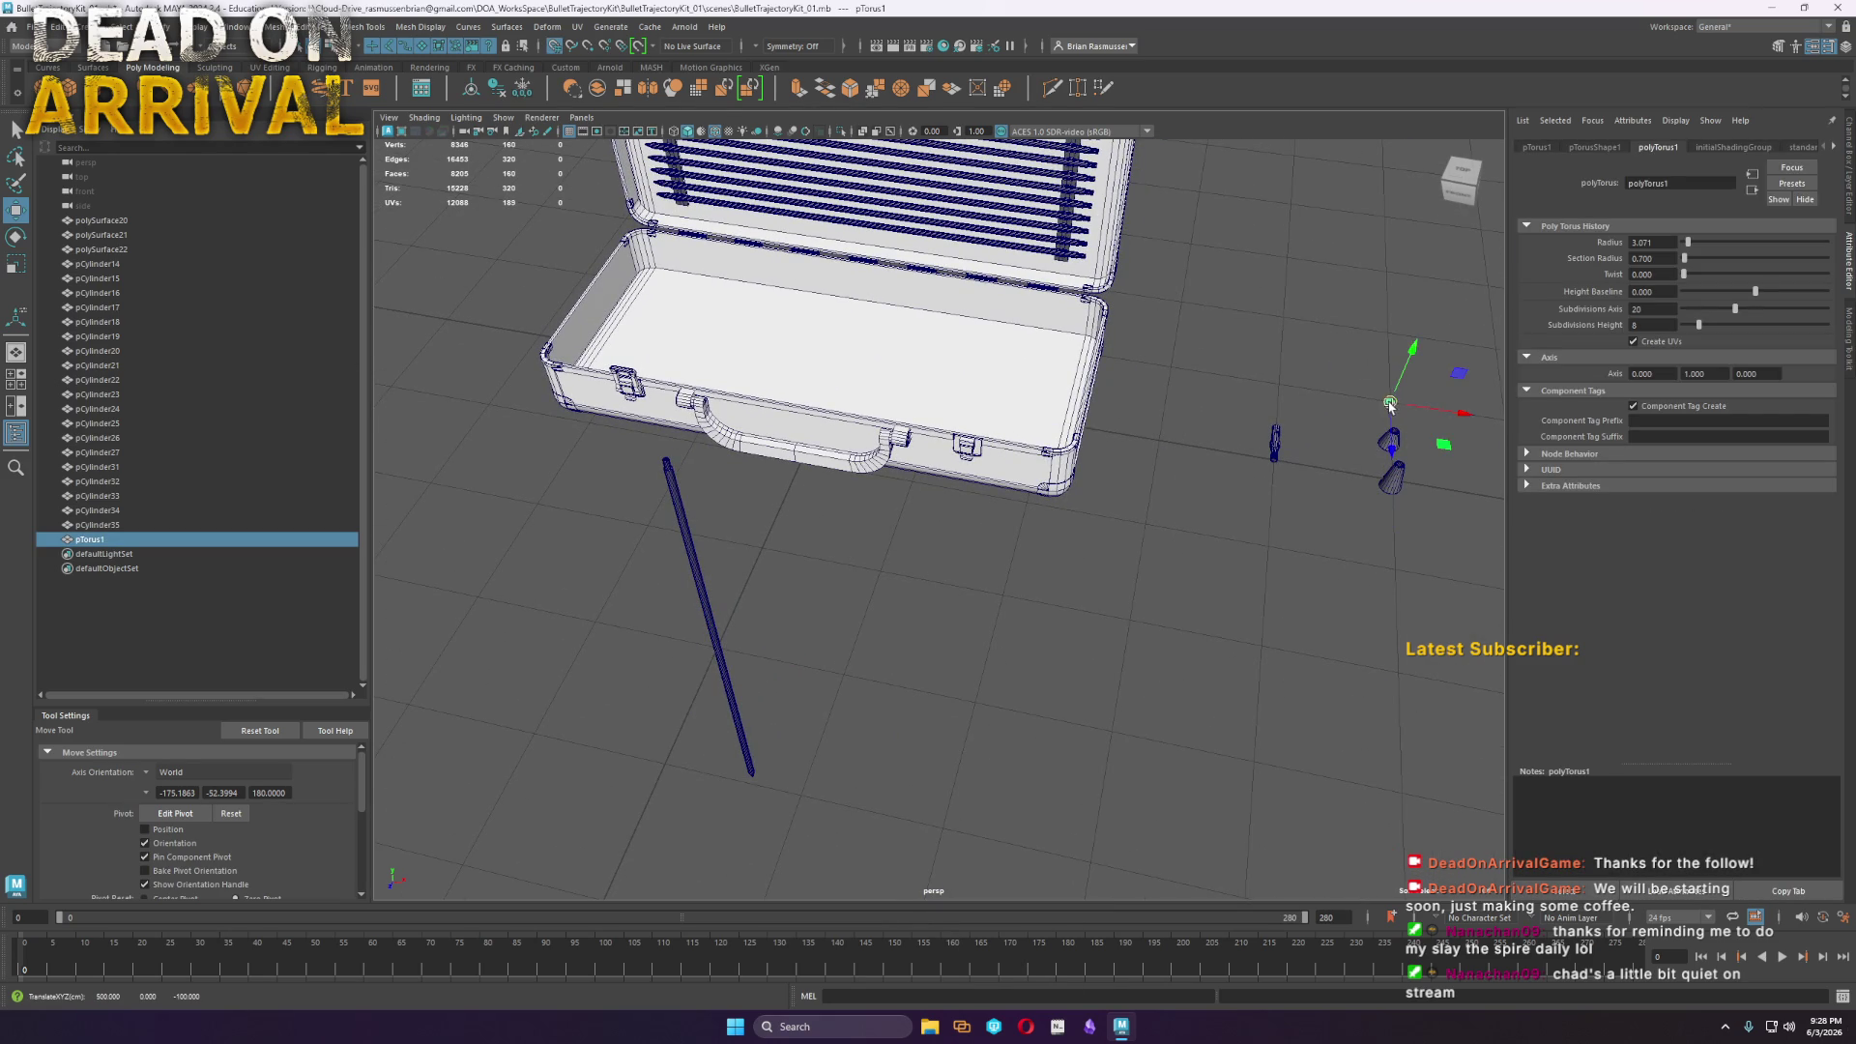
Delete the stray diagonal rod beside the briefcase
{"action": "left_click", "coordinate": [1153, 669]}
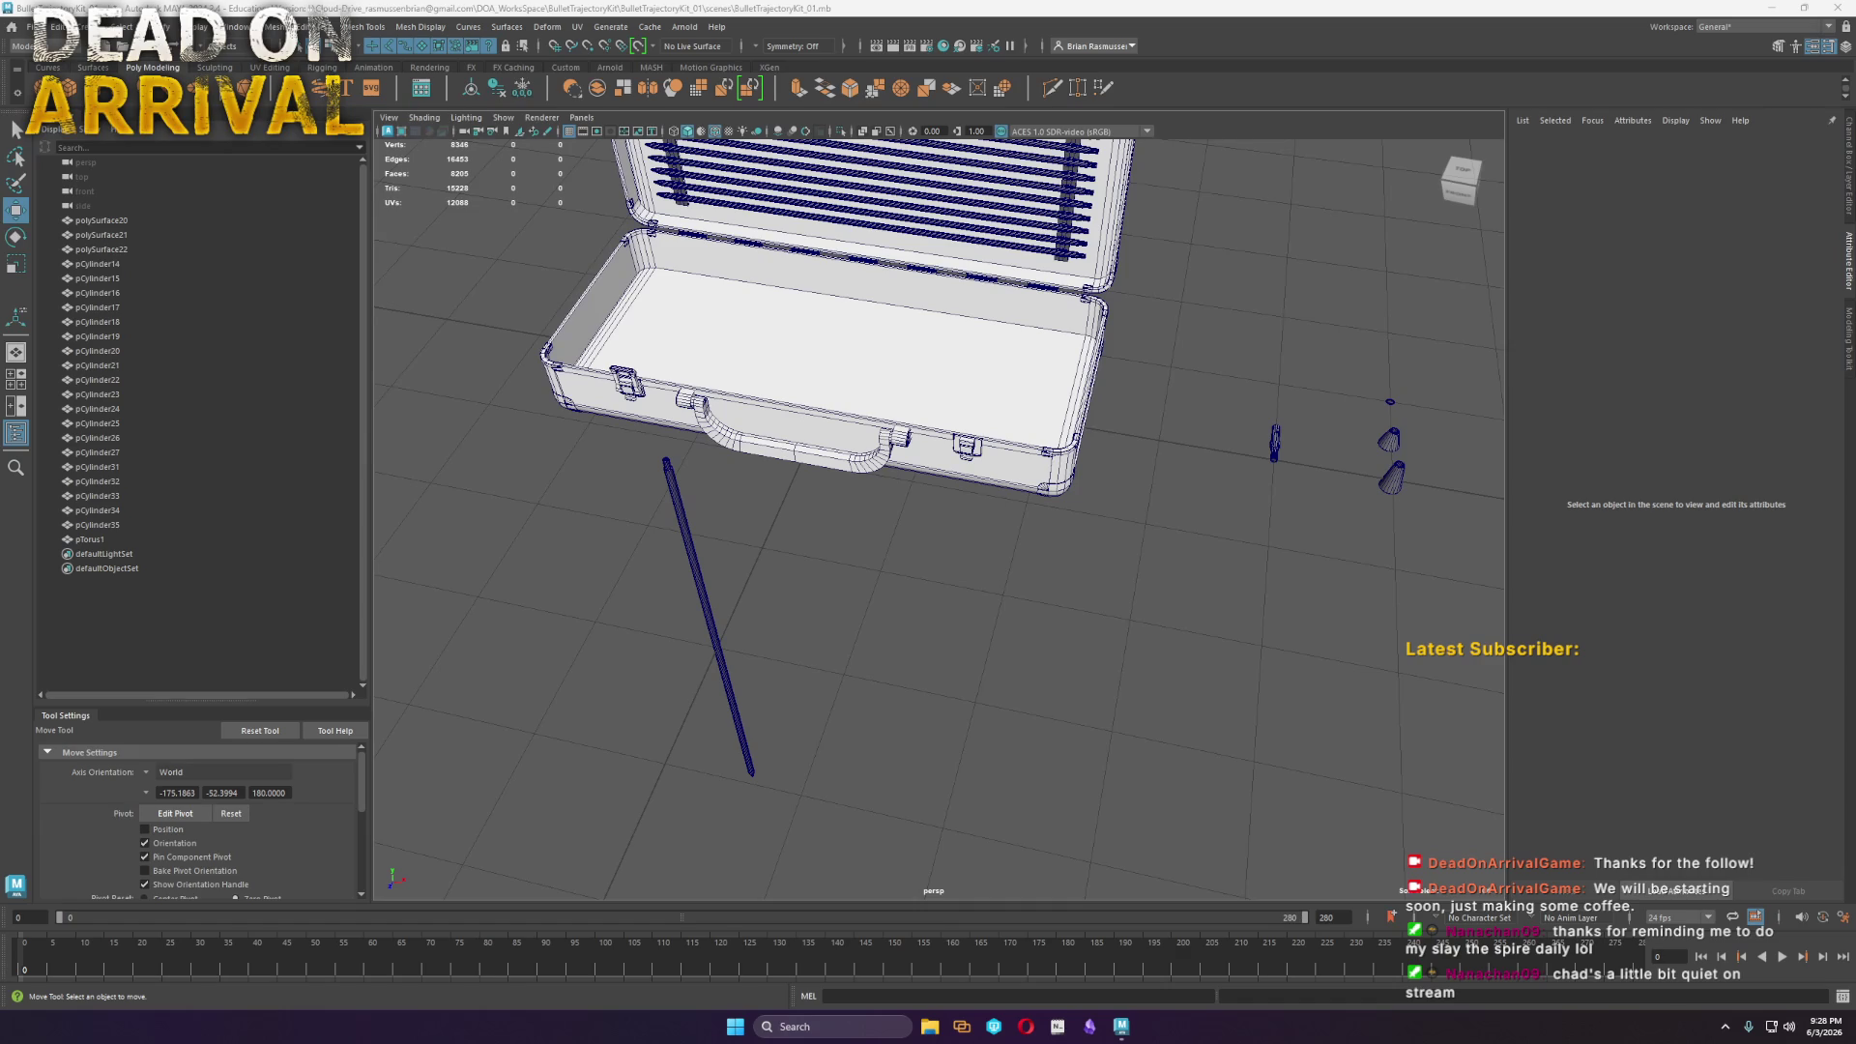
{"action": "left_click", "coordinate": [716, 634]}
{"action": "key", "text": "Delete"}
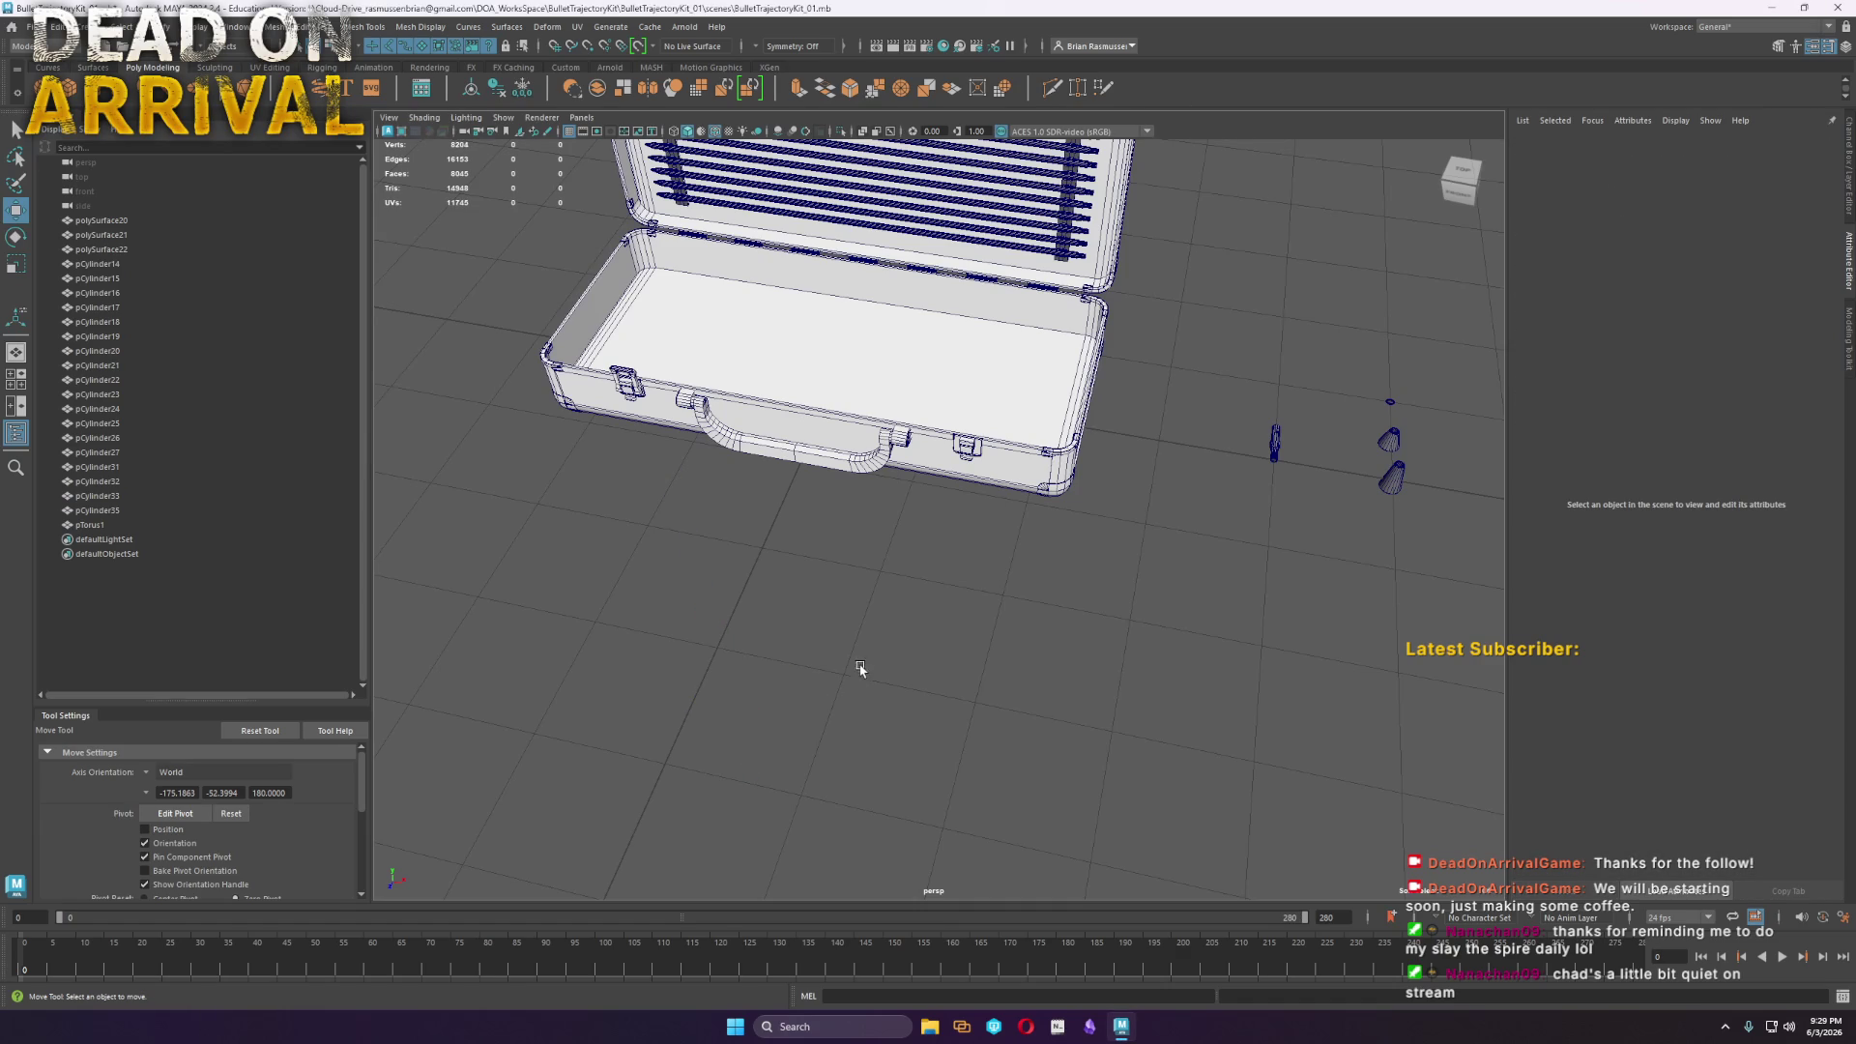
{"action": "mouse_move", "coordinate": [861, 712]}
{"action": "left_mouse_down", "text": "alt"}
{"action": "mouse_move", "coordinate": [924, 671]}
{"action": "mouse_move", "coordinate": [928, 696]}
{"action": "left_mouse_up", "text": "alt"}
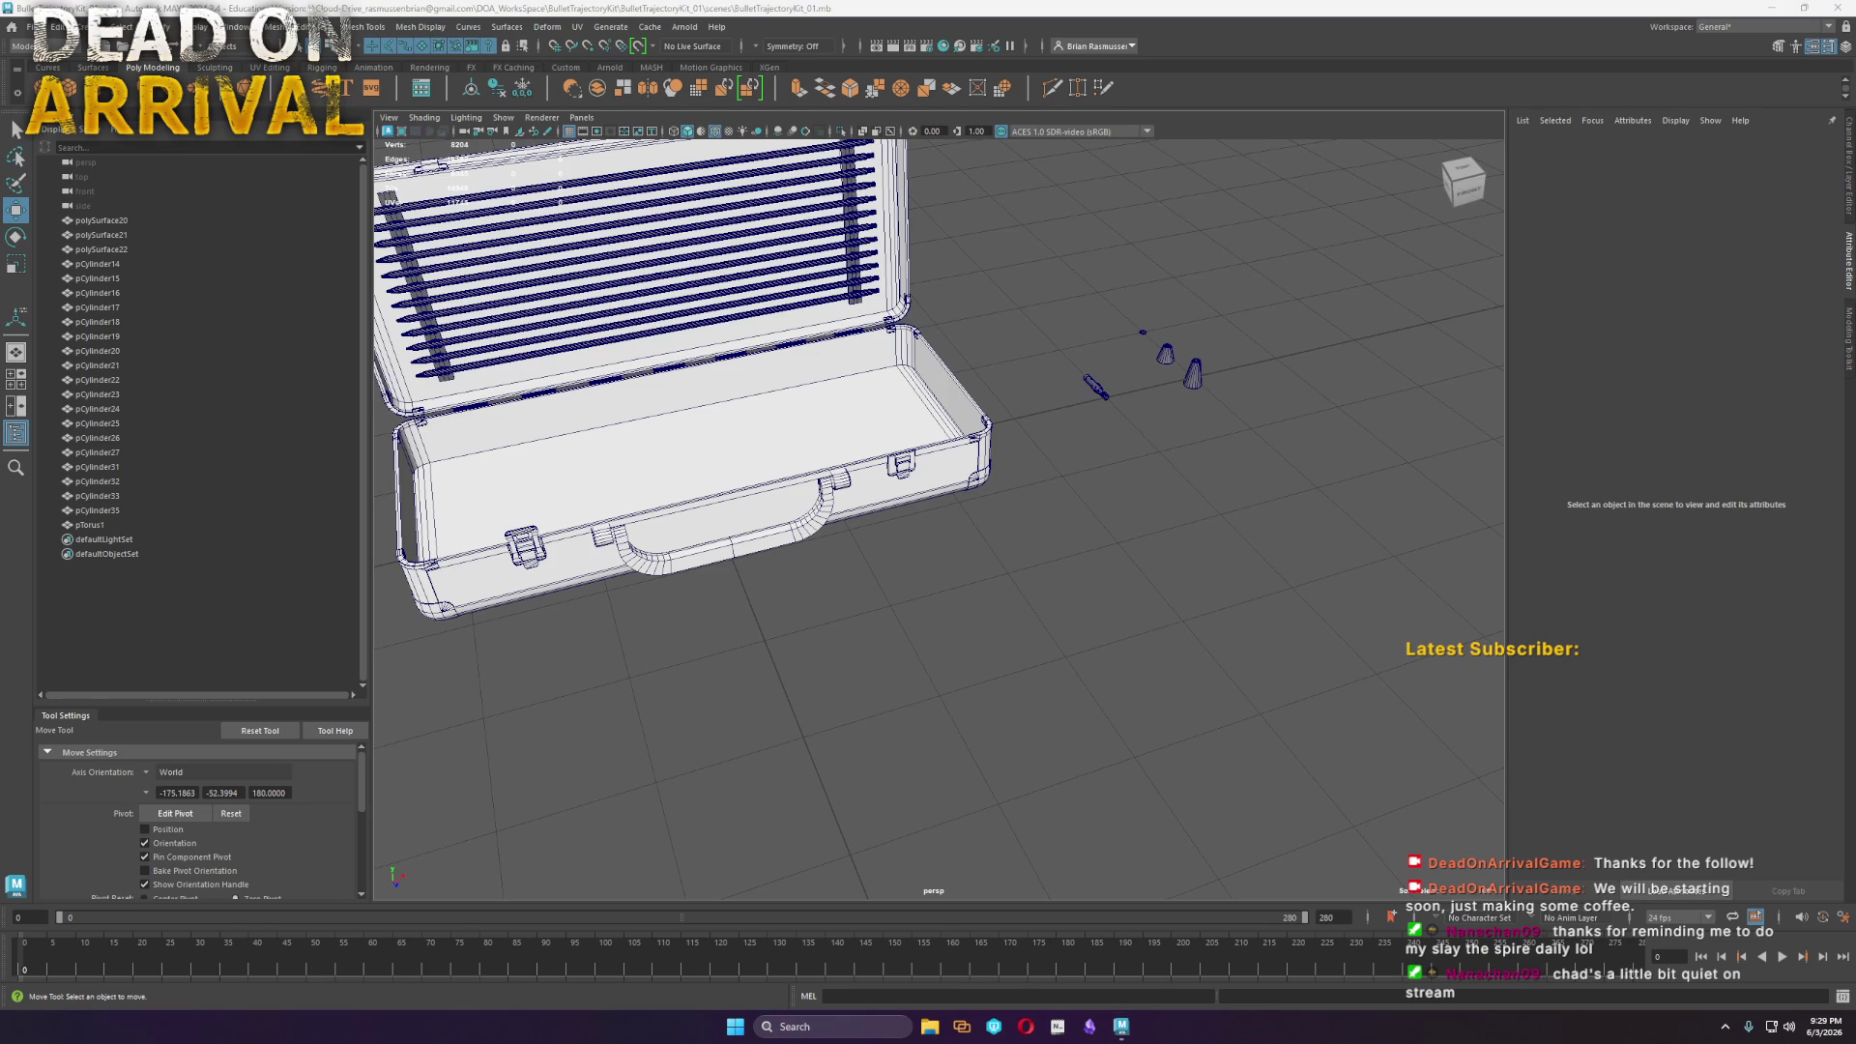
{"action": "mouse_move", "coordinate": [1054, 441]}
{"action": "left_mouse_down", "text": "alt"}
{"action": "mouse_move", "coordinate": [1234, 497]}
{"action": "mouse_move", "coordinate": [1064, 555]}
{"action": "left_mouse_up", "text": "alt"}
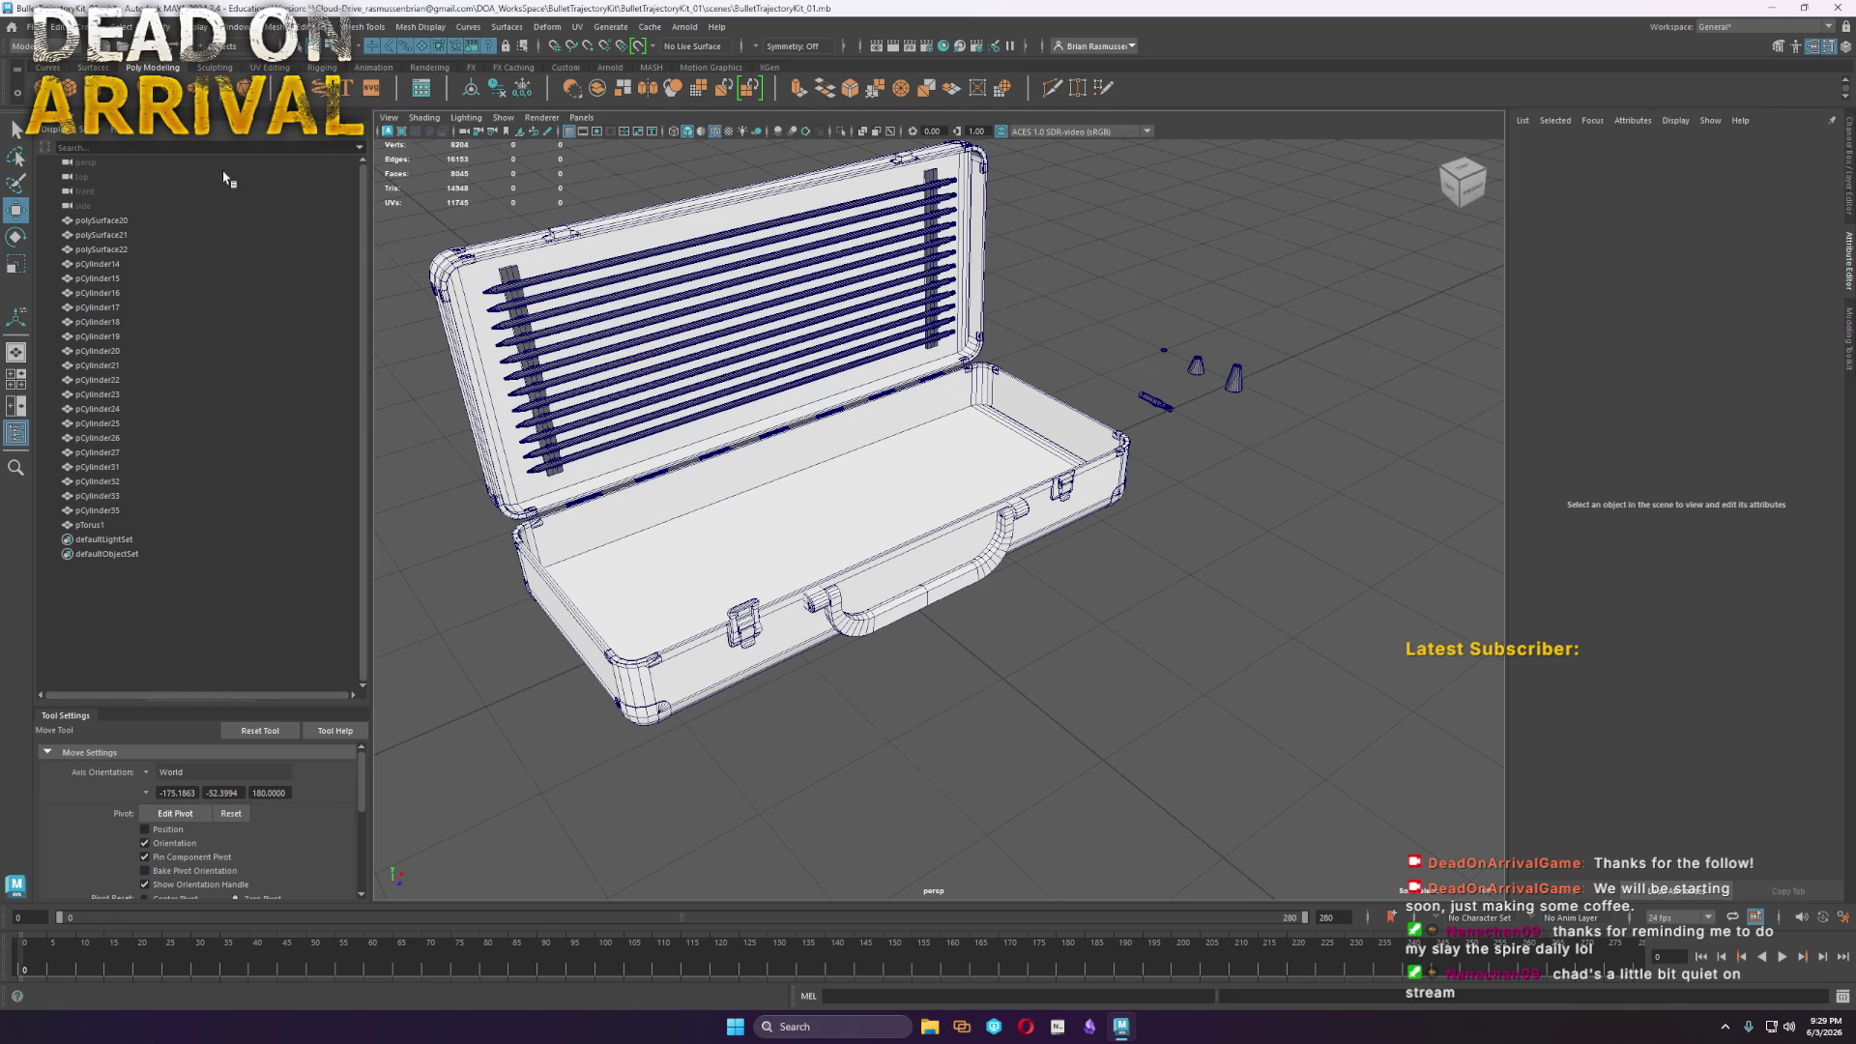
Create a new polygon cylinder and scale it up to full size
{"action": "left_click", "coordinate": [93, 87]}
{"action": "key", "text": "r"}
{"action": "left_click_drag", "start_coordinate": [845, 556], "coordinate": [1037, 767]}
Raise the cylinder's axis subdivisions from 20 to 30 or more
{"action": "key", "text": "w"}
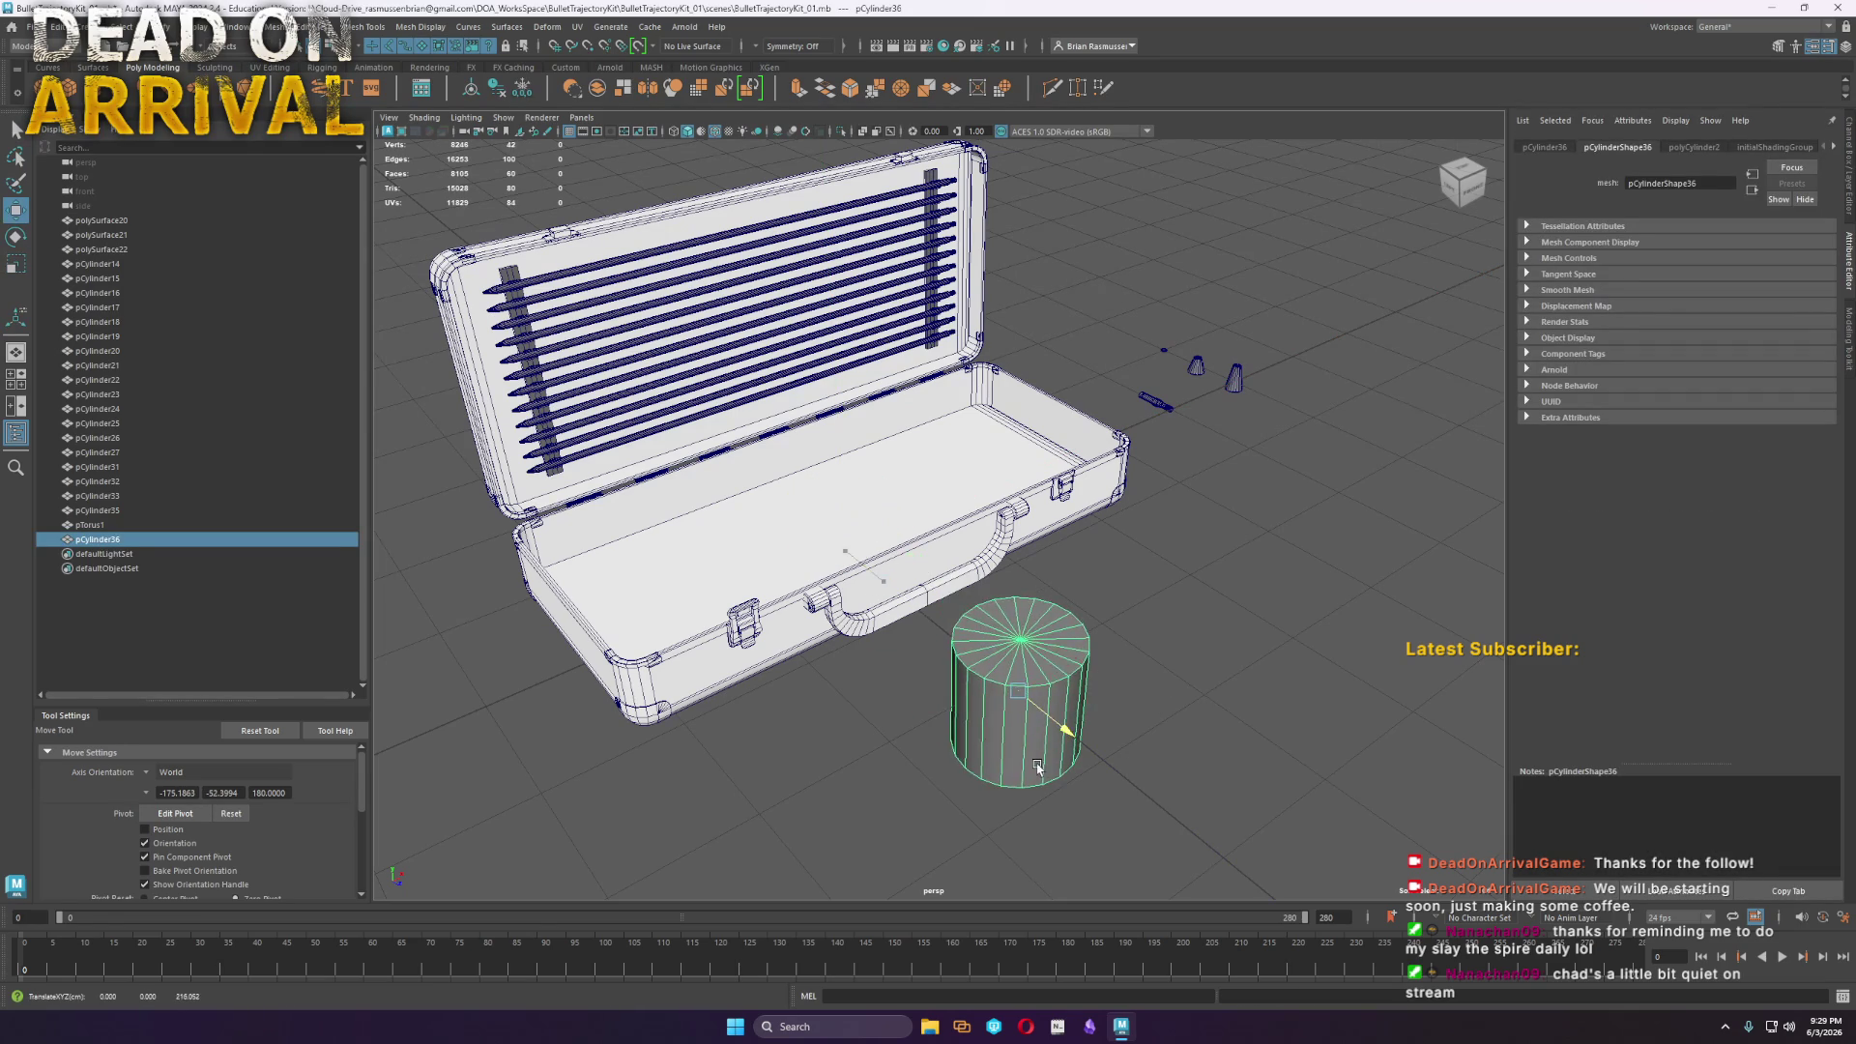
{"action": "left_click", "coordinate": [1701, 147]}
{"action": "left_click_drag", "start_coordinate": [1735, 296], "coordinate": [1765, 298]}
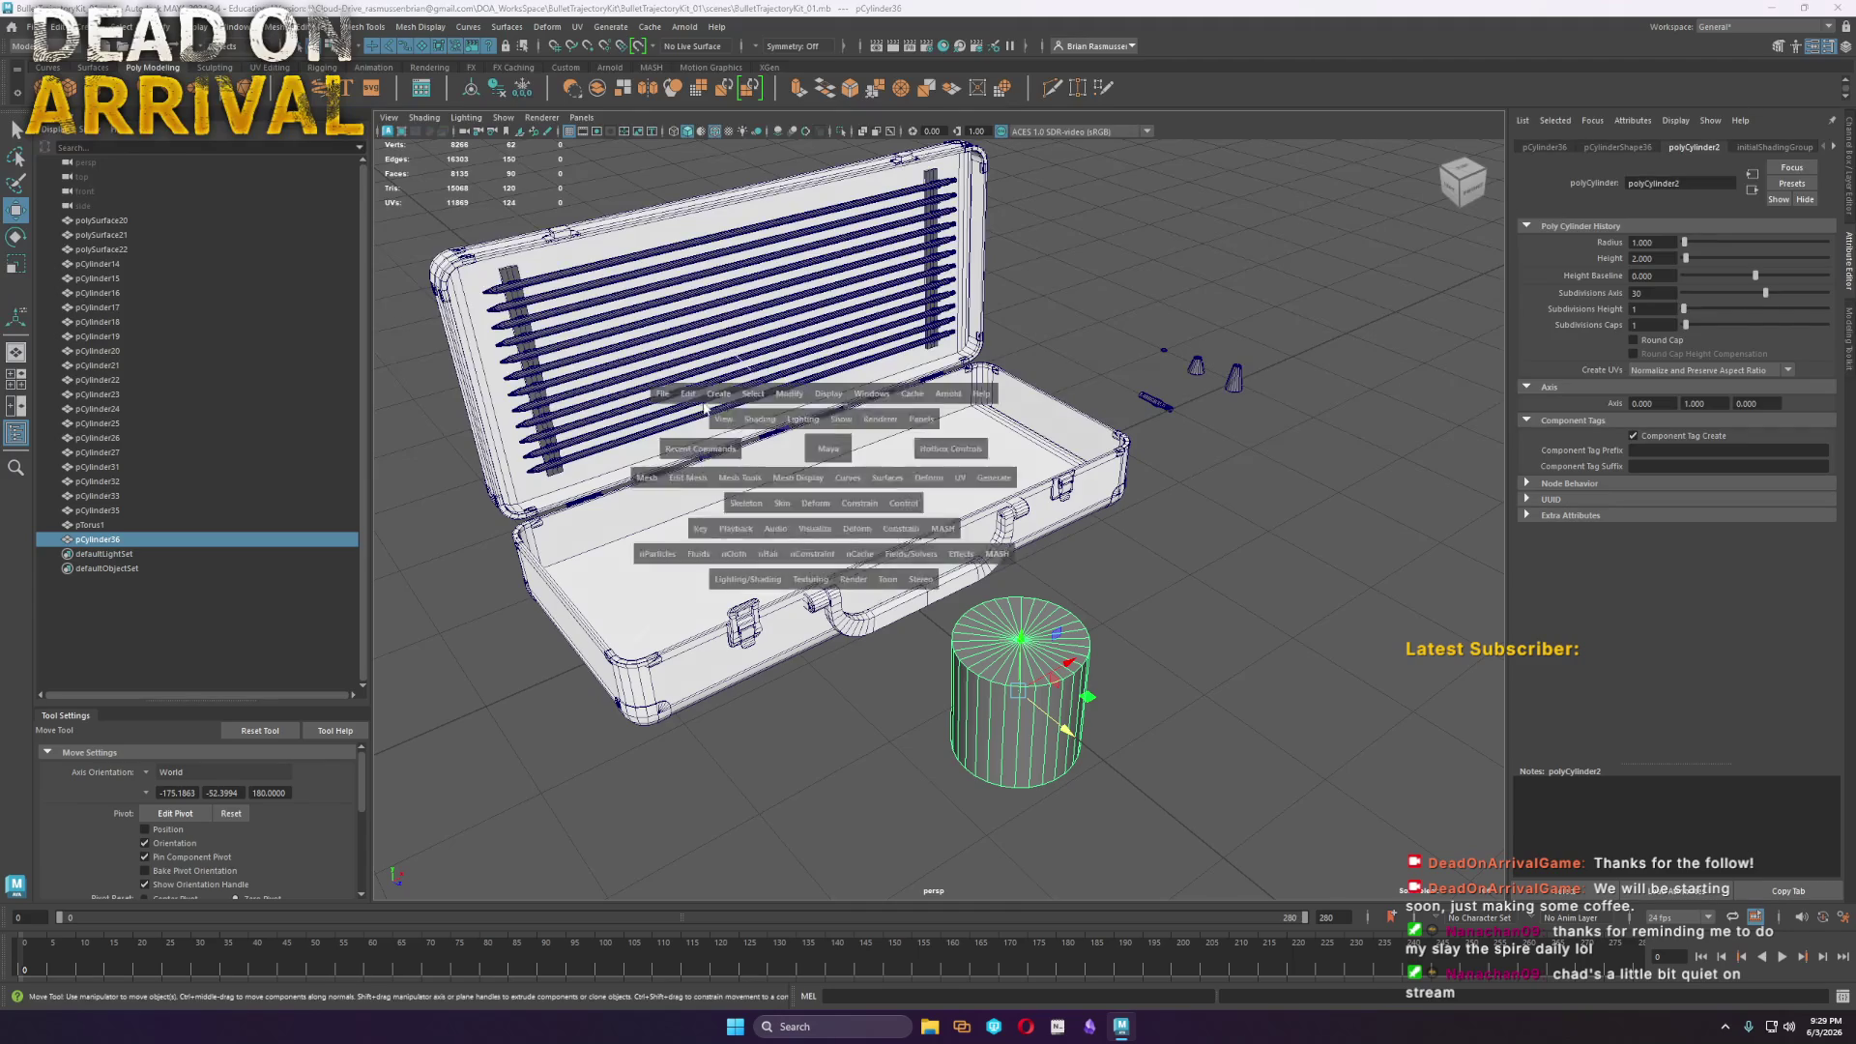
{"action": "key", "text": "space"}
{"action": "key", "text": "space"}
{"action": "key", "text": "f"}
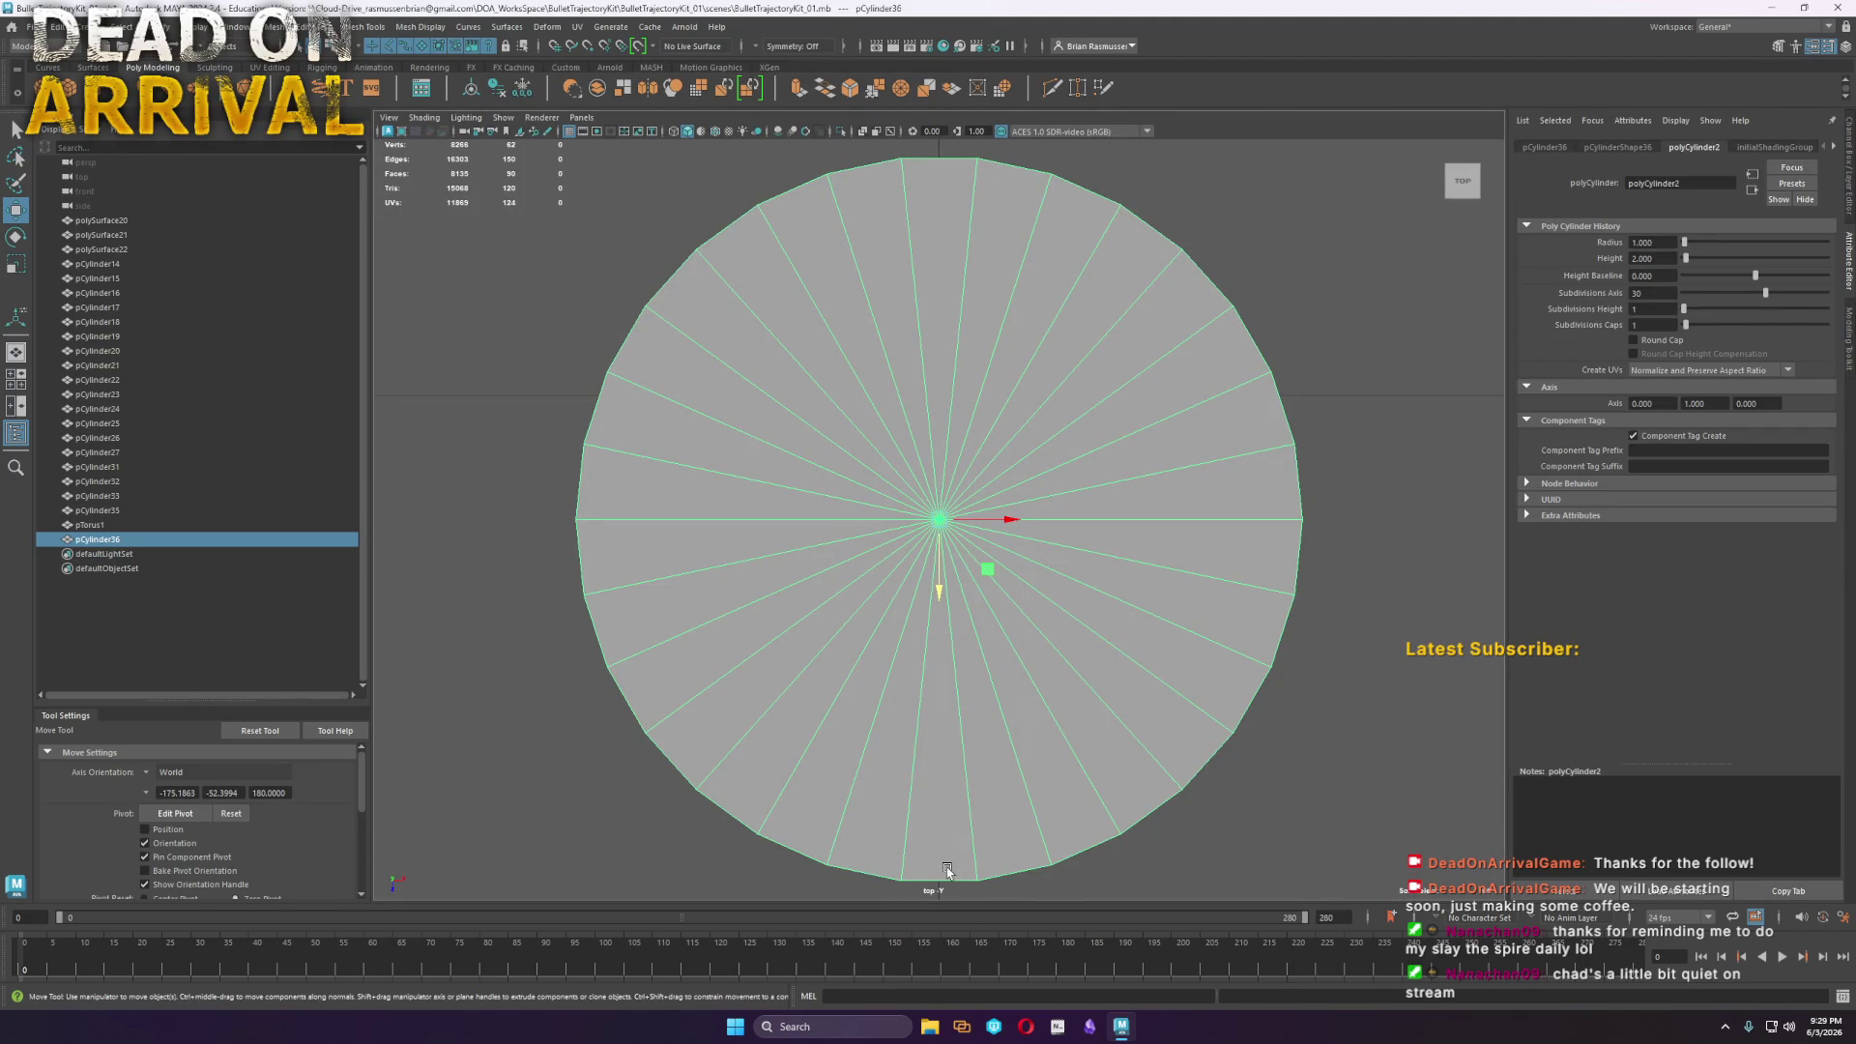
{"action": "left_click_drag", "start_coordinate": [1763, 306], "coordinate": [1774, 305]}
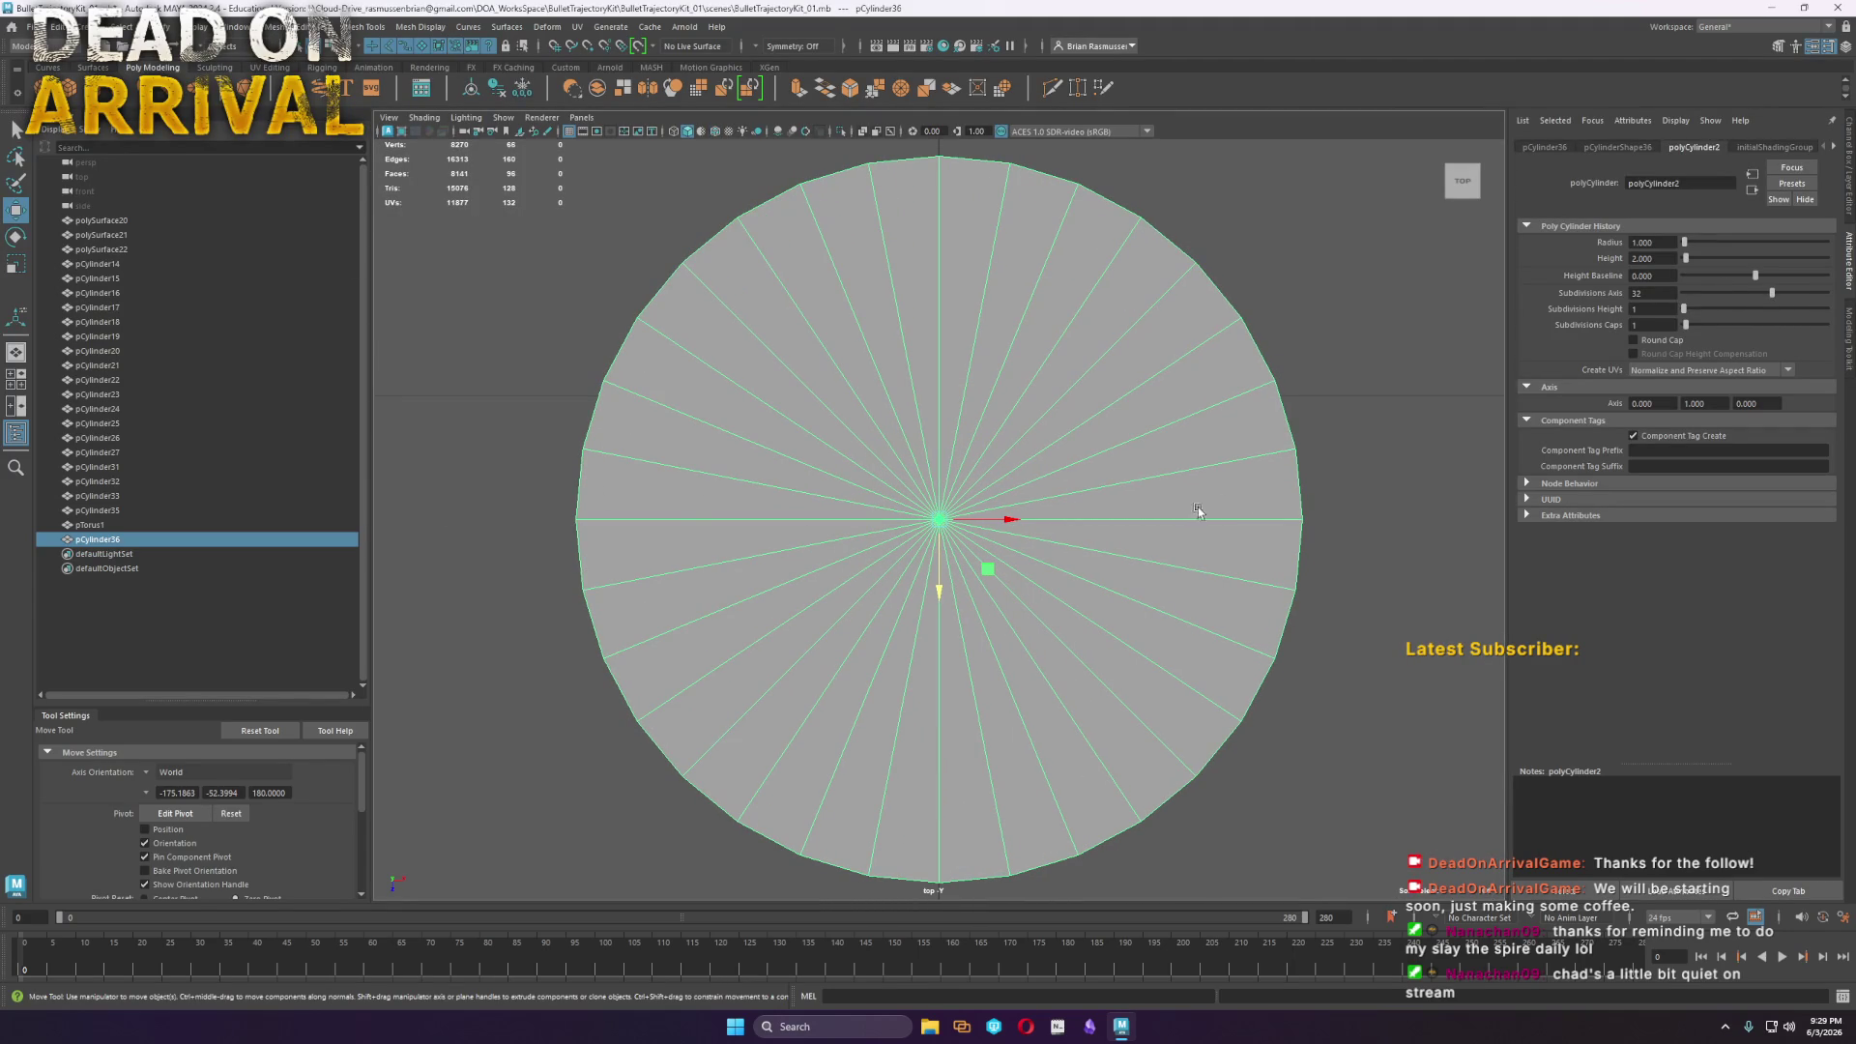
{"action": "key", "text": "space"}
{"action": "key", "text": "space"}
Flatten the cylinder into a thin disc, stand it upright, shrink it and move it up-left
{"action": "key", "text": "r"}
{"action": "mouse_move", "coordinate": [1018, 640]}
{"action": "left_mouse_down"}
{"action": "mouse_move", "coordinate": [1025, 708]}
{"action": "mouse_move", "coordinate": [1058, 759]}
{"action": "left_mouse_up"}
{"action": "key", "text": "e"}
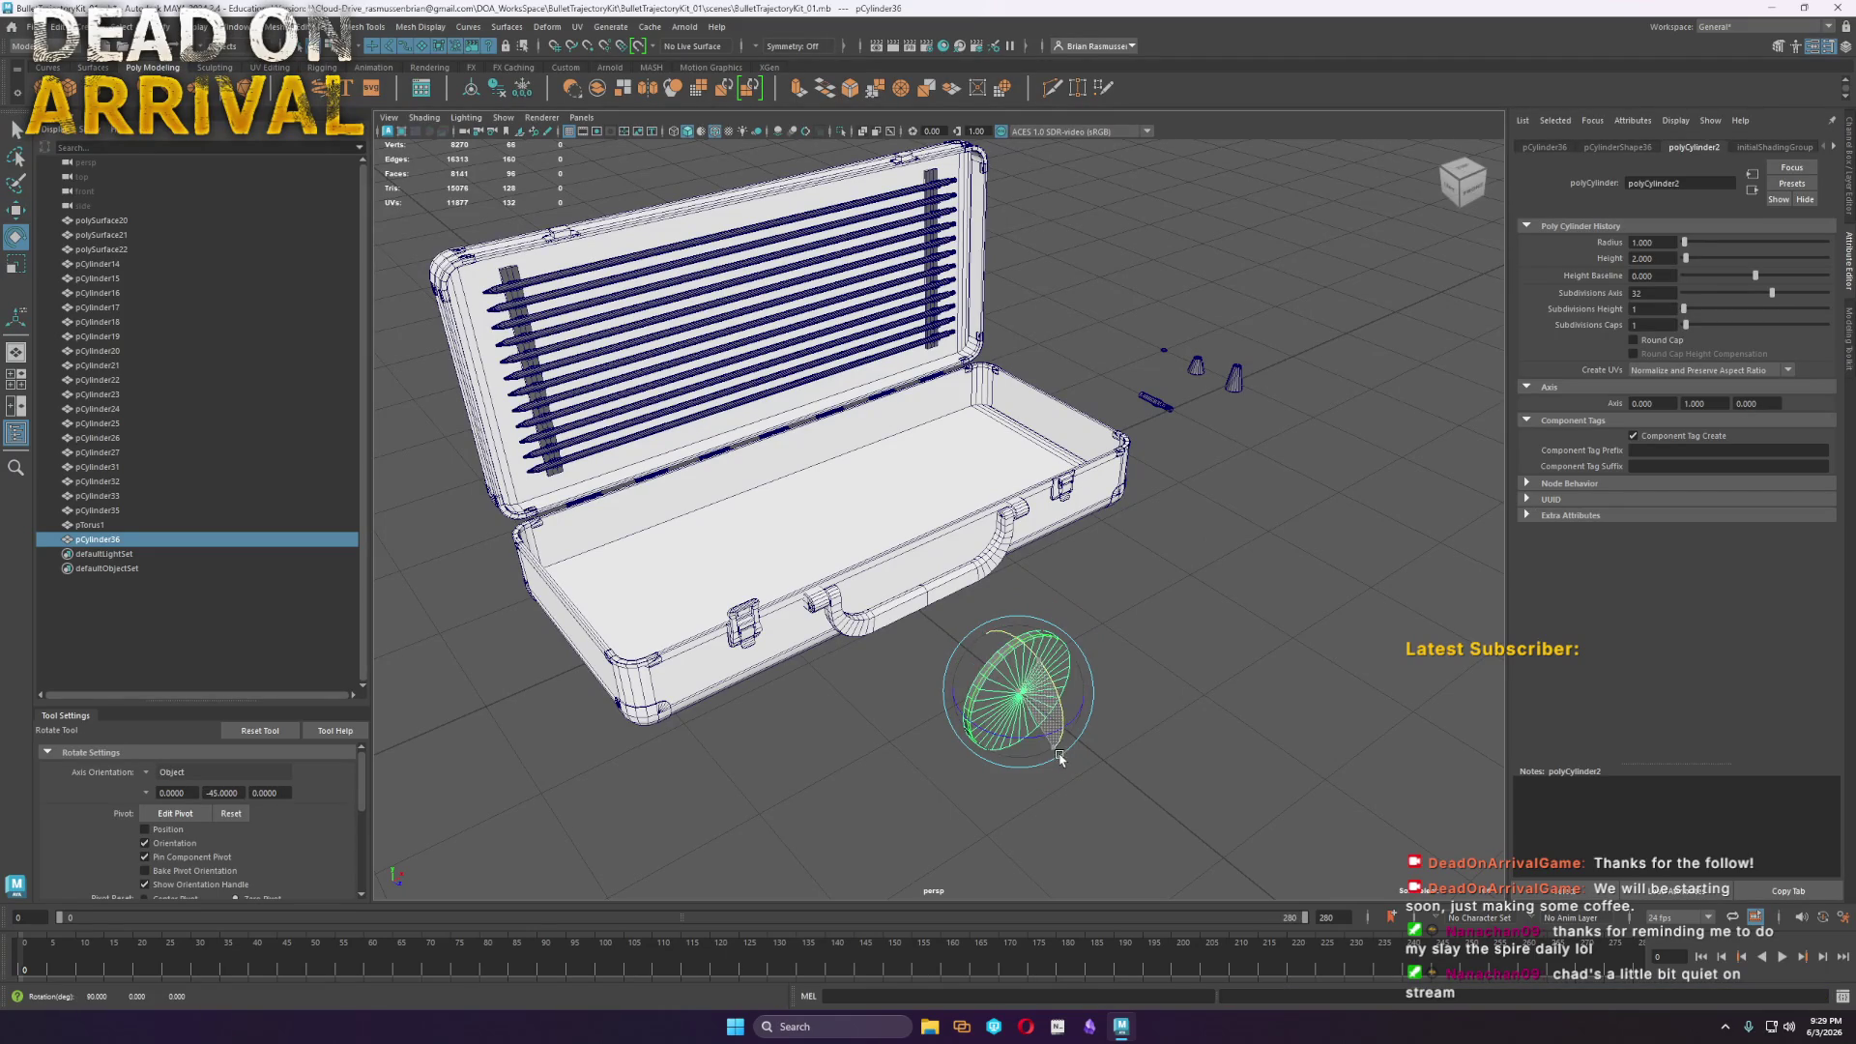
{"action": "key", "text": "r"}
{"action": "mouse_move", "coordinate": [1022, 693]}
{"action": "left_mouse_down"}
{"action": "mouse_move", "coordinate": [1024, 715]}
{"action": "mouse_move", "coordinate": [1064, 605]}
{"action": "mouse_move", "coordinate": [1051, 561]}
{"action": "left_mouse_up"}
{"action": "key", "text": "w"}
{"action": "key", "text": "f"}
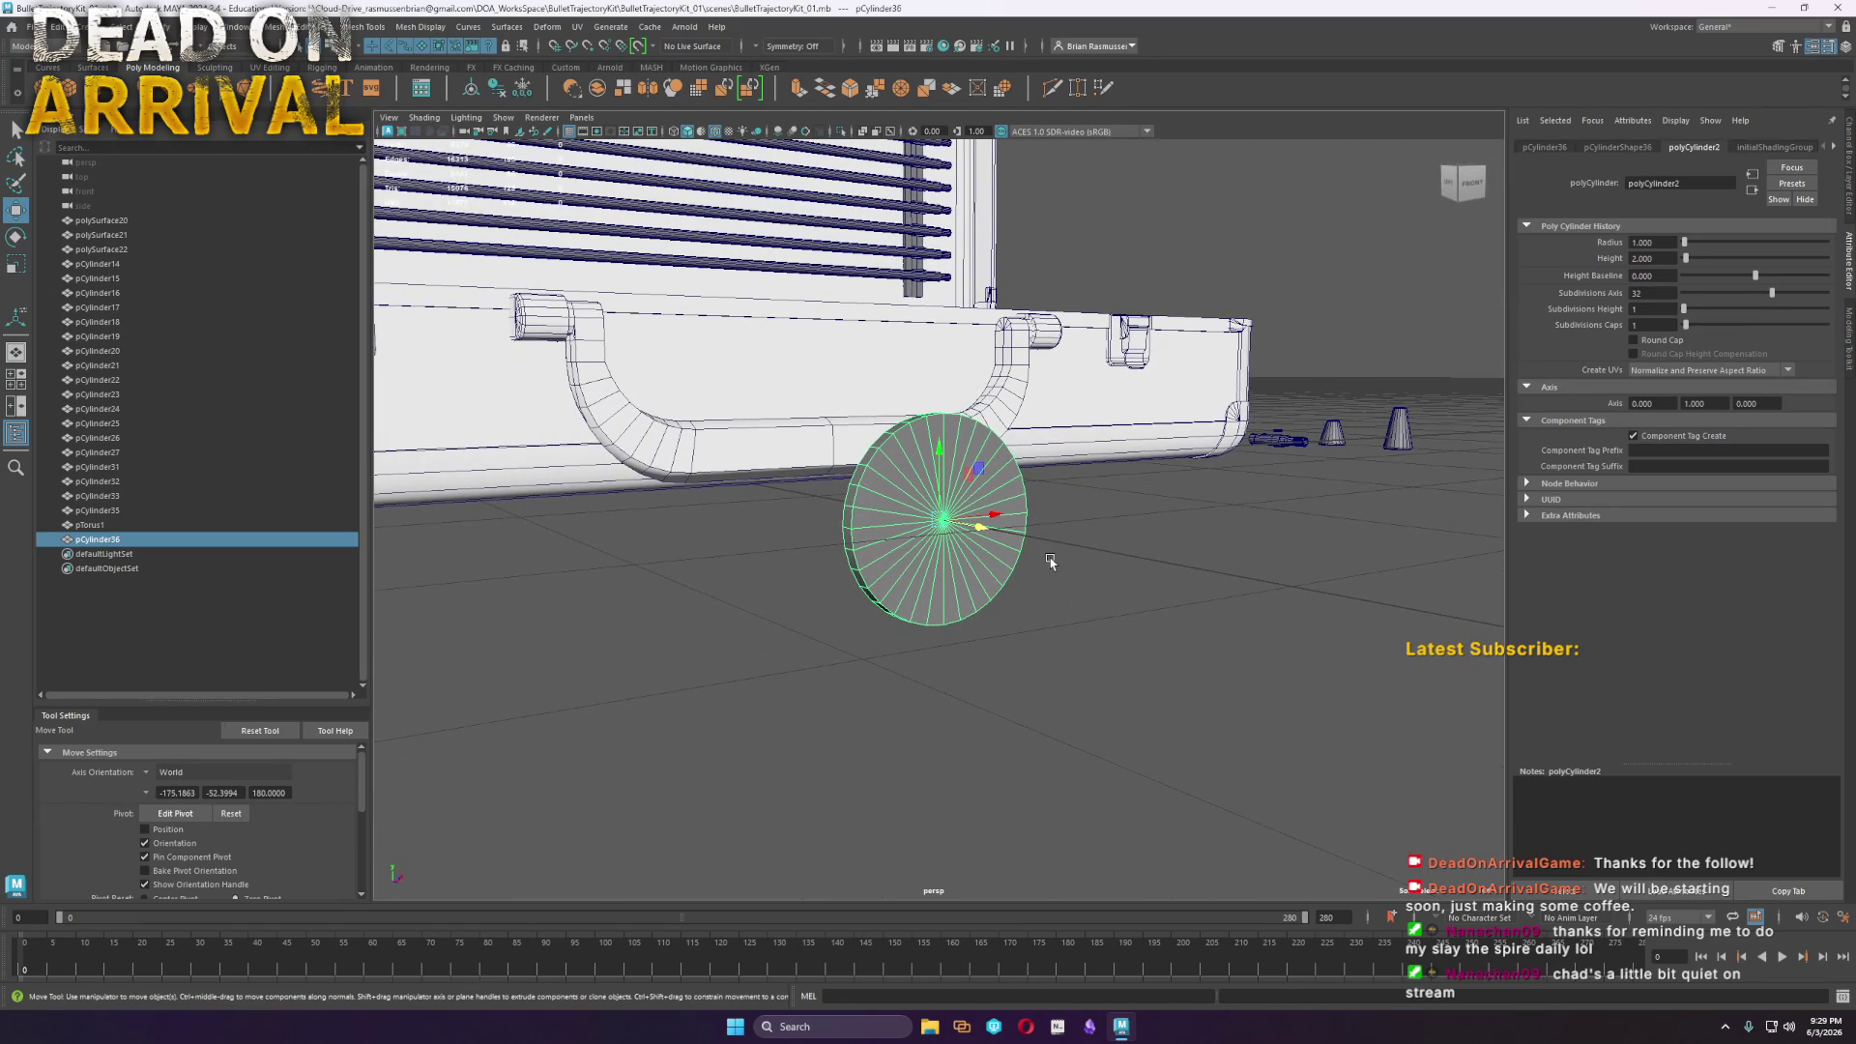
Delete the disc's cap faces to leave a hollow ring
{"action": "left_click_drag", "start_coordinate": [866, 573], "coordinate": [918, 512], "text": "alt"}
{"action": "key", "text": "F11"}
{"action": "left_click_drag", "start_coordinate": [822, 397], "coordinate": [921, 506]}
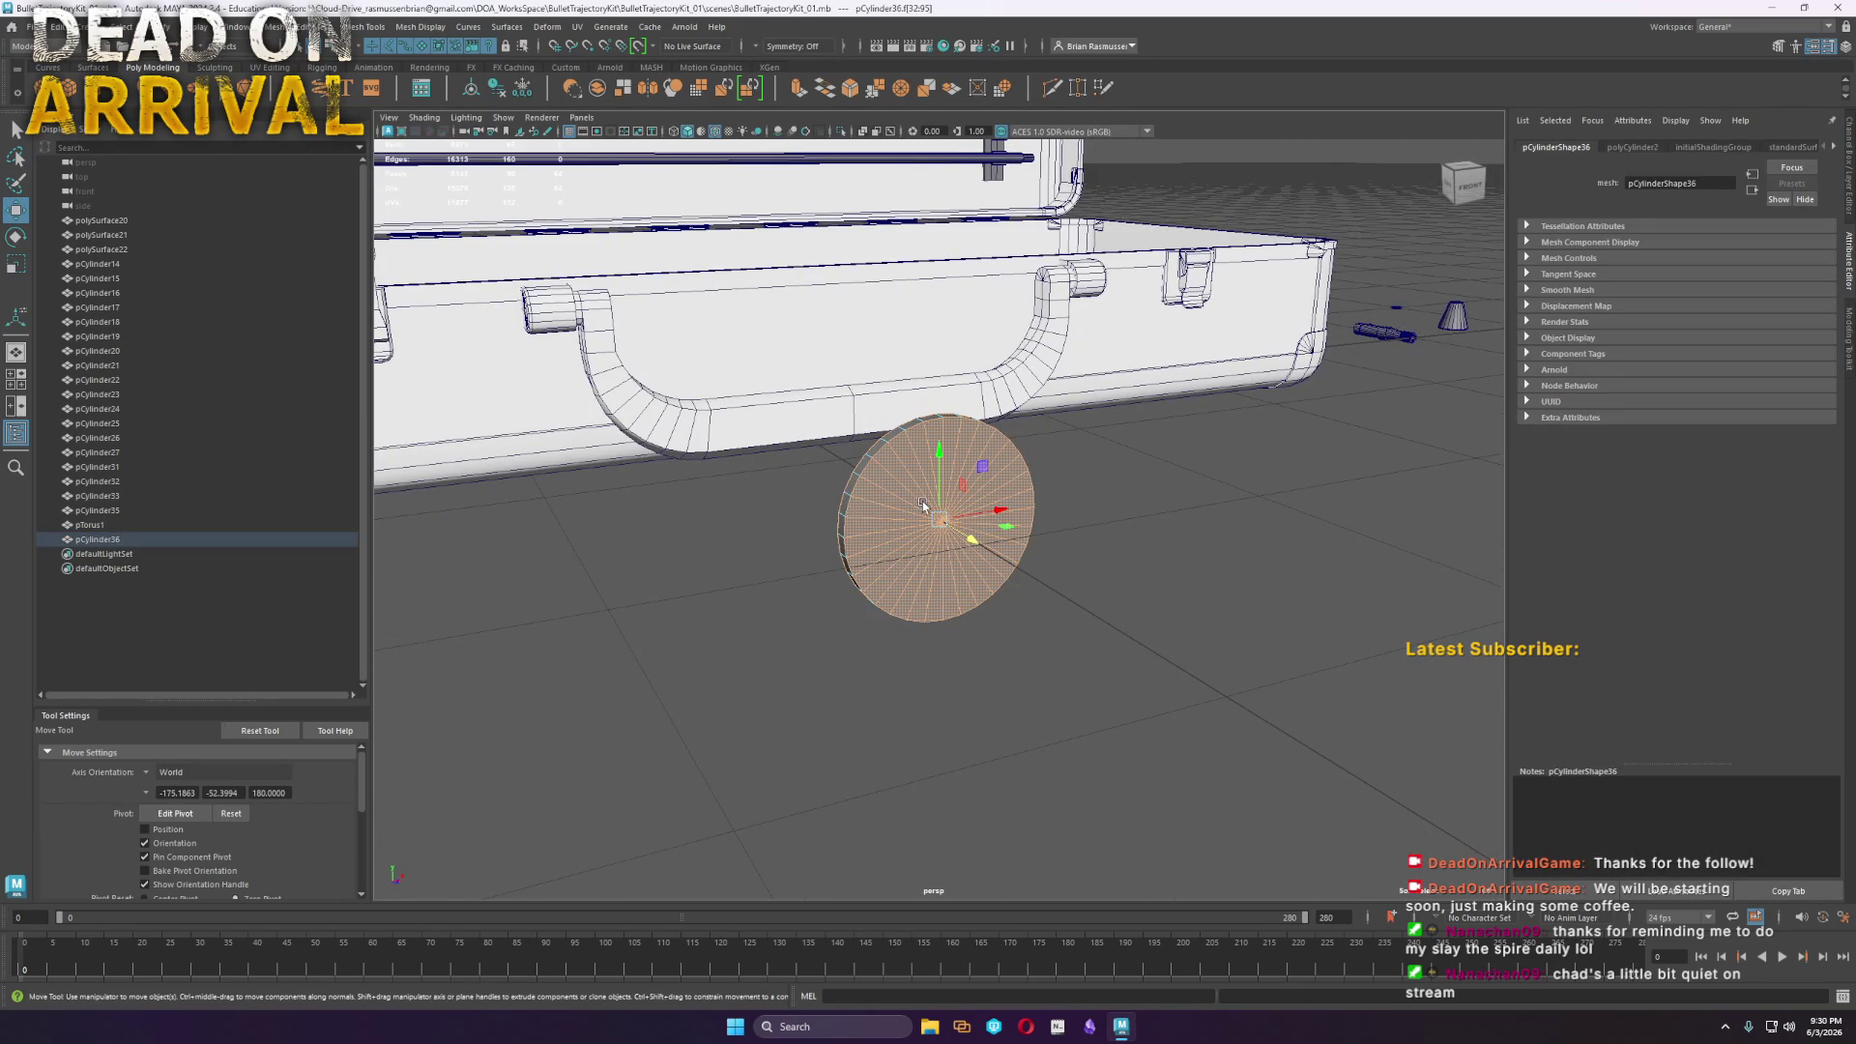
{"action": "key", "text": "Delete"}
{"action": "mouse_move", "coordinate": [844, 635]}
{"action": "left_mouse_down", "text": "alt"}
{"action": "mouse_move", "coordinate": [912, 641]}
{"action": "mouse_move", "coordinate": [1023, 567]}
{"action": "left_mouse_up", "text": "alt"}
{"action": "mouse_move", "coordinate": [1023, 580]}
{"action": "right_mouse_down"}
{"action": "mouse_move", "coordinate": [1029, 604]}
{"action": "mouse_move", "coordinate": [1008, 573]}
{"action": "right_mouse_up"}
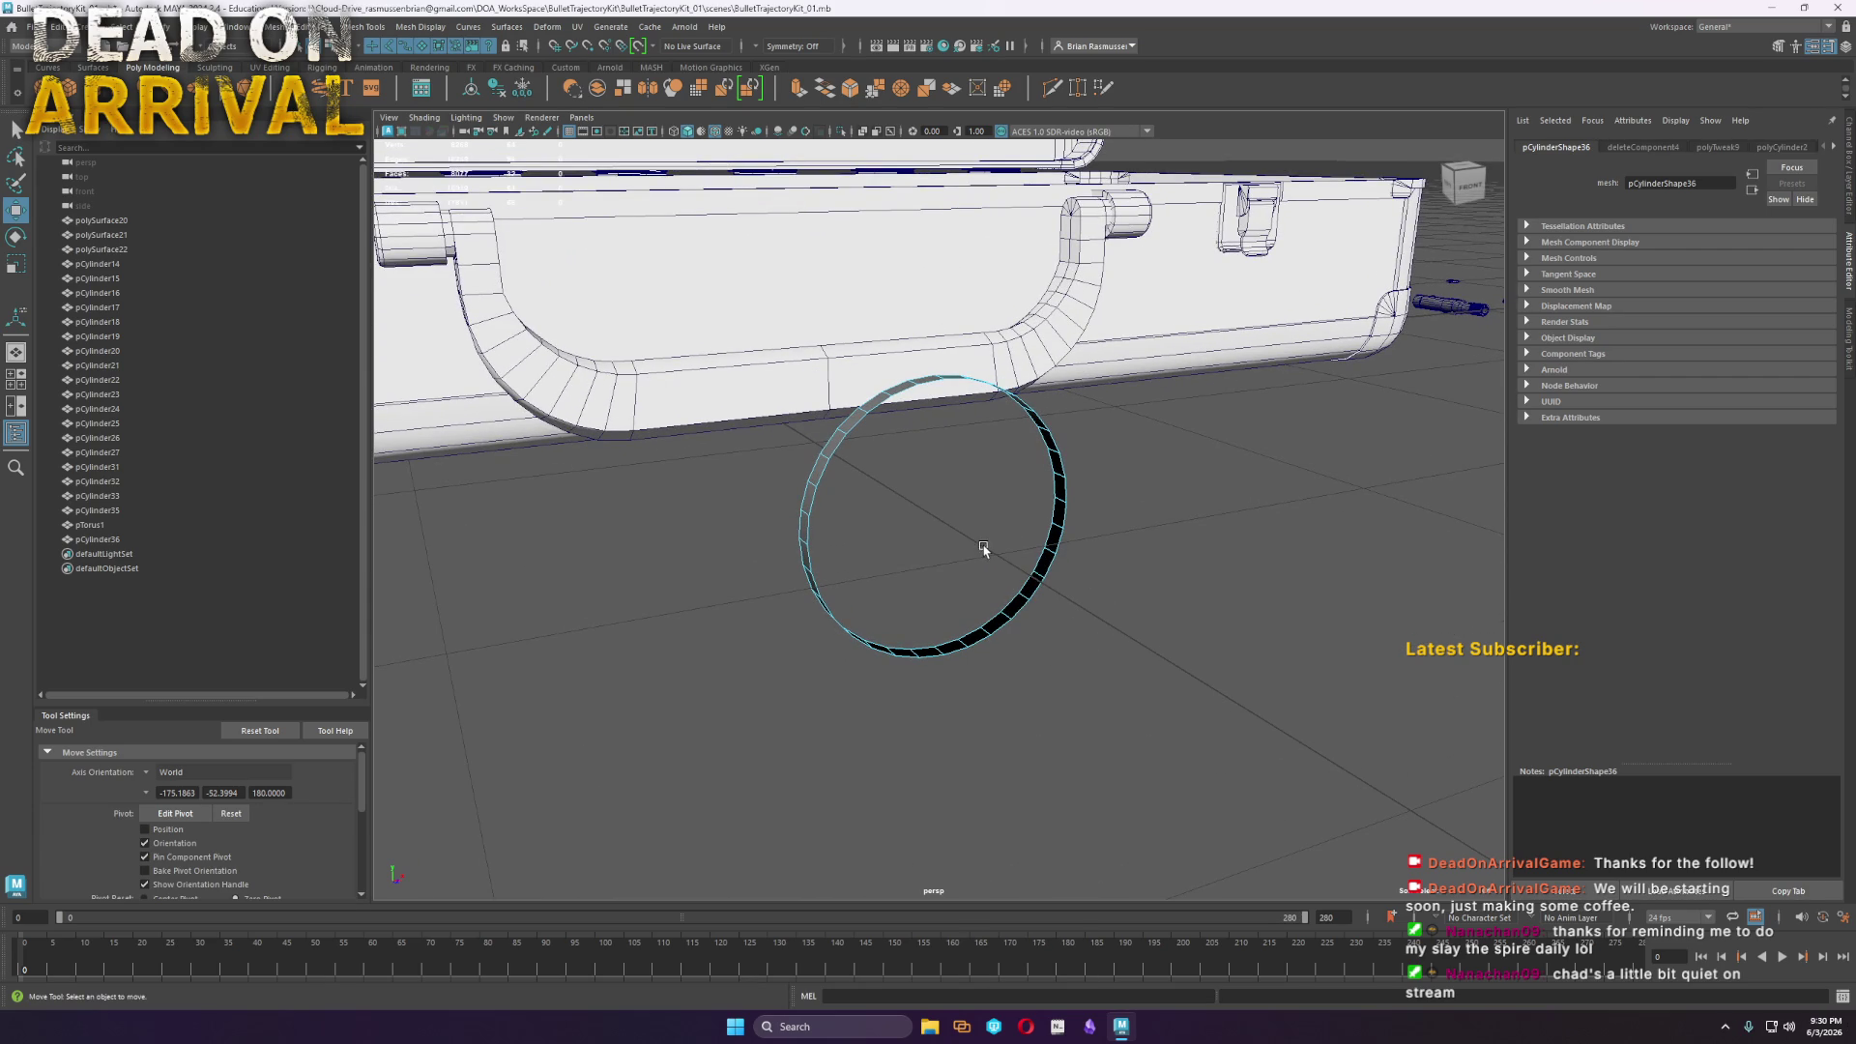
Extrude the hoop's face loop to a thickness of 1.49, then return to Object Mode
{"action": "double_click", "coordinate": [1055, 534]}
{"action": "right_click_drag", "start_coordinate": [1055, 532], "coordinate": [1025, 488], "text": "shift"}
{"action": "left_click_drag", "start_coordinate": [467, 208], "coordinate": [718, 293]}
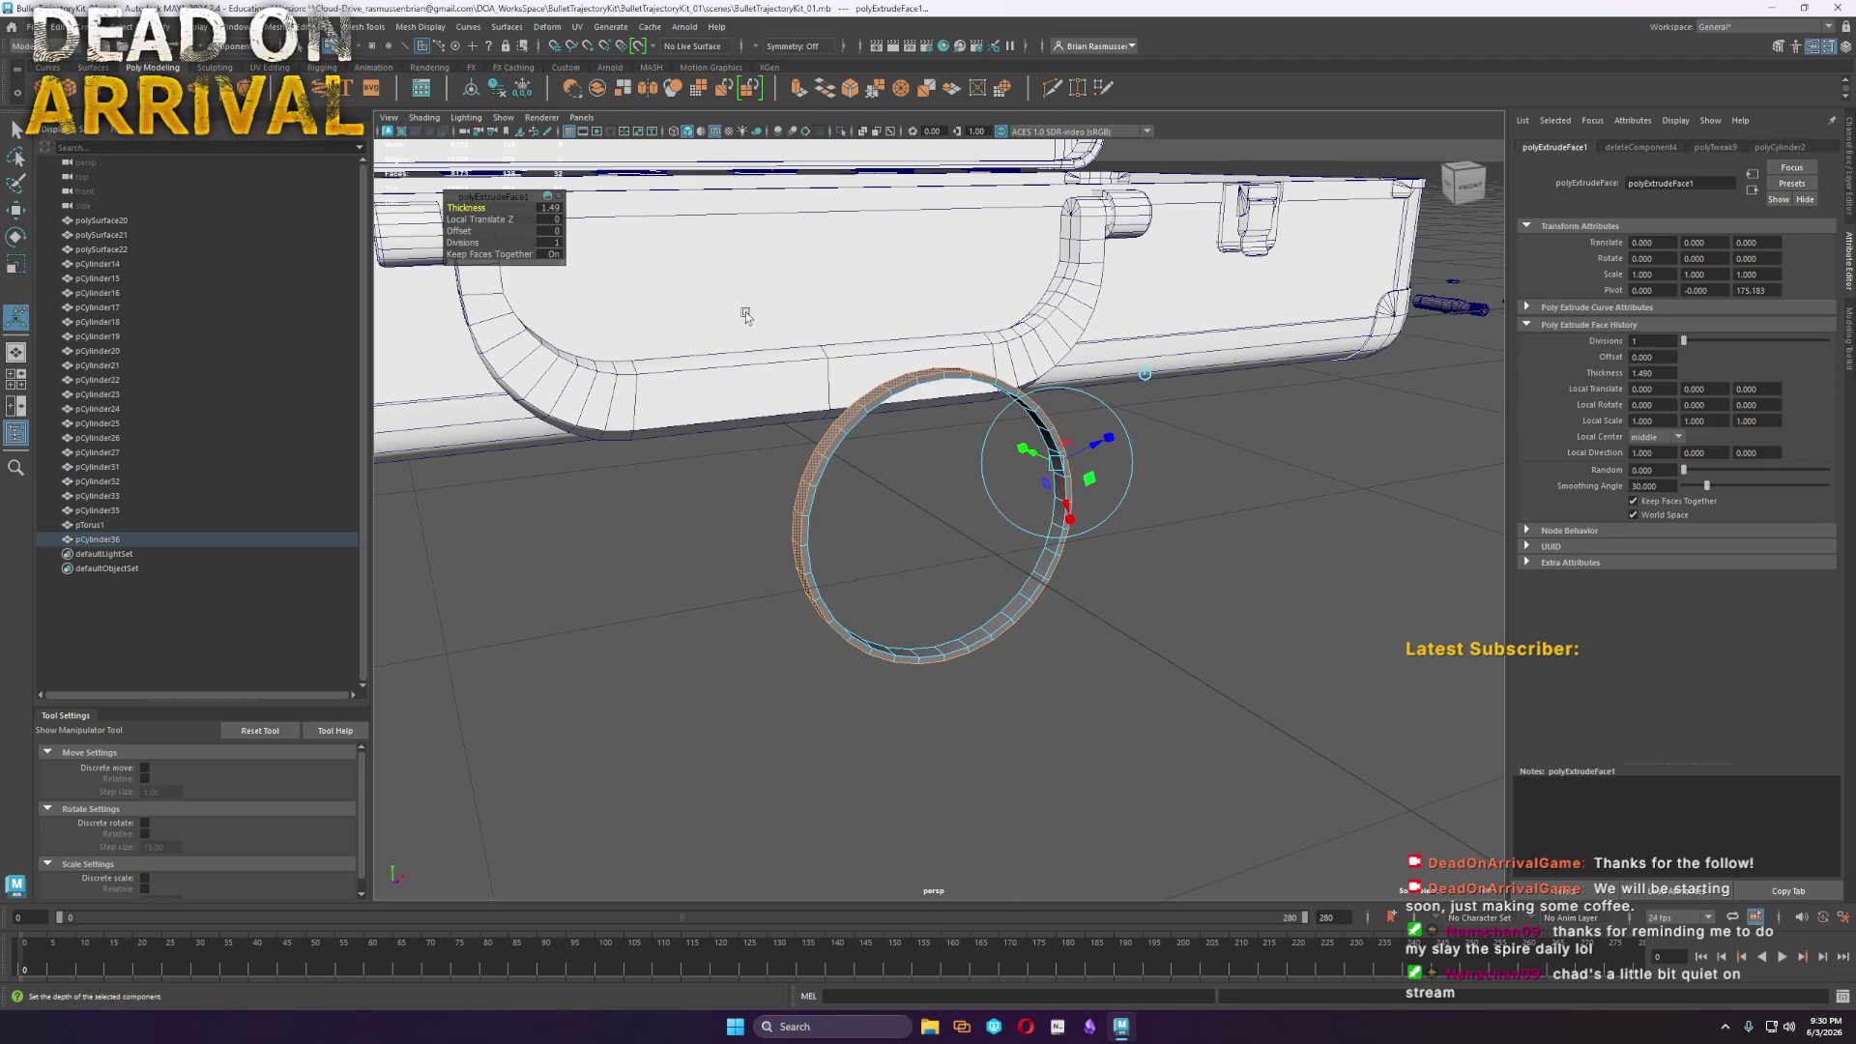
{"action": "right_click_drag", "start_coordinate": [910, 382], "coordinate": [976, 357]}
{"action": "key", "text": "q"}
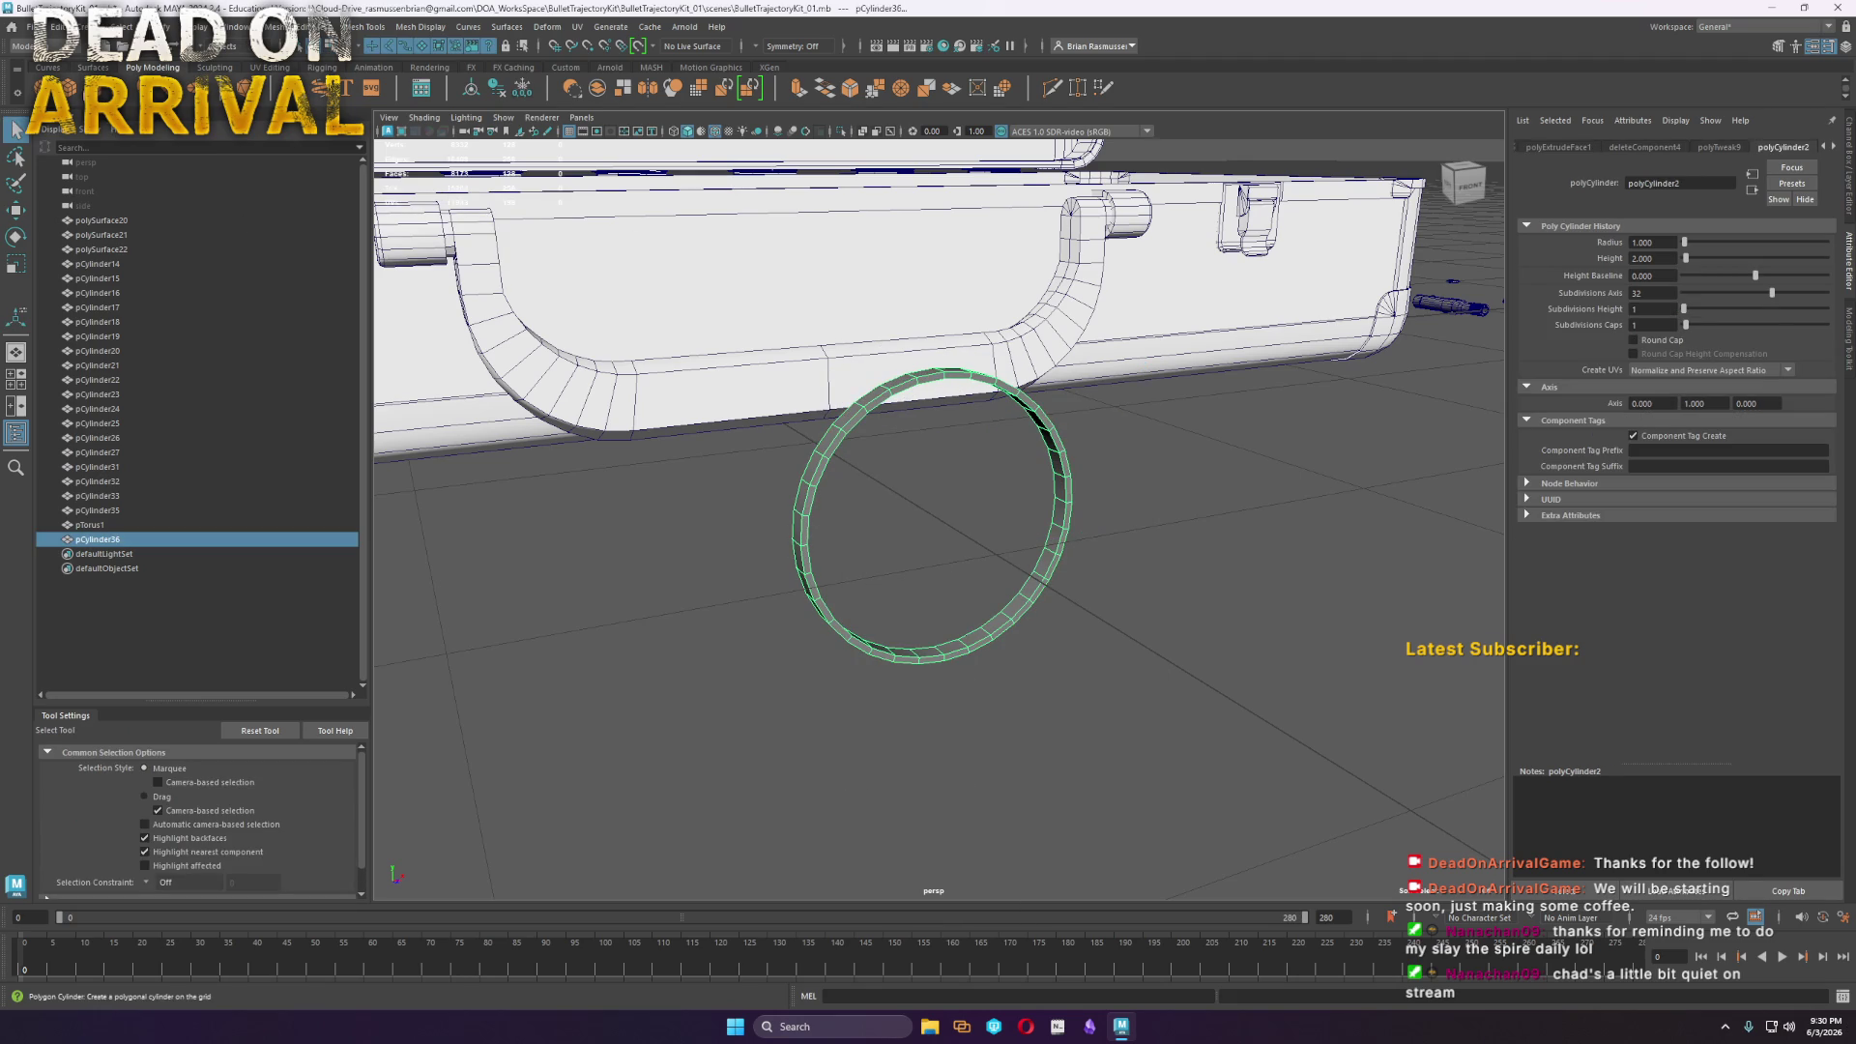
Create a new poly cube and move it back along Z beside the ring
{"action": "right_click_drag", "start_coordinate": [890, 312], "coordinate": [743, 421], "text": "shift"}
{"action": "key", "text": "w"}
{"action": "left_click_drag", "start_coordinate": [773, 440], "coordinate": [1043, 583]}
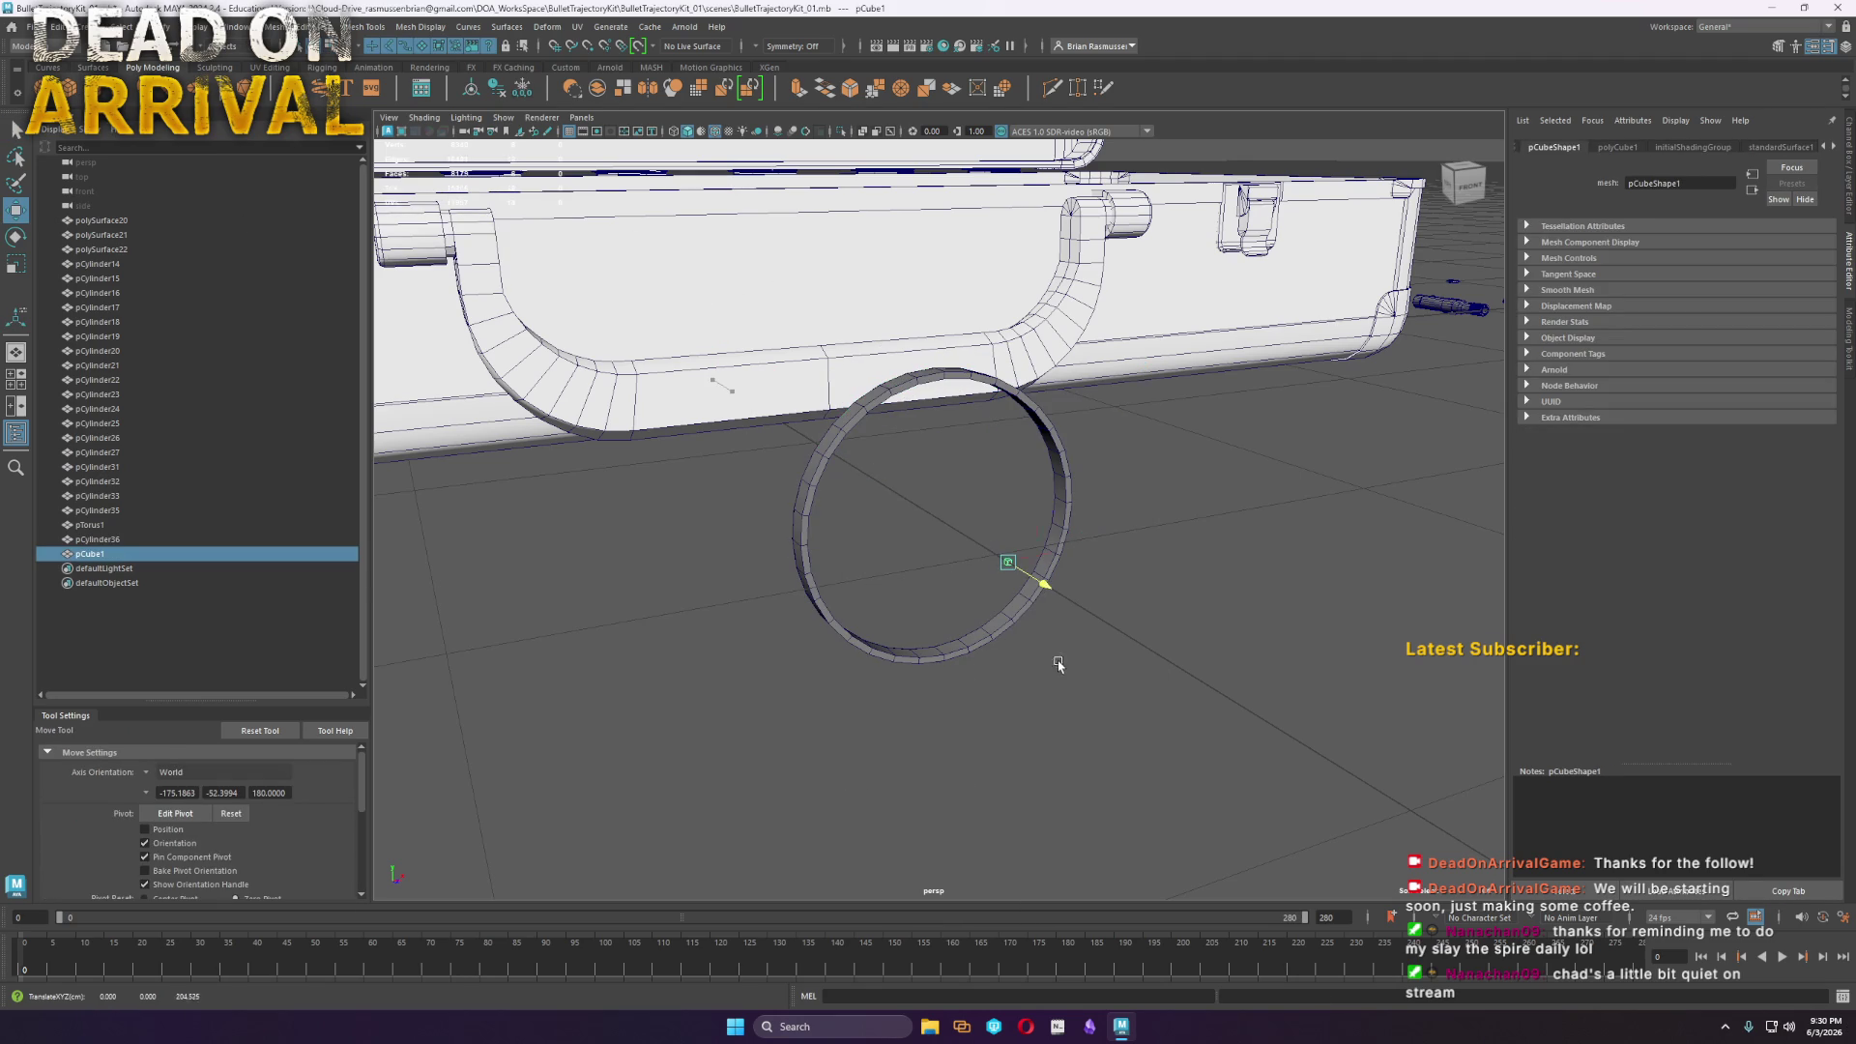
{"action": "left_click", "coordinate": [1068, 478], "text": "shift"}
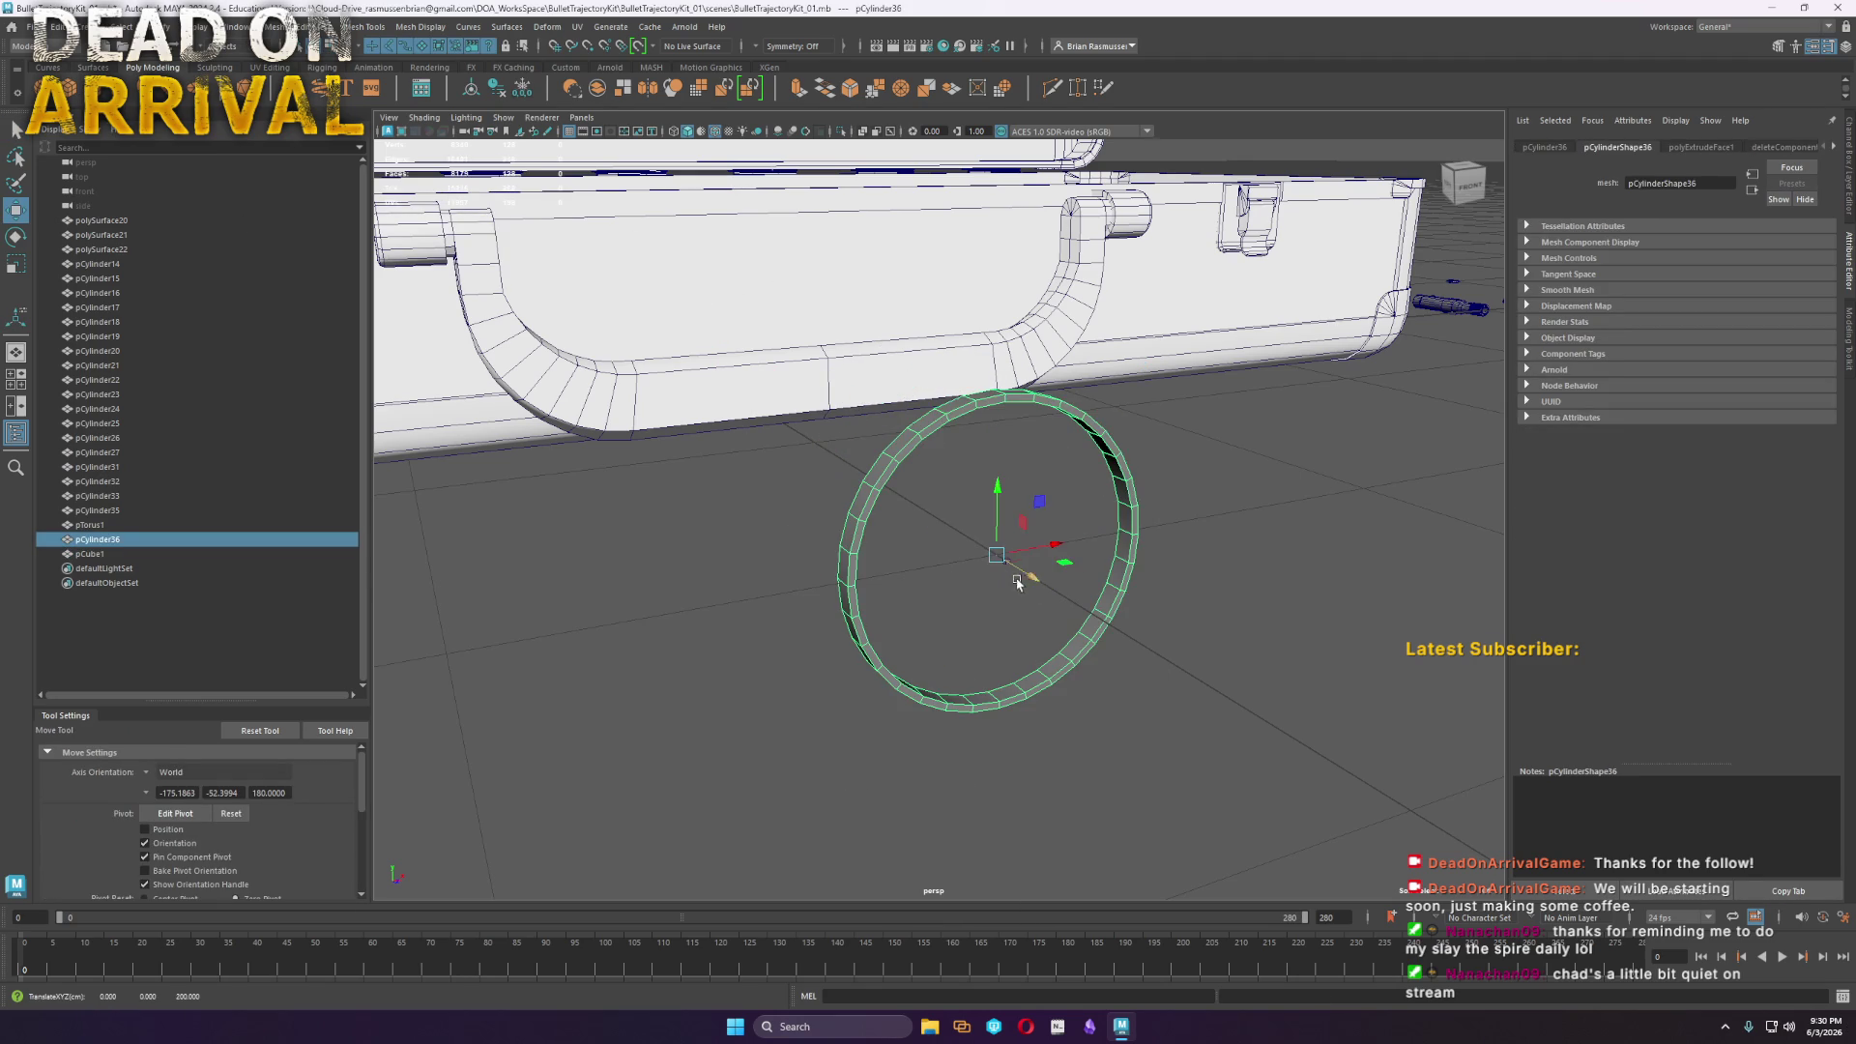
Scale the cube up to fill the ring and move it back behind the ring
{"action": "key", "text": "r"}
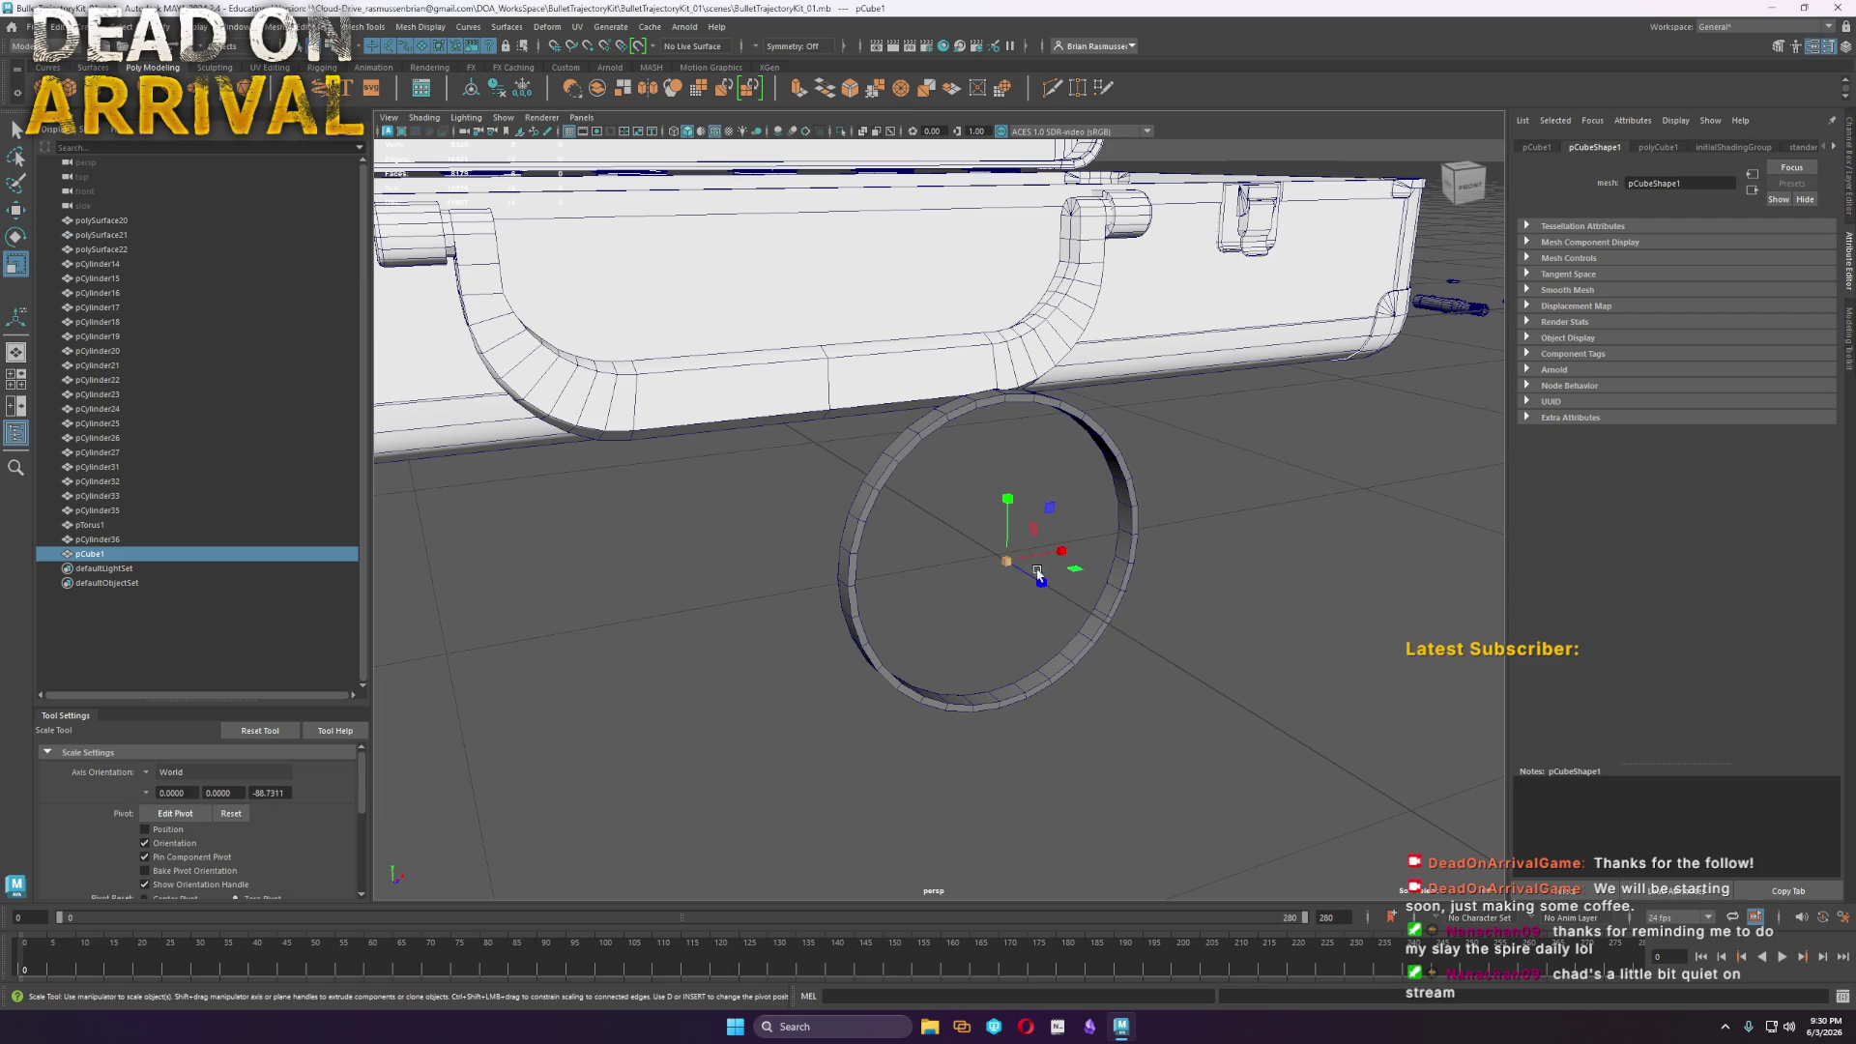
{"action": "mouse_move", "coordinate": [1010, 563]}
{"action": "left_mouse_down"}
{"action": "mouse_move", "coordinate": [1122, 567]}
{"action": "mouse_move", "coordinate": [967, 580]}
{"action": "mouse_move", "coordinate": [1112, 657]}
{"action": "mouse_move", "coordinate": [1103, 629]}
{"action": "mouse_move", "coordinate": [1030, 607]}
{"action": "mouse_move", "coordinate": [1118, 612]}
{"action": "mouse_move", "coordinate": [1059, 595]}
{"action": "left_mouse_up"}
{"action": "key", "text": "w"}
{"action": "key", "text": "f"}
{"action": "key", "text": "r"}
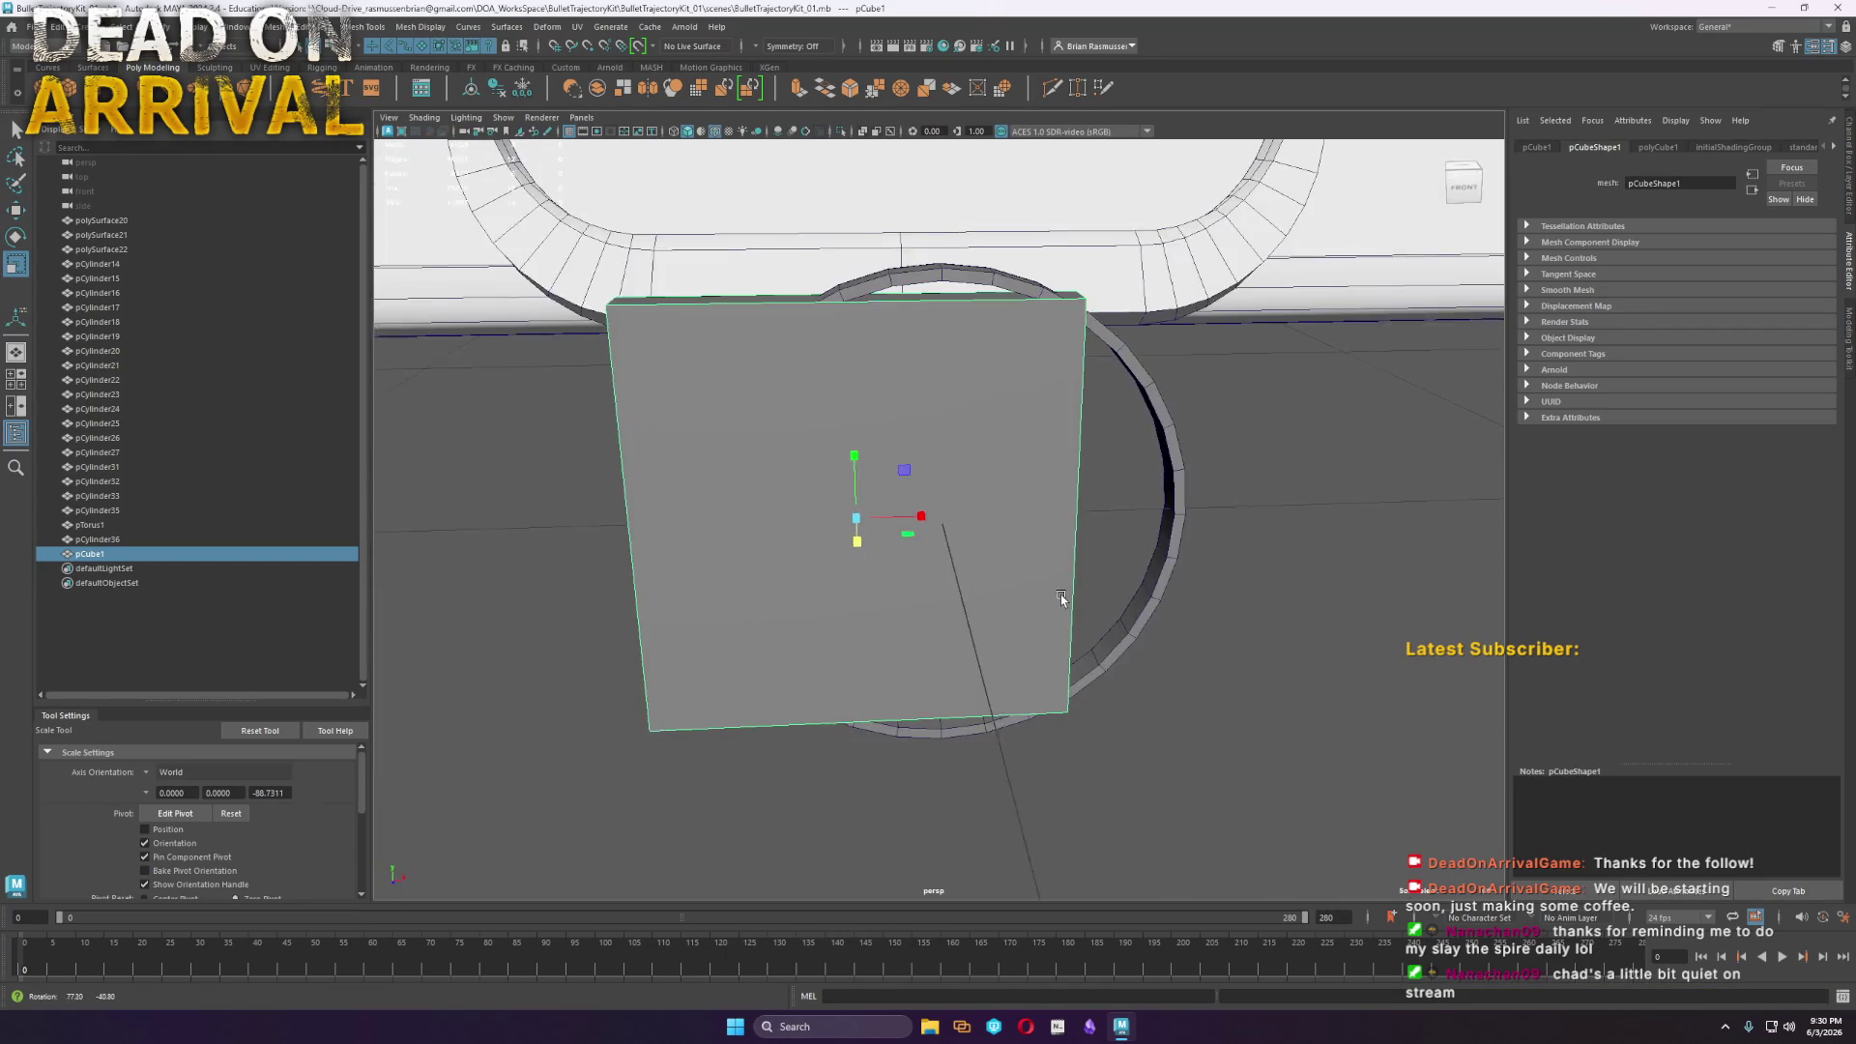
Delete a corner vertex and the front face of the cube, leaving an L-shaped strip
{"action": "right_click_drag", "start_coordinate": [1060, 391], "coordinate": [986, 386]}
{"action": "left_click_drag", "start_coordinate": [772, 295], "coordinate": [1263, 511]}
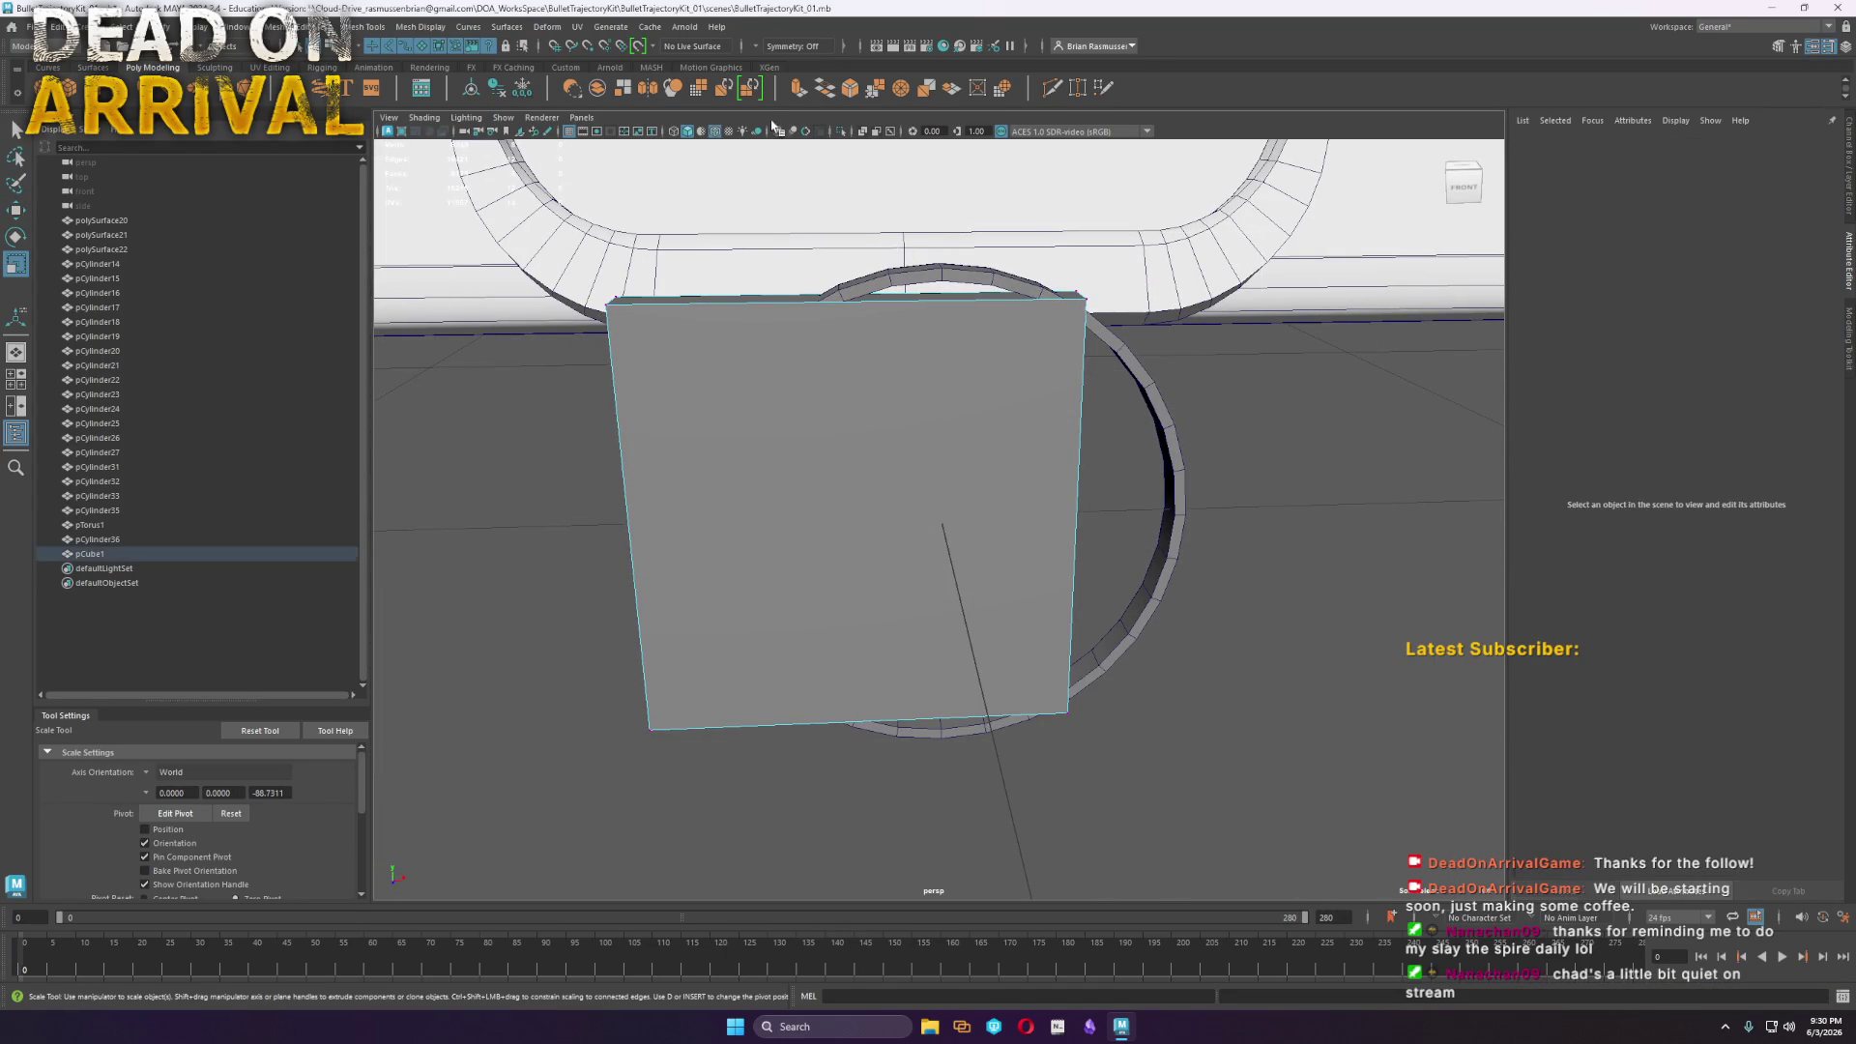
{"action": "key", "text": "Delete"}
{"action": "right_click_drag", "start_coordinate": [928, 396], "coordinate": [932, 422]}
{"action": "left_click", "coordinate": [870, 541]}
{"action": "key", "text": "Delete"}
Set the strip's normals to face with Mesh Display > Normals > Set to Face
{"action": "right_click_drag", "start_coordinate": [966, 586], "coordinate": [967, 619]}
{"action": "right_click_drag", "start_coordinate": [690, 594], "coordinate": [814, 624]}
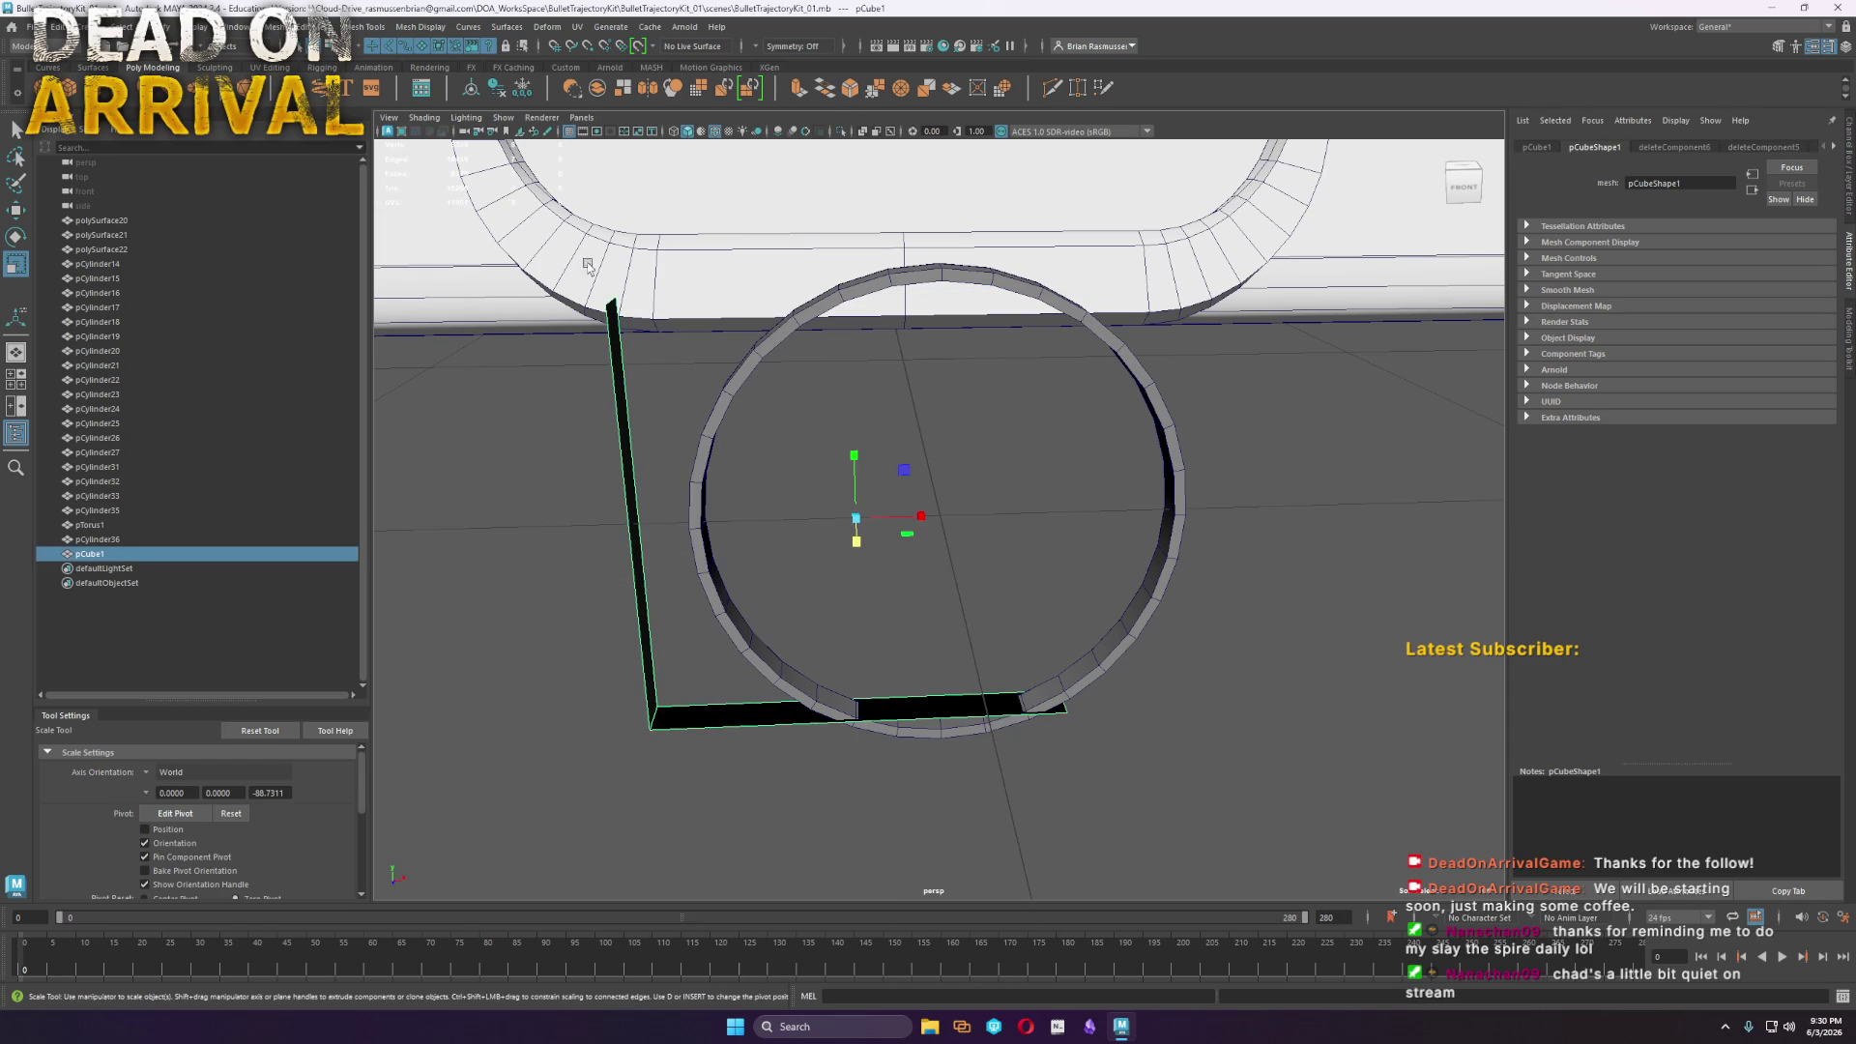
{"action": "left_click", "coordinate": [420, 26]}
{"action": "left_click", "coordinate": [468, 109]}
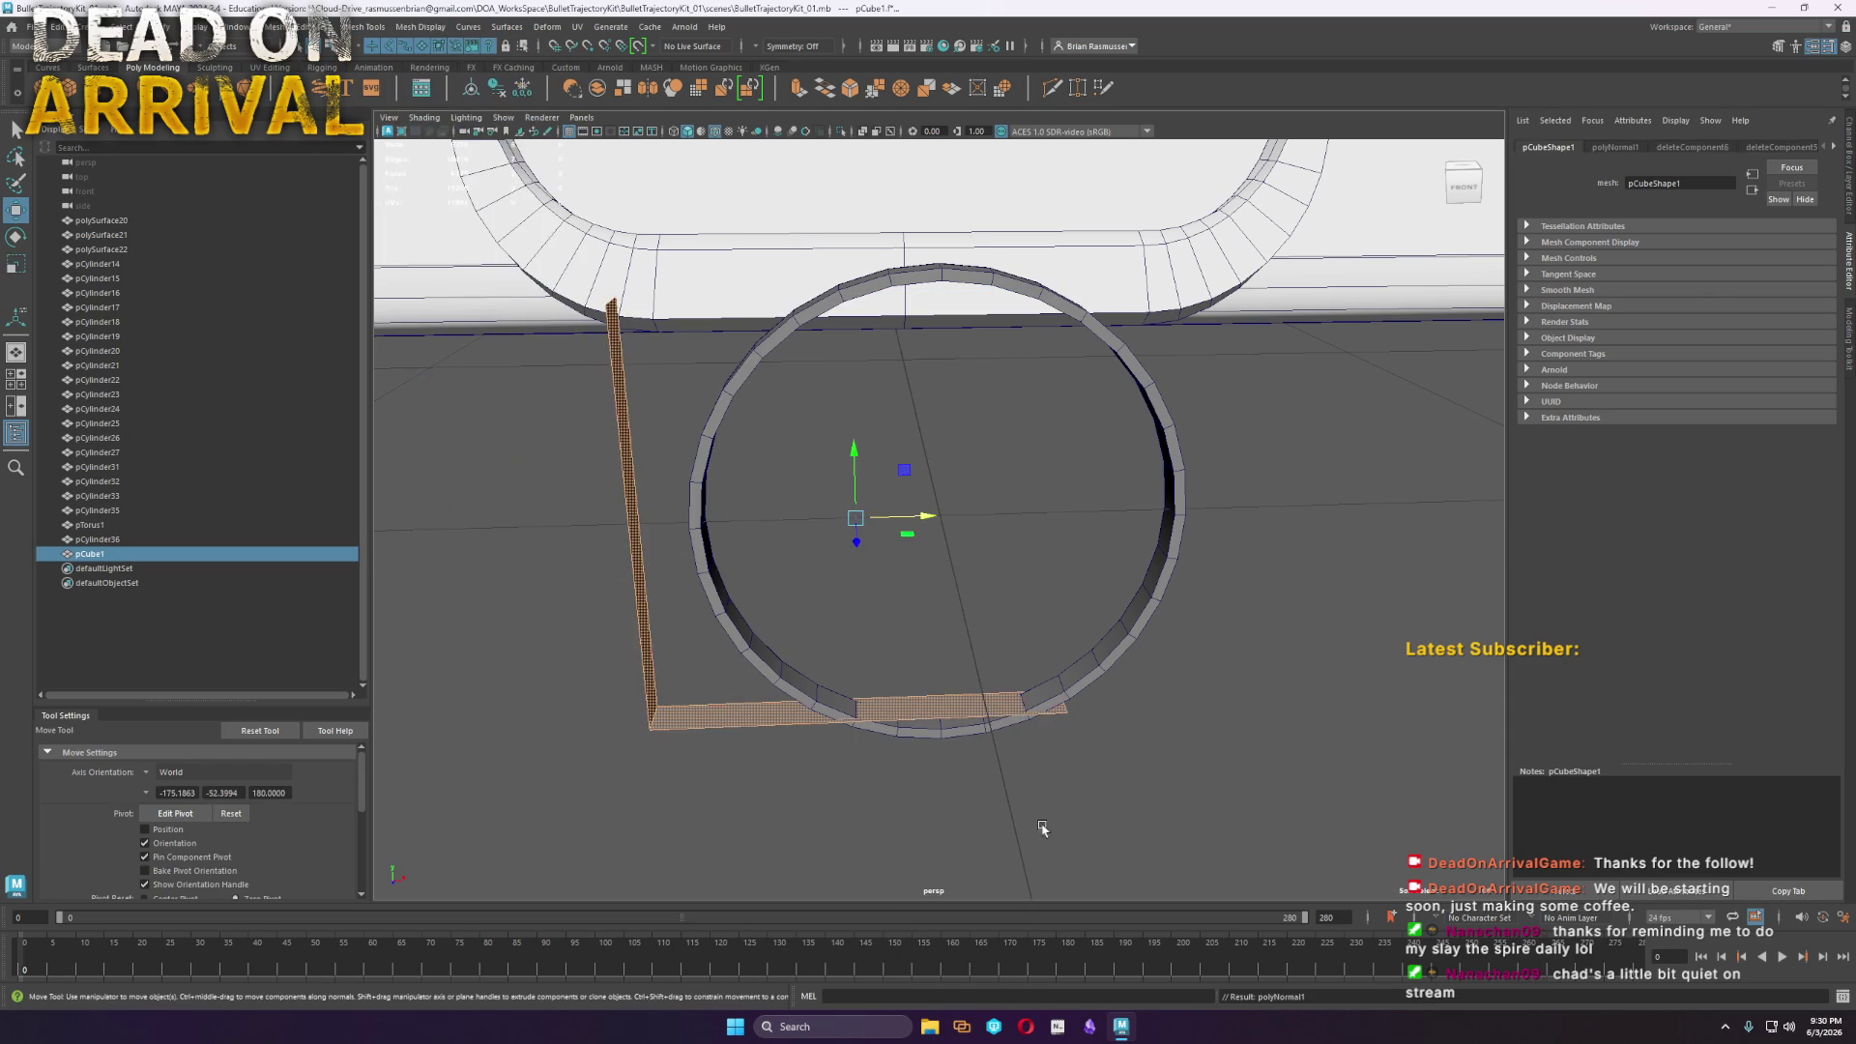
{"action": "left_click", "coordinate": [734, 720]}
{"action": "key", "text": "w"}
{"action": "key", "text": "space"}
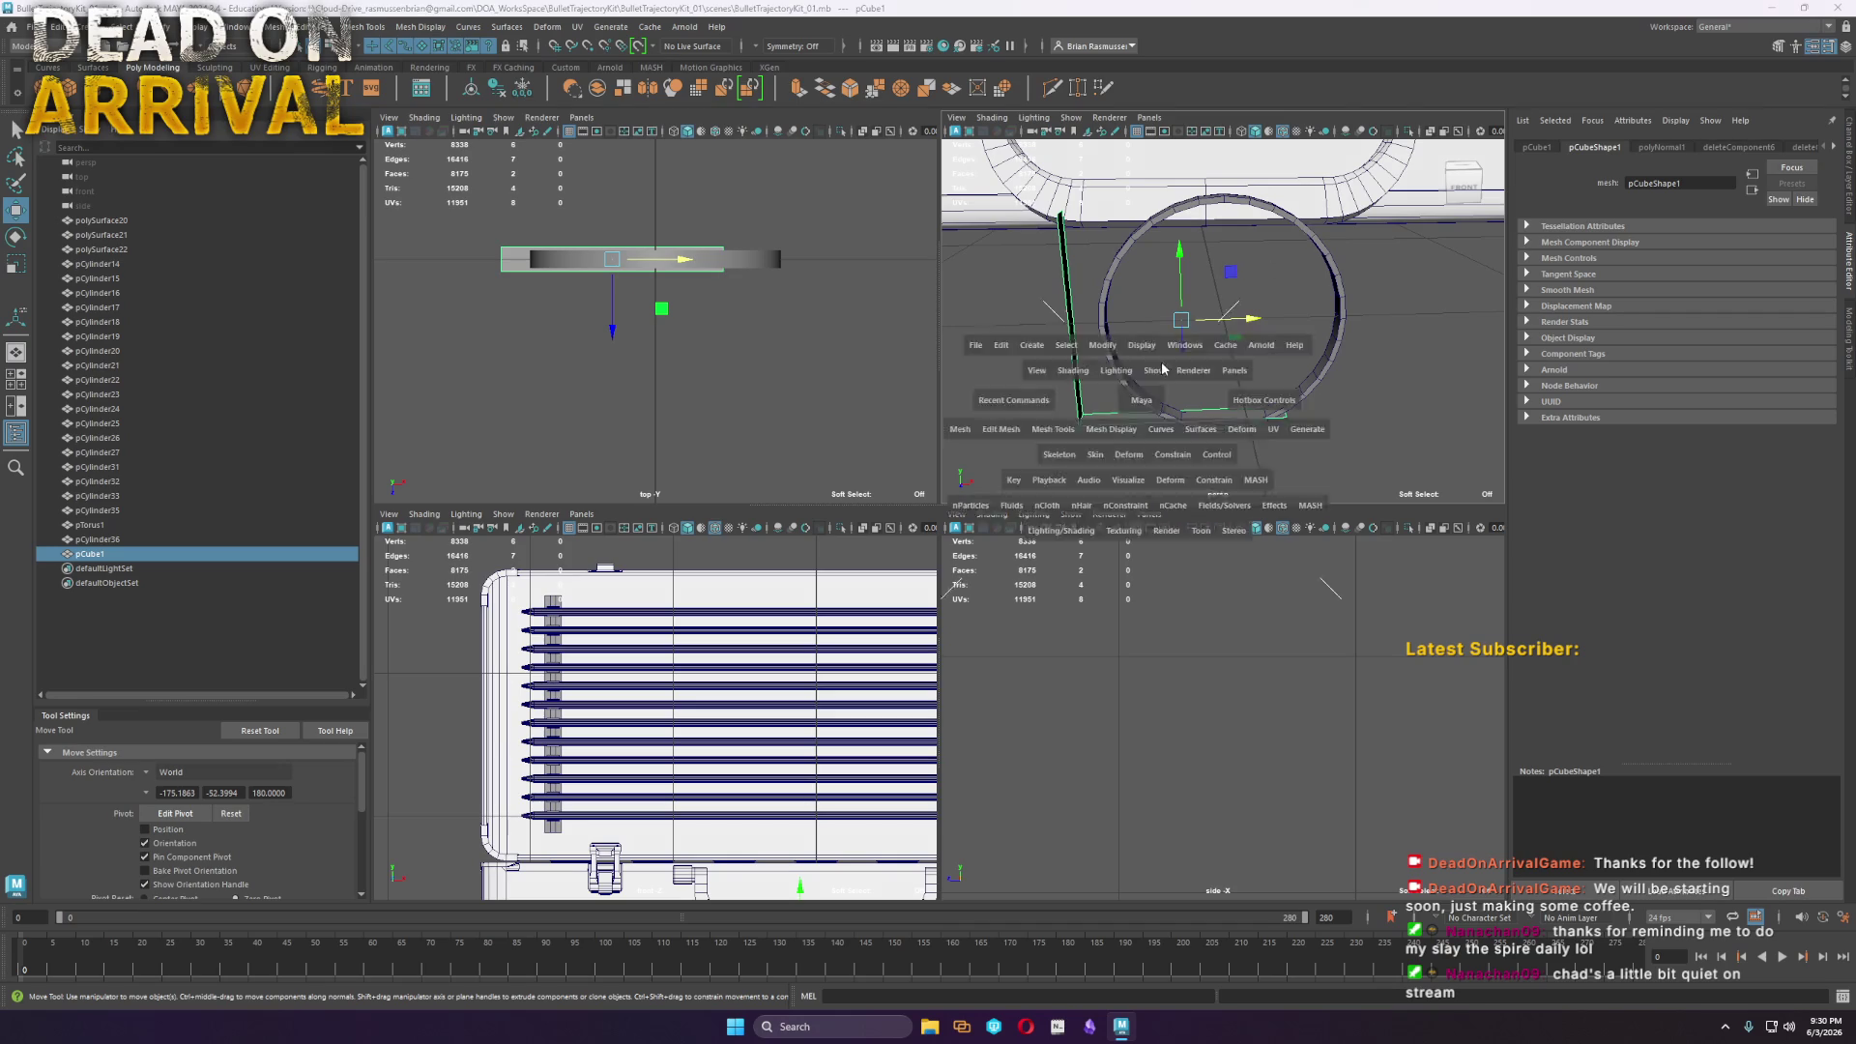
Shift the L-bracket right and move vertices vtx[2:3] to shorten the upright arm to mid-hoop height
{"action": "key", "text": "space"}
{"action": "mouse_move", "coordinate": [855, 517]}
{"action": "left_mouse_down"}
{"action": "mouse_move", "coordinate": [1035, 519]}
{"action": "mouse_move", "coordinate": [1041, 667]}
{"action": "mouse_move", "coordinate": [942, 512]}
{"action": "mouse_move", "coordinate": [903, 528]}
{"action": "left_mouse_up"}
{"action": "key", "text": "r"}
{"action": "right_click_drag", "start_coordinate": [771, 389], "coordinate": [720, 389]}
{"action": "key", "text": "w"}
{"action": "mouse_move", "coordinate": [763, 333]}
{"action": "left_mouse_down"}
{"action": "mouse_move", "coordinate": [780, 375]}
{"action": "mouse_move", "coordinate": [766, 443]}
{"action": "mouse_move", "coordinate": [806, 534]}
{"action": "mouse_move", "coordinate": [794, 480]}
{"action": "left_mouse_up"}
{"action": "mouse_move", "coordinate": [854, 614]}
{"action": "left_mouse_down", "text": "alt"}
{"action": "mouse_move", "coordinate": [974, 663]}
{"action": "mouse_move", "coordinate": [874, 650]}
{"action": "mouse_move", "coordinate": [896, 533]}
{"action": "mouse_move", "coordinate": [930, 578]}
{"action": "left_mouse_up", "text": "alt"}
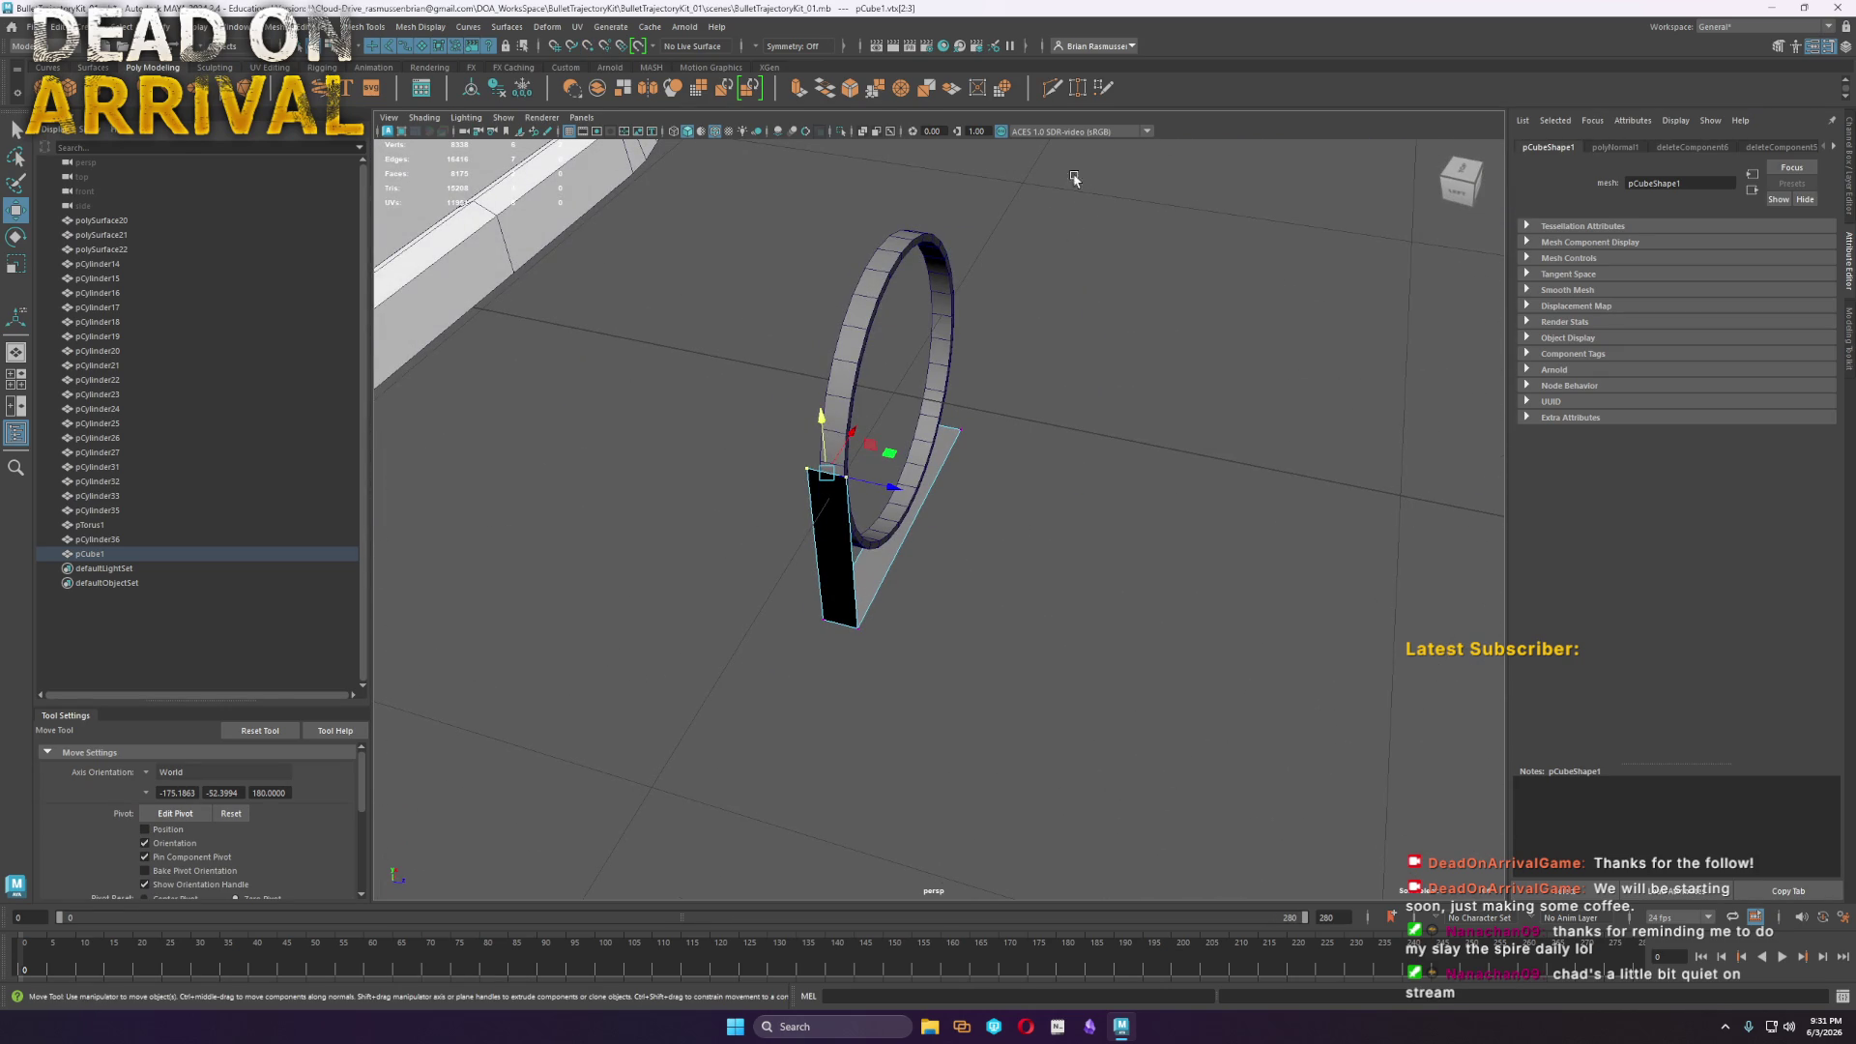
Cut a new edge down the upright plate and bevel its edges
{"action": "left_click", "coordinate": [833, 539]}
{"action": "mouse_move", "coordinate": [833, 540]}
{"action": "right_mouse_down"}
{"action": "mouse_move", "coordinate": [830, 511]}
{"action": "mouse_move", "coordinate": [845, 553]}
{"action": "right_mouse_up"}
{"action": "left_click", "coordinate": [831, 513]}
{"action": "left_click", "coordinate": [831, 512]}
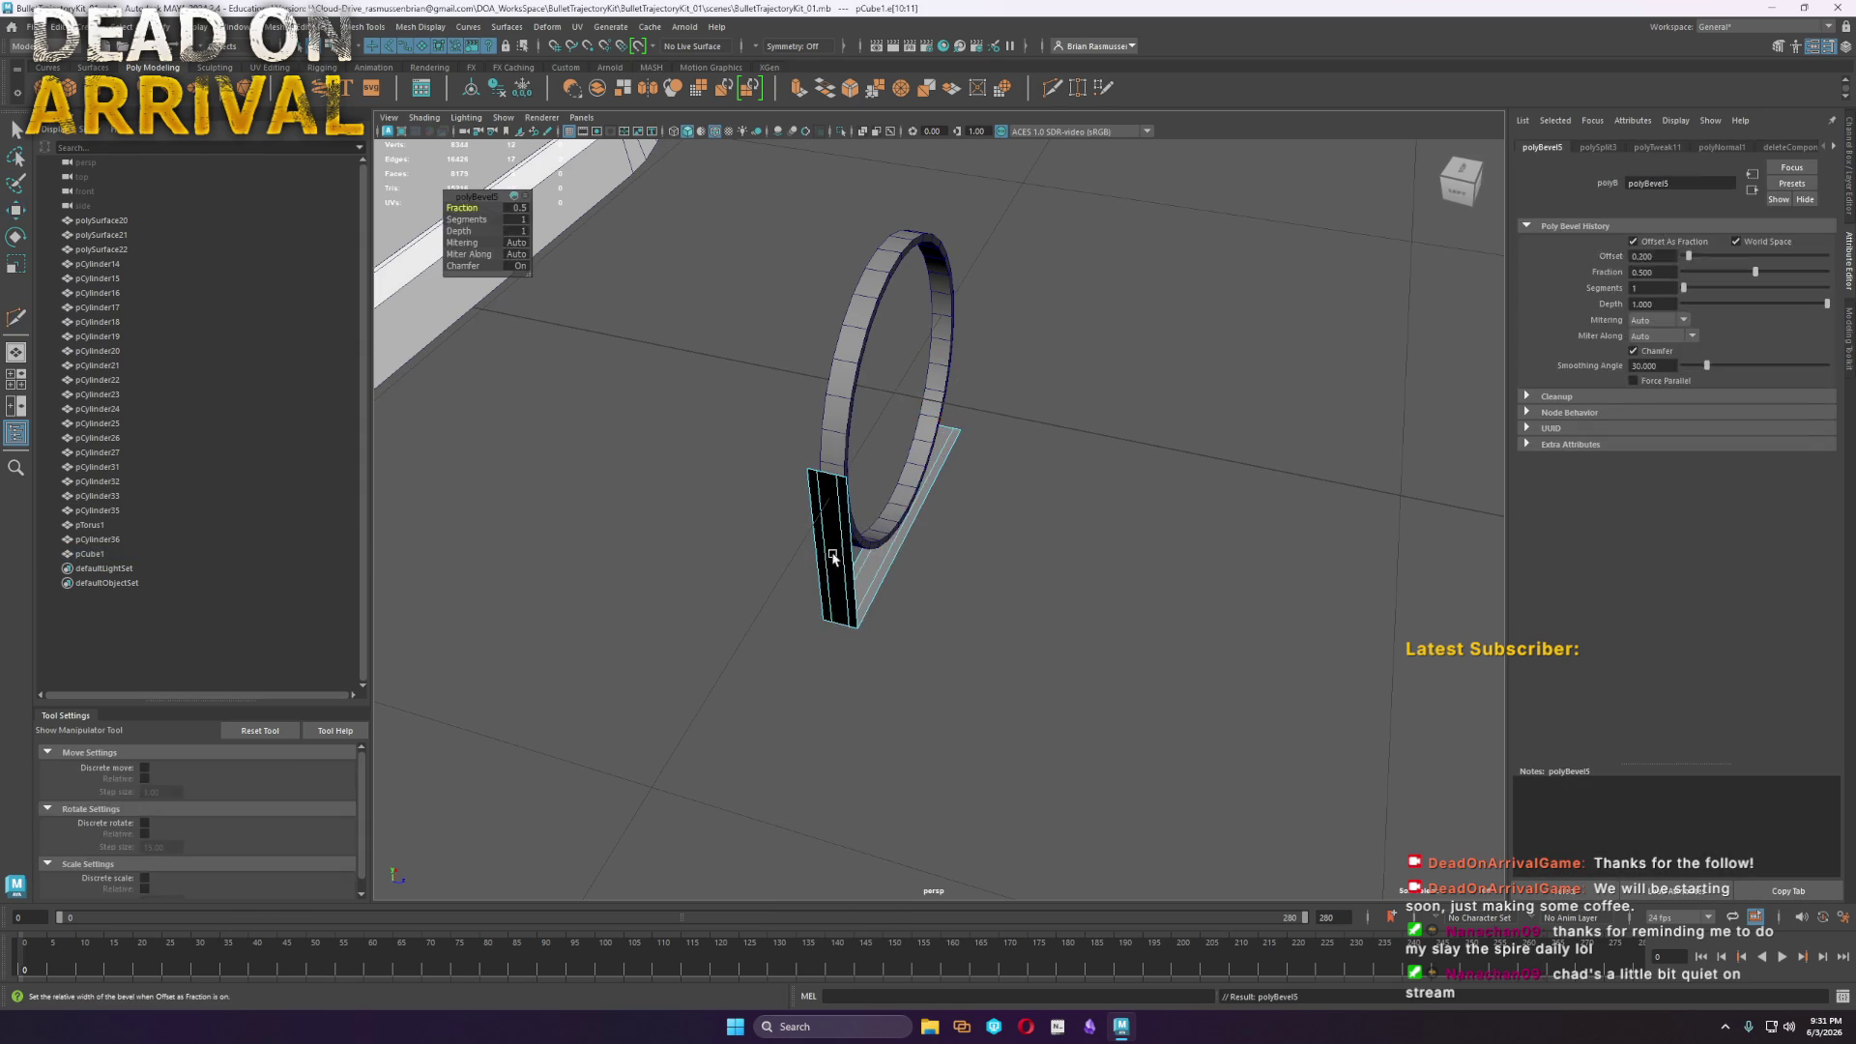
{"action": "right_click_drag", "start_coordinate": [786, 630], "coordinate": [902, 614], "text": "alt"}
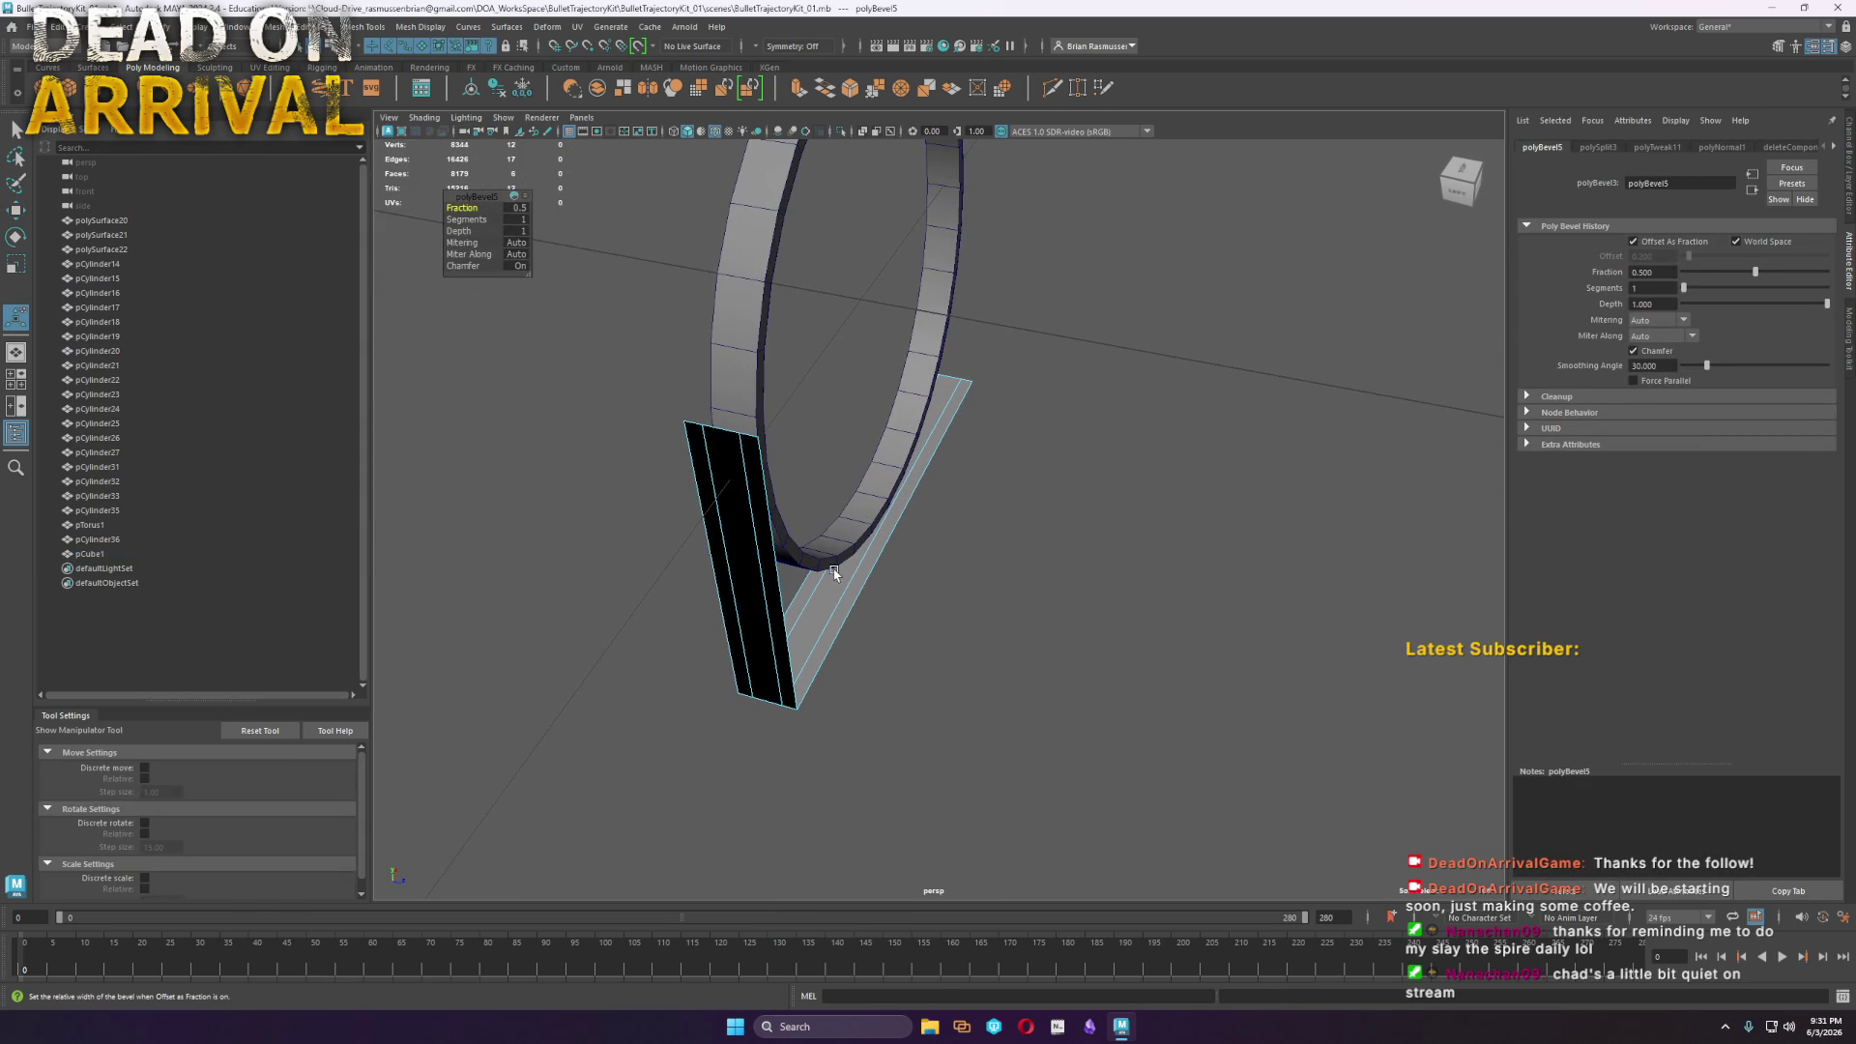
{"action": "right_click_drag", "start_coordinate": [693, 454], "coordinate": [713, 488]}
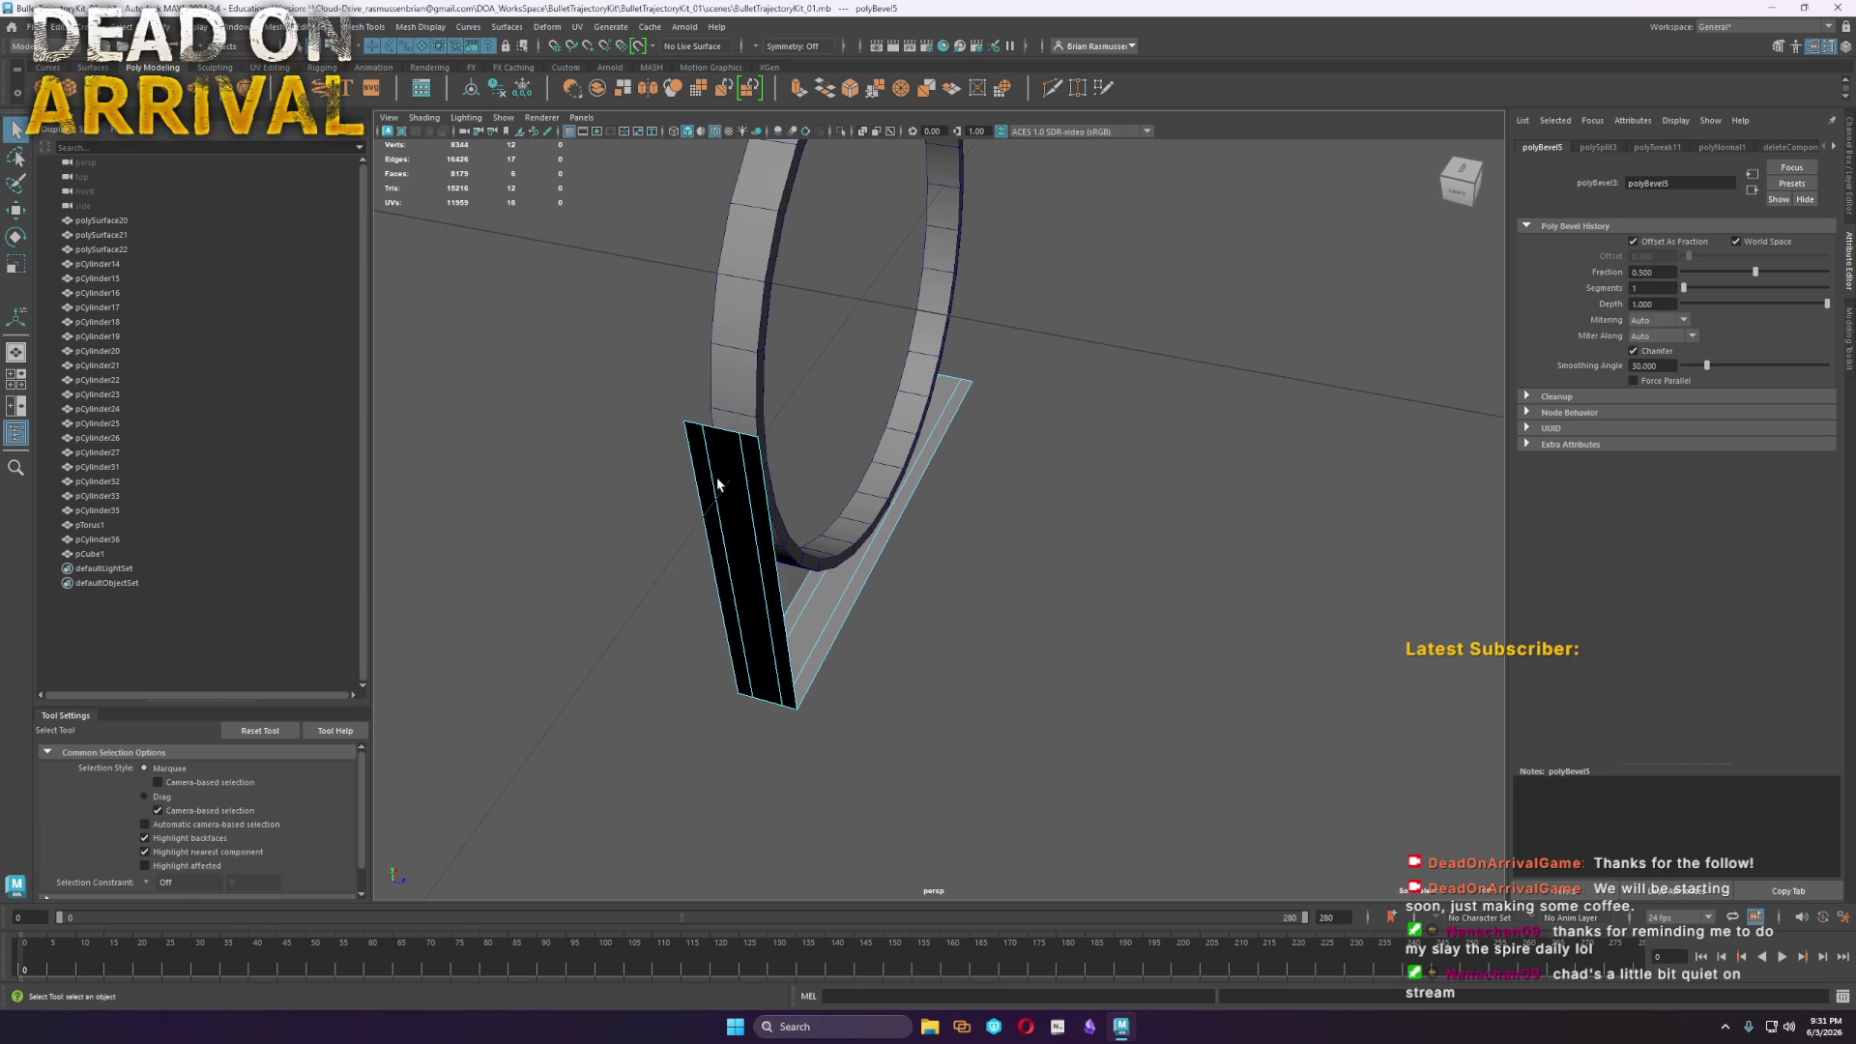
{"action": "left_click", "coordinate": [716, 474]}
Multi-Cut new edges into the bracket, including a cut across the bar end
{"action": "left_click", "coordinate": [1052, 88]}
{"action": "key", "text": "Return"}
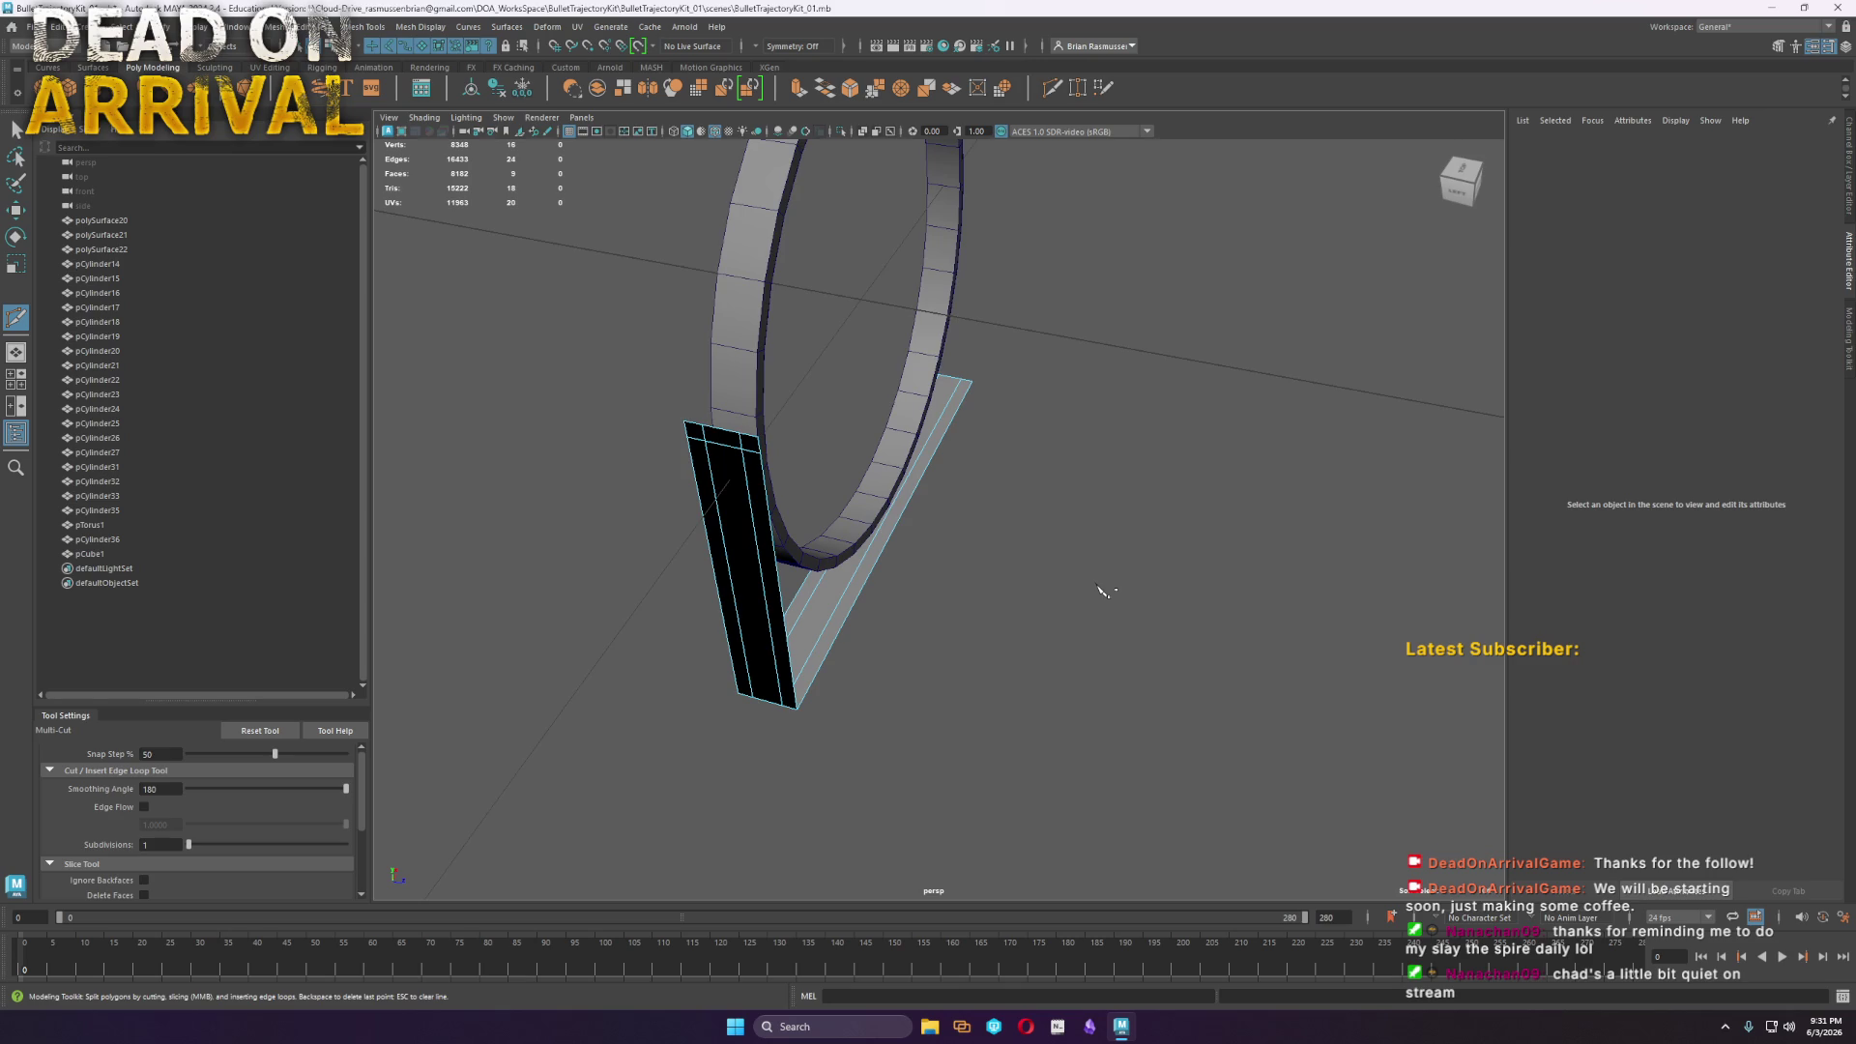
{"action": "left_click_drag", "start_coordinate": [1084, 611], "coordinate": [927, 600], "text": "alt"}
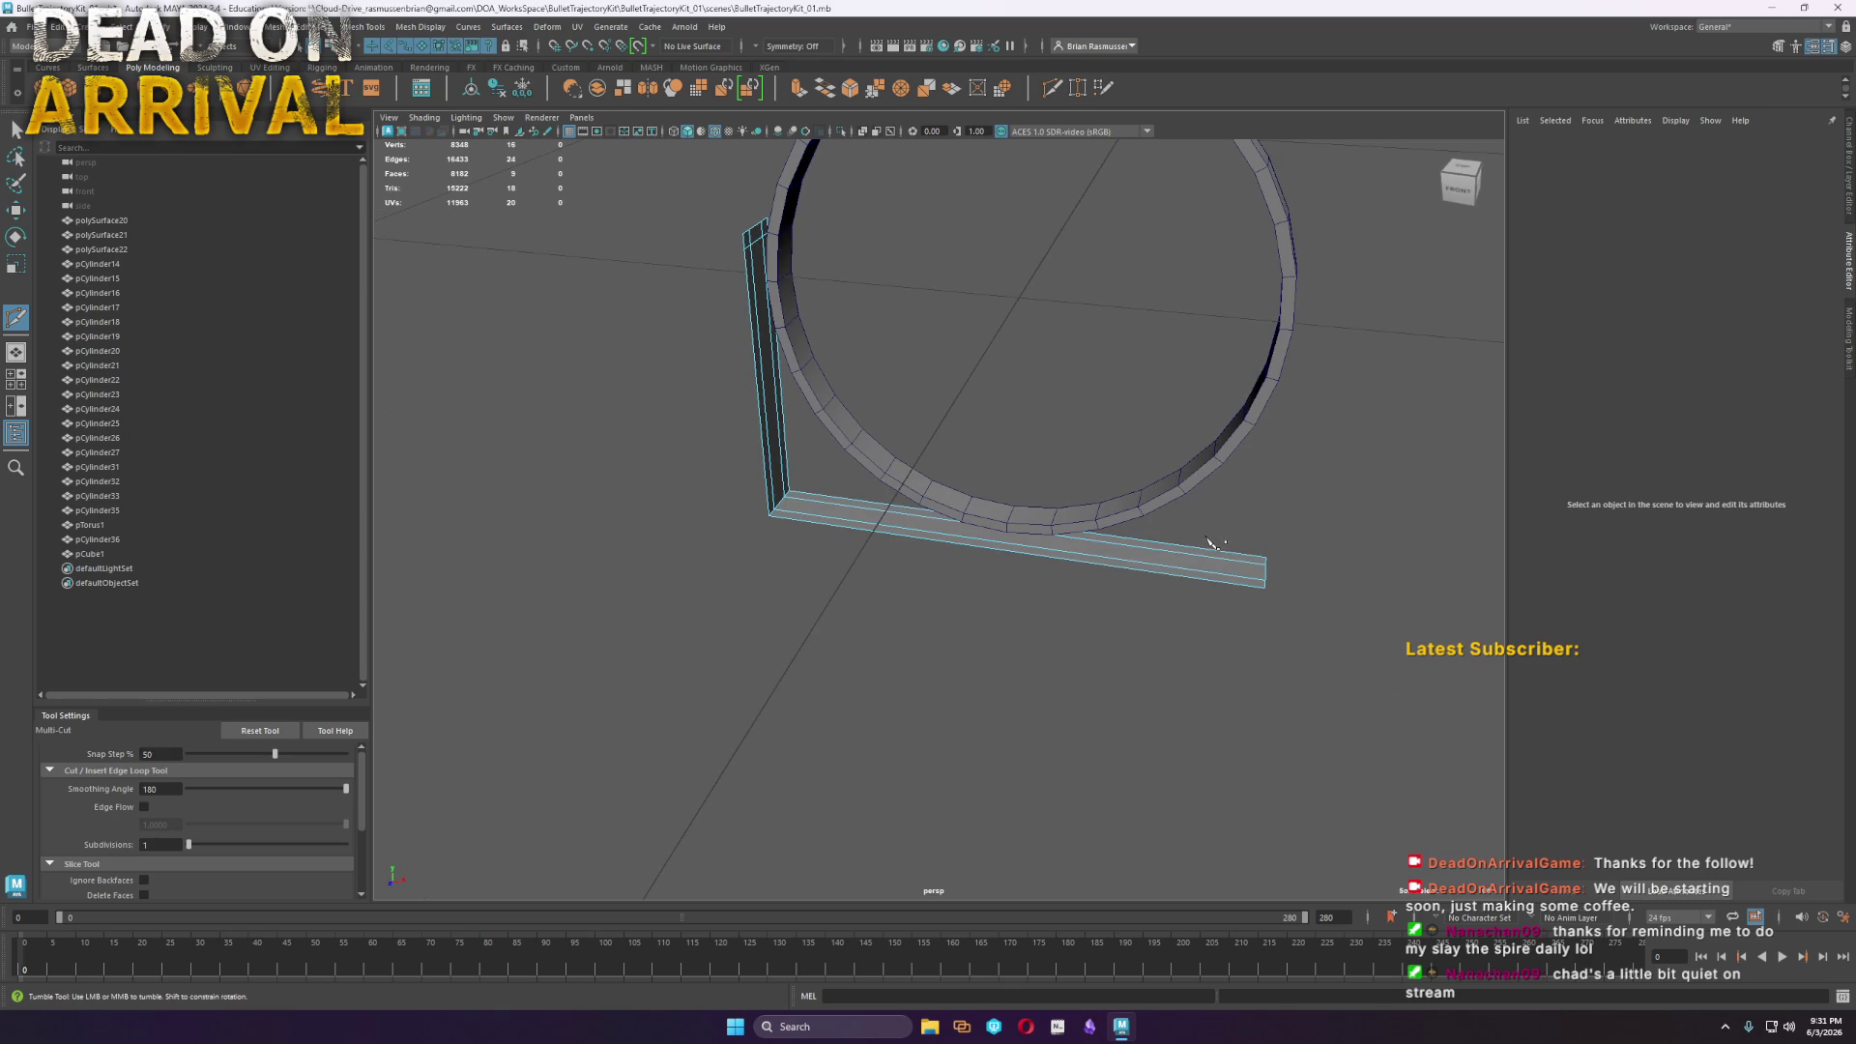
{"action": "left_click_drag", "start_coordinate": [1215, 542], "coordinate": [1069, 542], "text": "alt"}
{"action": "right_click_drag", "start_coordinate": [1069, 542], "coordinate": [1173, 630], "text": "alt"}
{"action": "left_click", "coordinate": [1169, 625]}
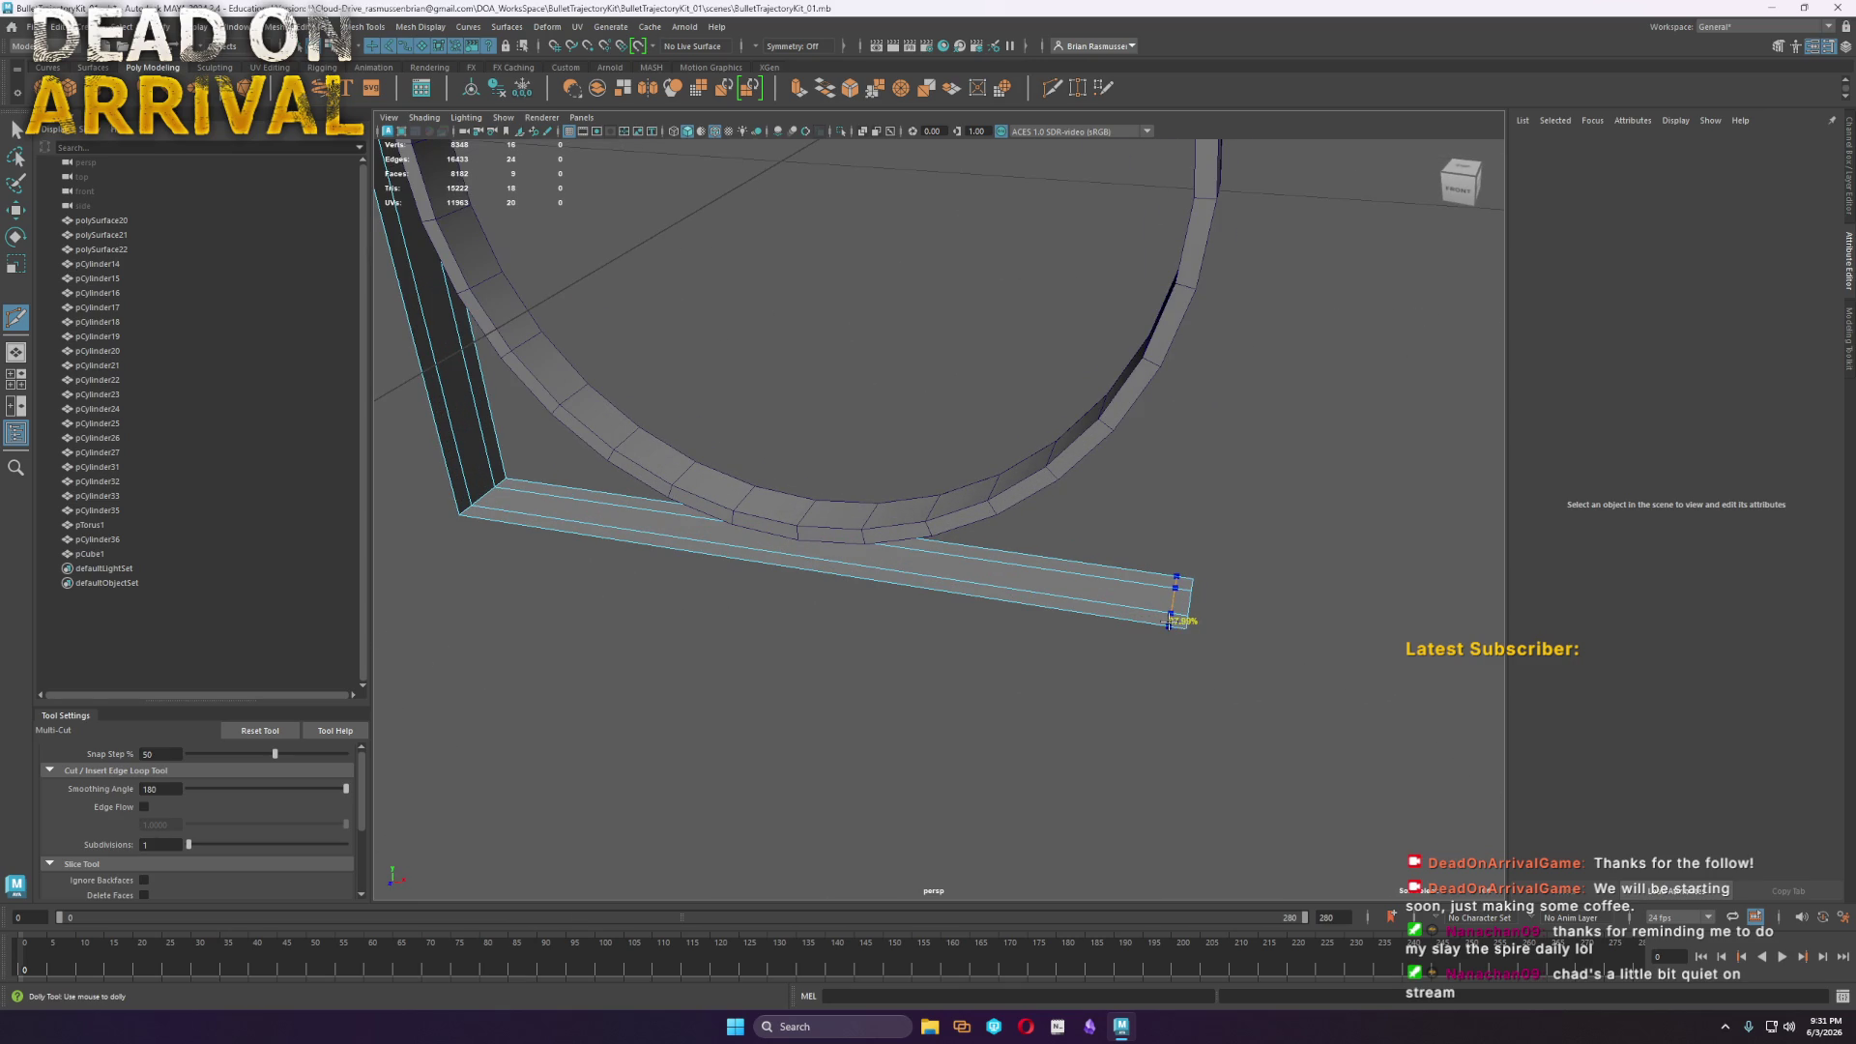
{"action": "left_click_drag", "start_coordinate": [1164, 683], "coordinate": [1040, 651], "text": "alt"}
{"action": "right_click_drag", "start_coordinate": [1040, 650], "coordinate": [1143, 674], "text": "alt"}
{"action": "left_click", "coordinate": [1144, 674]}
{"action": "left_click_drag", "start_coordinate": [1143, 674], "coordinate": [1047, 543], "text": "alt"}
{"action": "key", "text": "w"}
Extrude the bracket's faces into a thin solid with a thickness of about -1.7
{"action": "mouse_move", "coordinate": [1046, 543]}
{"action": "right_mouse_down"}
{"action": "mouse_move", "coordinate": [1060, 586]}
{"action": "mouse_move", "coordinate": [1032, 566]}
{"action": "right_mouse_up"}
{"action": "mouse_move", "coordinate": [1032, 565]}
{"action": "left_mouse_down", "text": "alt"}
{"action": "mouse_move", "coordinate": [1110, 580]}
{"action": "mouse_move", "coordinate": [613, 489]}
{"action": "mouse_move", "coordinate": [967, 772]}
{"action": "left_mouse_up", "text": "alt"}
{"action": "key", "text": "ctrl+e"}
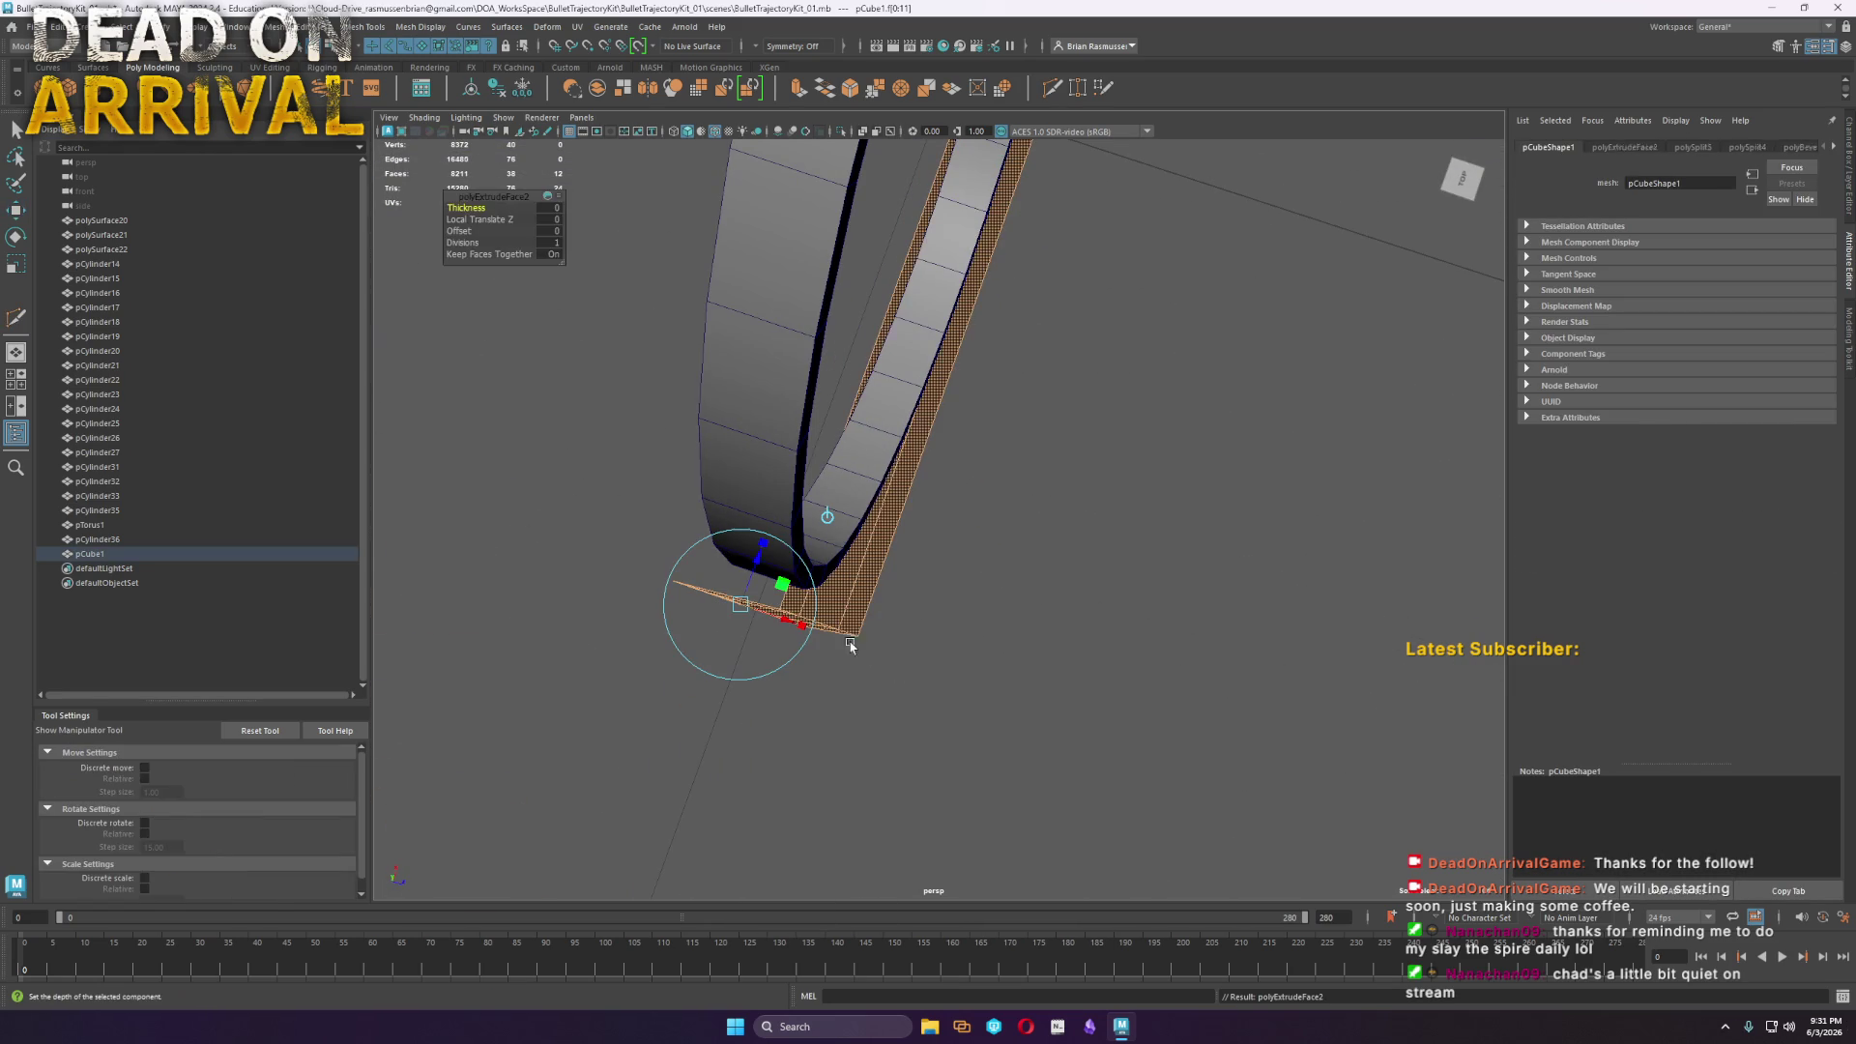
{"action": "mouse_move", "coordinate": [465, 207]}
{"action": "left_mouse_down"}
{"action": "mouse_move", "coordinate": [458, 331]}
{"action": "mouse_move", "coordinate": [891, 650]}
{"action": "mouse_move", "coordinate": [911, 447]}
{"action": "mouse_move", "coordinate": [735, 542]}
{"action": "mouse_move", "coordinate": [580, 387]}
{"action": "left_mouse_up"}
{"action": "mouse_move", "coordinate": [474, 217]}
{"action": "middle_mouse_down"}
{"action": "mouse_move", "coordinate": [1574, 347]}
{"action": "mouse_move", "coordinate": [1546, 356]}
{"action": "middle_mouse_up"}
{"action": "mouse_move", "coordinate": [1256, 580]}
{"action": "left_mouse_down", "text": "alt"}
{"action": "mouse_move", "coordinate": [996, 672]}
{"action": "mouse_move", "coordinate": [1005, 658]}
{"action": "mouse_move", "coordinate": [947, 700]}
{"action": "left_mouse_up", "text": "alt"}
{"action": "scroll", "coordinate": [996, 671], "scroll_direction": "up", "scroll_amount": 3}
{"action": "right_click_drag", "start_coordinate": [948, 700], "coordinate": [1121, 508]}
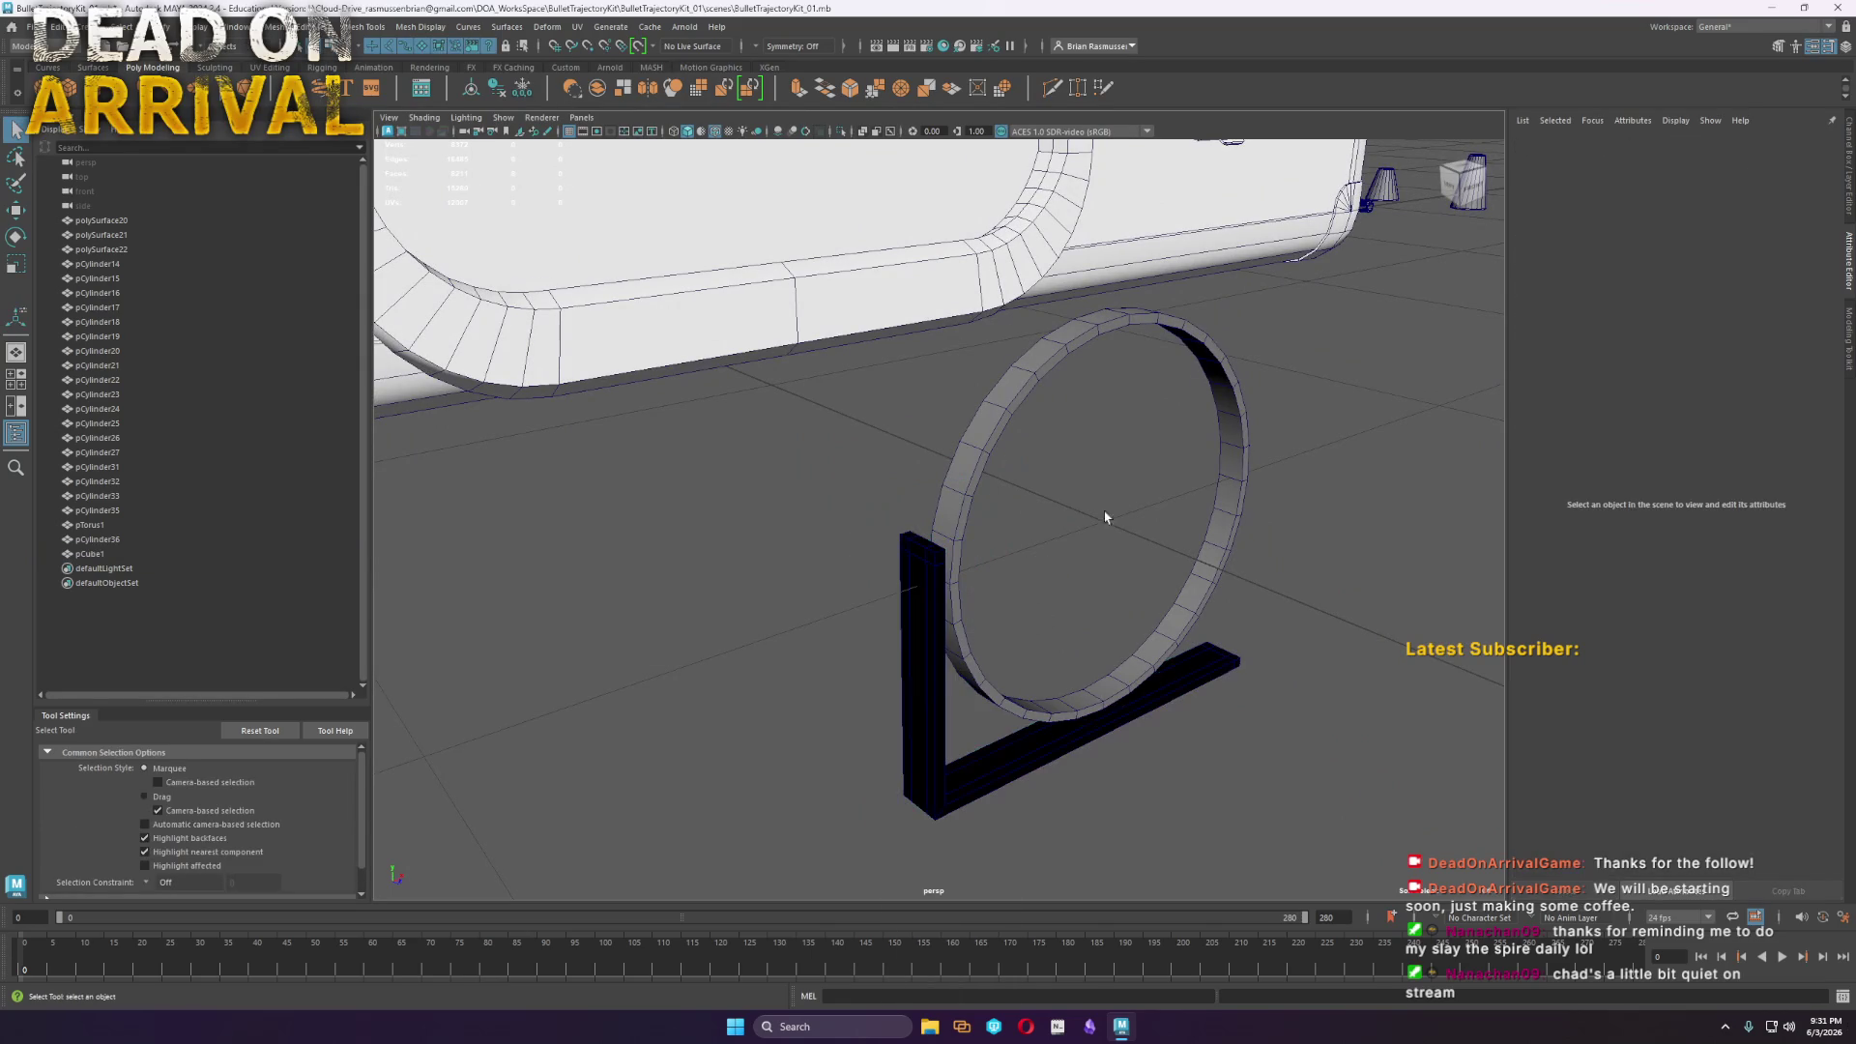
{"action": "left_click", "coordinate": [921, 633]}
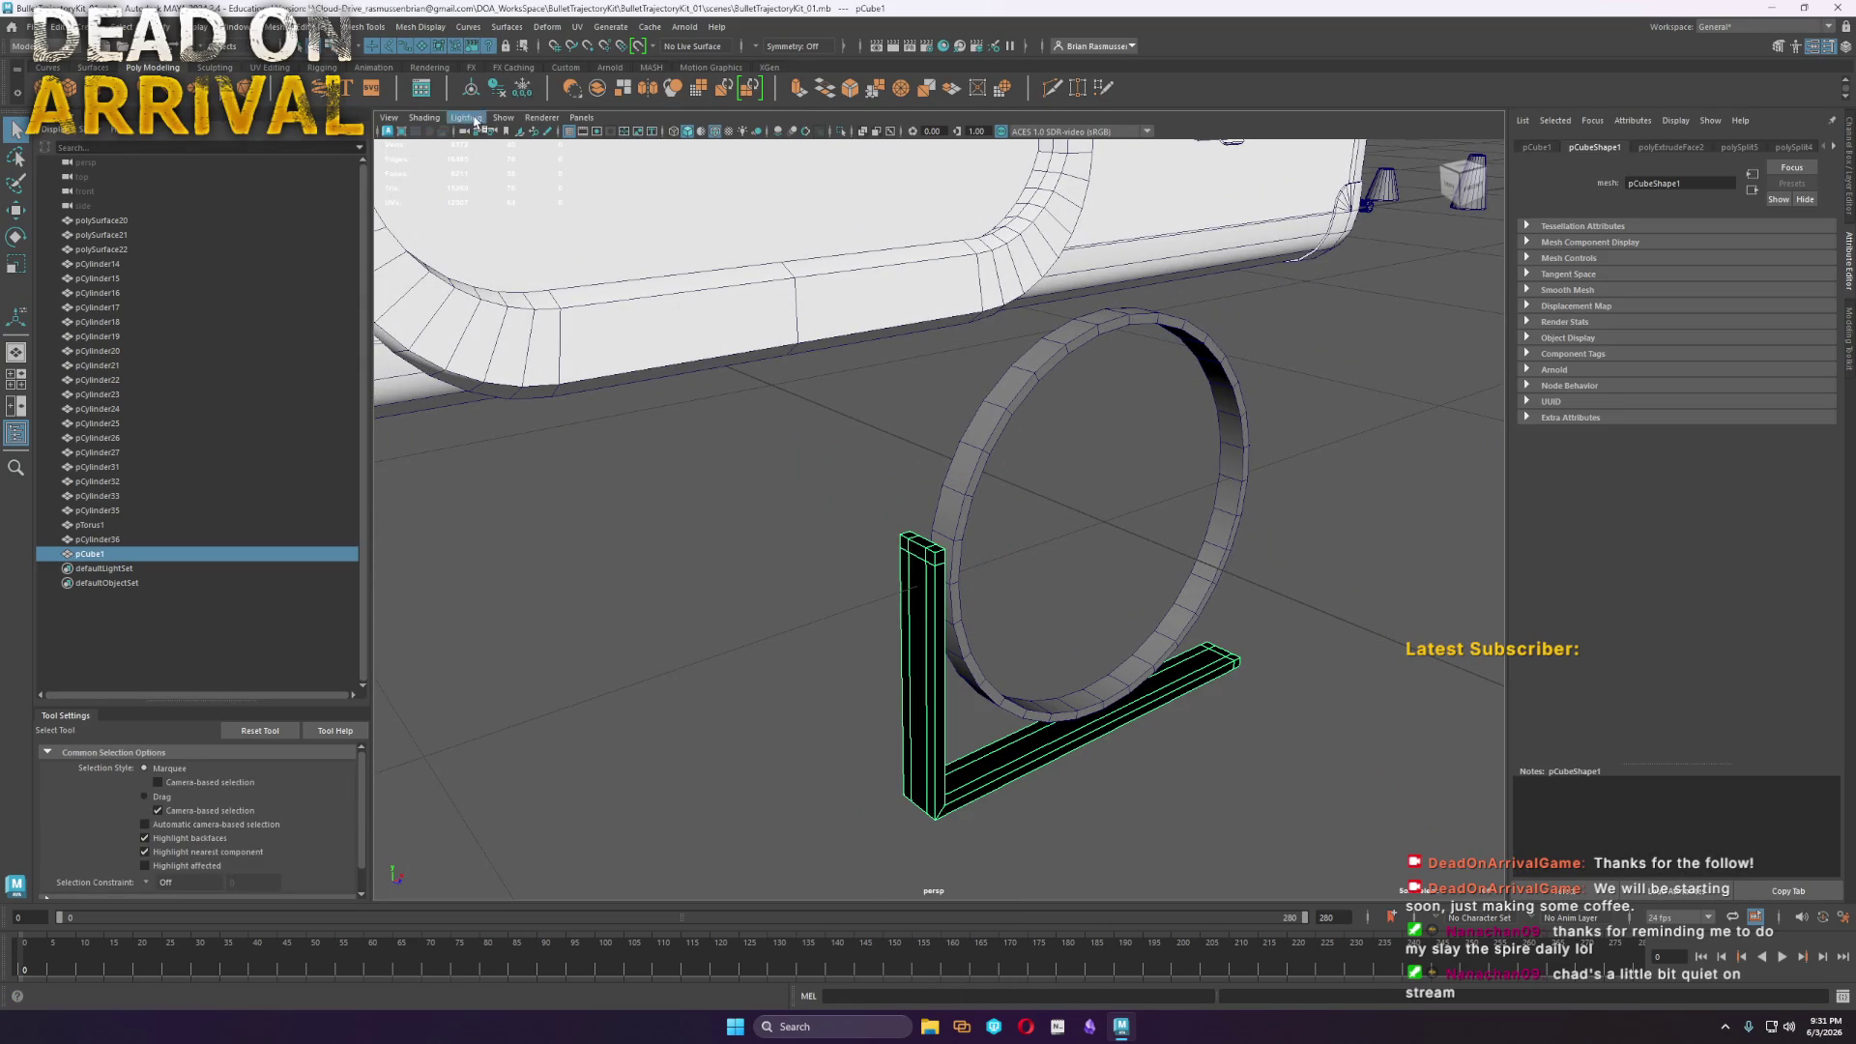
Reverse the bracket's face normals with Mesh Display > Reverse
{"action": "left_click", "coordinate": [422, 27]}
{"action": "left_click", "coordinate": [431, 96]}
{"action": "key", "text": "w"}
Select the bar's upper and lower bevel strips and its end cap face
{"action": "right_click_drag", "start_coordinate": [883, 564], "coordinate": [895, 604]}
{"action": "left_click", "coordinate": [908, 574]}
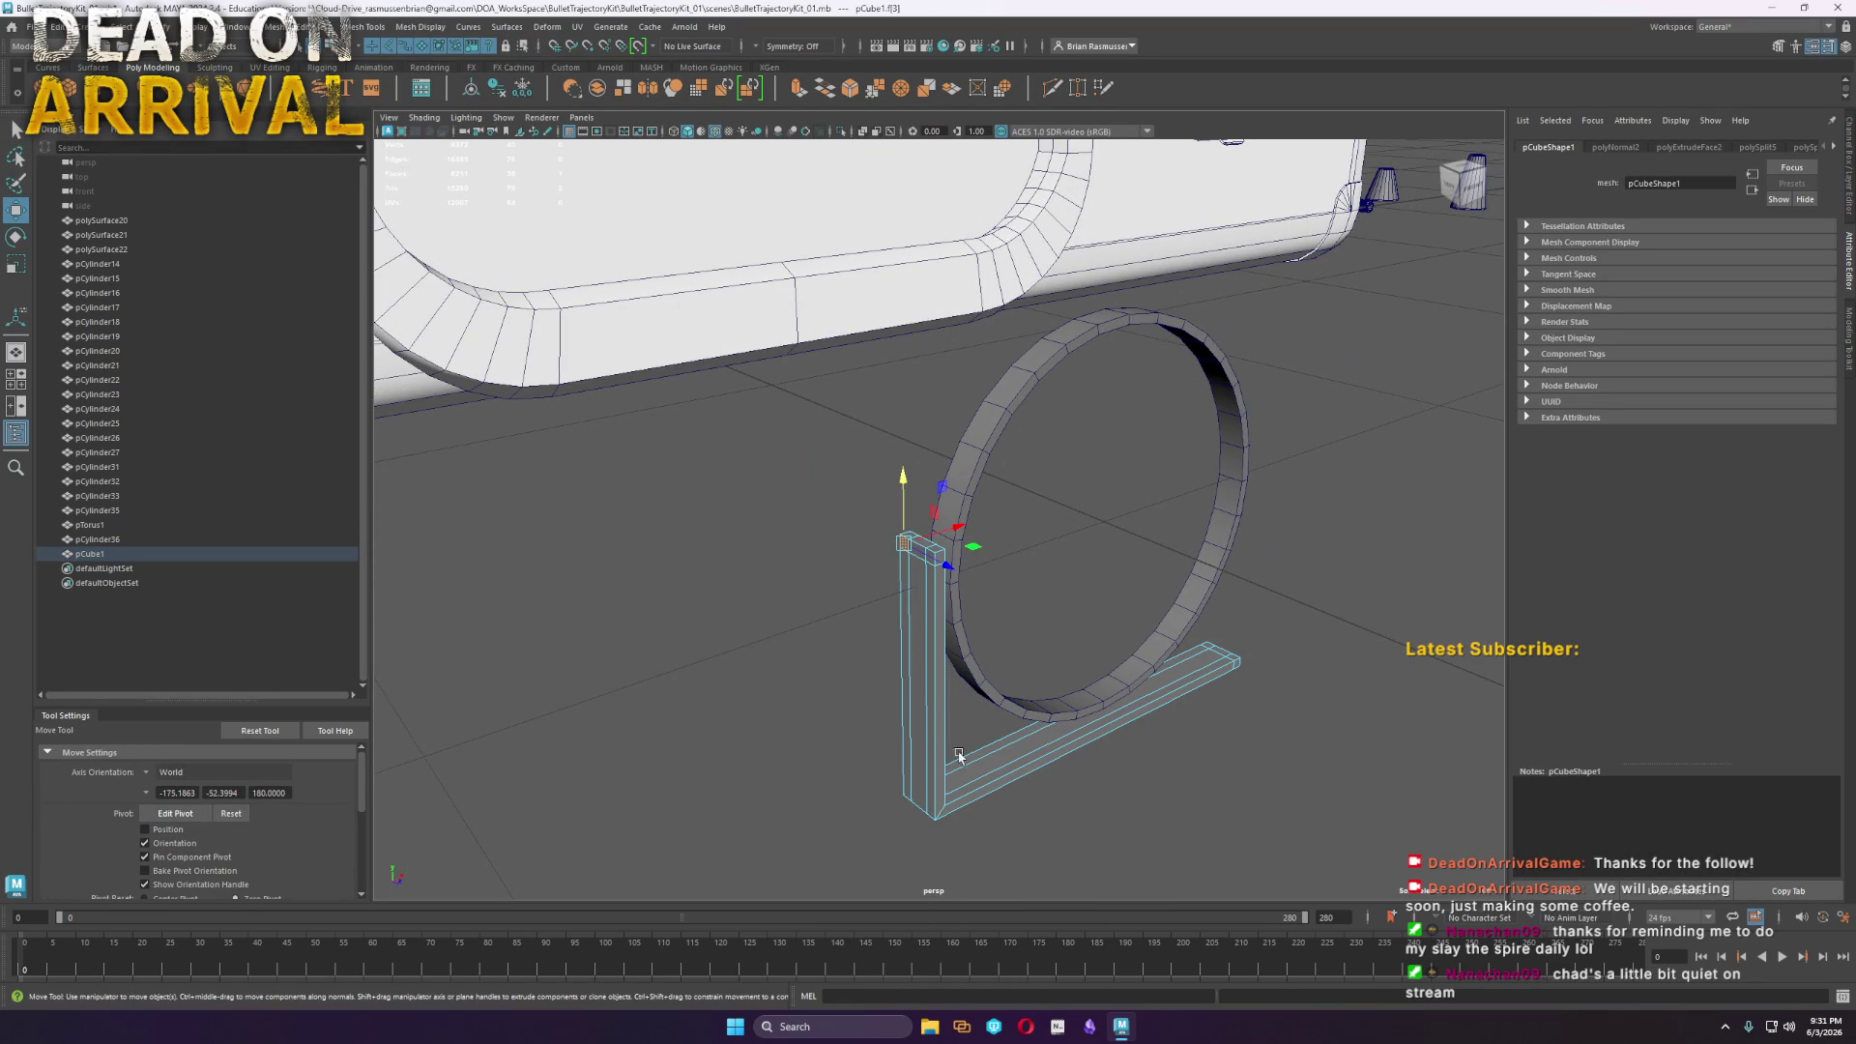
{"action": "left_click_drag", "start_coordinate": [1294, 833], "coordinate": [866, 689]}
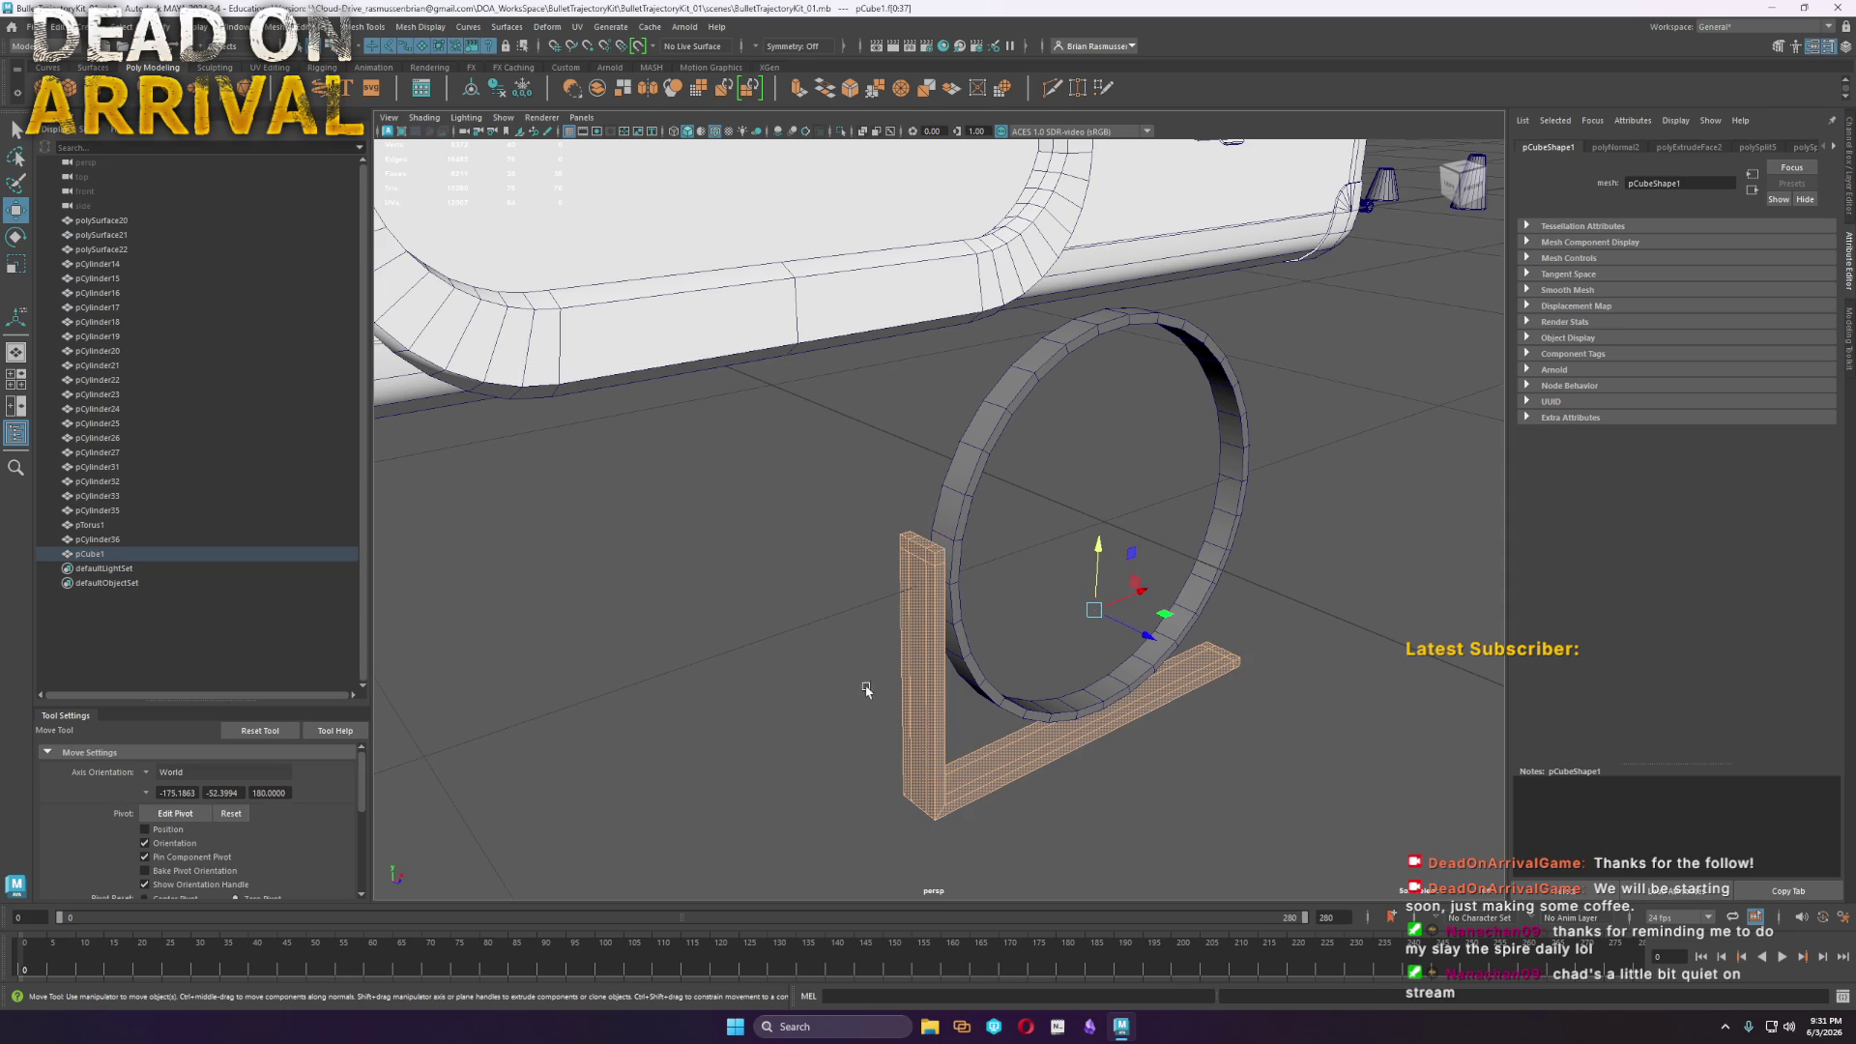
{"action": "left_click", "coordinate": [908, 604]}
{"action": "key", "text": "ctrl+z"}
{"action": "left_click", "coordinate": [916, 580], "text": "ctrl"}
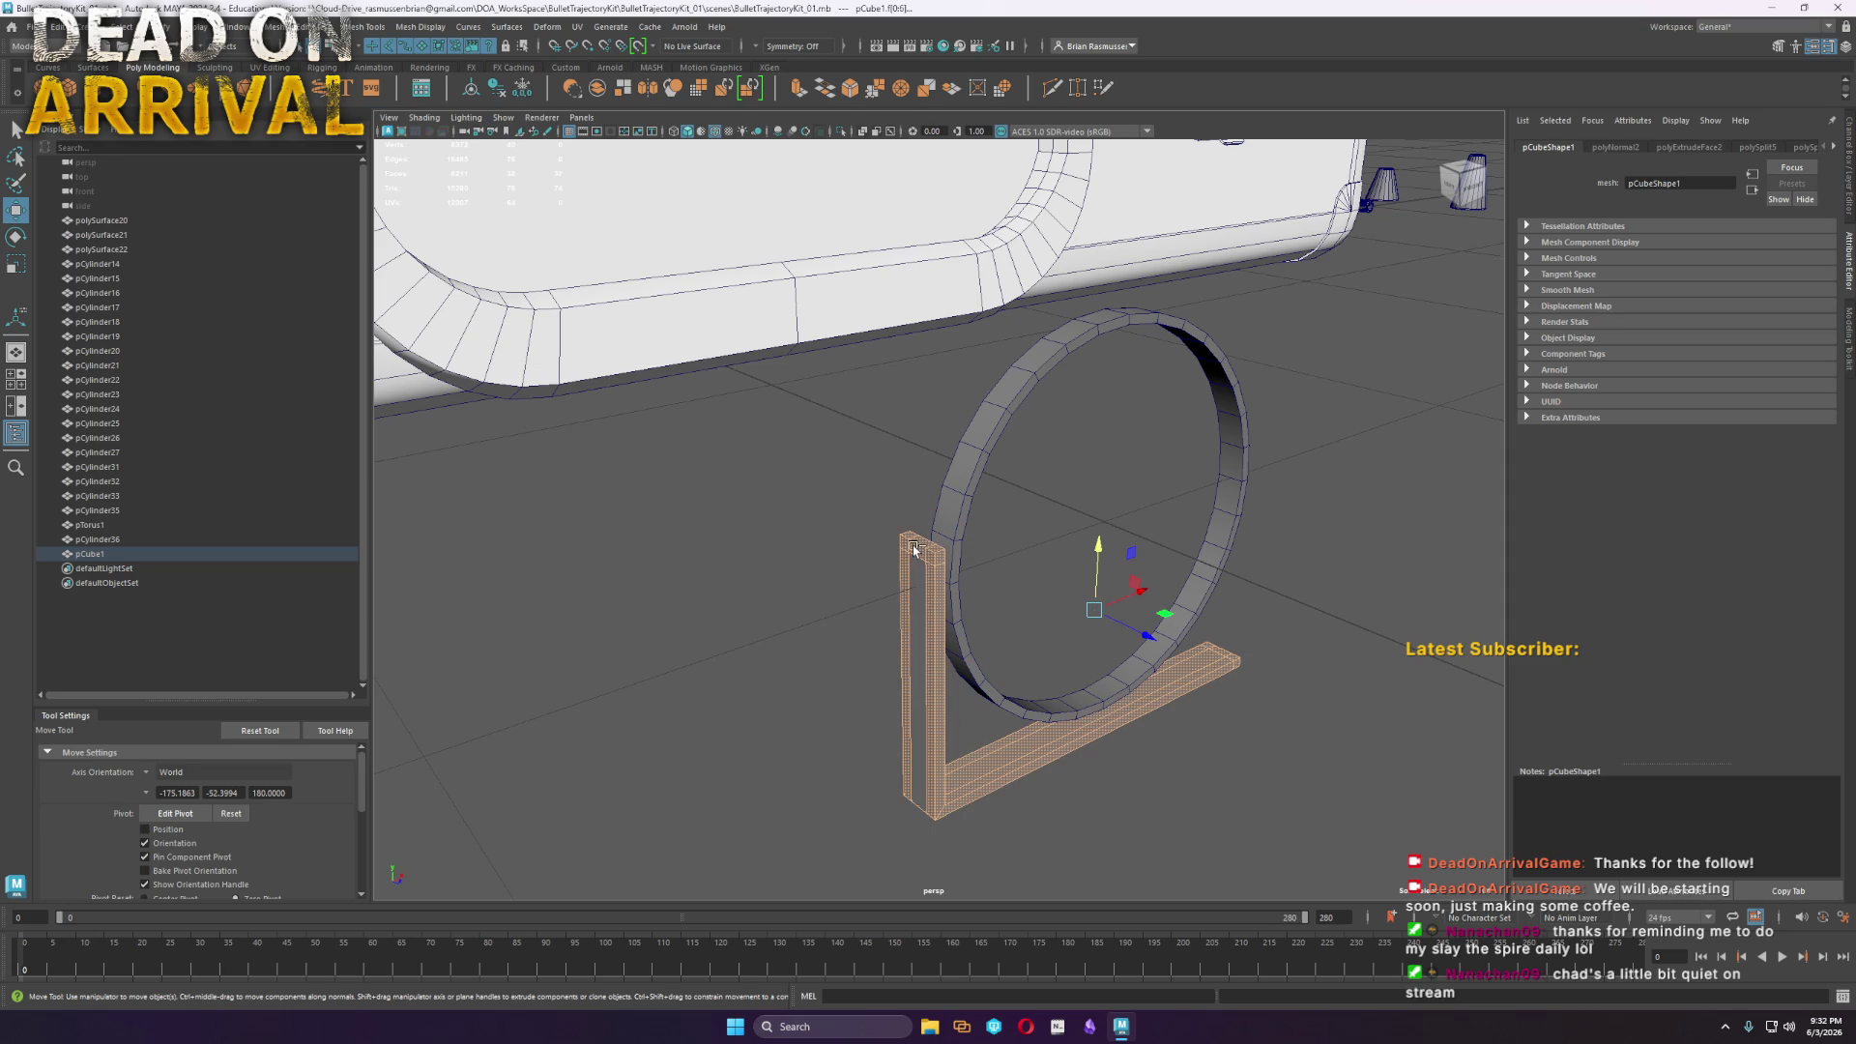
{"action": "left_click", "coordinate": [917, 553], "text": "ctrl"}
{"action": "left_click", "coordinate": [933, 624]}
{"action": "mouse_move", "coordinate": [998, 810]}
{"action": "left_mouse_down", "text": "alt"}
{"action": "mouse_move", "coordinate": [1031, 682]}
{"action": "mouse_move", "coordinate": [1015, 713]}
{"action": "left_mouse_up", "text": "alt"}
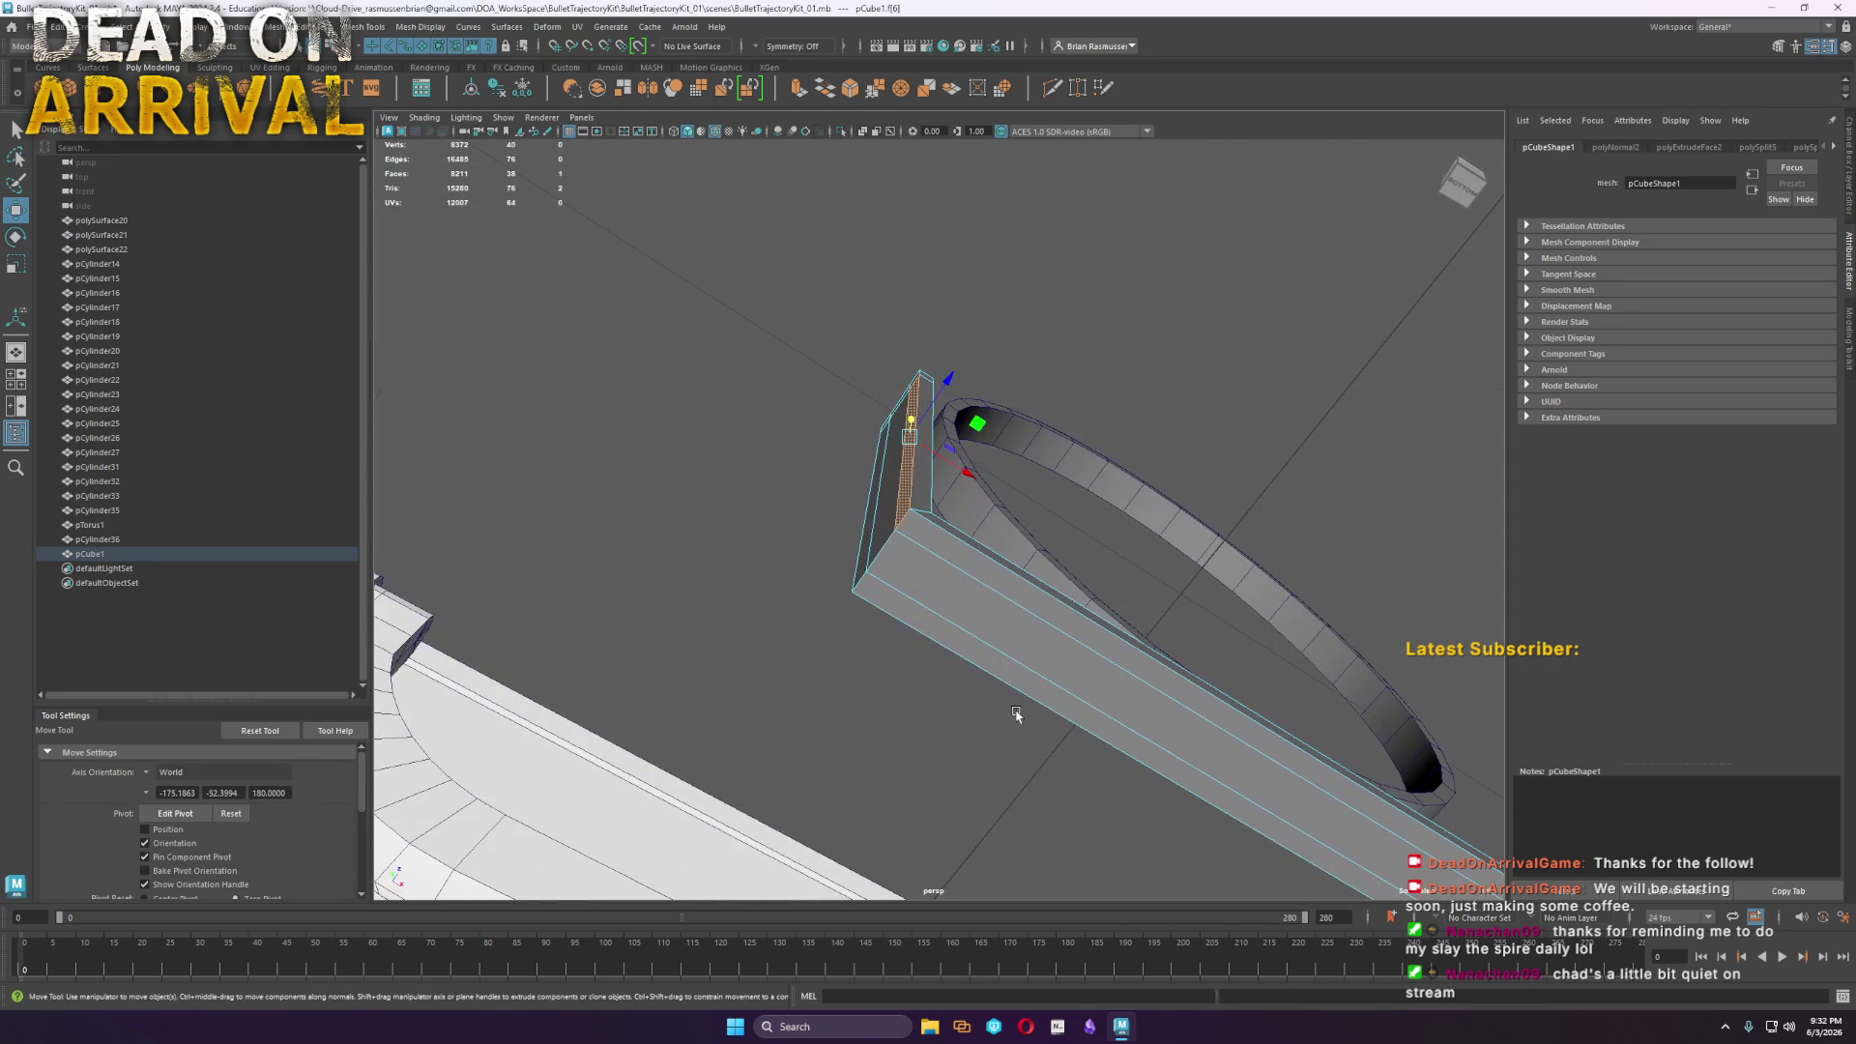
{"action": "left_click", "coordinate": [958, 566]}
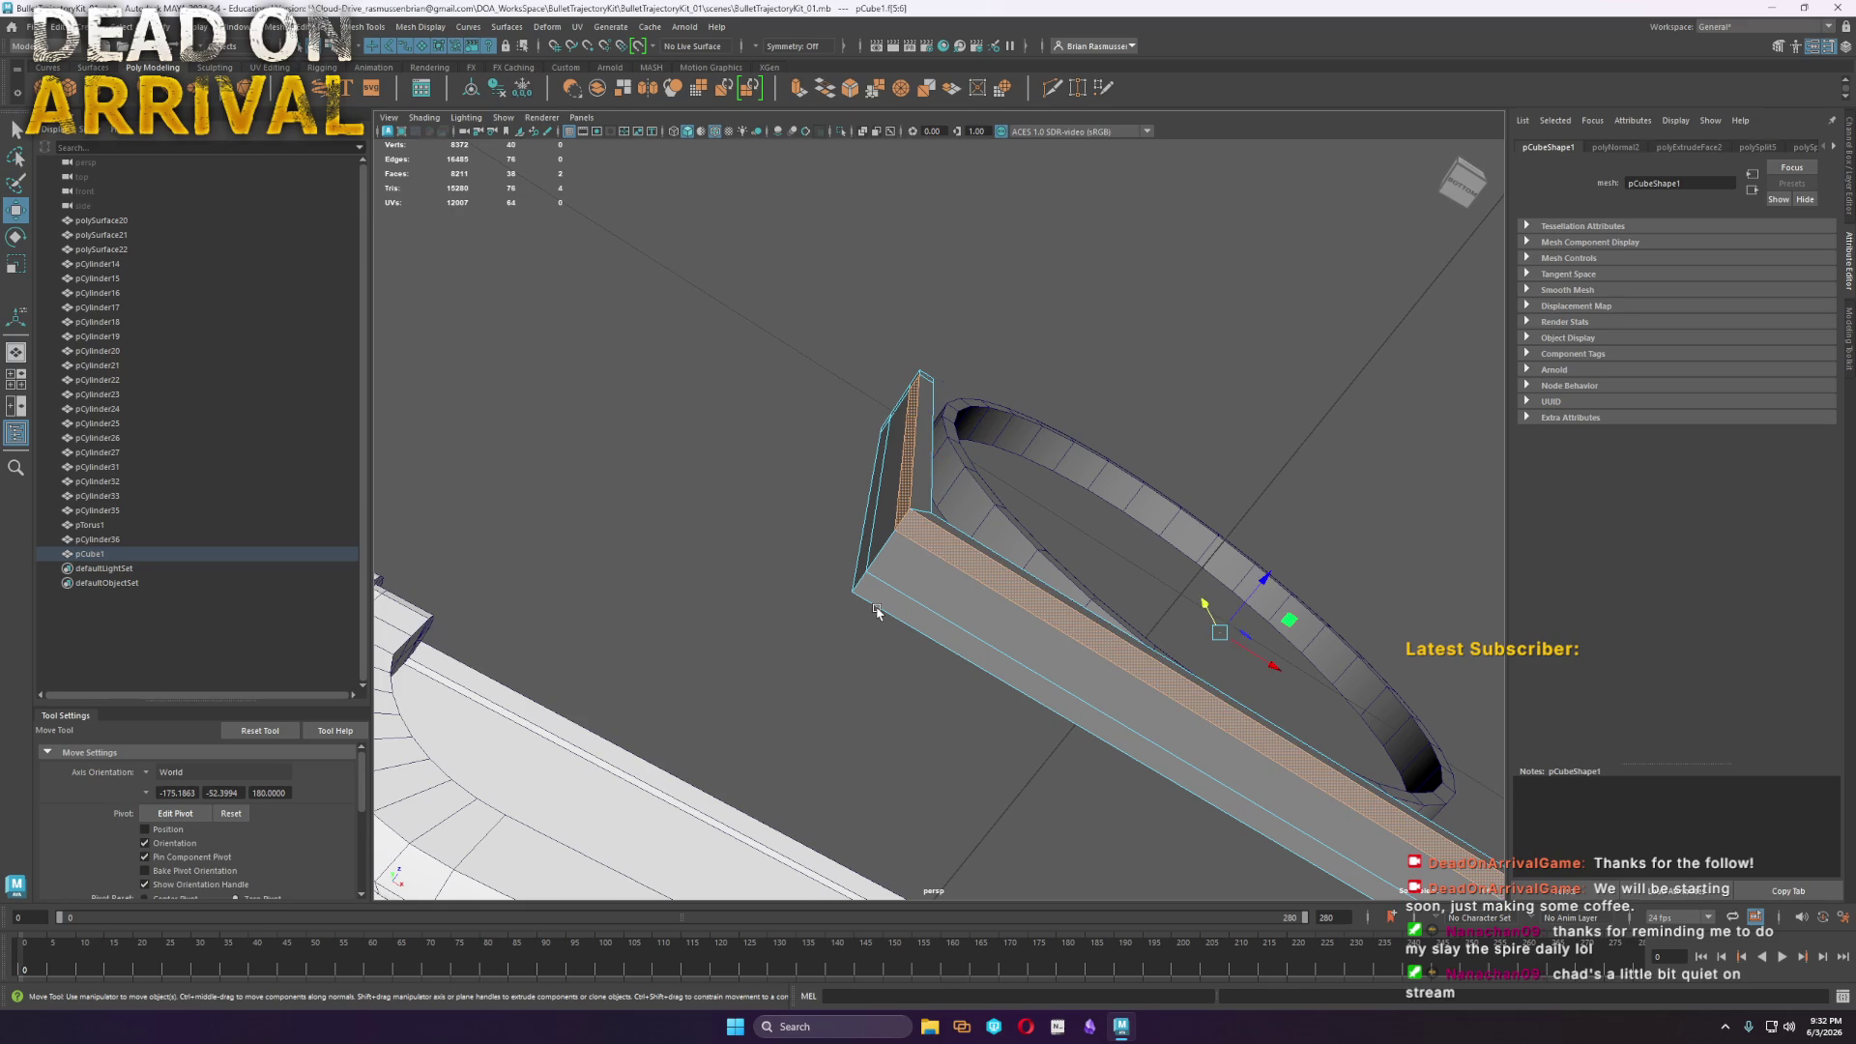
{"action": "left_click", "coordinate": [868, 575], "text": "shift"}
{"action": "mouse_move", "coordinate": [884, 544]}
{"action": "left_mouse_down", "text": "alt"}
{"action": "mouse_move", "coordinate": [930, 586]}
{"action": "mouse_move", "coordinate": [1266, 511]}
{"action": "left_mouse_up", "text": "alt"}
{"action": "left_click", "coordinate": [1205, 470], "text": "shift"}
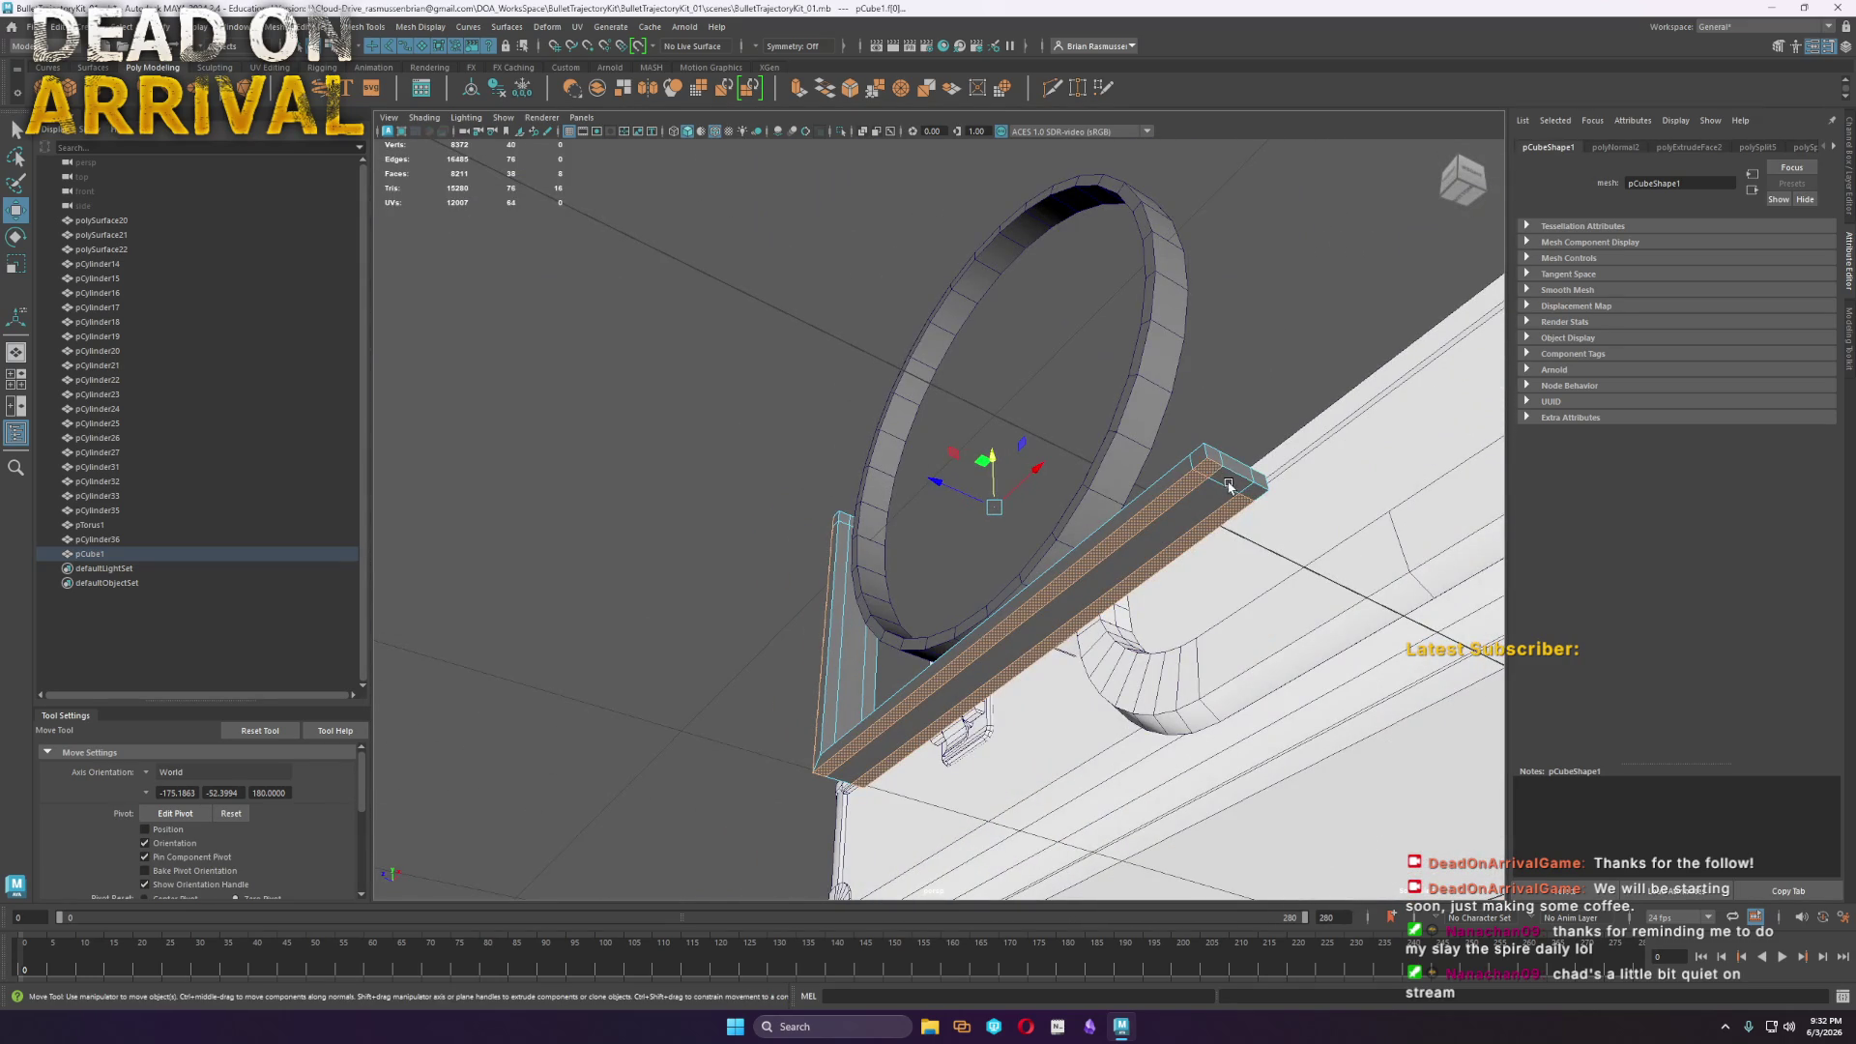
Extrude the selected bar faces with a thickness of 2.56
{"action": "right_click_drag", "start_coordinate": [1257, 495], "coordinate": [1247, 454], "text": "shift"}
{"action": "left_click_drag", "start_coordinate": [1246, 454], "coordinate": [1325, 679], "text": "alt"}
{"action": "mouse_move", "coordinate": [474, 209]}
{"action": "left_mouse_down"}
{"action": "mouse_move", "coordinate": [717, 241]}
{"action": "mouse_move", "coordinate": [649, 248]}
{"action": "left_mouse_up"}
{"action": "mouse_move", "coordinate": [1054, 638]}
{"action": "left_mouse_down", "text": "alt"}
{"action": "mouse_move", "coordinate": [969, 650]}
{"action": "mouse_move", "coordinate": [998, 448]}
{"action": "mouse_move", "coordinate": [1045, 491]}
{"action": "mouse_move", "coordinate": [1044, 526]}
{"action": "mouse_move", "coordinate": [1198, 506]}
{"action": "mouse_move", "coordinate": [1230, 520]}
{"action": "mouse_move", "coordinate": [1112, 565]}
{"action": "mouse_move", "coordinate": [1145, 595]}
{"action": "mouse_move", "coordinate": [1179, 426]}
{"action": "mouse_move", "coordinate": [881, 504]}
{"action": "mouse_move", "coordinate": [870, 425]}
{"action": "left_mouse_up", "text": "alt"}
{"action": "left_click", "coordinate": [875, 406]}
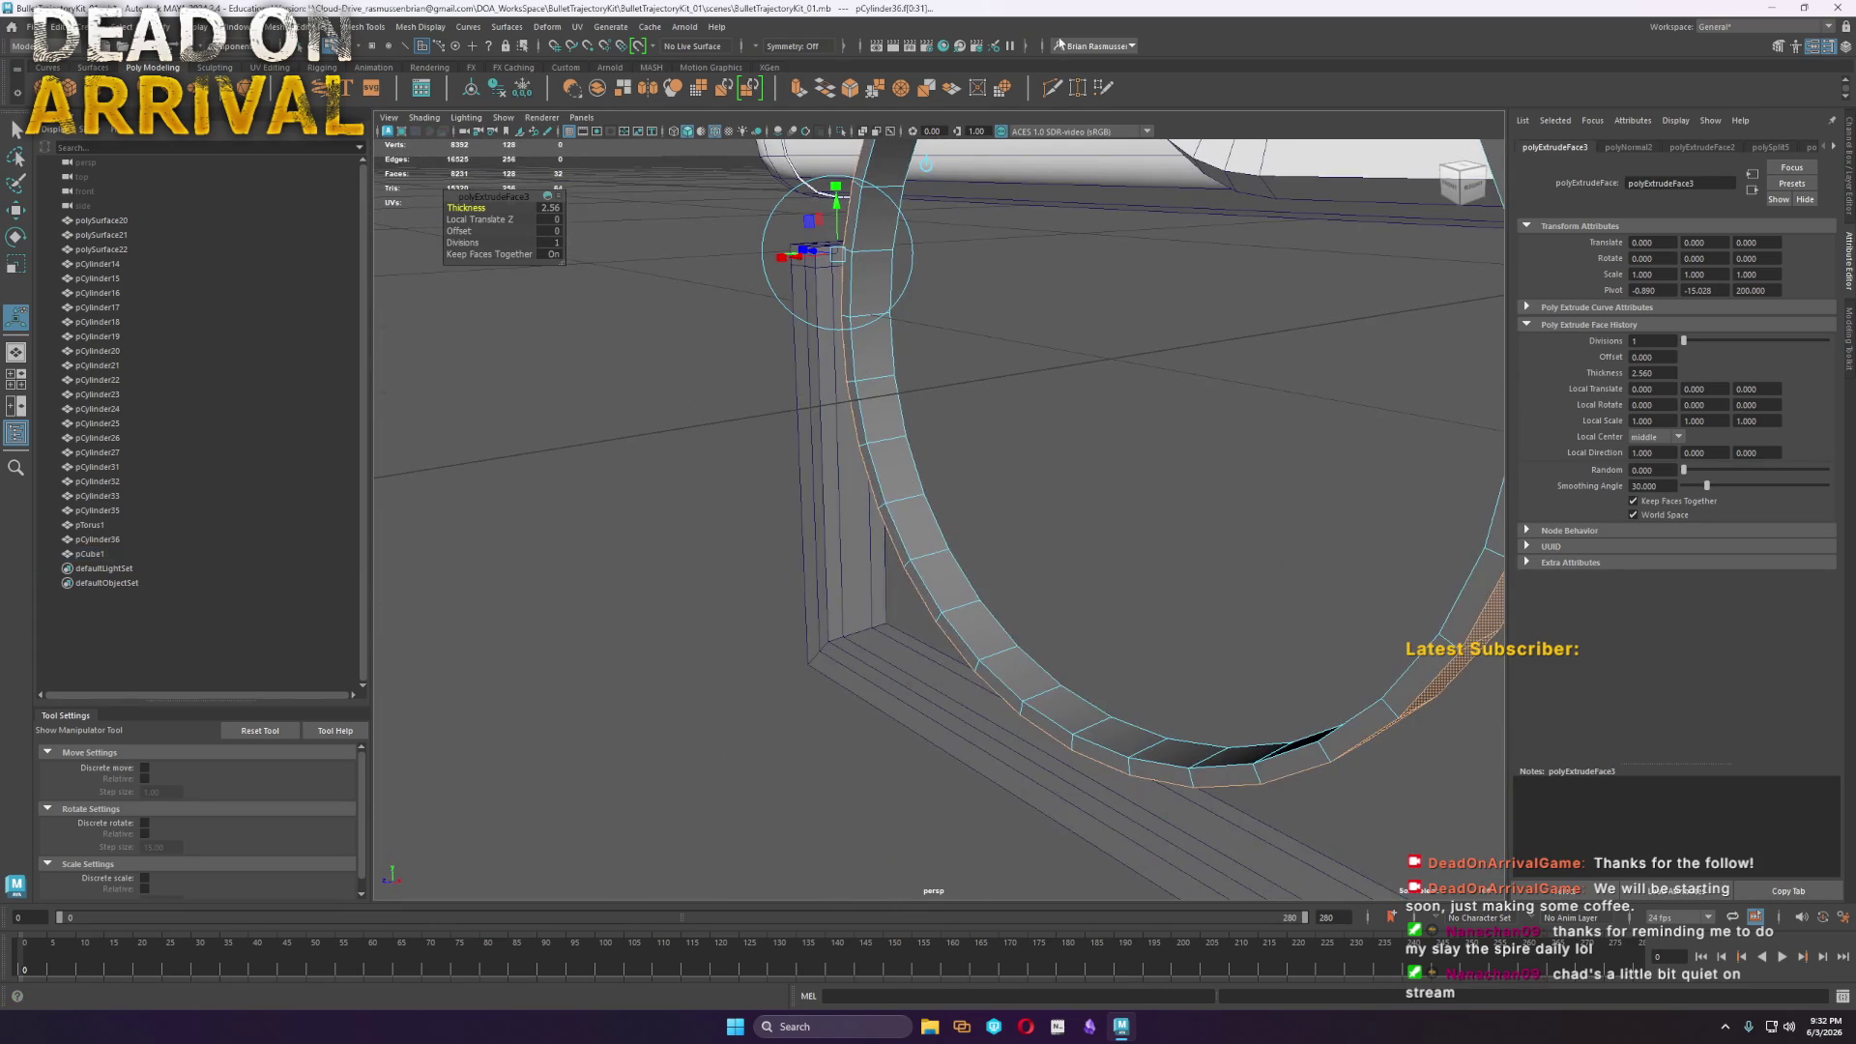
Insert a new edge loop on the ring with Multi-Cut, then delete the inner edge loop
{"action": "left_click", "coordinate": [1051, 87]}
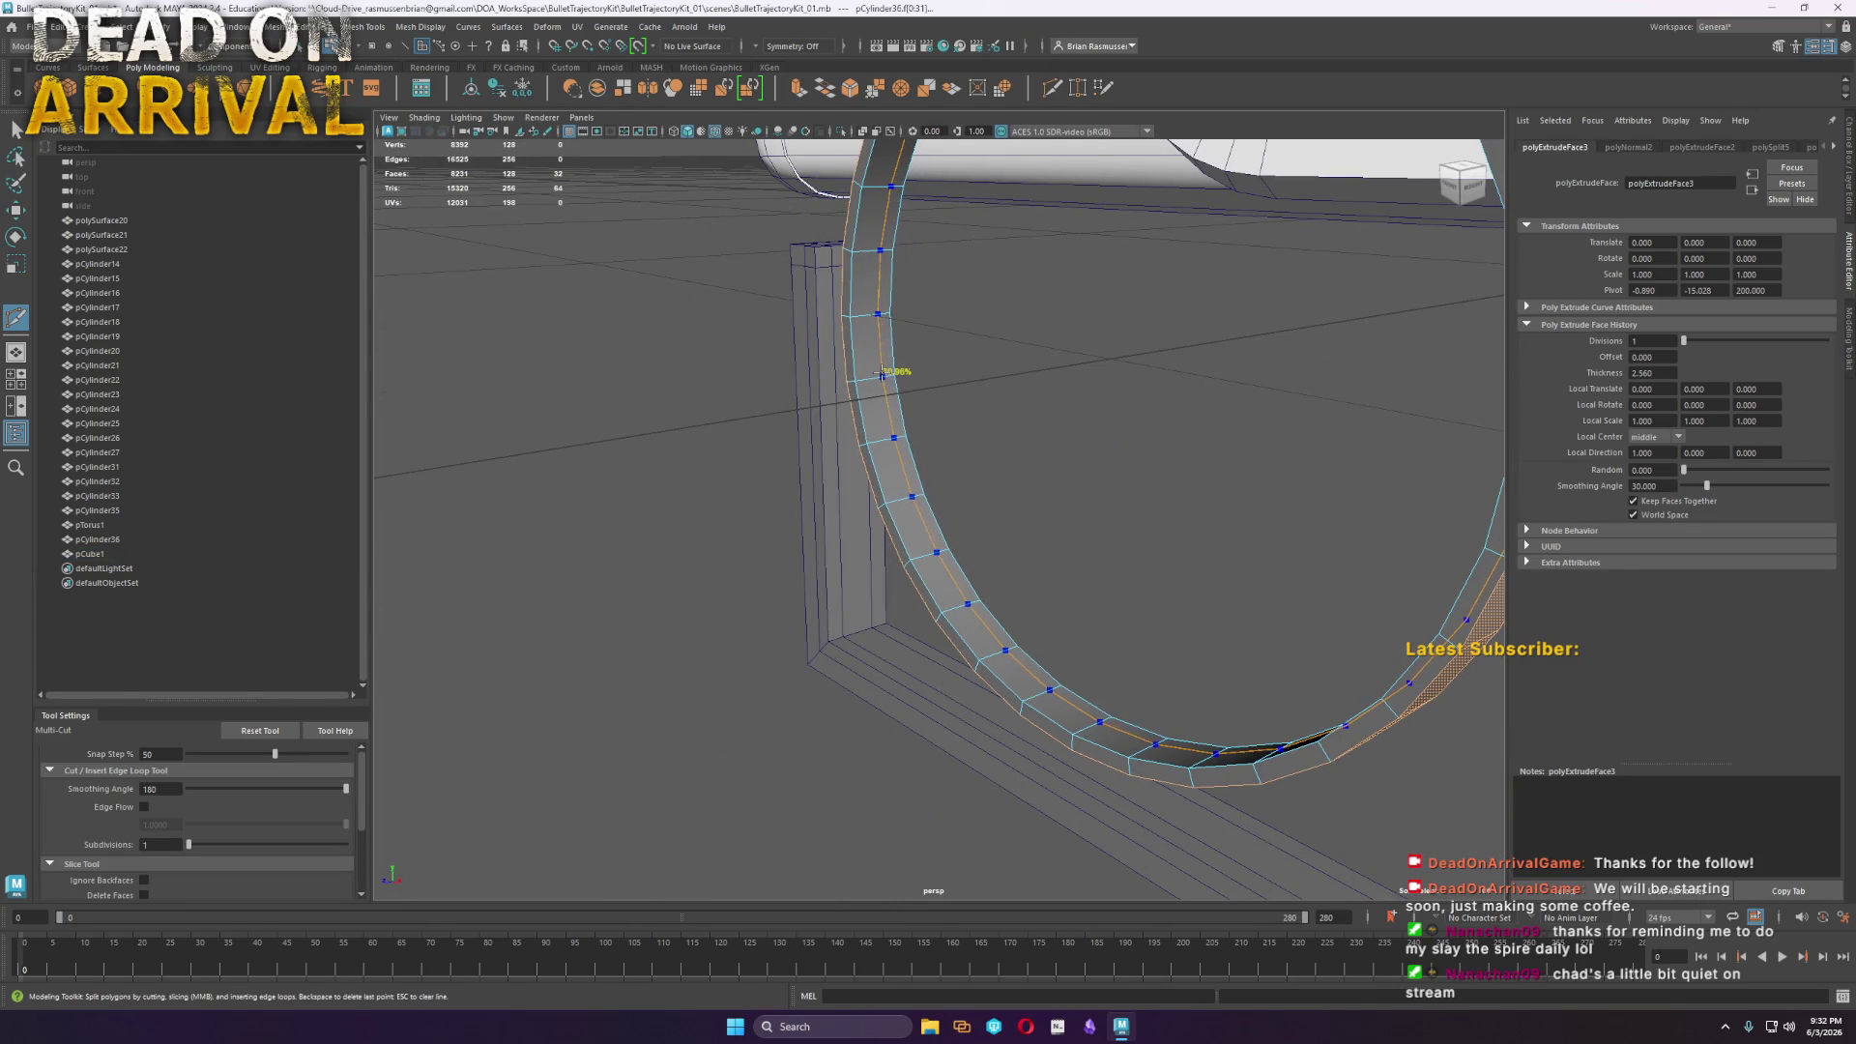
{"action": "left_click", "coordinate": [880, 309], "text": "ctrl"}
{"action": "key", "text": "w"}
{"action": "left_click", "coordinate": [881, 306]}
{"action": "double_click", "coordinate": [886, 350]}
{"action": "key", "text": "Delete"}
Collapse the ring's inner edge loop into a single centre point
{"action": "right_click", "coordinate": [883, 332]}
{"action": "double_click", "coordinate": [884, 334]}
{"action": "right_click", "coordinate": [894, 335], "text": "shift"}
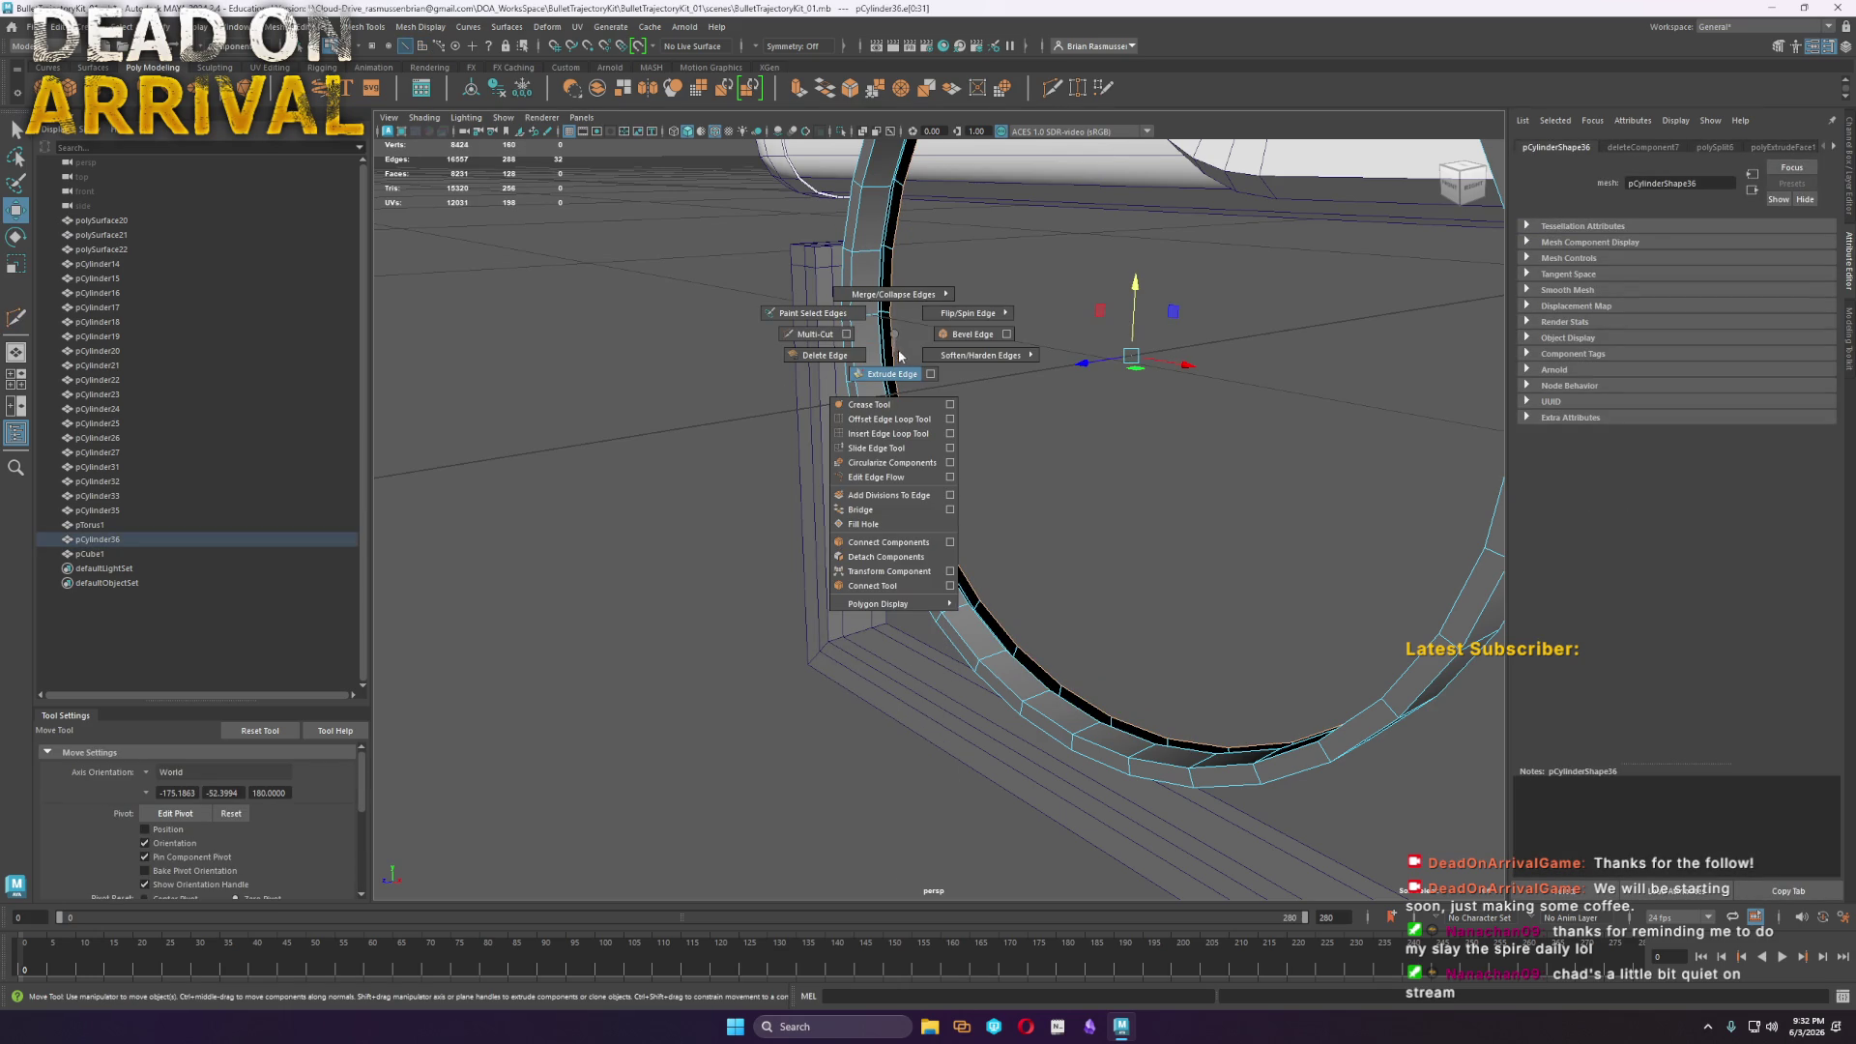
{"action": "left_click", "coordinate": [891, 272]}
{"action": "left_click", "coordinate": [877, 205]}
Extrude the rim edge loop, scale the new edges inward, and sew them closed
{"action": "right_click", "coordinate": [881, 236]}
{"action": "double_click", "coordinate": [881, 232]}
{"action": "right_click_drag", "start_coordinate": [875, 282], "coordinate": [851, 249], "text": "shift"}
{"action": "key", "text": "r"}
{"action": "left_click_drag", "start_coordinate": [1127, 353], "coordinate": [1083, 350]}
{"action": "mouse_move", "coordinate": [851, 290]}
{"action": "right_mouse_down", "text": "shift"}
{"action": "mouse_move", "coordinate": [918, 259]}
{"action": "mouse_move", "coordinate": [970, 263]}
{"action": "right_mouse_up", "text": "shift"}
Return to Object Mode and orbit around the closed disc to inspect it
{"action": "key", "text": "F8"}
{"action": "key", "text": "w"}
{"action": "scroll", "coordinate": [970, 263], "scroll_direction": "down", "scroll_amount": 5}
{"action": "left_click_drag", "start_coordinate": [969, 263], "coordinate": [895, 280], "text": "alt"}
{"action": "key", "text": "f"}
{"action": "mouse_move", "coordinate": [634, 322]}
{"action": "left_mouse_down", "text": "alt"}
{"action": "mouse_move", "coordinate": [560, 327]}
{"action": "mouse_move", "coordinate": [817, 337]}
{"action": "mouse_move", "coordinate": [1019, 421]}
{"action": "mouse_move", "coordinate": [996, 389]}
{"action": "mouse_move", "coordinate": [705, 331]}
{"action": "left_mouse_up", "text": "alt"}
{"action": "mouse_move", "coordinate": [704, 332]}
{"action": "right_mouse_down", "text": "alt"}
{"action": "mouse_move", "coordinate": [845, 484]}
{"action": "mouse_move", "coordinate": [1002, 323]}
{"action": "mouse_move", "coordinate": [722, 713]}
{"action": "right_mouse_up", "text": "alt"}
{"action": "mouse_move", "coordinate": [722, 712]}
{"action": "left_mouse_down", "text": "alt"}
{"action": "mouse_move", "coordinate": [828, 531]}
{"action": "mouse_move", "coordinate": [793, 527]}
{"action": "mouse_move", "coordinate": [841, 526]}
{"action": "left_mouse_up", "text": "alt"}
{"action": "left_click", "coordinate": [827, 472]}
In the front view, select the bar-end vertices and extend the bottom bar beyond the disc
{"action": "key", "text": "space"}
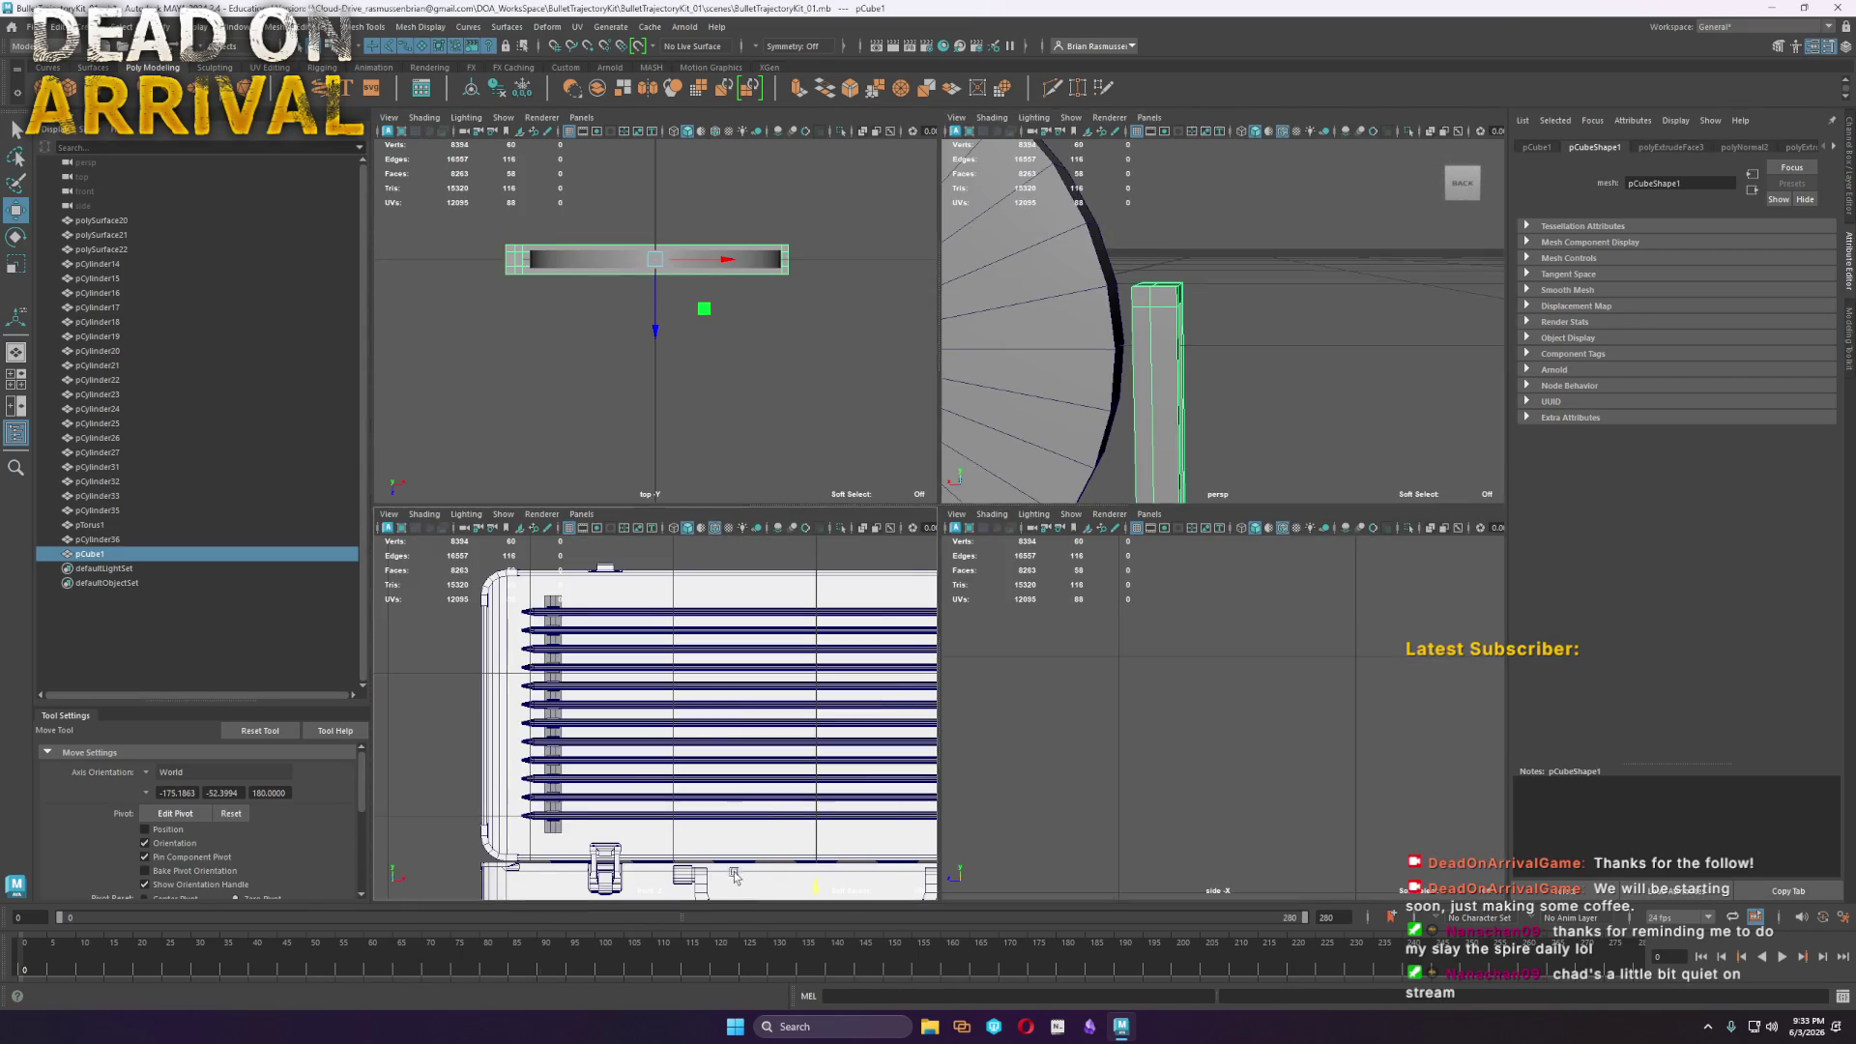
{"action": "key", "text": "space"}
{"action": "scroll", "coordinate": [910, 597], "scroll_direction": "down", "scroll_amount": 2}
{"action": "middle_click_drag", "start_coordinate": [982, 530], "coordinate": [1013, 580], "text": "alt"}
{"action": "scroll", "coordinate": [823, 397], "scroll_direction": "up", "scroll_amount": 1}
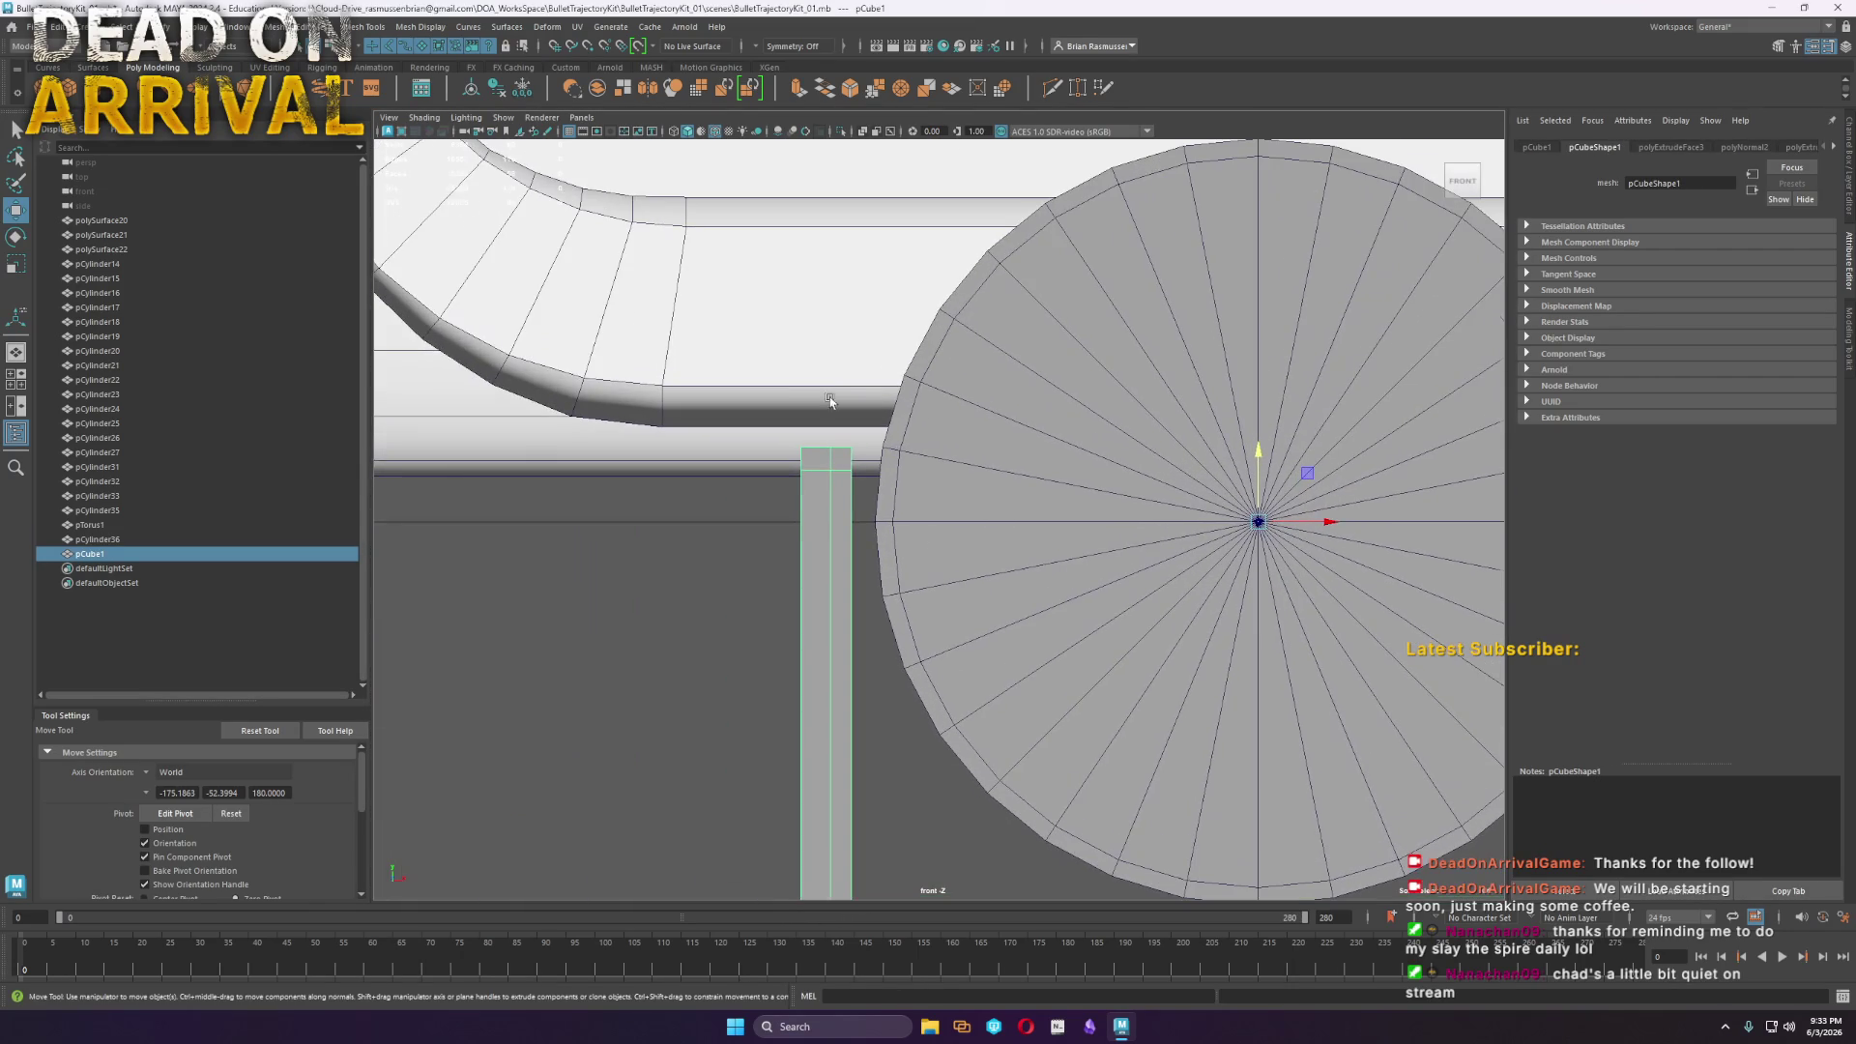
{"action": "key", "text": "F9"}
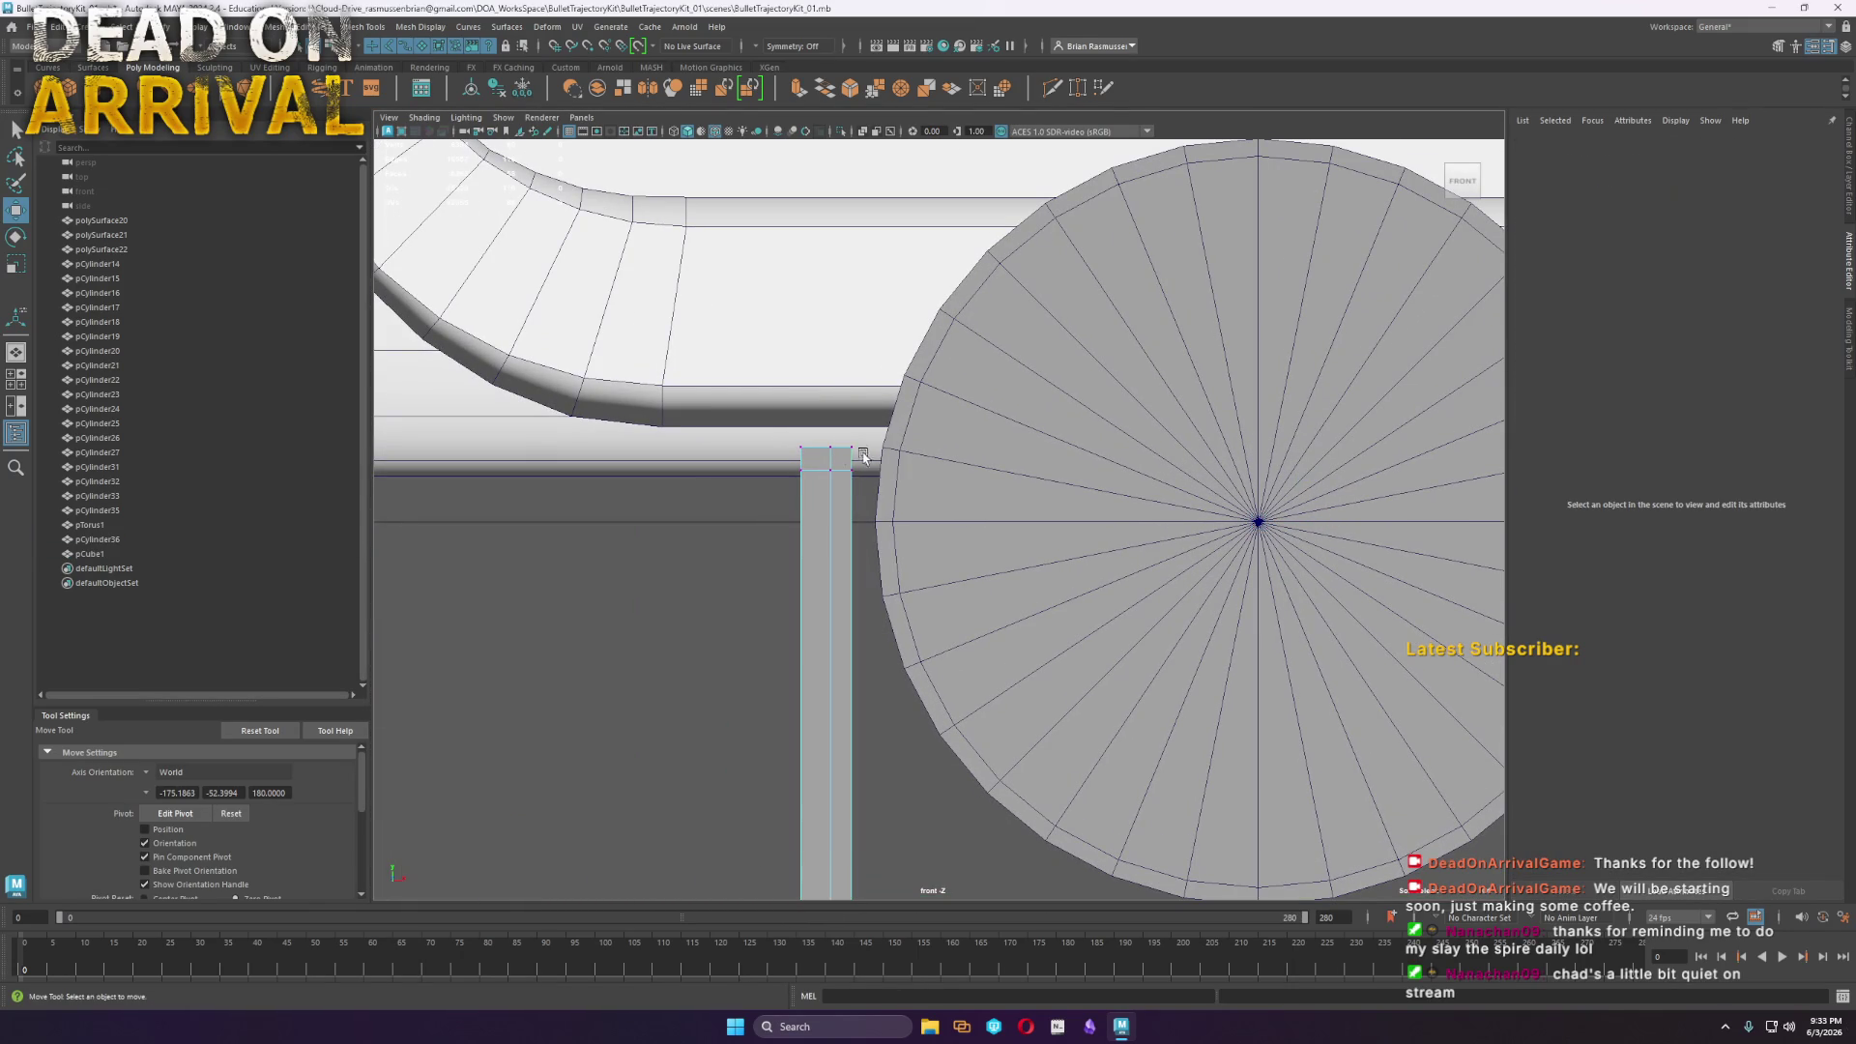
{"action": "left_click_drag", "start_coordinate": [803, 472], "coordinate": [854, 382]}
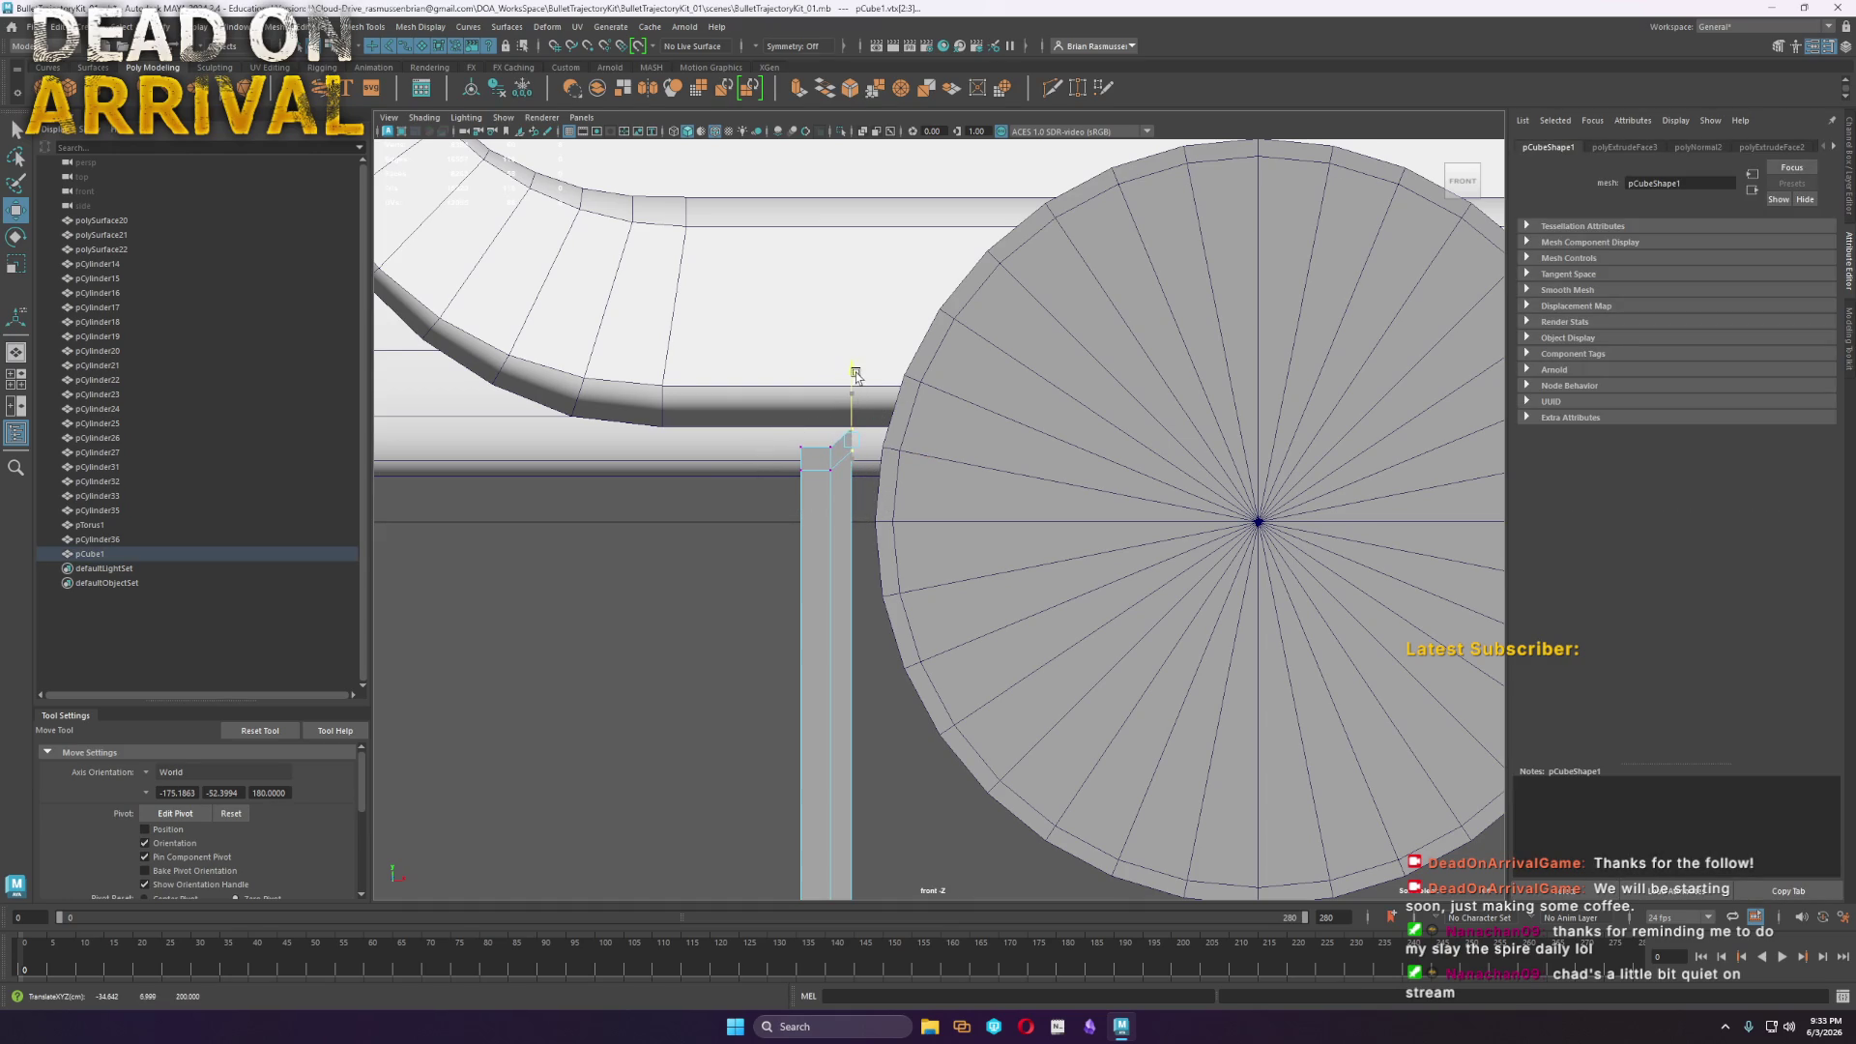
{"action": "left_click_drag", "start_coordinate": [821, 483], "coordinate": [778, 430]}
{"action": "scroll", "coordinate": [907, 463], "scroll_direction": "down", "scroll_amount": 1}
{"action": "middle_click_drag", "start_coordinate": [1180, 648], "coordinate": [709, 446], "text": "alt"}
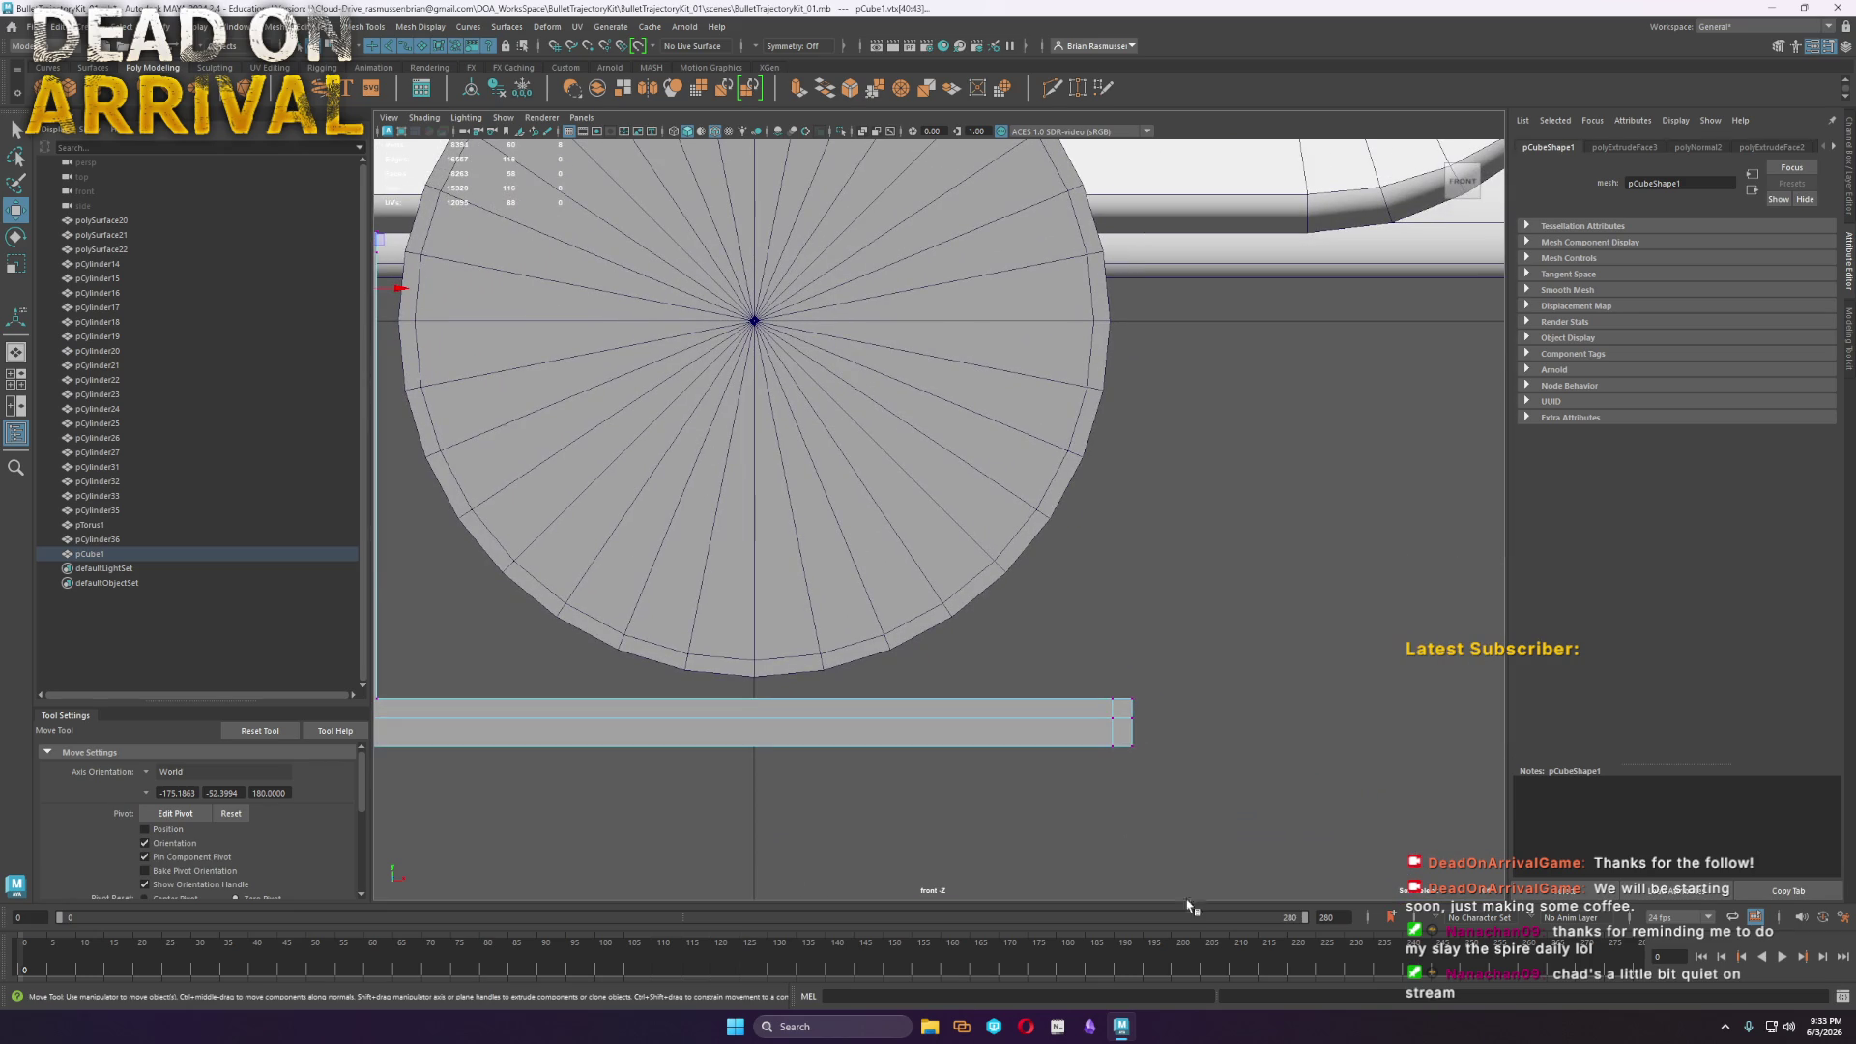
{"action": "left_click_drag", "start_coordinate": [1190, 721], "coordinate": [1320, 721]}
Adjust the bar end's top corner and bottom vertices into a slanted tip, then inspect it in perspective
{"action": "left_click", "coordinate": [1405, 742]}
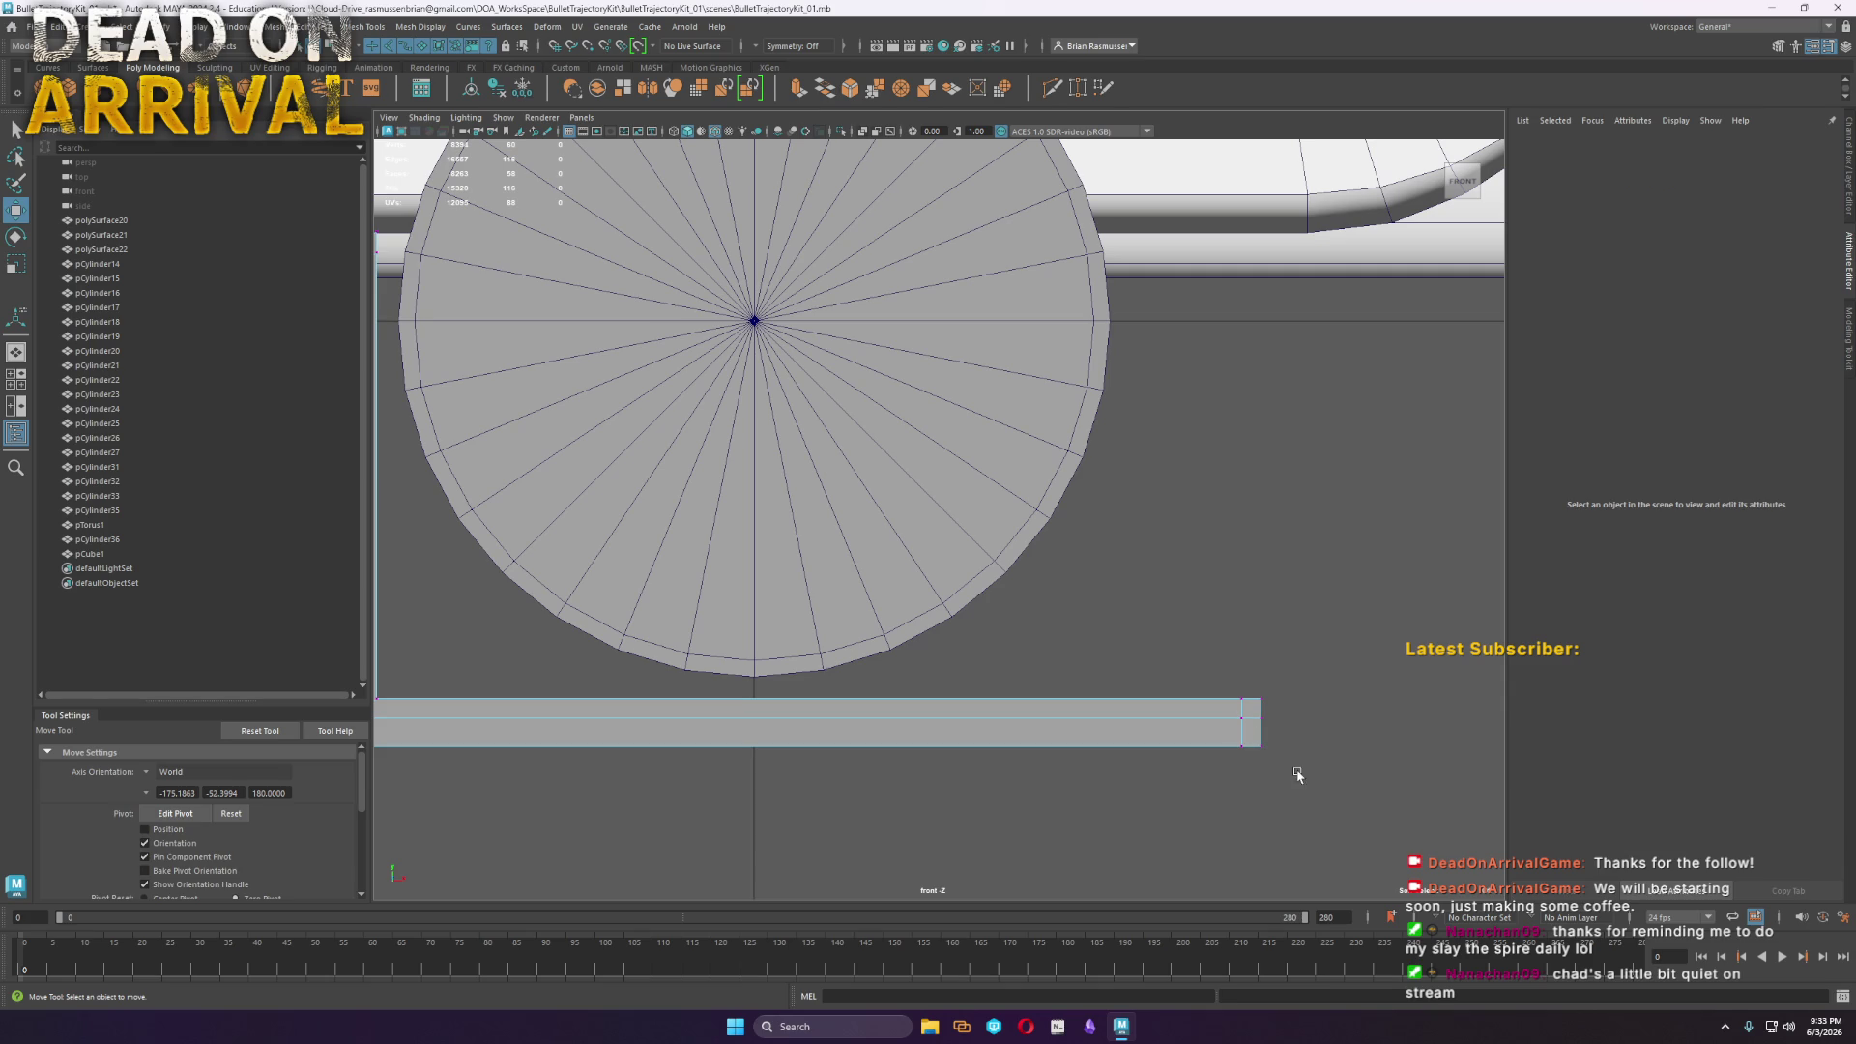
{"action": "left_click_drag", "start_coordinate": [1298, 711], "coordinate": [1208, 677]}
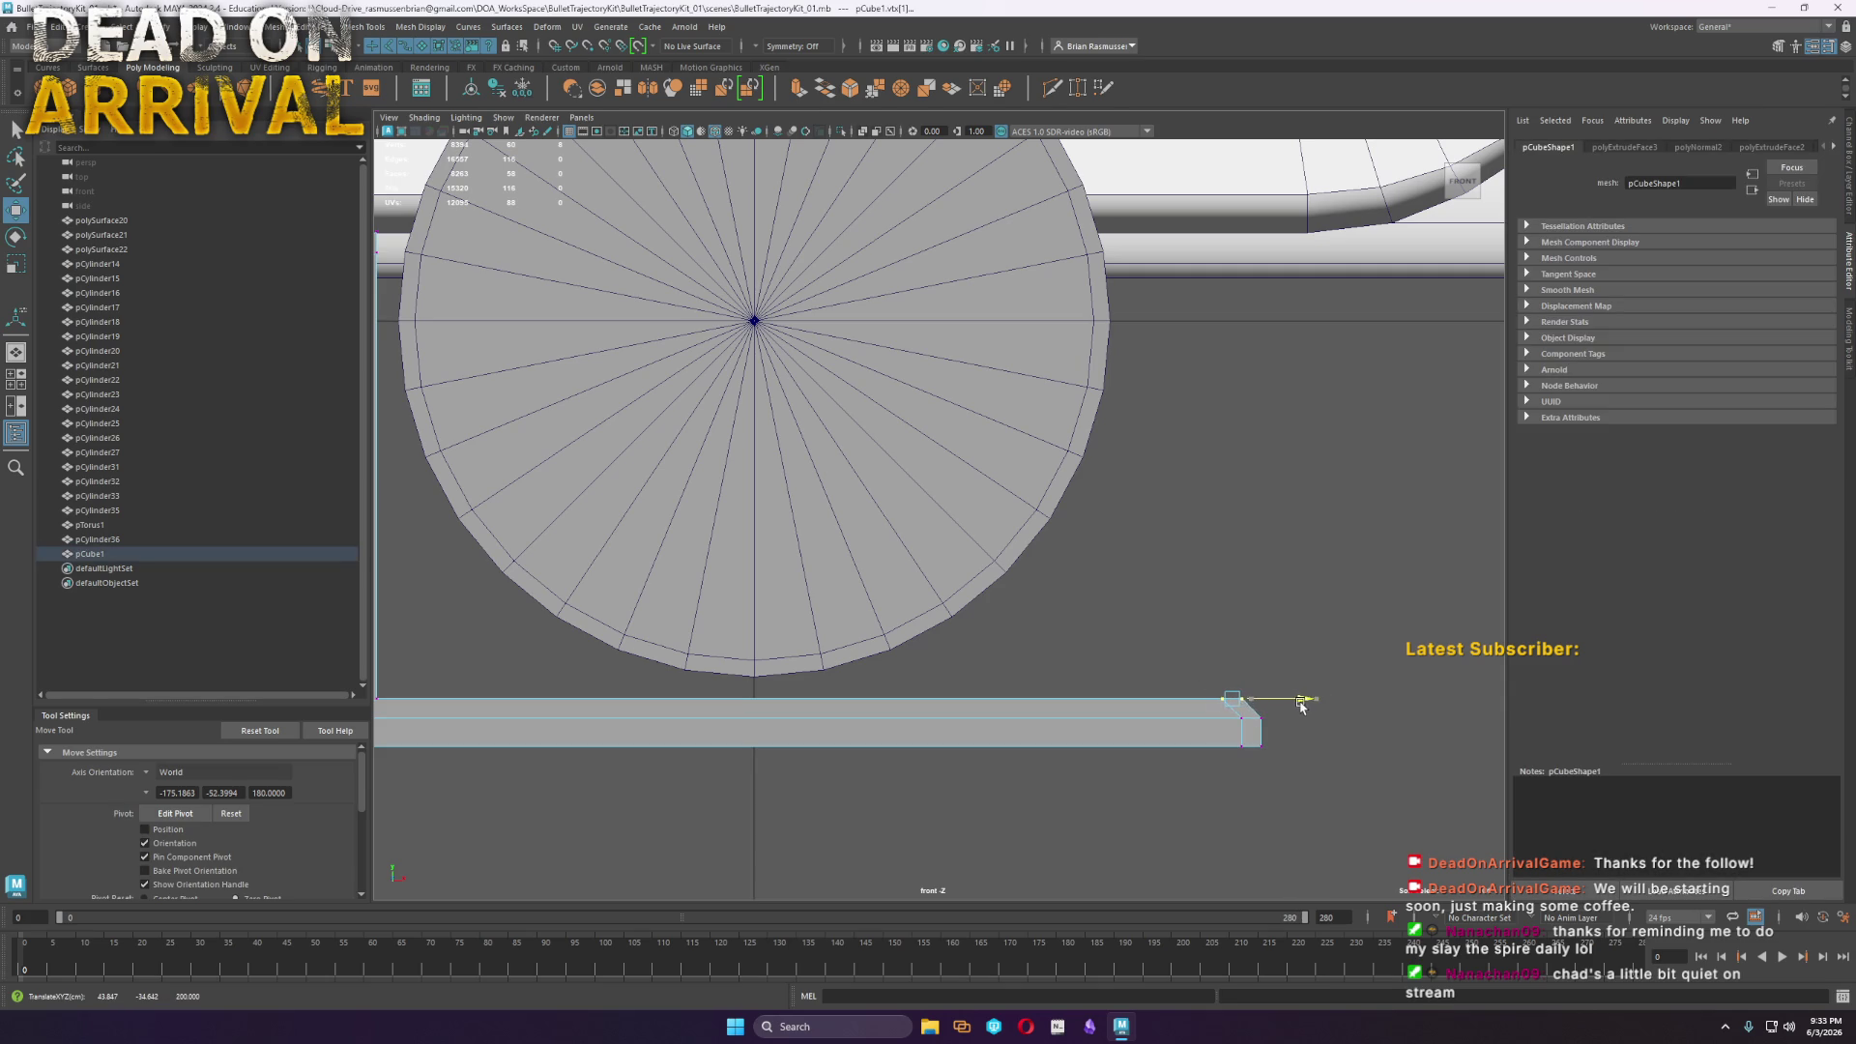
{"action": "mouse_move", "coordinate": [1313, 770]}
{"action": "left_mouse_down"}
{"action": "mouse_move", "coordinate": [1214, 741]}
{"action": "mouse_move", "coordinate": [1338, 756]}
{"action": "left_mouse_up"}
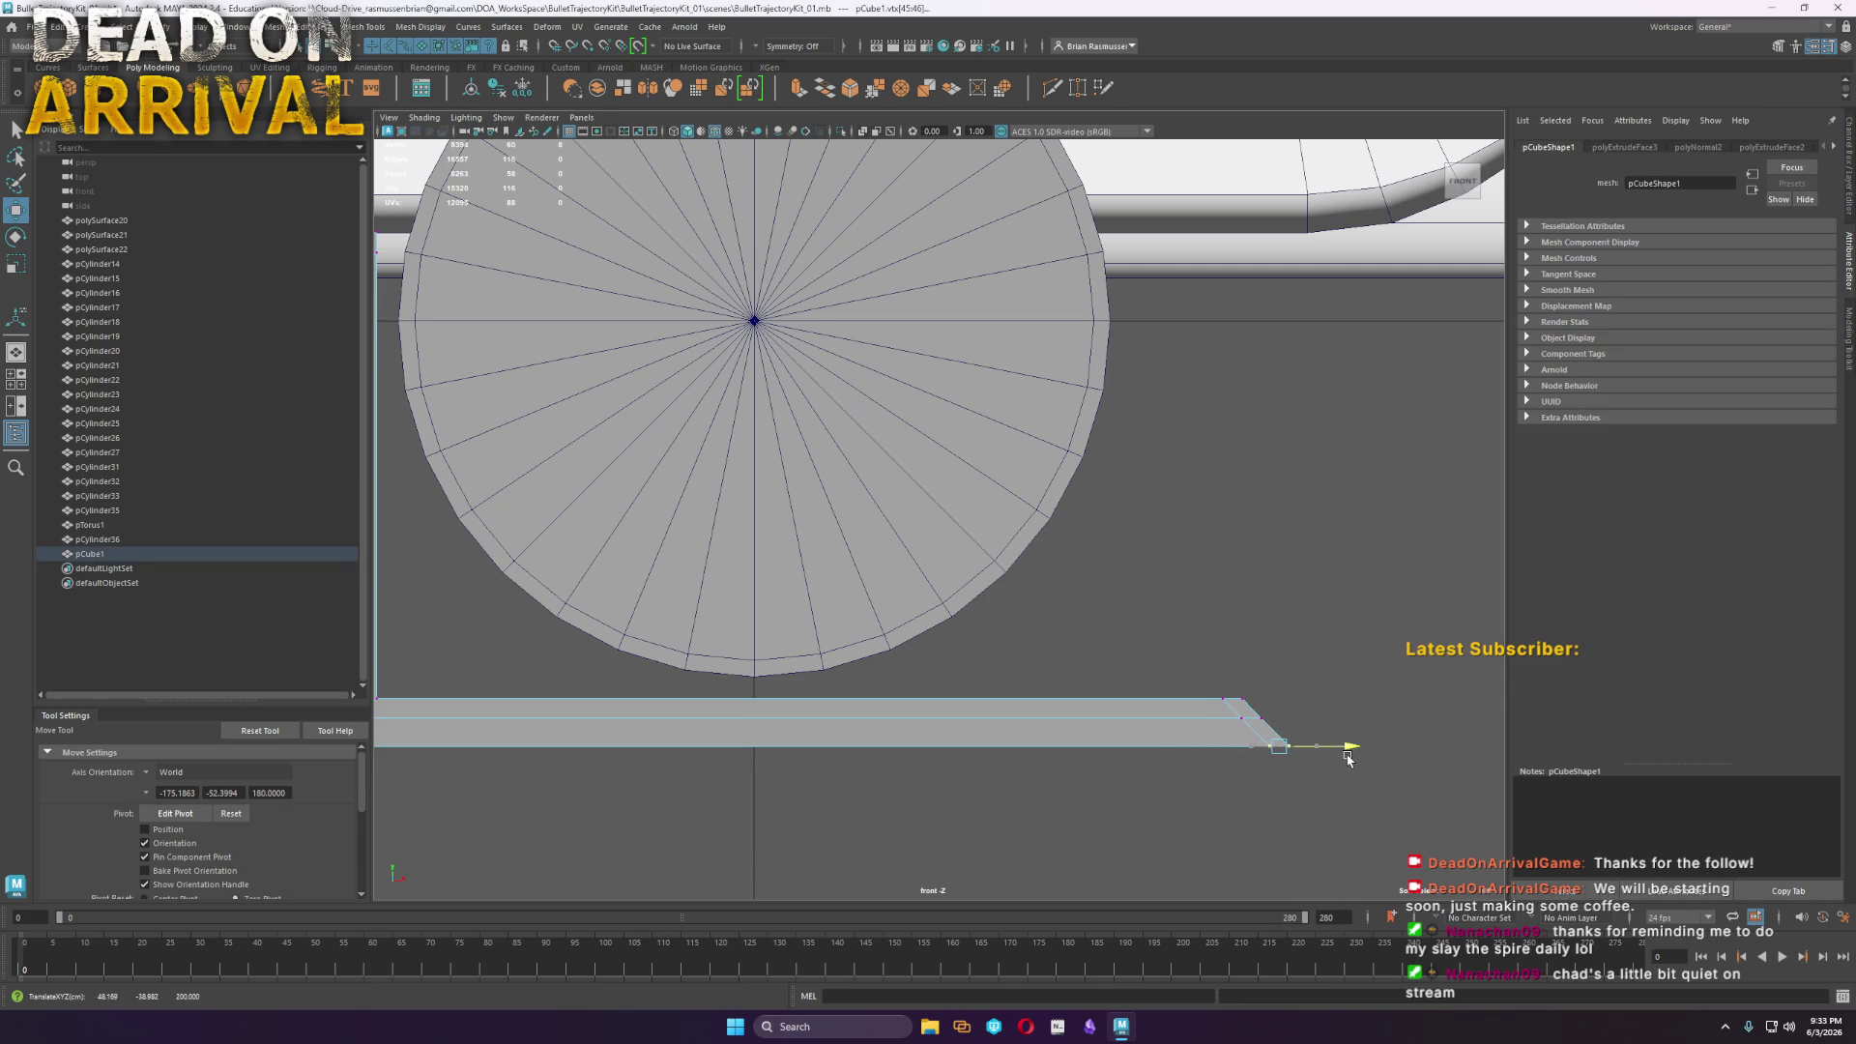
{"action": "key", "text": "space"}
{"action": "key", "text": "space"}
{"action": "key", "text": "f"}
{"action": "mouse_move", "coordinate": [1144, 410]}
{"action": "left_mouse_down", "text": "alt"}
{"action": "mouse_move", "coordinate": [1168, 439]}
{"action": "mouse_move", "coordinate": [1062, 385]}
{"action": "mouse_move", "coordinate": [971, 477]}
{"action": "mouse_move", "coordinate": [986, 576]}
{"action": "mouse_move", "coordinate": [1070, 431]}
{"action": "left_mouse_up", "text": "alt"}
Select the 32 inner faces of pCylinder36 and sink them along the axis to widen the rim band
{"action": "left_click", "coordinate": [960, 402]}
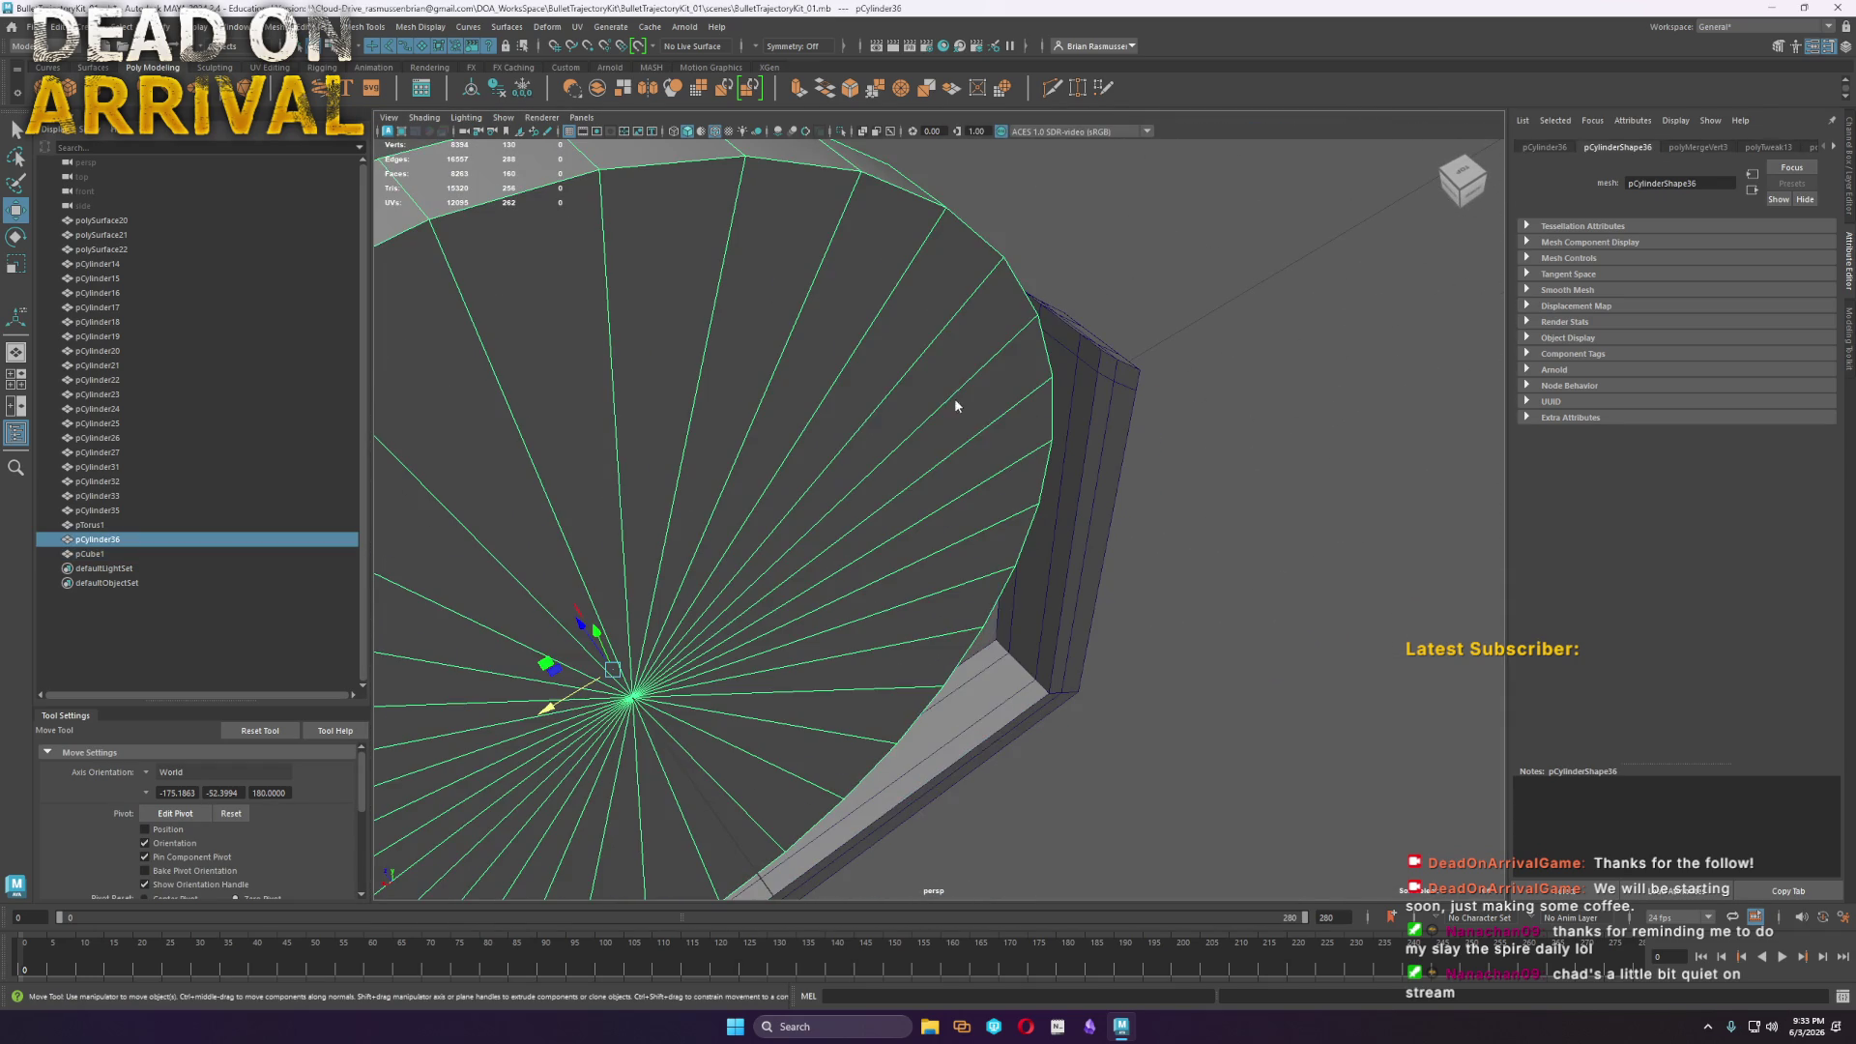
{"action": "left_click", "coordinate": [989, 363]}
{"action": "mouse_move", "coordinate": [970, 372]}
{"action": "left_mouse_down"}
{"action": "mouse_move", "coordinate": [944, 402]}
{"action": "mouse_move", "coordinate": [455, 629]}
{"action": "mouse_move", "coordinate": [732, 615]}
{"action": "left_mouse_up"}
{"action": "mouse_move", "coordinate": [455, 805]}
{"action": "left_mouse_down"}
{"action": "mouse_move", "coordinate": [816, 655]}
{"action": "mouse_move", "coordinate": [820, 674]}
{"action": "mouse_move", "coordinate": [640, 741]}
{"action": "left_mouse_up"}
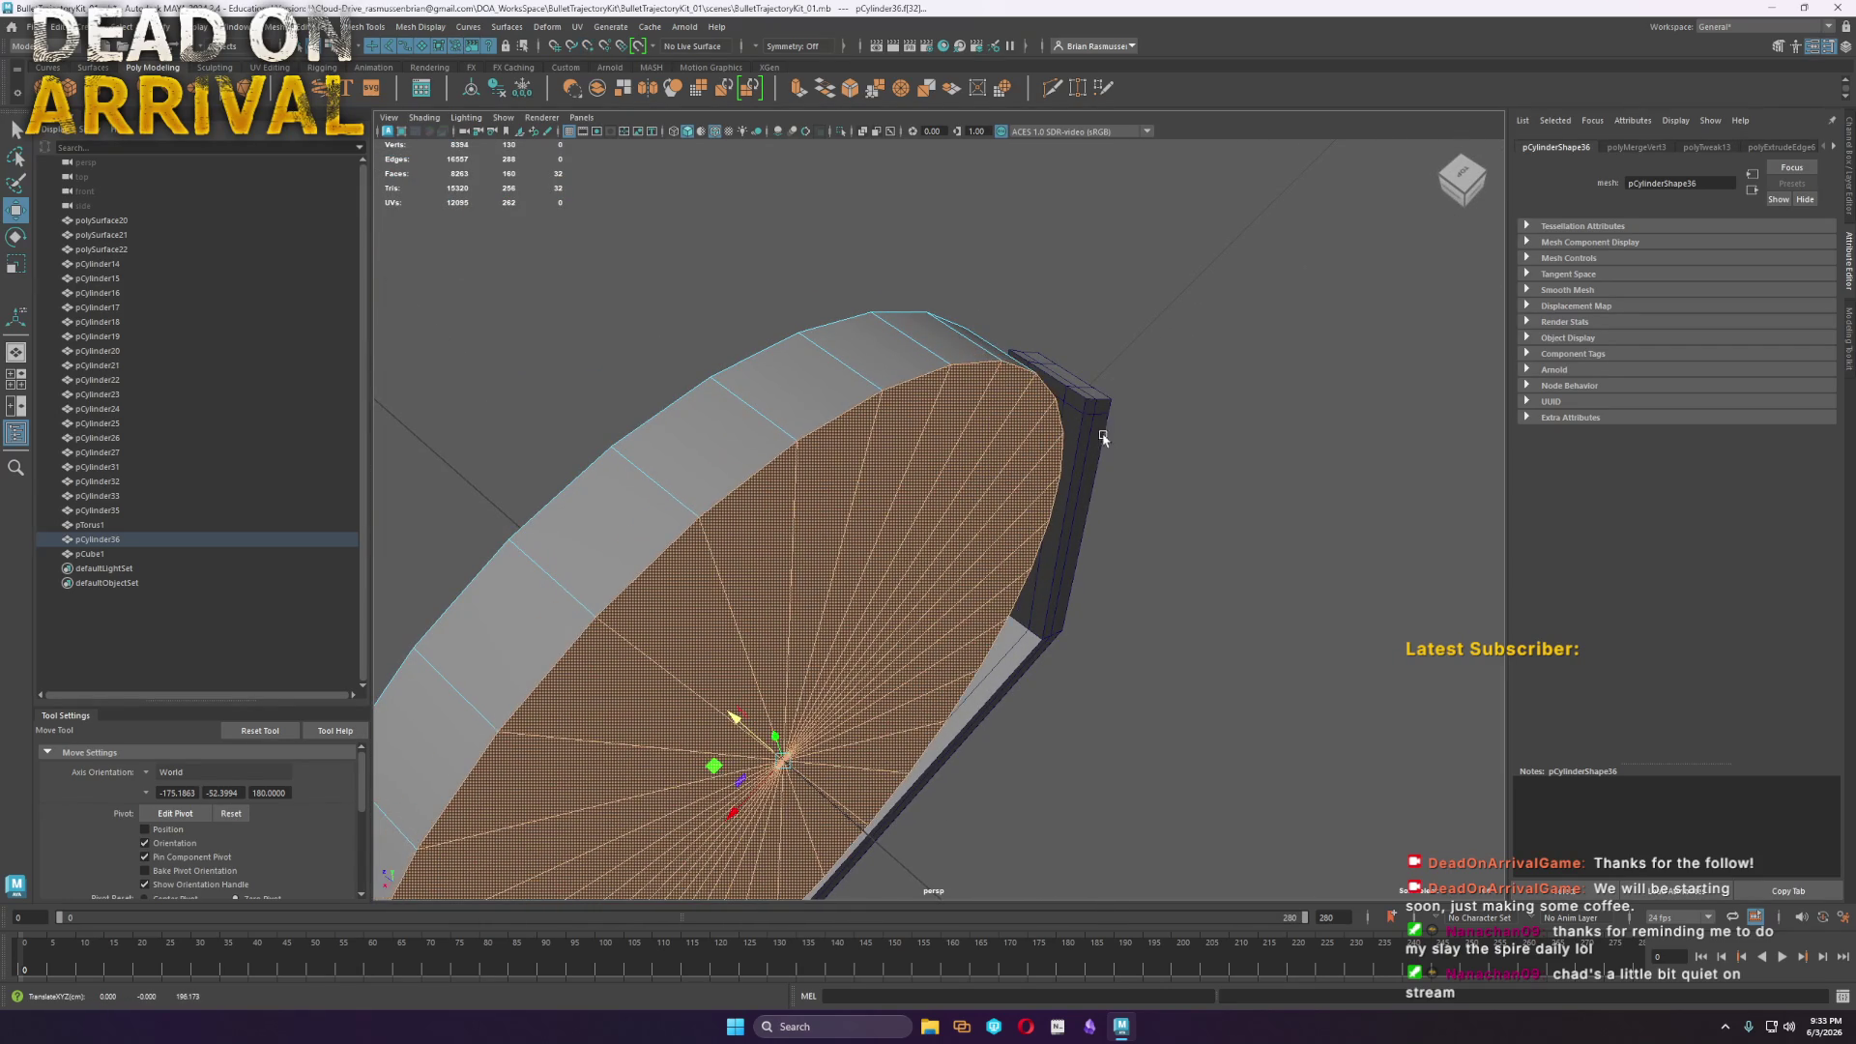
{"action": "middle_click_drag", "start_coordinate": [1092, 435], "coordinate": [1090, 528]}
{"action": "mouse_move", "coordinate": [1090, 528]}
{"action": "left_mouse_down", "text": "alt"}
{"action": "mouse_move", "coordinate": [962, 563]}
{"action": "mouse_move", "coordinate": [893, 498]}
{"action": "mouse_move", "coordinate": [890, 548]}
{"action": "mouse_move", "coordinate": [808, 567]}
{"action": "left_mouse_up", "text": "alt"}
{"action": "mouse_move", "coordinate": [808, 567]}
{"action": "right_mouse_down", "text": "shift"}
{"action": "mouse_move", "coordinate": [829, 267]}
{"action": "mouse_move", "coordinate": [812, 159]}
{"action": "right_mouse_up", "text": "shift"}
Multi-Cut a new edge loop at 47% on the disc and slide it slightly left
{"action": "left_click", "coordinate": [829, 266], "text": "ctrl"}
{"action": "key", "text": "w"}
{"action": "left_click", "coordinate": [835, 253]}
{"action": "double_click", "coordinate": [869, 261]}
{"action": "left_click_drag", "start_coordinate": [936, 197], "coordinate": [897, 352]}
{"action": "key", "text": "ctrl+z"}
{"action": "mouse_move", "coordinate": [933, 222]}
{"action": "left_mouse_down"}
{"action": "mouse_move", "coordinate": [838, 481]}
{"action": "mouse_move", "coordinate": [861, 593]}
{"action": "mouse_move", "coordinate": [1005, 541]}
{"action": "mouse_move", "coordinate": [911, 622]}
{"action": "mouse_move", "coordinate": [1040, 551]}
{"action": "mouse_move", "coordinate": [1056, 577]}
{"action": "mouse_move", "coordinate": [952, 593]}
{"action": "left_mouse_up"}
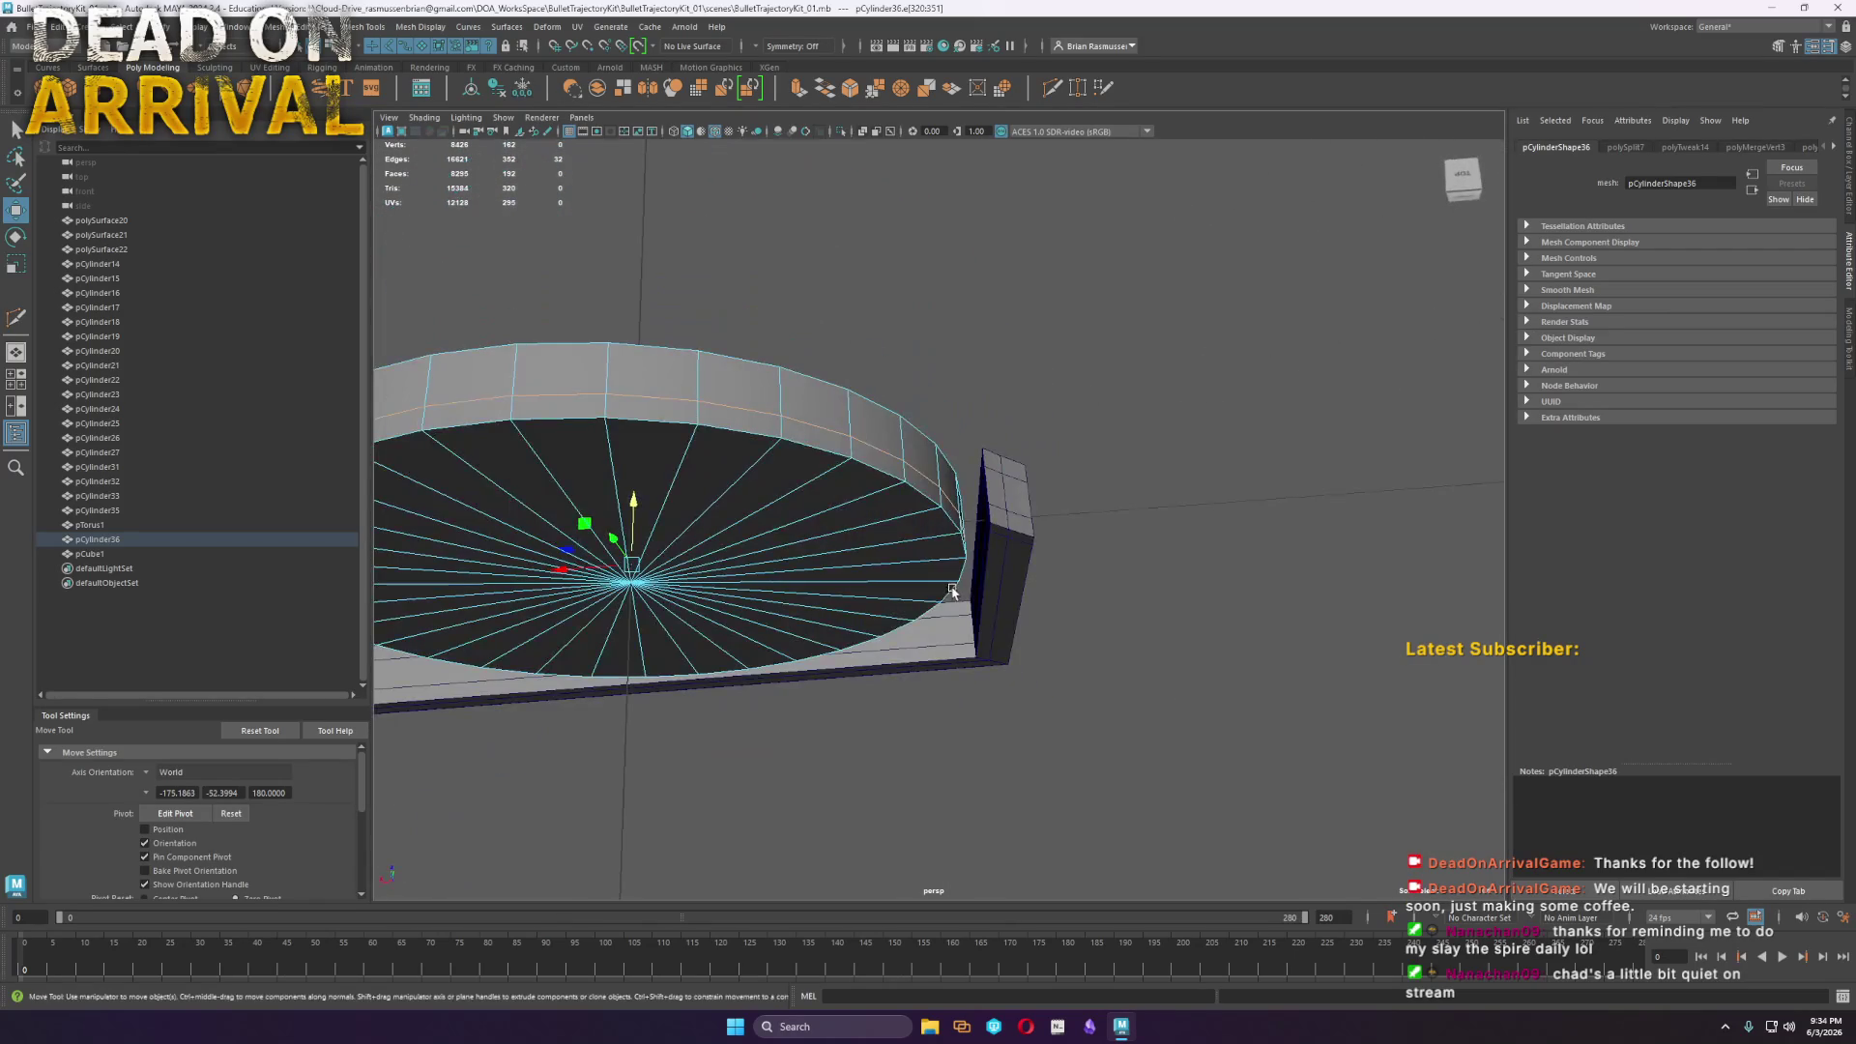
Delete the rim edge loop, then select the bracket's vertices
{"action": "right_click_drag", "start_coordinate": [871, 420], "coordinate": [855, 474], "text": "shift"}
{"action": "mouse_move", "coordinate": [854, 473]}
{"action": "left_mouse_down", "text": "alt"}
{"action": "mouse_move", "coordinate": [1056, 484]}
{"action": "mouse_move", "coordinate": [957, 440]}
{"action": "mouse_move", "coordinate": [902, 448]}
{"action": "left_mouse_up", "text": "alt"}
{"action": "right_click_drag", "start_coordinate": [903, 447], "coordinate": [981, 446], "text": "alt"}
{"action": "left_click_drag", "start_coordinate": [981, 446], "coordinate": [928, 488], "text": "alt"}
{"action": "right_click_drag", "start_coordinate": [928, 488], "coordinate": [1063, 508], "text": "alt"}
{"action": "left_click_drag", "start_coordinate": [1063, 508], "coordinate": [1105, 537], "text": "alt"}
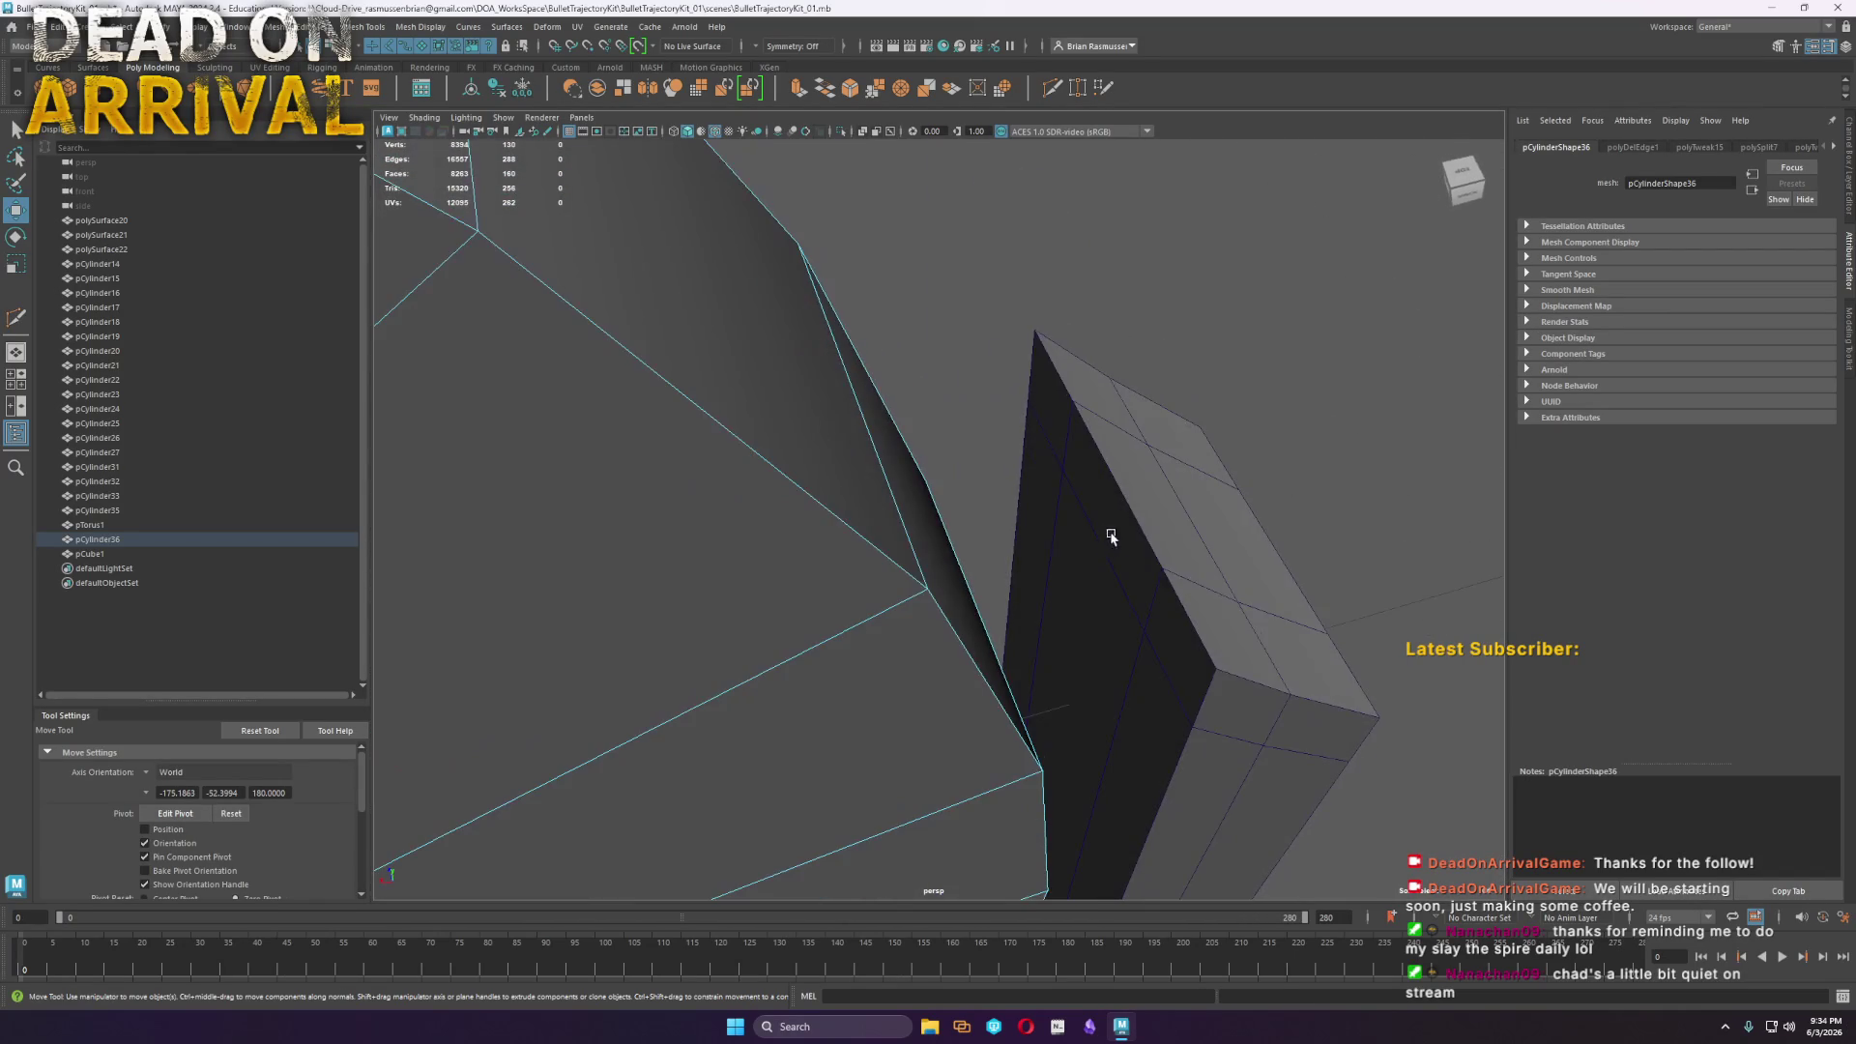
{"action": "left_click", "coordinate": [1219, 665]}
{"action": "key", "text": "F9"}
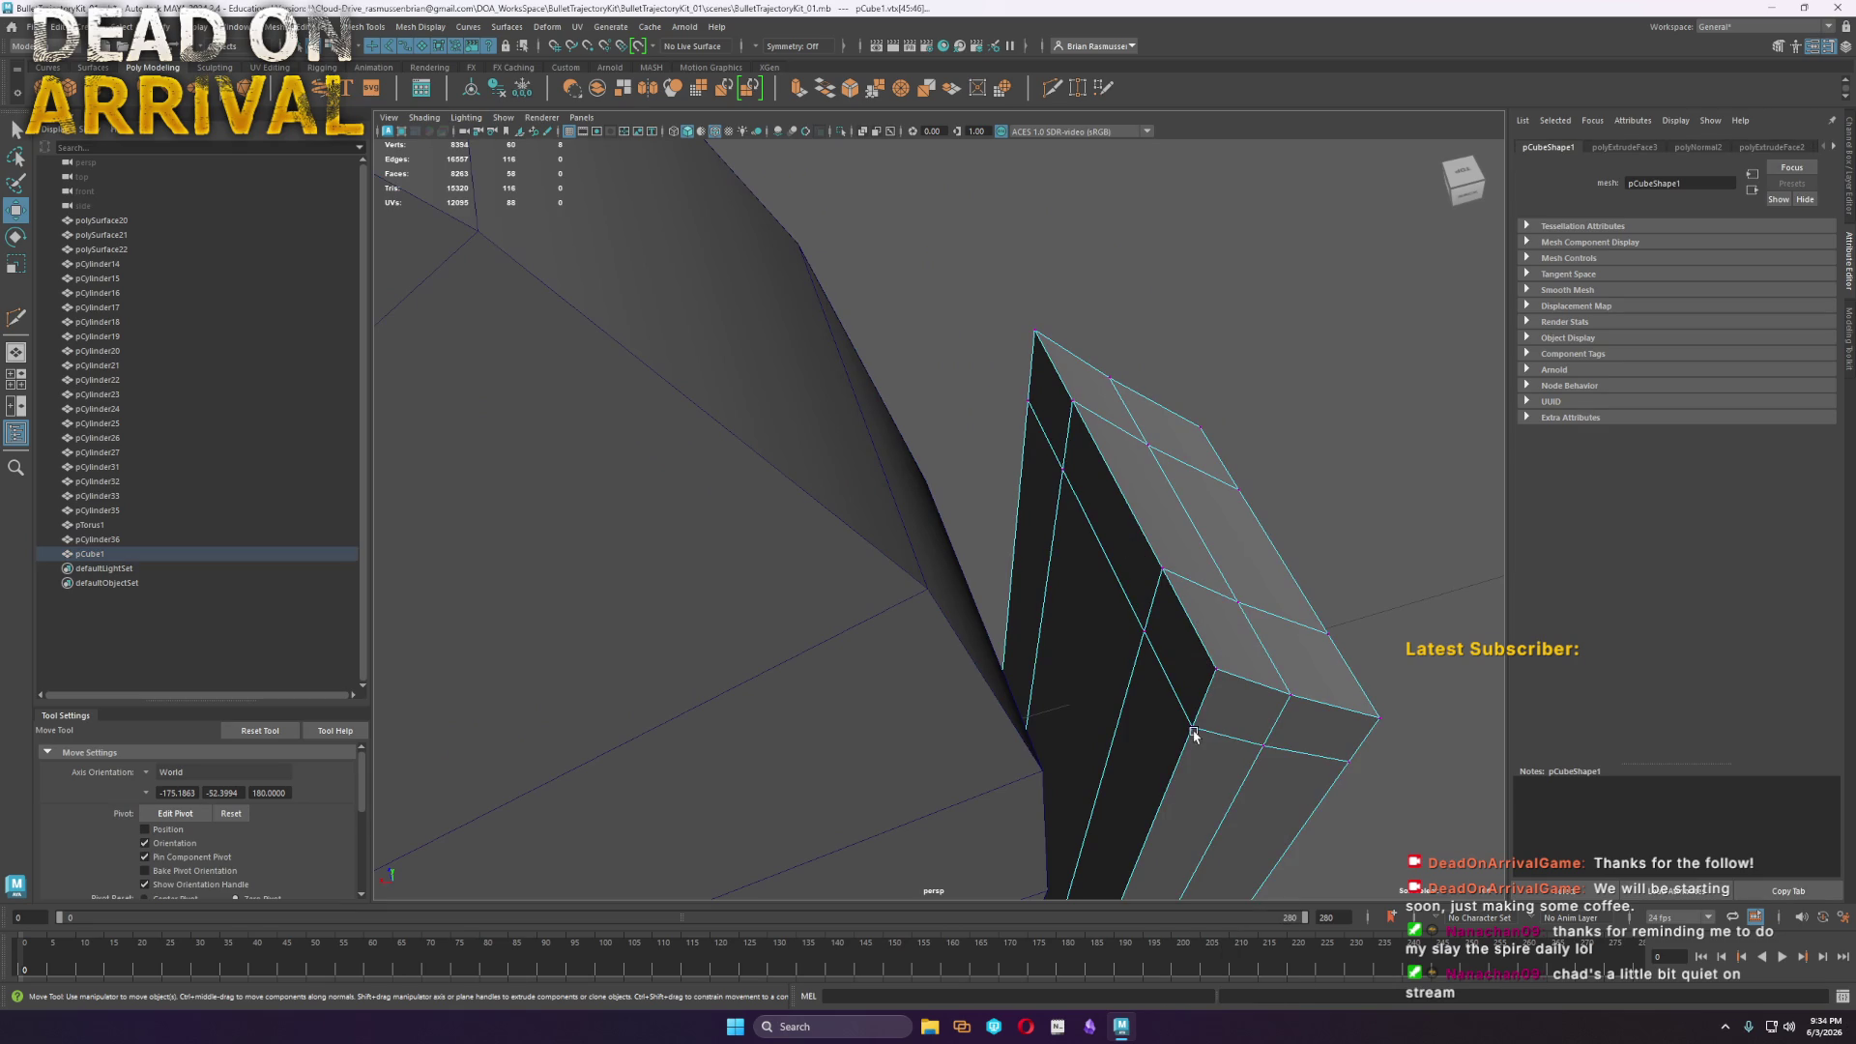
Weld the stray lower vertices on the bracket into their upper neighbours
{"action": "mouse_move", "coordinate": [1193, 733]}
{"action": "right_mouse_down", "text": "shift"}
{"action": "mouse_move", "coordinate": [1181, 667]}
{"action": "mouse_move", "coordinate": [1208, 618]}
{"action": "right_mouse_up", "text": "shift"}
{"action": "left_click_drag", "start_coordinate": [1193, 729], "coordinate": [1208, 679]}
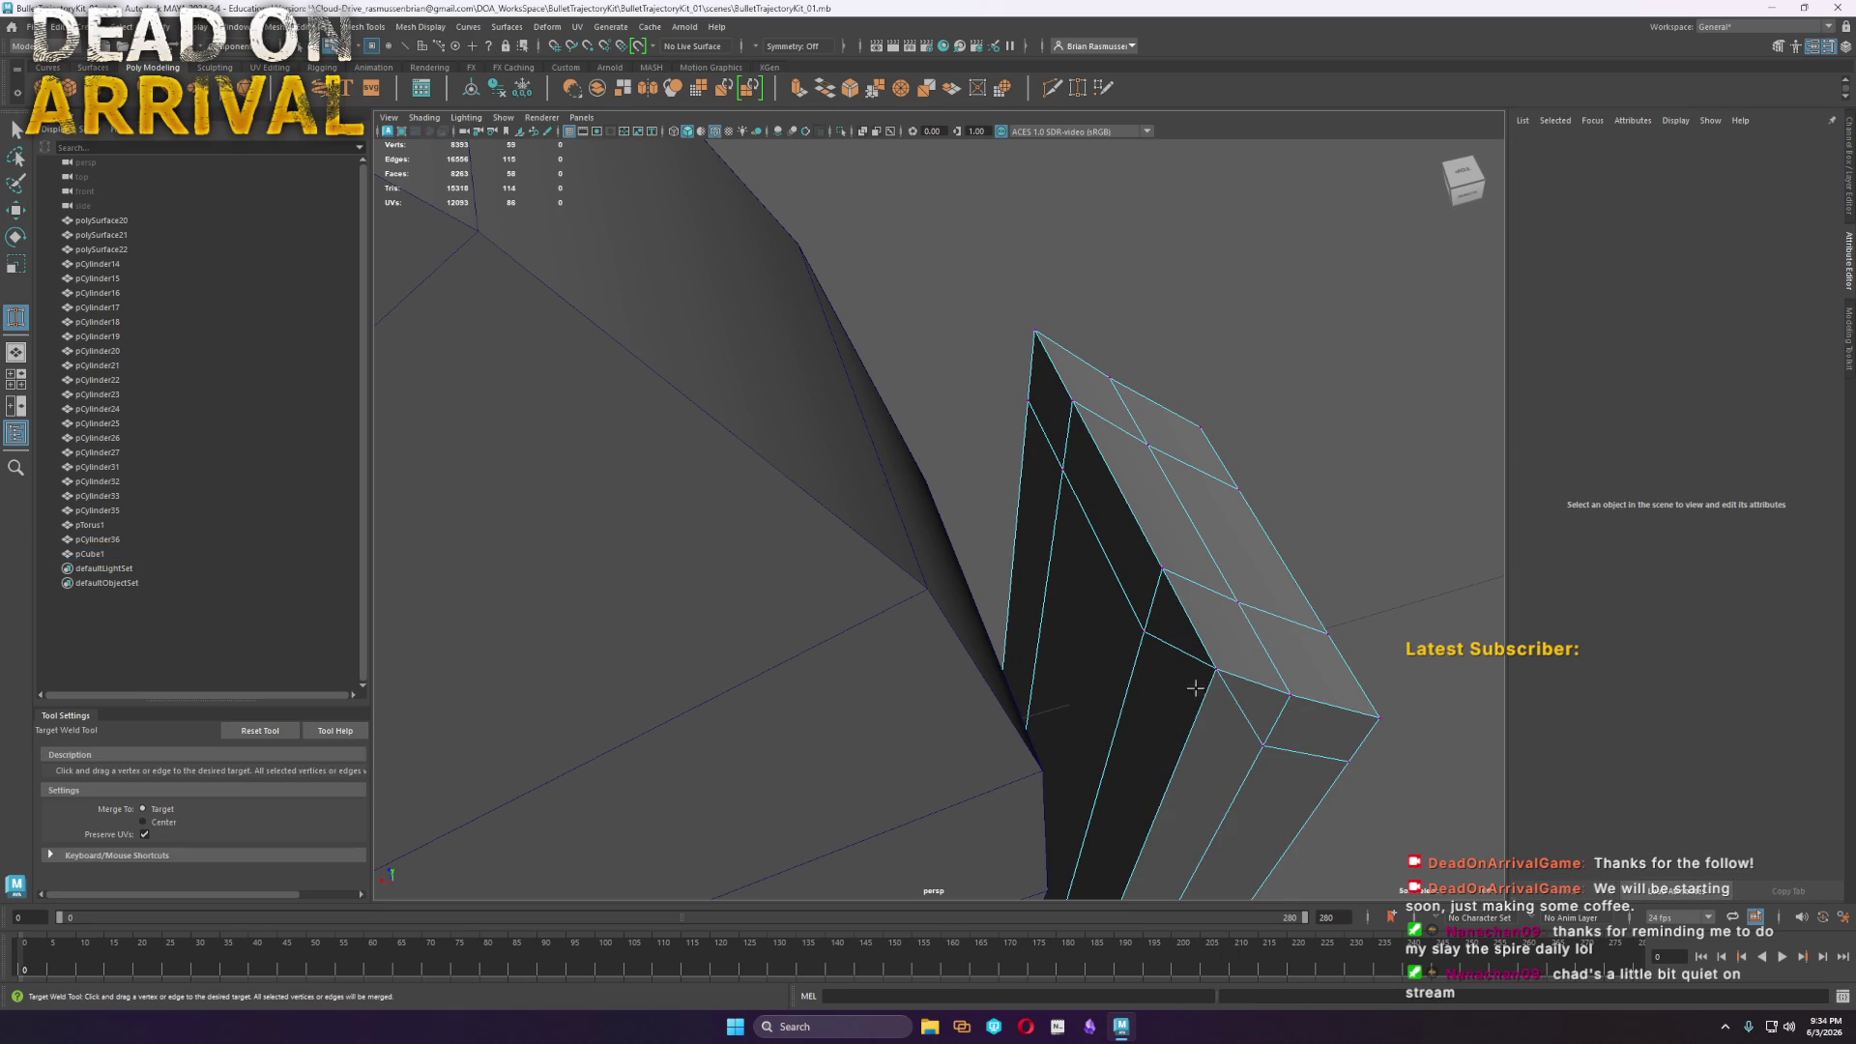
{"action": "left_click_drag", "start_coordinate": [1161, 580], "coordinate": [1163, 573]}
{"action": "mouse_move", "coordinate": [1286, 683]}
{"action": "left_mouse_down"}
{"action": "mouse_move", "coordinate": [928, 655]}
{"action": "mouse_move", "coordinate": [941, 402]}
{"action": "mouse_move", "coordinate": [962, 364]}
{"action": "mouse_move", "coordinate": [936, 372]}
{"action": "mouse_move", "coordinate": [934, 325]}
{"action": "left_mouse_up"}
{"action": "mouse_move", "coordinate": [934, 325]}
{"action": "left_mouse_down", "text": "alt"}
{"action": "mouse_move", "coordinate": [995, 390]}
{"action": "mouse_move", "coordinate": [764, 531]}
{"action": "mouse_move", "coordinate": [762, 474]}
{"action": "left_mouse_up", "text": "alt"}
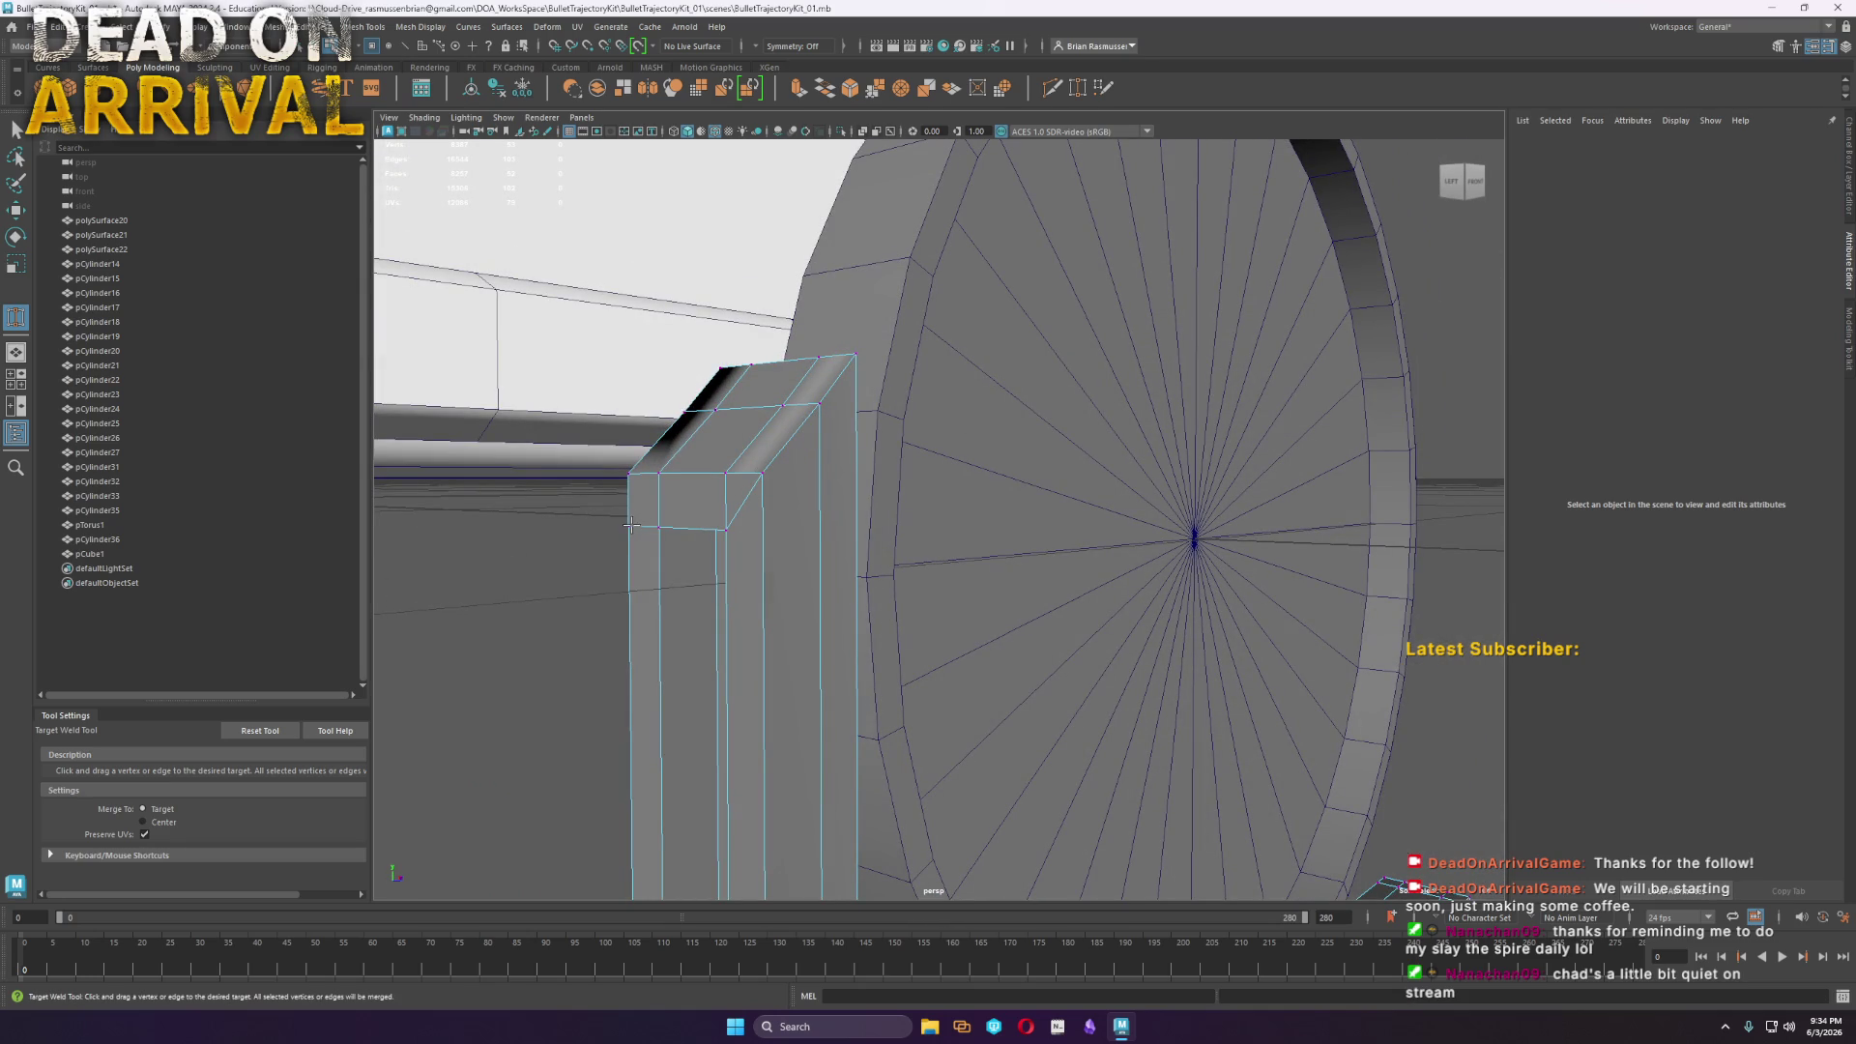
Soften the edge shading of bracket pCube1 with Mesh Display > Soften Edge
{"action": "right_click_drag", "start_coordinate": [629, 480], "coordinate": [725, 387]}
{"action": "key", "text": "w"}
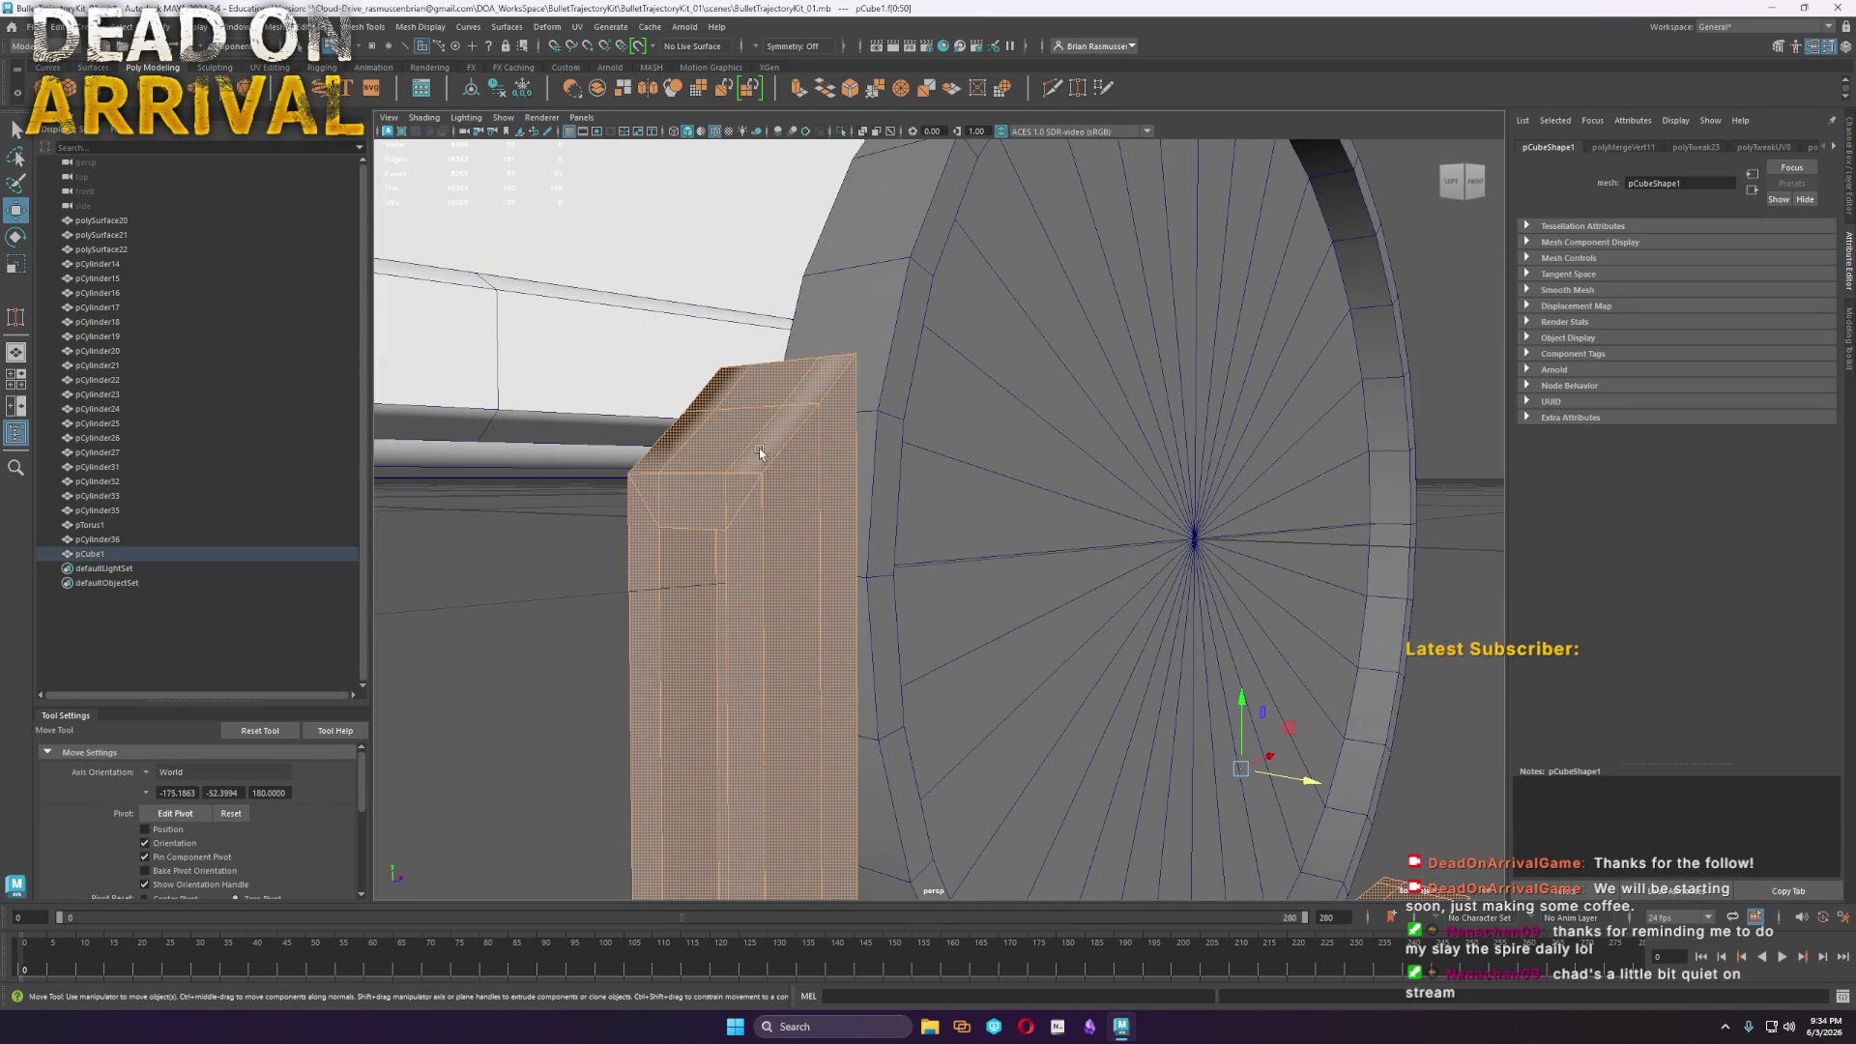
{"action": "left_click", "coordinate": [422, 27]}
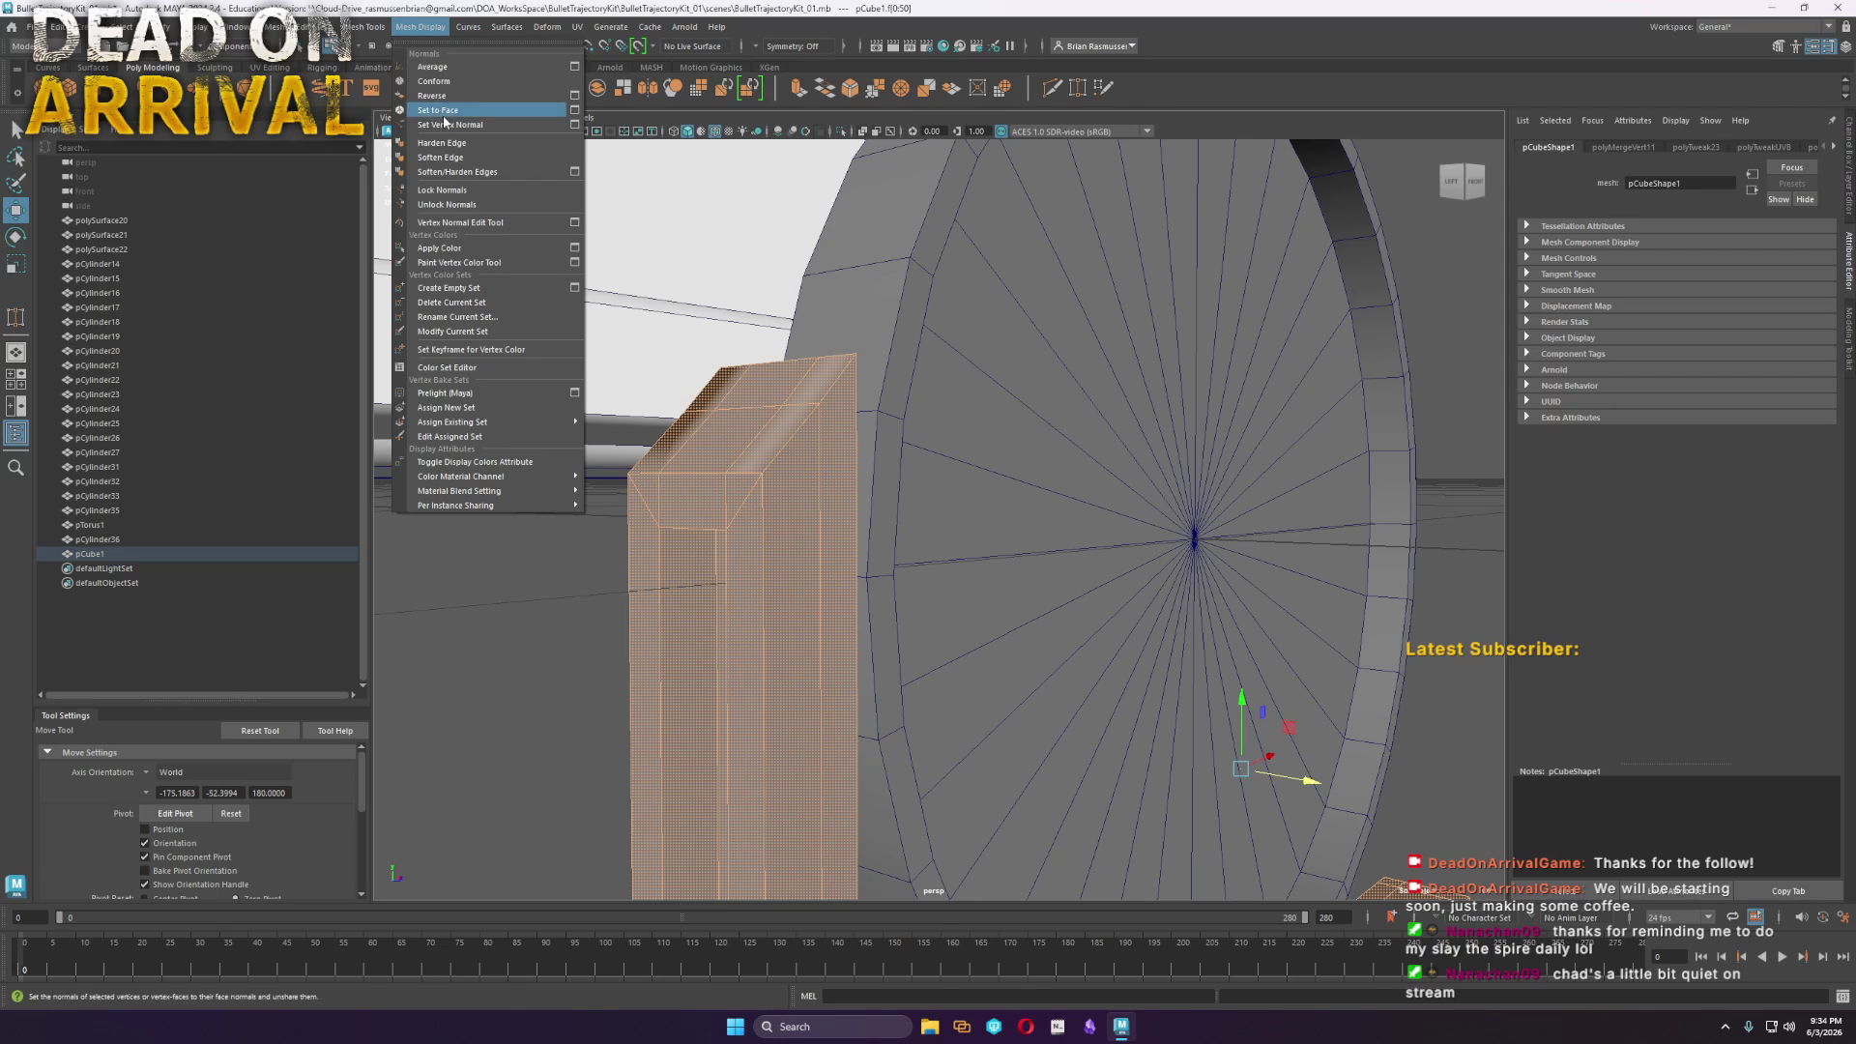
{"action": "left_click", "coordinate": [467, 158]}
{"action": "mouse_move", "coordinate": [734, 454]}
{"action": "right_mouse_down"}
{"action": "mouse_move", "coordinate": [792, 416]}
{"action": "mouse_move", "coordinate": [817, 593]}
{"action": "right_mouse_up"}
{"action": "mouse_move", "coordinate": [817, 592]}
{"action": "left_mouse_down", "text": "alt"}
{"action": "mouse_move", "coordinate": [1007, 667]}
{"action": "mouse_move", "coordinate": [911, 712]}
{"action": "mouse_move", "coordinate": [868, 635]}
{"action": "mouse_move", "coordinate": [883, 558]}
{"action": "left_mouse_up", "text": "alt"}
Delete the vertical edge on the bracket's upright
{"action": "left_click", "coordinate": [946, 407]}
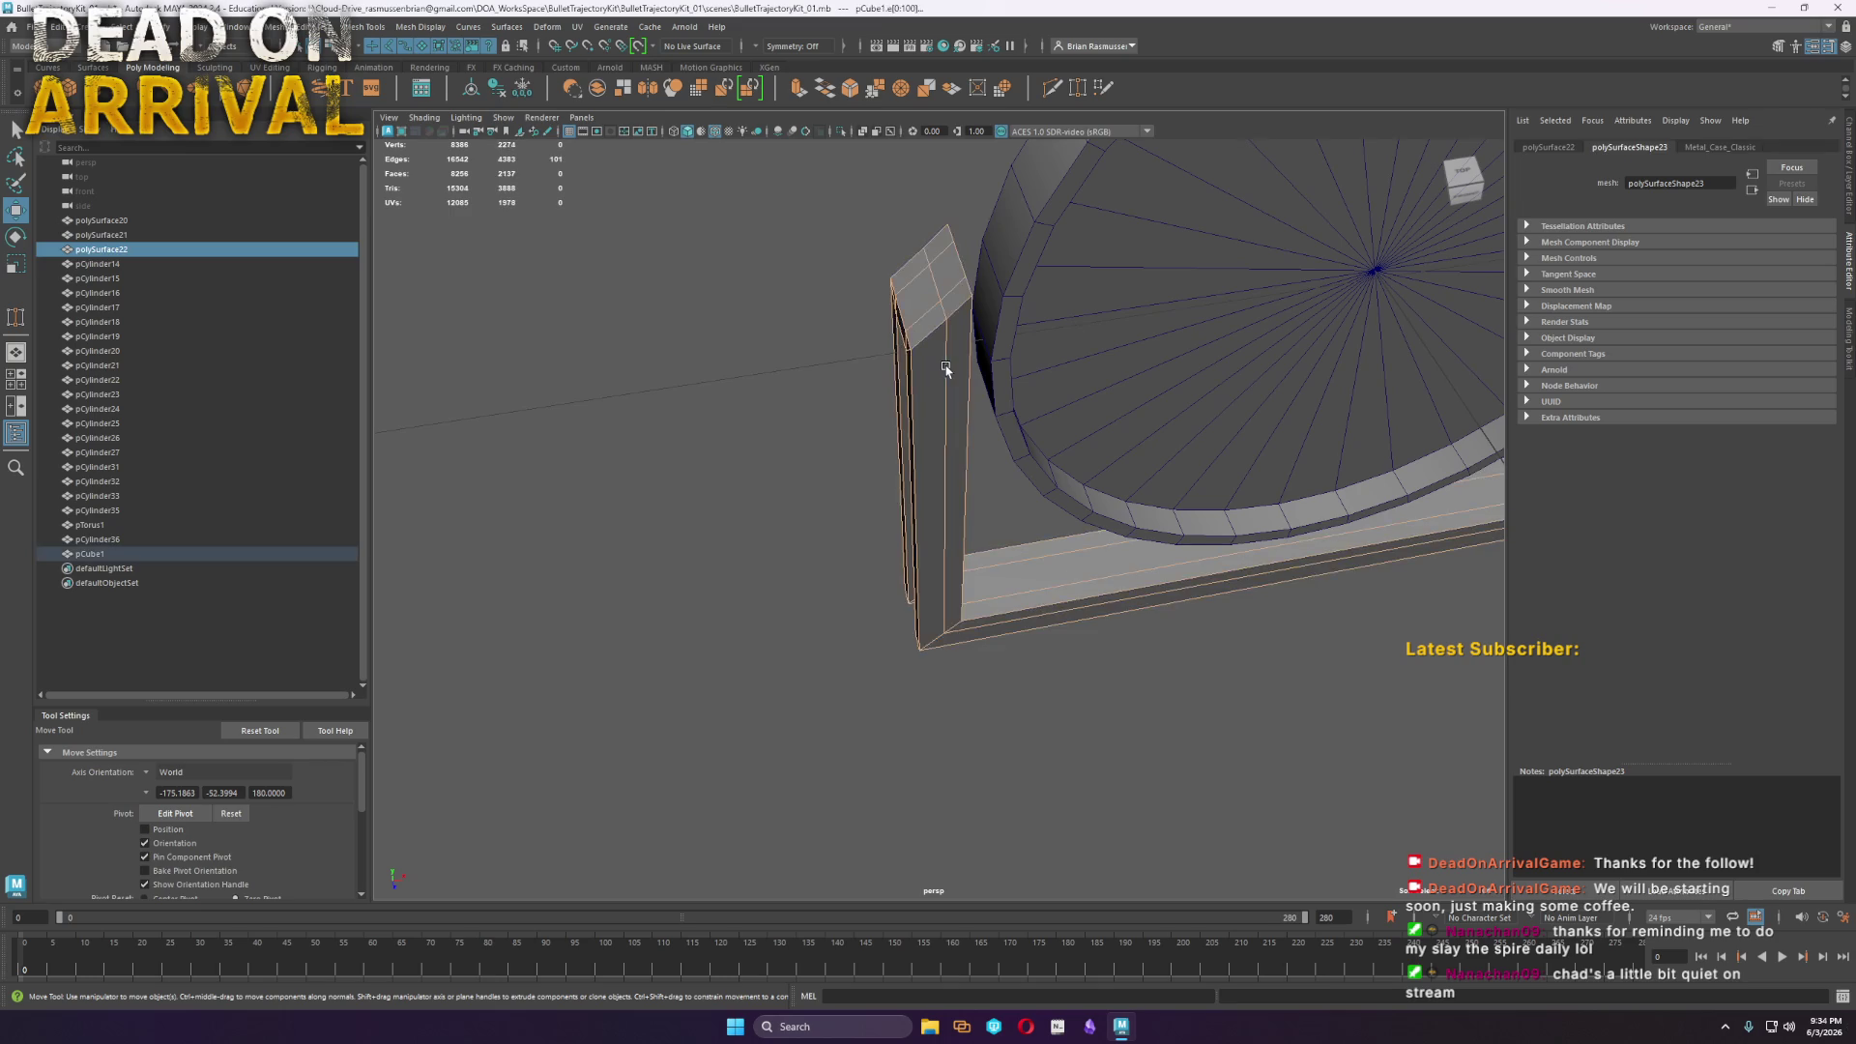
{"action": "key", "text": "F10"}
{"action": "left_click", "coordinate": [947, 367]}
{"action": "right_click", "coordinate": [947, 368], "text": "shift"}
{"action": "left_click", "coordinate": [898, 387]}
{"action": "mouse_move", "coordinate": [891, 385]}
{"action": "left_mouse_down", "text": "alt"}
{"action": "mouse_move", "coordinate": [580, 454]}
{"action": "mouse_move", "coordinate": [667, 593]}
{"action": "mouse_move", "coordinate": [1048, 549]}
{"action": "mouse_move", "coordinate": [932, 526]}
{"action": "mouse_move", "coordinate": [883, 890]}
{"action": "mouse_move", "coordinate": [1063, 759]}
{"action": "mouse_move", "coordinate": [1040, 824]}
{"action": "mouse_move", "coordinate": [902, 704]}
{"action": "left_mouse_up", "text": "alt"}
Target Weld the corner vertices at the end of the bracket's foot
{"action": "right_click_drag", "start_coordinate": [905, 594], "coordinate": [837, 580]}
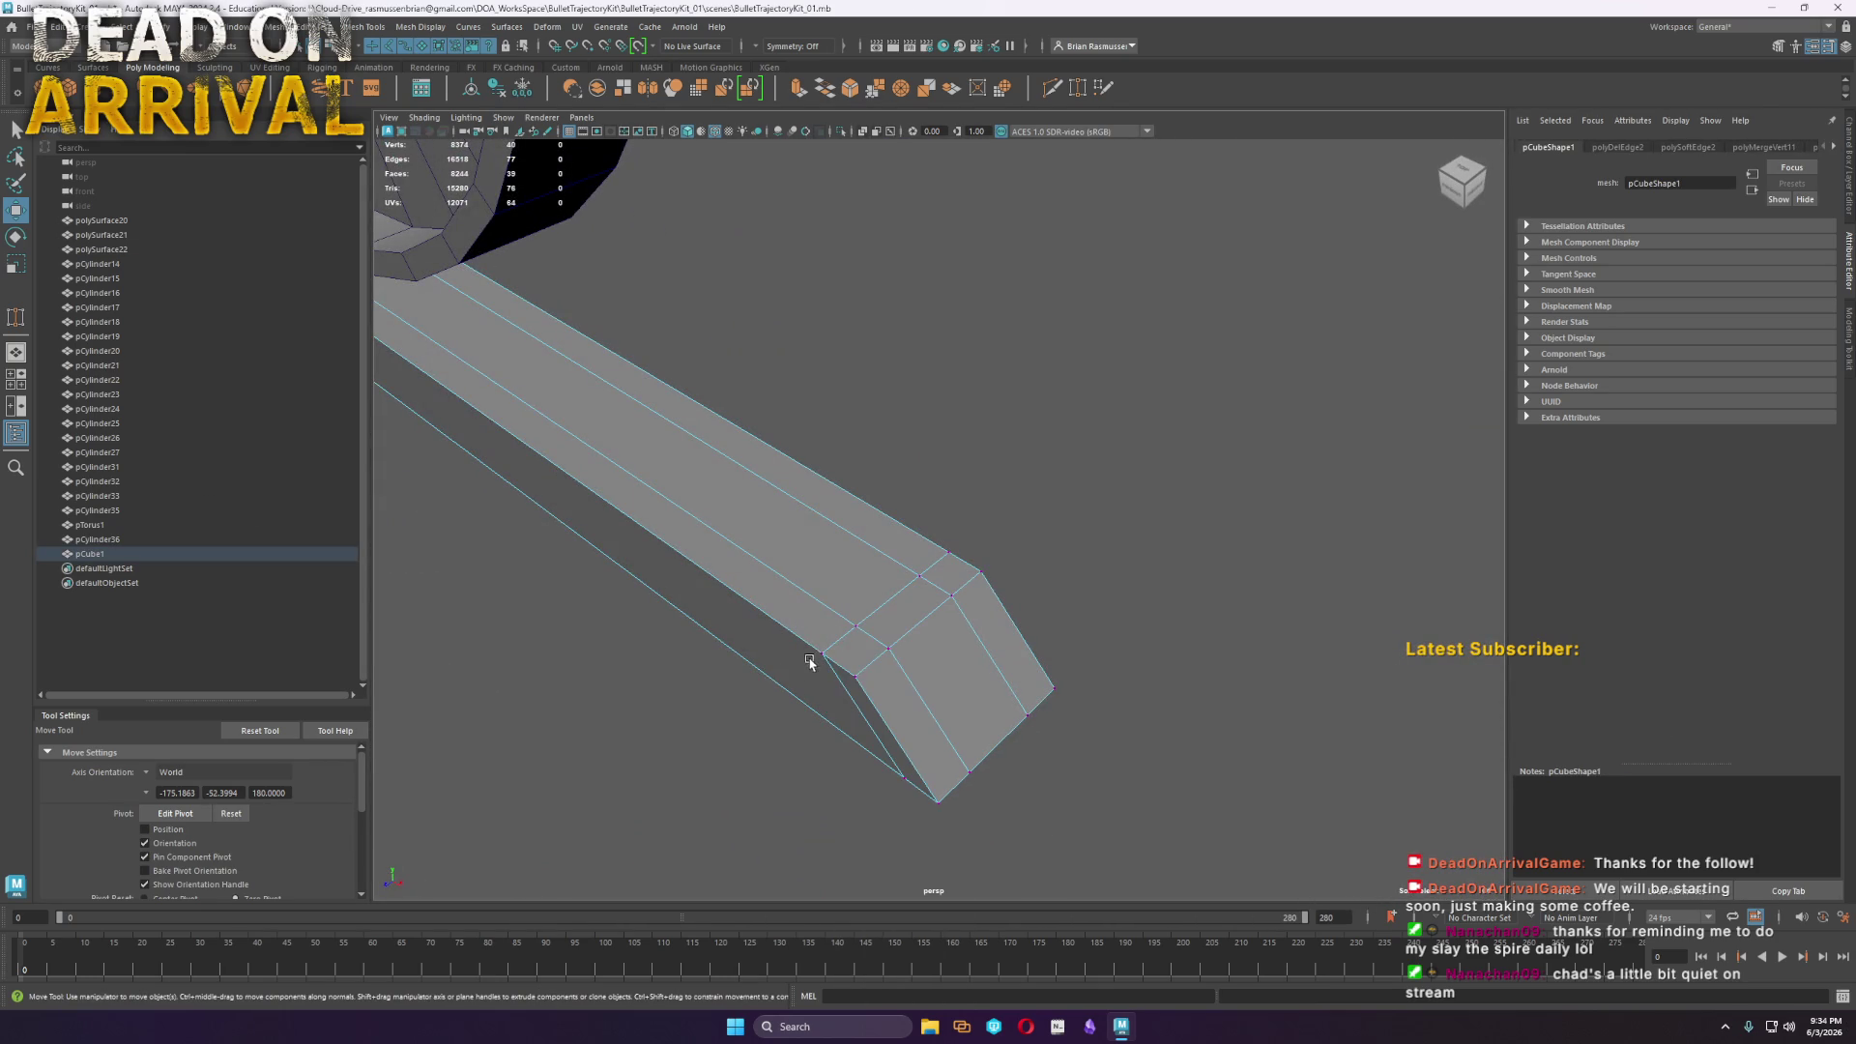
{"action": "left_click", "coordinate": [824, 654]}
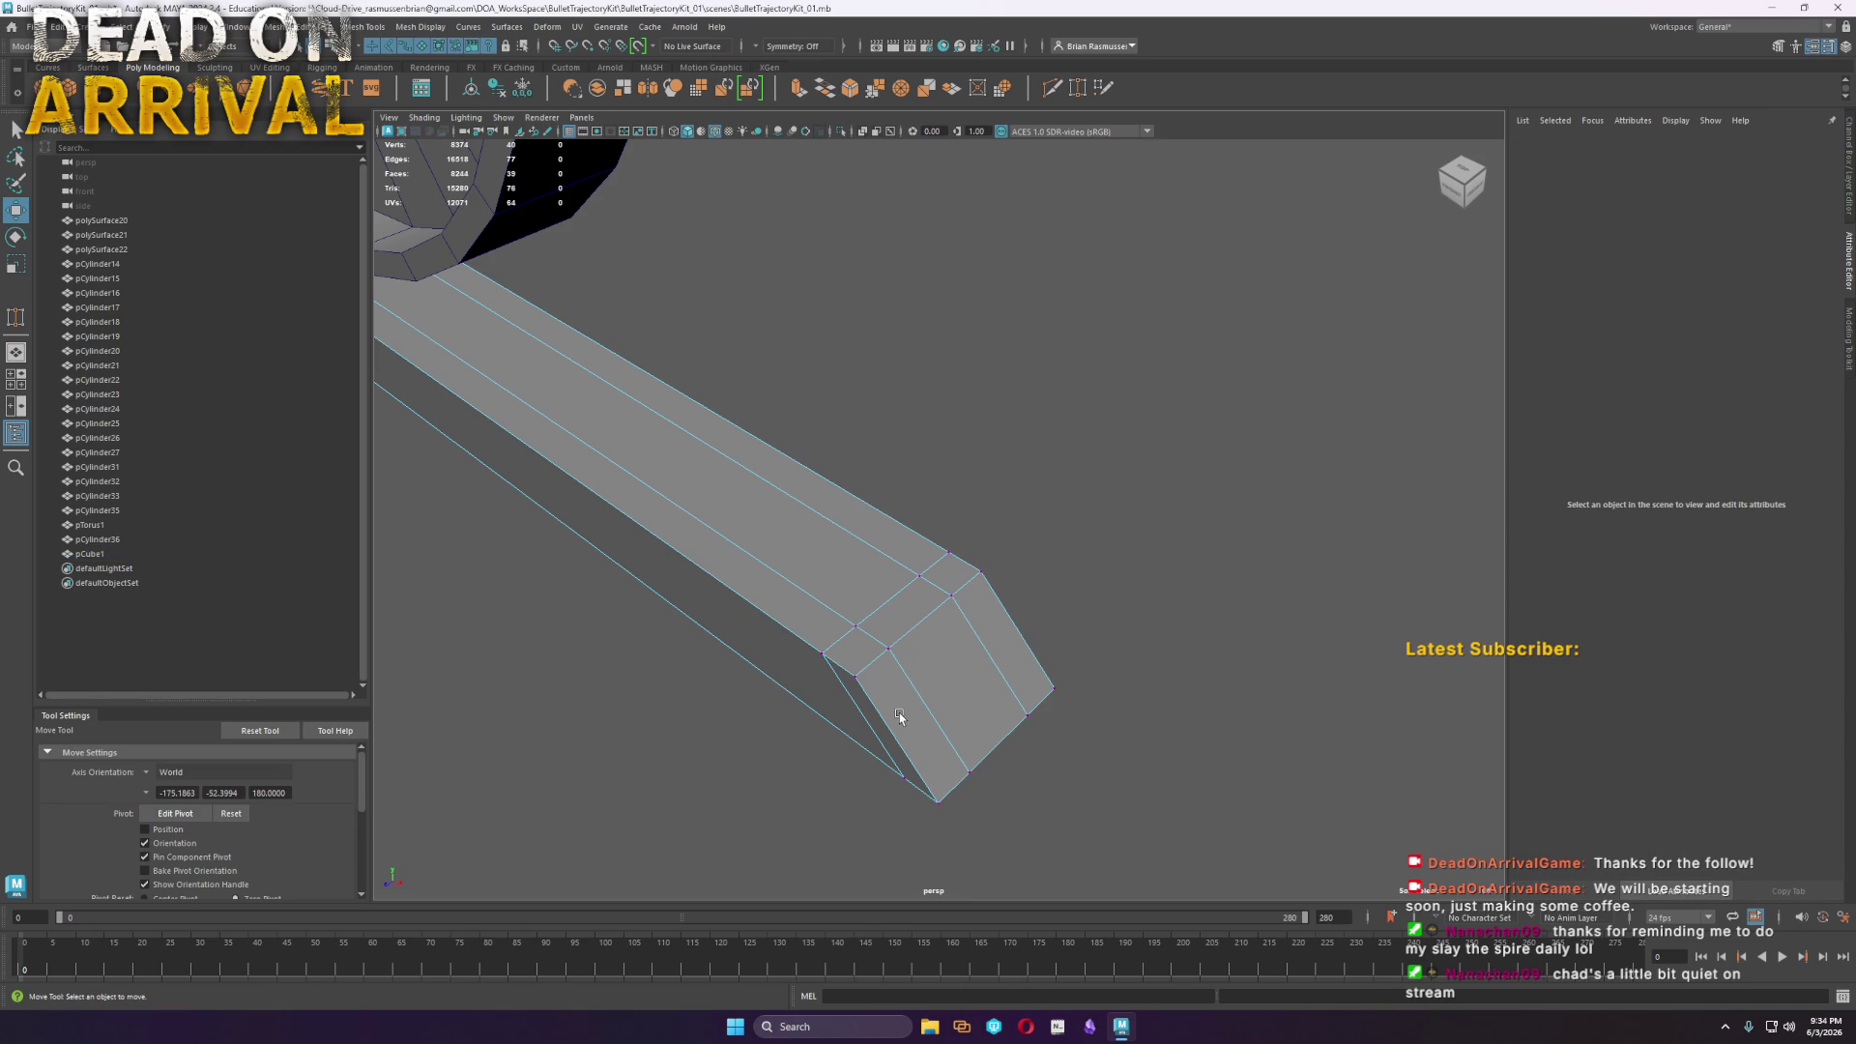
{"action": "left_click", "coordinate": [822, 654]}
{"action": "right_click_drag", "start_coordinate": [822, 655], "coordinate": [826, 616], "text": "shift"}
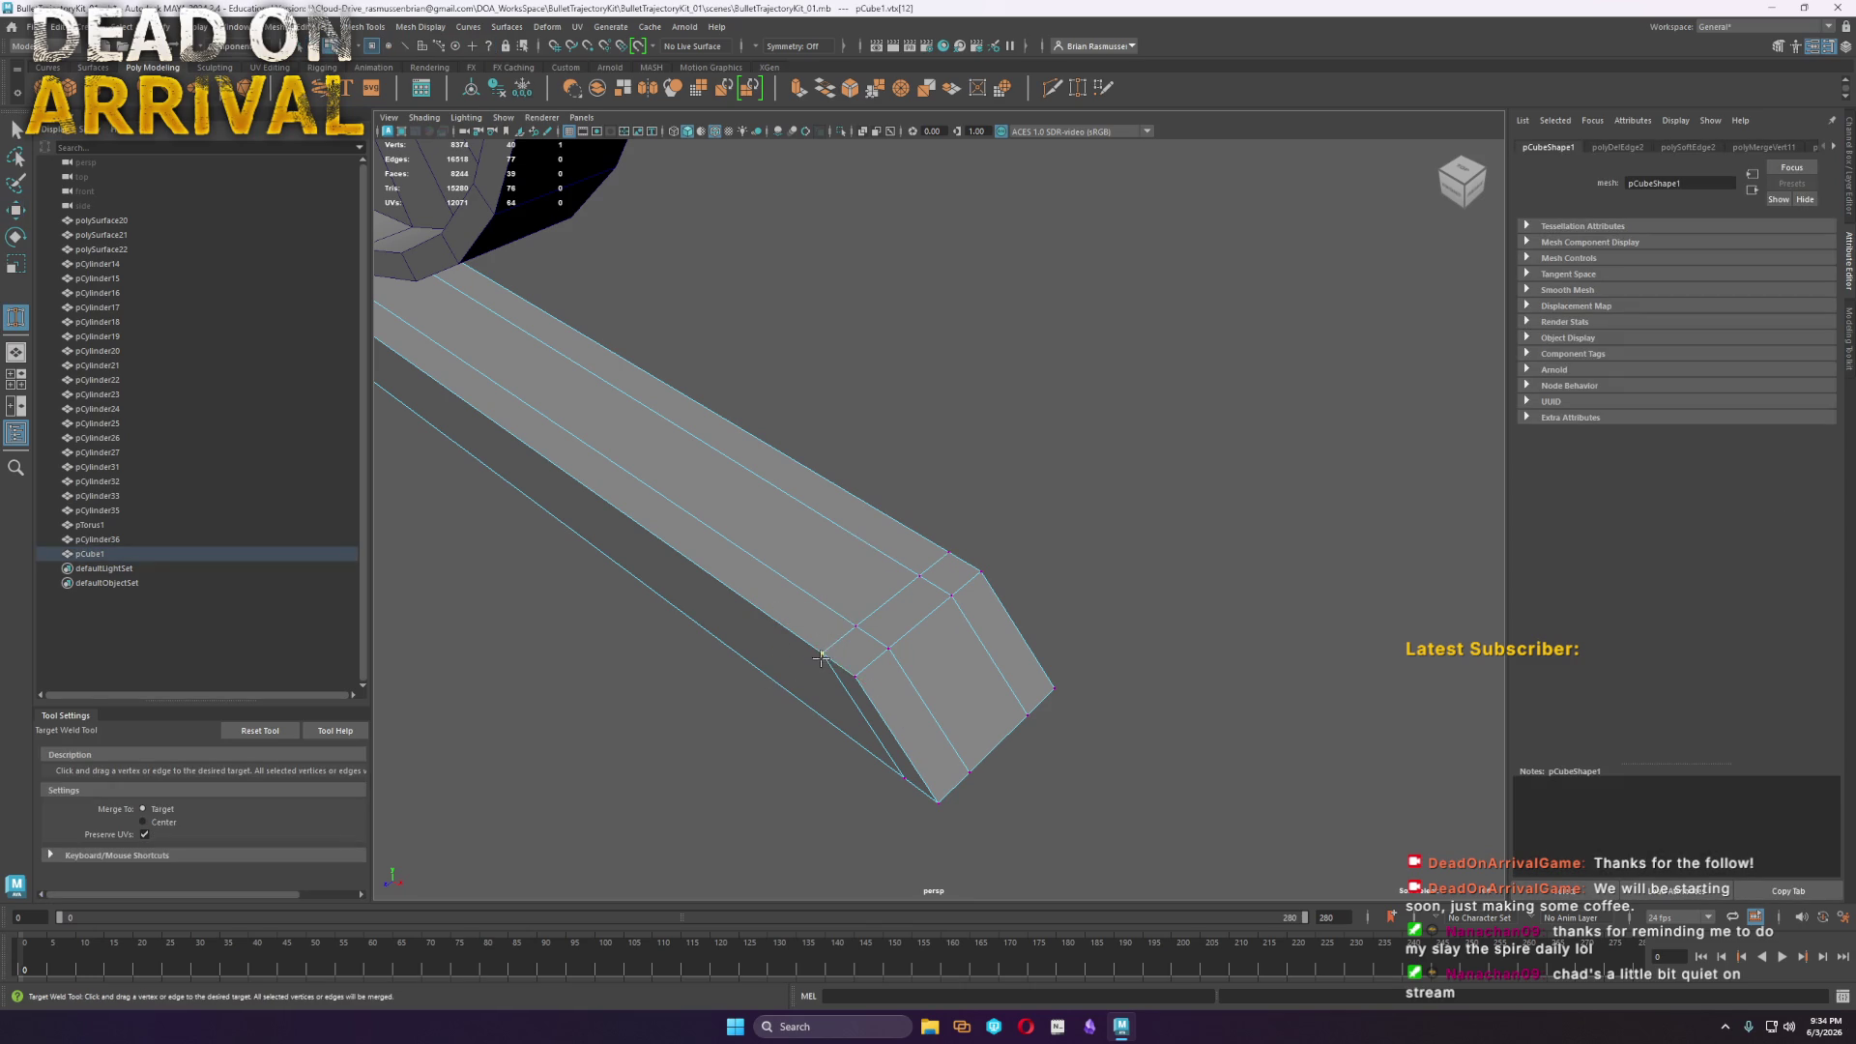
{"action": "left_click_drag", "start_coordinate": [821, 658], "coordinate": [857, 630]}
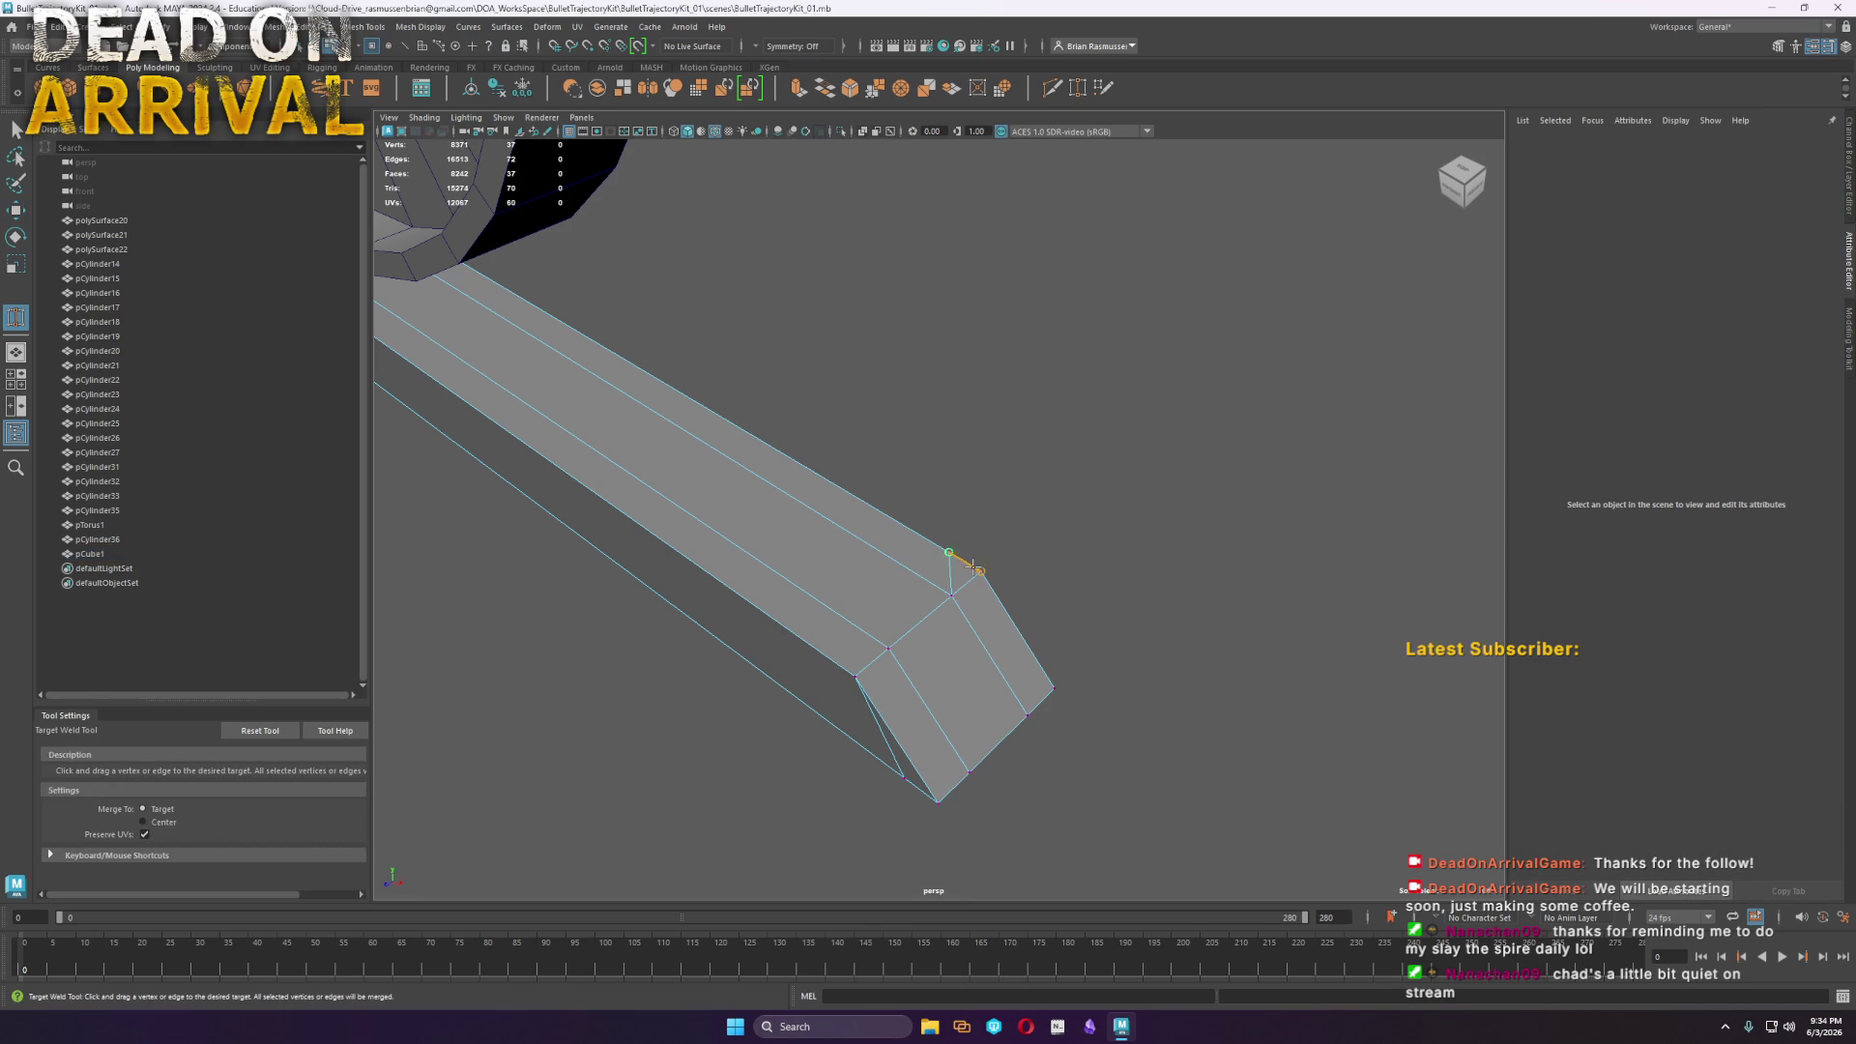
{"action": "left_click_drag", "start_coordinate": [973, 567], "coordinate": [978, 571]}
Frame the model and orbit from its underside to a near-front view of the stand
{"action": "key", "text": "a"}
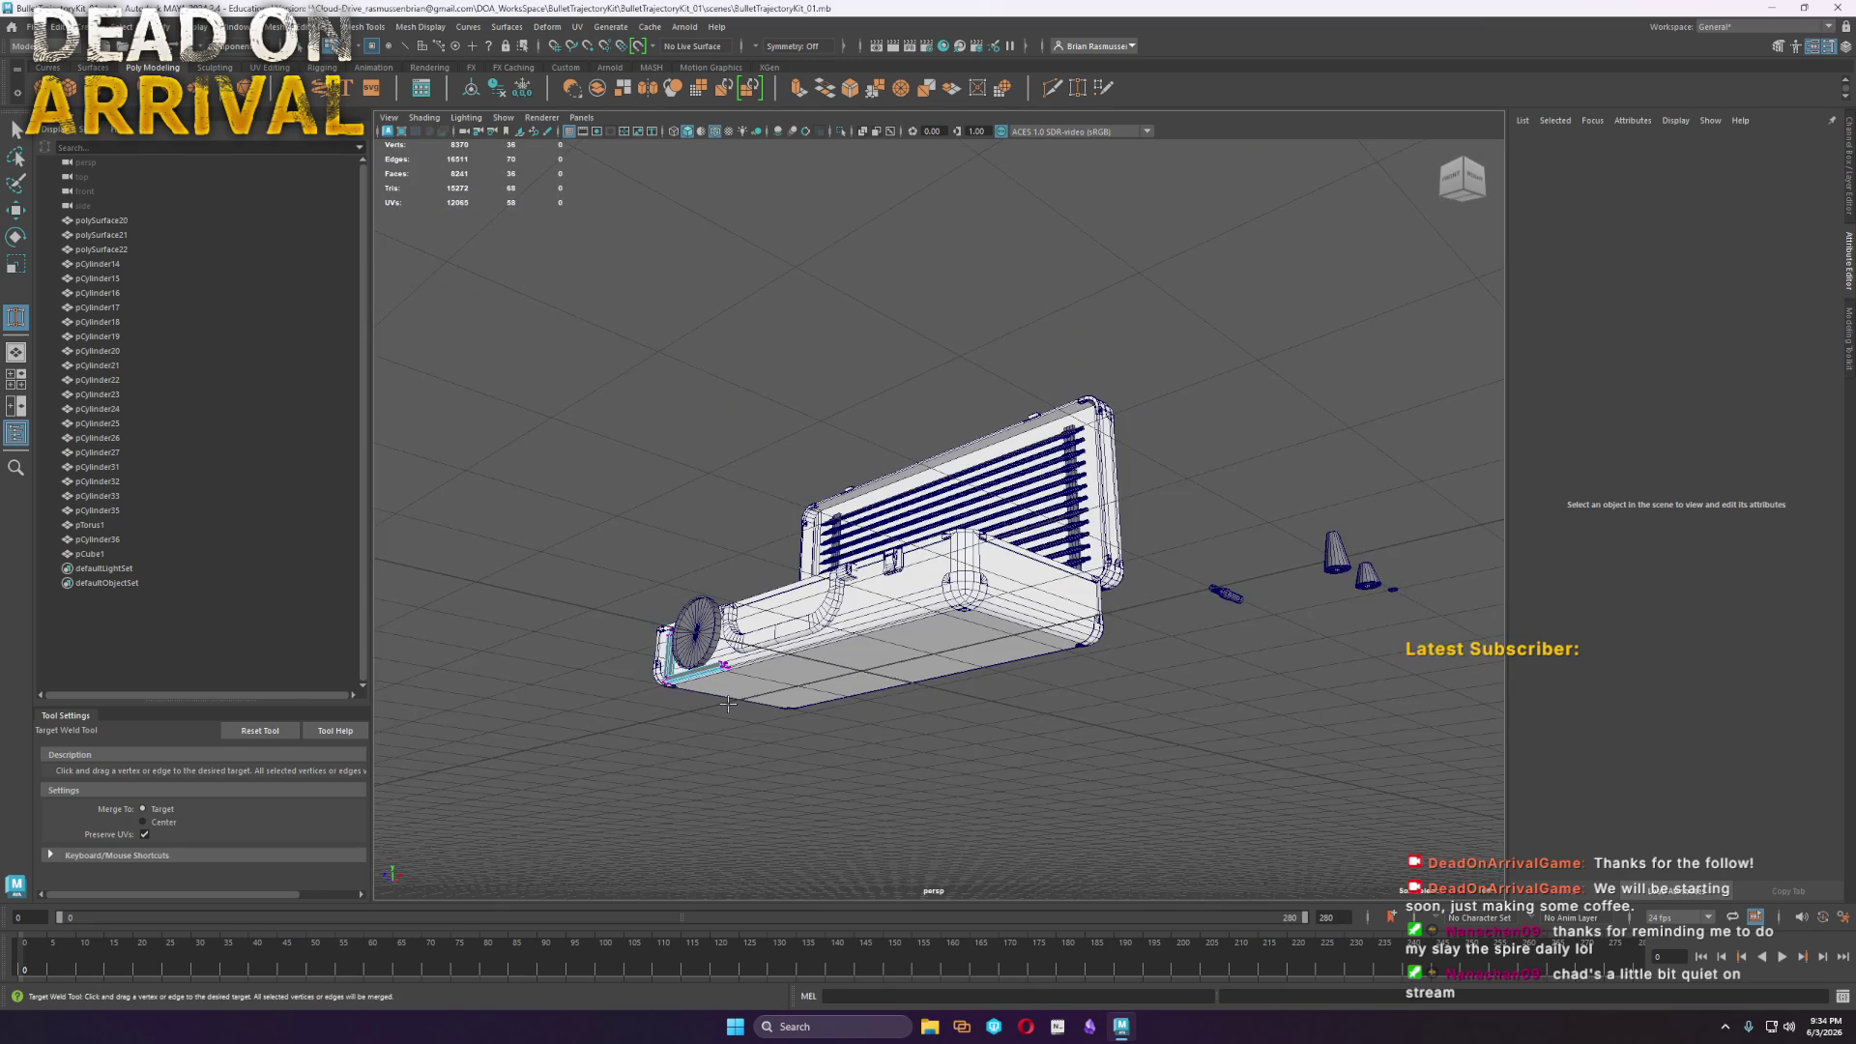
{"action": "right_click_drag", "start_coordinate": [728, 704], "coordinate": [1020, 705], "text": "alt"}
{"action": "mouse_move", "coordinate": [1020, 704]}
{"action": "left_mouse_down", "text": "alt"}
{"action": "mouse_move", "coordinate": [824, 443]}
{"action": "mouse_move", "coordinate": [740, 467]}
{"action": "left_mouse_up", "text": "alt"}
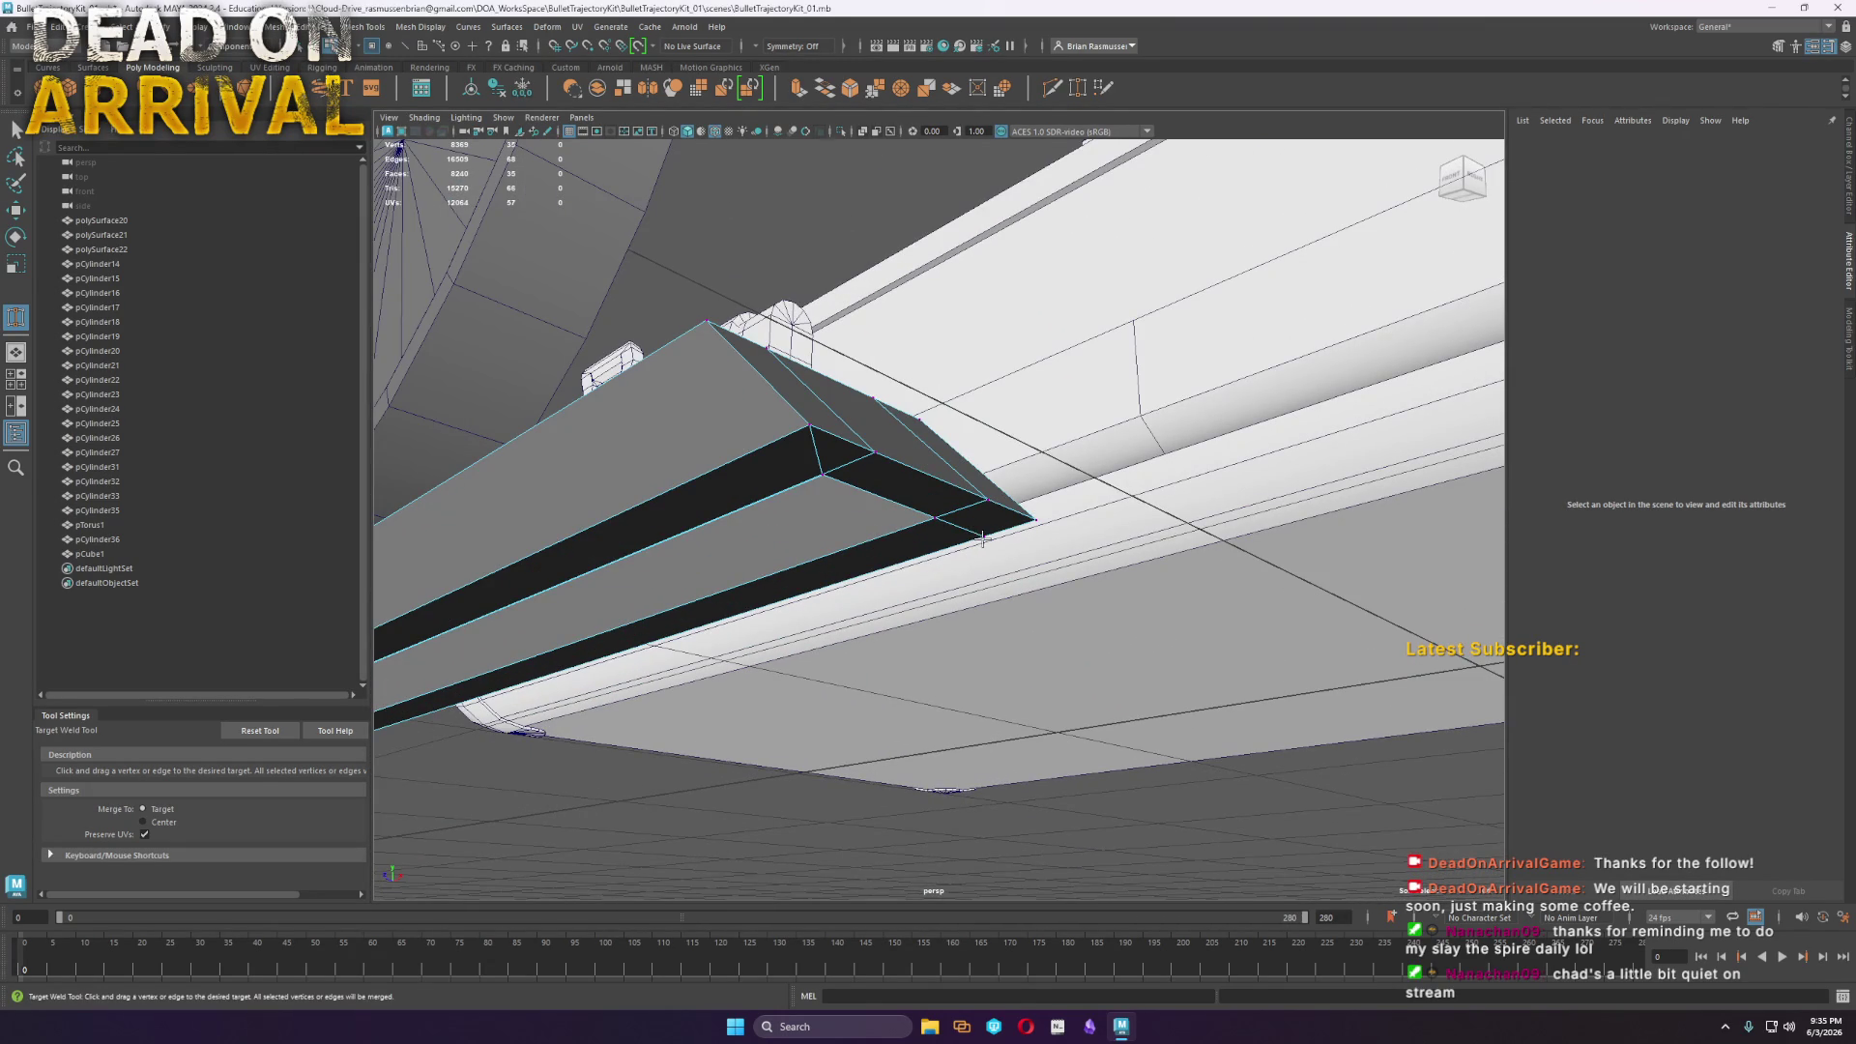
{"action": "key", "text": "f"}
{"action": "key", "text": "w"}
{"action": "left_click_drag", "start_coordinate": [1022, 498], "coordinate": [853, 638], "text": "alt"}
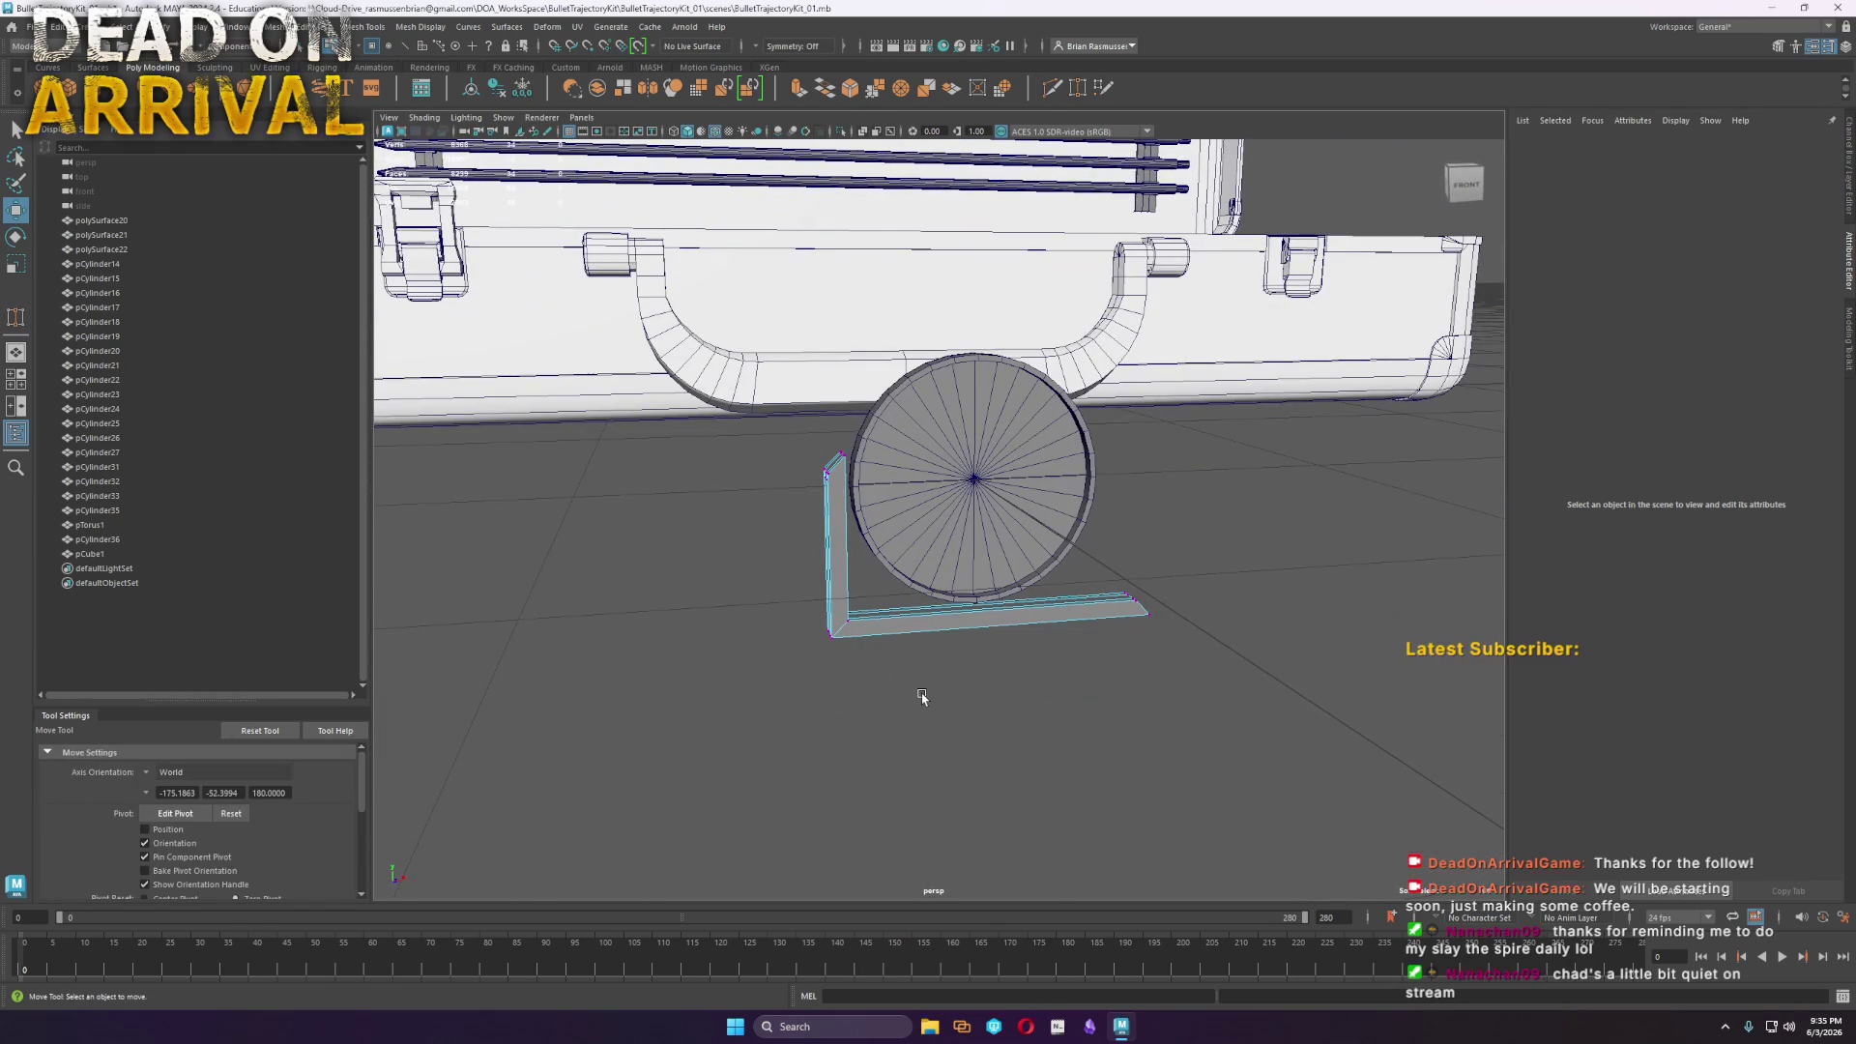
Delete the inner corner face of the L-bracket
{"action": "mouse_move", "coordinate": [1010, 667]}
{"action": "left_mouse_down", "text": "alt"}
{"action": "mouse_move", "coordinate": [995, 642]}
{"action": "mouse_move", "coordinate": [961, 667]}
{"action": "mouse_move", "coordinate": [1002, 716]}
{"action": "mouse_move", "coordinate": [967, 555]}
{"action": "left_mouse_up", "text": "alt"}
{"action": "right_click_drag", "start_coordinate": [943, 559], "coordinate": [941, 562]}
{"action": "mouse_move", "coordinate": [630, 461]}
{"action": "right_mouse_down"}
{"action": "mouse_move", "coordinate": [623, 483]}
{"action": "mouse_move", "coordinate": [626, 464]}
{"action": "right_mouse_up"}
{"action": "left_click", "coordinate": [627, 464]}
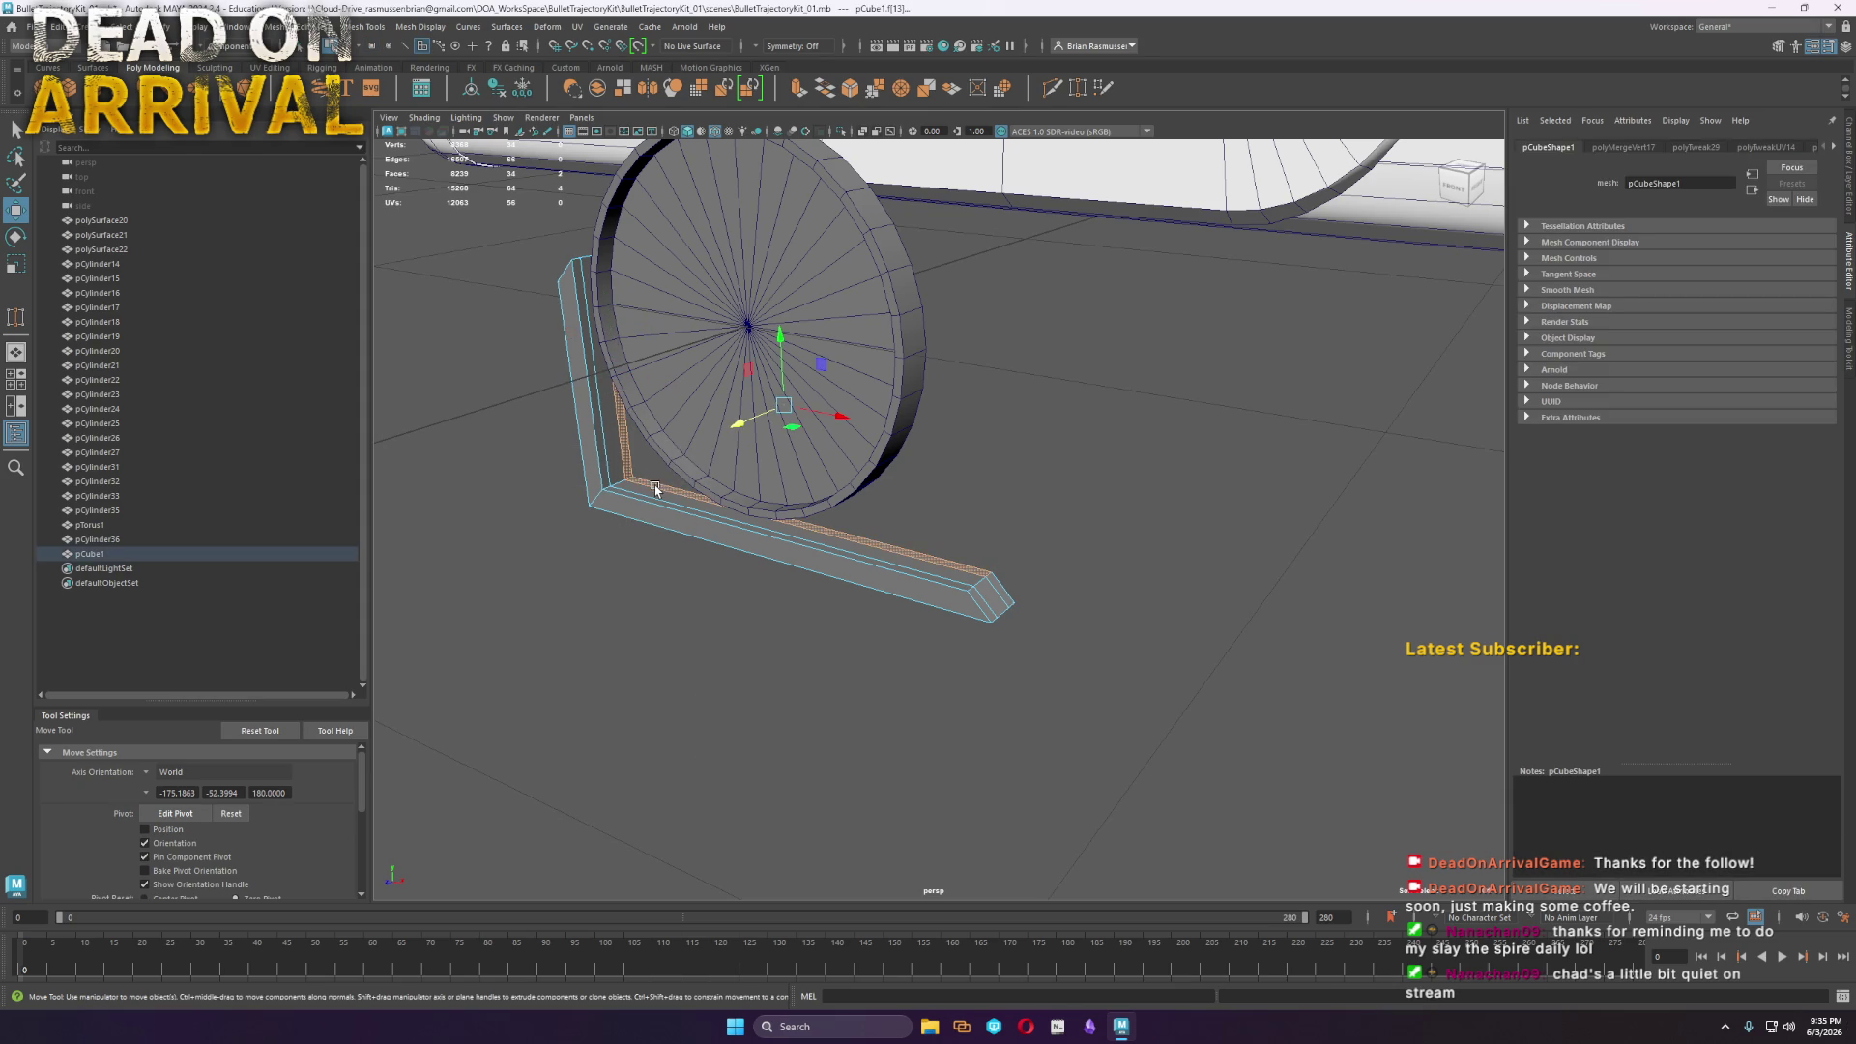
{"action": "key", "text": "Delete"}
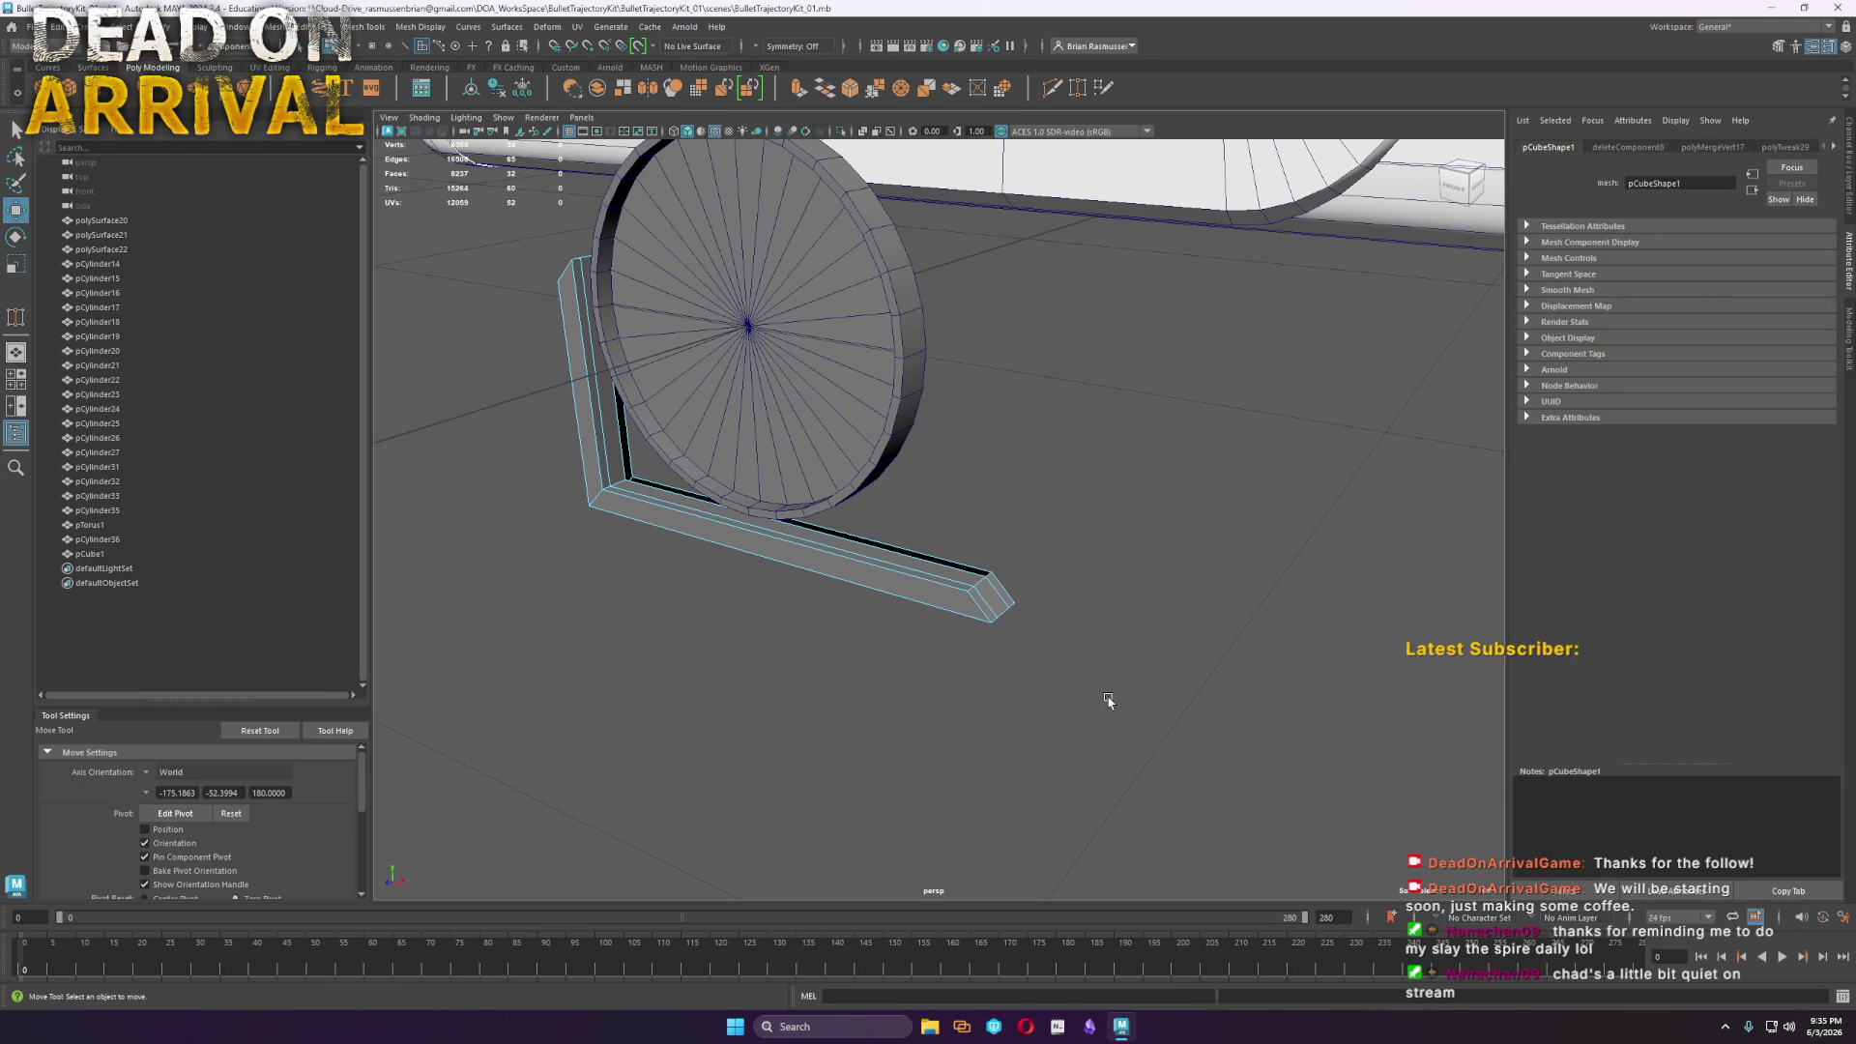
Orbit in to look down on the disc and the bracket's opened corner
{"action": "left_click_drag", "start_coordinate": [906, 619], "coordinate": [873, 597], "text": "alt"}
{"action": "left_click_drag", "start_coordinate": [700, 578], "coordinate": [948, 483], "text": "alt"}
{"action": "mouse_move", "coordinate": [947, 484]}
{"action": "right_mouse_down", "text": "alt"}
{"action": "mouse_move", "coordinate": [995, 517]}
{"action": "mouse_move", "coordinate": [995, 652]}
{"action": "right_mouse_up", "text": "alt"}
{"action": "left_click_drag", "start_coordinate": [996, 656], "coordinate": [888, 638], "text": "alt"}
{"action": "left_click_drag", "start_coordinate": [640, 383], "coordinate": [659, 462], "text": "alt"}
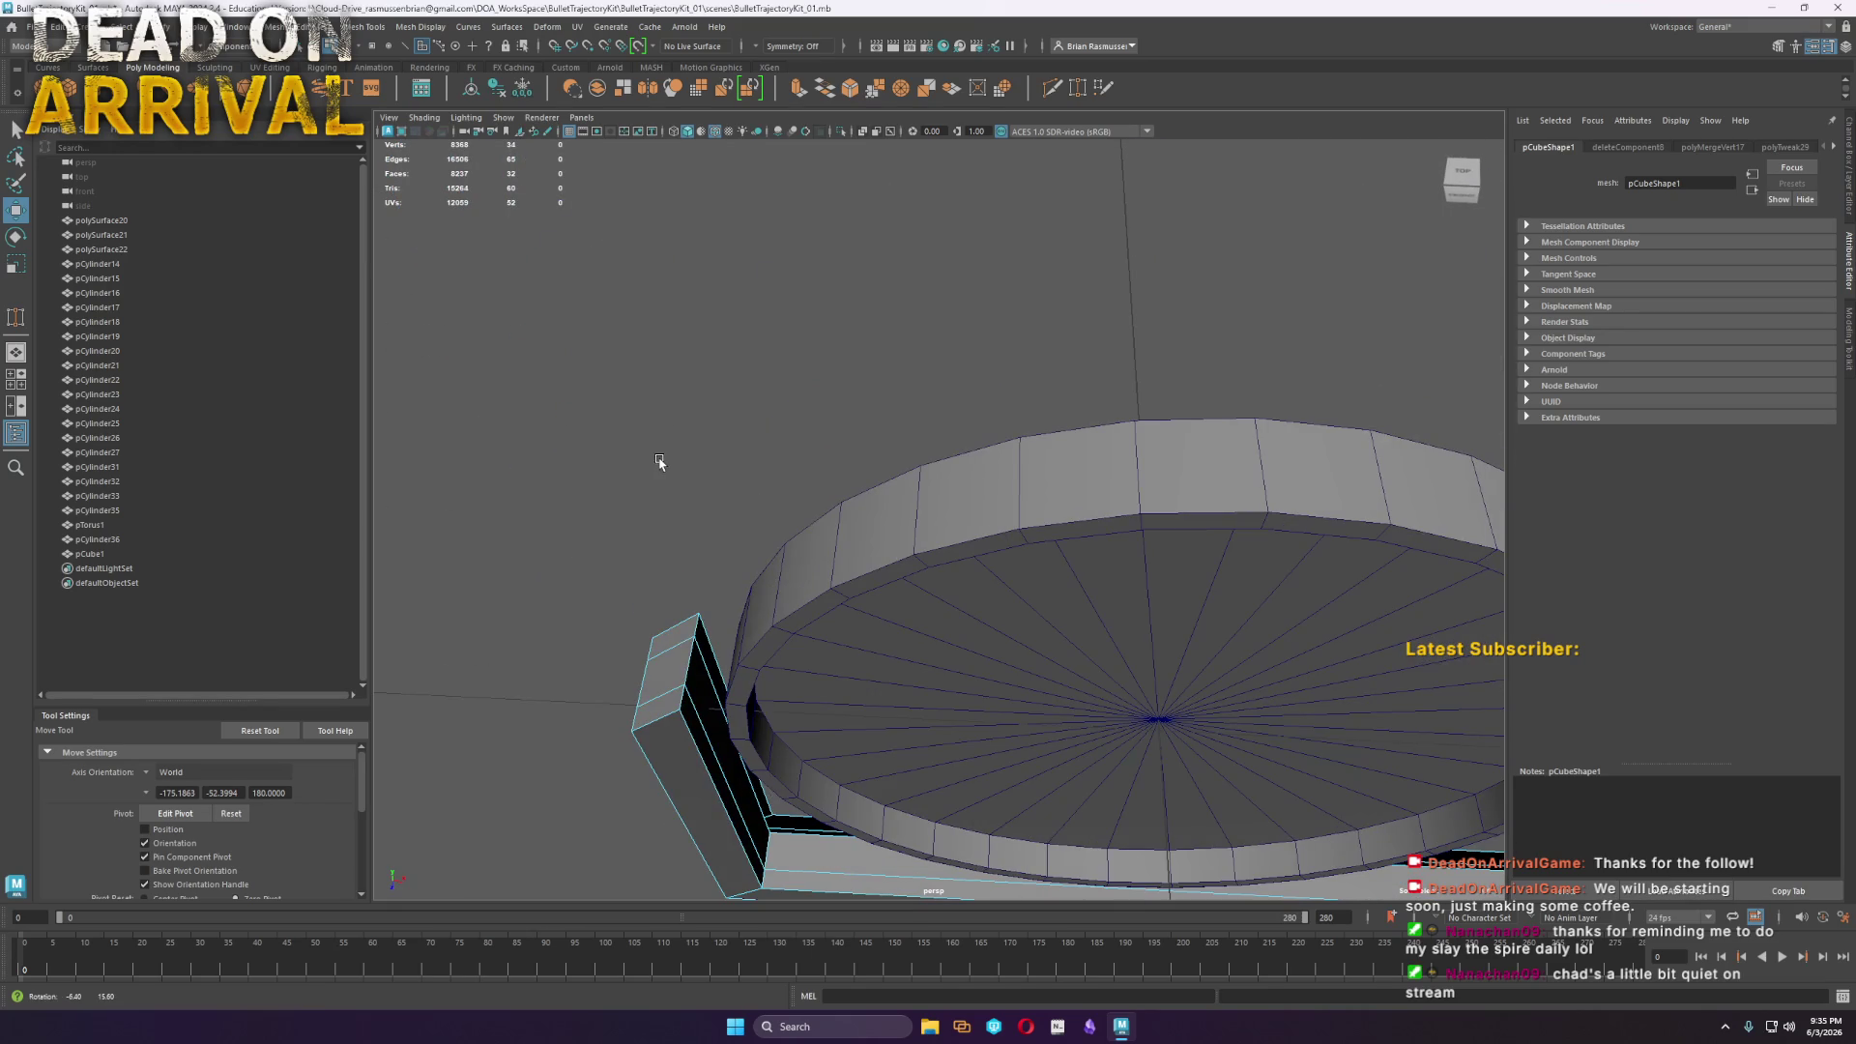
{"action": "mouse_move", "coordinate": [702, 669]}
{"action": "right_mouse_down"}
{"action": "mouse_move", "coordinate": [711, 560]}
{"action": "mouse_move", "coordinate": [698, 660]}
{"action": "right_mouse_up"}
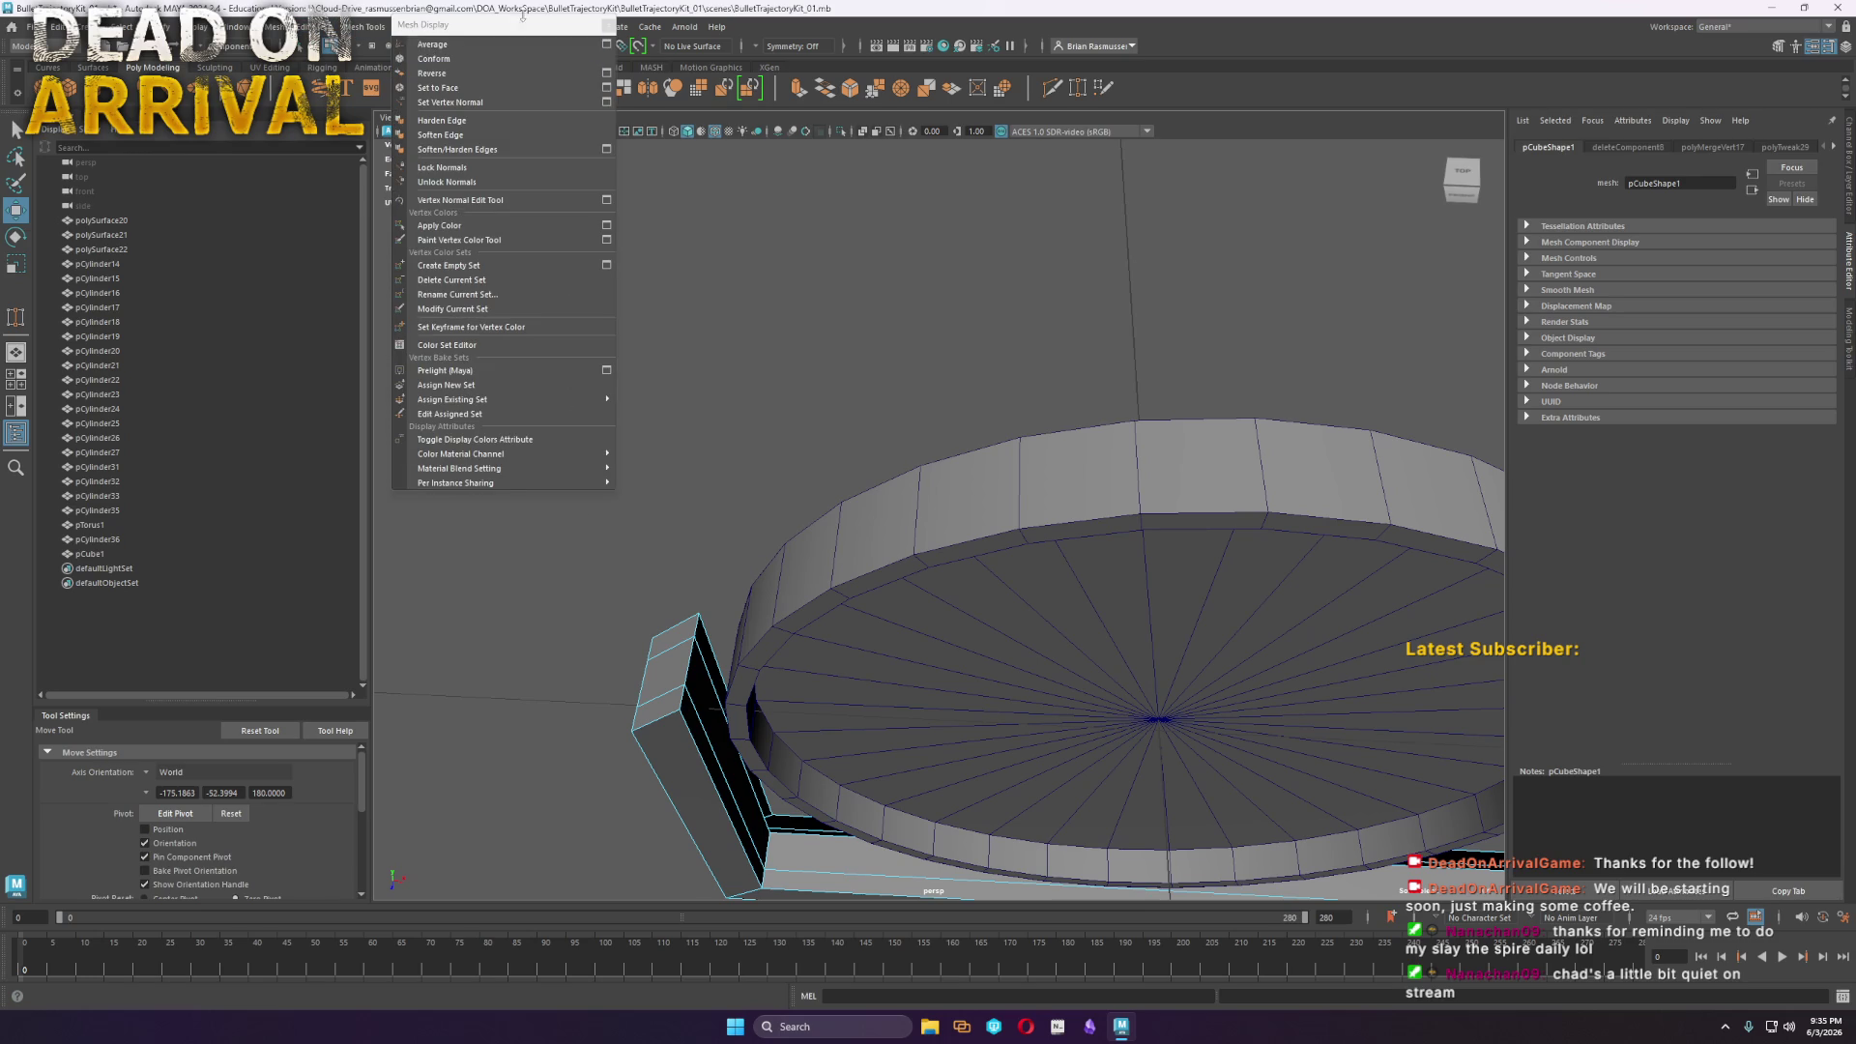
{"action": "left_click", "coordinate": [366, 27]}
{"action": "left_click", "coordinate": [366, 26]}
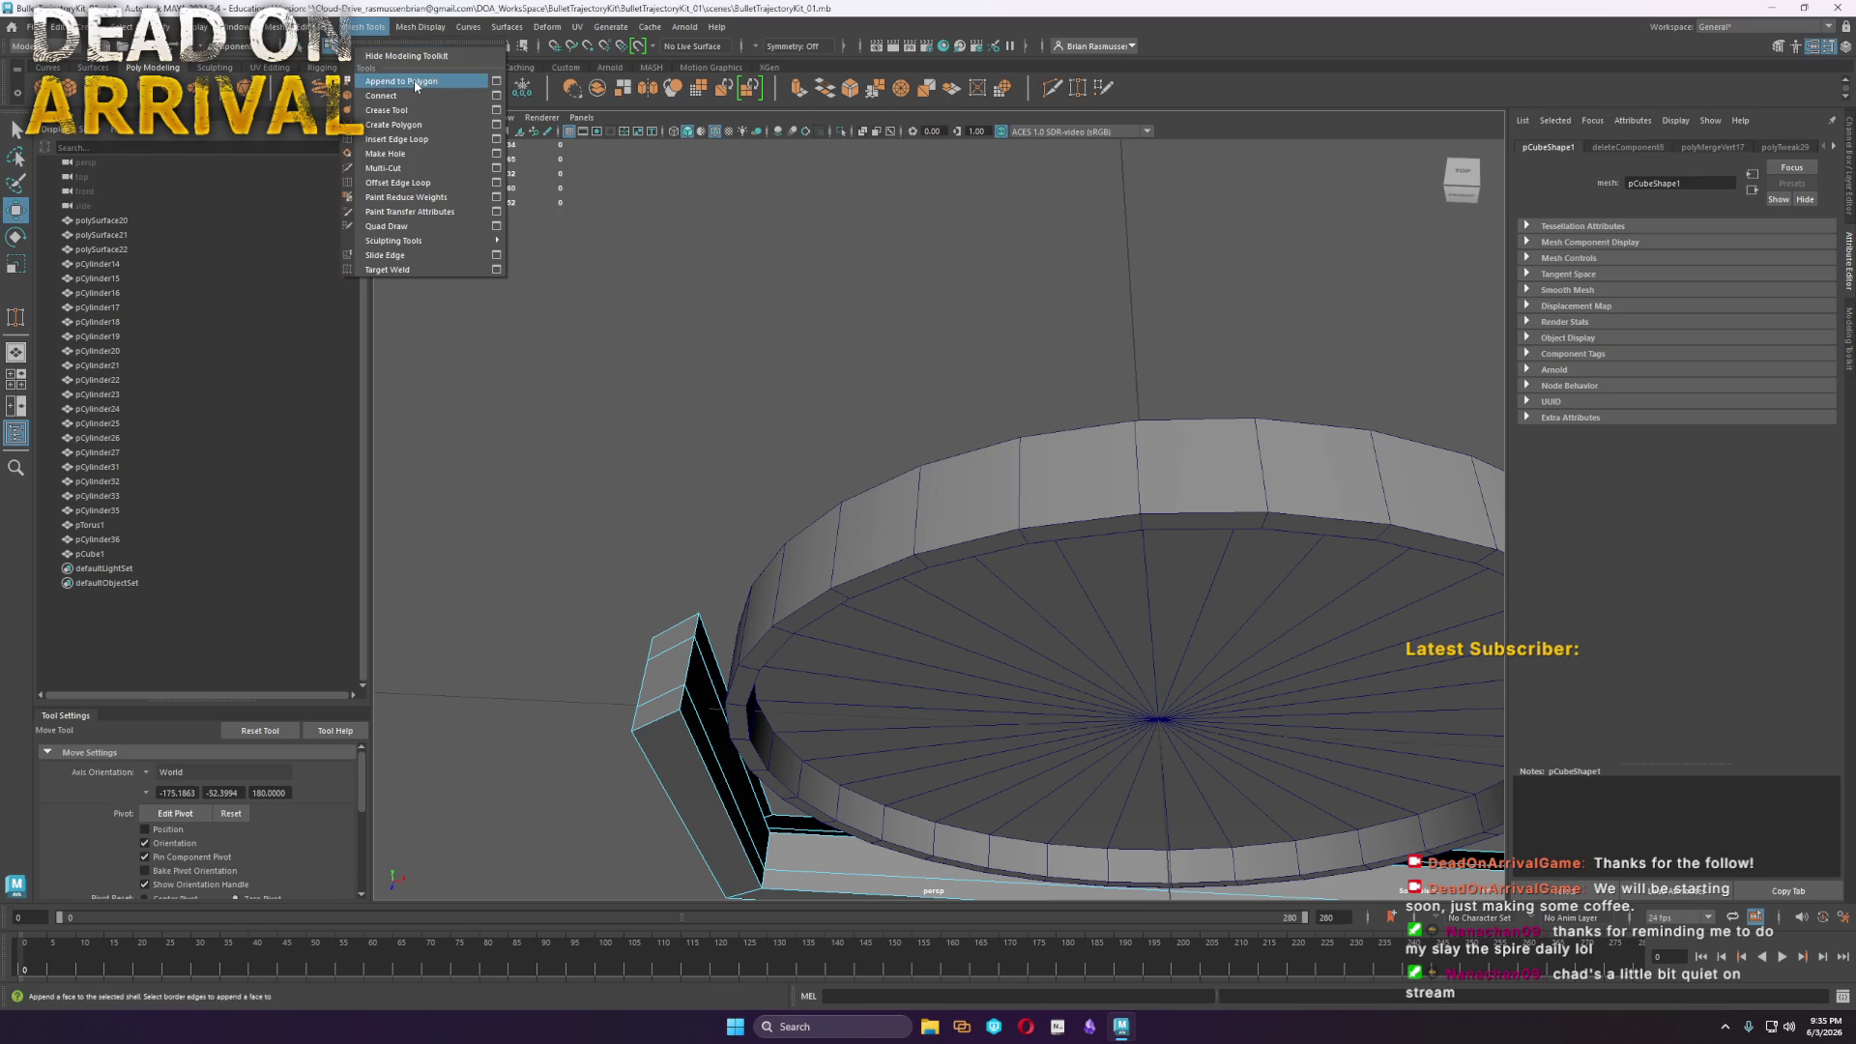
Append a first triangular face across the bracket's open corner with Append to Polygon
{"action": "left_click", "coordinate": [406, 79]}
{"action": "left_click_drag", "start_coordinate": [953, 830], "coordinate": [584, 553], "text": "alt"}
{"action": "scroll", "coordinate": [584, 552], "scroll_direction": "up", "scroll_amount": 3}
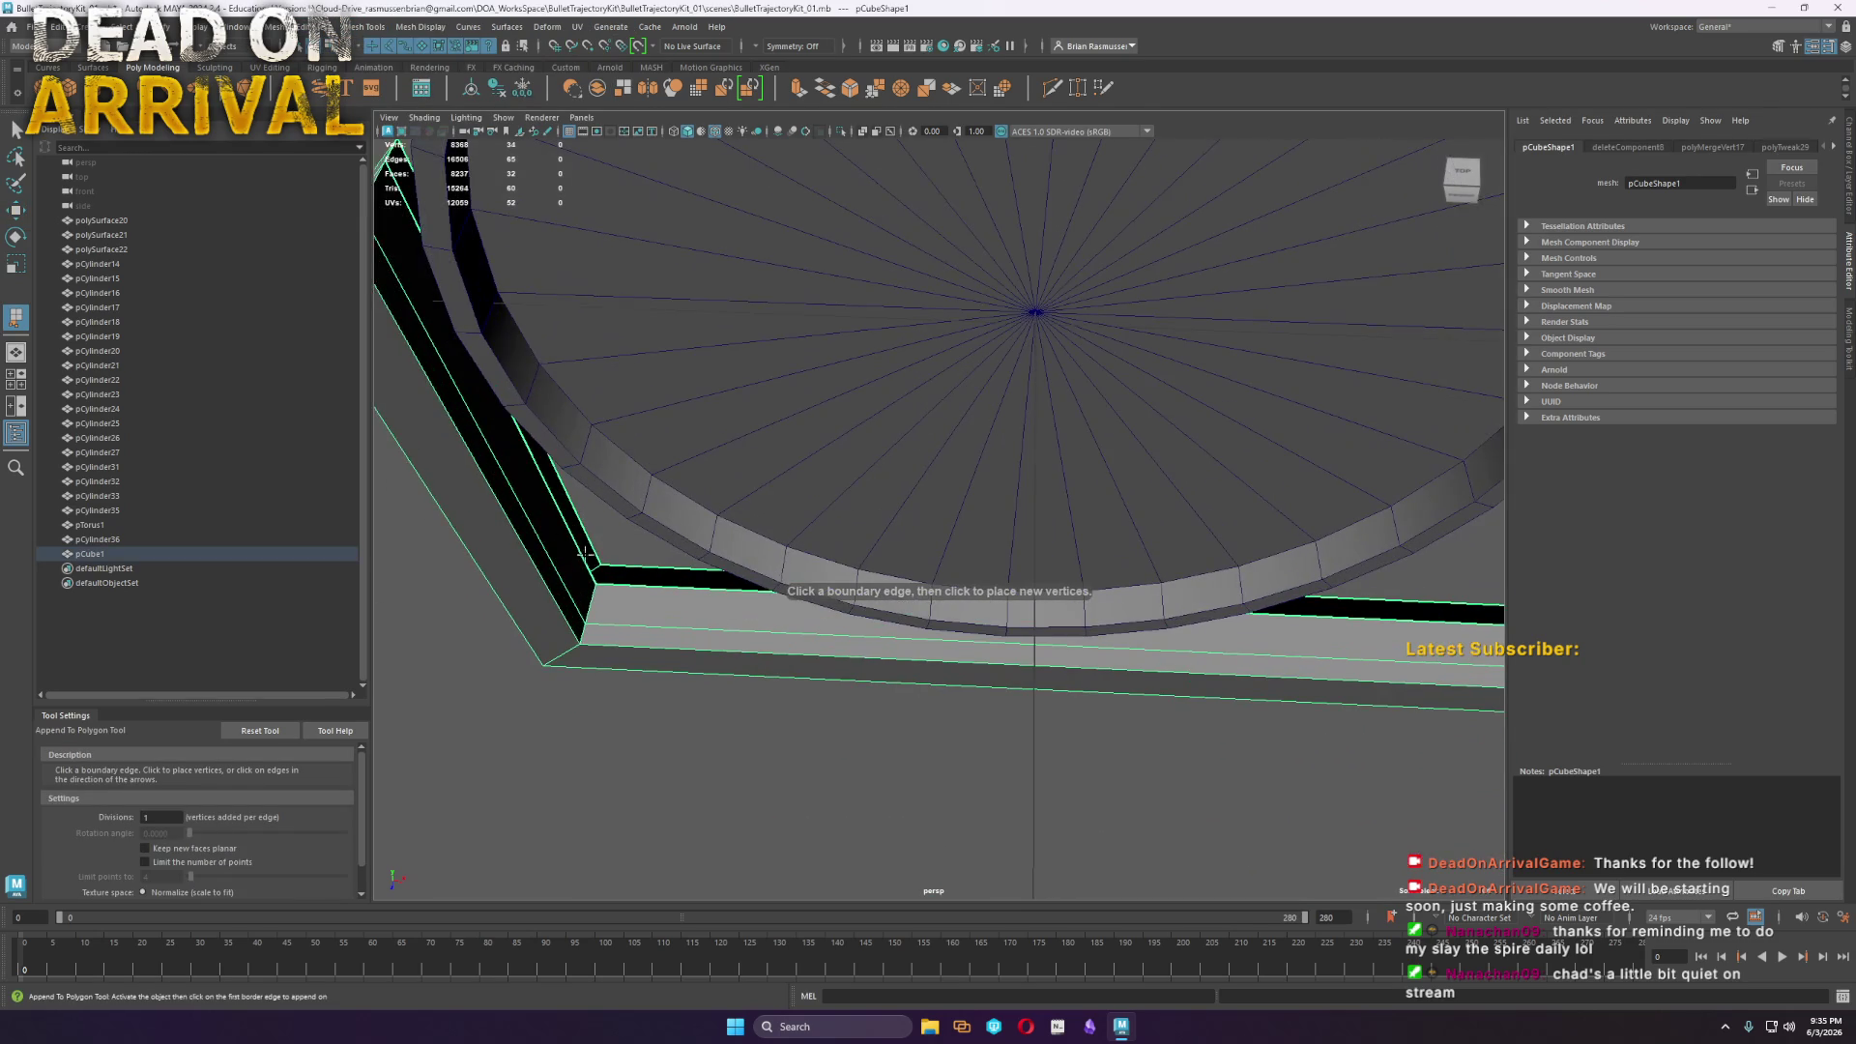
{"action": "left_click", "coordinate": [594, 553]}
{"action": "left_click", "coordinate": [613, 562]}
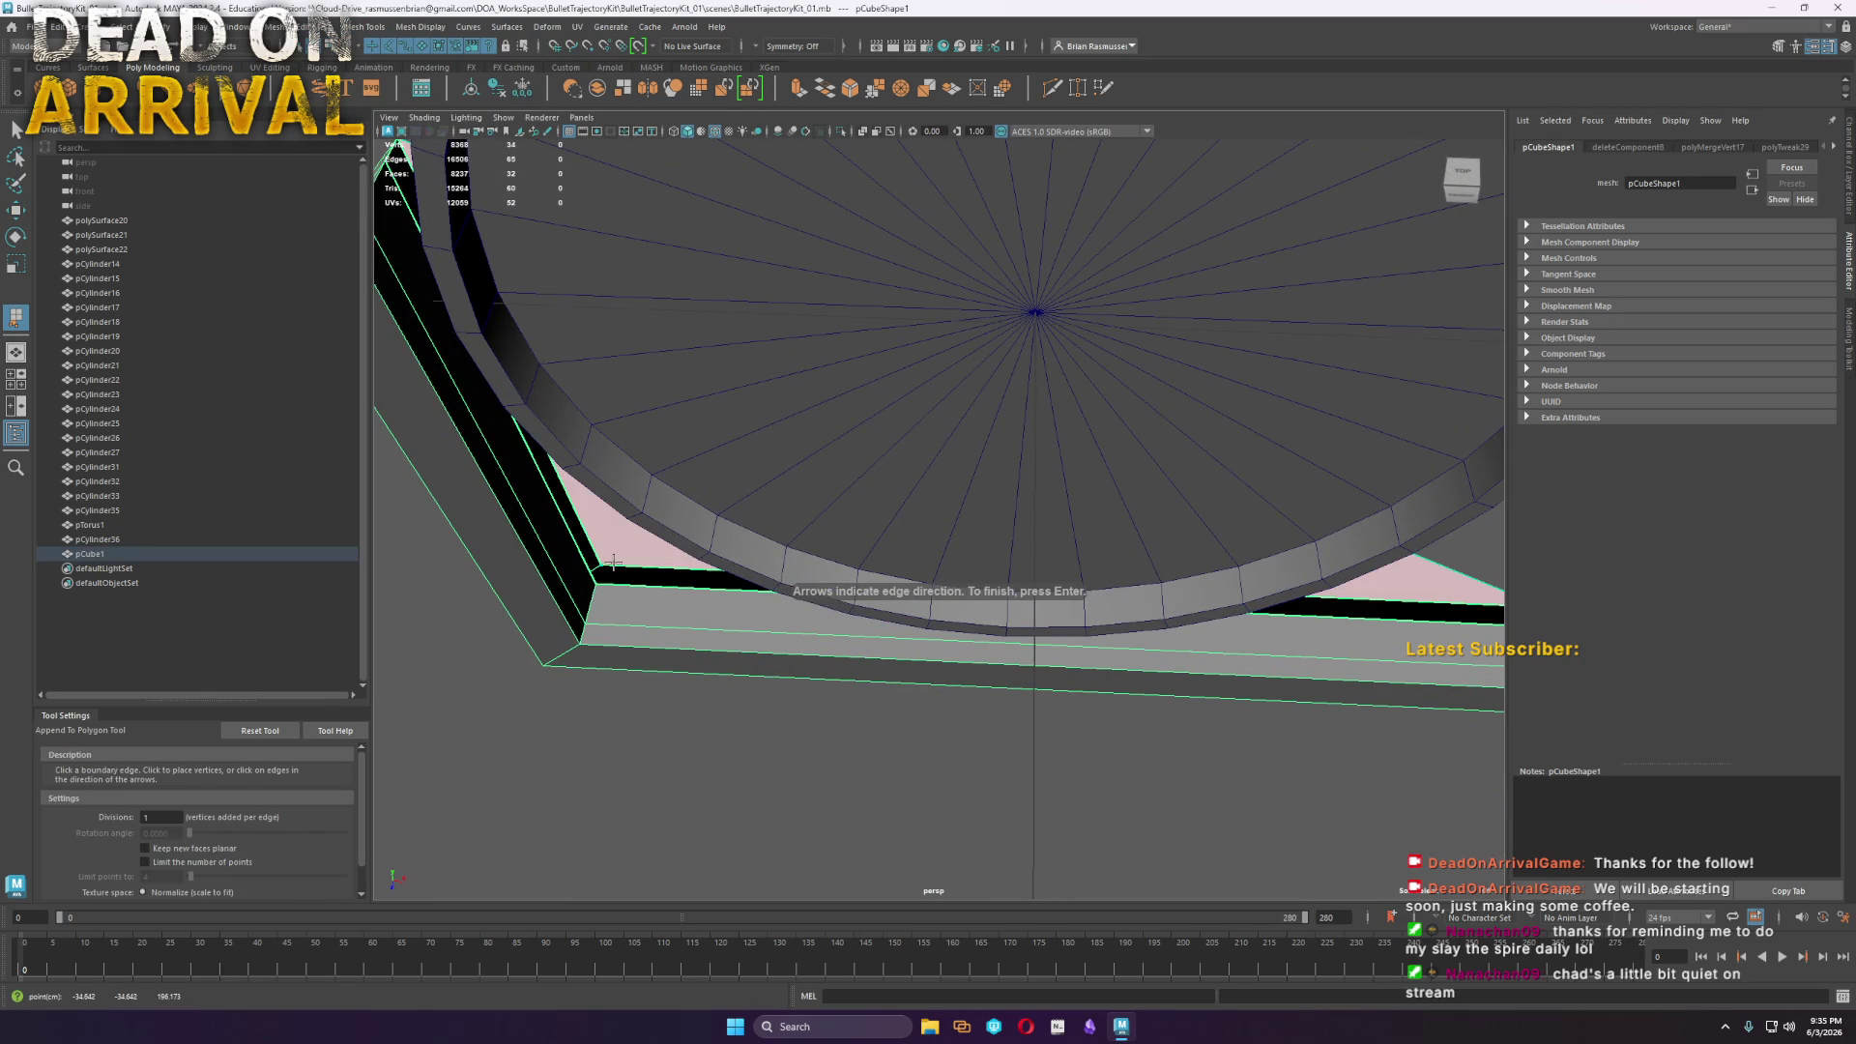
{"action": "key", "text": "Return"}
Append two more gusset faces spanning from the lower open edge to the upright
{"action": "left_click", "coordinate": [642, 587]}
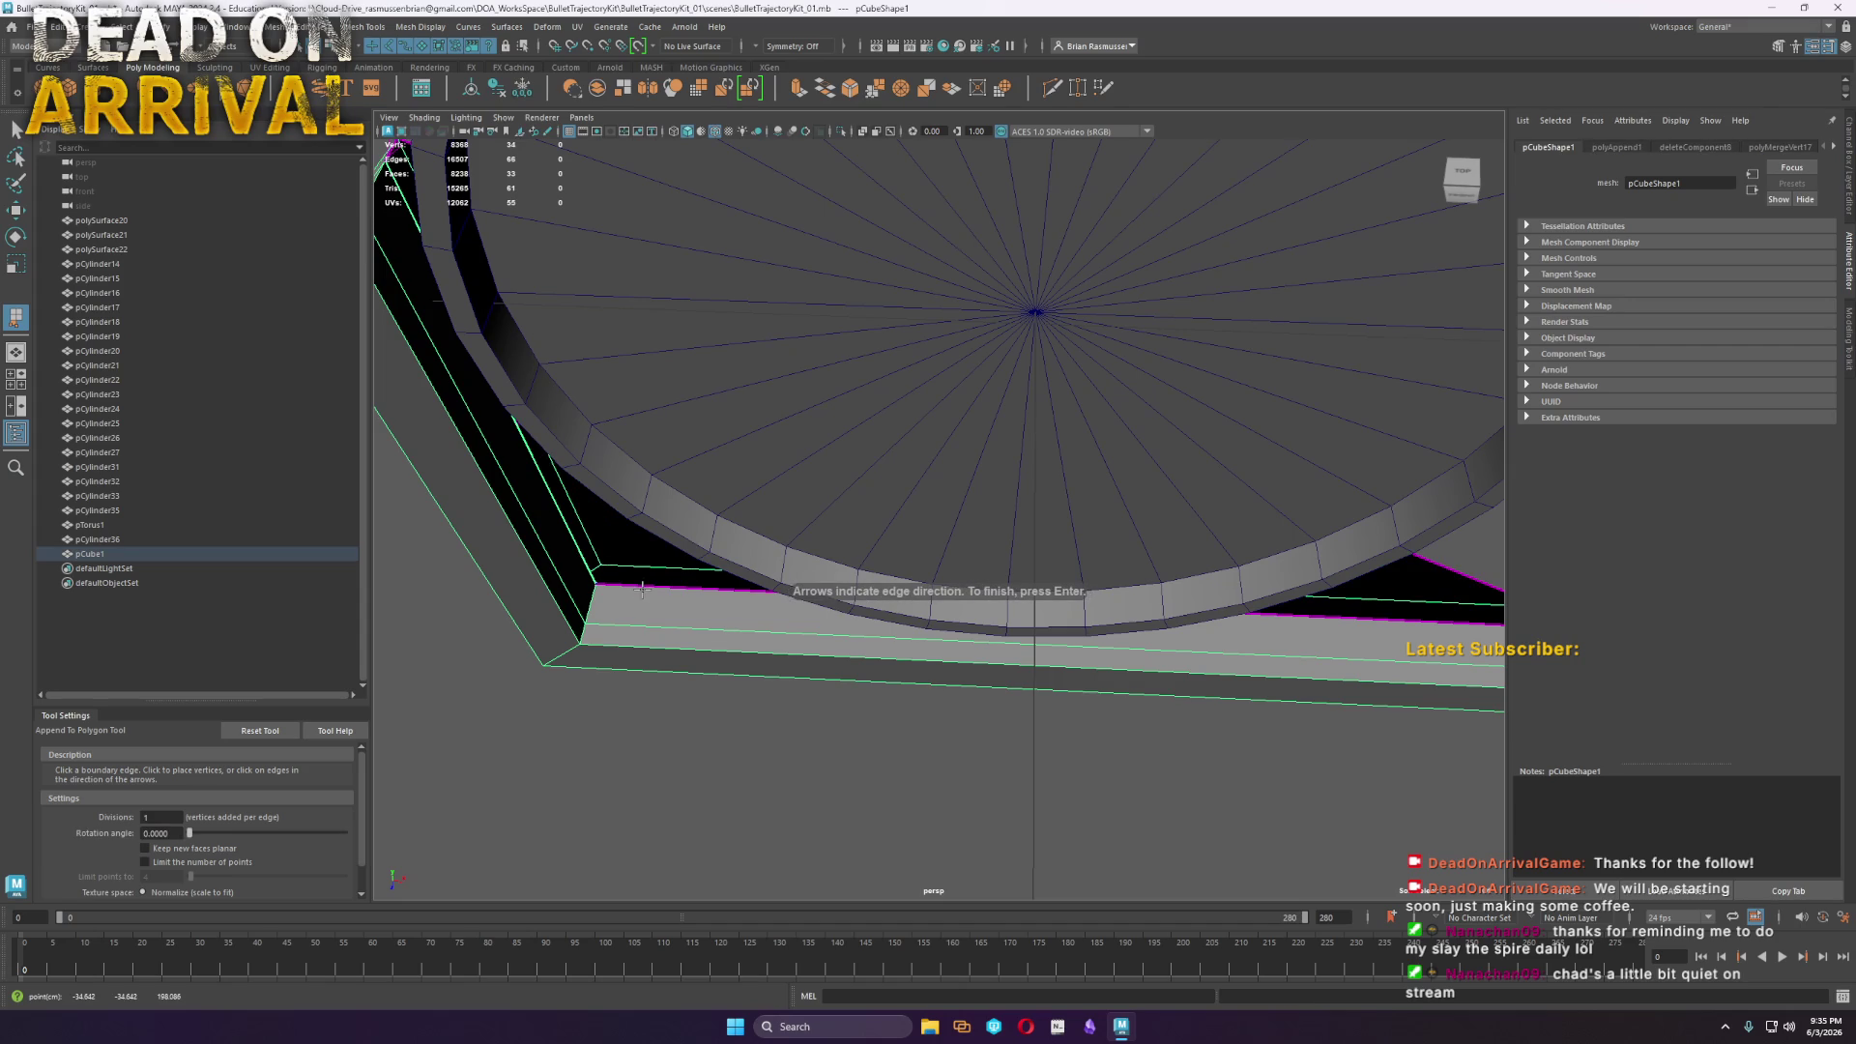
{"action": "left_click", "coordinate": [646, 588]}
{"action": "key", "text": "ctrl+z"}
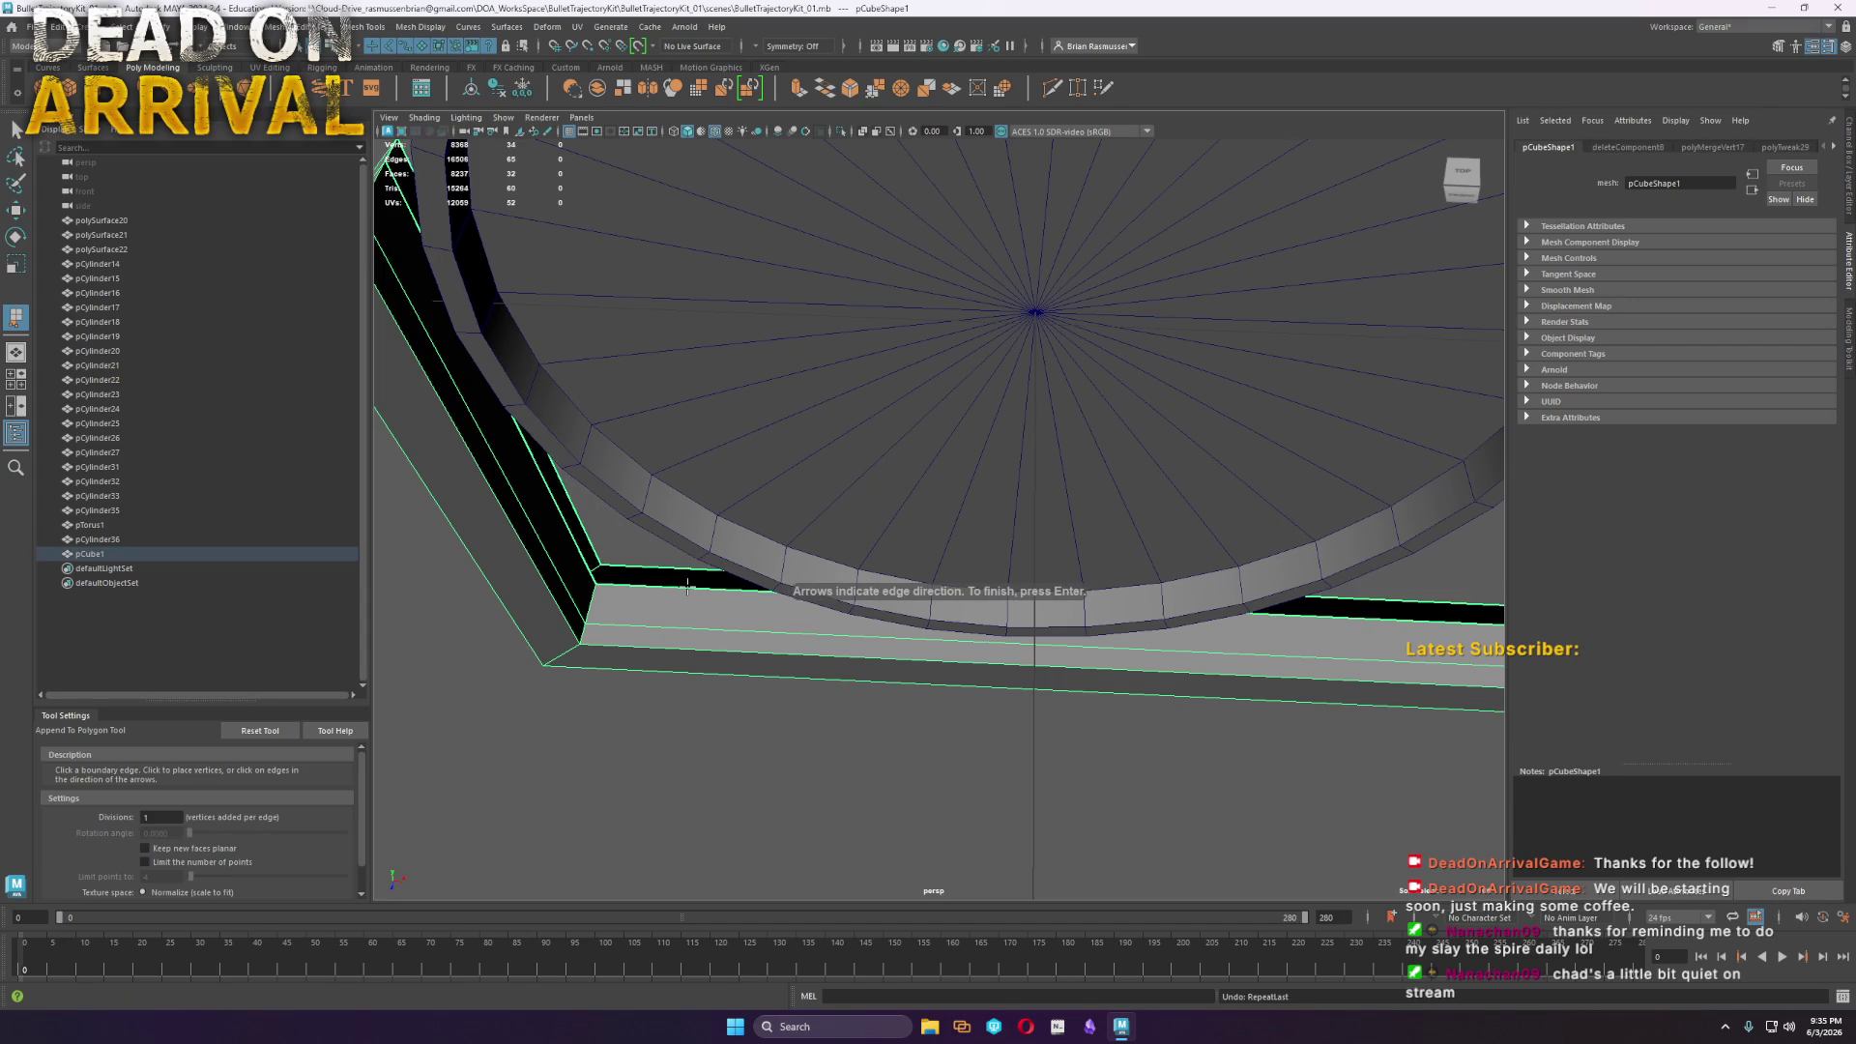
{"action": "left_click", "coordinate": [594, 559]}
{"action": "left_click", "coordinate": [623, 563]}
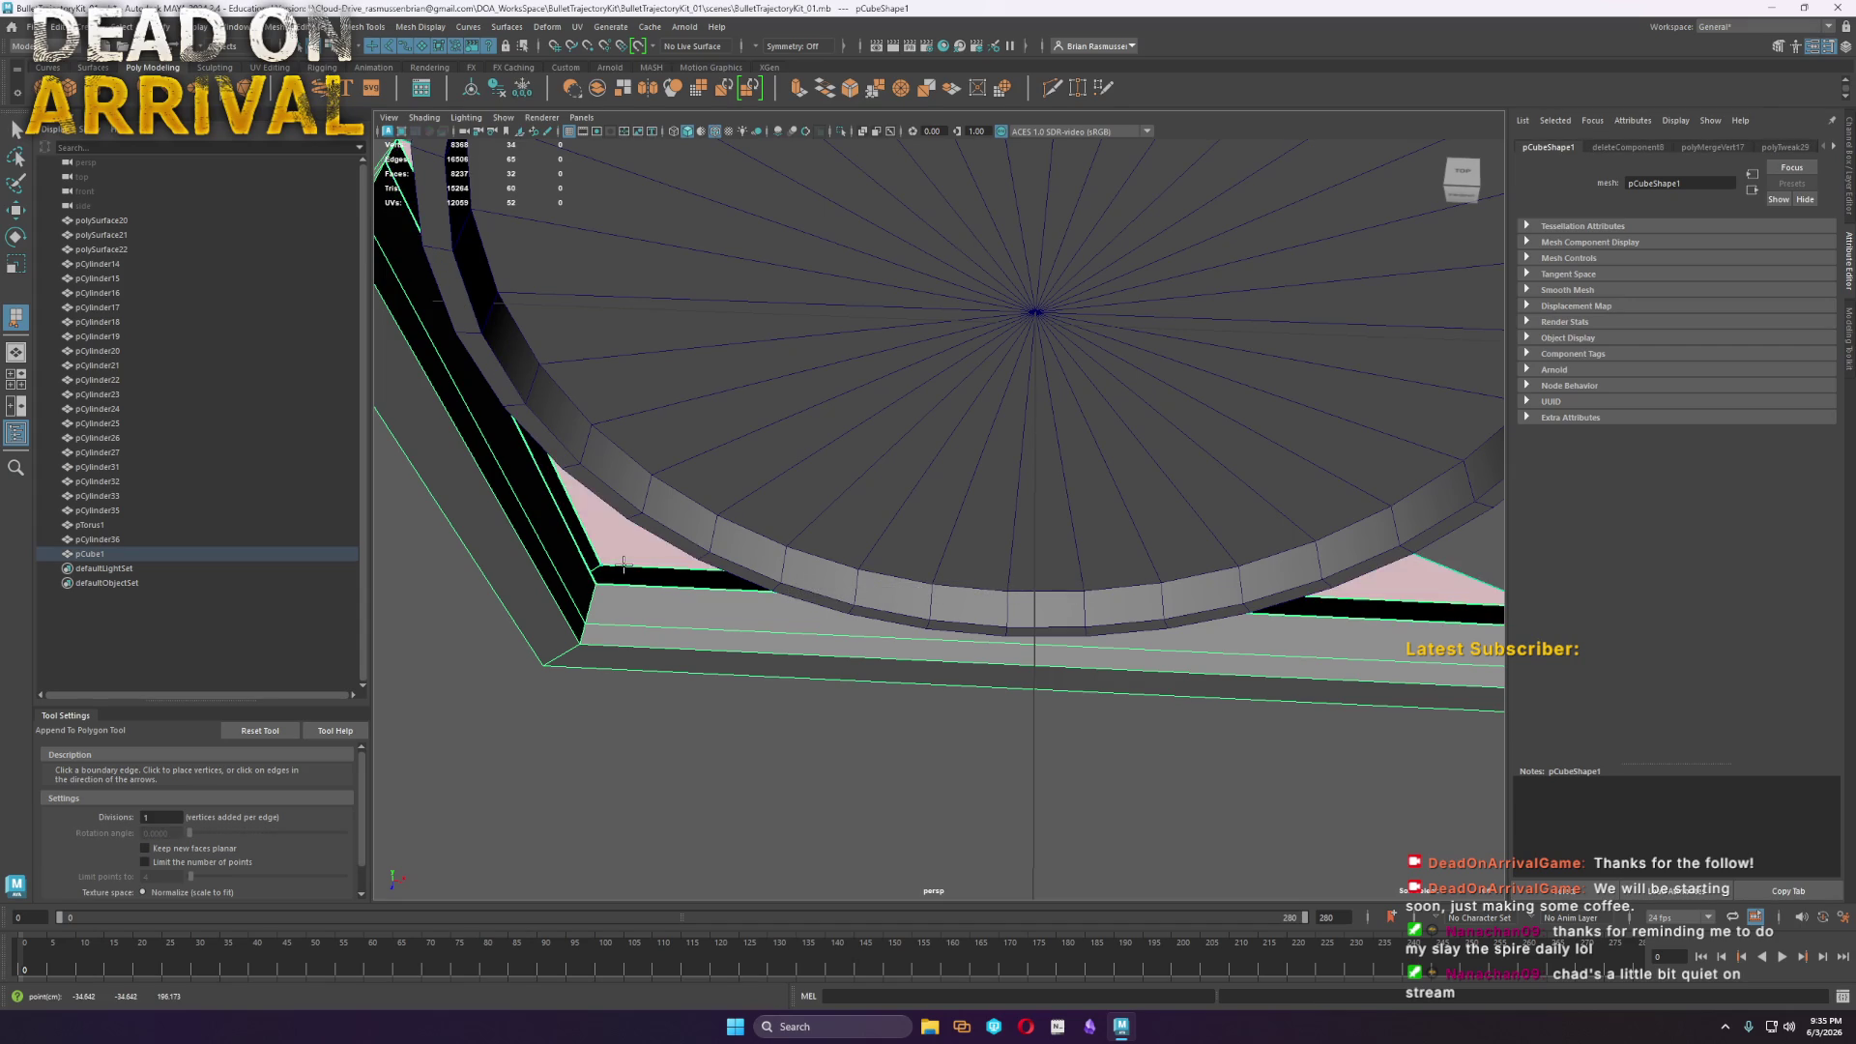
{"action": "key", "text": "Return"}
{"action": "left_click", "coordinate": [612, 586]}
{"action": "key", "text": "Return"}
Bridge the remaining open edges to close the gusset
{"action": "scroll", "coordinate": [616, 583], "scroll_direction": "down", "scroll_amount": 5}
{"action": "mouse_move", "coordinate": [735, 570]}
{"action": "left_mouse_down", "text": "alt"}
{"action": "mouse_move", "coordinate": [879, 551]}
{"action": "mouse_move", "coordinate": [799, 564]}
{"action": "mouse_move", "coordinate": [795, 538]}
{"action": "mouse_move", "coordinate": [741, 576]}
{"action": "mouse_move", "coordinate": [947, 458]}
{"action": "left_mouse_up", "text": "alt"}
{"action": "key", "text": "w"}
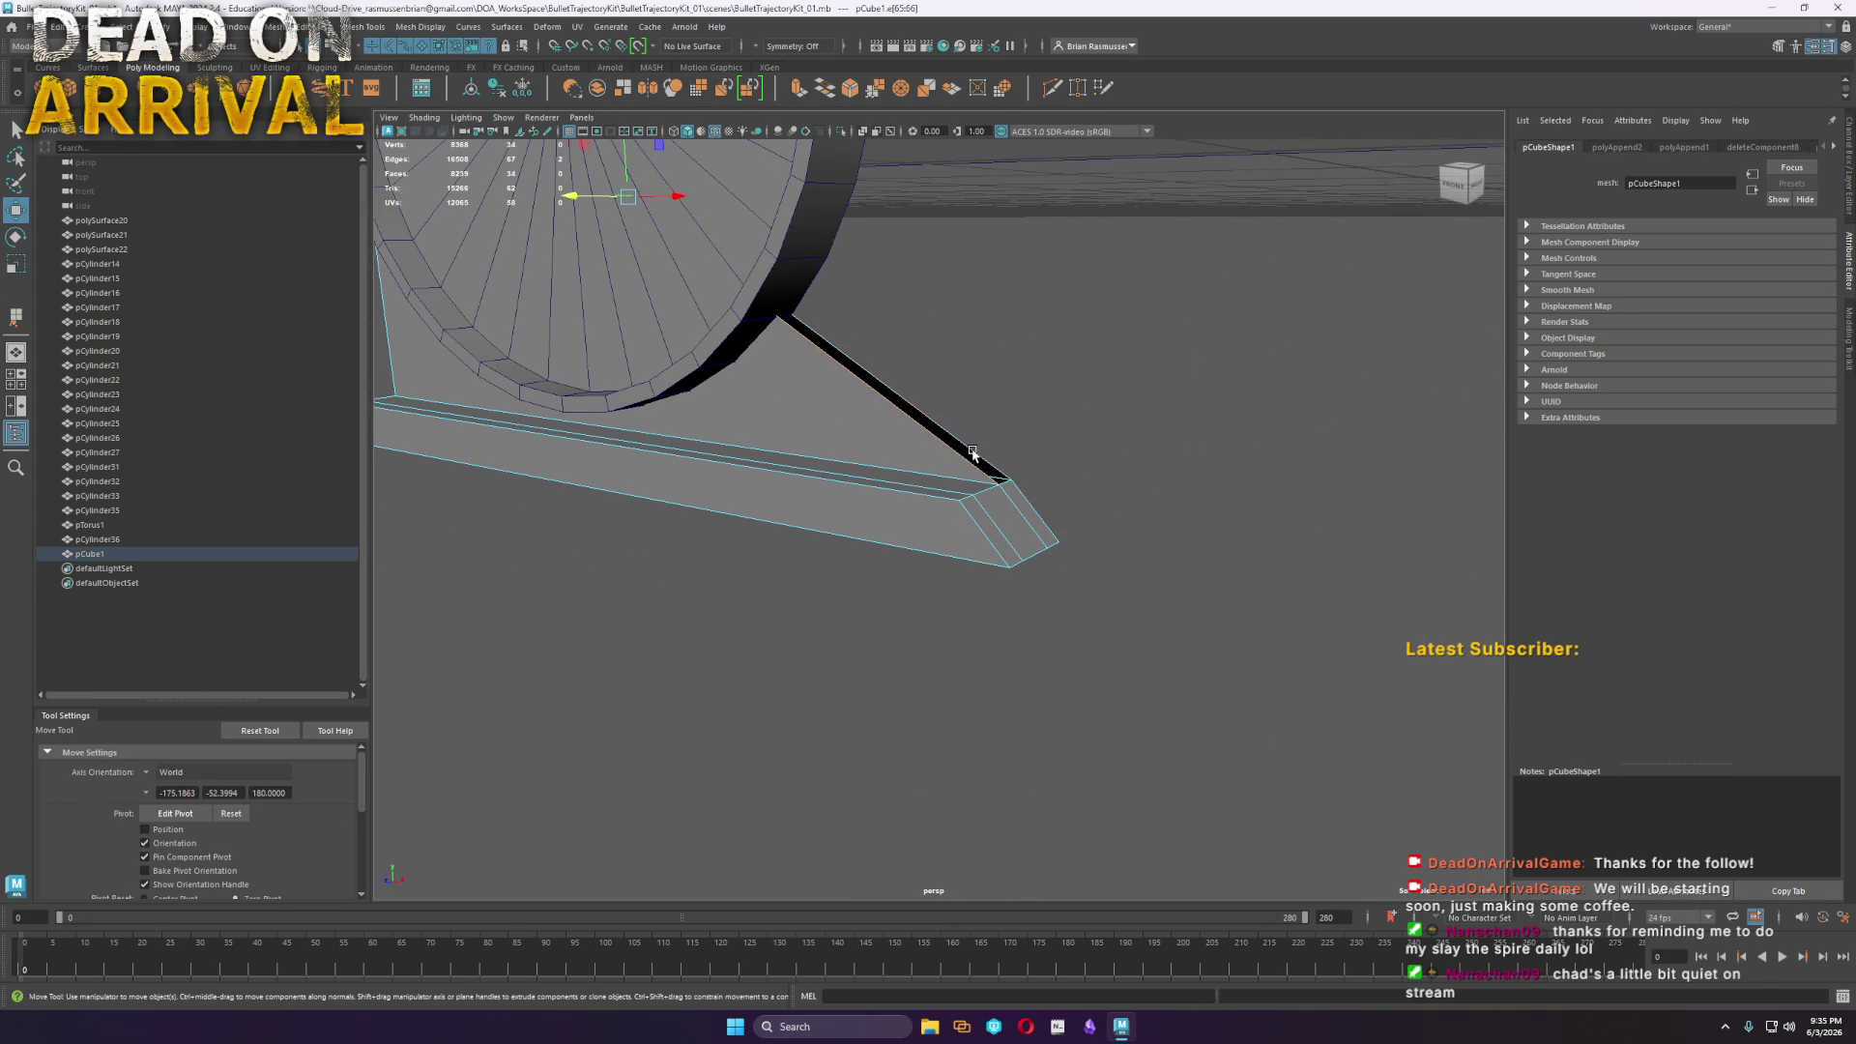
{"action": "mouse_move", "coordinate": [973, 454]}
{"action": "right_mouse_down", "text": "shift"}
{"action": "mouse_move", "coordinate": [948, 637]}
{"action": "mouse_move", "coordinate": [931, 473]}
{"action": "right_mouse_up", "text": "shift"}
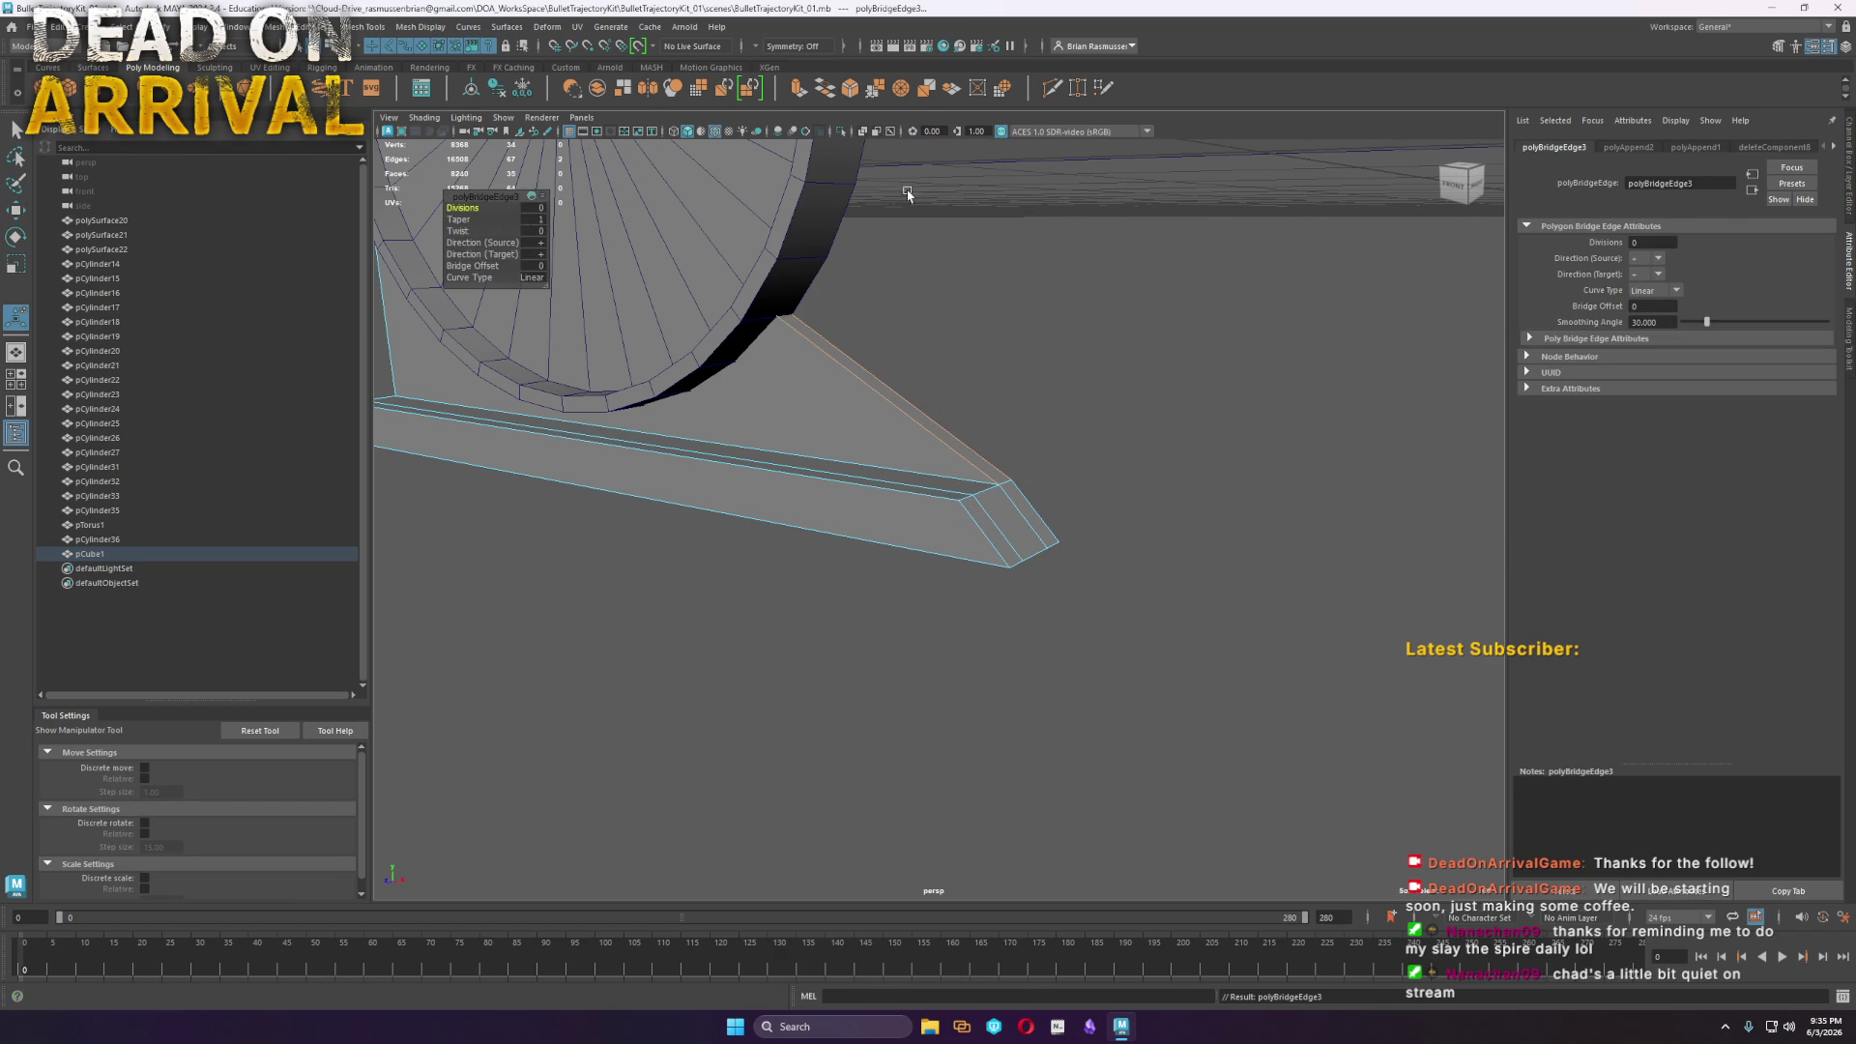
Multi-Cut a new edge across the gusset plate toward its tip
{"action": "left_click", "coordinate": [1036, 108]}
{"action": "scroll", "coordinate": [808, 464], "scroll_direction": "up", "scroll_amount": 5}
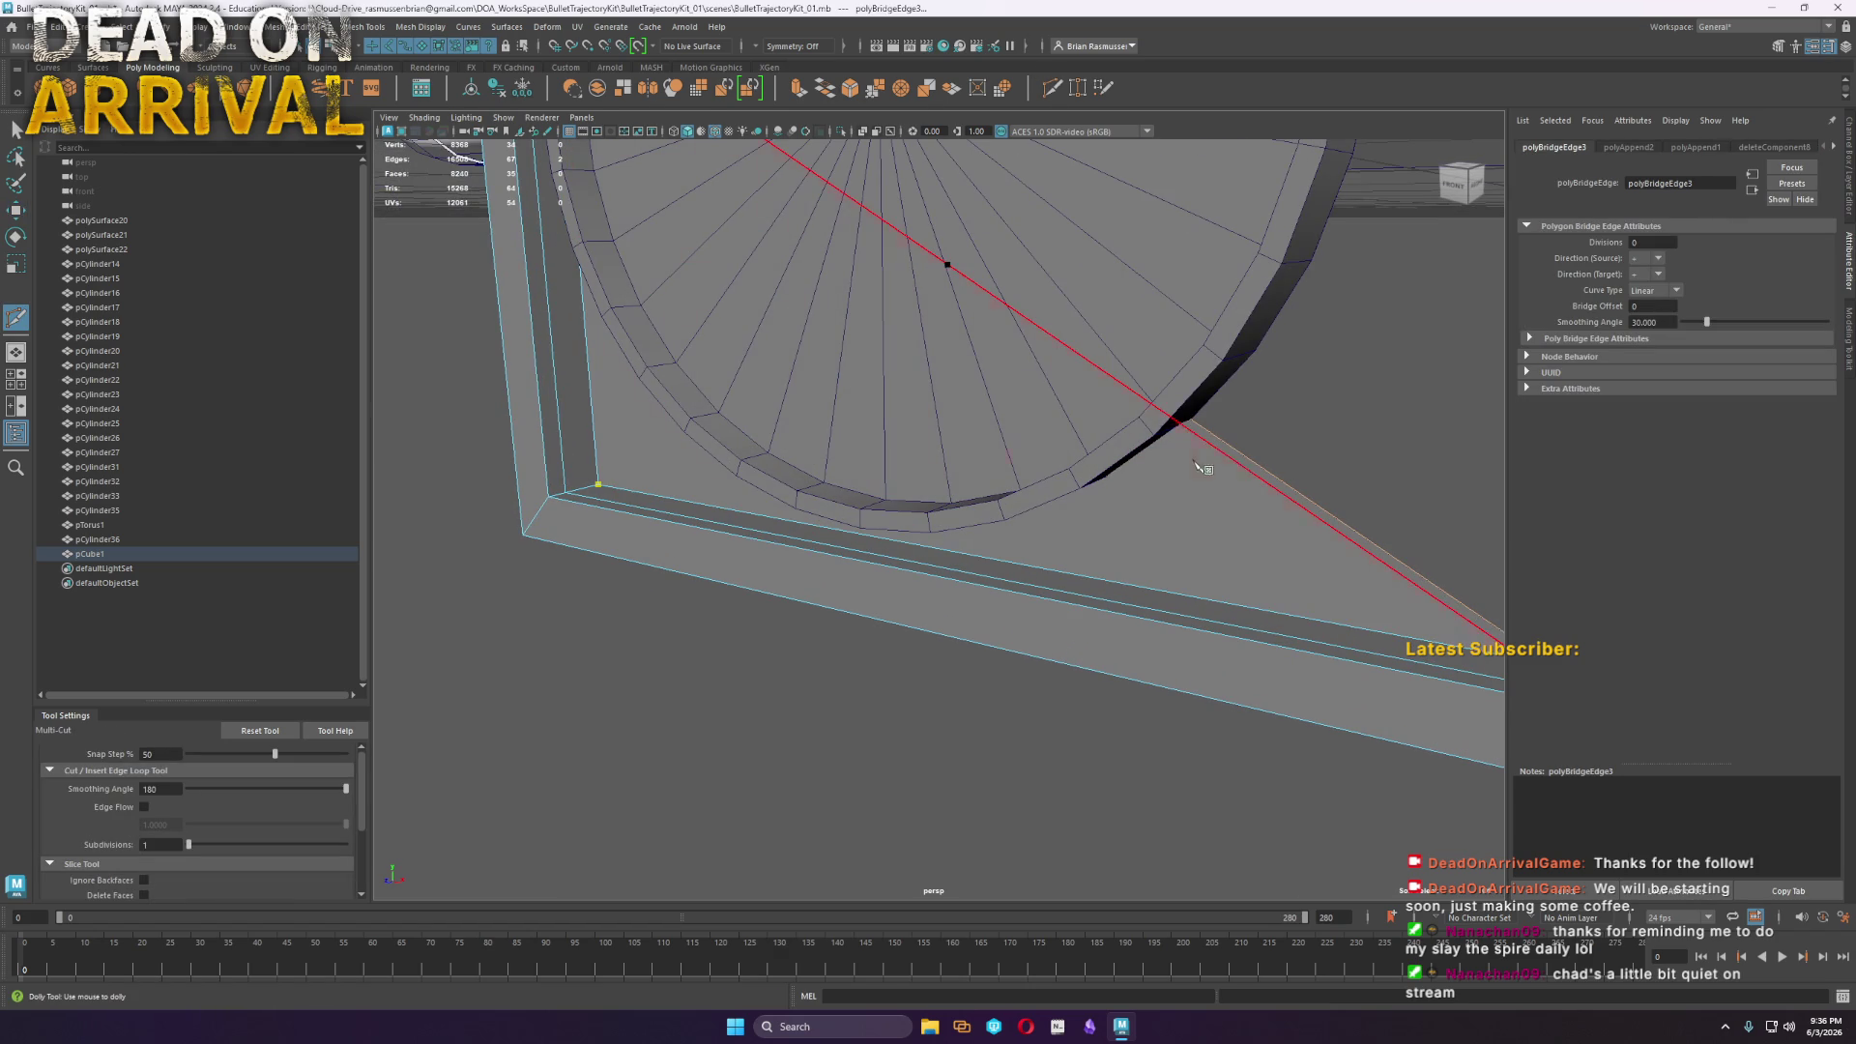
{"action": "left_click_drag", "start_coordinate": [1030, 392], "coordinate": [908, 476], "text": "alt"}
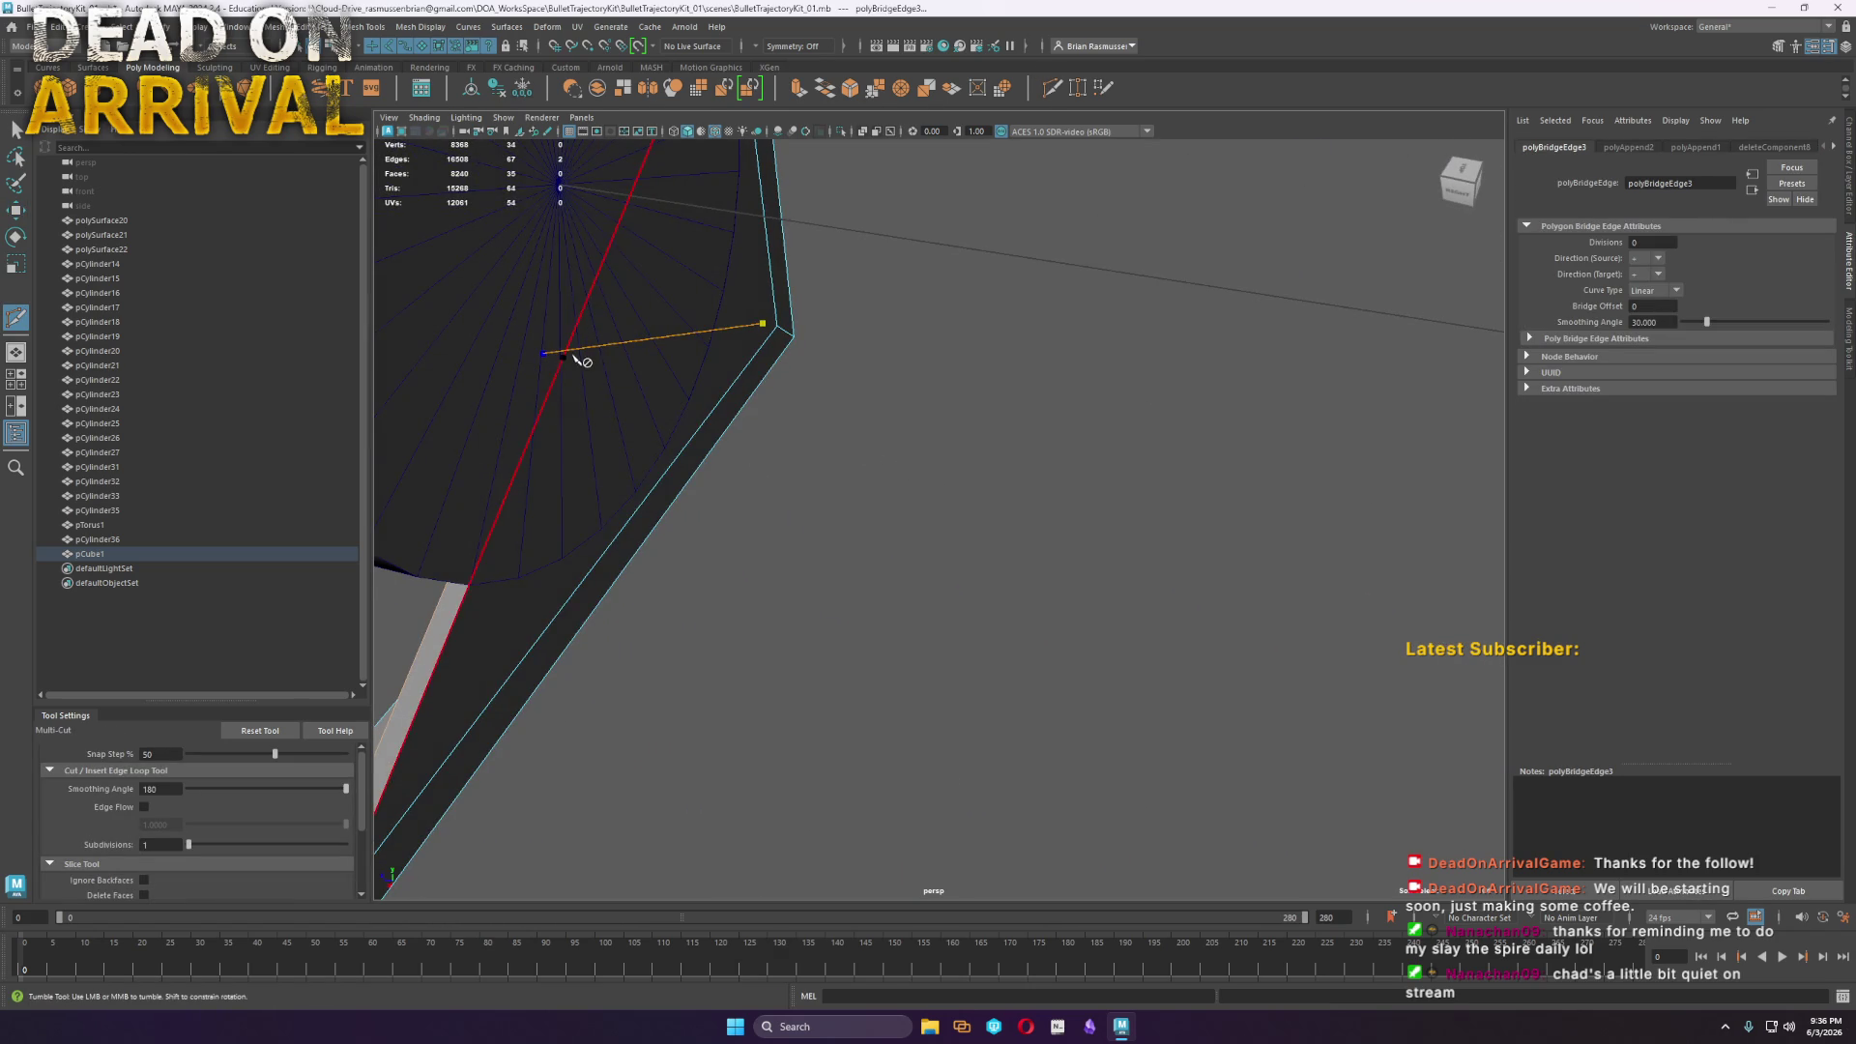
{"action": "scroll", "coordinate": [667, 350], "scroll_direction": "down", "scroll_amount": 5}
{"action": "mouse_move", "coordinate": [704, 348]}
{"action": "left_mouse_down", "text": "alt"}
{"action": "mouse_move", "coordinate": [612, 390]}
{"action": "mouse_move", "coordinate": [937, 712]}
{"action": "left_mouse_up", "text": "alt"}
{"action": "middle_click_drag", "start_coordinate": [936, 713], "coordinate": [1080, 713], "text": "alt"}
{"action": "left_click", "coordinate": [1057, 667]}
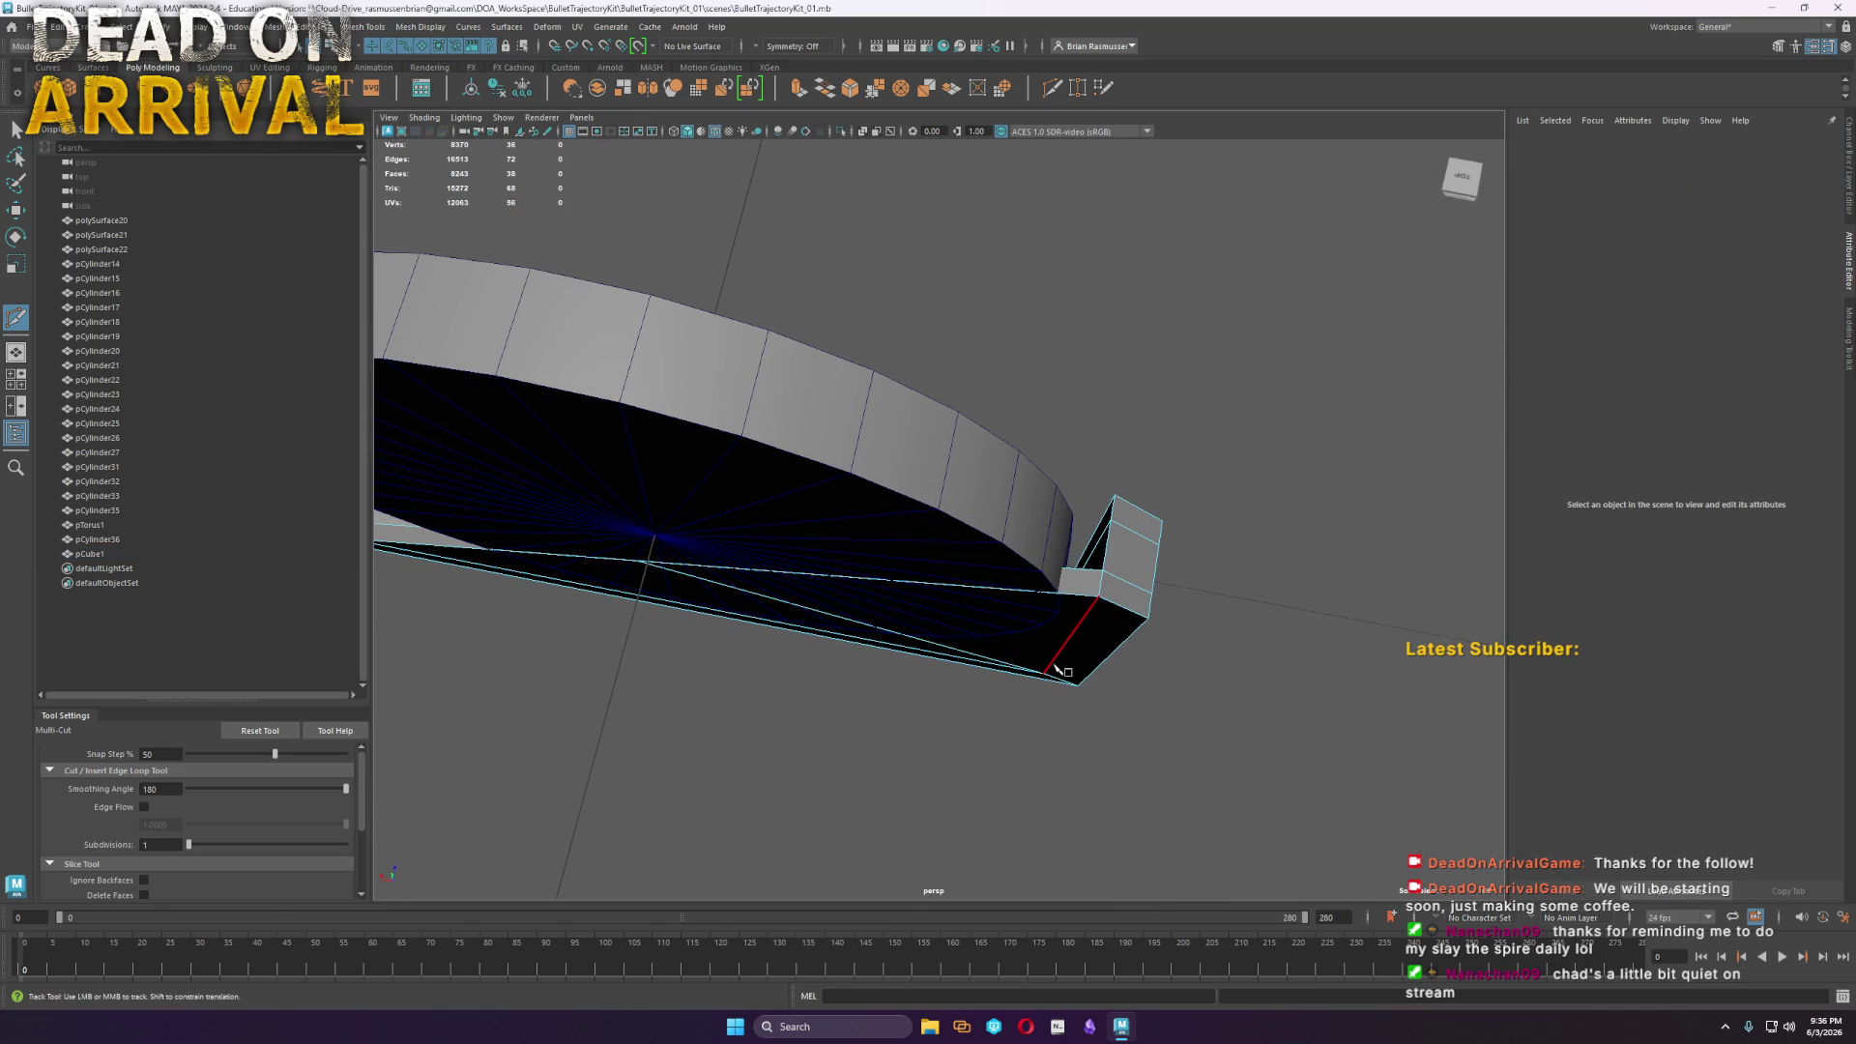
{"action": "key", "text": "w"}
Raise the gusset's tip vertex toward the disc and snap it to X 0
{"action": "left_click_drag", "start_coordinate": [768, 671], "coordinate": [812, 621], "text": "alt"}
{"action": "right_click_drag", "start_coordinate": [750, 511], "coordinate": [702, 497]}
{"action": "left_click_drag", "start_coordinate": [728, 557], "coordinate": [493, 322]}
{"action": "key", "text": "f"}
{"action": "key", "text": "5"}
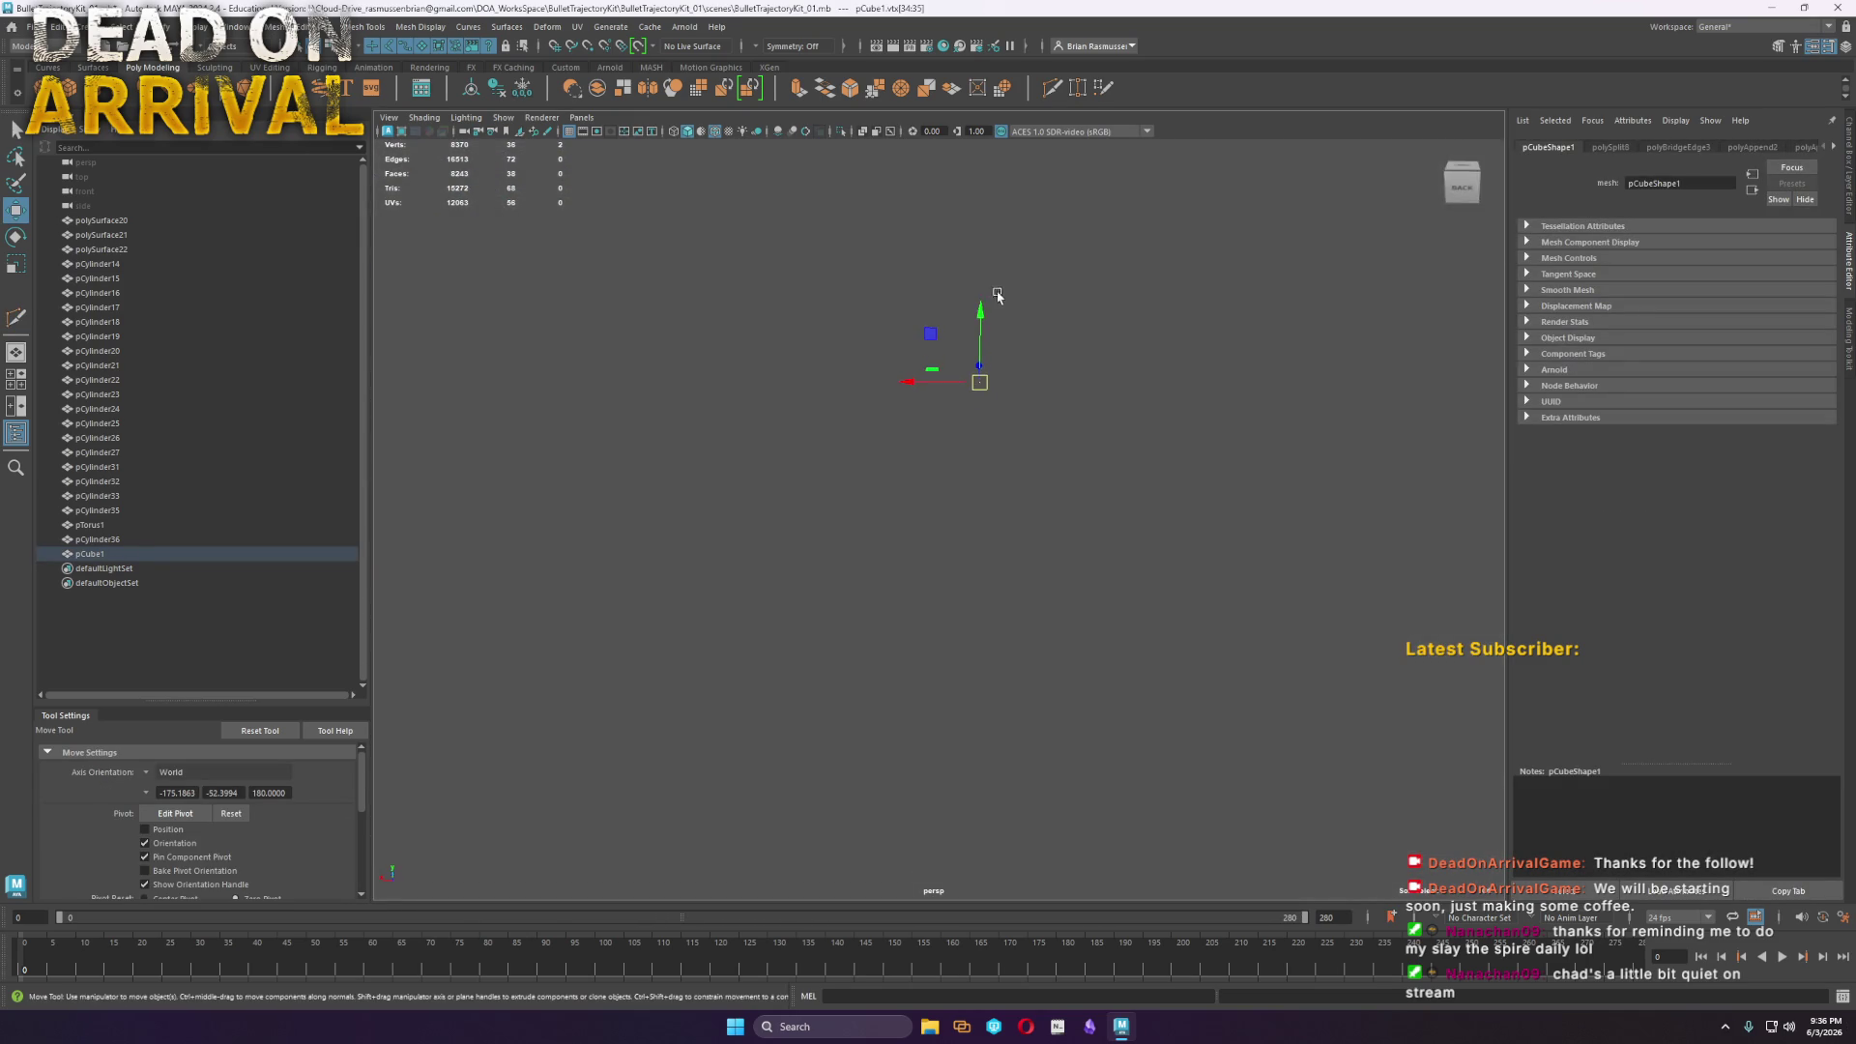
{"action": "left_click_drag", "start_coordinate": [937, 509], "coordinate": [906, 609], "text": "alt"}
{"action": "mouse_move", "coordinate": [898, 601]}
{"action": "middle_mouse_down"}
{"action": "mouse_move", "coordinate": [879, 448]}
{"action": "mouse_move", "coordinate": [912, 415]}
{"action": "mouse_move", "coordinate": [800, 423]}
{"action": "mouse_move", "coordinate": [803, 400]}
{"action": "middle_mouse_up"}
{"action": "mouse_move", "coordinate": [850, 389]}
{"action": "left_mouse_down"}
{"action": "mouse_move", "coordinate": [1308, 455]}
{"action": "mouse_move", "coordinate": [1421, 435]}
{"action": "left_mouse_up"}
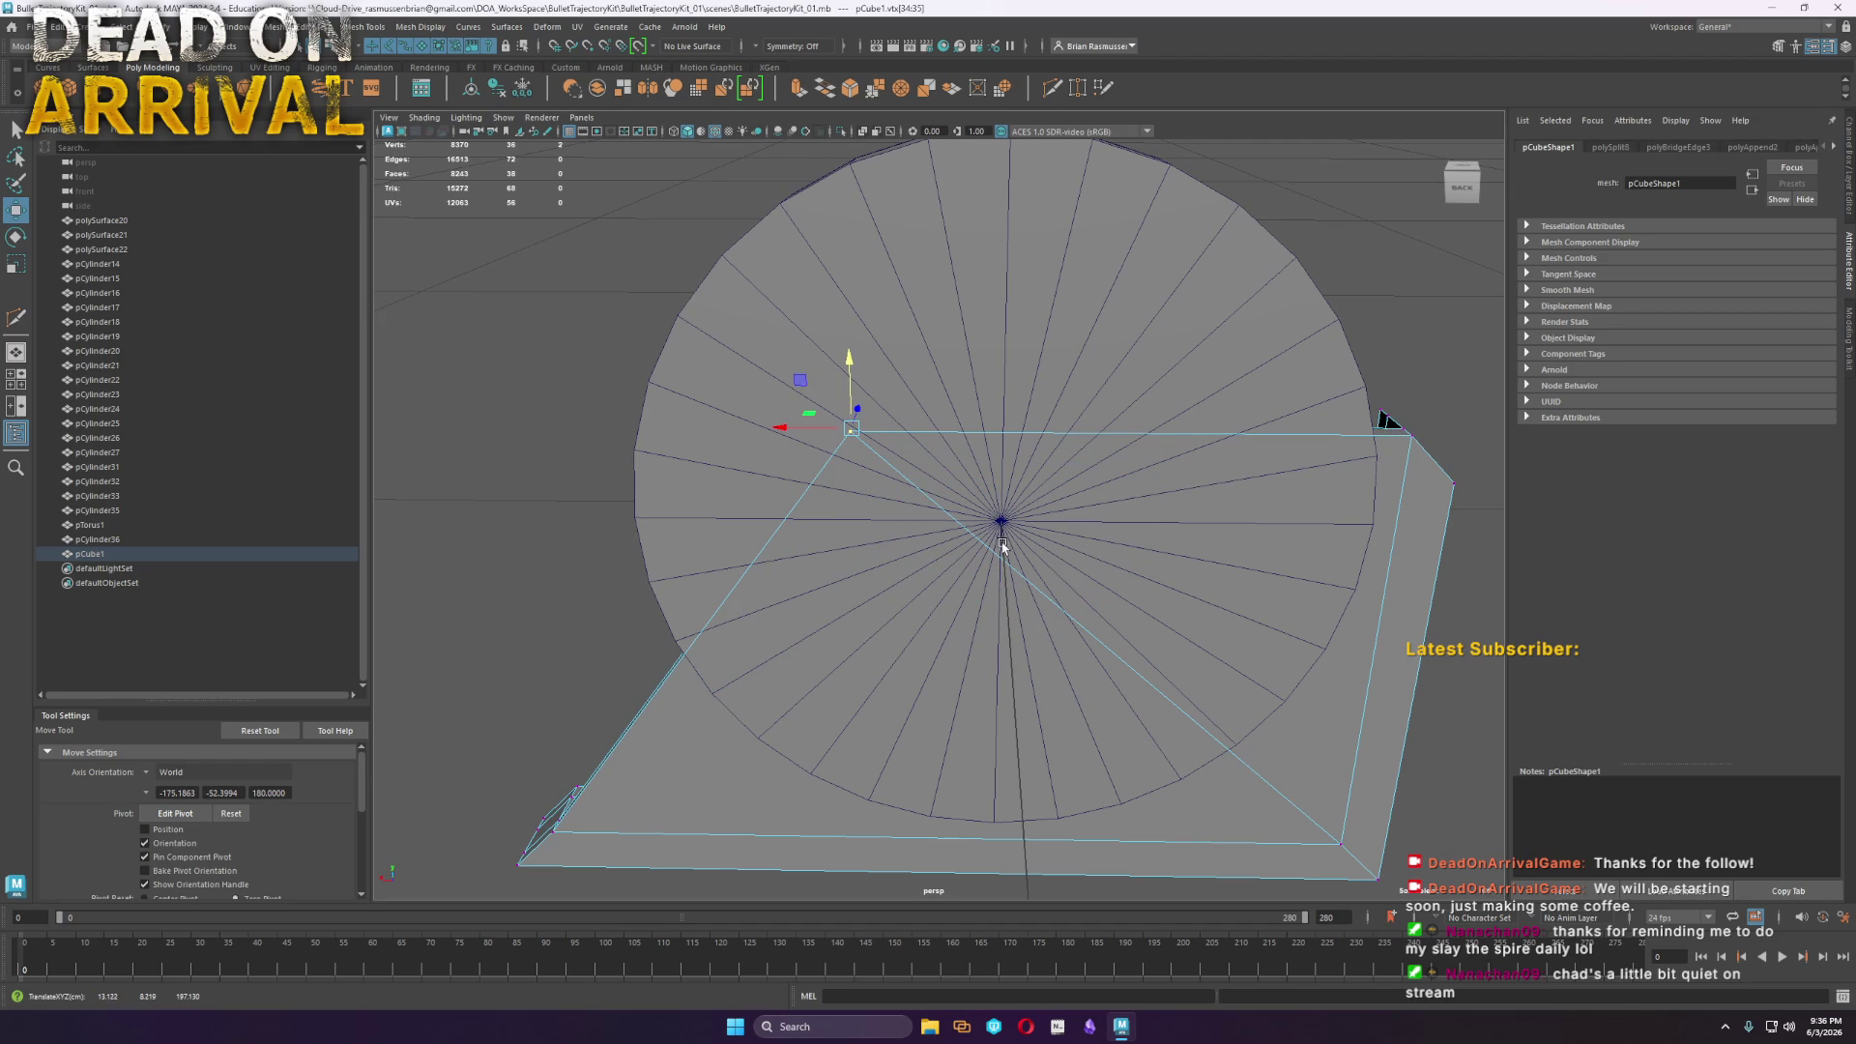
{"action": "mouse_move", "coordinate": [906, 573]}
{"action": "left_mouse_down", "text": "alt"}
{"action": "mouse_move", "coordinate": [997, 358]}
{"action": "mouse_move", "coordinate": [971, 414]}
{"action": "mouse_move", "coordinate": [867, 174]}
{"action": "left_mouse_up", "text": "alt"}
{"action": "key", "text": "x"}
{"action": "mouse_move", "coordinate": [908, 520]}
{"action": "left_mouse_down", "text": "alt"}
{"action": "mouse_move", "coordinate": [1006, 629]}
{"action": "mouse_move", "coordinate": [973, 546]}
{"action": "mouse_move", "coordinate": [1071, 542]}
{"action": "left_mouse_up", "text": "alt"}
Select all the faces of disc pCylinder36, then return it to object mode
{"action": "right_click_drag", "start_coordinate": [1026, 423], "coordinate": [1022, 432]}
{"action": "left_click", "coordinate": [1044, 413]}
{"action": "mouse_move", "coordinate": [1036, 340]}
{"action": "right_mouse_down"}
{"action": "mouse_move", "coordinate": [1075, 309]}
{"action": "mouse_move", "coordinate": [1051, 295]}
{"action": "mouse_move", "coordinate": [1026, 331]}
{"action": "right_mouse_up"}
{"action": "left_click", "coordinate": [995, 337]}
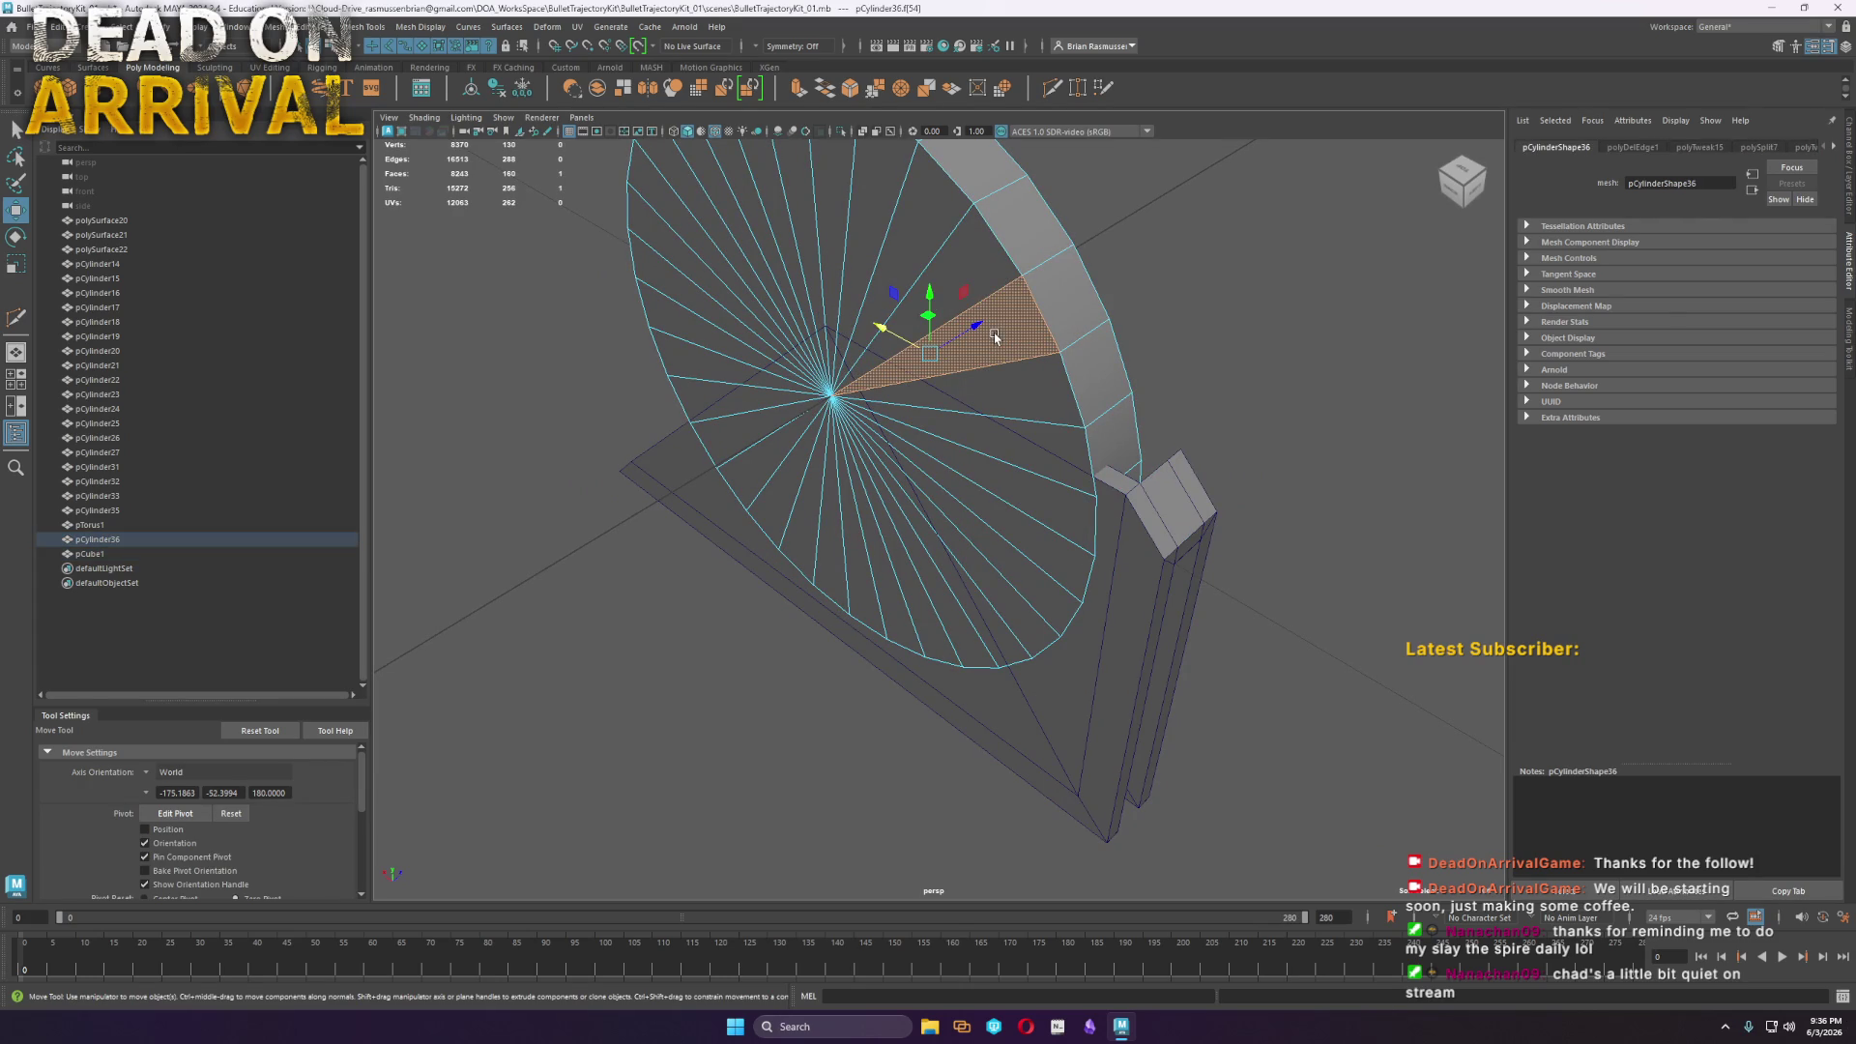
{"action": "mouse_move", "coordinate": [976, 292]}
{"action": "left_mouse_down", "text": "shift"}
{"action": "mouse_move", "coordinate": [845, 214]}
{"action": "mouse_move", "coordinate": [763, 386]}
{"action": "mouse_move", "coordinate": [944, 406]}
{"action": "mouse_move", "coordinate": [873, 367]}
{"action": "left_mouse_up", "text": "shift"}
{"action": "key", "text": "F8"}
Reselect the L-bracket pCube1 from an angled view of the disc
{"action": "mouse_move", "coordinate": [988, 391]}
{"action": "left_mouse_down", "text": "alt"}
{"action": "mouse_move", "coordinate": [1265, 572]}
{"action": "mouse_move", "coordinate": [1396, 531]}
{"action": "mouse_move", "coordinate": [1656, 566]}
{"action": "left_mouse_up", "text": "alt"}
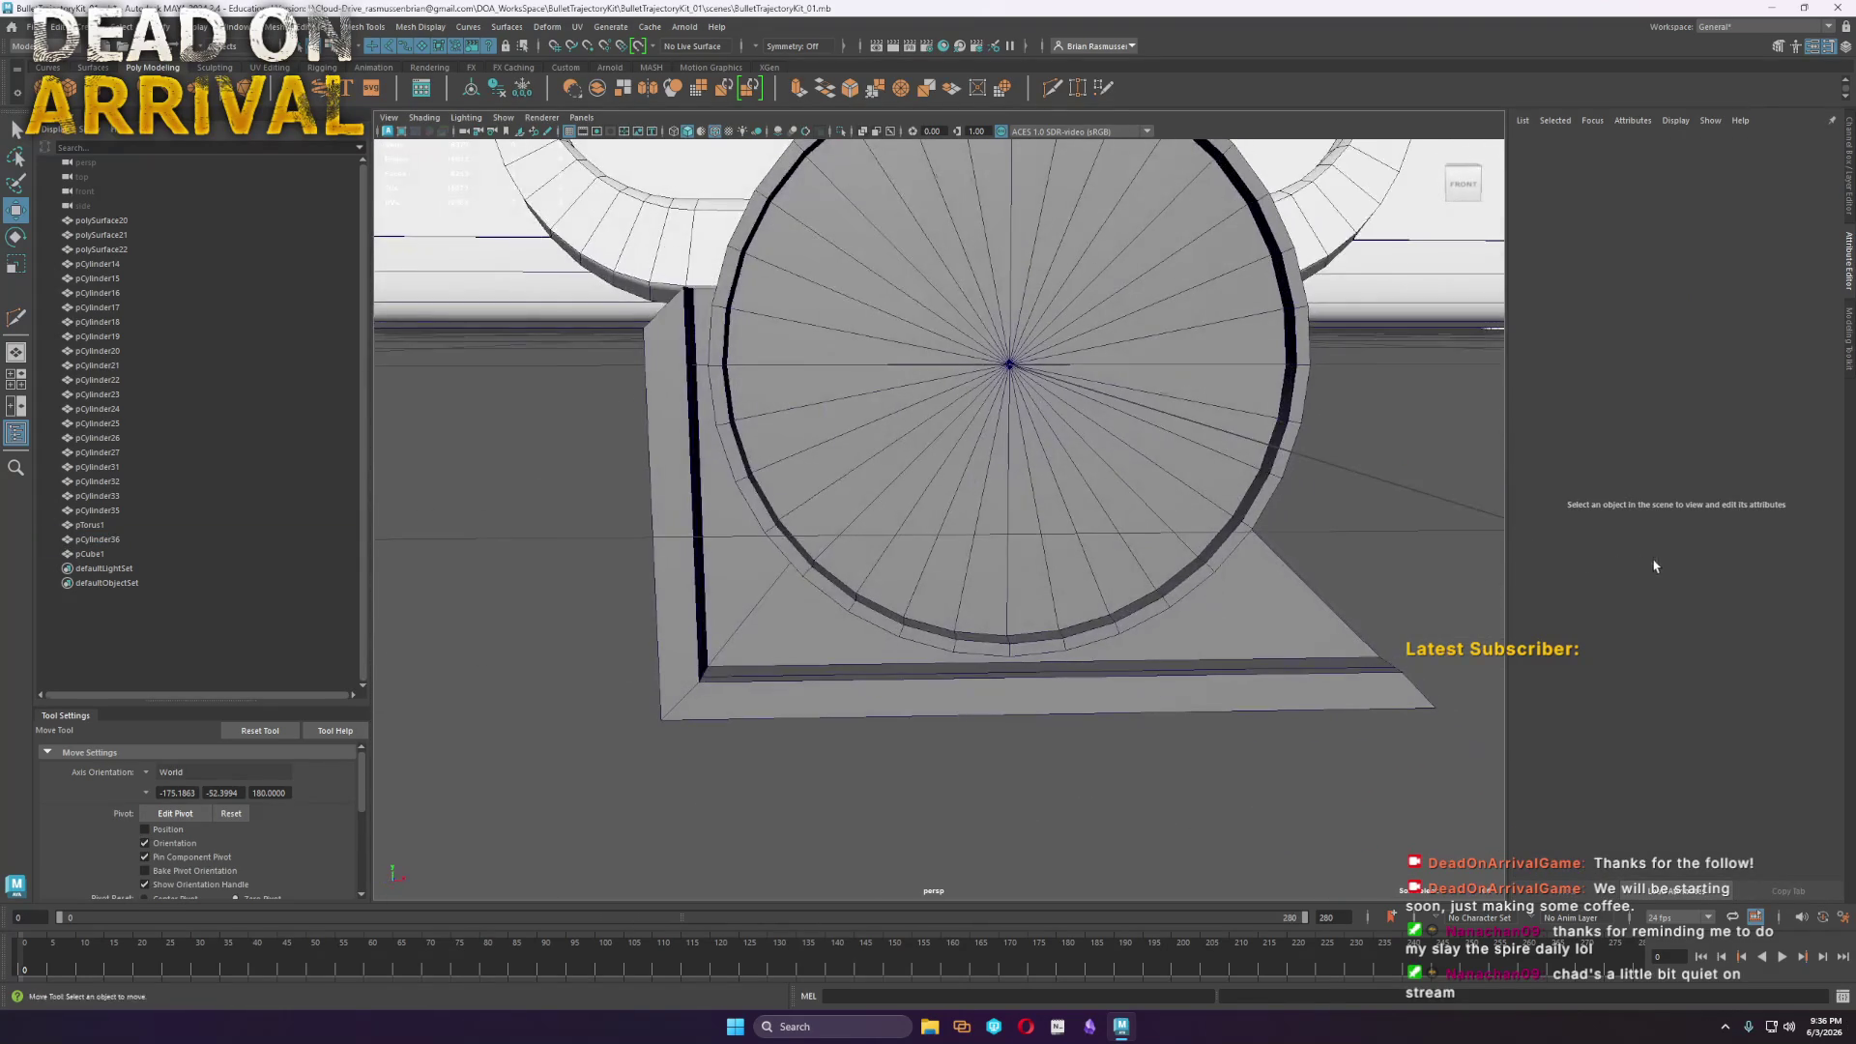
{"action": "mouse_move", "coordinate": [618, 773]}
{"action": "left_mouse_down", "text": "alt"}
{"action": "mouse_move", "coordinate": [655, 713]}
{"action": "mouse_move", "coordinate": [645, 823]}
{"action": "left_mouse_up", "text": "alt"}
{"action": "mouse_move", "coordinate": [789, 659]}
{"action": "left_mouse_down", "text": "alt"}
{"action": "mouse_move", "coordinate": [862, 683]}
{"action": "mouse_move", "coordinate": [808, 634]}
{"action": "left_mouse_up", "text": "alt"}
{"action": "left_click", "coordinate": [808, 634]}
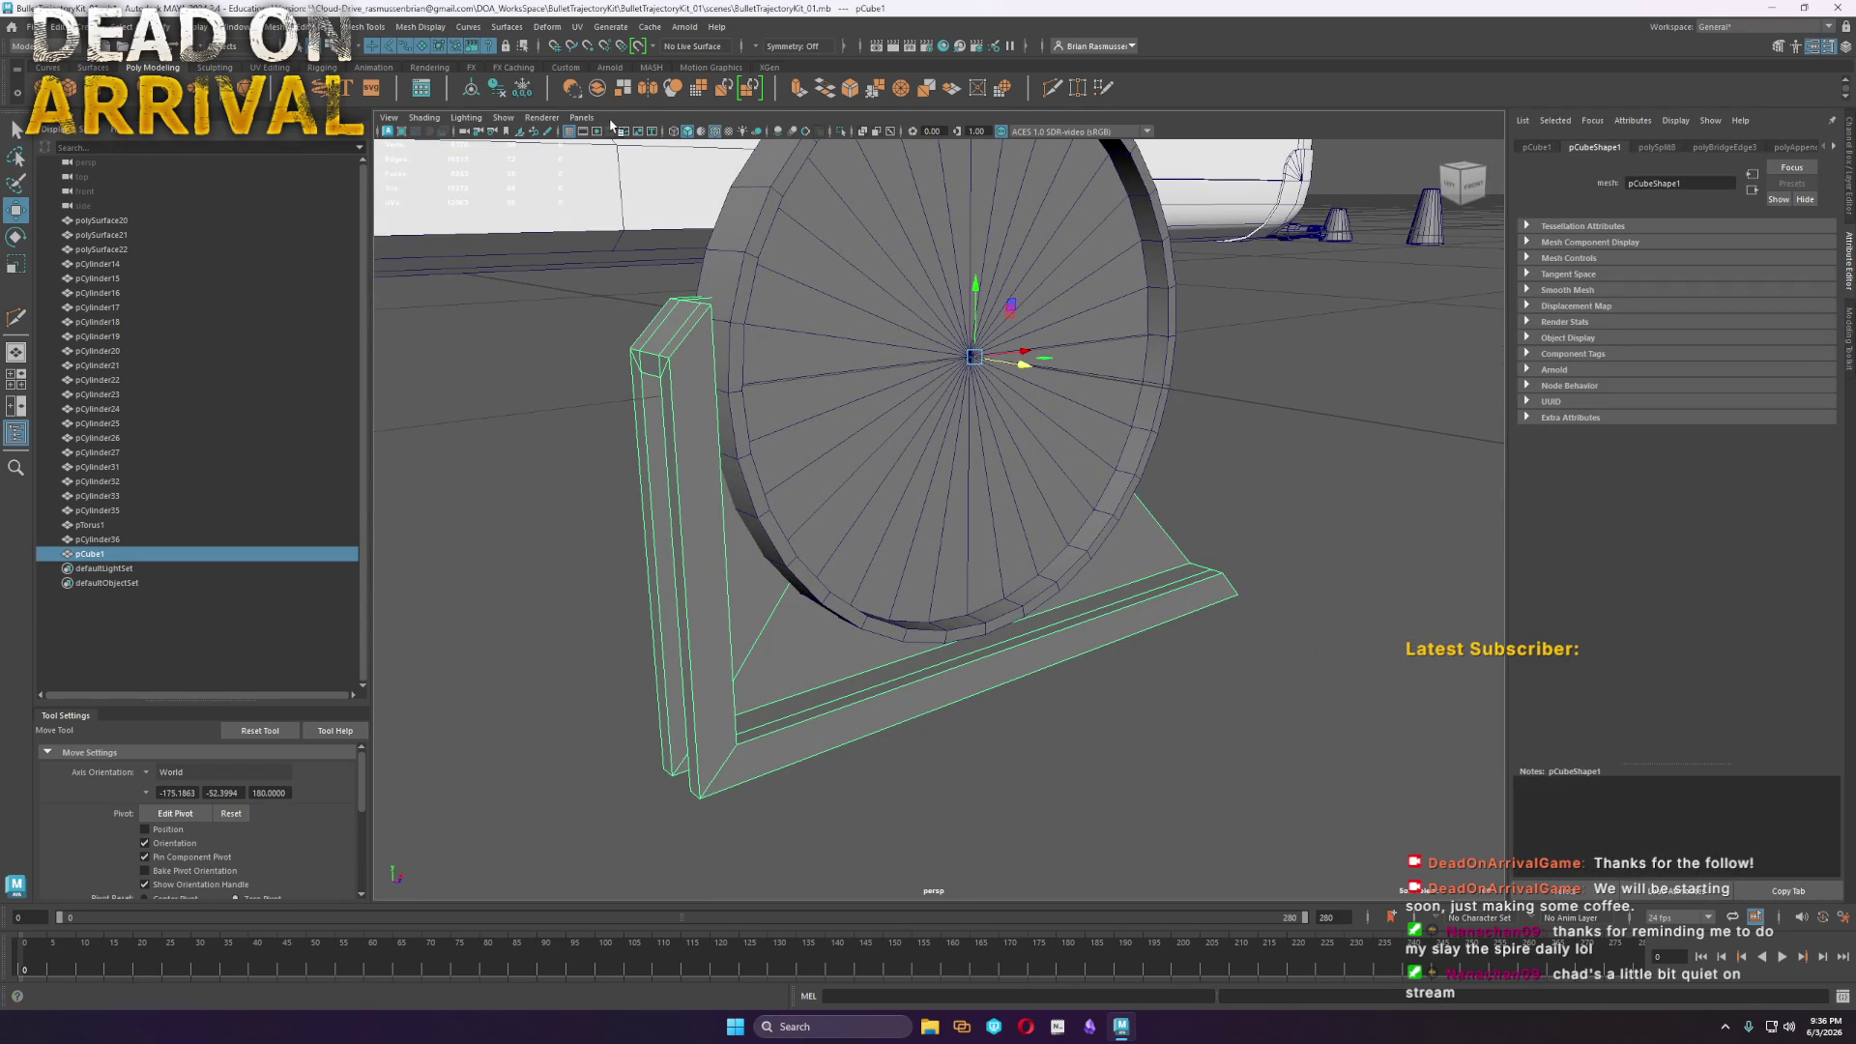
{"action": "left_click", "coordinate": [502, 118]}
Place a scaled-up 12-sided cylinder at the gusset plate's lower-left corner
{"action": "mouse_move", "coordinate": [580, 147]}
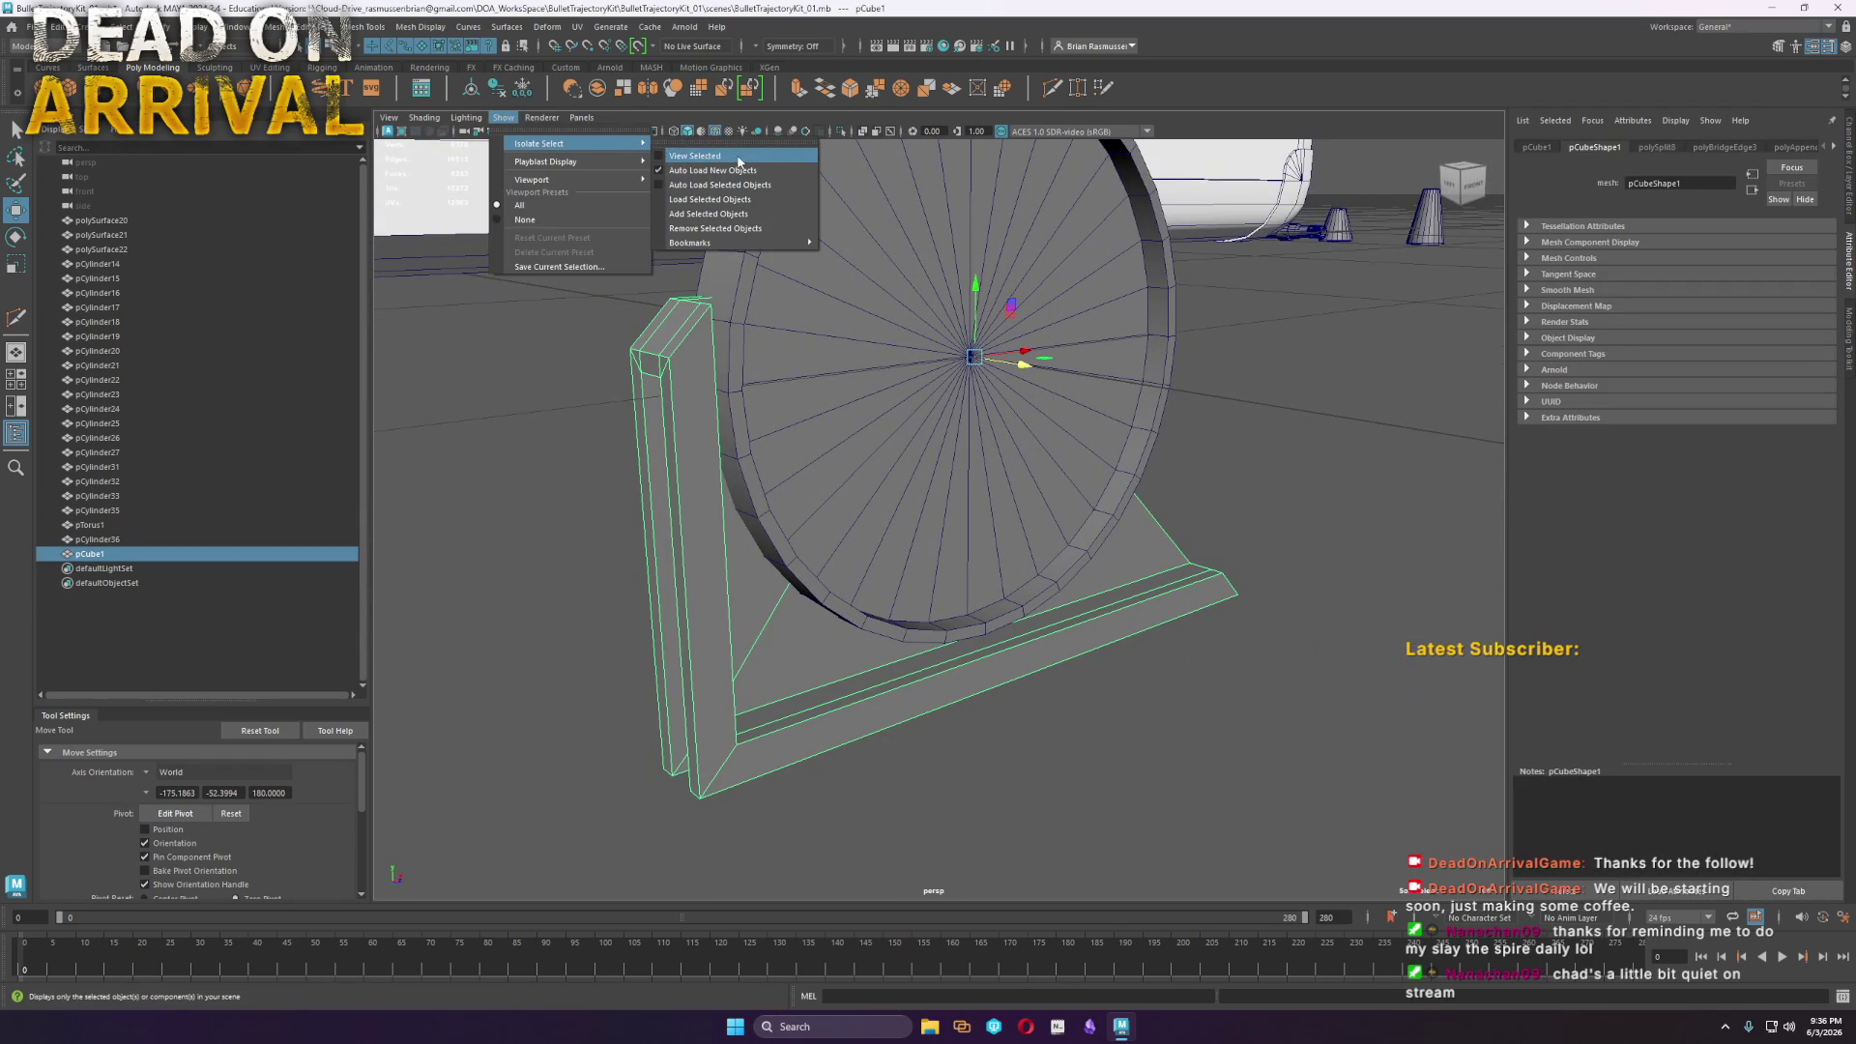
{"action": "left_click", "coordinate": [720, 150]}
{"action": "left_click", "coordinate": [622, 88]}
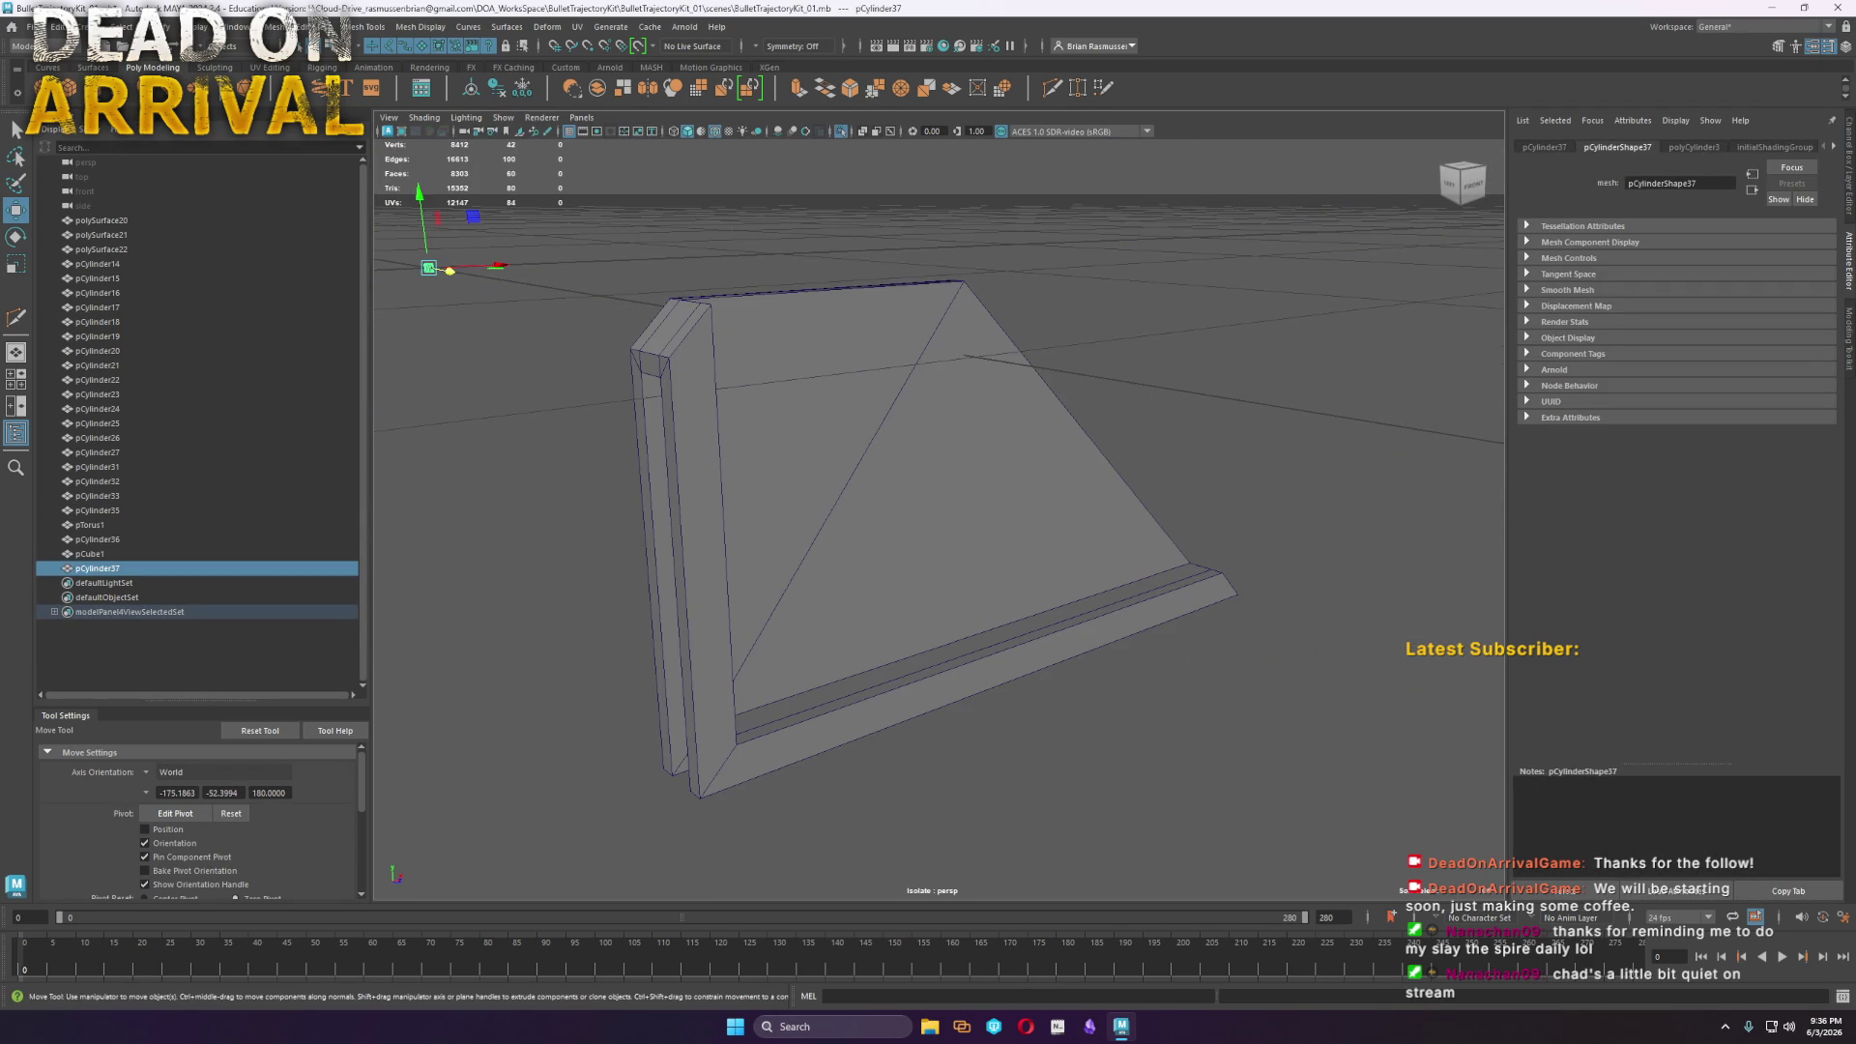
{"action": "left_click_drag", "start_coordinate": [1111, 676], "coordinate": [965, 680], "text": "alt"}
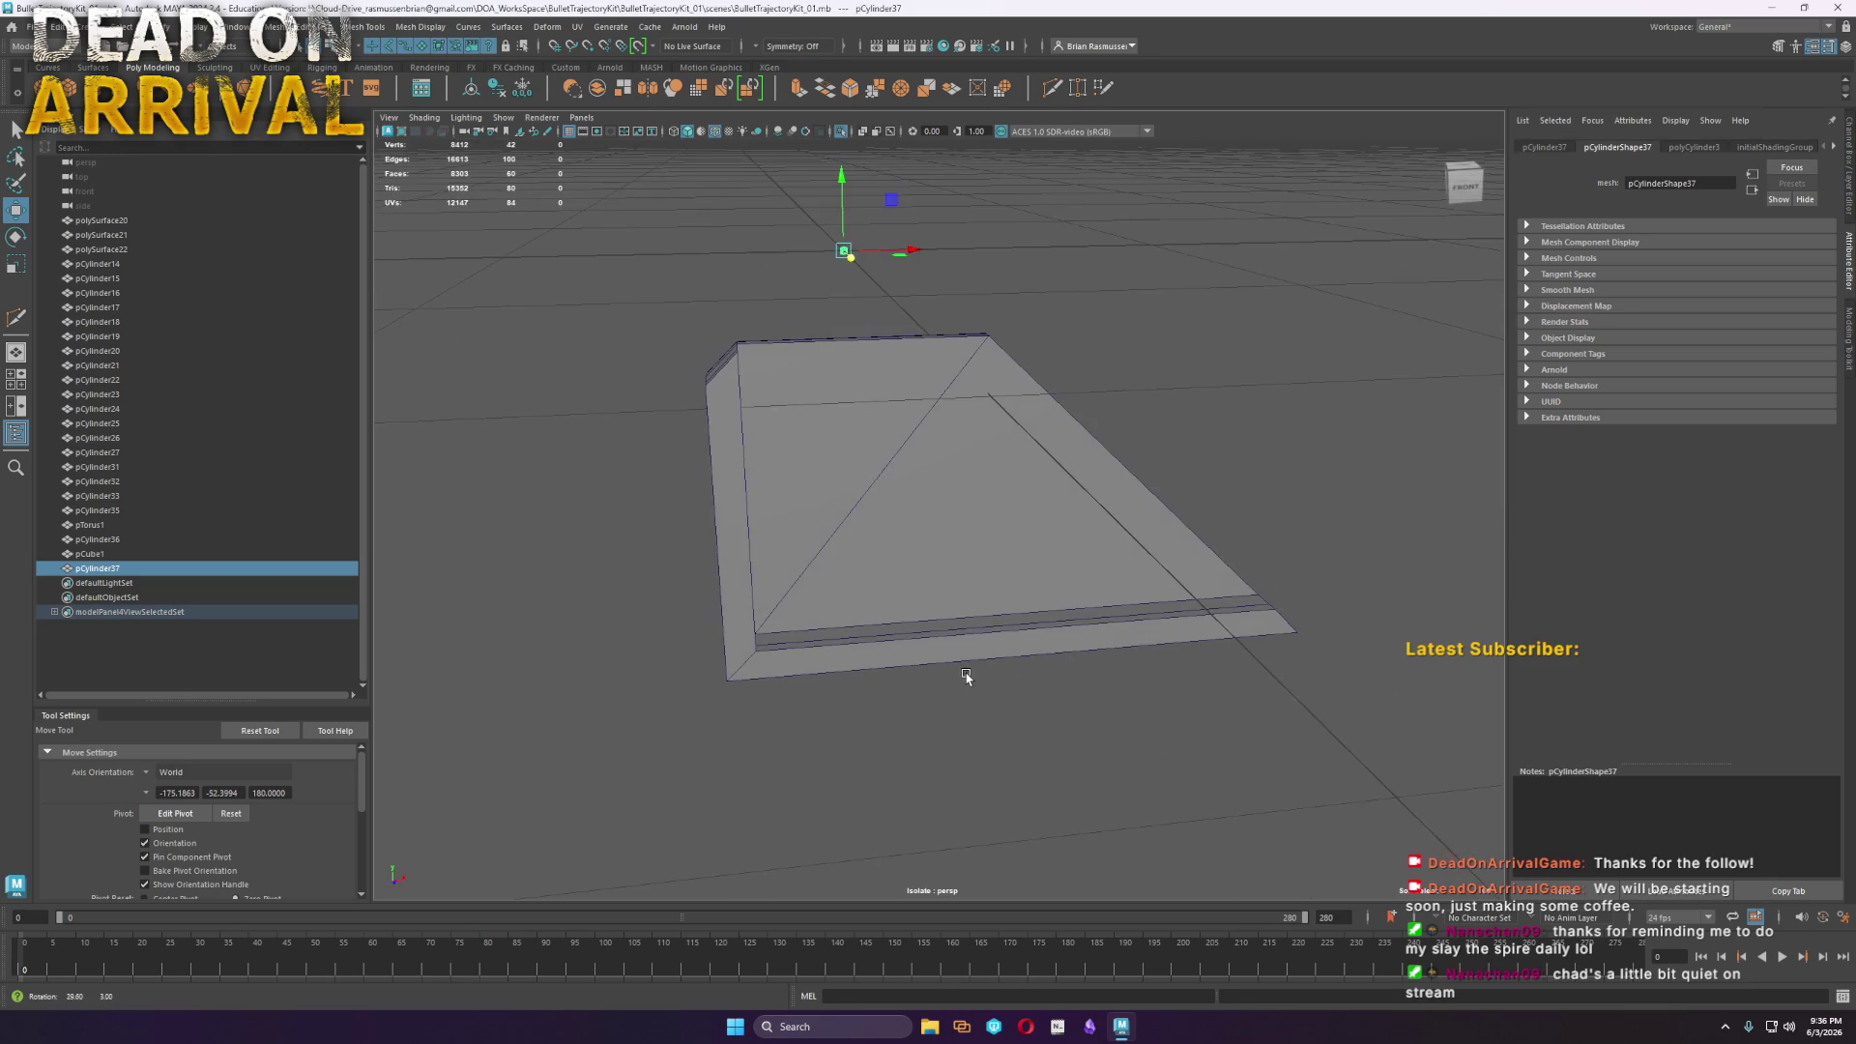
{"action": "left_click_drag", "start_coordinate": [842, 247], "coordinate": [791, 575]}
{"action": "key", "text": "e"}
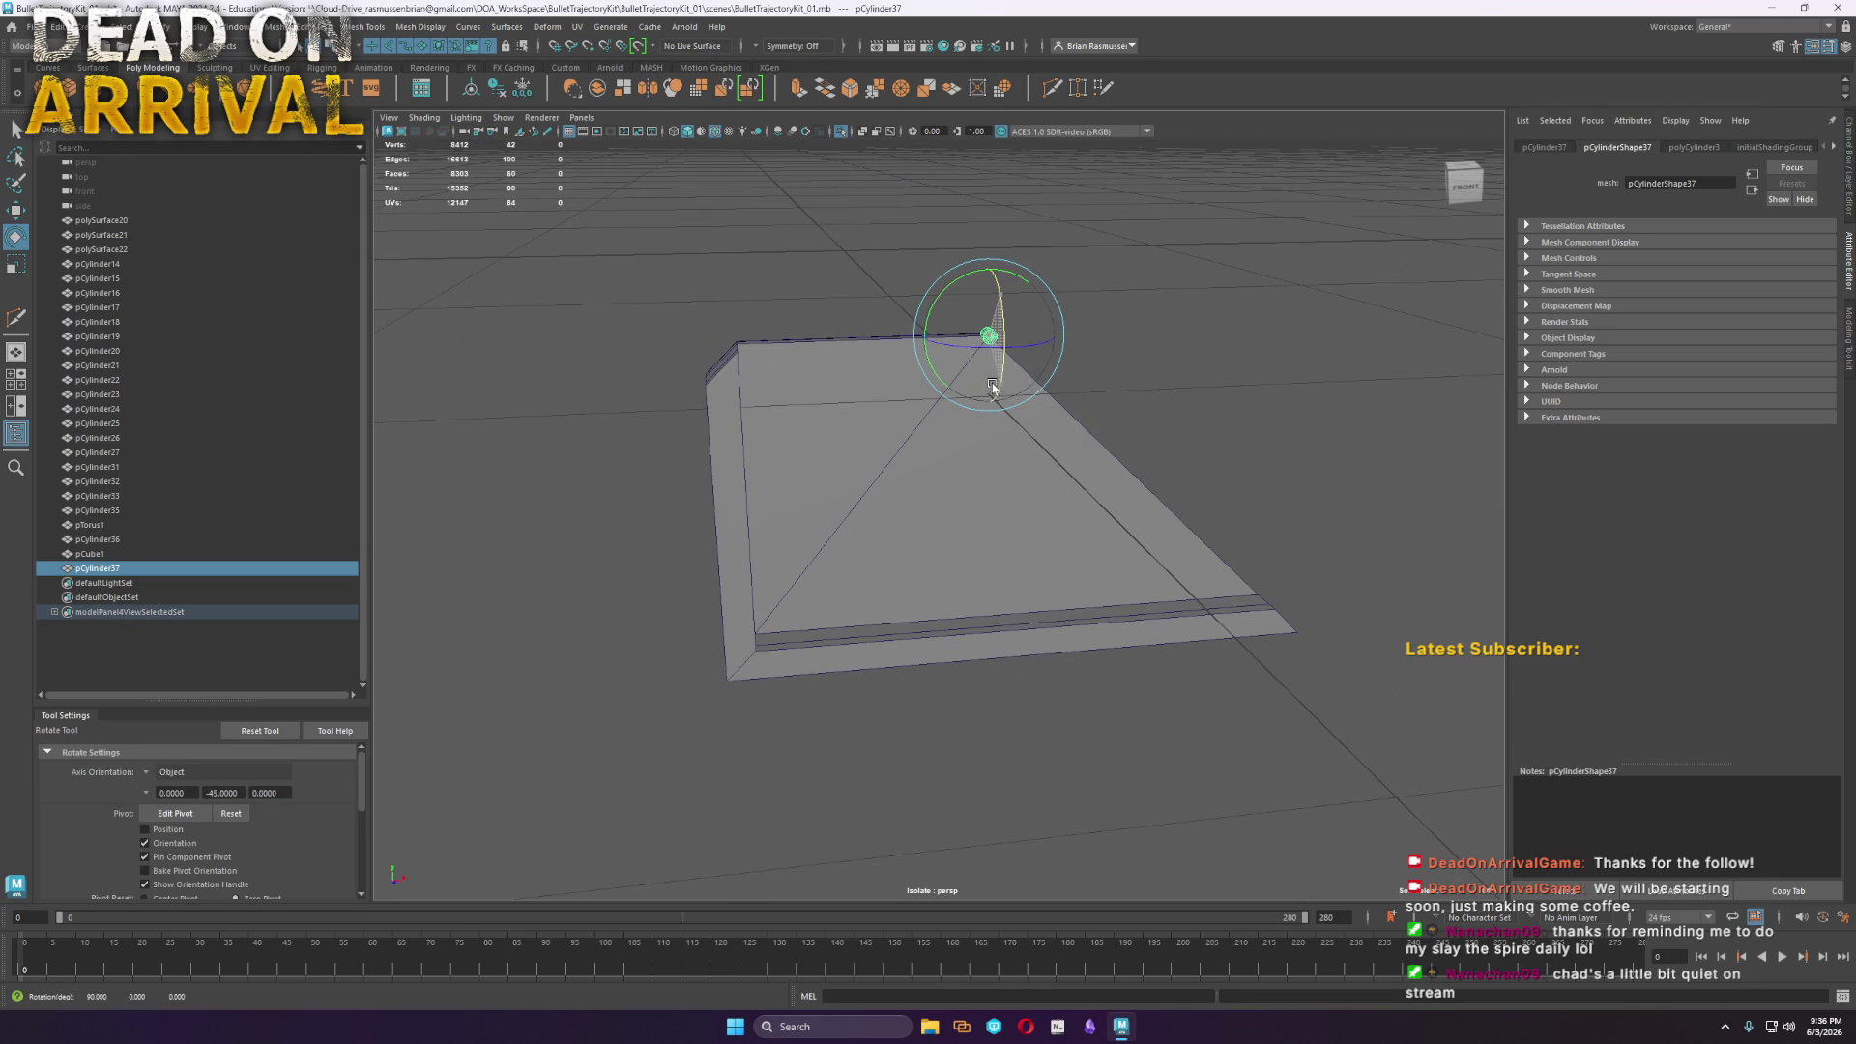
{"action": "key", "text": "r"}
{"action": "mouse_move", "coordinate": [993, 336]}
{"action": "left_mouse_down"}
{"action": "mouse_move", "coordinate": [1069, 344]}
{"action": "mouse_move", "coordinate": [1049, 342]}
{"action": "left_mouse_up"}
{"action": "key", "text": "w"}
{"action": "left_click", "coordinate": [1690, 148]}
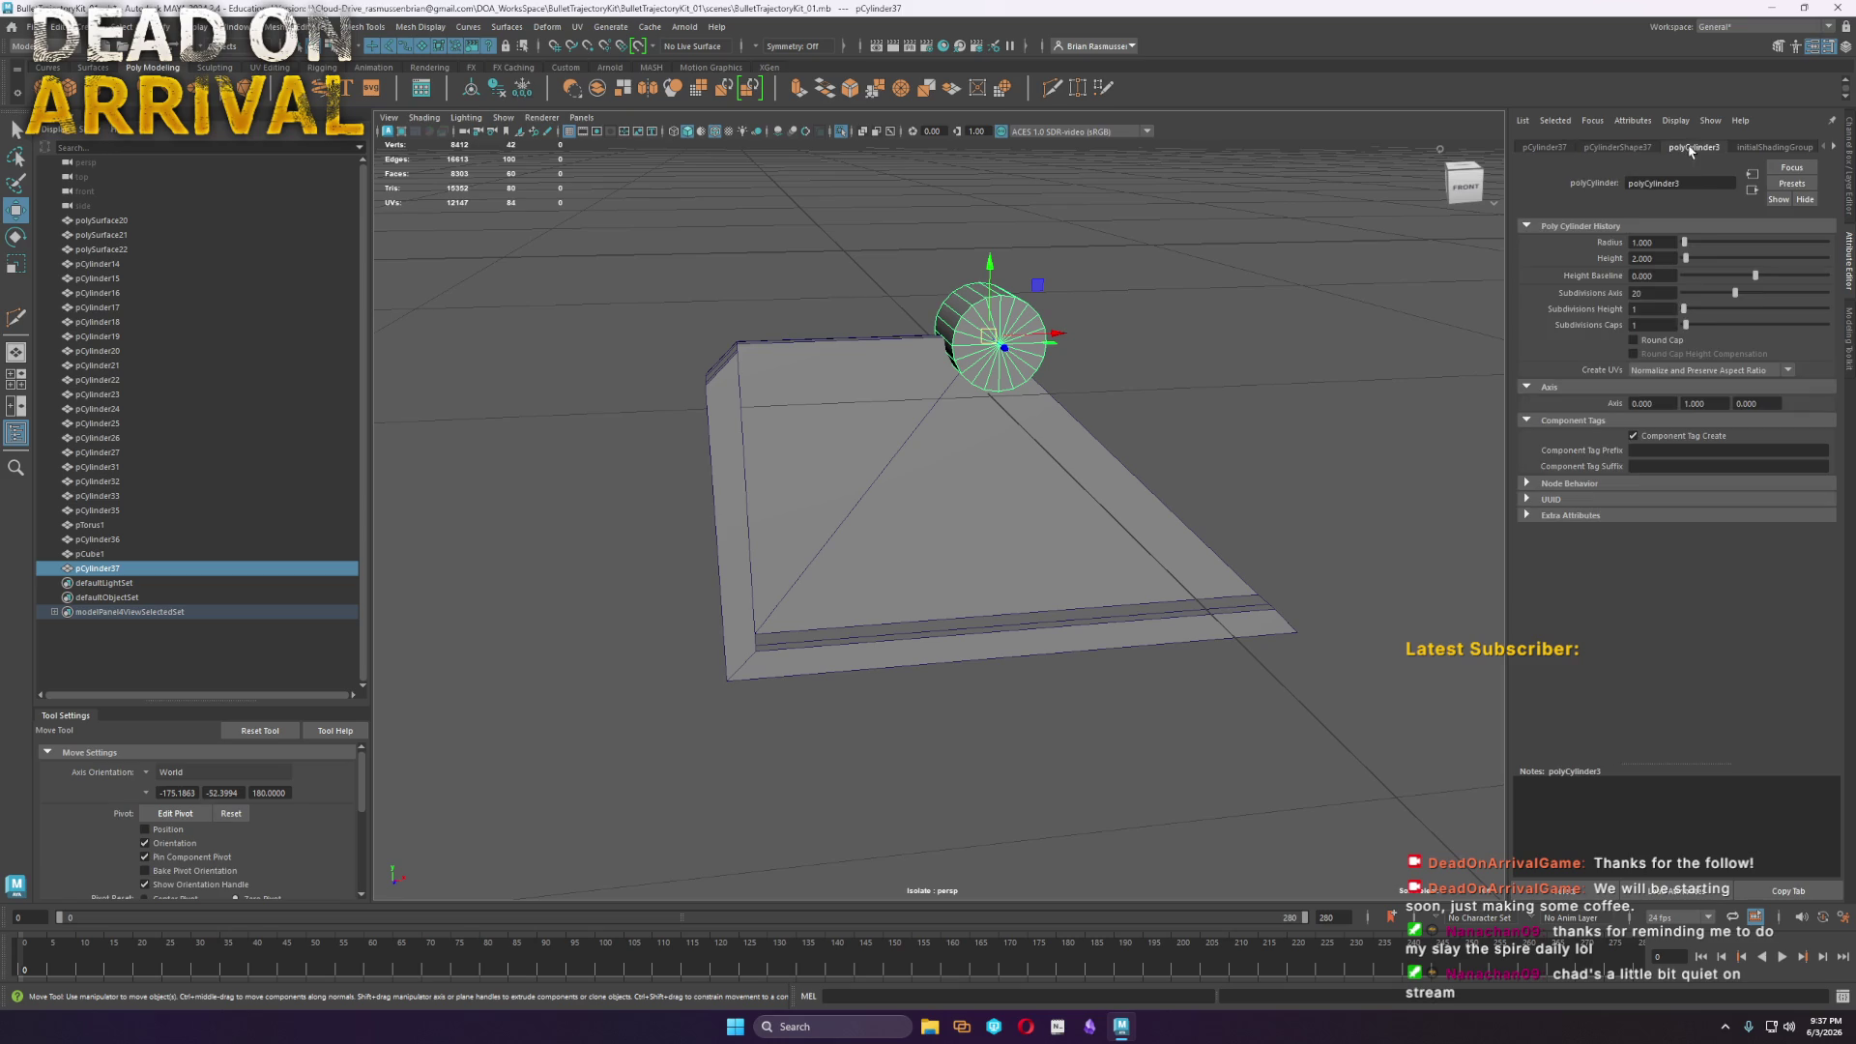
{"action": "left_click_drag", "start_coordinate": [1737, 295], "coordinate": [1711, 296]}
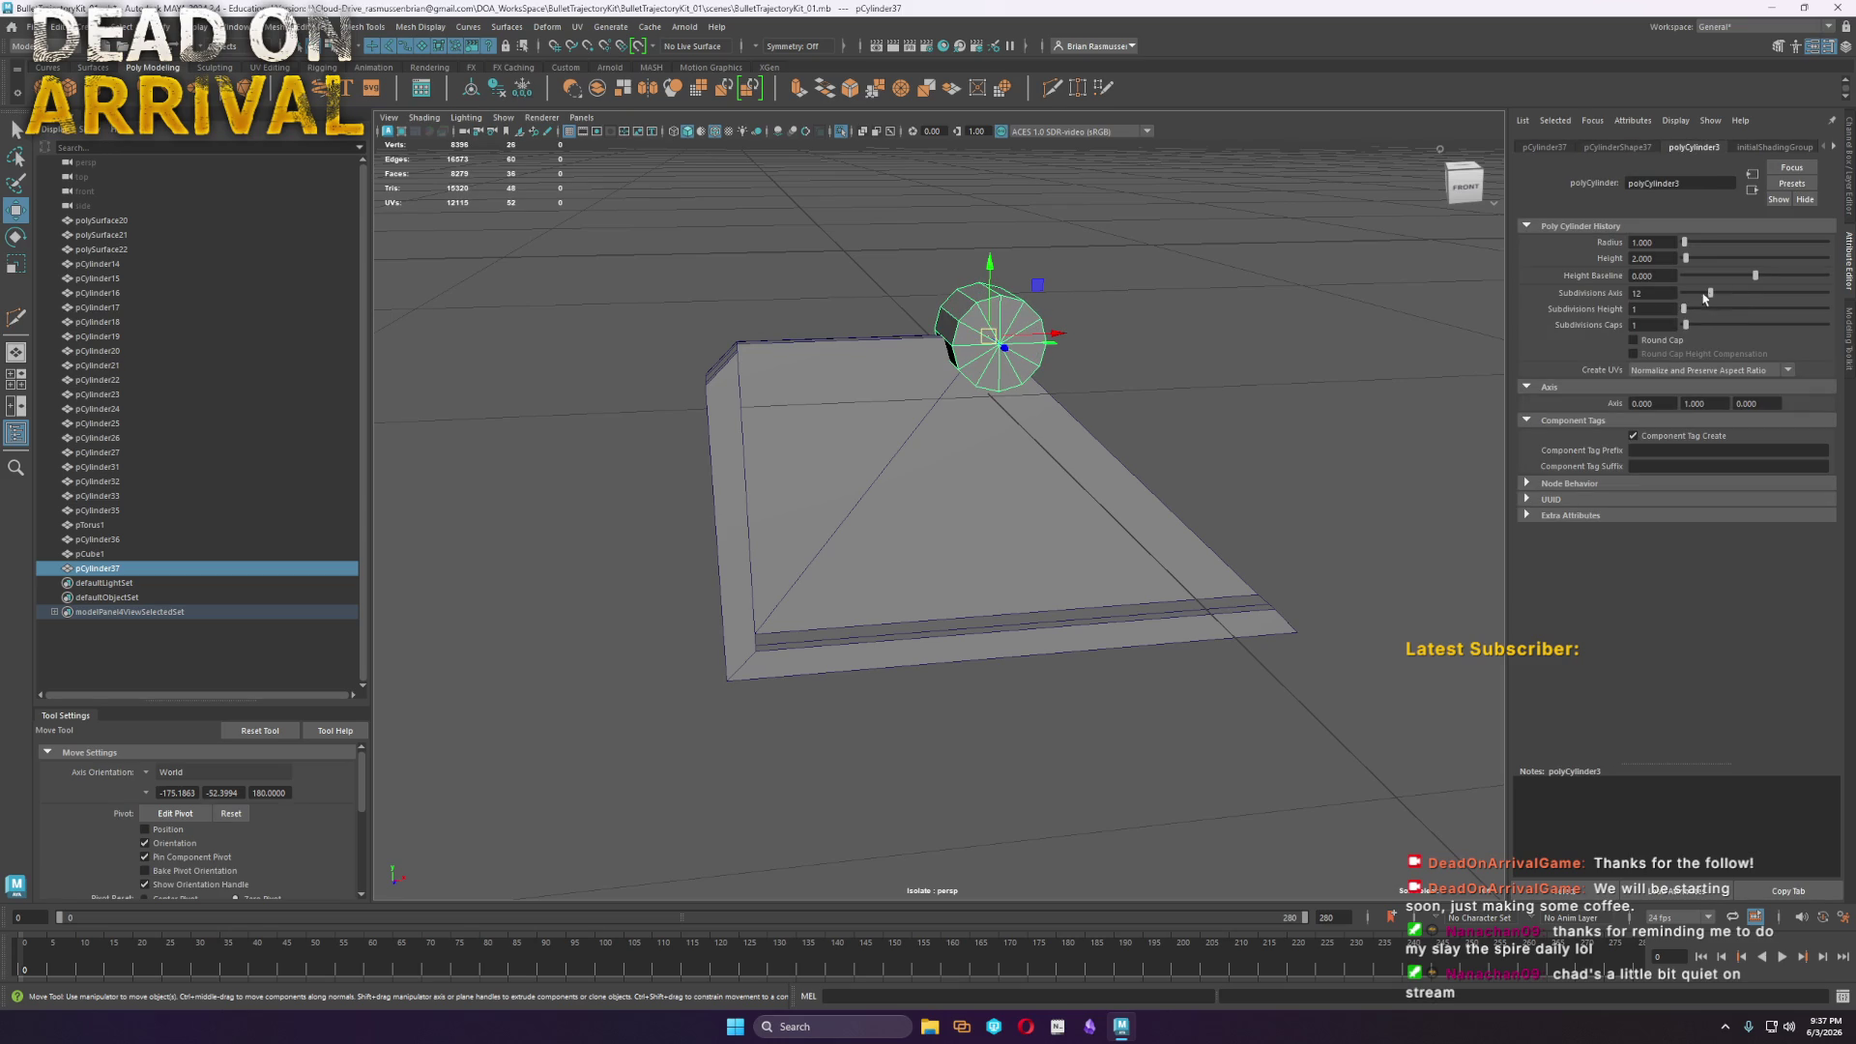
{"action": "mouse_move", "coordinate": [1124, 460]}
{"action": "left_mouse_down", "text": "alt"}
{"action": "mouse_move", "coordinate": [1006, 282]}
{"action": "mouse_move", "coordinate": [845, 544]}
{"action": "left_mouse_up", "text": "alt"}
Show all objects again and put a copy of the cylinder at the plate's other lower corner
{"action": "left_click", "coordinate": [502, 117]}
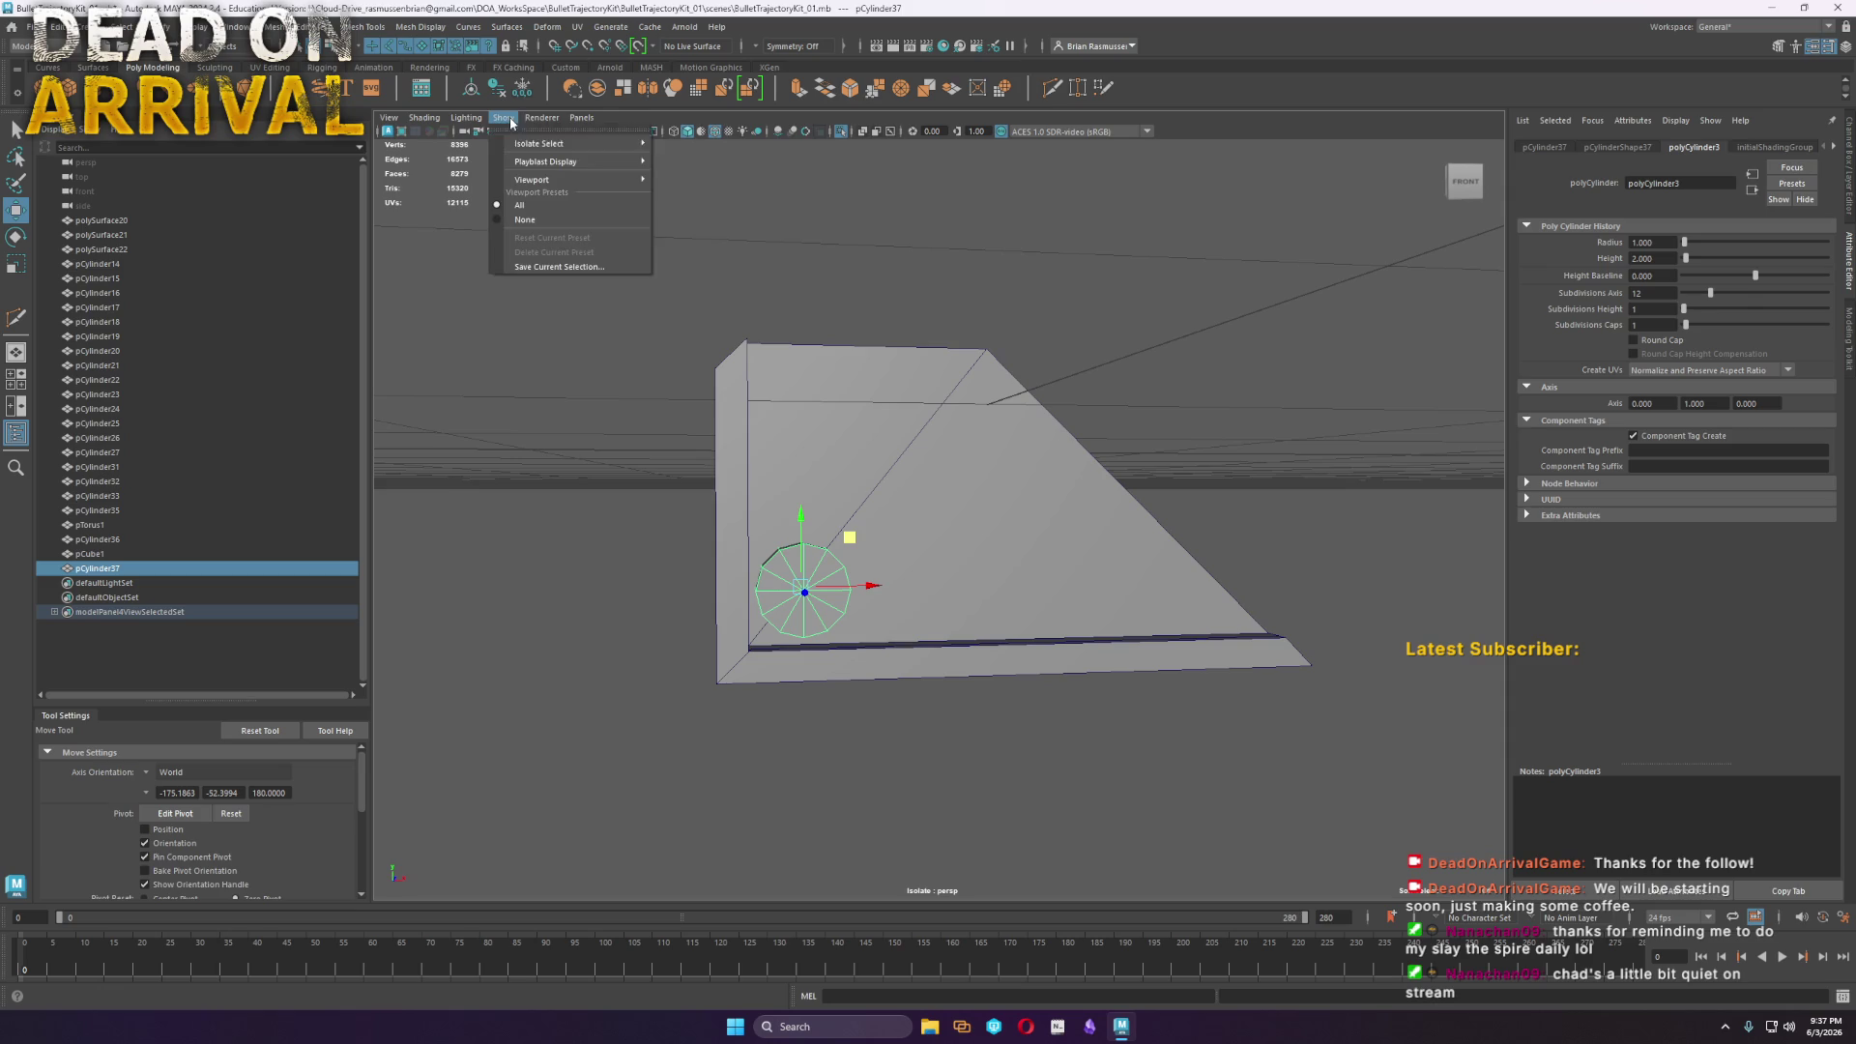
{"action": "left_click", "coordinate": [694, 143]}
{"action": "key", "text": "r"}
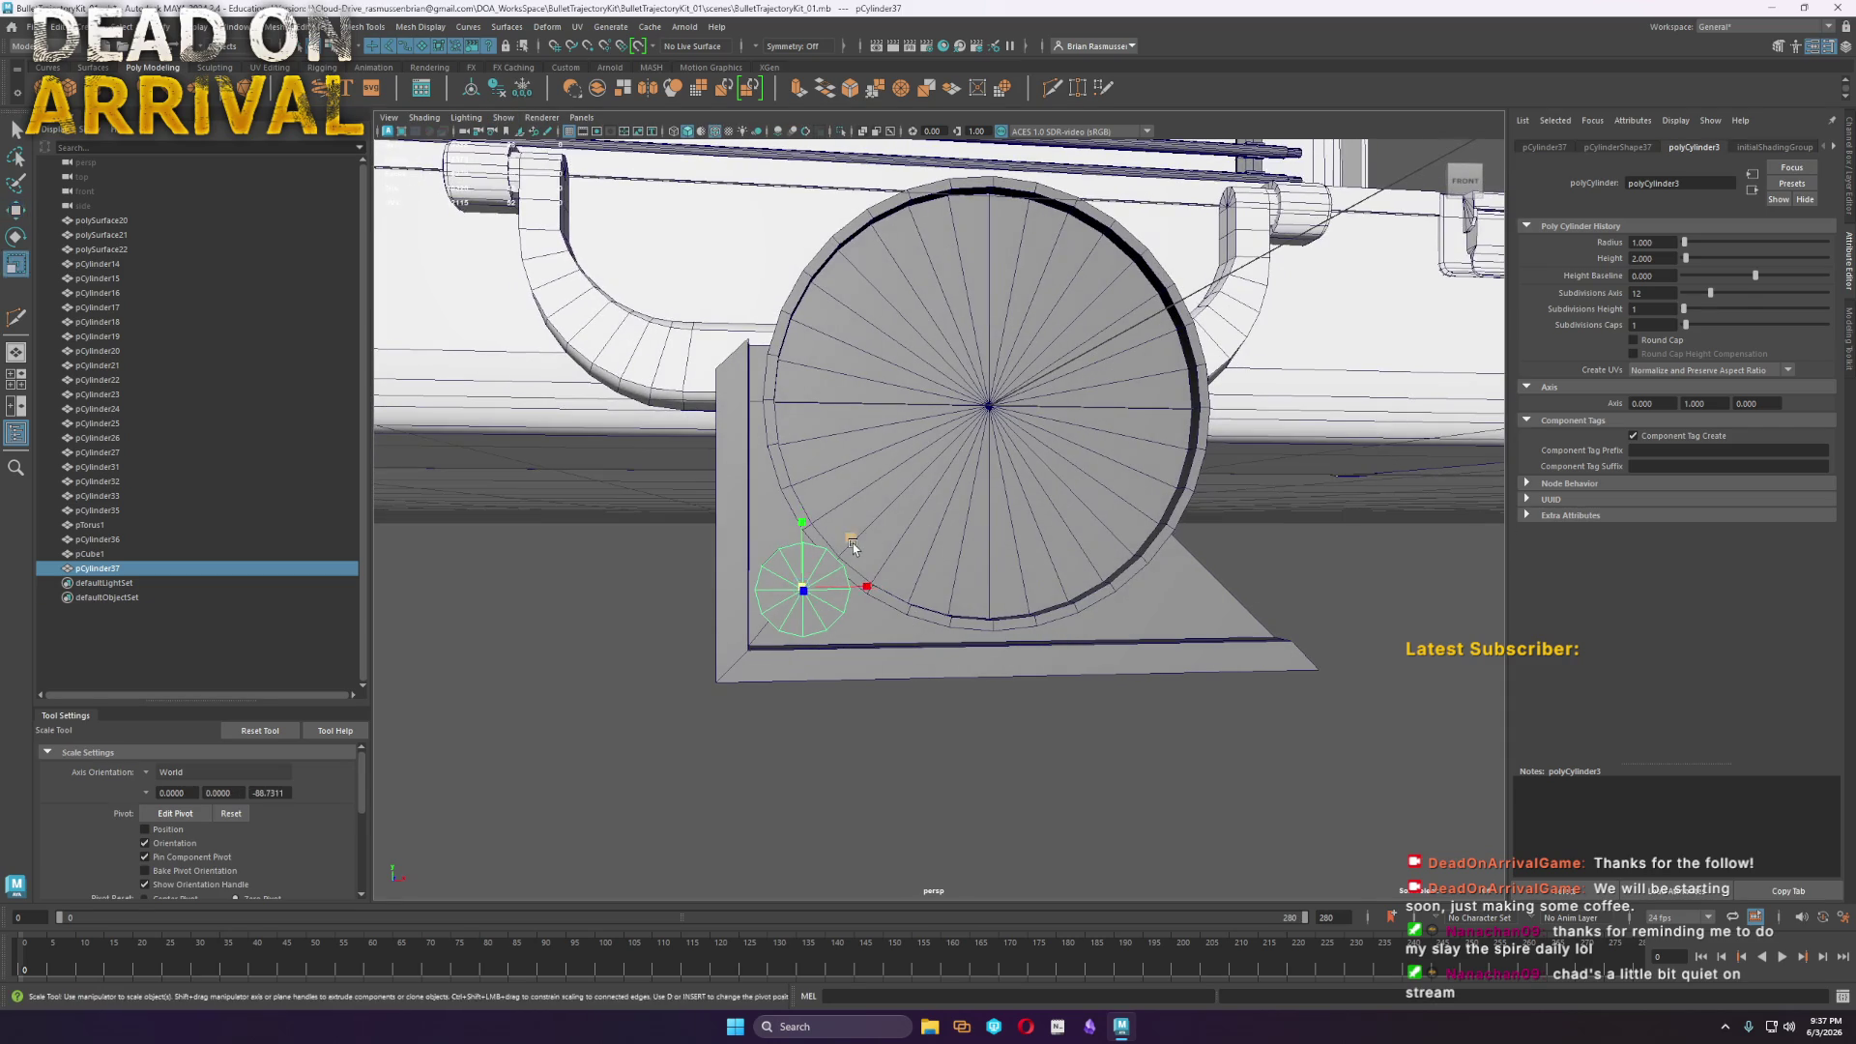
{"action": "key", "text": "w"}
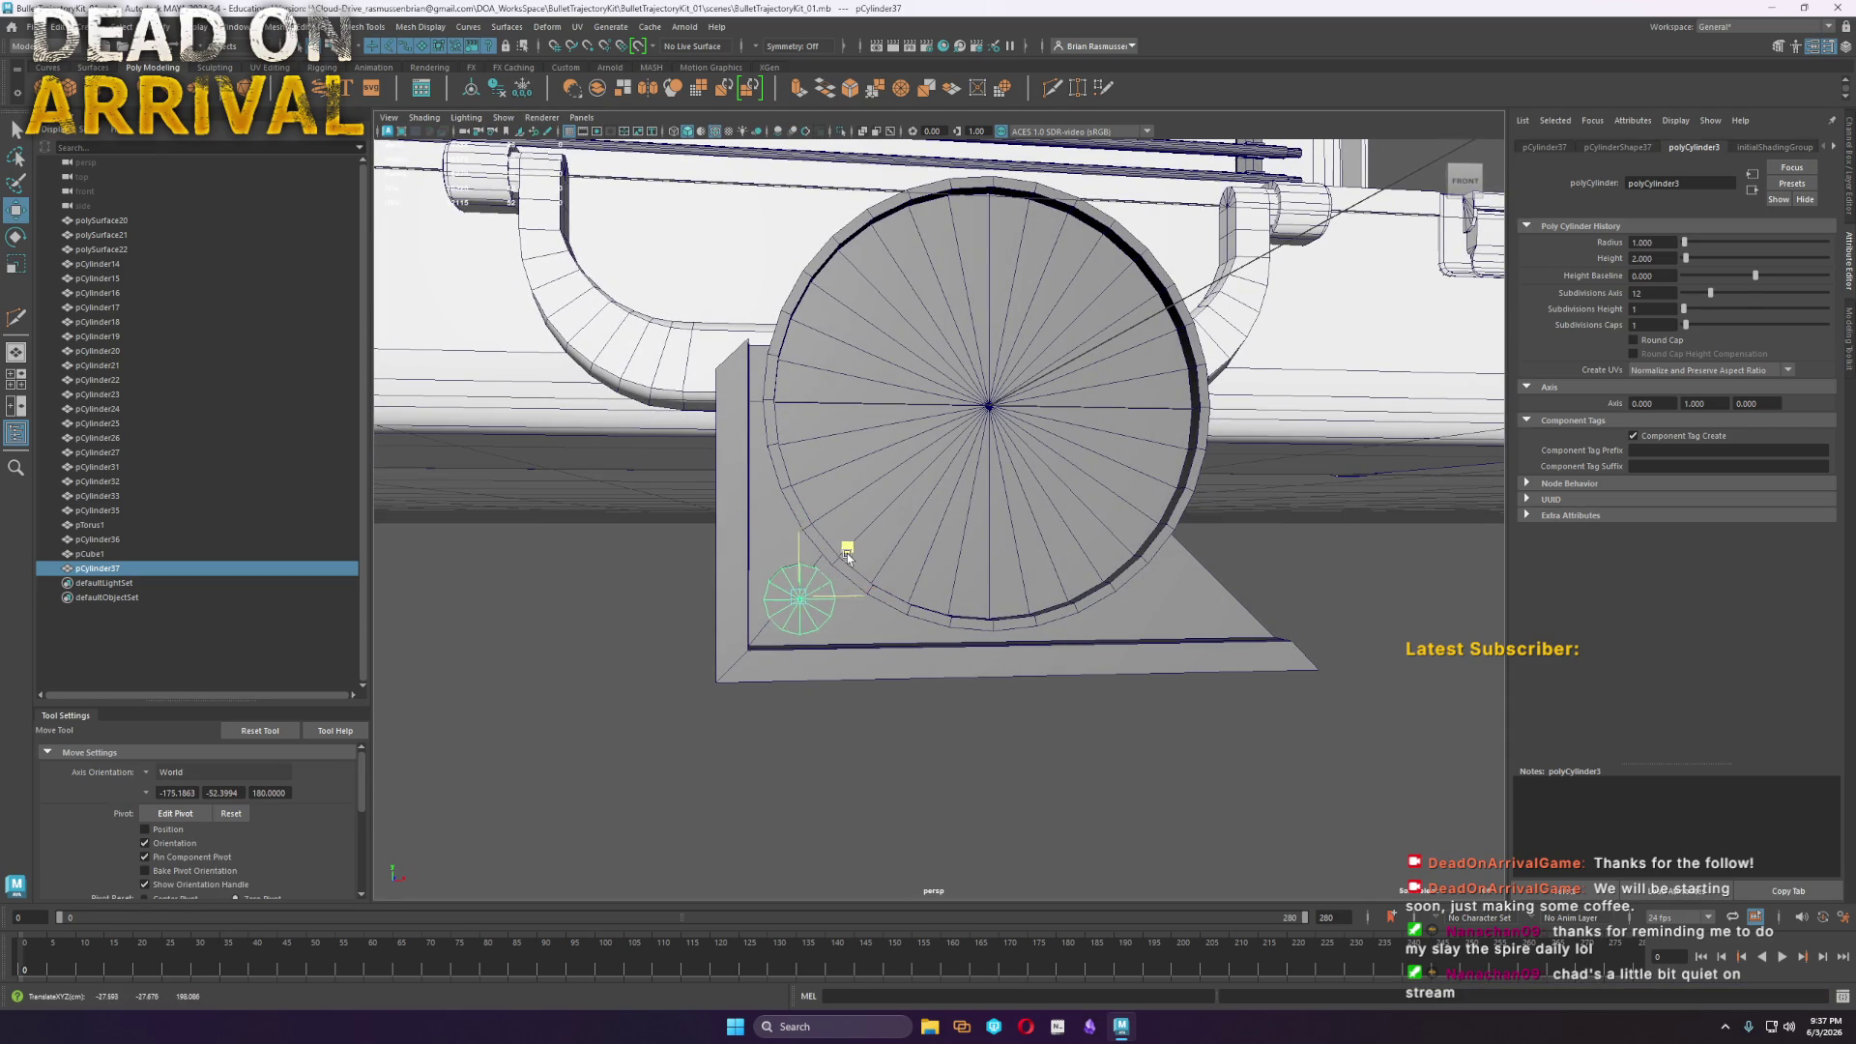
{"action": "mouse_move", "coordinate": [860, 607]}
{"action": "left_mouse_down"}
{"action": "mouse_move", "coordinate": [1247, 654]}
{"action": "mouse_move", "coordinate": [1247, 677]}
{"action": "mouse_move", "coordinate": [996, 705]}
{"action": "mouse_move", "coordinate": [928, 673]}
{"action": "left_mouse_up"}
{"action": "left_click", "coordinate": [928, 673]}
{"action": "mouse_move", "coordinate": [1103, 659]}
{"action": "left_mouse_down", "text": "alt"}
{"action": "mouse_move", "coordinate": [1031, 642]}
{"action": "mouse_move", "coordinate": [1032, 580]}
{"action": "left_mouse_up", "text": "alt"}
{"action": "mouse_move", "coordinate": [1032, 580]}
{"action": "right_mouse_down", "text": "alt"}
{"action": "mouse_move", "coordinate": [1096, 636]}
{"action": "mouse_move", "coordinate": [1139, 641]}
{"action": "mouse_move", "coordinate": [1115, 641]}
{"action": "right_mouse_up", "text": "alt"}
Combine both cylinders with the base plate and save the scene
{"action": "left_click", "coordinate": [1061, 599]}
{"action": "left_click_drag", "start_coordinate": [1062, 599], "coordinate": [1108, 647], "text": "alt"}
{"action": "left_click", "coordinate": [489, 667], "text": "shift"}
{"action": "left_click", "coordinate": [273, 26]}
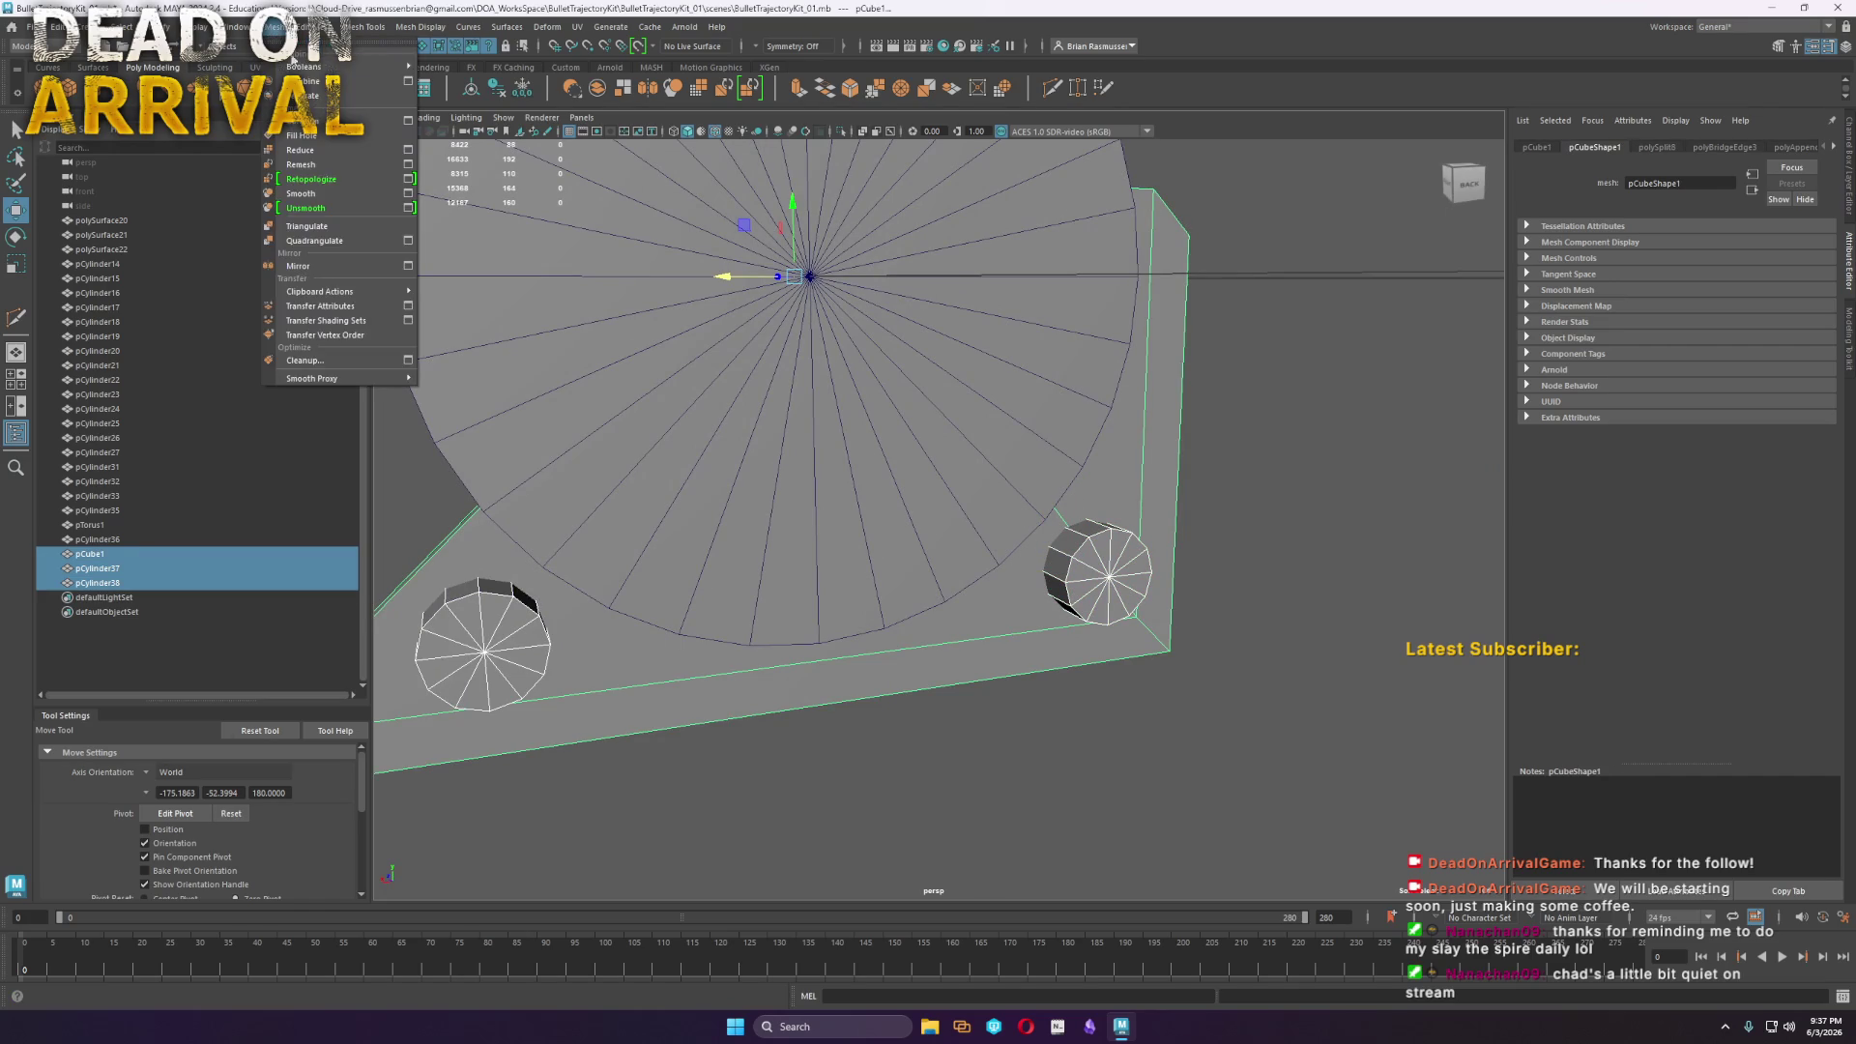
{"action": "left_click", "coordinate": [300, 74]}
{"action": "left_click", "coordinate": [34, 26]}
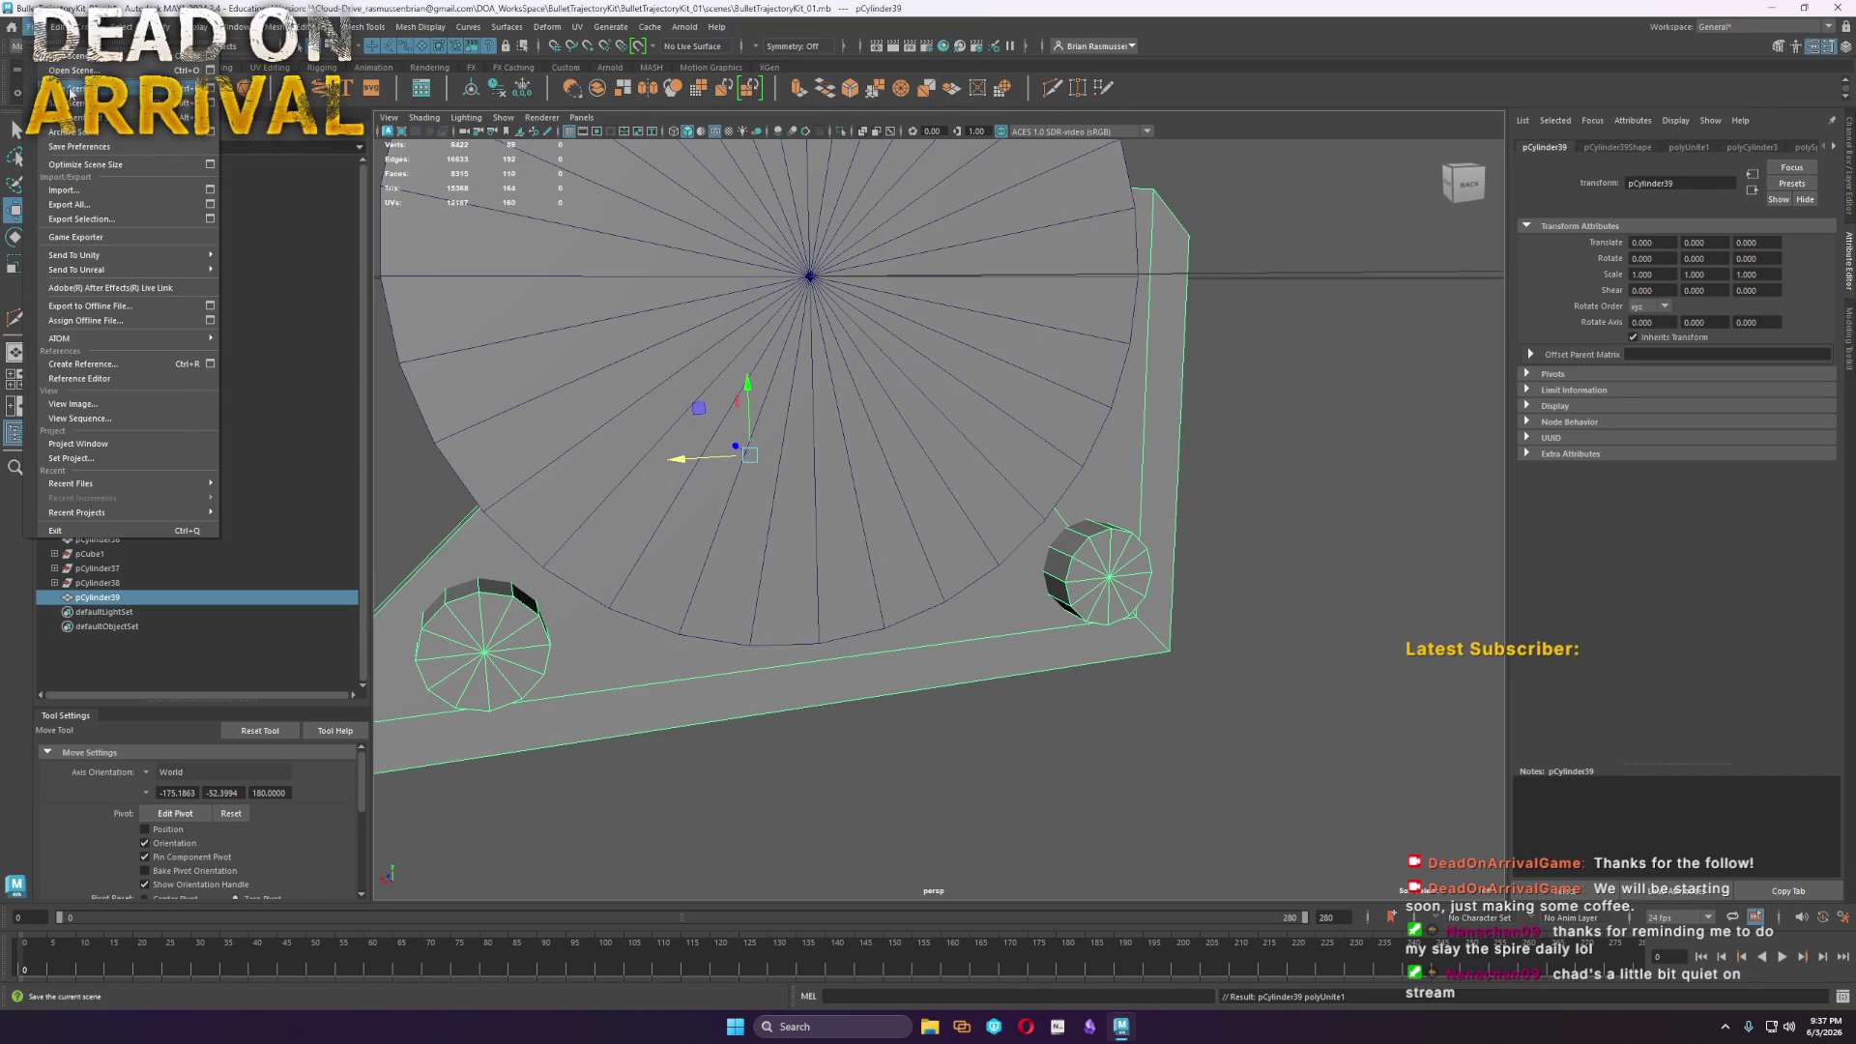
{"action": "left_click", "coordinate": [77, 86]}
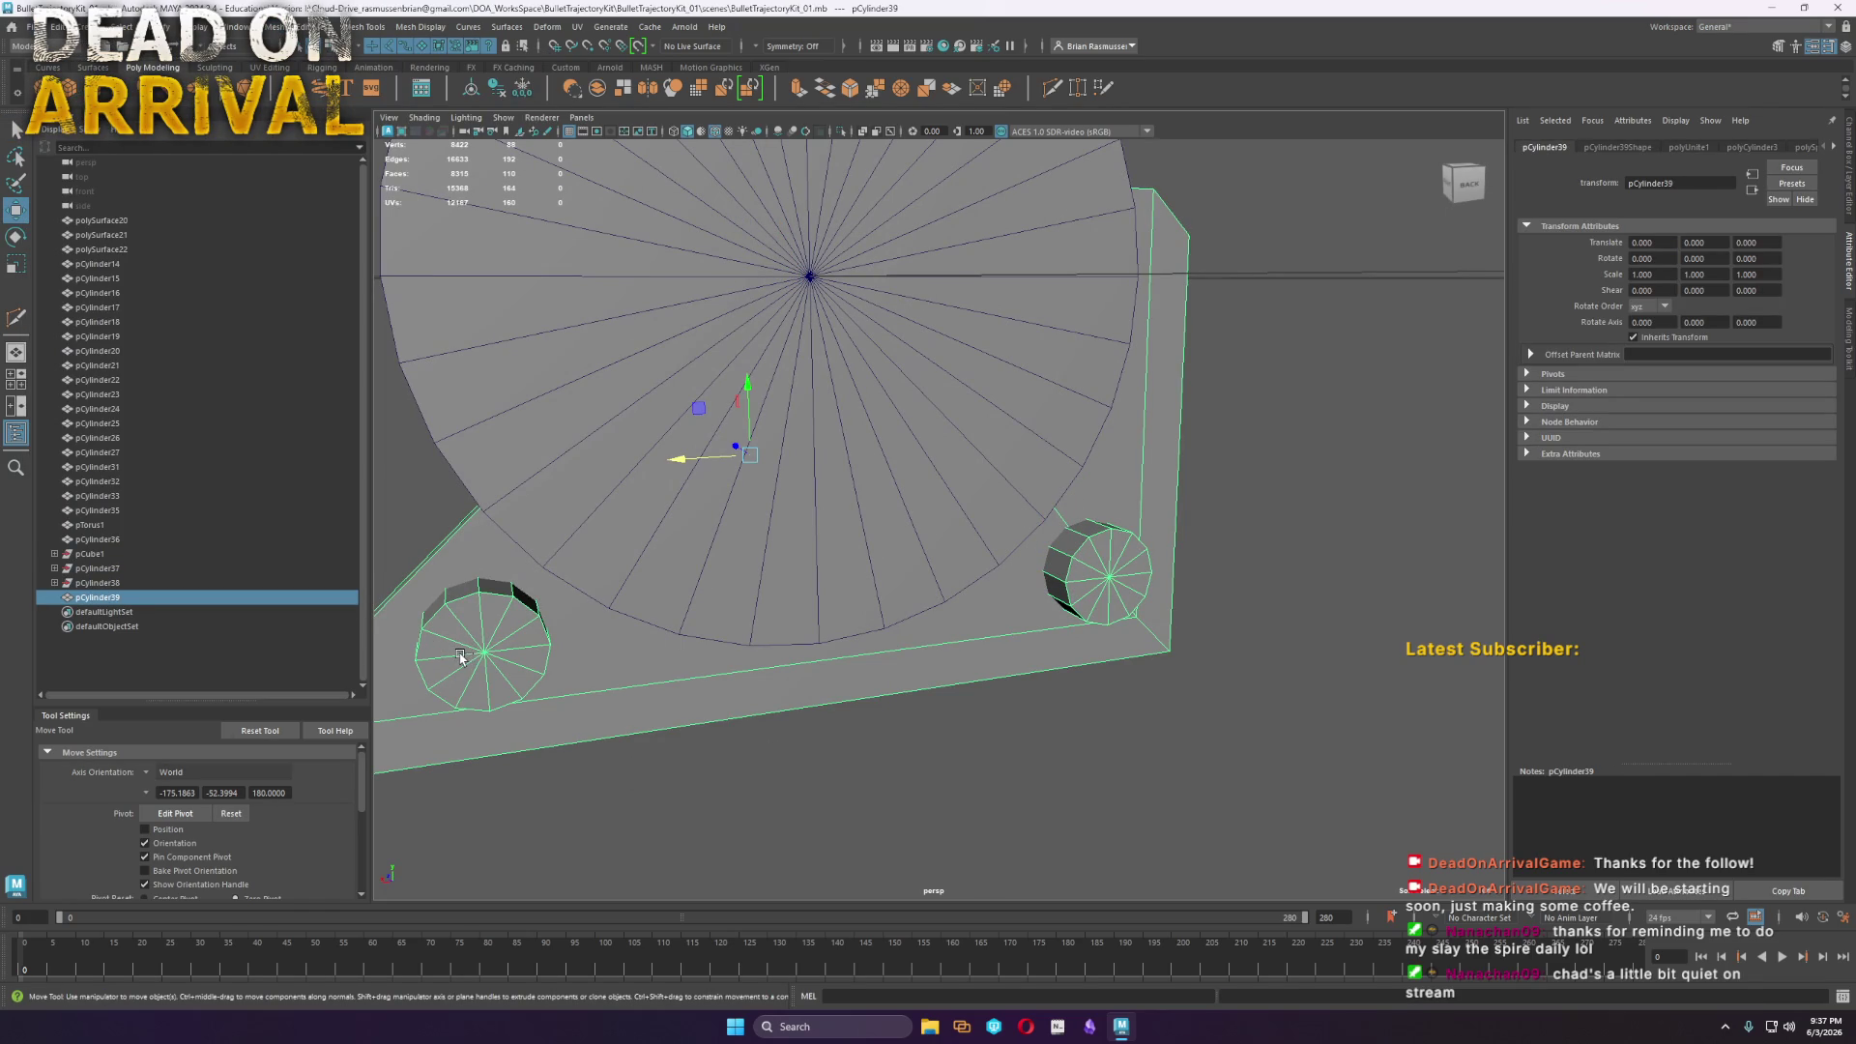
Undo the plate merge and combine only the two cylinders into pCylinder39
{"action": "key", "text": "ctrl+z"}
{"action": "left_click", "coordinate": [478, 656], "text": "ctrl"}
{"action": "left_click", "coordinate": [1104, 576], "text": "ctrl+shift"}
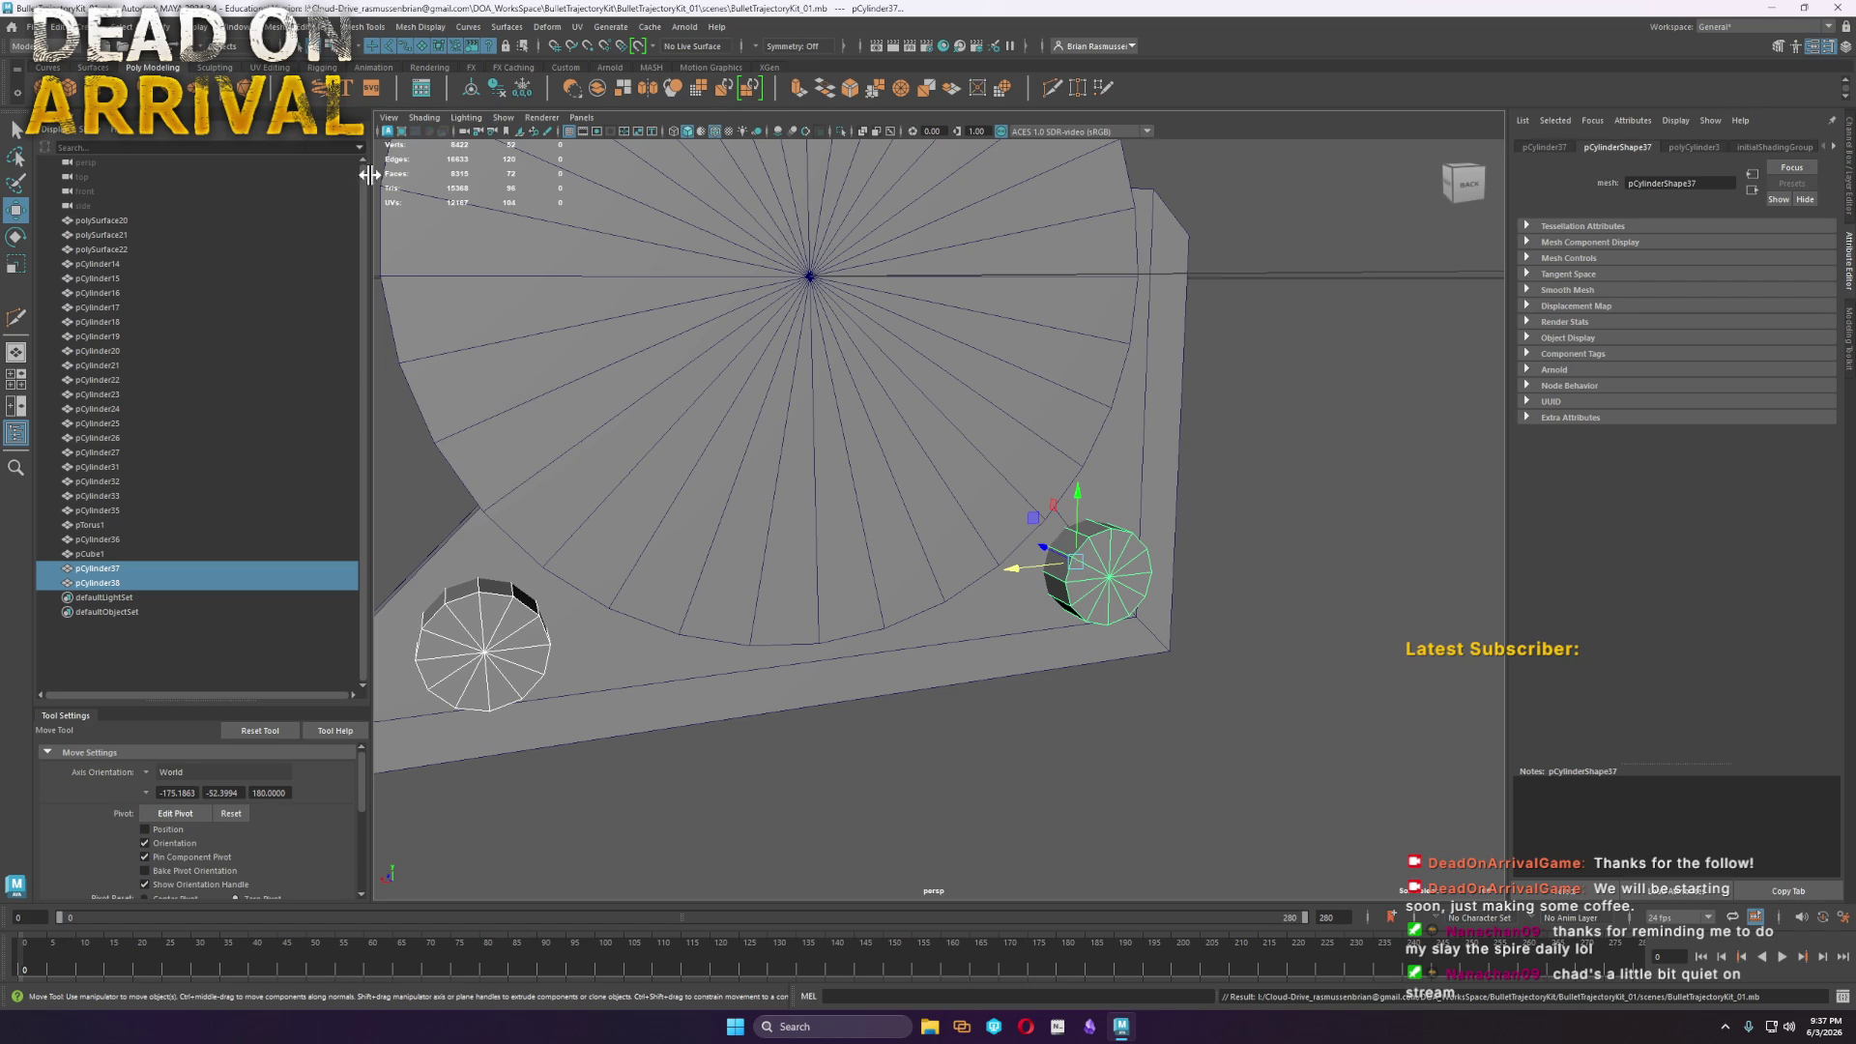
{"action": "left_click", "coordinate": [280, 26]}
{"action": "left_click", "coordinate": [300, 77]}
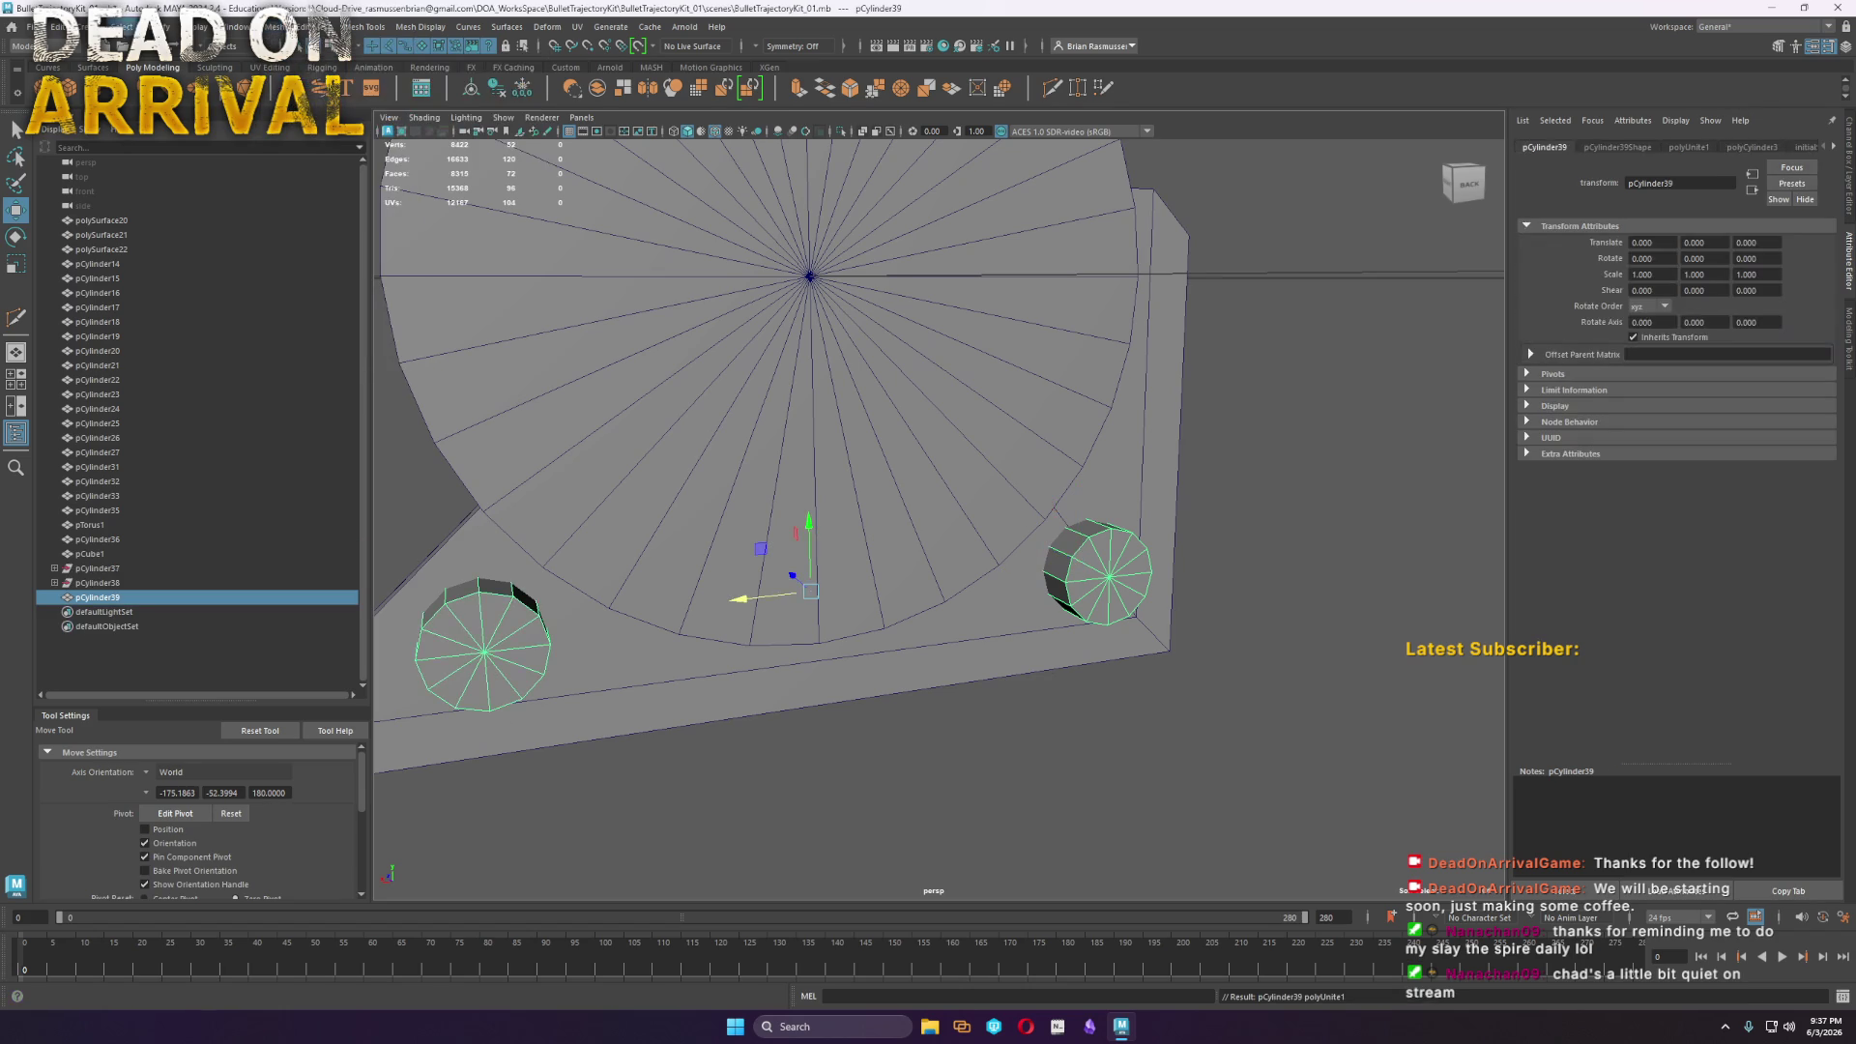
{"action": "left_click", "coordinate": [39, 26]}
{"action": "left_click", "coordinate": [60, 57]}
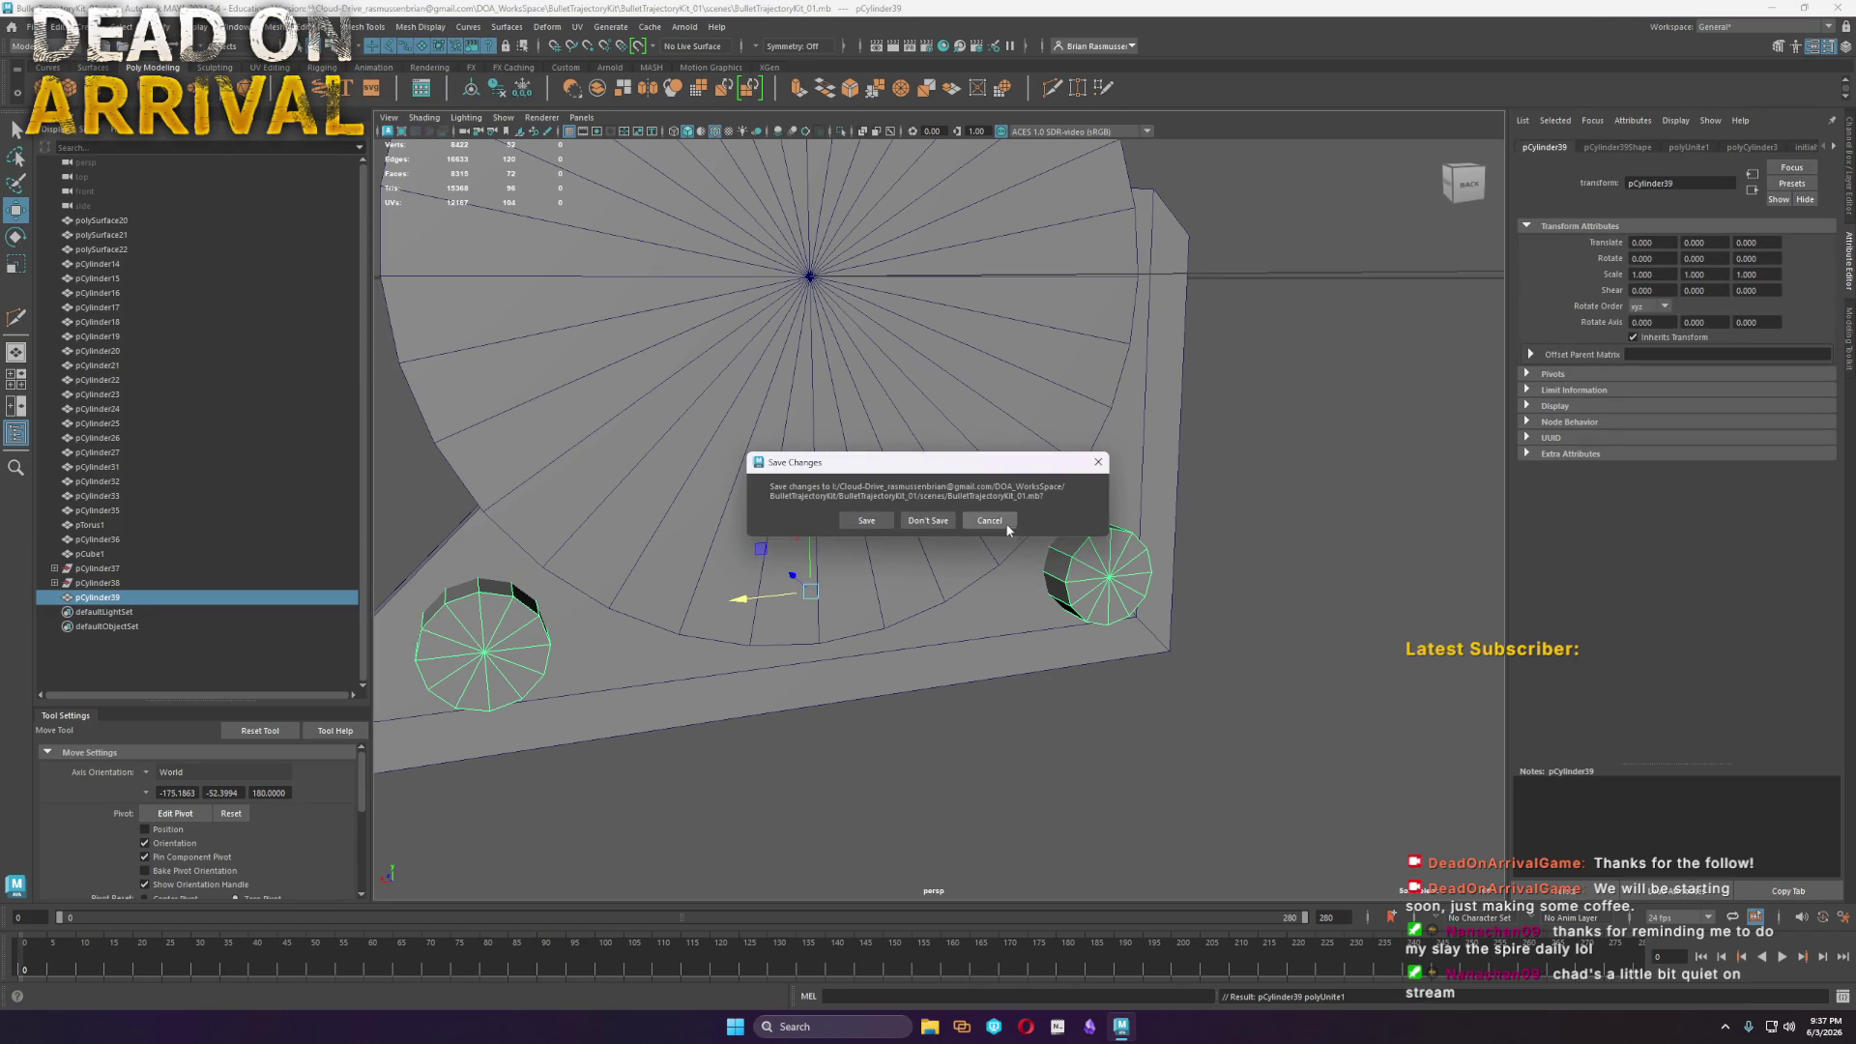
Cancel the new-scene prompt and Boolean-subtract the two cylinders from the plate
{"action": "left_click", "coordinate": [989, 520]}
{"action": "left_click", "coordinate": [37, 26]}
{"action": "key", "text": "Escape"}
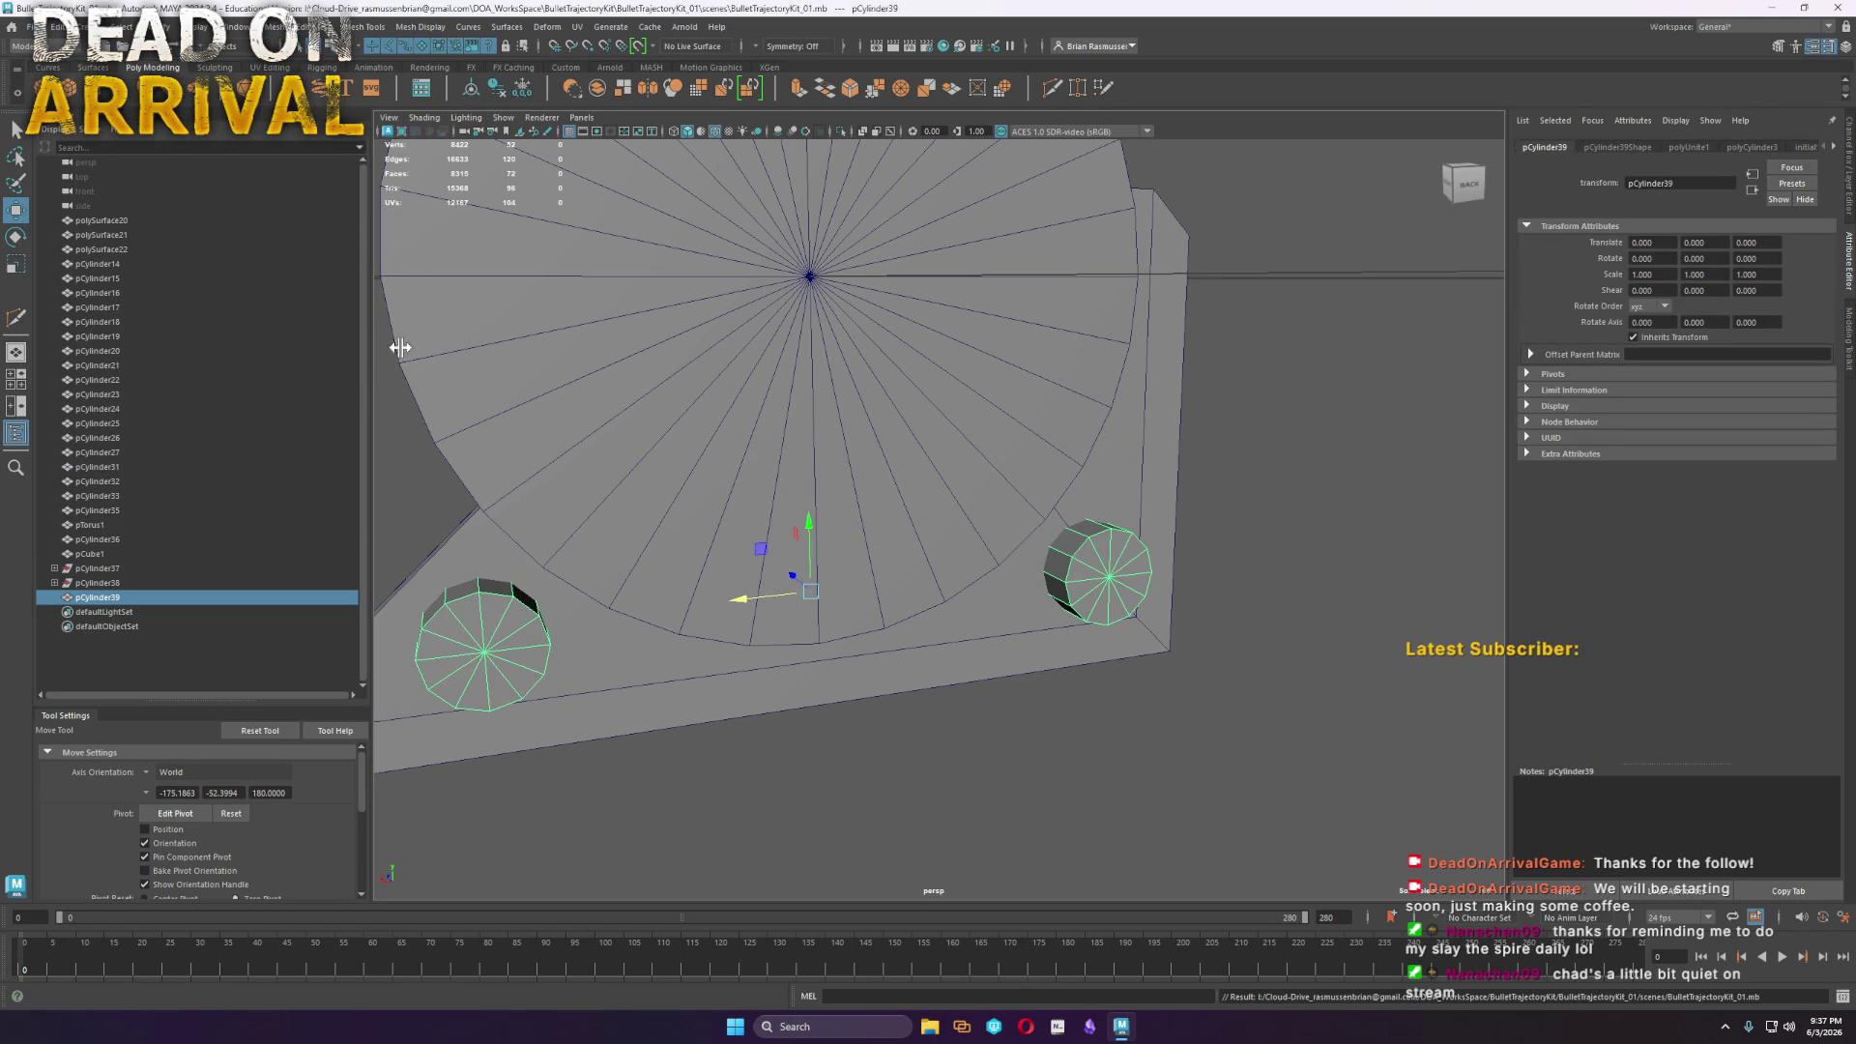
{"action": "left_click", "coordinate": [962, 659], "text": "shift"}
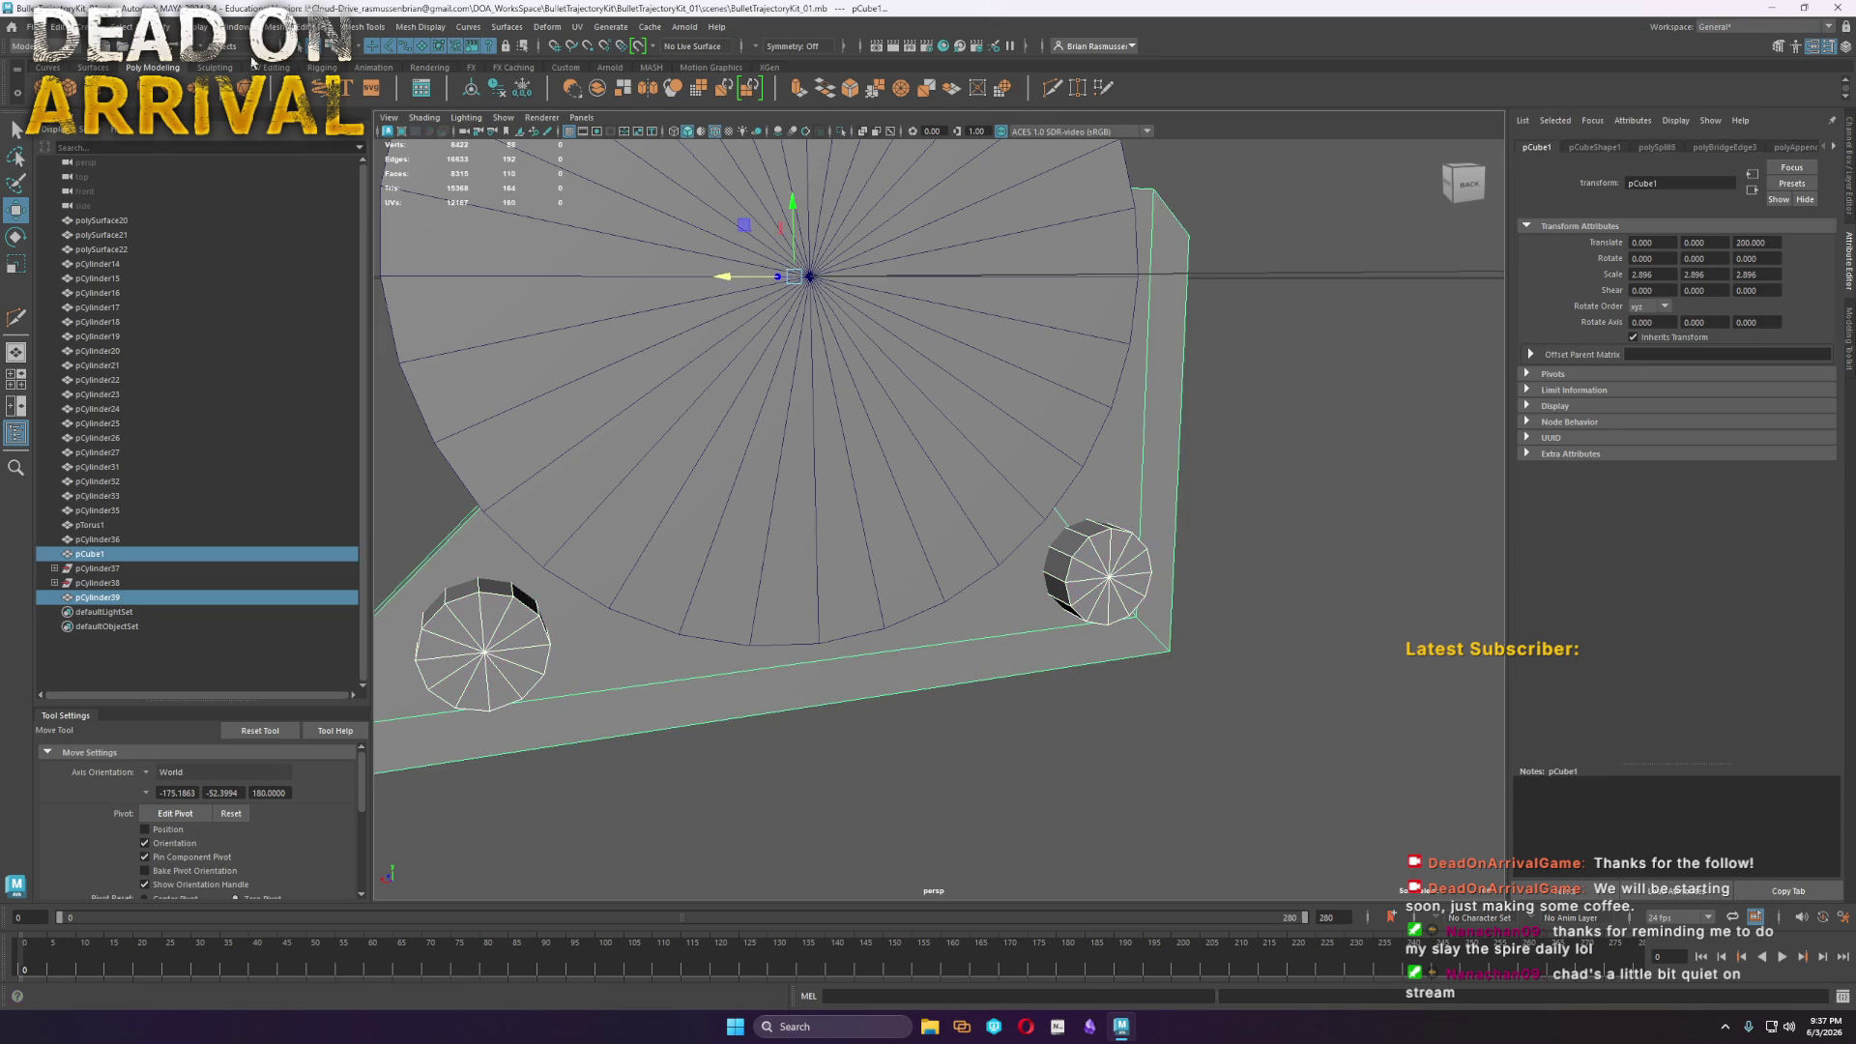
{"action": "left_click", "coordinate": [275, 26]}
{"action": "mouse_move", "coordinate": [339, 56]}
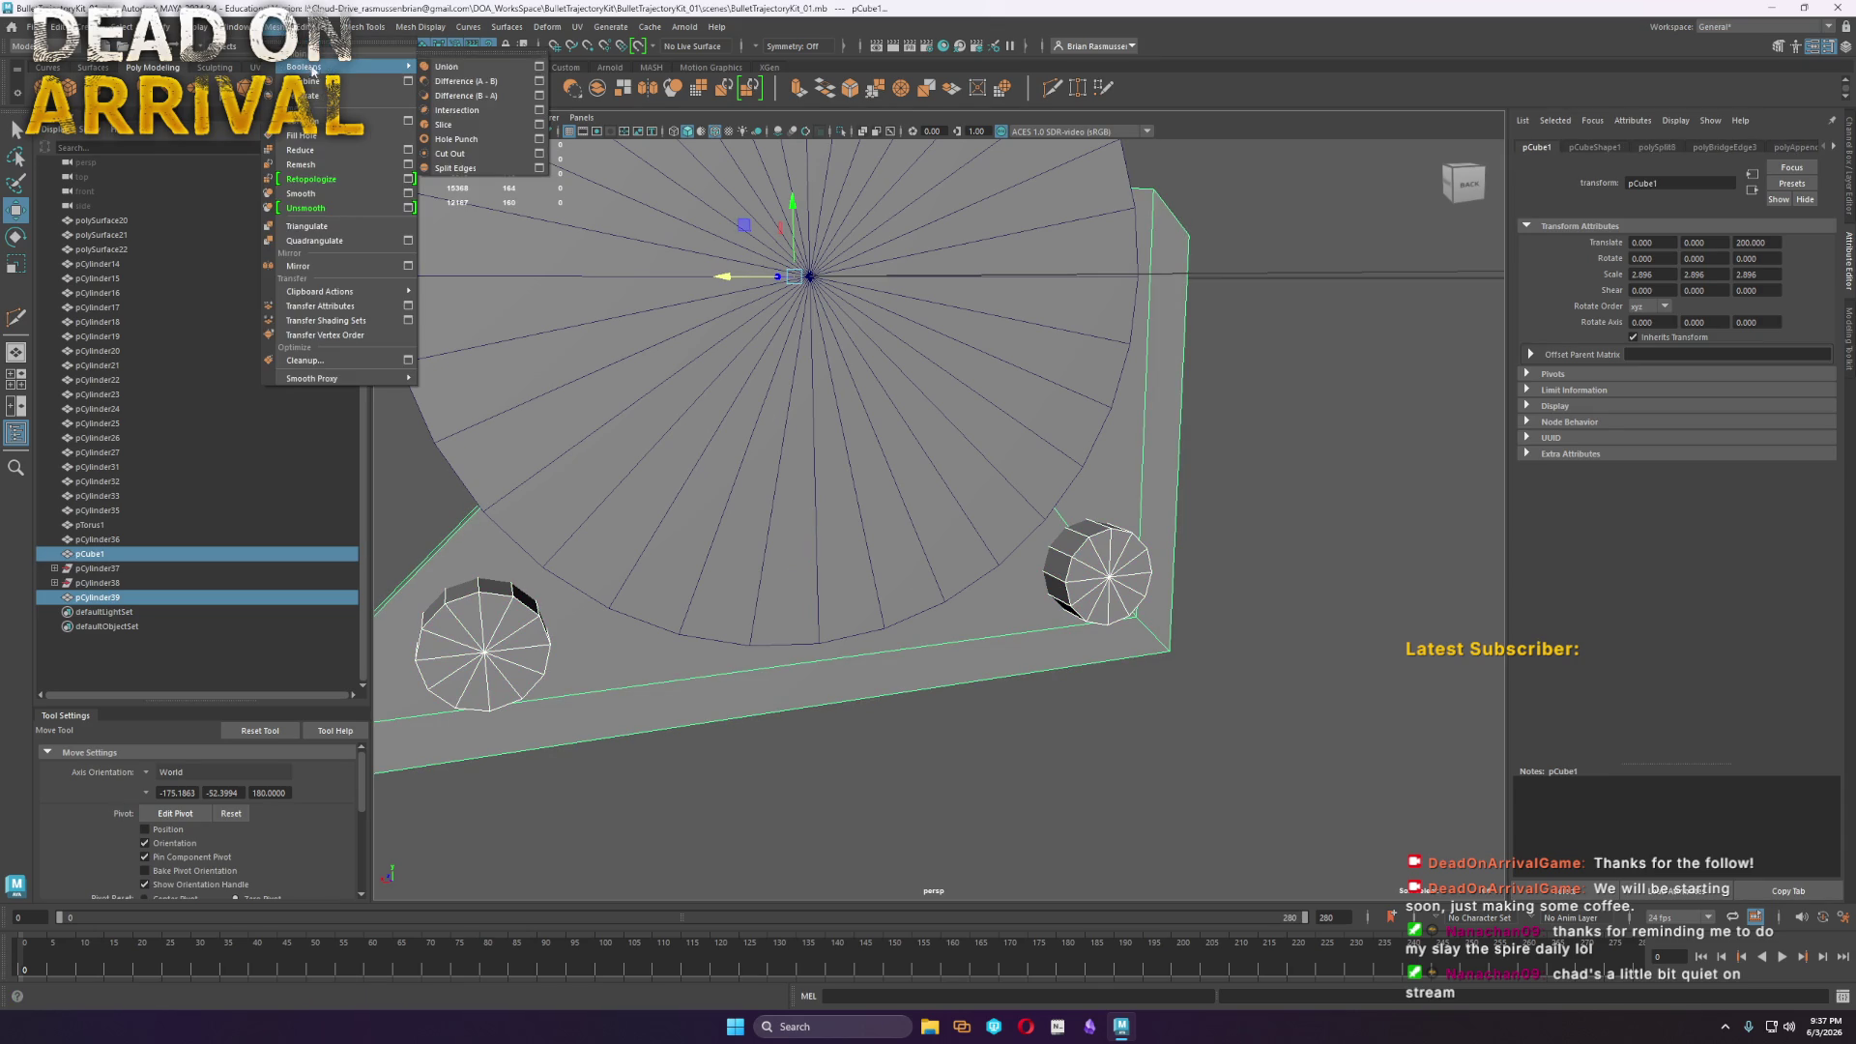
{"action": "left_click", "coordinate": [498, 97]}
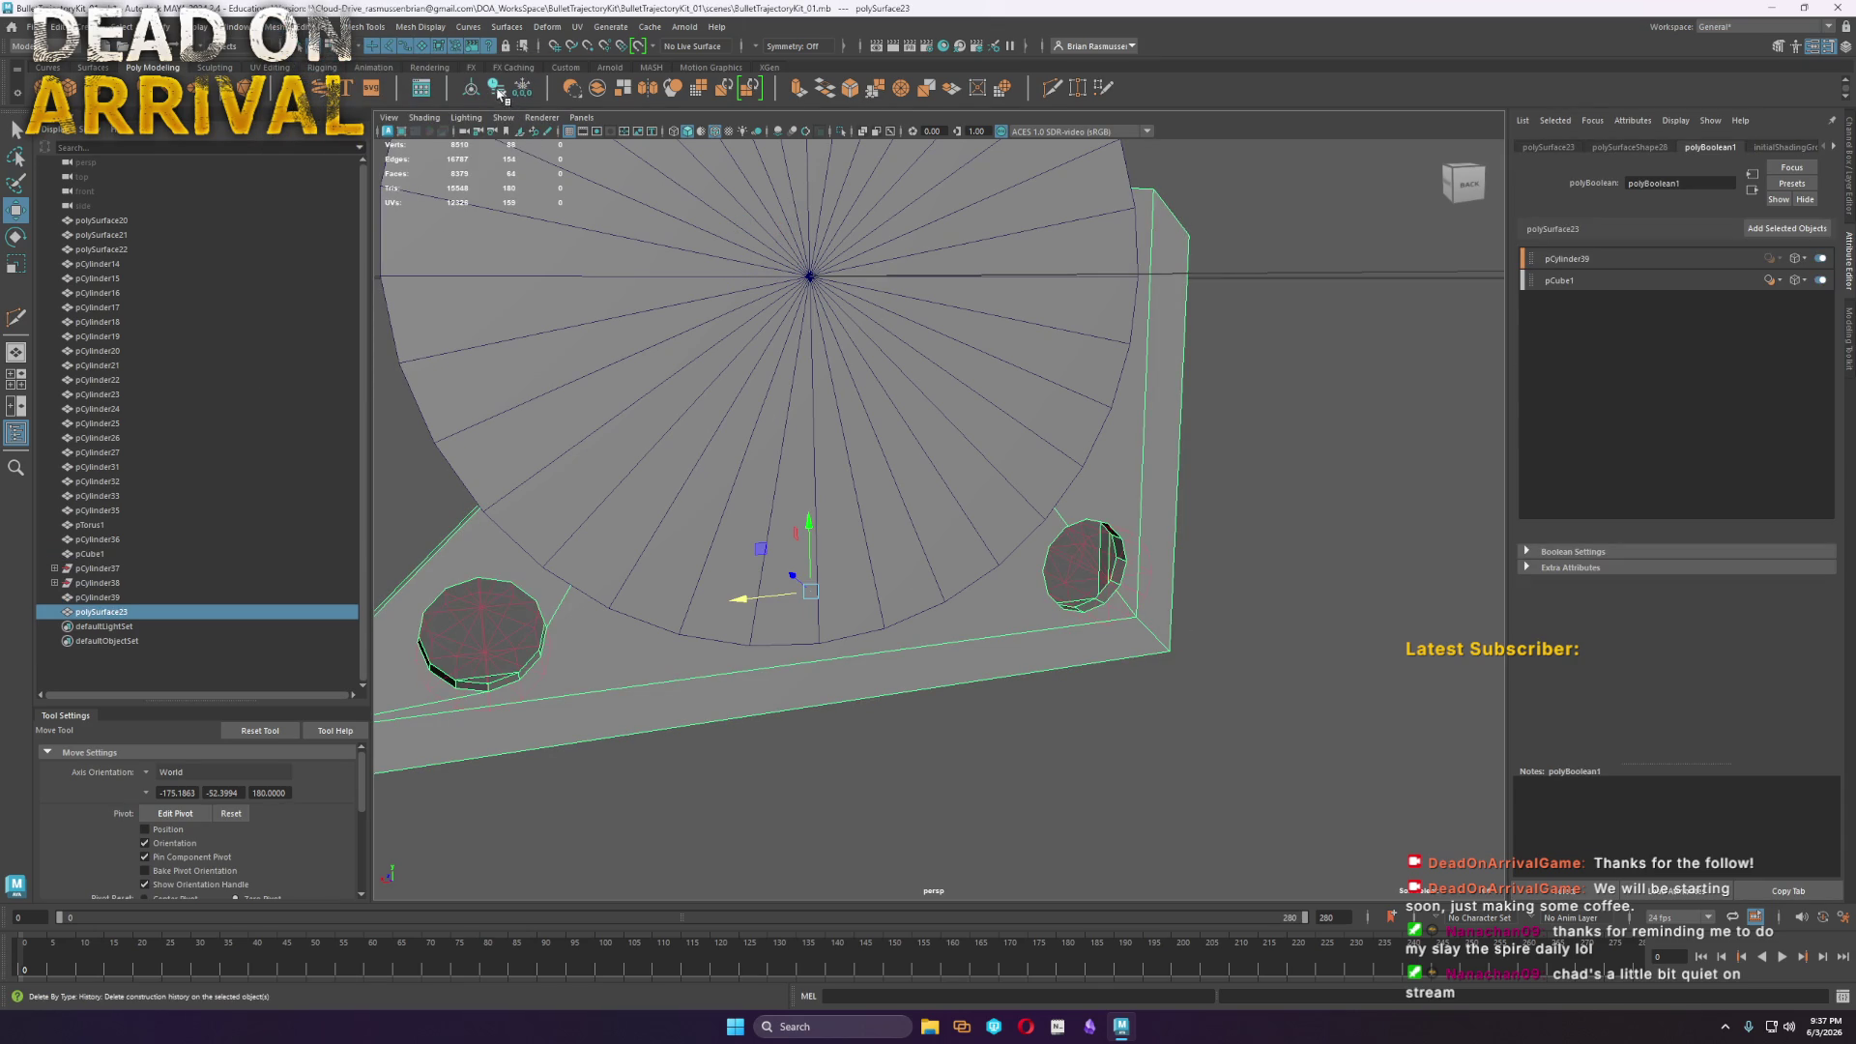
Turn the view so the disc faces the camera and select the holed plate, polySurface23
{"action": "left_click", "coordinate": [1243, 609]}
{"action": "scroll", "coordinate": [1085, 703], "scroll_direction": "up", "scroll_amount": 5}
{"action": "scroll", "coordinate": [1084, 702], "scroll_direction": "down", "scroll_amount": 5}
{"action": "mouse_move", "coordinate": [1084, 702]}
{"action": "left_mouse_down", "text": "alt"}
{"action": "mouse_move", "coordinate": [1337, 663]}
{"action": "mouse_move", "coordinate": [1400, 692]}
{"action": "mouse_move", "coordinate": [1386, 672]}
{"action": "left_mouse_up", "text": "alt"}
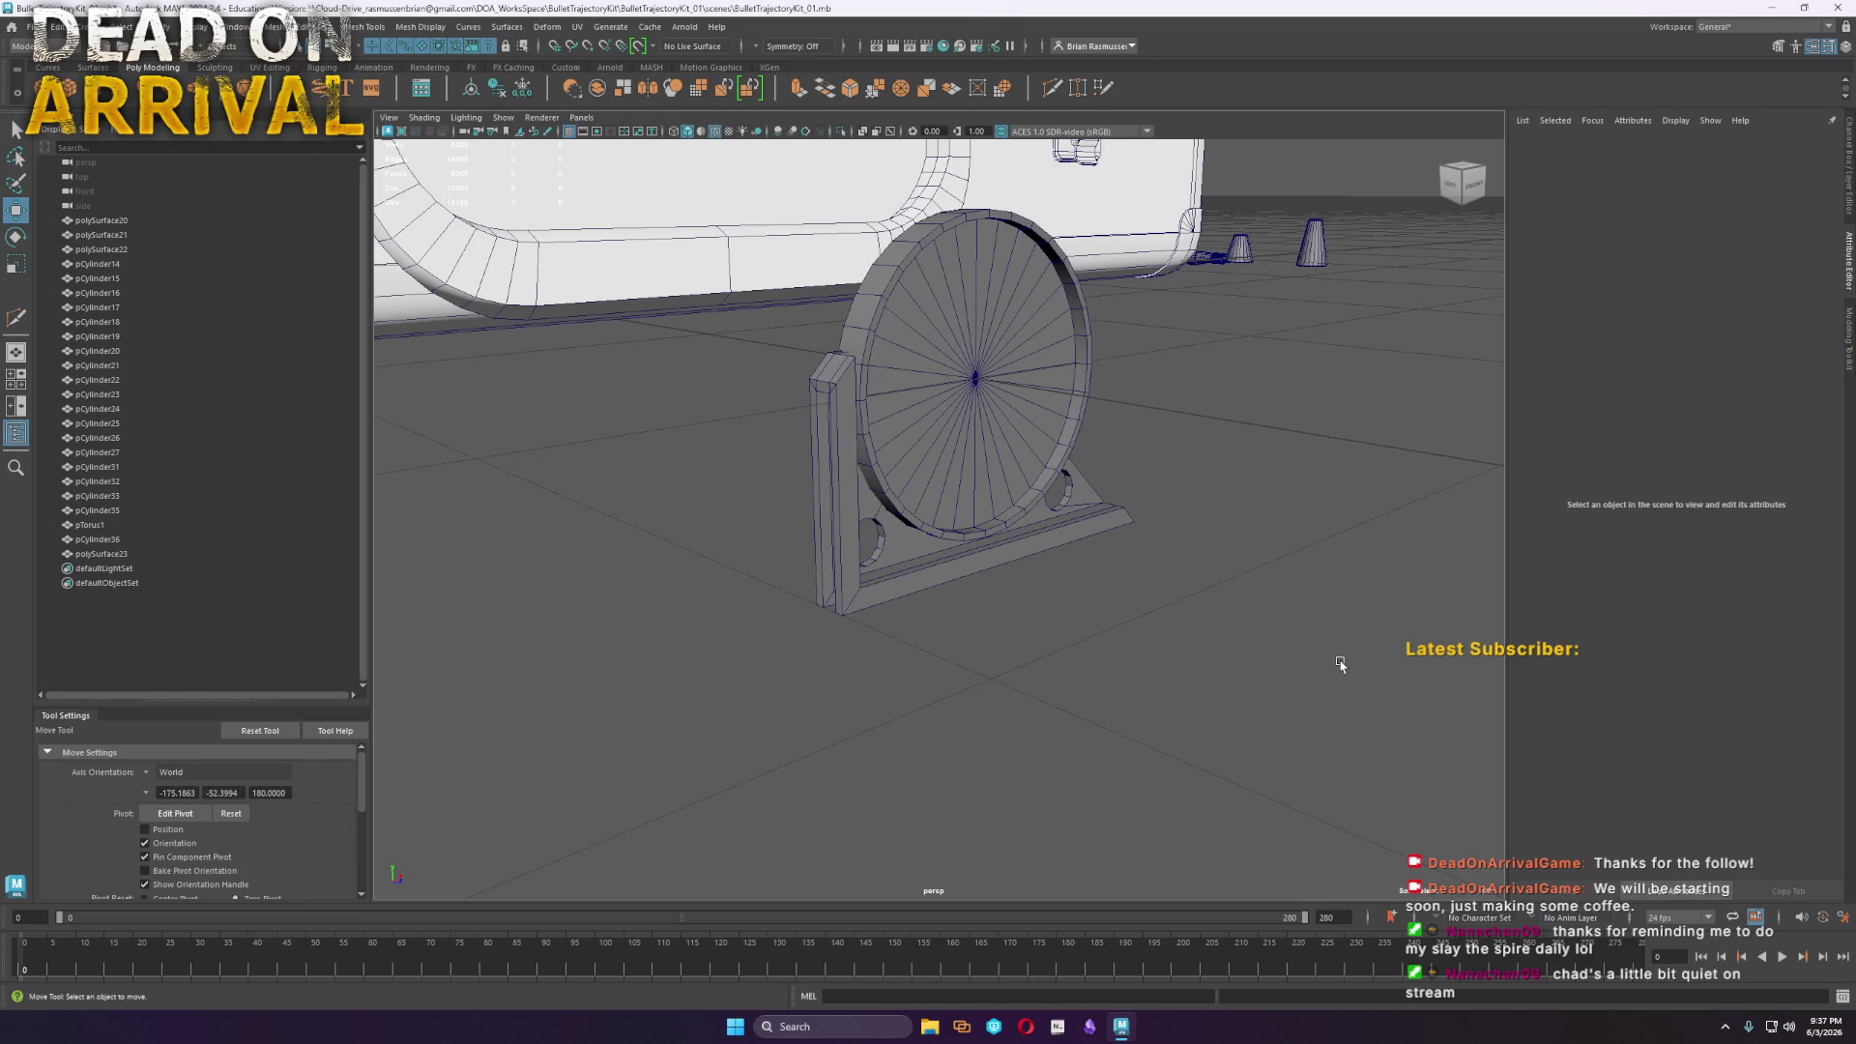
{"action": "mouse_move", "coordinate": [1054, 442]}
{"action": "left_mouse_down", "text": "alt"}
{"action": "mouse_move", "coordinate": [883, 514]}
{"action": "mouse_move", "coordinate": [826, 498]}
{"action": "mouse_move", "coordinate": [847, 491]}
{"action": "mouse_move", "coordinate": [683, 473]}
{"action": "mouse_move", "coordinate": [896, 489]}
{"action": "mouse_move", "coordinate": [1015, 460]}
{"action": "mouse_move", "coordinate": [1222, 594]}
{"action": "left_mouse_up", "text": "alt"}
{"action": "scroll", "coordinate": [914, 508], "scroll_direction": "up", "scroll_amount": 3}
{"action": "left_click", "coordinate": [1221, 593]}
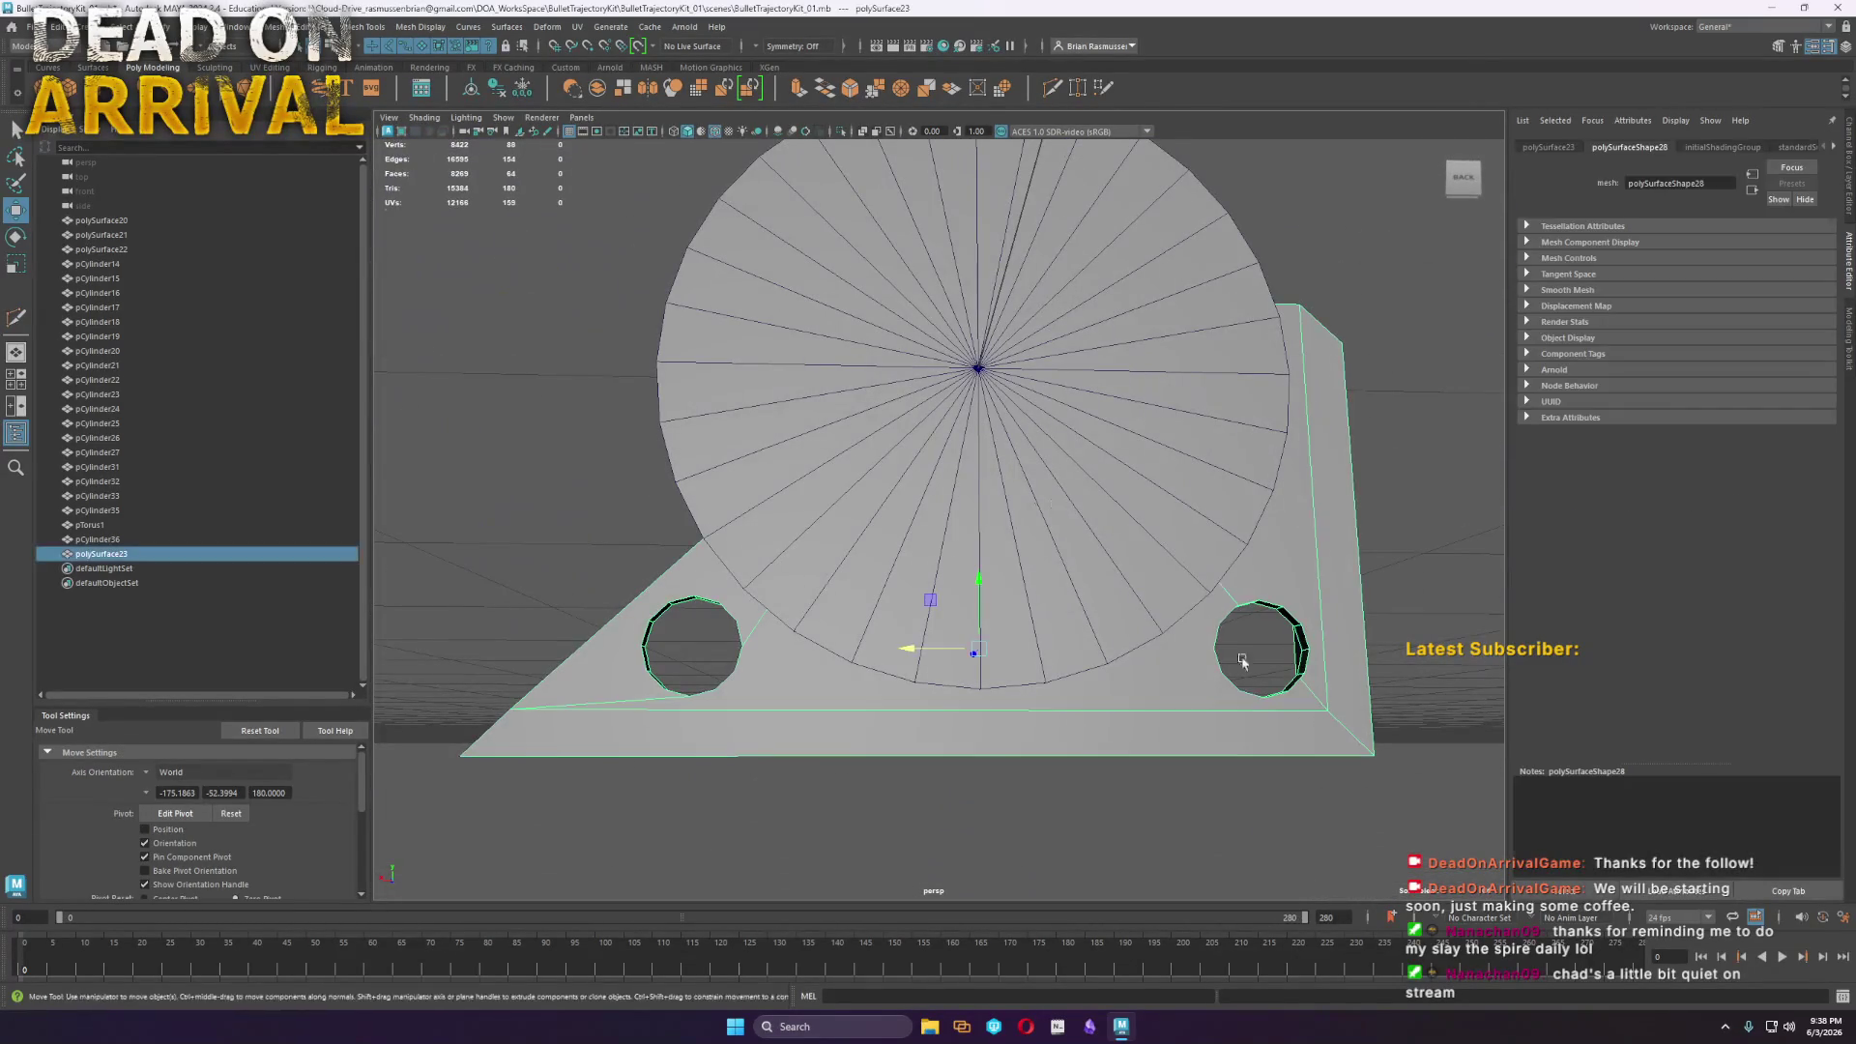
Isolate the plate and target-weld the stray vertex beside a bolt hole
{"action": "left_click", "coordinate": [503, 117]}
{"action": "left_click", "coordinate": [715, 145]}
{"action": "mouse_move", "coordinate": [870, 464]}
{"action": "left_mouse_down", "text": "alt"}
{"action": "mouse_move", "coordinate": [1021, 419]}
{"action": "mouse_move", "coordinate": [804, 248]}
{"action": "left_mouse_up", "text": "alt"}
{"action": "scroll", "coordinate": [908, 467], "scroll_direction": "up", "scroll_amount": 3}
{"action": "scroll", "coordinate": [908, 467], "scroll_direction": "up", "scroll_amount": 3}
{"action": "mouse_move", "coordinate": [794, 180]}
{"action": "right_mouse_down"}
{"action": "mouse_move", "coordinate": [749, 186]}
{"action": "mouse_move", "coordinate": [763, 92]}
{"action": "right_mouse_up"}
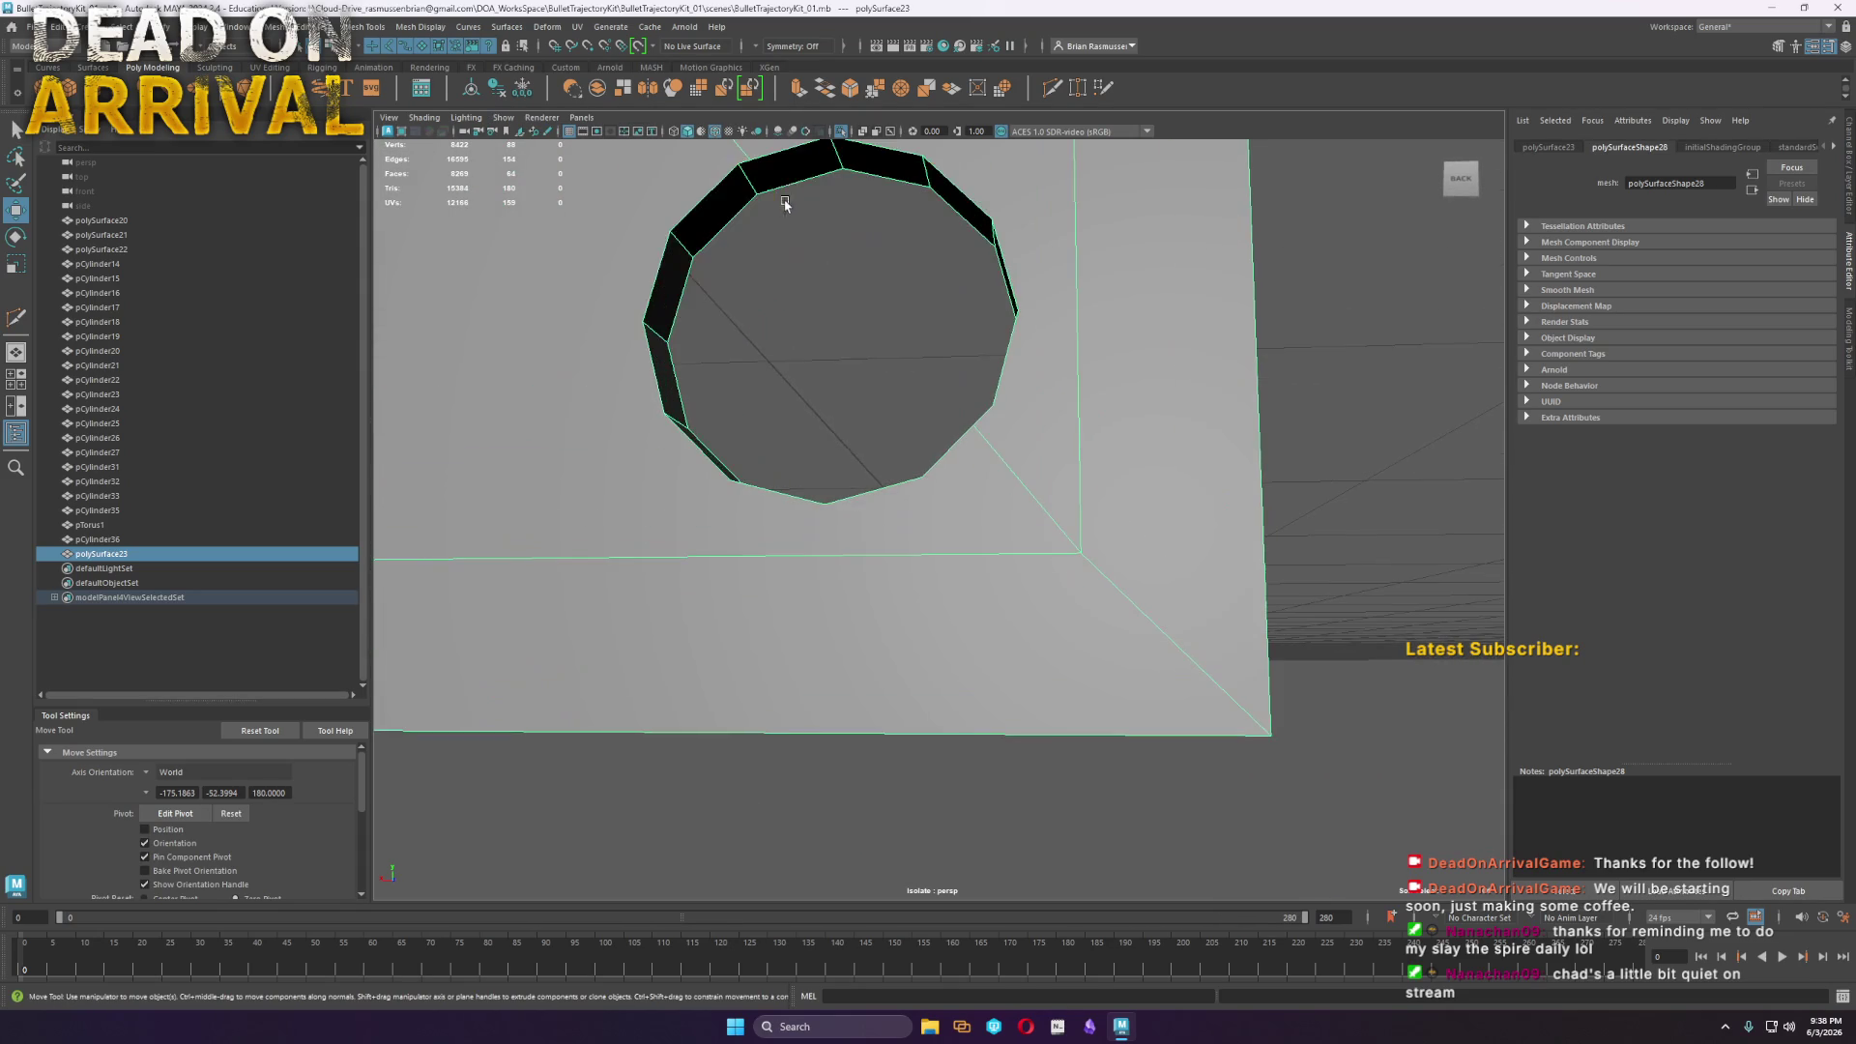
{"action": "left_click", "coordinate": [752, 163]}
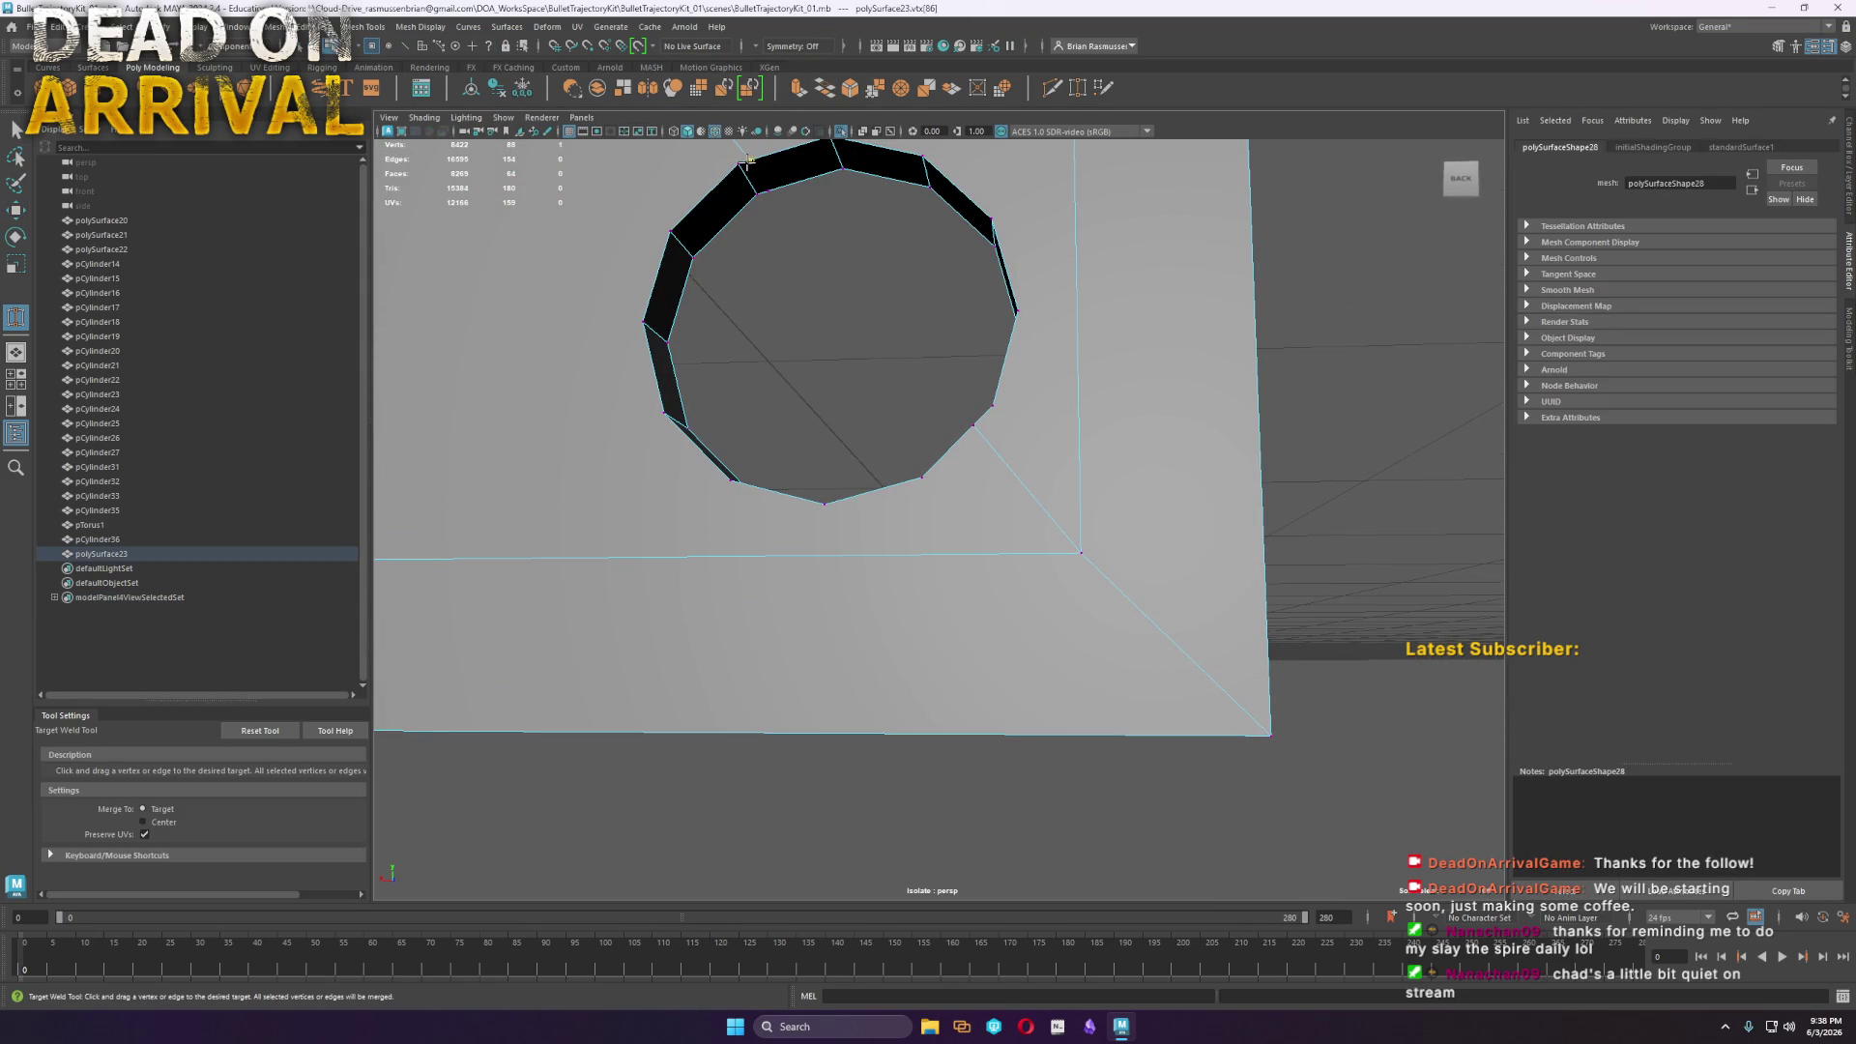
{"action": "left_click", "coordinate": [749, 160]}
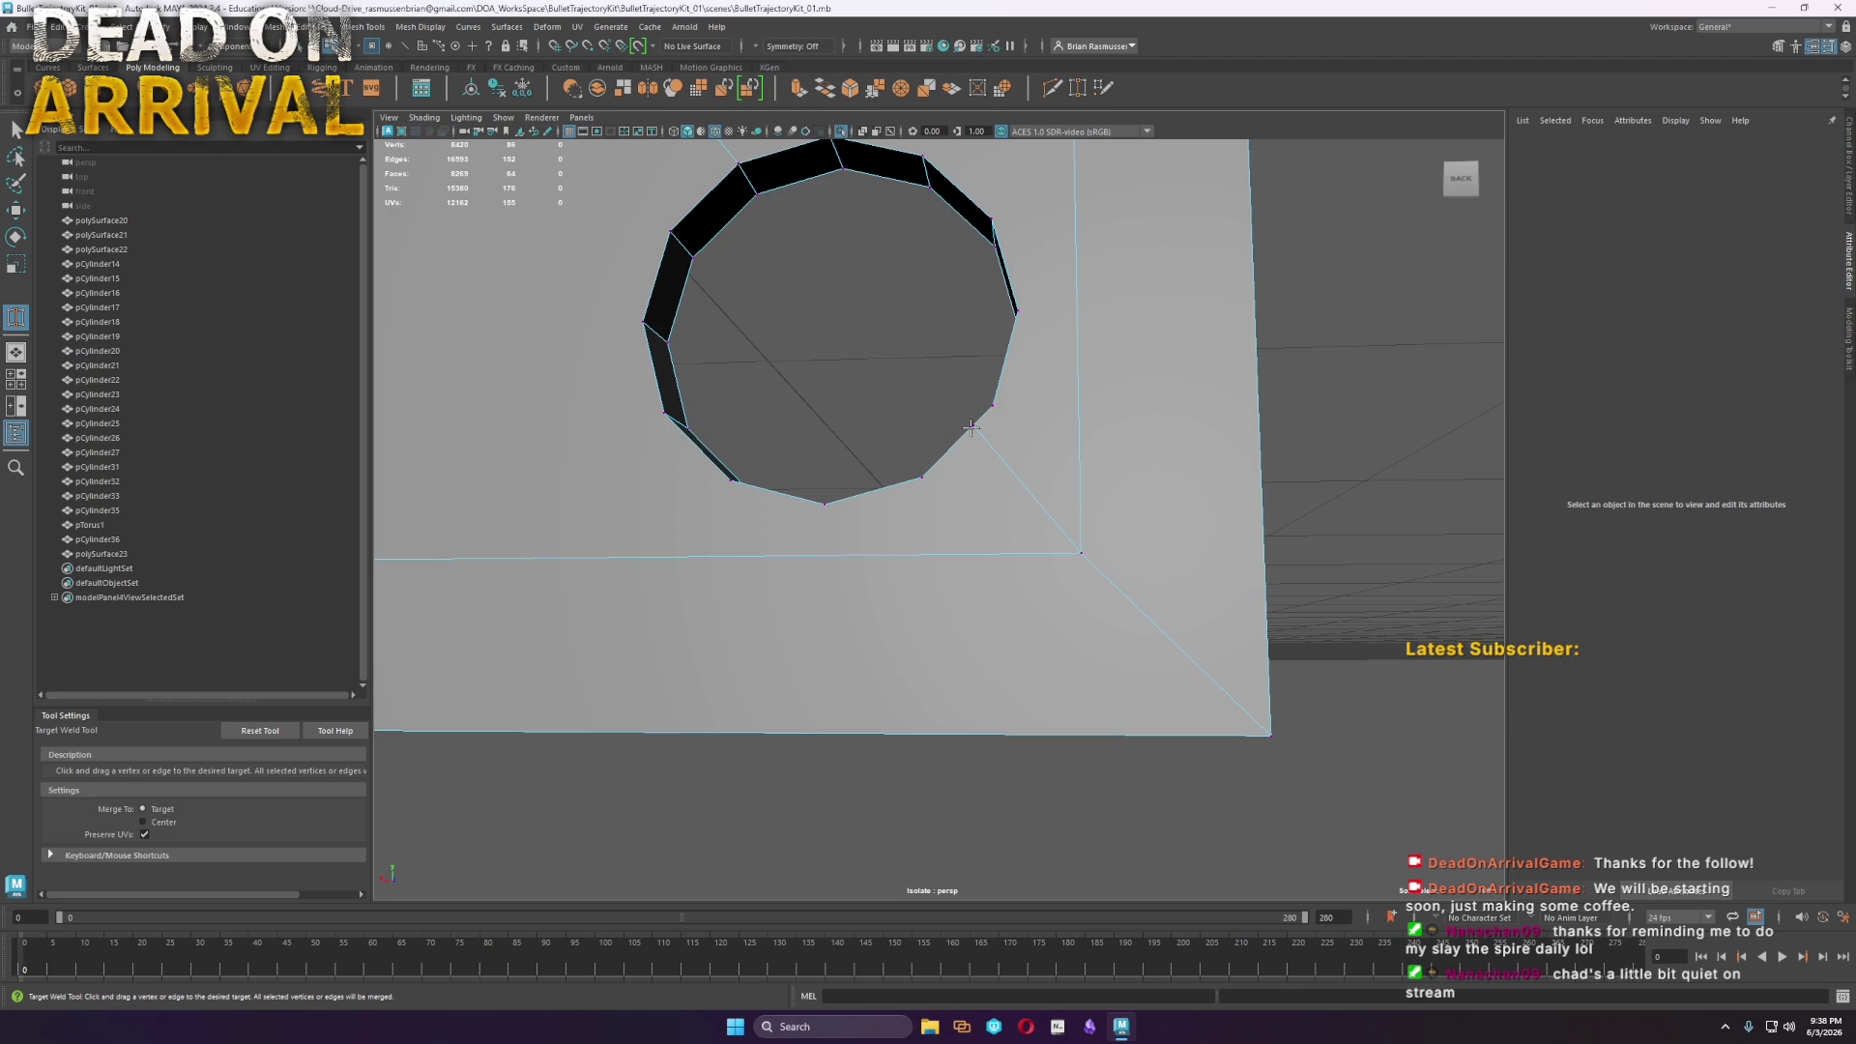
{"action": "left_click_drag", "start_coordinate": [989, 404], "coordinate": [1081, 553]}
{"action": "mouse_move", "coordinate": [1080, 553]}
{"action": "left_mouse_down", "text": "alt"}
{"action": "mouse_move", "coordinate": [803, 501]}
{"action": "mouse_move", "coordinate": [907, 402]}
{"action": "mouse_move", "coordinate": [870, 415]}
{"action": "mouse_move", "coordinate": [936, 531]}
{"action": "mouse_move", "coordinate": [828, 493]}
{"action": "mouse_move", "coordinate": [1140, 550]}
{"action": "mouse_move", "coordinate": [984, 499]}
{"action": "mouse_move", "coordinate": [1005, 484]}
{"action": "mouse_move", "coordinate": [754, 461]}
{"action": "mouse_move", "coordinate": [570, 481]}
{"action": "left_mouse_up", "text": "alt"}
Select the plate's top face and triangulate it
{"action": "key", "text": "w"}
{"action": "scroll", "coordinate": [570, 482], "scroll_direction": "down", "scroll_amount": 5}
{"action": "mouse_move", "coordinate": [879, 456]}
{"action": "left_mouse_down", "text": "alt"}
{"action": "mouse_move", "coordinate": [1024, 469]}
{"action": "mouse_move", "coordinate": [993, 455]}
{"action": "left_mouse_up", "text": "alt"}
{"action": "right_click_drag", "start_coordinate": [994, 455], "coordinate": [1073, 402]}
{"action": "mouse_move", "coordinate": [864, 359]}
{"action": "left_mouse_down"}
{"action": "mouse_move", "coordinate": [867, 487]}
{"action": "mouse_move", "coordinate": [618, 493]}
{"action": "left_mouse_up"}
{"action": "left_click", "coordinate": [315, 26]}
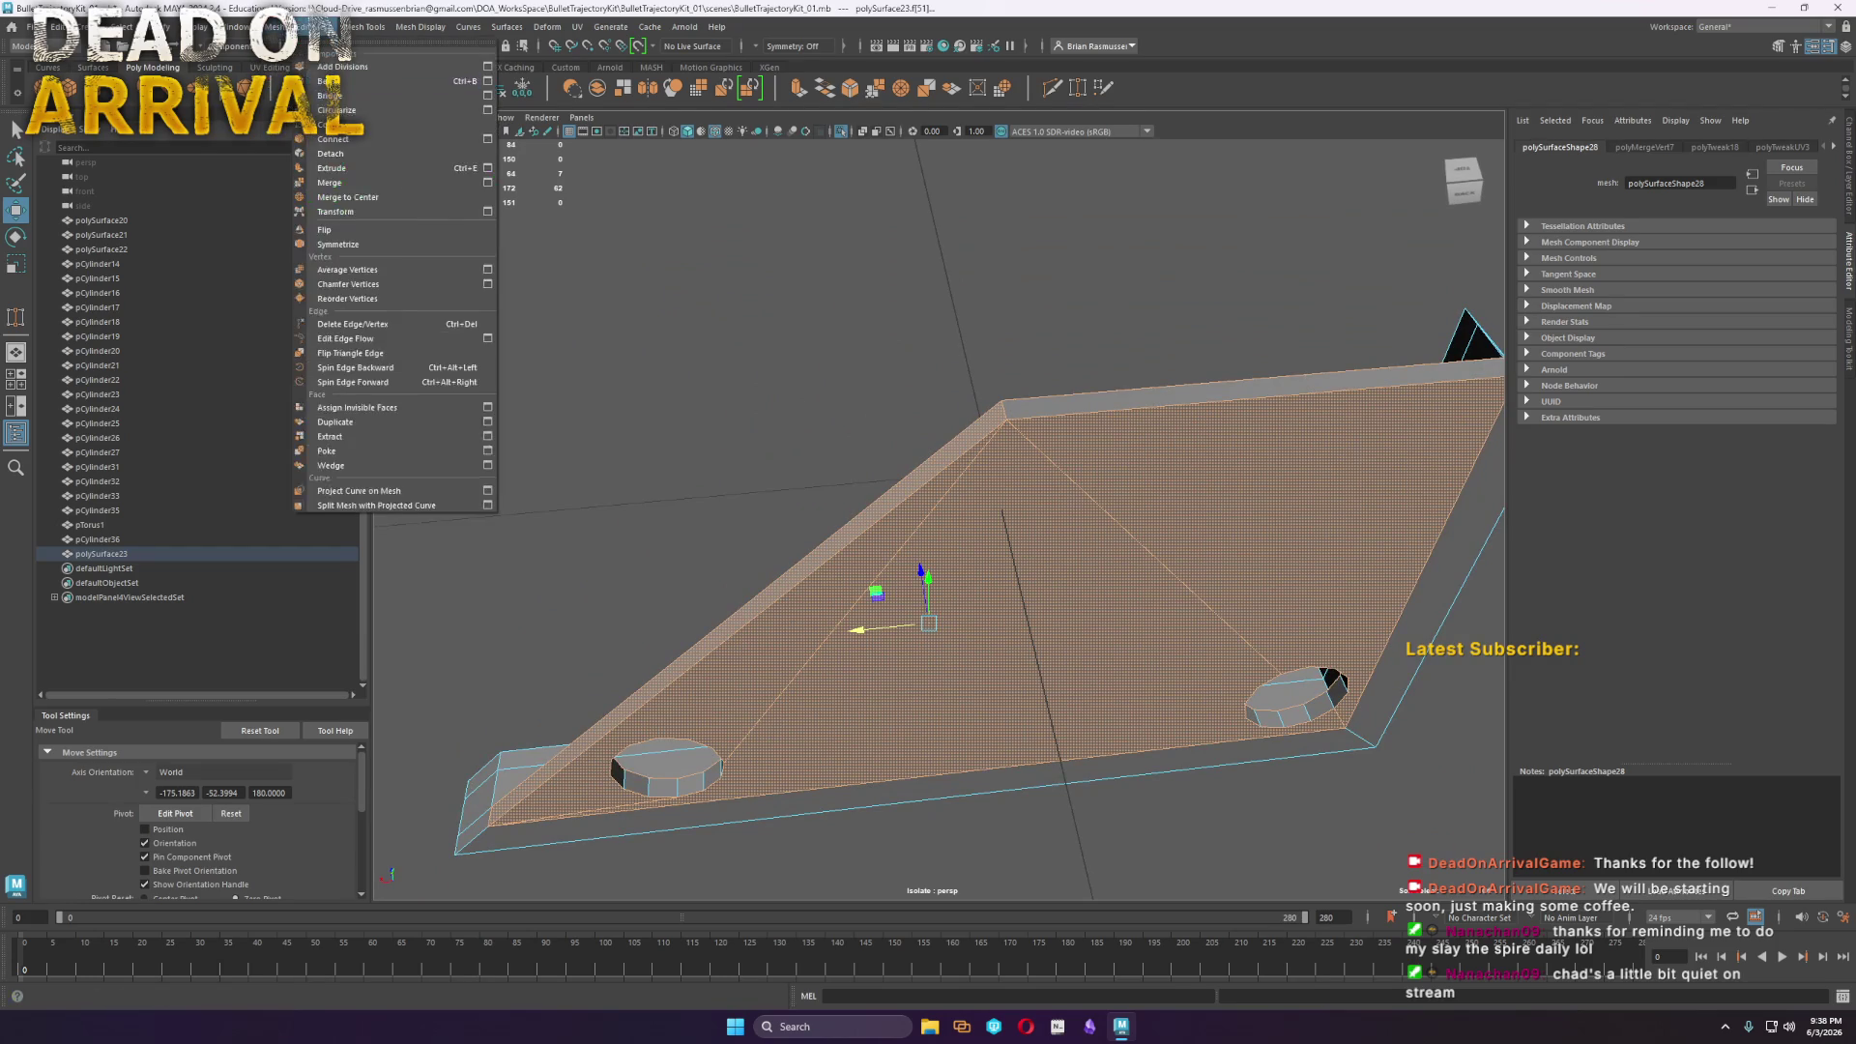
{"action": "left_click", "coordinate": [332, 229]}
{"action": "right_click_drag", "start_coordinate": [1070, 582], "coordinate": [1087, 245]}
{"action": "right_click", "coordinate": [517, 134]}
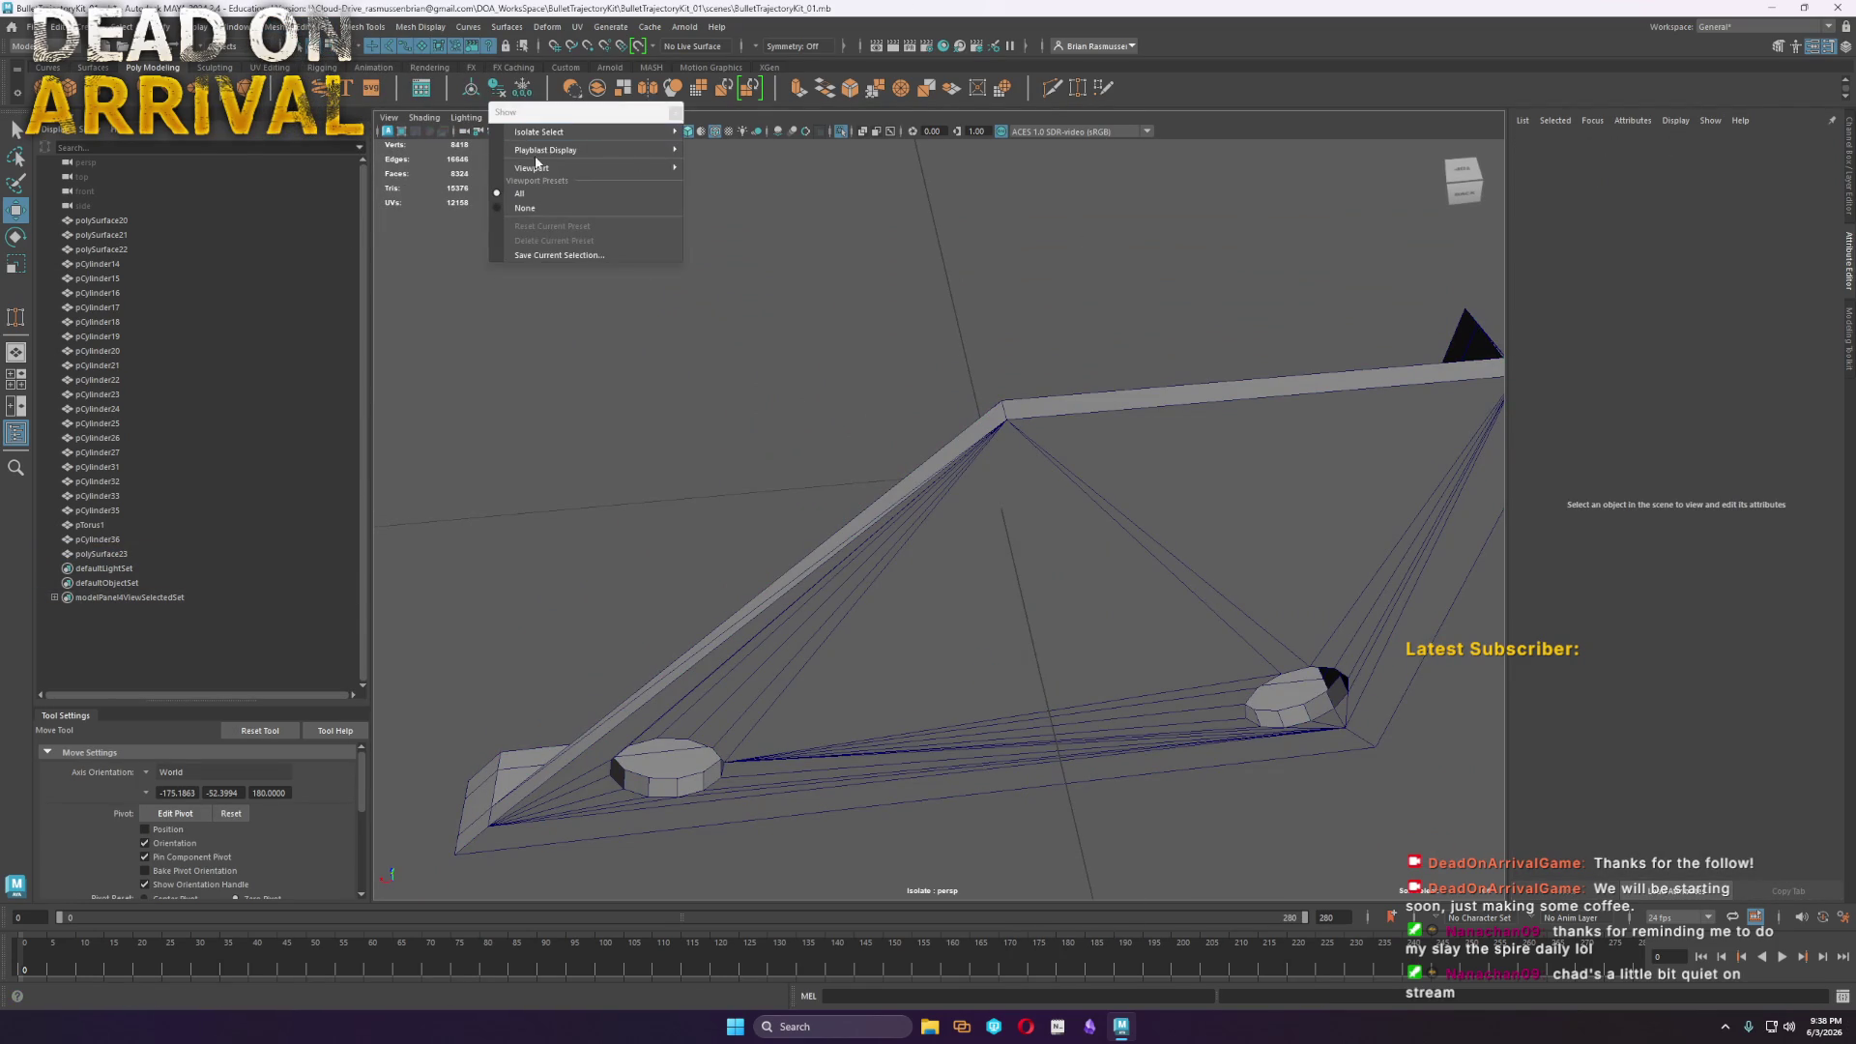
Undo the triangulation, turn off isolation, and view the disc stand from the front
{"action": "left_click", "coordinate": [734, 146]}
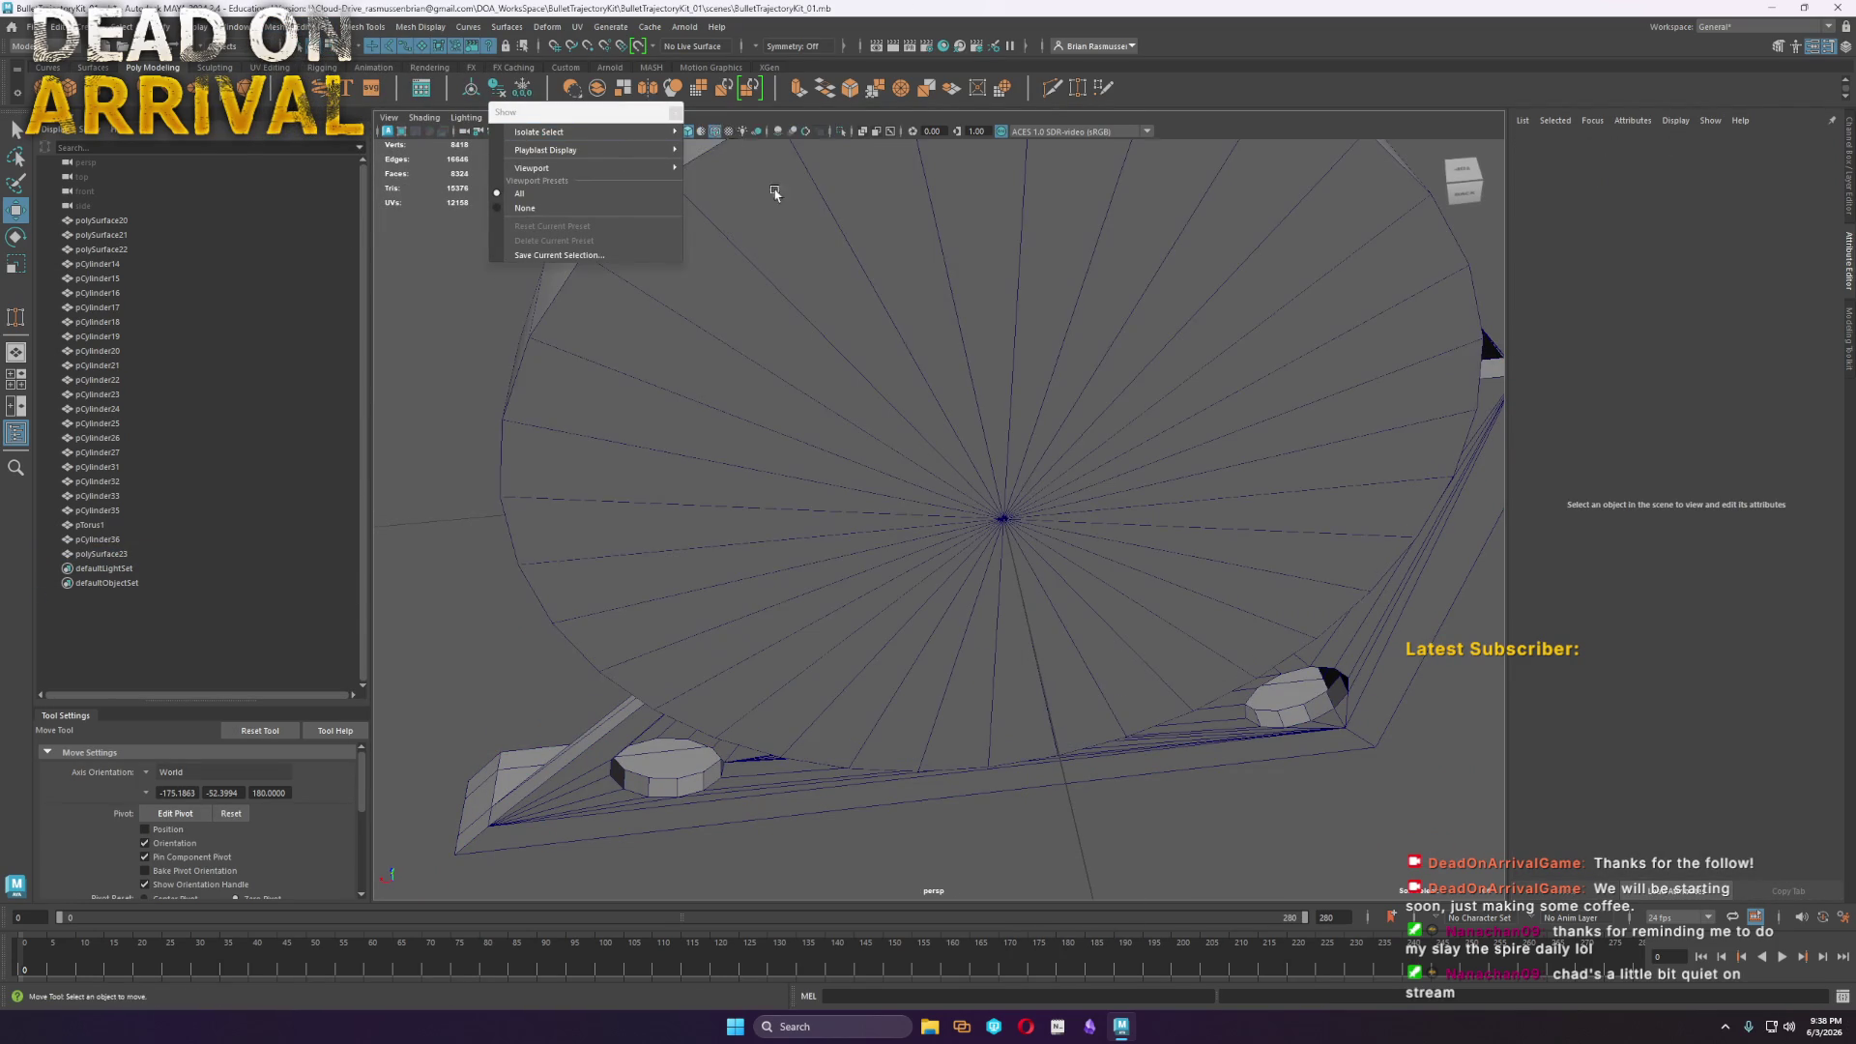
{"action": "scroll", "coordinate": [1086, 734], "scroll_direction": "down", "scroll_amount": 3}
{"action": "left_click_drag", "start_coordinate": [1085, 734], "coordinate": [991, 688], "text": "alt"}
{"action": "key", "text": "ctrl+1"}
{"action": "key", "text": "ctrl+z"}
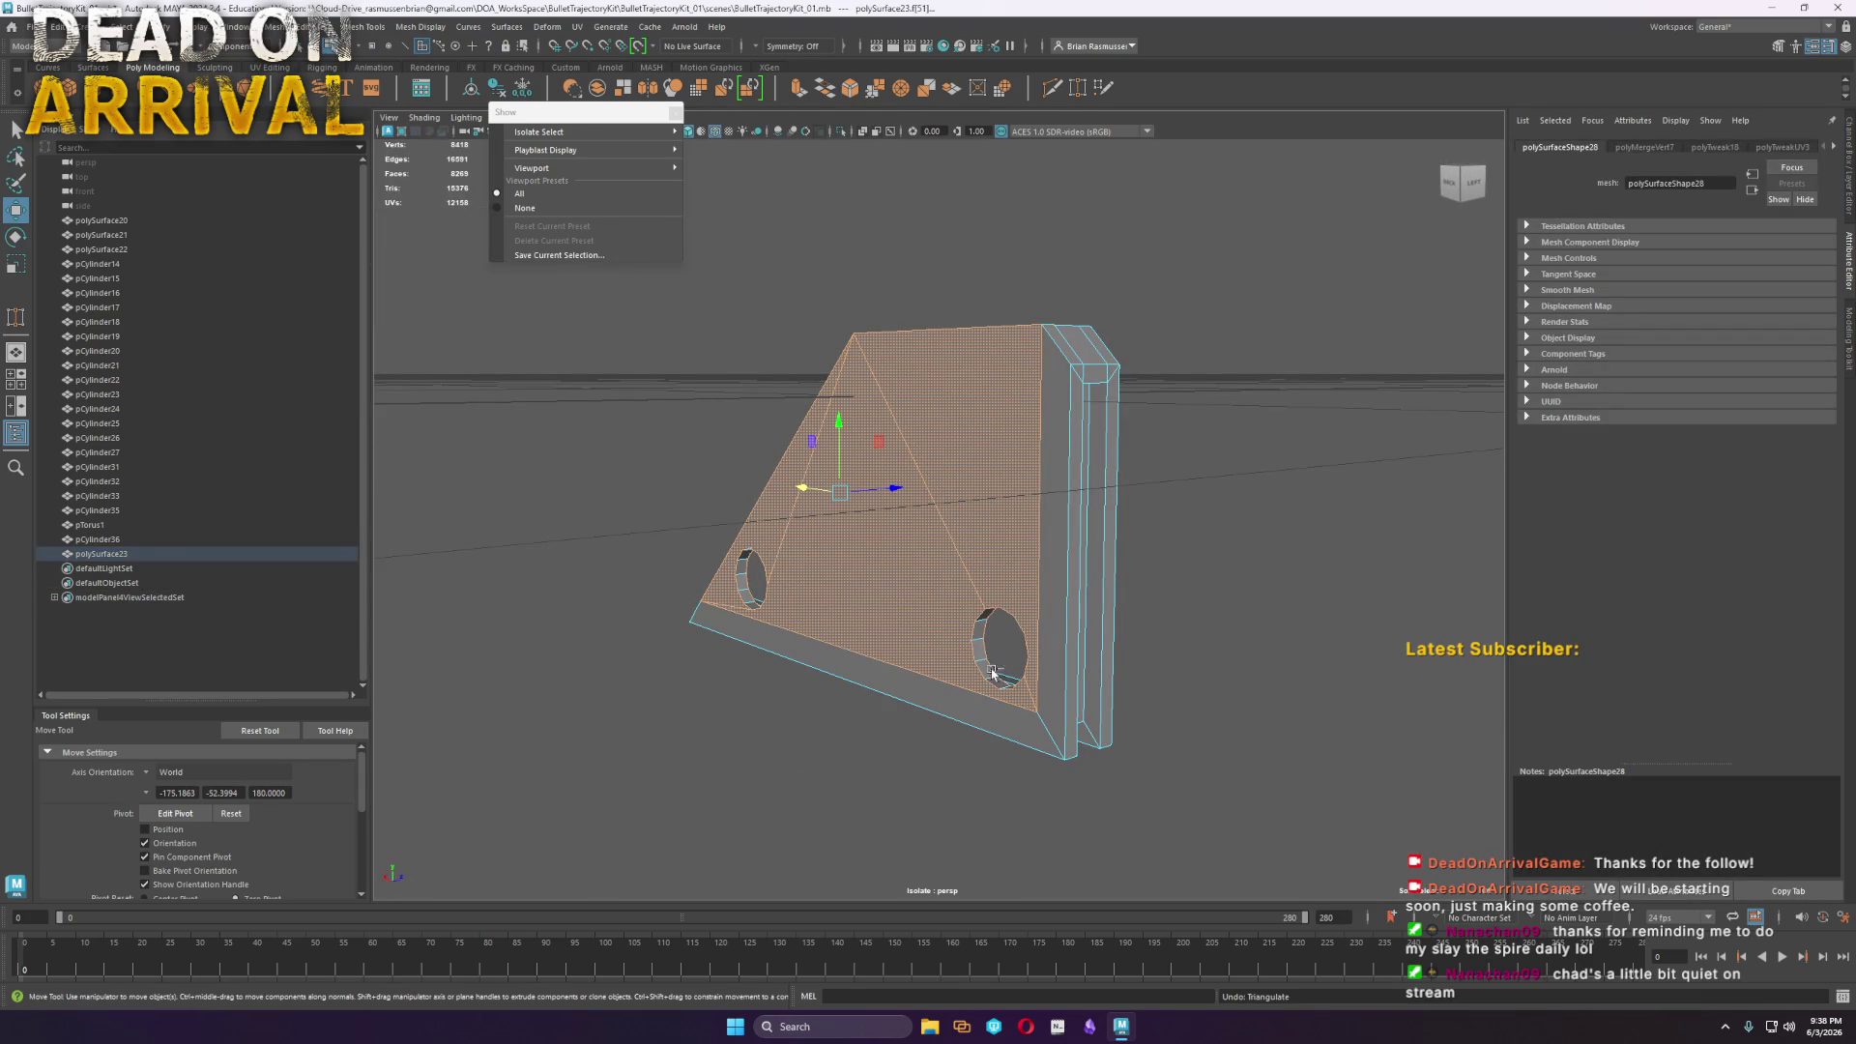
{"action": "left_click", "coordinate": [786, 141]}
{"action": "right_click_drag", "start_coordinate": [1054, 444], "coordinate": [1191, 406]}
{"action": "mouse_move", "coordinate": [1191, 406]}
{"action": "left_mouse_down", "text": "alt"}
{"action": "mouse_move", "coordinate": [1076, 458]}
{"action": "mouse_move", "coordinate": [1156, 460]}
{"action": "mouse_move", "coordinate": [1112, 447]}
{"action": "left_mouse_up", "text": "alt"}
{"action": "mouse_move", "coordinate": [1047, 519]}
{"action": "left_mouse_down", "text": "alt"}
{"action": "mouse_move", "coordinate": [948, 543]}
{"action": "mouse_move", "coordinate": [978, 510]}
{"action": "mouse_move", "coordinate": [804, 519]}
{"action": "mouse_move", "coordinate": [870, 630]}
{"action": "mouse_move", "coordinate": [754, 522]}
{"action": "mouse_move", "coordinate": [767, 484]}
{"action": "mouse_move", "coordinate": [780, 533]}
{"action": "mouse_move", "coordinate": [874, 604]}
{"action": "left_mouse_up", "text": "alt"}
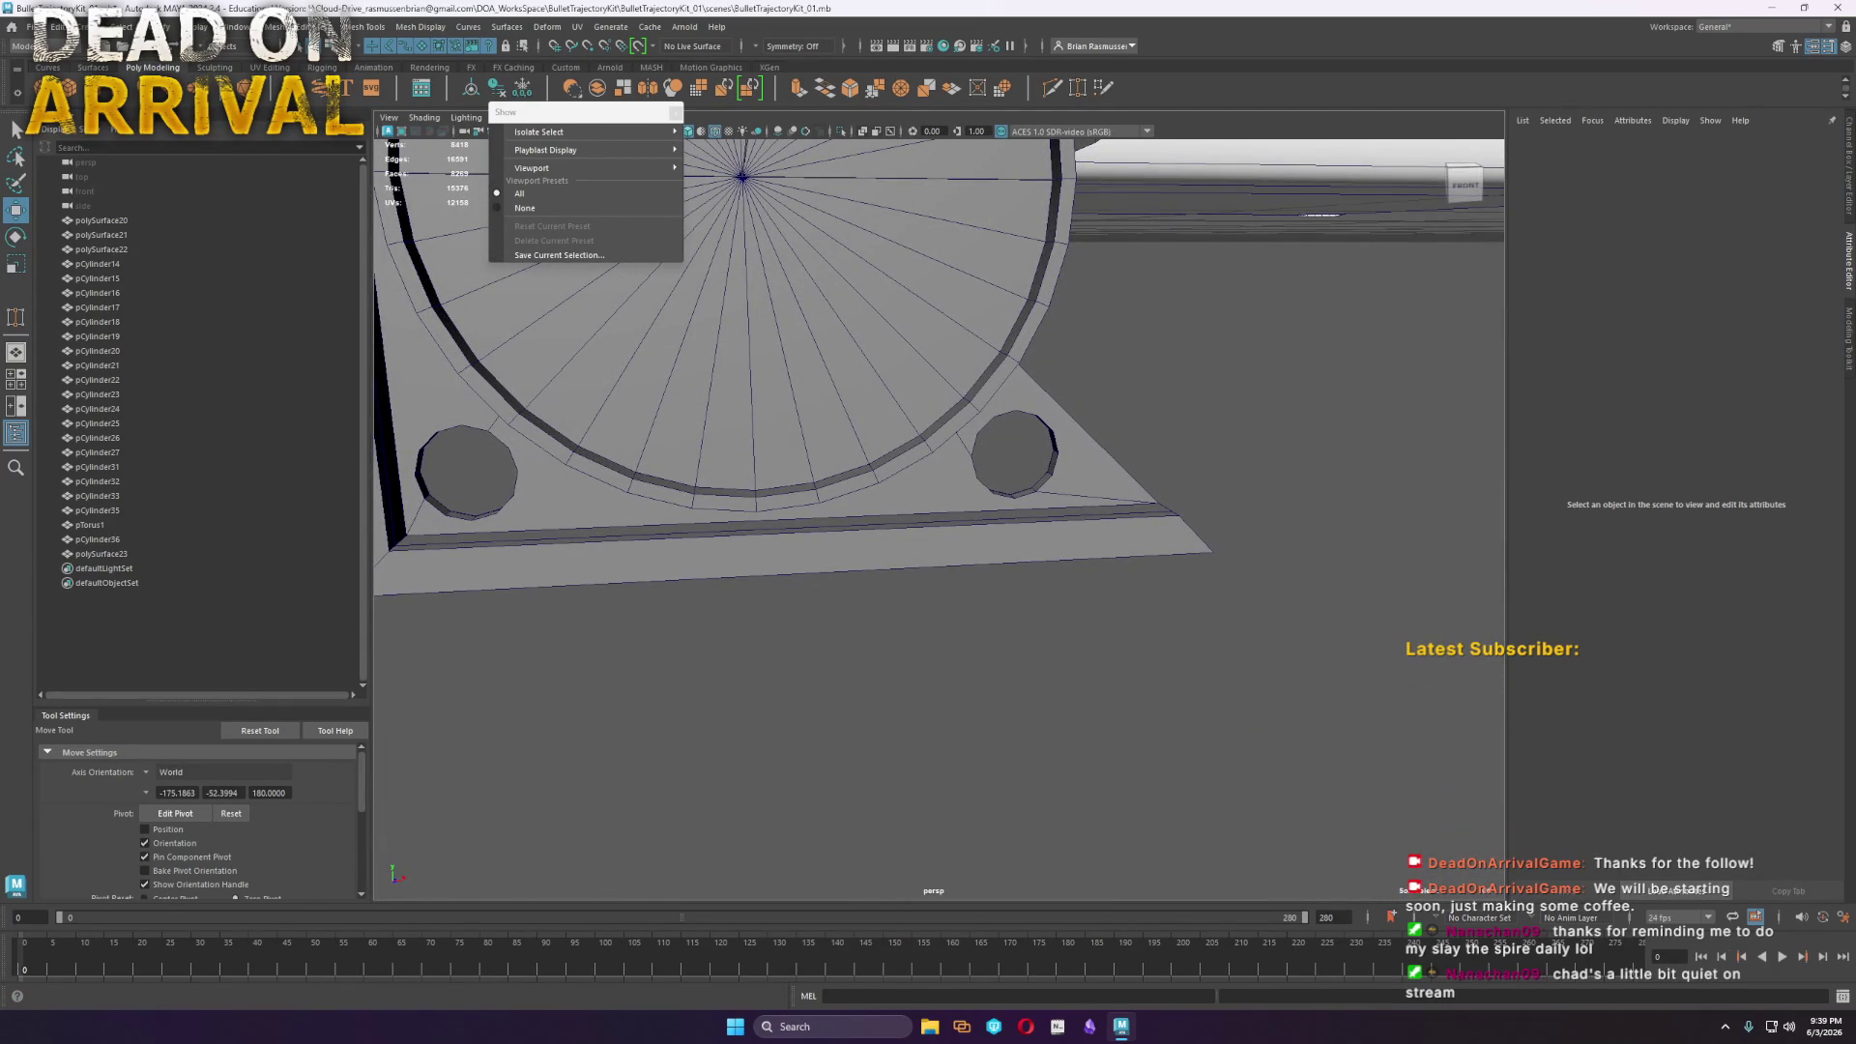
{"action": "mouse_move", "coordinate": [670, 498]}
{"action": "left_mouse_down", "text": "alt"}
{"action": "mouse_move", "coordinate": [948, 531]}
{"action": "mouse_move", "coordinate": [1067, 574]}
{"action": "left_mouse_up", "text": "alt"}
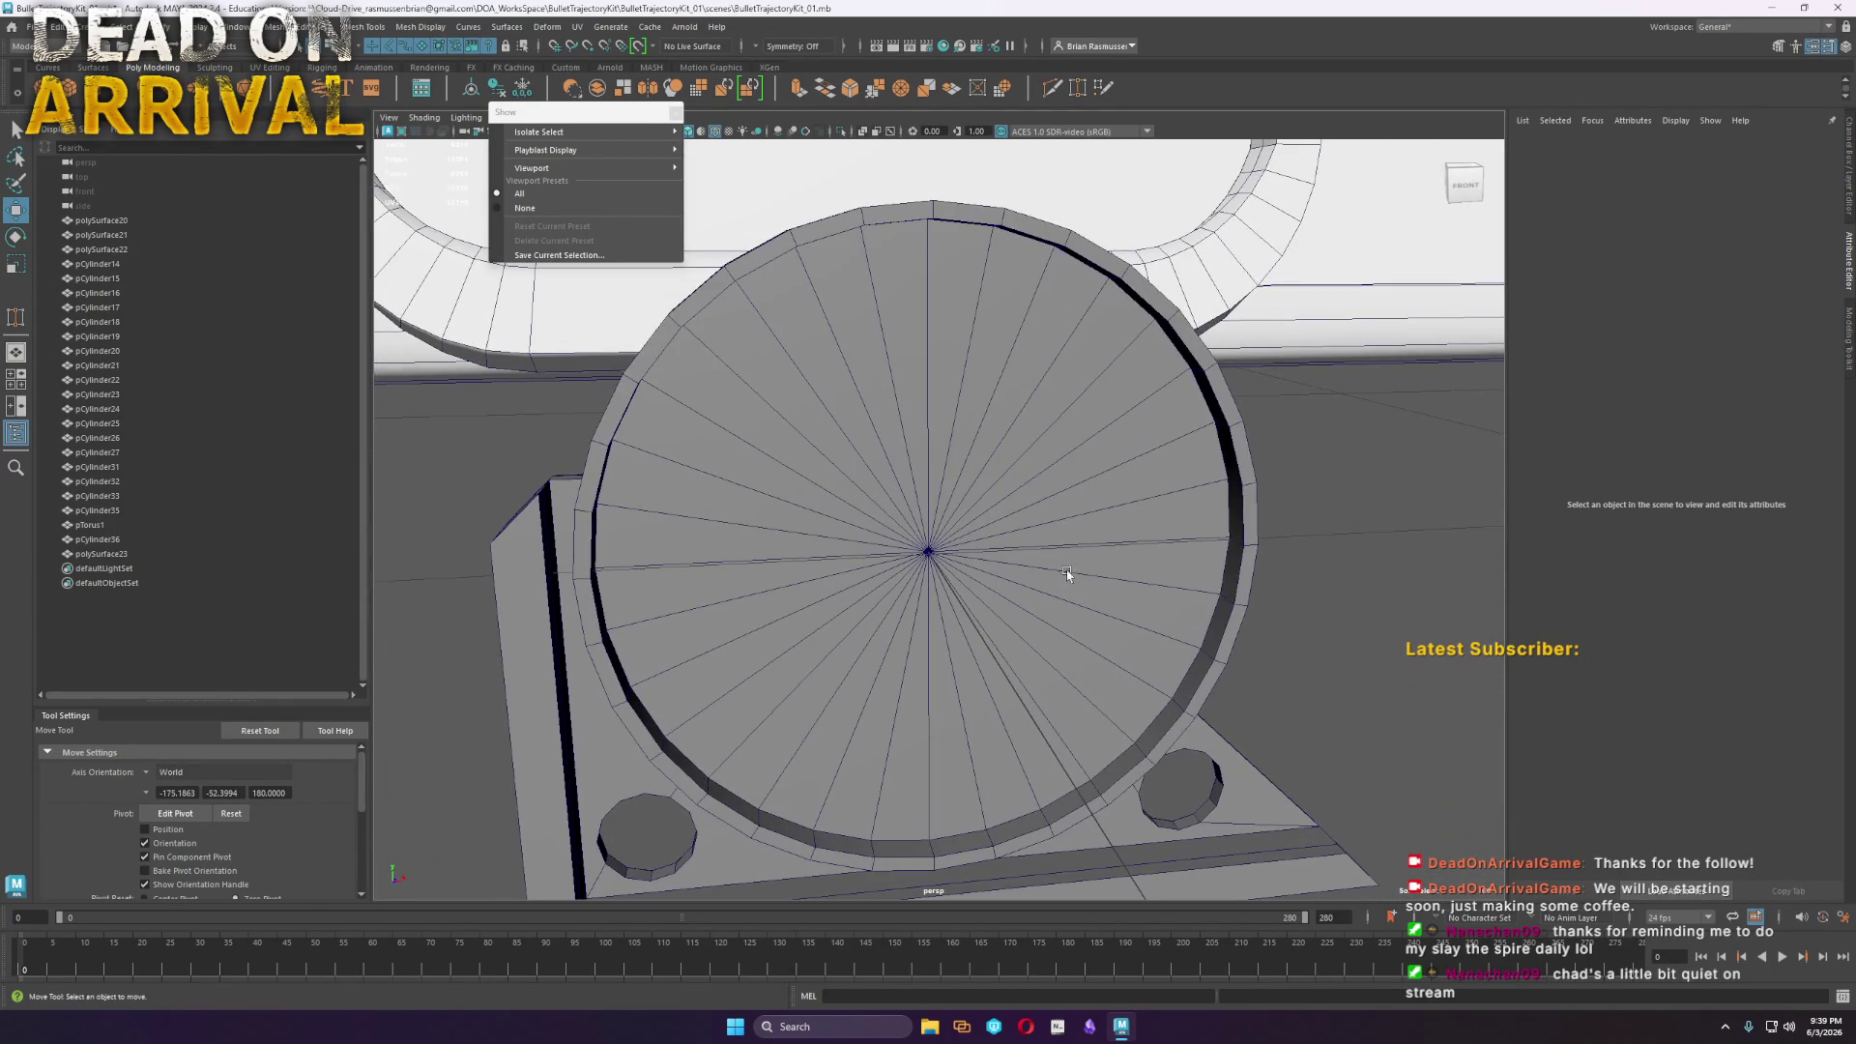
Create a polygon plane at the disc's centre and rotate it upright
{"action": "left_click", "coordinate": [1233, 459]}
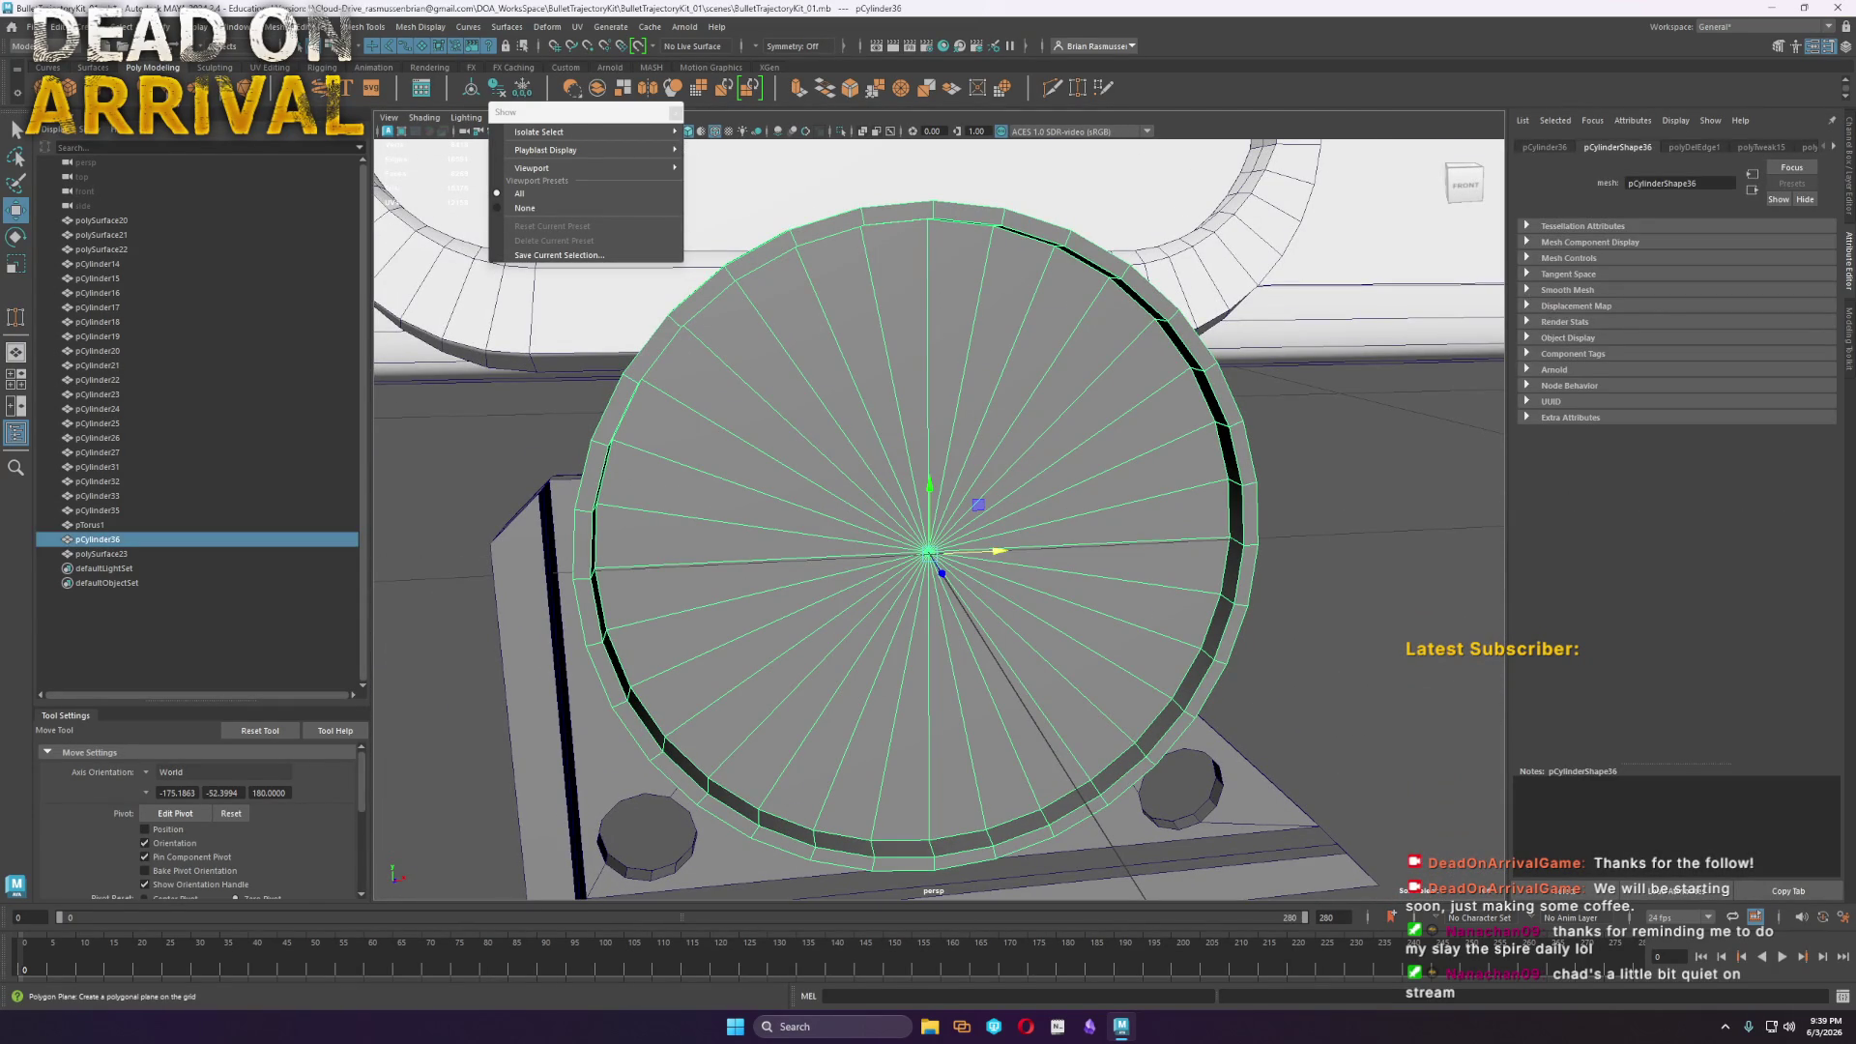
{"action": "mouse_move", "coordinate": [925, 630]}
{"action": "left_mouse_down", "text": "alt"}
{"action": "mouse_move", "coordinate": [850, 619]}
{"action": "mouse_move", "coordinate": [892, 601]}
{"action": "left_mouse_up", "text": "alt"}
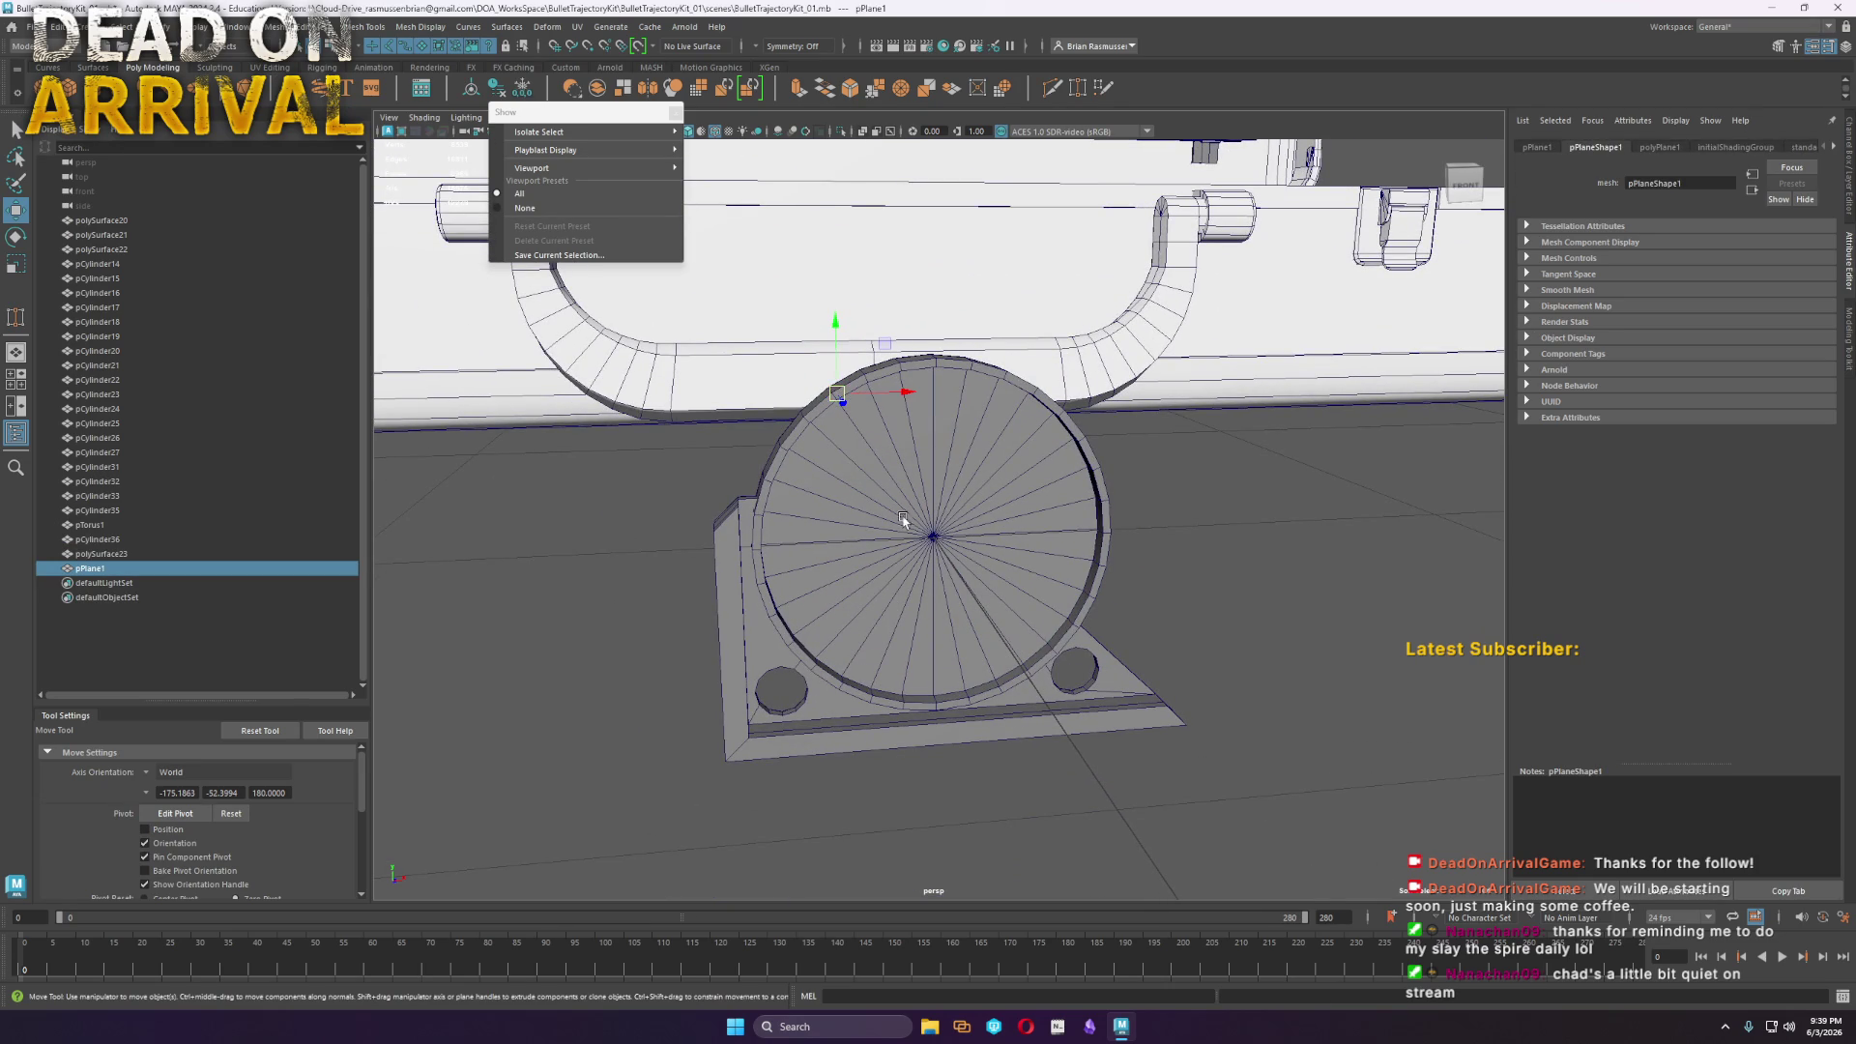
{"action": "mouse_move", "coordinate": [891, 595]}
{"action": "middle_mouse_down"}
{"action": "mouse_move", "coordinate": [907, 539]}
{"action": "mouse_move", "coordinate": [958, 553]}
{"action": "middle_mouse_up"}
{"action": "key", "text": "r"}
{"action": "key", "text": "e"}
{"action": "left_click_drag", "start_coordinate": [955, 556], "coordinate": [964, 594]}
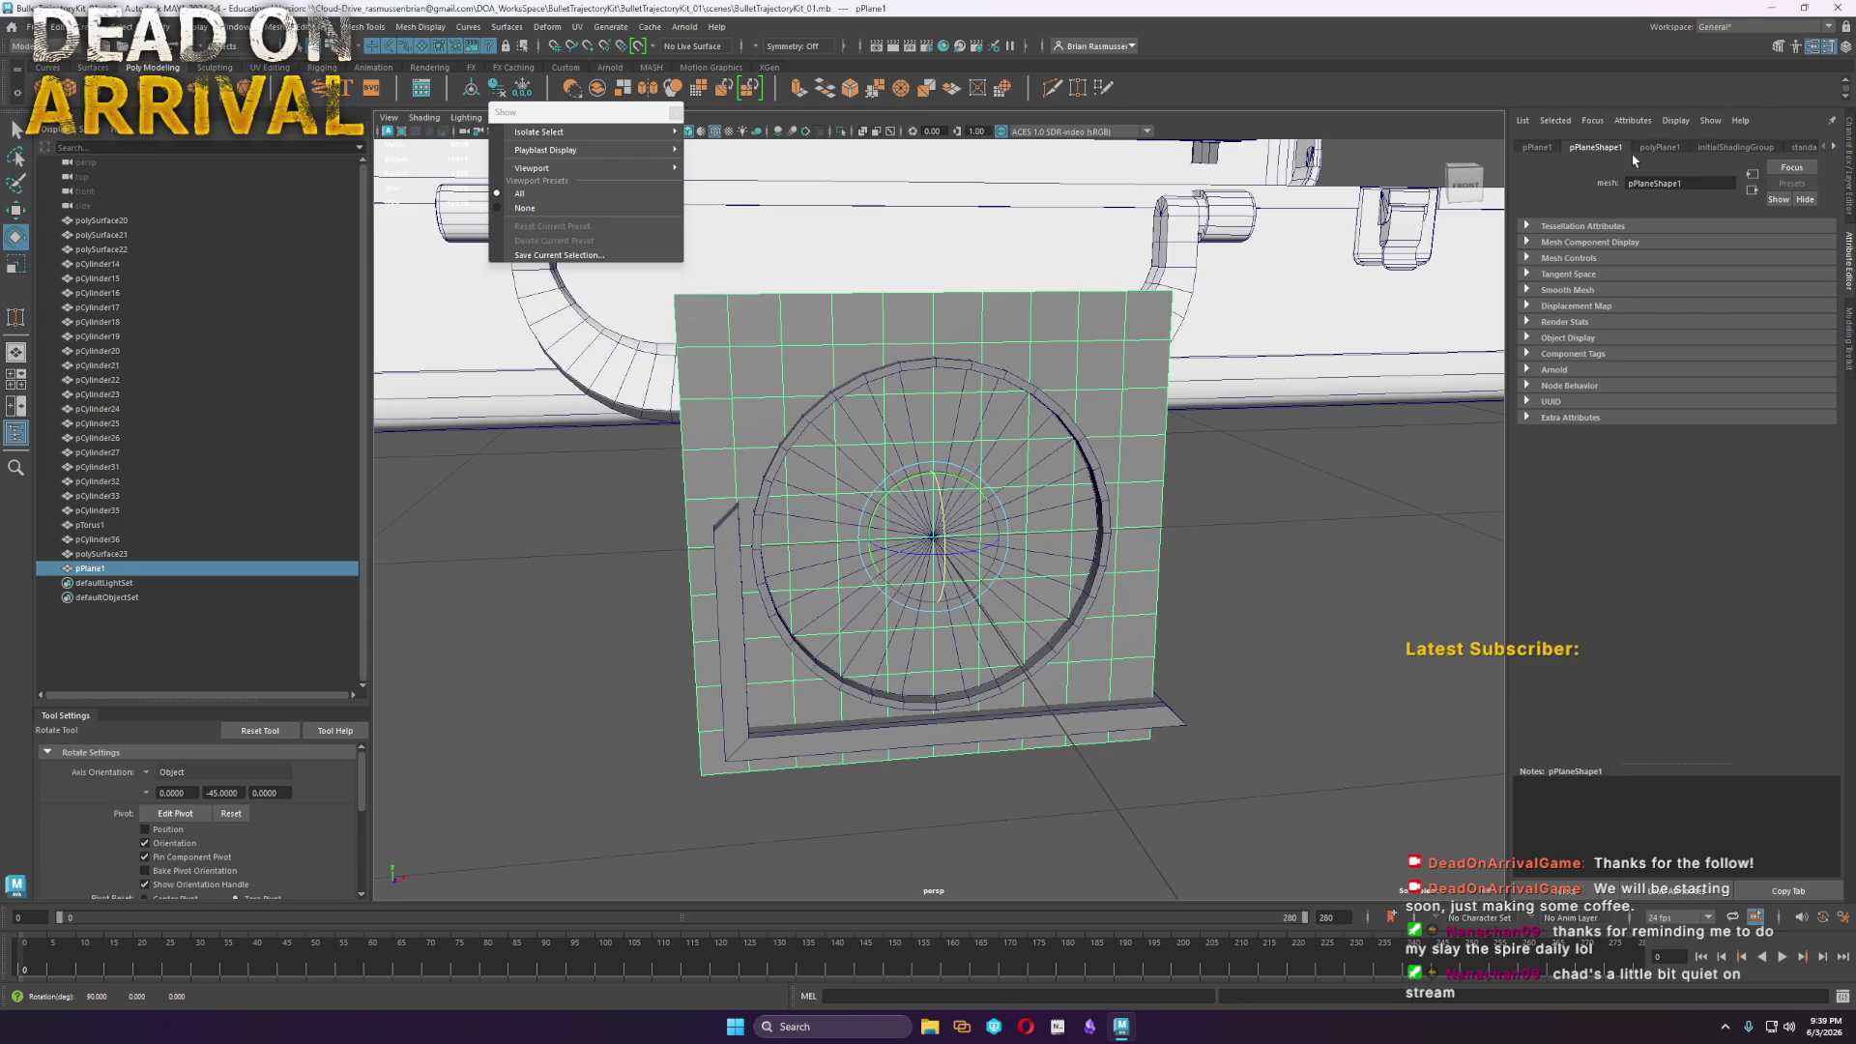
Set the plane's subdivisions to 1 and scale it down to fit inside the disc
{"action": "left_click", "coordinate": [1659, 147]}
{"action": "left_click_drag", "start_coordinate": [1709, 295], "coordinate": [1683, 309]}
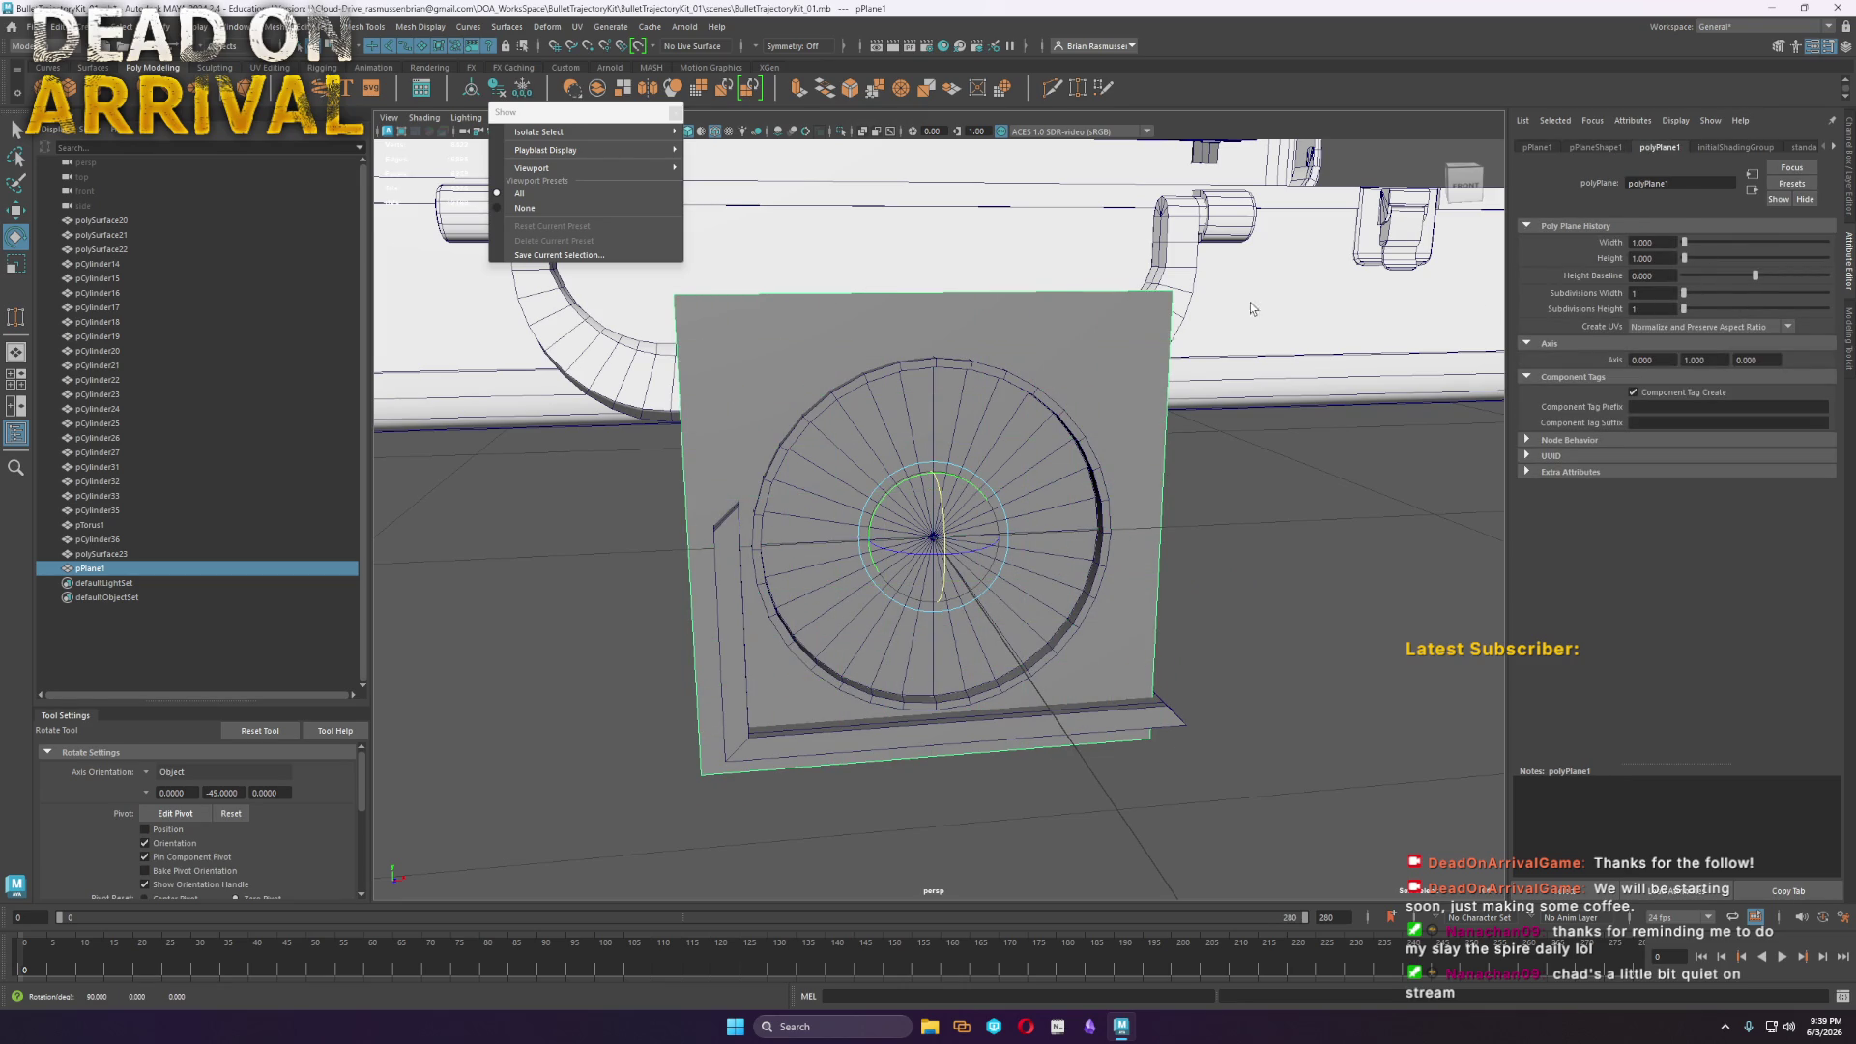
{"action": "key", "text": "r"}
{"action": "middle_click_drag", "start_coordinate": [865, 517], "coordinate": [841, 517]}
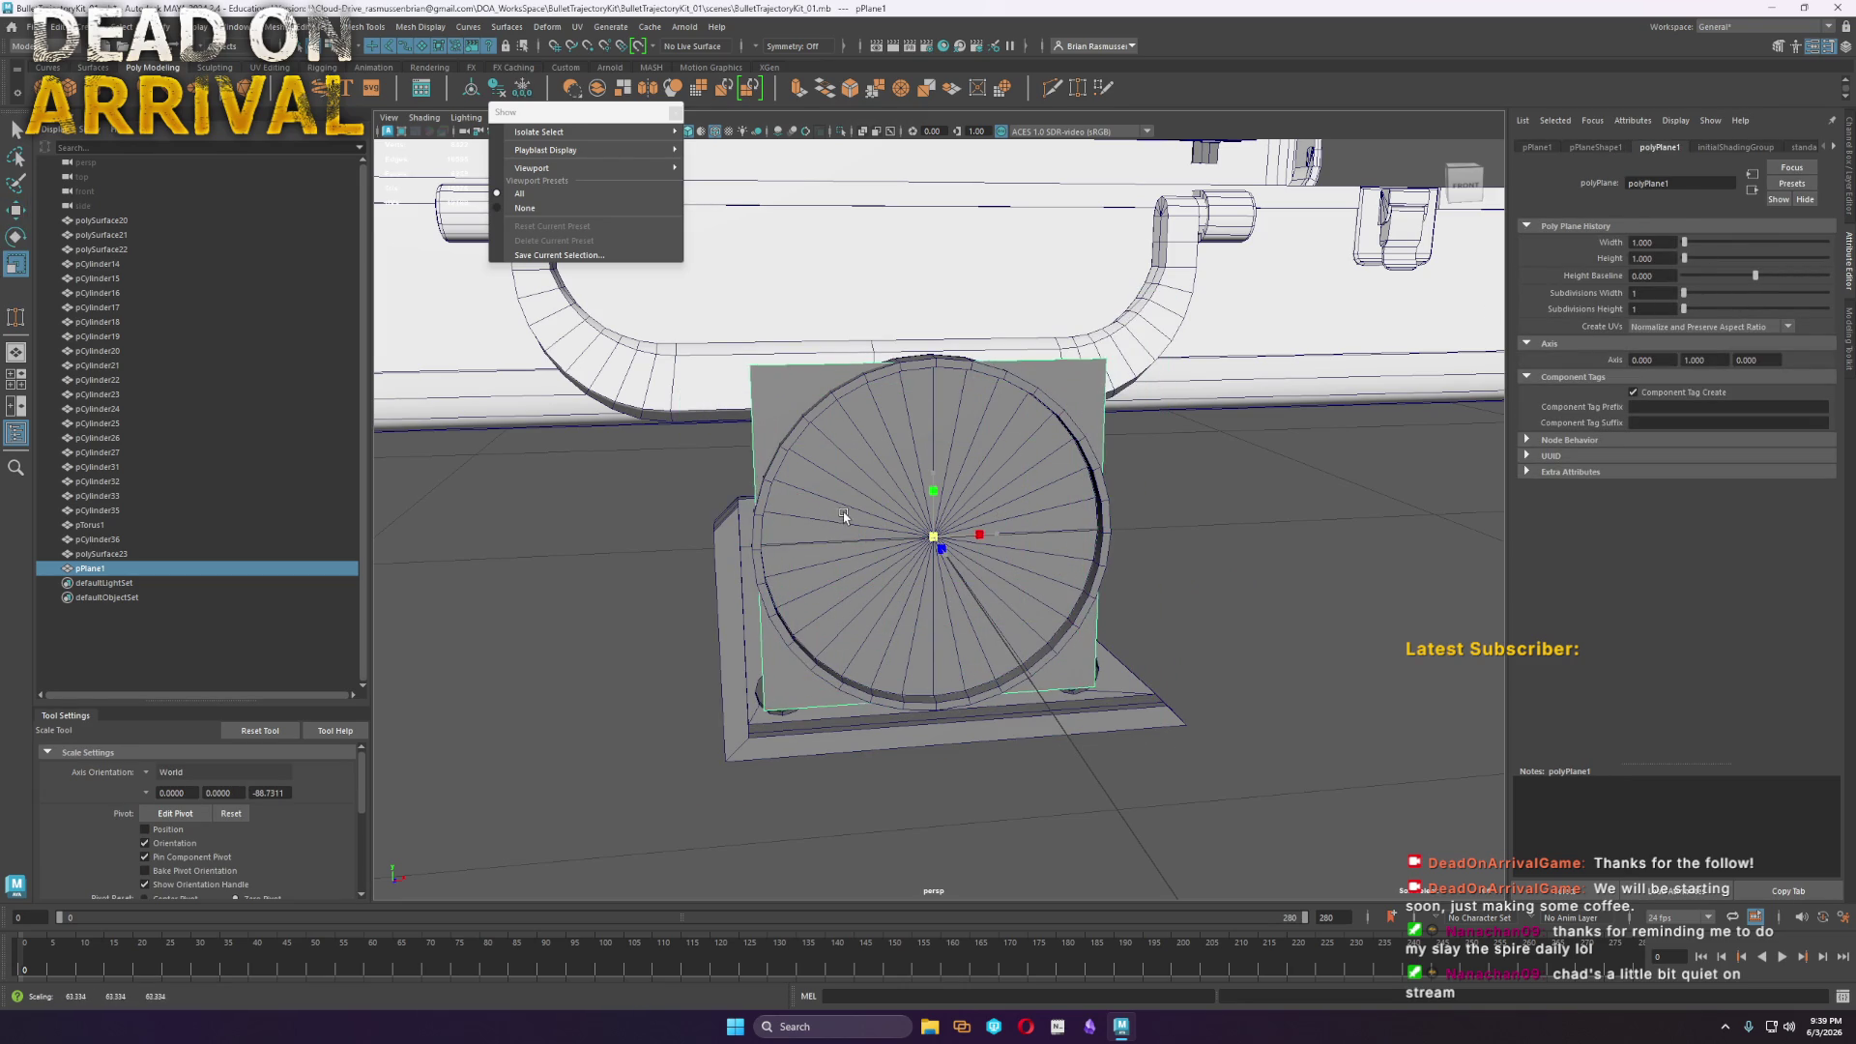
{"action": "key", "text": "w"}
{"action": "left_click_drag", "start_coordinate": [929, 595], "coordinate": [1036, 623], "text": "alt"}
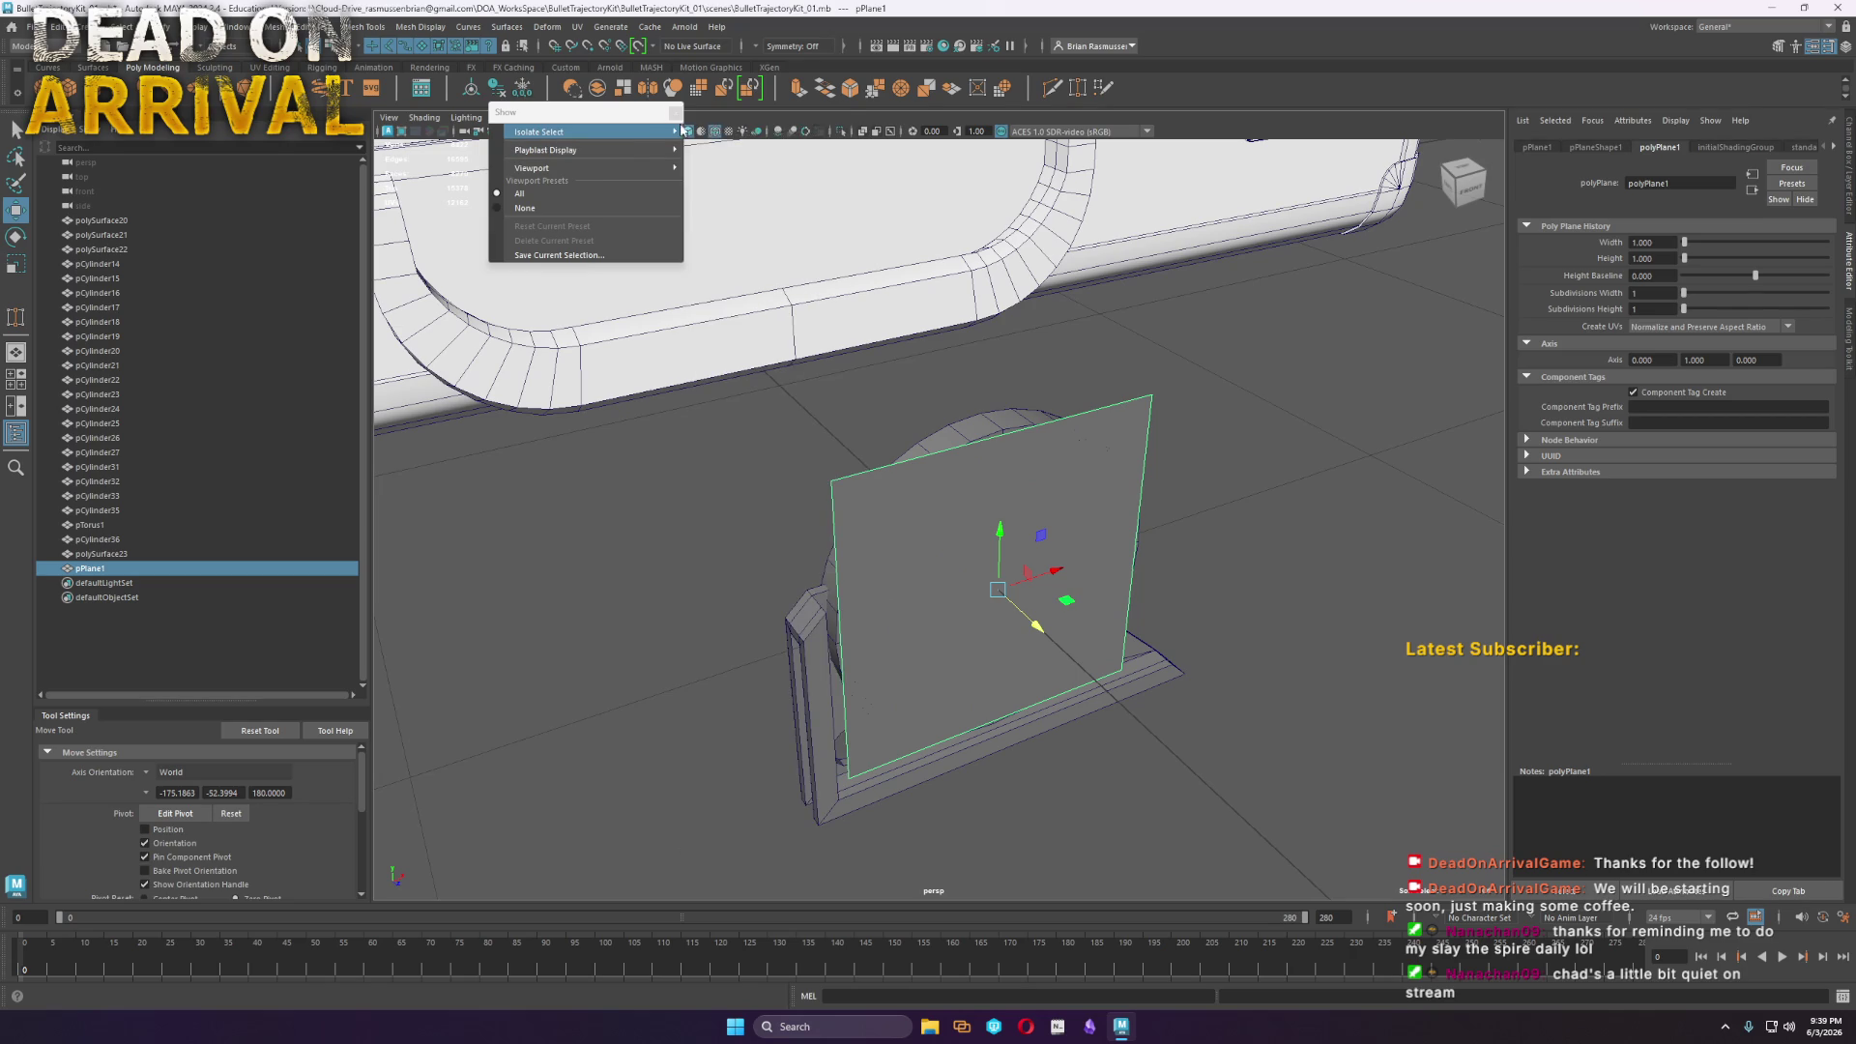
{"action": "left_click", "coordinate": [674, 112]}
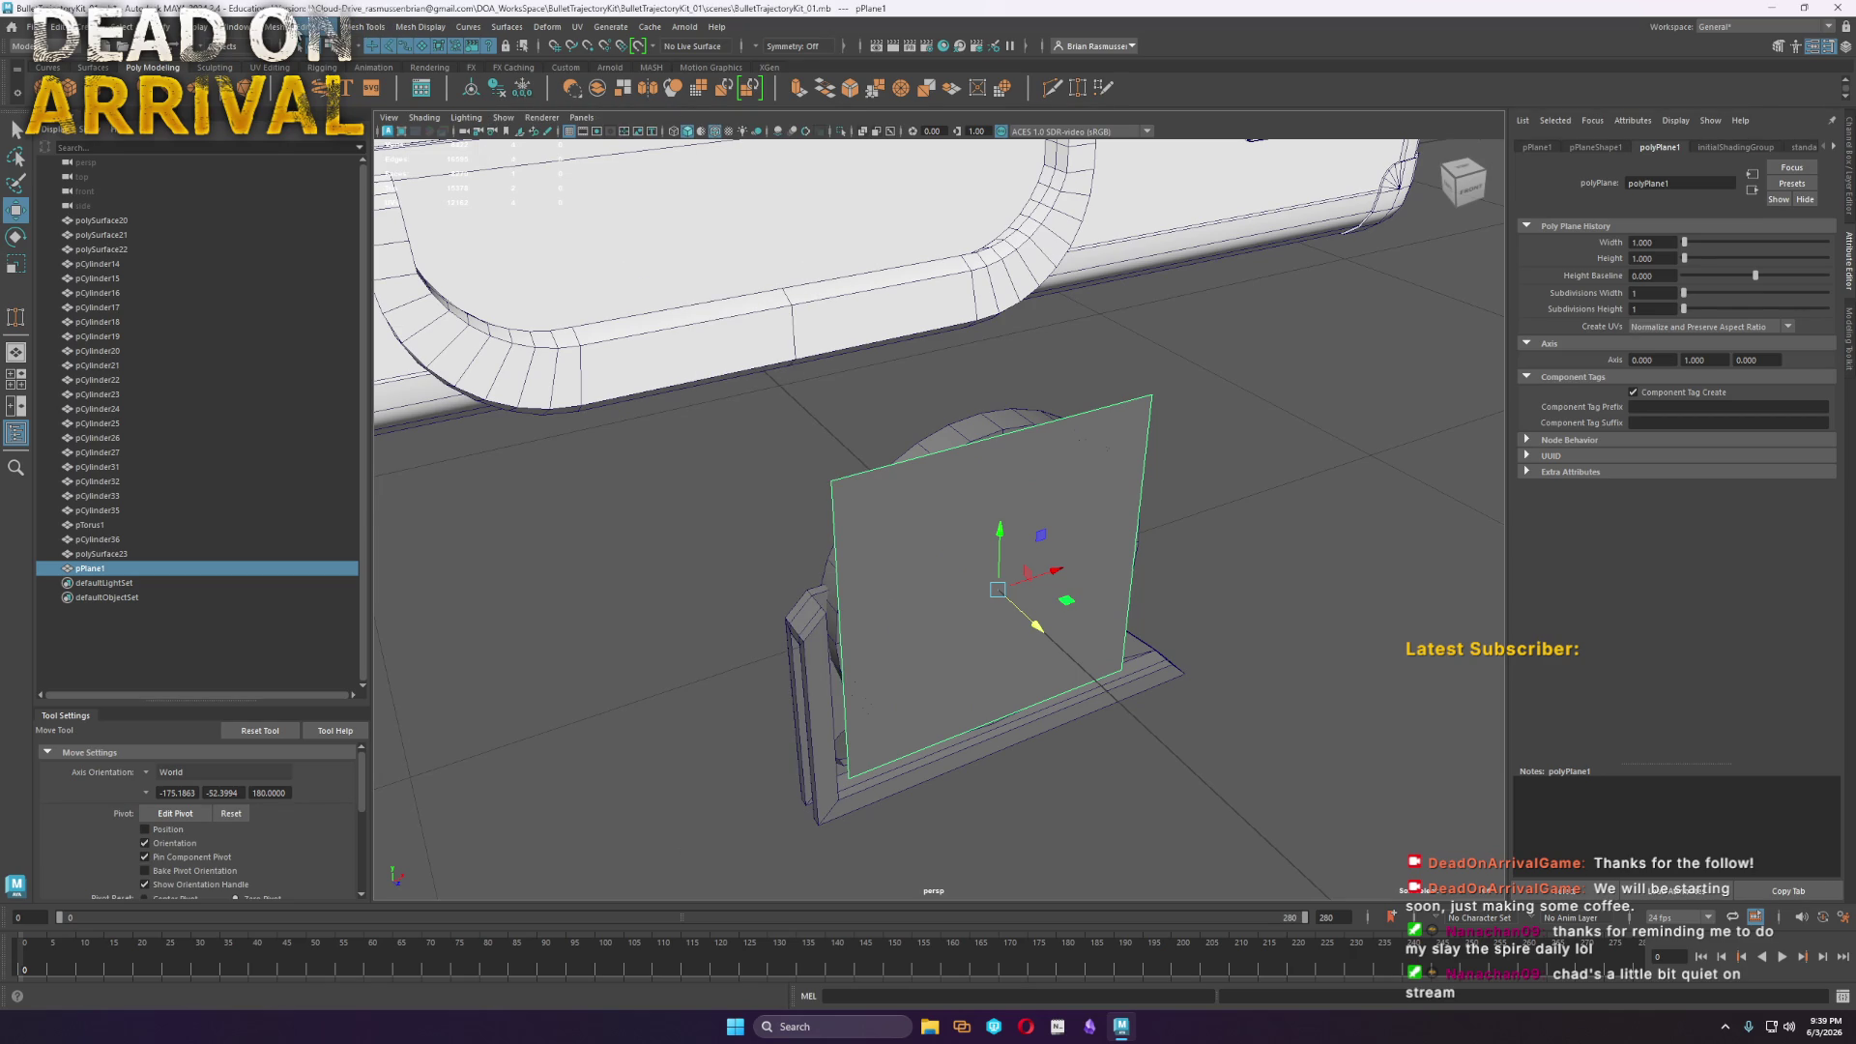
{"action": "left_click", "coordinate": [319, 27]}
{"action": "mouse_move", "coordinate": [426, 28]}
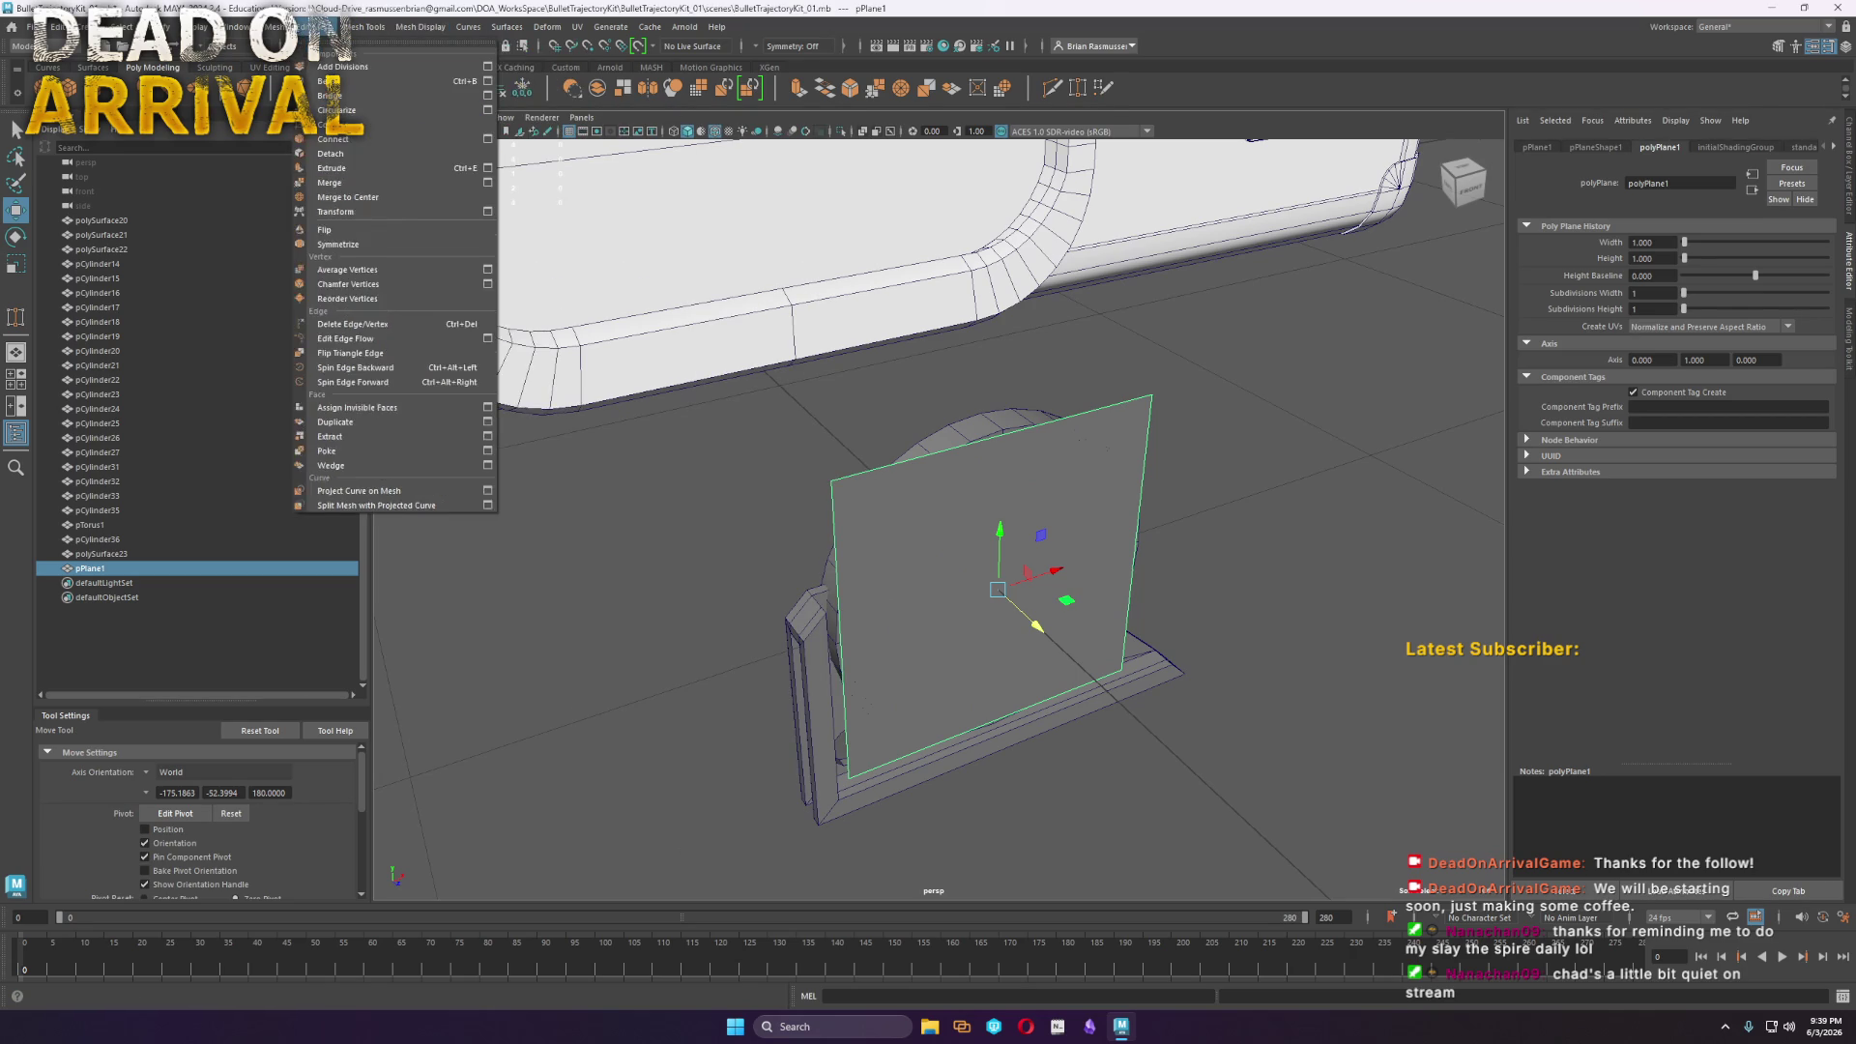
Round the plane's border edge loop into a circle with Circularize Components
{"action": "mouse_move", "coordinate": [277, 26]}
{"action": "left_click", "coordinate": [312, 194]}
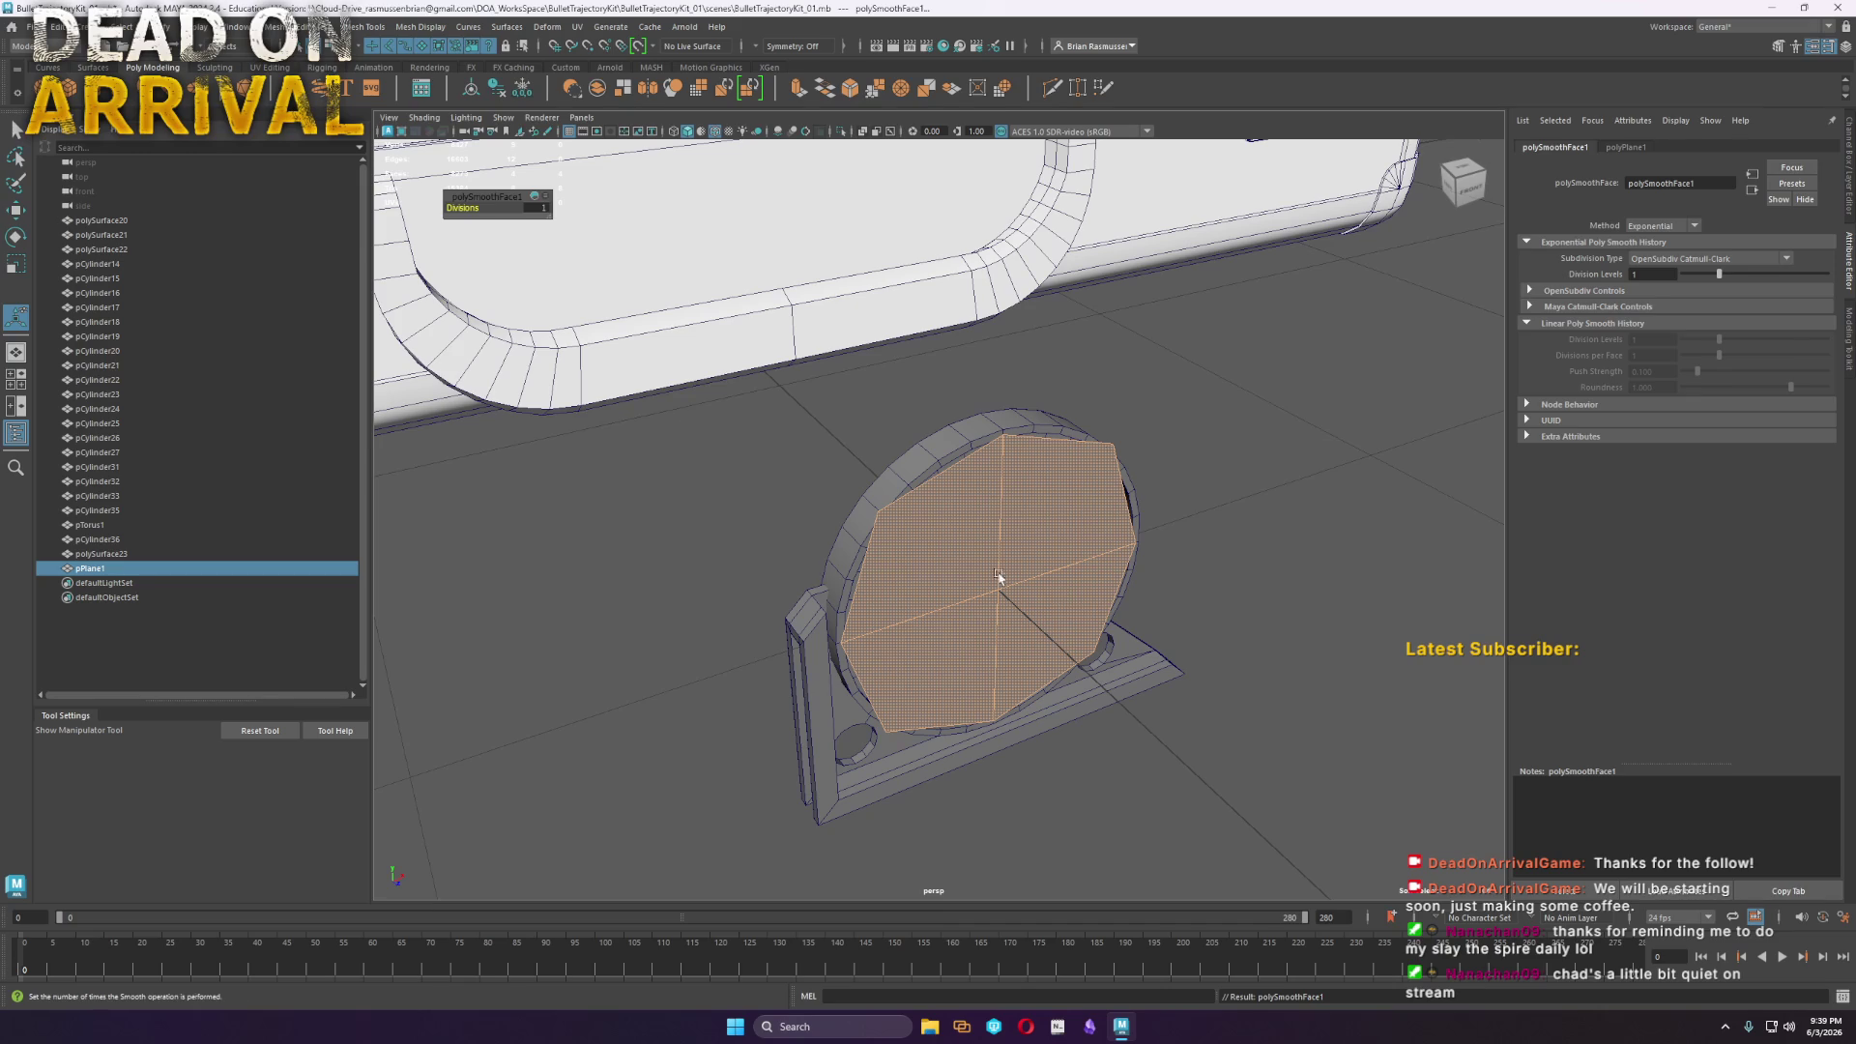
{"action": "key", "text": "ctrl+z"}
{"action": "right_click_drag", "start_coordinate": [953, 556], "coordinate": [945, 468]}
{"action": "double_click", "coordinate": [944, 474]}
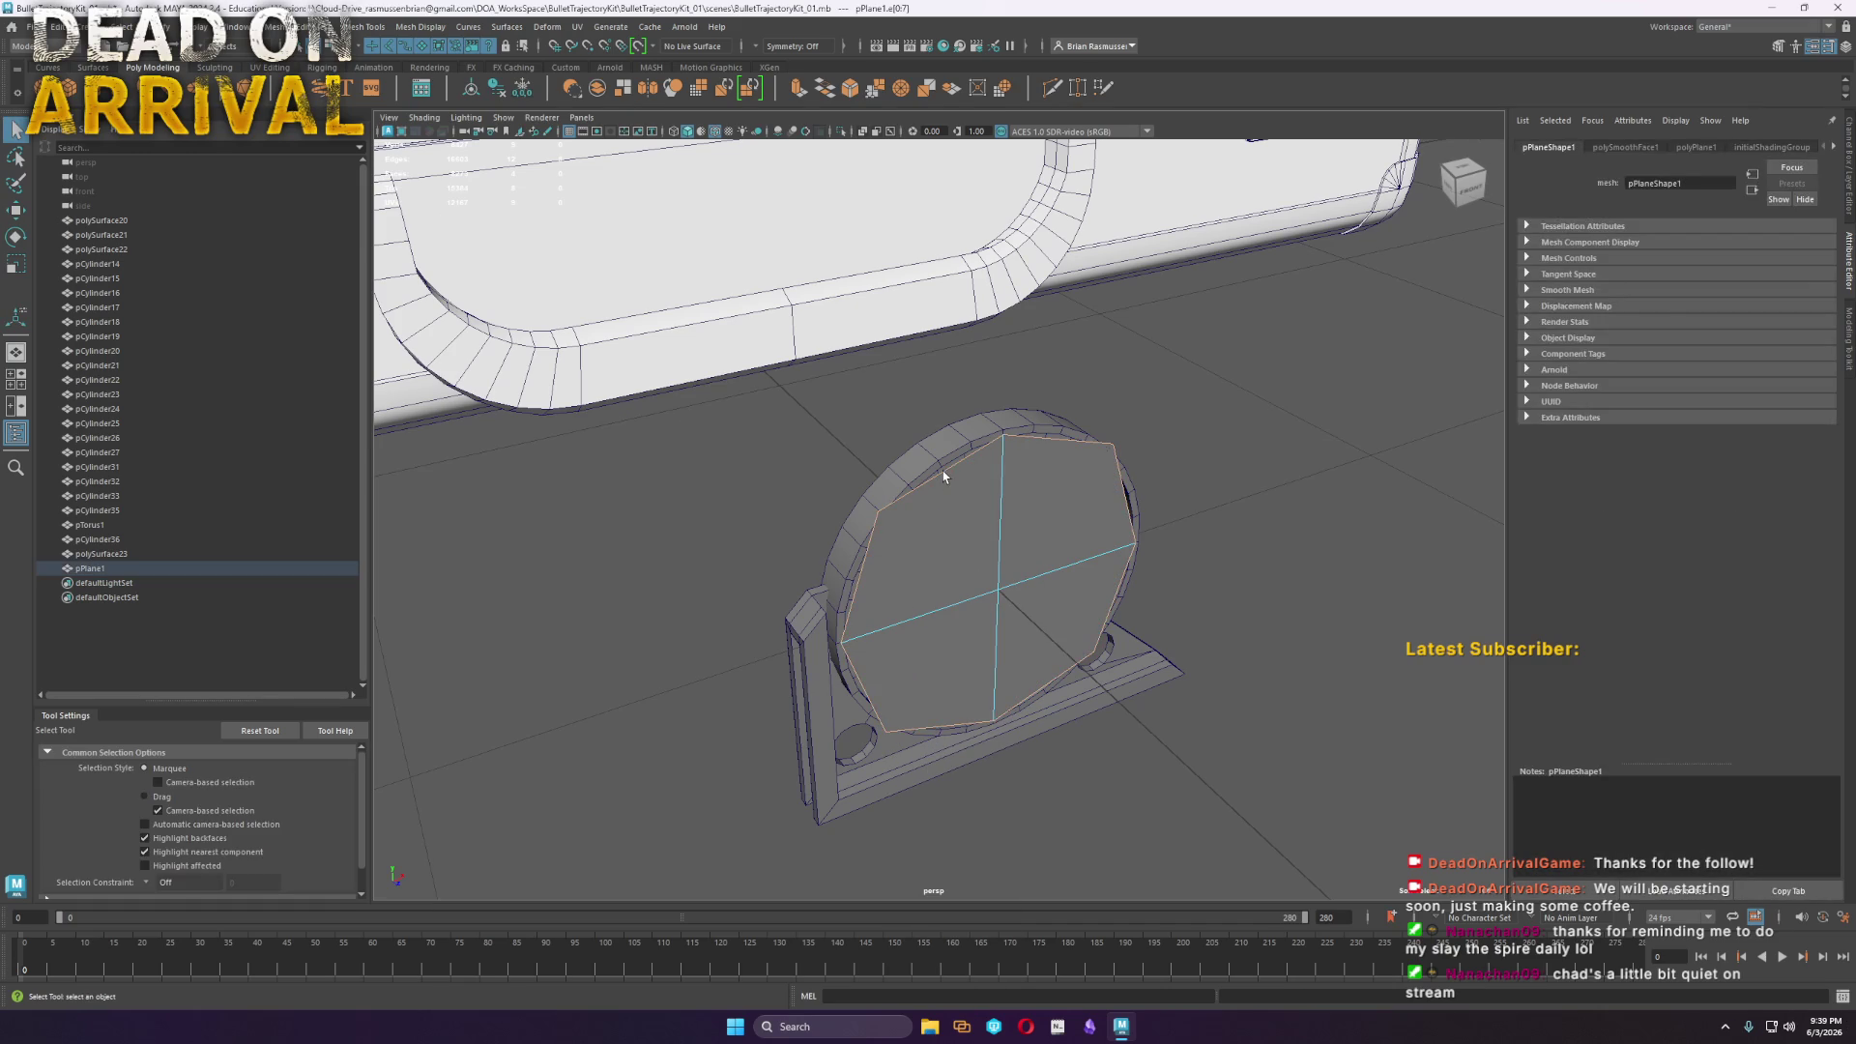
{"action": "right_click", "coordinate": [945, 475], "text": "shift"}
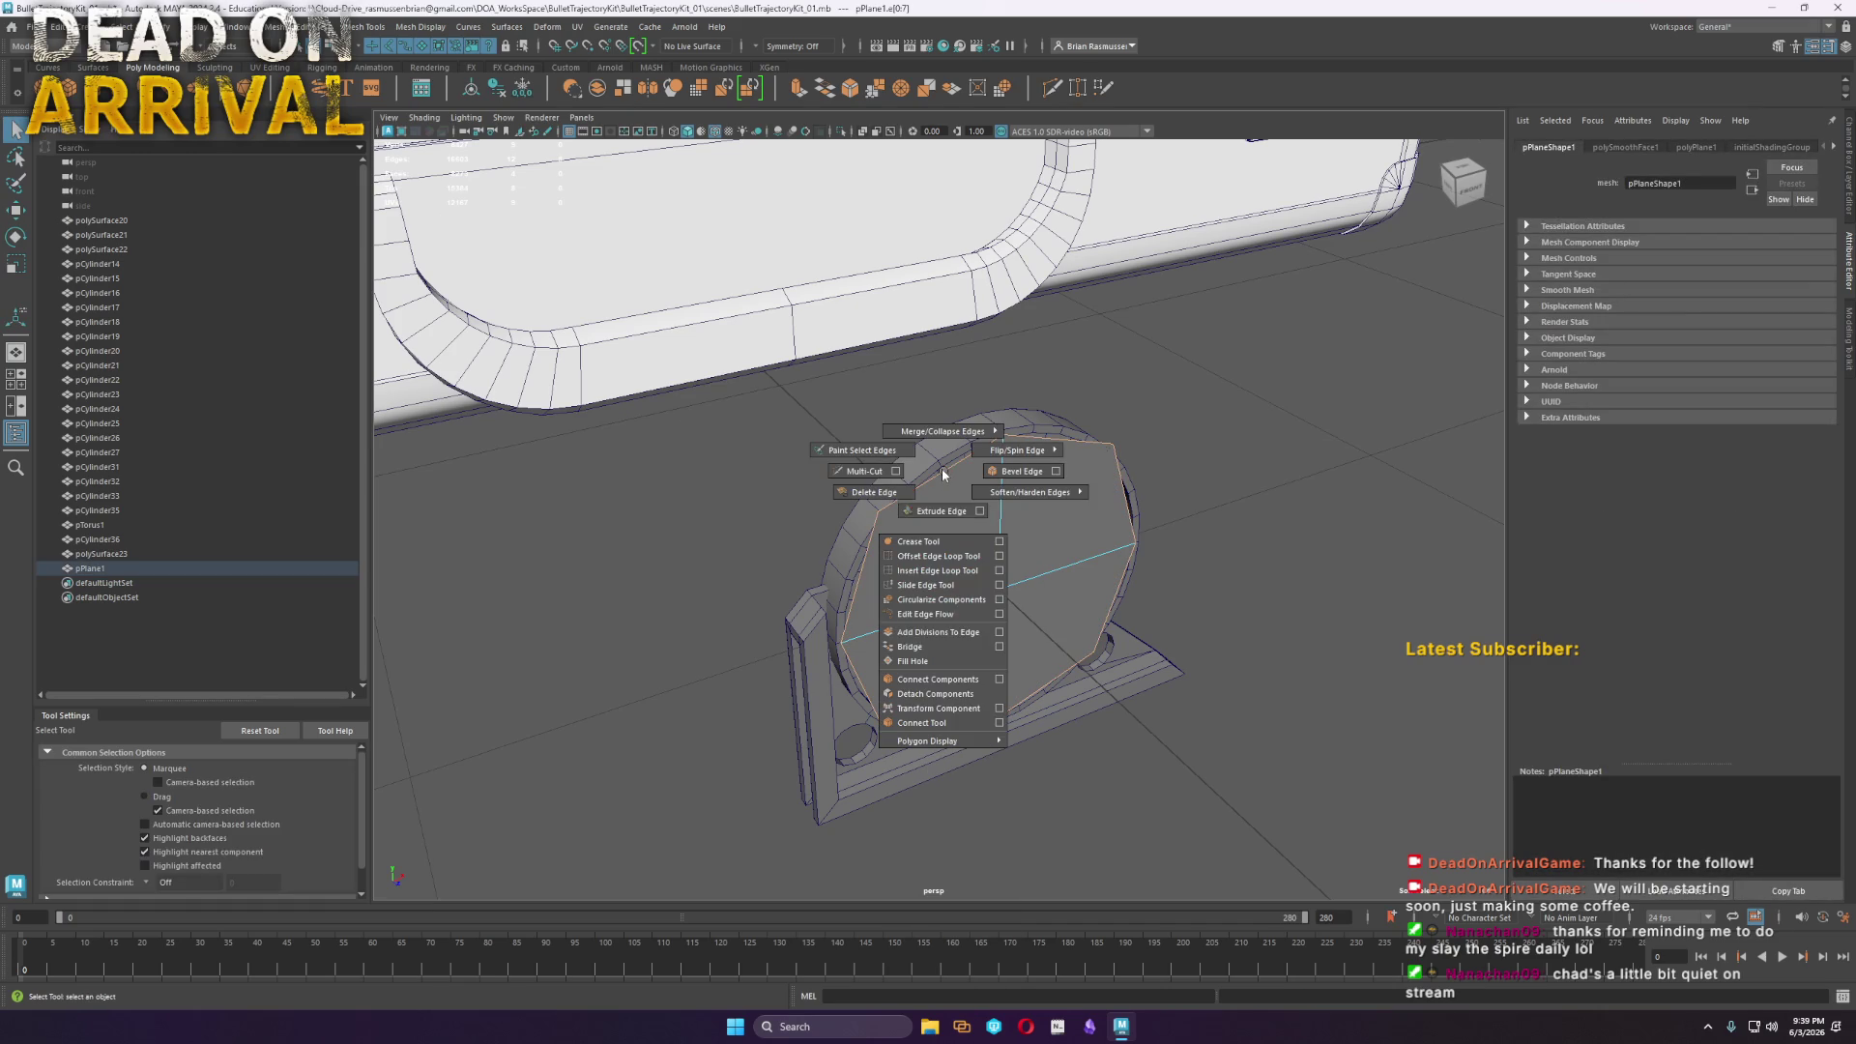
{"action": "left_click", "coordinate": [955, 604]}
Smooth the round plate twice for a finer grid
{"action": "right_click_drag", "start_coordinate": [1058, 513], "coordinate": [1087, 505]}
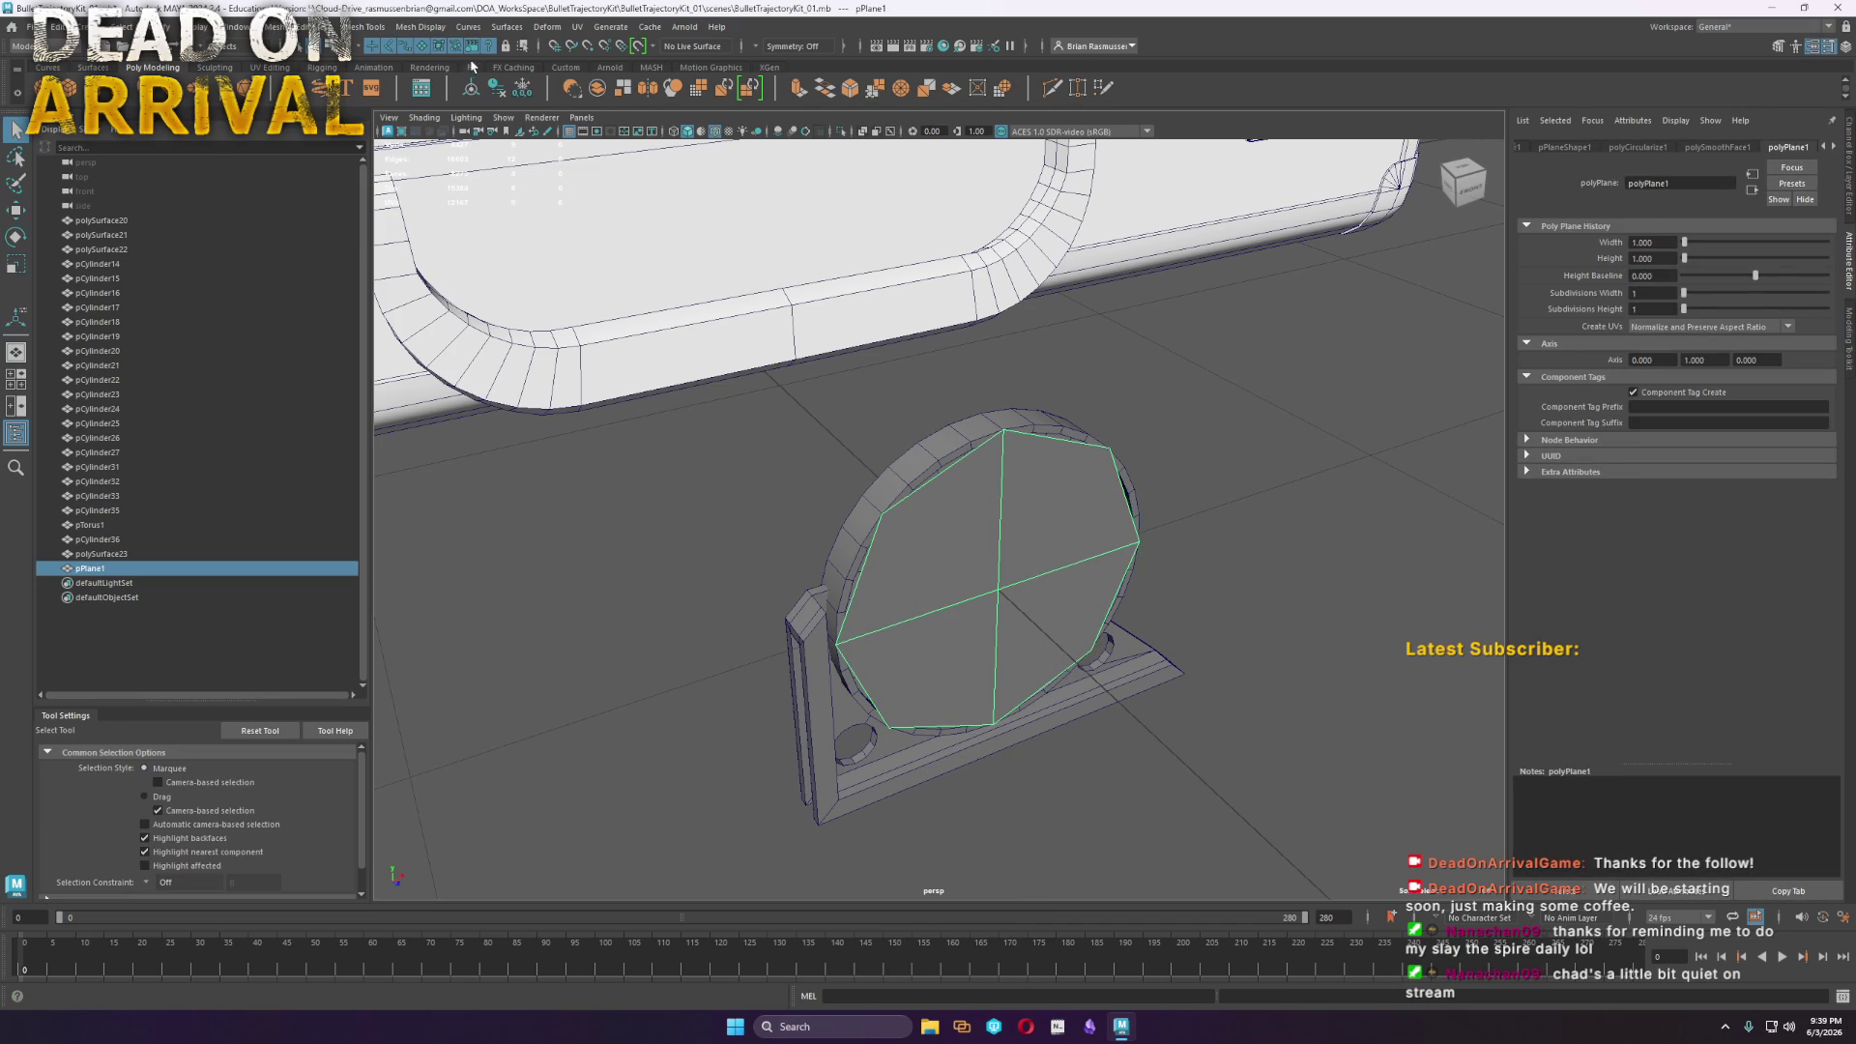
{"action": "left_click", "coordinate": [278, 27]}
{"action": "left_click", "coordinate": [310, 195]}
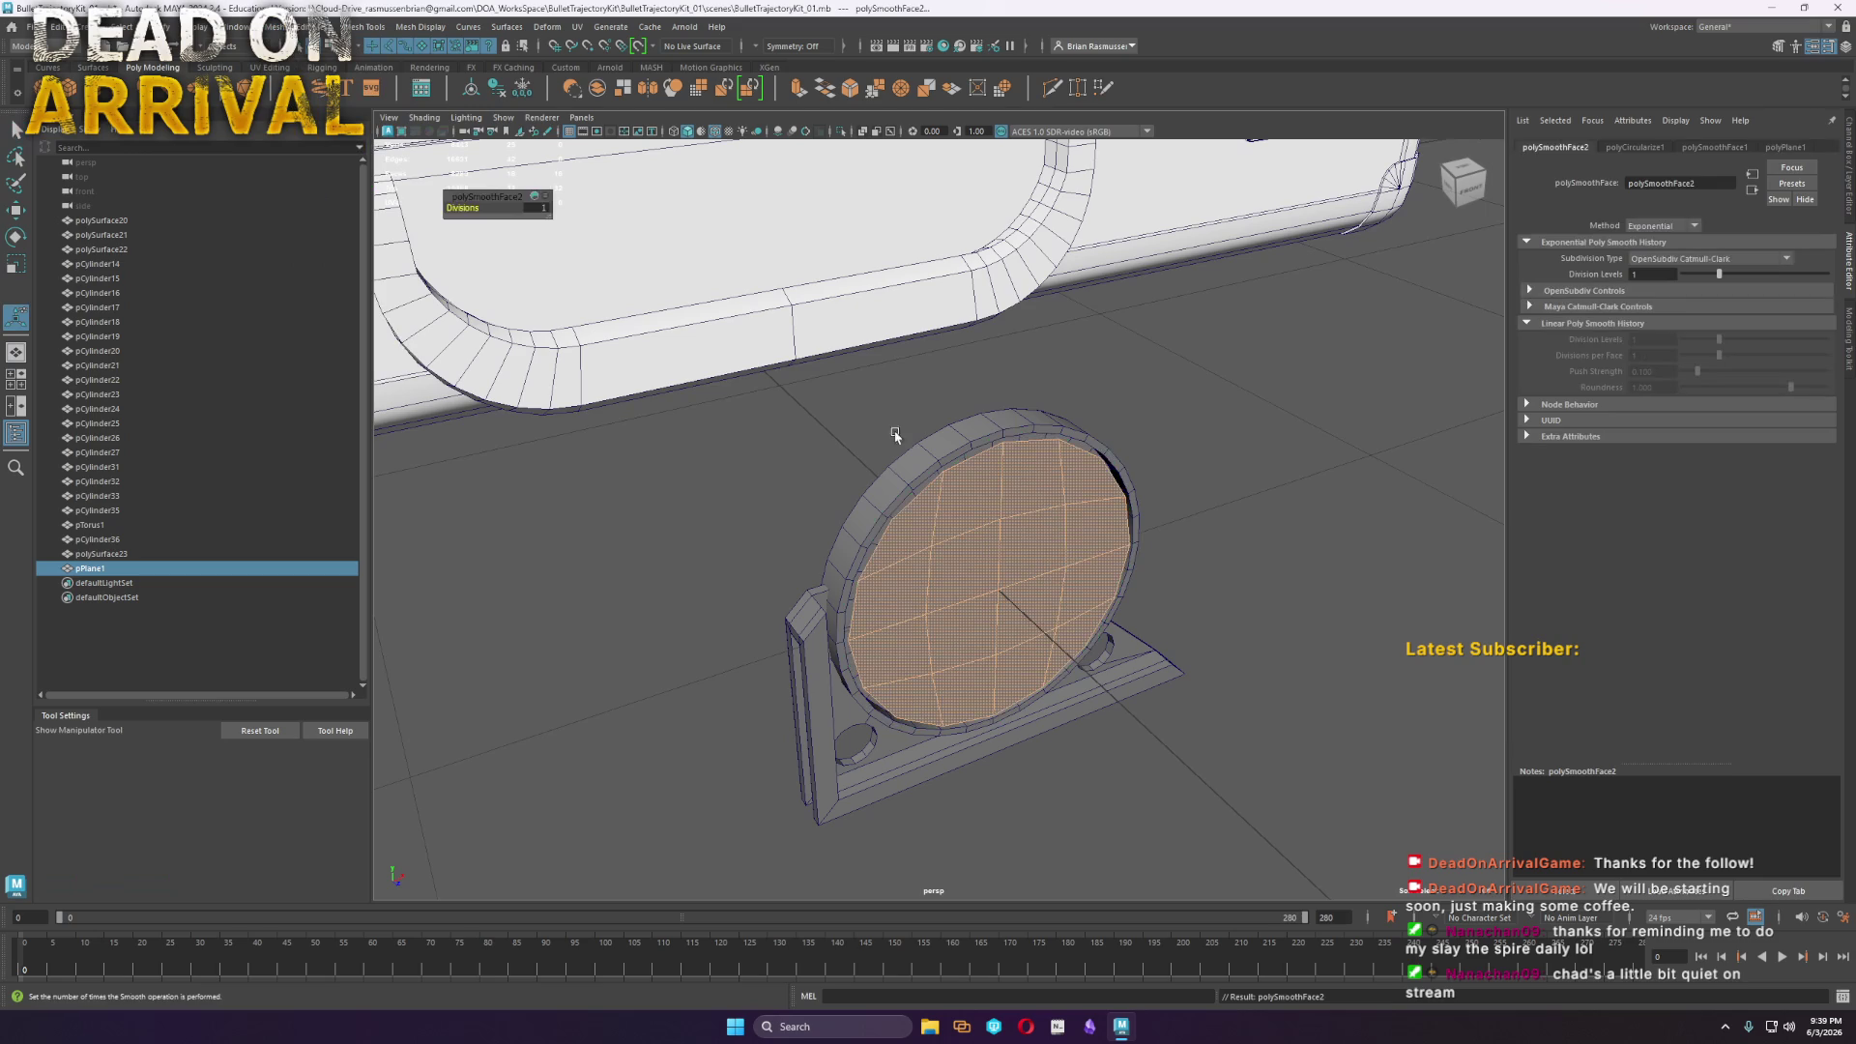
{"action": "key", "text": "g"}
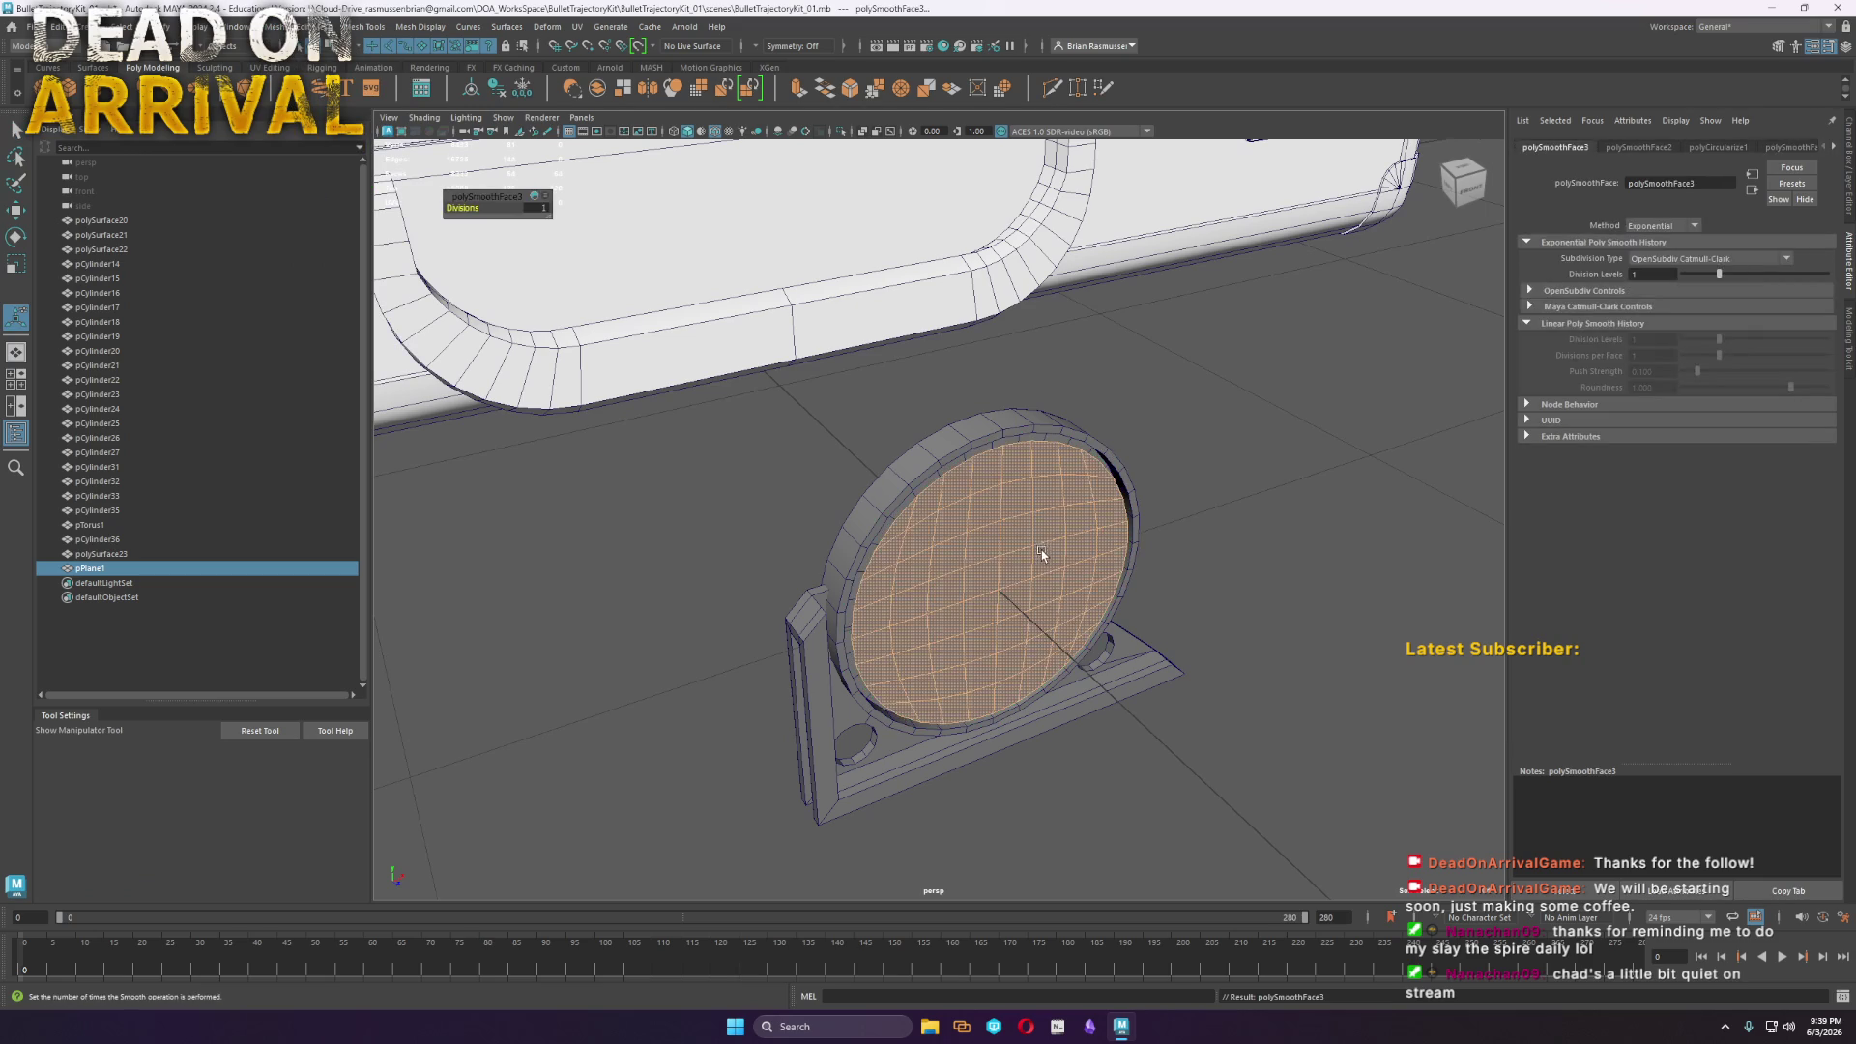
Reposition the plate on the disc and scale it up to fill the ring
{"action": "right_click_drag", "start_coordinate": [1042, 553], "coordinate": [1100, 535]}
{"action": "key", "text": "w"}
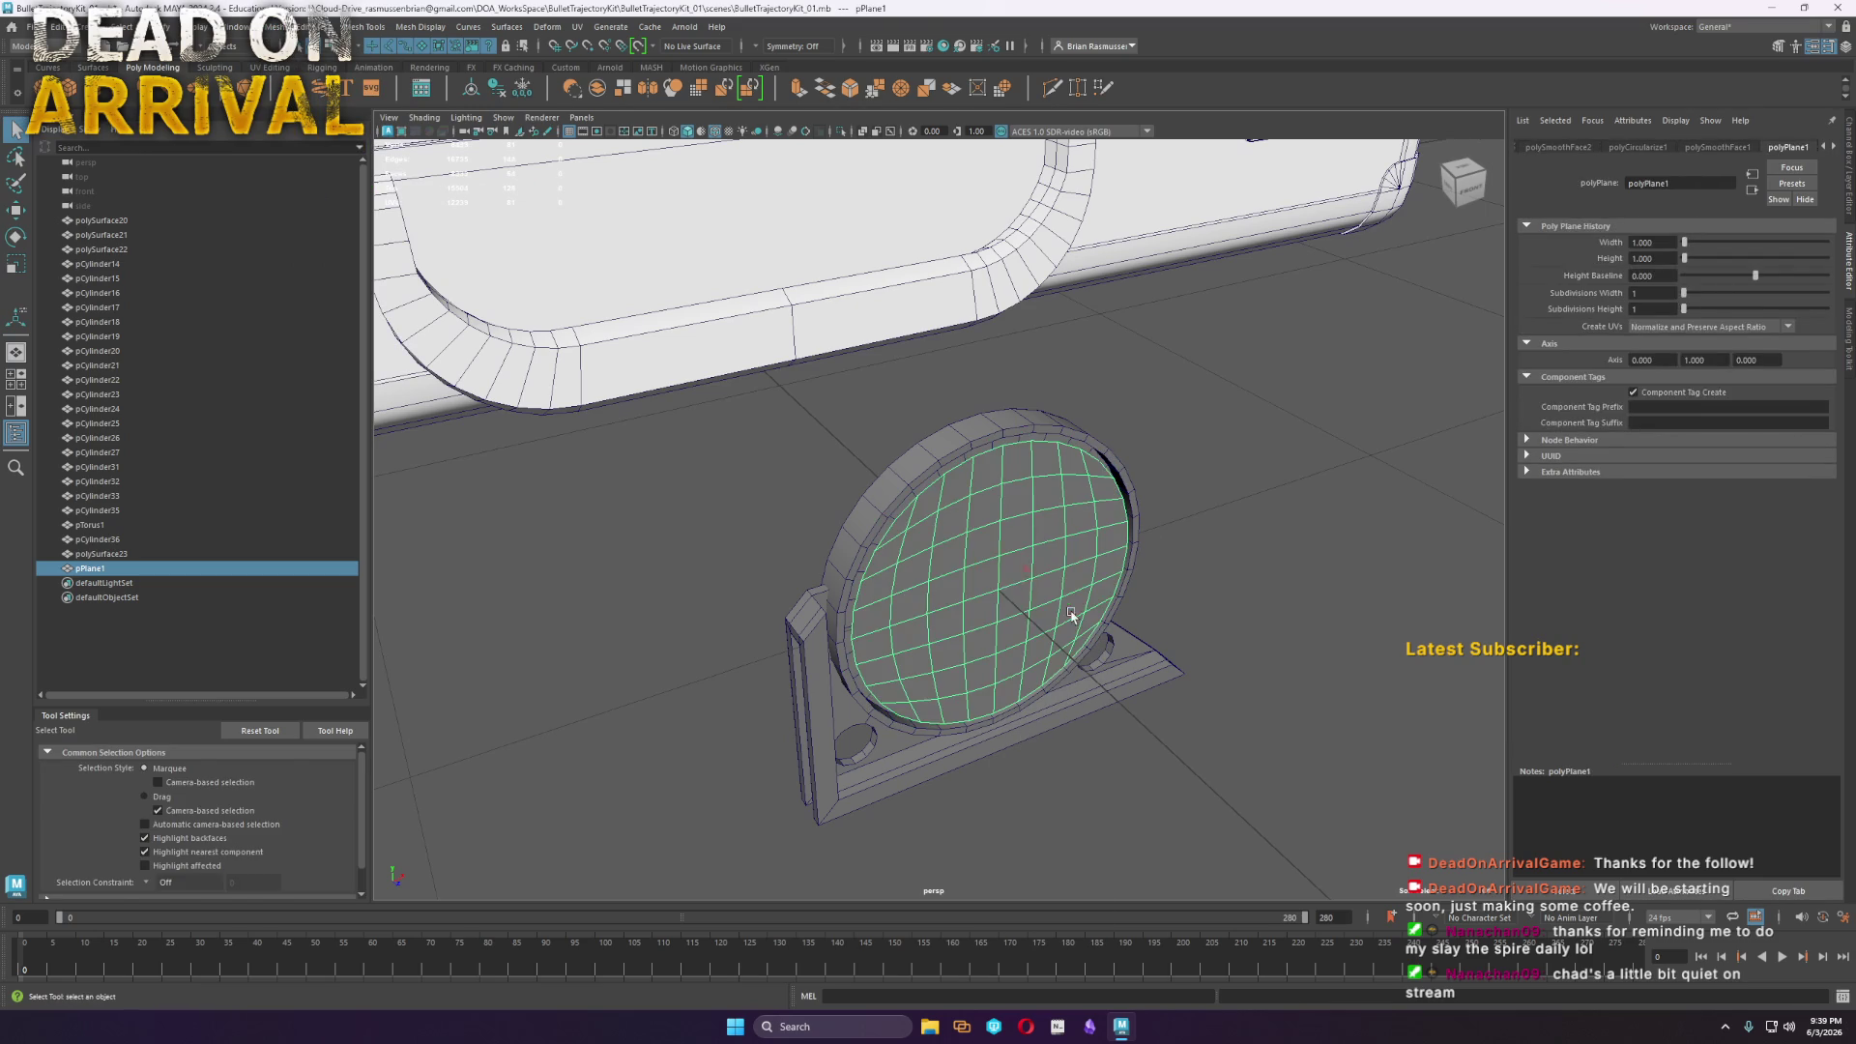
{"action": "left_click_drag", "start_coordinate": [1042, 624], "coordinate": [846, 607]}
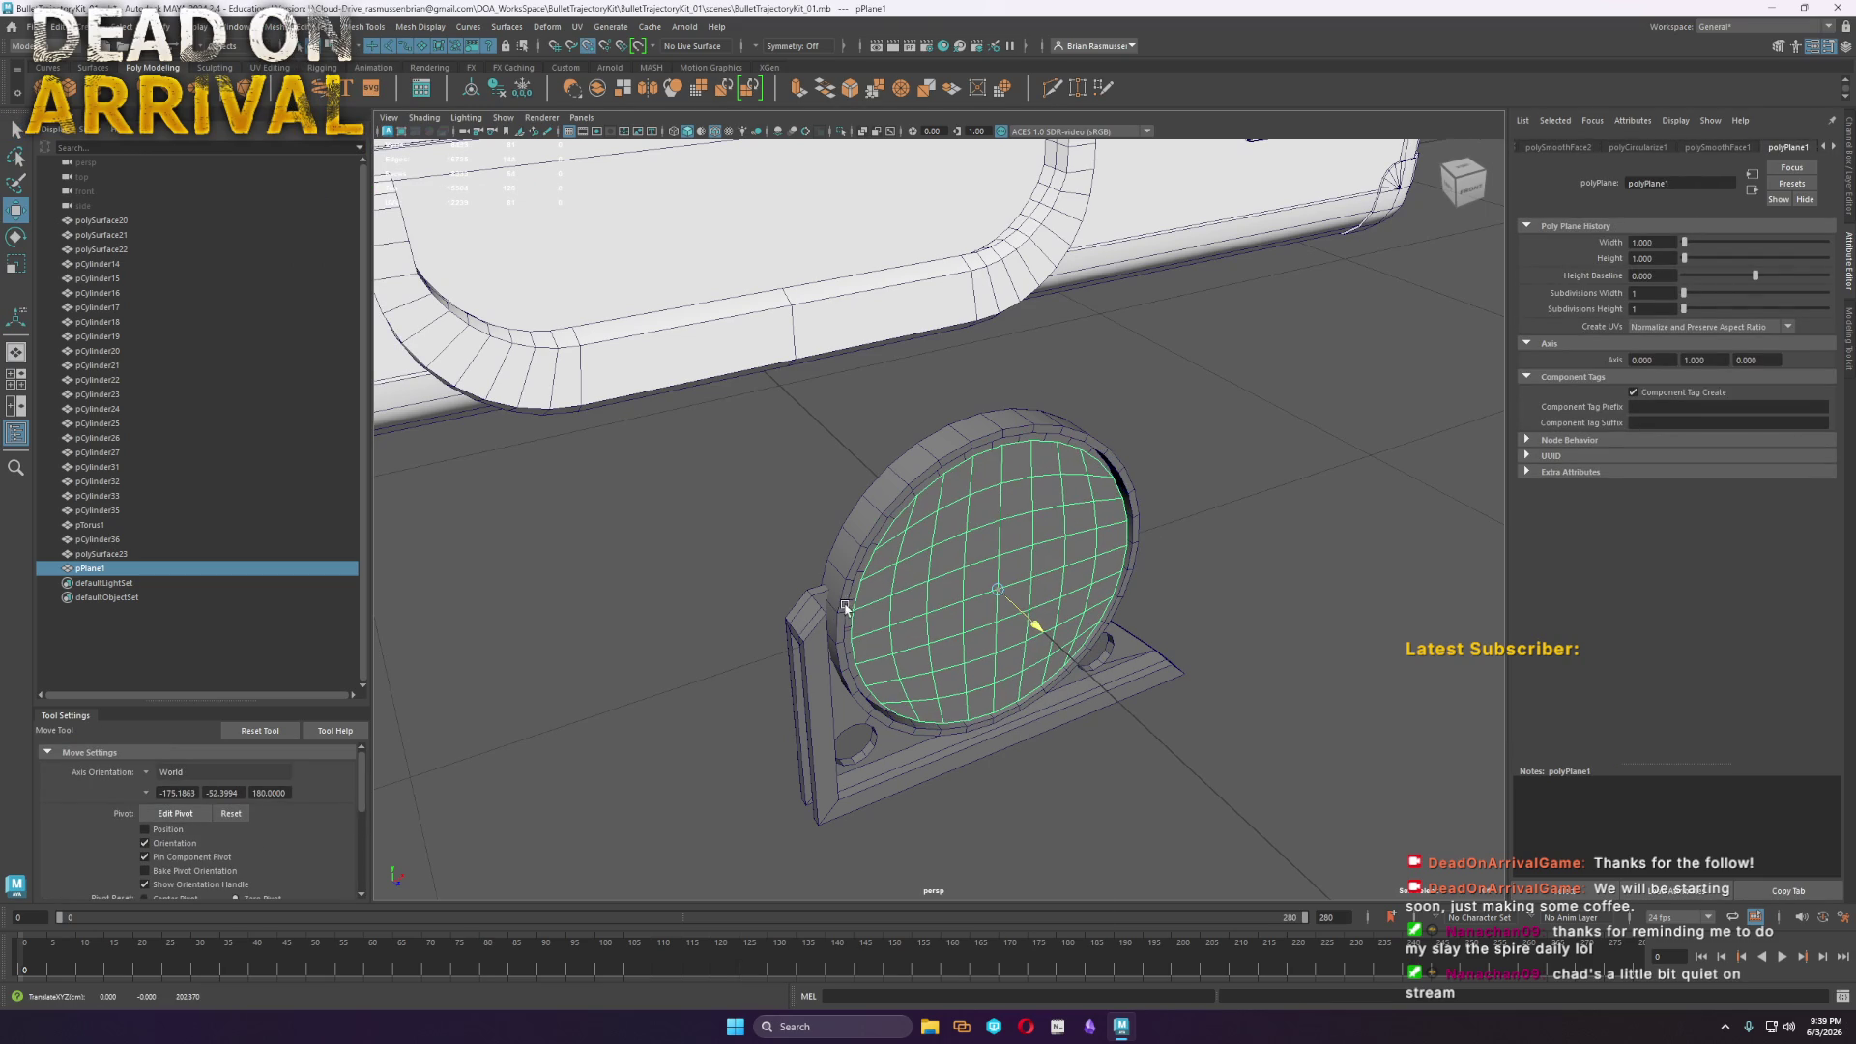
{"action": "key", "text": "f"}
{"action": "key", "text": "r"}
{"action": "mouse_move", "coordinate": [901, 553]}
{"action": "left_mouse_down"}
{"action": "mouse_move", "coordinate": [1052, 600]}
{"action": "mouse_move", "coordinate": [1077, 462]}
{"action": "left_mouse_up"}
{"action": "scroll", "coordinate": [1077, 462], "scroll_direction": "up", "scroll_amount": 3}
Pull the plate's centre vertex outward with Soft Select to form a dome
{"action": "key", "text": "w"}
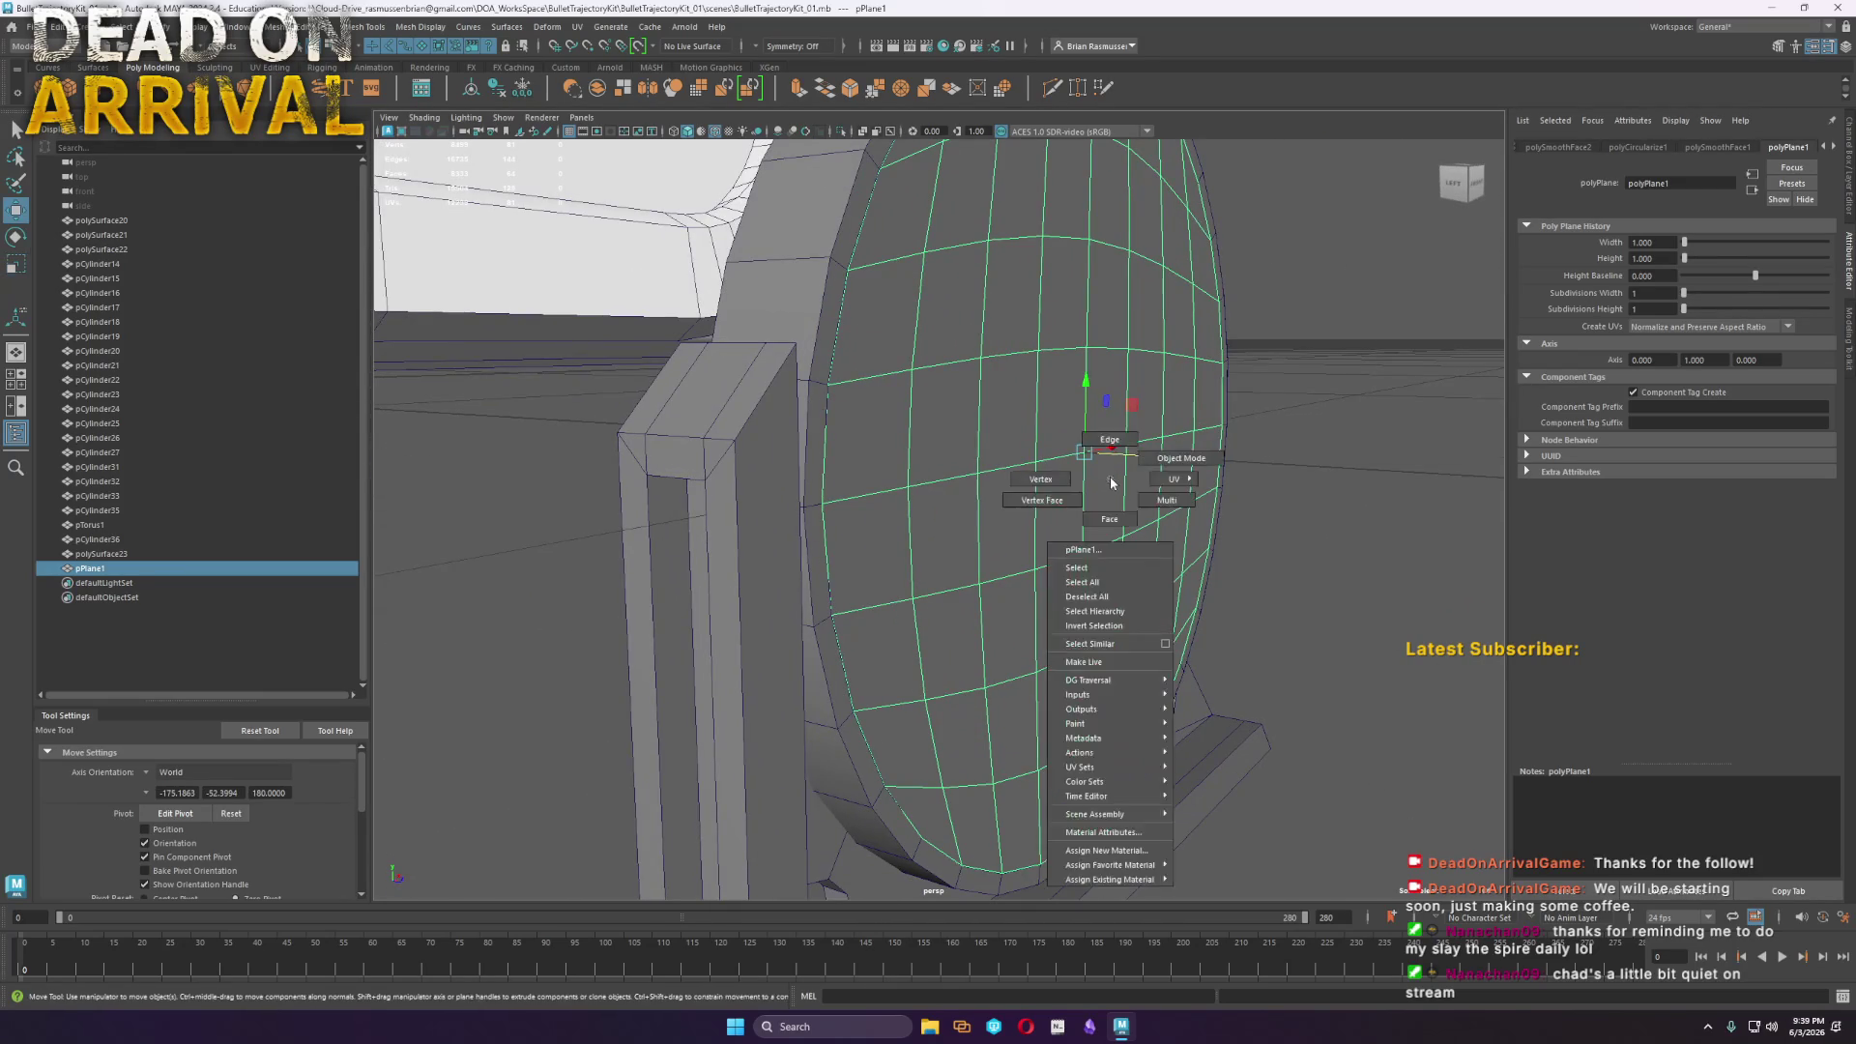
{"action": "left_click", "coordinate": [1354, 580]}
{"action": "left_click", "coordinate": [1083, 457]}
{"action": "key", "text": "b"}
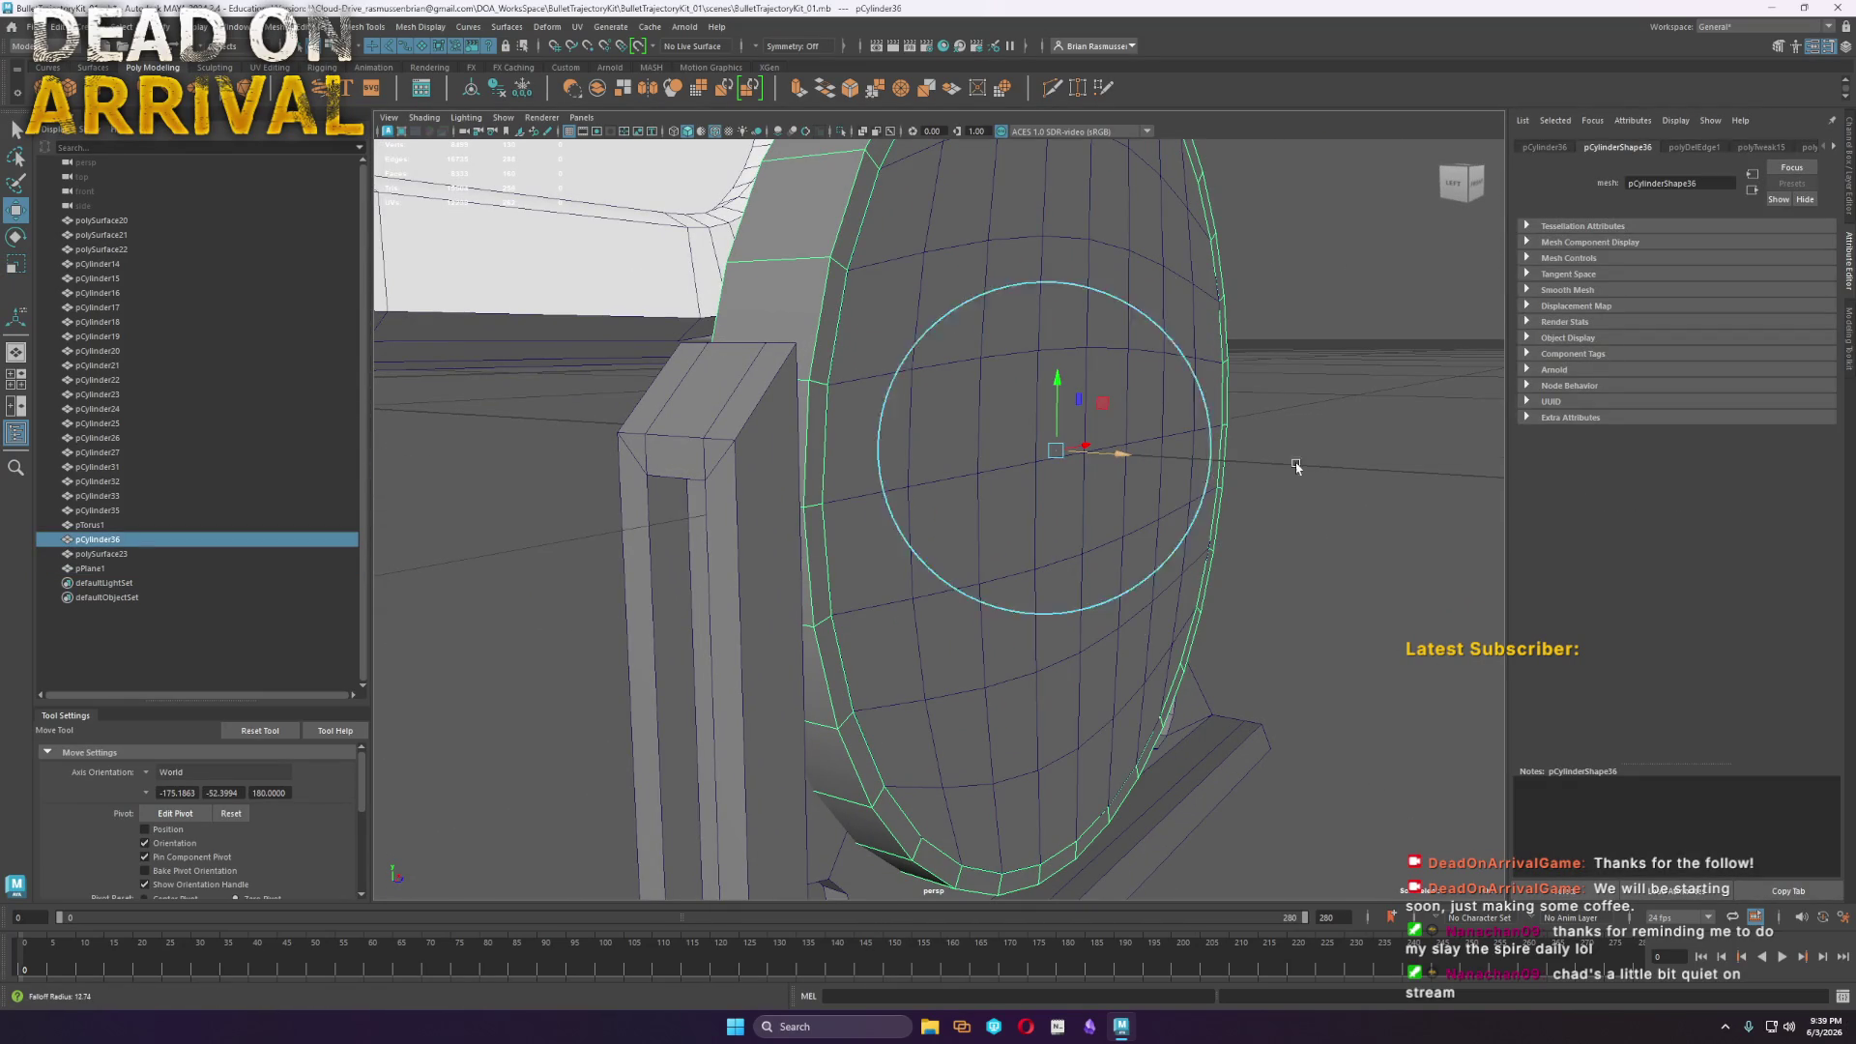
{"action": "scroll", "coordinate": [967, 436], "scroll_direction": "up", "scroll_amount": 2}
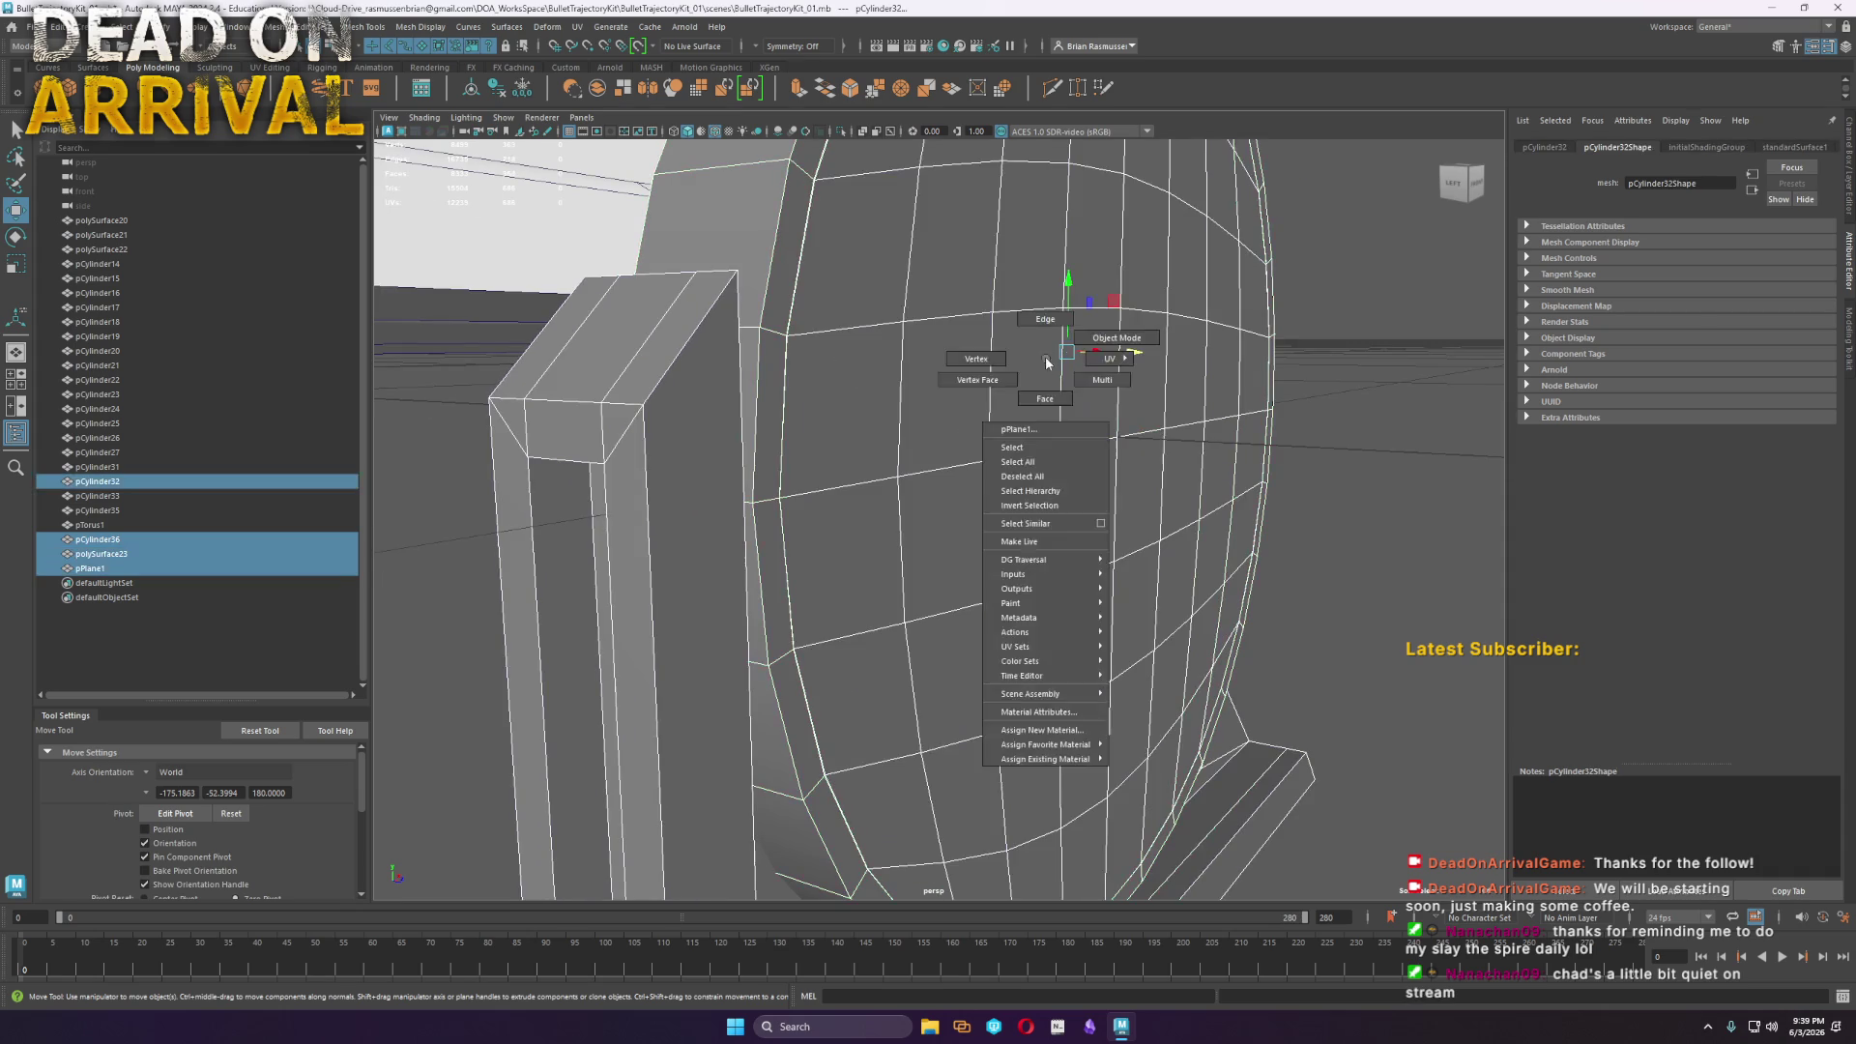
{"action": "key", "text": "F9"}
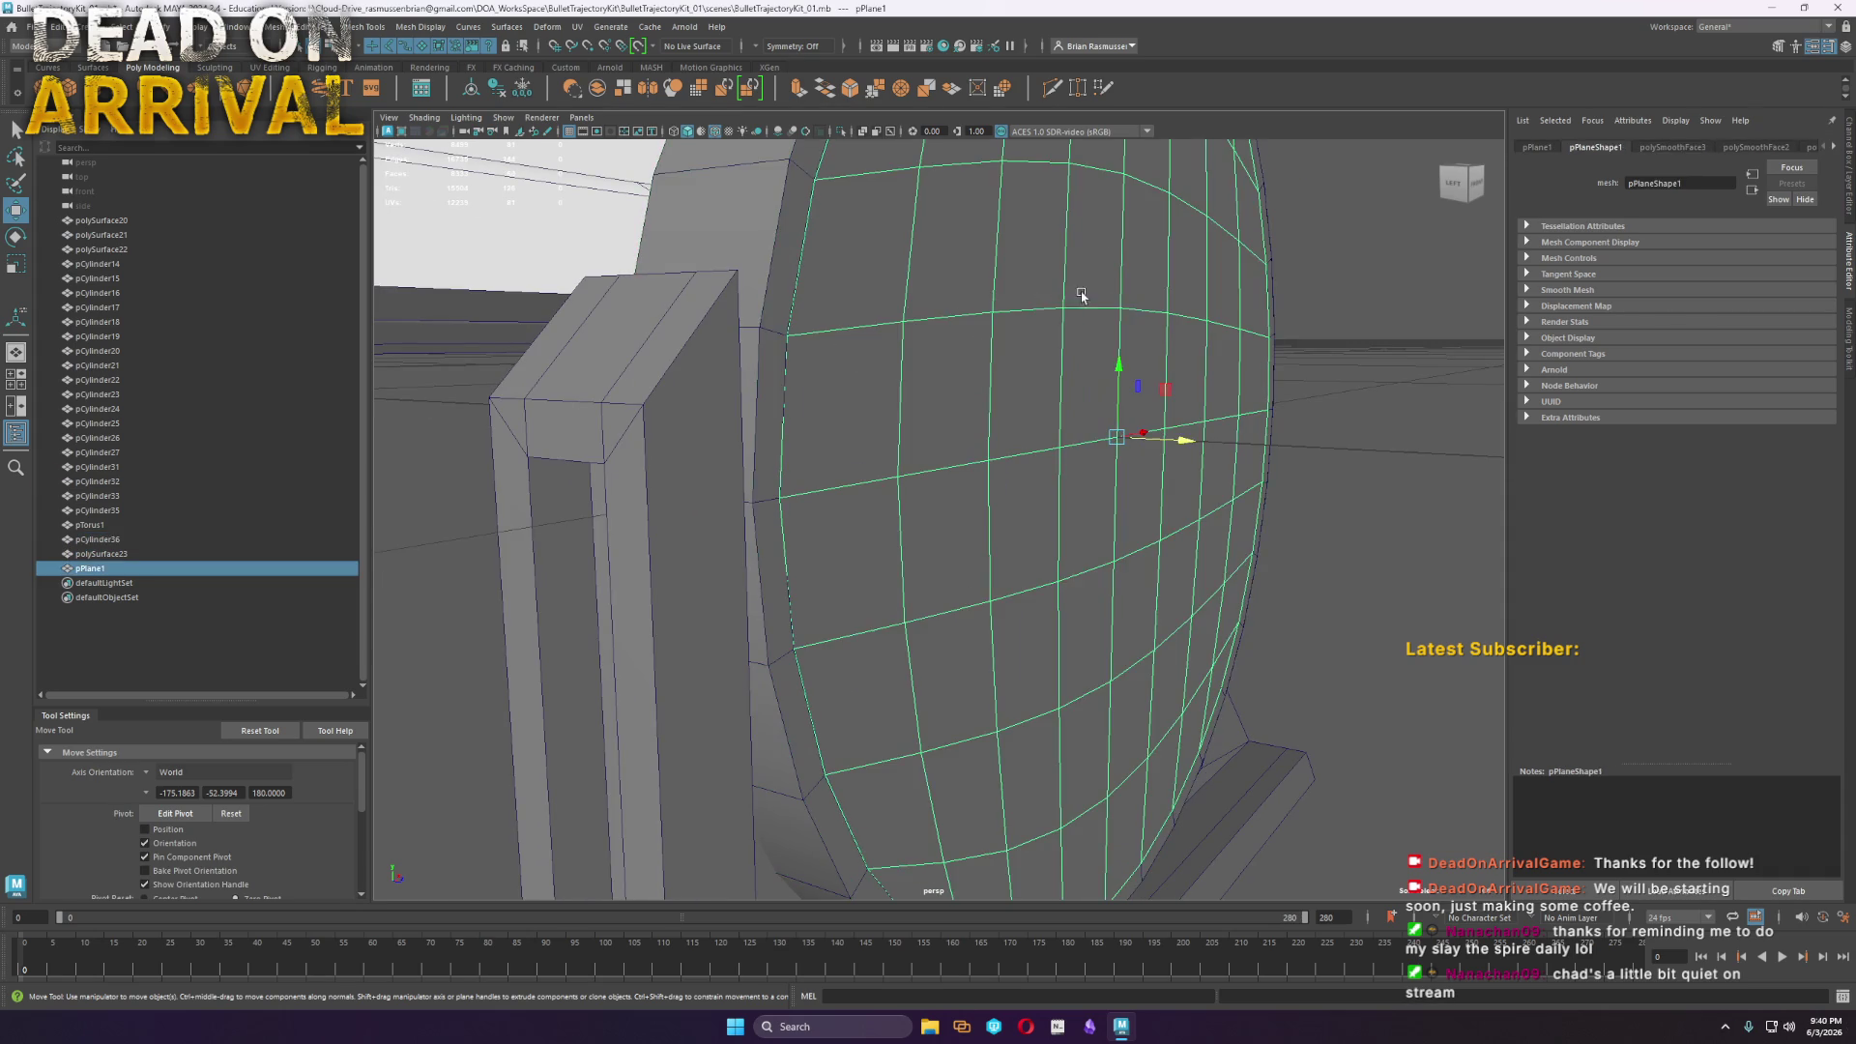
{"action": "left_click", "coordinate": [1116, 437]}
{"action": "key", "text": "b"}
{"action": "mouse_move", "coordinate": [1057, 493]}
{"action": "left_mouse_down"}
{"action": "mouse_move", "coordinate": [1392, 467]}
{"action": "mouse_move", "coordinate": [1852, 553]}
{"action": "left_mouse_up"}
{"action": "scroll", "coordinate": [1093, 506], "scroll_direction": "down", "scroll_amount": 5}
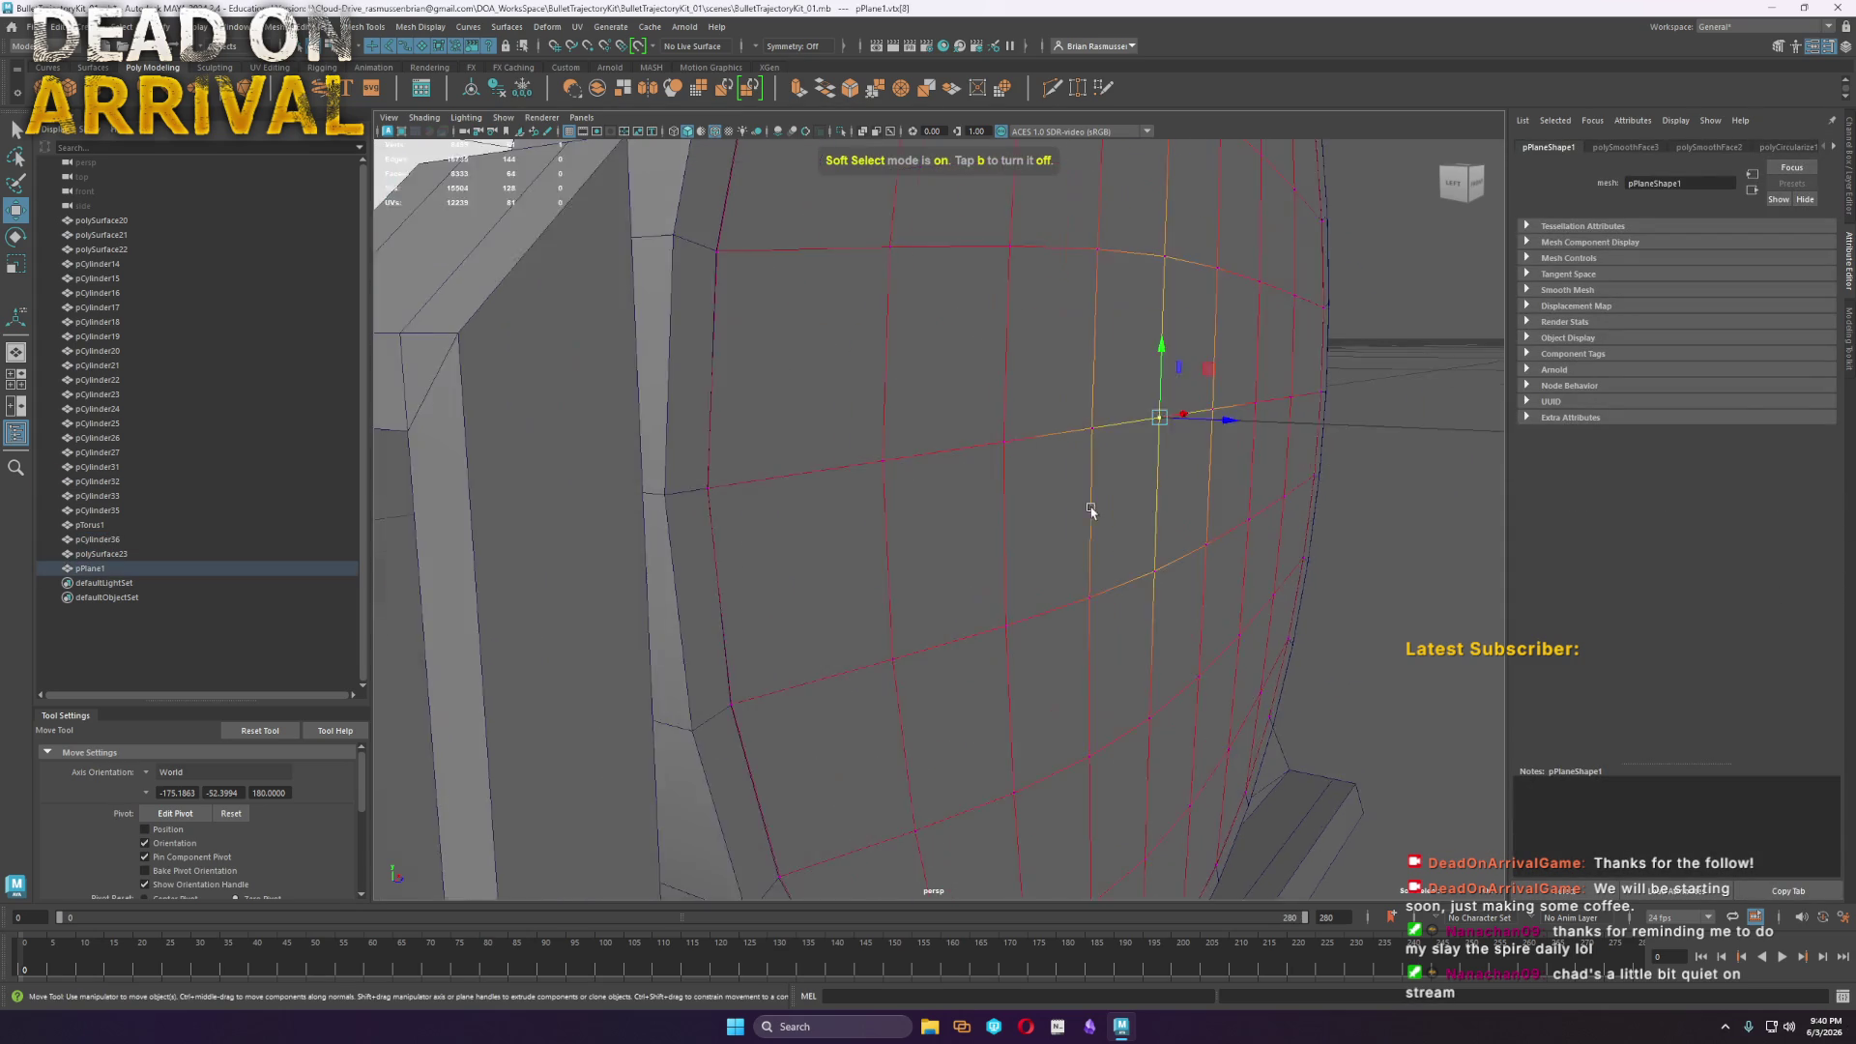
{"action": "scroll", "coordinate": [1256, 607], "scroll_direction": "down", "scroll_amount": 5}
{"action": "left_click_drag", "start_coordinate": [1595, 609], "coordinate": [1257, 607]}
{"action": "scroll", "coordinate": [1098, 539], "scroll_direction": "up", "scroll_amount": 5}
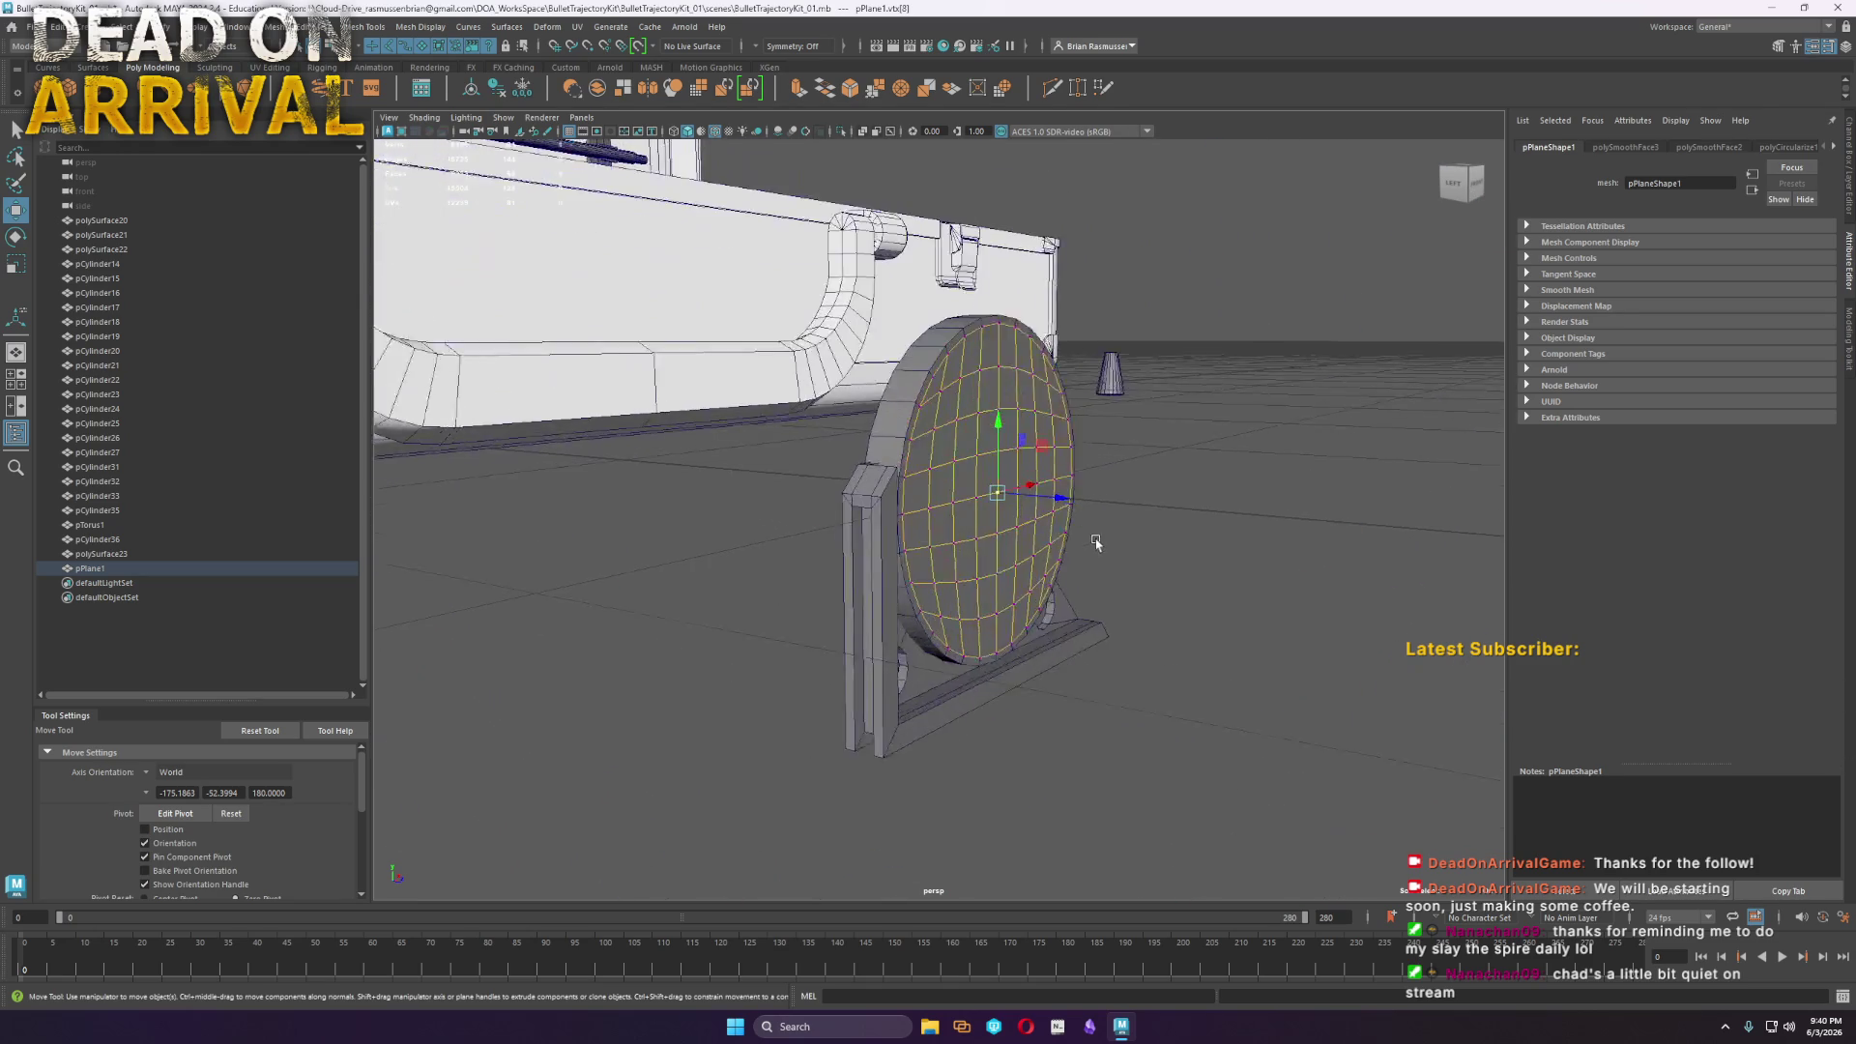
{"action": "mouse_move", "coordinate": [1068, 508]}
{"action": "left_mouse_down"}
{"action": "mouse_move", "coordinate": [1336, 547]}
{"action": "mouse_move", "coordinate": [1288, 611]}
{"action": "mouse_move", "coordinate": [1274, 522]}
{"action": "left_mouse_up"}
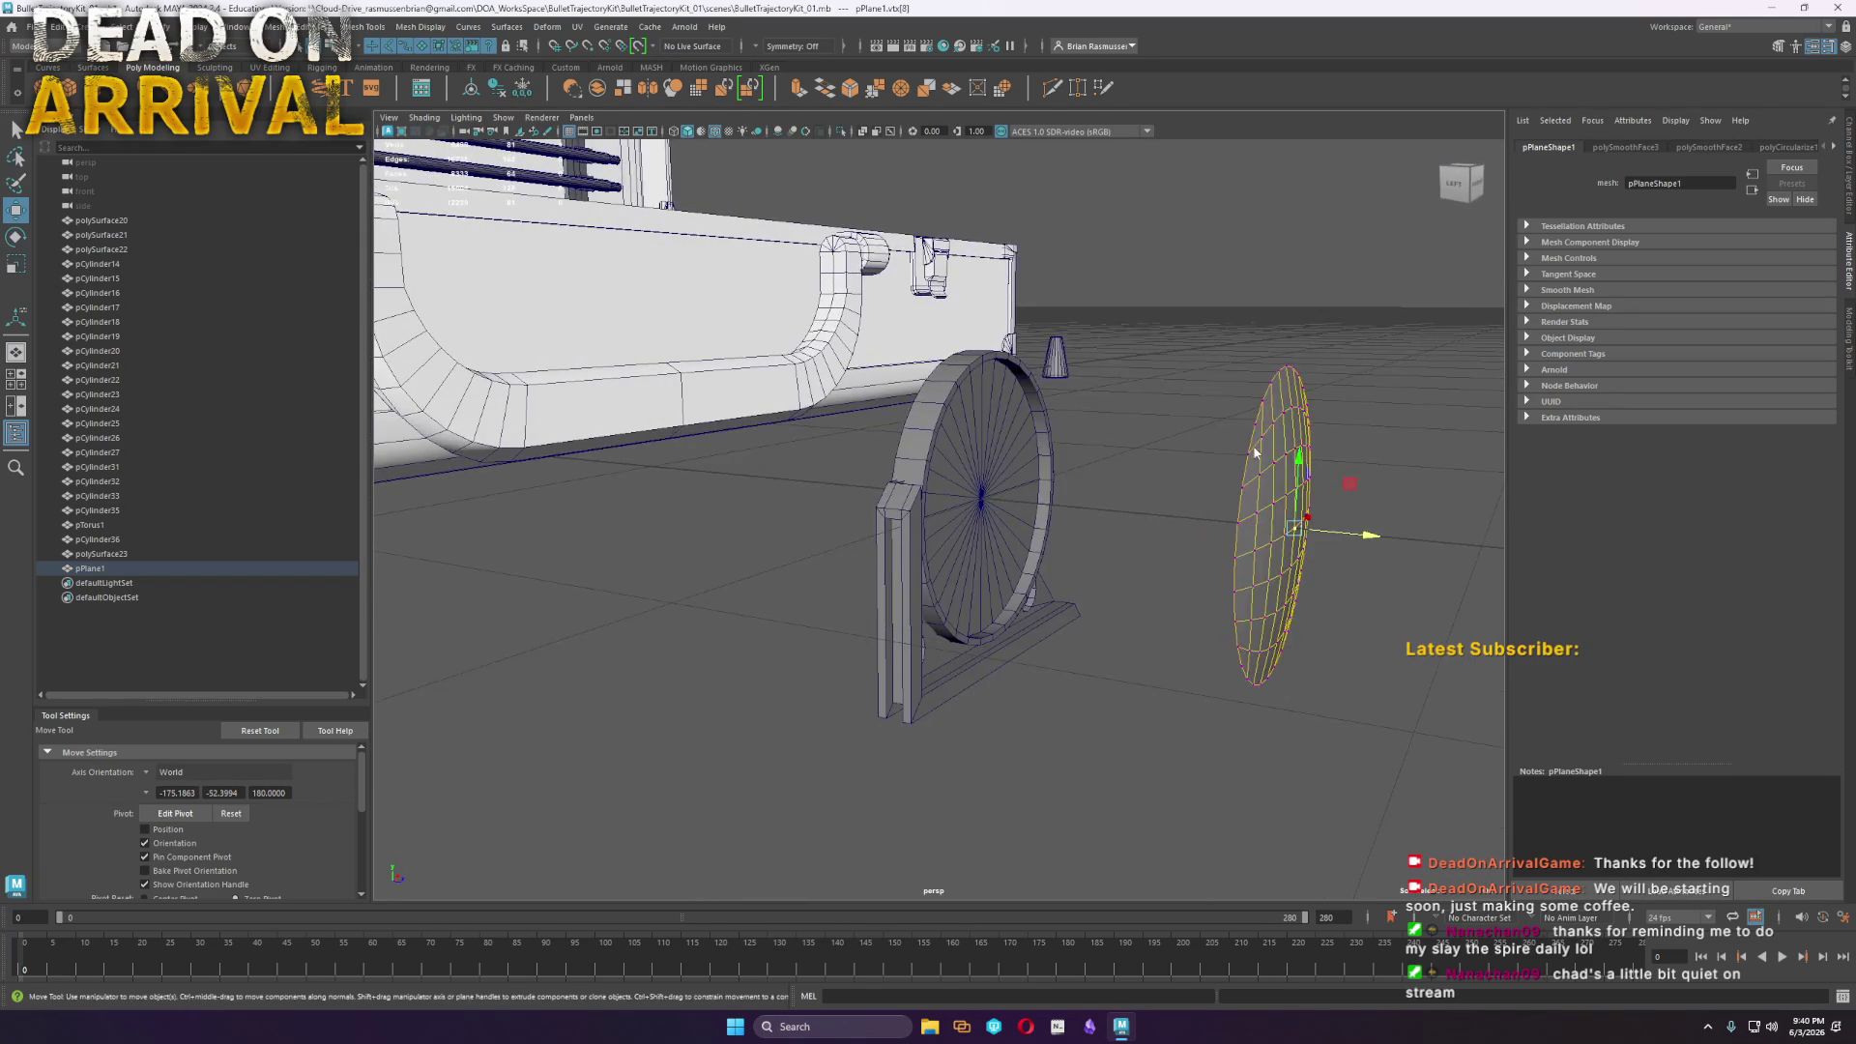
Center the domed plate's pivot, rescale it, and slide it off the disc's face
{"action": "key", "text": "F8"}
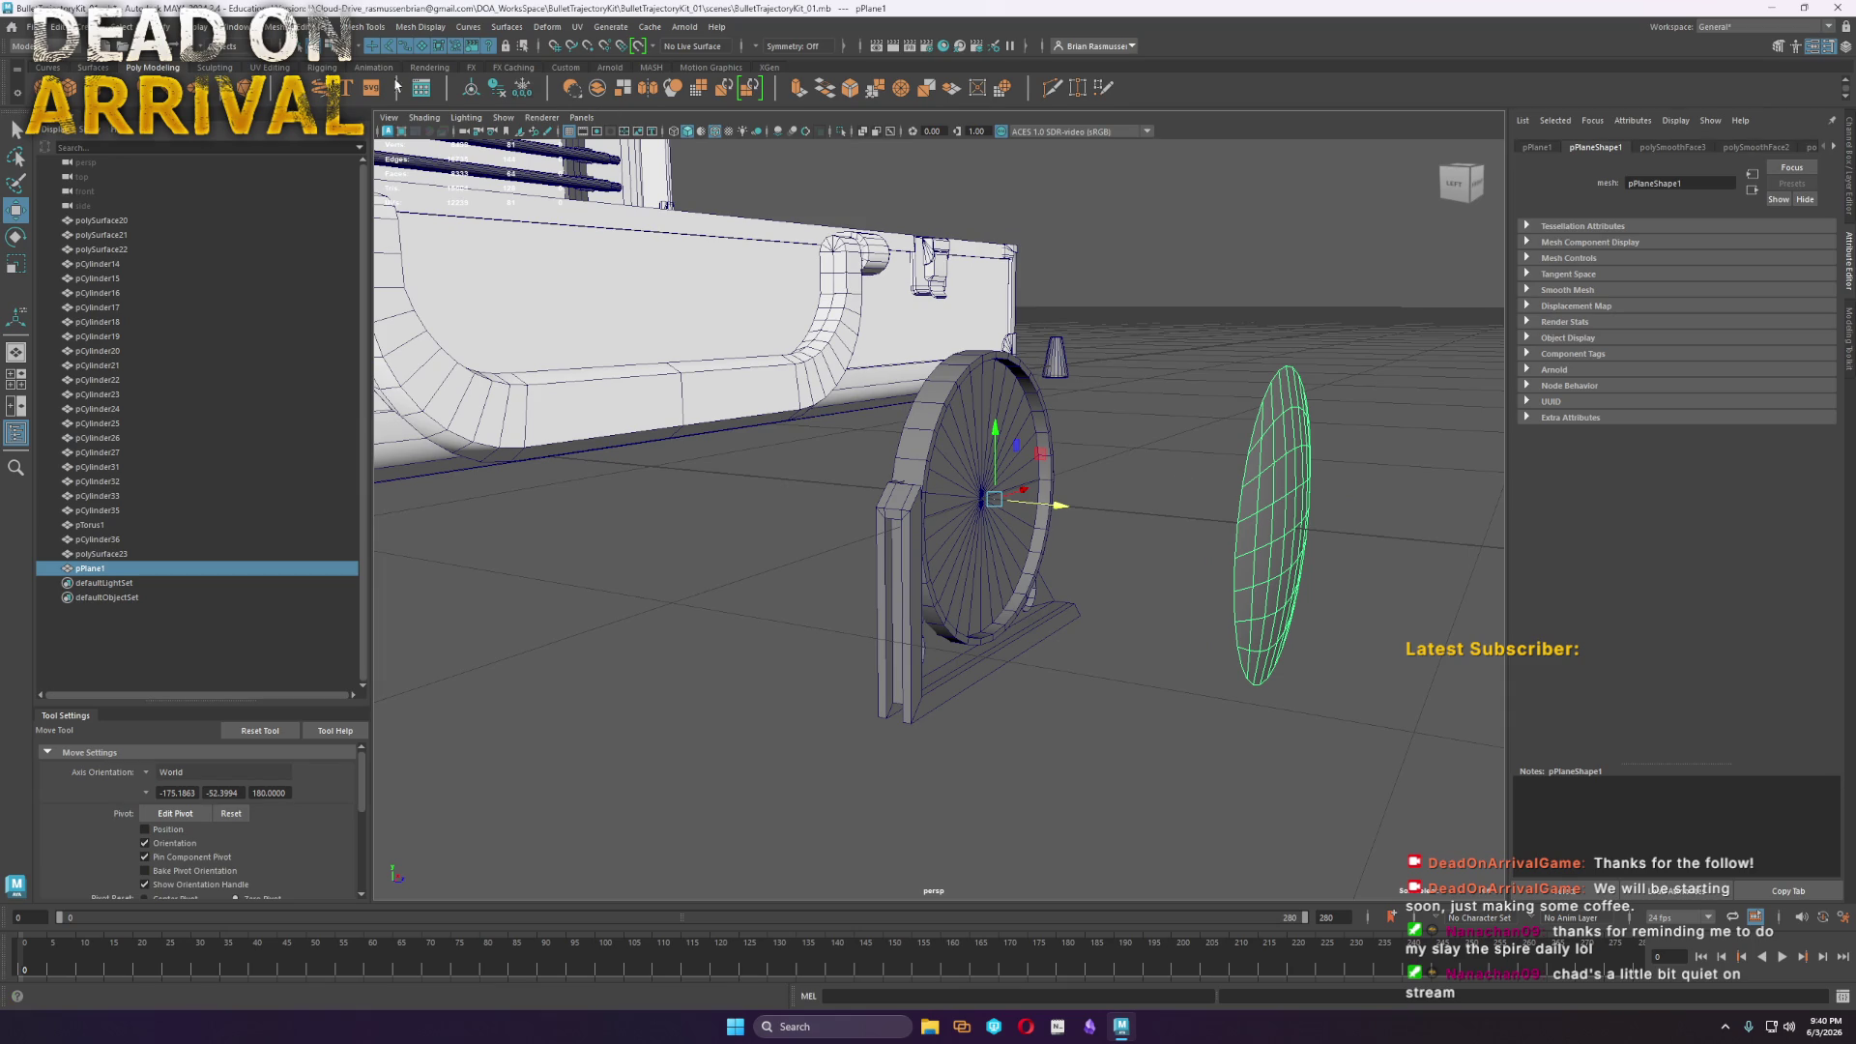
{"action": "left_click", "coordinate": [497, 88]}
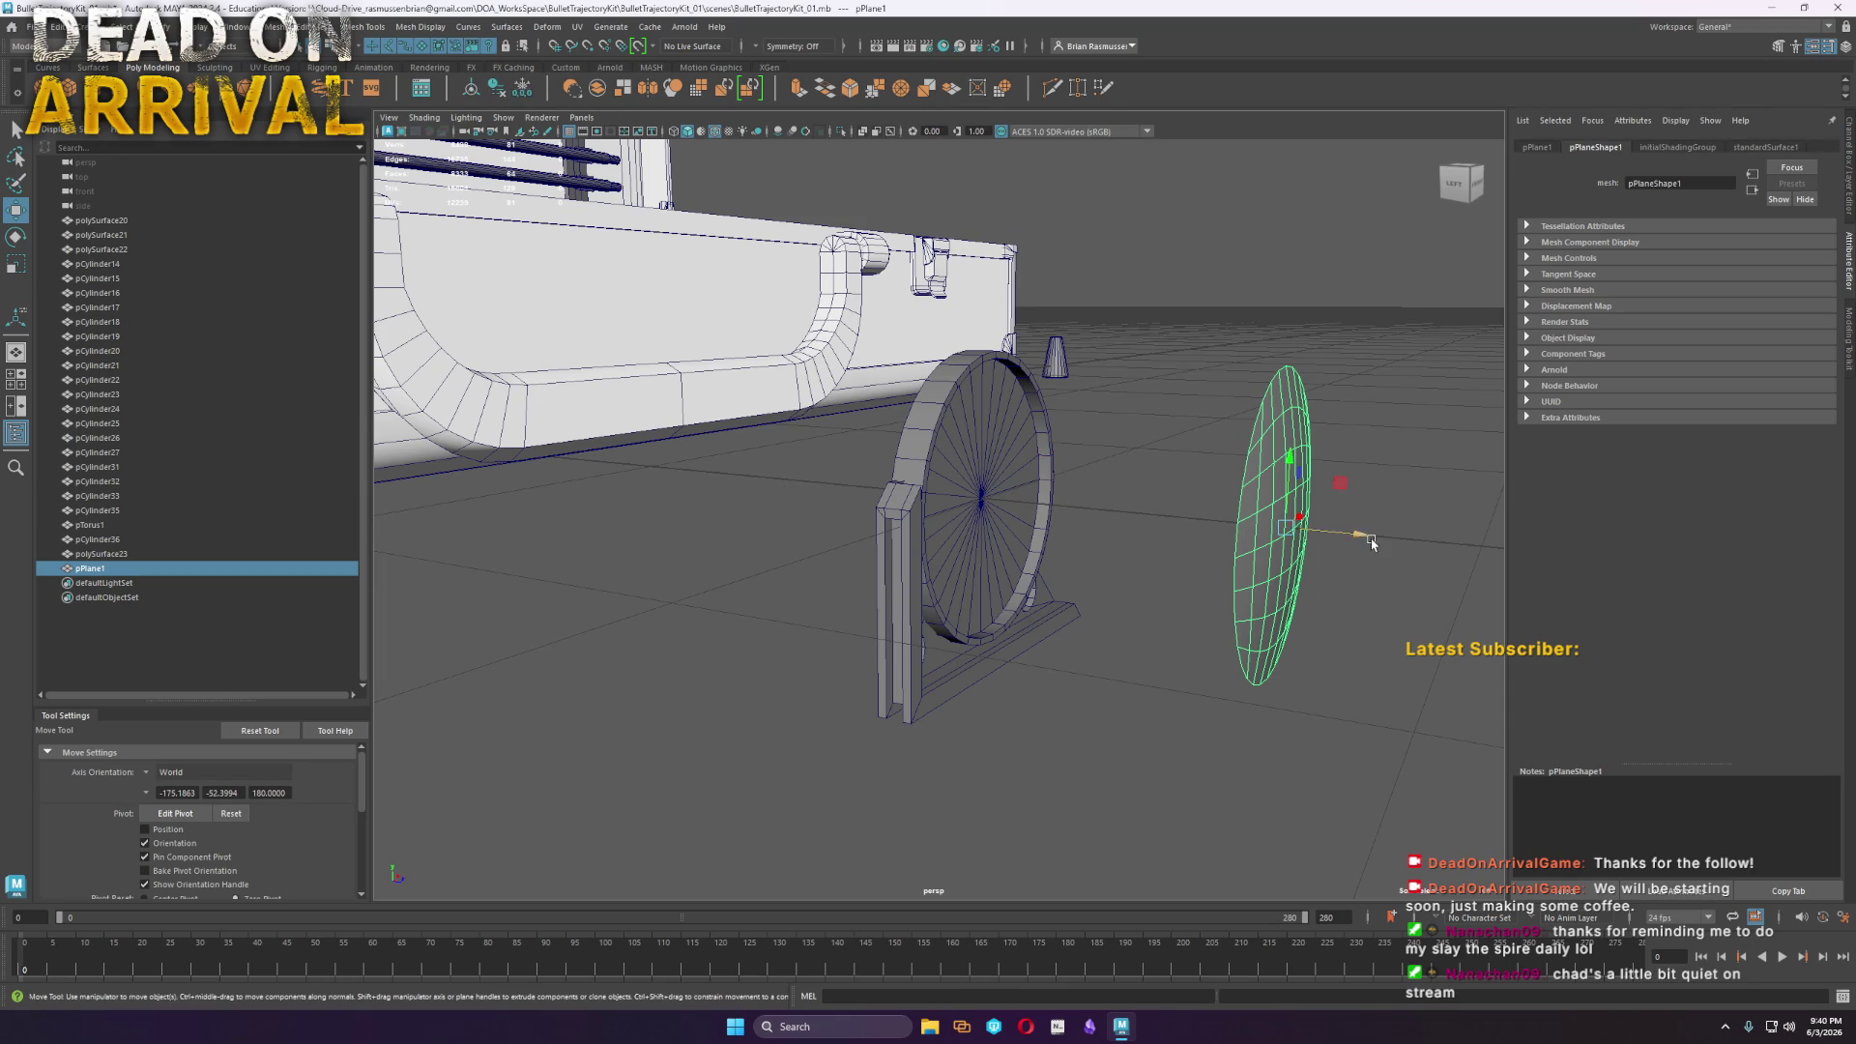
{"action": "left_click_drag", "start_coordinate": [1347, 535], "coordinate": [943, 465]}
{"action": "scroll", "coordinate": [942, 465], "scroll_direction": "up", "scroll_amount": 3}
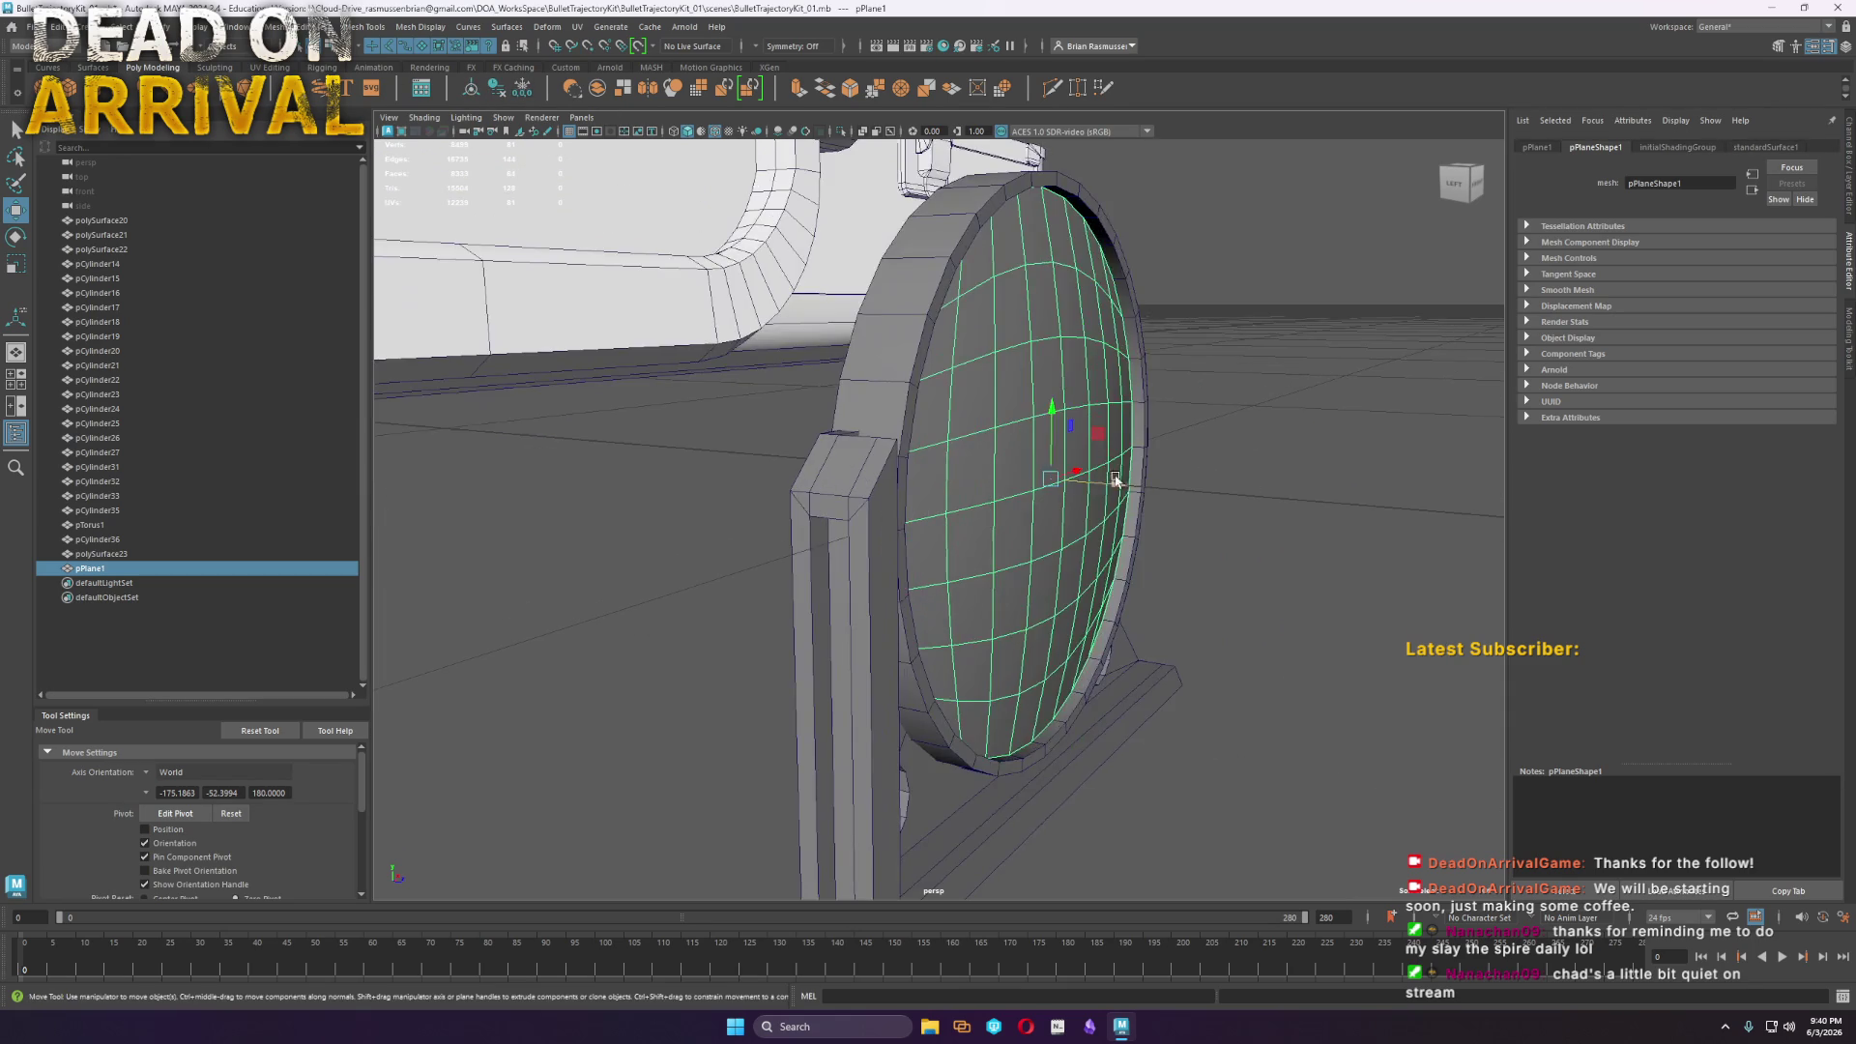
{"action": "mouse_move", "coordinate": [1116, 485]}
{"action": "left_mouse_down"}
{"action": "mouse_move", "coordinate": [1073, 642]}
{"action": "mouse_move", "coordinate": [1044, 647]}
{"action": "left_mouse_up"}
{"action": "scroll", "coordinate": [1291, 580], "scroll_direction": "down", "scroll_amount": 5}
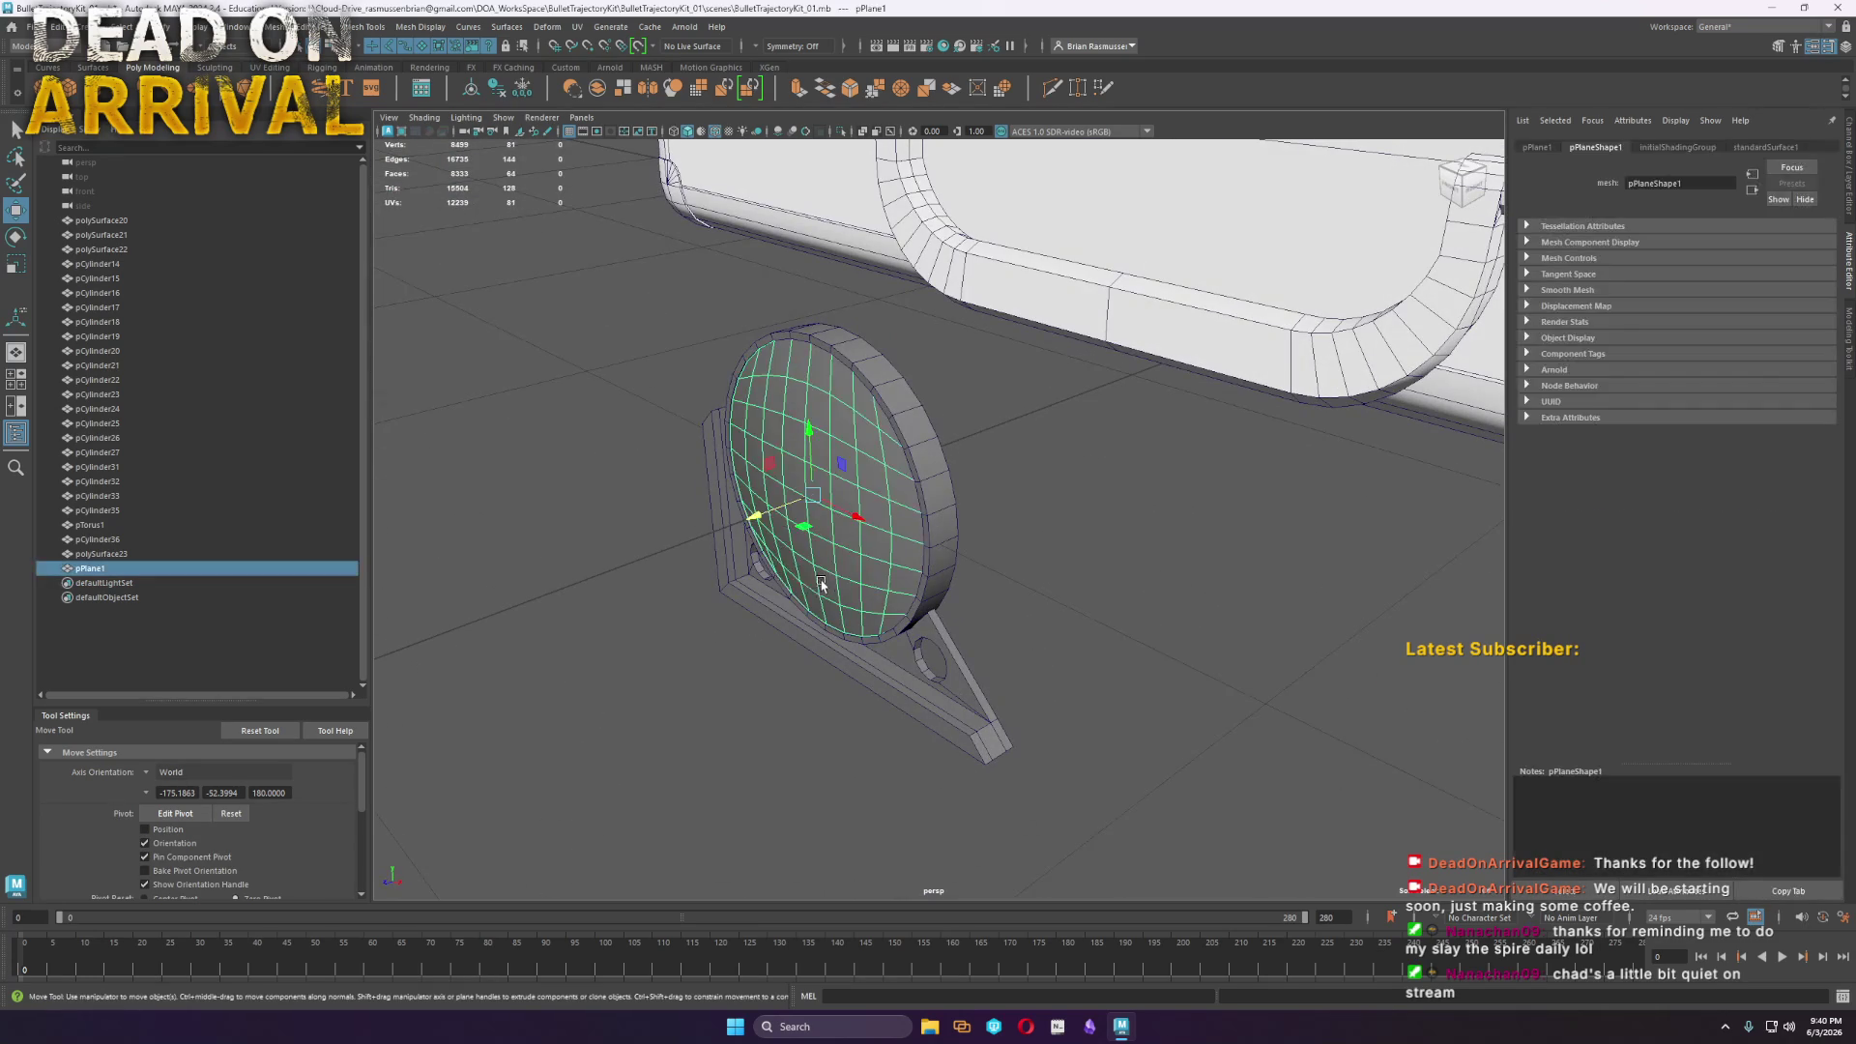
{"action": "left_click_drag", "start_coordinate": [865, 560], "coordinate": [948, 607], "text": "alt"}
{"action": "key", "text": "r"}
{"action": "left_click", "coordinate": [759, 480]}
{"action": "key", "text": "w"}
{"action": "mouse_move", "coordinate": [758, 480]}
{"action": "left_mouse_down"}
{"action": "mouse_move", "coordinate": [850, 512]}
{"action": "mouse_move", "coordinate": [953, 488]}
{"action": "mouse_move", "coordinate": [1055, 510]}
{"action": "mouse_move", "coordinate": [1025, 502]}
{"action": "left_mouse_up"}
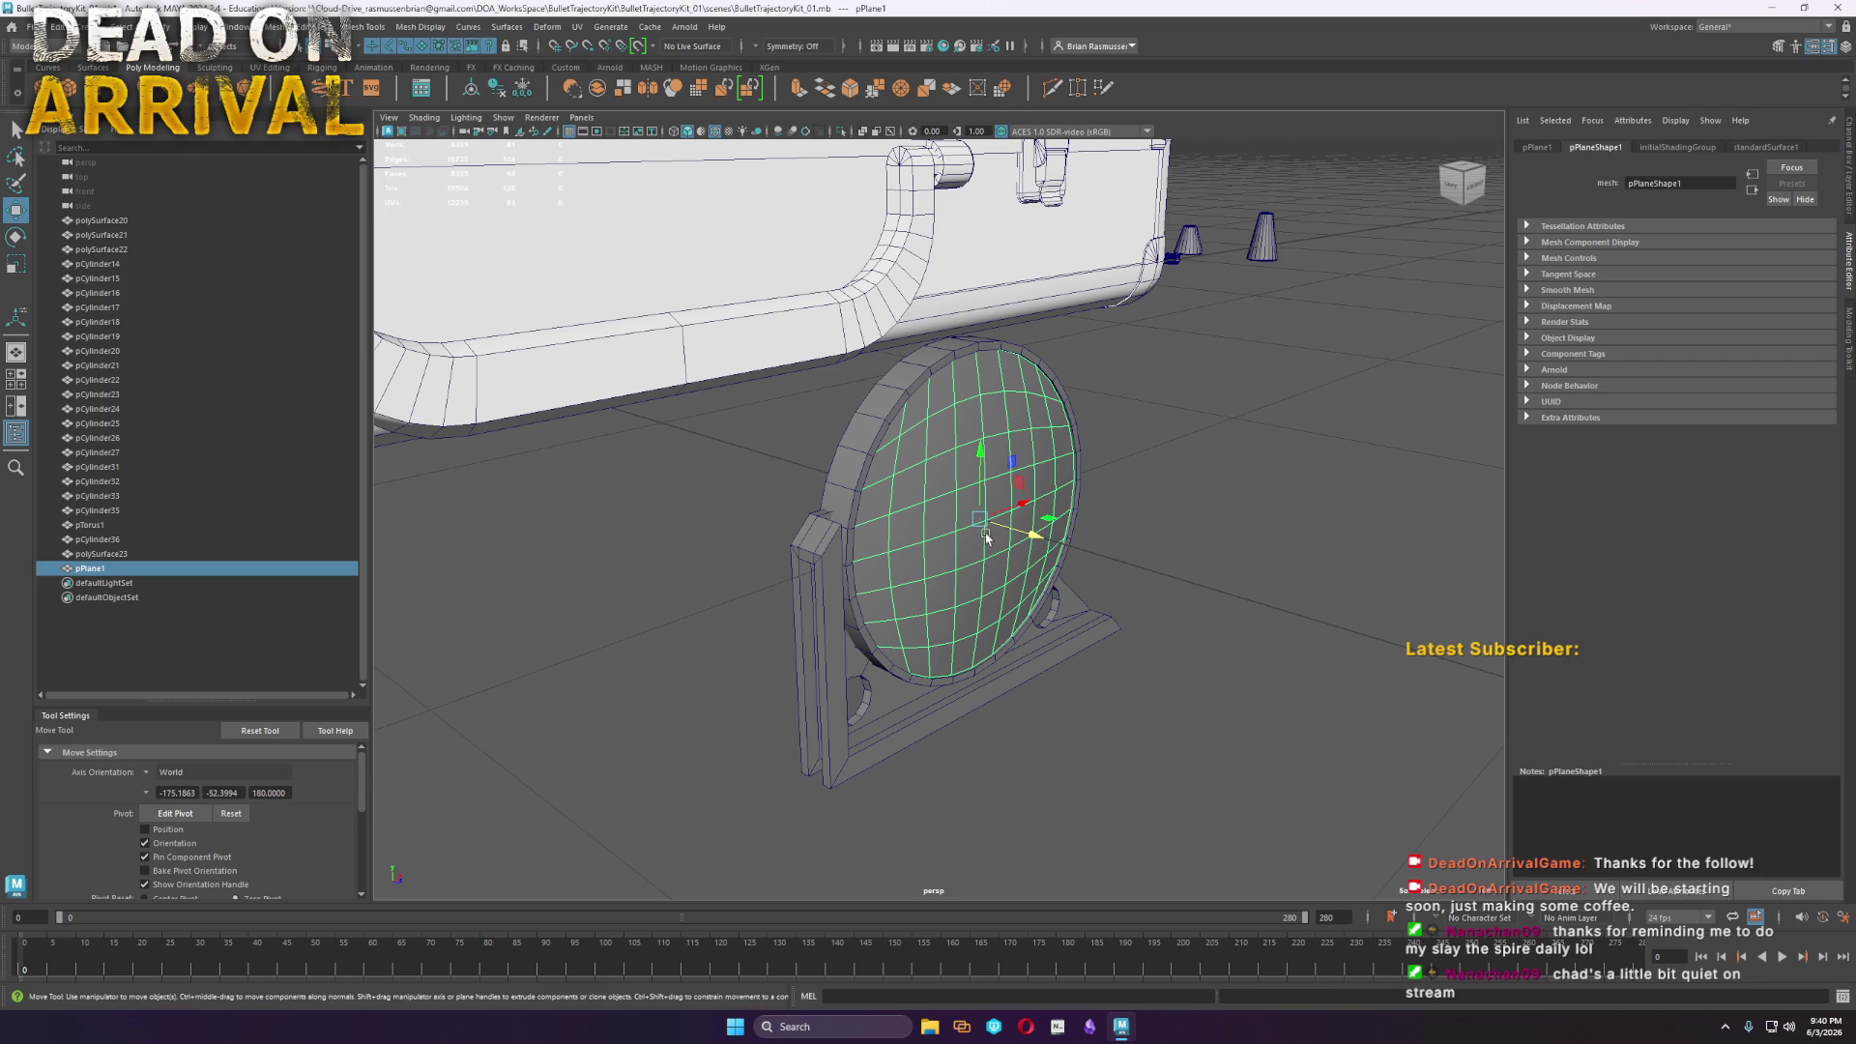
{"action": "left_click_drag", "start_coordinate": [1020, 535], "coordinate": [812, 462]}
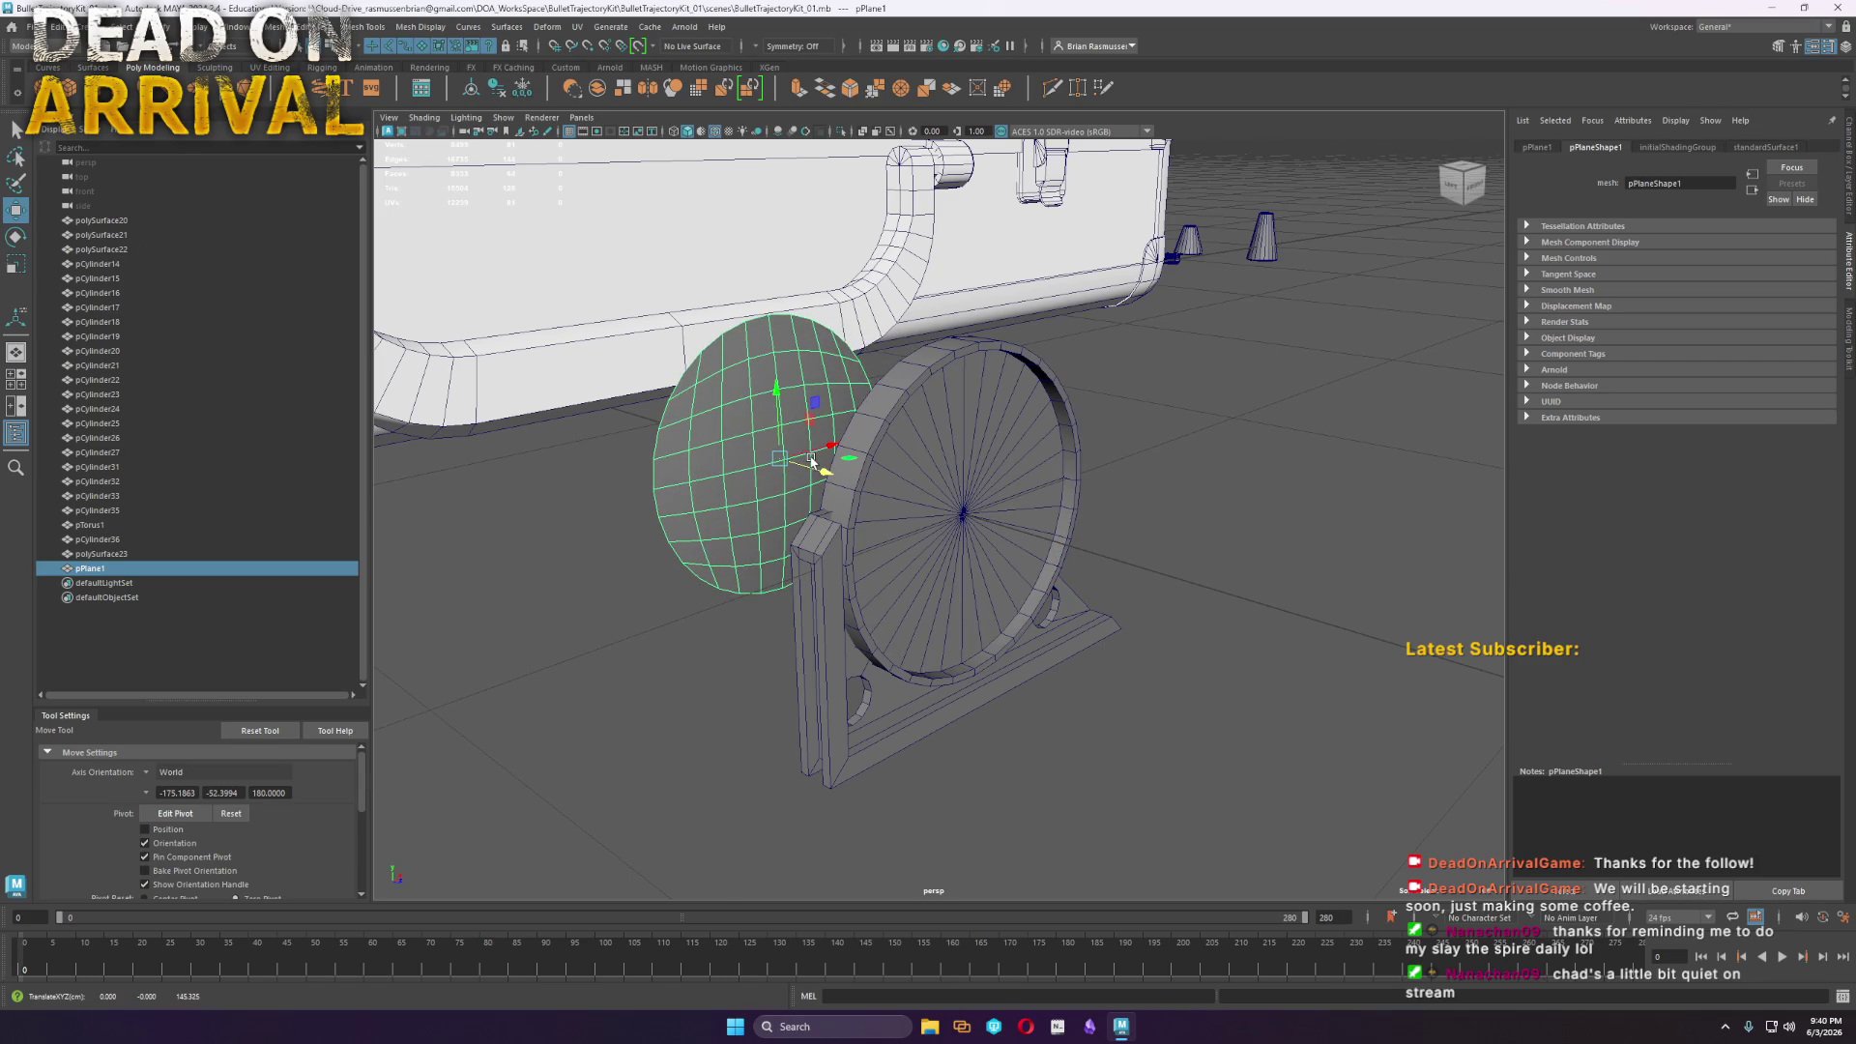
{"action": "left_click", "coordinate": [962, 512]}
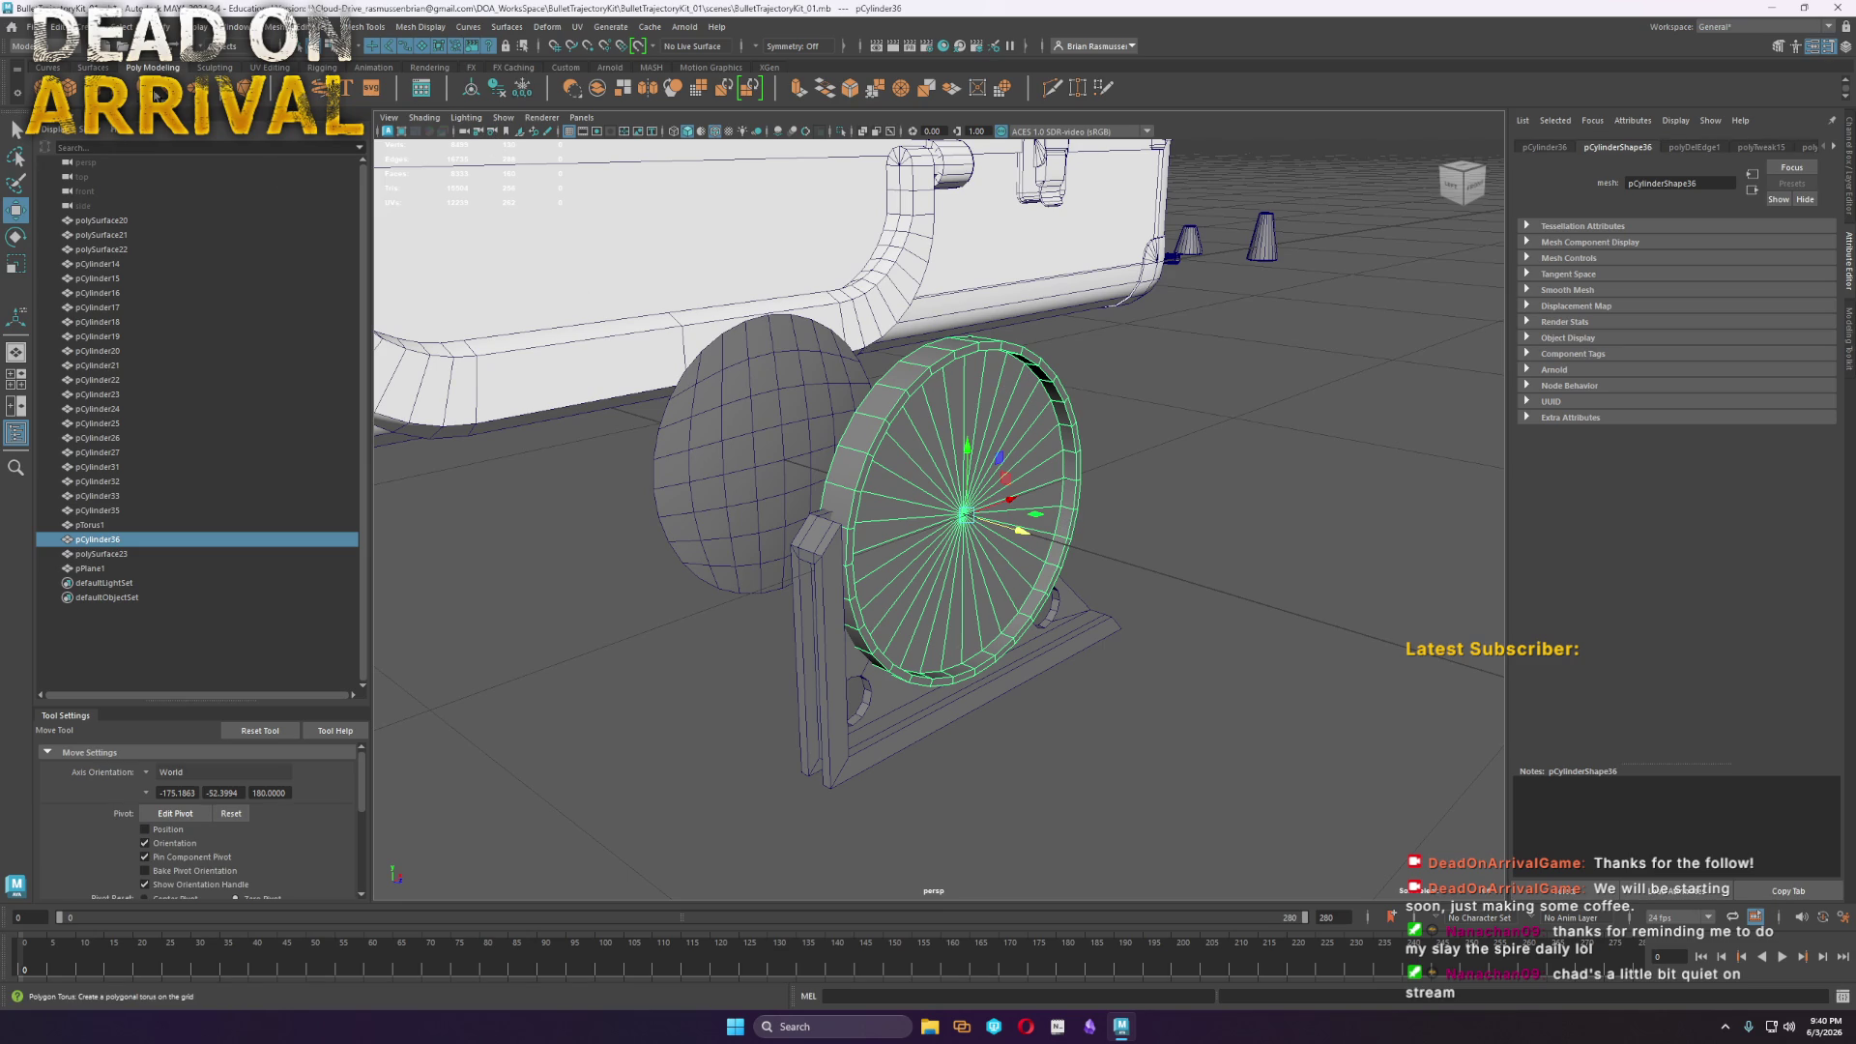
Create a polygon cylinder and raise its Subdivisions Axis to 32 radial segments
{"action": "left_click", "coordinate": [94, 87]}
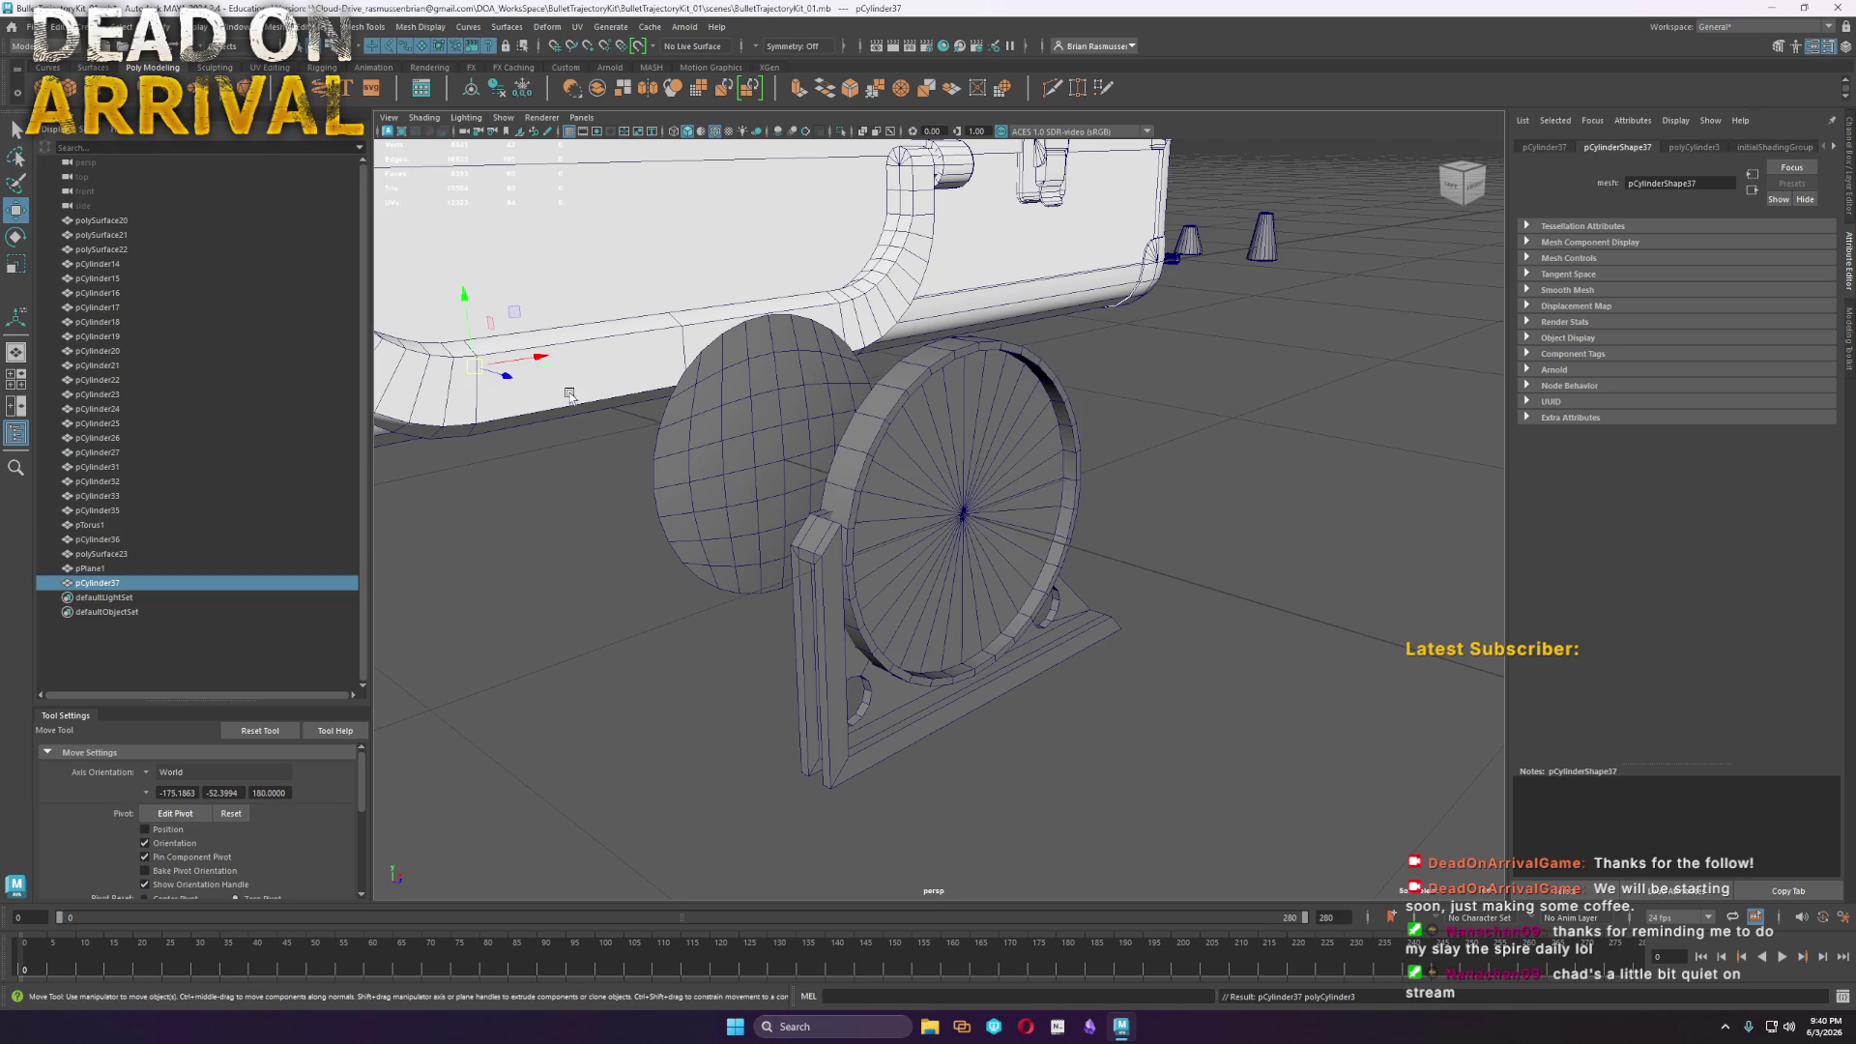
{"action": "mouse_move", "coordinate": [490, 372]}
{"action": "left_mouse_down"}
{"action": "mouse_move", "coordinate": [1079, 531]}
{"action": "mouse_move", "coordinate": [1056, 577]}
{"action": "mouse_move", "coordinate": [1052, 543]}
{"action": "left_mouse_up"}
{"action": "key", "text": "r"}
{"action": "key", "text": "e"}
{"action": "key", "text": "r"}
{"action": "key", "text": "w"}
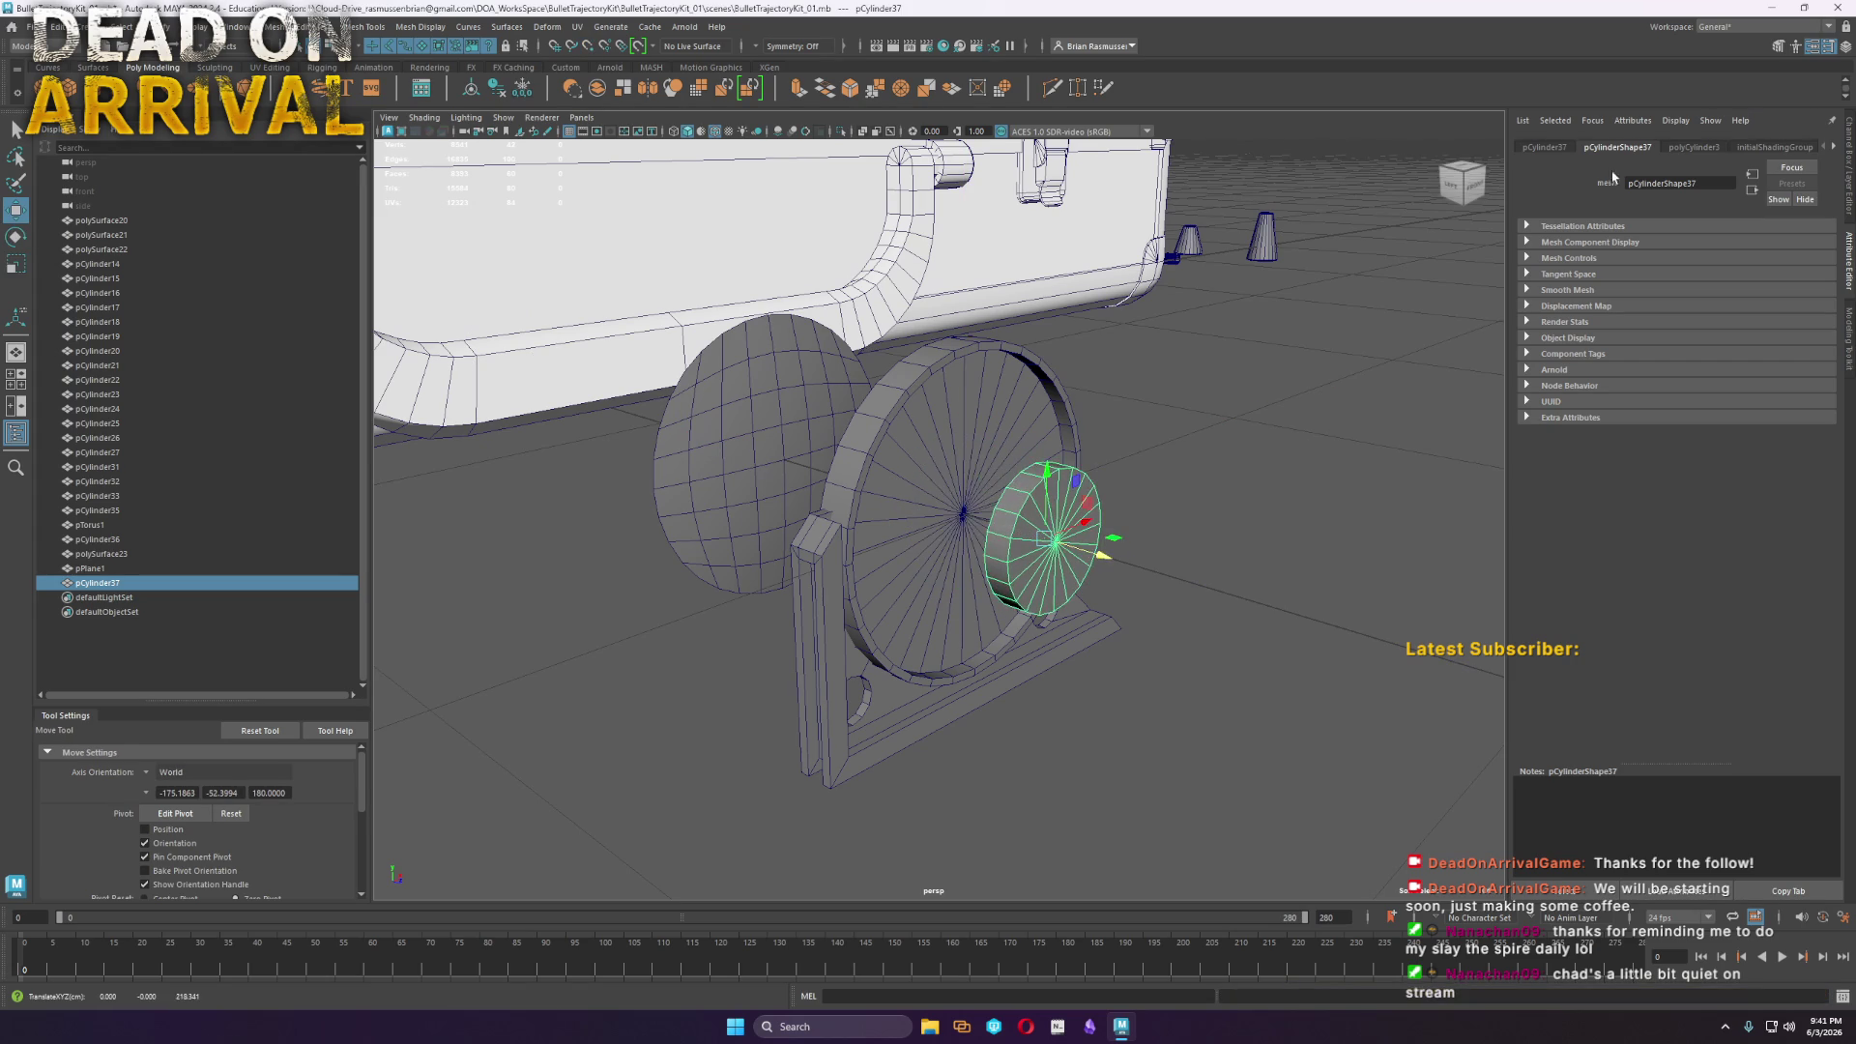
{"action": "left_click", "coordinate": [1708, 148]}
{"action": "key", "text": "ctrl+z"}
{"action": "key", "text": "ctrl+z"}
{"action": "key", "text": "ctrl+z"}
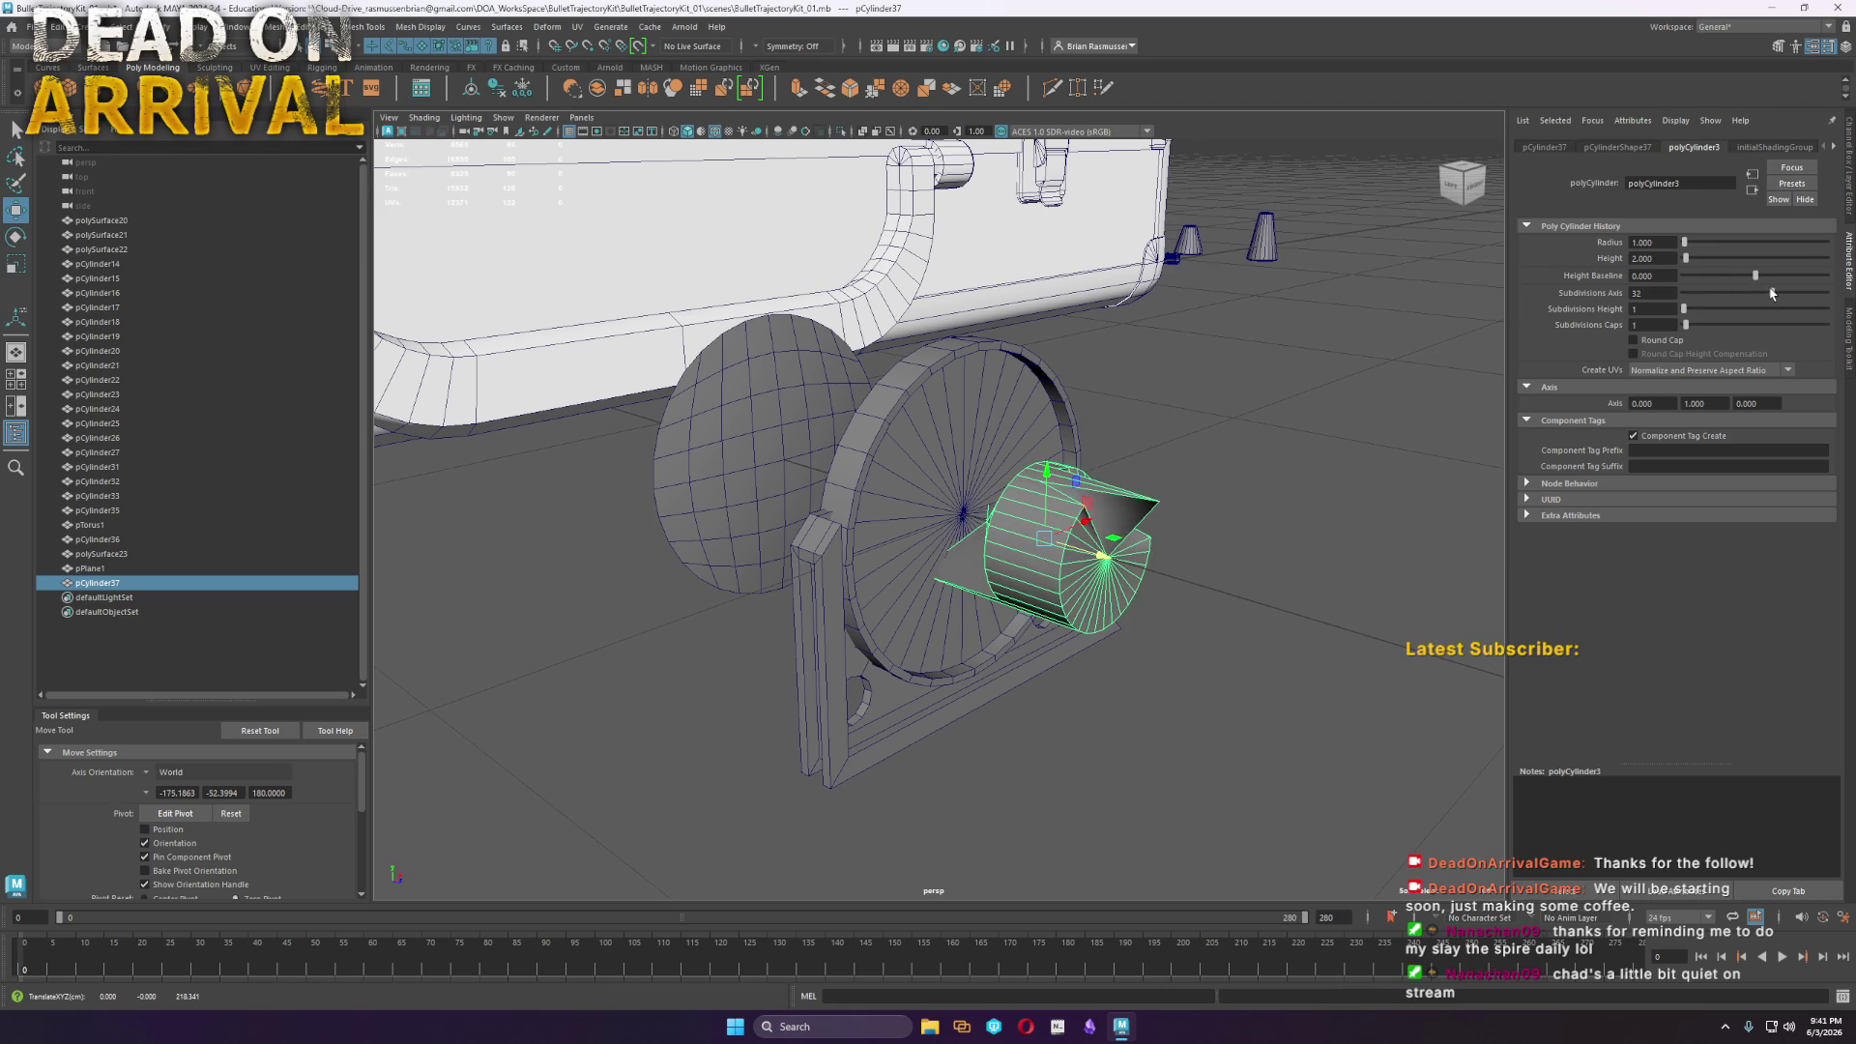
{"action": "left_click_drag", "start_coordinate": [1735, 295], "coordinate": [1773, 299]}
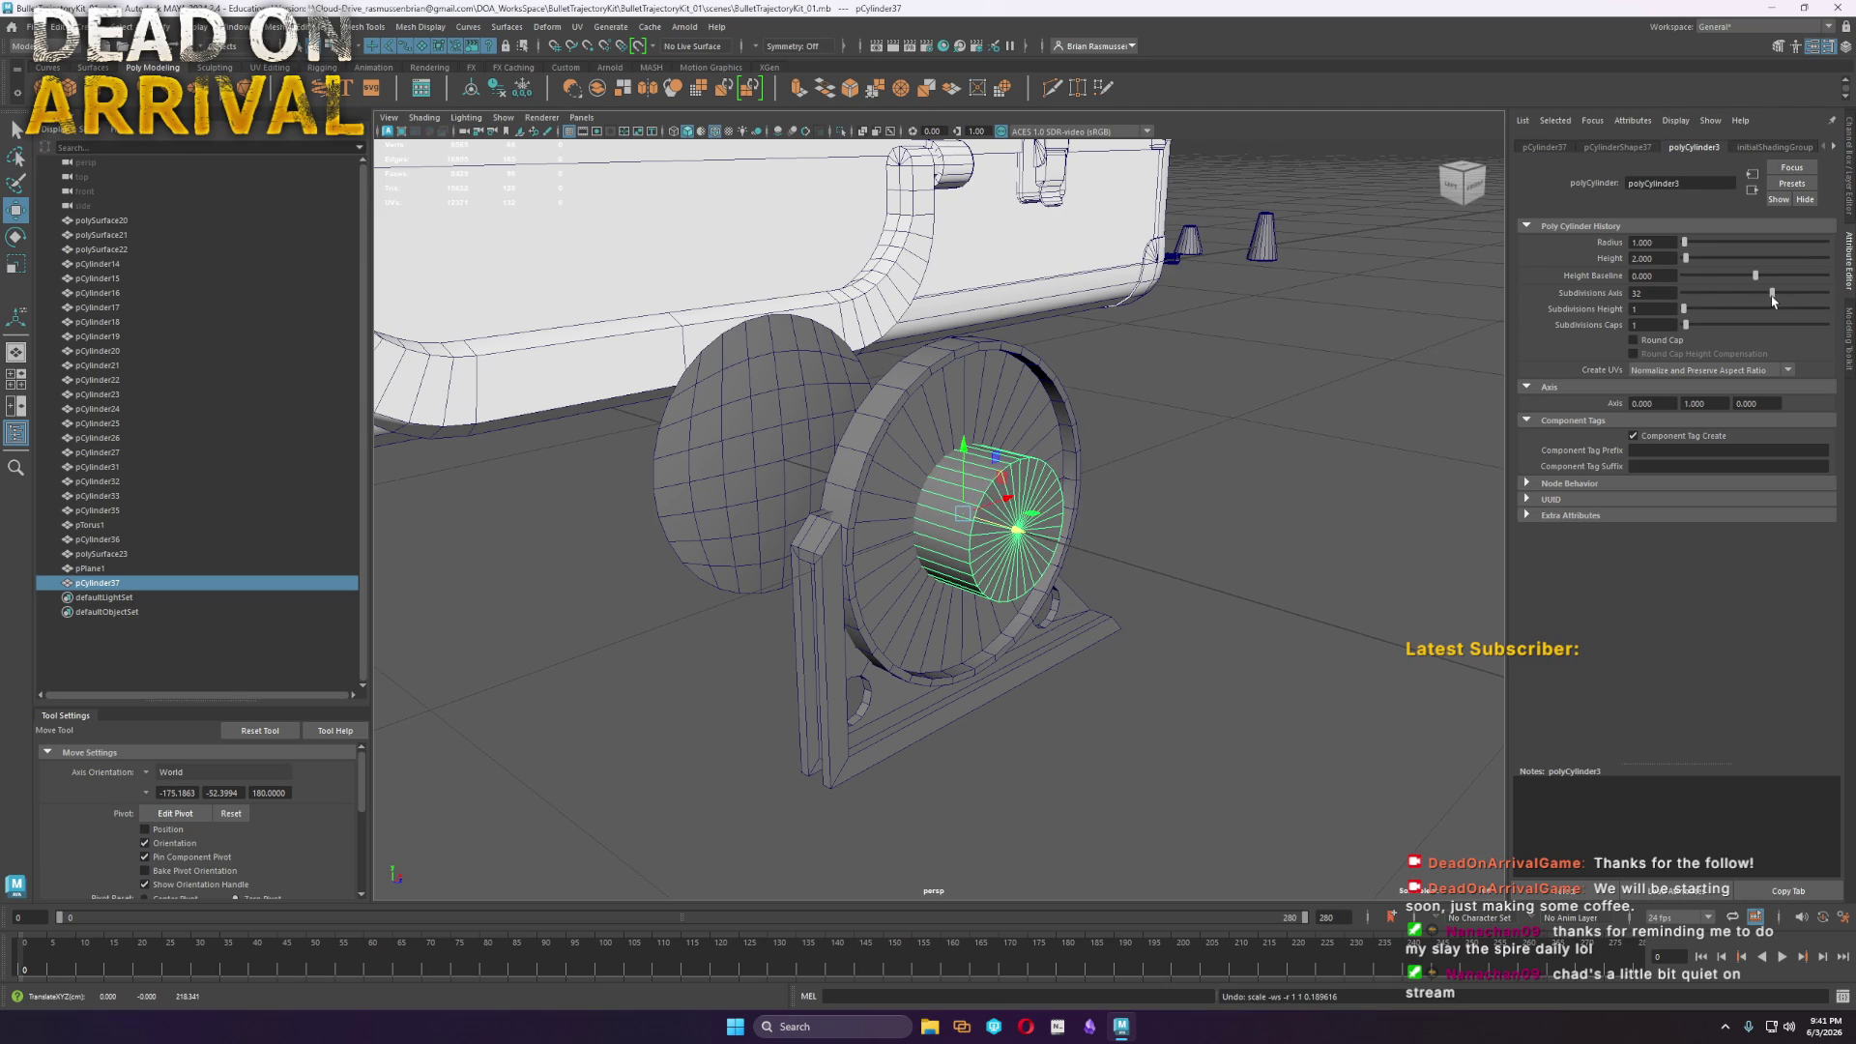
Move the cylinder out beside the wheel and scale it down into a thin disc
{"action": "left_click", "coordinate": [1027, 684]}
{"action": "left_click", "coordinate": [983, 578]}
{"action": "mouse_move", "coordinate": [1001, 538]}
{"action": "left_mouse_down"}
{"action": "mouse_move", "coordinate": [1145, 570]}
{"action": "mouse_move", "coordinate": [1123, 567]}
{"action": "left_mouse_up"}
{"action": "key", "text": "r"}
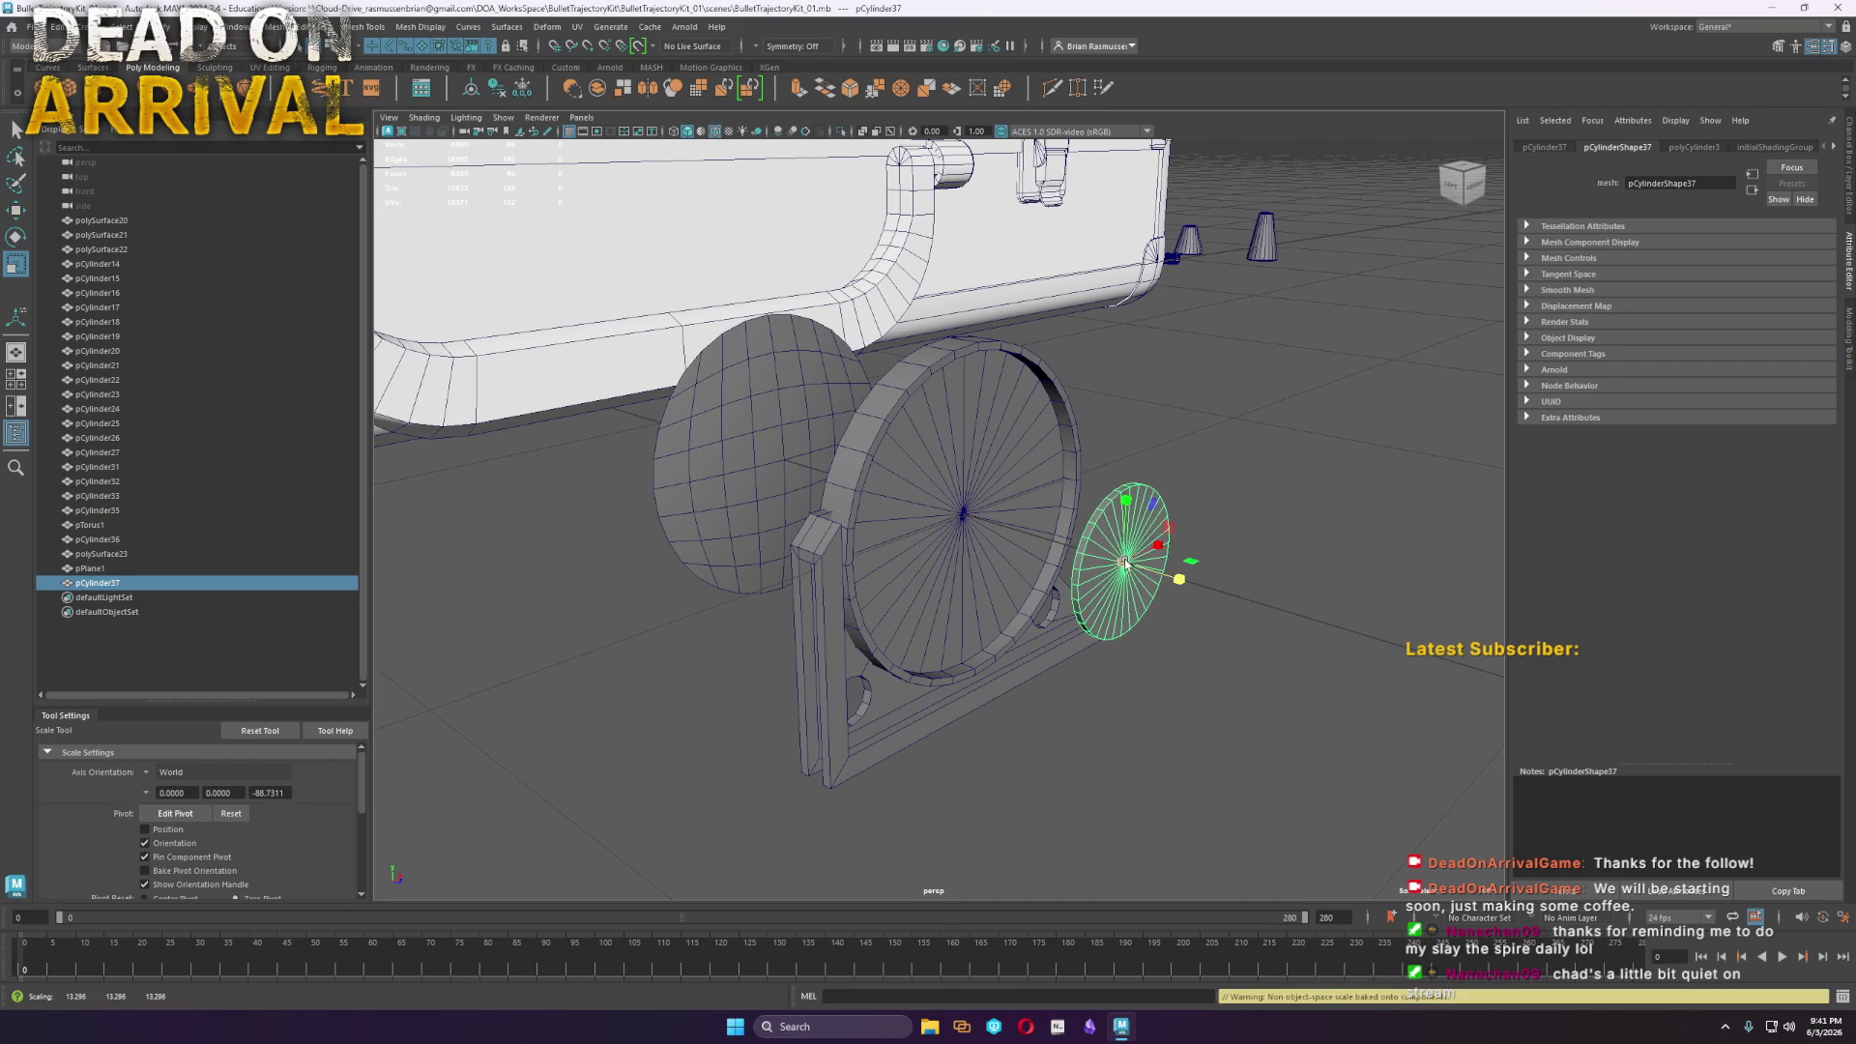
Paint-select the disc's cap faces and delete them
{"action": "scroll", "coordinate": [1174, 534], "scroll_direction": "up", "scroll_amount": 5}
{"action": "scroll", "coordinate": [1174, 534], "scroll_direction": "down", "scroll_amount": 5}
{"action": "key", "text": "f"}
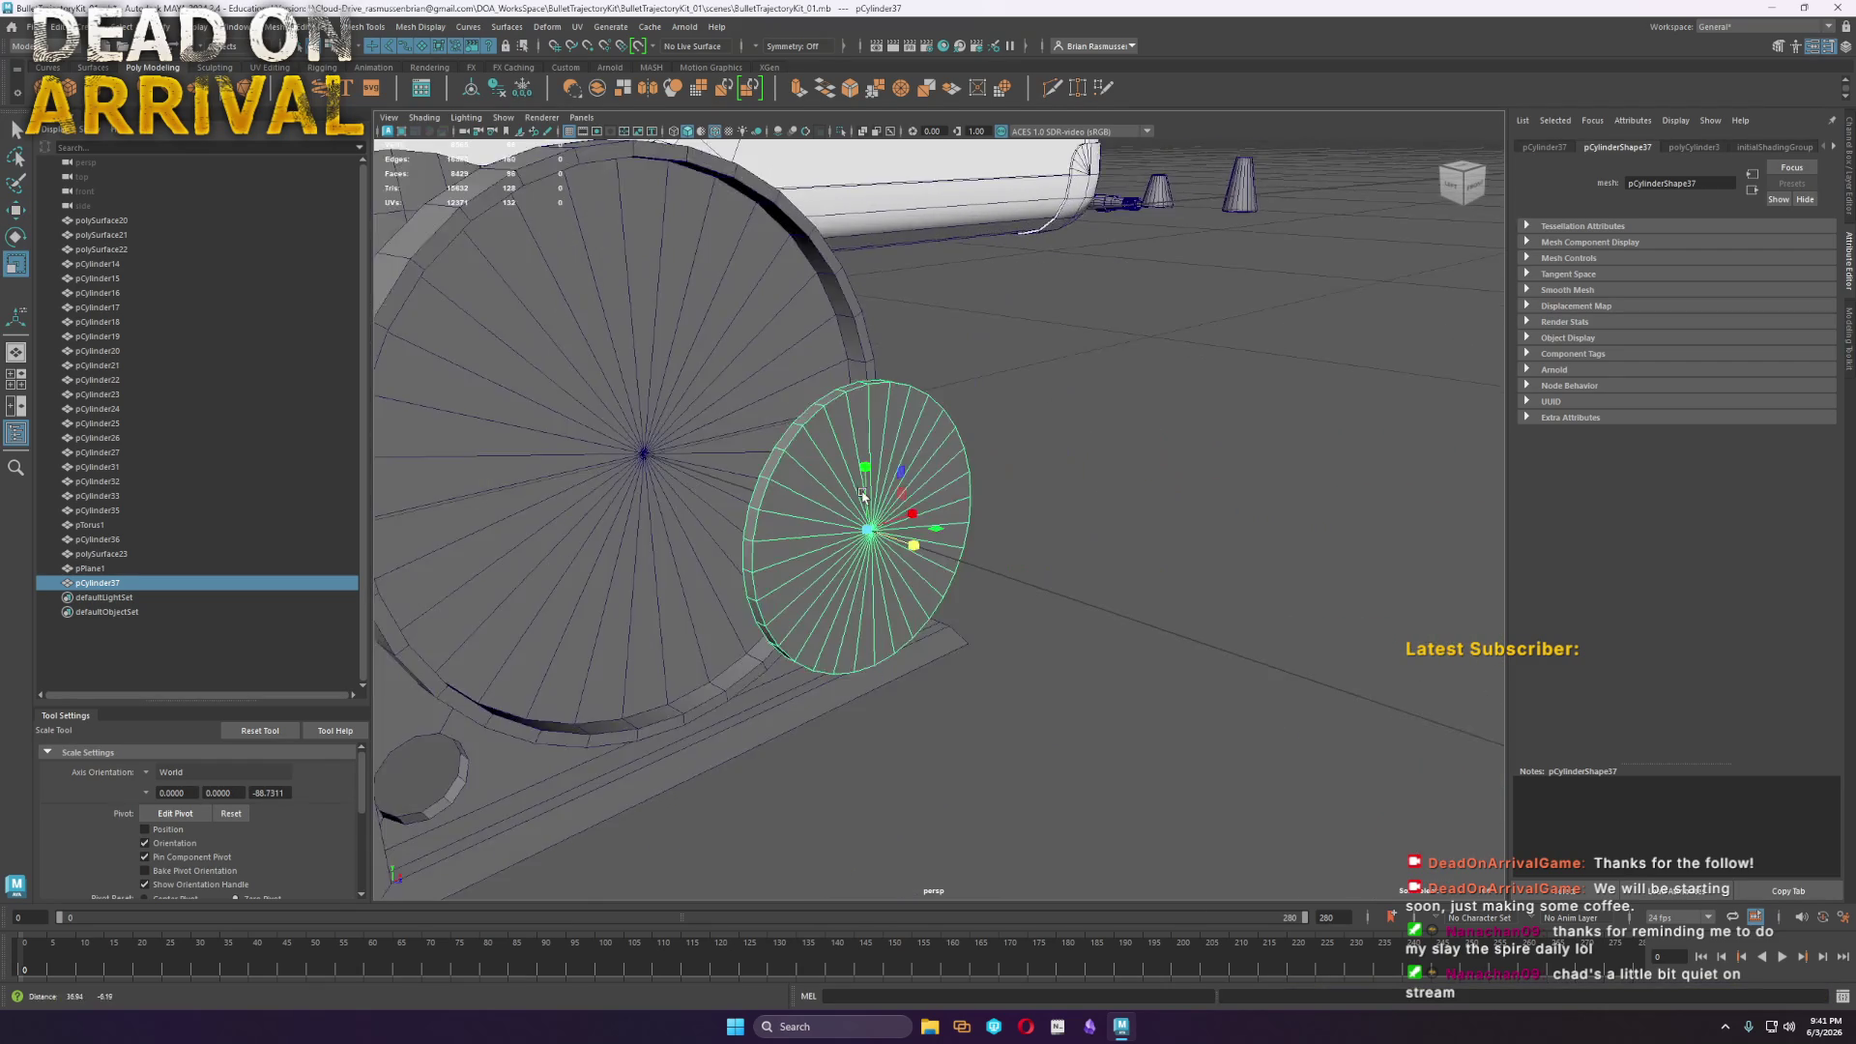
{"action": "left_click_drag", "start_coordinate": [734, 437], "coordinate": [787, 444], "text": "alt"}
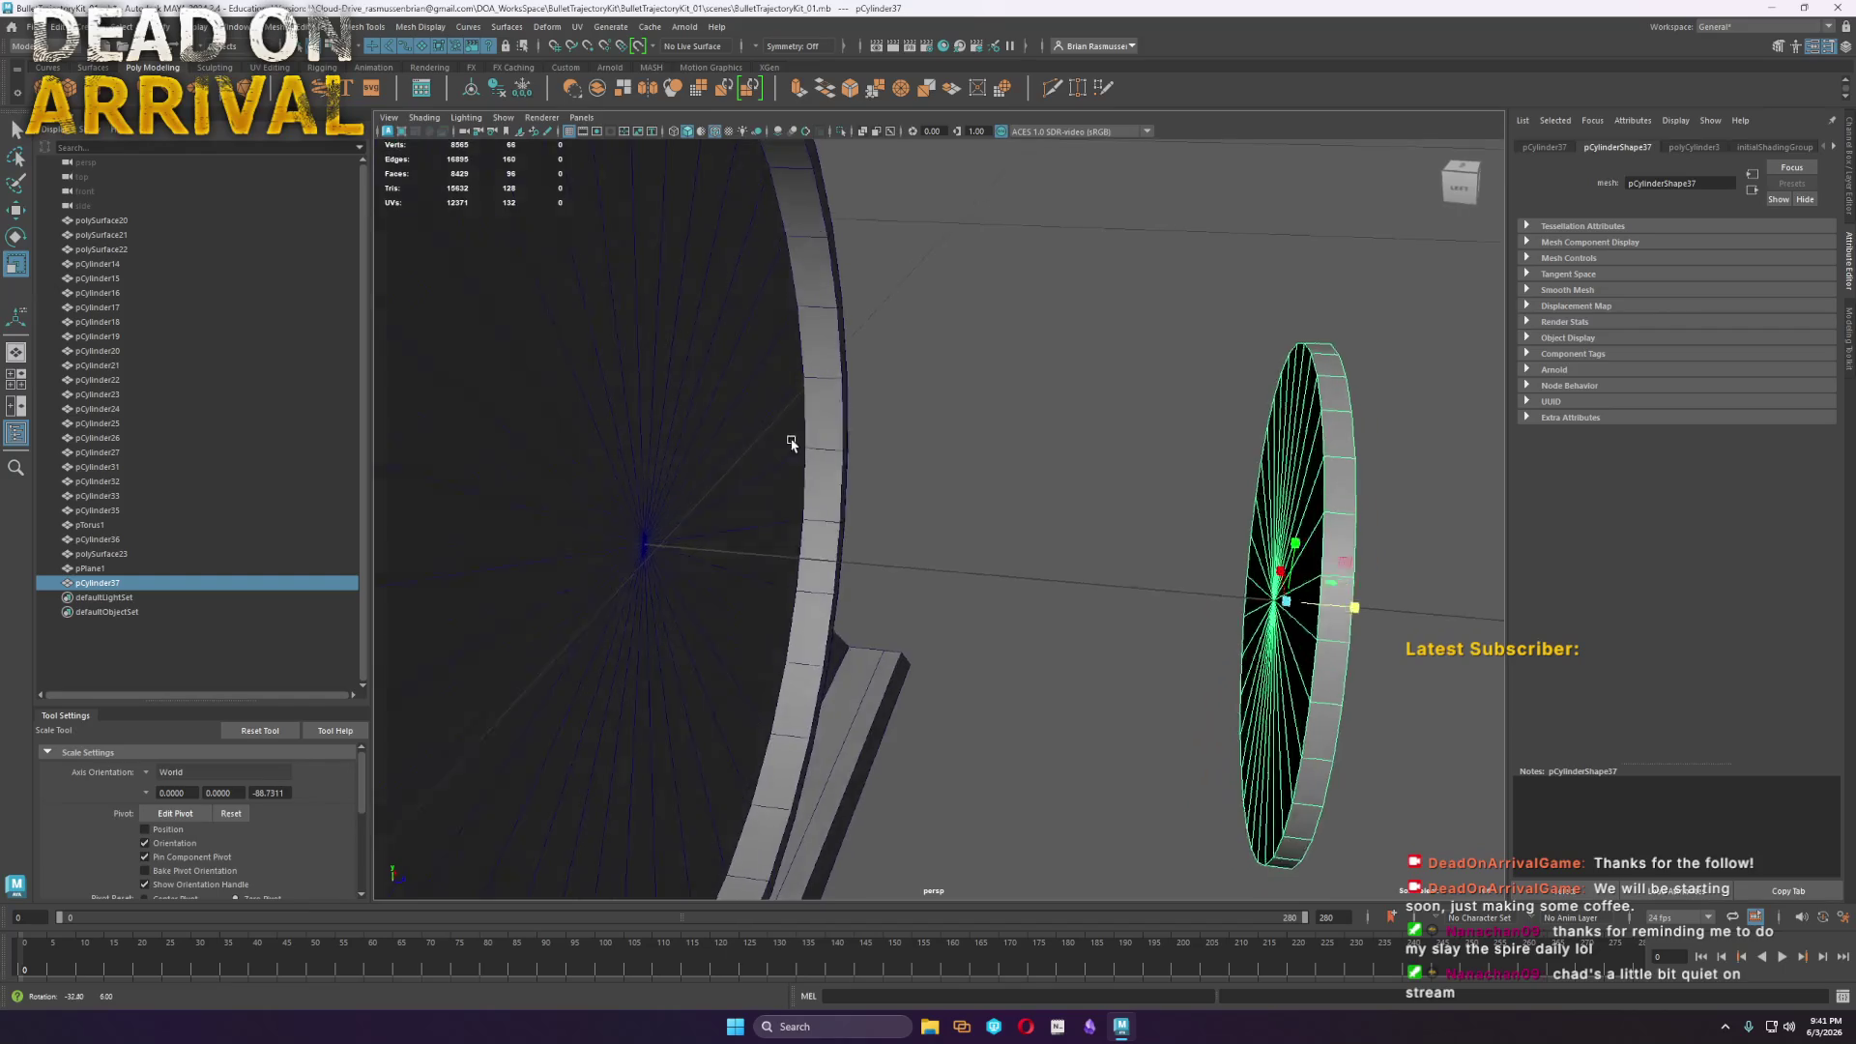
{"action": "scroll", "coordinate": [829, 444], "scroll_direction": "up", "scroll_amount": 5}
{"action": "left_click", "coordinate": [1394, 442]}
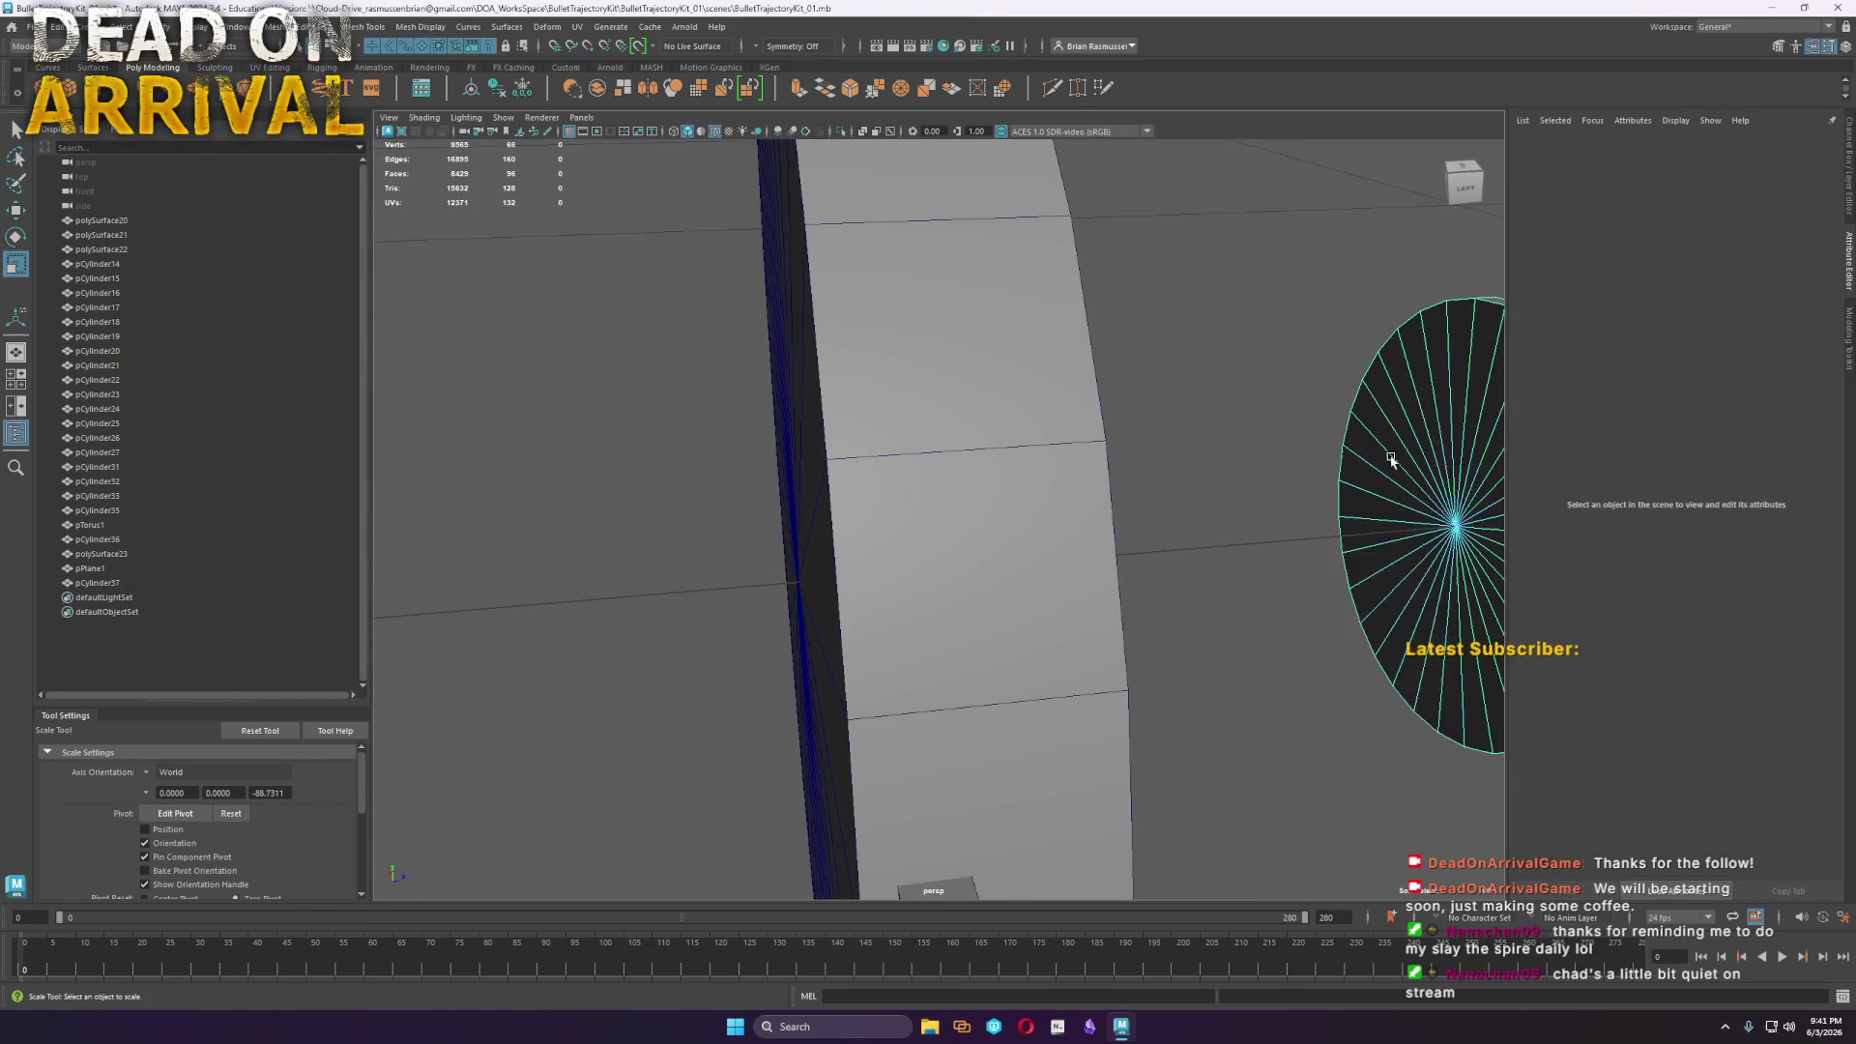
{"action": "left_click_drag", "start_coordinate": [1394, 442], "coordinate": [1138, 474], "text": "alt"}
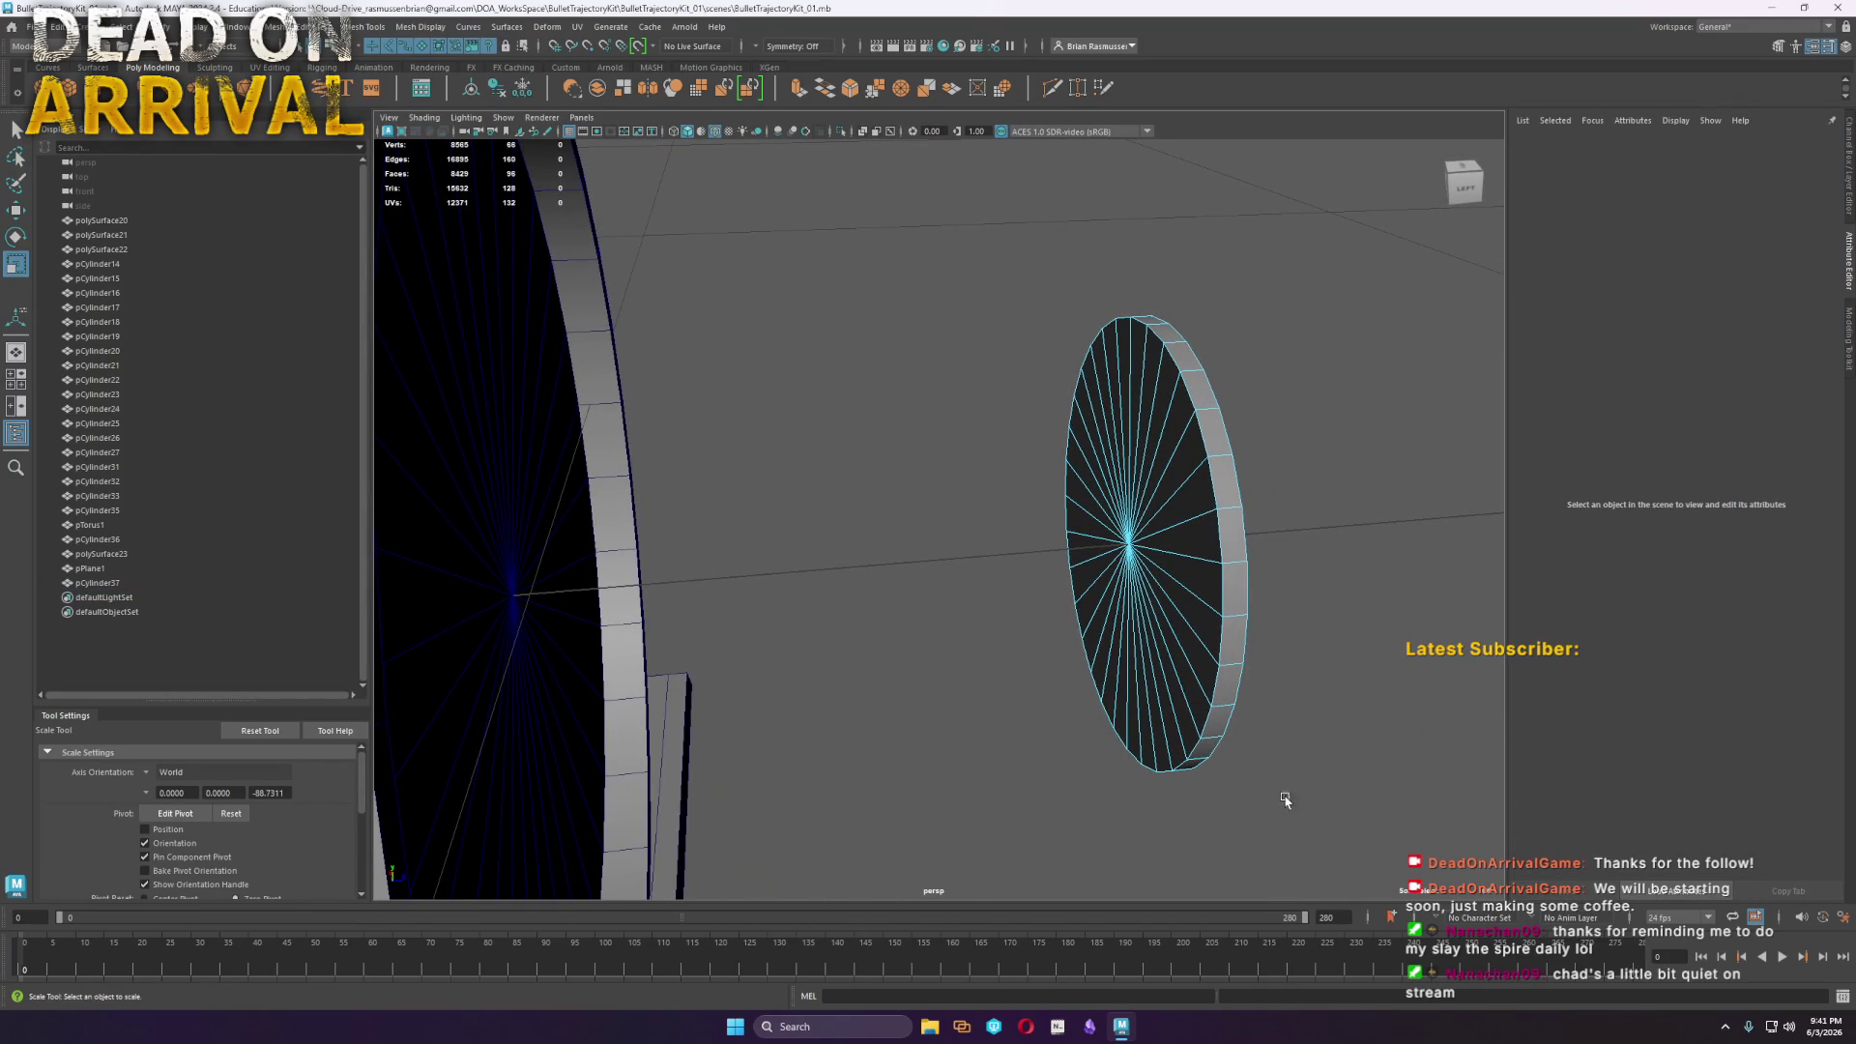
{"action": "mouse_move", "coordinate": [1171, 537]}
{"action": "left_mouse_down"}
{"action": "mouse_move", "coordinate": [1193, 538]}
{"action": "mouse_move", "coordinate": [1164, 485]}
{"action": "mouse_move", "coordinate": [1111, 526]}
{"action": "mouse_move", "coordinate": [1164, 601]}
{"action": "mouse_move", "coordinate": [1143, 560]}
{"action": "mouse_move", "coordinate": [696, 401]}
{"action": "left_mouse_up"}
{"action": "key", "text": "Delete"}
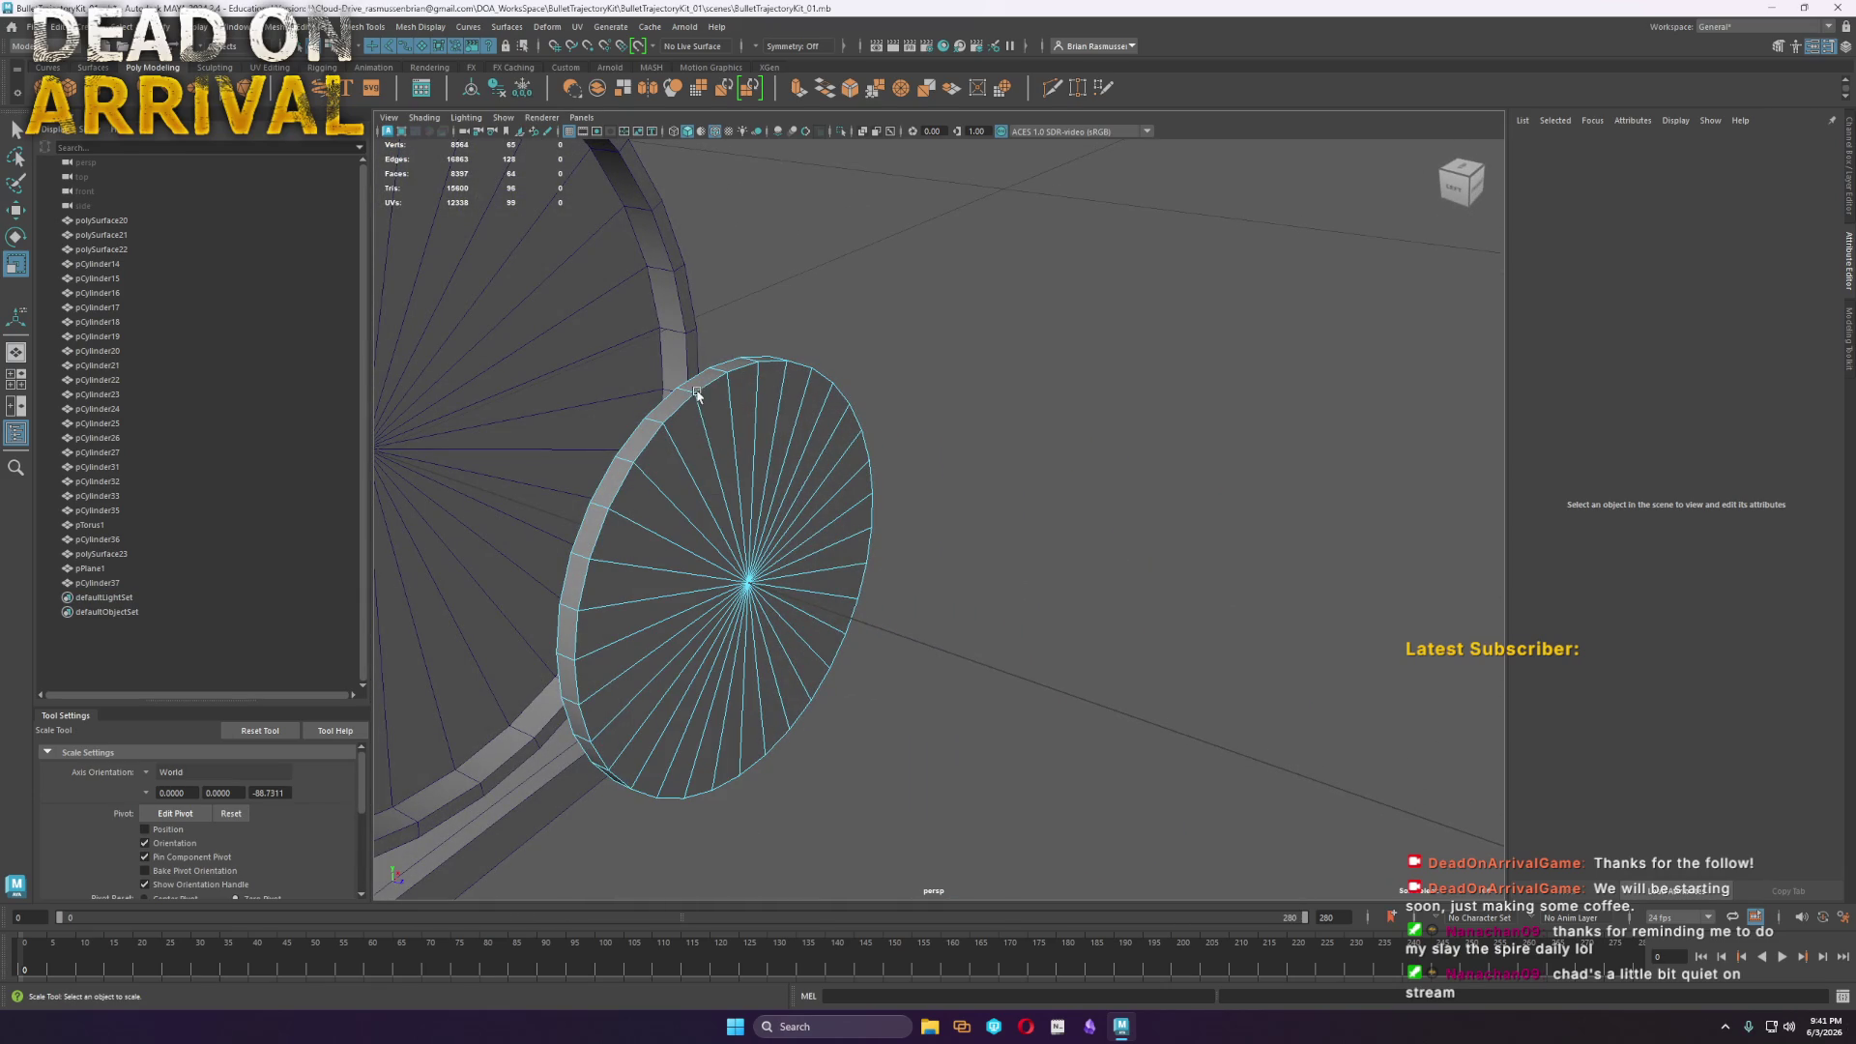
Bevel the outer edge loop without chamfering, then remove and shrink an edge loop toward the centre
{"action": "double_click", "coordinate": [703, 390]}
{"action": "right_click_drag", "start_coordinate": [703, 390], "coordinate": [812, 411], "text": "shift"}
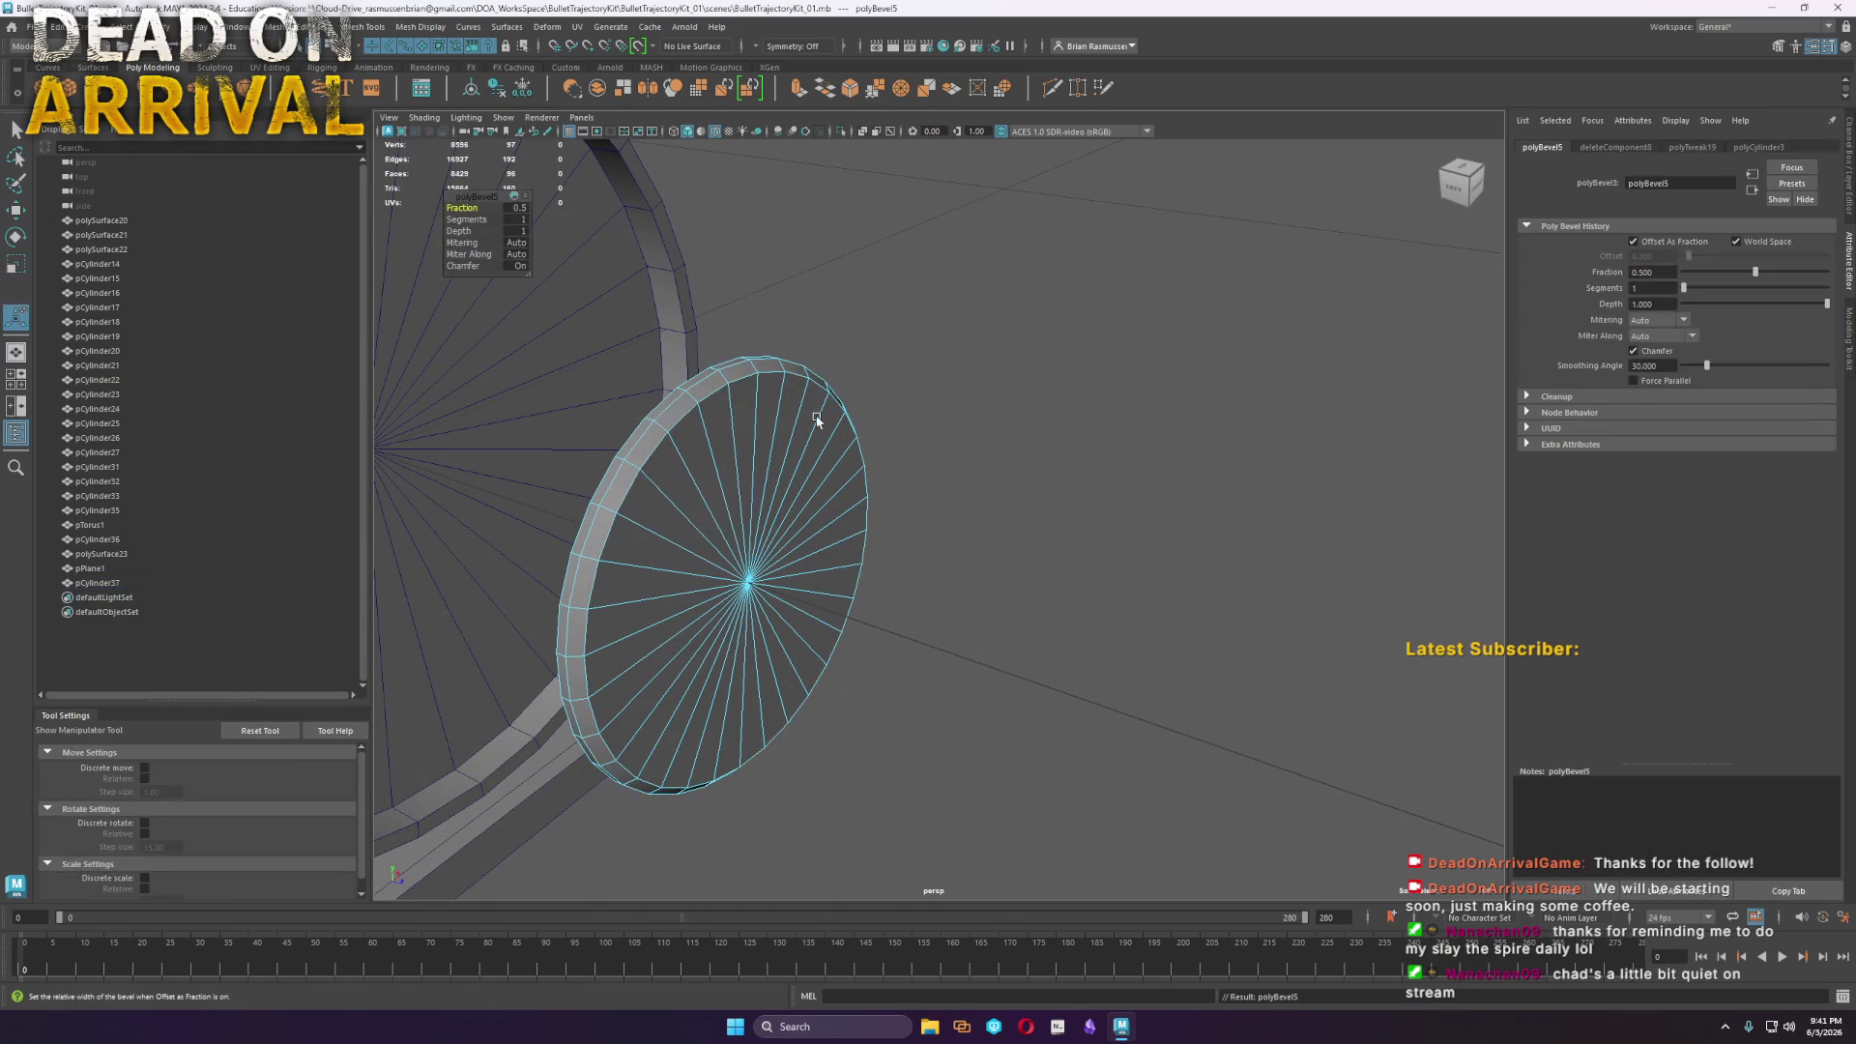
{"action": "left_click", "coordinate": [474, 266]}
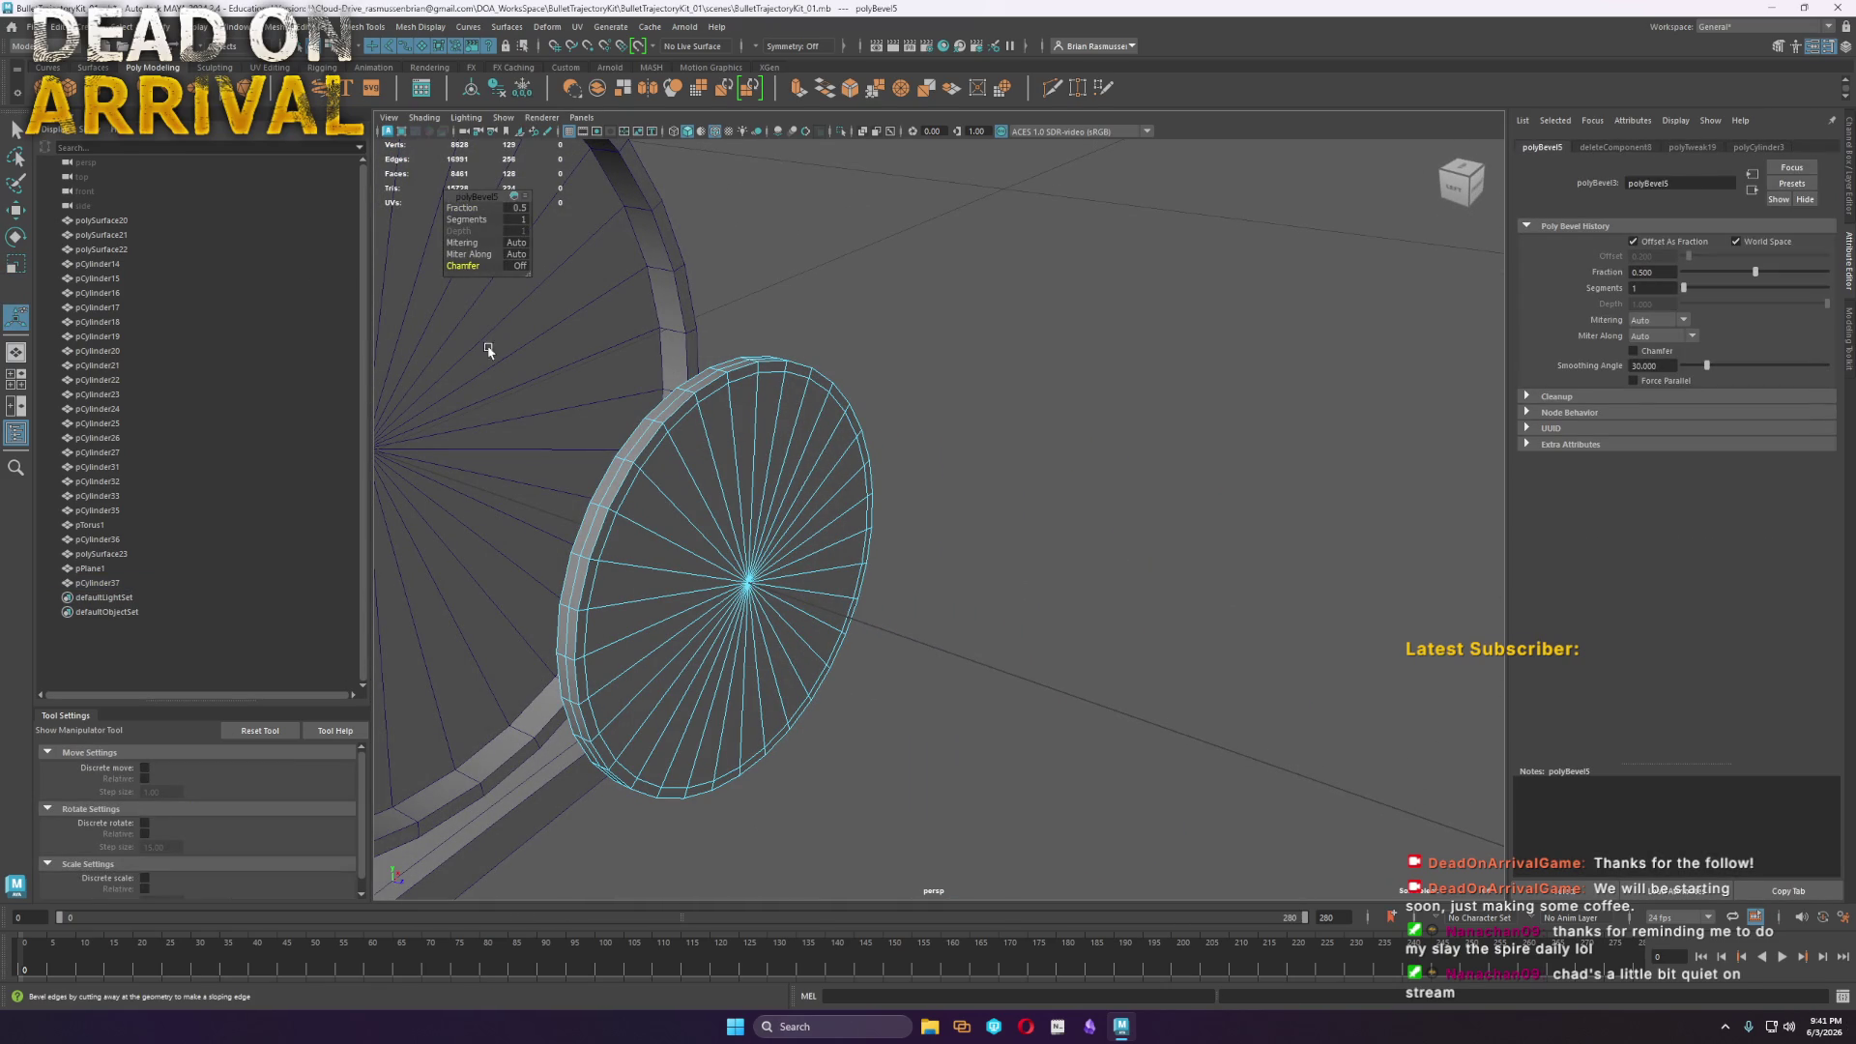
{"action": "double_click", "coordinate": [682, 394]}
{"action": "right_click_drag", "start_coordinate": [683, 396], "coordinate": [694, 408], "text": "shift"}
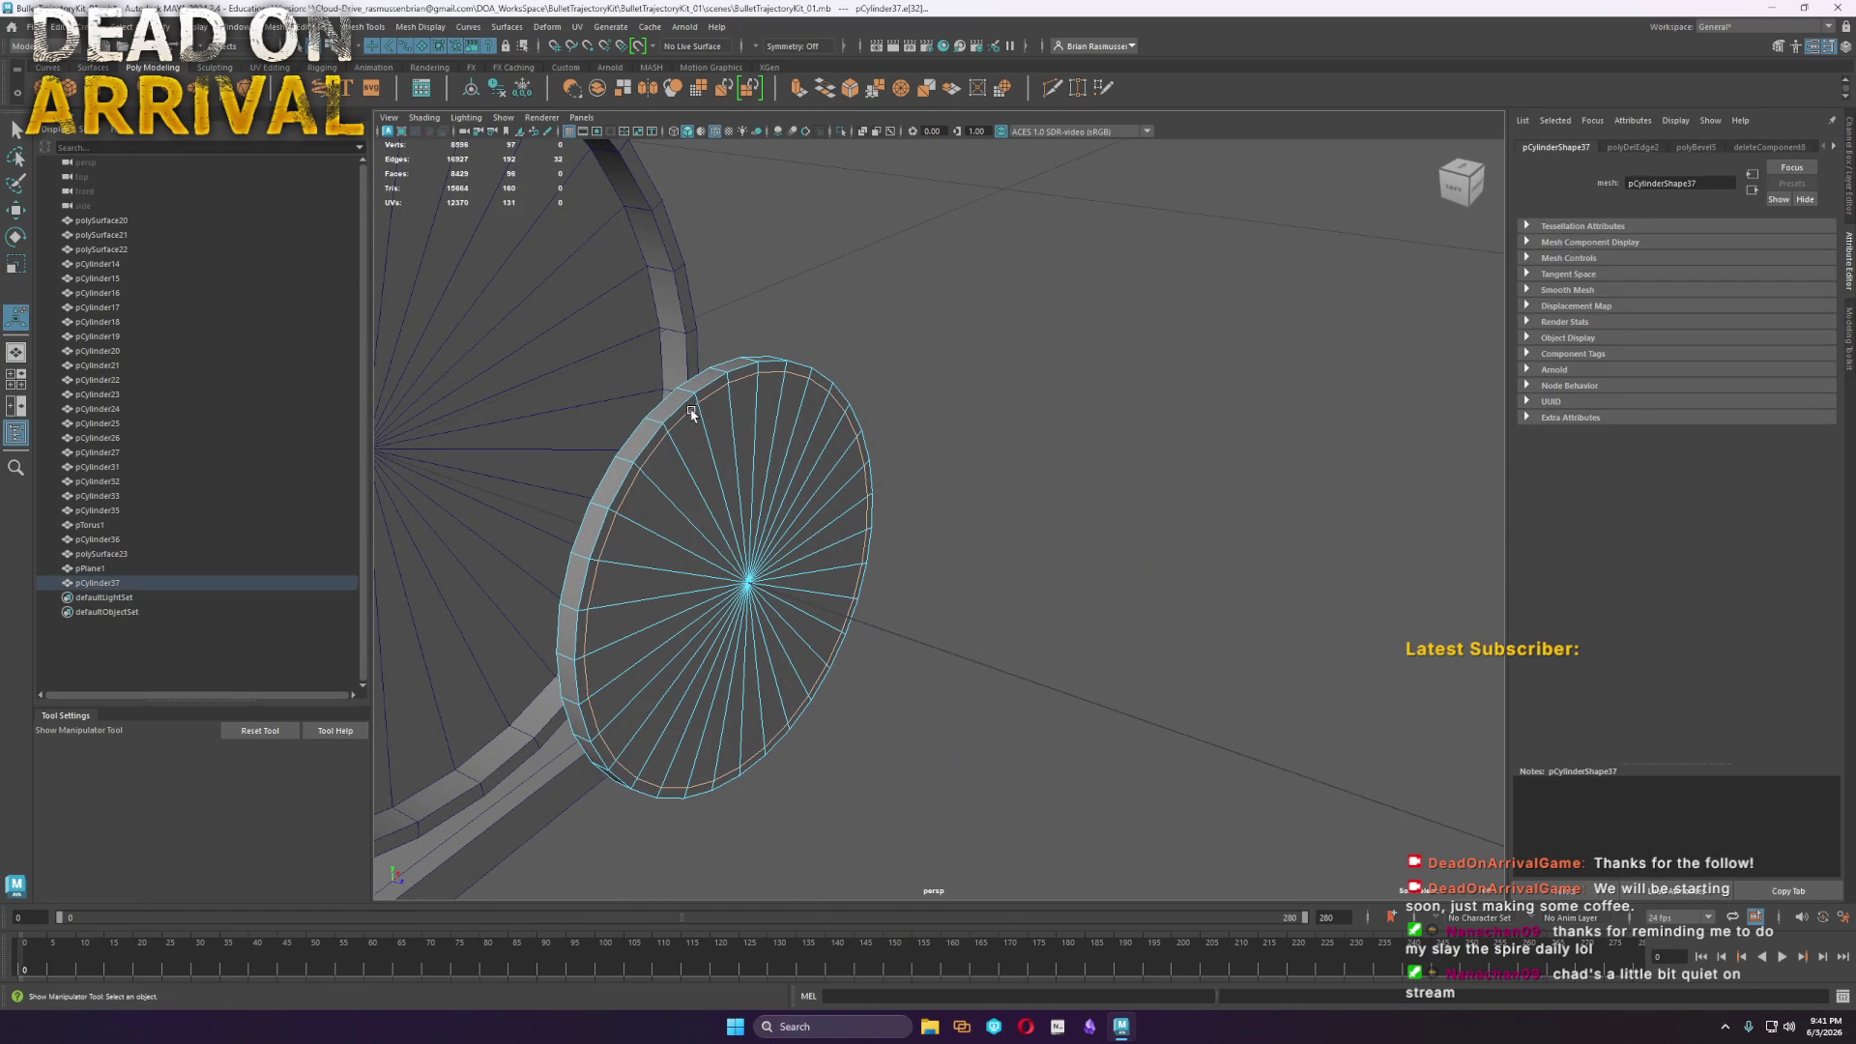
{"action": "key", "text": "r"}
{"action": "mouse_move", "coordinate": [759, 598]}
{"action": "left_mouse_down"}
{"action": "mouse_move", "coordinate": [708, 591]}
{"action": "mouse_move", "coordinate": [728, 591]}
{"action": "left_mouse_up"}
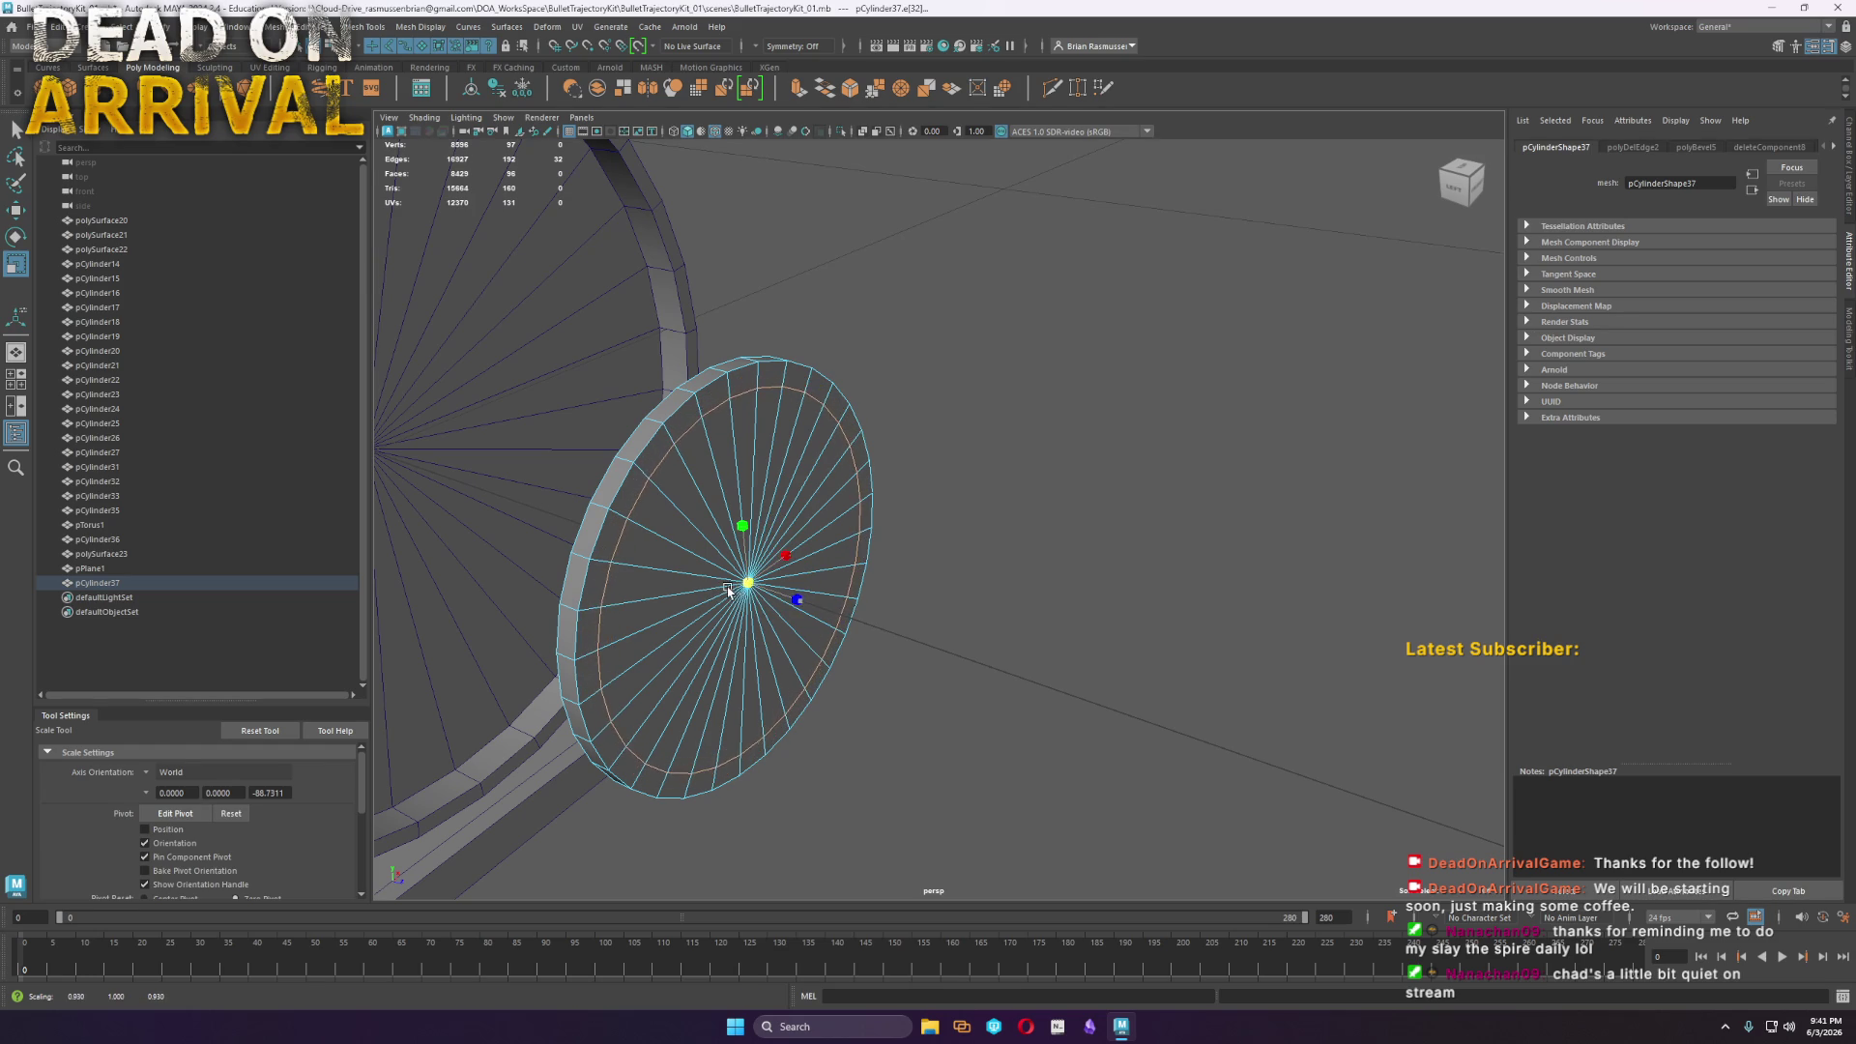
Delete the ring of rim faces and the outer rim face loop
{"action": "scroll", "coordinate": [694, 542], "scroll_direction": "up", "scroll_amount": 3}
{"action": "right_click_drag", "start_coordinate": [582, 321], "coordinate": [561, 338]}
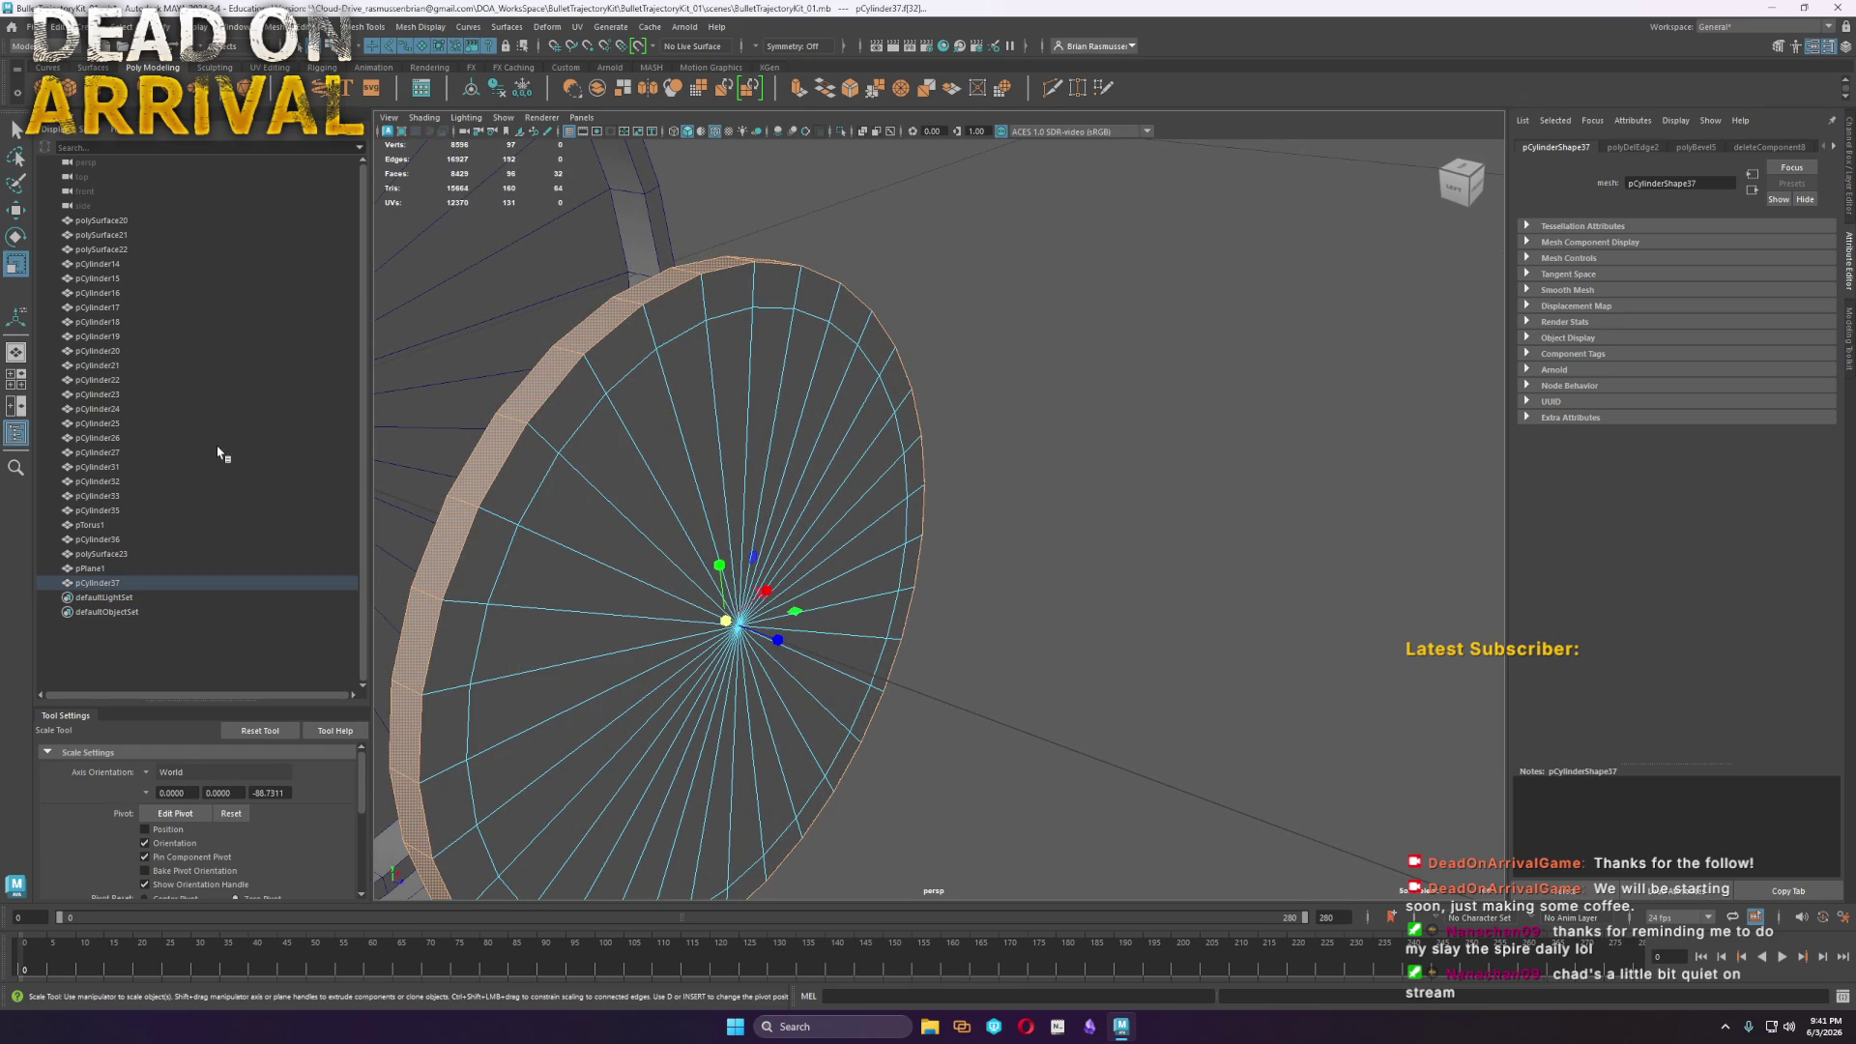
{"action": "key", "text": "Delete"}
{"action": "double_click", "coordinate": [615, 350]}
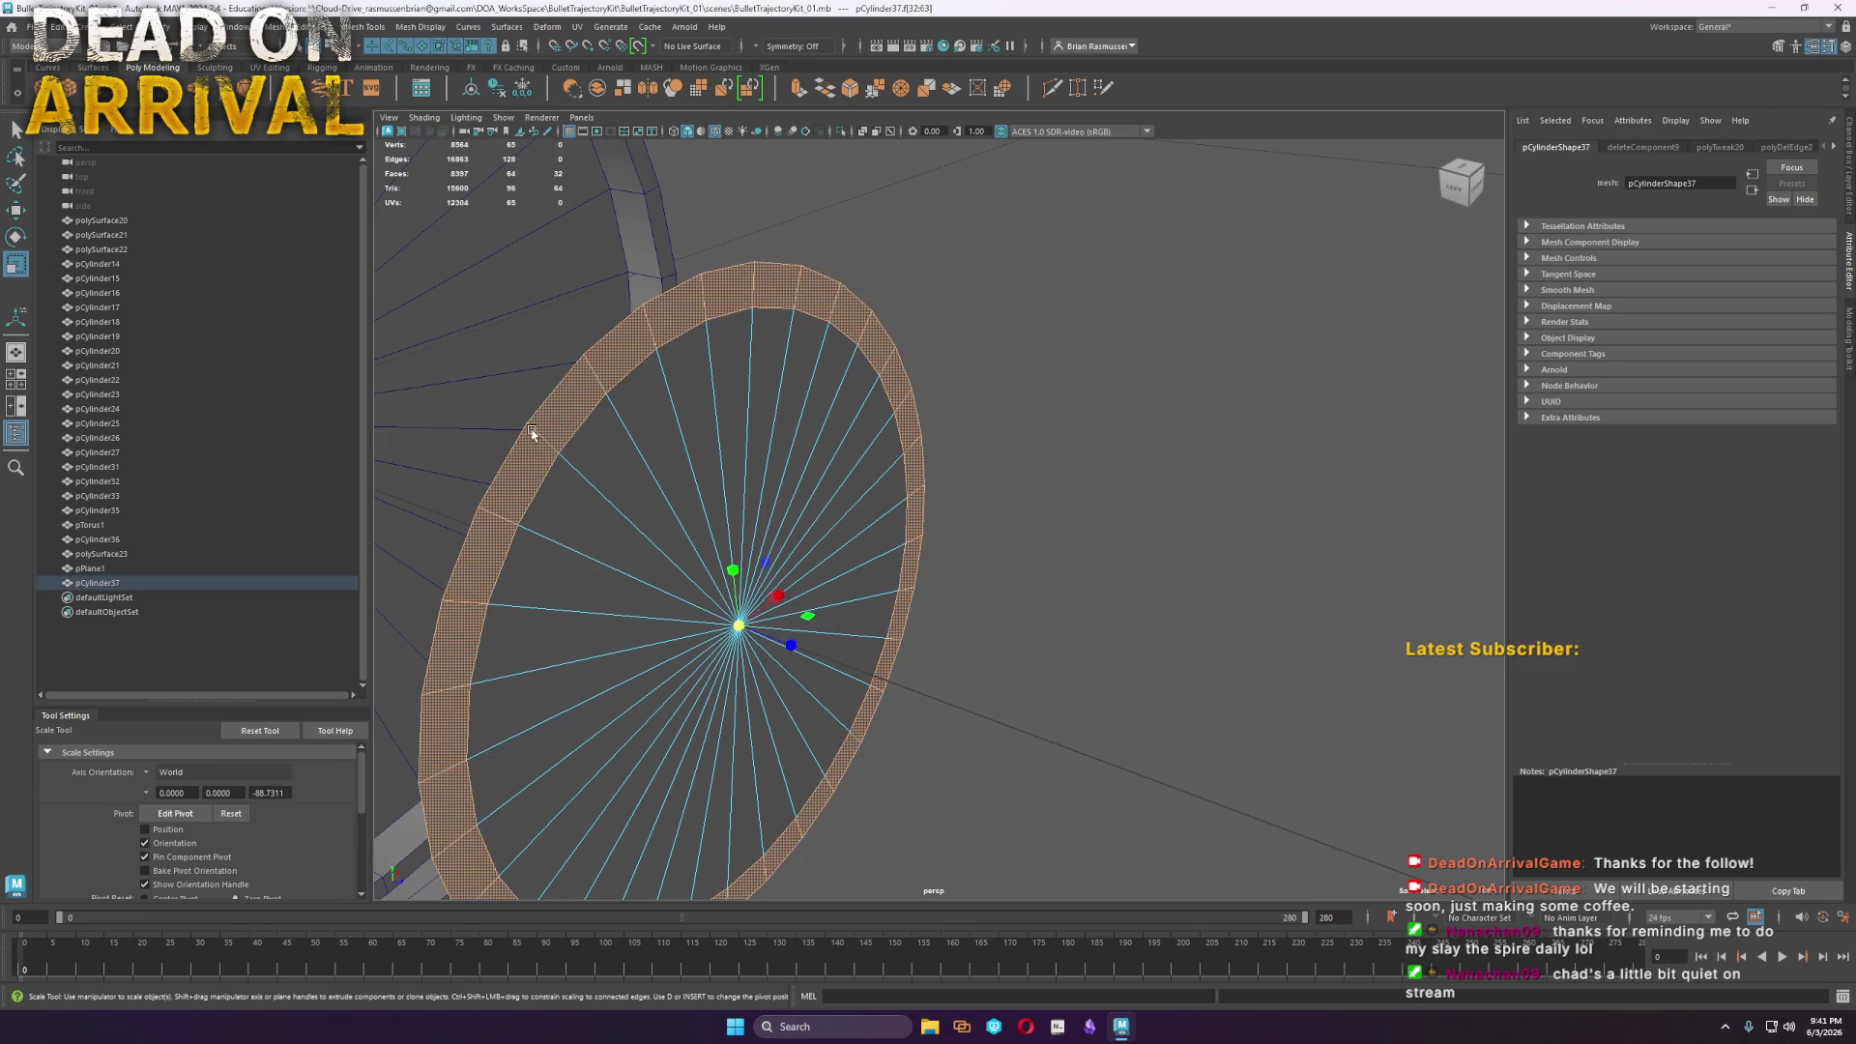
{"action": "key", "text": "Delete"}
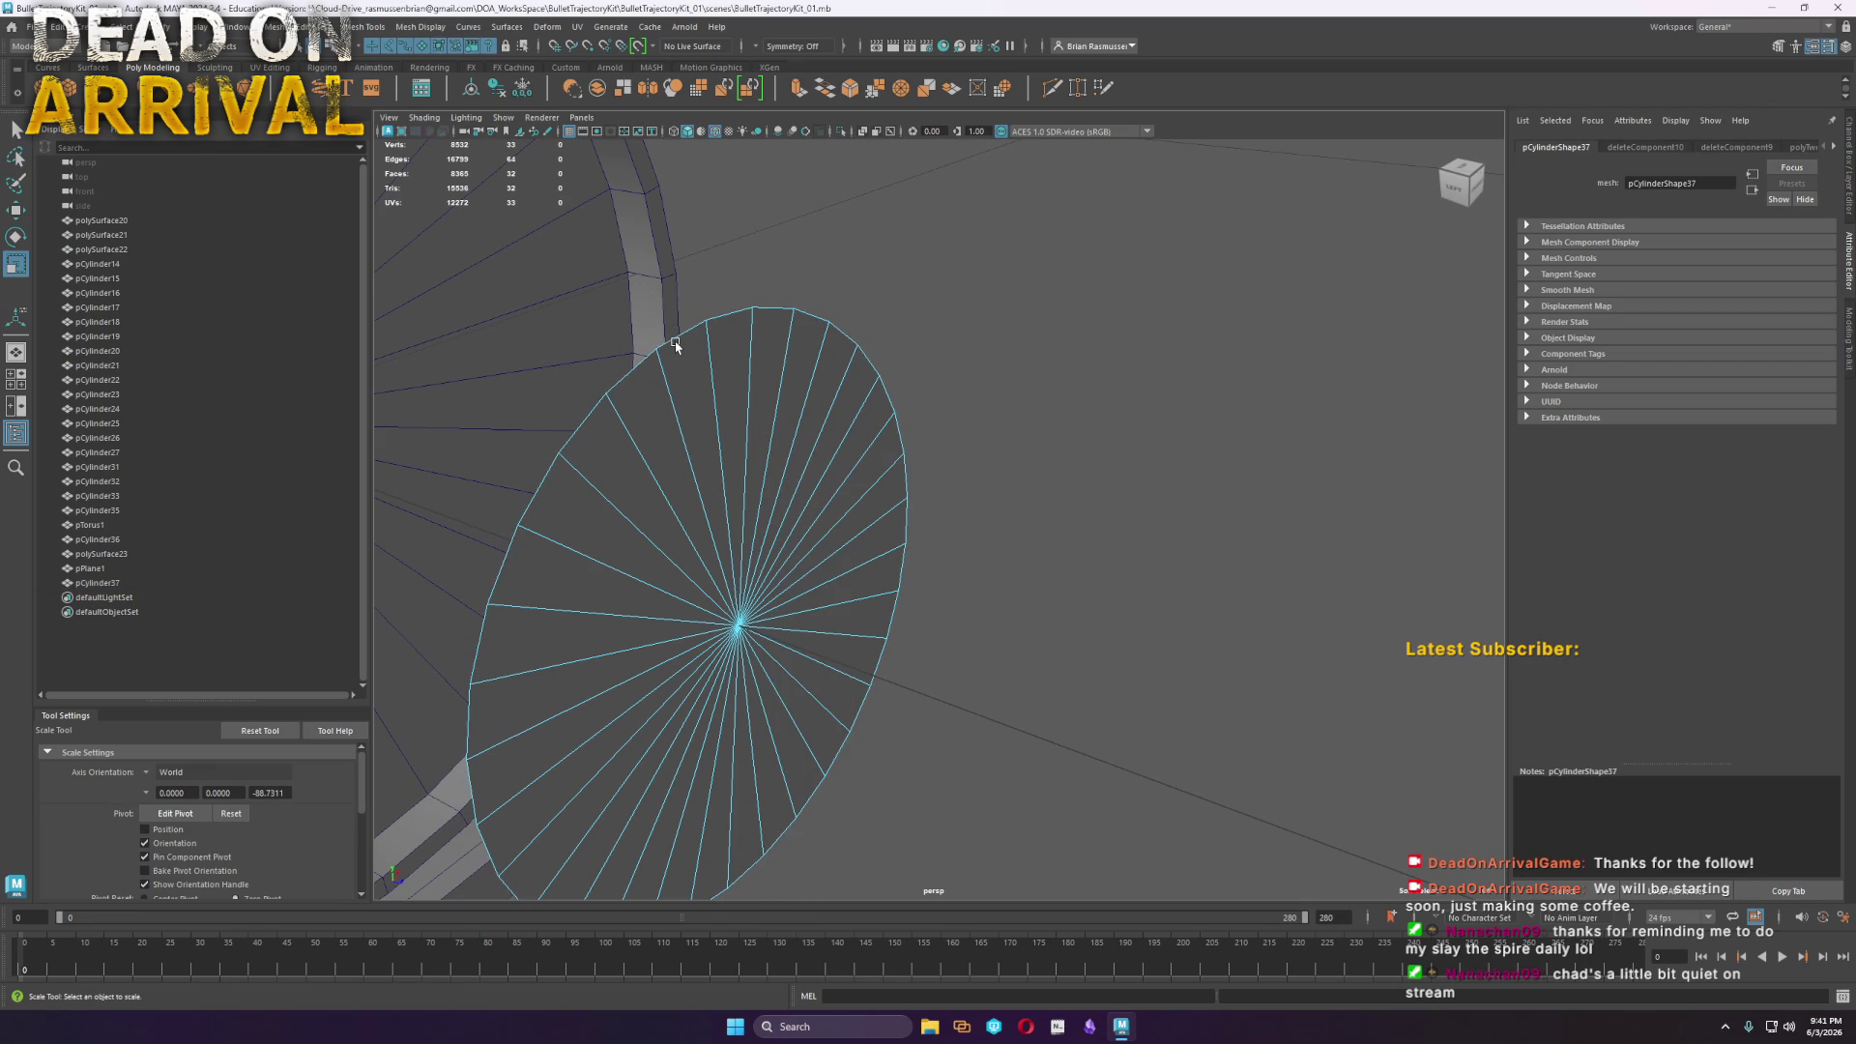
Extrude the border edges twice and scale them outward into a thin flared rim
{"action": "double_click", "coordinate": [677, 339]}
{"action": "key", "text": "w"}
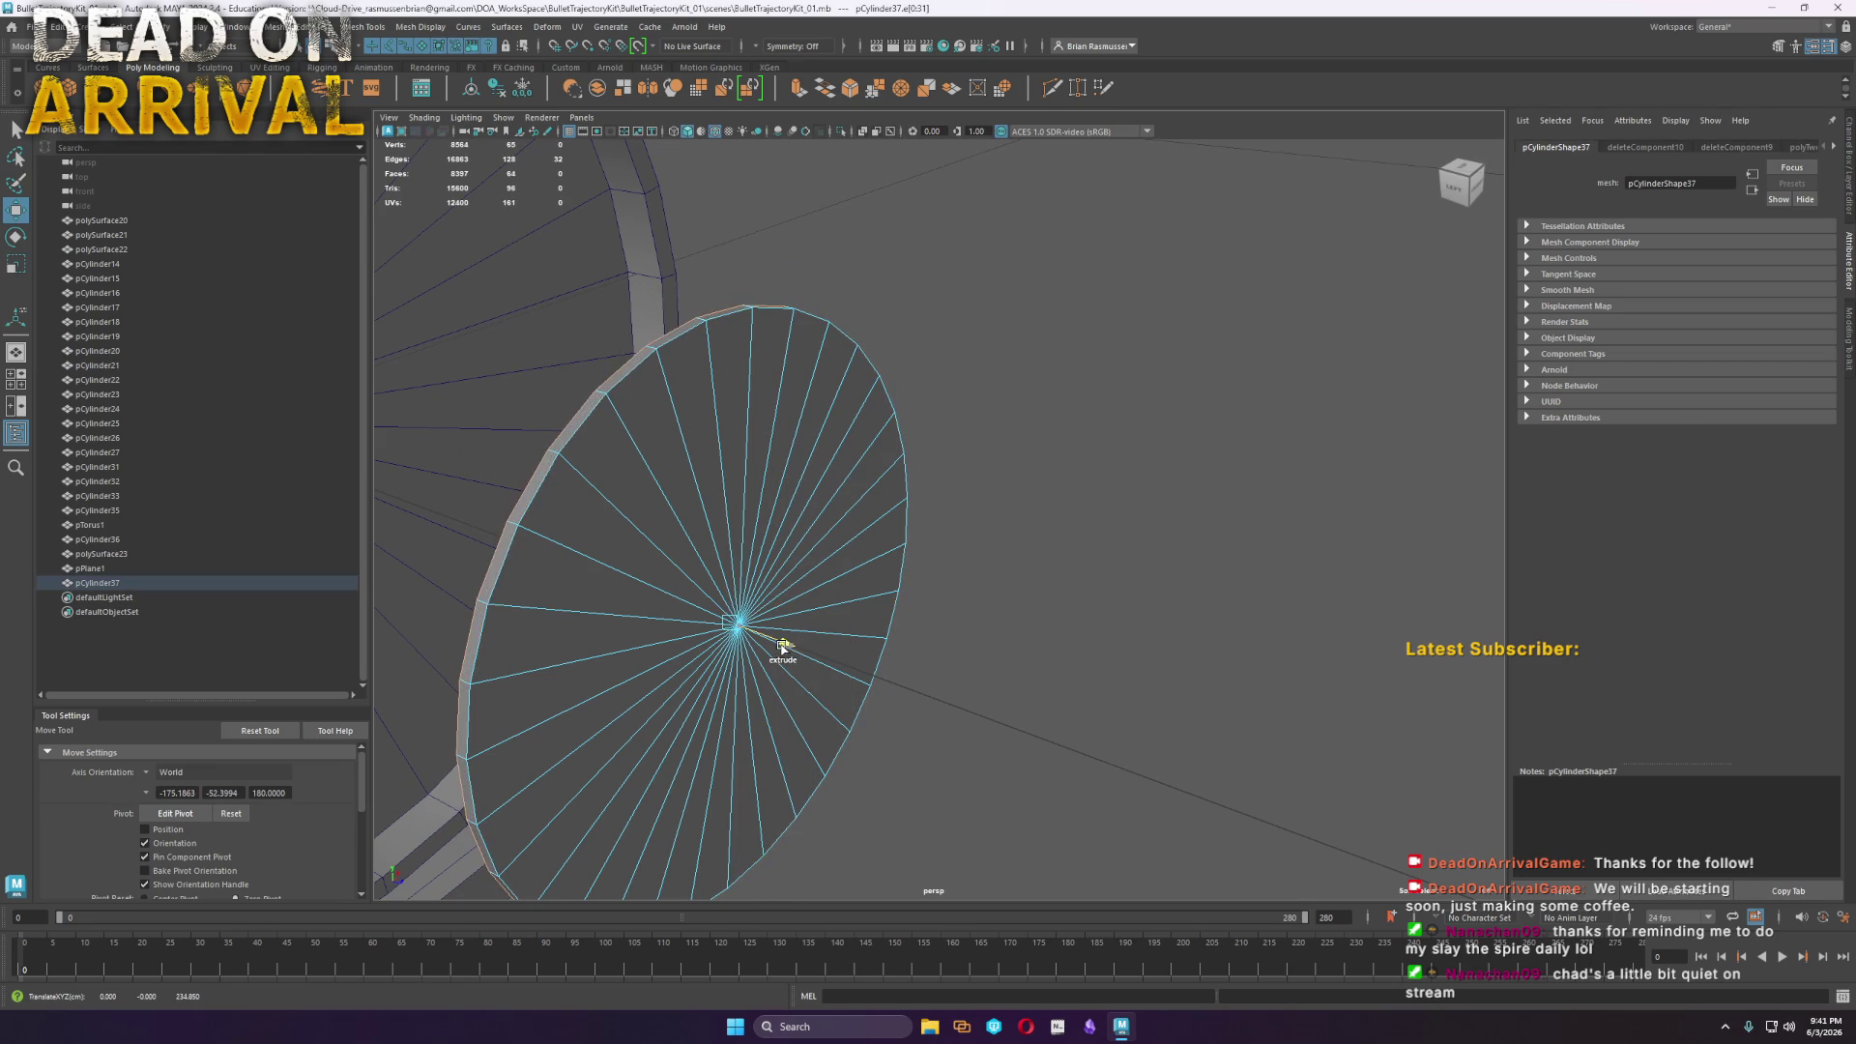
{"action": "left_click", "coordinate": [779, 638], "text": "shift"}
{"action": "key", "text": "r"}
{"action": "left_click_drag", "start_coordinate": [720, 654], "coordinate": [1174, 645], "text": "shift"}
{"action": "key", "text": "w"}
{"action": "key", "text": "F8"}
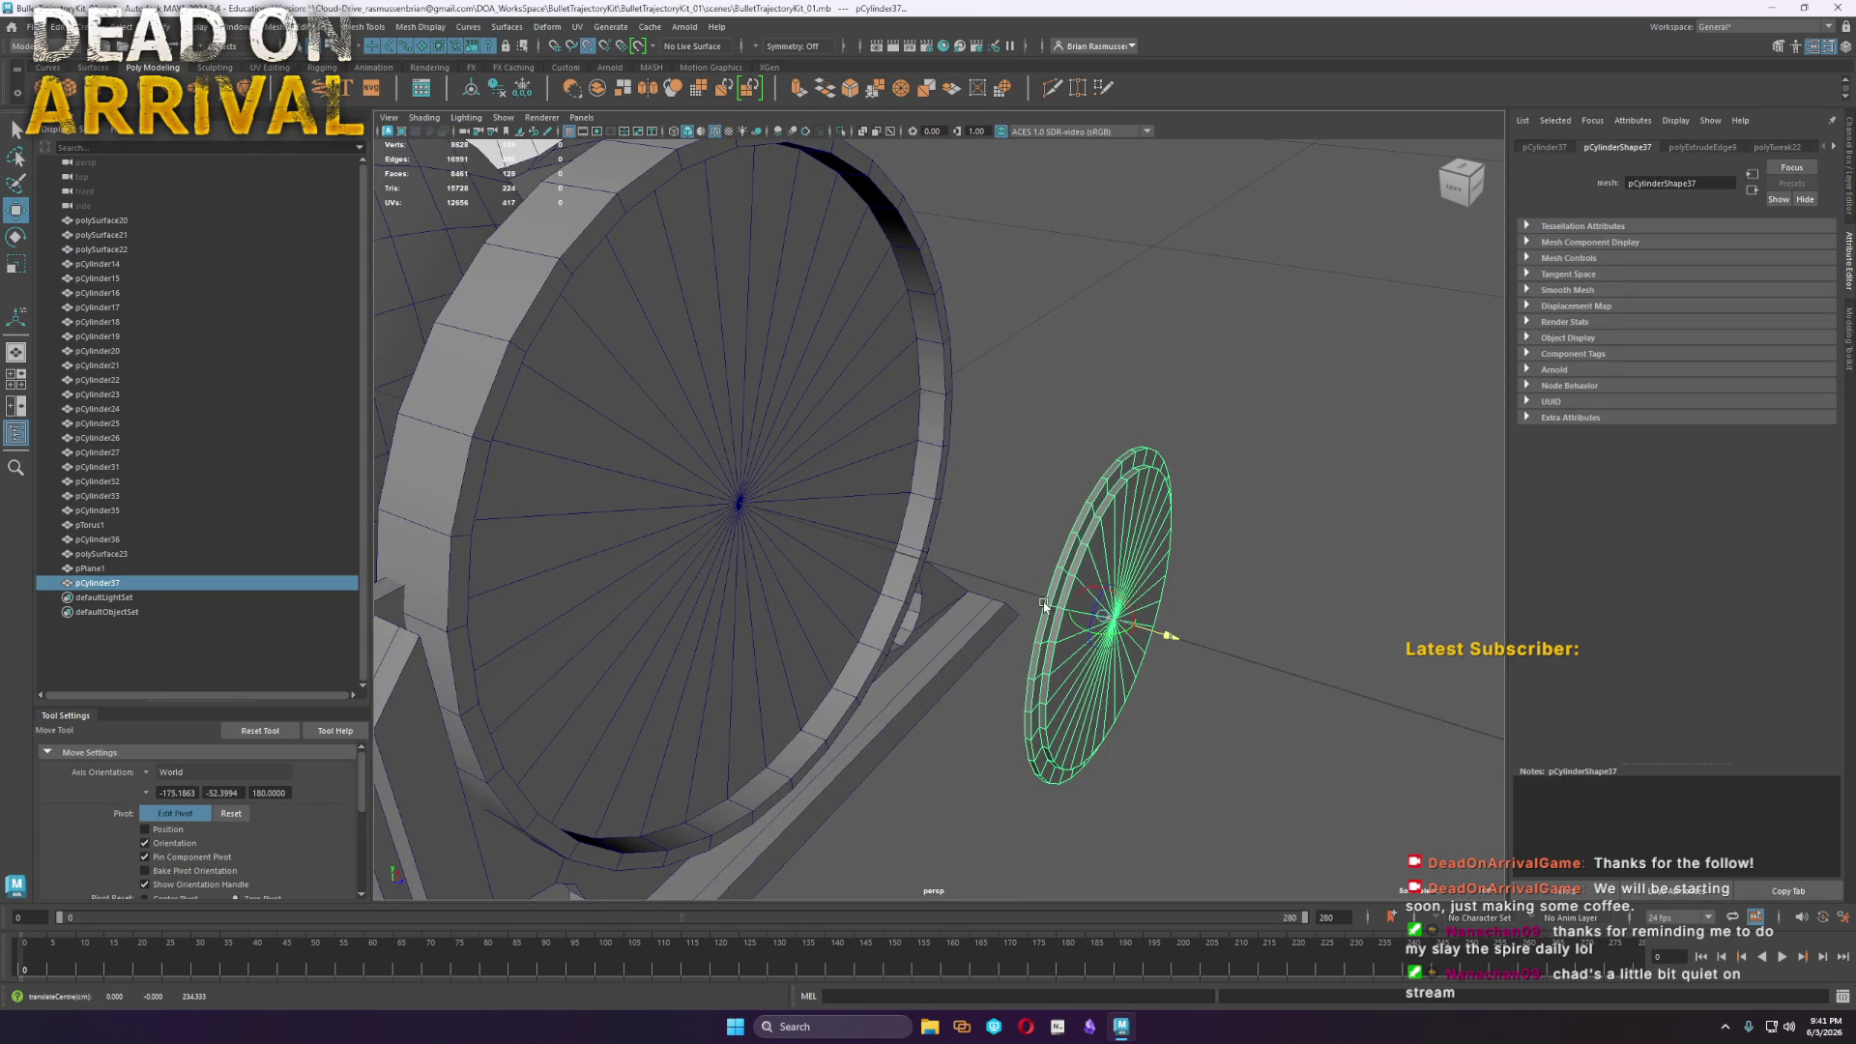
Move the disc to the wheel's centre and scale it up to fit inside
{"action": "middle_click_drag", "start_coordinate": [1044, 605], "coordinate": [756, 553]}
{"action": "key", "text": "r"}
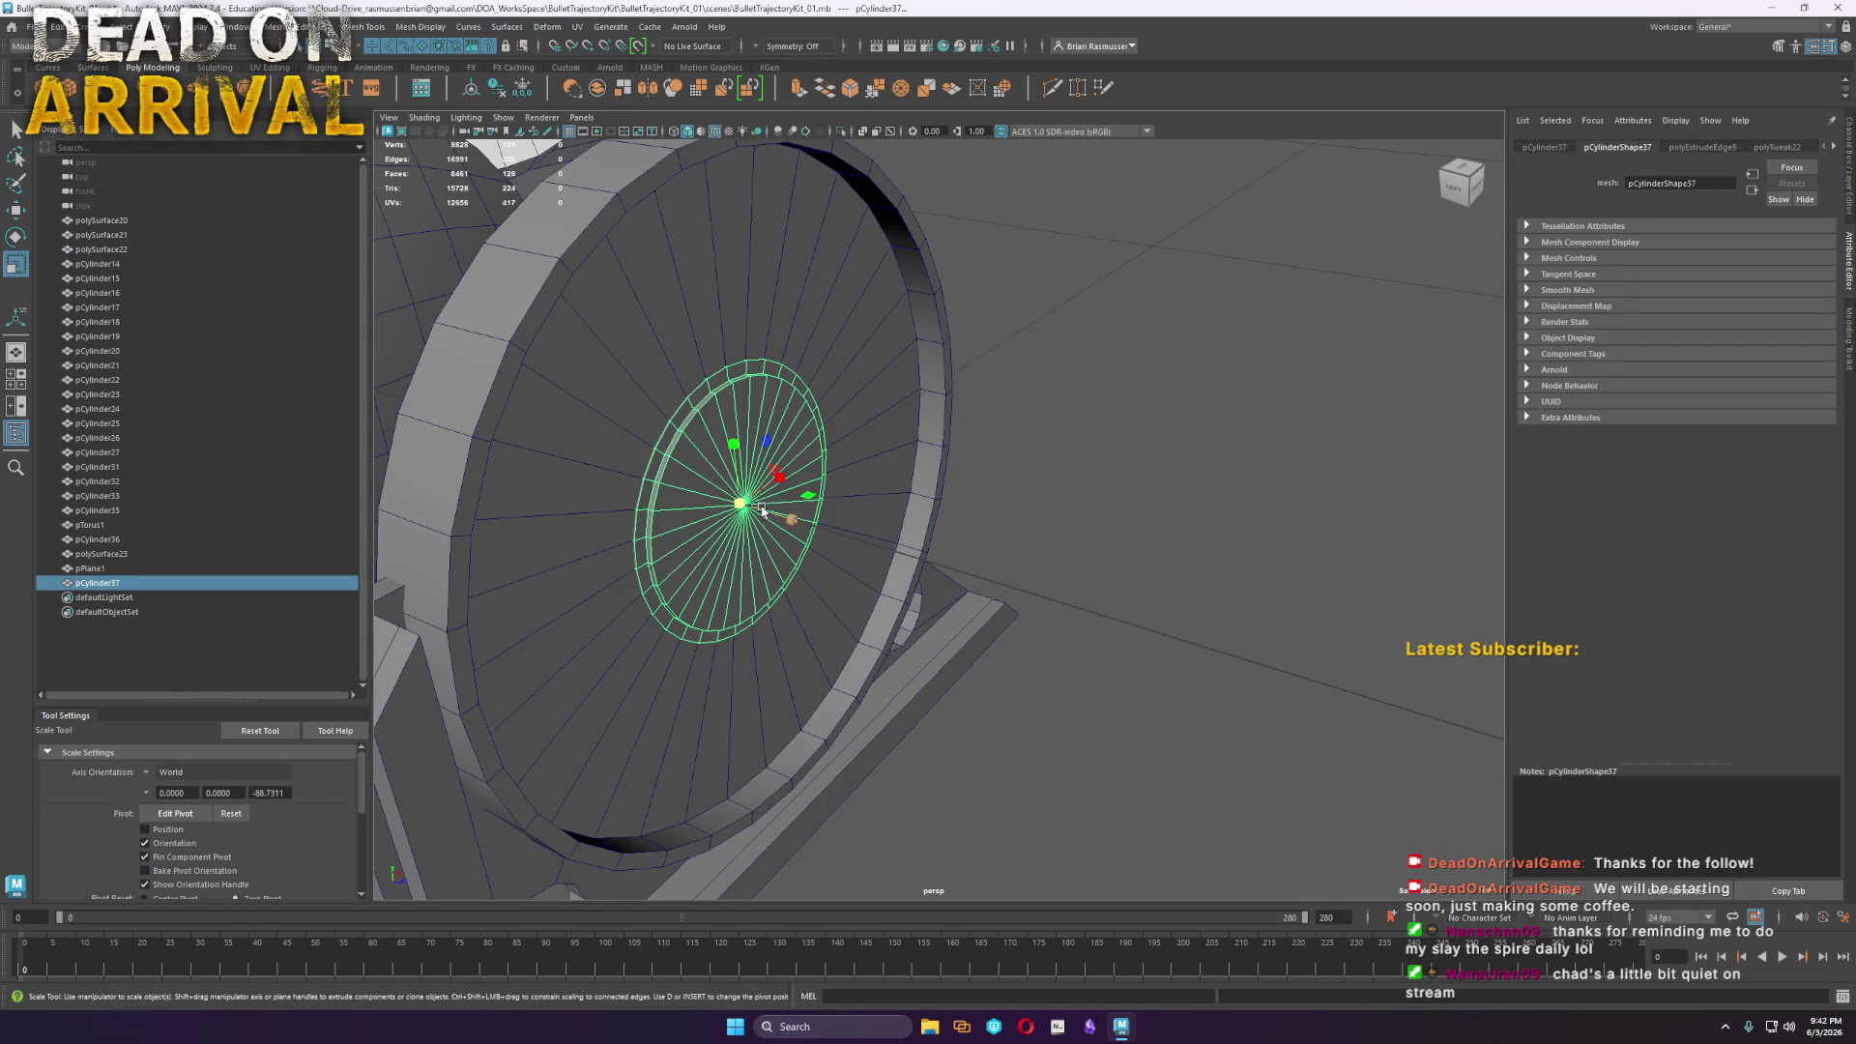
{"action": "left_click_drag", "start_coordinate": [739, 510], "coordinate": [826, 530]}
{"action": "key", "text": "w"}
{"action": "middle_click_drag", "start_coordinate": [801, 525], "coordinate": [828, 539]}
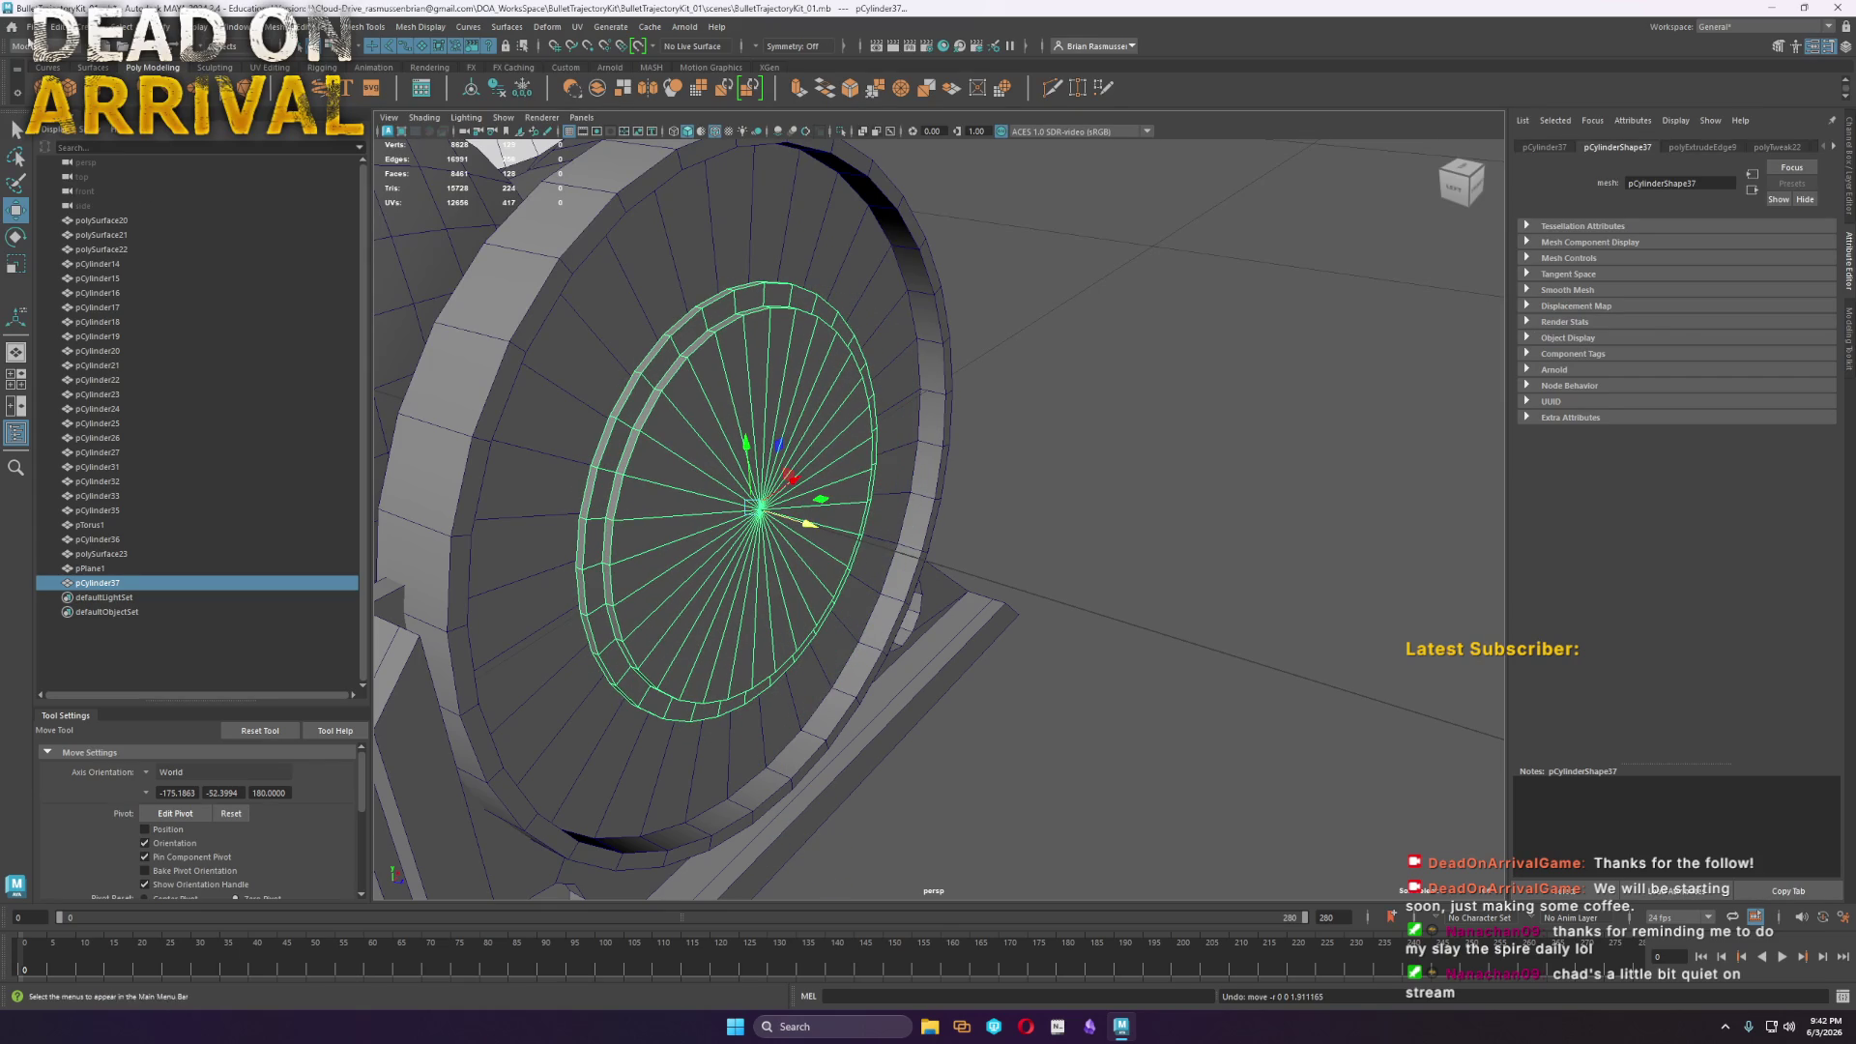
Freeze the disc's transformations, delete its history, and fine-tune its position within the wheel
{"action": "left_click", "coordinate": [522, 88]}
{"action": "left_click", "coordinate": [502, 91]}
{"action": "middle_click_drag", "start_coordinate": [820, 523], "coordinate": [827, 522]}
{"action": "middle_click_drag", "start_coordinate": [807, 512], "coordinate": [827, 510]}
{"action": "left_click", "coordinate": [1208, 514]}
{"action": "left_click_drag", "start_coordinate": [1189, 571], "coordinate": [842, 587], "text": "alt"}
{"action": "left_click", "coordinate": [711, 485]}
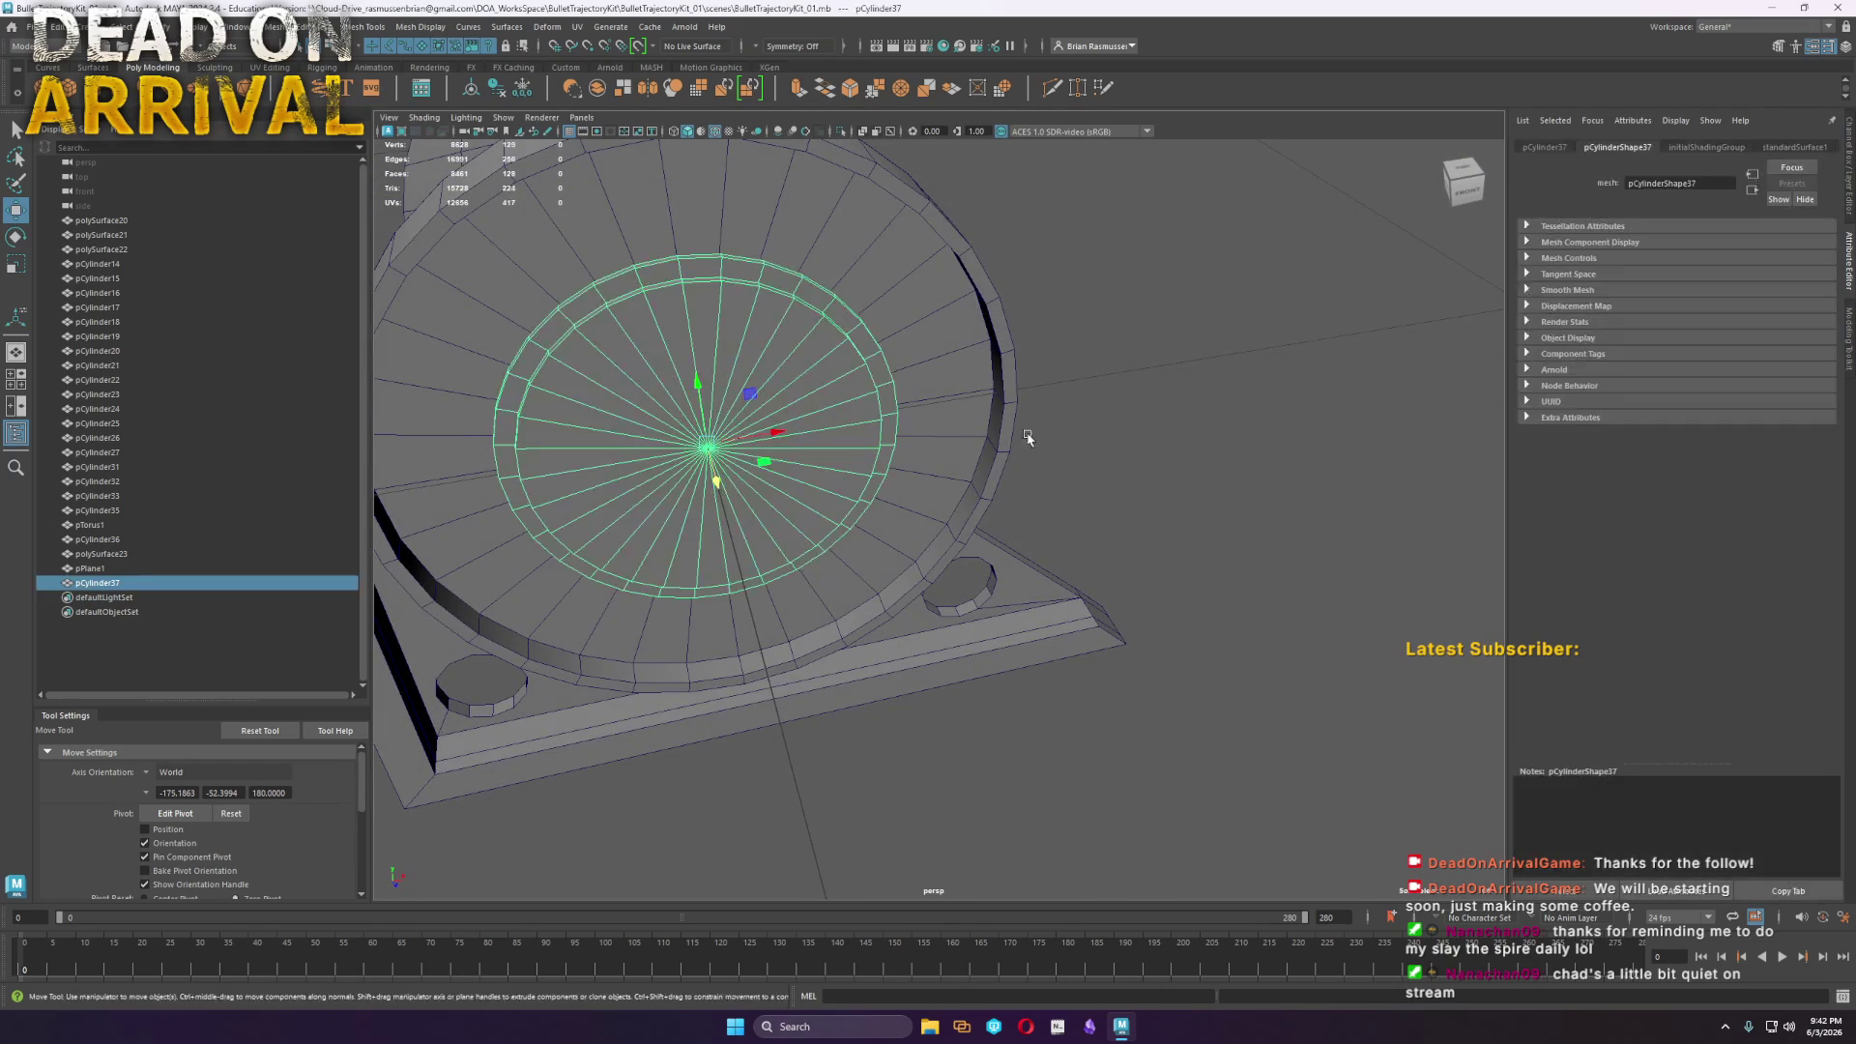
{"action": "middle_click_drag", "start_coordinate": [711, 485], "coordinate": [769, 847]}
Save the scene and close Maya
{"action": "left_click", "coordinate": [36, 26]}
{"action": "left_click", "coordinate": [74, 87]}
{"action": "left_click", "coordinate": [1838, 9]}
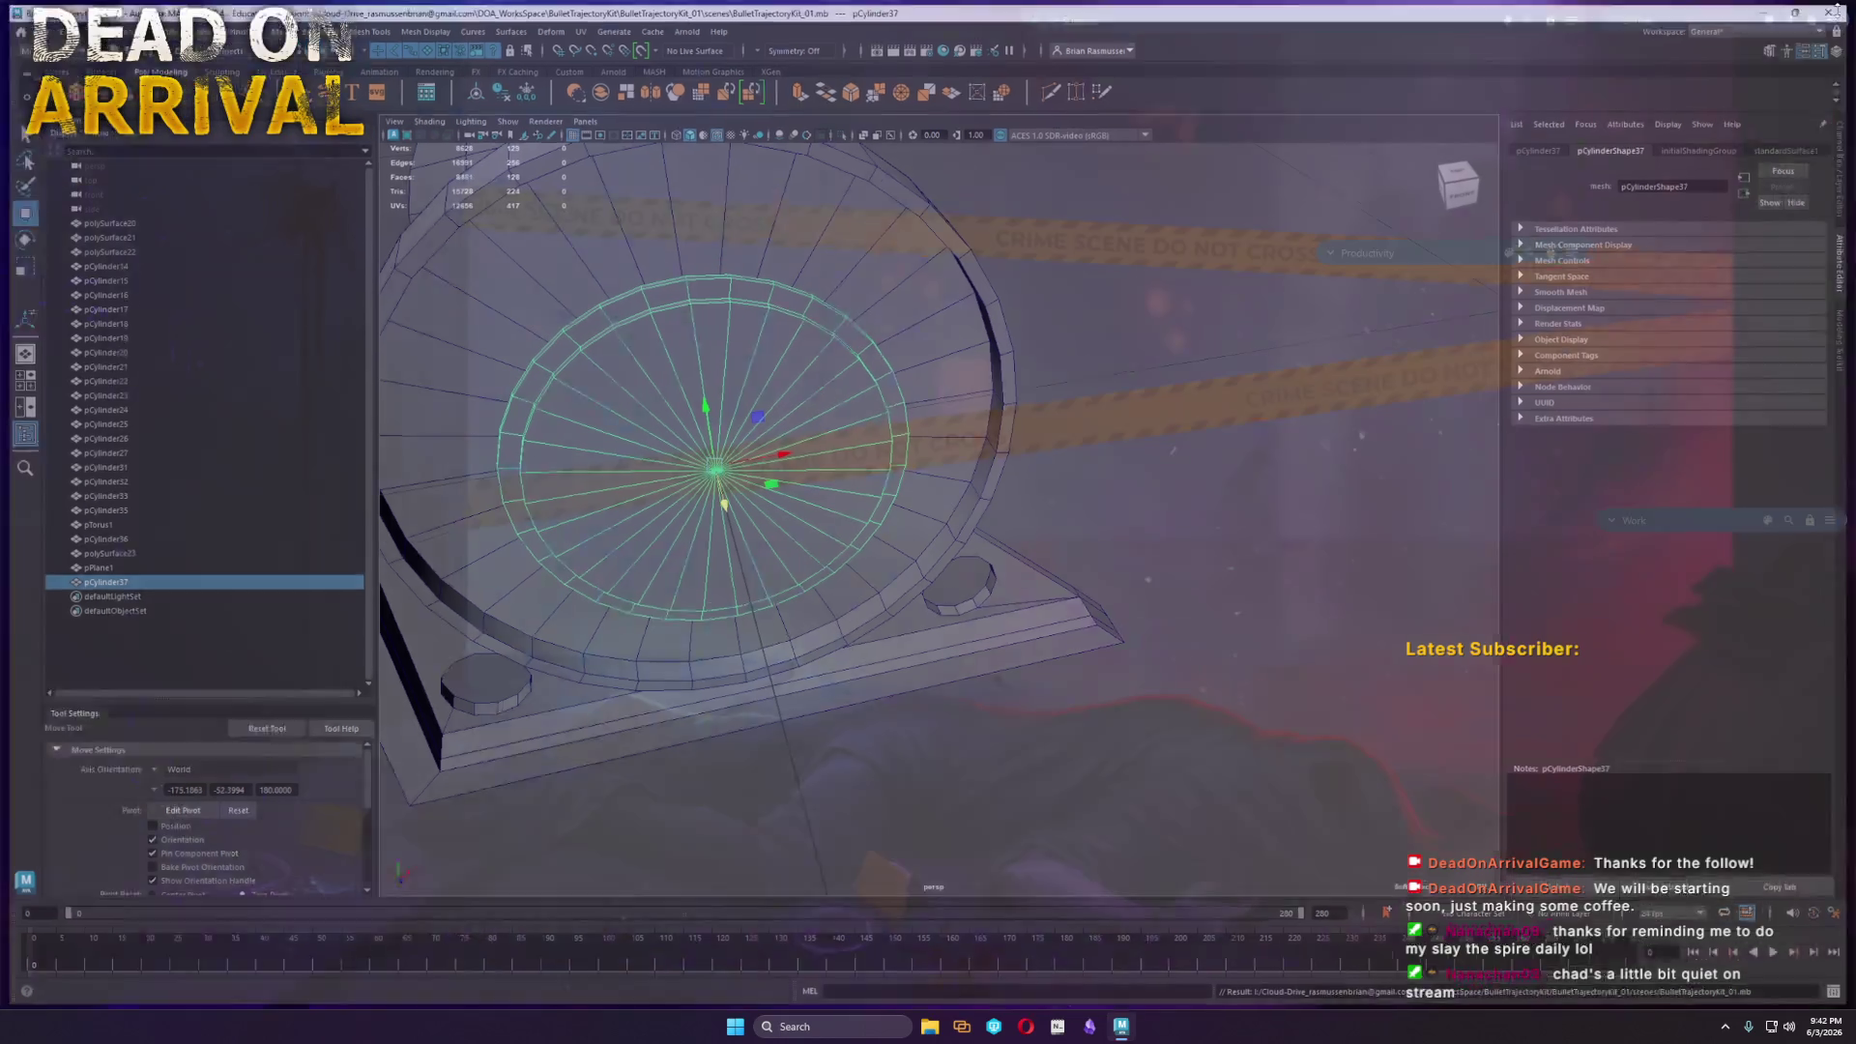
Launch Maya 2024 from the Windows search
{"action": "left_click", "coordinate": [847, 1027]}
{"action": "type", "text": "maya"}
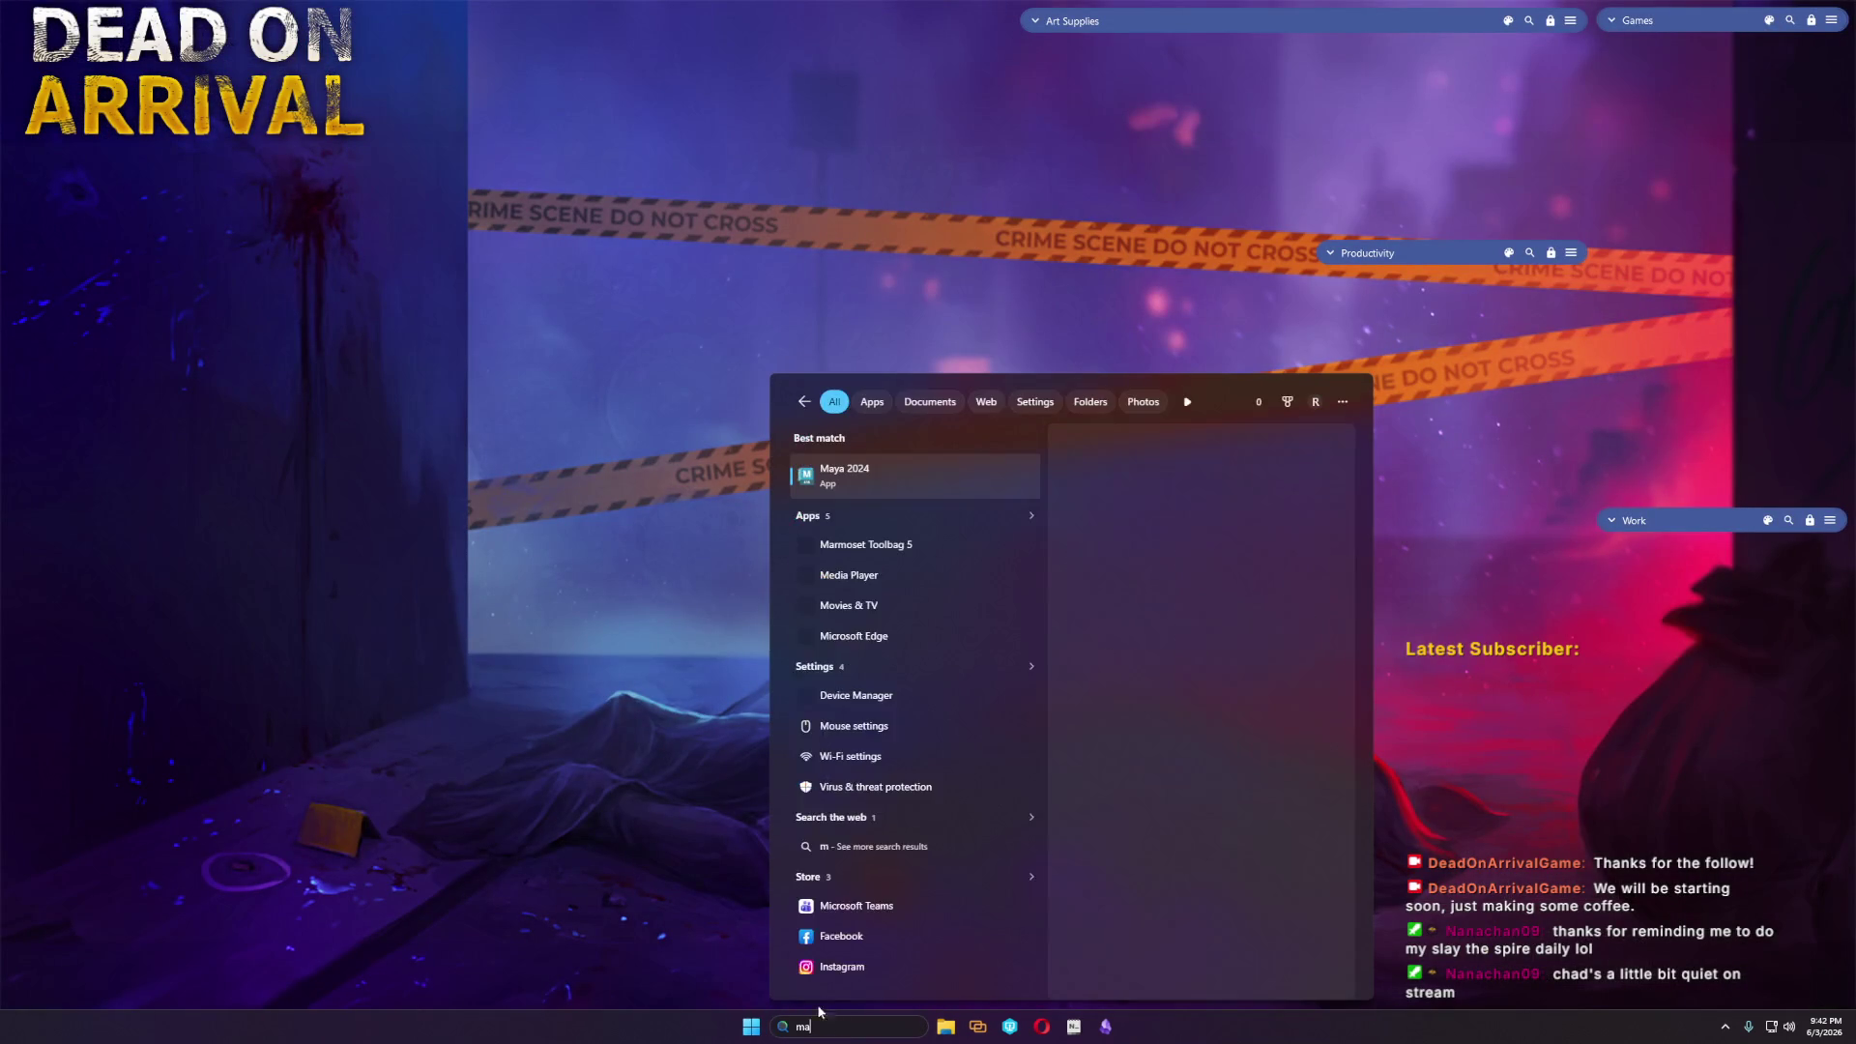
{"action": "left_click", "coordinate": [899, 474]}
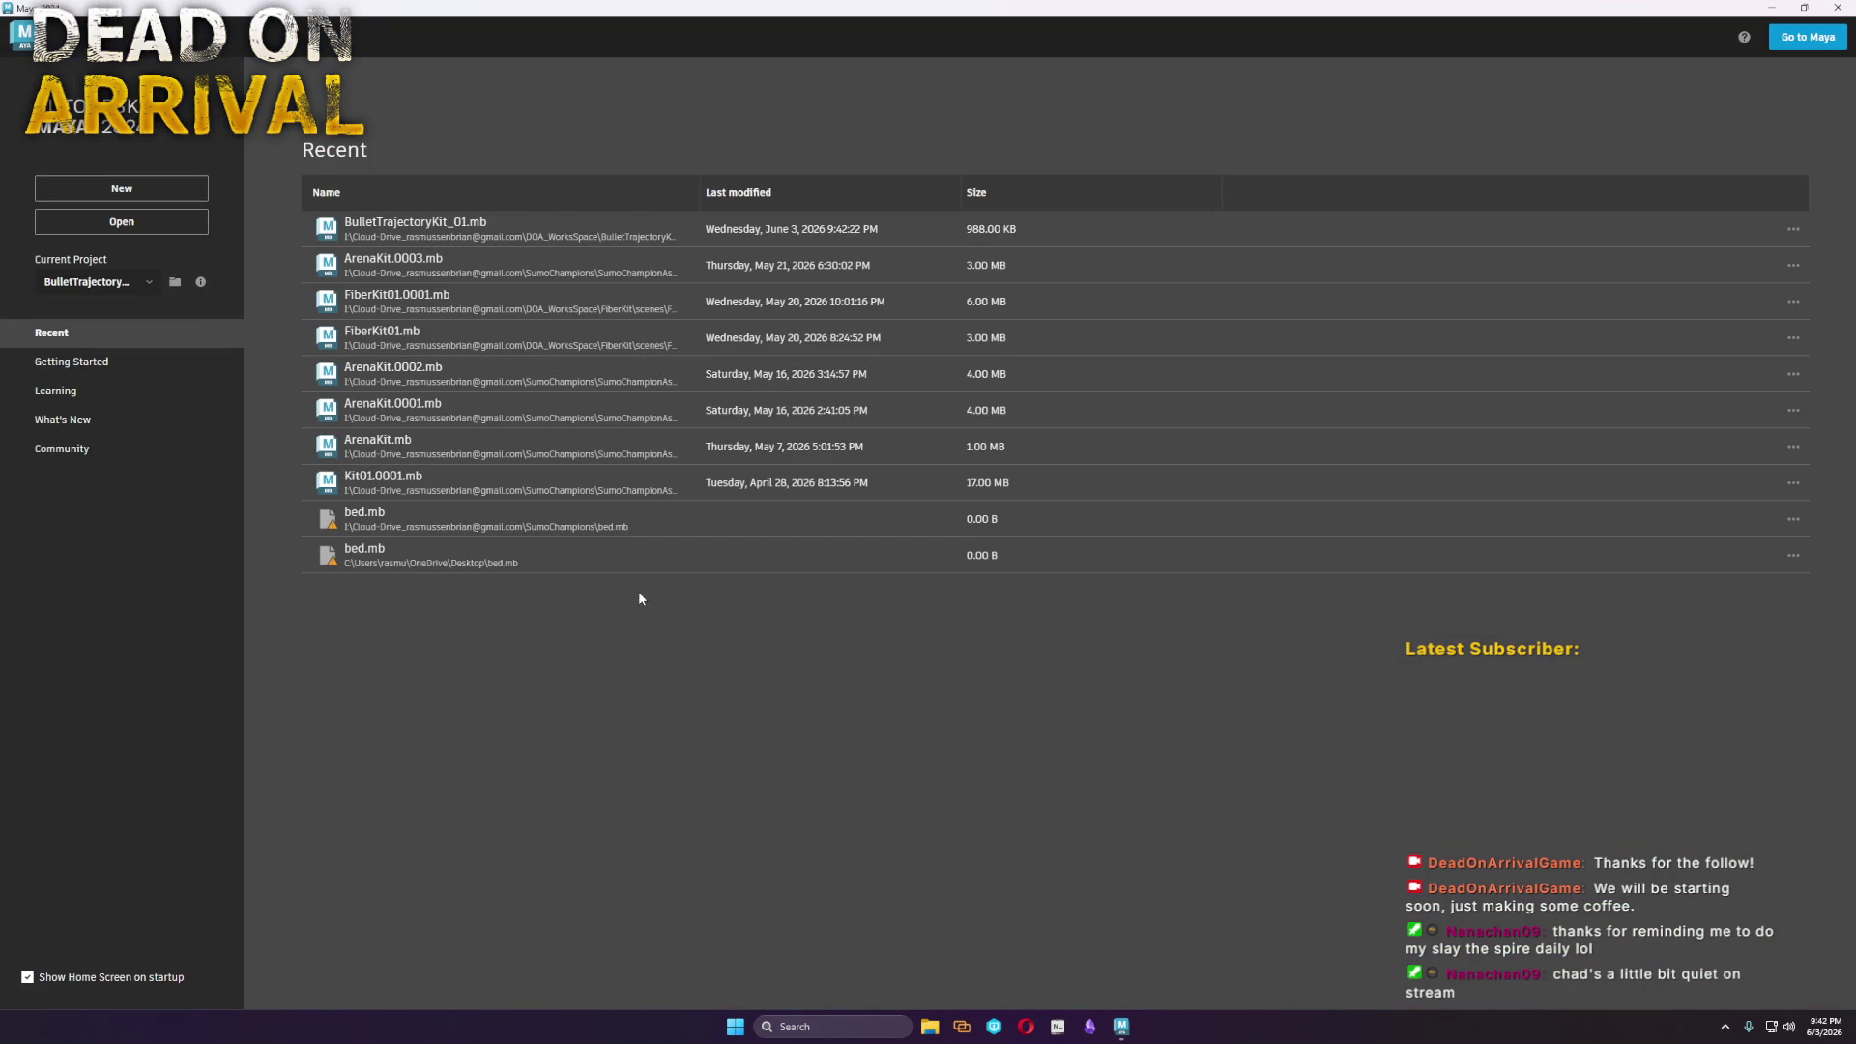
Reopen BulletTrajectoryKit_01.mb from the Recent list and select the inner disc
{"action": "left_click", "coordinate": [462, 238]}
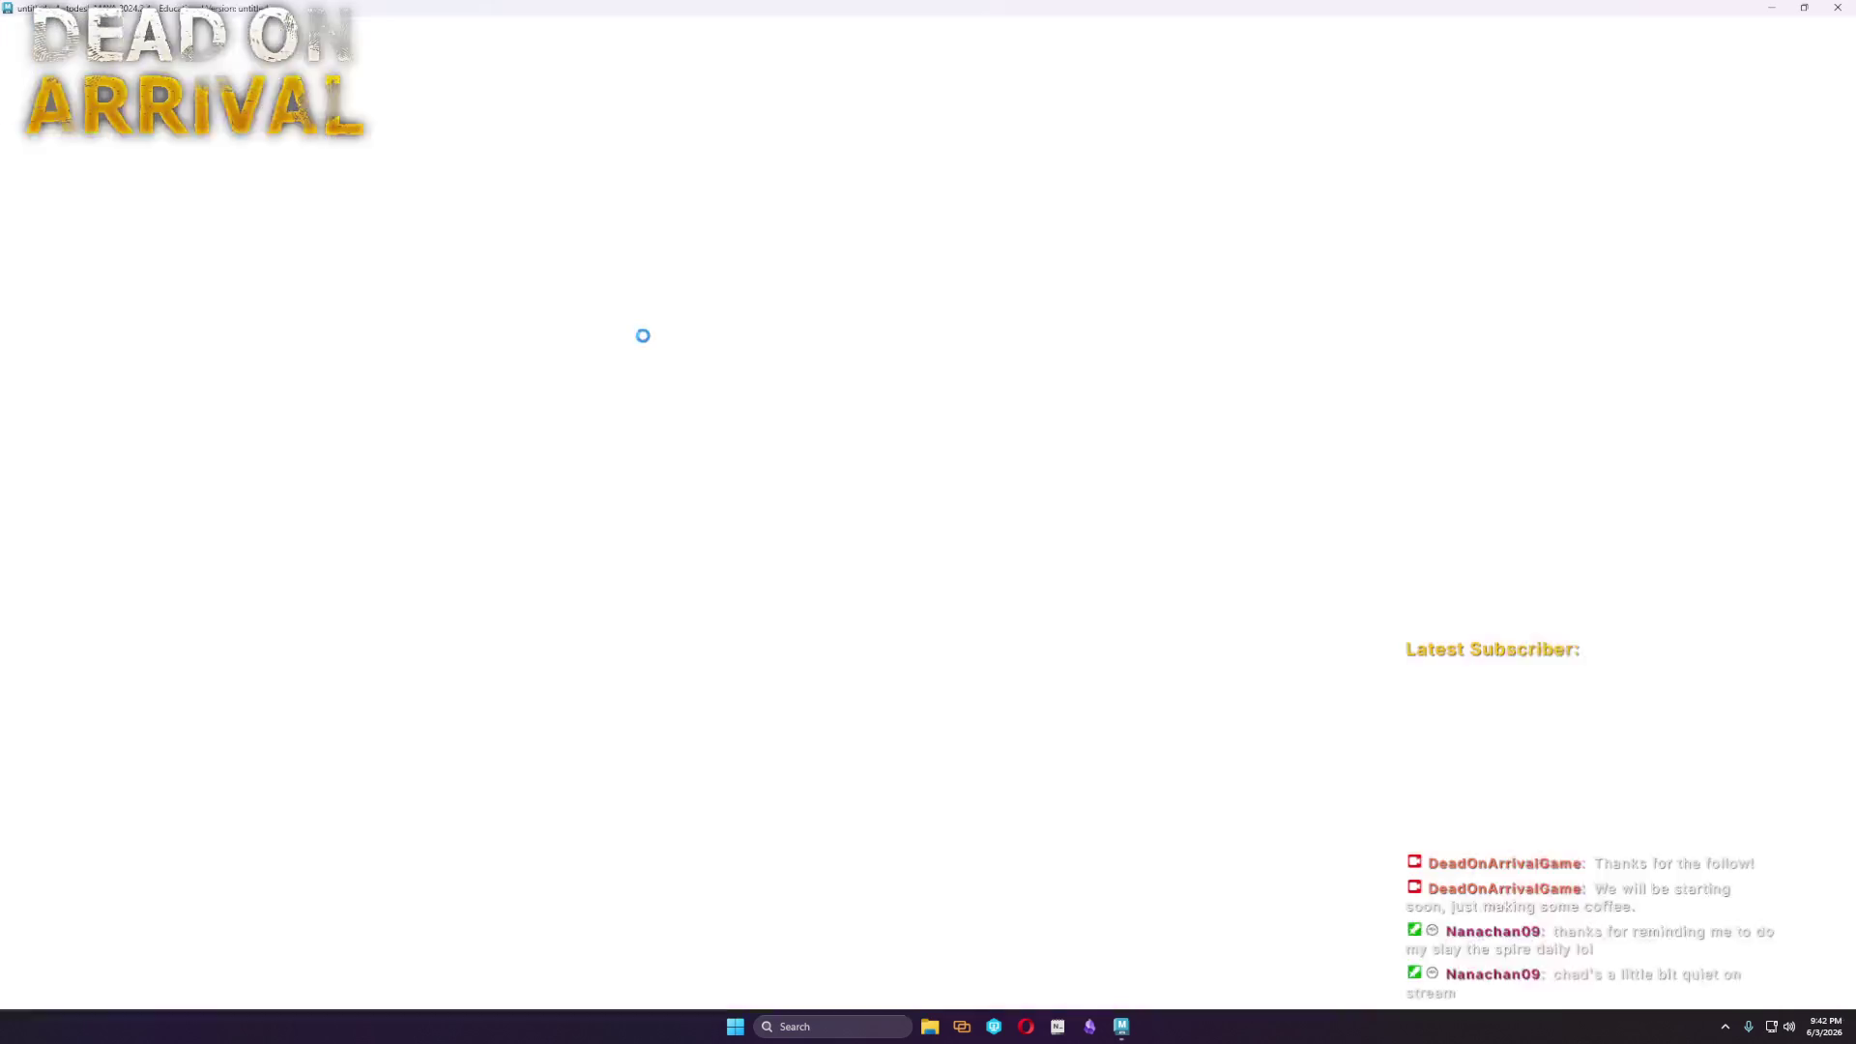
{"action": "scroll", "coordinate": [866, 565], "scroll_direction": "up", "scroll_amount": 3}
{"action": "mouse_move", "coordinate": [866, 566]}
{"action": "left_mouse_down", "text": "alt"}
{"action": "mouse_move", "coordinate": [948, 541]}
{"action": "mouse_move", "coordinate": [899, 498]}
{"action": "mouse_move", "coordinate": [1048, 547]}
{"action": "mouse_move", "coordinate": [935, 551]}
{"action": "left_mouse_up", "text": "alt"}
{"action": "left_click", "coordinate": [894, 498]}
{"action": "key", "text": "w"}
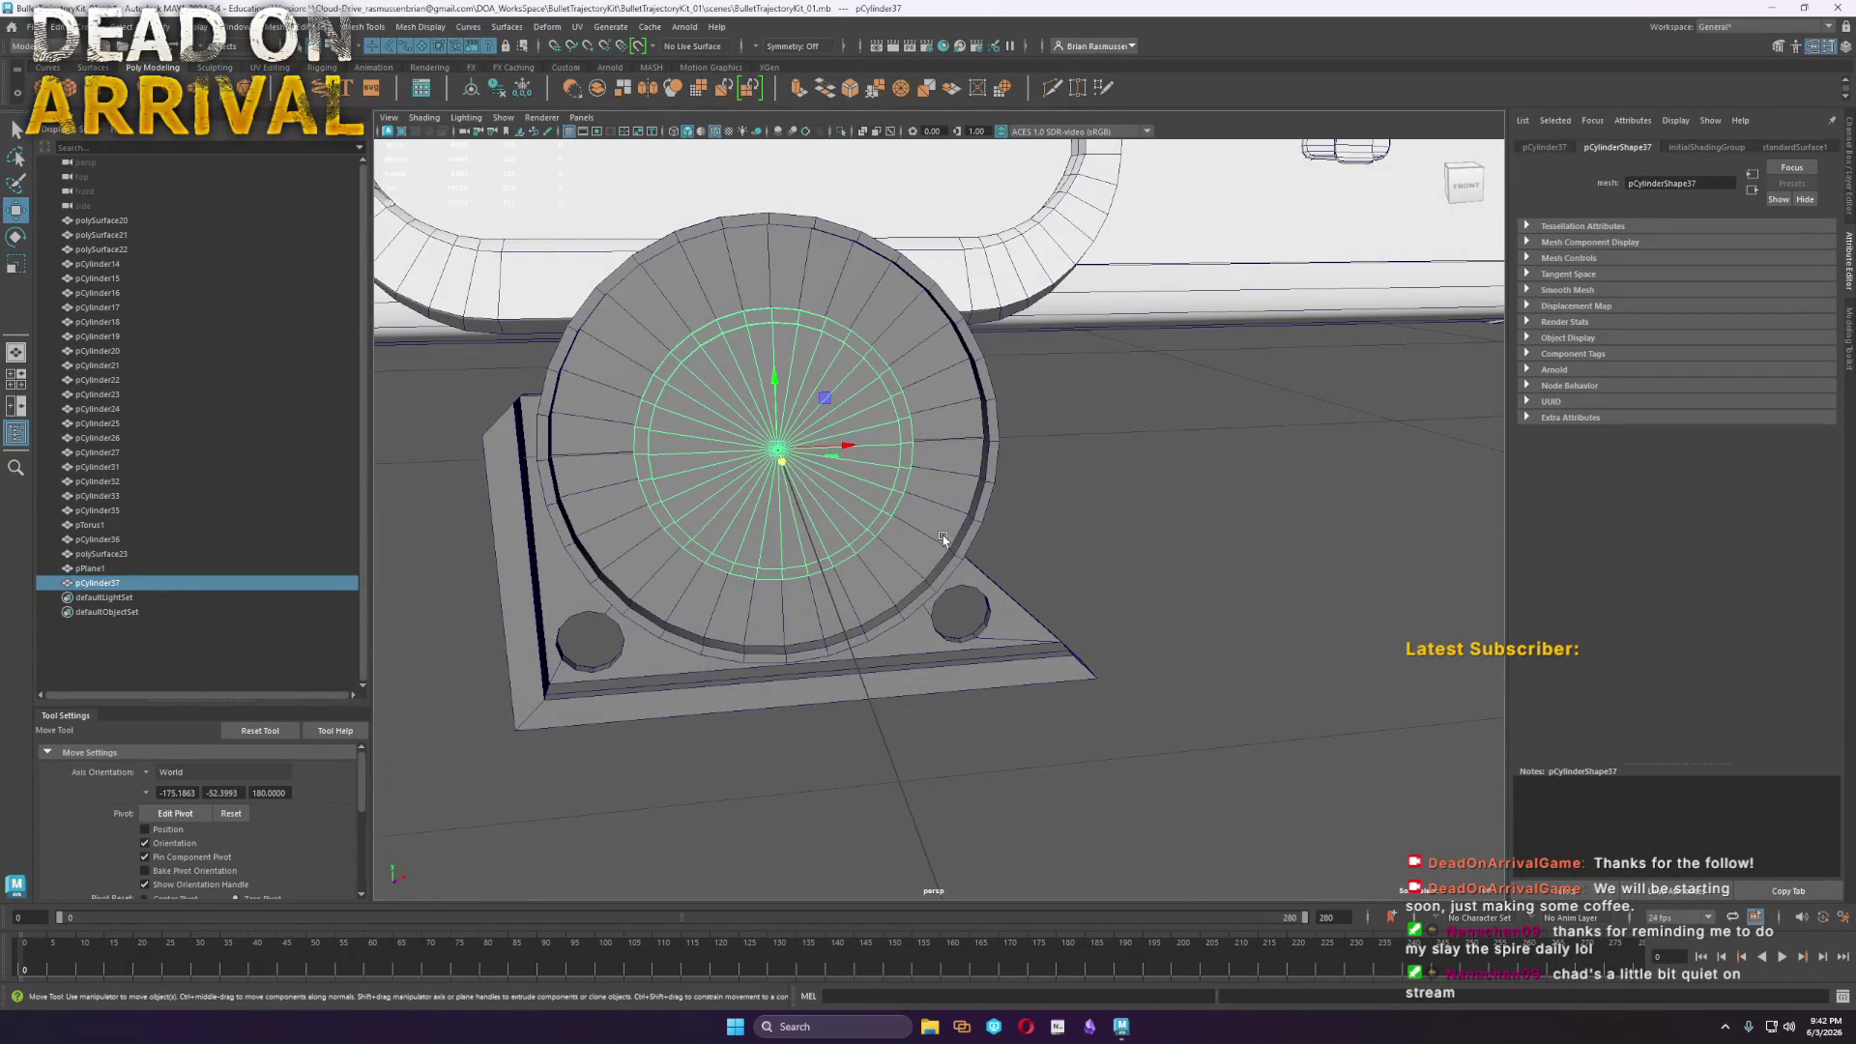
Add a polygon cube and scale it into a tall thin bar
{"action": "left_click", "coordinate": [1144, 509]}
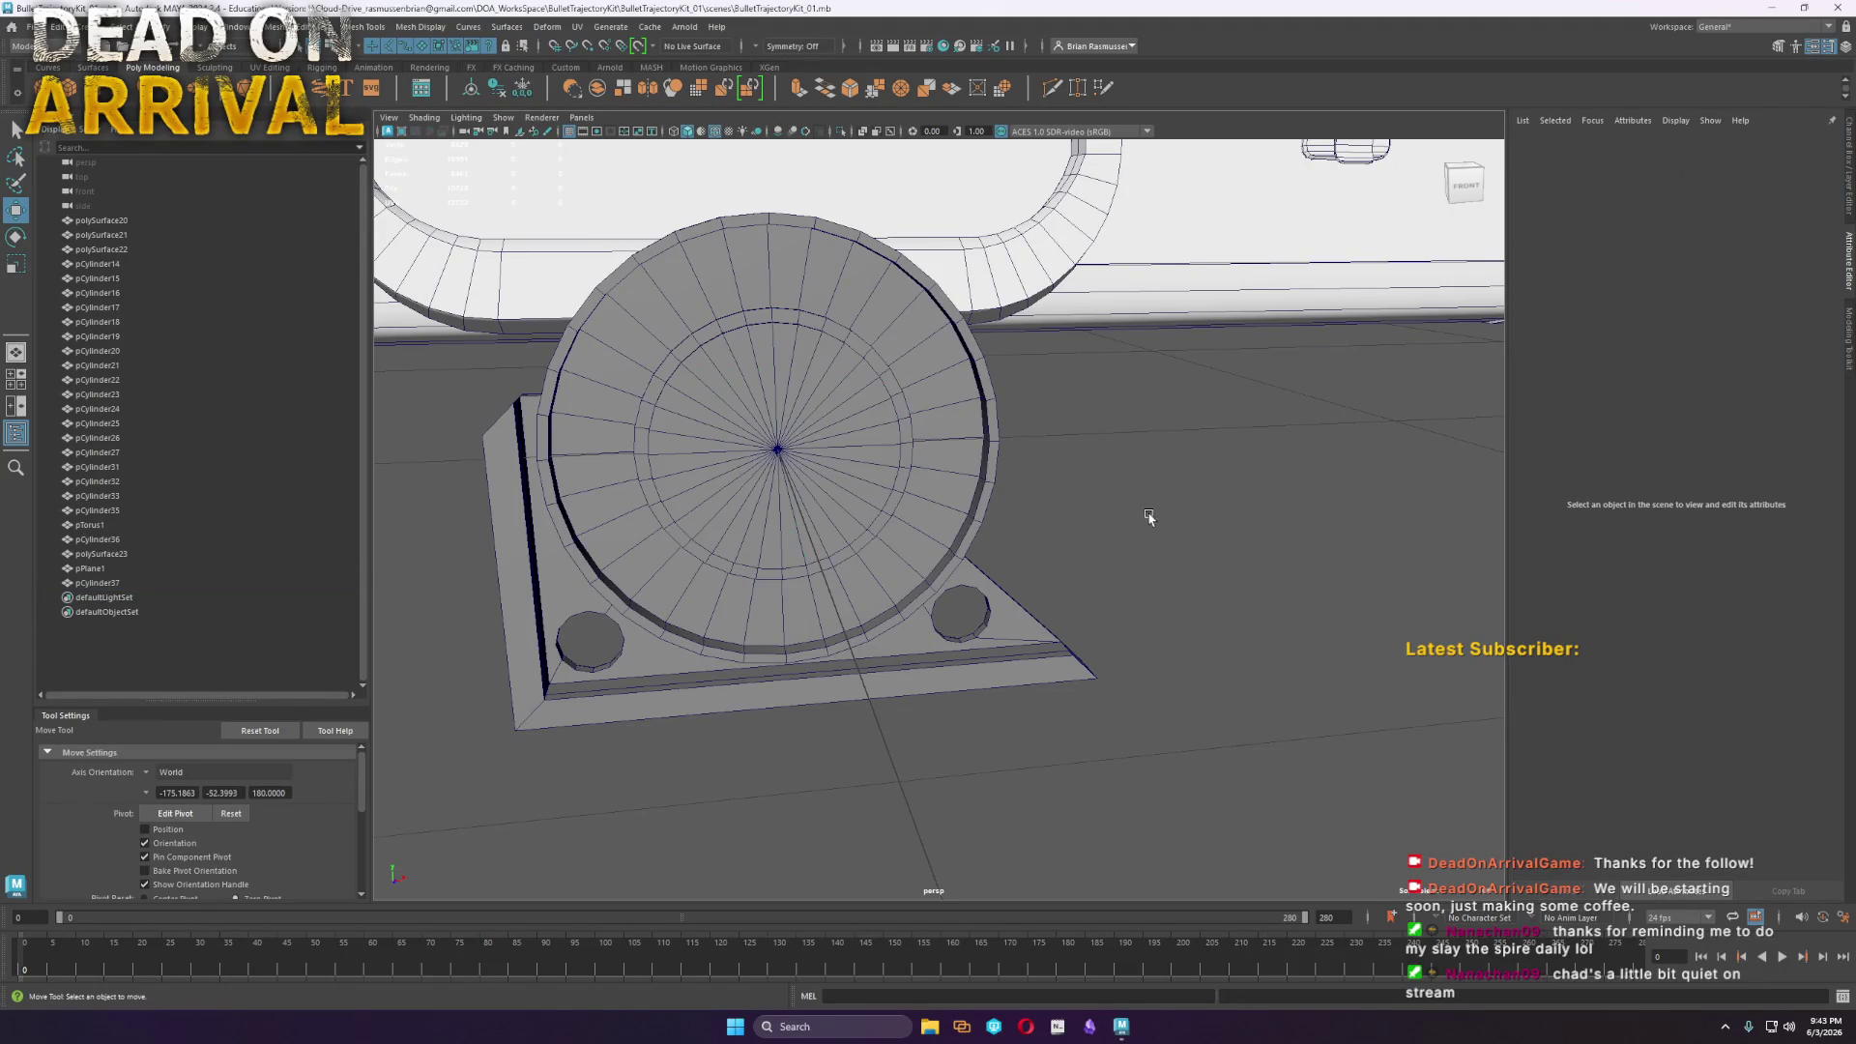
{"action": "scroll", "coordinate": [1127, 494], "scroll_direction": "up", "scroll_amount": 2}
{"action": "left_click_drag", "start_coordinate": [1127, 494], "coordinate": [1201, 513], "text": "alt"}
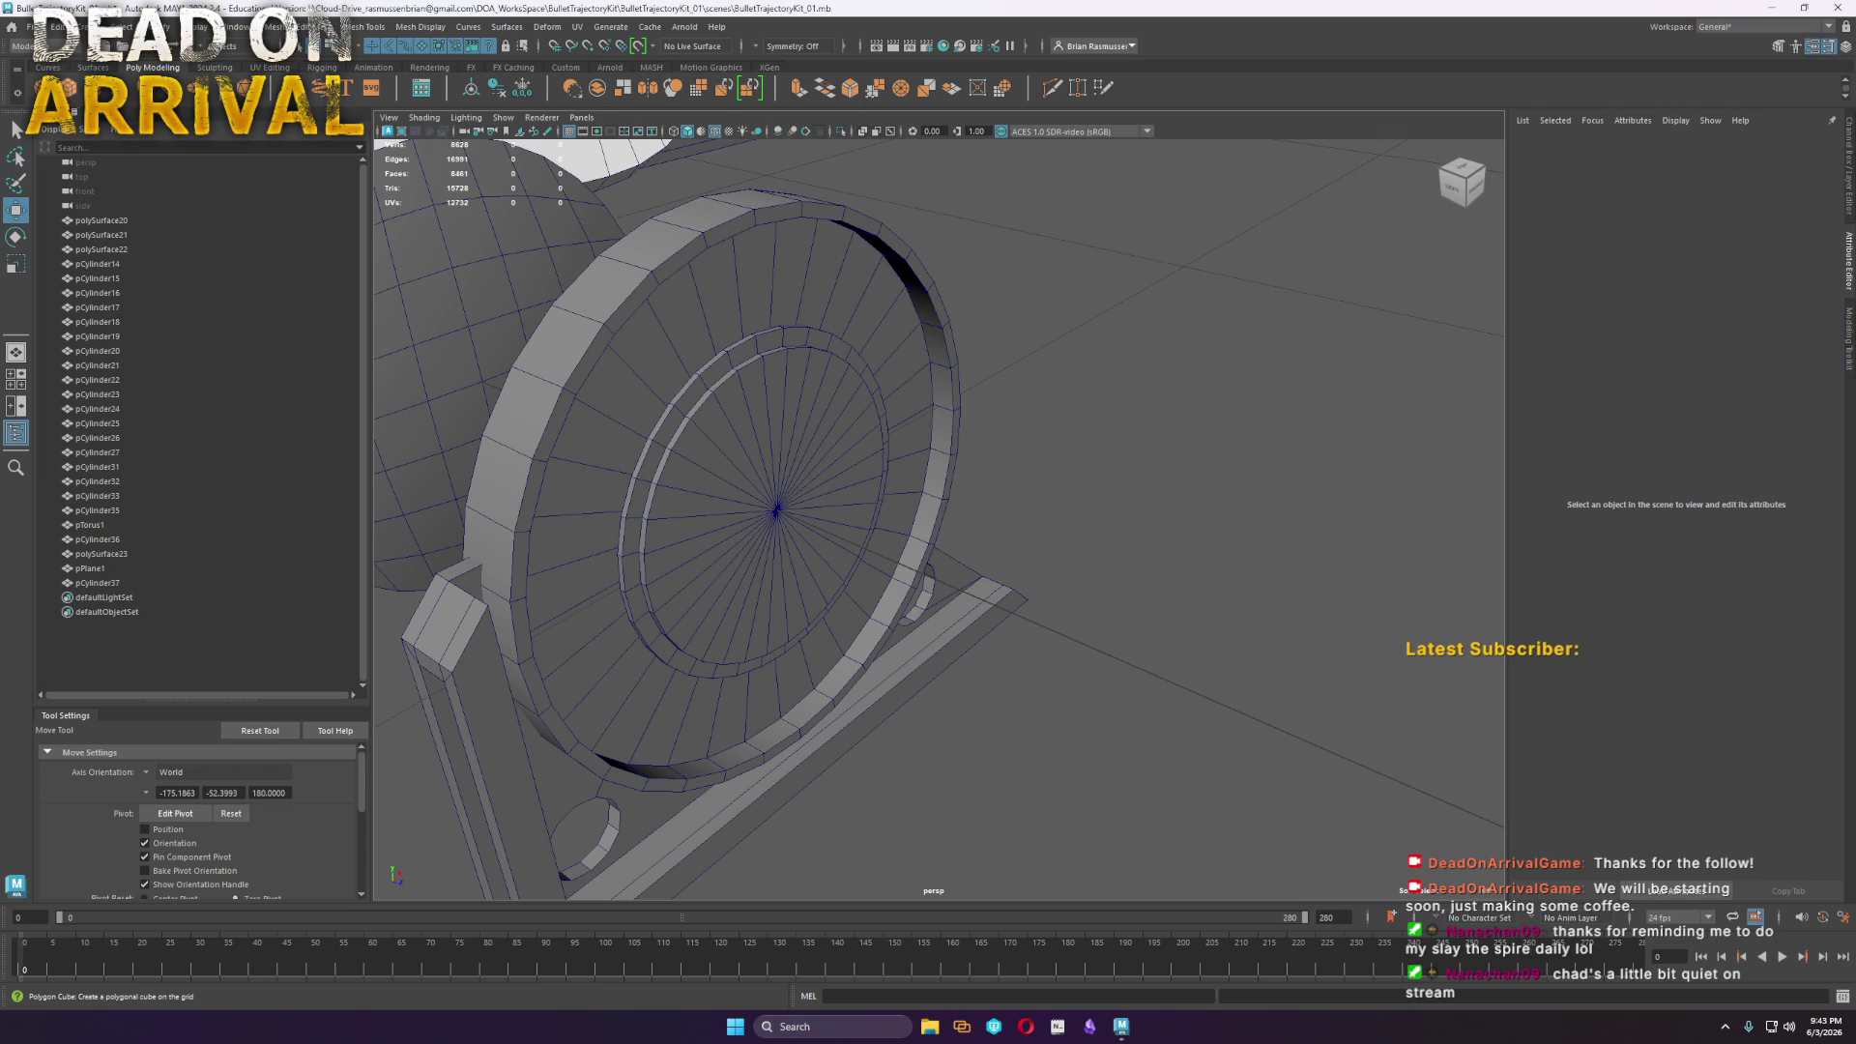
{"action": "left_click", "coordinate": [71, 96]}
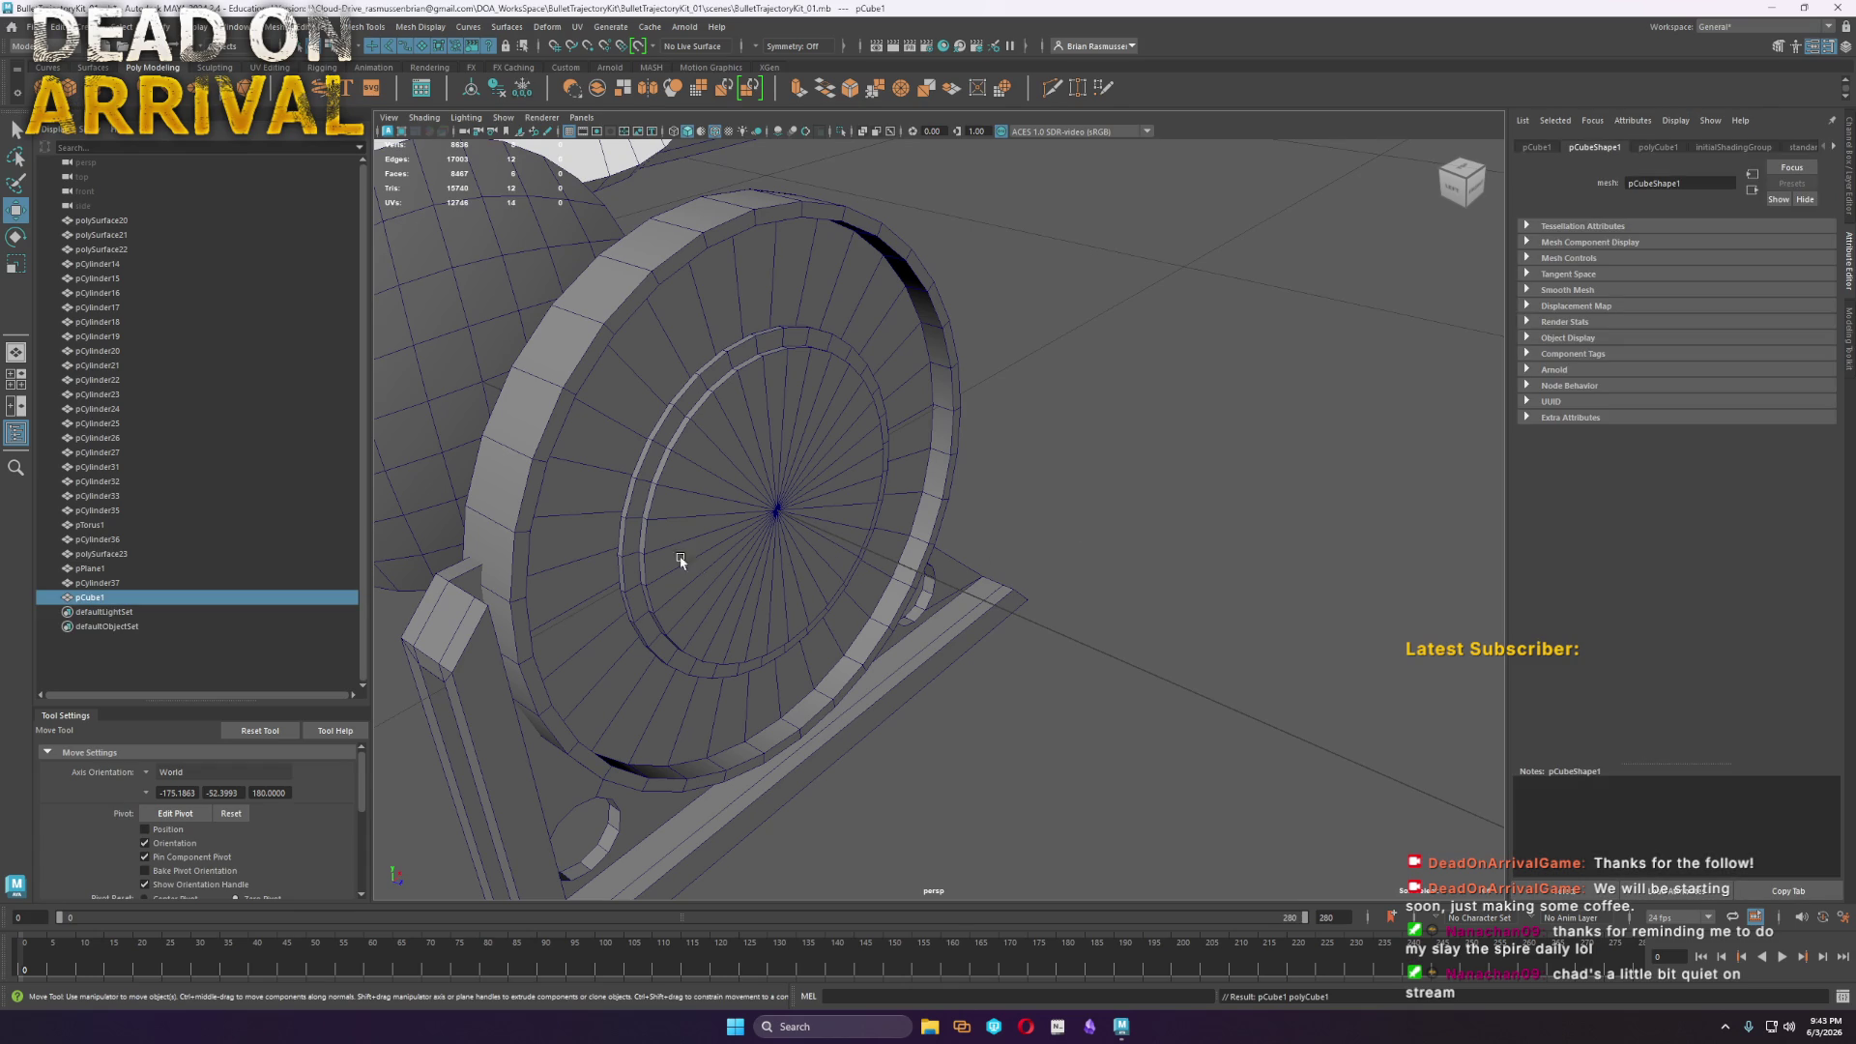
{"action": "scroll", "coordinate": [661, 559], "scroll_direction": "down", "scroll_amount": 5}
{"action": "key", "text": "r"}
{"action": "mouse_move", "coordinate": [945, 496]}
{"action": "left_mouse_down"}
{"action": "mouse_move", "coordinate": [994, 462]}
{"action": "mouse_move", "coordinate": [952, 248]}
{"action": "left_mouse_up"}
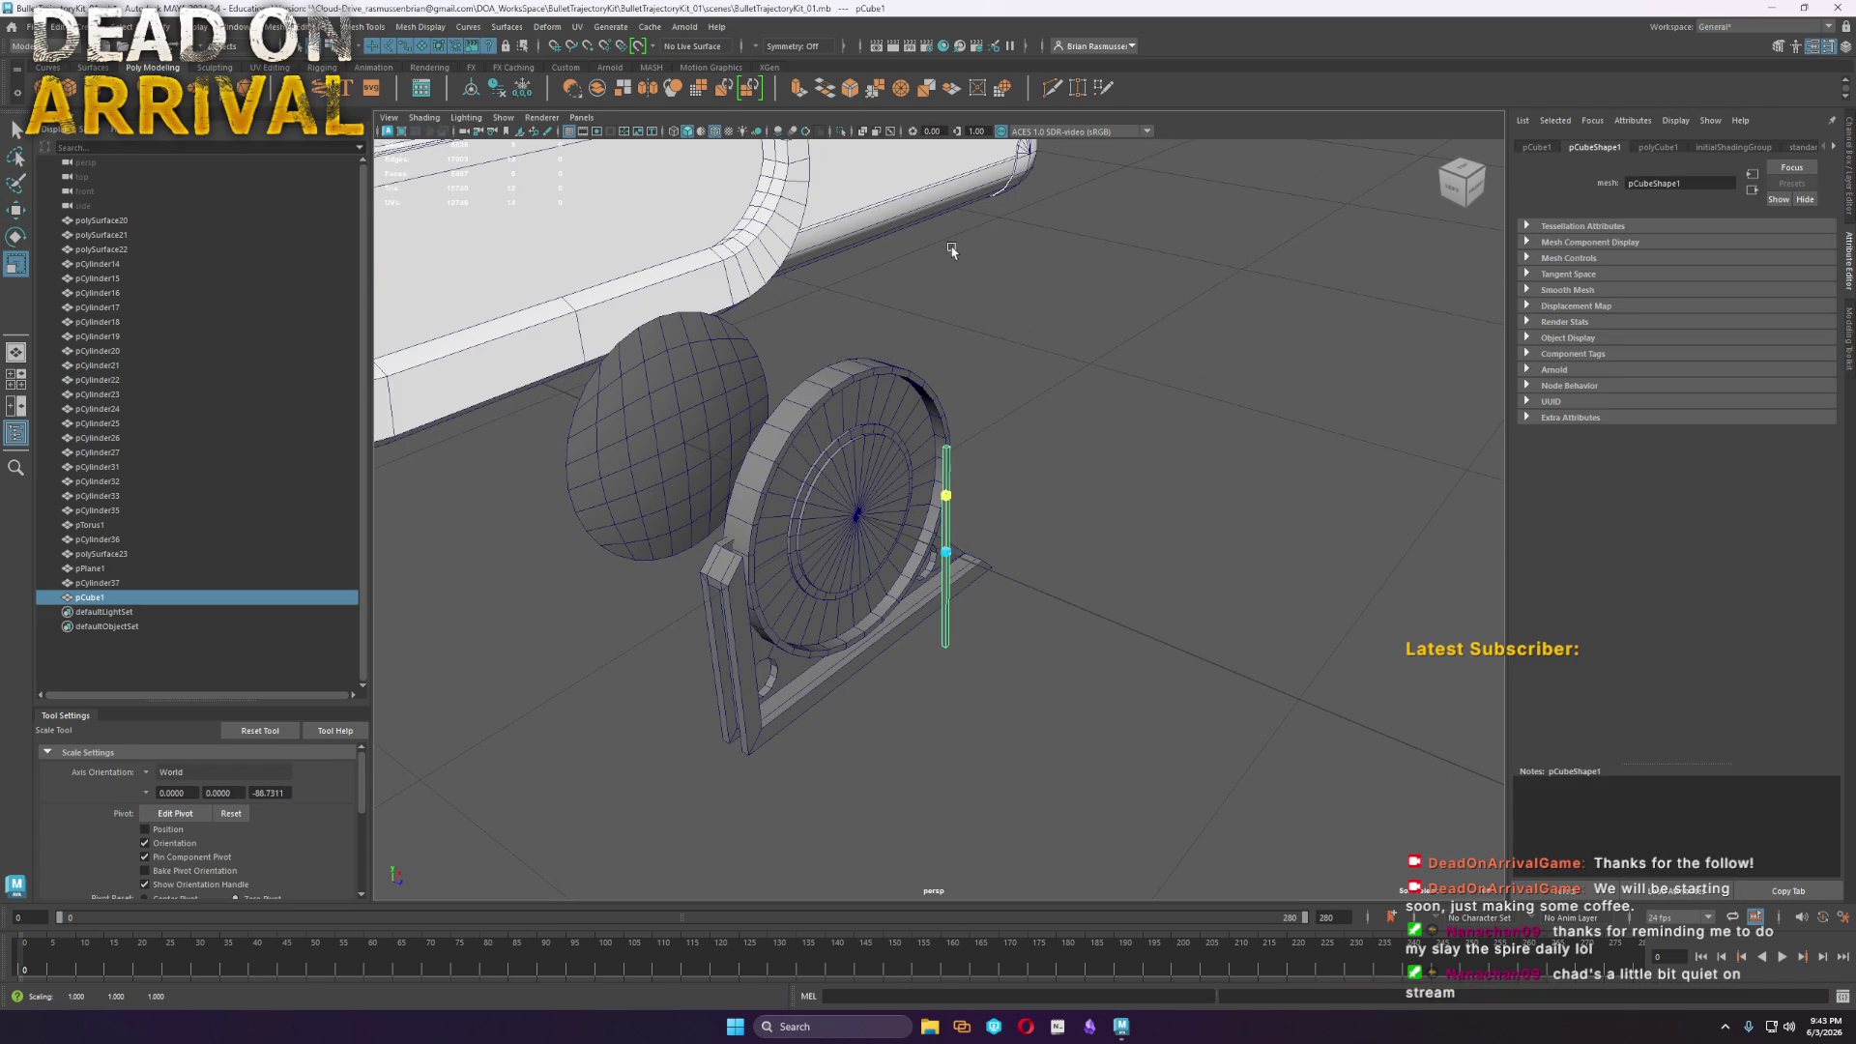
Move the bar's pivot to its bottom, snap it to the disc centre, and shorten it to needle length
{"action": "key", "text": "w"}
{"action": "scroll", "coordinate": [995, 572], "scroll_direction": "up", "scroll_amount": 3}
{"action": "key", "text": "d"}
{"action": "mouse_move", "coordinate": [952, 573]}
{"action": "left_mouse_down"}
{"action": "mouse_move", "coordinate": [928, 730]}
{"action": "mouse_move", "coordinate": [775, 508]}
{"action": "mouse_move", "coordinate": [778, 479]}
{"action": "mouse_move", "coordinate": [814, 527]}
{"action": "mouse_move", "coordinate": [789, 511]}
{"action": "mouse_move", "coordinate": [845, 522]}
{"action": "mouse_move", "coordinate": [861, 551]}
{"action": "left_mouse_up"}
{"action": "key", "text": "d"}
{"action": "key", "text": "r"}
Narrow the needle's top vertices in X, then select the dark sphere
{"action": "key", "text": "F9"}
{"action": "mouse_move", "coordinate": [959, 240]}
{"action": "left_mouse_down"}
{"action": "mouse_move", "coordinate": [914, 188]}
{"action": "mouse_move", "coordinate": [960, 213]}
{"action": "left_mouse_up"}
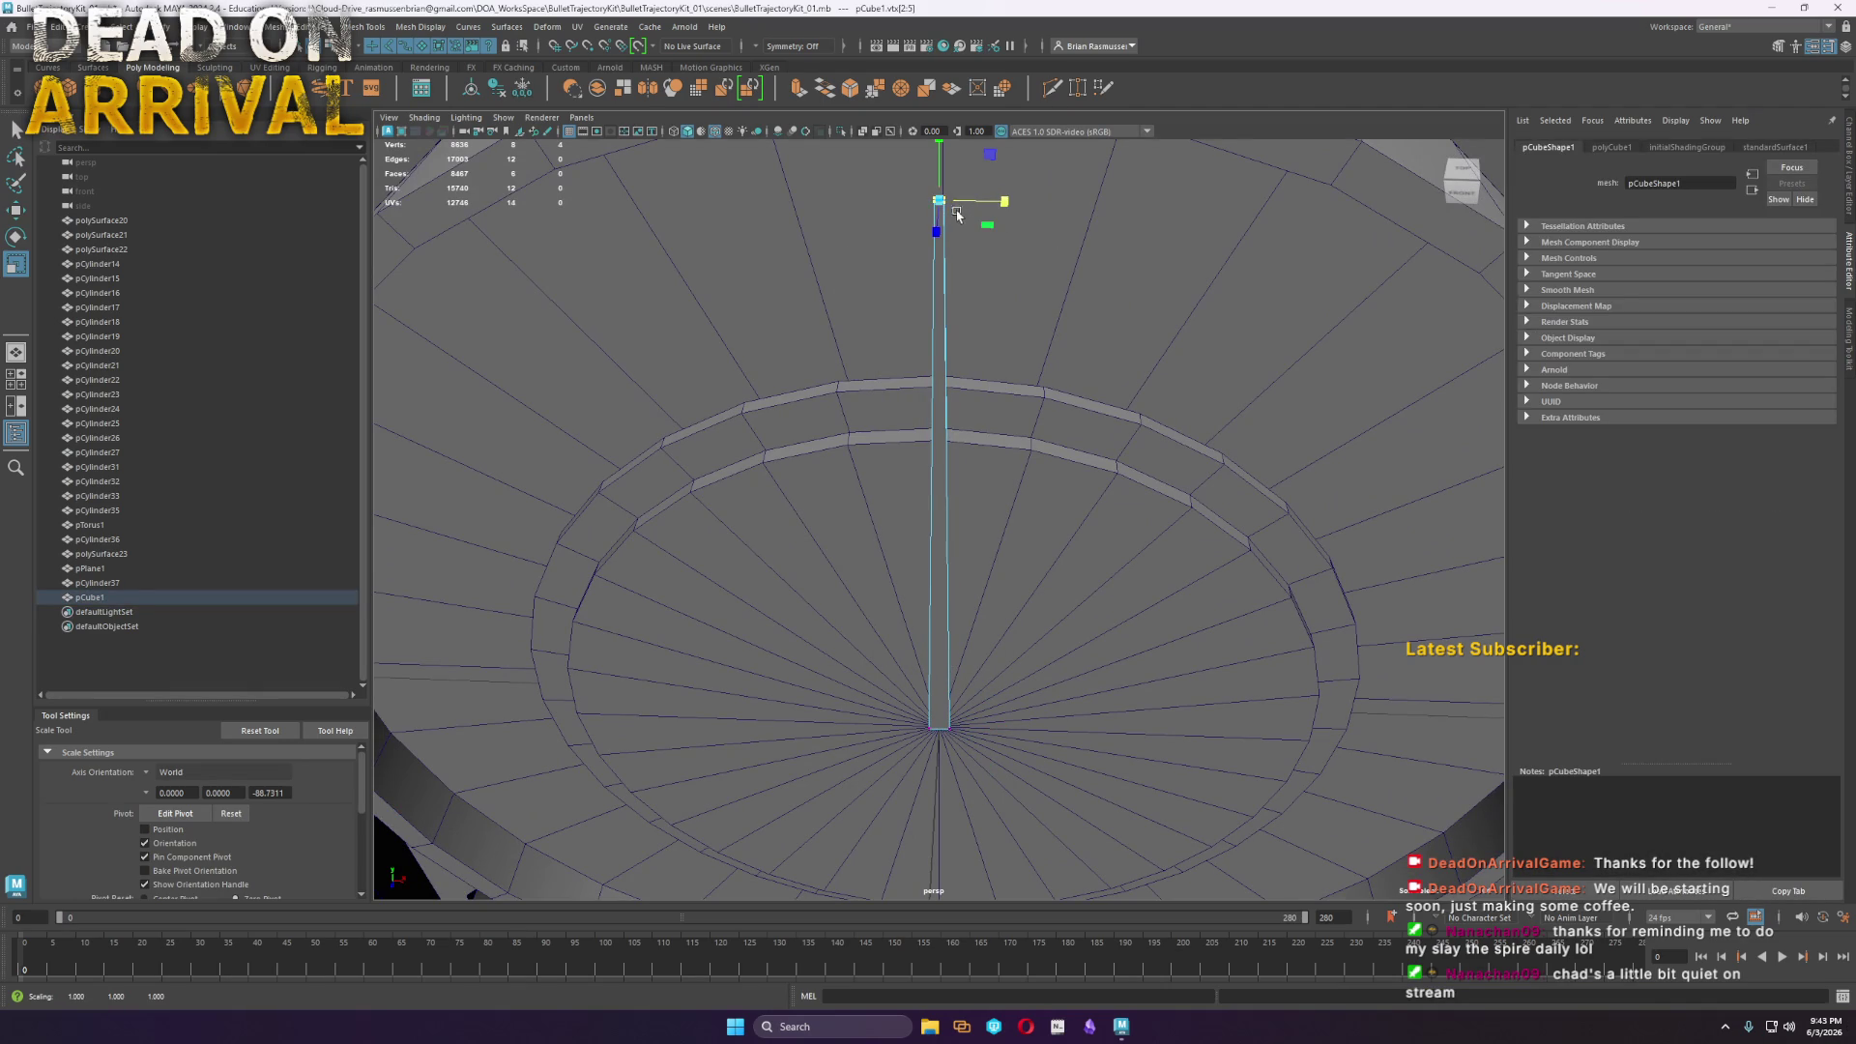
{"action": "right_click_drag", "start_coordinate": [945, 325], "coordinate": [1013, 302]}
{"action": "key", "text": "w"}
{"action": "scroll", "coordinate": [1048, 538], "scroll_direction": "down", "scroll_amount": 3}
{"action": "mouse_move", "coordinate": [1048, 538]}
{"action": "left_mouse_down", "text": "alt"}
{"action": "mouse_move", "coordinate": [1025, 677]}
{"action": "mouse_move", "coordinate": [999, 721]}
{"action": "mouse_move", "coordinate": [978, 711]}
{"action": "left_mouse_up", "text": "alt"}
{"action": "left_click", "coordinate": [414, 520]}
{"action": "right_click_drag", "start_coordinate": [414, 520], "coordinate": [426, 879]}
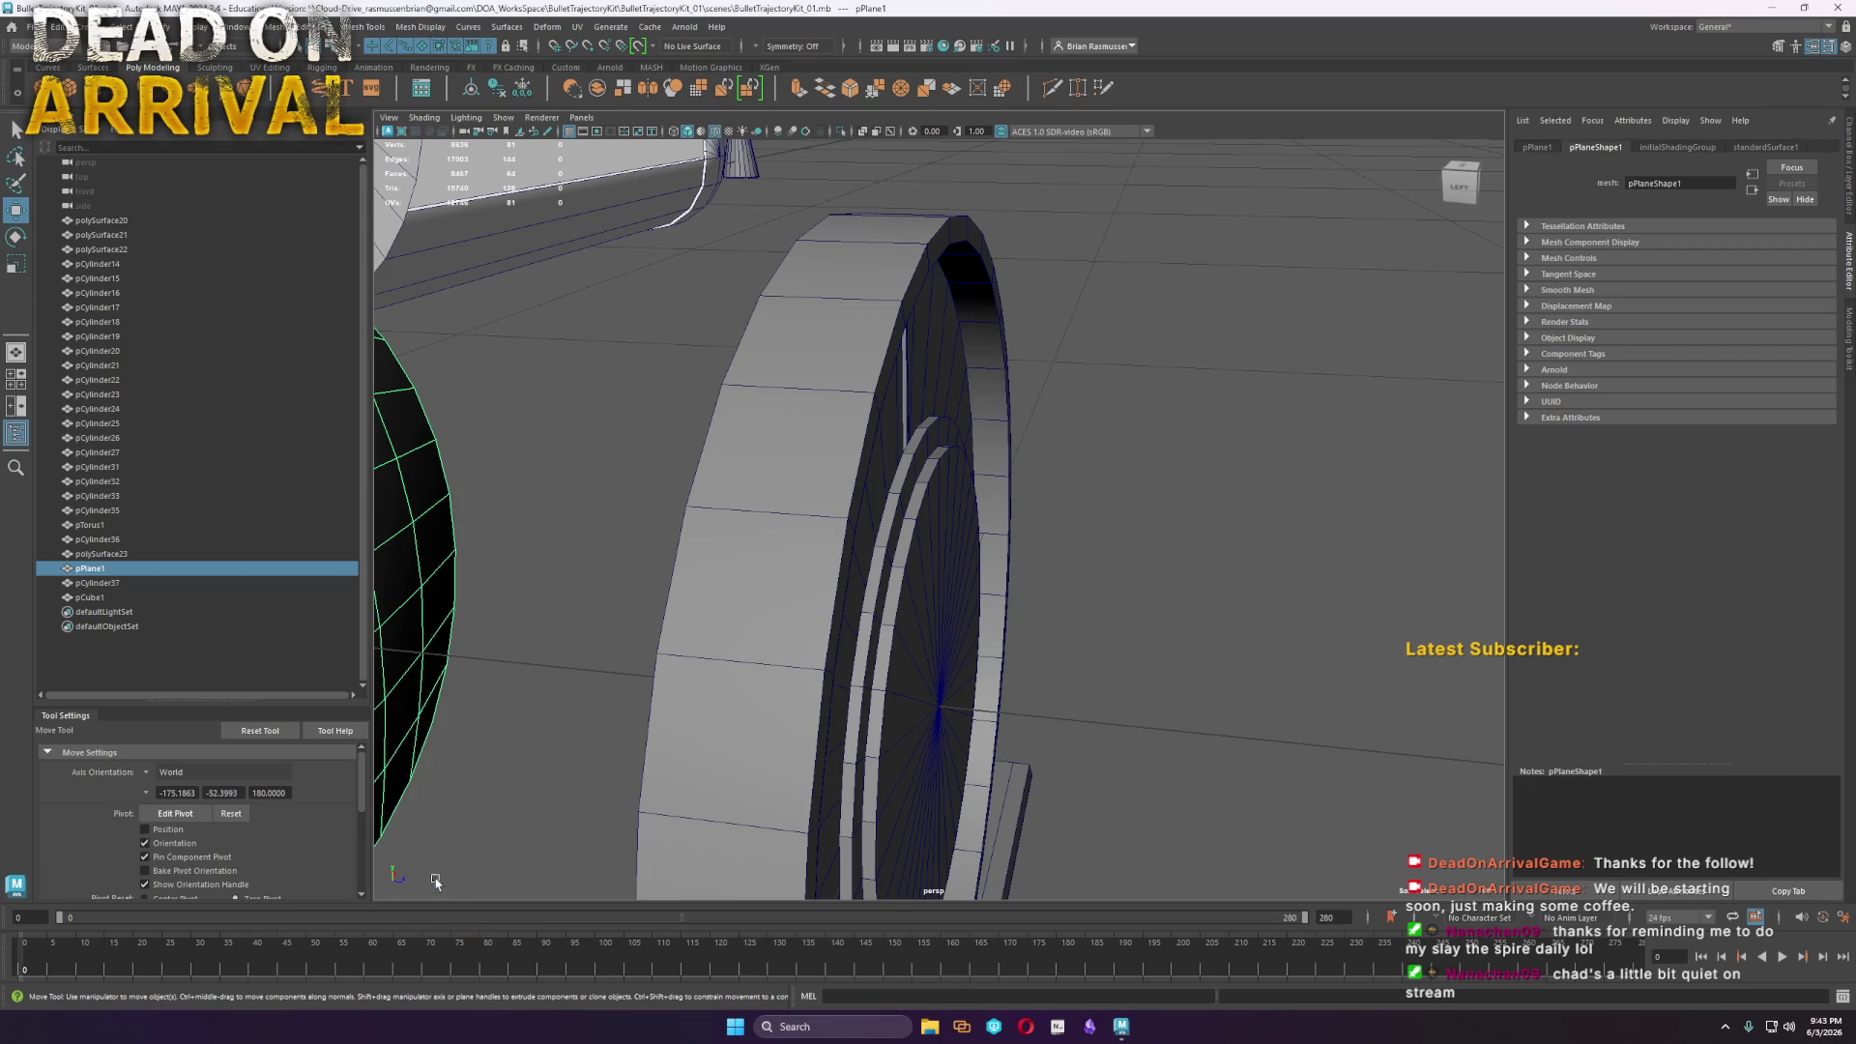
Assign the sphere a new Lambert material named Clear with almost full transparency
{"action": "right_click_drag", "start_coordinate": [450, 667], "coordinate": [439, 964]}
{"action": "left_click", "coordinate": [735, 449]}
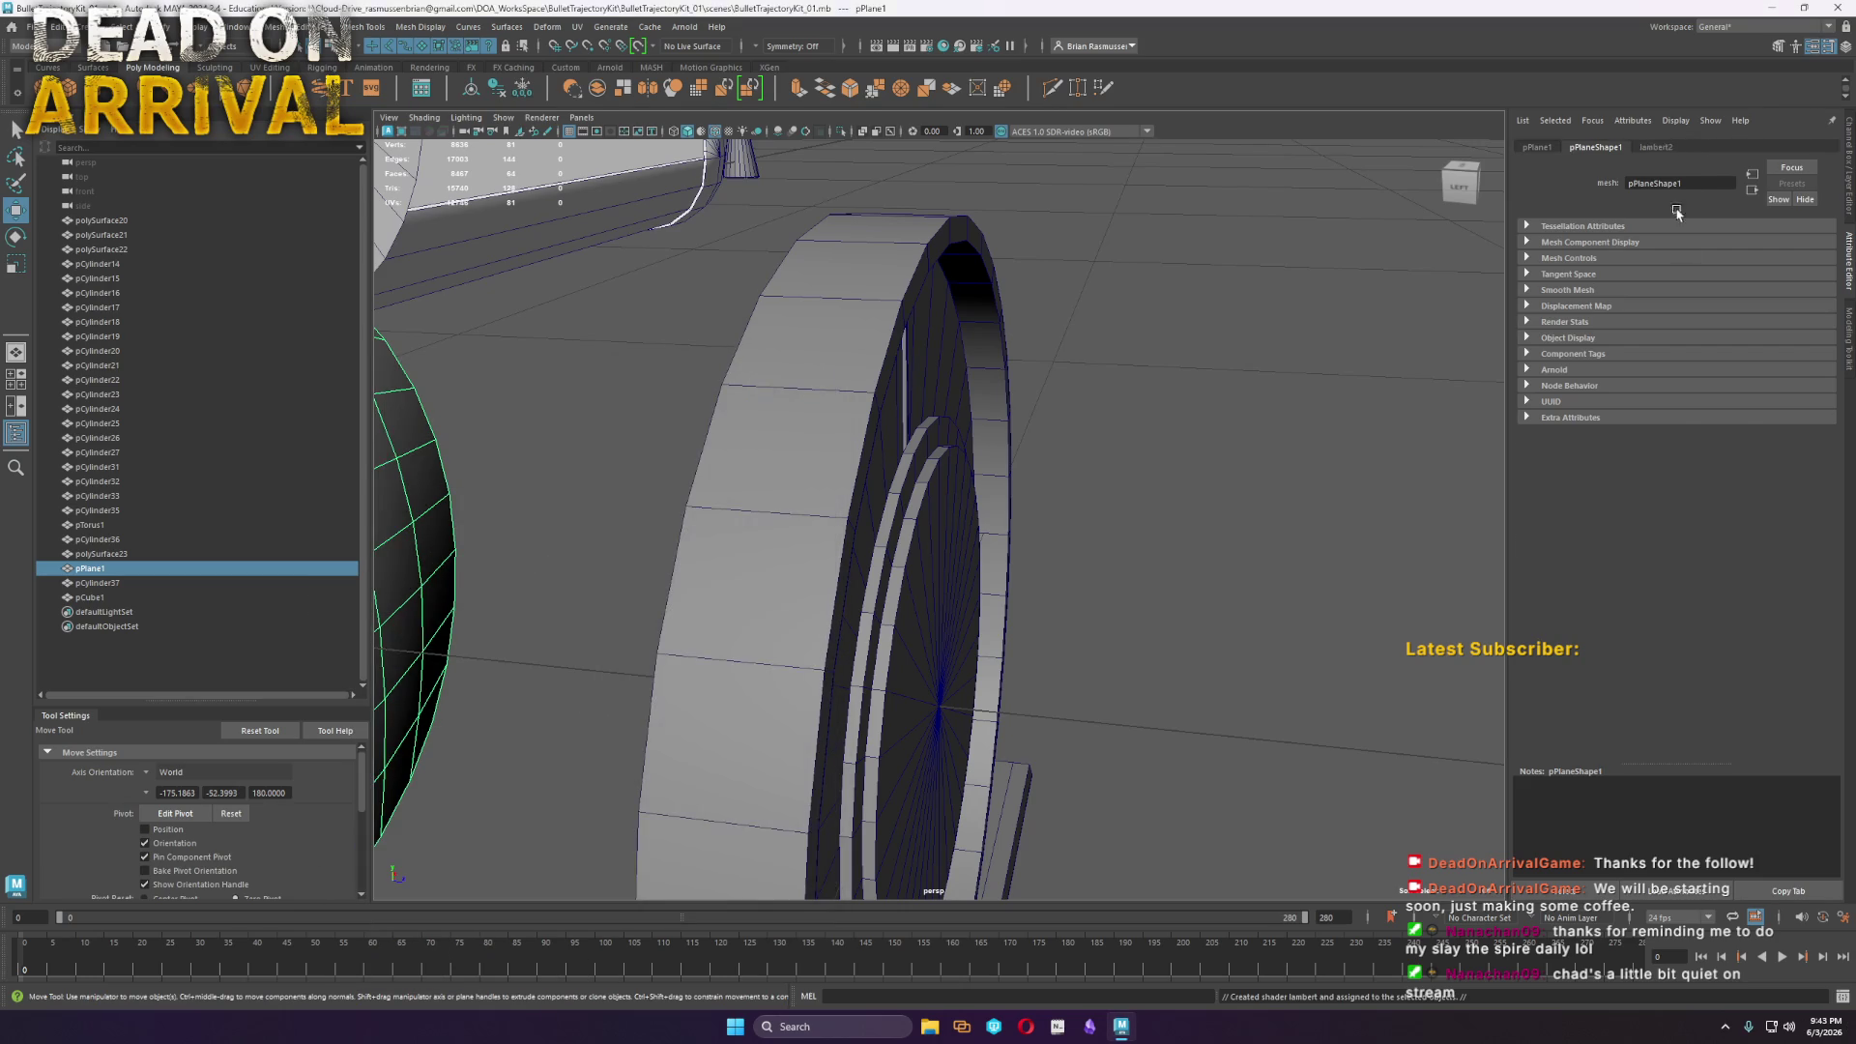
{"action": "type", "text": "Clear"}
{"action": "key", "text": "Return"}
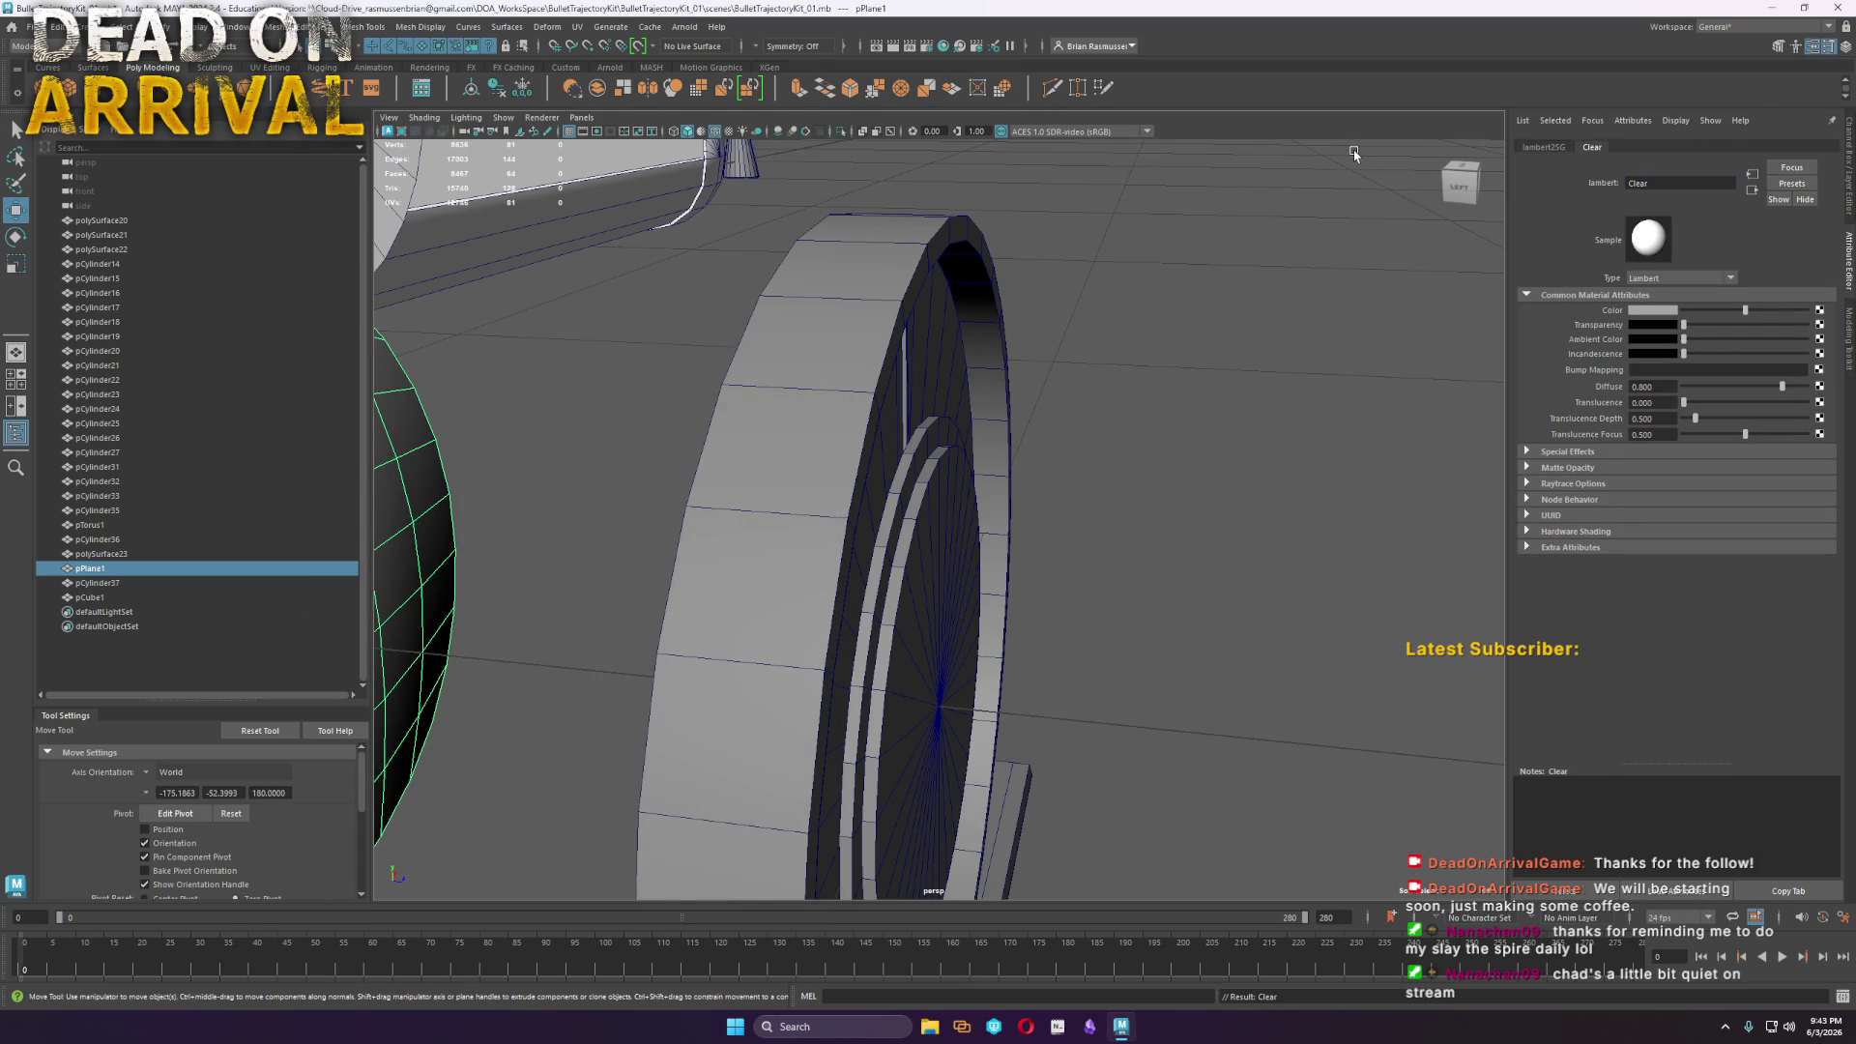
{"action": "left_click_drag", "start_coordinate": [1683, 326], "coordinate": [1783, 324]}
Slide the transparent sphere sideways along X into the ring
{"action": "left_click", "coordinate": [1076, 401]}
{"action": "left_click_drag", "start_coordinate": [1077, 401], "coordinate": [1169, 560], "text": "alt"}
{"action": "left_click", "coordinate": [606, 478]}
{"action": "left_click_drag", "start_coordinate": [707, 502], "coordinate": [1016, 638]}
{"action": "mouse_move", "coordinate": [1172, 643]}
{"action": "left_mouse_down", "text": "alt"}
{"action": "mouse_move", "coordinate": [1118, 621]}
{"action": "mouse_move", "coordinate": [1173, 696]}
{"action": "mouse_move", "coordinate": [1225, 663]}
{"action": "mouse_move", "coordinate": [1189, 628]}
{"action": "mouse_move", "coordinate": [1255, 667]}
{"action": "mouse_move", "coordinate": [1243, 642]}
{"action": "mouse_move", "coordinate": [1152, 655]}
{"action": "mouse_move", "coordinate": [1200, 660]}
{"action": "left_mouse_up", "text": "alt"}
{"action": "left_click", "coordinate": [1256, 667]}
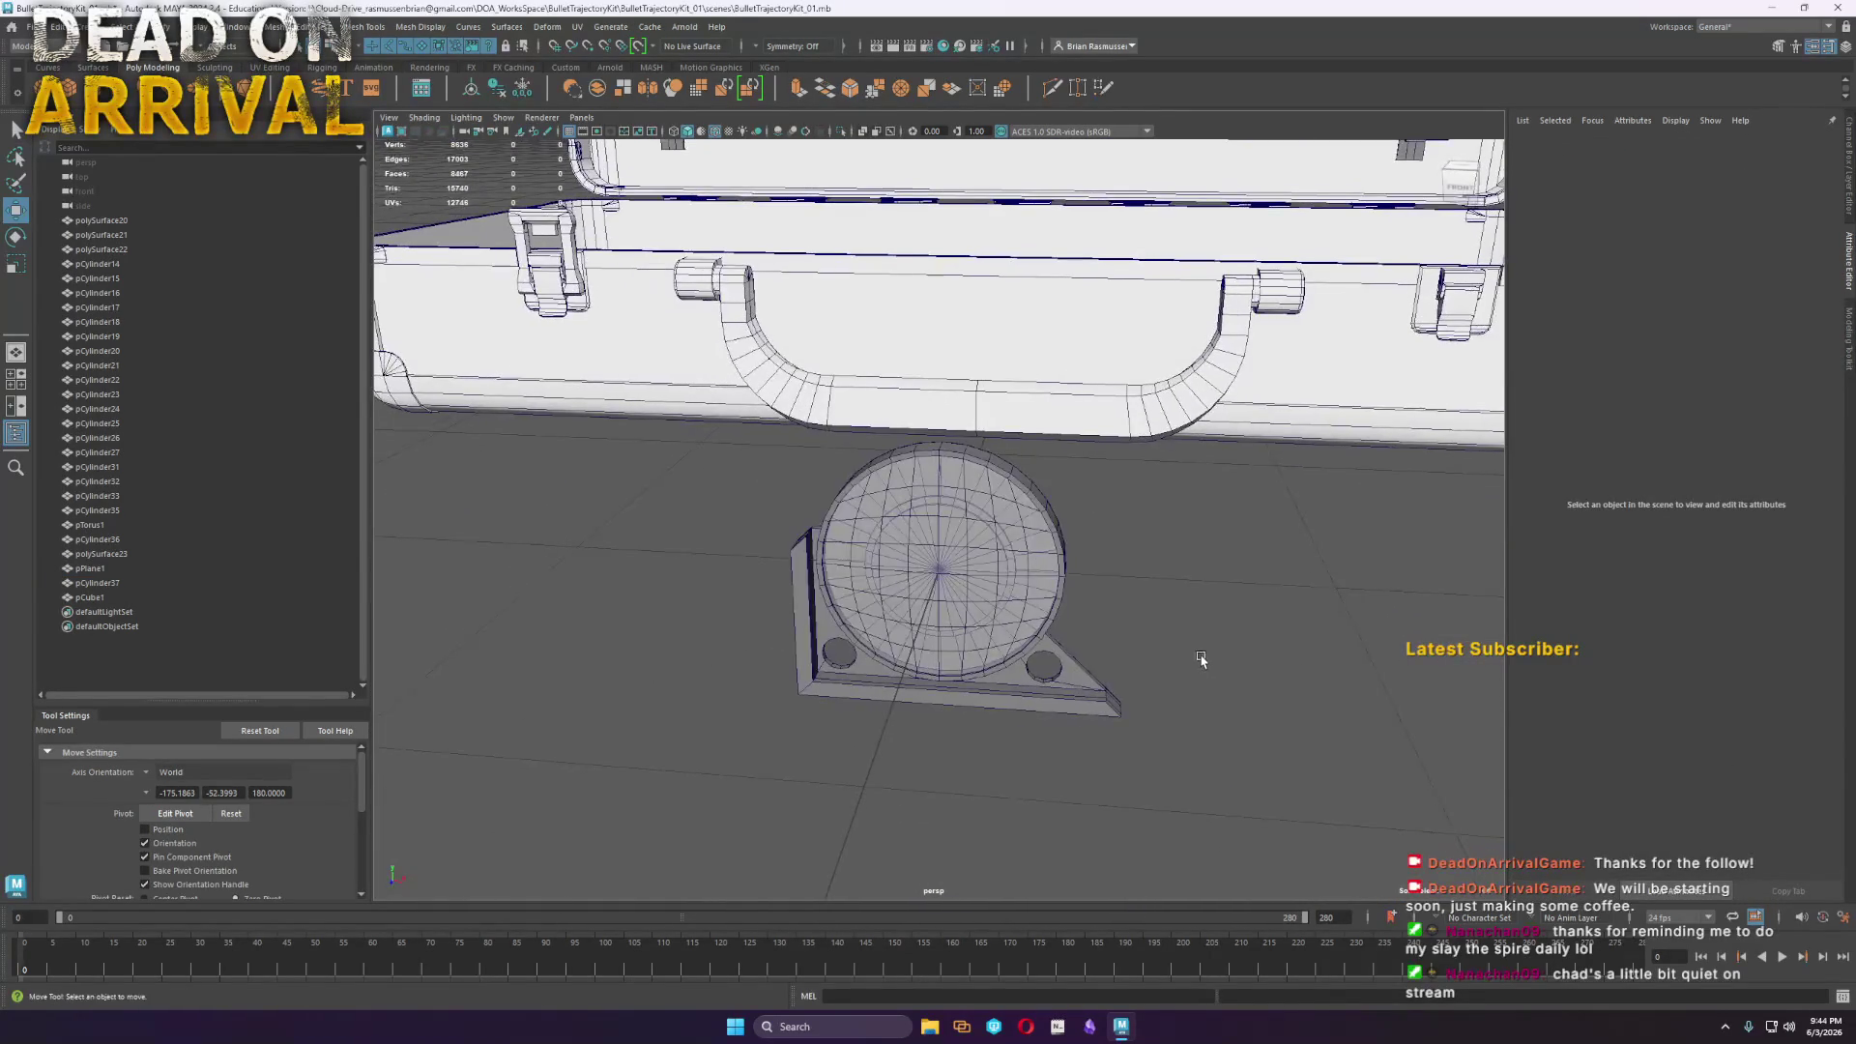
Select the gauge needle and scale it wider
{"action": "scroll", "coordinate": [919, 531], "scroll_direction": "up", "scroll_amount": 3}
{"action": "left_click", "coordinate": [920, 530]}
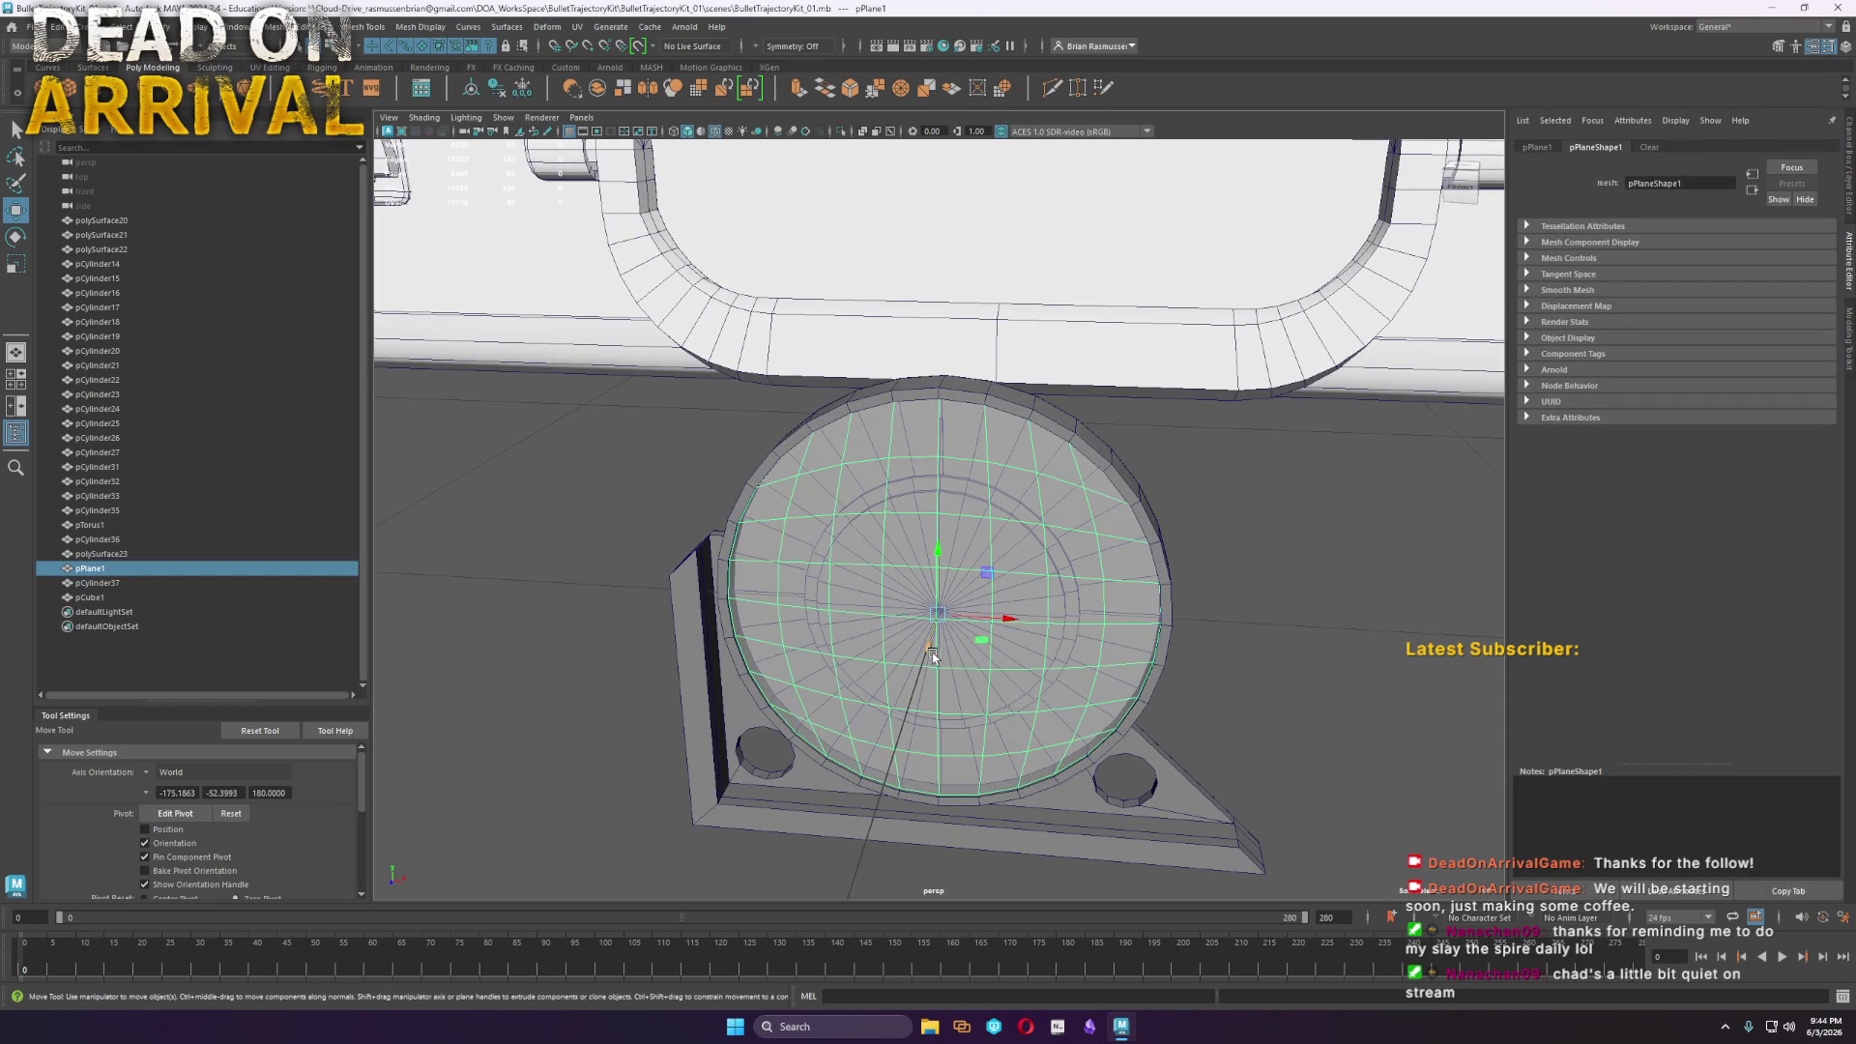
{"action": "scroll", "coordinate": [1031, 485], "scroll_direction": "up", "scroll_amount": 3}
{"action": "left_click", "coordinate": [940, 469]}
{"action": "key", "text": "r"}
{"action": "middle_click_drag", "start_coordinate": [1040, 616], "coordinate": [1157, 643]}
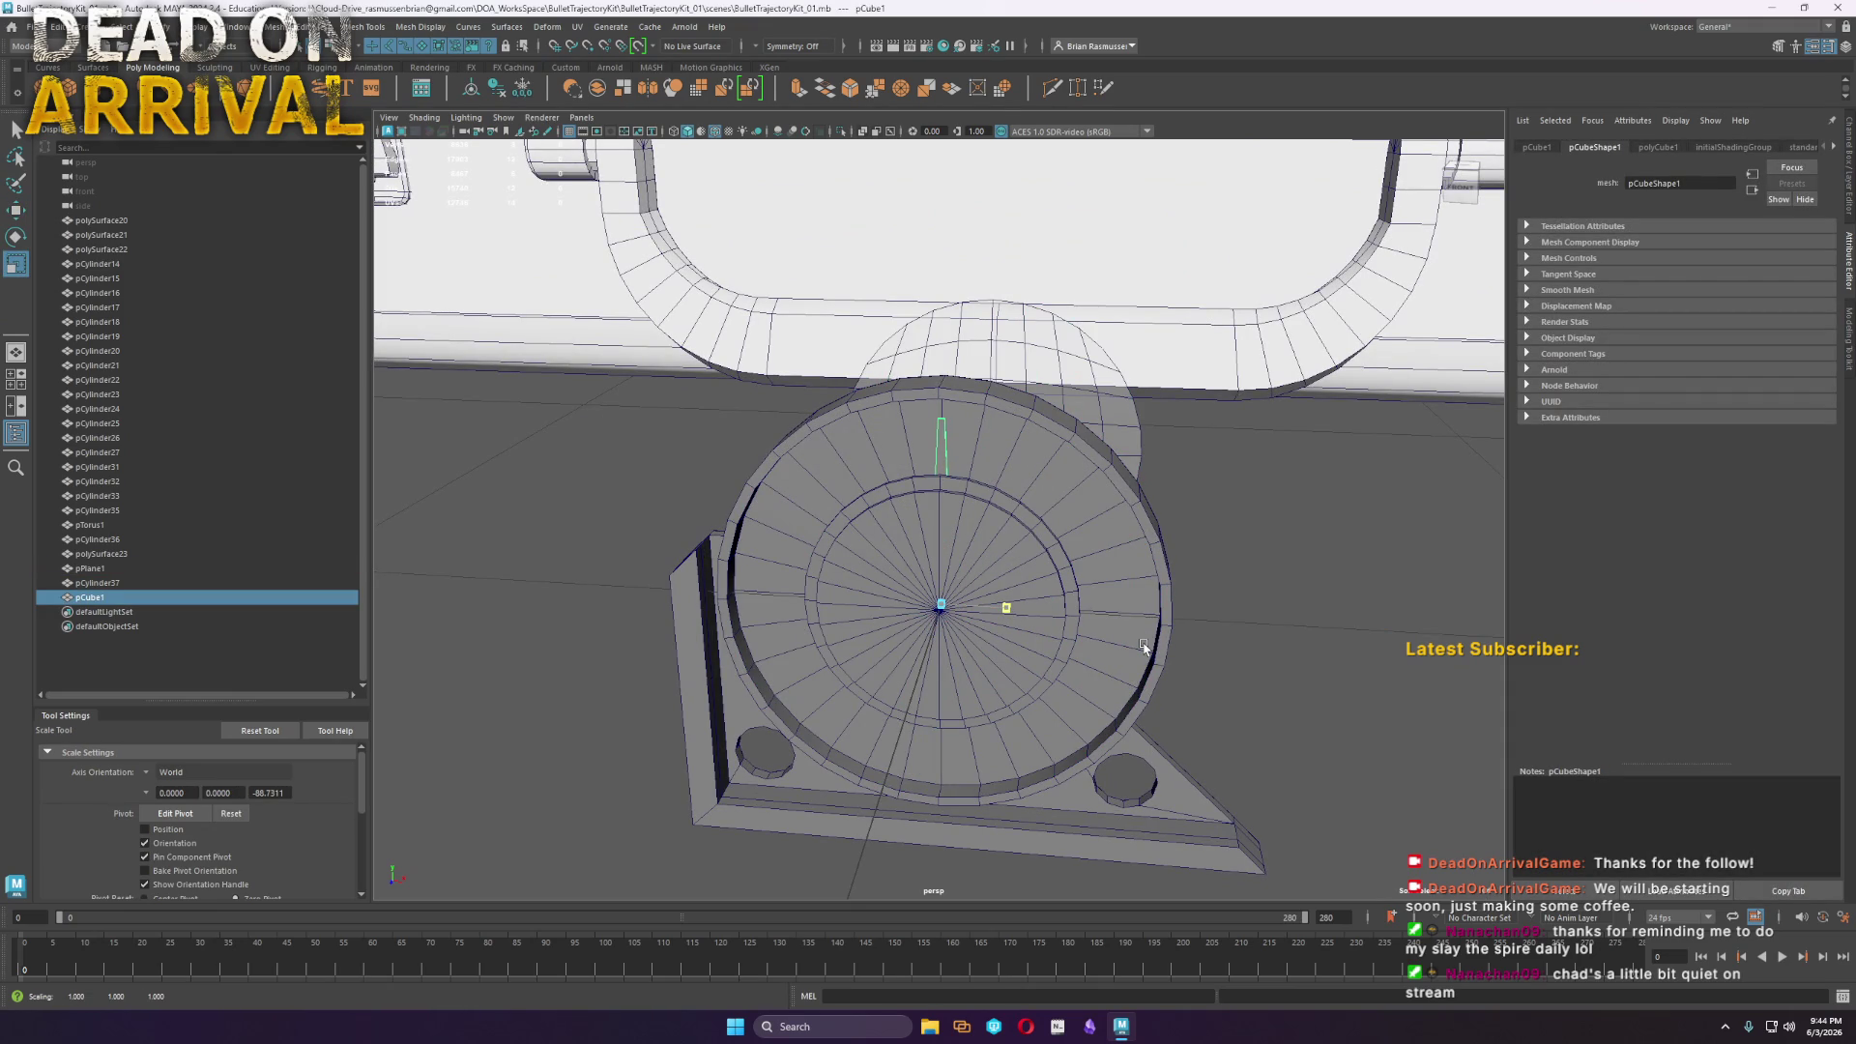
Zoom in front-on and Multi-Cut a vertical edge through the needle's centre
{"action": "left_click_drag", "start_coordinate": [1158, 720], "coordinate": [1165, 690], "text": "alt"}
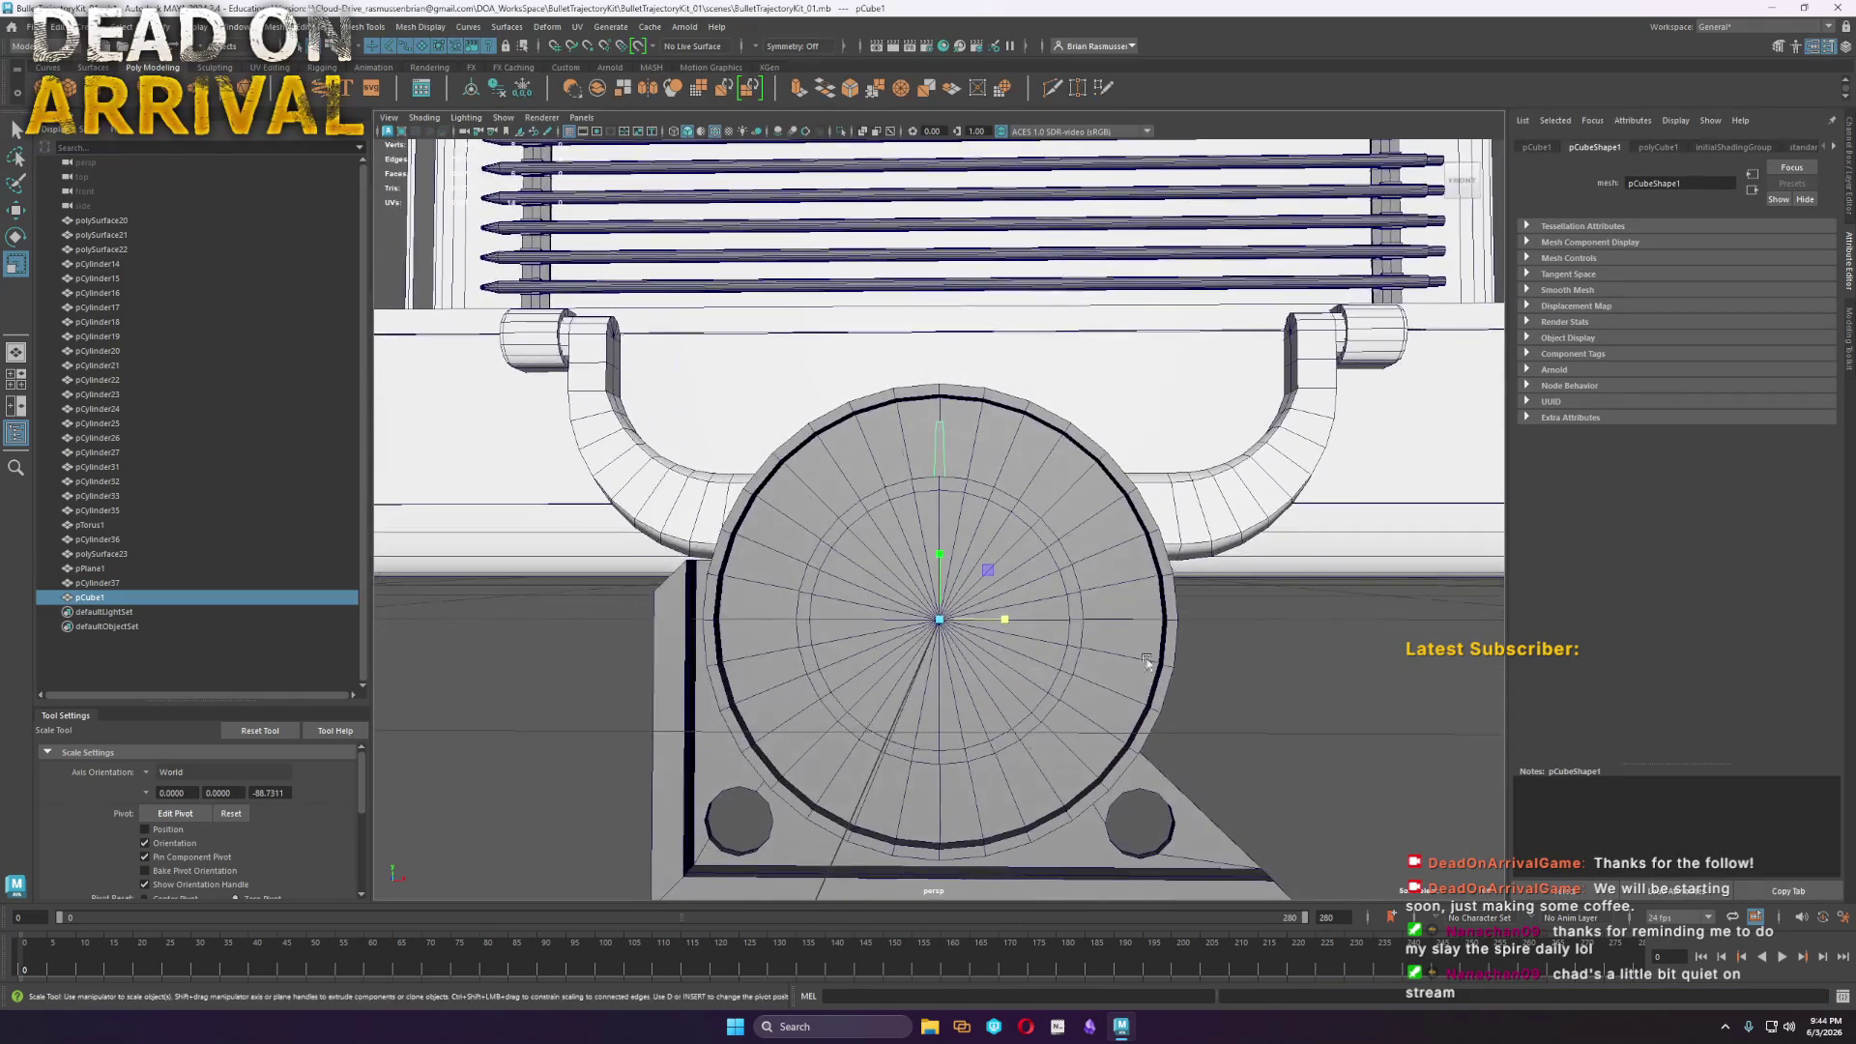
{"action": "scroll", "coordinate": [955, 406], "scroll_direction": "up", "scroll_amount": 3}
{"action": "left_click_drag", "start_coordinate": [955, 406], "coordinate": [960, 326], "text": "alt"}
{"action": "scroll", "coordinate": [960, 325], "scroll_direction": "up", "scroll_amount": 5}
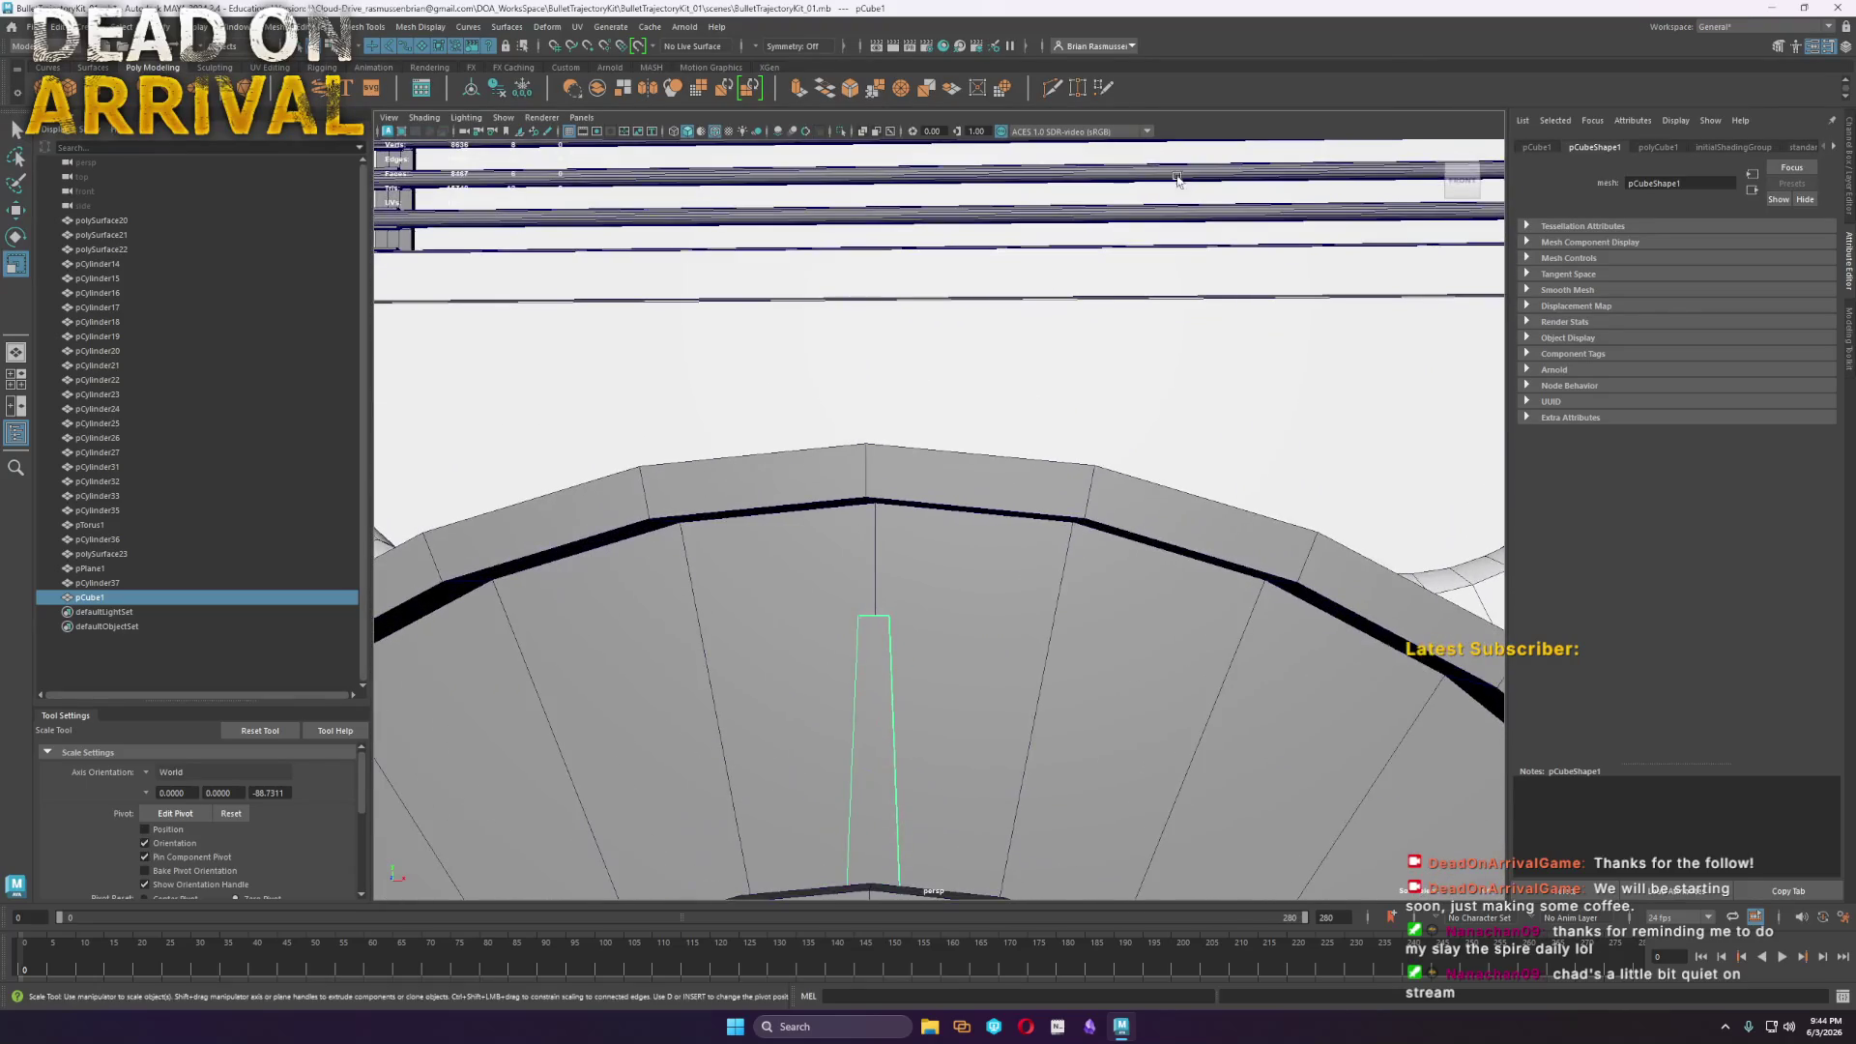
{"action": "left_click", "coordinate": [1058, 97]}
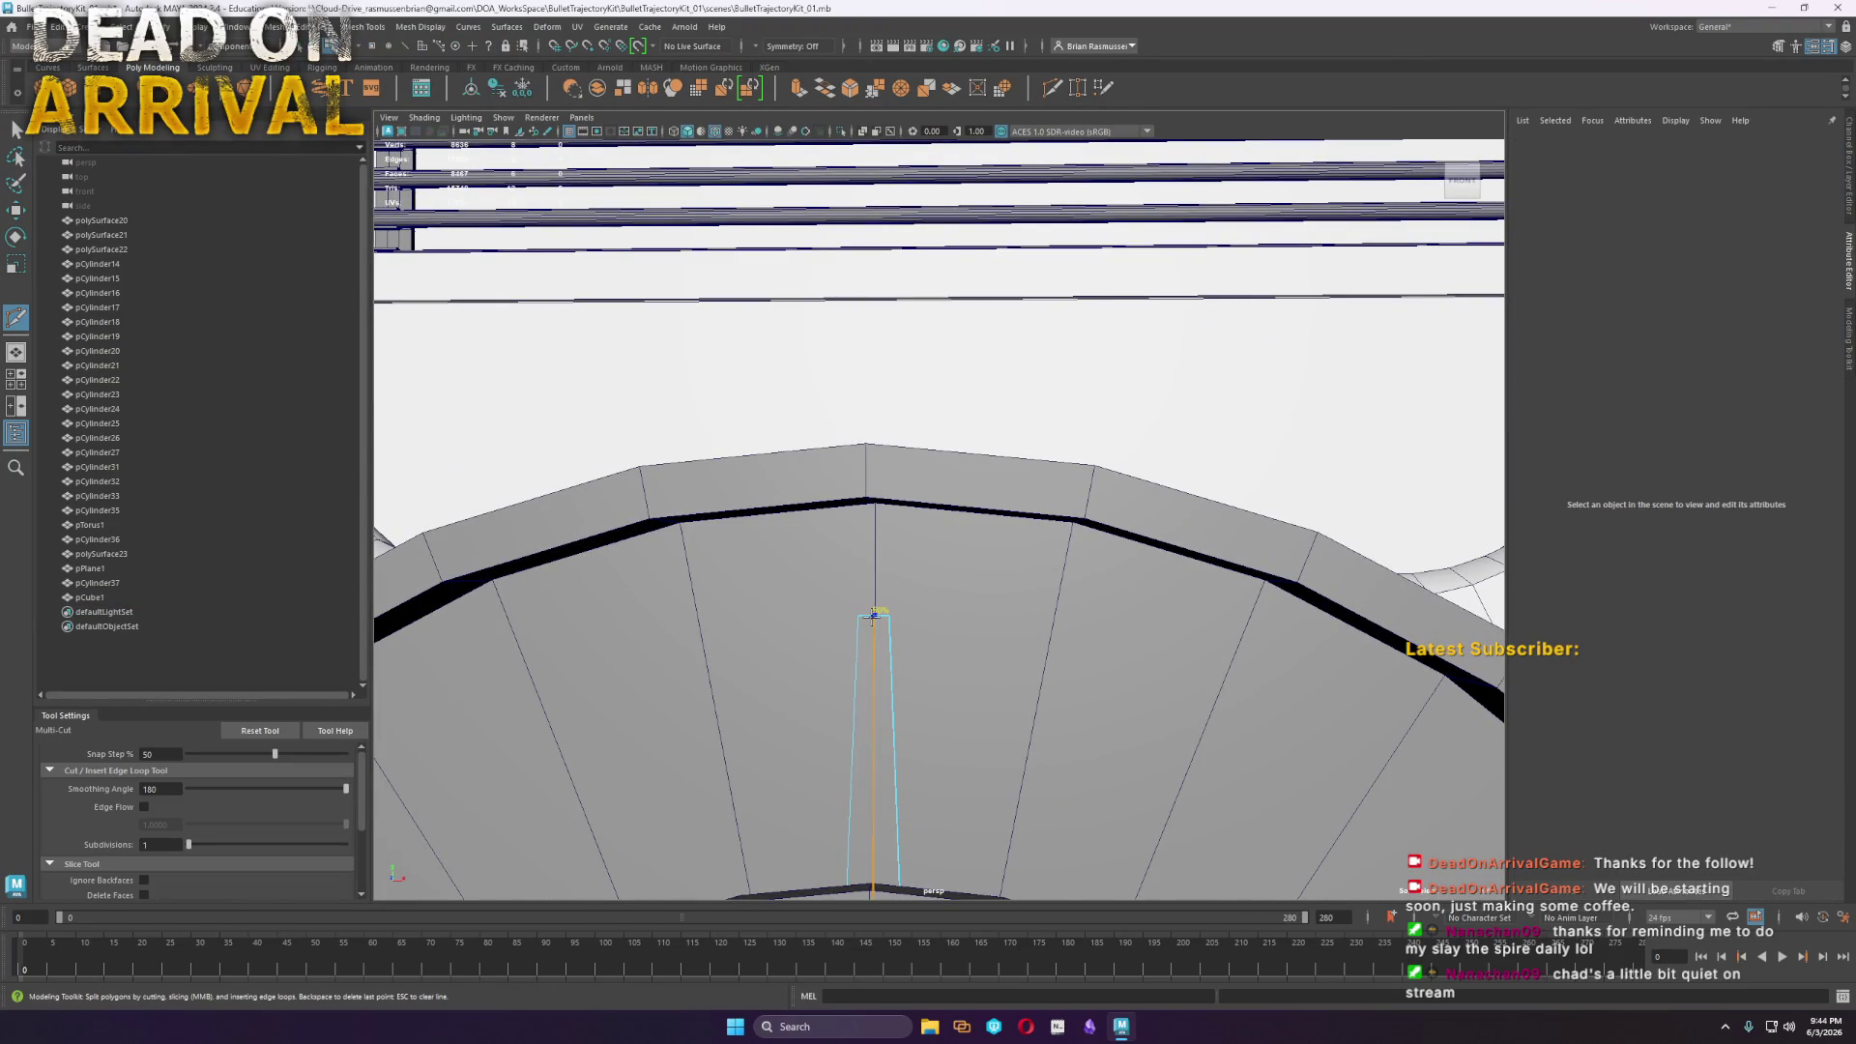
{"action": "key", "text": "w"}
{"action": "right_click_drag", "start_coordinate": [874, 621], "coordinate": [885, 635]}
Raise the needle's middle top vertices into a point and lower the dome onto the disc
{"action": "left_click_drag", "start_coordinate": [867, 577], "coordinate": [873, 522]}
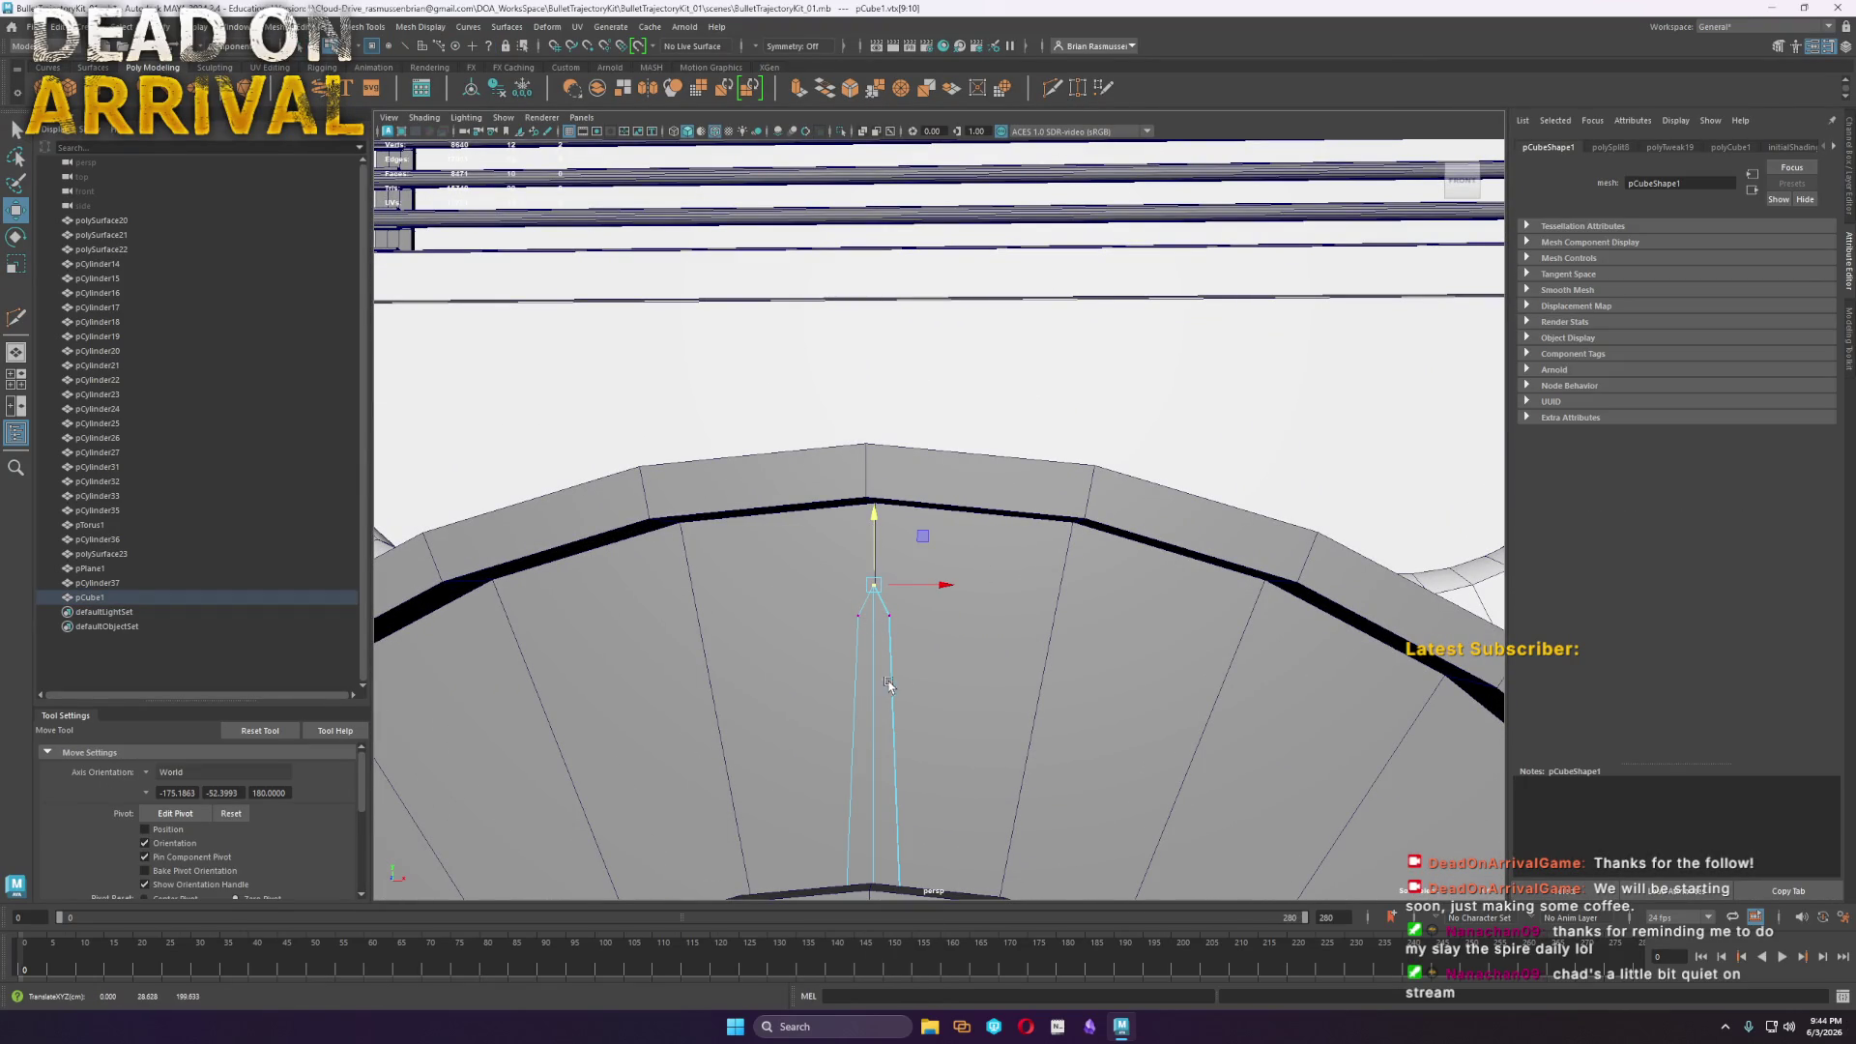
{"action": "right_click_drag", "start_coordinate": [874, 623], "coordinate": [955, 574]}
{"action": "scroll", "coordinate": [967, 657], "scroll_direction": "down", "scroll_amount": 10}
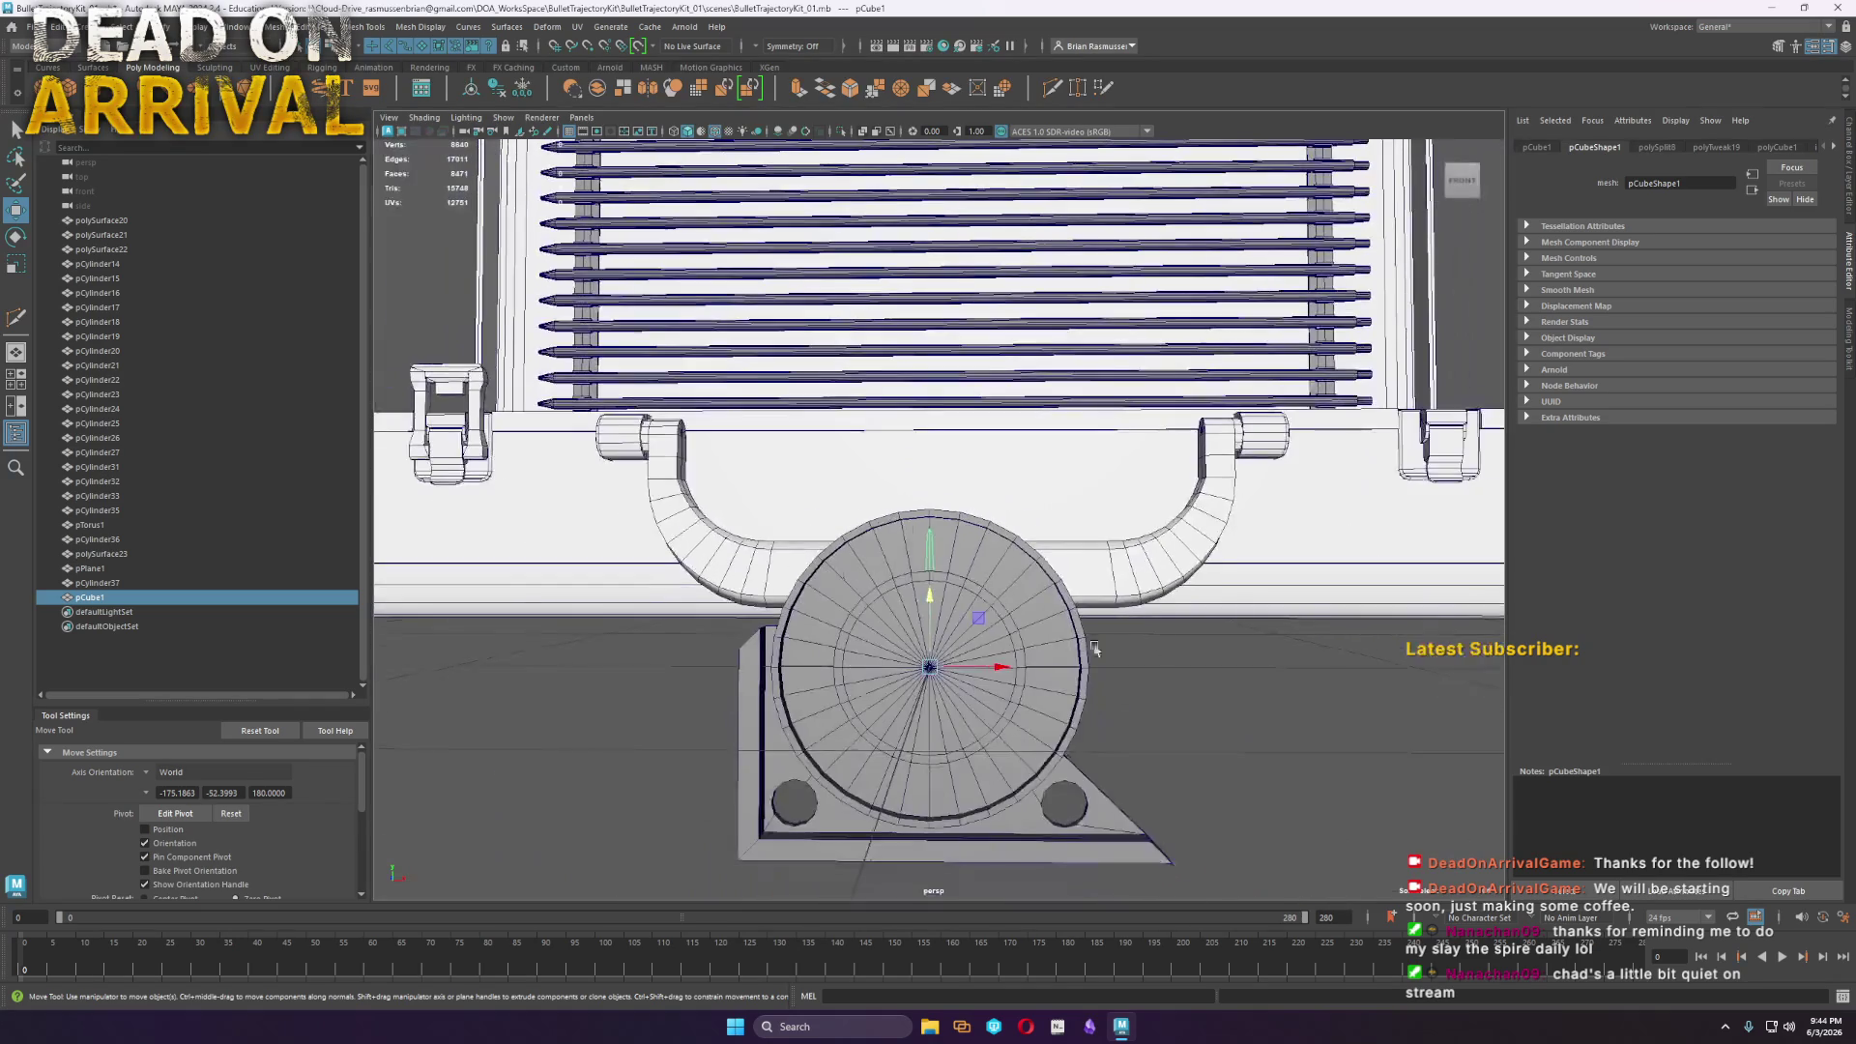
{"action": "mouse_move", "coordinate": [1233, 665]}
{"action": "left_mouse_down", "text": "alt"}
{"action": "mouse_move", "coordinate": [1228, 706]}
{"action": "mouse_move", "coordinate": [1222, 686]}
{"action": "left_mouse_up", "text": "alt"}
{"action": "left_click", "coordinate": [941, 353]}
{"action": "left_click_drag", "start_coordinate": [933, 454], "coordinate": [898, 676]}
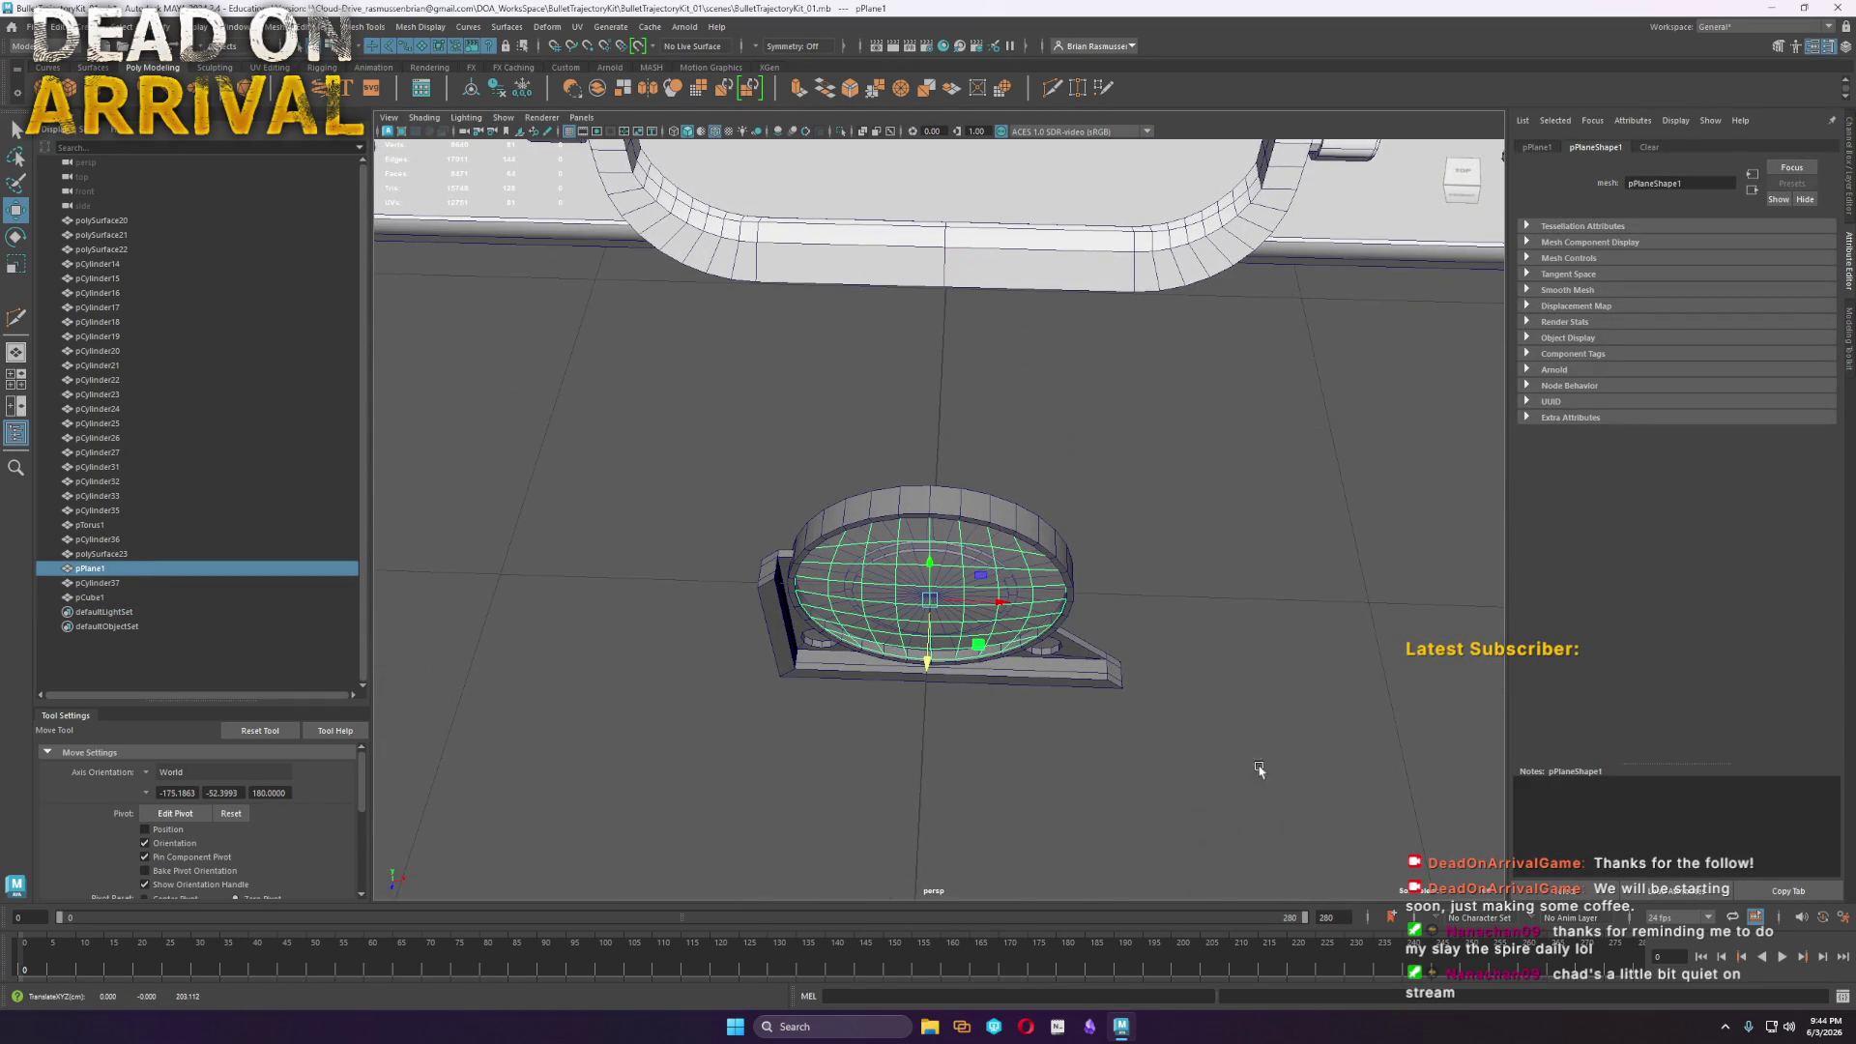
Combine all gauge parts into one object and freeze its transformations
{"action": "left_click_drag", "start_coordinate": [1274, 768], "coordinate": [547, 362]}
{"action": "left_click", "coordinate": [282, 27]}
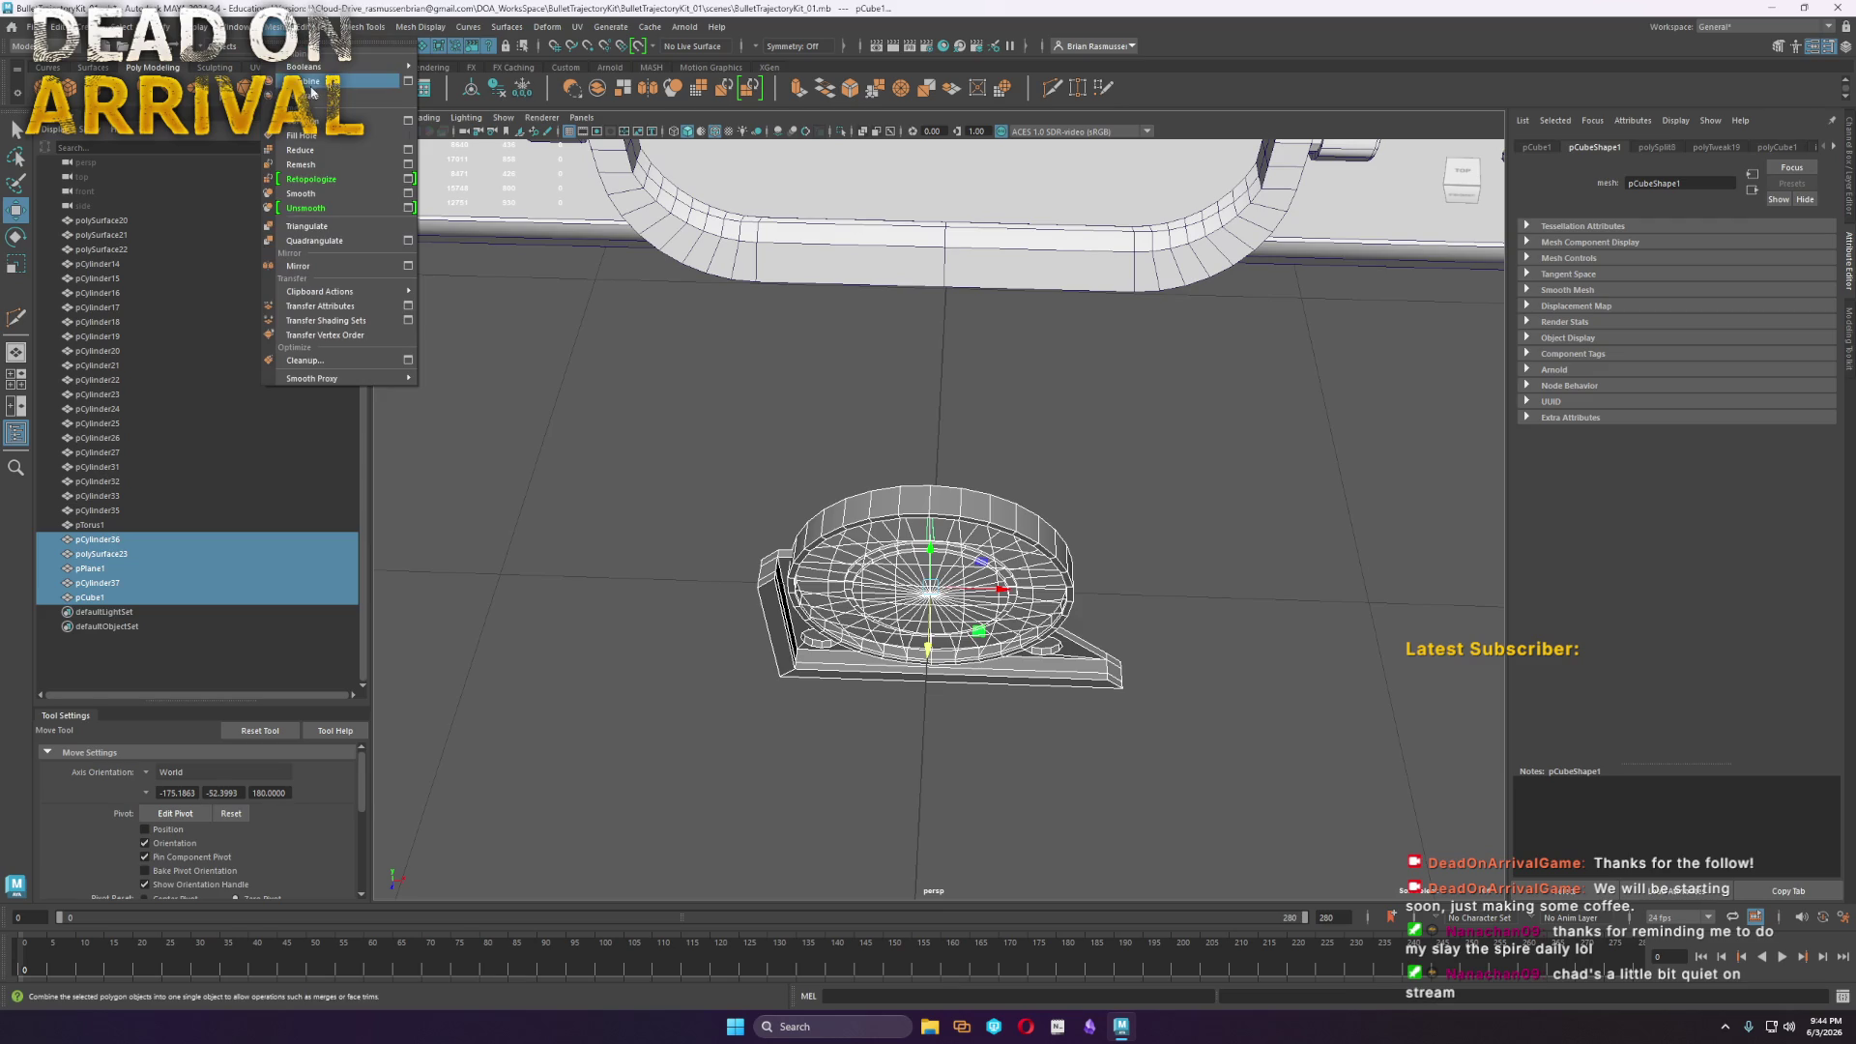
{"action": "left_click", "coordinate": [300, 77]}
{"action": "left_click", "coordinate": [496, 88]}
Reposition the dial's pivot and move it along X to 400, 0, -300 beside the cones
{"action": "mouse_move", "coordinate": [918, 483]}
{"action": "left_mouse_down", "text": "alt"}
{"action": "mouse_move", "coordinate": [1083, 541]}
{"action": "mouse_move", "coordinate": [1098, 600]}
{"action": "left_mouse_up", "text": "alt"}
{"action": "key", "text": "d"}
{"action": "mouse_move", "coordinate": [928, 674]}
{"action": "left_mouse_down"}
{"action": "mouse_move", "coordinate": [966, 648]}
{"action": "mouse_move", "coordinate": [1069, 771]}
{"action": "mouse_move", "coordinate": [852, 592]}
{"action": "mouse_move", "coordinate": [789, 665]}
{"action": "mouse_move", "coordinate": [1479, 667]}
{"action": "left_mouse_up"}
{"action": "key", "text": "d"}
{"action": "middle_click_drag", "start_coordinate": [1315, 541], "coordinate": [896, 519], "text": "alt"}
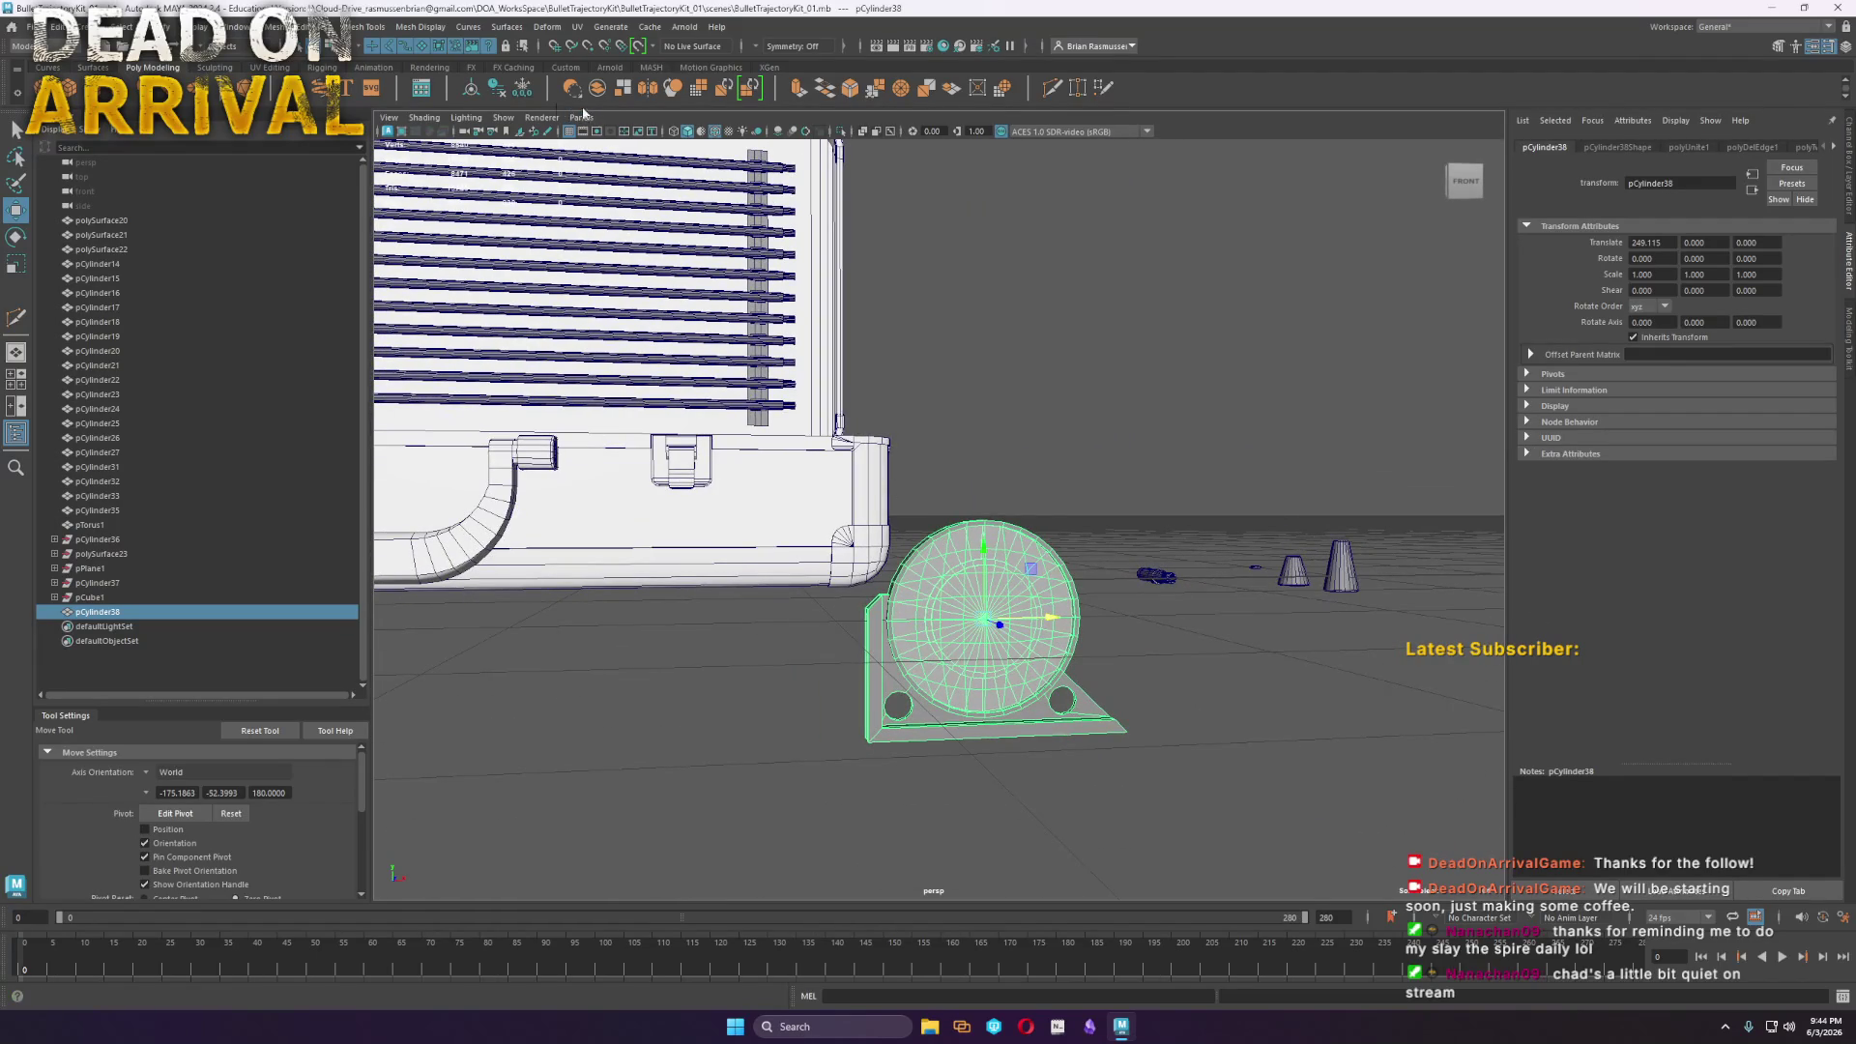
{"action": "left_click", "coordinate": [715, 131]}
{"action": "left_click", "coordinate": [1205, 738]}
{"action": "mouse_move", "coordinate": [1205, 737]}
{"action": "left_mouse_down", "text": "alt"}
{"action": "mouse_move", "coordinate": [1241, 692]}
{"action": "mouse_move", "coordinate": [1325, 709]}
{"action": "mouse_move", "coordinate": [1285, 654]}
{"action": "mouse_move", "coordinate": [1223, 681]}
{"action": "mouse_move", "coordinate": [1181, 735]}
{"action": "mouse_move", "coordinate": [995, 629]}
{"action": "mouse_move", "coordinate": [912, 705]}
{"action": "mouse_move", "coordinate": [650, 609]}
{"action": "mouse_move", "coordinate": [782, 649]}
{"action": "mouse_move", "coordinate": [848, 634]}
{"action": "left_mouse_up", "text": "alt"}
{"action": "key", "text": "ctrl+z"}
{"action": "key", "text": "ctrl+z"}
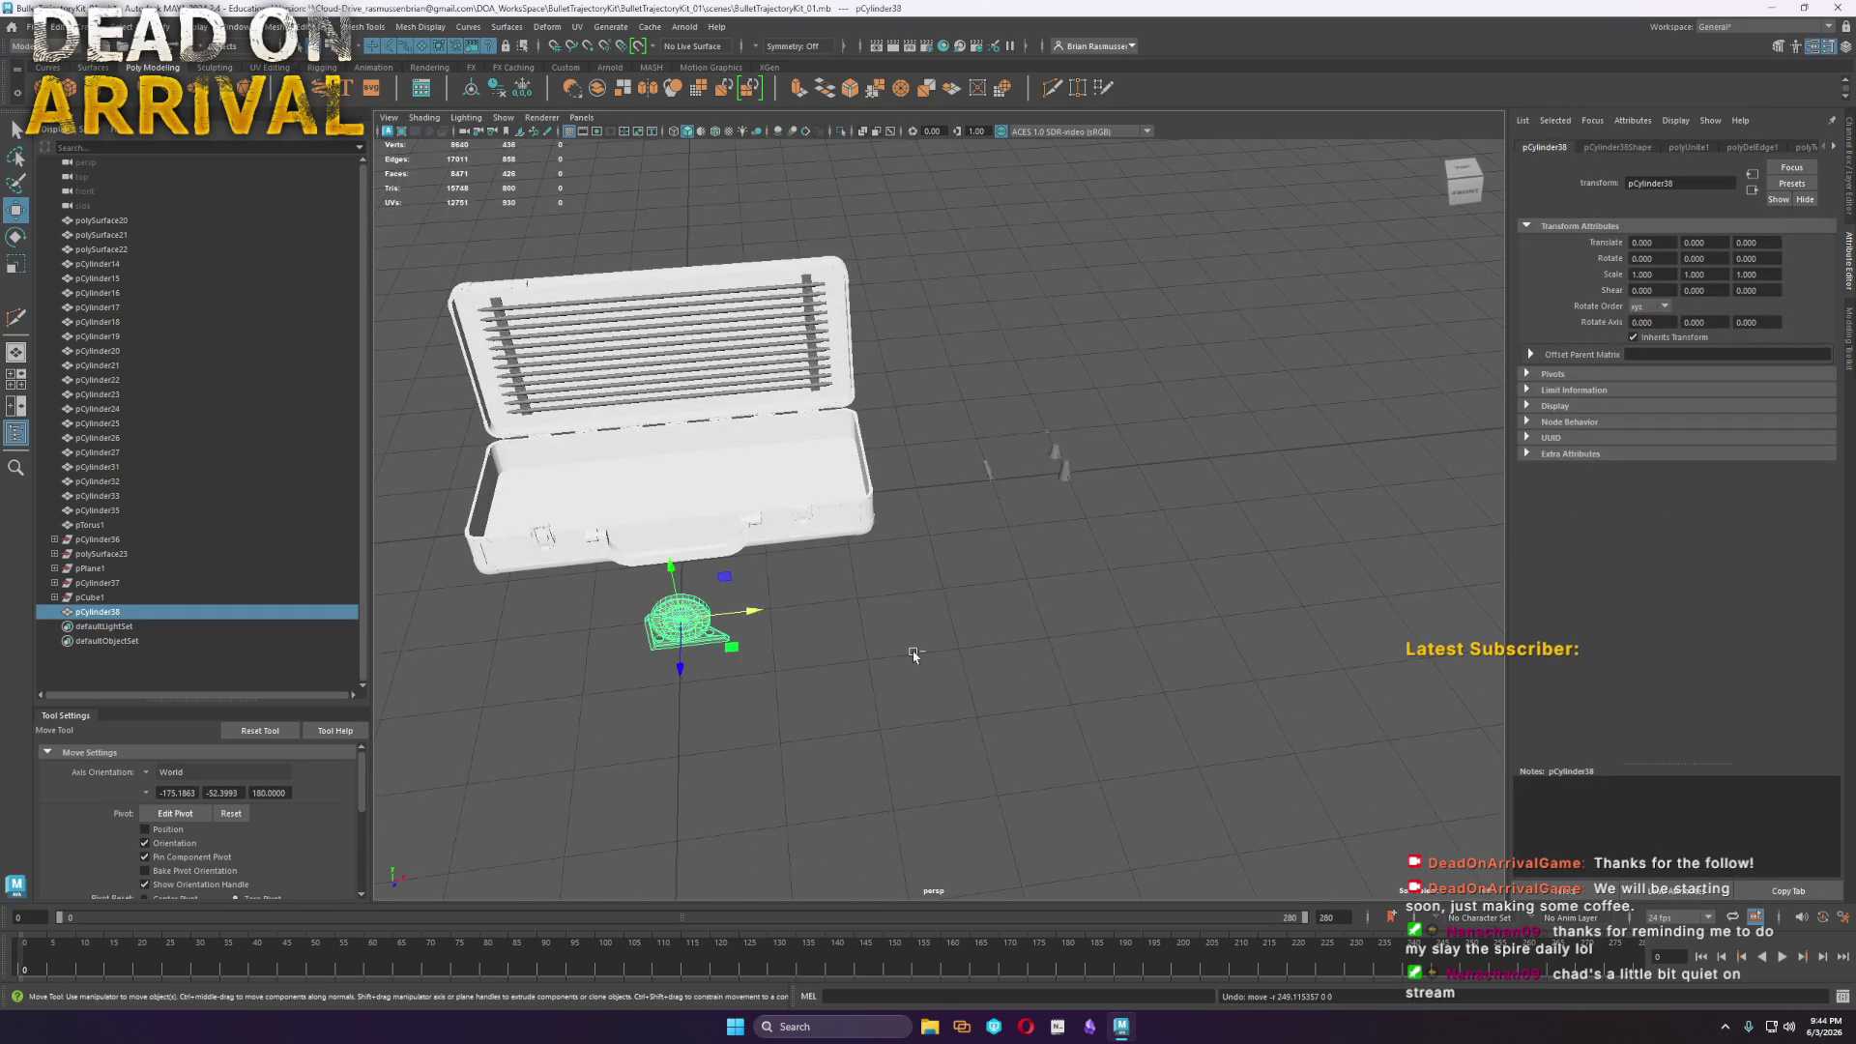
{"action": "key", "text": "ctrl+z"}
{"action": "key", "text": "ctrl+z"}
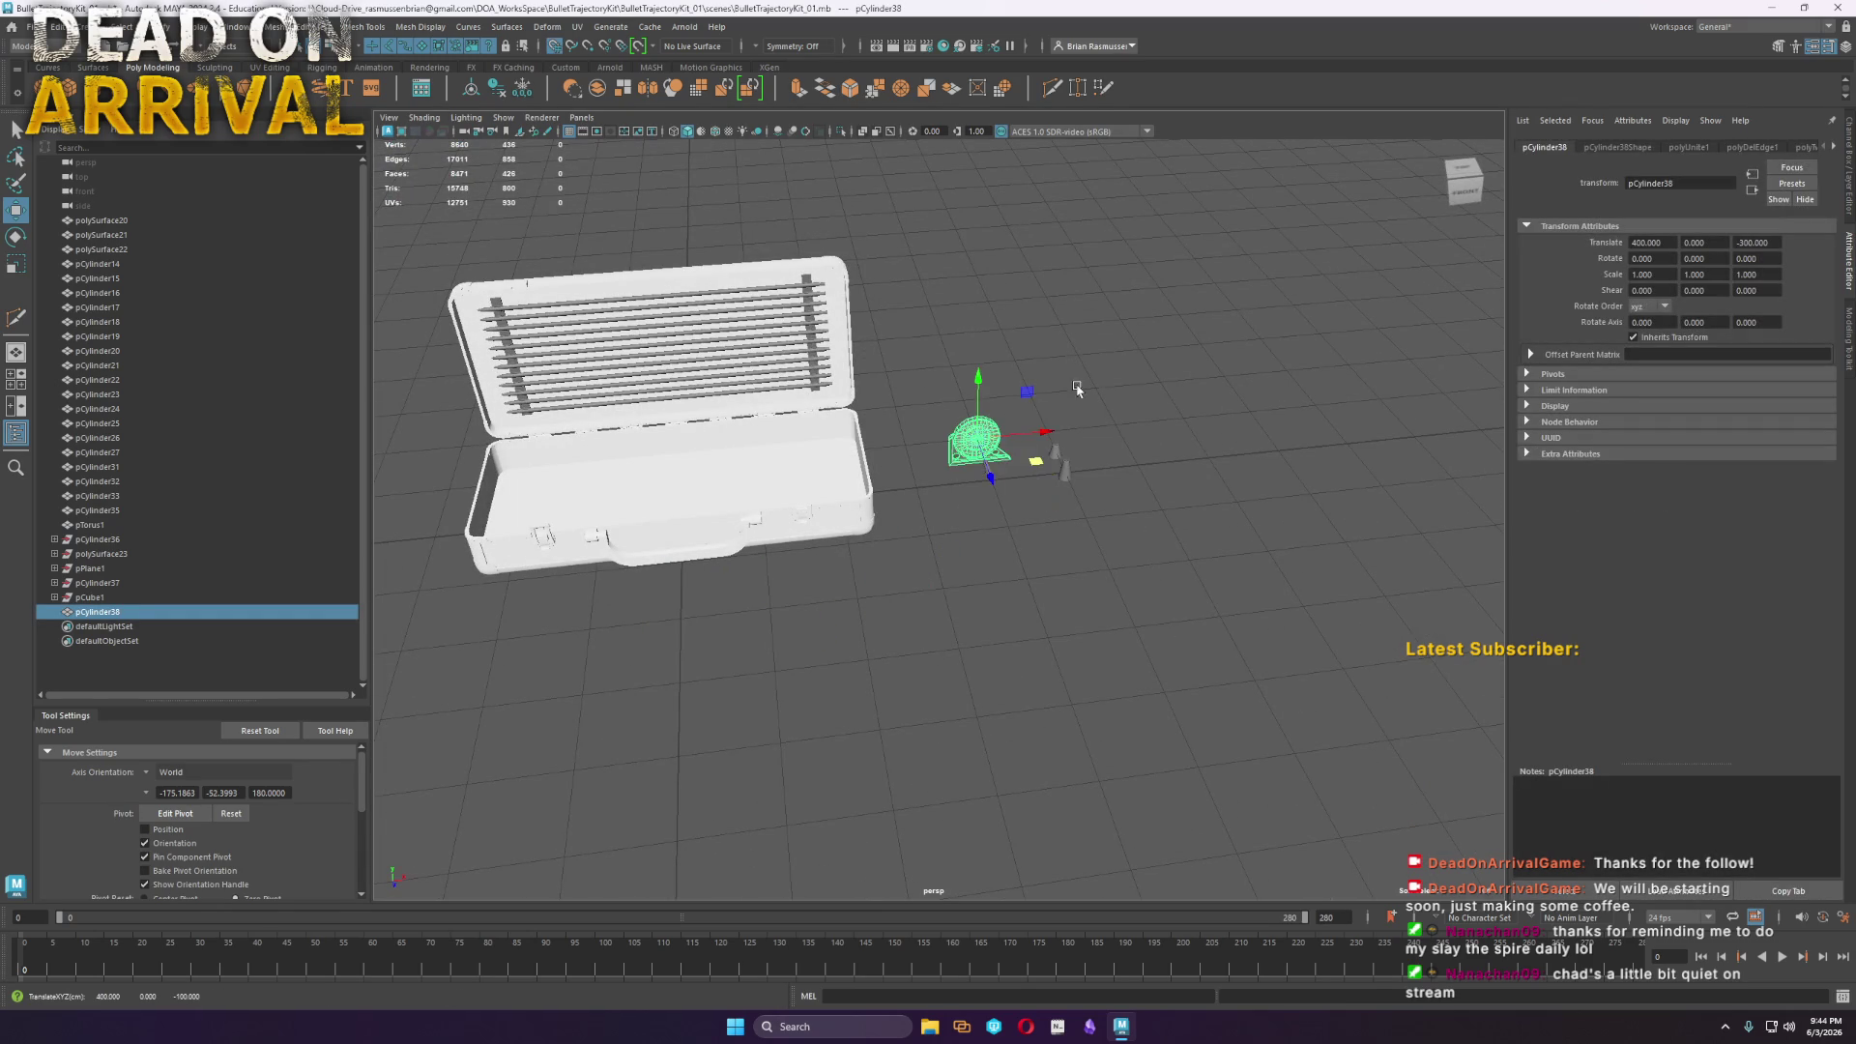
Return to the front view with wireframe on and save BulletTrajectoryKit_01.mb
{"action": "left_click", "coordinate": [1232, 525]}
{"action": "key", "text": "bracketleft"}
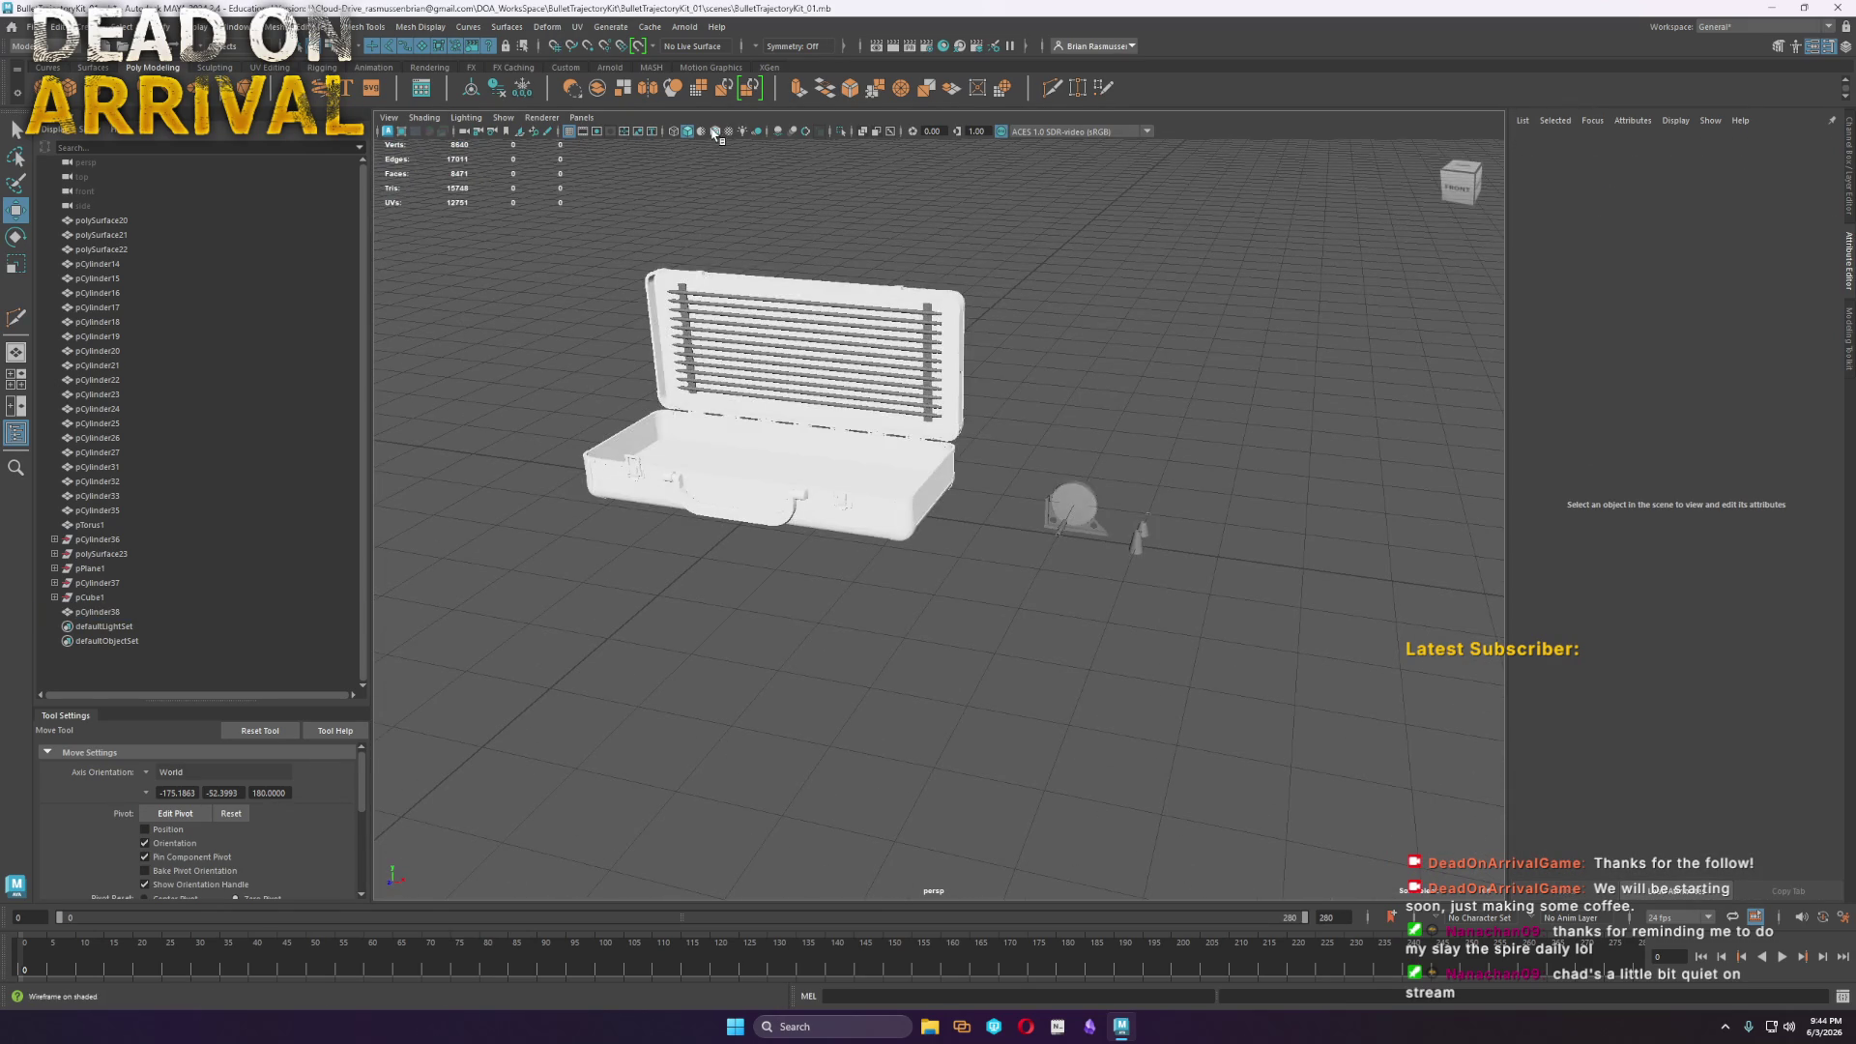
{"action": "left_click", "coordinate": [715, 132]}
{"action": "left_click", "coordinate": [29, 26]}
{"action": "left_click", "coordinate": [66, 92]}
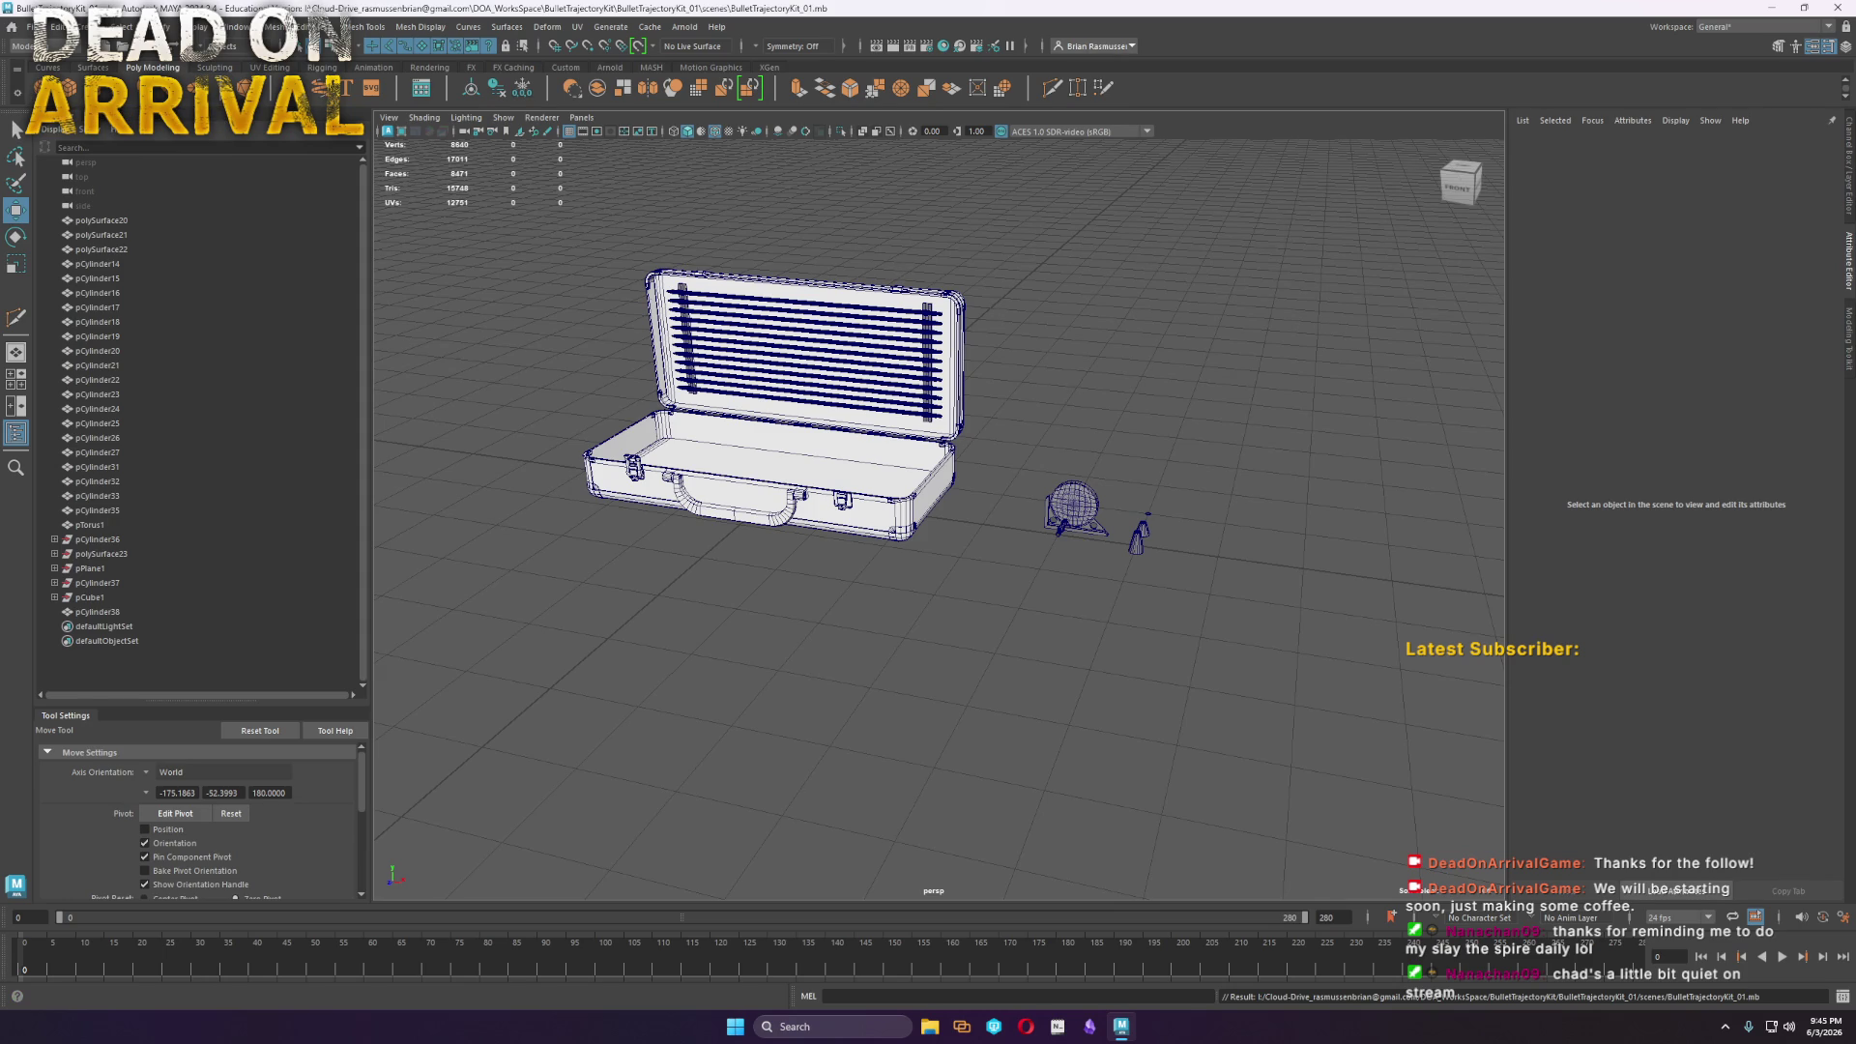
Orbit around the open briefcase and create a new cylinder, pCylinder39, at the origin
{"action": "mouse_move", "coordinate": [815, 513]}
{"action": "left_mouse_down", "text": "alt"}
{"action": "mouse_move", "coordinate": [945, 595]}
{"action": "mouse_move", "coordinate": [907, 622]}
{"action": "mouse_move", "coordinate": [964, 574]}
{"action": "mouse_move", "coordinate": [1118, 967]}
{"action": "left_mouse_up", "text": "alt"}
{"action": "mouse_move", "coordinate": [1012, 398]}
{"action": "left_mouse_down", "text": "alt"}
{"action": "mouse_move", "coordinate": [962, 397]}
{"action": "mouse_move", "coordinate": [982, 543]}
{"action": "mouse_move", "coordinate": [1097, 551]}
{"action": "mouse_move", "coordinate": [1069, 583]}
{"action": "left_mouse_up", "text": "alt"}
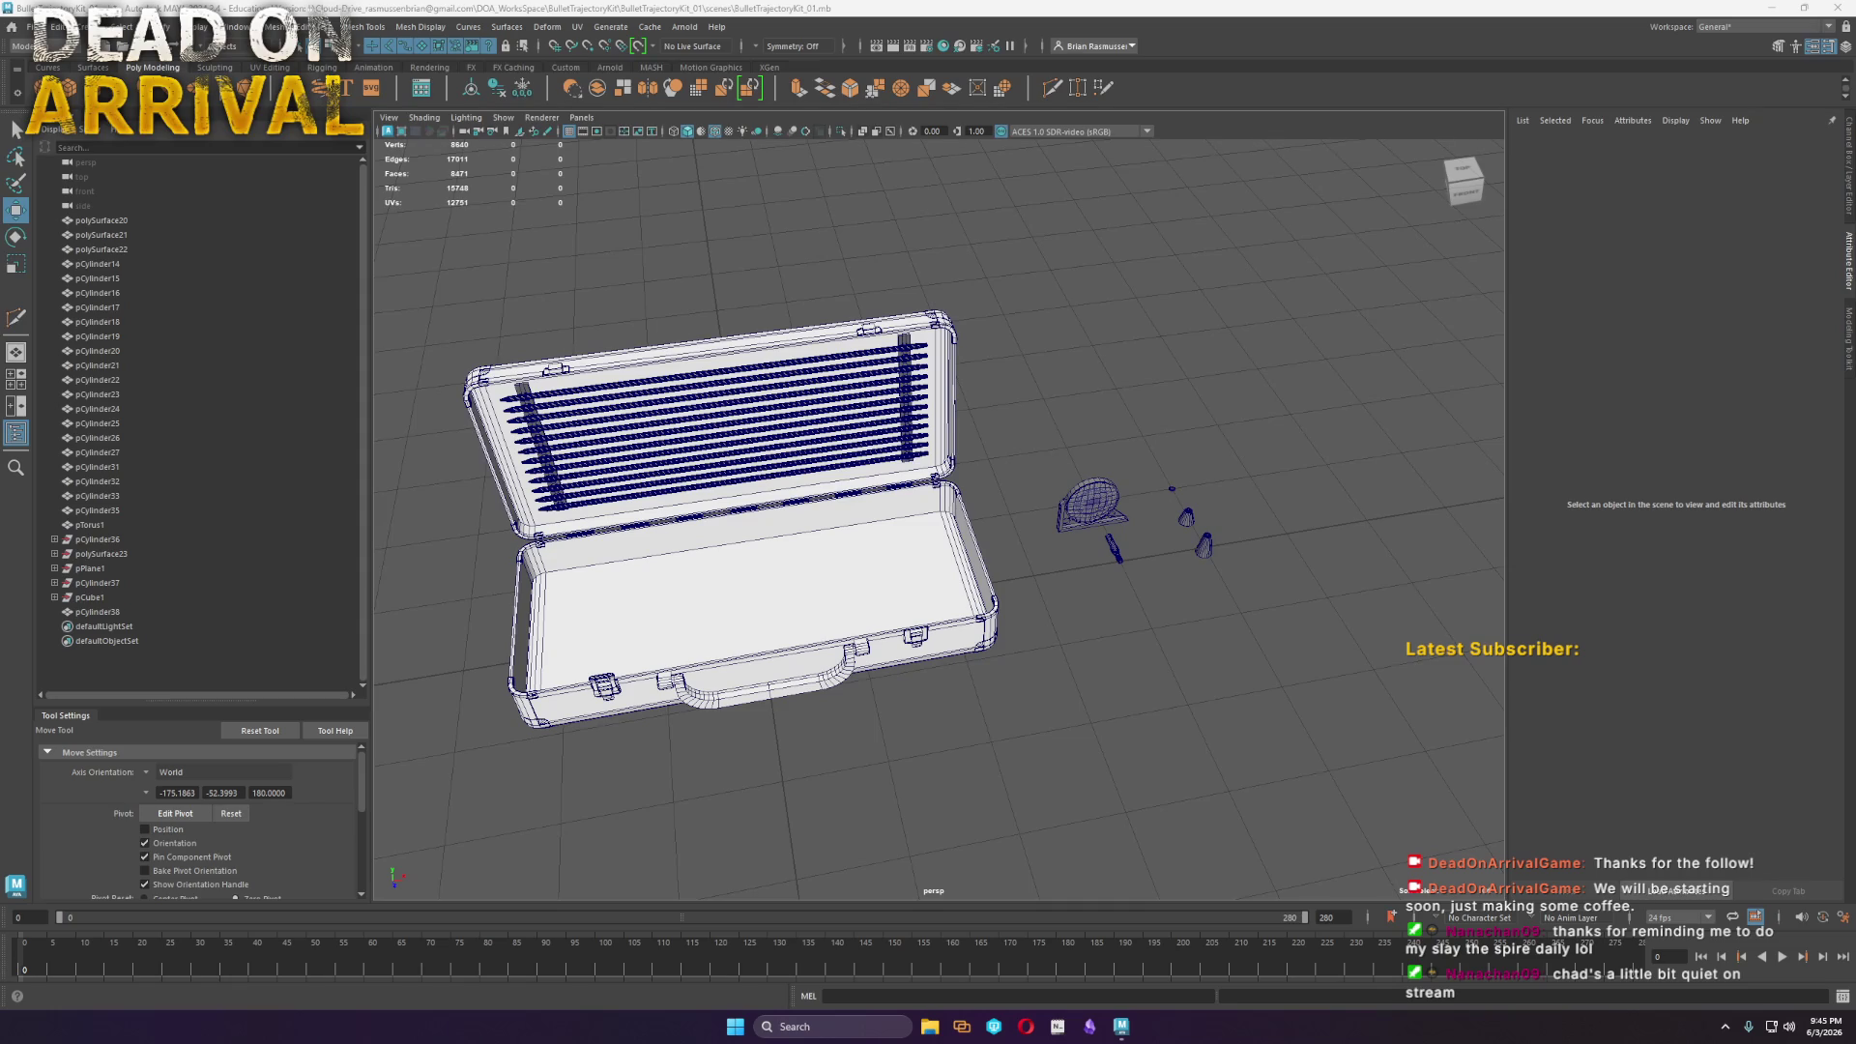
{"action": "scroll", "coordinate": [1015, 688], "scroll_direction": "down", "scroll_amount": 3}
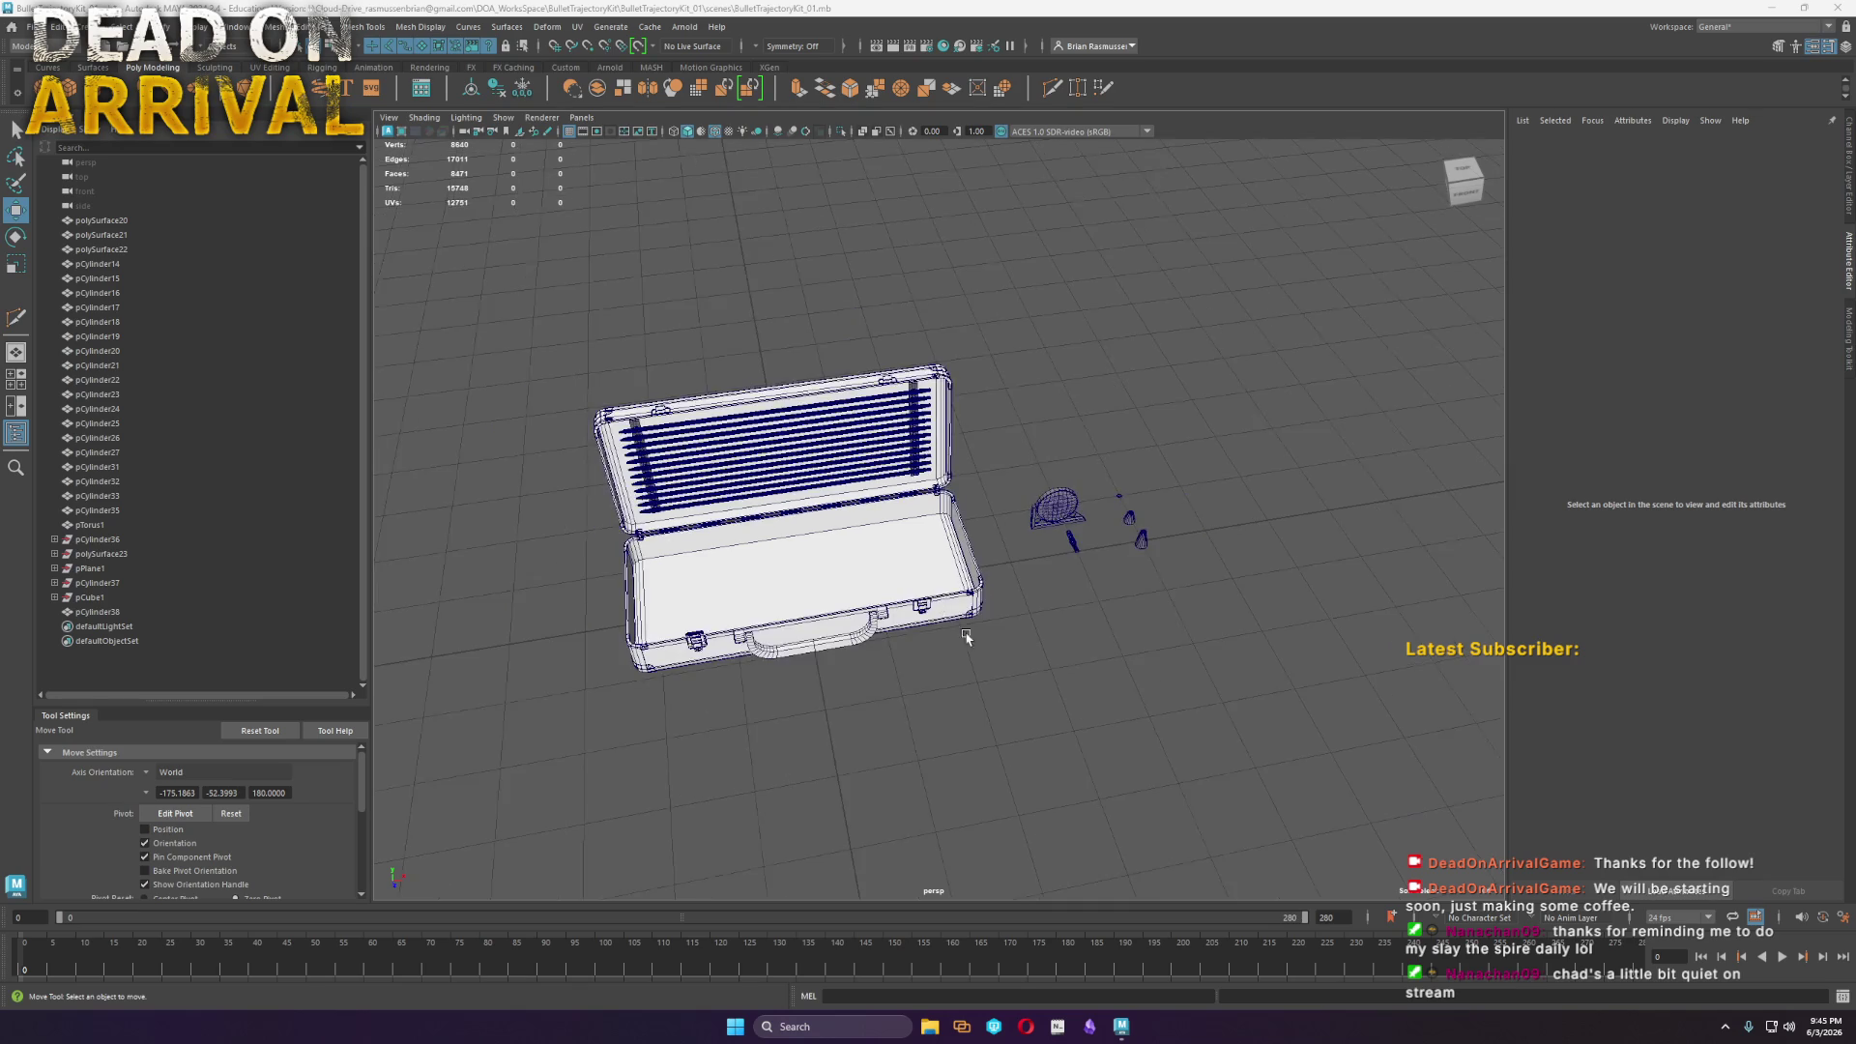
{"action": "middle_click_drag", "start_coordinate": [1015, 687], "coordinate": [1015, 542], "text": "alt"}
{"action": "scroll", "coordinate": [923, 578], "scroll_direction": "up", "scroll_amount": 3}
{"action": "left_click_drag", "start_coordinate": [923, 578], "coordinate": [962, 563], "text": "alt"}
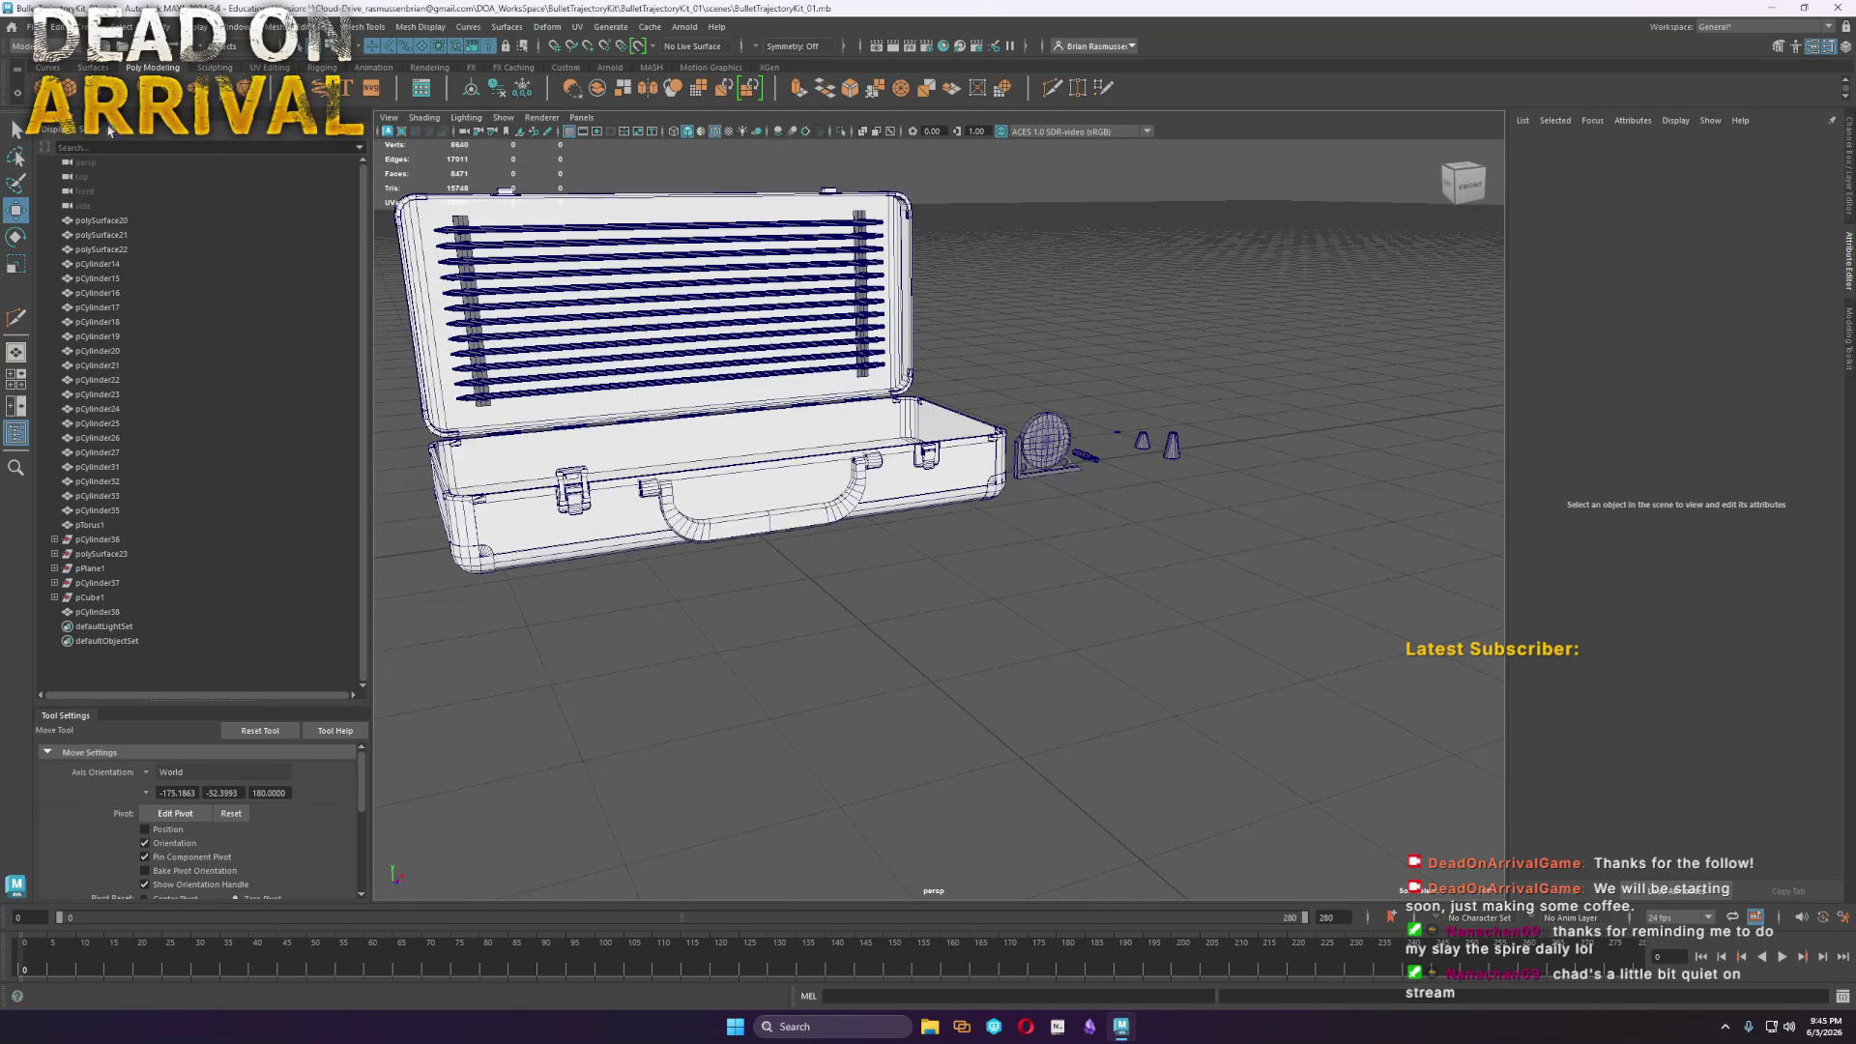
{"action": "right_click_drag", "start_coordinate": [961, 564], "coordinate": [767, 619], "text": "shift"}
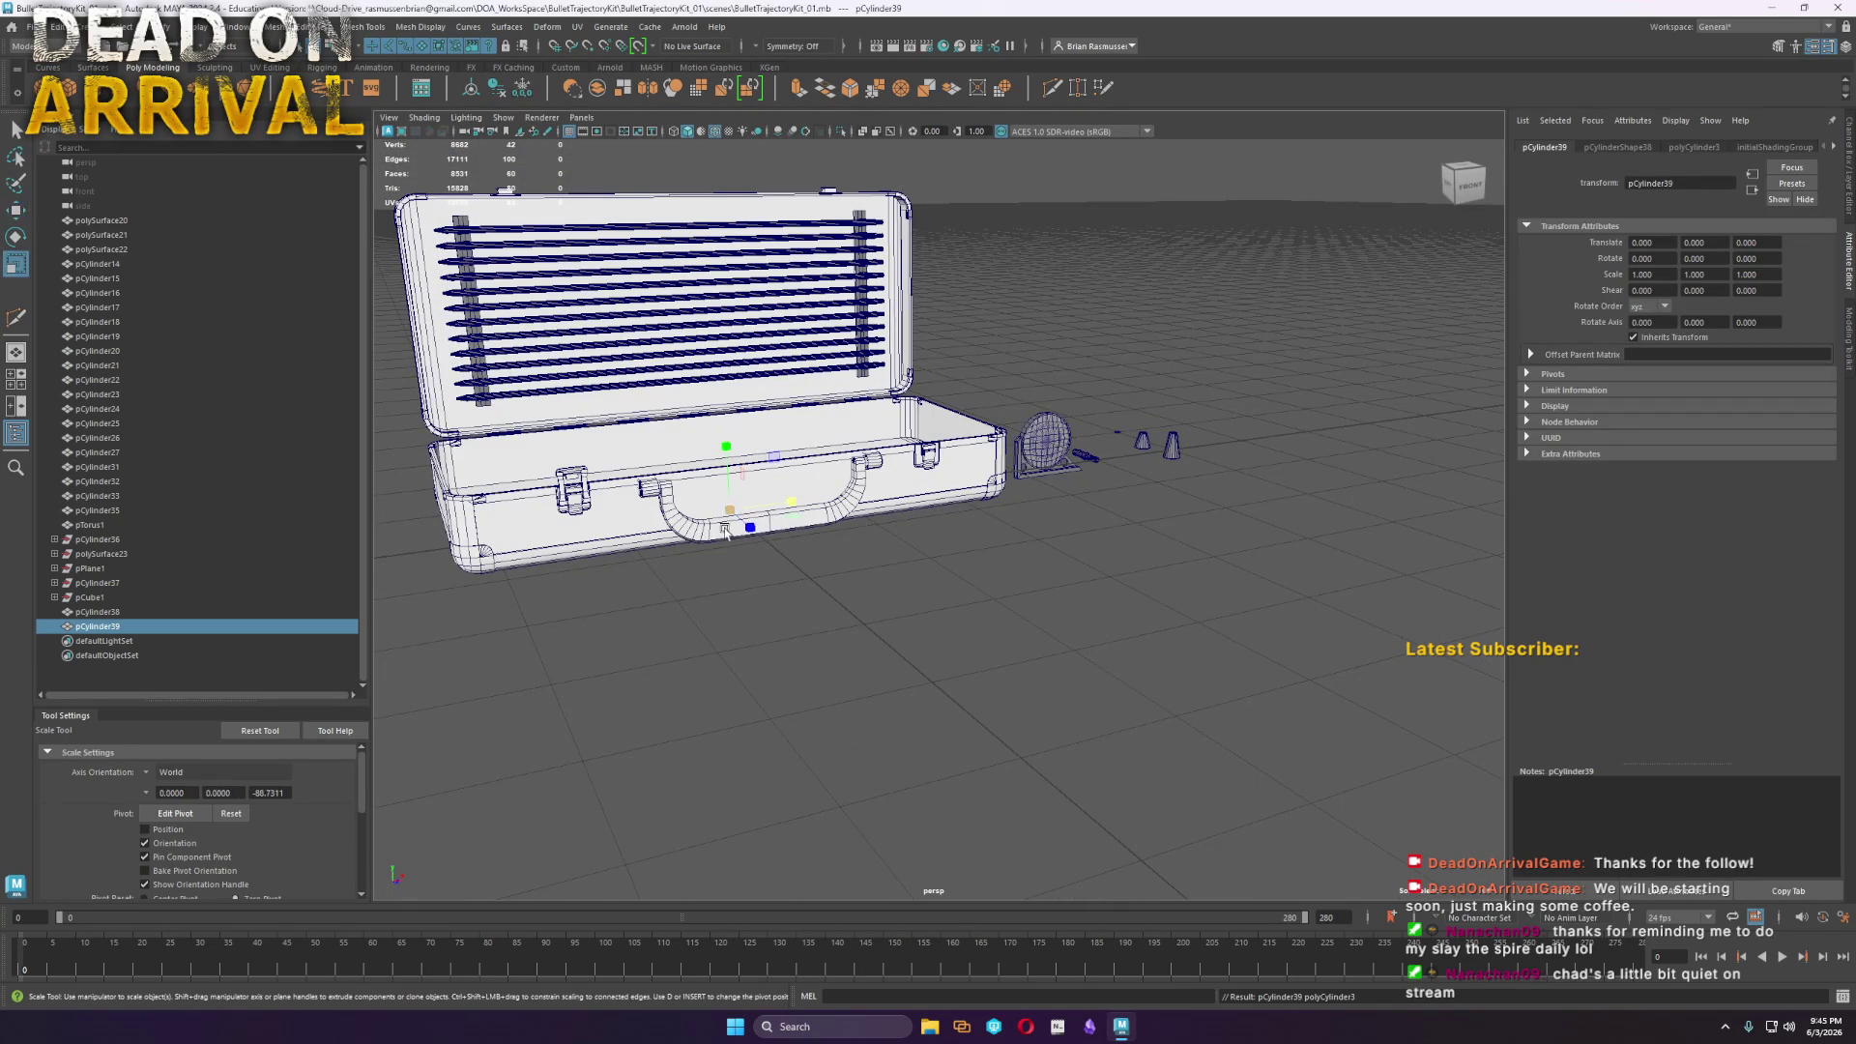
Give the cylinder 32 sides, snap it in front of the case and stretch it tall
{"action": "middle_click_drag", "start_coordinate": [767, 619], "coordinate": [931, 704]}
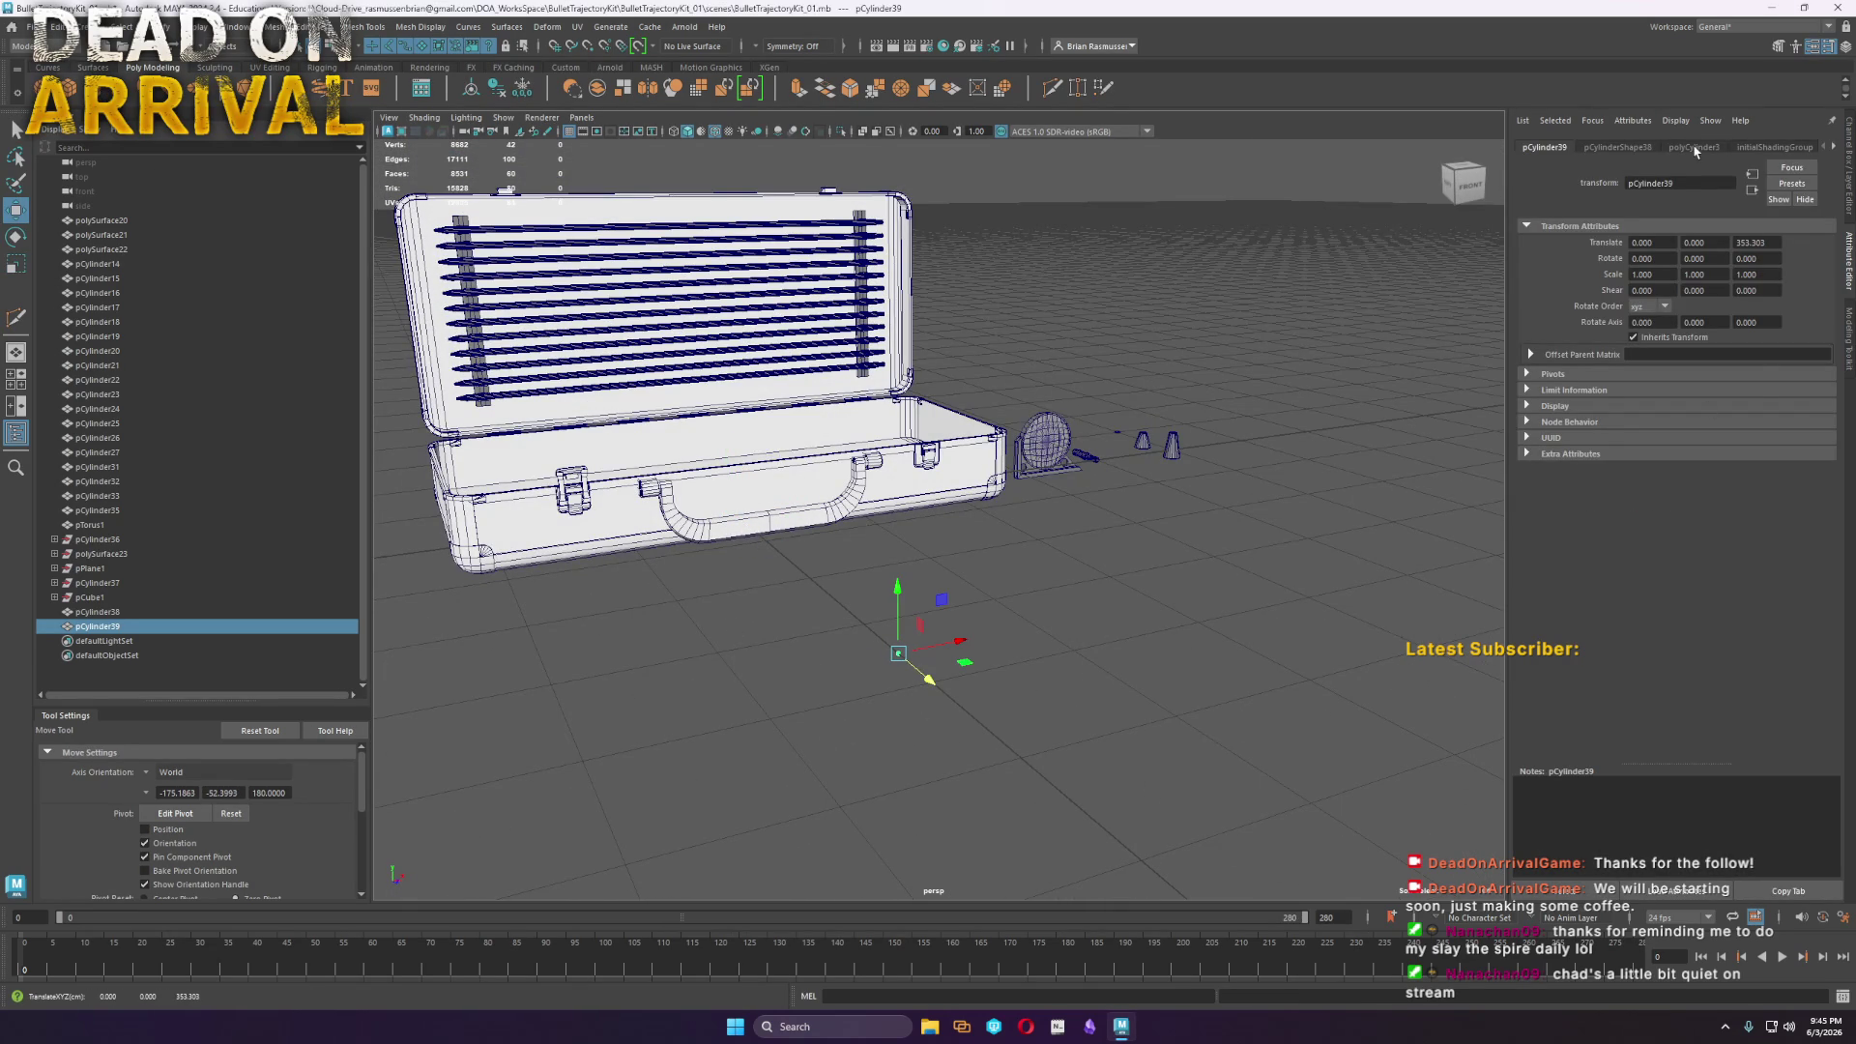
{"action": "left_click", "coordinate": [1694, 147]}
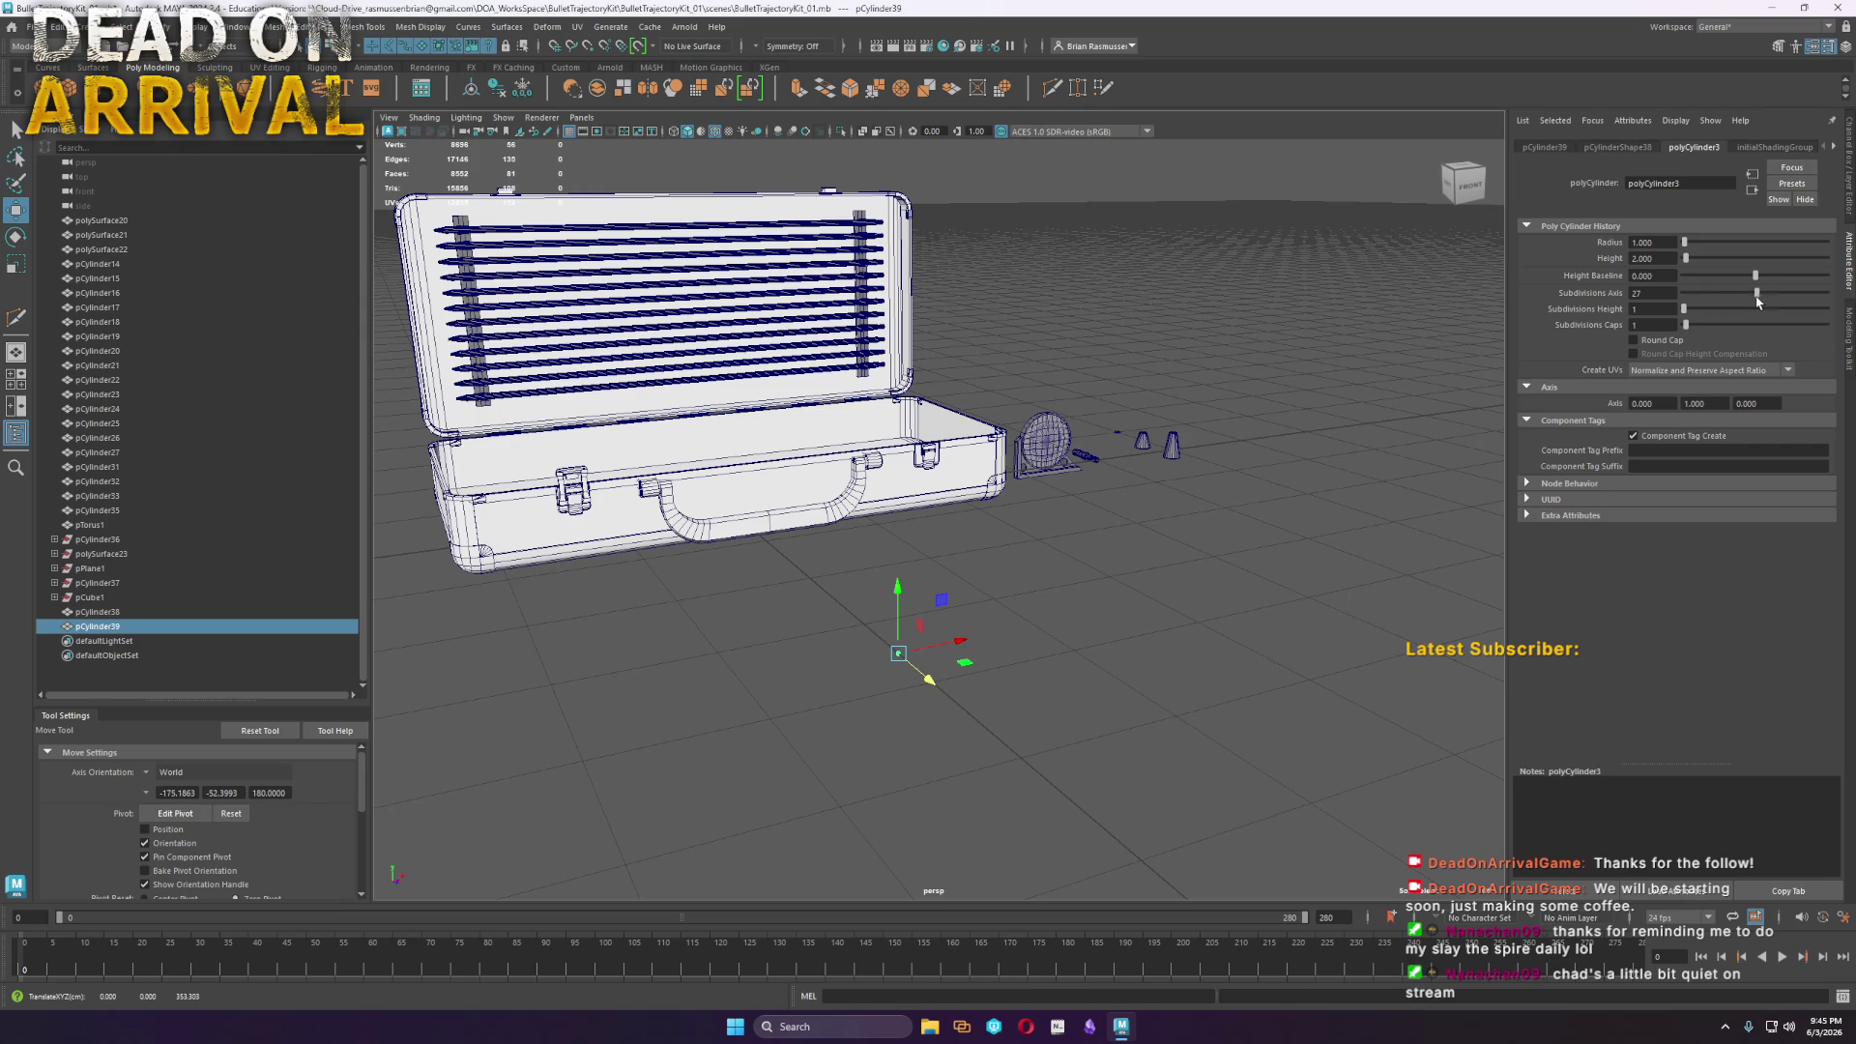
{"action": "left_click_drag", "start_coordinate": [1771, 302], "coordinate": [1775, 302]}
{"action": "key", "text": "r"}
{"action": "mouse_move", "coordinate": [897, 653]}
{"action": "left_mouse_down"}
{"action": "mouse_move", "coordinate": [1095, 685]}
{"action": "mouse_move", "coordinate": [972, 679]}
{"action": "left_mouse_up"}
{"action": "key", "text": "w"}
{"action": "middle_click_drag", "start_coordinate": [908, 664], "coordinate": [837, 630]}
{"action": "key", "text": "r"}
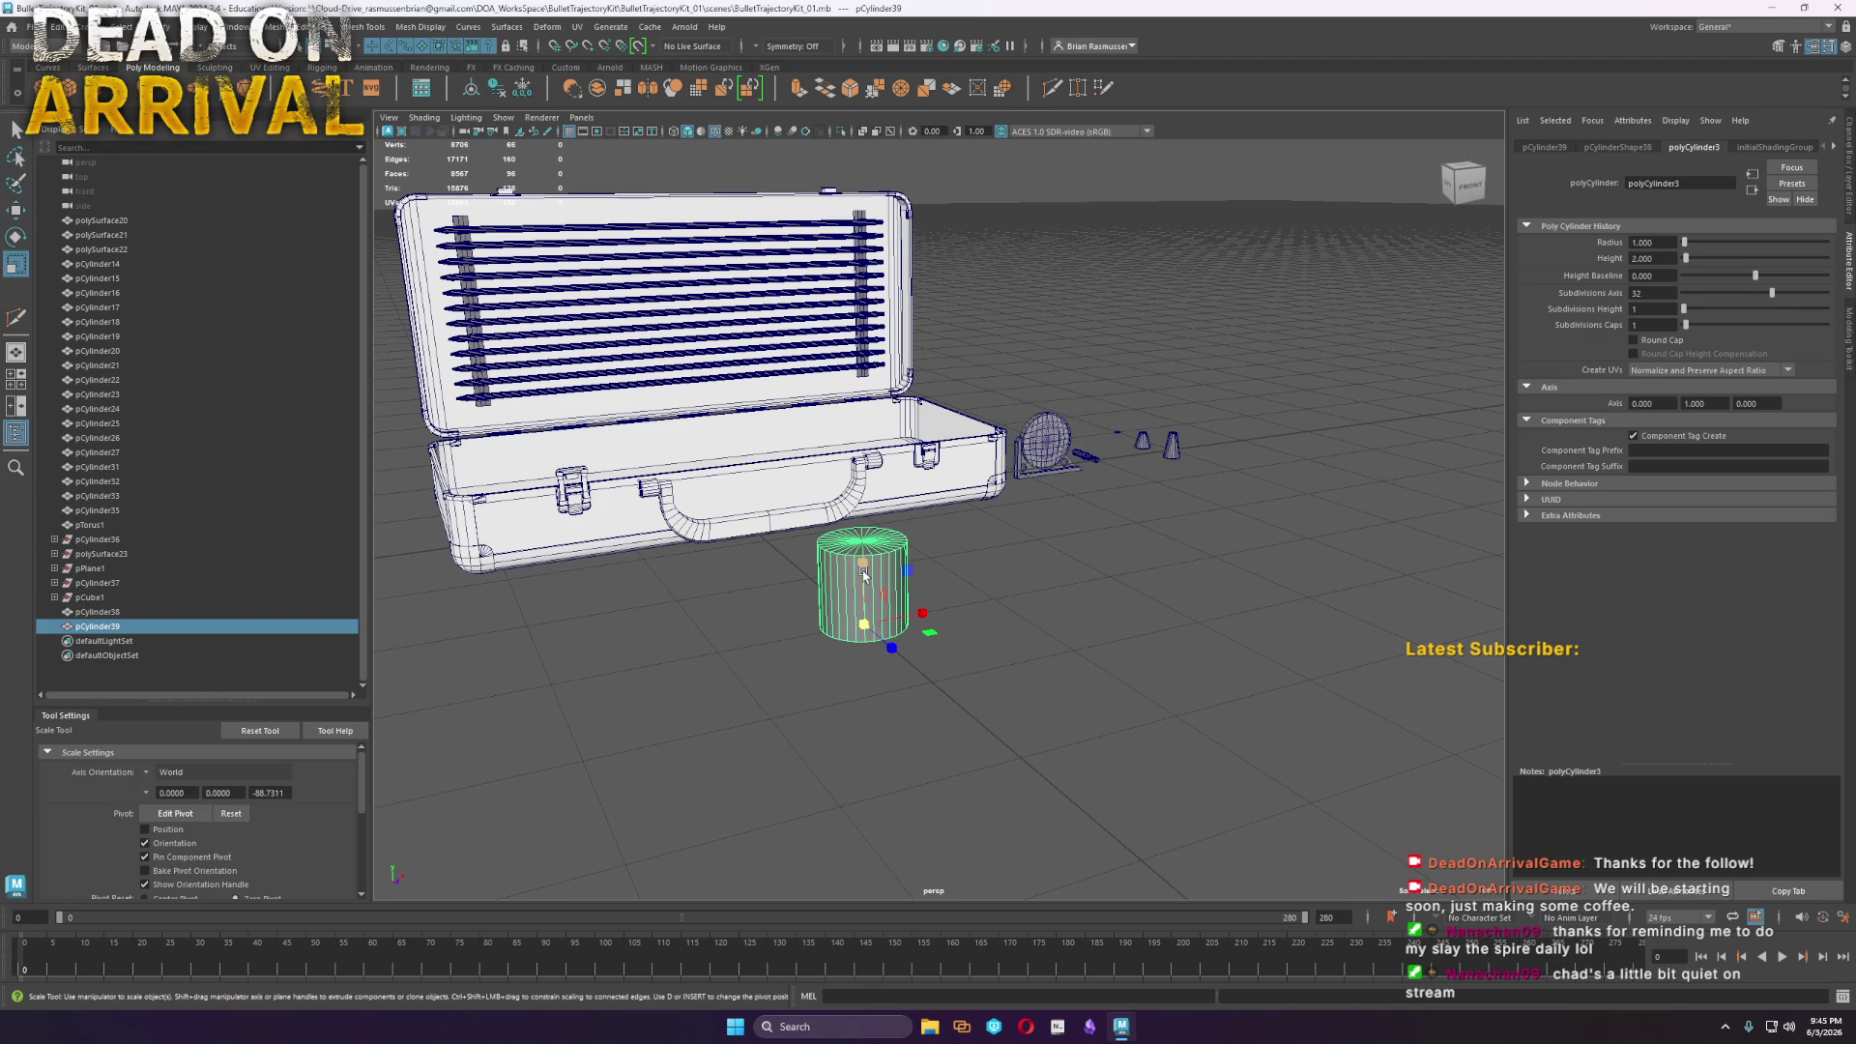
{"action": "mouse_move", "coordinate": [863, 575]}
{"action": "left_mouse_down"}
{"action": "mouse_move", "coordinate": [868, 445]}
{"action": "mouse_move", "coordinate": [1063, 550]}
{"action": "mouse_move", "coordinate": [972, 502]}
{"action": "left_mouse_up"}
Delete the chosen cylinder faces and marquee-select its bottom vertex ring
{"action": "scroll", "coordinate": [870, 454], "scroll_direction": "down", "scroll_amount": 5}
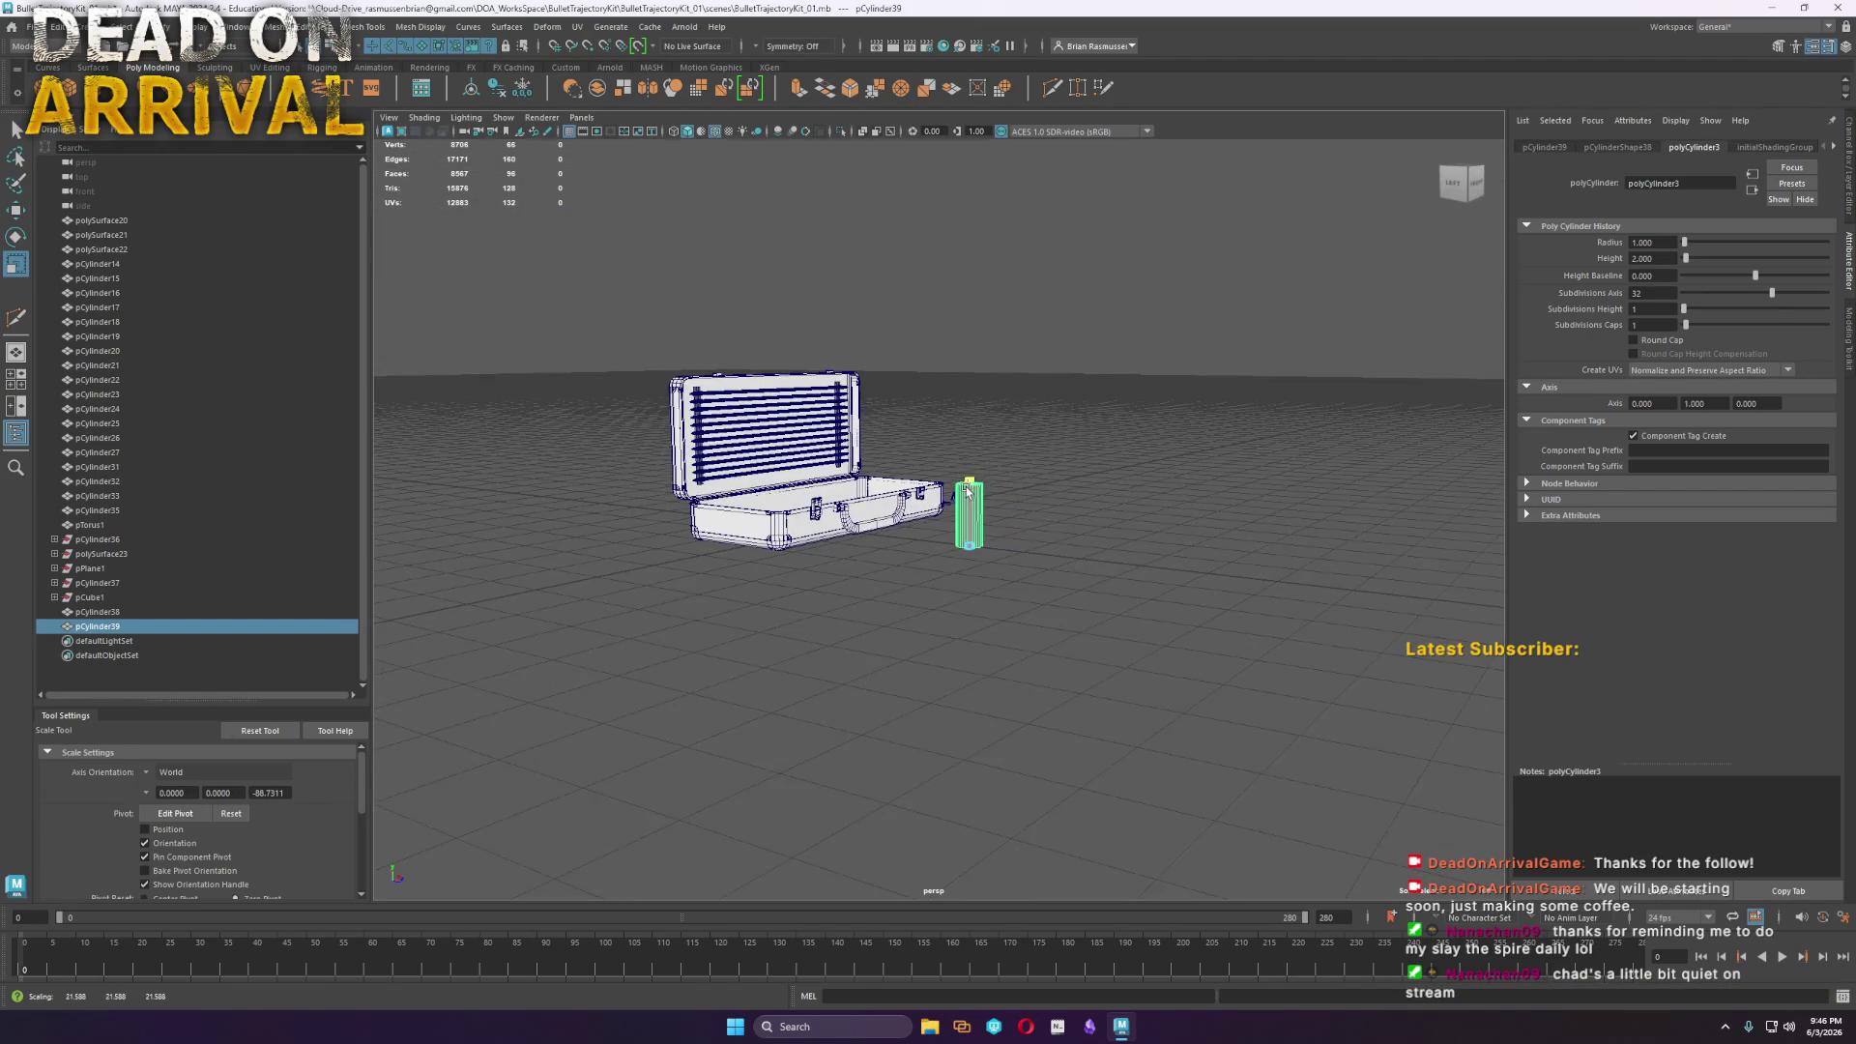
{"action": "scroll", "coordinate": [1015, 527], "scroll_direction": "up", "scroll_amount": 5}
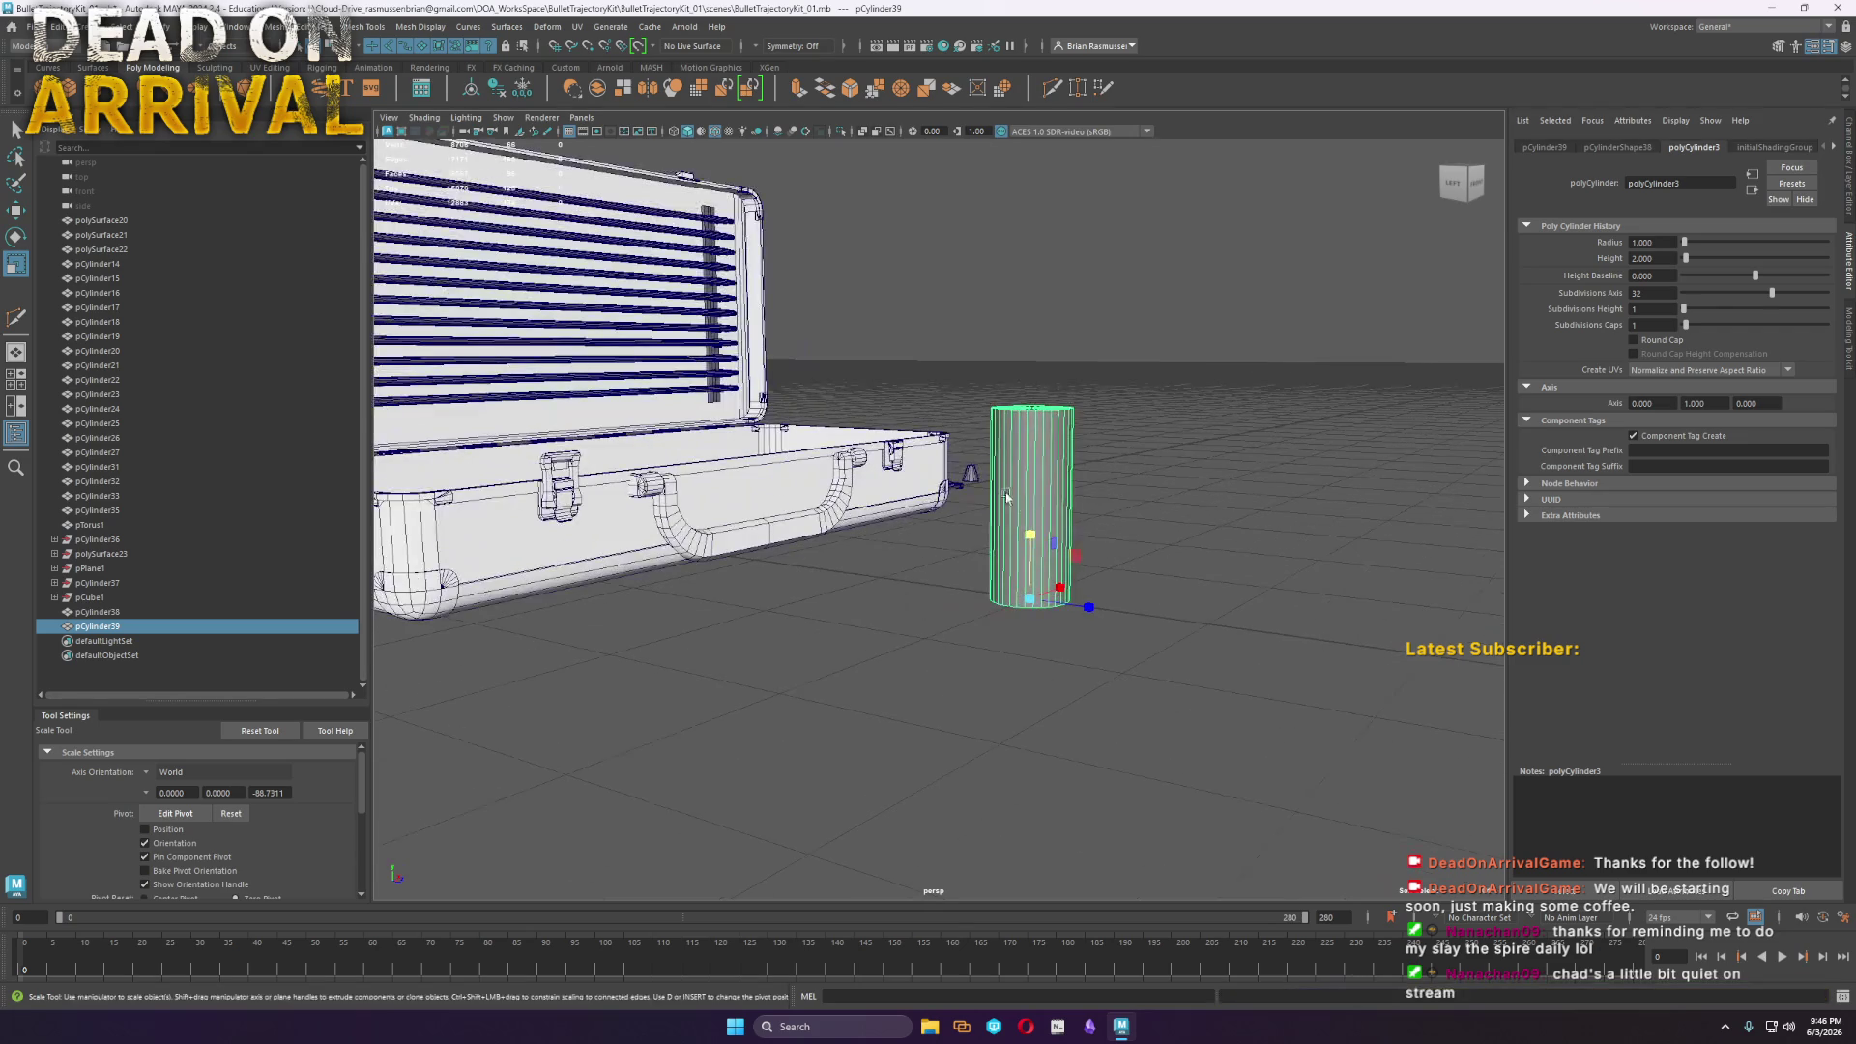
{"action": "scroll", "coordinate": [1116, 469], "scroll_direction": "up", "scroll_amount": 3}
{"action": "scroll", "coordinate": [1083, 467], "scroll_direction": "down", "scroll_amount": 5}
{"action": "right_click_drag", "start_coordinate": [928, 615], "coordinate": [941, 636]}
{"action": "left_click_drag", "start_coordinate": [941, 636], "coordinate": [1044, 542], "text": "alt"}
{"action": "left_click_drag", "start_coordinate": [841, 357], "coordinate": [1195, 699]}
{"action": "key", "text": "Delete"}
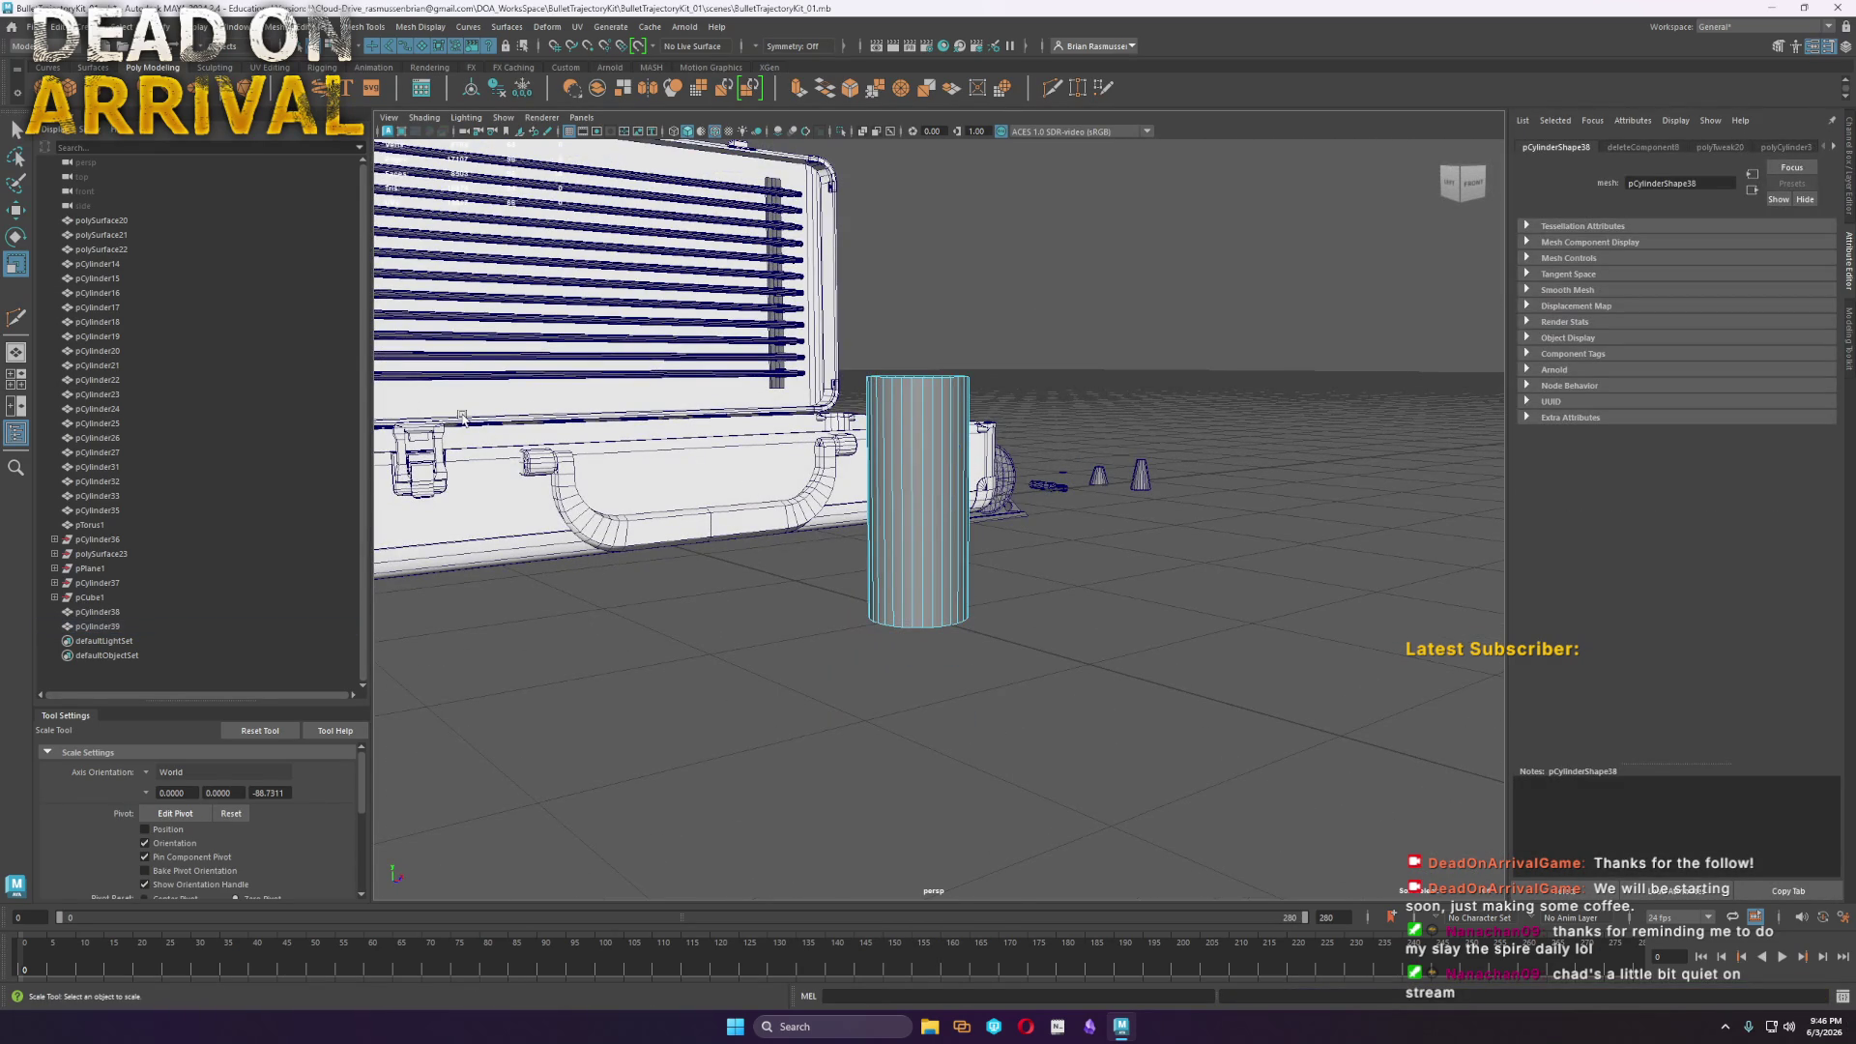
{"action": "right_click_drag", "start_coordinate": [949, 598], "coordinate": [914, 599]}
{"action": "left_click_drag", "start_coordinate": [995, 672], "coordinate": [822, 563]}
Push the tube's bottom vertex ring downward to lengthen it
{"action": "key", "text": "w"}
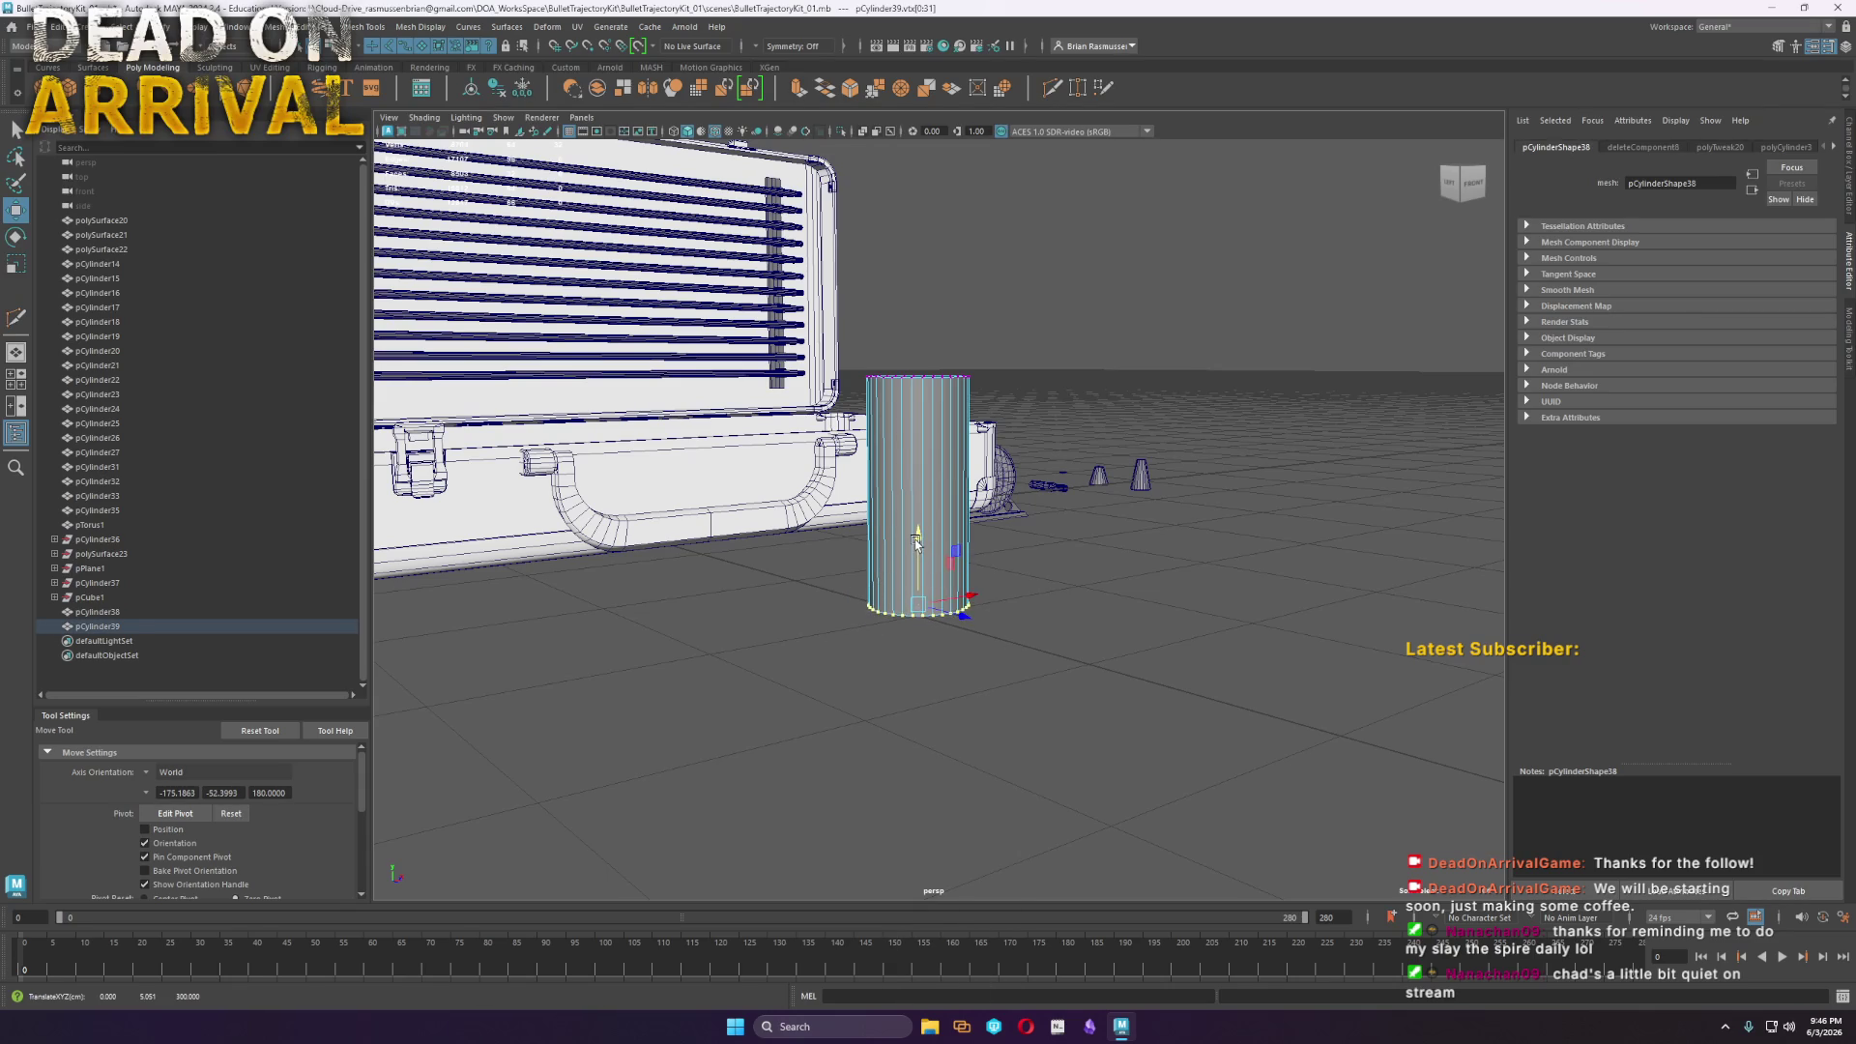
{"action": "key", "text": "f"}
{"action": "mouse_move", "coordinate": [994, 674]}
{"action": "left_mouse_down", "text": "alt"}
{"action": "mouse_move", "coordinate": [990, 649]}
{"action": "mouse_move", "coordinate": [936, 647]}
{"action": "mouse_move", "coordinate": [911, 481]}
{"action": "left_mouse_up", "text": "alt"}
{"action": "mouse_move", "coordinate": [912, 481]}
{"action": "middle_mouse_down"}
{"action": "mouse_move", "coordinate": [904, 503]}
{"action": "mouse_move", "coordinate": [891, 476]}
{"action": "middle_mouse_up"}
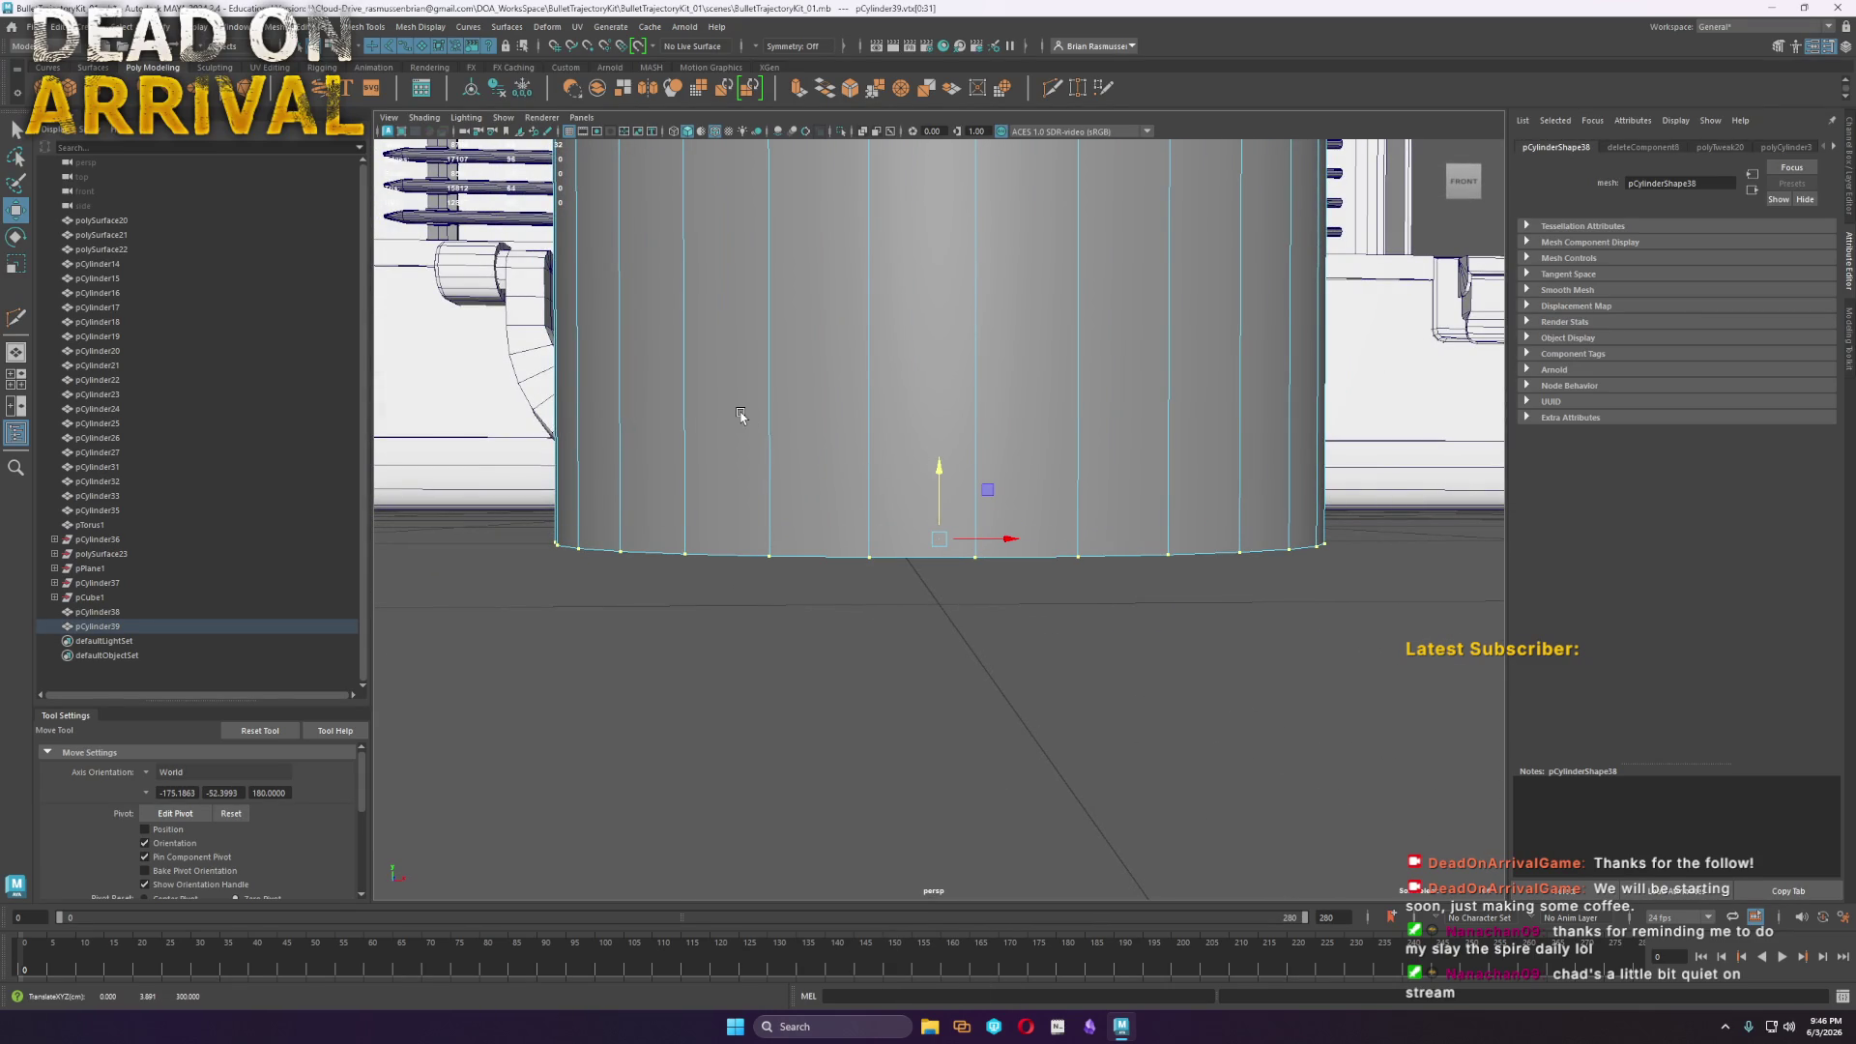
Extrude the bottom edge ring twice, flaring the first extrusion slightly outward
{"action": "mouse_move", "coordinate": [741, 415]}
{"action": "left_mouse_down", "text": "alt"}
{"action": "mouse_move", "coordinate": [875, 507]}
{"action": "mouse_move", "coordinate": [1013, 491]}
{"action": "left_mouse_up", "text": "alt"}
{"action": "mouse_move", "coordinate": [1048, 422]}
{"action": "right_mouse_down"}
{"action": "mouse_move", "coordinate": [1047, 390]}
{"action": "mouse_move", "coordinate": [1030, 446]}
{"action": "right_mouse_up"}
{"action": "double_click", "coordinate": [1052, 432]}
{"action": "key", "text": "r"}
{"action": "mouse_move", "coordinate": [940, 533]}
{"action": "left_mouse_down"}
{"action": "mouse_move", "coordinate": [939, 484]}
{"action": "mouse_move", "coordinate": [928, 540]}
{"action": "mouse_move", "coordinate": [903, 542]}
{"action": "mouse_move", "coordinate": [939, 503]}
{"action": "mouse_move", "coordinate": [939, 530]}
{"action": "left_mouse_up"}
{"action": "key", "text": "w"}
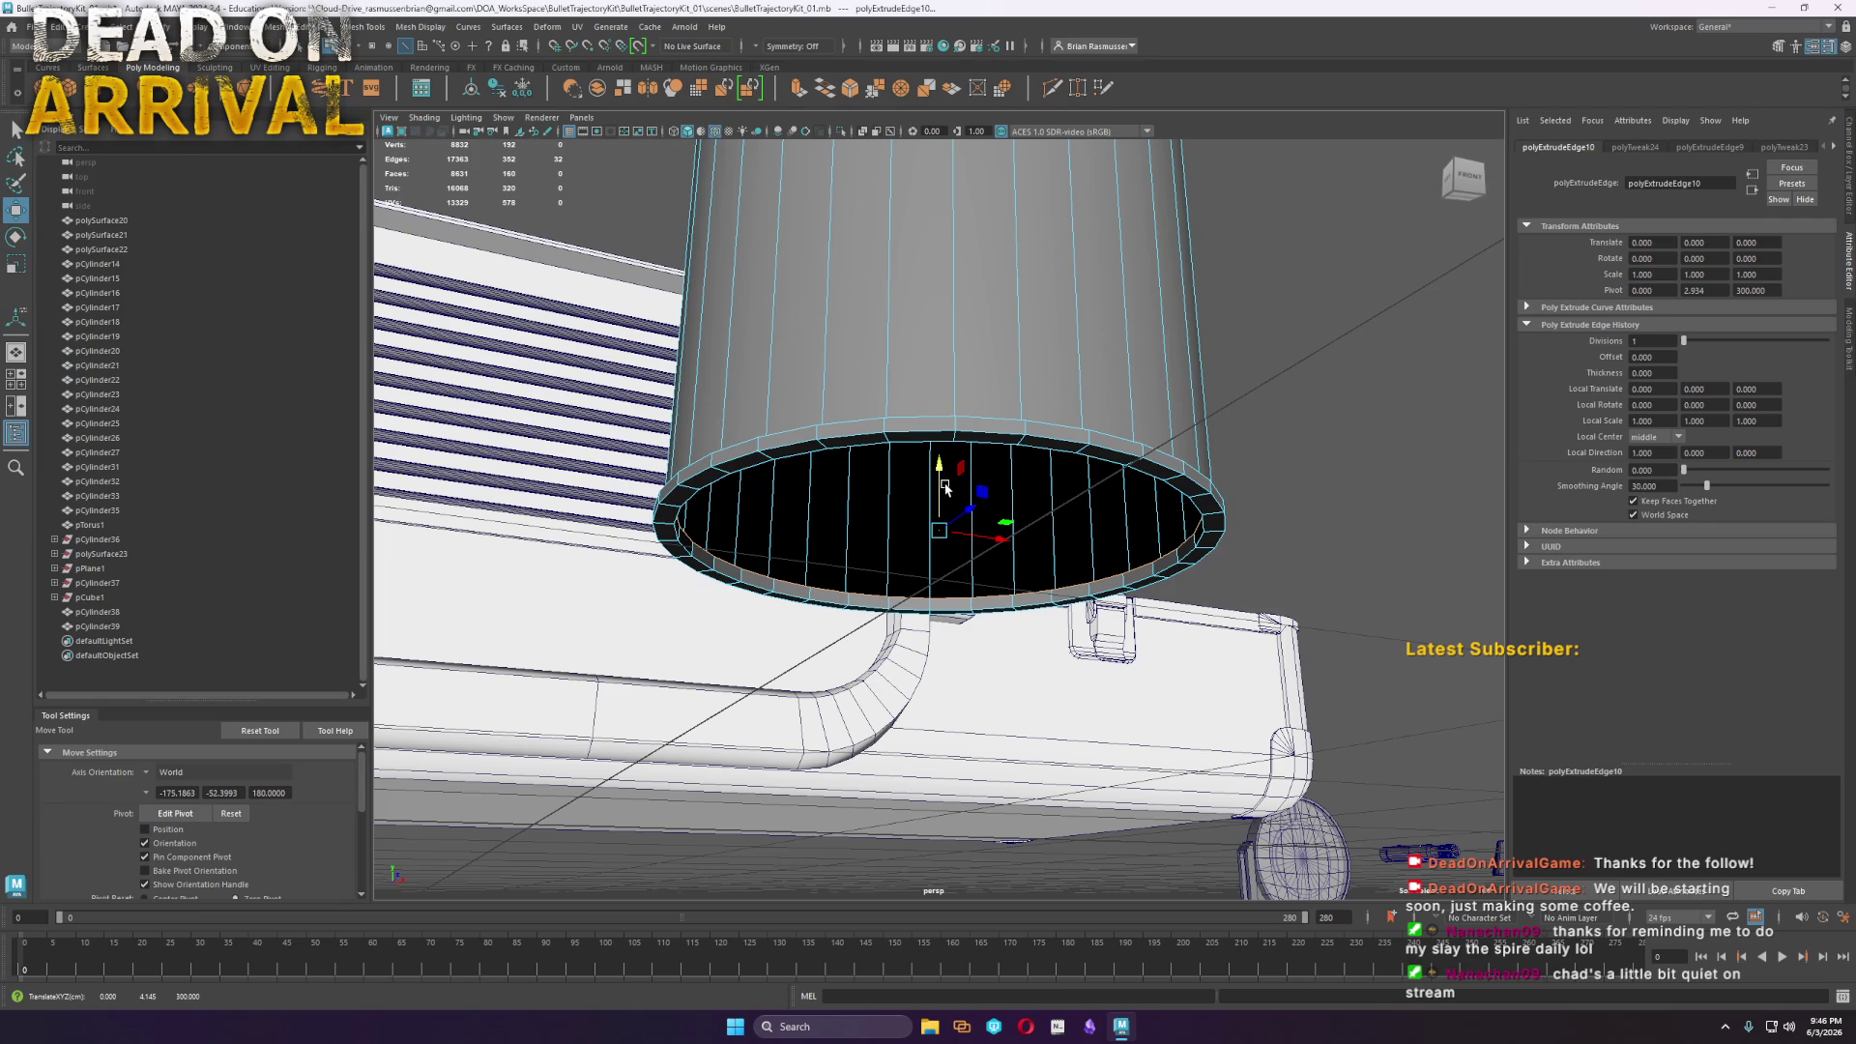
{"action": "left_click_drag", "start_coordinate": [866, 470], "coordinate": [773, 400], "text": "alt"}
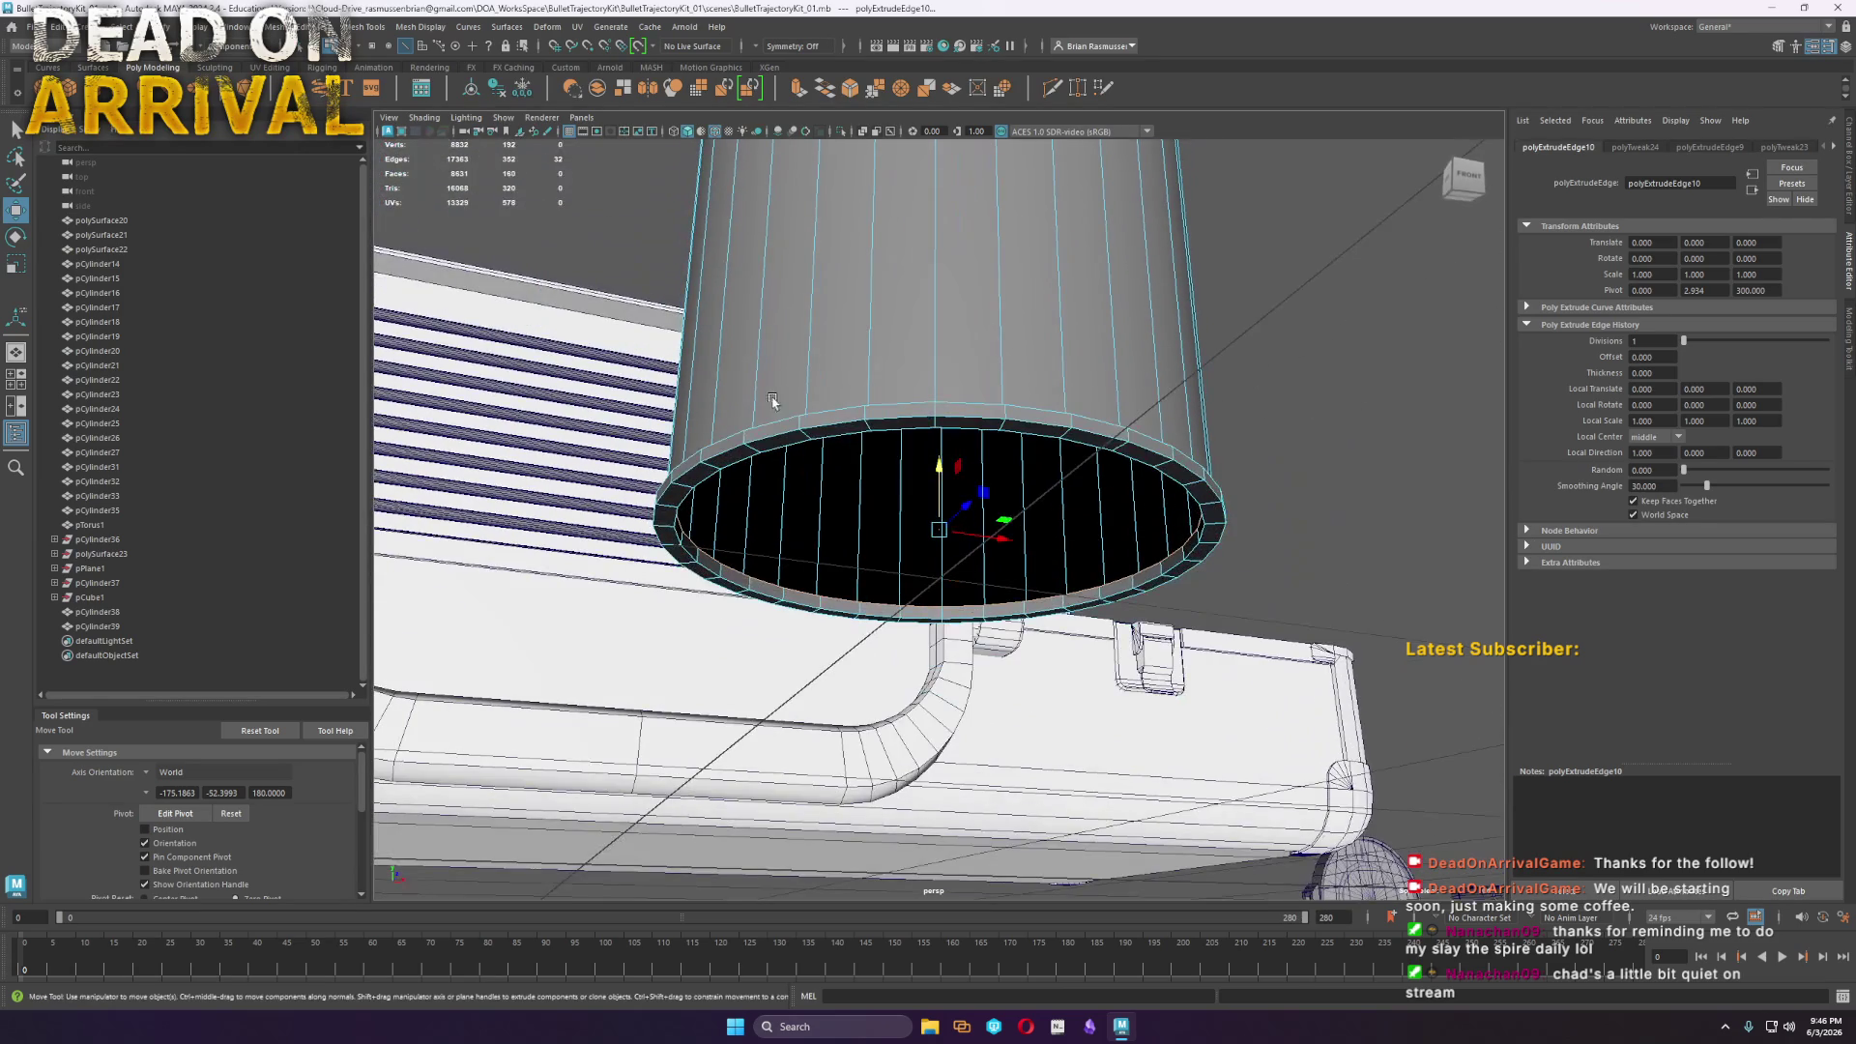
Select the full ring of rim faces and shift it upward to form the lip
{"action": "right_click_drag", "start_coordinate": [838, 413], "coordinate": [842, 443]}
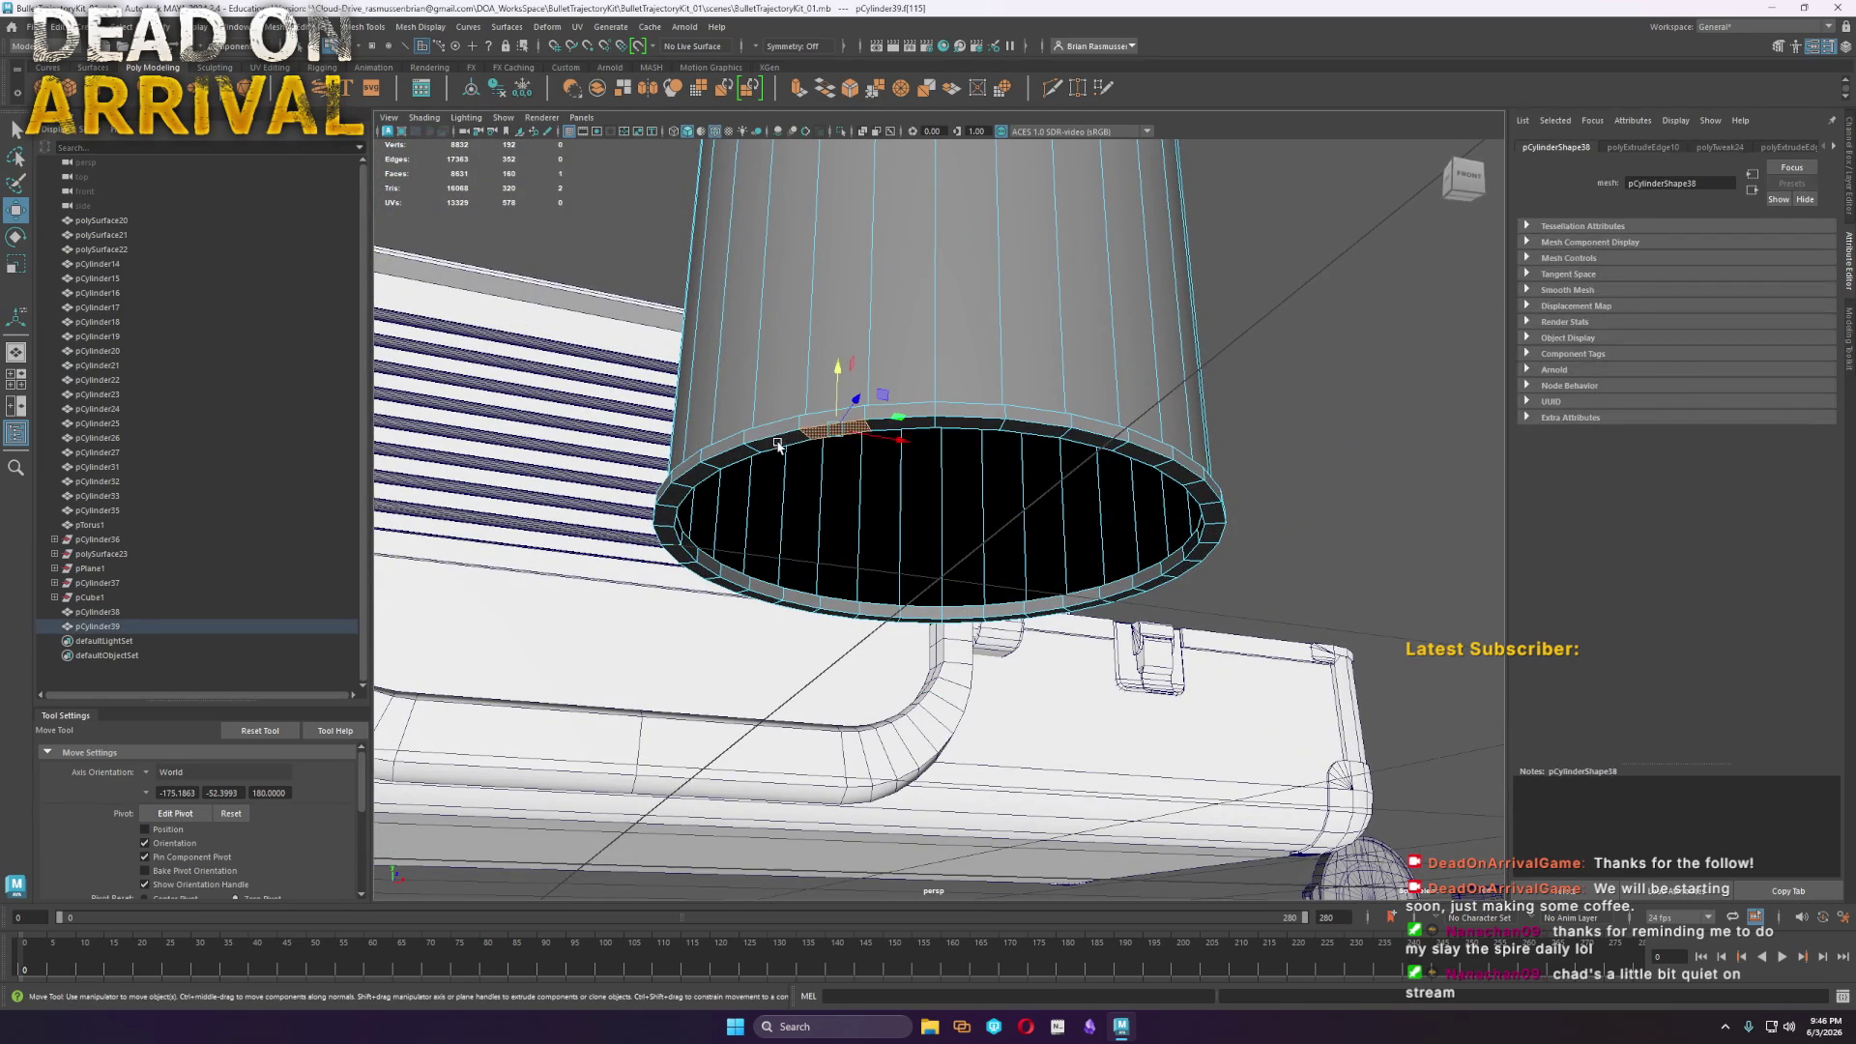
{"action": "left_click", "coordinate": [812, 606], "text": "shift"}
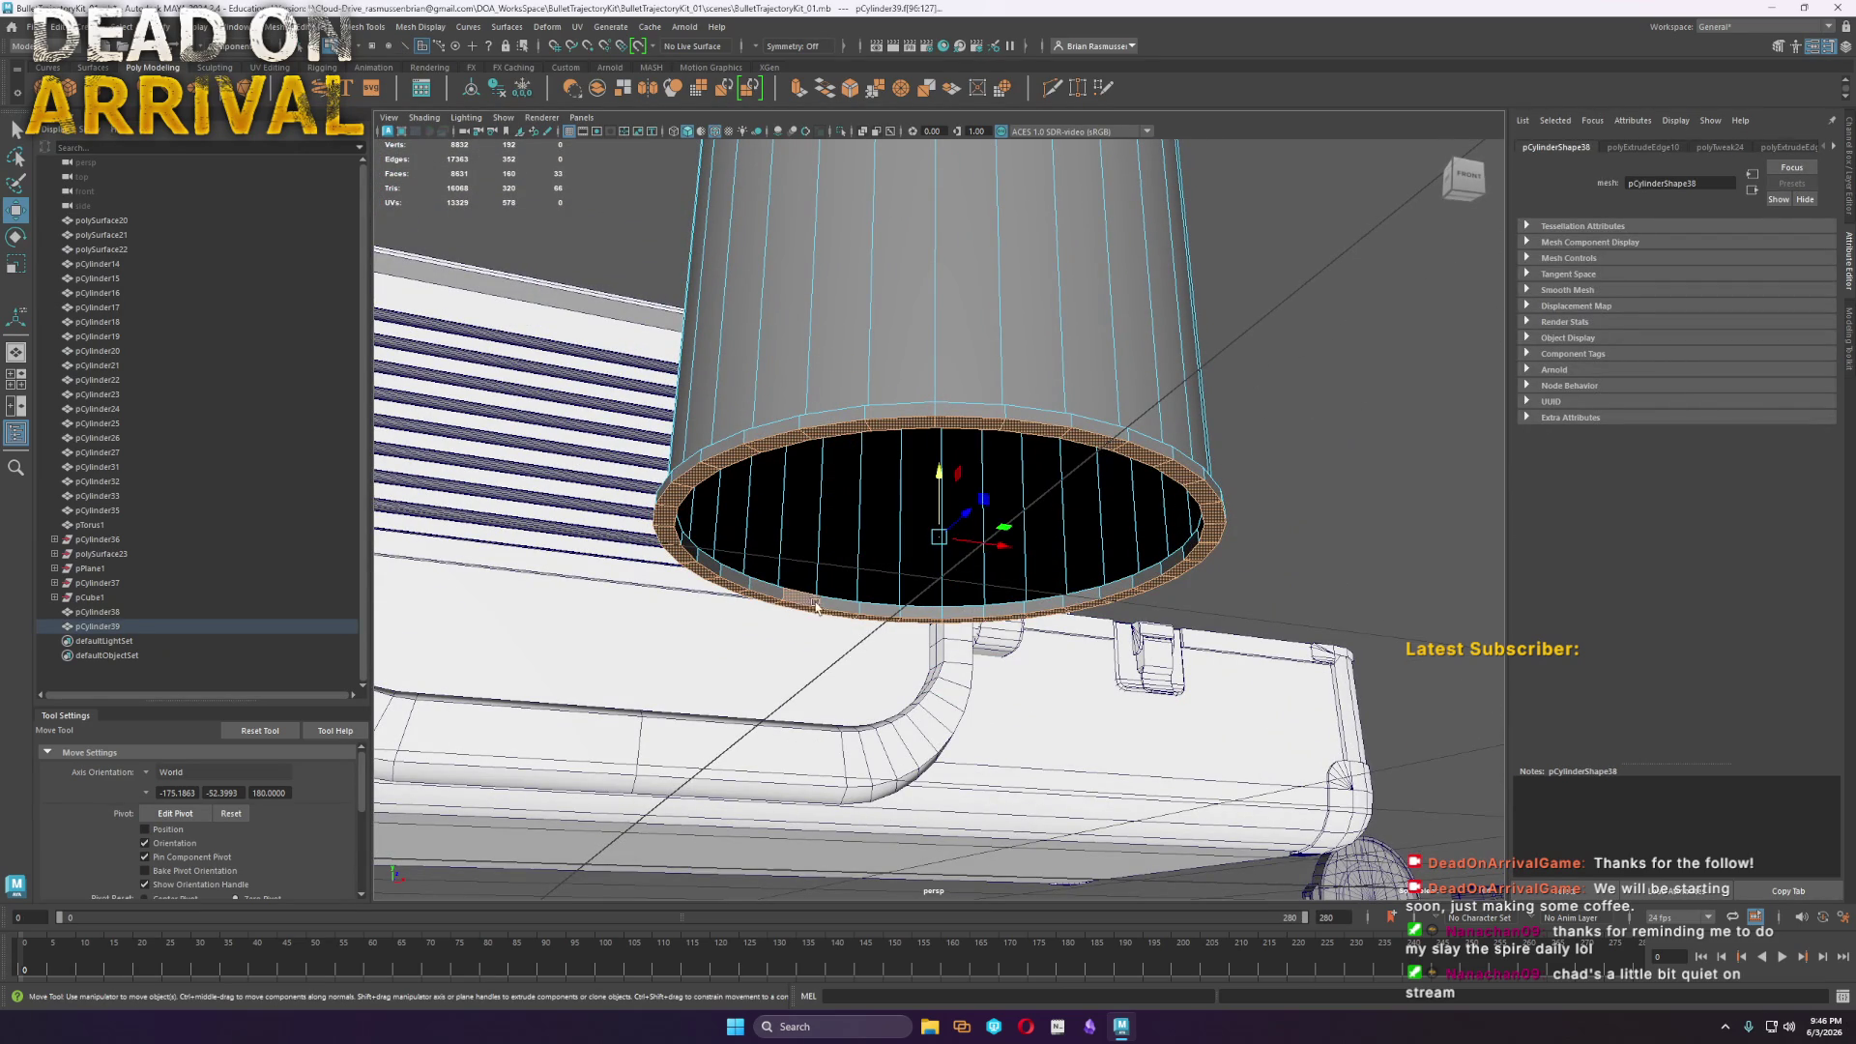
{"action": "double_click", "coordinate": [827, 604], "text": "shift"}
{"action": "mouse_move", "coordinate": [937, 474]}
{"action": "left_mouse_down"}
{"action": "mouse_move", "coordinate": [812, 527]}
{"action": "mouse_move", "coordinate": [764, 609]}
{"action": "mouse_move", "coordinate": [717, 602]}
{"action": "mouse_move", "coordinate": [744, 503]}
{"action": "mouse_move", "coordinate": [833, 548]}
{"action": "left_mouse_up"}
{"action": "key", "text": "F10"}
Bevel the rim edges with 2 segments and fraction 0.91, then delete the extra edge loop
{"action": "scroll", "coordinate": [833, 548], "scroll_direction": "up", "scroll_amount": 3}
{"action": "right_click_drag", "start_coordinate": [832, 657], "coordinate": [904, 663], "text": "shift"}
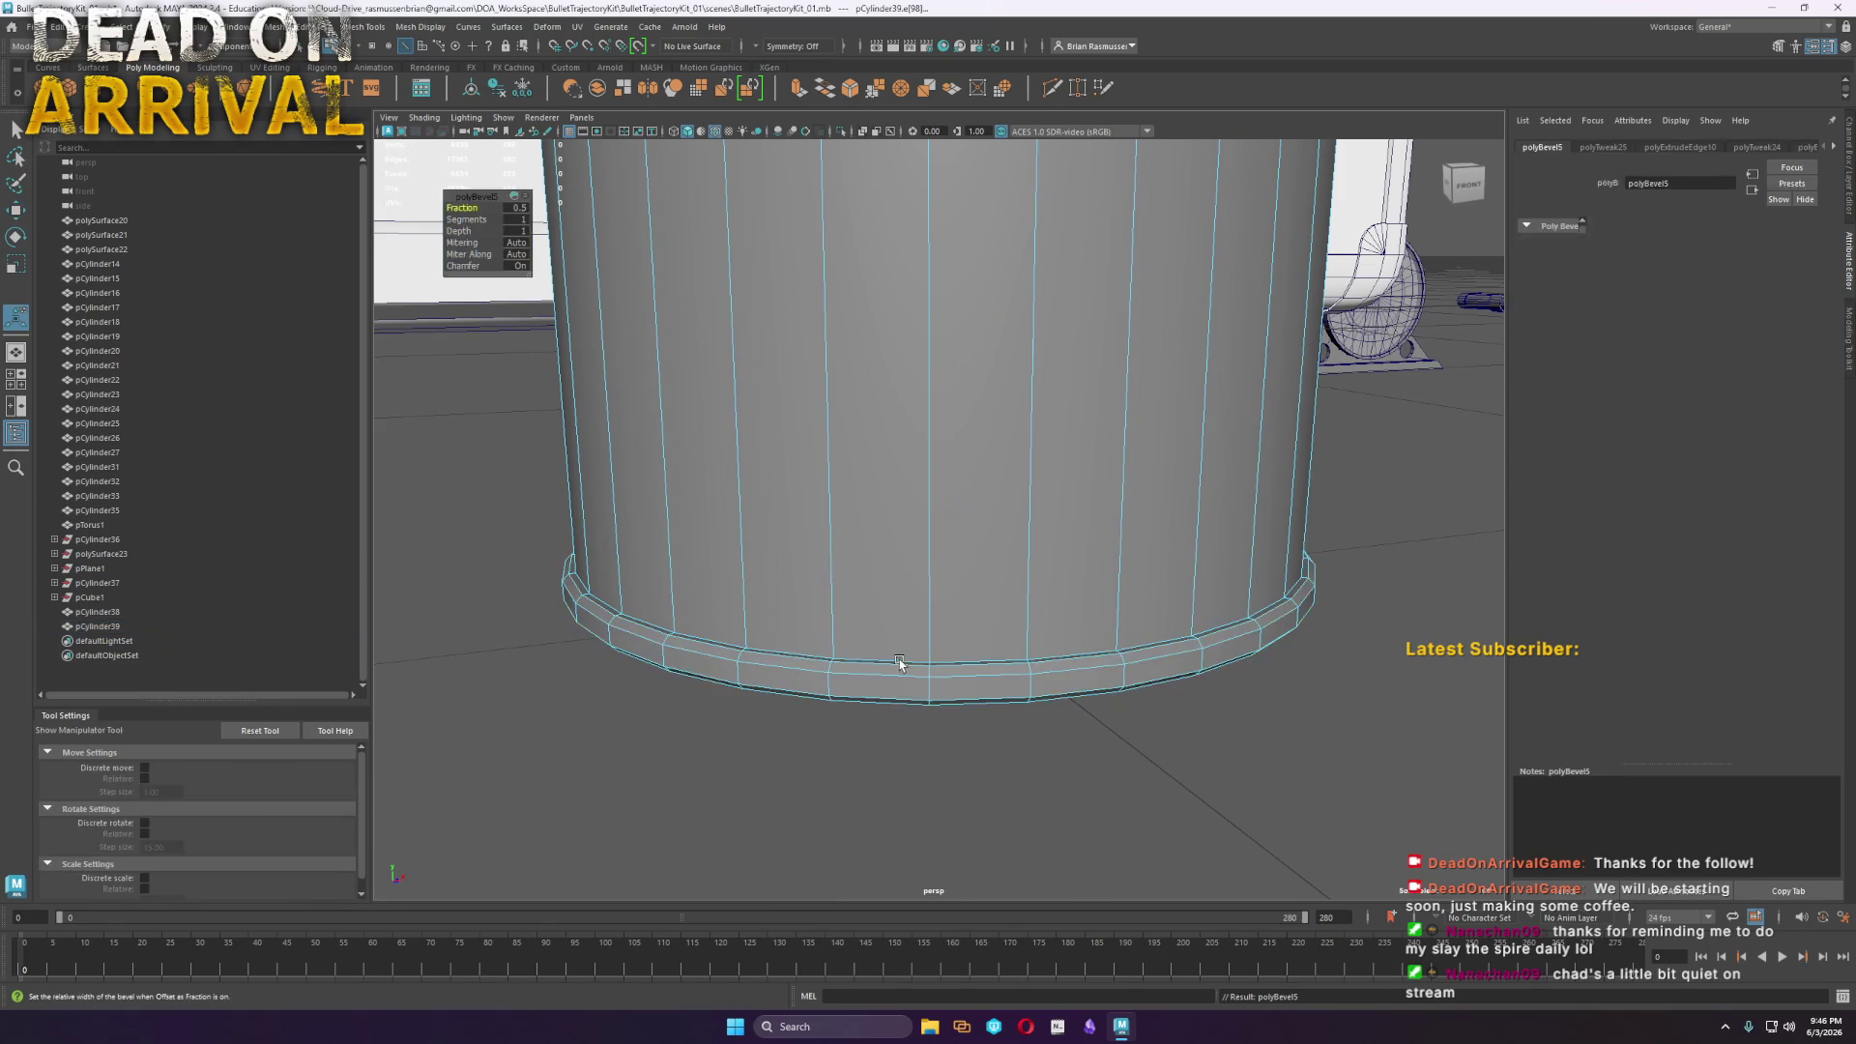
{"action": "left_click_drag", "start_coordinate": [468, 219], "coordinate": [555, 210]}
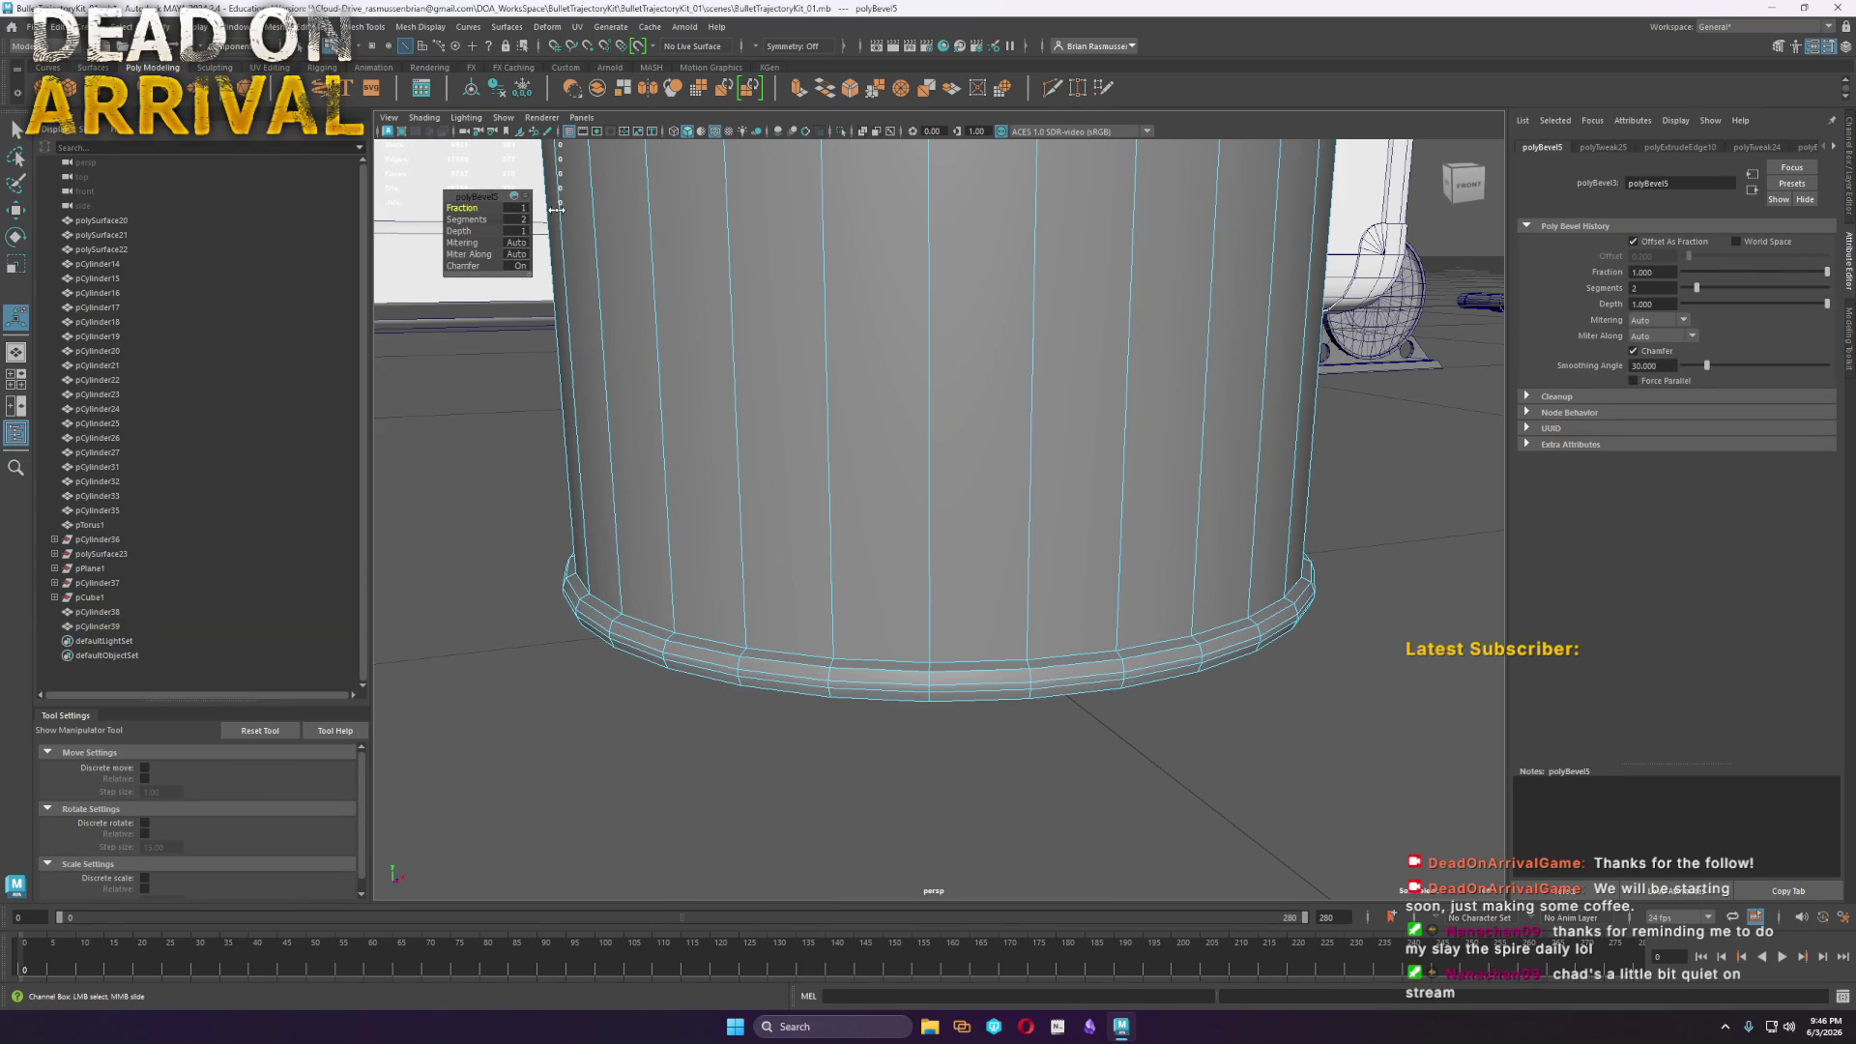
{"action": "left_click_drag", "start_coordinate": [475, 208], "coordinate": [468, 210]}
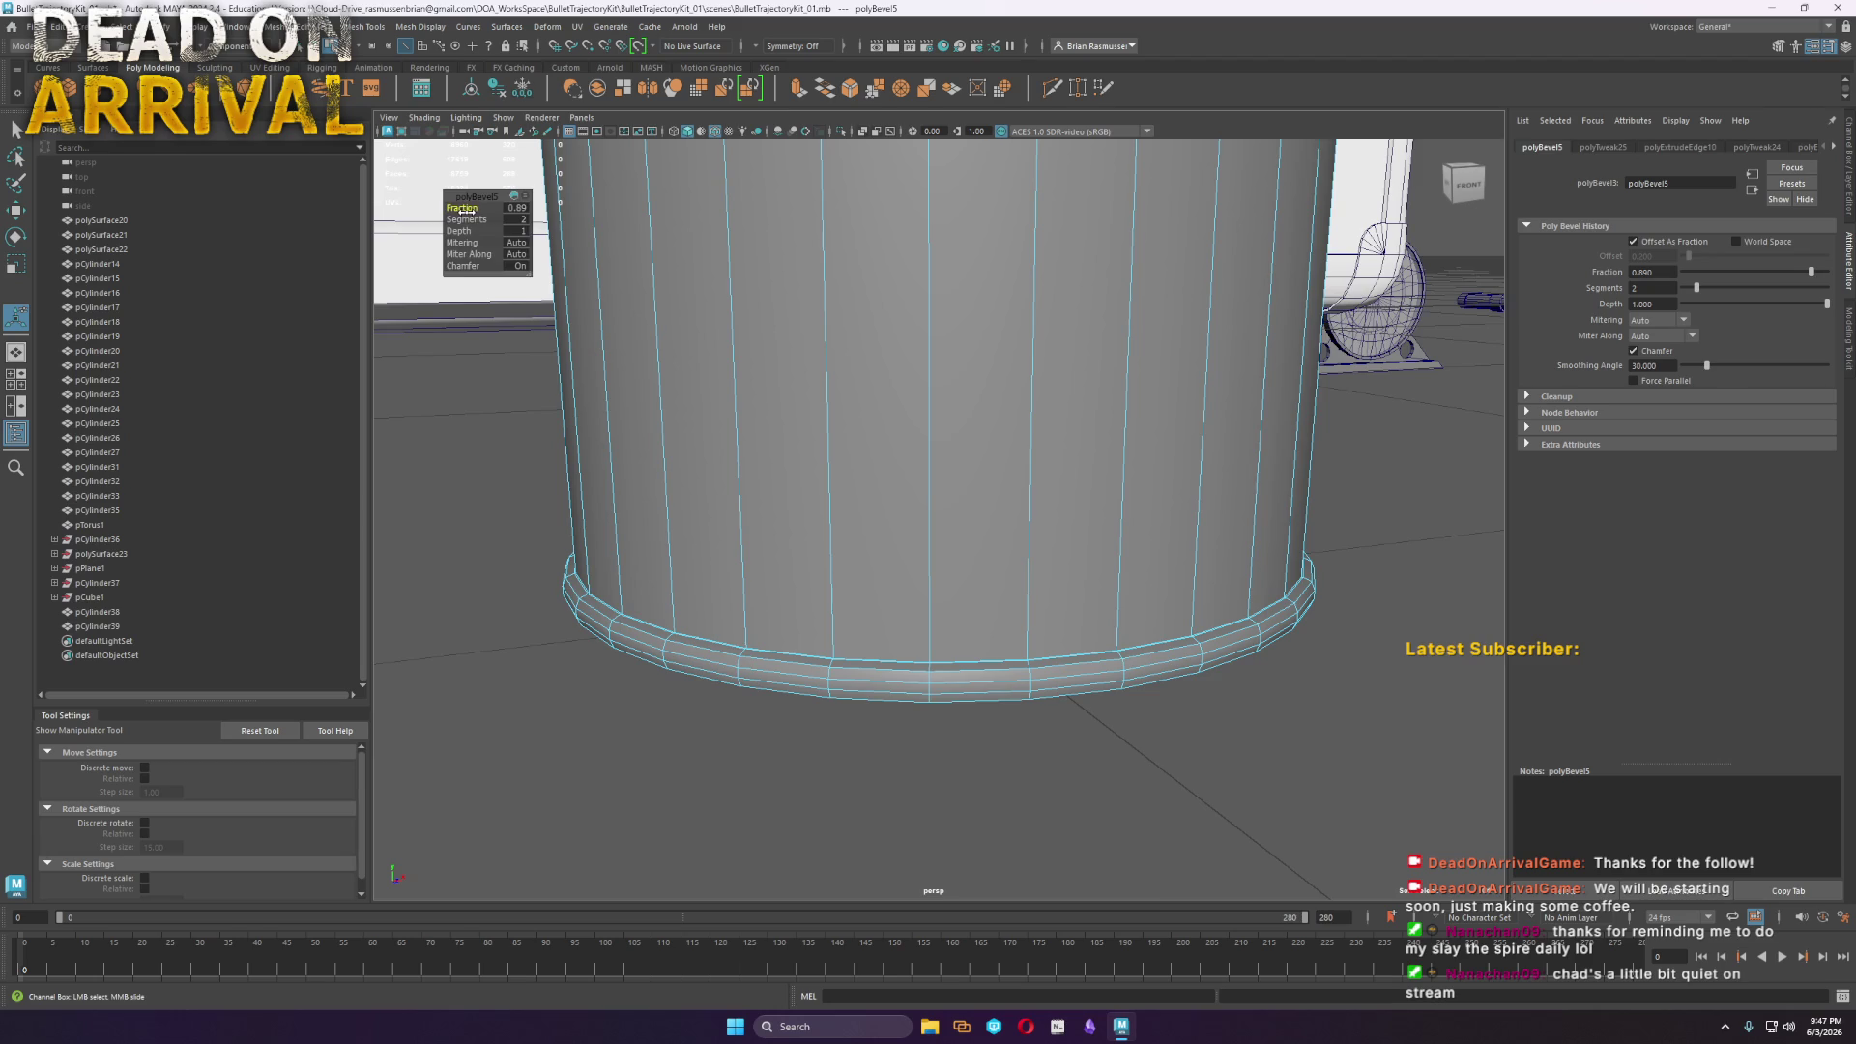
{"action": "scroll", "coordinate": [1172, 746], "scroll_direction": "up", "scroll_amount": 5}
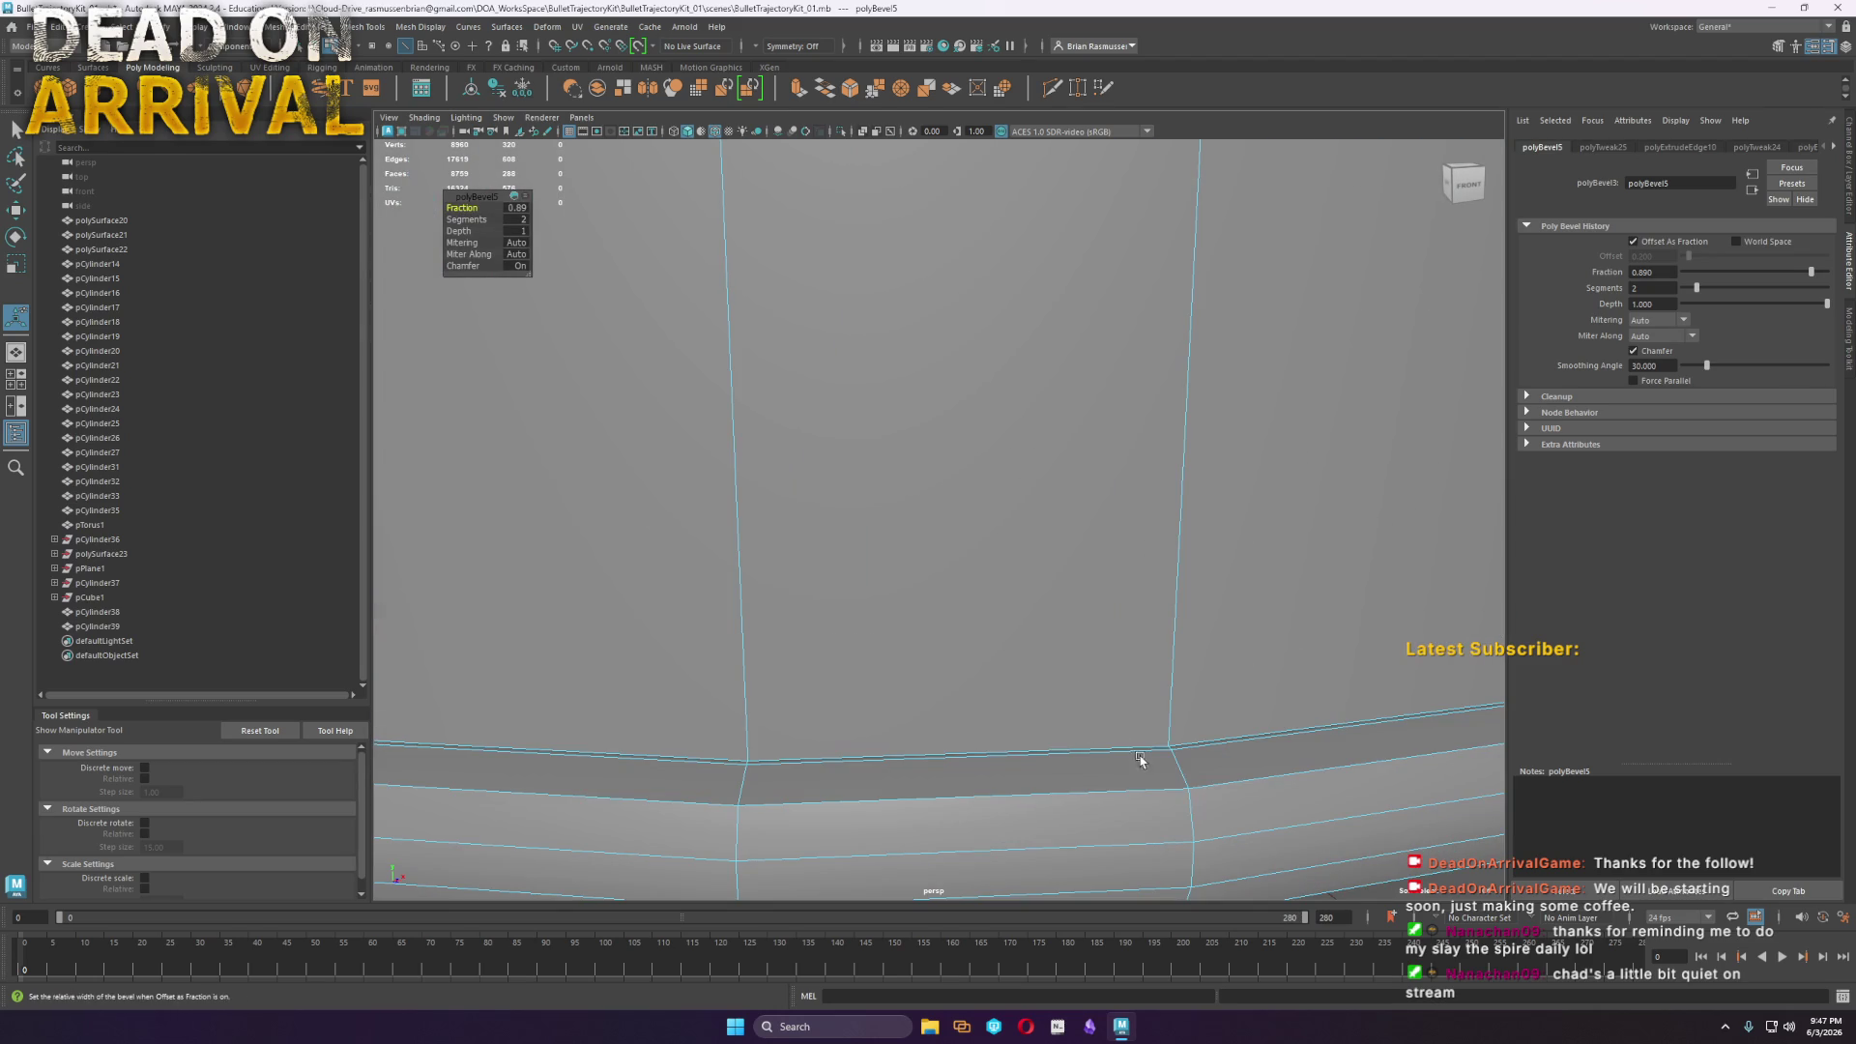
{"action": "double_click", "coordinate": [1146, 750]}
{"action": "right_click_drag", "start_coordinate": [1141, 746], "coordinate": [1084, 742], "text": "shift"}
Bevel the inner rim edge loop, settling on a fraction of 1
{"action": "mouse_move", "coordinate": [1083, 743]}
{"action": "left_mouse_down", "text": "alt"}
{"action": "mouse_move", "coordinate": [1085, 647]}
{"action": "mouse_move", "coordinate": [1014, 522]}
{"action": "mouse_move", "coordinate": [1147, 480]}
{"action": "mouse_move", "coordinate": [953, 435]}
{"action": "left_mouse_up", "text": "alt"}
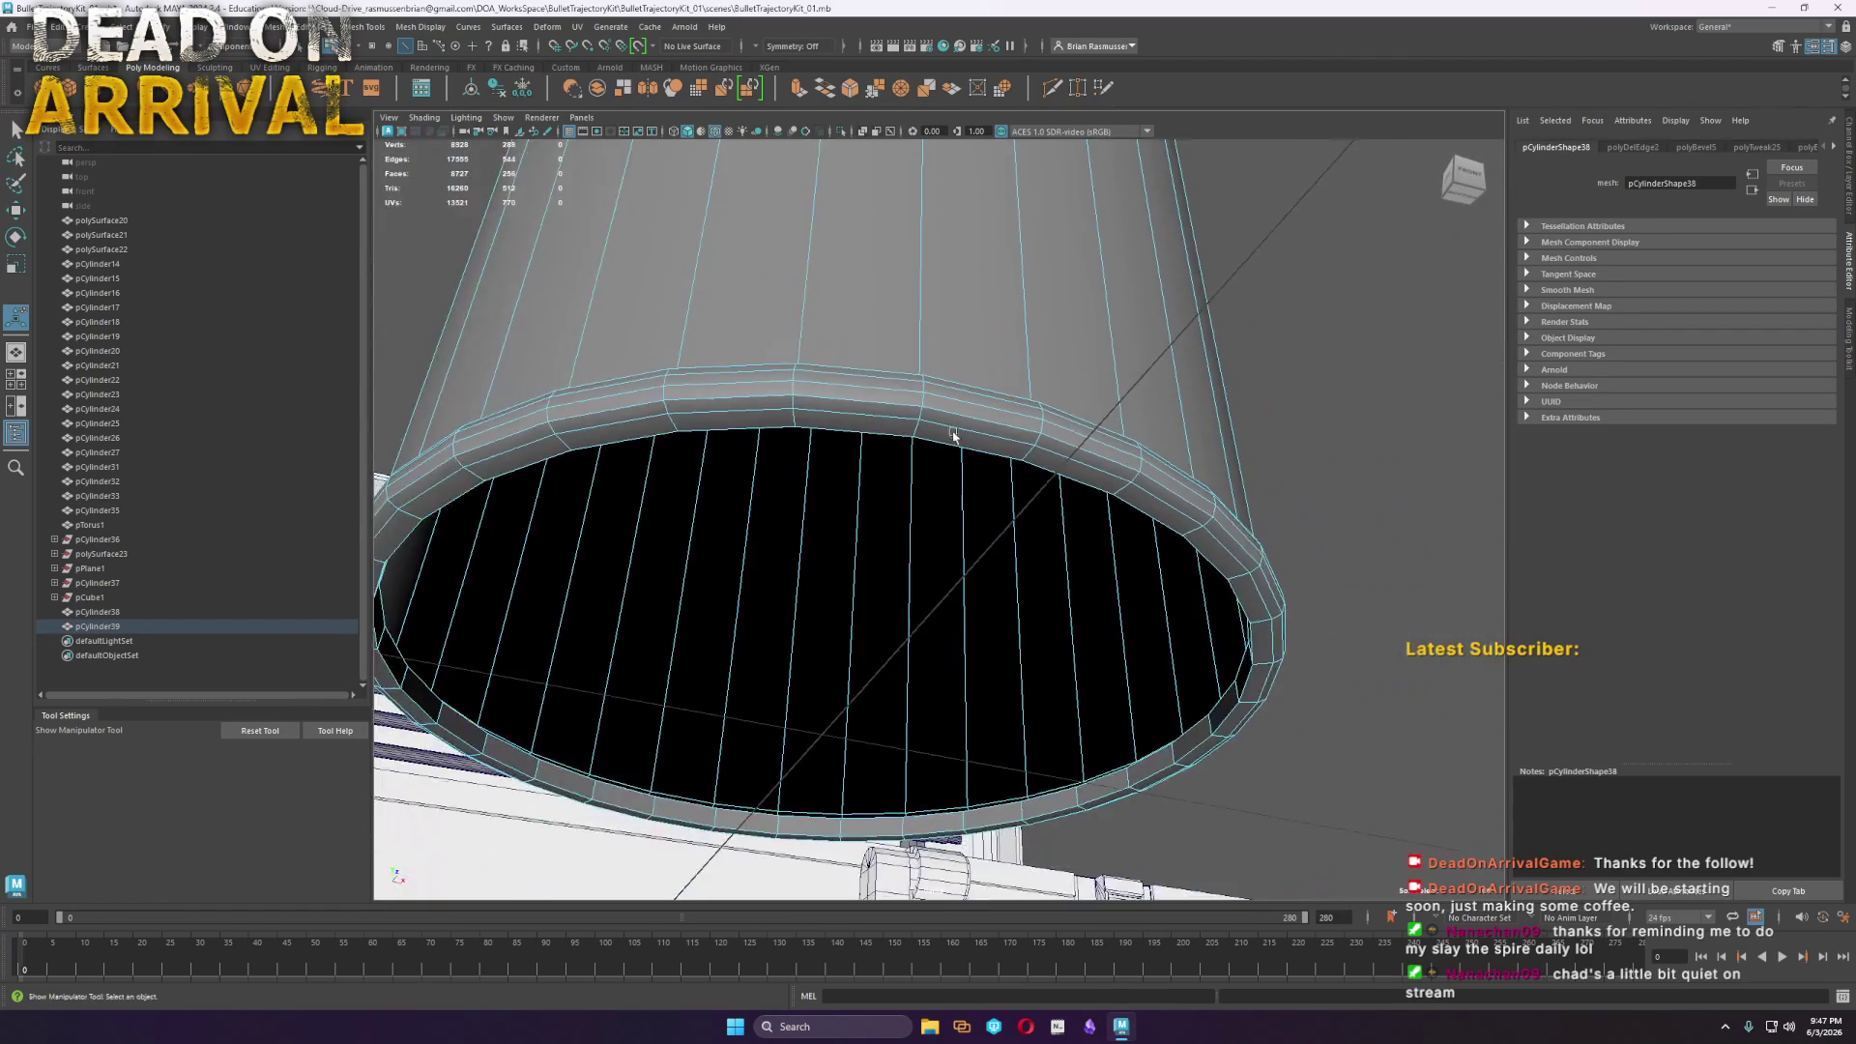
{"action": "double_click", "coordinate": [944, 447]}
{"action": "left_click_drag", "start_coordinate": [928, 609], "coordinate": [845, 619], "text": "alt"}
{"action": "scroll", "coordinate": [846, 619], "scroll_direction": "up", "scroll_amount": 5}
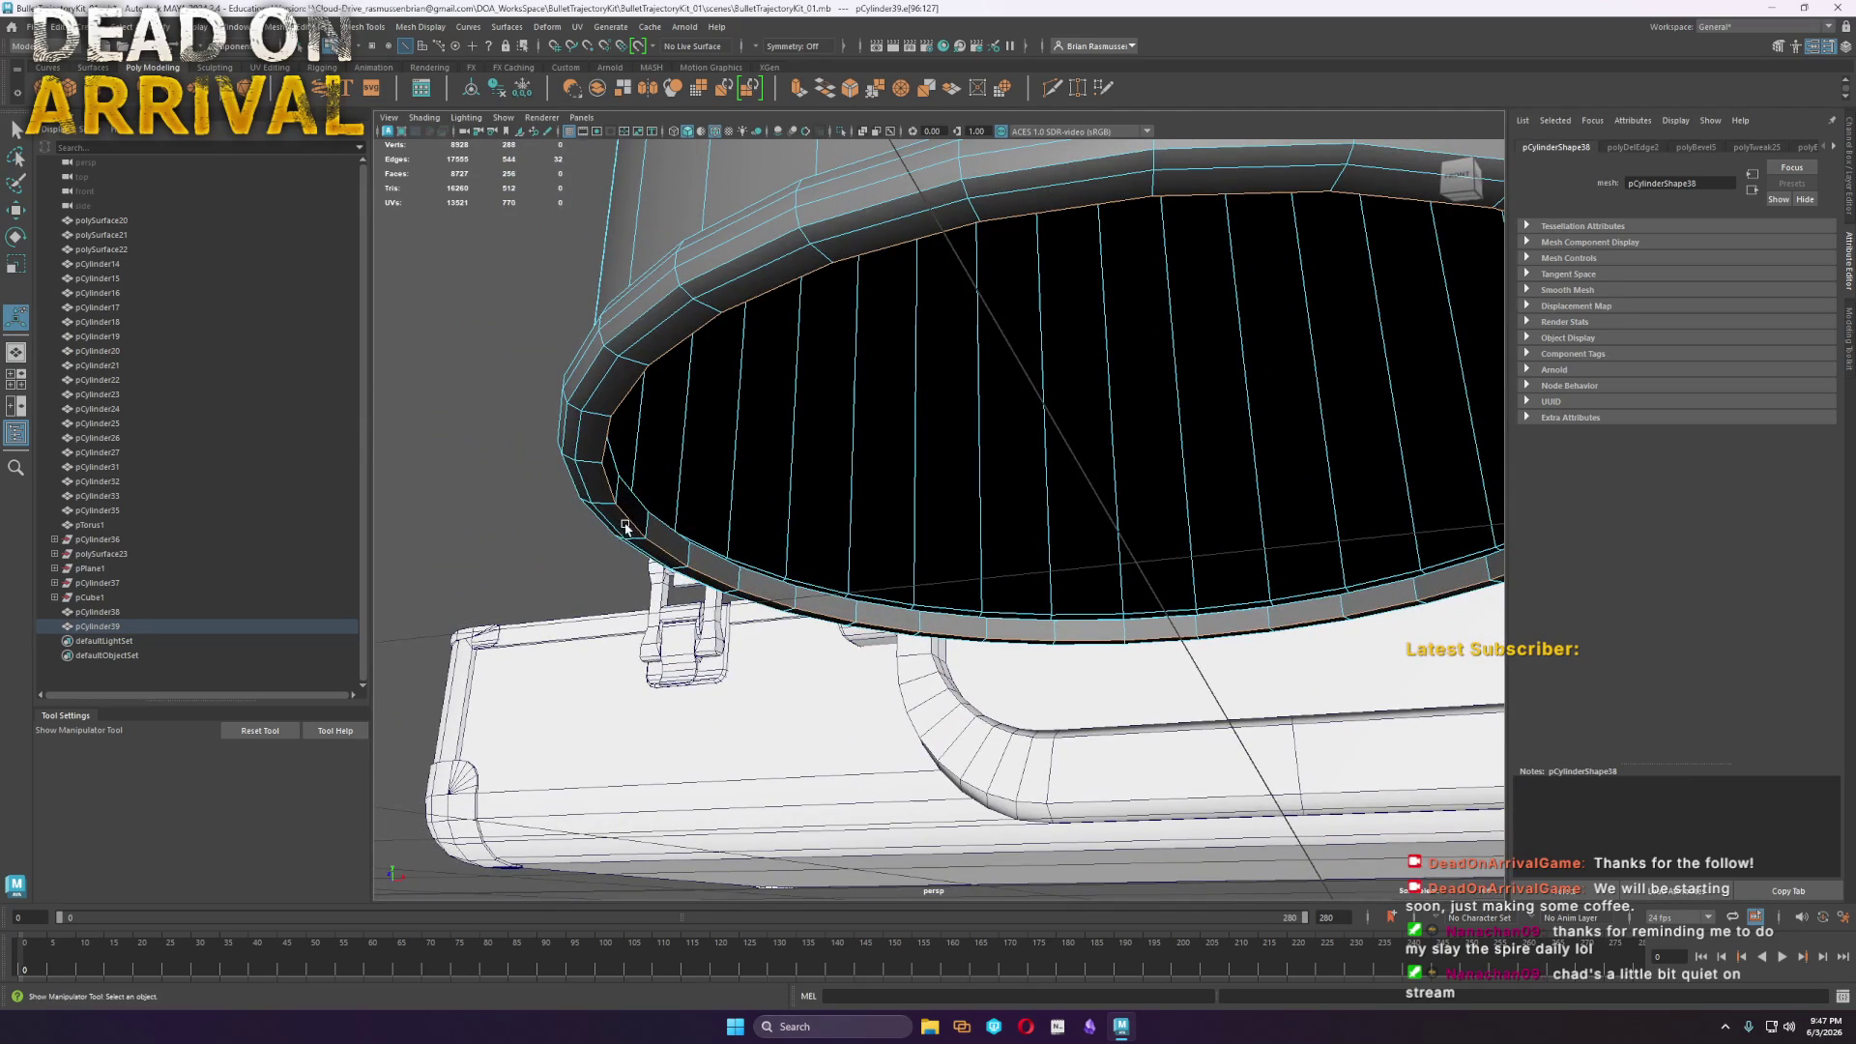
{"action": "right_click_drag", "start_coordinate": [625, 527], "coordinate": [715, 527], "text": "shift"}
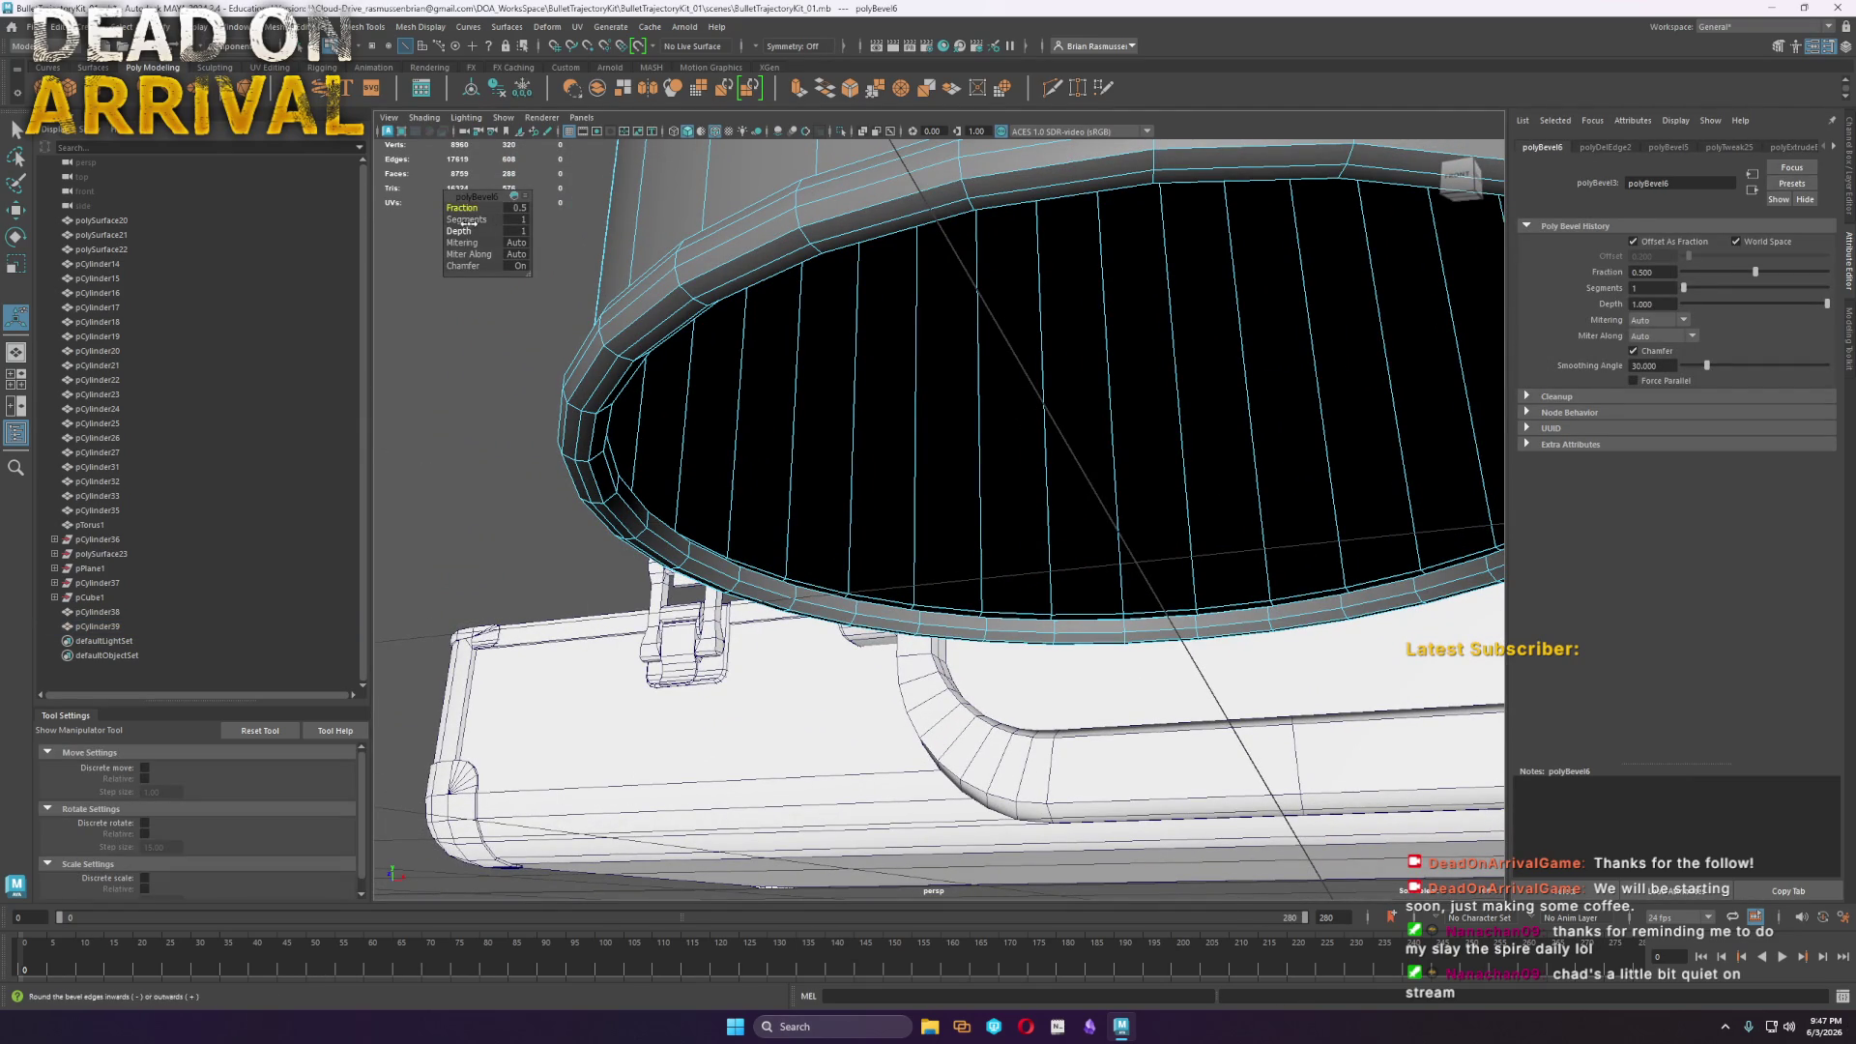
{"action": "left_click_drag", "start_coordinate": [464, 208], "coordinate": [519, 198]}
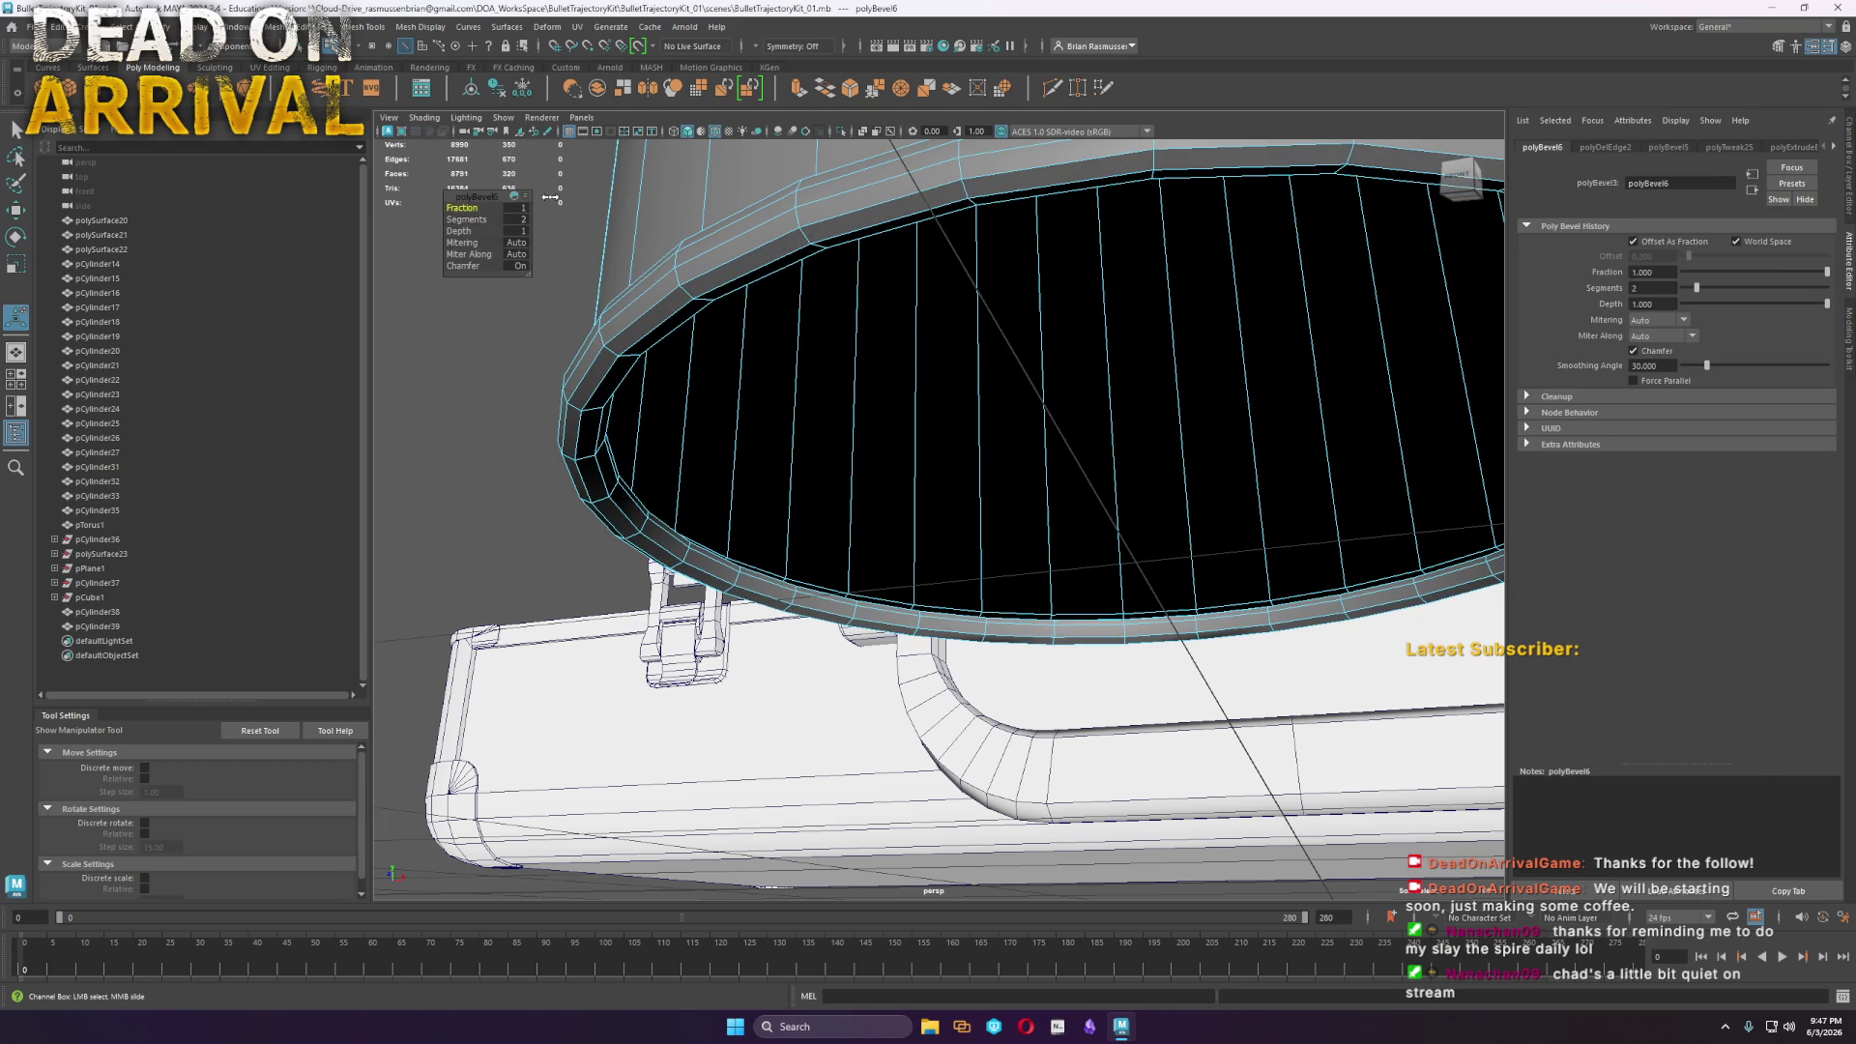
{"action": "mouse_move", "coordinate": [468, 208]}
{"action": "left_mouse_down"}
{"action": "mouse_move", "coordinate": [437, 216]}
{"action": "mouse_move", "coordinate": [570, 221]}
{"action": "left_mouse_up"}
{"action": "mouse_move", "coordinate": [894, 543]}
{"action": "left_mouse_down", "text": "alt"}
{"action": "mouse_move", "coordinate": [817, 570]}
{"action": "mouse_move", "coordinate": [884, 577]}
{"action": "mouse_move", "coordinate": [759, 583]}
{"action": "mouse_move", "coordinate": [770, 567]}
{"action": "mouse_move", "coordinate": [601, 460]}
{"action": "mouse_move", "coordinate": [611, 499]}
{"action": "mouse_move", "coordinate": [783, 497]}
{"action": "left_mouse_up", "text": "alt"}
{"action": "right_click_drag", "start_coordinate": [616, 413], "coordinate": [606, 396]}
{"action": "double_click", "coordinate": [670, 431]}
Extrude the inner loop inward twice and merge it to a centre point
{"action": "key", "text": "f"}
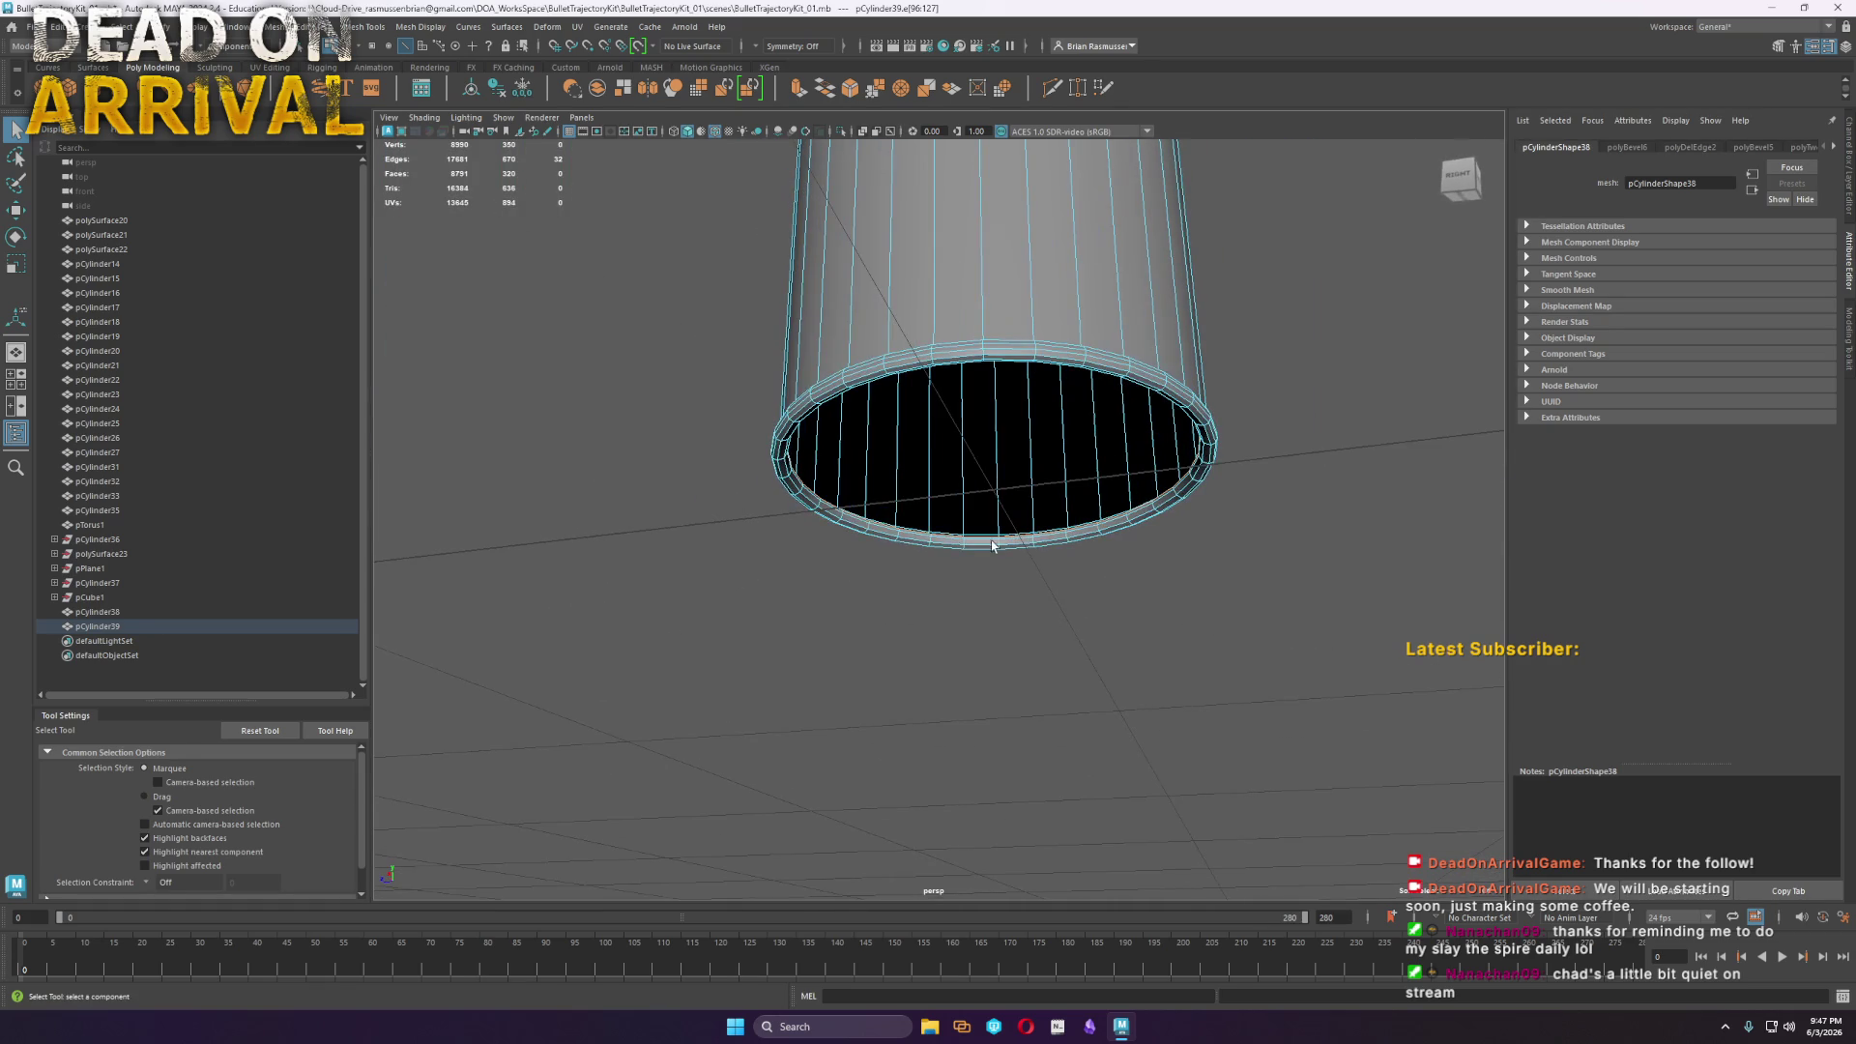
{"action": "key", "text": "r"}
{"action": "left_click_drag", "start_coordinate": [998, 470], "coordinate": [861, 467], "text": "shift"}
{"action": "mouse_move", "coordinate": [992, 476]}
{"action": "left_mouse_down"}
{"action": "mouse_move", "coordinate": [1039, 469]}
{"action": "mouse_move", "coordinate": [989, 389]}
{"action": "left_mouse_up"}
{"action": "key", "text": "w"}
{"action": "key", "text": "r"}
{"action": "scroll", "coordinate": [1036, 423], "scroll_direction": "up", "scroll_amount": 5}
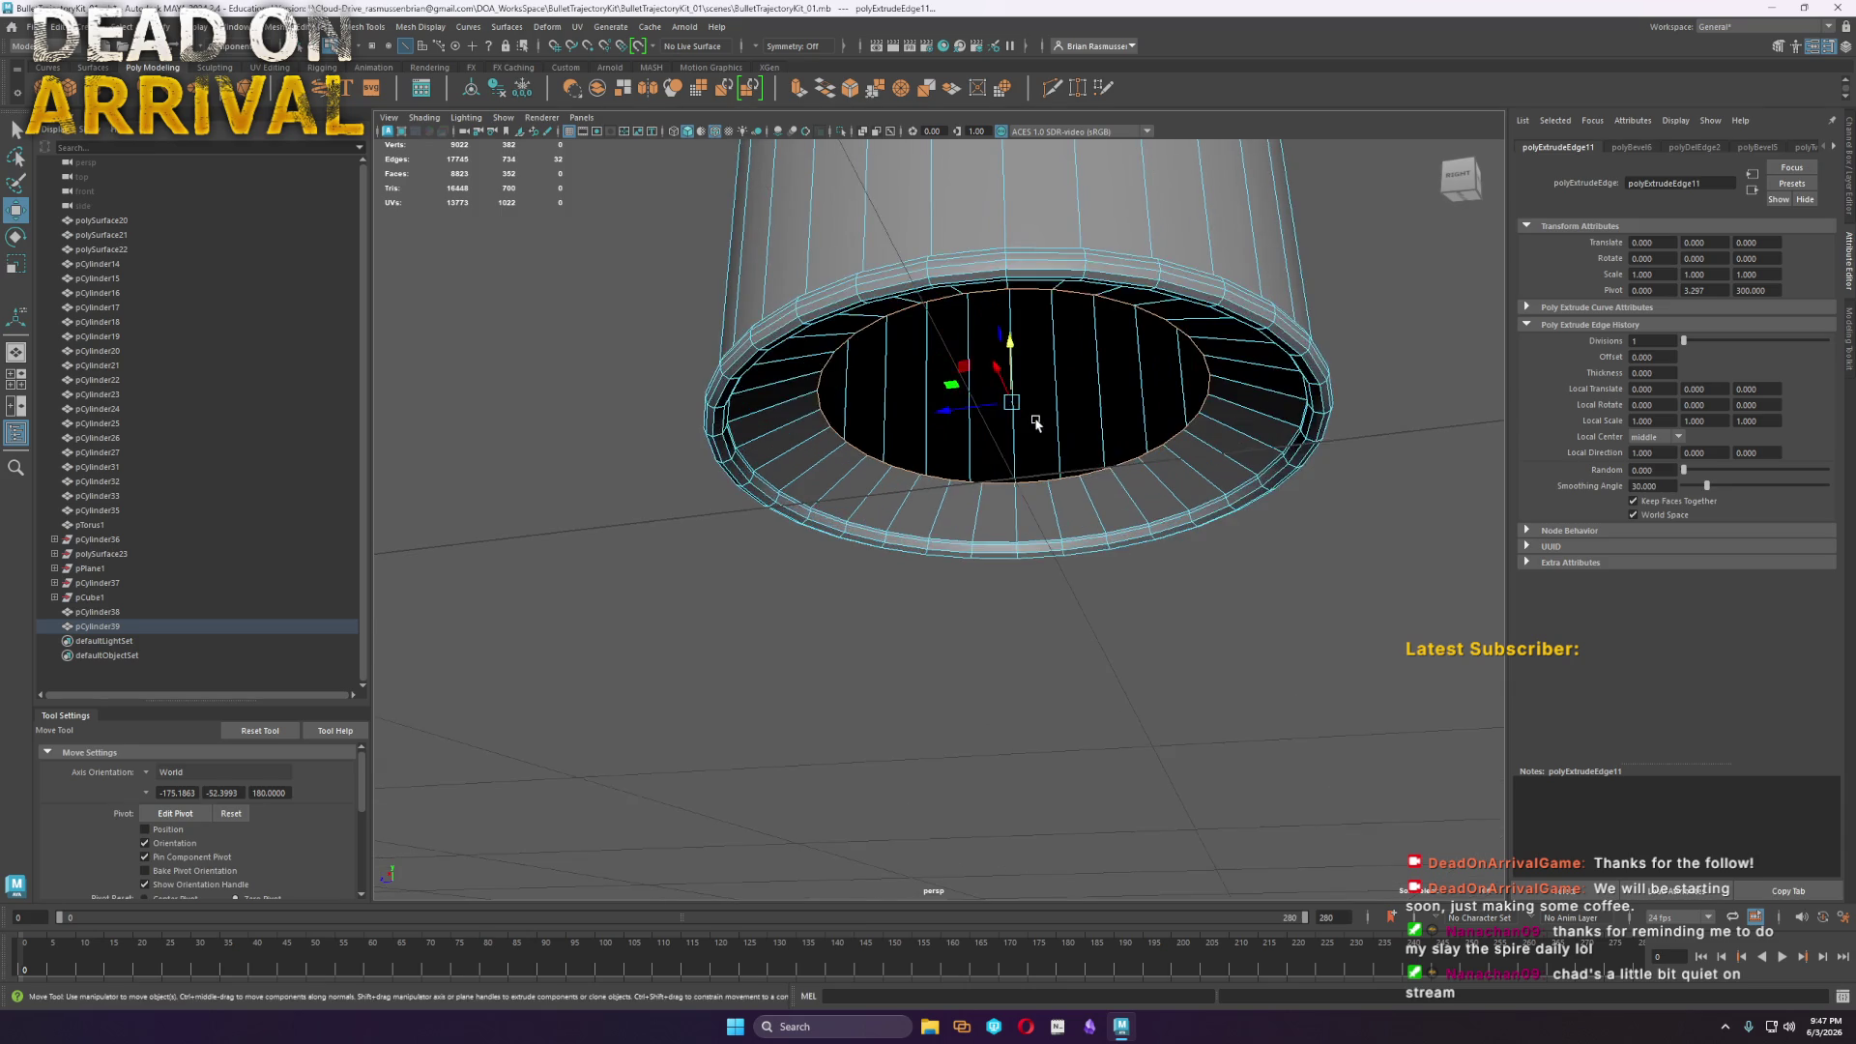
{"action": "left_click_drag", "start_coordinate": [938, 522], "coordinate": [618, 499], "text": "shift"}
{"action": "right_click", "coordinate": [1027, 454], "text": "shift"}
{"action": "left_click", "coordinate": [996, 360]}
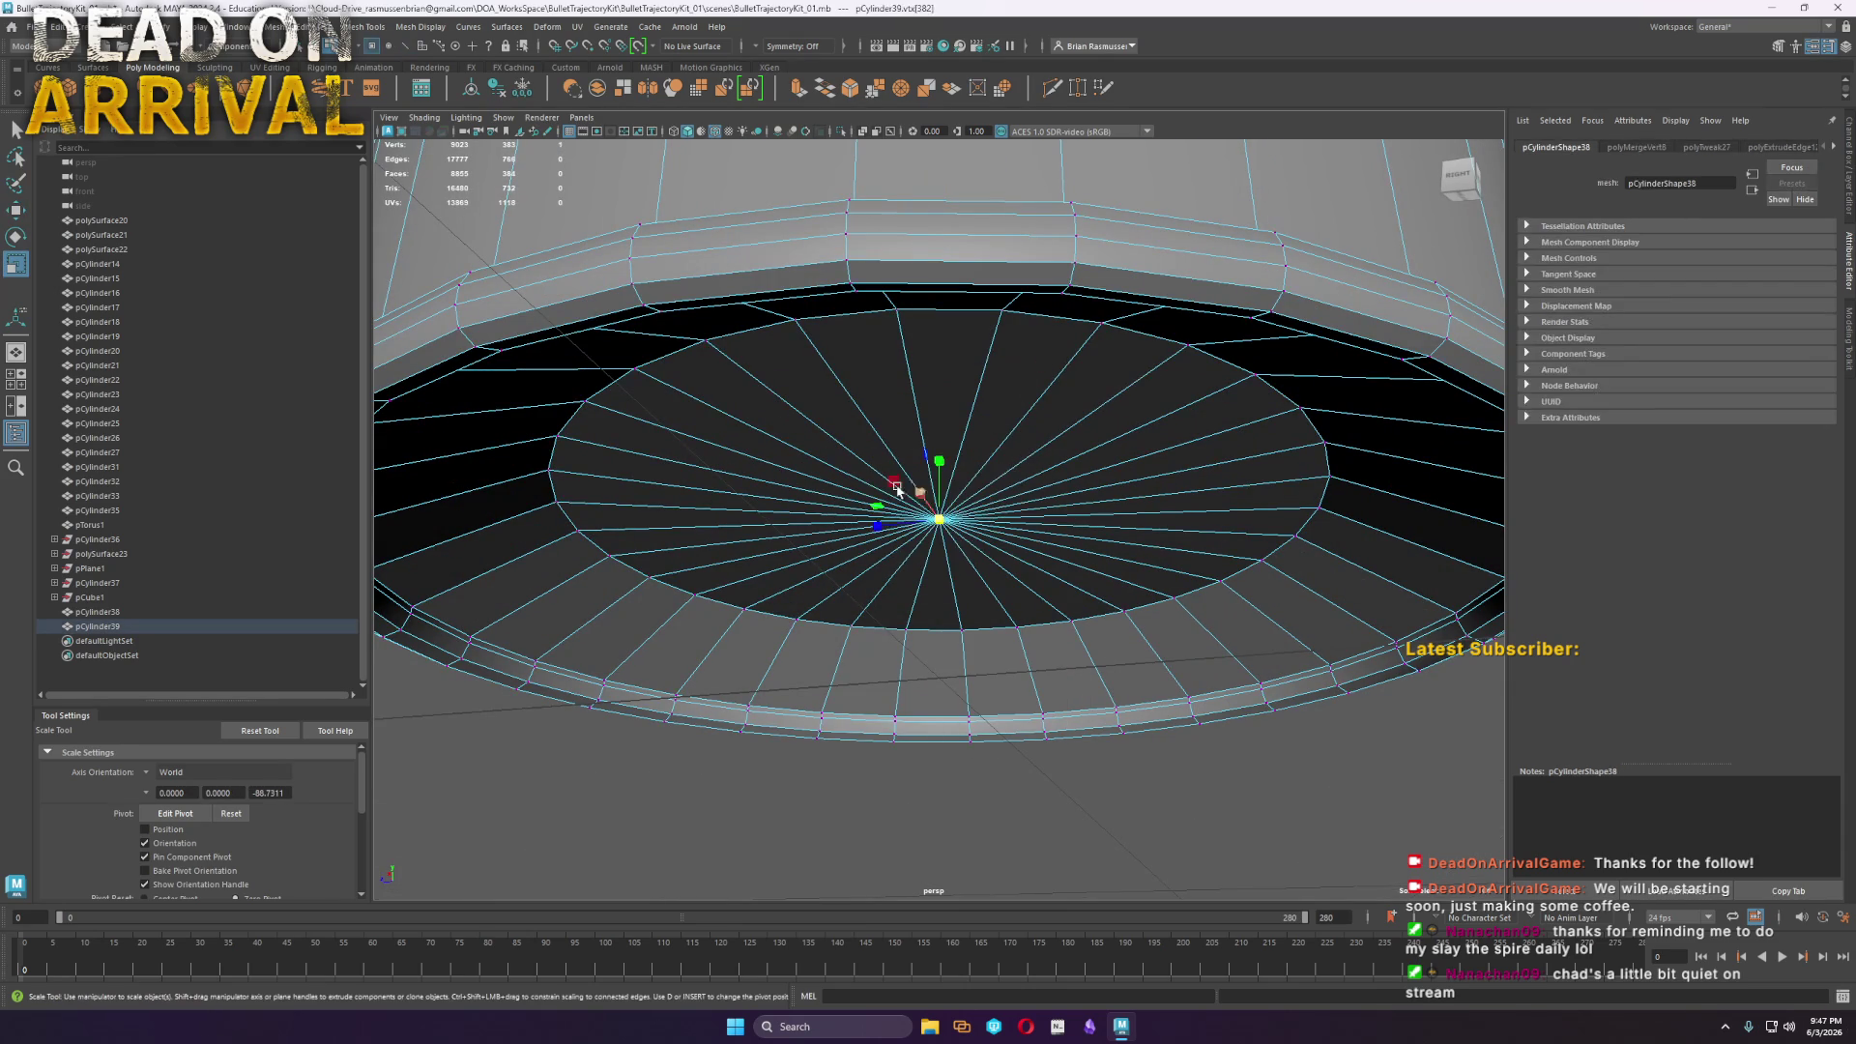
Bevel the cap's edge loop with 4 segments and fraction 1
{"action": "right_click", "coordinate": [671, 357]}
{"action": "double_click", "coordinate": [682, 353]}
{"action": "right_click", "coordinate": [682, 353], "text": "shift"}
{"action": "left_click", "coordinate": [759, 349]}
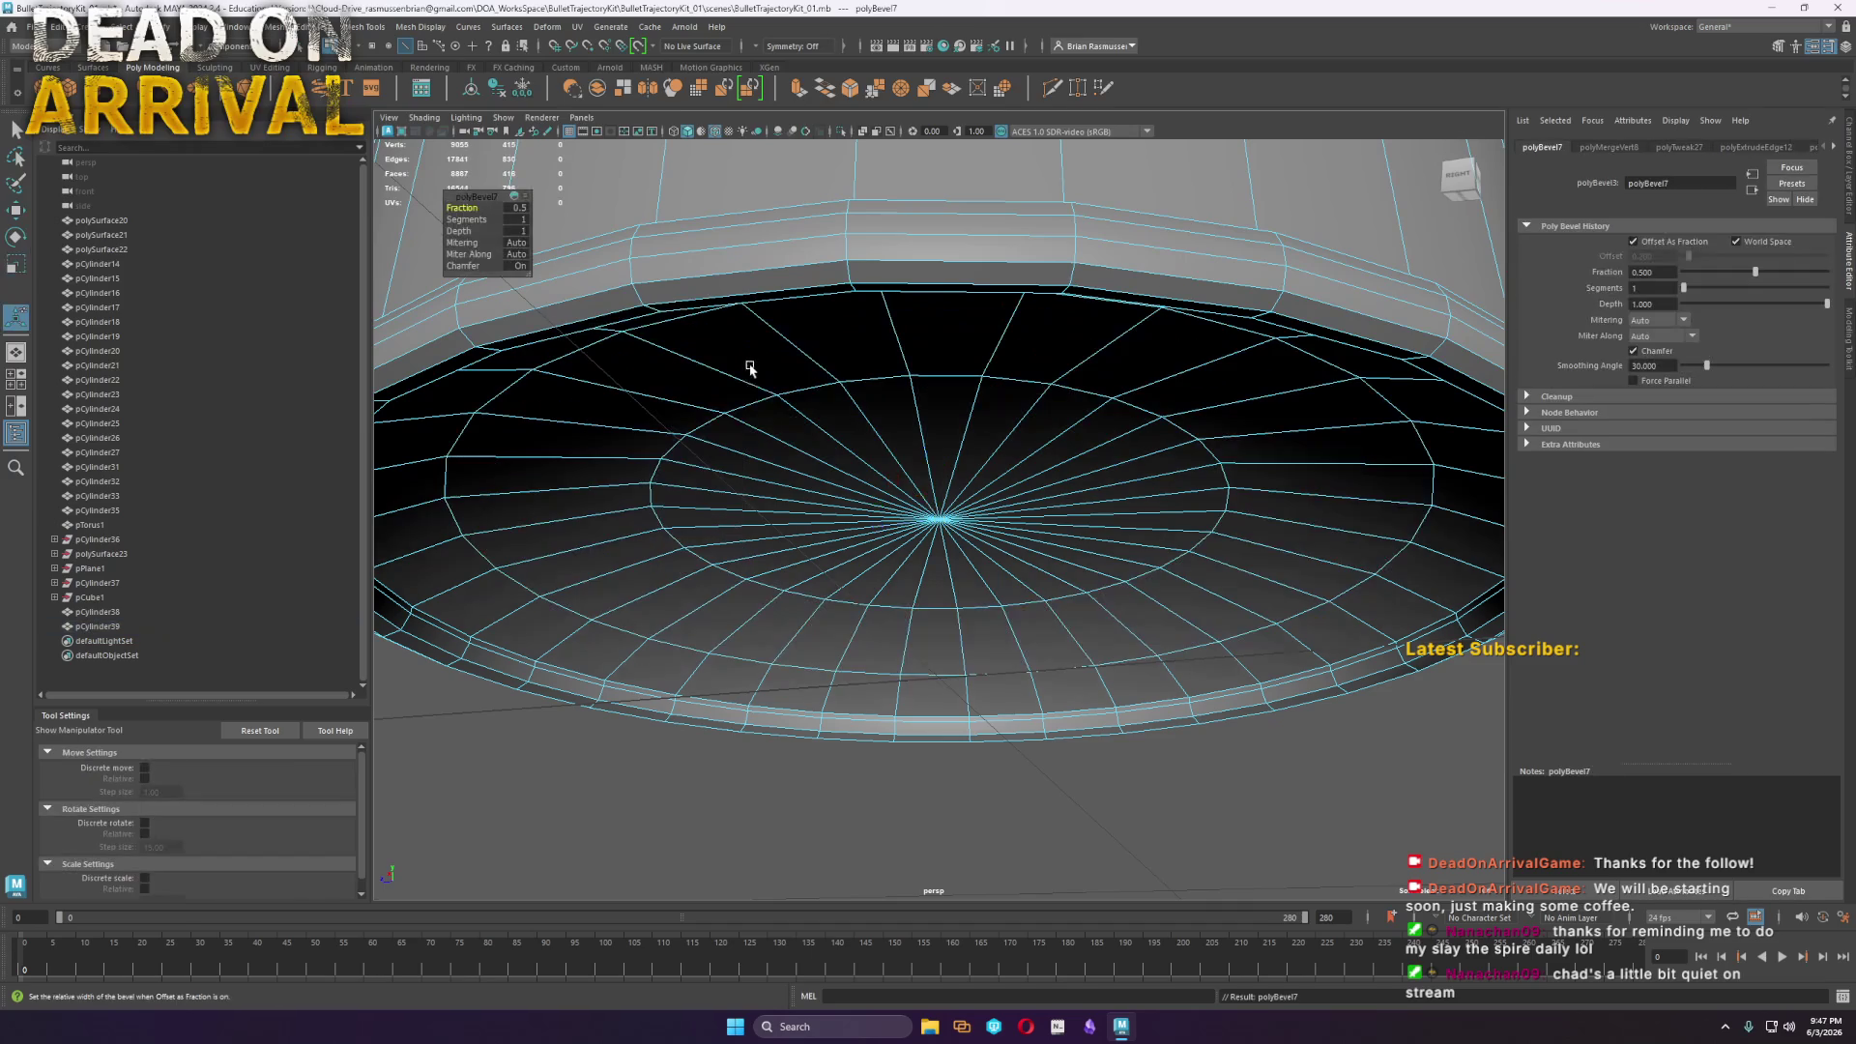
{"action": "left_click_drag", "start_coordinate": [465, 220], "coordinate": [582, 209]}
{"action": "scroll", "coordinate": [995, 513], "scroll_direction": "down", "scroll_amount": 5}
{"action": "left_click_drag", "start_coordinate": [1020, 580], "coordinate": [1199, 483], "text": "alt"}
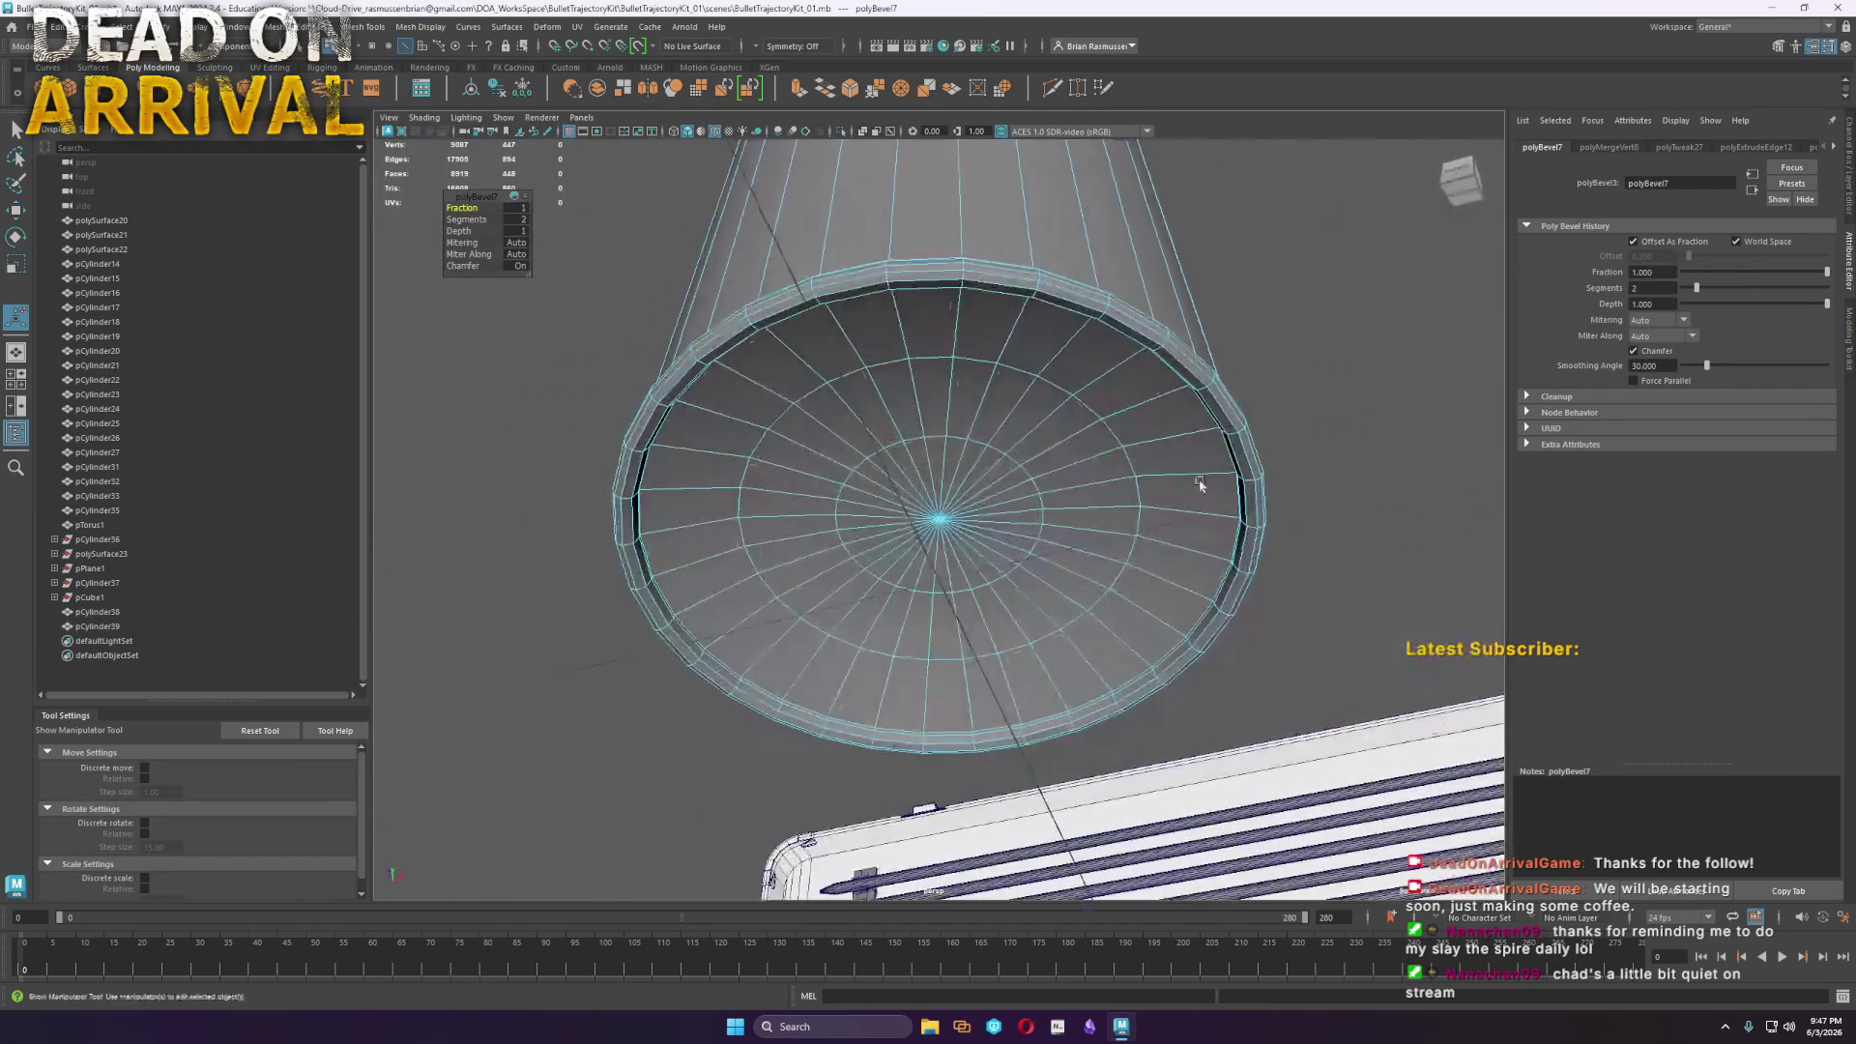
{"action": "left_click_drag", "start_coordinate": [466, 220], "coordinate": [485, 214]}
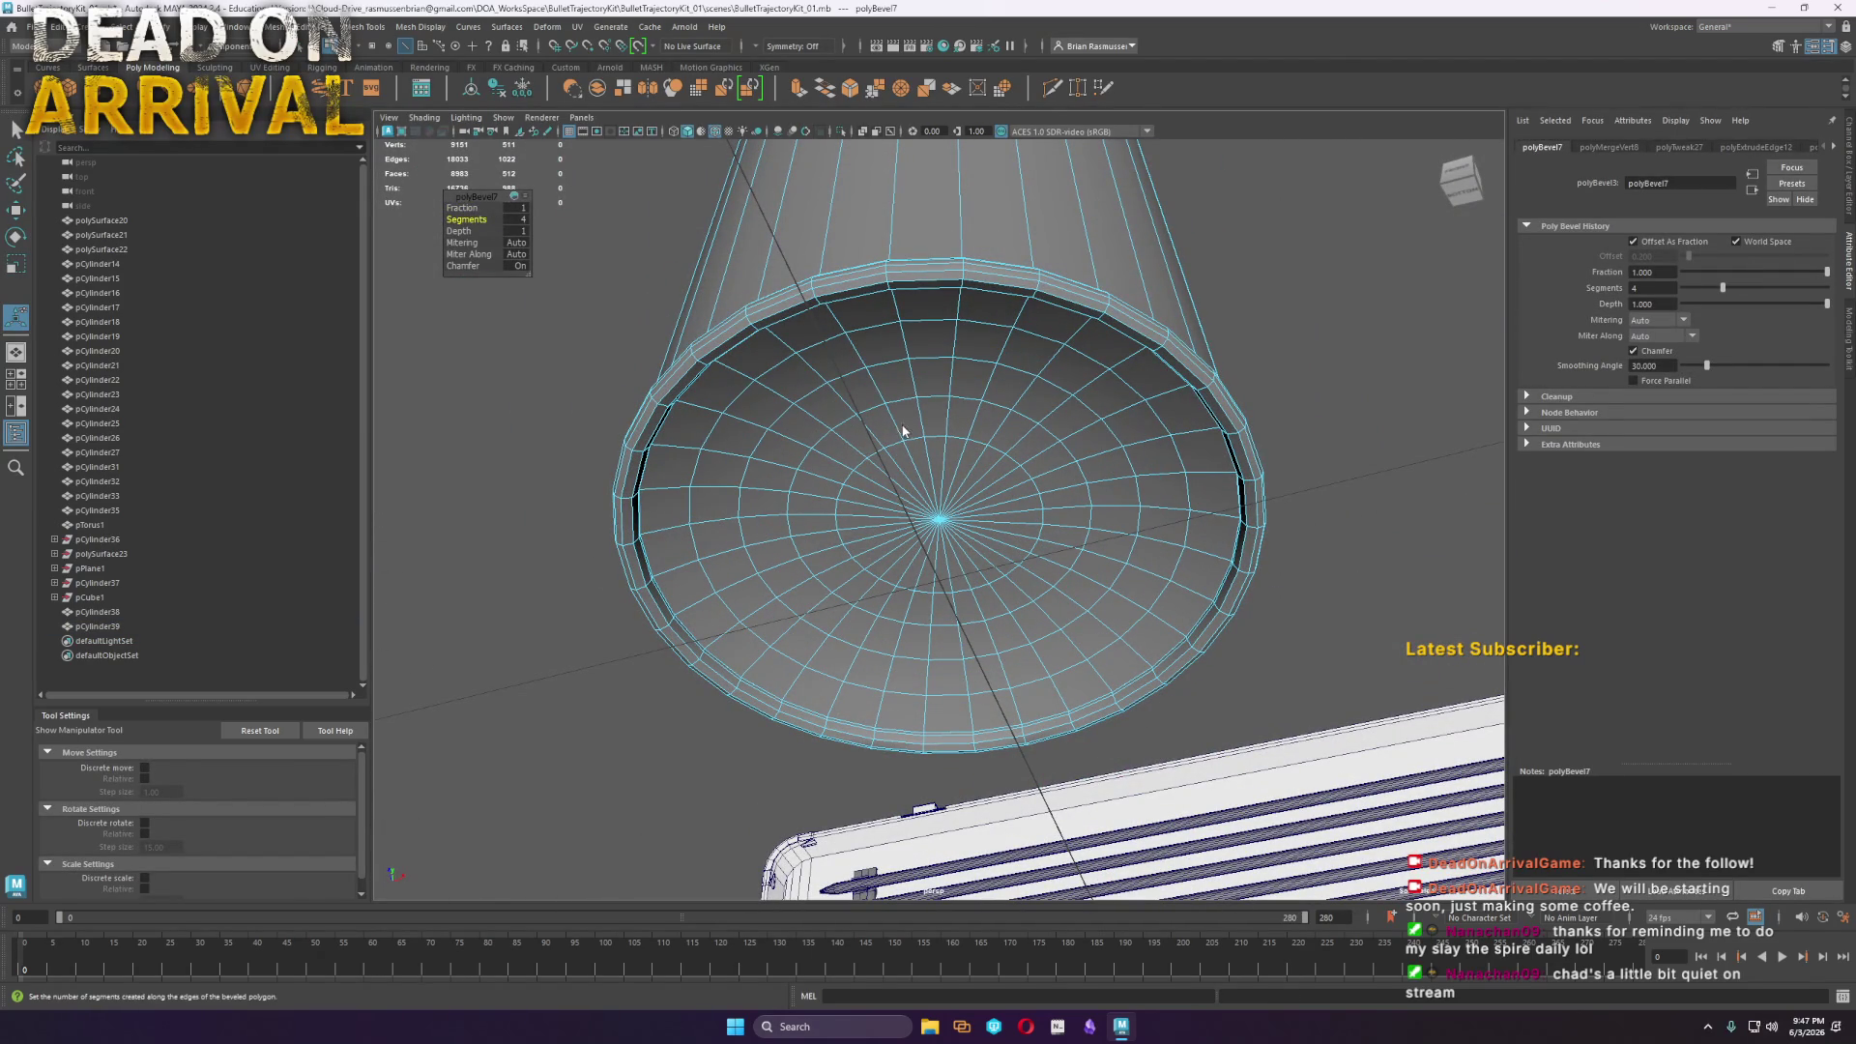
{"action": "key", "text": "q"}
Deselect the tube and delete its construction history
{"action": "left_click", "coordinate": [1371, 402]}
{"action": "scroll", "coordinate": [1180, 455], "scroll_direction": "down", "scroll_amount": 5}
{"action": "mouse_move", "coordinate": [1180, 455]}
{"action": "left_mouse_down", "text": "alt"}
{"action": "mouse_move", "coordinate": [1195, 490]}
{"action": "mouse_move", "coordinate": [1288, 447]}
{"action": "mouse_move", "coordinate": [1170, 676]}
{"action": "mouse_move", "coordinate": [799, 319]}
{"action": "mouse_move", "coordinate": [860, 311]}
{"action": "left_mouse_up", "text": "alt"}
{"action": "left_click", "coordinate": [499, 95]}
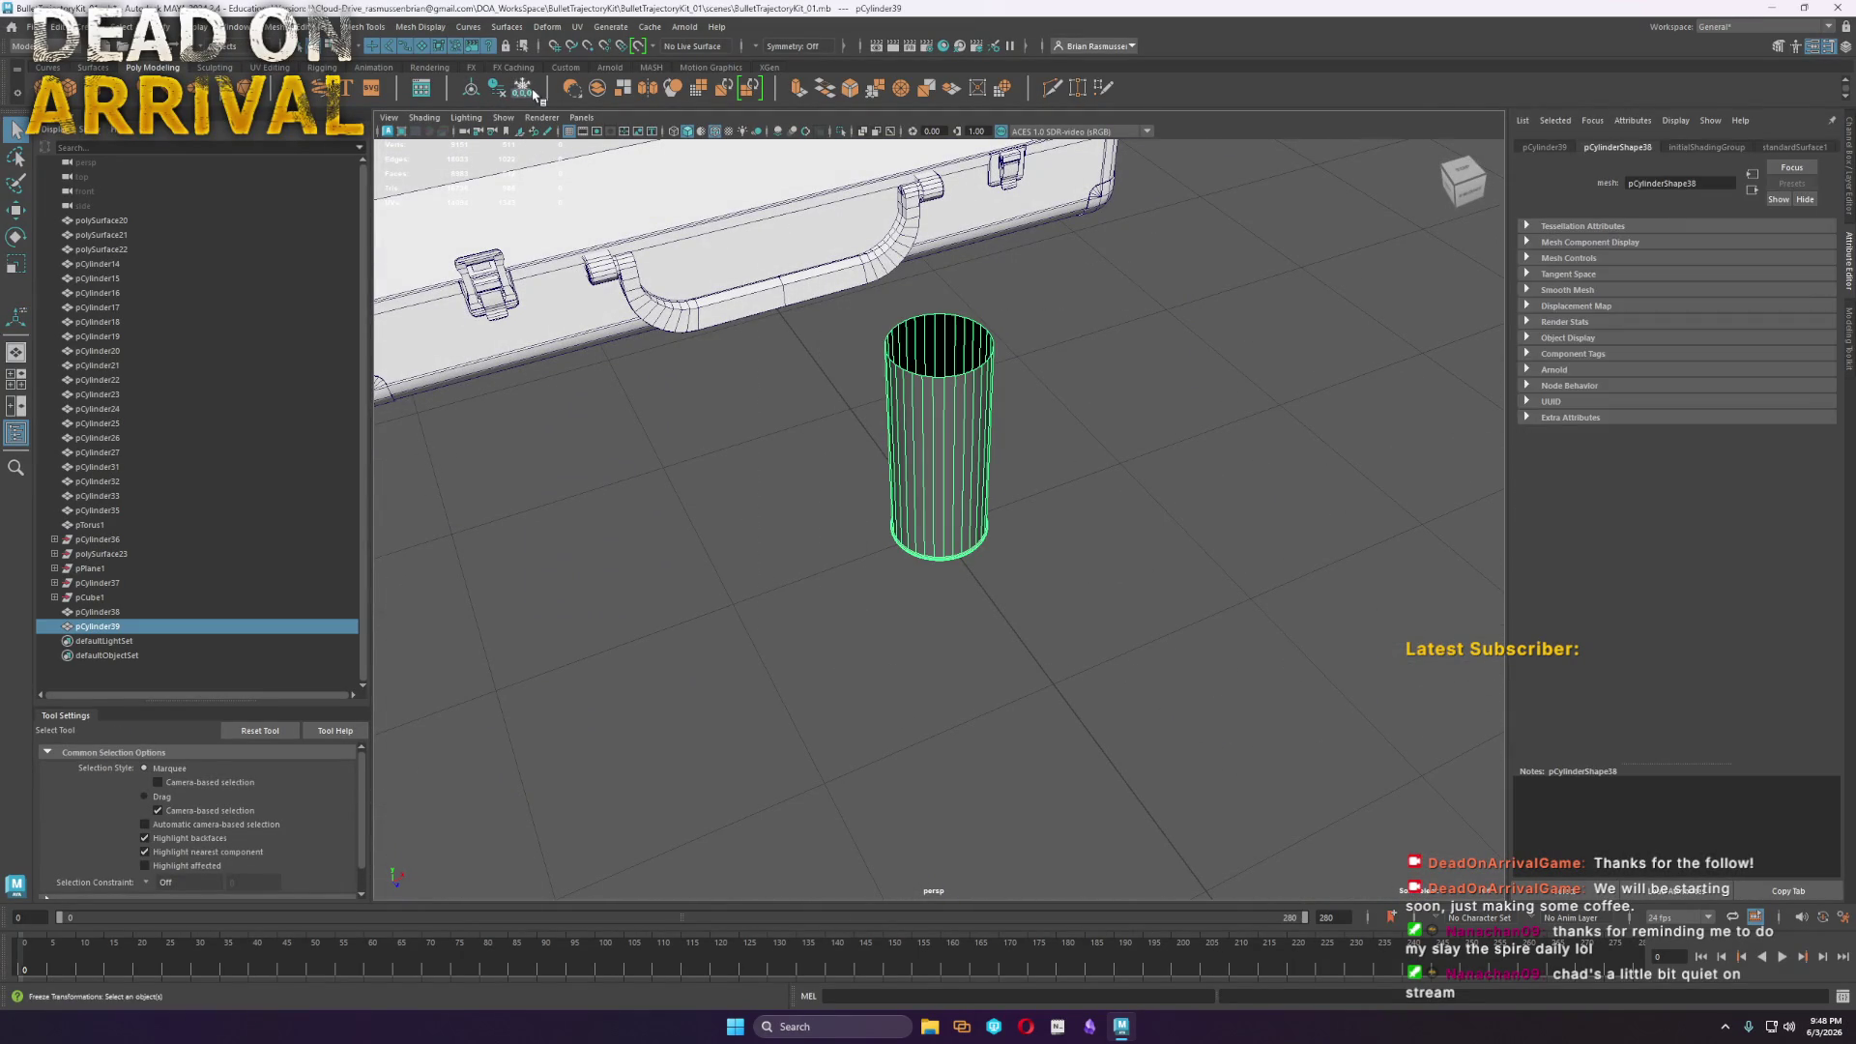
Save the scene with File > Save Scene
{"action": "left_click", "coordinate": [1186, 467]}
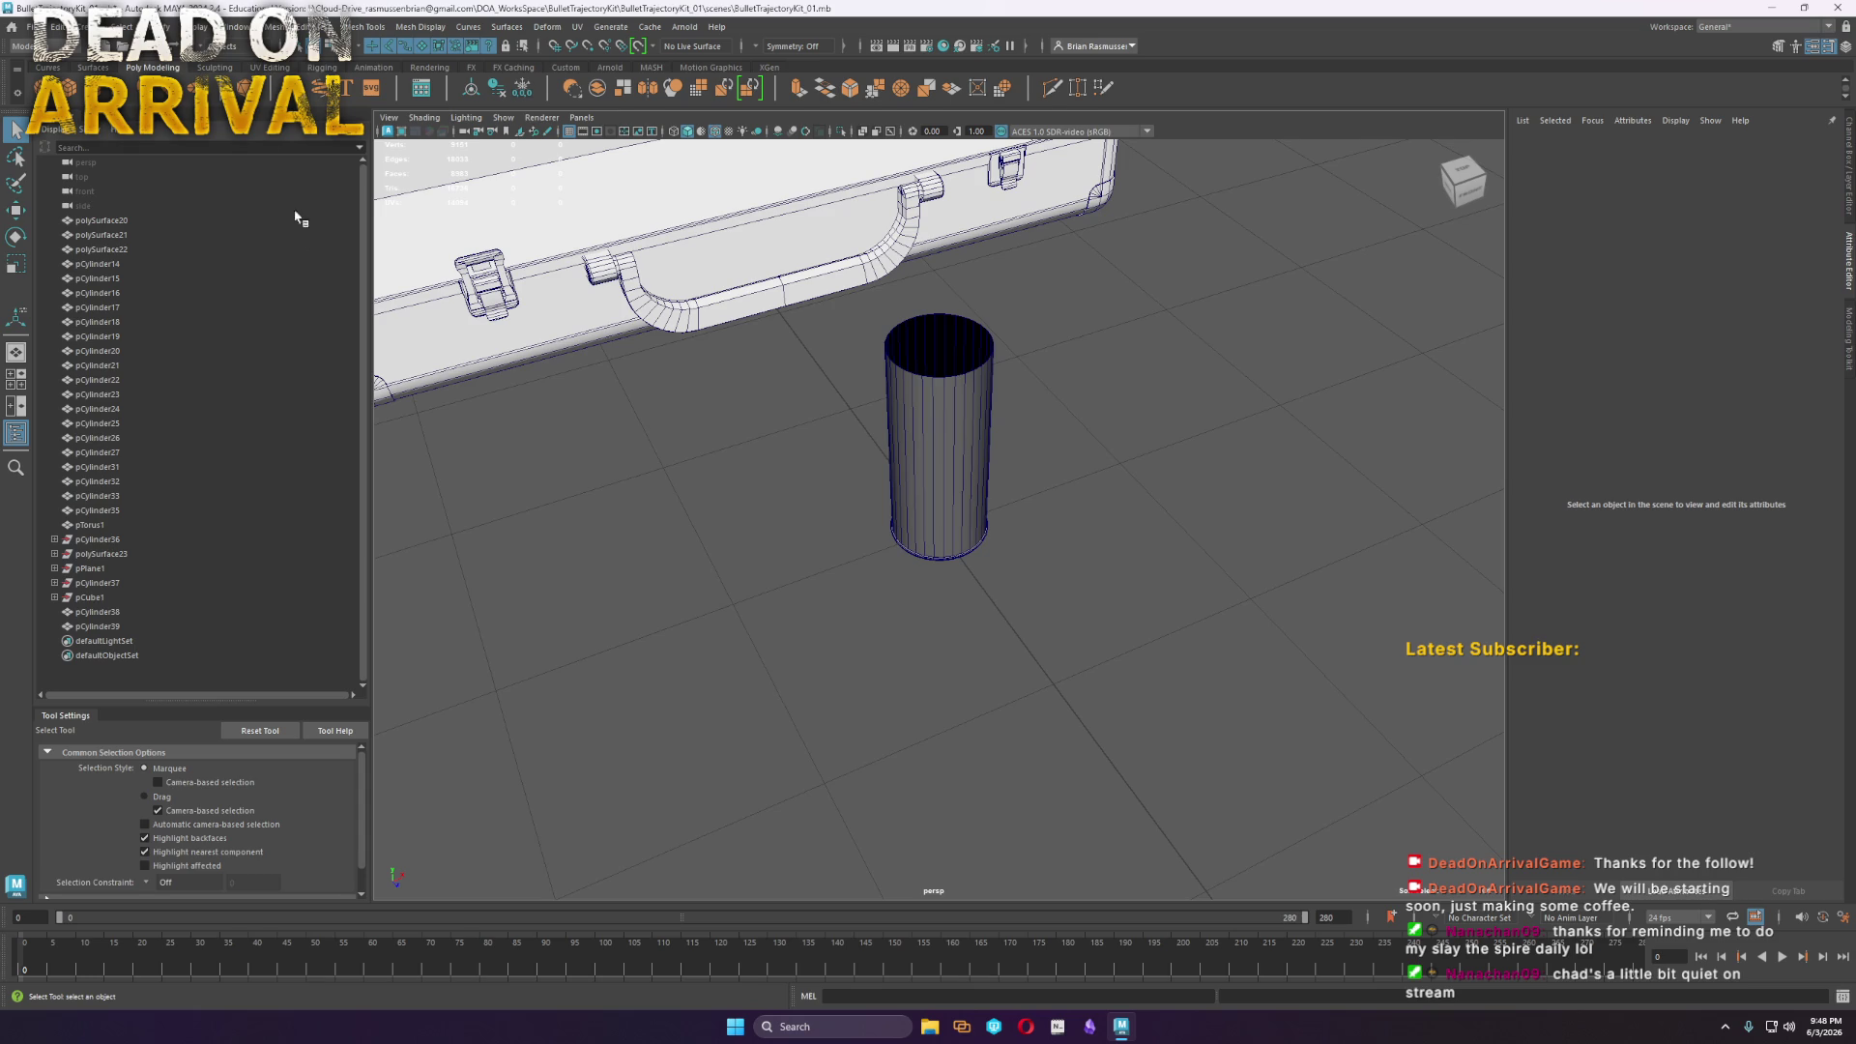
{"action": "left_click", "coordinate": [31, 26]}
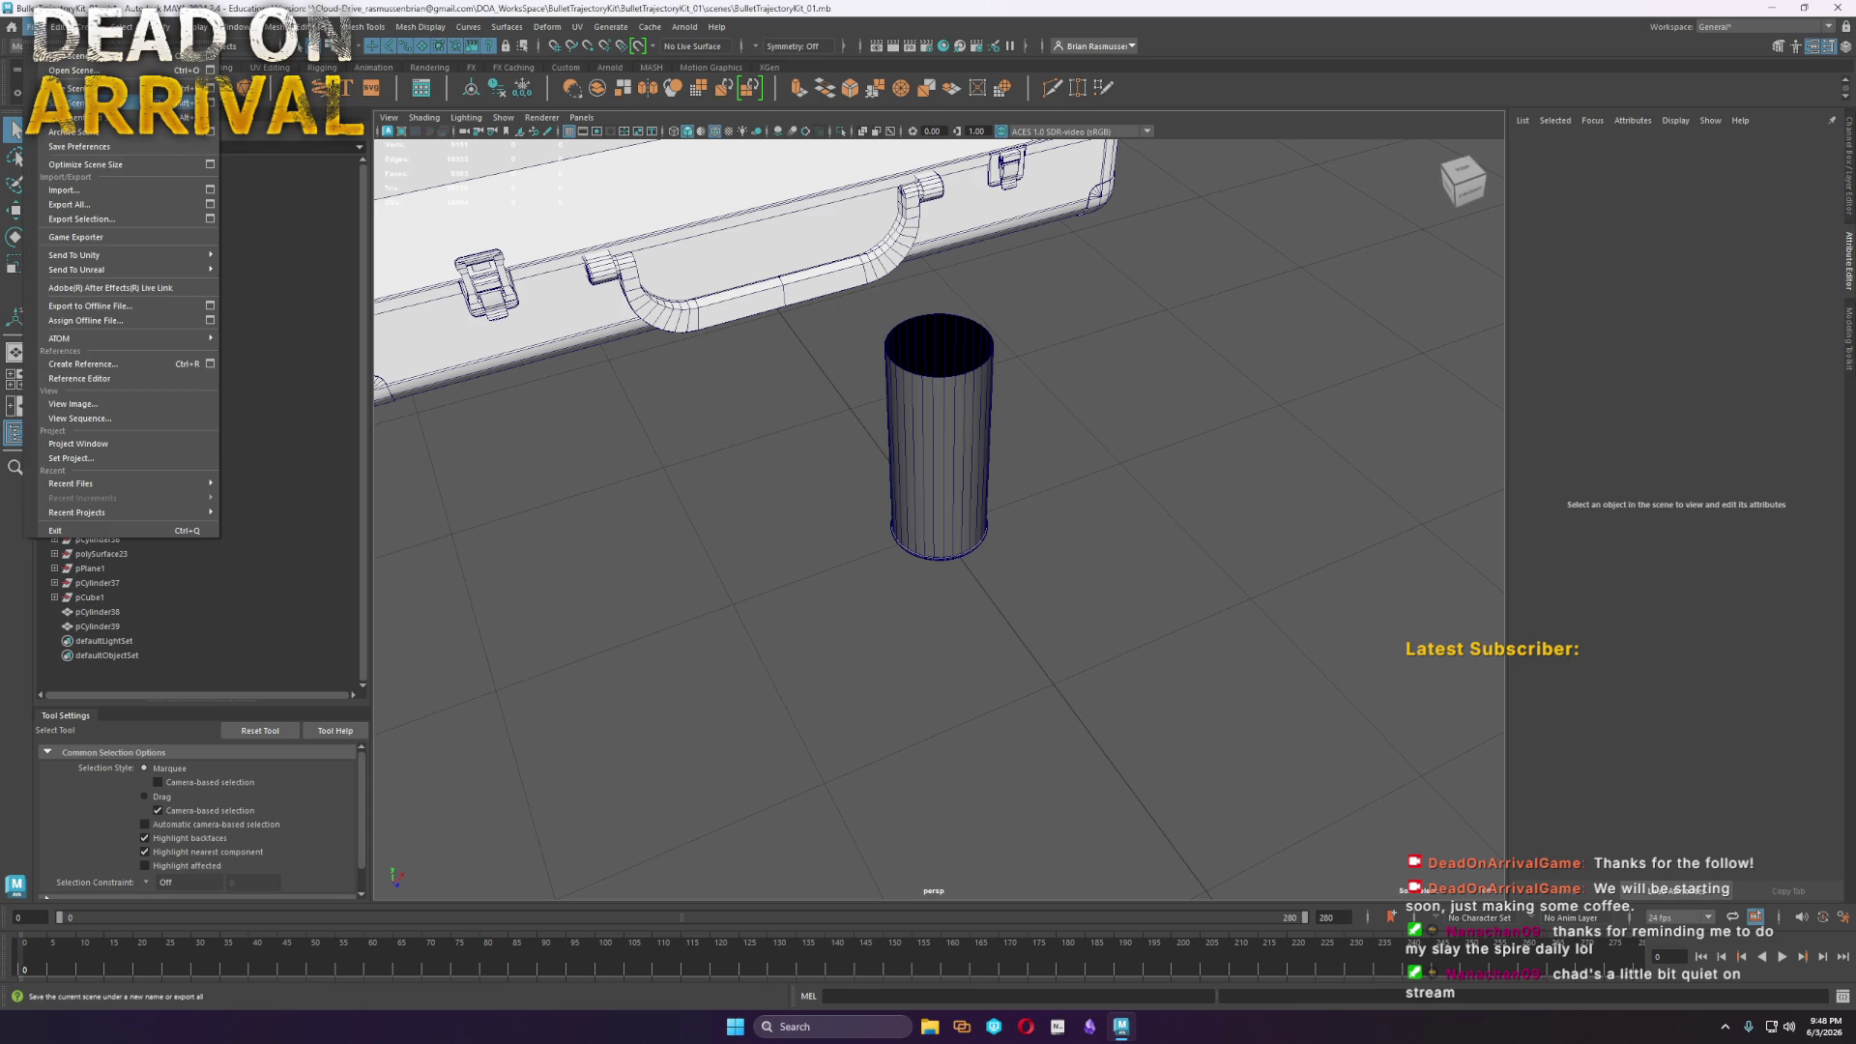
{"action": "left_click", "coordinate": [73, 88]}
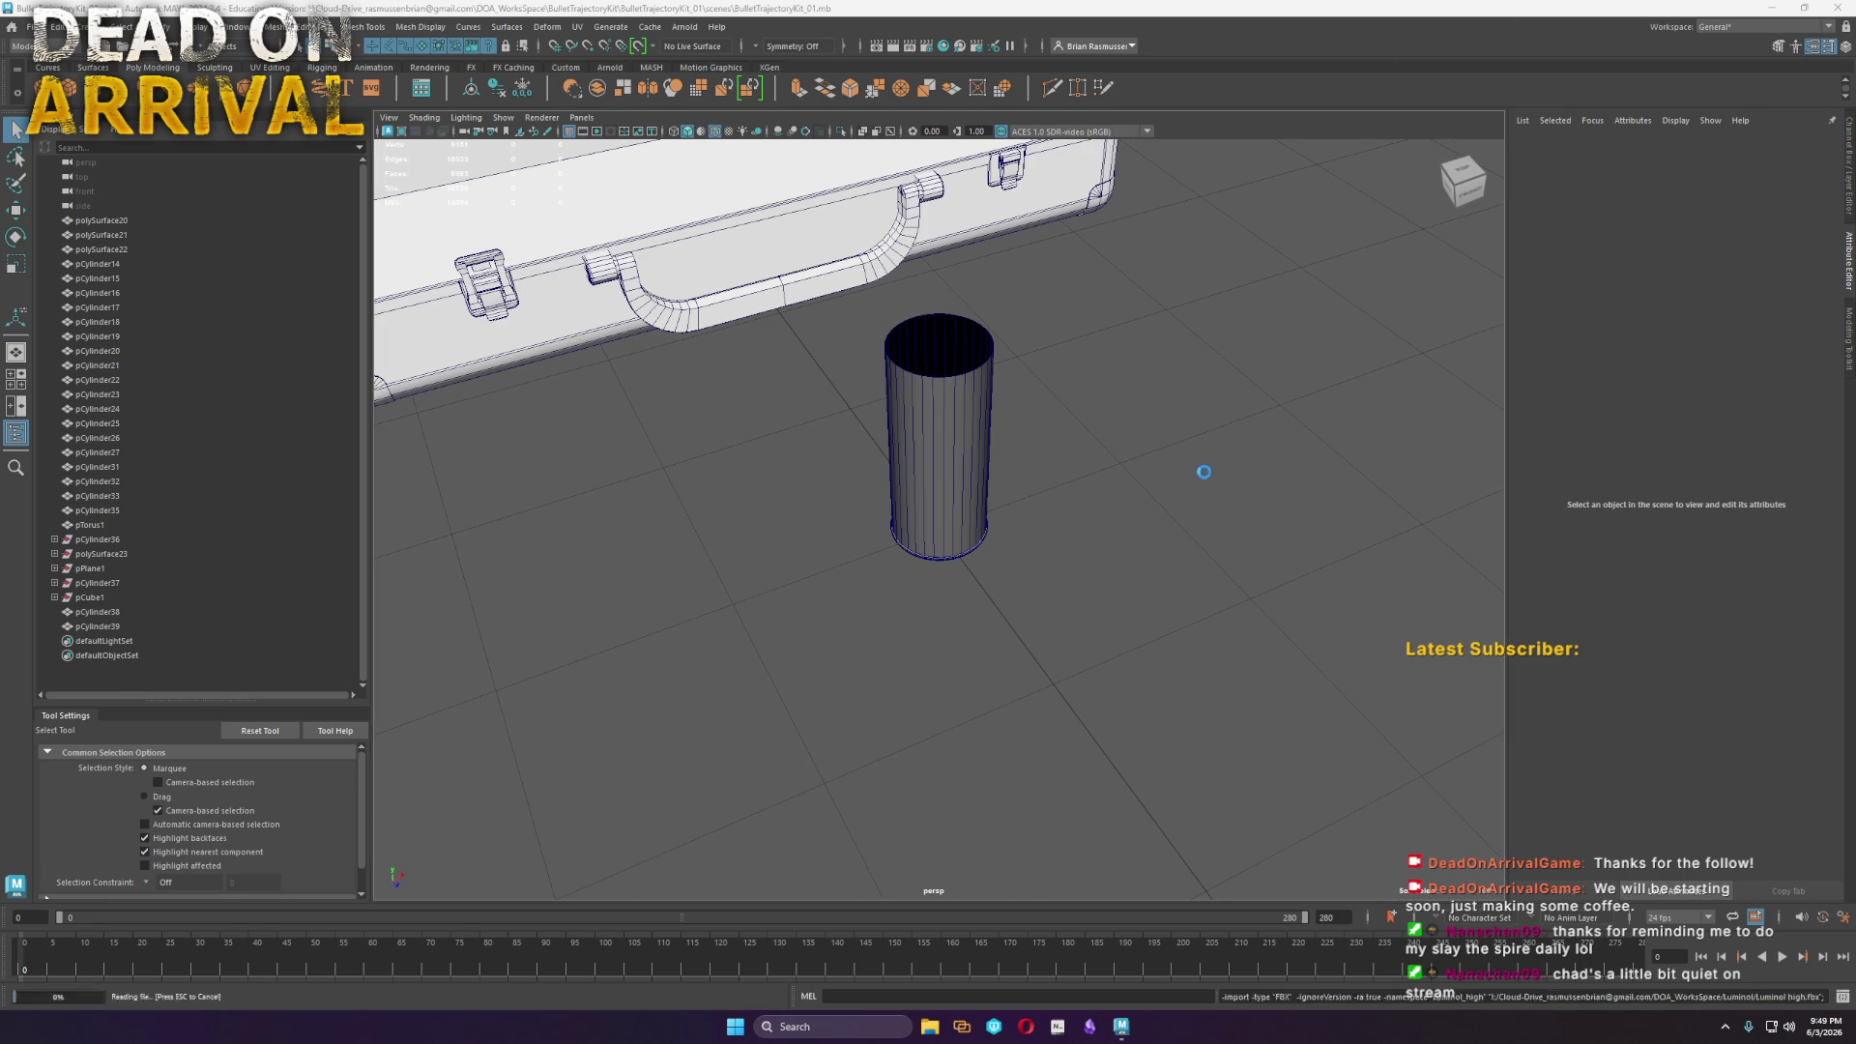
Dolly out to show the whole briefcase and select PushTop_high in the Outliner
{"action": "right_click_drag", "start_coordinate": [1190, 478], "coordinate": [1110, 401], "text": "alt"}
{"action": "scroll", "coordinate": [105, 504], "scroll_direction": "down", "scroll_amount": 1}
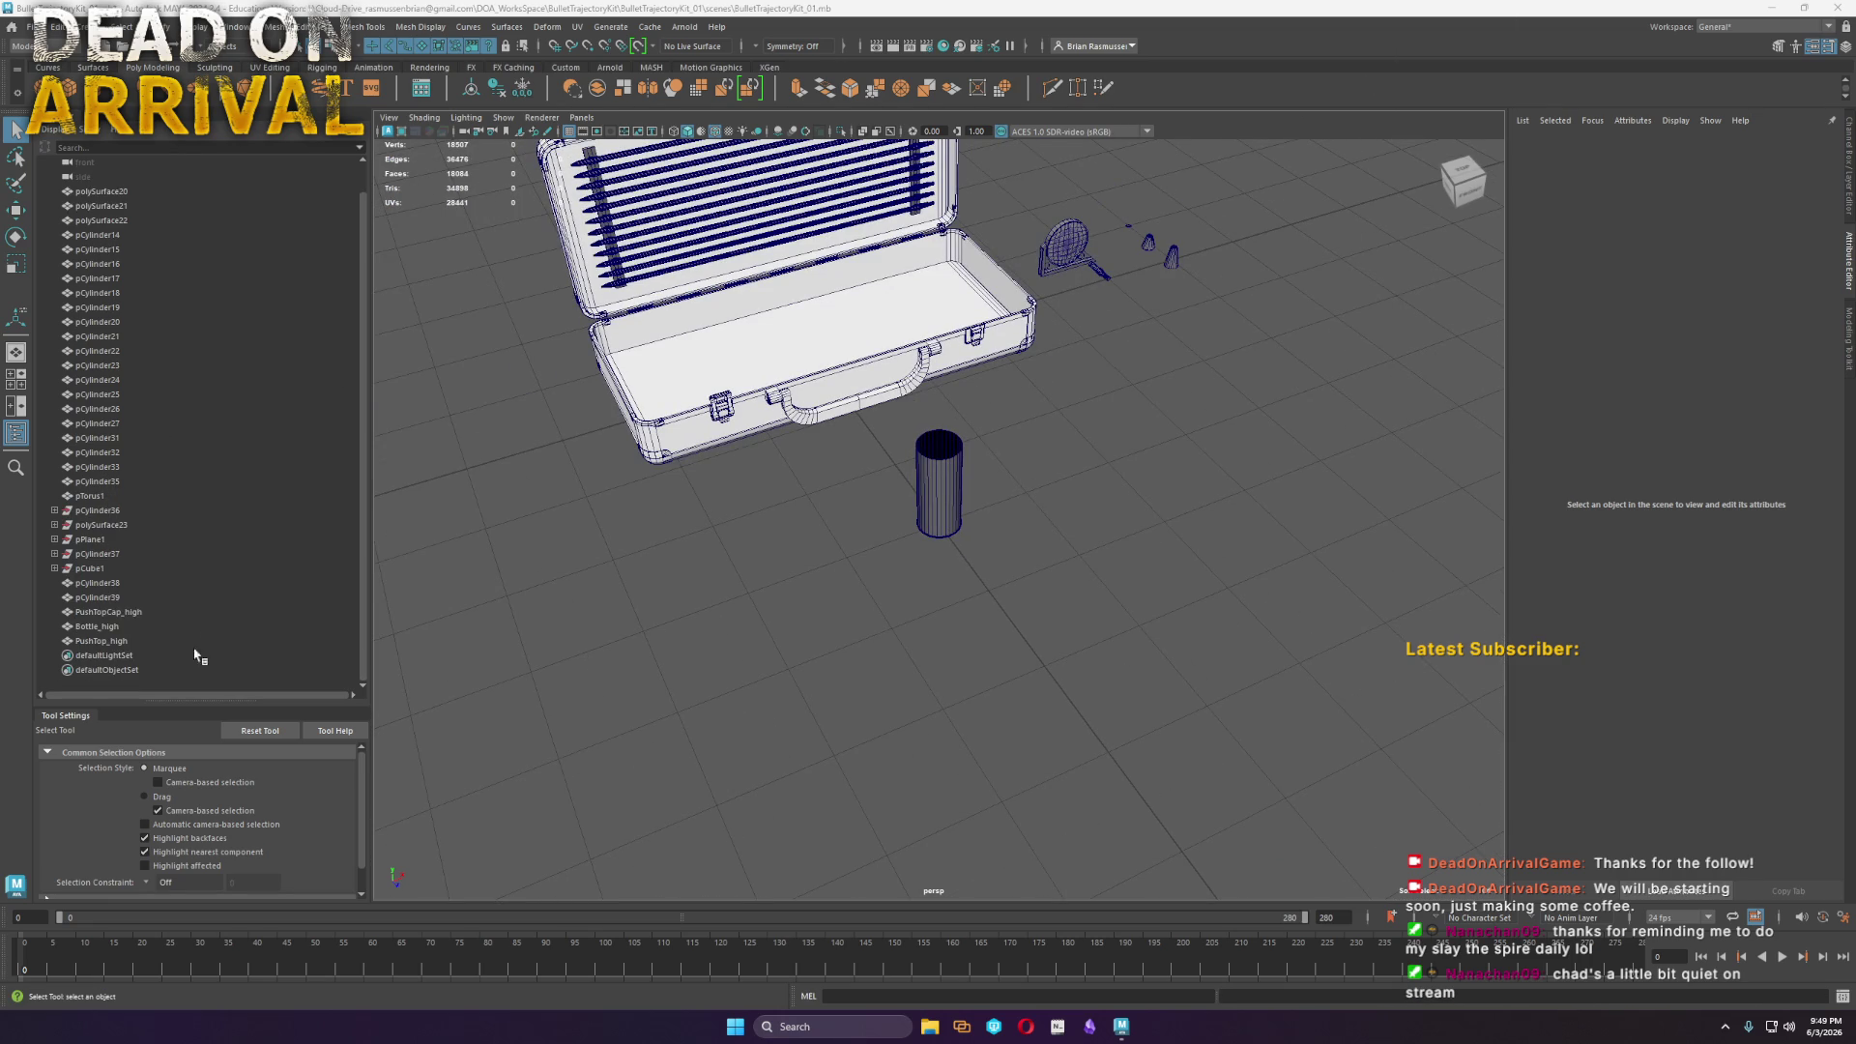
{"action": "left_click", "coordinate": [119, 644]}
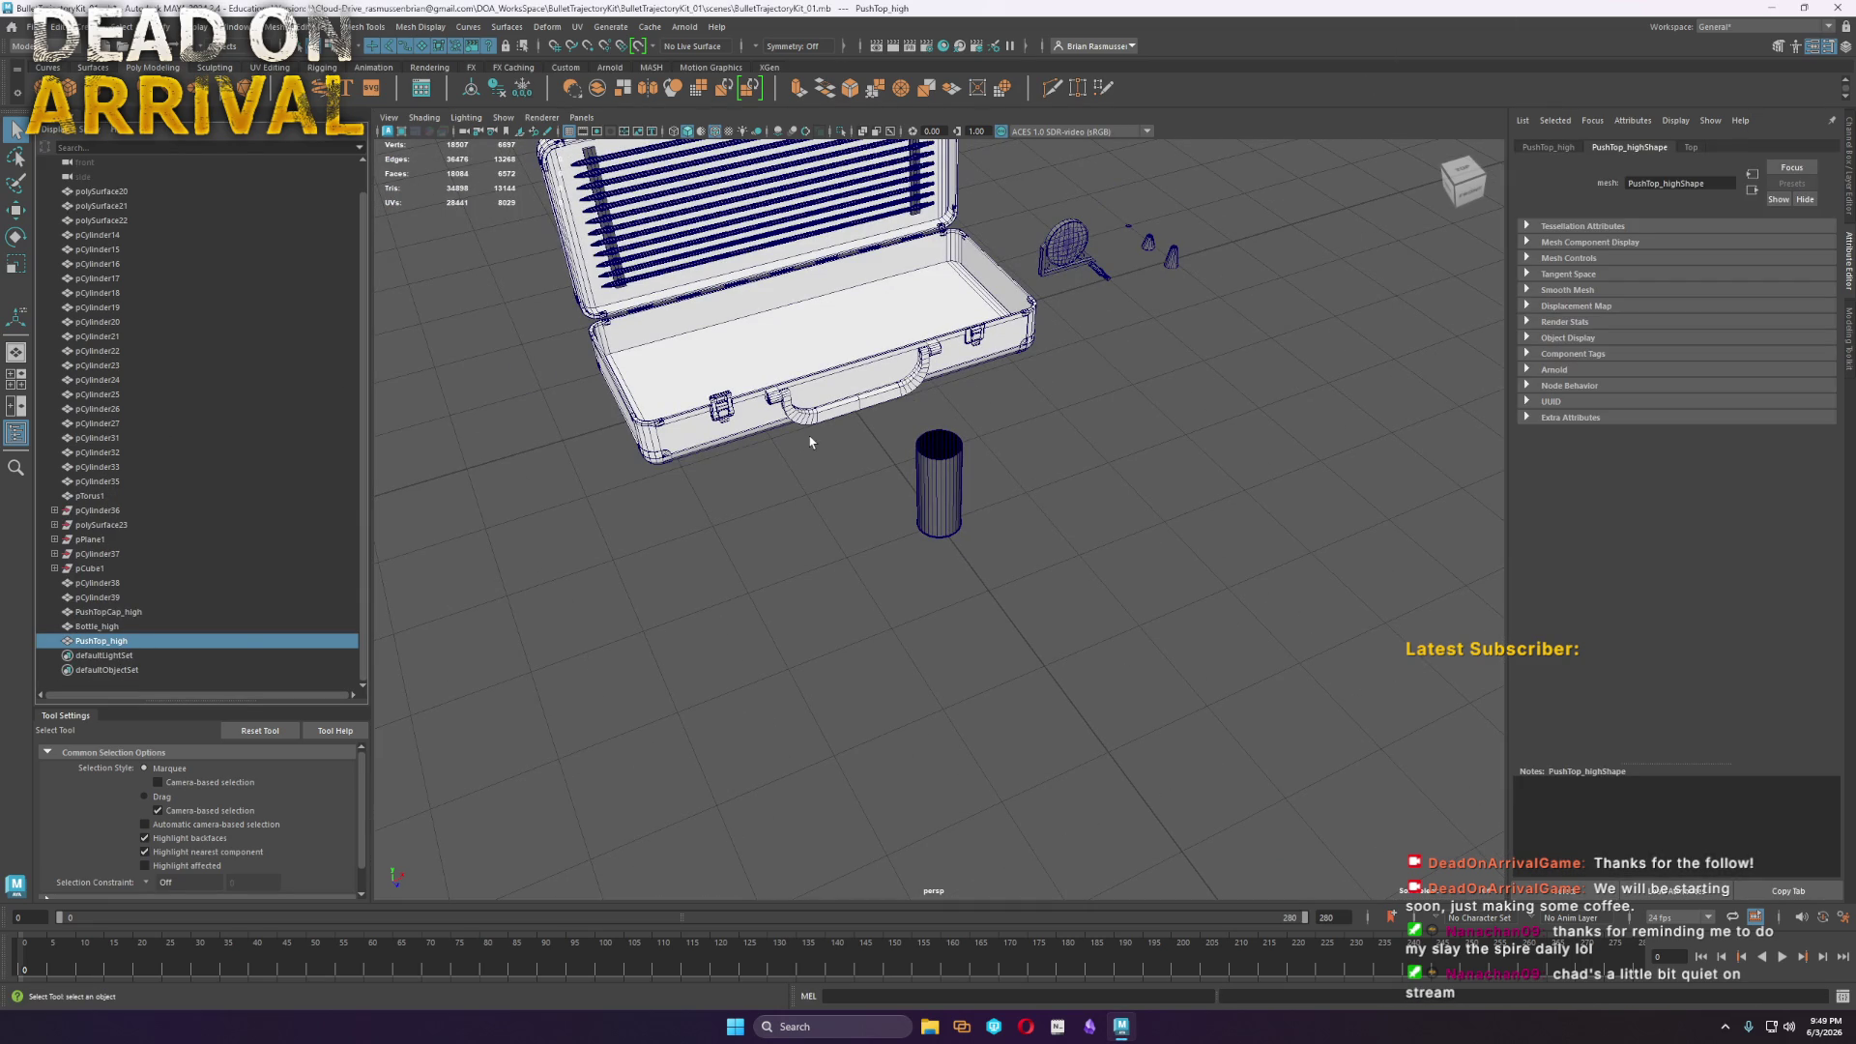
Delete the three high-detail bottle parts after framing PushTop_high
{"action": "key", "text": "f"}
{"action": "right_click_drag", "start_coordinate": [455, 368], "coordinate": [397, 344], "text": "alt"}
{"action": "mouse_move", "coordinate": [995, 609]}
{"action": "left_mouse_down", "text": "alt"}
{"action": "mouse_move", "coordinate": [1297, 675]}
{"action": "mouse_move", "coordinate": [1143, 576]}
{"action": "mouse_move", "coordinate": [932, 613]}
{"action": "mouse_move", "coordinate": [1224, 684]}
{"action": "mouse_move", "coordinate": [1114, 744]}
{"action": "mouse_move", "coordinate": [1059, 696]}
{"action": "left_mouse_up", "text": "alt"}
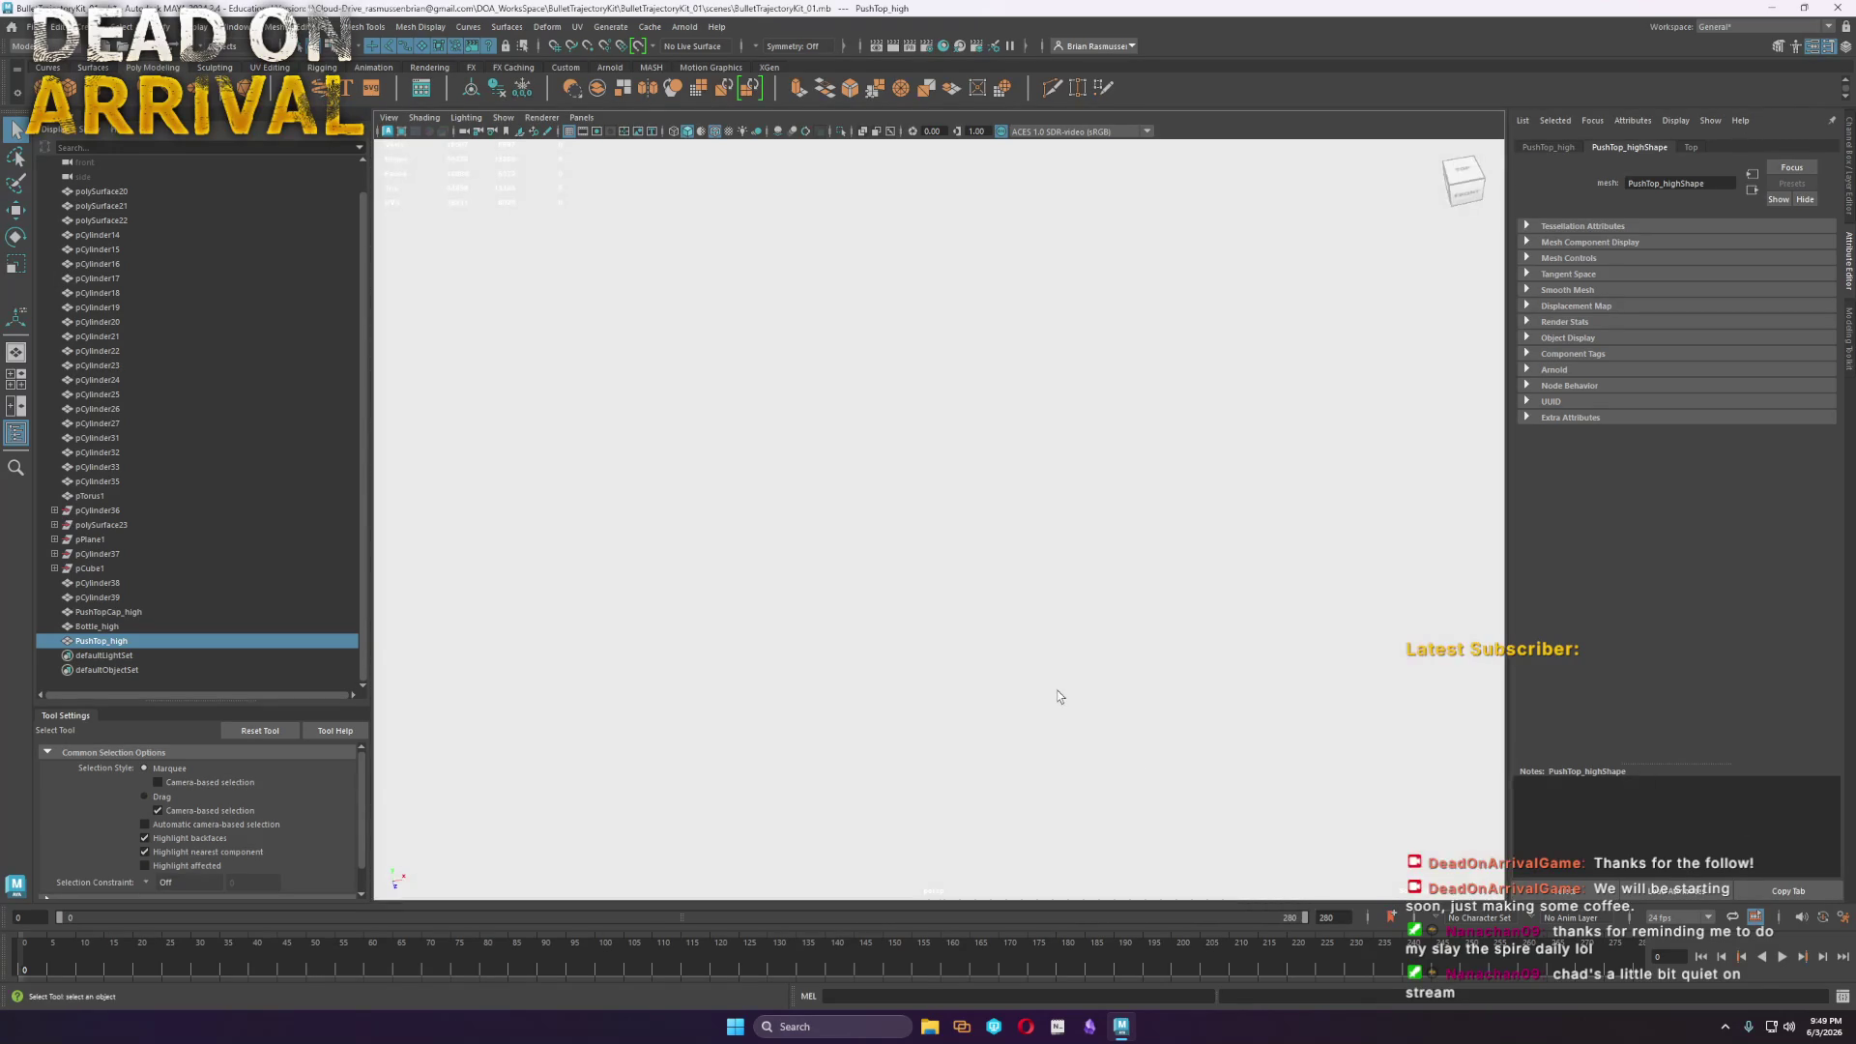
{"action": "scroll", "coordinate": [1298, 738], "scroll_direction": "up", "scroll_amount": 5}
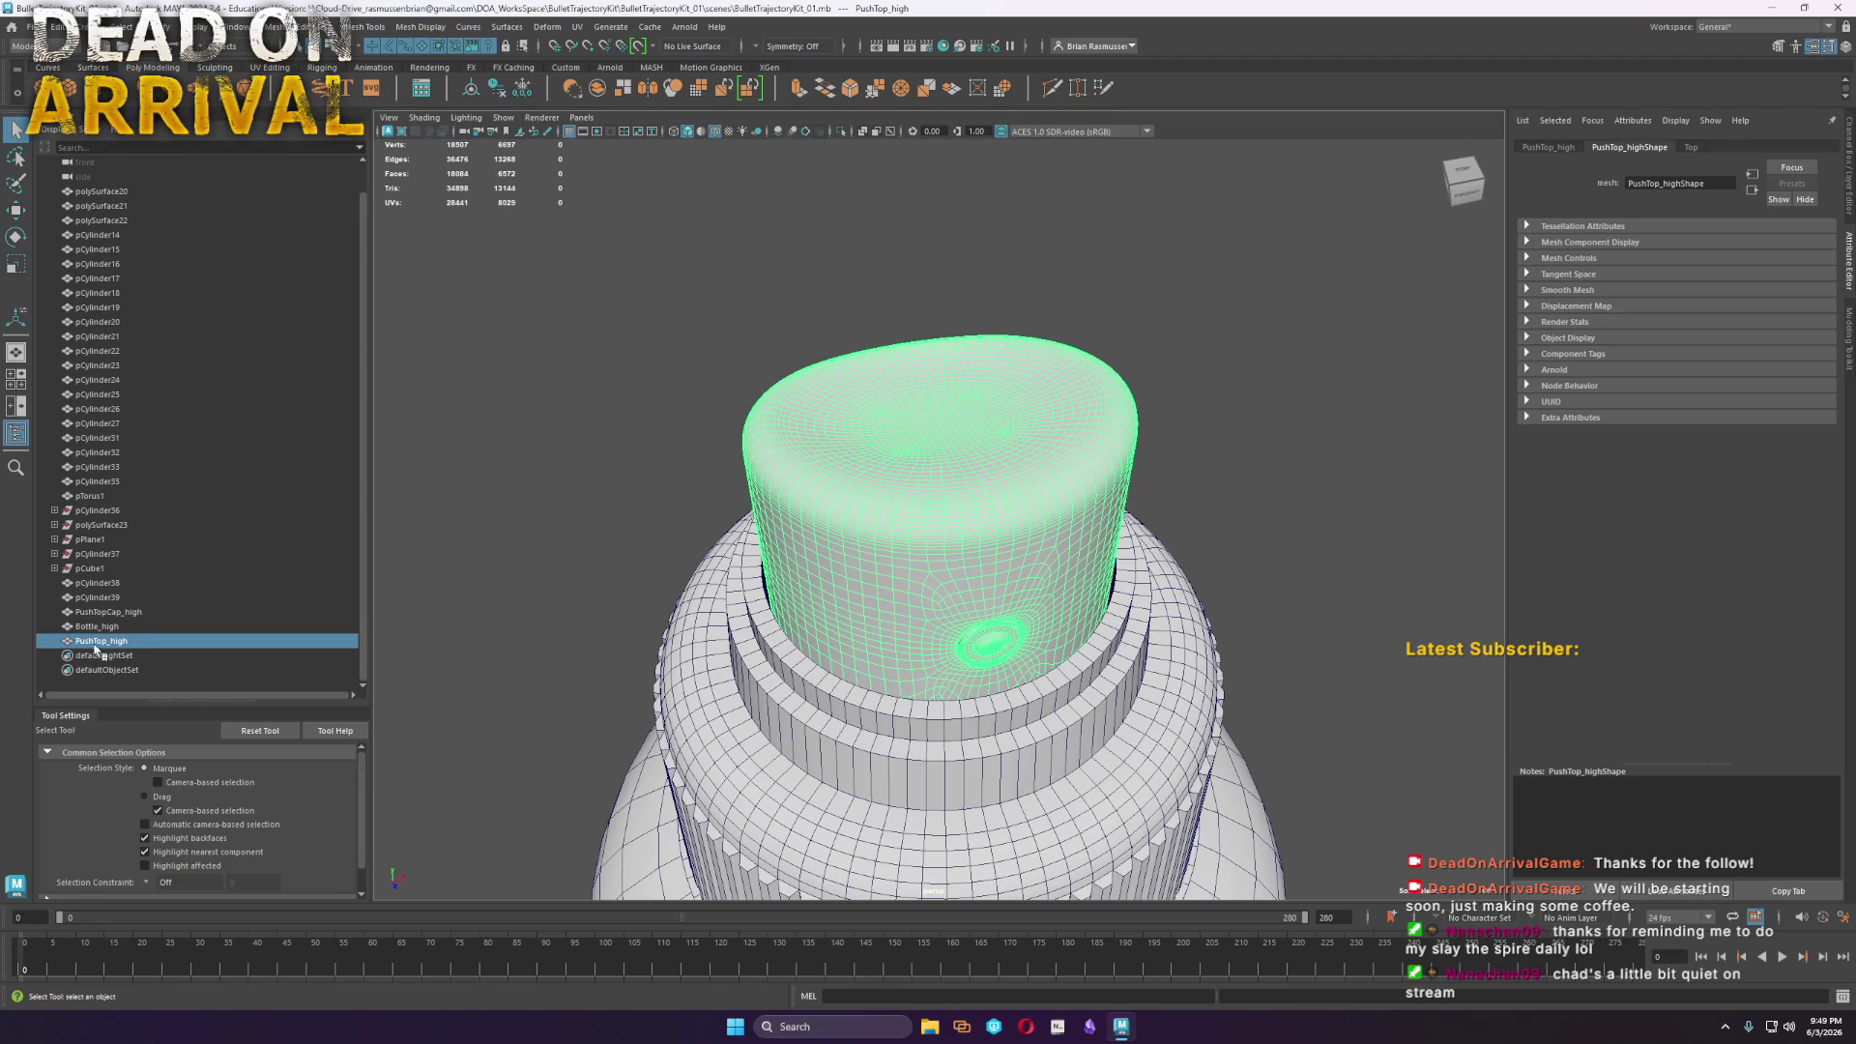
{"action": "left_click", "coordinate": [97, 612], "text": "shift"}
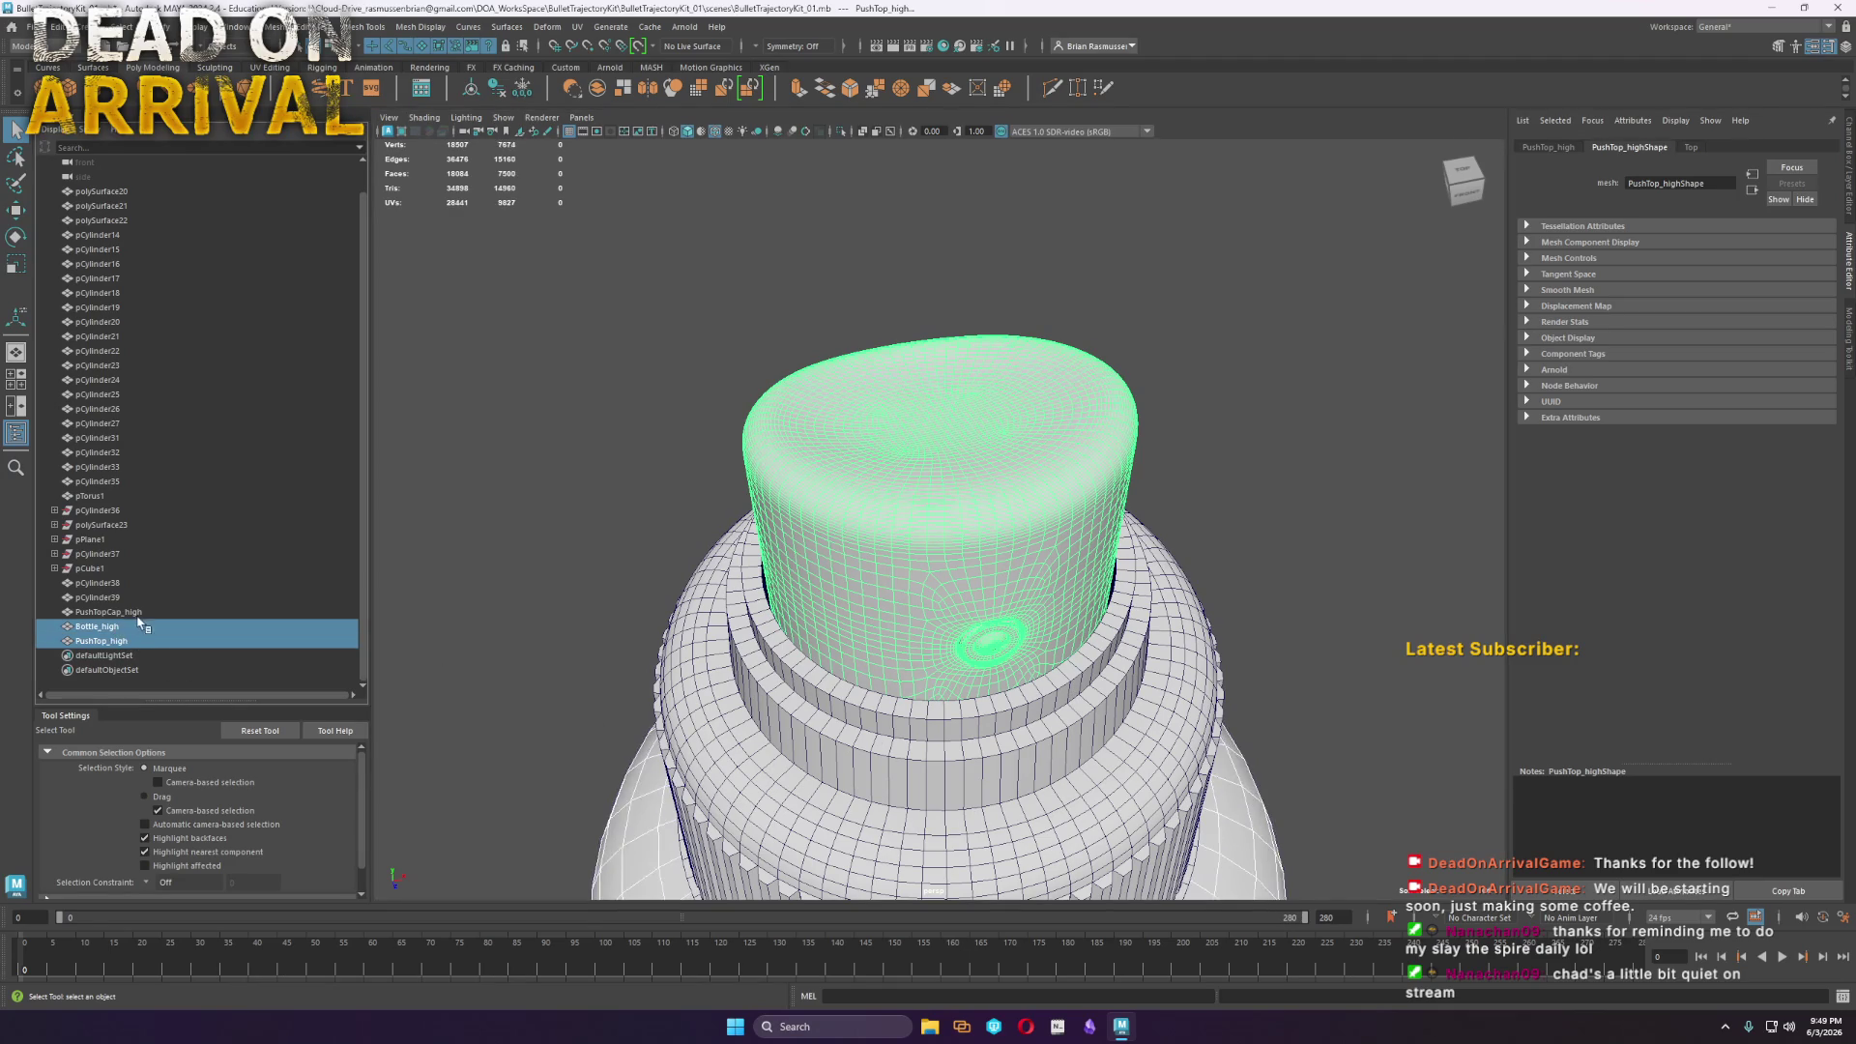
{"action": "key", "text": "Delete"}
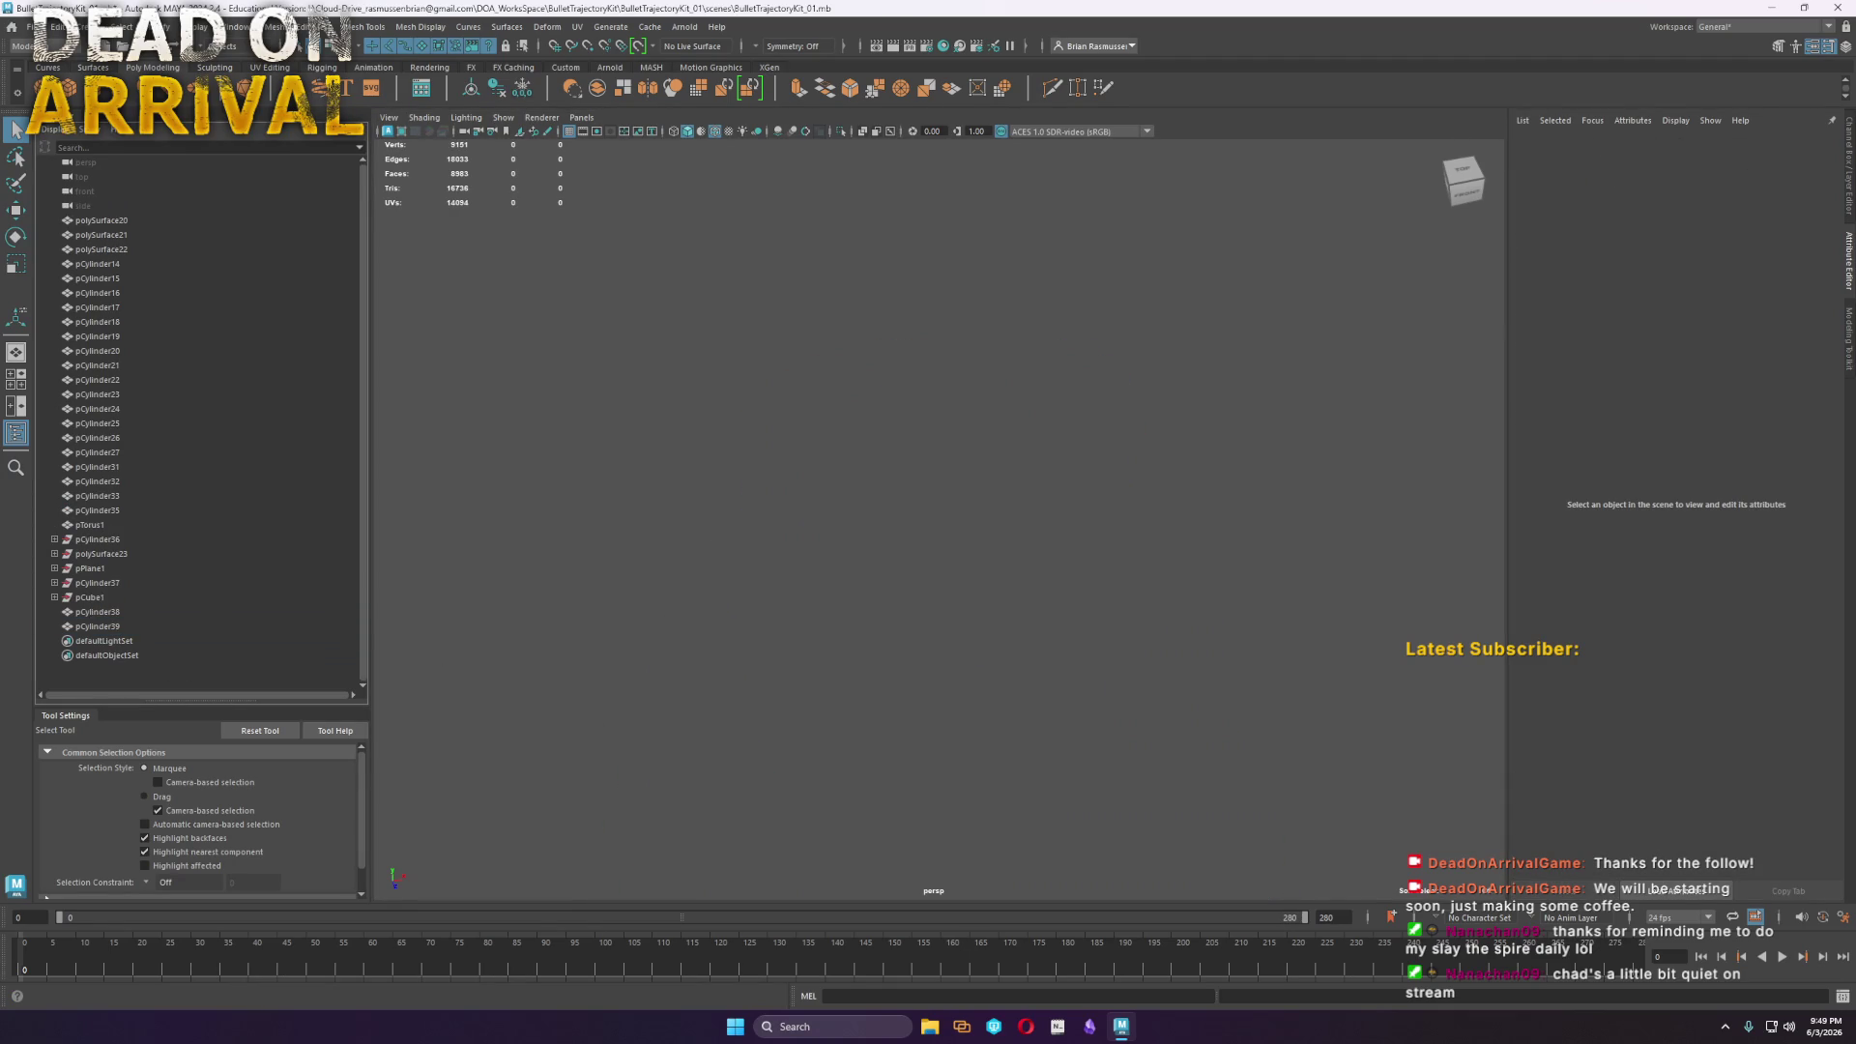
Bring in the low-poly bottle model and select its PushTop_low part
{"action": "mouse_move", "coordinate": [931, 751]}
{"action": "left_mouse_down"}
{"action": "mouse_move", "coordinate": [908, 675]}
{"action": "mouse_move", "coordinate": [908, 706]}
{"action": "left_mouse_up"}
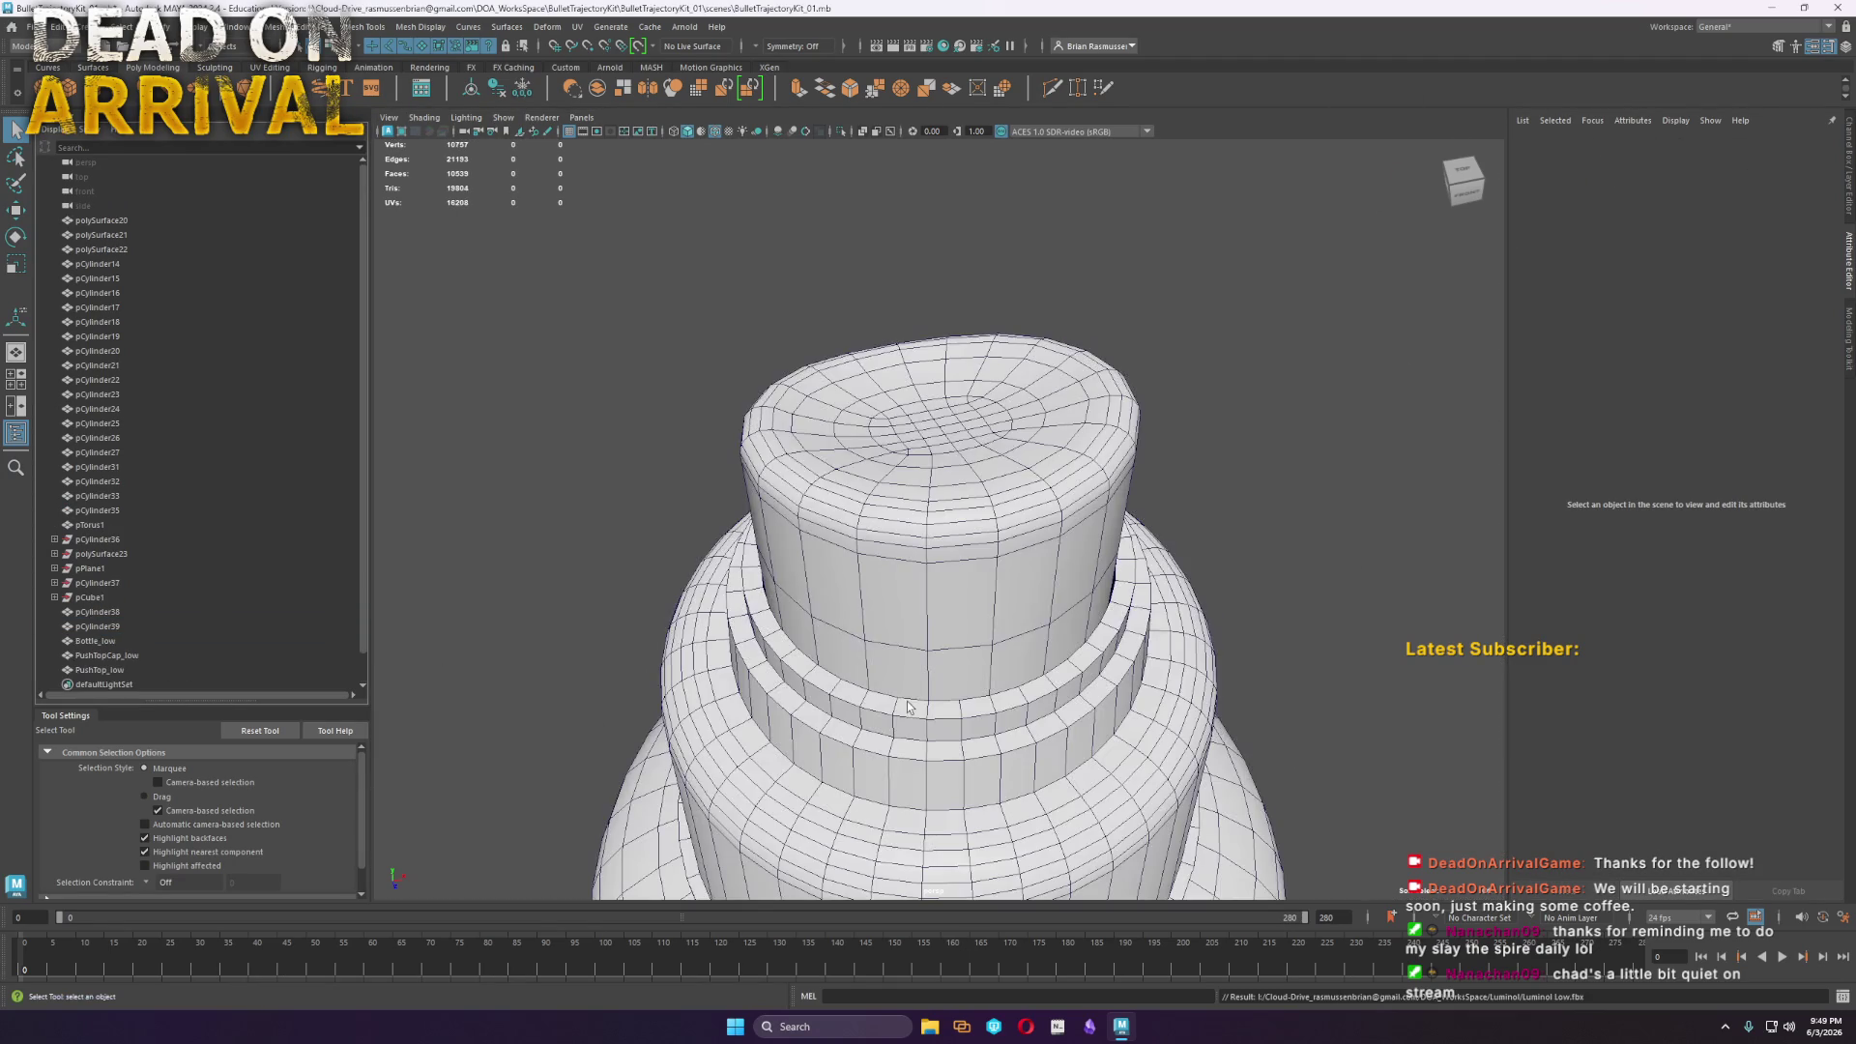
{"action": "scroll", "coordinate": [956, 649], "scroll_direction": "down", "scroll_amount": 3}
{"action": "left_click", "coordinate": [932, 474]}
{"action": "mouse_move", "coordinate": [1006, 599]}
{"action": "left_mouse_down", "text": "alt"}
{"action": "mouse_move", "coordinate": [1095, 619]}
{"action": "mouse_move", "coordinate": [1088, 601]}
{"action": "left_mouse_up", "text": "alt"}
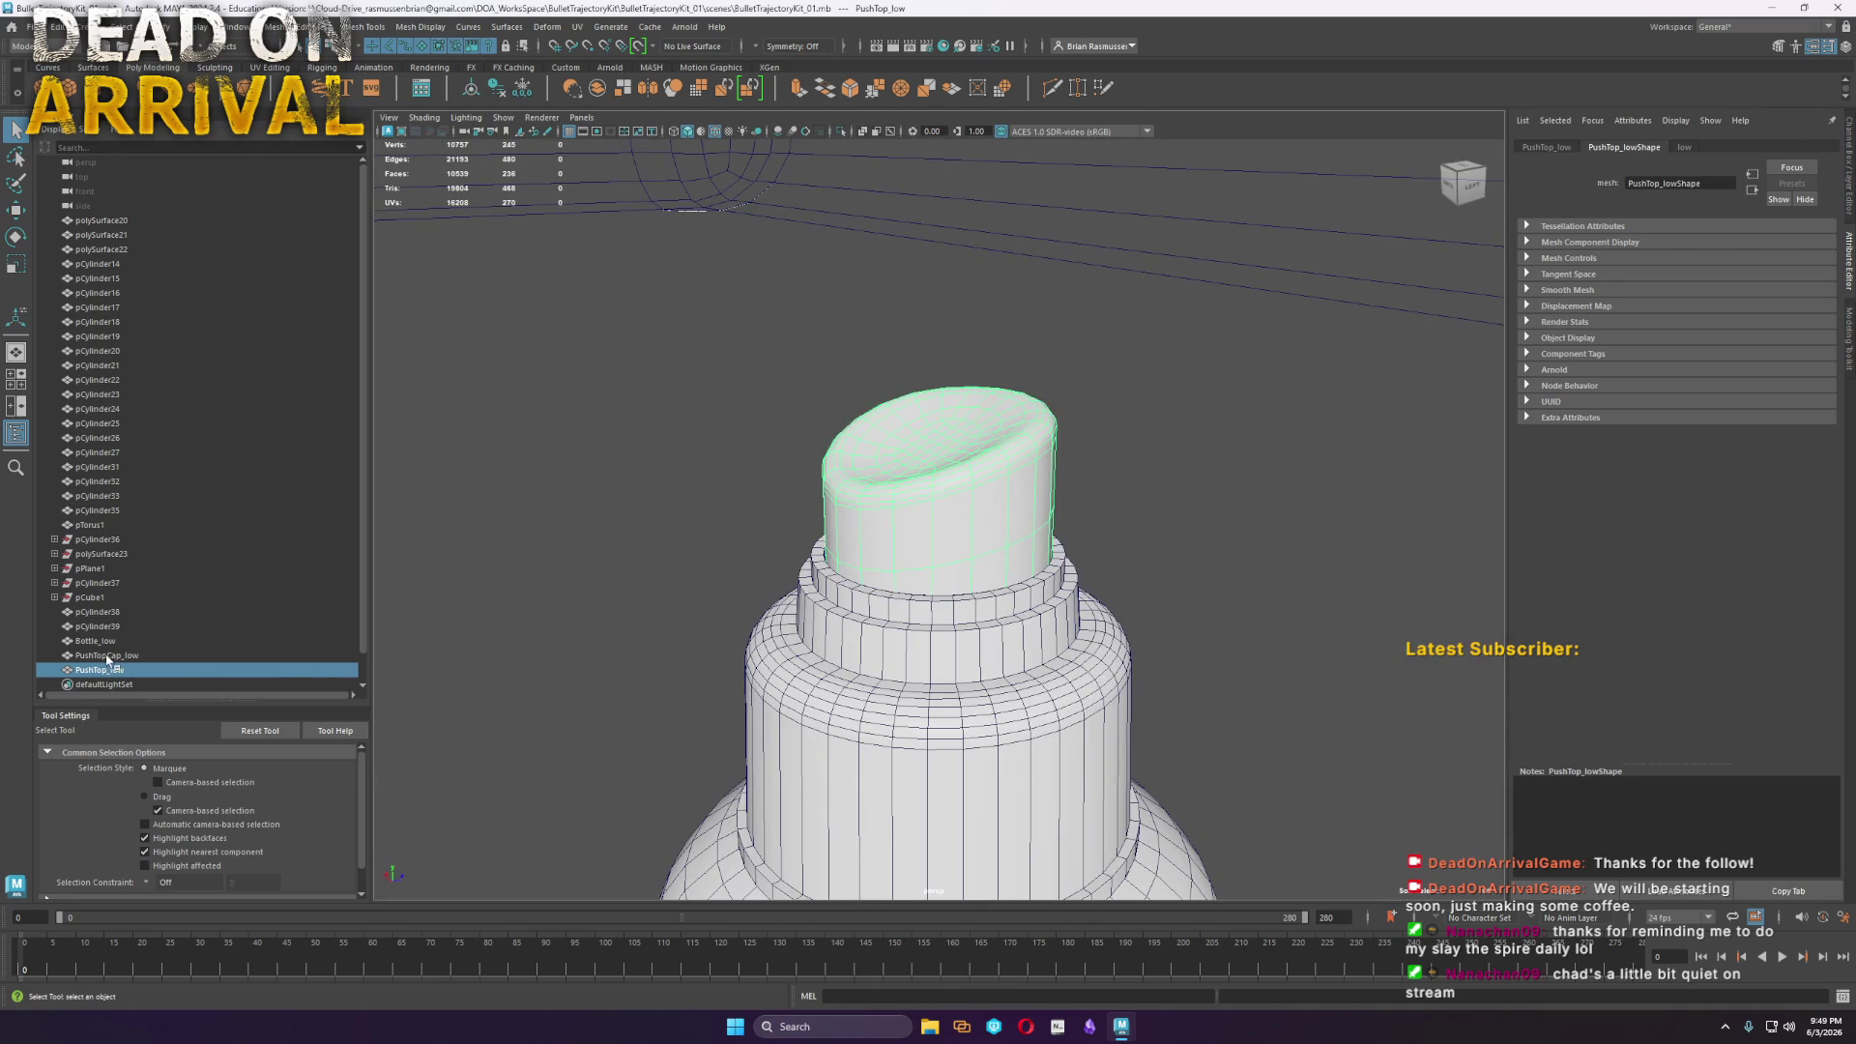
Delete PushTopCap_low and Bottle_low, leaving the PushTop_low cap selected for moving
{"action": "left_click", "coordinate": [106, 655]}
{"action": "left_click", "coordinate": [95, 641], "text": "ctrl"}
{"action": "key", "text": "Delete"}
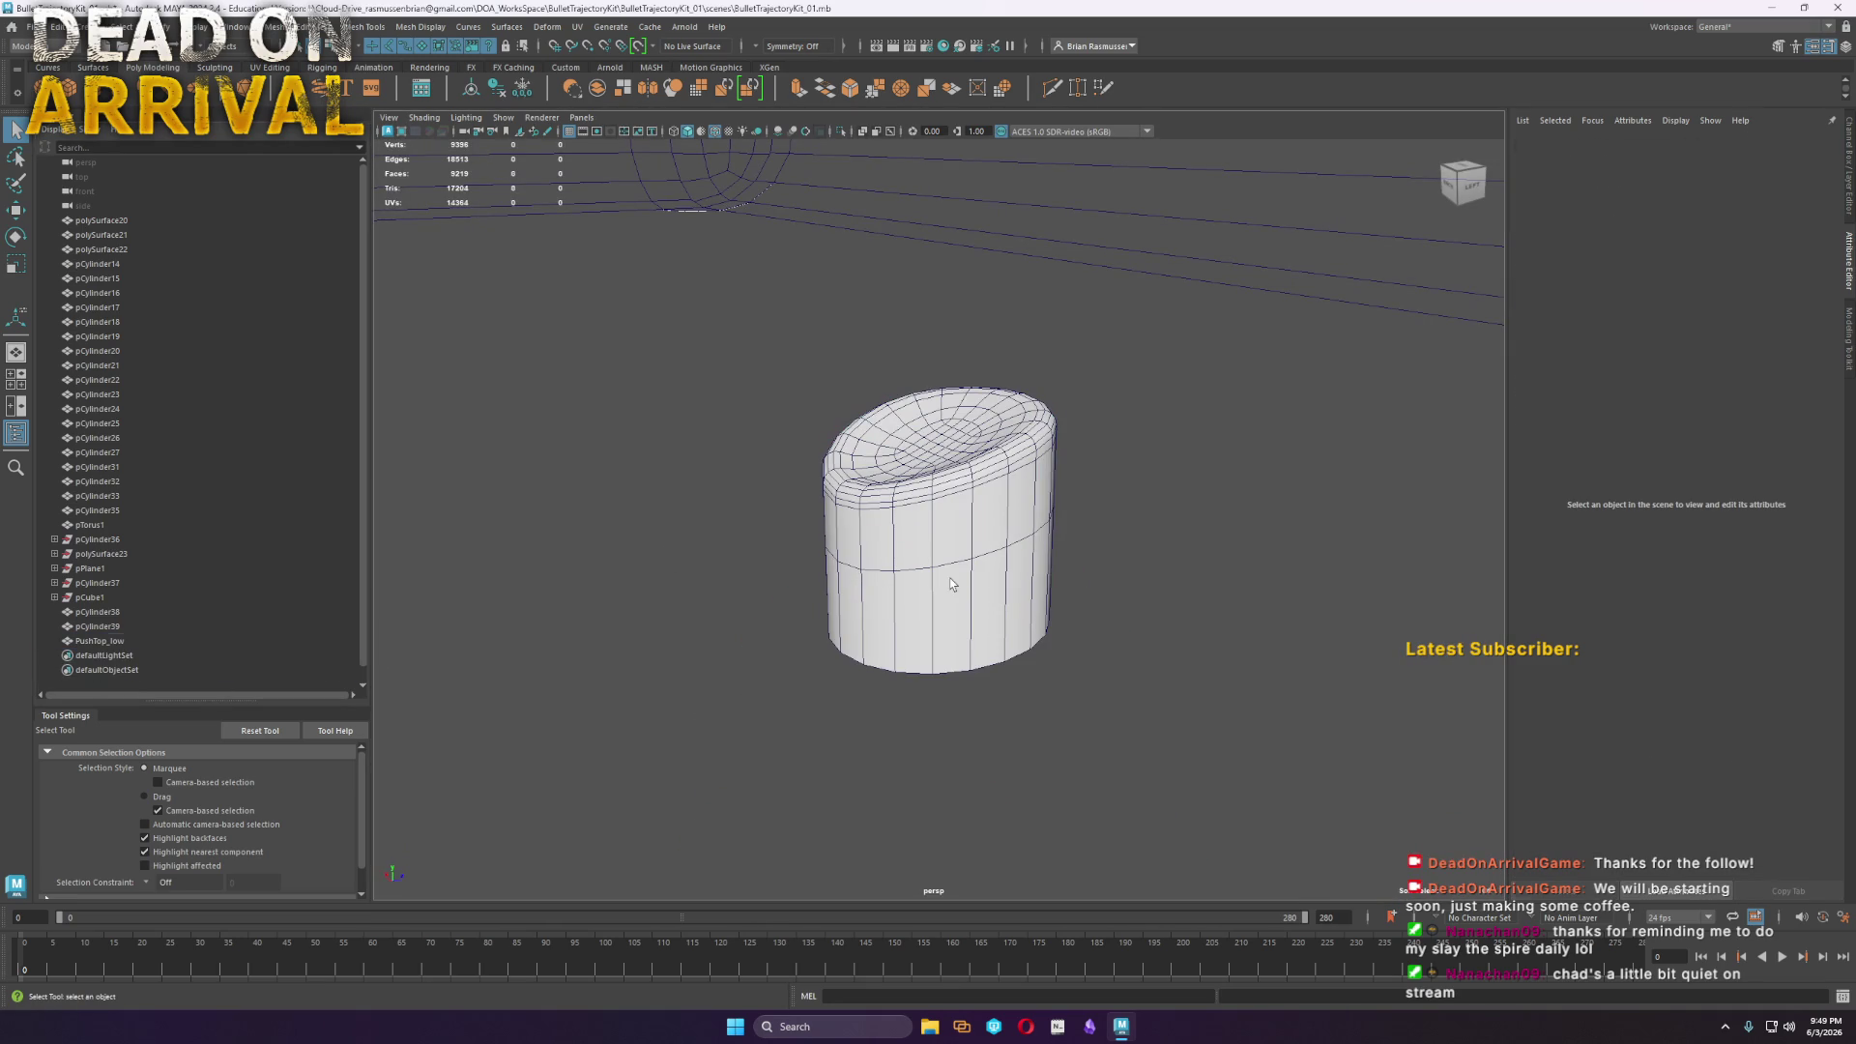
{"action": "left_click", "coordinate": [1085, 621]}
{"action": "scroll", "coordinate": [1085, 622], "scroll_direction": "down", "scroll_amount": 5}
{"action": "key", "text": "w"}
{"action": "left_click_drag", "start_coordinate": [738, 475], "coordinate": [716, 546], "text": "alt"}
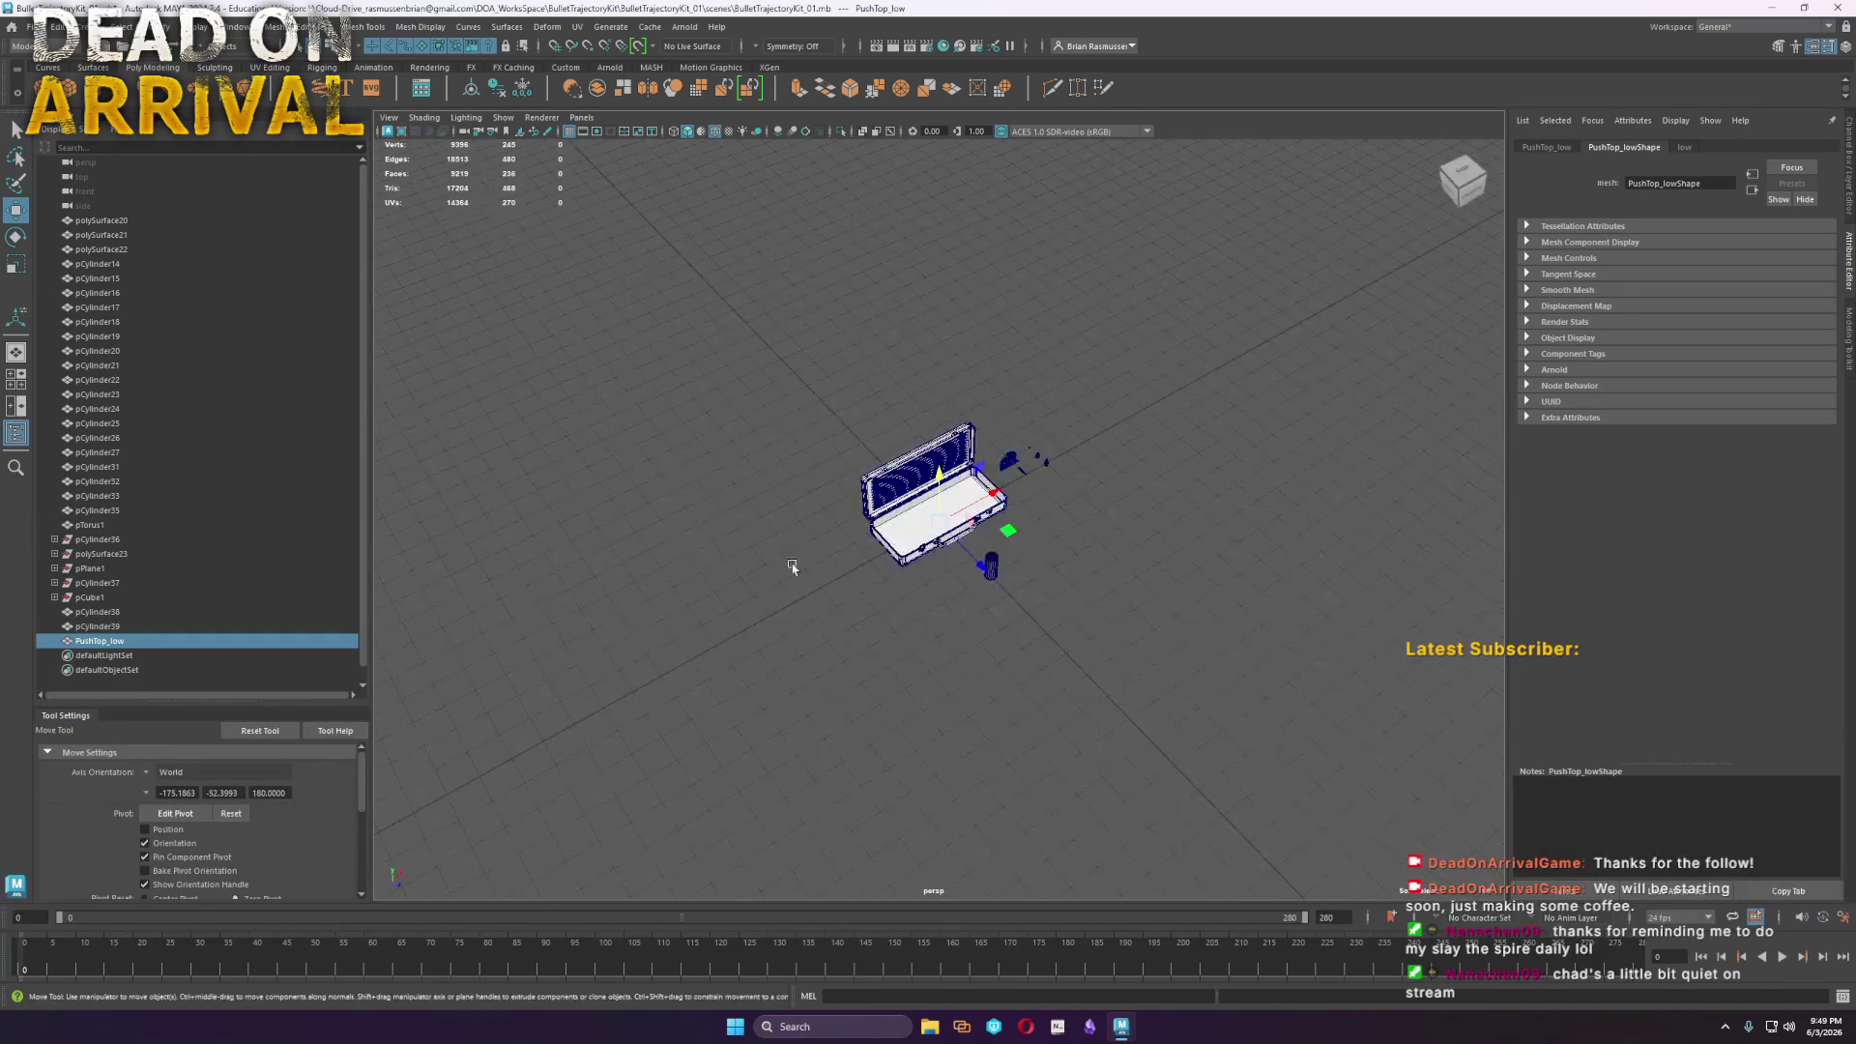
Drag the PushTop_low cap across the ground until it rests beside the tall open tube
{"action": "left_click_drag", "start_coordinate": [1018, 530], "coordinate": [1084, 578]}
{"action": "key", "text": "f"}
{"action": "scroll", "coordinate": [1266, 676], "scroll_direction": "down", "scroll_amount": 5}
{"action": "key", "text": "ctrl+z"}
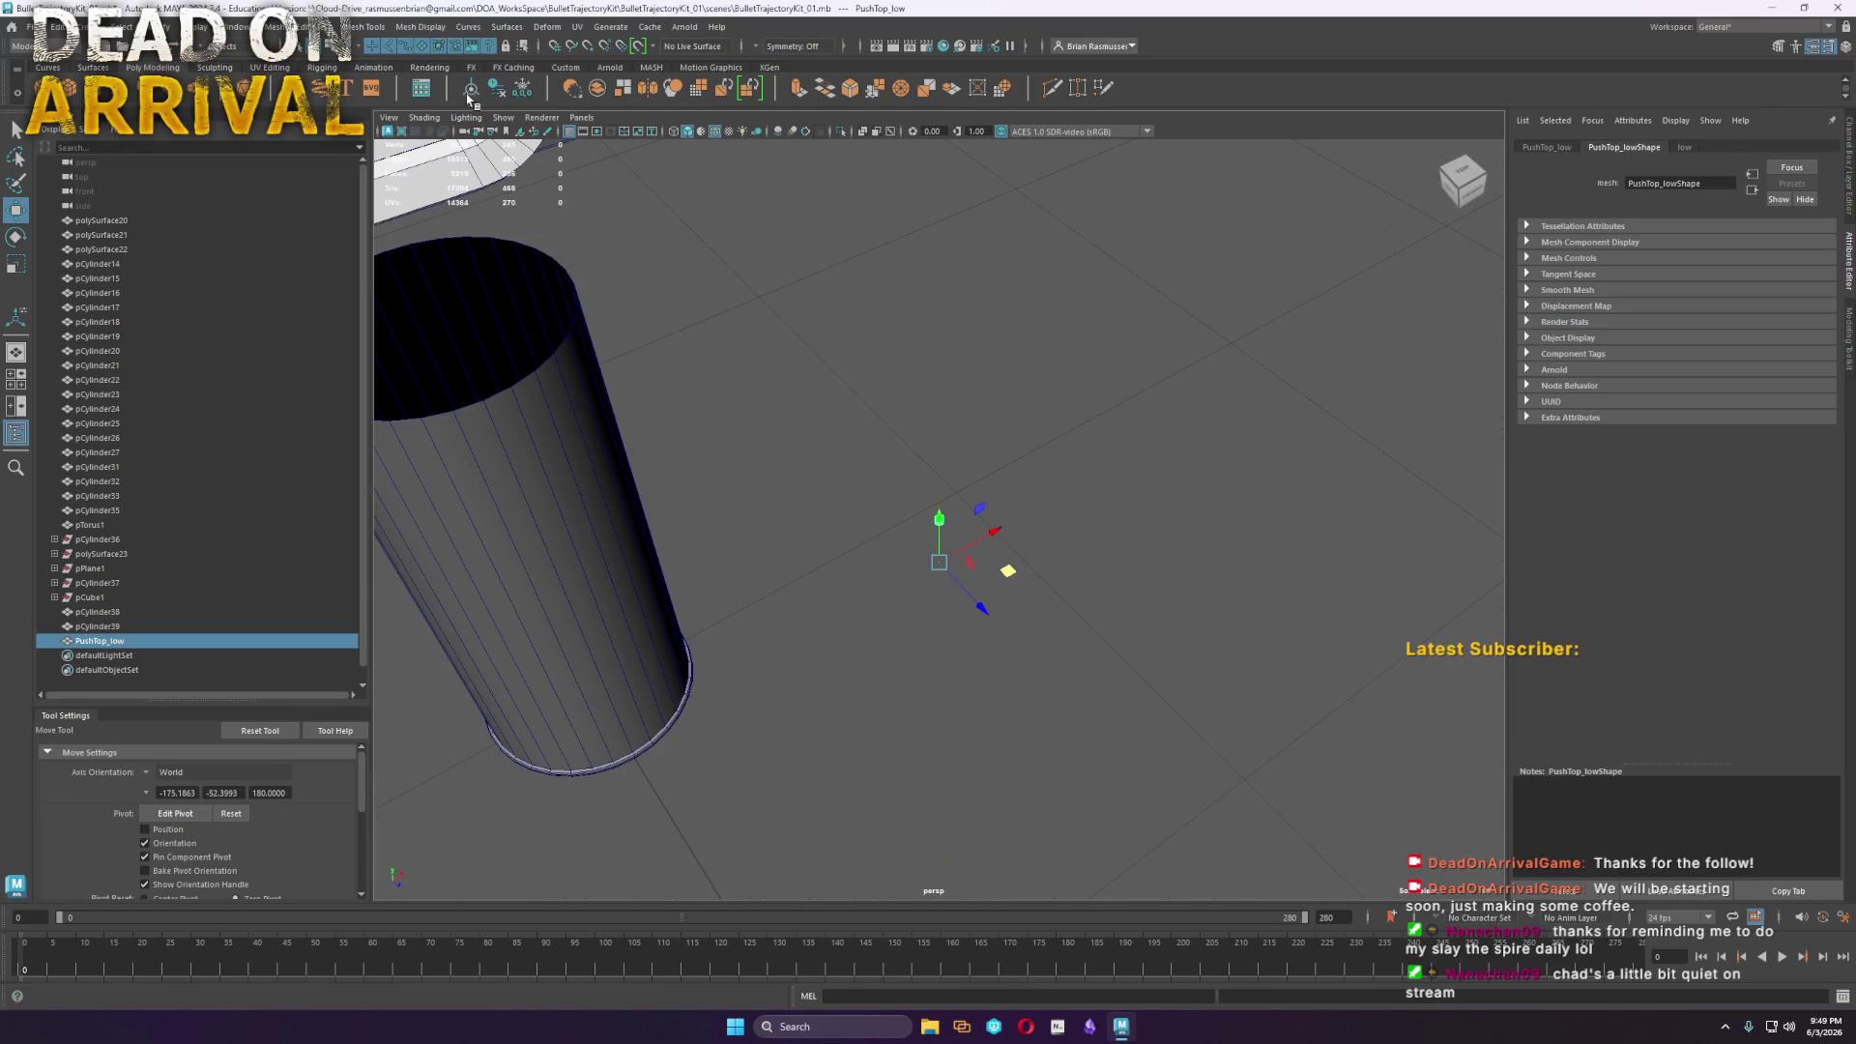
{"action": "mouse_move", "coordinate": [945, 518]}
{"action": "left_mouse_down"}
{"action": "mouse_move", "coordinate": [977, 526]}
{"action": "mouse_move", "coordinate": [941, 541]}
{"action": "mouse_move", "coordinate": [959, 474]}
{"action": "left_mouse_up"}
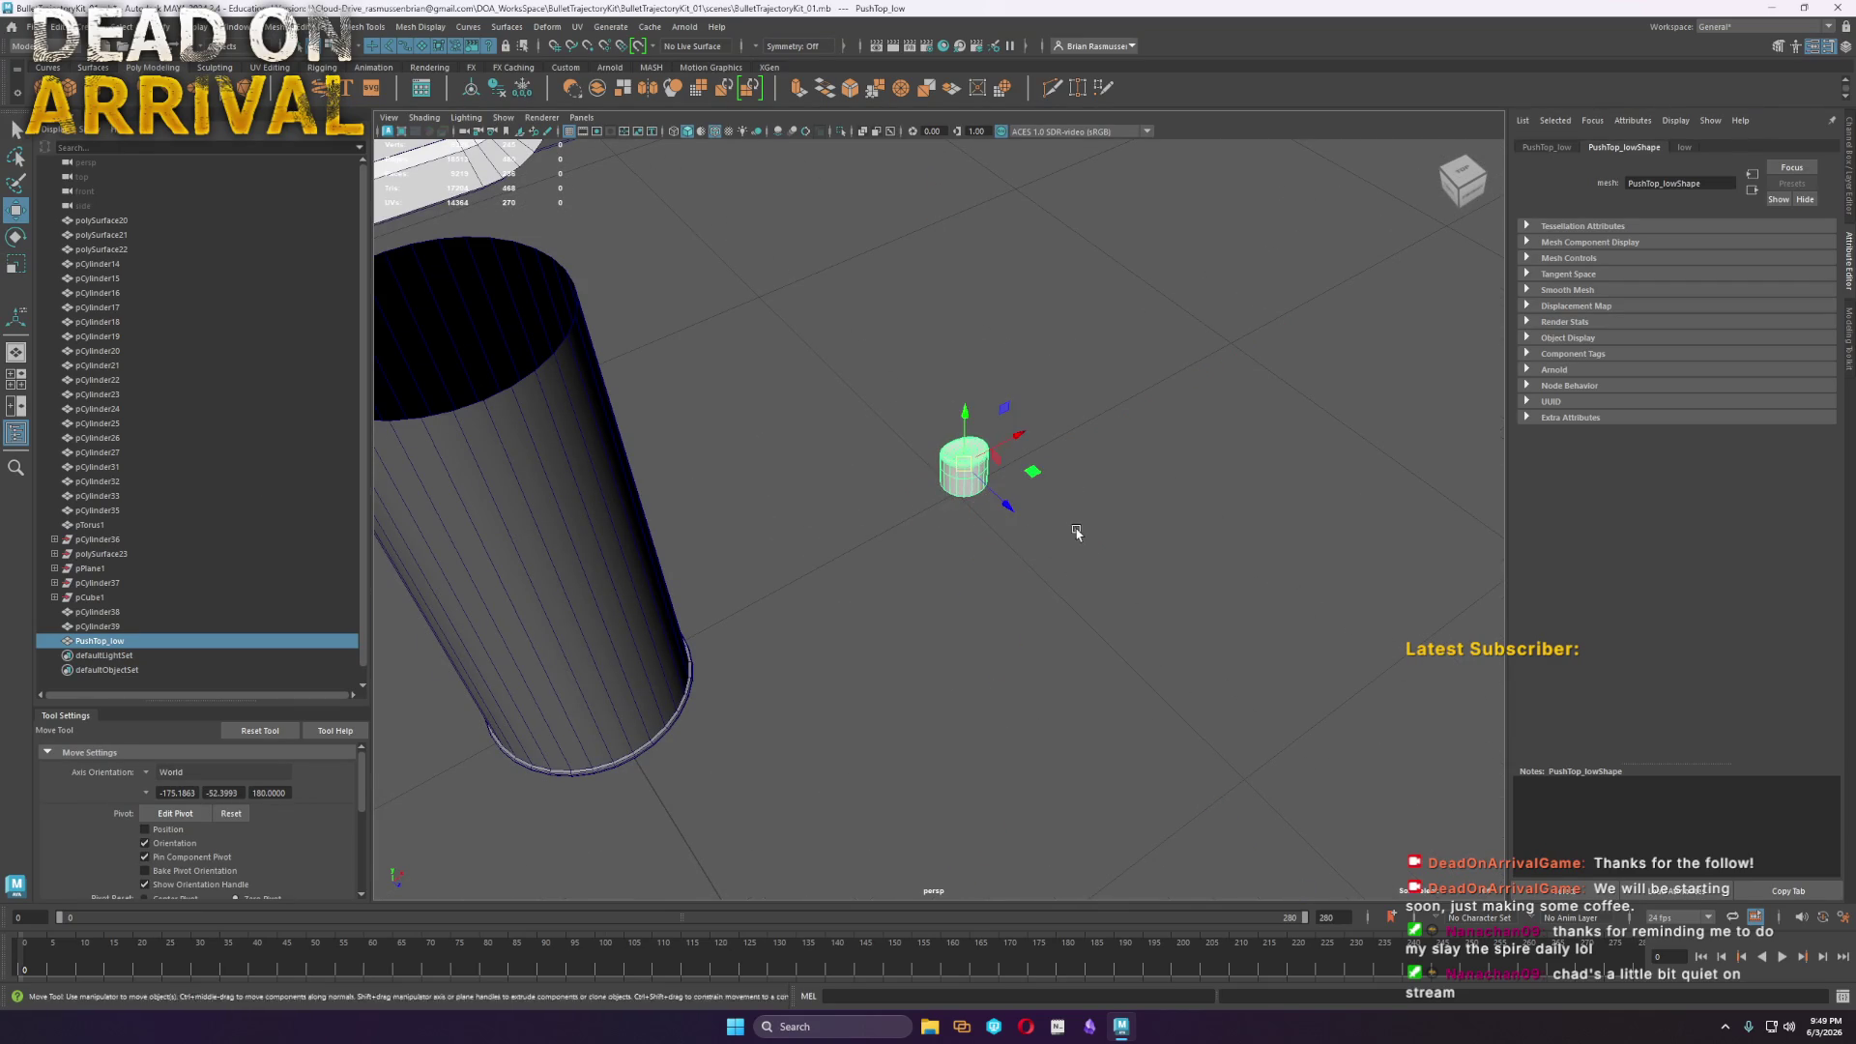
{"action": "key", "text": "ctrl+z"}
{"action": "mouse_move", "coordinate": [1014, 541]}
{"action": "left_mouse_down", "text": "alt"}
{"action": "mouse_move", "coordinate": [812, 588]}
{"action": "mouse_move", "coordinate": [928, 622]}
{"action": "mouse_move", "coordinate": [1125, 563]}
{"action": "left_mouse_up", "text": "alt"}
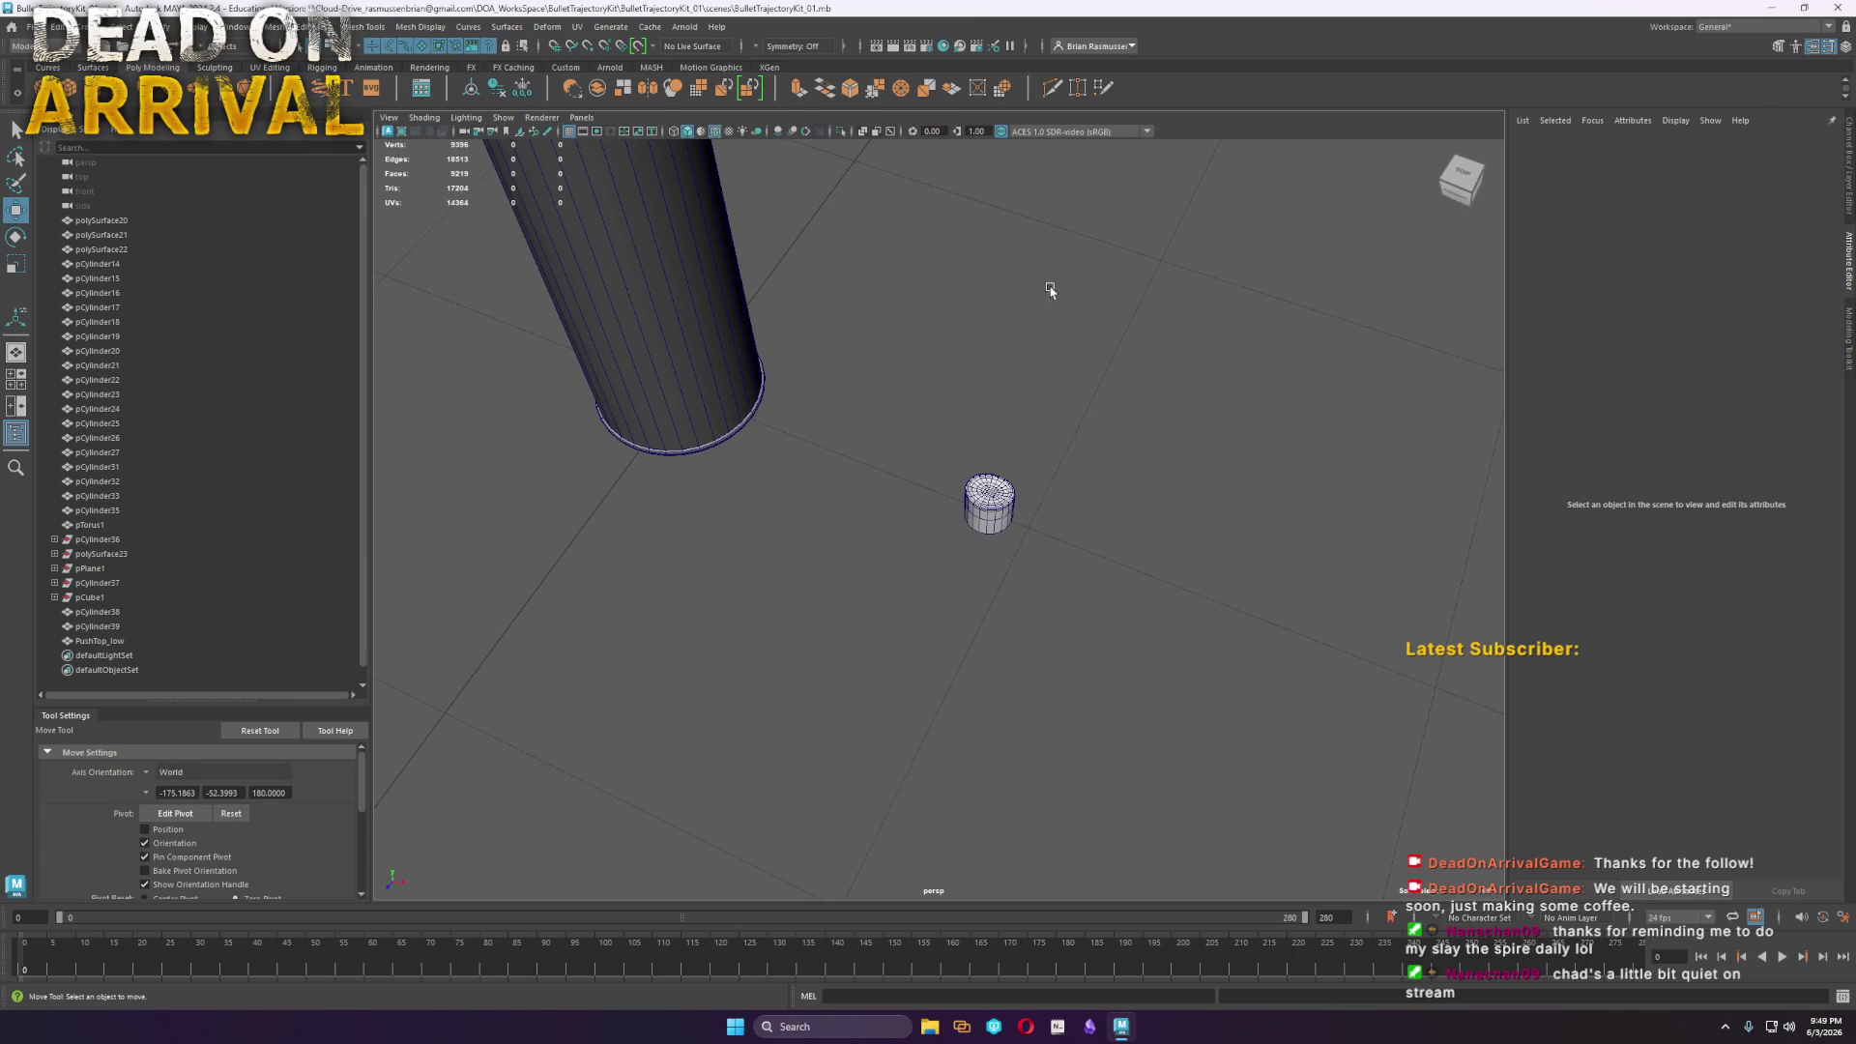
{"action": "mouse_move", "coordinate": [1043, 279]}
{"action": "left_mouse_down", "text": "alt"}
{"action": "mouse_move", "coordinate": [883, 393]}
{"action": "mouse_move", "coordinate": [1032, 543]}
{"action": "left_mouse_up", "text": "alt"}
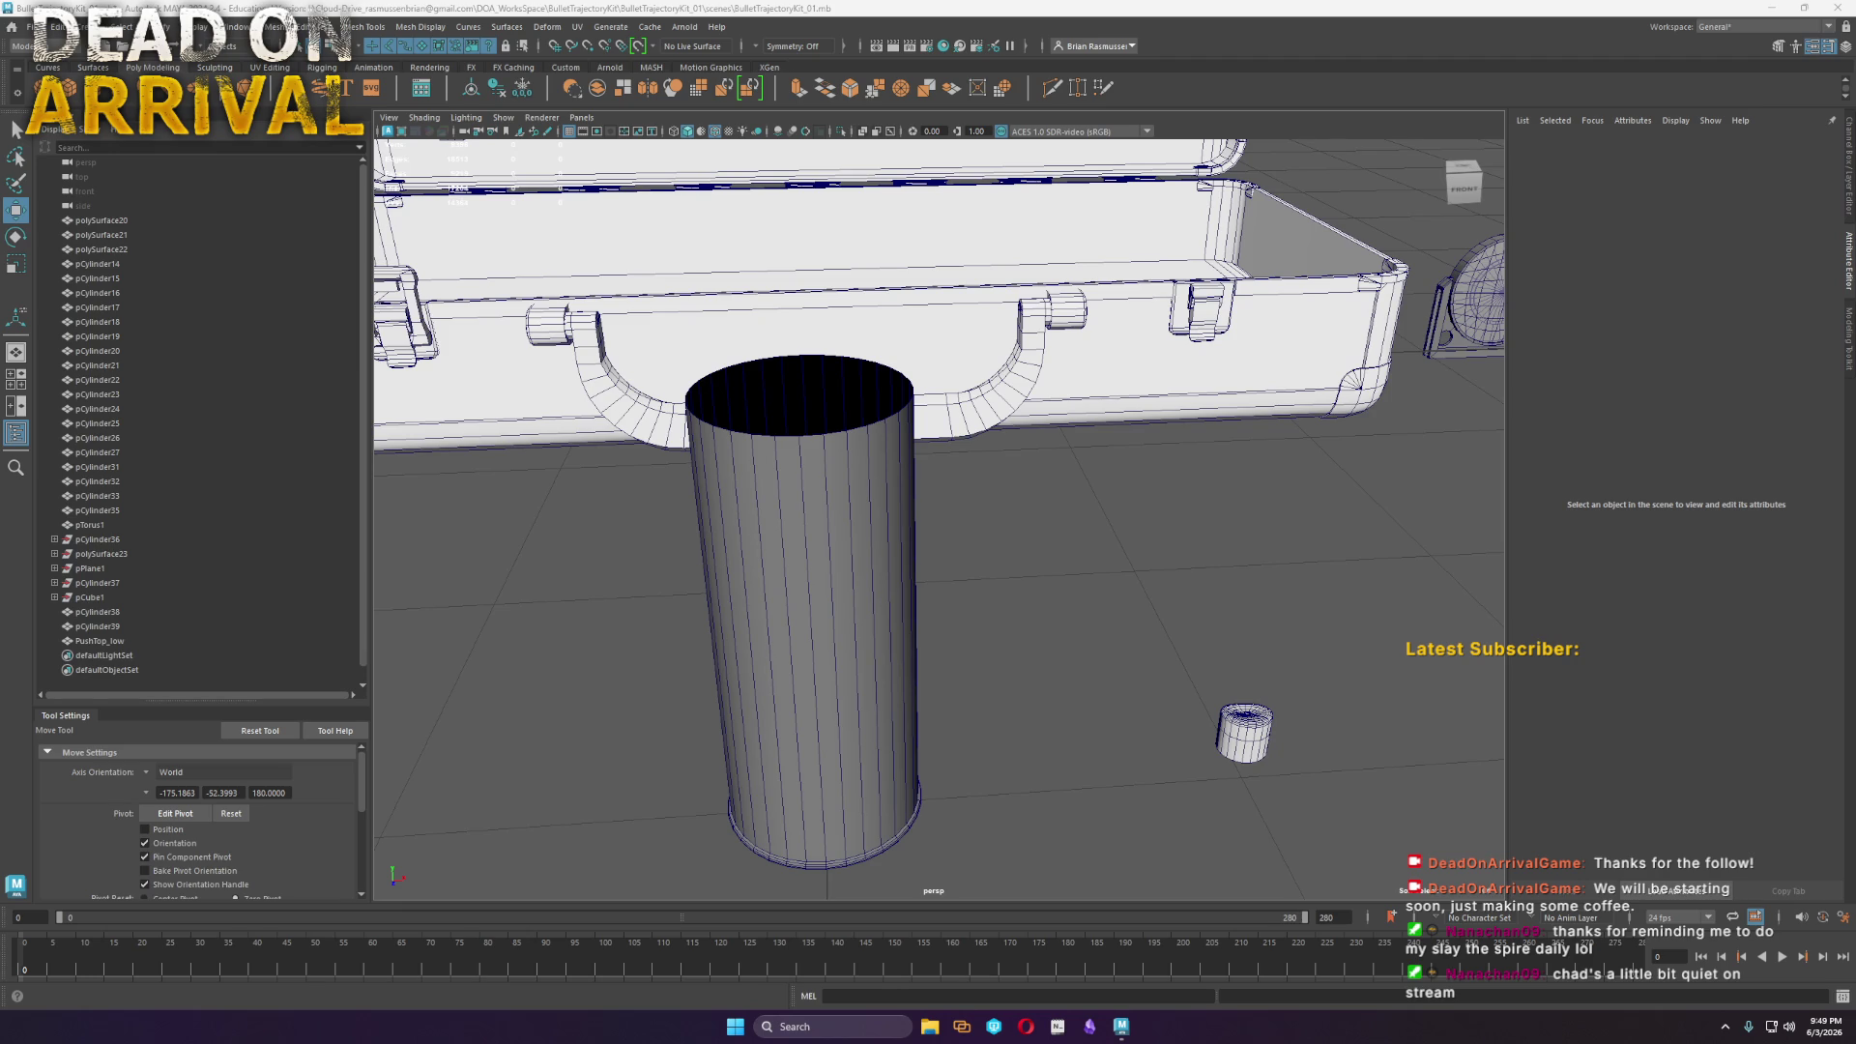
{"action": "left_click", "coordinate": [846, 744]}
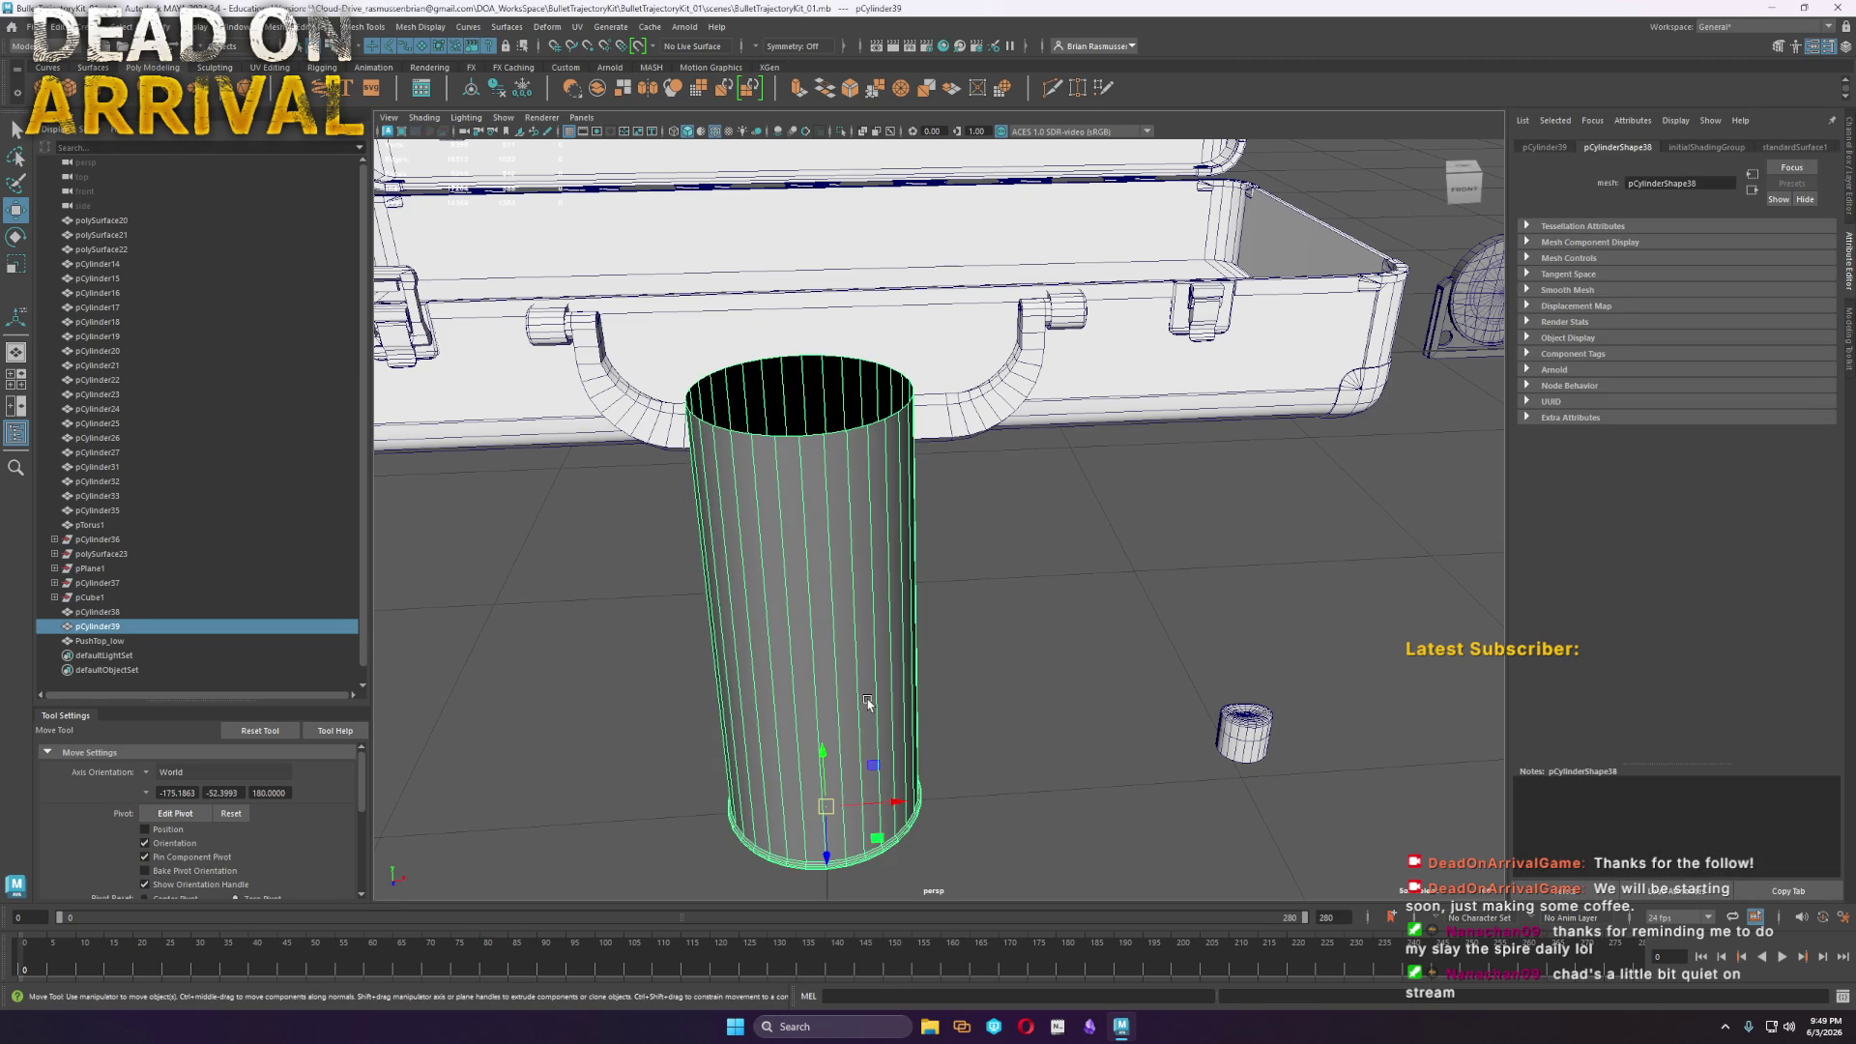
Select the top rim edge loop and extrude it, thickening it outward
{"action": "scroll", "coordinate": [864, 638], "scroll_direction": "up", "scroll_amount": 5}
{"action": "right_click_drag", "start_coordinate": [936, 594], "coordinate": [956, 550]}
{"action": "double_click", "coordinate": [952, 548]}
{"action": "key", "text": "r"}
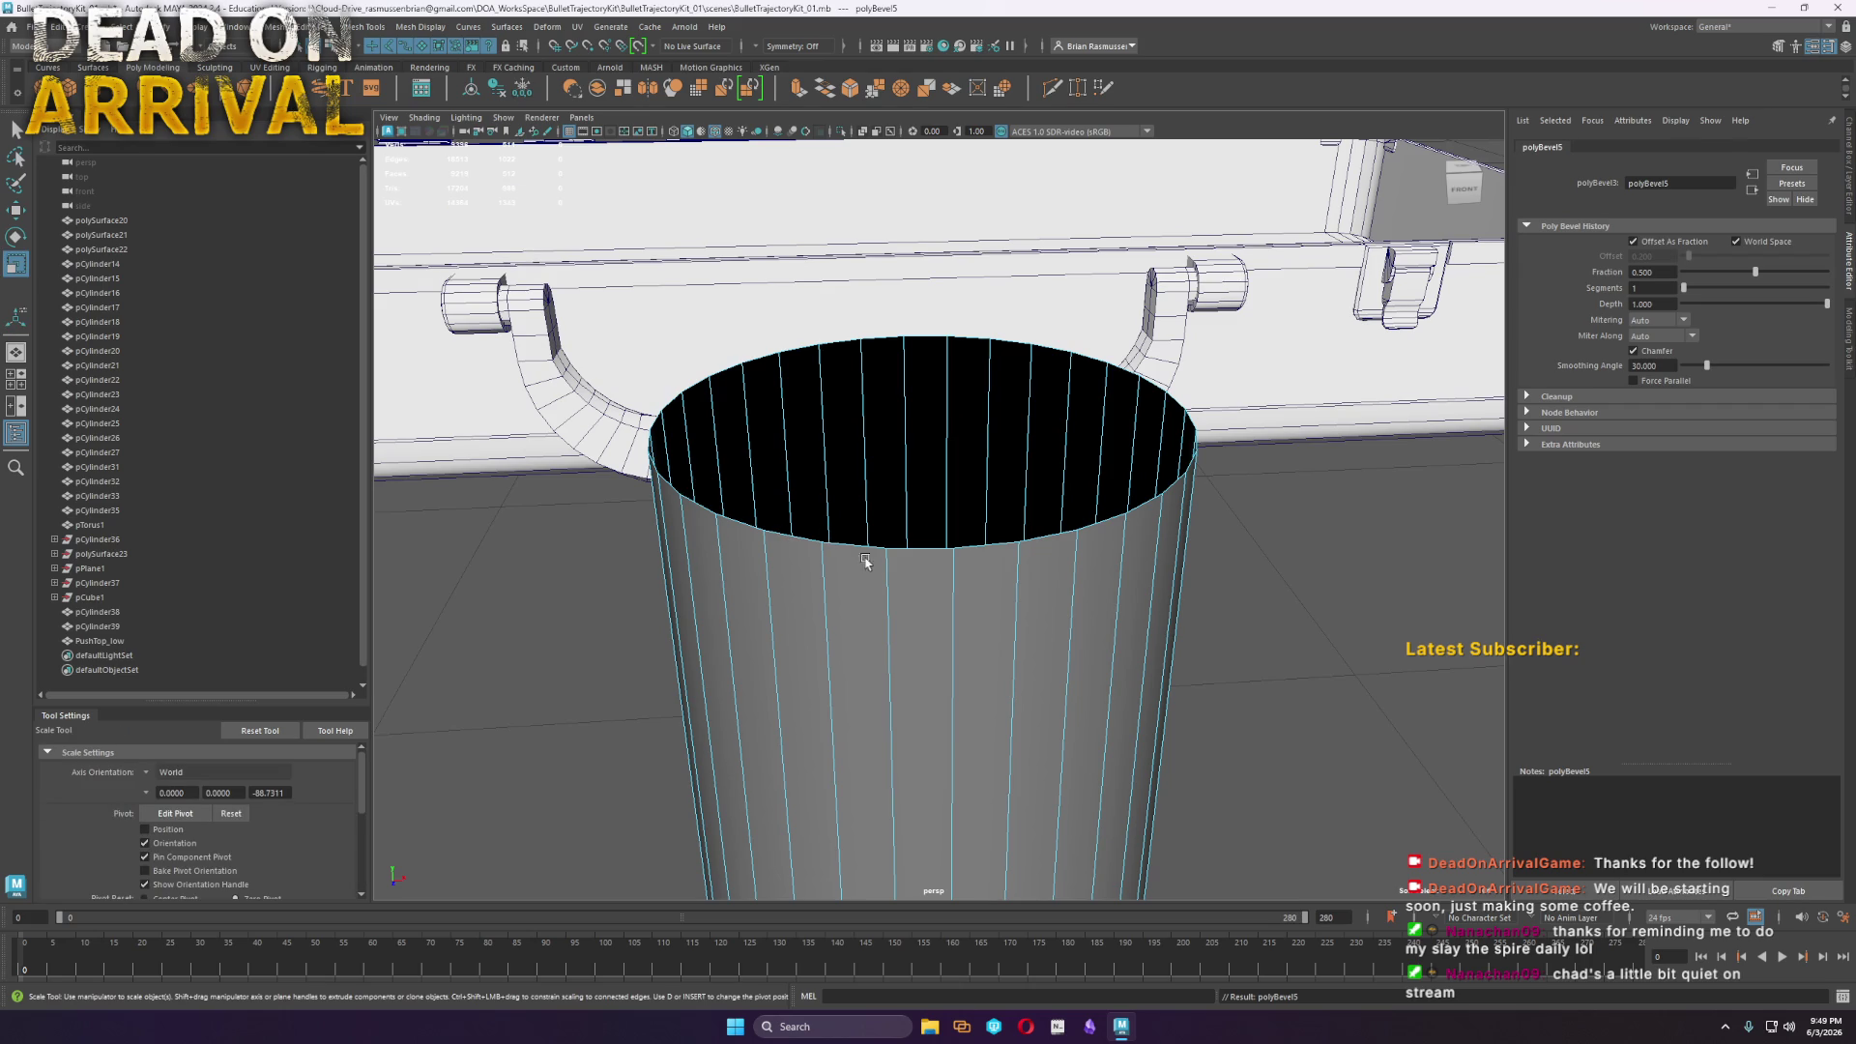
{"action": "key", "text": "w"}
{"action": "left_click", "coordinate": [971, 610]}
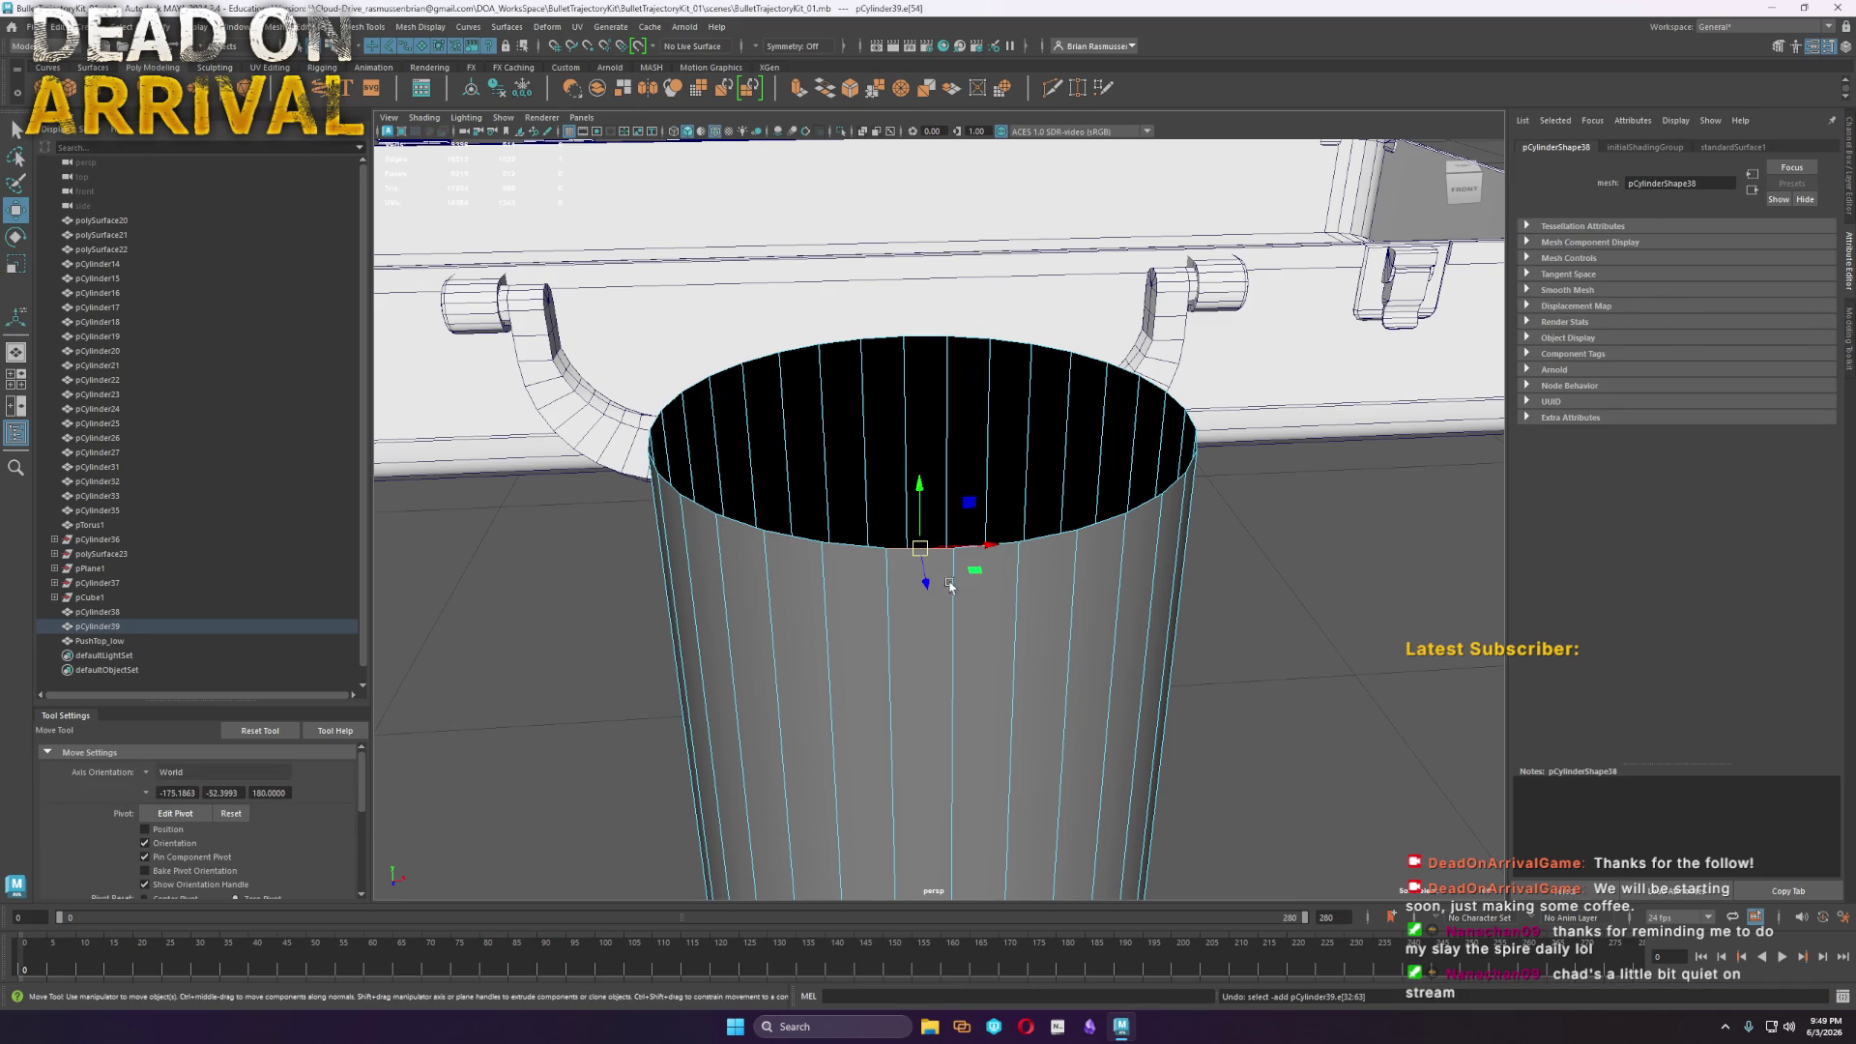
{"action": "right_click_drag", "start_coordinate": [1047, 530], "coordinate": [952, 531], "text": "shift"}
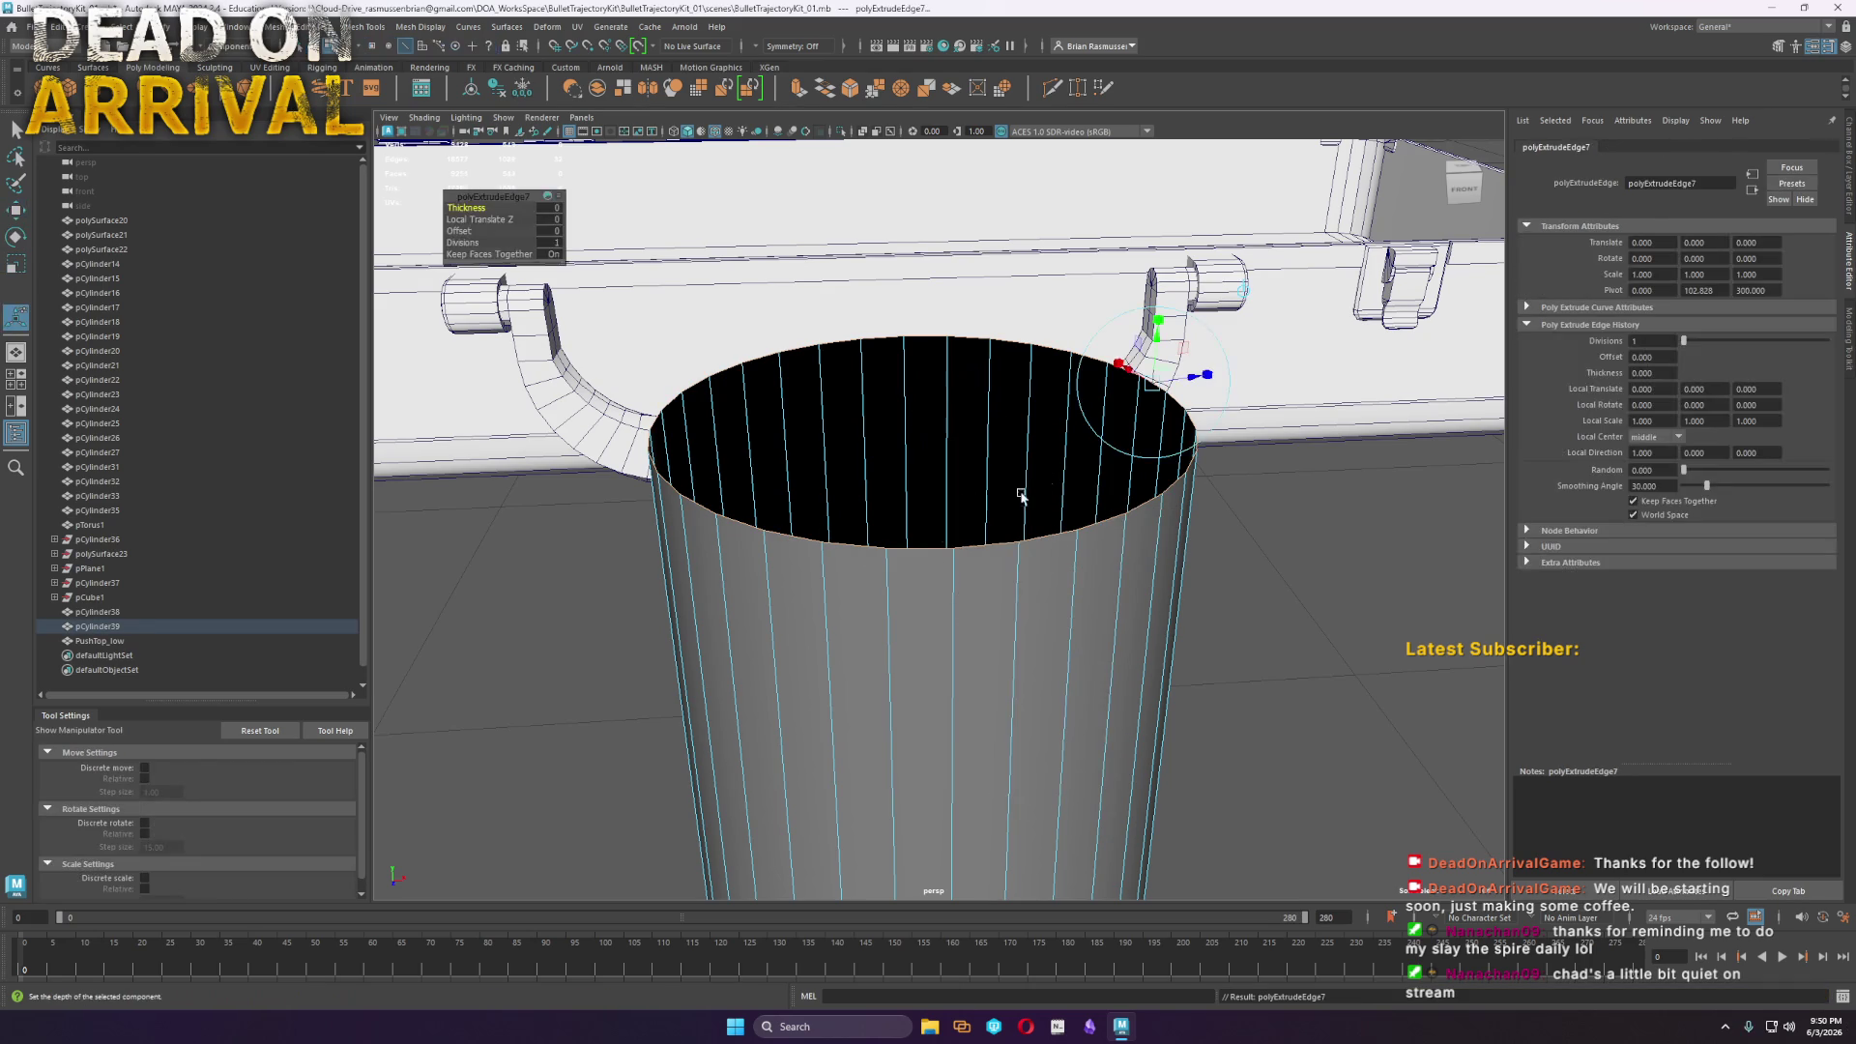
{"action": "middle_click_drag", "start_coordinate": [456, 206], "coordinate": [571, 220]}
Extrude the rim again and pull the new loop inward with the thickness setting
{"action": "key", "text": "ctrl+e"}
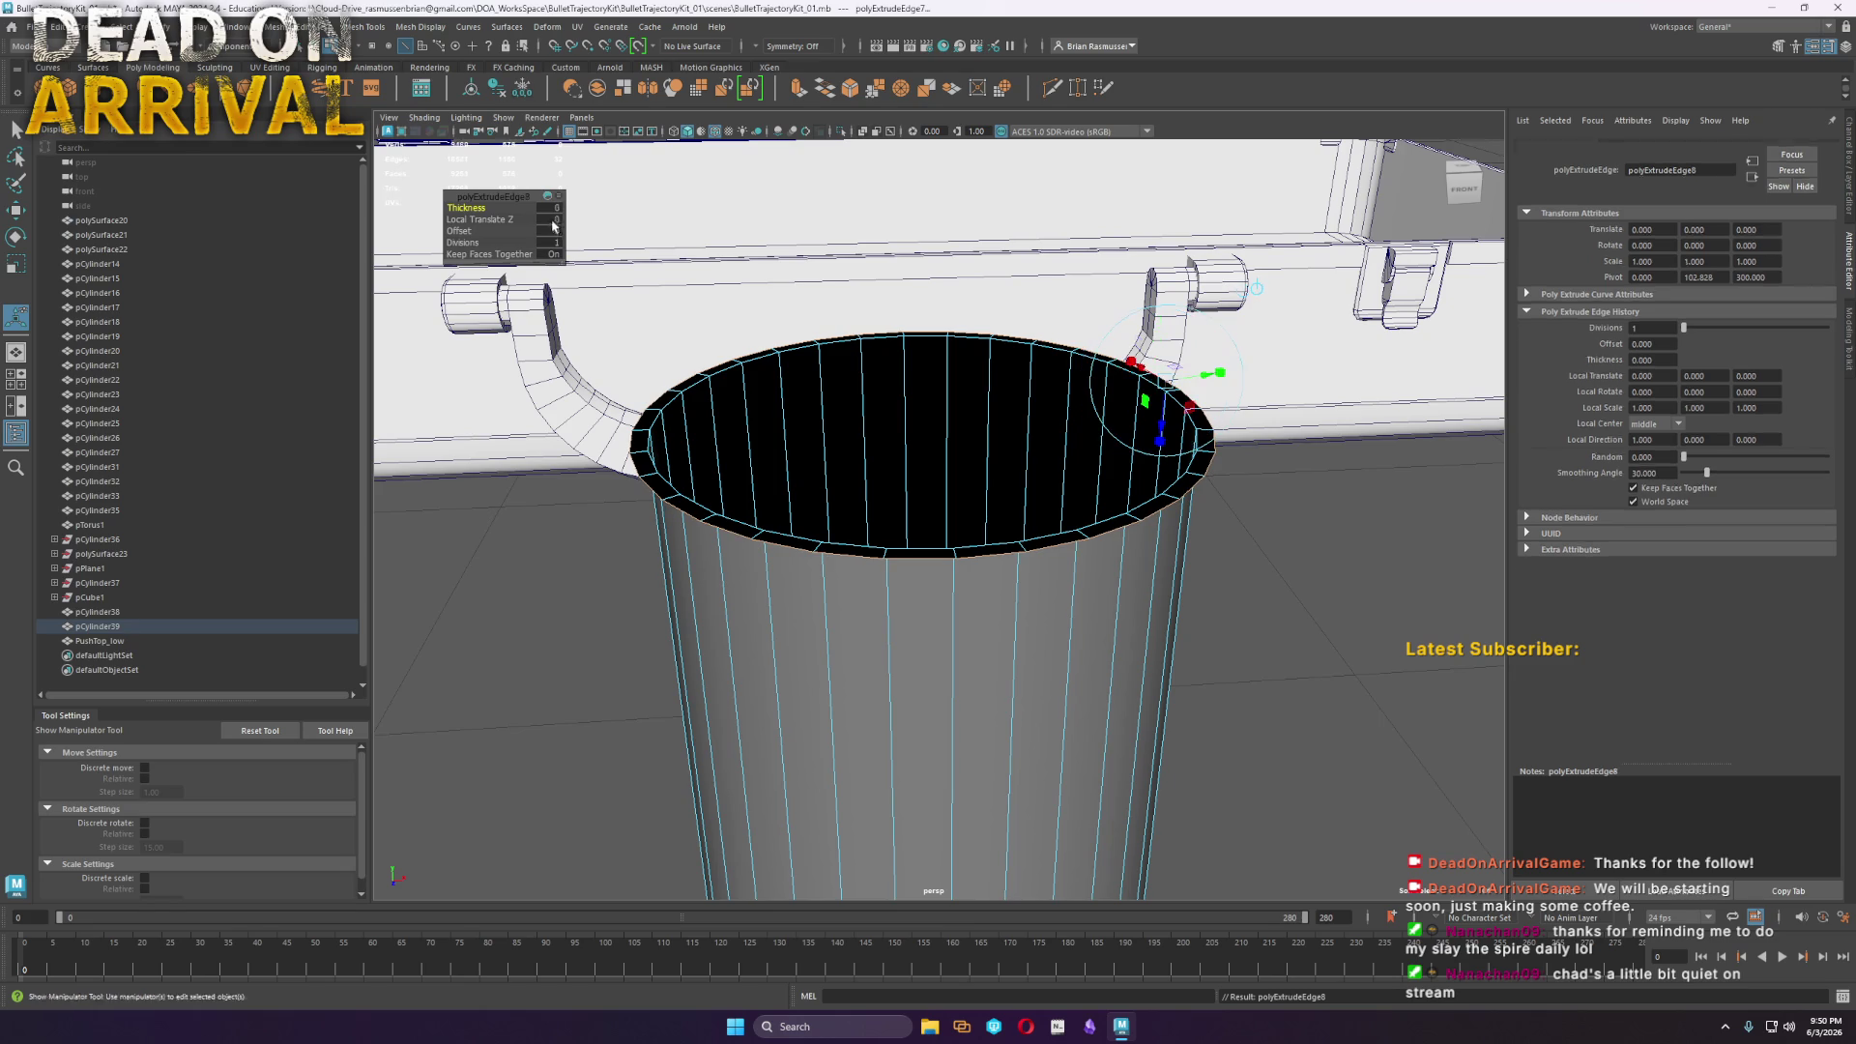
{"action": "left_click", "coordinate": [473, 230]}
{"action": "key", "text": "ctrl+z"}
{"action": "left_click", "coordinate": [474, 207]}
{"action": "middle_click_drag", "start_coordinate": [473, 208], "coordinate": [342, 183]}
{"action": "mouse_move", "coordinate": [471, 212]}
{"action": "middle_mouse_down"}
{"action": "mouse_move", "coordinate": [499, 215]}
{"action": "mouse_move", "coordinate": [350, 199]}
{"action": "middle_mouse_up"}
Extrude twice more, tuning offset and thickness into a thick inner lip, then bevel the rim edge
{"action": "key", "text": "ctrl+e"}
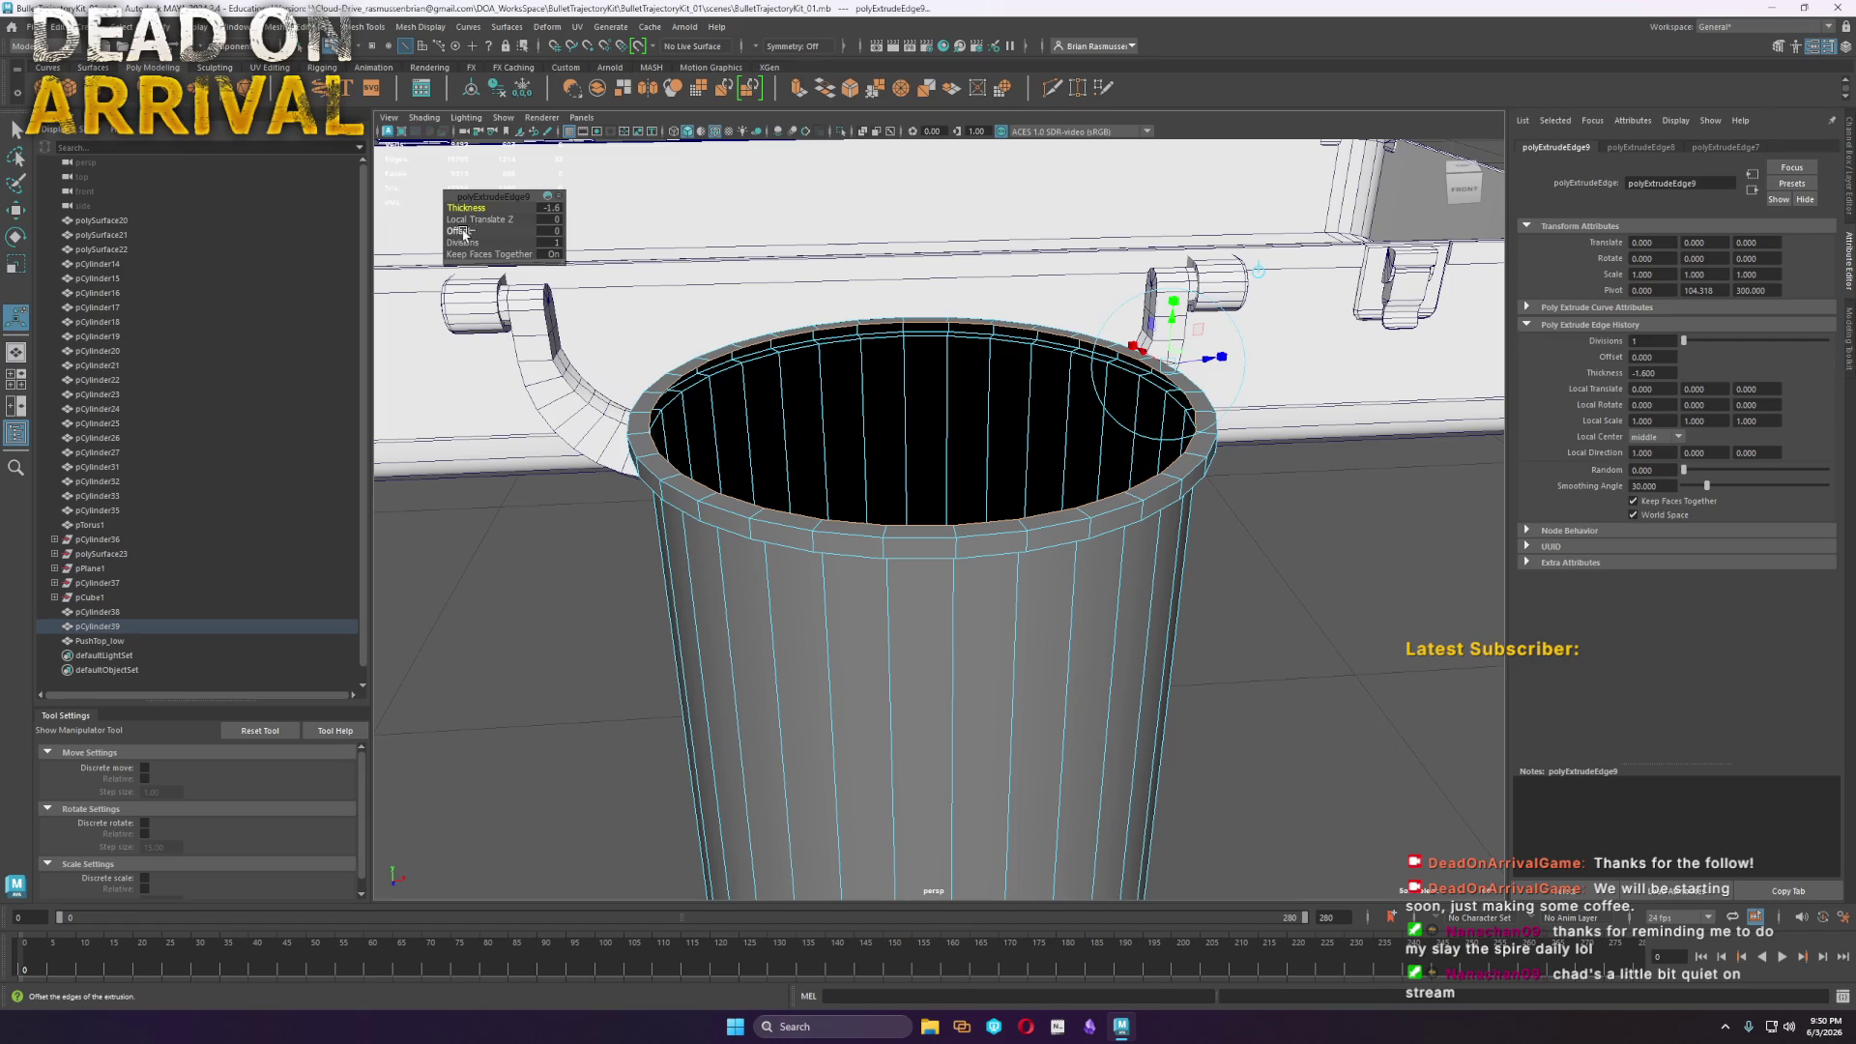
{"action": "key", "text": "ctrl+e"}
{"action": "left_click", "coordinate": [459, 231]}
{"action": "mouse_move", "coordinate": [459, 231]}
{"action": "middle_mouse_down"}
{"action": "mouse_move", "coordinate": [416, 222]}
{"action": "mouse_move", "coordinate": [529, 244]}
{"action": "mouse_move", "coordinate": [383, 200]}
{"action": "mouse_move", "coordinate": [406, 203]}
{"action": "middle_mouse_up"}
{"action": "left_click", "coordinate": [459, 208]}
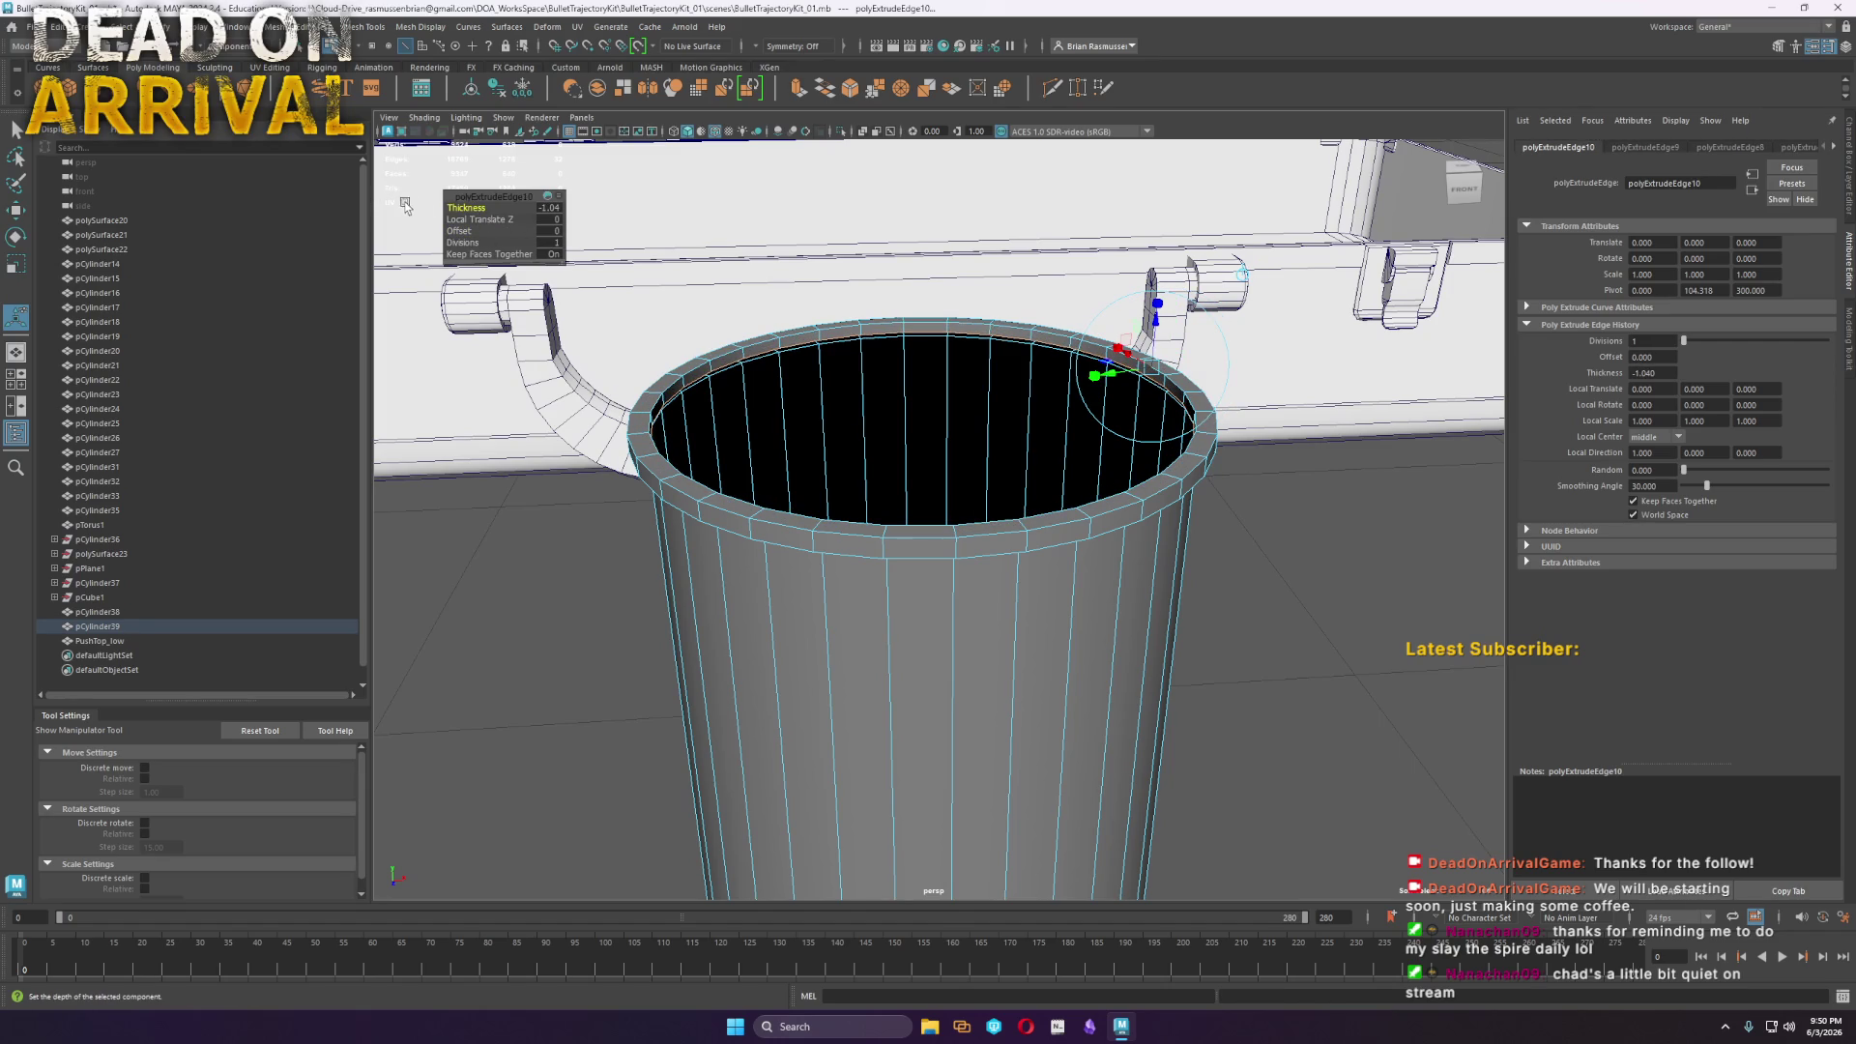
{"action": "left_click", "coordinate": [724, 531]}
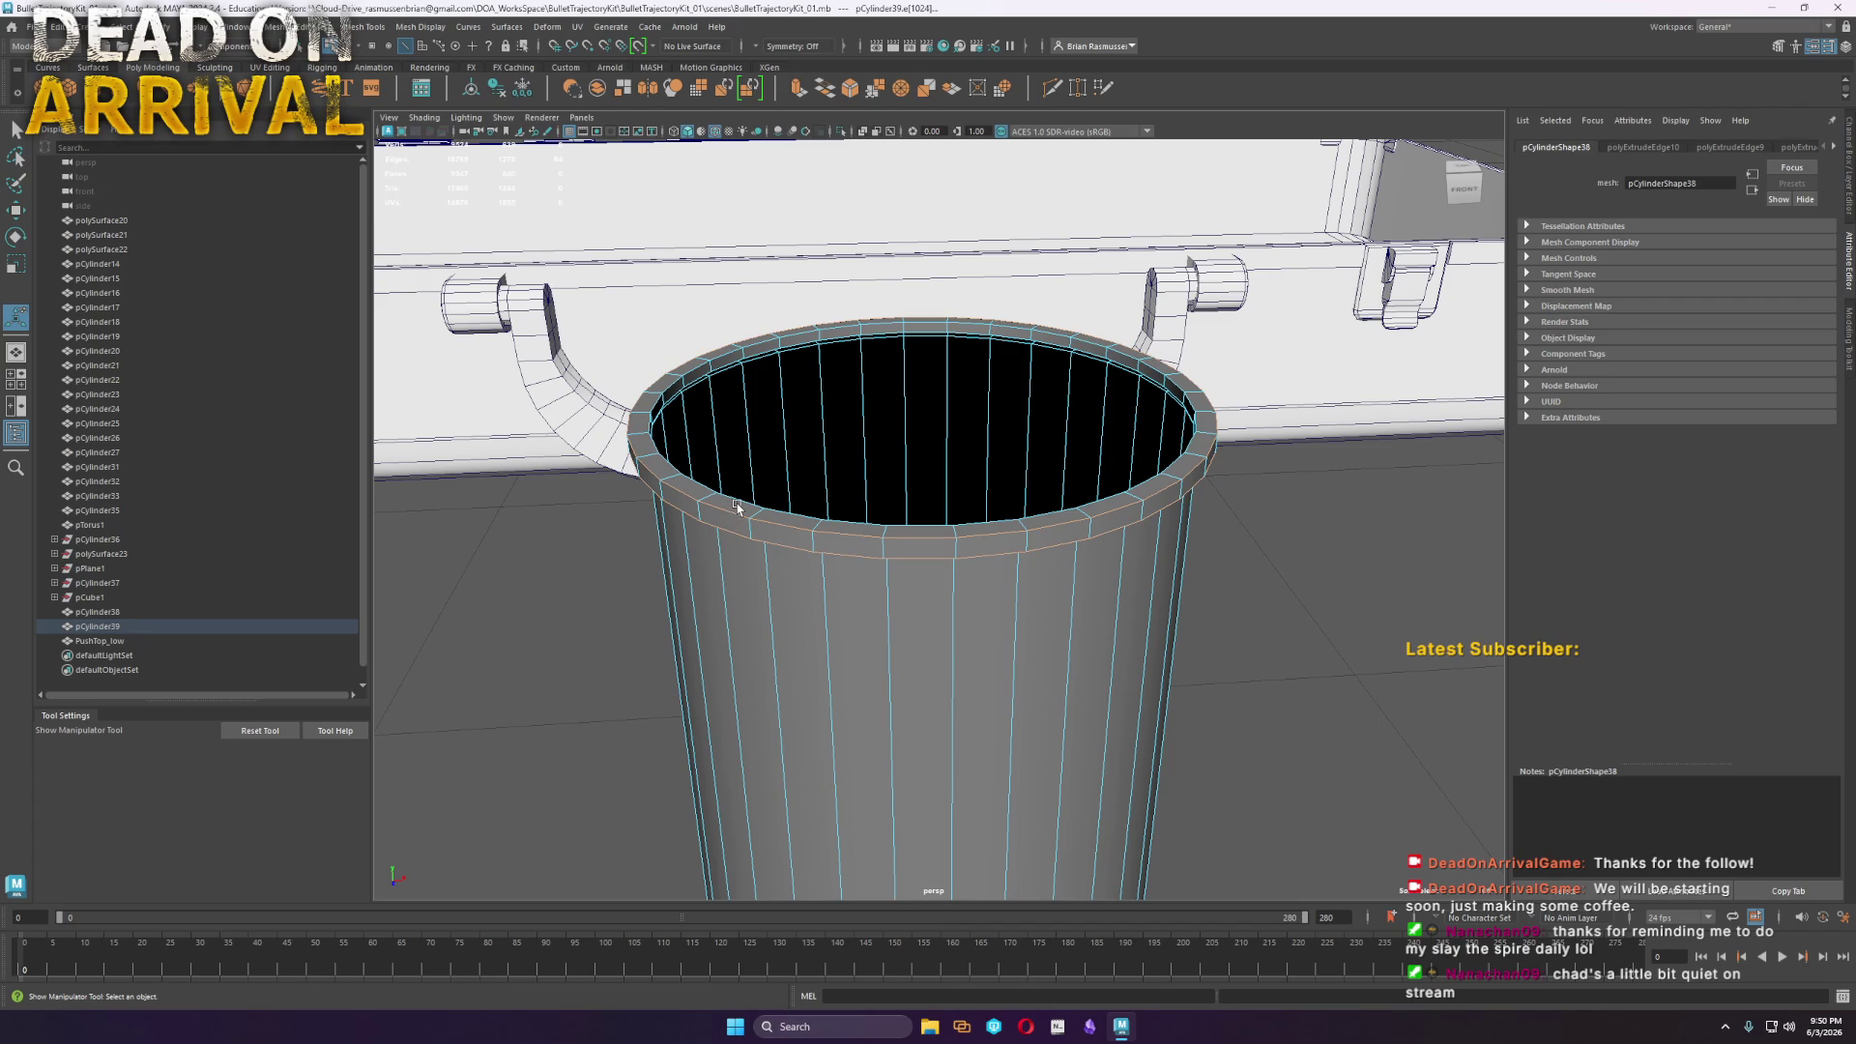
{"action": "right_click_drag", "start_coordinate": [740, 504], "coordinate": [792, 507], "text": "shift"}
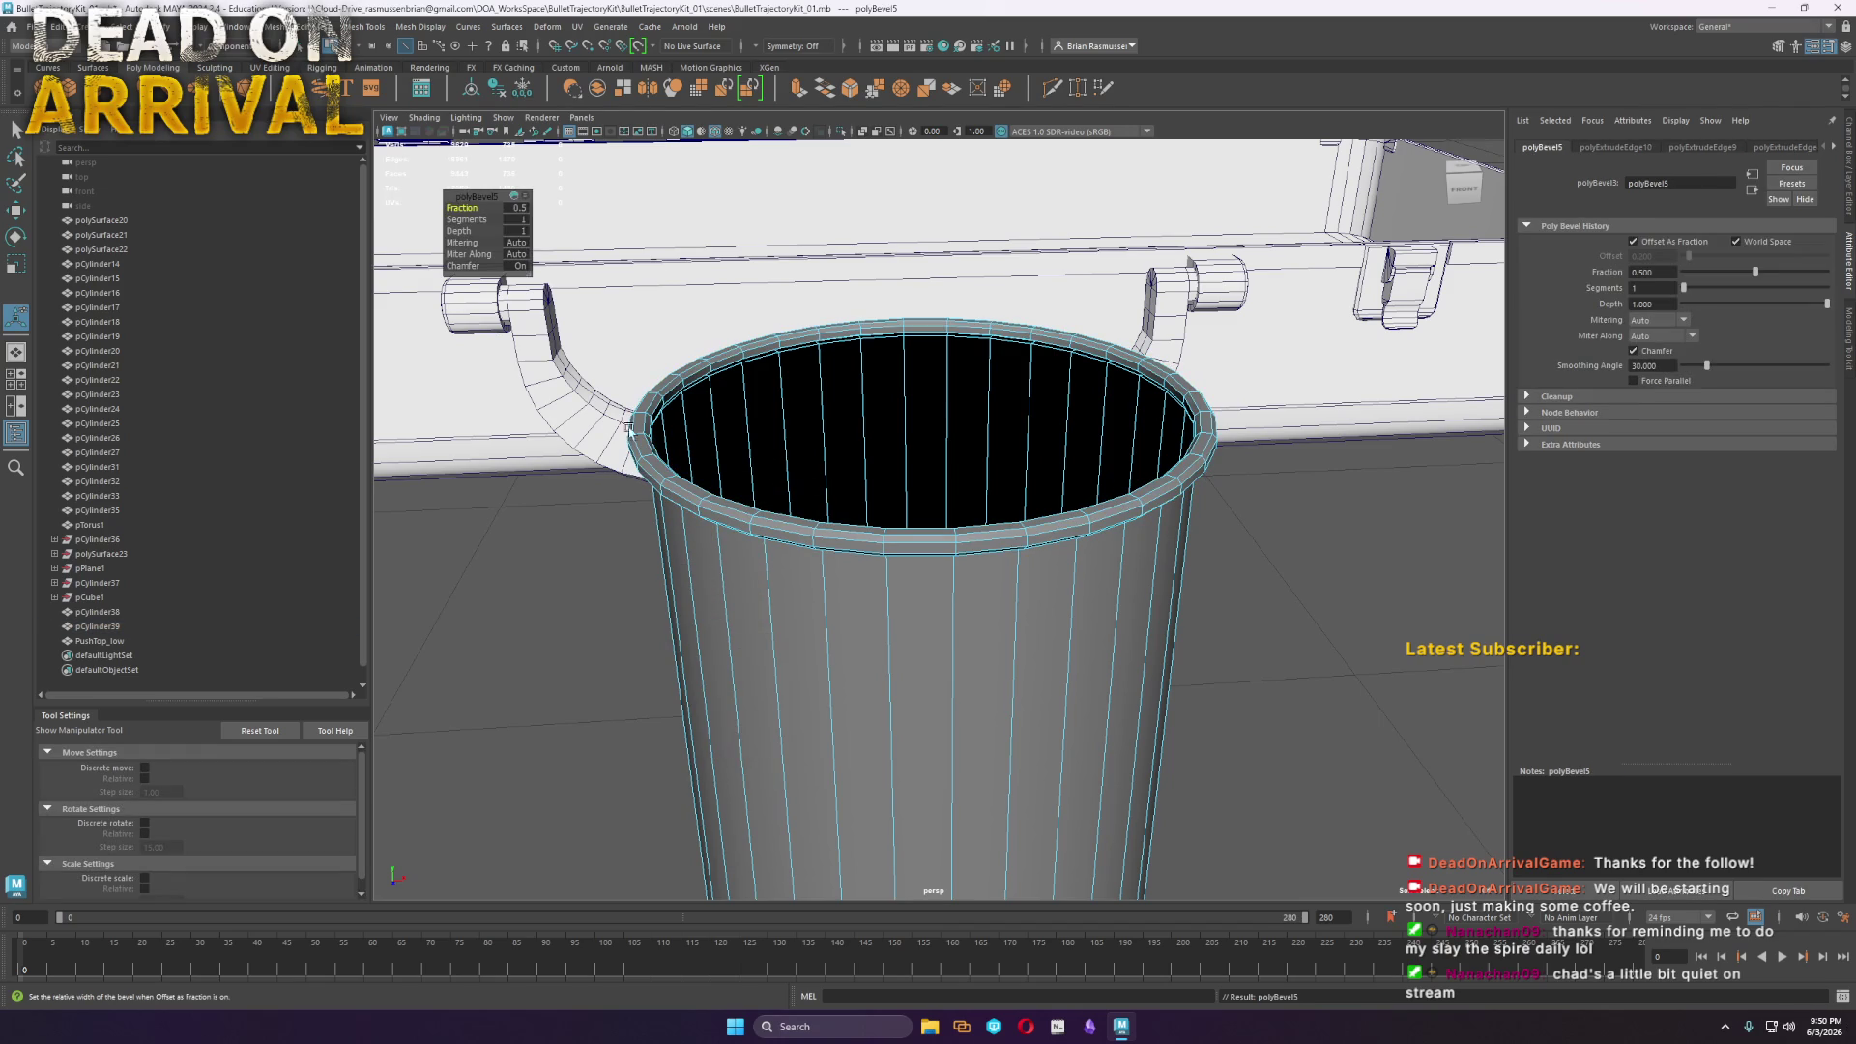
Set the rim bevel to 2 segments with a fraction of about 0.74
{"action": "mouse_move", "coordinate": [459, 215]}
{"action": "middle_mouse_down"}
{"action": "mouse_move", "coordinate": [483, 214]}
{"action": "mouse_move", "coordinate": [450, 213]}
{"action": "middle_mouse_up"}
{"action": "left_click", "coordinate": [466, 219]}
{"action": "scroll", "coordinate": [757, 544], "scroll_direction": "up", "scroll_amount": 3}
{"action": "left_click", "coordinate": [462, 207]}
{"action": "scroll", "coordinate": [779, 493], "scroll_direction": "down", "scroll_amount": 5}
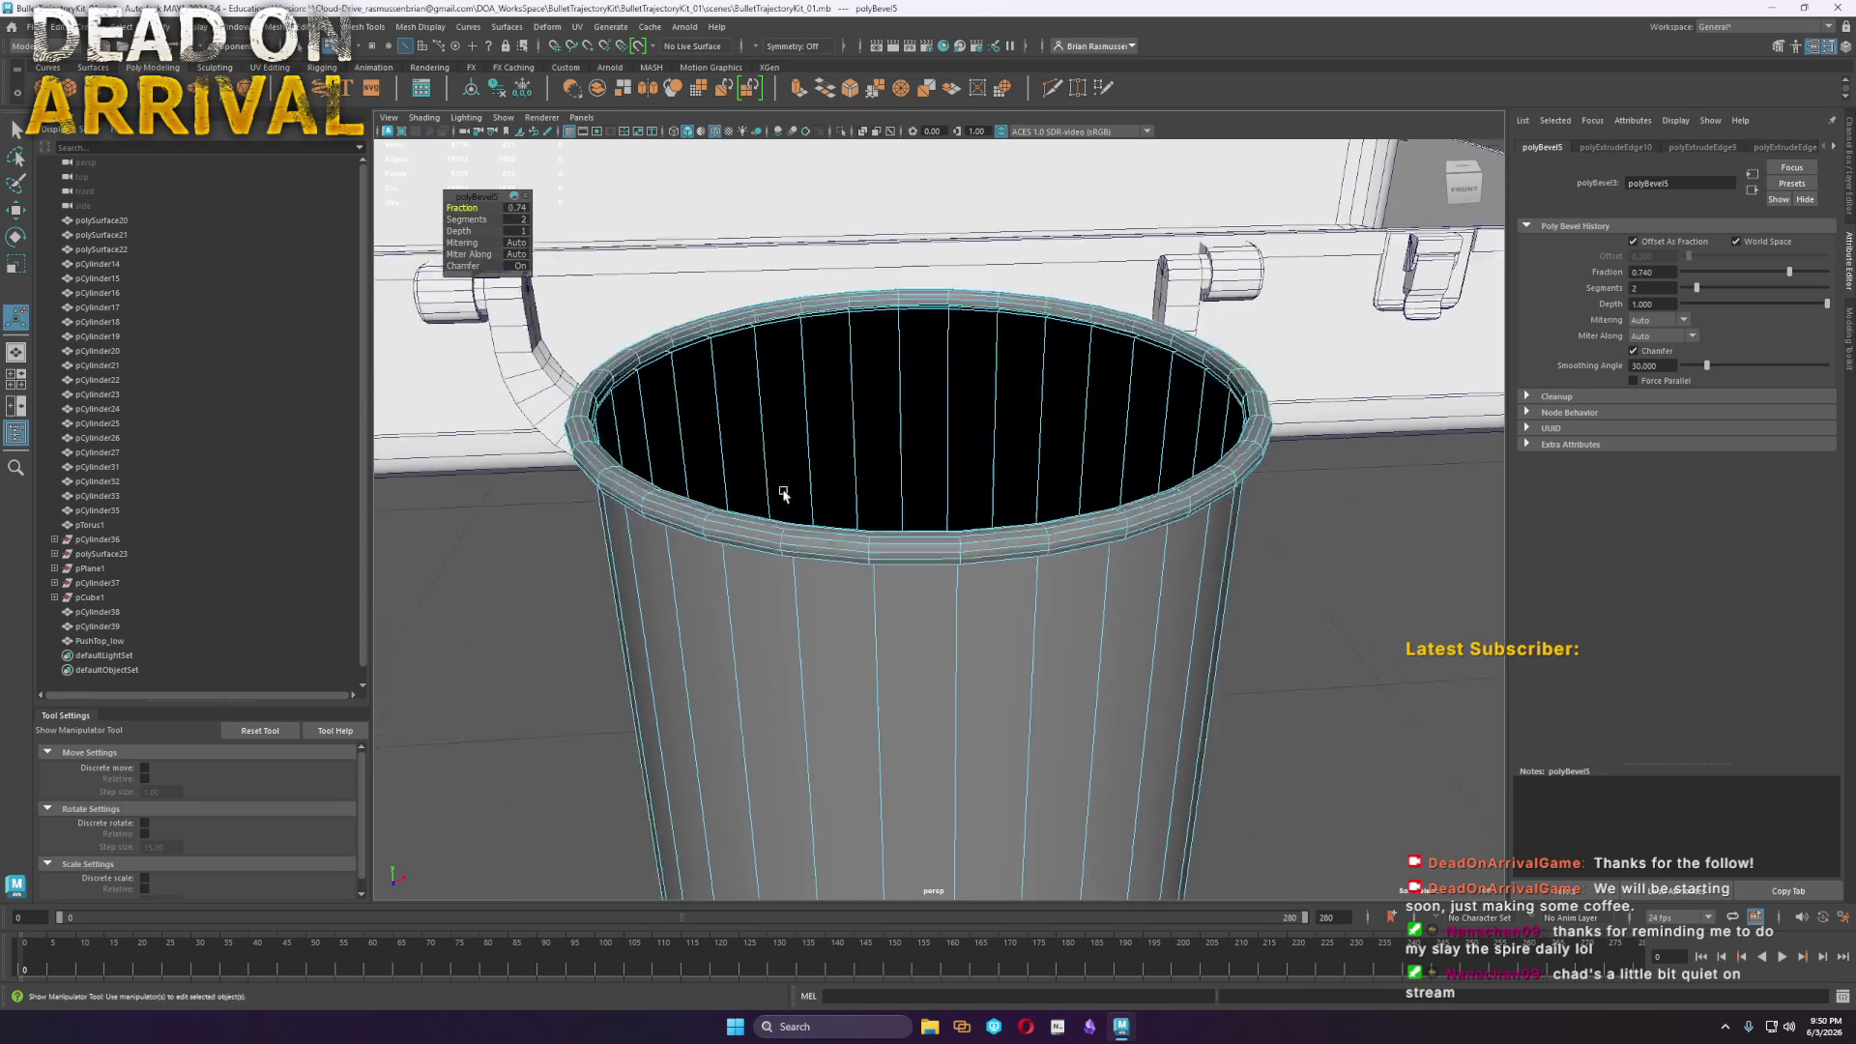
Clear the selection and orbit to show the cylinder beside the briefcase
{"action": "right_click", "coordinate": [1202, 488]}
{"action": "left_click", "coordinate": [1276, 732]}
{"action": "mouse_move", "coordinate": [1276, 731]}
{"action": "left_mouse_down", "text": "alt"}
{"action": "mouse_move", "coordinate": [1295, 677]}
{"action": "mouse_move", "coordinate": [1260, 613]}
{"action": "mouse_move", "coordinate": [1330, 618]}
{"action": "mouse_move", "coordinate": [1064, 628]}
{"action": "left_mouse_up", "text": "alt"}
{"action": "right_click_drag", "start_coordinate": [1068, 473], "coordinate": [1063, 445]}
Select the rim vertices, scale them, then return to object mode and look into the cylinder
{"action": "left_click_drag", "start_coordinate": [1301, 514], "coordinate": [606, 266]}
{"action": "mouse_move", "coordinate": [957, 290]}
{"action": "left_mouse_down", "text": "alt"}
{"action": "mouse_move", "coordinate": [957, 242]}
{"action": "mouse_move", "coordinate": [958, 354]}
{"action": "left_mouse_up", "text": "alt"}
{"action": "key", "text": "r"}
{"action": "key", "text": "F8"}
{"action": "mouse_move", "coordinate": [1257, 435]}
{"action": "left_mouse_down", "text": "alt"}
{"action": "mouse_move", "coordinate": [1197, 484]}
{"action": "mouse_move", "coordinate": [1000, 545]}
{"action": "mouse_move", "coordinate": [967, 464]}
{"action": "mouse_move", "coordinate": [969, 517]}
{"action": "left_mouse_up", "text": "alt"}
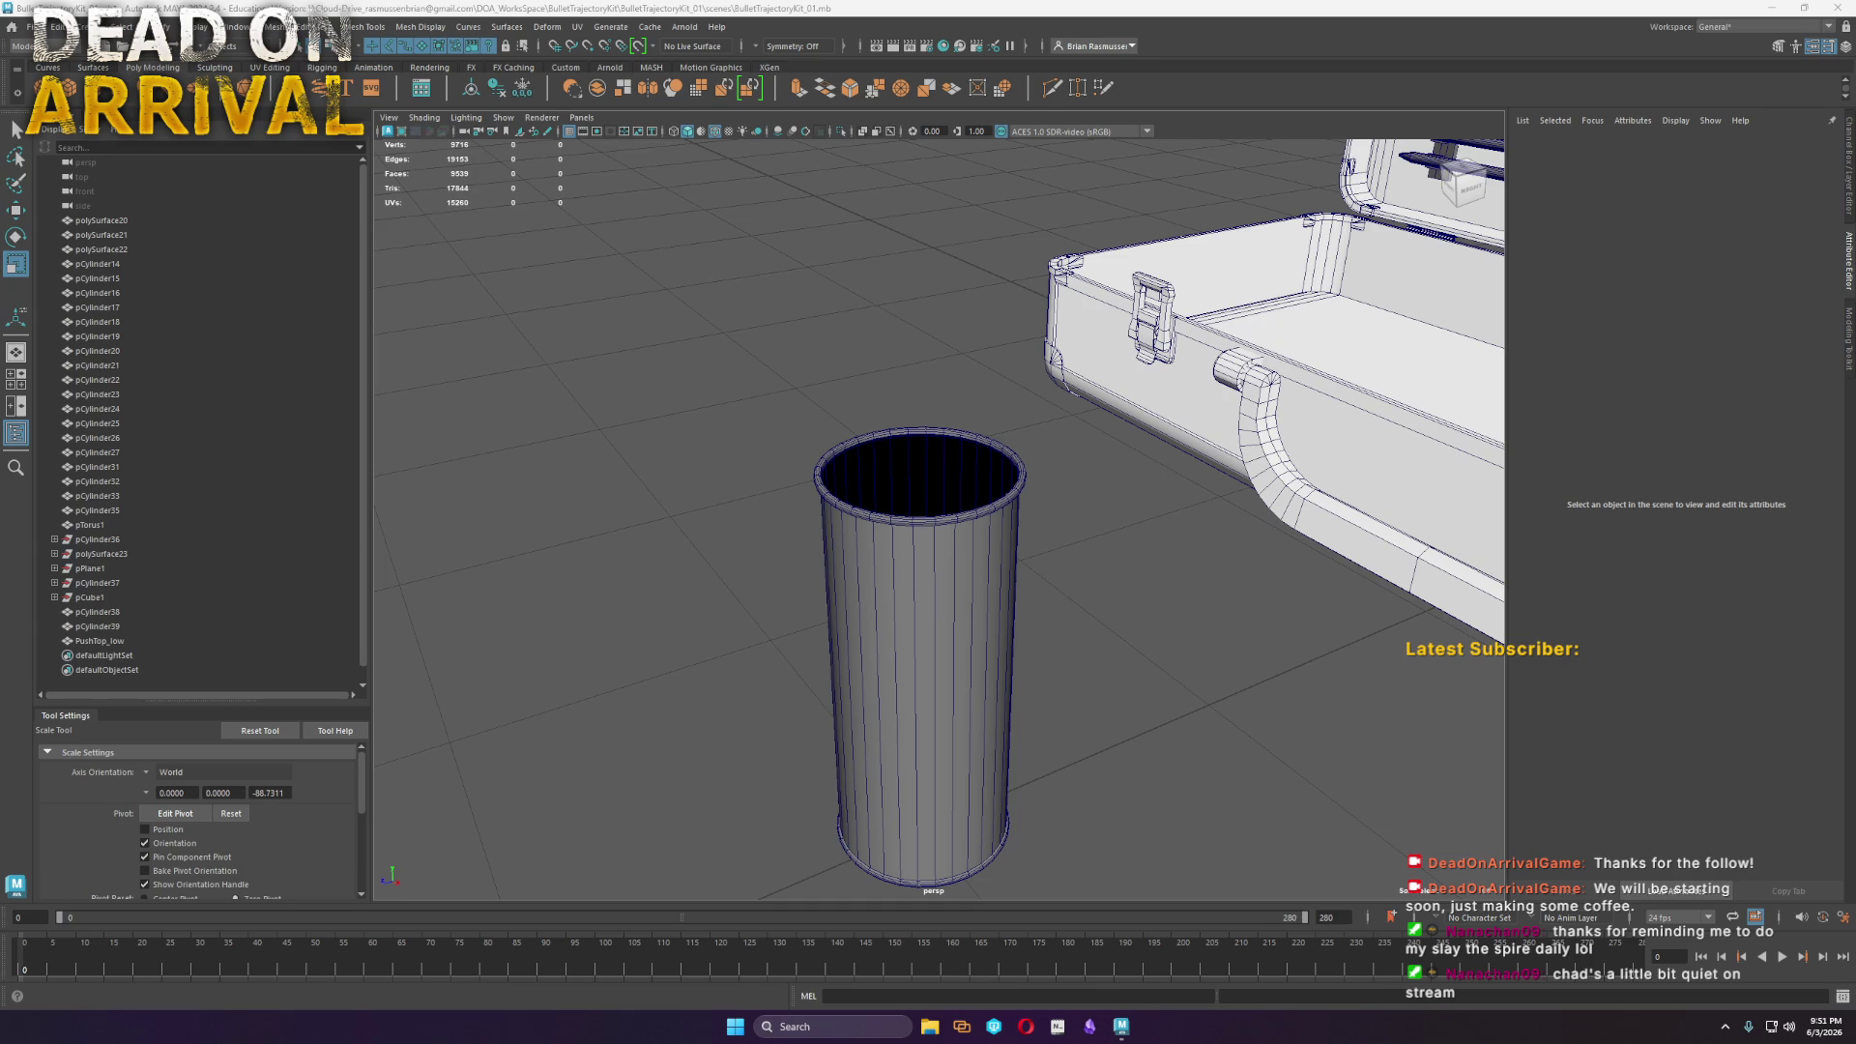
{"action": "left_click", "coordinate": [1015, 580]}
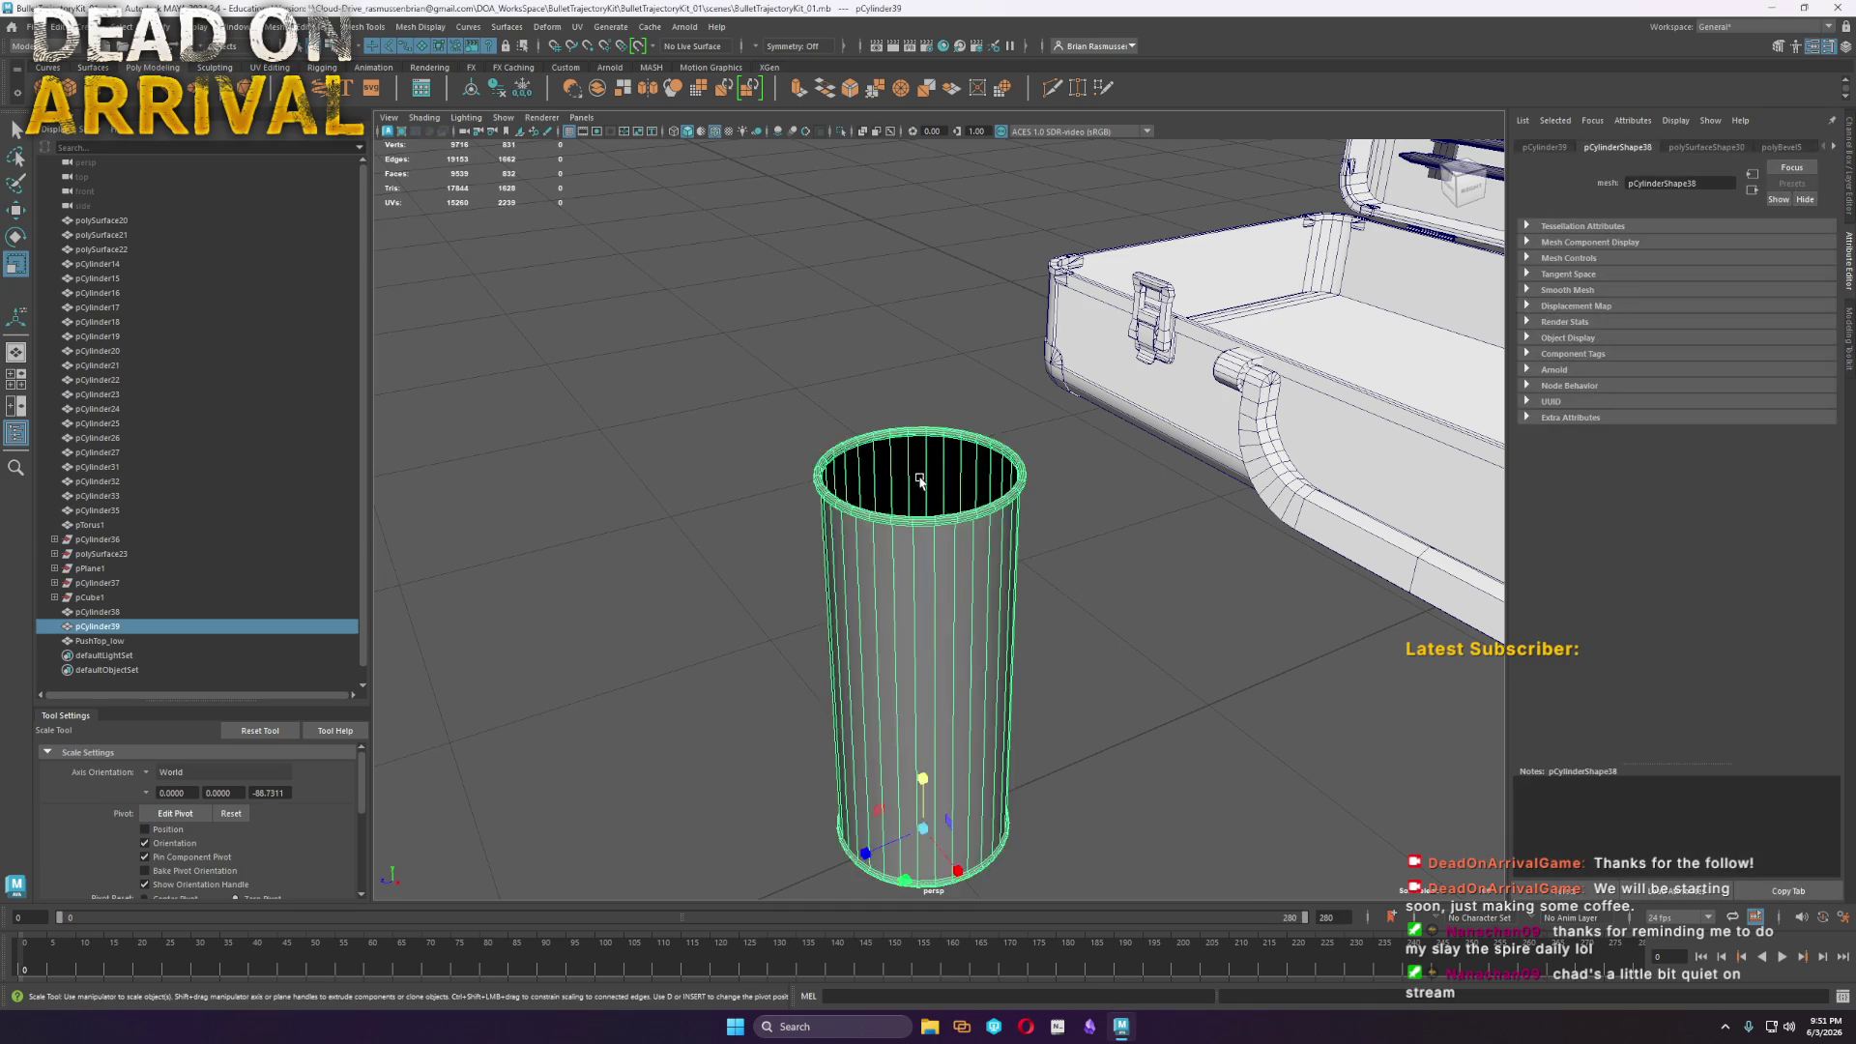
Create a polygon cylinder with 32 axis subdivisions
{"action": "scroll", "coordinate": [920, 481], "scroll_direction": "up", "scroll_amount": 5}
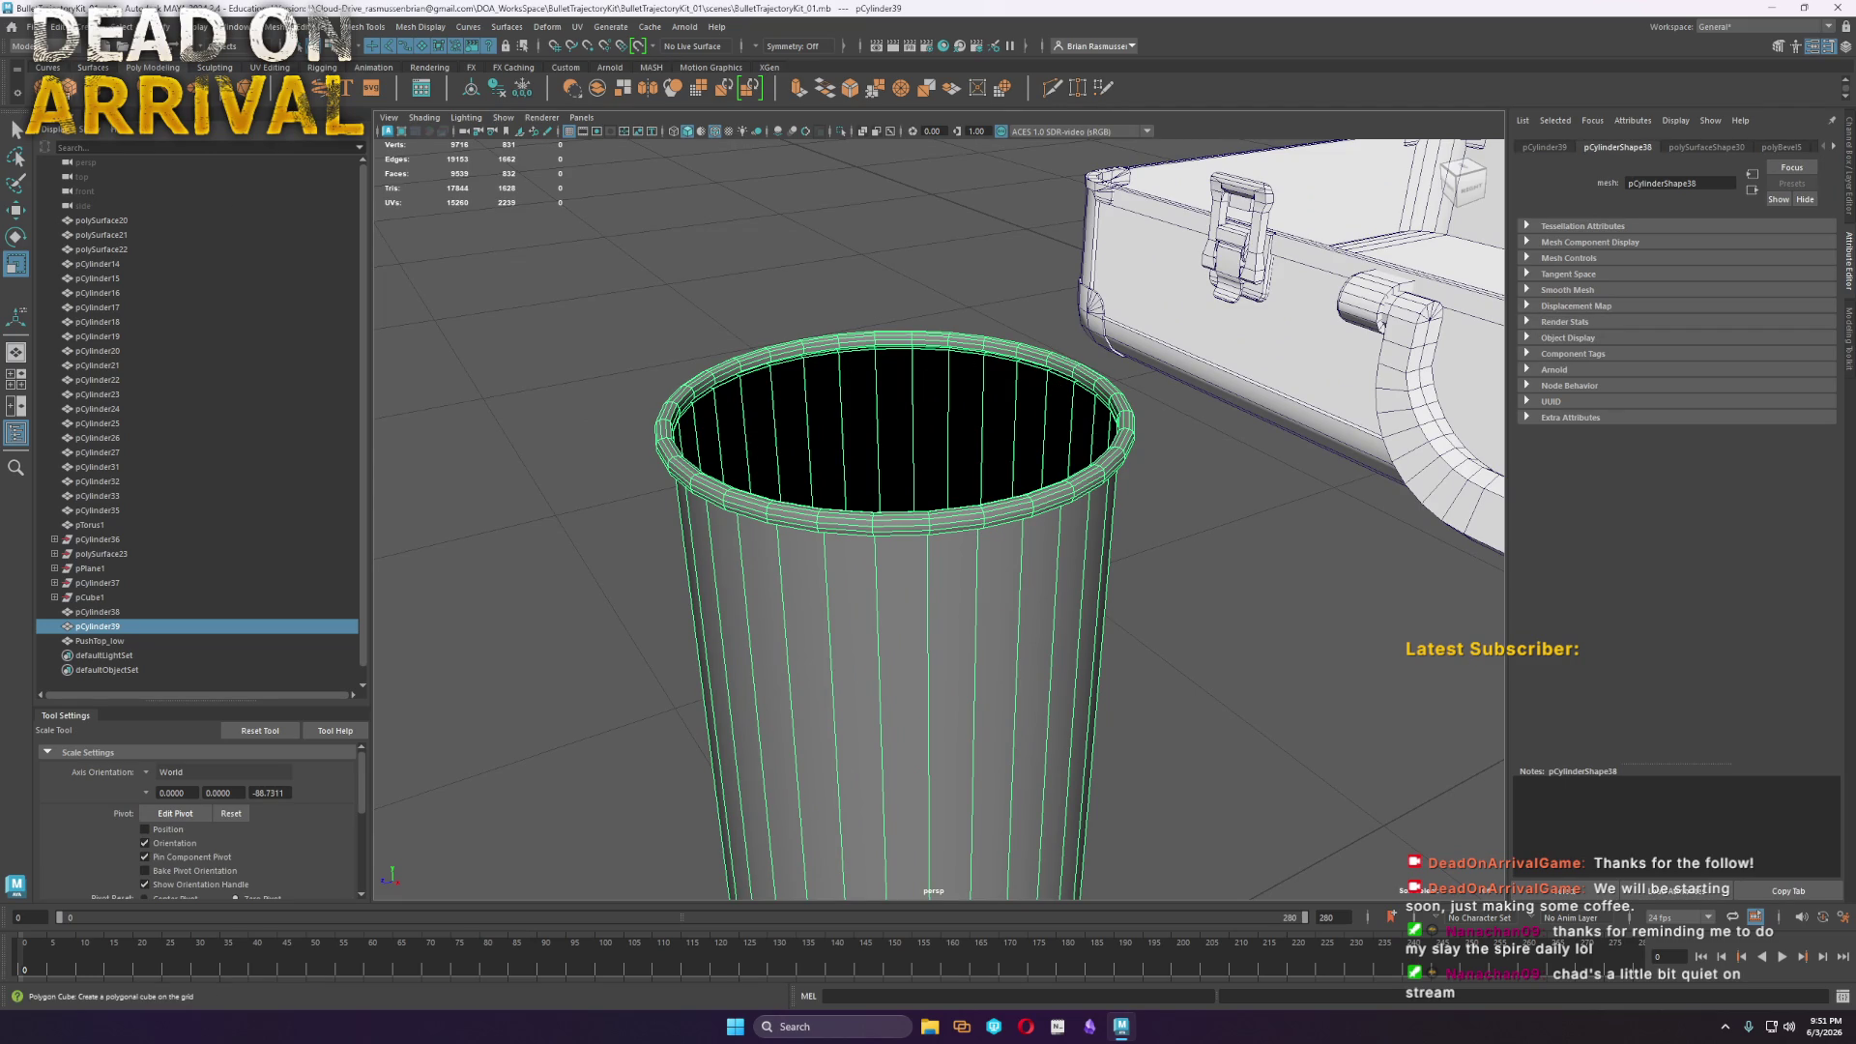
{"action": "left_click", "coordinate": [94, 88]}
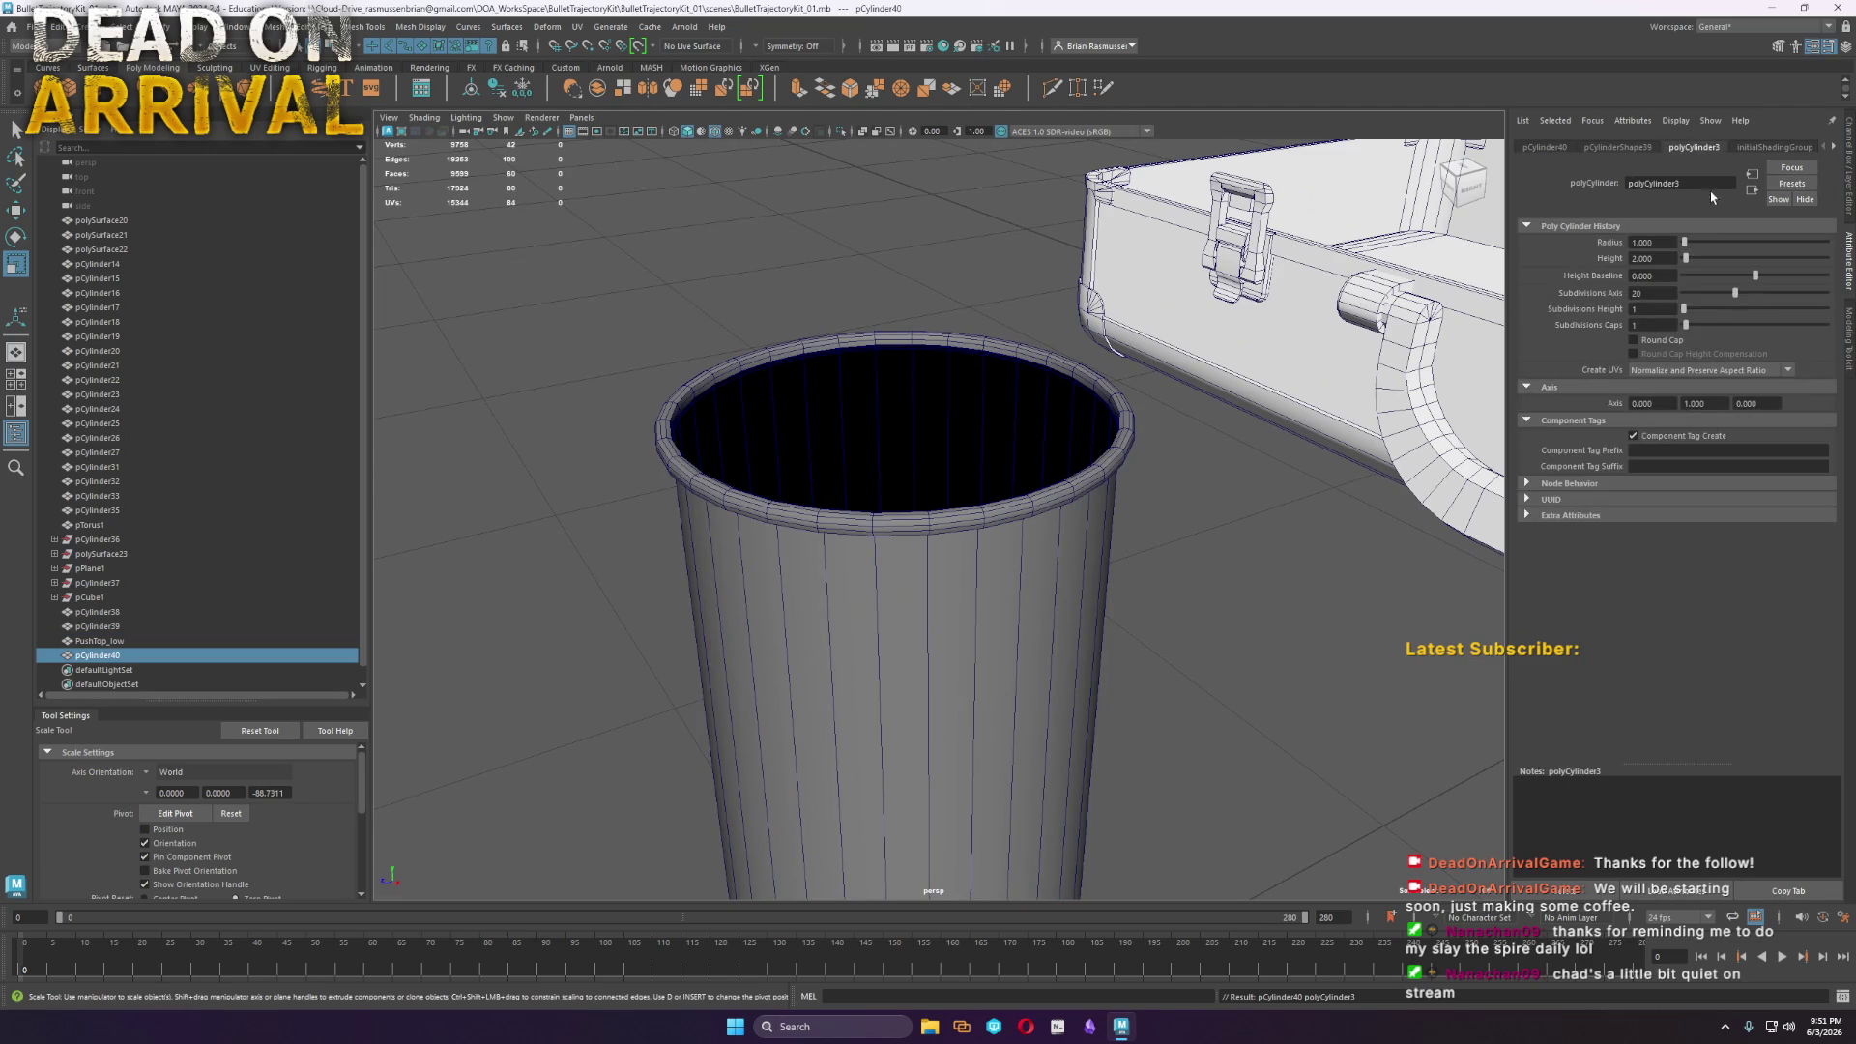
{"action": "left_click", "coordinate": [1659, 294]}
{"action": "key", "text": "Return"}
{"action": "type", "text": "32"}
{"action": "key", "text": "Return"}
Snap the new cylinder to the can's base and lift it to the can's top
{"action": "key", "text": "f"}
{"action": "key", "text": "w"}
{"action": "scroll", "coordinate": [1329, 659], "scroll_direction": "down", "scroll_amount": 3}
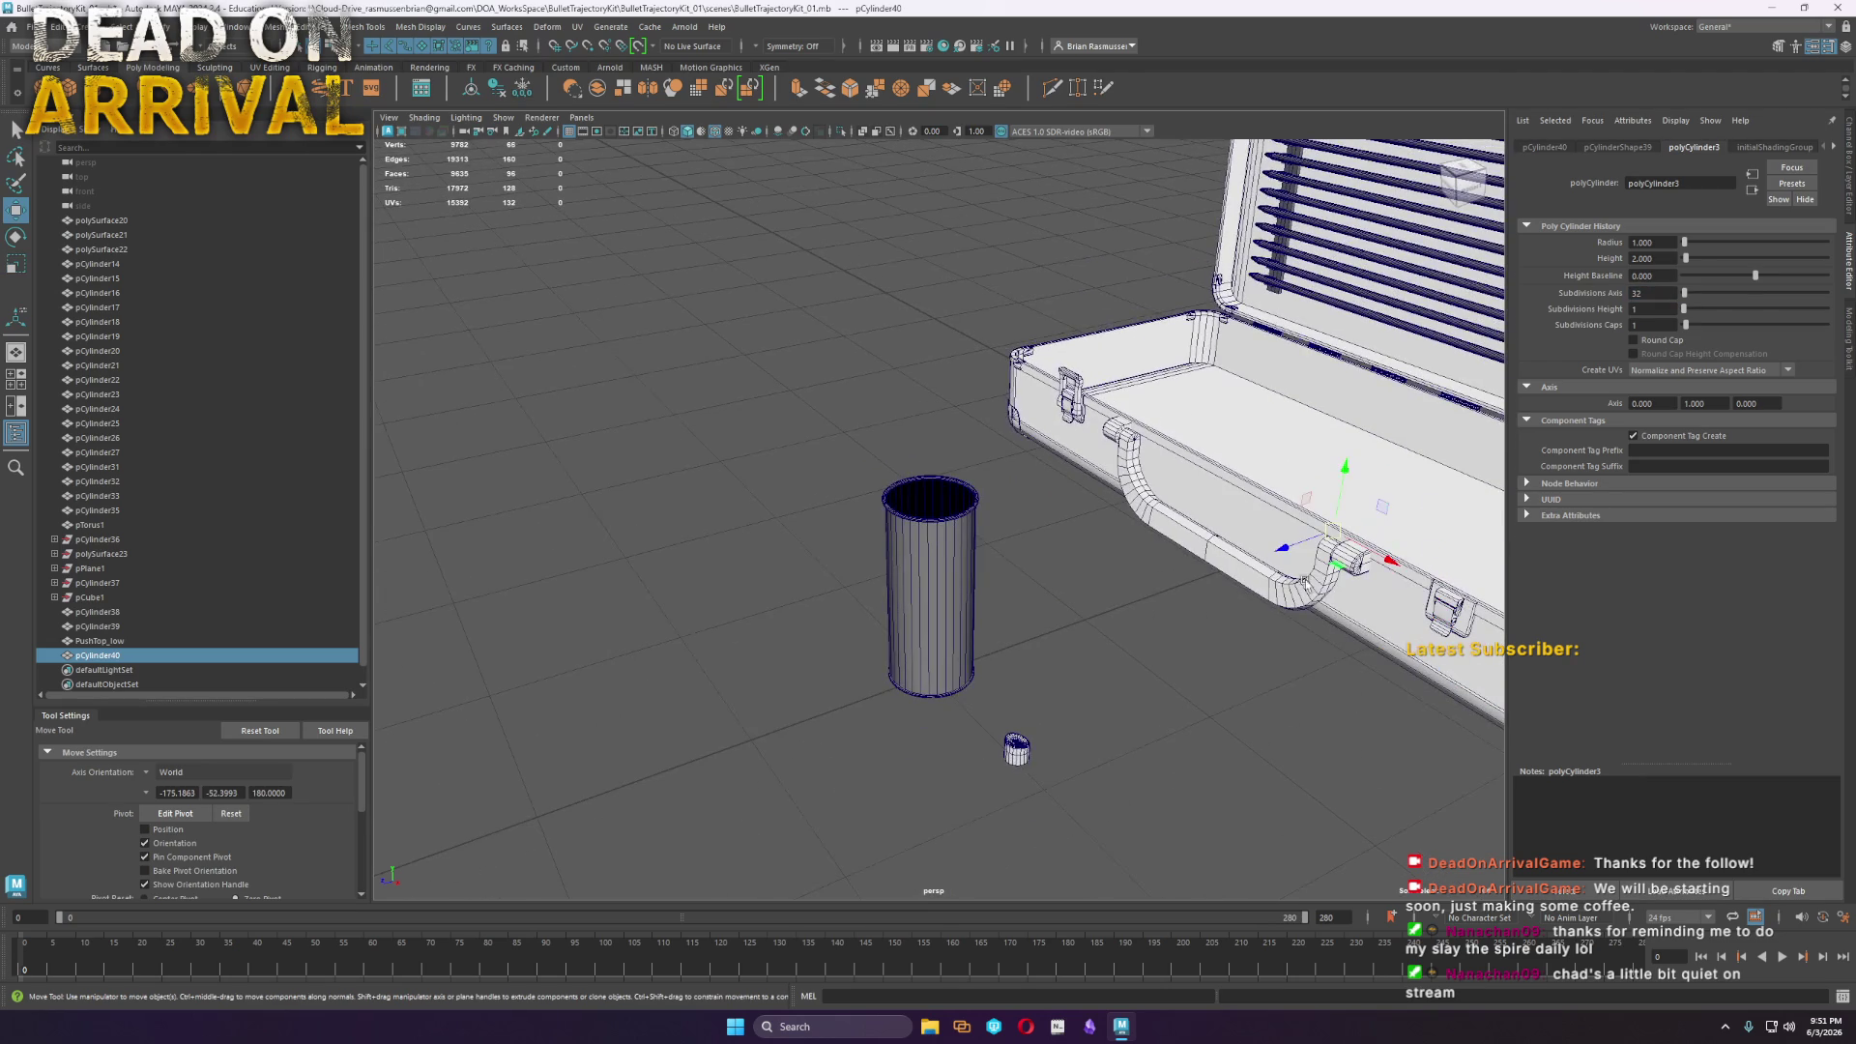
{"action": "mouse_move", "coordinate": [967, 694]}
{"action": "left_mouse_down"}
{"action": "mouse_move", "coordinate": [1023, 651]}
{"action": "mouse_move", "coordinate": [974, 685]}
{"action": "left_mouse_up"}
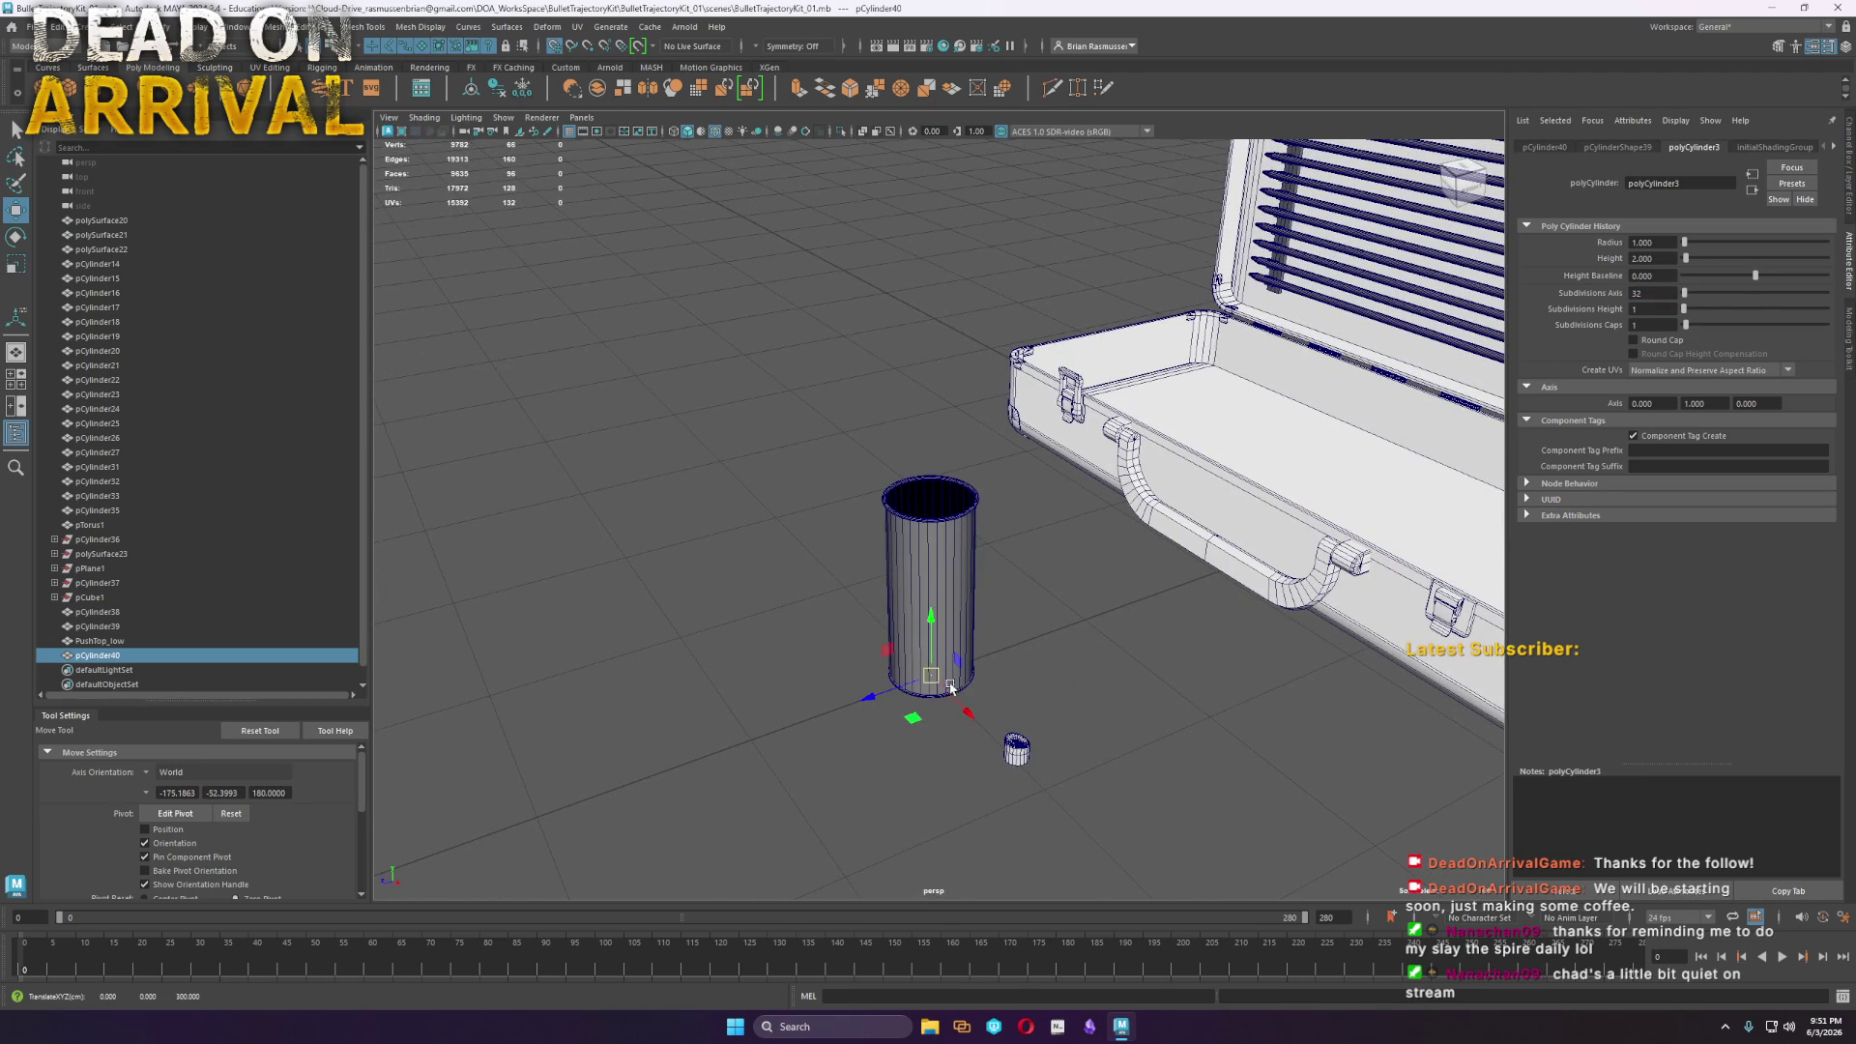
{"action": "key", "text": "r"}
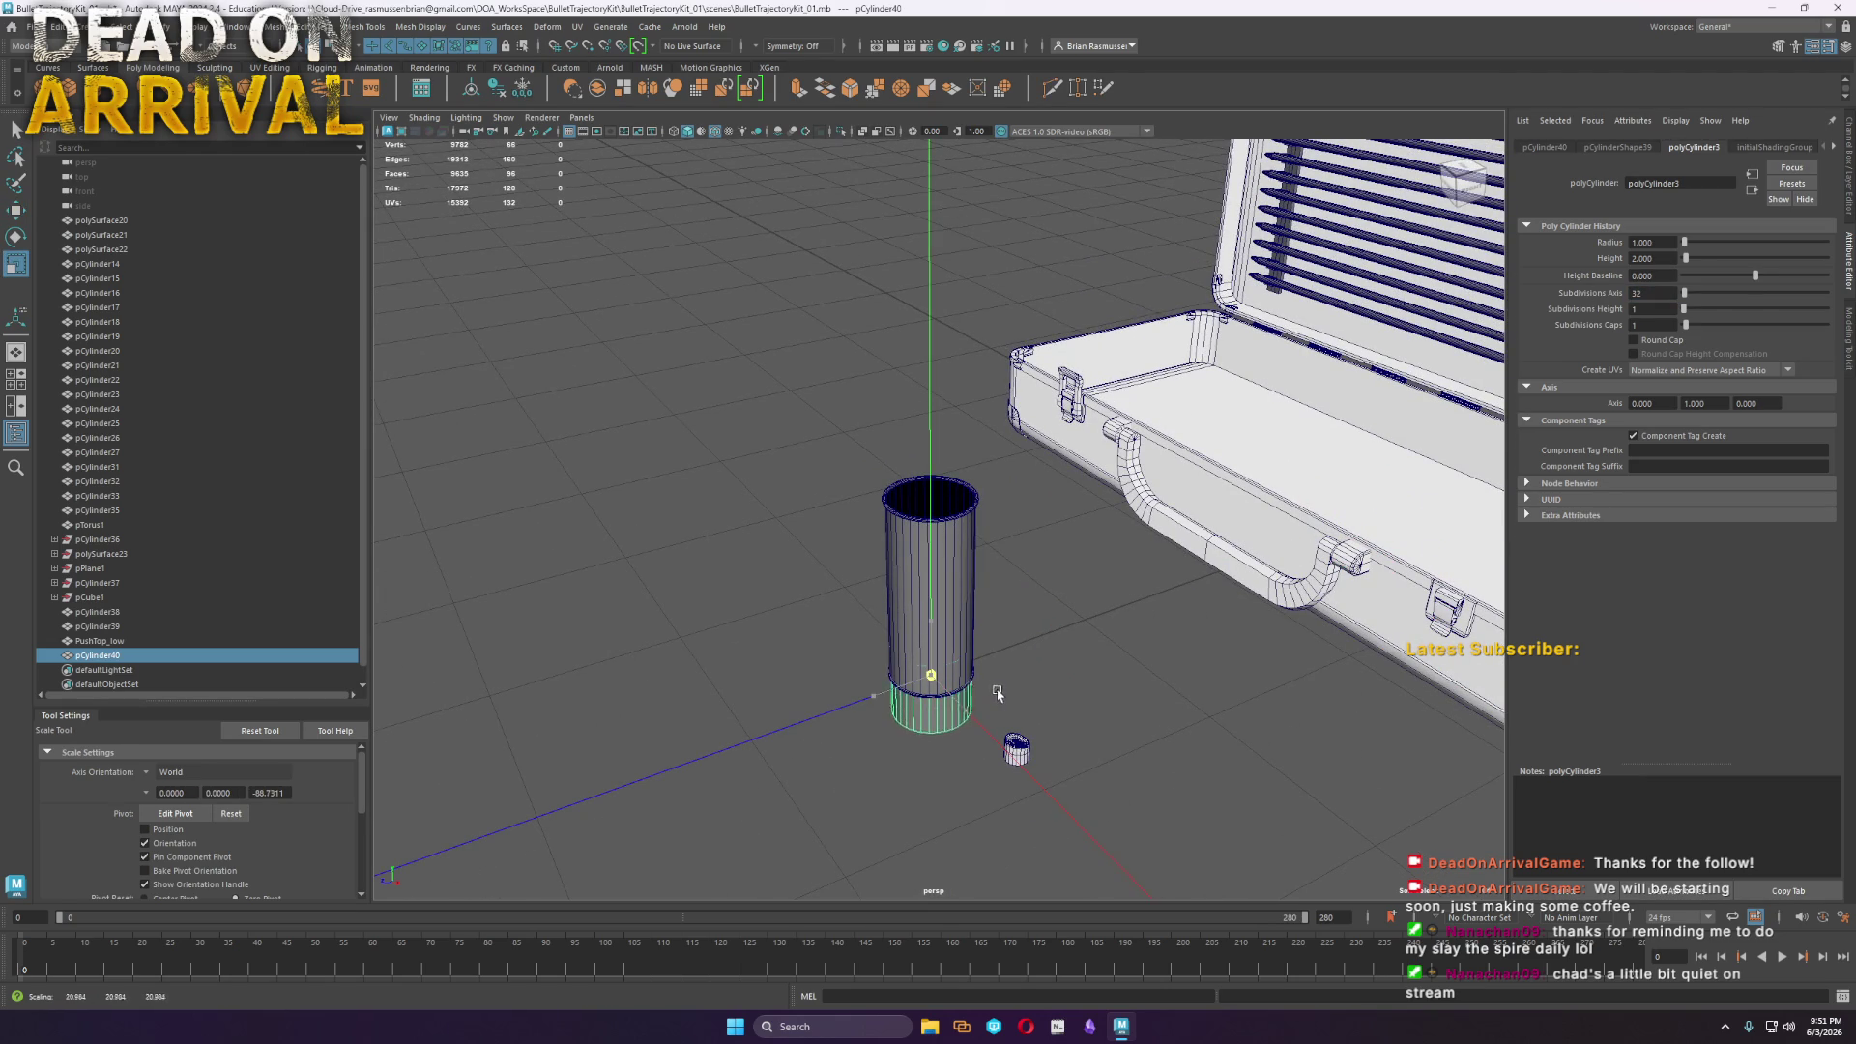
{"action": "key", "text": "w"}
{"action": "mouse_move", "coordinate": [930, 677]}
{"action": "left_mouse_down"}
{"action": "mouse_move", "coordinate": [918, 433]}
{"action": "mouse_move", "coordinate": [941, 464]}
{"action": "mouse_move", "coordinate": [944, 562]}
{"action": "left_mouse_up"}
{"action": "scroll", "coordinate": [919, 432], "scroll_direction": "up", "scroll_amount": 4}
Delete the new cylinder's top cap faces
{"action": "right_click_drag", "start_coordinate": [944, 555], "coordinate": [947, 590]}
{"action": "mouse_move", "coordinate": [947, 590]}
{"action": "left_mouse_down", "text": "alt"}
{"action": "mouse_move", "coordinate": [951, 554]}
{"action": "mouse_move", "coordinate": [1259, 527]}
{"action": "mouse_move", "coordinate": [367, 469]}
{"action": "mouse_move", "coordinate": [311, 512]}
{"action": "left_mouse_up", "text": "alt"}
{"action": "scroll", "coordinate": [1098, 683], "scroll_direction": "down", "scroll_amount": 5}
{"action": "left_click_drag", "start_coordinate": [1206, 833], "coordinate": [394, 177]}
{"action": "key", "text": "Delete"}
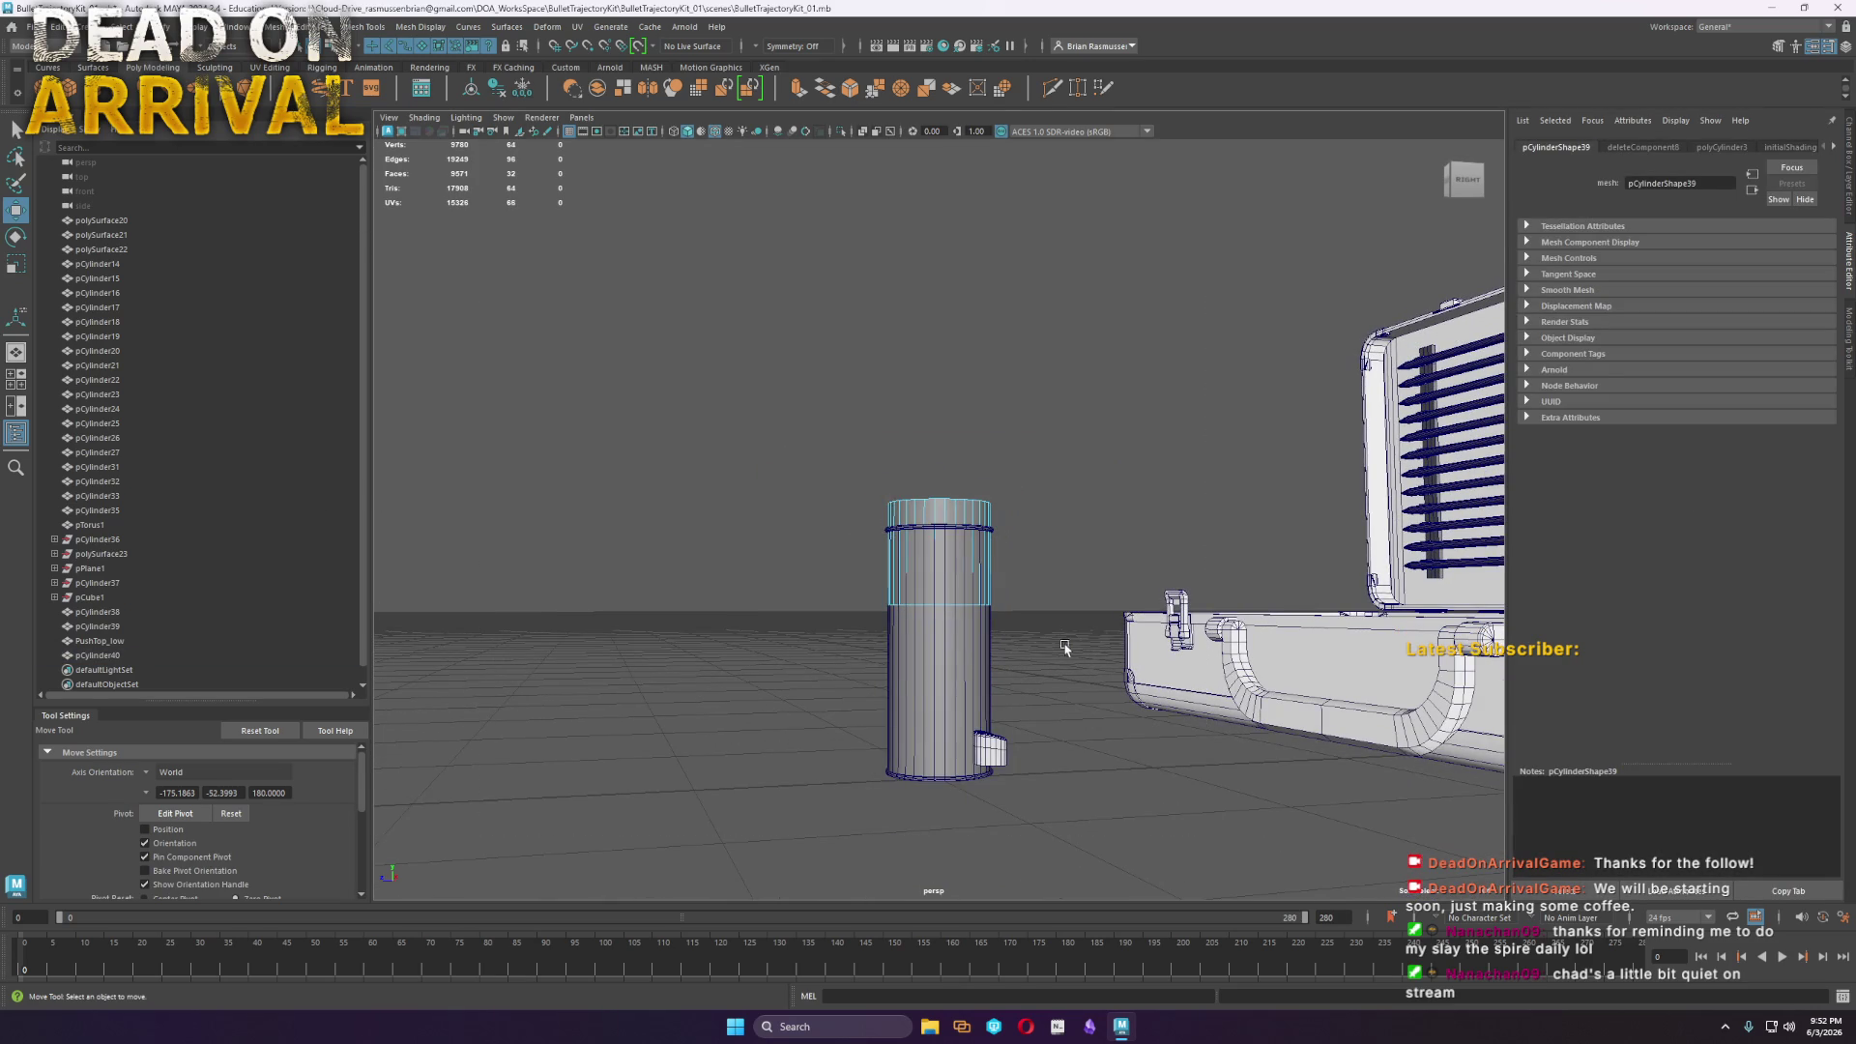
Lower the inner cylinder's top vertex ring to shorten it
{"action": "left_click_drag", "start_coordinate": [1044, 648], "coordinate": [1027, 617], "text": "alt"}
{"action": "scroll", "coordinate": [1027, 616], "scroll_direction": "up", "scroll_amount": 3}
{"action": "left_click", "coordinate": [1140, 580]}
{"action": "key", "text": "r"}
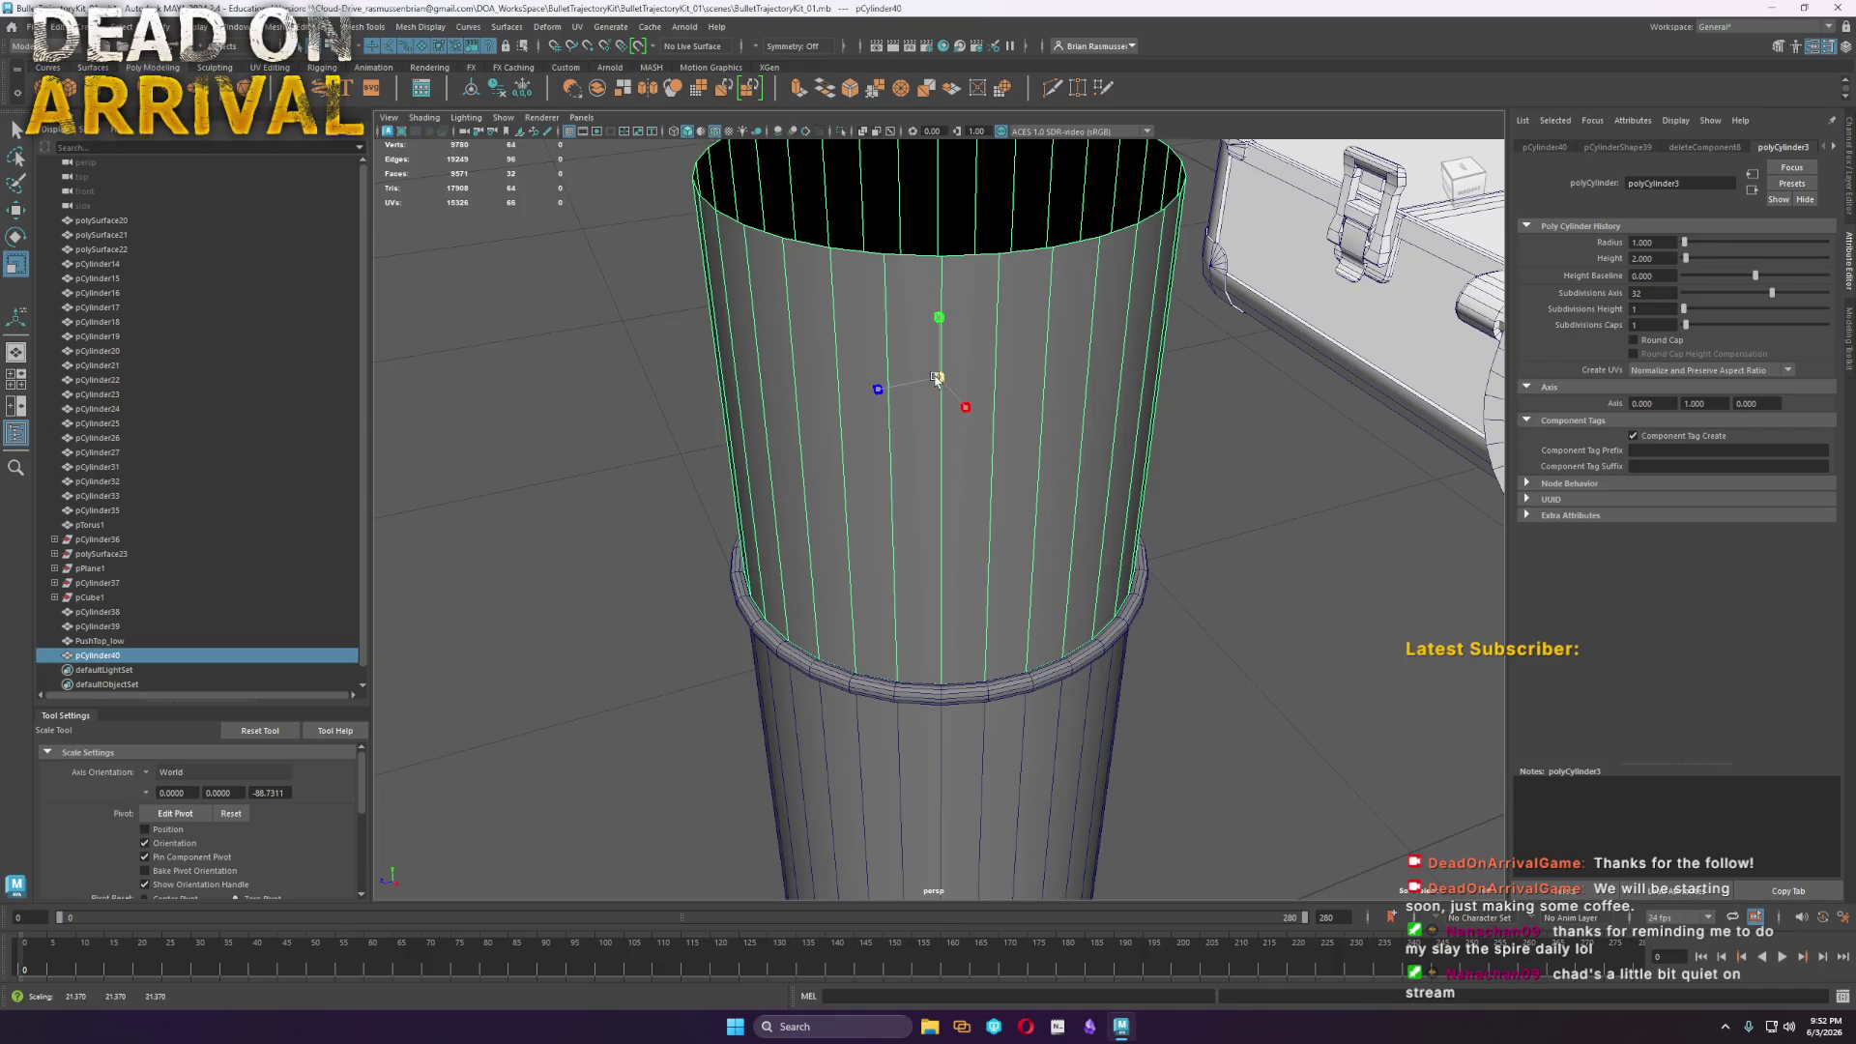
{"action": "right_click", "coordinate": [1053, 302]}
{"action": "left_click", "coordinate": [1208, 406]}
{"action": "left_click_drag", "start_coordinate": [1208, 406], "coordinate": [1133, 444], "text": "alt"}
{"action": "left_click_drag", "start_coordinate": [1253, 310], "coordinate": [734, 174]}
{"action": "key", "text": "w"}
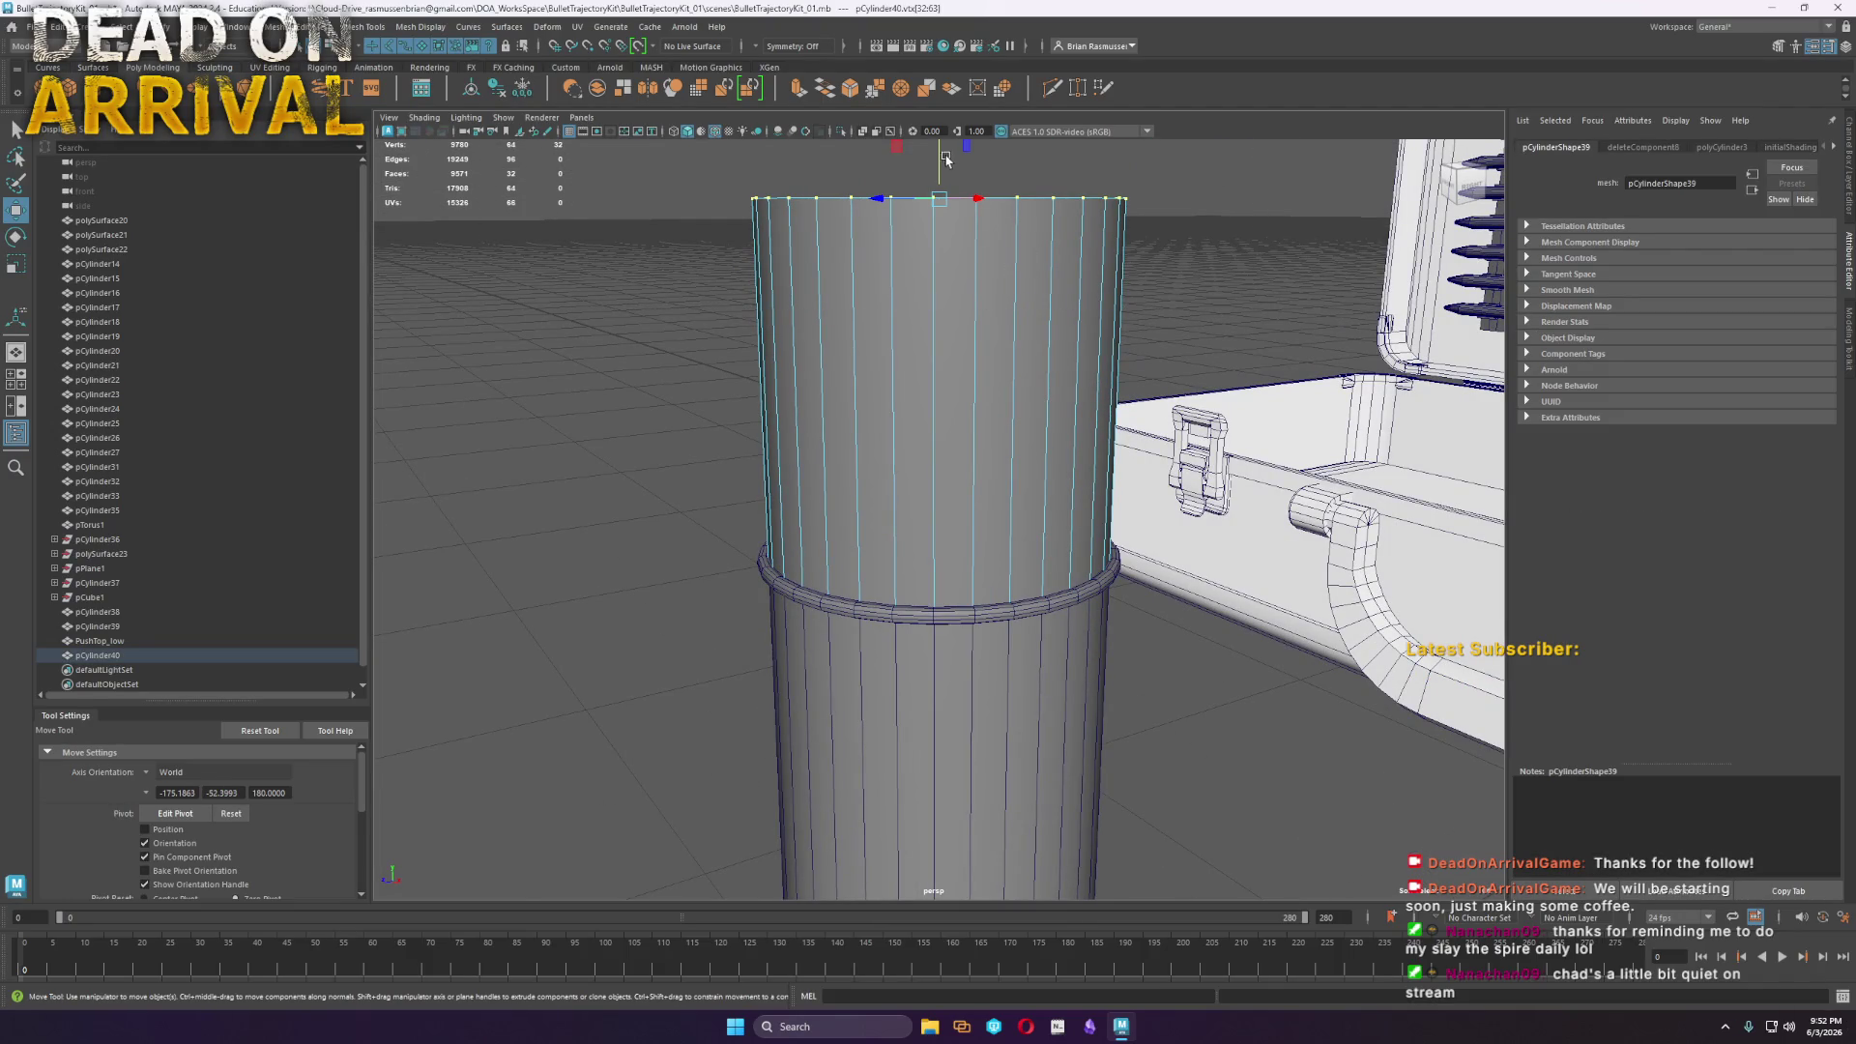
{"action": "left_click_drag", "start_coordinate": [935, 160], "coordinate": [938, 469]}
Extrude the top edge inward into a flat ring with a small central hole
{"action": "left_click", "coordinate": [1027, 495]}
{"action": "key", "text": "r"}
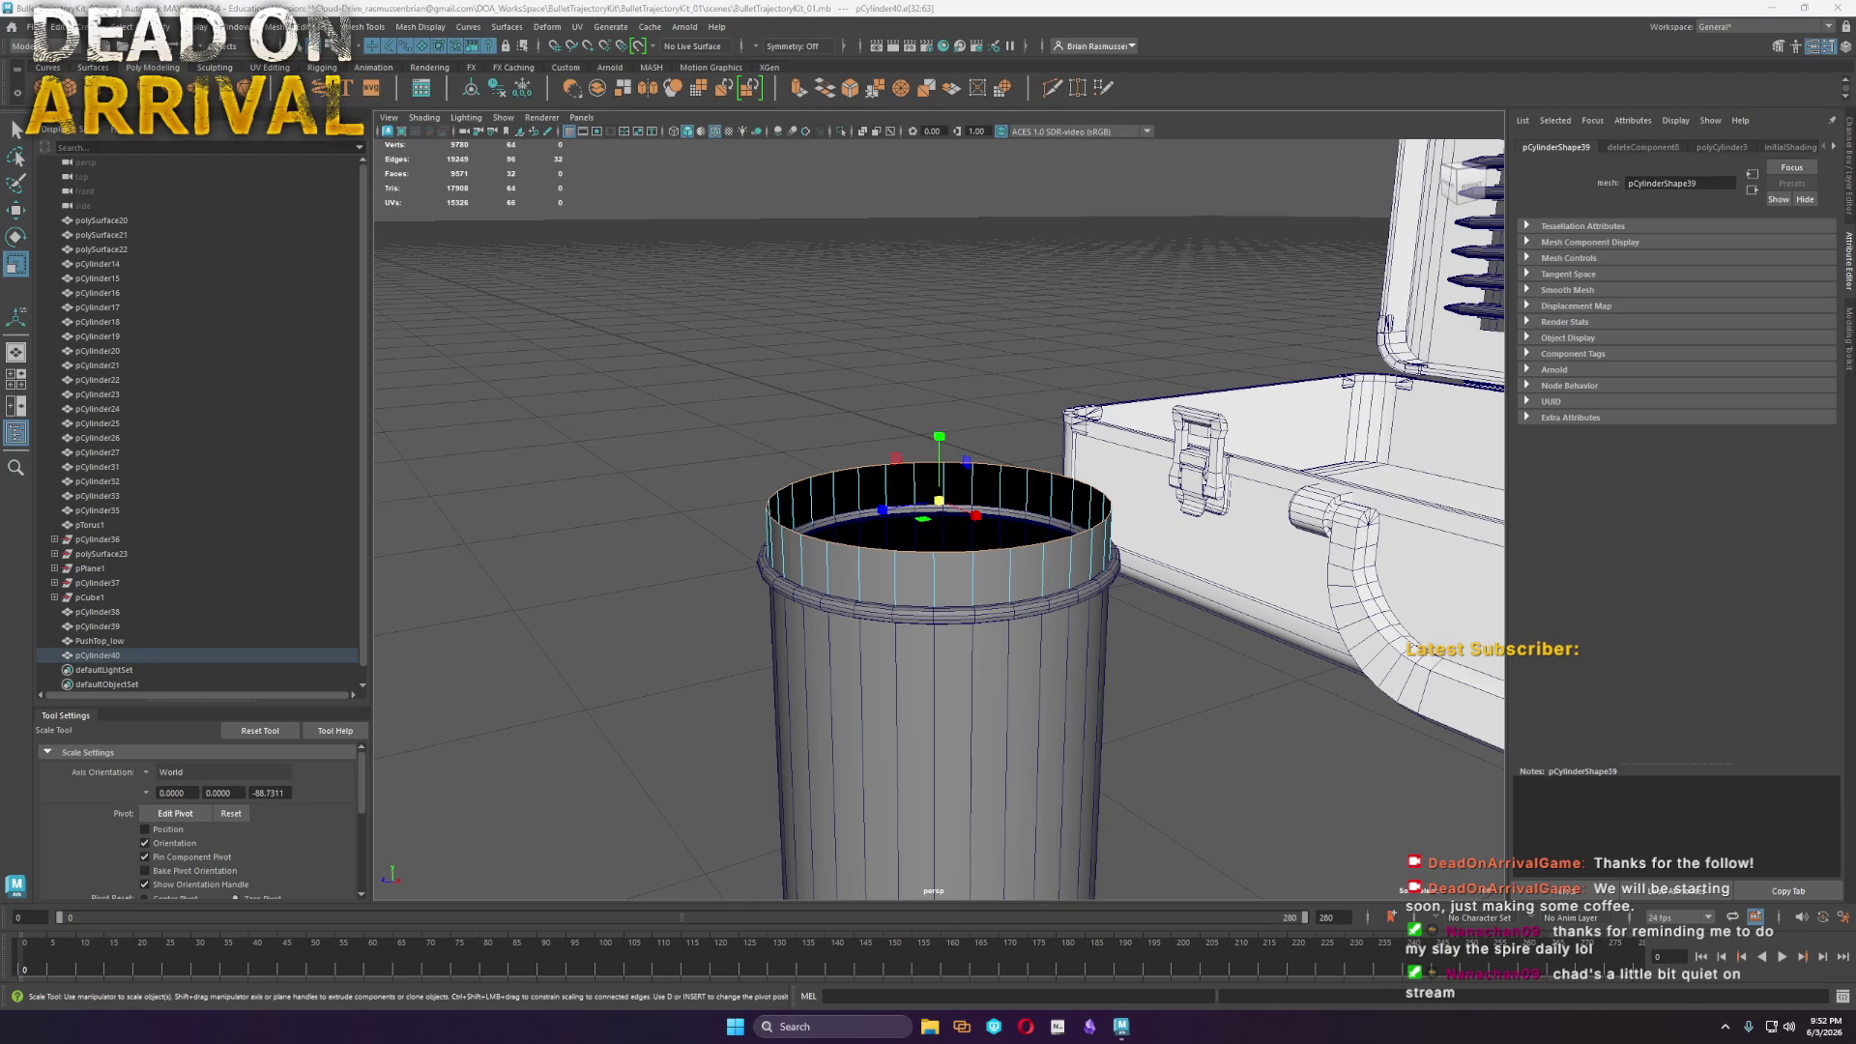
{"action": "scroll", "coordinate": [911, 541], "scroll_direction": "up", "scroll_amount": 2}
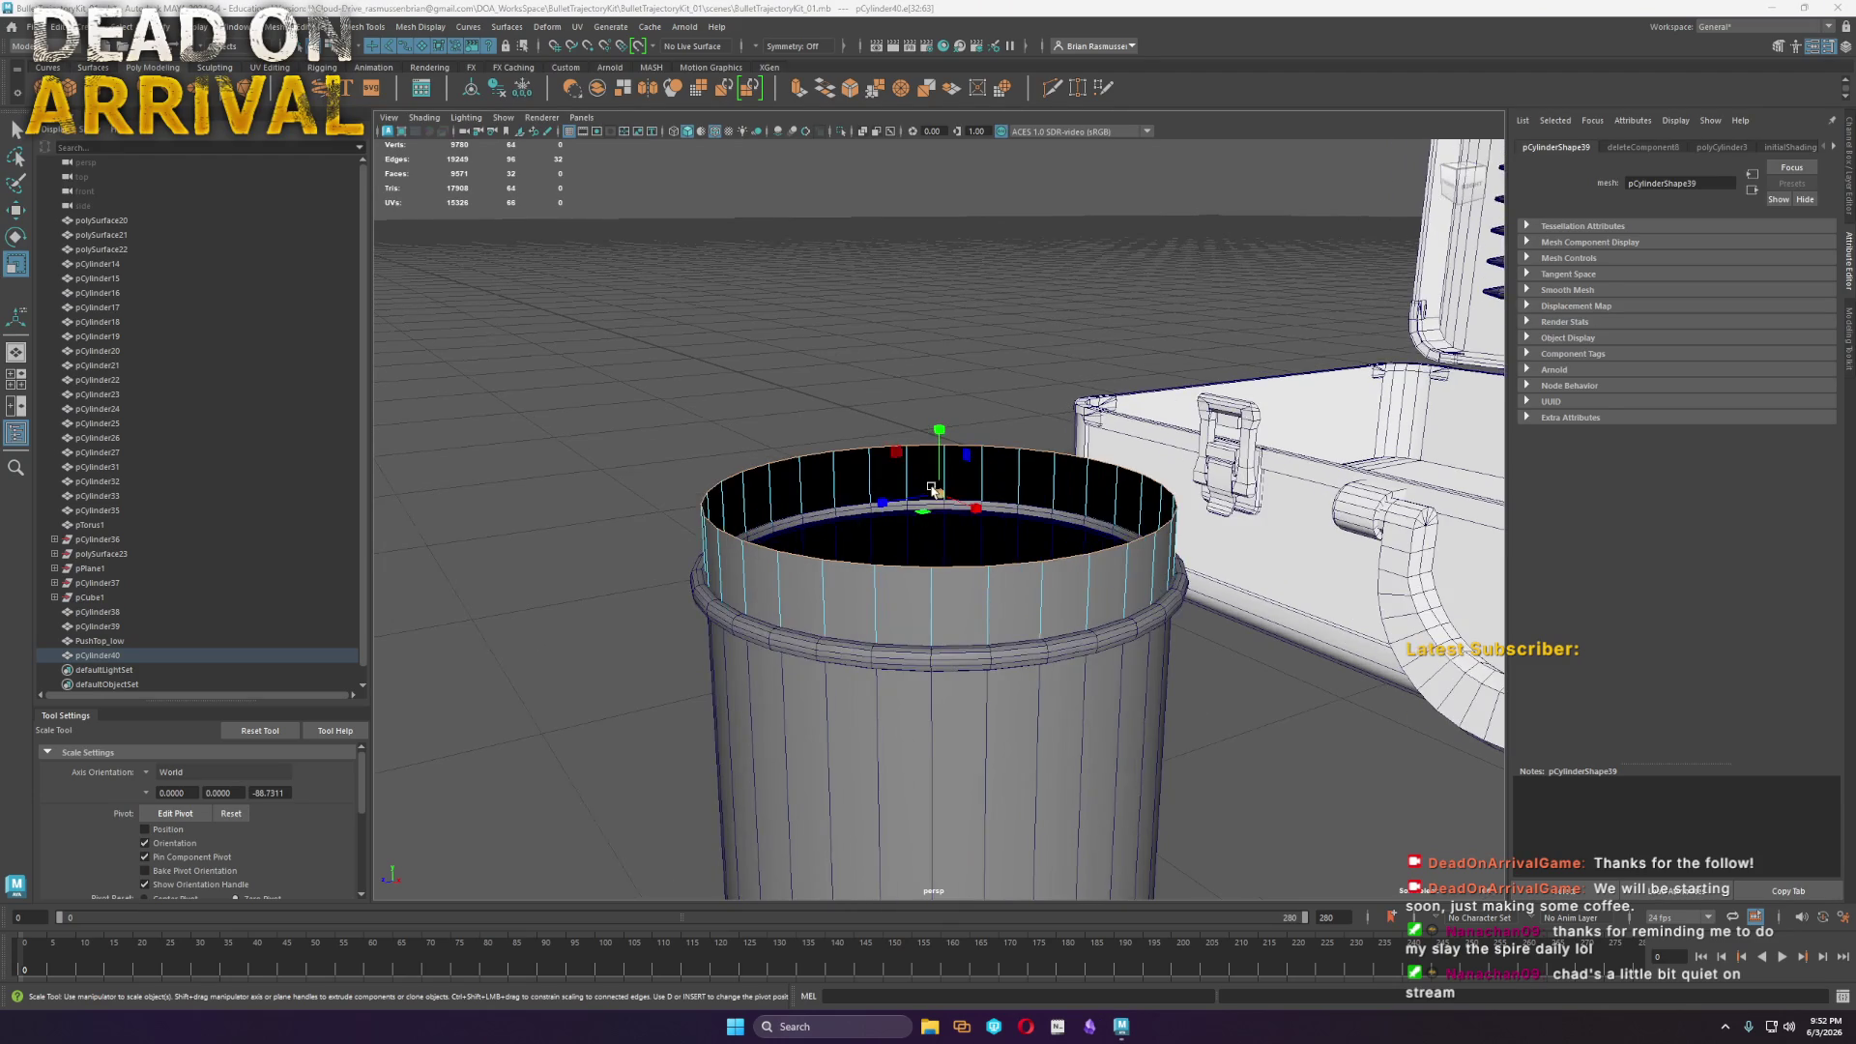
{"action": "mouse_move", "coordinate": [936, 493]}
{"action": "left_mouse_down", "text": "shift"}
{"action": "mouse_move", "coordinate": [739, 532]}
{"action": "mouse_move", "coordinate": [762, 526]}
{"action": "left_mouse_up", "text": "shift"}
{"action": "key", "text": "F8"}
{"action": "mouse_move", "coordinate": [957, 580]}
{"action": "left_mouse_down", "text": "alt"}
{"action": "mouse_move", "coordinate": [940, 513]}
{"action": "mouse_move", "coordinate": [895, 513]}
{"action": "mouse_move", "coordinate": [834, 615]}
{"action": "left_mouse_up", "text": "alt"}
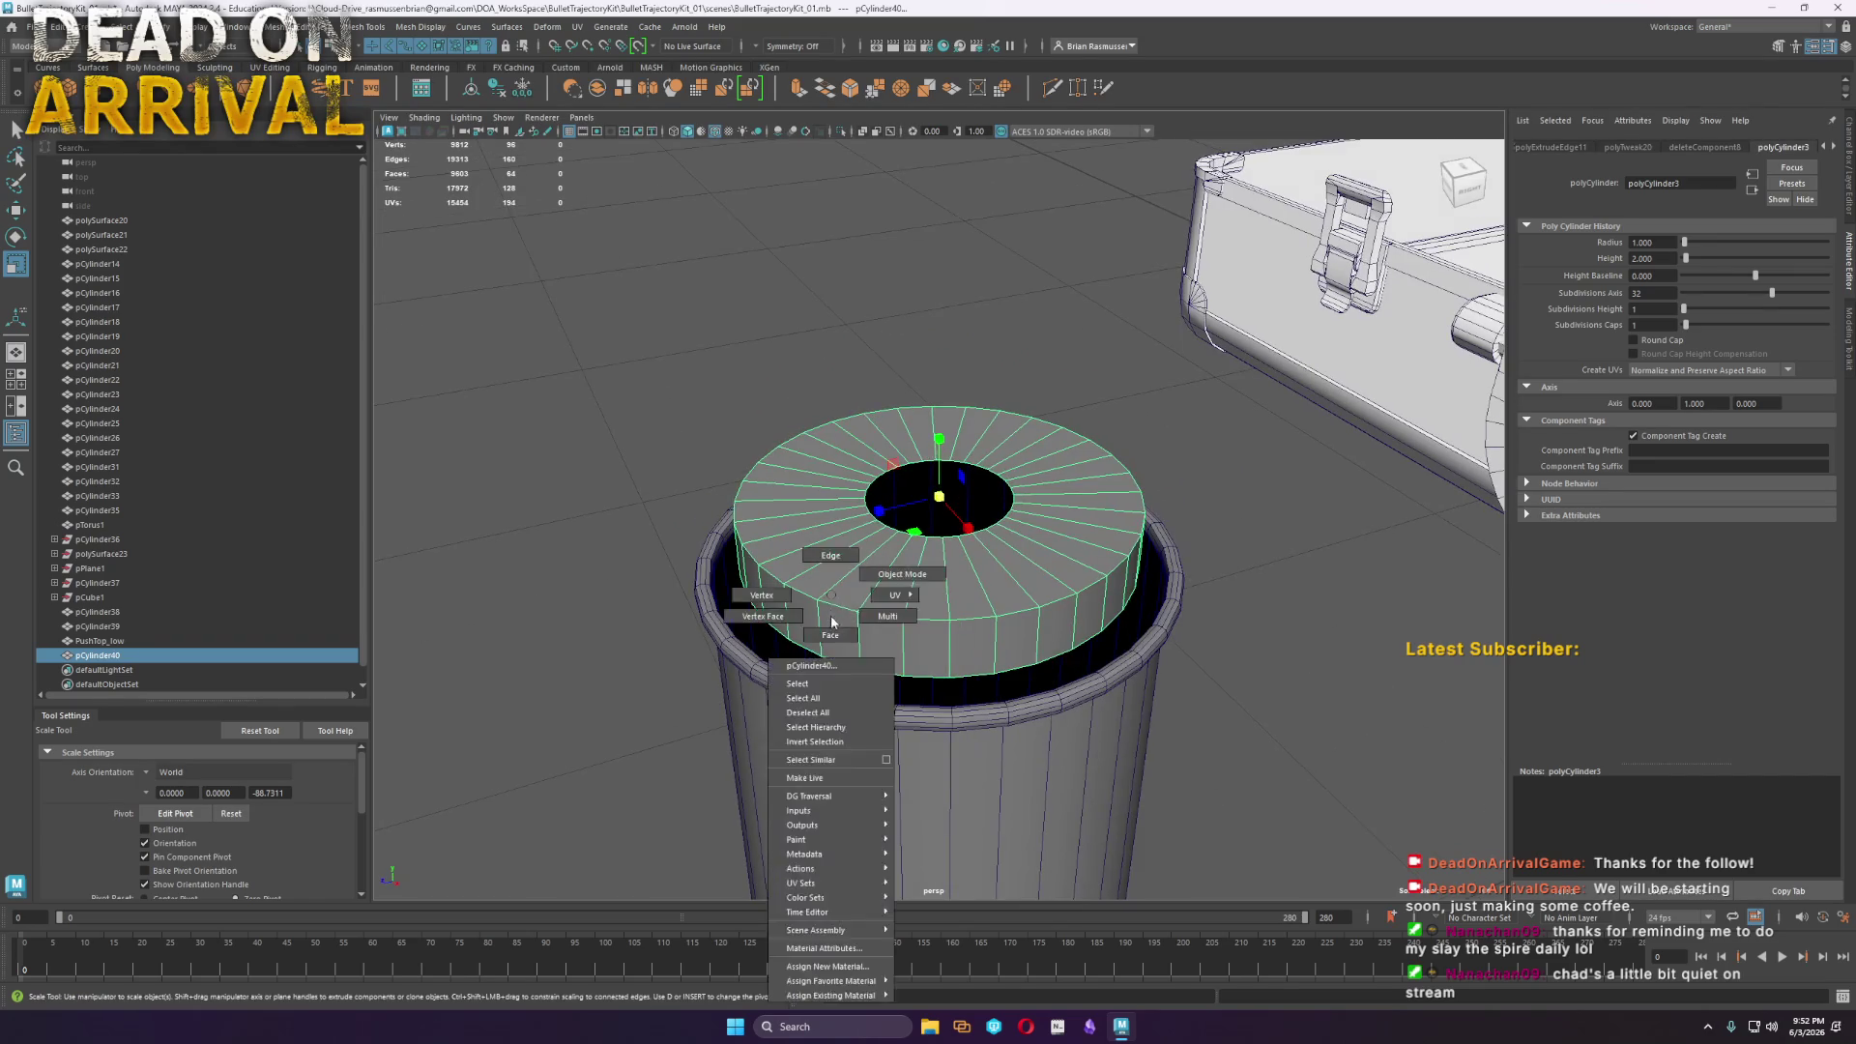
Undo the bevel applied to the top edge loop
{"action": "key", "text": "F10"}
{"action": "double_click", "coordinate": [832, 665]}
{"action": "right_click_drag", "start_coordinate": [832, 665], "coordinate": [915, 667], "text": "shift"}
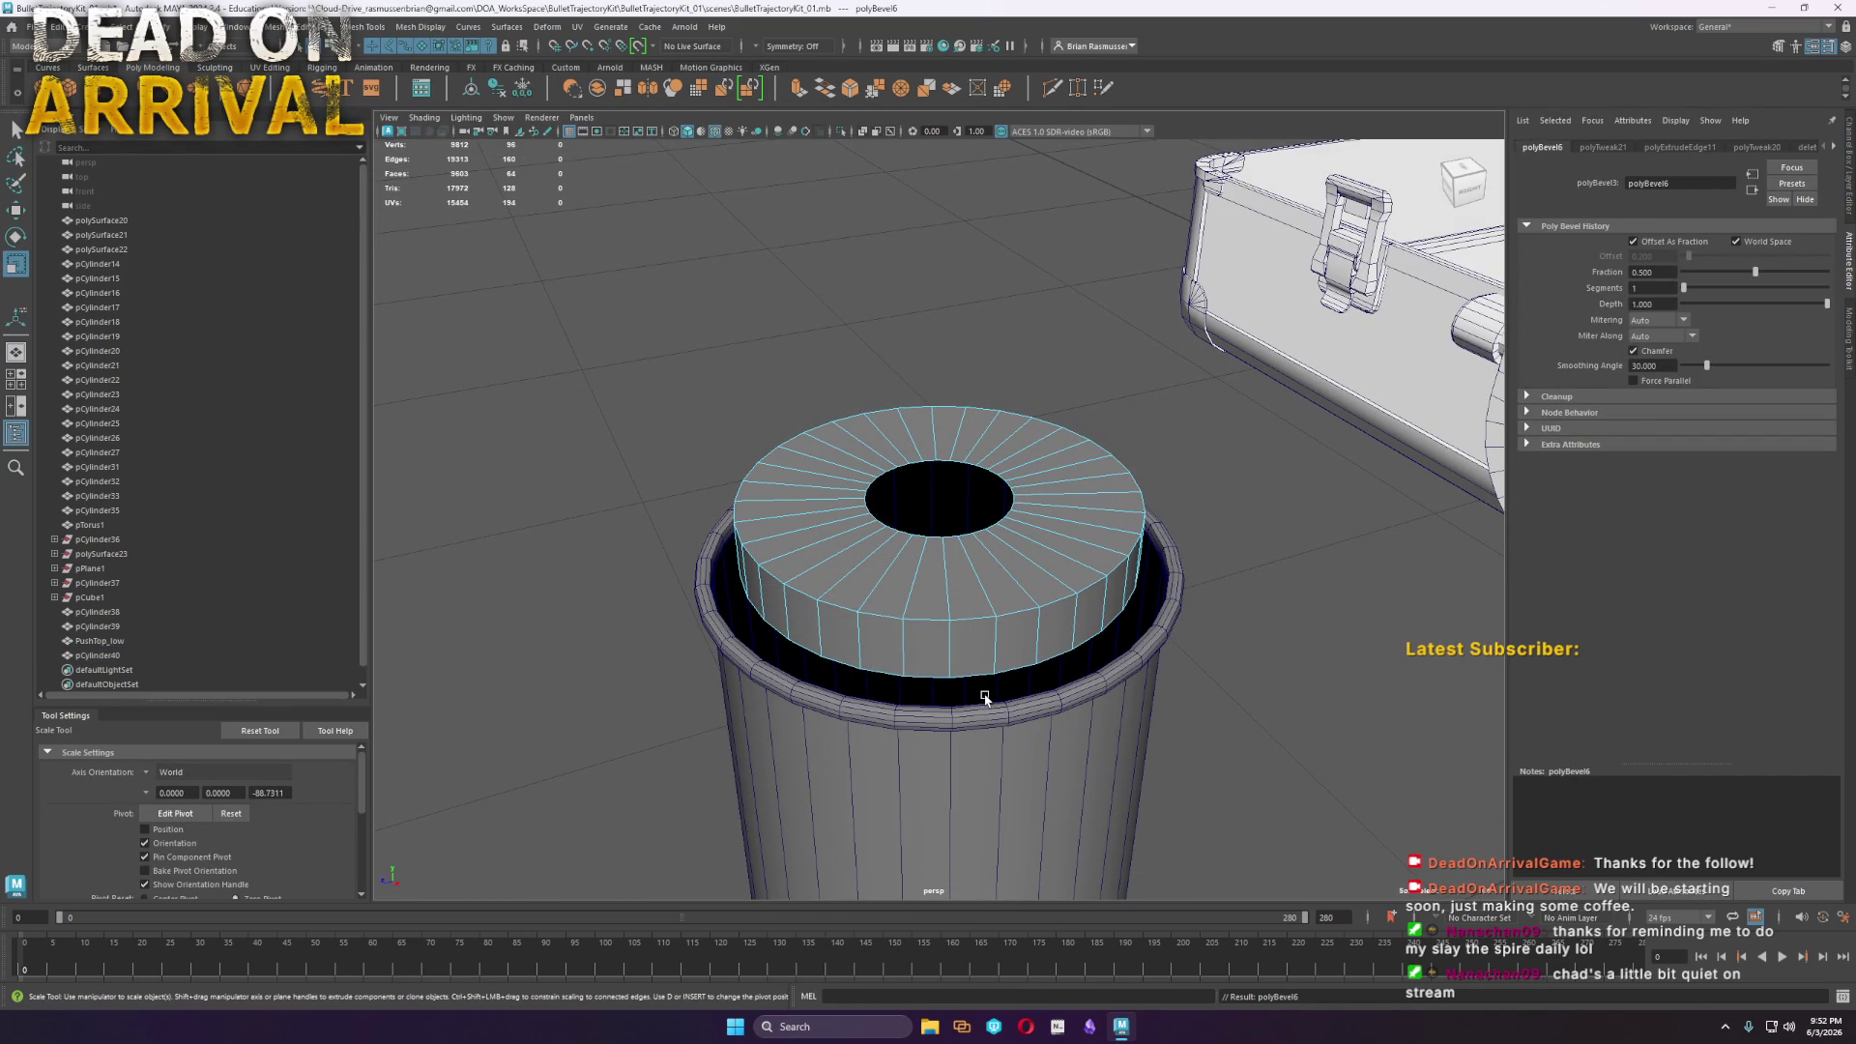
{"action": "key", "text": "ctrl+z"}
{"action": "key", "text": "ctrl+z"}
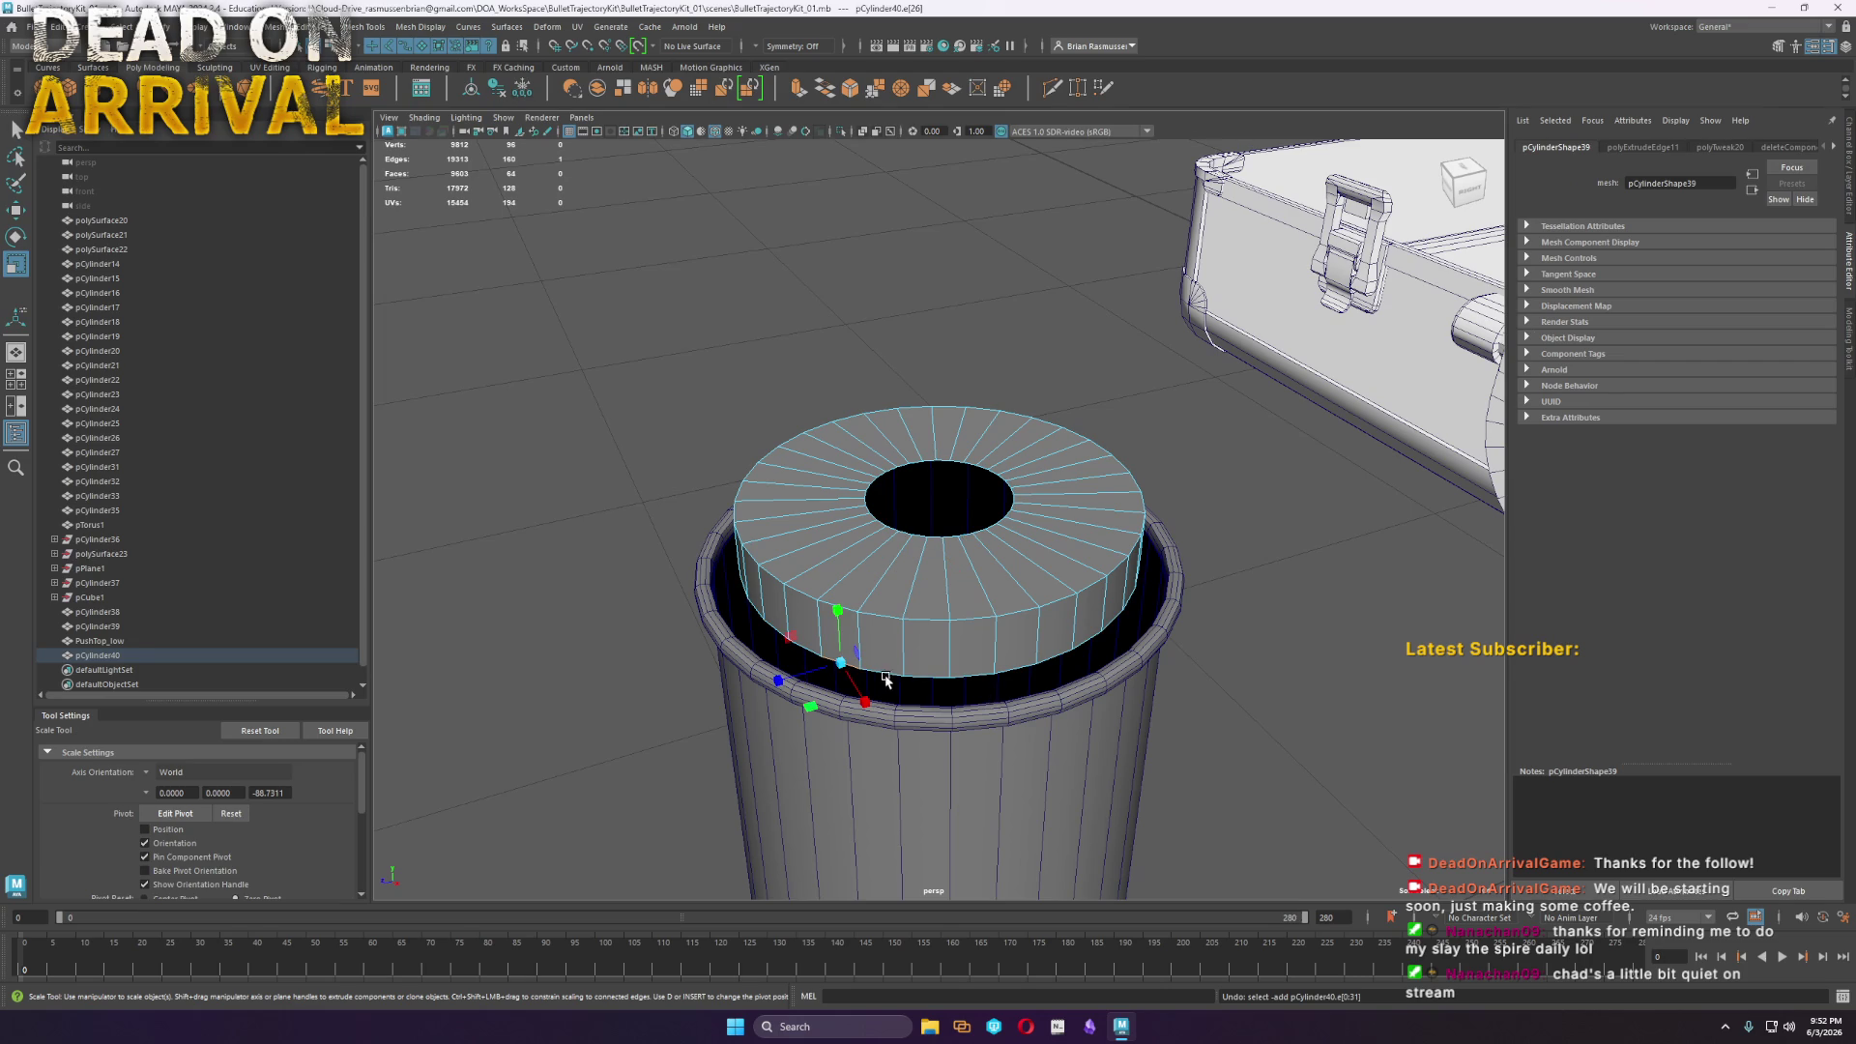
Extrude the insert's base edge loop into a lip with thickness 3.2
{"action": "key", "text": "F8"}
{"action": "right_click_drag", "start_coordinate": [883, 657], "coordinate": [880, 660]}
{"action": "double_click", "coordinate": [886, 669]}
{"action": "key", "text": "w"}
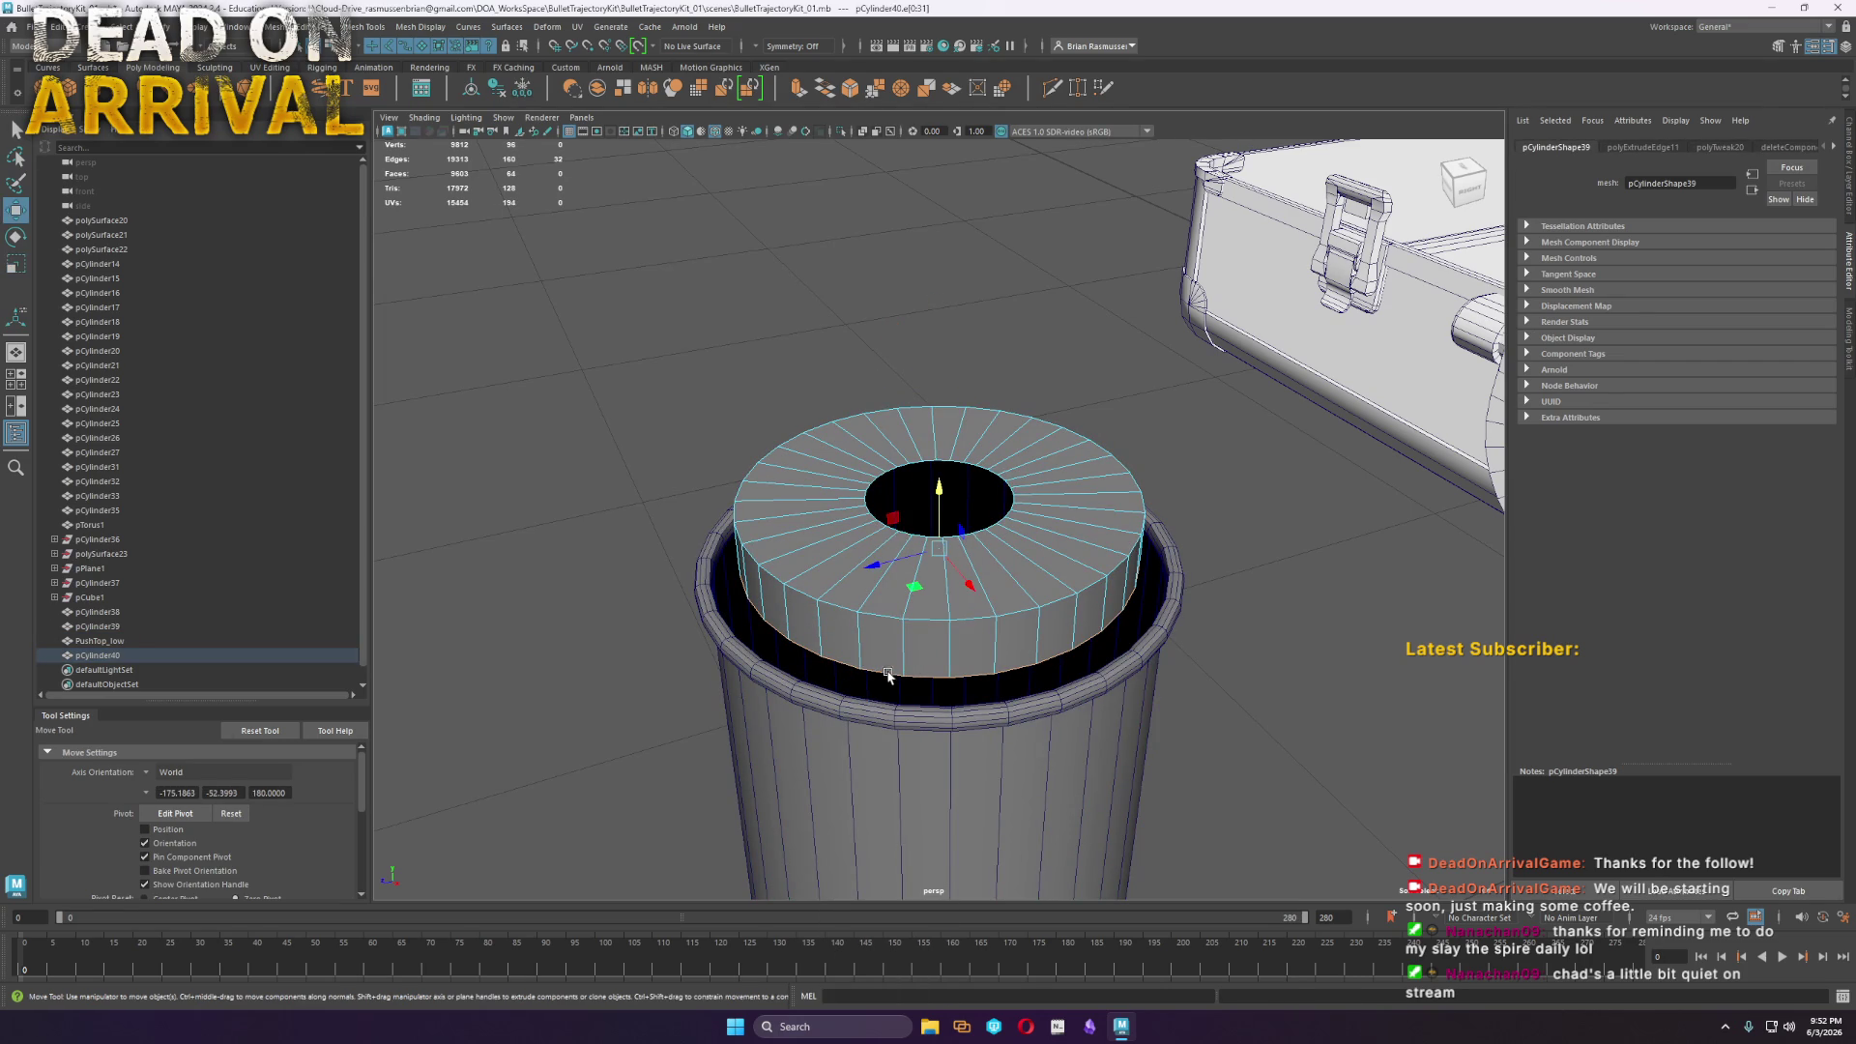
{"action": "right_click_drag", "start_coordinate": [949, 605], "coordinate": [794, 502], "text": "shift"}
{"action": "mouse_move", "coordinate": [461, 204]}
{"action": "left_mouse_down"}
{"action": "mouse_move", "coordinate": [952, 516]}
{"action": "mouse_move", "coordinate": [925, 514]}
{"action": "left_mouse_up"}
{"action": "key", "text": "w"}
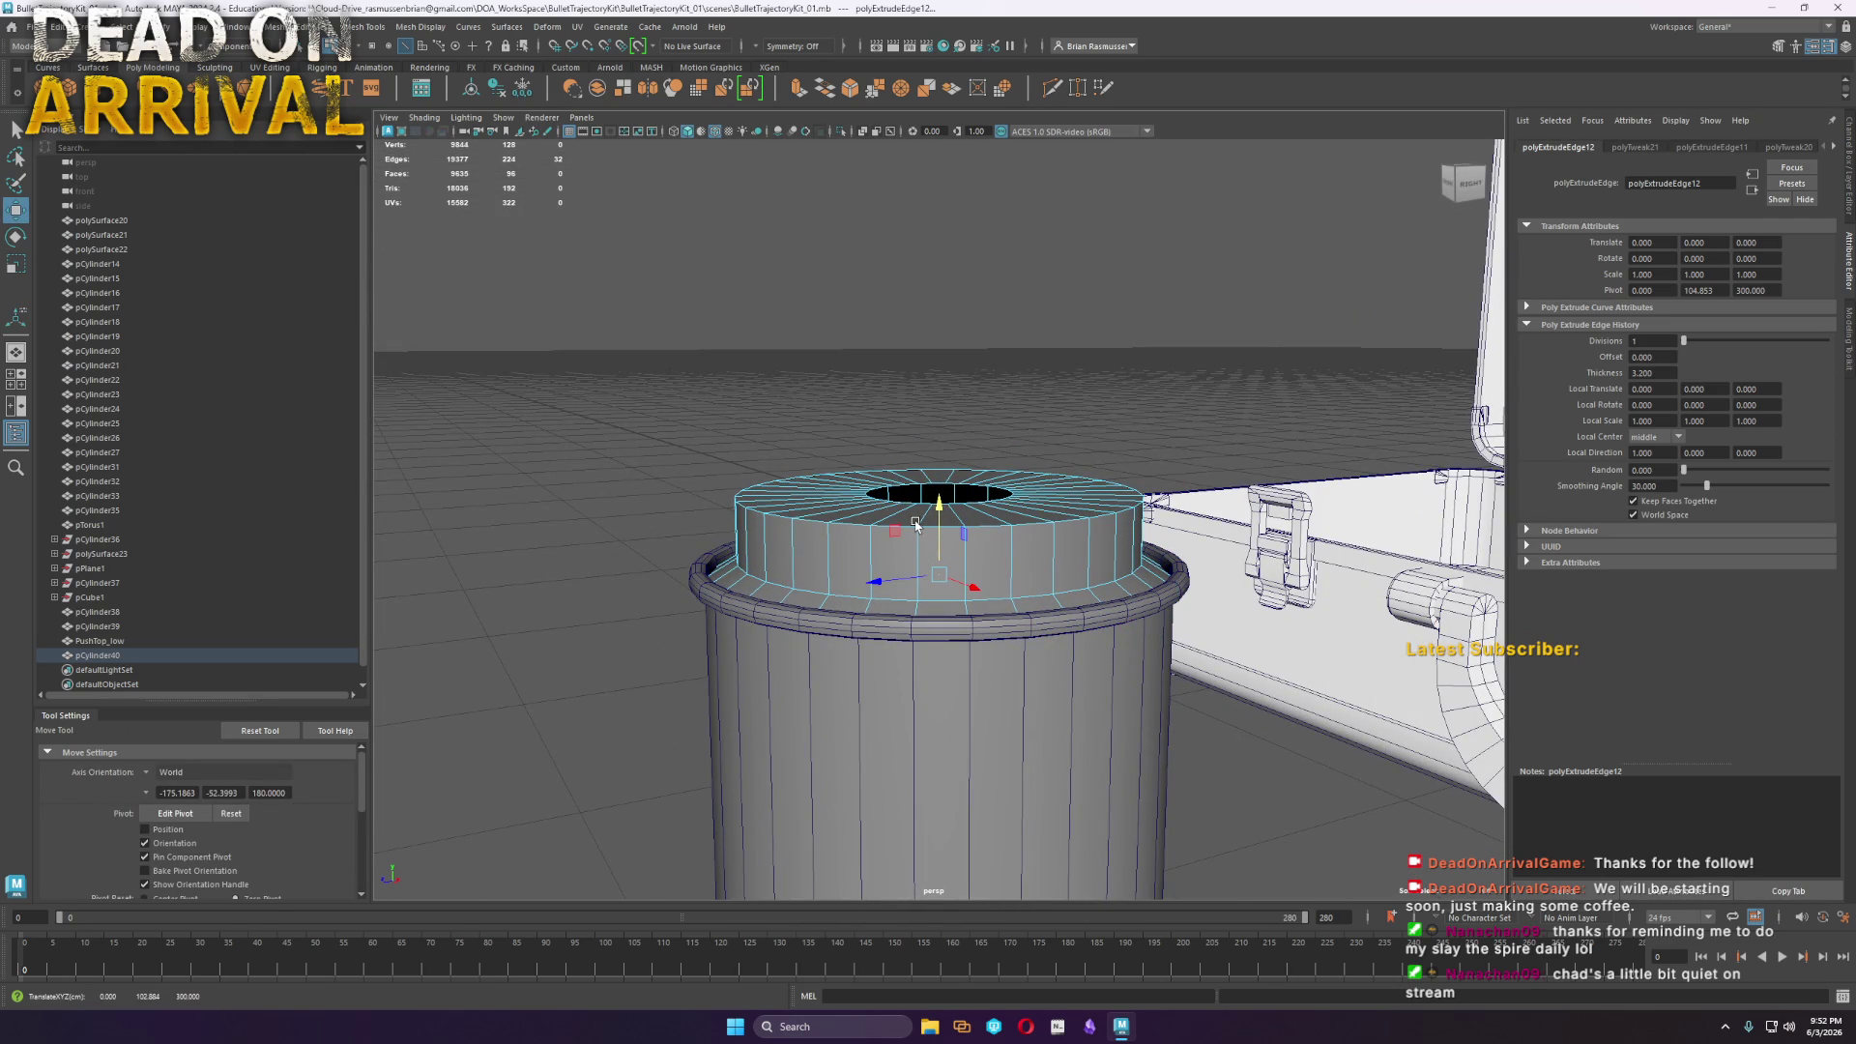
Insert an edge loop around the insert's side with Multi-Cut
{"action": "right_click_drag", "start_coordinate": [743, 537], "coordinate": [733, 611], "text": "alt"}
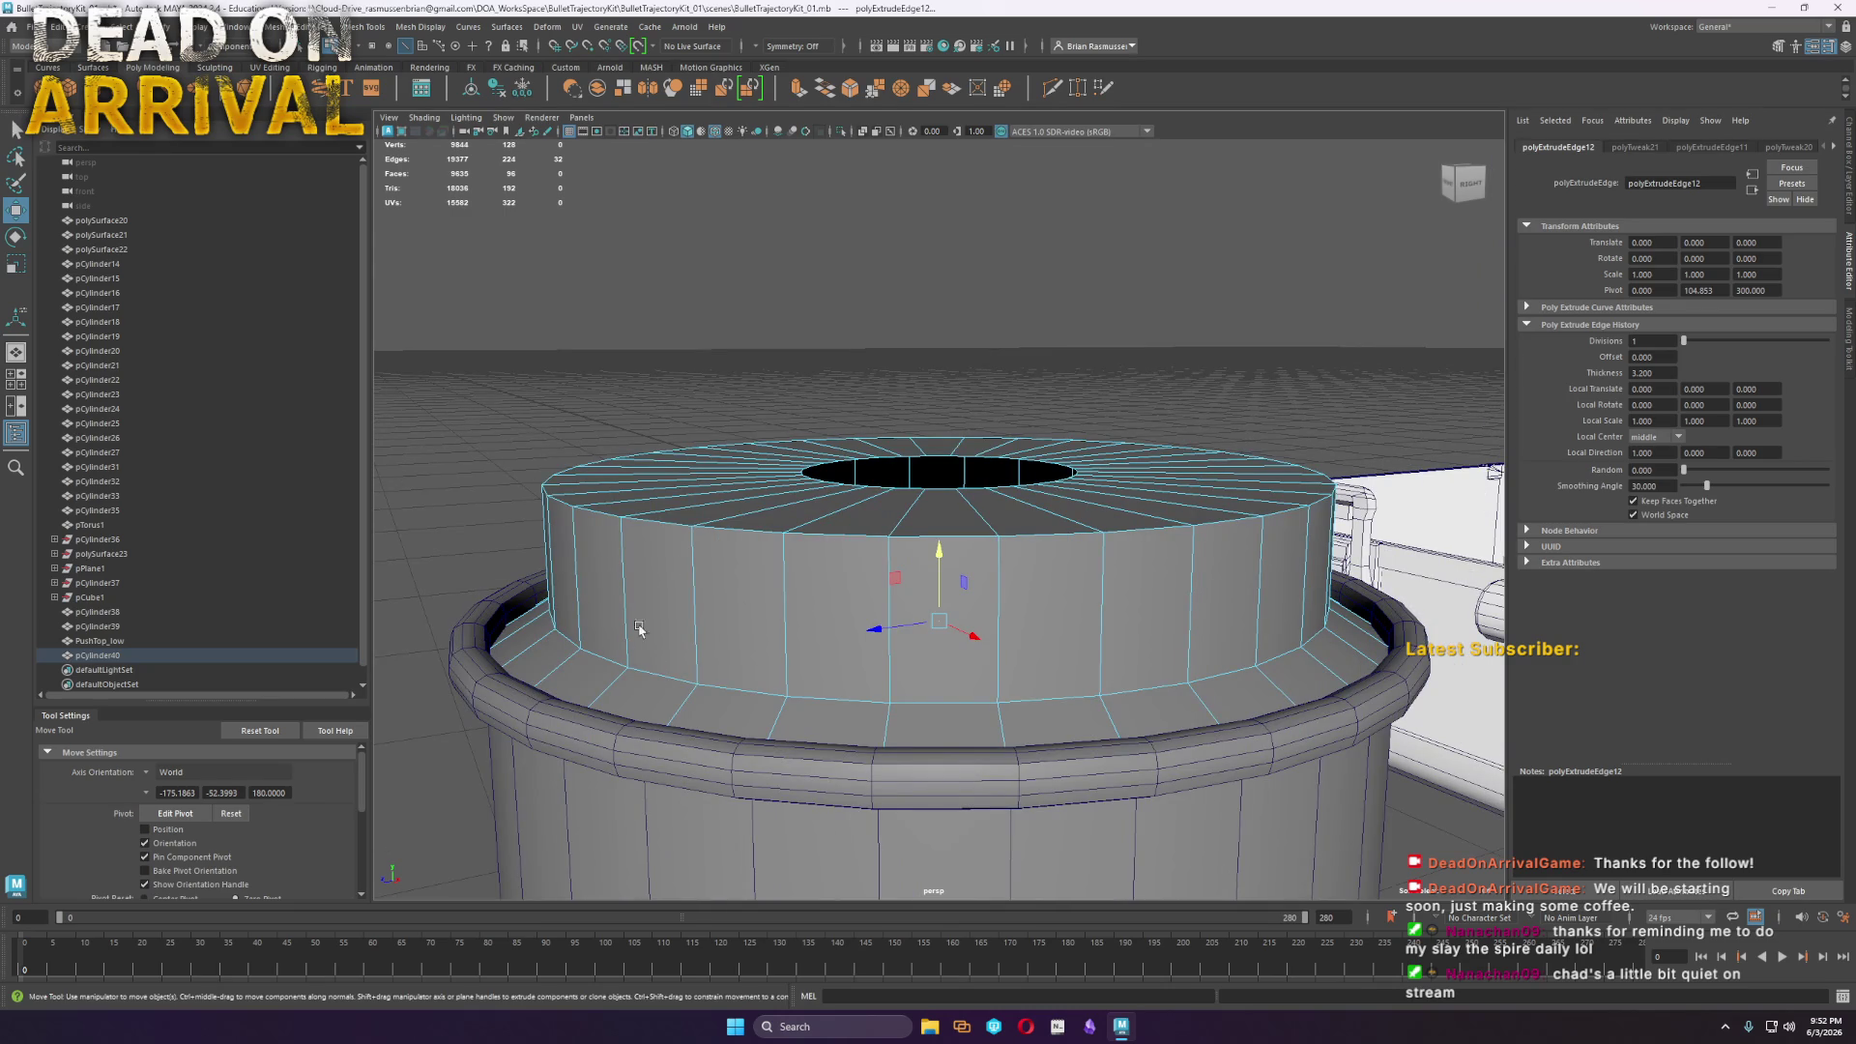
{"action": "left_click", "coordinate": [1053, 87]}
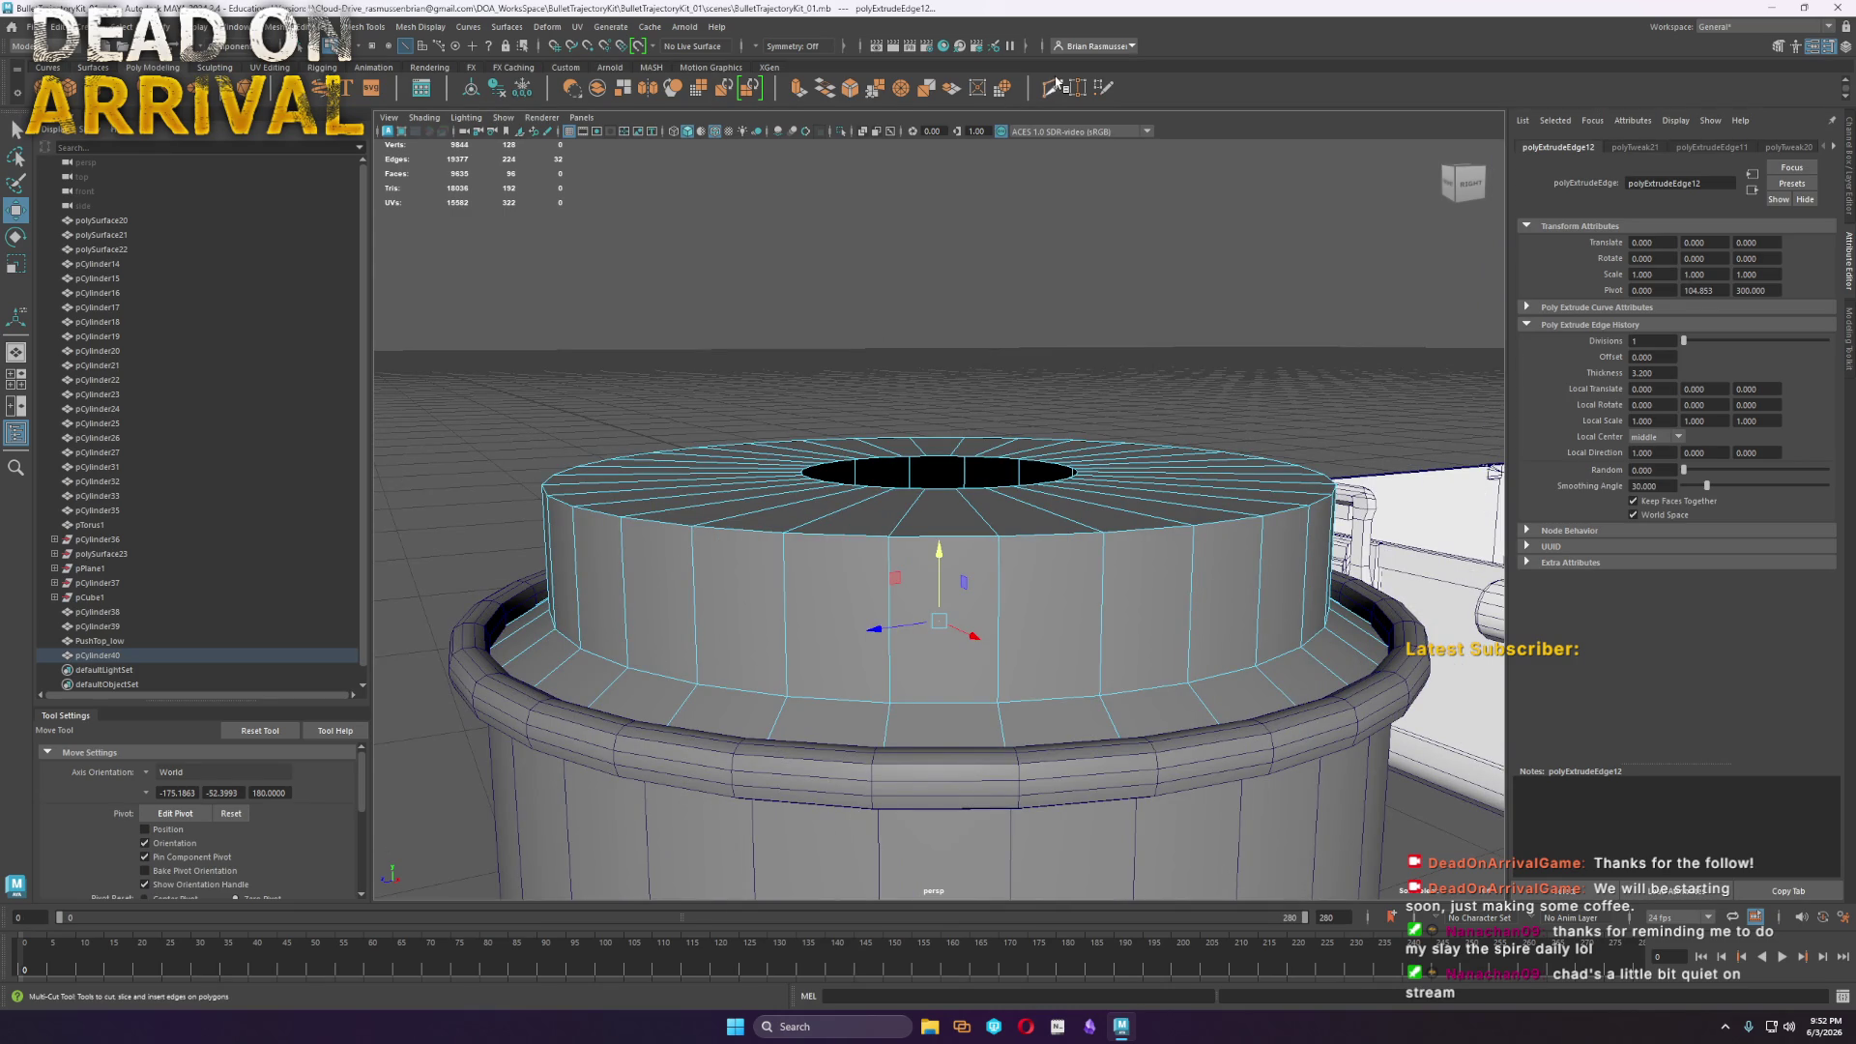
{"action": "left_click", "coordinate": [543, 668], "text": "ctrl"}
Select the insert cylinder pCylinder40 and raise it slightly
{"action": "key", "text": "w"}
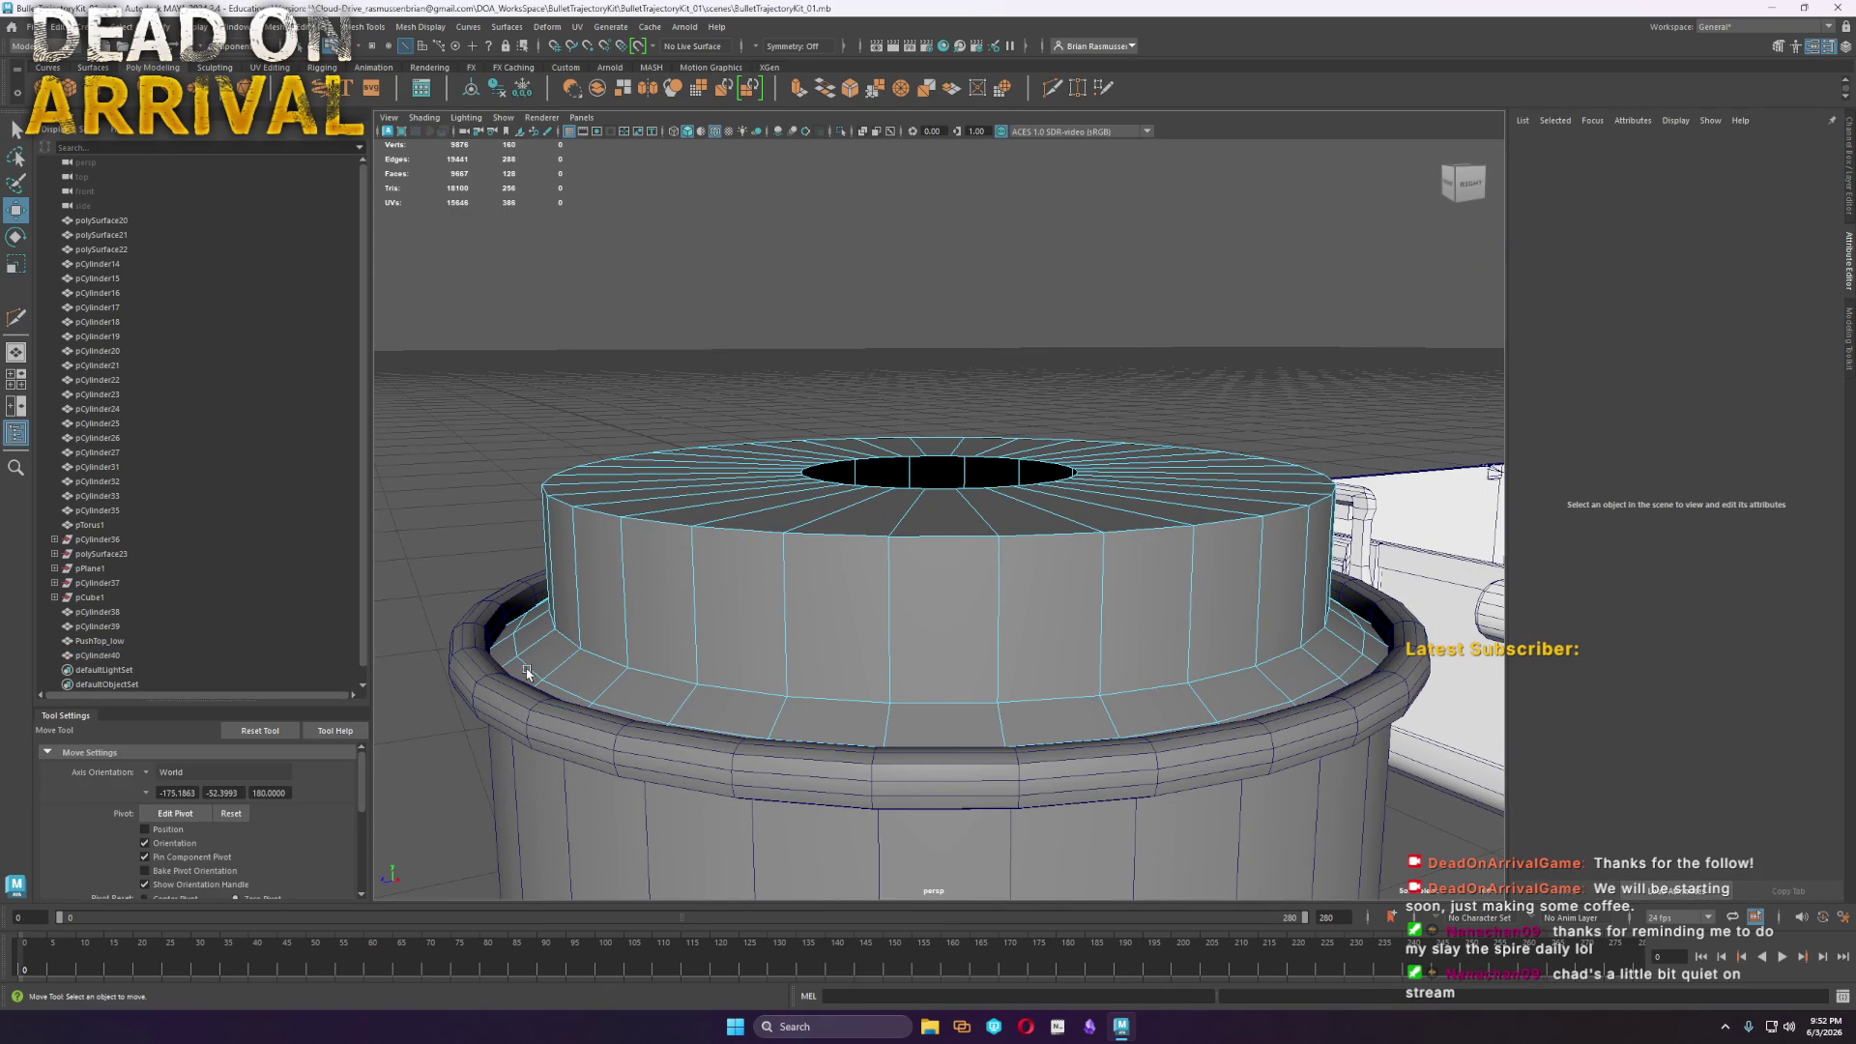
{"action": "left_click", "coordinate": [642, 612]}
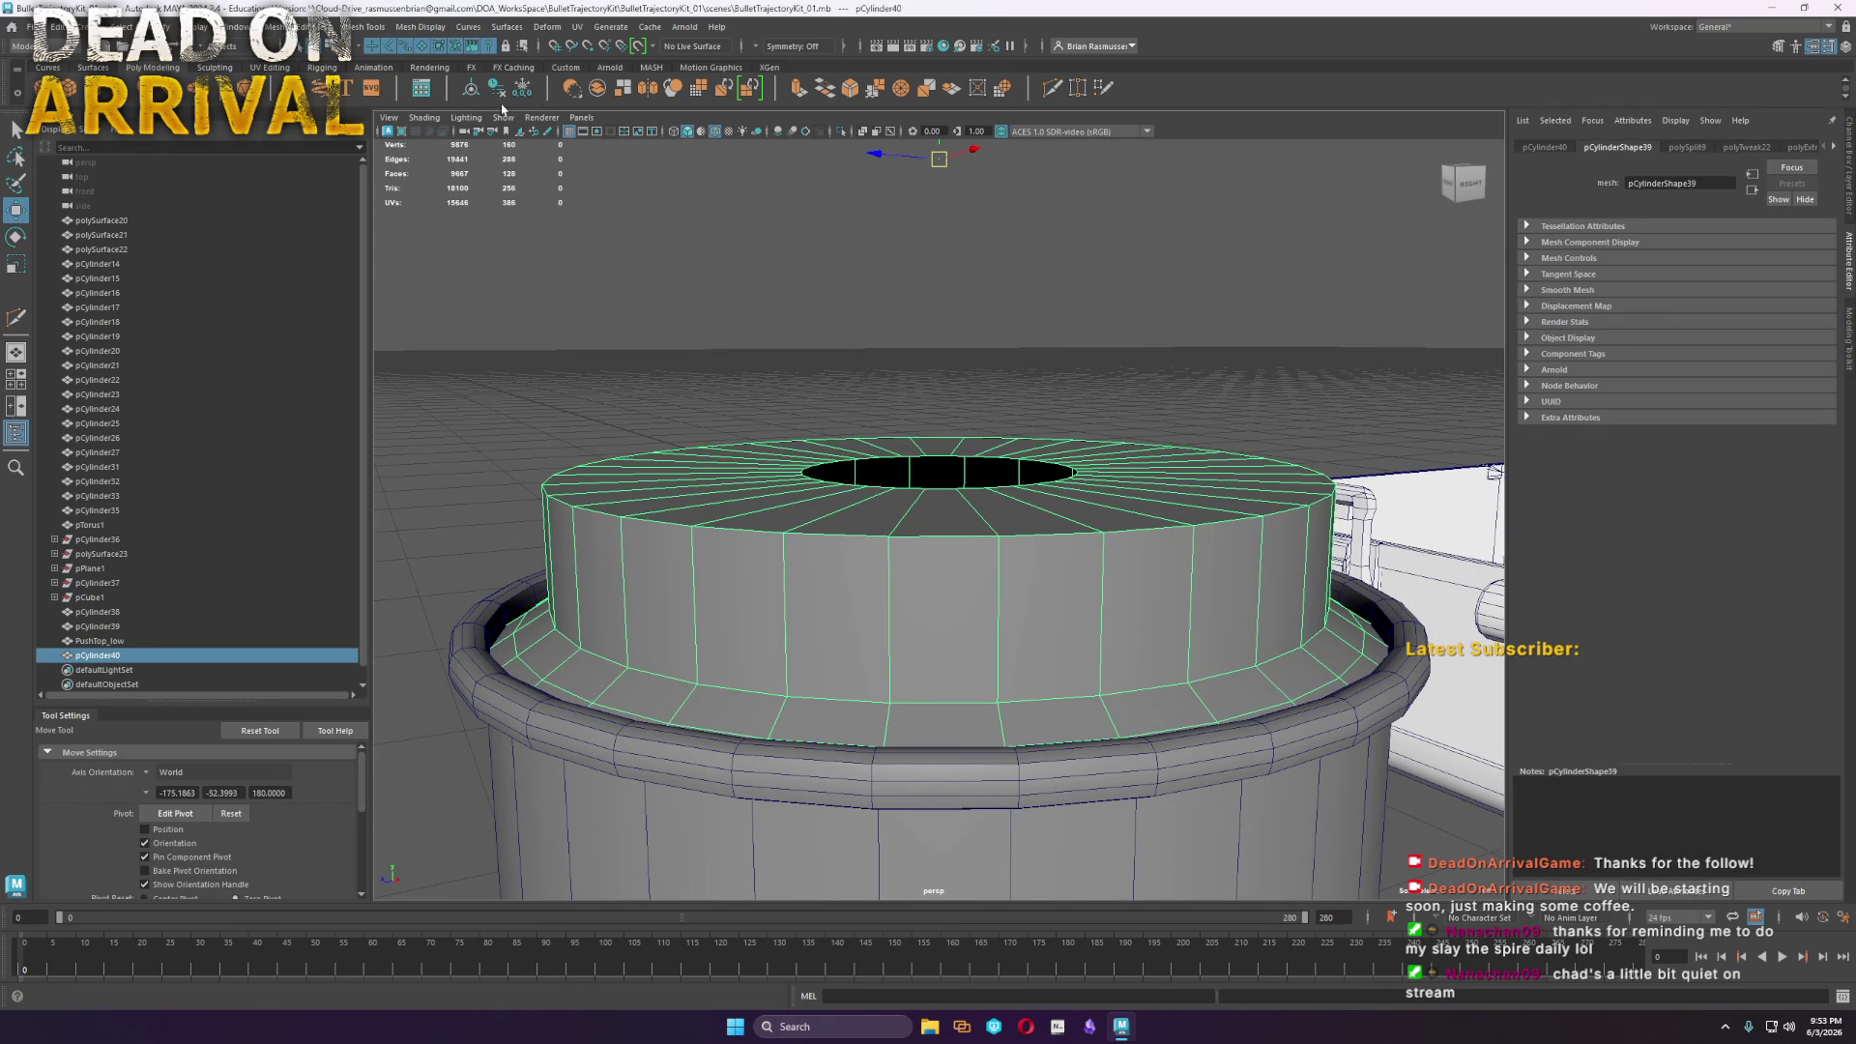
{"action": "left_click_drag", "start_coordinate": [931, 476], "coordinate": [928, 465]}
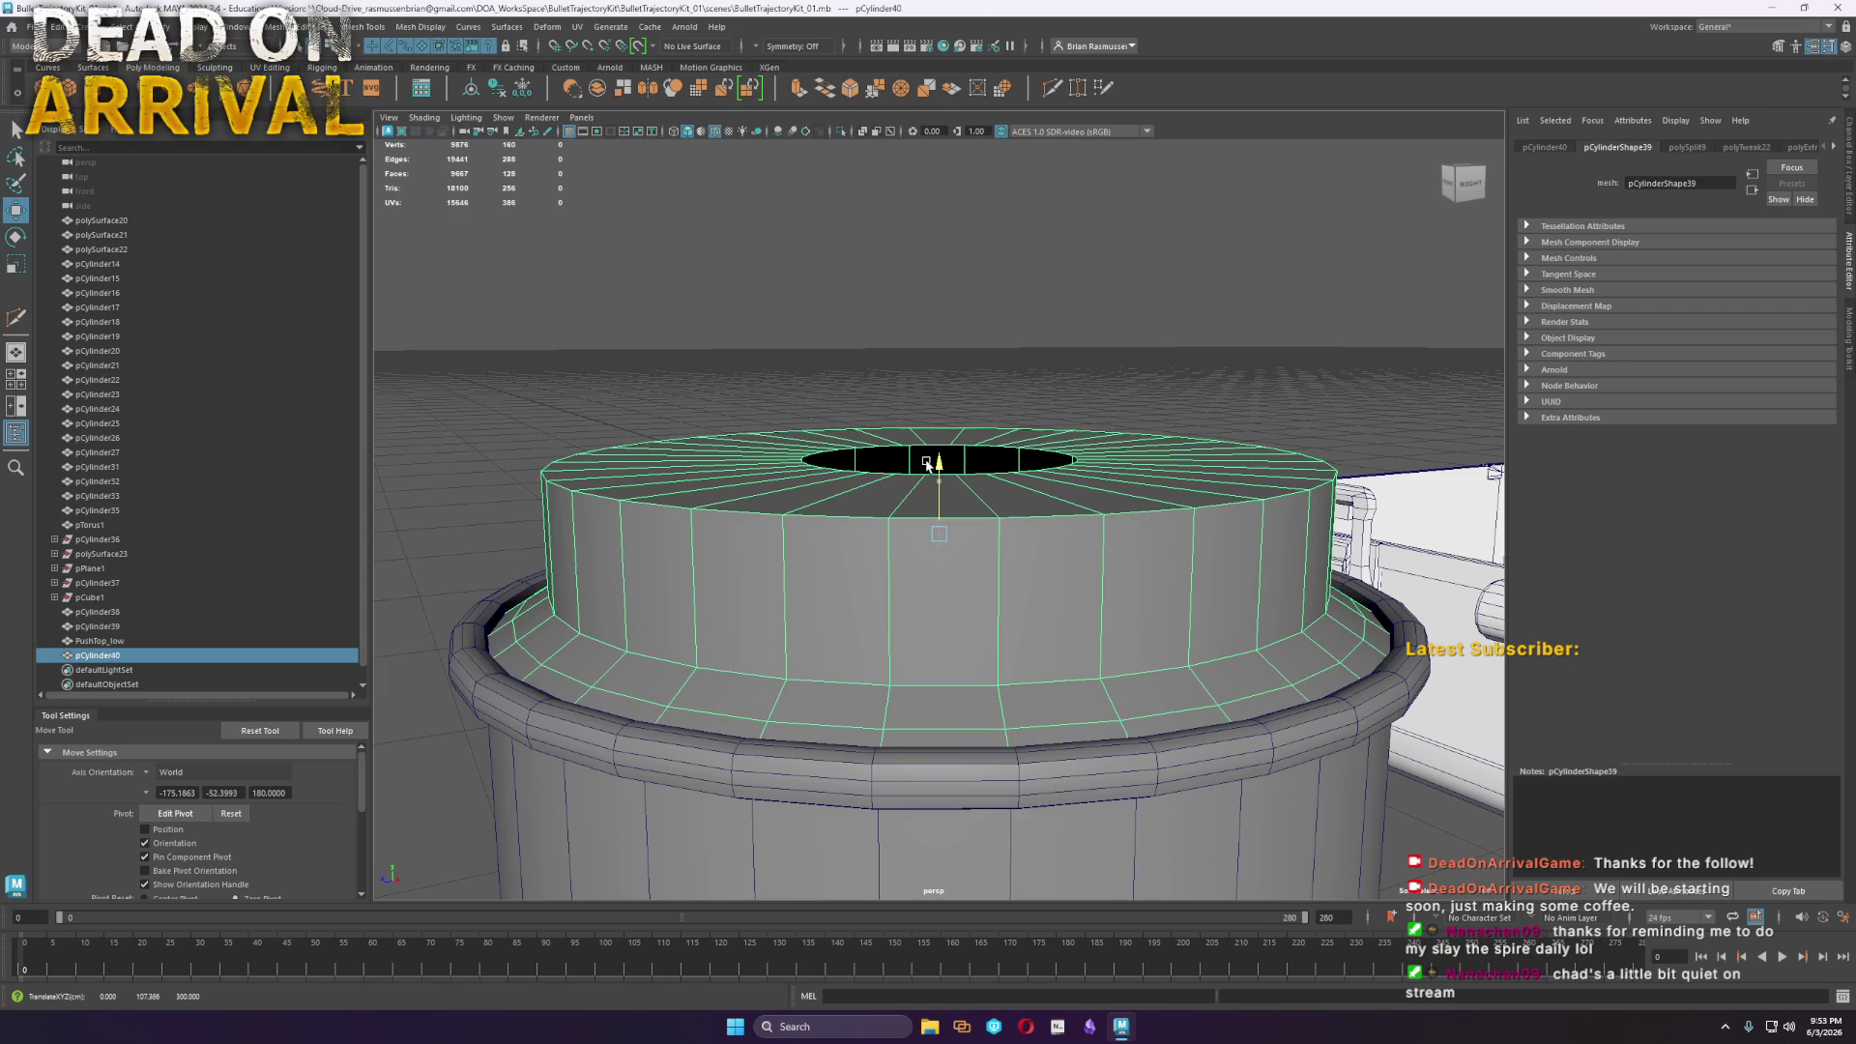
Delete the insert's side wall loop, floating top cap and rim face loop
{"action": "mouse_move", "coordinate": [532, 595]}
{"action": "right_mouse_down"}
{"action": "mouse_move", "coordinate": [532, 555]}
{"action": "mouse_move", "coordinate": [558, 638]}
{"action": "right_mouse_up"}
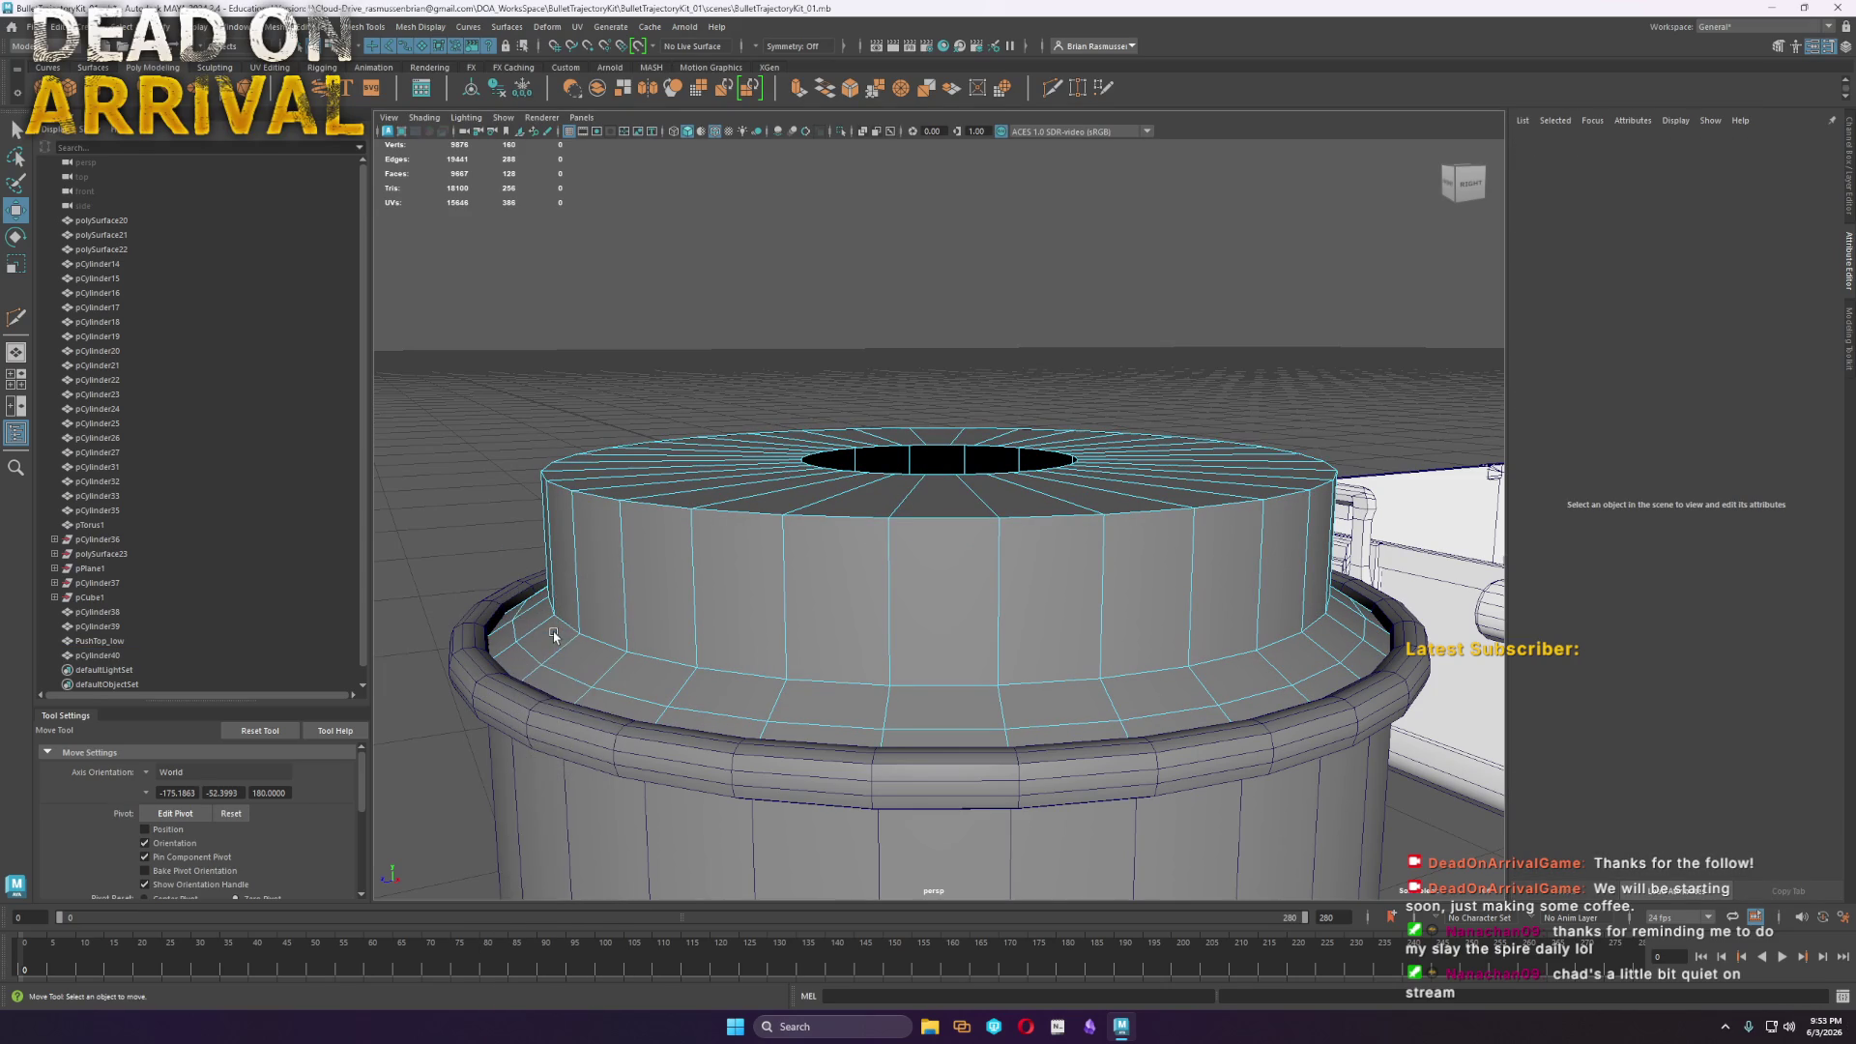
{"action": "left_click", "coordinate": [571, 647]}
{"action": "double_click", "coordinate": [598, 617]}
{"action": "key", "text": "Delete"}
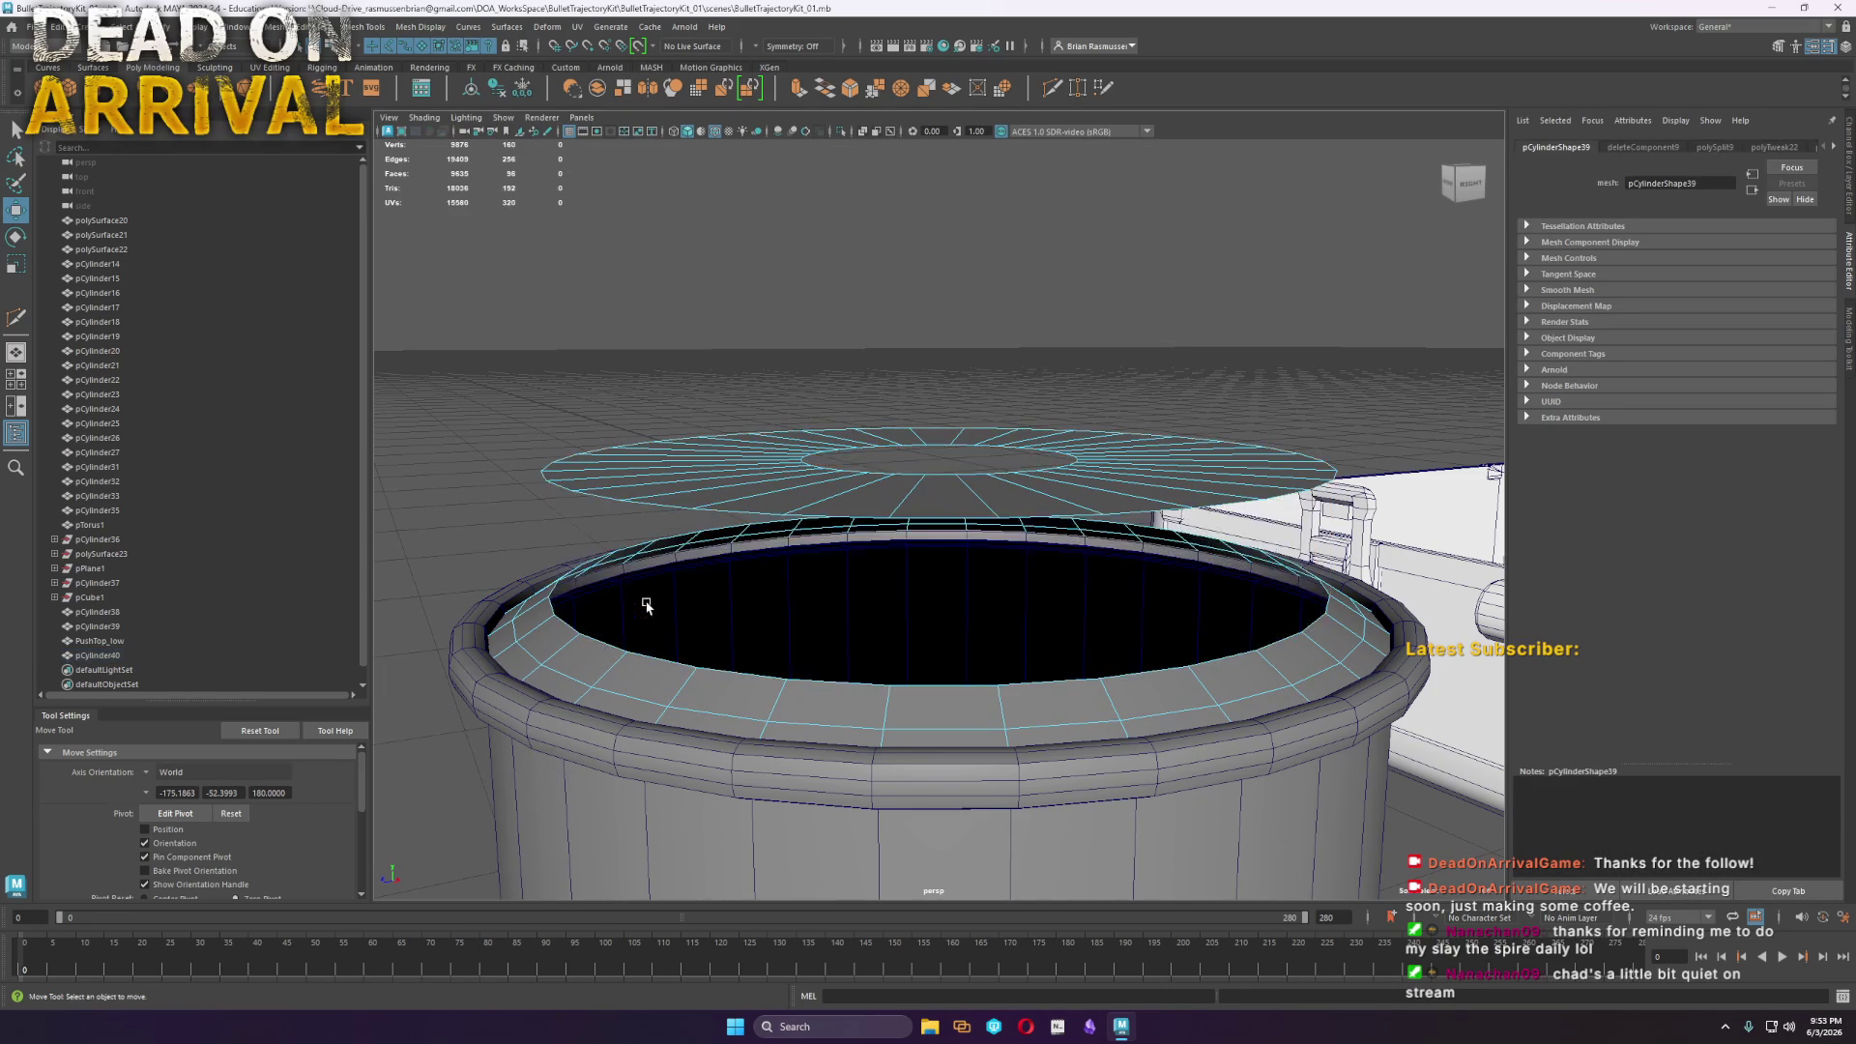
{"action": "double_click", "coordinate": [819, 507]}
{"action": "key", "text": "Delete"}
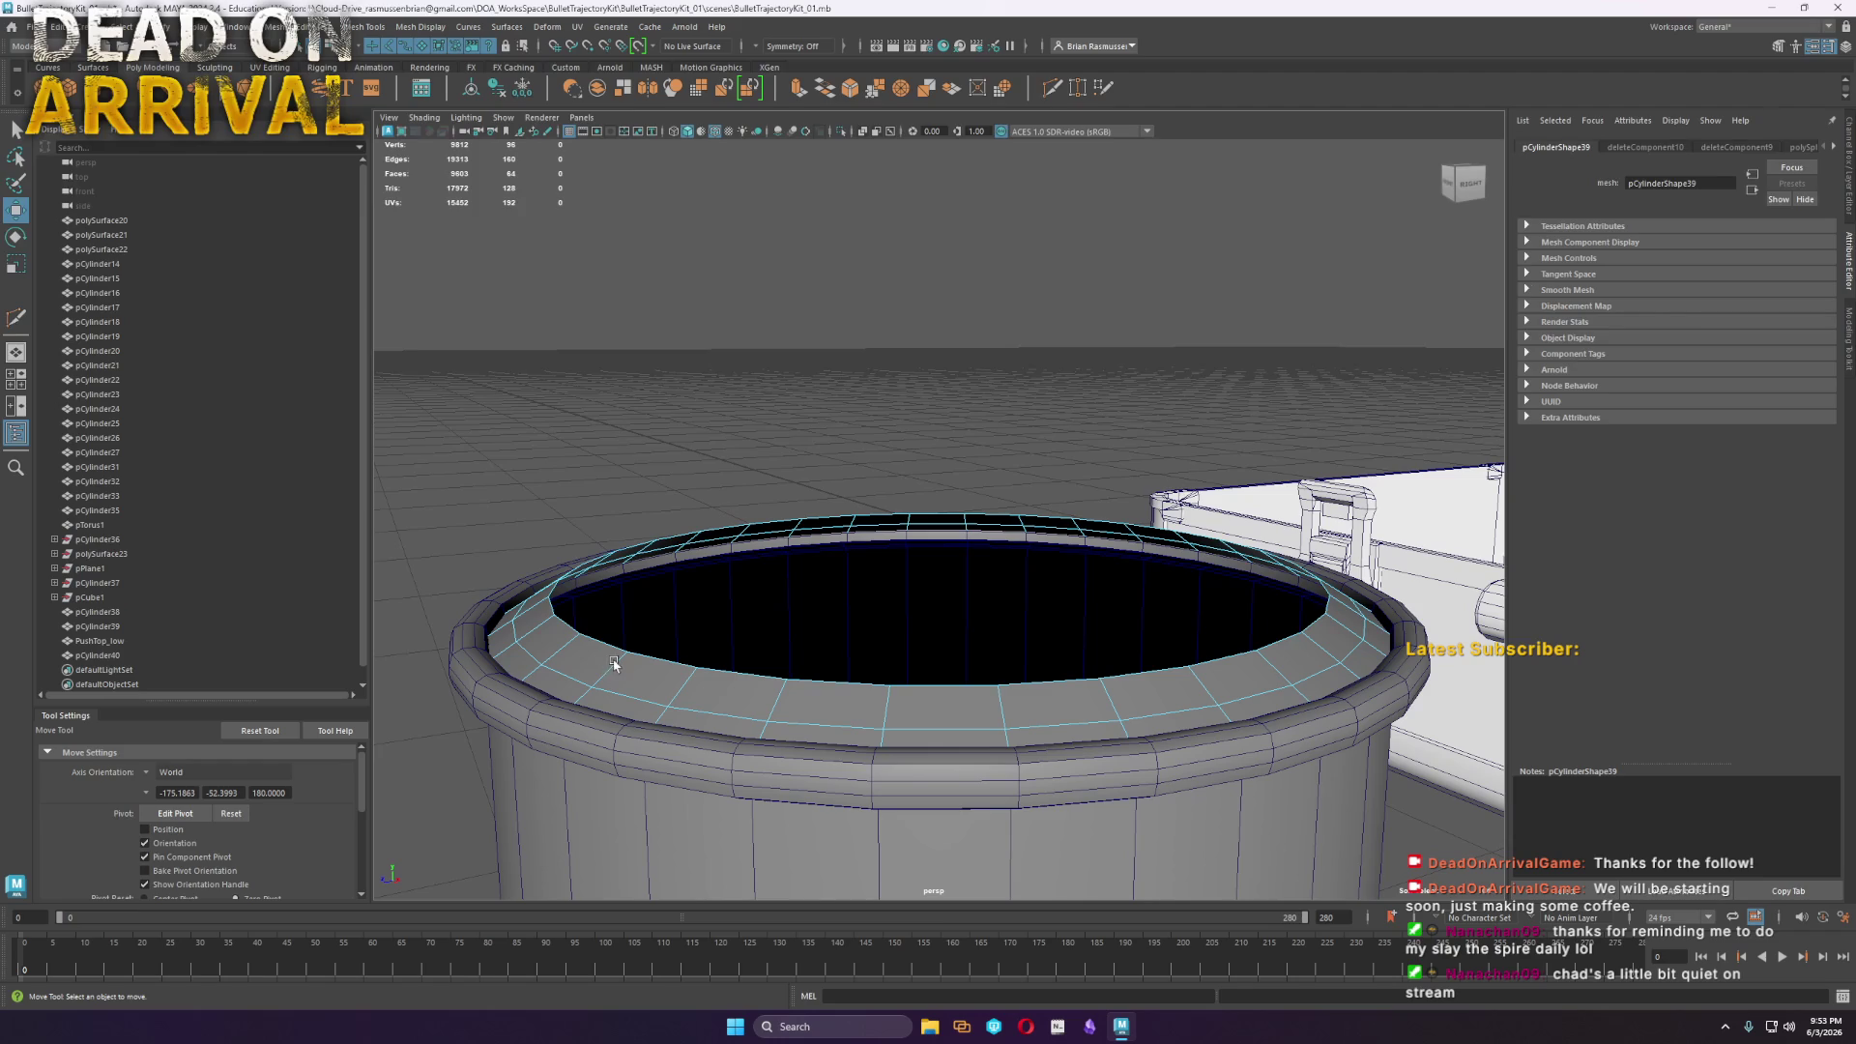
{"action": "left_click", "coordinate": [591, 662]}
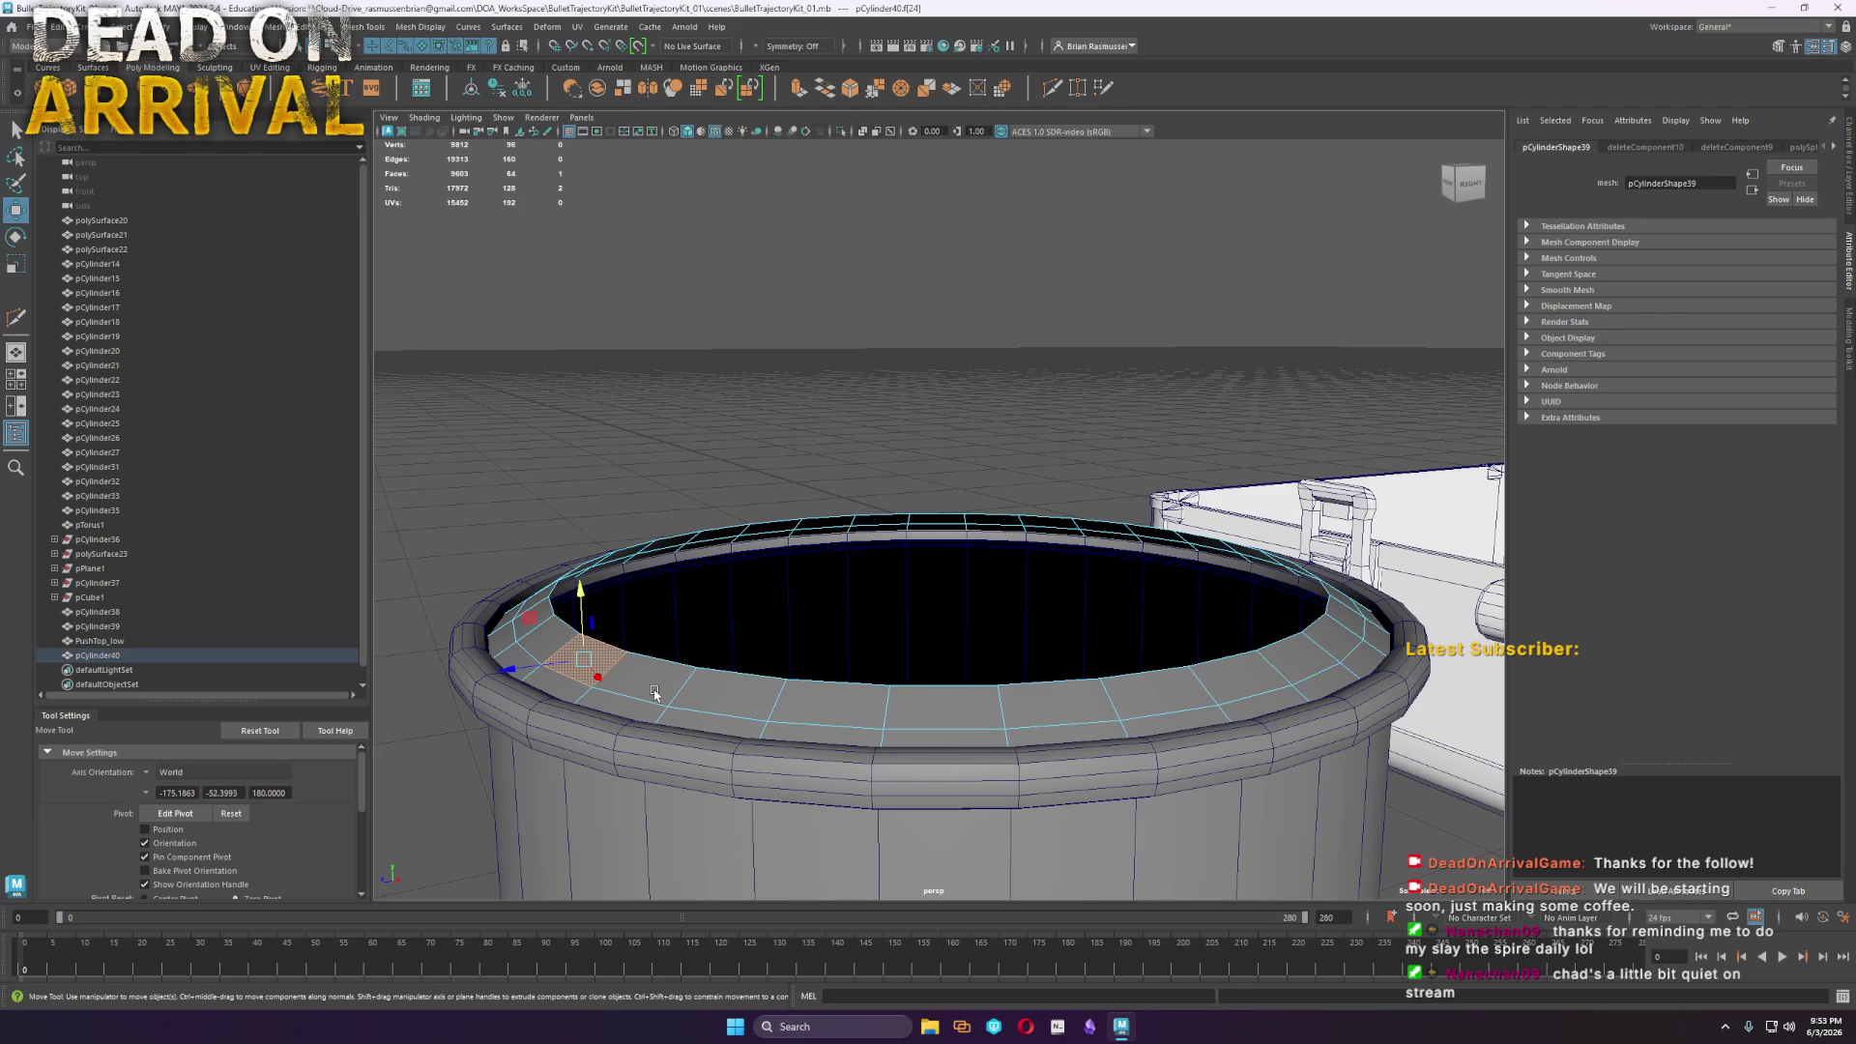
{"action": "double_click", "coordinate": [717, 702]}
{"action": "key", "text": "Delete"}
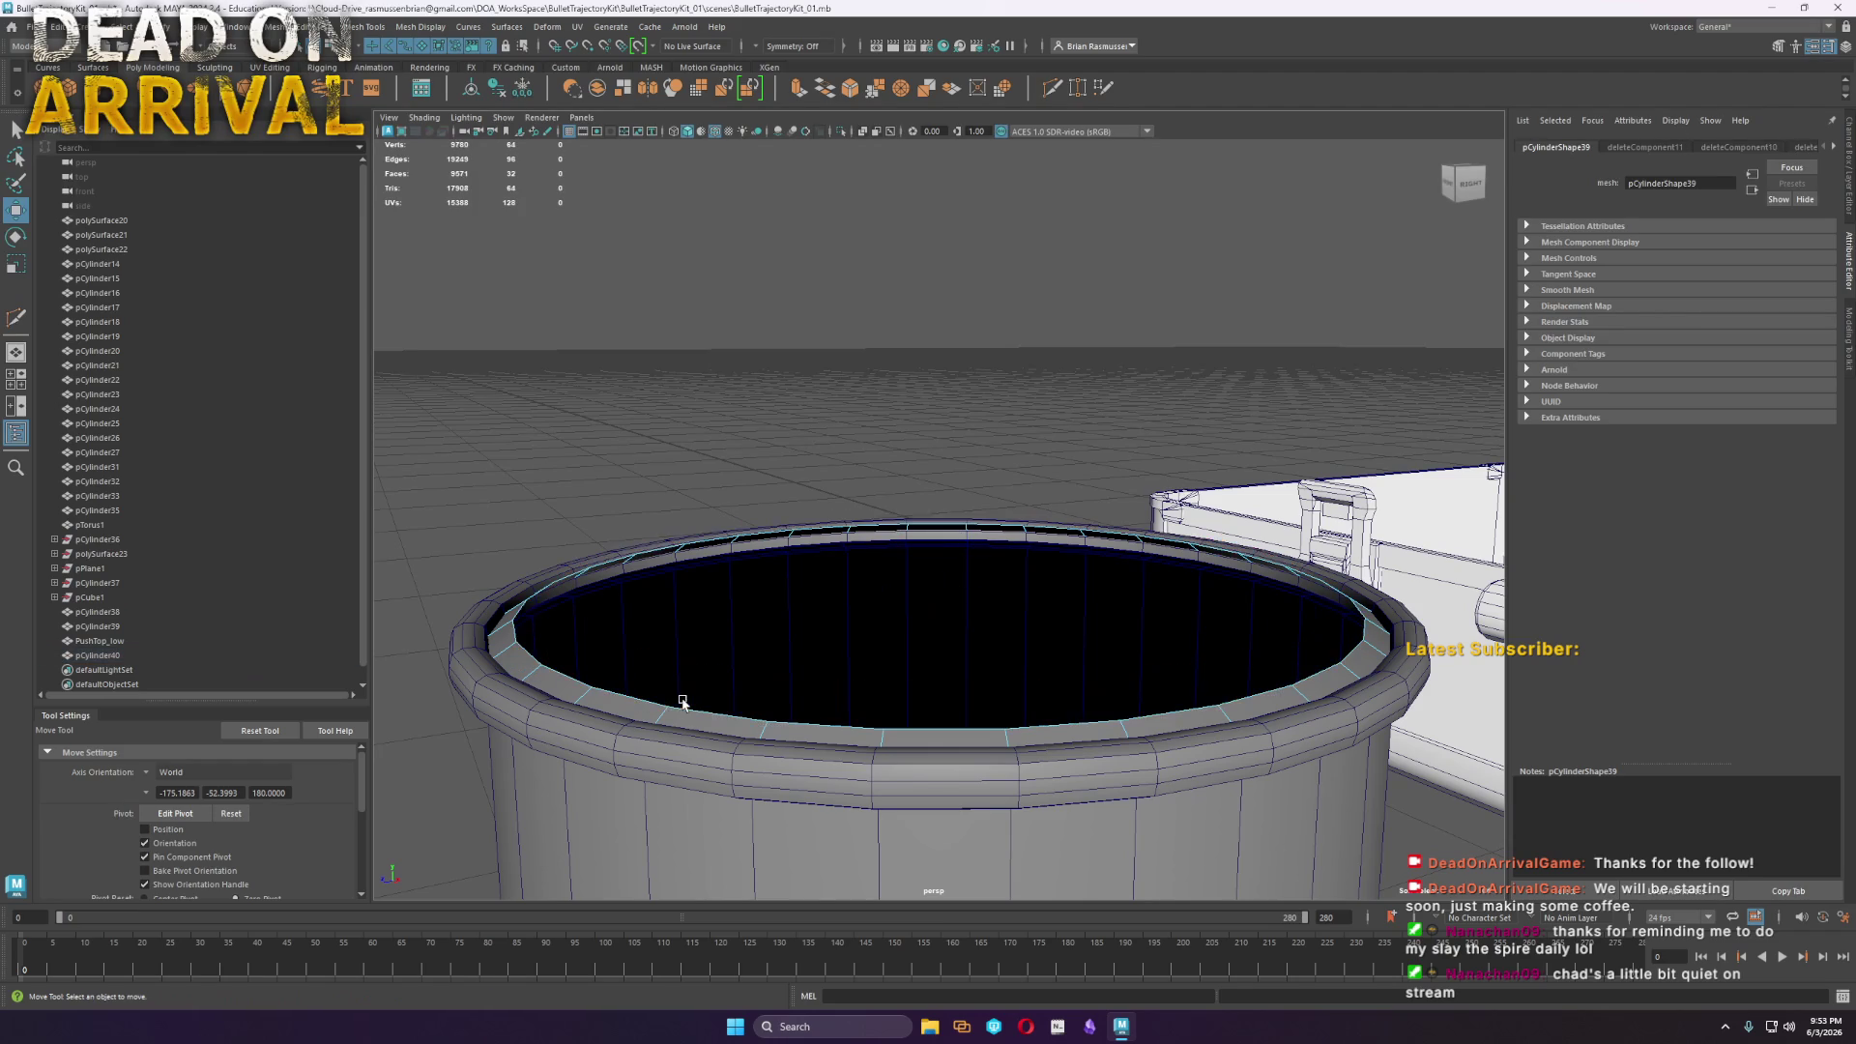
Select the remaining rim edge loop and extrude it upward
{"action": "right_click", "coordinate": [702, 595]}
{"action": "double_click", "coordinate": [568, 680]}
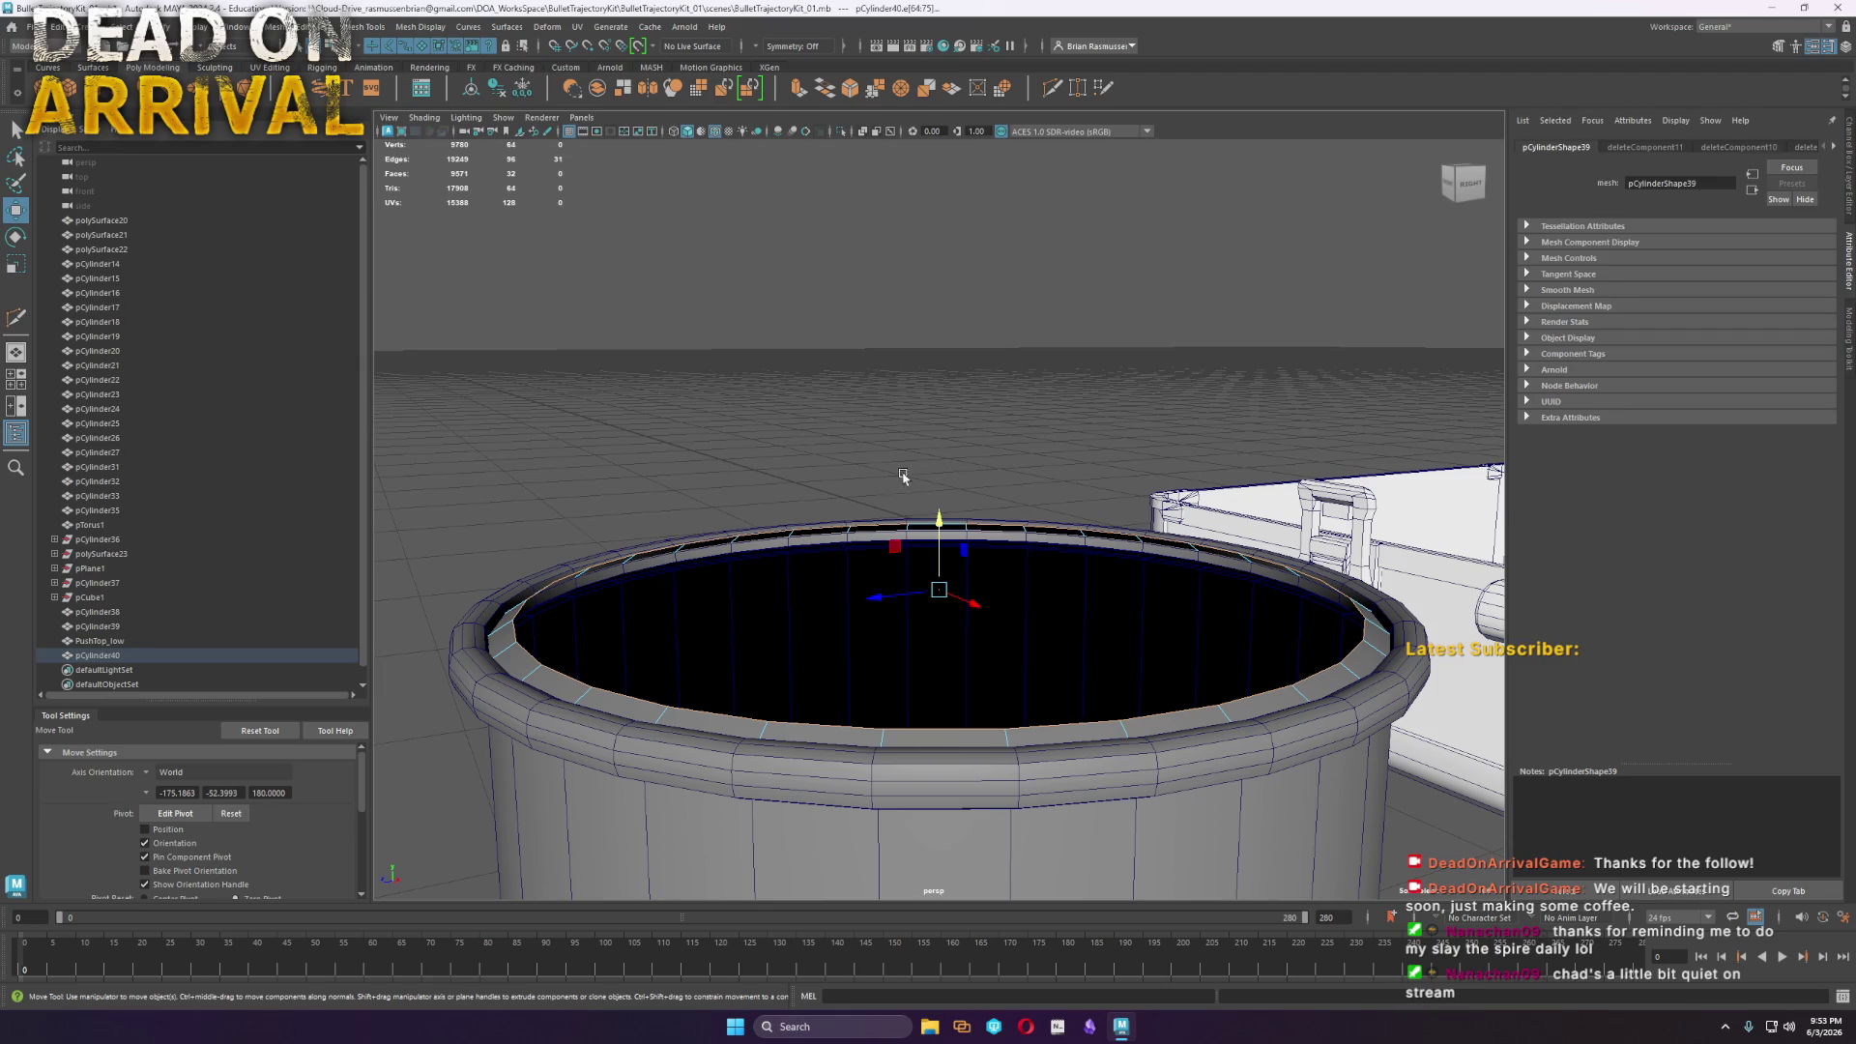
{"action": "left_click_drag", "start_coordinate": [942, 519], "coordinate": [945, 483], "text": "shift"}
Extrude and scale the rim edge loop repeatedly into a tall wall
{"action": "key", "text": "e"}
{"action": "key", "text": "r"}
{"action": "mouse_move", "coordinate": [923, 573]}
{"action": "left_mouse_down", "text": "shift"}
{"action": "mouse_move", "coordinate": [907, 568]}
{"action": "mouse_move", "coordinate": [942, 544]}
{"action": "mouse_move", "coordinate": [944, 416]}
{"action": "mouse_move", "coordinate": [619, 450]}
{"action": "left_mouse_up", "text": "shift"}
{"action": "key", "text": "w"}
{"action": "key", "text": "r"}
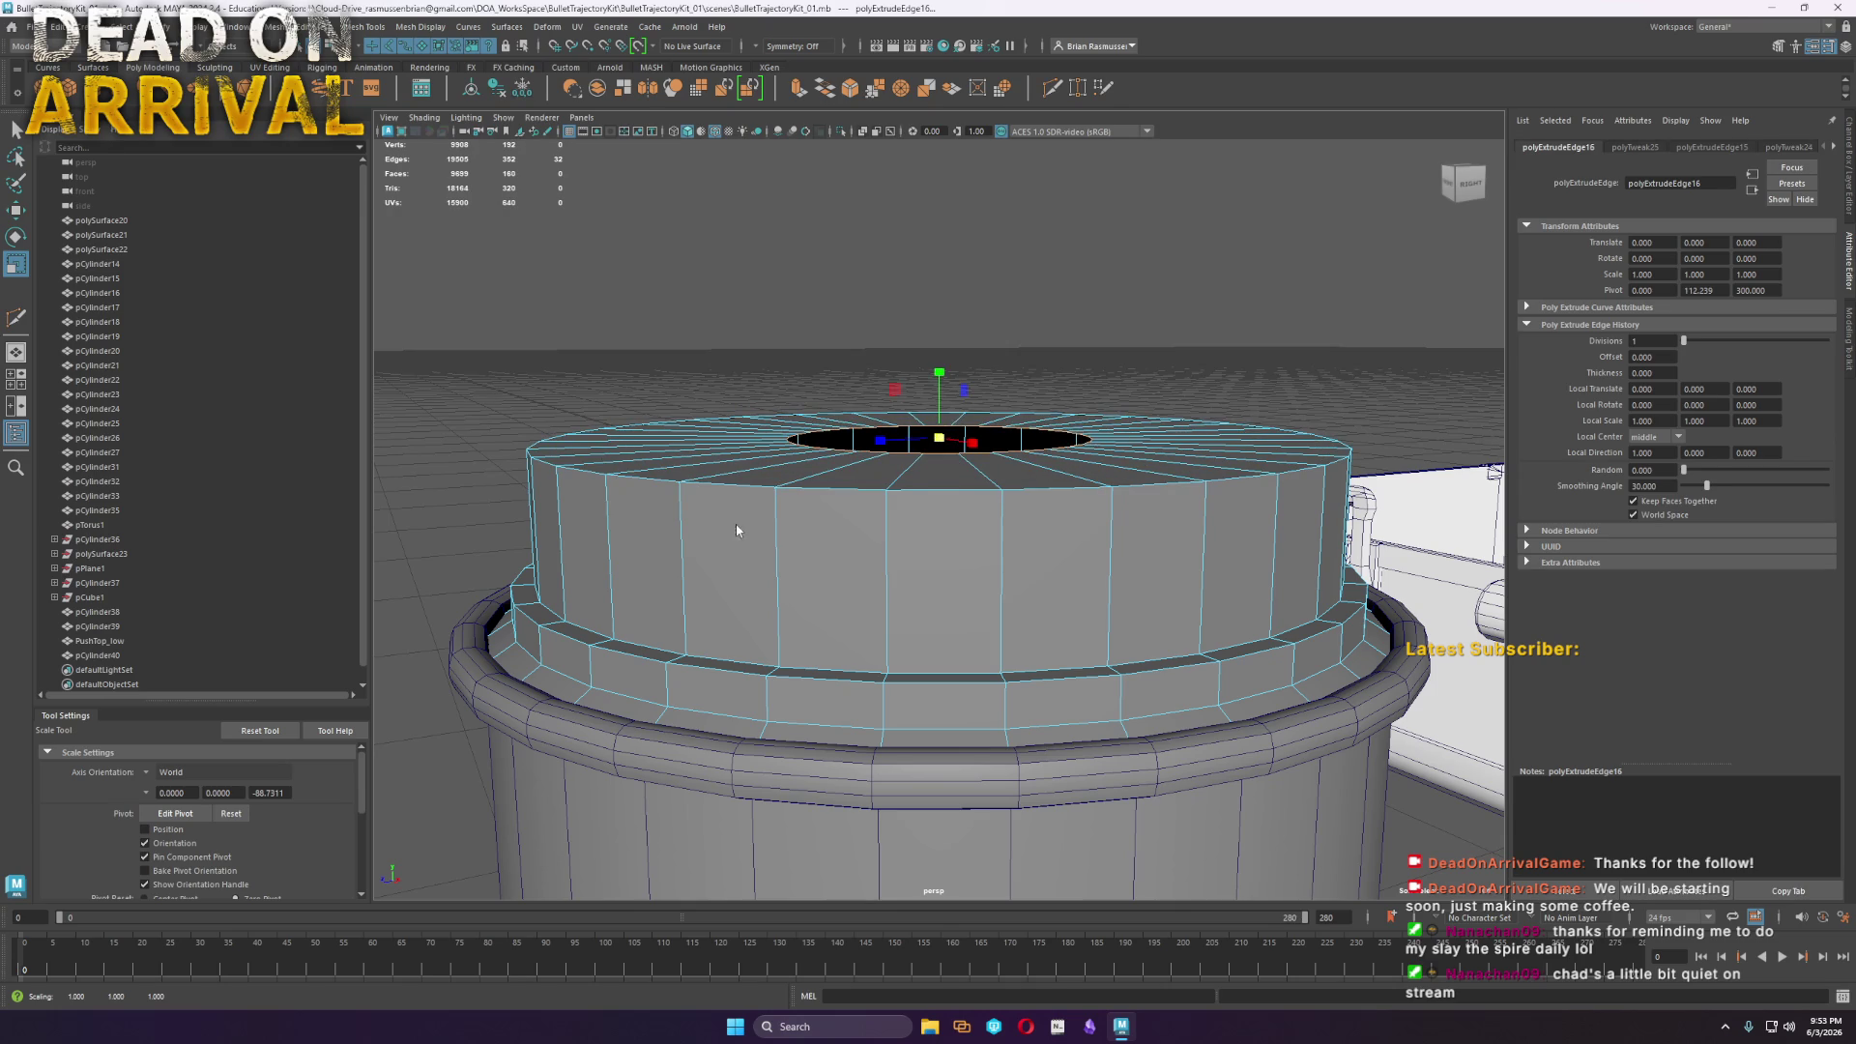
Bevel the wall's top edge loop with 3 segments at fraction 1.0 into a dome
{"action": "double_click", "coordinate": [734, 480]}
{"action": "right_click_drag", "start_coordinate": [734, 480], "coordinate": [791, 486], "text": "shift"}
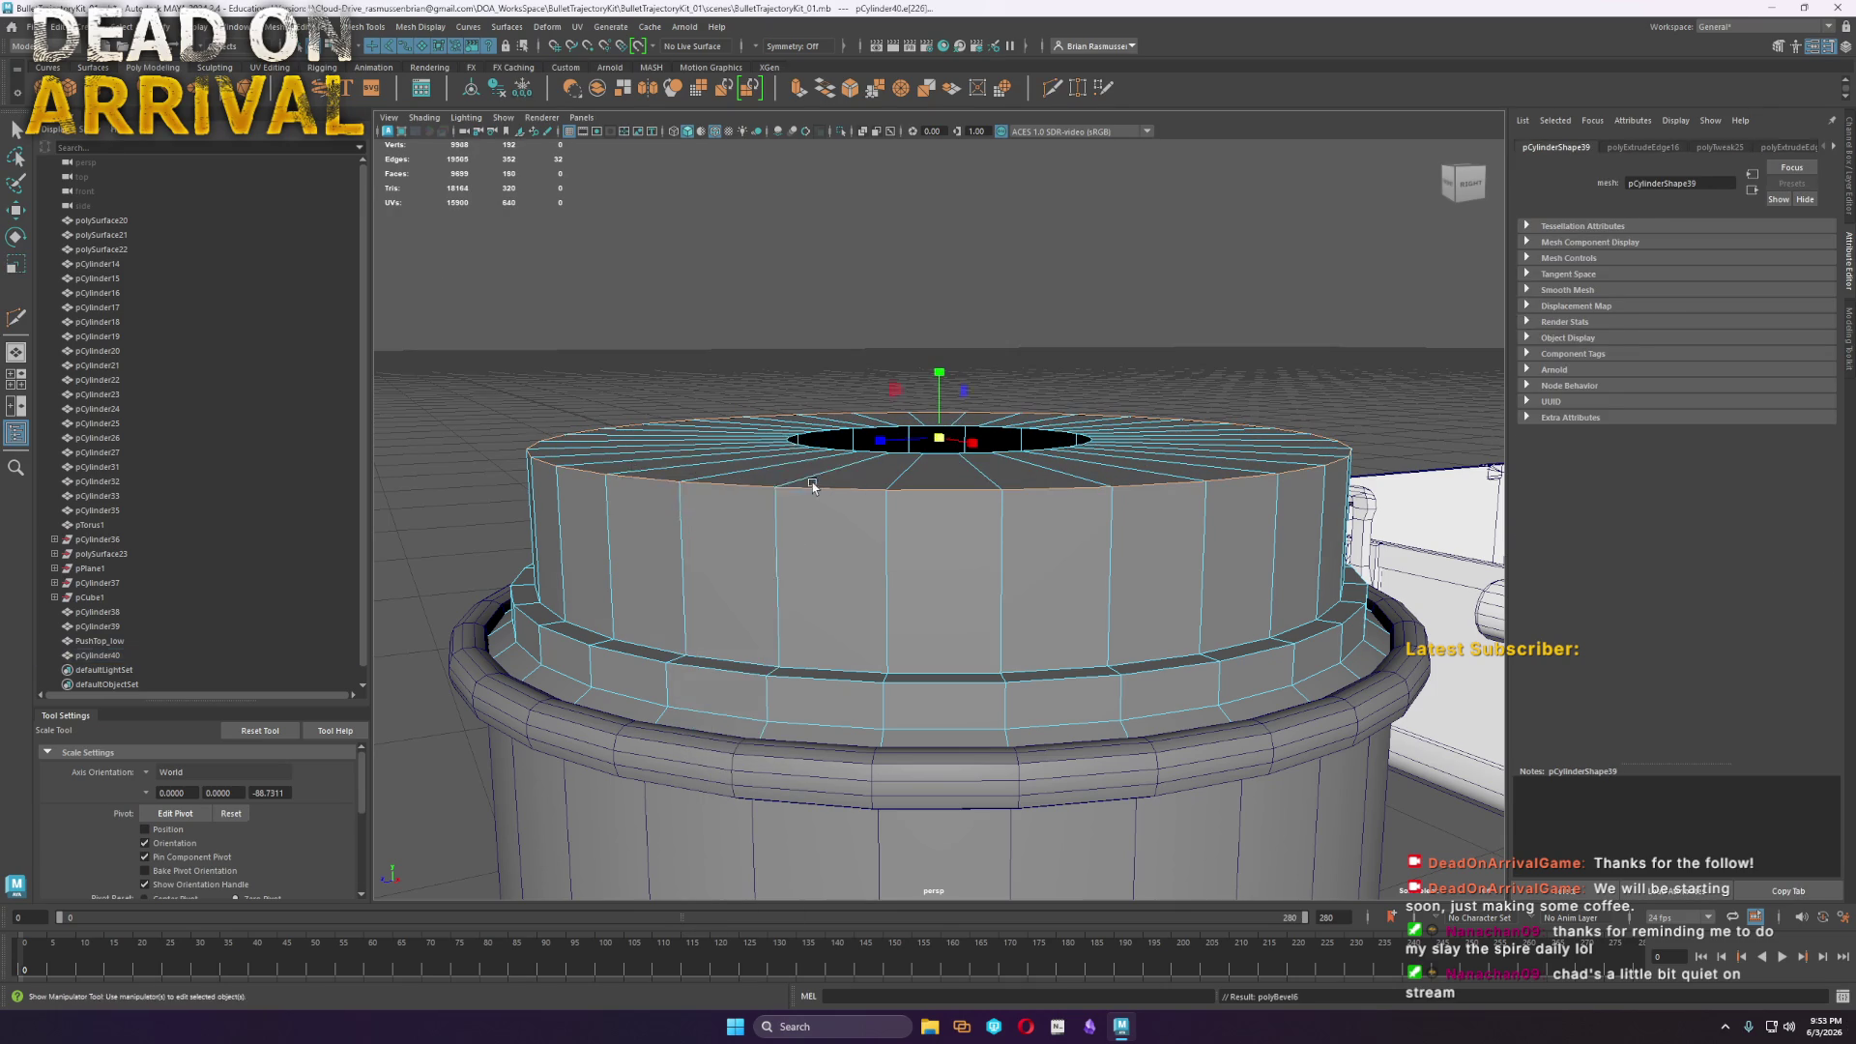
{"action": "middle_click_drag", "start_coordinate": [454, 208], "coordinate": [491, 224]}
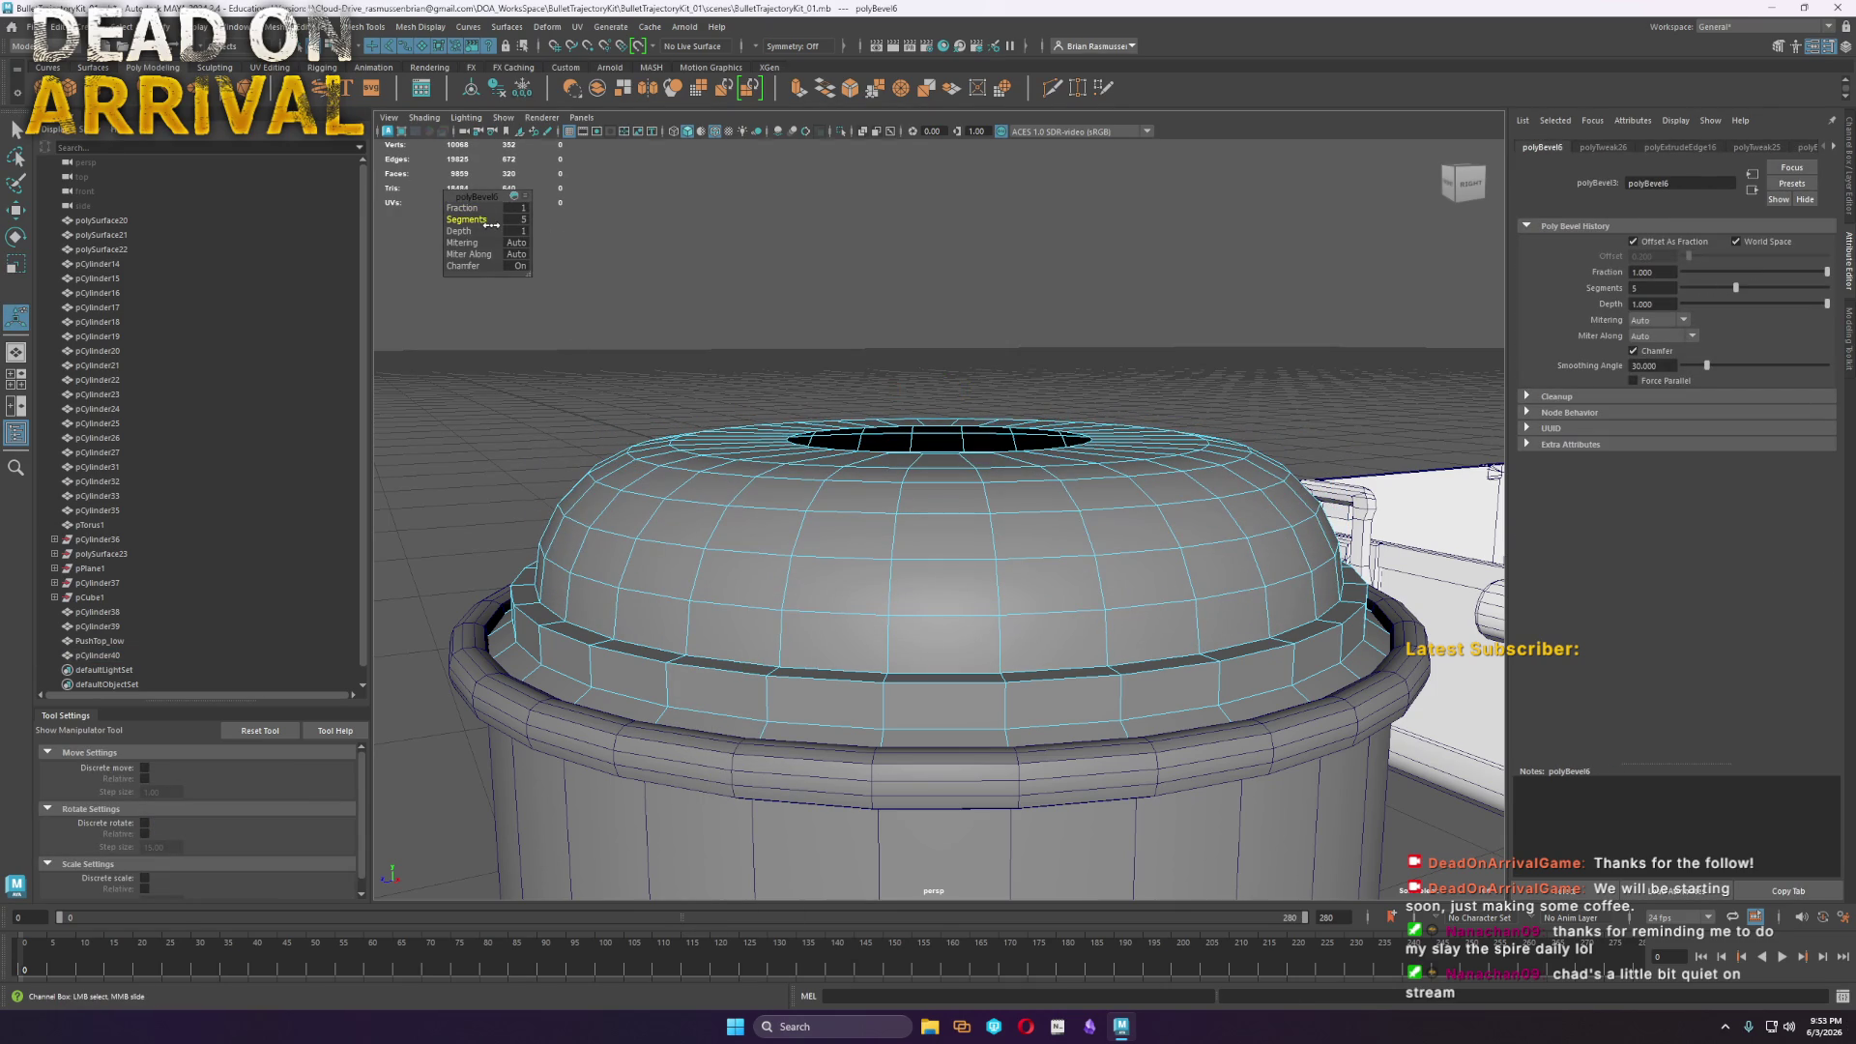
{"action": "scroll", "coordinate": [725, 522], "scroll_direction": "down", "scroll_amount": 5}
{"action": "mouse_move", "coordinate": [737, 535]}
{"action": "left_mouse_down", "text": "alt"}
{"action": "mouse_move", "coordinate": [1044, 651]}
{"action": "mouse_move", "coordinate": [1231, 653]}
{"action": "mouse_move", "coordinate": [1147, 586]}
{"action": "left_mouse_up", "text": "alt"}
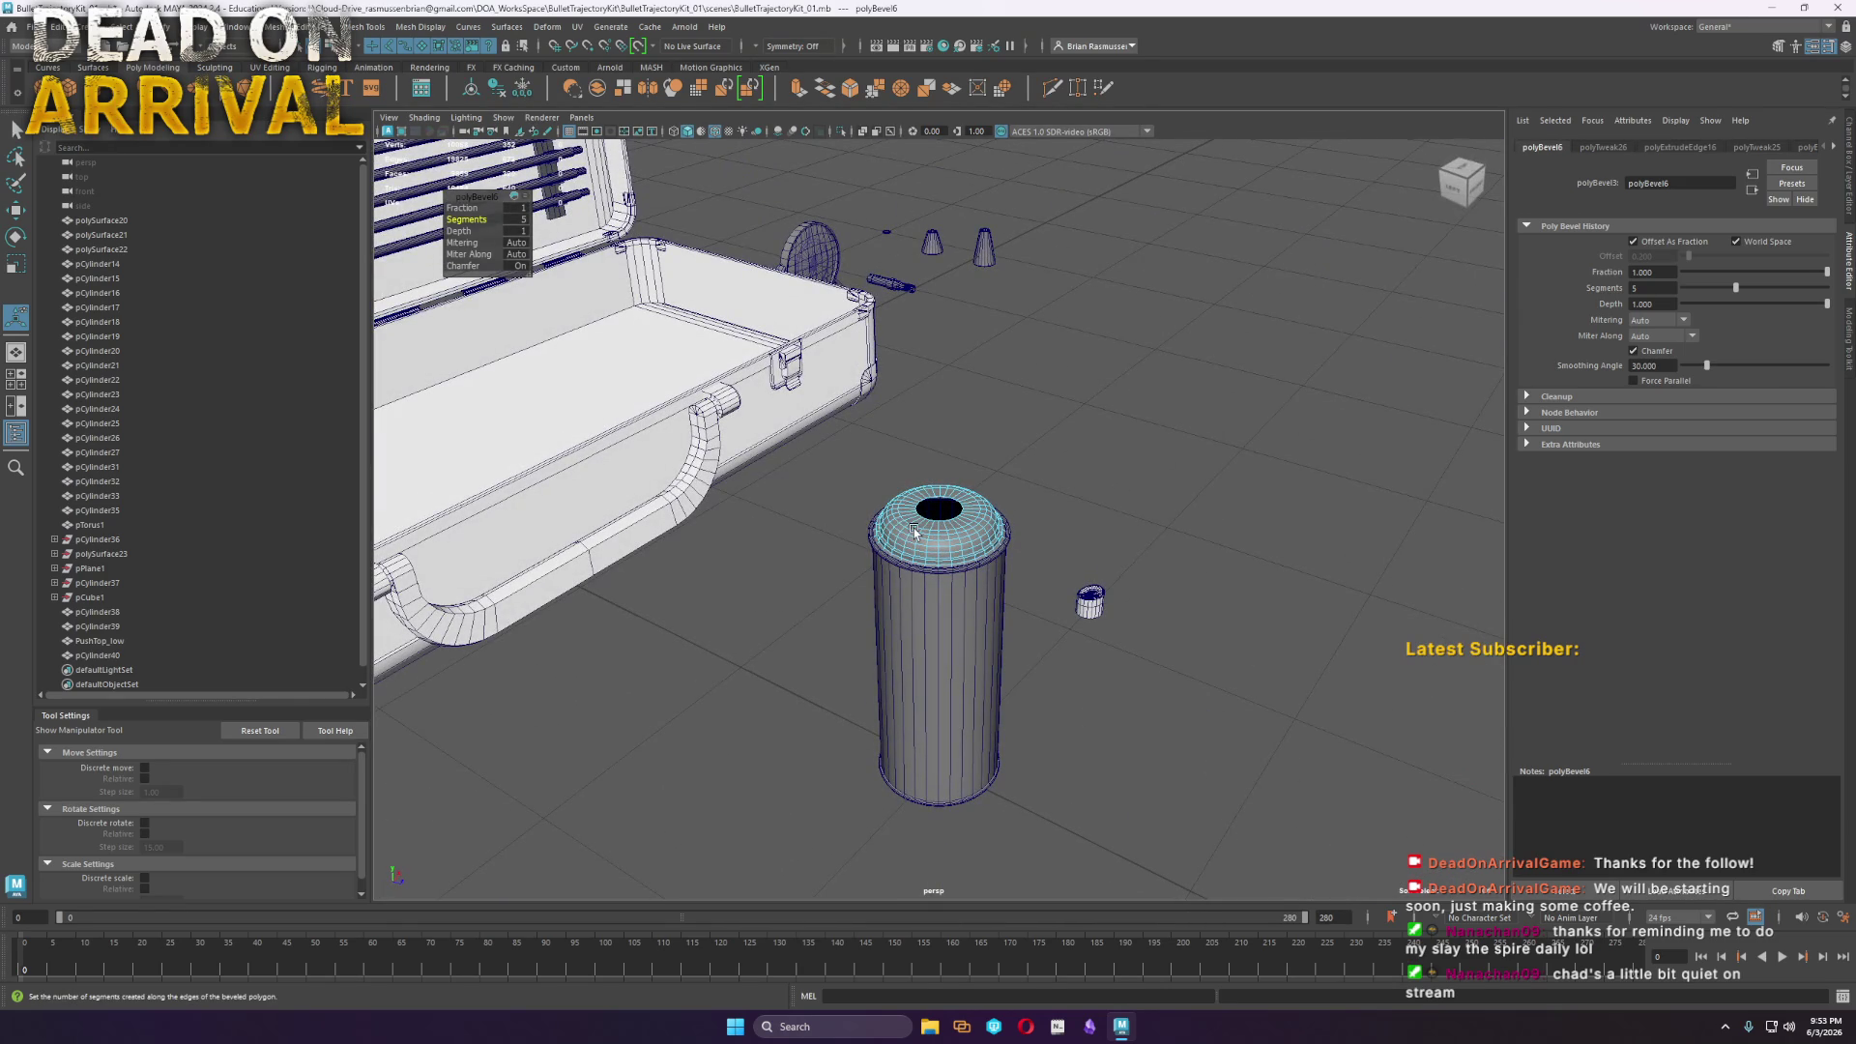
{"action": "key", "text": "q"}
{"action": "left_click", "coordinate": [1208, 435]}
{"action": "left_click_drag", "start_coordinate": [1209, 435], "coordinate": [1111, 484], "text": "alt"}
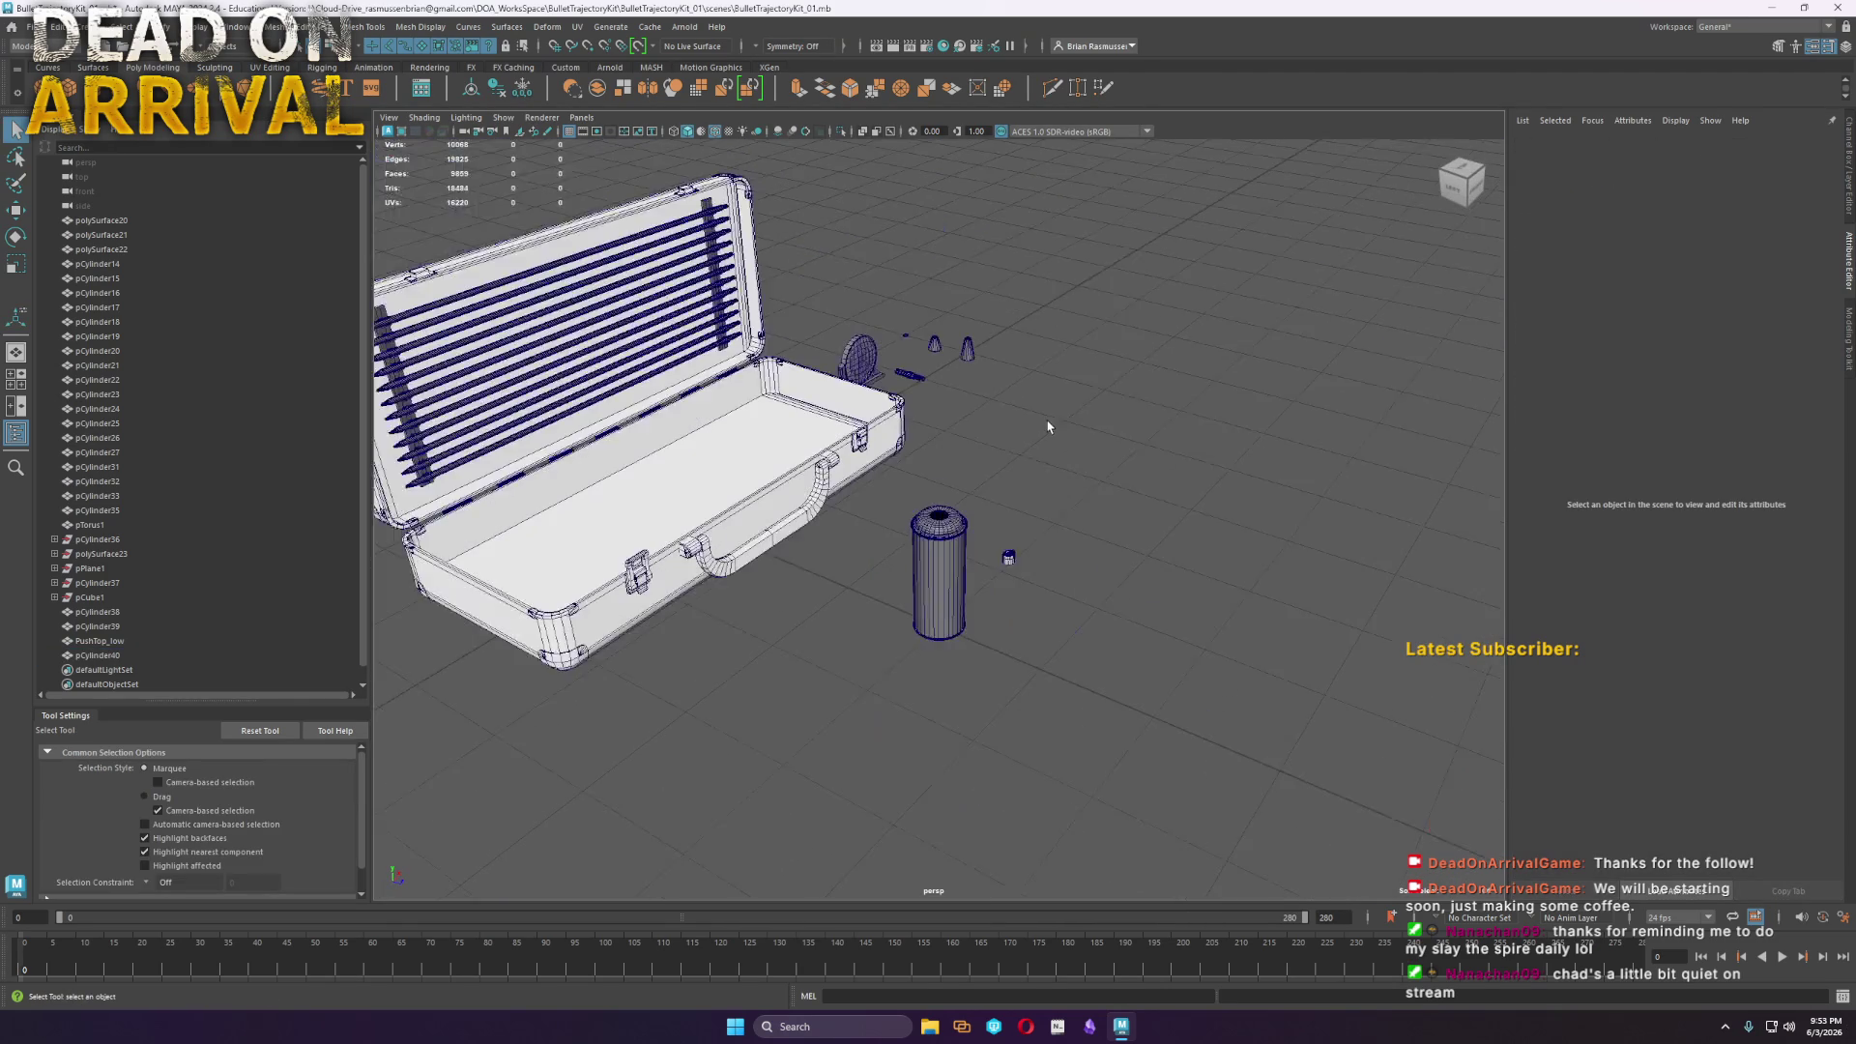
Extract the ring of faces around the cap's top hole
{"action": "scroll", "coordinate": [1039, 539], "scroll_direction": "up", "scroll_amount": 5}
{"action": "mouse_move", "coordinate": [1039, 539]}
{"action": "left_mouse_down", "text": "alt"}
{"action": "mouse_move", "coordinate": [1025, 667]}
{"action": "mouse_move", "coordinate": [1011, 492]}
{"action": "mouse_move", "coordinate": [799, 503]}
{"action": "left_mouse_up", "text": "alt"}
{"action": "right_click_drag", "start_coordinate": [798, 500], "coordinate": [800, 522]}
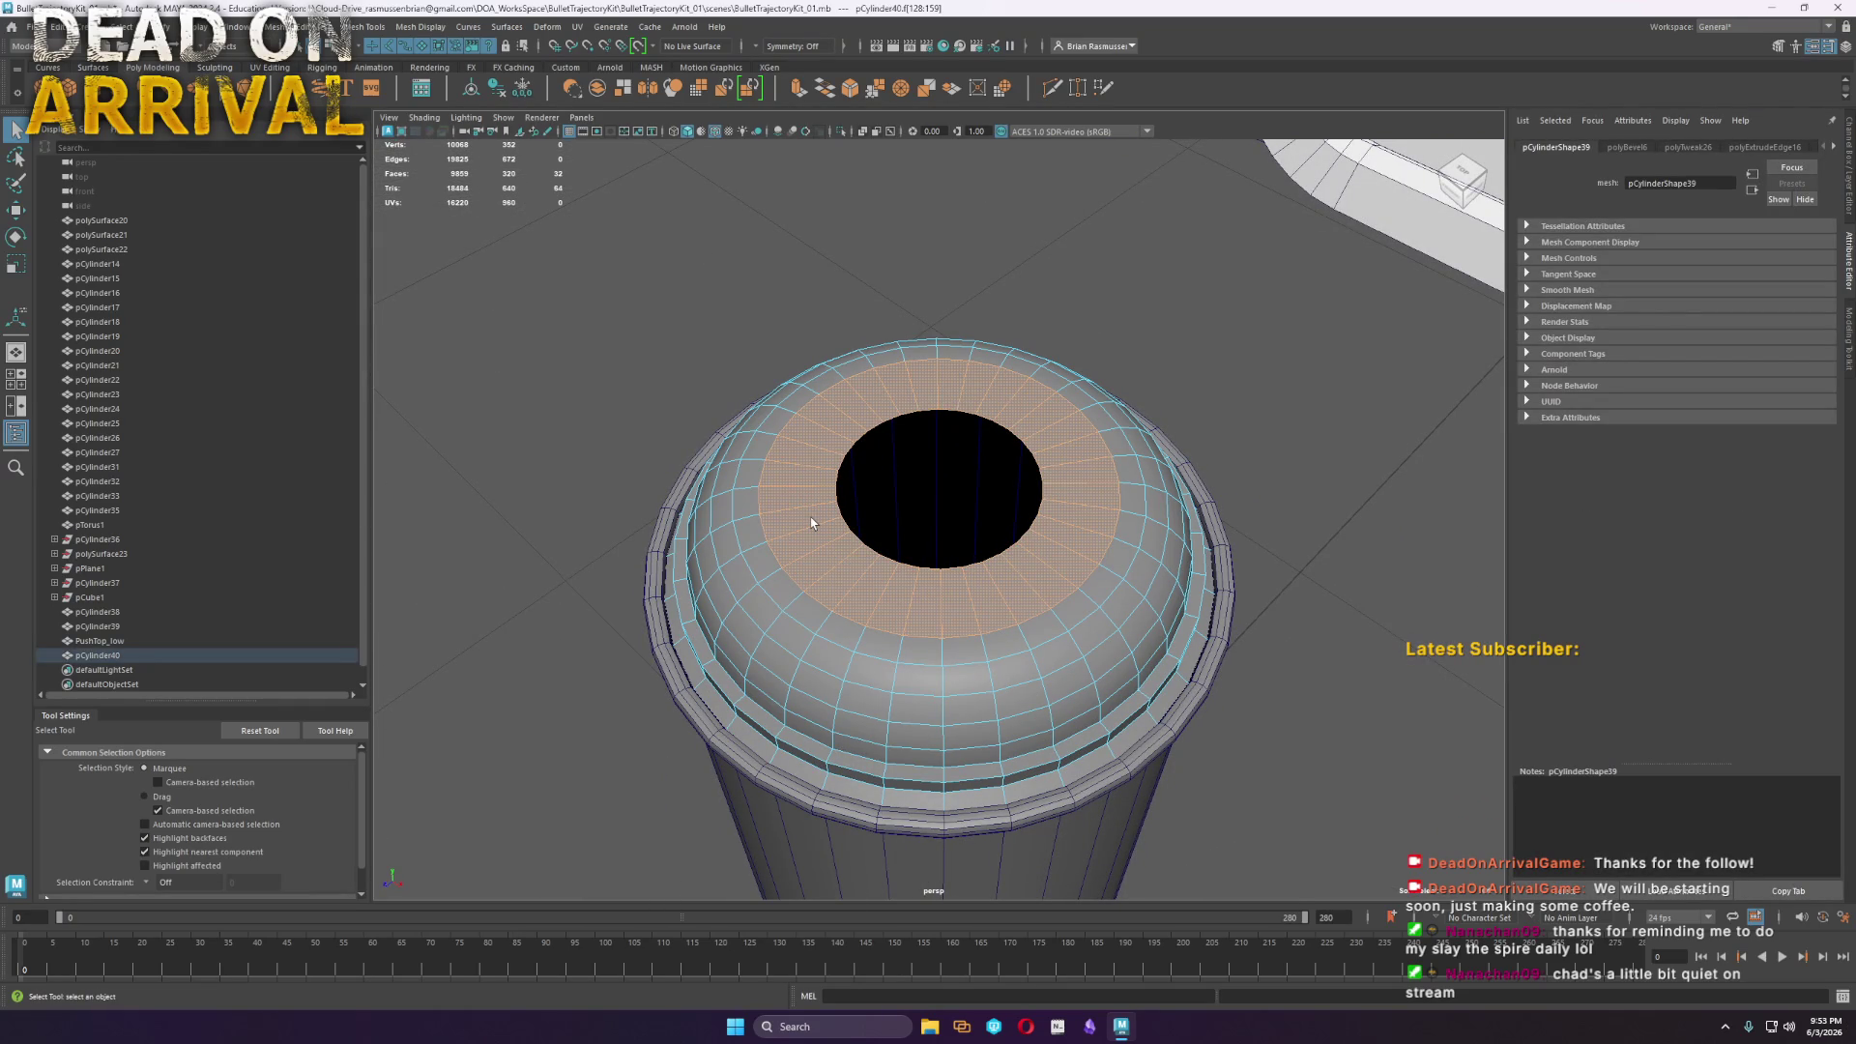
{"action": "right_click_drag", "start_coordinate": [812, 523], "coordinate": [816, 771], "text": "shift"}
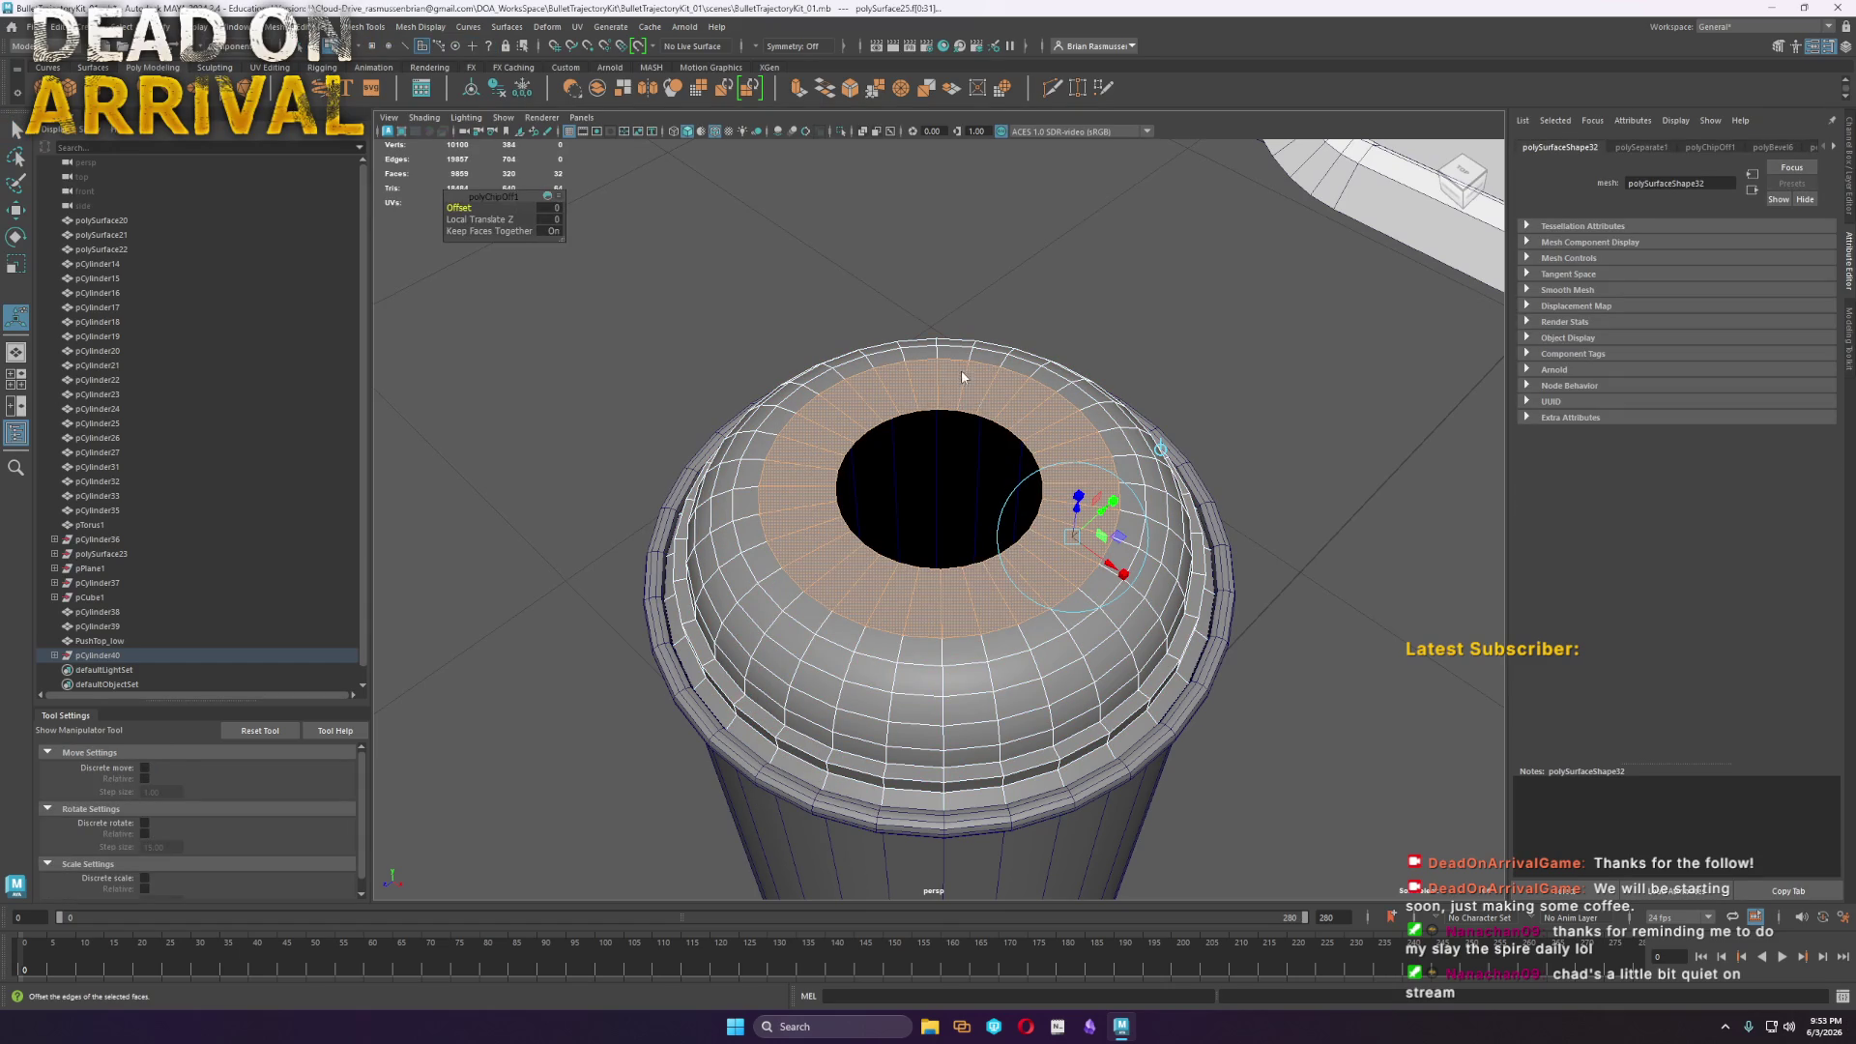
Scale the extracted ring to about 0.82 around the hole's centre
{"action": "key", "text": "F8"}
{"action": "key", "text": "r"}
{"action": "left_click", "coordinate": [858, 398]}
{"action": "mouse_move", "coordinate": [942, 483]}
{"action": "left_mouse_down"}
{"action": "mouse_move", "coordinate": [907, 488]}
{"action": "mouse_move", "coordinate": [962, 609]}
{"action": "mouse_move", "coordinate": [1036, 607]}
{"action": "mouse_move", "coordinate": [1265, 732]}
{"action": "left_mouse_up"}
Return to object mode, clear the selection and select the separated cap piece
{"action": "mouse_move", "coordinate": [1097, 665]}
{"action": "right_mouse_down"}
{"action": "mouse_move", "coordinate": [1107, 582]}
{"action": "mouse_move", "coordinate": [1199, 611]}
{"action": "mouse_move", "coordinate": [1146, 625]}
{"action": "mouse_move", "coordinate": [1224, 631]}
{"action": "right_mouse_up"}
{"action": "left_click", "coordinate": [1145, 630]}
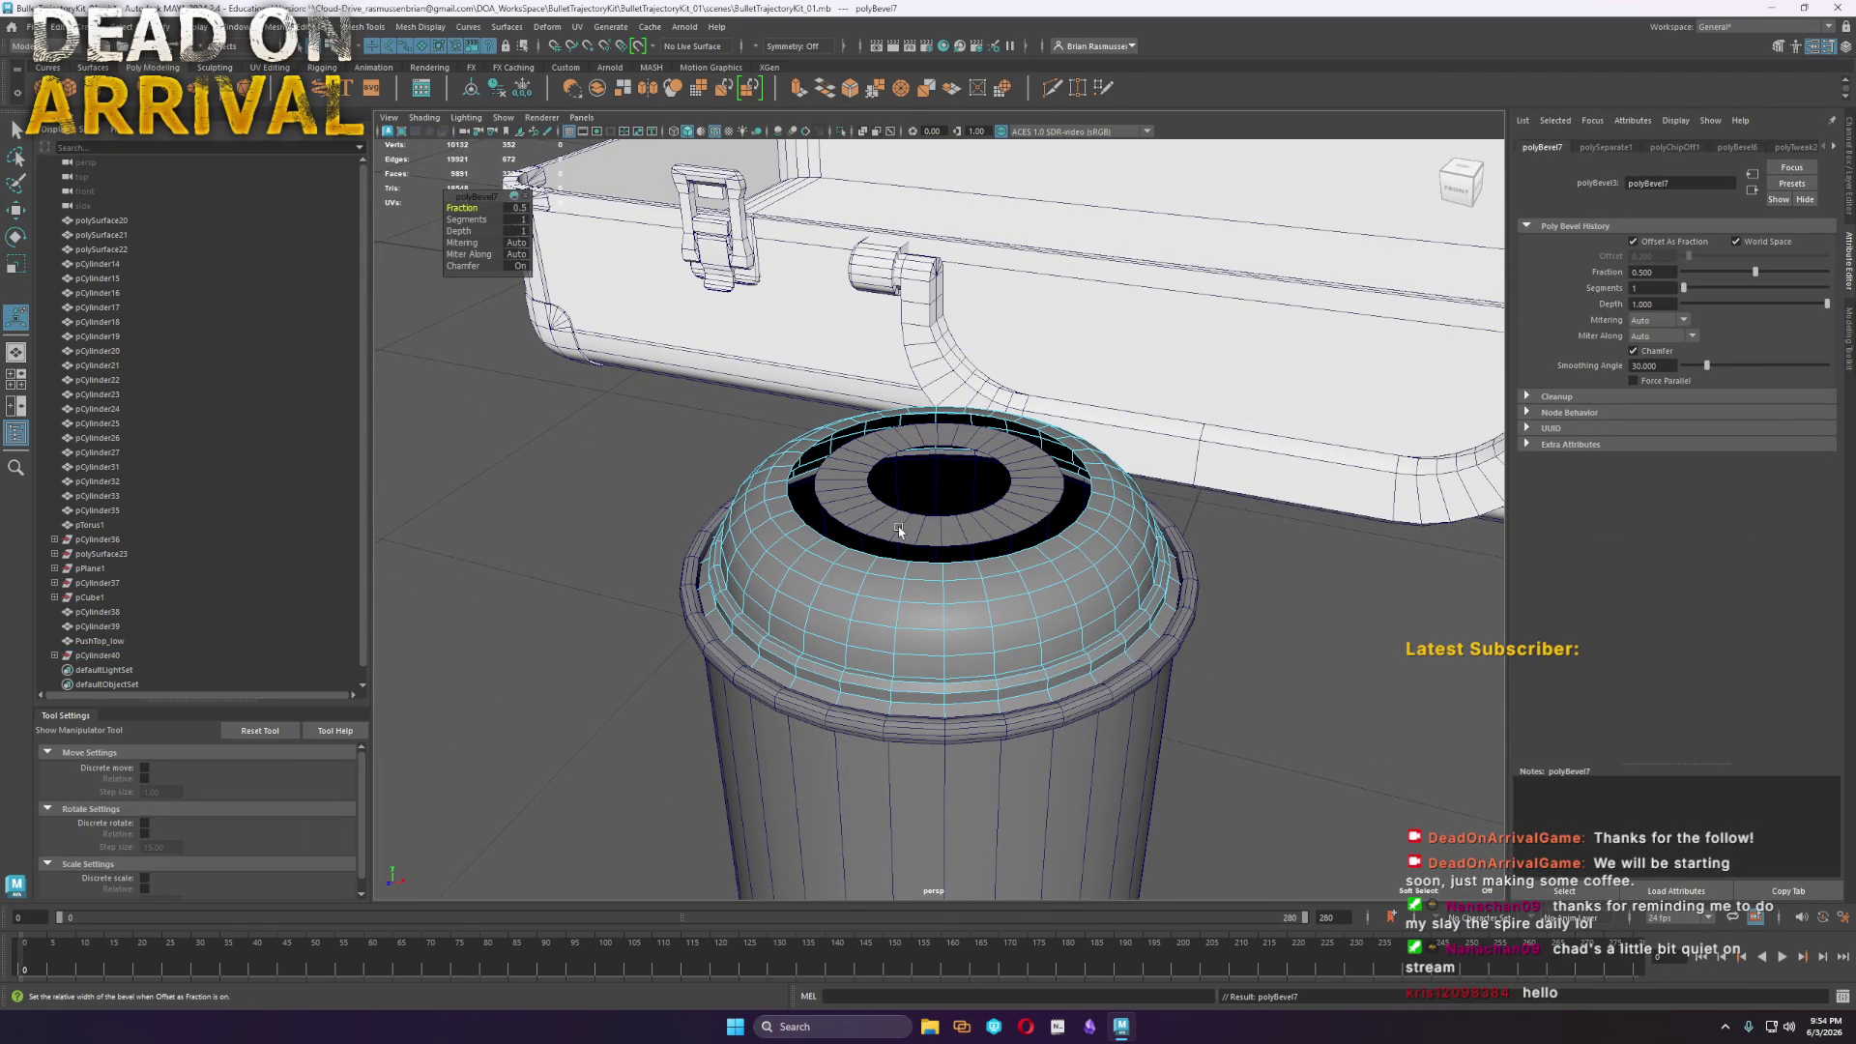
{"action": "key", "text": "q"}
{"action": "left_click", "coordinate": [1247, 629]}
{"action": "mouse_move", "coordinate": [1288, 642]}
{"action": "left_mouse_down", "text": "alt"}
{"action": "mouse_move", "coordinate": [1260, 638]}
{"action": "mouse_move", "coordinate": [1383, 637]}
{"action": "mouse_move", "coordinate": [1283, 653]}
{"action": "left_mouse_up", "text": "alt"}
{"action": "left_click", "coordinate": [963, 589]}
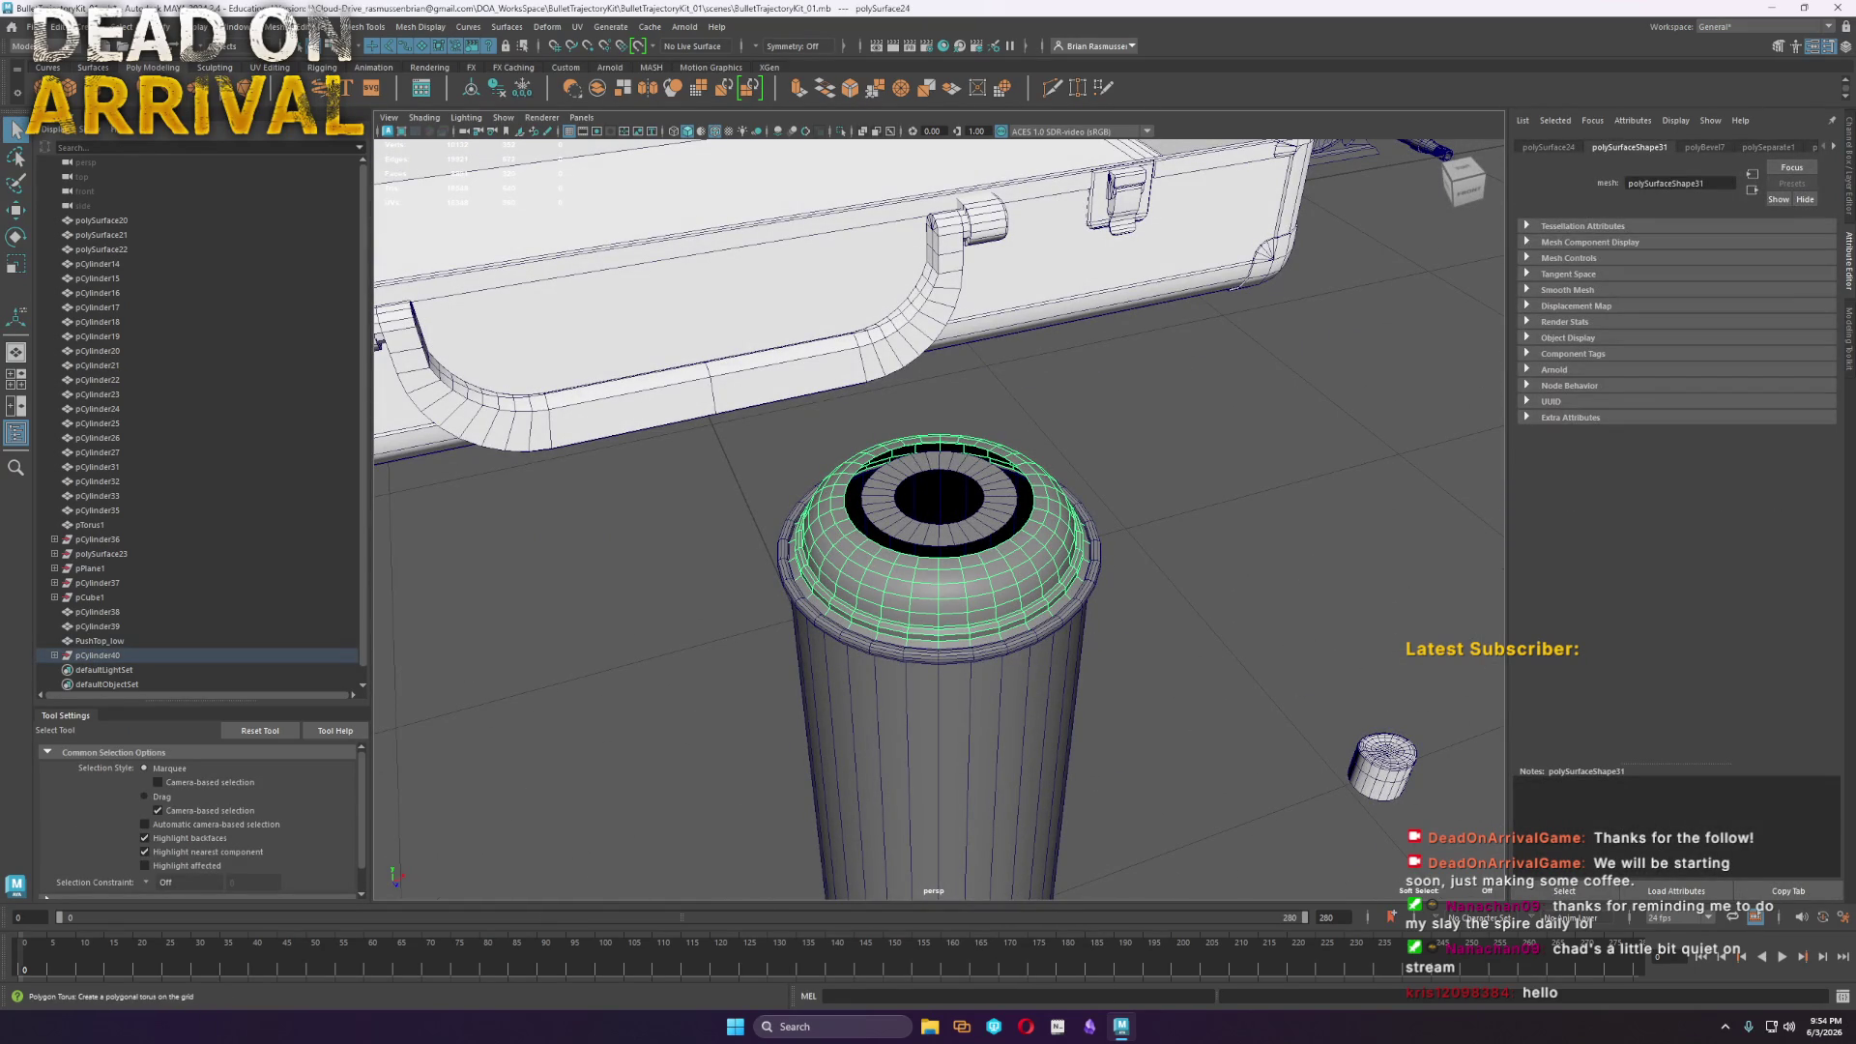
Place a torus on the can with radius 12.254 and 32 axis subdivisions
{"action": "key", "text": "w"}
{"action": "scroll", "coordinate": [843, 448], "scroll_direction": "down", "scroll_amount": 5}
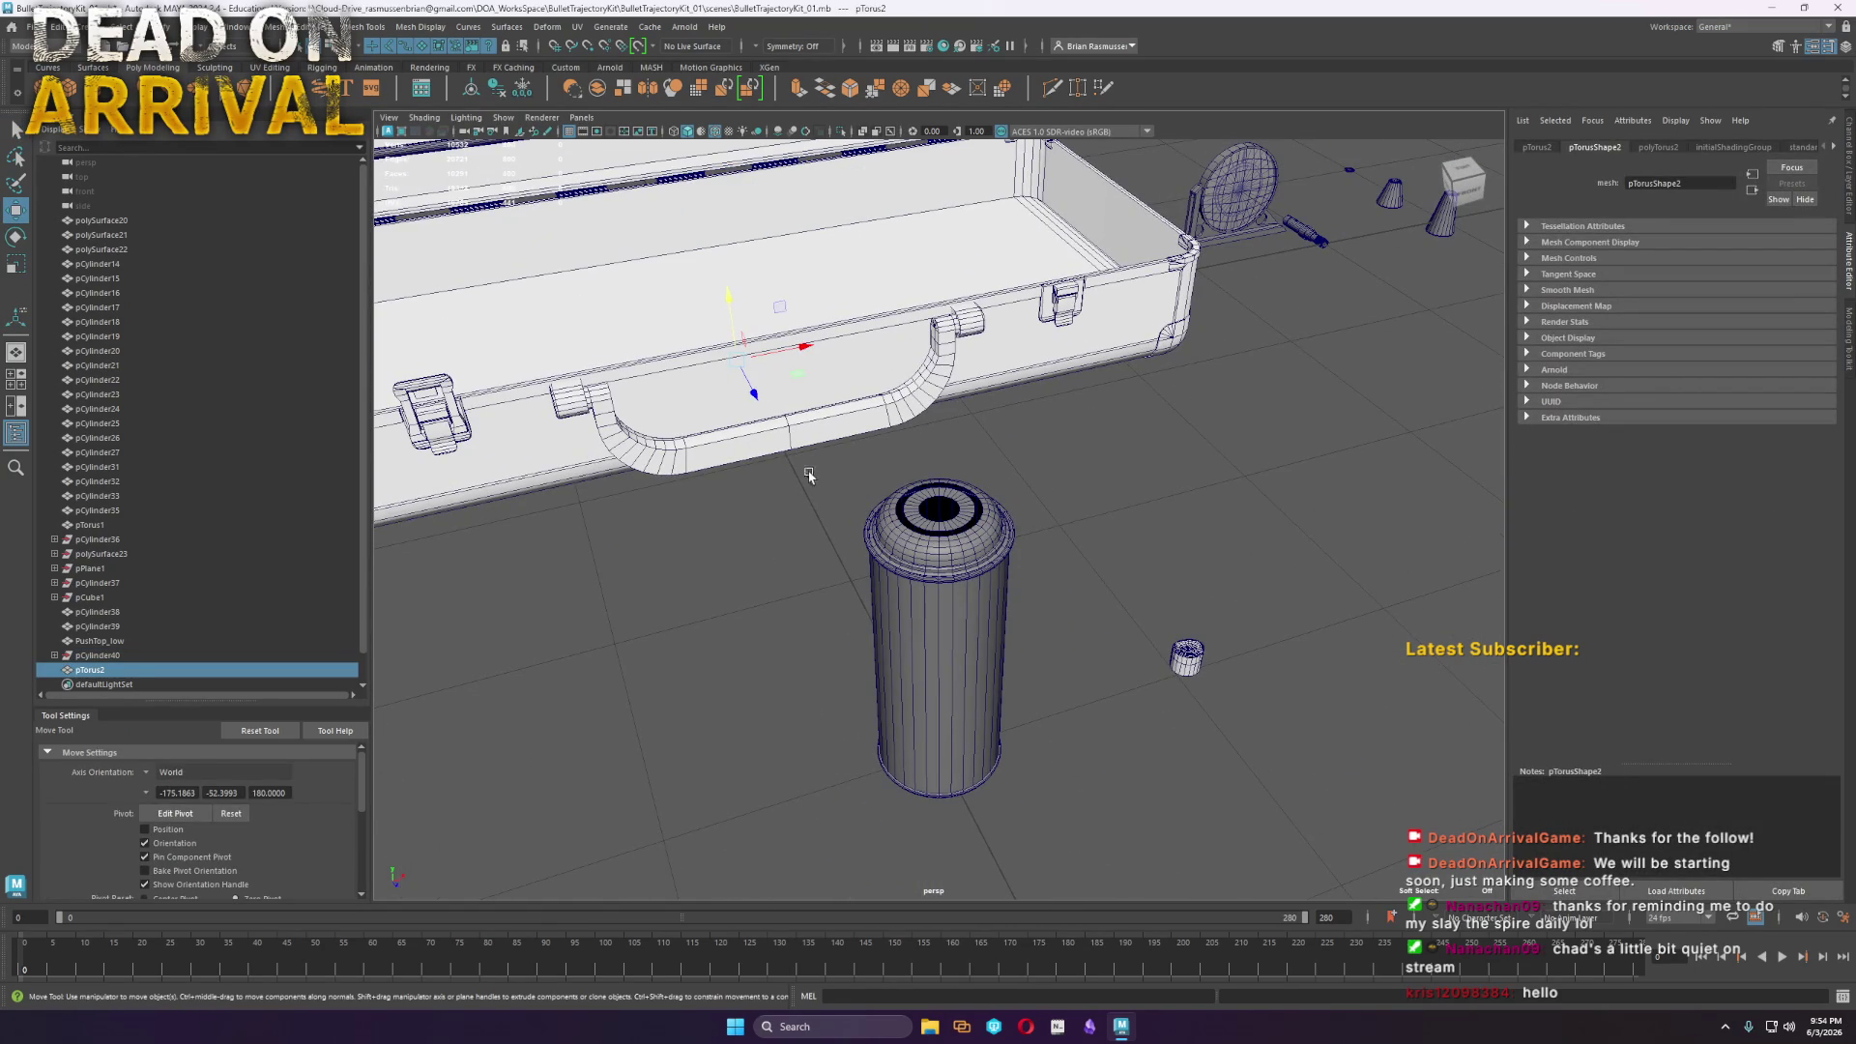
{"action": "mouse_move", "coordinate": [730, 372]}
{"action": "left_mouse_down"}
{"action": "mouse_move", "coordinate": [943, 764]}
{"action": "mouse_move", "coordinate": [937, 416]}
{"action": "left_mouse_up"}
{"action": "scroll", "coordinate": [946, 443], "scroll_direction": "up", "scroll_amount": 5}
{"action": "left_click", "coordinate": [1658, 148]}
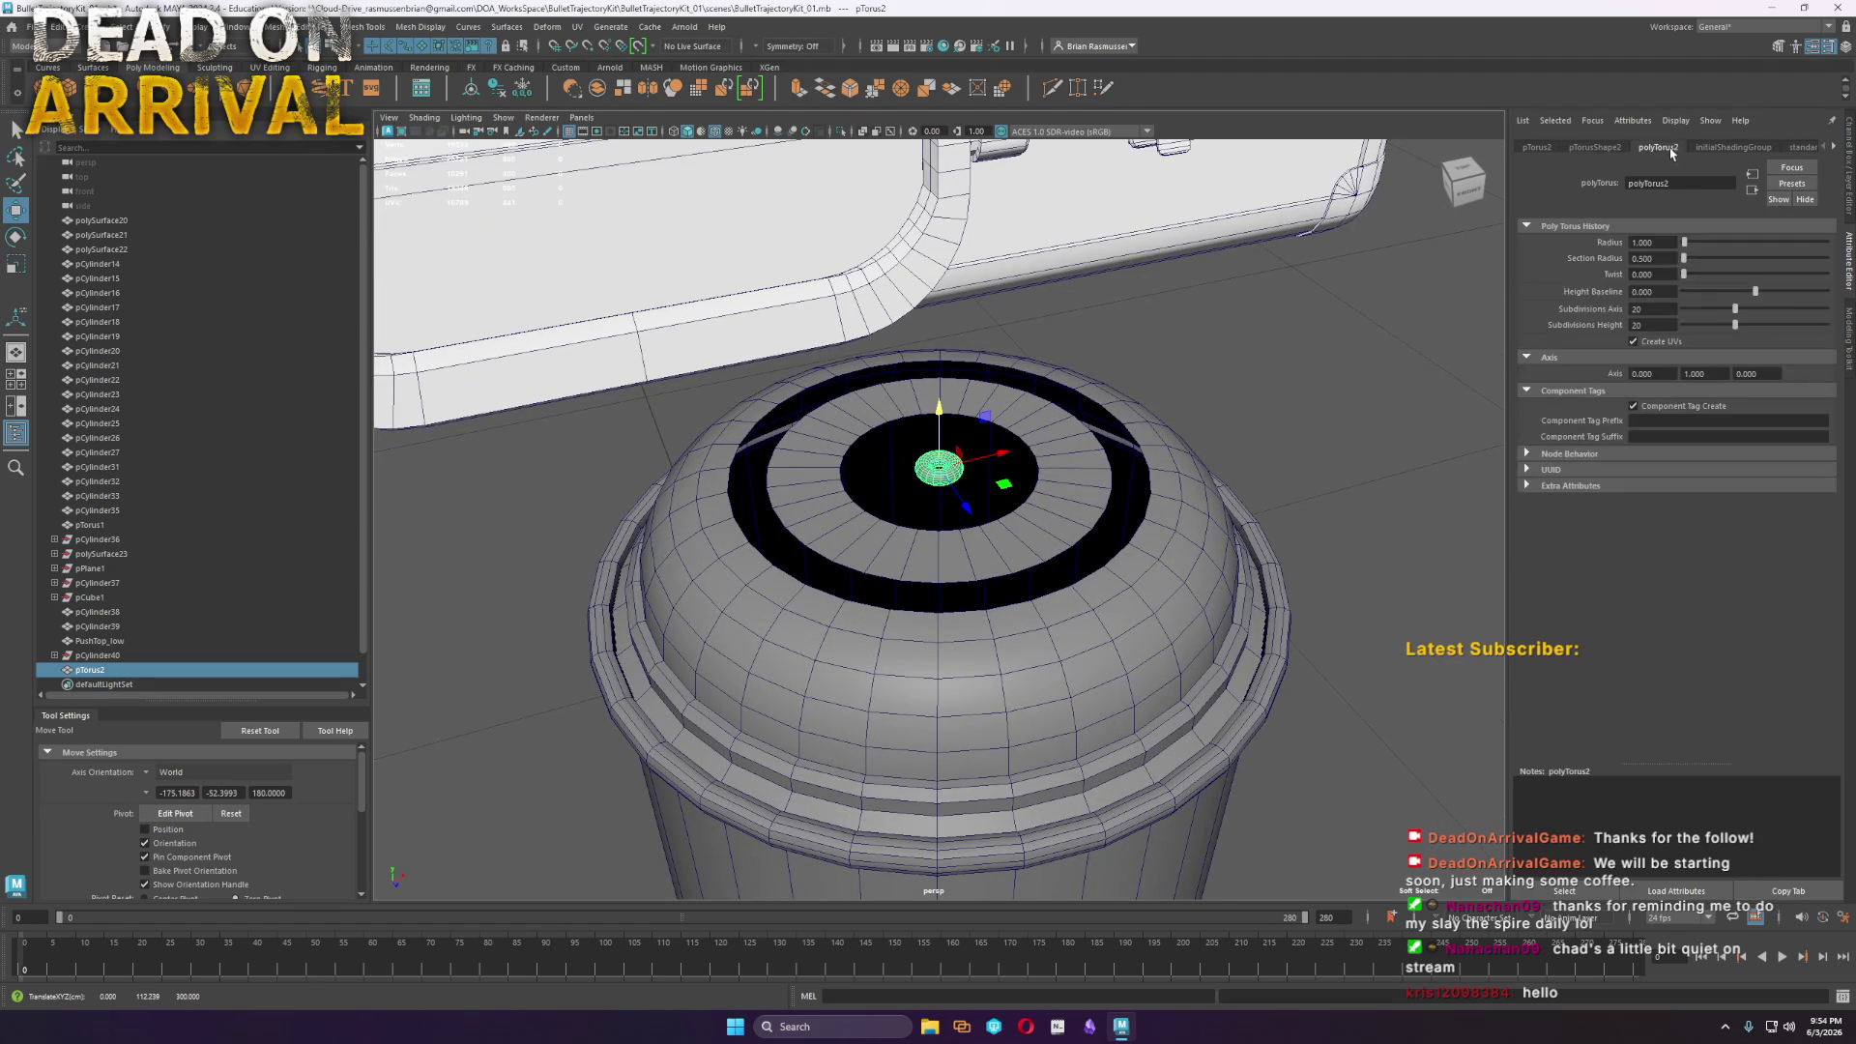
{"action": "left_click_drag", "start_coordinate": [1687, 246], "coordinate": [1702, 248]}
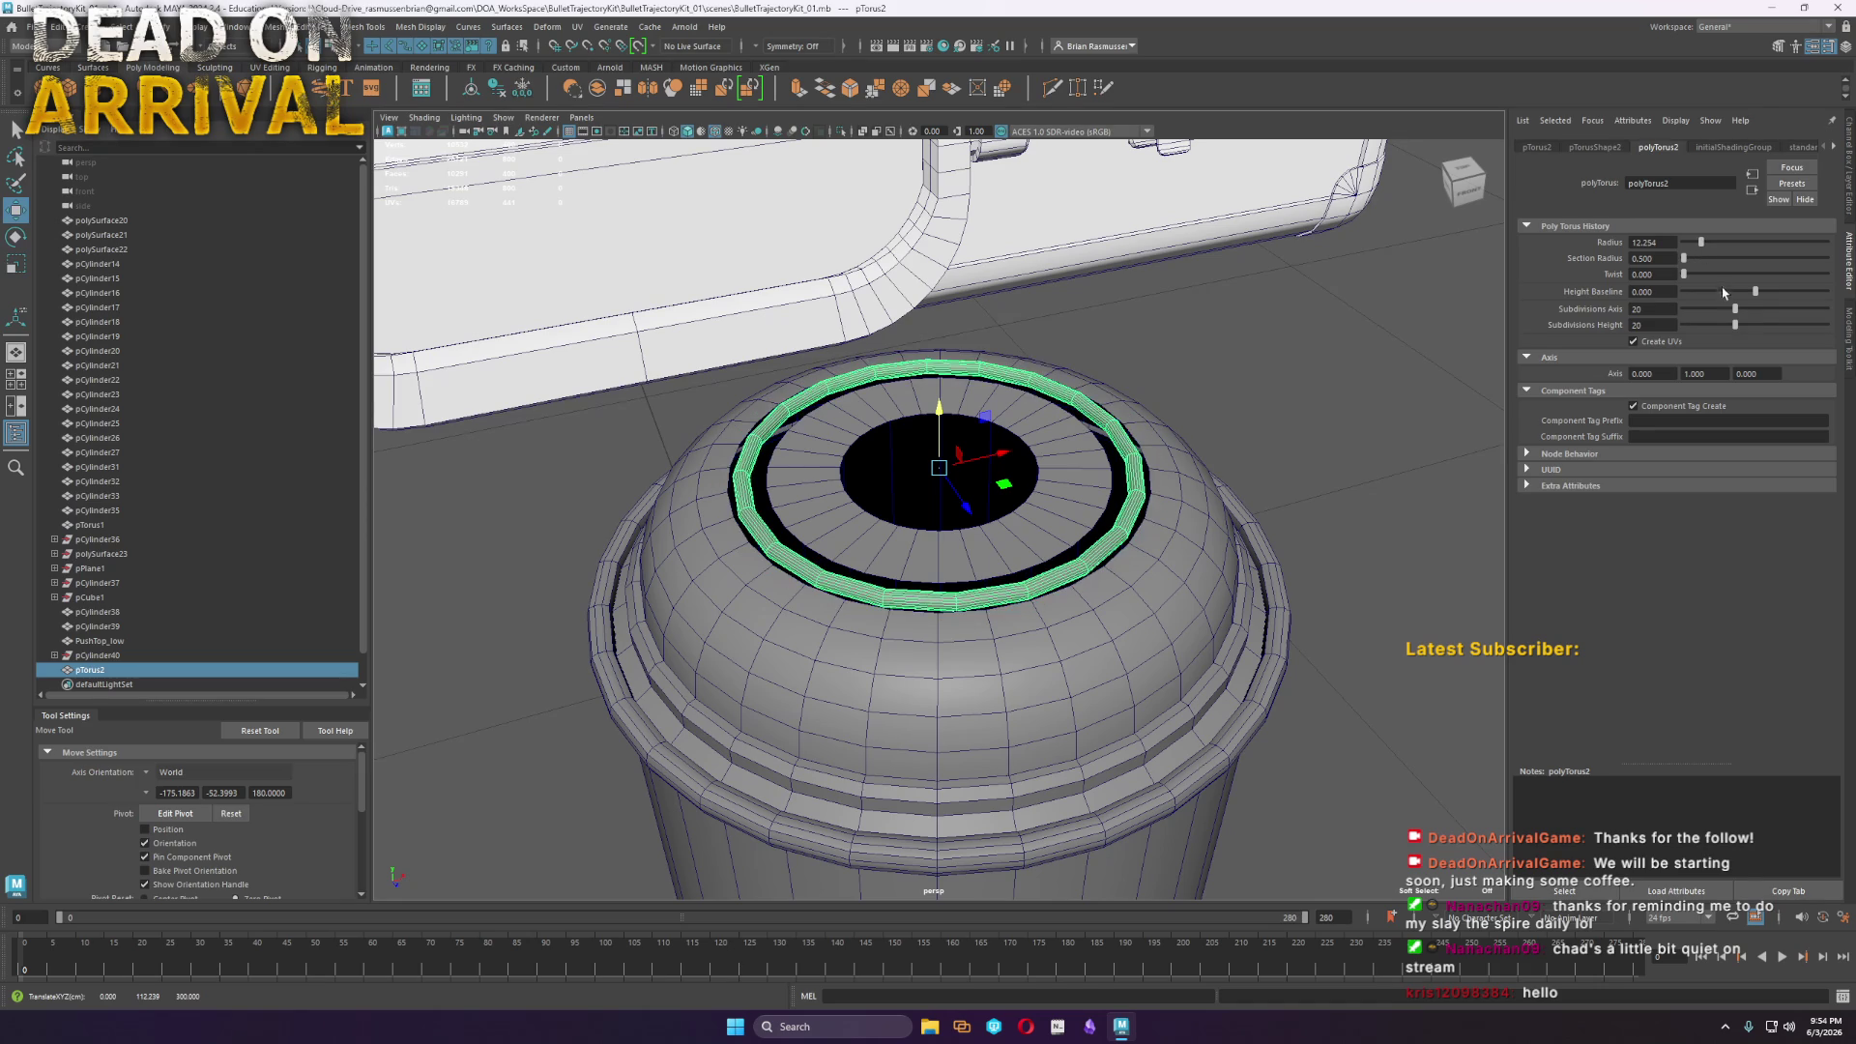
{"action": "mouse_move", "coordinate": [1736, 315]}
{"action": "left_mouse_down"}
{"action": "mouse_move", "coordinate": [1773, 319]}
{"action": "mouse_move", "coordinate": [1701, 336]}
{"action": "left_mouse_up"}
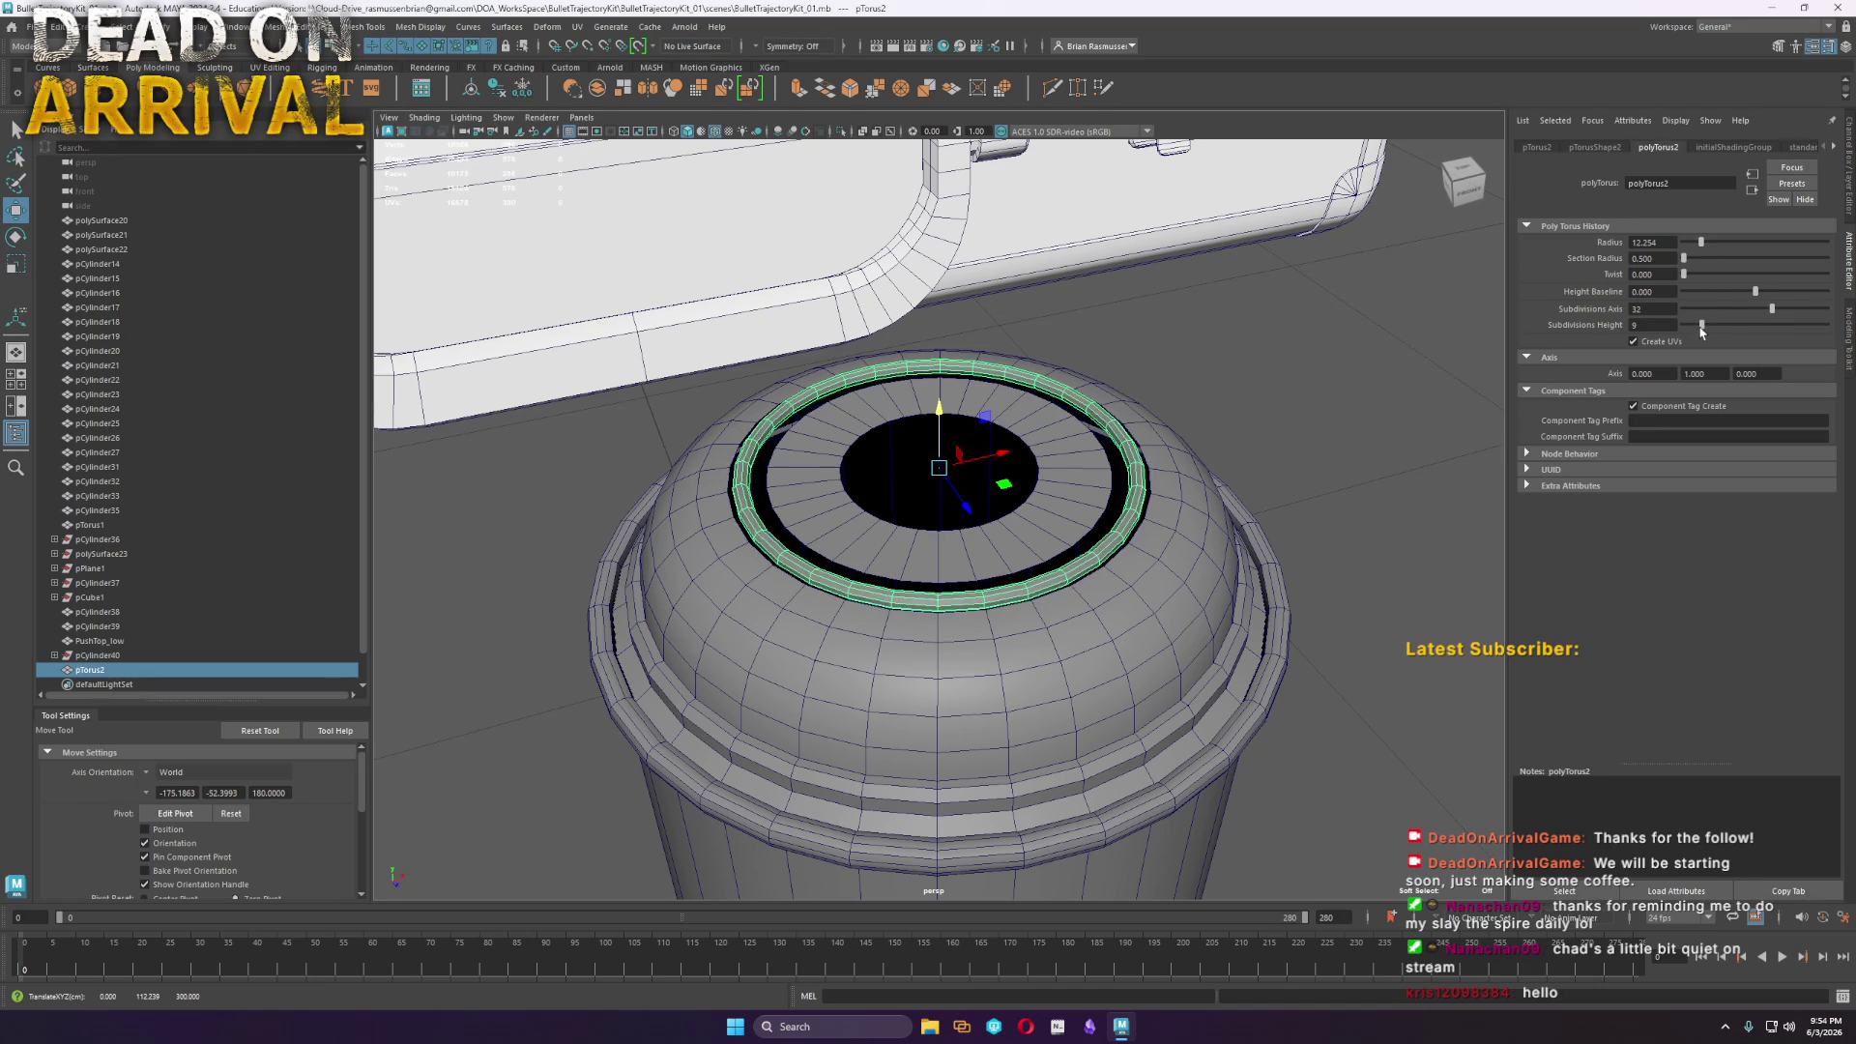
Scale the torus up slightly, thicken its section radius to 1.05, and lower it onto the cap
{"action": "key", "text": "r"}
{"action": "scroll", "coordinate": [955, 440], "scroll_direction": "up", "scroll_amount": 4}
{"action": "mouse_move", "coordinate": [940, 440]}
{"action": "left_mouse_down"}
{"action": "mouse_move", "coordinate": [960, 440]}
{"action": "mouse_move", "coordinate": [948, 339]}
{"action": "mouse_move", "coordinate": [949, 375]}
{"action": "left_mouse_up"}
{"action": "key", "text": "w"}
{"action": "left_click_drag", "start_coordinate": [1684, 263], "coordinate": [1686, 267]}
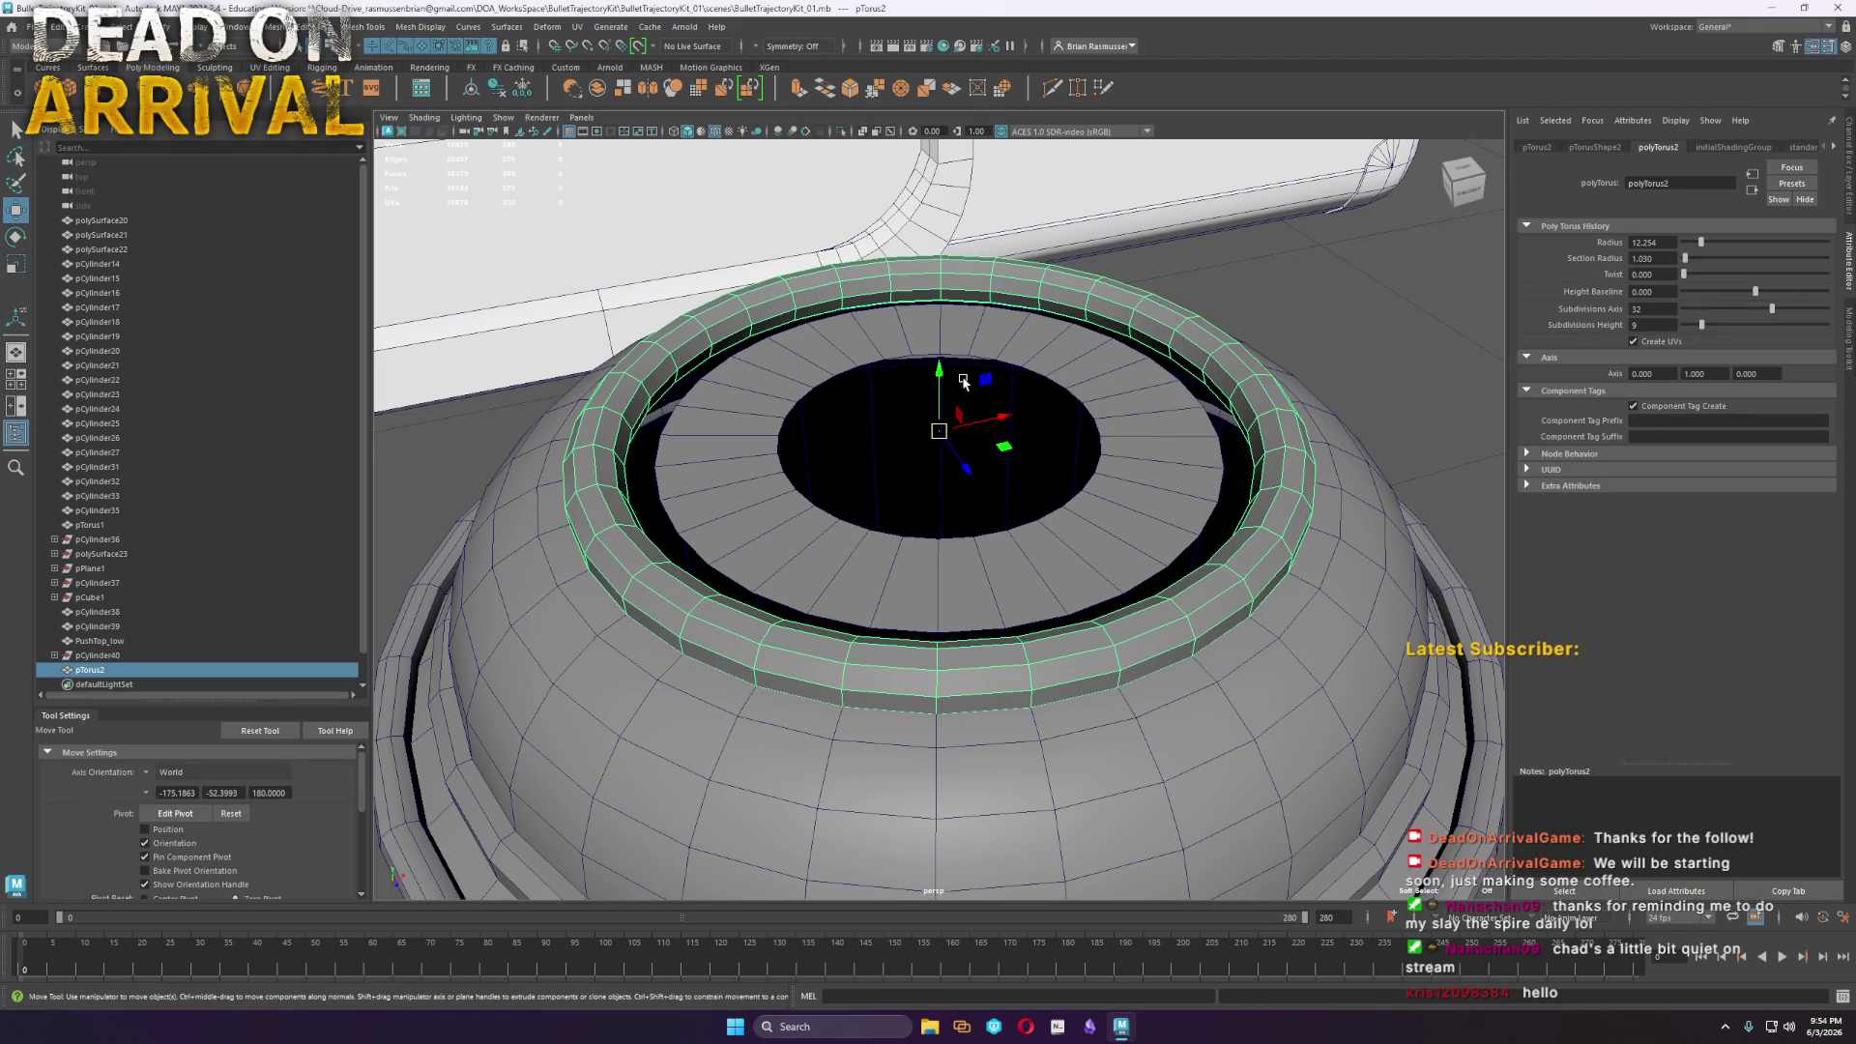
{"action": "mouse_move", "coordinate": [939, 367]}
{"action": "left_mouse_down"}
{"action": "mouse_move", "coordinate": [928, 391]}
{"action": "mouse_move", "coordinate": [935, 359]}
{"action": "mouse_move", "coordinate": [931, 377]}
{"action": "left_mouse_up"}
Slightly enlarge the cap's inner top ring faces
{"action": "scroll", "coordinate": [960, 398], "scroll_direction": "down", "scroll_amount": 5}
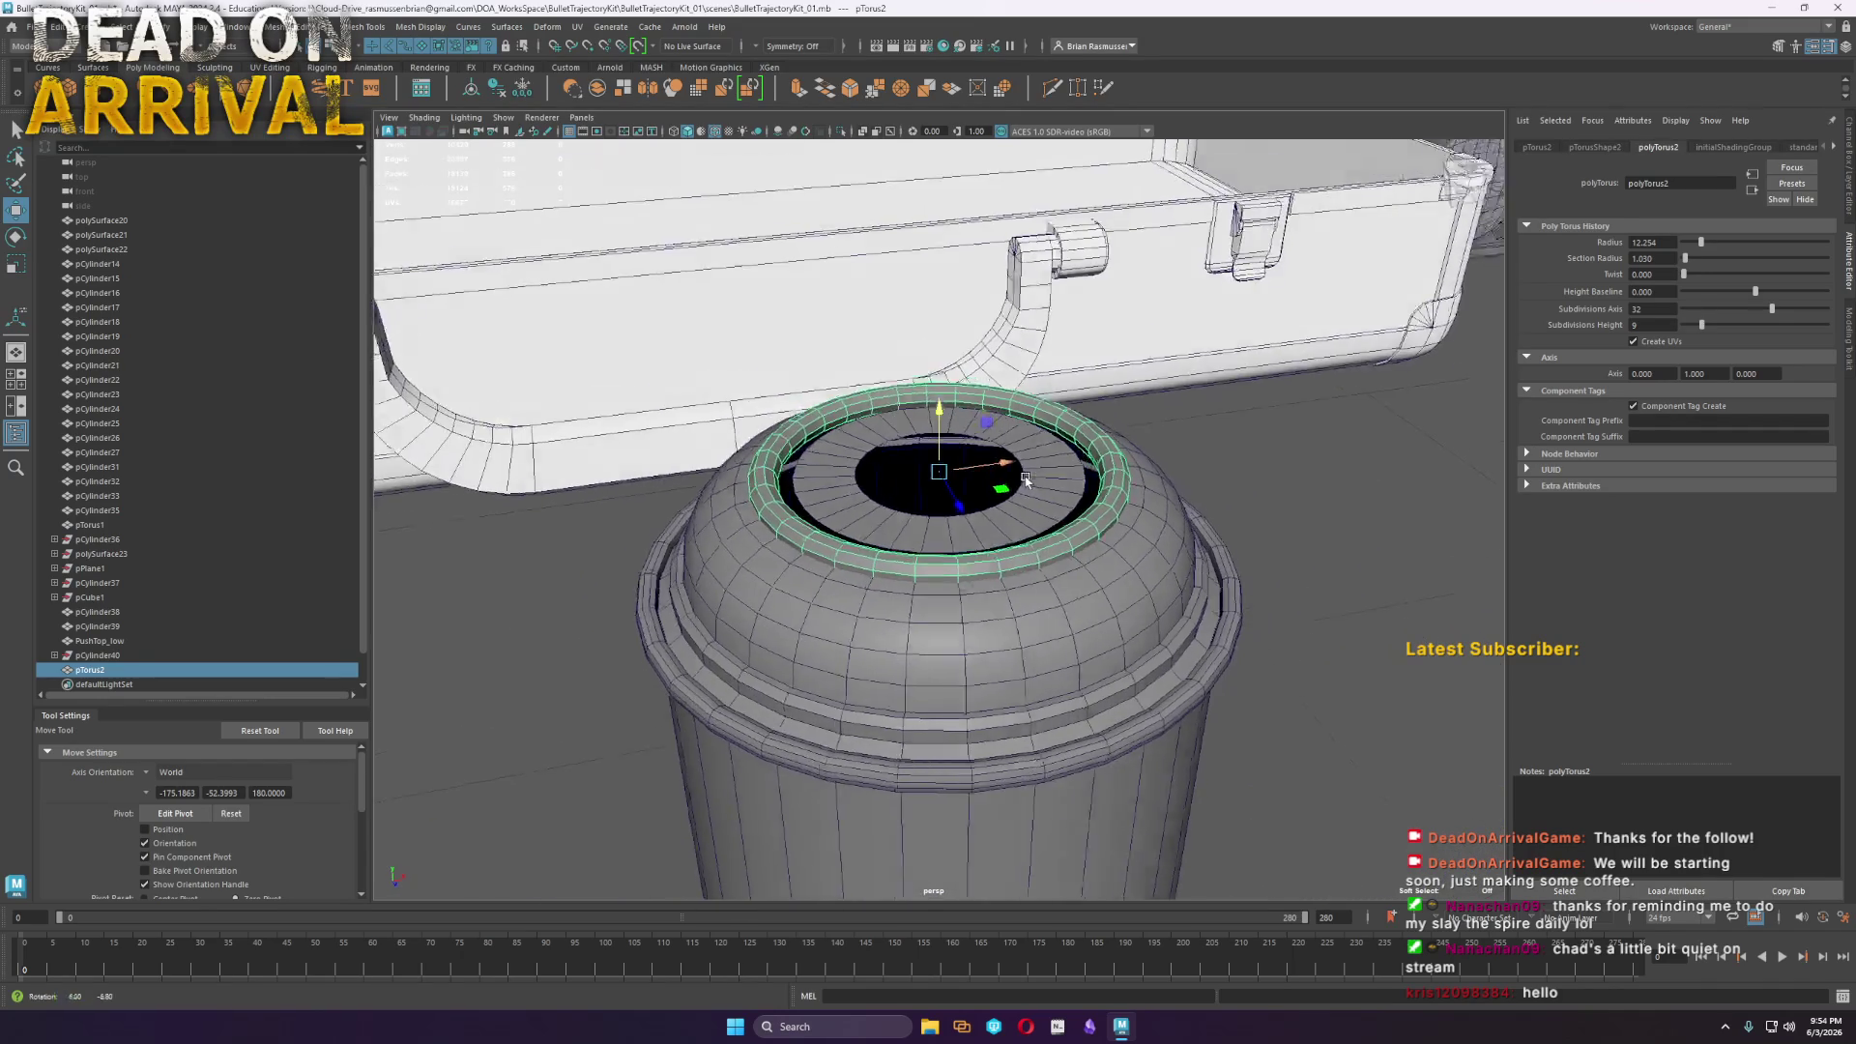
{"action": "key", "text": "ctrl+z"}
{"action": "key", "text": "r"}
{"action": "left_click_drag", "start_coordinate": [962, 473], "coordinate": [967, 475]}
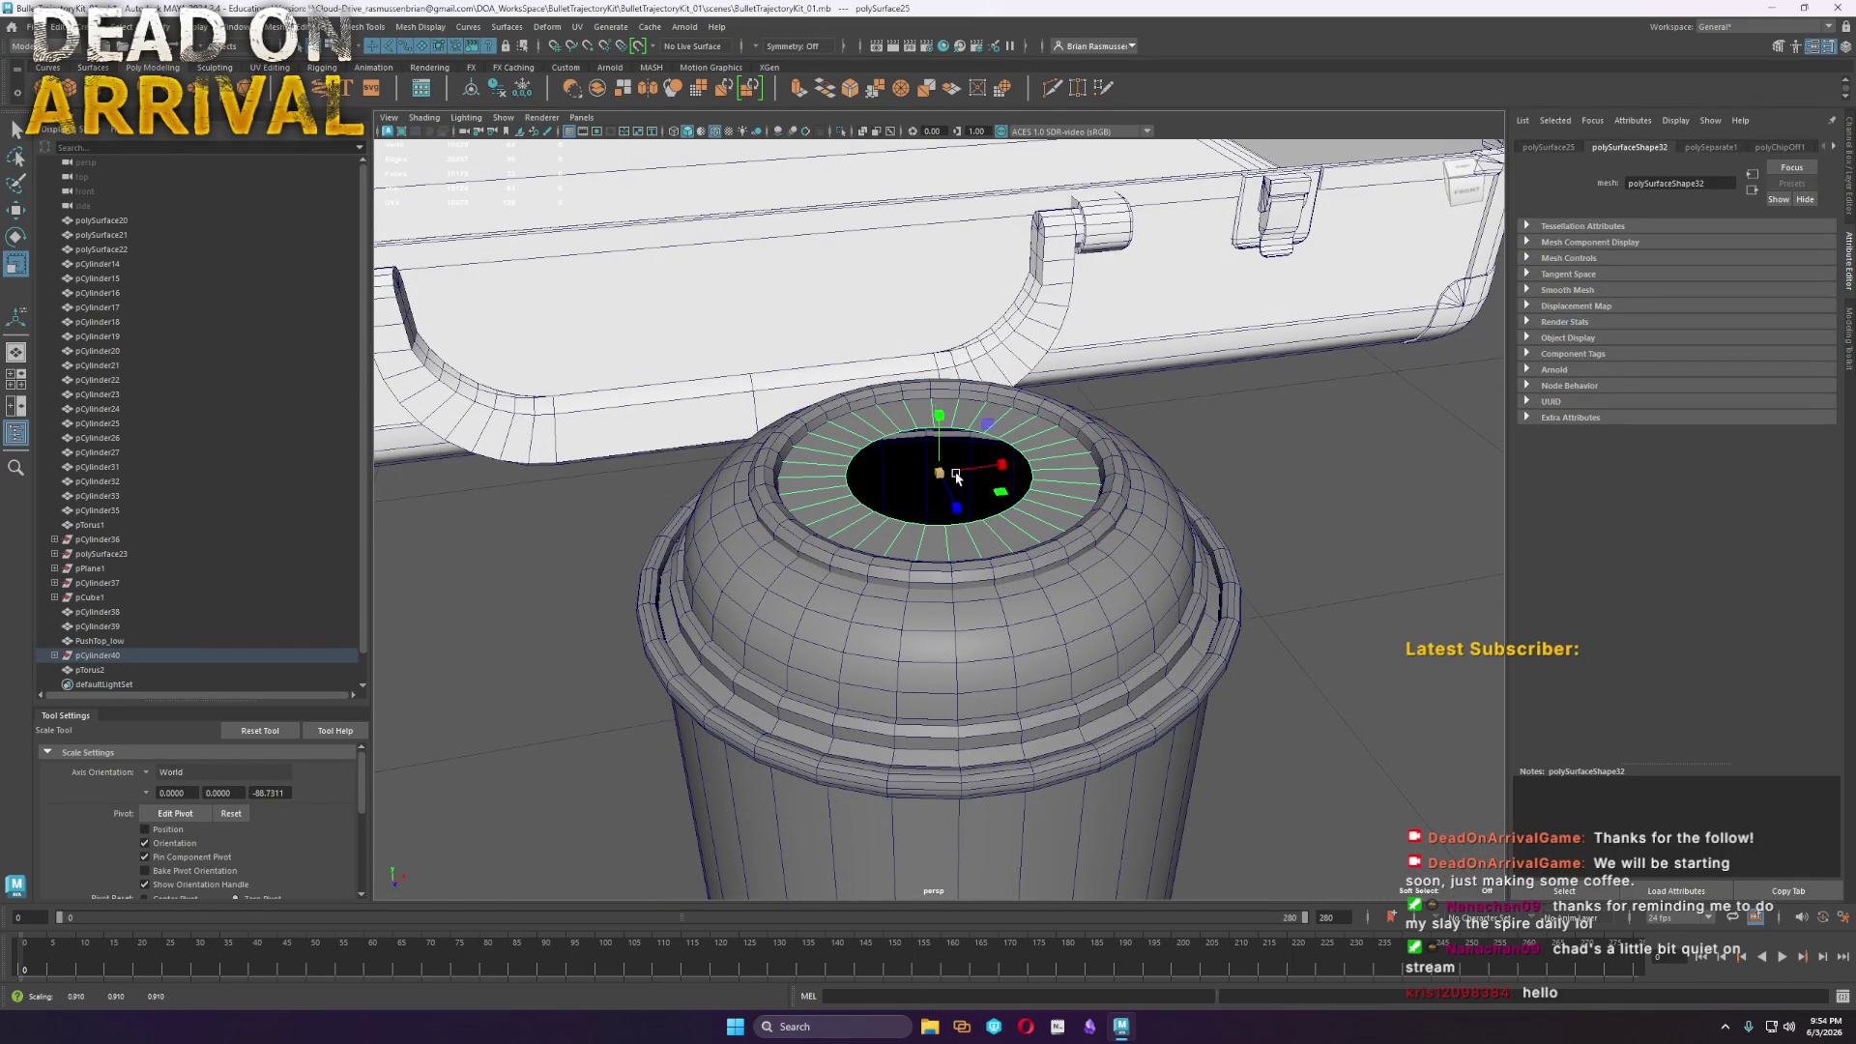
Combine pCylinder39 and pTorus2 into a single can body mesh
{"action": "scroll", "coordinate": [967, 483], "scroll_direction": "down", "scroll_amount": 5}
{"action": "scroll", "coordinate": [1066, 603], "scroll_direction": "up", "scroll_amount": 3}
{"action": "left_click_drag", "start_coordinate": [956, 525], "coordinate": [1057, 651], "text": "alt"}
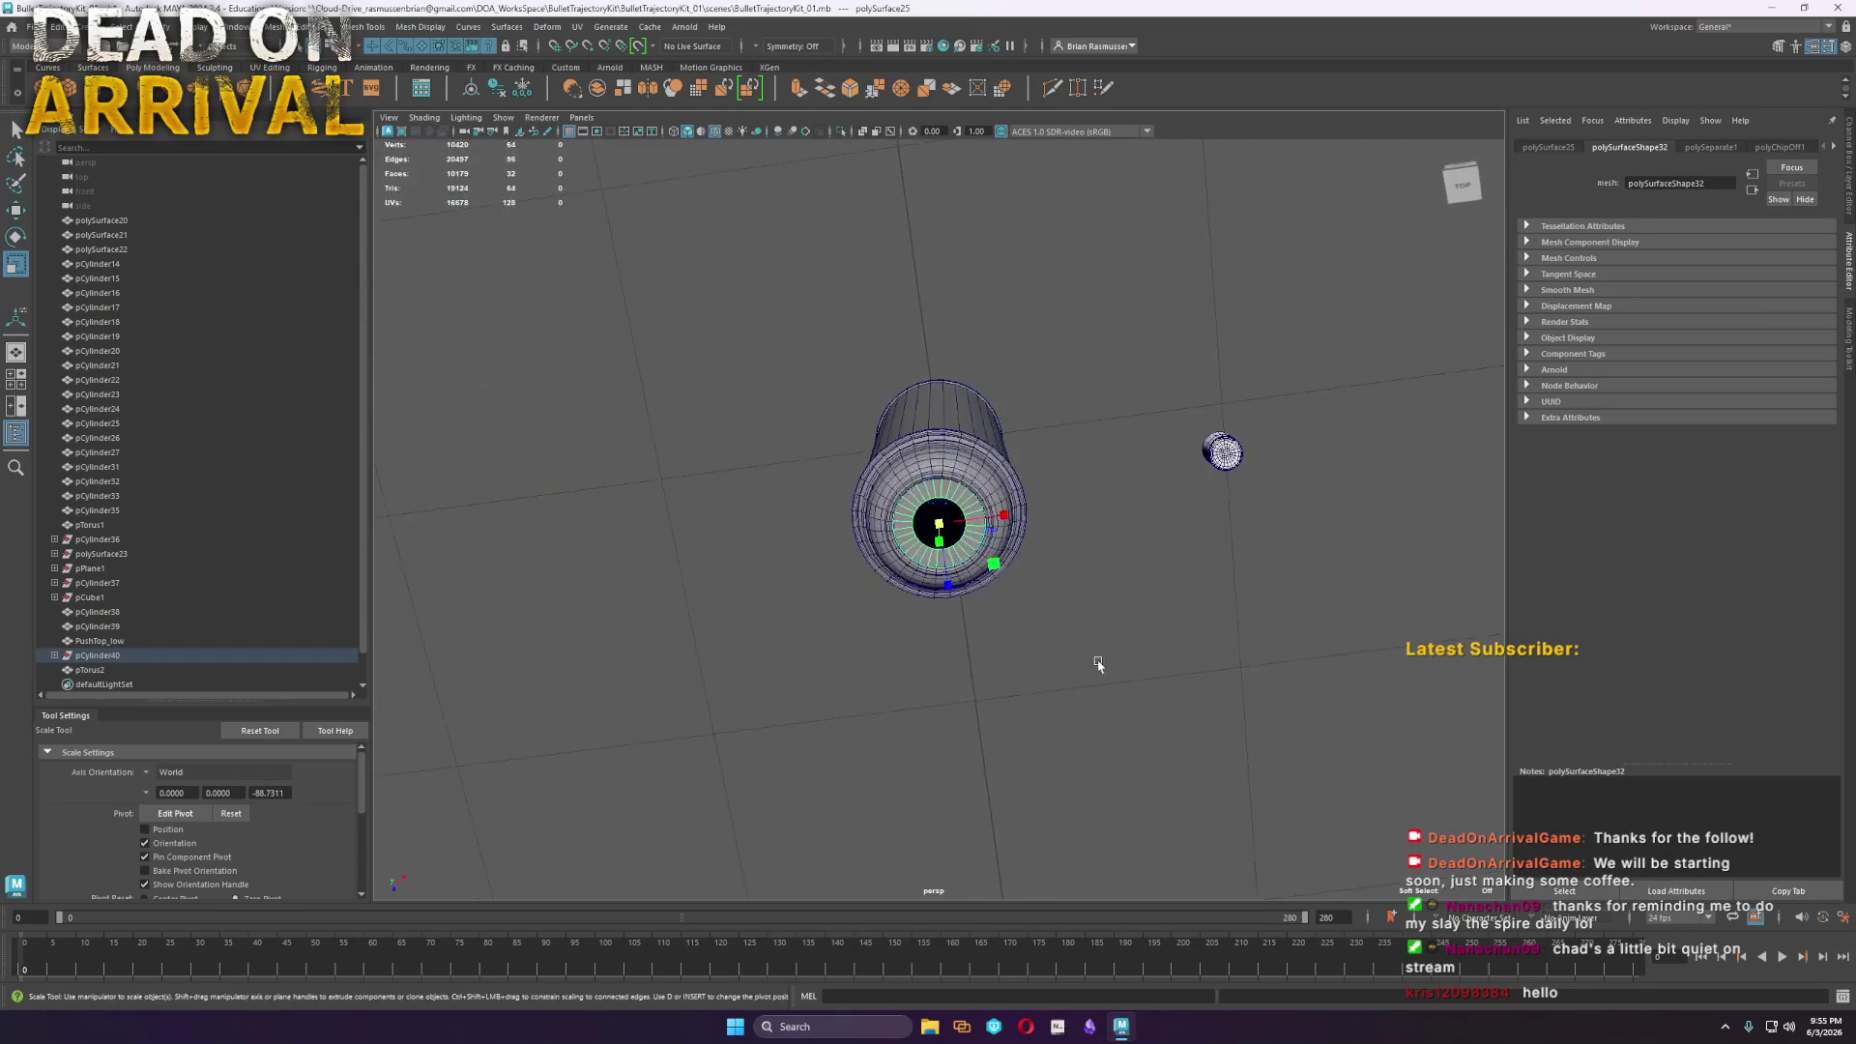
{"action": "key", "text": "F8"}
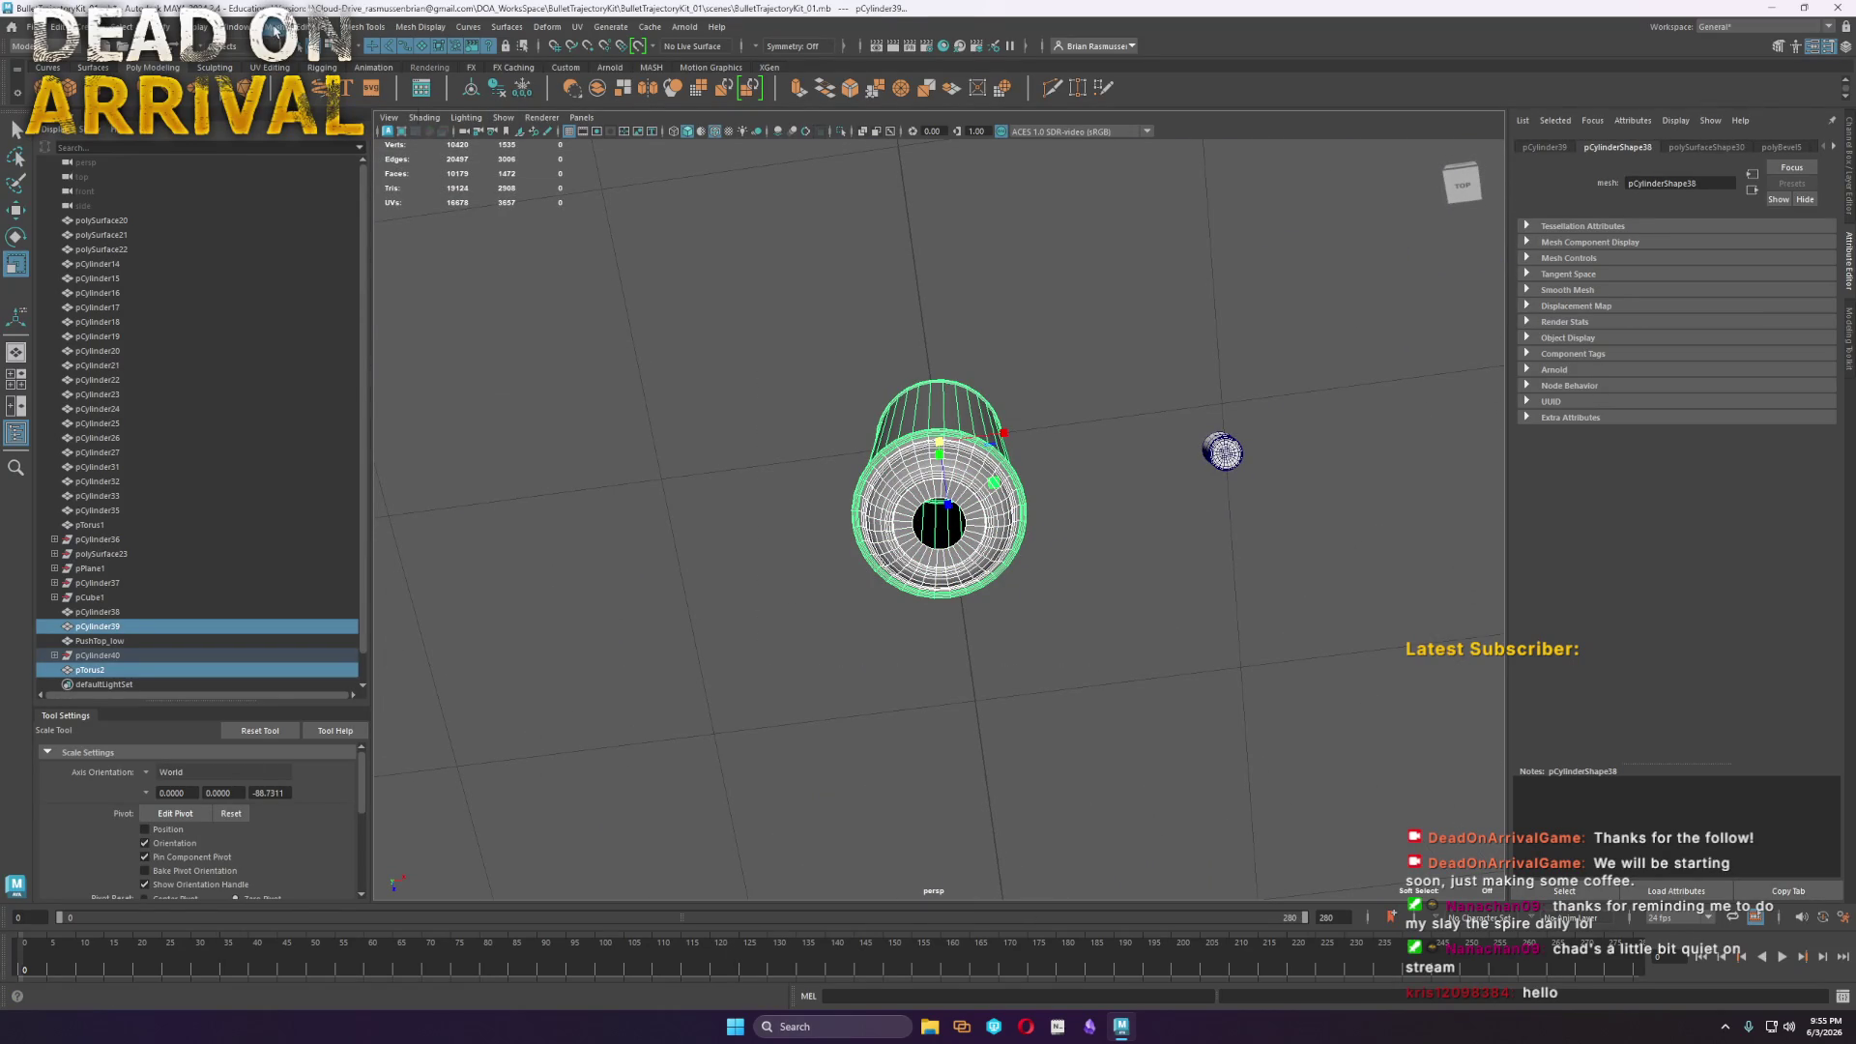
{"action": "left_click", "coordinate": [274, 29]}
{"action": "left_click", "coordinate": [319, 74]}
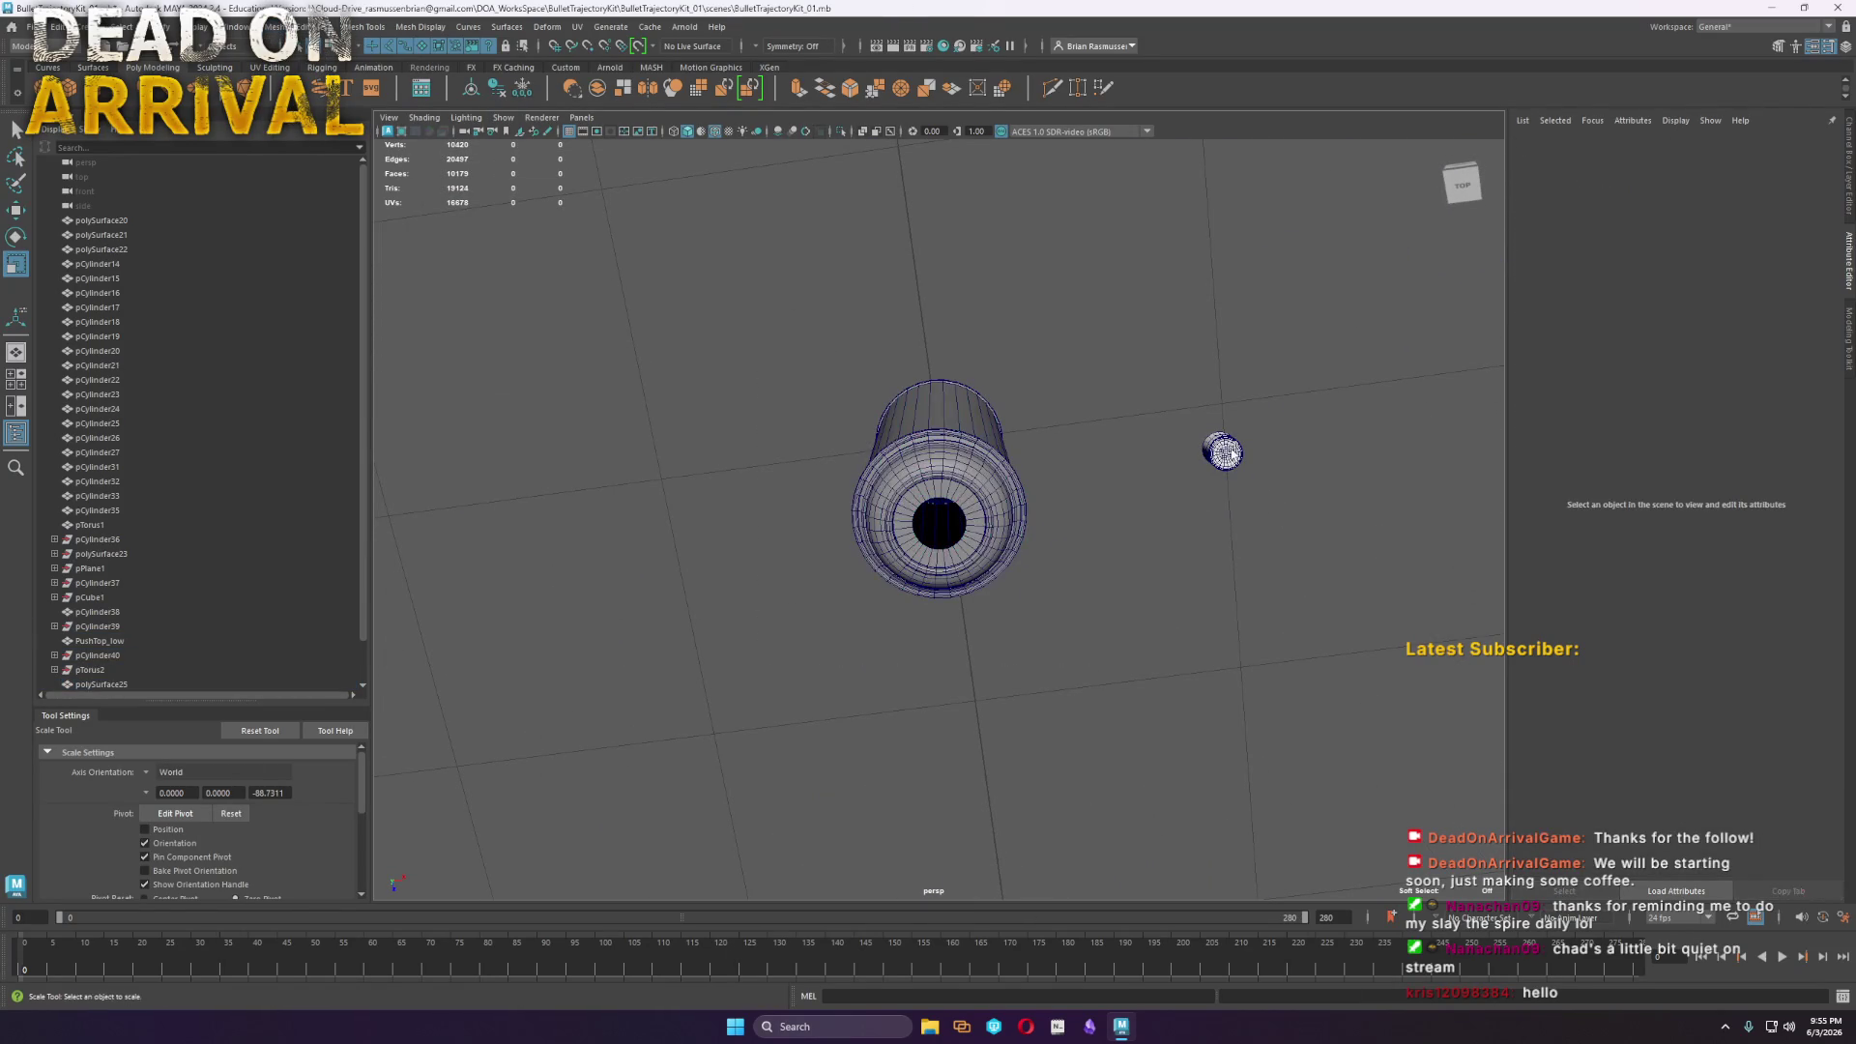
Move the PushTop_low nozzle cap onto the top of the can
{"action": "left_click", "coordinate": [1224, 451]}
{"action": "key", "text": "w"}
{"action": "left_click_drag", "start_coordinate": [1224, 455], "coordinate": [1065, 592], "text": "alt"}
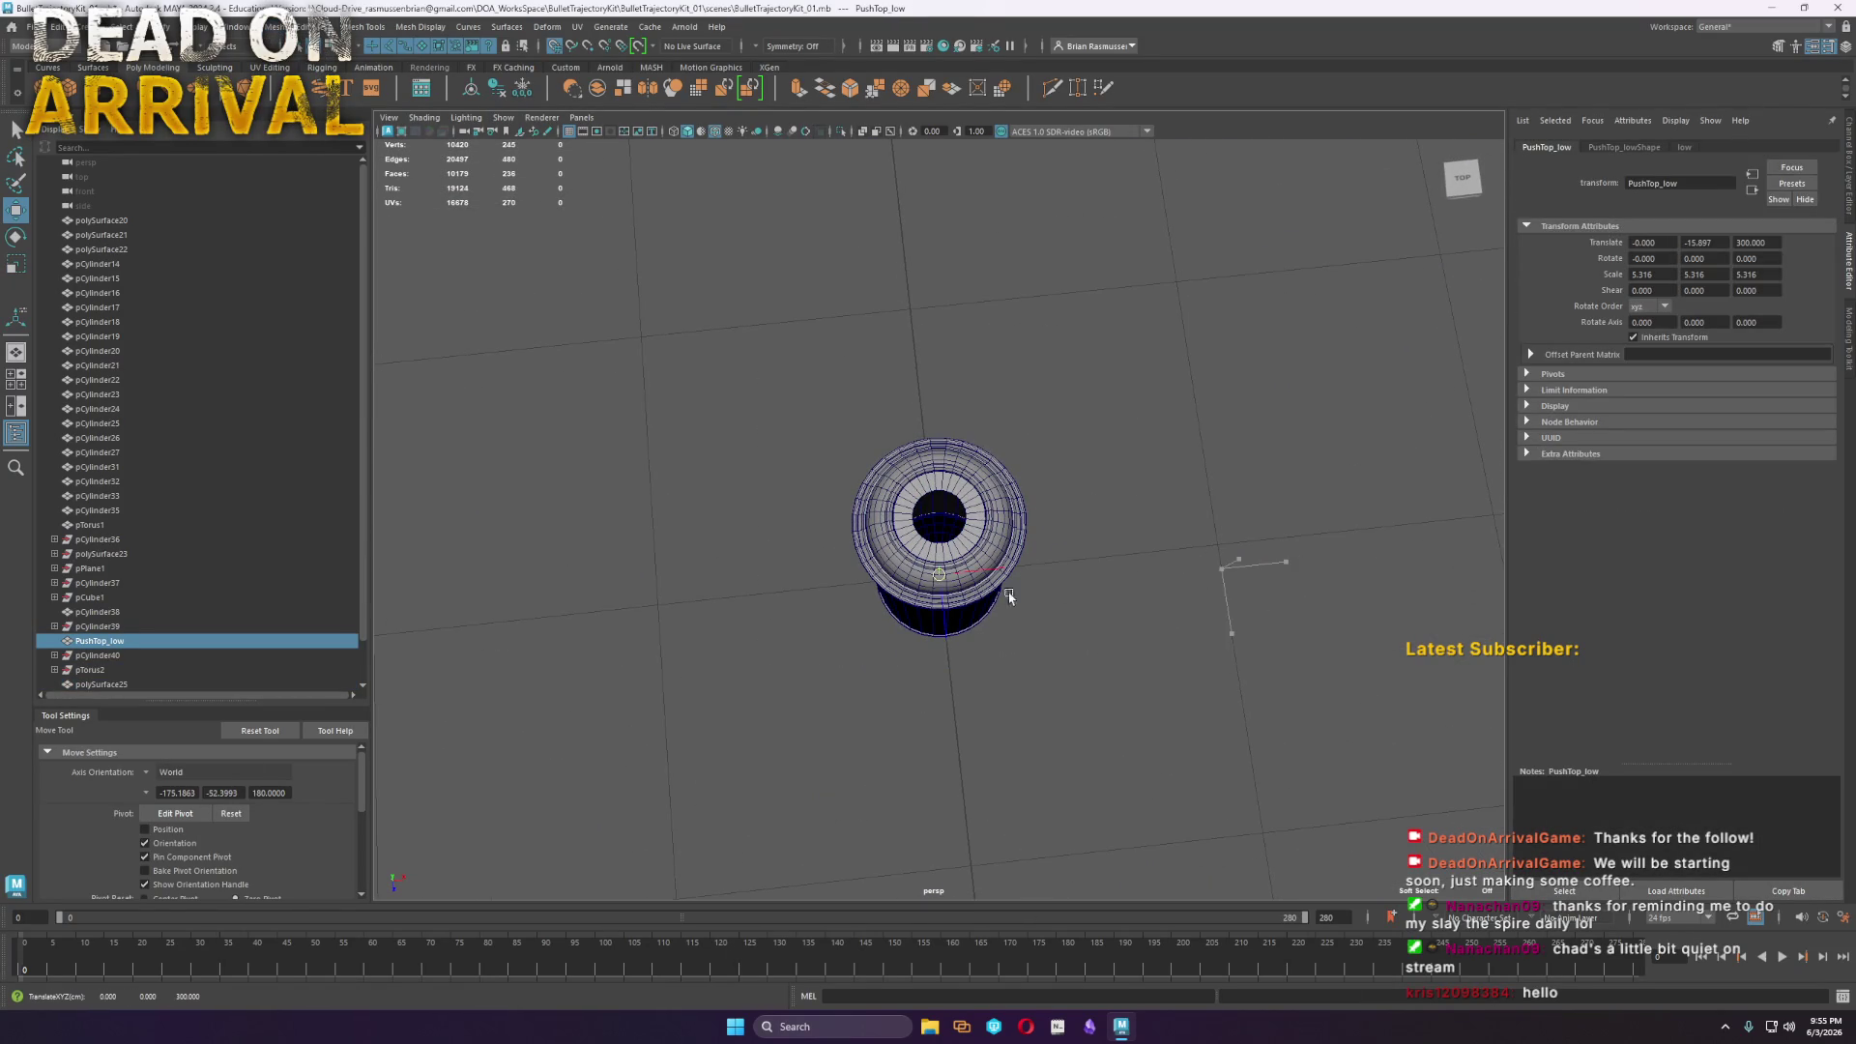
{"action": "middle_click_drag", "start_coordinate": [1065, 592], "coordinate": [996, 618]}
{"action": "left_click_drag", "start_coordinate": [995, 619], "coordinate": [996, 783], "text": "alt"}
{"action": "middle_click_drag", "start_coordinate": [899, 580], "coordinate": [870, 367]}
{"action": "key", "text": "f"}
{"action": "scroll", "coordinate": [916, 440], "scroll_direction": "down", "scroll_amount": 3}
{"action": "left_click_drag", "start_coordinate": [916, 441], "coordinate": [925, 531], "text": "alt"}
Scale PushTop_low down to 4.608 and lower it just above the can opening
{"action": "key", "text": "r"}
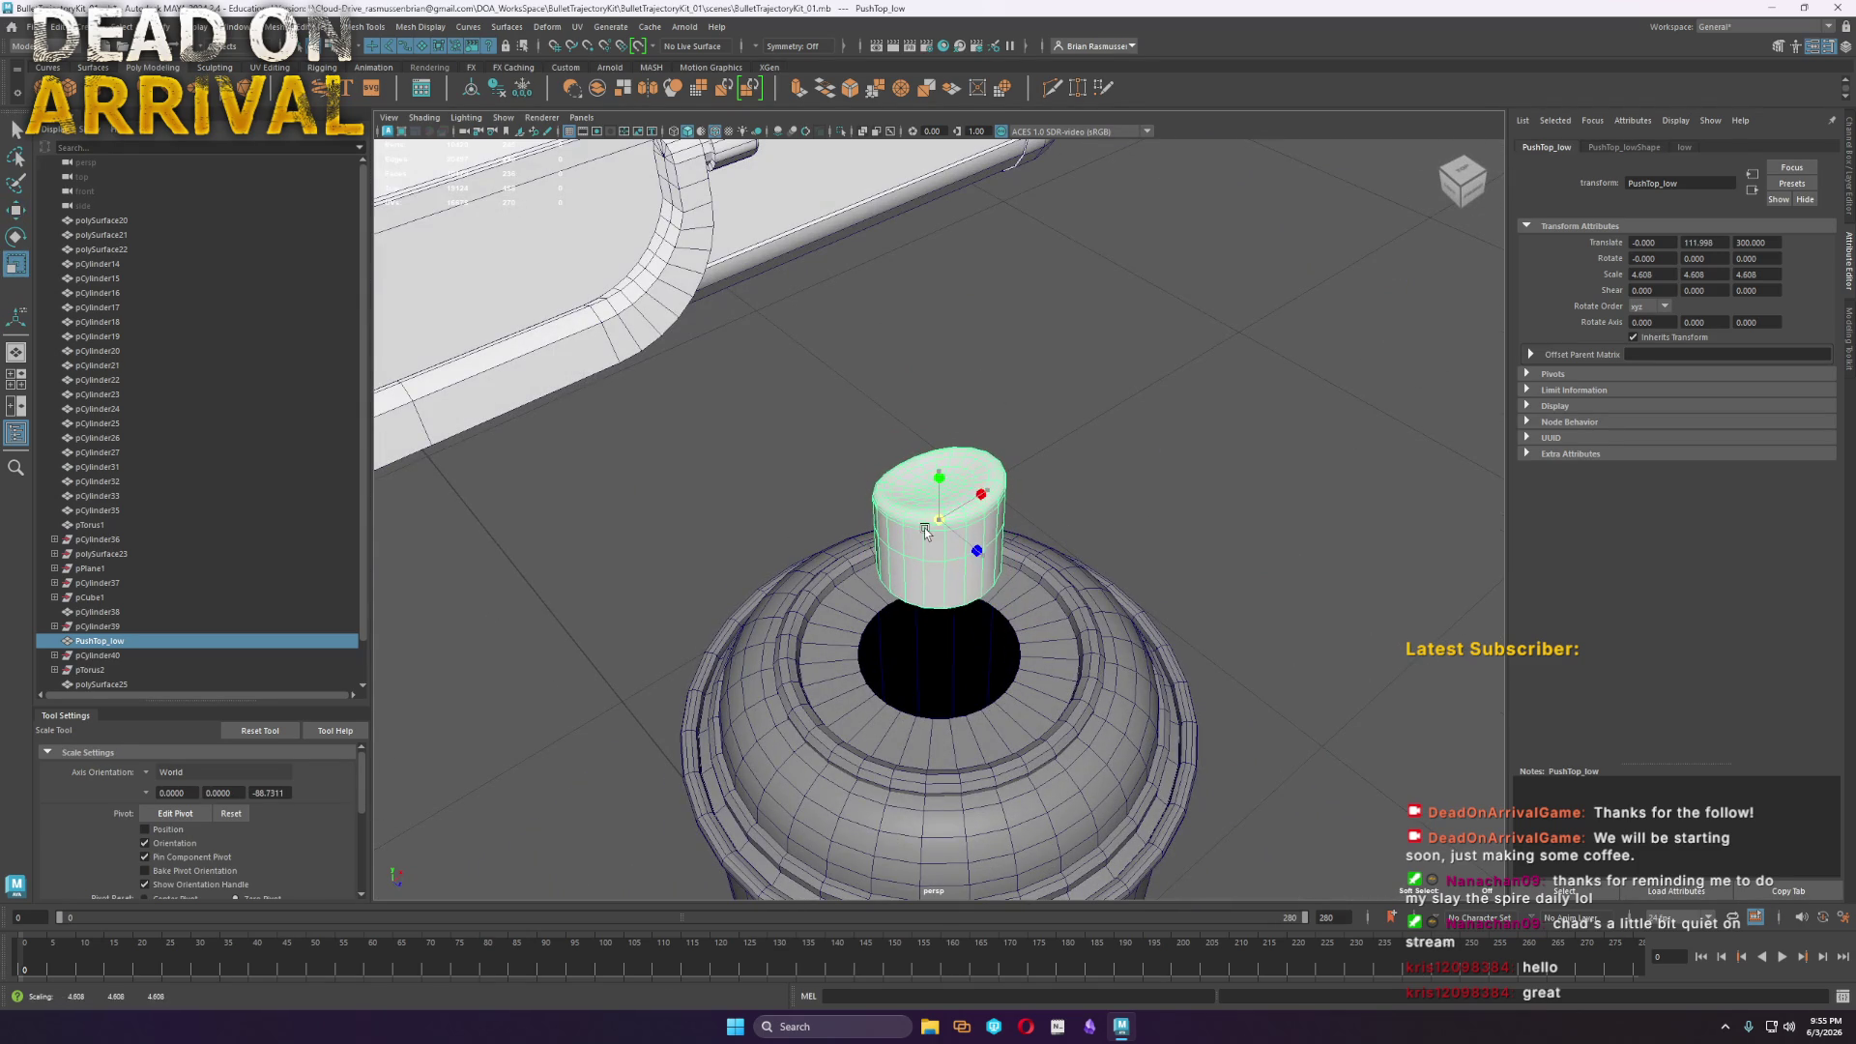
{"action": "key", "text": "w"}
{"action": "middle_click_drag", "start_coordinate": [957, 541], "coordinate": [988, 623]}
{"action": "left_click_drag", "start_coordinate": [988, 624], "coordinate": [1015, 662], "text": "alt"}
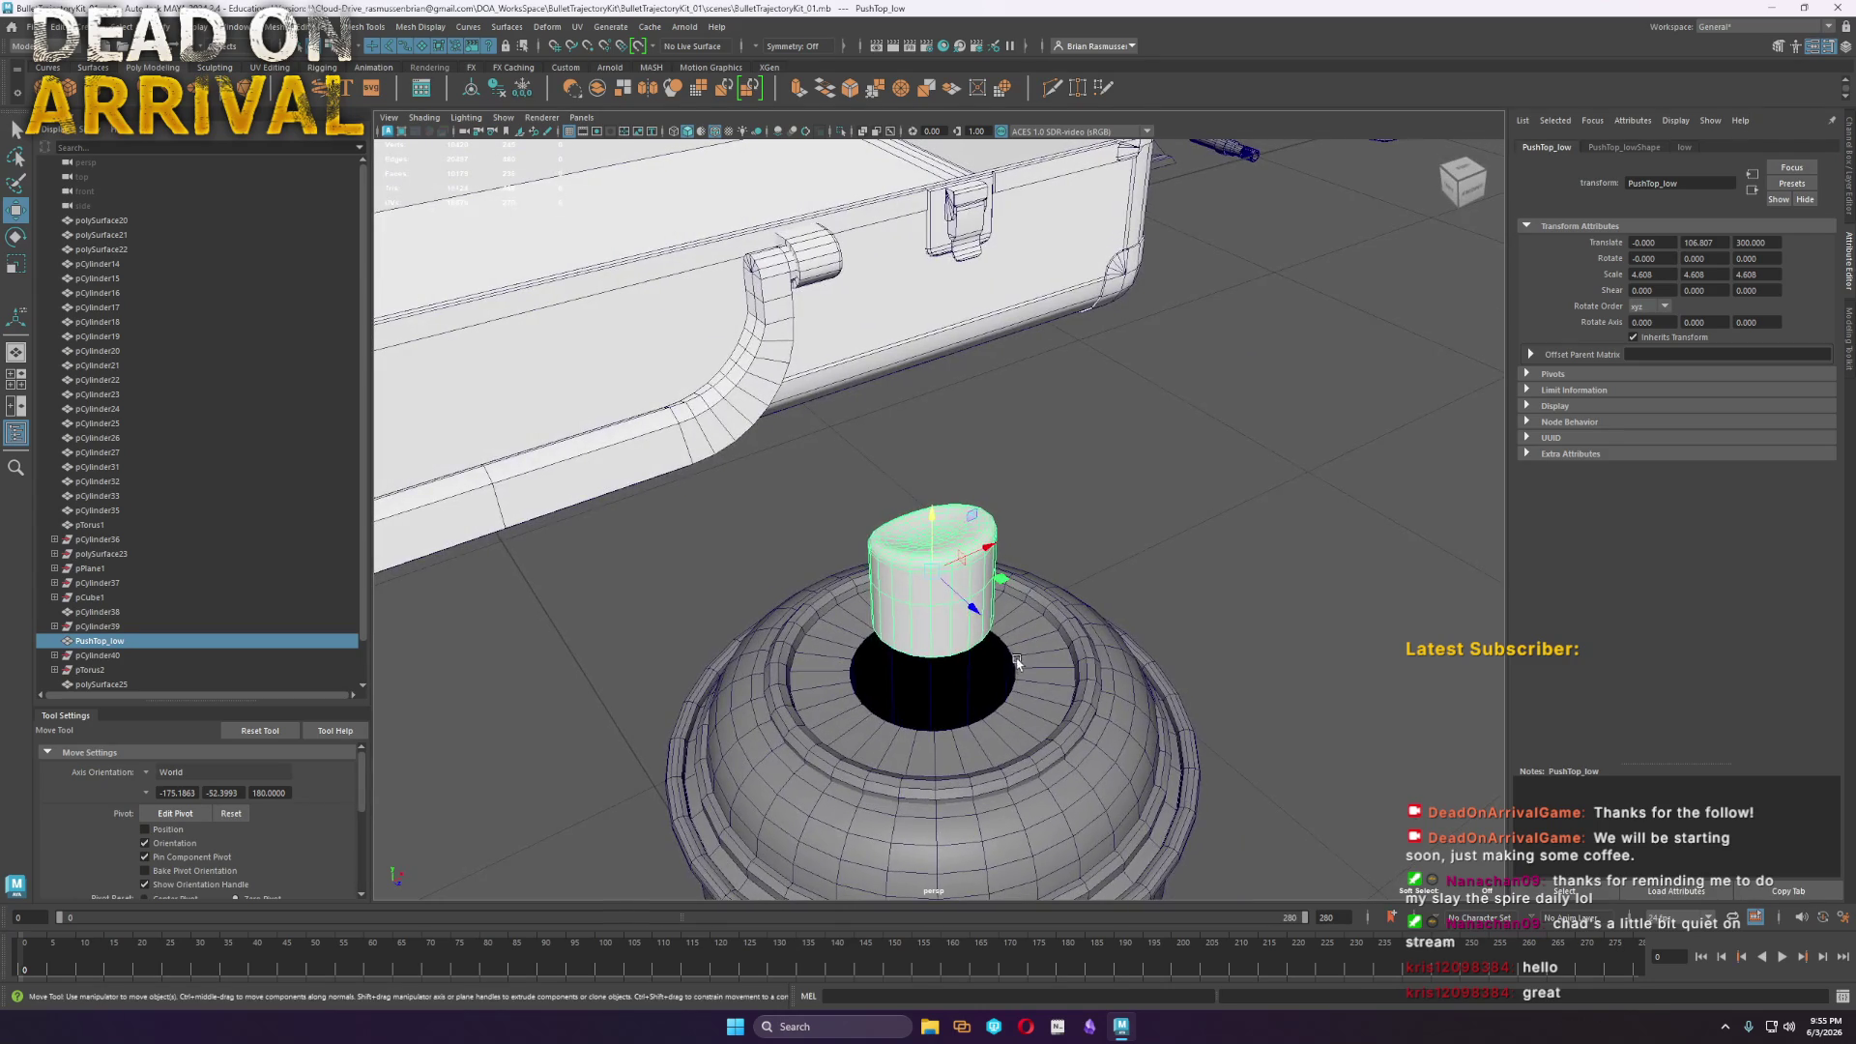
{"action": "scroll", "coordinate": [899, 677], "scroll_direction": "up", "scroll_amount": 5}
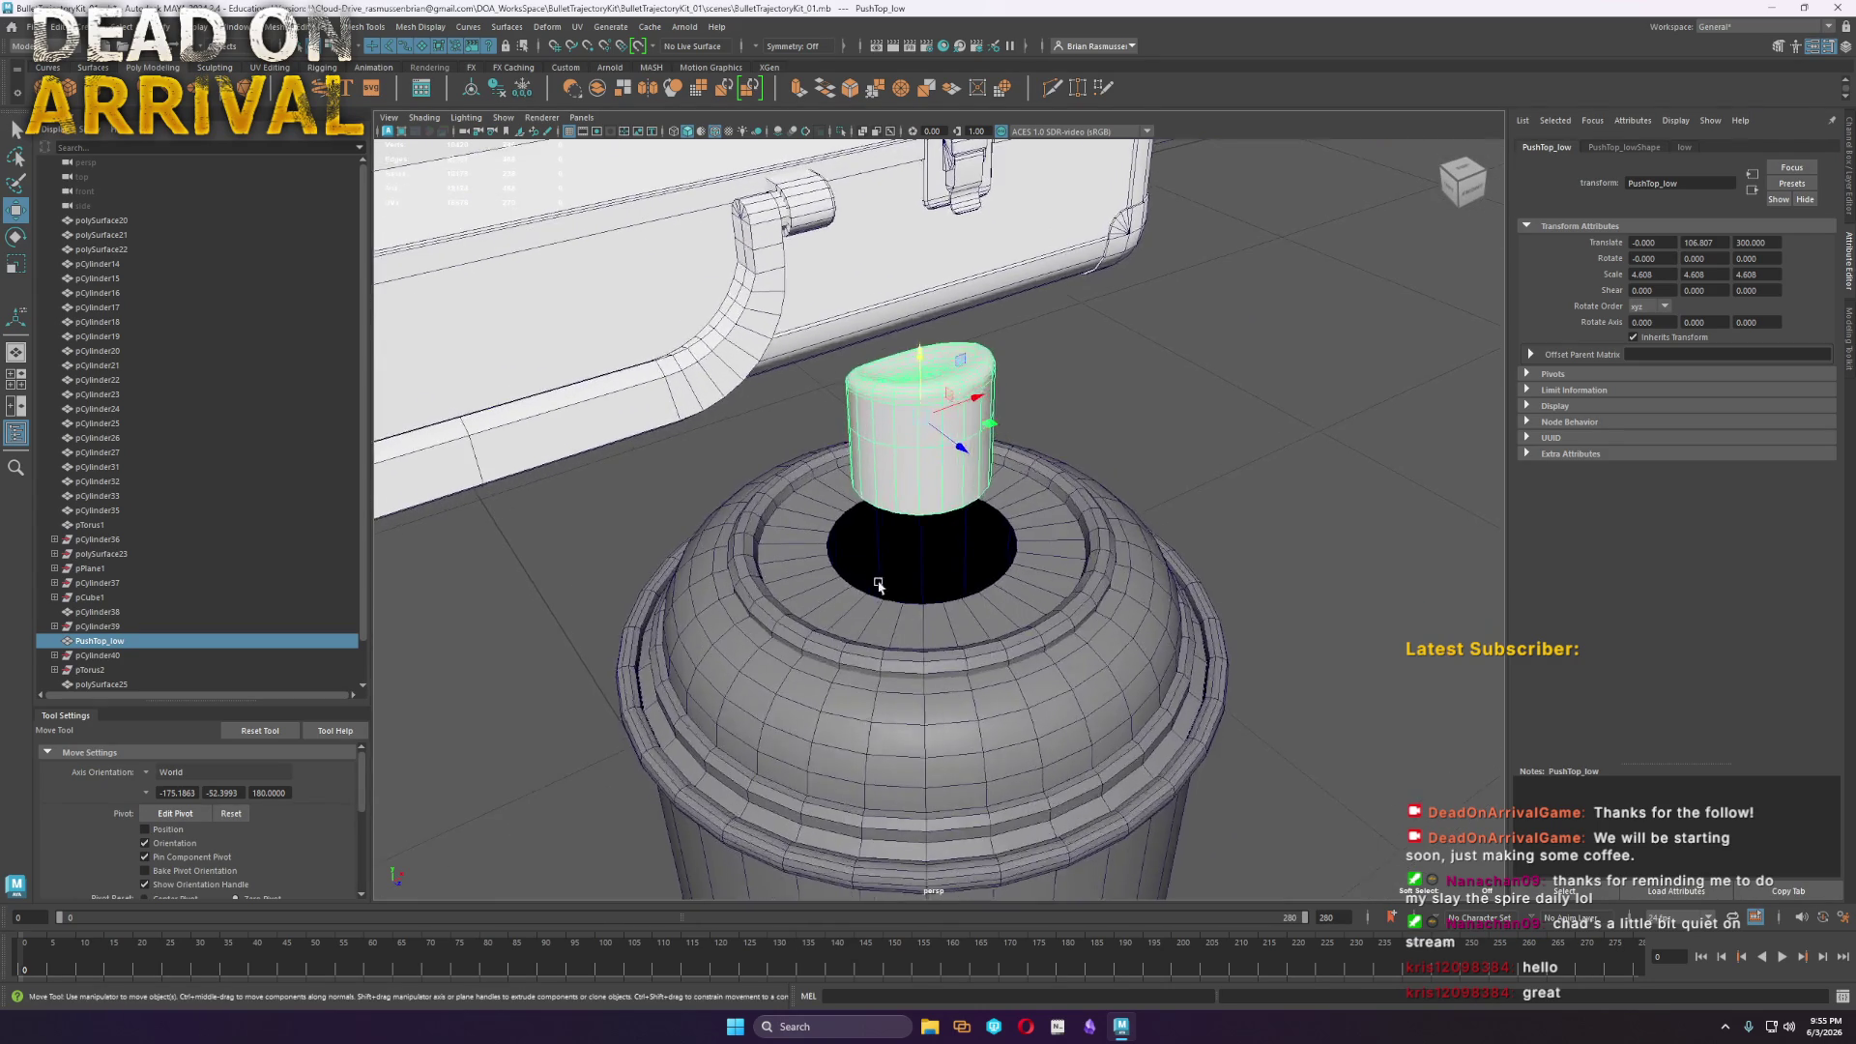
{"action": "left_click", "coordinate": [807, 572]}
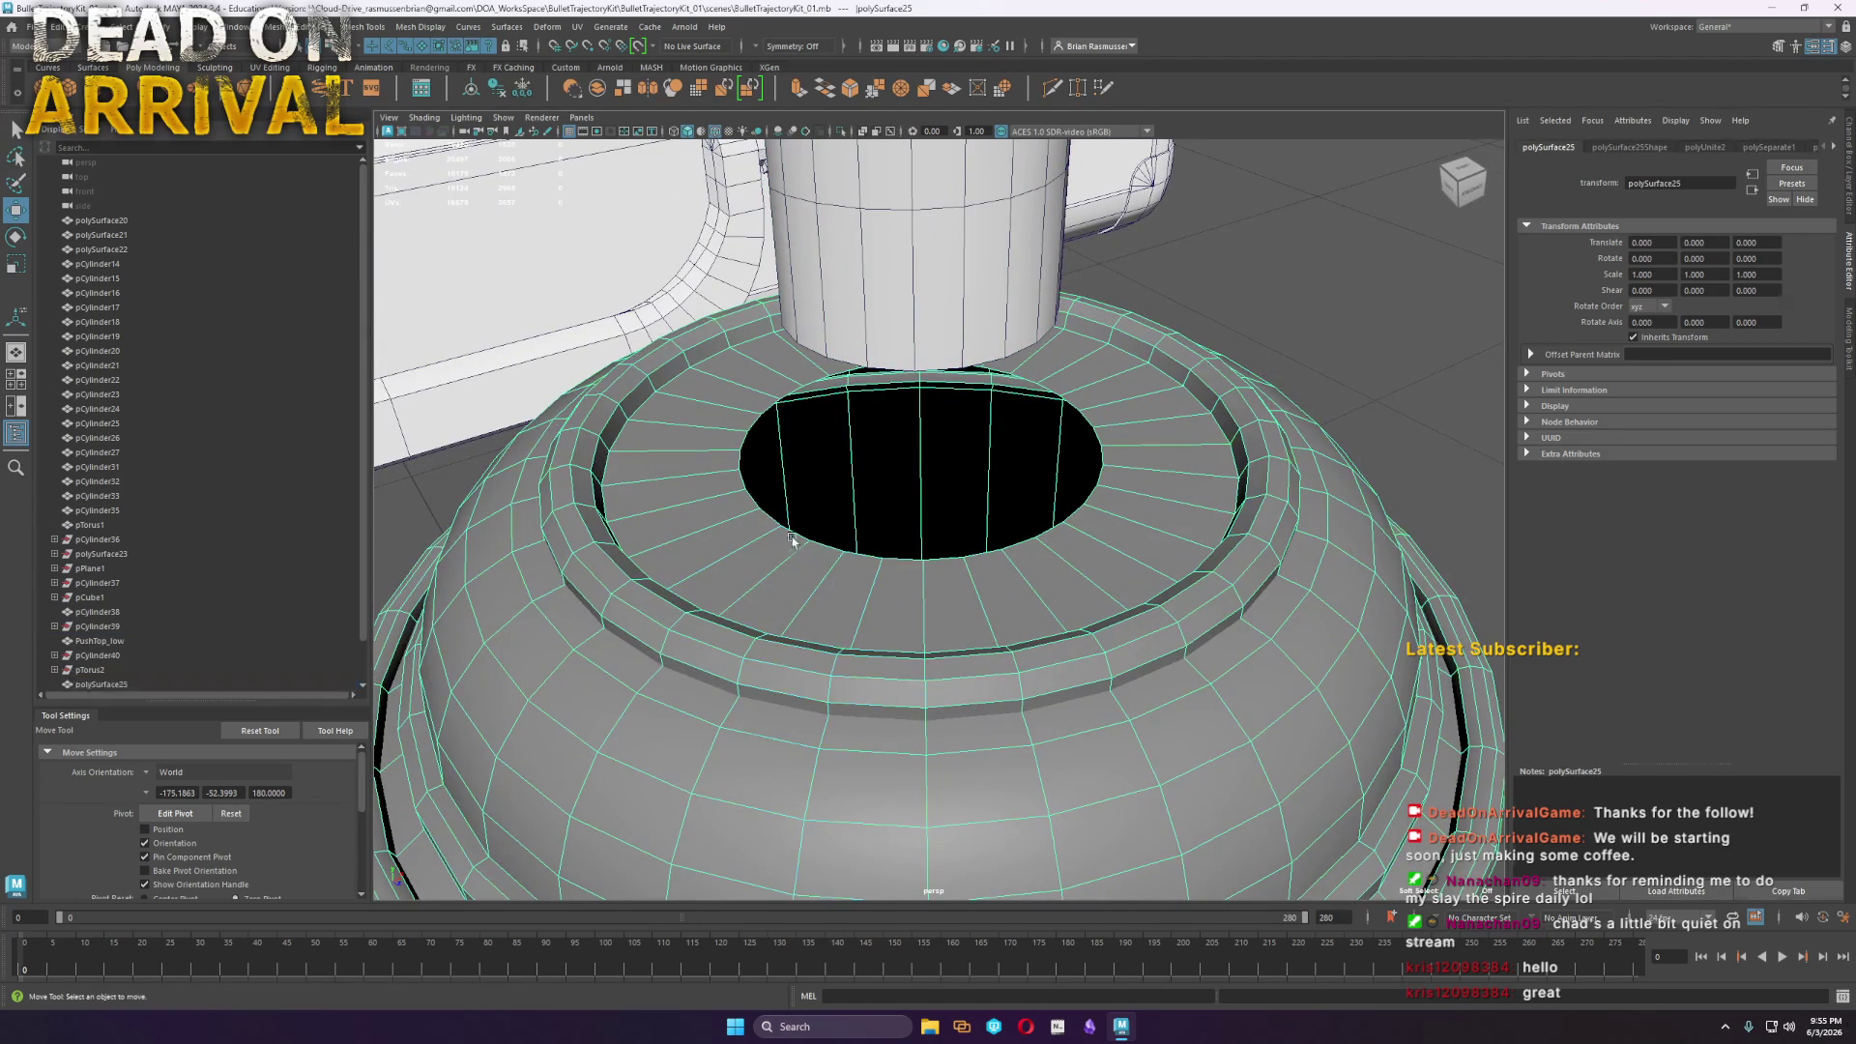
Extrude the can opening's border edges and push them down into the hole
{"action": "key", "text": "F10"}
{"action": "double_click", "coordinate": [828, 551]}
{"action": "key", "text": "r"}
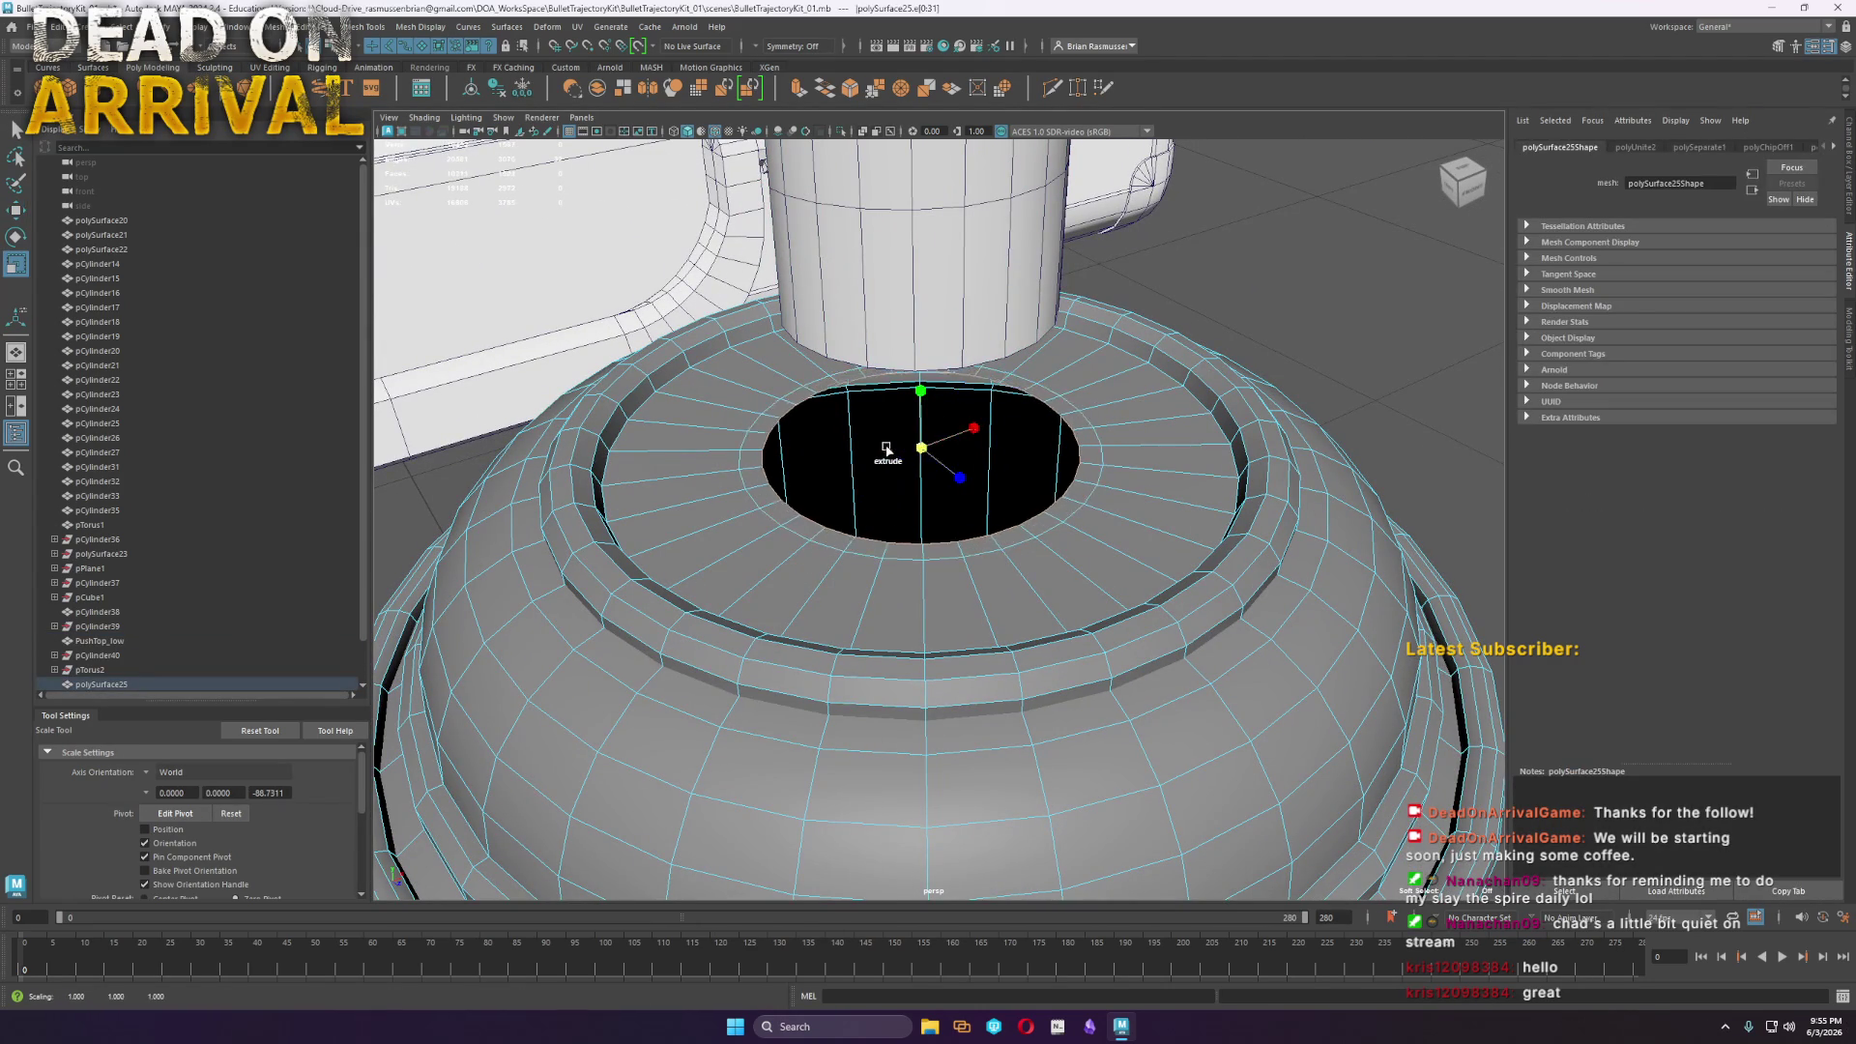
{"action": "key", "text": "ctrl+e"}
{"action": "key", "text": "w"}
{"action": "left_click_drag", "start_coordinate": [920, 404], "coordinate": [919, 436]}
Bevel the hole's rim edge loop with 2 segments
{"action": "left_click", "coordinate": [1047, 387]}
{"action": "double_click", "coordinate": [1049, 391]}
{"action": "right_click_drag", "start_coordinate": [1048, 391], "coordinate": [1092, 367], "text": "shift"}
{"action": "left_click_drag", "start_coordinate": [460, 220], "coordinate": [486, 220]}
Extrude the inner loop inward and raise it into a stem tube toward the cap
{"action": "double_click", "coordinate": [856, 430]}
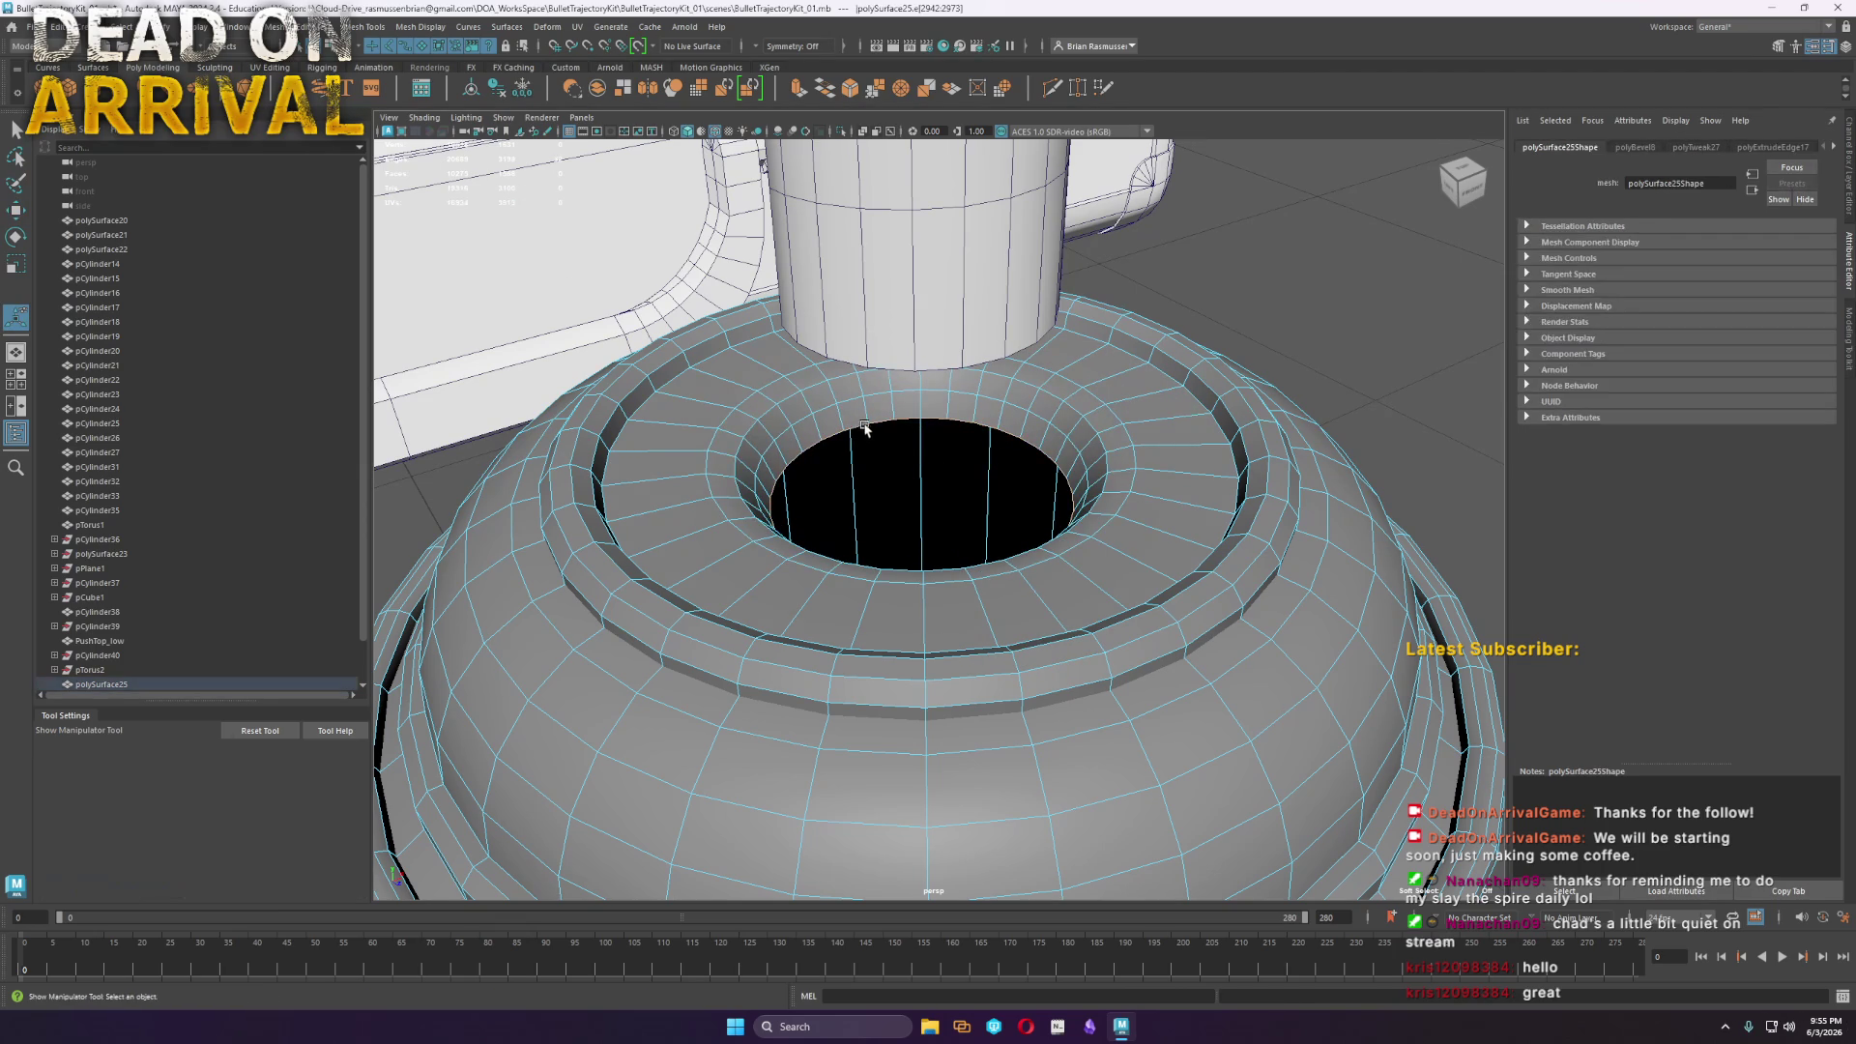
{"action": "key", "text": "r"}
{"action": "left_click_drag", "start_coordinate": [921, 496], "coordinate": [841, 489], "text": "shift"}
{"action": "key", "text": "w"}
{"action": "left_click_drag", "start_coordinate": [919, 442], "coordinate": [913, 264]}
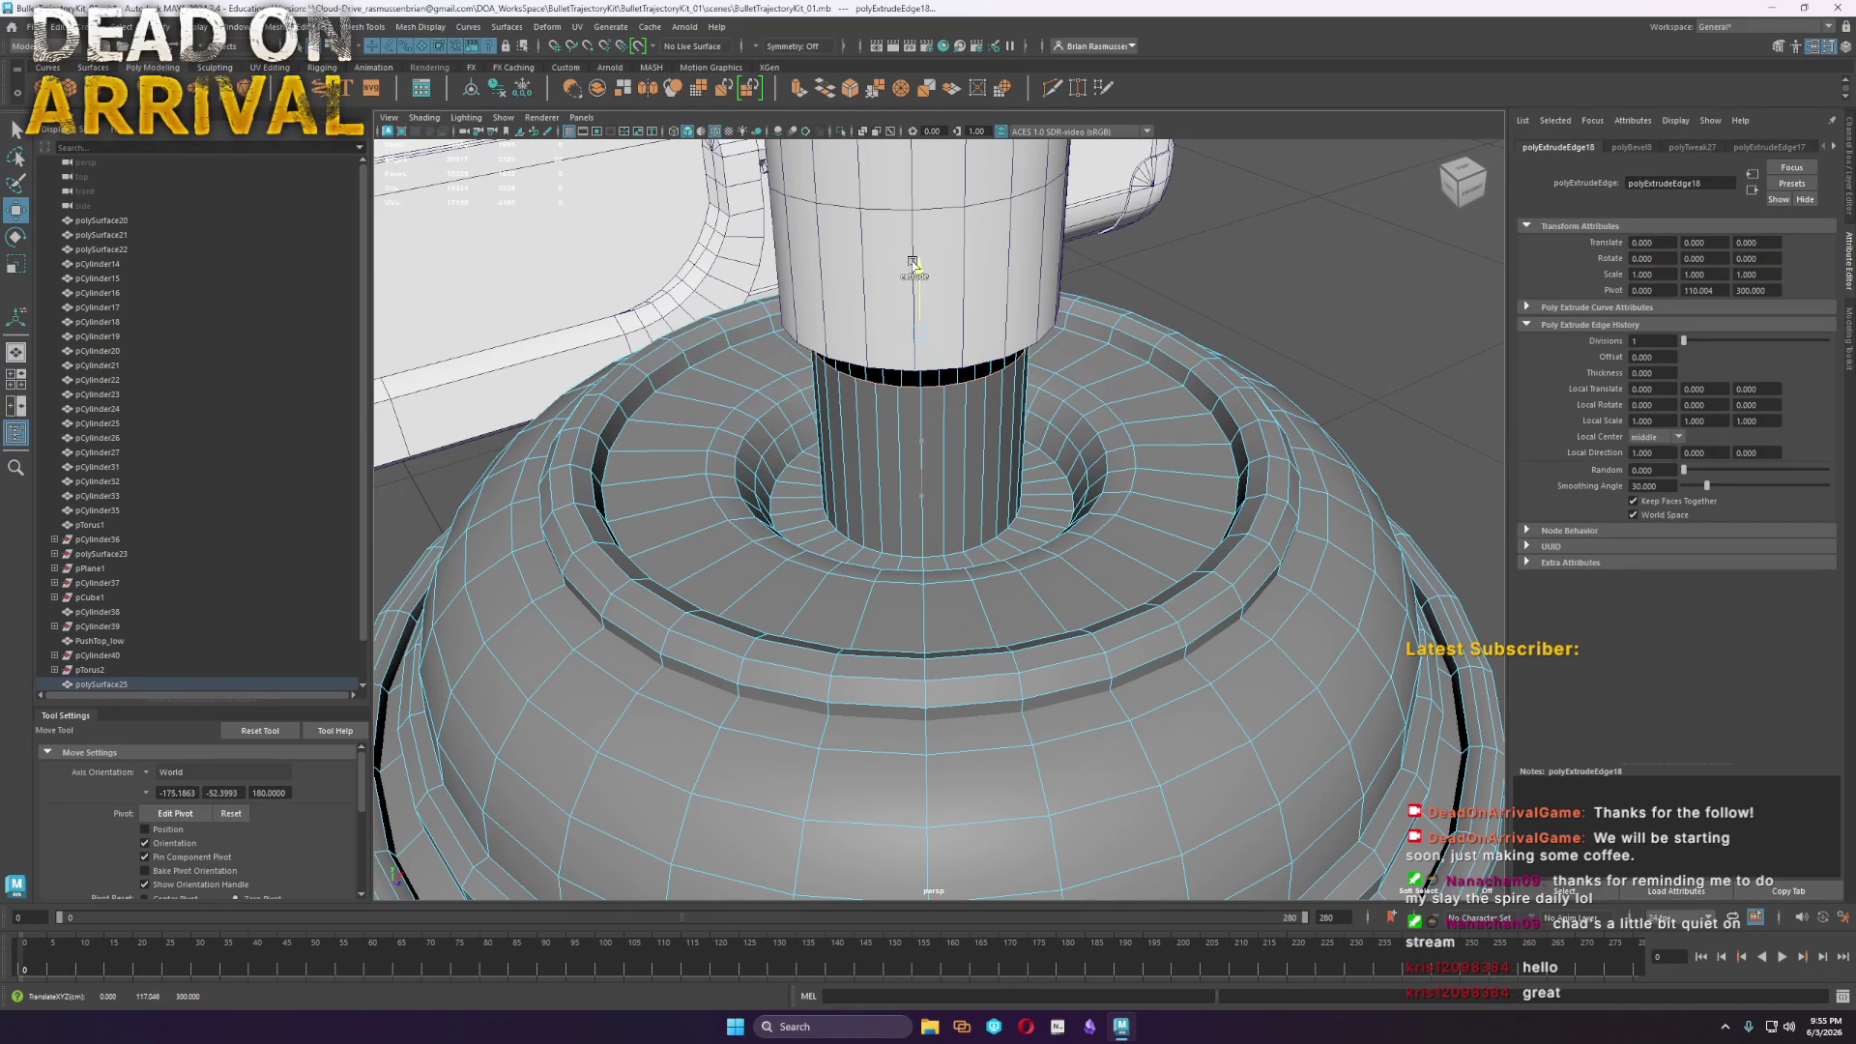
Scale PushTop_low to 5.162, extrude its bottom edge loop and shrink it inward
{"action": "right_click_drag", "start_coordinate": [907, 383], "coordinate": [911, 372]}
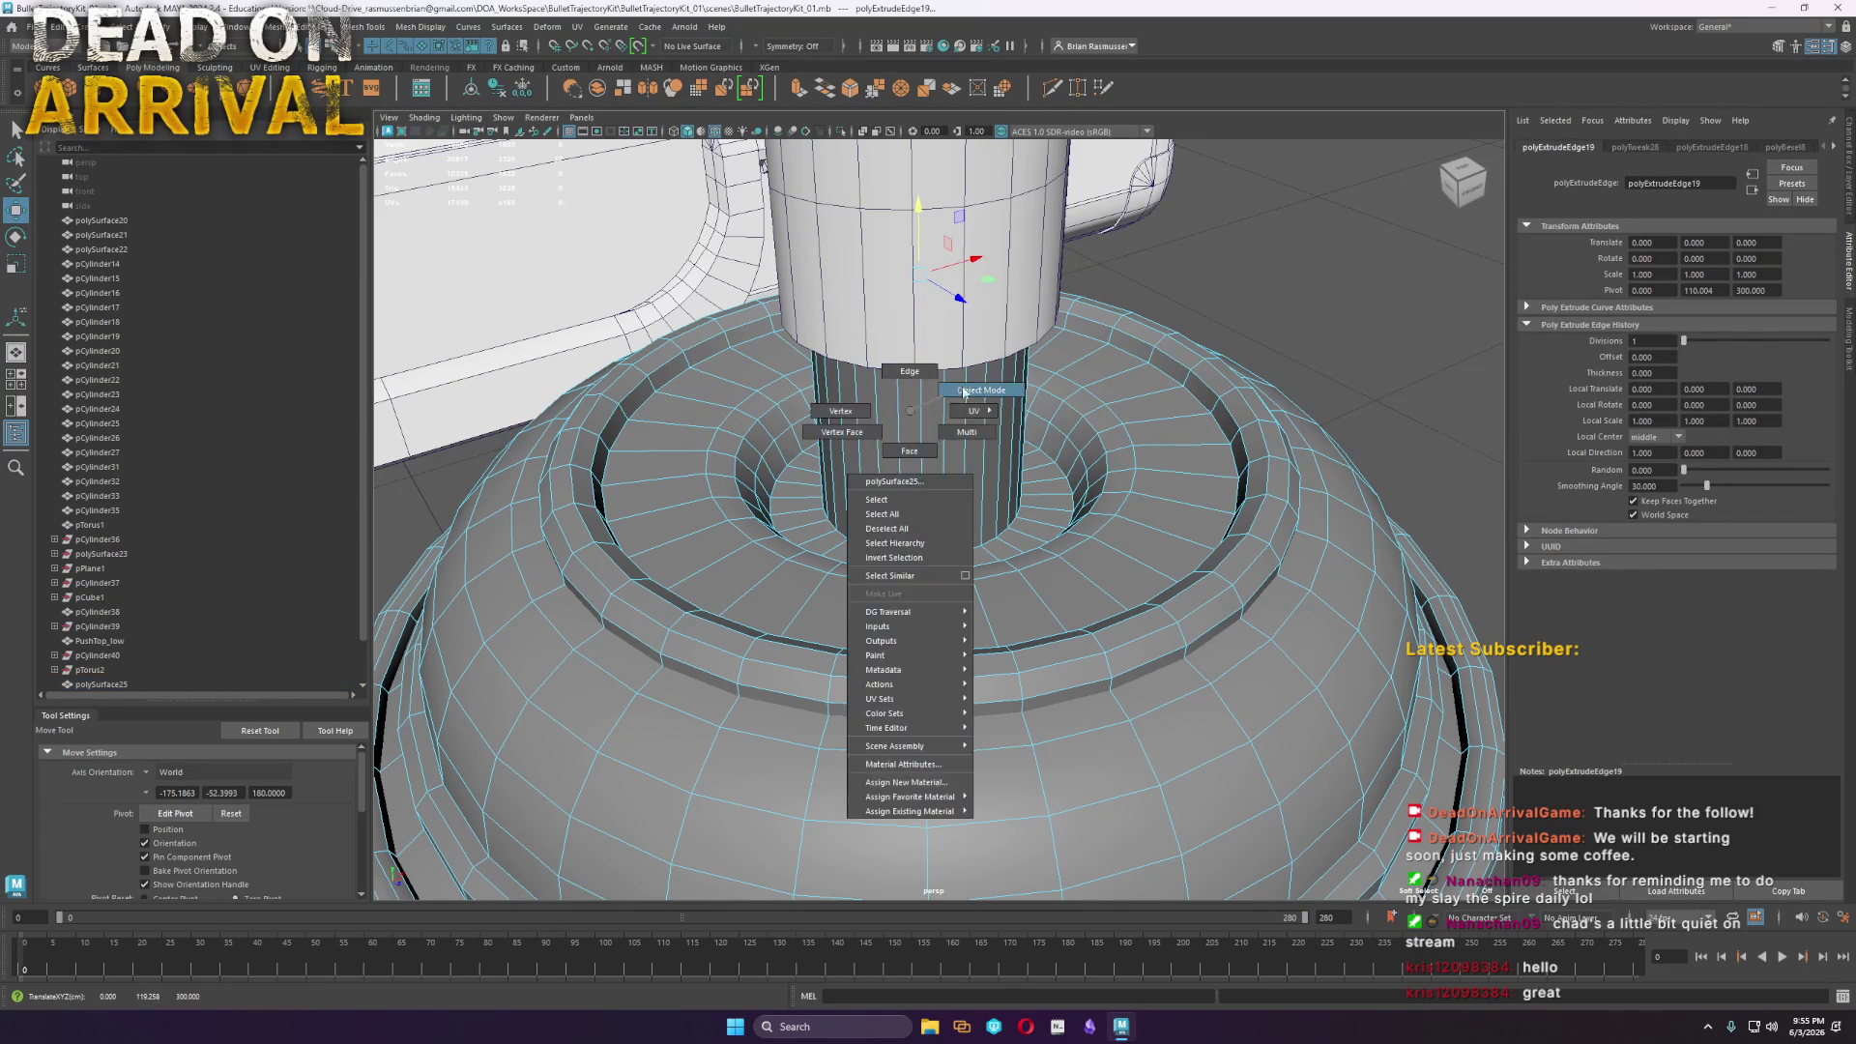
{"action": "left_click", "coordinate": [1212, 359]}
{"action": "scroll", "coordinate": [1212, 359], "scroll_direction": "down", "scroll_amount": 3}
{"action": "left_click_drag", "start_coordinate": [1086, 411], "coordinate": [885, 444], "text": "alt"}
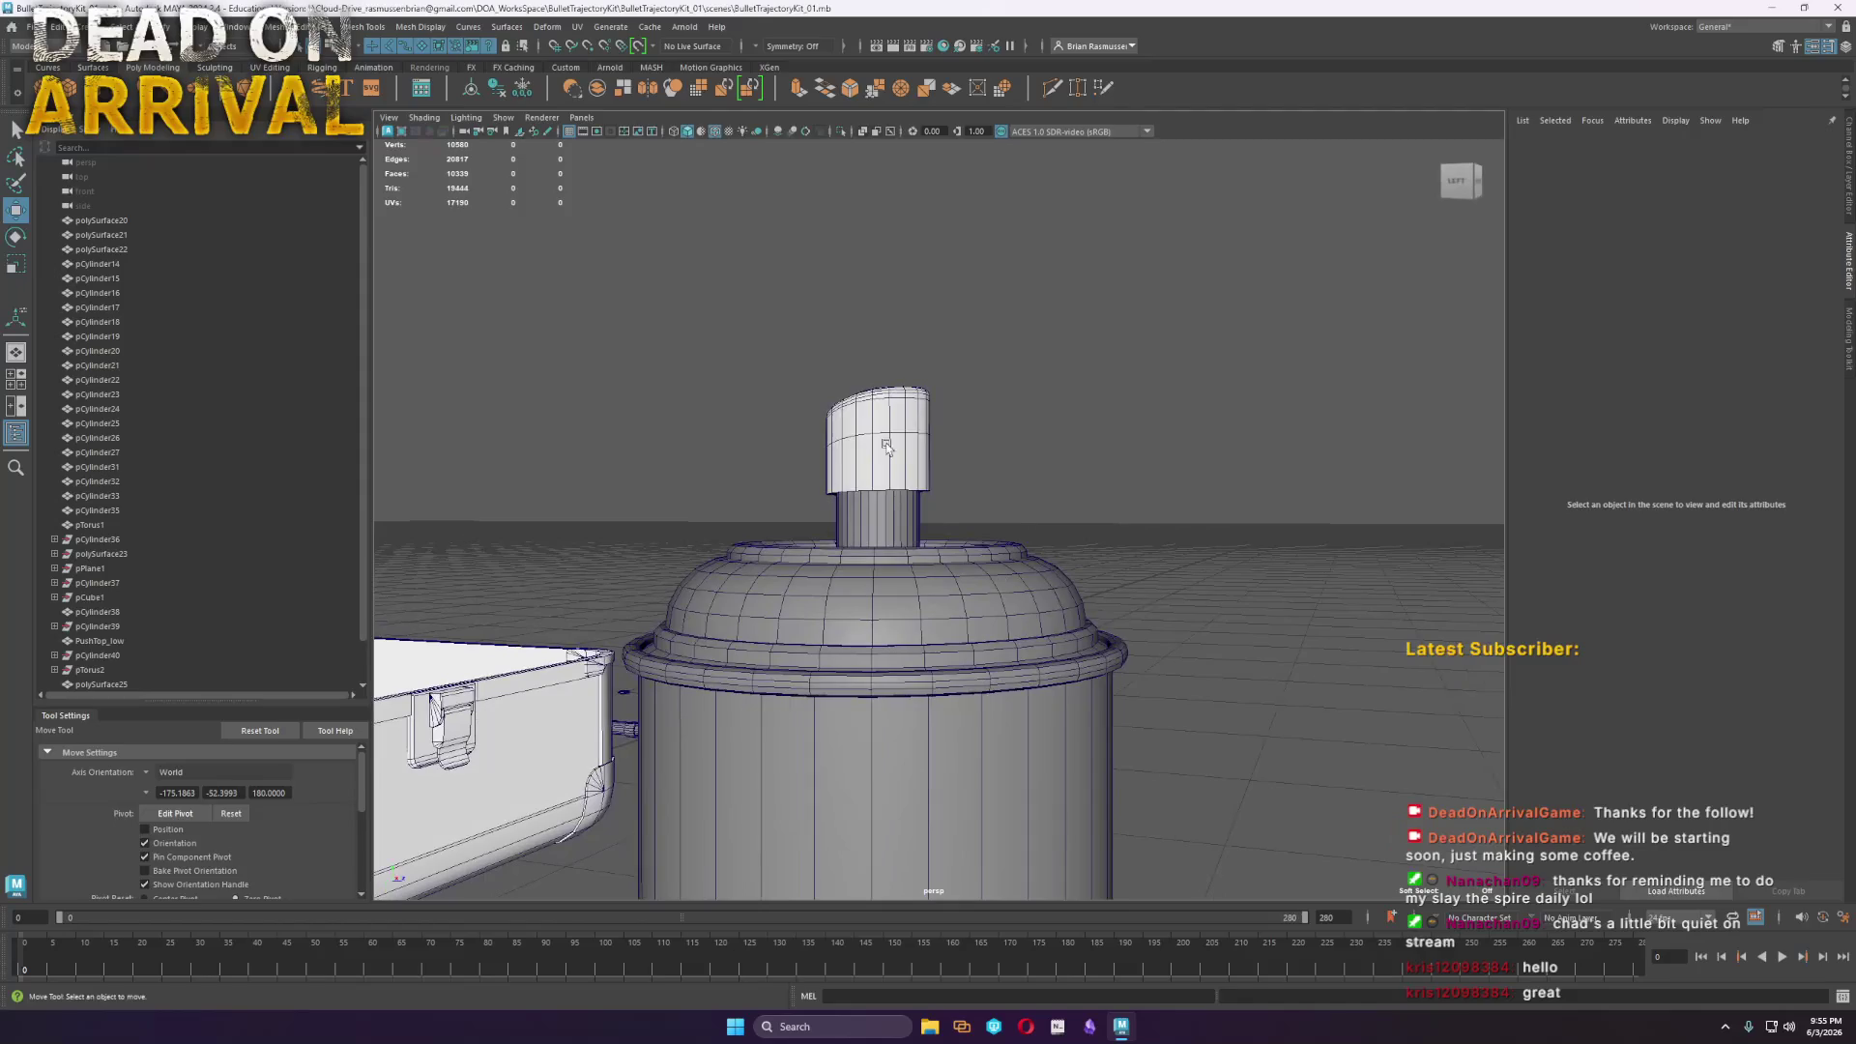
{"action": "left_click", "coordinate": [885, 445]}
{"action": "key", "text": "r"}
{"action": "scroll", "coordinate": [888, 441], "scroll_direction": "up", "scroll_amount": 10}
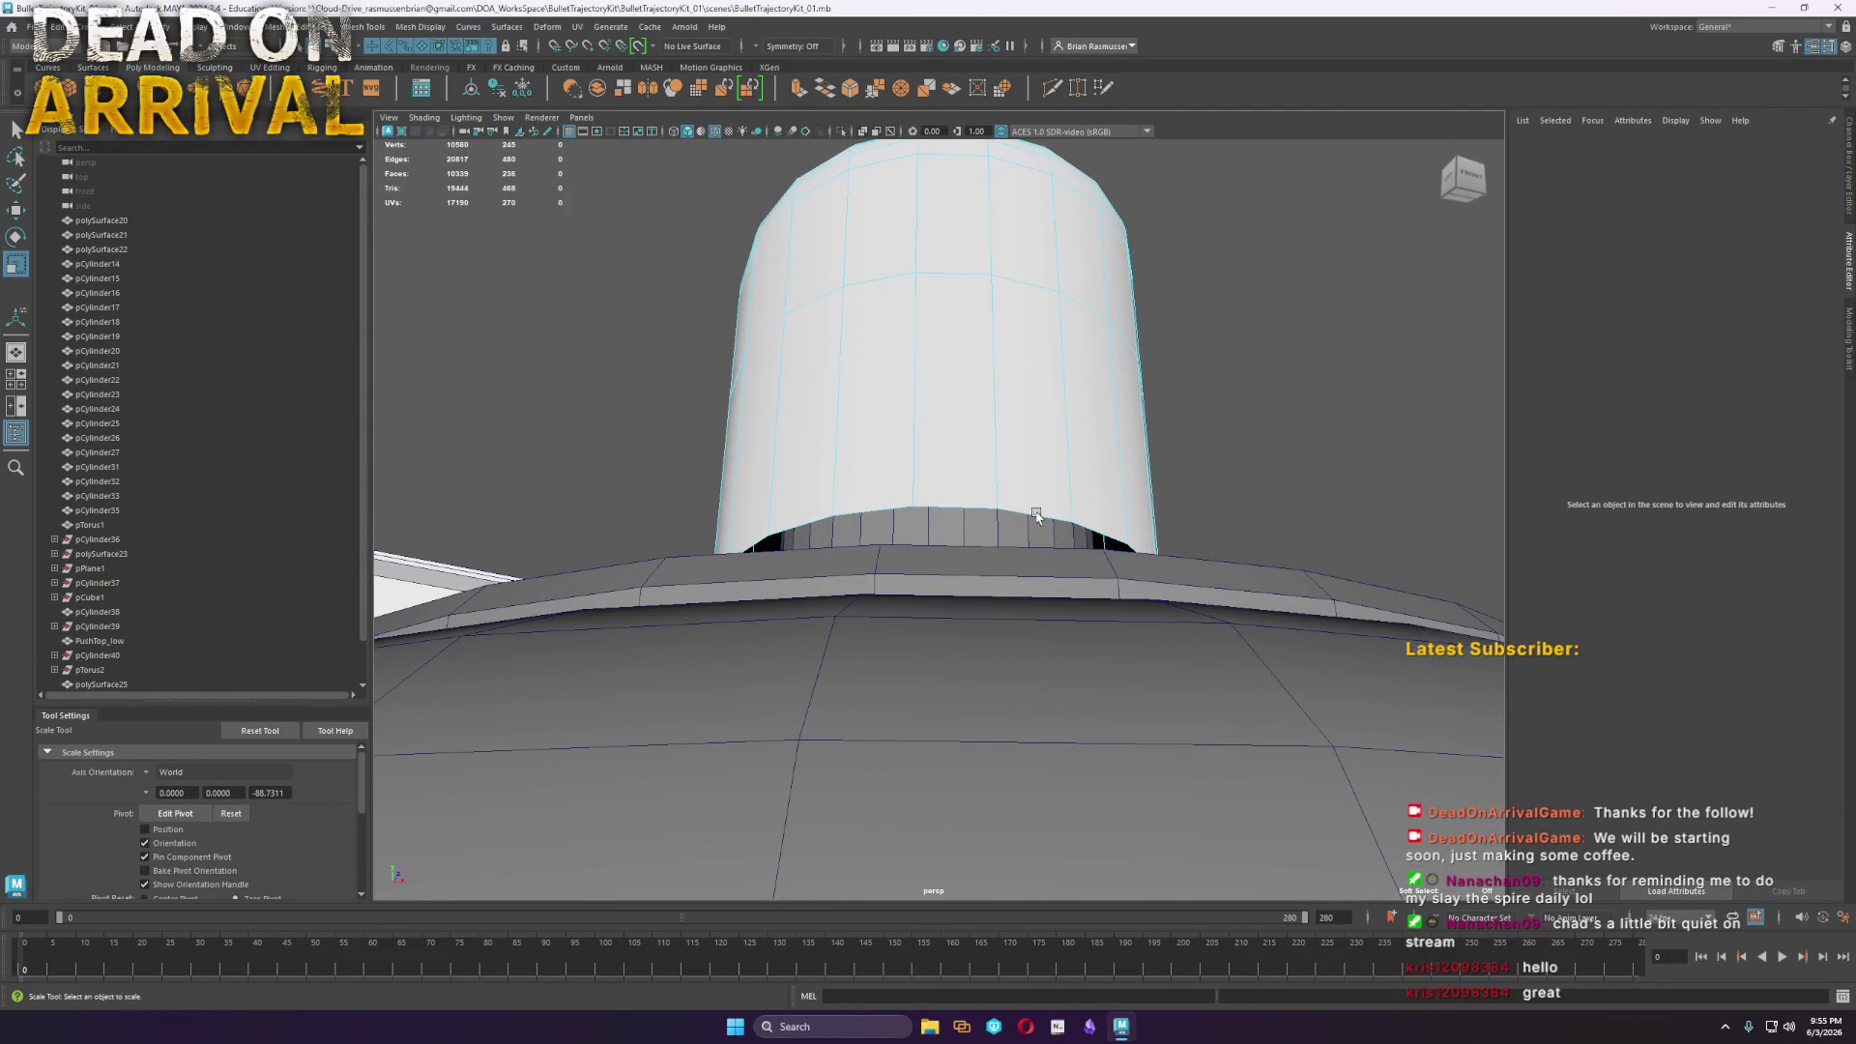
{"action": "key", "text": "F10"}
{"action": "double_click", "coordinate": [1036, 514]}
{"action": "left_click_drag", "start_coordinate": [945, 623], "coordinate": [964, 558]}
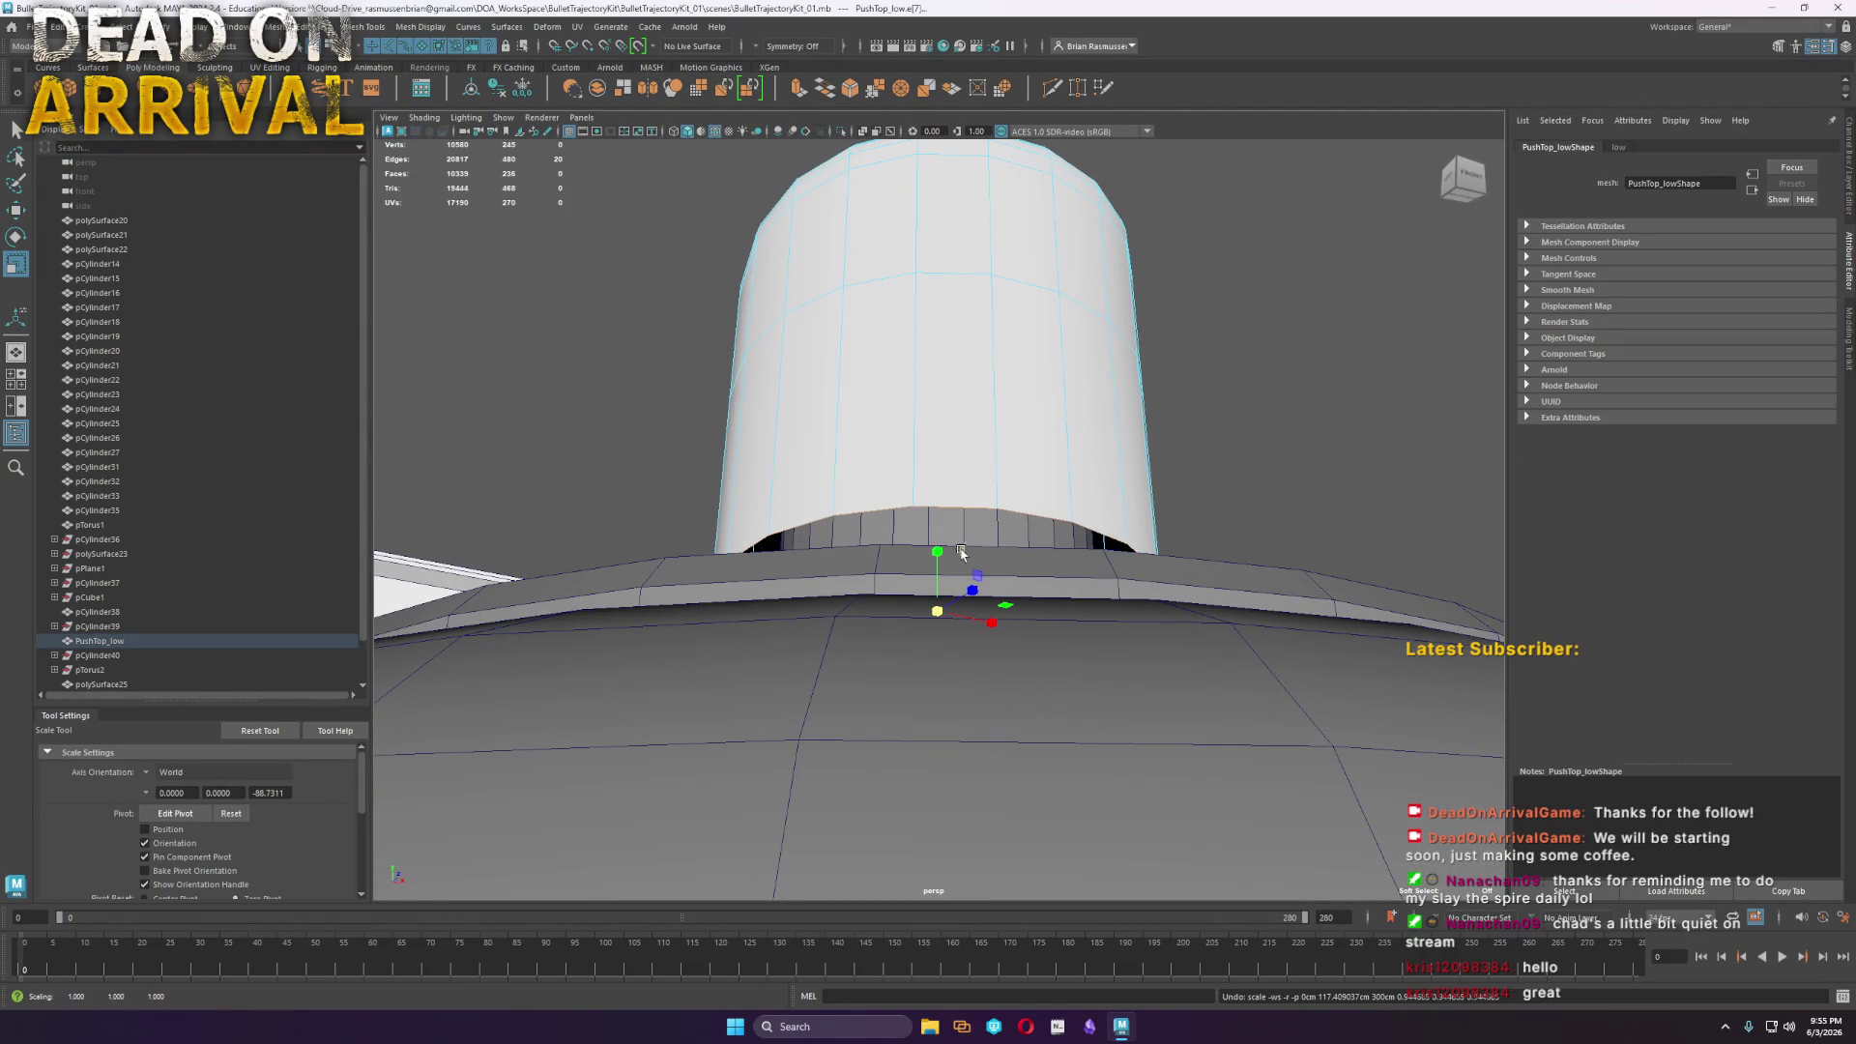
{"action": "right_click_drag", "start_coordinate": [1017, 547], "coordinate": [878, 667], "text": "shift"}
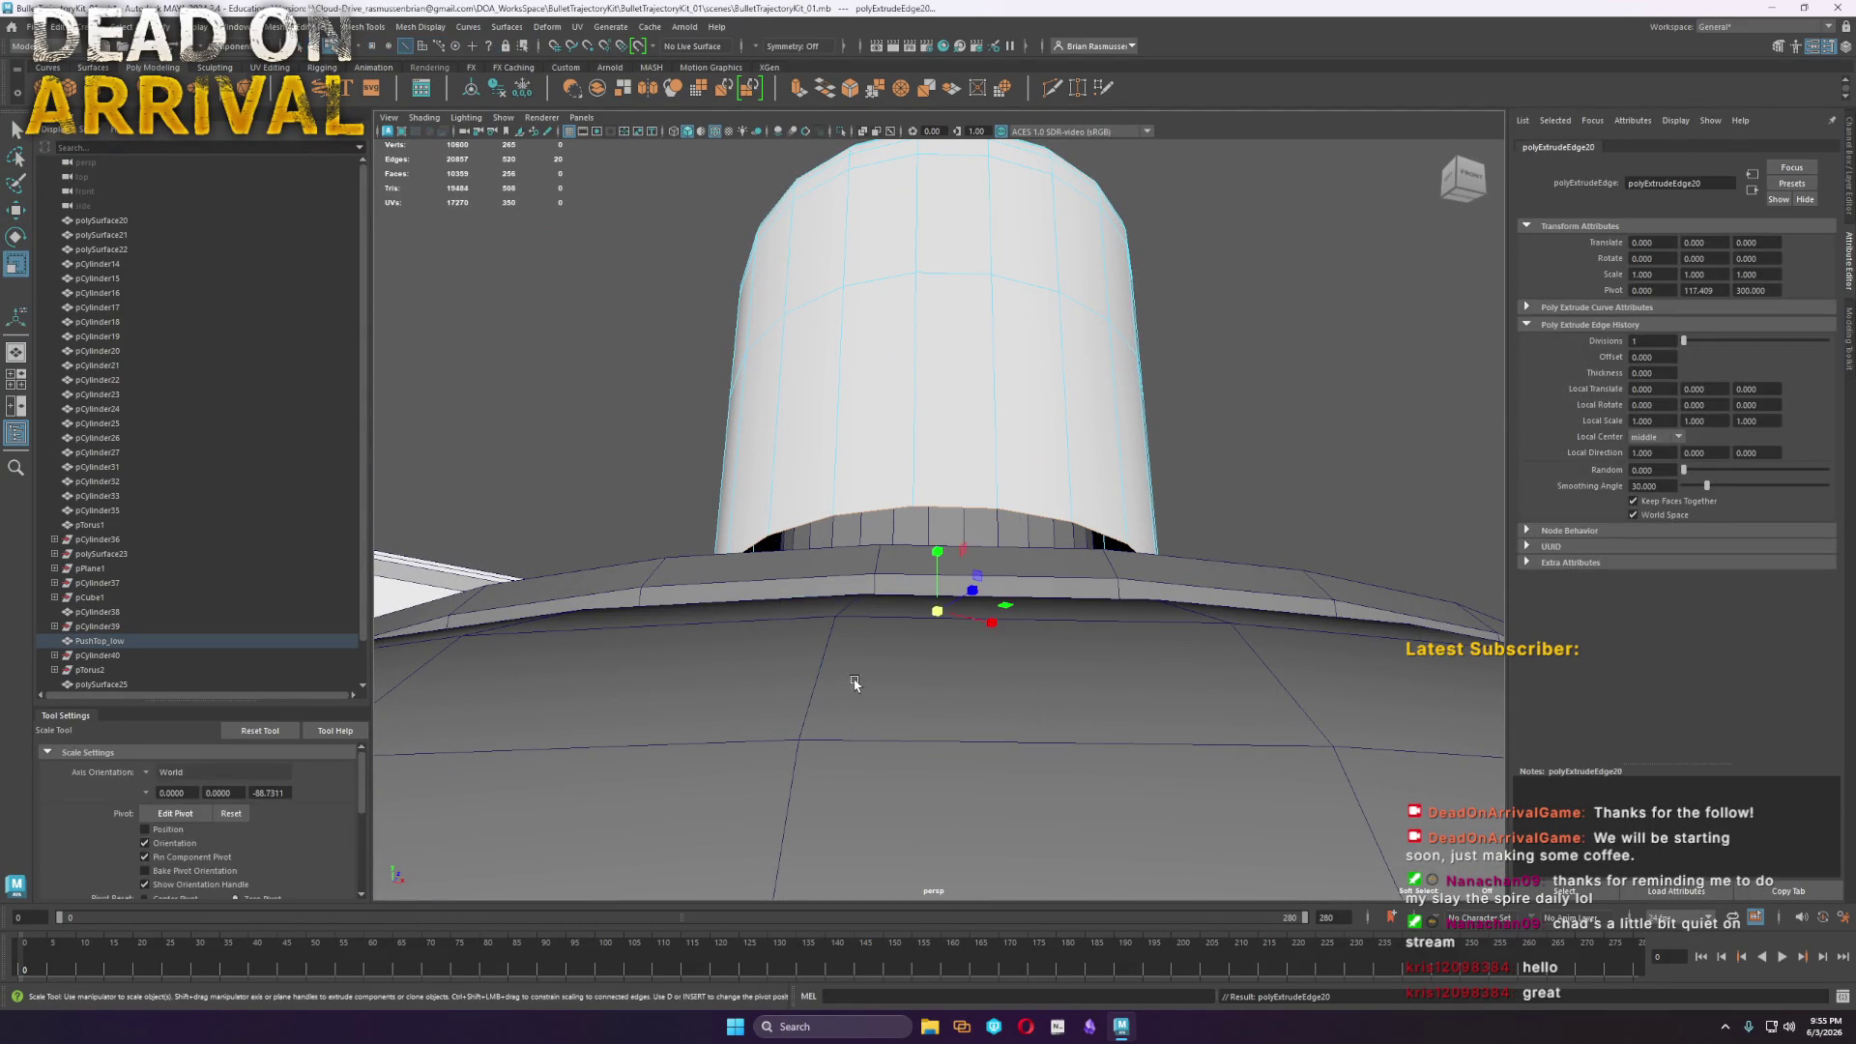
{"action": "left_click_drag", "start_coordinate": [942, 613], "coordinate": [830, 606]}
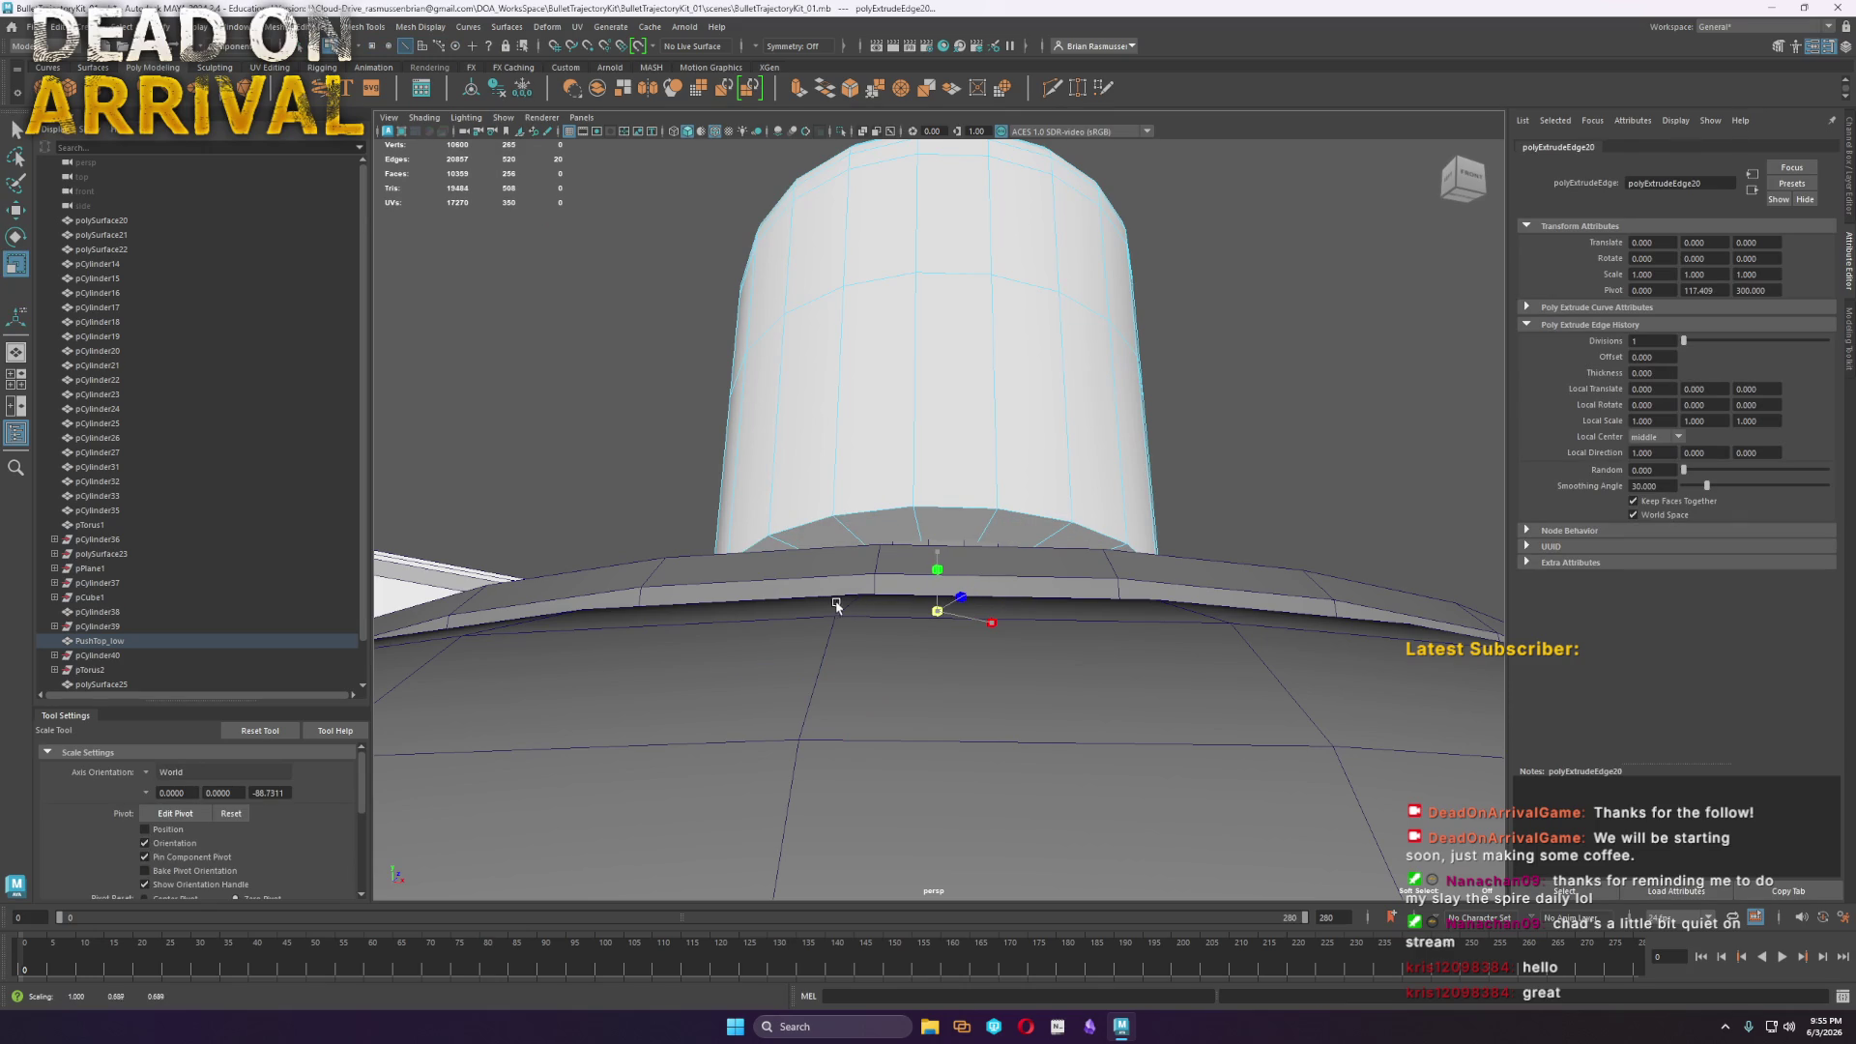
Reposition and rescale the nozzle cap to sit on the stem
{"action": "key", "text": "w"}
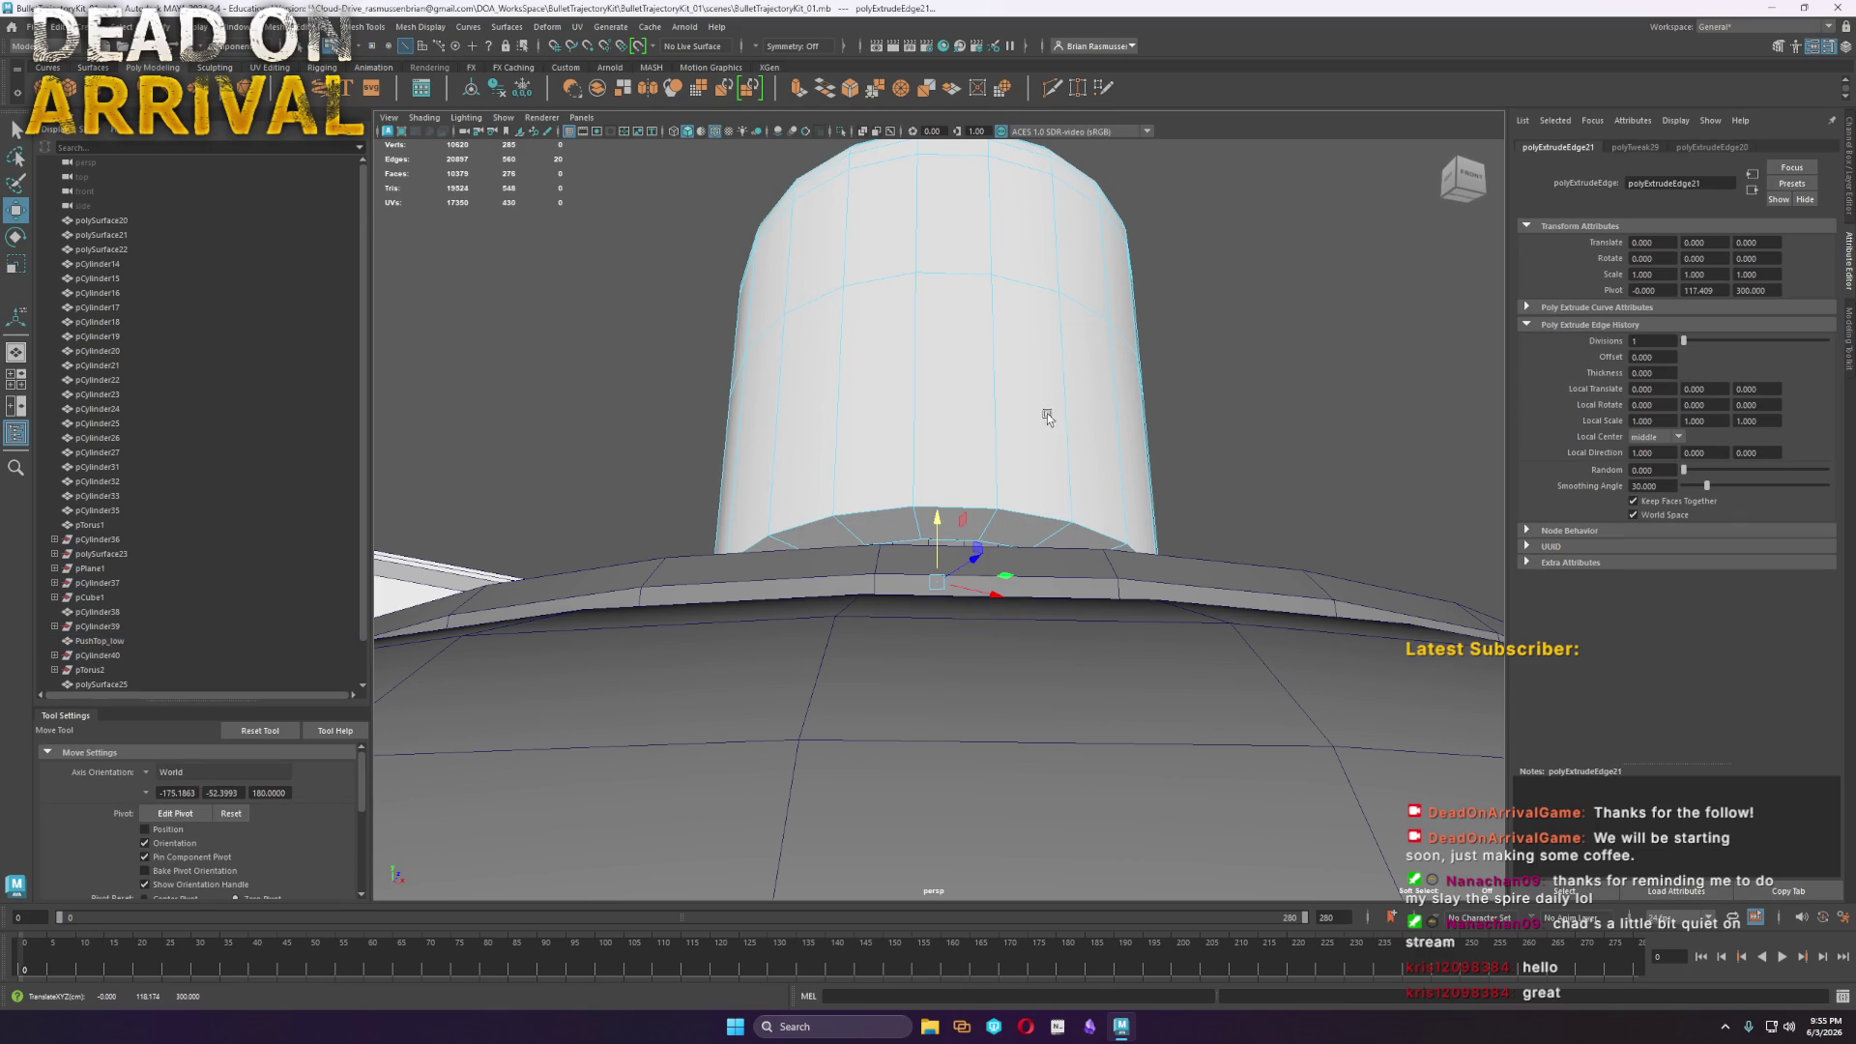
{"action": "key", "text": "F8"}
{"action": "left_click", "coordinate": [1160, 367]}
{"action": "scroll", "coordinate": [1133, 379], "scroll_direction": "down", "scroll_amount": 3}
{"action": "mouse_move", "coordinate": [1133, 379]}
{"action": "left_mouse_down", "text": "alt"}
{"action": "mouse_move", "coordinate": [1168, 490]}
{"action": "mouse_move", "coordinate": [1044, 439]}
{"action": "left_mouse_up", "text": "alt"}
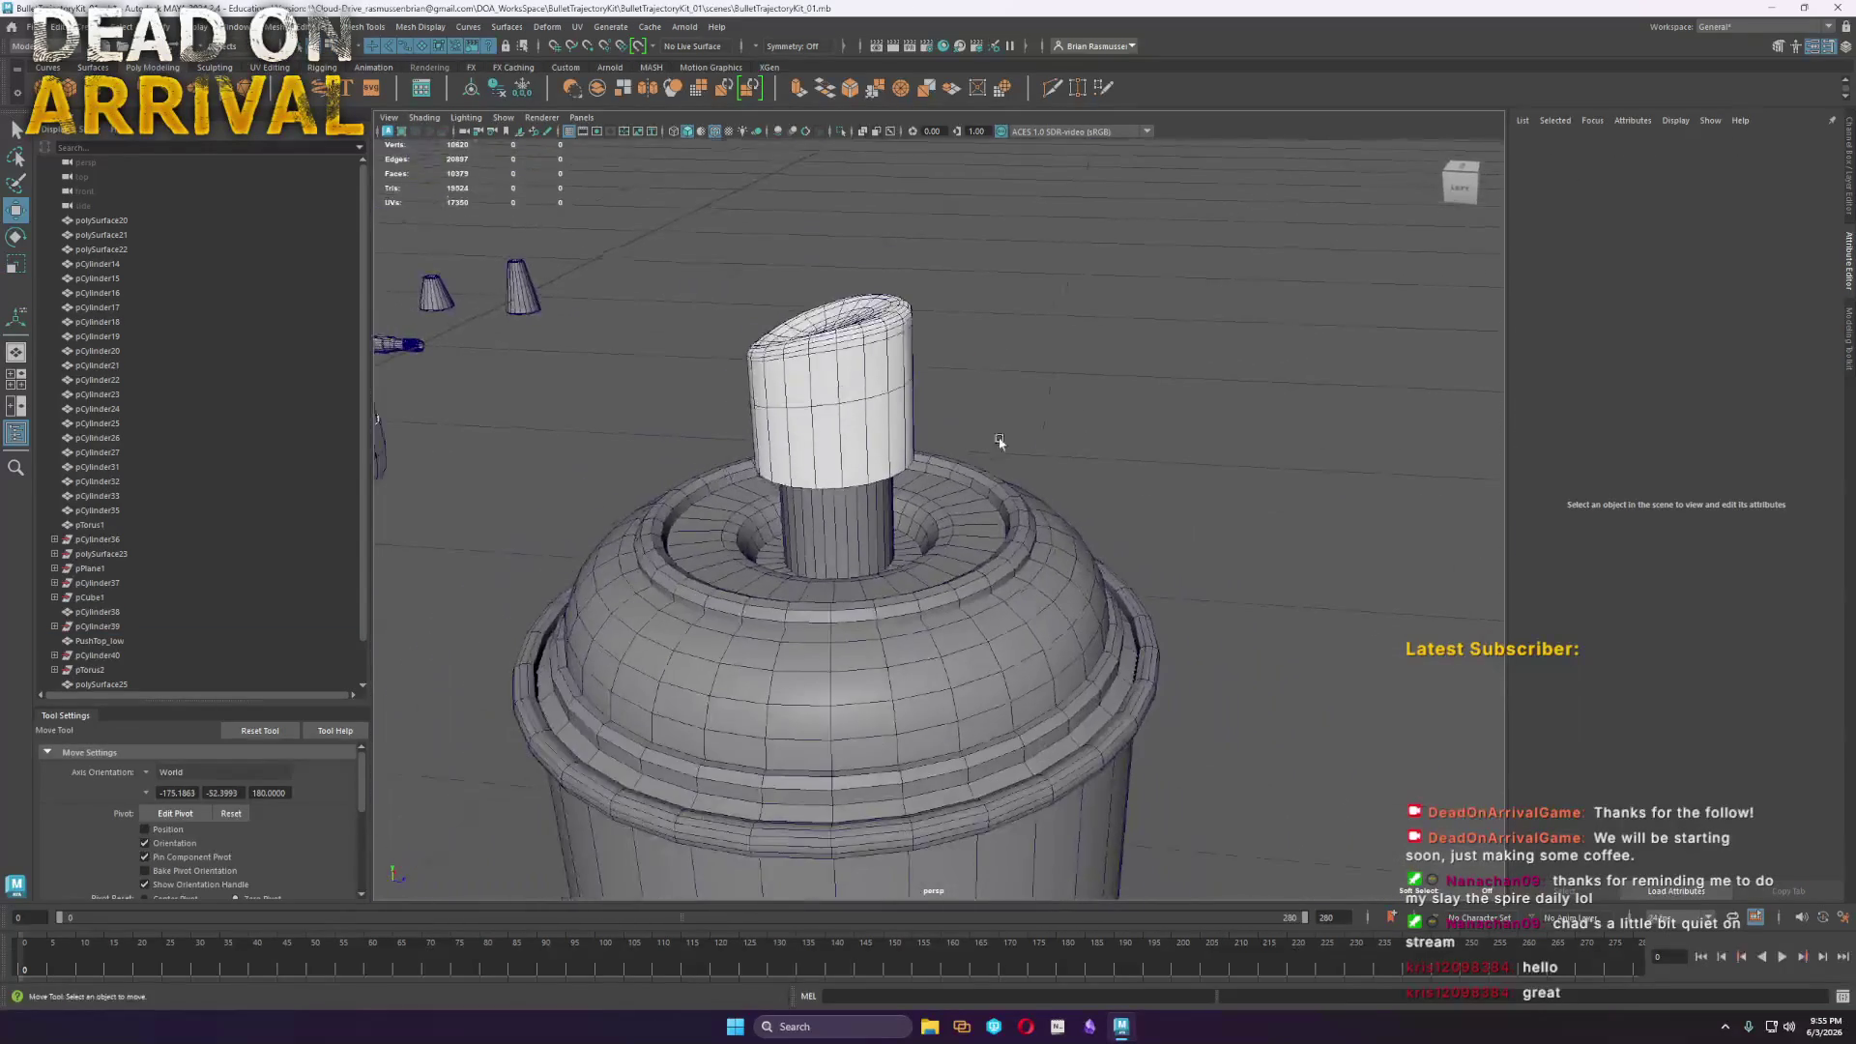
{"action": "left_click", "coordinate": [853, 364]}
{"action": "mouse_move", "coordinate": [845, 377]}
{"action": "left_mouse_down"}
{"action": "mouse_move", "coordinate": [850, 445]}
{"action": "mouse_move", "coordinate": [829, 356]}
{"action": "left_mouse_up"}
{"action": "key", "text": "r"}
{"action": "key", "text": "w"}
Push the can's neck vertex loop down to sink the opening
{"action": "left_click", "coordinate": [1157, 449]}
{"action": "scroll", "coordinate": [1143, 448], "scroll_direction": "down", "scroll_amount": 5}
{"action": "left_click_drag", "start_coordinate": [1239, 564], "coordinate": [1218, 455], "text": "alt"}
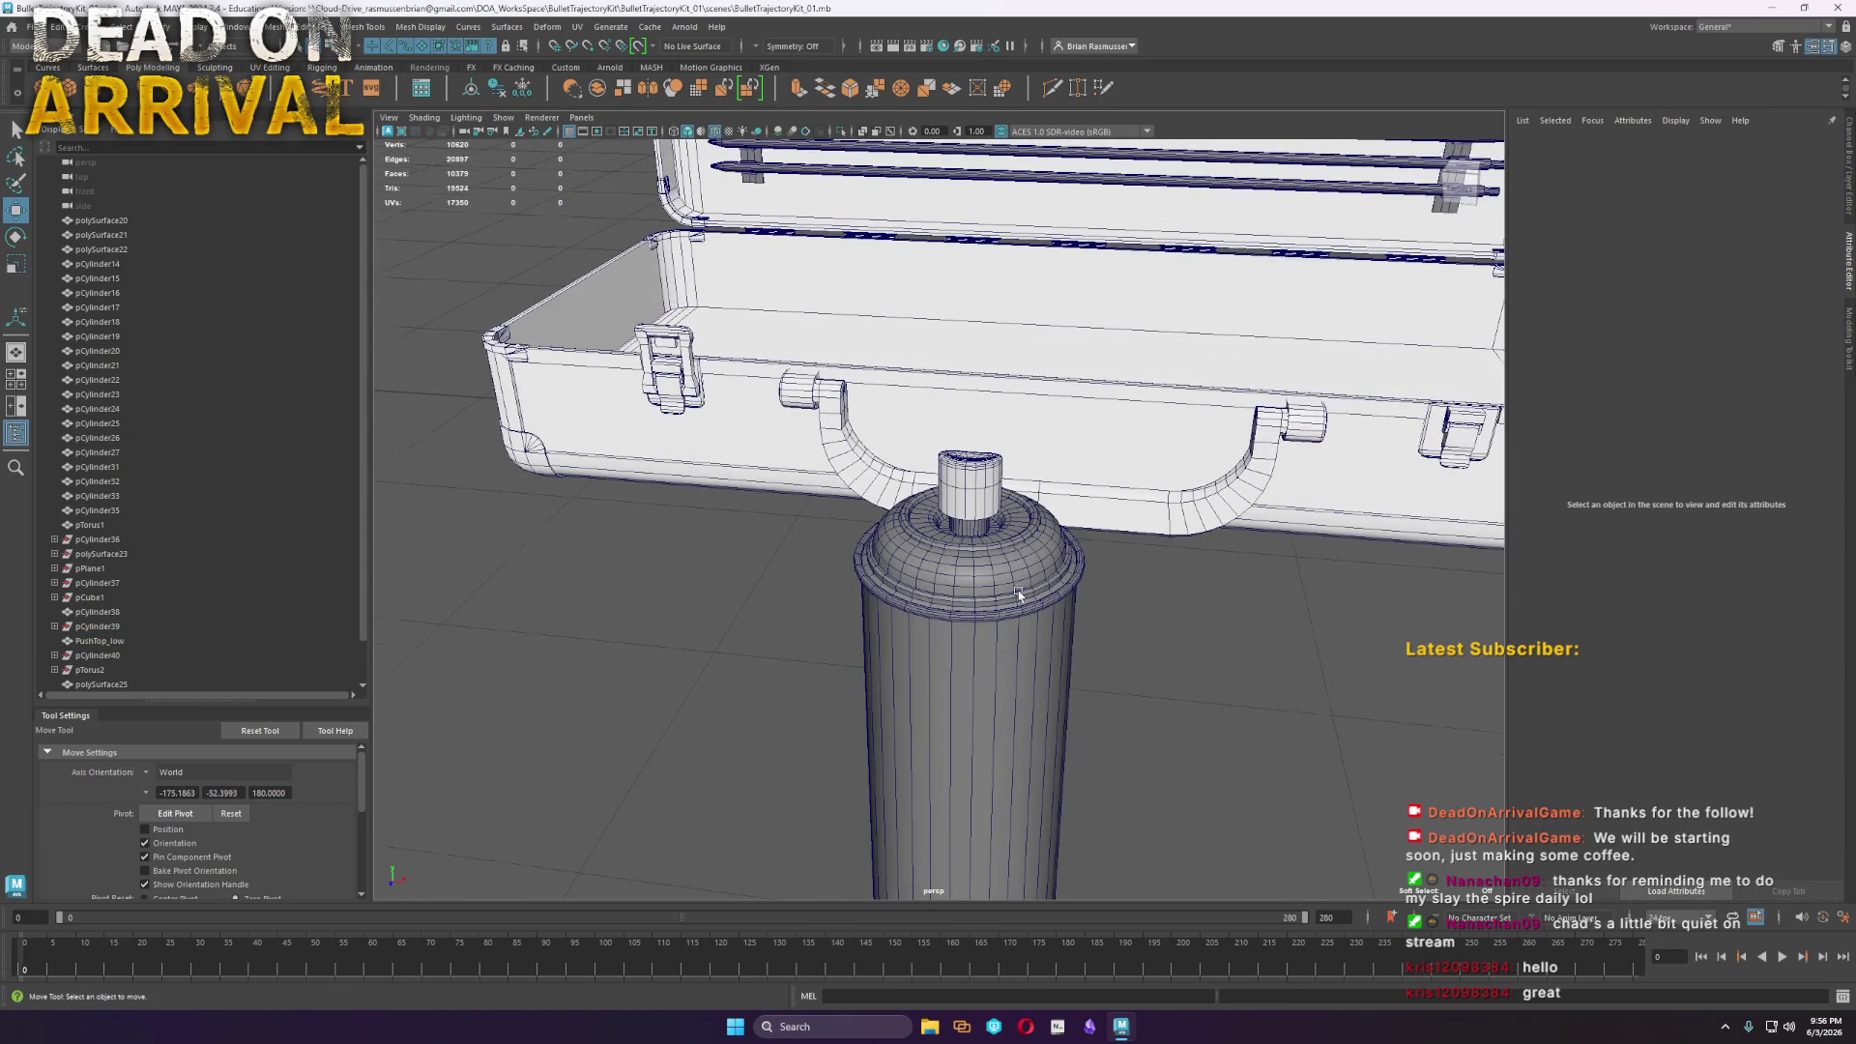
{"action": "scroll", "coordinate": [1040, 549], "scroll_direction": "up", "scroll_amount": 6}
{"action": "left_click", "coordinate": [874, 476]}
{"action": "mouse_move", "coordinate": [874, 477]}
{"action": "left_mouse_down", "text": "alt"}
{"action": "mouse_move", "coordinate": [923, 449]}
{"action": "mouse_move", "coordinate": [891, 414]}
{"action": "left_mouse_up", "text": "alt"}
{"action": "right_click_drag", "start_coordinate": [891, 415], "coordinate": [840, 414]}
{"action": "mouse_move", "coordinate": [851, 406]}
{"action": "left_mouse_down"}
{"action": "mouse_move", "coordinate": [933, 248]}
{"action": "mouse_move", "coordinate": [909, 329]}
{"action": "left_mouse_up"}
{"action": "scroll", "coordinate": [967, 435], "scroll_direction": "up", "scroll_amount": 3}
{"action": "mouse_move", "coordinate": [966, 435]}
{"action": "left_mouse_down", "text": "alt"}
{"action": "mouse_move", "coordinate": [1051, 538]}
{"action": "mouse_move", "coordinate": [966, 416]}
{"action": "left_mouse_up", "text": "alt"}
Extrude the neck rim edges inward and upward into a short inner collar
{"action": "key", "text": "F10"}
{"action": "double_click", "coordinate": [960, 399]}
{"action": "key", "text": "r"}
{"action": "left_click_drag", "start_coordinate": [930, 346], "coordinate": [835, 360], "text": "shift"}
{"action": "key", "text": "w"}
{"action": "left_click_drag", "start_coordinate": [932, 290], "coordinate": [934, 123], "text": "shift"}
{"action": "right_click_drag", "start_coordinate": [944, 162], "coordinate": [1015, 223]}
{"action": "key", "text": "f"}
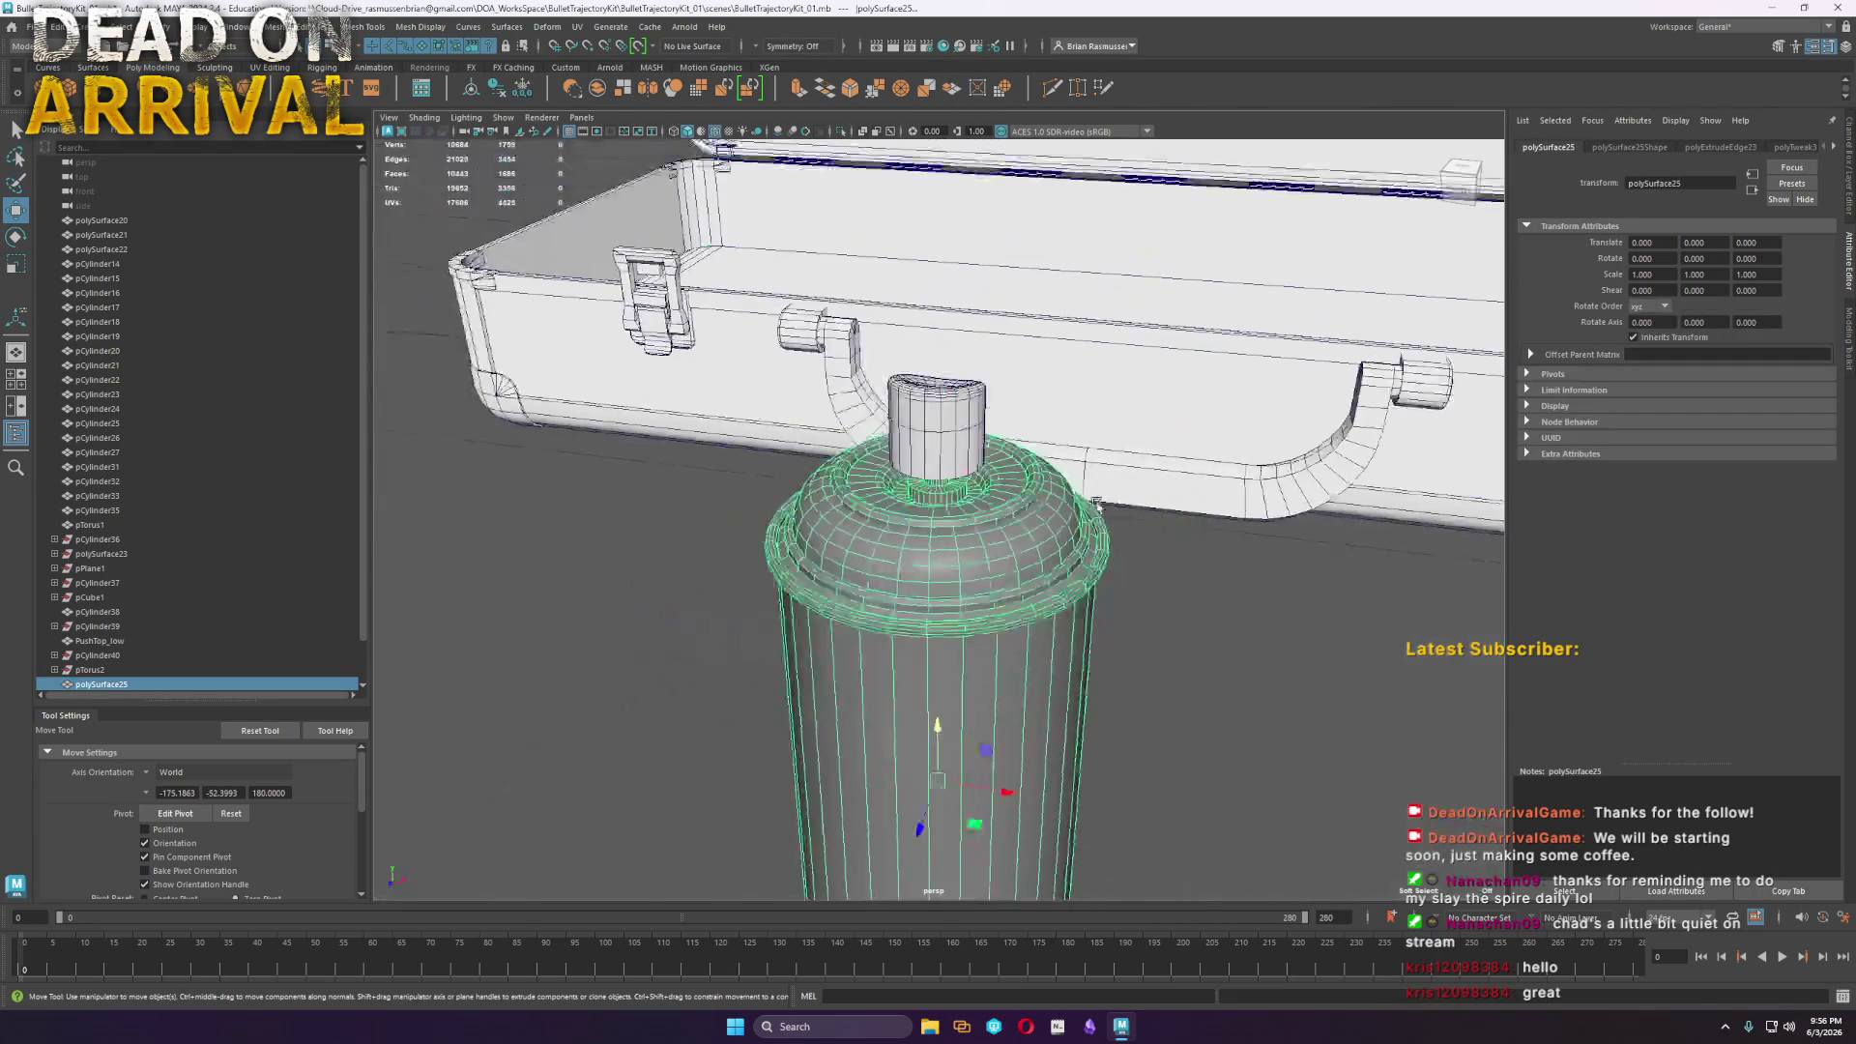
Combine the nozzle cap and can body into one mesh, polySurface26
{"action": "left_click", "coordinate": [1202, 713]}
{"action": "scroll", "coordinate": [1202, 713], "scroll_direction": "down", "scroll_amount": 5}
{"action": "mouse_move", "coordinate": [1202, 712]}
{"action": "left_mouse_down", "text": "alt"}
{"action": "mouse_move", "coordinate": [1069, 692]}
{"action": "mouse_move", "coordinate": [1231, 663]}
{"action": "mouse_move", "coordinate": [1071, 662]}
{"action": "mouse_move", "coordinate": [870, 696]}
{"action": "left_mouse_up", "text": "alt"}
{"action": "left_click_drag", "start_coordinate": [1025, 454], "coordinate": [870, 696]}
{"action": "left_click", "coordinate": [278, 32]}
{"action": "left_click", "coordinate": [309, 81]}
{"action": "key", "text": "r"}
{"action": "left_click", "coordinate": [1016, 591]}
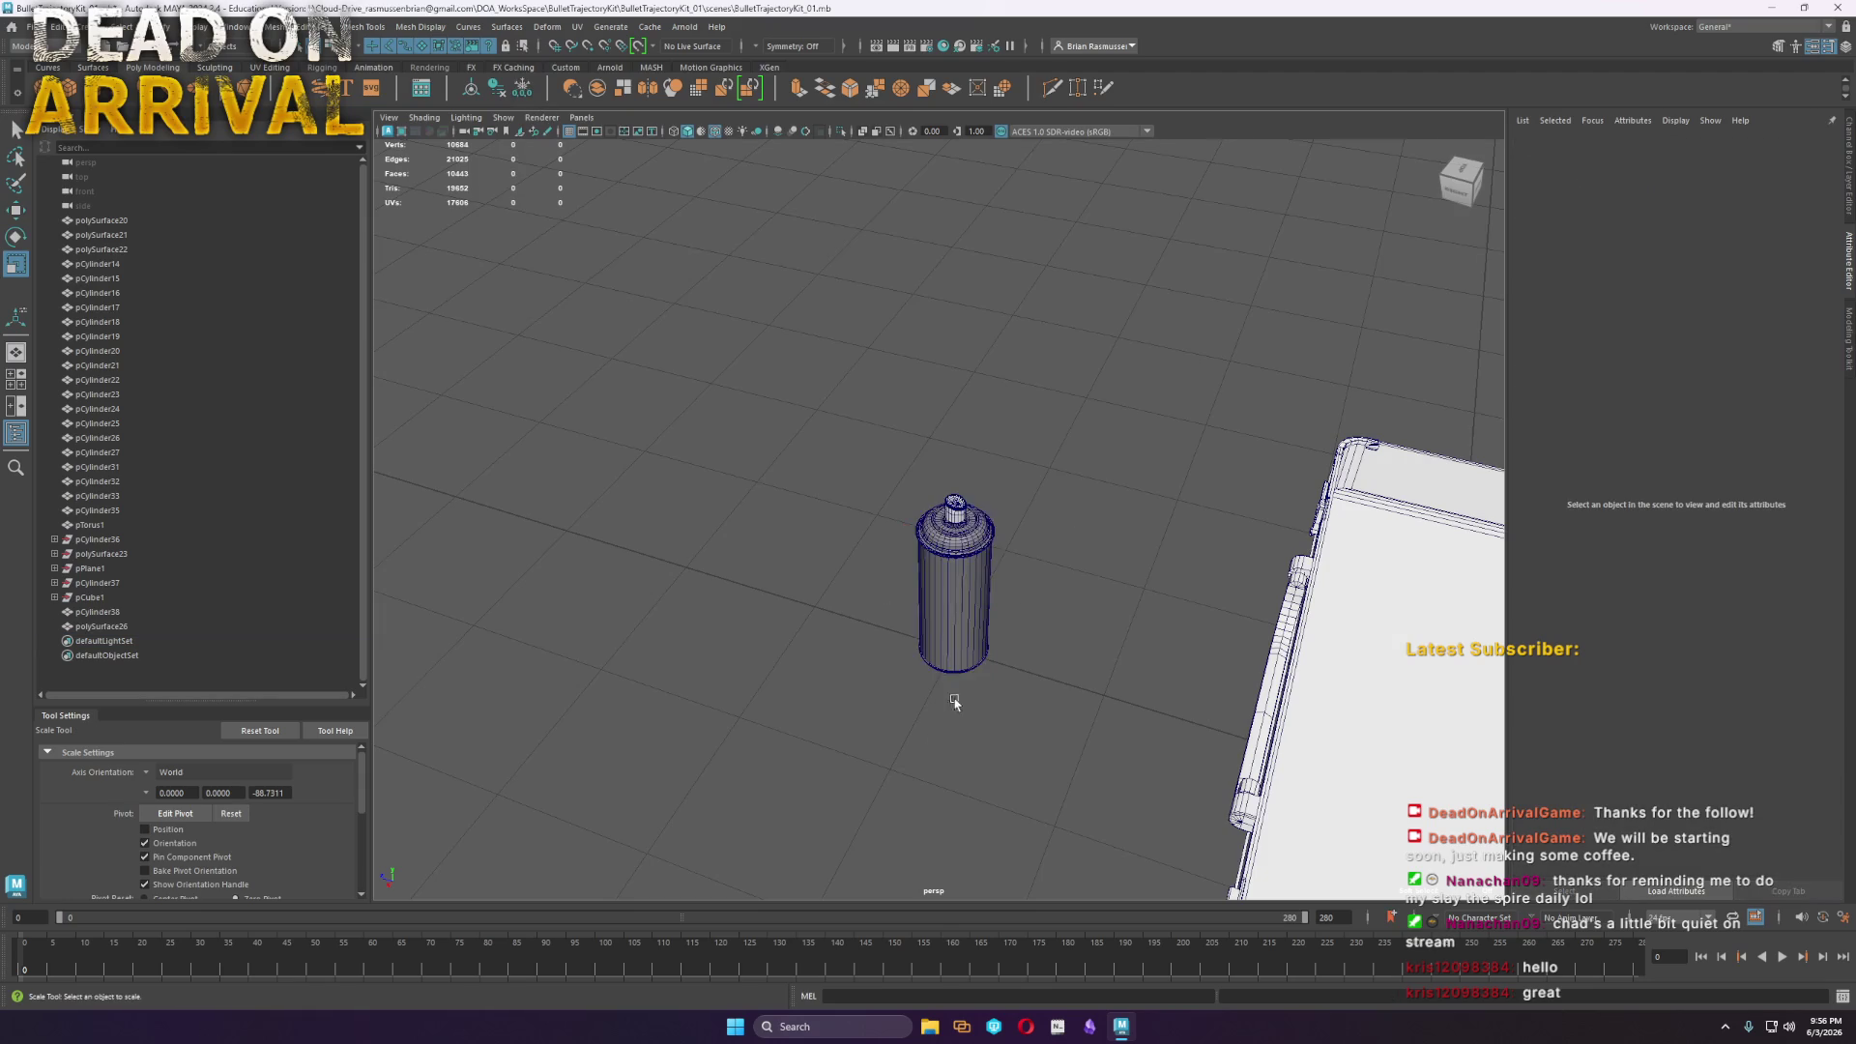
Inspect the combined spray can up close, briefly entering pivot edit, then view its base
{"action": "left_click_drag", "start_coordinate": [1017, 592], "coordinate": [1098, 692], "text": "alt"}
{"action": "right_click_drag", "start_coordinate": [1098, 692], "coordinate": [1202, 712], "text": "alt"}
{"action": "left_click_drag", "start_coordinate": [1201, 712], "coordinate": [1355, 754], "text": "alt"}
{"action": "right_click_drag", "start_coordinate": [1354, 754], "coordinate": [1063, 609], "text": "alt"}
{"action": "mouse_move", "coordinate": [1063, 609]}
{"action": "left_mouse_down", "text": "alt"}
{"action": "mouse_move", "coordinate": [1231, 522]}
{"action": "mouse_move", "coordinate": [1292, 518]}
{"action": "mouse_move", "coordinate": [1251, 501]}
{"action": "mouse_move", "coordinate": [976, 677]}
{"action": "left_mouse_up", "text": "alt"}
{"action": "left_click", "coordinate": [966, 628]}
{"action": "key", "text": "w"}
{"action": "key", "text": "d"}
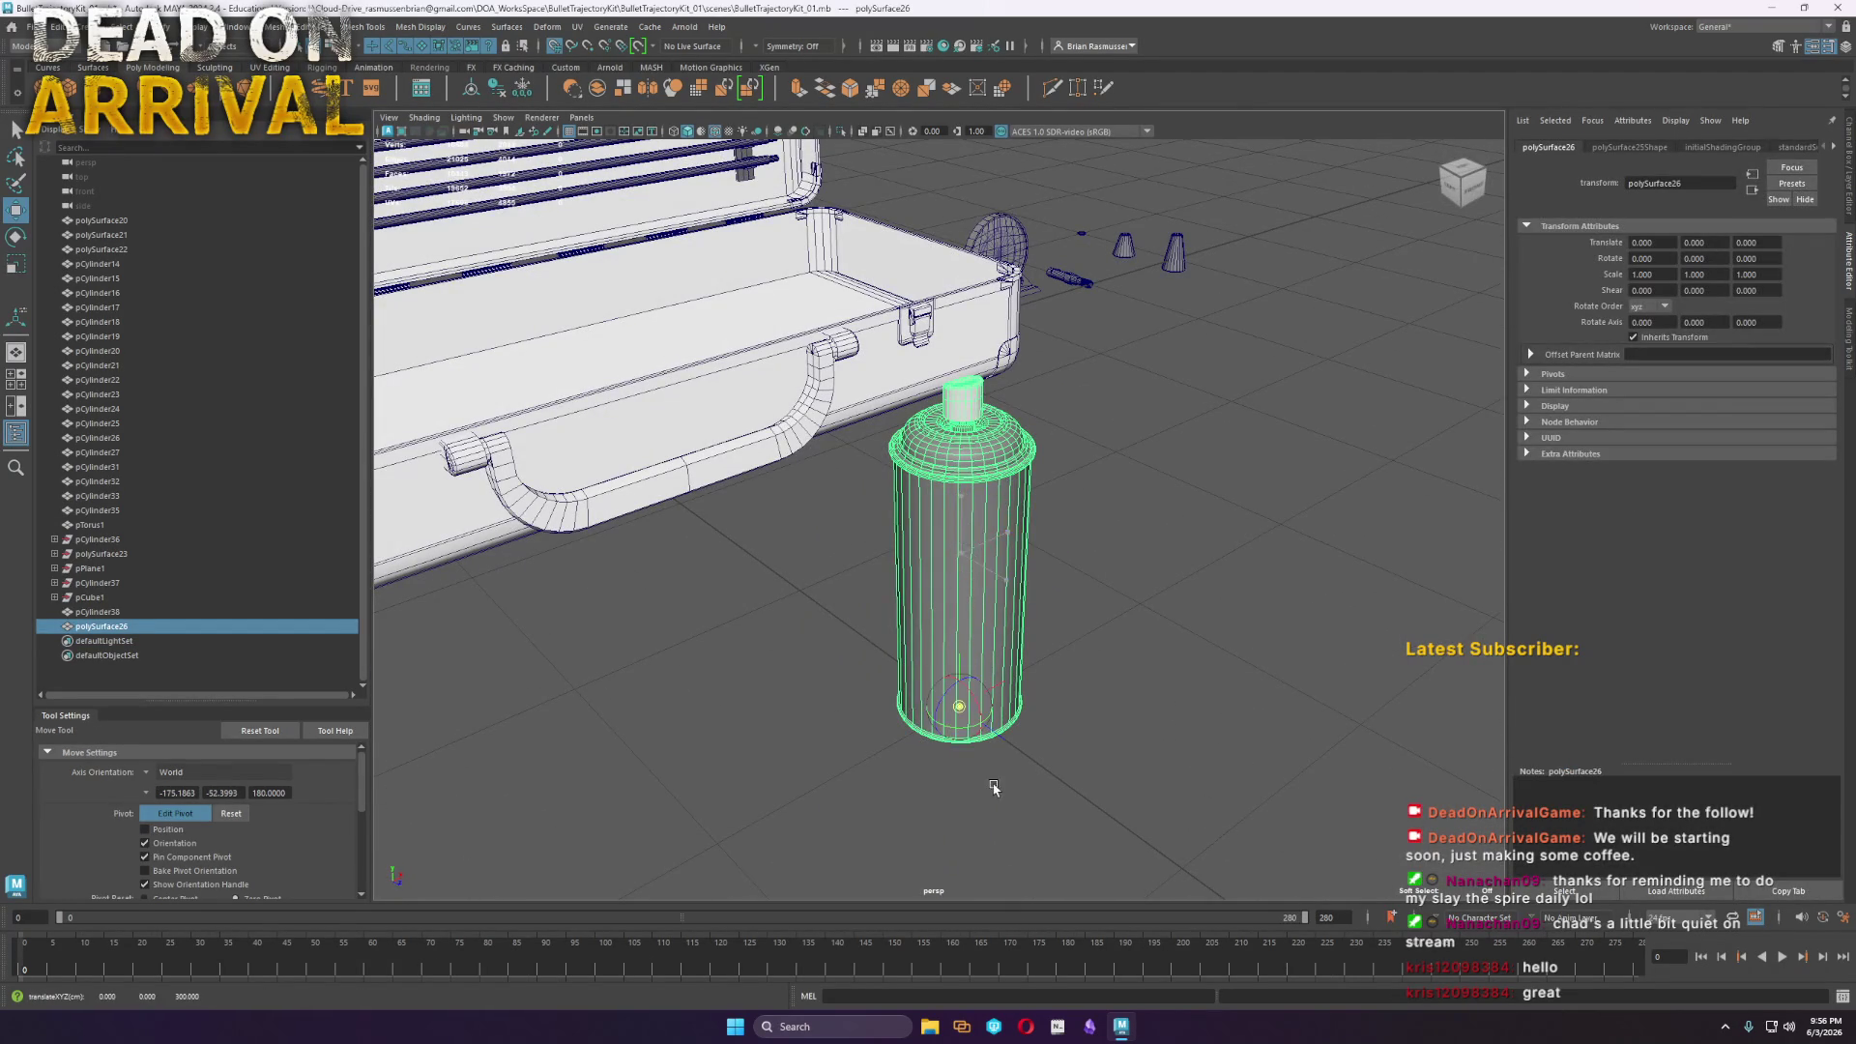
{"action": "left_click", "coordinate": [995, 788]}
{"action": "mouse_move", "coordinate": [1189, 667]}
{"action": "left_mouse_down", "text": "alt"}
{"action": "mouse_move", "coordinate": [1127, 576]}
{"action": "mouse_move", "coordinate": [1133, 553]}
{"action": "left_mouse_up", "text": "alt"}
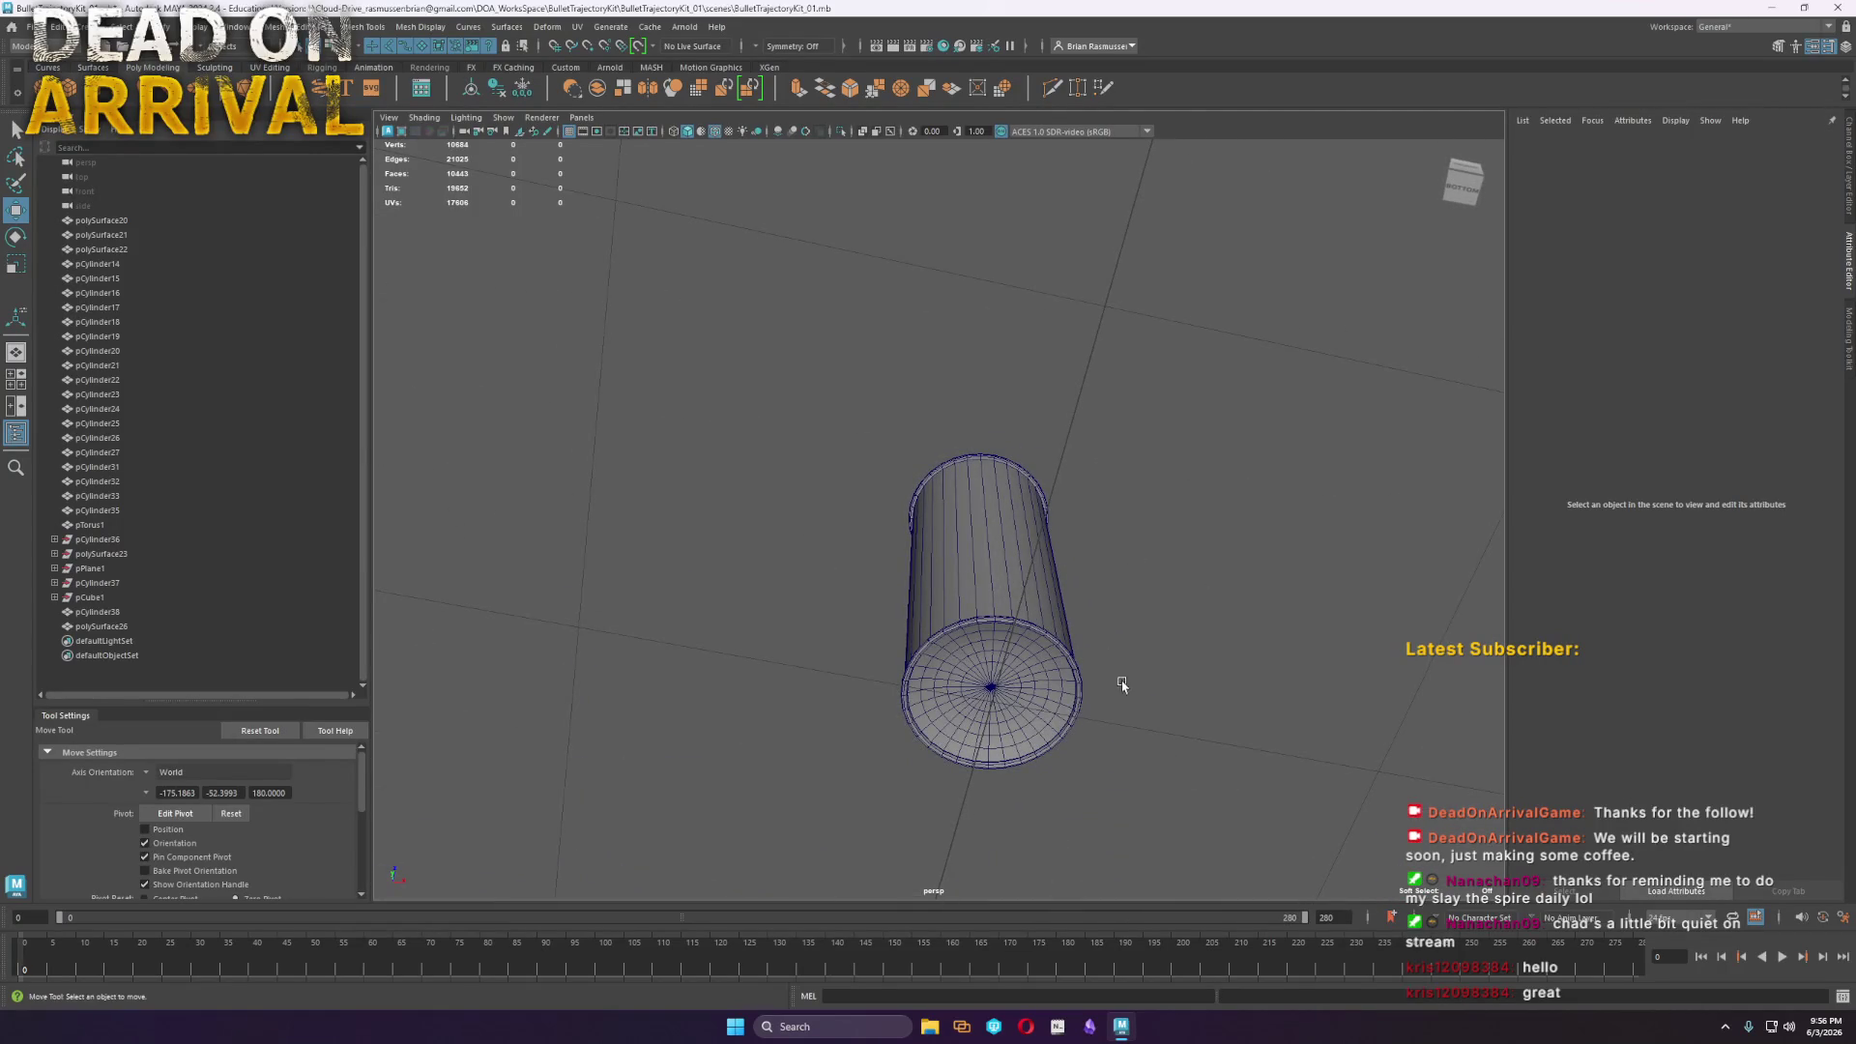
Create a new cylinder at the can and reduce its sides from 20 to 16
{"action": "left_click_drag", "start_coordinate": [1122, 683], "coordinate": [759, 350], "text": "alt"}
{"action": "scroll", "coordinate": [760, 350], "scroll_direction": "up", "scroll_amount": 5}
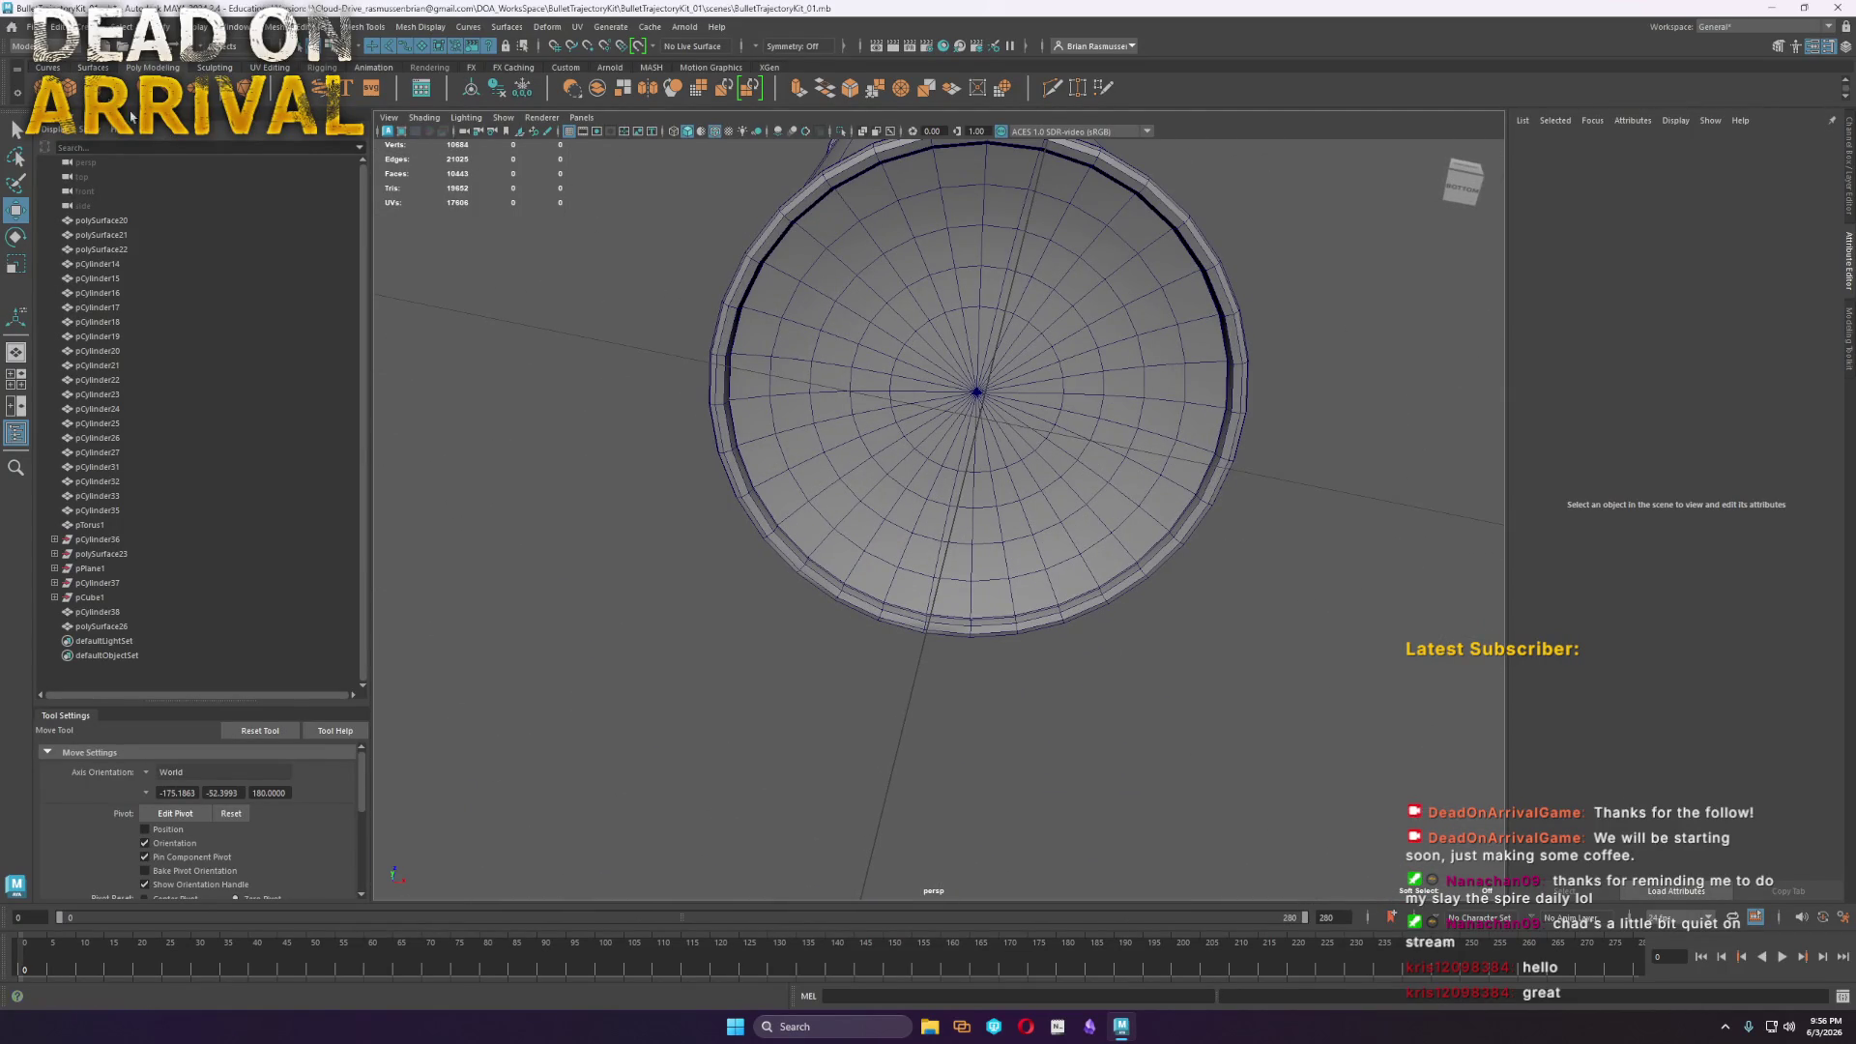
{"action": "left_click", "coordinate": [96, 87]}
{"action": "scroll", "coordinate": [601, 538], "scroll_direction": "down", "scroll_amount": 5}
{"action": "left_click_drag", "start_coordinate": [871, 818], "coordinate": [902, 667]}
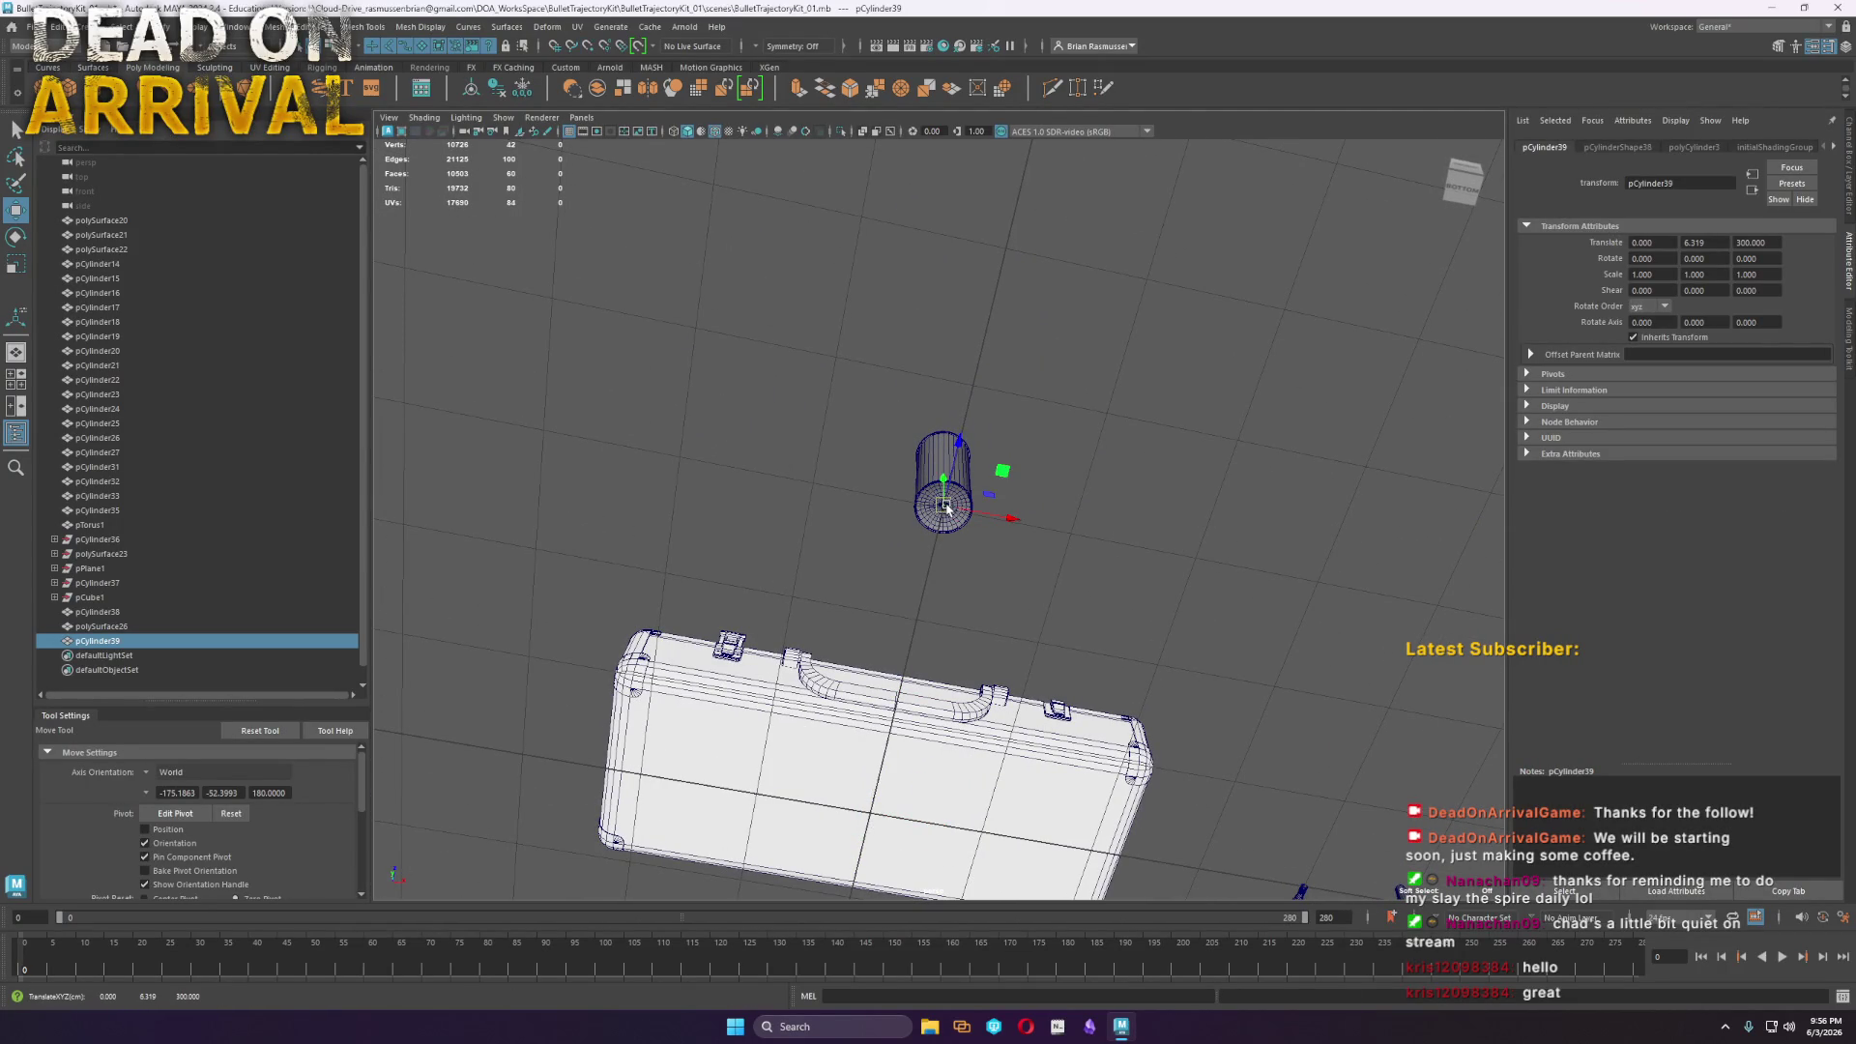
{"action": "key", "text": "f"}
{"action": "mouse_move", "coordinate": [954, 516]}
{"action": "left_mouse_down", "text": "alt"}
{"action": "mouse_move", "coordinate": [933, 561]}
{"action": "mouse_move", "coordinate": [964, 530]}
{"action": "left_mouse_up", "text": "alt"}
{"action": "key", "text": "r"}
{"action": "scroll", "coordinate": [967, 559], "scroll_direction": "up", "scroll_amount": 5}
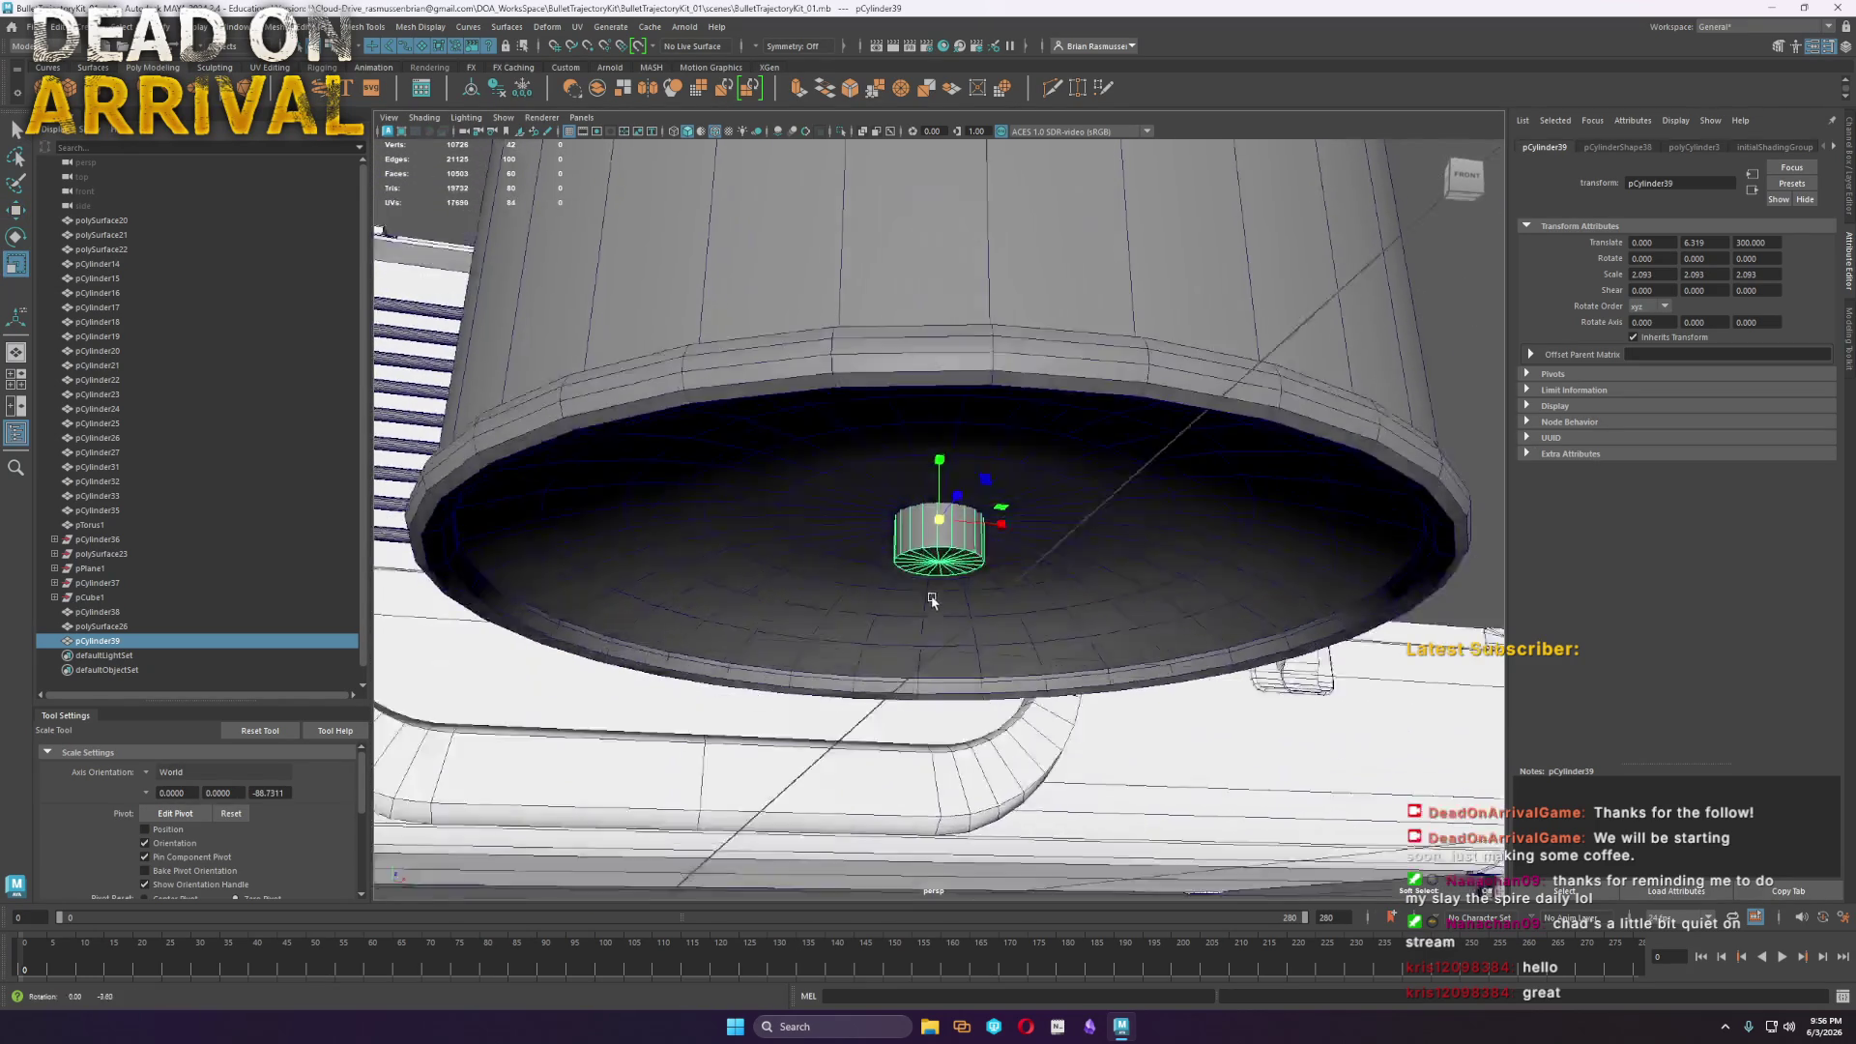
{"action": "left_click", "coordinate": [1690, 147]}
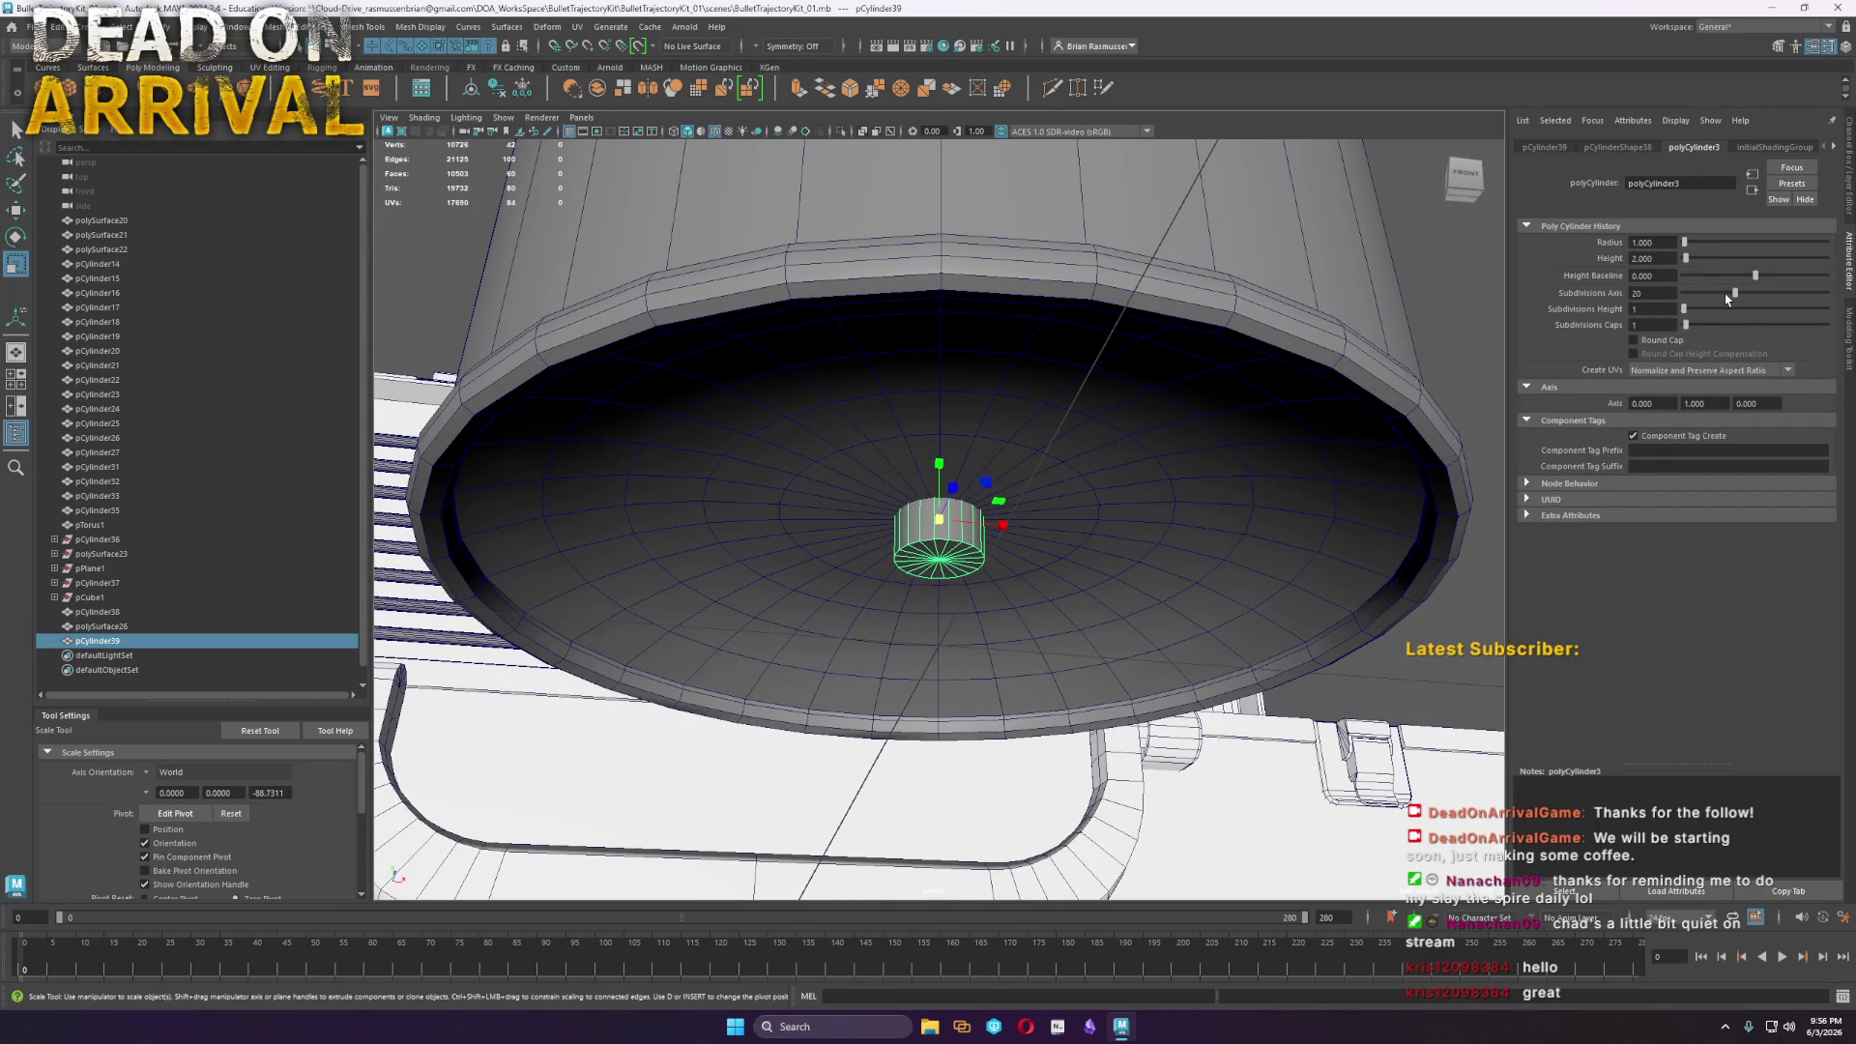
{"action": "left_click_drag", "start_coordinate": [1733, 297], "coordinate": [1724, 294]}
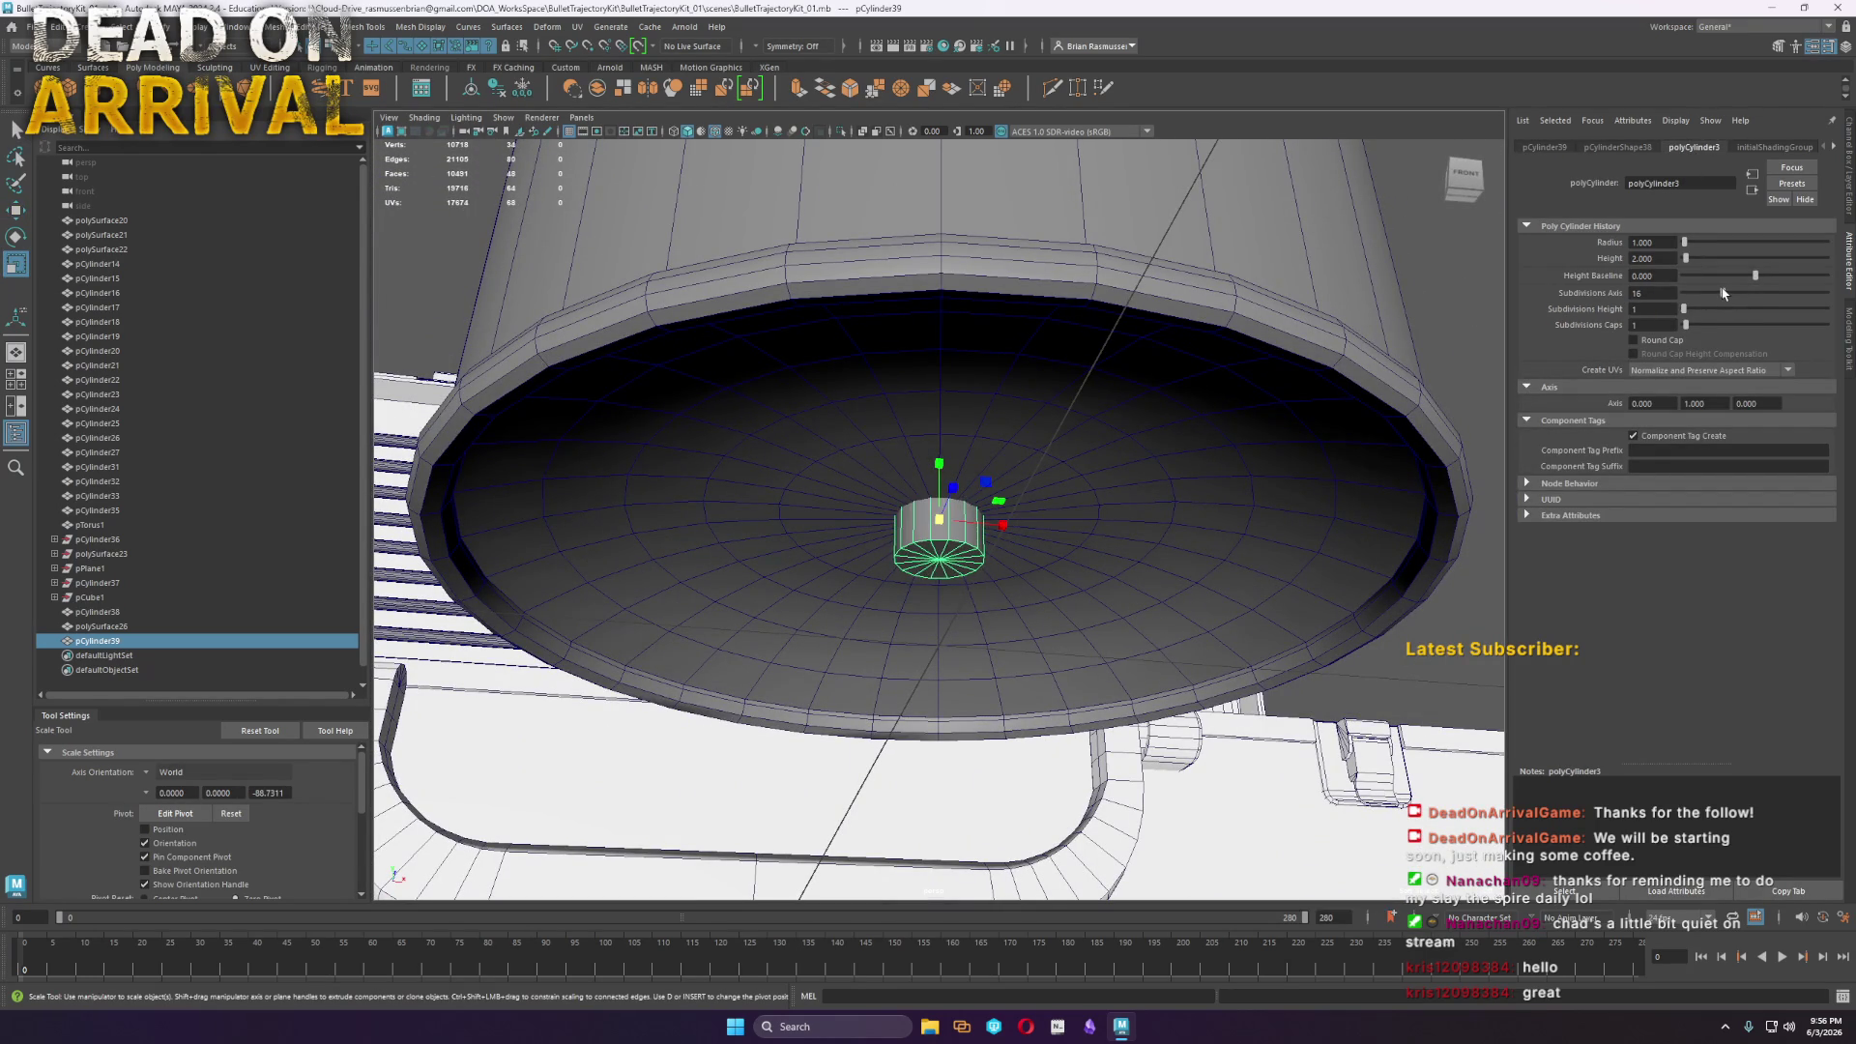
Delete the small cylinder's bottom faces, isolate it, and move it along its height
{"action": "left_click", "coordinate": [1060, 572]}
{"action": "mouse_move", "coordinate": [1061, 573]}
{"action": "left_mouse_down", "text": "alt"}
{"action": "mouse_move", "coordinate": [1015, 575]}
{"action": "mouse_move", "coordinate": [1162, 717]}
{"action": "left_mouse_up", "text": "alt"}
{"action": "key", "text": "ctrl+z"}
{"action": "mouse_move", "coordinate": [774, 384]}
{"action": "left_mouse_down", "text": "alt"}
{"action": "mouse_move", "coordinate": [851, 503]}
{"action": "mouse_move", "coordinate": [1037, 650]}
{"action": "mouse_move", "coordinate": [847, 558]}
{"action": "mouse_move", "coordinate": [874, 622]}
{"action": "left_mouse_up", "text": "alt"}
{"action": "key", "text": "Delete"}
{"action": "key", "text": "ctrl+1"}
{"action": "mouse_move", "coordinate": [958, 508]}
{"action": "right_mouse_down"}
{"action": "mouse_move", "coordinate": [952, 493]}
{"action": "mouse_move", "coordinate": [958, 508]}
{"action": "right_mouse_up"}
{"action": "key", "text": "w"}
{"action": "mouse_move", "coordinate": [940, 456]}
{"action": "left_mouse_down"}
{"action": "mouse_move", "coordinate": [920, 591]}
{"action": "mouse_move", "coordinate": [1035, 687]}
{"action": "left_mouse_up"}
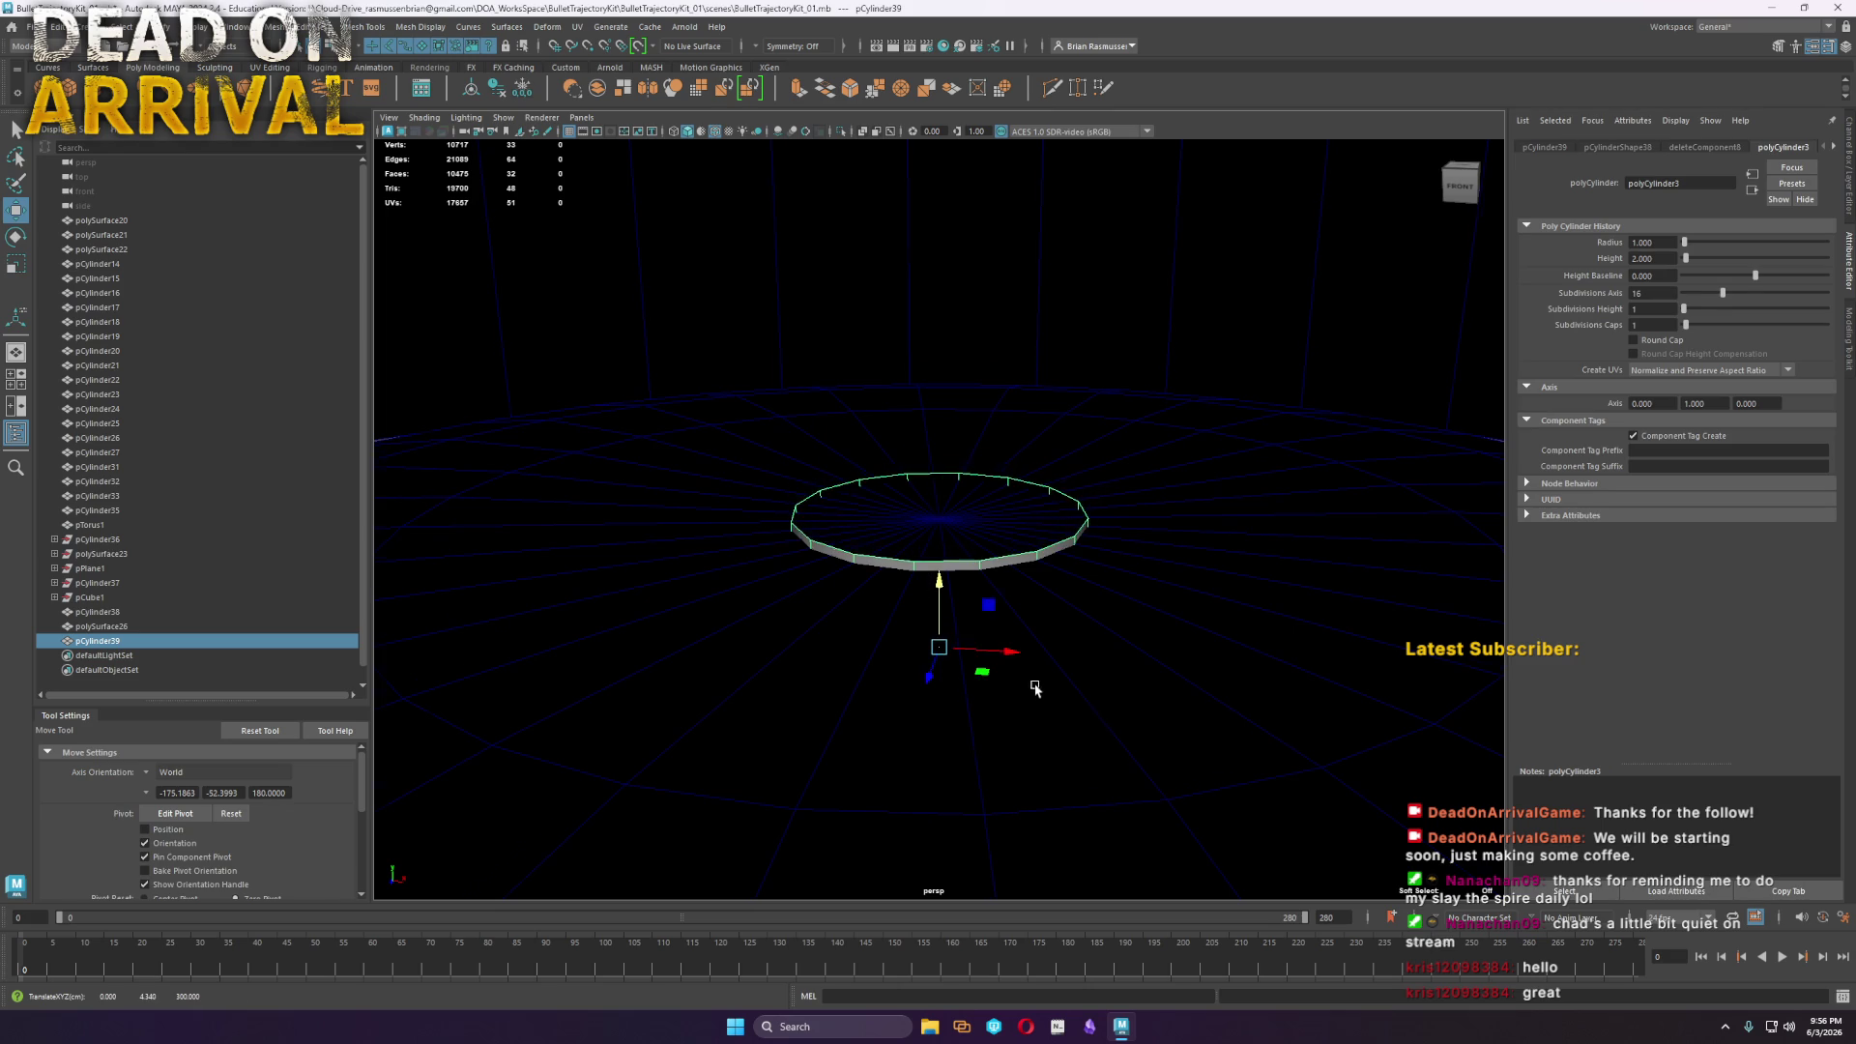
Raise the bottom vertices to shorten it and bevel the bottom edge (2 segments, fraction 0.5)
{"action": "key", "text": "f"}
{"action": "scroll", "coordinate": [1140, 827], "scroll_direction": "down", "scroll_amount": 2}
{"action": "left_click_drag", "start_coordinate": [1141, 826], "coordinate": [763, 650]}
{"action": "mouse_move", "coordinate": [943, 638]}
{"action": "left_mouse_down"}
{"action": "mouse_move", "coordinate": [959, 483]}
{"action": "mouse_move", "coordinate": [960, 533]}
{"action": "left_mouse_up"}
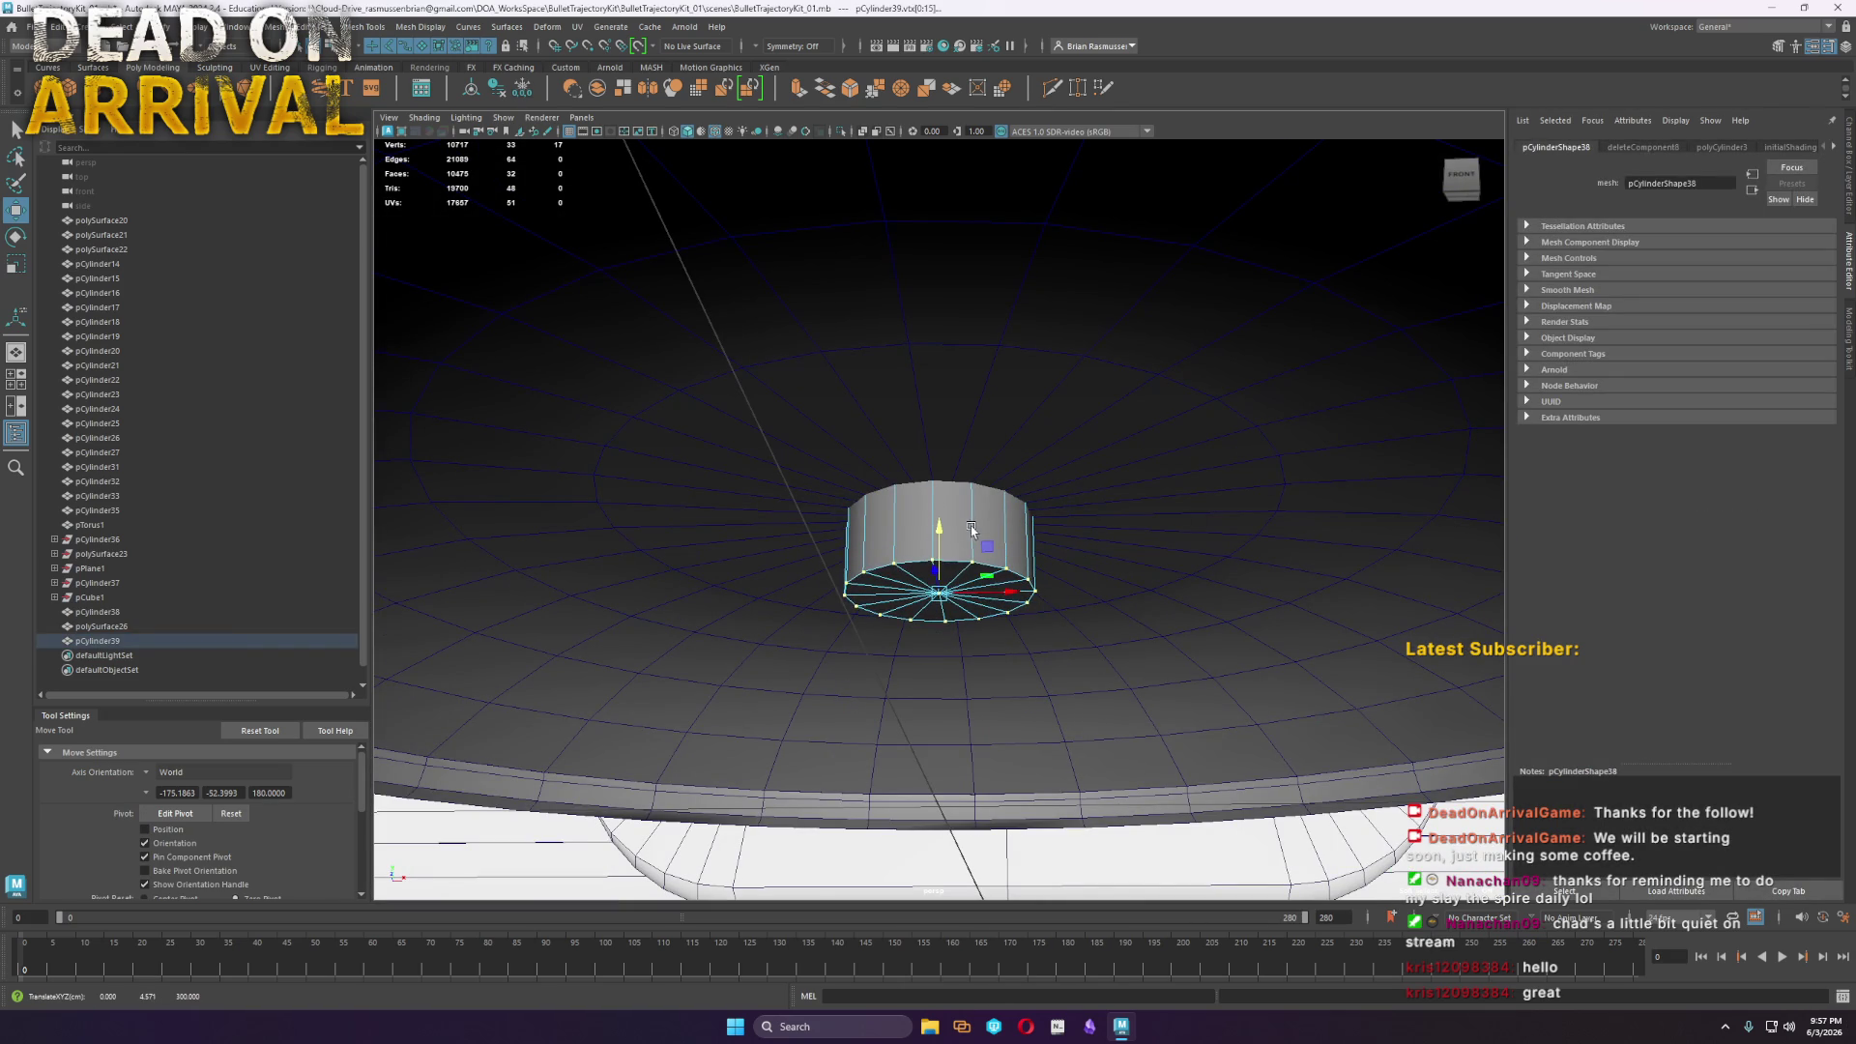
{"action": "right_click_drag", "start_coordinate": [981, 575], "coordinate": [1034, 571], "text": "shift"}
{"action": "key", "text": "q"}
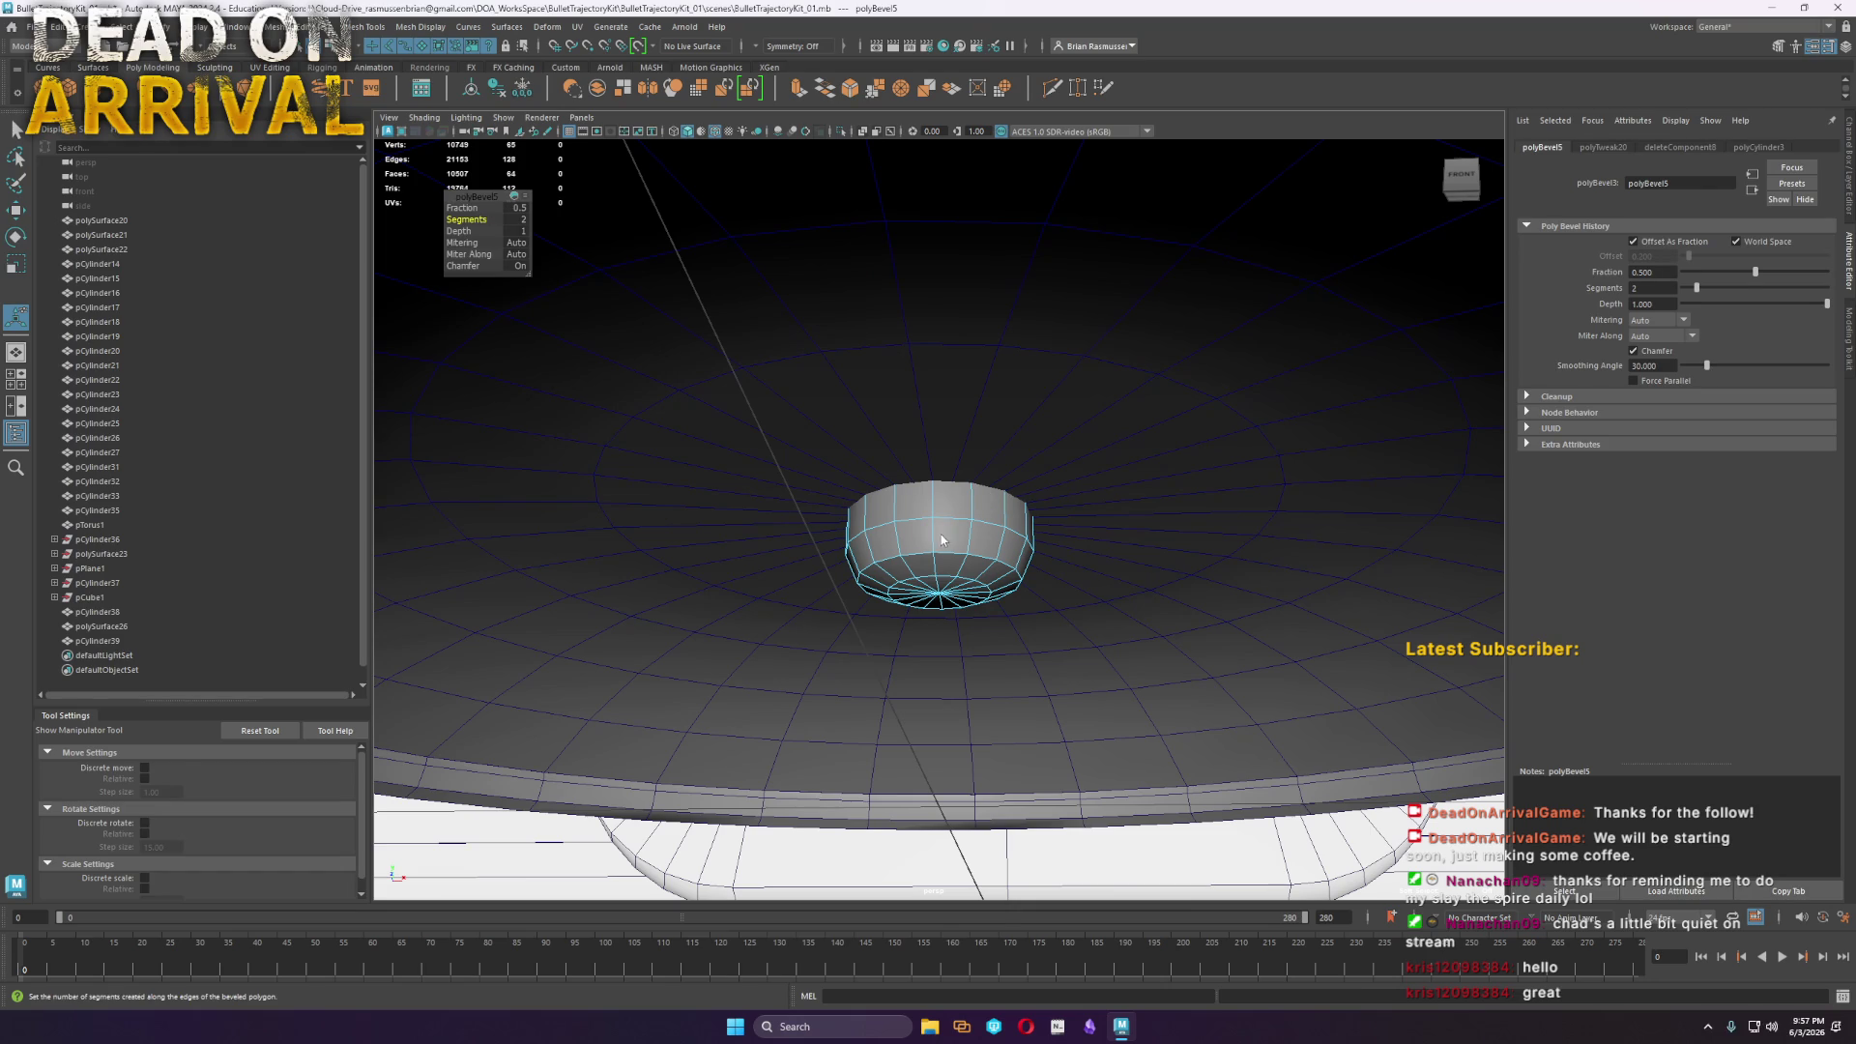
{"action": "left_click", "coordinate": [990, 518]}
{"action": "scroll", "coordinate": [990, 518], "scroll_direction": "down", "scroll_amount": 5}
{"action": "mouse_move", "coordinate": [1064, 735]}
{"action": "left_mouse_down", "text": "alt"}
{"action": "mouse_move", "coordinate": [1088, 760]}
{"action": "mouse_move", "coordinate": [1285, 696]}
{"action": "mouse_move", "coordinate": [763, 171]}
{"action": "left_mouse_up", "text": "alt"}
{"action": "scroll", "coordinate": [1285, 696], "scroll_direction": "down", "scroll_amount": 4}
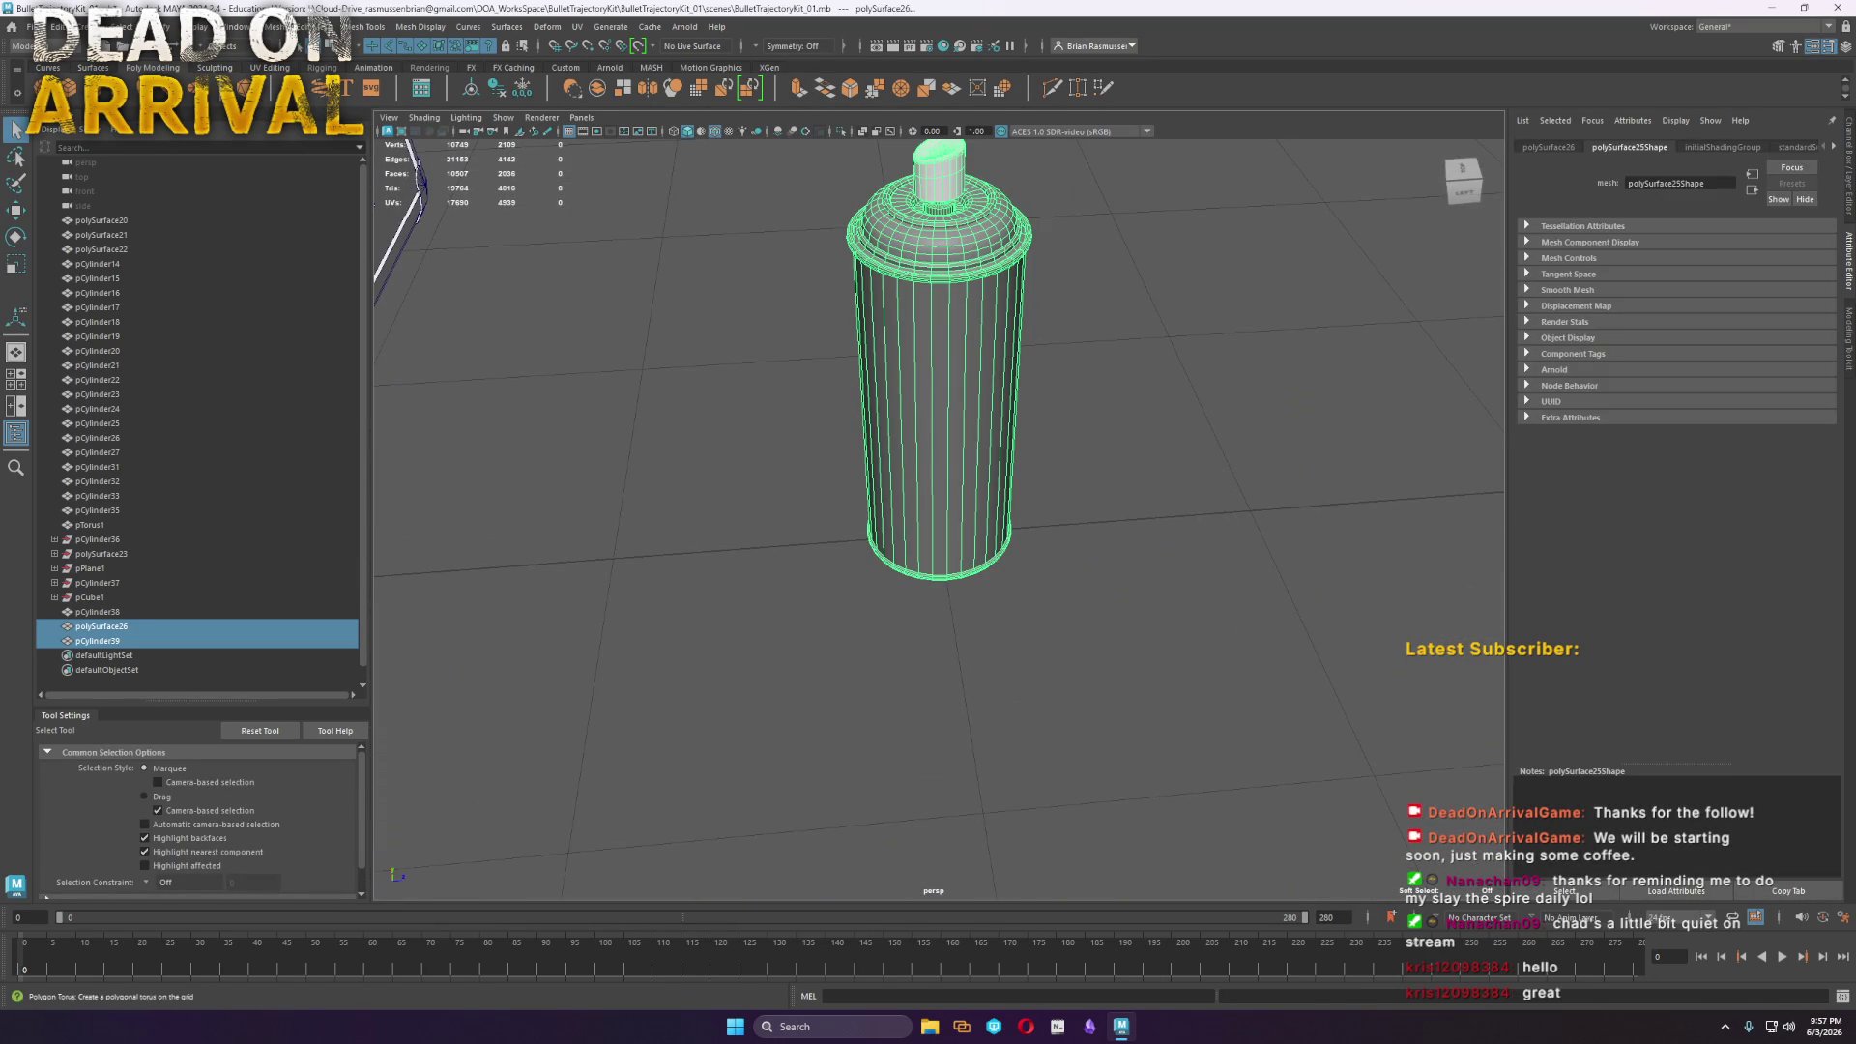
Combine the spray can parts into one mesh and duplicate it off to the right
{"action": "left_click", "coordinate": [278, 33]}
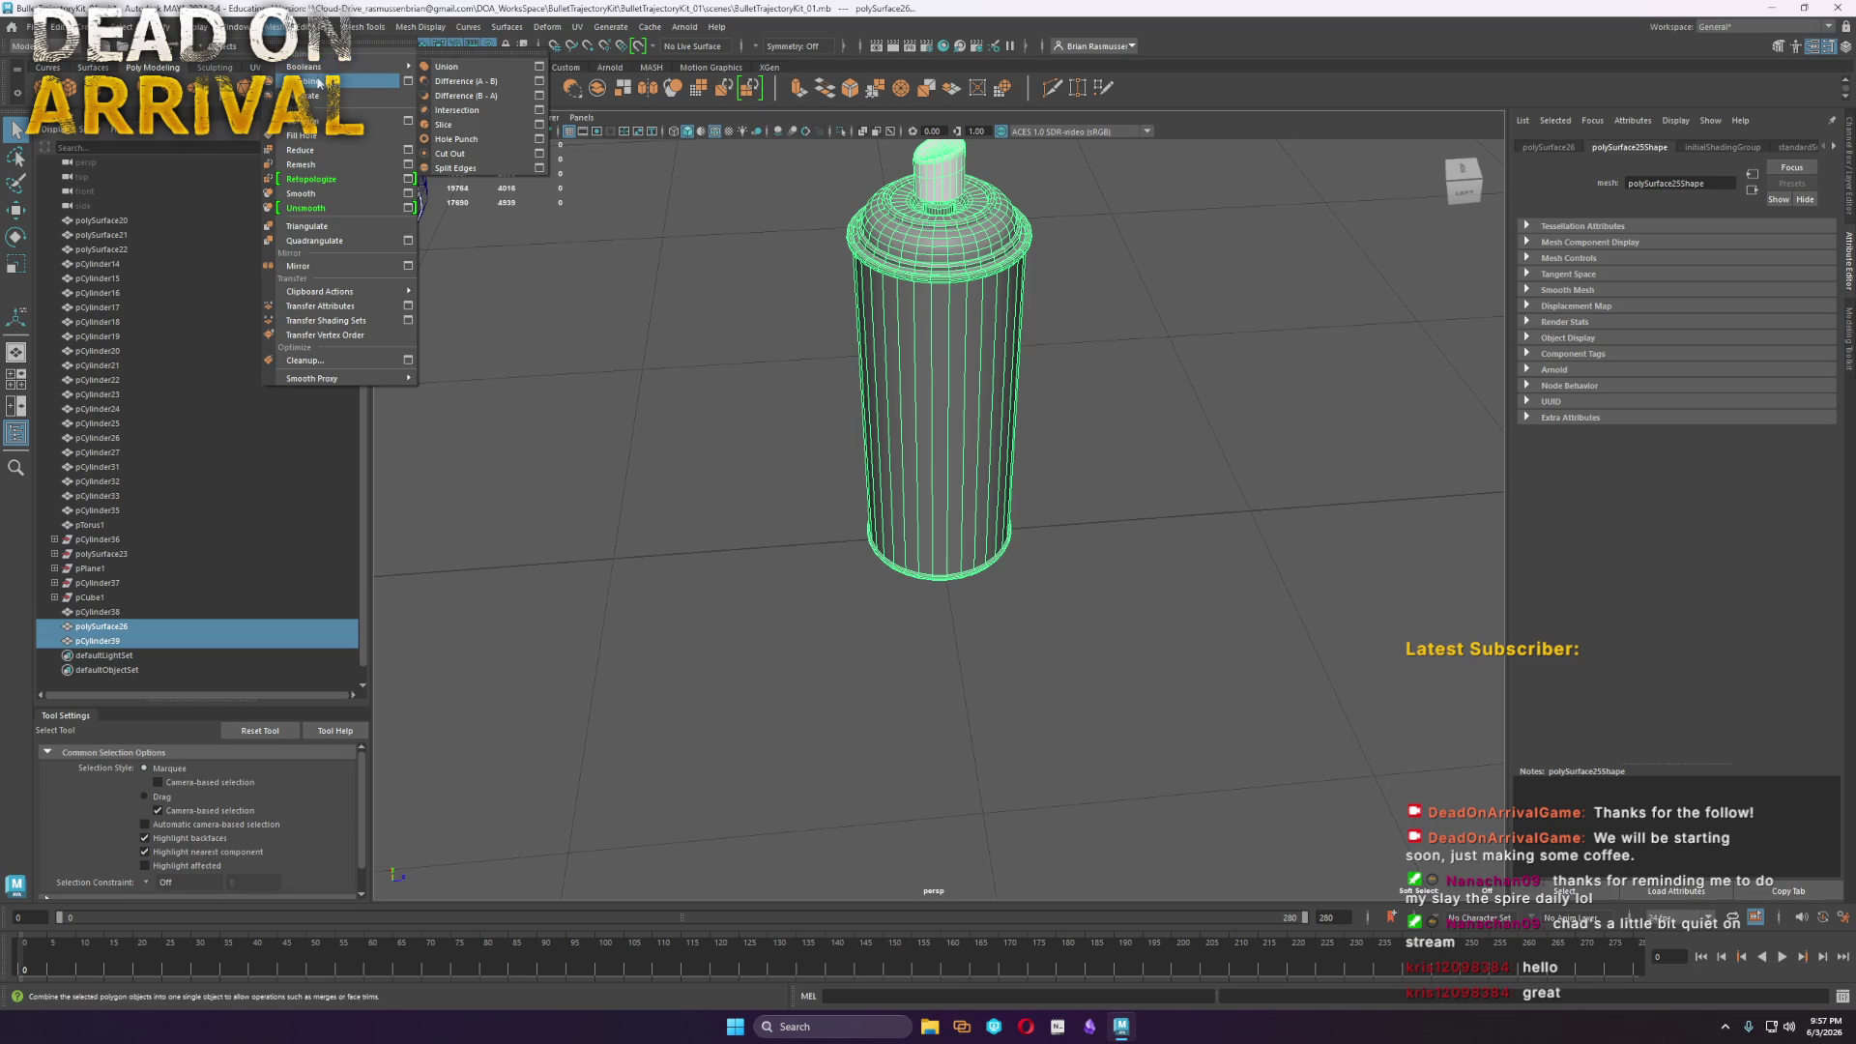
{"action": "left_click", "coordinate": [319, 80]}
{"action": "left_click", "coordinate": [931, 558]}
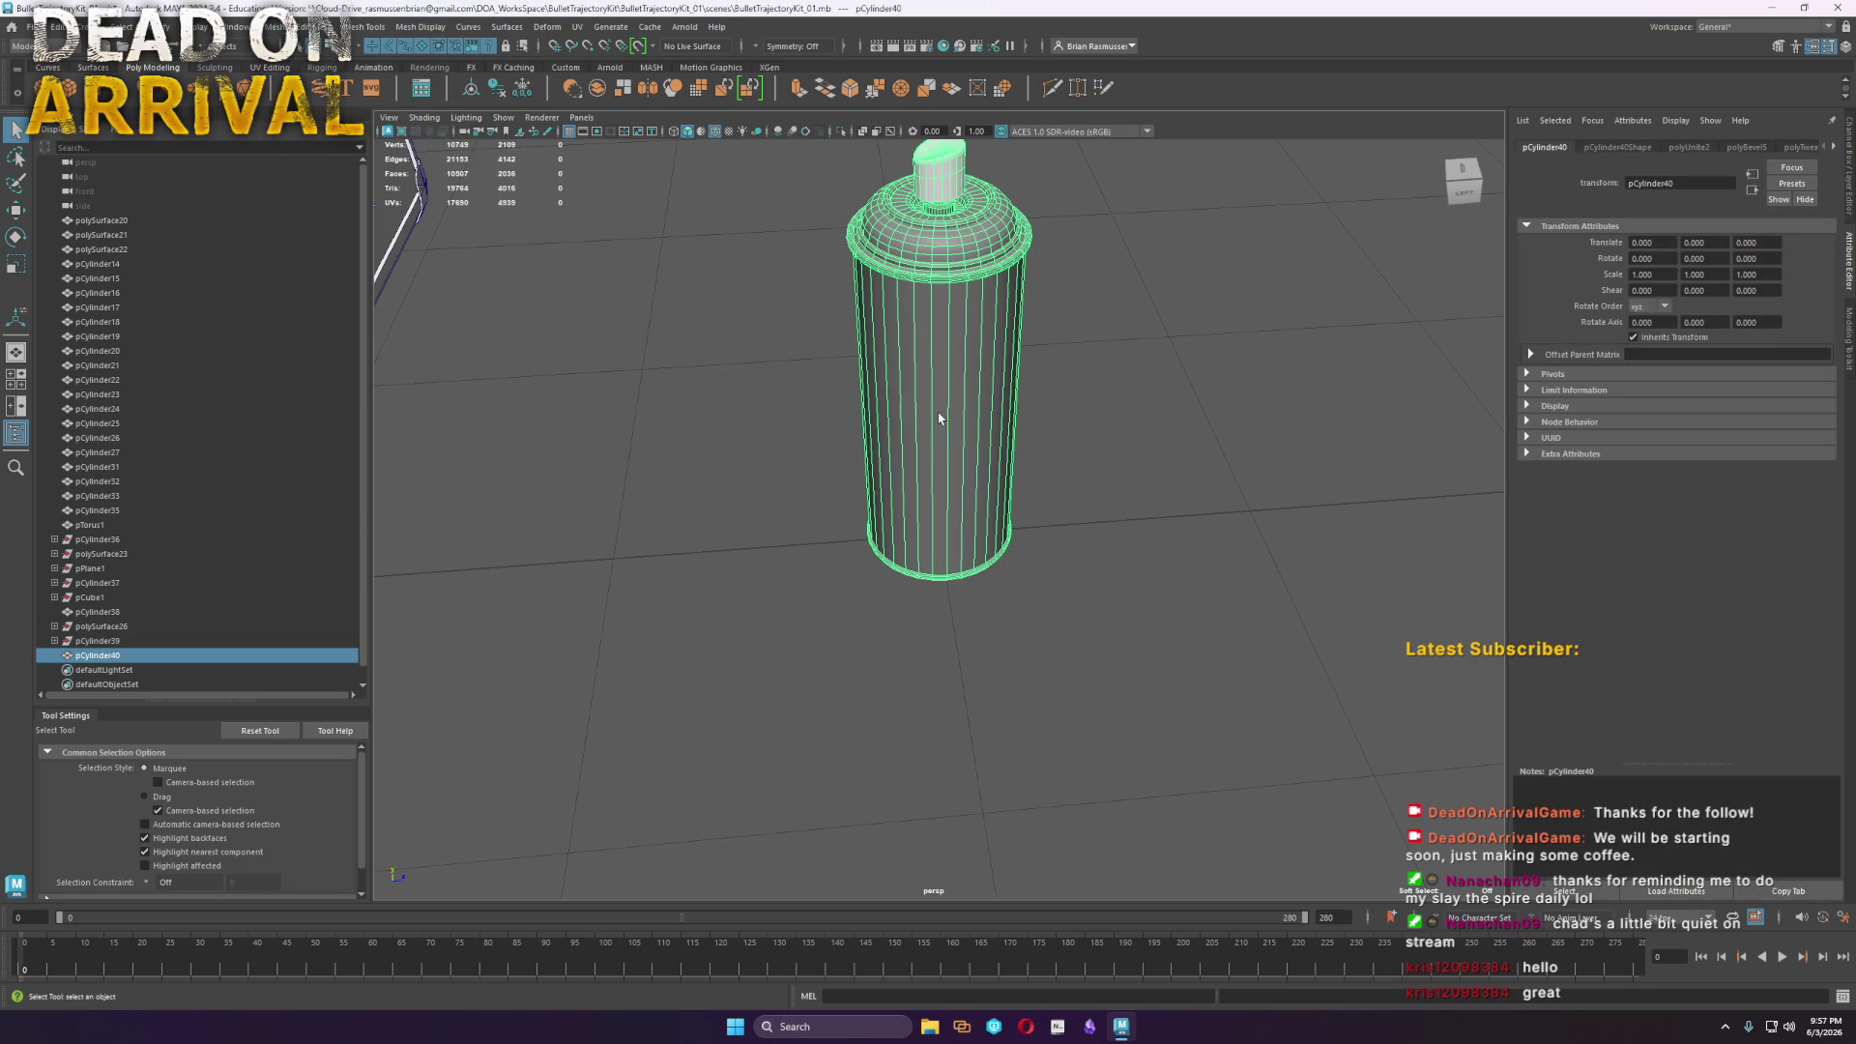
{"action": "key", "text": "w"}
{"action": "key", "text": "ctrl+d"}
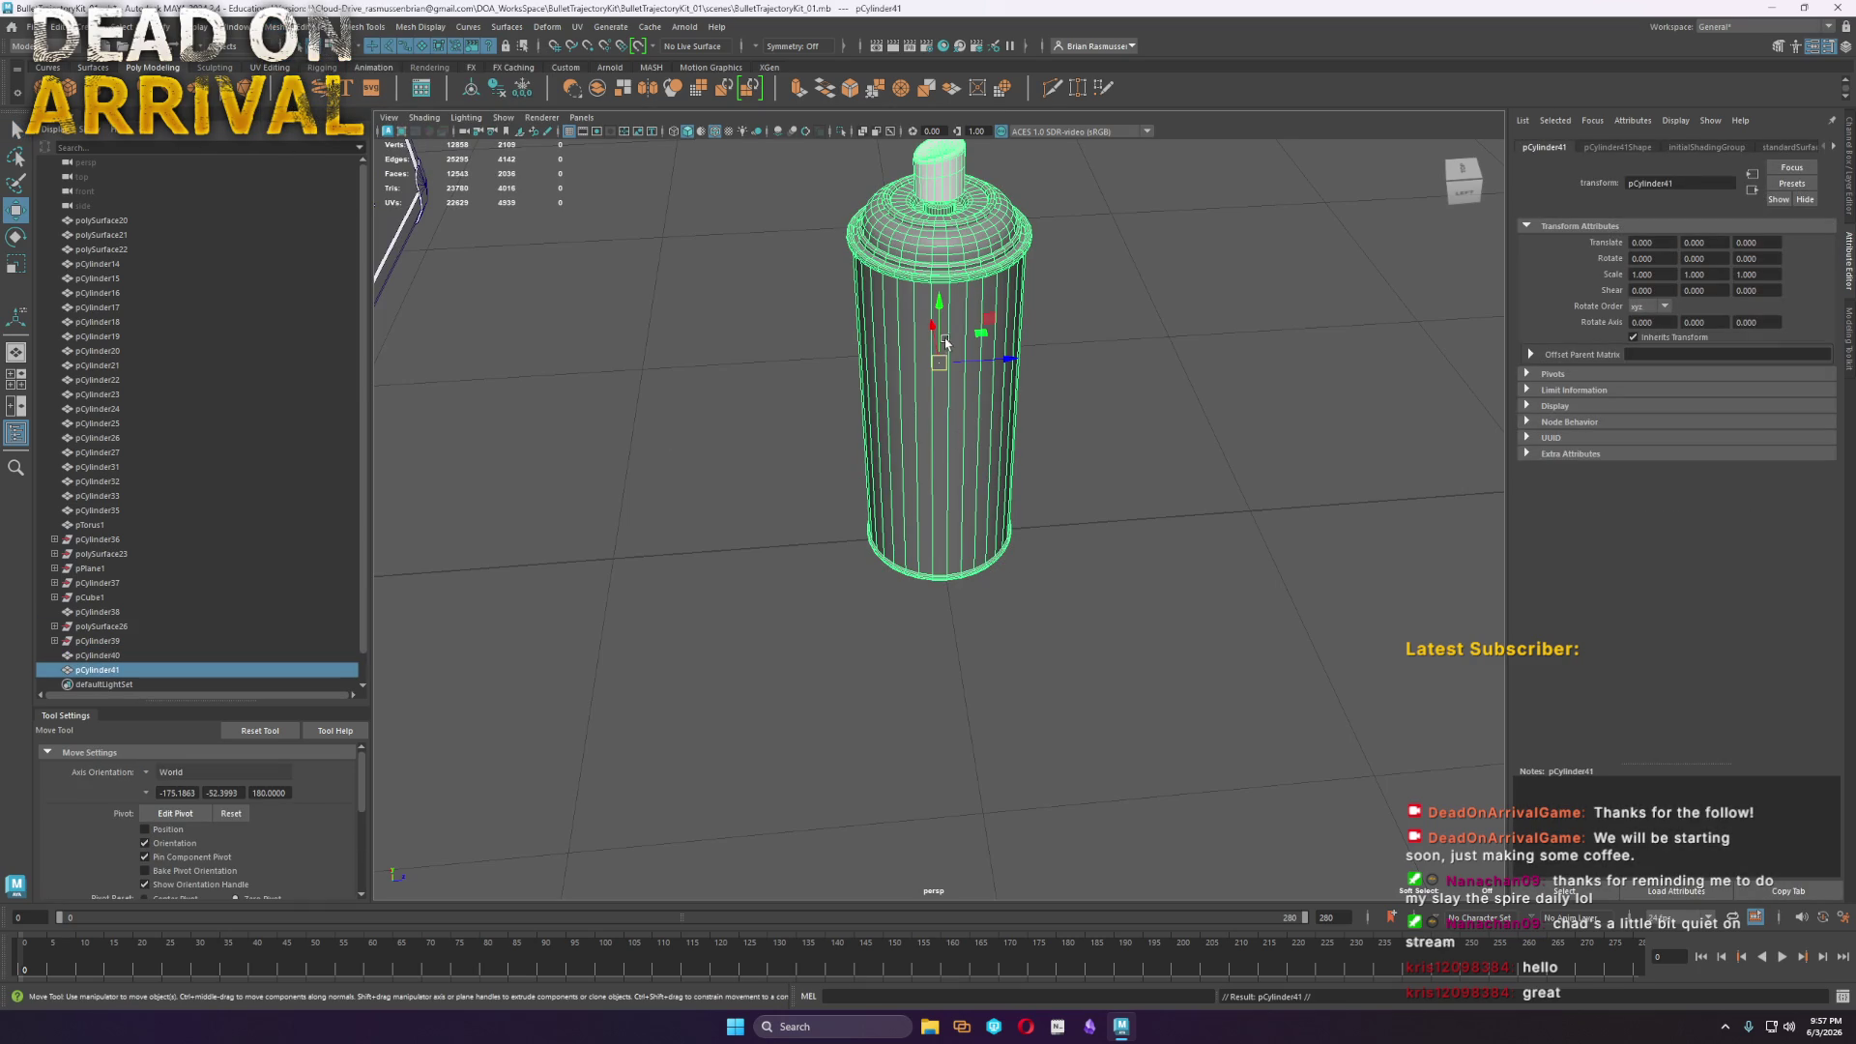
{"action": "left_click_drag", "start_coordinate": [1001, 360], "coordinate": [1286, 387]}
Delete everything but the duplicate's side faces, leaving an open tube
{"action": "right_click_drag", "start_coordinate": [1220, 413], "coordinate": [1215, 430]}
{"action": "double_click", "coordinate": [1215, 417]}
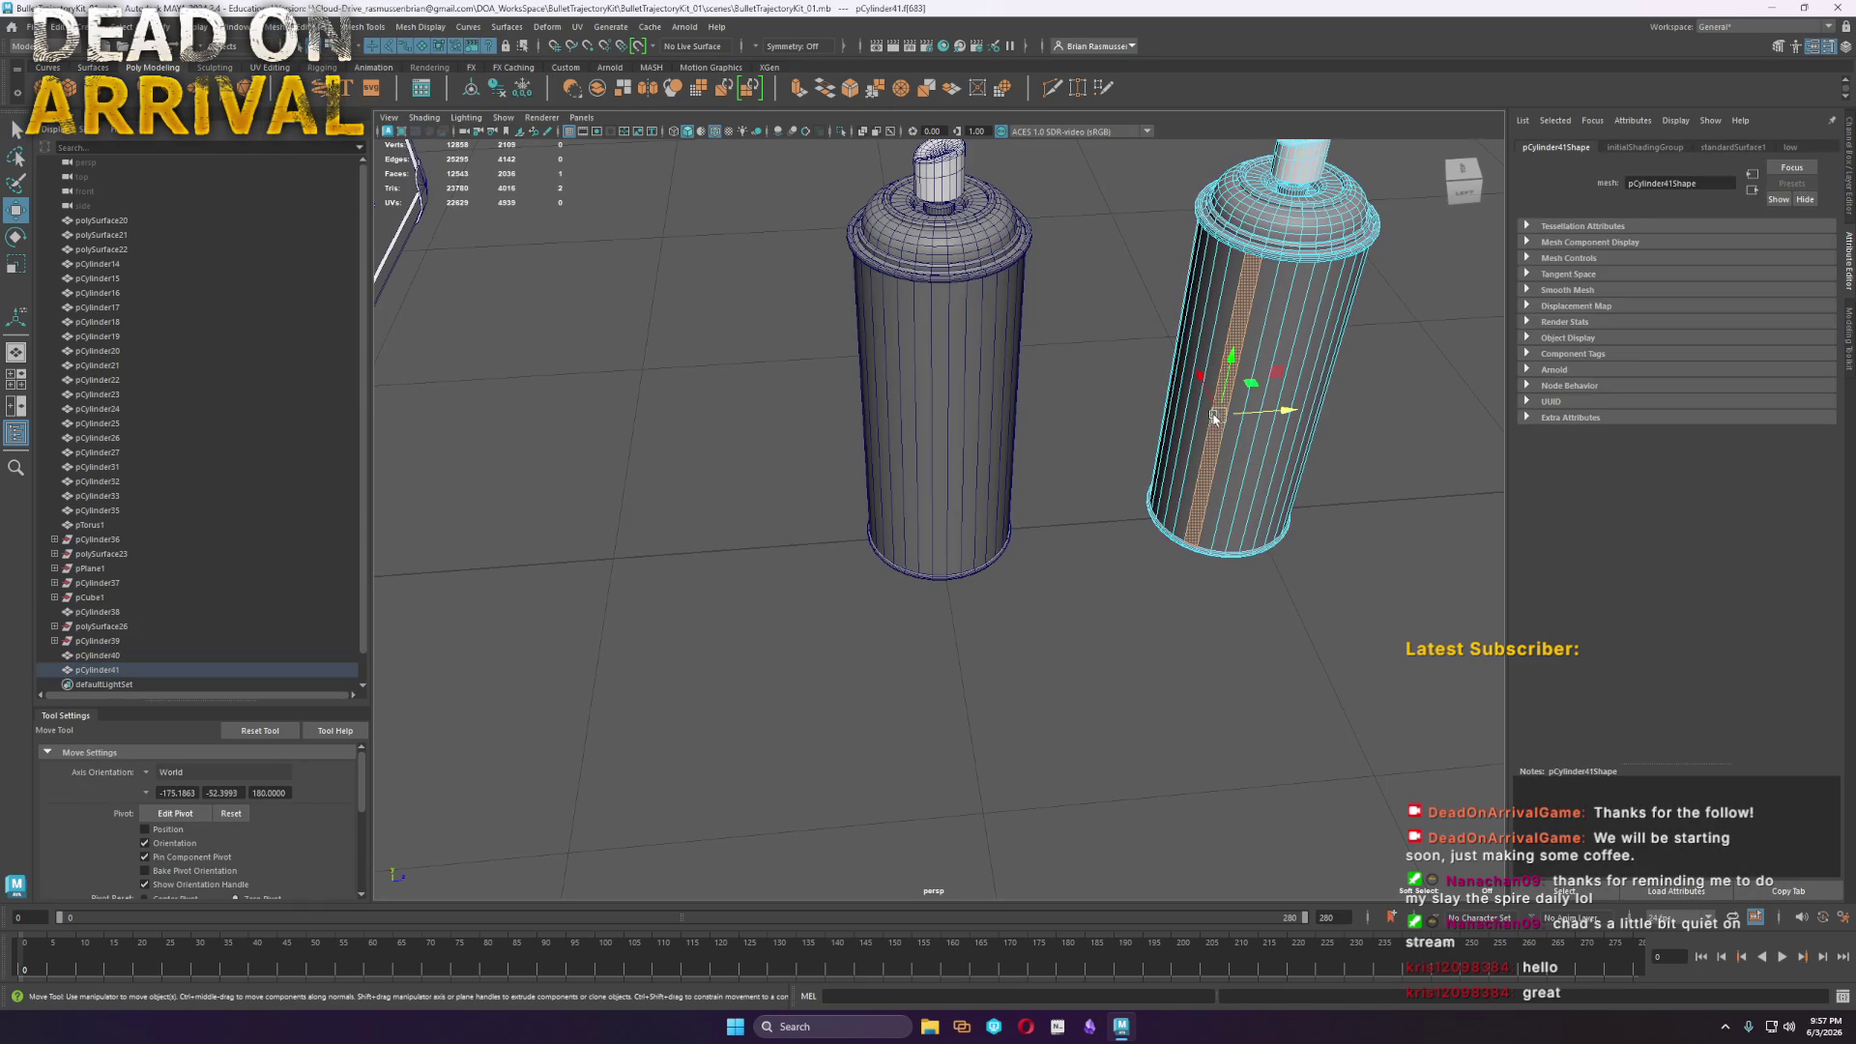
{"action": "double_click", "coordinate": [1220, 462], "text": "shift"}
{"action": "scroll", "coordinate": [1243, 651], "scroll_direction": "down", "scroll_amount": 5}
{"action": "key", "text": "ctrl+shift+i"}
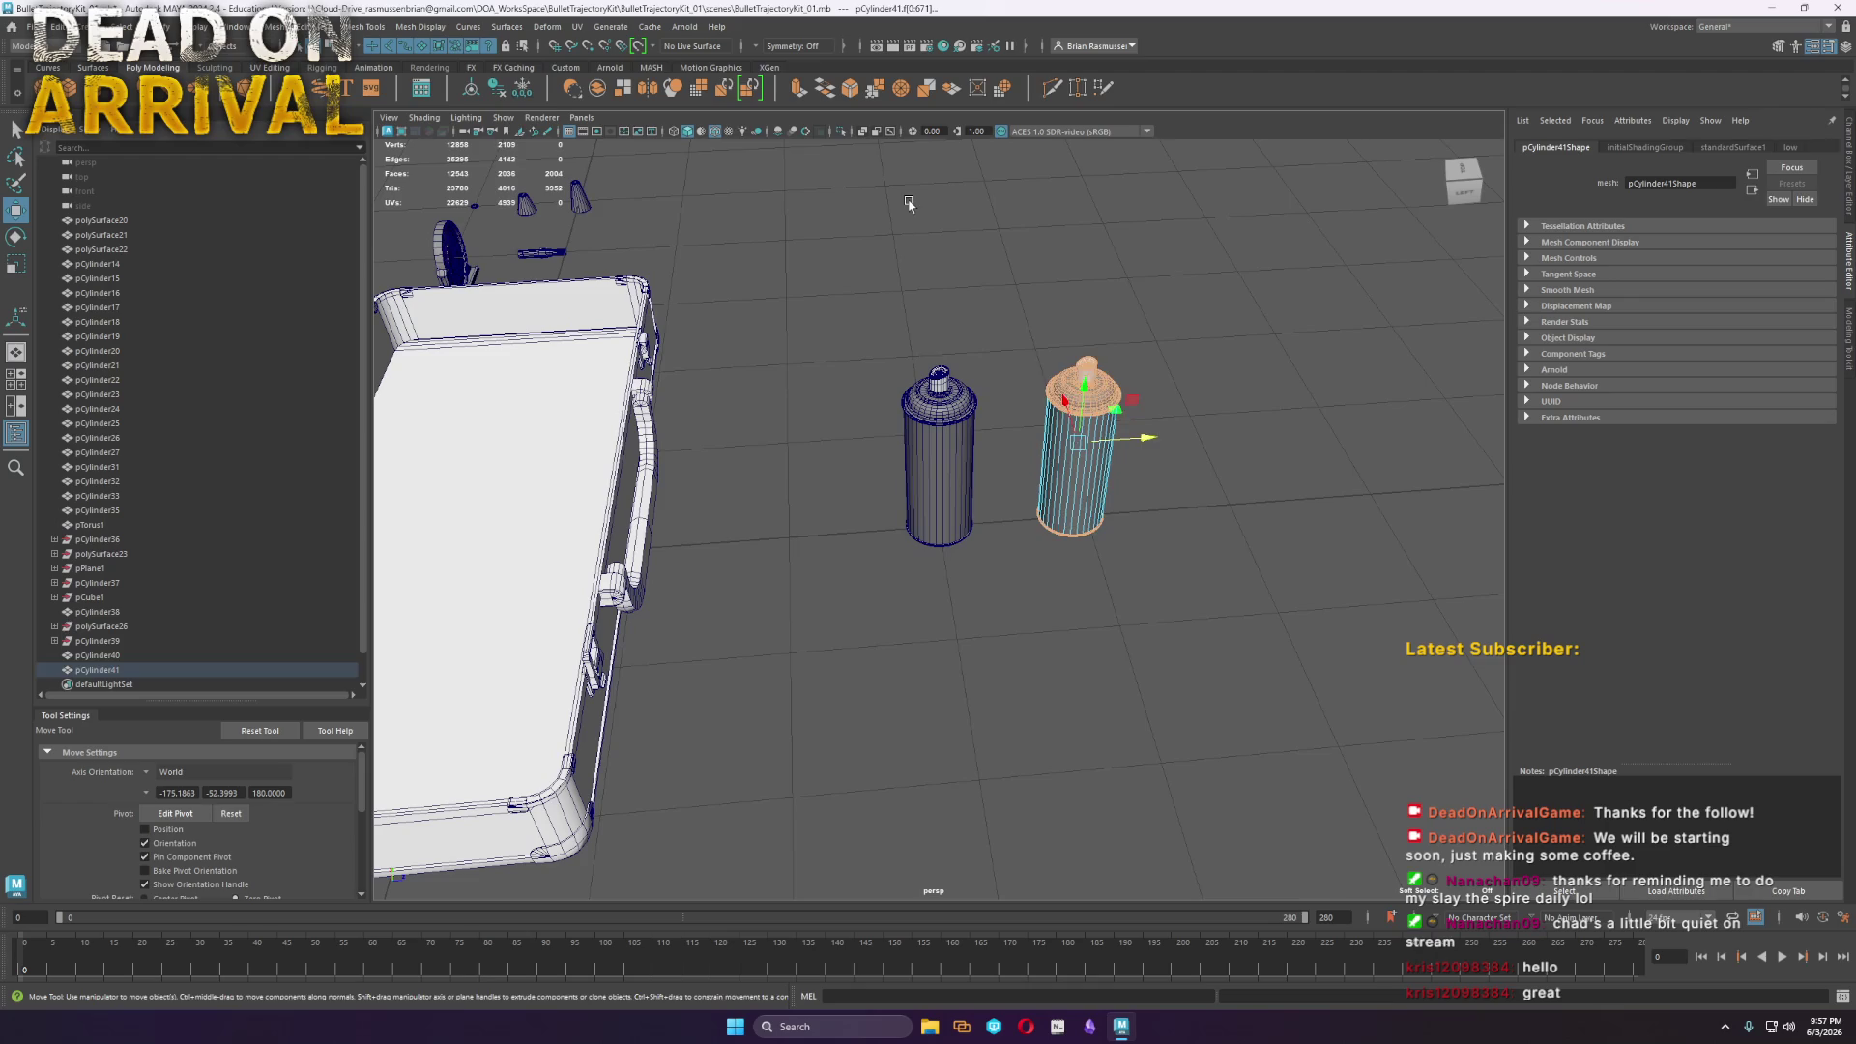
{"action": "key", "text": "Delete"}
Move the tube back over the can and shorten it by lowering its top vertex ring
{"action": "right_click_drag", "start_coordinate": [1100, 493], "coordinate": [1150, 440]}
{"action": "mouse_move", "coordinate": [1144, 442]}
{"action": "left_mouse_down"}
{"action": "mouse_move", "coordinate": [1002, 453]}
{"action": "mouse_move", "coordinate": [909, 232]}
{"action": "mouse_move", "coordinate": [906, 270]}
{"action": "left_mouse_up"}
{"action": "key", "text": "f"}
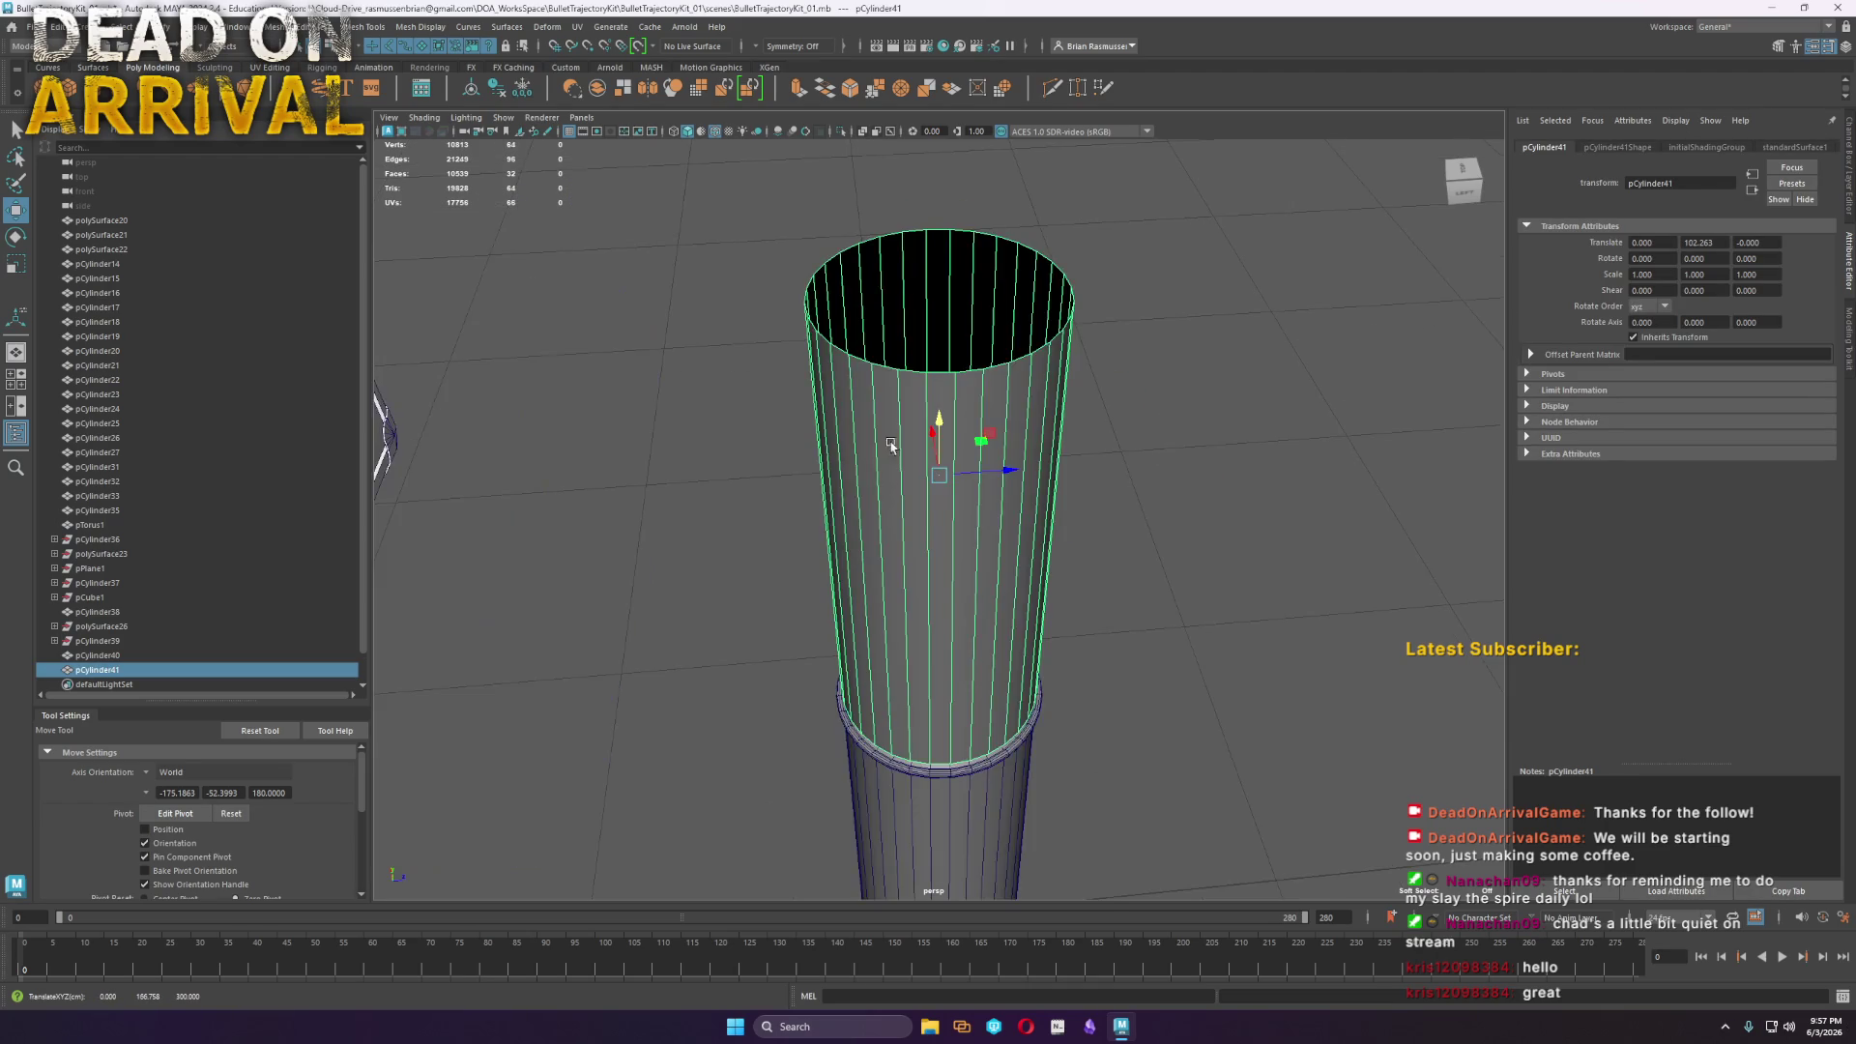
{"action": "mouse_move", "coordinate": [963, 764]}
{"action": "left_mouse_down", "text": "alt"}
{"action": "mouse_move", "coordinate": [1173, 539]}
{"action": "mouse_move", "coordinate": [1025, 599]}
{"action": "mouse_move", "coordinate": [966, 580]}
{"action": "mouse_move", "coordinate": [810, 621]}
{"action": "left_mouse_up", "text": "alt"}
{"action": "mouse_move", "coordinate": [810, 620]}
{"action": "right_mouse_down", "text": "alt"}
{"action": "mouse_move", "coordinate": [857, 409]}
{"action": "mouse_move", "coordinate": [931, 362]}
{"action": "mouse_move", "coordinate": [970, 198]}
{"action": "right_mouse_up", "text": "alt"}
{"action": "left_click_drag", "start_coordinate": [953, 195], "coordinate": [947, 206]}
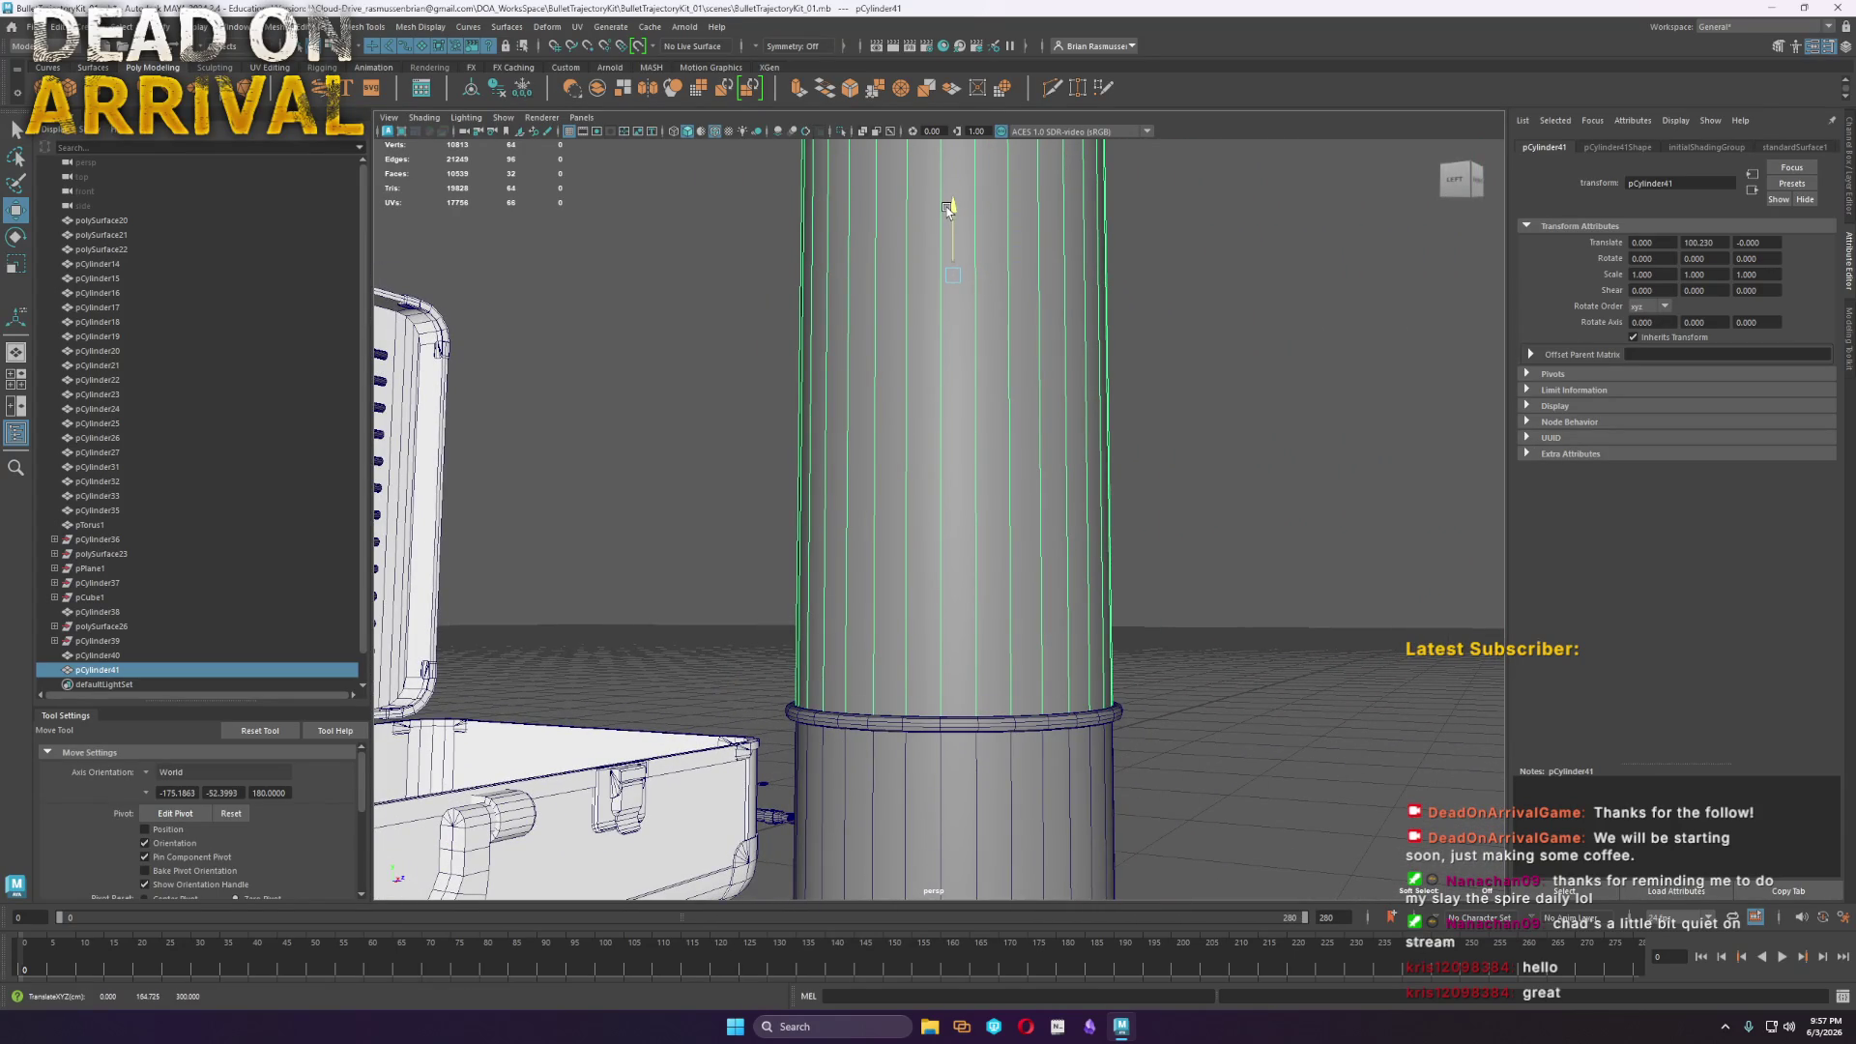
{"action": "scroll", "coordinate": [1089, 317], "scroll_direction": "down", "scroll_amount": 4}
{"action": "key", "text": "F9"}
{"action": "left_click_drag", "start_coordinate": [661, 145], "coordinate": [1223, 449]}
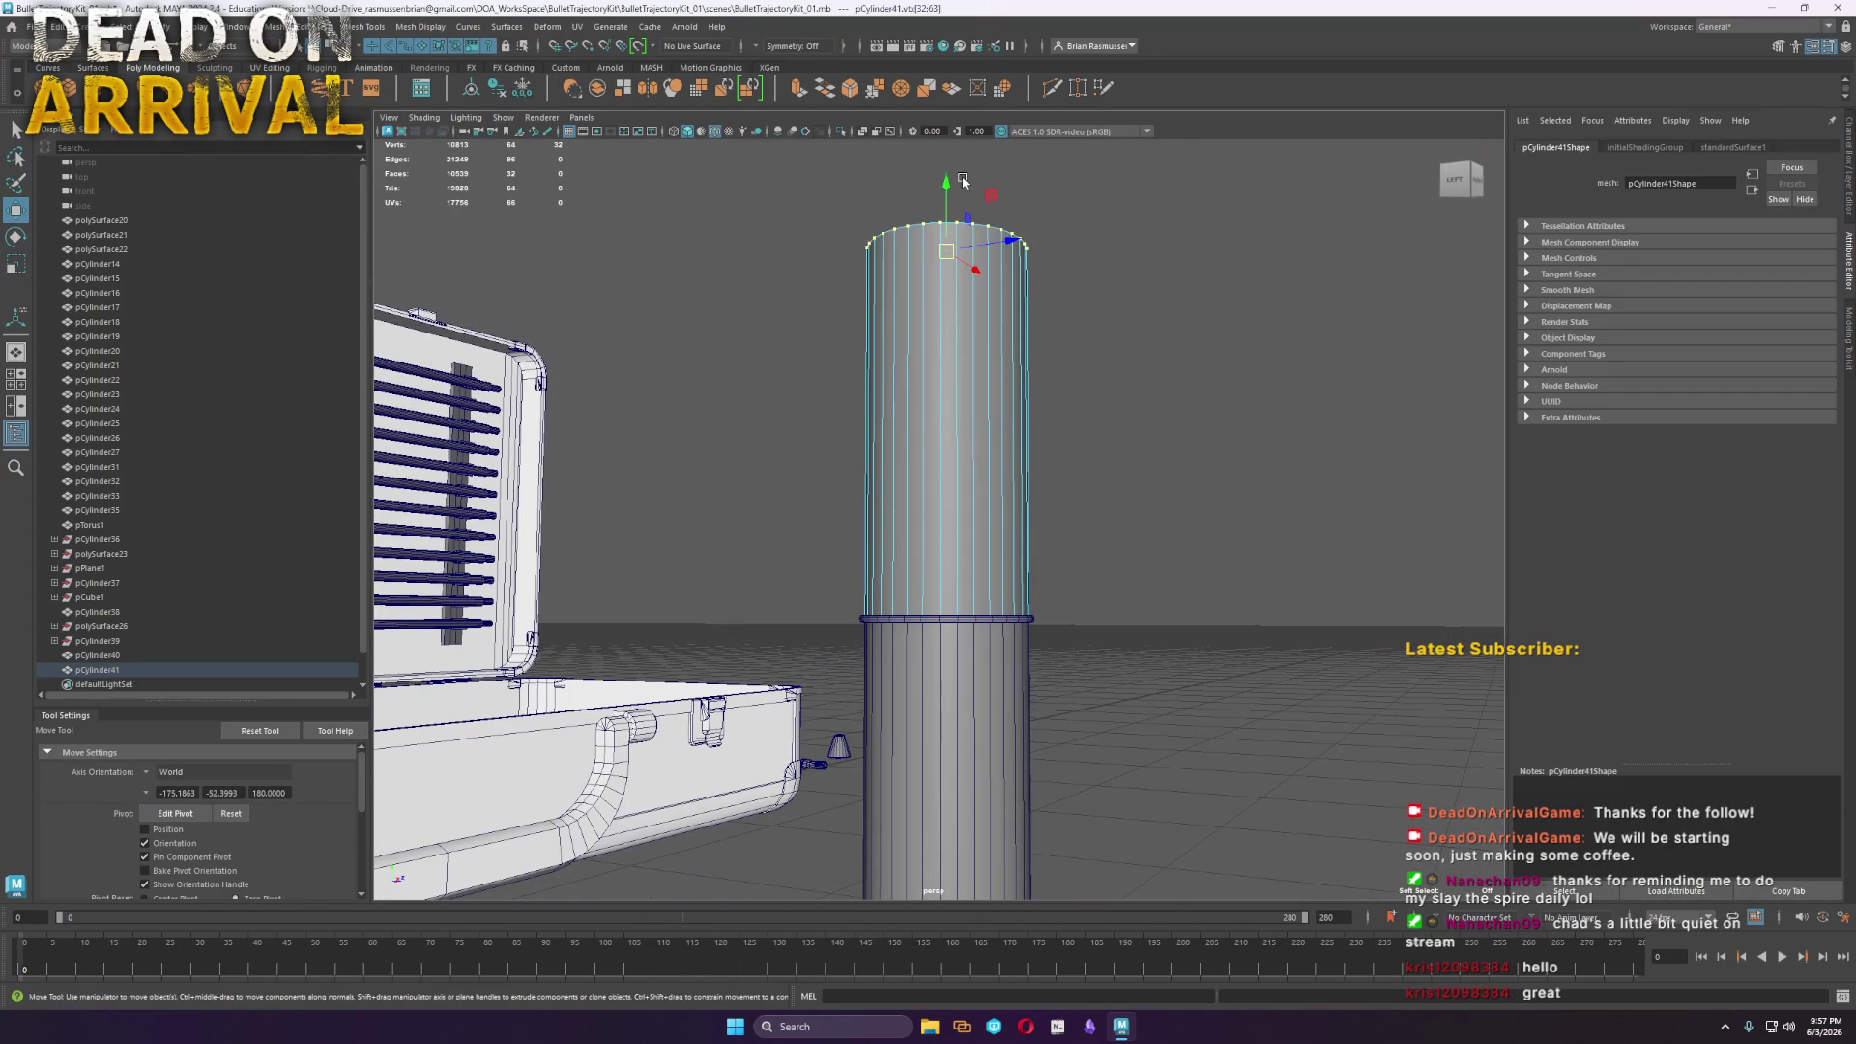
{"action": "mouse_move", "coordinate": [947, 201]}
{"action": "left_mouse_down"}
{"action": "mouse_move", "coordinate": [948, 522]}
{"action": "mouse_move", "coordinate": [947, 489]}
{"action": "mouse_move", "coordinate": [1063, 520]}
{"action": "left_mouse_up"}
Extrude the tube's top edge loop and collapse it to the centre to close the top
{"action": "scroll", "coordinate": [1063, 520], "scroll_direction": "up", "scroll_amount": 2}
{"action": "right_click_drag", "start_coordinate": [1021, 498], "coordinate": [1014, 439]}
{"action": "left_click", "coordinate": [1015, 435]}
{"action": "double_click", "coordinate": [1015, 436]}
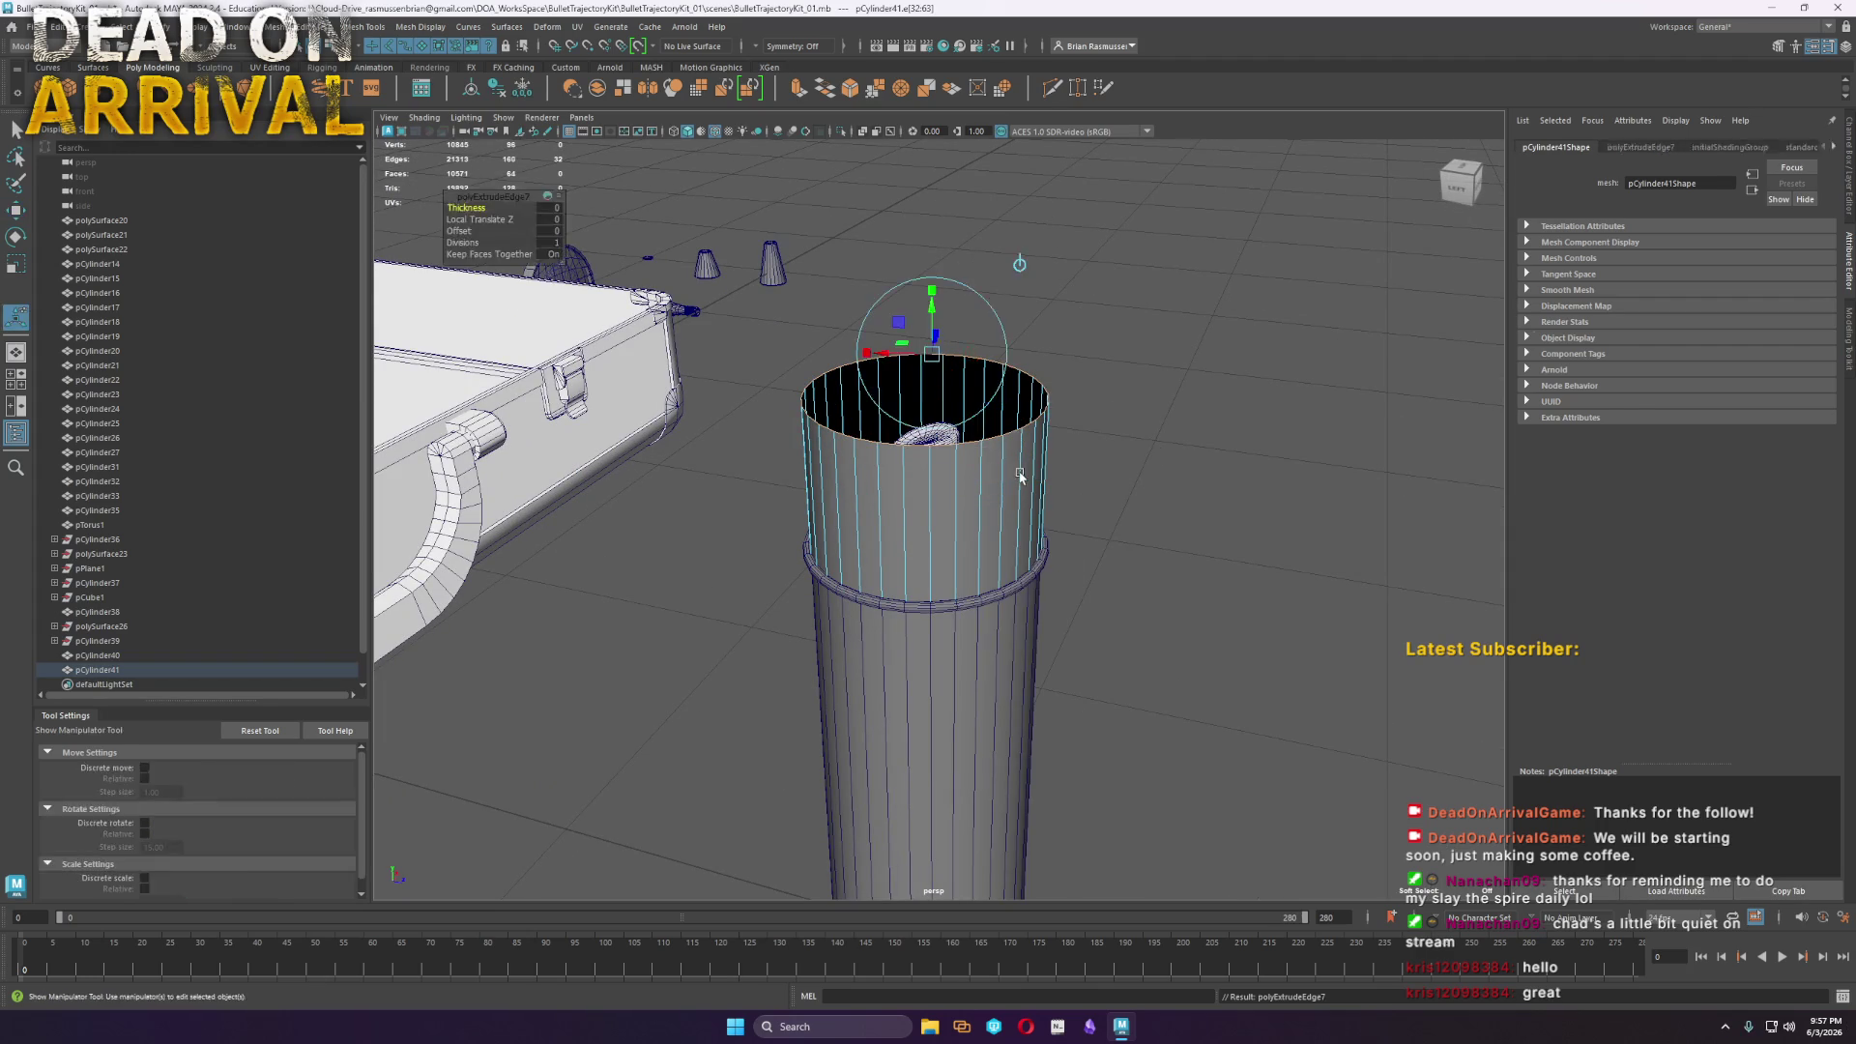
{"action": "key", "text": "ctrl+e"}
{"action": "key", "text": "r"}
{"action": "left_click_drag", "start_coordinate": [926, 395], "coordinate": [791, 404]}
{"action": "mouse_move", "coordinate": [919, 379]}
{"action": "right_mouse_down", "text": "shift"}
{"action": "mouse_move", "coordinate": [996, 382]}
{"action": "mouse_move", "coordinate": [904, 331]}
{"action": "right_mouse_up", "text": "shift"}
Bevel the cap's top edge with fraction 0.3 and 4 segments
{"action": "right_click", "coordinate": [984, 422]}
{"action": "left_click", "coordinate": [994, 444]}
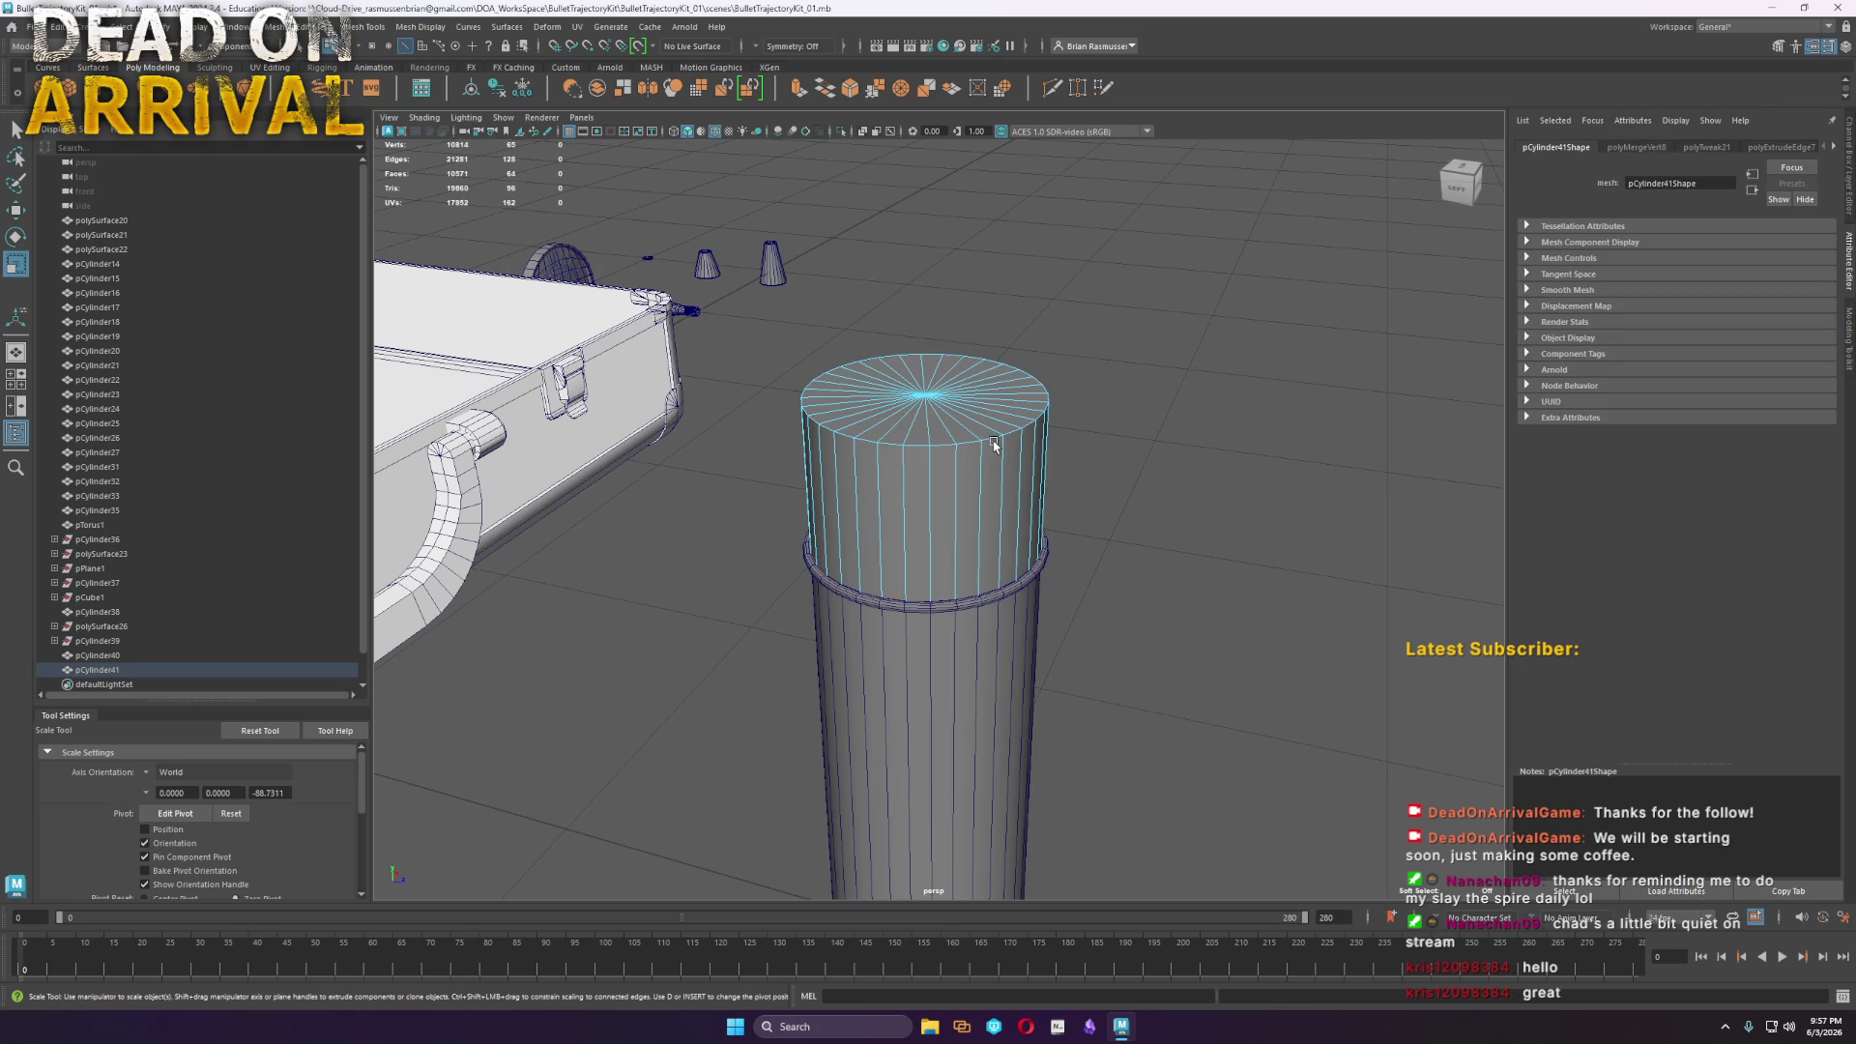
{"action": "right_click_drag", "start_coordinate": [994, 439], "coordinate": [1053, 450], "text": "shift"}
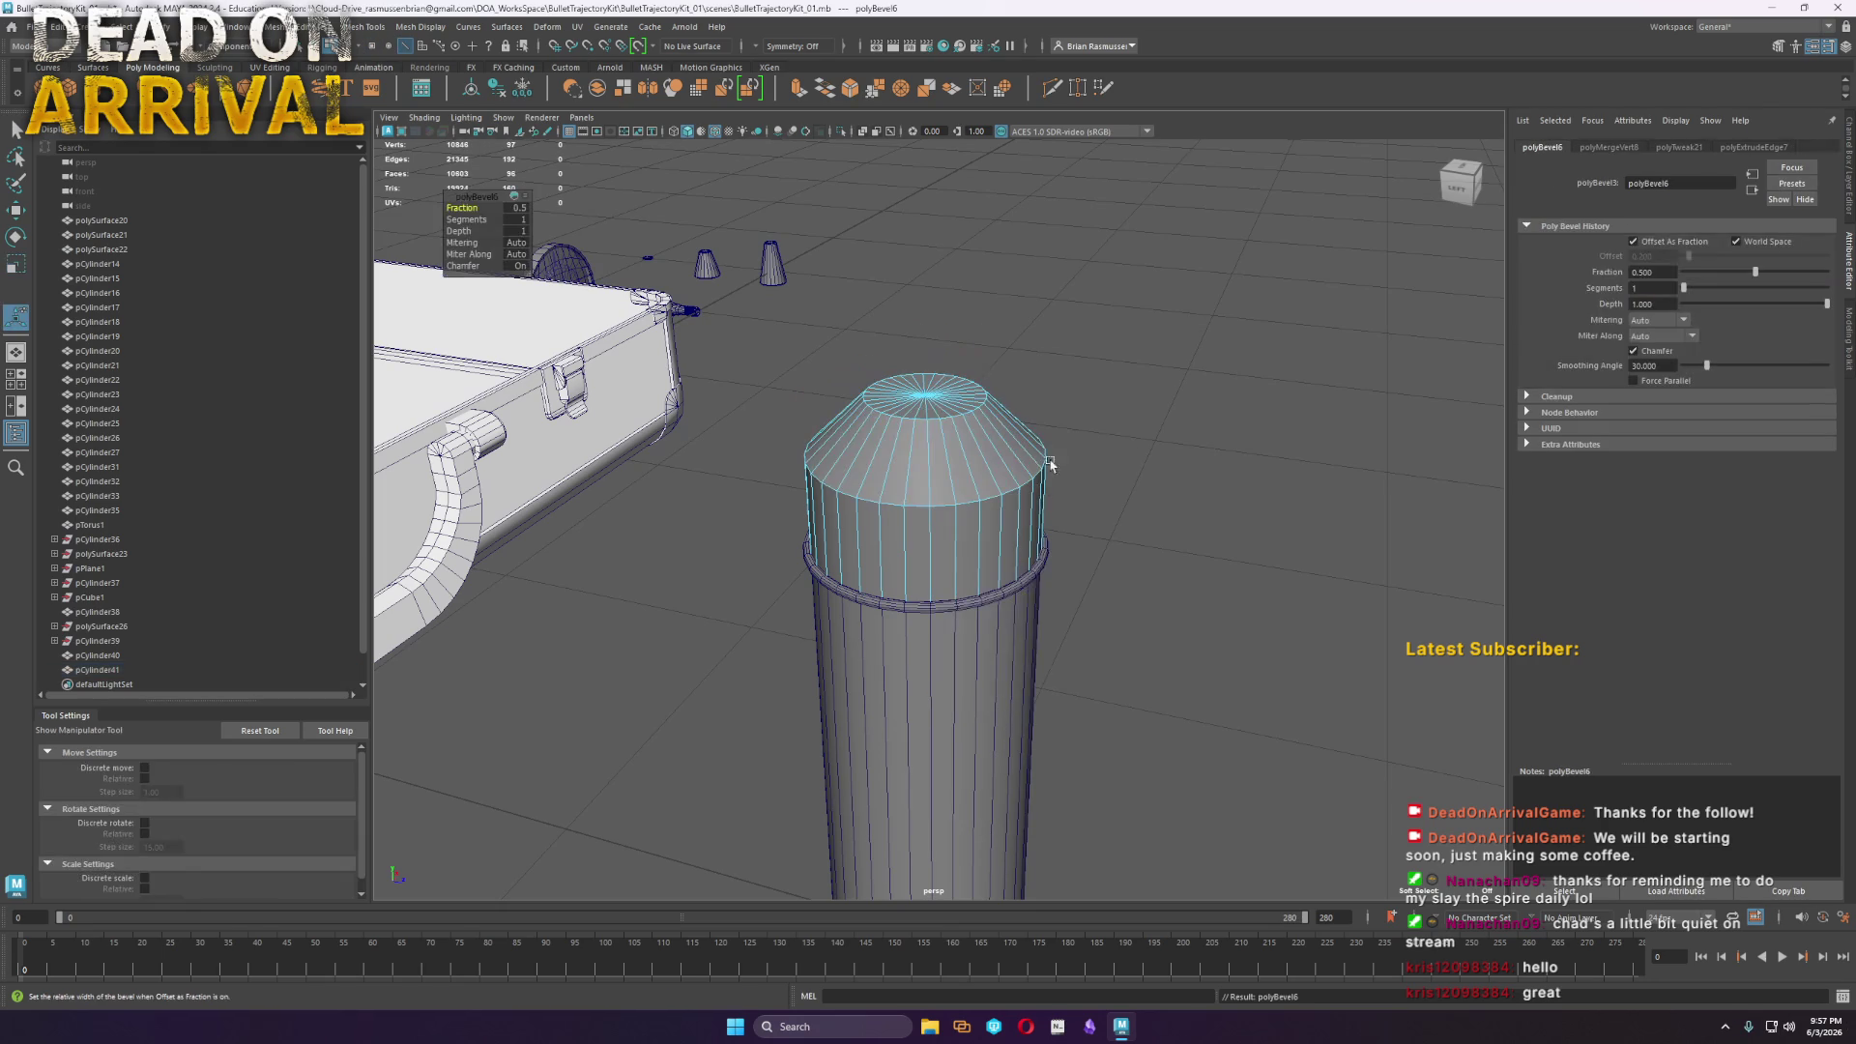
{"action": "left_click", "coordinate": [465, 219]}
{"action": "middle_click_drag", "start_coordinate": [466, 219], "coordinate": [498, 225]}
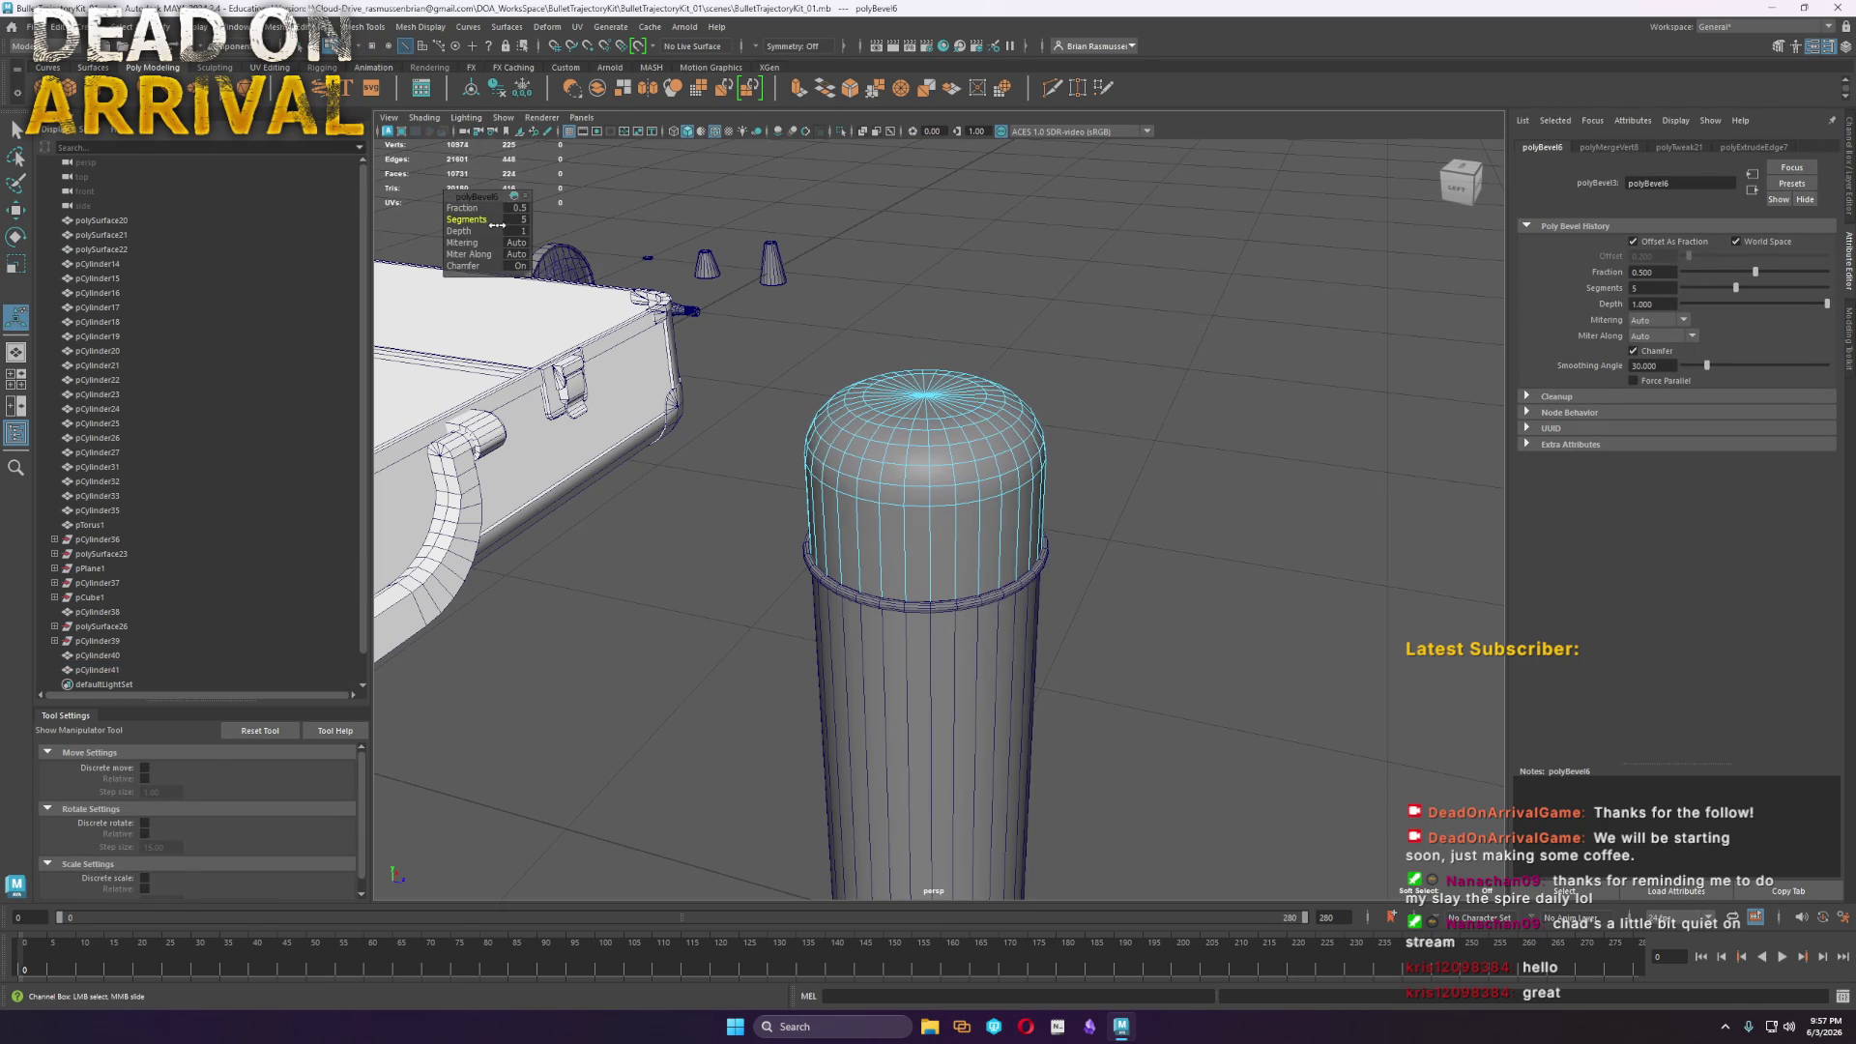
{"action": "left_click", "coordinate": [462, 207]}
{"action": "middle_click_drag", "start_coordinate": [462, 208], "coordinate": [454, 220]}
{"action": "left_click", "coordinate": [461, 219]}
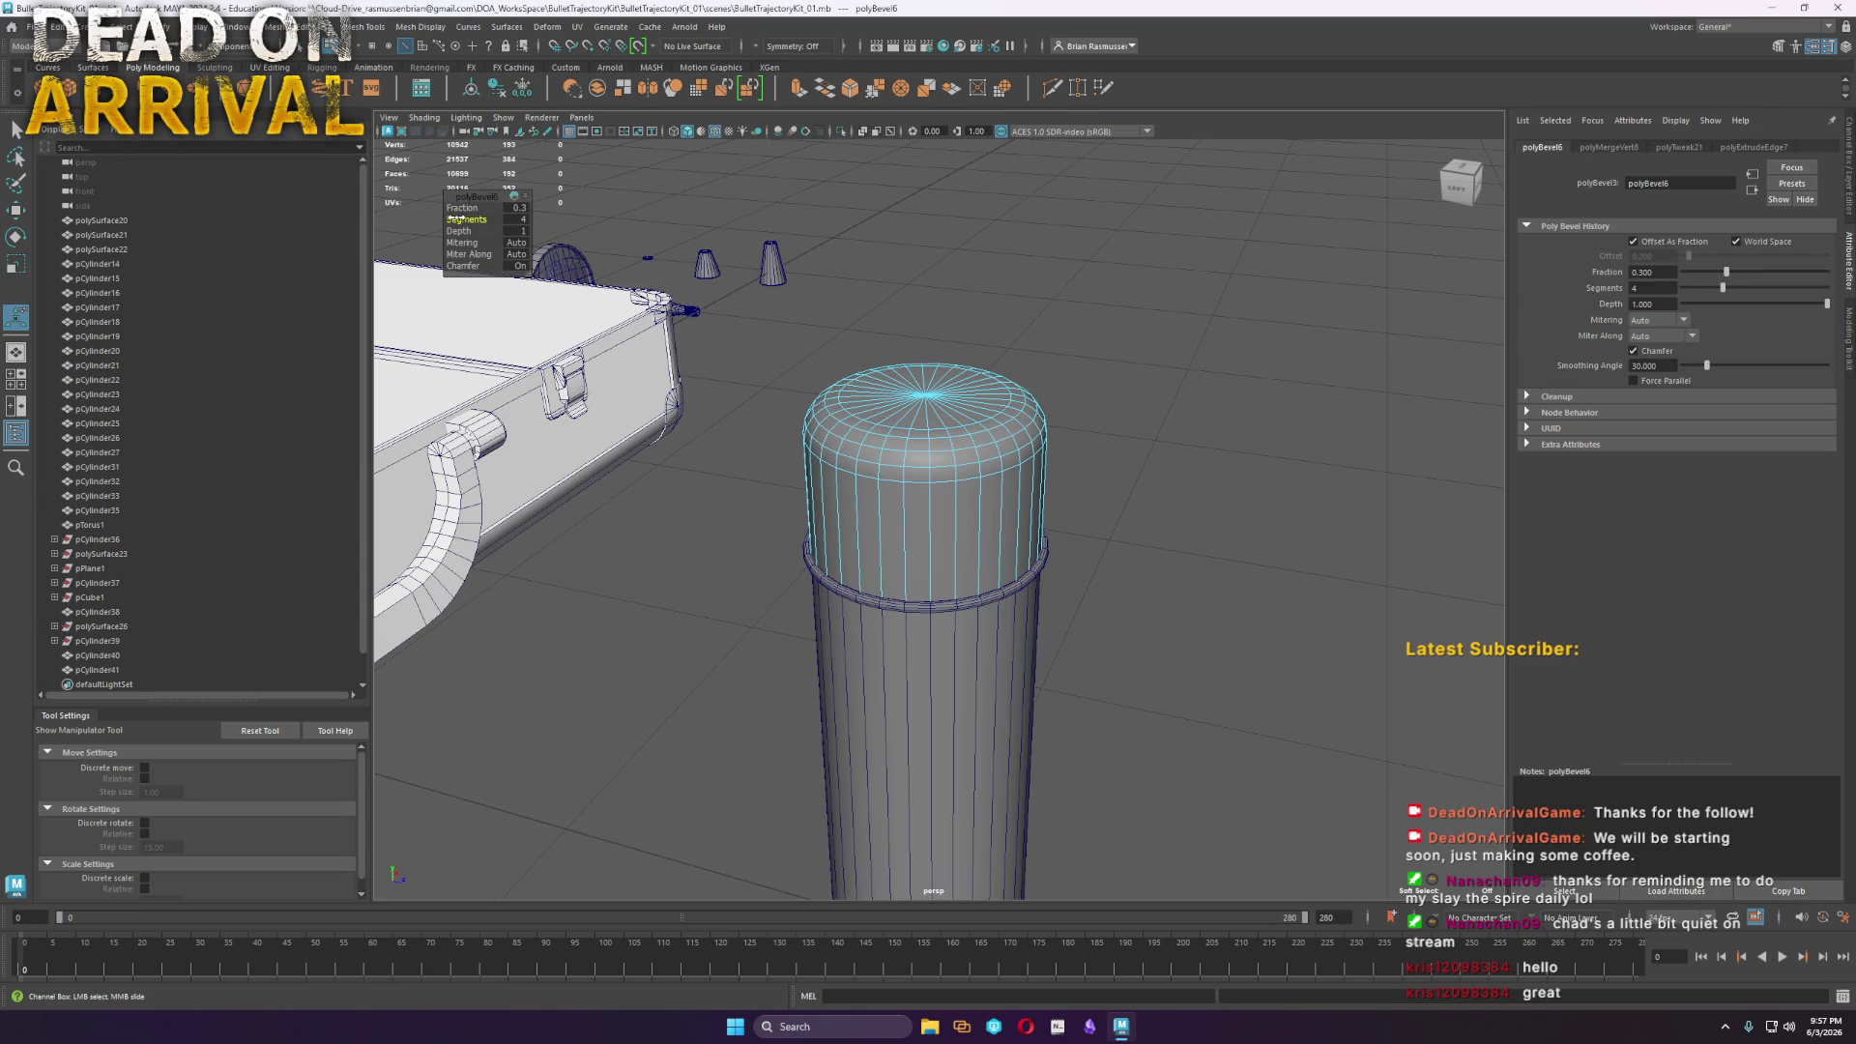
Return to object mode and select the can and cap together with the Move tool
{"action": "right_click_drag", "start_coordinate": [911, 459], "coordinate": [931, 416]}
{"action": "left_click", "coordinate": [1235, 468]}
{"action": "mouse_move", "coordinate": [1234, 468]}
{"action": "left_mouse_down", "text": "alt"}
{"action": "mouse_move", "coordinate": [1080, 605]}
{"action": "mouse_move", "coordinate": [1160, 744]}
{"action": "left_mouse_up", "text": "alt"}
{"action": "left_click_drag", "start_coordinate": [1160, 744], "coordinate": [1013, 530]}
{"action": "key", "text": "w"}
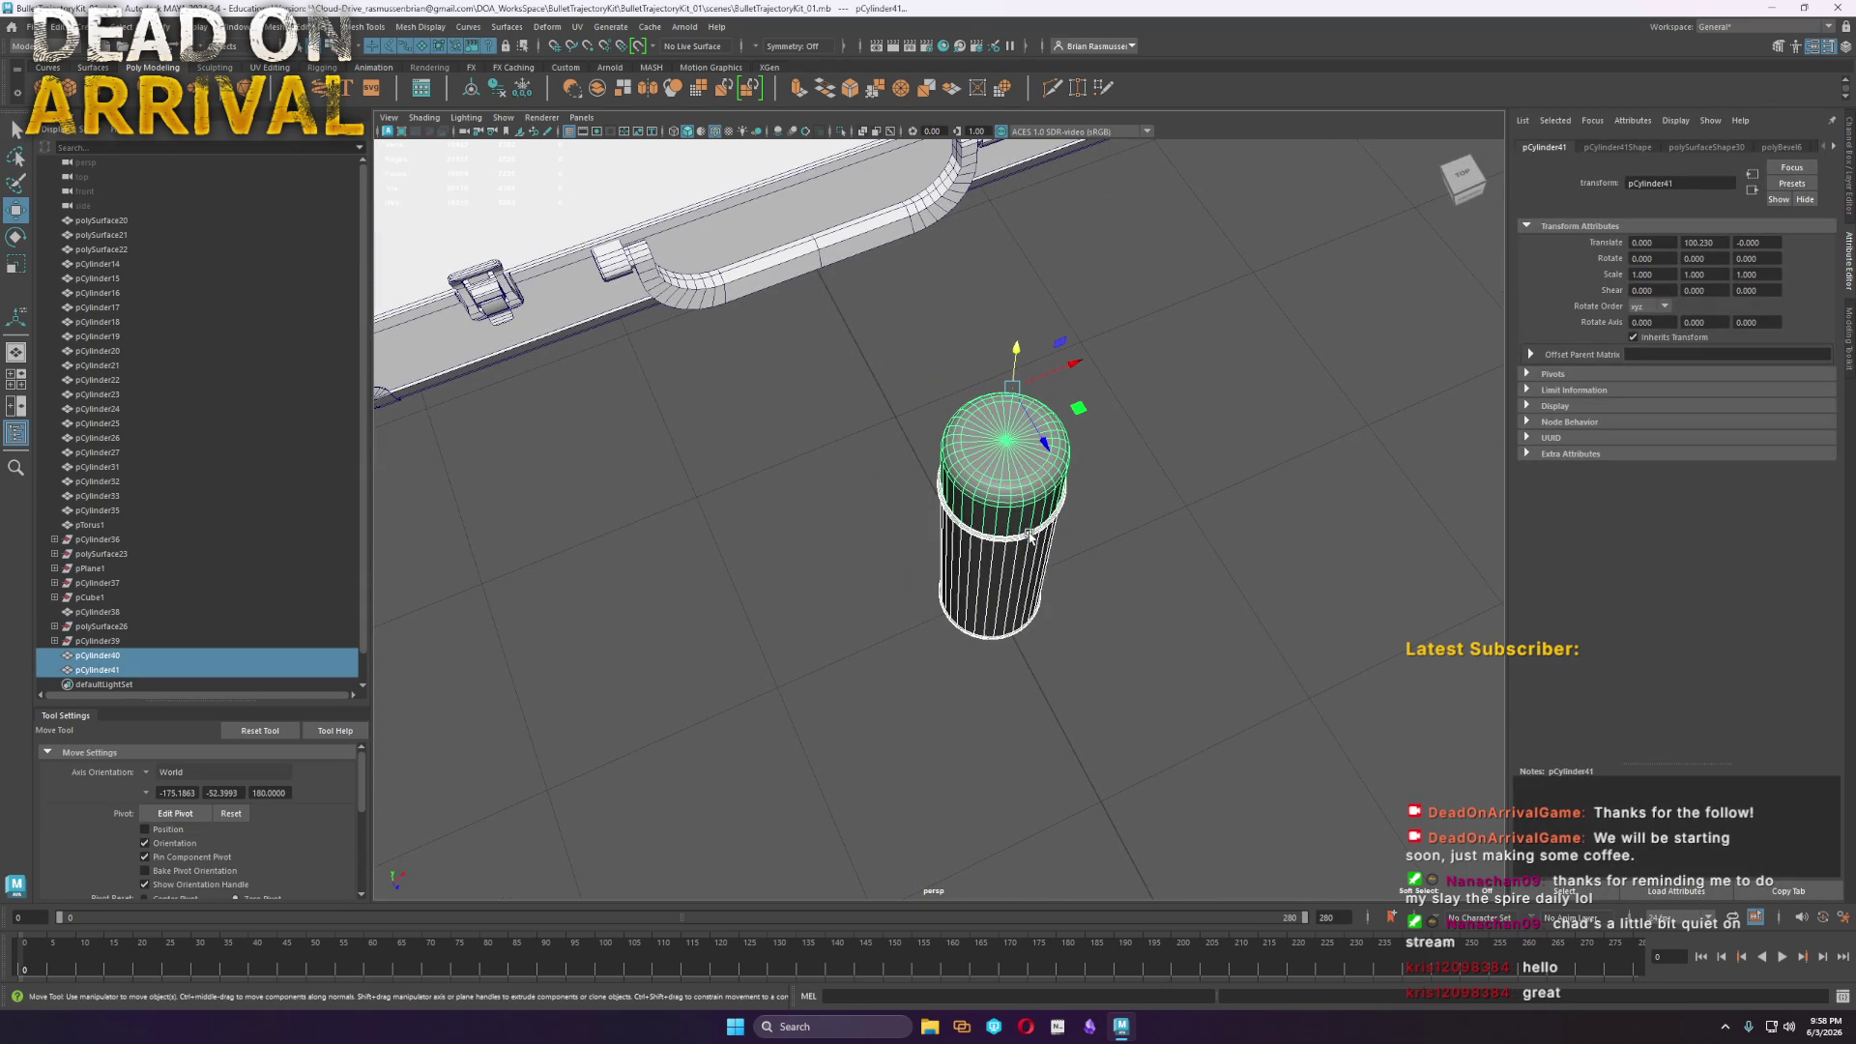
Zoom out and orbit to view the whole briefcase with its props
{"action": "scroll", "coordinate": [1011, 705], "scroll_direction": "down", "scroll_amount": 3}
{"action": "mouse_move", "coordinate": [1059, 591]}
{"action": "left_mouse_down", "text": "alt"}
{"action": "mouse_move", "coordinate": [919, 732]}
{"action": "mouse_move", "coordinate": [776, 756]}
{"action": "mouse_move", "coordinate": [964, 232]}
{"action": "left_mouse_up", "text": "alt"}
{"action": "left_click", "coordinate": [1122, 360]}
{"action": "mouse_move", "coordinate": [1122, 361]}
{"action": "left_mouse_down", "text": "alt"}
{"action": "mouse_move", "coordinate": [1122, 419]}
{"action": "mouse_move", "coordinate": [1167, 444]}
{"action": "mouse_move", "coordinate": [1158, 410]}
{"action": "left_mouse_up", "text": "alt"}
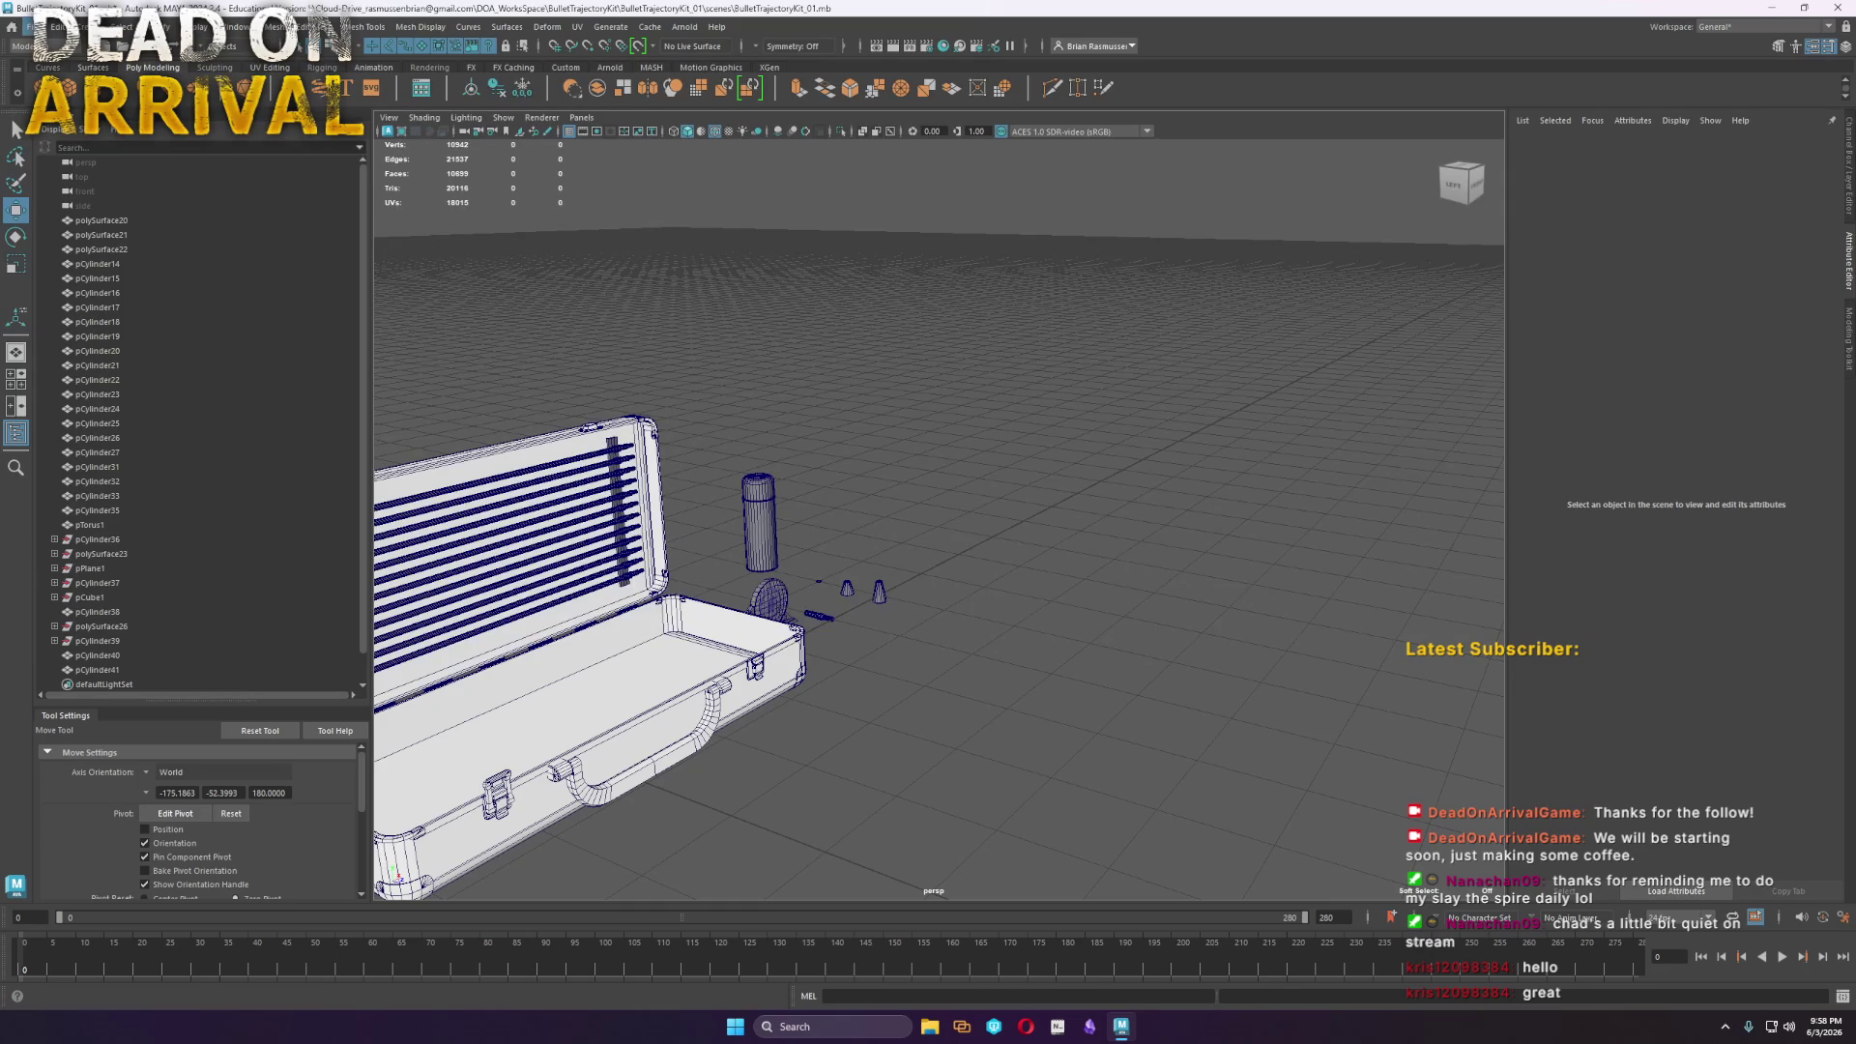
{"action": "left_click", "coordinate": [32, 26]}
{"action": "left_click", "coordinate": [909, 491]}
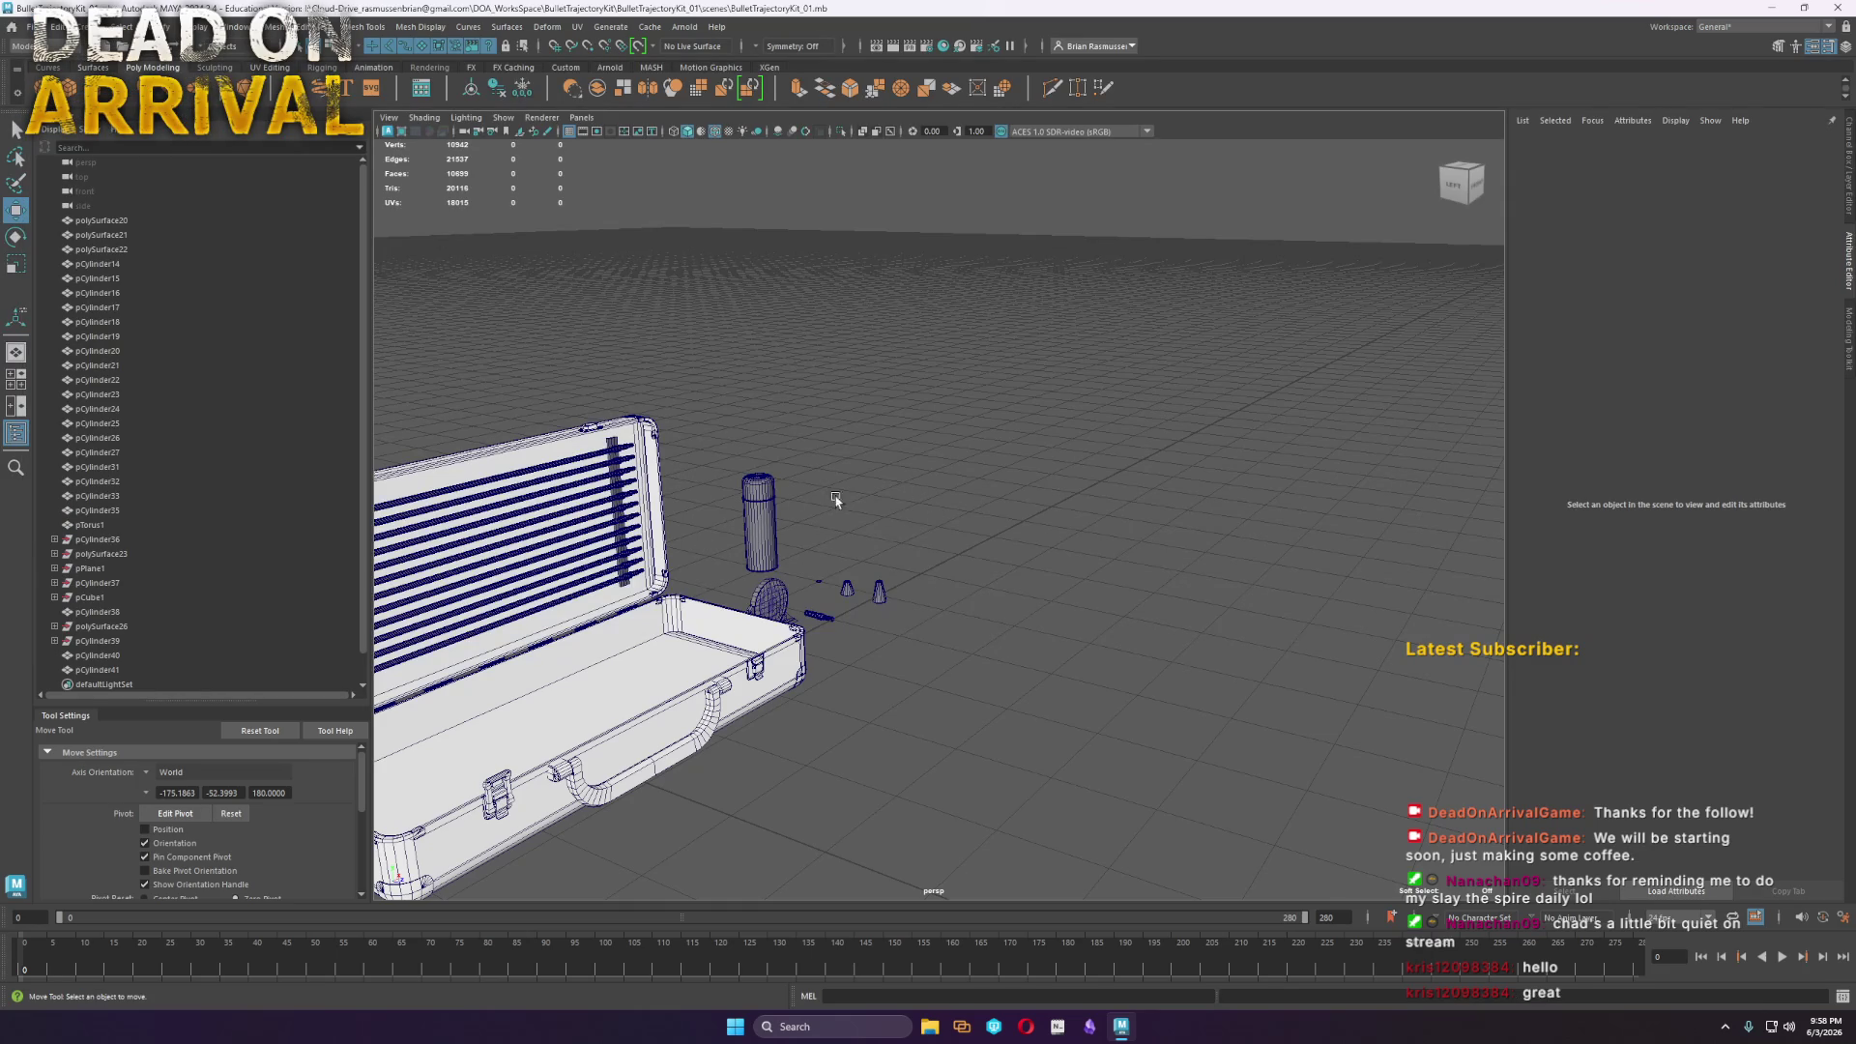
Raise the cap cylinder along Y above the can, then add a new cube, pCube2
{"action": "left_click", "coordinate": [771, 490]}
{"action": "left_click_drag", "start_coordinate": [762, 510], "coordinate": [760, 465]}
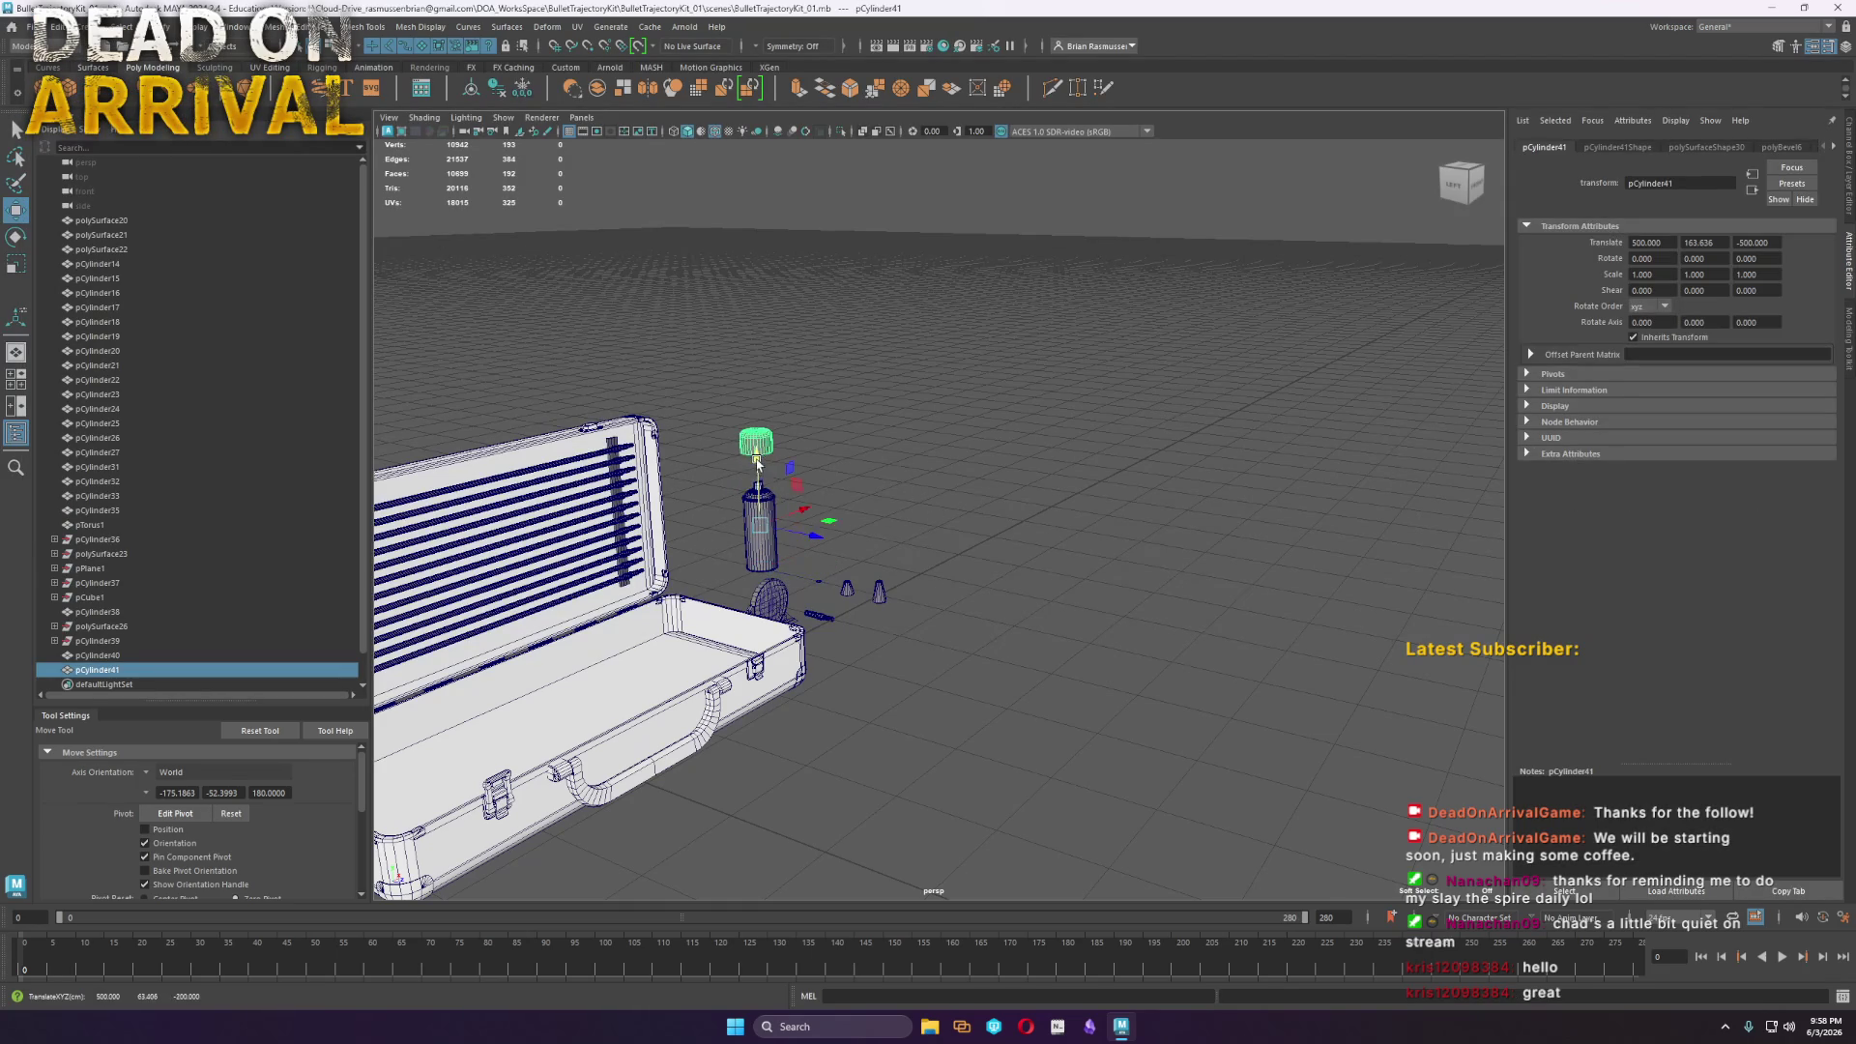
{"action": "left_click", "coordinate": [1169, 526]}
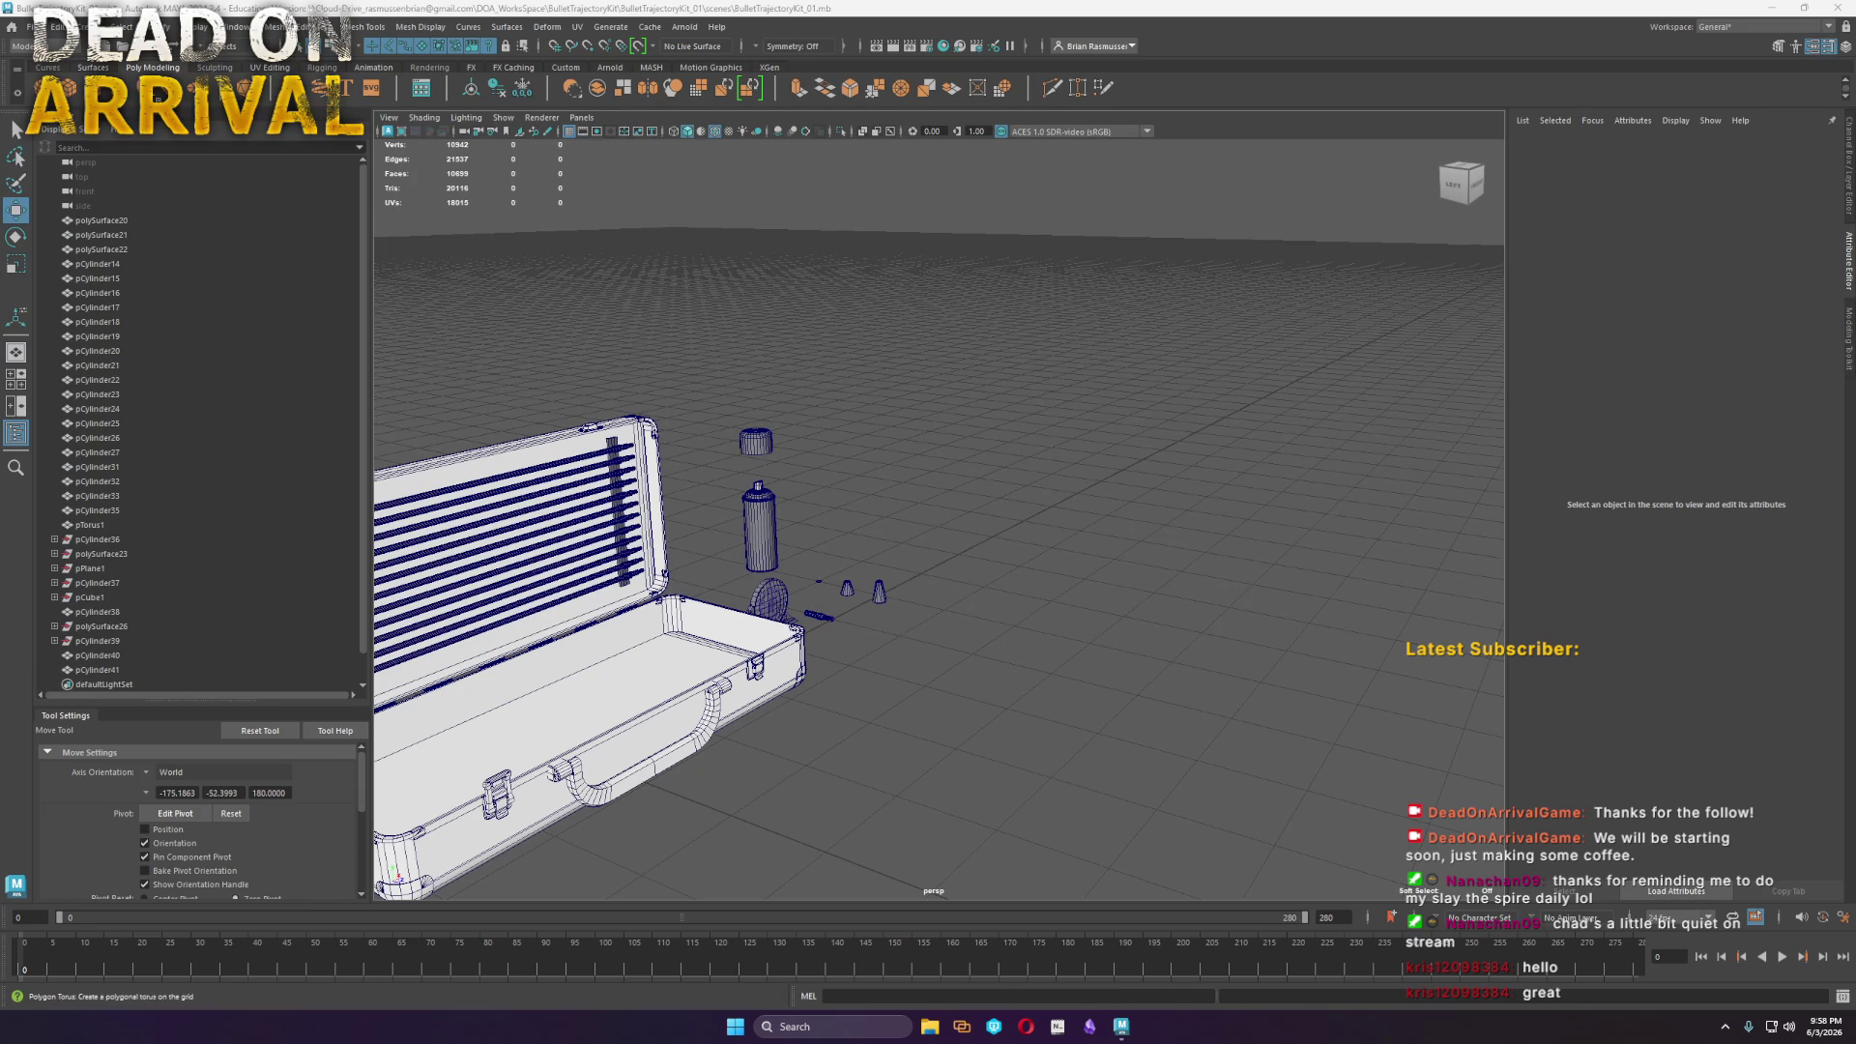
{"action": "left_click", "coordinate": [75, 96]}
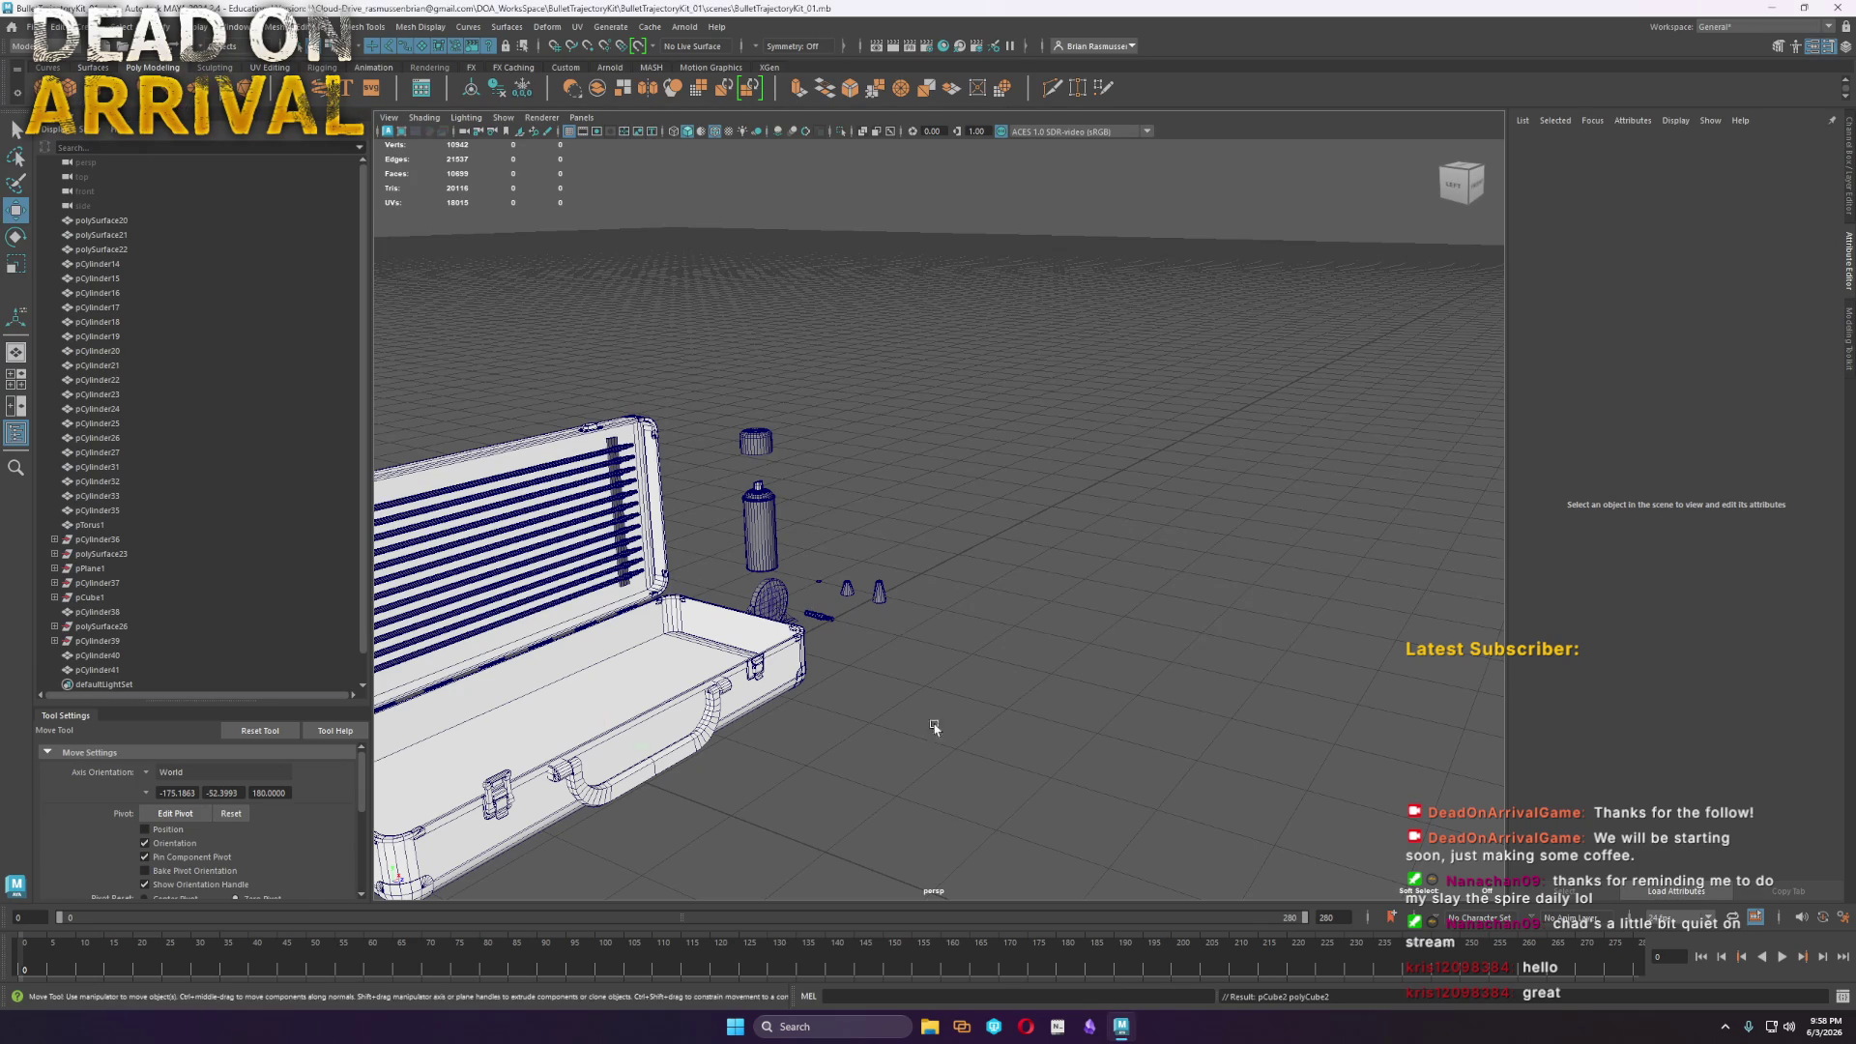
Scale the new cube to 83.674, then flatten it into a thin slab about half size
{"action": "scroll", "coordinate": [716, 750], "scroll_direction": "down", "scroll_amount": 2}
{"action": "middle_click_drag", "start_coordinate": [919, 796], "coordinate": [882, 762]}
{"action": "key", "text": "r"}
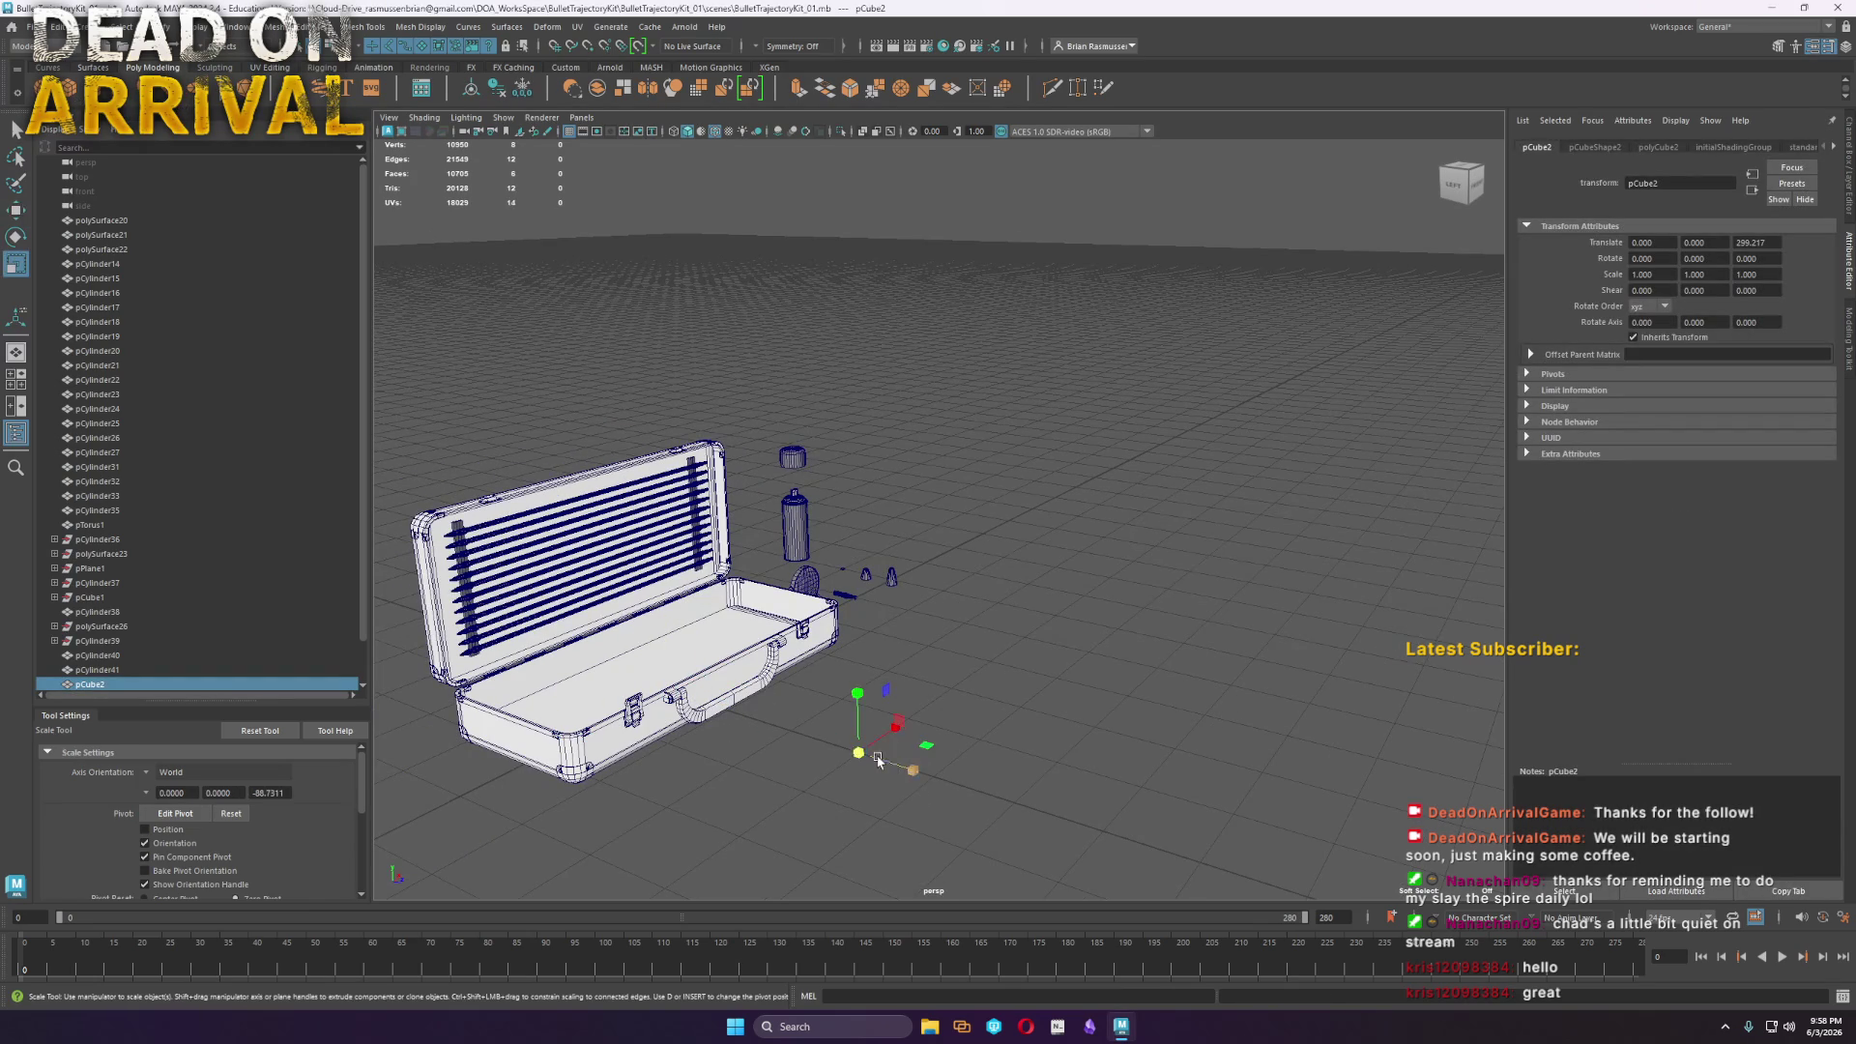
{"action": "left_click_drag", "start_coordinate": [852, 761], "coordinate": [923, 759]}
{"action": "scroll", "coordinate": [918, 752], "scroll_direction": "up", "scroll_amount": 3}
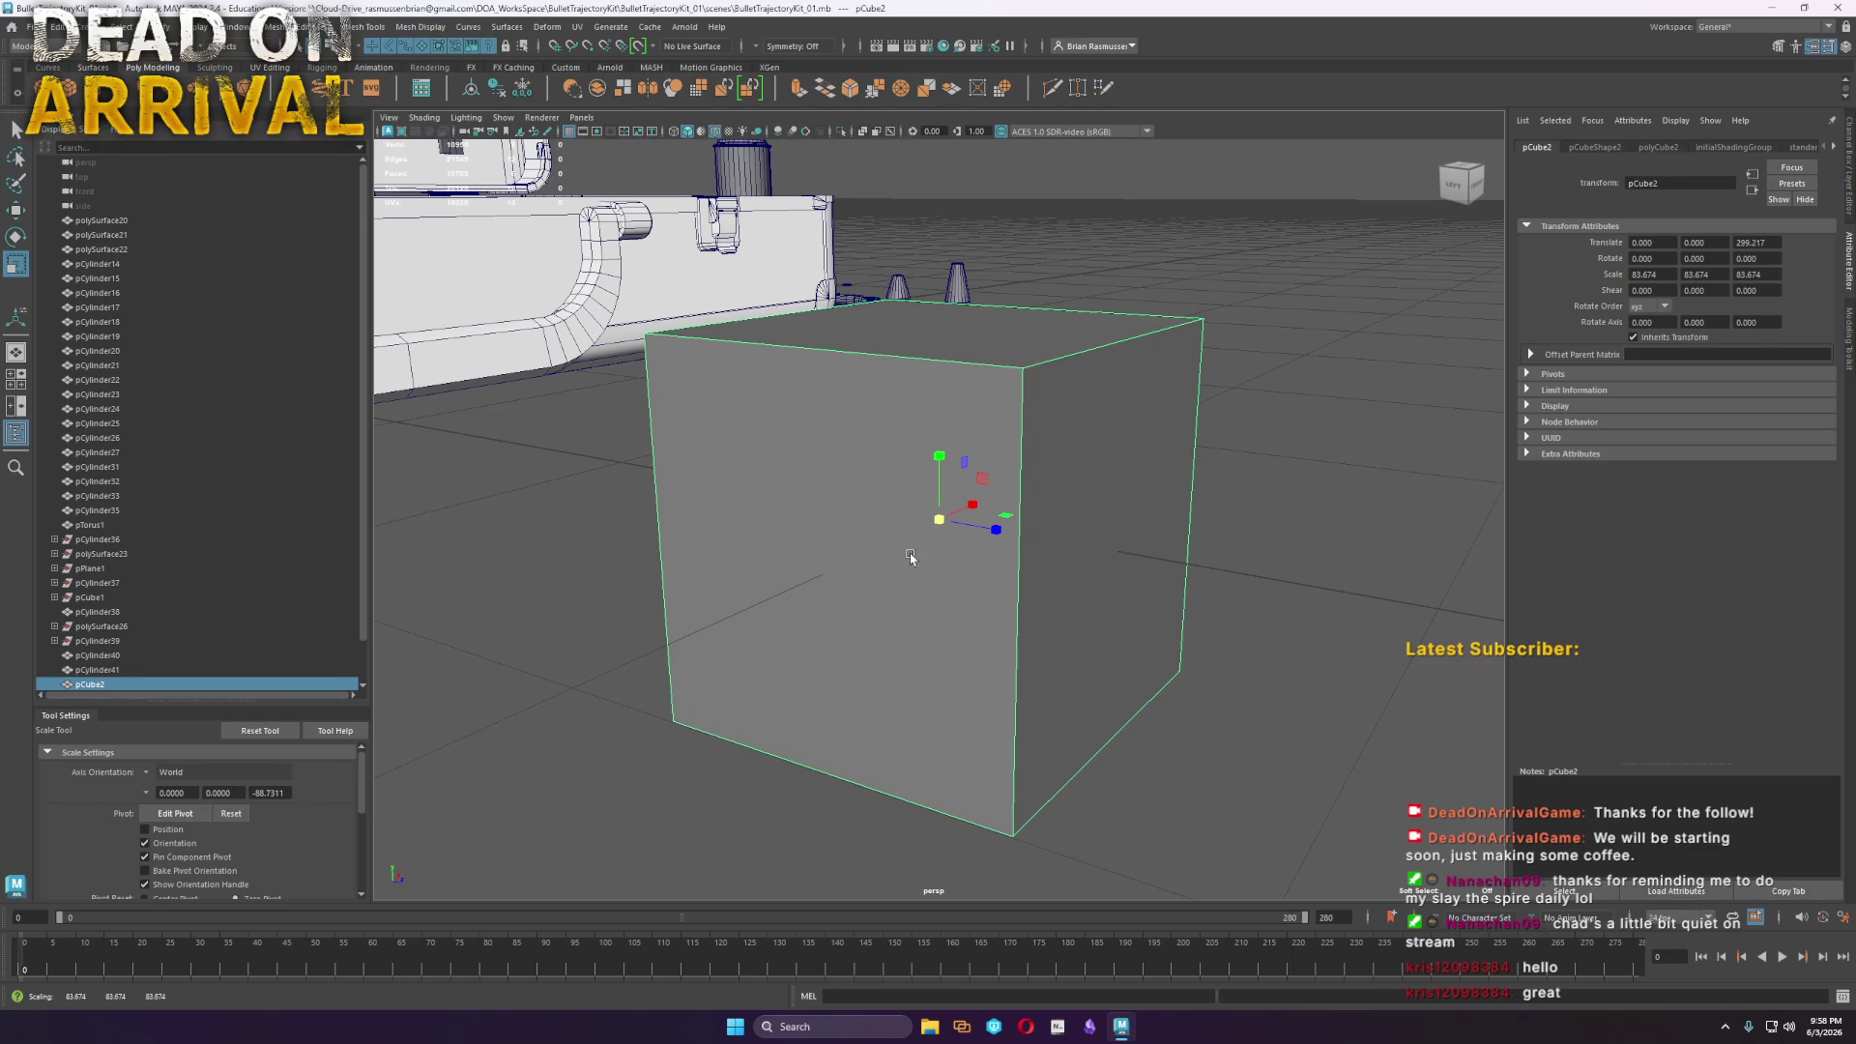
{"action": "mouse_move", "coordinate": [931, 454]}
{"action": "left_mouse_down"}
{"action": "mouse_move", "coordinate": [925, 523]}
{"action": "mouse_move", "coordinate": [808, 525]}
{"action": "left_mouse_up"}
{"action": "left_click_drag", "start_coordinate": [808, 525], "coordinate": [839, 585], "text": "alt"}
Extrude one side face of the slab outward to lengthen the plate
{"action": "mouse_move", "coordinate": [964, 599]}
{"action": "right_mouse_down", "text": "alt"}
{"action": "mouse_move", "coordinate": [1098, 634]}
{"action": "mouse_move", "coordinate": [1003, 663]}
{"action": "mouse_move", "coordinate": [1057, 563]}
{"action": "mouse_move", "coordinate": [978, 397]}
{"action": "right_mouse_up", "text": "alt"}
{"action": "left_click", "coordinate": [977, 397]}
{"action": "left_click_drag", "start_coordinate": [978, 397], "coordinate": [956, 458], "text": "alt"}
{"action": "key", "text": "w"}
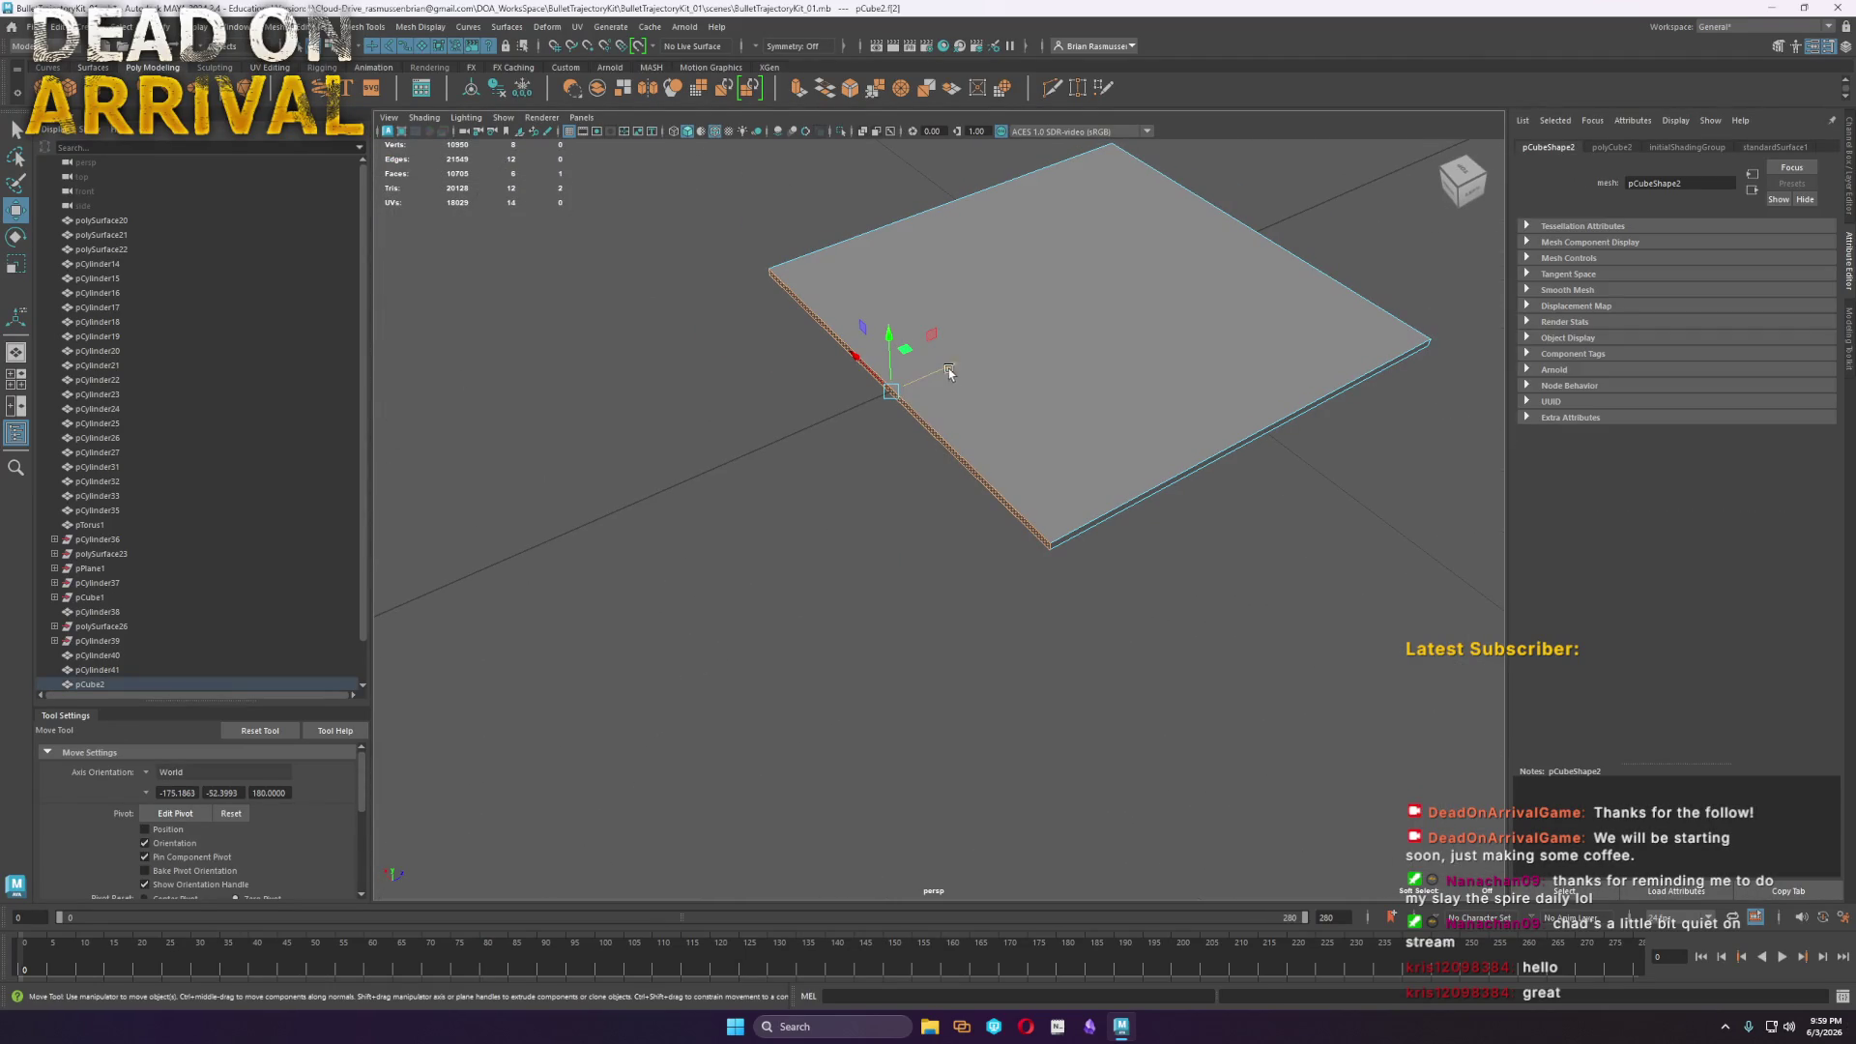
{"action": "key", "text": "ctrl+e"}
{"action": "mouse_move", "coordinate": [947, 375]}
{"action": "left_mouse_down"}
{"action": "mouse_move", "coordinate": [603, 480]}
{"action": "mouse_move", "coordinate": [1051, 523]}
{"action": "left_mouse_up"}
Merge the plate's front corner vertices into a single point
{"action": "mouse_move", "coordinate": [1221, 522]}
{"action": "left_mouse_down", "text": "alt"}
{"action": "mouse_move", "coordinate": [1179, 533]}
{"action": "mouse_move", "coordinate": [794, 425]}
{"action": "left_mouse_up", "text": "alt"}
{"action": "mouse_move", "coordinate": [794, 426]}
{"action": "right_mouse_down"}
{"action": "mouse_move", "coordinate": [817, 400]}
{"action": "mouse_move", "coordinate": [750, 402]}
{"action": "right_mouse_up"}
{"action": "left_click", "coordinate": [457, 340]}
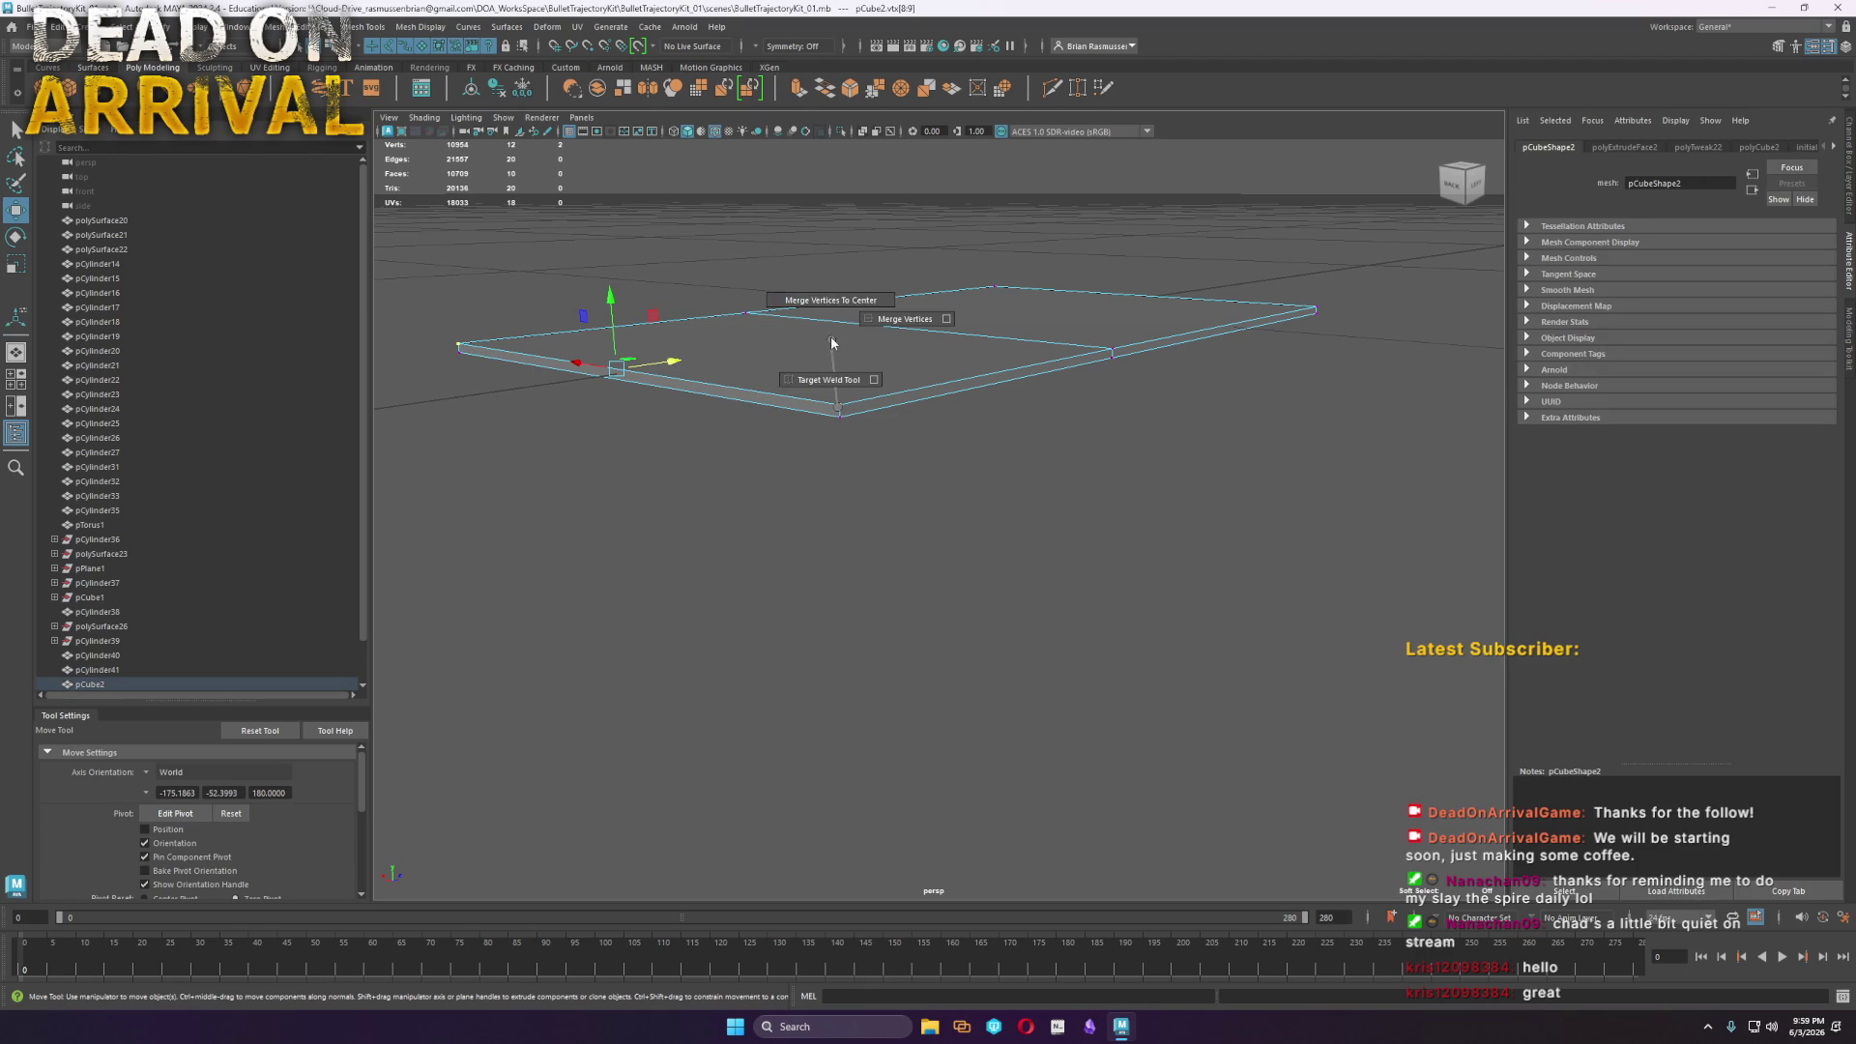
{"action": "mouse_move", "coordinate": [837, 404]}
{"action": "left_mouse_down"}
{"action": "mouse_move", "coordinate": [425, 338]}
{"action": "mouse_move", "coordinate": [508, 381]}
{"action": "mouse_move", "coordinate": [1024, 390]}
{"action": "left_mouse_up"}
Select all the plate's corner edges and bevel them
{"action": "right_click_drag", "start_coordinate": [1005, 425], "coordinate": [885, 477]}
{"action": "left_click", "coordinate": [988, 498]}
{"action": "mouse_move", "coordinate": [857, 546]}
{"action": "left_mouse_down", "text": "alt"}
{"action": "mouse_move", "coordinate": [920, 538]}
{"action": "mouse_move", "coordinate": [873, 421]}
{"action": "mouse_move", "coordinate": [966, 629]}
{"action": "mouse_move", "coordinate": [1032, 675]}
{"action": "left_mouse_up", "text": "alt"}
{"action": "left_click", "coordinate": [867, 392], "text": "shift"}
{"action": "left_click", "coordinate": [1122, 554], "text": "shift"}
{"action": "left_click", "coordinate": [1050, 538], "text": "shift"}
{"action": "mouse_move", "coordinate": [739, 414]}
{"action": "left_mouse_down", "text": "alt"}
{"action": "mouse_move", "coordinate": [745, 439]}
{"action": "mouse_move", "coordinate": [1027, 464]}
{"action": "left_mouse_up", "text": "alt"}
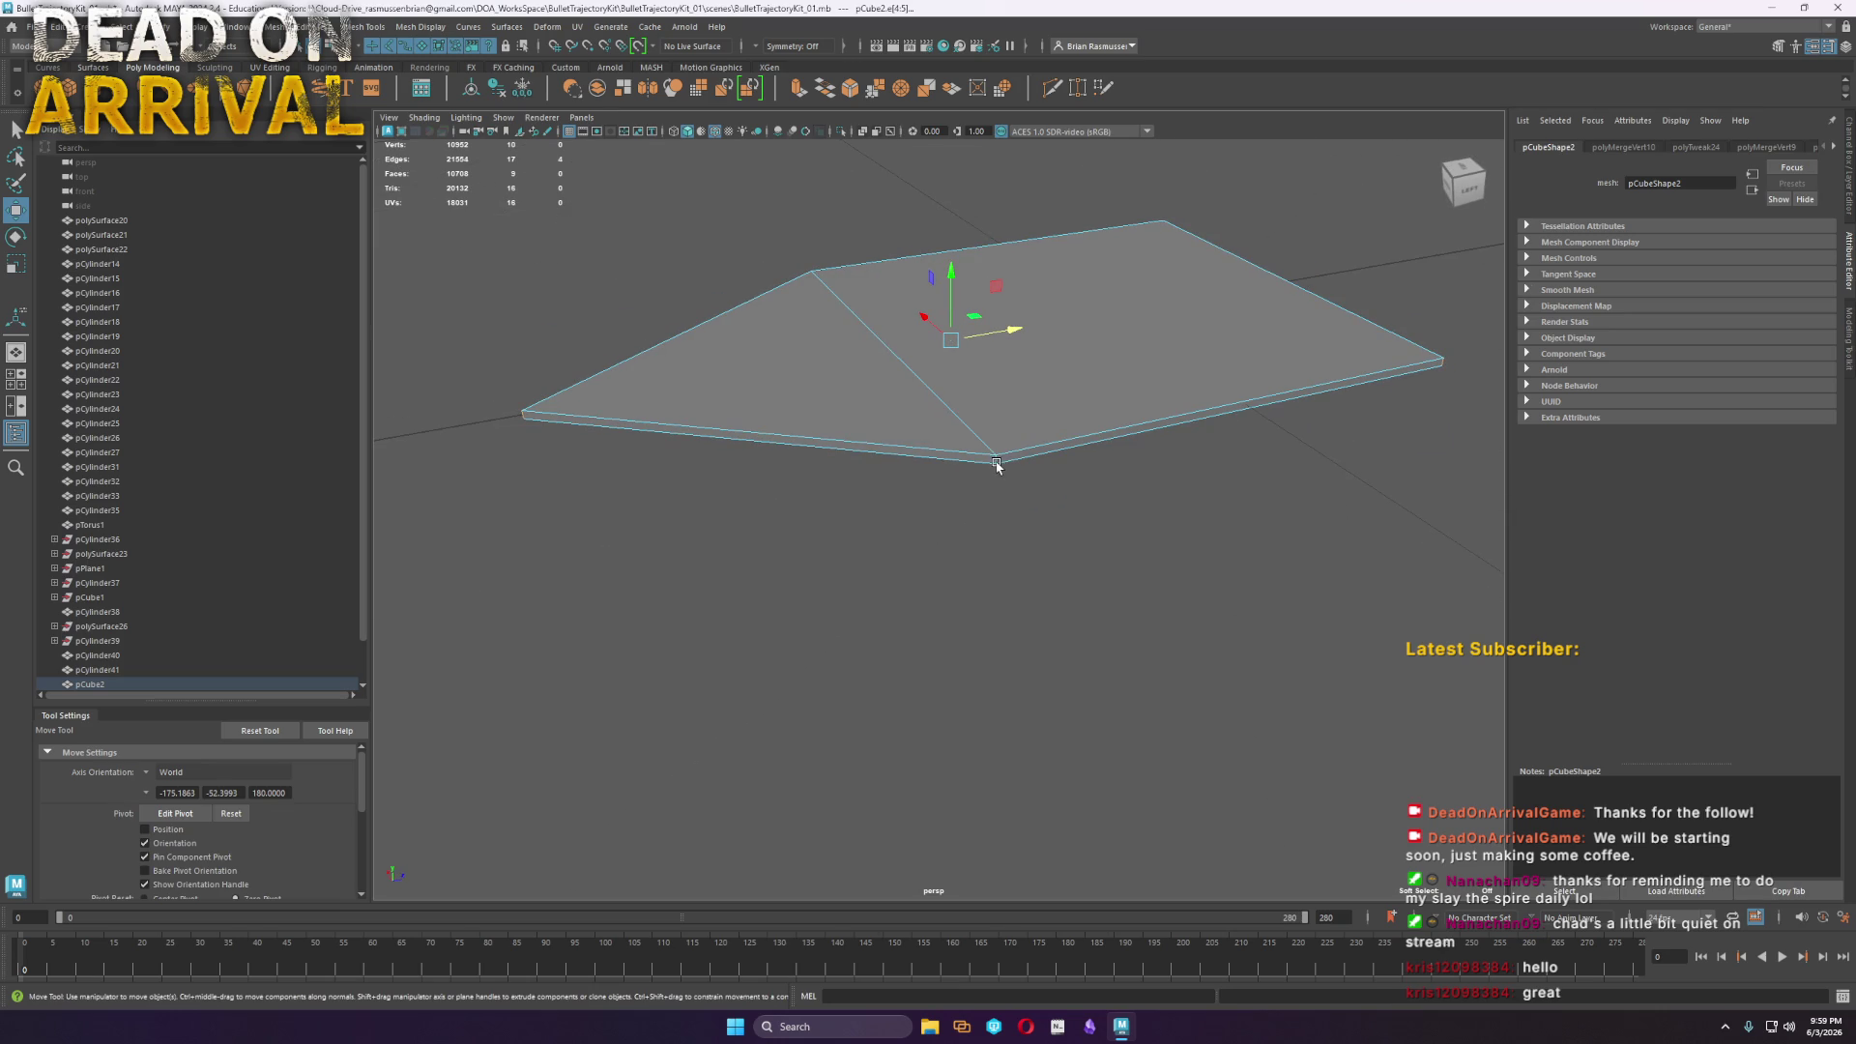
{"action": "left_click", "coordinate": [977, 435], "text": "shift"}
{"action": "left_click_drag", "start_coordinate": [999, 506], "coordinate": [928, 328], "text": "alt"}
{"action": "left_click", "coordinate": [925, 414], "text": "shift"}
{"action": "mouse_move", "coordinate": [926, 413]}
{"action": "left_mouse_down", "text": "alt"}
{"action": "mouse_move", "coordinate": [1136, 471]}
{"action": "mouse_move", "coordinate": [1139, 505]}
{"action": "mouse_move", "coordinate": [1131, 460]}
{"action": "left_mouse_up", "text": "alt"}
{"action": "right_click_drag", "start_coordinate": [1131, 461], "coordinate": [1178, 460], "text": "shift"}
Set the bevel to fraction about 0.23 with 4 segments
{"action": "left_click", "coordinate": [466, 219]}
{"action": "middle_click_drag", "start_coordinate": [466, 219], "coordinate": [513, 224]}
{"action": "mouse_move", "coordinate": [928, 464]}
{"action": "left_mouse_down", "text": "alt"}
{"action": "mouse_move", "coordinate": [961, 526]}
{"action": "mouse_move", "coordinate": [932, 520]}
{"action": "left_mouse_up", "text": "alt"}
{"action": "right_click_drag", "start_coordinate": [932, 520], "coordinate": [1032, 554], "text": "alt"}
{"action": "left_click", "coordinate": [462, 208]}
{"action": "middle_click_drag", "start_coordinate": [462, 208], "coordinate": [484, 205]}
{"action": "left_click", "coordinate": [465, 221]}
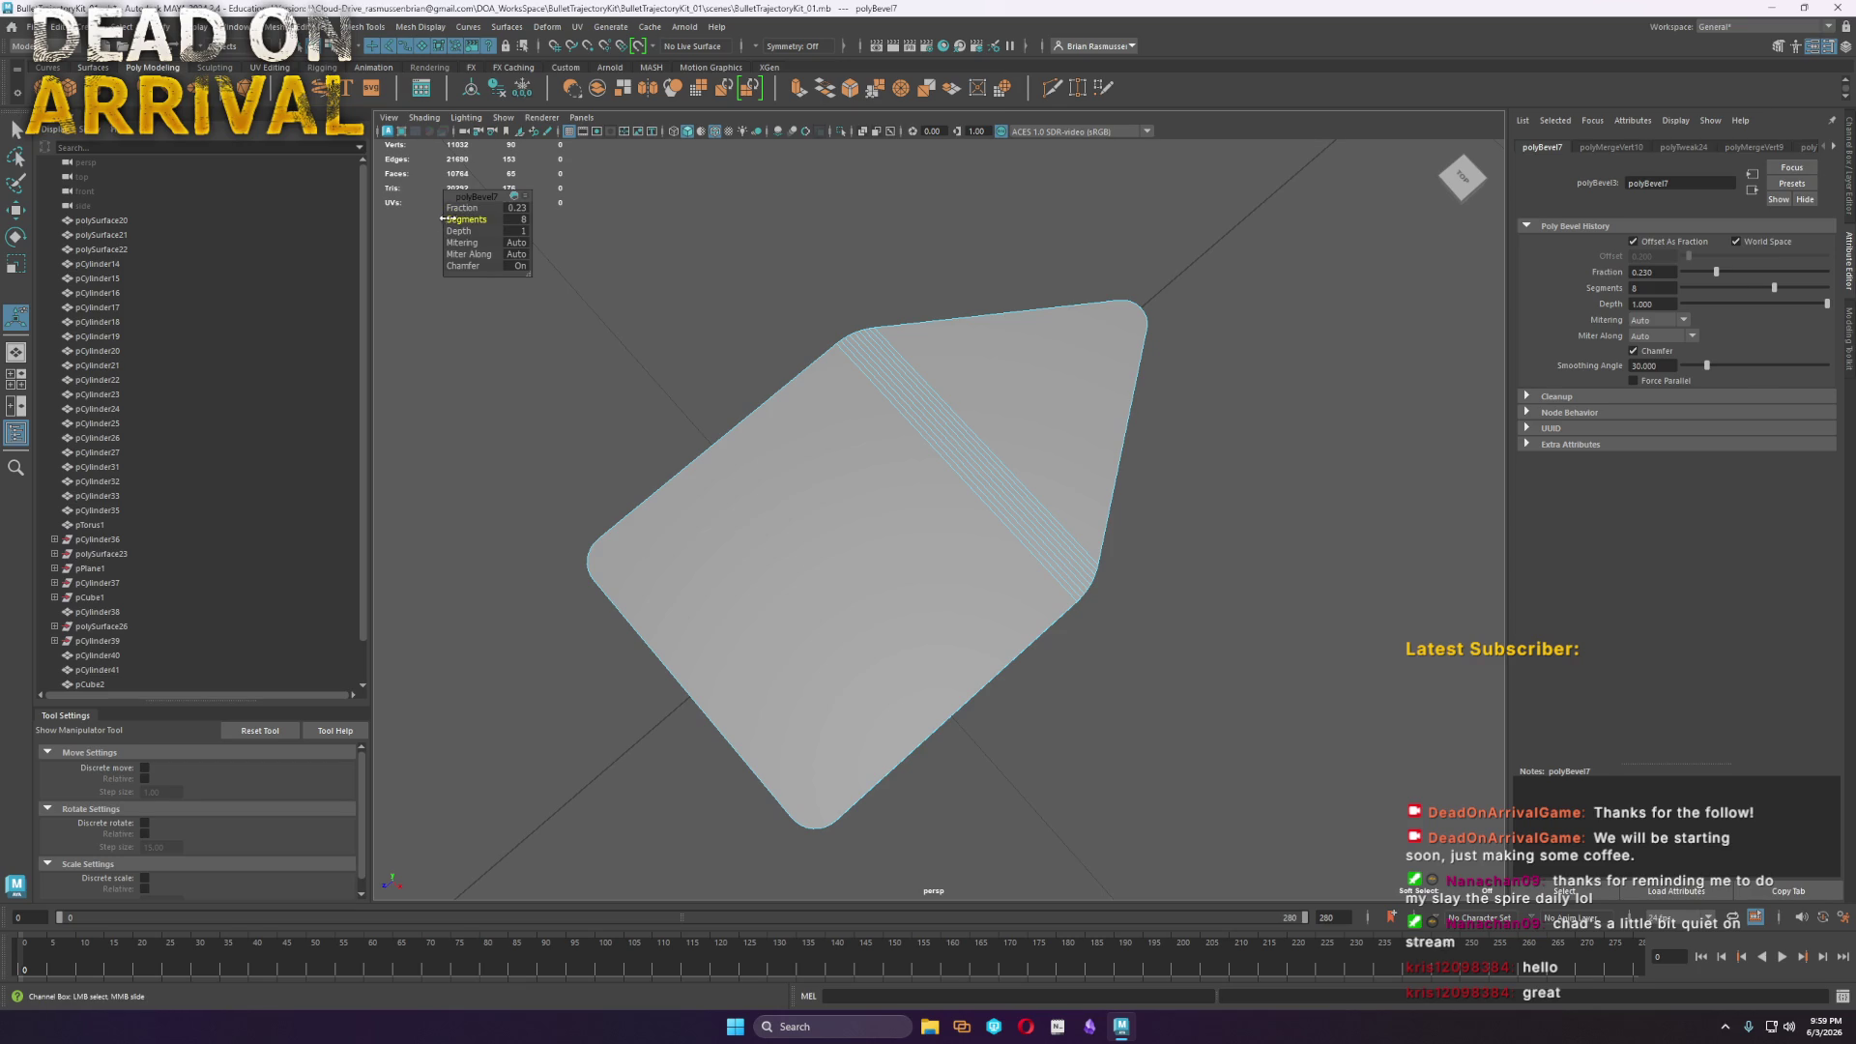
{"action": "mouse_move", "coordinate": [421, 225]}
{"action": "middle_mouse_down"}
{"action": "mouse_move", "coordinate": [23, 224]}
{"action": "mouse_move", "coordinate": [162, 241]}
{"action": "middle_mouse_up"}
{"action": "mouse_move", "coordinate": [1011, 571]}
{"action": "left_mouse_down", "text": "alt"}
{"action": "mouse_move", "coordinate": [994, 531]}
{"action": "mouse_move", "coordinate": [981, 542]}
{"action": "left_mouse_up", "text": "alt"}
{"action": "scroll", "coordinate": [1024, 556], "scroll_direction": "up", "scroll_amount": 2}
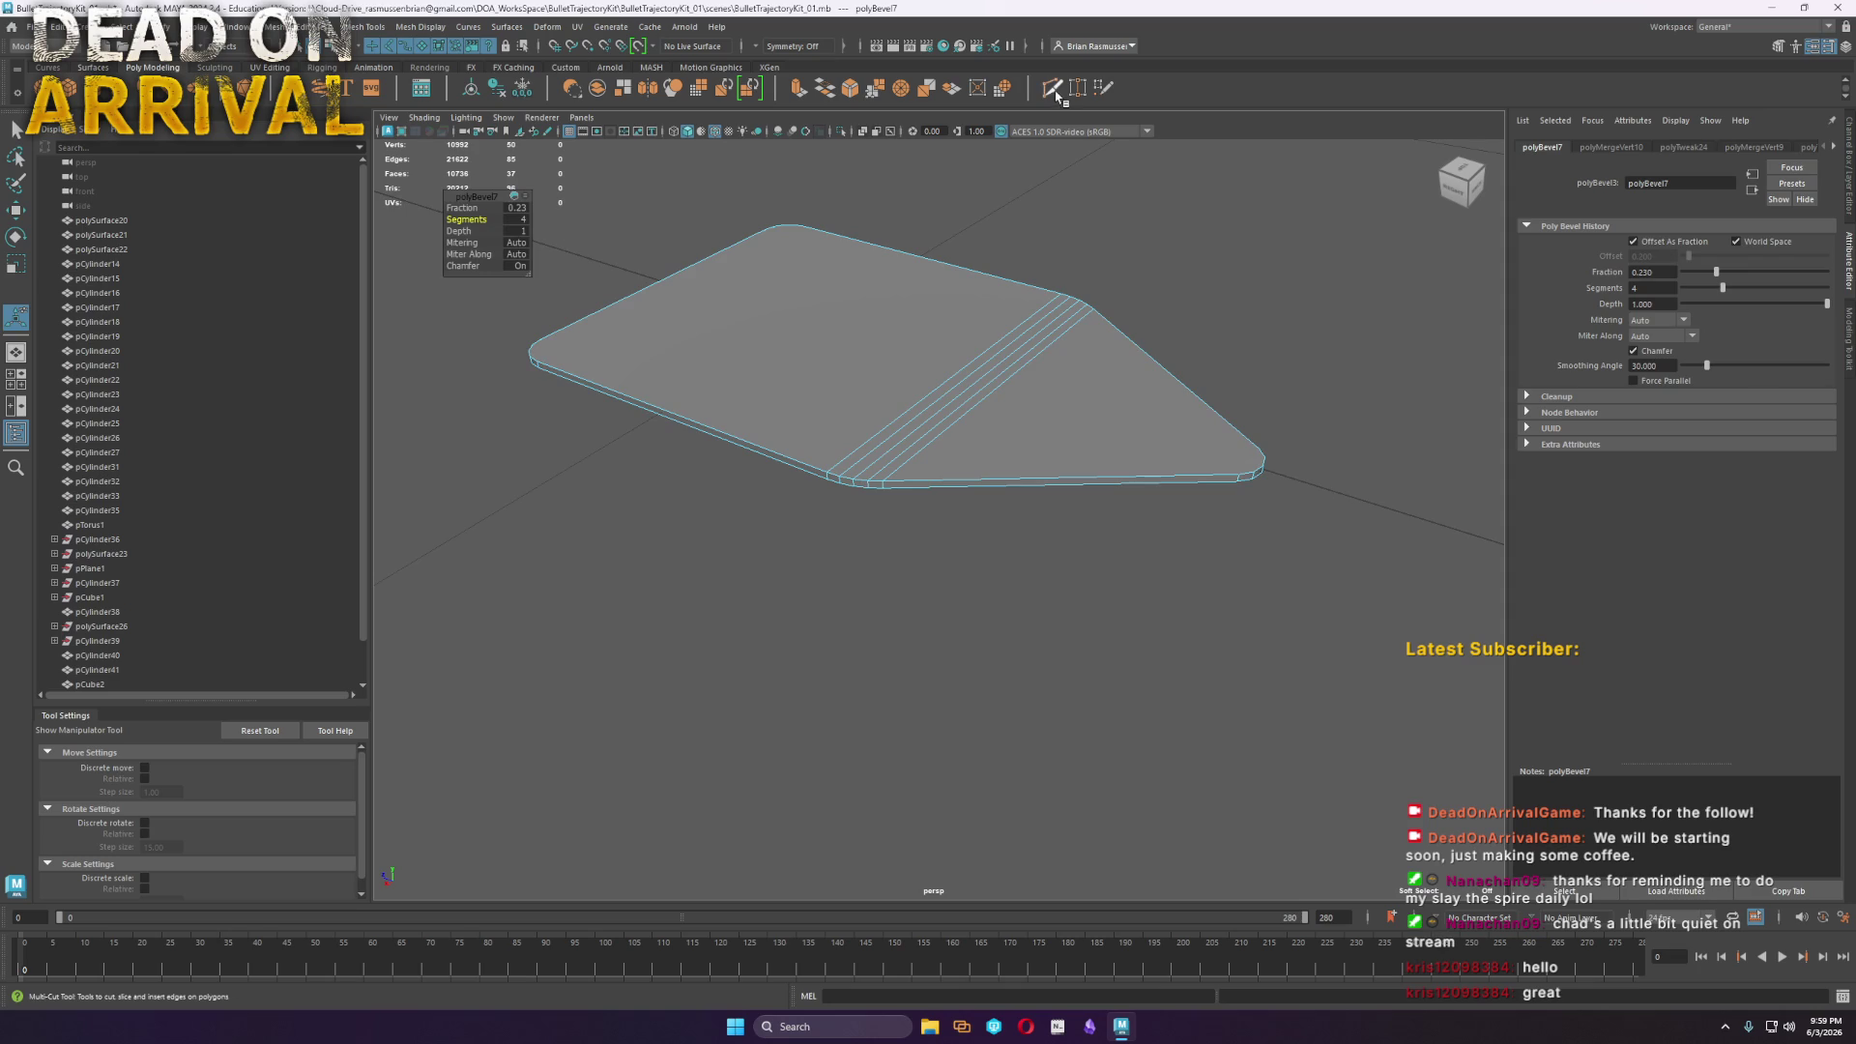
{"action": "left_click_drag", "start_coordinate": [1073, 483], "coordinate": [1089, 506], "text": "alt"}
{"action": "key", "text": "w"}
Return the plate to object mode and save the scene
{"action": "right_click_drag", "start_coordinate": [948, 402], "coordinate": [769, 229]}
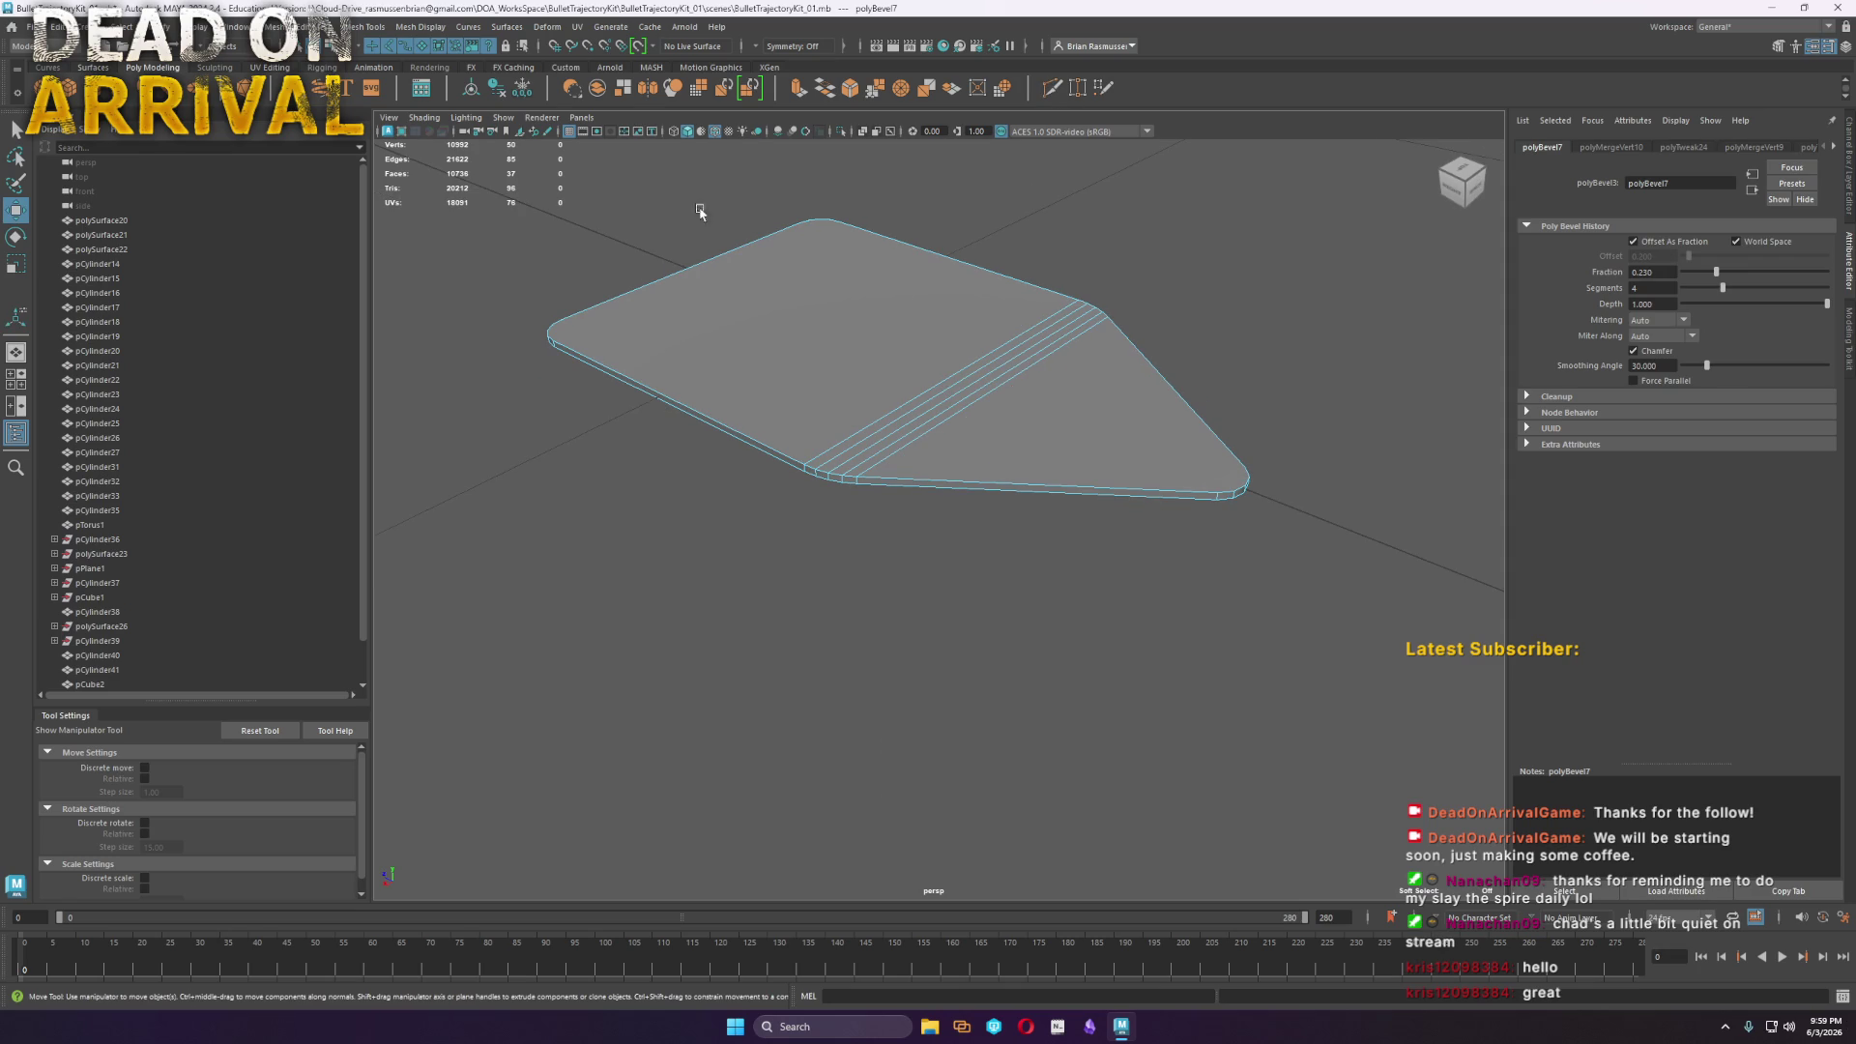
{"action": "right_click_drag", "start_coordinate": [824, 326], "coordinate": [846, 326]}
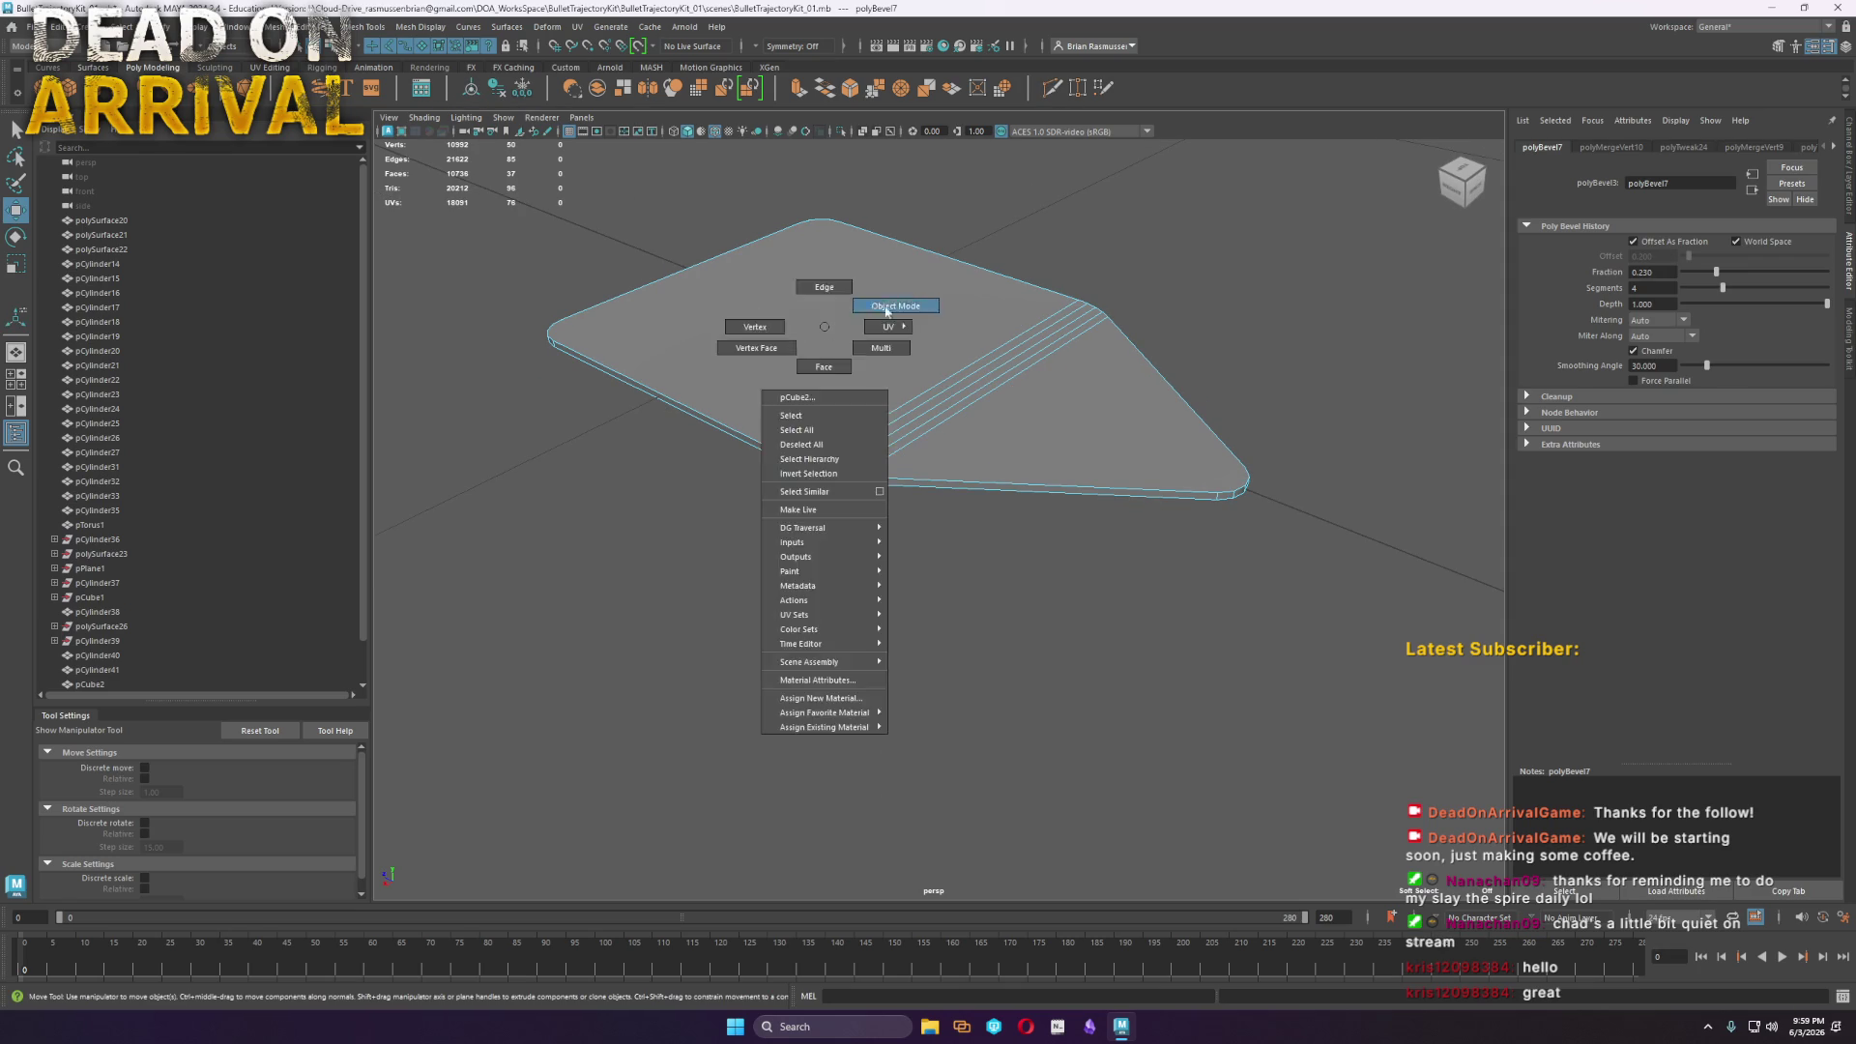
{"action": "left_click", "coordinate": [982, 529]}
{"action": "scroll", "coordinate": [861, 464], "scroll_direction": "down", "scroll_amount": 2}
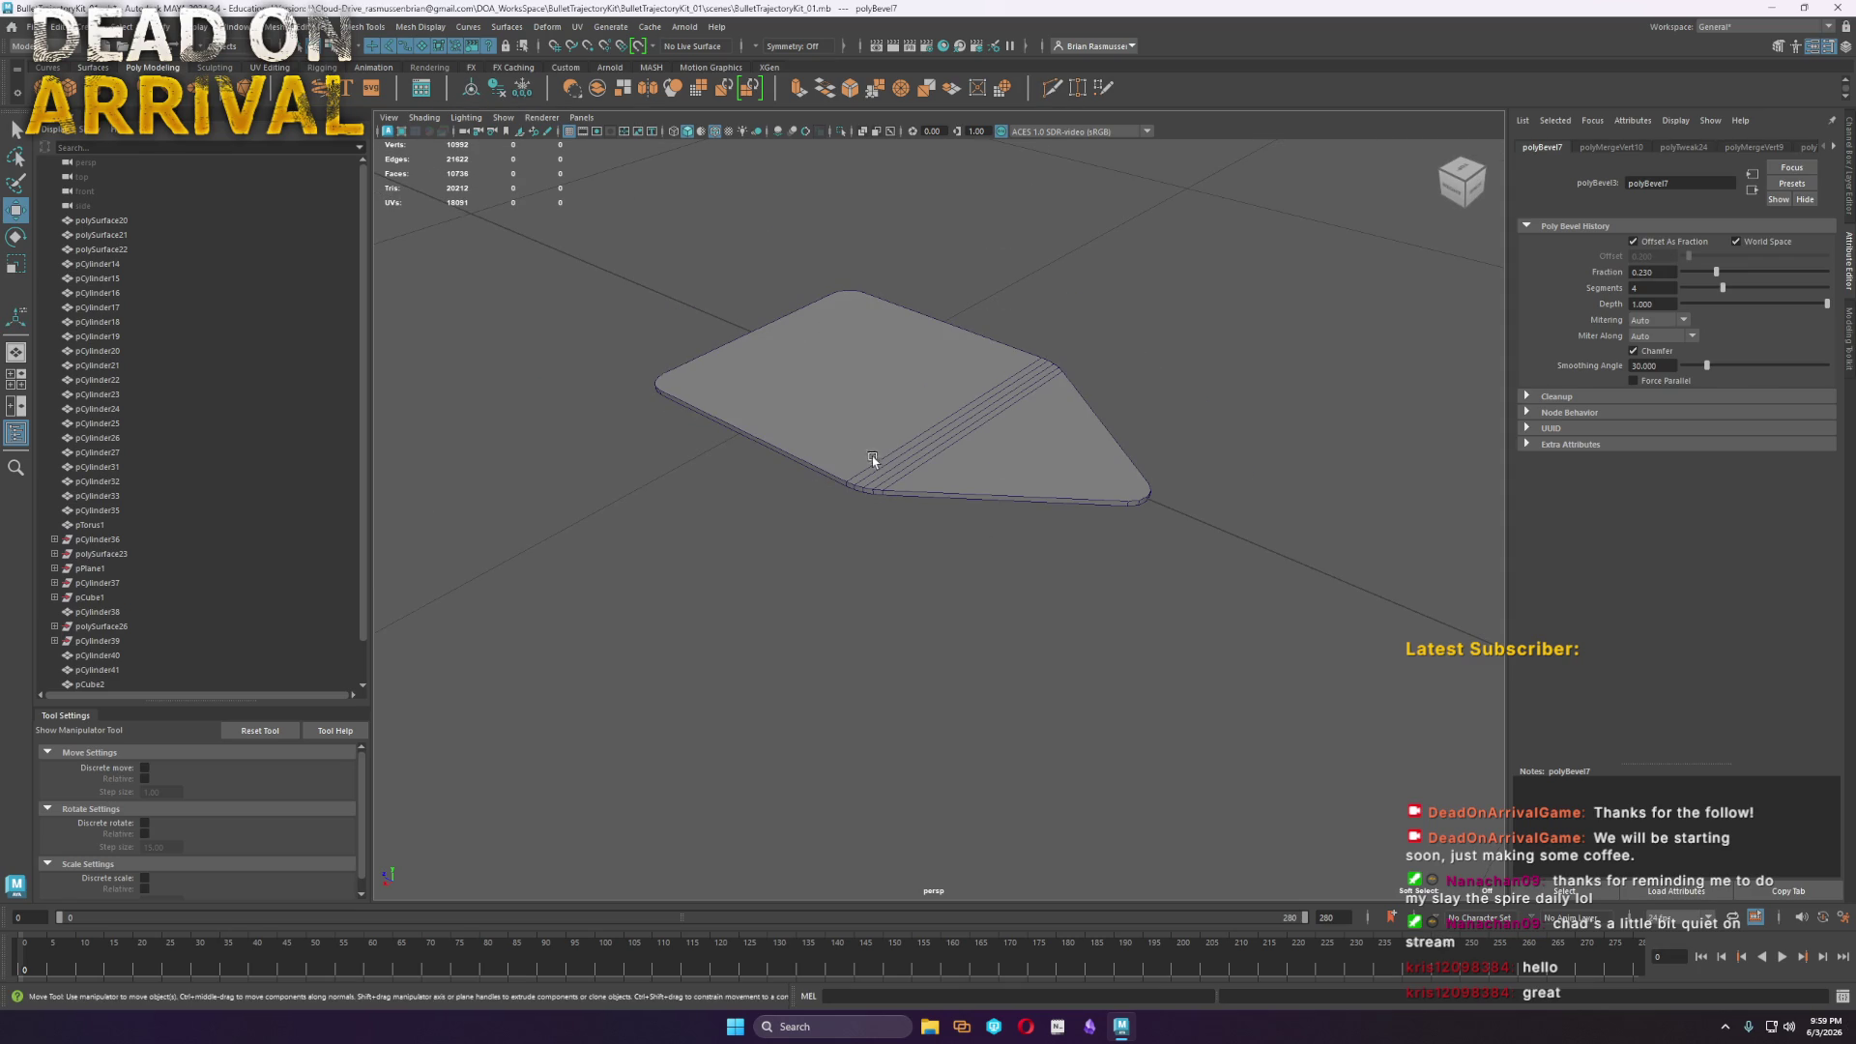
{"action": "left_click", "coordinate": [30, 26]}
{"action": "left_click", "coordinate": [67, 85]}
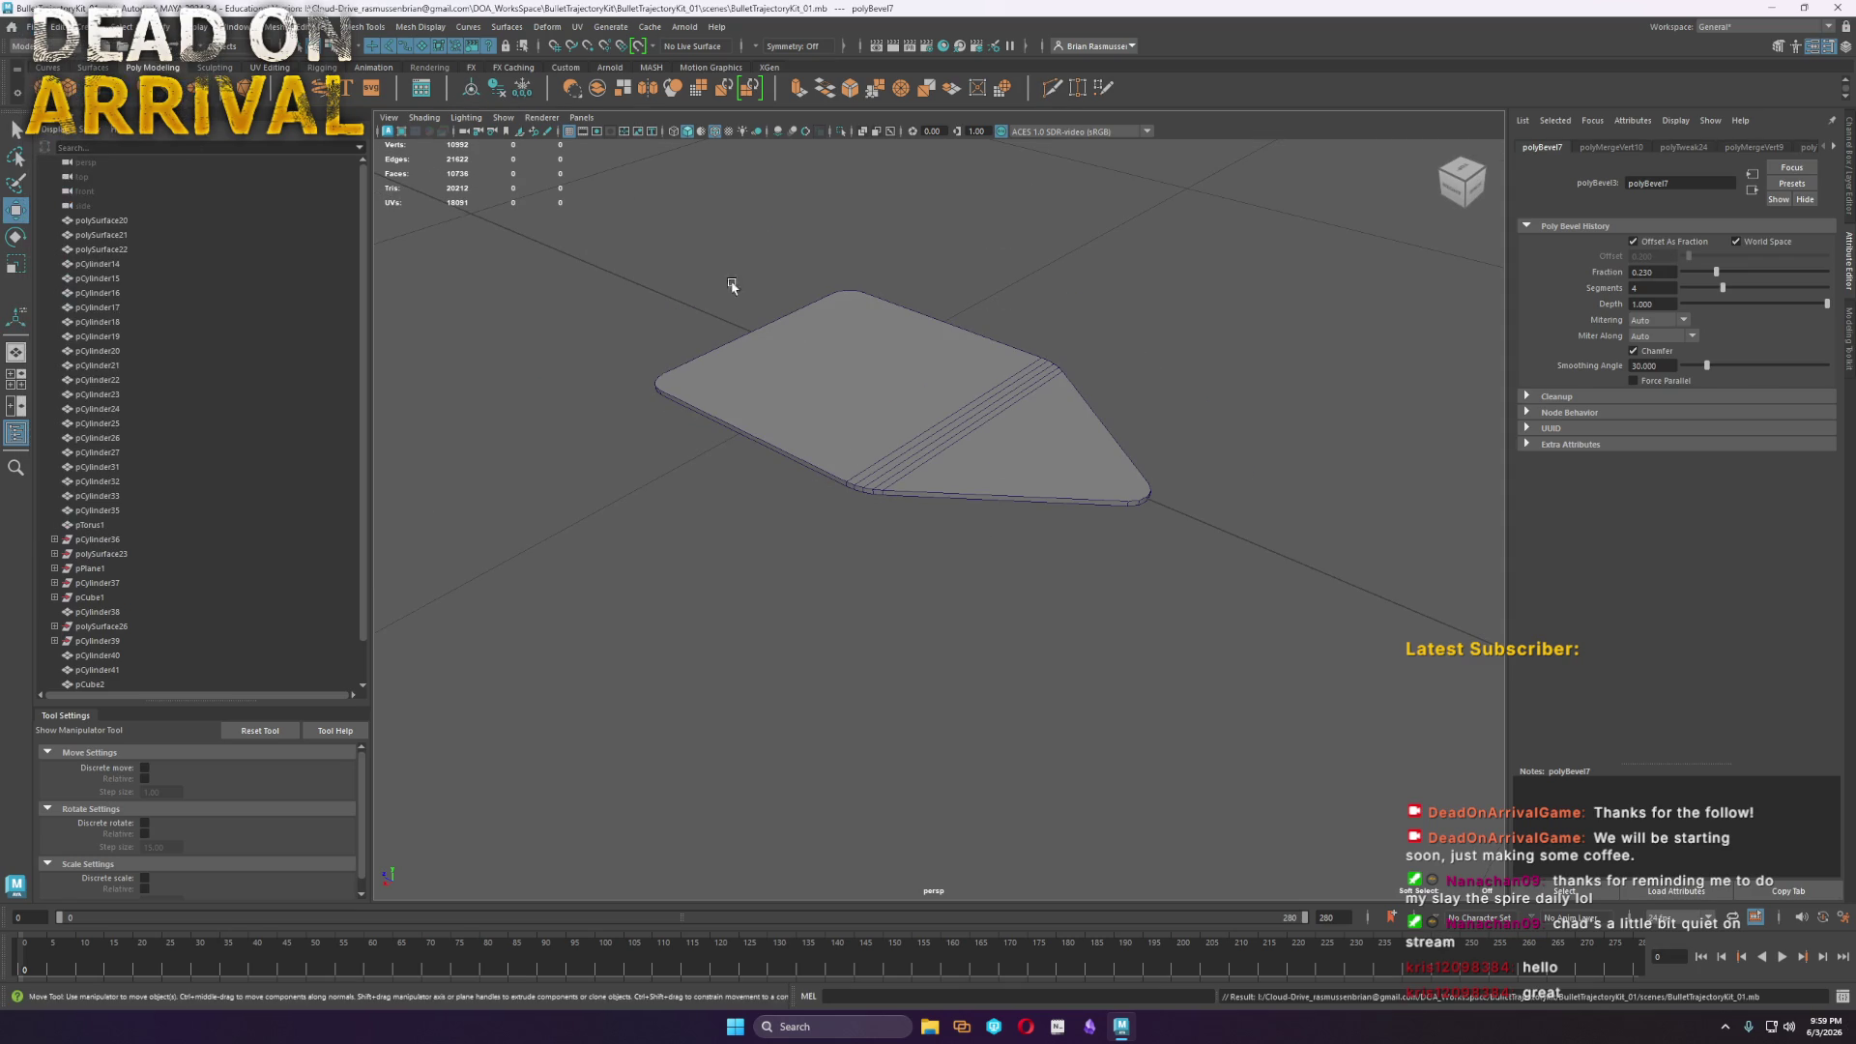
Frame the briefcase in the view, then deselect it
{"action": "scroll", "coordinate": [967, 526], "scroll_direction": "down", "scroll_amount": 5}
{"action": "left_click", "coordinate": [1015, 522]}
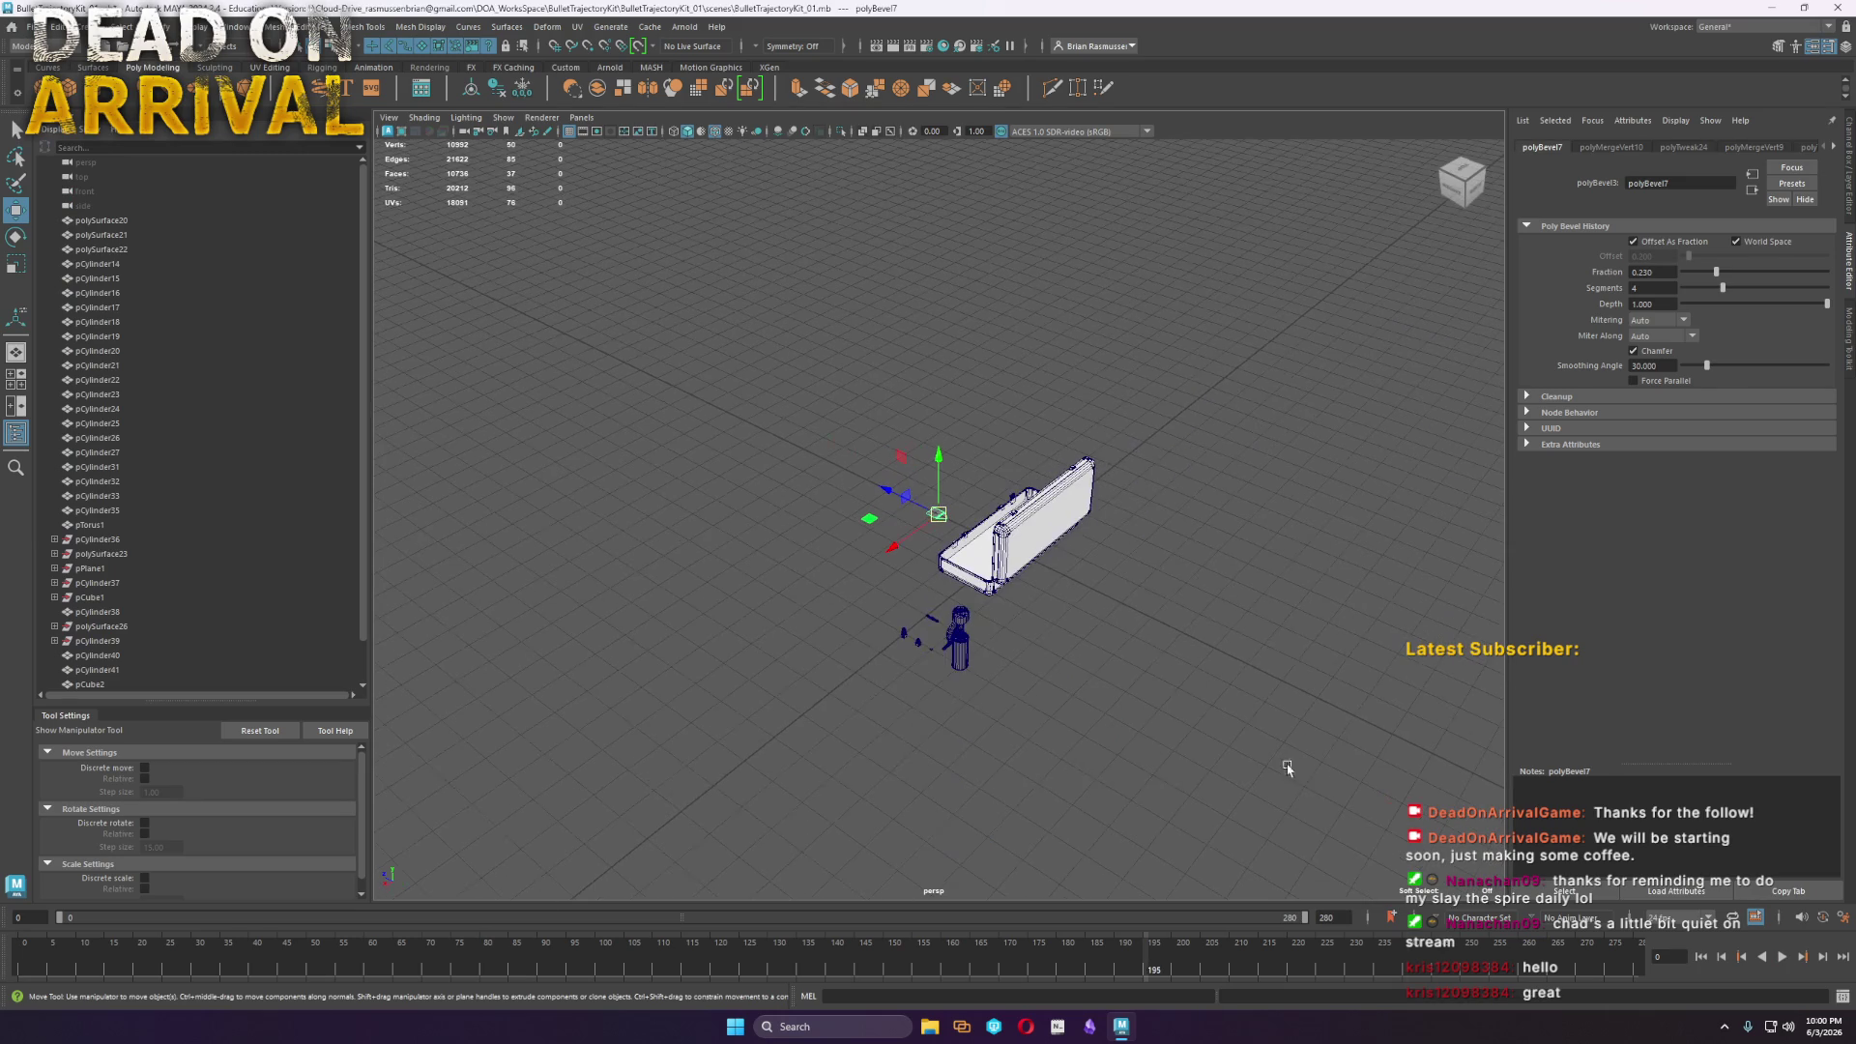
{"action": "key", "text": "f"}
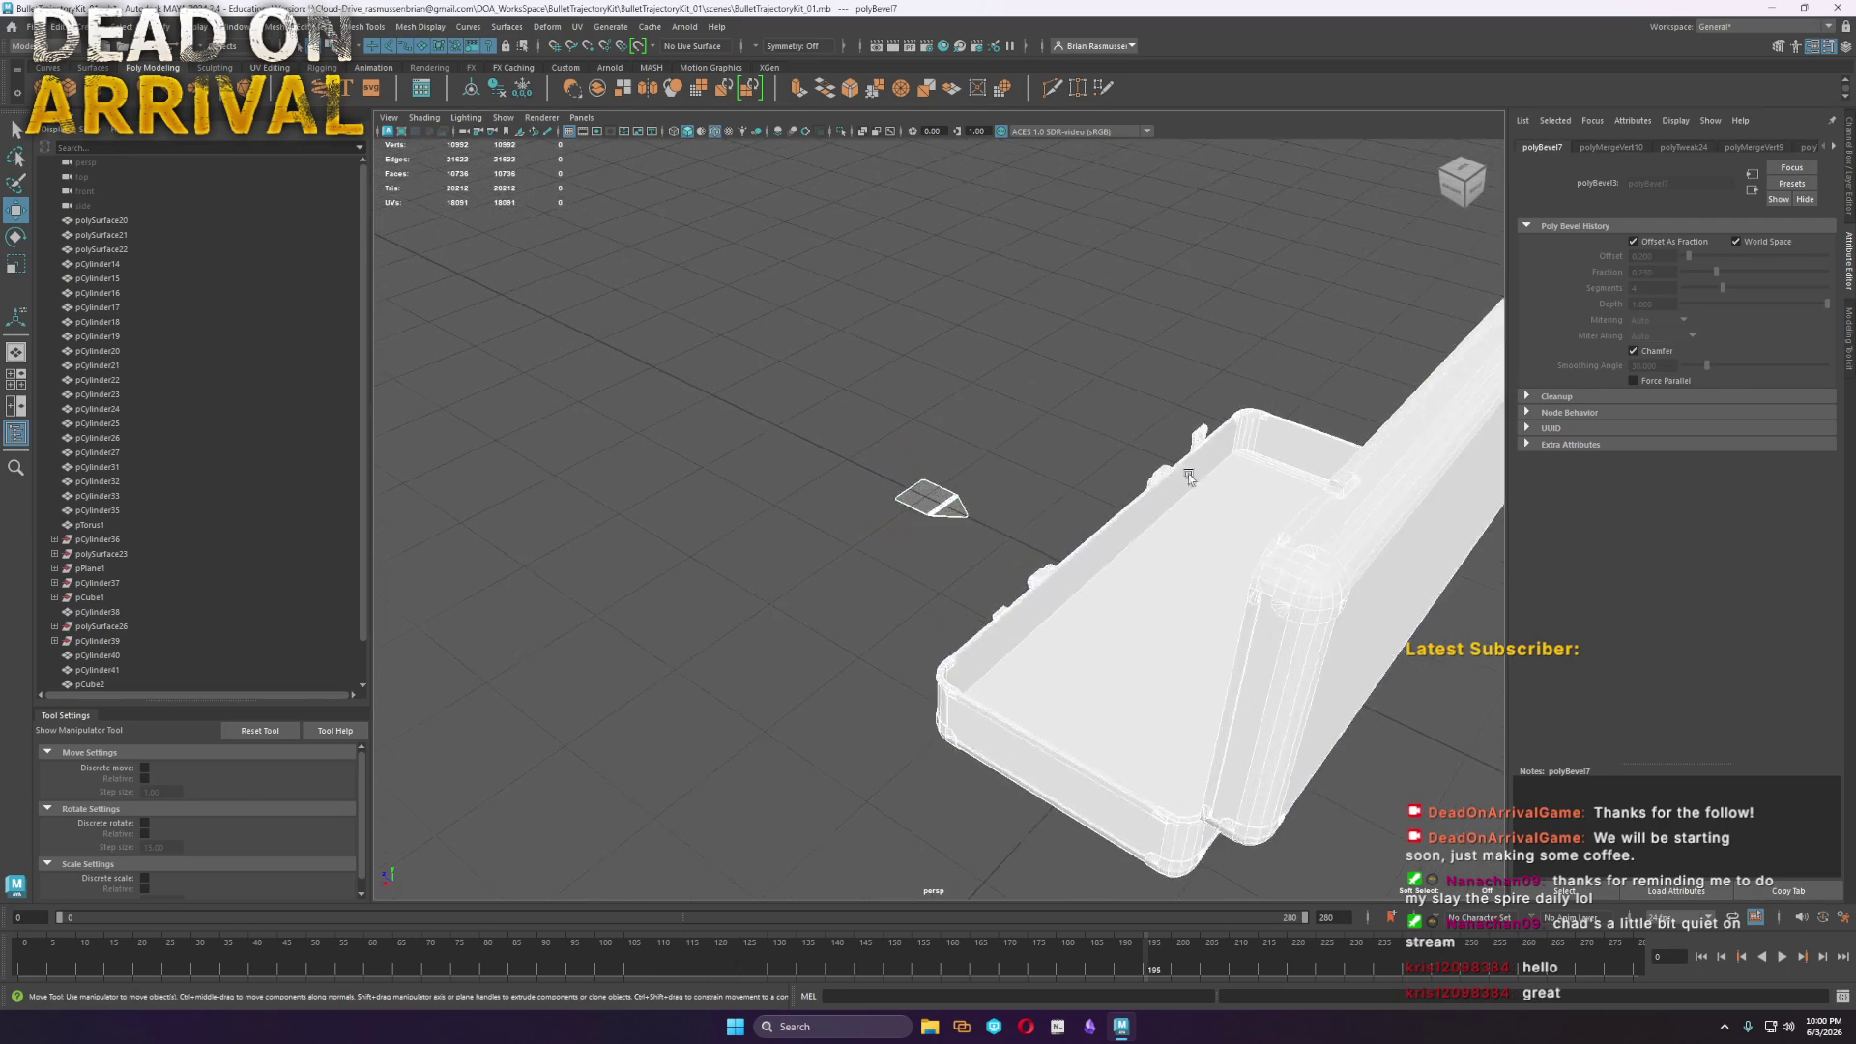
{"action": "scroll", "coordinate": [956, 413], "scroll_direction": "up", "scroll_amount": 5}
{"action": "left_click", "coordinate": [957, 414]}
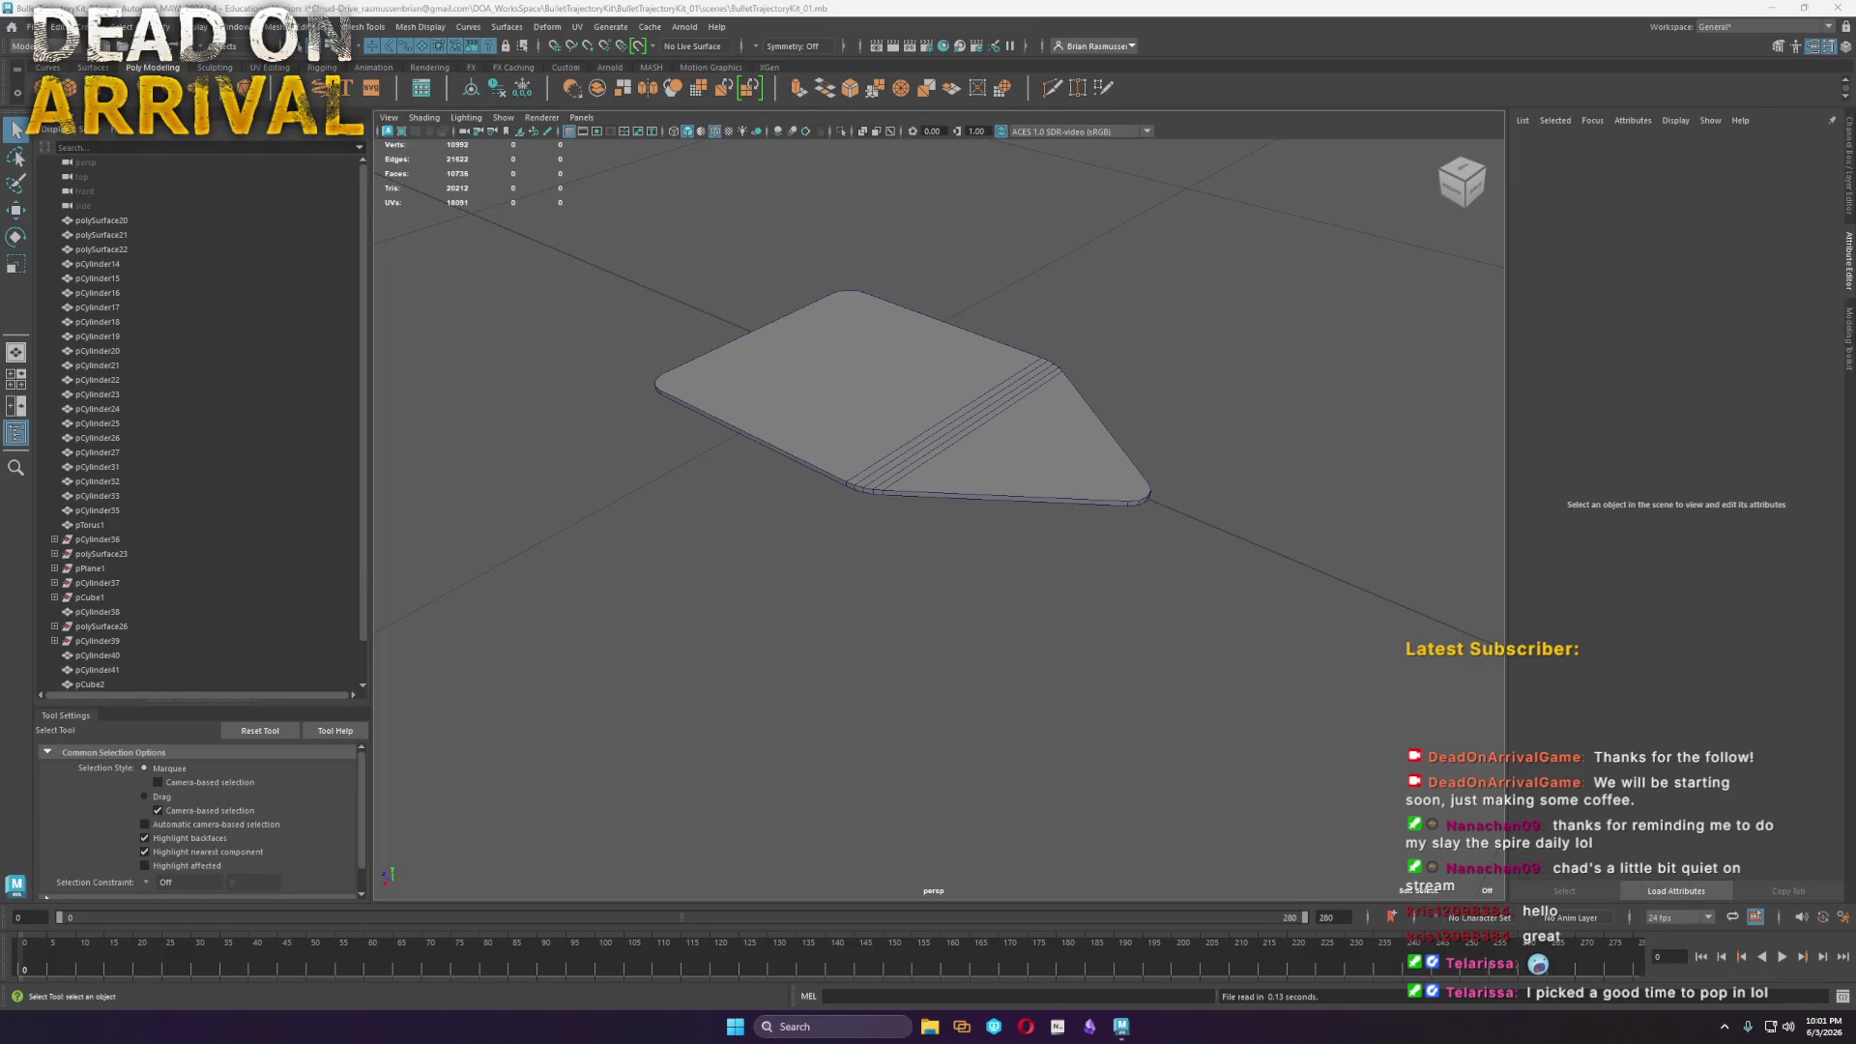
Mirror the half plate across its centre to make it symmetrical
{"action": "left_click", "coordinate": [963, 447]}
{"action": "scroll", "coordinate": [1053, 403], "scroll_direction": "up", "scroll_amount": 3}
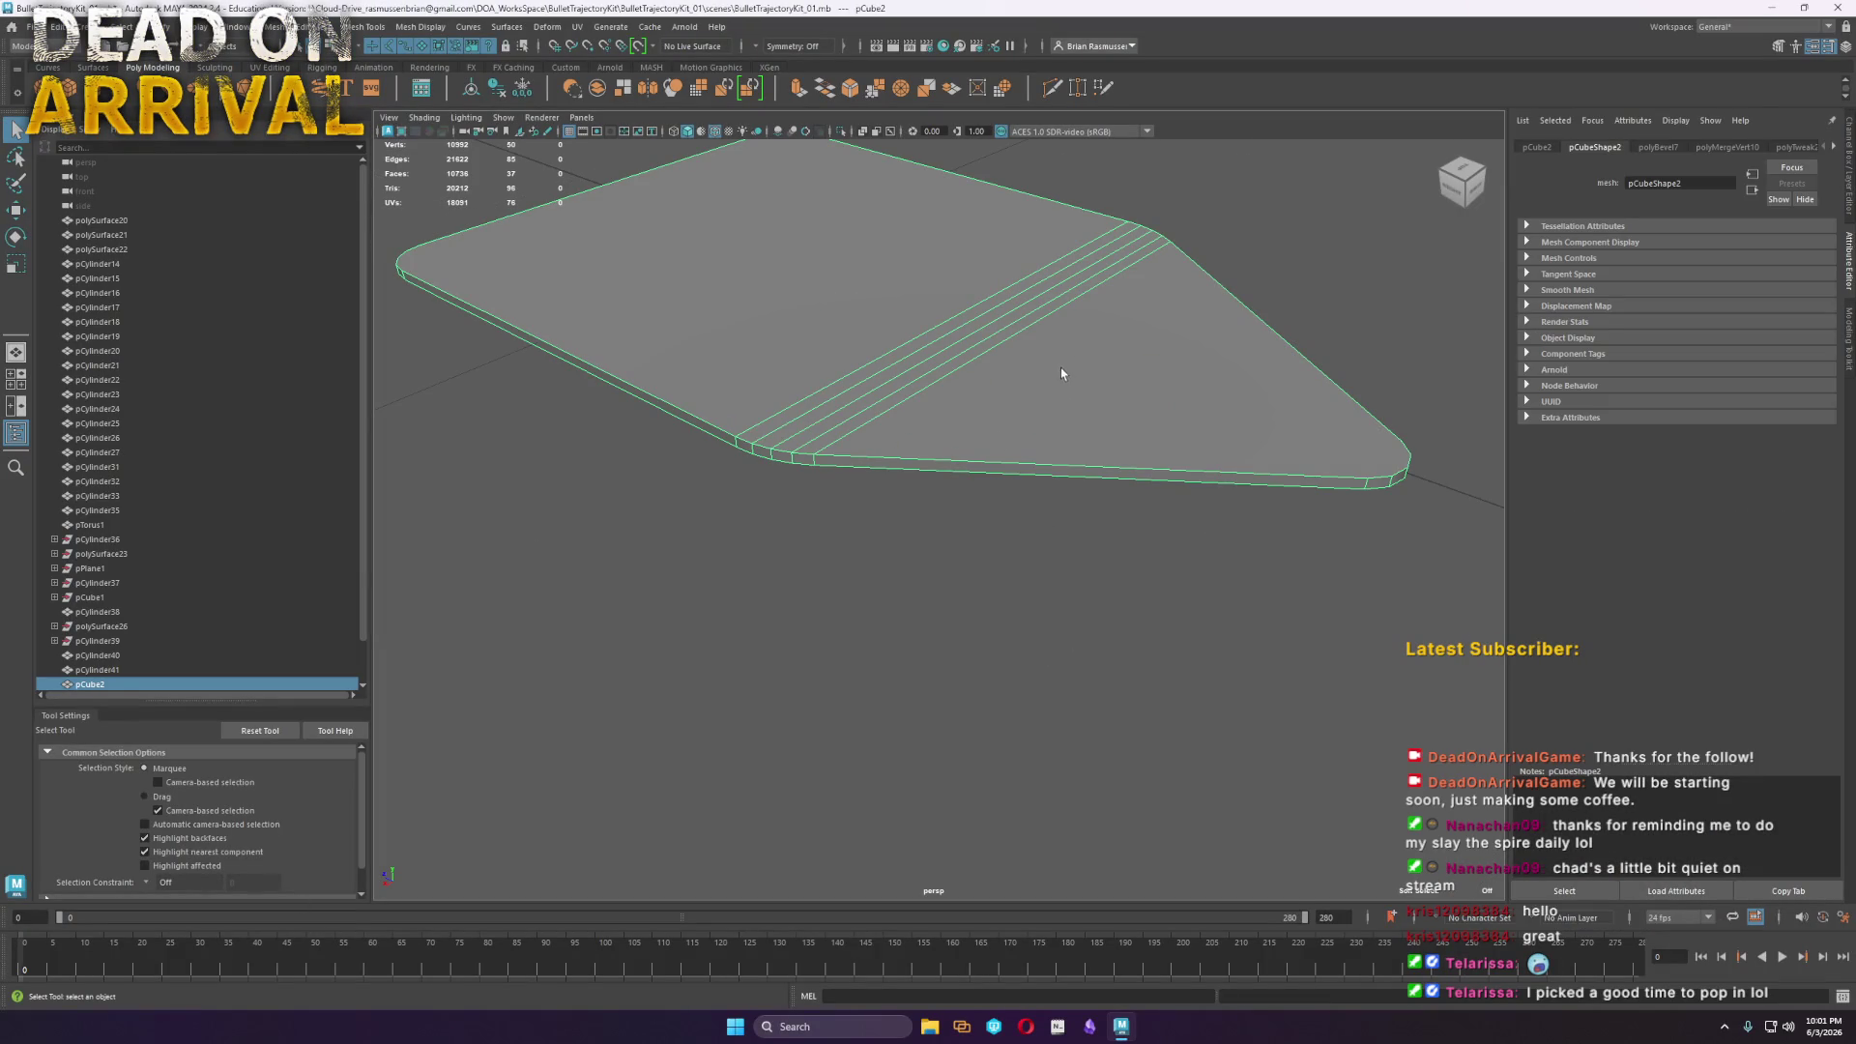
{"action": "key", "text": "w"}
{"action": "right_click_drag", "start_coordinate": [1013, 330], "coordinate": [988, 517], "text": "shift"}
{"action": "left_click", "coordinate": [987, 516]}
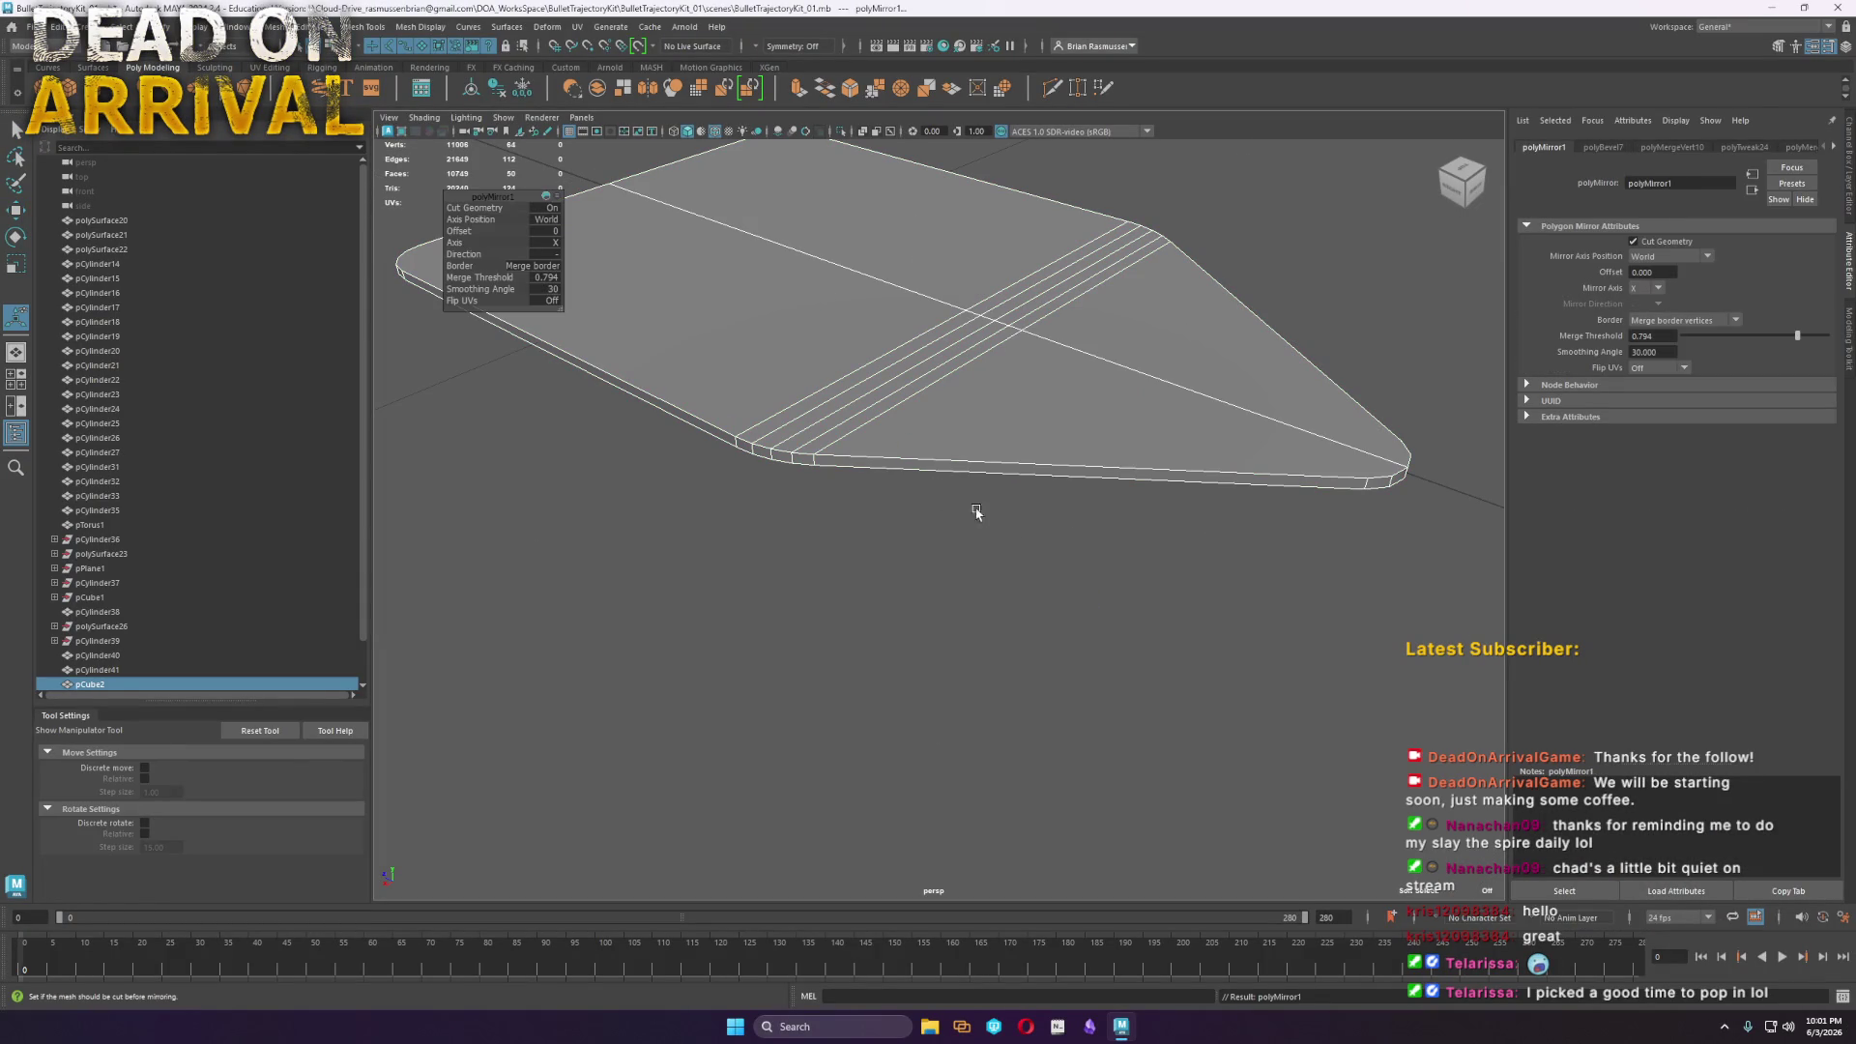
{"action": "left_click_drag", "start_coordinate": [1035, 539], "coordinate": [1011, 535], "text": "alt"}
{"action": "left_click", "coordinate": [1011, 536]}
Switch to vertex mode and marquee-select the vertices along the centre seam
{"action": "left_click_drag", "start_coordinate": [965, 356], "coordinate": [919, 464], "text": "alt"}
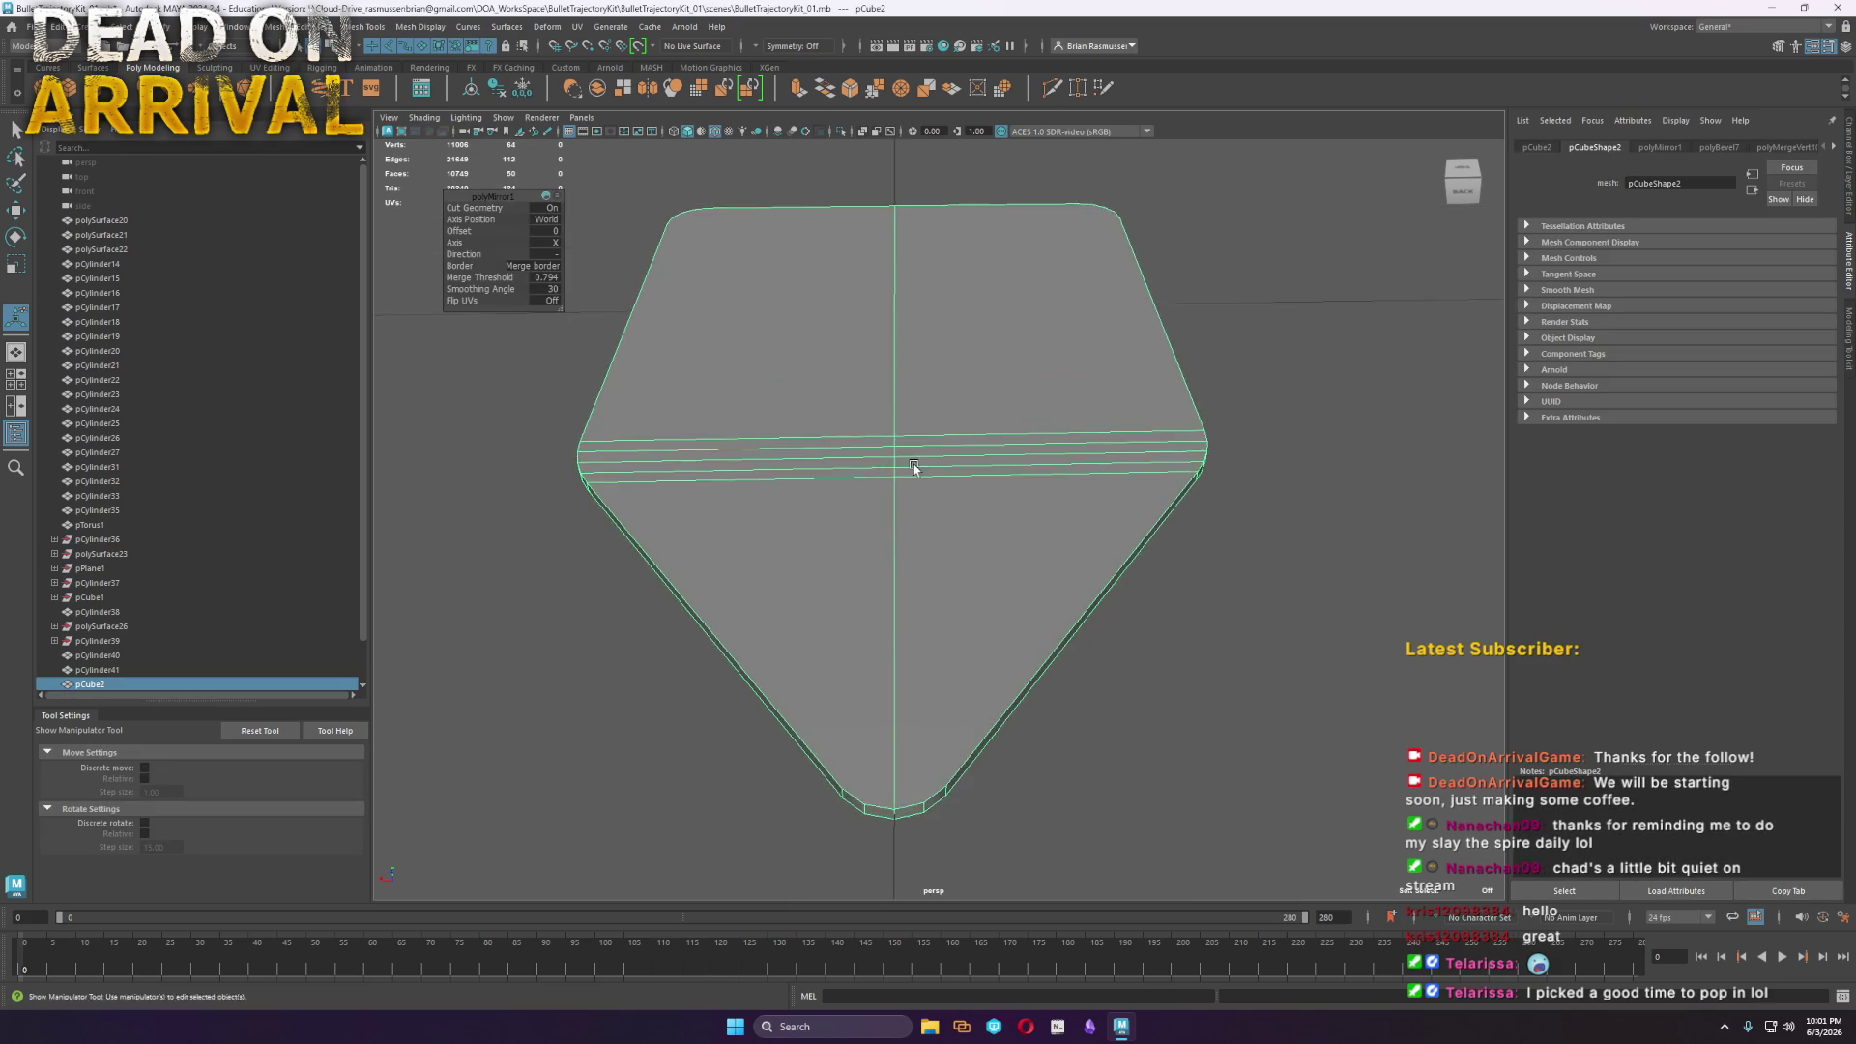
{"action": "scroll", "coordinate": [977, 460], "scroll_direction": "up", "scroll_amount": 2}
{"action": "right_click_drag", "start_coordinate": [979, 458], "coordinate": [904, 460]}
{"action": "mouse_move", "coordinate": [931, 526]}
{"action": "left_mouse_down", "text": "alt"}
{"action": "mouse_move", "coordinate": [1024, 526]}
{"action": "mouse_move", "coordinate": [948, 431]}
{"action": "mouse_move", "coordinate": [976, 428]}
{"action": "mouse_move", "coordinate": [996, 460]}
{"action": "left_mouse_up", "text": "alt"}
{"action": "mouse_move", "coordinate": [1144, 486]}
{"action": "left_mouse_down"}
{"action": "mouse_move", "coordinate": [808, 332]}
{"action": "mouse_move", "coordinate": [1081, 389]}
{"action": "mouse_move", "coordinate": [950, 407]}
{"action": "left_mouse_up"}
{"action": "right_click", "coordinate": [950, 407], "text": "shift"}
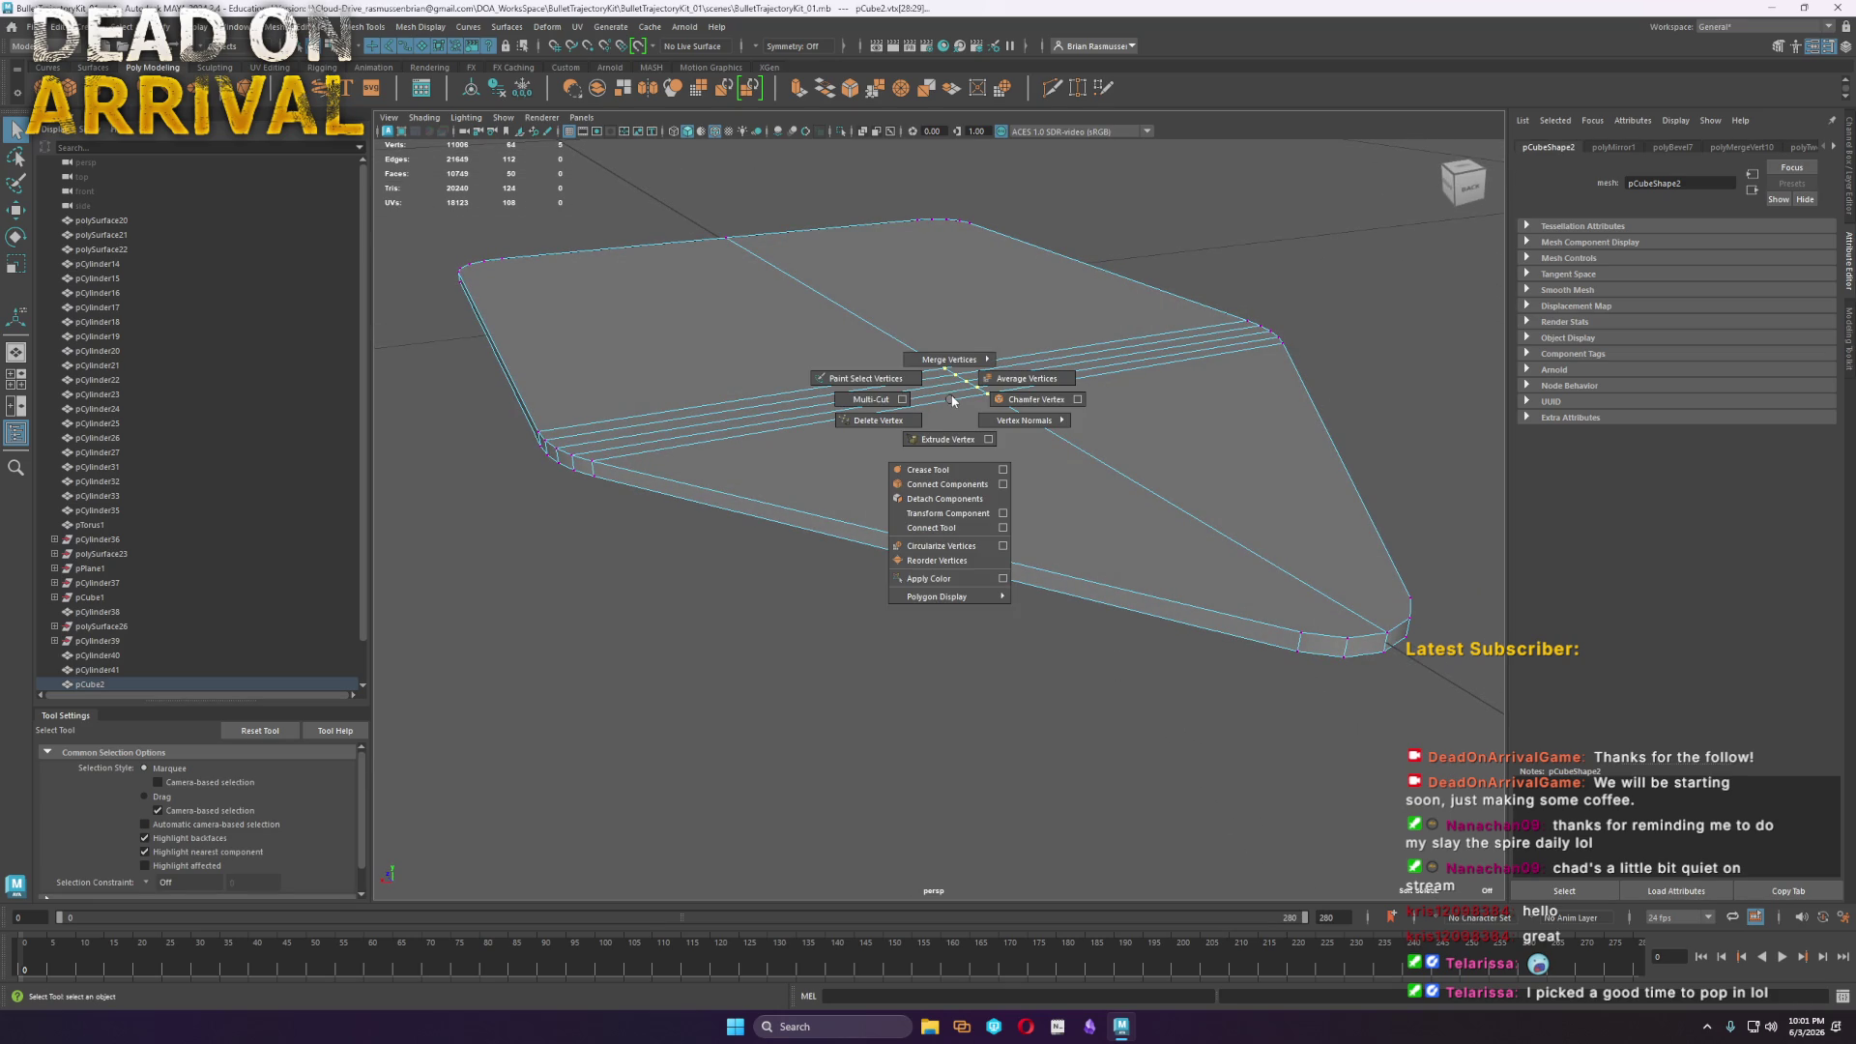
Merge the plate's clustered centre vertices into a single point
{"action": "mouse_move", "coordinate": [957, 360]}
{"action": "left_click", "coordinate": [964, 319]}
{"action": "left_click_drag", "start_coordinate": [1076, 470], "coordinate": [823, 285]}
{"action": "left_click_drag", "start_coordinate": [1186, 522], "coordinate": [792, 258]}
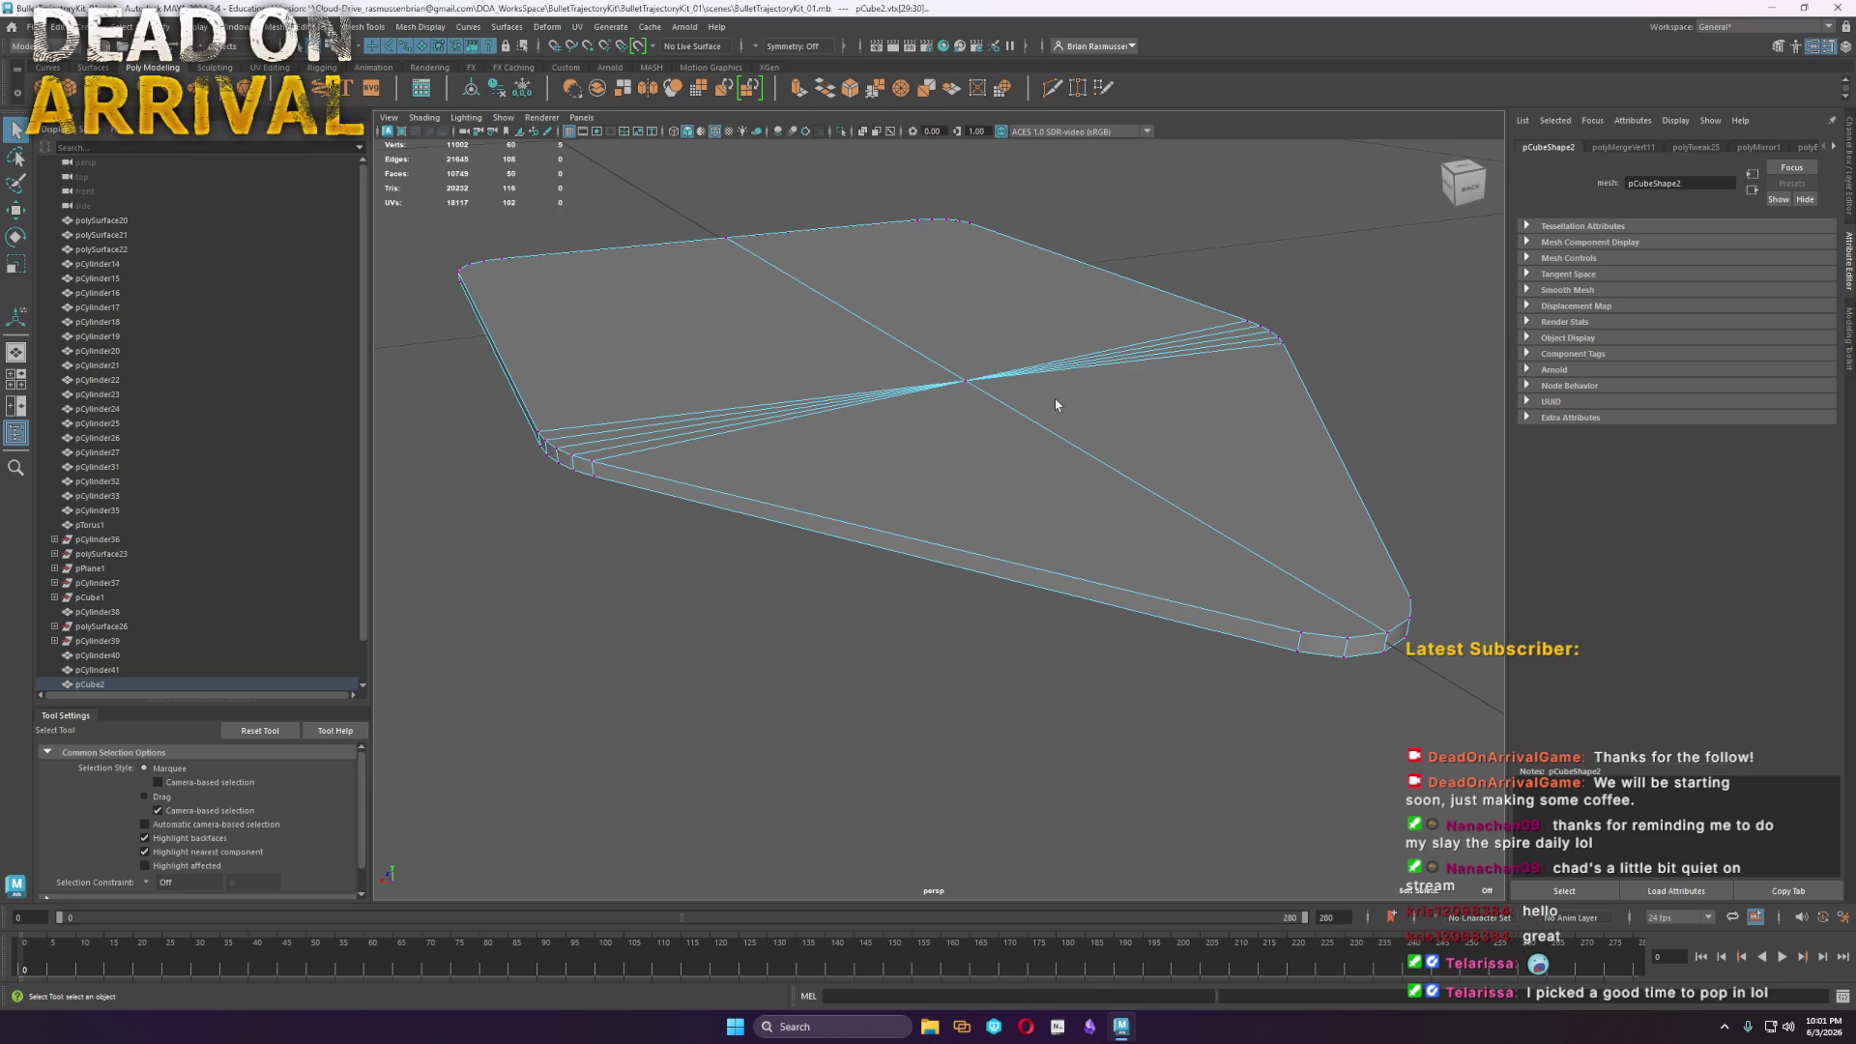
{"action": "key", "text": "g"}
{"action": "mouse_move", "coordinate": [1050, 426]}
{"action": "left_mouse_down", "text": "alt"}
{"action": "mouse_move", "coordinate": [972, 487]}
{"action": "mouse_move", "coordinate": [1093, 506]}
{"action": "mouse_move", "coordinate": [996, 580]}
{"action": "left_mouse_up", "text": "alt"}
{"action": "middle_click_drag", "start_coordinate": [995, 580], "coordinate": [713, 471], "text": "alt"}
{"action": "scroll", "coordinate": [961, 571], "scroll_direction": "down", "scroll_amount": 3}
{"action": "left_click_drag", "start_coordinate": [961, 571], "coordinate": [973, 596], "text": "alt"}
Multi-Cut new edges running from the centre vertex out to the plate's edge vertices
{"action": "left_click", "coordinate": [1053, 88]}
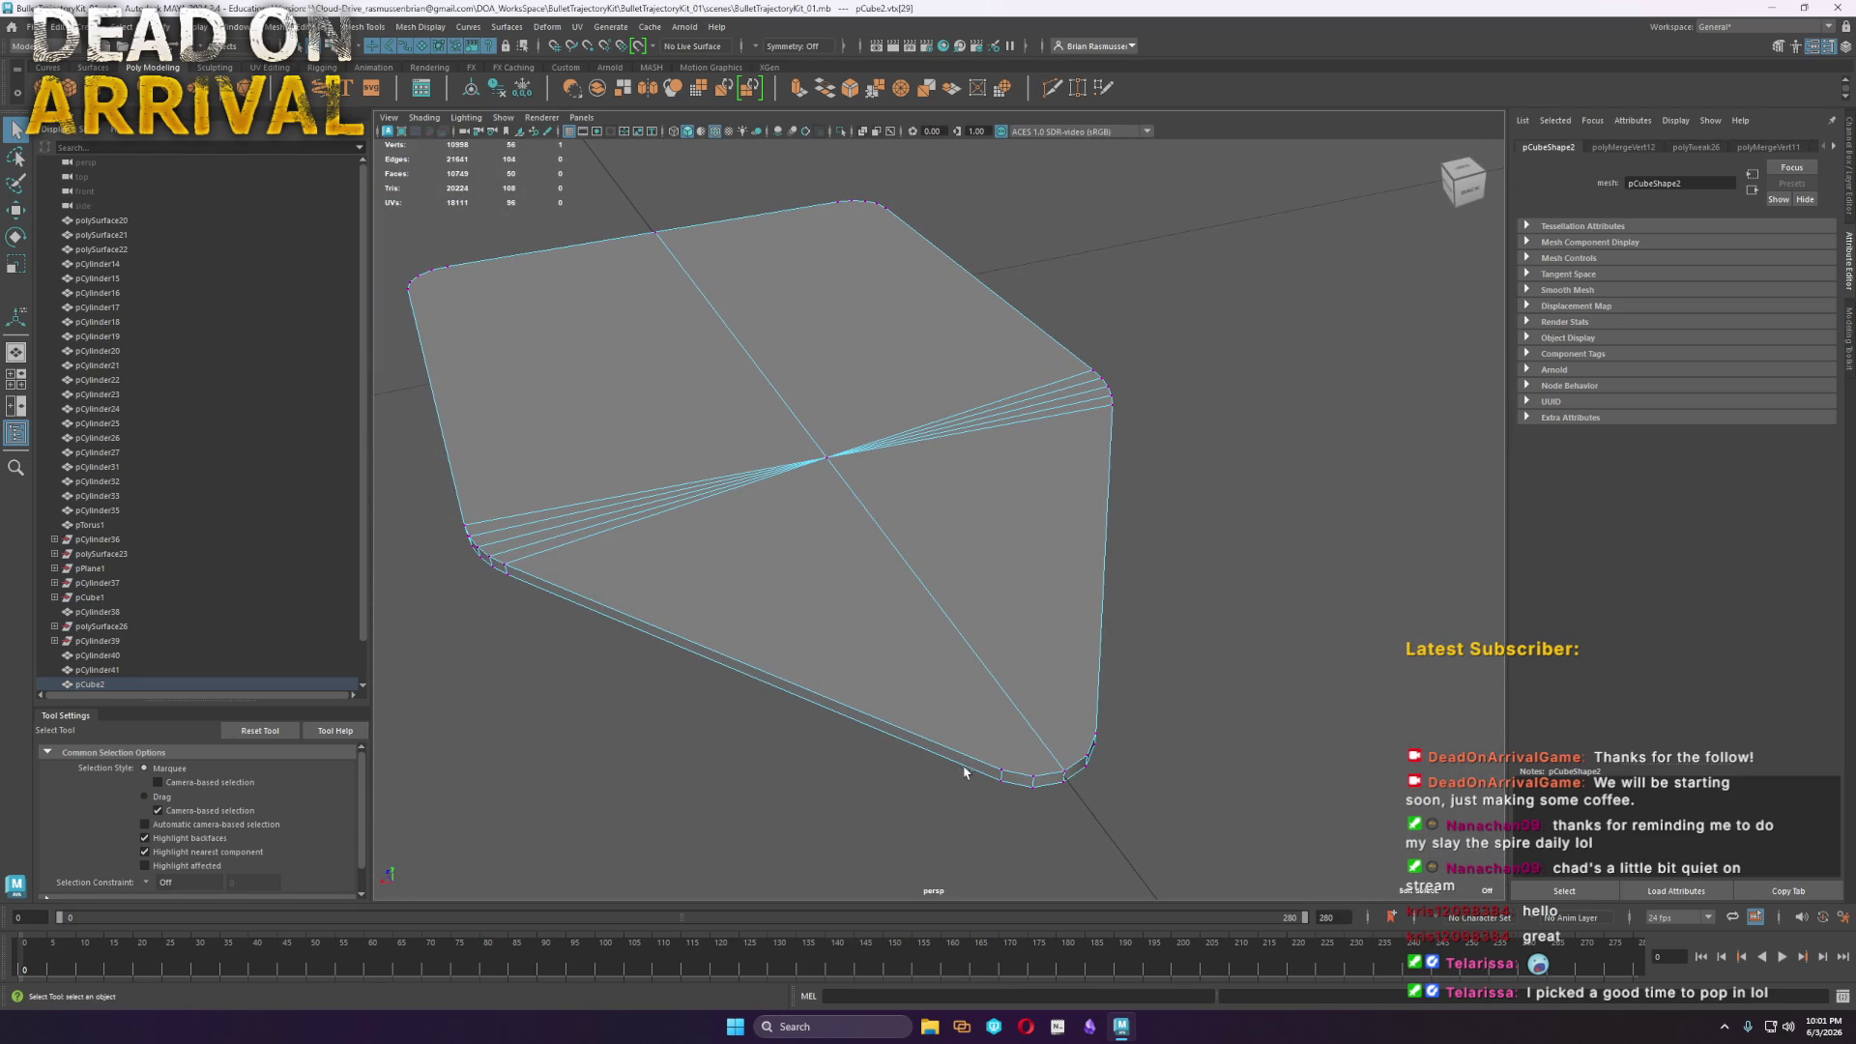
{"action": "left_click", "coordinate": [828, 460]}
{"action": "left_click", "coordinate": [1044, 781]}
{"action": "key", "text": "Return"}
{"action": "mouse_move", "coordinate": [1044, 781]}
{"action": "left_mouse_down", "text": "alt"}
{"action": "mouse_move", "coordinate": [1019, 625]}
{"action": "mouse_move", "coordinate": [1093, 626]}
{"action": "left_mouse_up", "text": "alt"}
{"action": "mouse_move", "coordinate": [1092, 624]}
{"action": "middle_mouse_down", "text": "alt"}
{"action": "mouse_move", "coordinate": [1003, 609]}
{"action": "mouse_move", "coordinate": [919, 692]}
{"action": "middle_mouse_up", "text": "alt"}
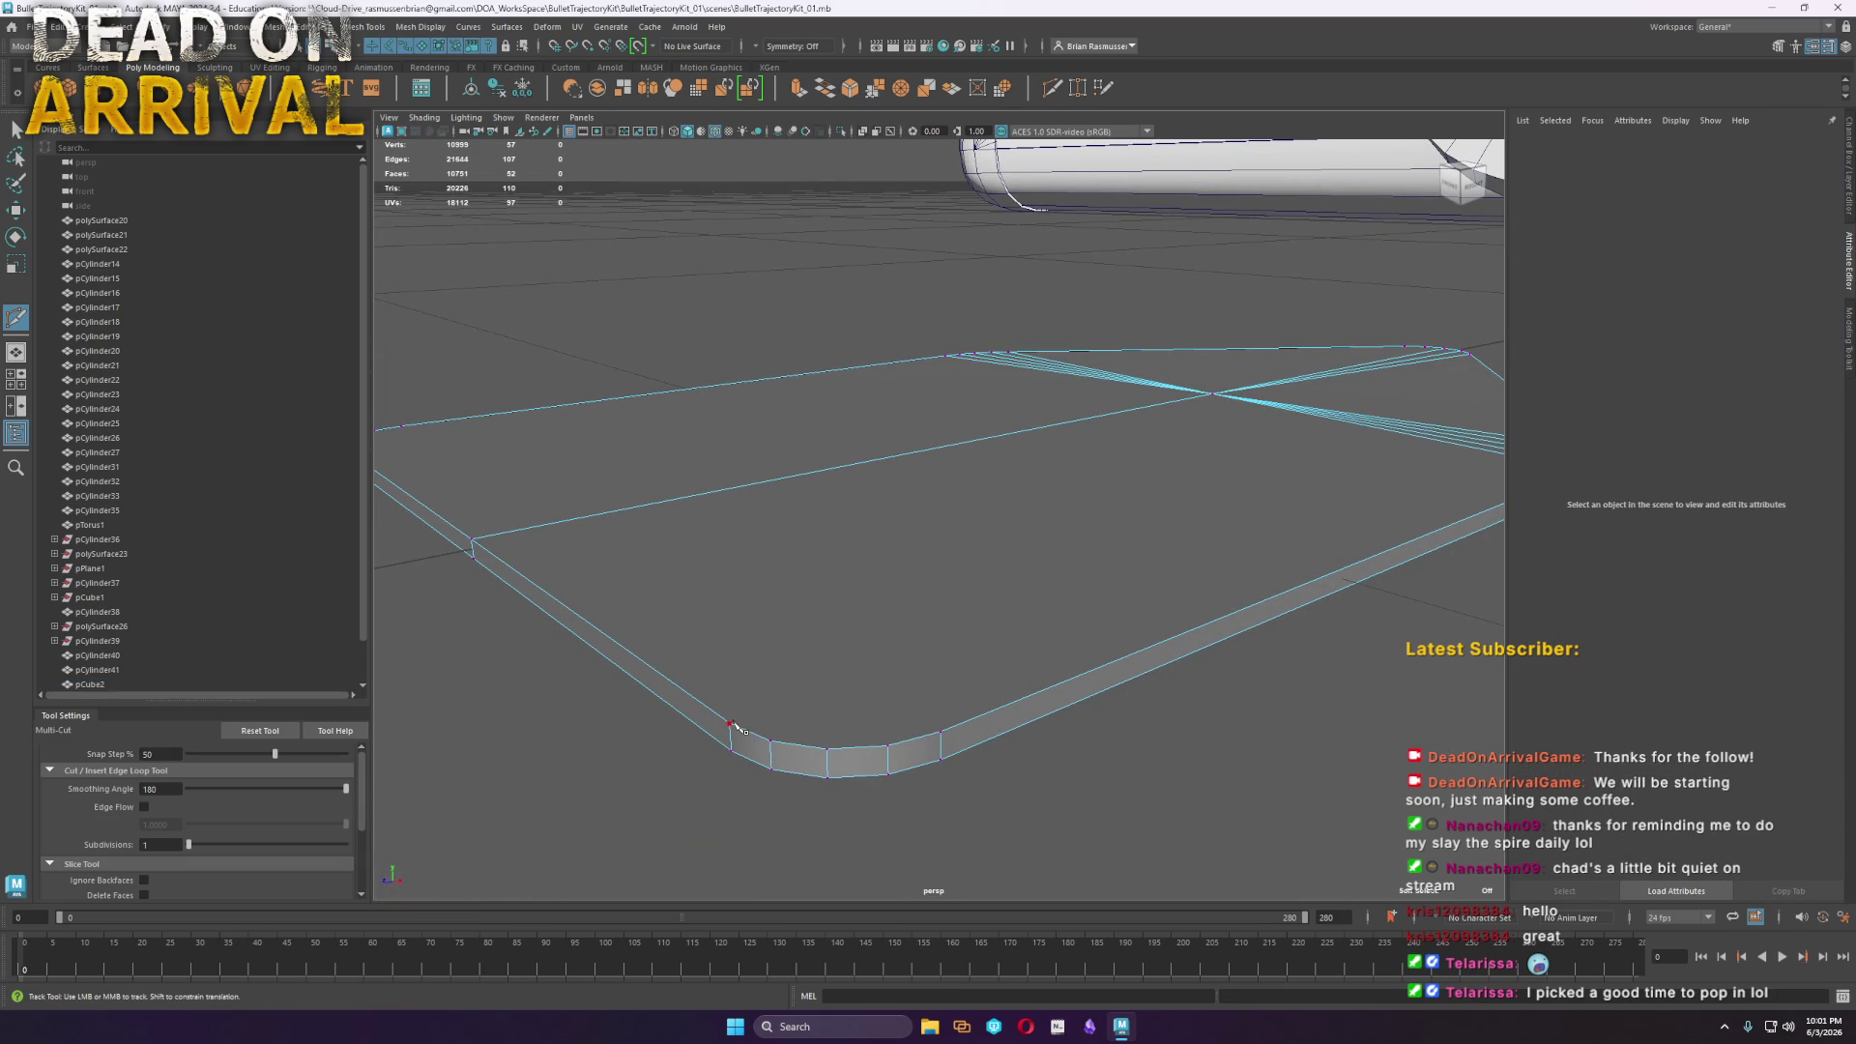
{"action": "left_click", "coordinate": [1211, 394]}
{"action": "left_click", "coordinate": [940, 731]}
{"action": "left_click", "coordinate": [826, 750]}
{"action": "left_click", "coordinate": [1209, 395]}
{"action": "key", "text": "w"}
Delete the two stray edges from the fan of edges
{"action": "right_click_drag", "start_coordinate": [1234, 439], "coordinate": [1168, 526], "text": "alt"}
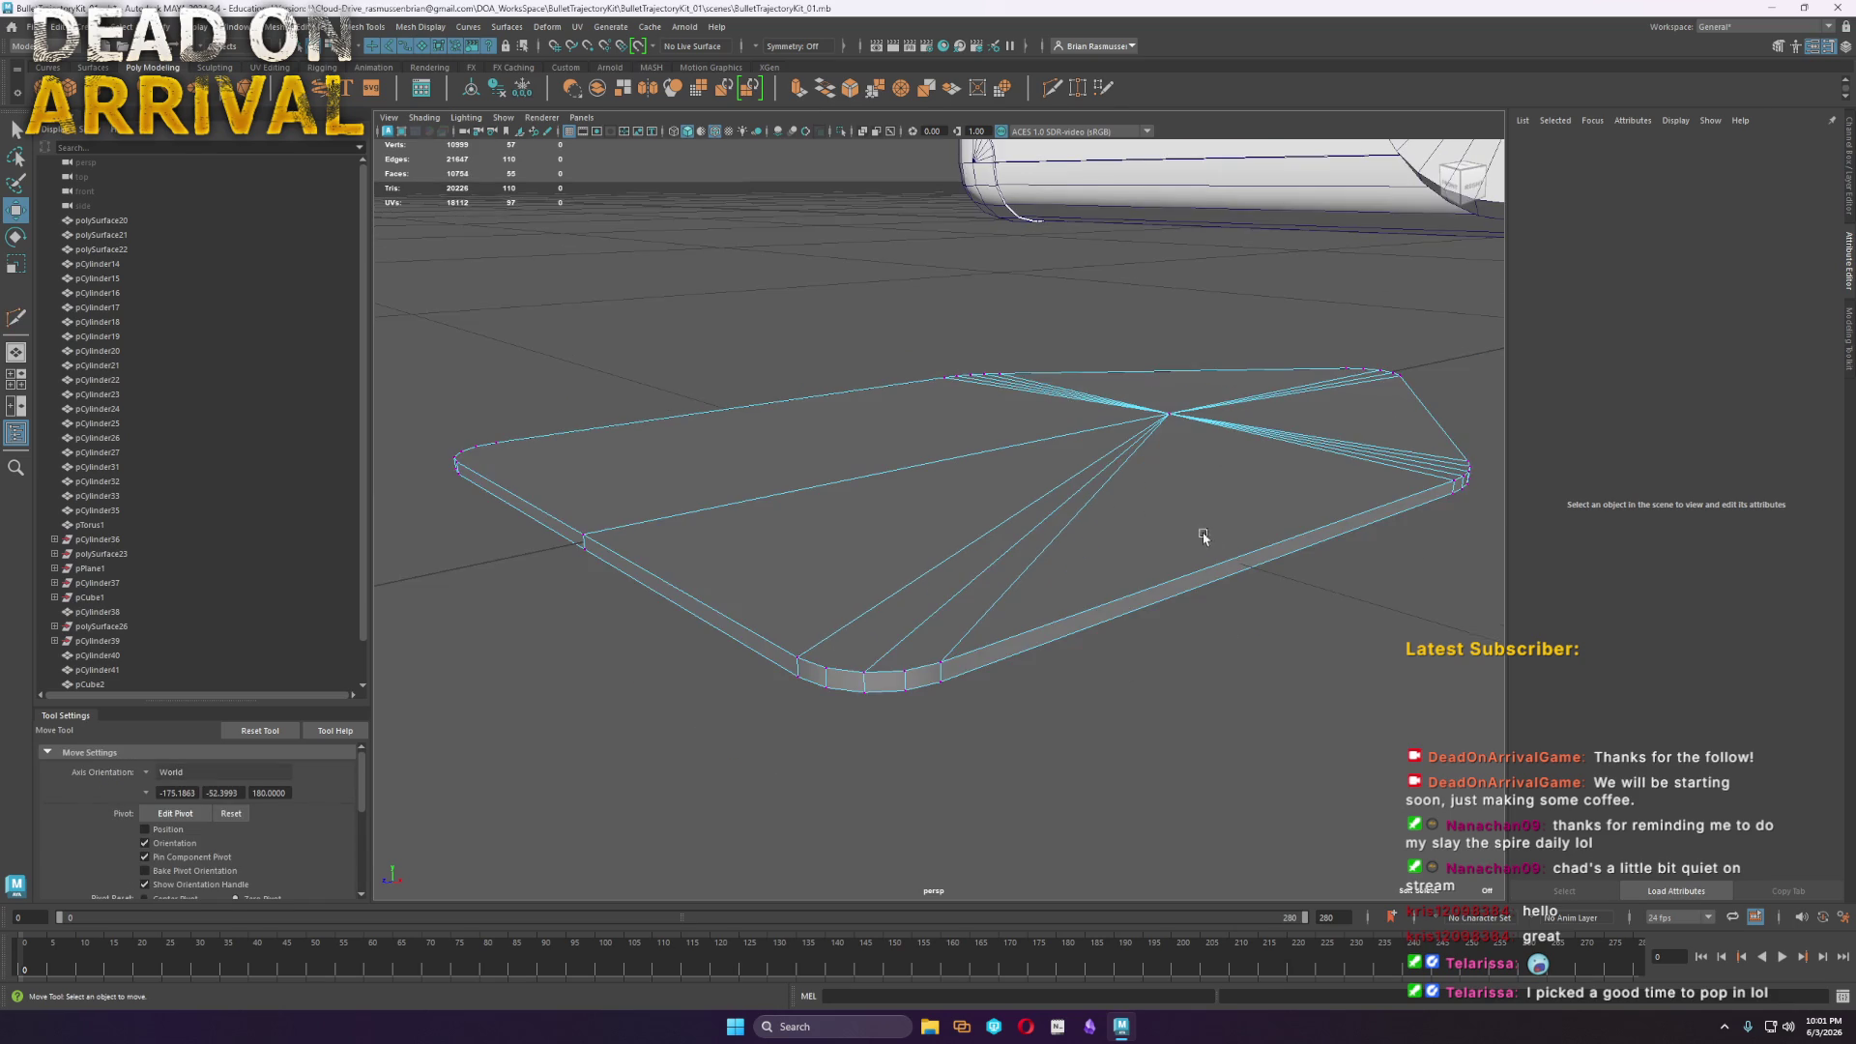
{"action": "left_click_drag", "start_coordinate": [1169, 526], "coordinate": [1060, 551], "text": "alt"}
{"action": "right_click_drag", "start_coordinate": [1061, 551], "coordinate": [1286, 464], "text": "alt"}
{"action": "right_click_drag", "start_coordinate": [899, 592], "coordinate": [910, 578]}
{"action": "left_click", "coordinate": [914, 585]}
{"action": "left_click", "coordinate": [907, 589], "text": "shift"}
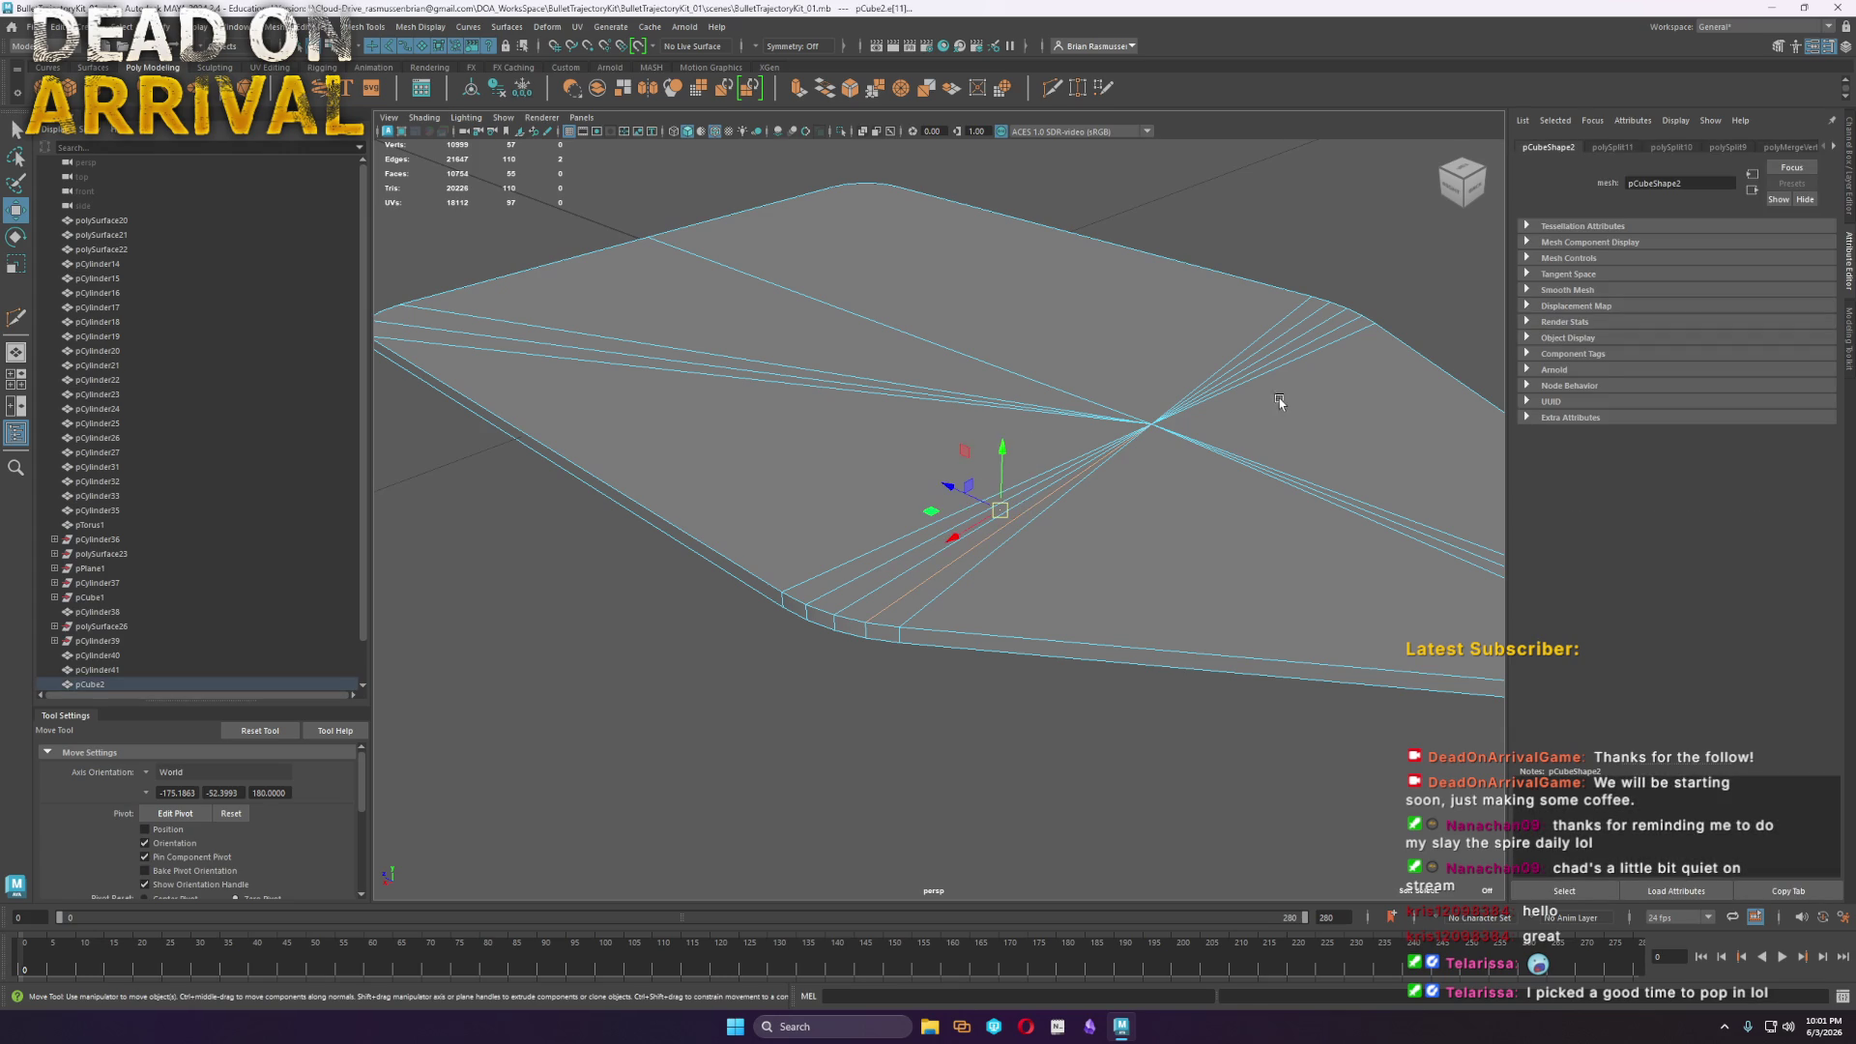
{"action": "right_click_drag", "start_coordinate": [846, 587], "coordinate": [983, 590], "text": "shift"}
Target Weld the leftover stray vertex onto its neighbour and return to object mode
{"action": "left_click_drag", "start_coordinate": [1239, 618], "coordinate": [1144, 593], "text": "alt"}
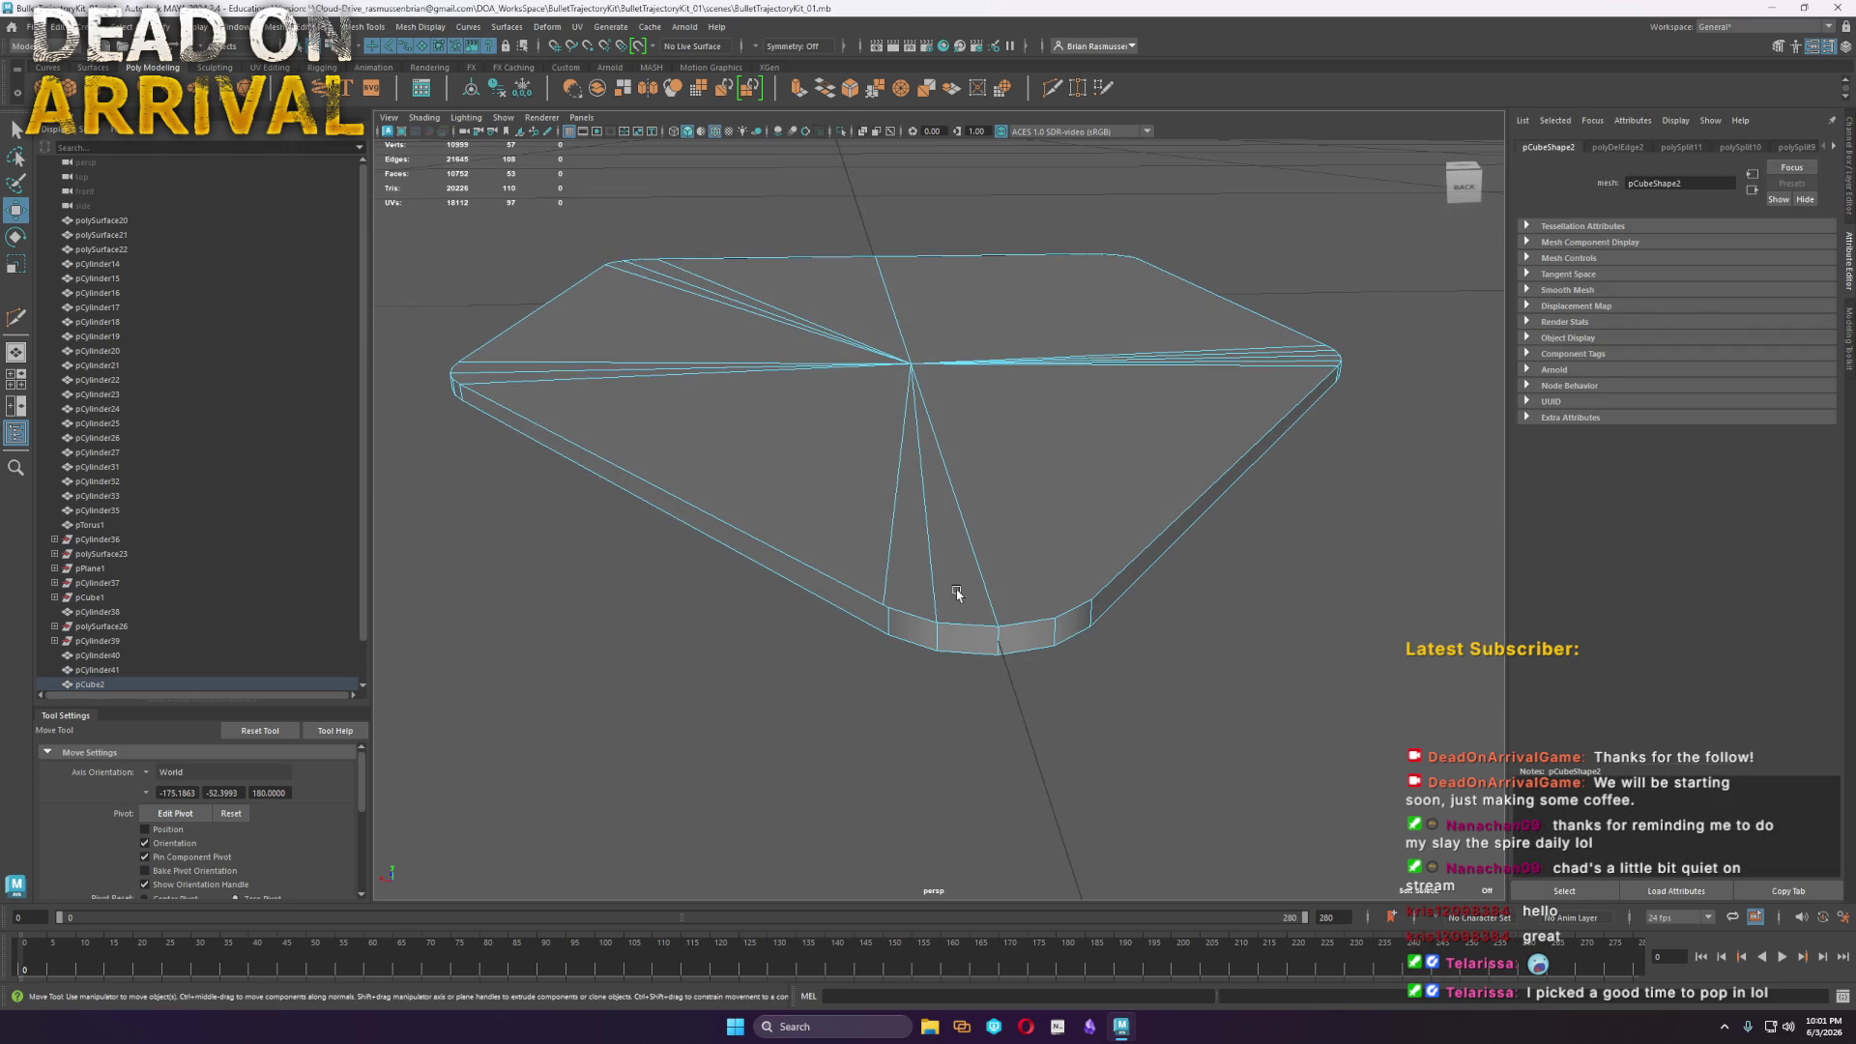
{"action": "mouse_move", "coordinate": [932, 588]}
{"action": "right_mouse_down"}
{"action": "mouse_move", "coordinate": [867, 607]}
{"action": "mouse_move", "coordinate": [874, 557]}
{"action": "right_mouse_up"}
{"action": "left_click", "coordinate": [878, 607]}
{"action": "left_click_drag", "start_coordinate": [883, 605], "coordinate": [889, 634]}
{"action": "key", "text": "w"}
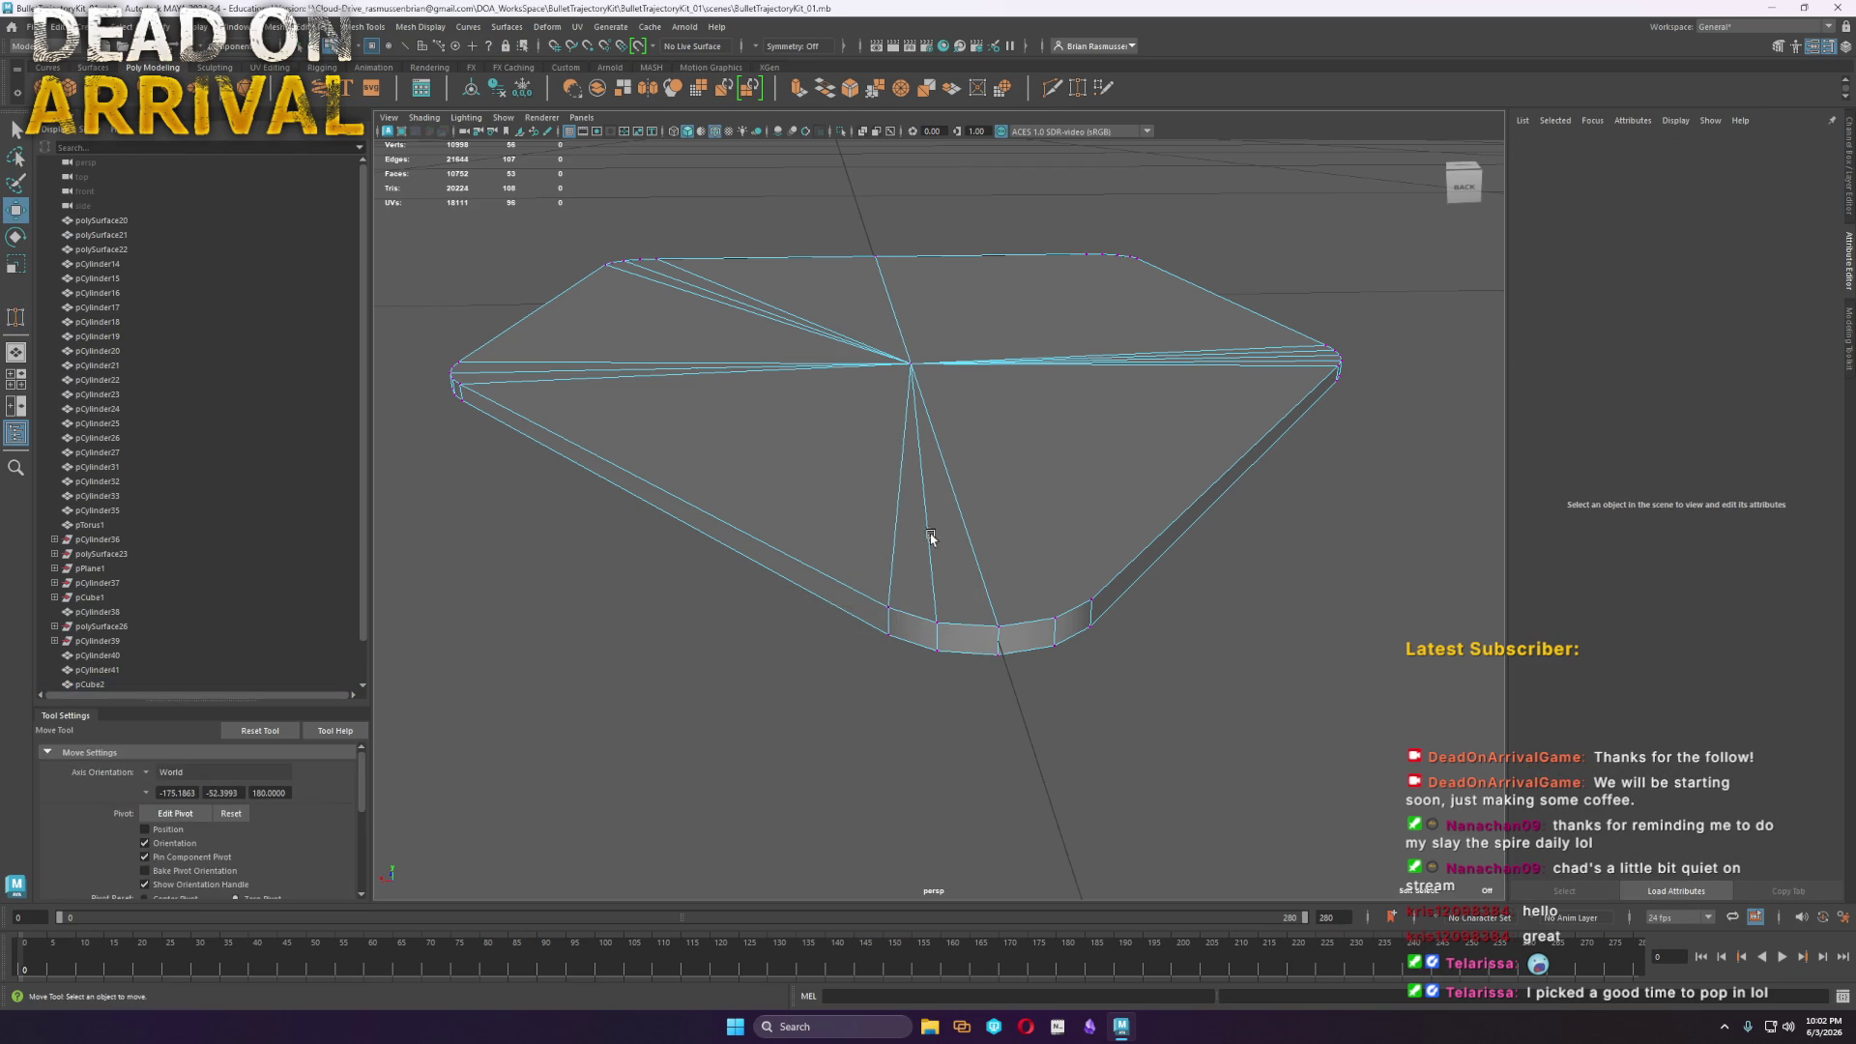
{"action": "scroll", "coordinate": [930, 551], "scroll_direction": "down", "scroll_amount": 3}
{"action": "mouse_move", "coordinate": [927, 553]}
{"action": "left_mouse_down", "text": "alt"}
{"action": "mouse_move", "coordinate": [1082, 578]}
{"action": "mouse_move", "coordinate": [1106, 497]}
{"action": "mouse_move", "coordinate": [1044, 568]}
{"action": "mouse_move", "coordinate": [982, 439]}
{"action": "left_mouse_up", "text": "alt"}
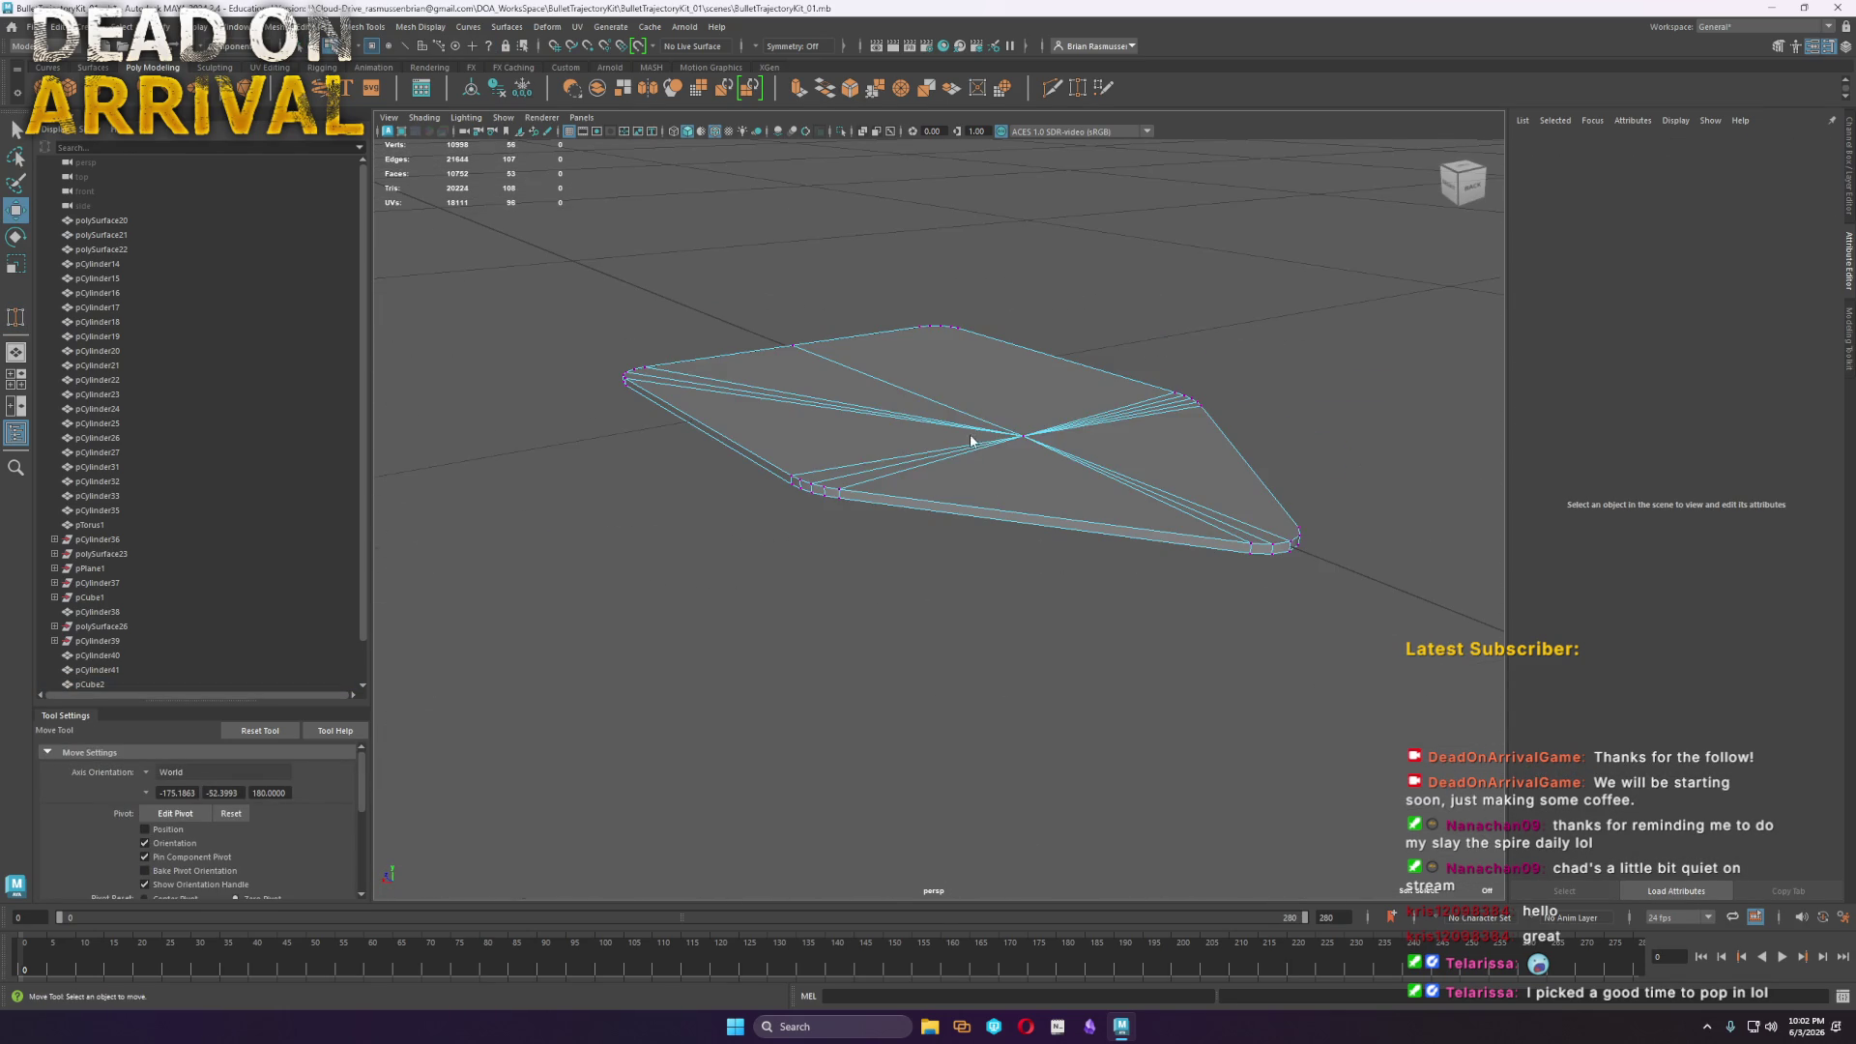
{"action": "key", "text": "F8"}
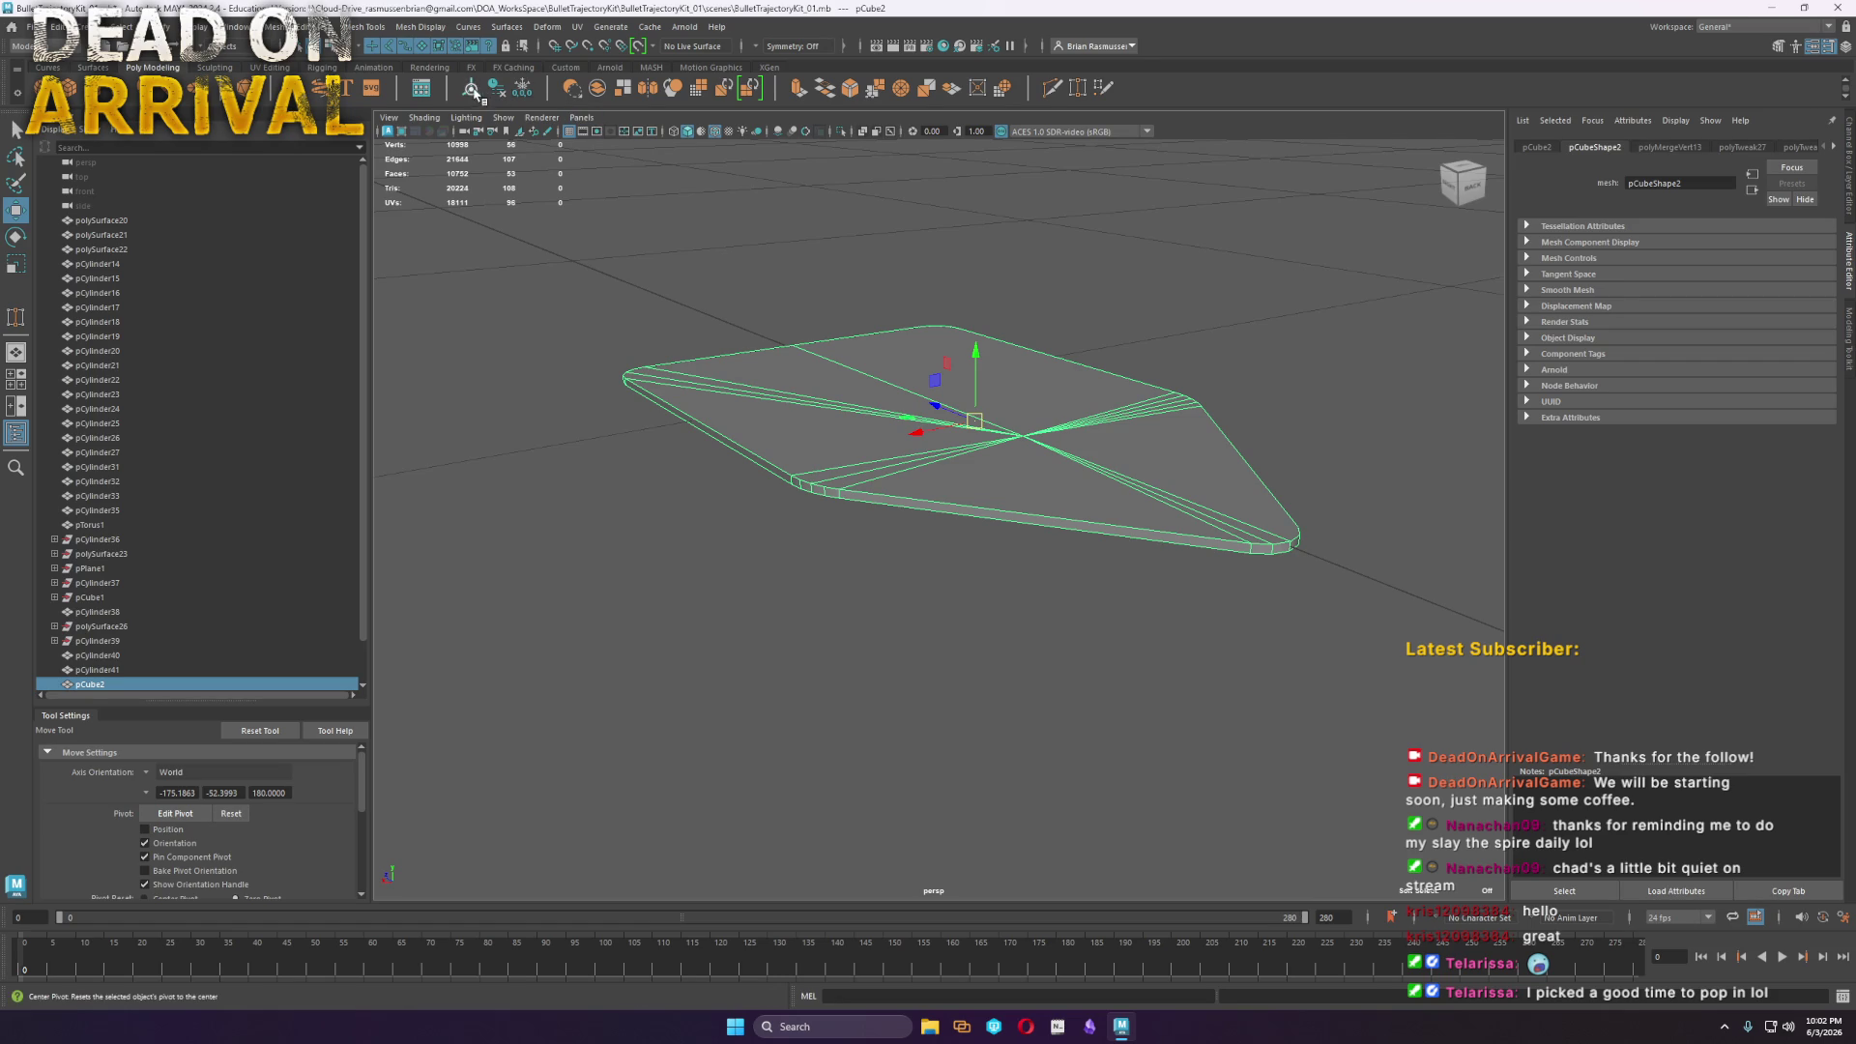
Mirror the plate with Axis Position set to Object, then delete its history
{"action": "mouse_move", "coordinate": [1050, 410]}
{"action": "right_mouse_down", "text": "shift"}
{"action": "mouse_move", "coordinate": [986, 595]}
{"action": "mouse_move", "coordinate": [1113, 609]}
{"action": "right_mouse_up", "text": "shift"}
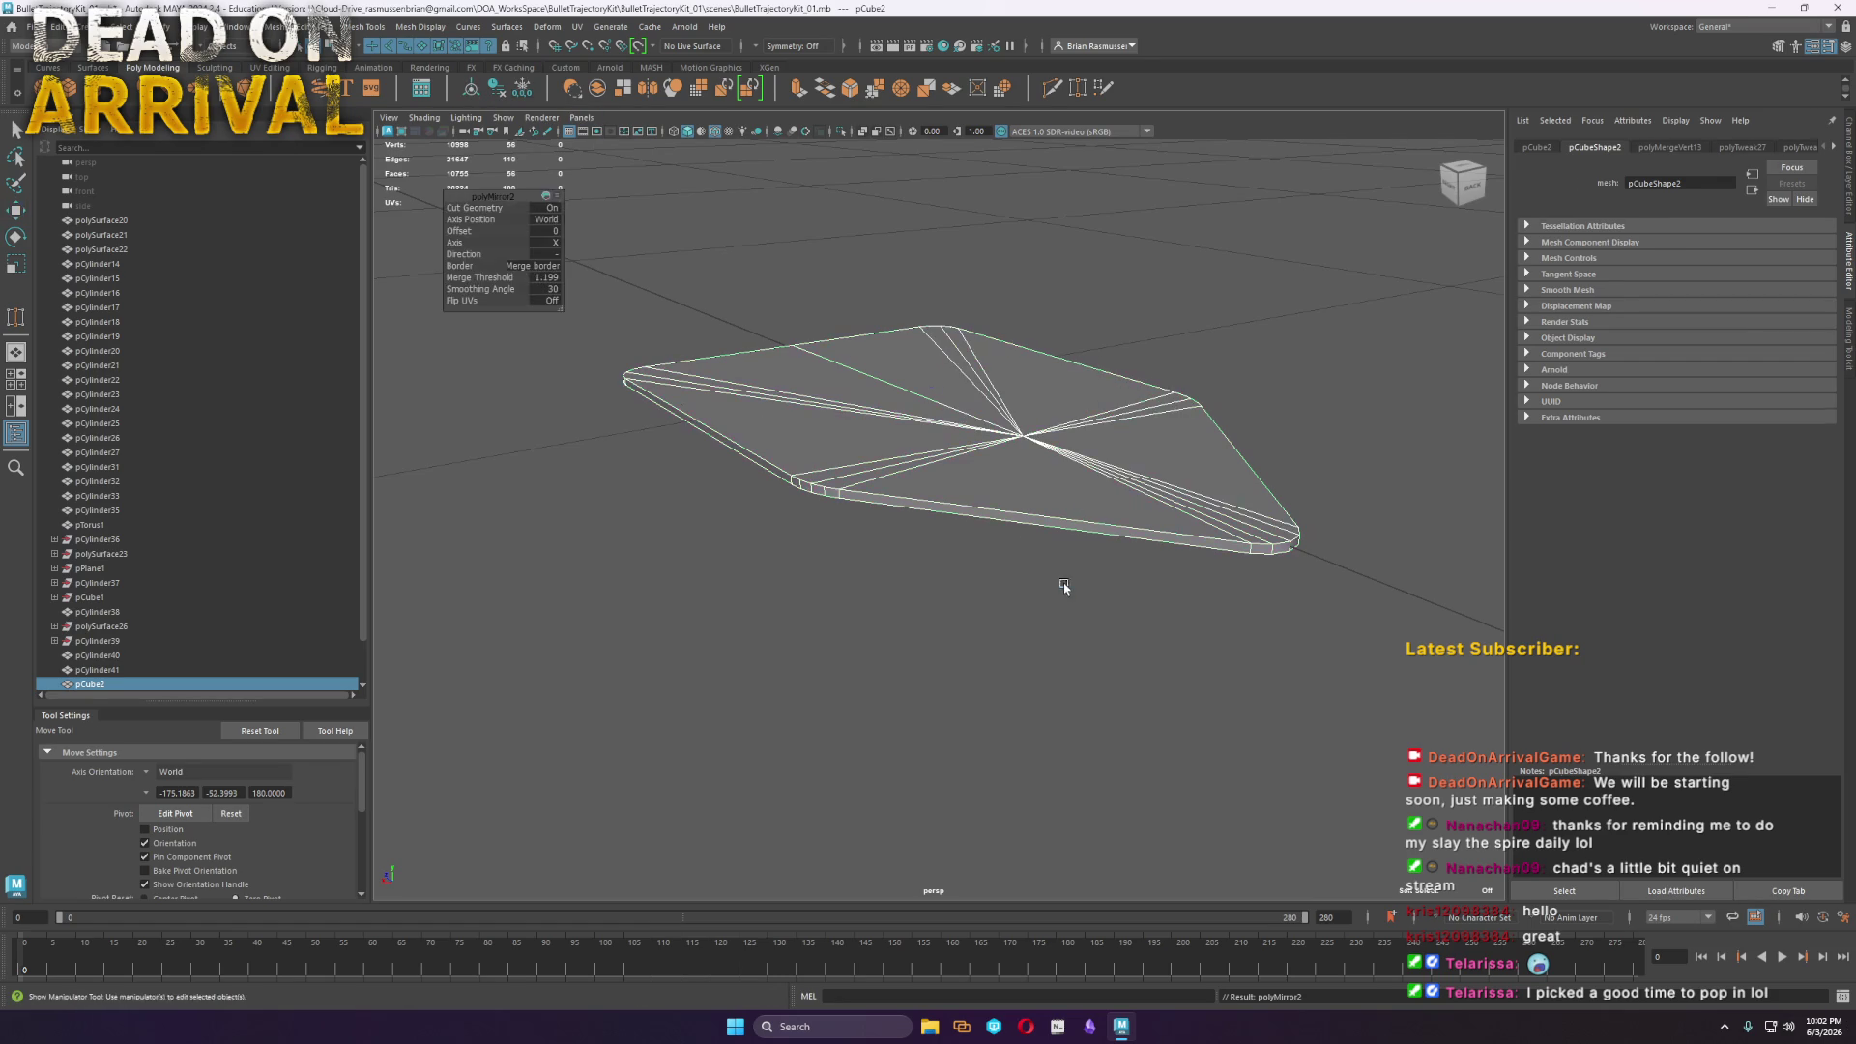
{"action": "left_click", "coordinate": [503, 220]}
{"action": "left_click", "coordinate": [594, 232]}
{"action": "left_click_drag", "start_coordinate": [1118, 504], "coordinate": [1035, 522], "text": "alt"}
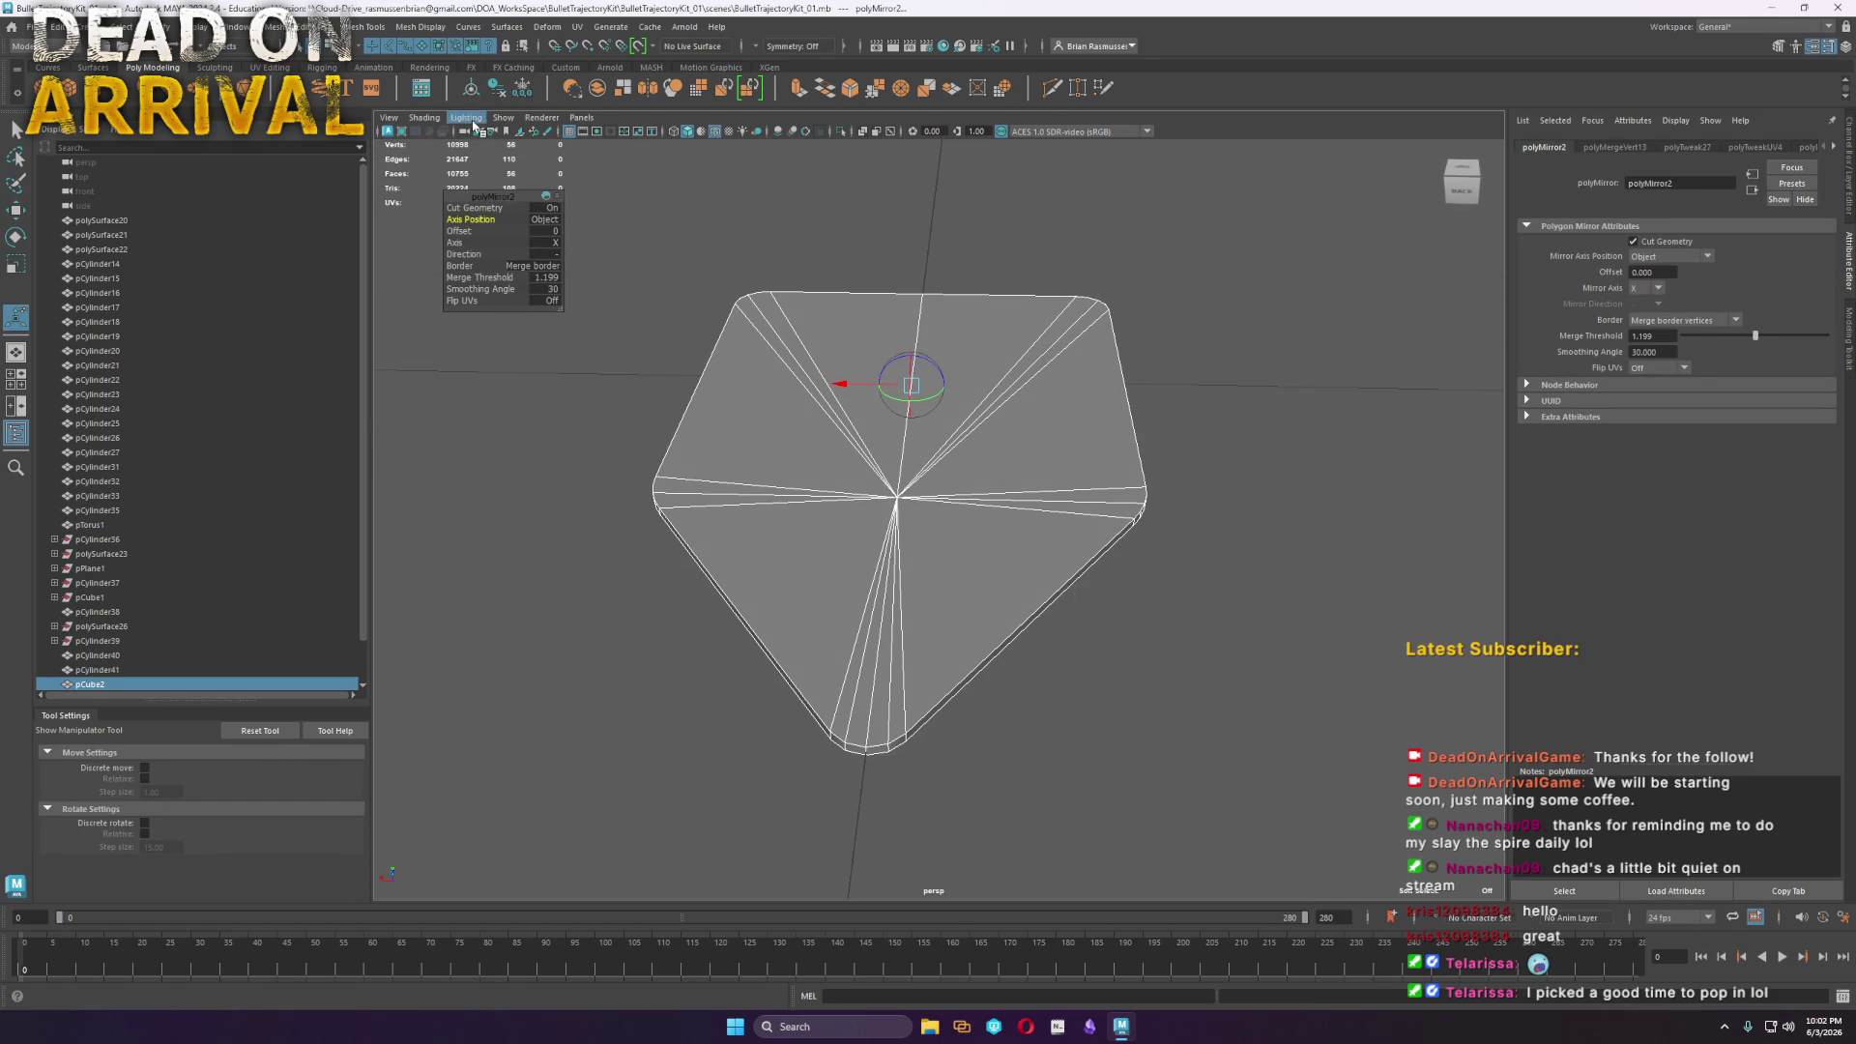
{"action": "left_click", "coordinate": [522, 89]}
Mirror the plate again across the Y axis and select the result
{"action": "right_click_drag", "start_coordinate": [922, 506], "coordinate": [918, 650], "text": "shift"}
{"action": "left_click", "coordinate": [554, 241]}
{"action": "left_click", "coordinate": [585, 271]}
{"action": "mouse_move", "coordinate": [909, 599]}
{"action": "left_mouse_down", "text": "alt"}
{"action": "mouse_move", "coordinate": [957, 448]}
{"action": "mouse_move", "coordinate": [969, 522]}
{"action": "left_mouse_up", "text": "alt"}
{"action": "left_click", "coordinate": [970, 522]}
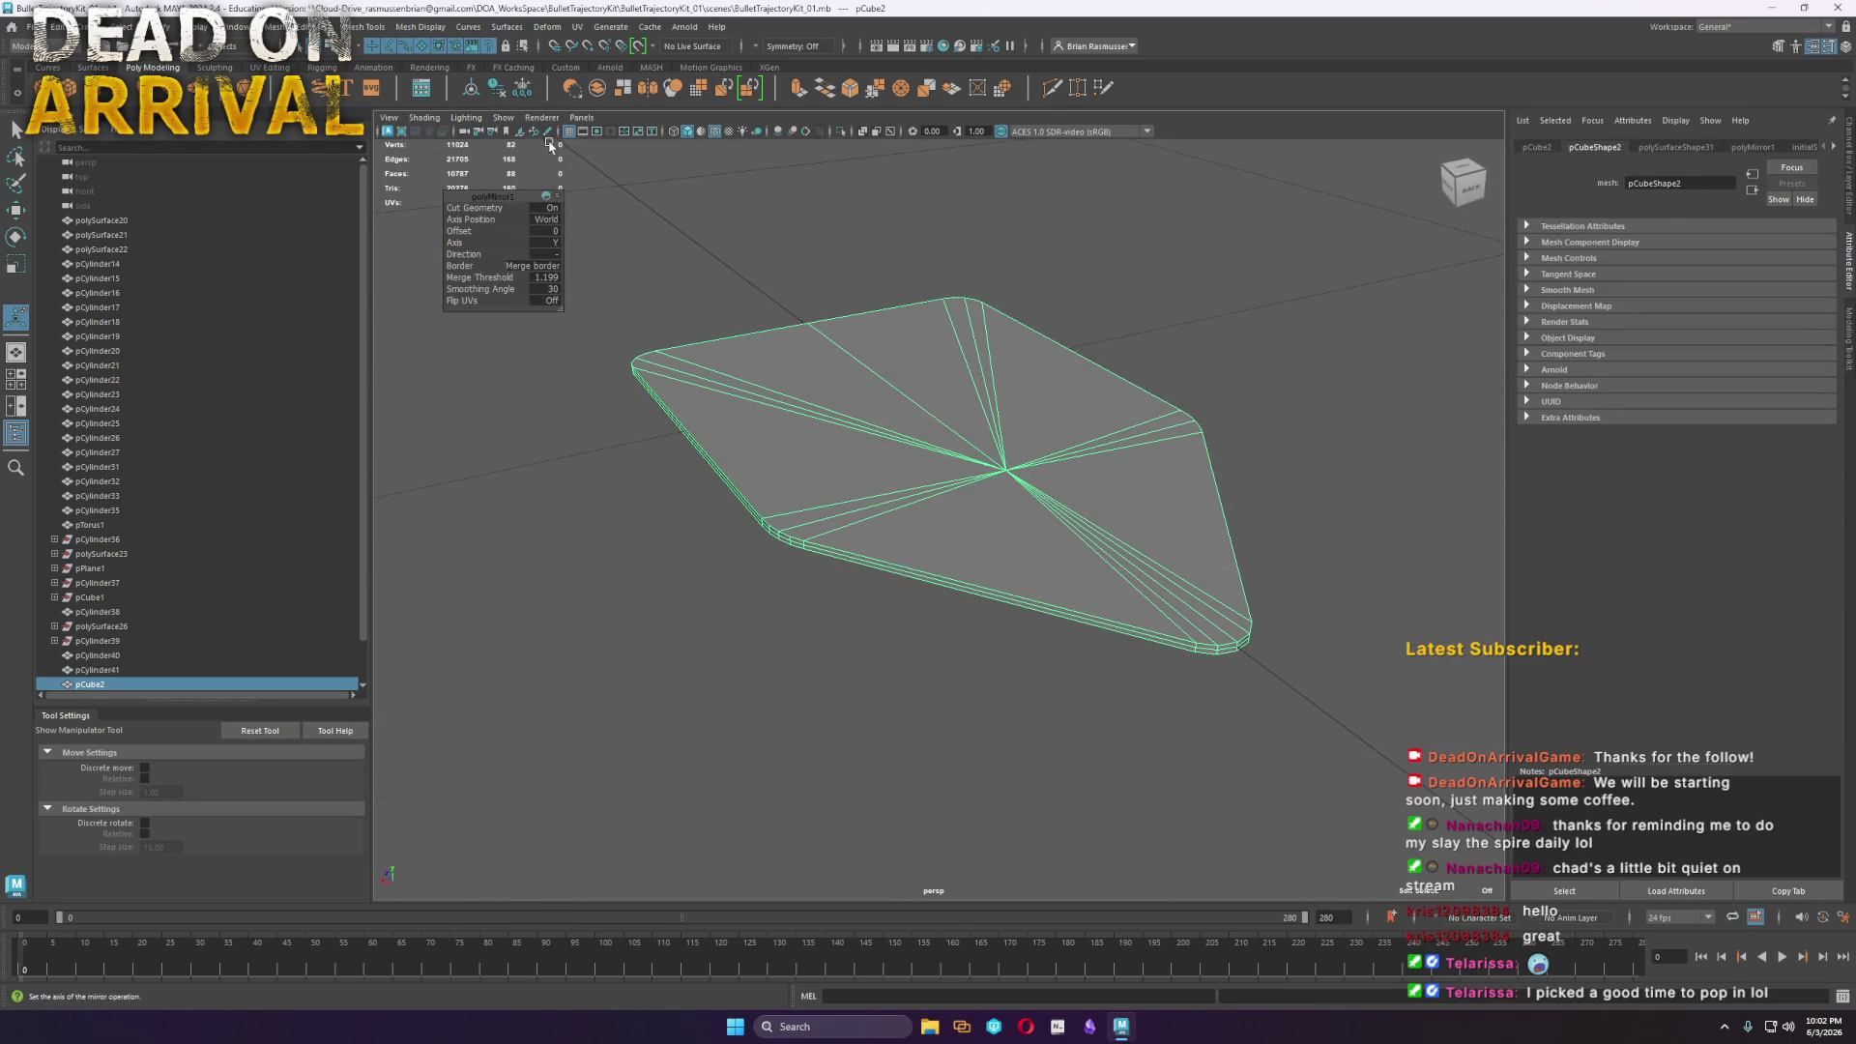
Reselect the mirrored plate with the select tool, viewing it from several angles
{"action": "scroll", "coordinate": [967, 541], "scroll_direction": "up", "scroll_amount": 5}
{"action": "right_click_drag", "start_coordinate": [1014, 594], "coordinate": [1016, 612]}
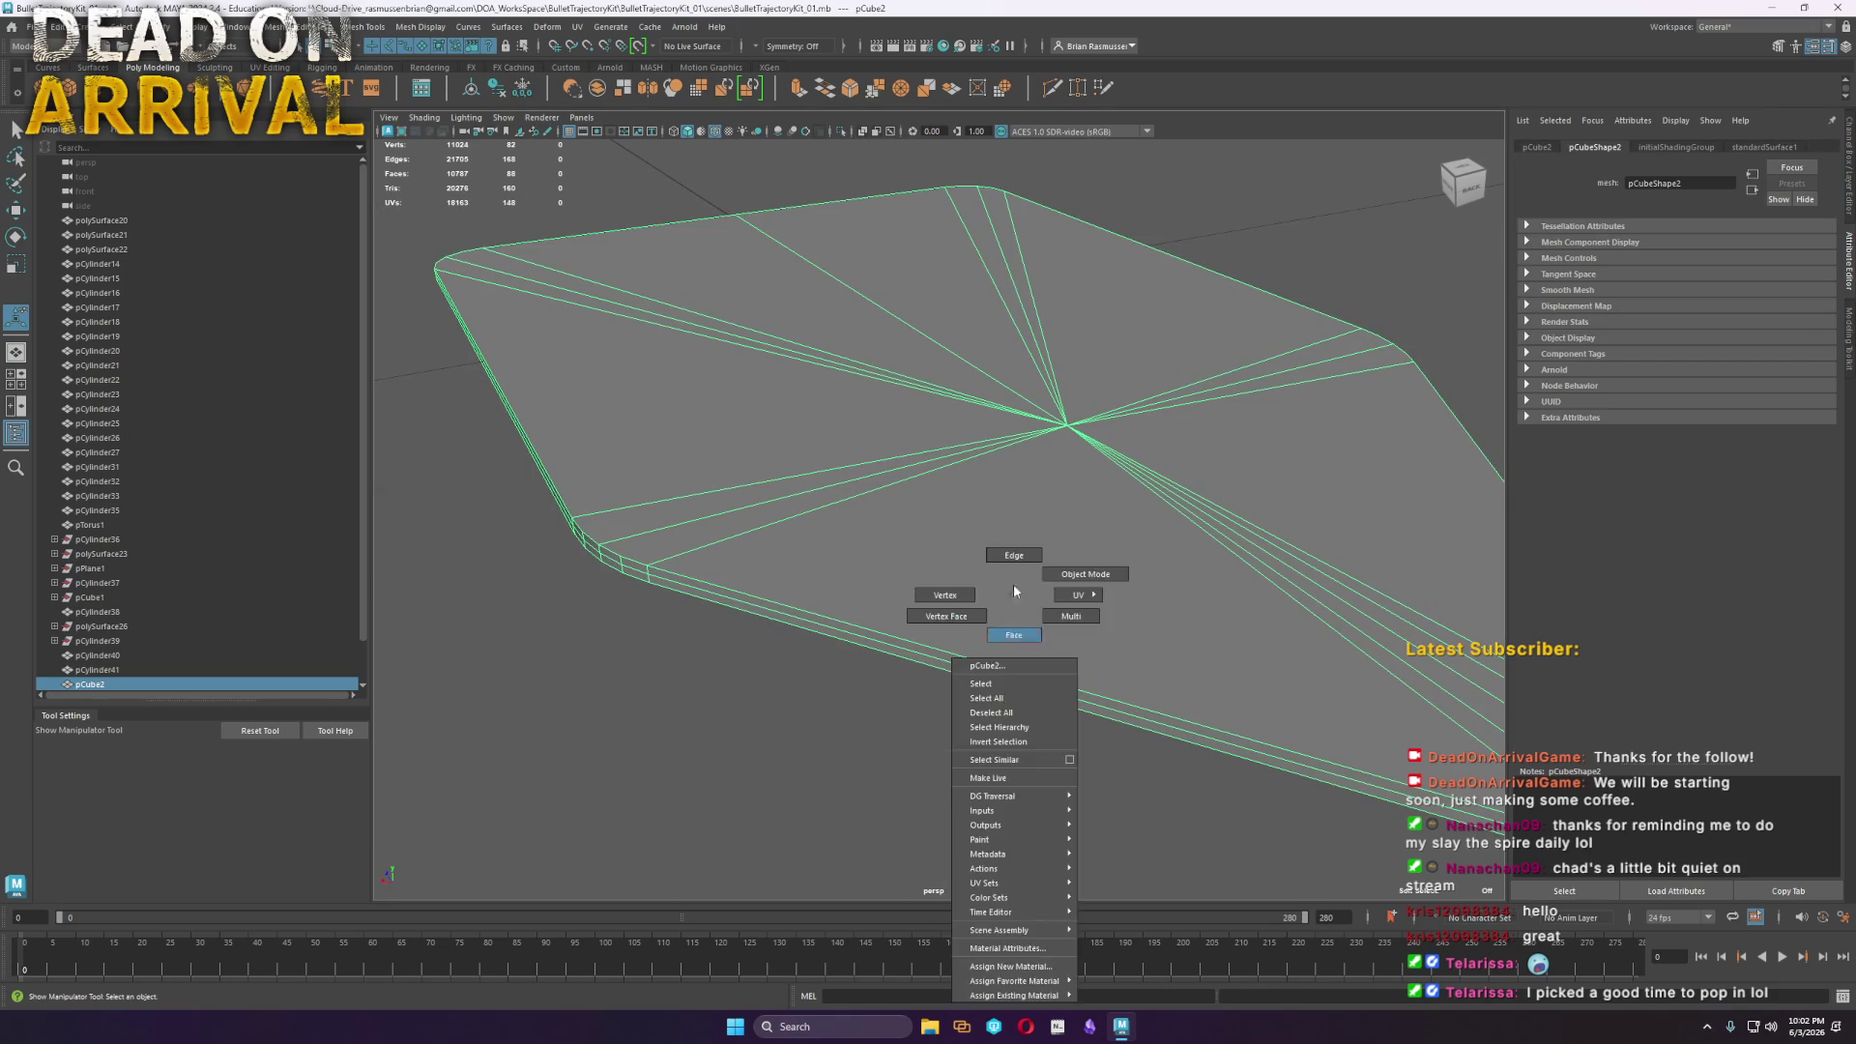
{"action": "key", "text": "q"}
{"action": "left_click", "coordinate": [742, 614]}
{"action": "left_click", "coordinate": [745, 607]}
{"action": "right_click_drag", "start_coordinate": [745, 607], "coordinate": [705, 622]}
{"action": "scroll", "coordinate": [822, 715], "scroll_direction": "down", "scroll_amount": 5}
{"action": "left_click_drag", "start_coordinate": [822, 715], "coordinate": [1053, 712], "text": "alt"}
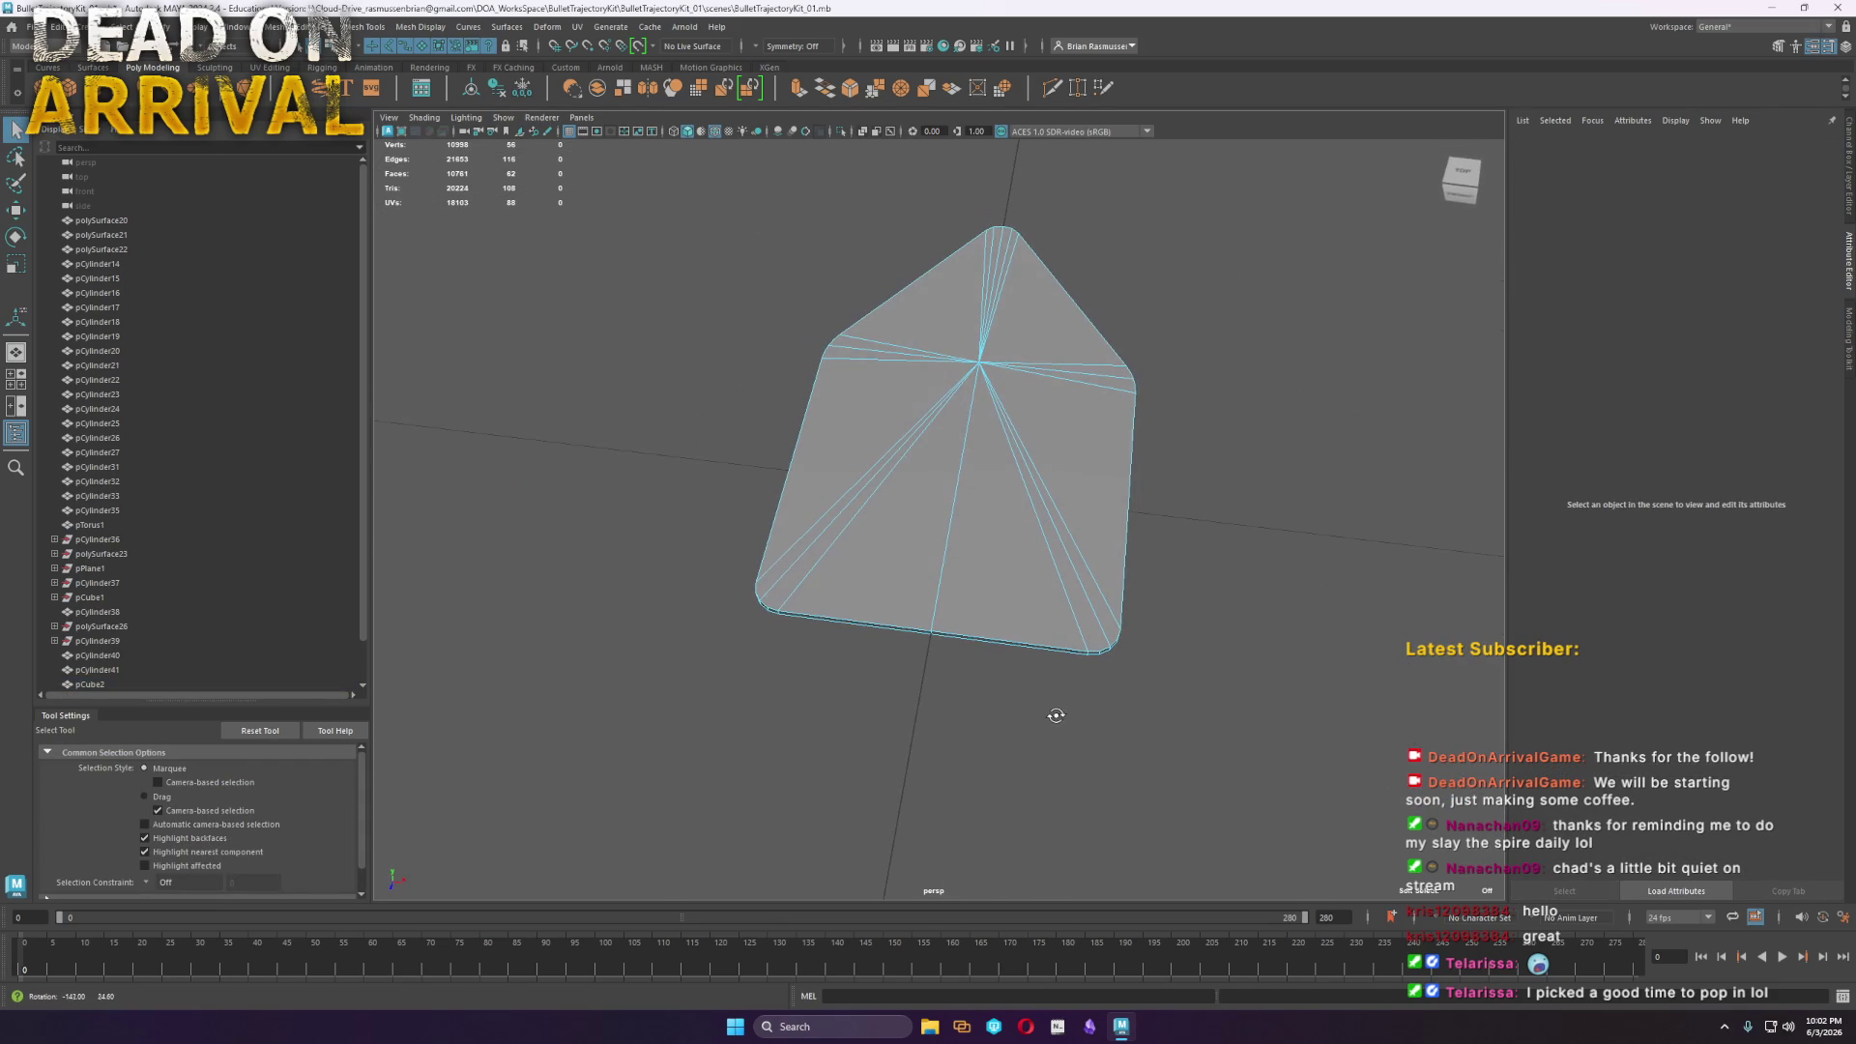
{"action": "left_click", "coordinate": [946, 544]}
{"action": "right_click_drag", "start_coordinate": [946, 543], "coordinate": [935, 574]}
{"action": "left_click_drag", "start_coordinate": [936, 574], "coordinate": [1196, 614], "text": "alt"}
Isolate Select the plate and frame it in the view
{"action": "key", "text": "ctrl+1"}
{"action": "key", "text": "f"}
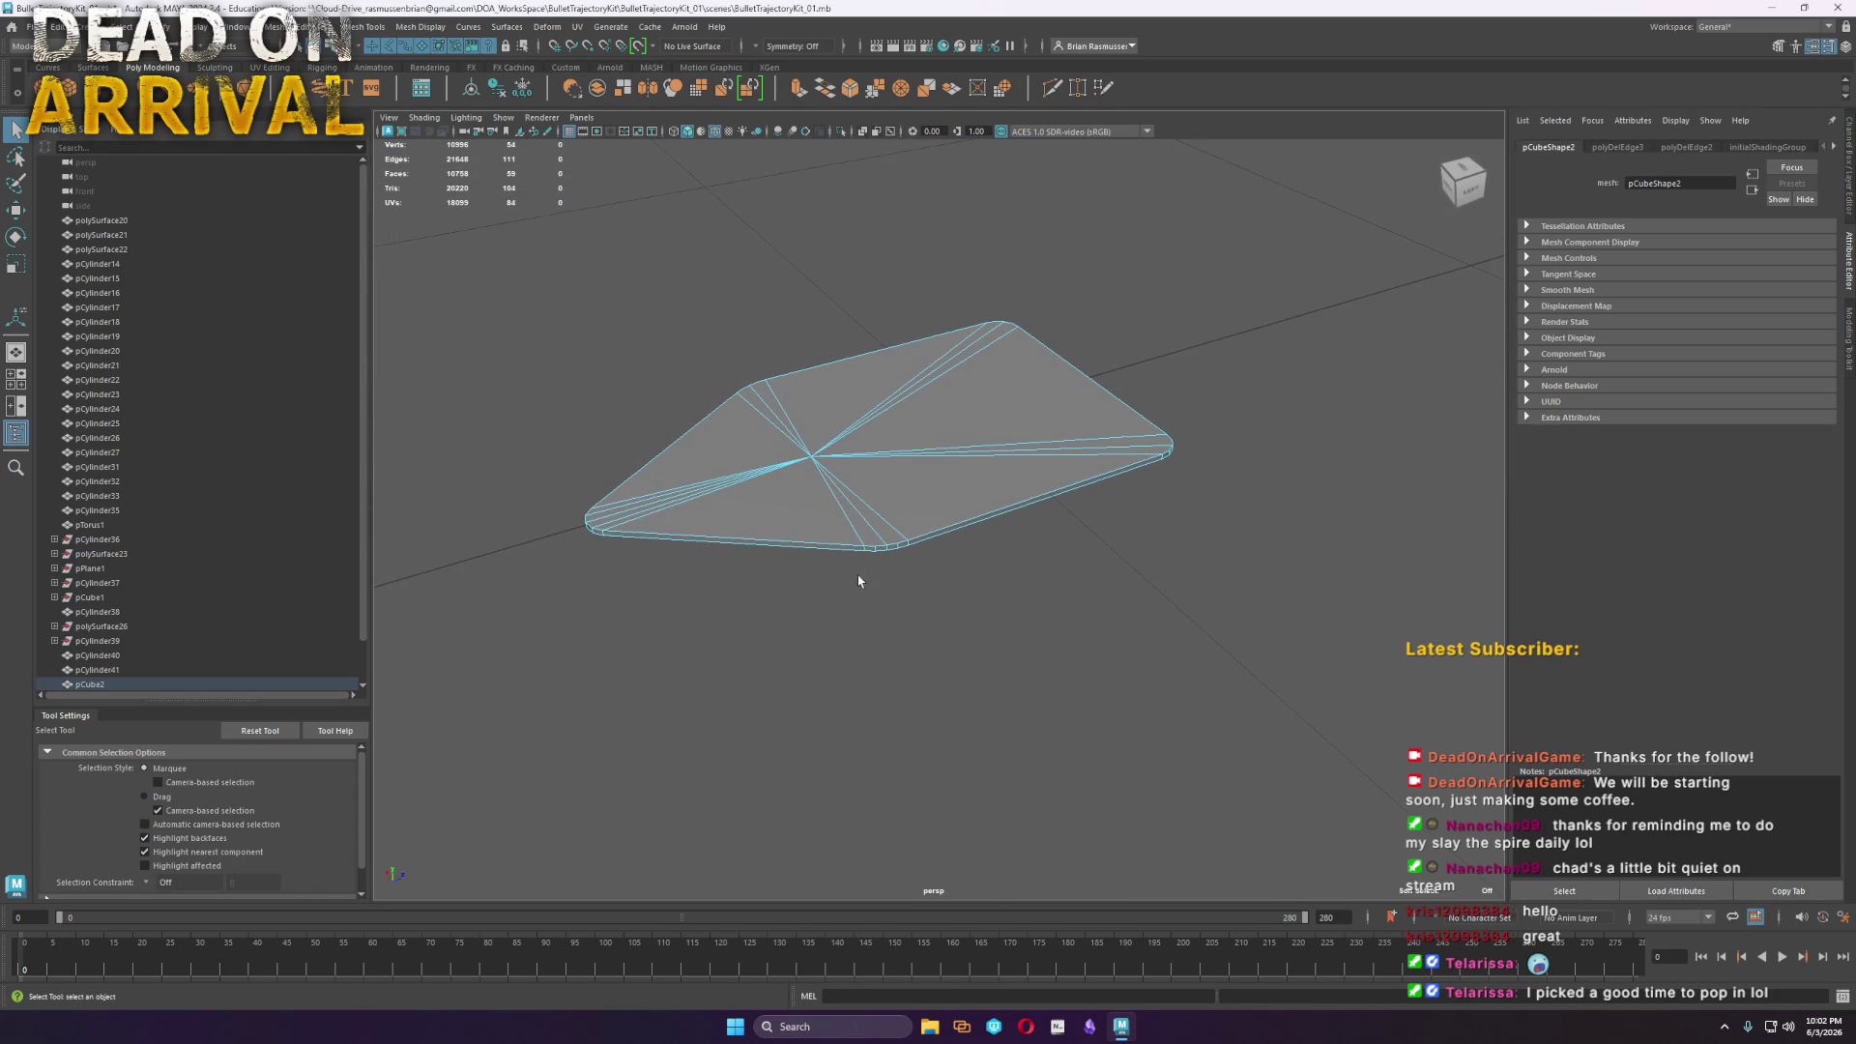
{"action": "scroll", "coordinate": [861, 580], "scroll_direction": "up", "scroll_amount": 5}
{"action": "left_click", "coordinate": [1223, 641]}
{"action": "scroll", "coordinate": [1223, 641], "scroll_direction": "down", "scroll_amount": 5}
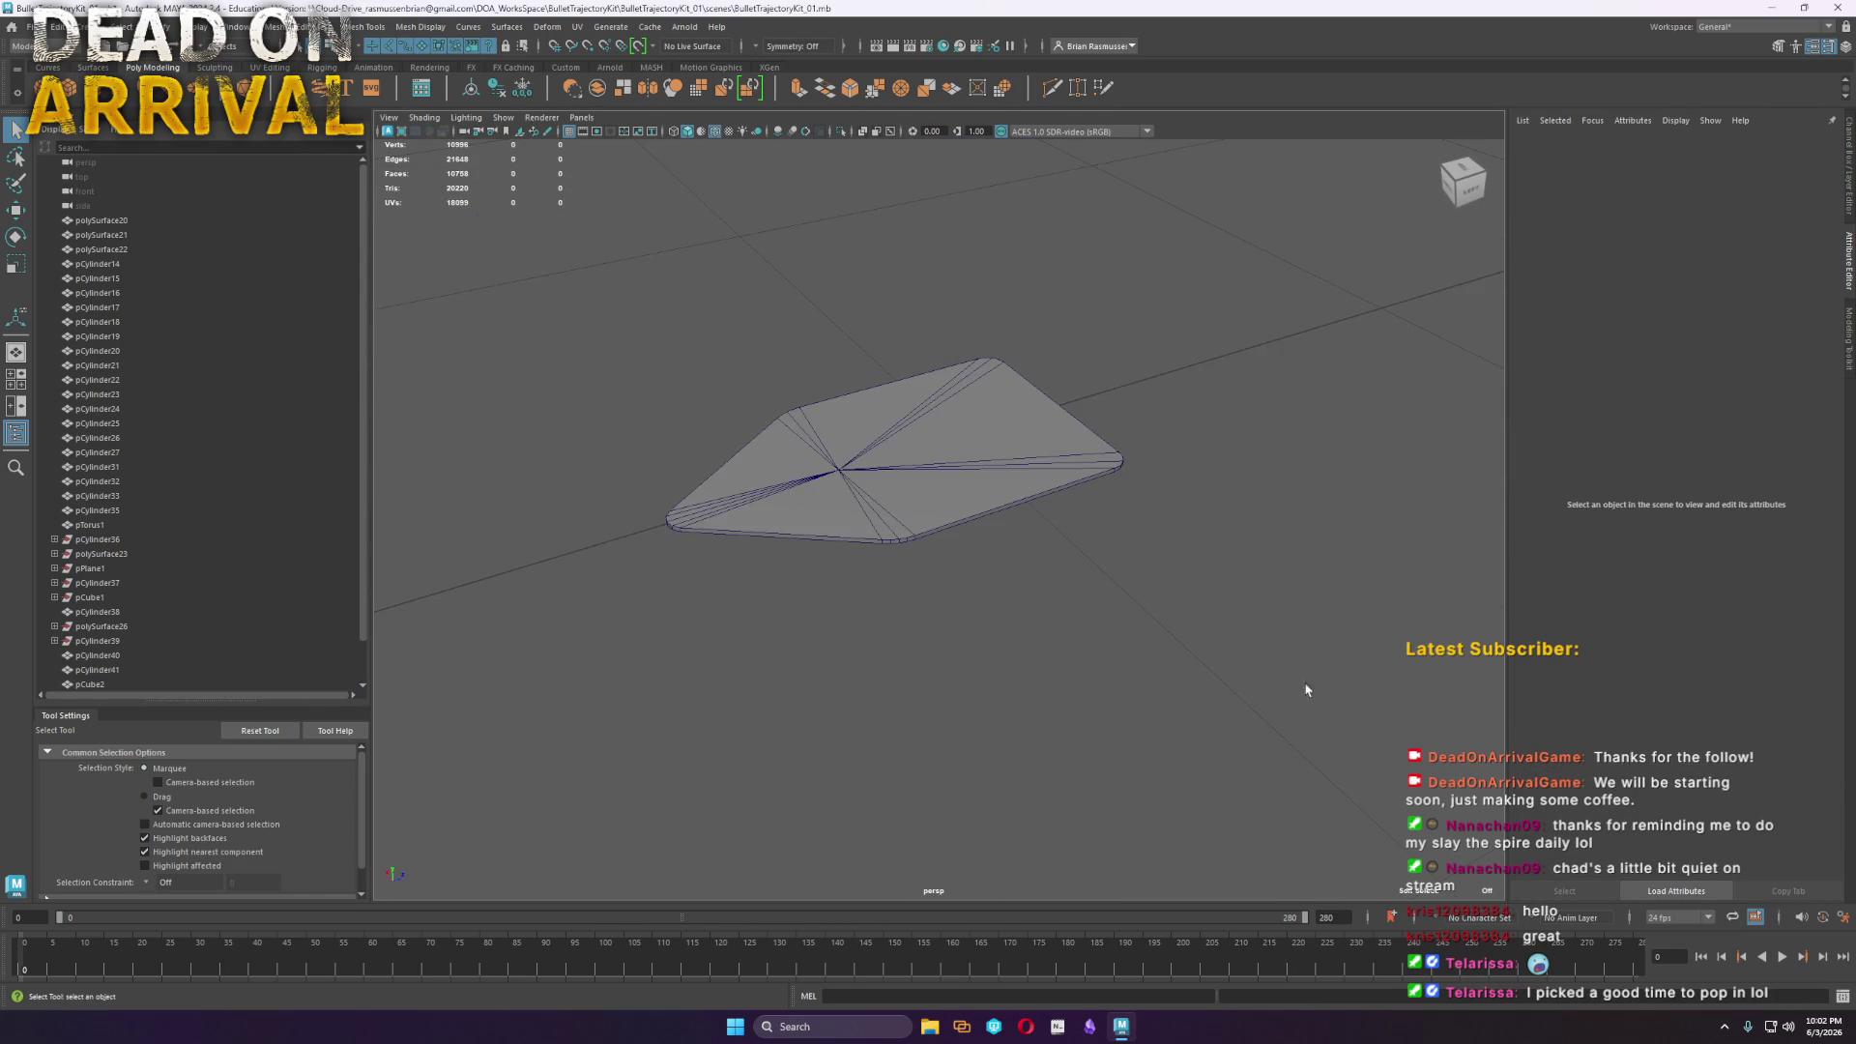
Exit isolation and move the pointed plate beside the spray can parts
{"action": "key", "text": "ctrl+1"}
{"action": "left_click_drag", "start_coordinate": [1223, 640], "coordinate": [1102, 619], "text": "alt"}
{"action": "scroll", "coordinate": [1075, 606], "scroll_direction": "up", "scroll_amount": 3}
{"action": "scroll", "coordinate": [1075, 606], "scroll_direction": "up", "scroll_amount": 3}
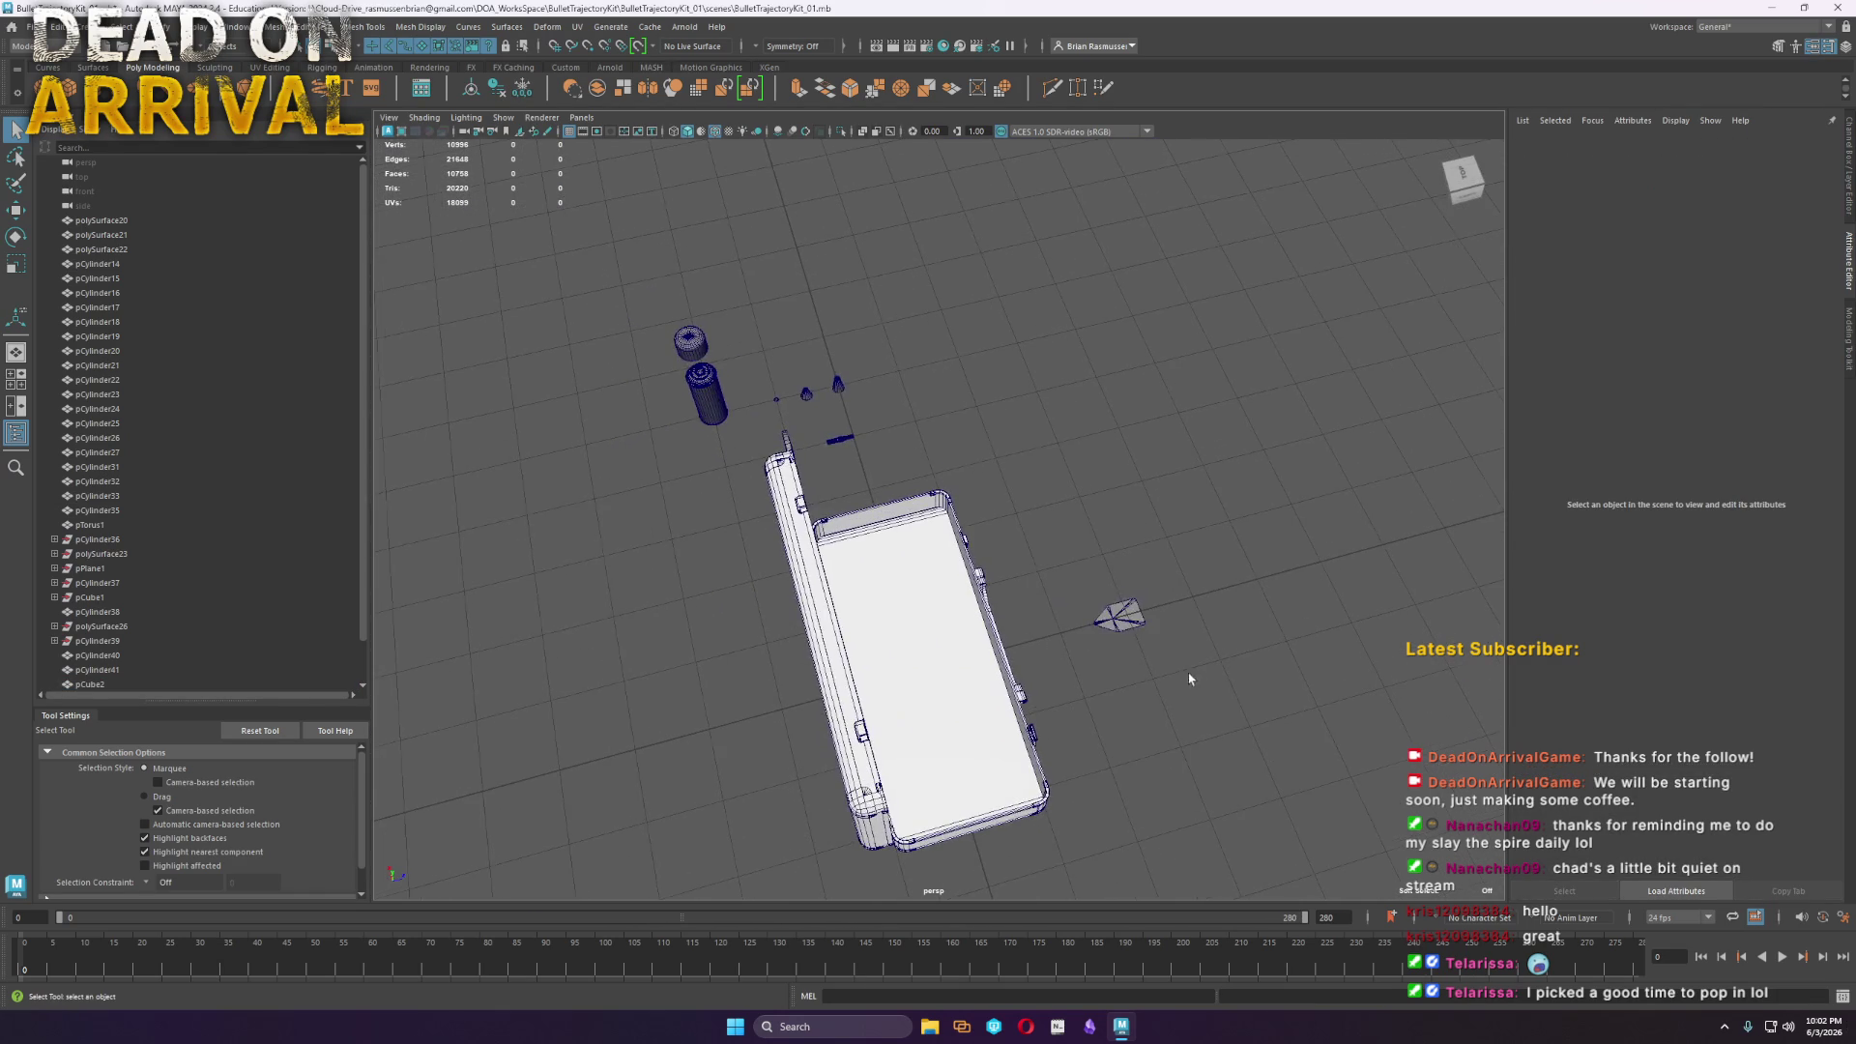
{"action": "left_click", "coordinate": [1111, 620]}
{"action": "key", "text": "w"}
{"action": "left_click_drag", "start_coordinate": [1122, 611], "coordinate": [725, 472]}
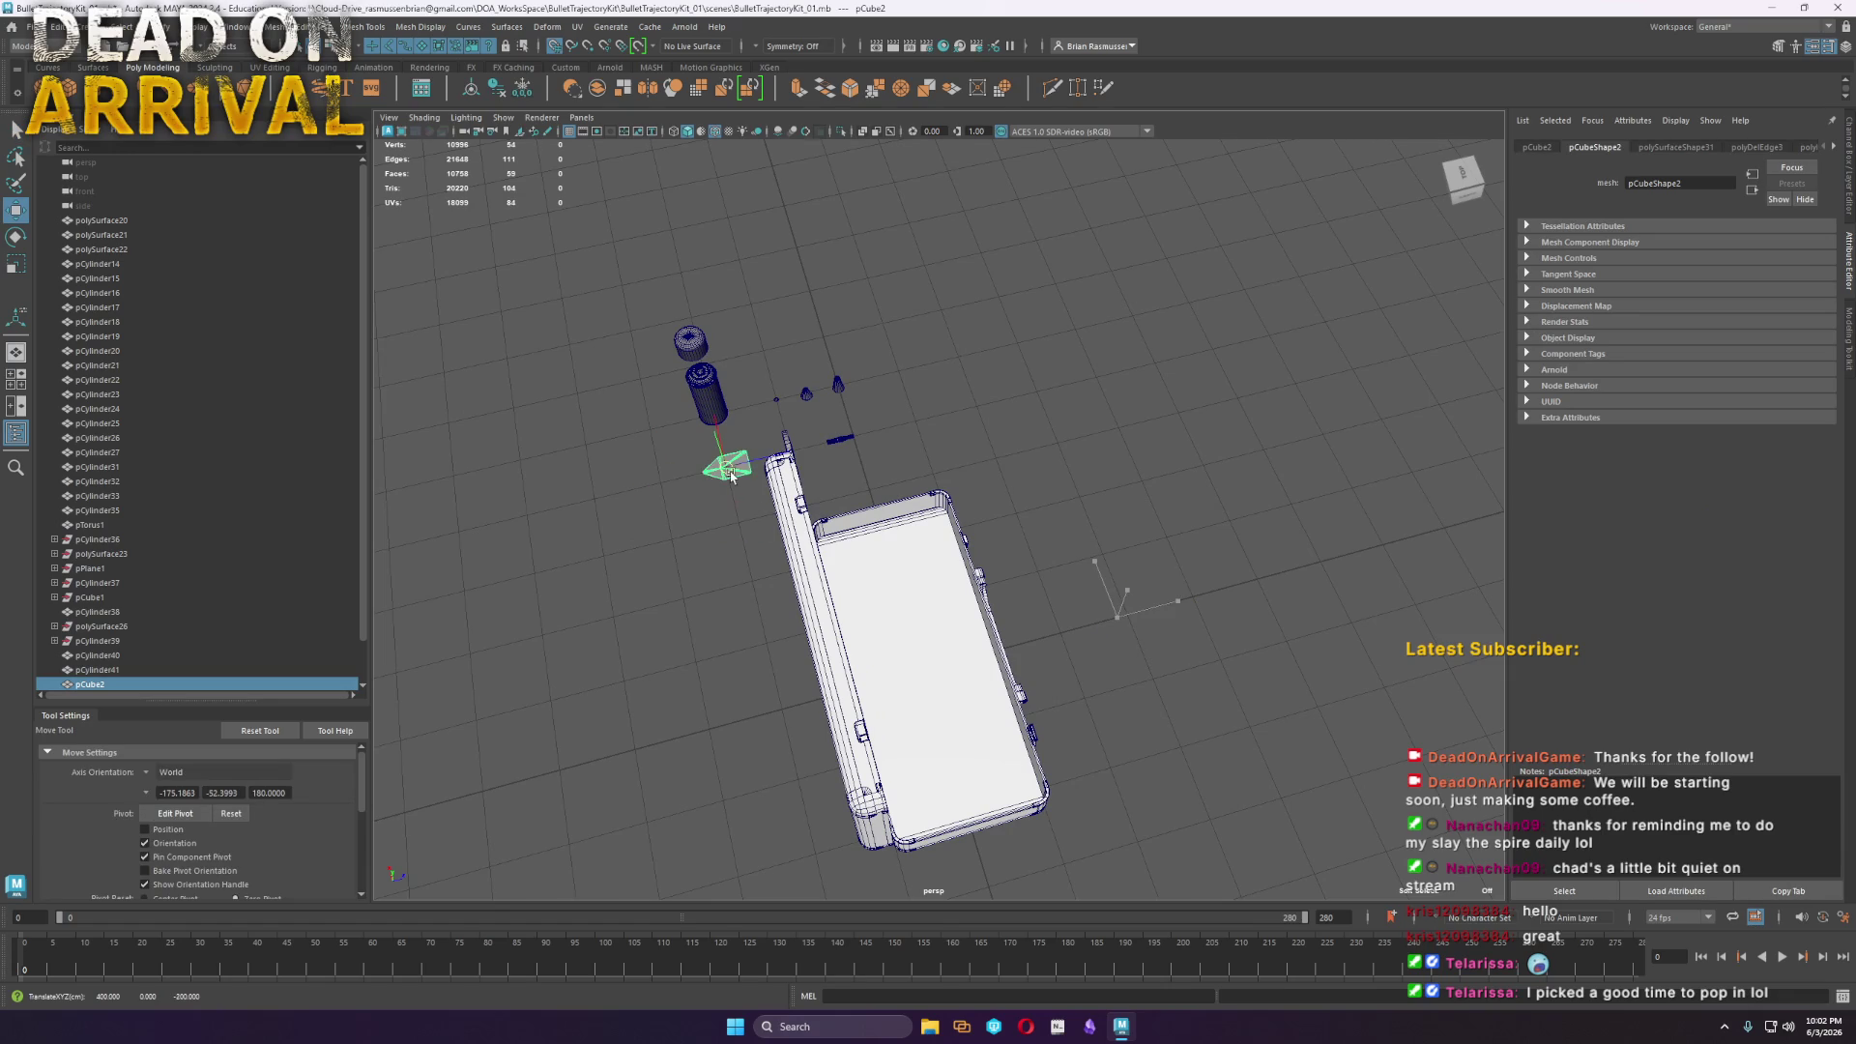
{"action": "left_click", "coordinate": [995, 415]}
Turn the view toward the case and create a polygon cylinder, pCylinder42
{"action": "mouse_move", "coordinate": [995, 416]}
{"action": "left_mouse_down", "text": "alt"}
{"action": "mouse_move", "coordinate": [1051, 484]}
{"action": "mouse_move", "coordinate": [937, 598]}
{"action": "left_mouse_up", "text": "alt"}
{"action": "scroll", "coordinate": [1051, 483], "scroll_direction": "up", "scroll_amount": 5}
{"action": "left_click", "coordinate": [937, 598]}
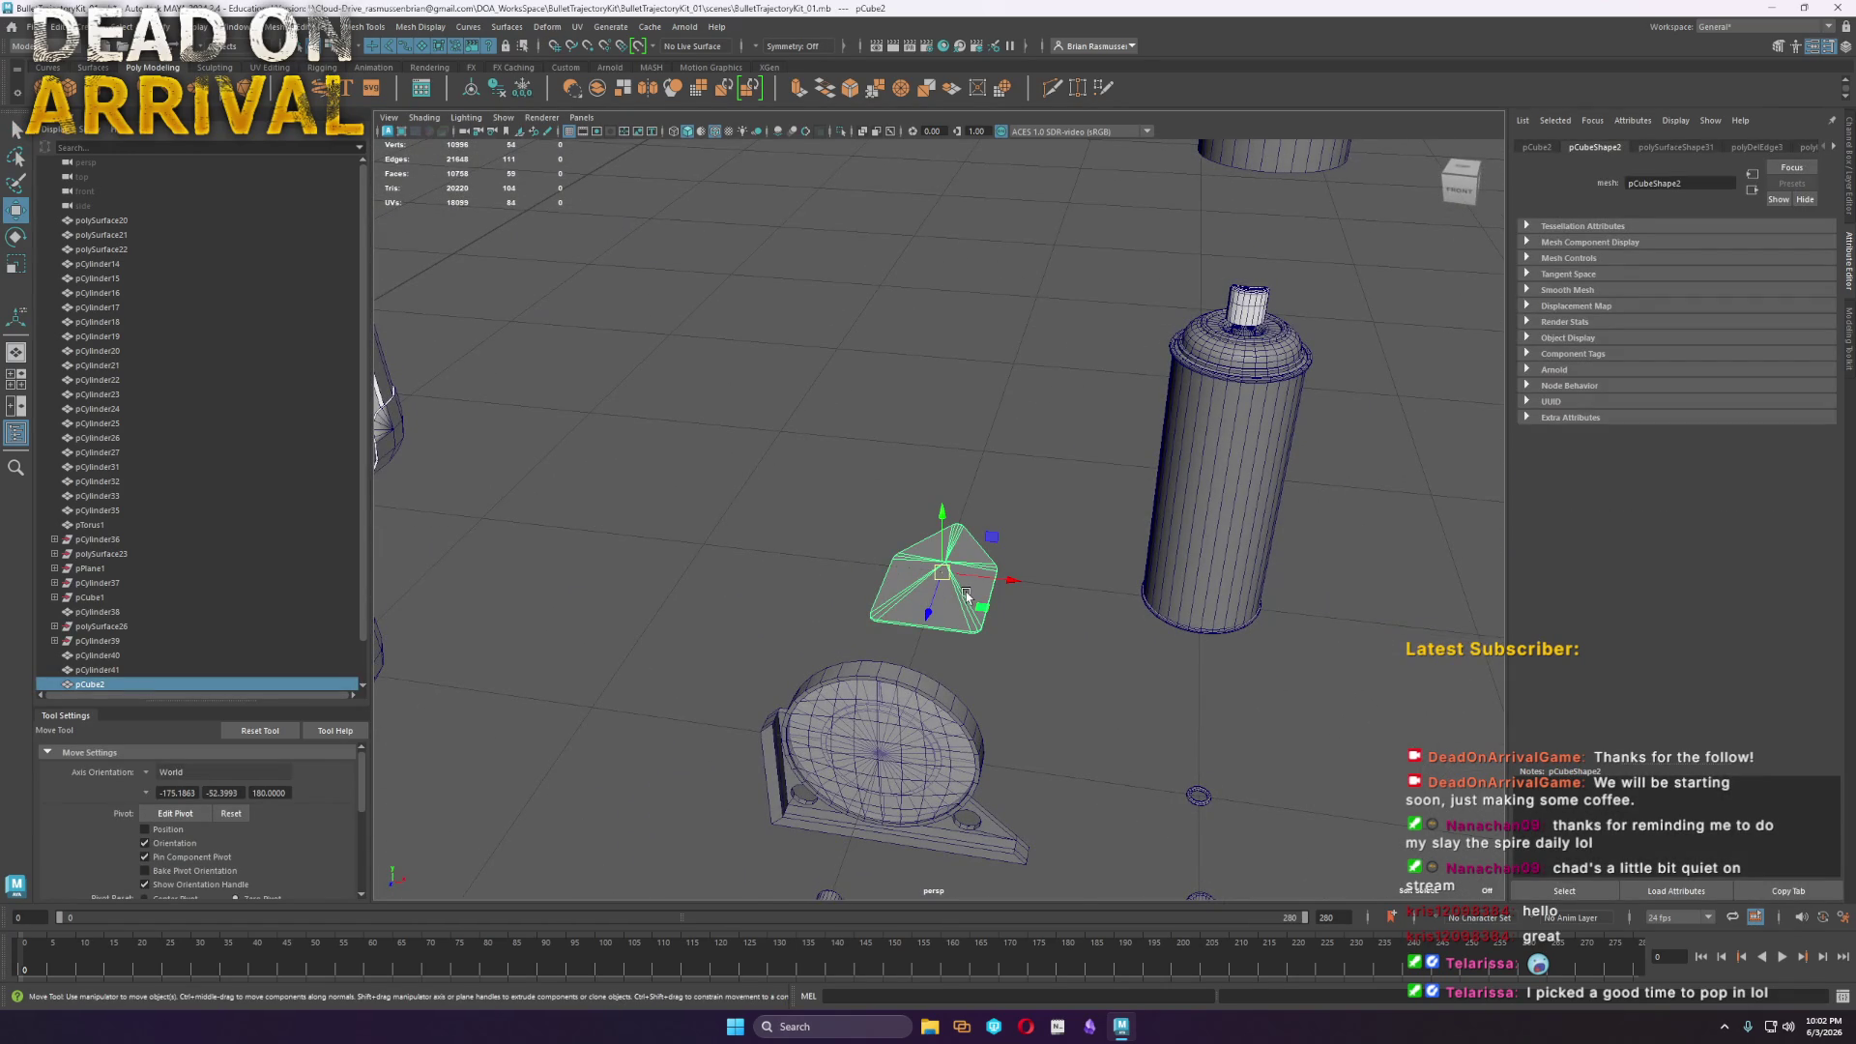
{"action": "scroll", "coordinate": [965, 592], "scroll_direction": "down", "scroll_amount": 5}
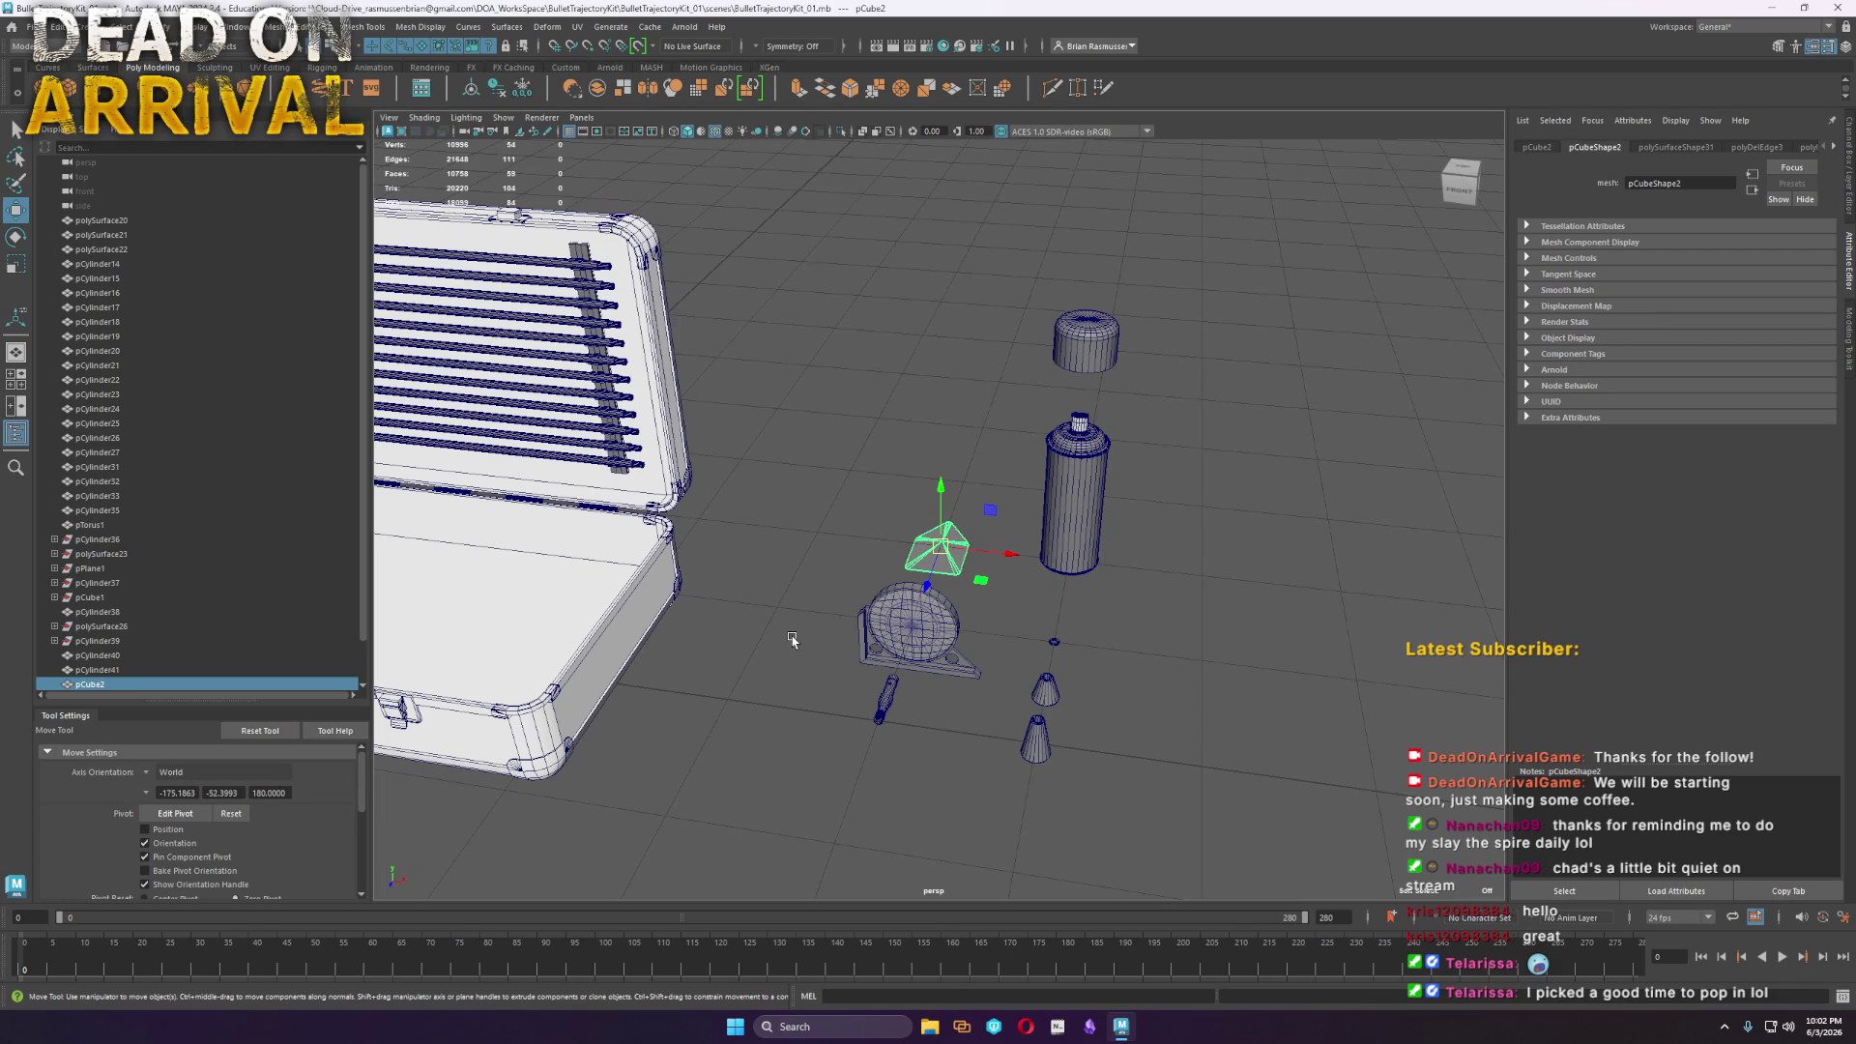
{"action": "mouse_move", "coordinate": [786, 601]}
{"action": "left_mouse_down", "text": "alt"}
{"action": "mouse_move", "coordinate": [828, 578]}
{"action": "mouse_move", "coordinate": [1153, 663]}
{"action": "left_mouse_up", "text": "alt"}
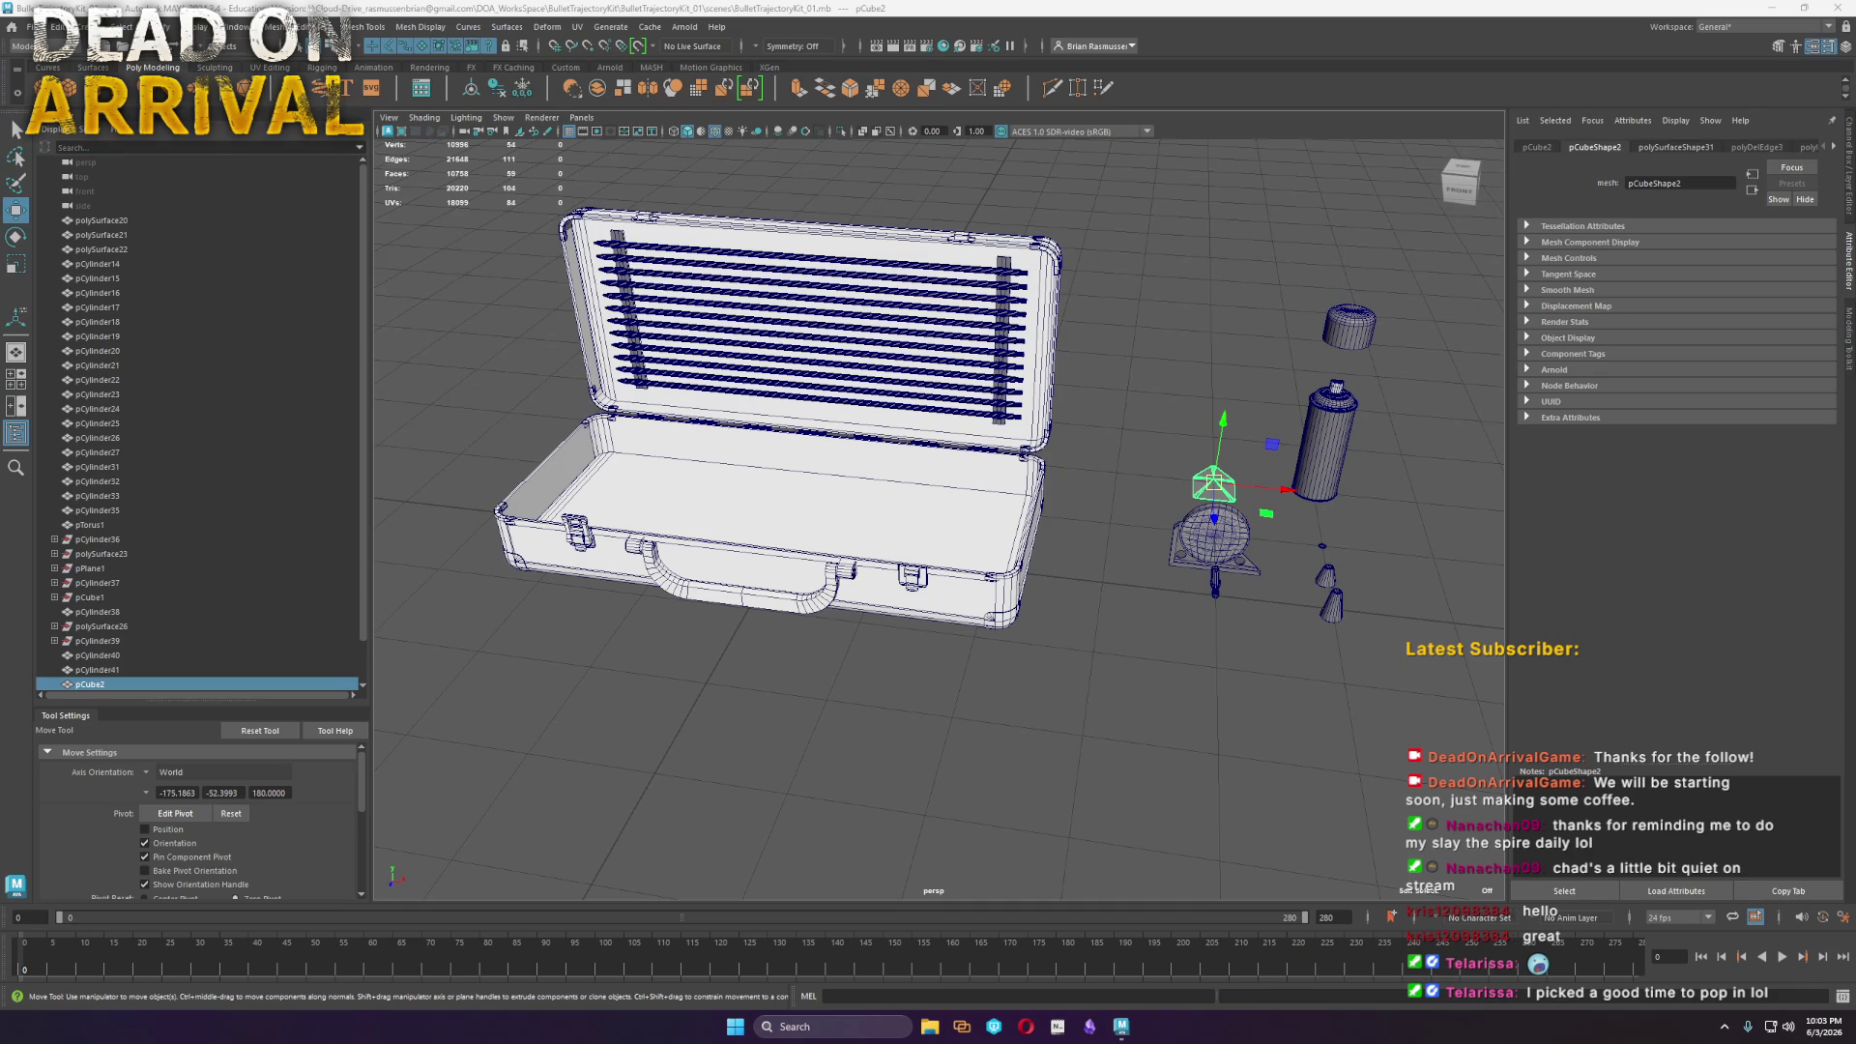
{"action": "middle_click_drag", "start_coordinate": [1071, 640], "coordinate": [972, 510], "text": "alt"}
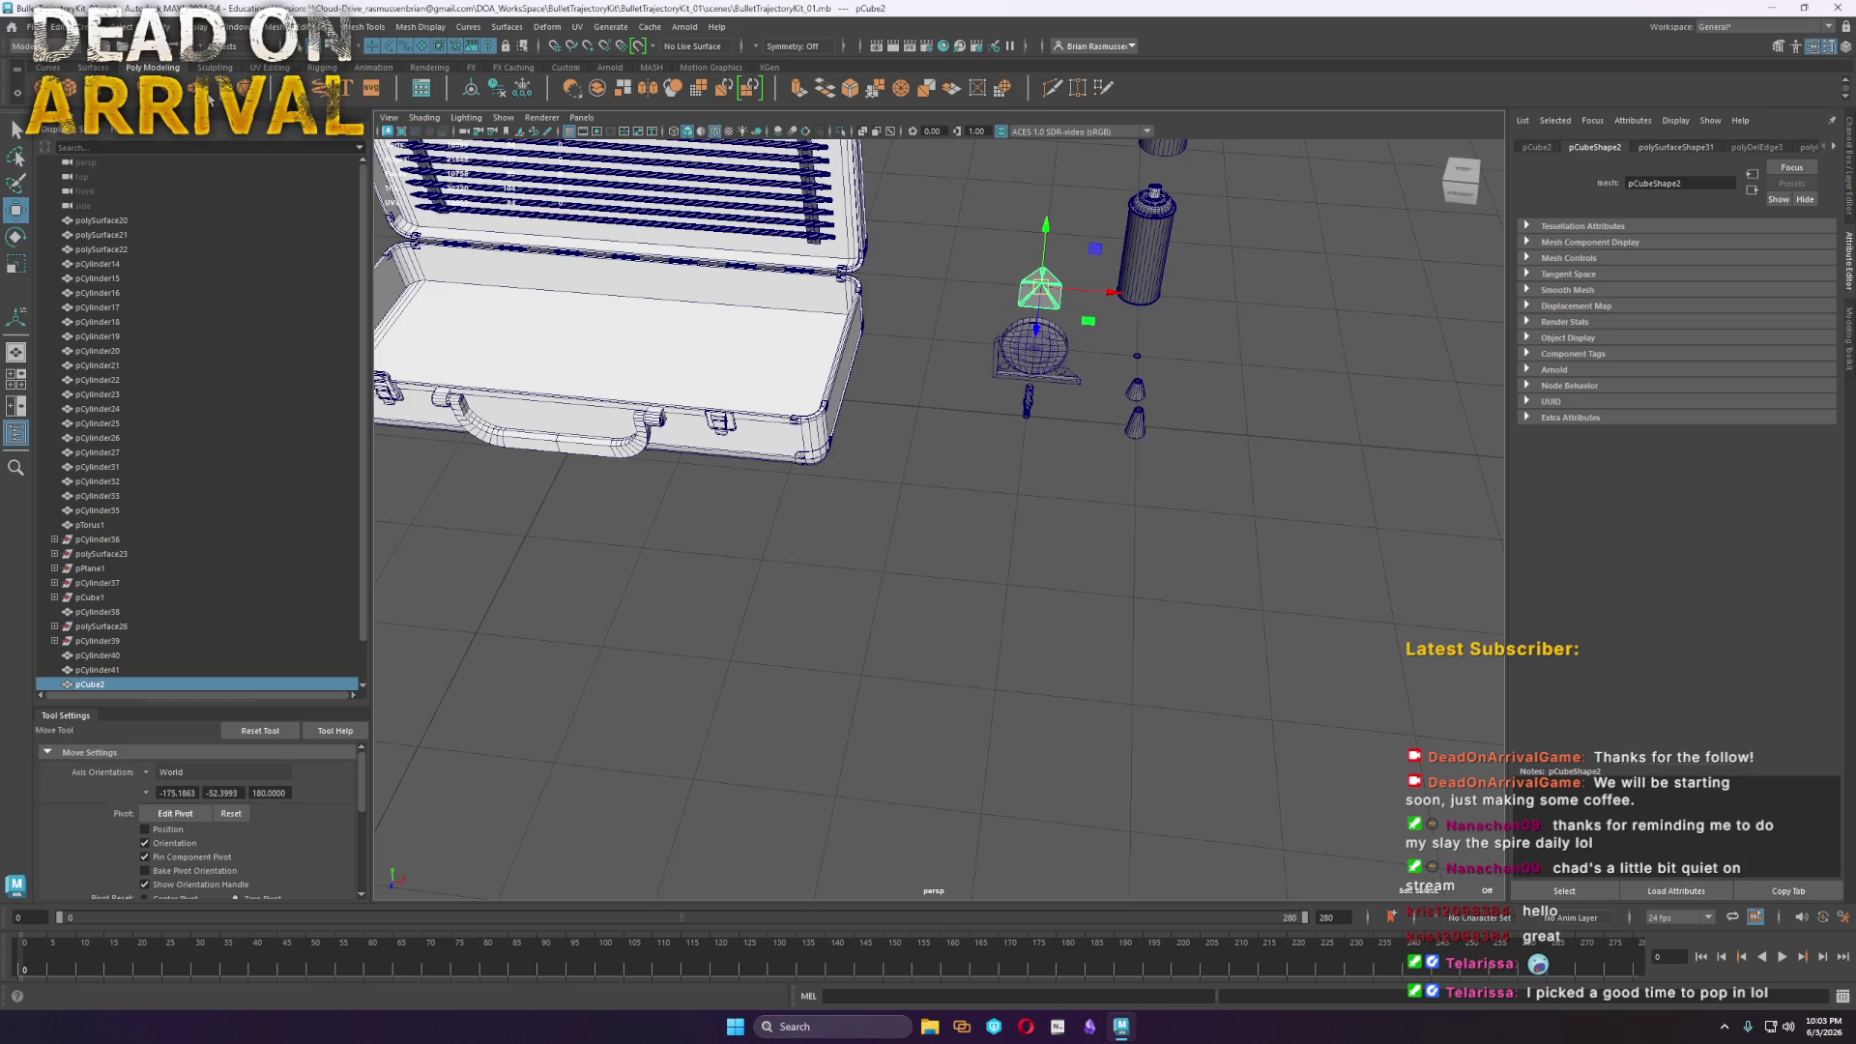
{"action": "left_click", "coordinate": [92, 87]}
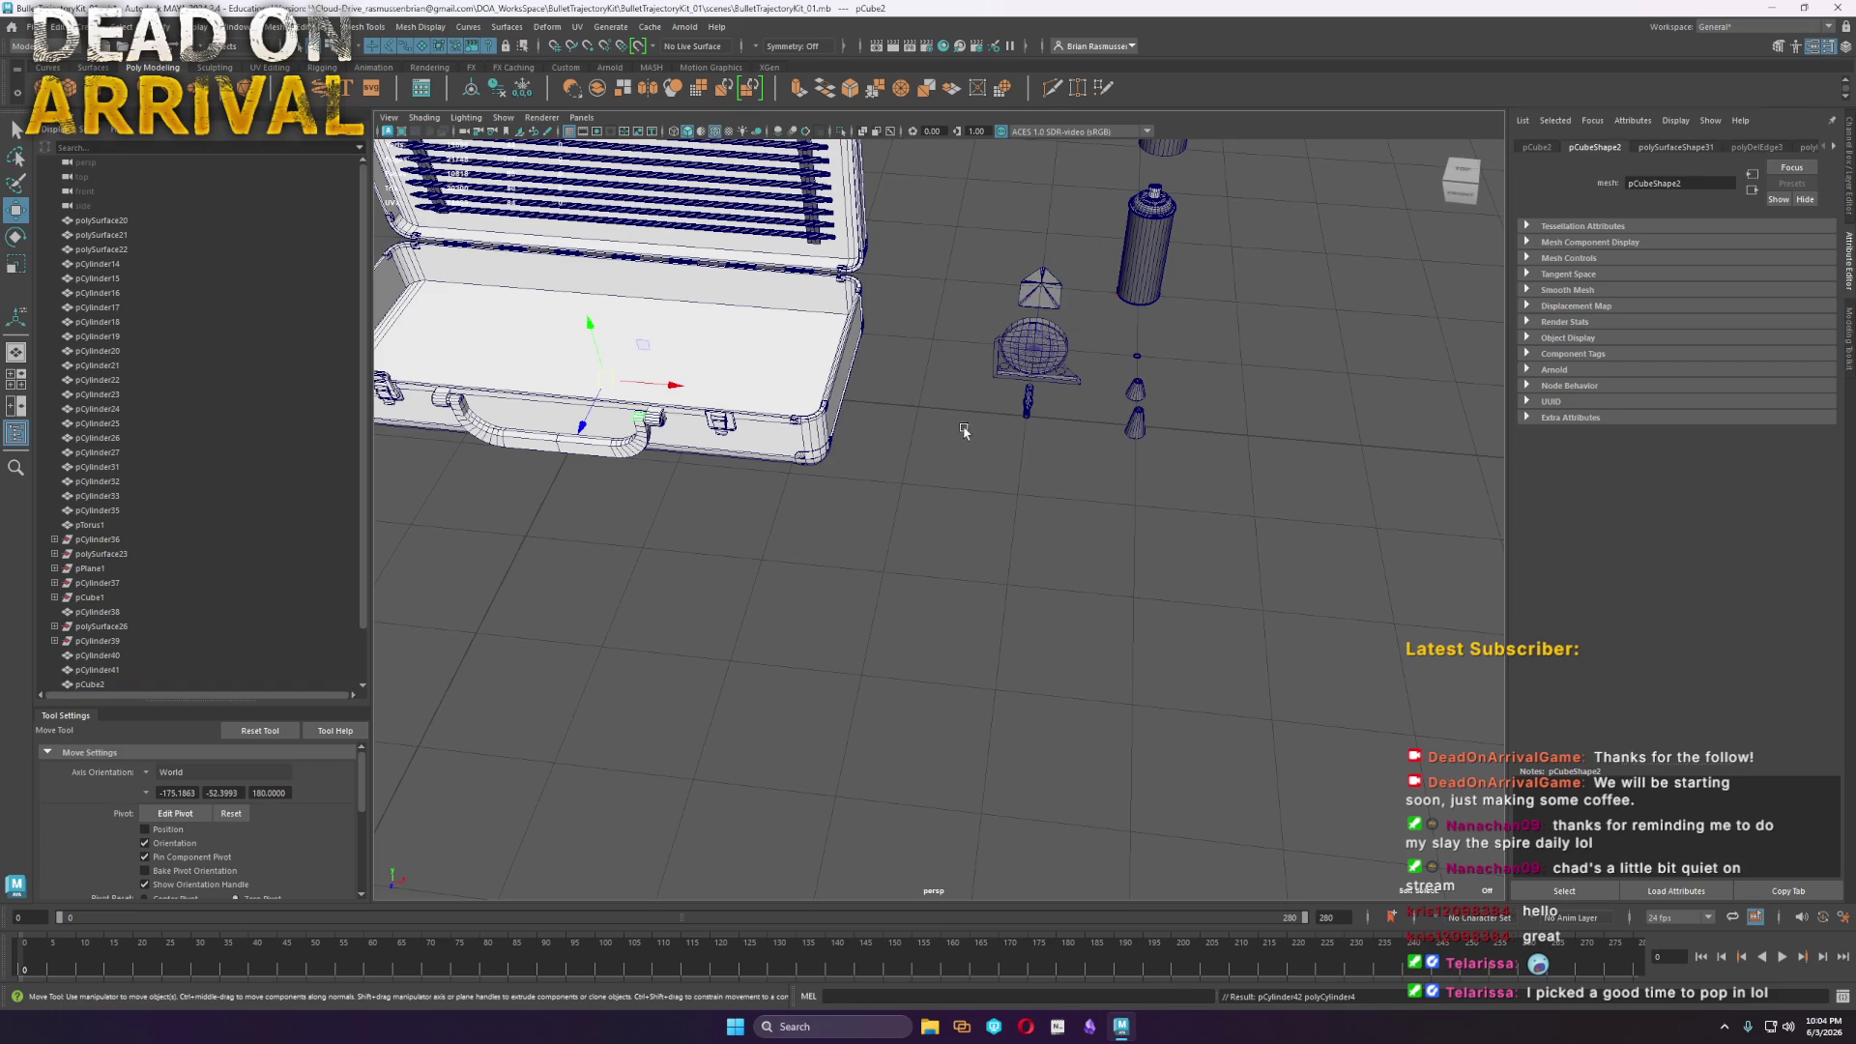
Rotate the cylinder 90° onto its side and stretch it along X into a long handle
{"action": "key", "text": "f"}
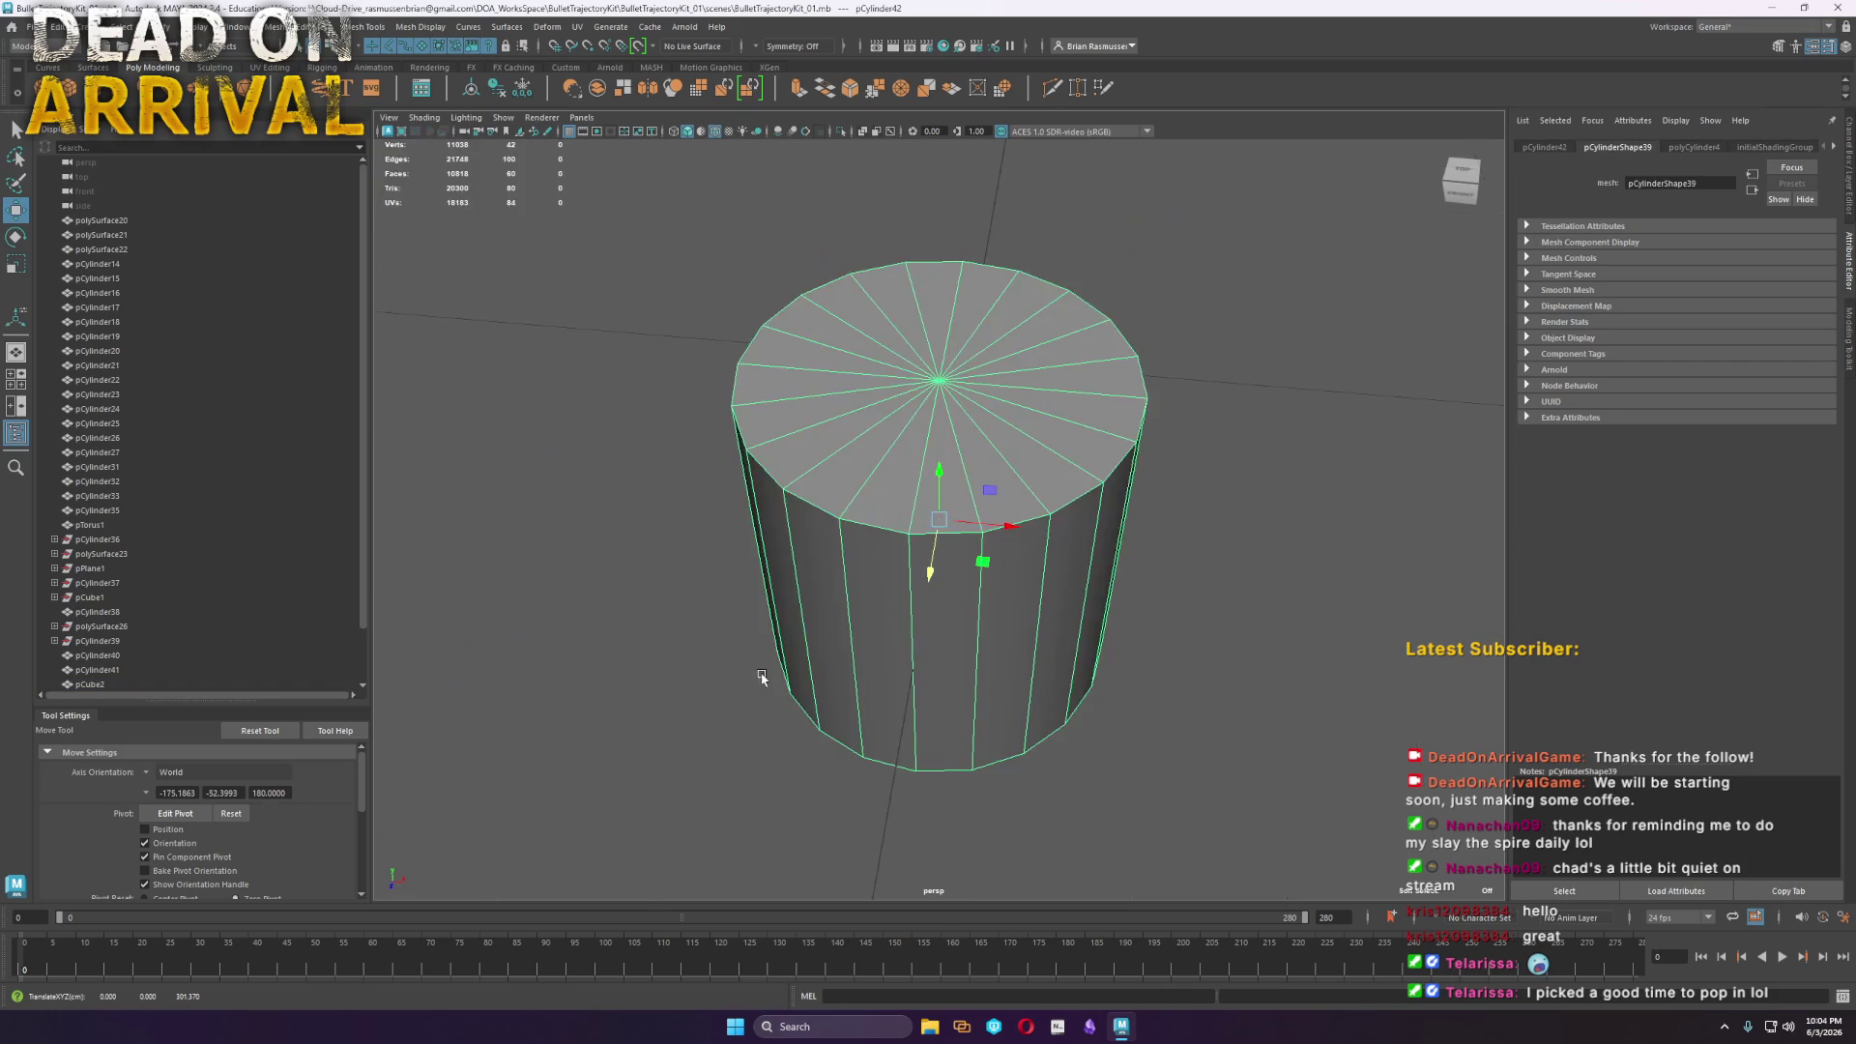
{"action": "left_click_drag", "start_coordinate": [676, 680], "coordinate": [1111, 600], "text": "alt"}
{"action": "right_click_drag", "start_coordinate": [1186, 607], "coordinate": [692, 584], "text": "alt"}
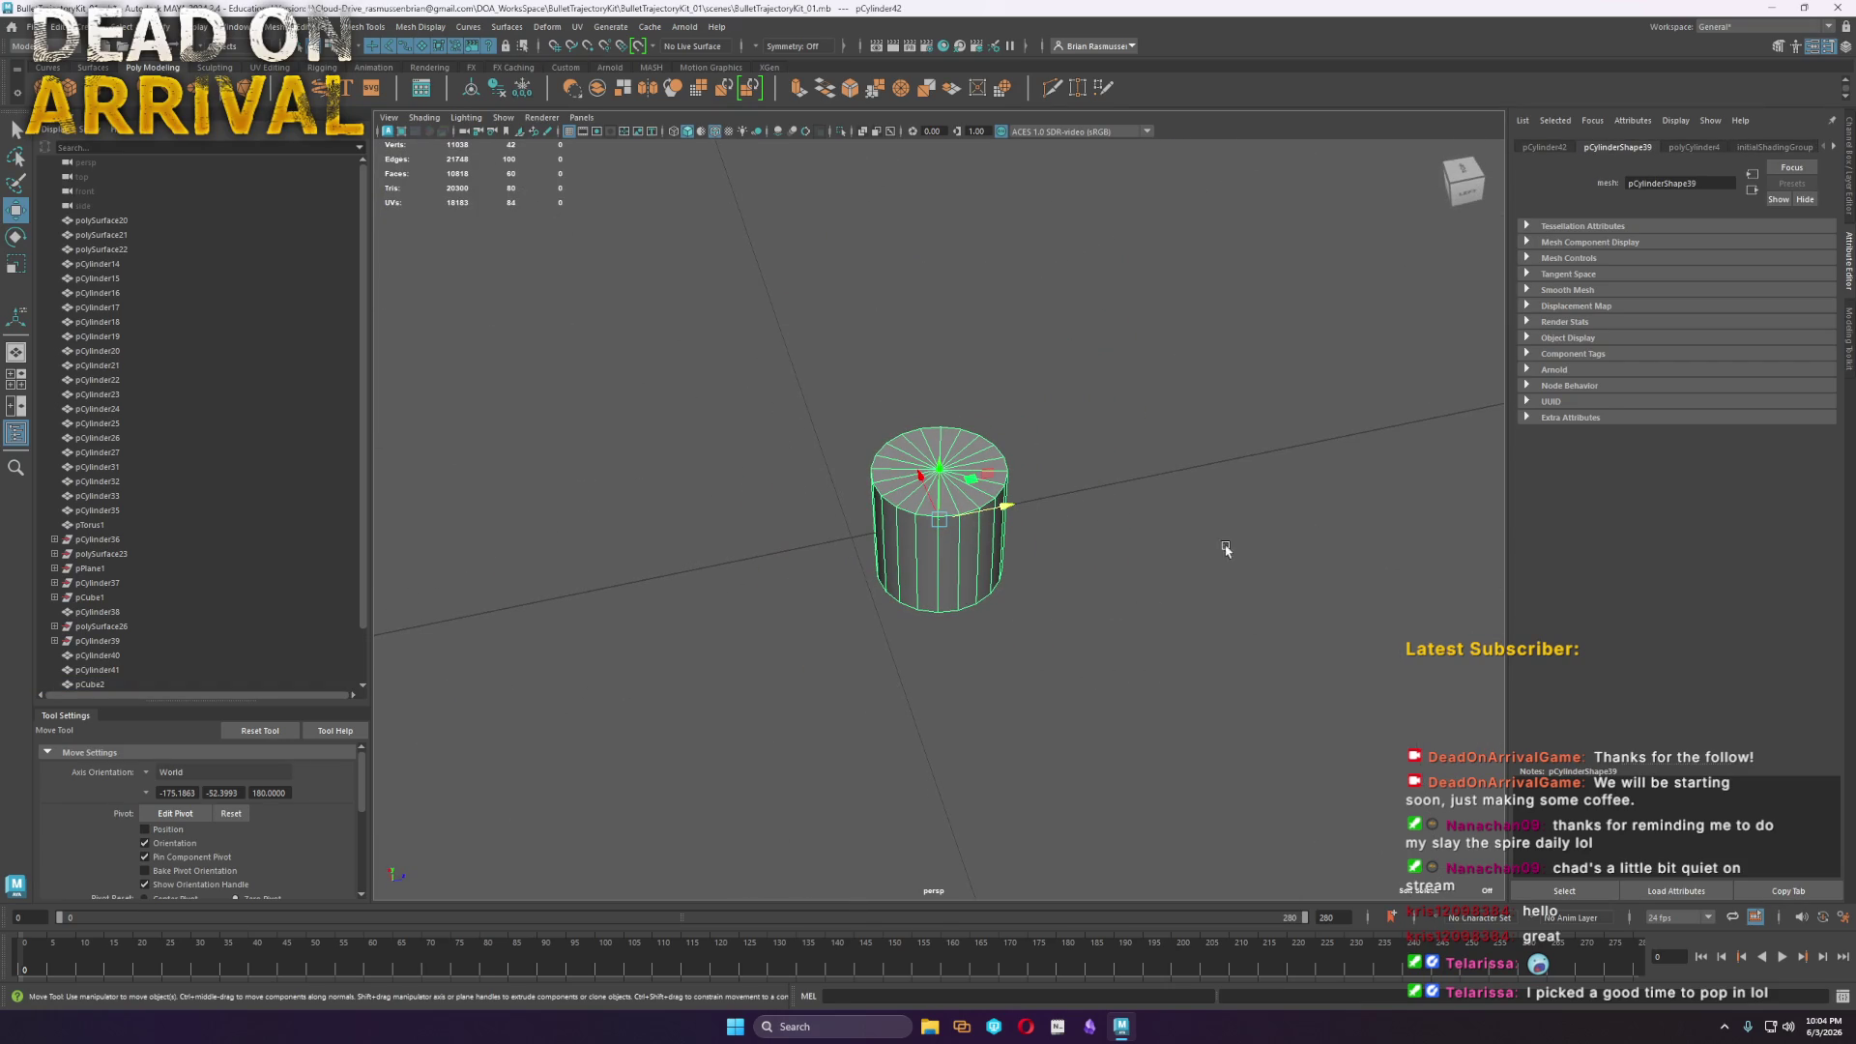
{"action": "mouse_move", "coordinate": [960, 565]}
{"action": "left_mouse_down", "text": "alt"}
{"action": "mouse_move", "coordinate": [945, 518]}
{"action": "mouse_move", "coordinate": [982, 592]}
{"action": "mouse_move", "coordinate": [1140, 630]}
{"action": "left_mouse_up", "text": "alt"}
{"action": "scroll", "coordinate": [982, 593], "scroll_direction": "down", "scroll_amount": 5}
{"action": "scroll", "coordinate": [1141, 630], "scroll_direction": "up", "scroll_amount": 5}
{"action": "key", "text": "e"}
{"action": "left_click_drag", "start_coordinate": [978, 501], "coordinate": [894, 459]}
{"action": "key", "text": "r"}
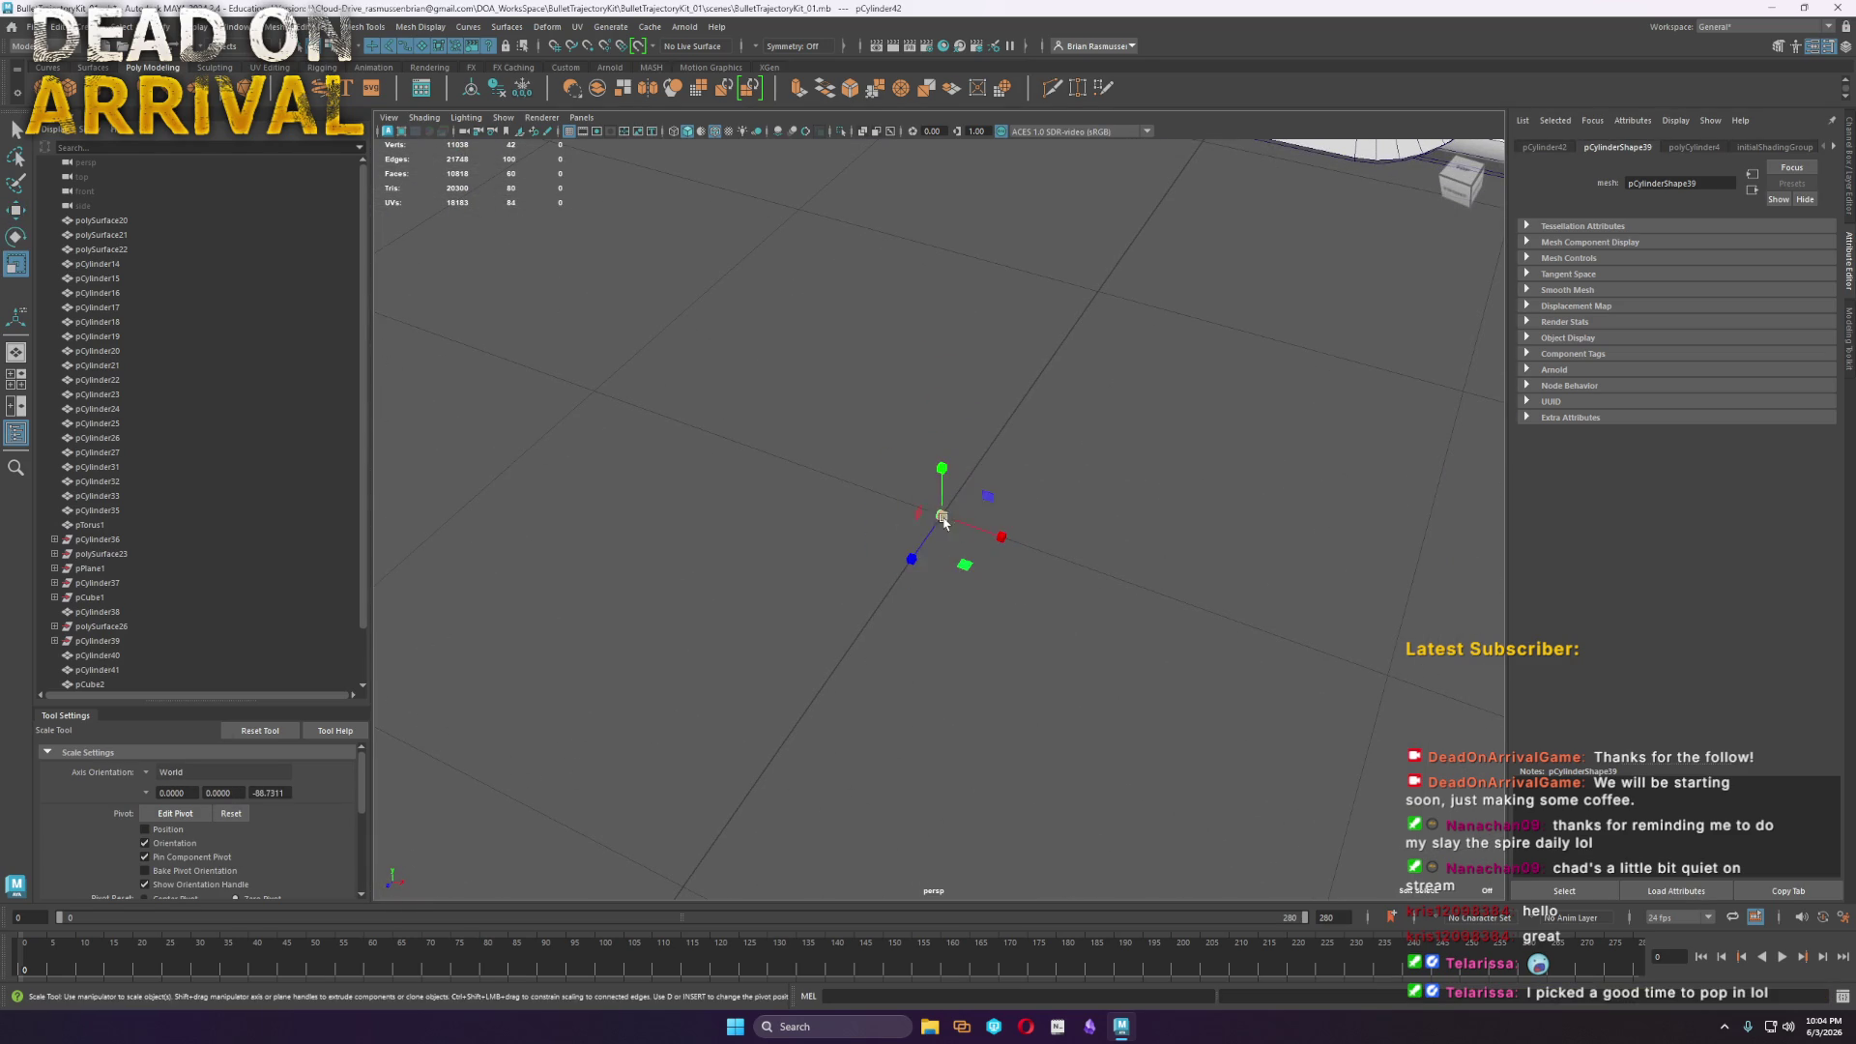
{"action": "key", "text": "minus"}
{"action": "key", "text": "minus"}
{"action": "key", "text": "minus"}
{"action": "left_click_drag", "start_coordinate": [997, 534], "coordinate": [1226, 613]}
{"action": "left_click_drag", "start_coordinate": [995, 609], "coordinate": [916, 565]}
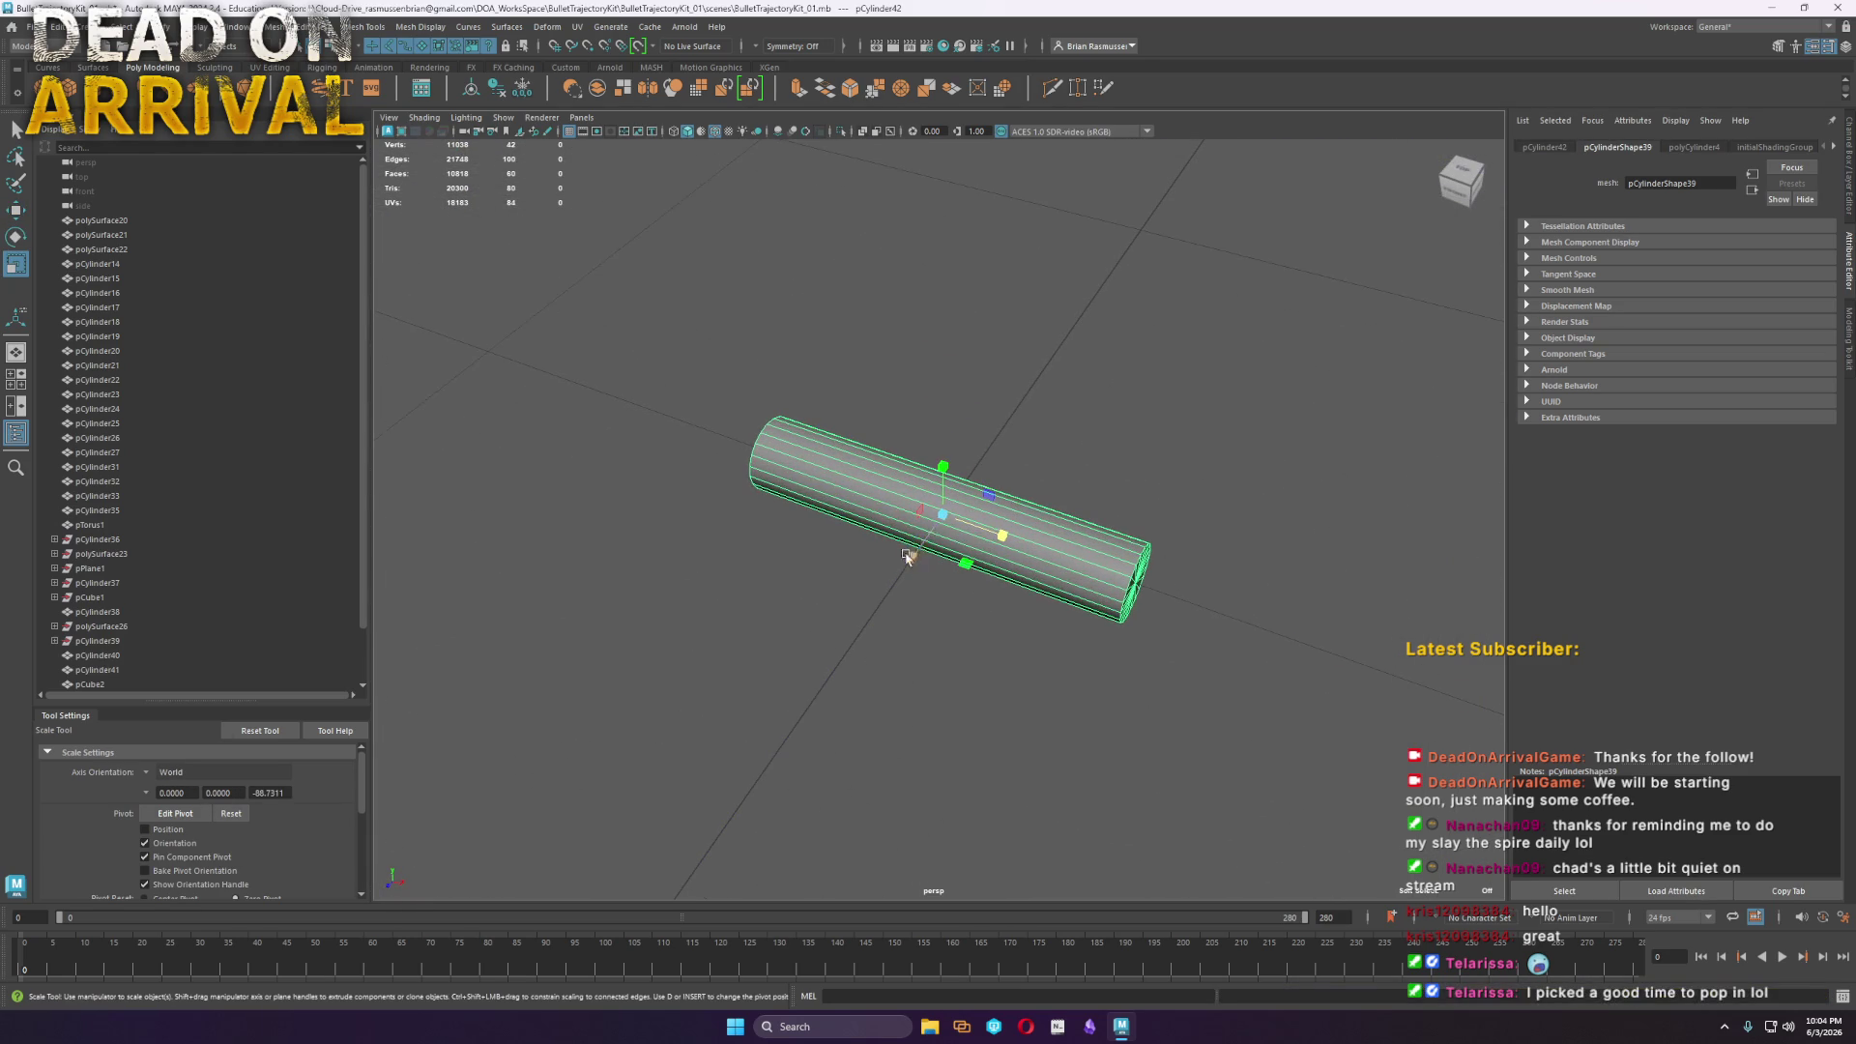
Insert edge loops at the middle and near the left end, then scale the left end into a taper
{"action": "left_click", "coordinate": [1053, 87]}
{"action": "left_click", "coordinate": [891, 493]}
{"action": "key", "text": "w"}
{"action": "mouse_move", "coordinate": [890, 493]}
{"action": "left_mouse_down", "text": "alt"}
{"action": "mouse_move", "coordinate": [854, 481]}
{"action": "mouse_move", "coordinate": [710, 604]}
{"action": "mouse_move", "coordinate": [708, 549]}
{"action": "left_mouse_up", "text": "alt"}
{"action": "key", "text": "r"}
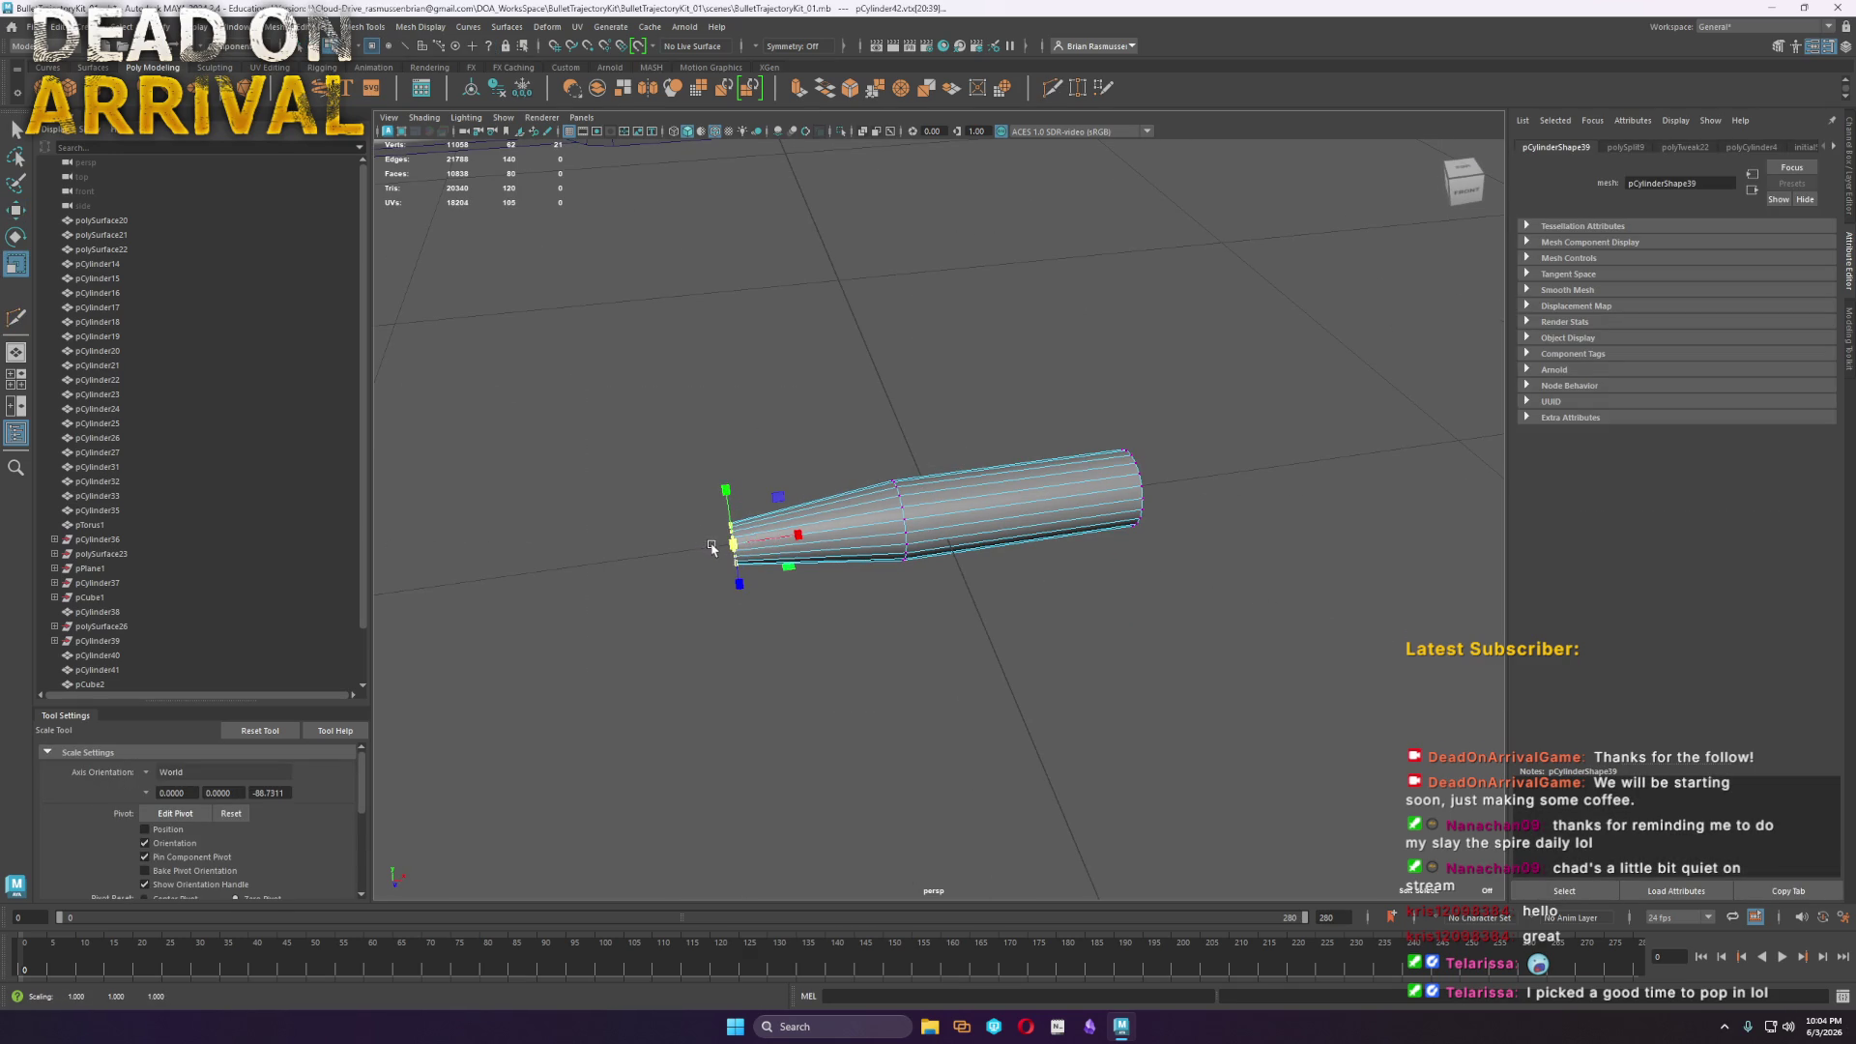
{"action": "key", "text": "ctrl+z"}
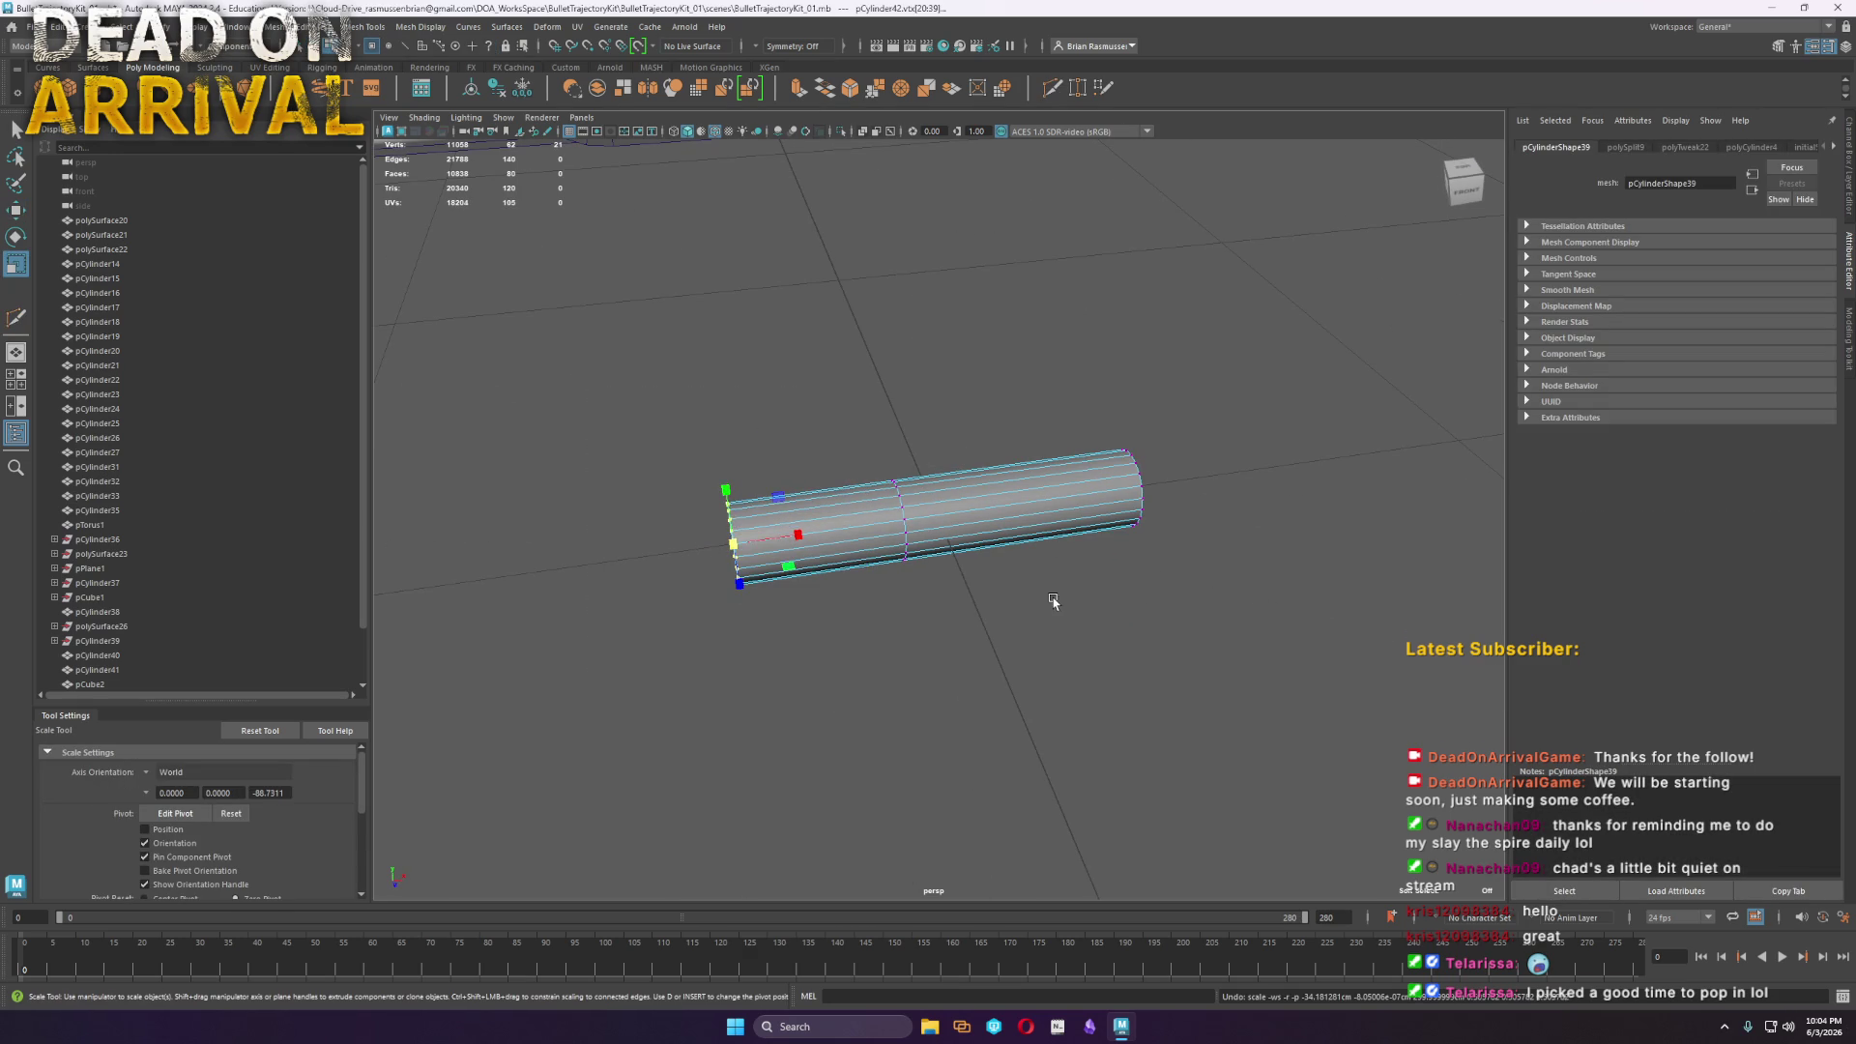
{"action": "key", "text": "w"}
{"action": "left_click_drag", "start_coordinate": [843, 532], "coordinate": [817, 531]}
{"action": "left_click_drag", "start_coordinate": [738, 625], "coordinate": [617, 406]}
{"action": "key", "text": "r"}
{"action": "left_click_drag", "start_coordinate": [731, 544], "coordinate": [714, 553]}
{"action": "key", "text": "F8"}
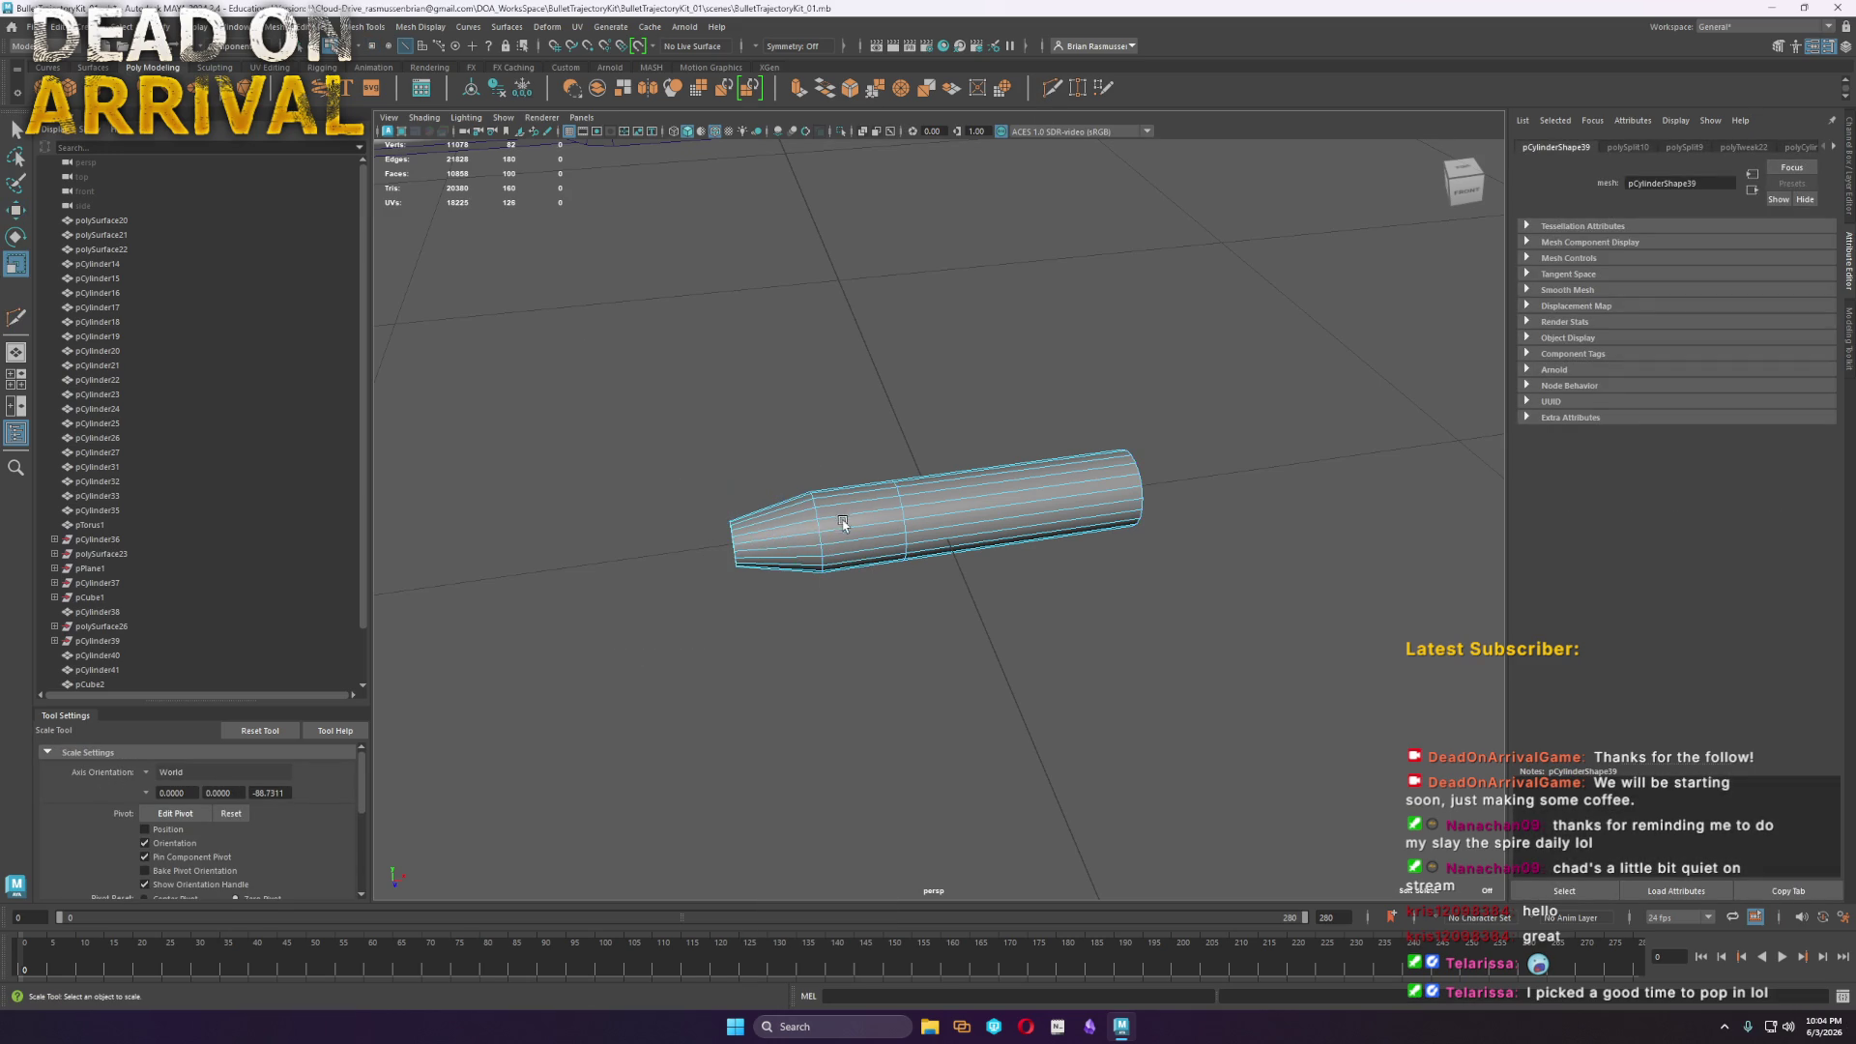
Bevel the edge loop near the tapered end with 2 segments
{"action": "key", "text": "F10"}
{"action": "double_click", "coordinate": [817, 529]}
{"action": "right_click_drag", "start_coordinate": [816, 528], "coordinate": [822, 589], "text": "shift"}
{"action": "left_click_drag", "start_coordinate": [467, 219], "coordinate": [512, 219]}
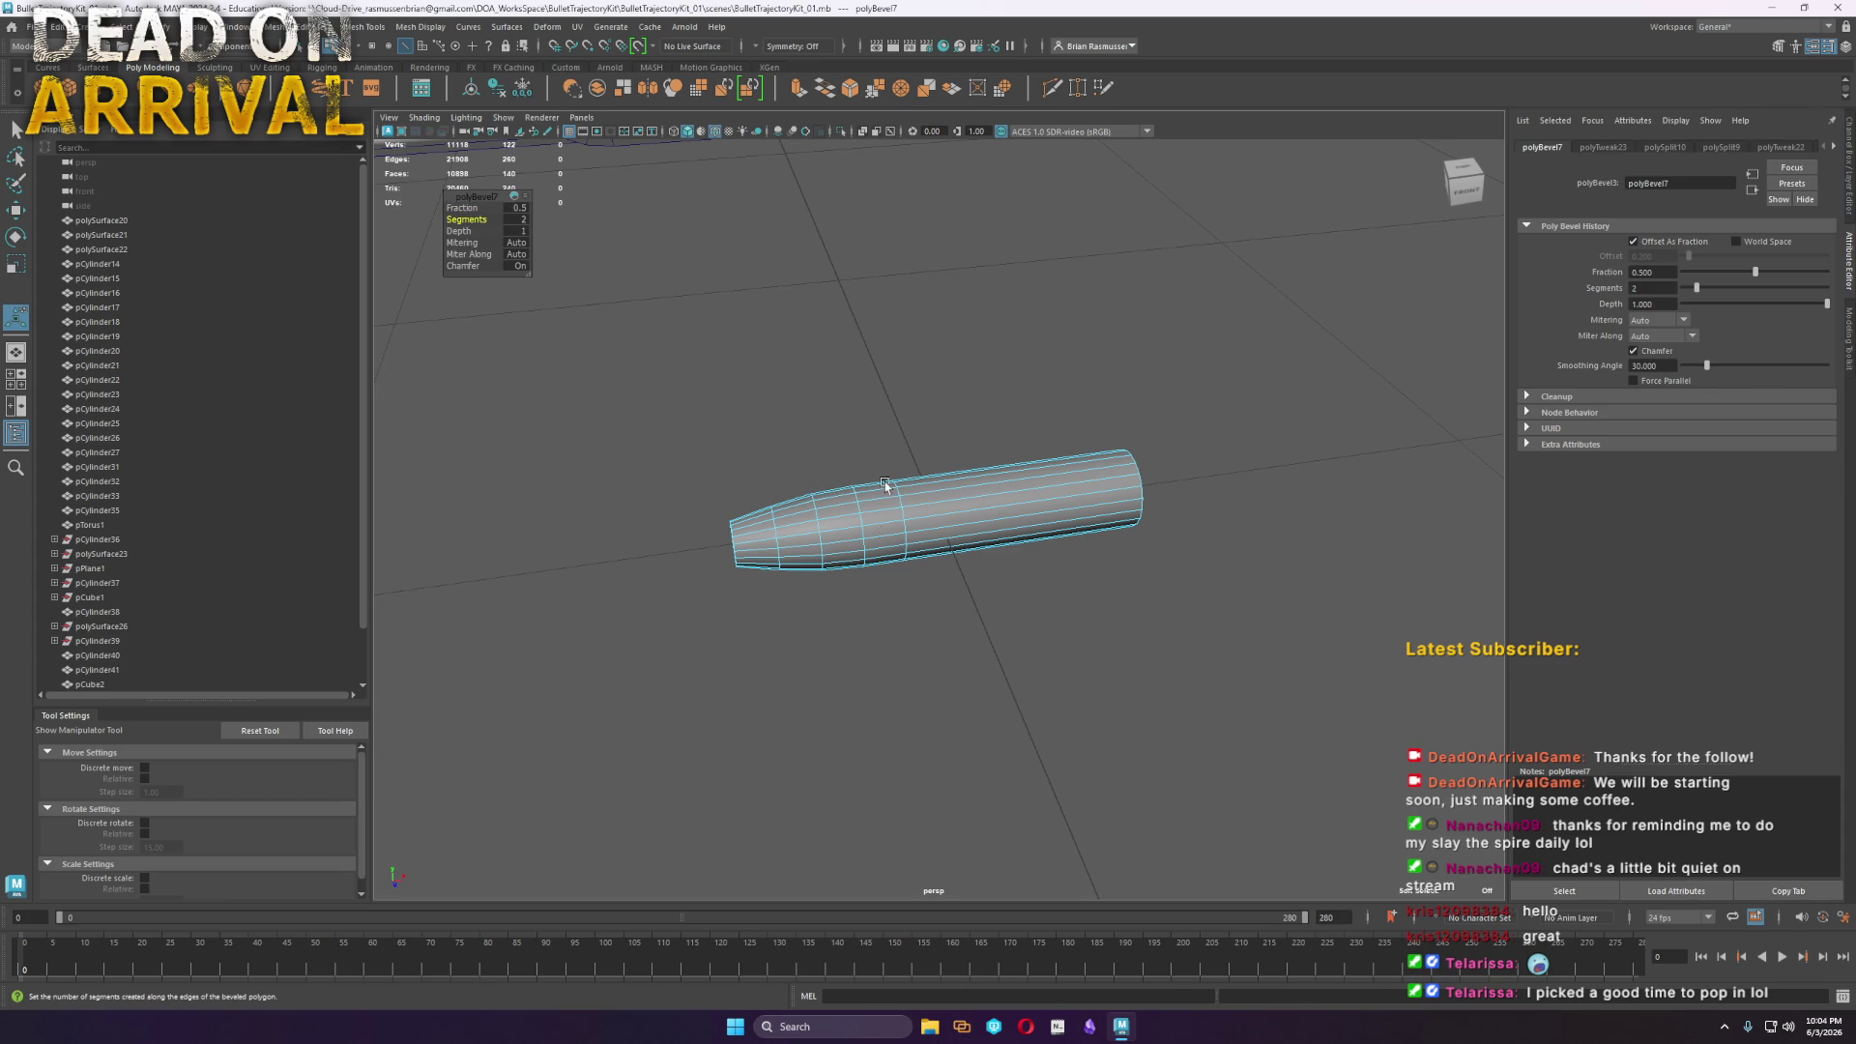
{"action": "right_click_drag", "start_coordinate": [825, 553], "coordinate": [802, 522]}
{"action": "key", "text": "q"}
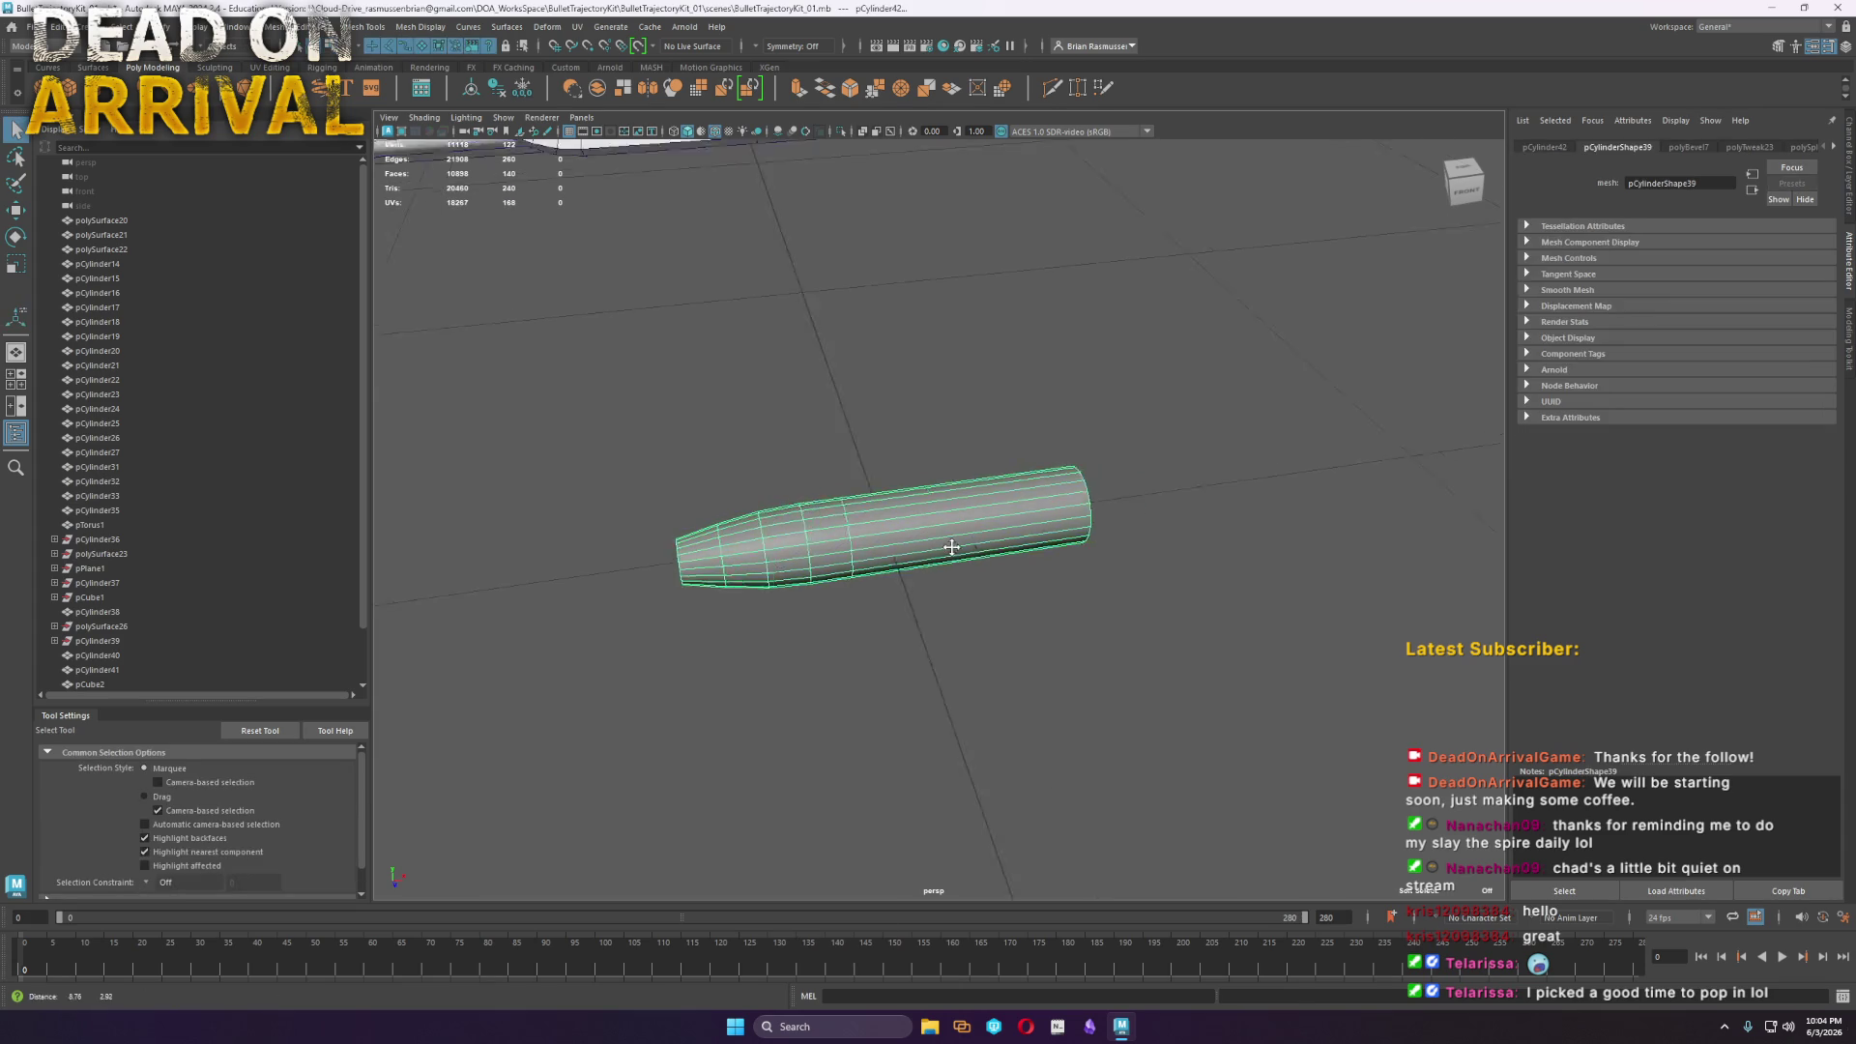
{"action": "left_click_drag", "start_coordinate": [831, 542], "coordinate": [1001, 570], "text": "alt"}
Add a grip edge loop, pinch it inward, and bevel it with 3 segments
{"action": "right_click_drag", "start_coordinate": [1000, 570], "coordinate": [931, 560], "text": "shift"}
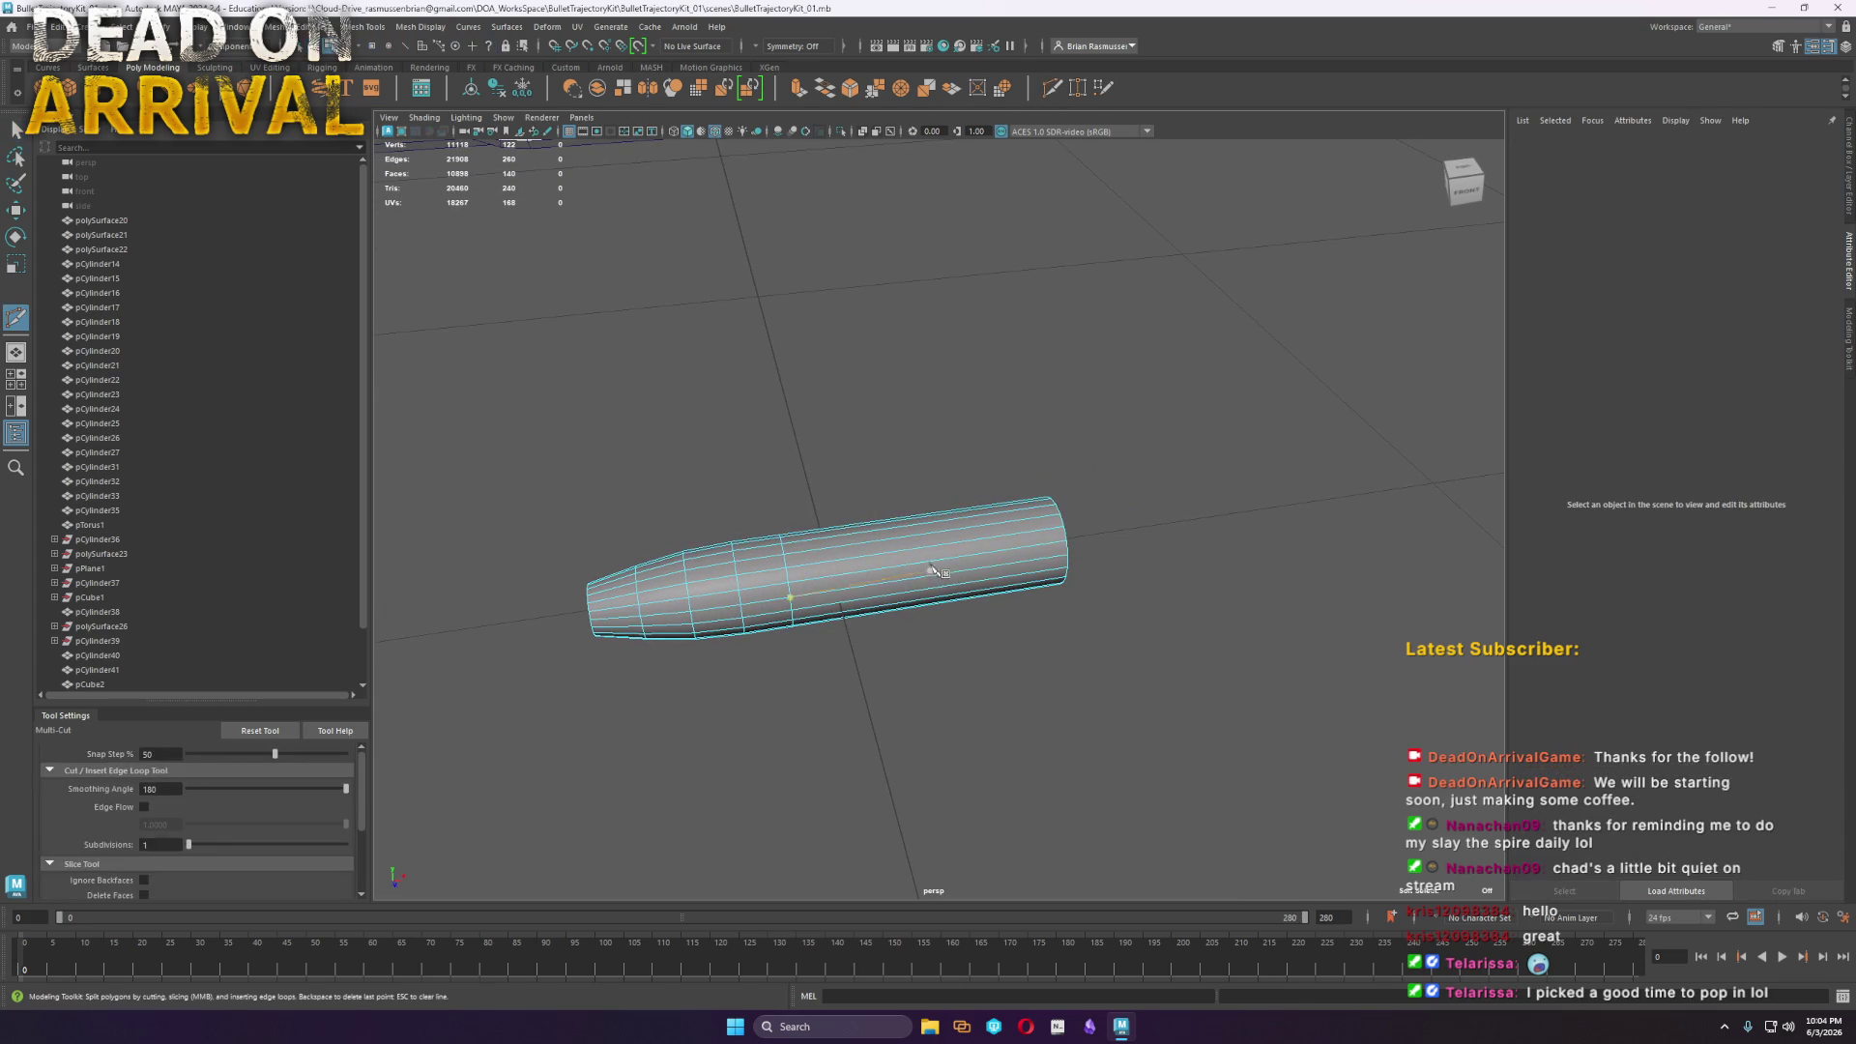
{"action": "left_click", "coordinate": [931, 560], "text": "ctrl"}
{"action": "key", "text": "w"}
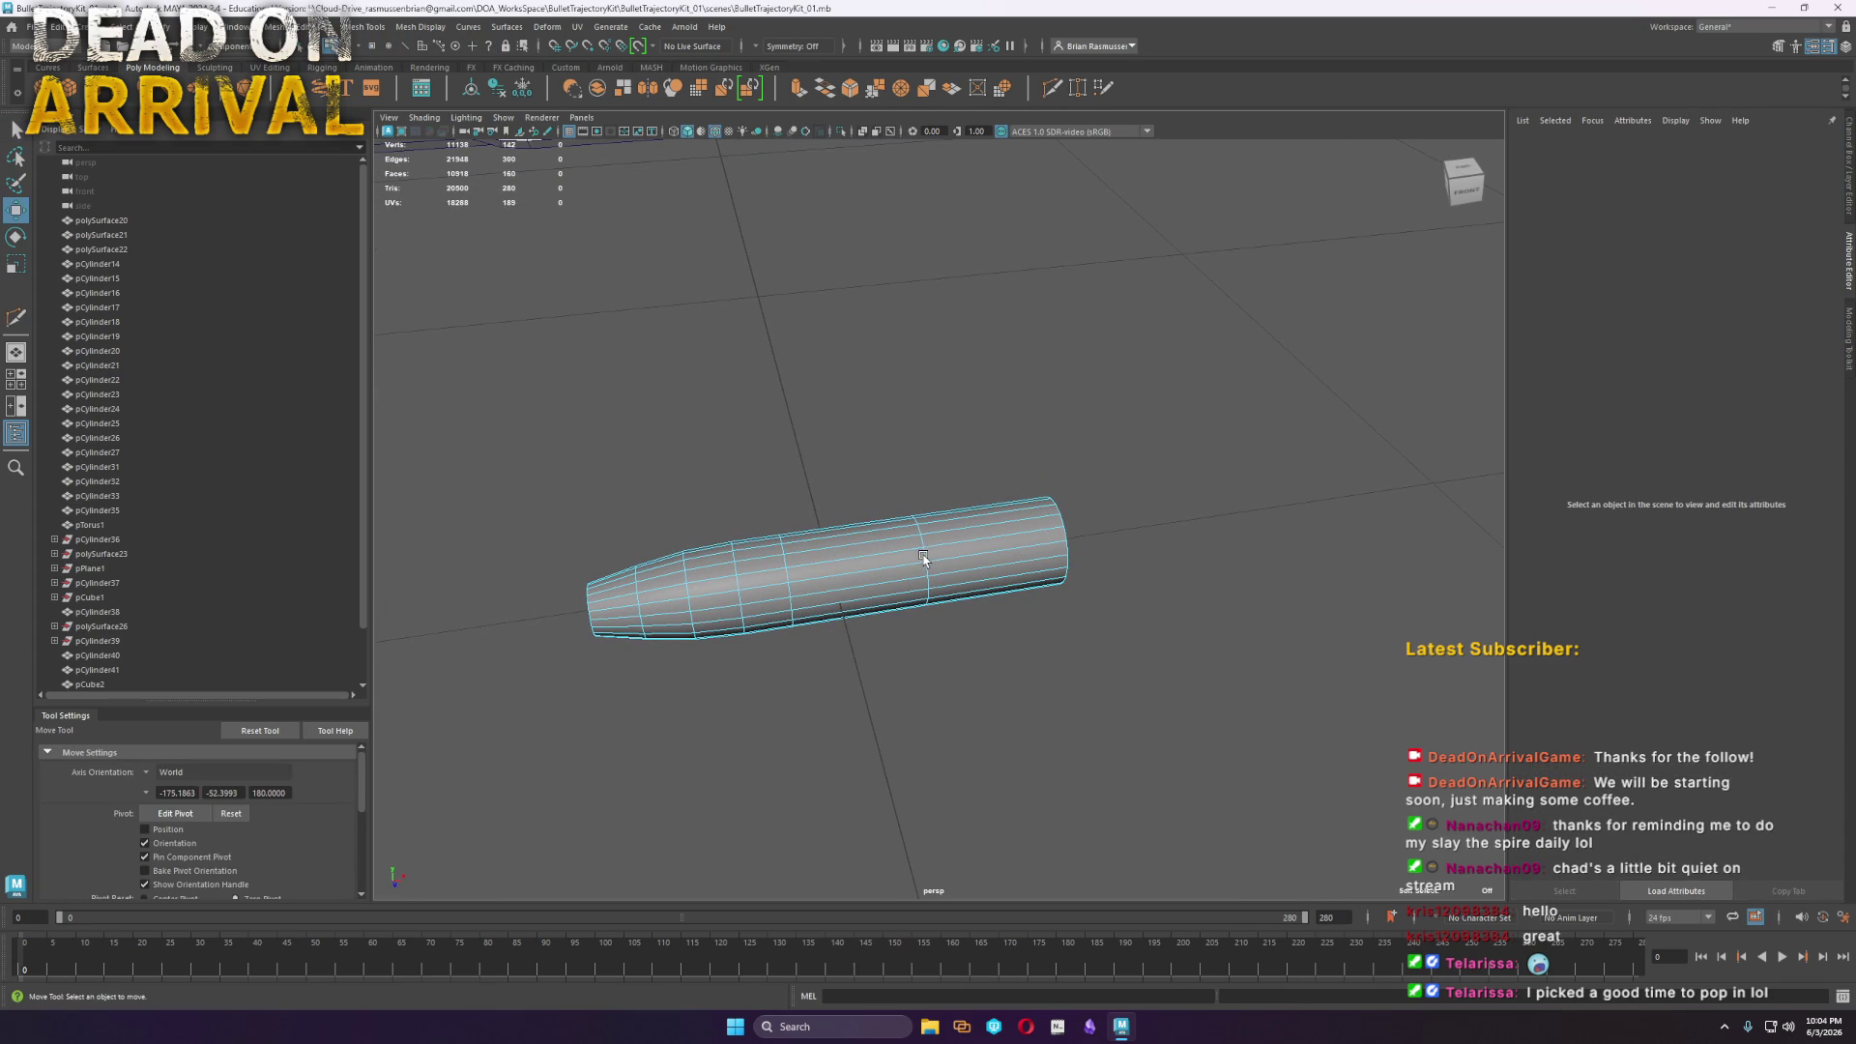
{"action": "key", "text": "r"}
{"action": "left_click_drag", "start_coordinate": [918, 562], "coordinate": [906, 571]}
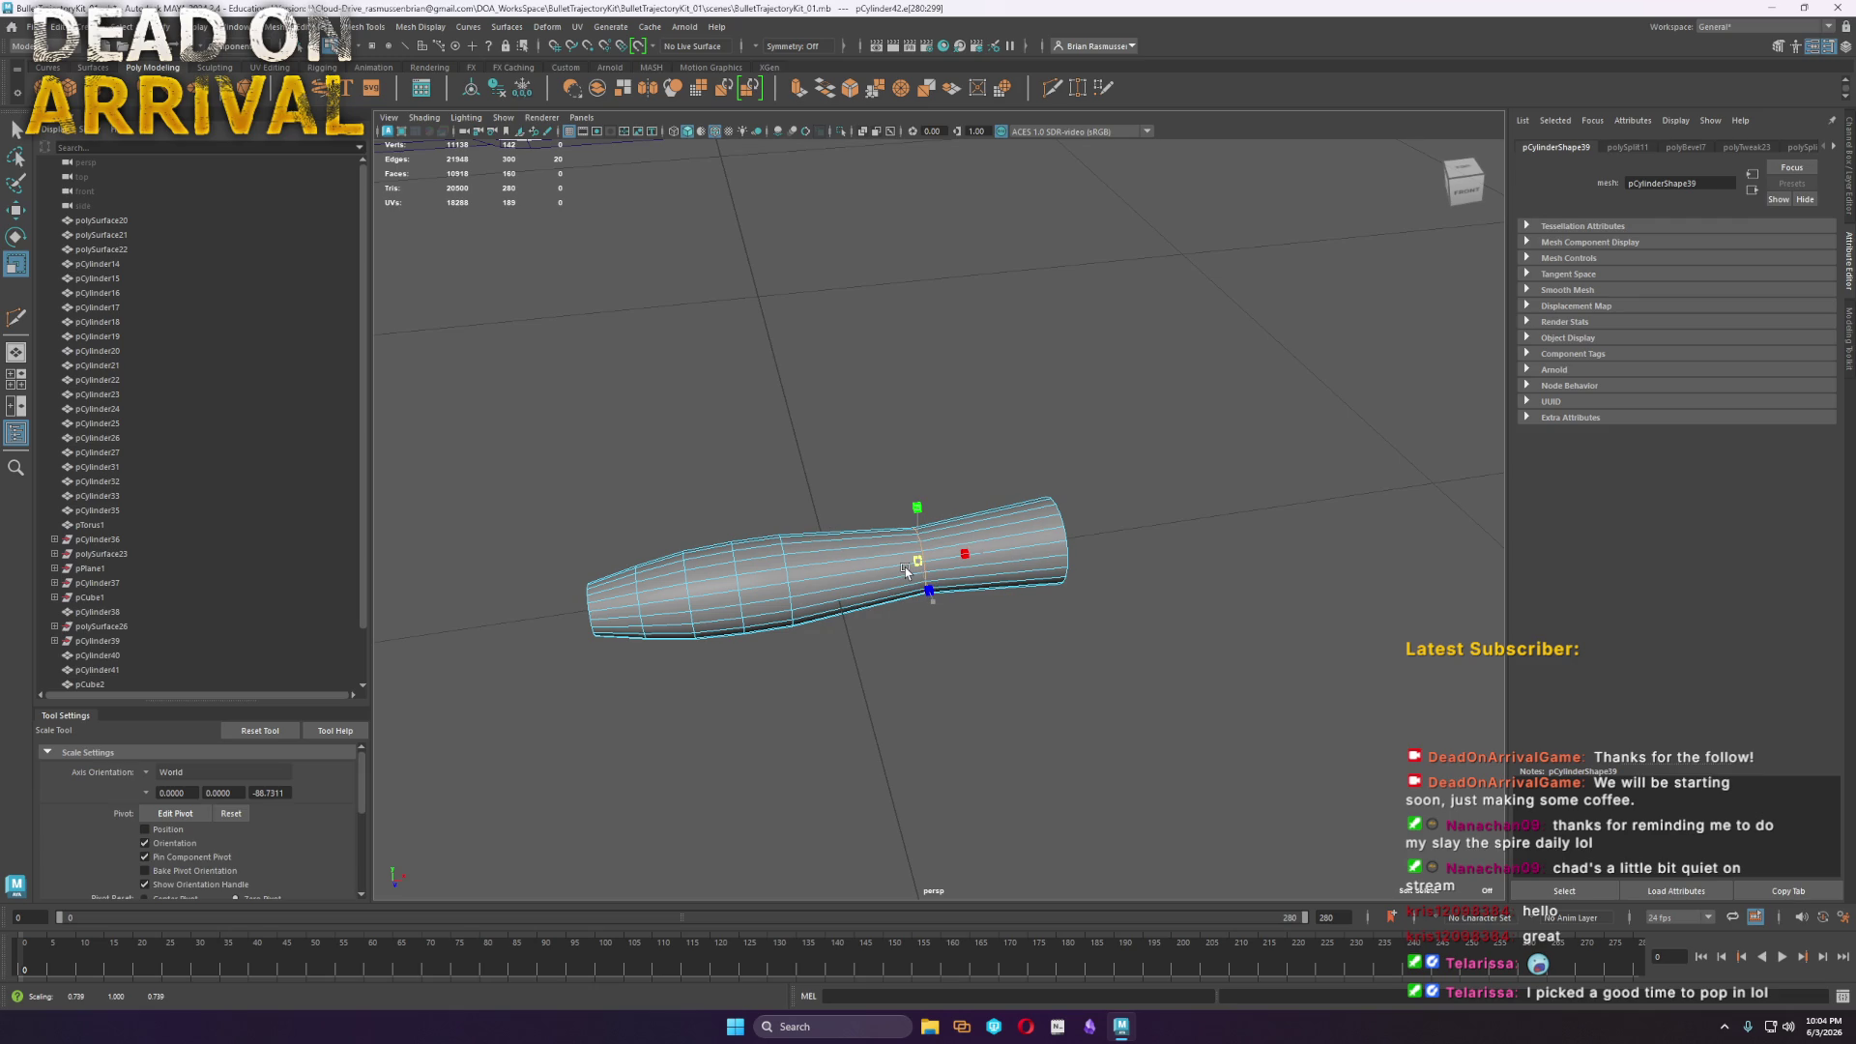
{"action": "right_click_drag", "start_coordinate": [923, 558], "coordinate": [1015, 558], "text": "shift"}
{"action": "left_click_drag", "start_coordinate": [464, 220], "coordinate": [532, 240]}
Select the faces capping the handle's end
{"action": "mouse_move", "coordinate": [1031, 554]}
{"action": "left_mouse_down", "text": "alt"}
{"action": "mouse_move", "coordinate": [878, 542]}
{"action": "mouse_move", "coordinate": [986, 596]}
{"action": "mouse_move", "coordinate": [930, 569]}
{"action": "mouse_move", "coordinate": [1048, 692]}
{"action": "mouse_move", "coordinate": [859, 428]}
{"action": "left_mouse_up", "text": "alt"}
{"action": "key", "text": "q"}
{"action": "left_click_drag", "start_coordinate": [863, 681], "coordinate": [722, 548]}
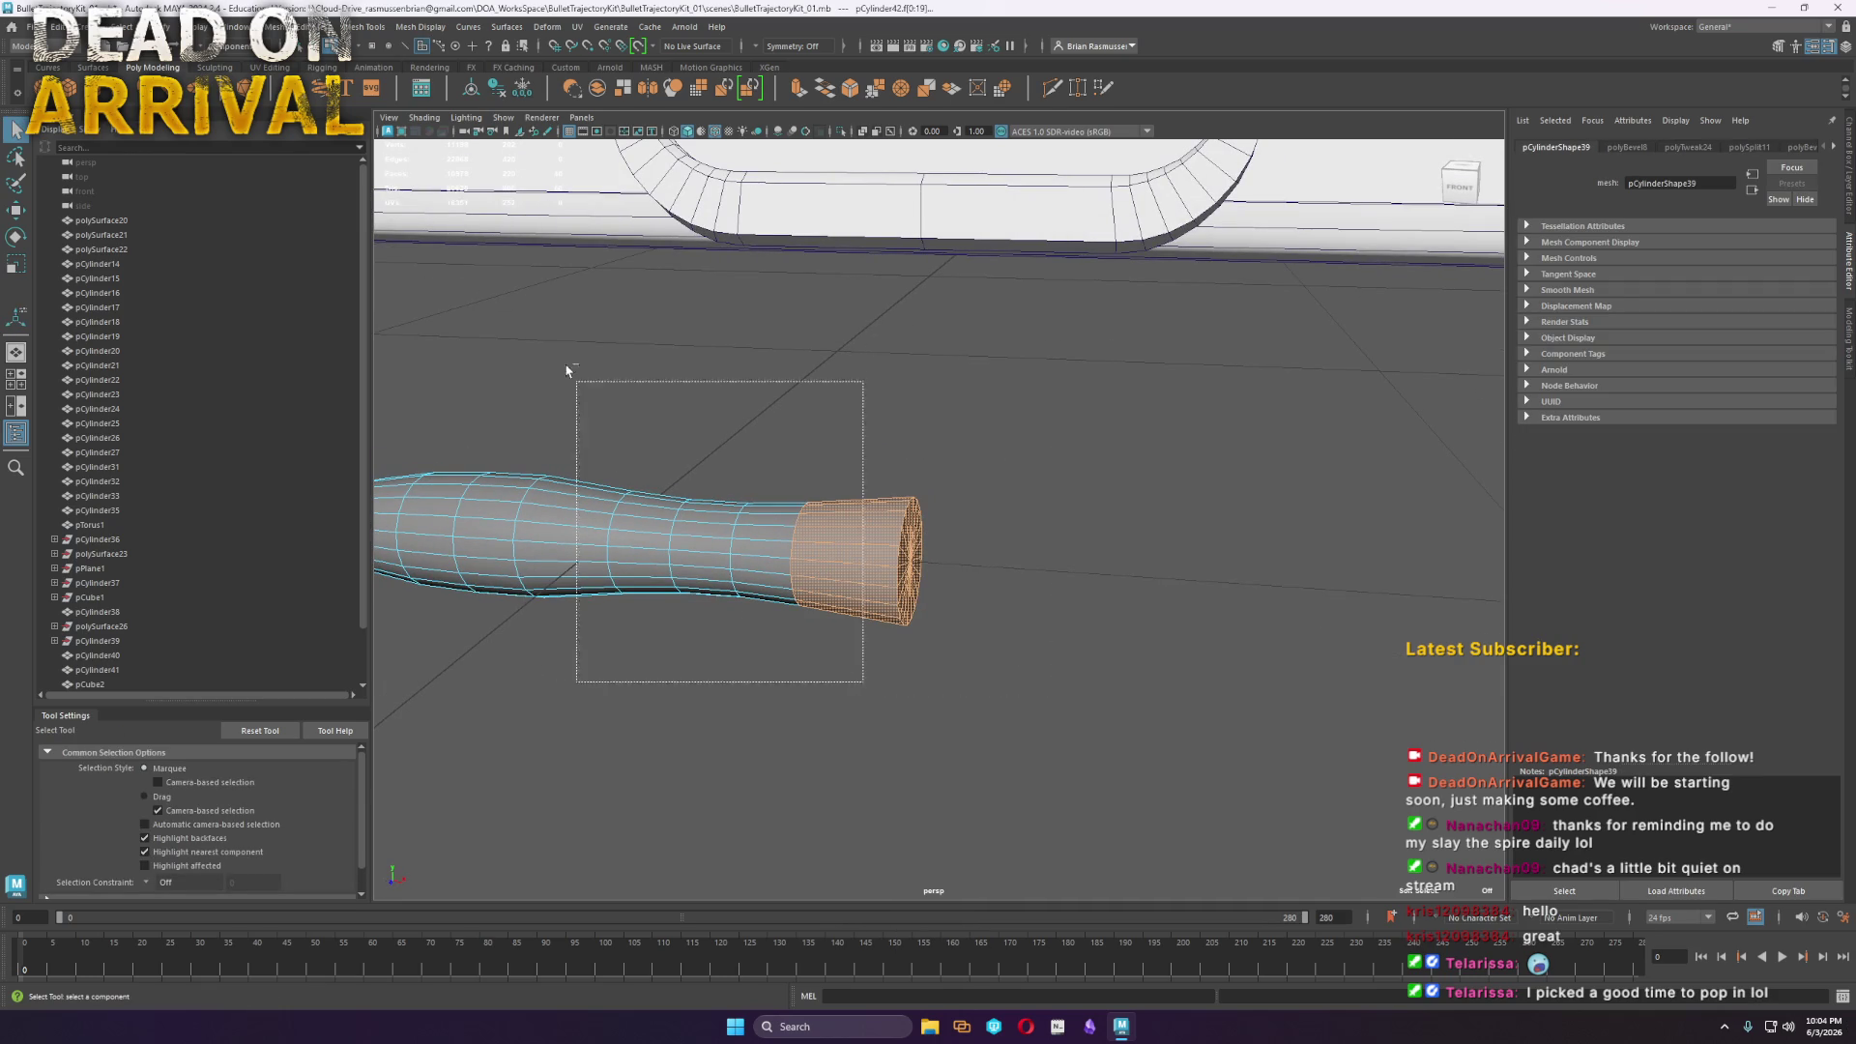
Delete the handle's end-cap faces and try a scaled border extrusion for the flange, then undo it
{"action": "key", "text": "Delete"}
{"action": "mouse_move", "coordinate": [643, 754]}
{"action": "left_mouse_down", "text": "alt"}
{"action": "mouse_move", "coordinate": [745, 671]}
{"action": "mouse_move", "coordinate": [889, 611]}
{"action": "mouse_move", "coordinate": [957, 495]}
{"action": "left_mouse_up", "text": "alt"}
{"action": "mouse_move", "coordinate": [957, 495]}
{"action": "right_mouse_down"}
{"action": "mouse_move", "coordinate": [977, 479]}
{"action": "mouse_move", "coordinate": [960, 494]}
{"action": "right_mouse_up"}
{"action": "left_click", "coordinate": [960, 494]}
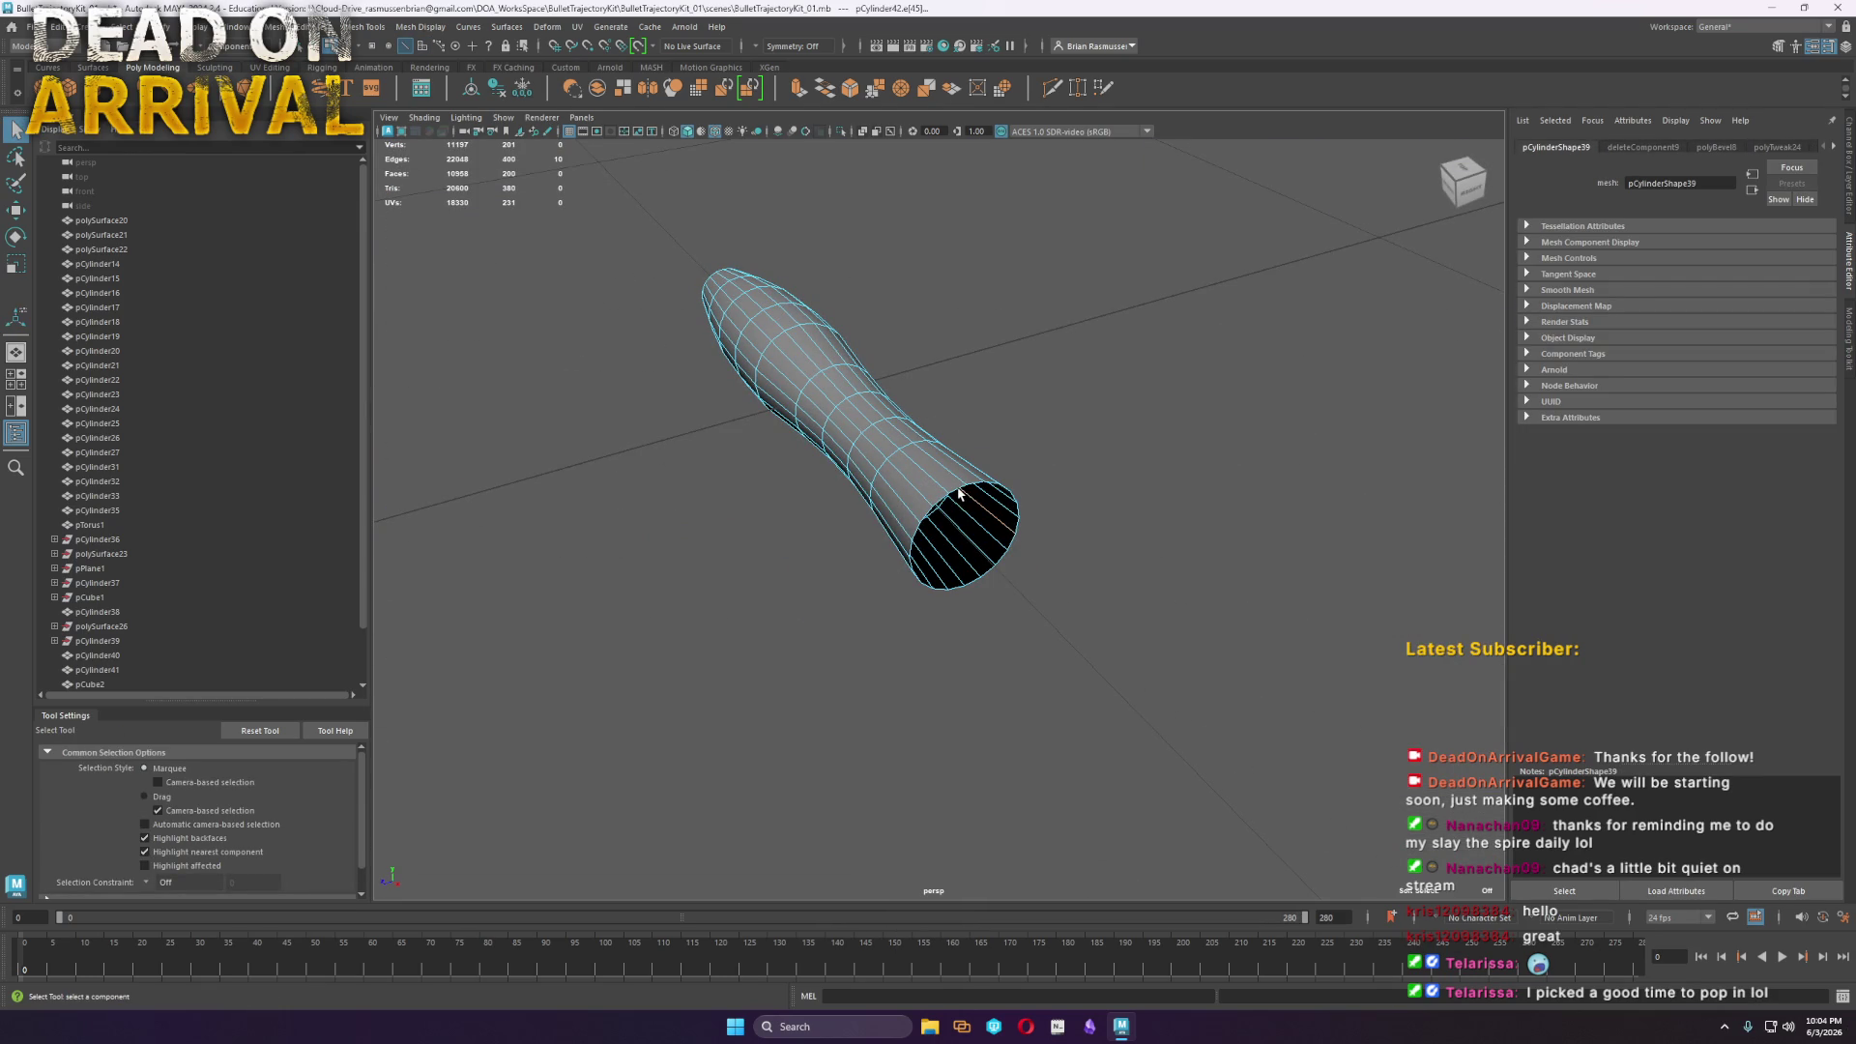
{"action": "key", "text": "ctrl+e"}
{"action": "key", "text": "r"}
{"action": "mouse_move", "coordinate": [965, 538]}
{"action": "left_mouse_down"}
{"action": "mouse_move", "coordinate": [1072, 550]}
{"action": "mouse_move", "coordinate": [1005, 576]}
{"action": "left_mouse_up"}
{"action": "key", "text": "ctrl+e"}
{"action": "key", "text": "w"}
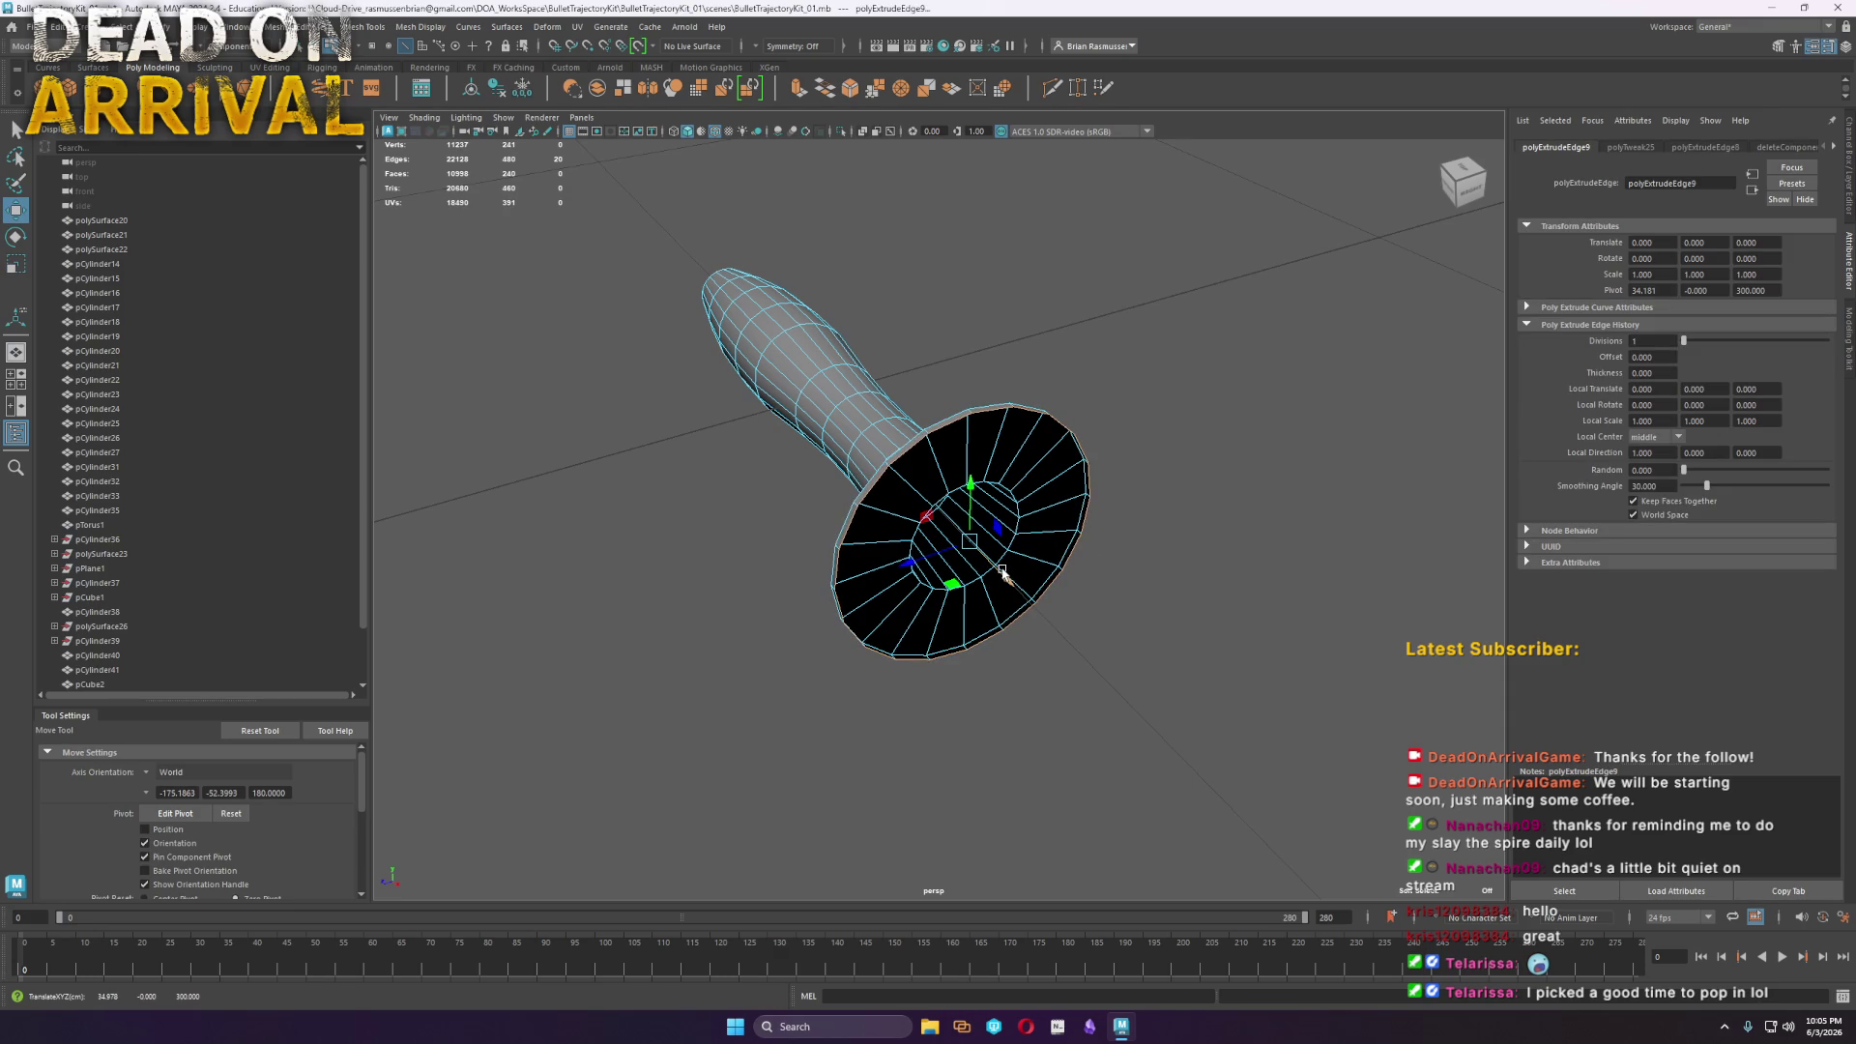
{"action": "key", "text": "ctrl+z"}
{"action": "key", "text": "ctrl+z"}
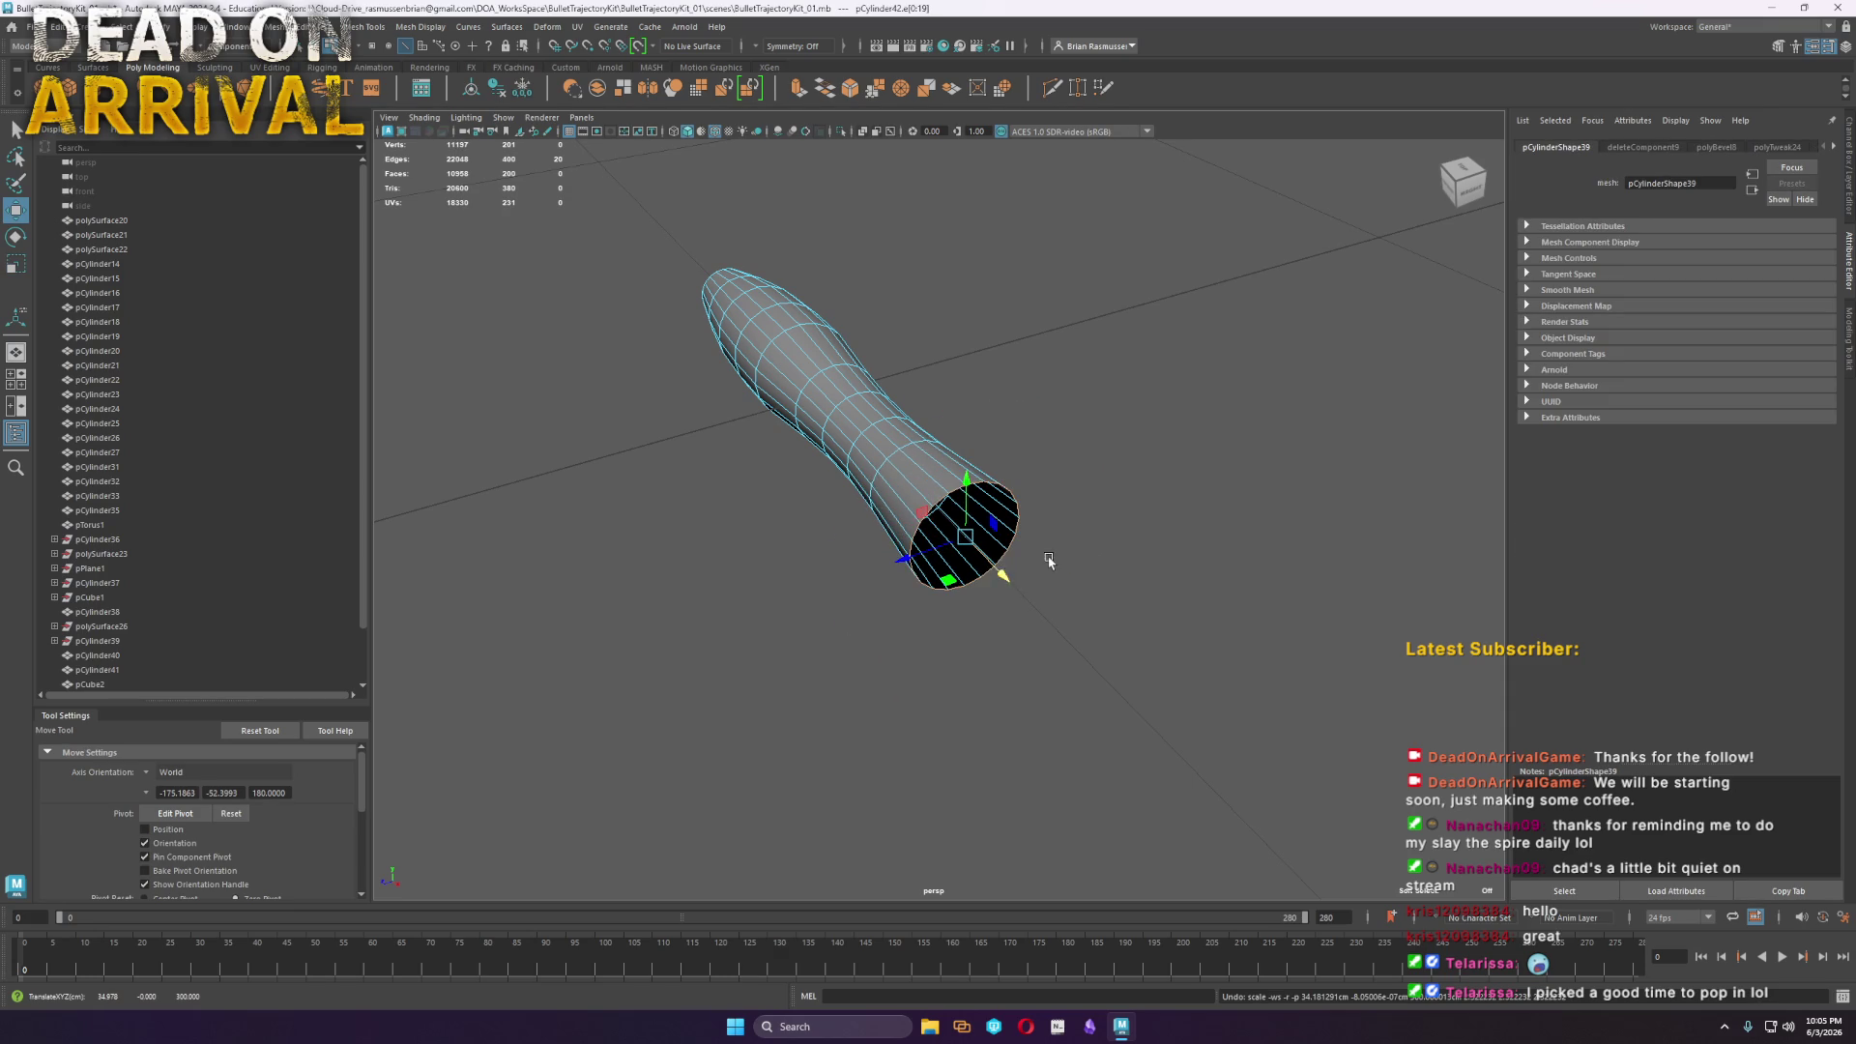
Extrude the end face loop into a wide flat flange with thickness 5.47
{"action": "scroll", "coordinate": [1036, 569], "scroll_direction": "up", "scroll_amount": 3}
{"action": "left_click_drag", "start_coordinate": [1026, 599], "coordinate": [1036, 607], "text": "shift"}
{"action": "key", "text": "F11"}
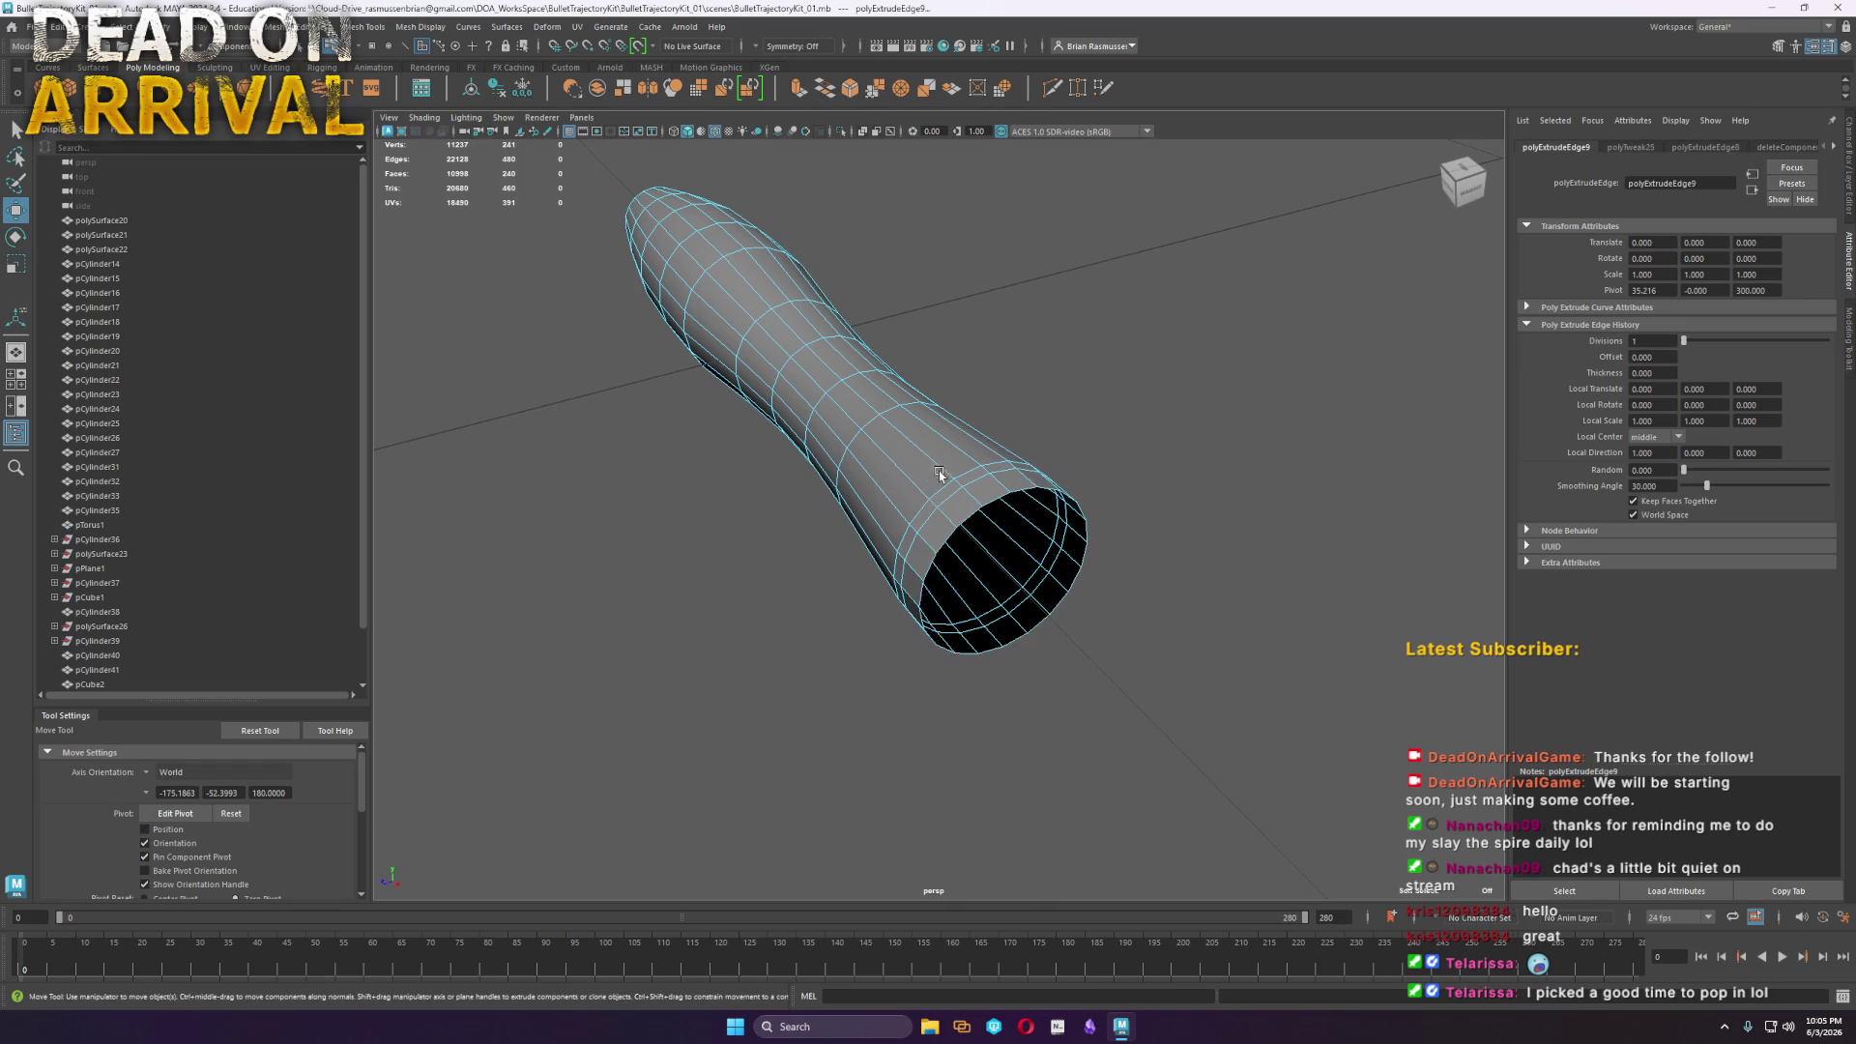
{"action": "left_click", "coordinate": [969, 477]}
{"action": "double_click", "coordinate": [939, 500]}
{"action": "key", "text": "ctrl+e"}
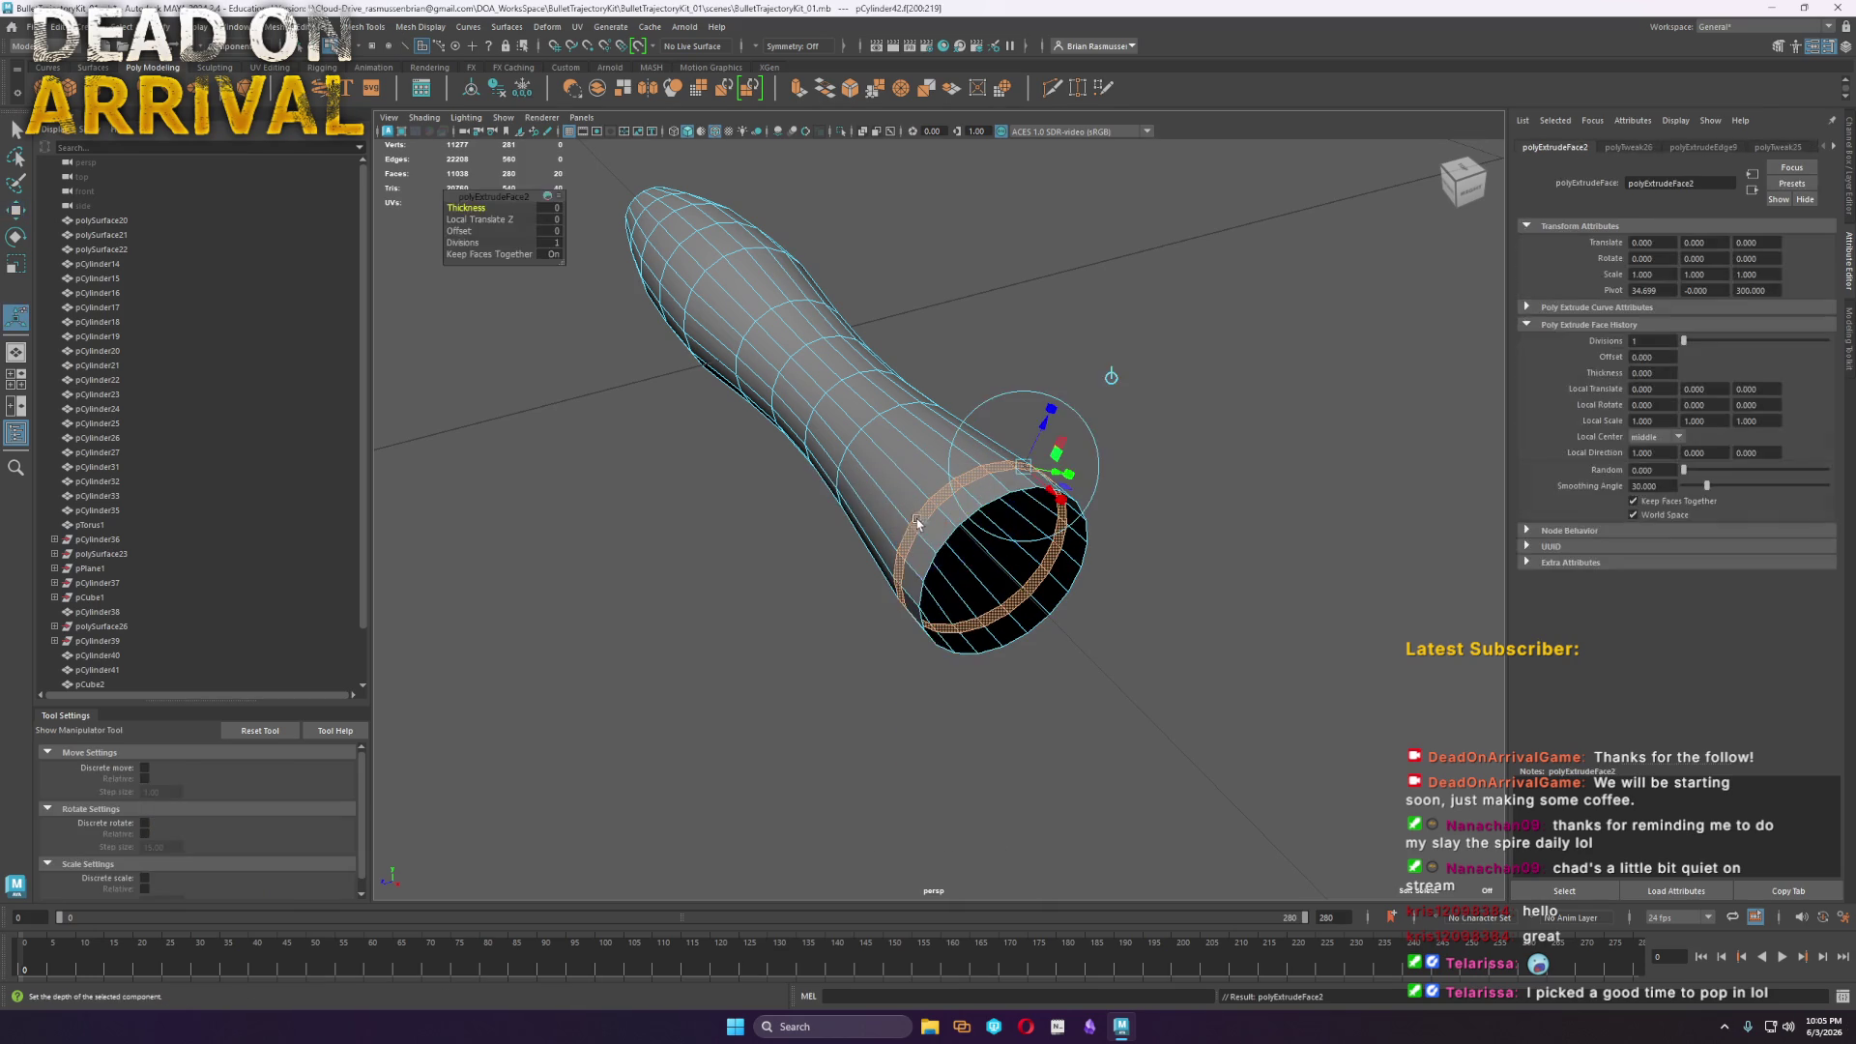
{"action": "mouse_move", "coordinate": [467, 208]}
{"action": "middle_mouse_down"}
{"action": "mouse_move", "coordinate": [1223, 270]}
{"action": "mouse_move", "coordinate": [870, 267]}
{"action": "middle_mouse_up"}
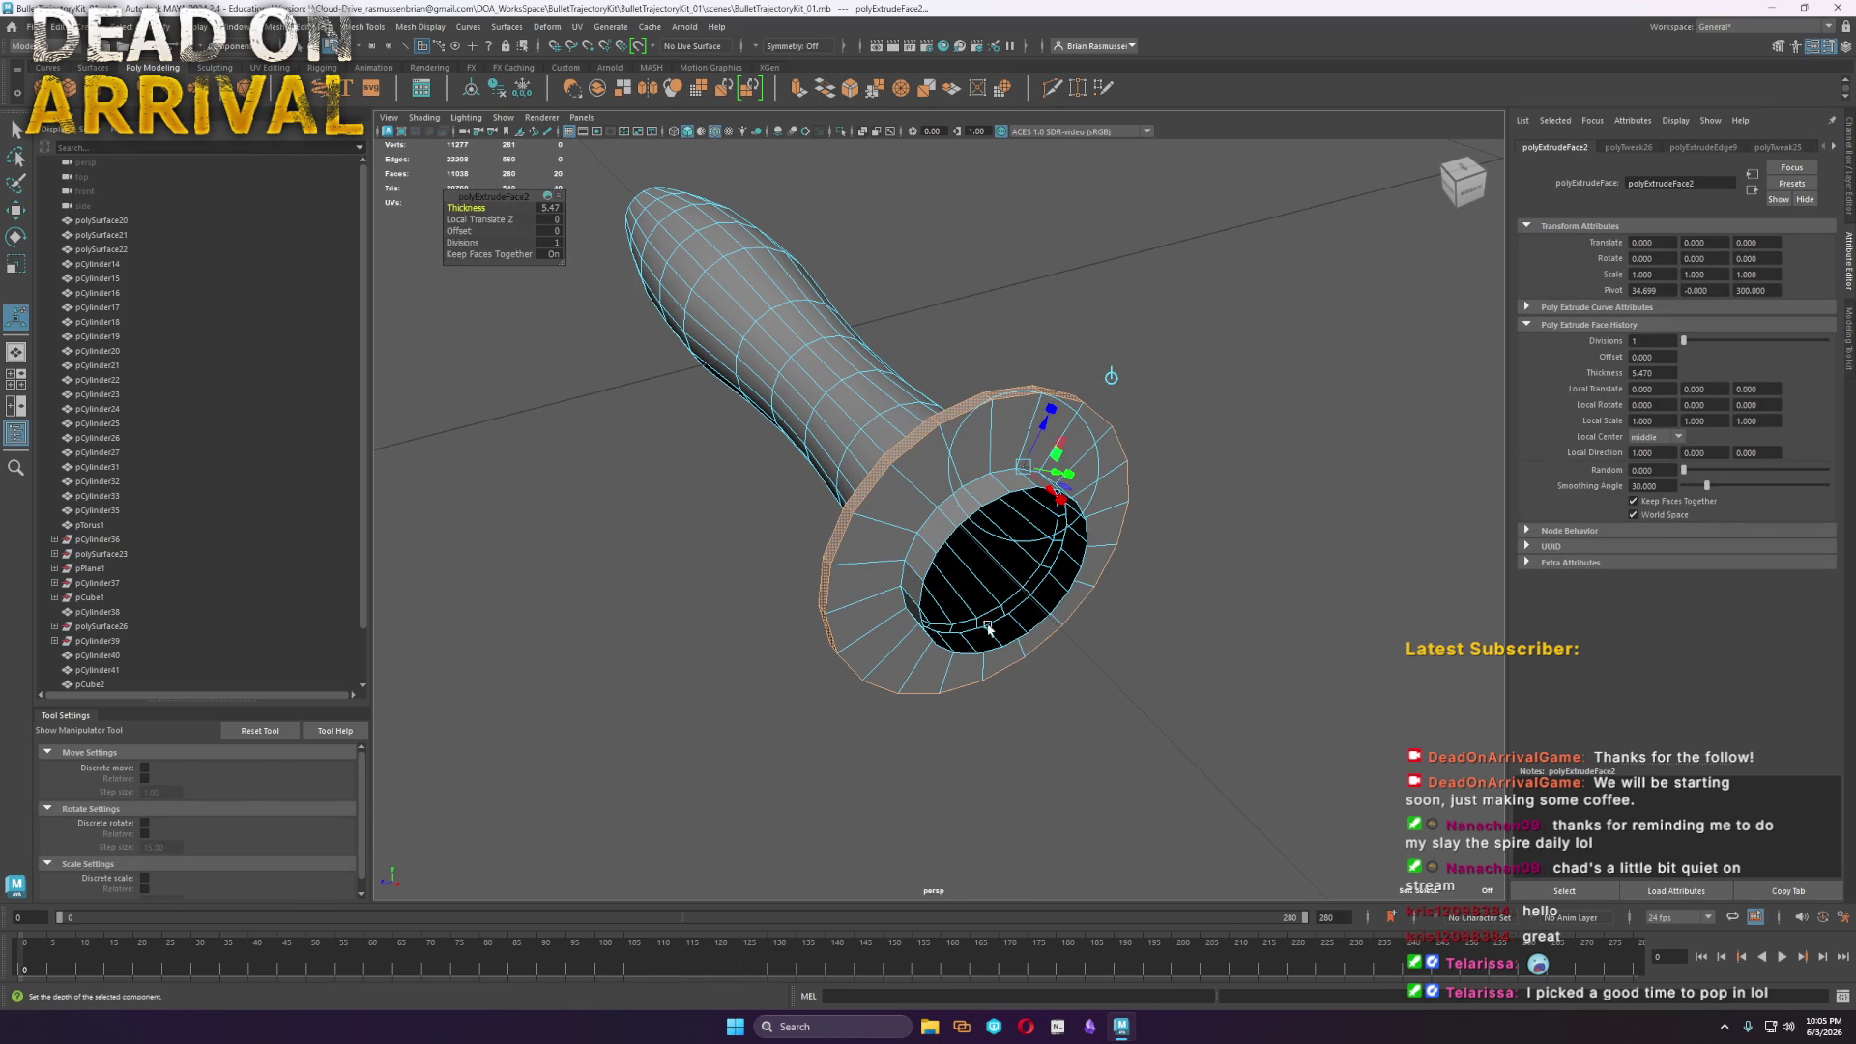
{"action": "left_click", "coordinate": [1111, 746]}
Move the inner edge loop outward so a short shaft protrudes beyond the flange
{"action": "left_click_drag", "start_coordinate": [1111, 746], "coordinate": [1198, 727], "text": "alt"}
{"action": "right_click_drag", "start_coordinate": [920, 495], "coordinate": [931, 513]}
{"action": "mouse_move", "coordinate": [936, 522]}
{"action": "left_mouse_down", "text": "alt"}
{"action": "mouse_move", "coordinate": [1190, 571]}
{"action": "mouse_move", "coordinate": [845, 518]}
{"action": "mouse_move", "coordinate": [664, 447]}
{"action": "mouse_move", "coordinate": [1051, 470]}
{"action": "left_mouse_up", "text": "alt"}
{"action": "double_click", "coordinate": [677, 444]}
{"action": "key", "text": "w"}
{"action": "right_click_drag", "start_coordinate": [740, 413], "coordinate": [817, 385]}
{"action": "scroll", "coordinate": [870, 455], "scroll_direction": "down", "scroll_amount": 3}
Duplicate the handle, rotate the copy about its end pivot, and delete its end faces
{"action": "key", "text": "d"}
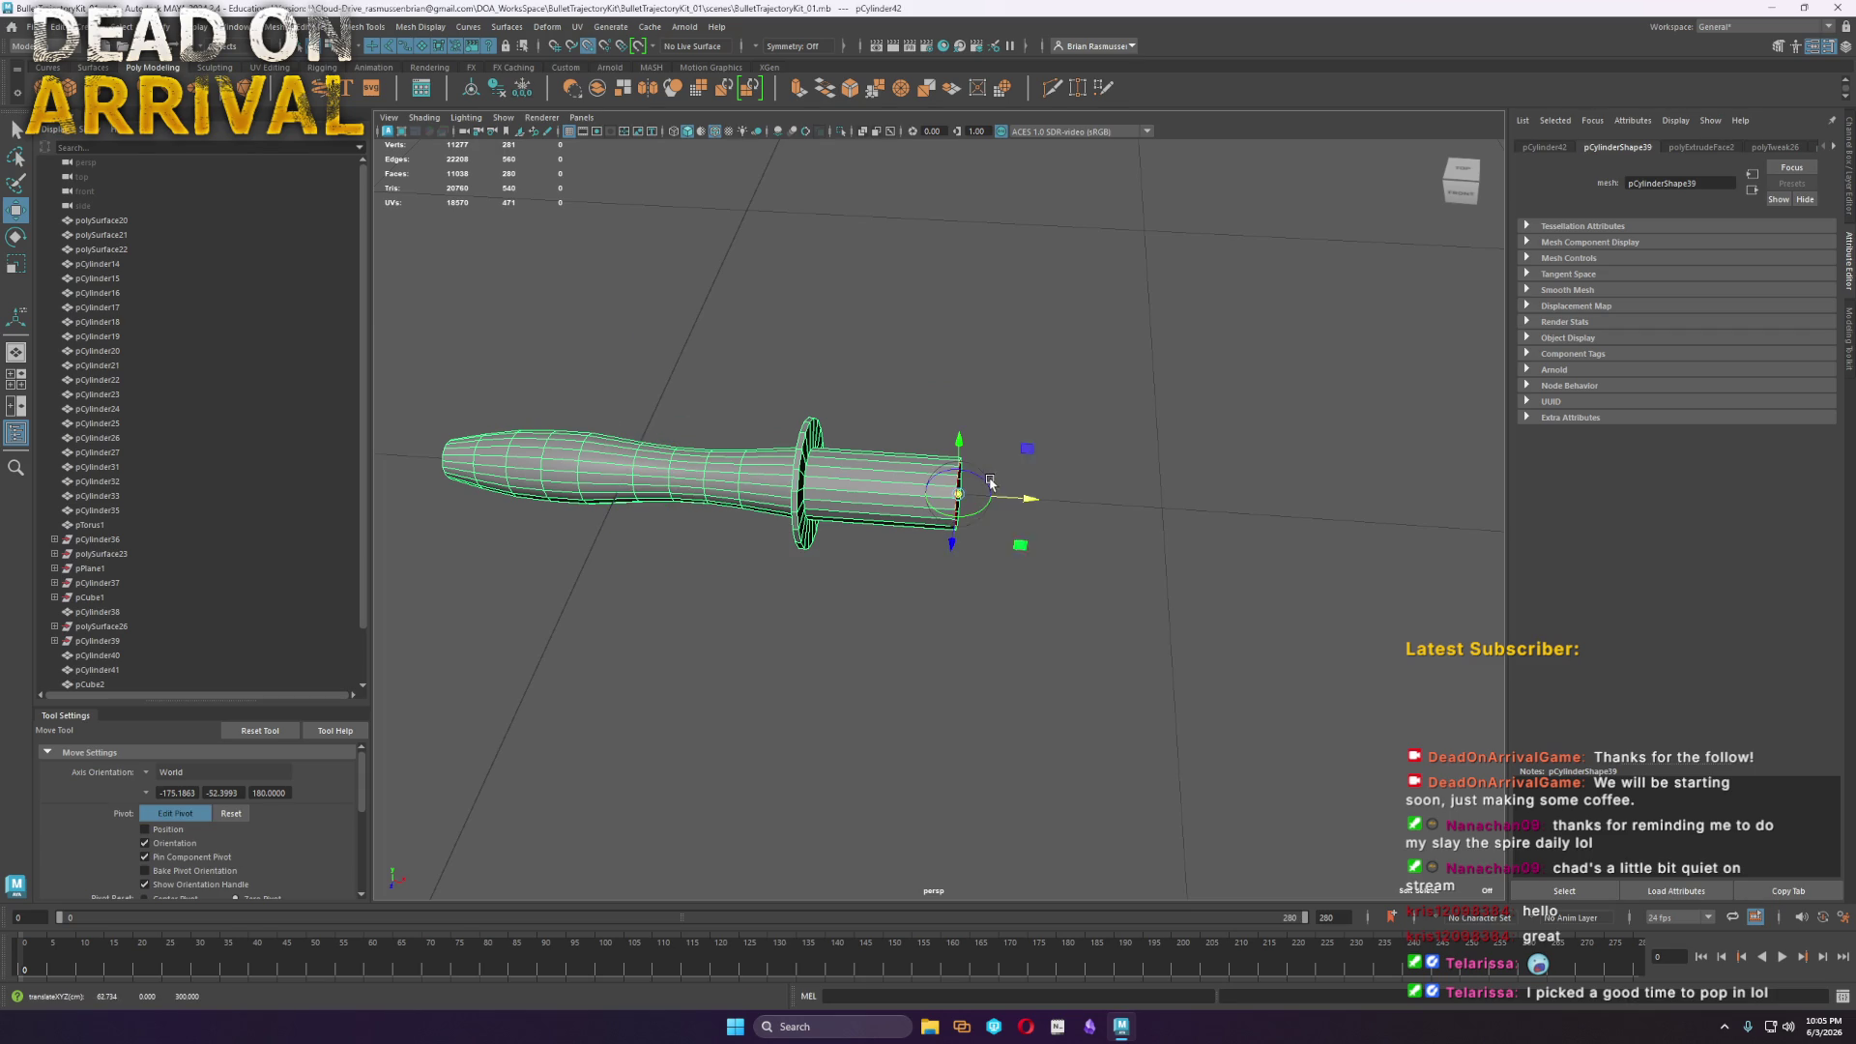
{"action": "key", "text": "ctrl+d"}
{"action": "key", "text": "e"}
{"action": "mouse_move", "coordinate": [1015, 478]}
{"action": "left_mouse_down"}
{"action": "mouse_move", "coordinate": [1174, 483]}
{"action": "mouse_move", "coordinate": [1146, 464]}
{"action": "left_mouse_up"}
{"action": "middle_click_drag", "start_coordinate": [1269, 516], "coordinate": [1041, 499], "text": "alt"}
{"action": "right_click_drag", "start_coordinate": [1120, 478], "coordinate": [1121, 513]}
{"action": "left_click_drag", "start_coordinate": [1355, 663], "coordinate": [948, 357]}
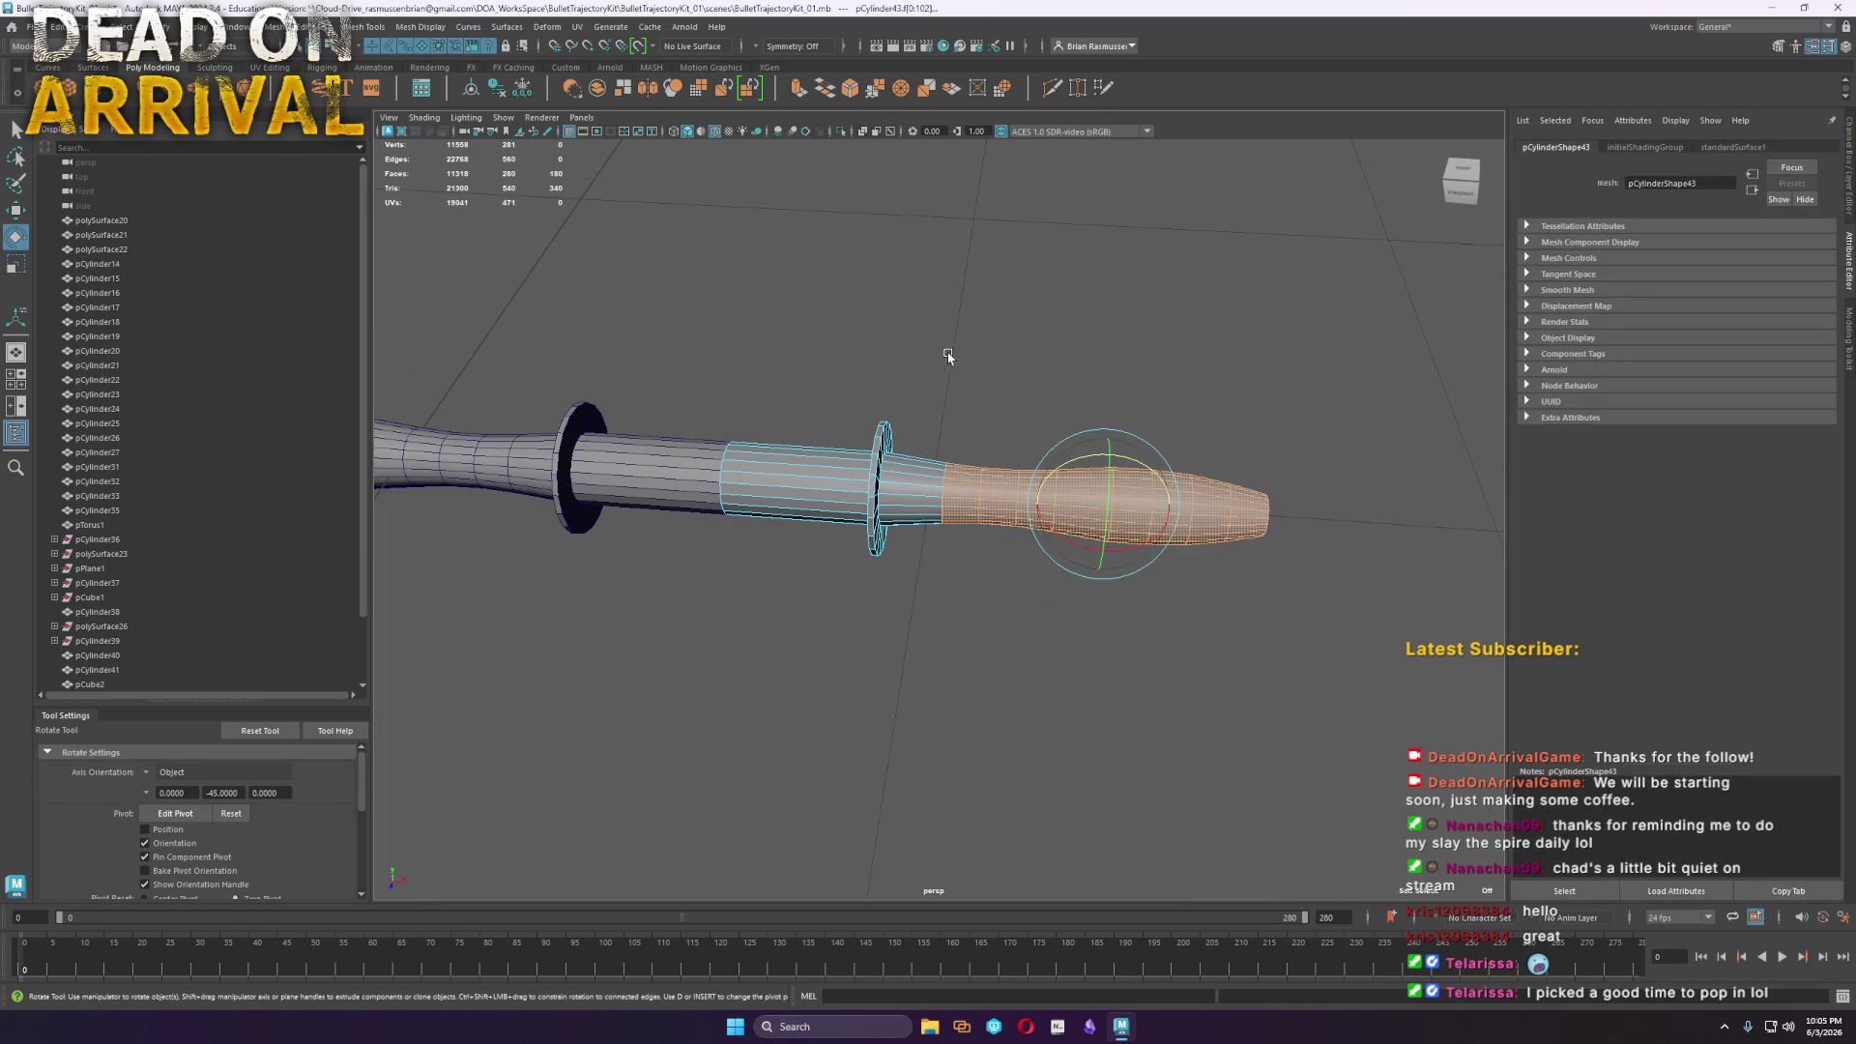
{"action": "key", "text": "Delete"}
Shorten the cone by pulling its end loop in, then extrude and shrink the open end ring
{"action": "scroll", "coordinate": [913, 474], "scroll_direction": "up", "scroll_amount": 3}
{"action": "right_click_drag", "start_coordinate": [913, 473], "coordinate": [943, 450]}
{"action": "double_click", "coordinate": [946, 452]}
{"action": "key", "text": "w"}
{"action": "left_click_drag", "start_coordinate": [1004, 462], "coordinate": [837, 440]}
{"action": "scroll", "coordinate": [837, 440], "scroll_direction": "up", "scroll_amount": 5}
{"action": "right_click_drag", "start_coordinate": [835, 367], "coordinate": [802, 411], "text": "shift"}
{"action": "key", "text": "r"}
{"action": "left_click_drag", "start_coordinate": [911, 411], "coordinate": [831, 407]}
{"action": "mouse_move", "coordinate": [844, 370]}
{"action": "right_mouse_down", "text": "shift"}
{"action": "mouse_move", "coordinate": [822, 309]}
{"action": "mouse_move", "coordinate": [839, 271]}
{"action": "mouse_move", "coordinate": [812, 258]}
{"action": "right_mouse_up", "text": "shift"}
Bevel the end cap's radial edges with 2 segments
{"action": "key", "text": "ctrl+F10"}
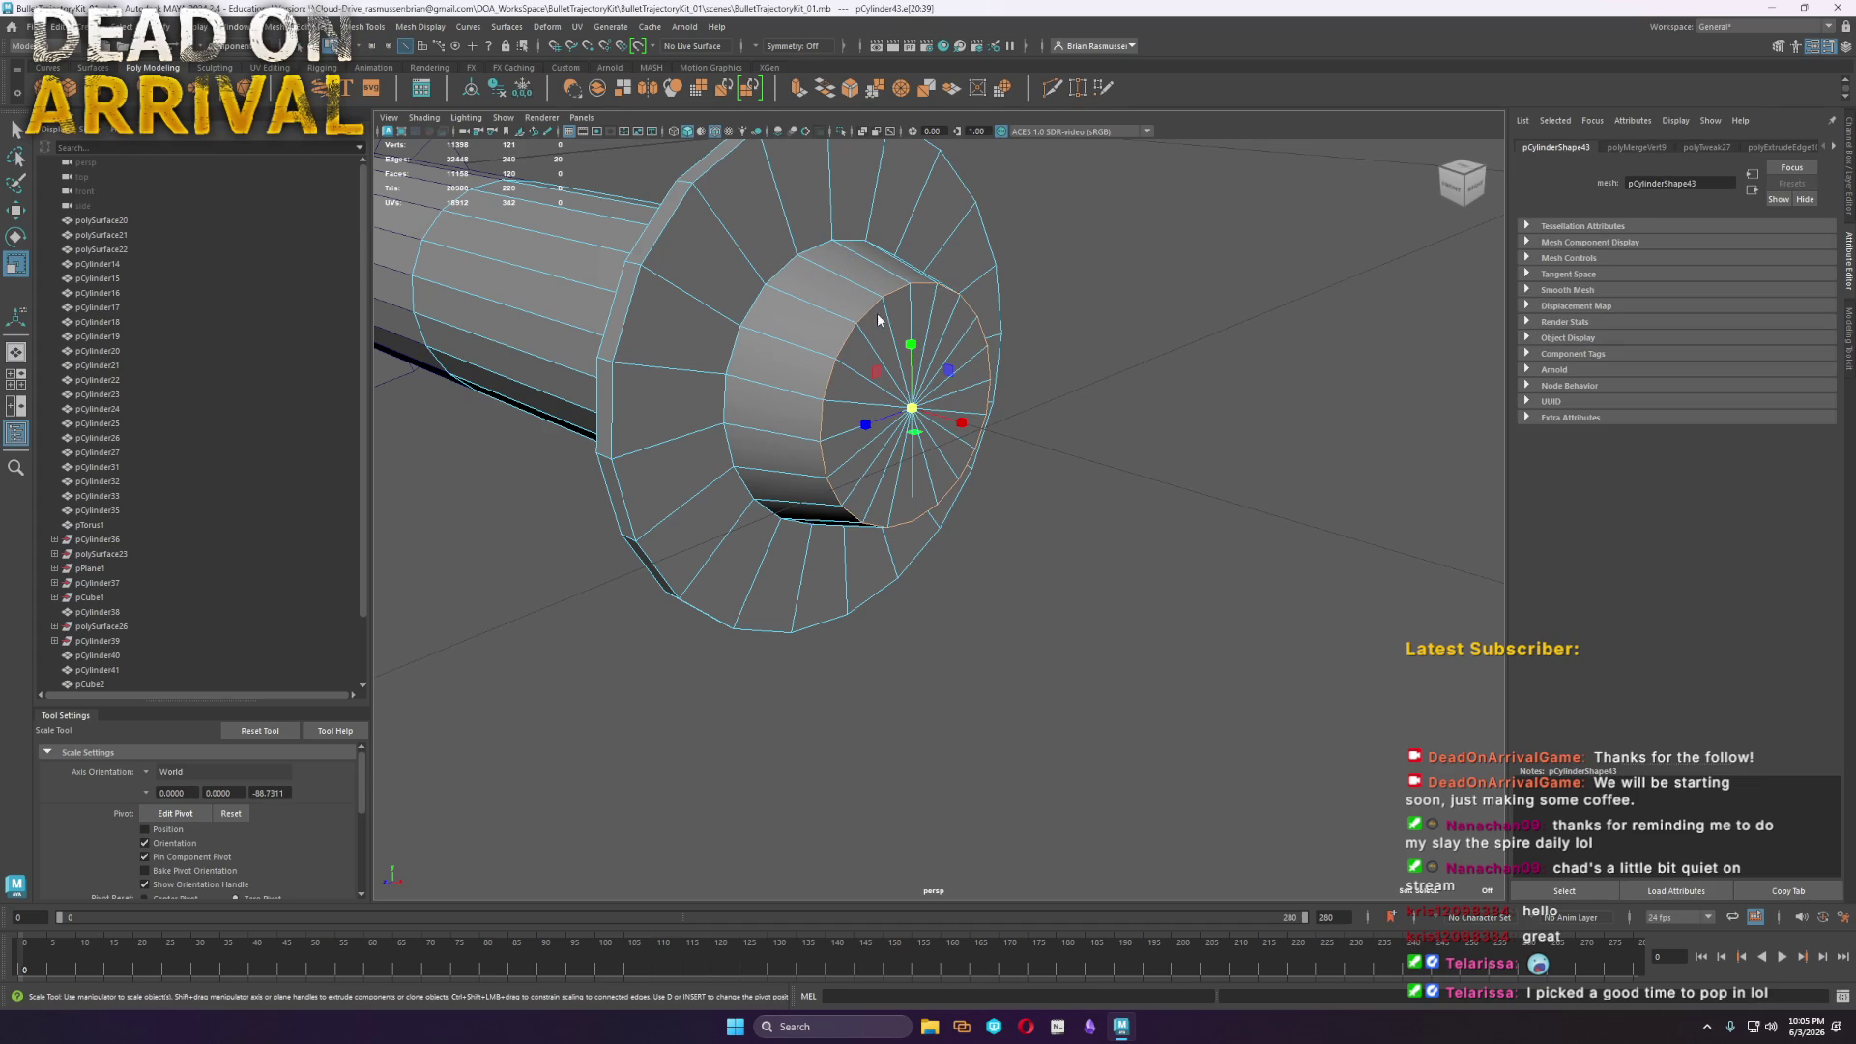
{"action": "right_click_drag", "start_coordinate": [873, 309], "coordinate": [945, 319], "text": "shift"}
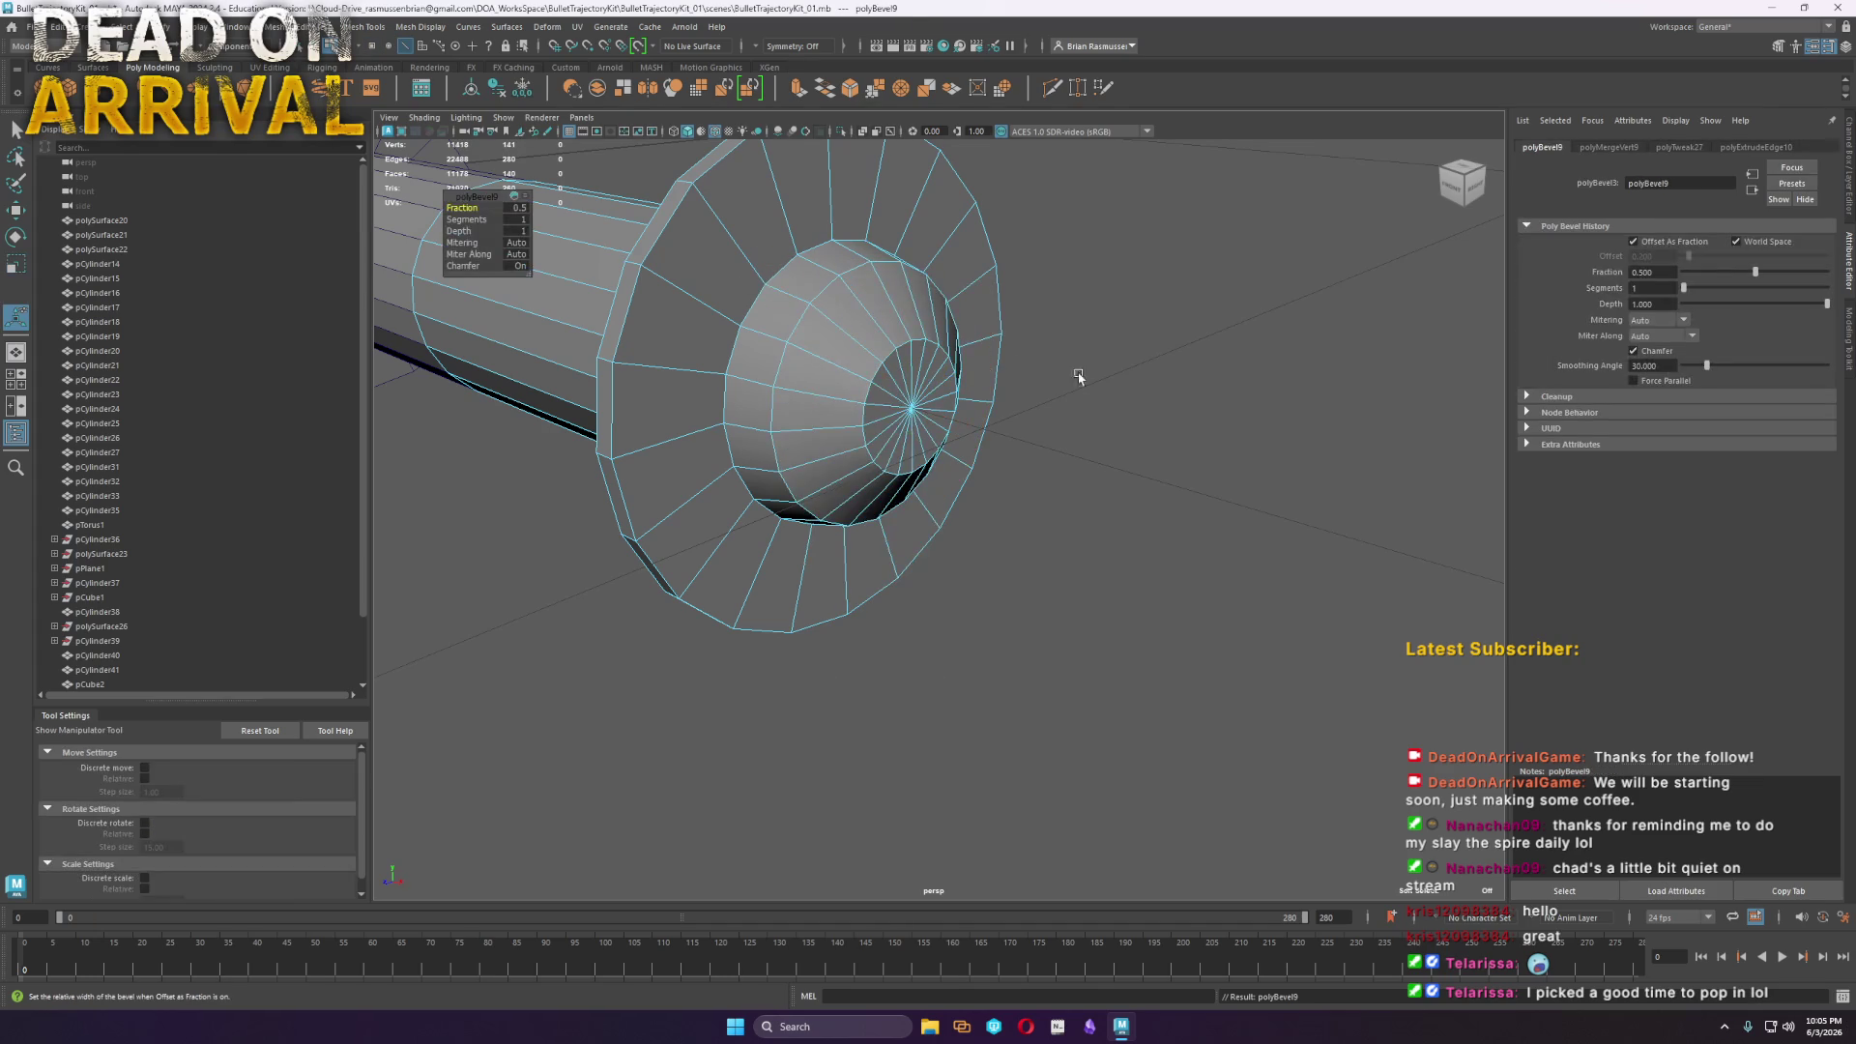
{"action": "left_click", "coordinate": [465, 219]}
{"action": "middle_click_drag", "start_coordinate": [465, 219], "coordinate": [477, 213]}
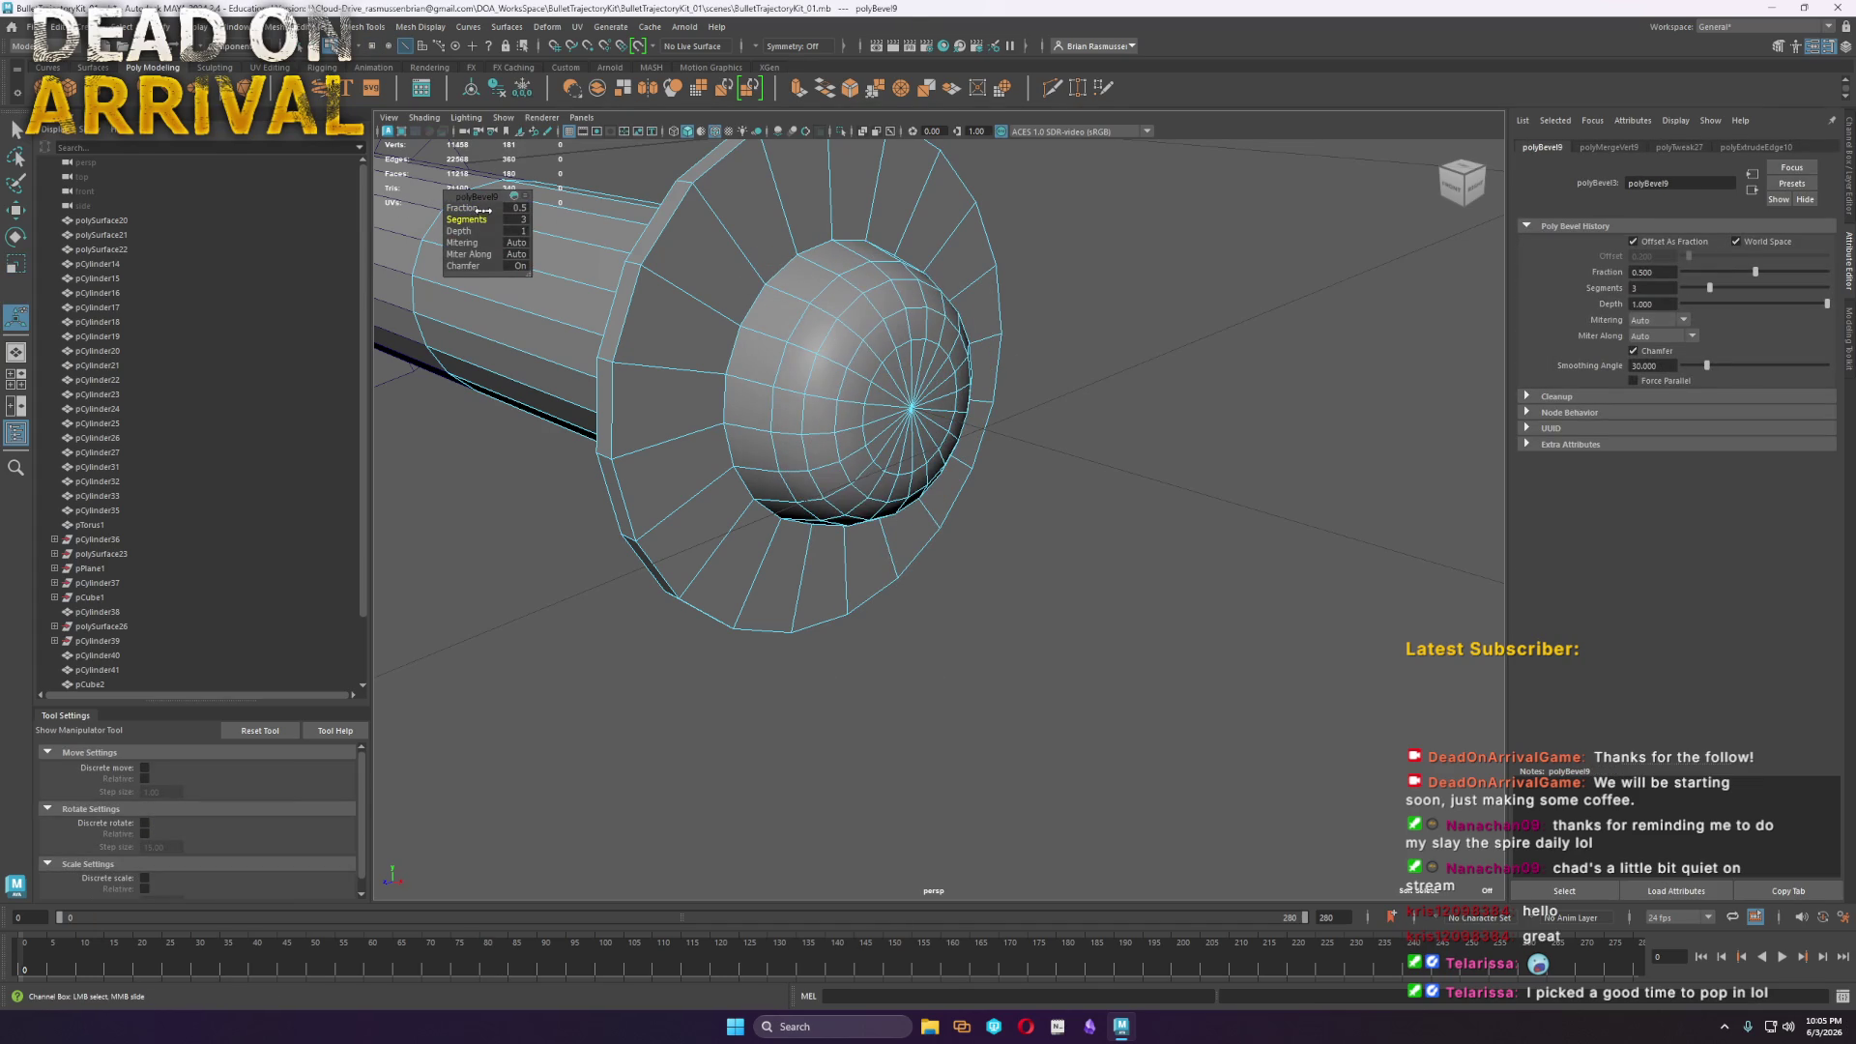
{"action": "right_click", "coordinate": [822, 329]}
{"action": "left_click", "coordinate": [1209, 405]}
Bevel the handle mesh's edges with 2 segments
{"action": "scroll", "coordinate": [1208, 405], "scroll_direction": "down", "scroll_amount": 5}
{"action": "mouse_move", "coordinate": [1006, 484]}
{"action": "left_mouse_down", "text": "alt"}
{"action": "mouse_move", "coordinate": [1214, 538]}
{"action": "mouse_move", "coordinate": [1172, 571]}
{"action": "left_mouse_up", "text": "alt"}
{"action": "left_click", "coordinate": [946, 531]}
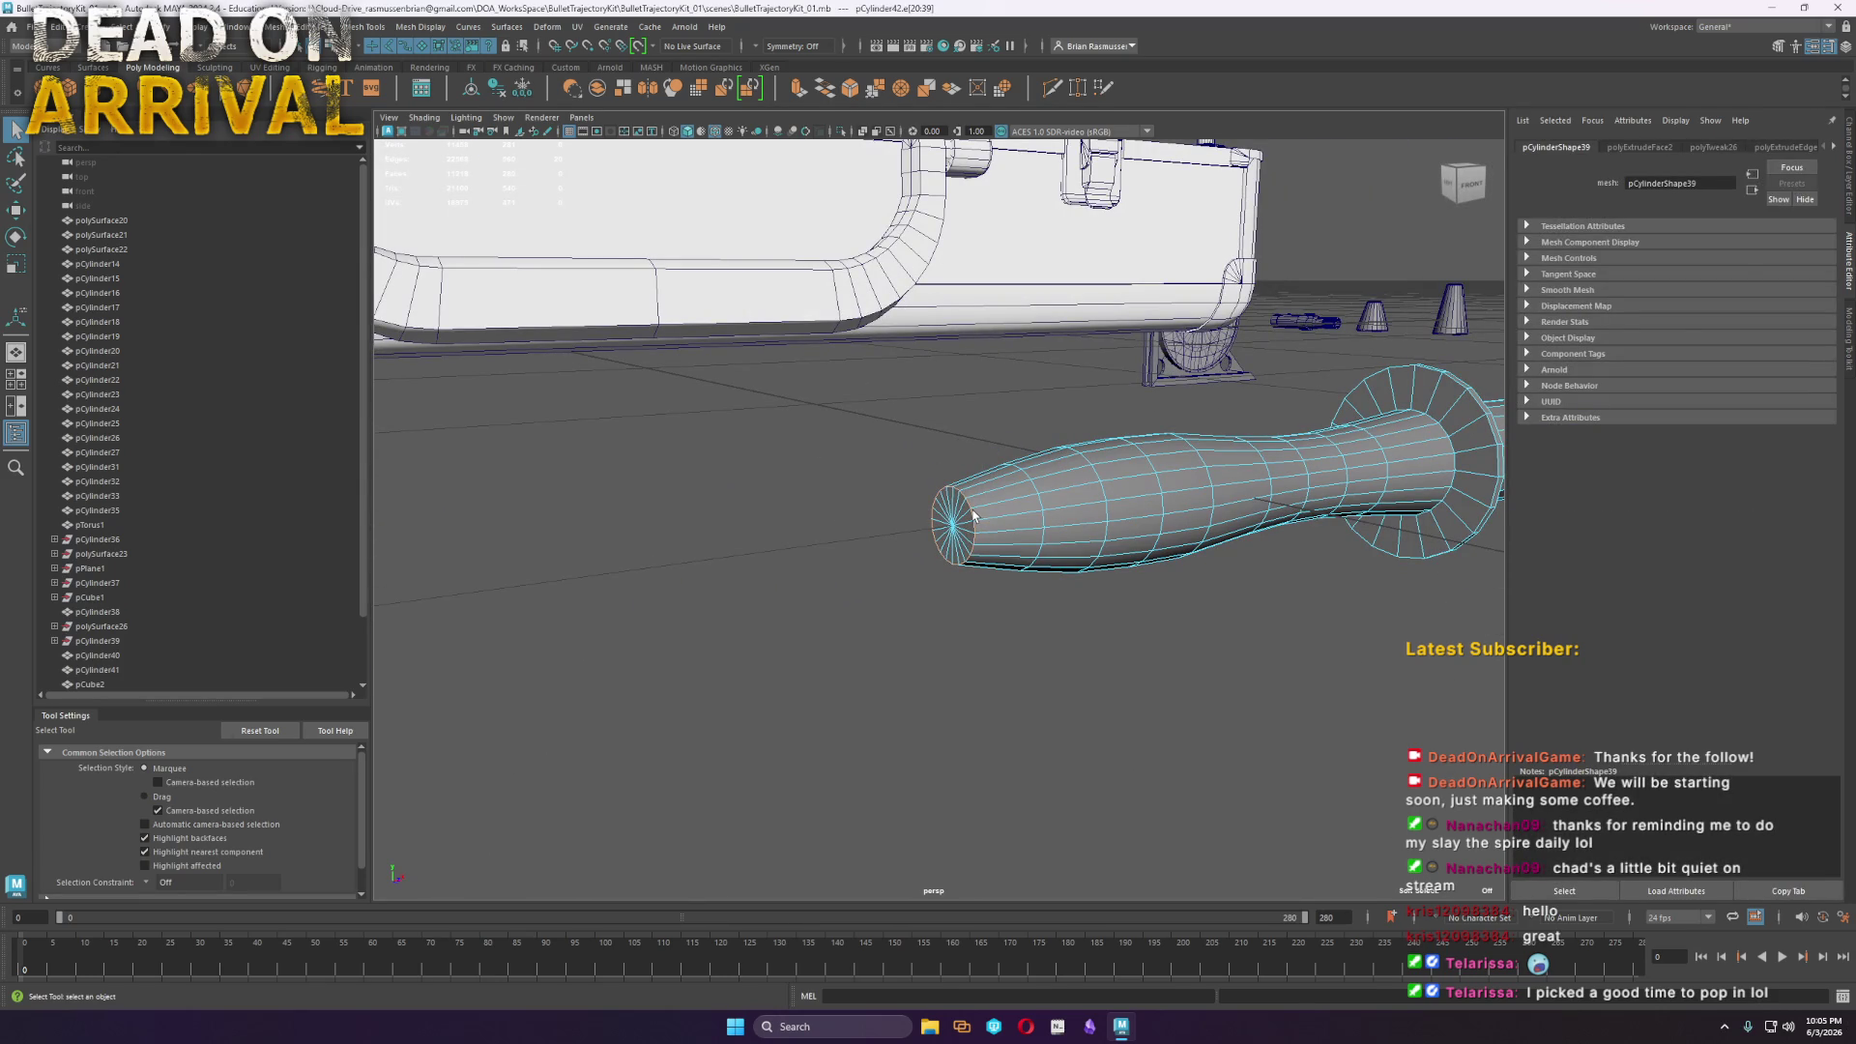
{"action": "key", "text": "ctrl+b"}
{"action": "left_click_drag", "start_coordinate": [457, 219], "coordinate": [473, 218]}
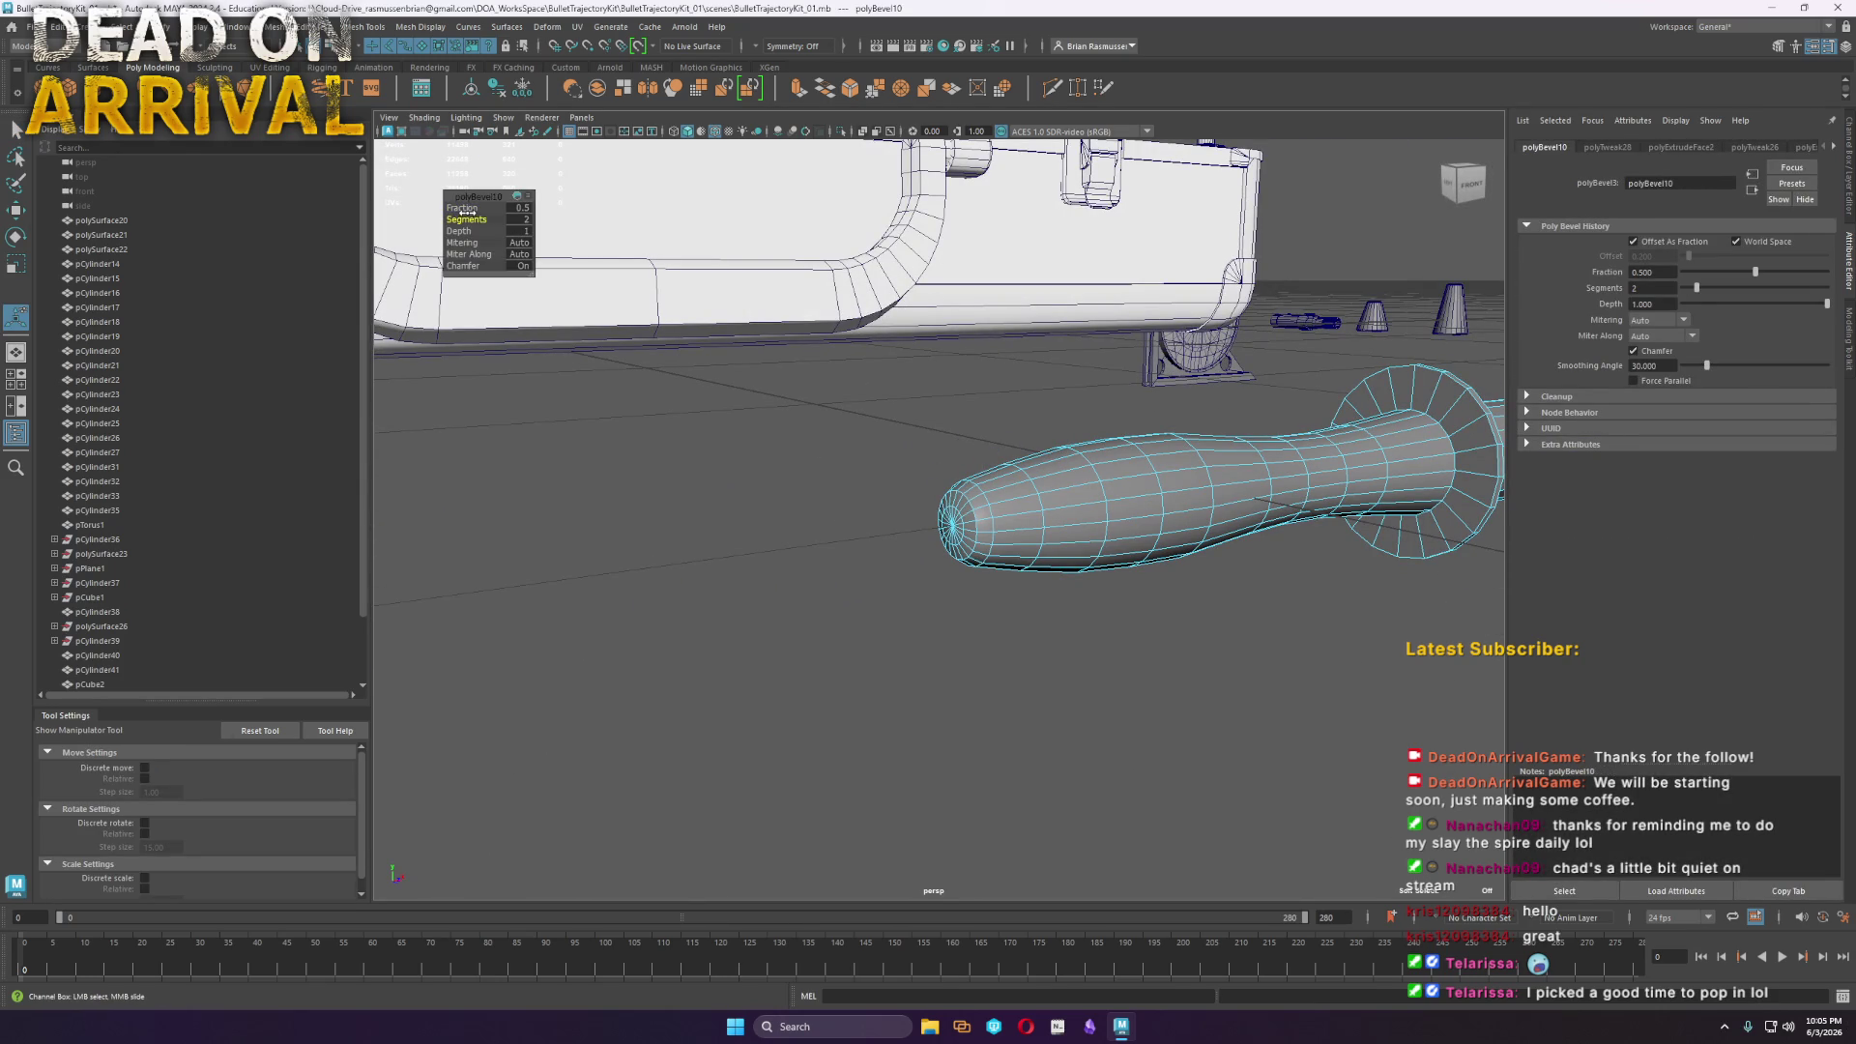
{"action": "right_click", "coordinate": [962, 415]}
{"action": "left_click", "coordinate": [1031, 392]}
{"action": "key", "text": "f"}
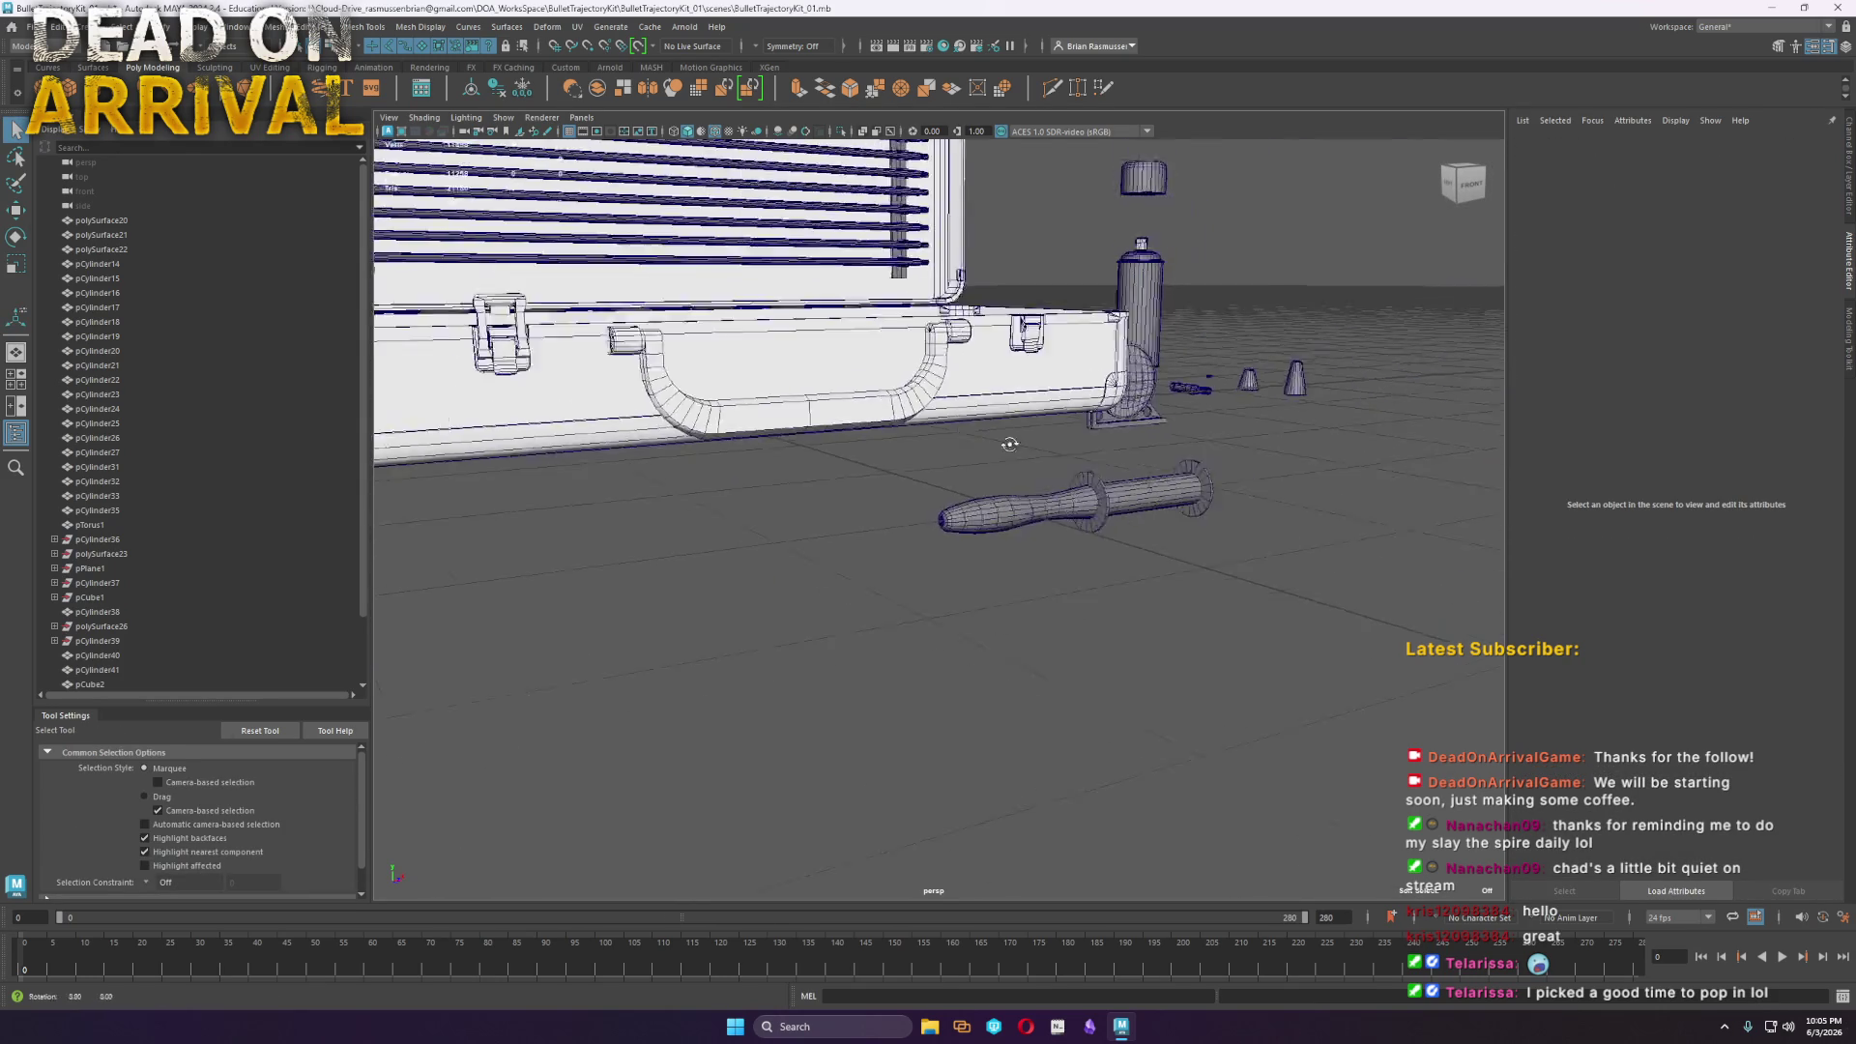
Combine all handle pieces with Mesh > Combine and merge their overlapping vertices
{"action": "left_click_drag", "start_coordinate": [1231, 626], "coordinate": [590, 445]}
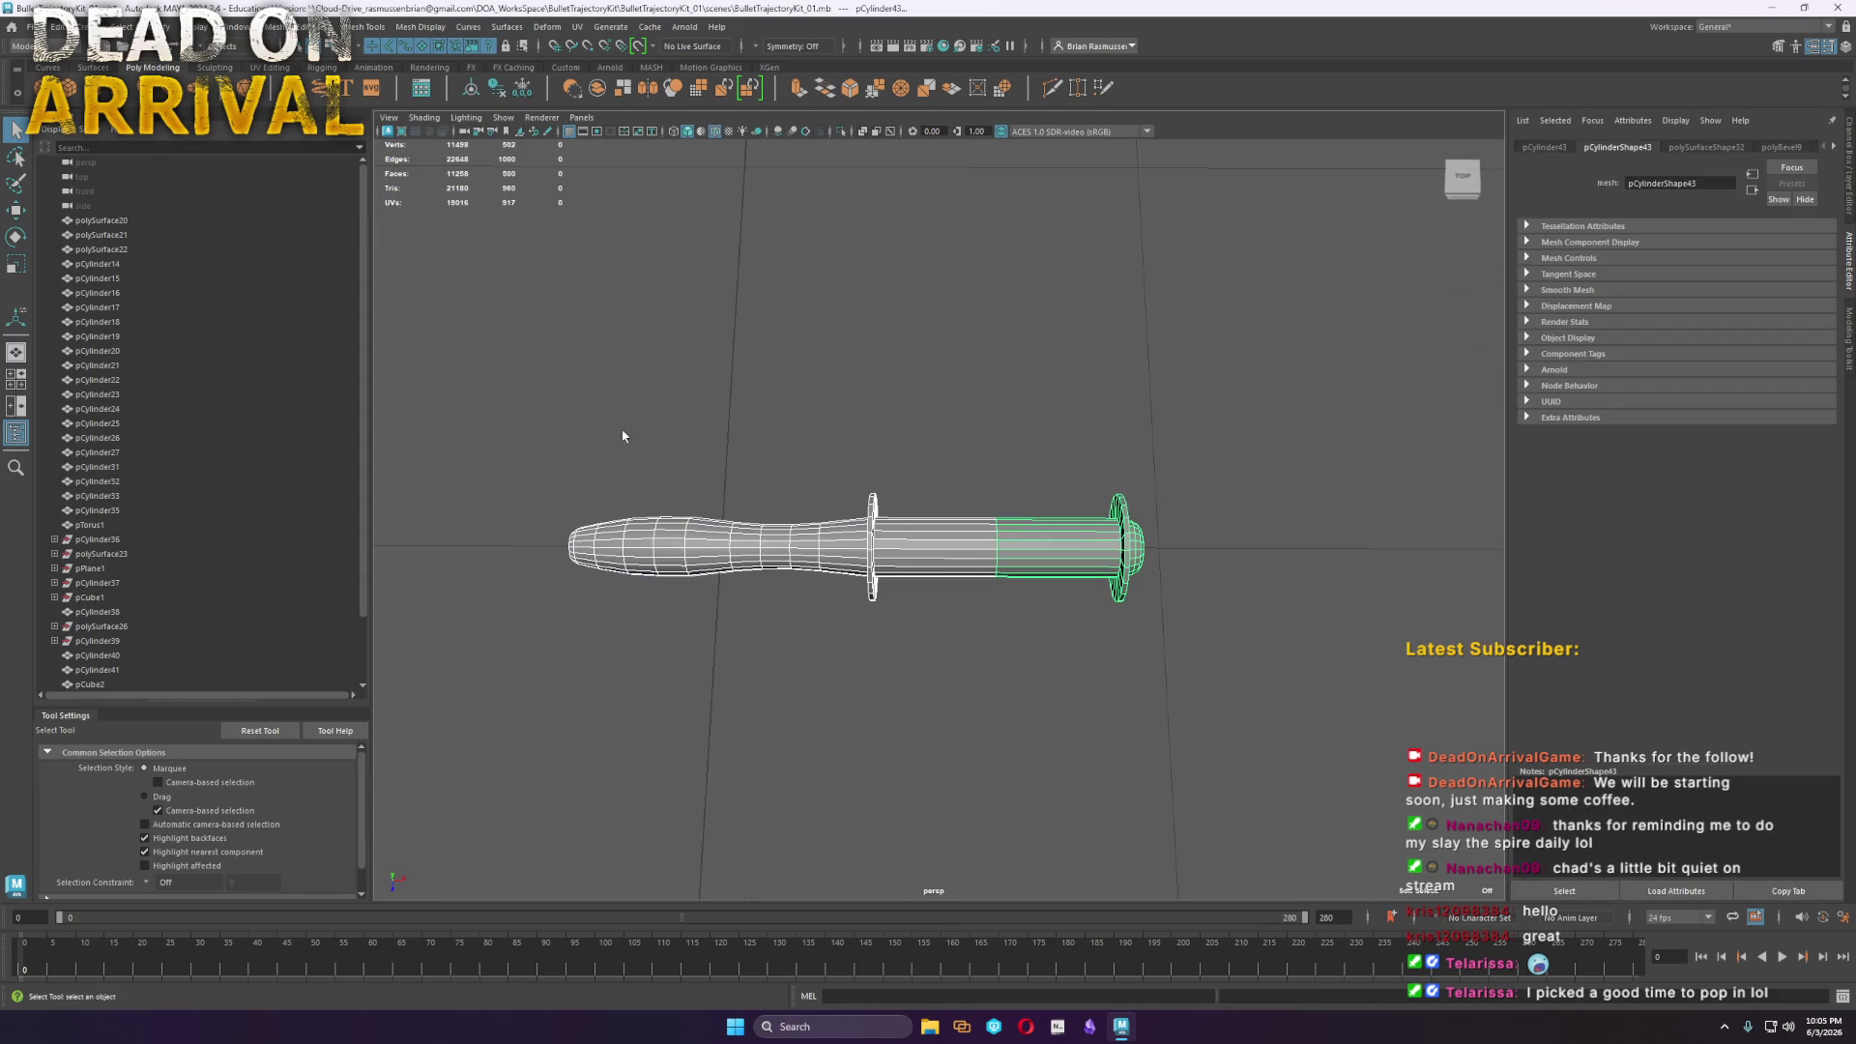
{"action": "left_click", "coordinate": [277, 27]}
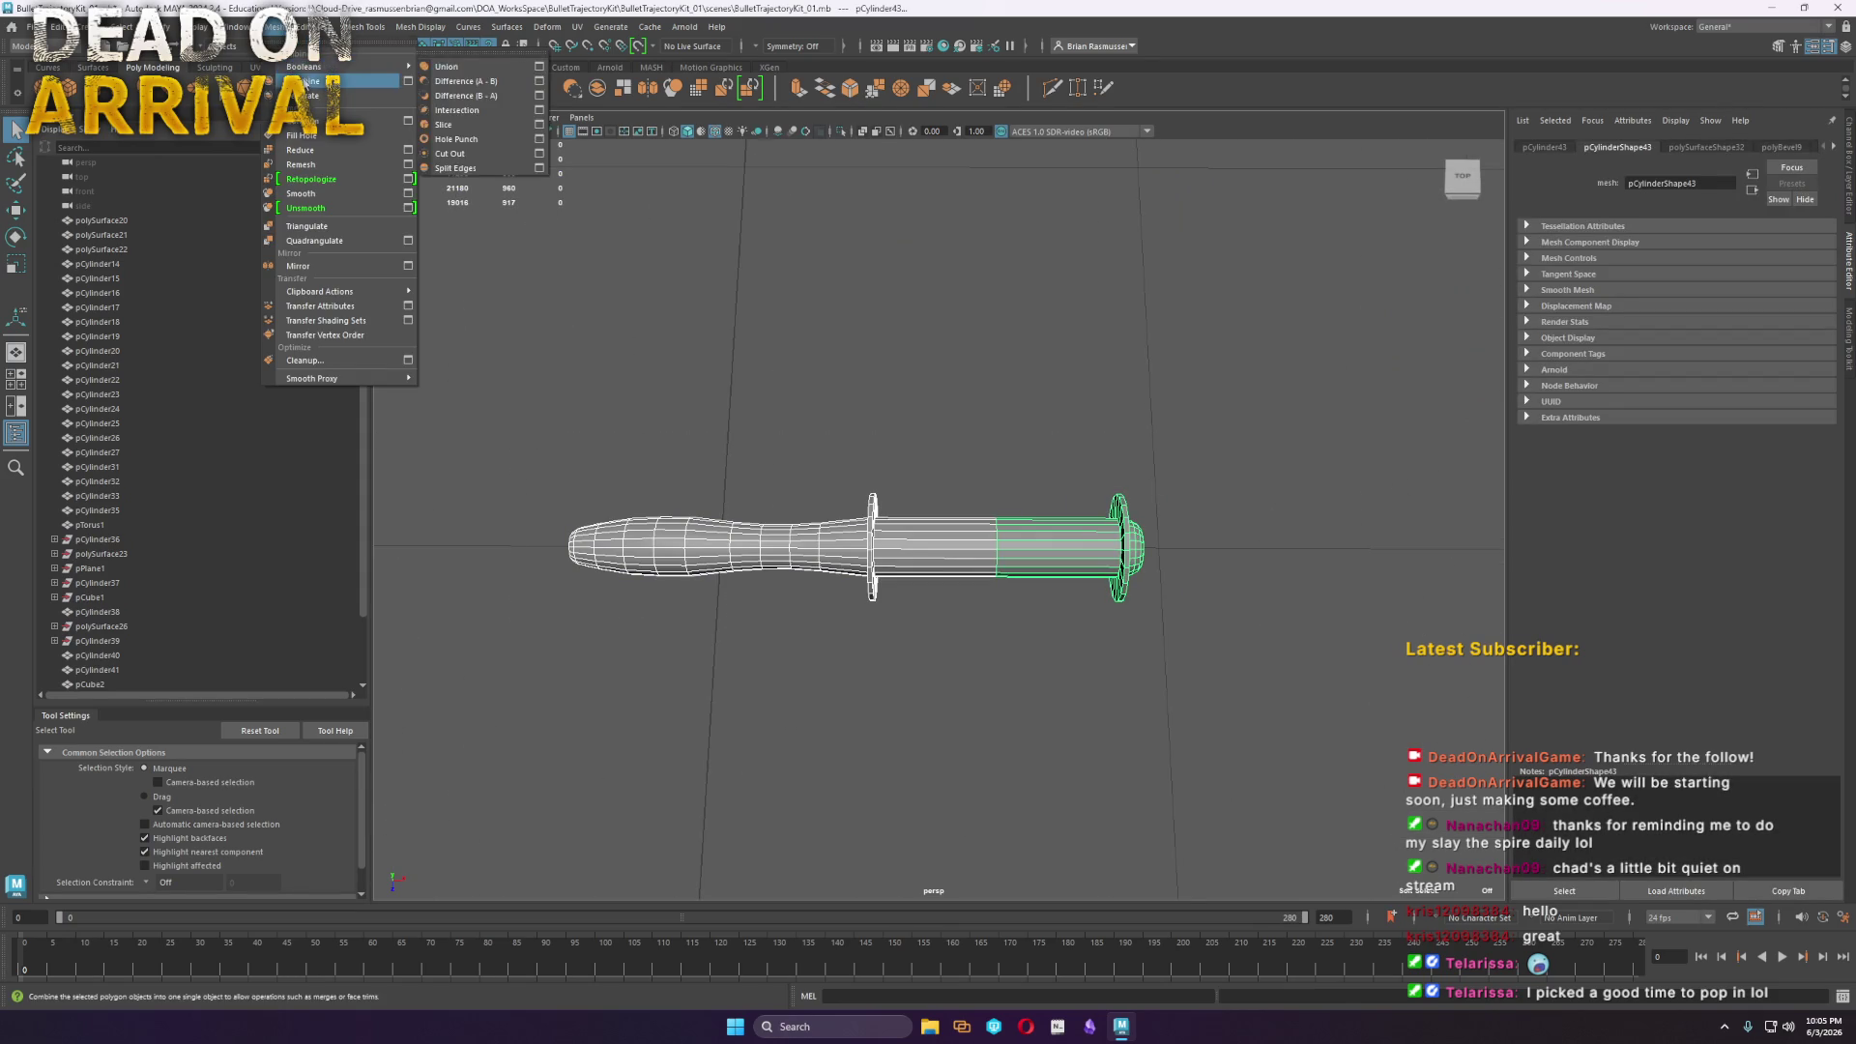
{"action": "left_click", "coordinate": [299, 81]}
{"action": "right_click_drag", "start_coordinate": [1044, 558], "coordinate": [1049, 522]}
{"action": "left_click_drag", "start_coordinate": [1489, 889], "coordinate": [397, 355]}
{"action": "right_click_drag", "start_coordinate": [1086, 546], "coordinate": [1114, 467], "text": "shift"}
Delete the grip cylinder's side faces, leaving its flanges
{"action": "scroll", "coordinate": [1073, 696], "scroll_direction": "up", "scroll_amount": 5}
{"action": "right_click_drag", "start_coordinate": [1092, 628], "coordinate": [1136, 707]}
{"action": "left_click_drag", "start_coordinate": [1136, 708], "coordinate": [1006, 402]}
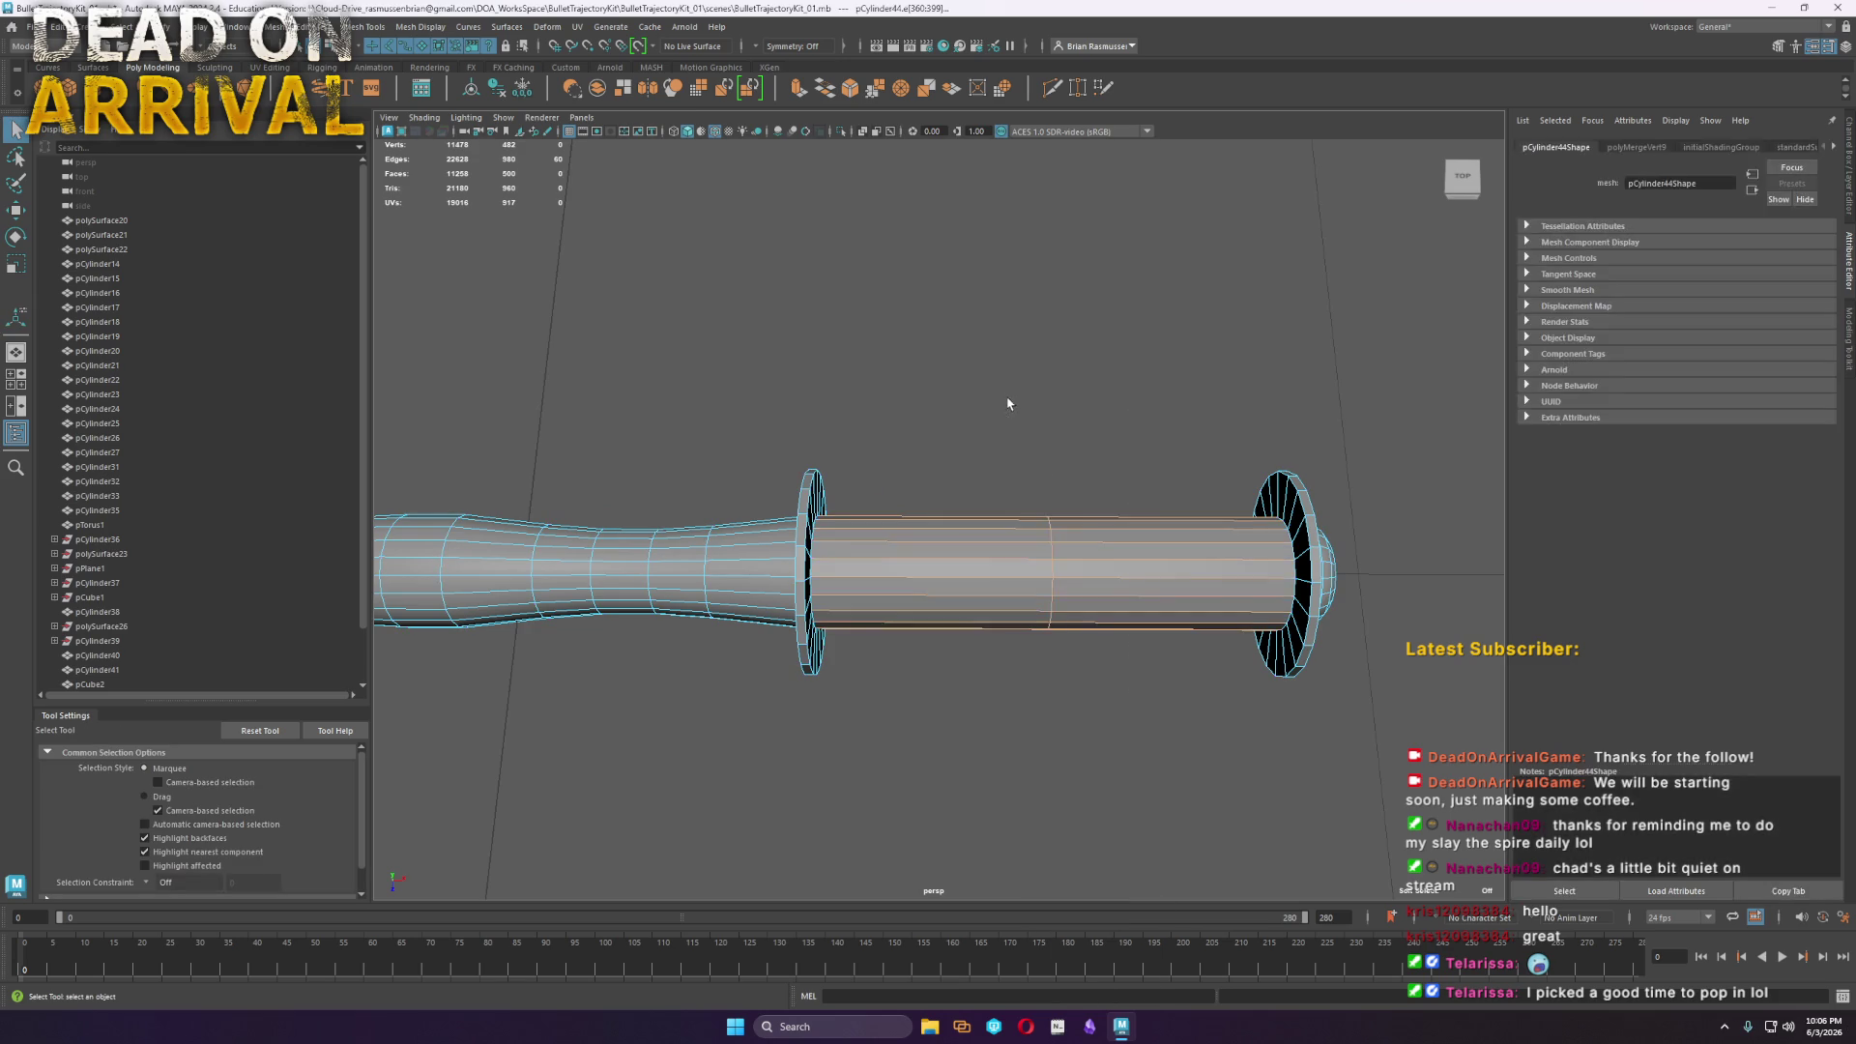
{"action": "middle_click_drag", "start_coordinate": [1006, 402], "coordinate": [882, 443], "text": "alt"}
{"action": "right_click_drag", "start_coordinate": [882, 514], "coordinate": [949, 634], "text": "ctrl"}
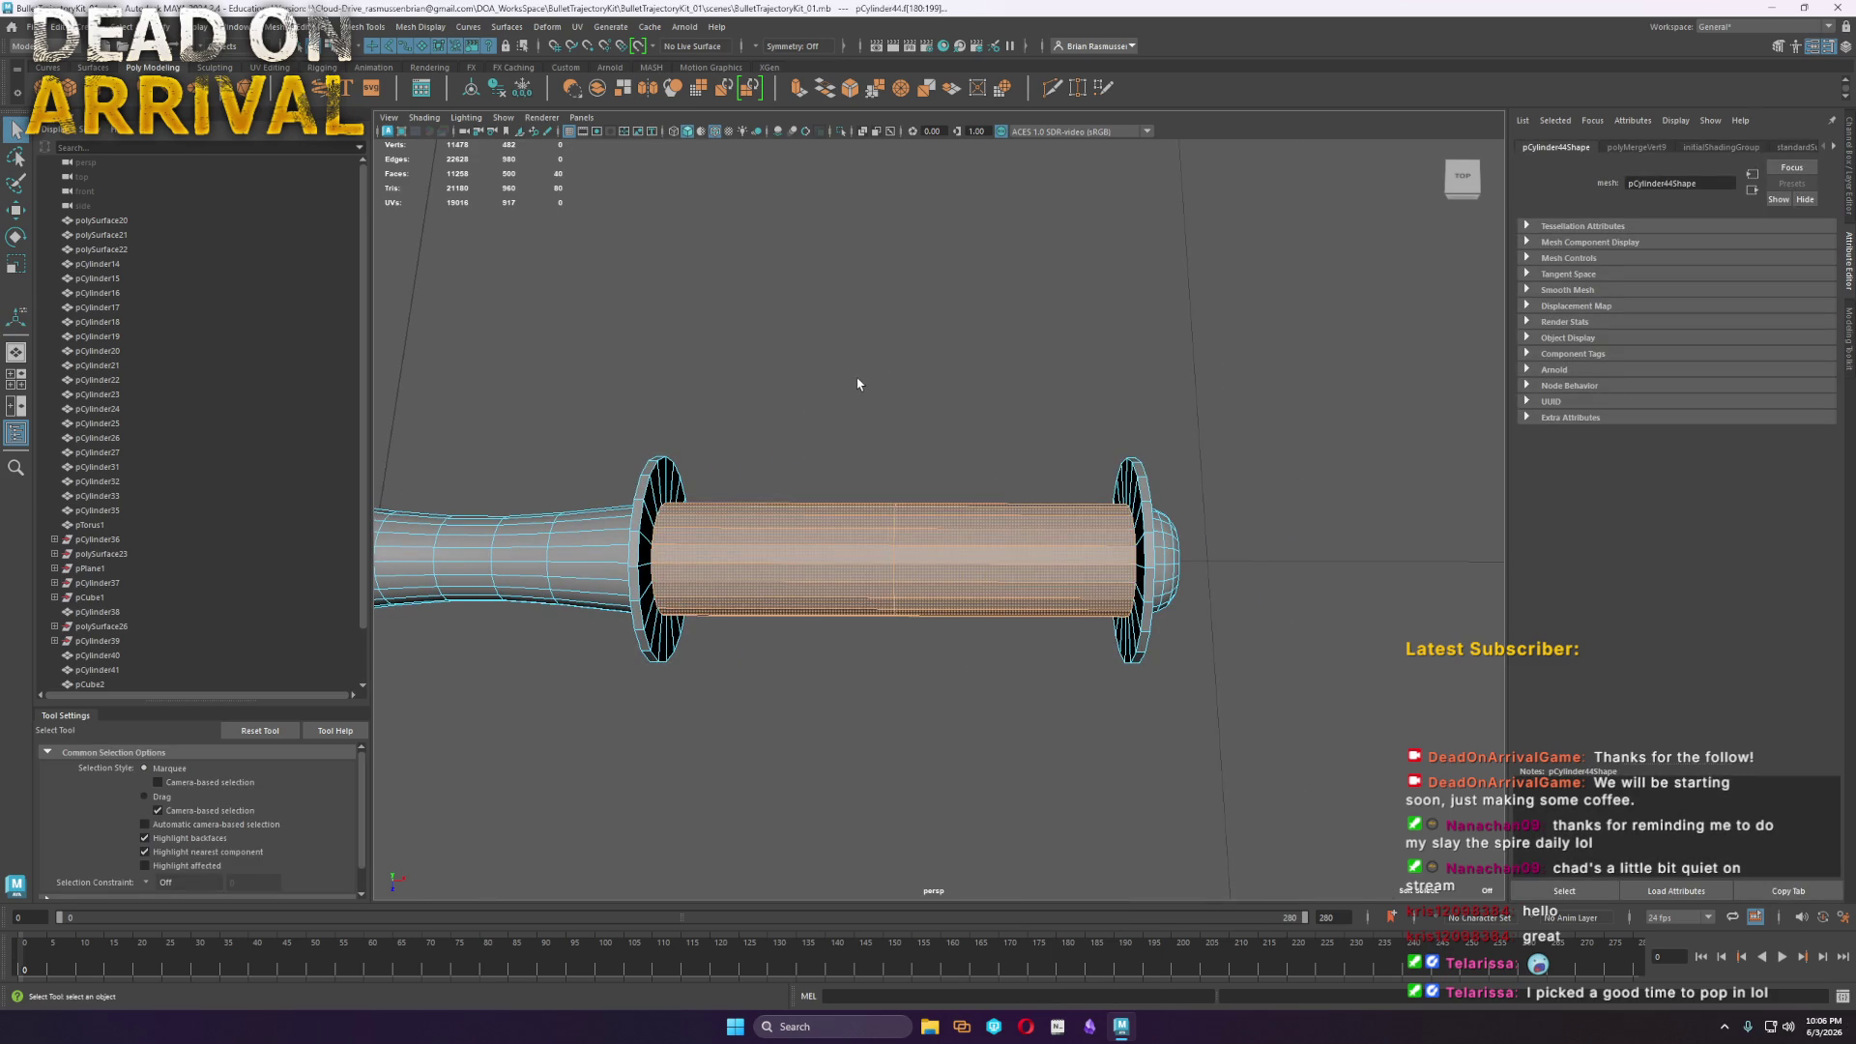
{"action": "key", "text": "Delete"}
{"action": "mouse_move", "coordinate": [913, 429]}
{"action": "left_mouse_down", "text": "alt"}
{"action": "mouse_move", "coordinate": [973, 364]}
{"action": "mouse_move", "coordinate": [773, 445]}
{"action": "mouse_move", "coordinate": [627, 472]}
{"action": "left_mouse_up", "text": "alt"}
{"action": "right_click_drag", "start_coordinate": [627, 472], "coordinate": [619, 387]}
{"action": "left_click", "coordinate": [970, 328]}
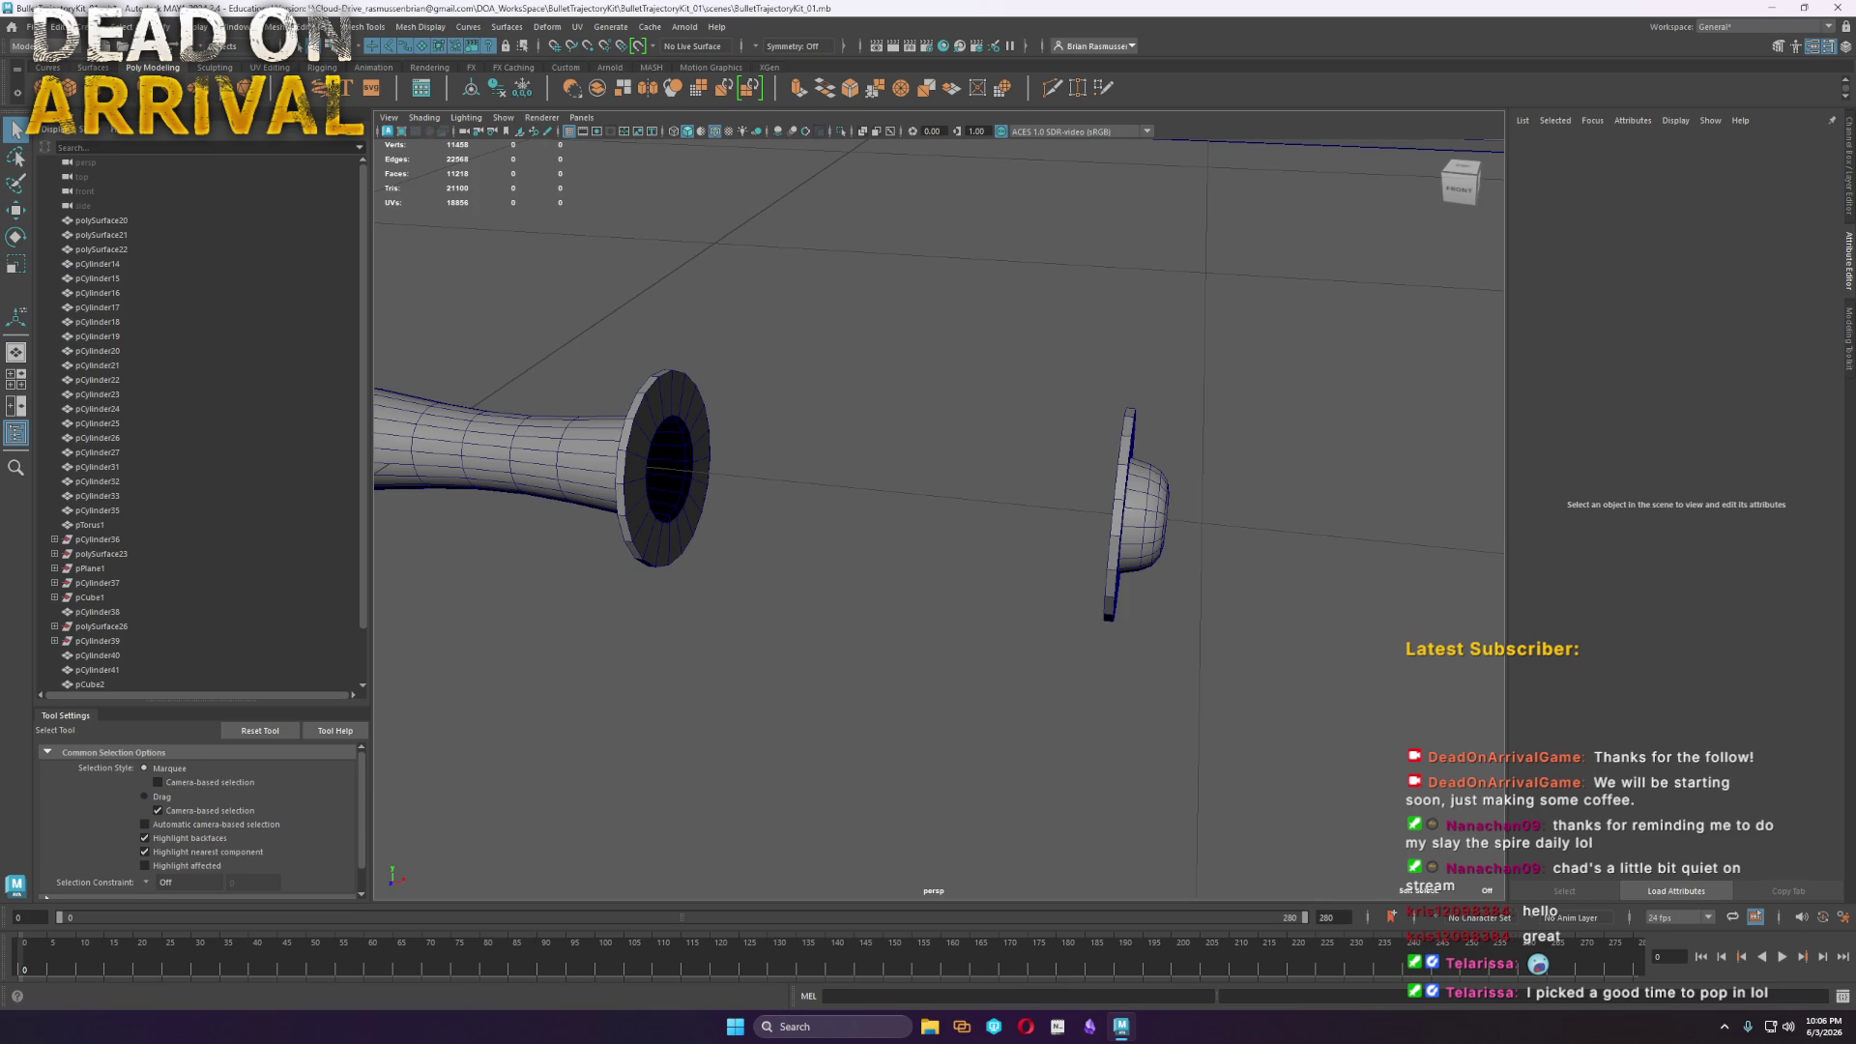
Create polygon cylinder pCylinder45 and place it at 100, 0, 300 beside the handle
{"action": "left_click", "coordinate": [94, 88]}
{"action": "mouse_move", "coordinate": [656, 361]}
{"action": "left_mouse_down", "text": "alt"}
{"action": "mouse_move", "coordinate": [959, 423]}
{"action": "mouse_move", "coordinate": [961, 215]}
{"action": "mouse_move", "coordinate": [918, 551]}
{"action": "mouse_move", "coordinate": [966, 559]}
{"action": "left_mouse_up", "text": "alt"}
{"action": "key", "text": "w"}
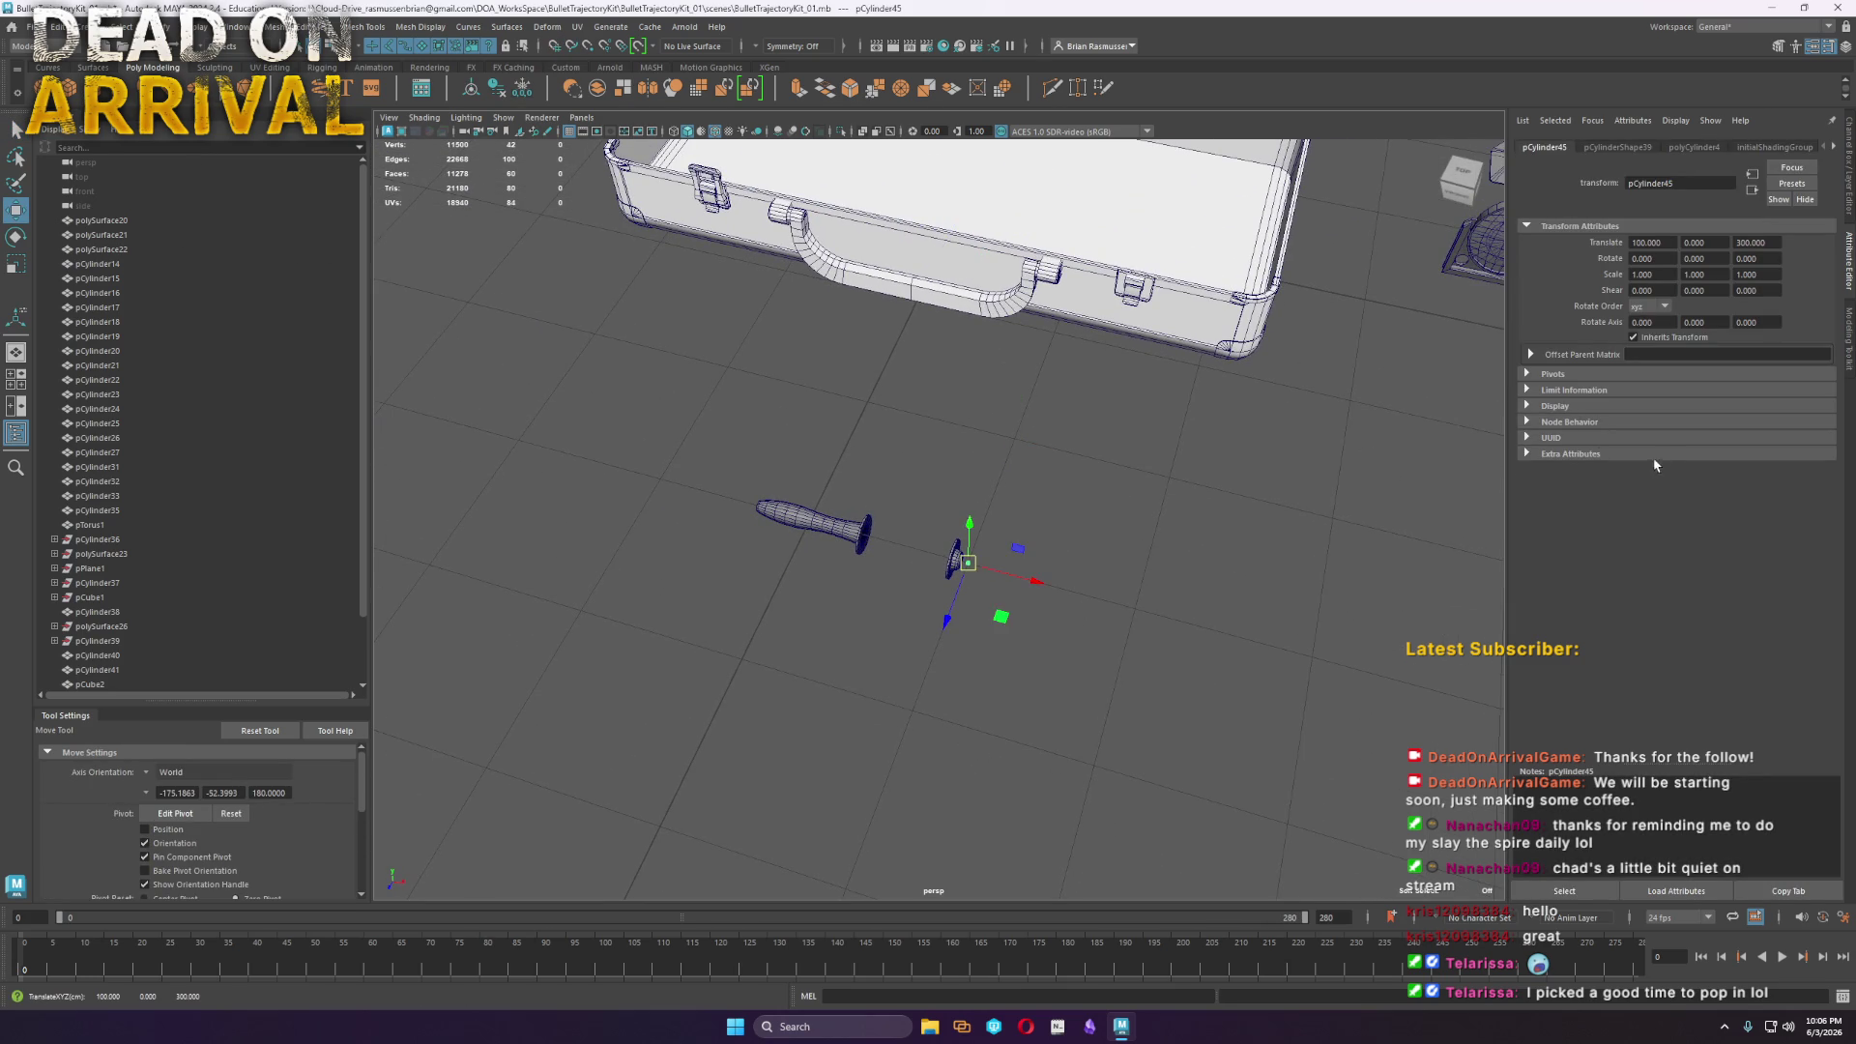
Rotate the cylinder along the handle, scale it to grip size, and move it onto the flange
{"action": "scroll", "coordinate": [966, 559], "scroll_direction": "up", "scroll_amount": 5}
{"action": "mouse_move", "coordinate": [1081, 742]}
{"action": "left_mouse_down", "text": "alt"}
{"action": "mouse_move", "coordinate": [1160, 628]}
{"action": "mouse_move", "coordinate": [1718, 249]}
{"action": "mouse_move", "coordinate": [1723, 299]}
{"action": "left_mouse_up", "text": "alt"}
{"action": "left_click", "coordinate": [1693, 148]}
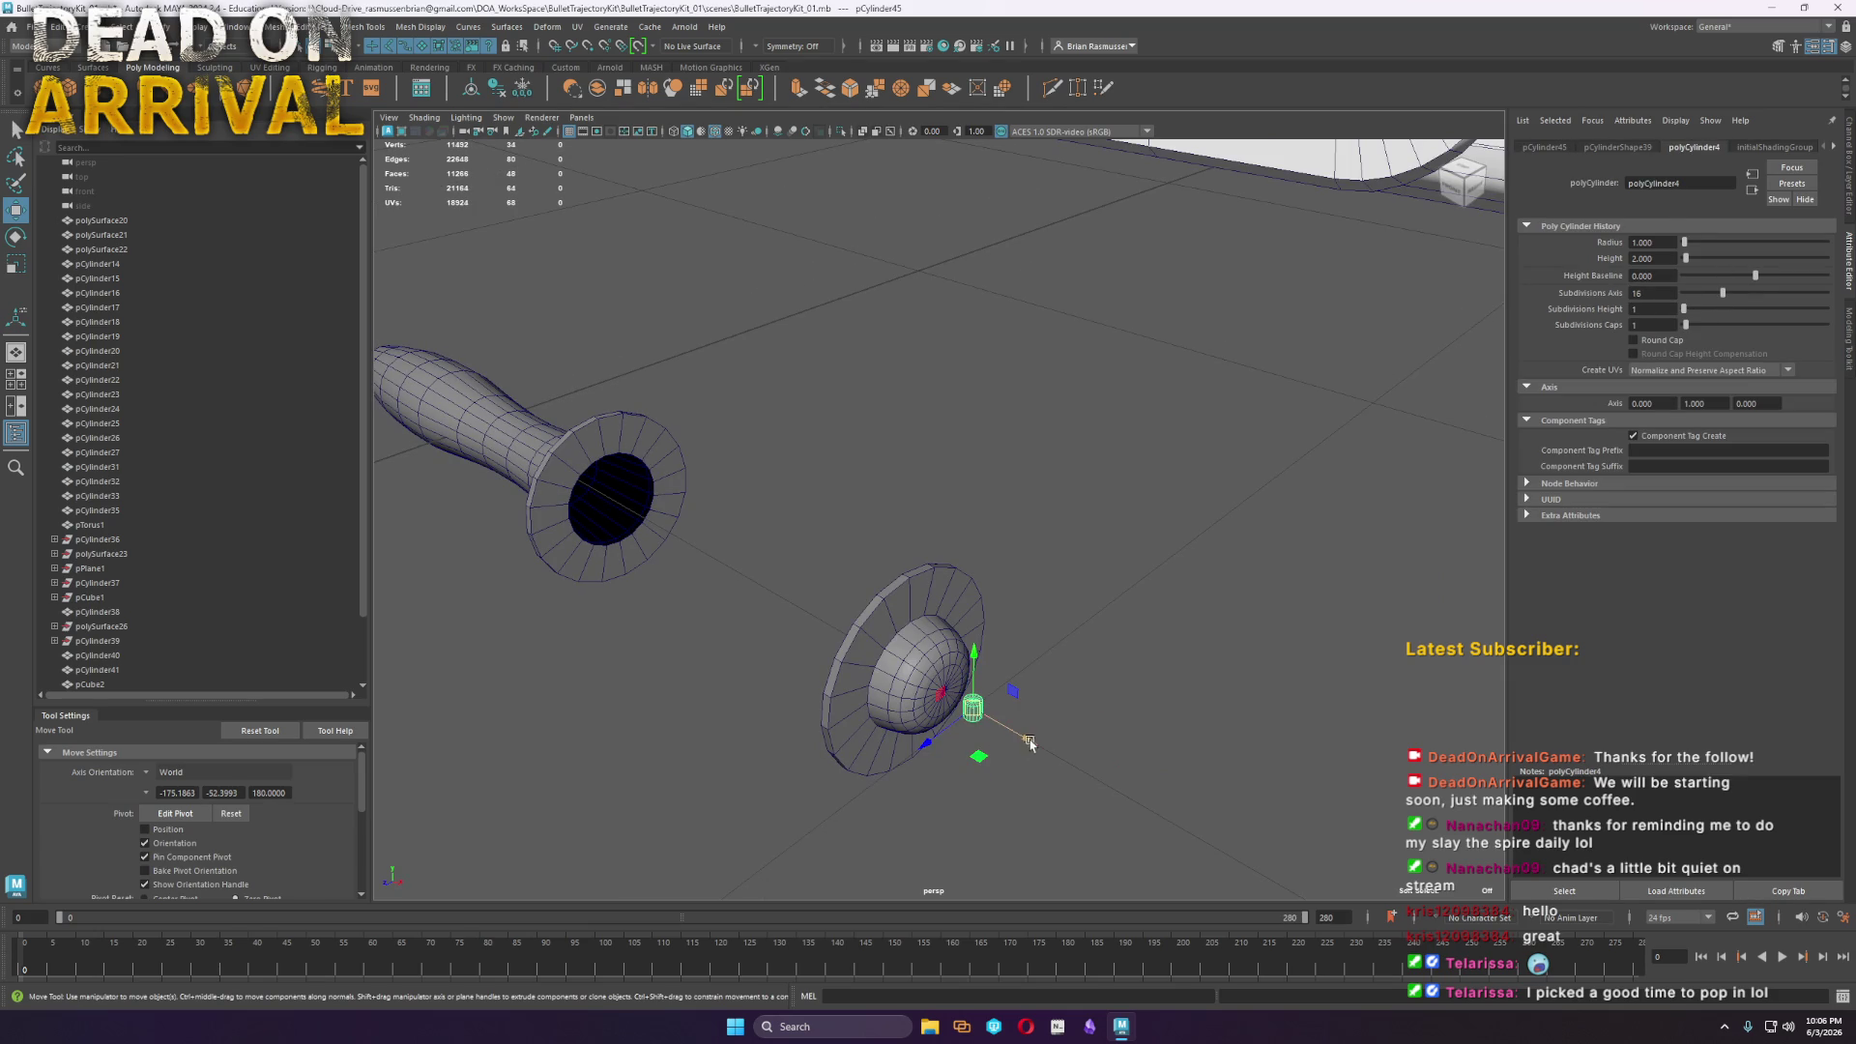
{"action": "key", "text": "e"}
{"action": "left_click_drag", "start_coordinate": [1011, 703], "coordinate": [939, 628]}
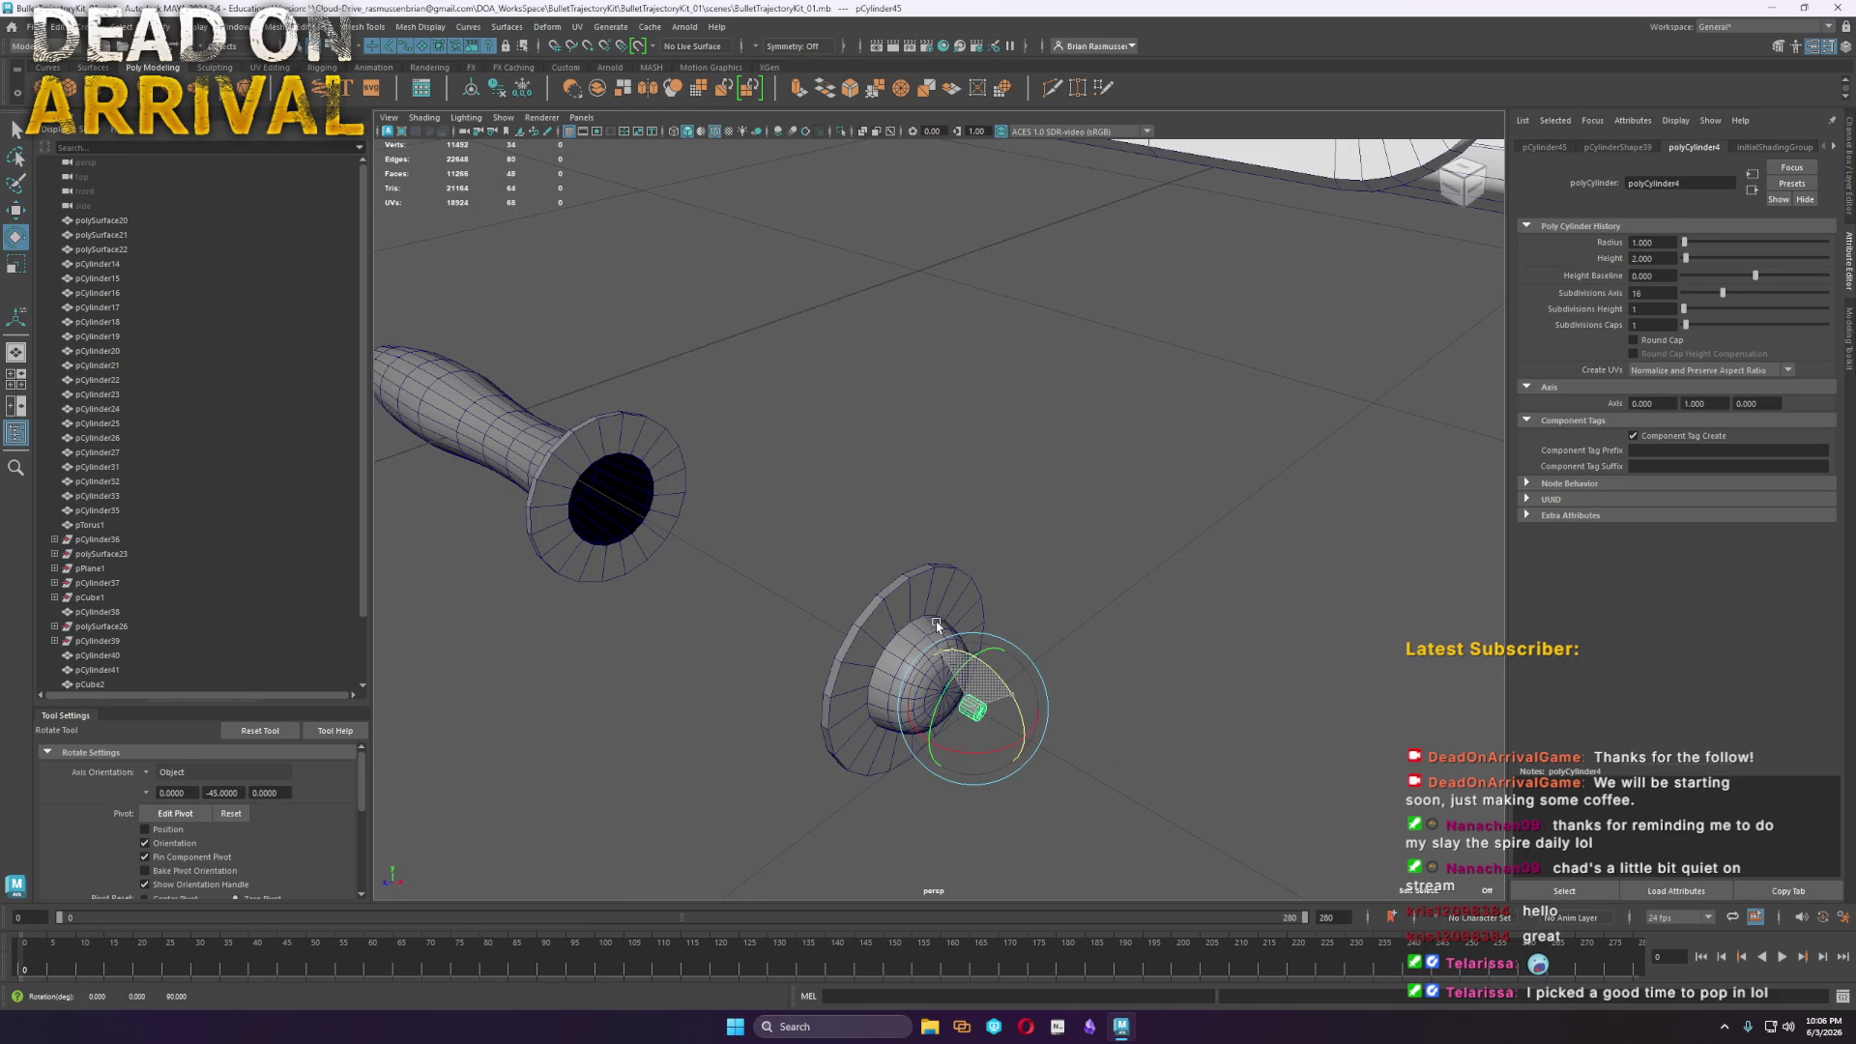
{"action": "key", "text": "r"}
{"action": "left_click_drag", "start_coordinate": [973, 710], "coordinate": [1135, 734]}
{"action": "key", "text": "w"}
{"action": "left_click_drag", "start_coordinate": [957, 703], "coordinate": [683, 543]}
Delete the cylinder's caps and stretch its end vertices to reach the far flange
{"action": "left_click_drag", "start_coordinate": [792, 653], "coordinate": [861, 628], "text": "alt"}
{"action": "right_click_drag", "start_coordinate": [743, 547], "coordinate": [732, 584]}
{"action": "left_click_drag", "start_coordinate": [629, 323], "coordinate": [745, 767]}
{"action": "key", "text": "Delete"}
{"action": "right_click_drag", "start_coordinate": [734, 599], "coordinate": [701, 600]}
{"action": "left_click_drag", "start_coordinate": [944, 771], "coordinate": [763, 498]}
{"action": "left_click_drag", "start_coordinate": [909, 760], "coordinate": [729, 402]}
{"action": "left_click_drag", "start_coordinate": [849, 612], "coordinate": [1083, 604]}
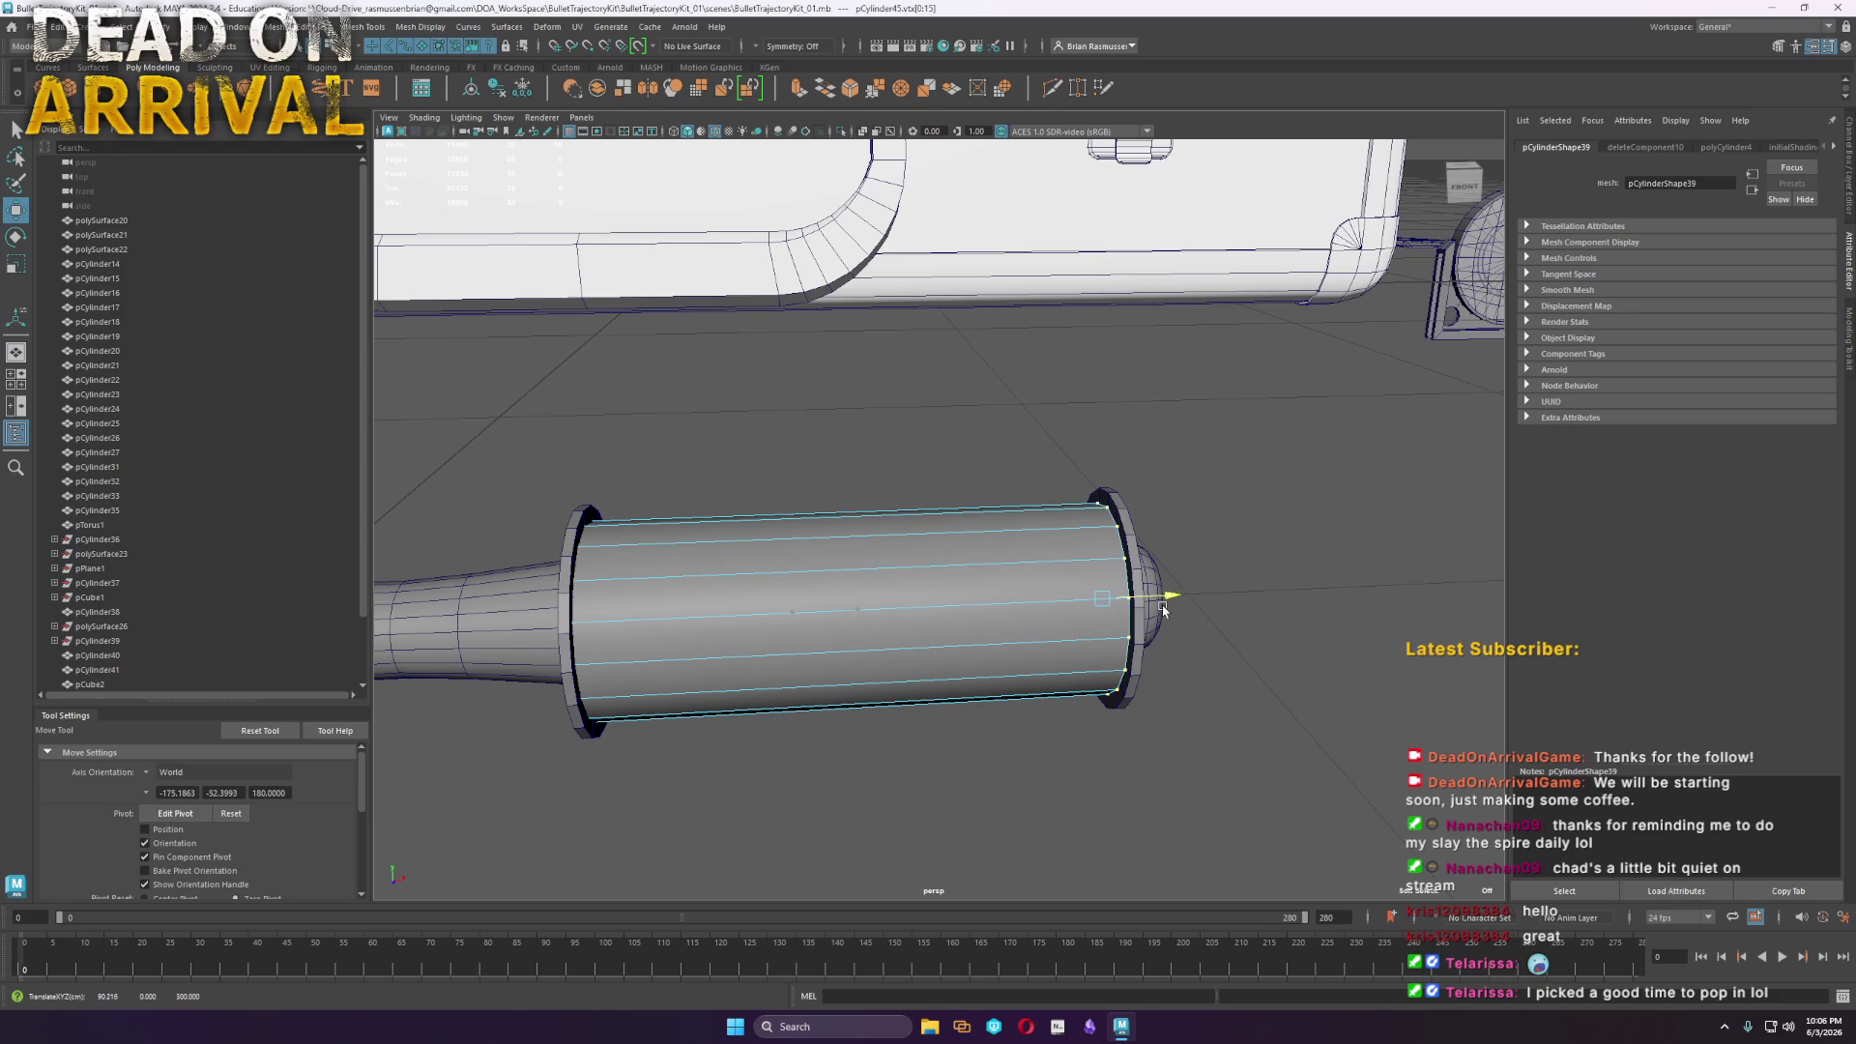
{"action": "key", "text": "F8"}
{"action": "key", "text": "r"}
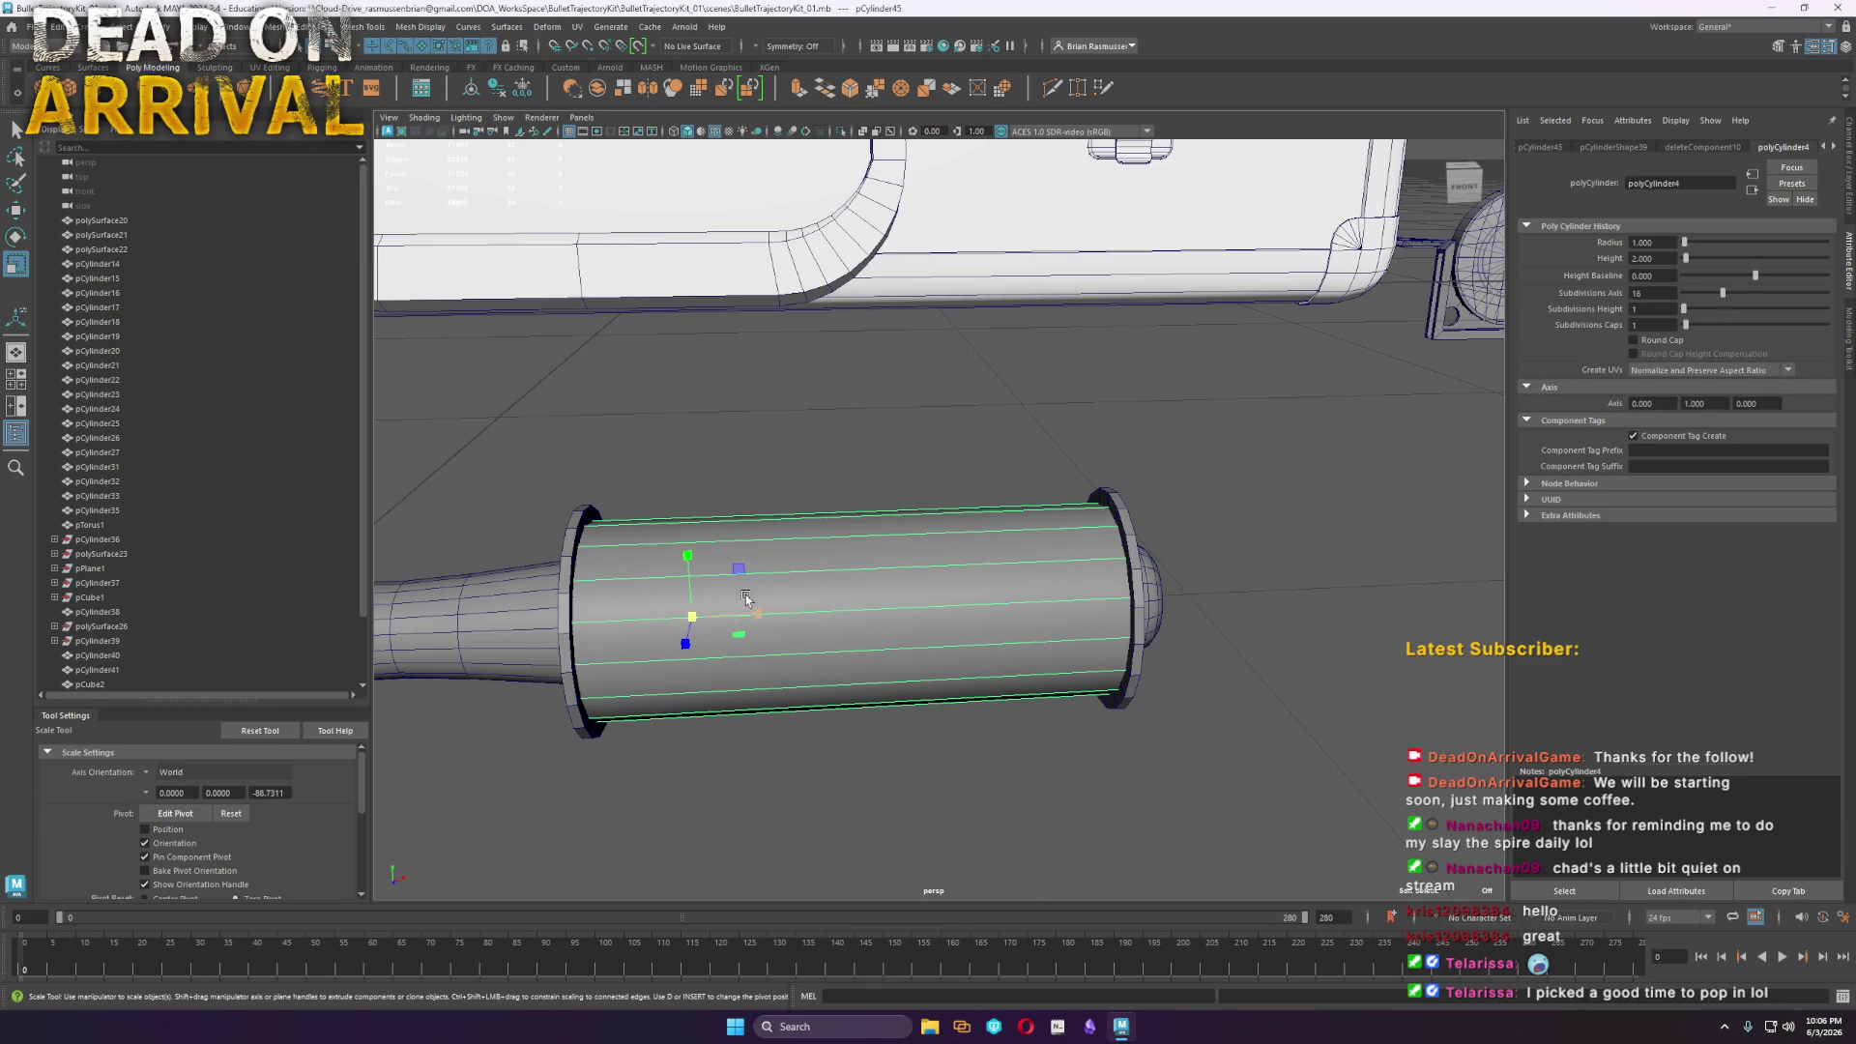
Multi-Cut a middle edge loop, scale it out to bulge, and bevel it with 7 segments
{"action": "mouse_move", "coordinate": [912, 616]}
{"action": "left_mouse_down", "text": "alt"}
{"action": "mouse_move", "coordinate": [1001, 645]}
{"action": "mouse_move", "coordinate": [793, 537]}
{"action": "left_mouse_up", "text": "alt"}
{"action": "right_click_drag", "start_coordinate": [787, 531], "coordinate": [815, 522], "text": "shift"}
{"action": "left_click", "coordinate": [815, 522], "text": "ctrl"}
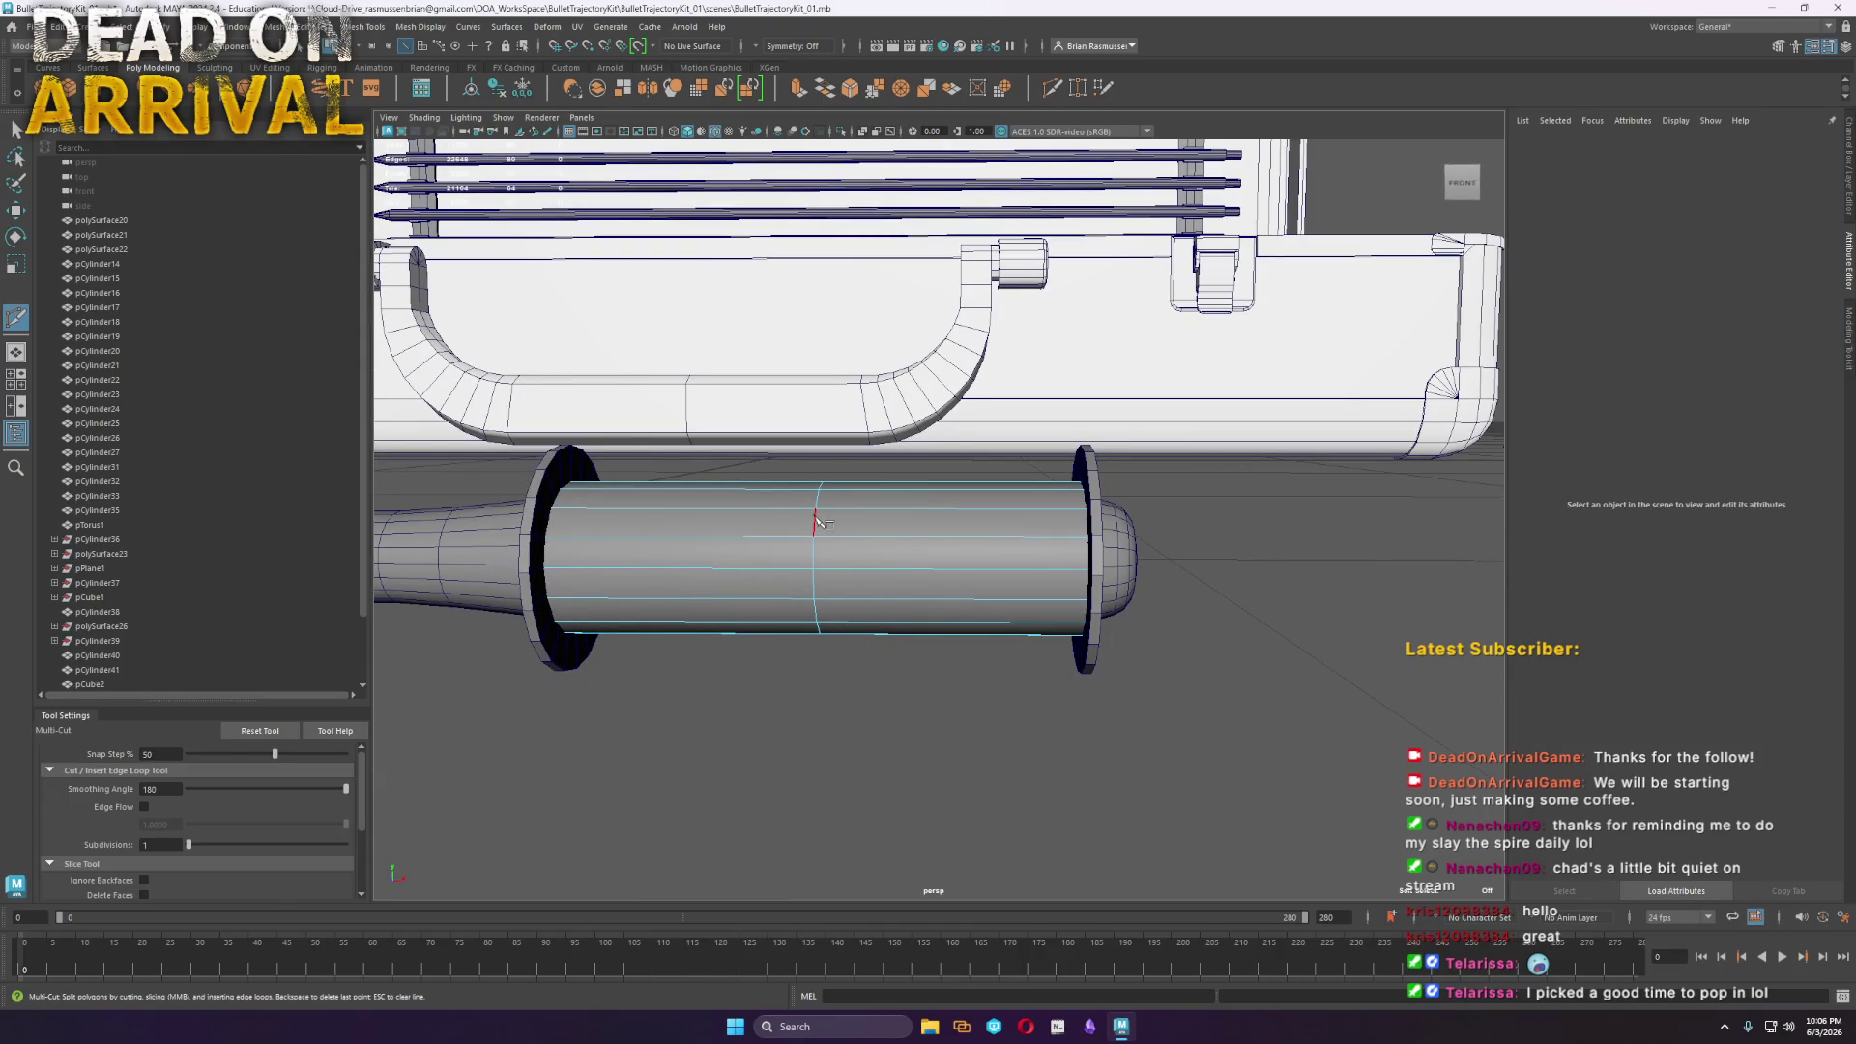
{"action": "key", "text": "r"}
{"action": "left_click_drag", "start_coordinate": [825, 561], "coordinate": [820, 488]}
{"action": "right_click_drag", "start_coordinate": [821, 488], "coordinate": [894, 478], "text": "shift"}
{"action": "left_click_drag", "start_coordinate": [459, 206], "coordinate": [517, 219]}
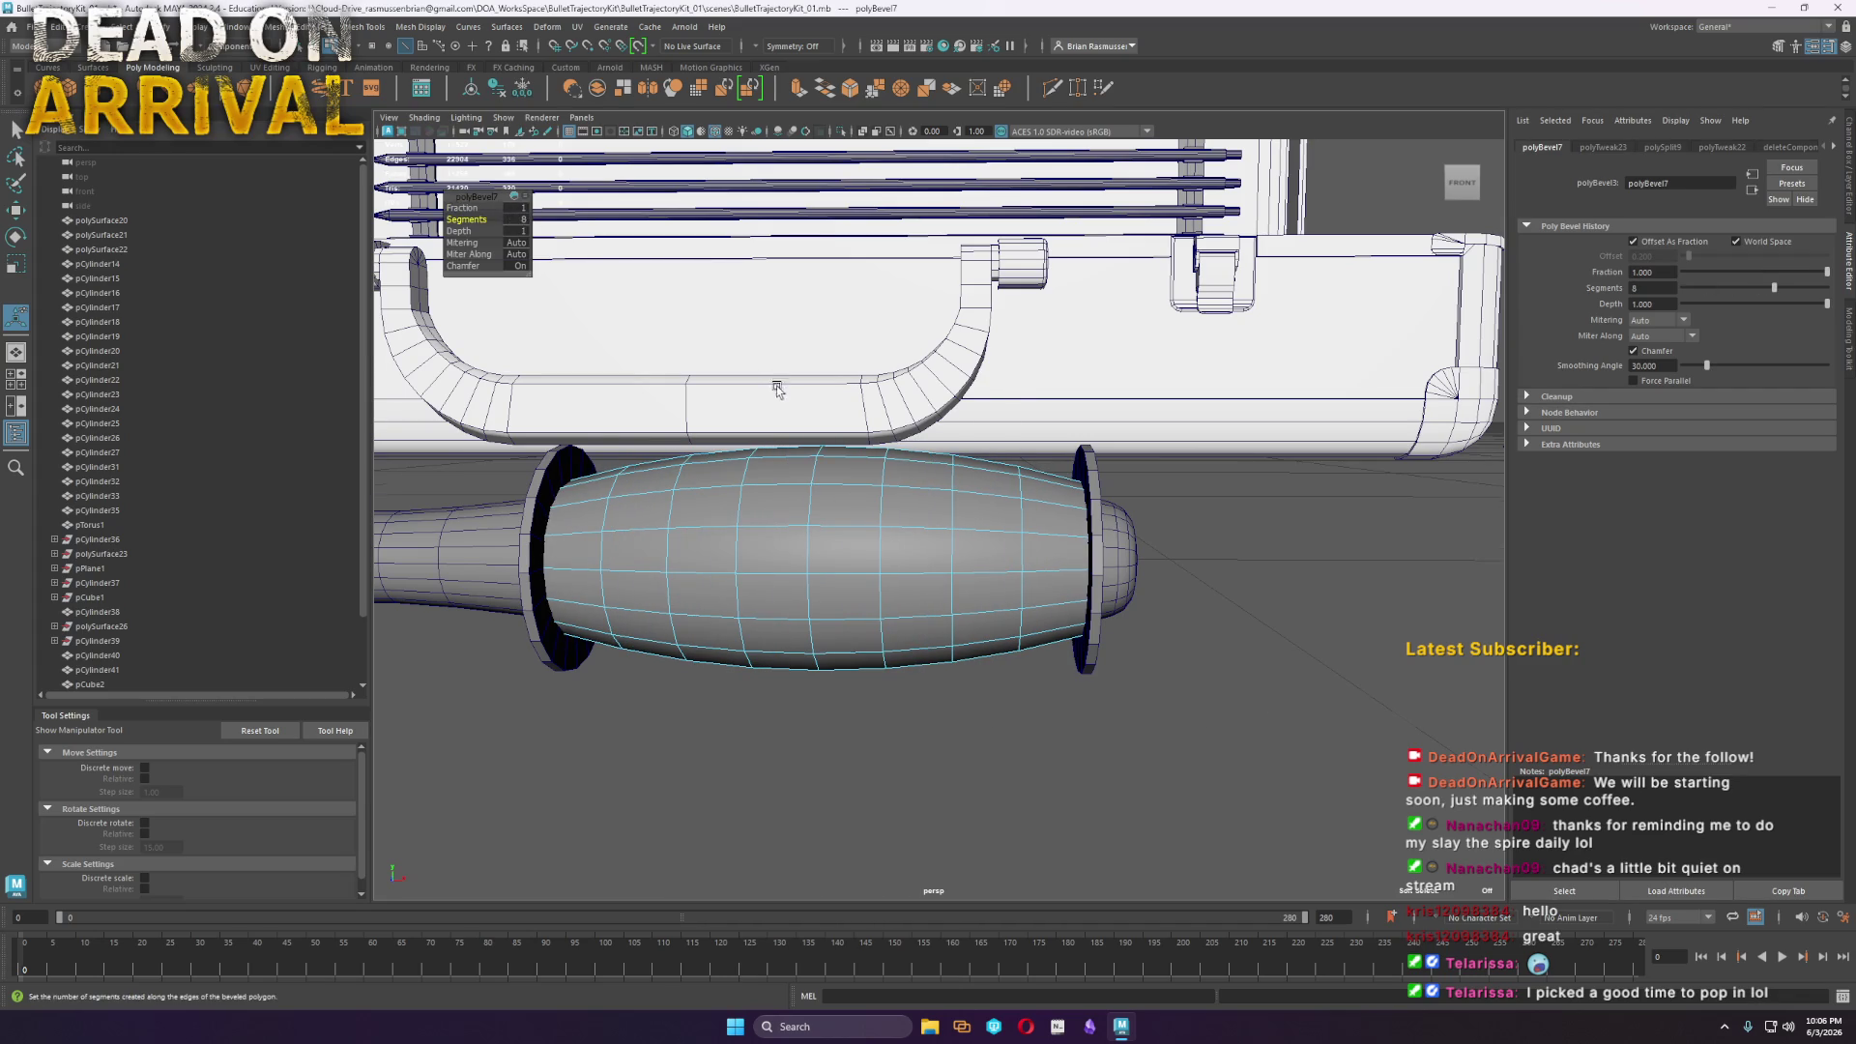
Orbit around the finished handle to inspect the bulging grip
{"action": "scroll", "coordinate": [802, 410], "scroll_direction": "down", "scroll_amount": 5}
{"action": "left_click_drag", "start_coordinate": [985, 634], "coordinate": [1098, 683], "text": "alt"}
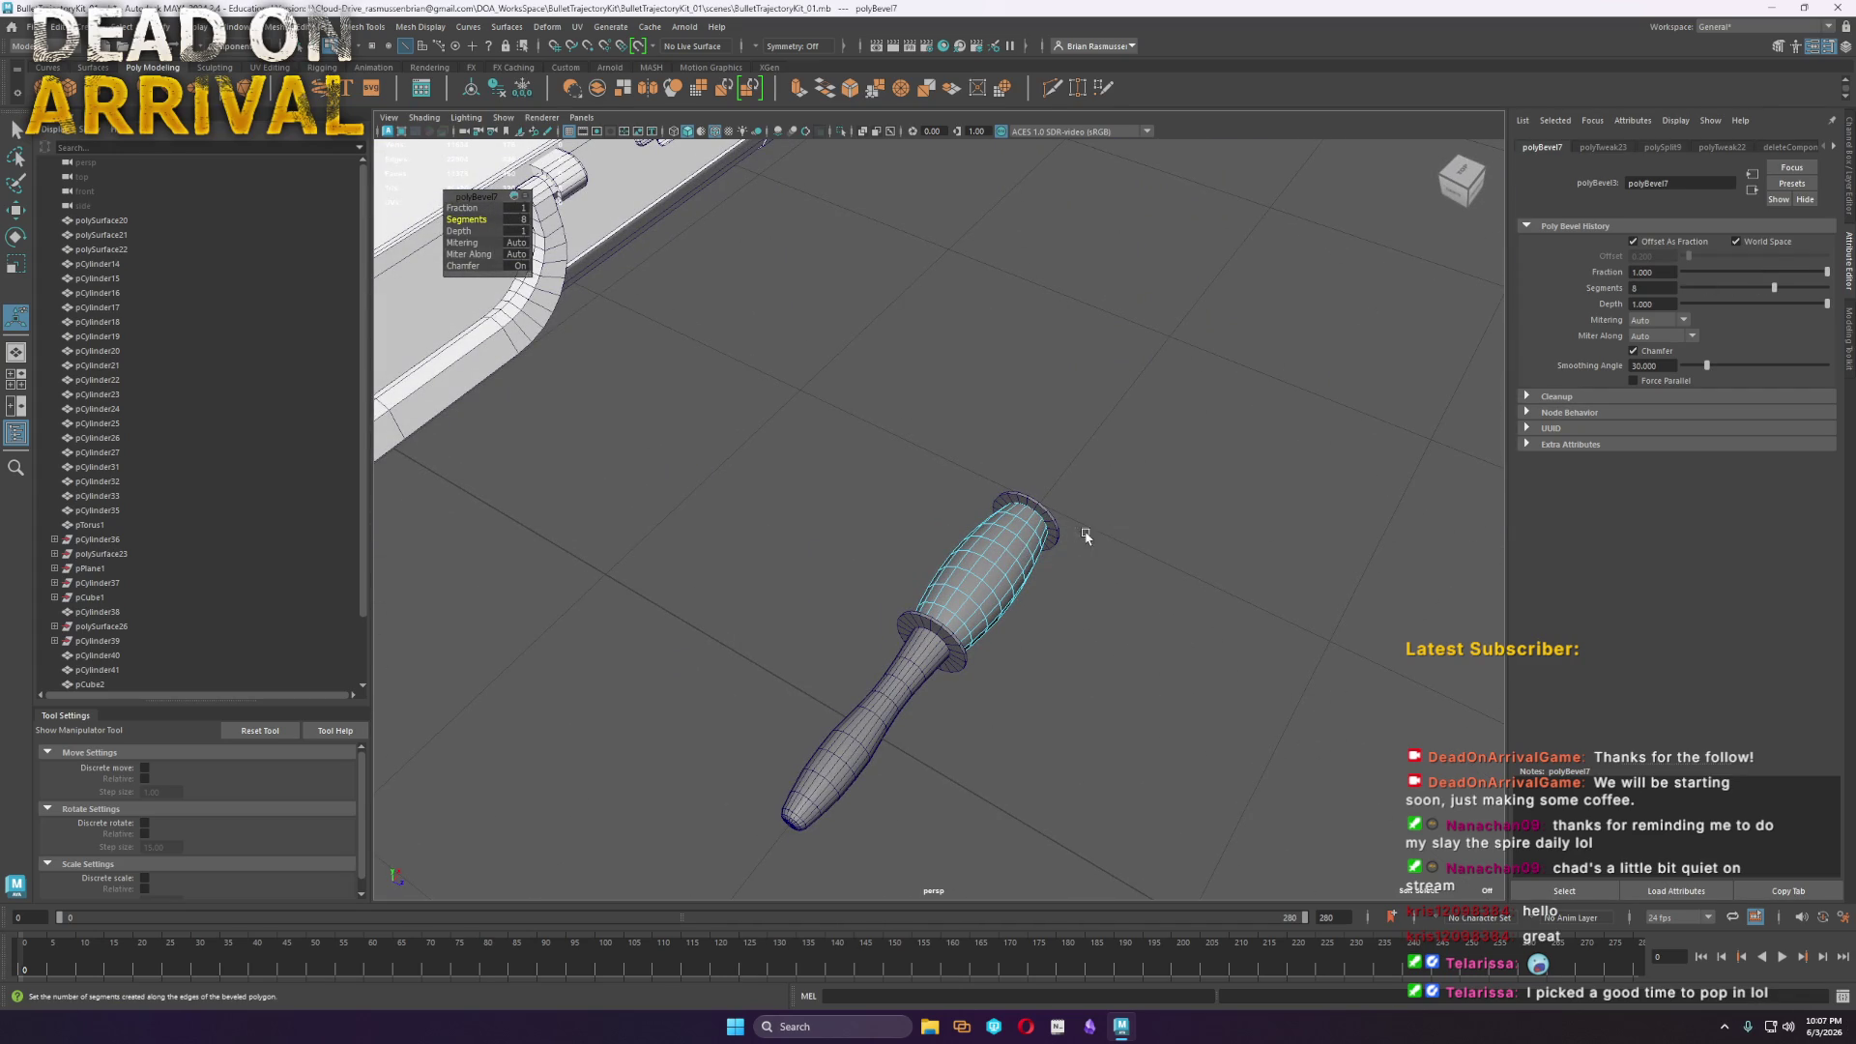
{"action": "key", "text": "q"}
{"action": "left_click", "coordinate": [1338, 687]}
{"action": "mouse_move", "coordinate": [1339, 687]}
{"action": "left_mouse_down", "text": "alt"}
{"action": "mouse_move", "coordinate": [1131, 705]}
{"action": "mouse_move", "coordinate": [941, 654]}
{"action": "mouse_move", "coordinate": [771, 670]}
{"action": "mouse_move", "coordinate": [1134, 676]}
{"action": "left_mouse_up", "text": "alt"}
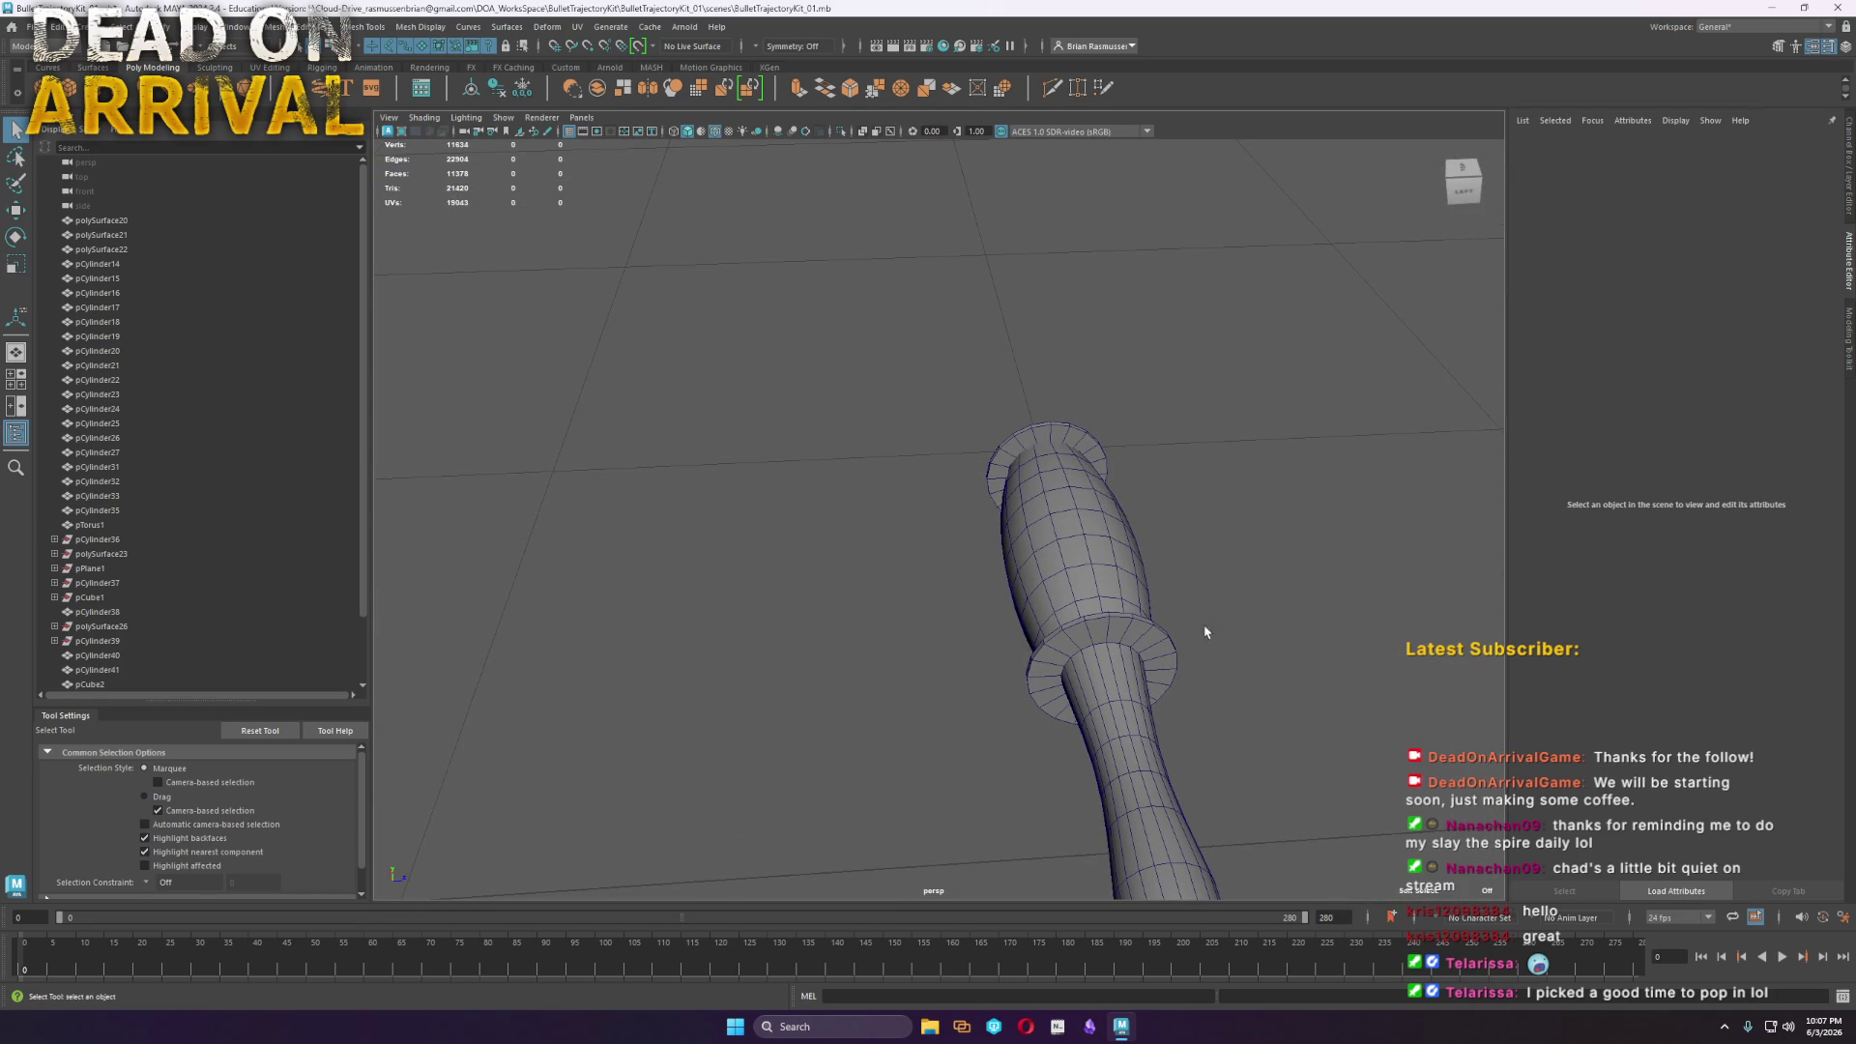
{"action": "left_click_drag", "start_coordinate": [1264, 600], "coordinate": [1021, 592], "text": "alt"}
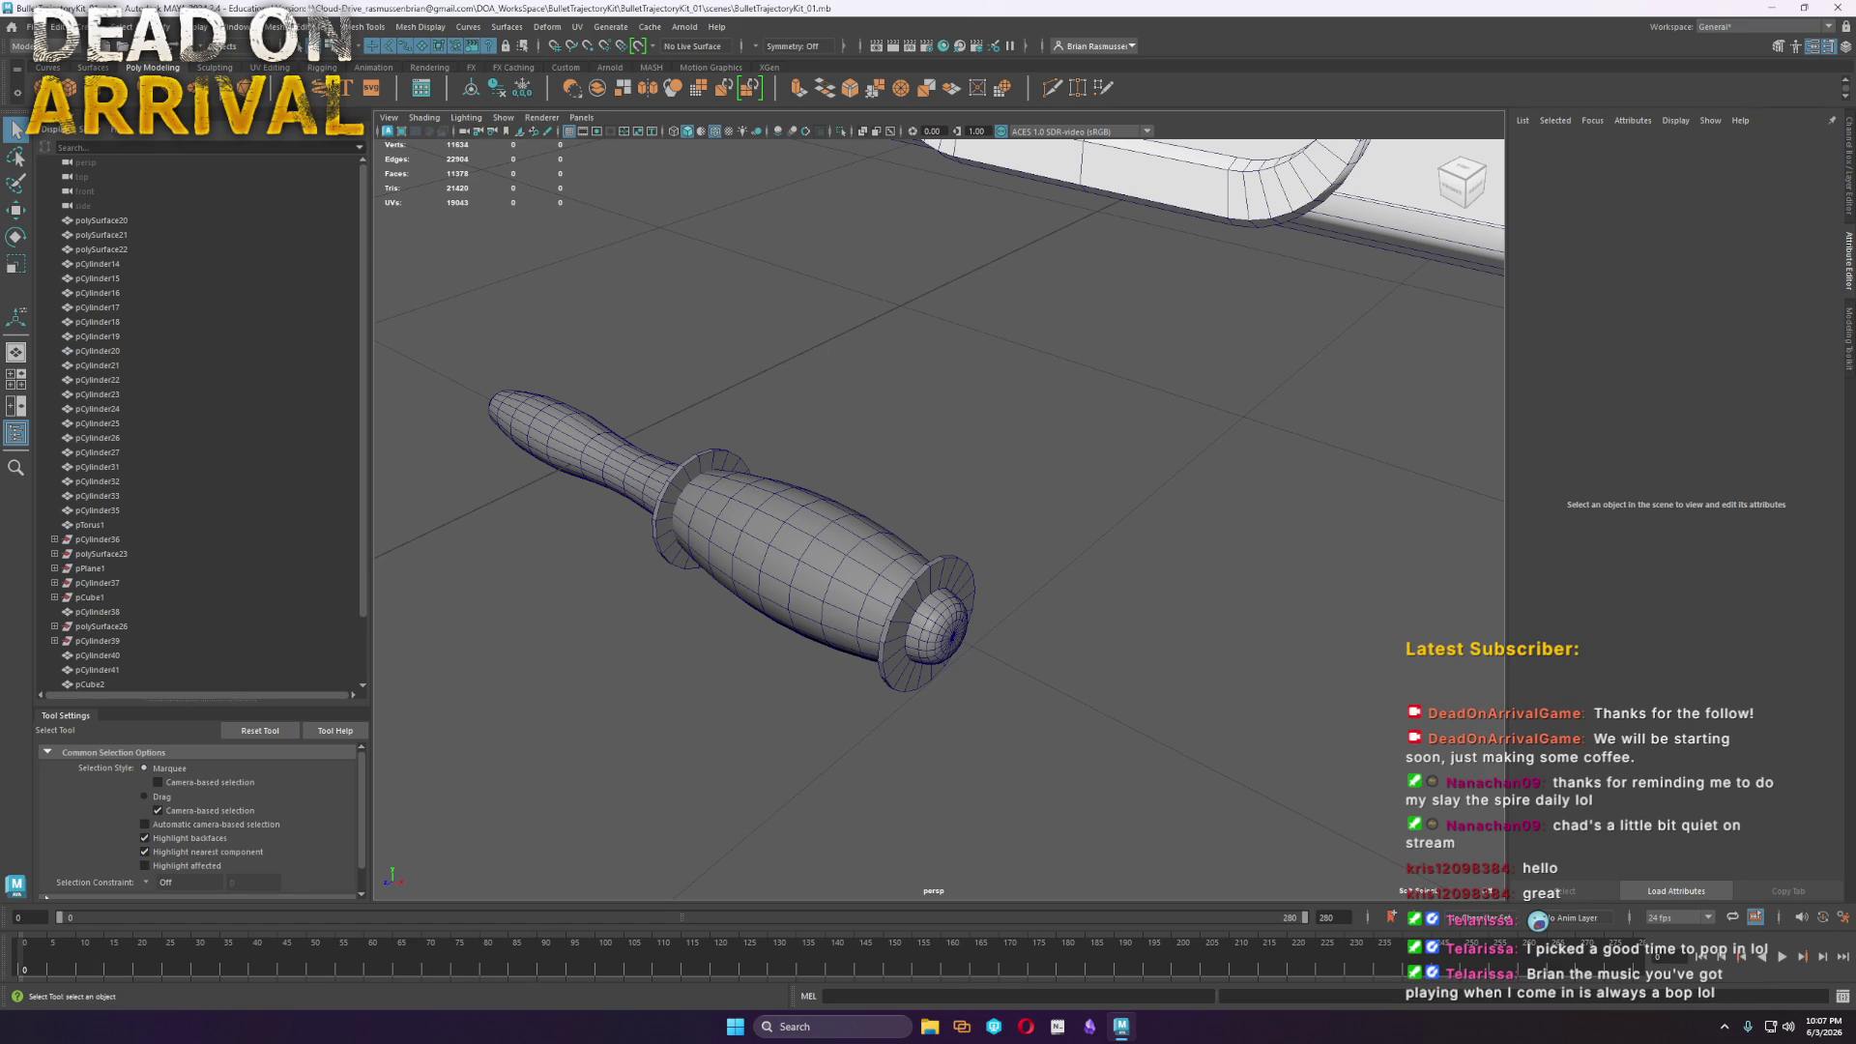
{"action": "mouse_move", "coordinate": [884, 589]}
{"action": "left_mouse_down", "text": "alt"}
{"action": "mouse_move", "coordinate": [809, 571]}
{"action": "mouse_move", "coordinate": [849, 573]}
{"action": "left_mouse_up", "text": "alt"}
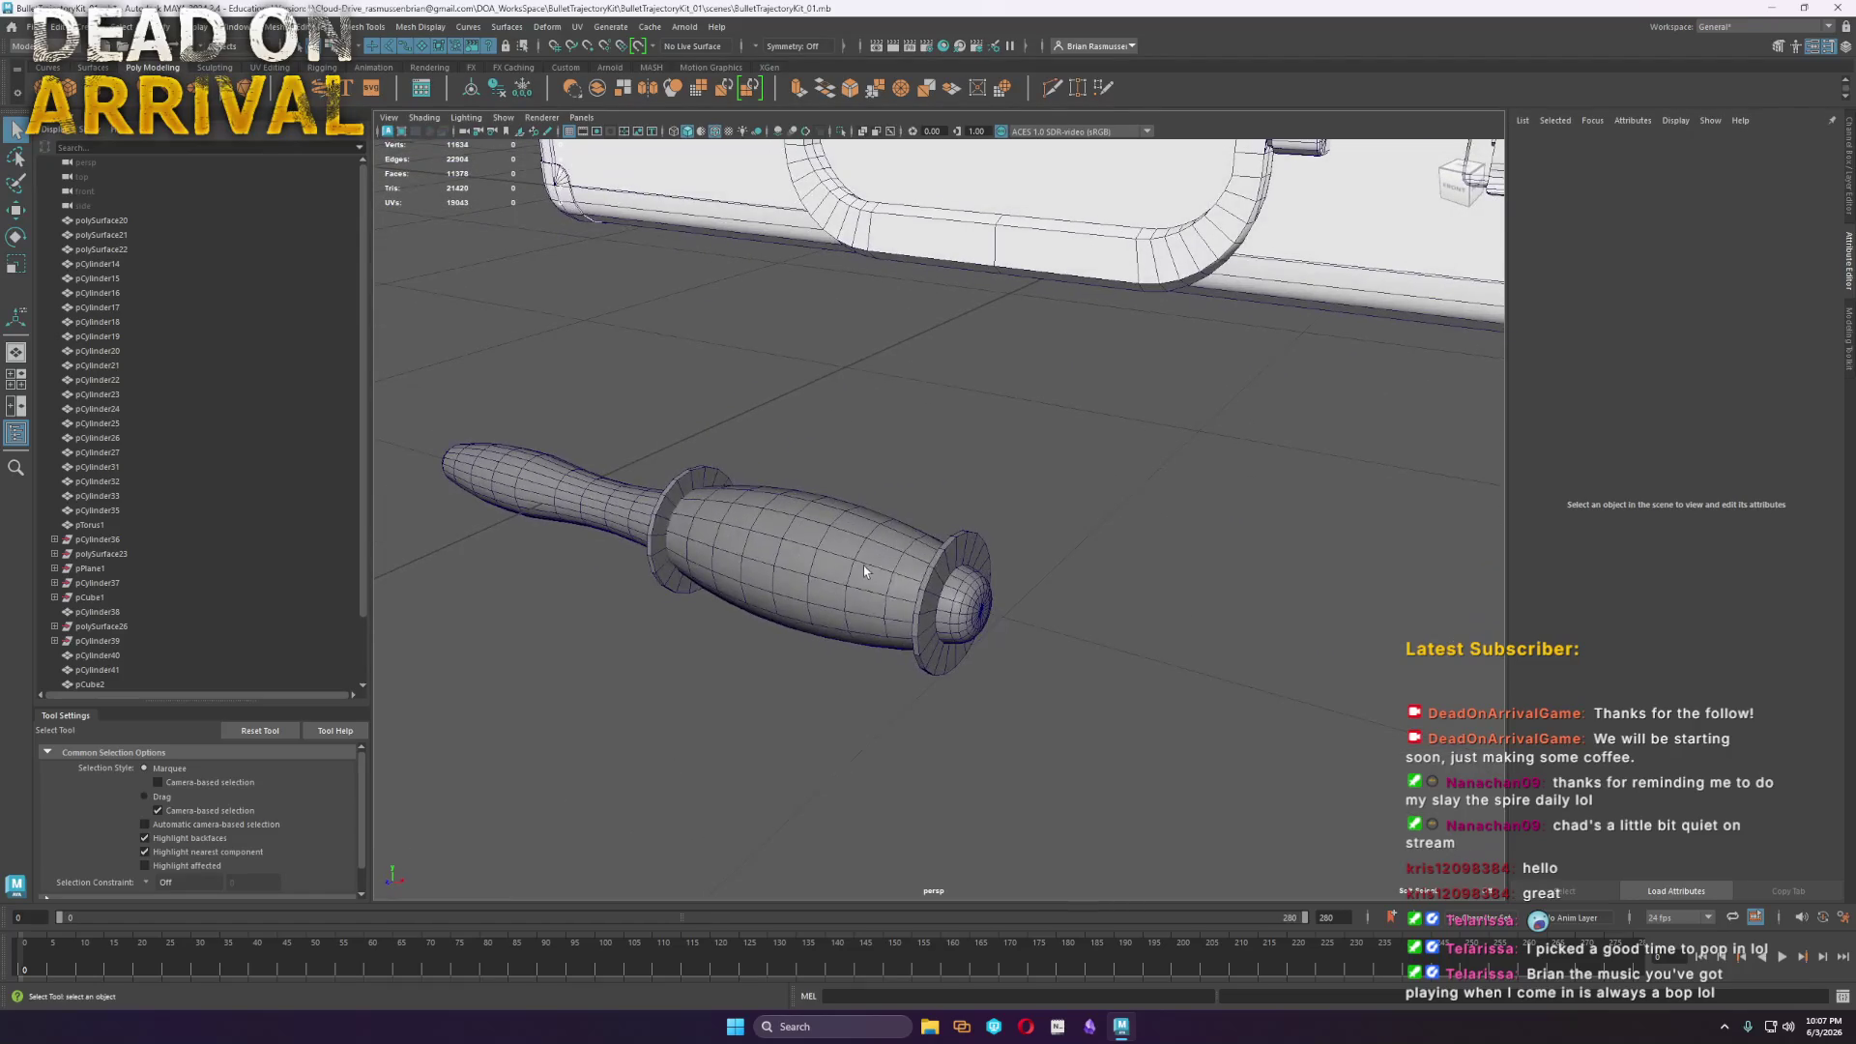
Soft-select a grip vertex with a wide falloff and nudge it to reshape the grip
{"action": "left_click", "coordinate": [852, 573]}
{"action": "right_click_drag", "start_coordinate": [853, 573], "coordinate": [781, 565]}
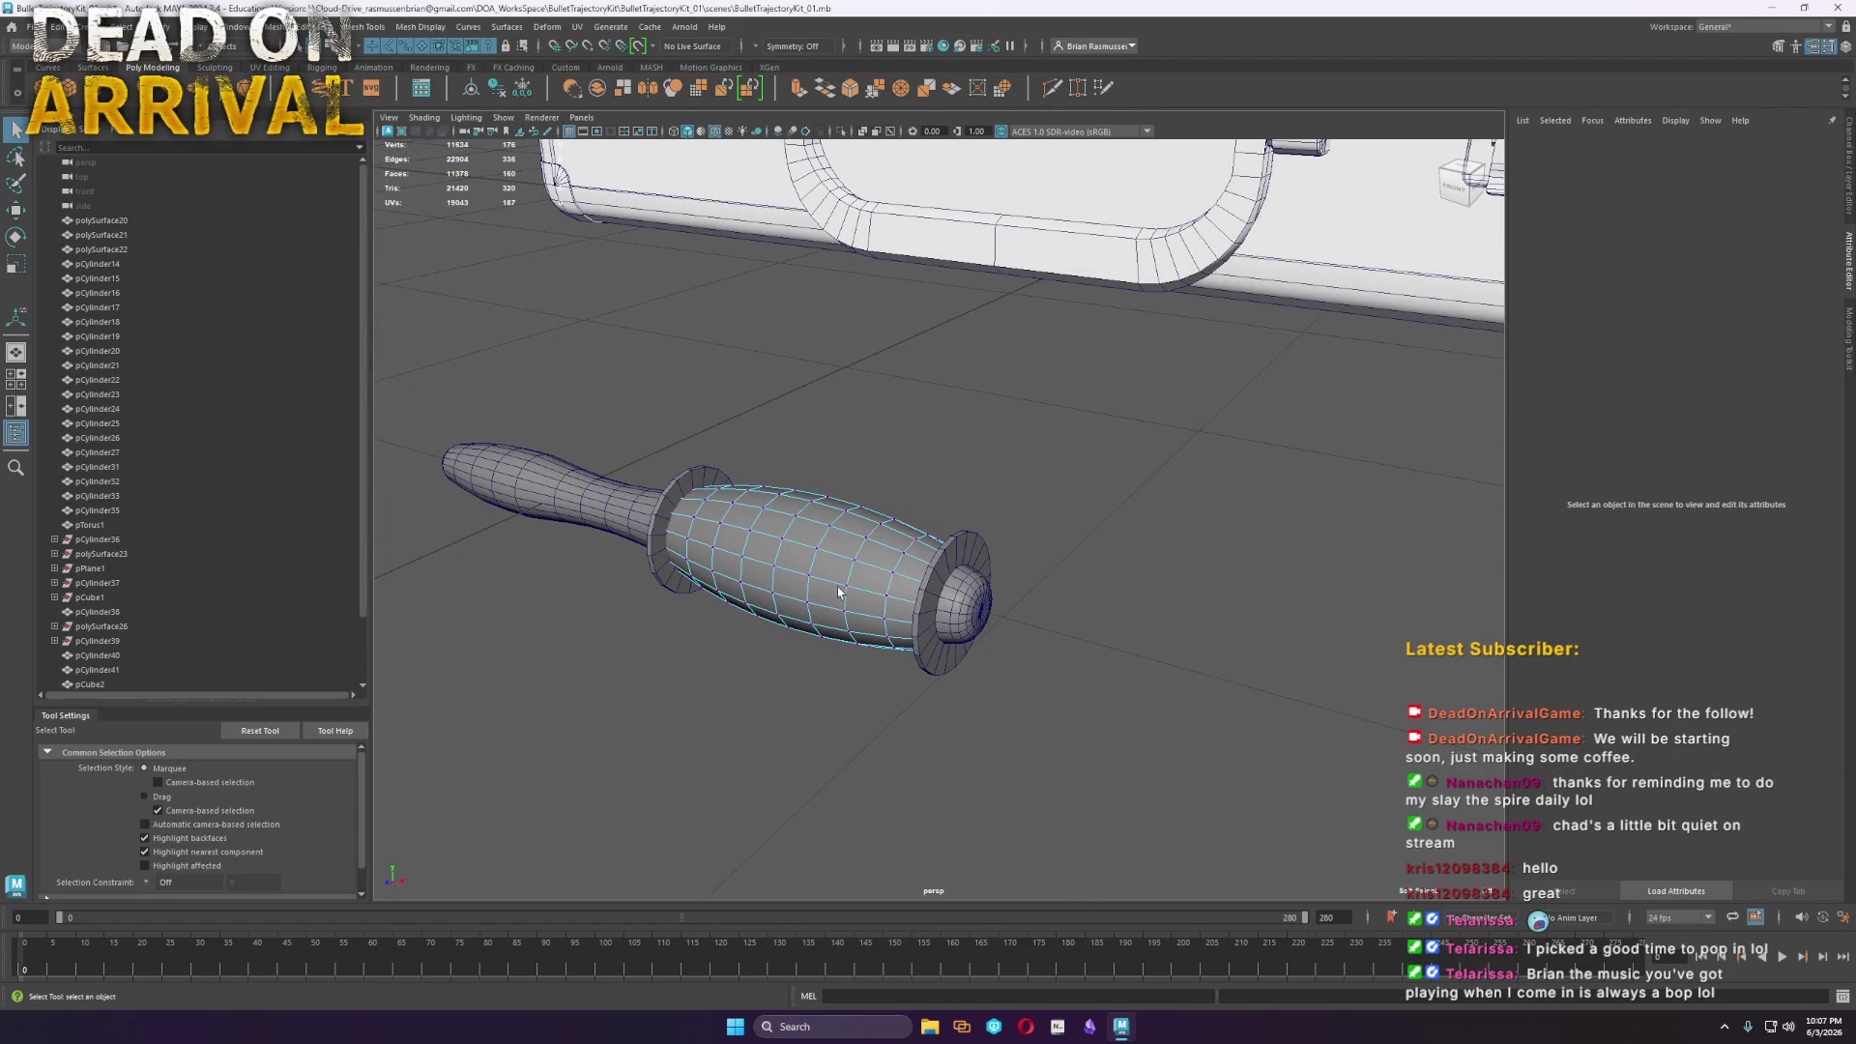
{"action": "left_click", "coordinate": [846, 592]}
{"action": "mouse_move", "coordinate": [846, 592]}
{"action": "left_mouse_down"}
{"action": "mouse_move", "coordinate": [1001, 660]}
{"action": "mouse_move", "coordinate": [839, 770]}
{"action": "left_mouse_up"}
{"action": "key", "text": "w"}
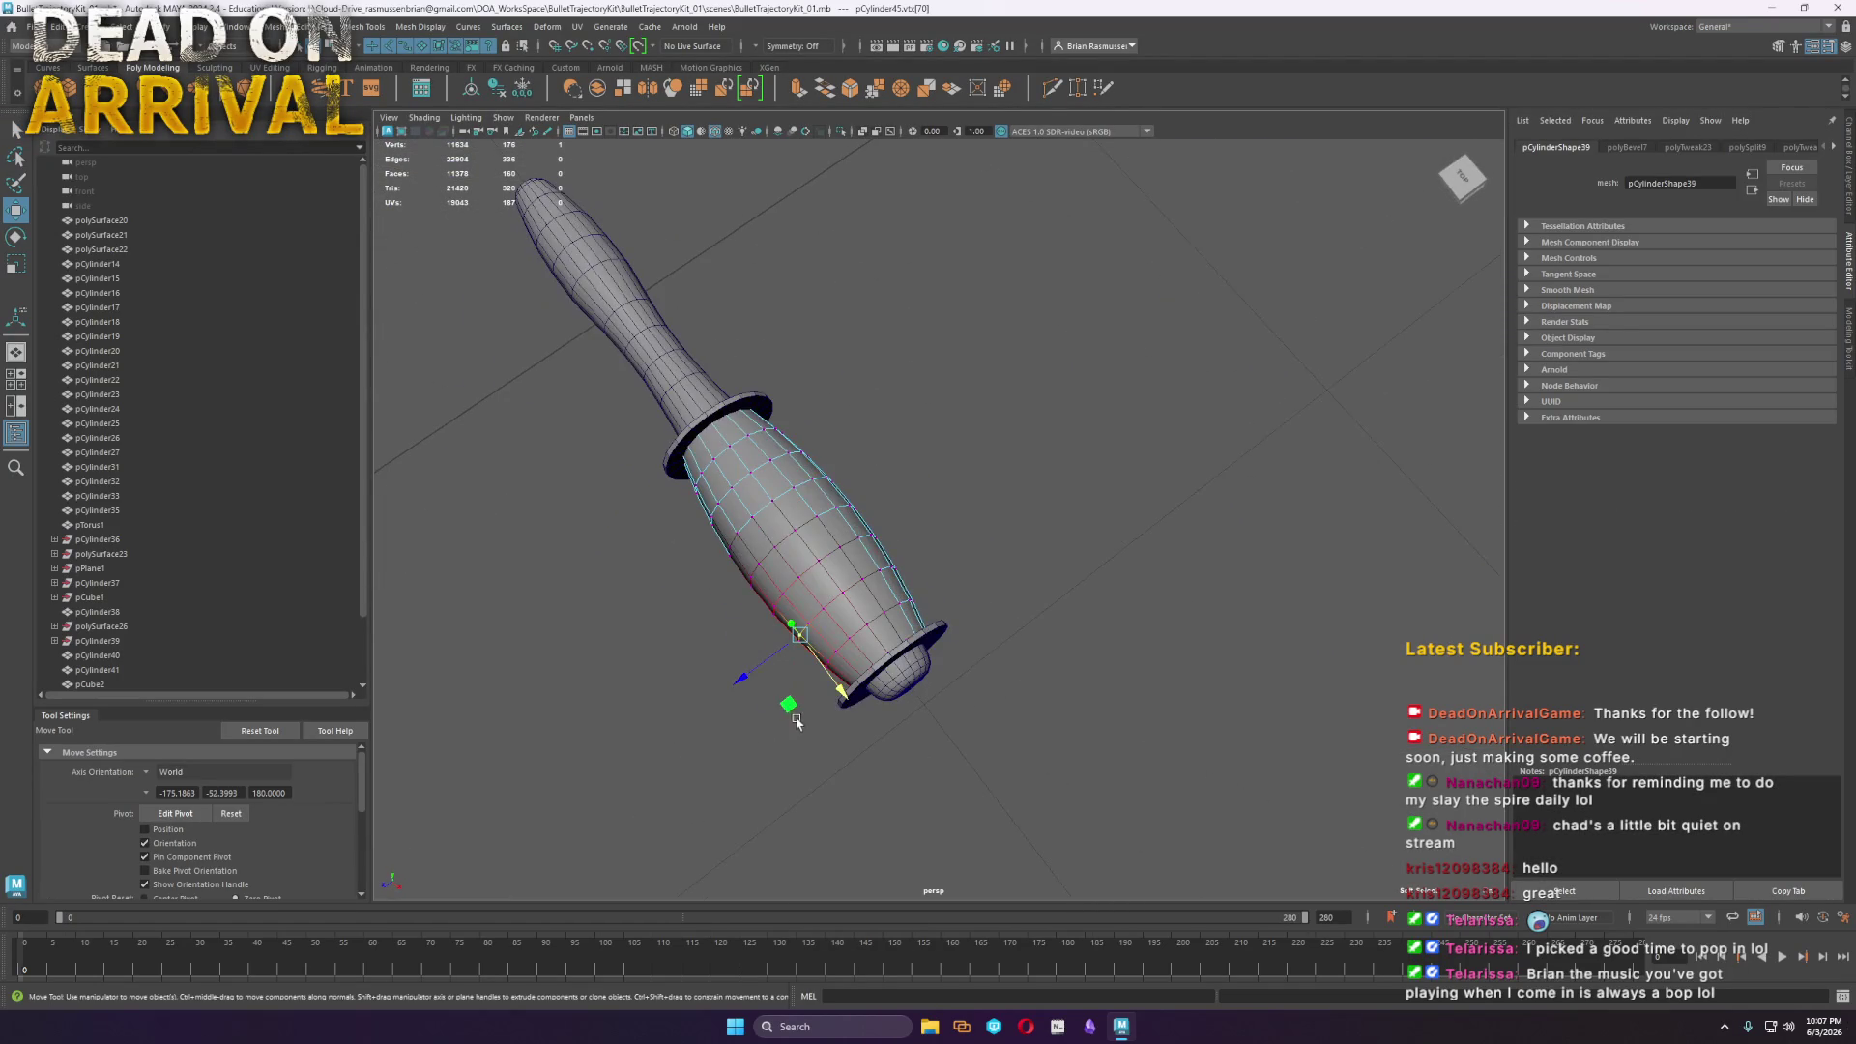
{"action": "left_click_drag", "start_coordinate": [750, 667], "coordinate": [754, 665]}
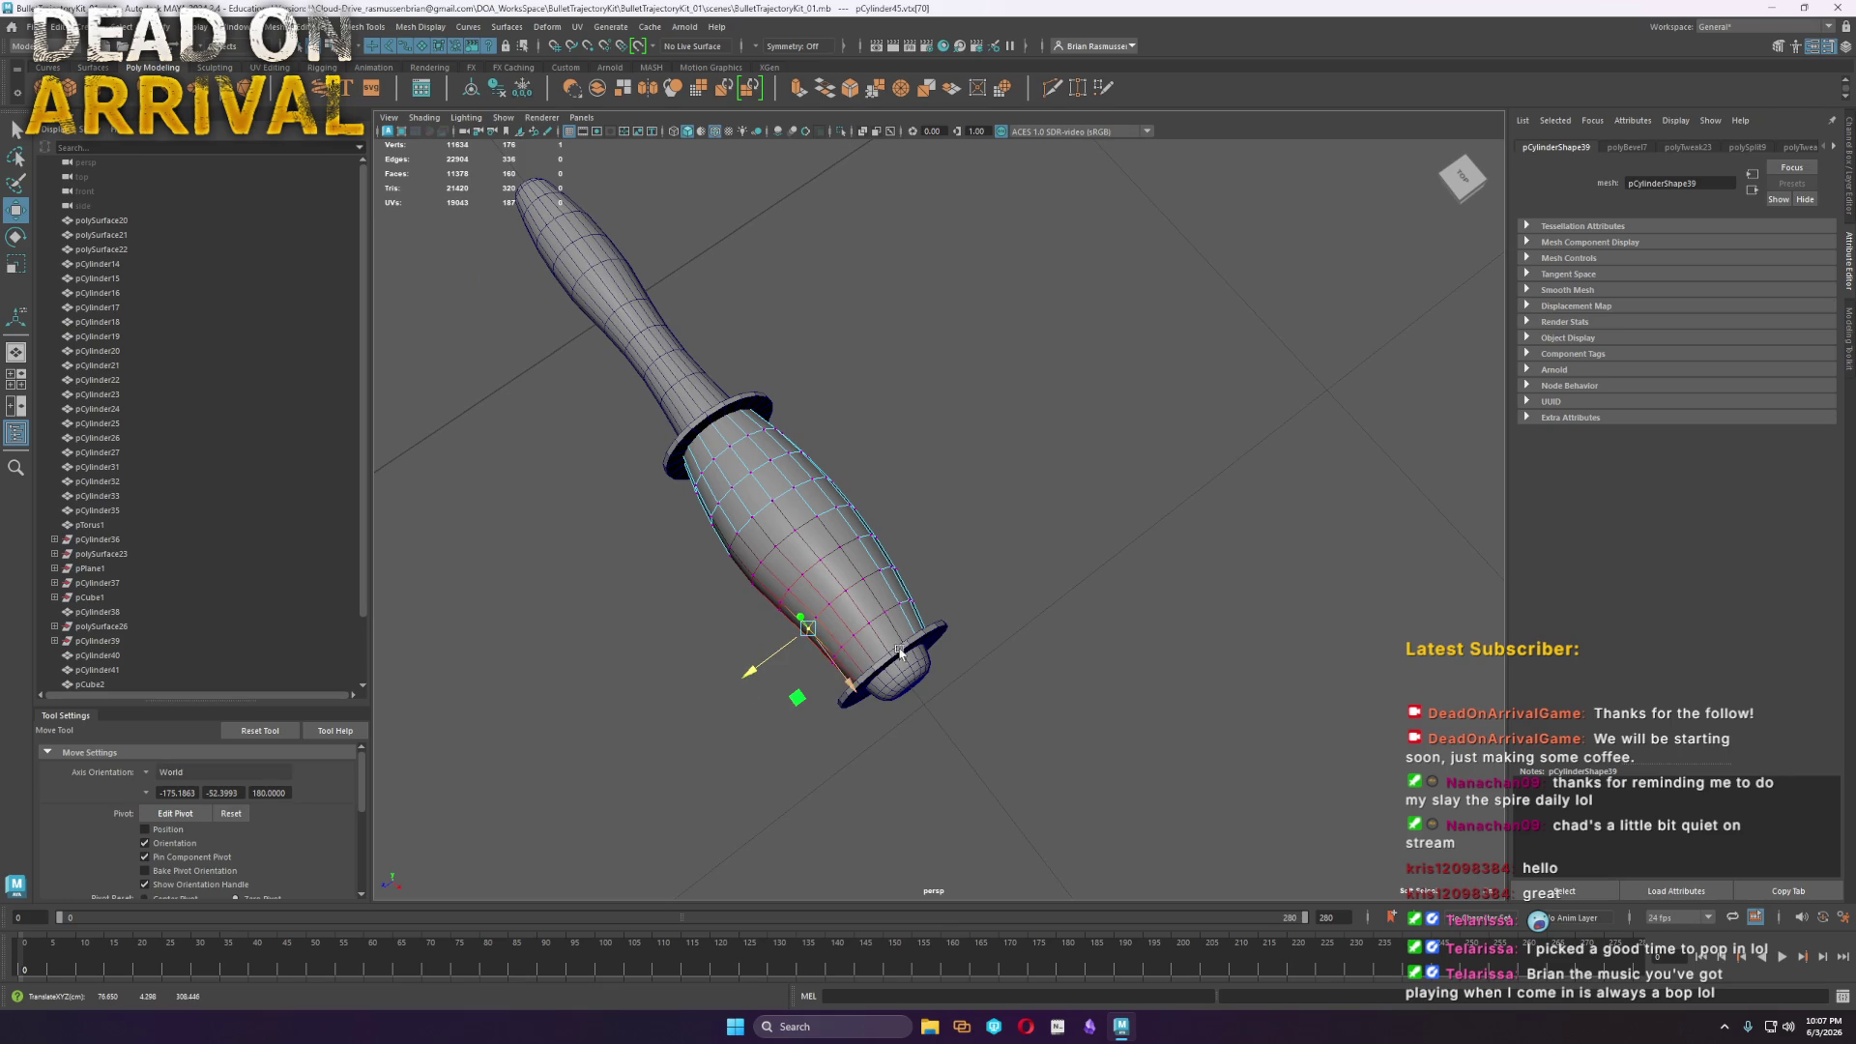
{"action": "left_click_drag", "start_coordinate": [1133, 722], "coordinate": [974, 526], "text": "alt"}
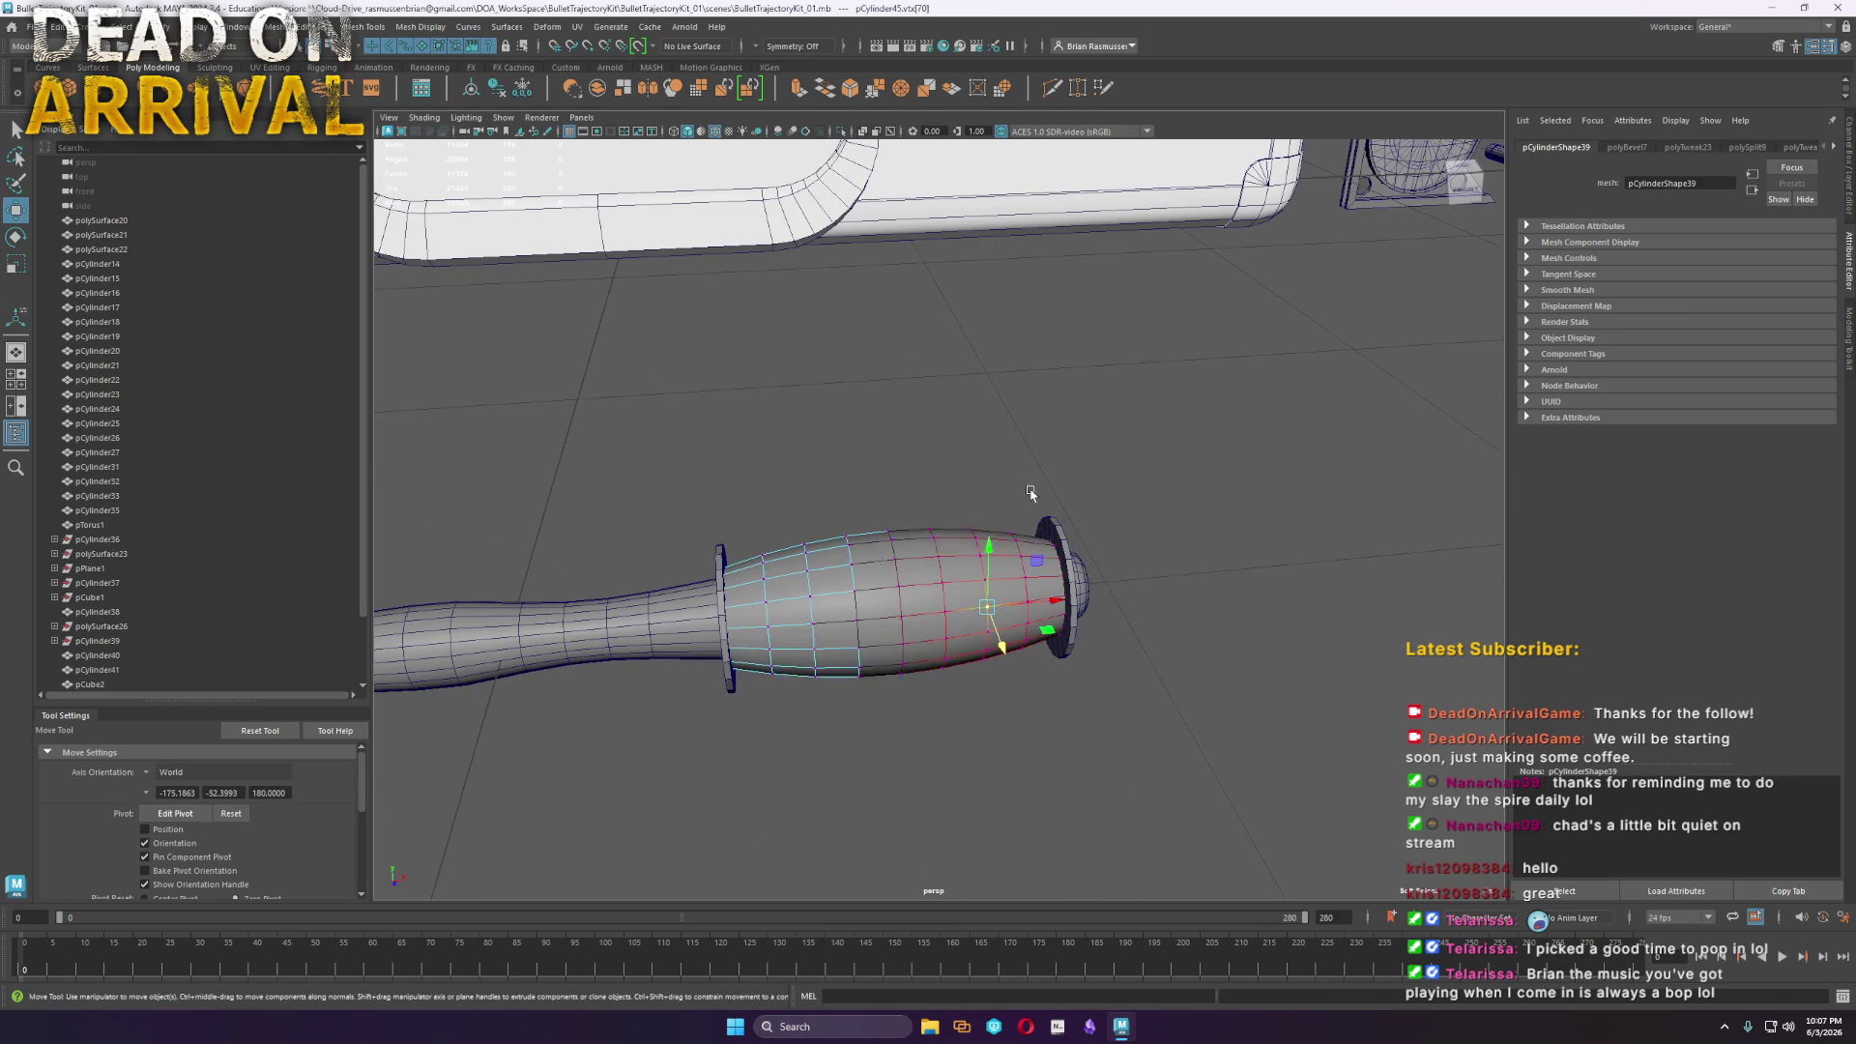
{"action": "left_click", "coordinate": [1329, 392]}
{"action": "right_click_drag", "start_coordinate": [896, 585], "coordinate": [865, 587]}
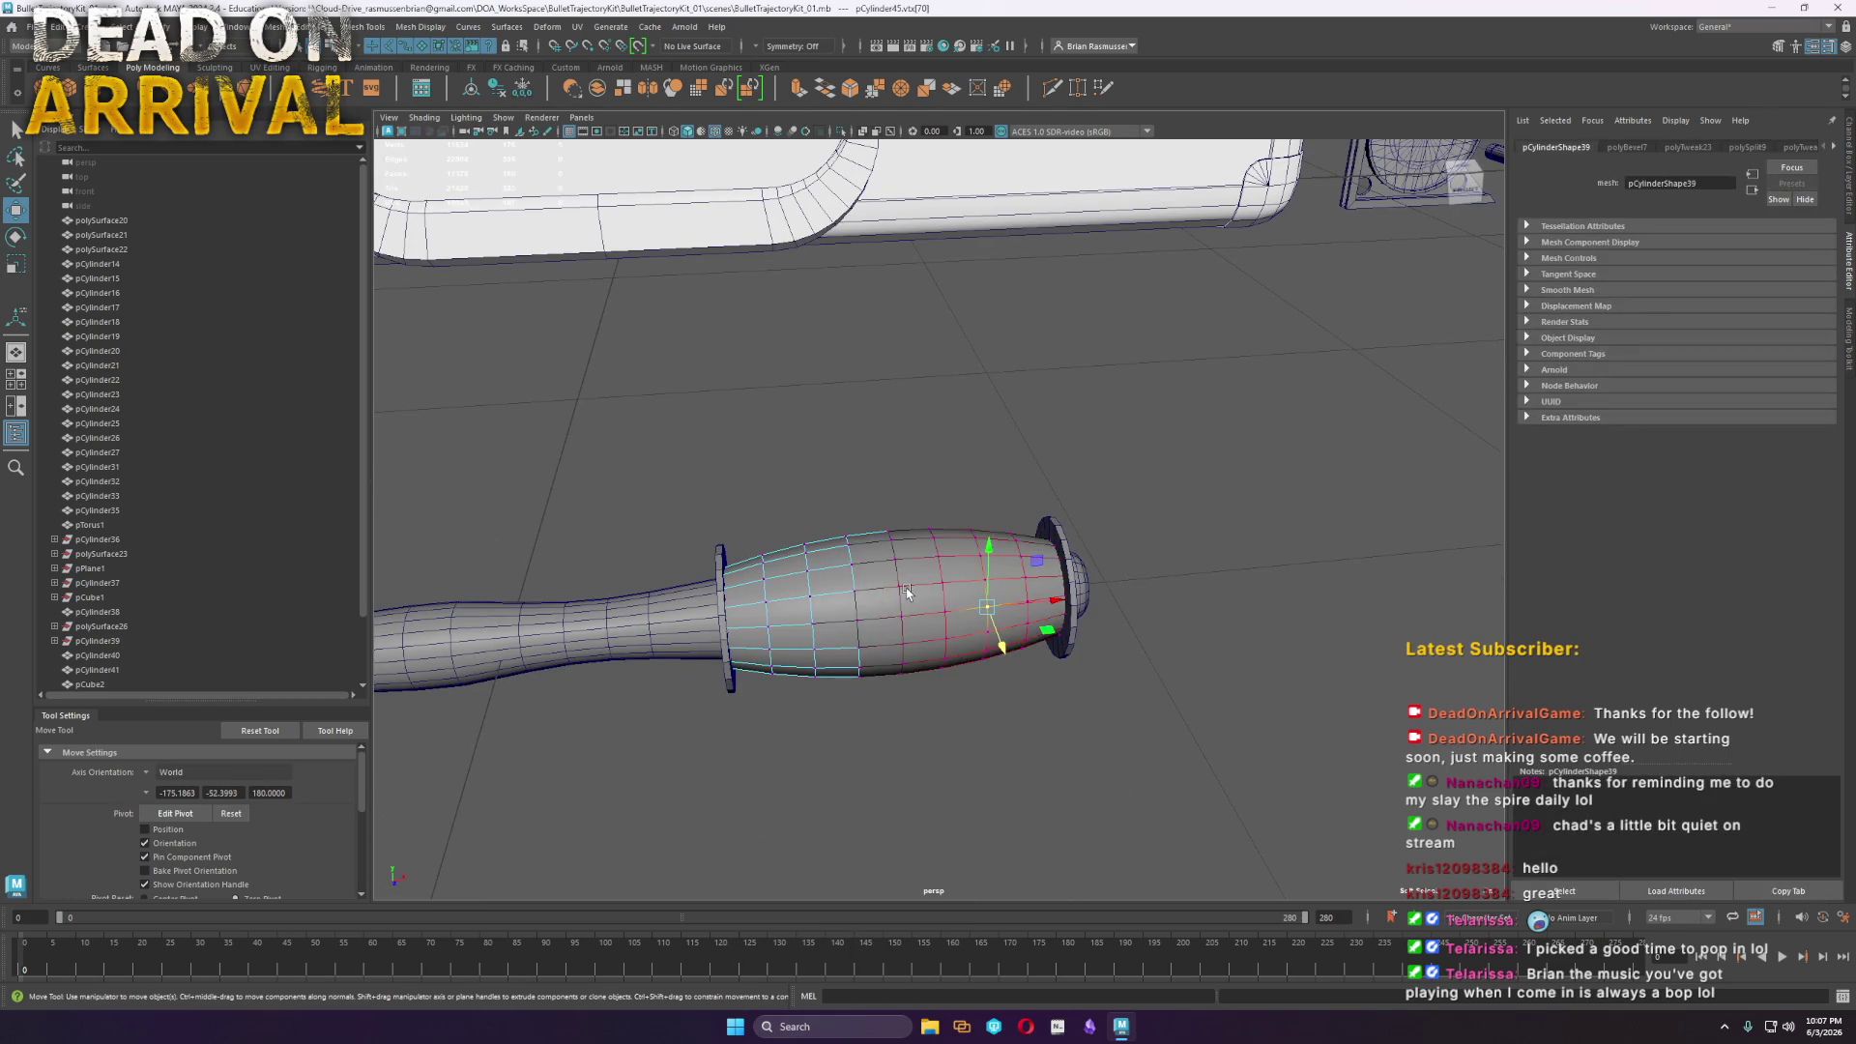
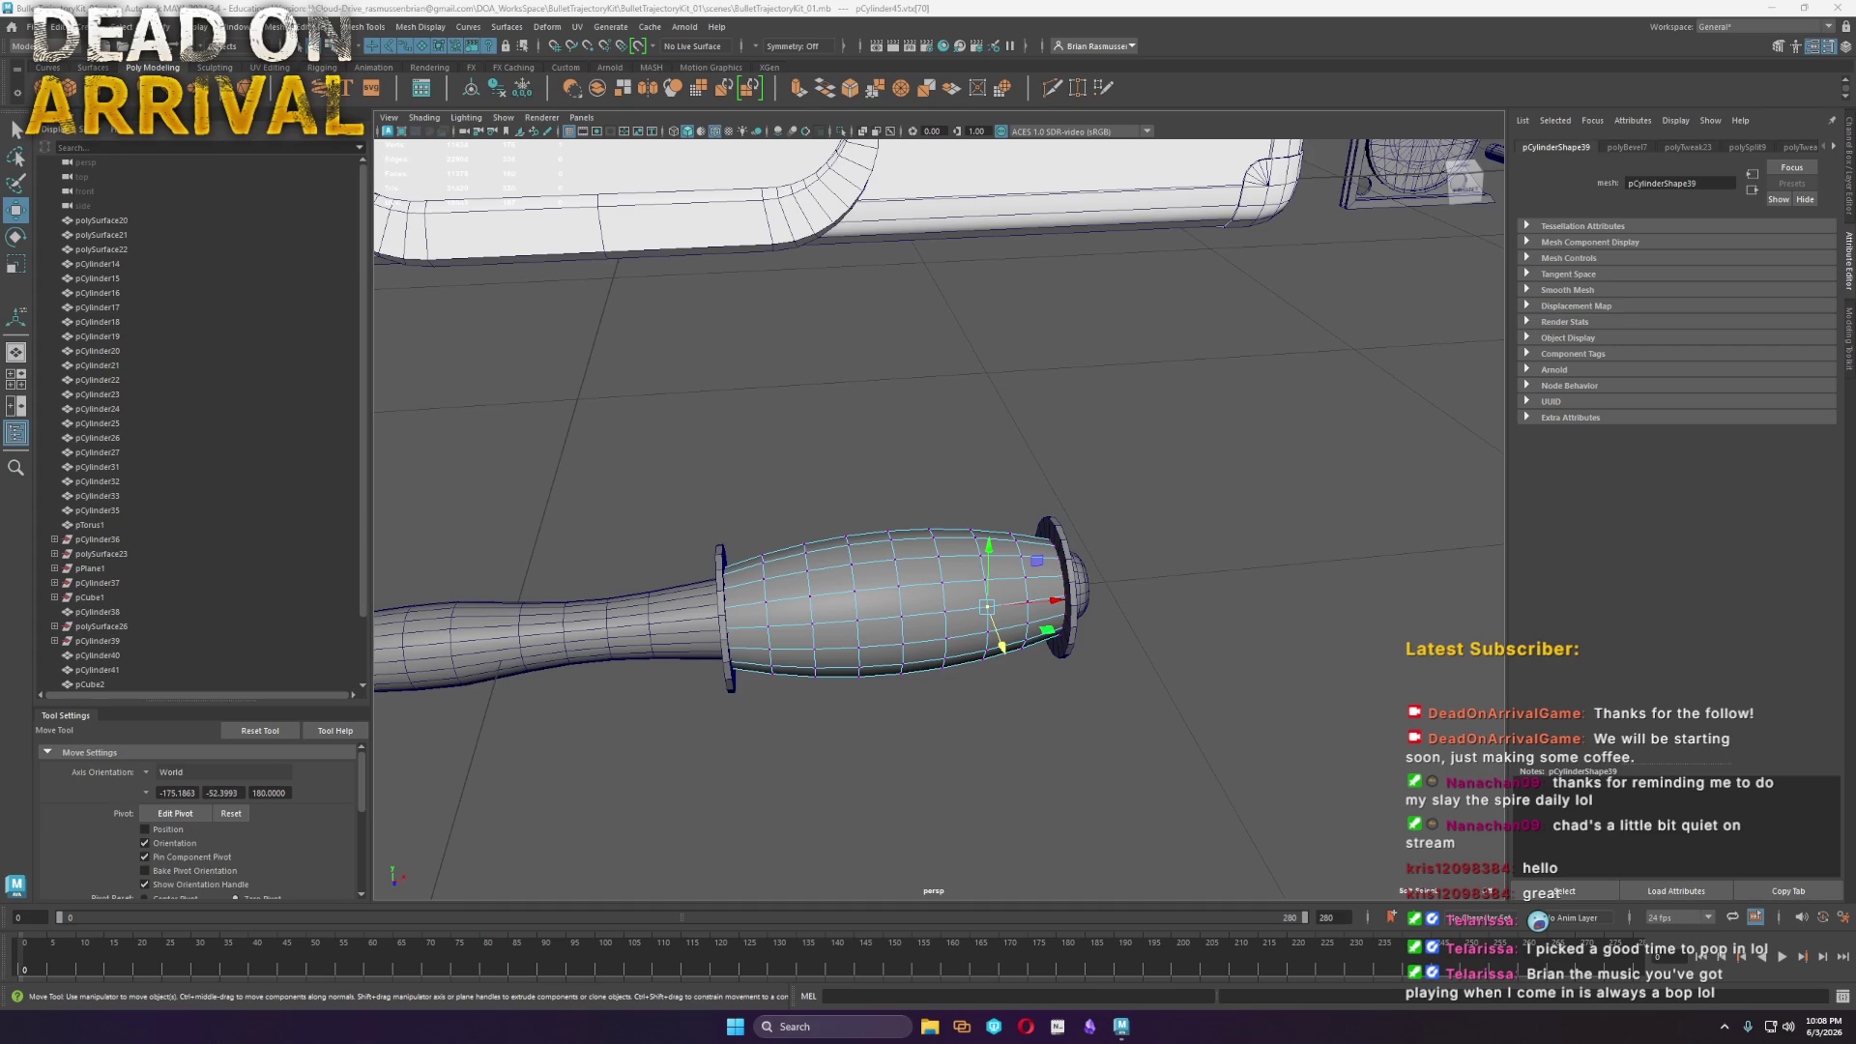
Soften the edge shading on the tool handle's flange piece
{"action": "right_click_drag", "start_coordinate": [868, 619], "coordinate": [914, 592]}
{"action": "left_click", "coordinate": [1112, 713]}
{"action": "mouse_move", "coordinate": [1112, 713]}
{"action": "left_mouse_down", "text": "alt"}
{"action": "mouse_move", "coordinate": [1144, 739]}
{"action": "mouse_move", "coordinate": [1087, 710]}
{"action": "left_mouse_up", "text": "alt"}
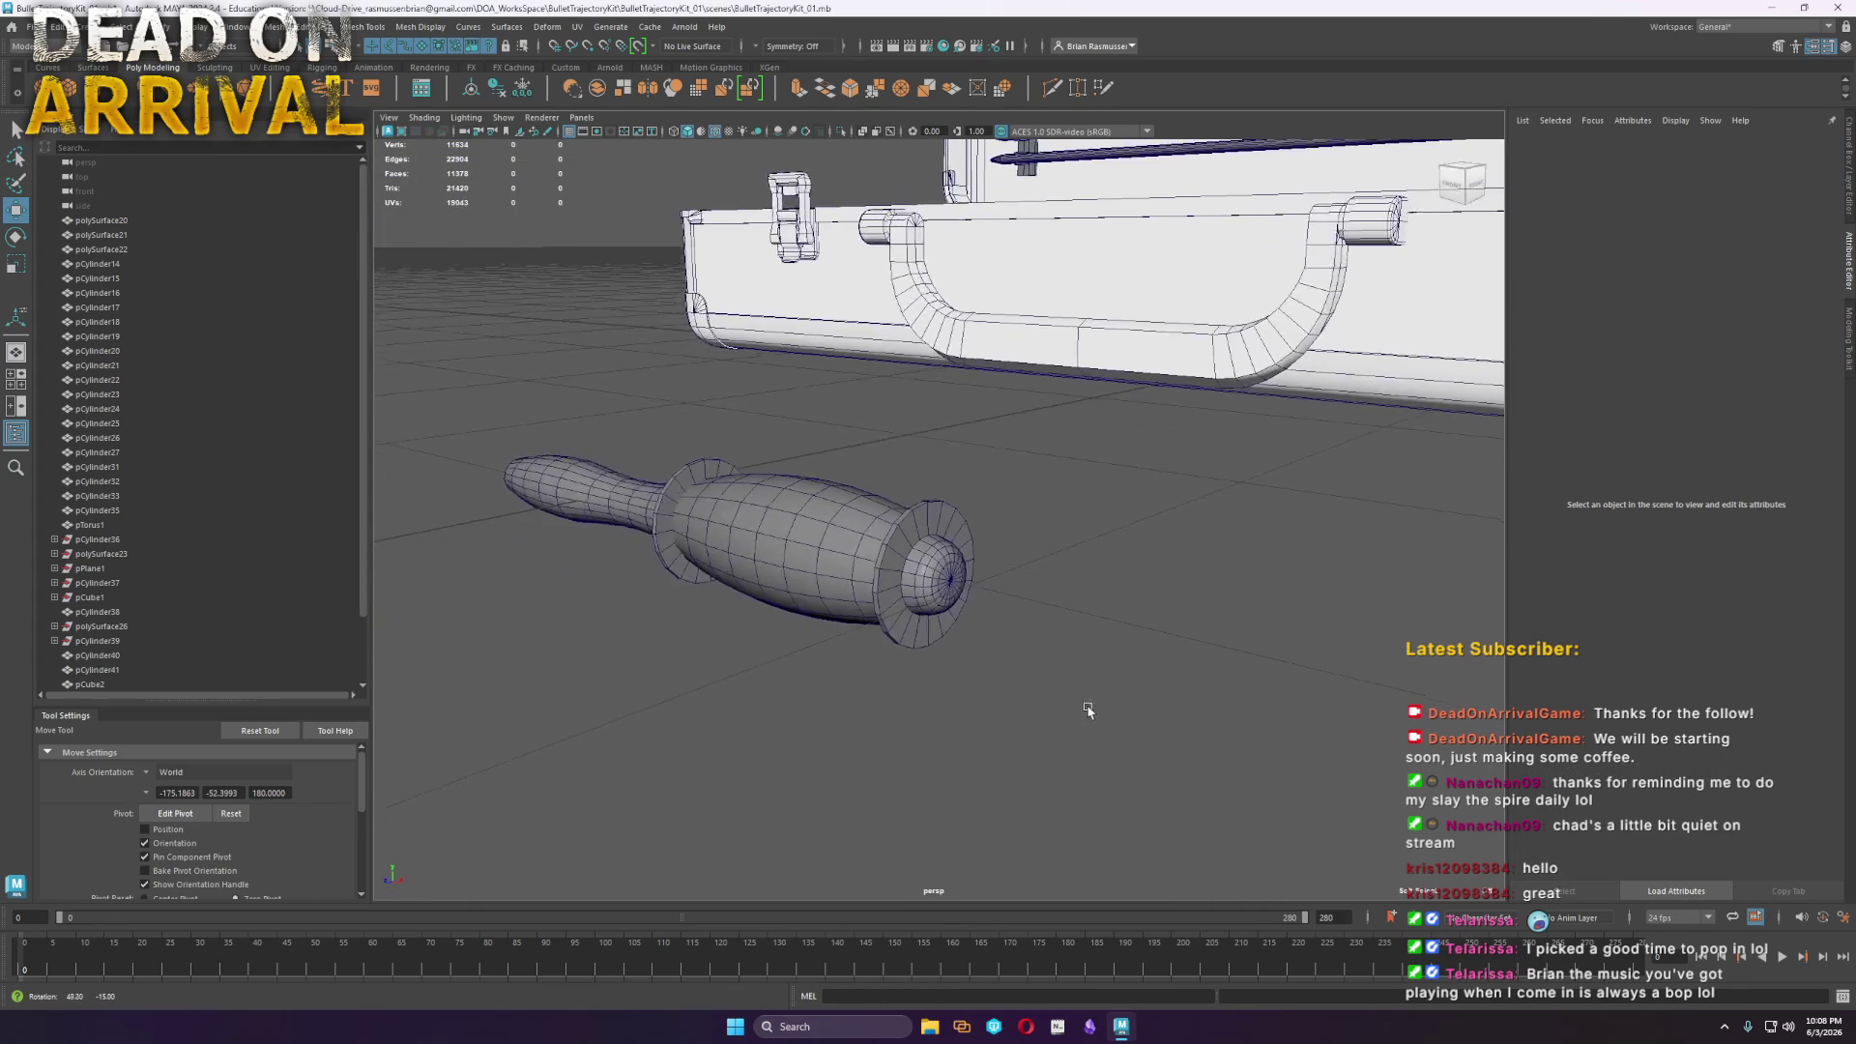
{"action": "scroll", "coordinate": [1112, 712], "scroll_direction": "up", "scroll_amount": 3}
{"action": "scroll", "coordinate": [1118, 715], "scroll_direction": "up", "scroll_amount": 3}
{"action": "scroll", "coordinate": [1063, 711], "scroll_direction": "down", "scroll_amount": 3}
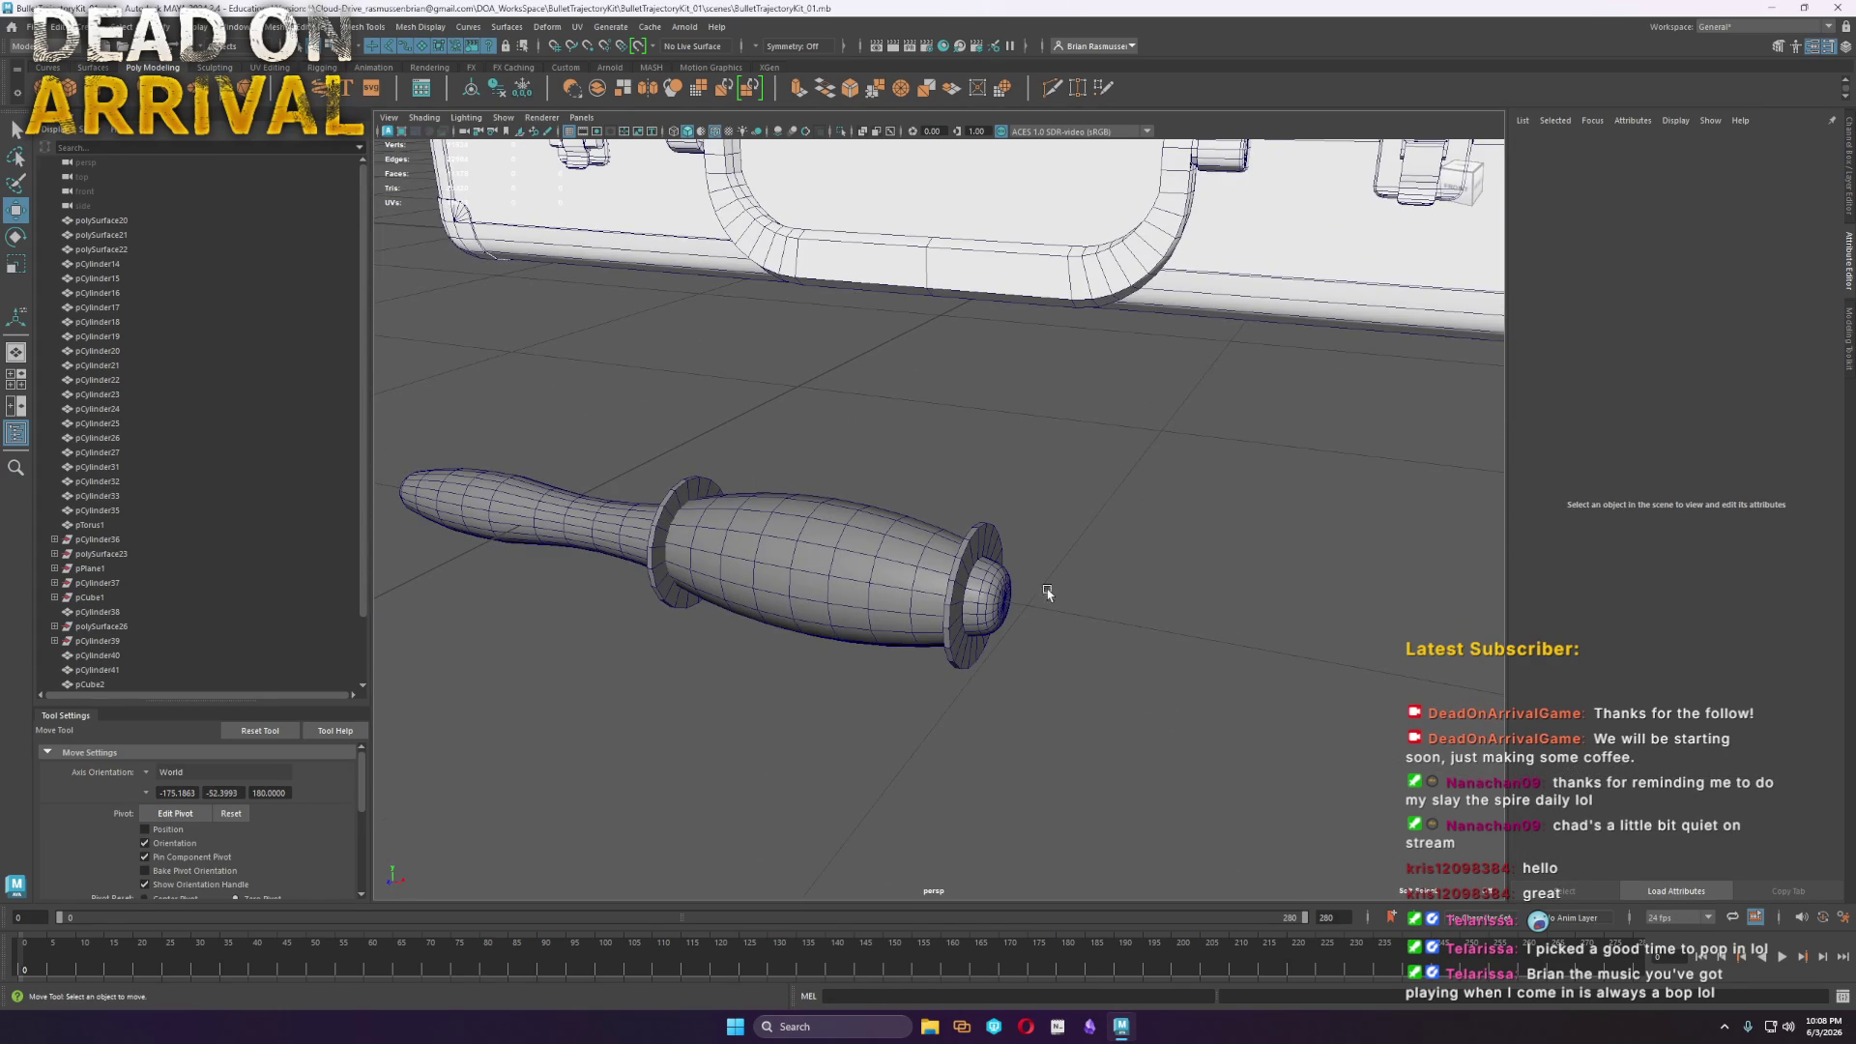
{"action": "key", "text": "5"}
{"action": "scroll", "coordinate": [979, 615], "scroll_direction": "up", "scroll_amount": 3}
{"action": "left_click", "coordinate": [979, 615]}
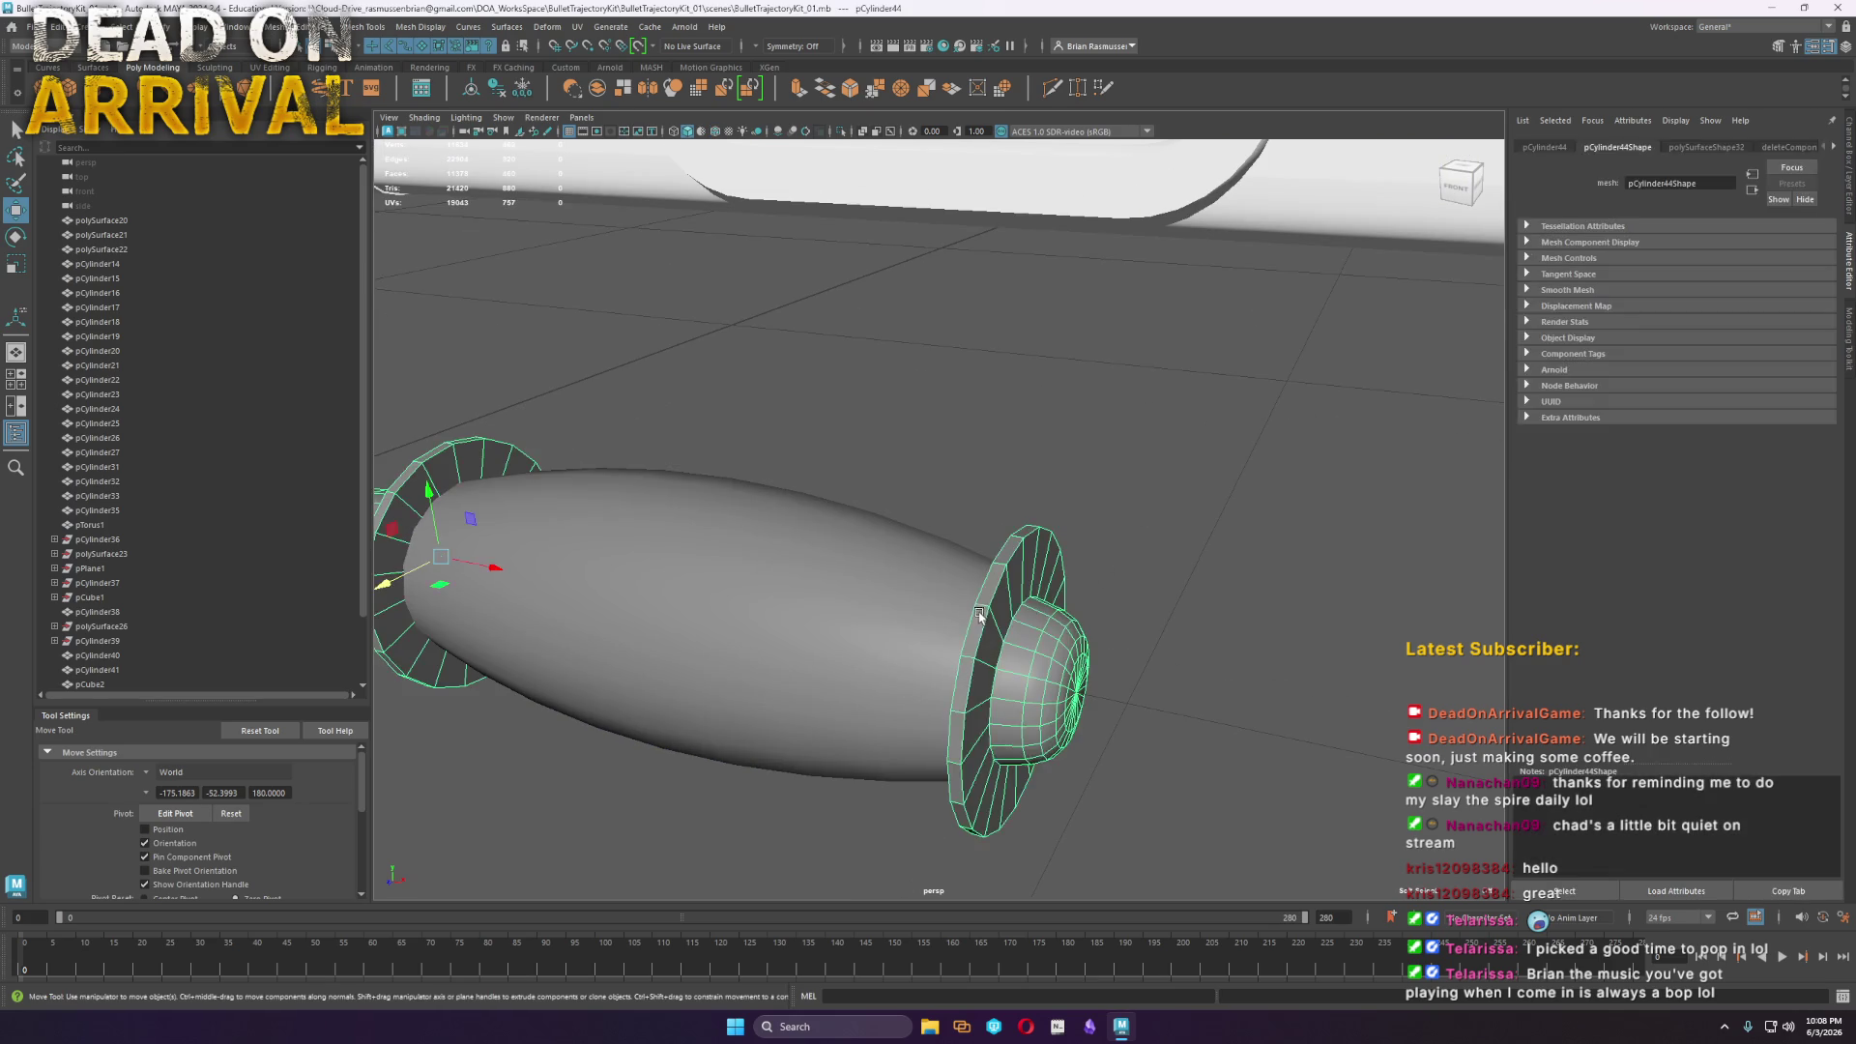
{"action": "mouse_move", "coordinate": [979, 614]}
{"action": "right_mouse_down"}
{"action": "mouse_move", "coordinate": [981, 557]}
{"action": "mouse_move", "coordinate": [1025, 588]}
{"action": "mouse_move", "coordinate": [1052, 574]}
{"action": "right_mouse_up"}
{"action": "left_click", "coordinate": [421, 26]}
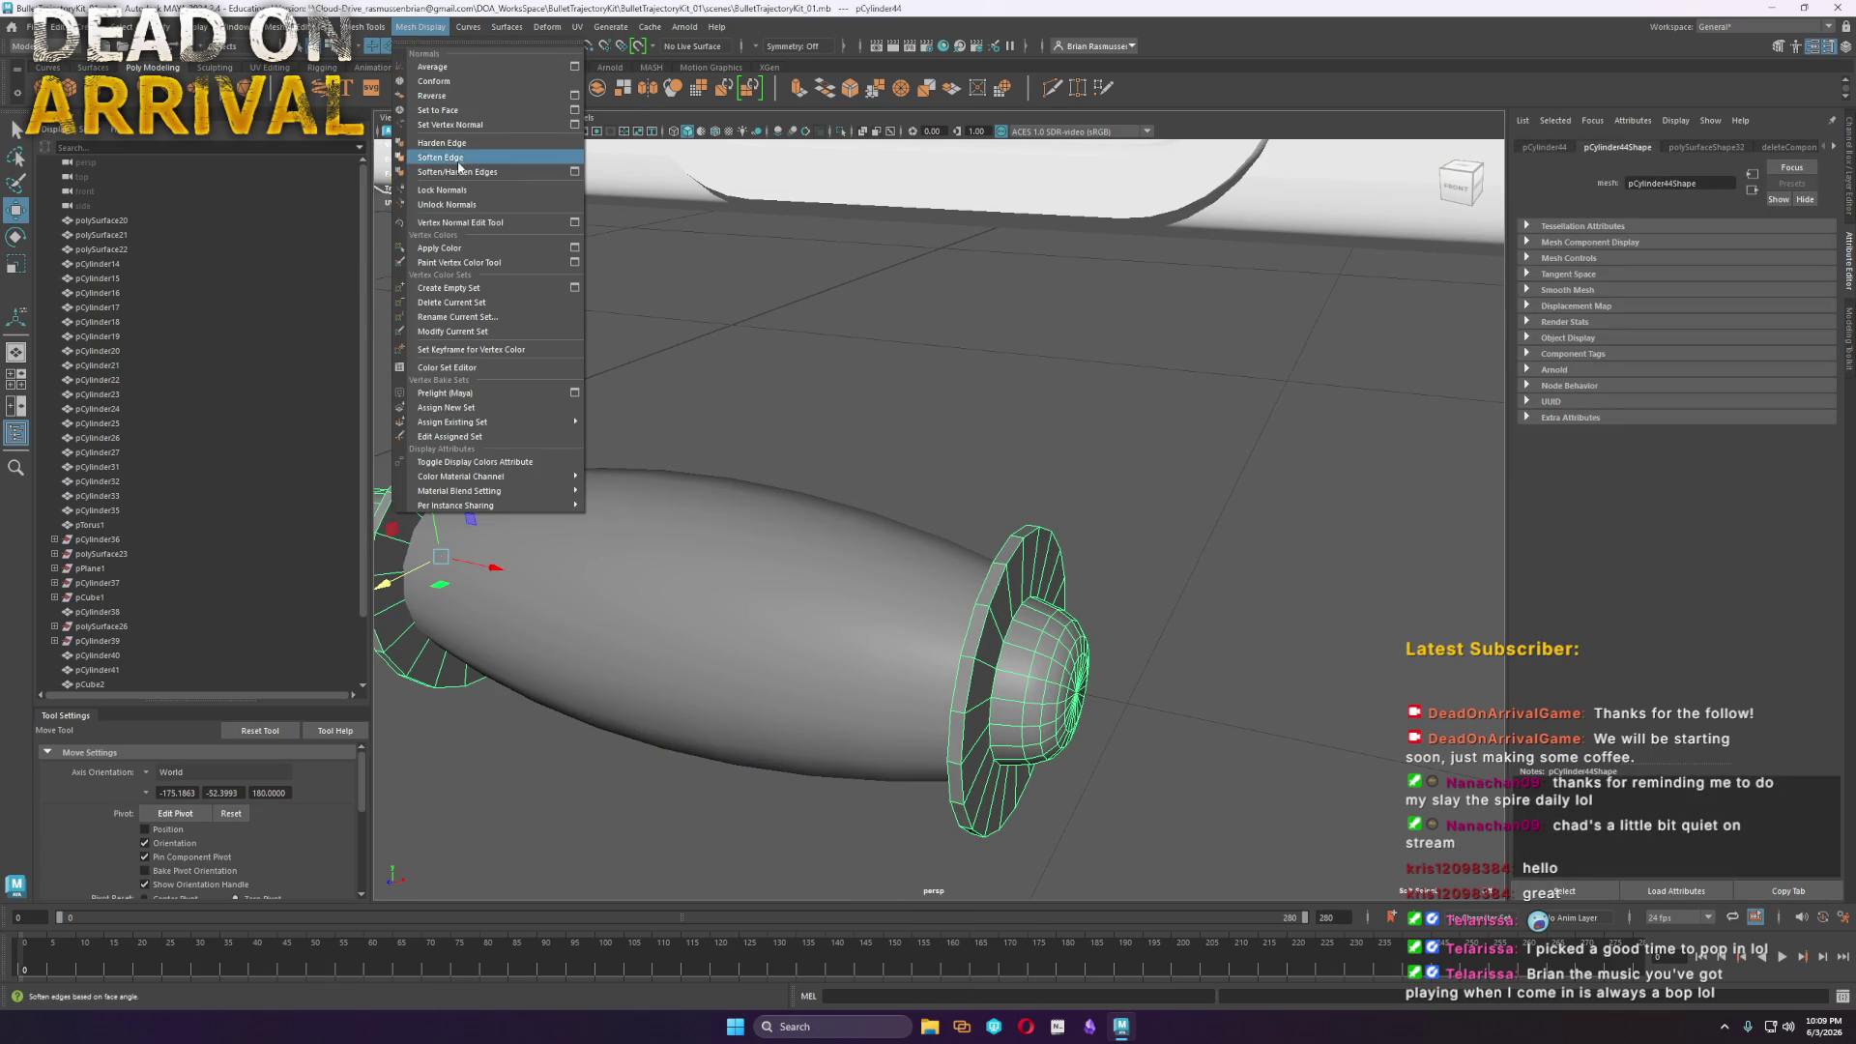
{"action": "left_click", "coordinate": [460, 161]}
Harden the rim edge loops on both flanges so they stay crisp
{"action": "mouse_move", "coordinate": [988, 576]}
{"action": "right_mouse_down"}
{"action": "mouse_move", "coordinate": [981, 561]}
{"action": "mouse_move", "coordinate": [987, 576]}
{"action": "right_mouse_up"}
{"action": "double_click", "coordinate": [988, 576]}
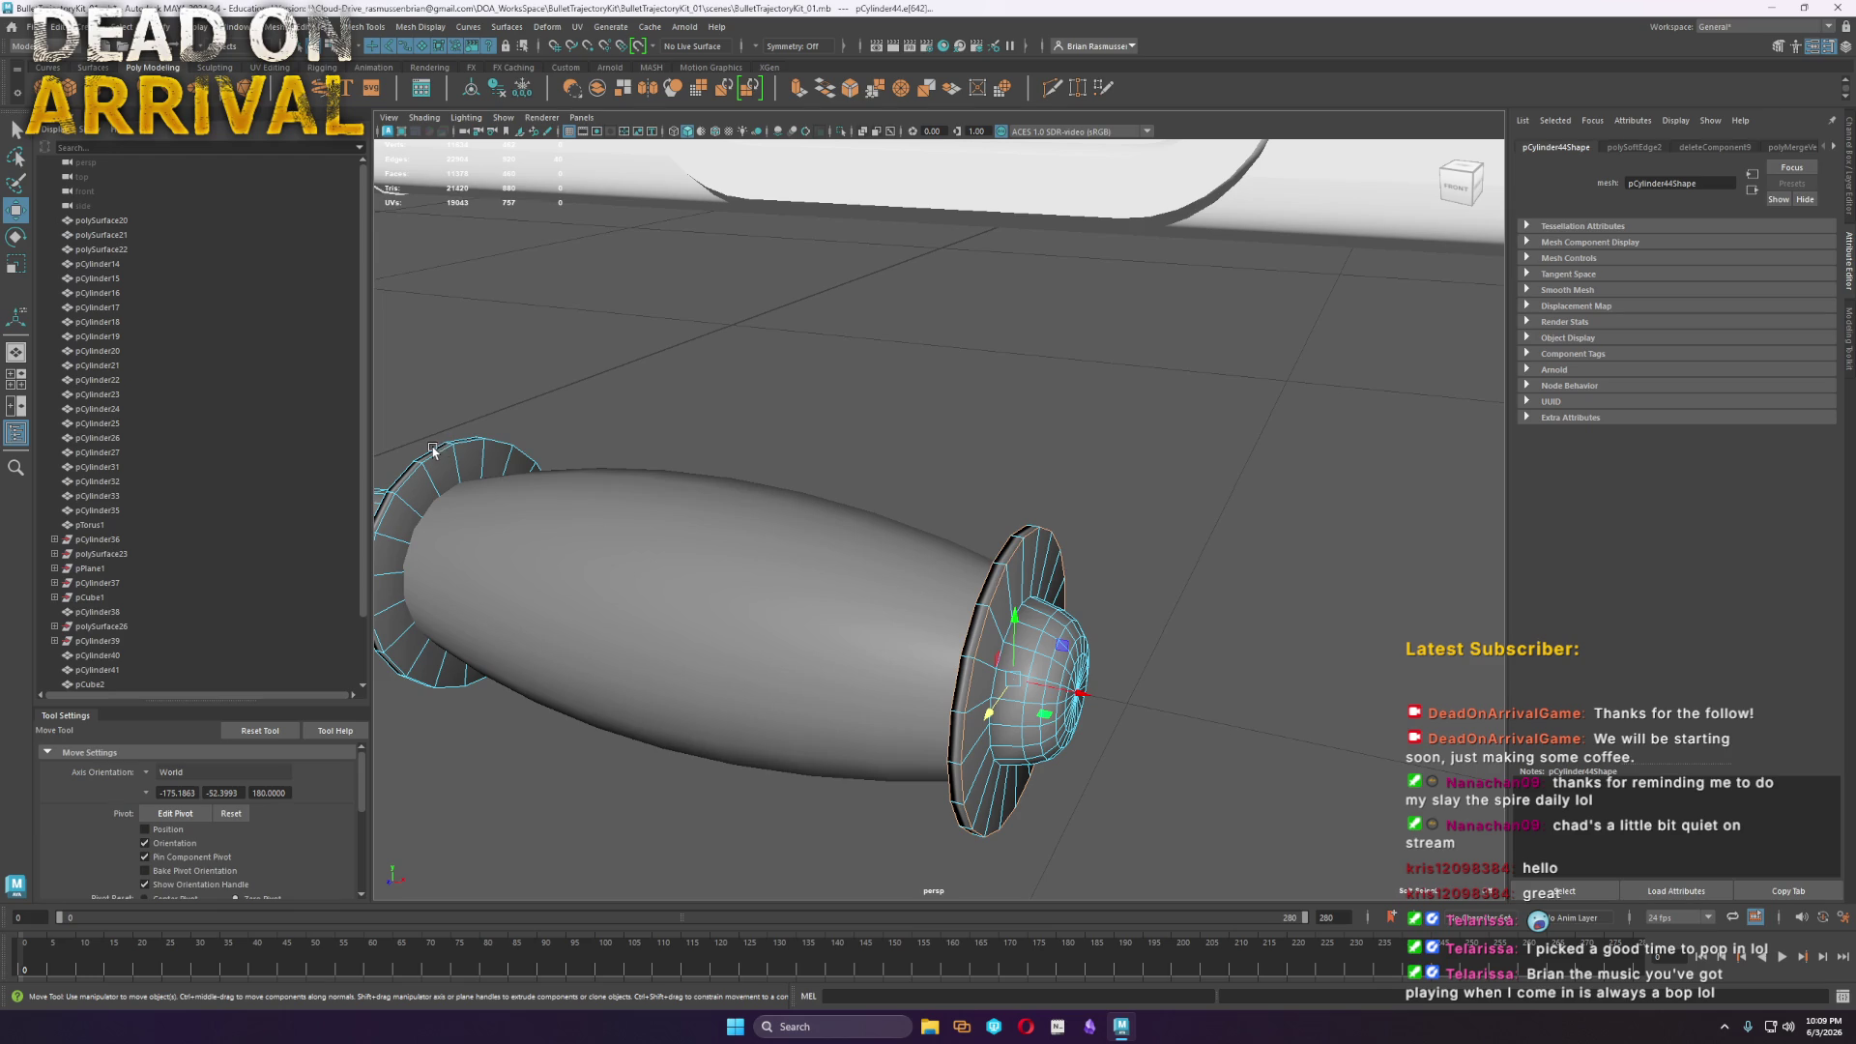
{"action": "right_click", "coordinate": [442, 457], "text": "shift"}
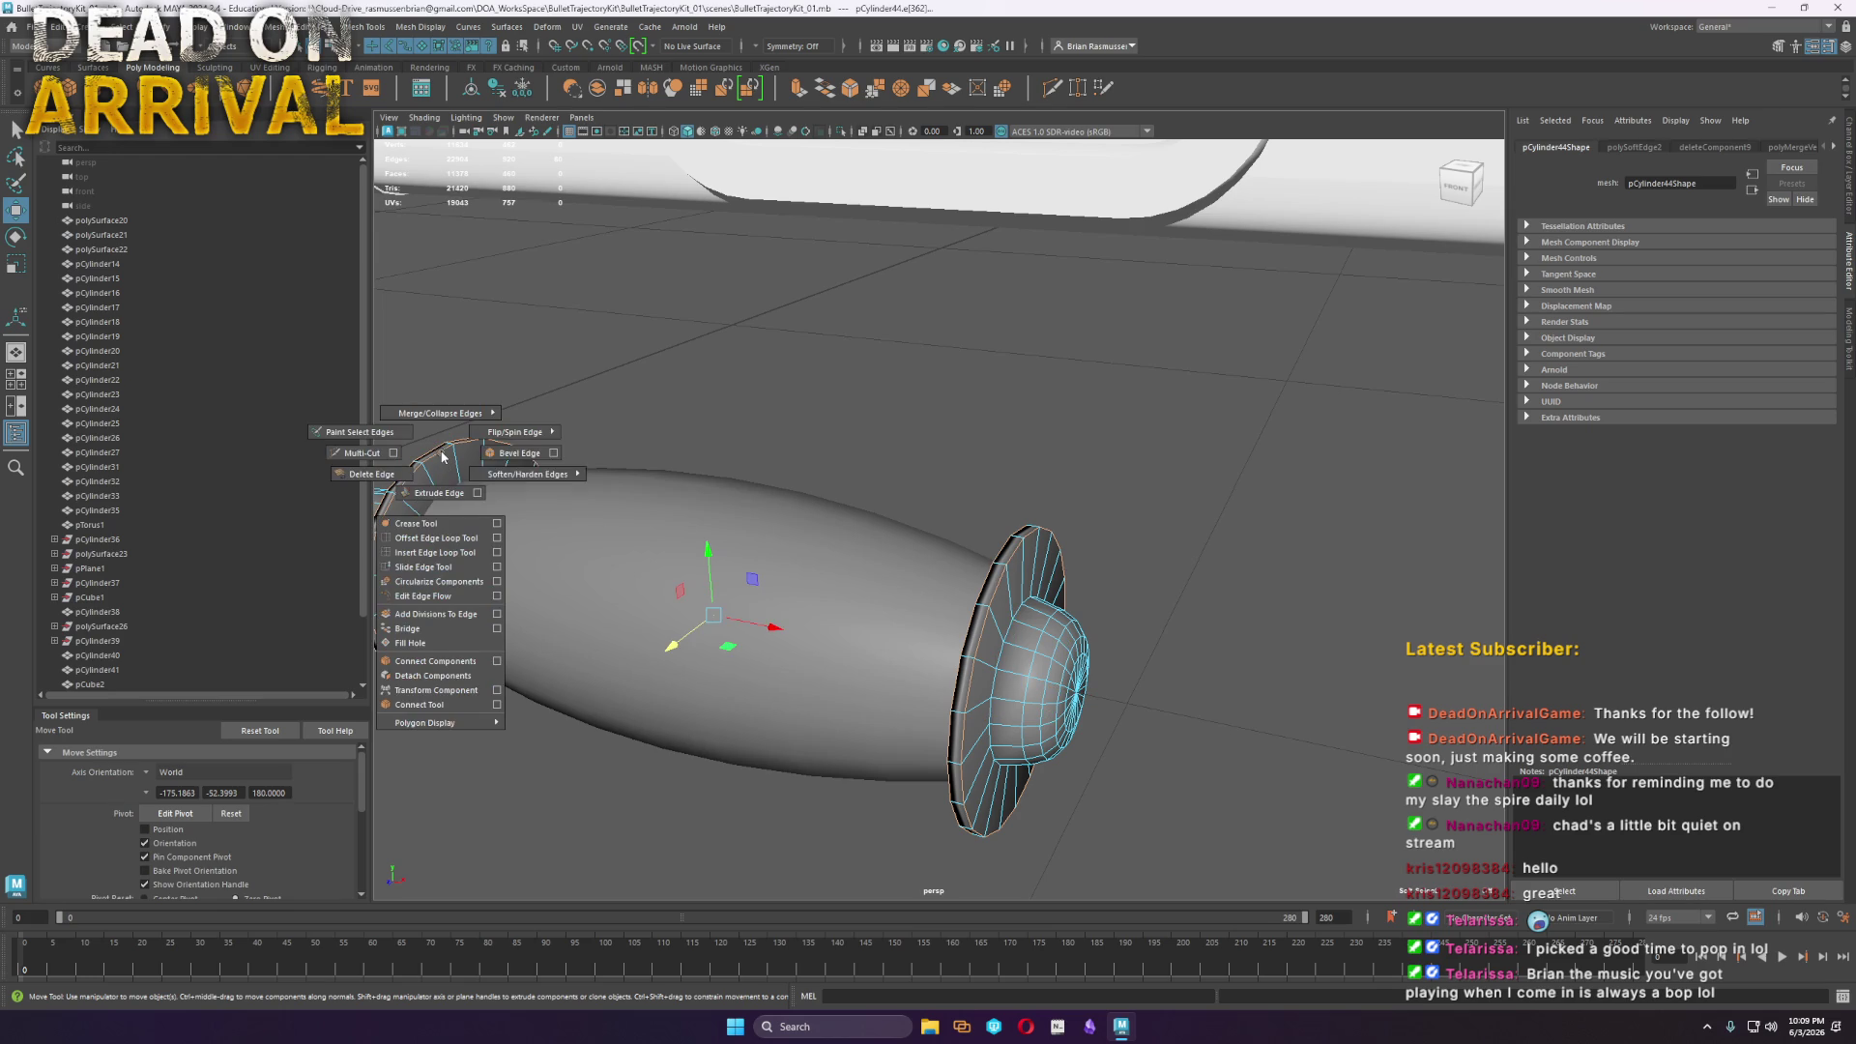
{"action": "mouse_move", "coordinate": [522, 480]}
{"action": "left_click", "coordinate": [590, 496]}
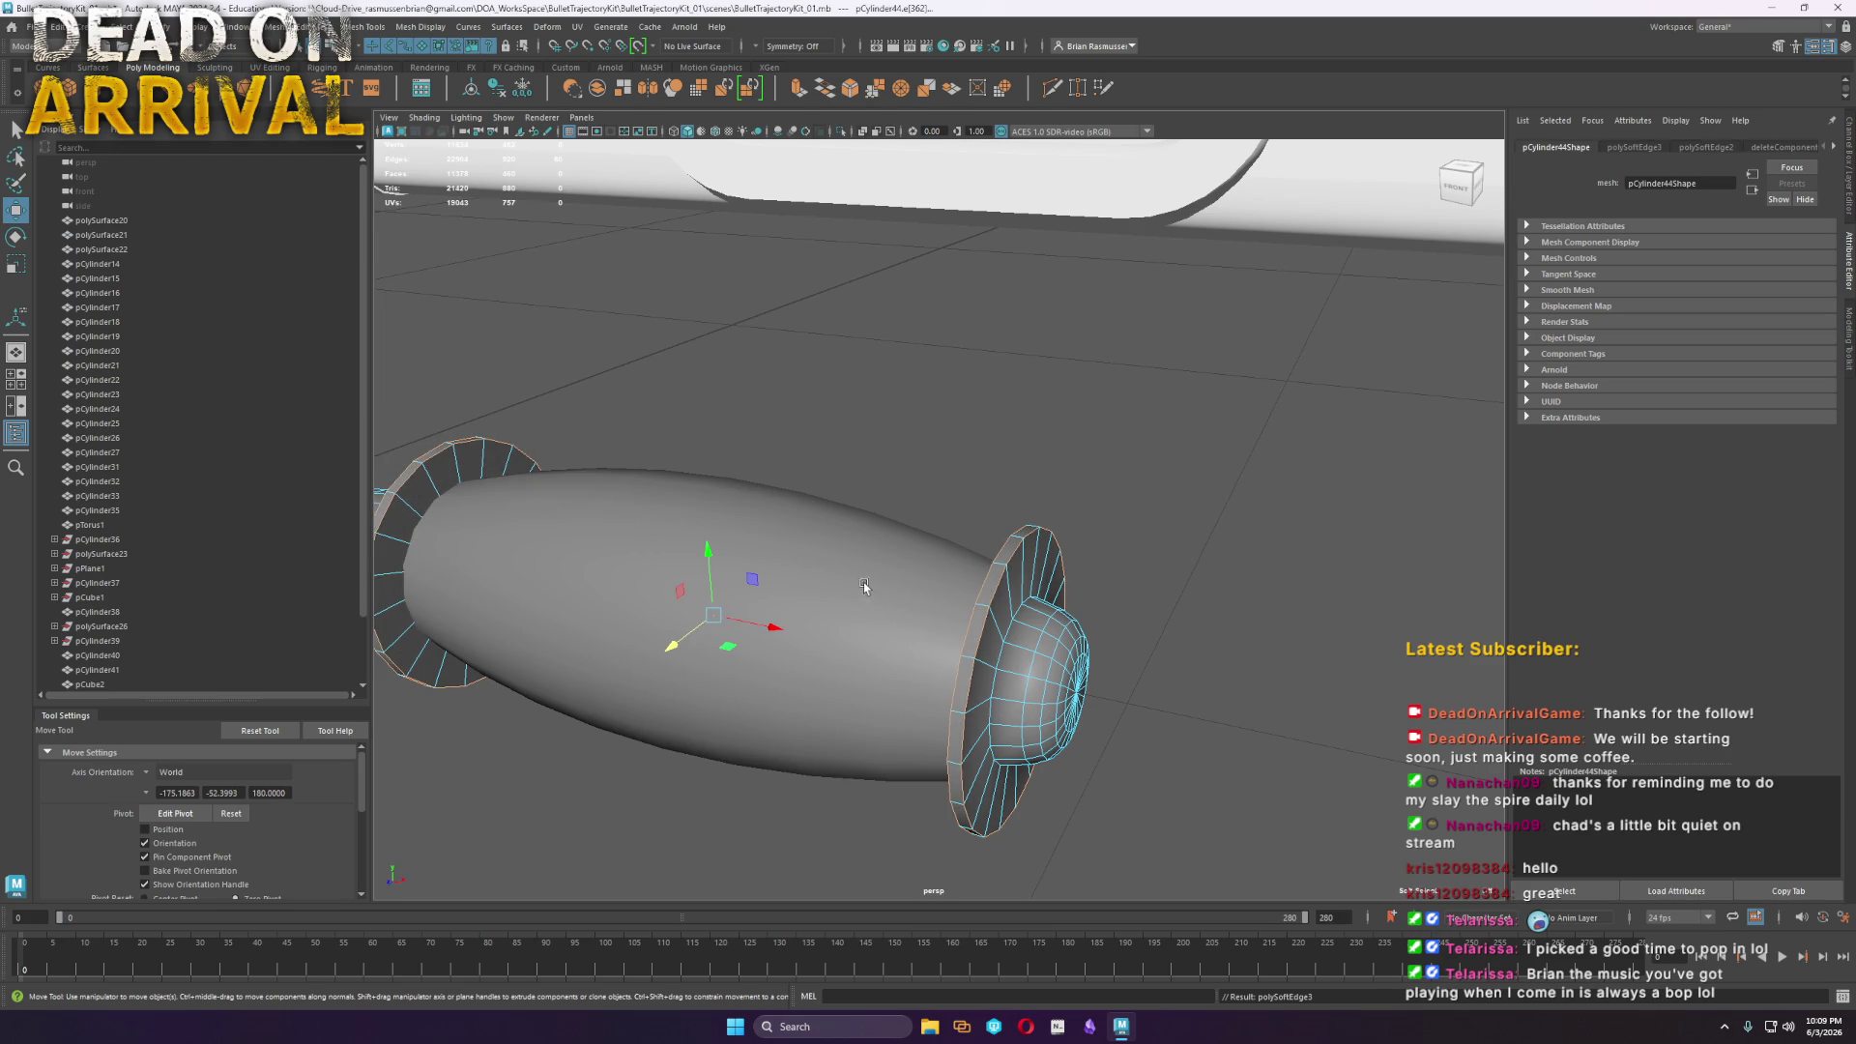
{"action": "mouse_move", "coordinate": [1007, 630]}
{"action": "left_mouse_down", "text": "alt"}
{"action": "mouse_move", "coordinate": [1077, 651]}
{"action": "mouse_move", "coordinate": [771, 635]}
{"action": "left_mouse_up", "text": "alt"}
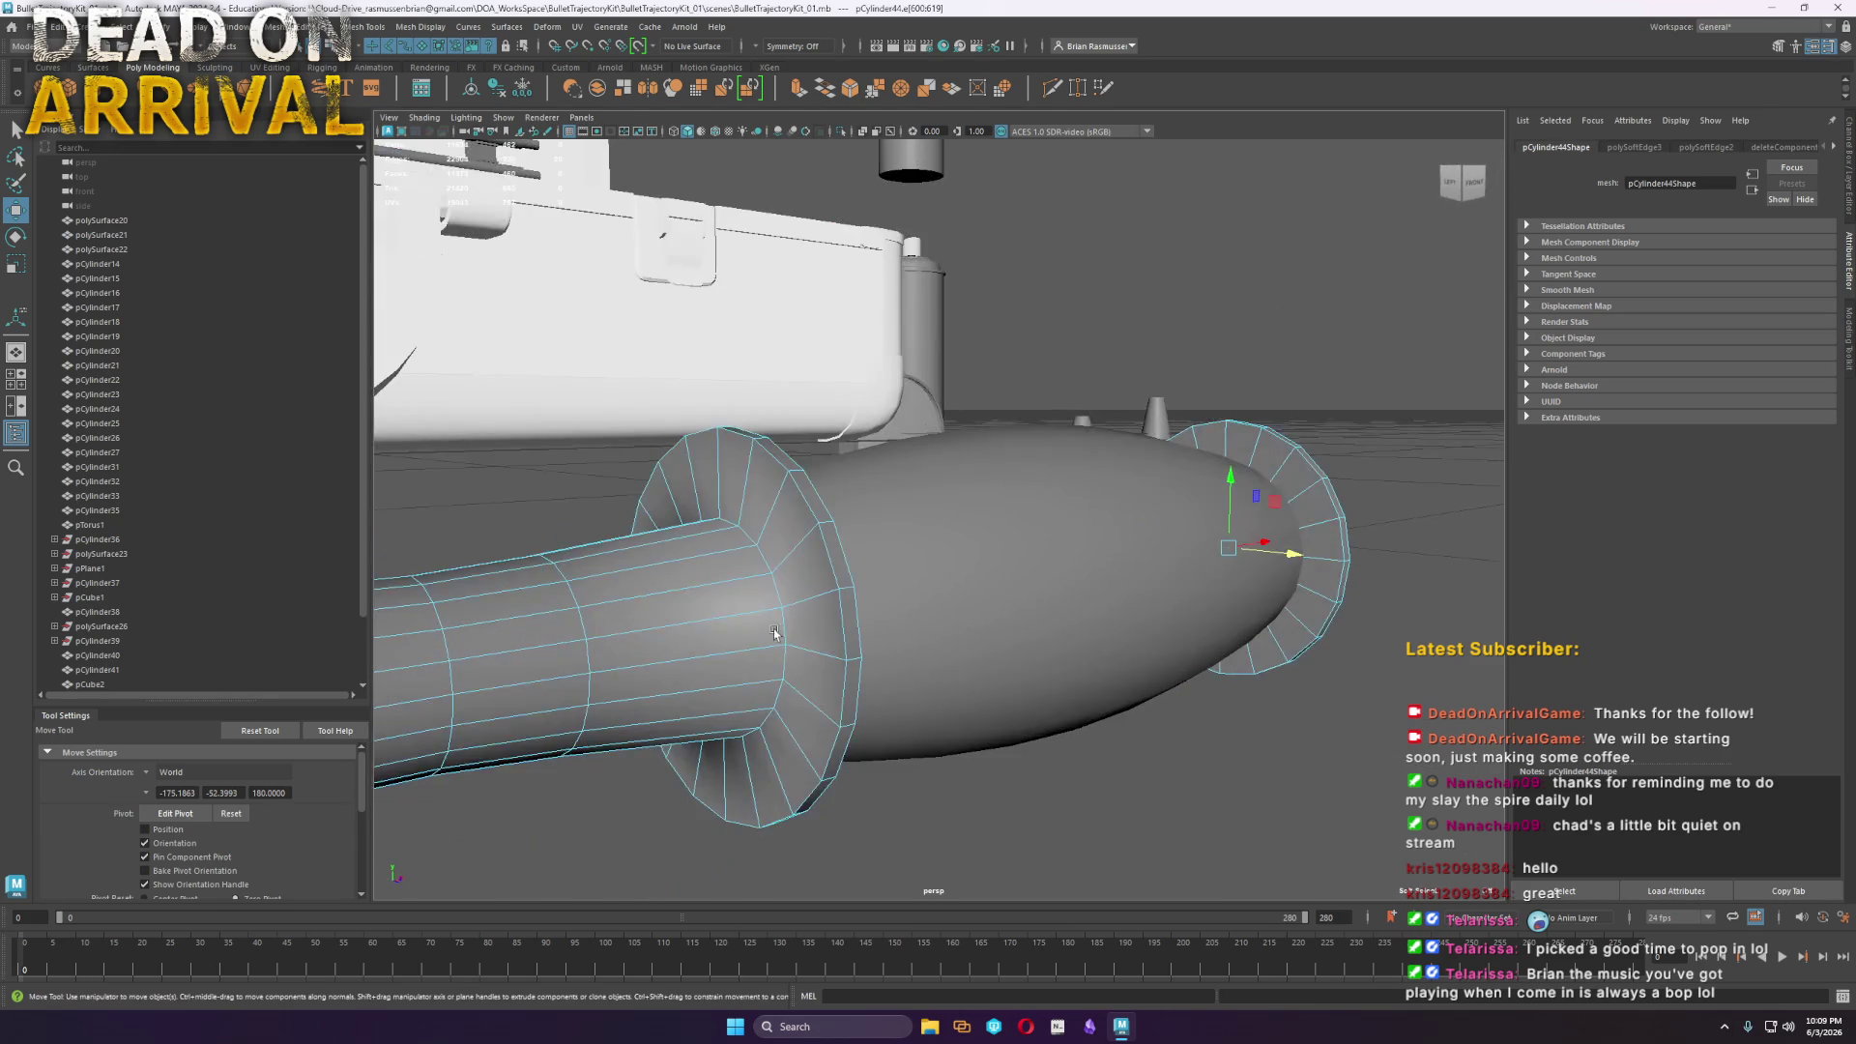
{"action": "key", "text": "g"}
Shorten the grip's slim end by scaling and moving its end vertices
{"action": "mouse_move", "coordinate": [877, 577]}
{"action": "left_mouse_down", "text": "alt"}
{"action": "mouse_move", "coordinate": [875, 604]}
{"action": "mouse_move", "coordinate": [1083, 600]}
{"action": "mouse_move", "coordinate": [944, 571]}
{"action": "mouse_move", "coordinate": [998, 622]}
{"action": "mouse_move", "coordinate": [1118, 571]}
{"action": "mouse_move", "coordinate": [1053, 642]}
{"action": "mouse_move", "coordinate": [704, 584]}
{"action": "mouse_move", "coordinate": [436, 605]}
{"action": "mouse_move", "coordinate": [449, 596]}
{"action": "left_mouse_up", "text": "alt"}
{"action": "scroll", "coordinate": [1086, 567], "scroll_direction": "down", "scroll_amount": 3}
{"action": "left_click", "coordinate": [1086, 567]}
{"action": "left_click_drag", "start_coordinate": [908, 583], "coordinate": [957, 530], "text": "alt"}
{"action": "left_click", "coordinate": [957, 529]}
{"action": "right_click_drag", "start_coordinate": [978, 523], "coordinate": [998, 570]}
{"action": "left_click_drag", "start_coordinate": [1027, 584], "coordinate": [767, 456]}
{"action": "key", "text": "r"}
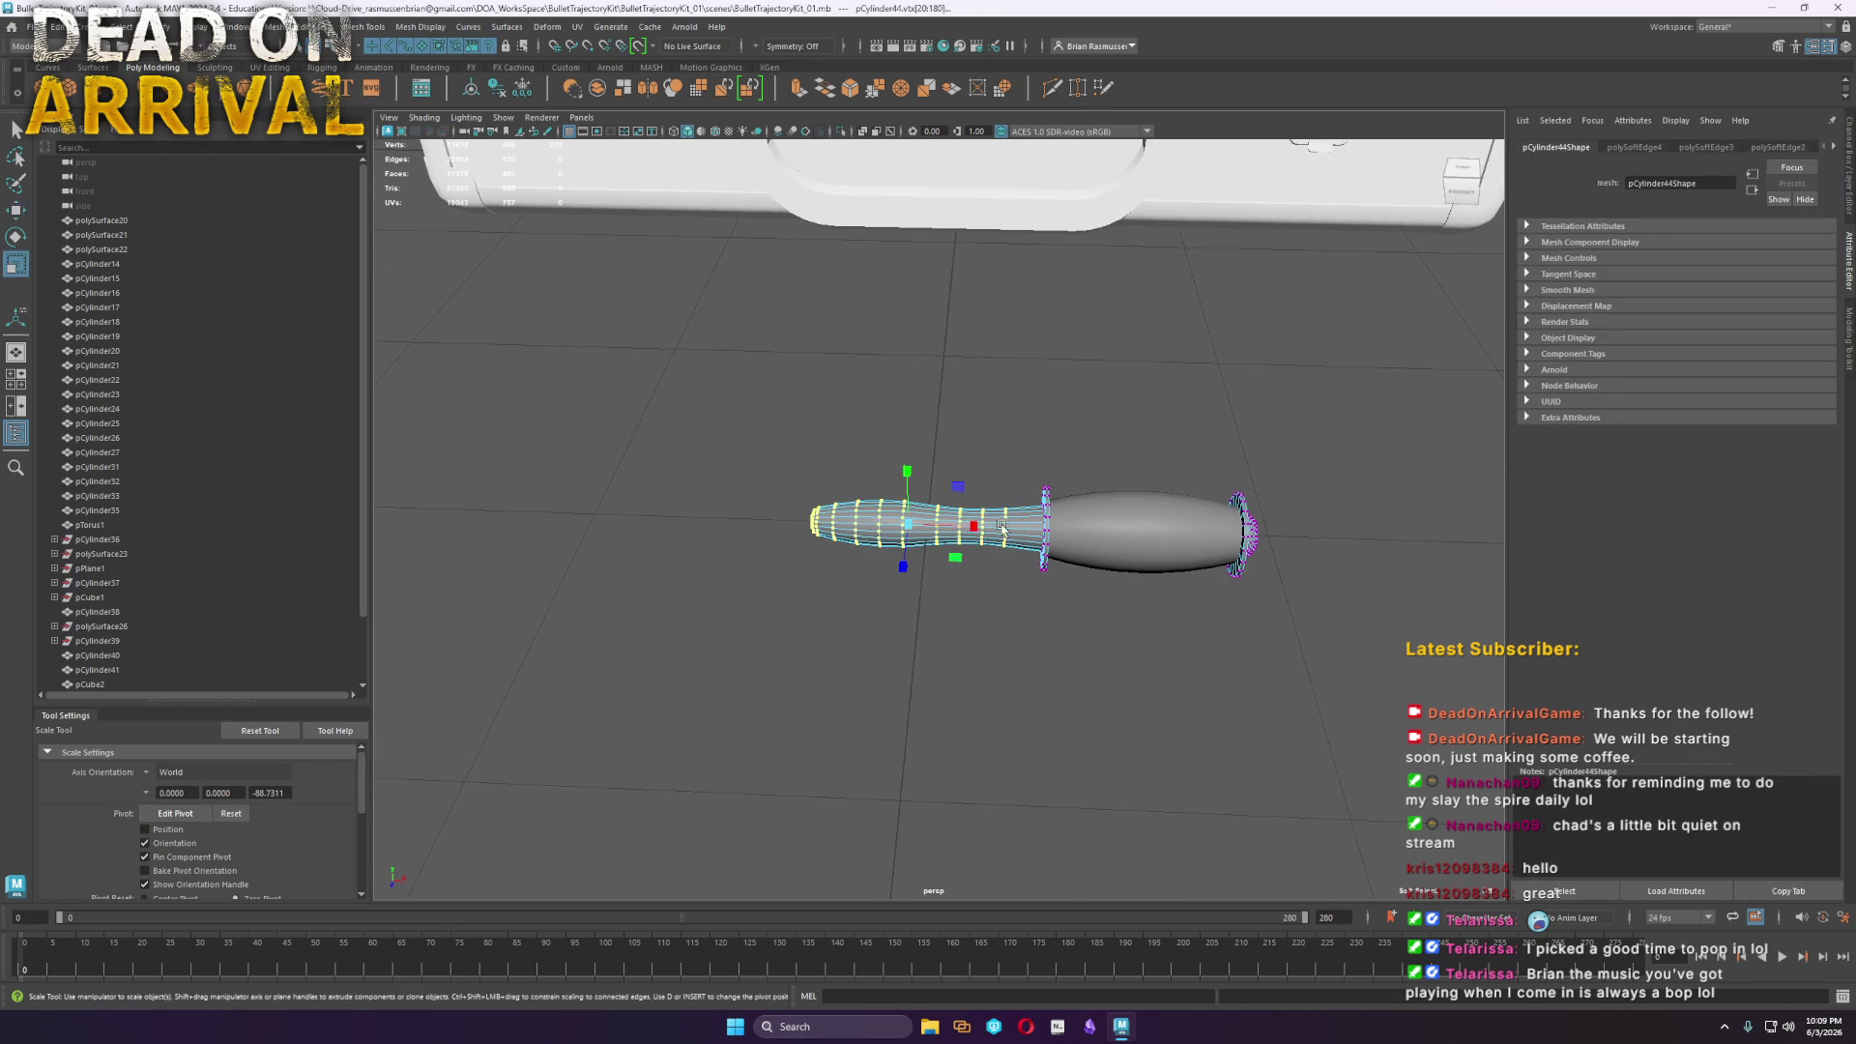
{"action": "mouse_move", "coordinate": [966, 528]}
{"action": "left_mouse_down"}
{"action": "mouse_move", "coordinate": [932, 528]}
{"action": "mouse_move", "coordinate": [1015, 529]}
{"action": "left_mouse_up"}
{"action": "key", "text": "w"}
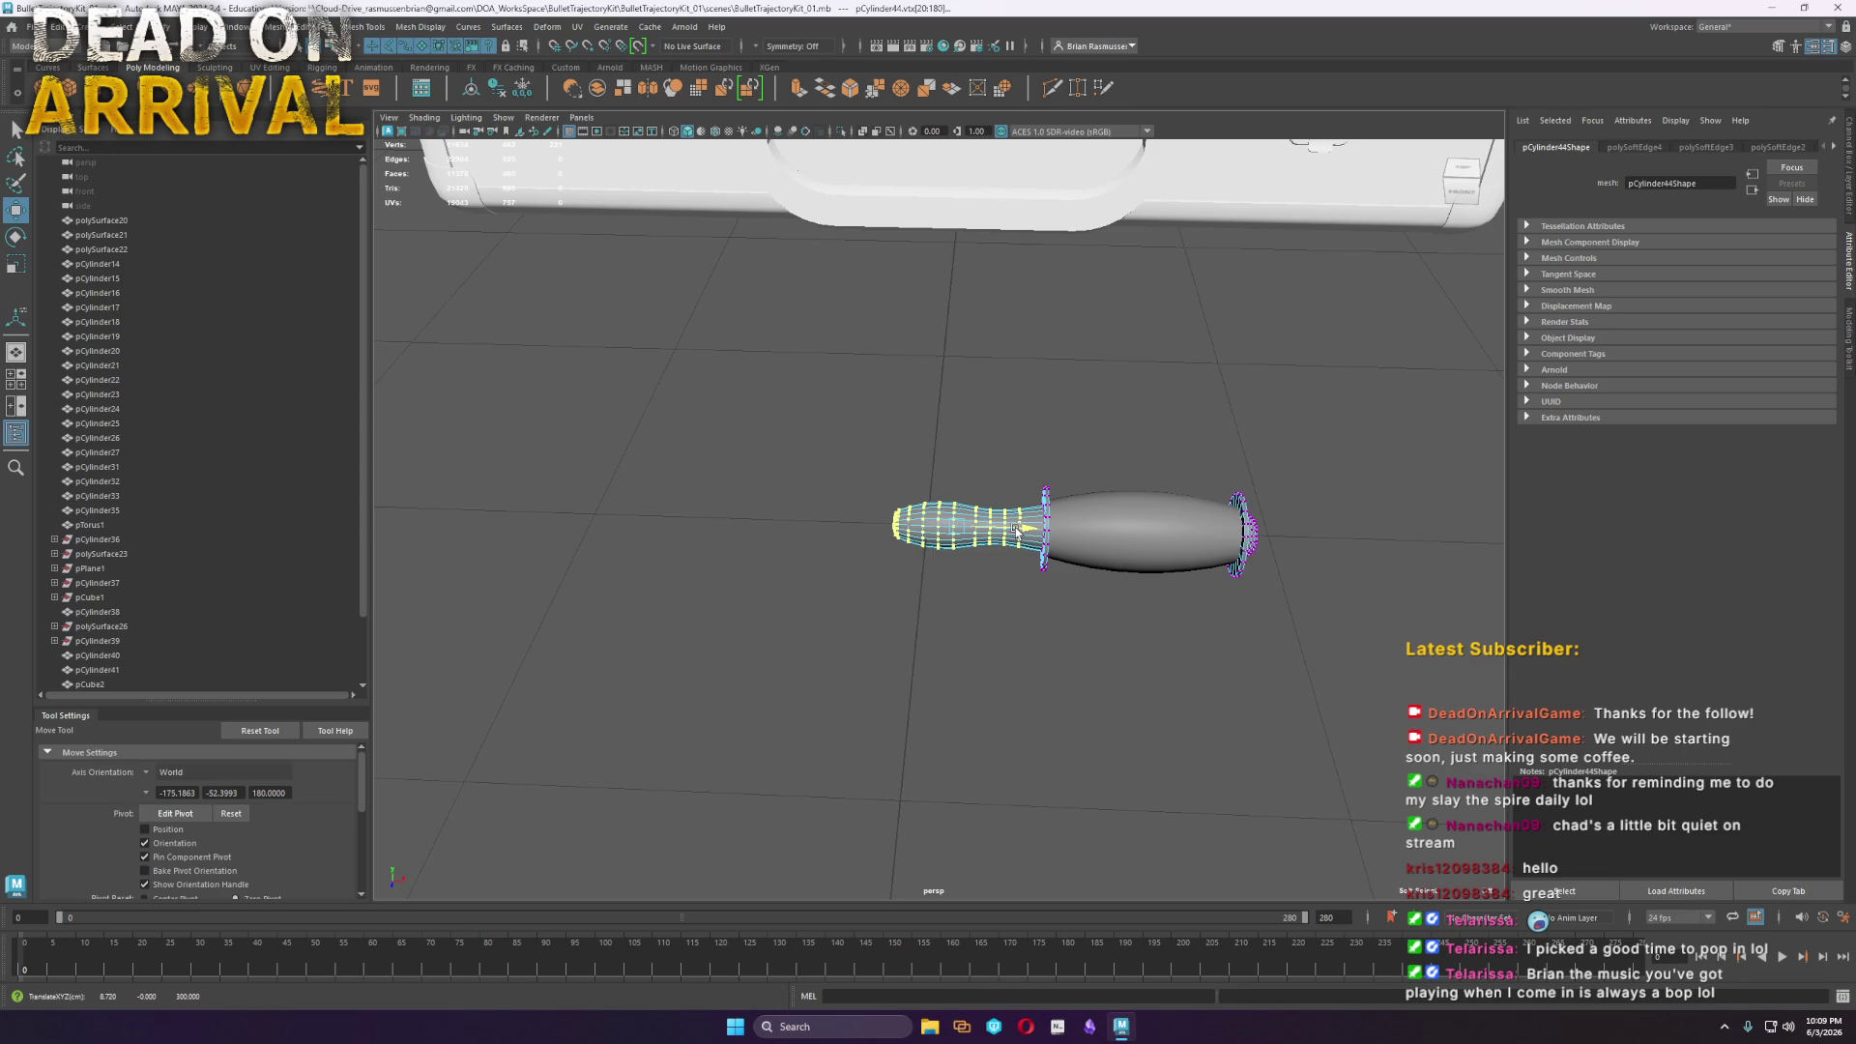
{"action": "key", "text": "F8"}
{"action": "left_click", "coordinate": [1392, 595]}
{"action": "mouse_move", "coordinate": [1354, 642]}
{"action": "left_mouse_down", "text": "alt"}
{"action": "mouse_move", "coordinate": [1118, 593]}
{"action": "mouse_move", "coordinate": [453, 552]}
{"action": "mouse_move", "coordinate": [983, 522]}
{"action": "mouse_move", "coordinate": [762, 576]}
{"action": "left_mouse_up", "text": "alt"}
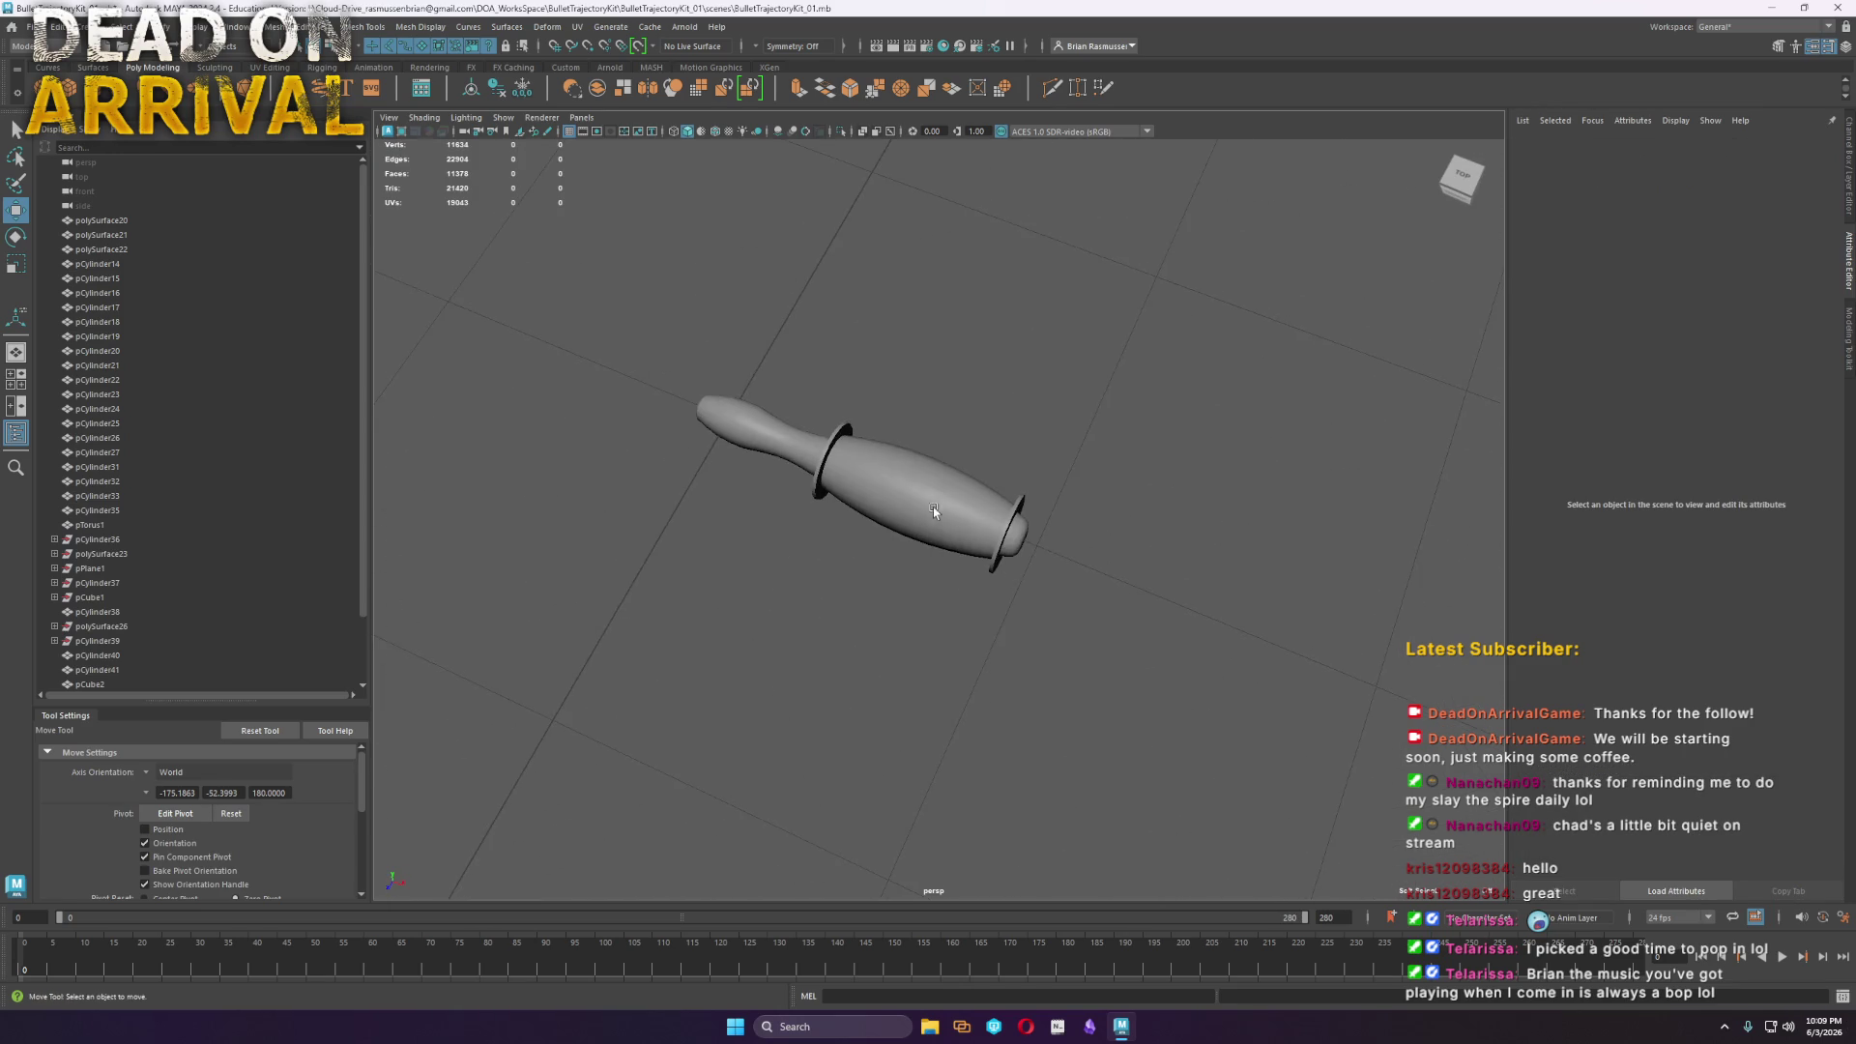
Select all the tool handle pieces and combine them into one mesh
{"action": "scroll", "coordinate": [949, 512], "scroll_direction": "up", "scroll_amount": 3}
{"action": "scroll", "coordinate": [1146, 546], "scroll_direction": "down", "scroll_amount": 5}
{"action": "mouse_move", "coordinate": [1007, 584]}
{"action": "left_mouse_down", "text": "alt"}
{"action": "mouse_move", "coordinate": [957, 622]}
{"action": "mouse_move", "coordinate": [986, 576]}
{"action": "mouse_move", "coordinate": [982, 635]}
{"action": "left_mouse_up", "text": "alt"}
{"action": "left_click_drag", "start_coordinate": [1086, 580], "coordinate": [622, 373]}
{"action": "left_click", "coordinate": [280, 26]}
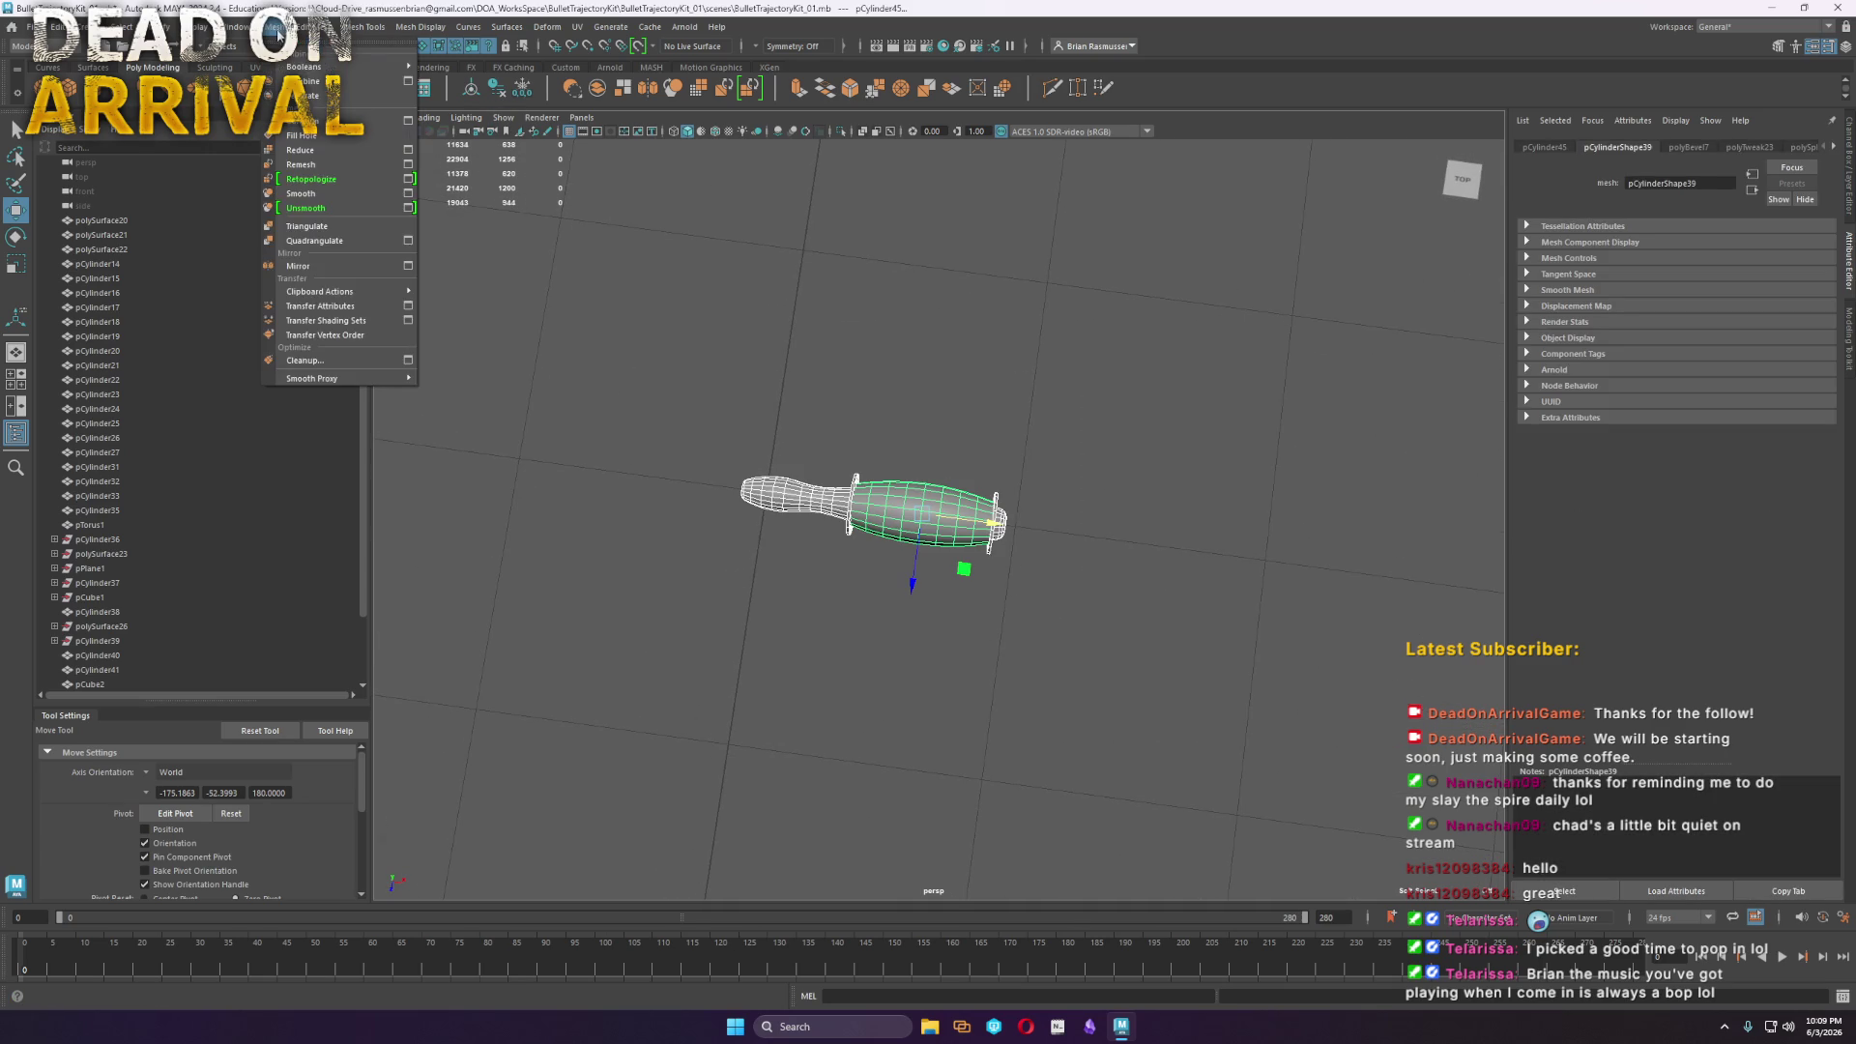
{"action": "key", "text": "Escape"}
{"action": "left_click", "coordinate": [280, 26]}
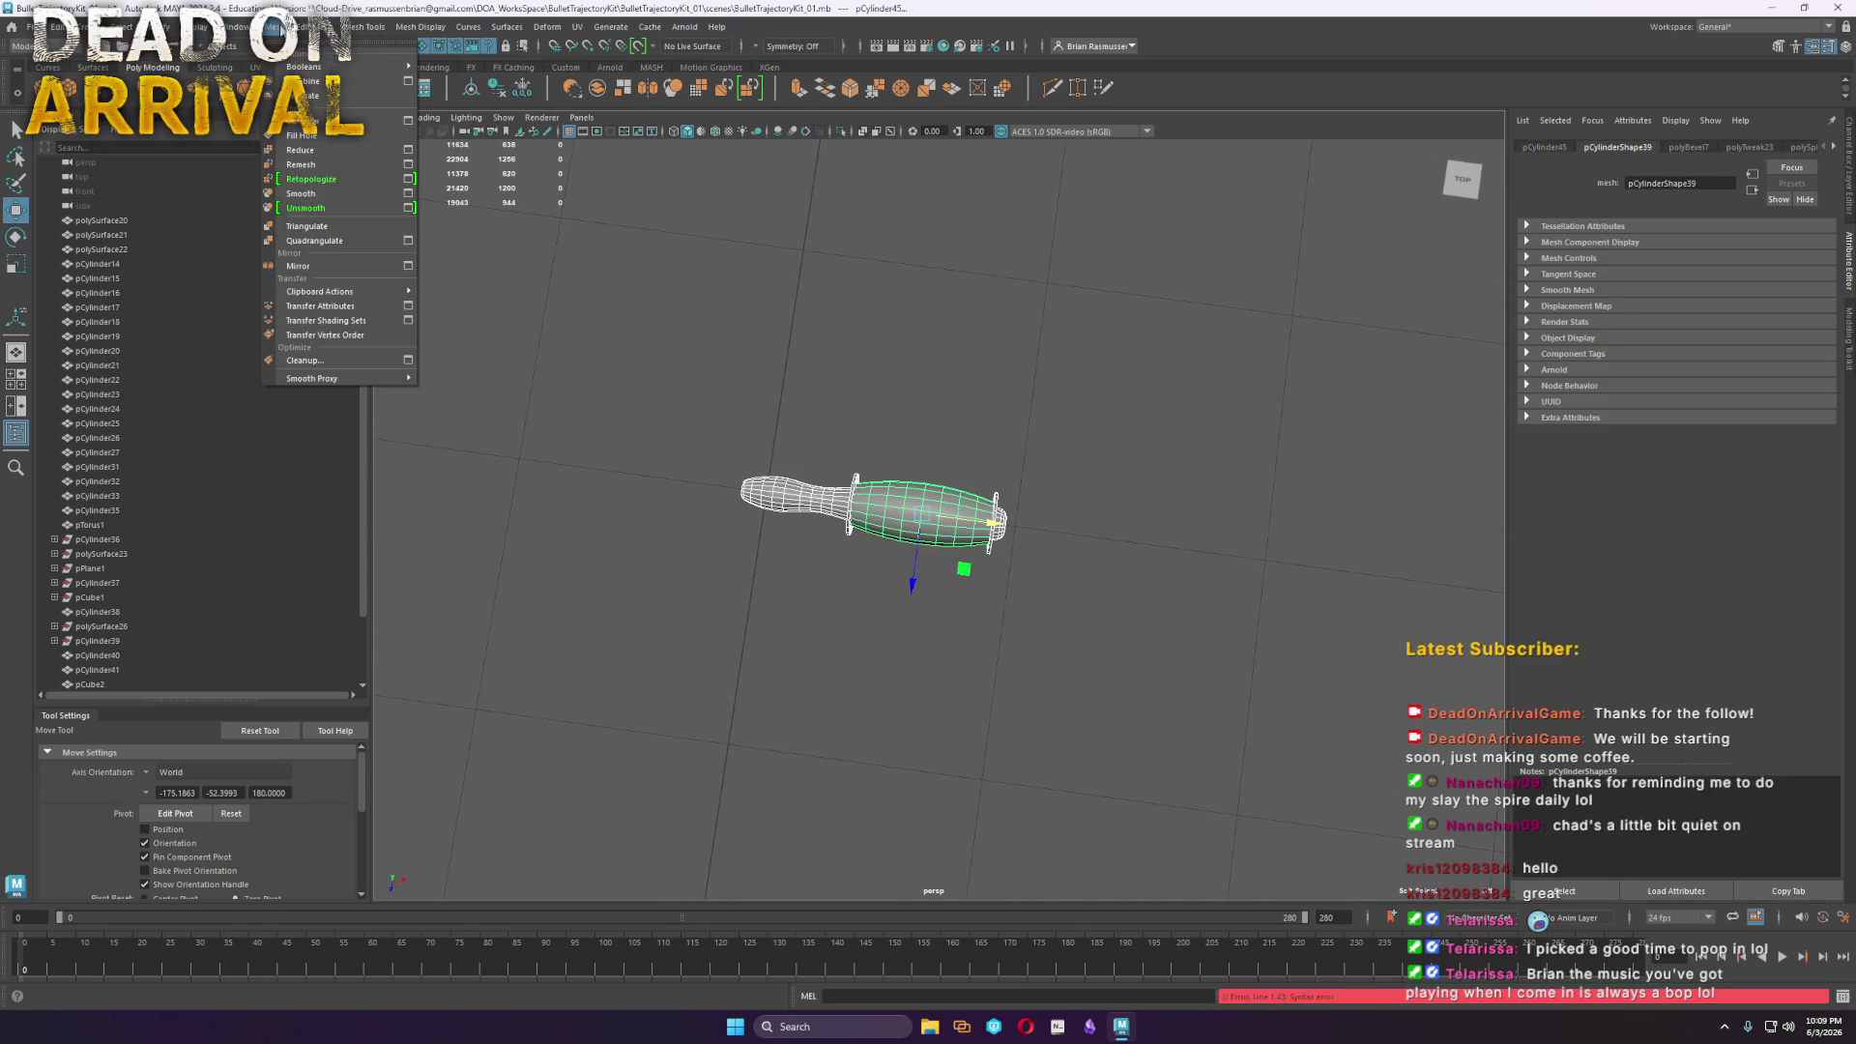
{"action": "left_click", "coordinate": [310, 75]}
{"action": "mouse_move", "coordinate": [912, 562]}
{"action": "left_mouse_down", "text": "alt"}
{"action": "mouse_move", "coordinate": [916, 514]}
{"action": "mouse_move", "coordinate": [768, 873]}
{"action": "mouse_move", "coordinate": [1222, 402]}
{"action": "mouse_move", "coordinate": [1218, 447]}
{"action": "mouse_move", "coordinate": [1235, 444]}
{"action": "mouse_move", "coordinate": [1301, 557]}
{"action": "left_mouse_up", "text": "alt"}
{"action": "left_click", "coordinate": [1257, 580]}
{"action": "scroll", "coordinate": [1218, 604], "scroll_direction": "down", "scroll_amount": 4}
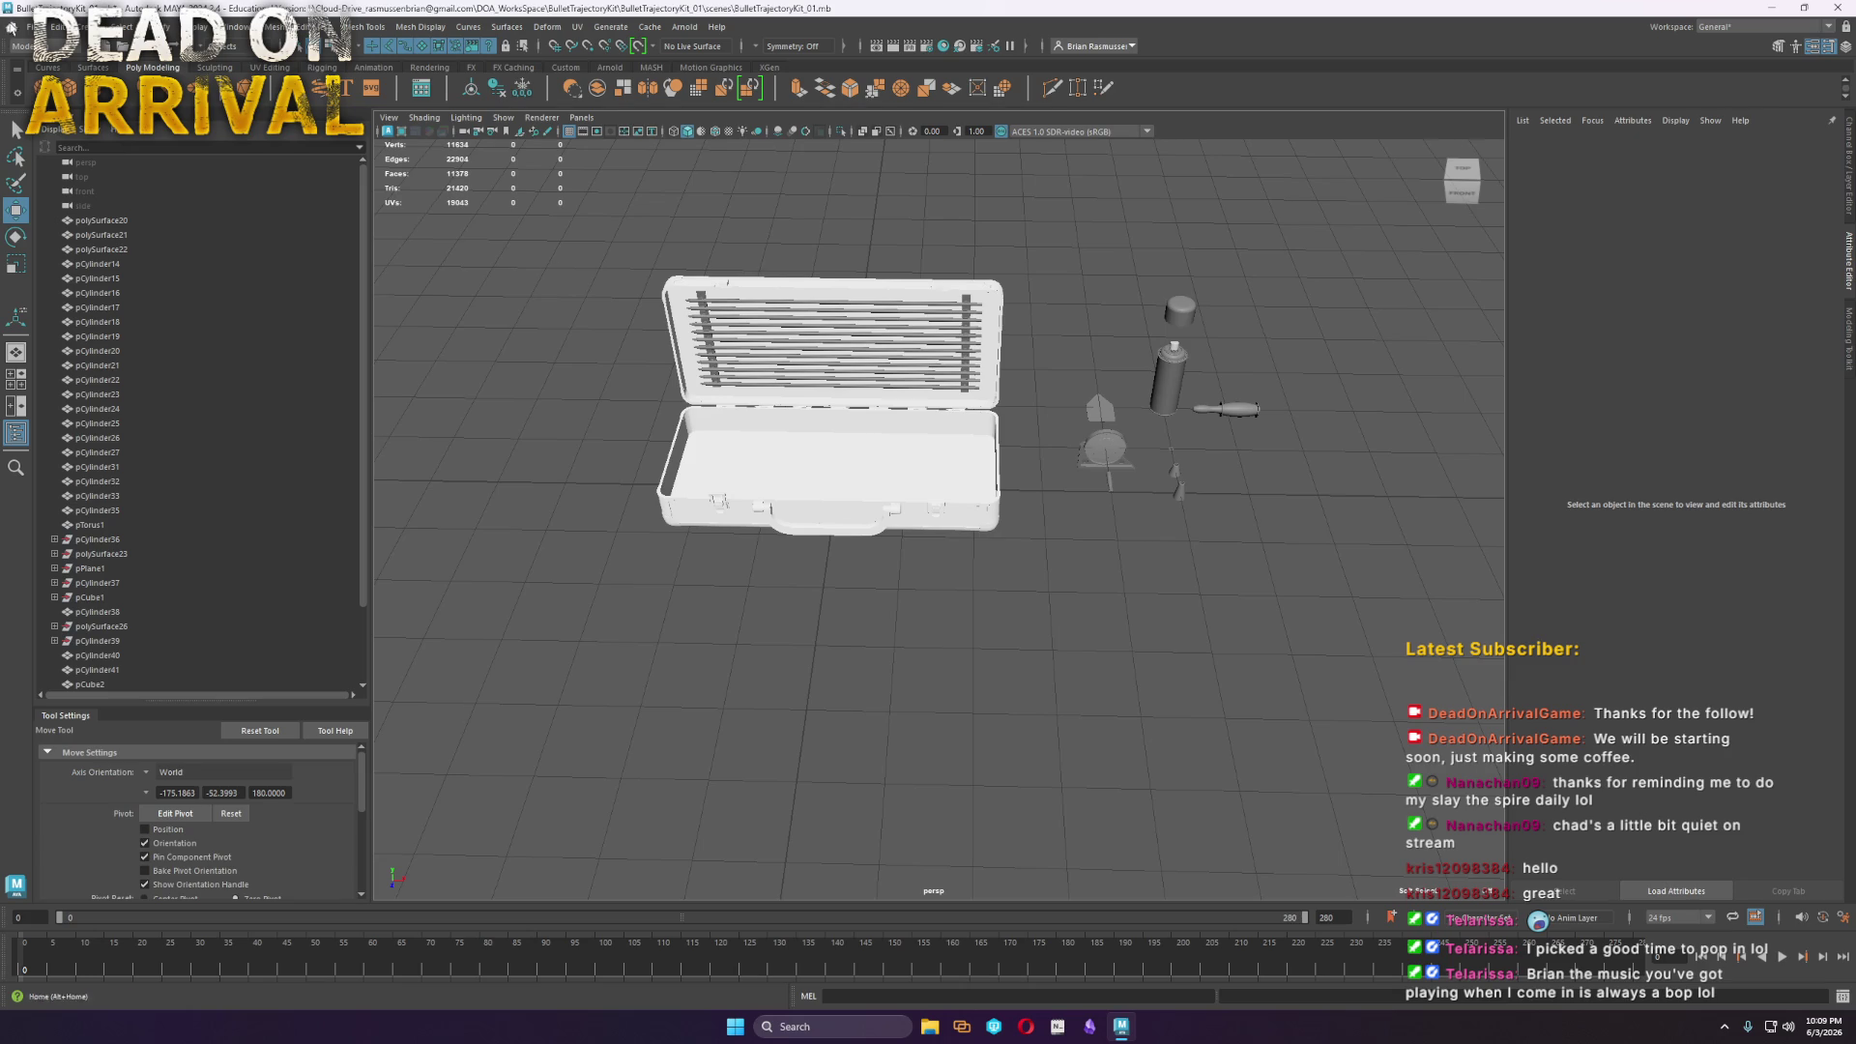
Save the scene and frame the briefcase's lower shell in view
{"action": "left_click", "coordinate": [29, 27]}
{"action": "left_click", "coordinate": [77, 88]}
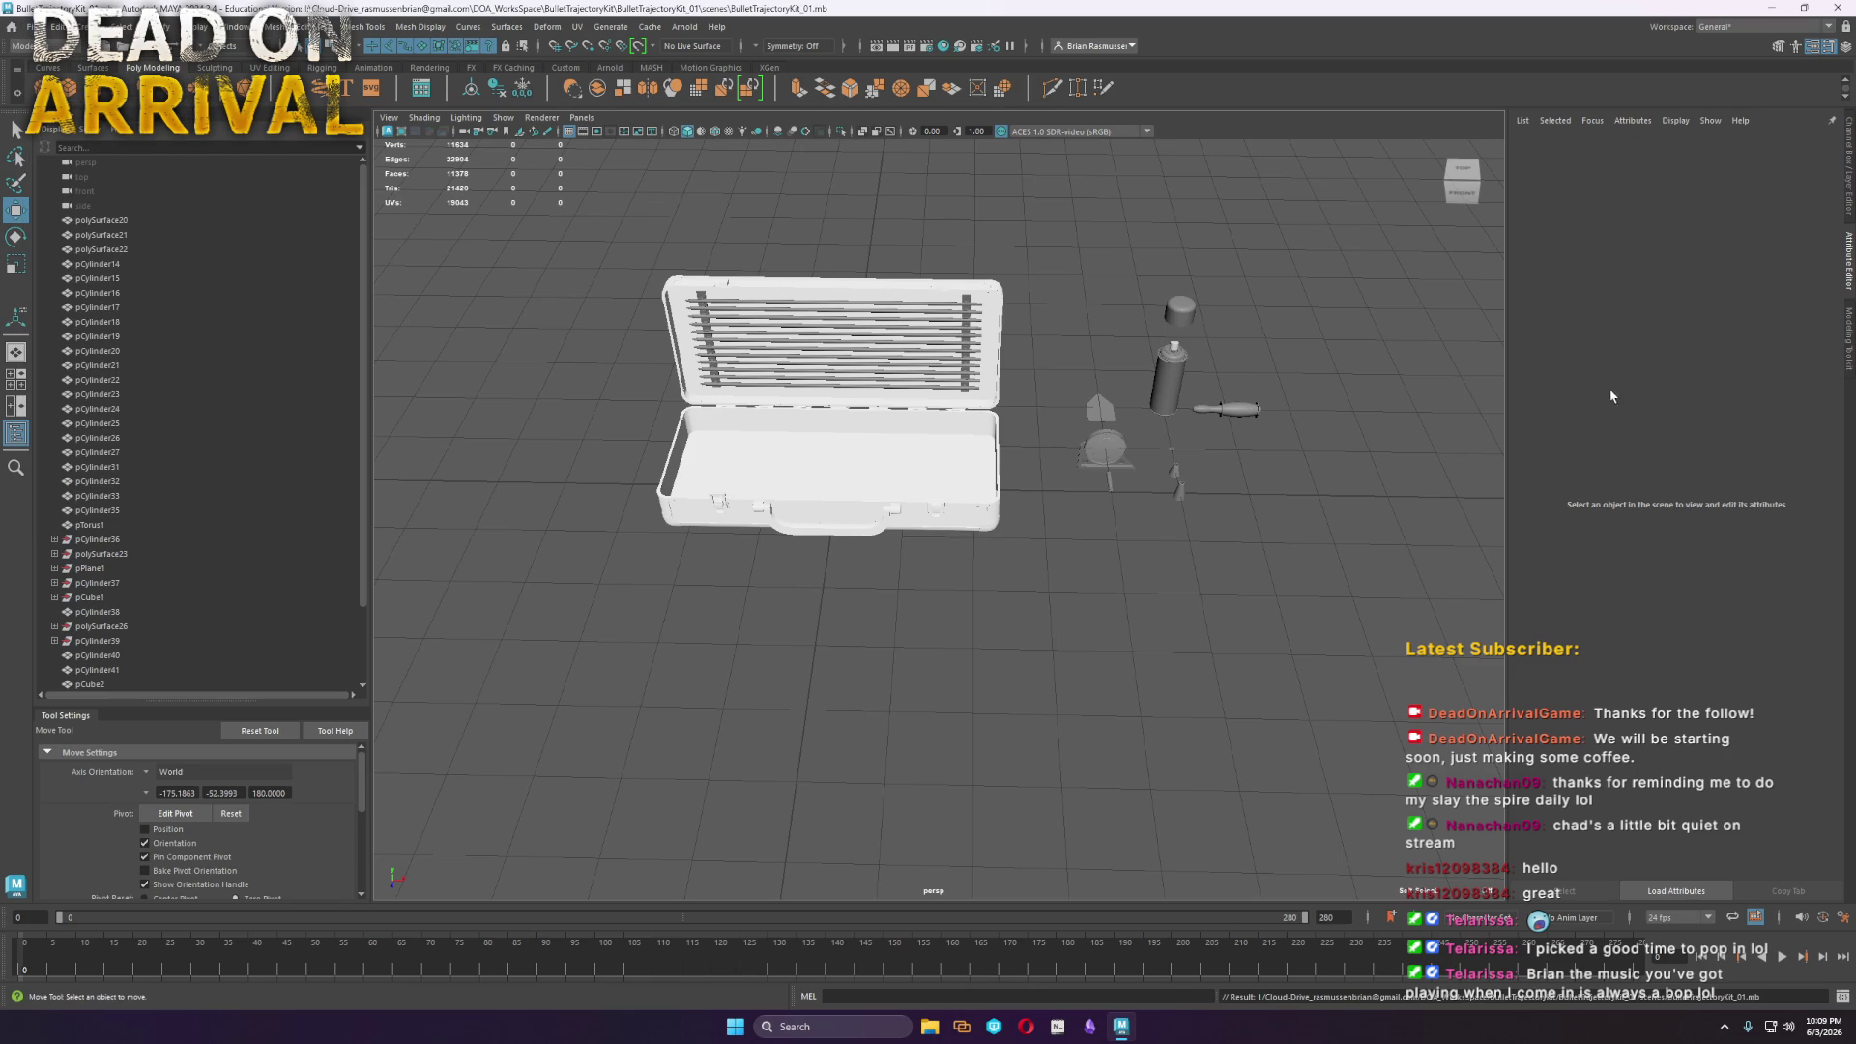
{"action": "scroll", "coordinate": [973, 487], "scroll_direction": "up", "scroll_amount": 5}
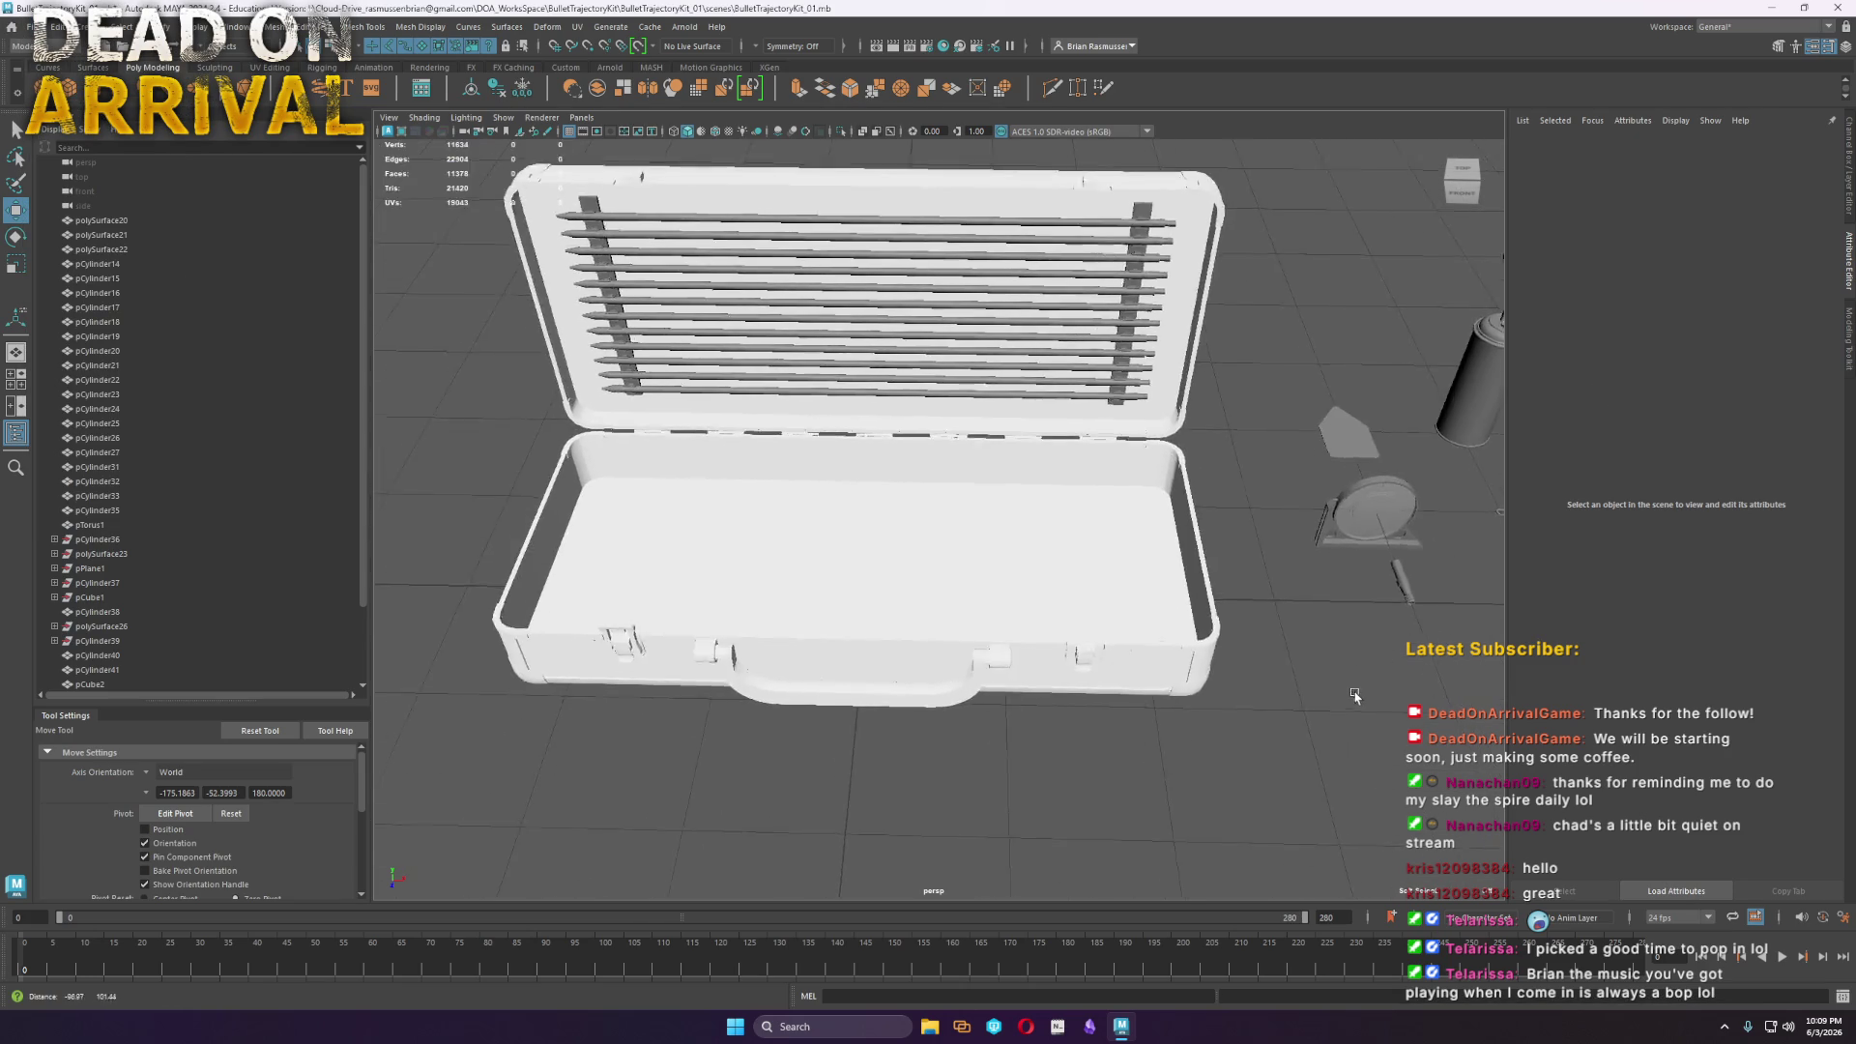
{"action": "mouse_move", "coordinate": [1281, 565]}
{"action": "left_mouse_down", "text": "alt"}
{"action": "mouse_move", "coordinate": [1243, 560]}
{"action": "mouse_move", "coordinate": [993, 663]}
{"action": "mouse_move", "coordinate": [1372, 578]}
{"action": "mouse_move", "coordinate": [1419, 459]}
{"action": "left_mouse_up", "text": "alt"}
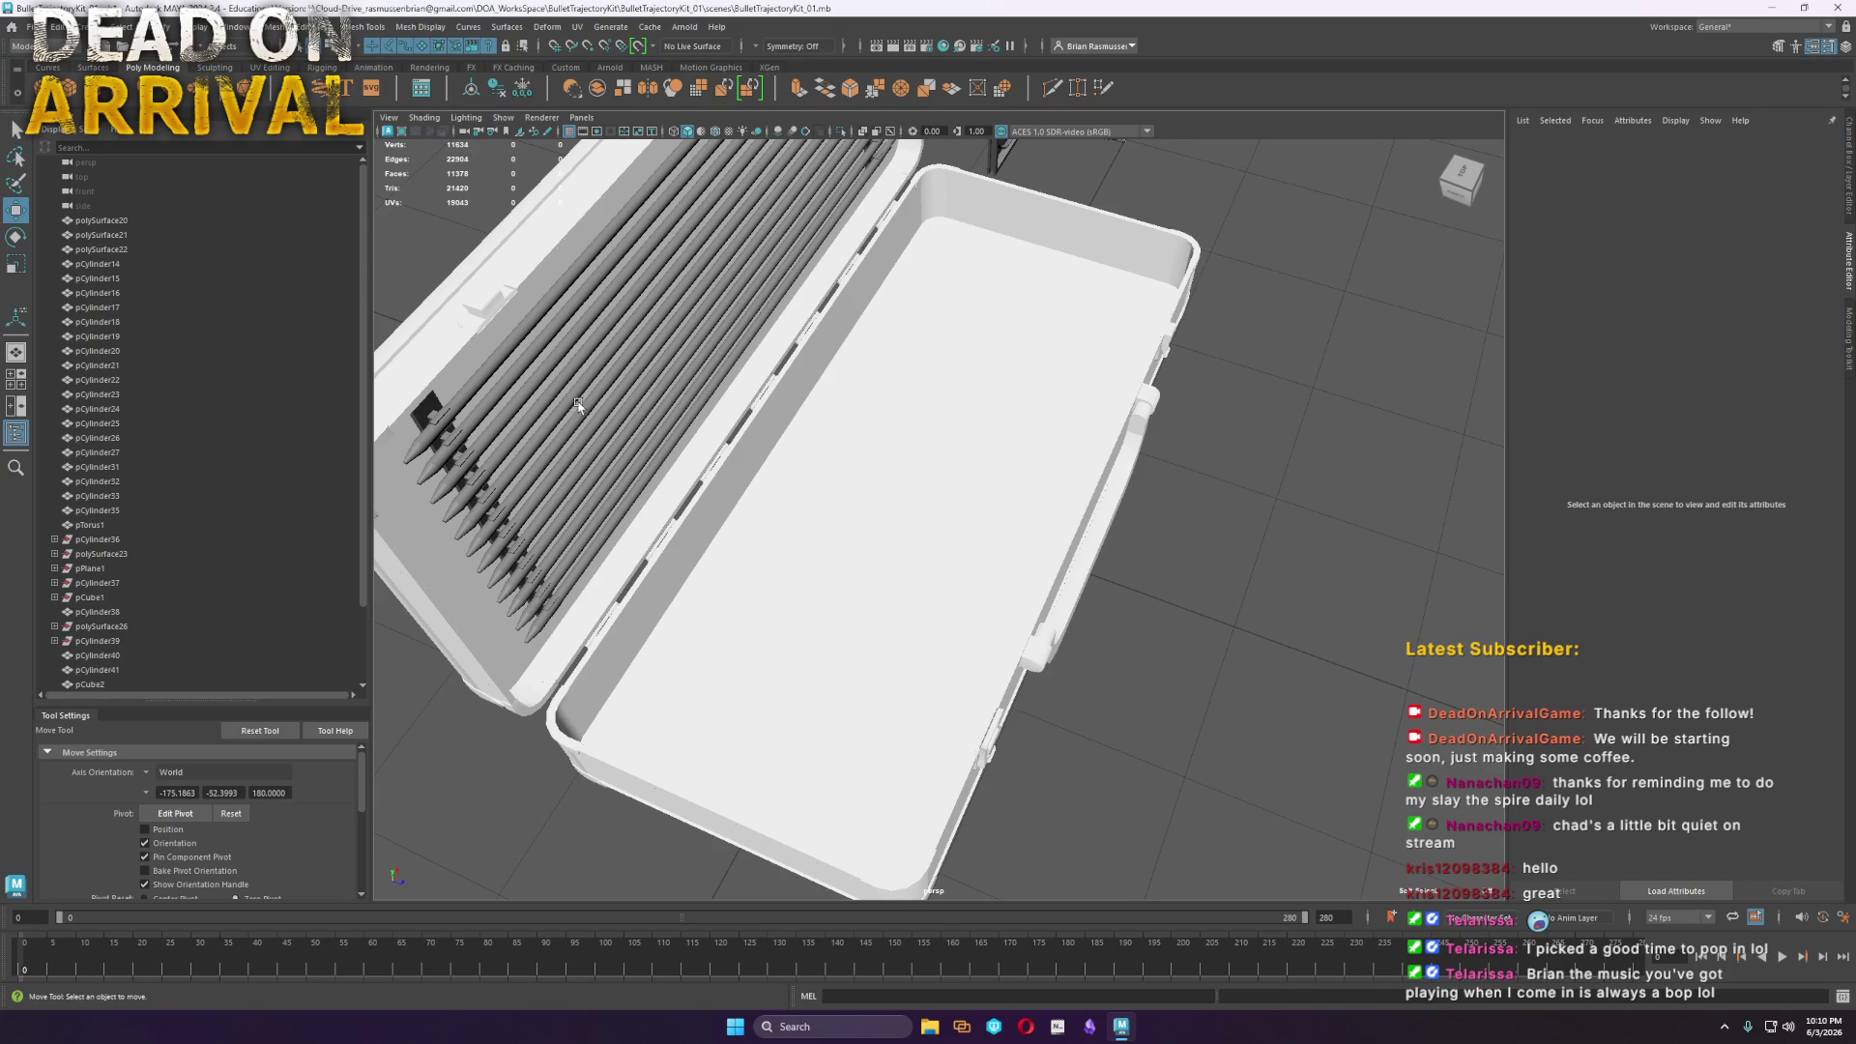
{"action": "left_click", "coordinate": [797, 569]}
{"action": "left_click_drag", "start_coordinate": [944, 596], "coordinate": [844, 570], "text": "alt"}
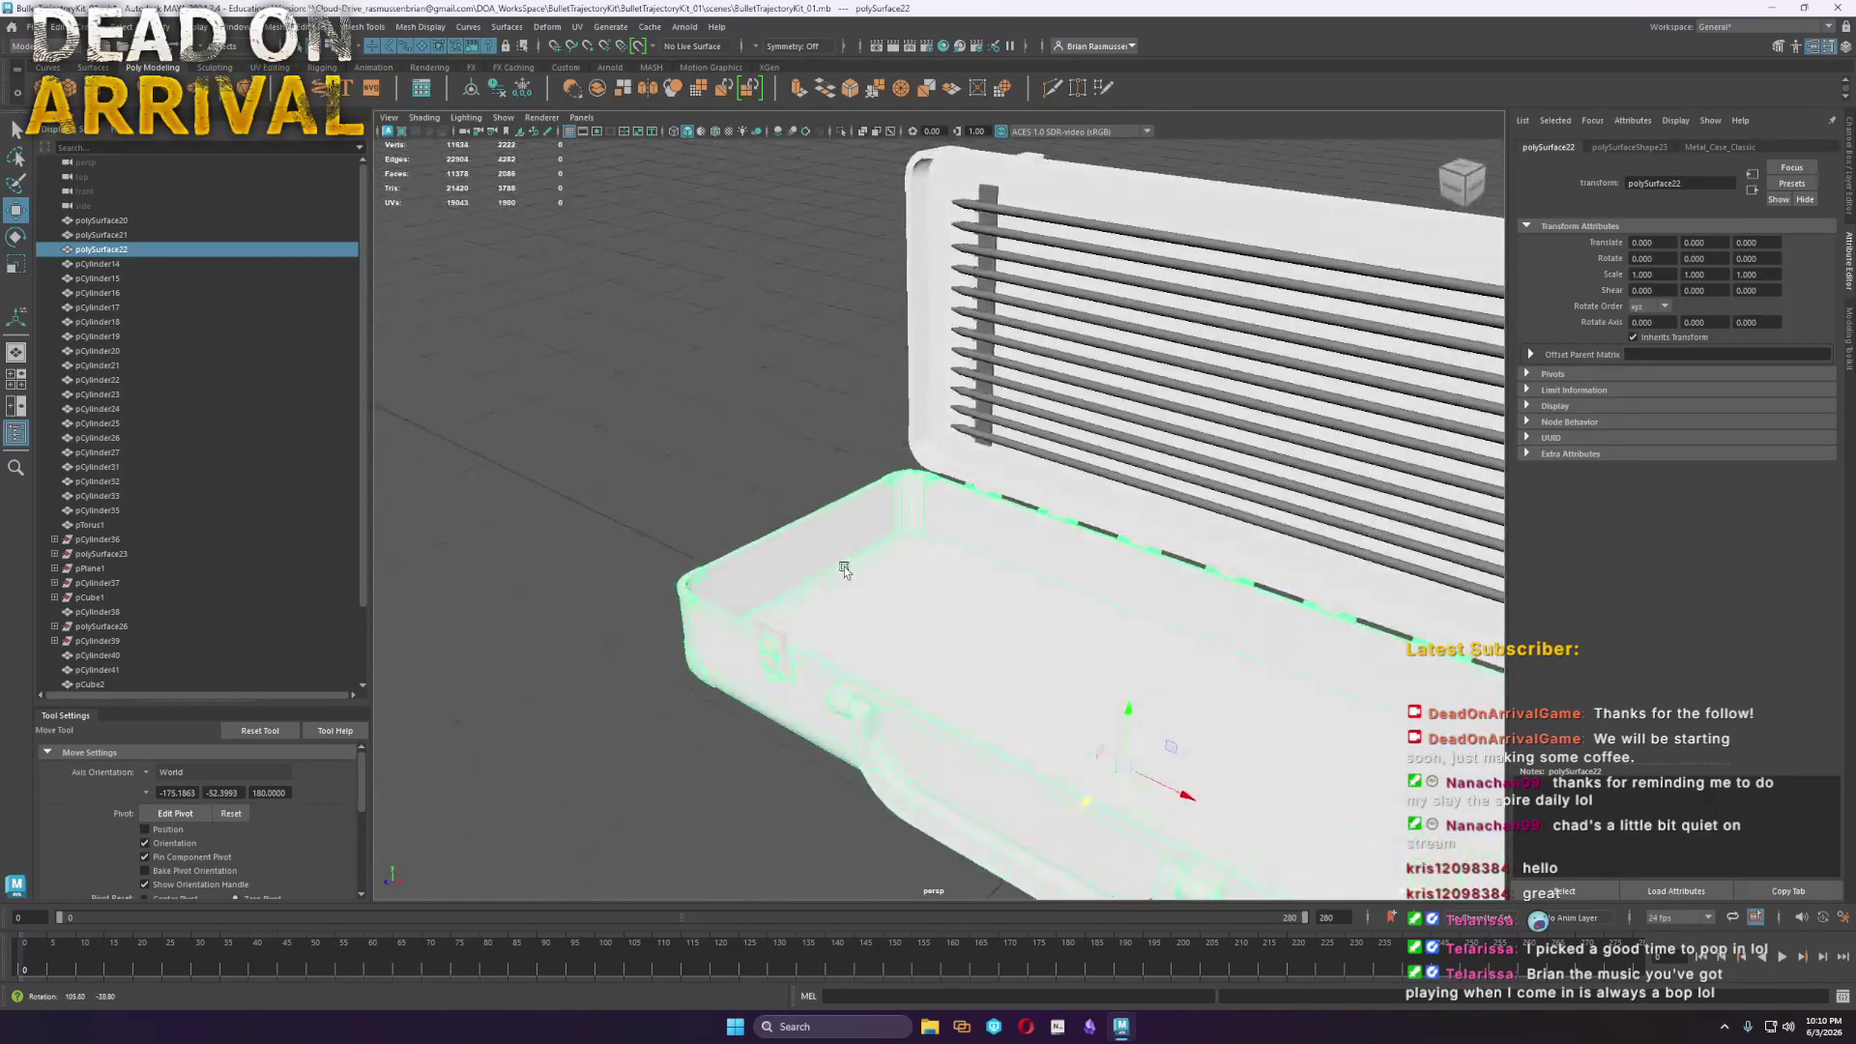
{"action": "key", "text": "f"}
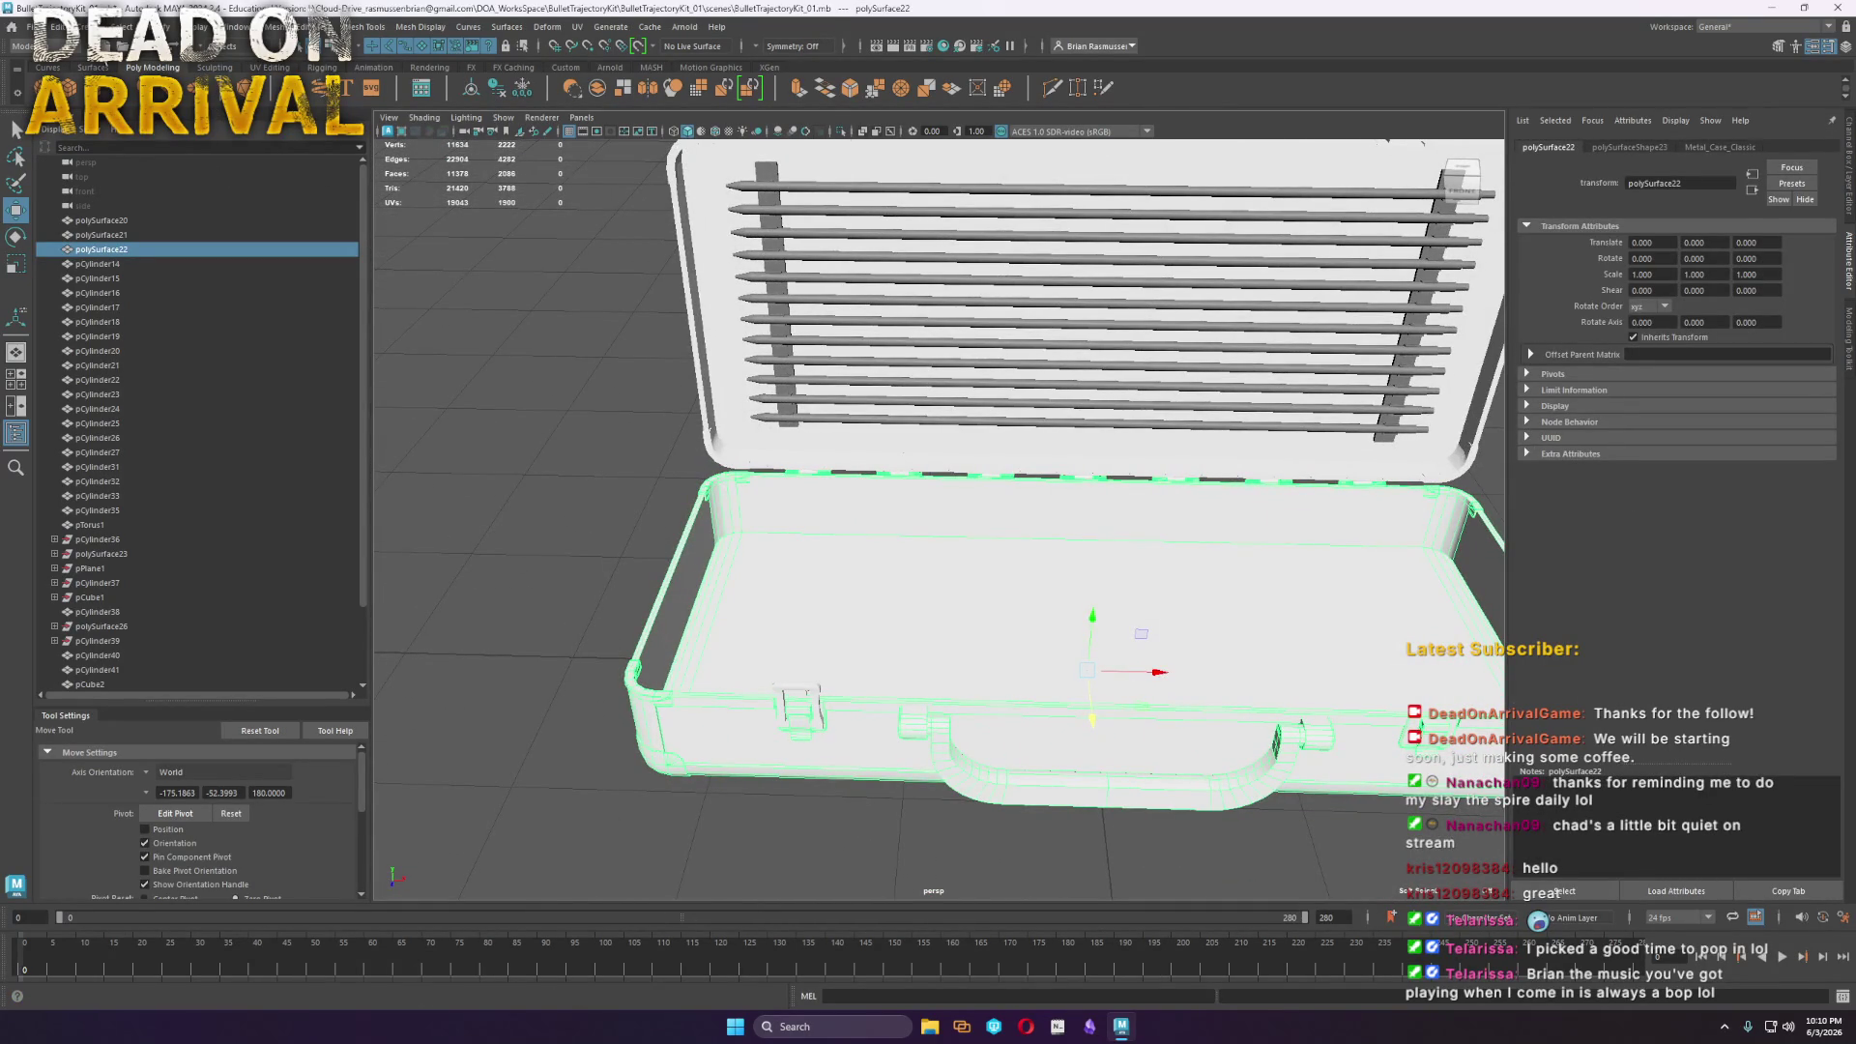
Create a polygon cube and scale it up uniformly to about 157
{"action": "left_click", "coordinate": [72, 95]}
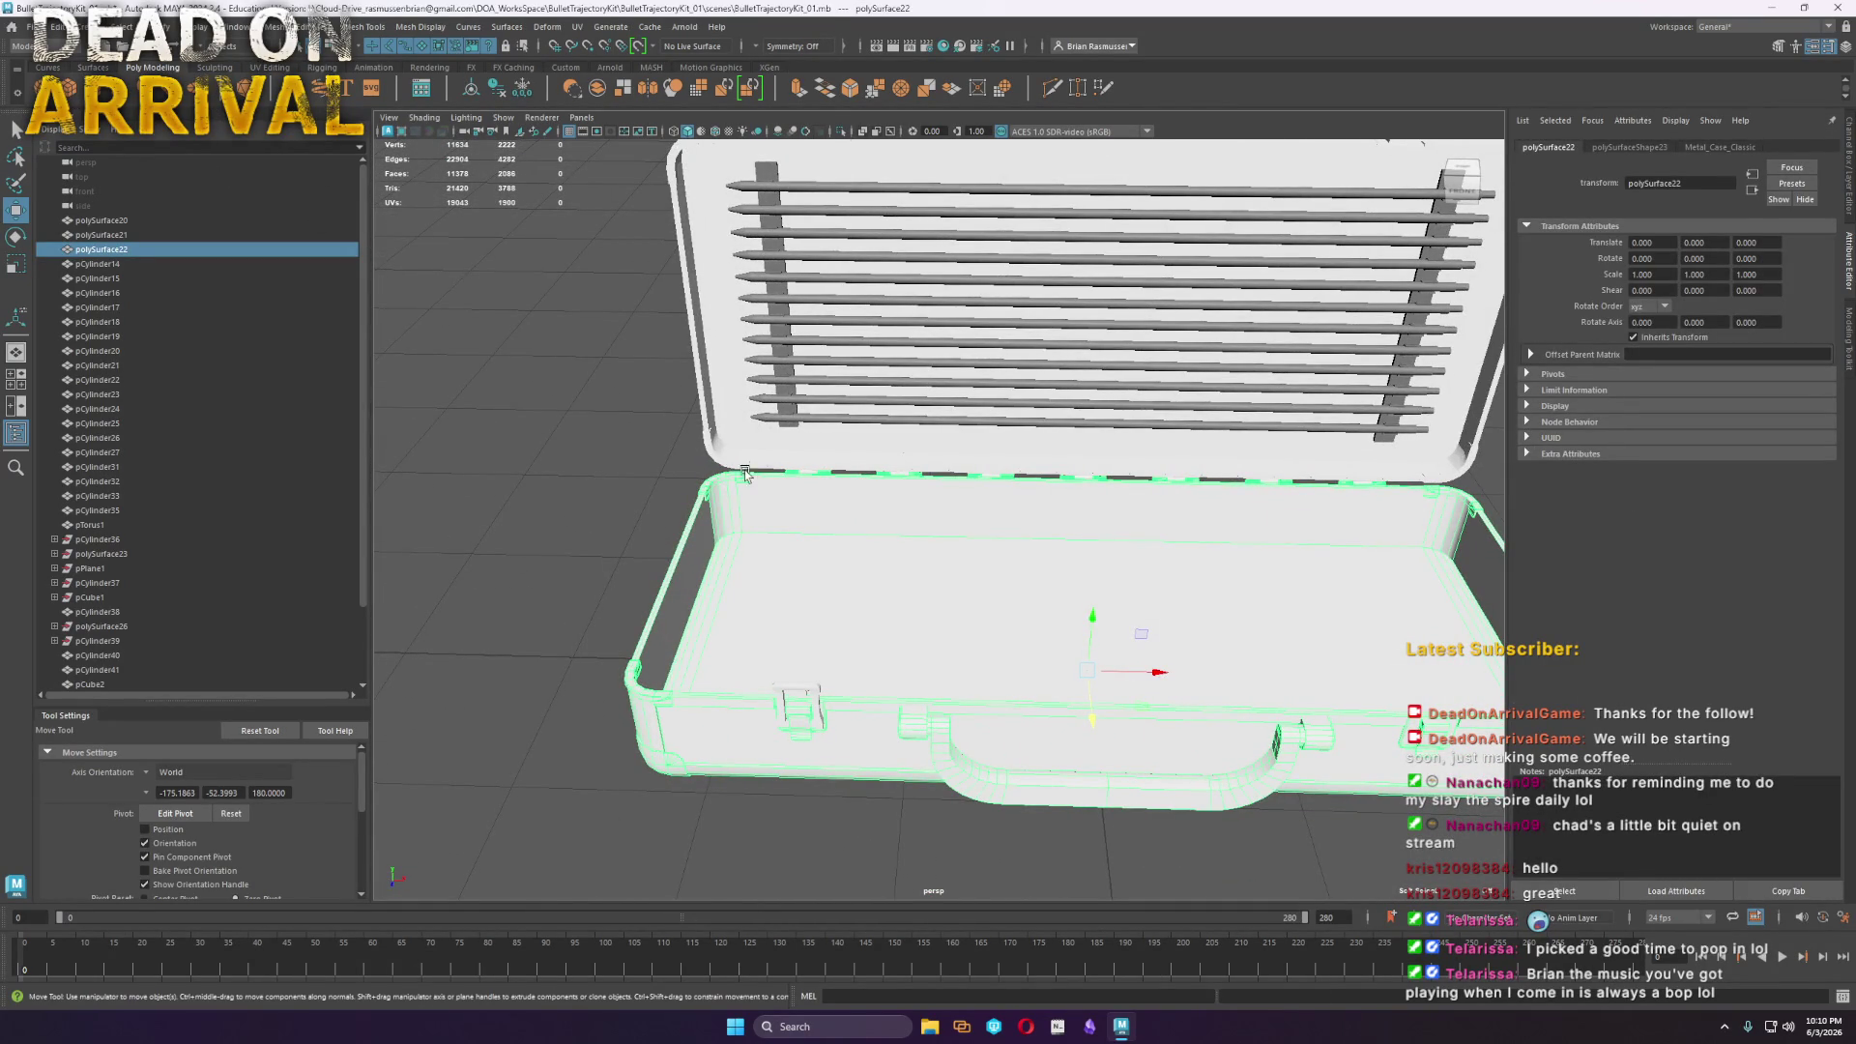
{"action": "scroll", "coordinate": [1026, 608], "scroll_direction": "down", "scroll_amount": 5}
{"action": "key", "text": "r"}
{"action": "left_click_drag", "start_coordinate": [1026, 608], "coordinate": [1142, 597]}
{"action": "left_click", "coordinate": [727, 133]}
{"action": "mouse_move", "coordinate": [727, 132]}
{"action": "left_mouse_down", "text": "alt"}
{"action": "mouse_move", "coordinate": [817, 662]}
{"action": "mouse_move", "coordinate": [916, 680]}
{"action": "mouse_move", "coordinate": [937, 507]}
{"action": "left_mouse_up", "text": "alt"}
Lift the box inside the case and lower its top vertices to flatten it
{"action": "key", "text": "w"}
{"action": "right_click_drag", "start_coordinate": [1060, 454], "coordinate": [939, 429]}
{"action": "left_click_drag", "start_coordinate": [1224, 518], "coordinate": [677, 353]}
{"action": "mouse_move", "coordinate": [909, 372]}
{"action": "left_mouse_down"}
{"action": "mouse_move", "coordinate": [907, 573]}
{"action": "mouse_move", "coordinate": [952, 580]}
{"action": "left_mouse_up"}
Delete the box's top face and stretch the box by moving its front face
{"action": "right_click_drag", "start_coordinate": [957, 575], "coordinate": [957, 624]}
{"action": "left_click", "coordinate": [942, 570]}
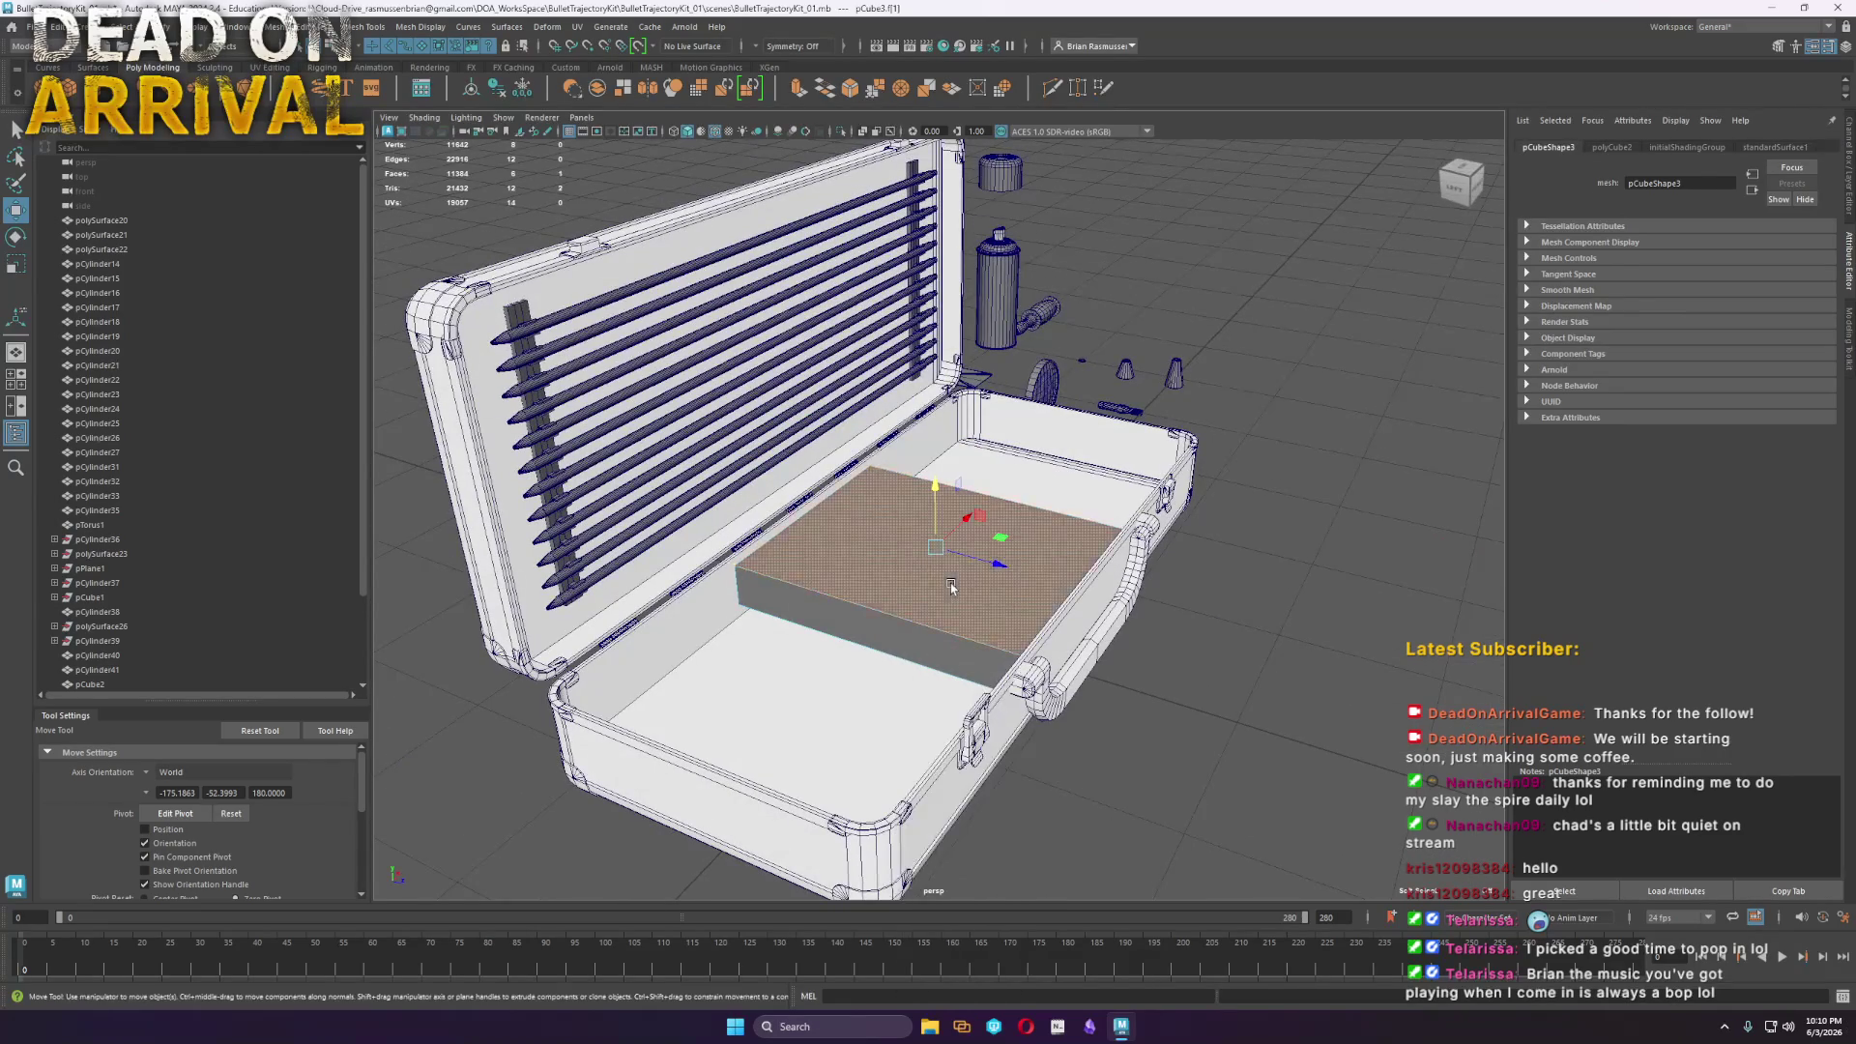
{"action": "key", "text": "Delete"}
{"action": "left_click", "coordinate": [877, 635]}
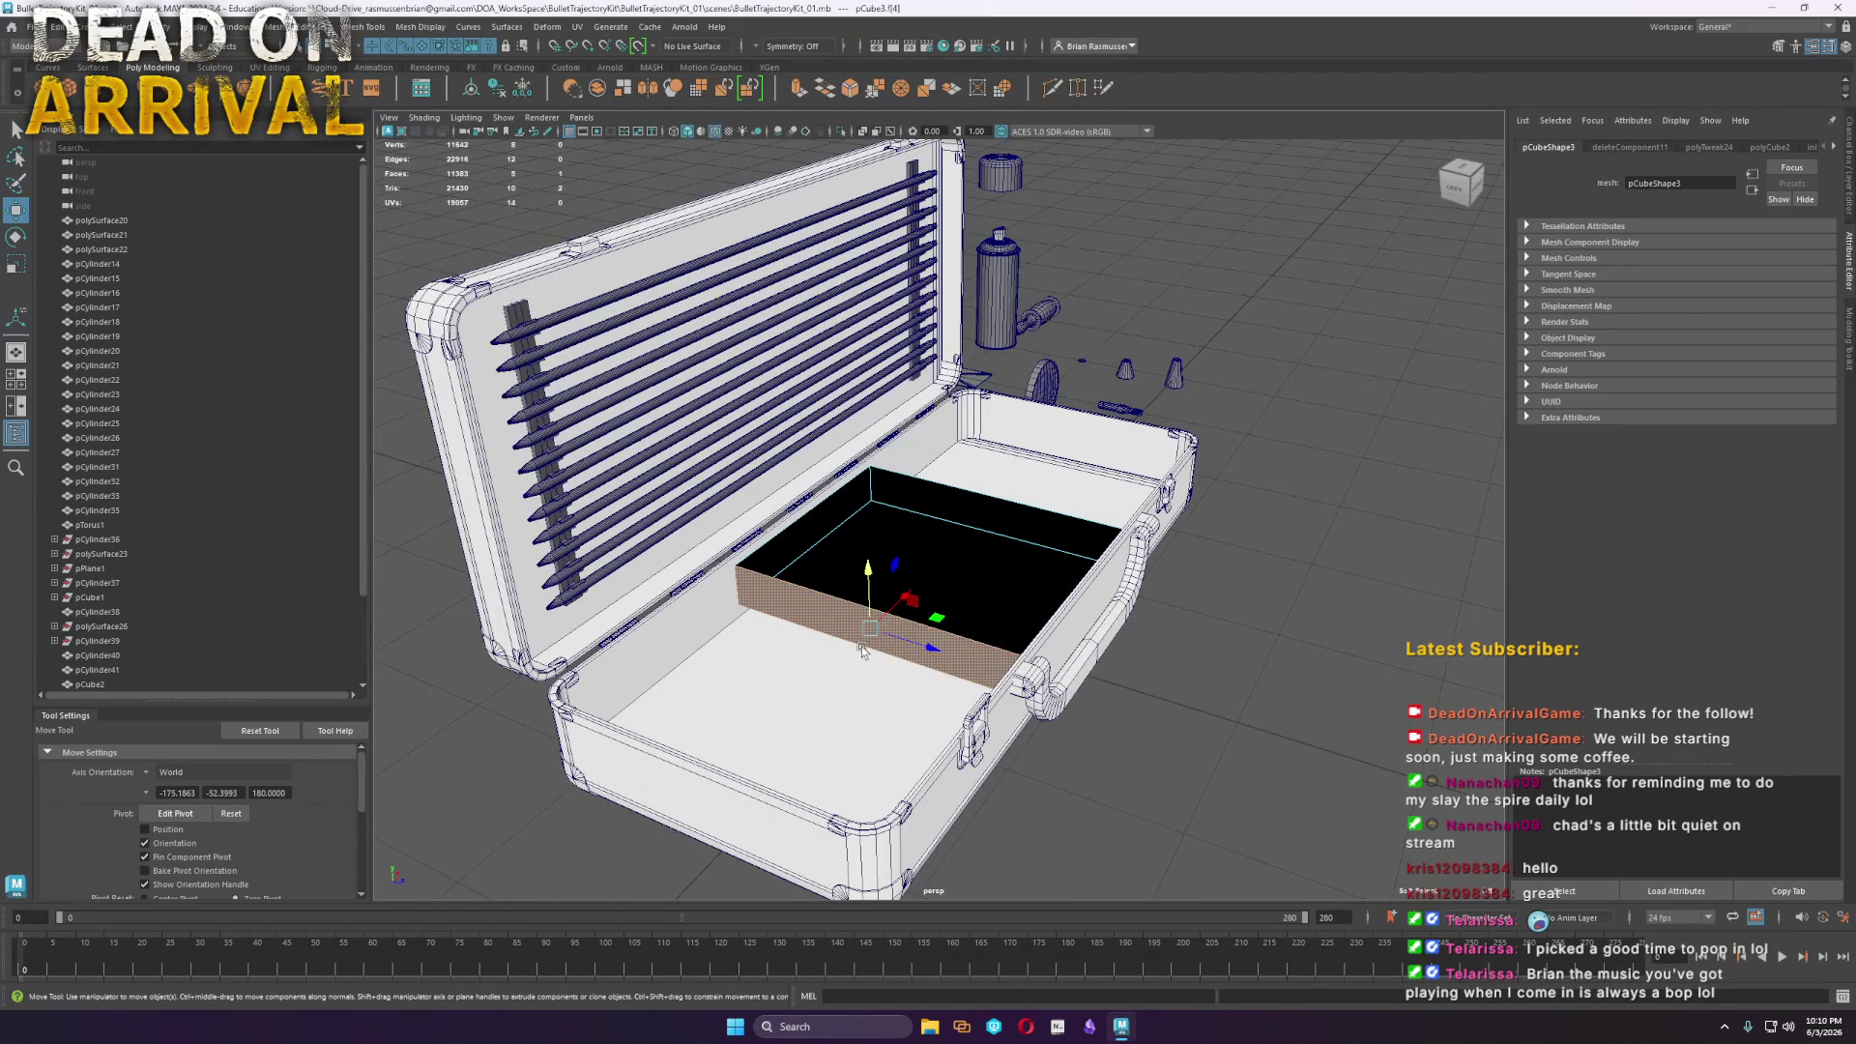
{"action": "key", "text": "f"}
{"action": "left_click_drag", "start_coordinate": [999, 547], "coordinate": [746, 573]}
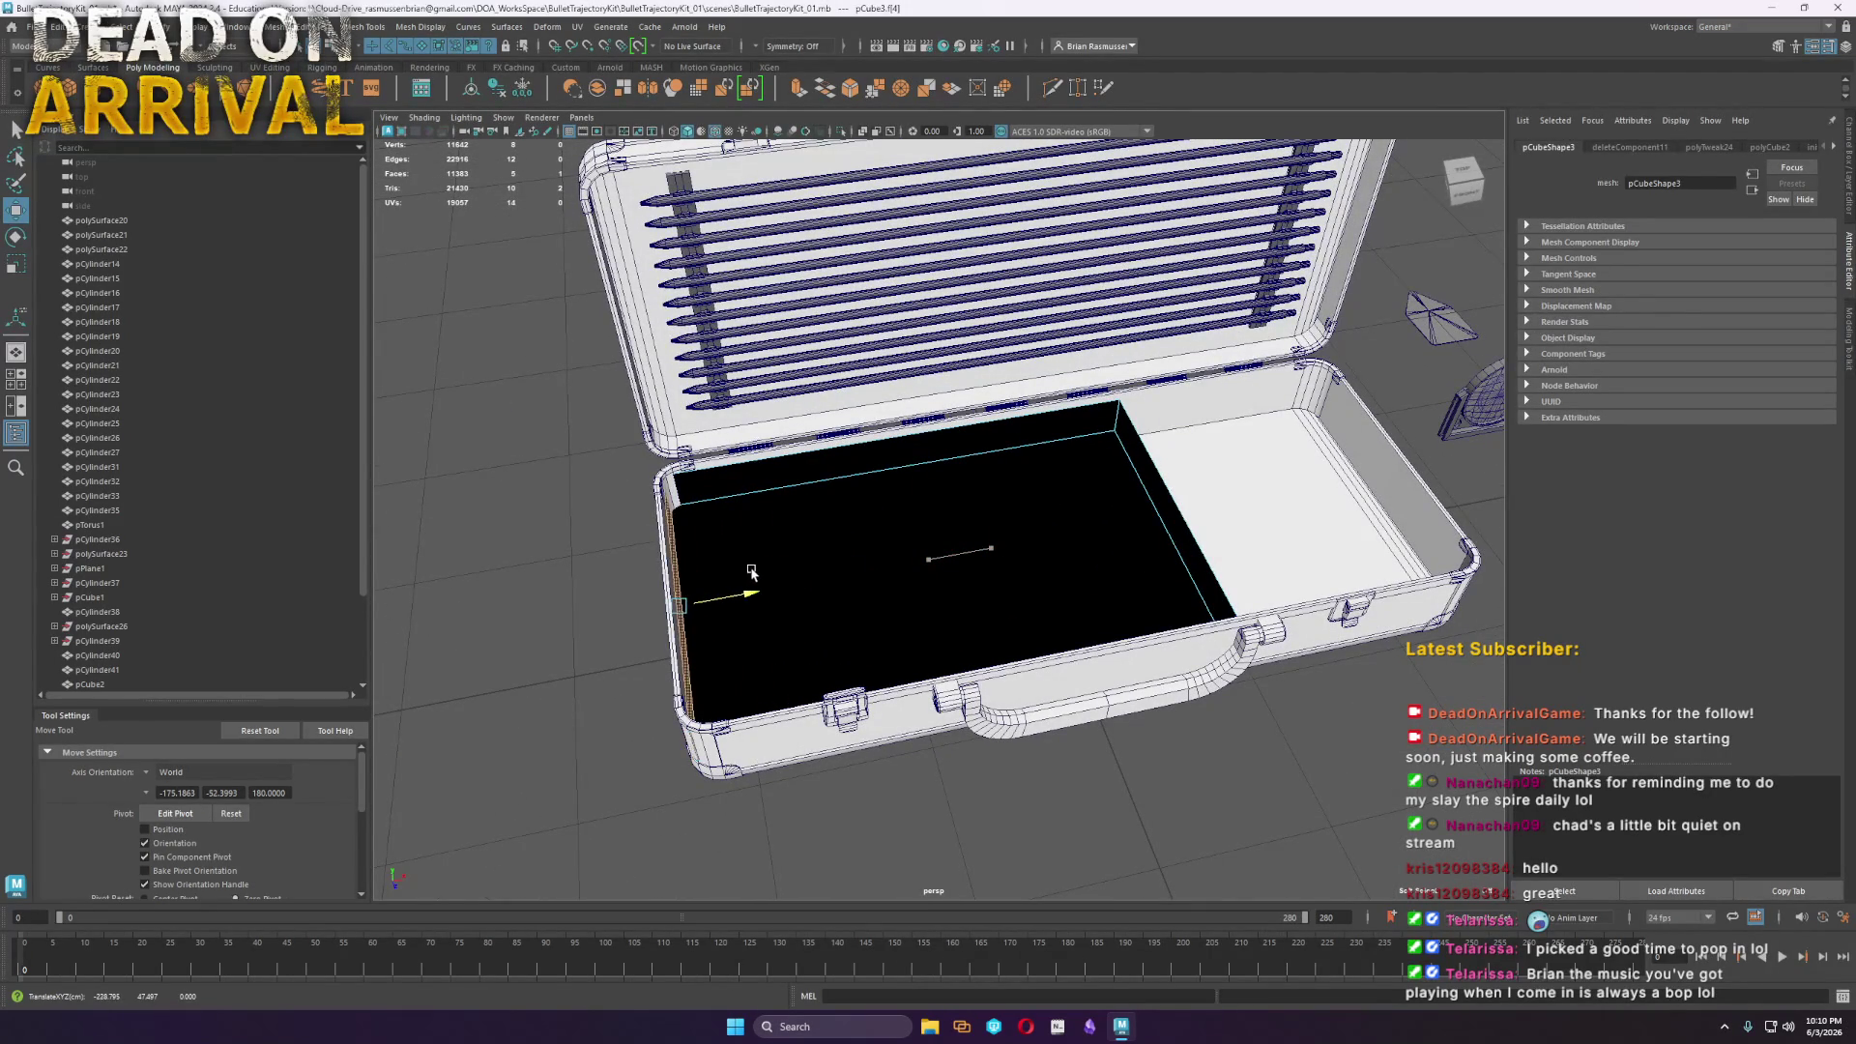
Select the right wall face of the open box
{"action": "scroll", "coordinate": [593, 605], "scroll_direction": "up", "scroll_amount": 3}
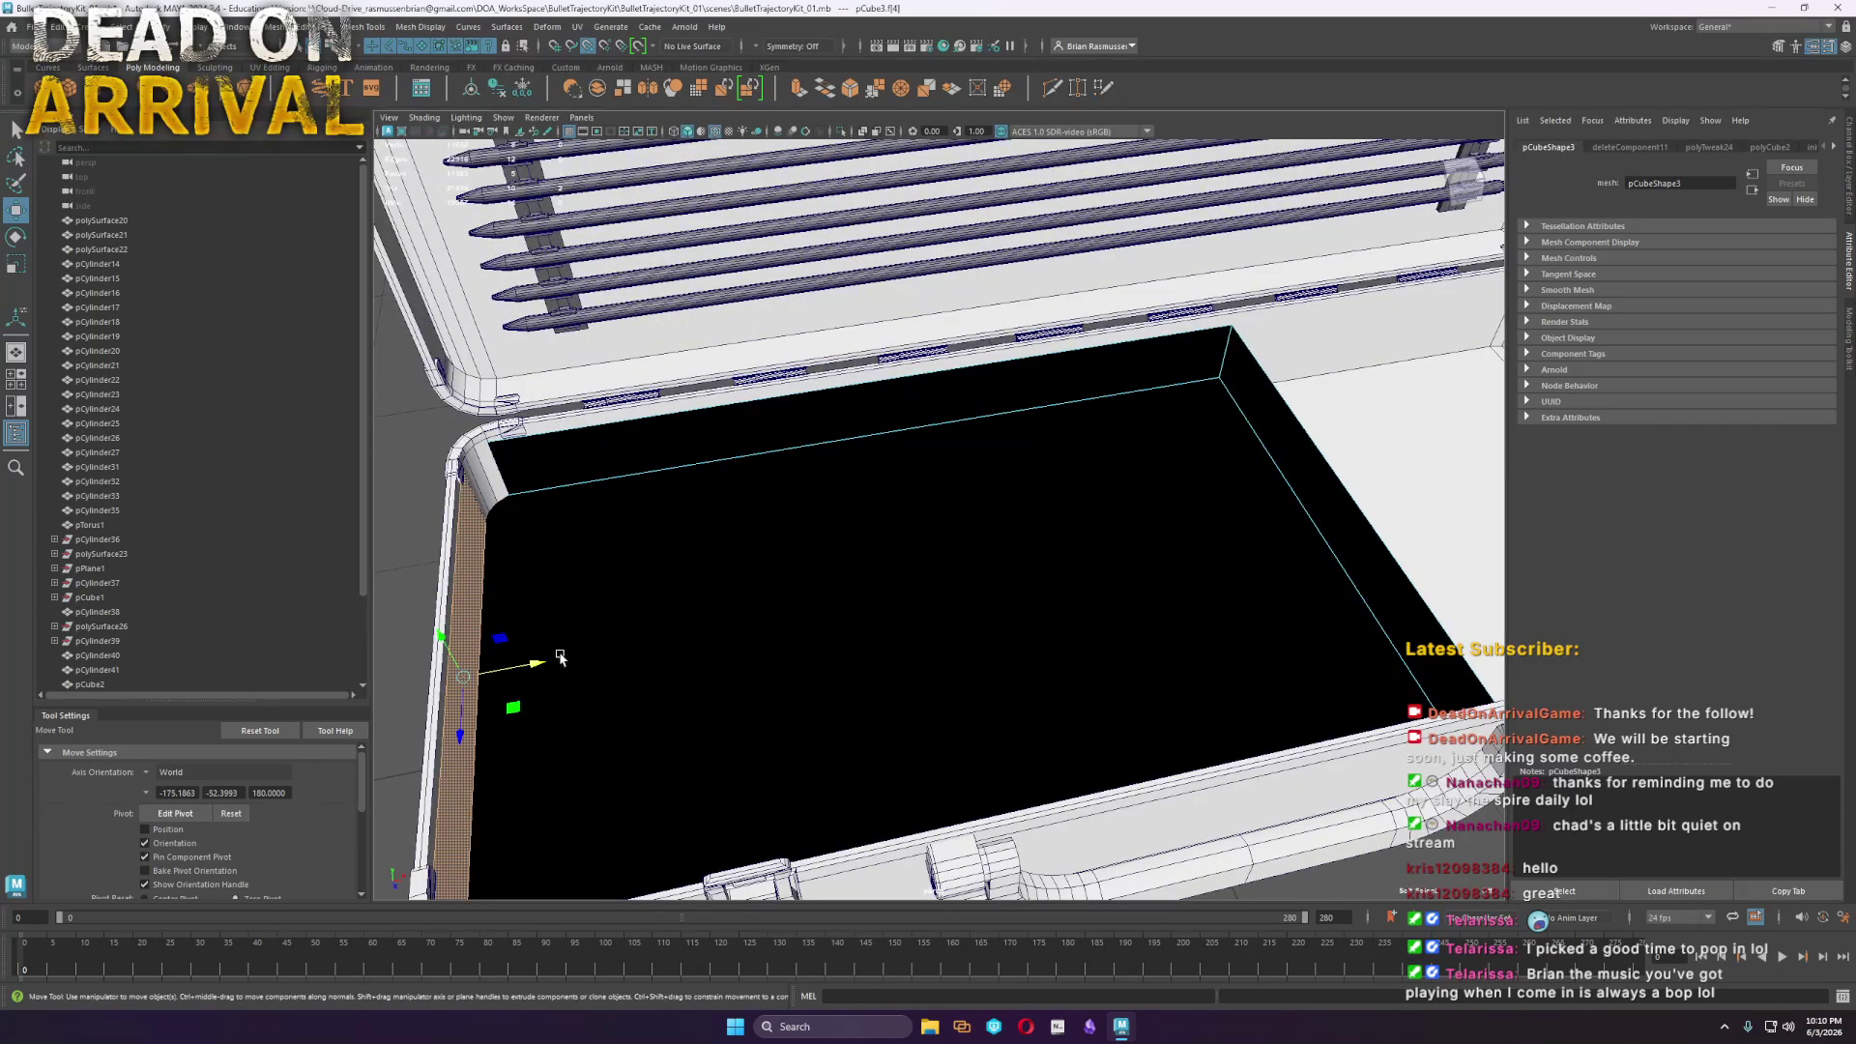
{"action": "left_click_drag", "start_coordinate": [491, 561], "coordinate": [493, 562]}
{"action": "key", "text": "ctrl+z"}
{"action": "mouse_move", "coordinate": [537, 655]}
{"action": "left_mouse_down", "text": "alt"}
{"action": "mouse_move", "coordinate": [945, 502]}
{"action": "mouse_move", "coordinate": [1148, 329]}
{"action": "mouse_move", "coordinate": [1045, 353]}
{"action": "left_mouse_up", "text": "alt"}
{"action": "left_click", "coordinate": [1068, 350]}
{"action": "mouse_move", "coordinate": [1143, 502]}
{"action": "left_mouse_down", "text": "alt"}
{"action": "mouse_move", "coordinate": [965, 364]}
{"action": "mouse_move", "coordinate": [1144, 502]}
{"action": "mouse_move", "coordinate": [931, 568]}
{"action": "mouse_move", "coordinate": [783, 505]}
{"action": "mouse_move", "coordinate": [781, 488]}
{"action": "left_mouse_up", "text": "alt"}
{"action": "mouse_move", "coordinate": [781, 487]}
{"action": "right_mouse_down", "text": "alt"}
{"action": "mouse_move", "coordinate": [663, 663]}
{"action": "mouse_move", "coordinate": [623, 676]}
{"action": "right_mouse_up", "text": "alt"}
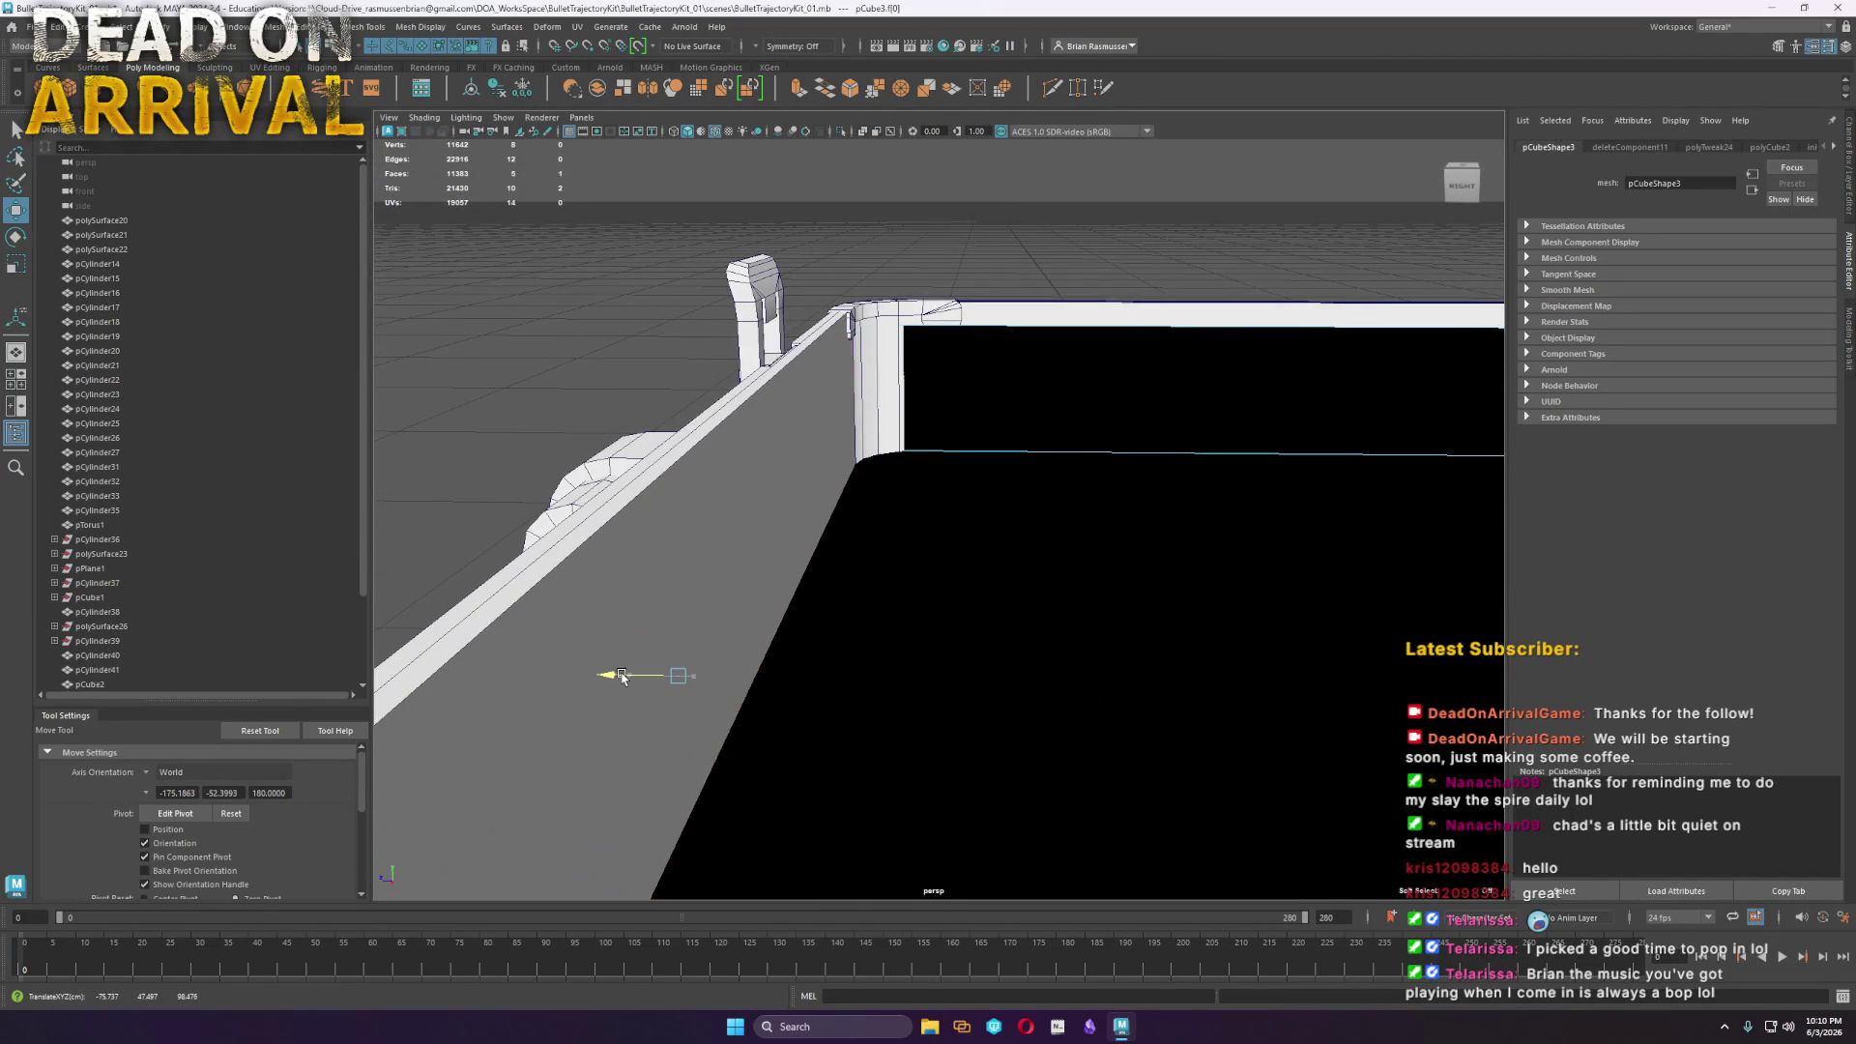
Slide the box's left wall face out to the case edge
{"action": "left_click", "coordinate": [622, 676]}
{"action": "mouse_move", "coordinate": [621, 676]}
{"action": "left_mouse_down", "text": "alt"}
{"action": "mouse_move", "coordinate": [551, 469]}
{"action": "mouse_move", "coordinate": [1079, 406]}
{"action": "left_mouse_up", "text": "alt"}
{"action": "left_click", "coordinate": [1325, 443]}
{"action": "right_click_drag", "start_coordinate": [1325, 443], "coordinate": [1023, 592], "text": "alt"}
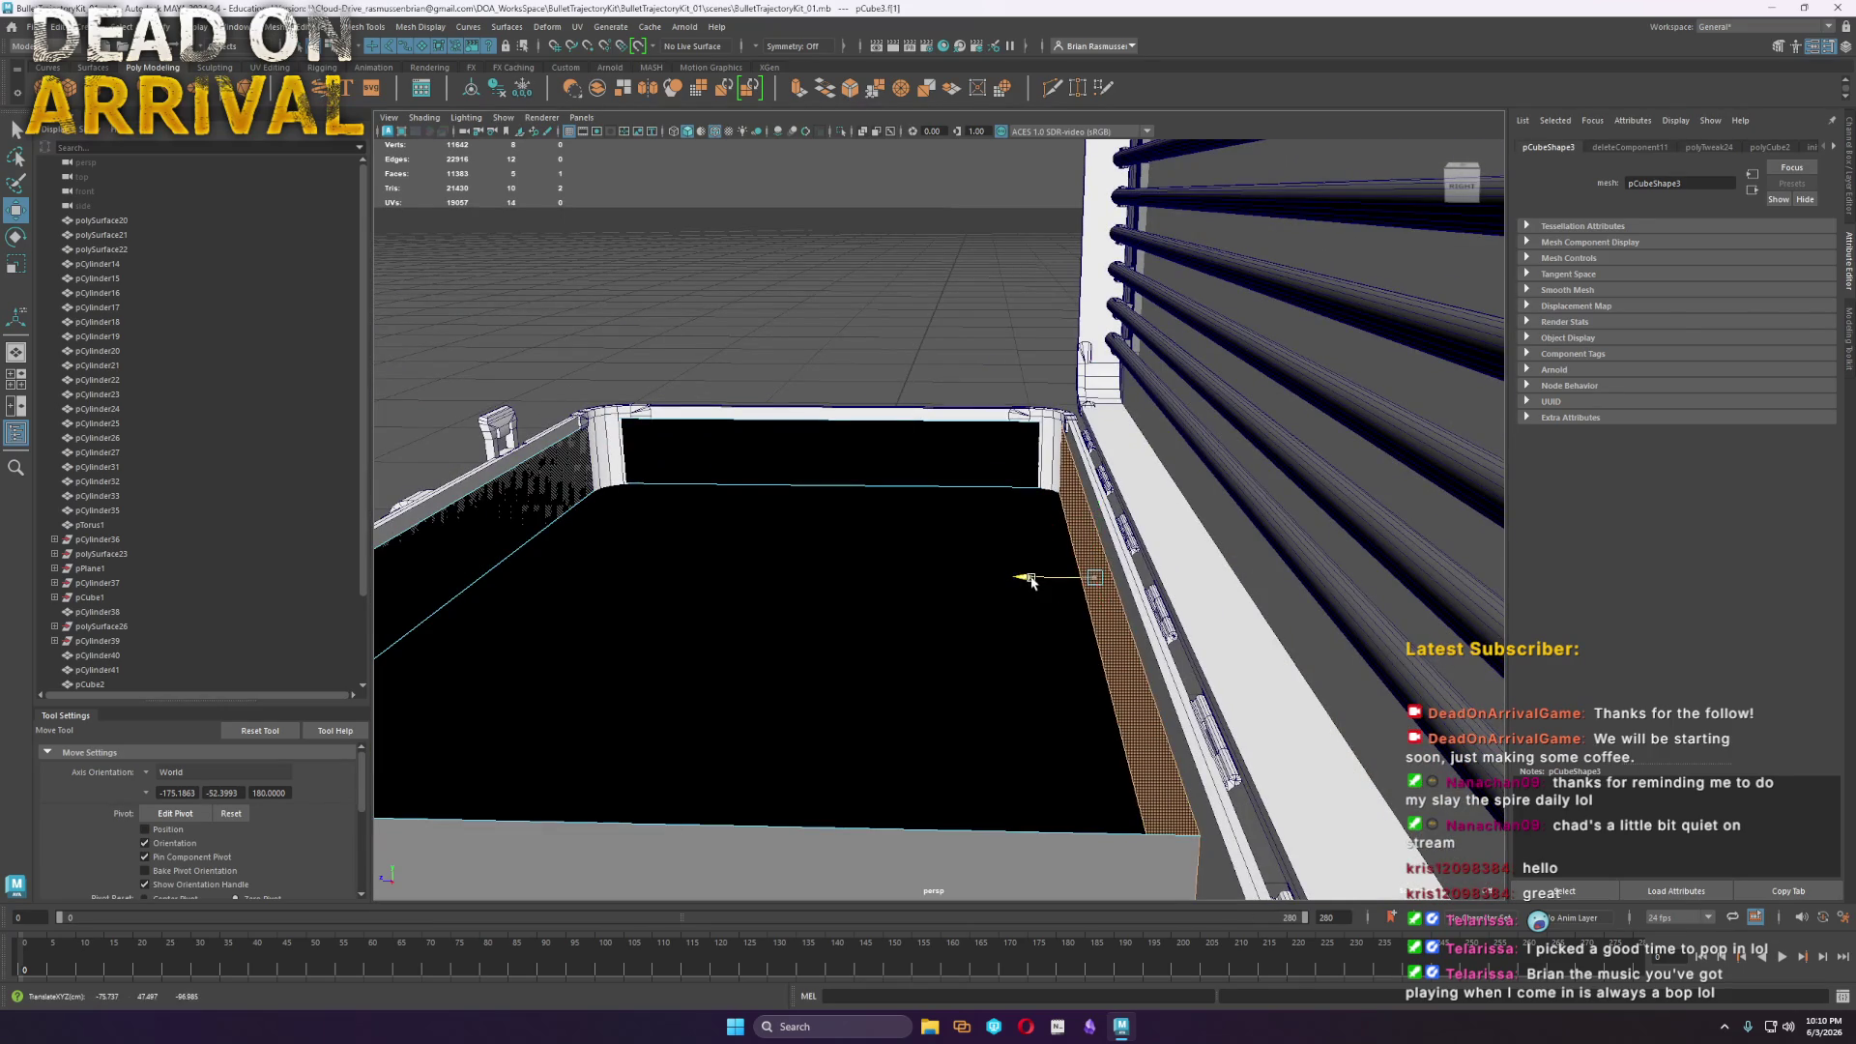
{"action": "left_click", "coordinate": [541, 488]}
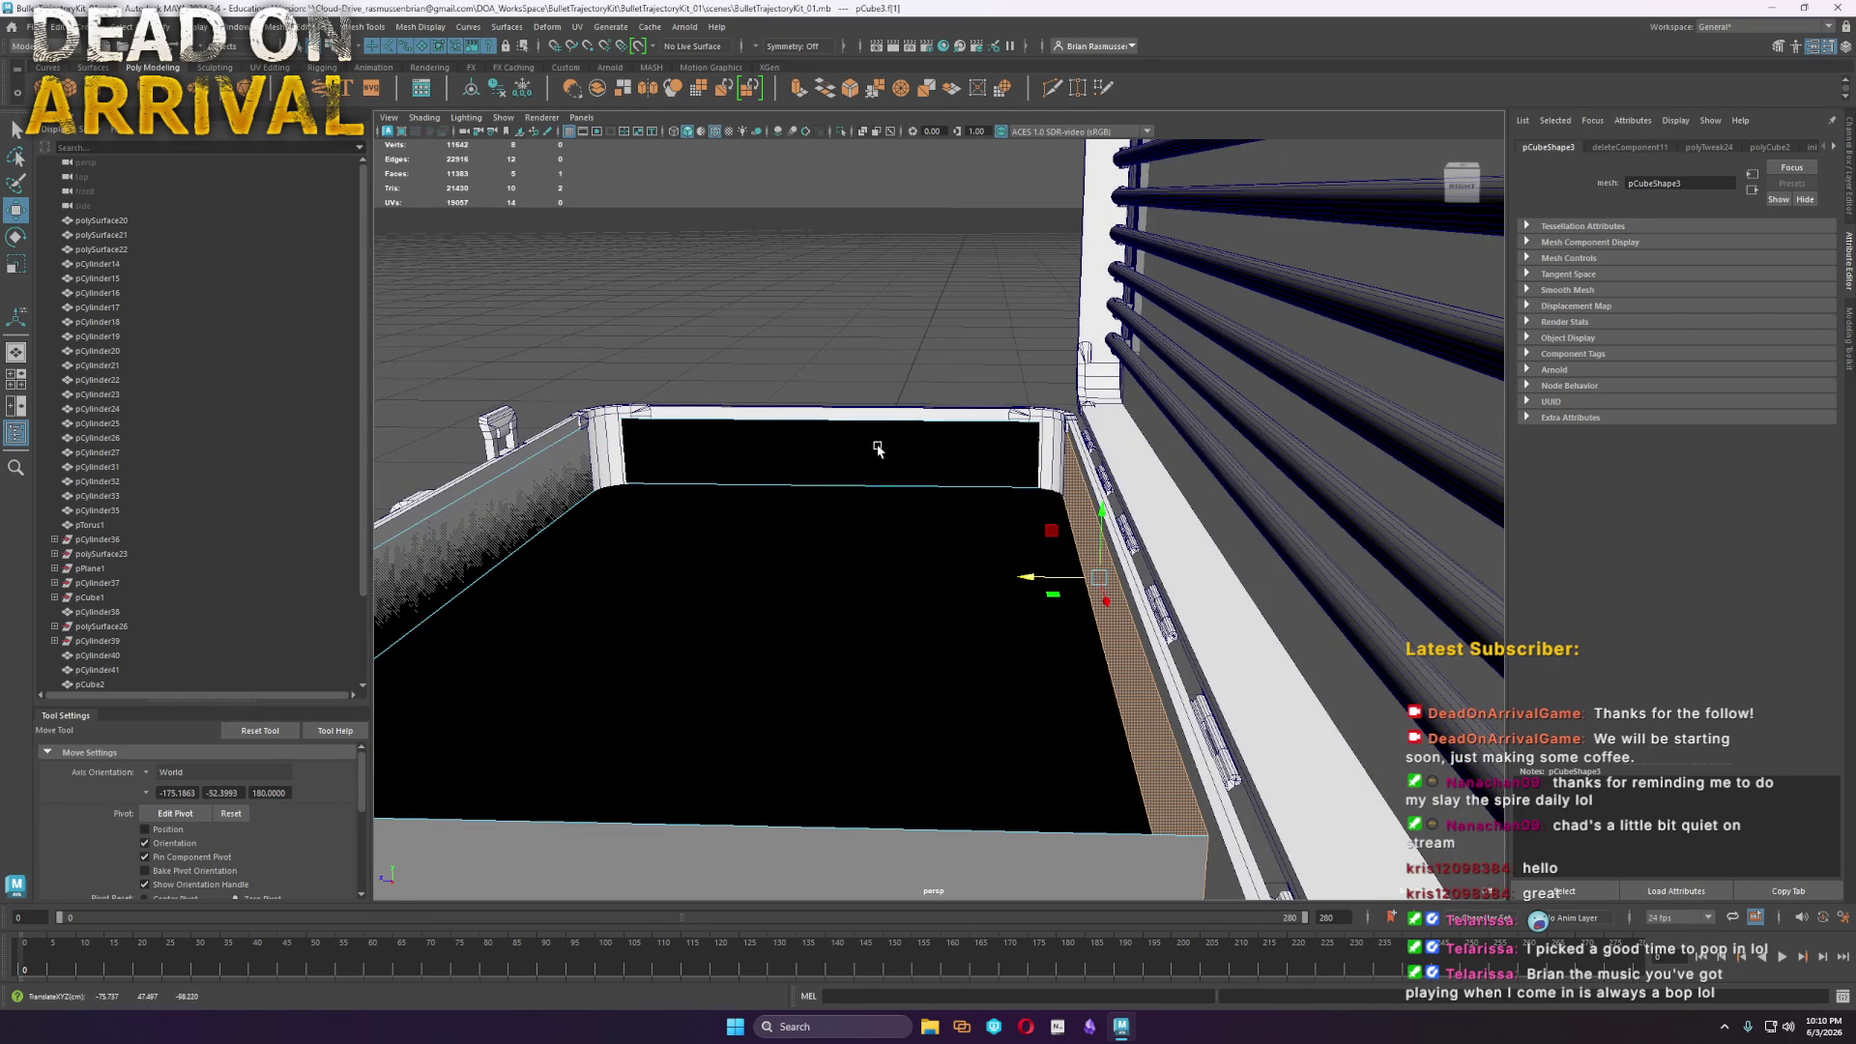
{"action": "left_click_drag", "start_coordinate": [878, 443], "coordinate": [811, 570], "text": "alt"}
{"action": "mouse_move", "coordinate": [811, 569]}
{"action": "right_mouse_down", "text": "alt"}
{"action": "mouse_move", "coordinate": [1119, 551]}
{"action": "mouse_move", "coordinate": [1110, 531]}
{"action": "mouse_move", "coordinate": [1053, 530]}
{"action": "right_mouse_up", "text": "alt"}
{"action": "mouse_move", "coordinate": [1052, 530]}
{"action": "left_mouse_down"}
{"action": "mouse_move", "coordinate": [1064, 542]}
{"action": "mouse_move", "coordinate": [1051, 533]}
{"action": "left_mouse_up"}
{"action": "key", "text": "f"}
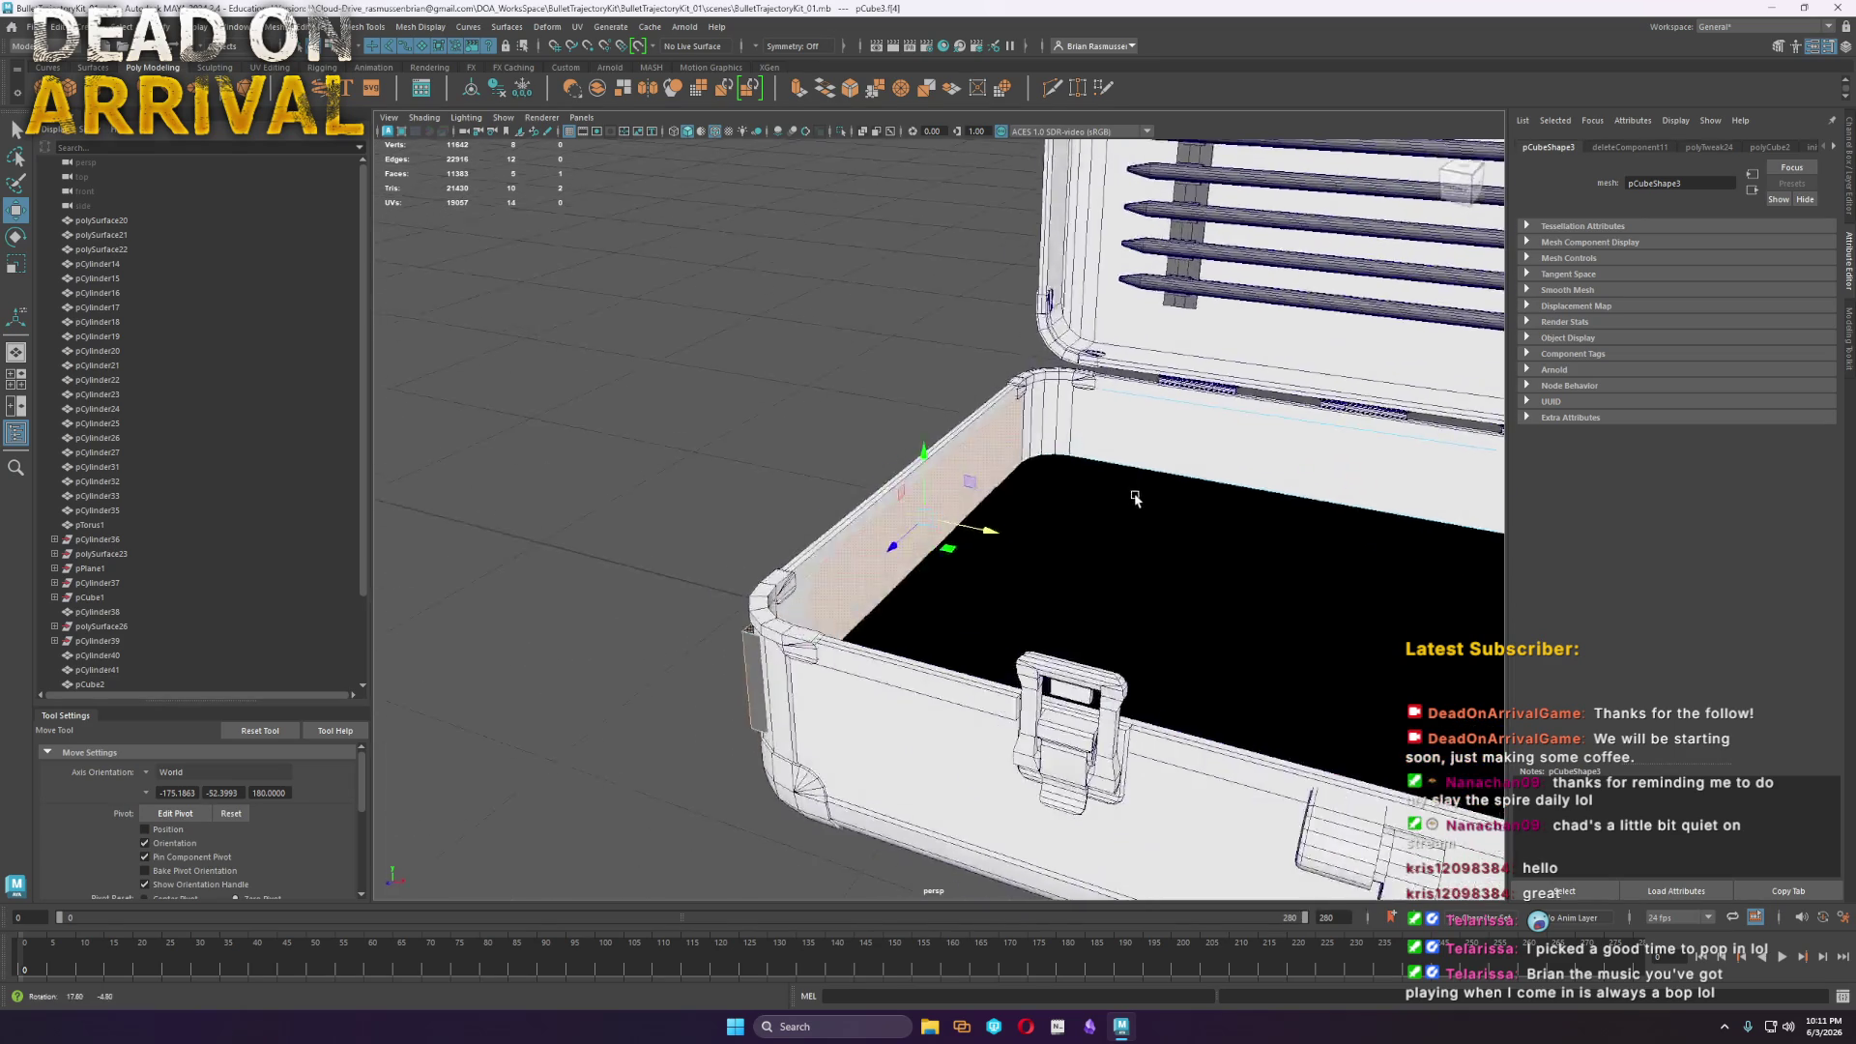
Raise the whole tray higher inside the case
{"action": "key", "text": "F8"}
{"action": "key", "text": "f"}
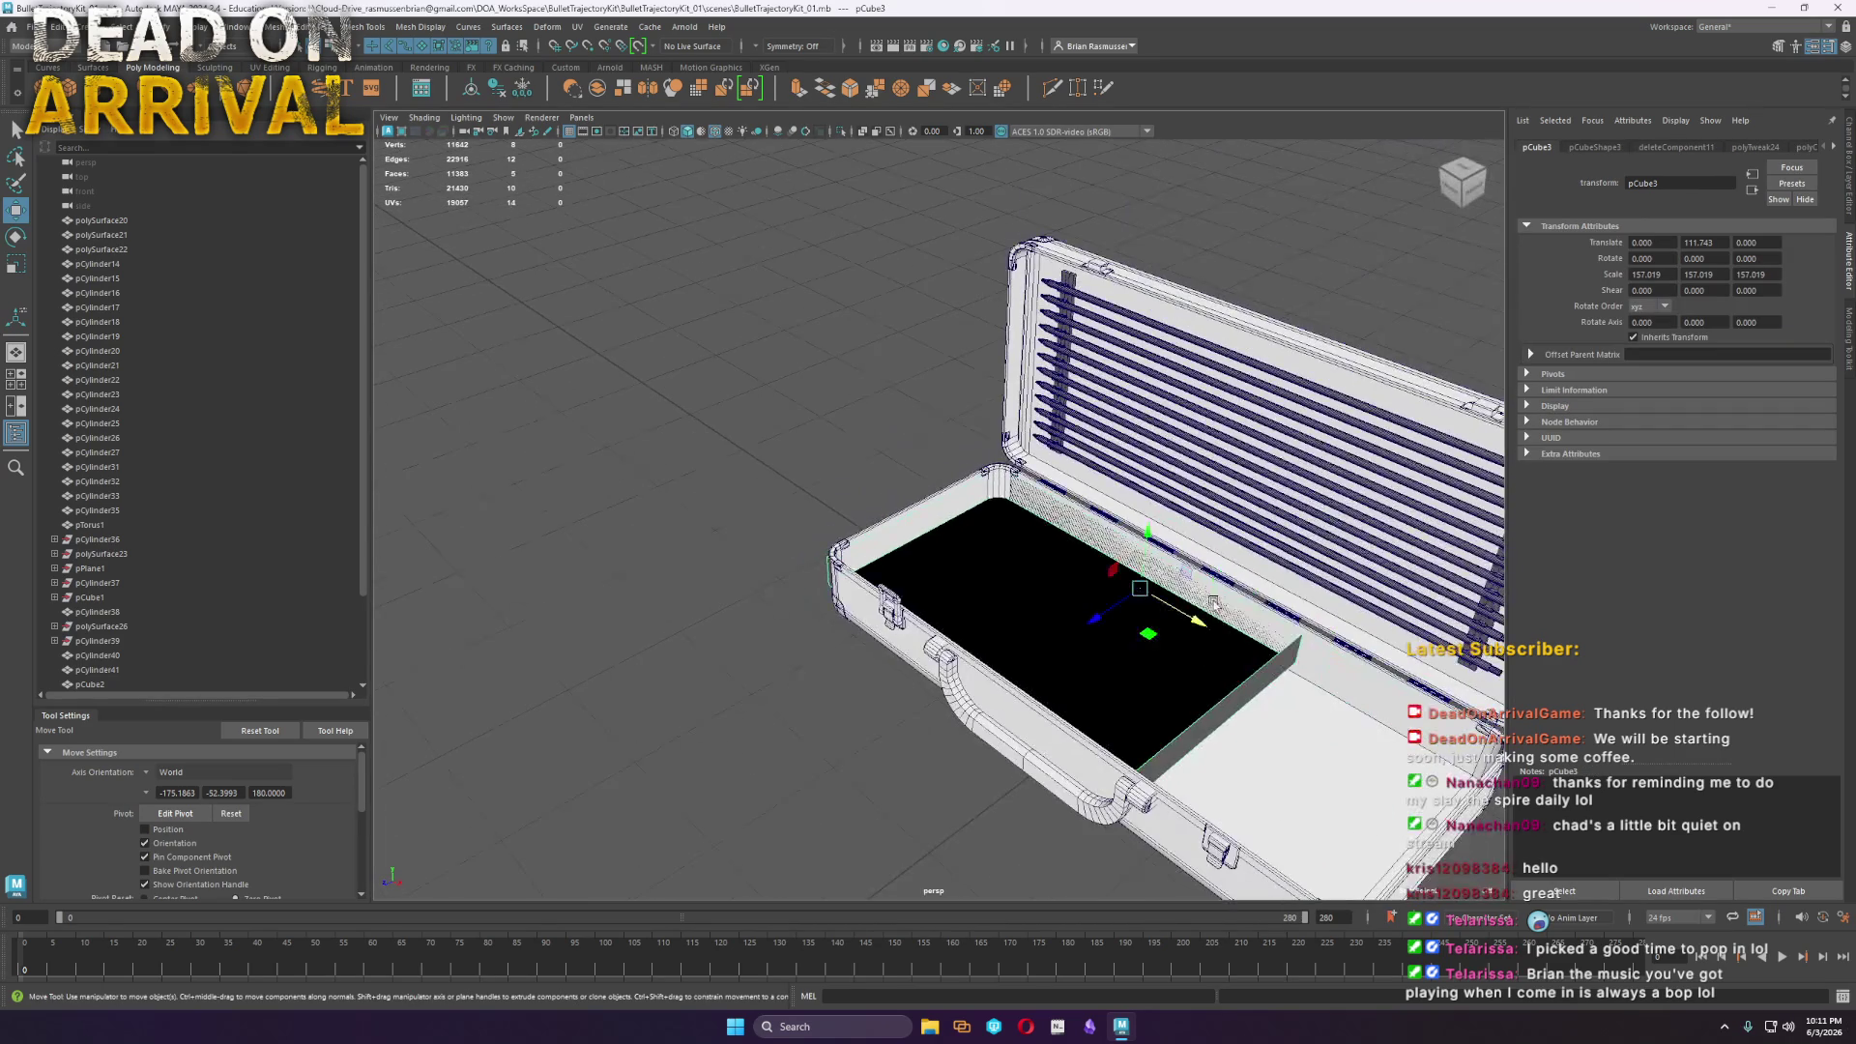
{"action": "left_click_drag", "start_coordinate": [1158, 531], "coordinate": [1162, 446]}
{"action": "left_click_drag", "start_coordinate": [1162, 446], "coordinate": [984, 570], "text": "alt"}
Shorten the tray by sliding its right-end vertices left
{"action": "right_click_drag", "start_coordinate": [1013, 526], "coordinate": [945, 537]}
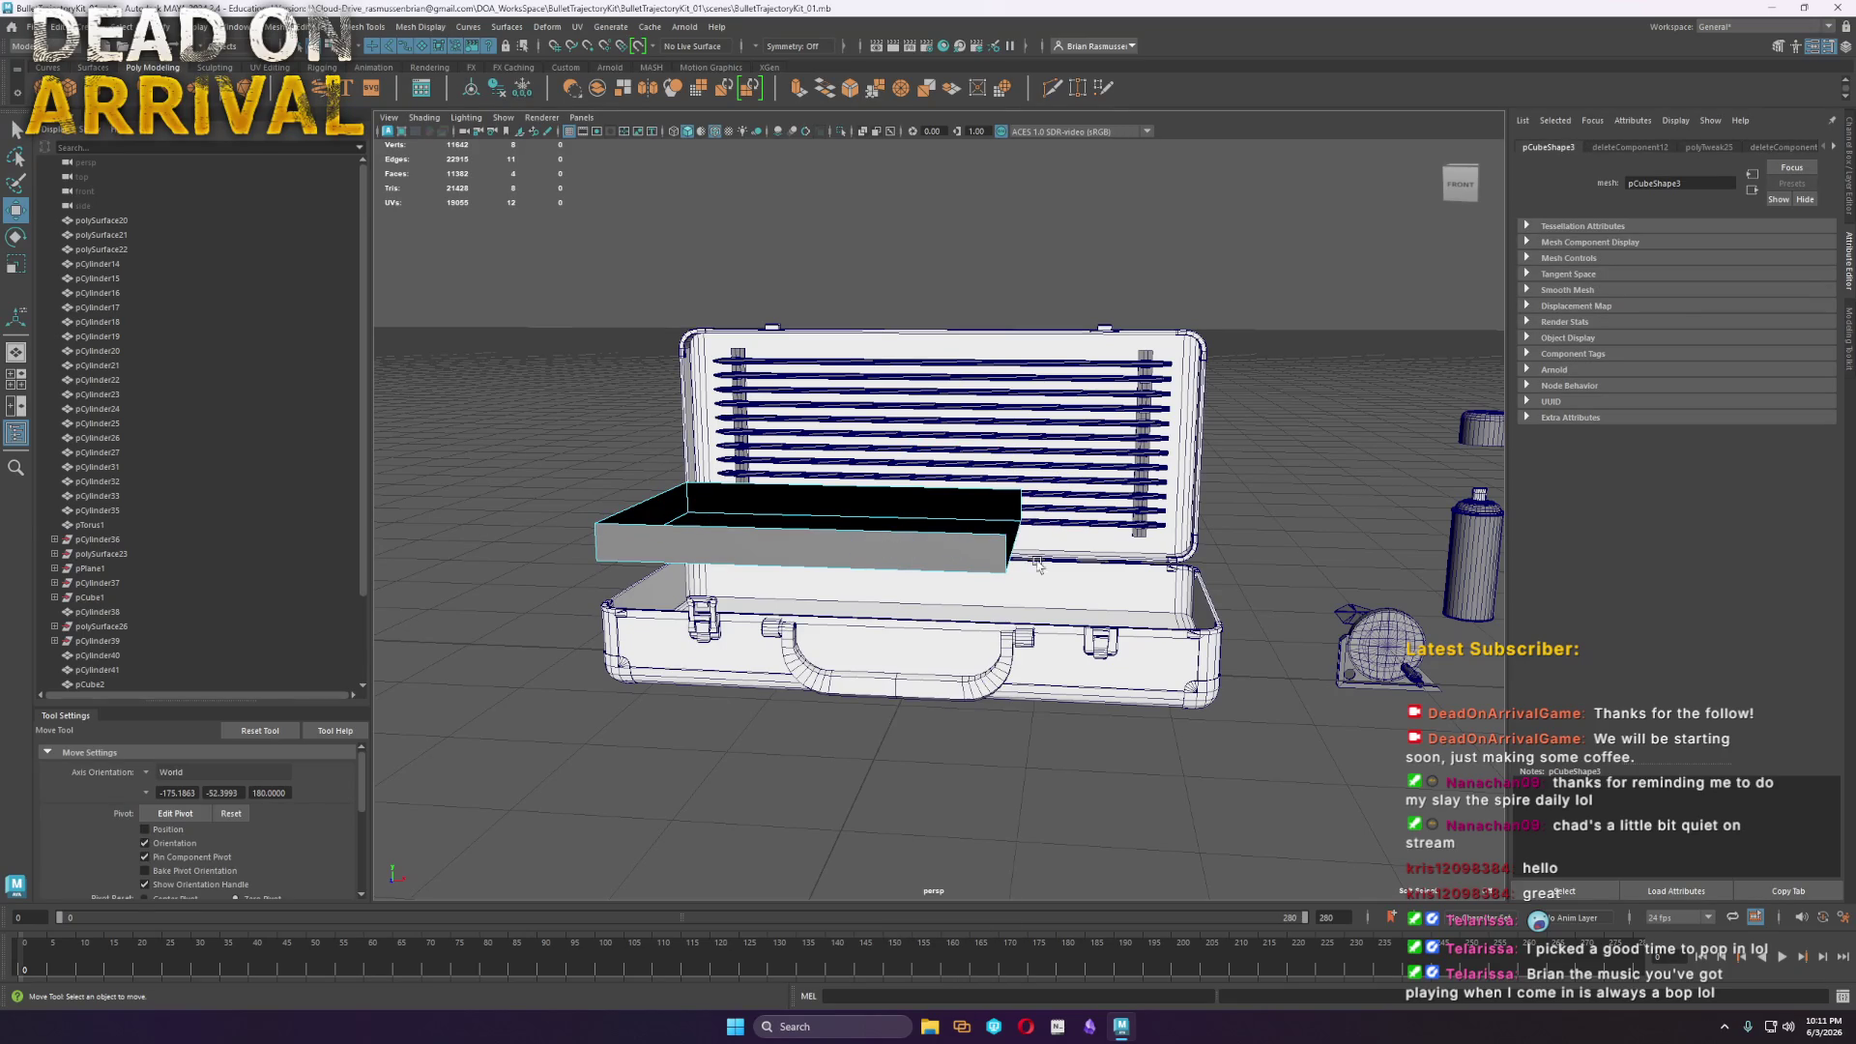
{"action": "key", "text": "ctrl+z"}
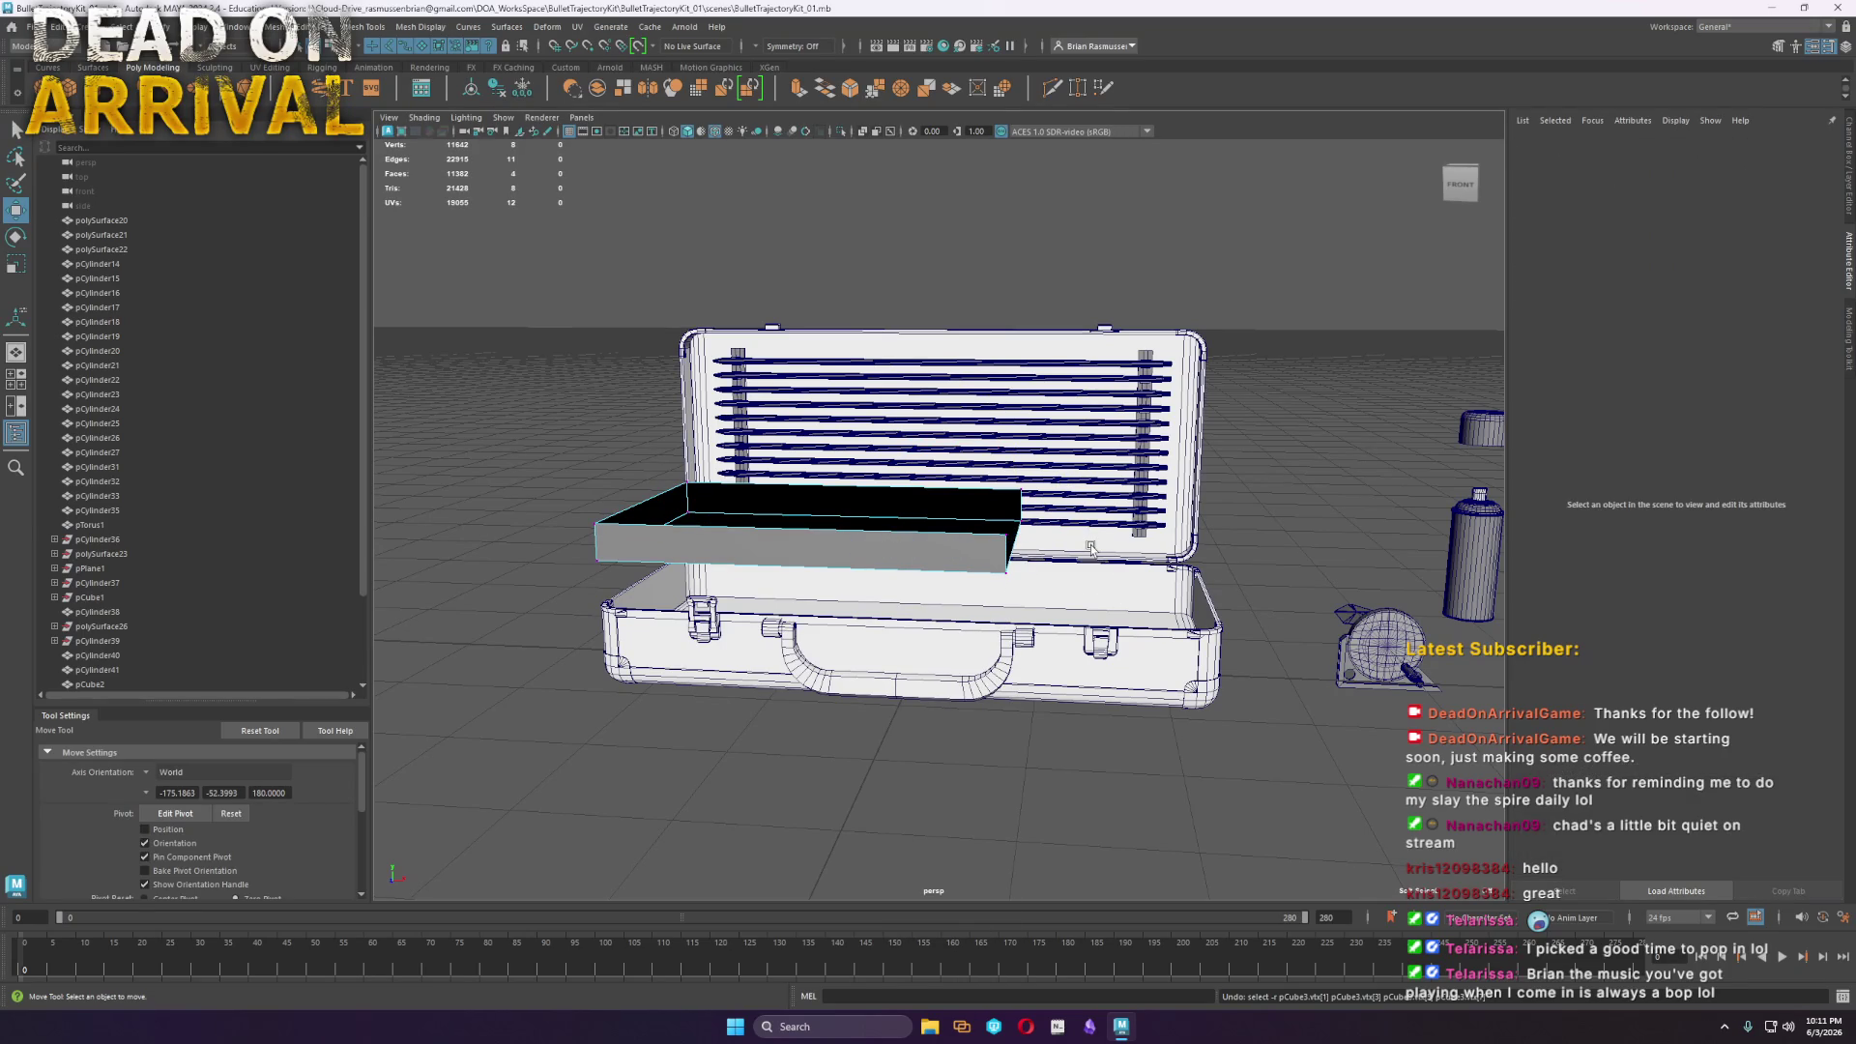
{"action": "key", "text": "shift+z"}
{"action": "left_click_drag", "start_coordinate": [1087, 541], "coordinate": [971, 542]}
{"action": "right_click_drag", "start_coordinate": [755, 572], "coordinate": [754, 568]}
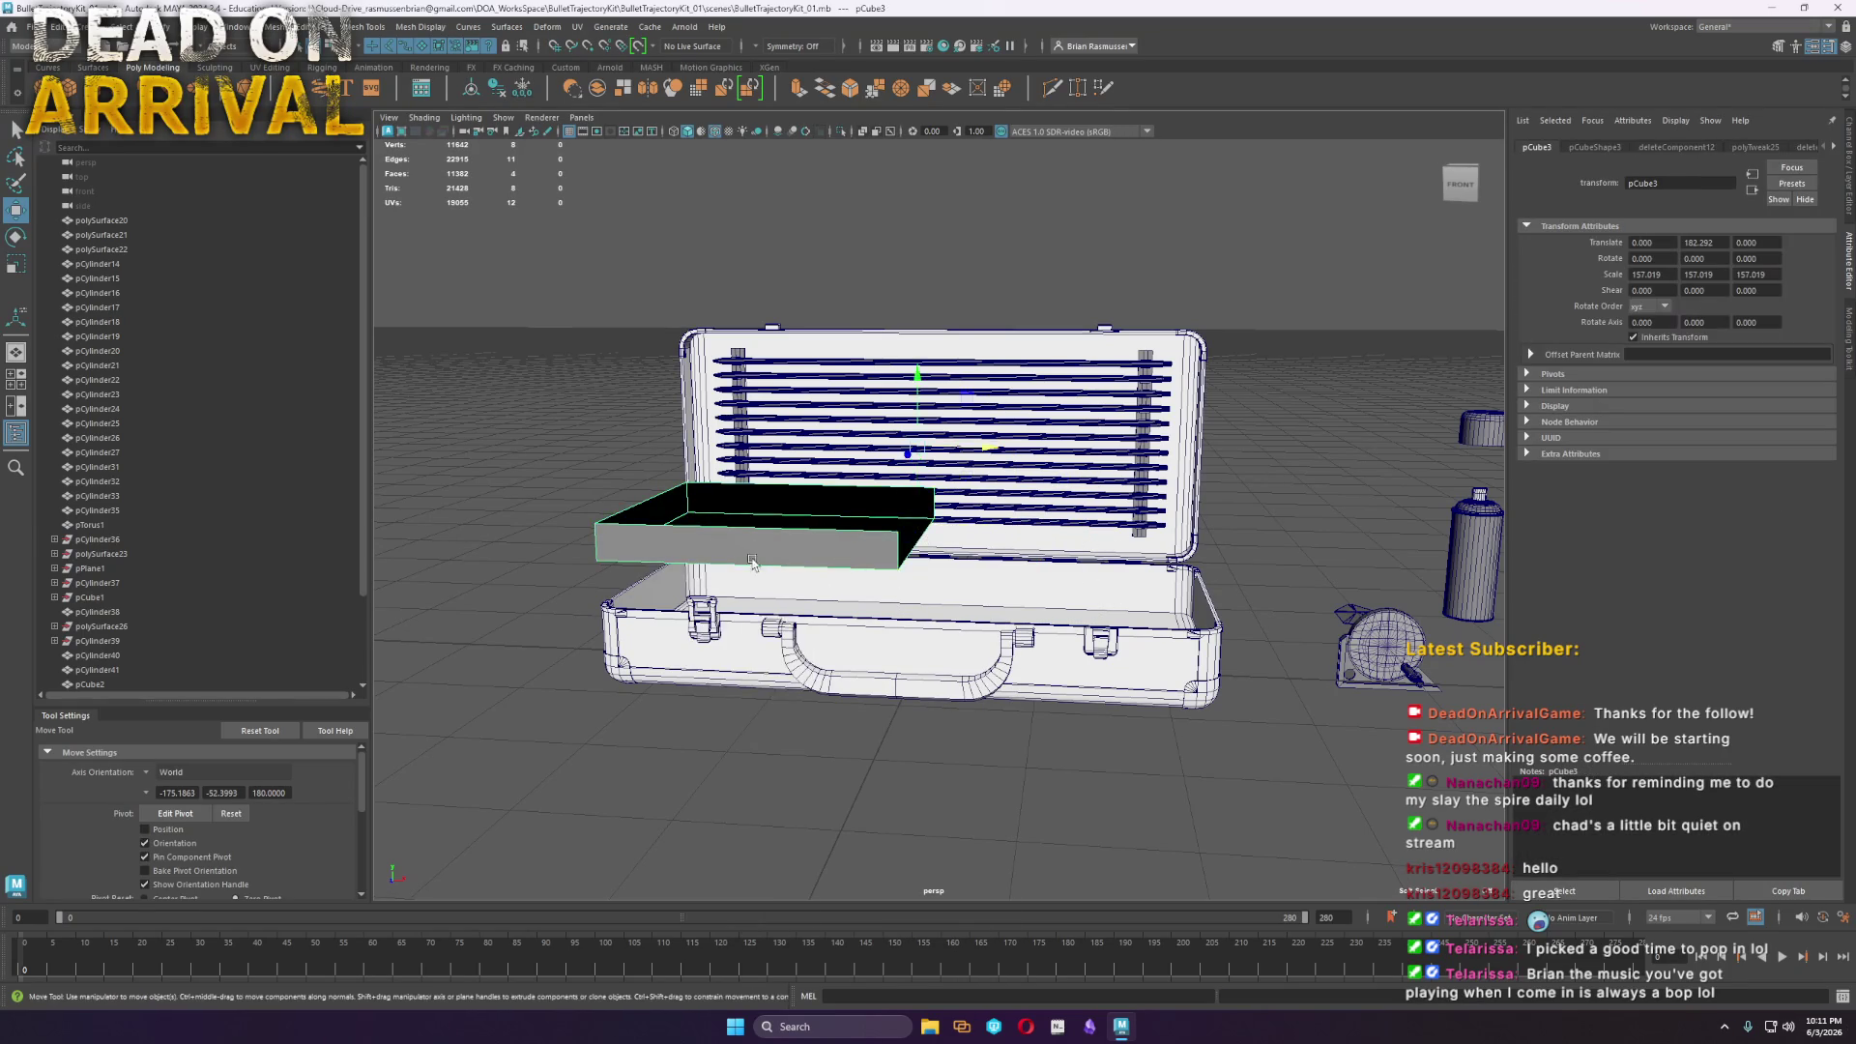
{"action": "left_click_drag", "start_coordinate": [754, 569], "coordinate": [696, 618], "text": "alt"}
{"action": "key", "text": "f"}
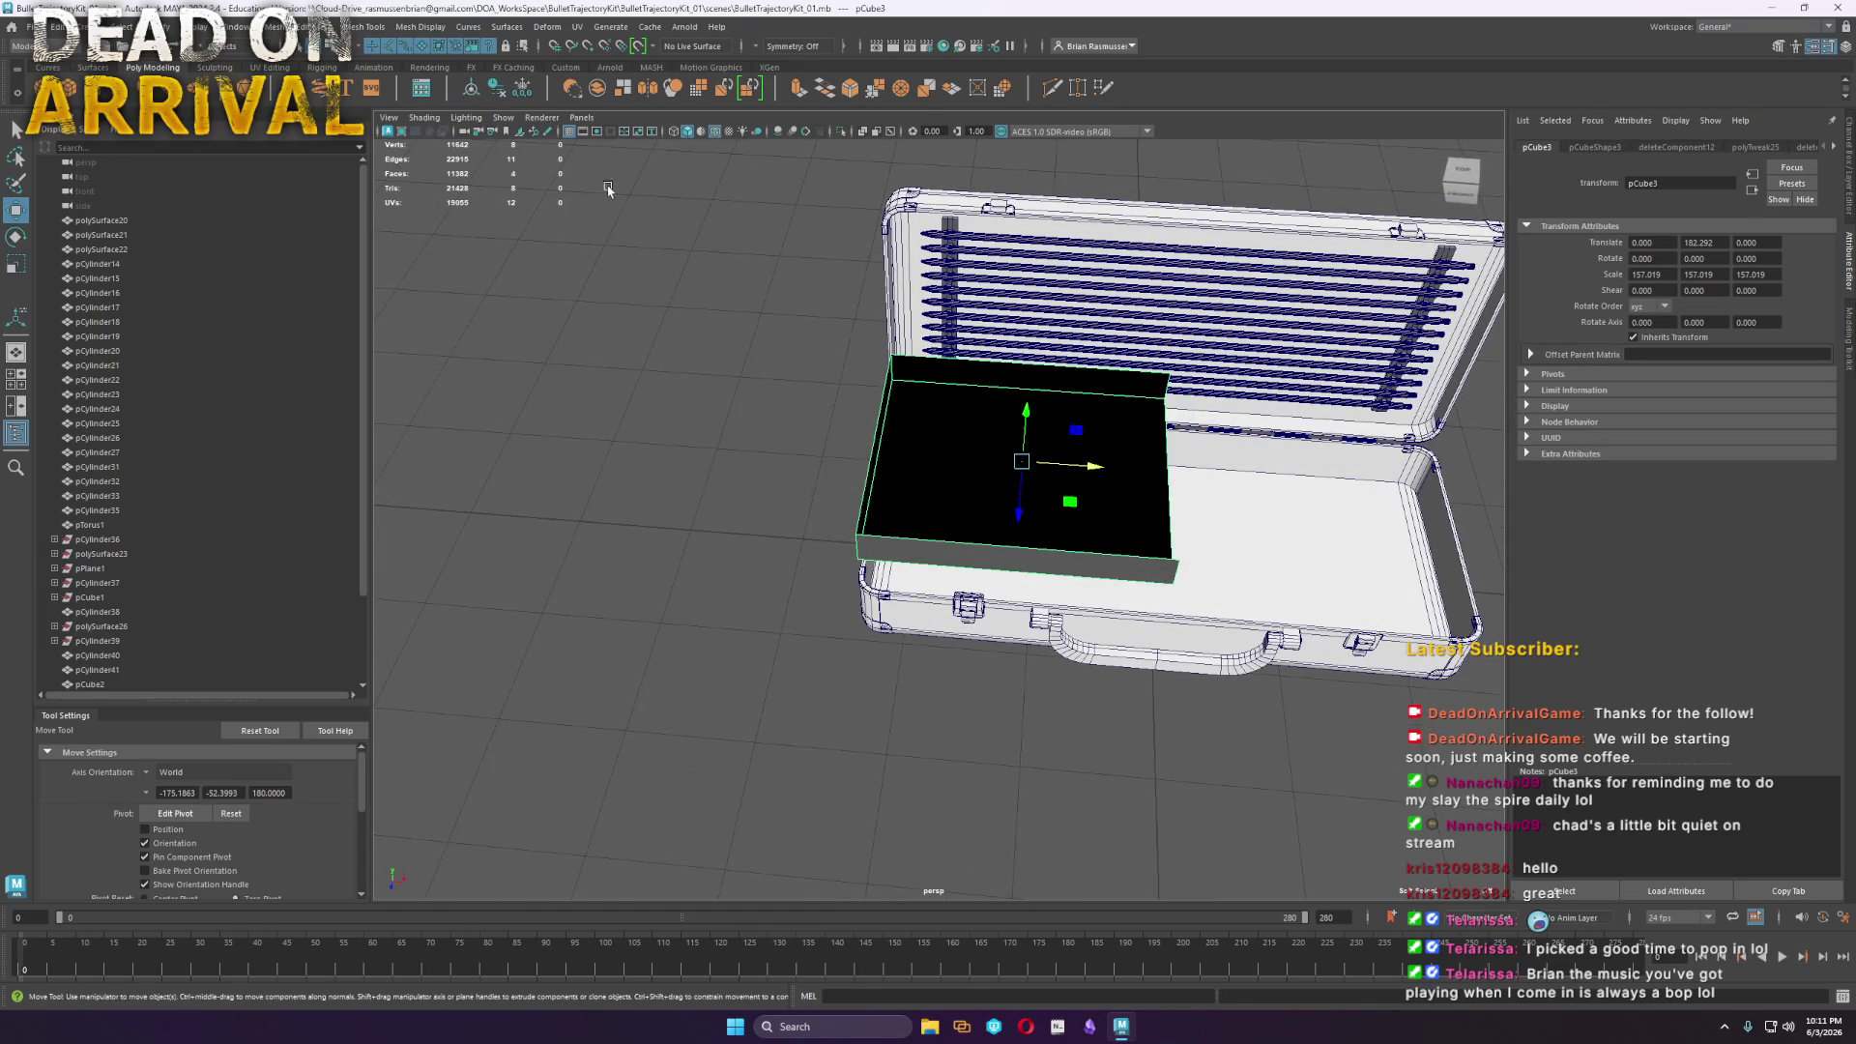
{"action": "mouse_move", "coordinate": [966, 502]}
{"action": "left_mouse_down", "text": "alt"}
{"action": "mouse_move", "coordinate": [858, 531]}
{"action": "mouse_move", "coordinate": [1029, 397]}
{"action": "left_mouse_up", "text": "alt"}
{"action": "left_click", "coordinate": [1029, 395]}
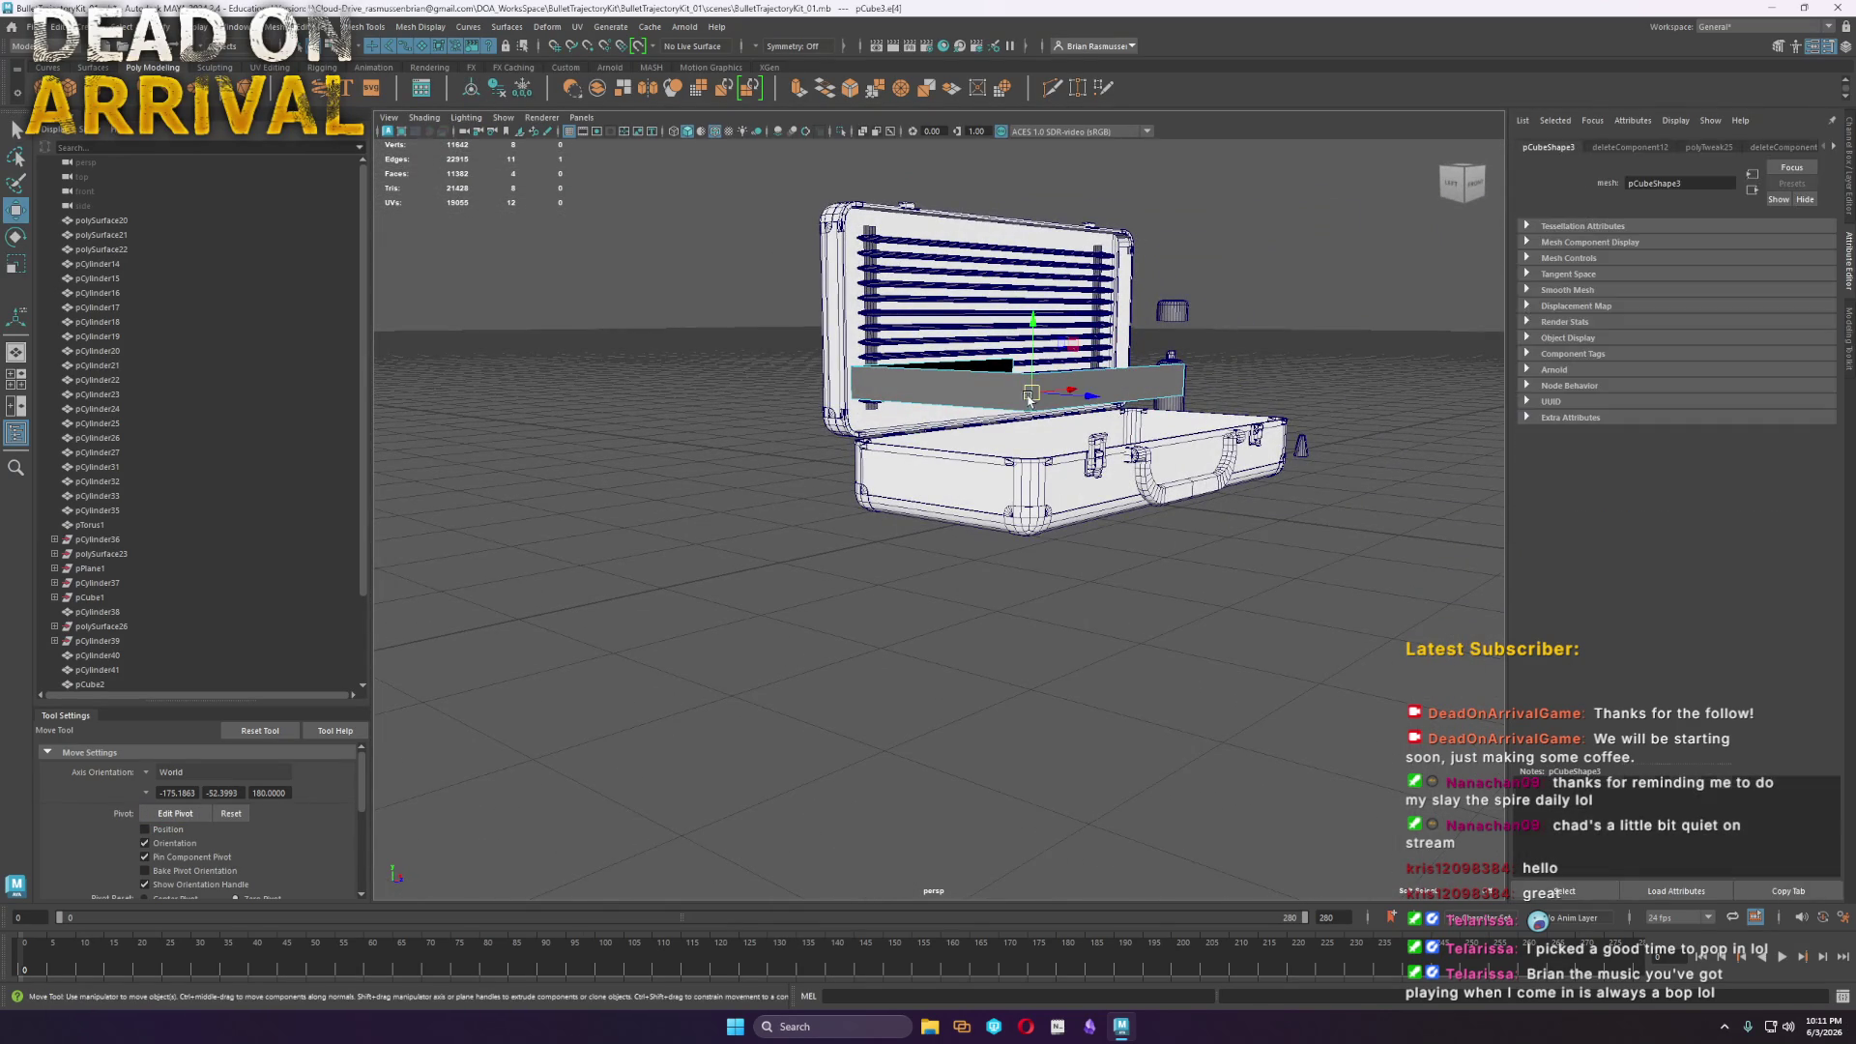
Try a 3-segment bevel on the tray edges, then undo it
{"action": "key", "text": "f"}
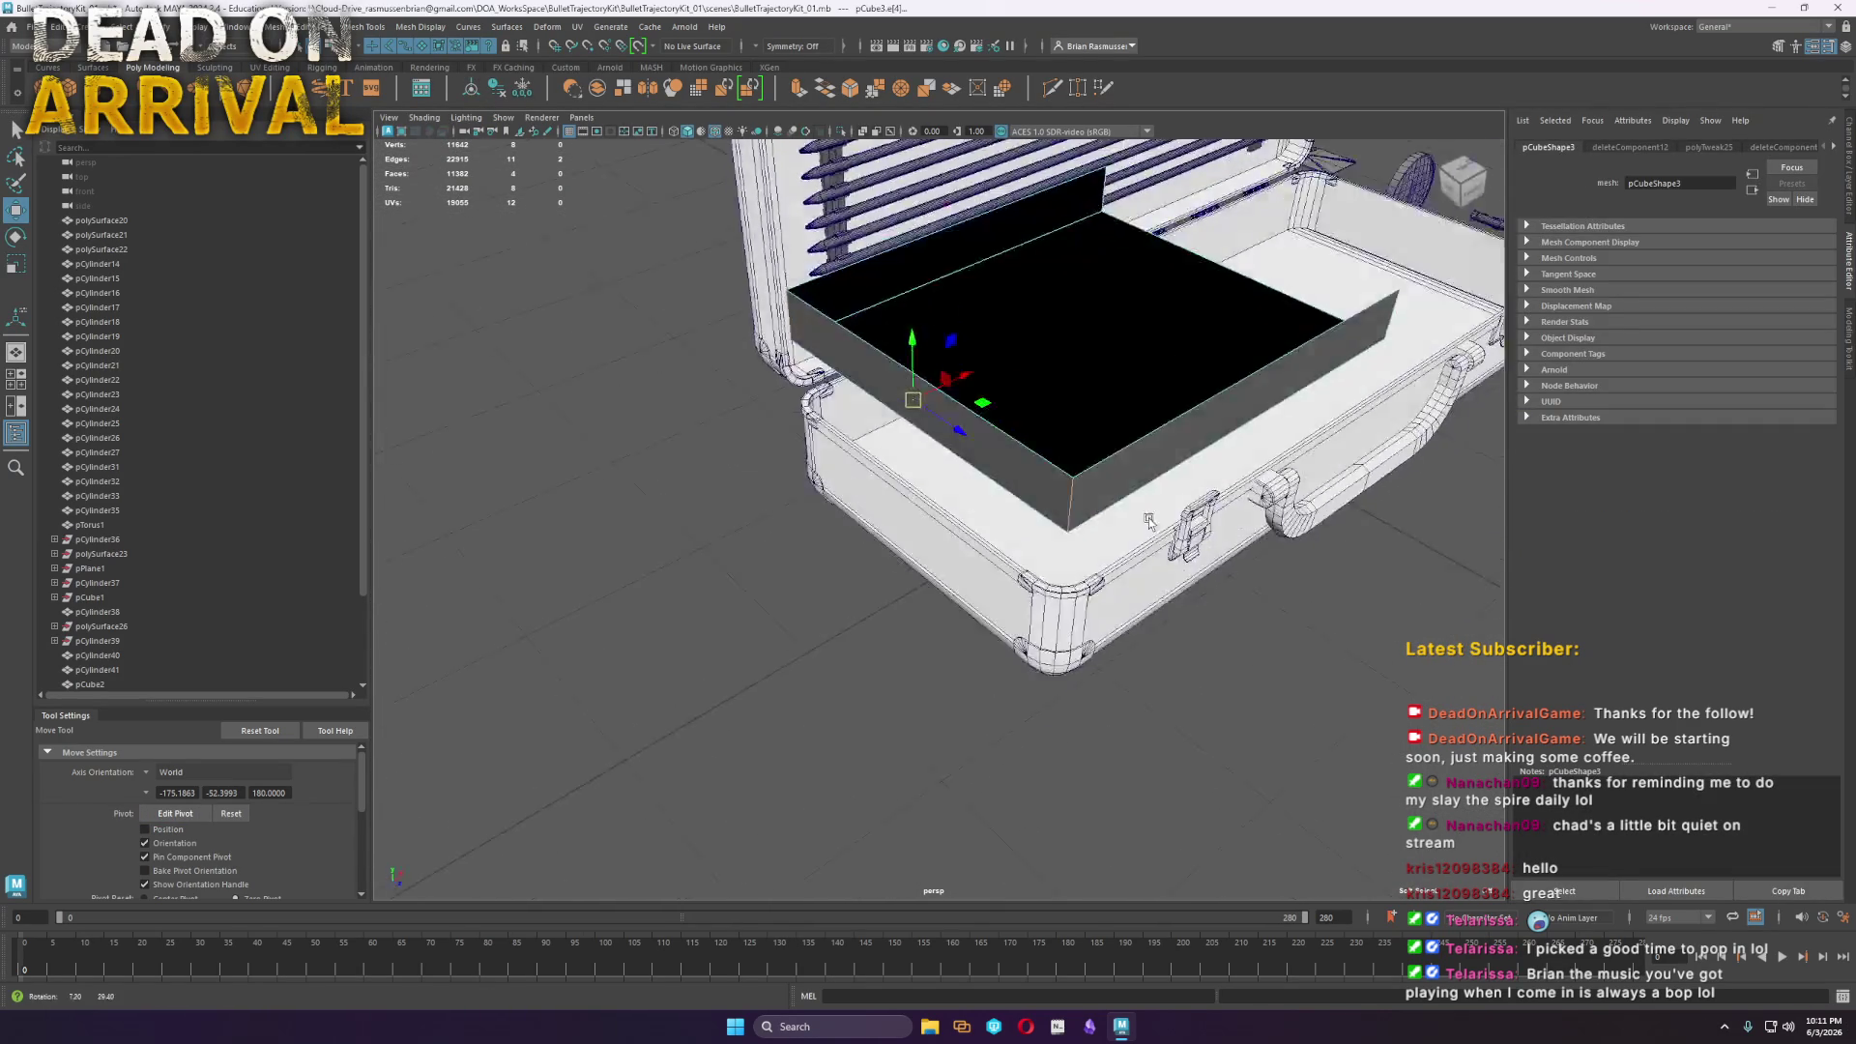
{"action": "right_click", "coordinate": [856, 371], "text": "shift"}
{"action": "left_click", "coordinate": [916, 370]}
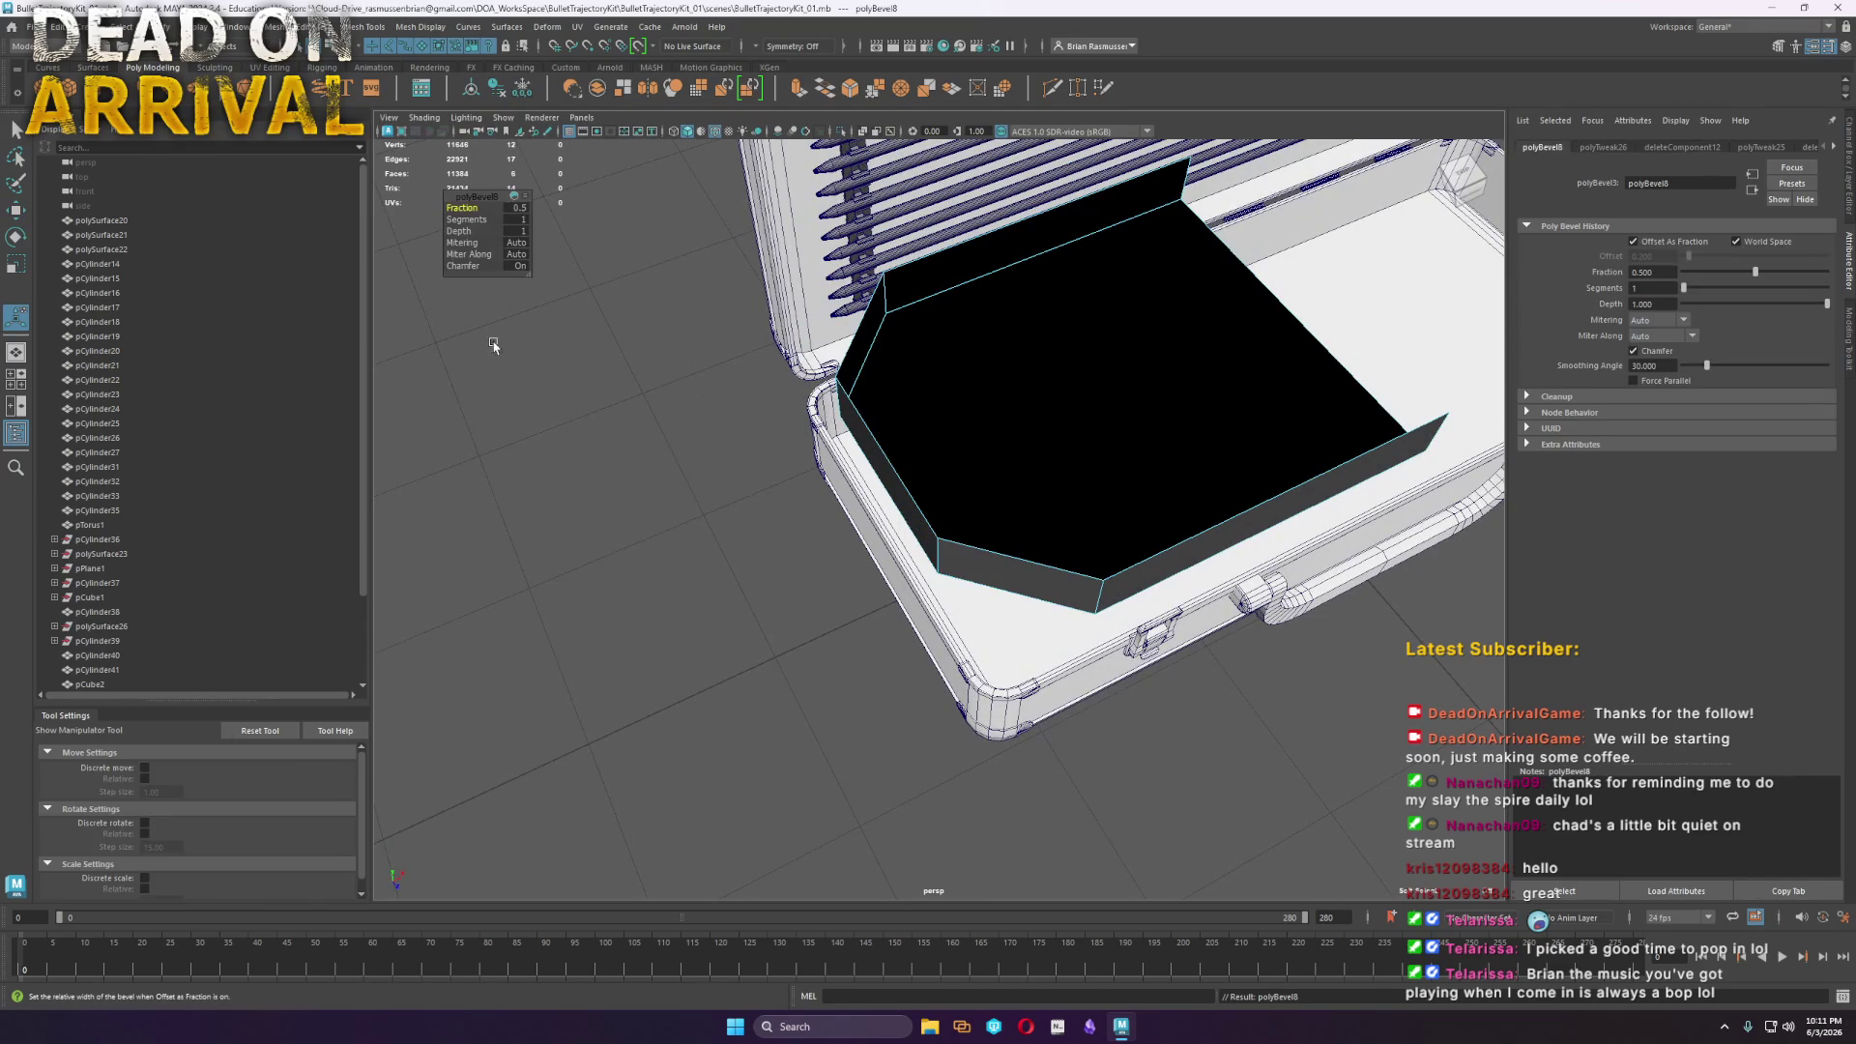
{"action": "left_click", "coordinate": [468, 221]}
{"action": "middle_click_drag", "start_coordinate": [468, 220], "coordinate": [480, 221]}
{"action": "key", "text": "ctrl+z"}
{"action": "key", "text": "ctrl+z"}
{"action": "key", "text": "ctrl+z"}
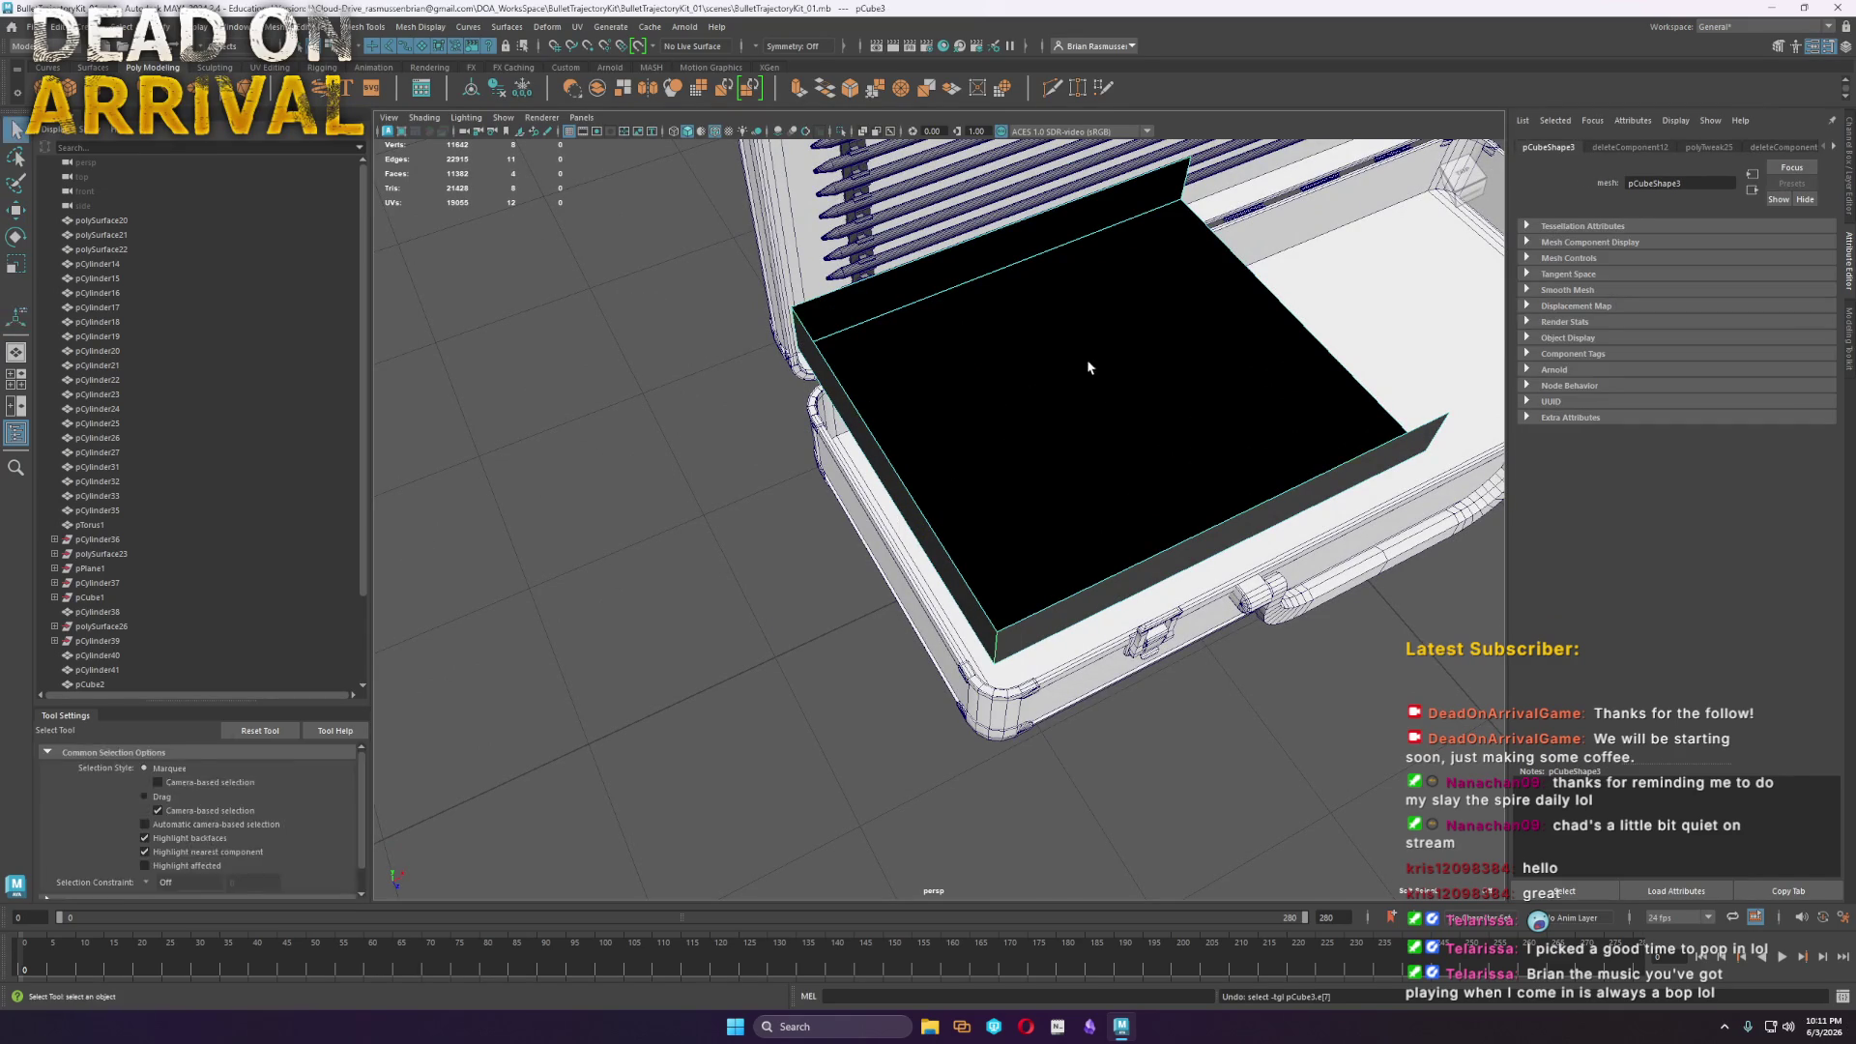
Lower the whole tray down into the case
{"action": "key", "text": "F8"}
{"action": "key", "text": "w"}
{"action": "left_click_drag", "start_coordinate": [1311, 244], "coordinate": [1299, 327]}
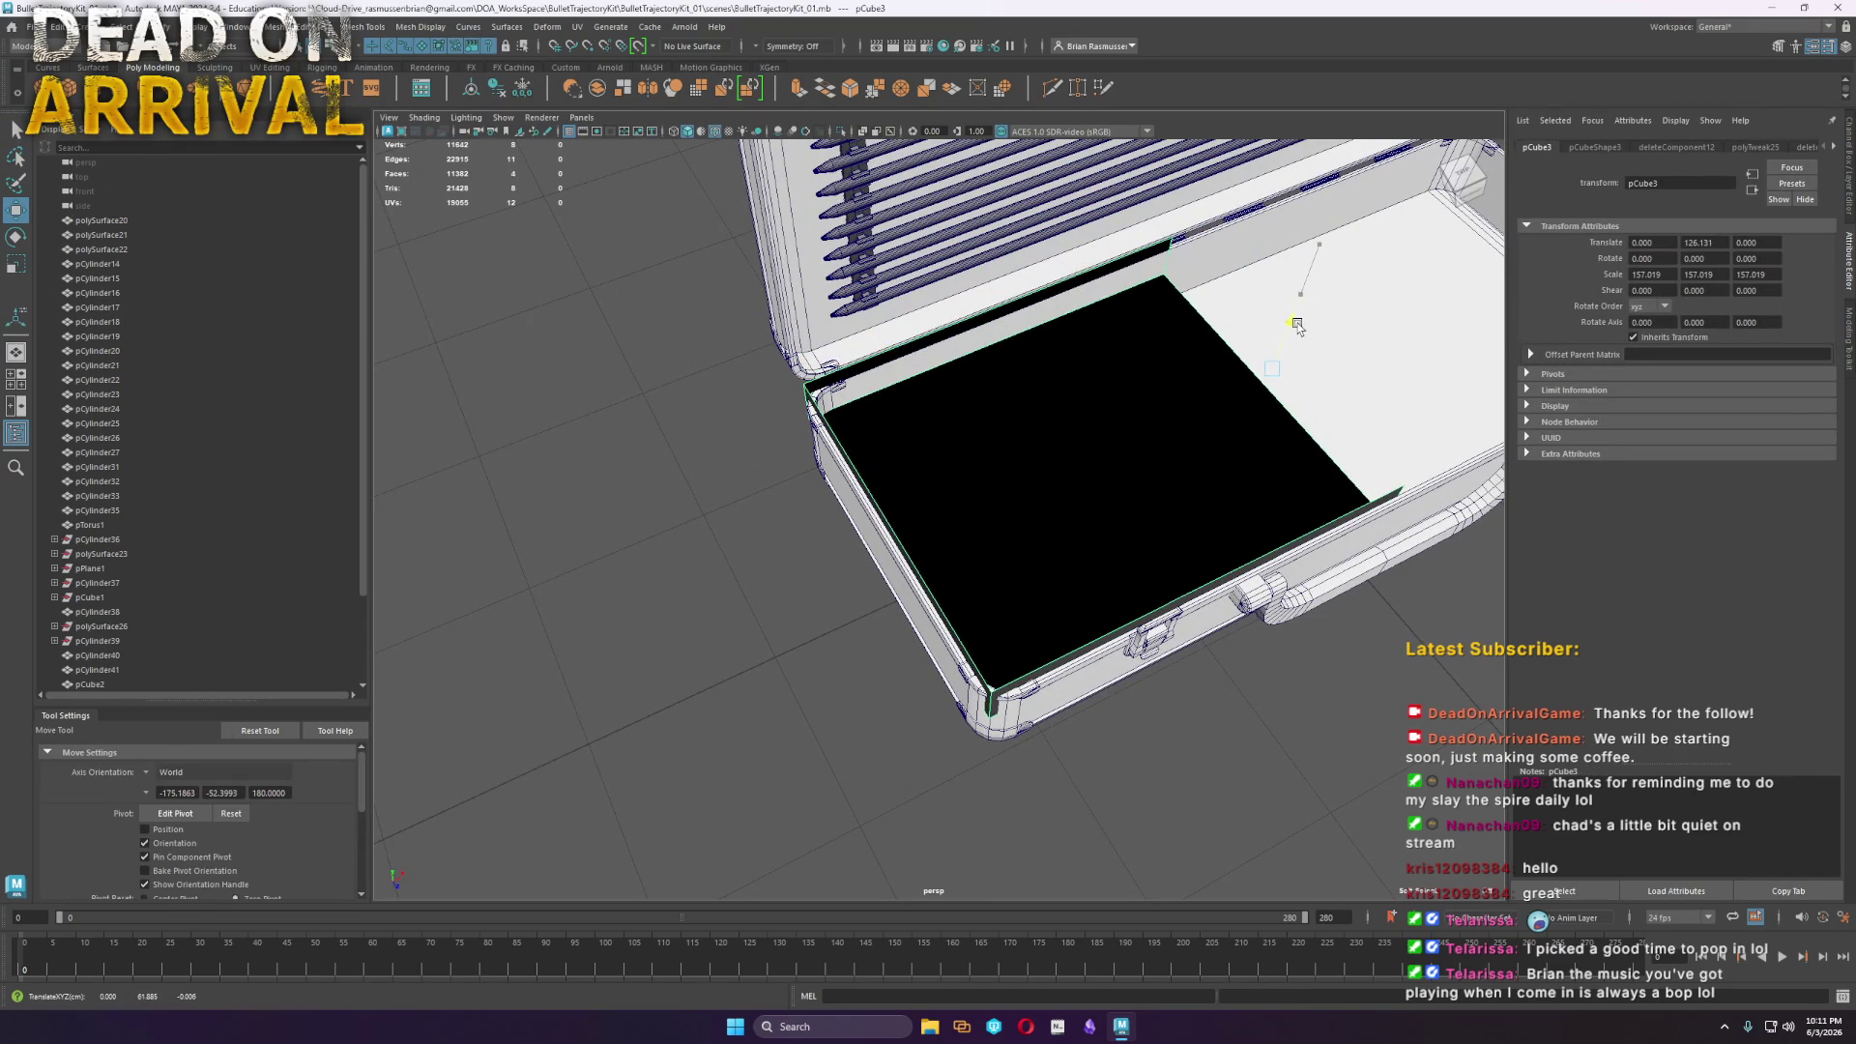
Bevel the tray's vertical corner edges with 3 segments and fraction 0.13
{"action": "right_click_drag", "start_coordinate": [865, 442], "coordinate": [870, 380]}
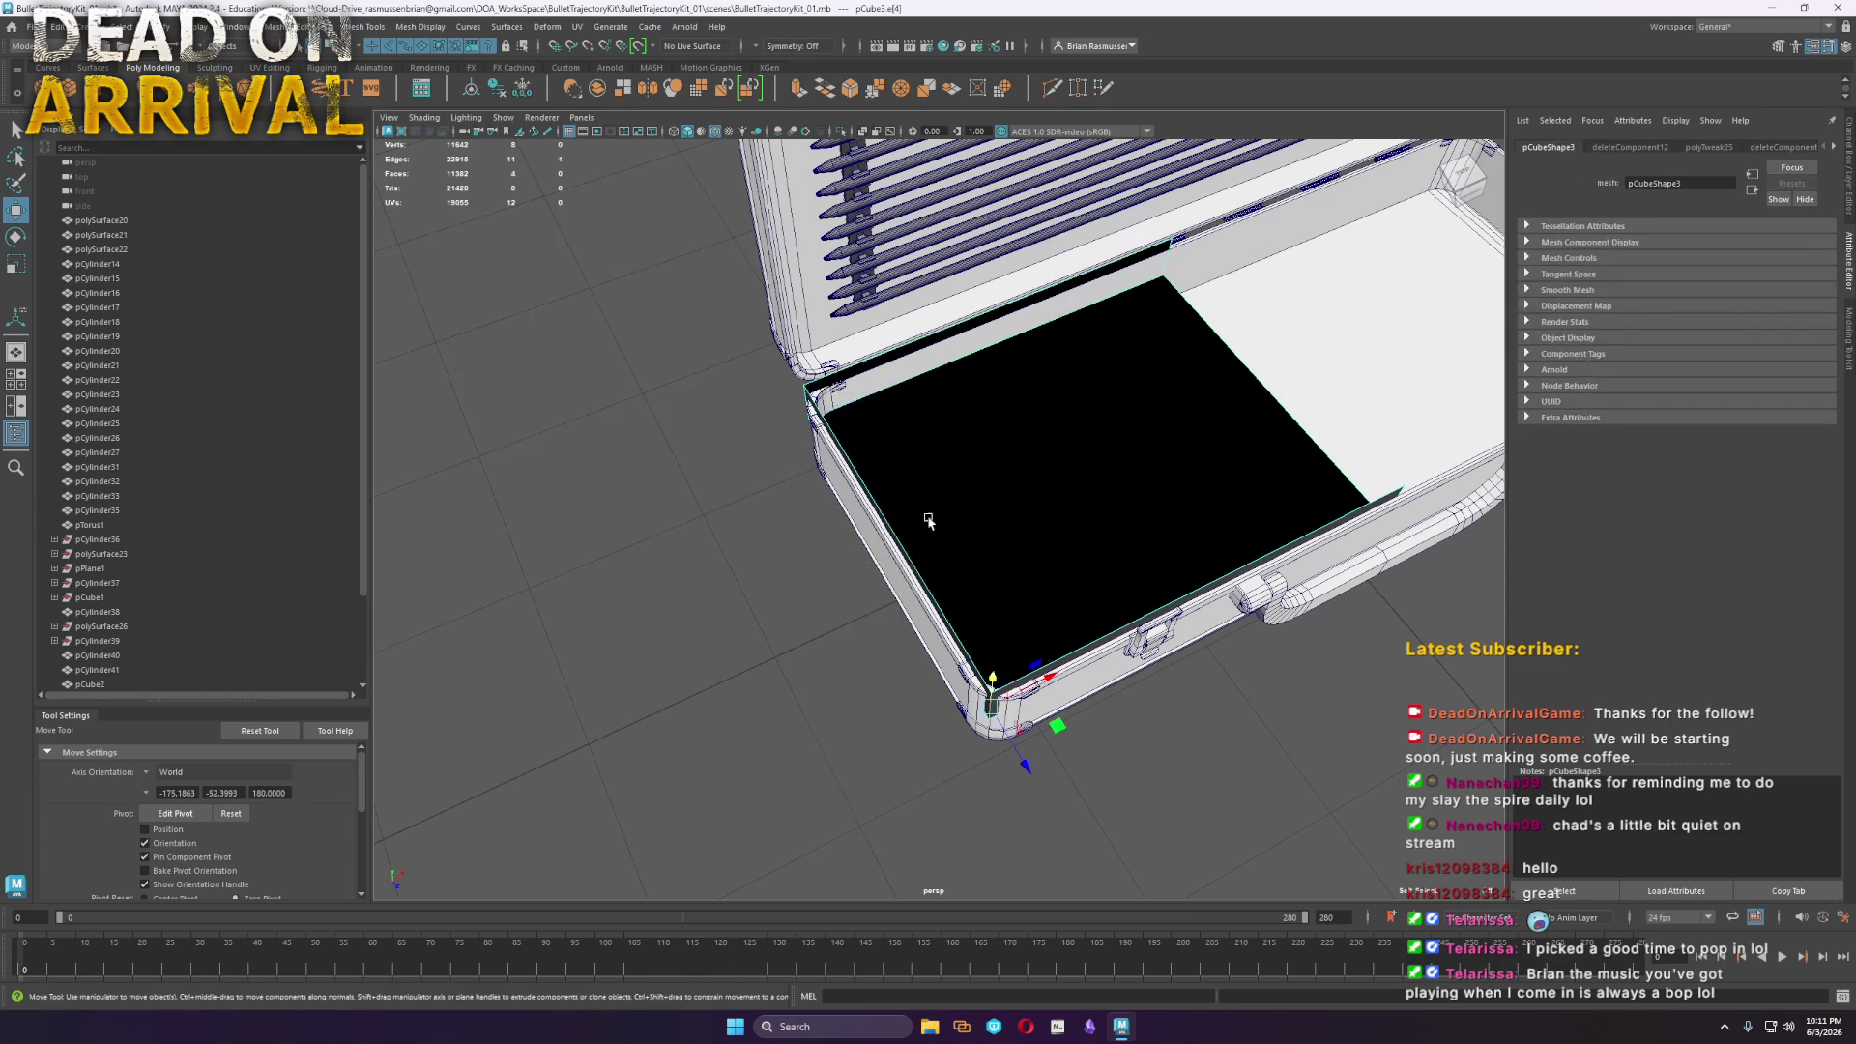
{"action": "key", "text": "bracketleft"}
{"action": "left_click", "coordinate": [799, 425]}
{"action": "key", "text": "f"}
{"action": "right_click_drag", "start_coordinate": [897, 771], "coordinate": [975, 725], "text": "shift"}
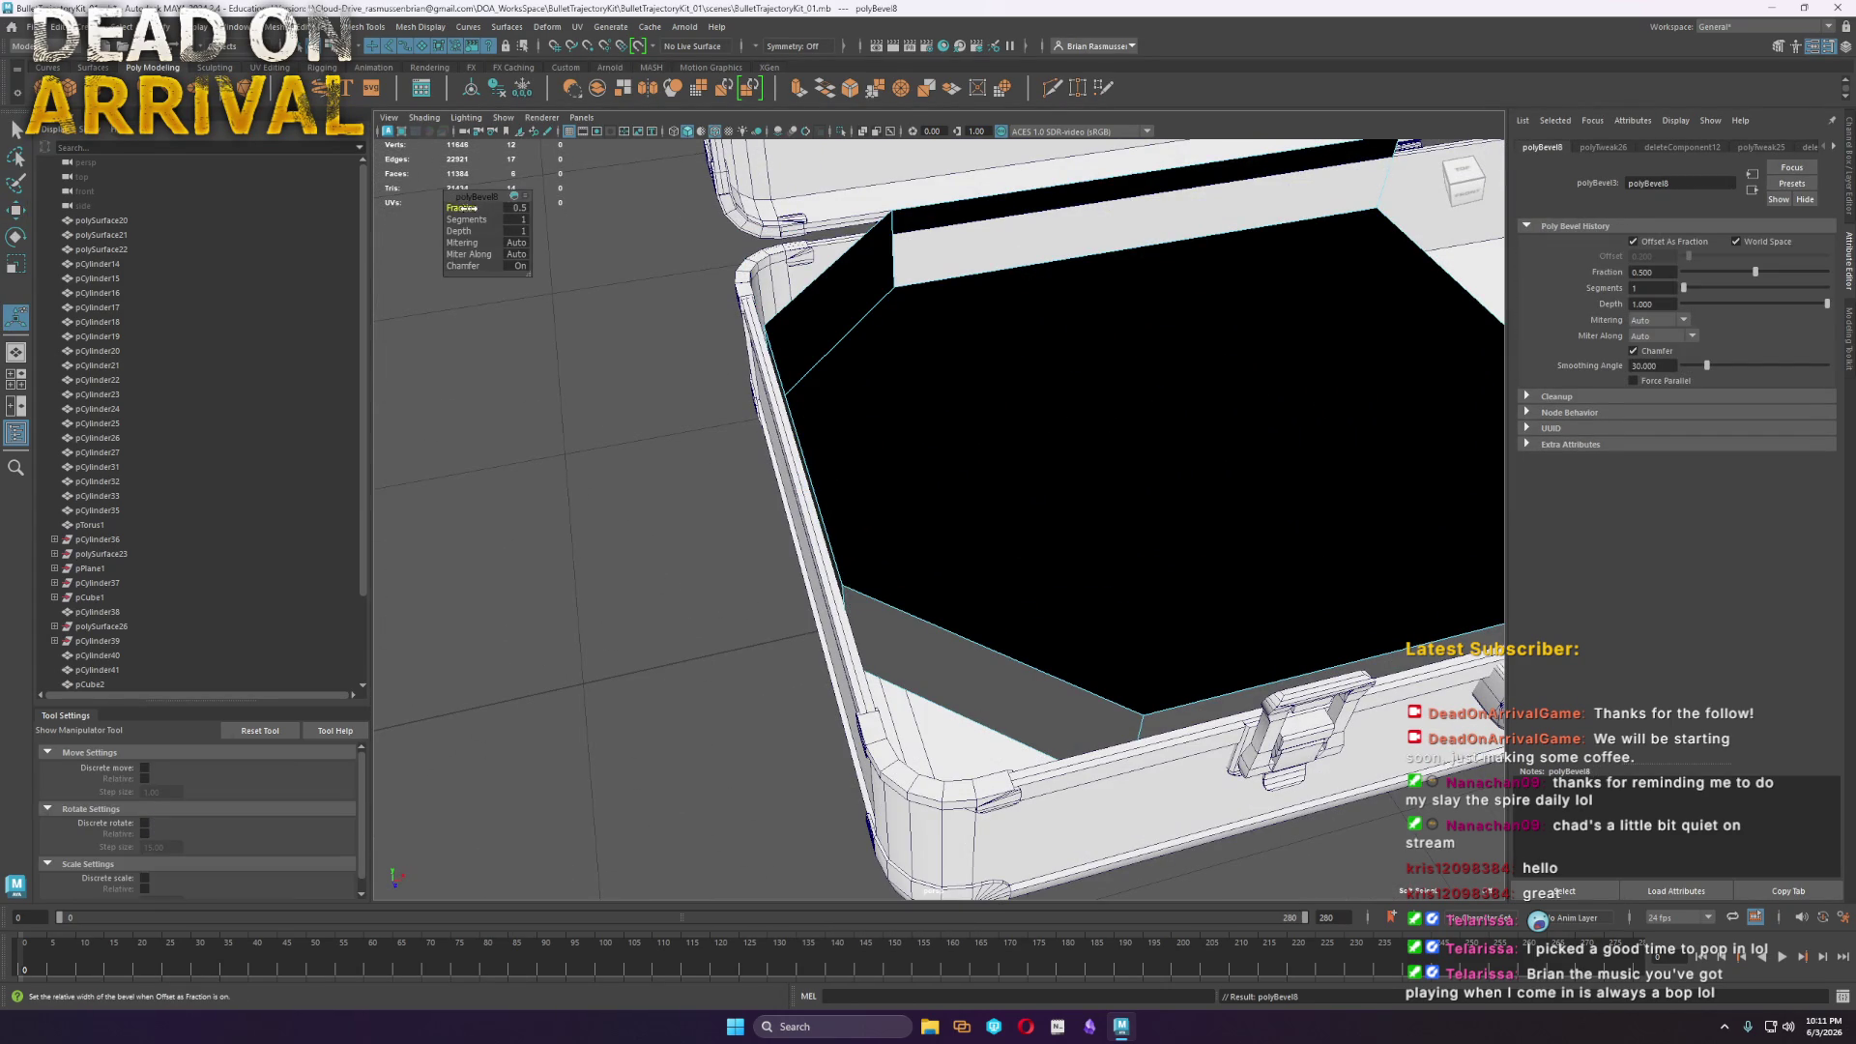
{"action": "left_click_drag", "start_coordinate": [468, 206], "coordinate": [750, 244]}
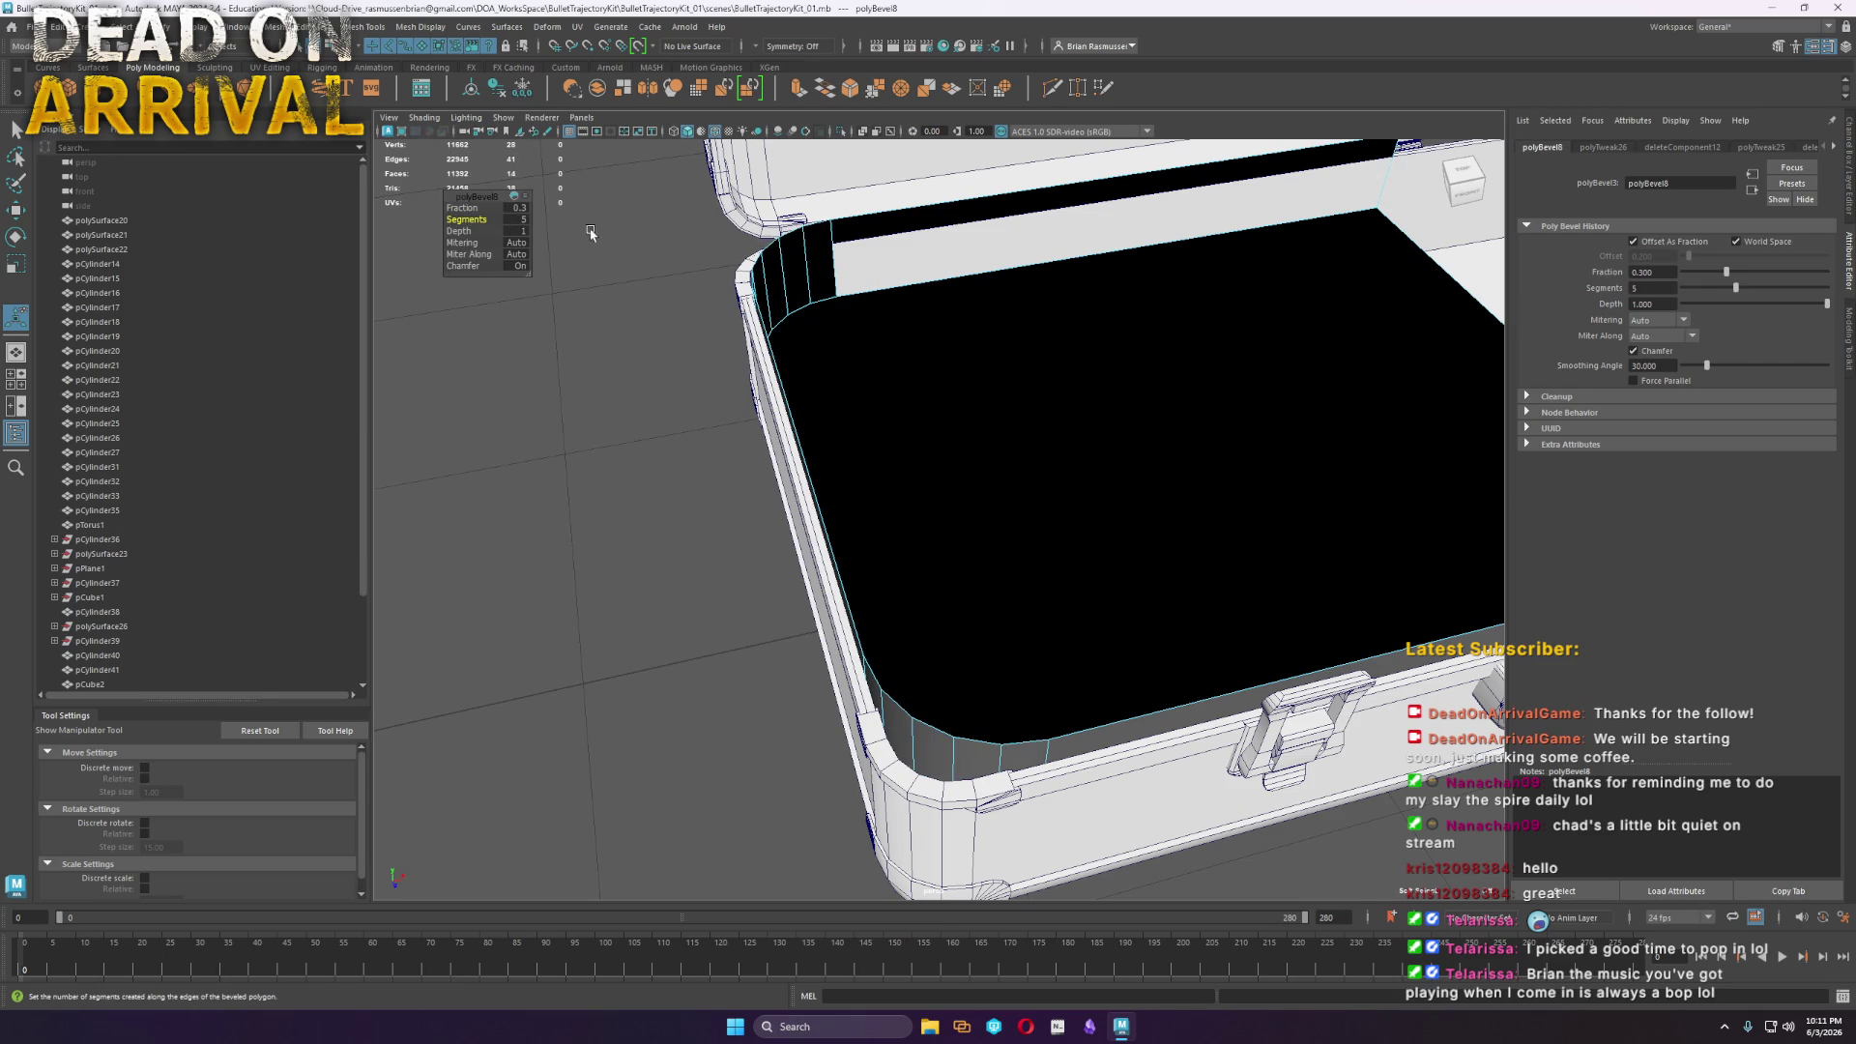
{"action": "left_click_drag", "start_coordinate": [461, 210], "coordinate": [450, 217]}
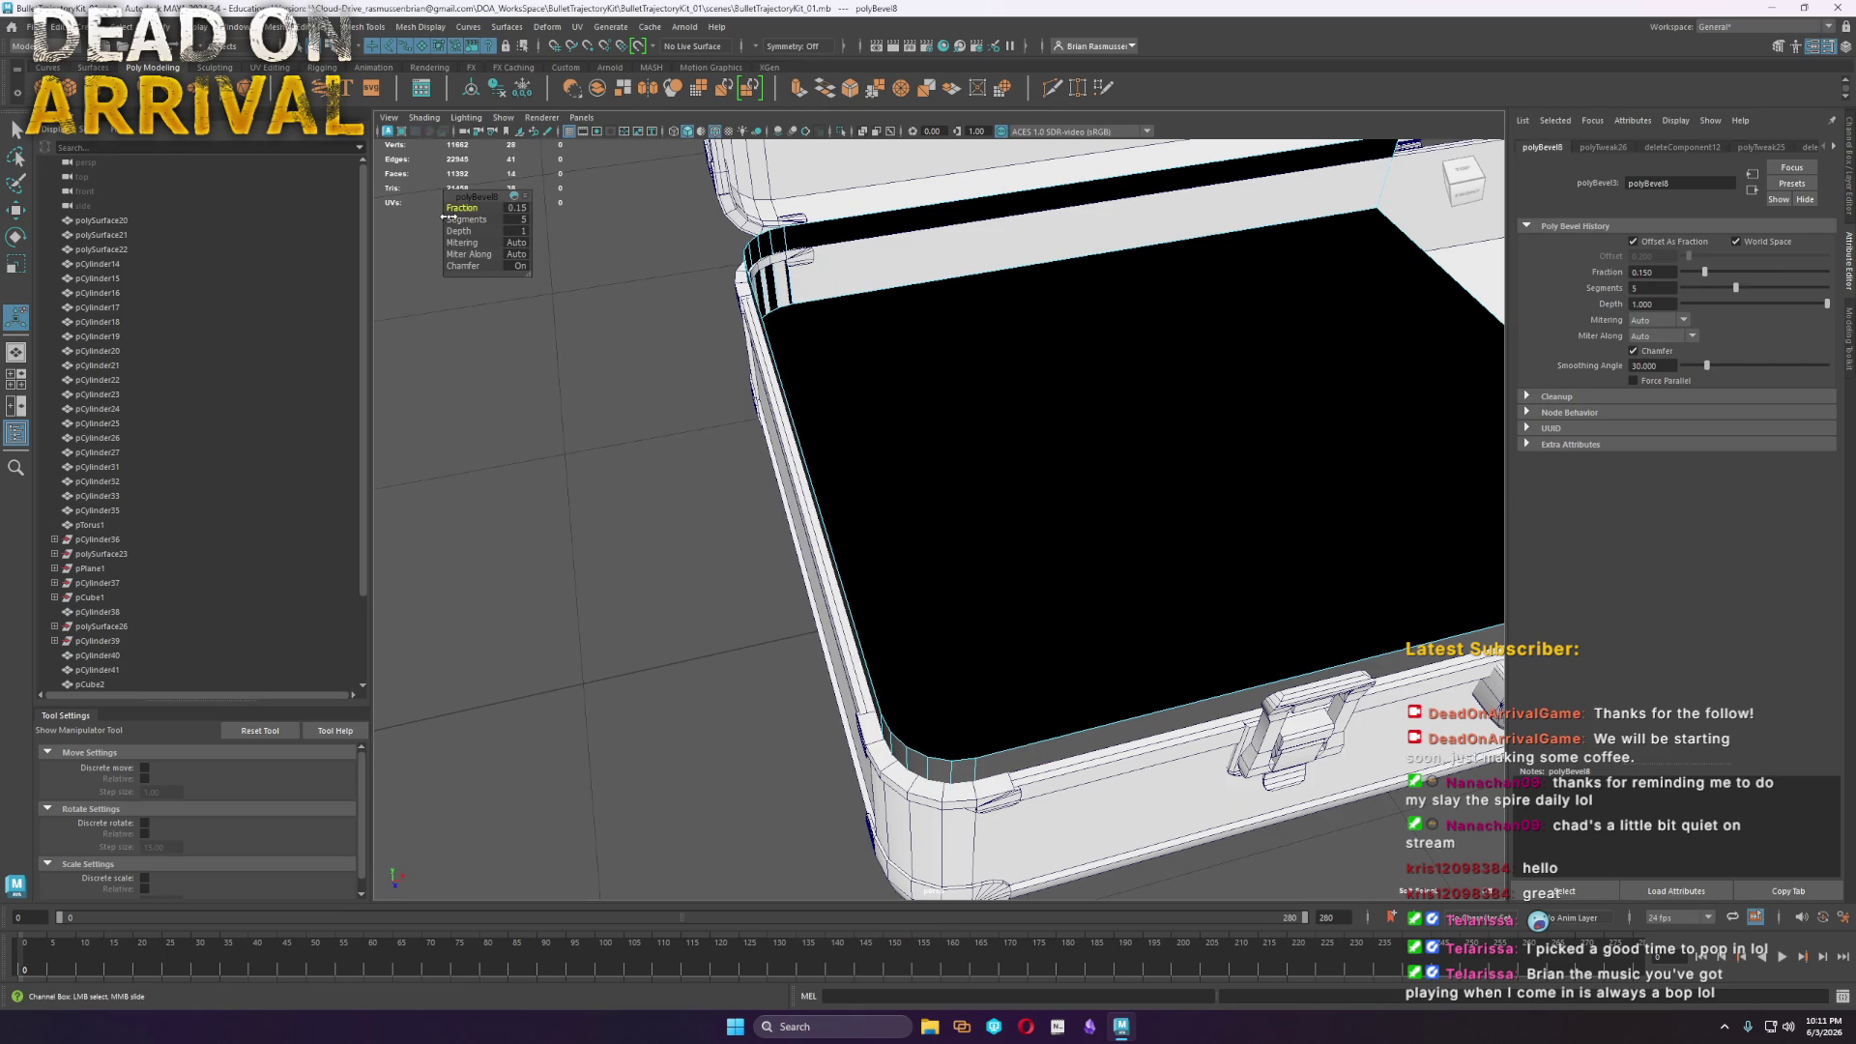
{"action": "key", "text": "q"}
Scale the tray down slightly so it fits inside the case
{"action": "mouse_move", "coordinate": [973, 386]}
{"action": "left_mouse_down", "text": "alt"}
{"action": "mouse_move", "coordinate": [883, 377]}
{"action": "mouse_move", "coordinate": [982, 414]}
{"action": "left_mouse_up", "text": "alt"}
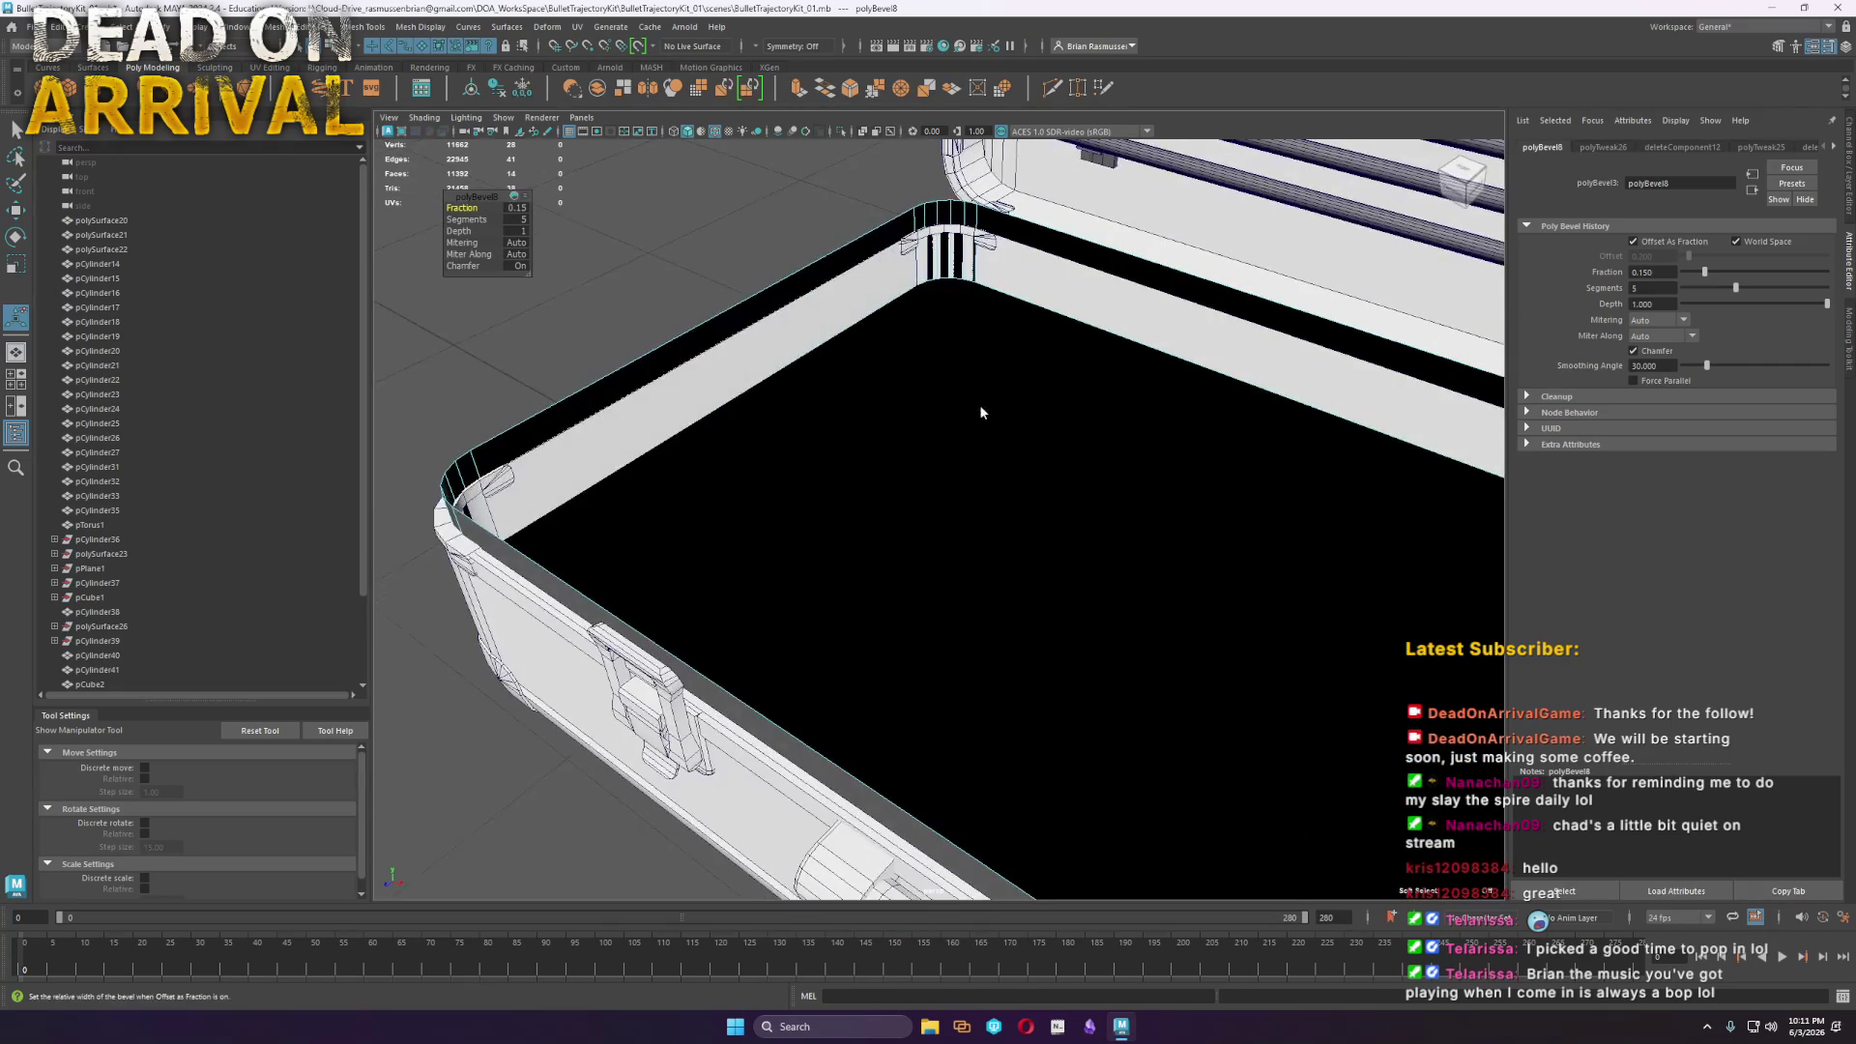
{"action": "left_click", "coordinate": [1012, 385]}
{"action": "scroll", "coordinate": [1039, 615], "scroll_direction": "down", "scroll_amount": 5}
{"action": "key", "text": "r"}
{"action": "mouse_move", "coordinate": [1152, 596]}
{"action": "left_mouse_down"}
{"action": "mouse_move", "coordinate": [1203, 580]}
{"action": "mouse_move", "coordinate": [1083, 445]}
{"action": "mouse_move", "coordinate": [875, 423]}
{"action": "mouse_move", "coordinate": [994, 454]}
{"action": "left_mouse_up"}
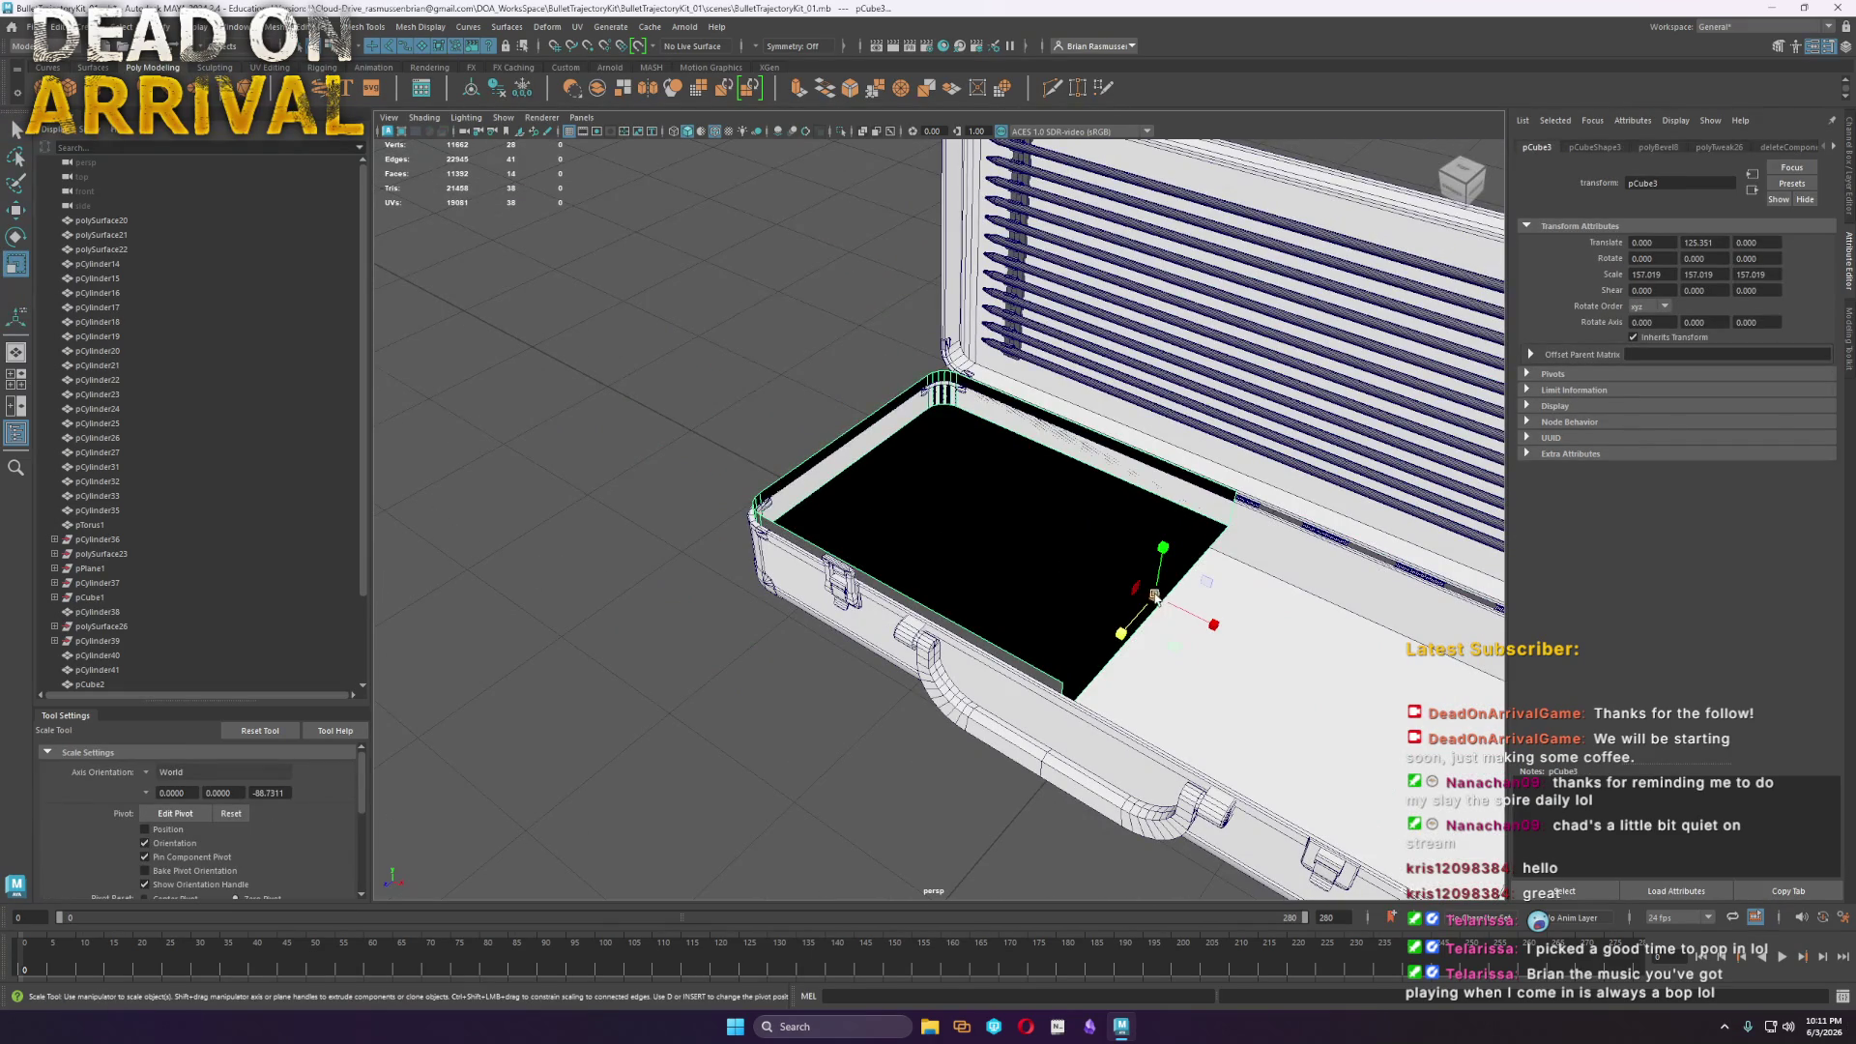
{"action": "key", "text": "w"}
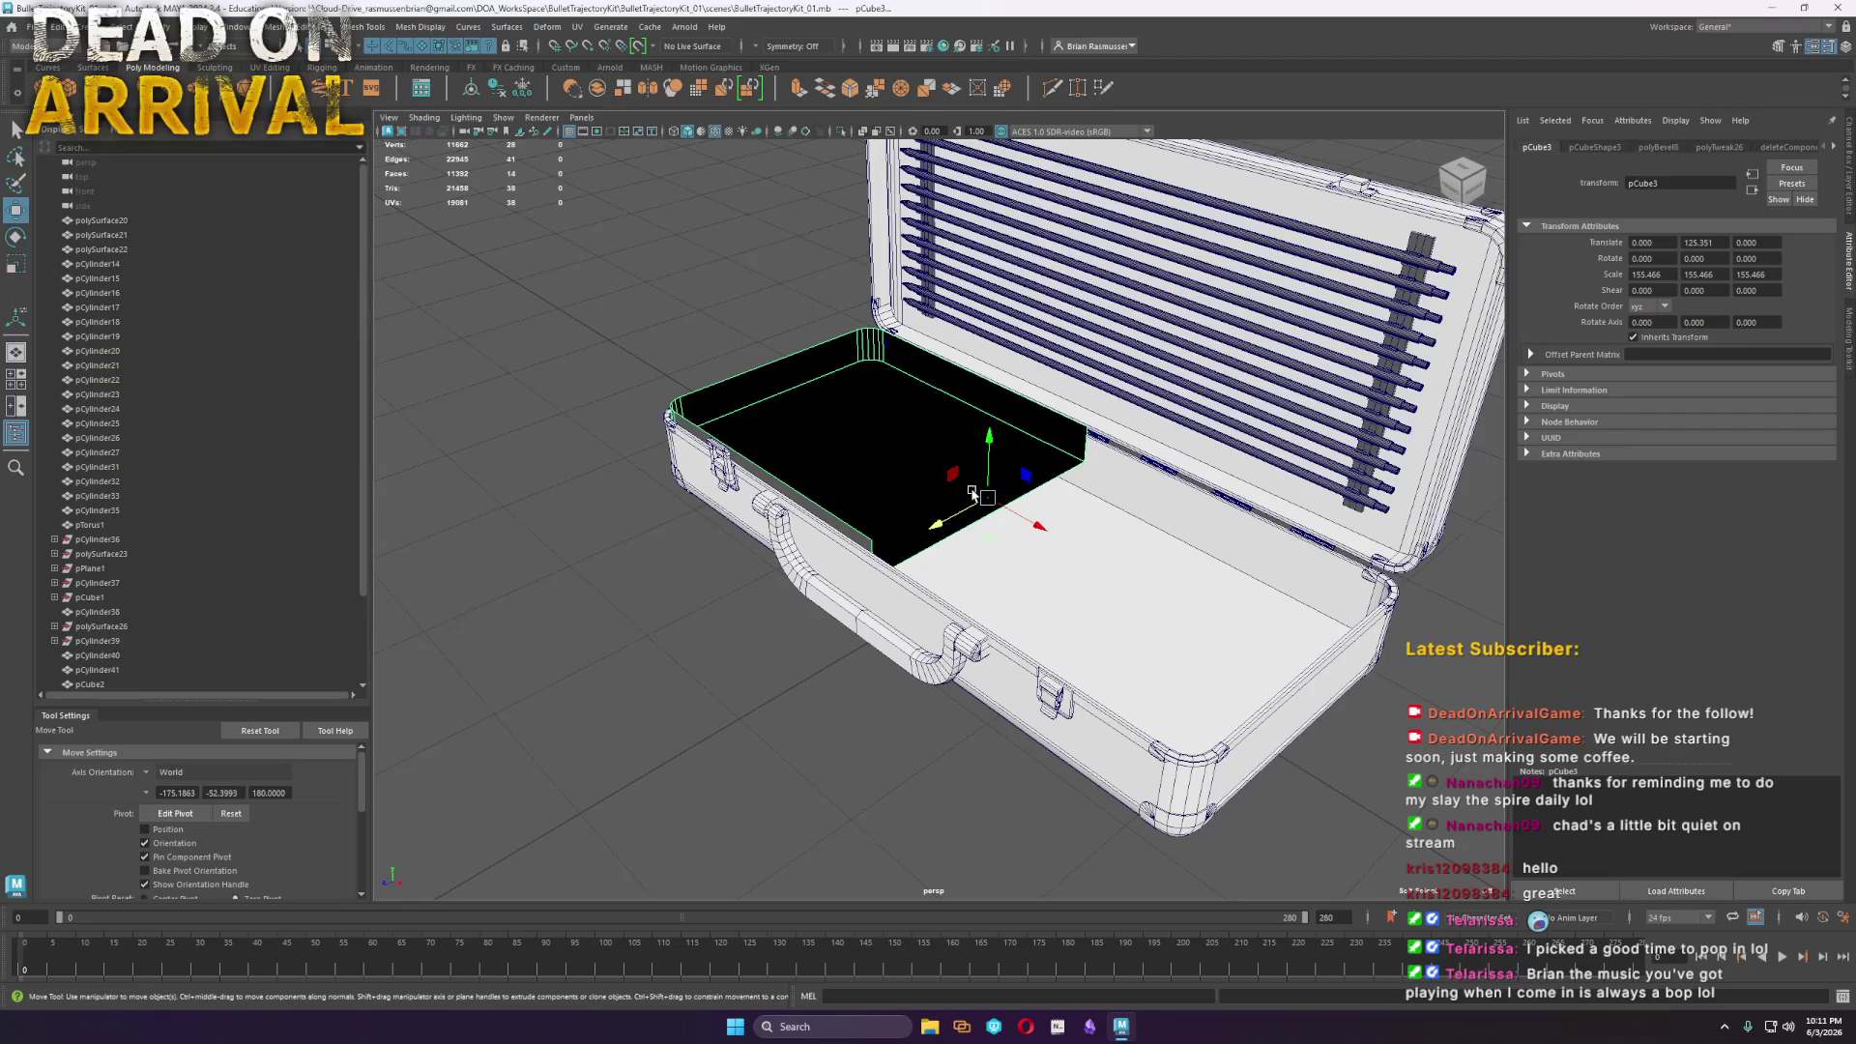
{"action": "mouse_move", "coordinate": [1016, 497]}
{"action": "left_mouse_down", "text": "alt"}
{"action": "mouse_move", "coordinate": [1141, 483]}
{"action": "mouse_move", "coordinate": [1168, 513]}
{"action": "mouse_move", "coordinate": [1180, 489]}
{"action": "left_mouse_up", "text": "alt"}
{"action": "scroll", "coordinate": [1176, 487], "scroll_direction": "up", "scroll_amount": 3}
Trim the tray by sliding its right-end vertices left to the case's left section
{"action": "right_click_drag", "start_coordinate": [1002, 393], "coordinate": [1218, 599]}
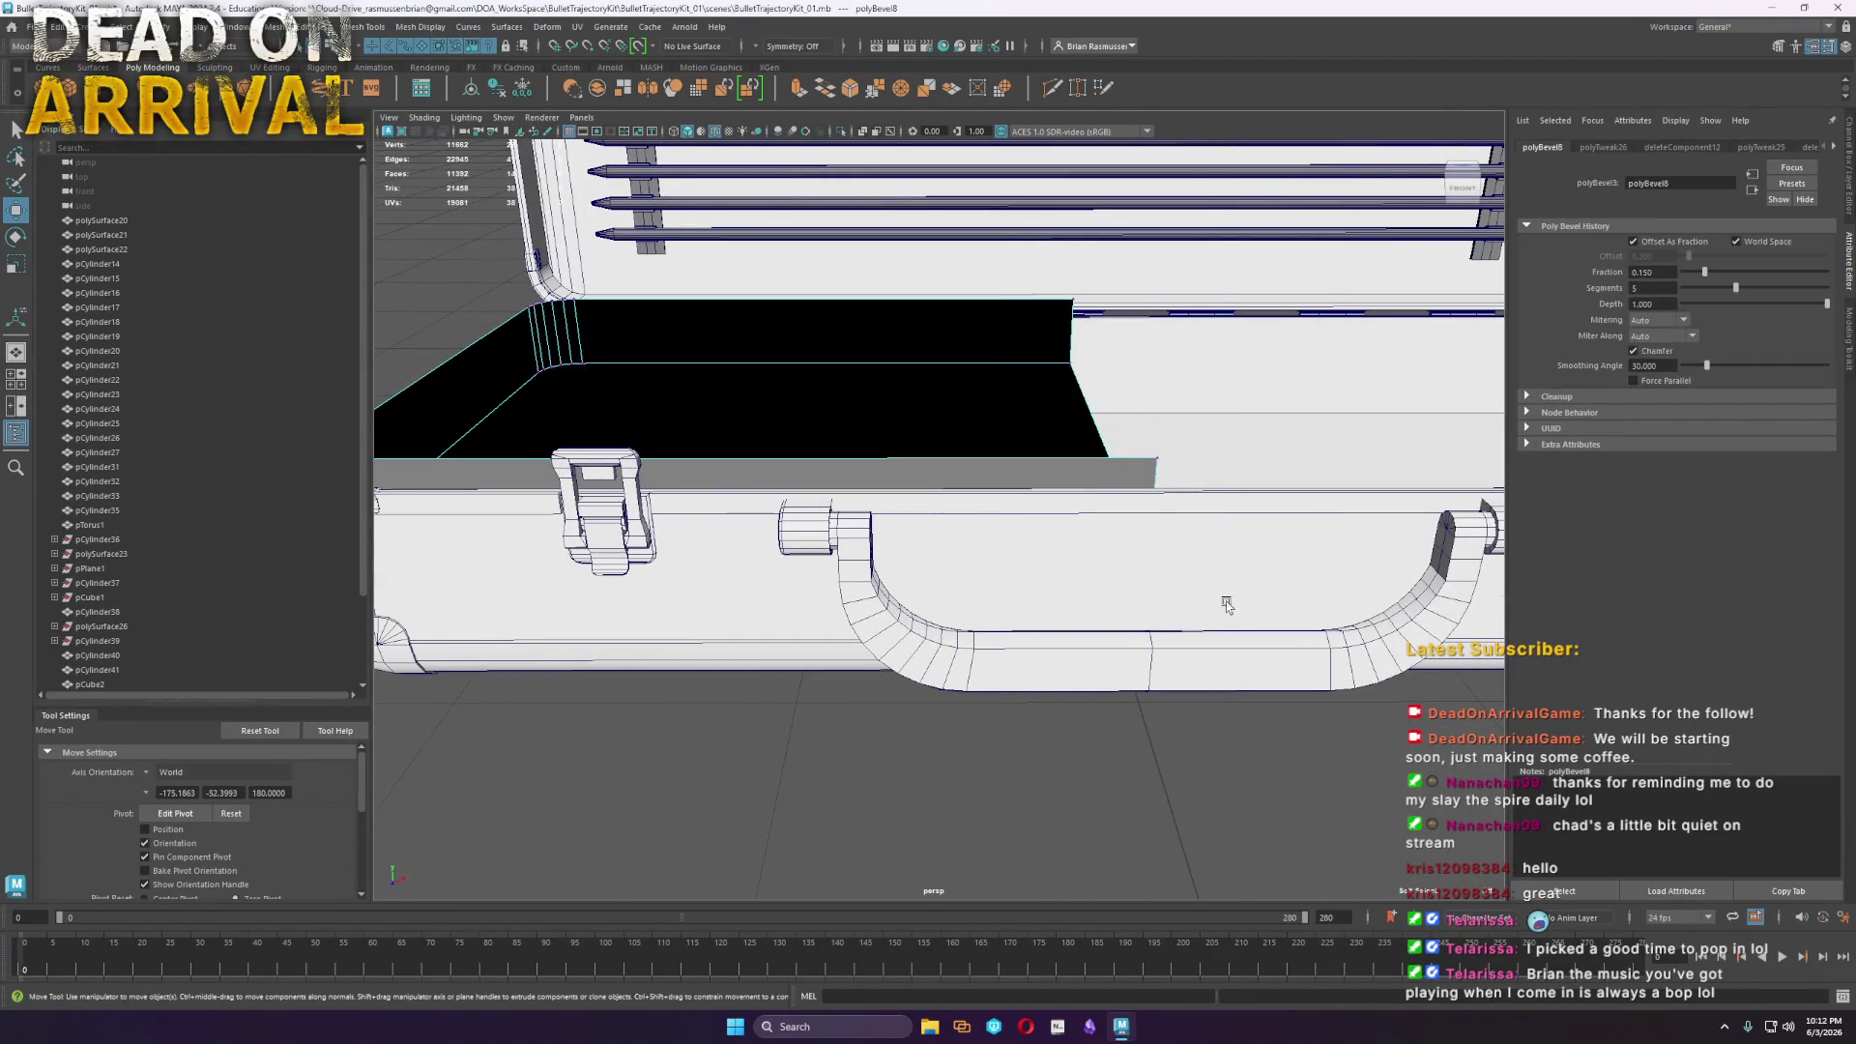
{"action": "left_click_drag", "start_coordinate": [1003, 196], "coordinate": [1189, 483]}
{"action": "middle_click_drag", "start_coordinate": [973, 332], "coordinate": [674, 350]}
{"action": "key", "text": "F8"}
Move the tray's pivot to its right edge and apply Mirror to the tray
{"action": "key", "text": "d"}
{"action": "mouse_move", "coordinate": [661, 410]}
{"action": "left_mouse_down"}
{"action": "mouse_move", "coordinate": [889, 401]}
{"action": "mouse_move", "coordinate": [801, 398]}
{"action": "left_mouse_up"}
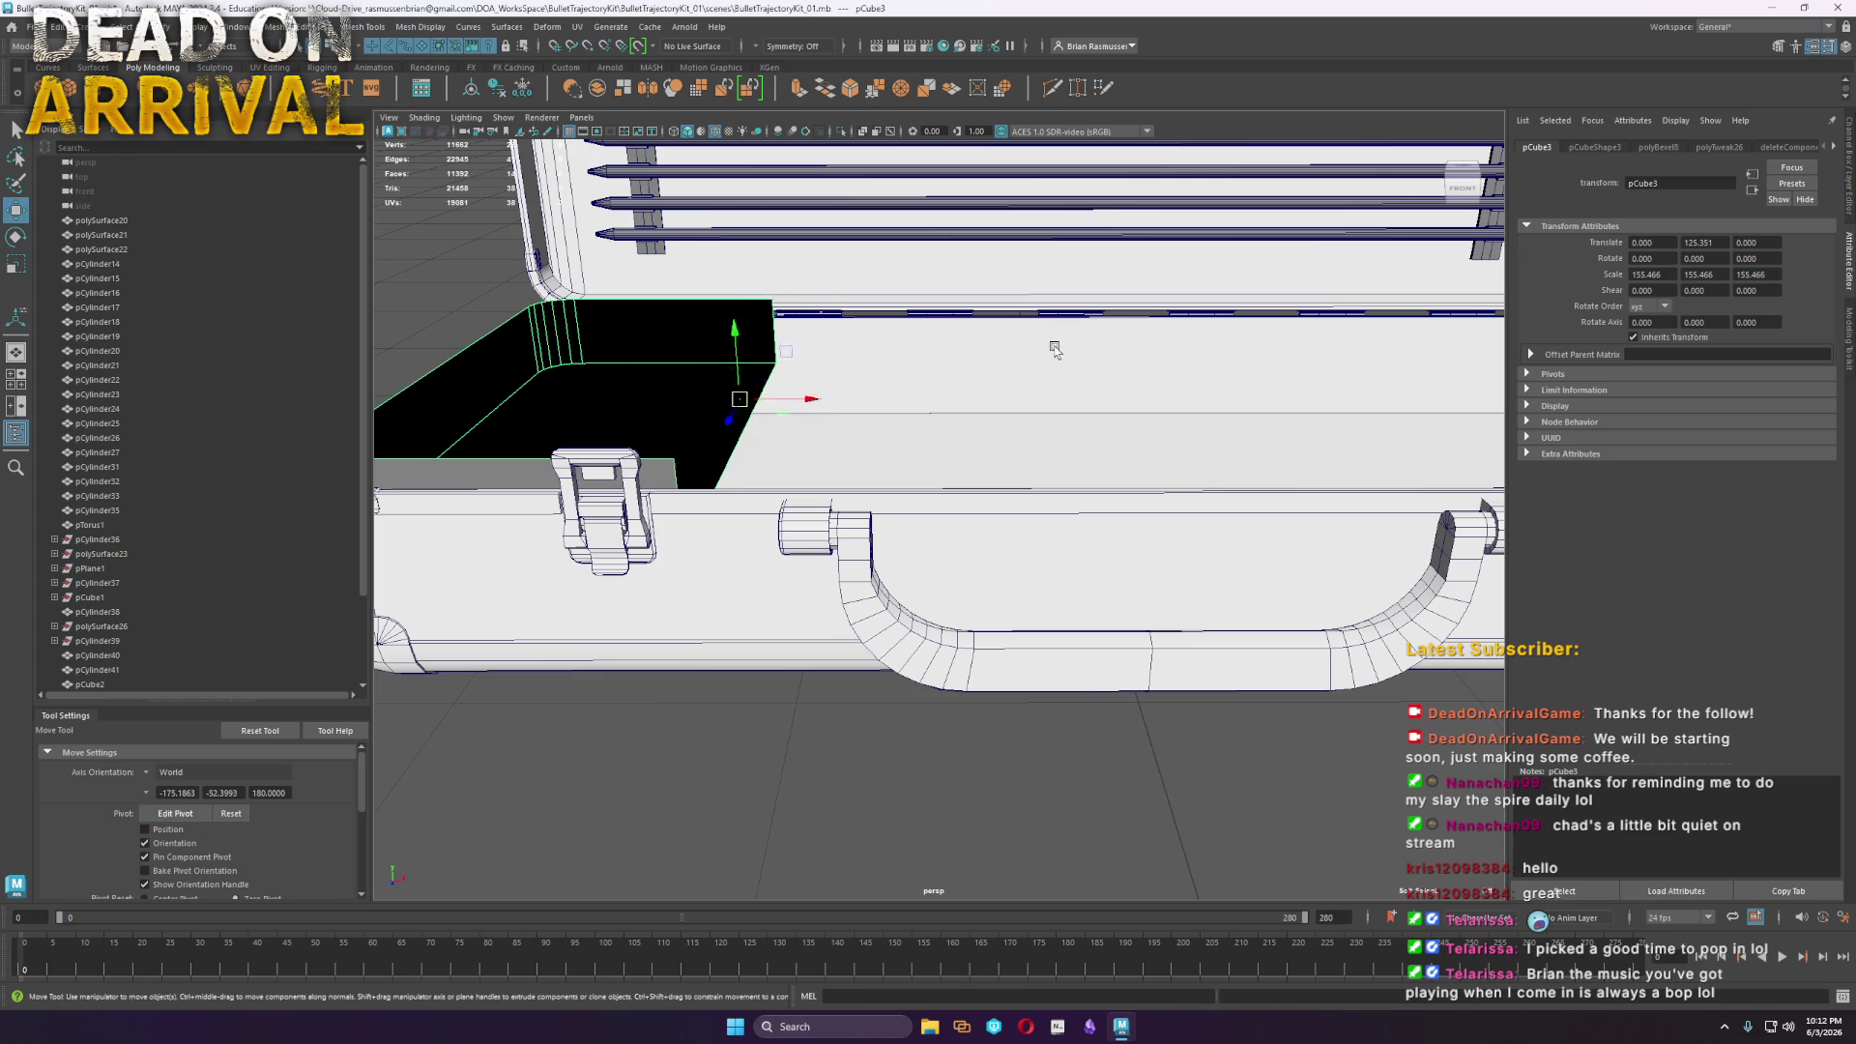
{"action": "scroll", "coordinate": [1053, 348], "scroll_direction": "down", "scroll_amount": 5}
{"action": "mouse_move", "coordinate": [1053, 347]}
{"action": "left_mouse_down", "text": "alt"}
{"action": "mouse_move", "coordinate": [861, 534]}
{"action": "mouse_move", "coordinate": [892, 670]}
{"action": "left_mouse_up", "text": "alt"}
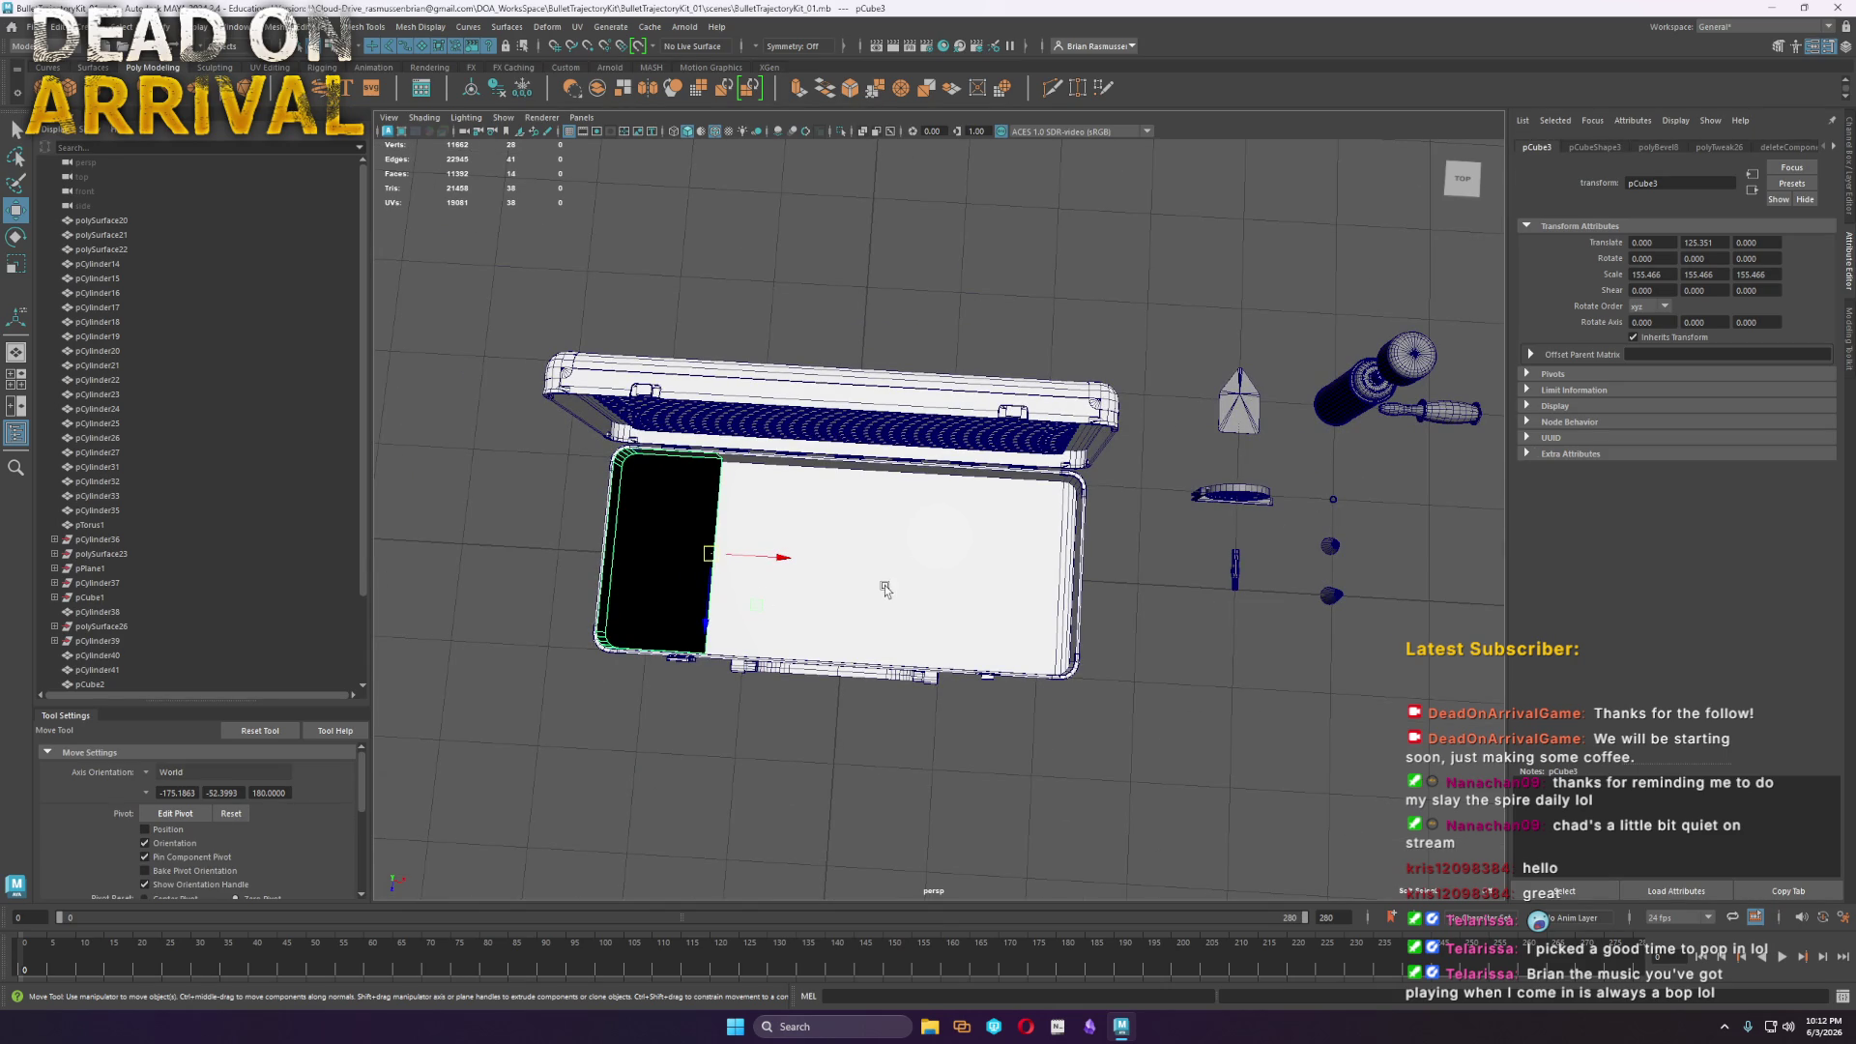
{"action": "scroll", "coordinate": [891, 584], "scroll_direction": "up", "scroll_amount": 5}
{"action": "mouse_move", "coordinate": [821, 663]}
{"action": "left_mouse_down", "text": "alt"}
{"action": "mouse_move", "coordinate": [841, 600]}
{"action": "mouse_move", "coordinate": [810, 599]}
{"action": "mouse_move", "coordinate": [792, 541]}
{"action": "left_mouse_up", "text": "alt"}
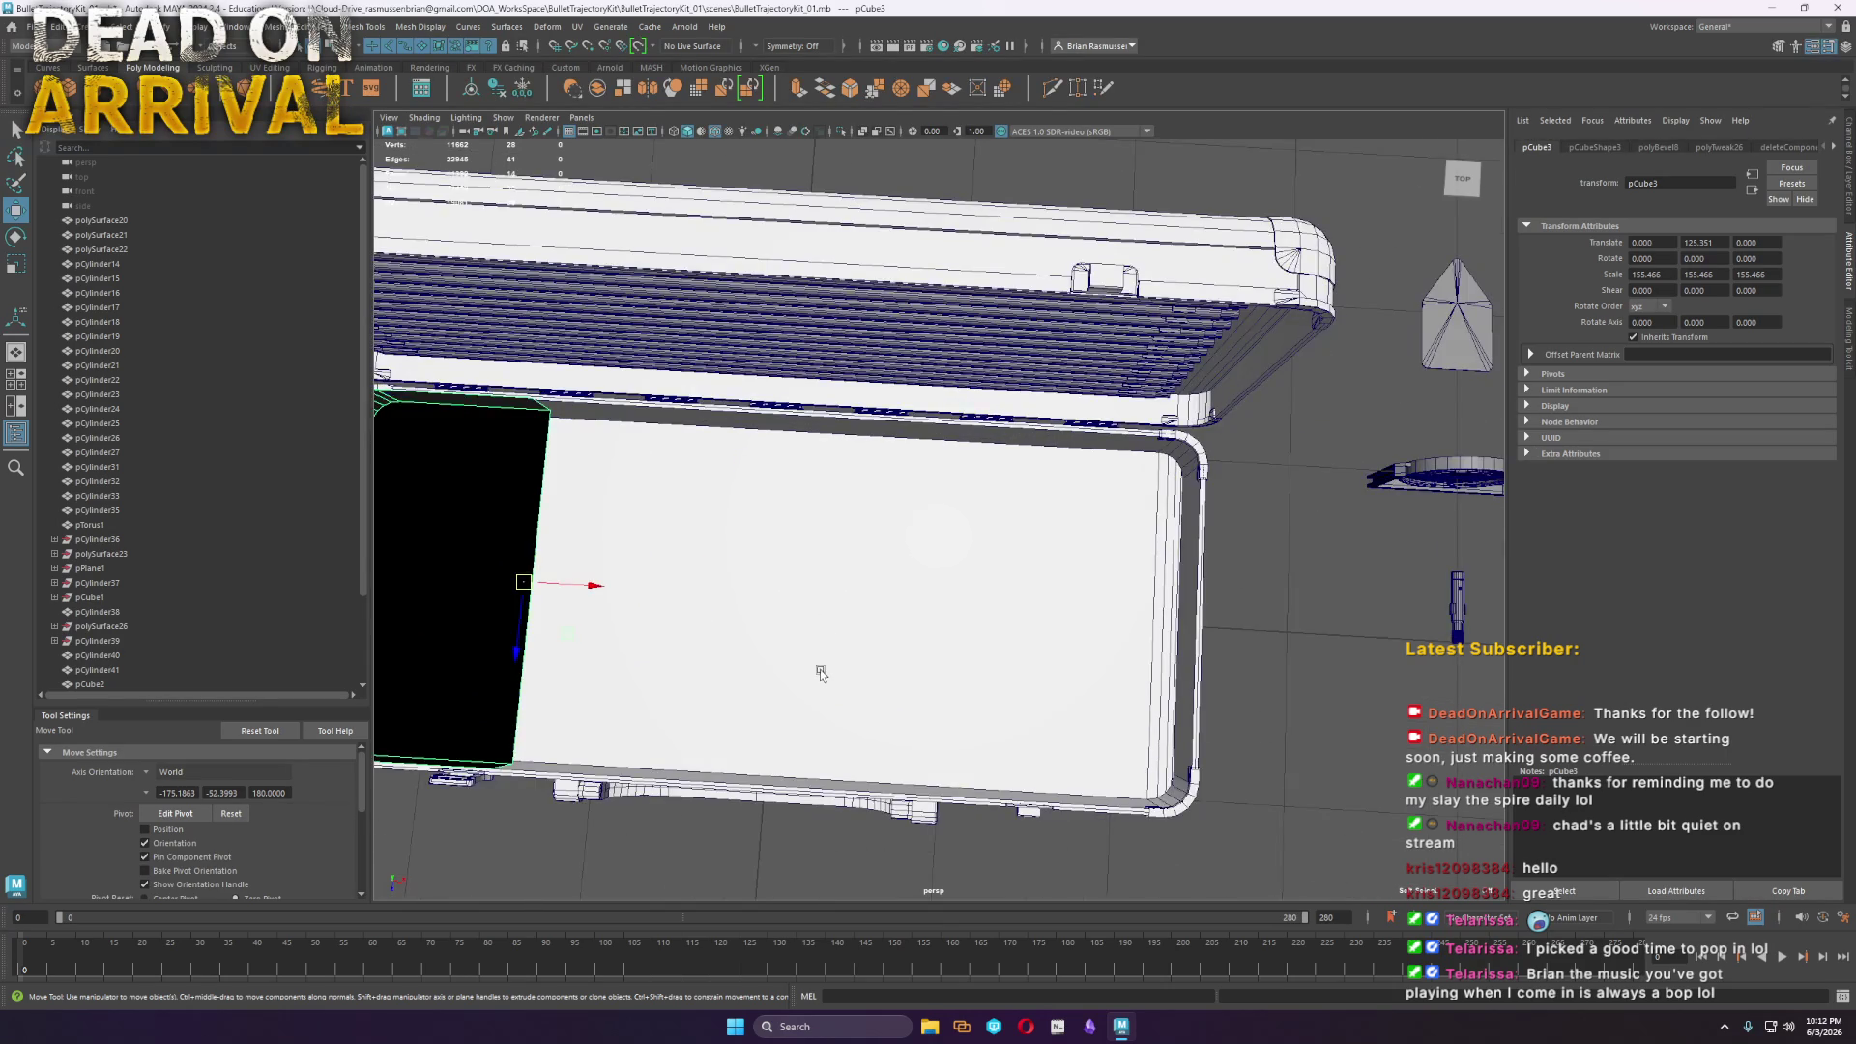
{"action": "scroll", "coordinate": [792, 541], "scroll_direction": "up", "scroll_amount": 3}
{"action": "mouse_move", "coordinate": [787, 518]}
{"action": "right_mouse_down"}
{"action": "mouse_move", "coordinate": [754, 674]}
{"action": "mouse_move", "coordinate": [768, 663]}
{"action": "right_mouse_up"}
{"action": "right_click", "coordinate": [791, 531], "text": "shift"}
{"action": "left_click", "coordinate": [784, 480]}
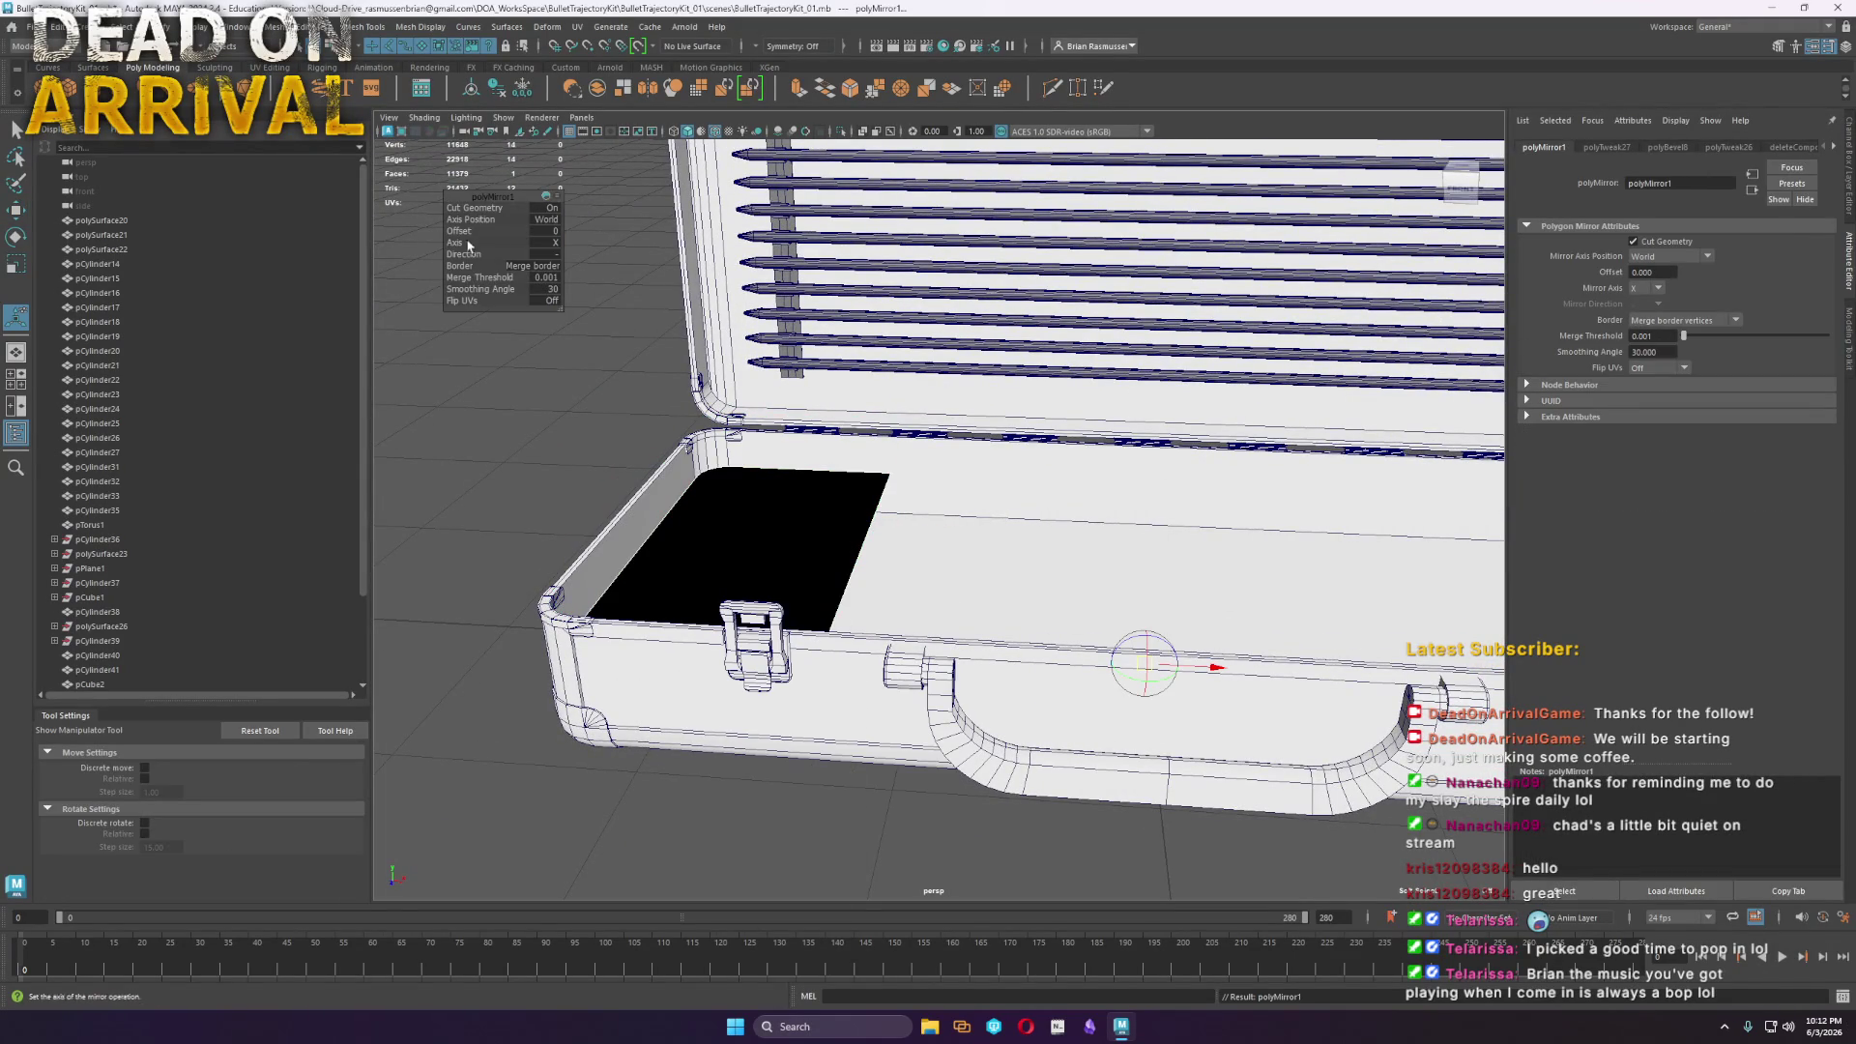
Mirror the tray about its own pivot with flipped direction to add the other half
{"action": "left_click", "coordinate": [541, 226]}
{"action": "left_click", "coordinate": [575, 239]}
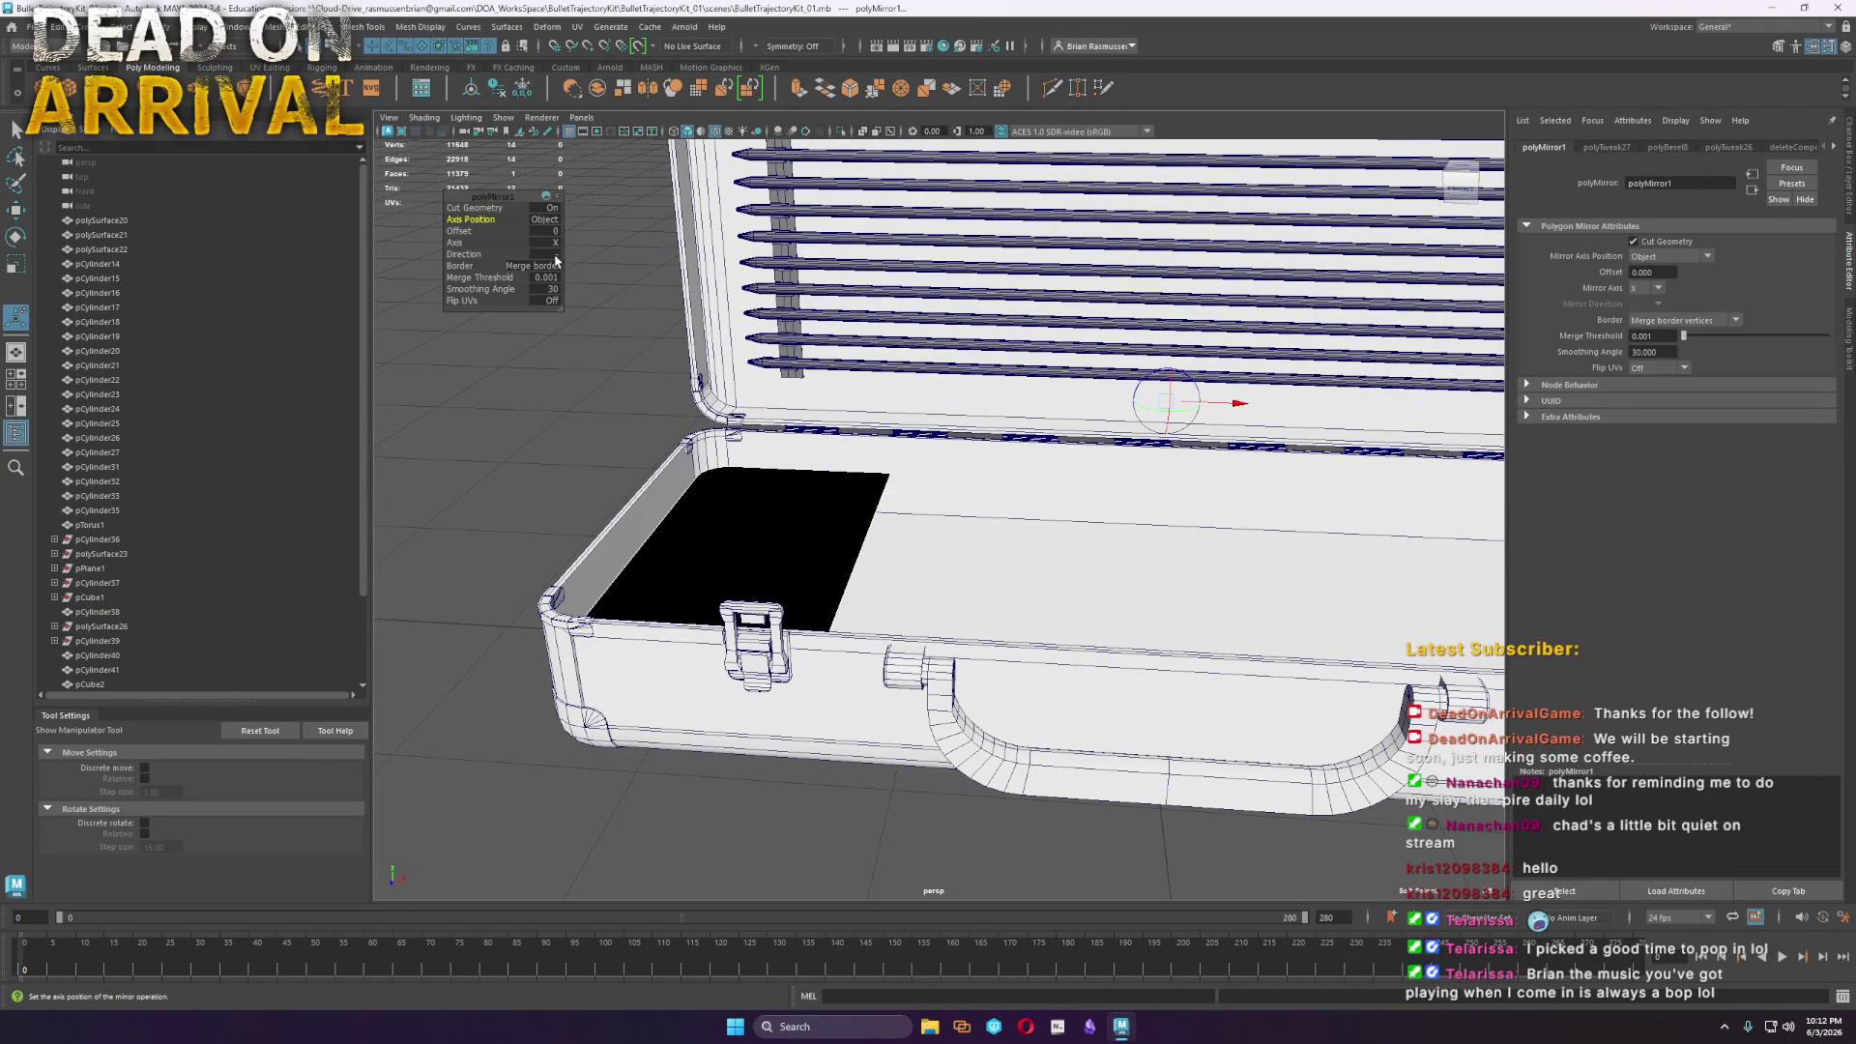
{"action": "left_click_drag", "start_coordinate": [488, 255], "coordinate": [331, 255]}
{"action": "left_click", "coordinate": [873, 518]}
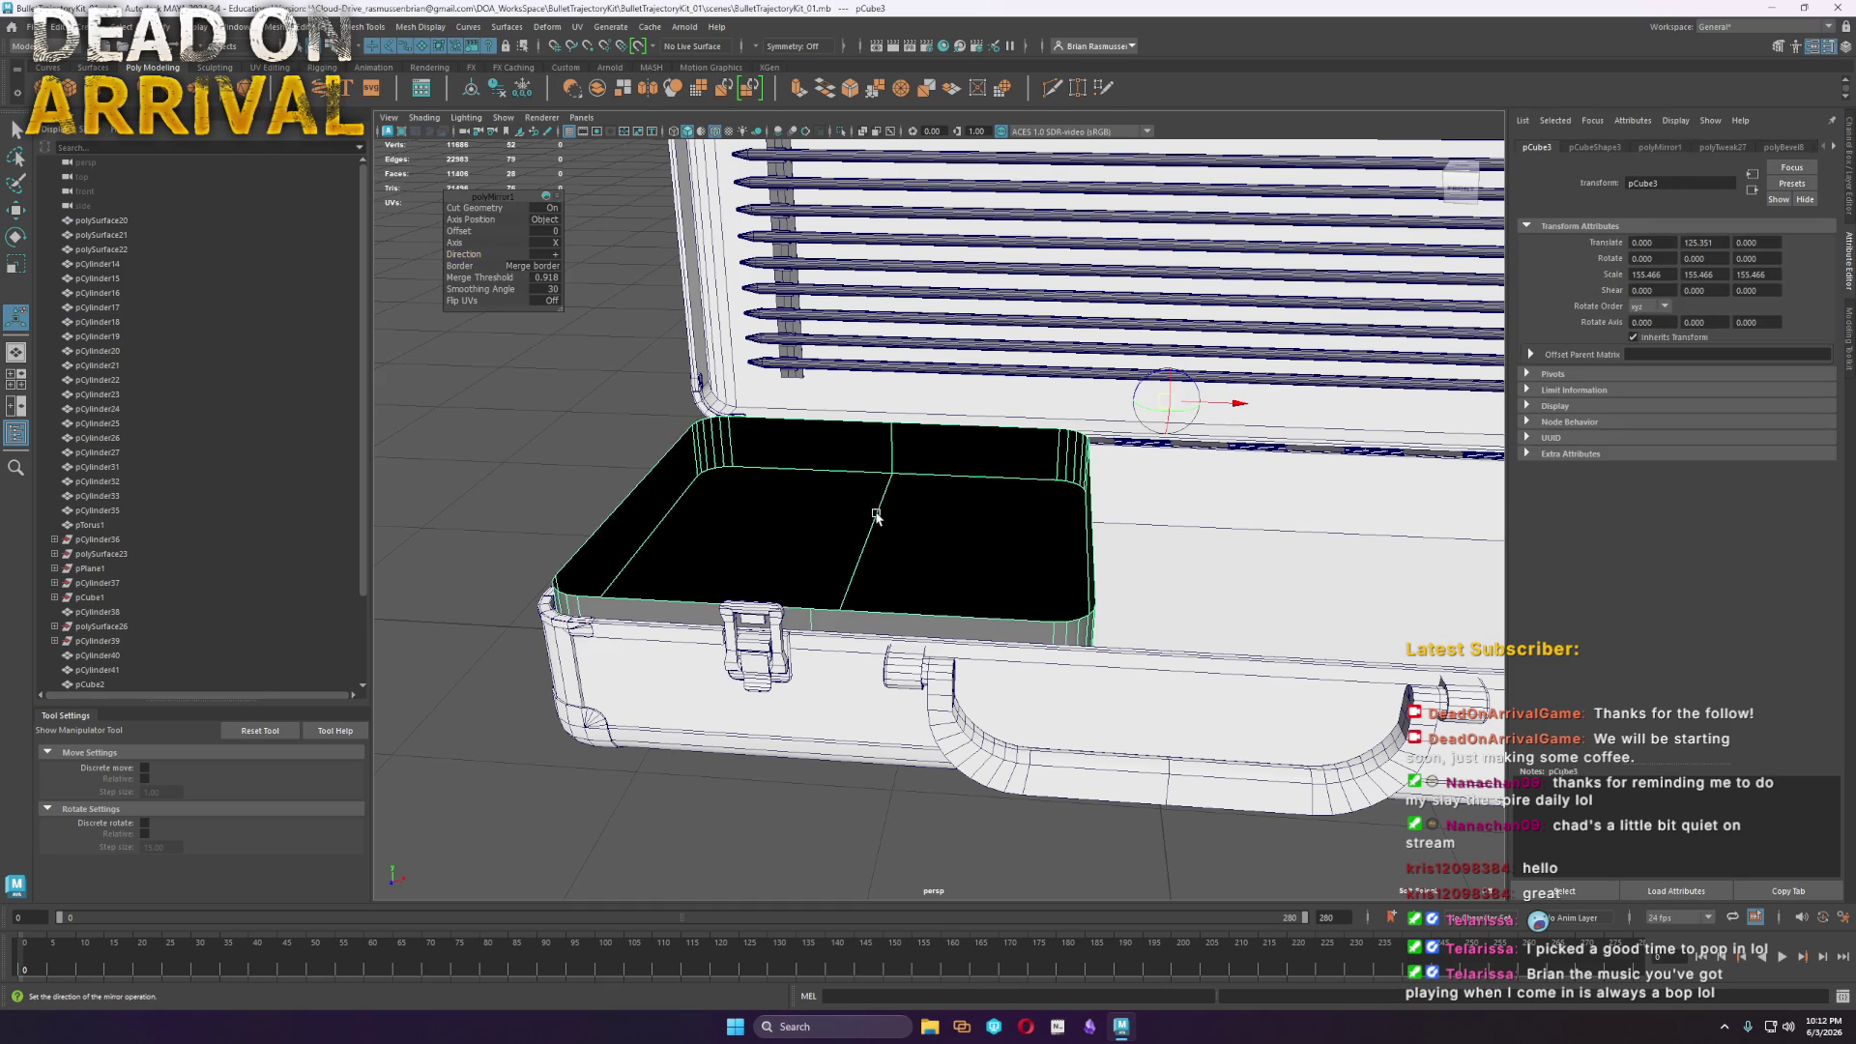
Centre the mirrored tray's pivot and scale it slightly to 153.308 in top view
{"action": "mouse_move", "coordinate": [548, 430]}
{"action": "left_mouse_down", "text": "alt"}
{"action": "mouse_move", "coordinate": [699, 597]}
{"action": "mouse_move", "coordinate": [745, 600]}
{"action": "left_mouse_up", "text": "alt"}
{"action": "key", "text": "space"}
{"action": "key", "text": "space"}
{"action": "key", "text": "f"}
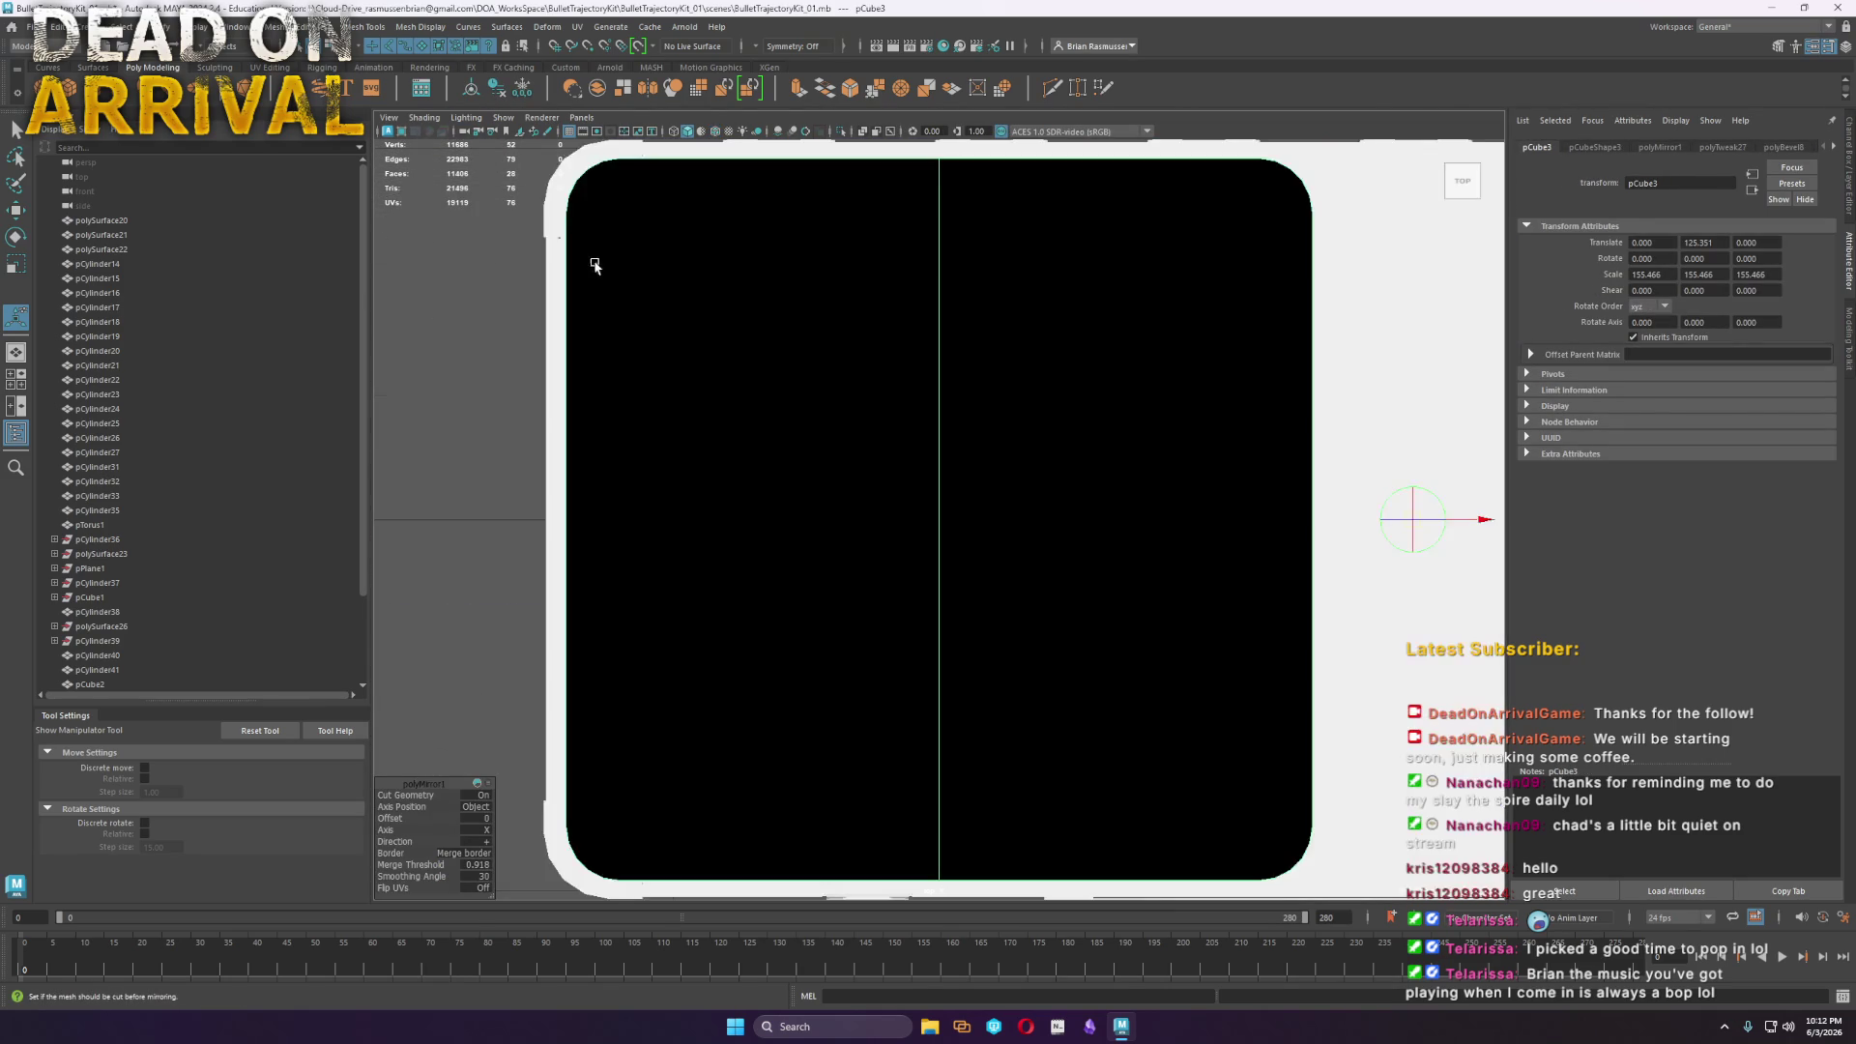
{"action": "scroll", "coordinate": [1092, 483], "scroll_direction": "down", "scroll_amount": 2}
{"action": "left_click", "coordinate": [1048, 523]}
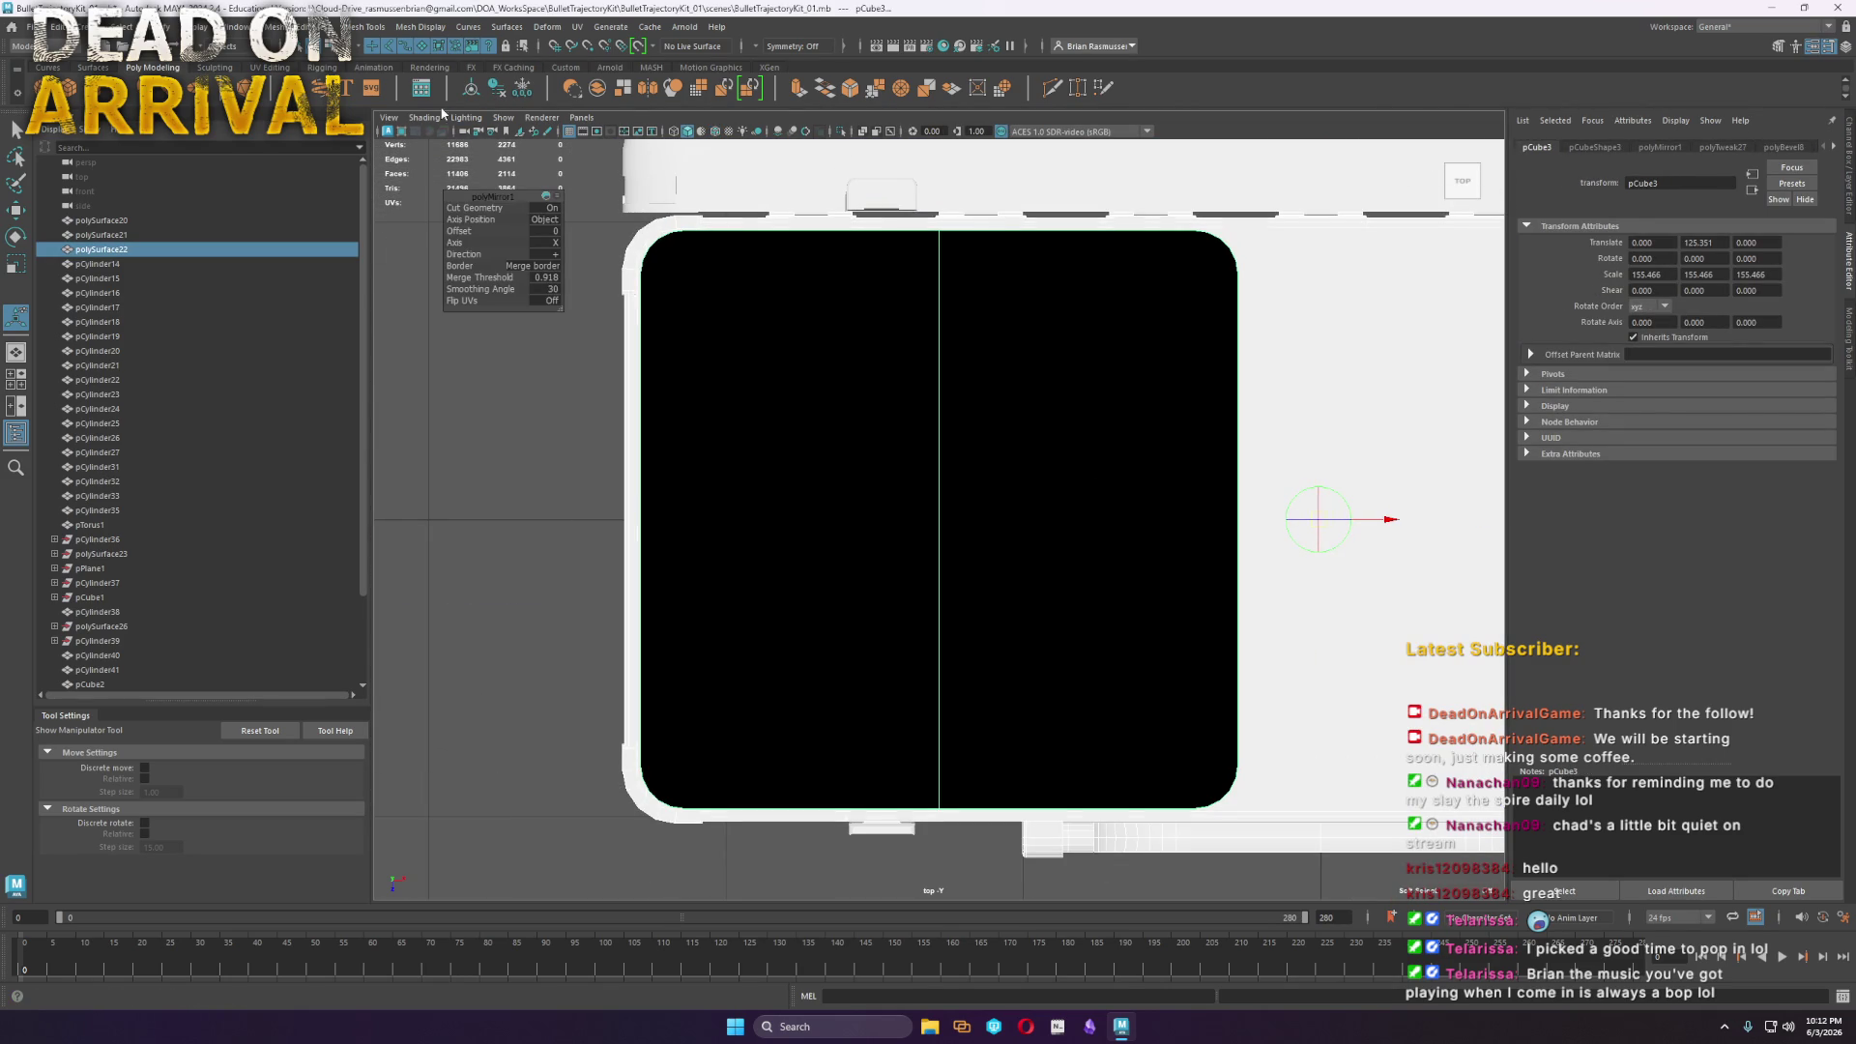
{"action": "left_click", "coordinate": [933, 522]}
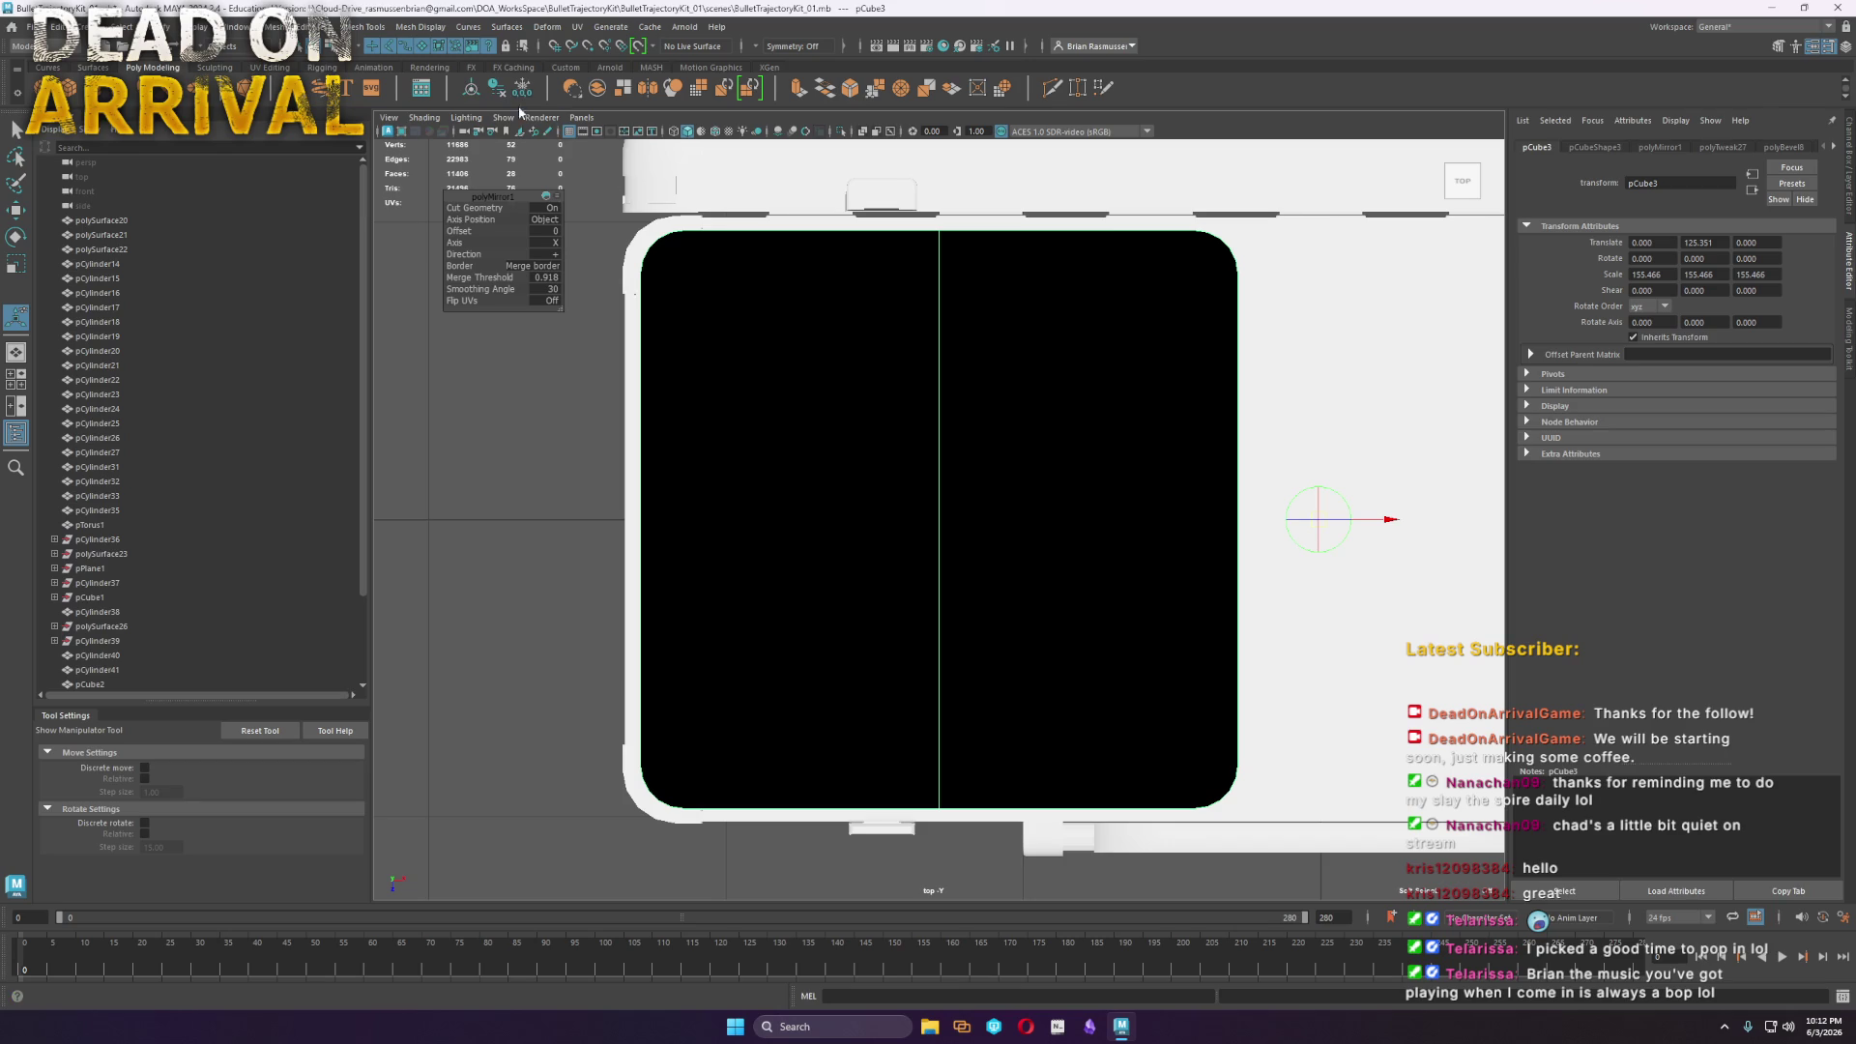
{"action": "left_click", "coordinate": [471, 88]}
{"action": "key", "text": "w"}
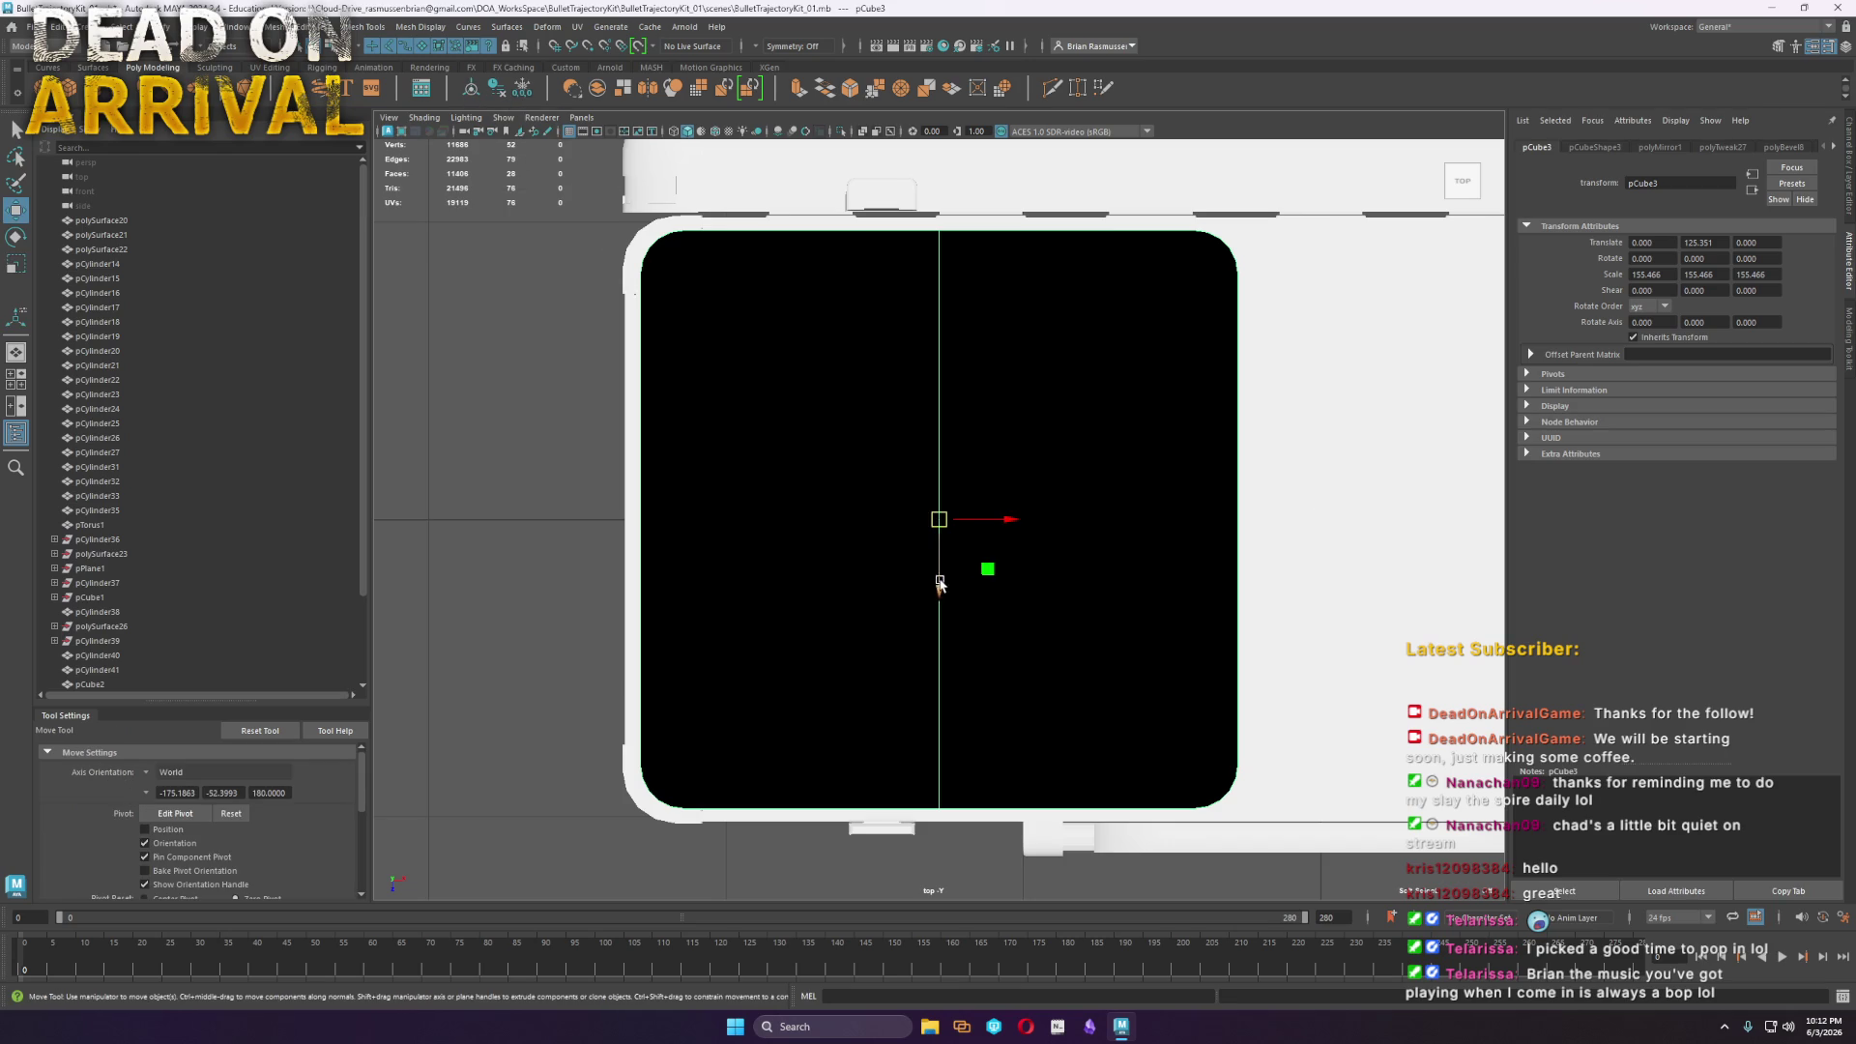
{"action": "key", "text": "r"}
{"action": "left_click_drag", "start_coordinate": [938, 520], "coordinate": [1007, 519]}
With wireframe on shaded, pull the tray's right-side vertices along +X to widen it
{"action": "left_click", "coordinate": [715, 132]}
{"action": "key", "text": "w"}
{"action": "scroll", "coordinate": [1127, 510], "scroll_direction": "down", "scroll_amount": 3}
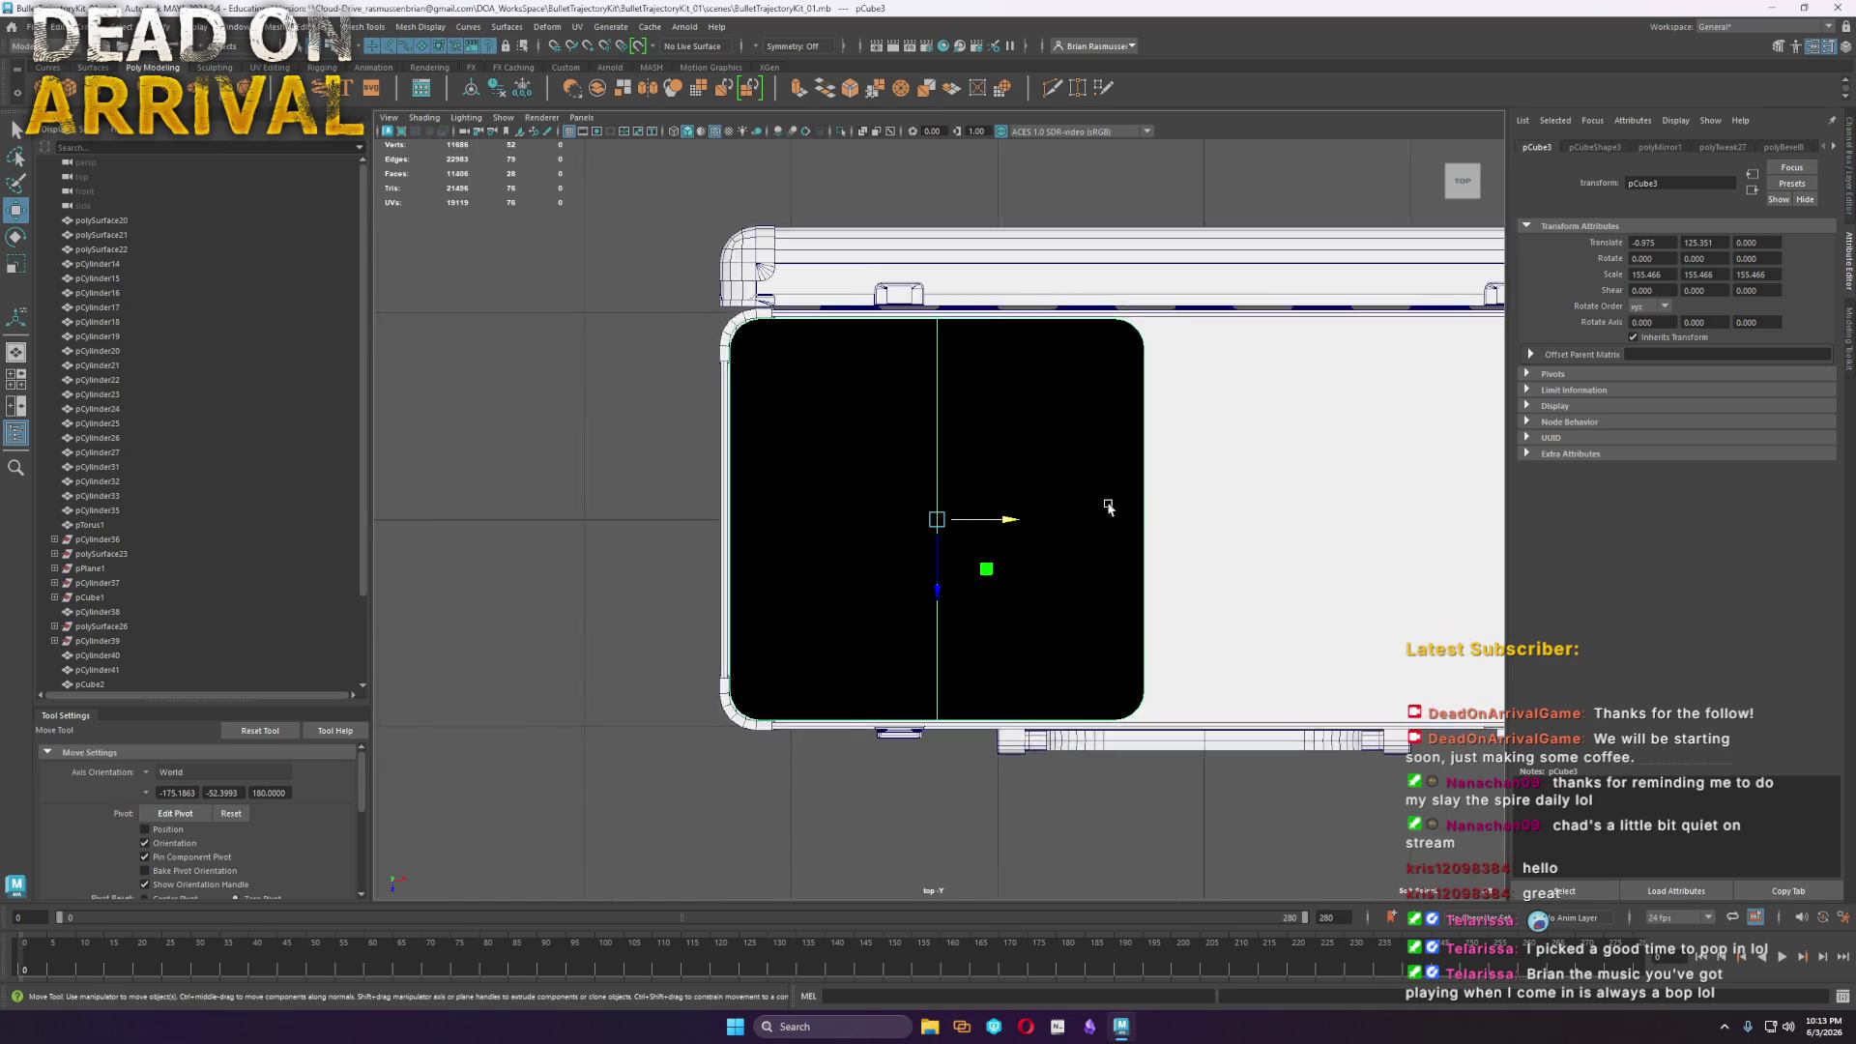
{"action": "scroll", "coordinate": [903, 522], "scroll_direction": "down", "scroll_amount": 2}
{"action": "right_click_drag", "start_coordinate": [908, 506], "coordinate": [863, 483]}
{"action": "mouse_move", "coordinate": [1027, 818]}
{"action": "left_mouse_down"}
{"action": "mouse_move", "coordinate": [792, 194]}
{"action": "mouse_move", "coordinate": [774, 188]}
{"action": "left_mouse_up"}
{"action": "left_click_drag", "start_coordinate": [962, 534], "coordinate": [1073, 548]}
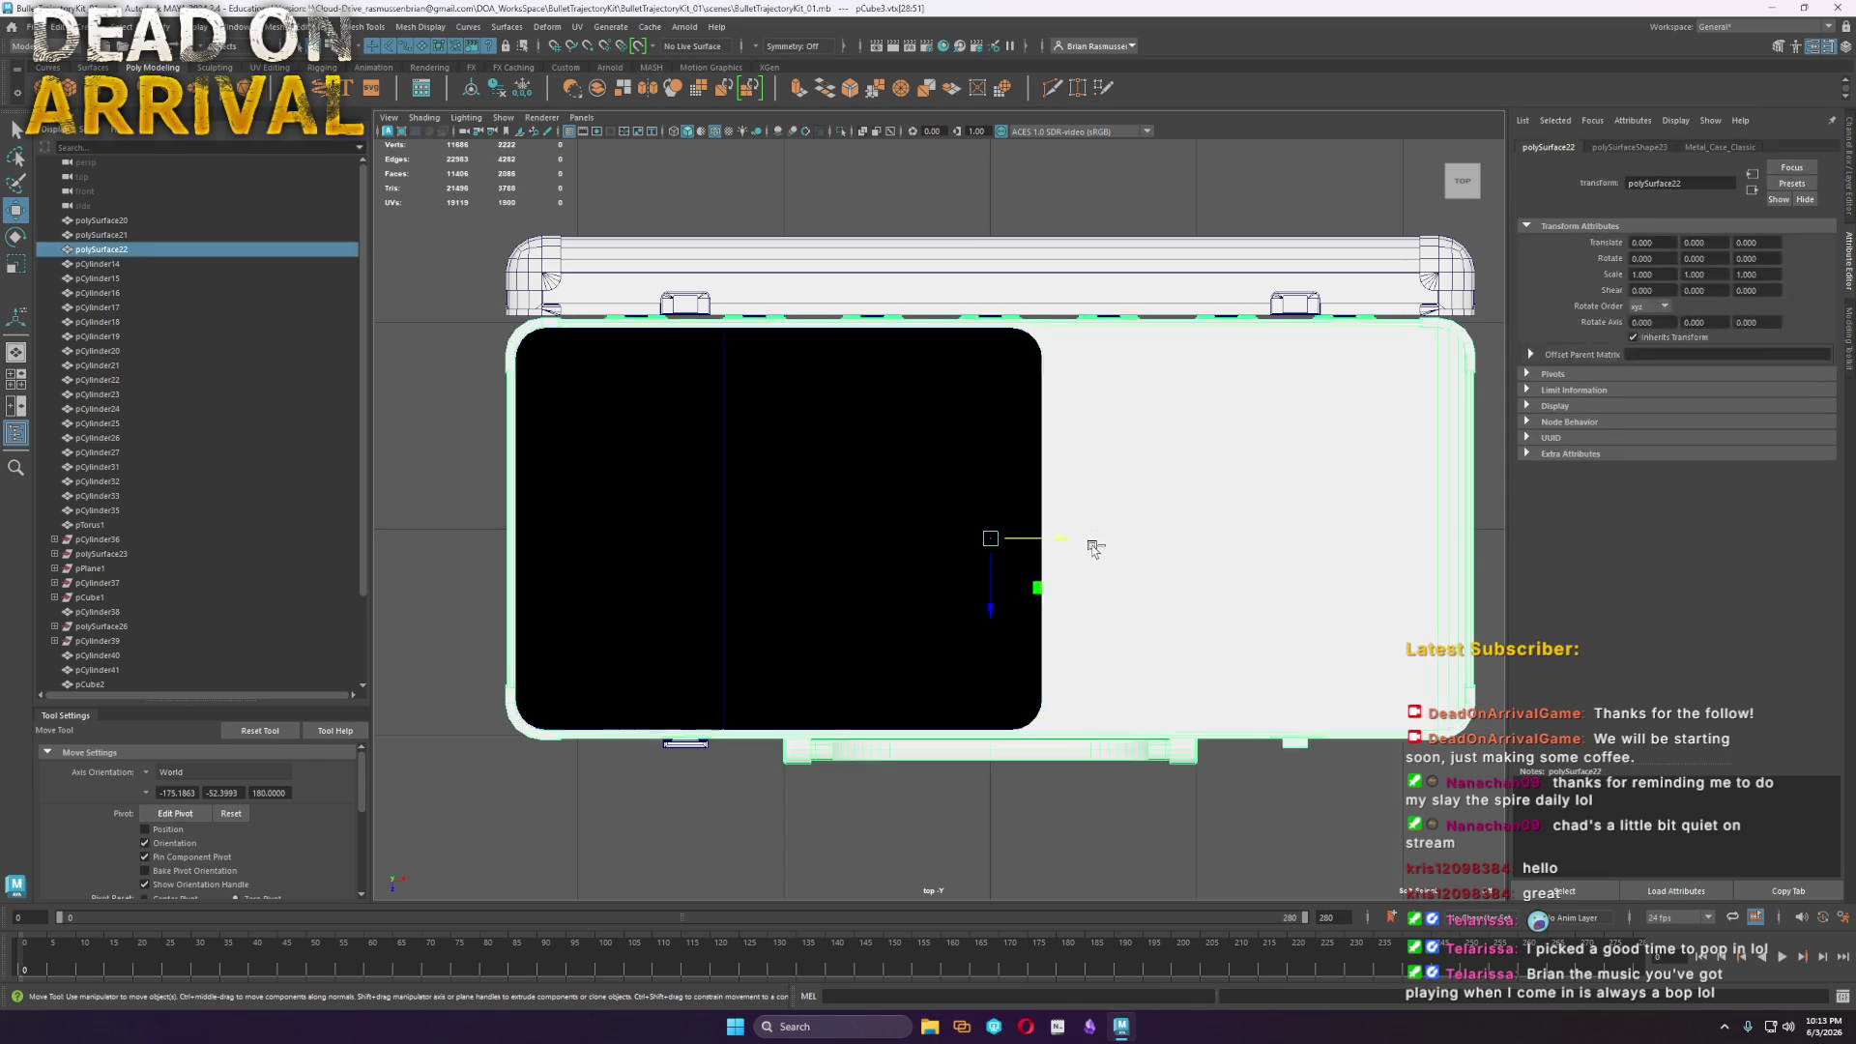
{"action": "mouse_move", "coordinate": [1085, 534]}
{"action": "left_mouse_down"}
{"action": "mouse_move", "coordinate": [1138, 527]}
{"action": "mouse_move", "coordinate": [1006, 407]}
{"action": "mouse_move", "coordinate": [903, 467]}
{"action": "left_mouse_up"}
Back in perspective, select the tray's upper and lower bottom faces
{"action": "key", "text": "space"}
{"action": "key", "text": "space"}
{"action": "left_click", "coordinate": [903, 484]}
{"action": "left_click", "coordinate": [885, 643], "text": "shift"}
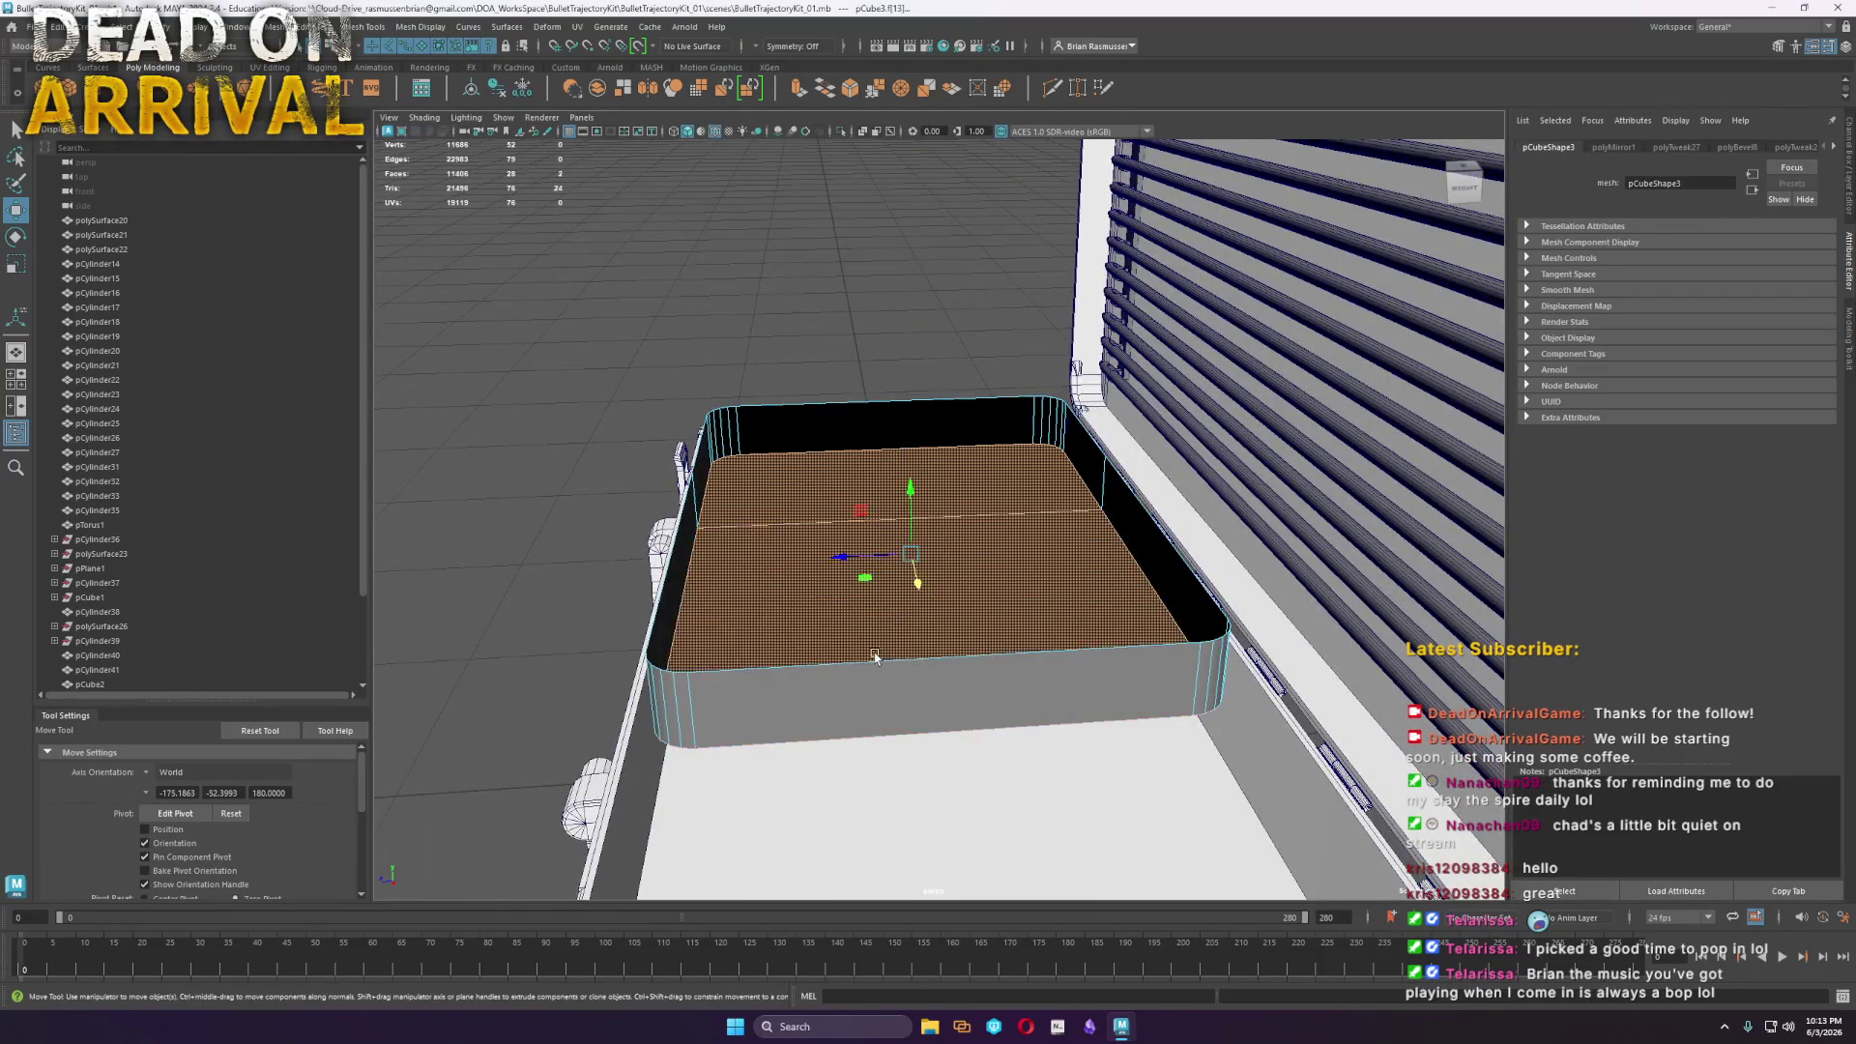
Lower the tray deeper into the case and fix its black-shaded normals
{"action": "left_click_drag", "start_coordinate": [884, 642], "coordinate": [957, 580], "text": "alt"}
{"action": "right_click_drag", "start_coordinate": [957, 580], "coordinate": [954, 504]}
{"action": "mouse_move", "coordinate": [863, 452]}
{"action": "left_mouse_down"}
{"action": "mouse_move", "coordinate": [865, 488]}
{"action": "mouse_move", "coordinate": [1070, 627]}
{"action": "left_mouse_up"}
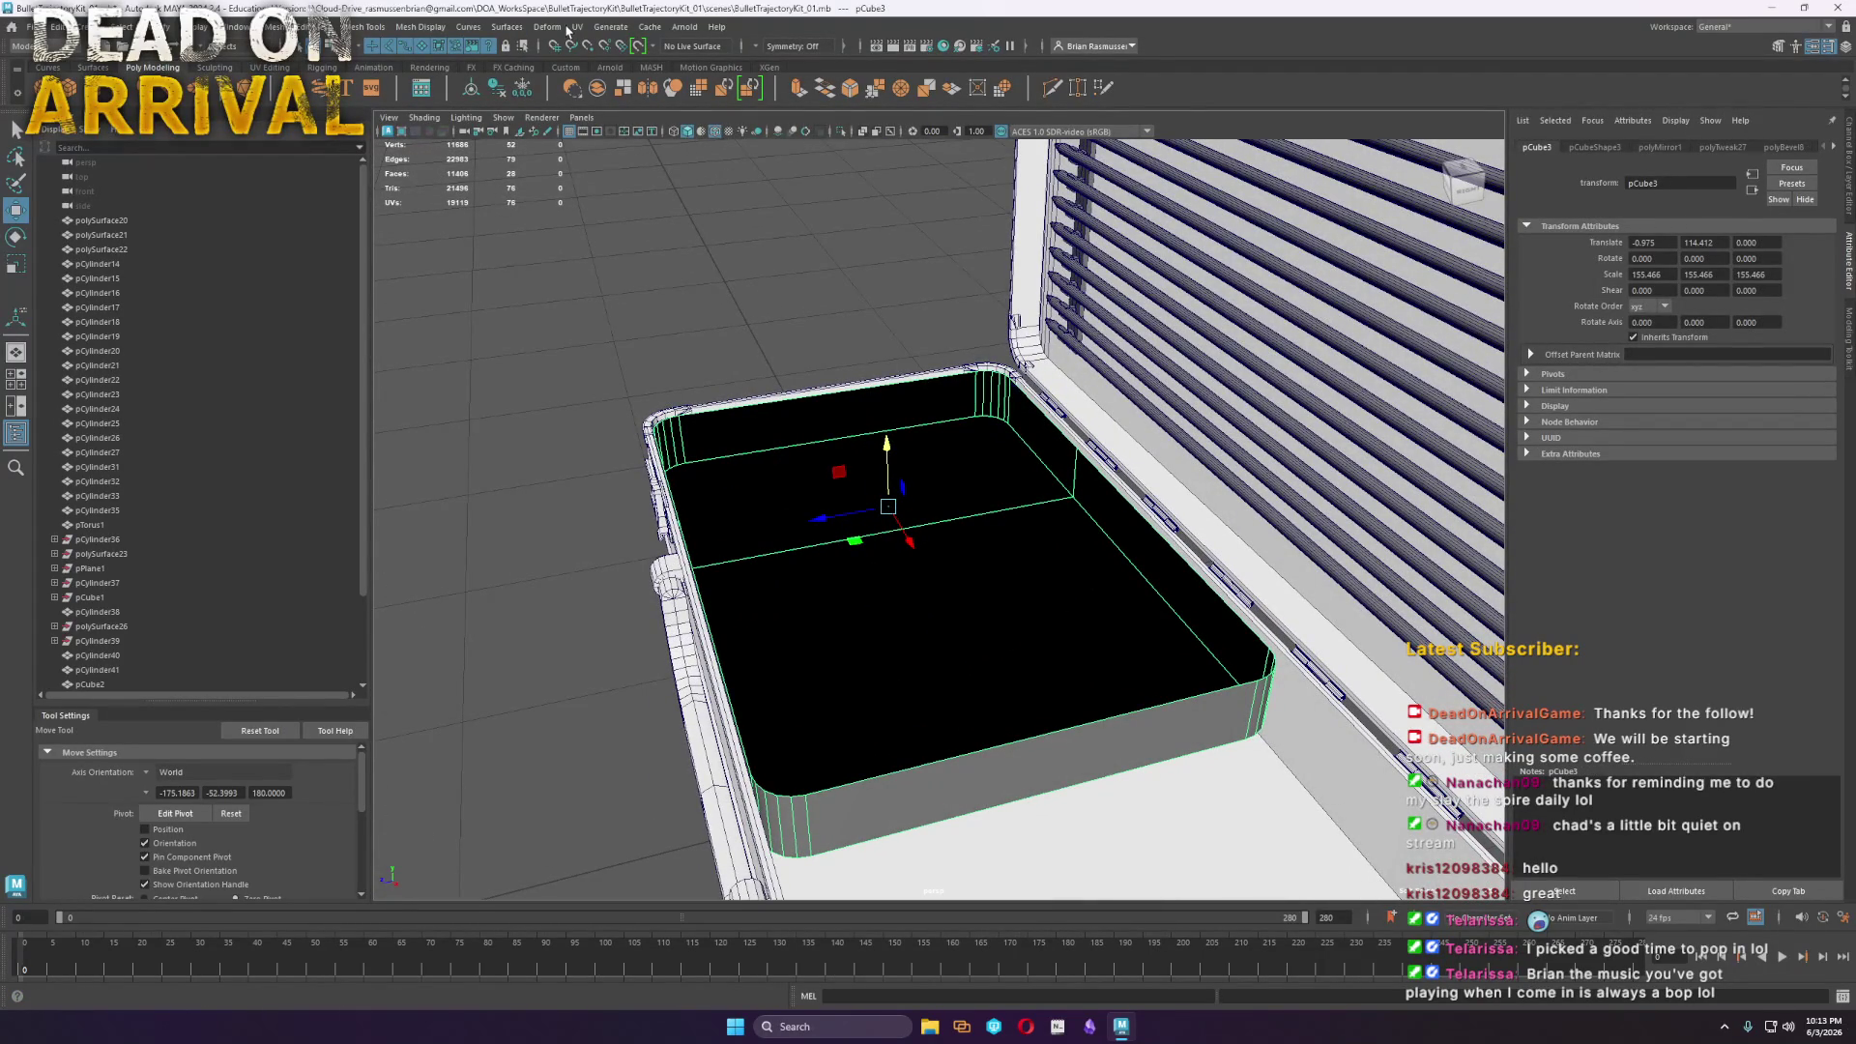
{"action": "left_click", "coordinate": [418, 32]}
{"action": "left_click", "coordinate": [454, 105]}
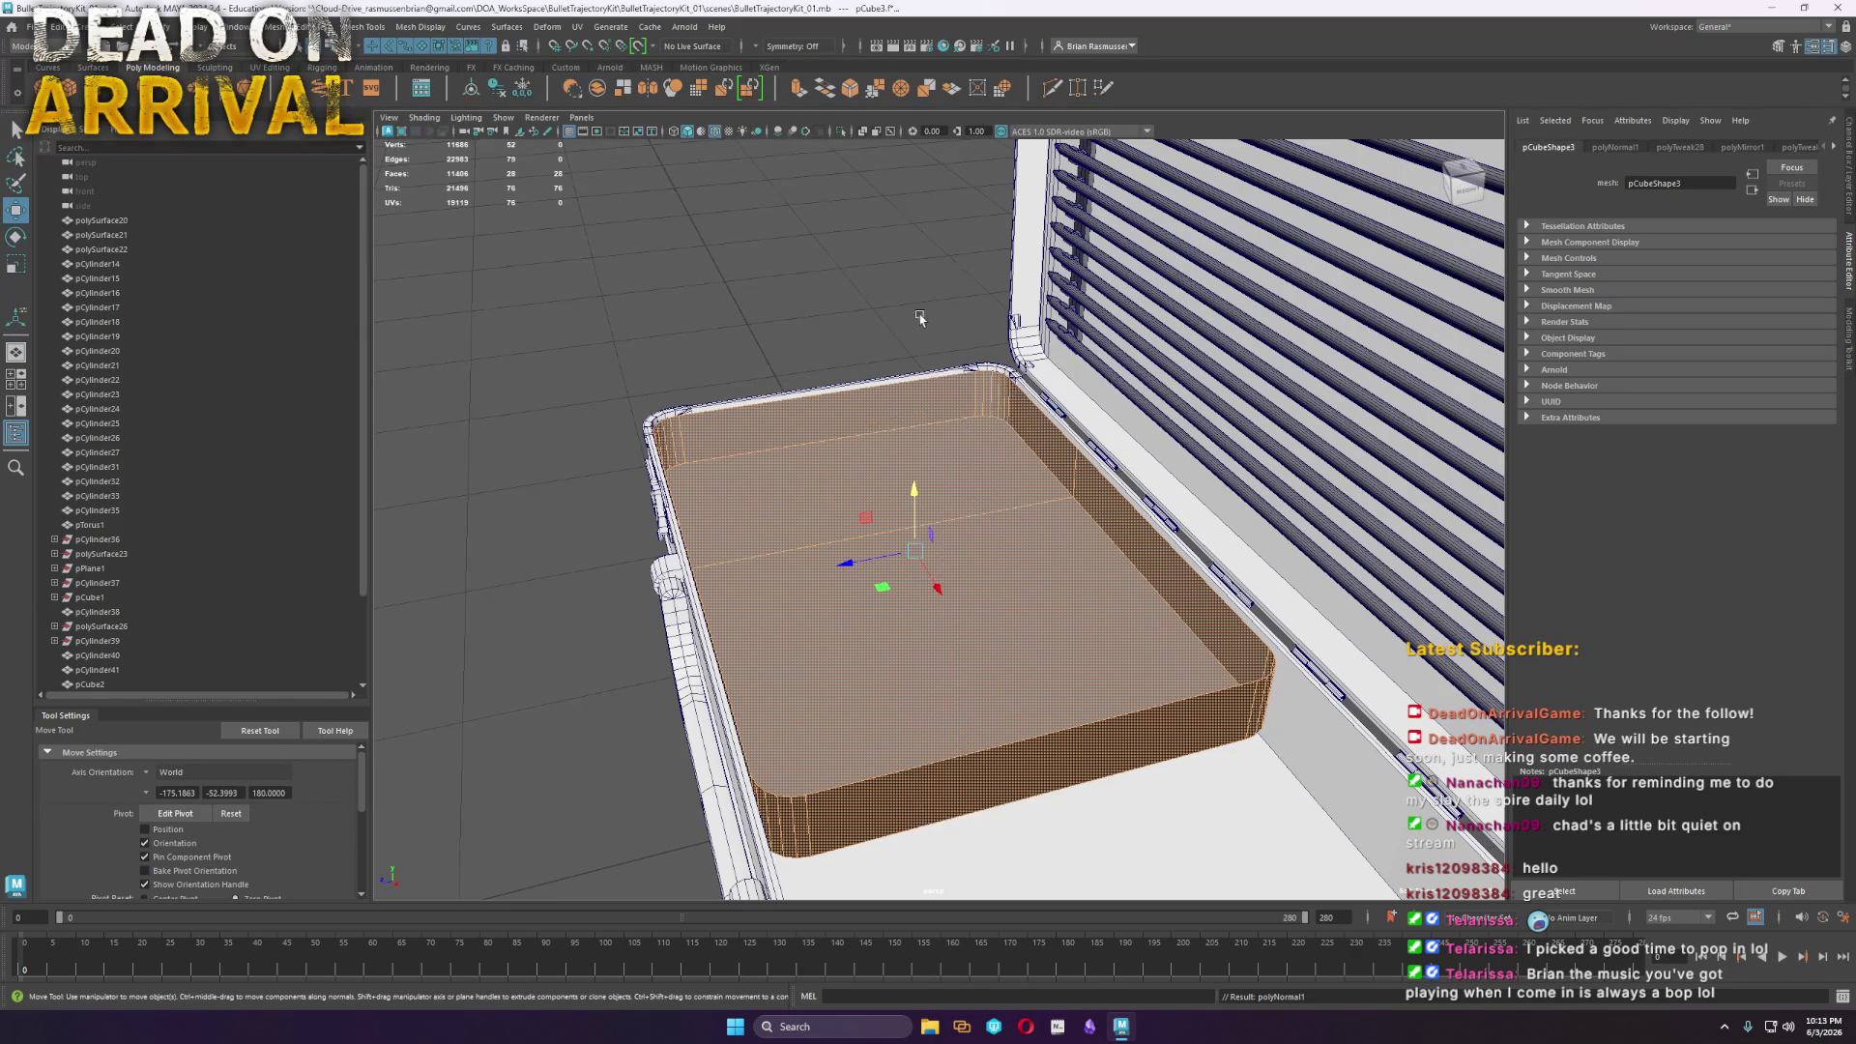
Deselect the tray and zoom in on the case interior
{"action": "left_click", "coordinate": [1052, 480]}
{"action": "left_click_drag", "start_coordinate": [923, 338], "coordinate": [1174, 466], "text": "alt"}
{"action": "scroll", "coordinate": [1006, 410], "scroll_direction": "up", "scroll_amount": 4}
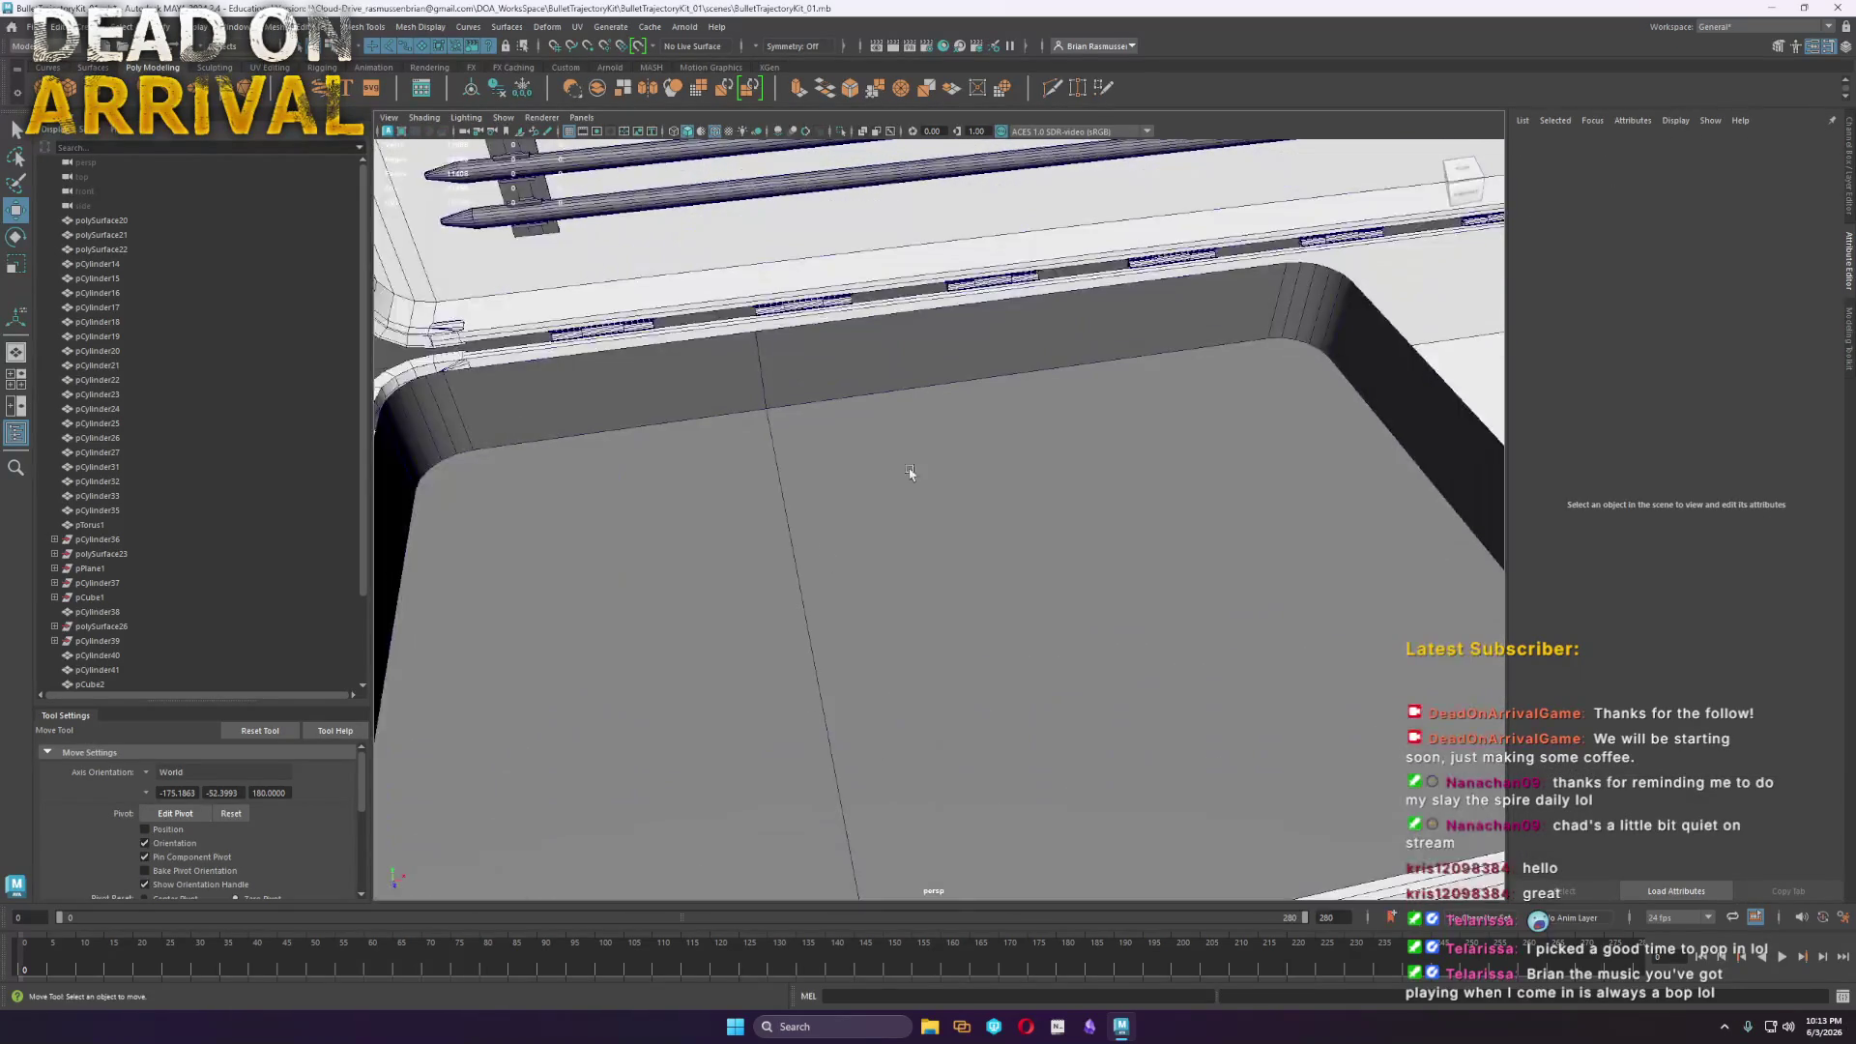
Multi-Cut an edge from the tray's inner corner down to the corner vertex beside the rounded wall
{"action": "left_click_drag", "start_coordinate": [1214, 592], "coordinate": [1078, 619], "text": "alt"}
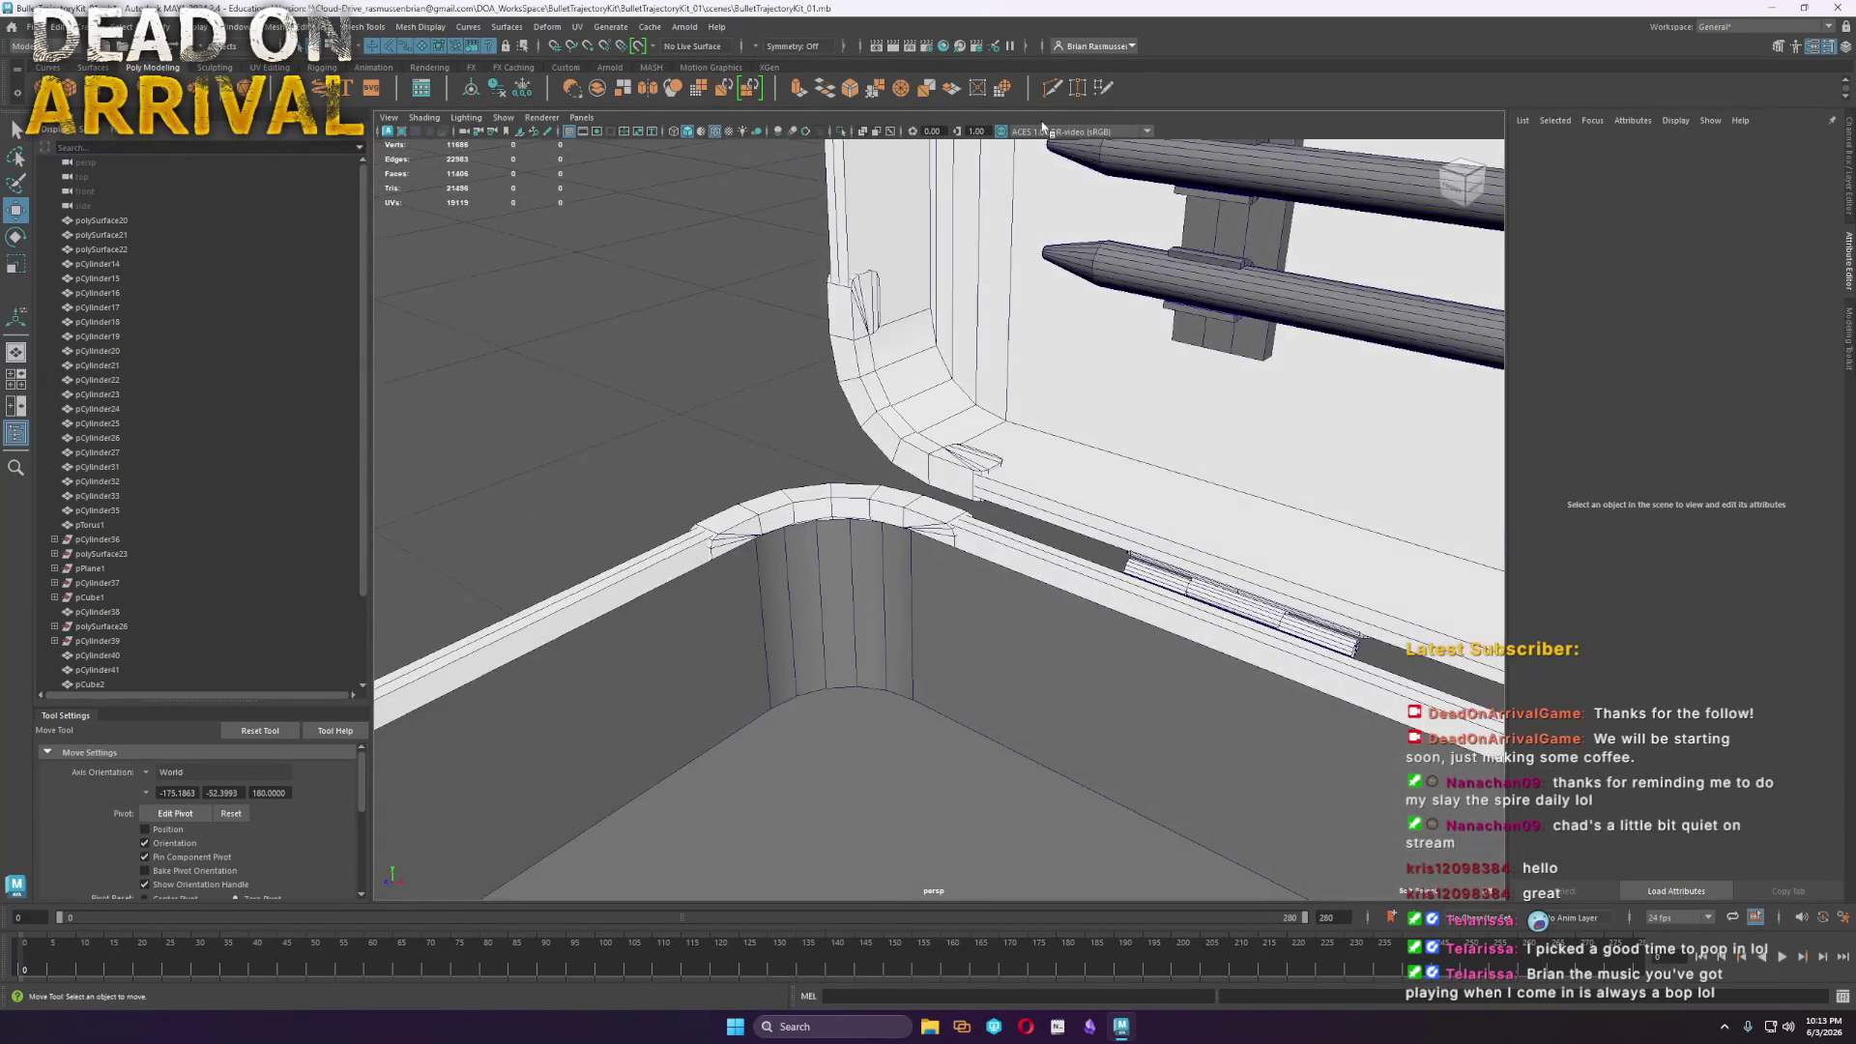
{"action": "left_click", "coordinate": [1055, 88]}
{"action": "left_click", "coordinate": [856, 687]}
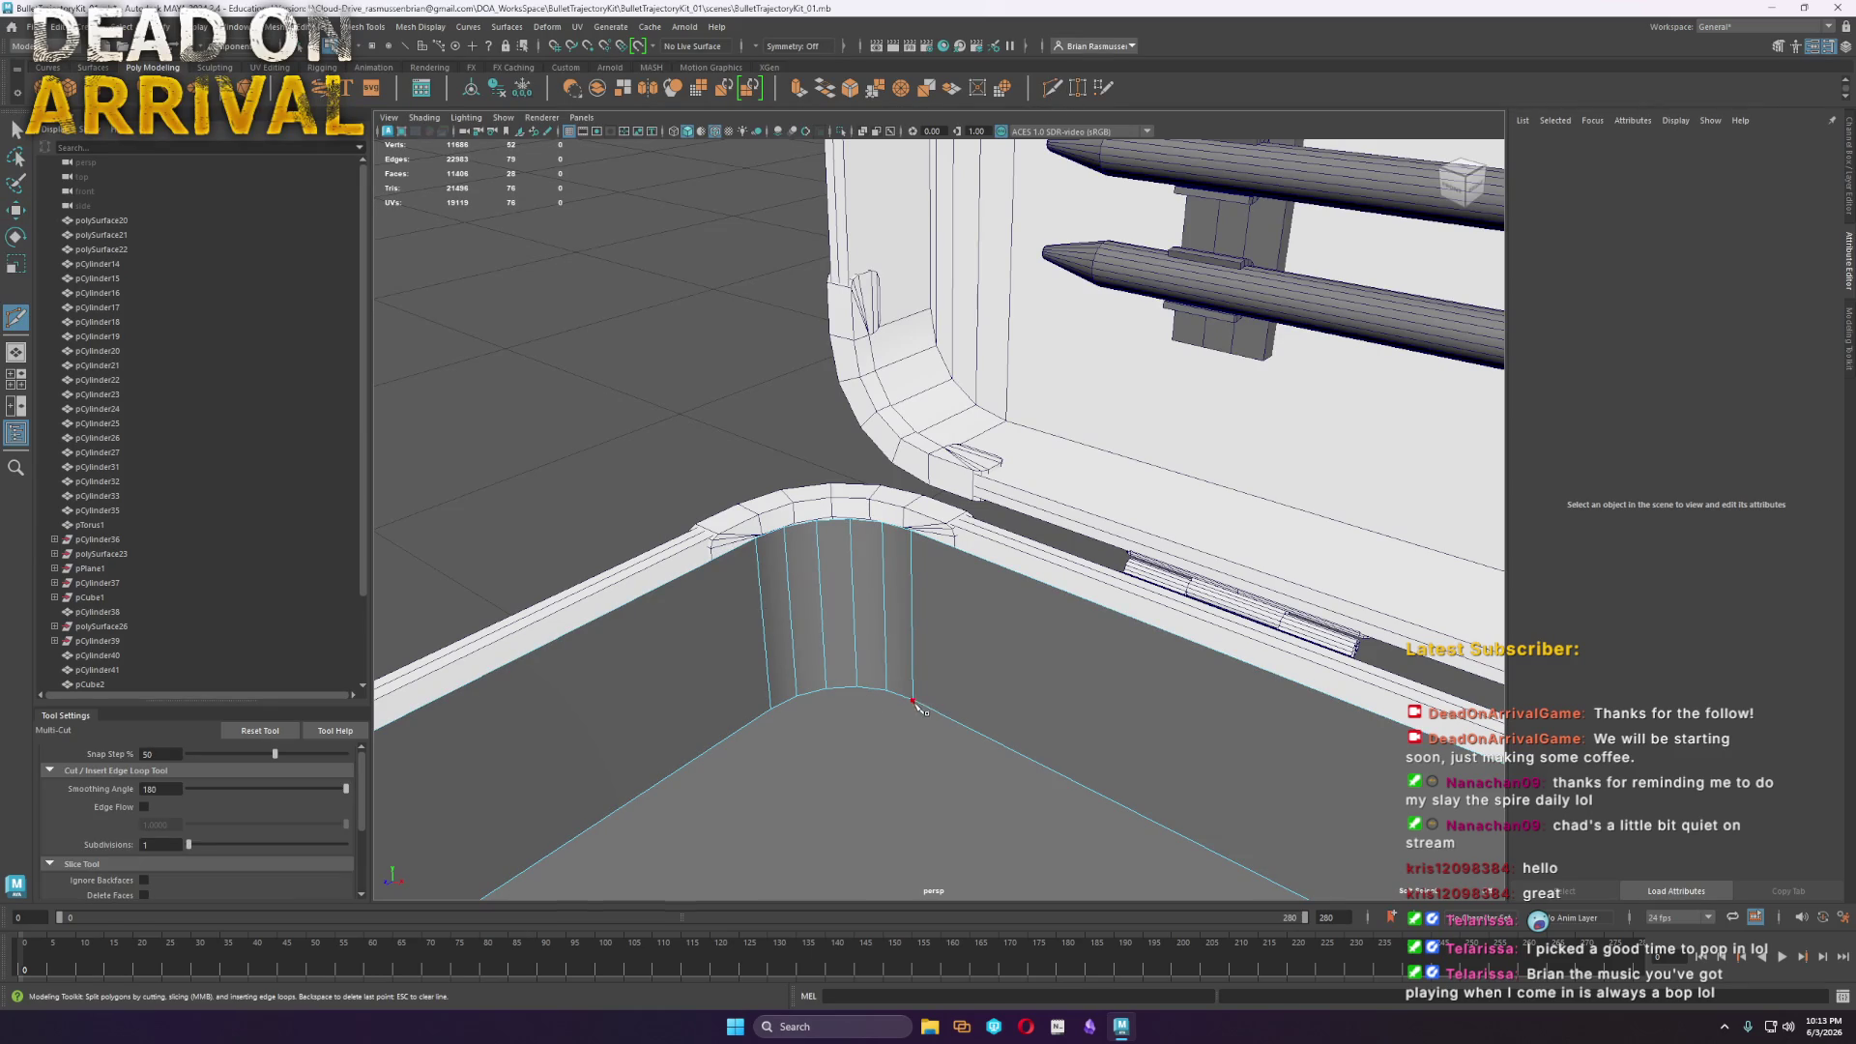
{"action": "mouse_move", "coordinate": [899, 696]}
{"action": "left_mouse_down", "text": "alt"}
{"action": "mouse_move", "coordinate": [944, 802]}
{"action": "mouse_move", "coordinate": [634, 779]}
{"action": "mouse_move", "coordinate": [1255, 770]}
{"action": "left_mouse_up", "text": "alt"}
{"action": "right_click_drag", "start_coordinate": [1256, 771], "coordinate": [630, 553], "text": "alt"}
{"action": "left_click", "coordinate": [618, 537]}
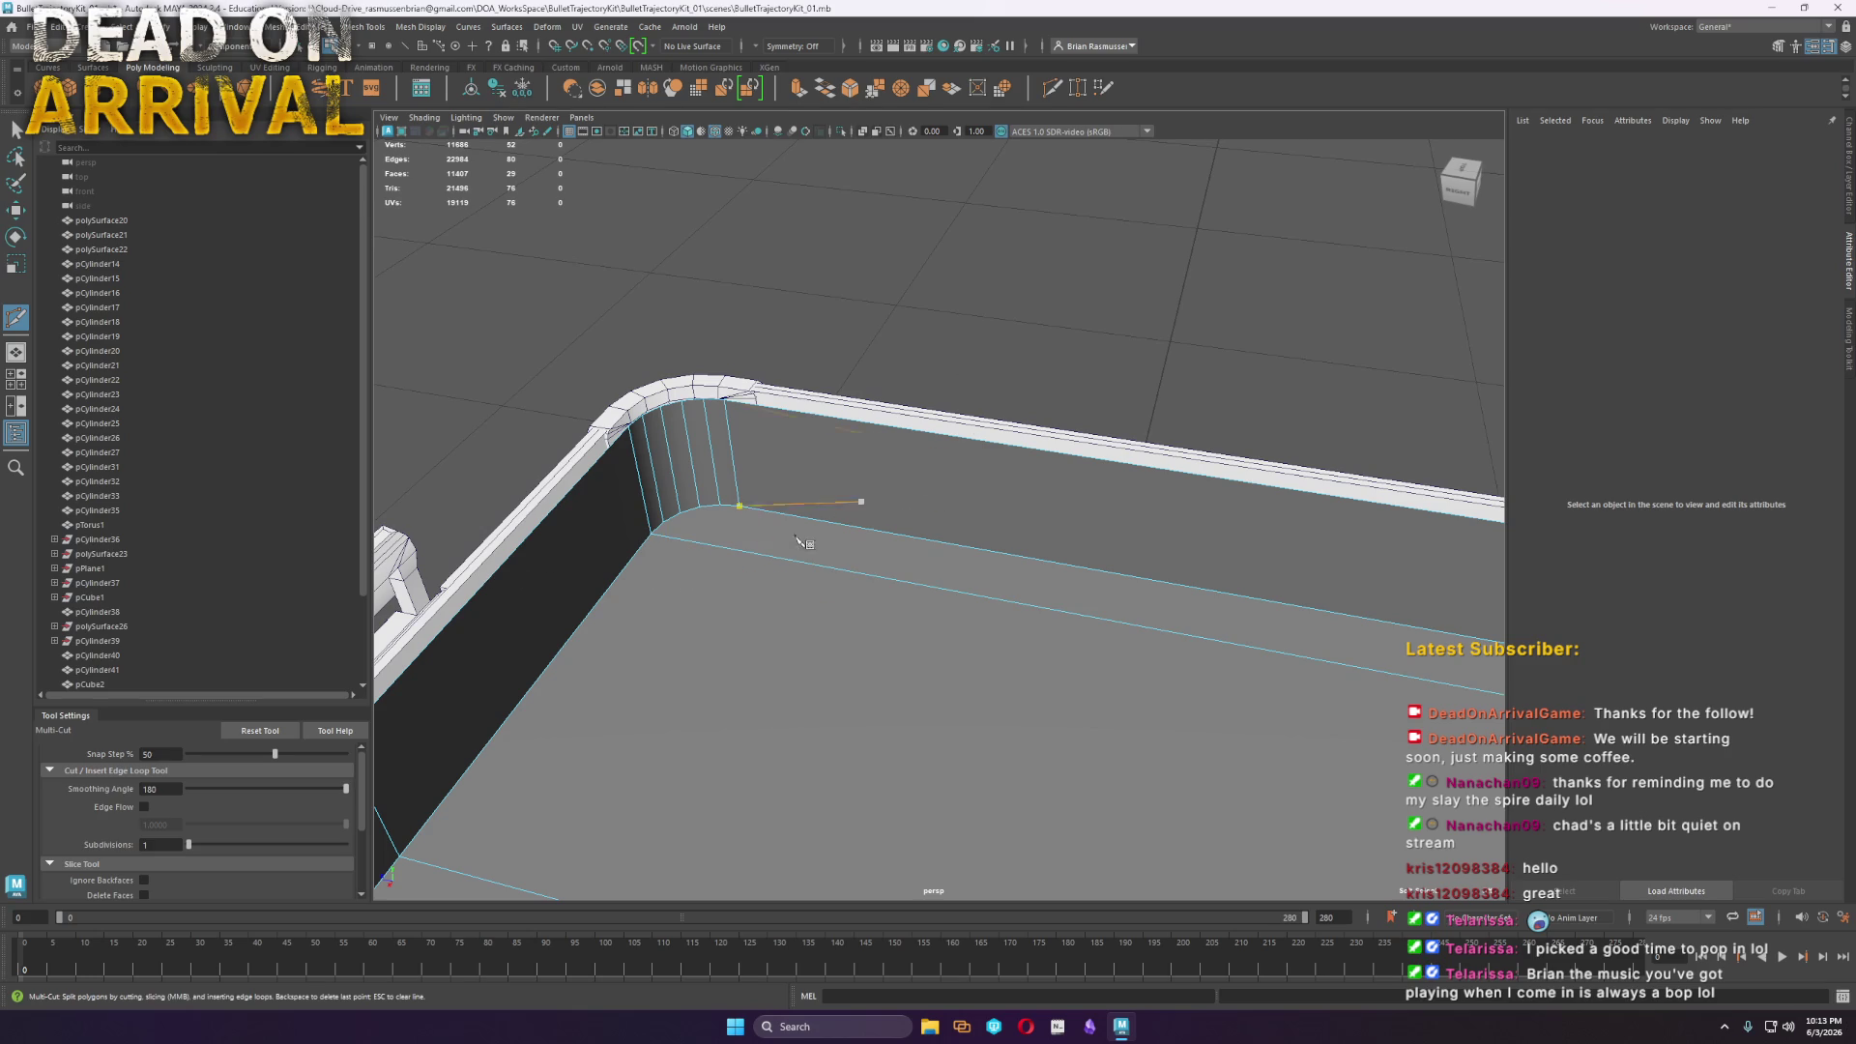
{"action": "mouse_move", "coordinate": [996, 684]}
{"action": "left_mouse_down", "text": "alt"}
{"action": "mouse_move", "coordinate": [944, 675]}
{"action": "mouse_move", "coordinate": [1095, 586]}
{"action": "mouse_move", "coordinate": [764, 601]}
{"action": "left_mouse_up", "text": "alt"}
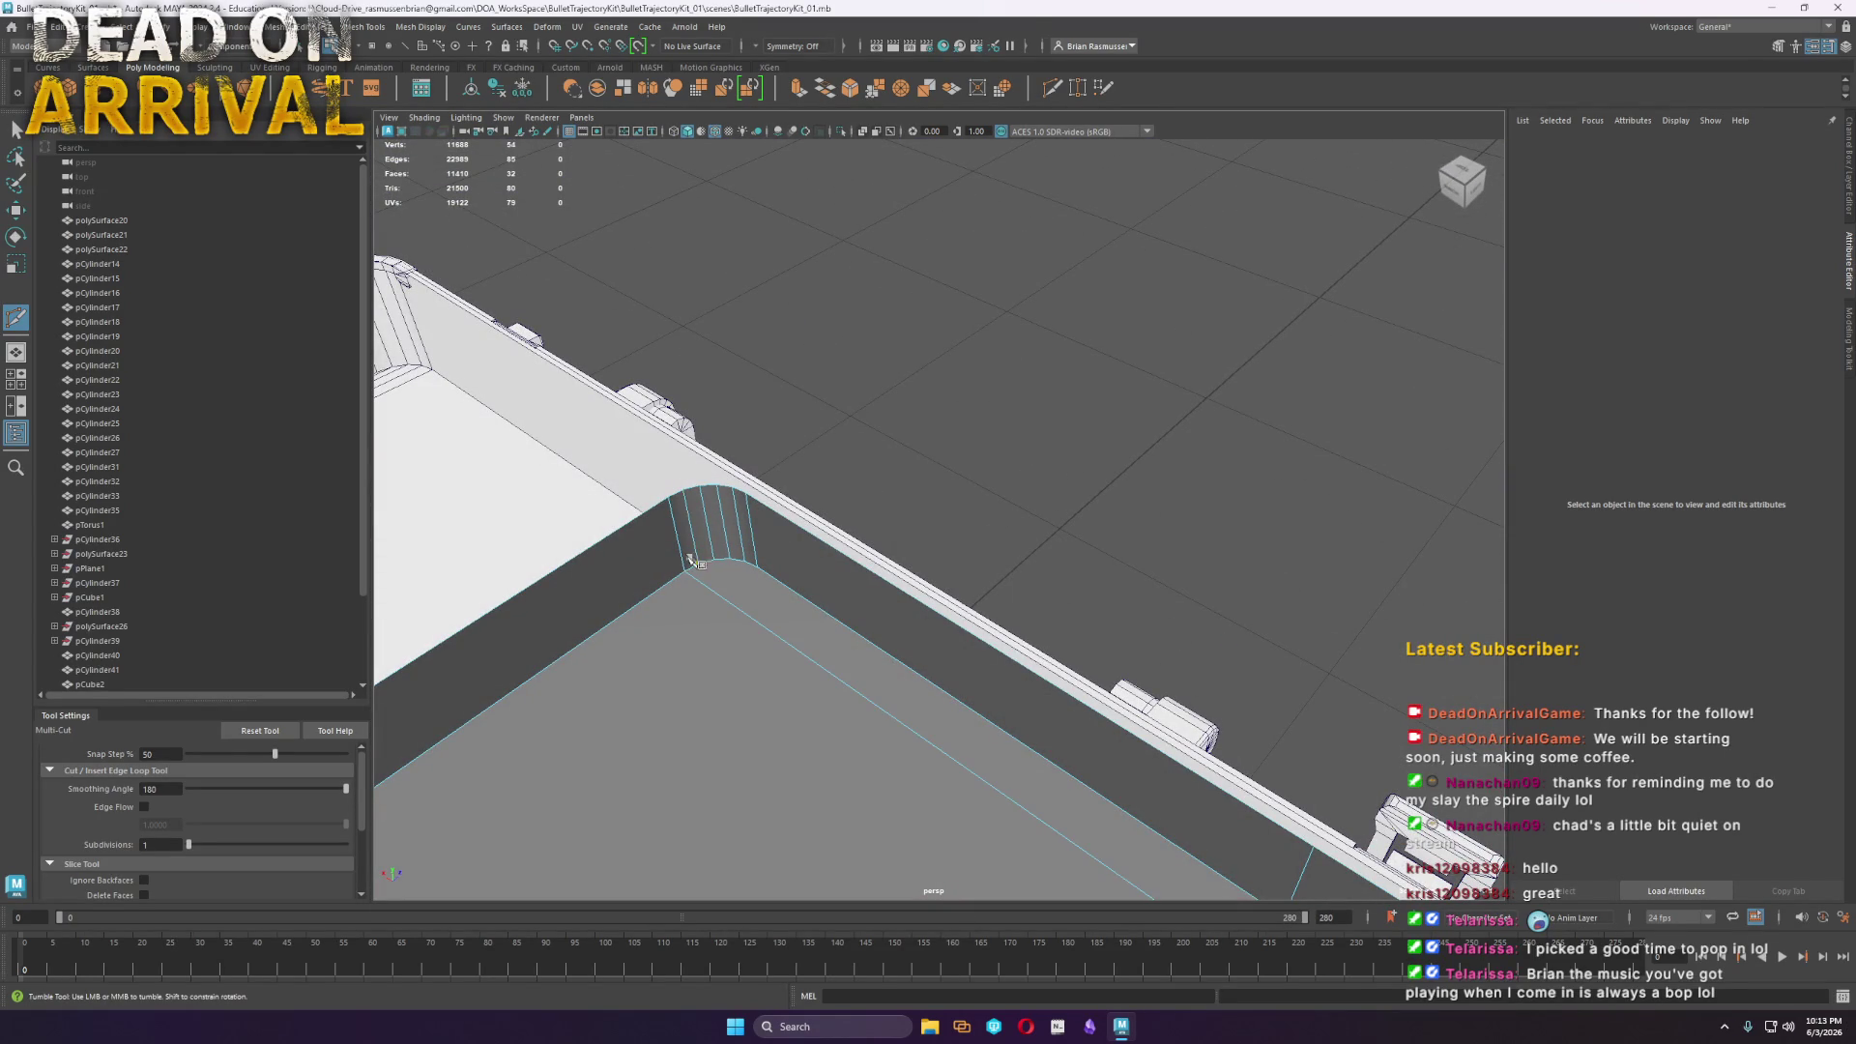
{"action": "mouse_move", "coordinate": [759, 568]}
{"action": "left_mouse_down", "text": "alt"}
{"action": "mouse_move", "coordinate": [788, 630]}
{"action": "mouse_move", "coordinate": [726, 469]}
{"action": "left_mouse_up", "text": "alt"}
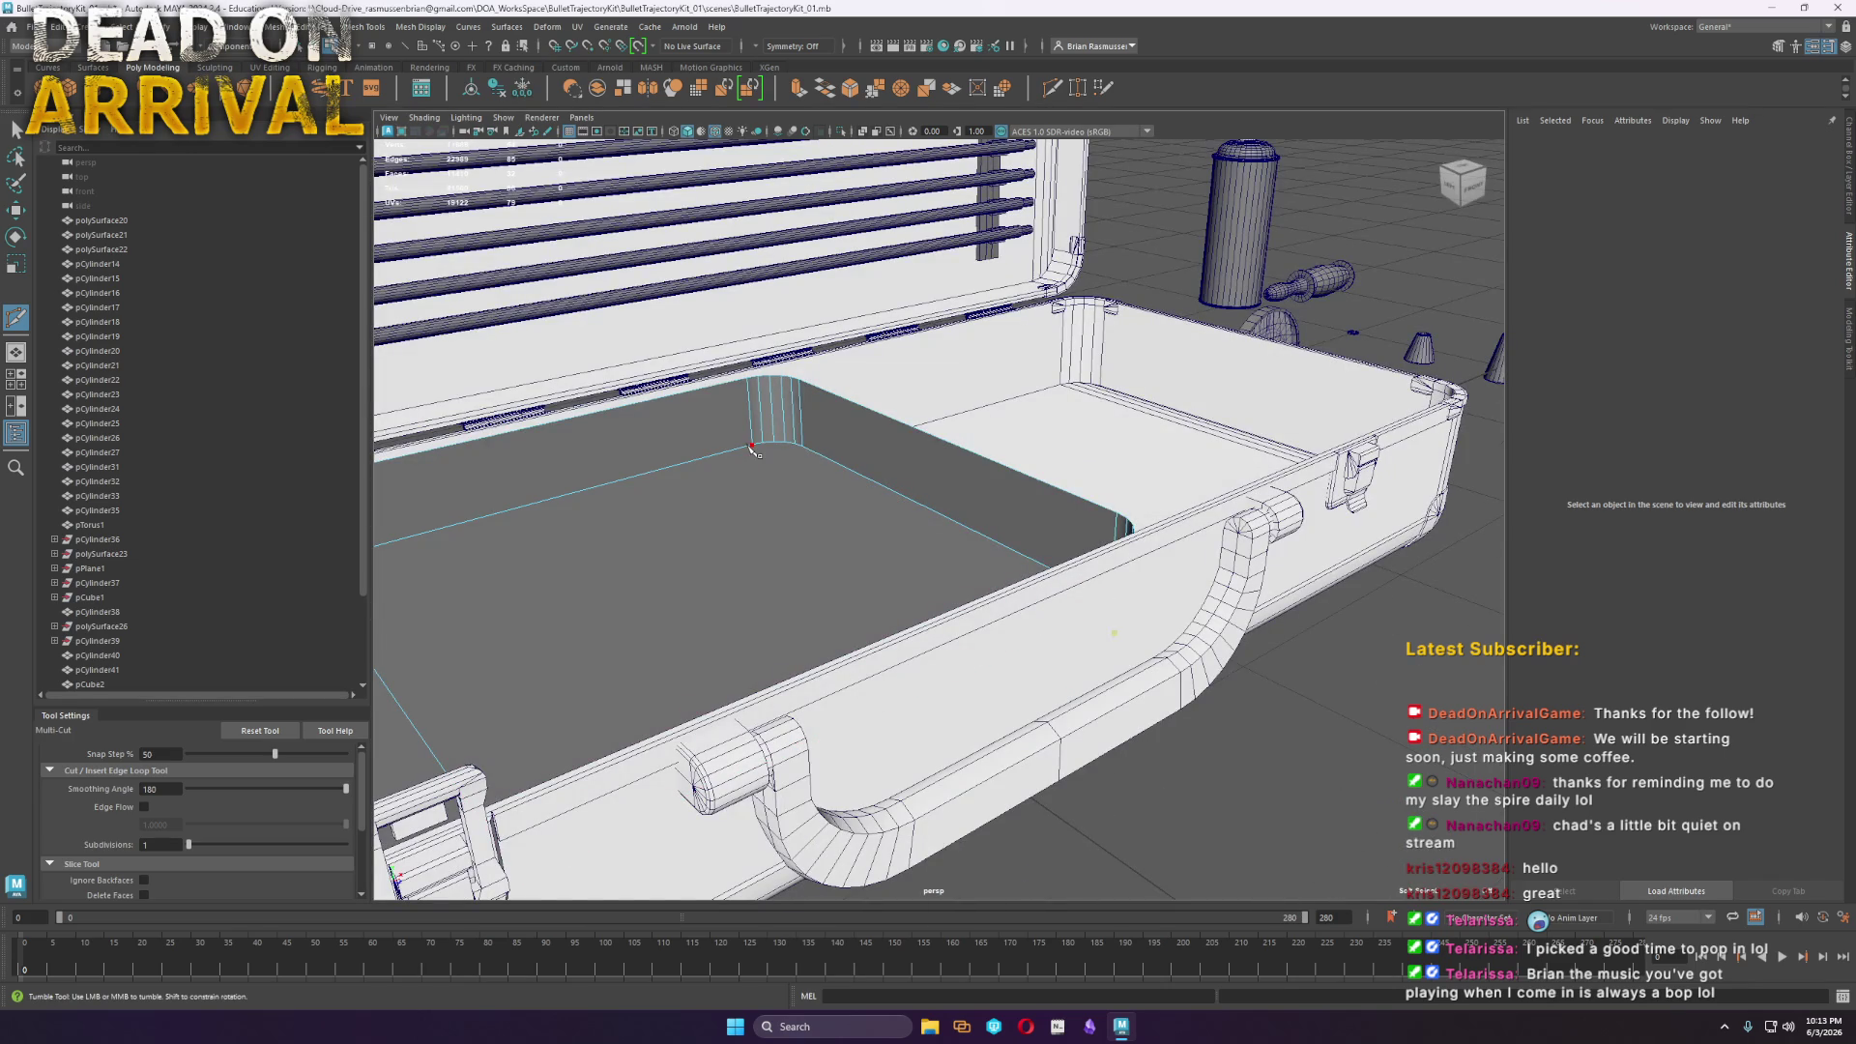
{"action": "mouse_move", "coordinate": [778, 448]}
{"action": "left_mouse_down", "text": "alt"}
{"action": "mouse_move", "coordinate": [828, 497]}
{"action": "mouse_move", "coordinate": [851, 464]}
{"action": "mouse_move", "coordinate": [966, 541]}
{"action": "mouse_move", "coordinate": [1210, 620]}
{"action": "mouse_move", "coordinate": [773, 606]}
{"action": "left_mouse_up", "text": "alt"}
{"action": "scroll", "coordinate": [860, 467], "scroll_direction": "up", "scroll_amount": 5}
{"action": "scroll", "coordinate": [866, 470], "scroll_direction": "down", "scroll_amount": 3}
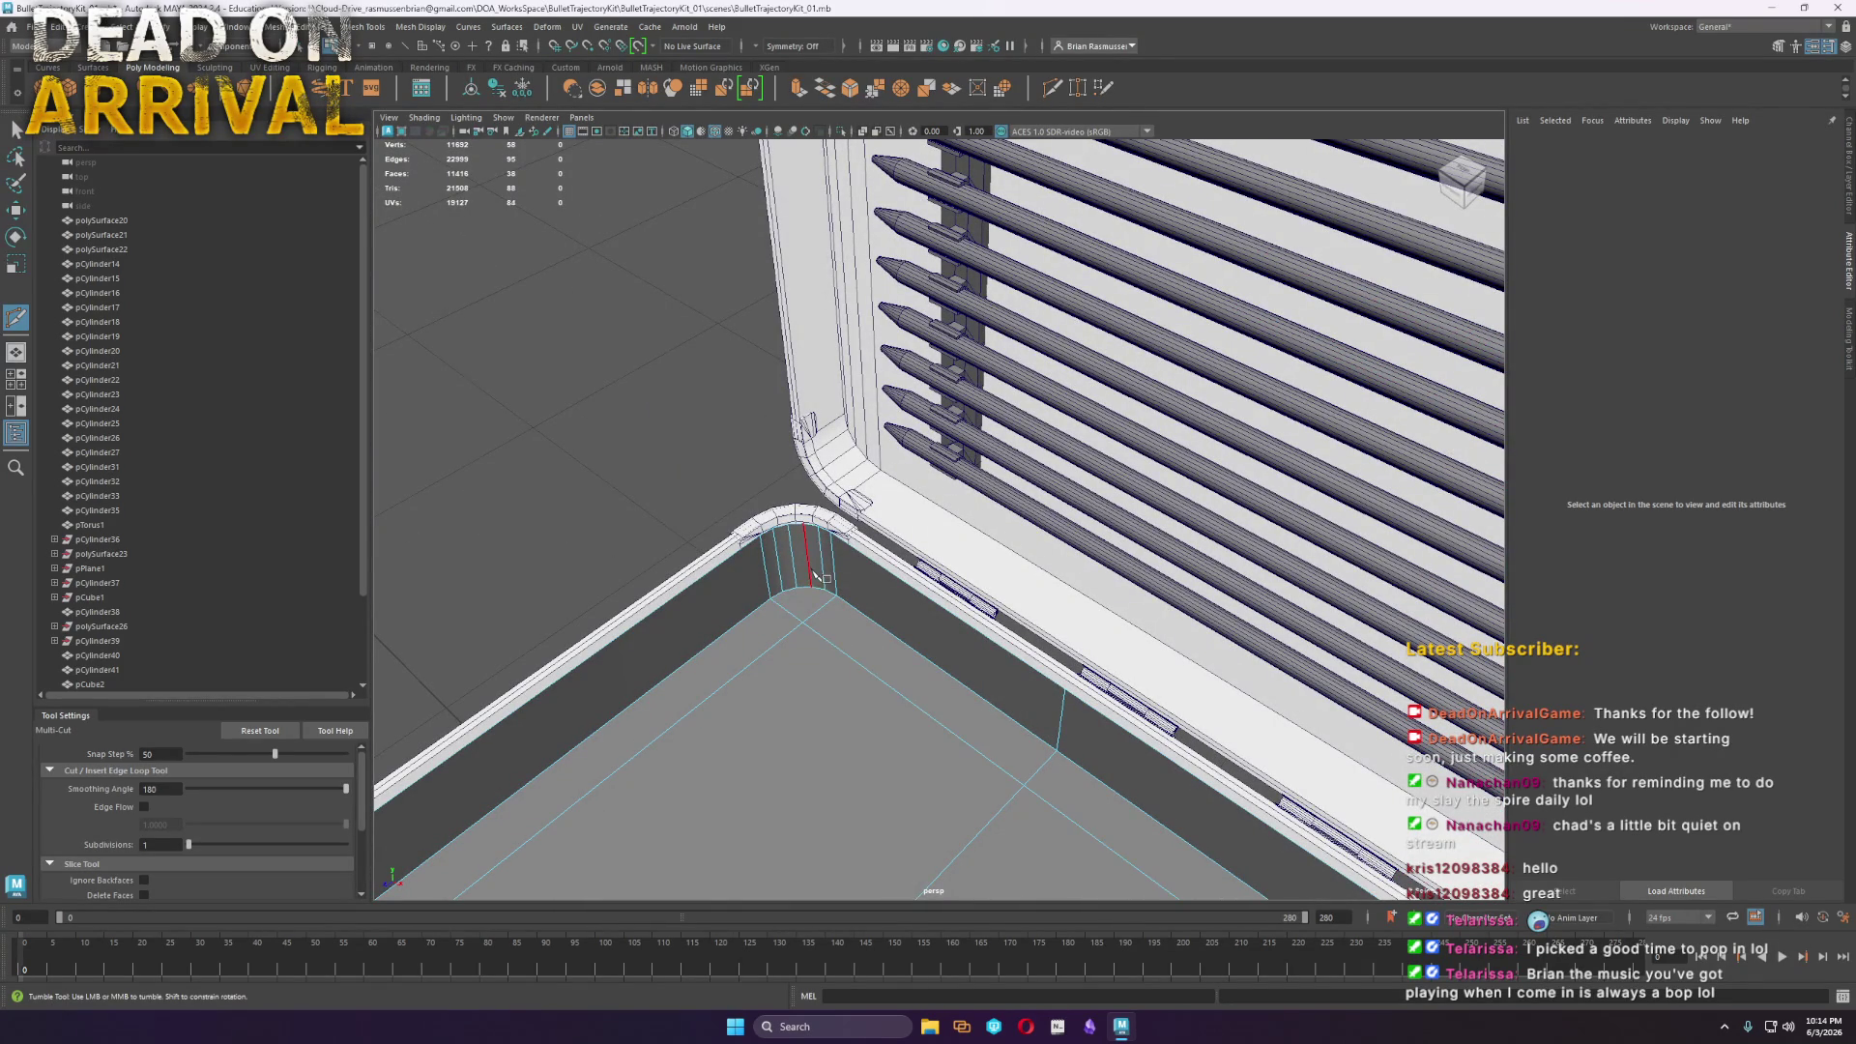
{"action": "right_click", "coordinate": [913, 689]}
Bevel the tray's contiguous floor edges with 2 segments at fraction about 0.25
{"action": "key", "text": "w"}
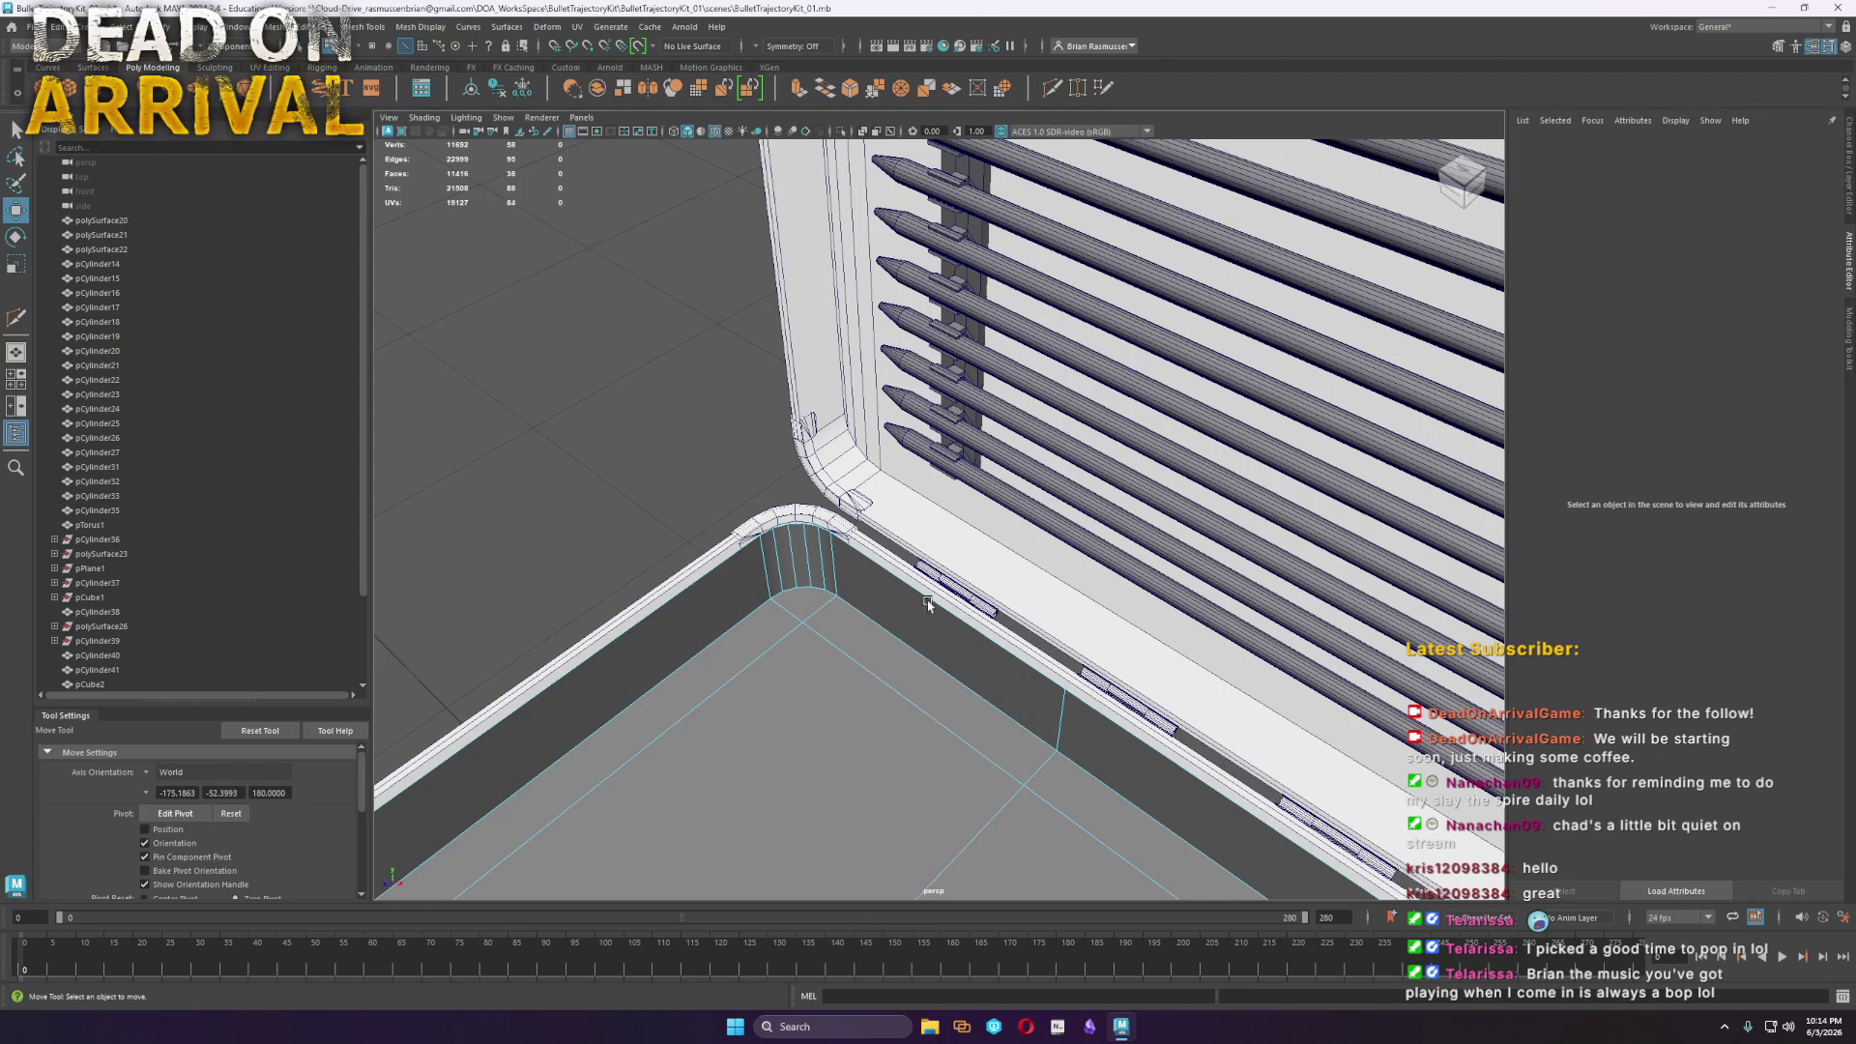
{"action": "left_click", "coordinate": [915, 651]}
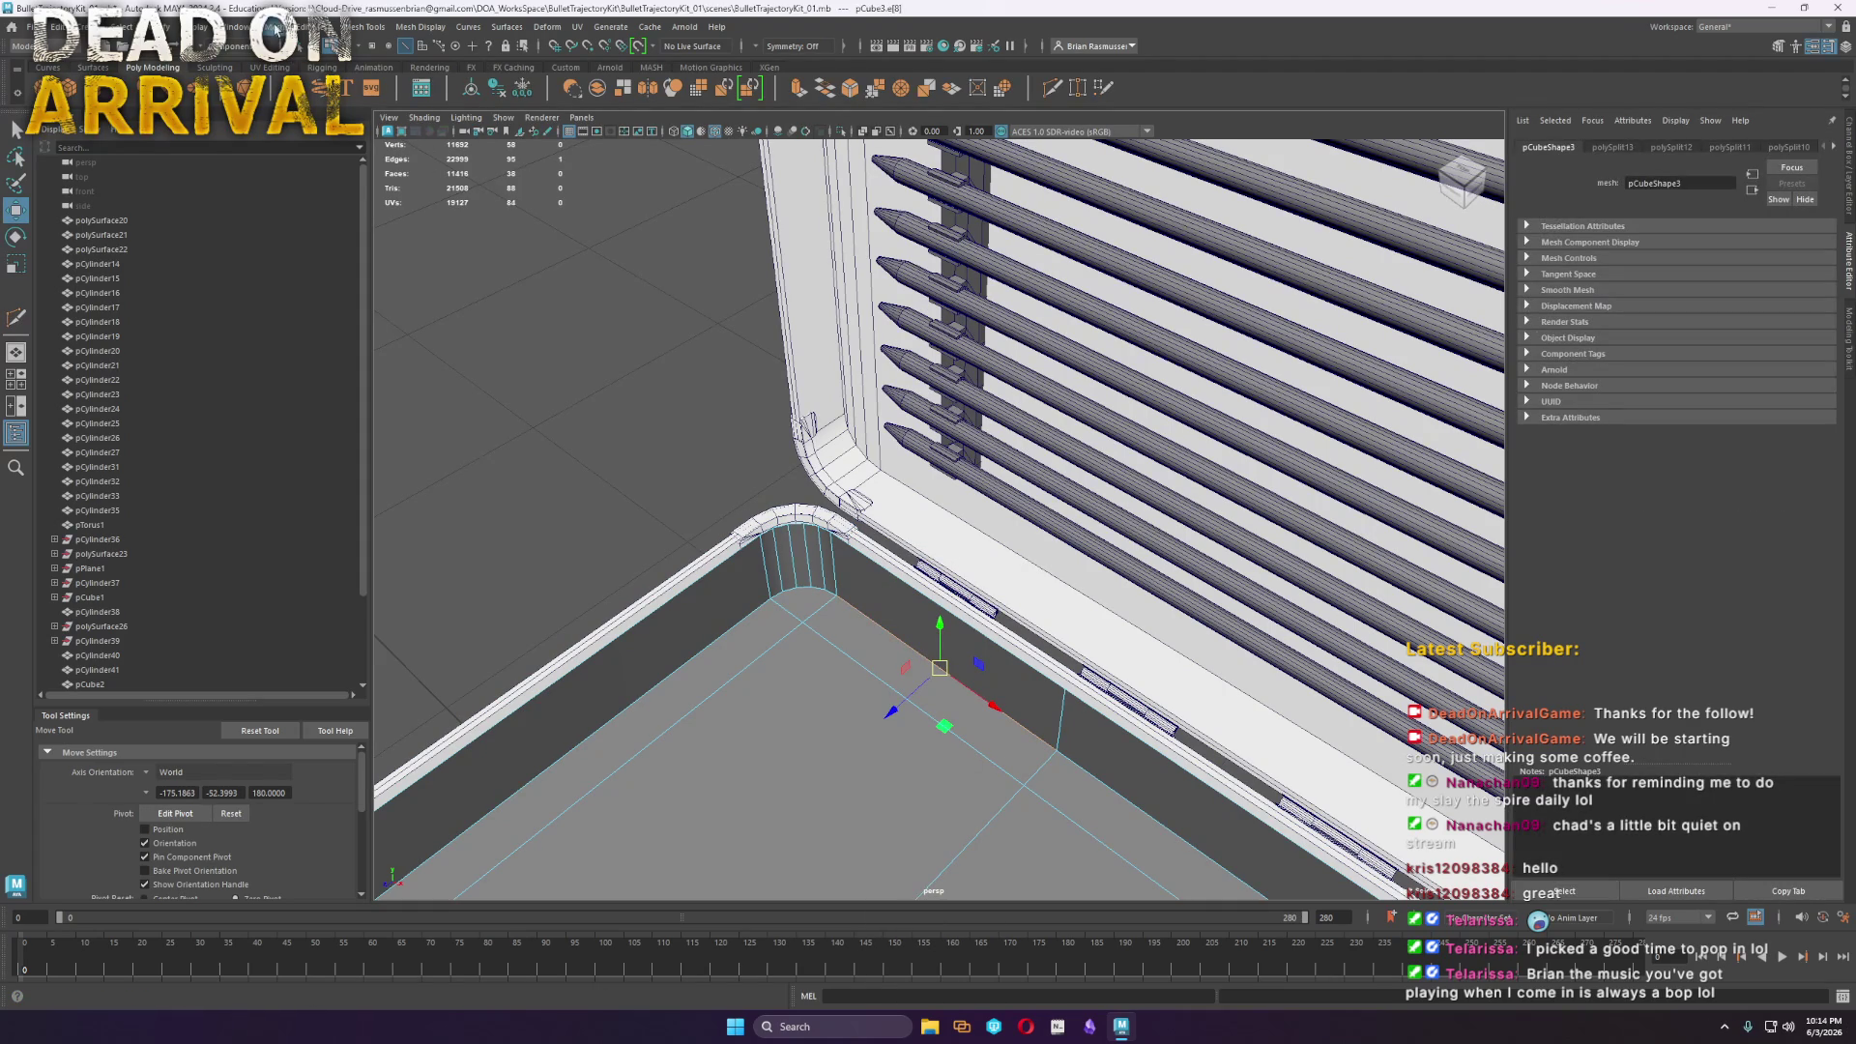
{"action": "left_click", "coordinate": [126, 26]}
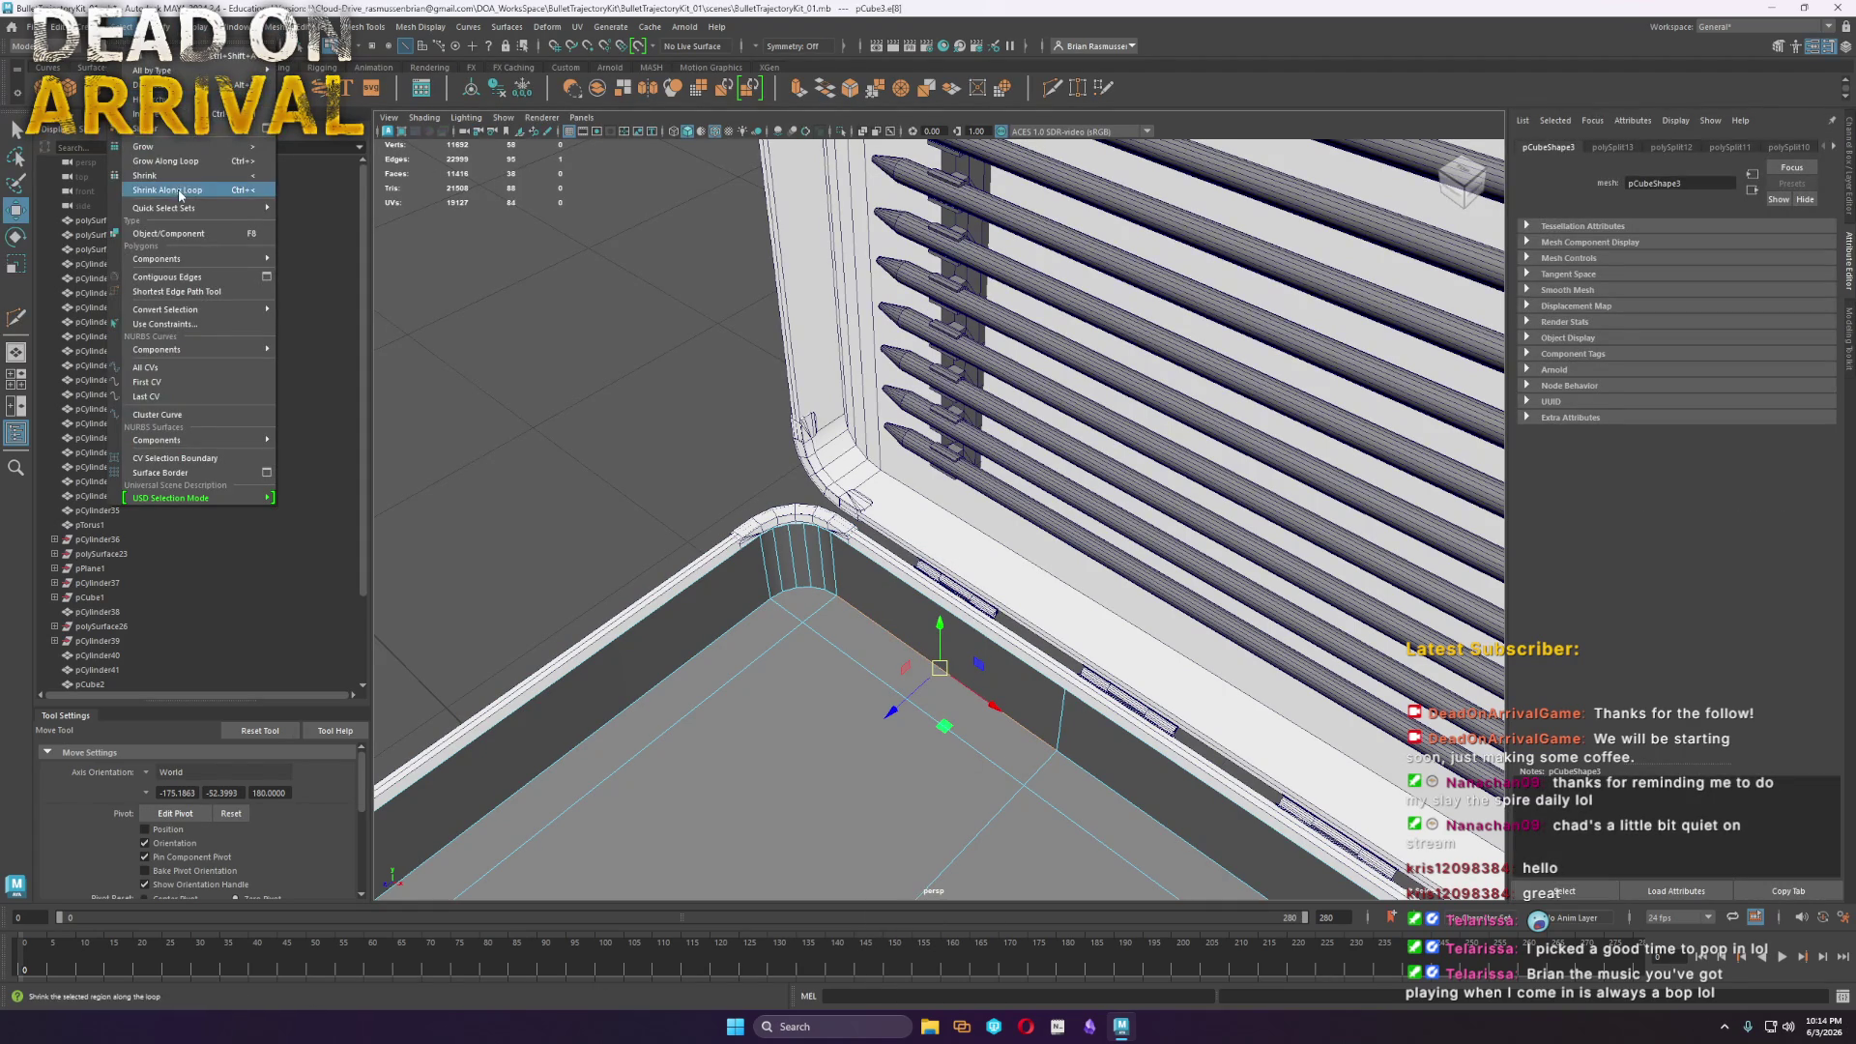
{"action": "left_click", "coordinate": [186, 278]}
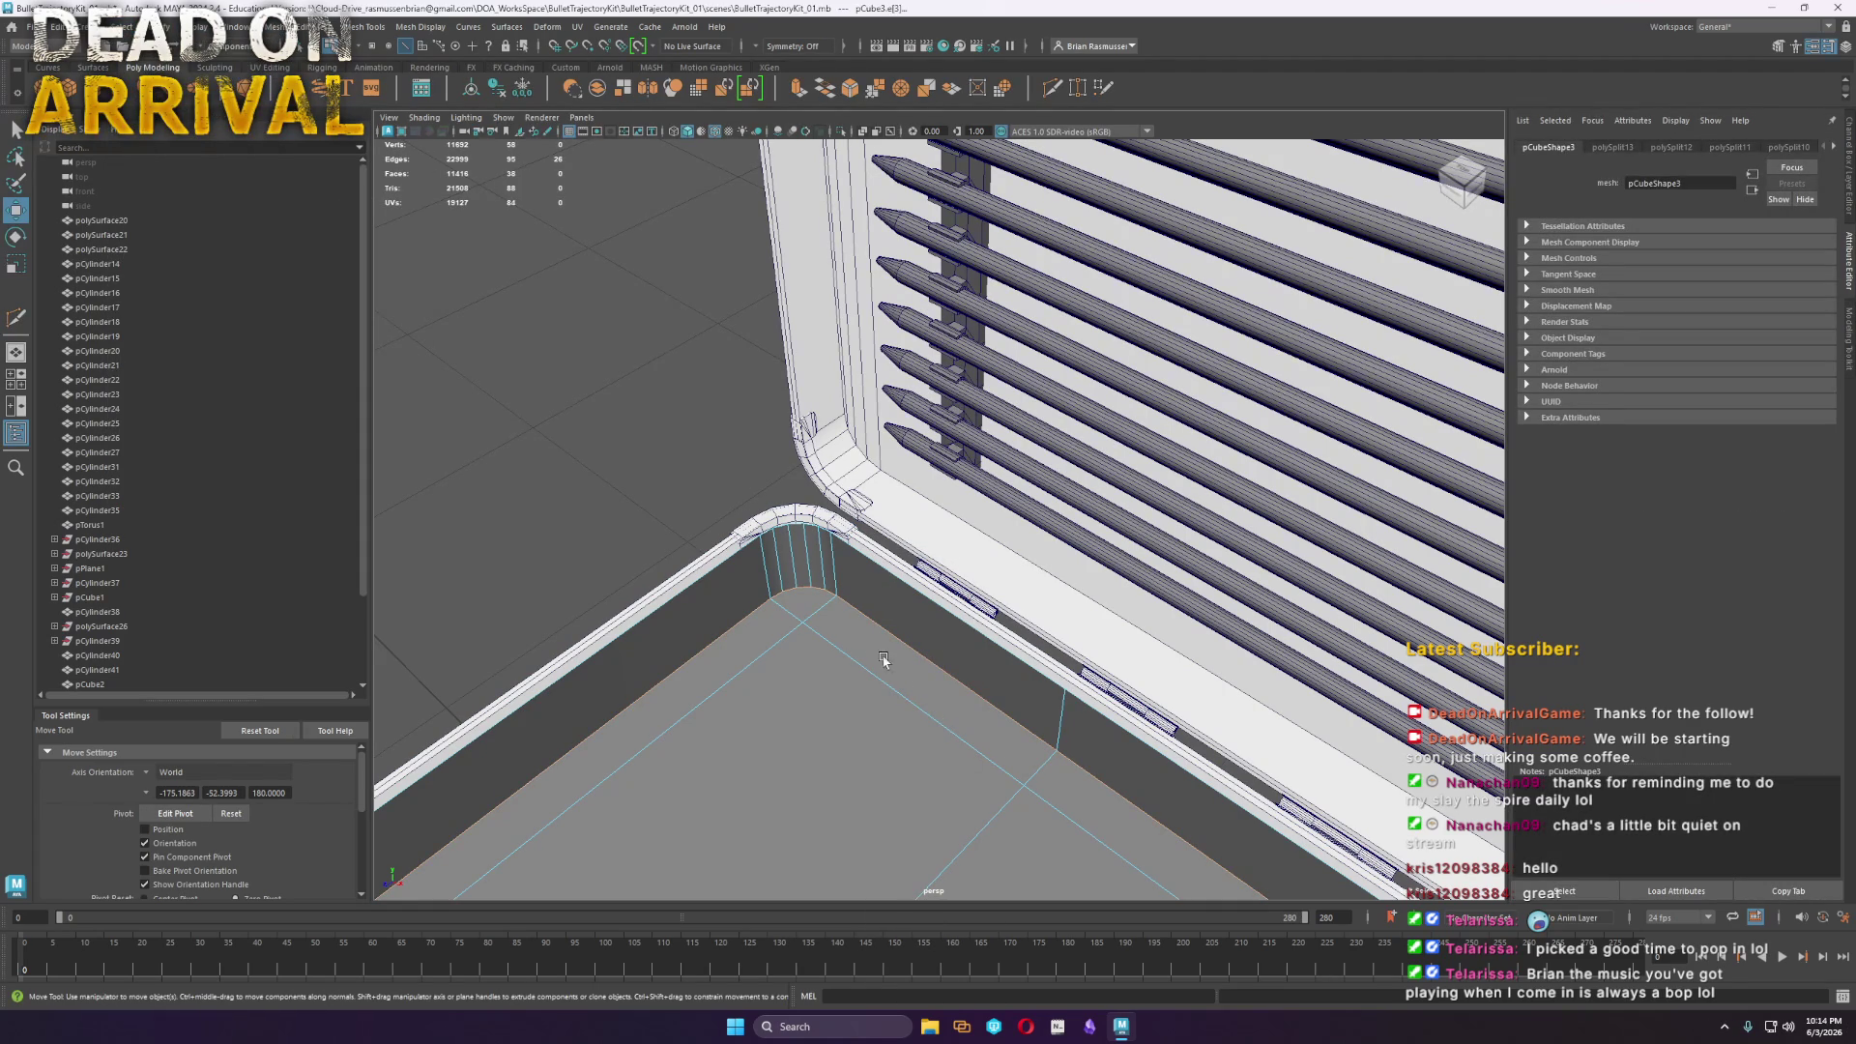
{"action": "right_click_drag", "start_coordinate": [887, 633], "coordinate": [958, 636], "text": "shift"}
{"action": "left_click_drag", "start_coordinate": [467, 218], "coordinate": [475, 216]}
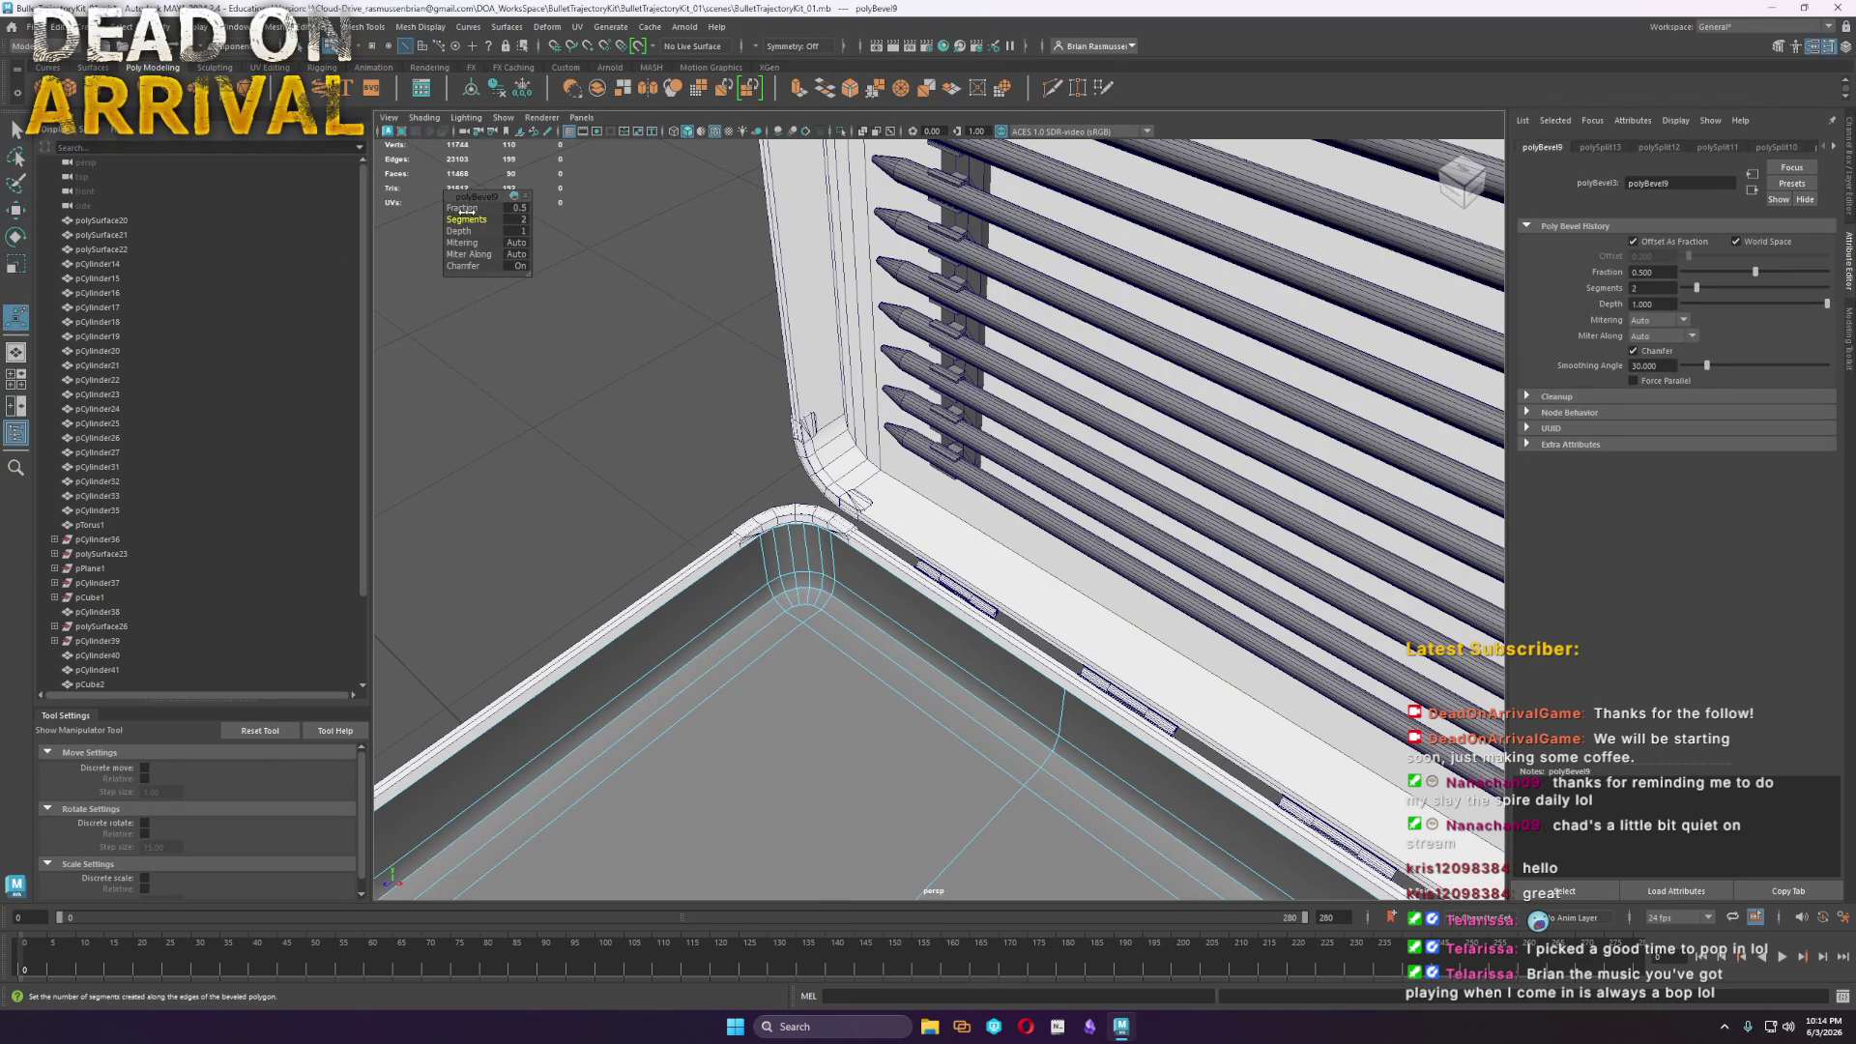
{"action": "left_click_drag", "start_coordinate": [461, 208], "coordinate": [444, 211]}
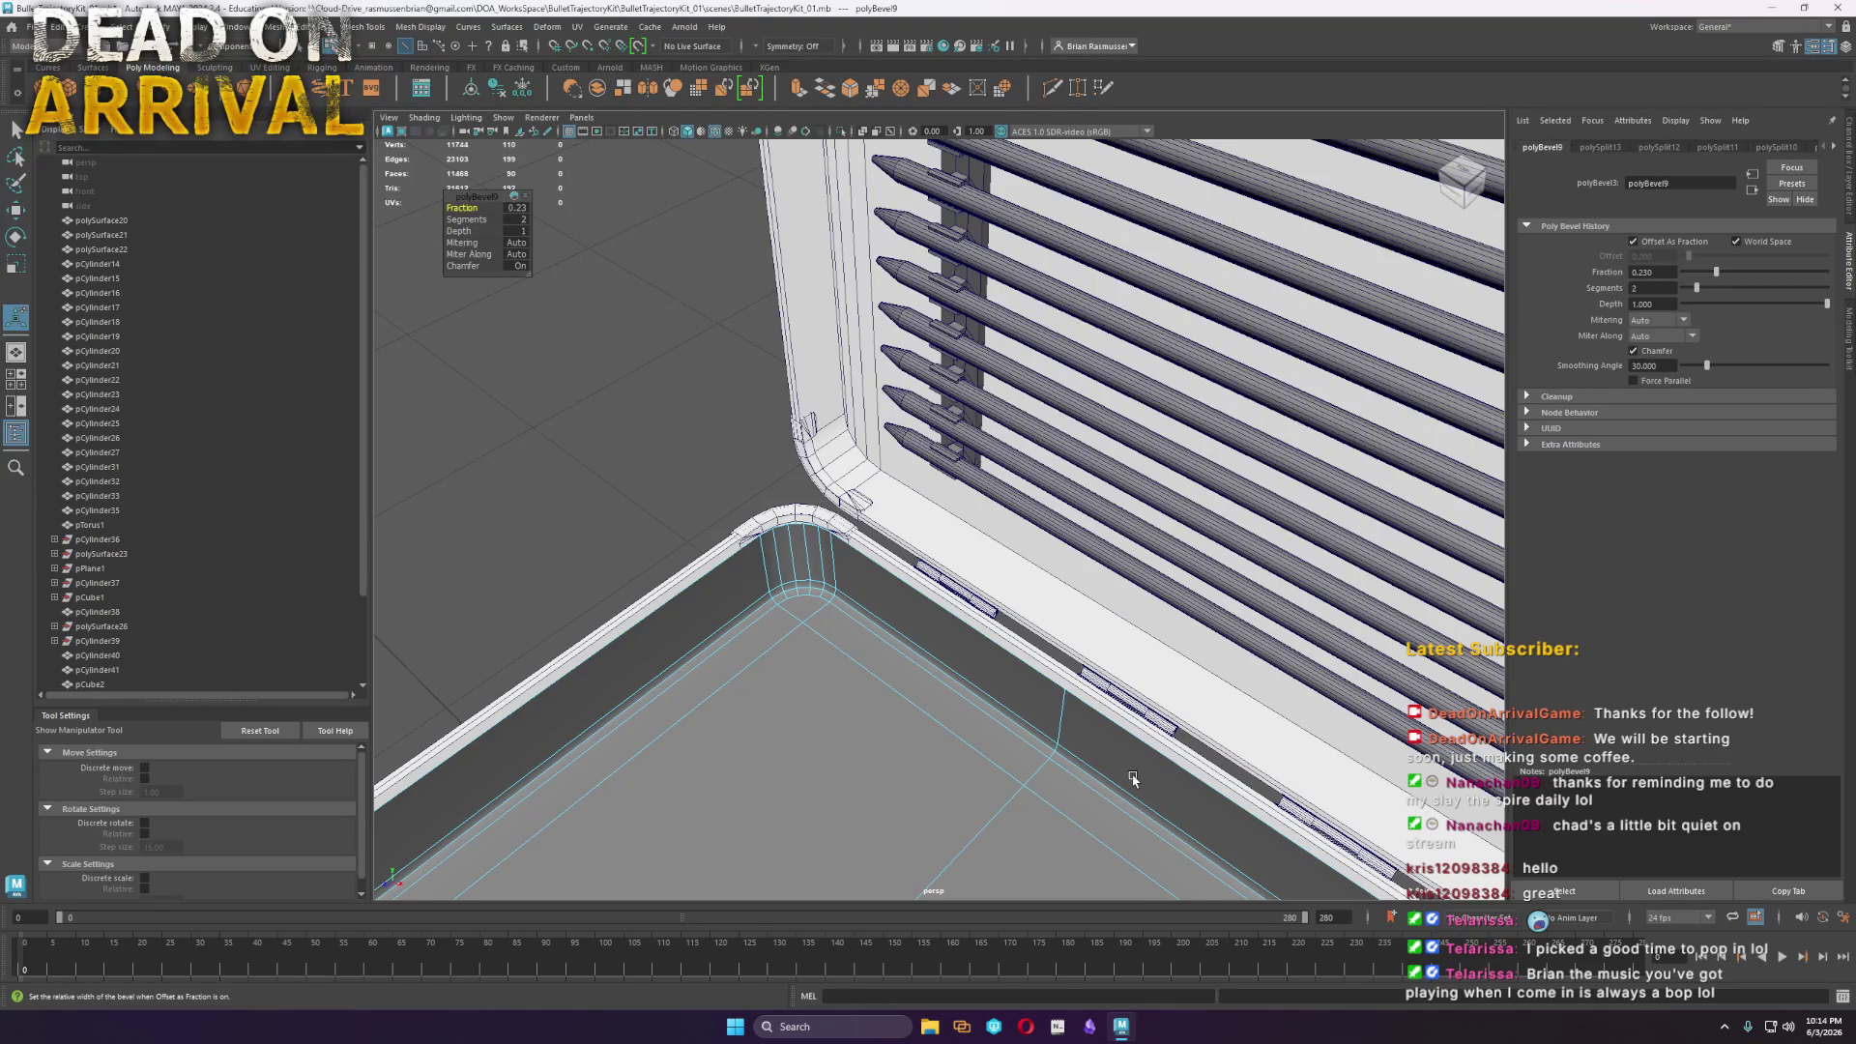
{"action": "right_click_drag", "start_coordinate": [930, 640], "coordinate": [918, 613]}
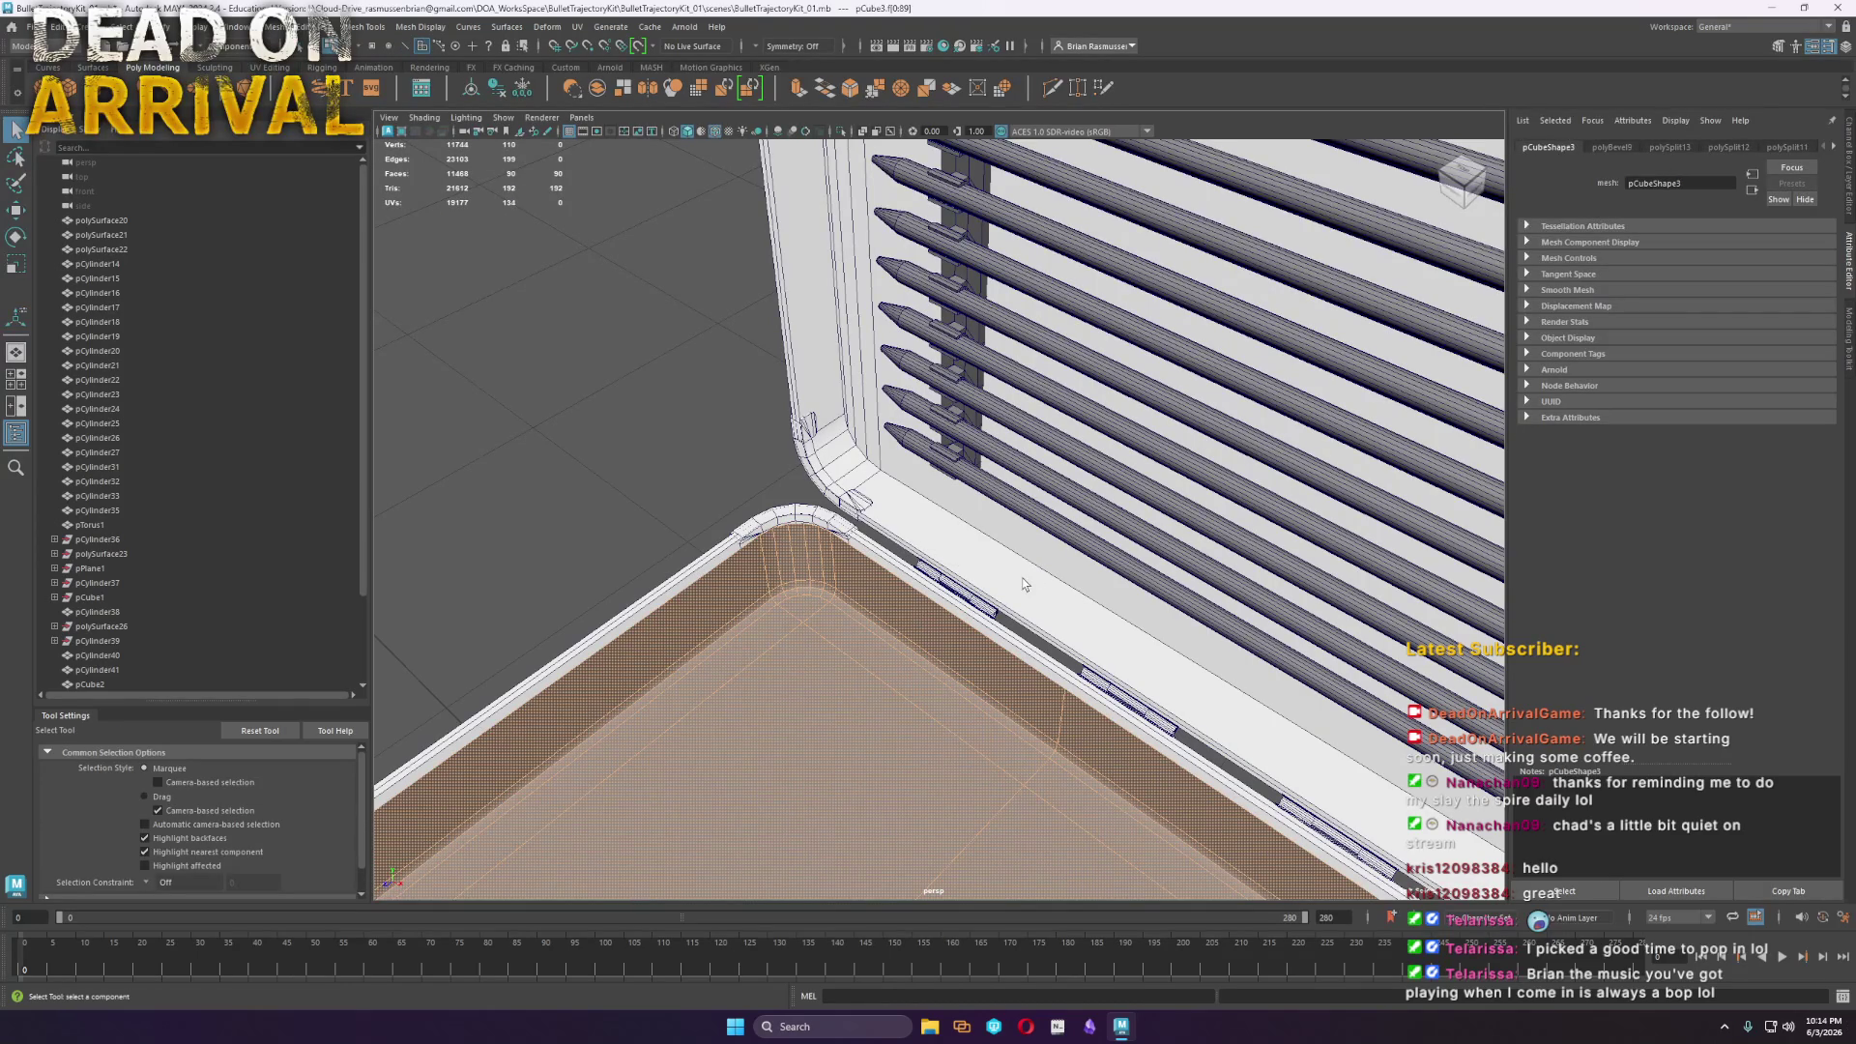
Extrude all the tray's faces to a thickness of about 2.54
{"action": "right_click", "coordinate": [935, 628], "text": "shift"}
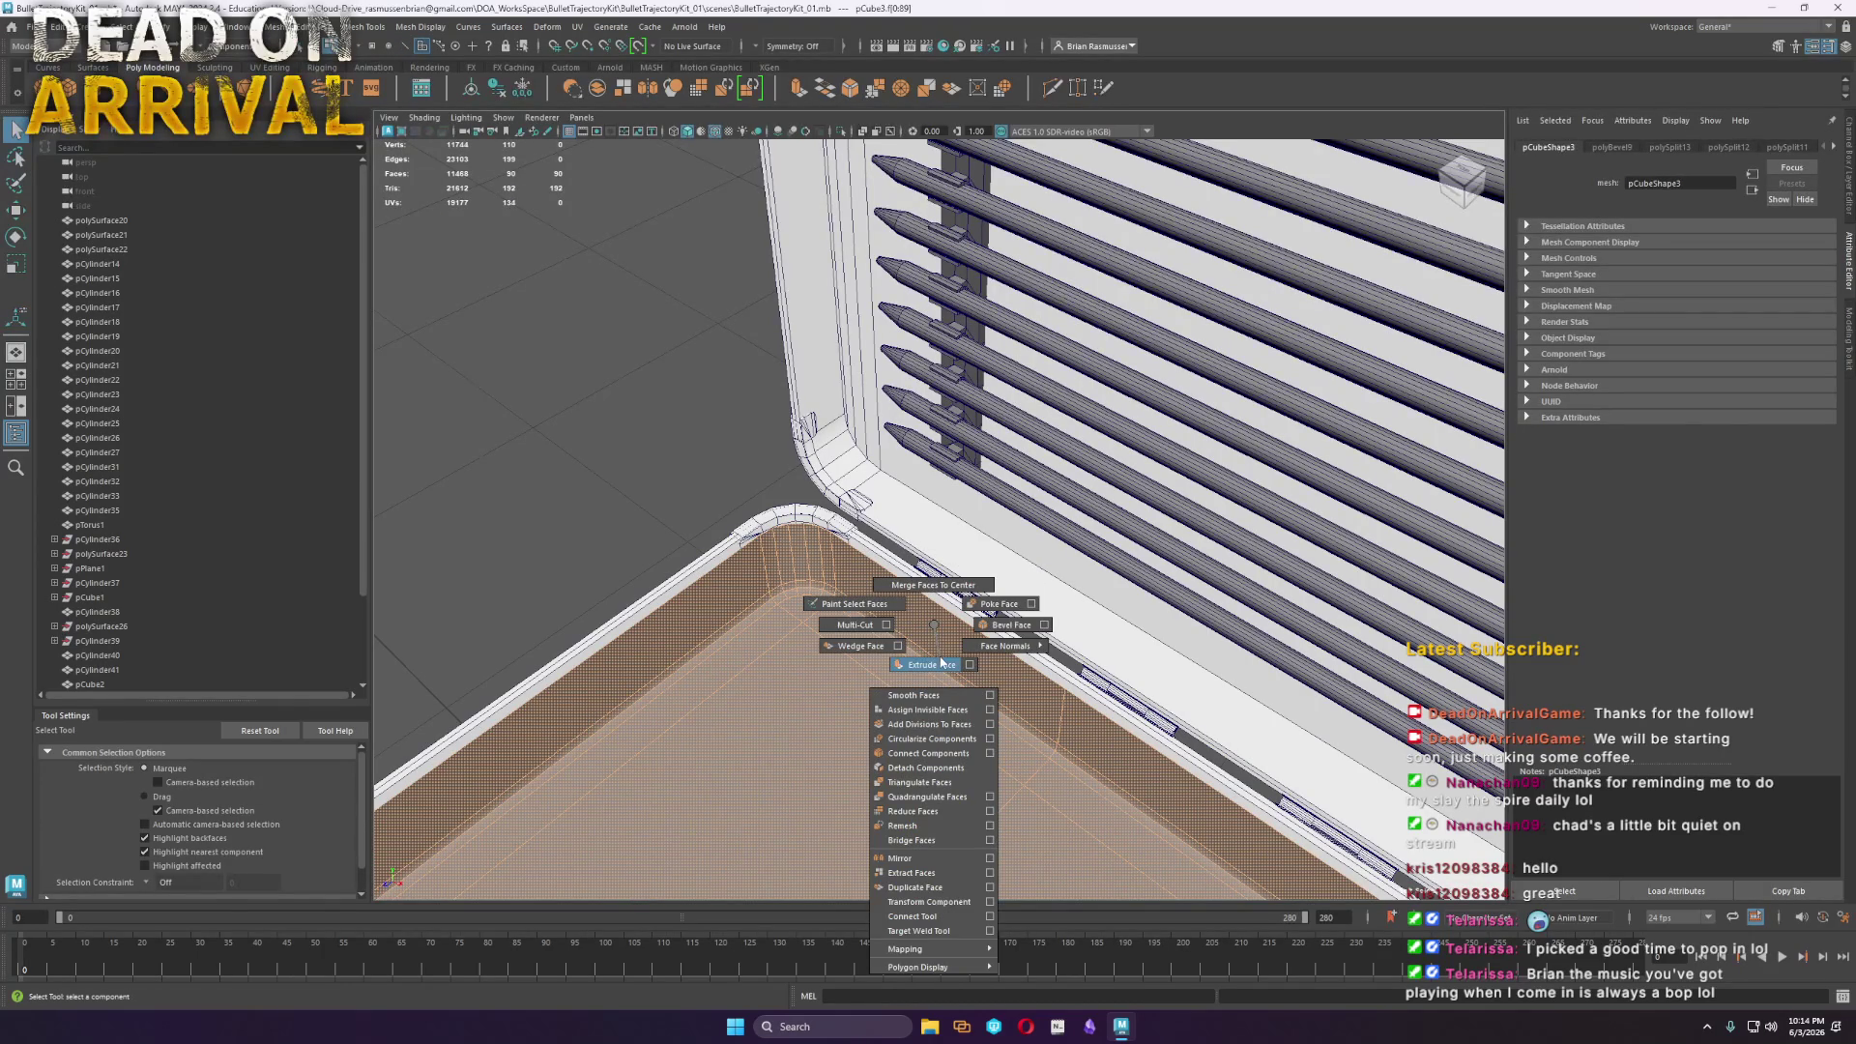
{"action": "left_click", "coordinate": [943, 663]}
{"action": "left_click_drag", "start_coordinate": [466, 205], "coordinate": [647, 221]}
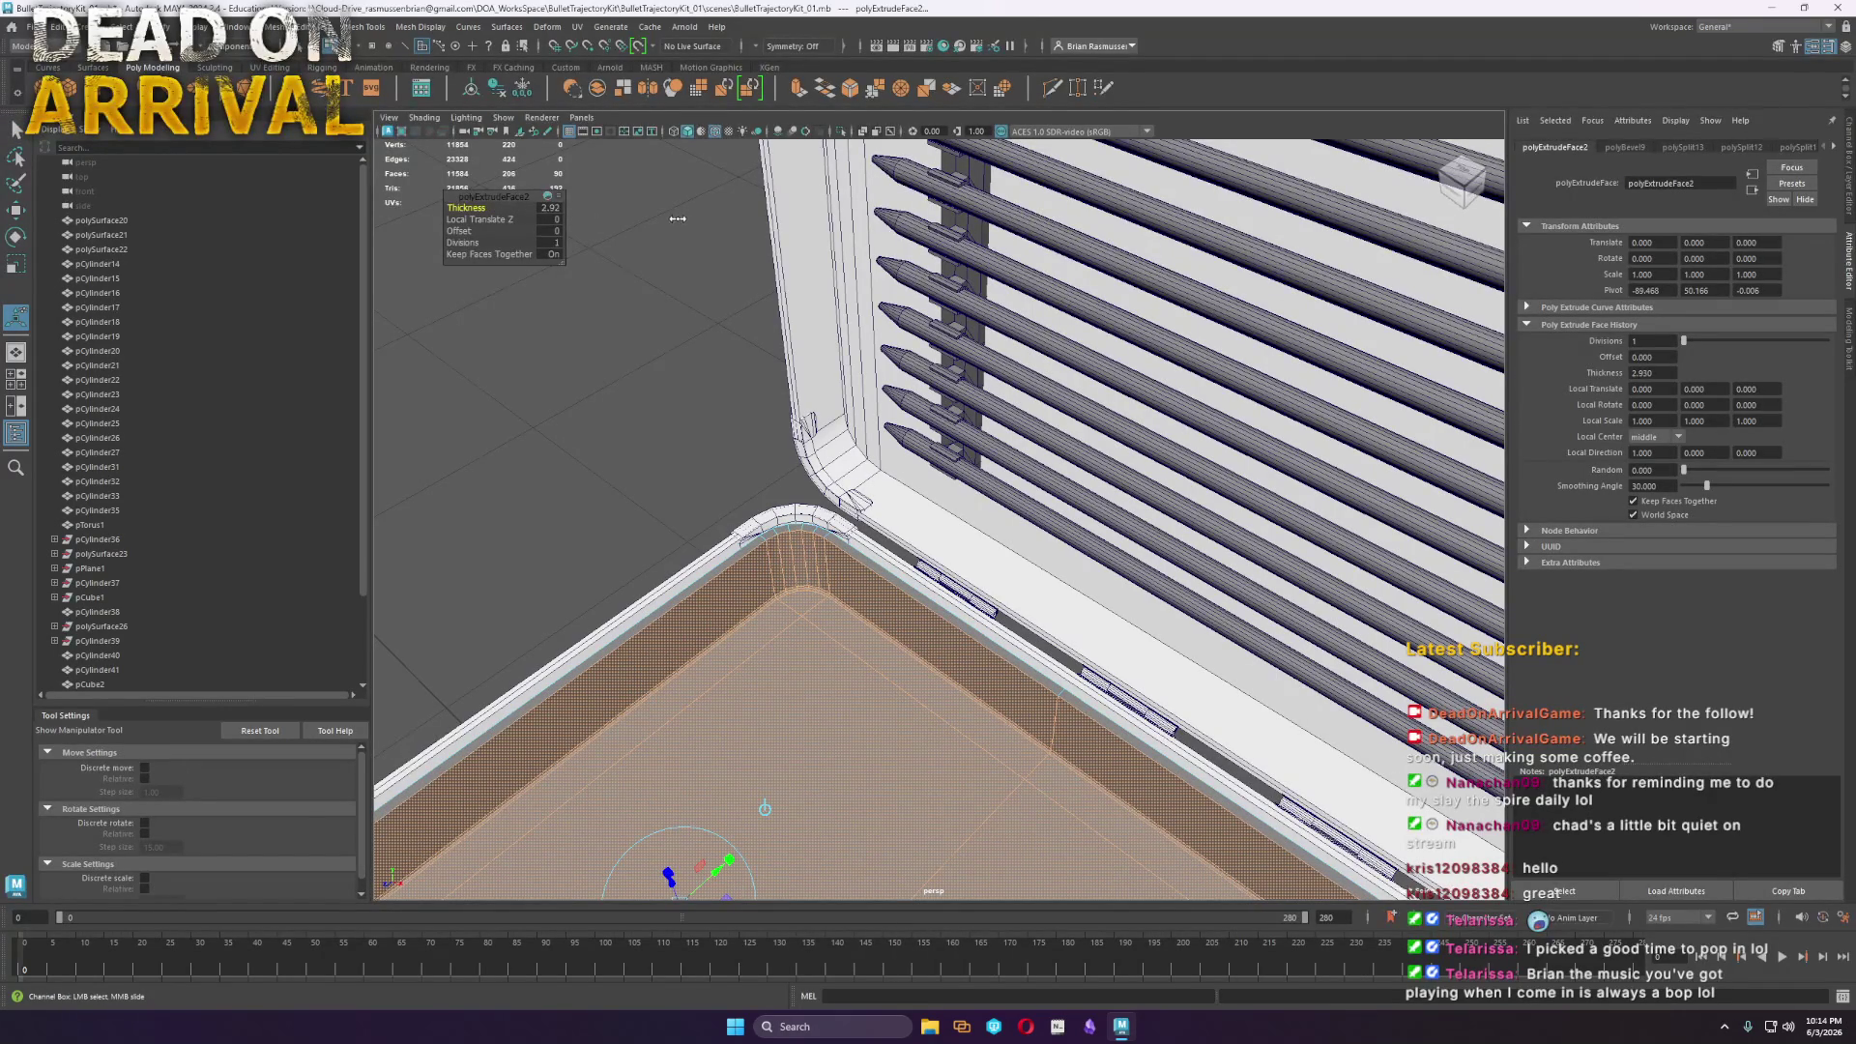
Delete the tray's centre edge and cut two new edge loops across its floor
{"action": "mouse_move", "coordinate": [651, 215]}
{"action": "left_mouse_down", "text": "alt"}
{"action": "mouse_move", "coordinate": [967, 413]}
{"action": "mouse_move", "coordinate": [924, 418]}
{"action": "left_mouse_up", "text": "alt"}
{"action": "mouse_move", "coordinate": [924, 418]}
{"action": "right_mouse_down"}
{"action": "mouse_move", "coordinate": [832, 426]}
{"action": "mouse_move", "coordinate": [850, 512]}
{"action": "right_mouse_up"}
{"action": "left_click", "coordinate": [831, 432]}
{"action": "right_click_drag", "start_coordinate": [848, 619], "coordinate": [870, 590], "text": "shift"}
{"action": "left_click", "coordinate": [926, 446], "text": "ctrl"}
{"action": "left_click", "coordinate": [943, 493], "text": "ctrl"}
{"action": "mouse_move", "coordinate": [1121, 580]}
{"action": "left_mouse_down", "text": "alt"}
{"action": "mouse_move", "coordinate": [994, 580]}
{"action": "mouse_move", "coordinate": [986, 547]}
{"action": "mouse_move", "coordinate": [1064, 571]}
{"action": "mouse_move", "coordinate": [1025, 464]}
{"action": "mouse_move", "coordinate": [977, 406]}
{"action": "mouse_move", "coordinate": [965, 460]}
{"action": "mouse_move", "coordinate": [901, 526]}
{"action": "left_mouse_up", "text": "alt"}
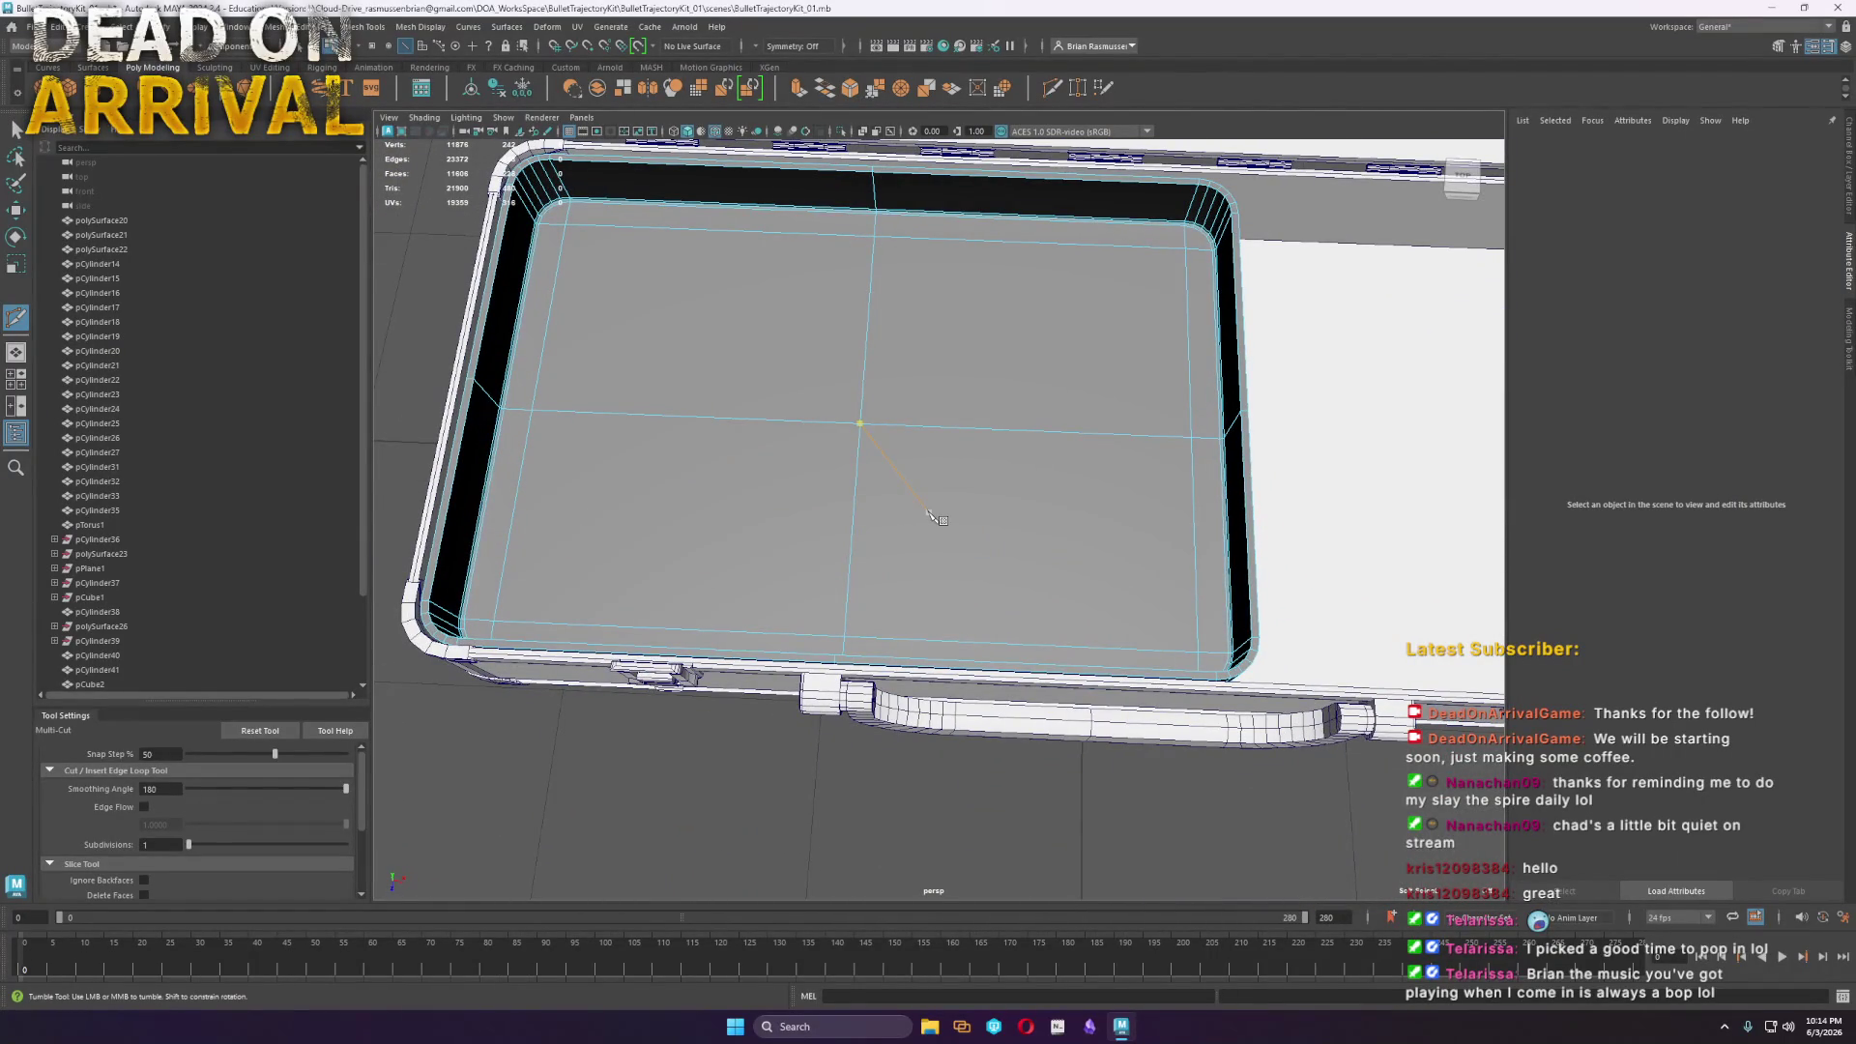
Select only the tray insert and lower it to translate Y 96.496
{"action": "left_click_drag", "start_coordinate": [798, 485], "coordinate": [795, 406], "text": "alt"}
{"action": "key", "text": "w"}
{"action": "right_click_drag", "start_coordinate": [764, 334], "coordinate": [812, 314]}
{"action": "left_click", "coordinate": [885, 771]}
{"action": "mouse_move", "coordinate": [907, 708]}
{"action": "left_mouse_down", "text": "alt"}
{"action": "mouse_move", "coordinate": [877, 680]}
{"action": "mouse_move", "coordinate": [769, 688]}
{"action": "mouse_move", "coordinate": [781, 677]}
{"action": "left_mouse_up", "text": "alt"}
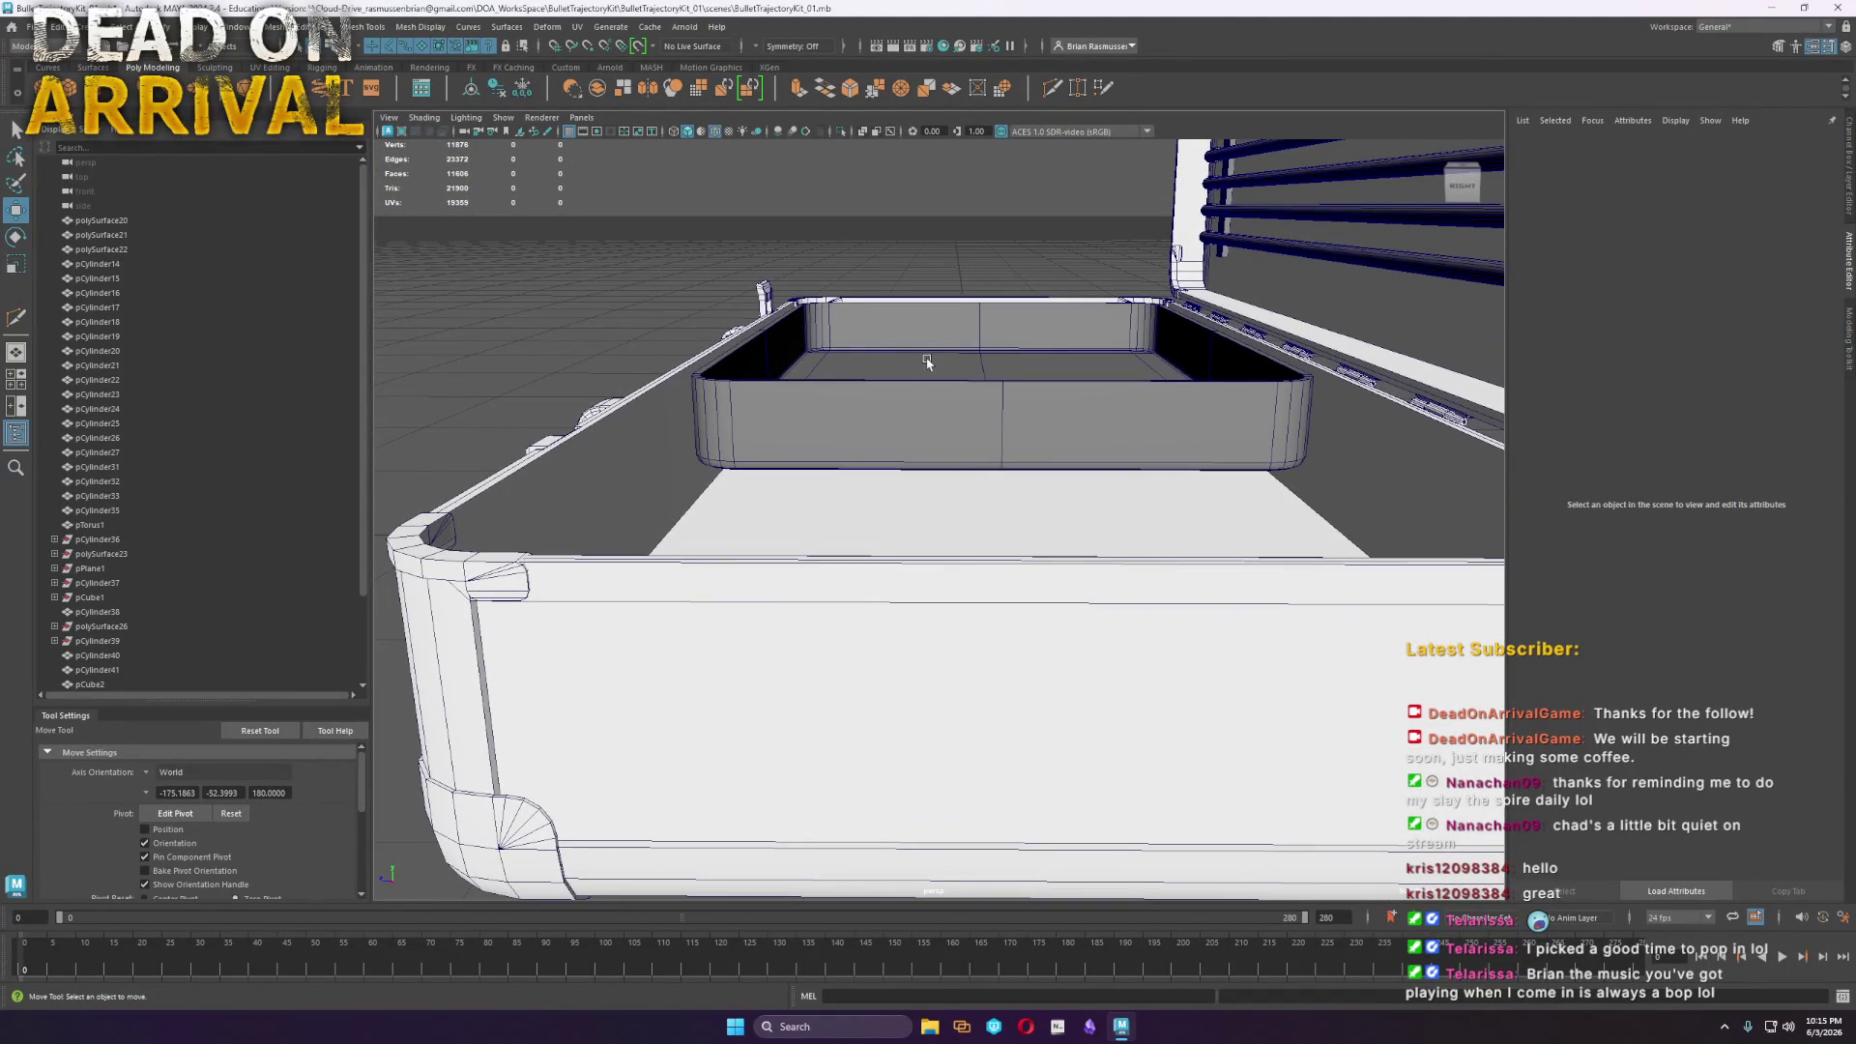
{"action": "left_click", "coordinate": [926, 398]}
{"action": "left_click_drag", "start_coordinate": [984, 272], "coordinate": [984, 193]}
{"action": "key", "text": "ctrl+z"}
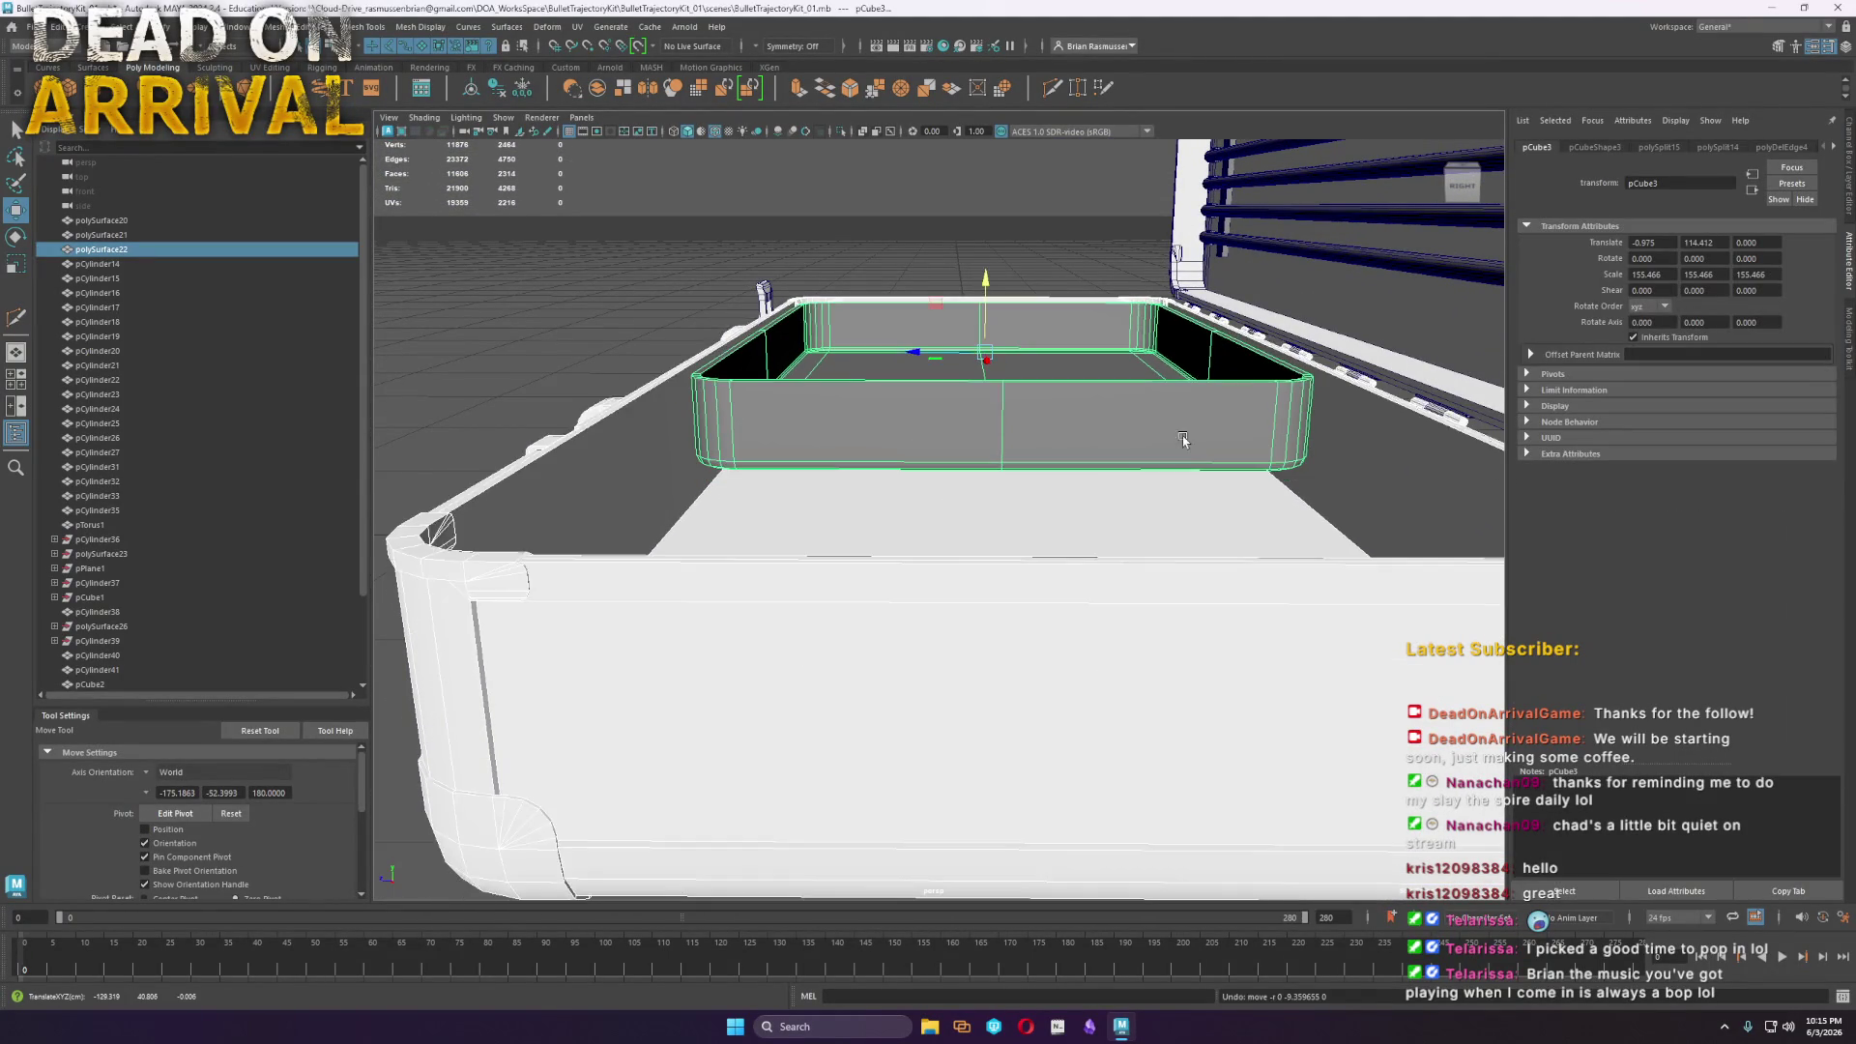
{"action": "left_click", "coordinate": [1039, 363]}
{"action": "left_click_drag", "start_coordinate": [985, 274], "coordinate": [980, 302]}
Clear the tray selection, then switch to vertex editing and select its vertices
{"action": "right_click", "coordinate": [1026, 328]}
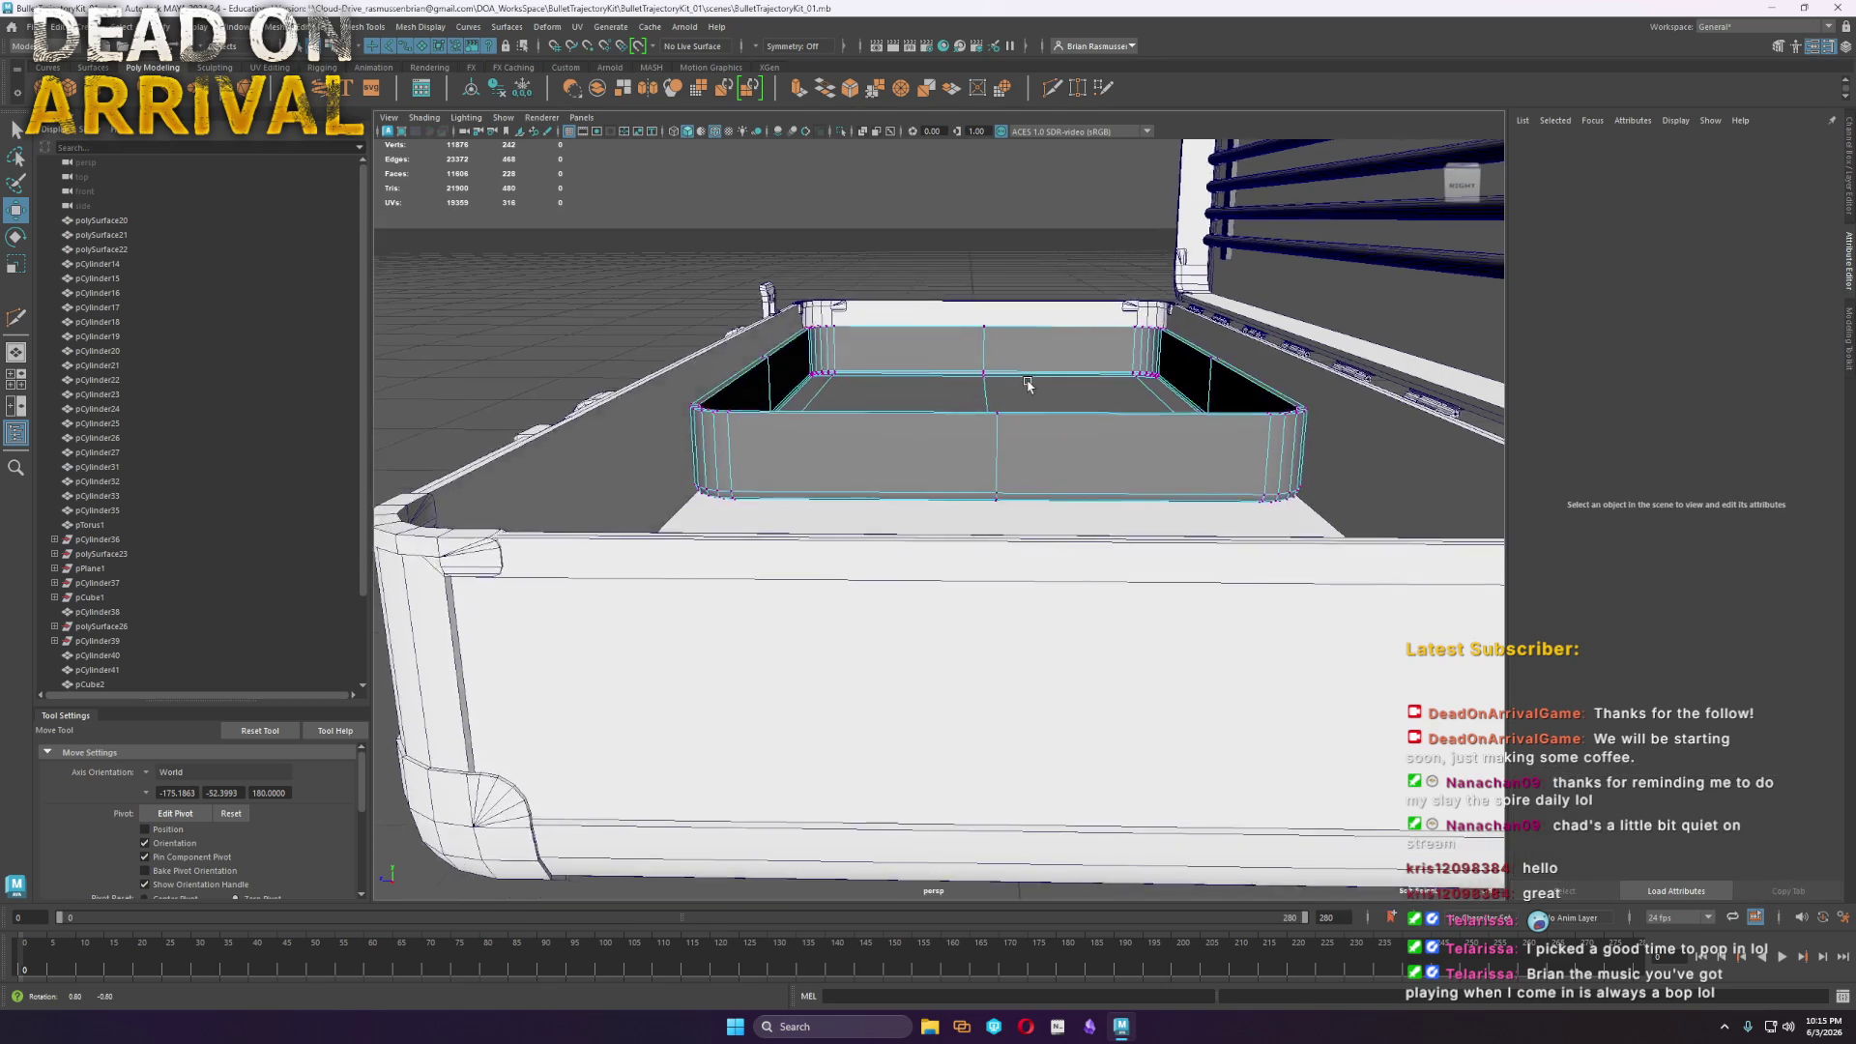
{"action": "scroll", "coordinate": [1028, 377], "scroll_direction": "up", "scroll_amount": 5}
{"action": "key", "text": "ctrl+z"}
{"action": "mouse_move", "coordinate": [948, 456]}
{"action": "left_mouse_down", "text": "alt"}
{"action": "mouse_move", "coordinate": [955, 275]}
{"action": "mouse_move", "coordinate": [1088, 428]}
{"action": "mouse_move", "coordinate": [879, 535]}
{"action": "mouse_move", "coordinate": [999, 506]}
{"action": "left_mouse_up", "text": "alt"}
{"action": "scroll", "coordinate": [999, 505], "scroll_direction": "up", "scroll_amount": 5}
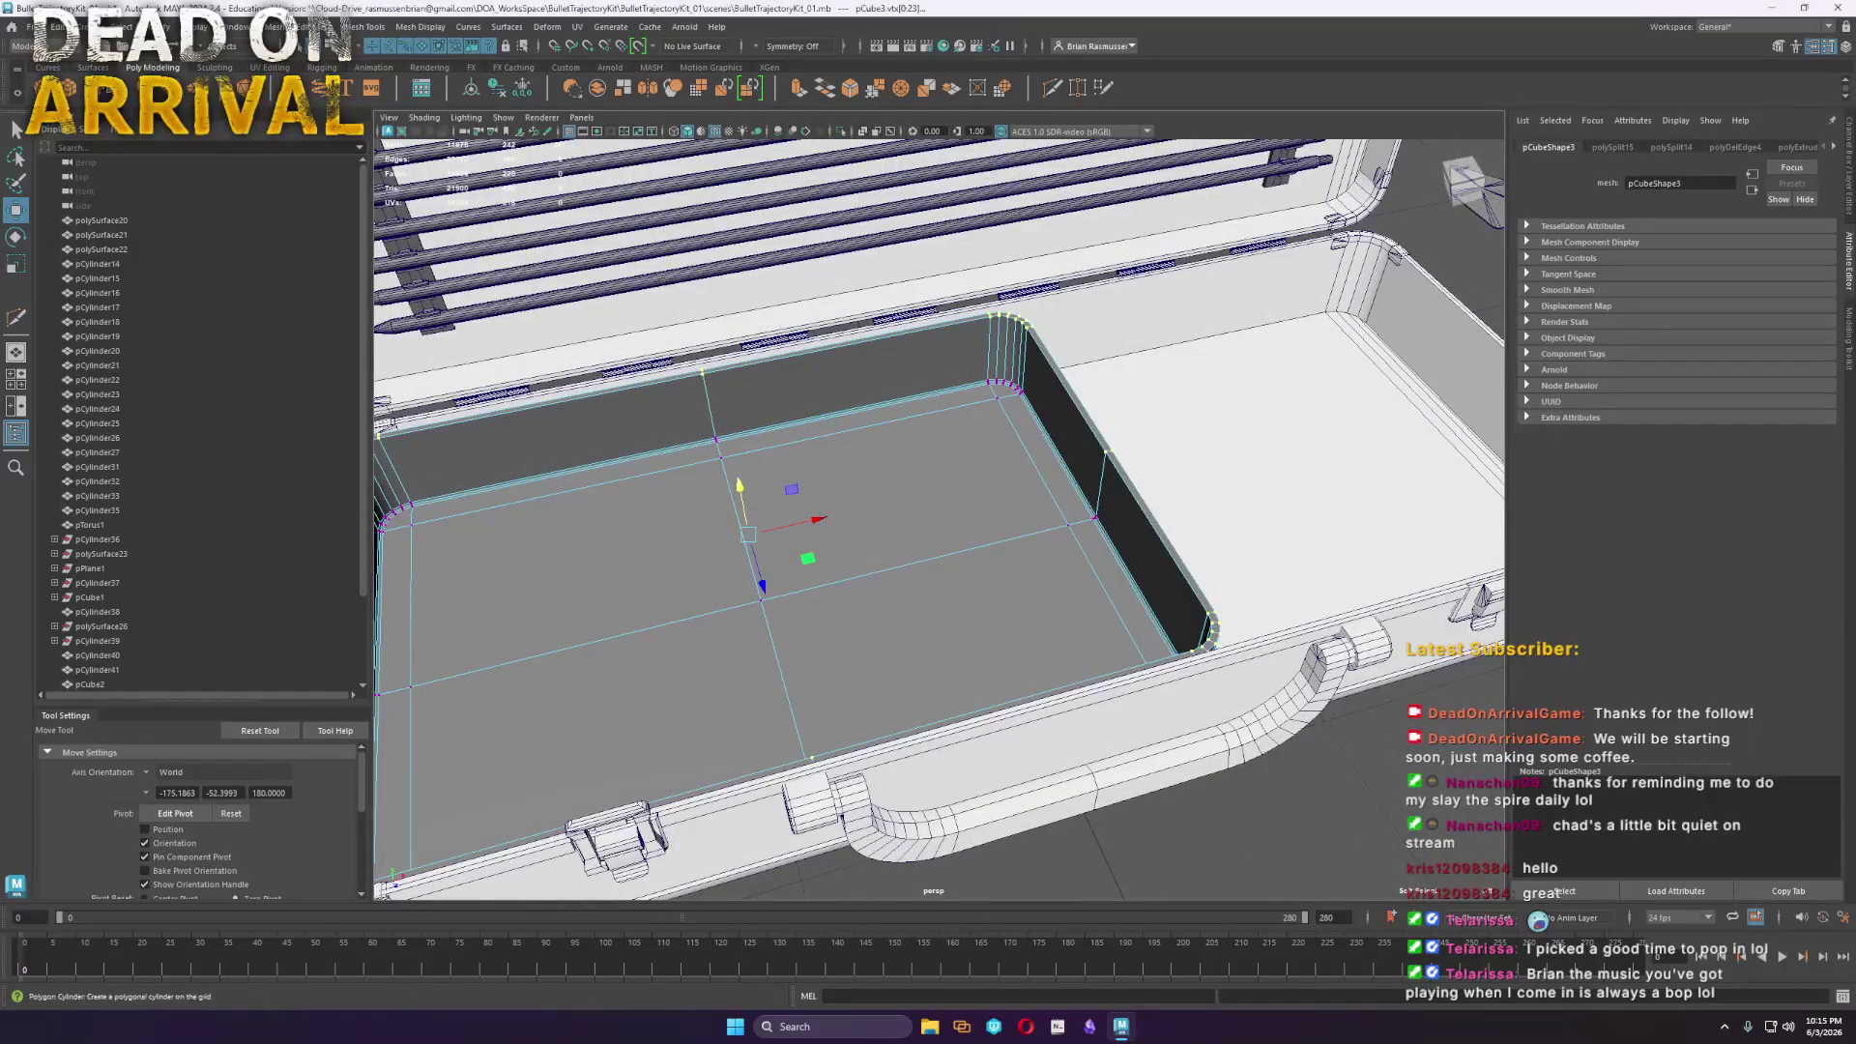
Create a new cube and scale and raise it into a tall block inside the case
{"action": "left_click", "coordinate": [72, 95]}
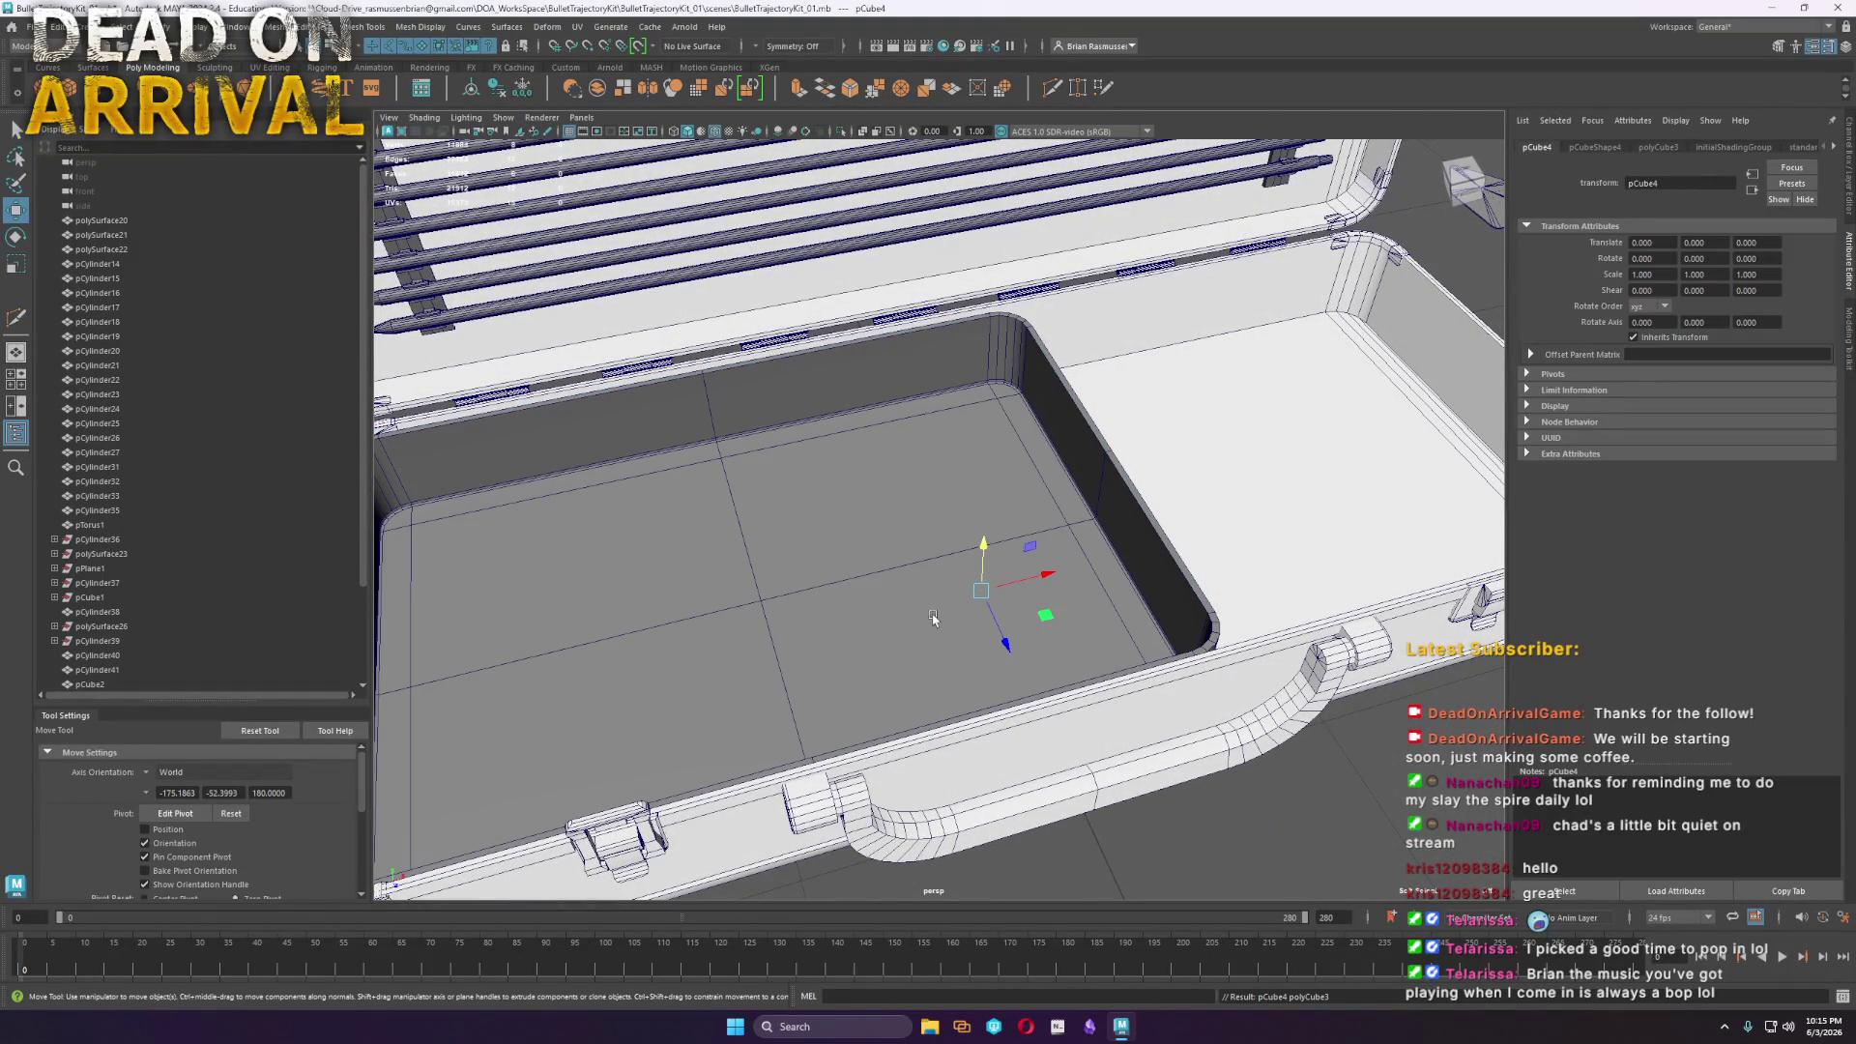
{"action": "key", "text": "r"}
{"action": "mouse_move", "coordinate": [982, 592]}
{"action": "left_mouse_down"}
{"action": "mouse_move", "coordinate": [1012, 595]}
{"action": "mouse_move", "coordinate": [988, 510]}
{"action": "mouse_move", "coordinate": [1005, 527]}
{"action": "mouse_move", "coordinate": [825, 547]}
{"action": "left_mouse_up"}
{"action": "key", "text": "w"}
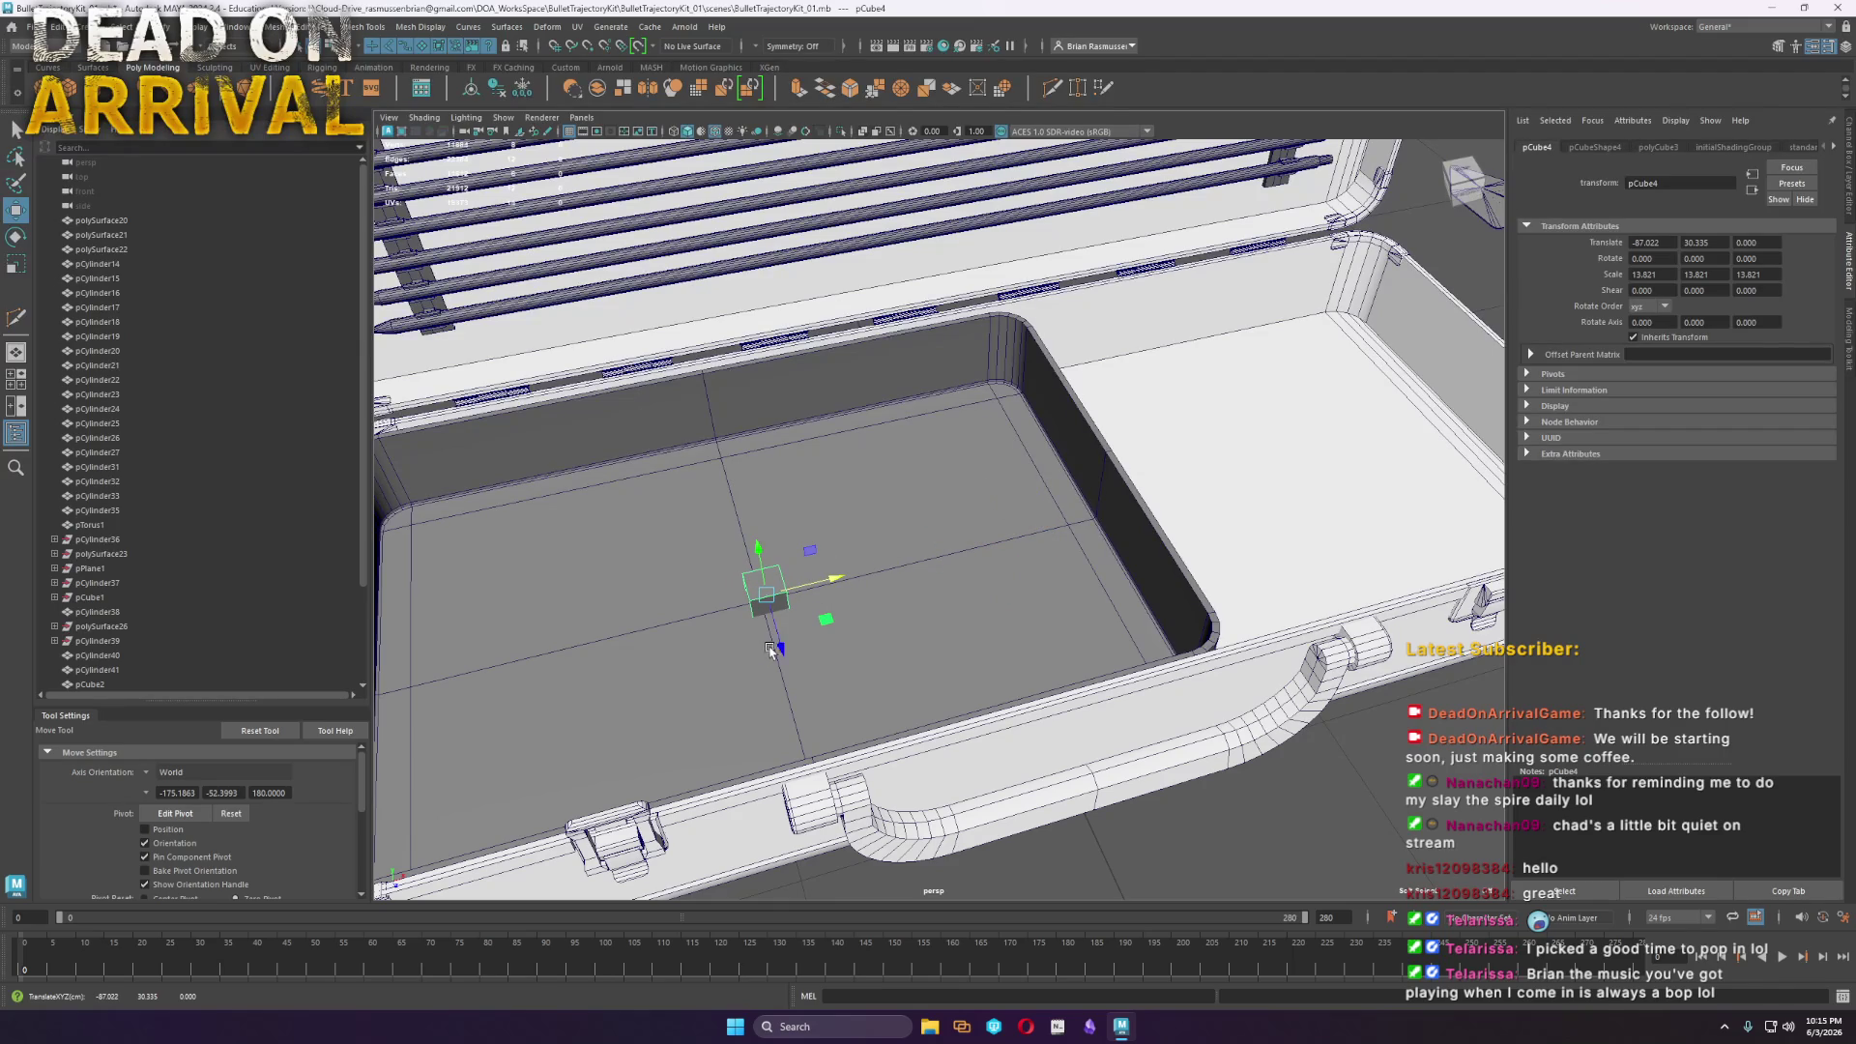
{"action": "mouse_move", "coordinate": [798, 624]}
{"action": "left_mouse_down", "text": "alt"}
{"action": "mouse_move", "coordinate": [847, 658]}
{"action": "mouse_move", "coordinate": [554, 527]}
{"action": "left_mouse_up", "text": "alt"}
{"action": "scroll", "coordinate": [553, 527], "scroll_direction": "down", "scroll_amount": 3}
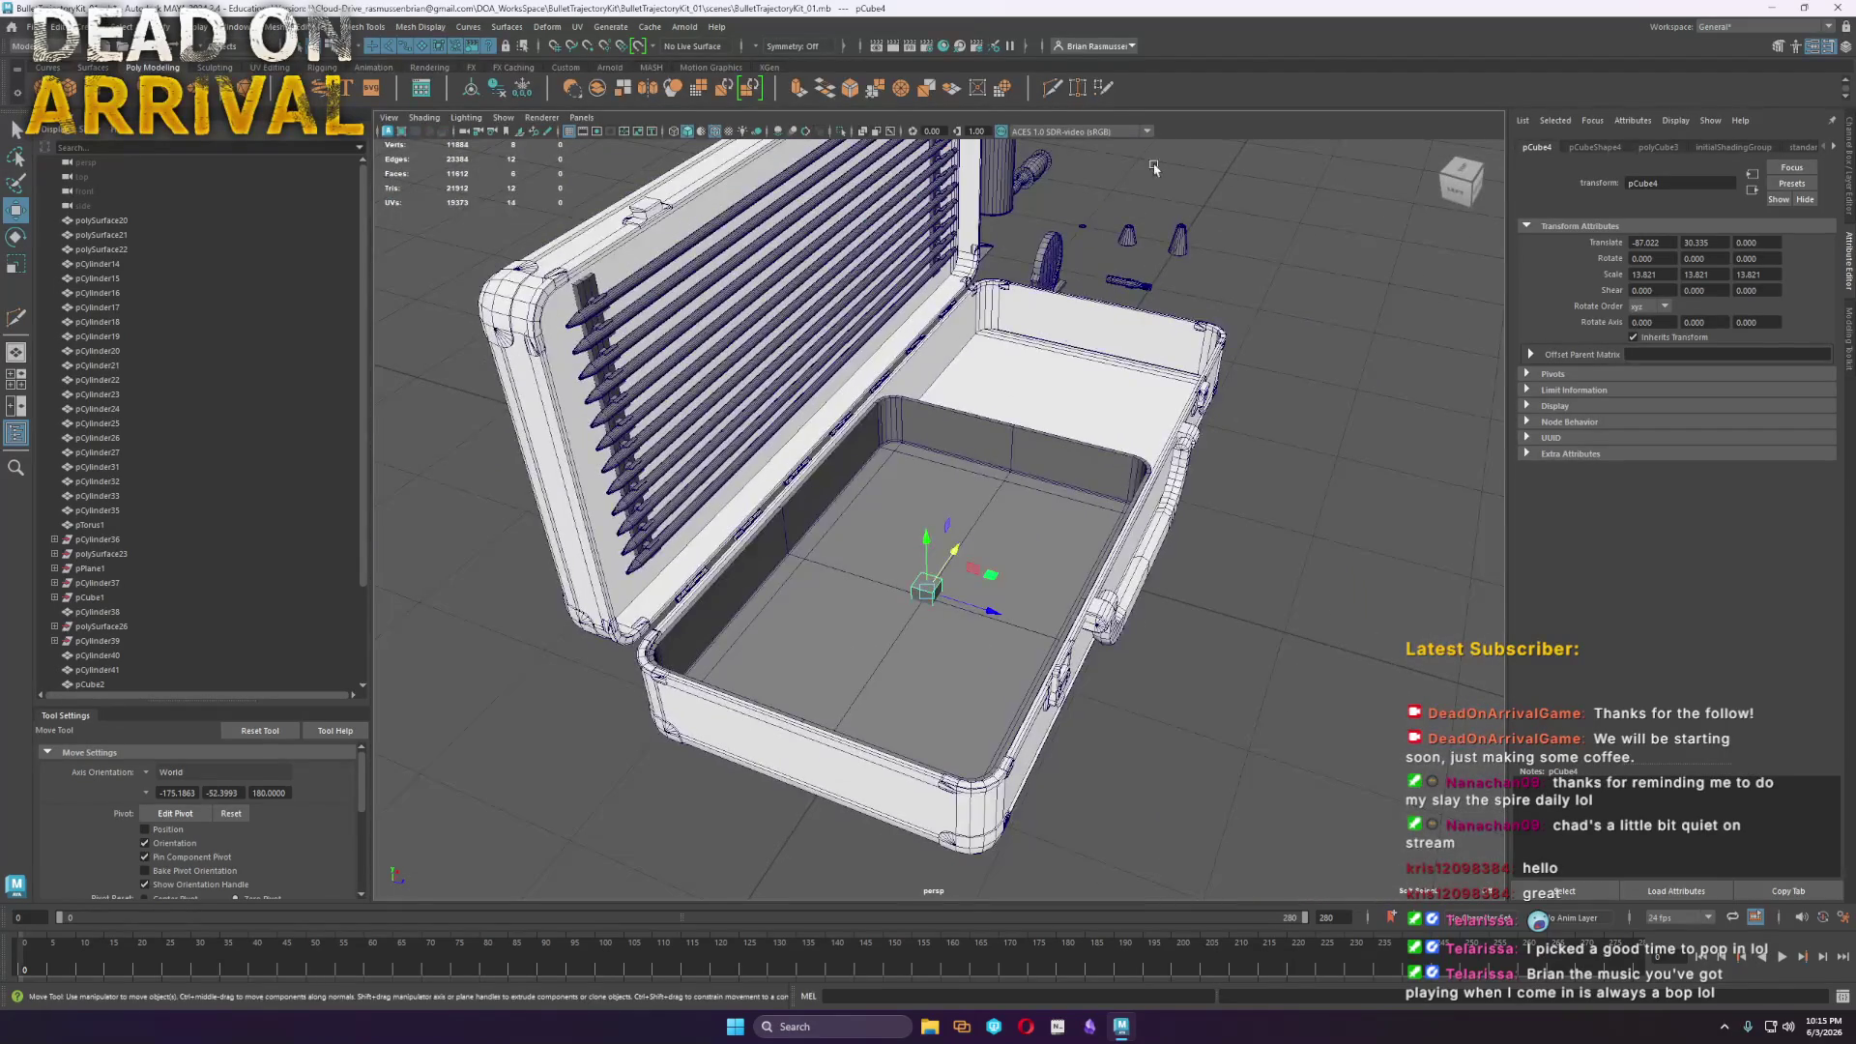
{"action": "scroll", "coordinate": [951, 559], "scroll_direction": "up", "scroll_amount": 10}
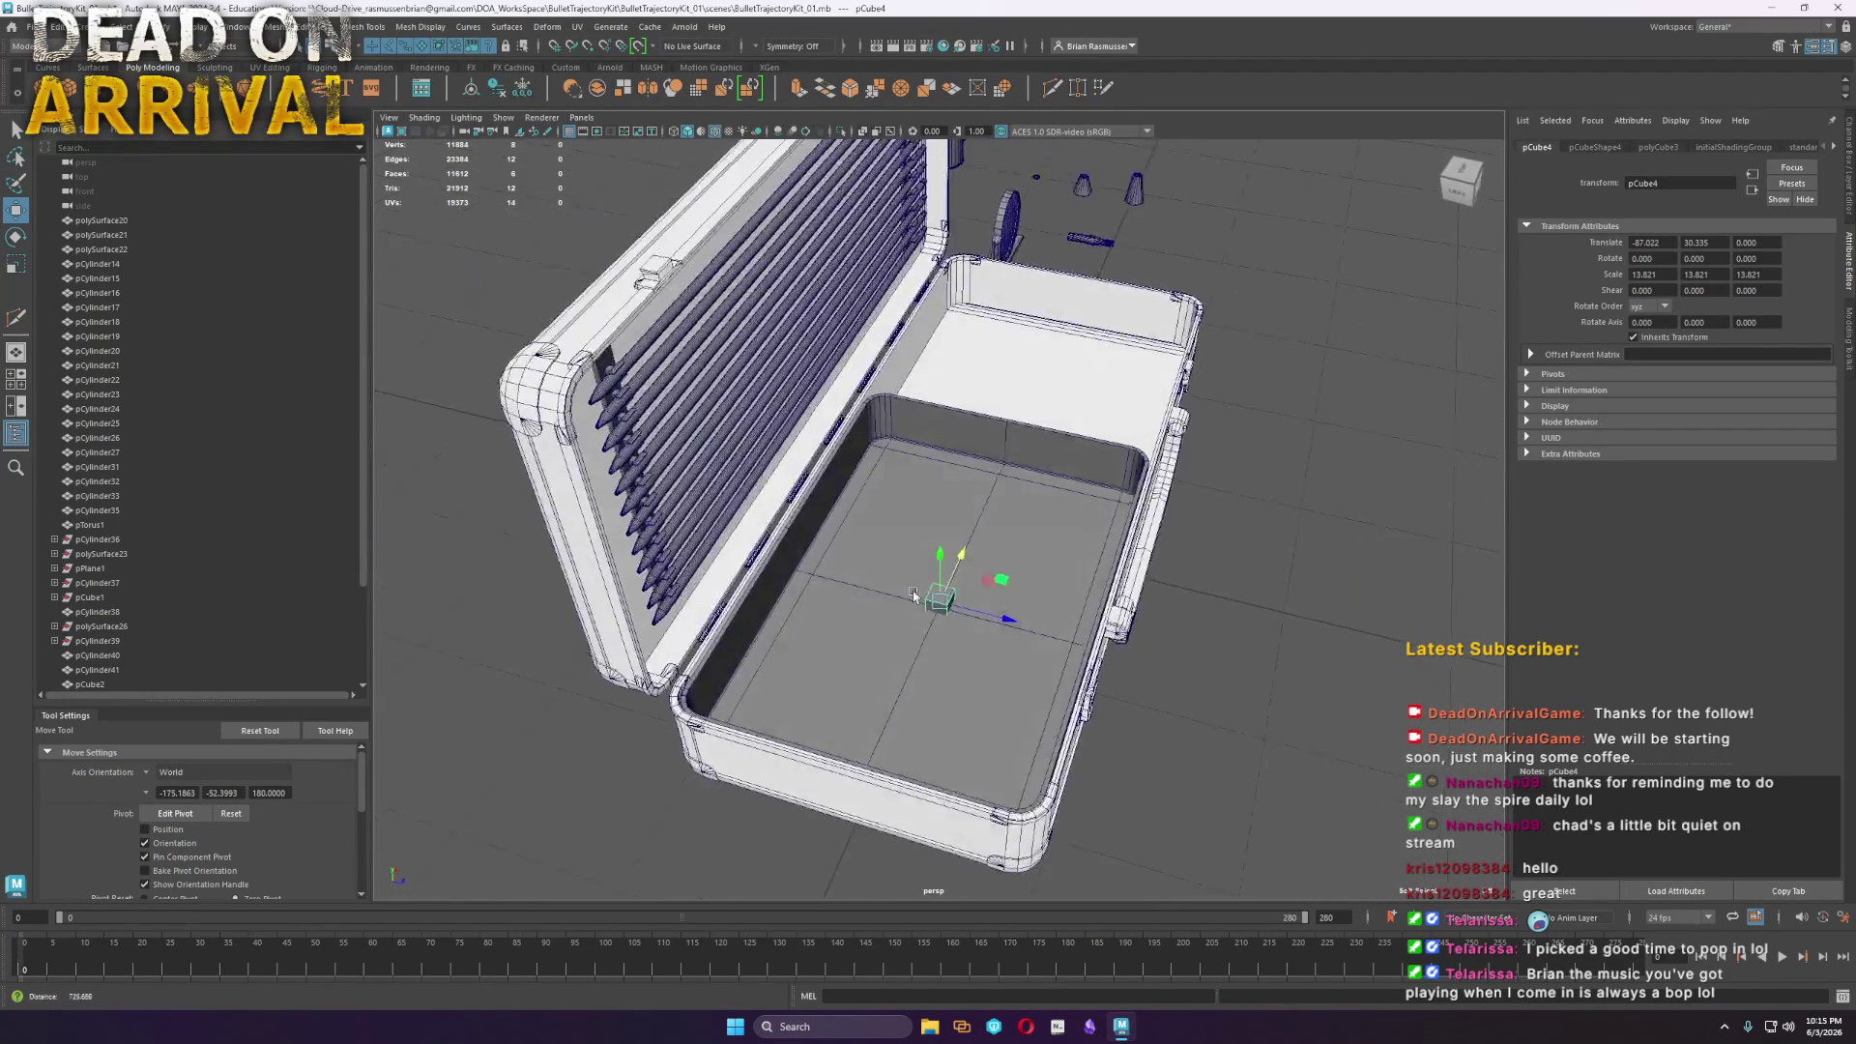
{"action": "scroll", "coordinate": [1006, 712], "scroll_direction": "down", "scroll_amount": 3}
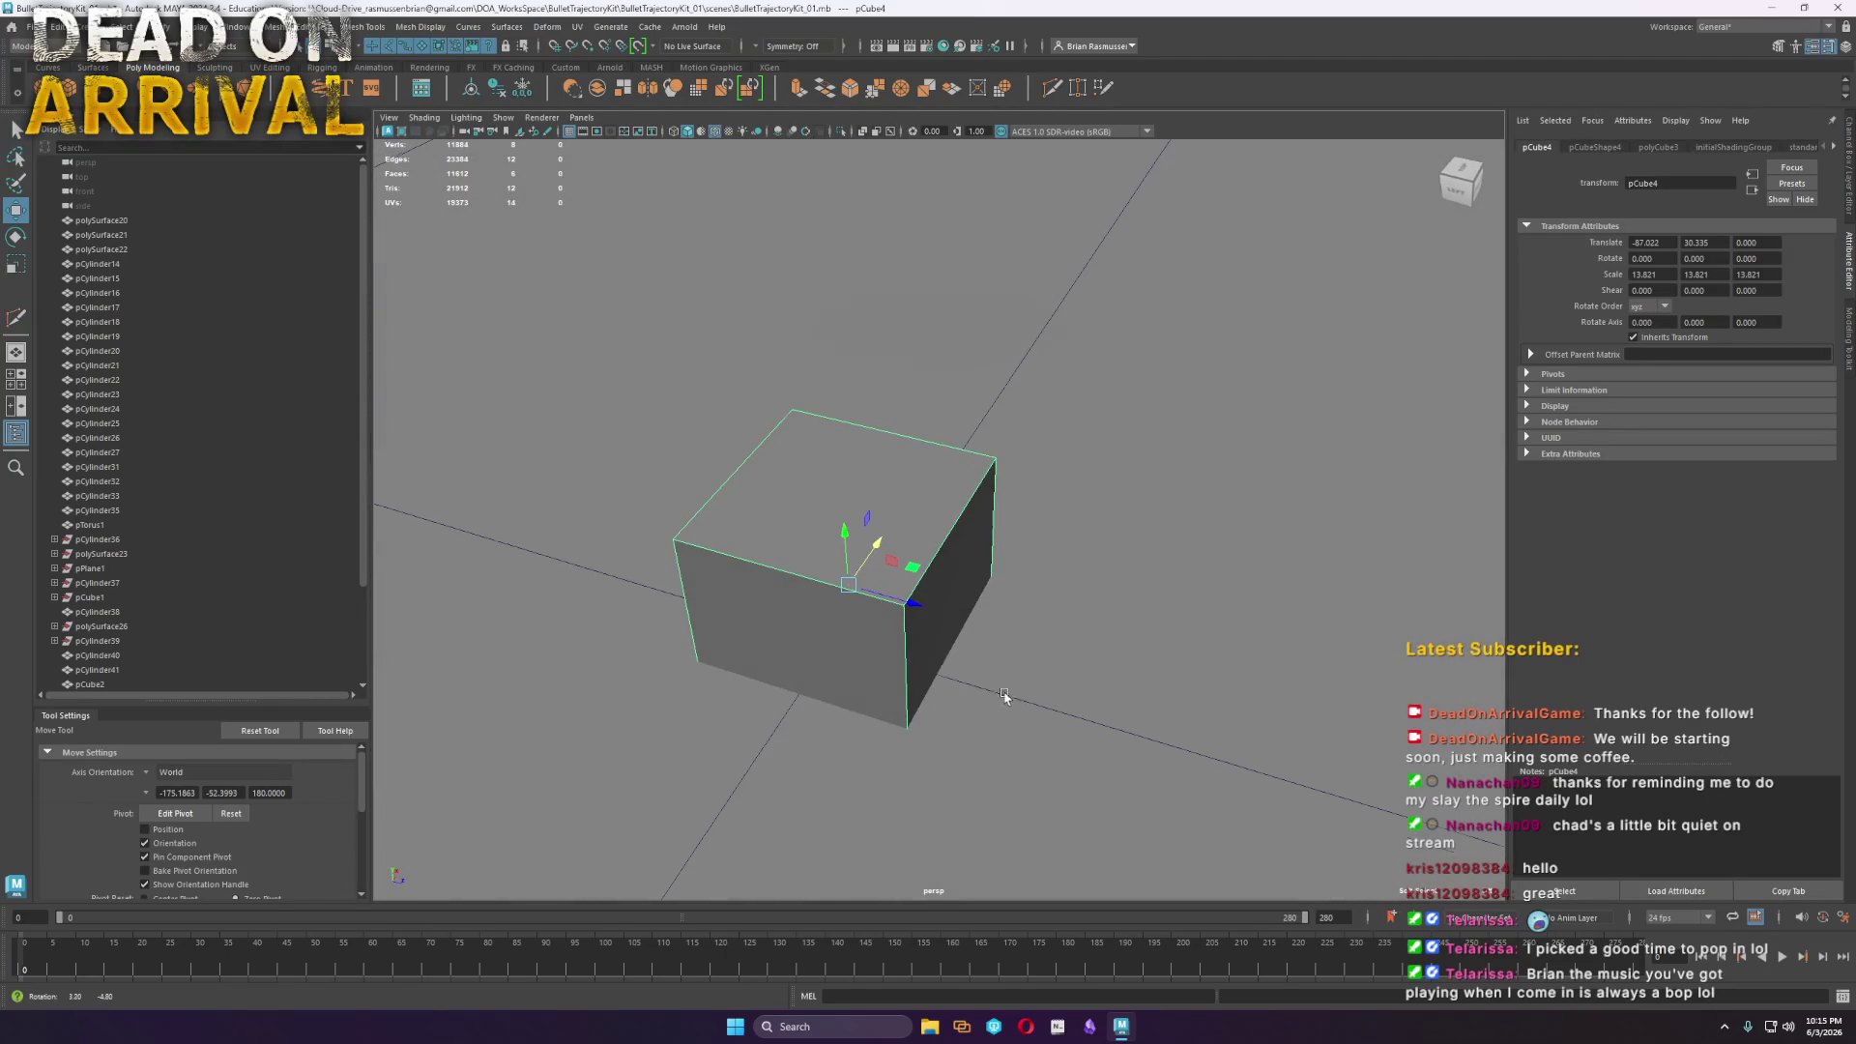
{"action": "key", "text": "r"}
{"action": "key", "text": "w"}
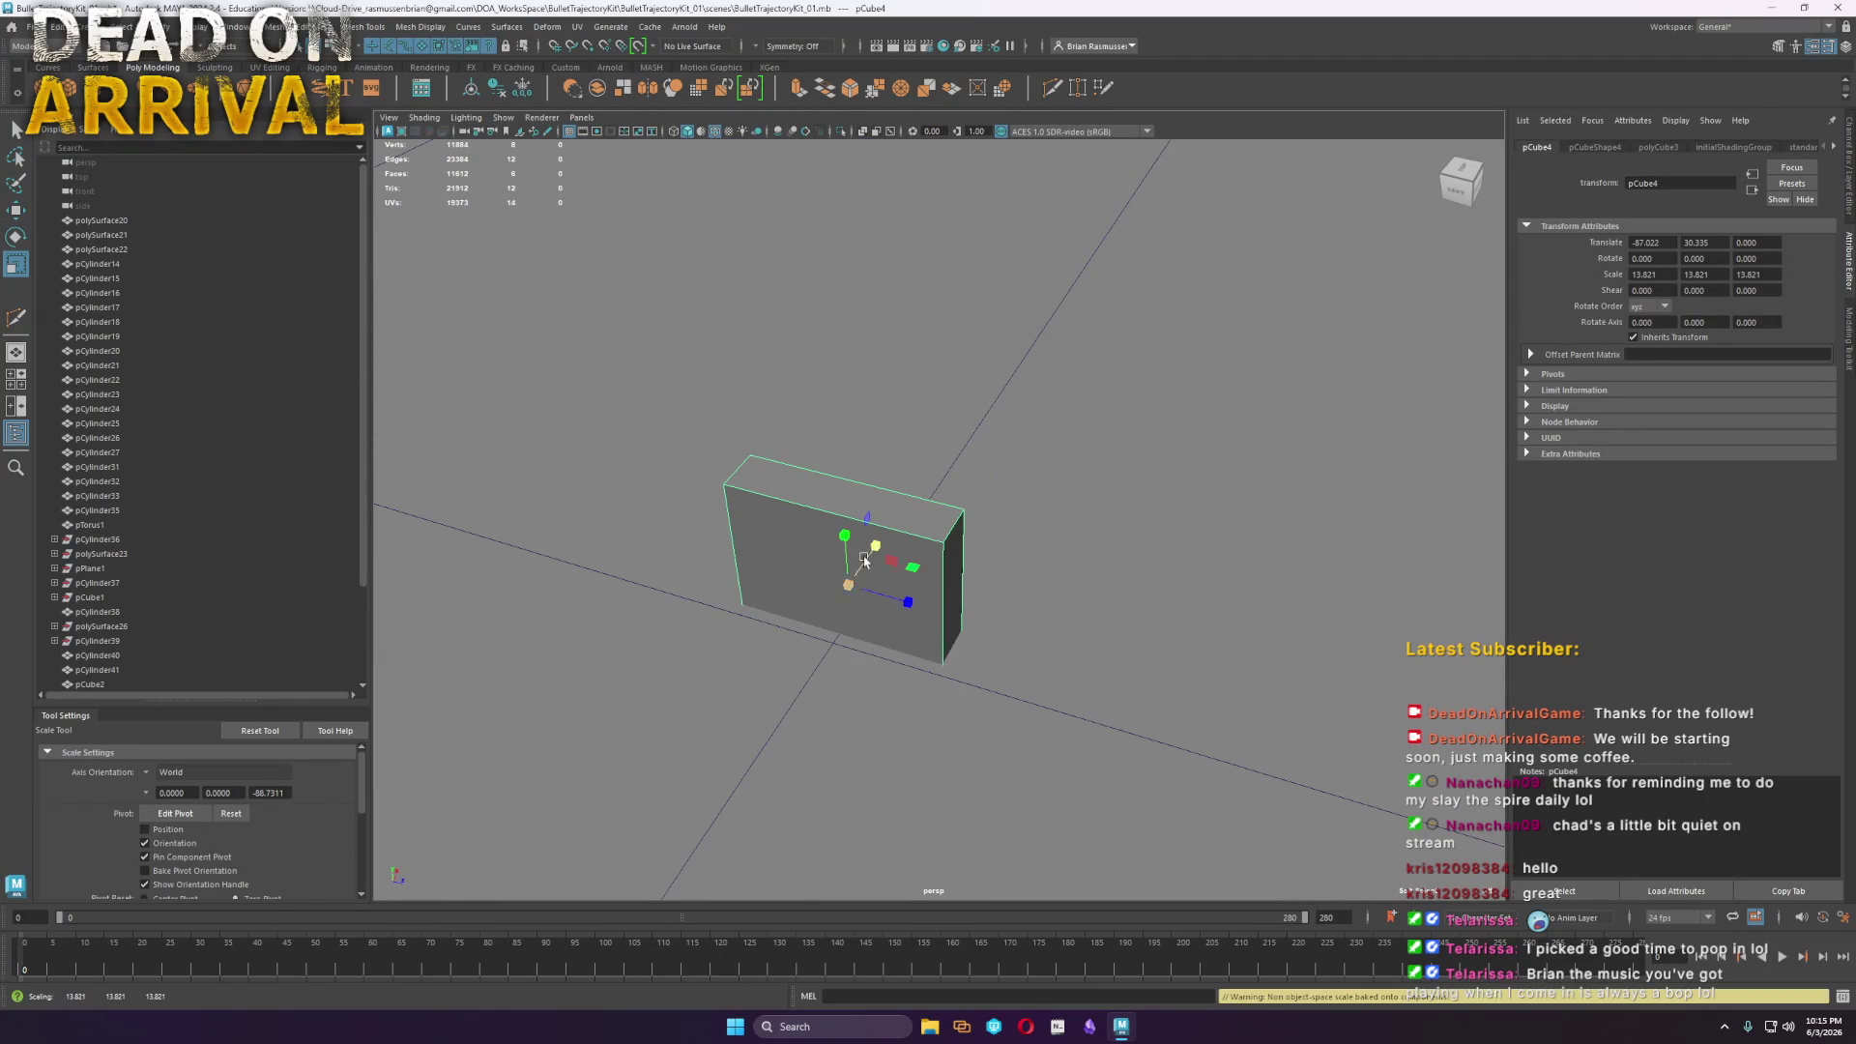
{"action": "mouse_move", "coordinate": [849, 551]}
{"action": "left_mouse_down"}
{"action": "mouse_move", "coordinate": [812, 387]}
{"action": "mouse_move", "coordinate": [807, 445]}
{"action": "mouse_move", "coordinate": [973, 585]}
{"action": "mouse_move", "coordinate": [794, 594]}
{"action": "mouse_move", "coordinate": [829, 663]}
{"action": "mouse_move", "coordinate": [920, 661]}
{"action": "left_mouse_up"}
{"action": "scroll", "coordinate": [807, 442], "scroll_direction": "down", "scroll_amount": 2}
{"action": "scroll", "coordinate": [907, 601], "scroll_direction": "up", "scroll_amount": 5}
Slide one side's vertices inward to make the block thin
{"action": "left_click_drag", "start_coordinate": [934, 663], "coordinate": [808, 635], "text": "alt"}
{"action": "right_click_drag", "start_coordinate": [808, 635], "coordinate": [675, 683]}
{"action": "left_click_drag", "start_coordinate": [676, 683], "coordinate": [368, 338]}
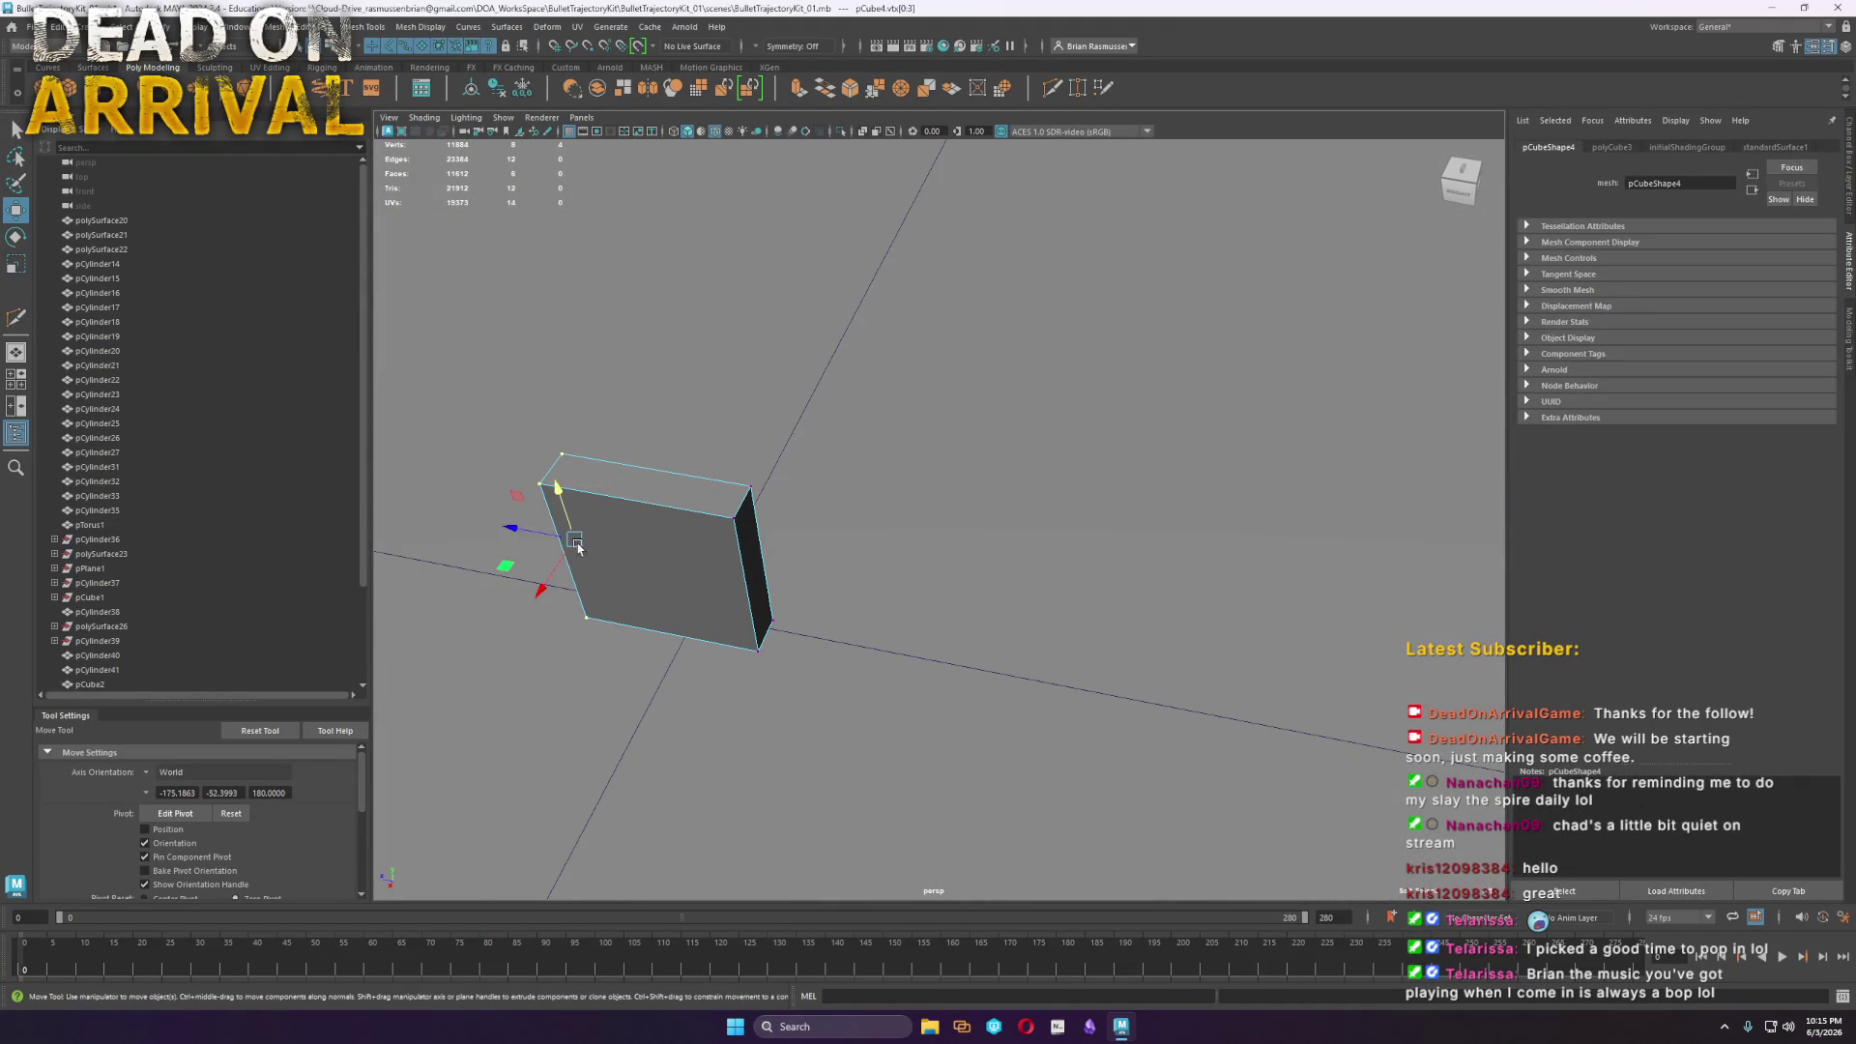
{"action": "left_click_drag", "start_coordinate": [510, 525], "coordinate": [660, 556]}
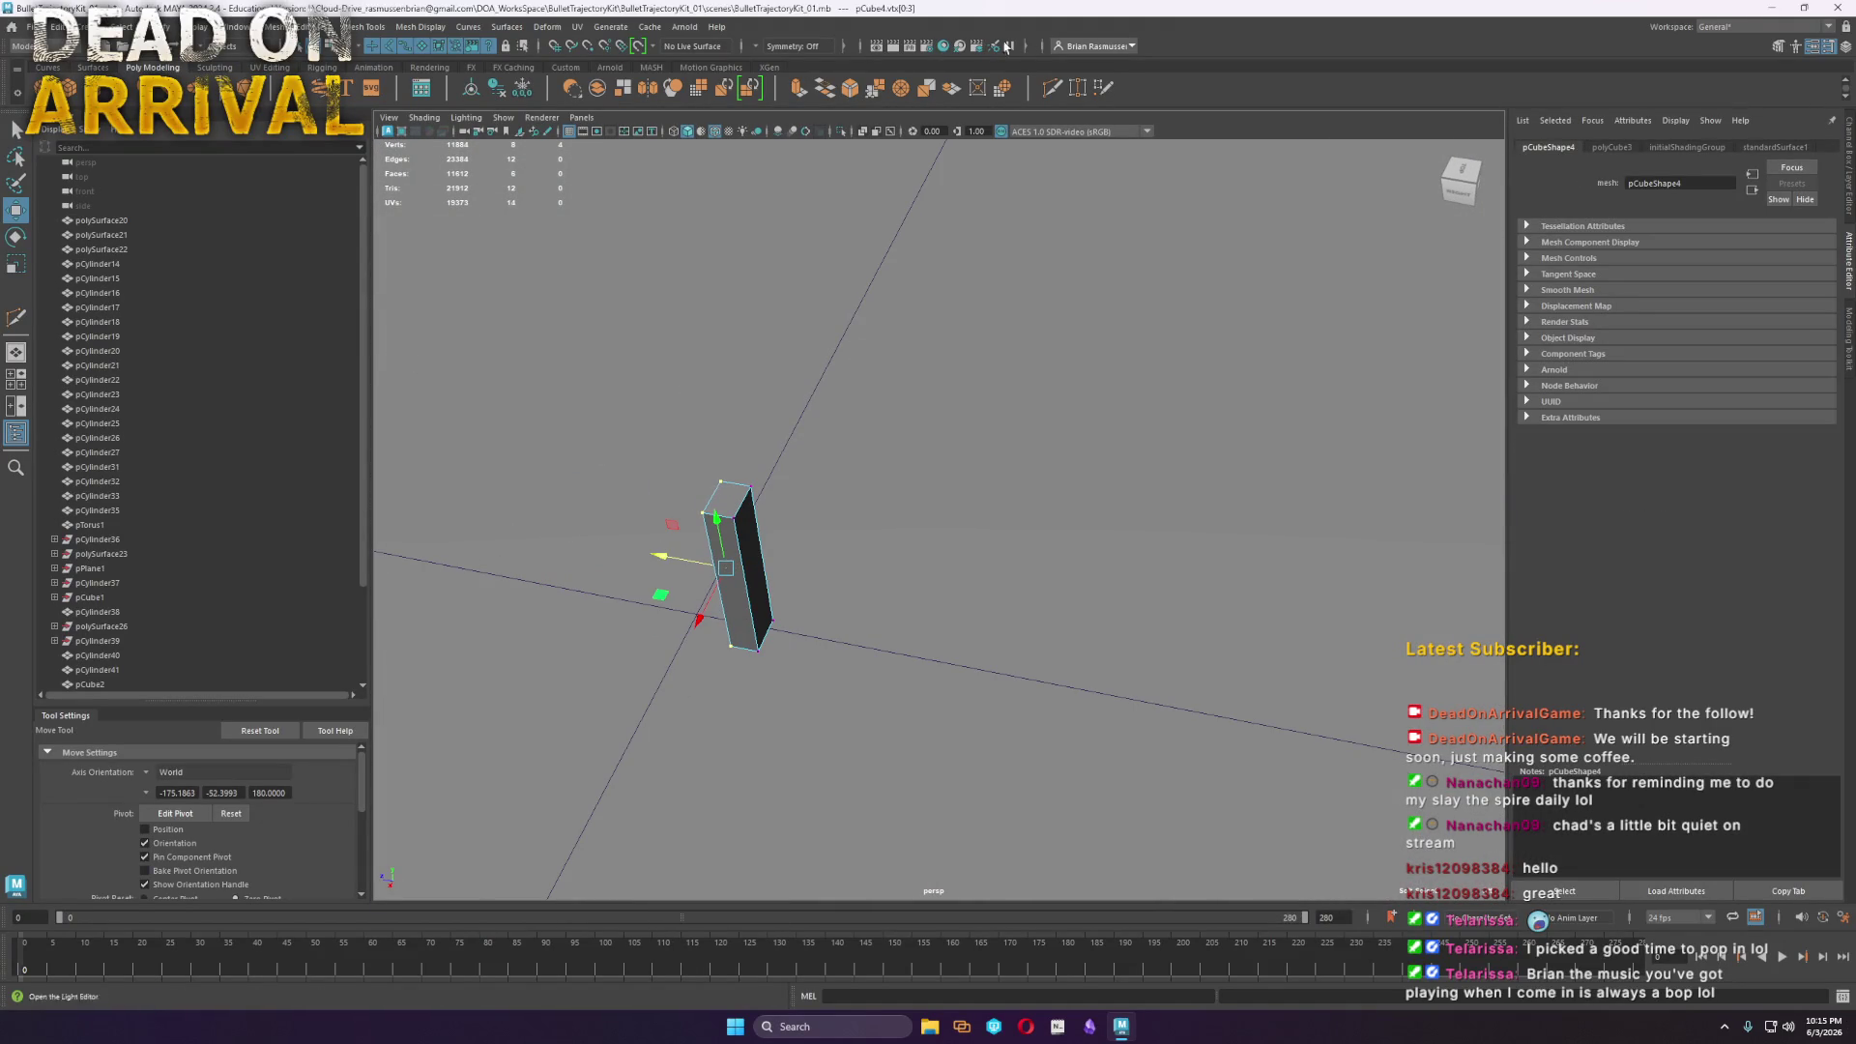
Cut an edge loop around the box, bevel it, and delete the beveled faces
{"action": "right_click_drag", "start_coordinate": [663, 565], "coordinate": [676, 590], "text": "shift"}
{"action": "left_click", "coordinate": [744, 500], "text": "ctrl"}
{"action": "key", "text": "w"}
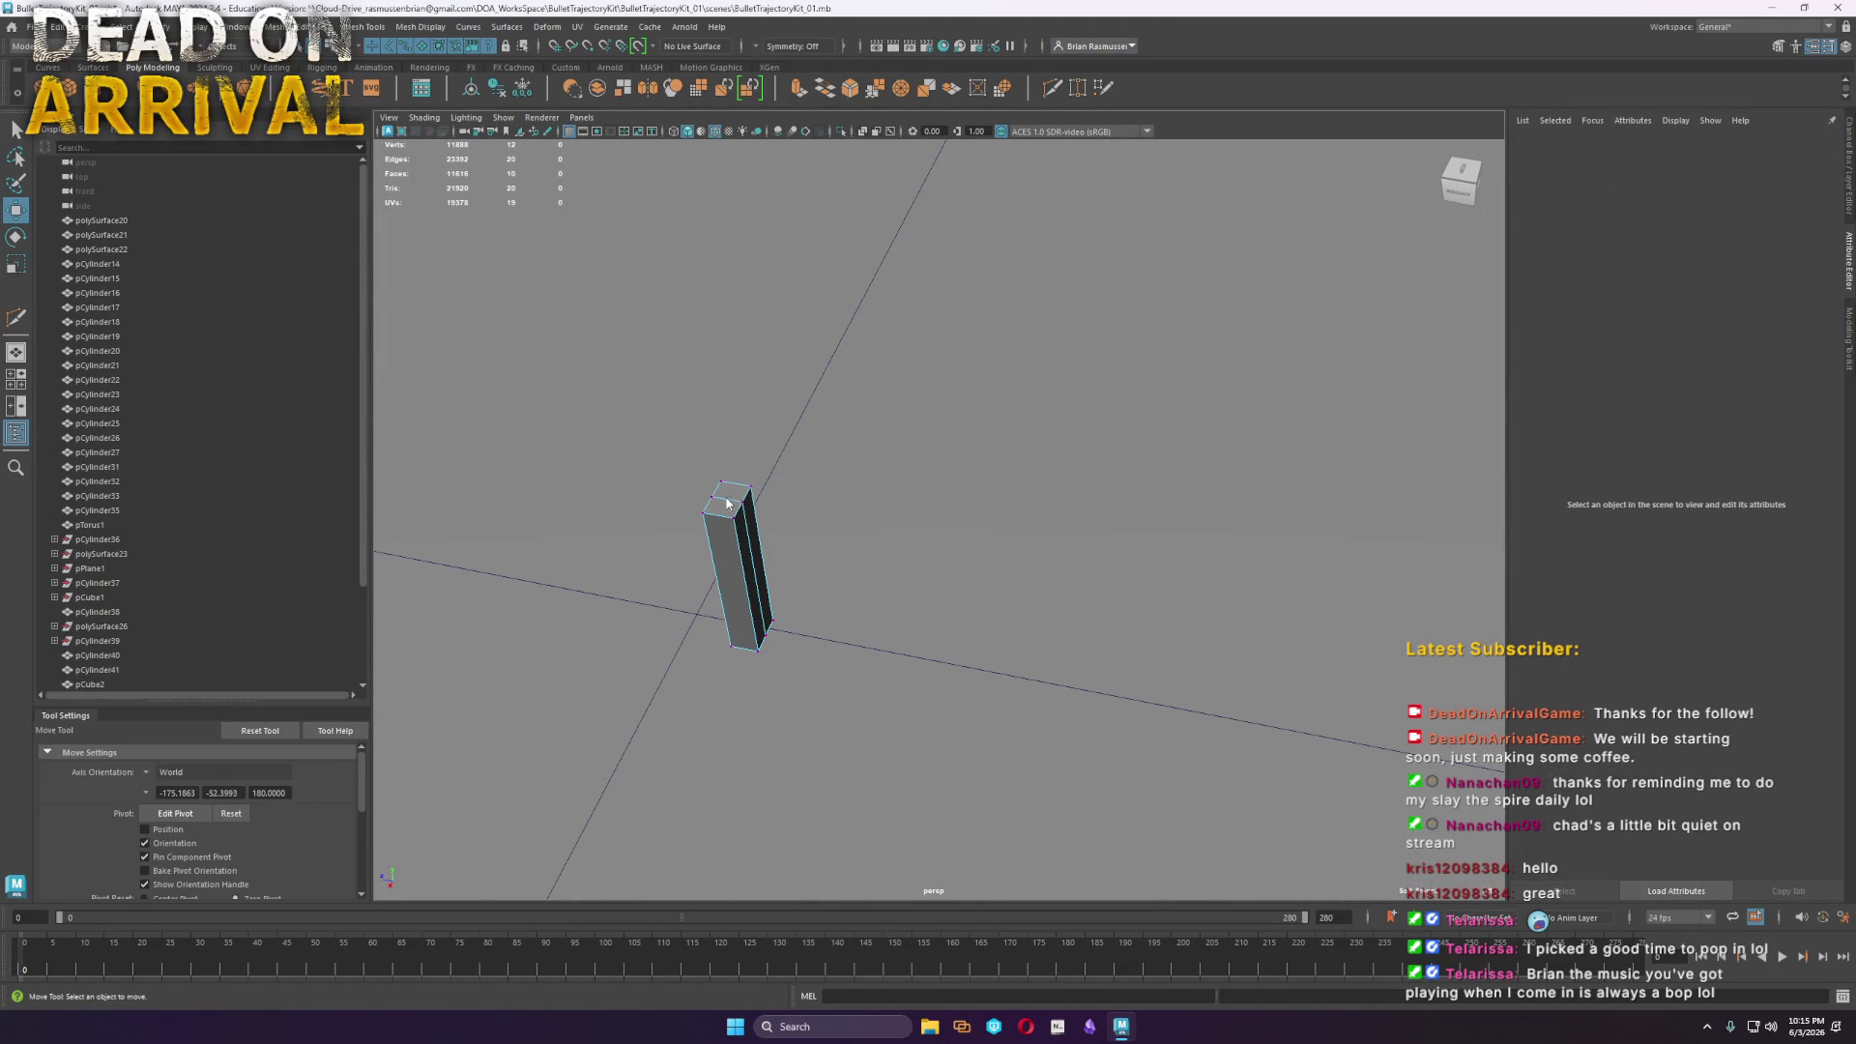
{"action": "right_click", "coordinate": [733, 503], "text": "shift"}
{"action": "left_click", "coordinate": [808, 500]}
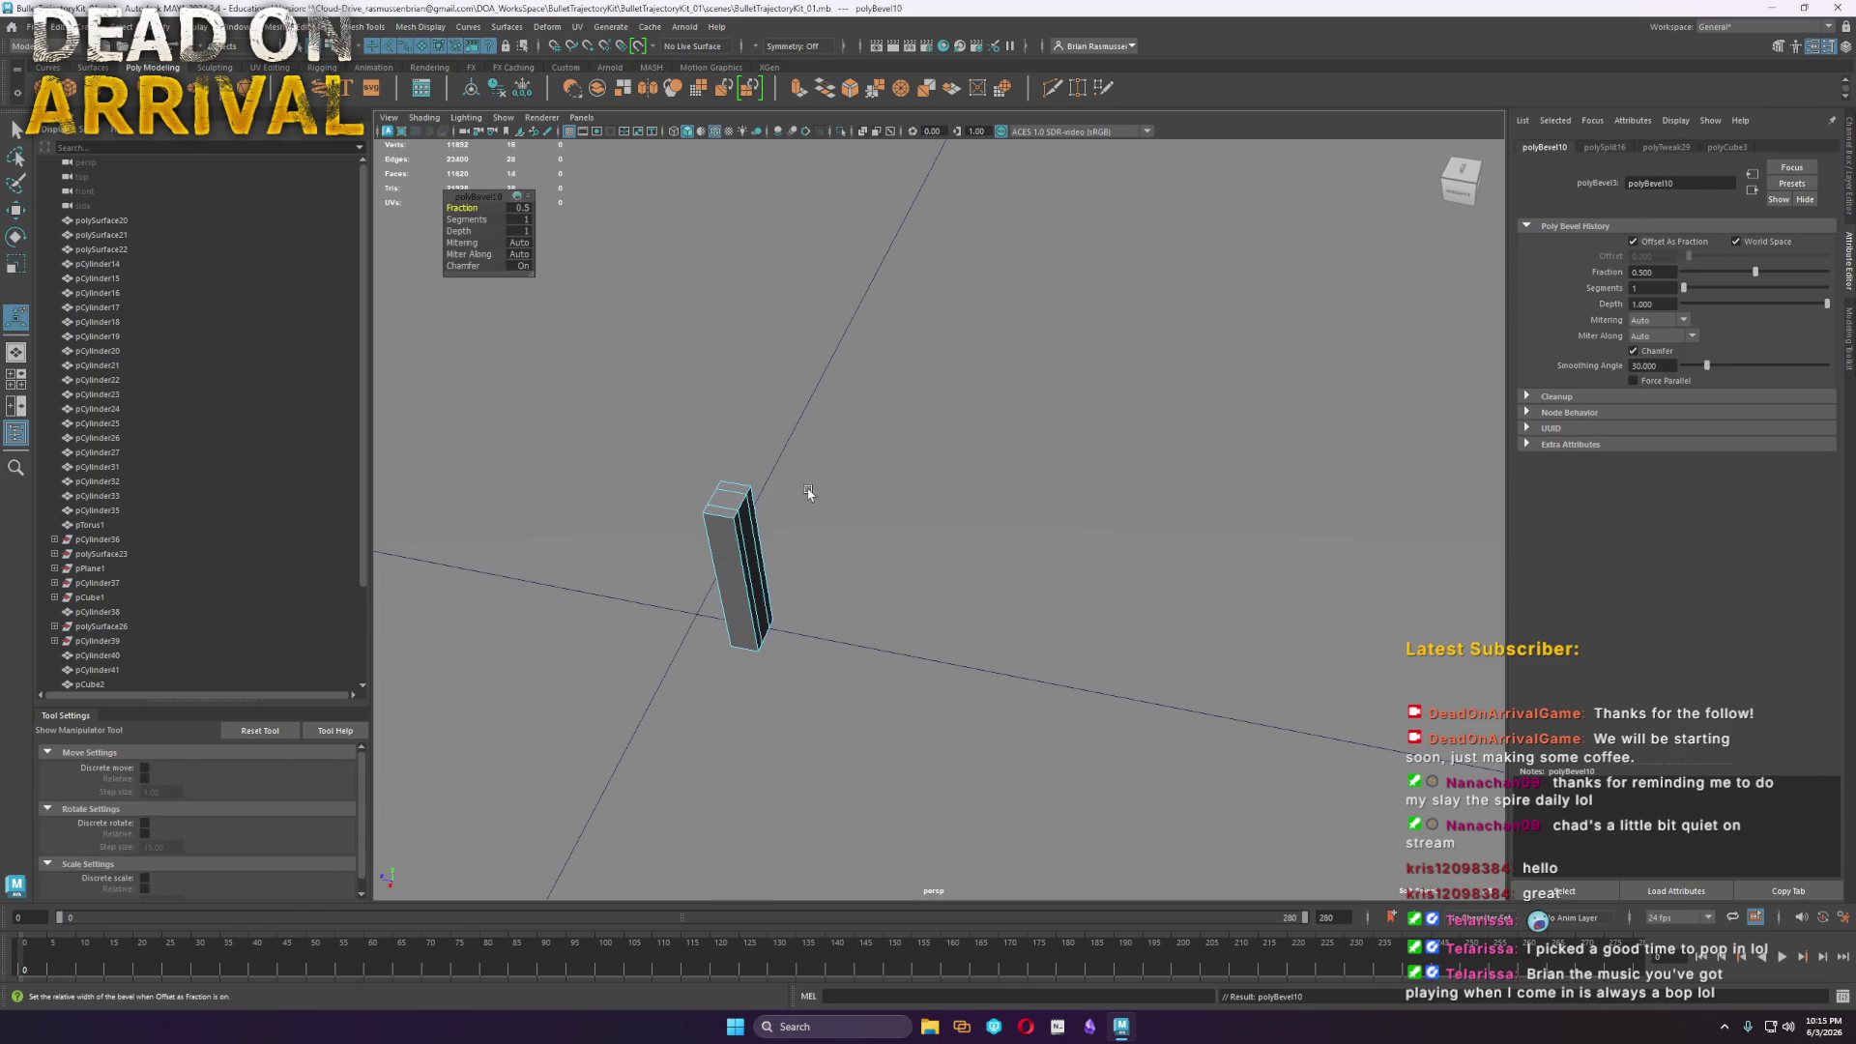
{"action": "key", "text": "q"}
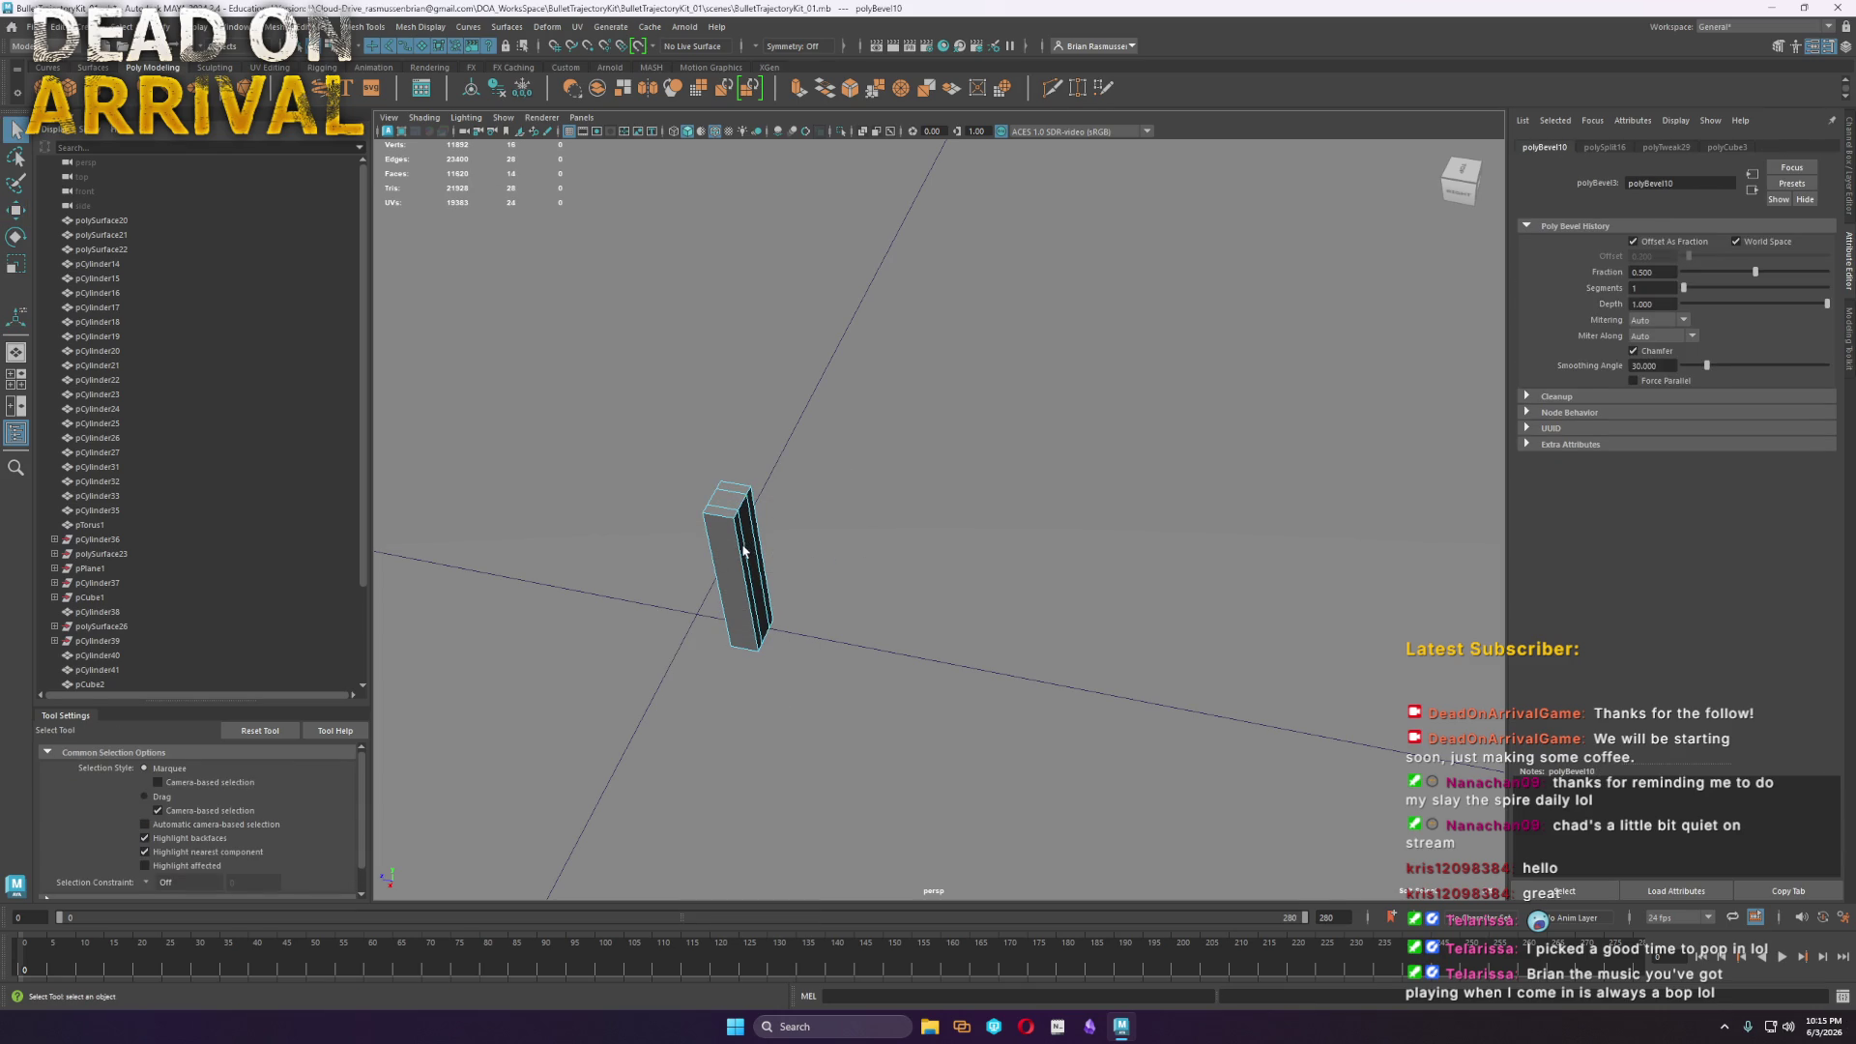
{"action": "left_click", "coordinate": [746, 542]}
{"action": "key", "text": "Delete"}
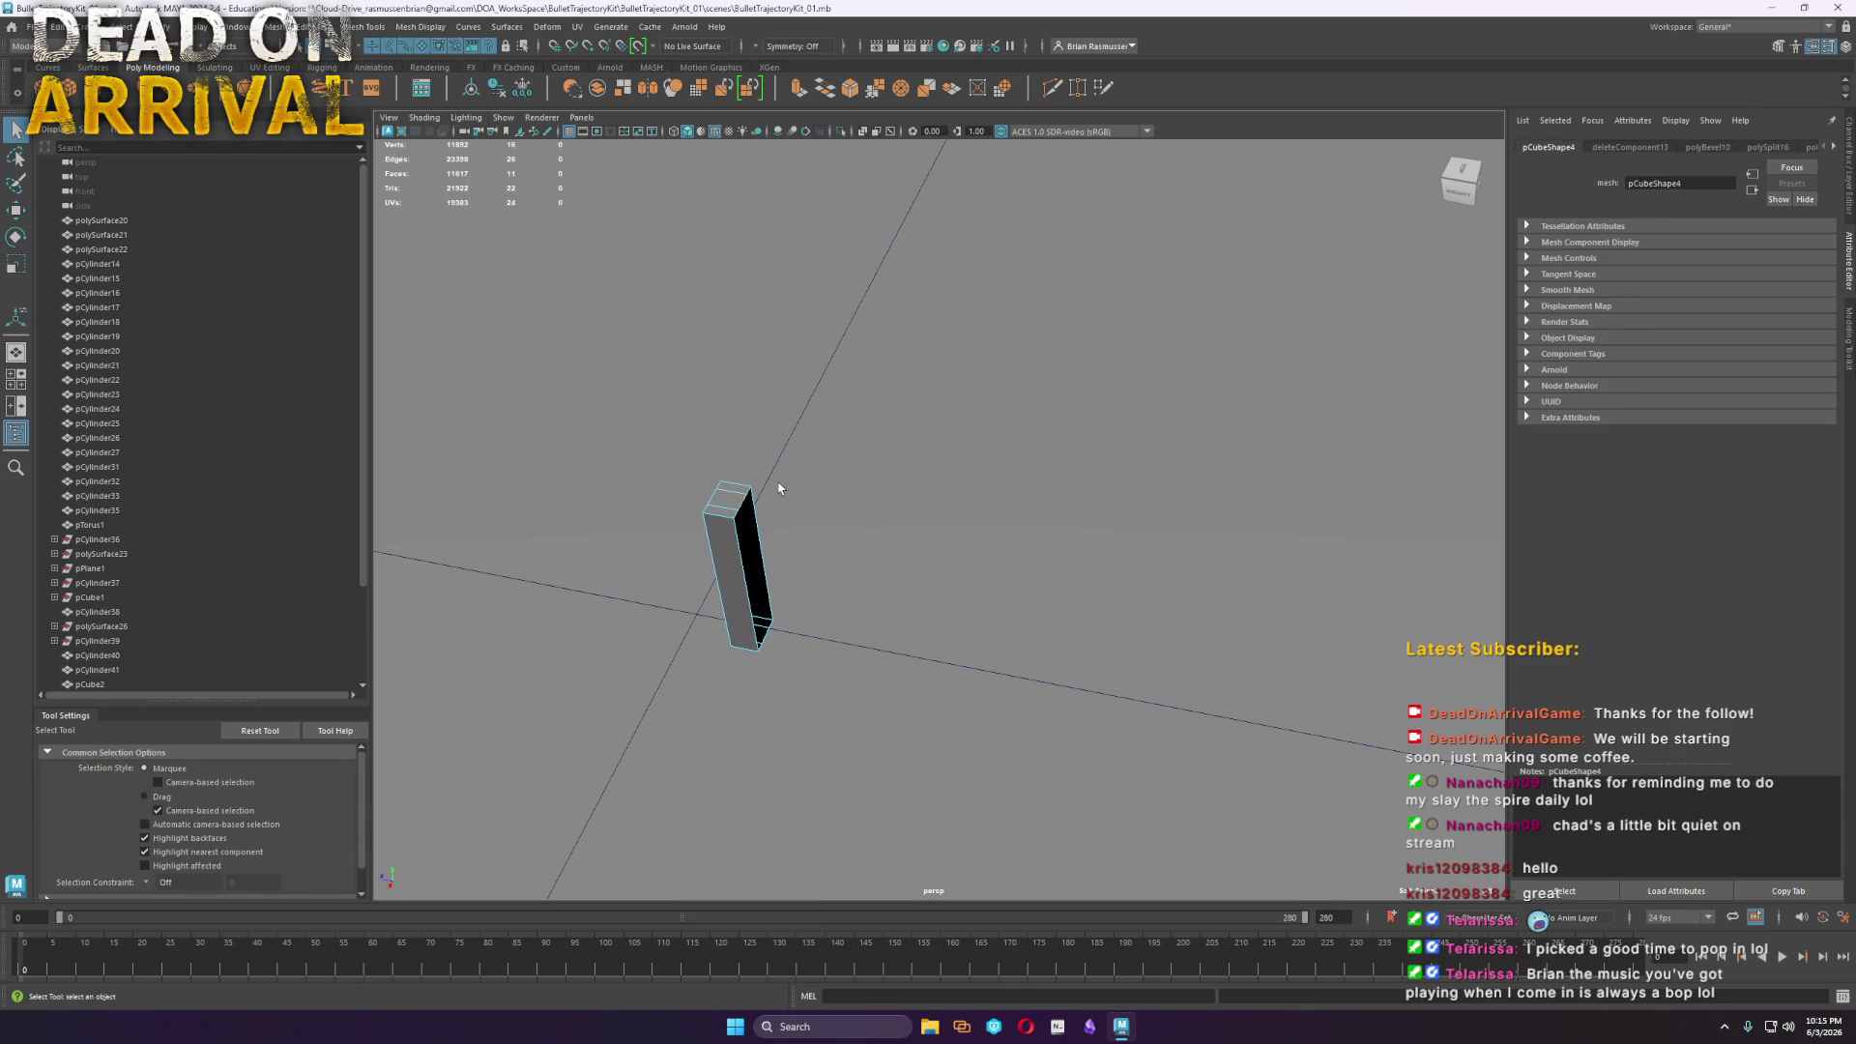
Insert a vertical edge loop and delete the middle faces to open a gap between prongs
{"action": "left_click_drag", "start_coordinate": [756, 517], "coordinate": [918, 495], "text": "alt"}
{"action": "key", "text": "f"}
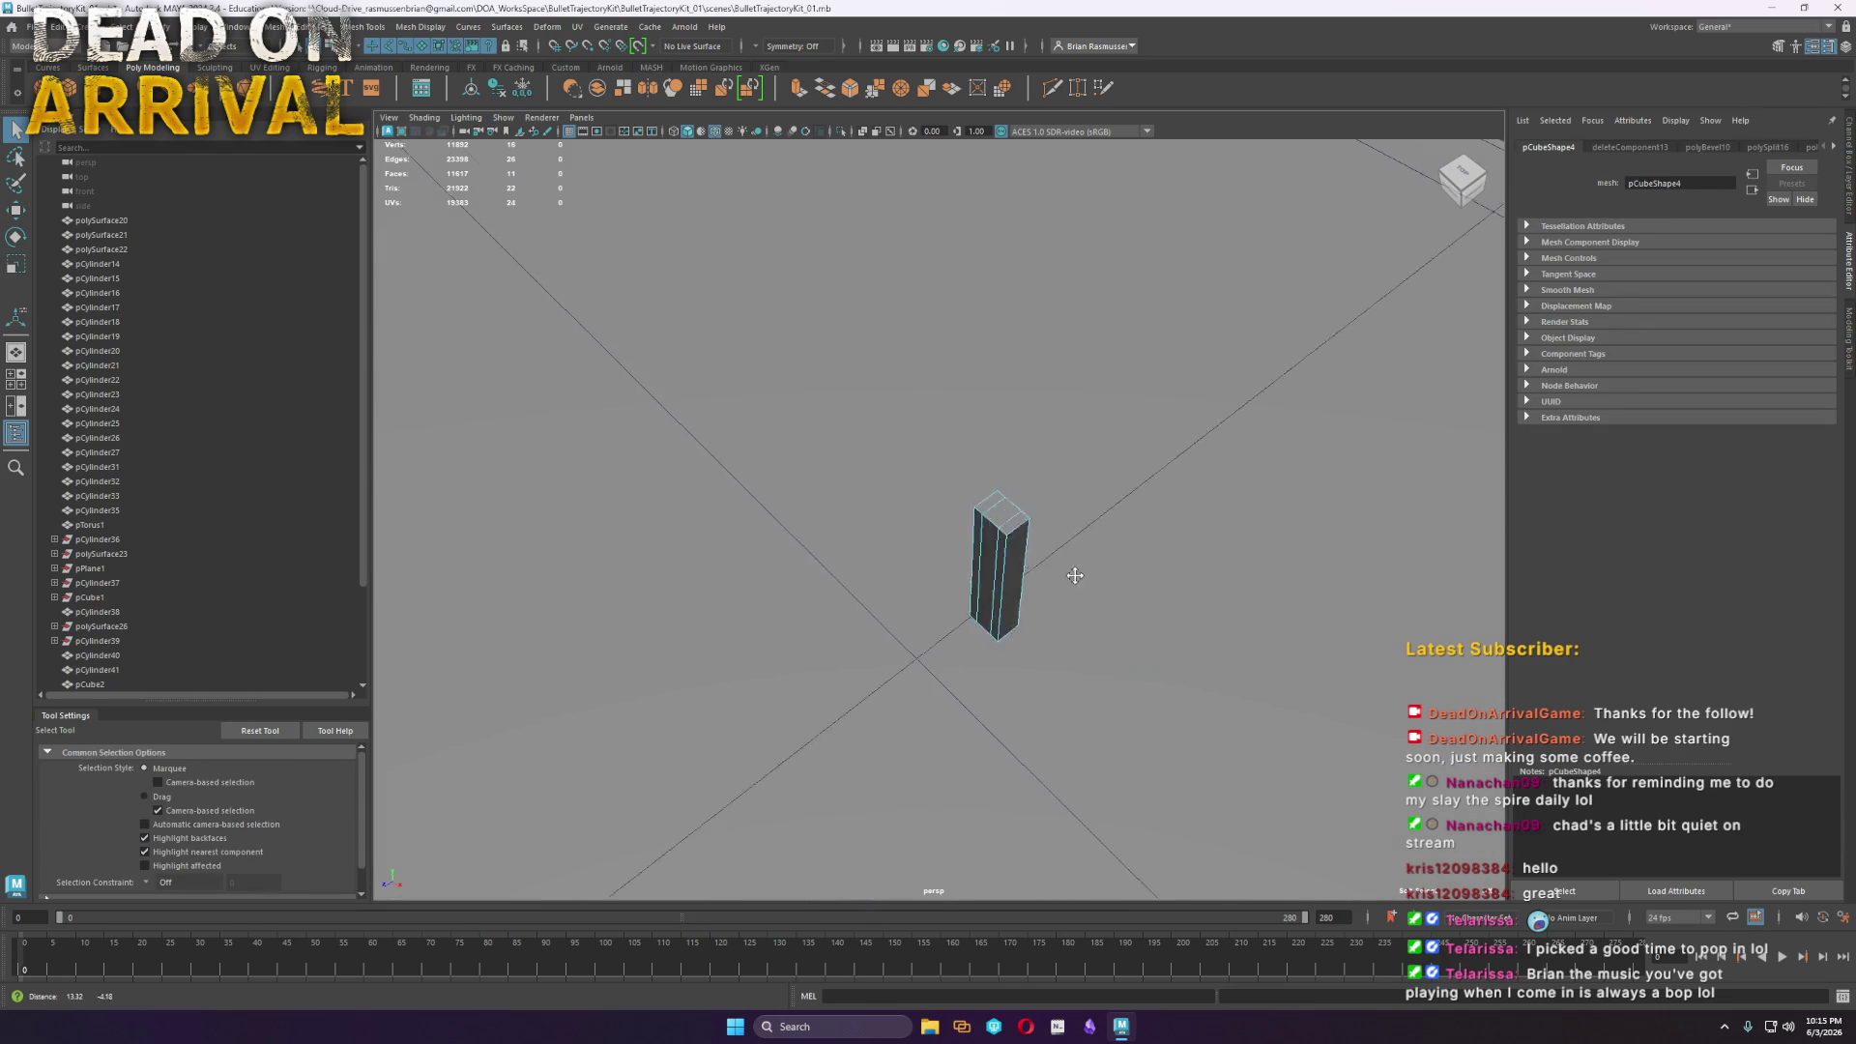
{"action": "key", "text": "ctrl+shift+x"}
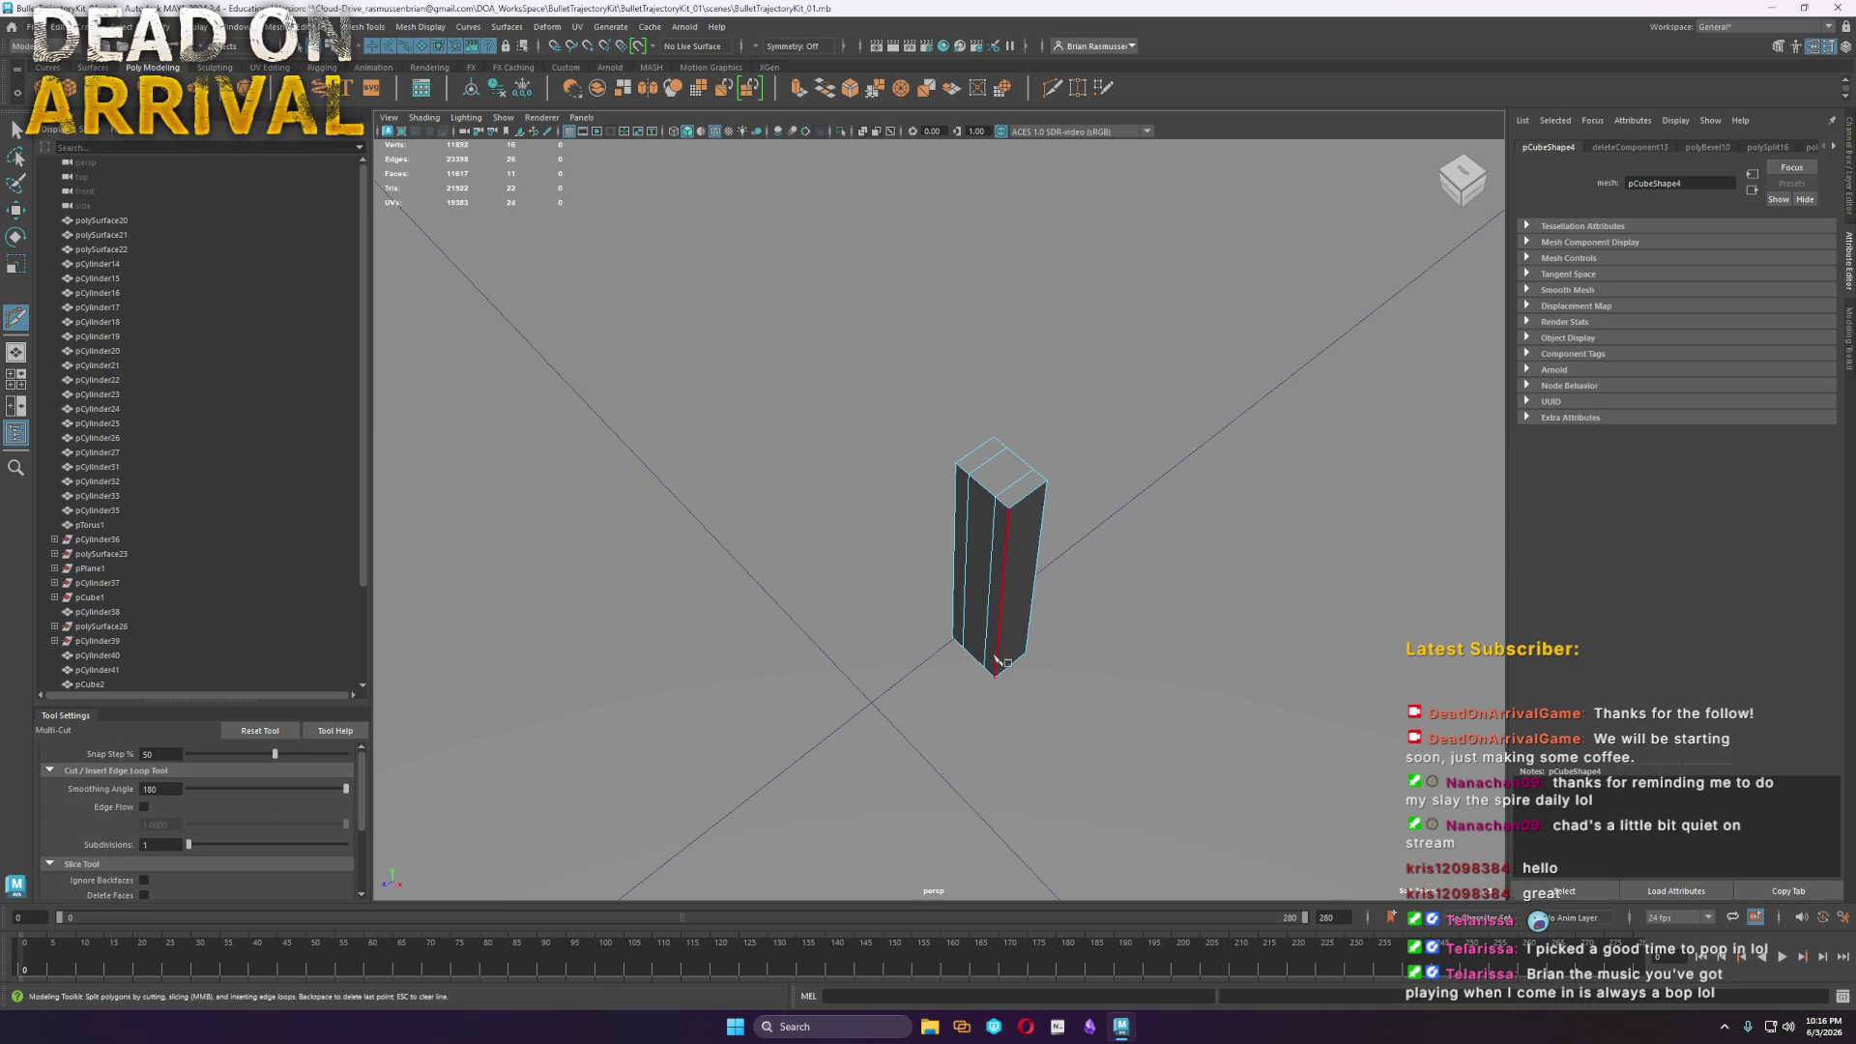
{"action": "left_click", "coordinate": [1005, 665], "text": "ctrl"}
{"action": "key", "text": "w"}
{"action": "right_click_drag", "start_coordinate": [981, 613], "coordinate": [963, 531]}
{"action": "left_click", "coordinate": [986, 561]}
{"action": "left_click", "coordinate": [1008, 485], "text": "shift"}
{"action": "key", "text": "Delete"}
Extrude the two gap edges and merge the bottom vertices to join the prongs at the base
{"action": "left_click", "coordinate": [990, 656]}
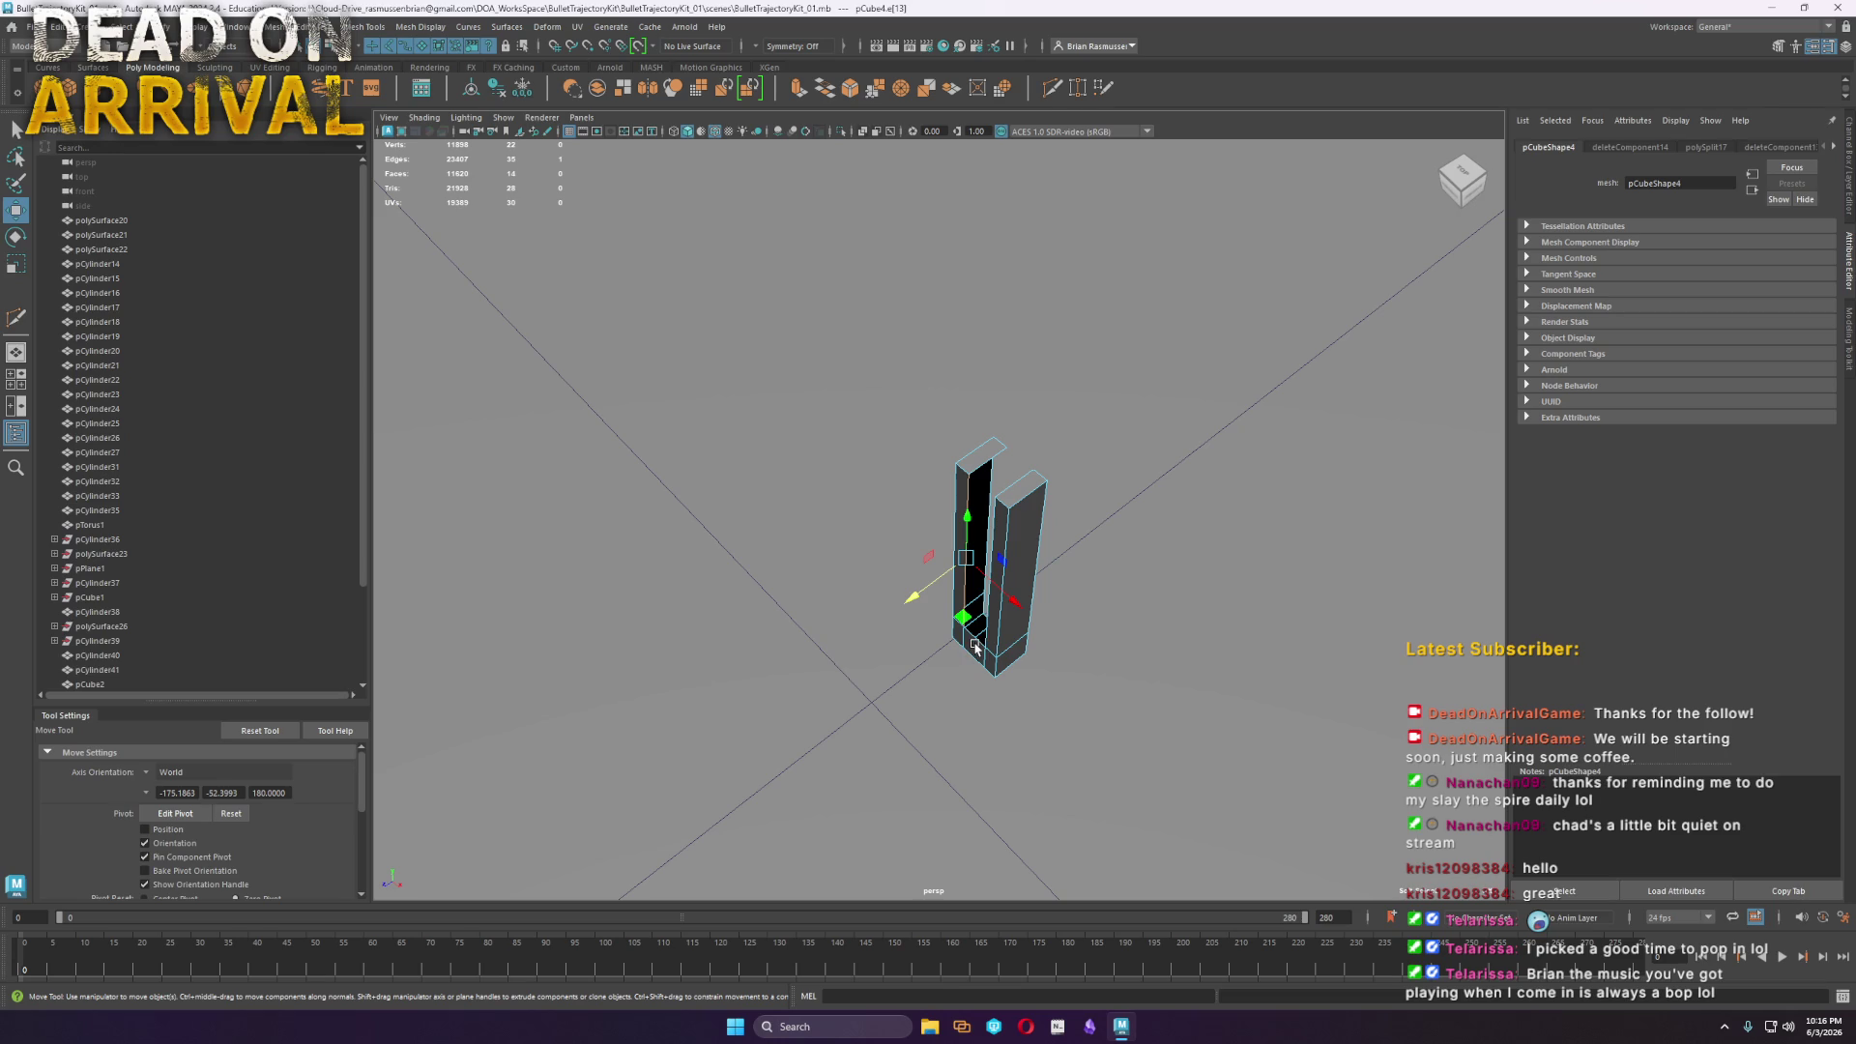
{"action": "left_click", "coordinate": [1008, 539], "text": "shift"}
{"action": "left_click_drag", "start_coordinate": [970, 589], "coordinate": [957, 584], "text": "shift"}
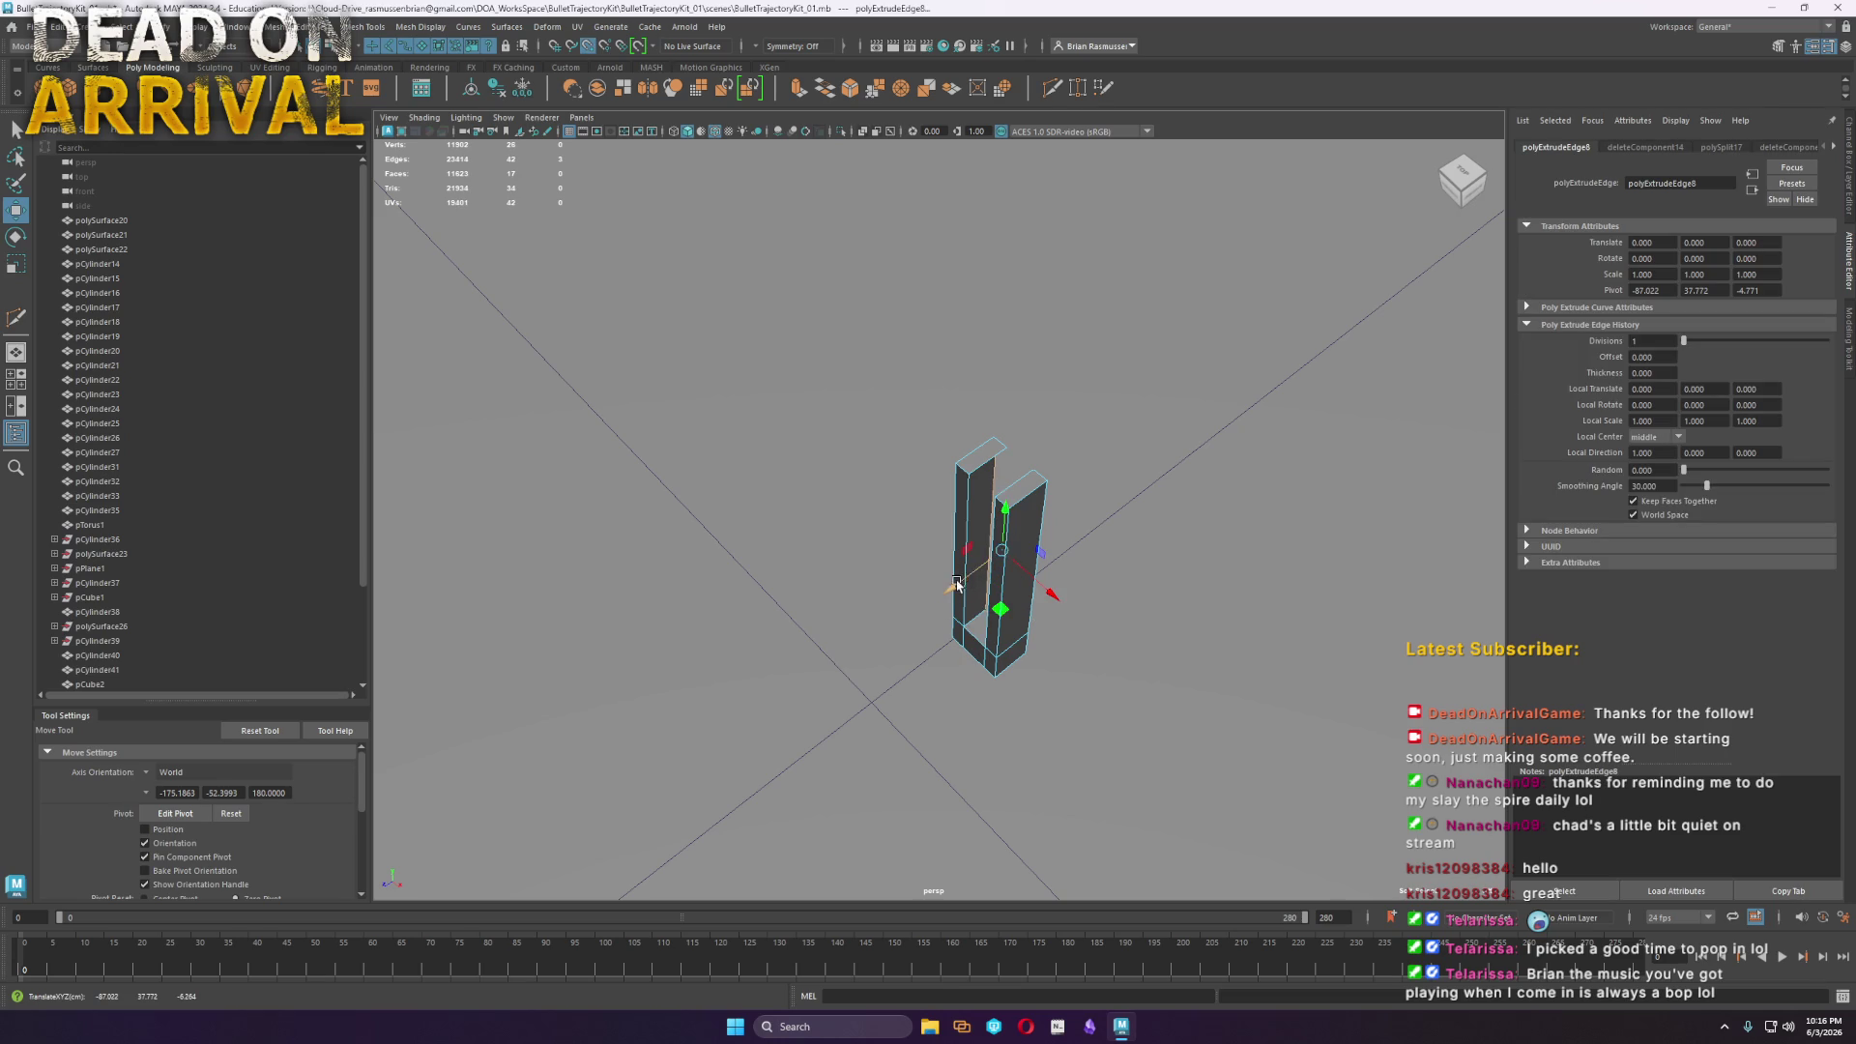
{"action": "right_click_drag", "start_coordinate": [995, 473], "coordinate": [875, 427]}
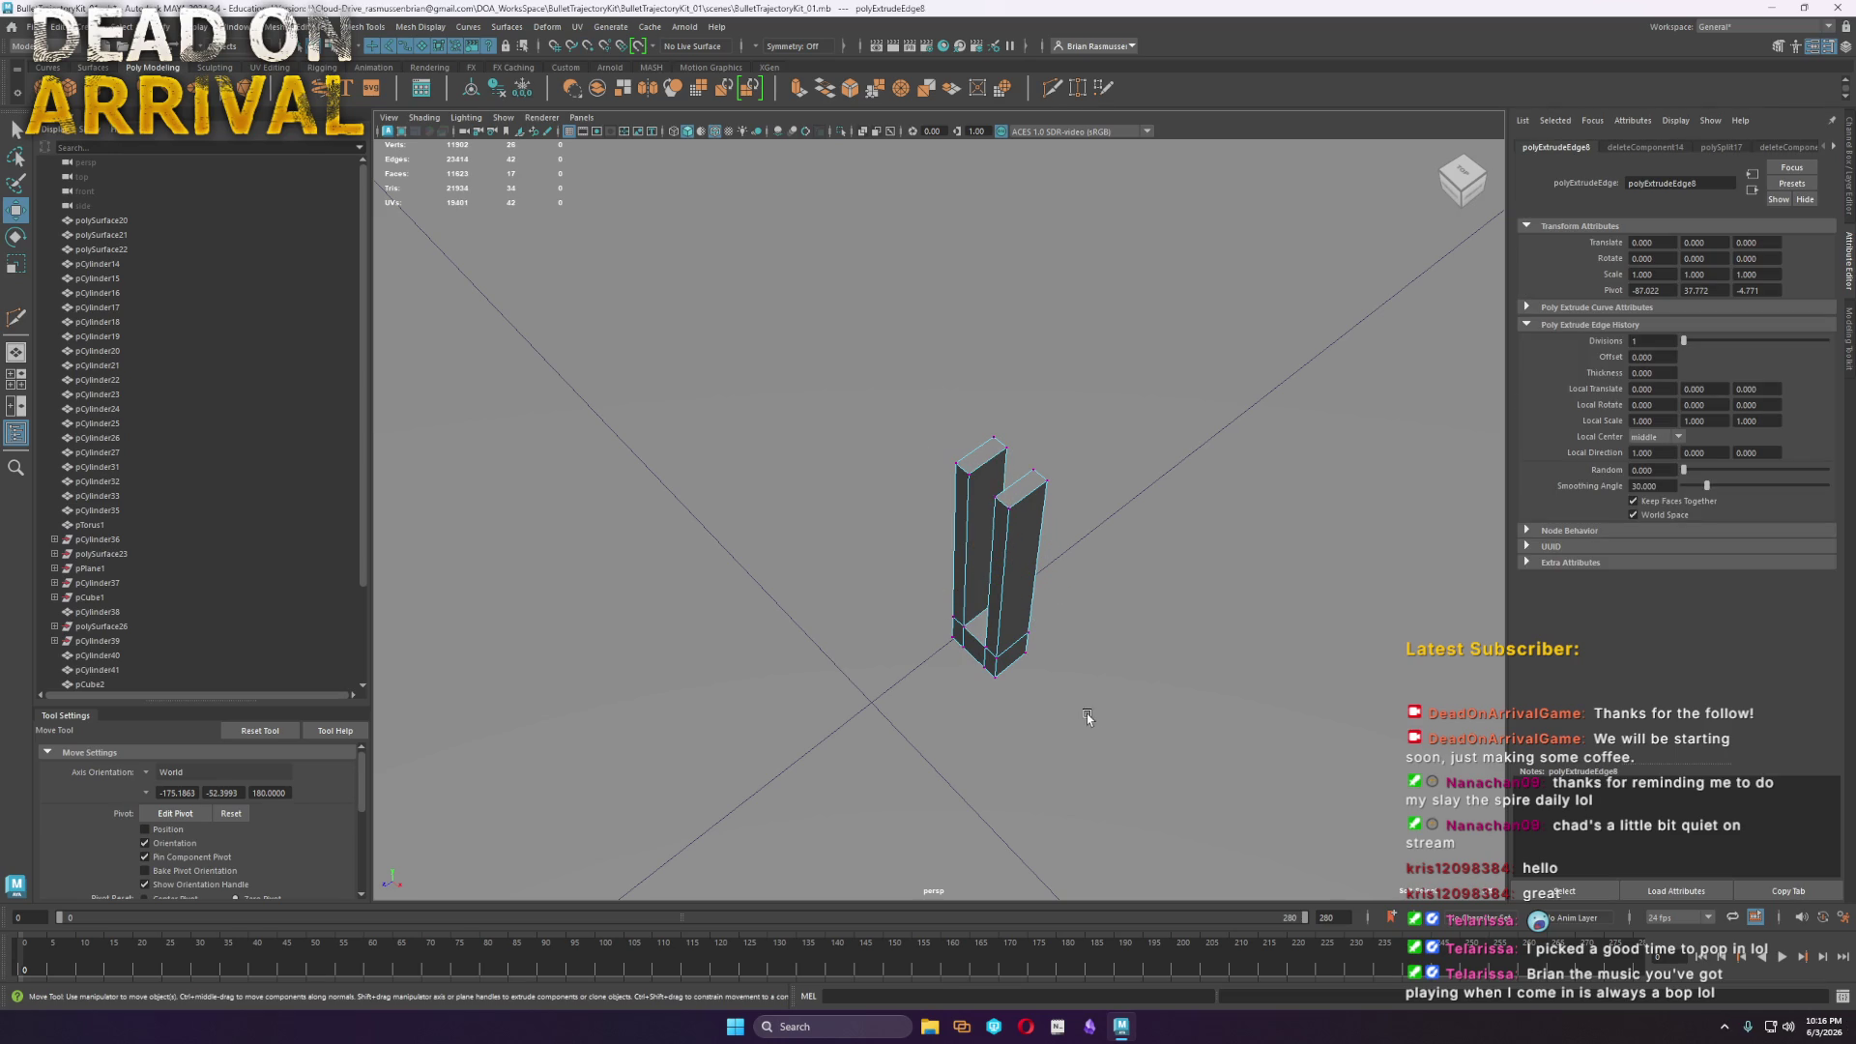
{"action": "left_click_drag", "start_coordinate": [971, 618], "coordinate": [1010, 667]}
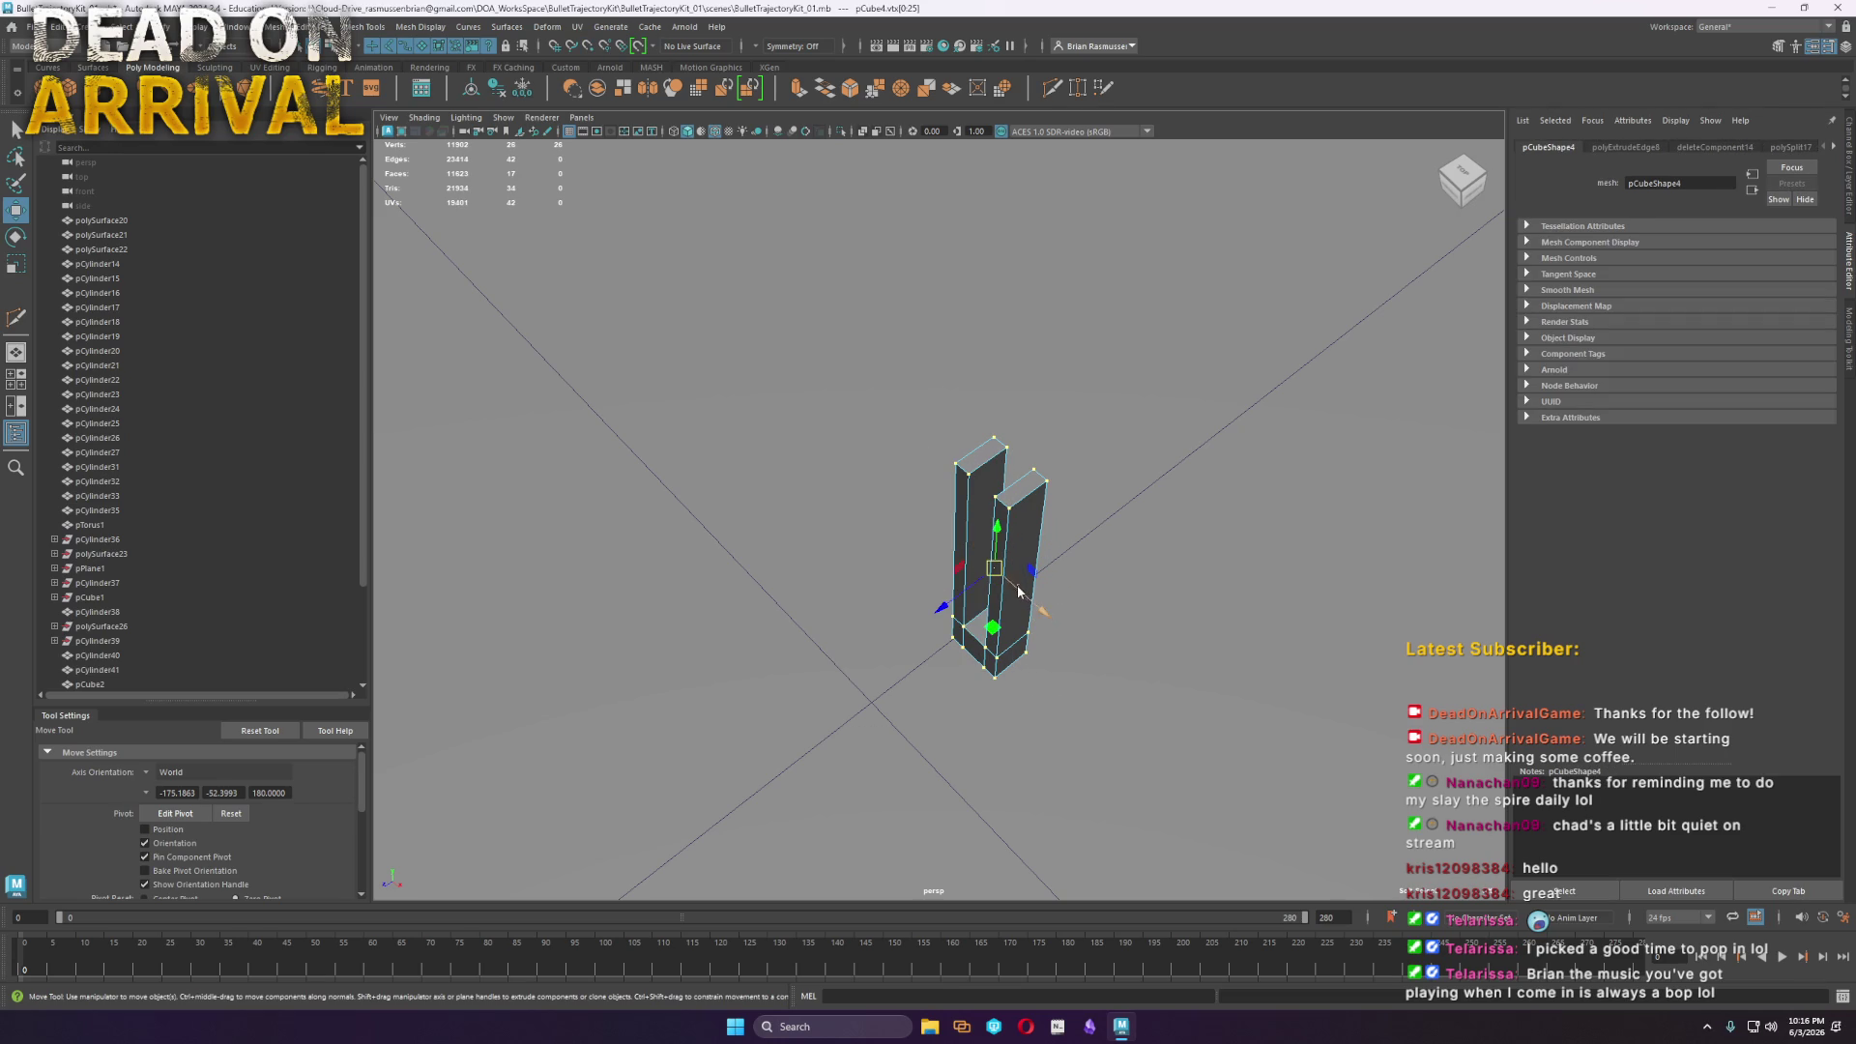
{"action": "right_click_drag", "start_coordinate": [1005, 541], "coordinate": [1064, 502], "text": "shift"}
{"action": "key", "text": "q"}
{"action": "scroll", "coordinate": [1063, 509], "scroll_direction": "down", "scroll_amount": 5}
Scale the clip uniformly to about 33 and move it along Z toward the tray wall
{"action": "key", "text": "w"}
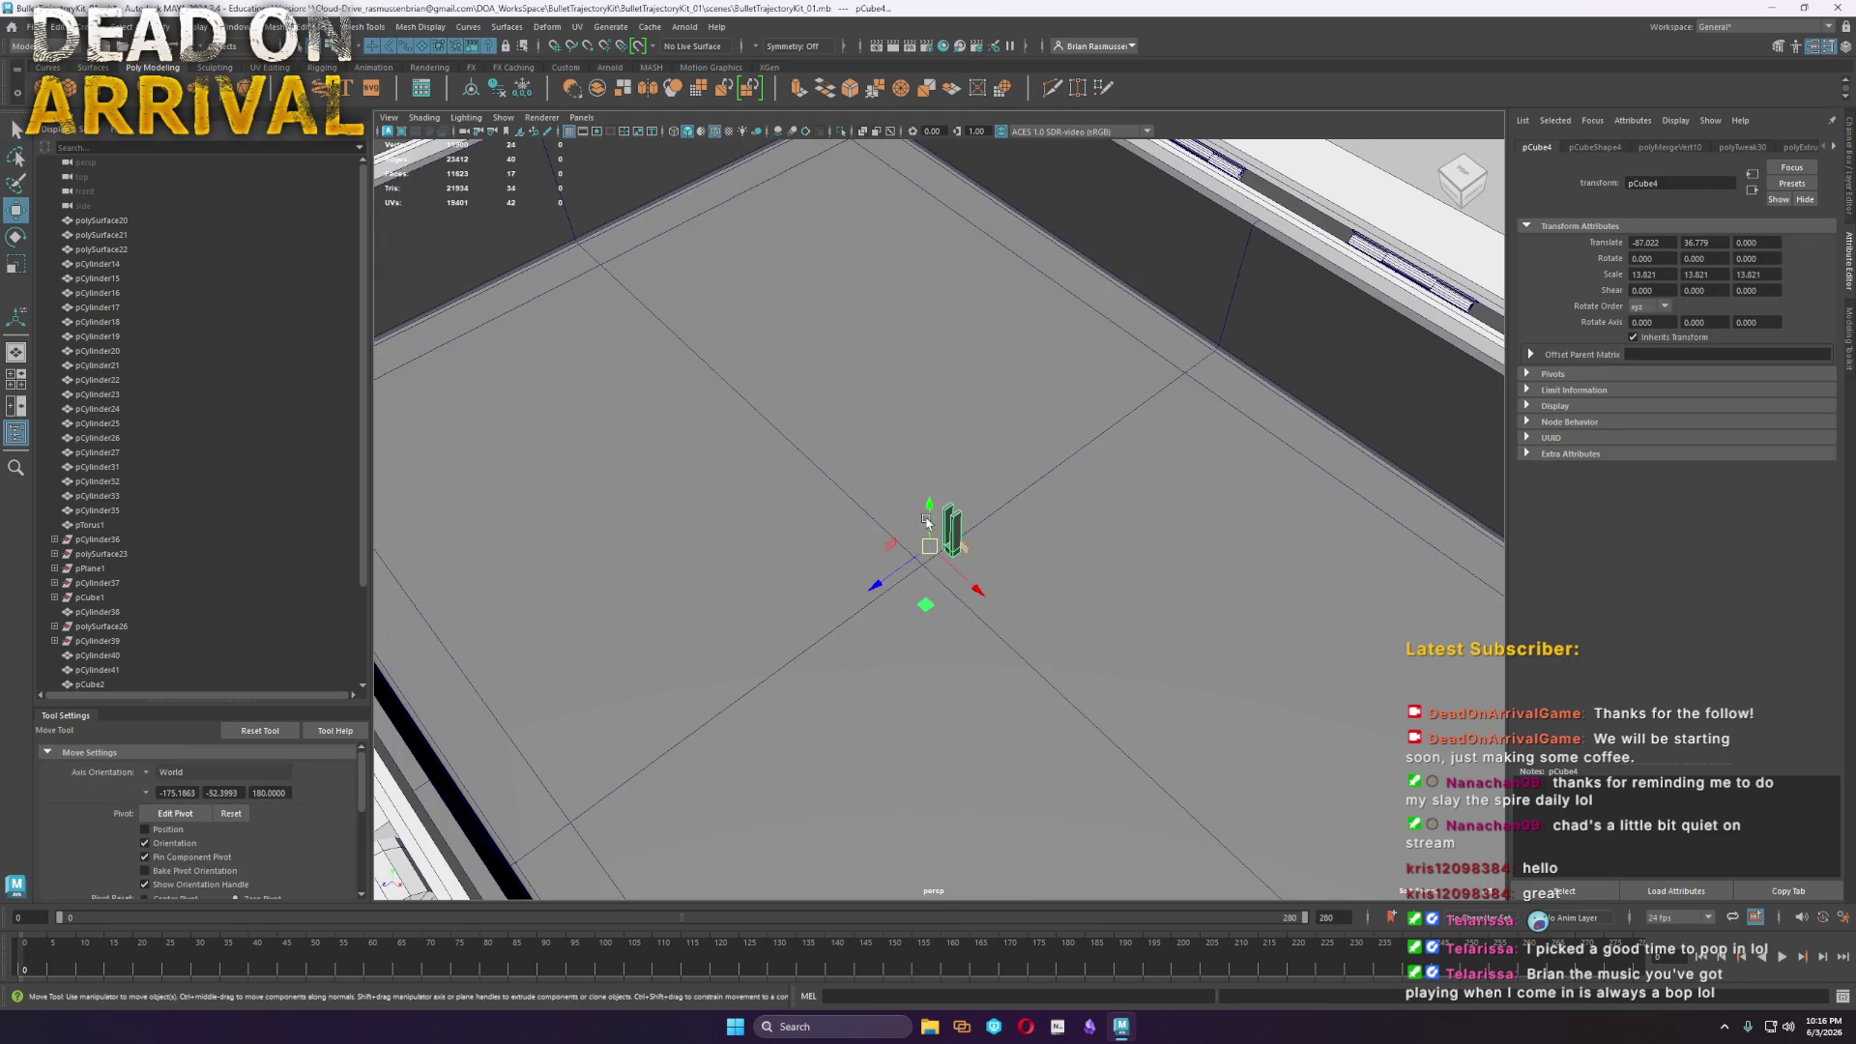
{"action": "mouse_move", "coordinate": [890, 572]}
{"action": "left_mouse_down"}
{"action": "mouse_move", "coordinate": [1218, 339]}
{"action": "mouse_move", "coordinate": [1196, 358]}
{"action": "mouse_move", "coordinate": [1277, 319]}
{"action": "mouse_move", "coordinate": [1252, 344]}
{"action": "left_mouse_up"}
{"action": "key", "text": "r"}
{"action": "key", "text": "F11"}
{"action": "left_click", "coordinate": [1227, 319]}
{"action": "key", "text": "f"}
{"action": "mouse_move", "coordinate": [1044, 484]}
{"action": "left_mouse_down", "text": "alt"}
{"action": "mouse_move", "coordinate": [1077, 461]}
{"action": "mouse_move", "coordinate": [1263, 538]}
{"action": "mouse_move", "coordinate": [957, 522]}
{"action": "mouse_move", "coordinate": [1096, 668]}
{"action": "mouse_move", "coordinate": [1096, 583]}
{"action": "left_mouse_up", "text": "alt"}
{"action": "key", "text": "w"}
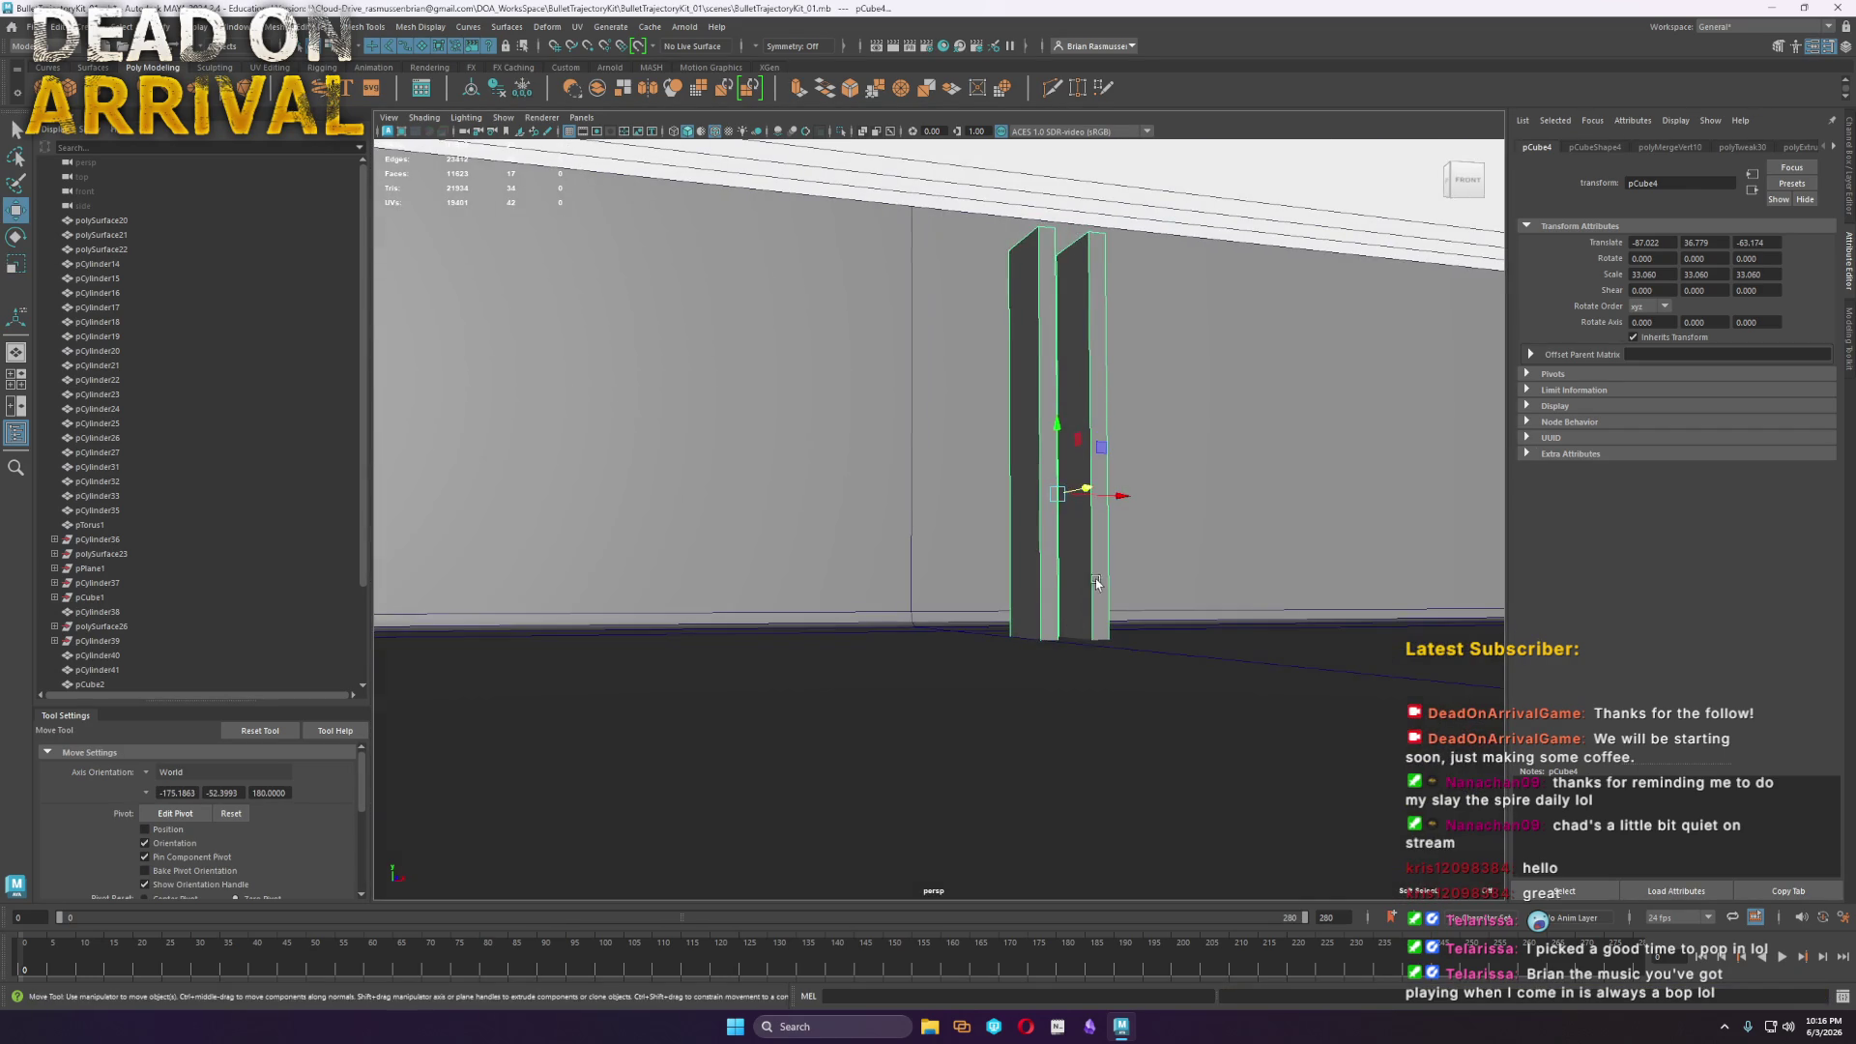
{"action": "left_click_drag", "start_coordinate": [1052, 429], "coordinate": [1058, 265]}
Try deleting the clip's lower faces, then undo the deletion
{"action": "right_click_drag", "start_coordinate": [1056, 518], "coordinate": [1019, 518]}
{"action": "left_click_drag", "start_coordinate": [1215, 622], "coordinate": [905, 329]}
{"action": "mouse_move", "coordinate": [1092, 282]}
{"action": "left_mouse_down"}
{"action": "mouse_move", "coordinate": [750, 257]}
{"action": "mouse_move", "coordinate": [1040, 357]}
{"action": "mouse_move", "coordinate": [1031, 419]}
{"action": "left_mouse_up"}
{"action": "key", "text": "Delete"}
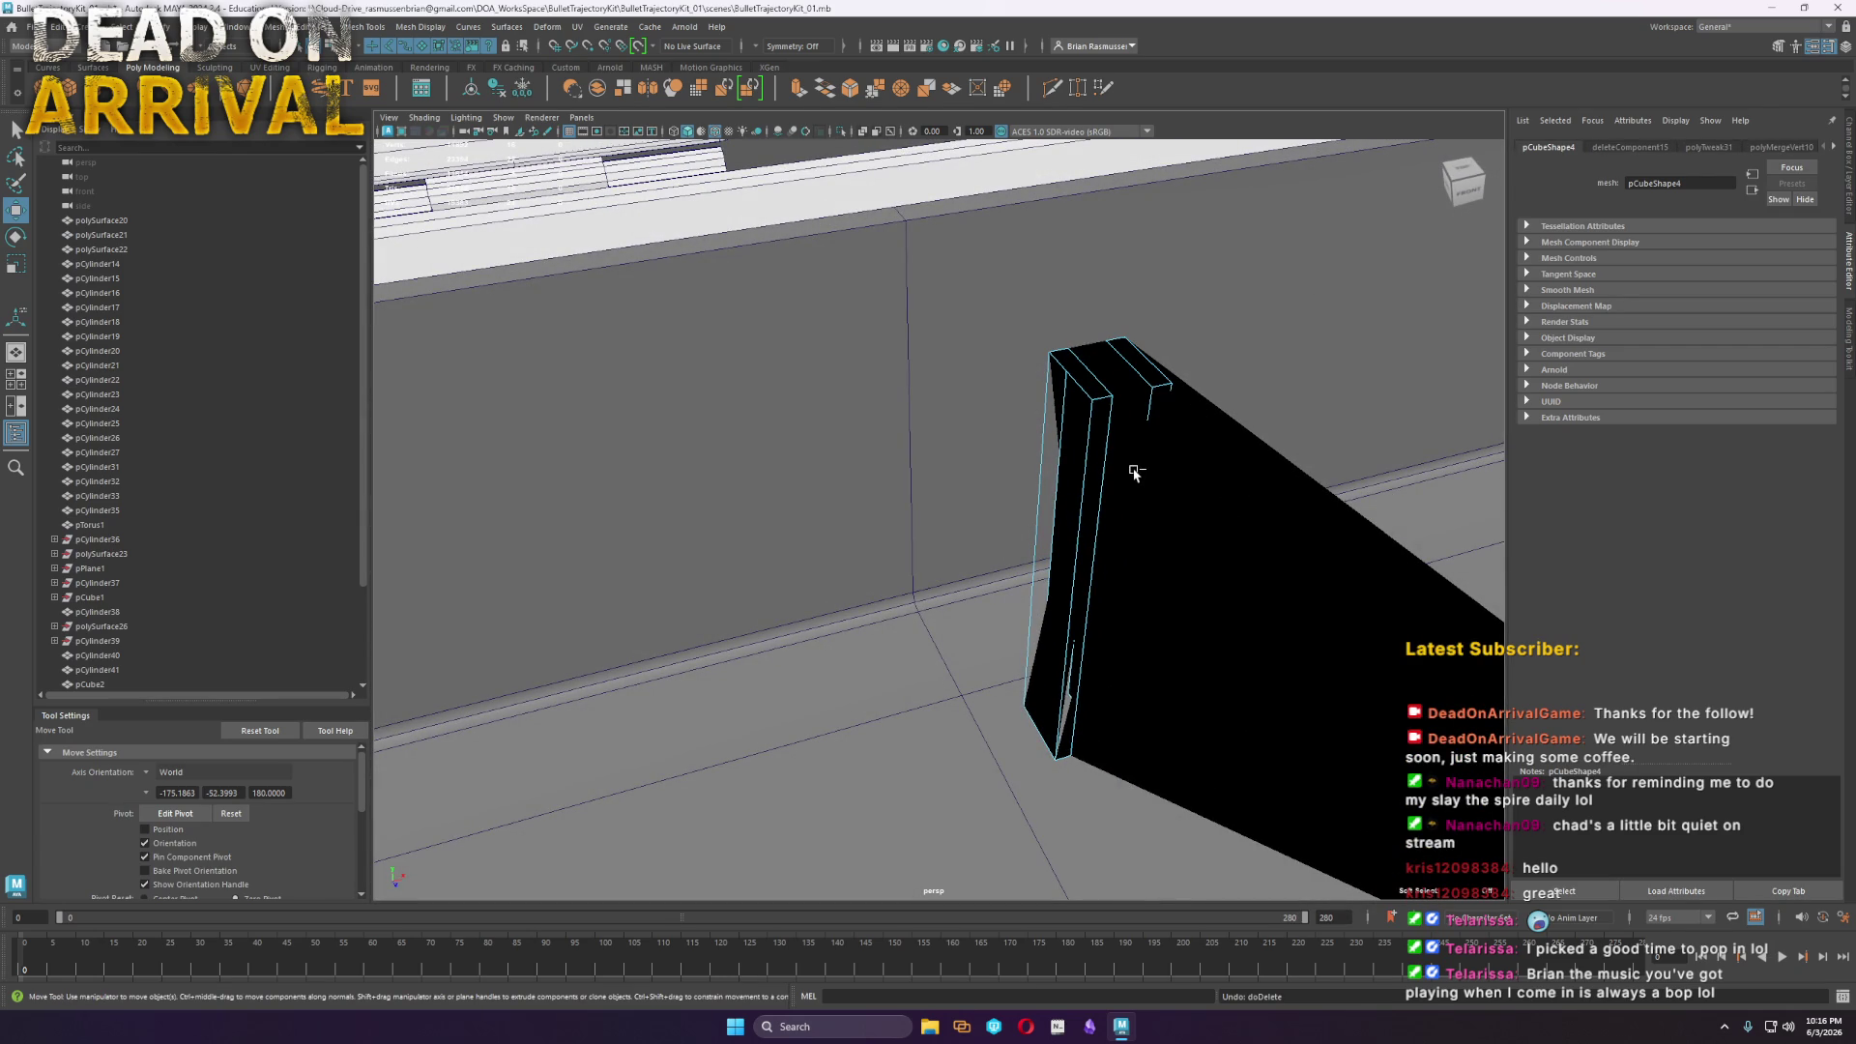
{"action": "key", "text": "ctrl+z"}
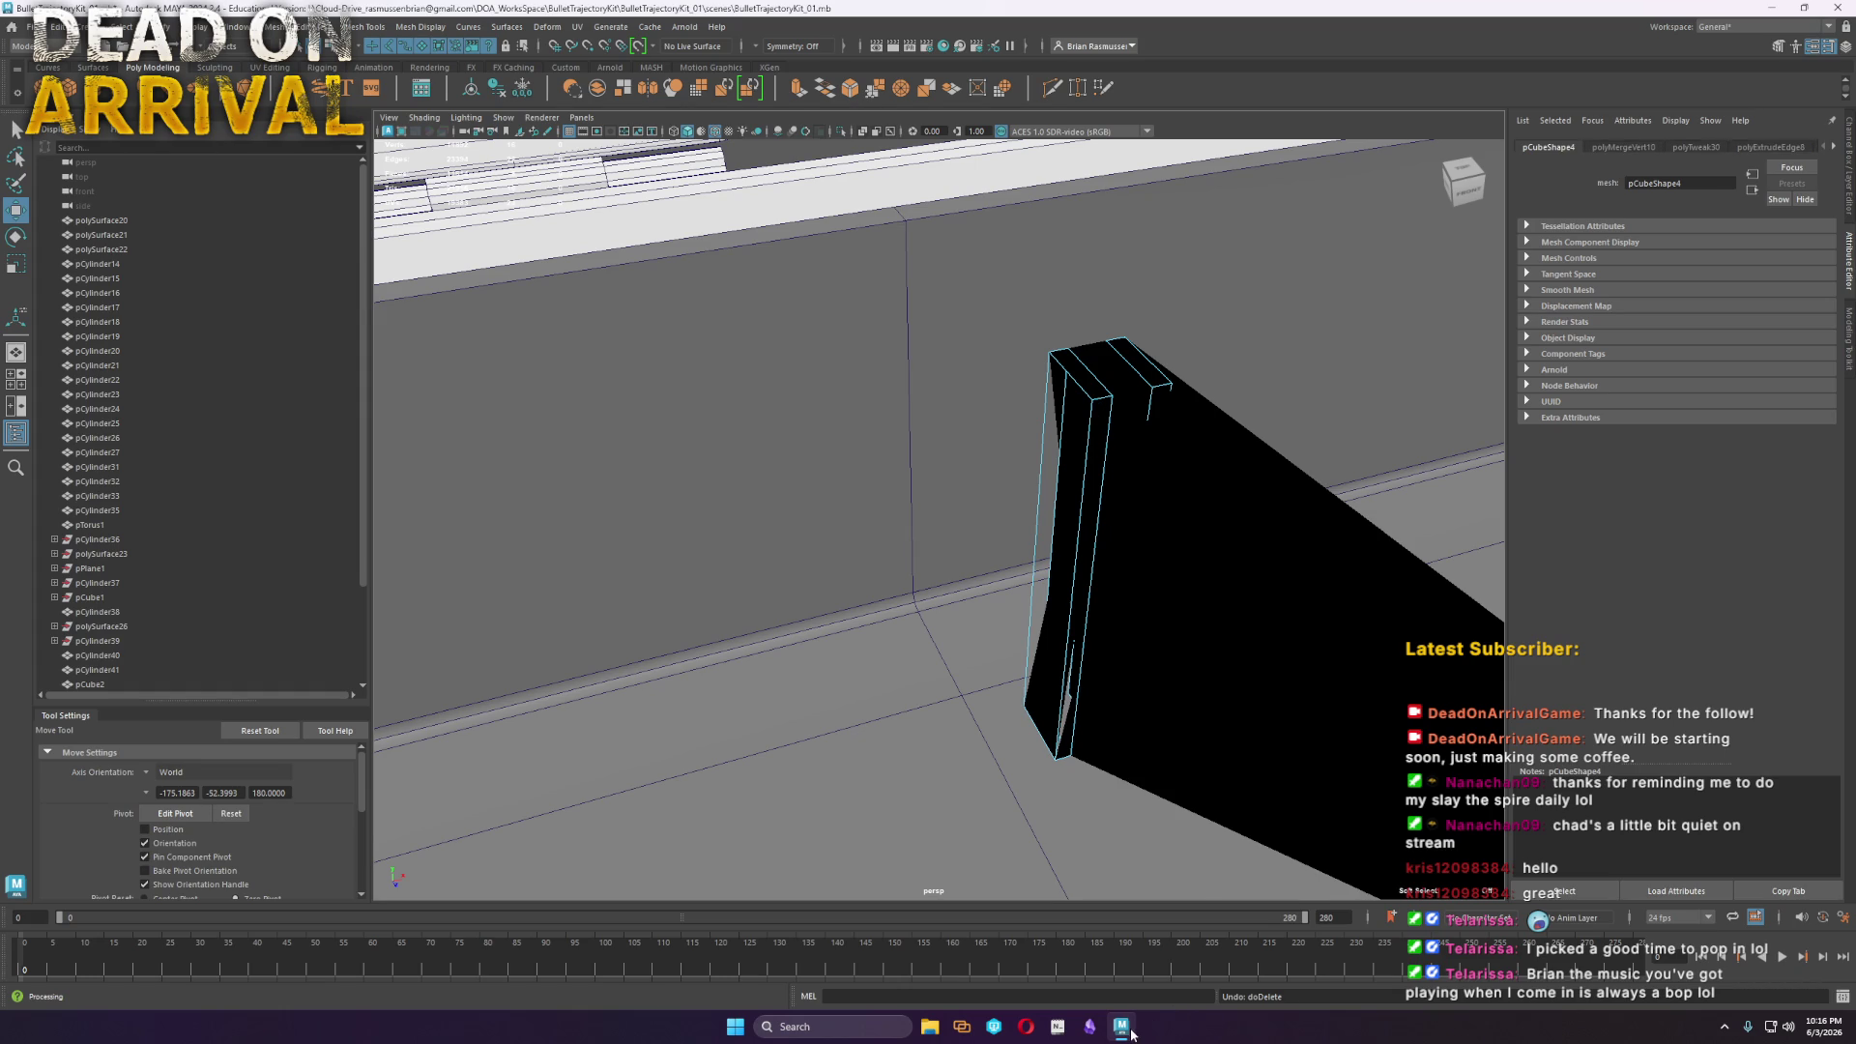
{"action": "mouse_move", "coordinate": [1123, 1029]}
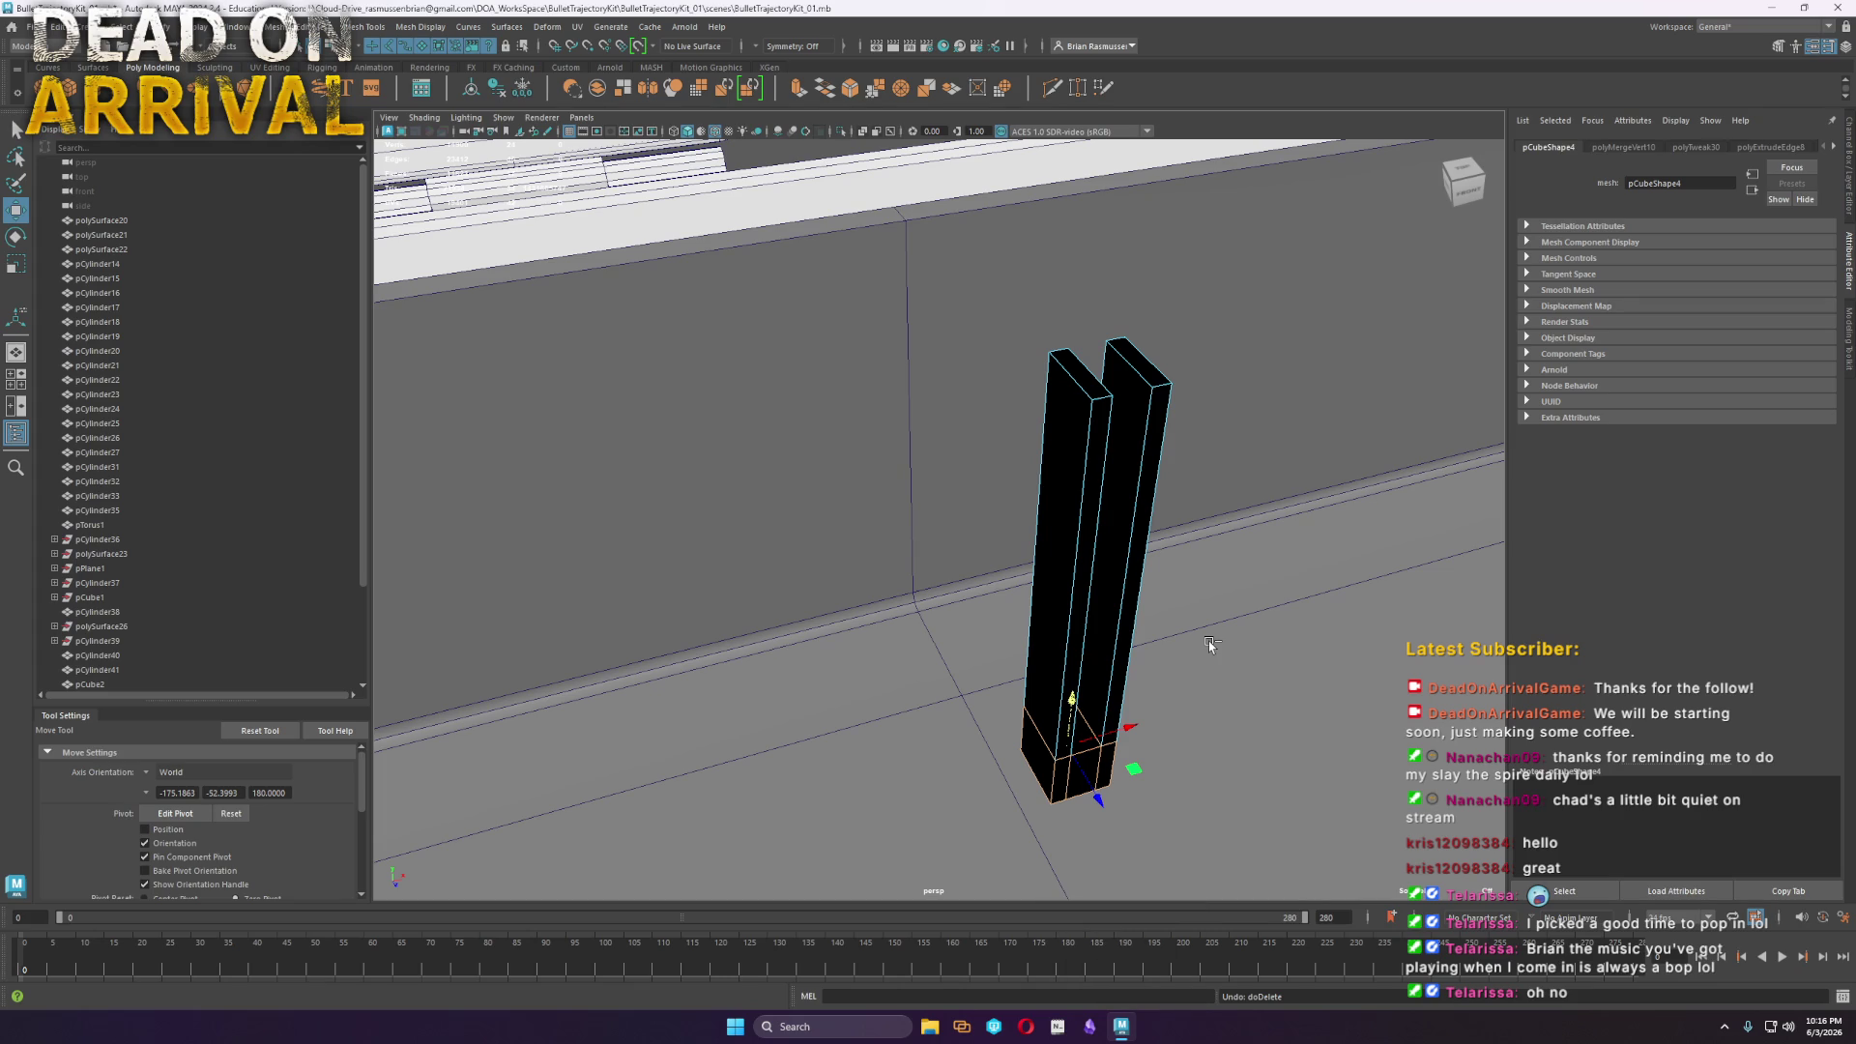
{"action": "key", "text": "ctrl+z"}
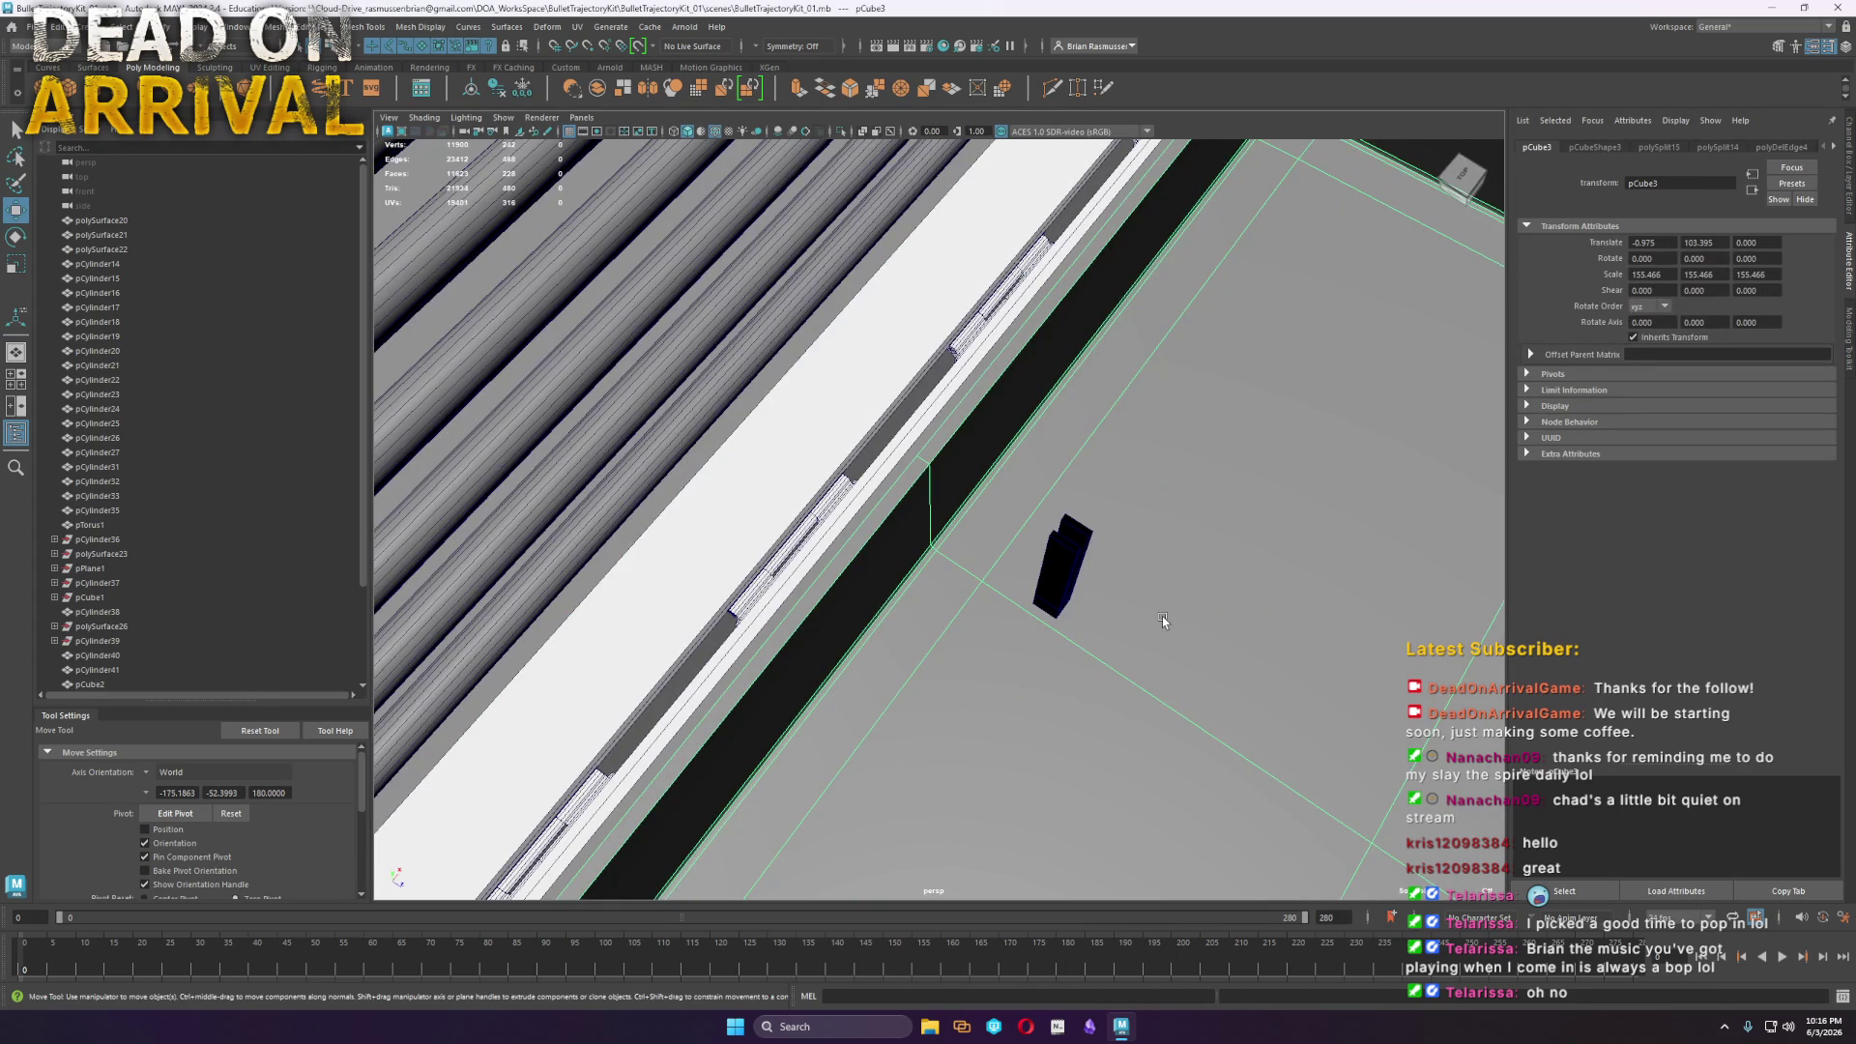
Reverse the whole clip's normals so it no longer shades black
{"action": "left_click_drag", "start_coordinate": [1163, 620], "coordinate": [984, 523], "text": "alt"}
{"action": "right_click_drag", "start_coordinate": [994, 515], "coordinate": [1032, 501]}
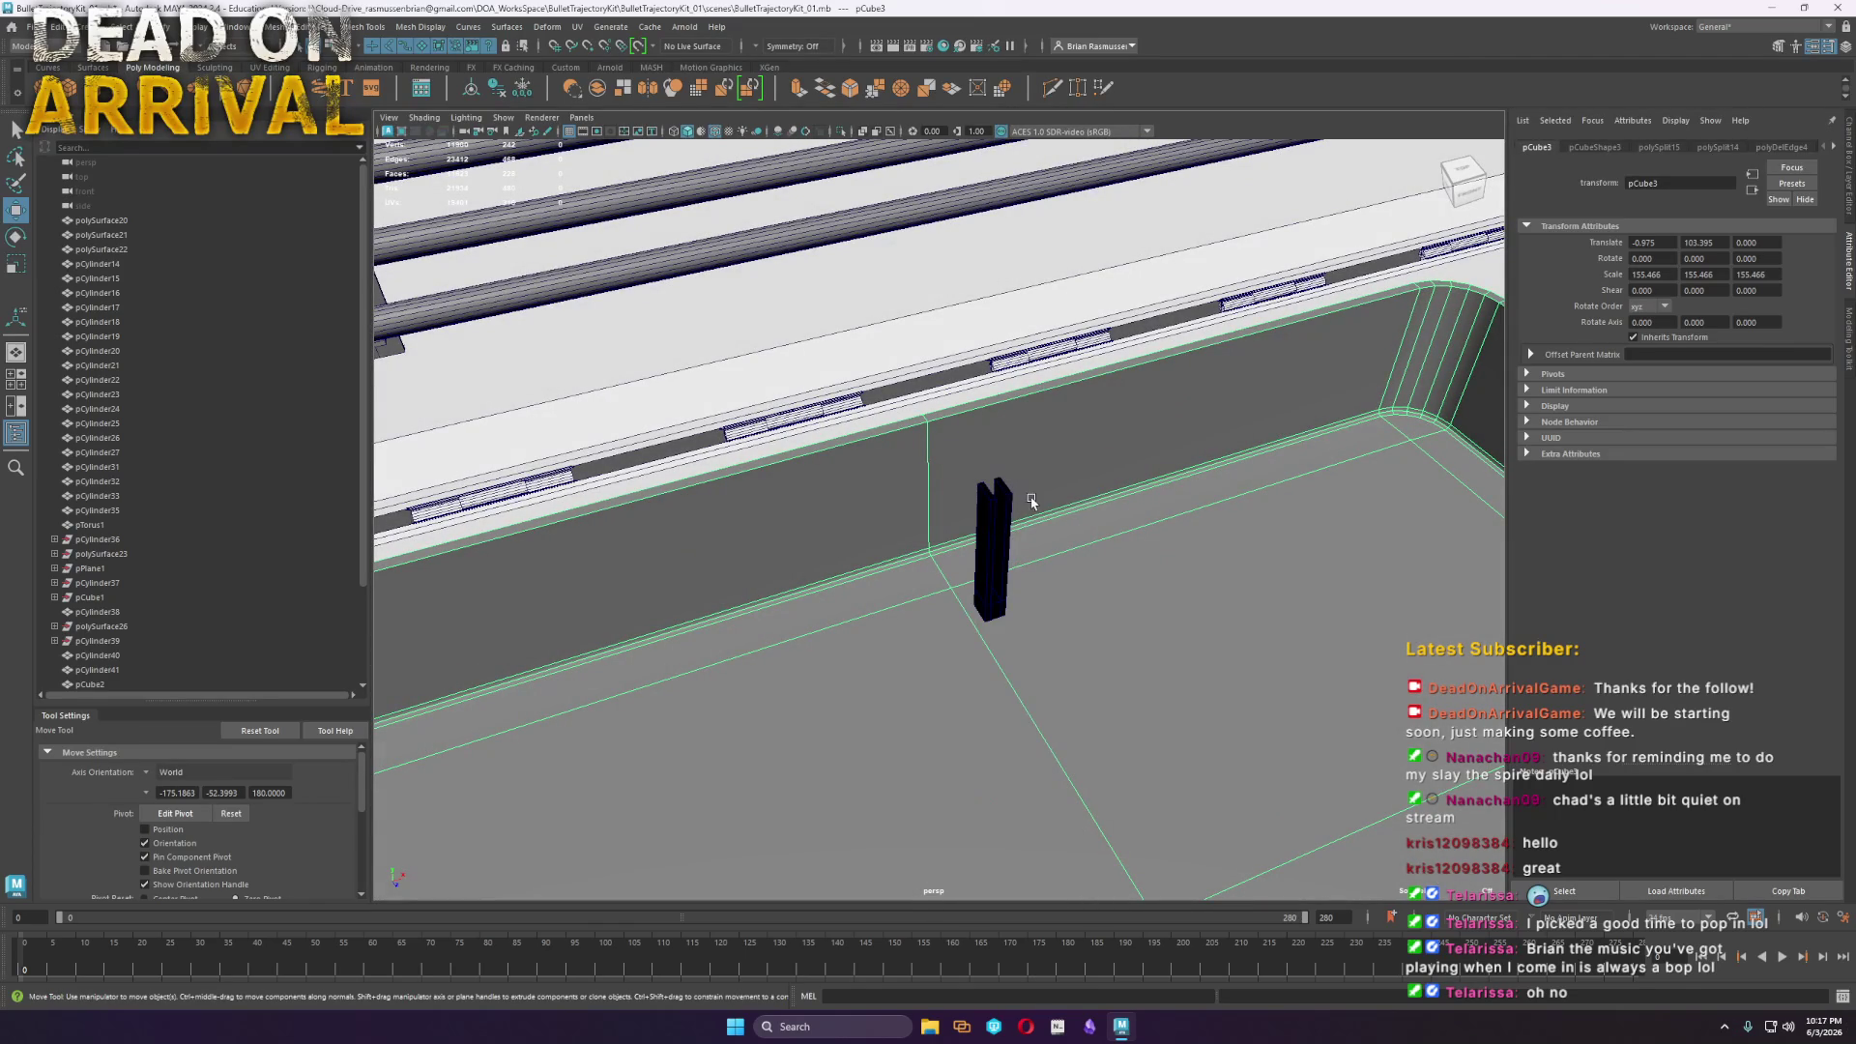
{"action": "left_click", "coordinate": [1007, 547]}
{"action": "left_click", "coordinate": [421, 26]}
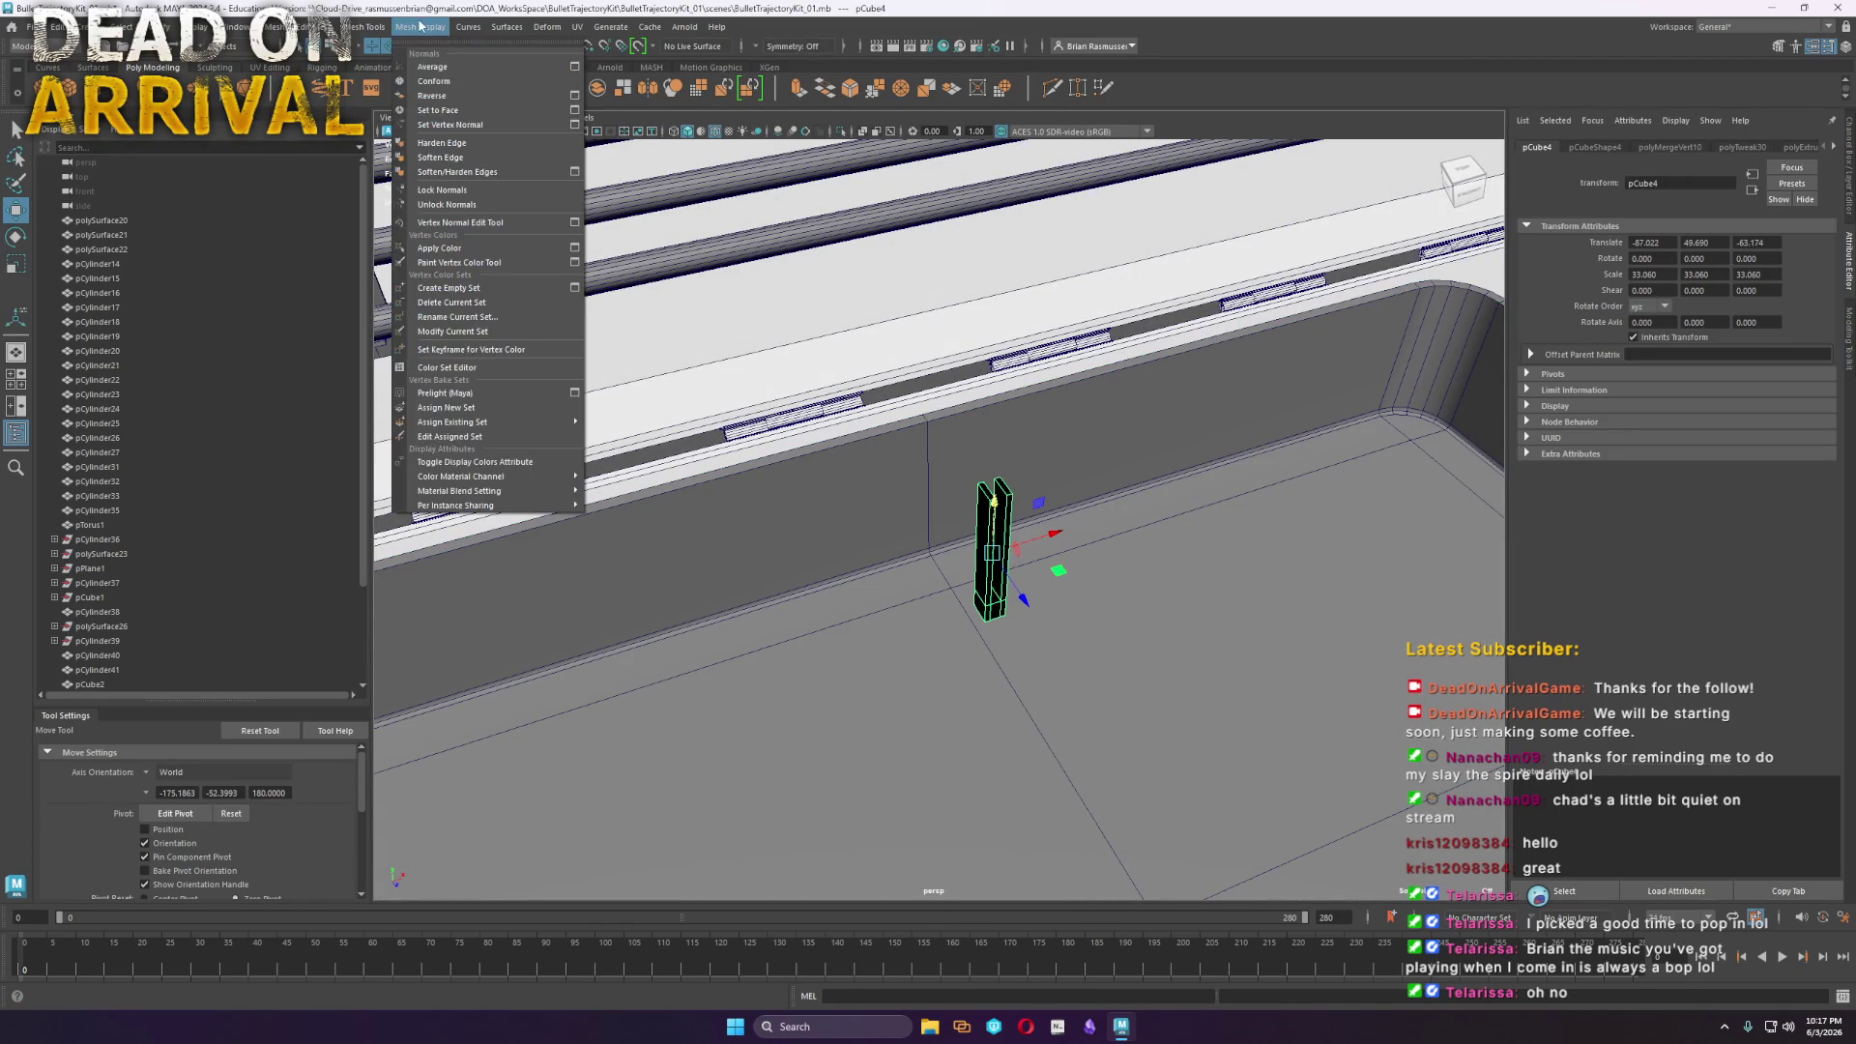
{"action": "left_click", "coordinate": [474, 99]}
Delete the stray dark box surrounding the clip
{"action": "scroll", "coordinate": [1215, 593], "scroll_direction": "up", "scroll_amount": 5}
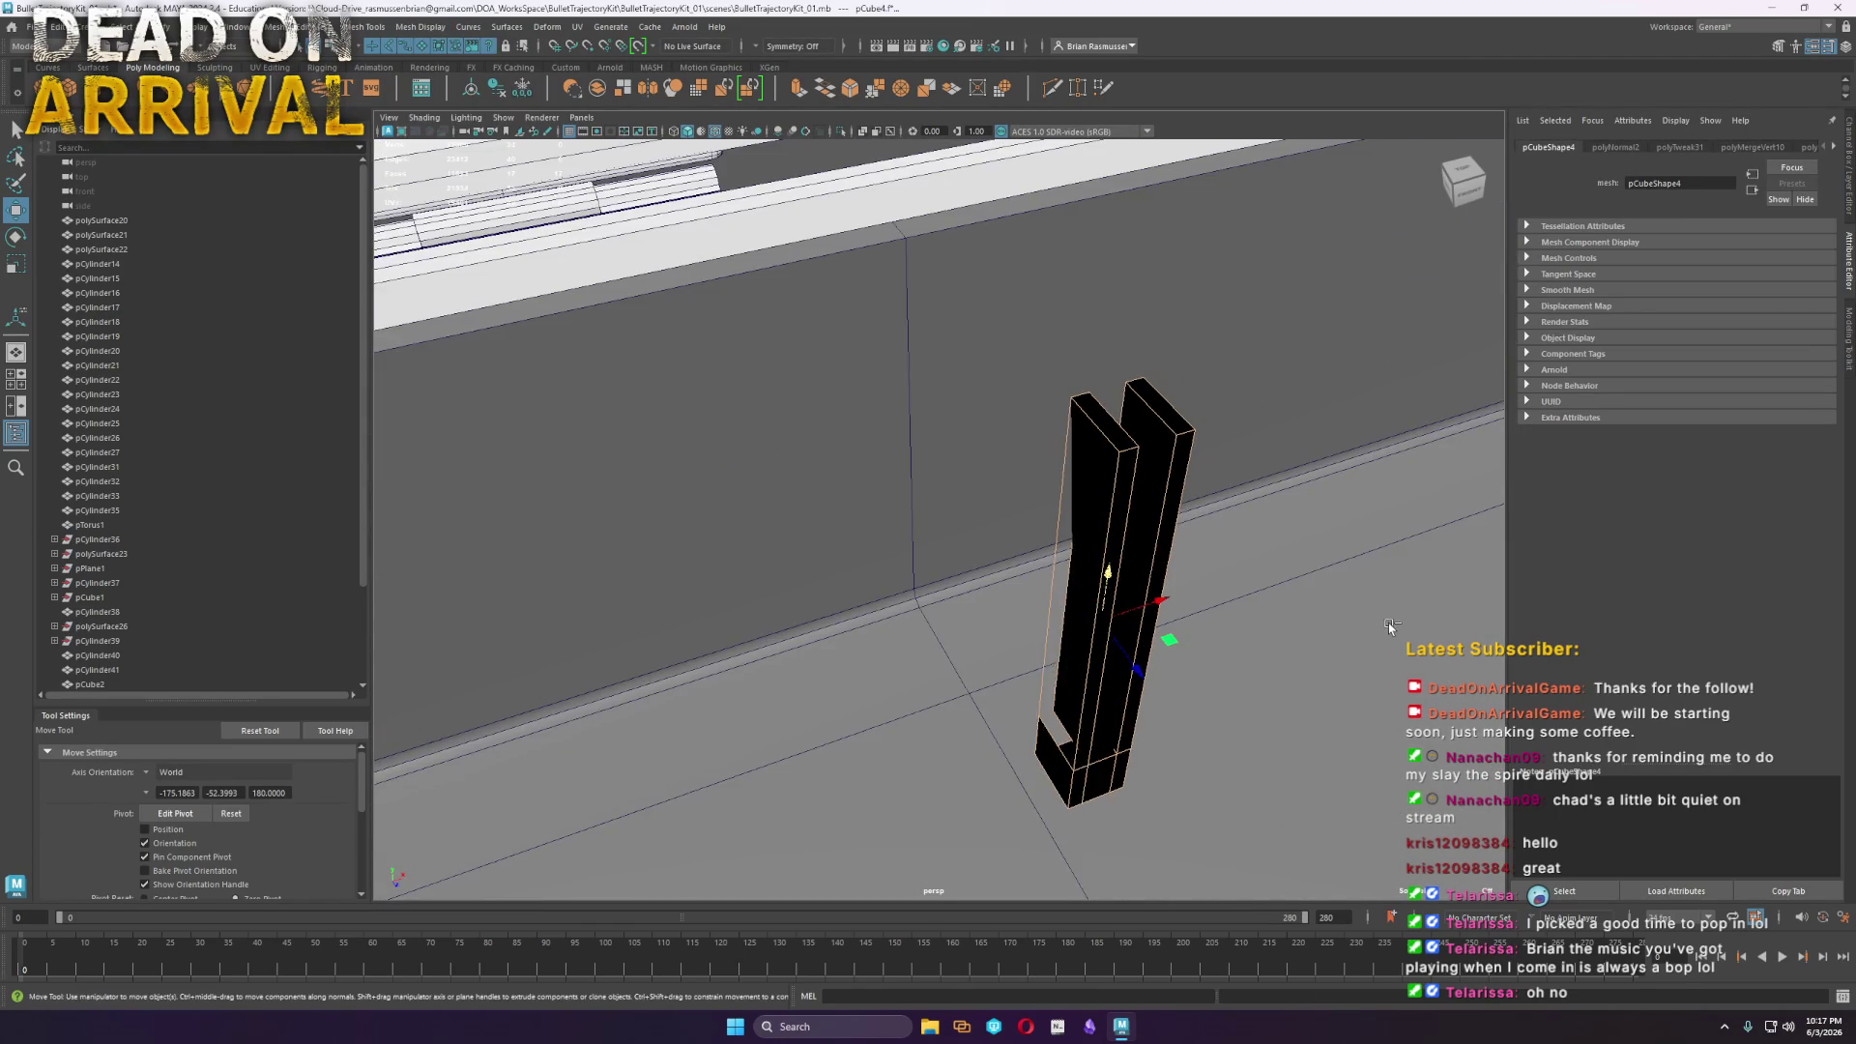
{"action": "left_click", "coordinate": [1389, 623]}
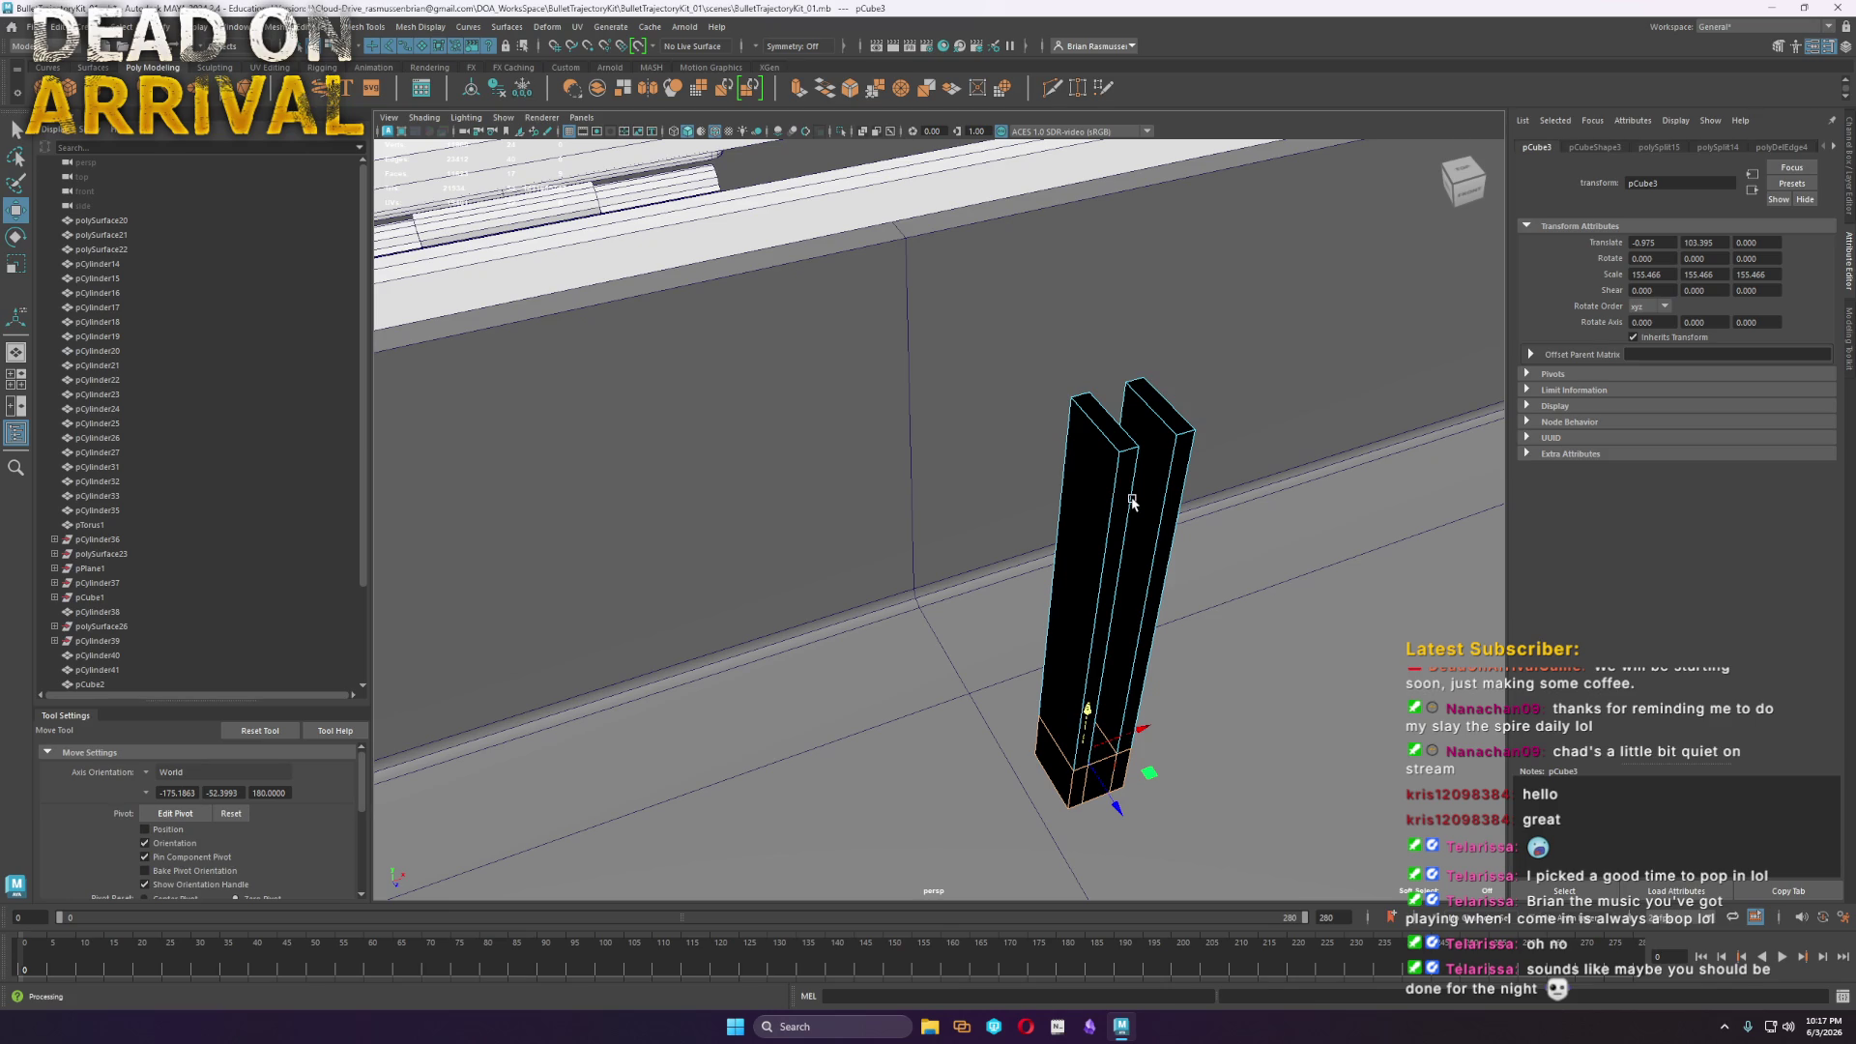
{"action": "scroll", "coordinate": [1133, 497], "scroll_direction": "down", "scroll_amount": 5}
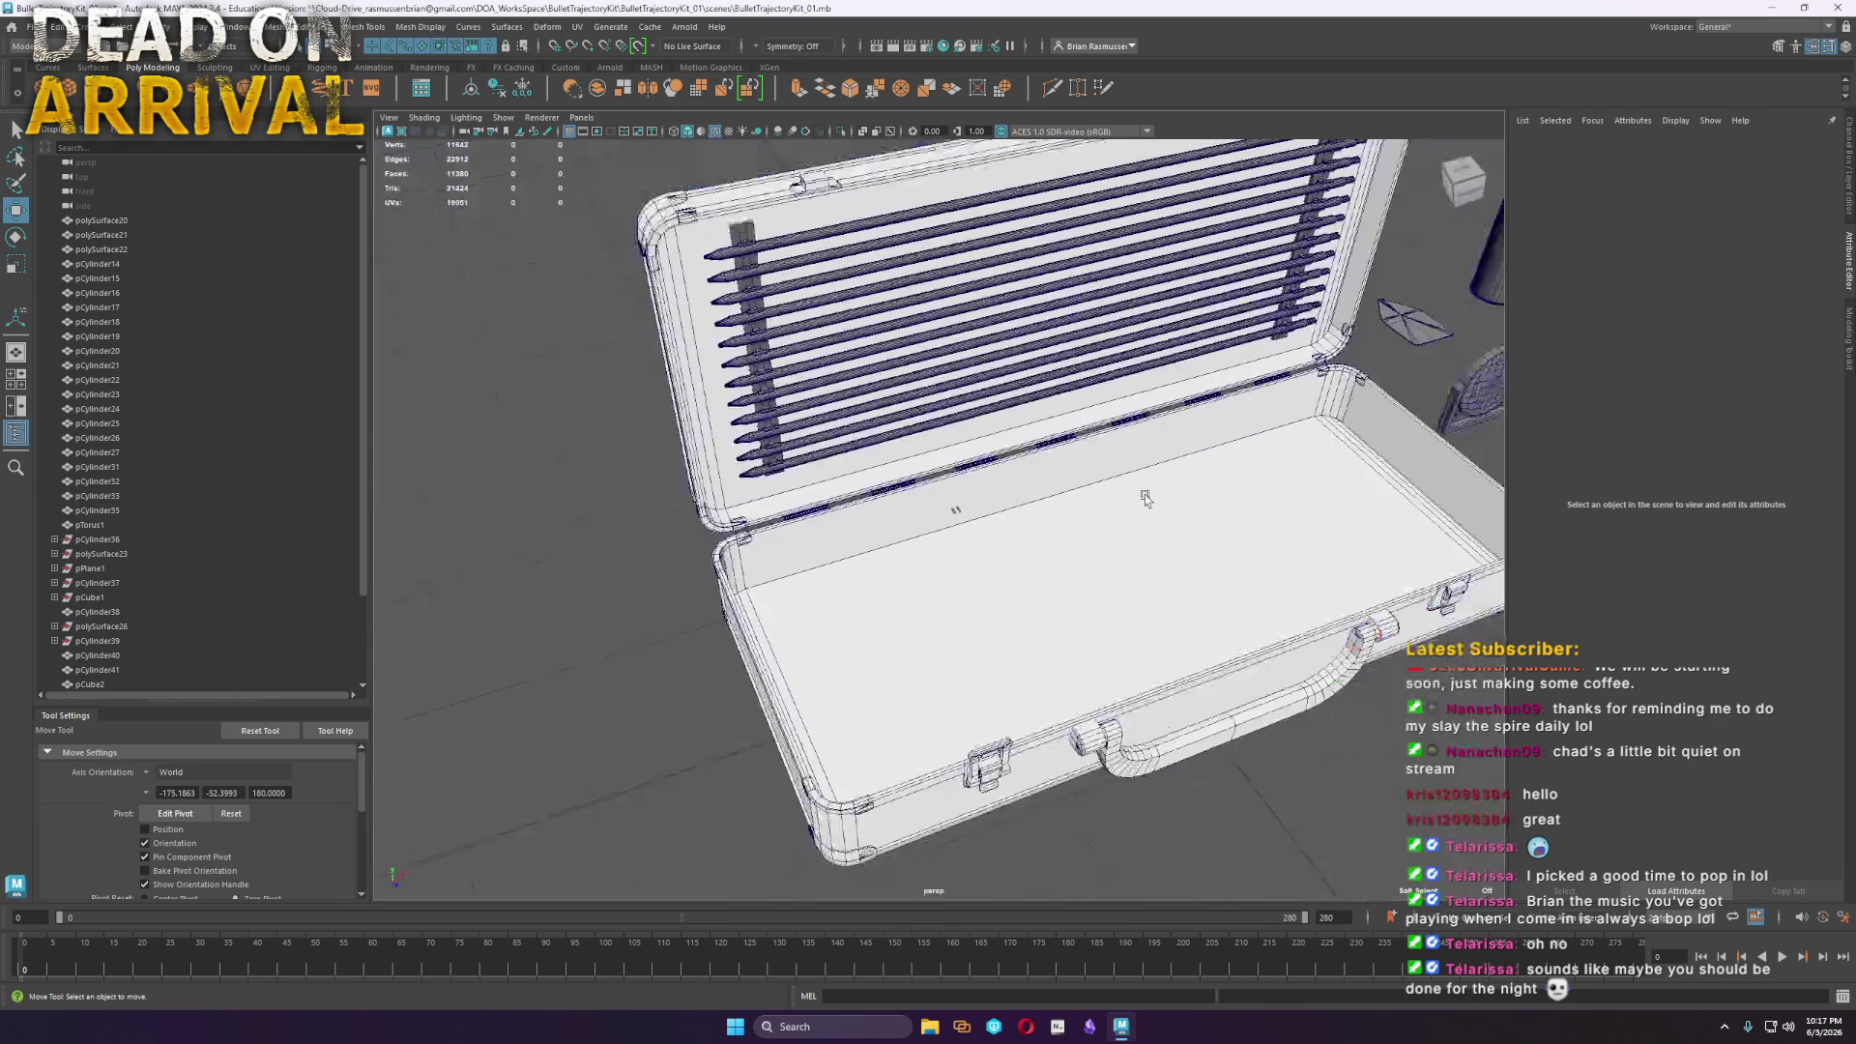
{"action": "left_click", "coordinate": [1150, 496]}
{"action": "scroll", "coordinate": [1007, 503], "scroll_direction": "up", "scroll_amount": 10}
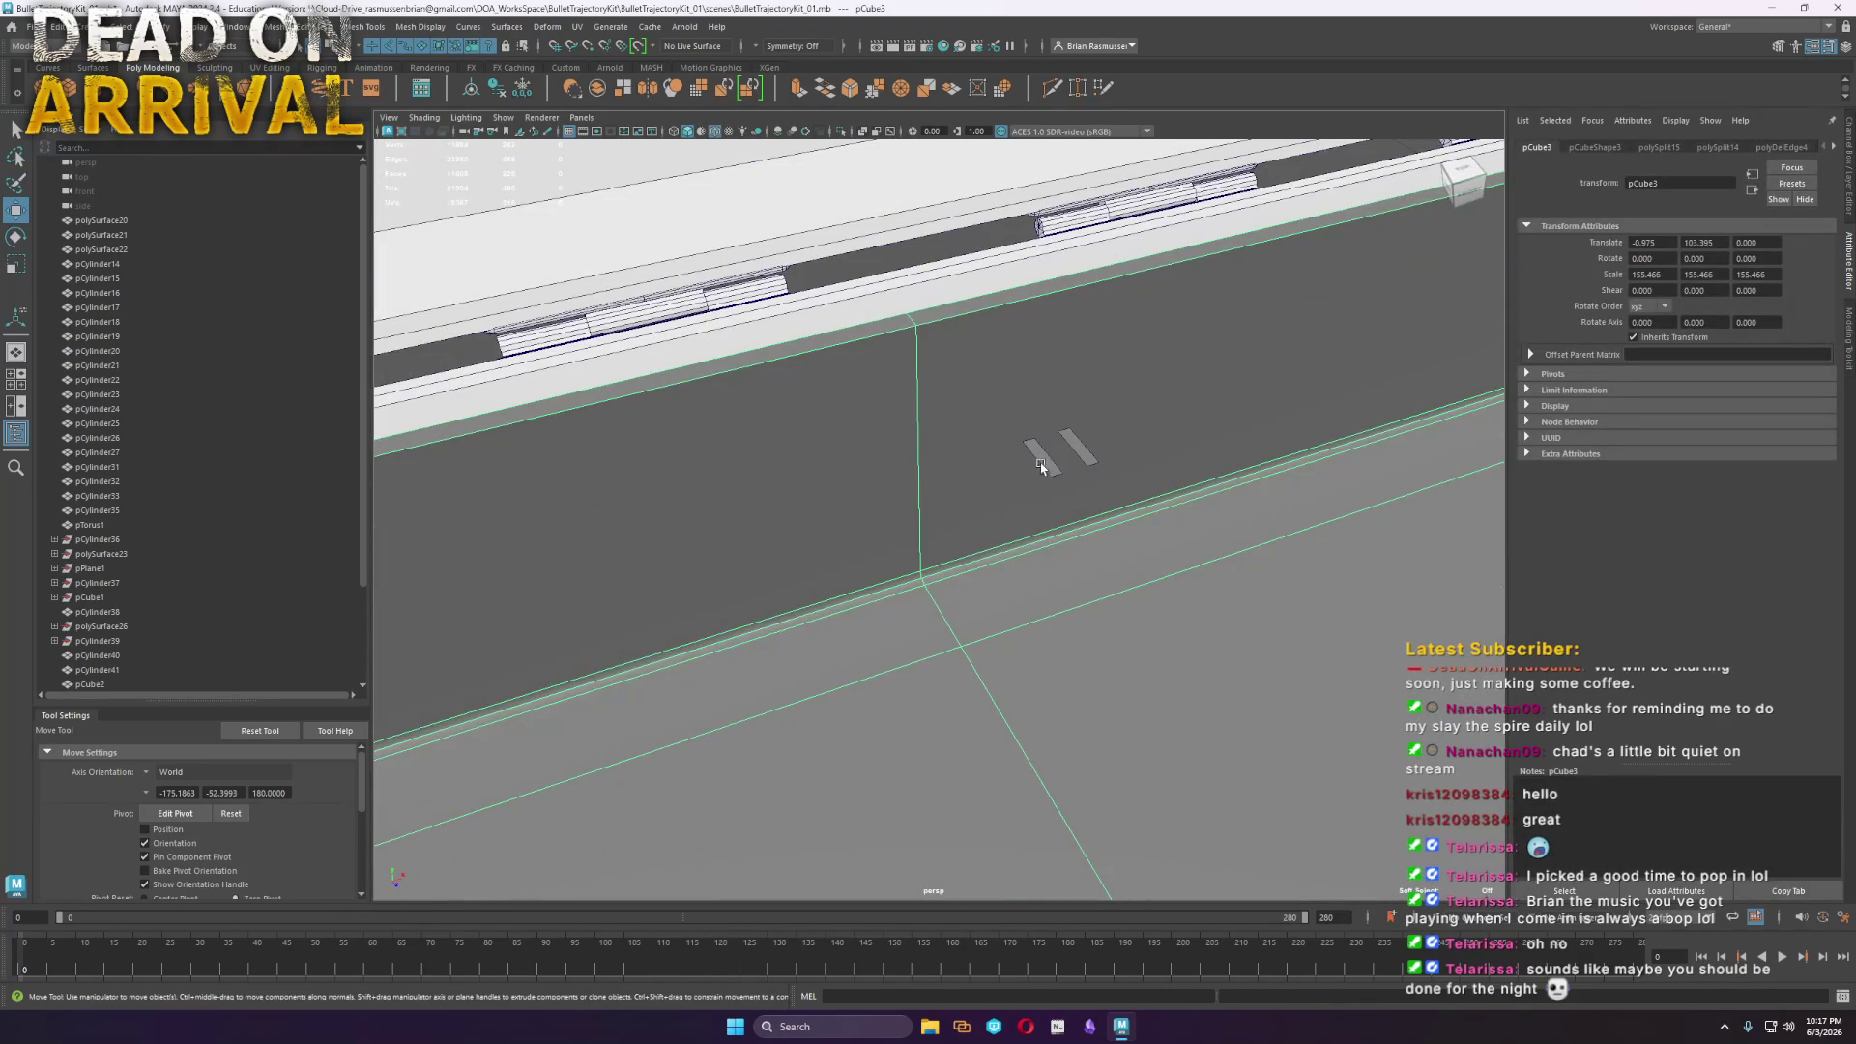
Extrude one of the clip's faces downward into a tall box
{"action": "left_click", "coordinate": [1040, 467]}
{"action": "right_click_drag", "start_coordinate": [1041, 466], "coordinate": [1048, 493]}
{"action": "left_click", "coordinate": [1044, 462]}
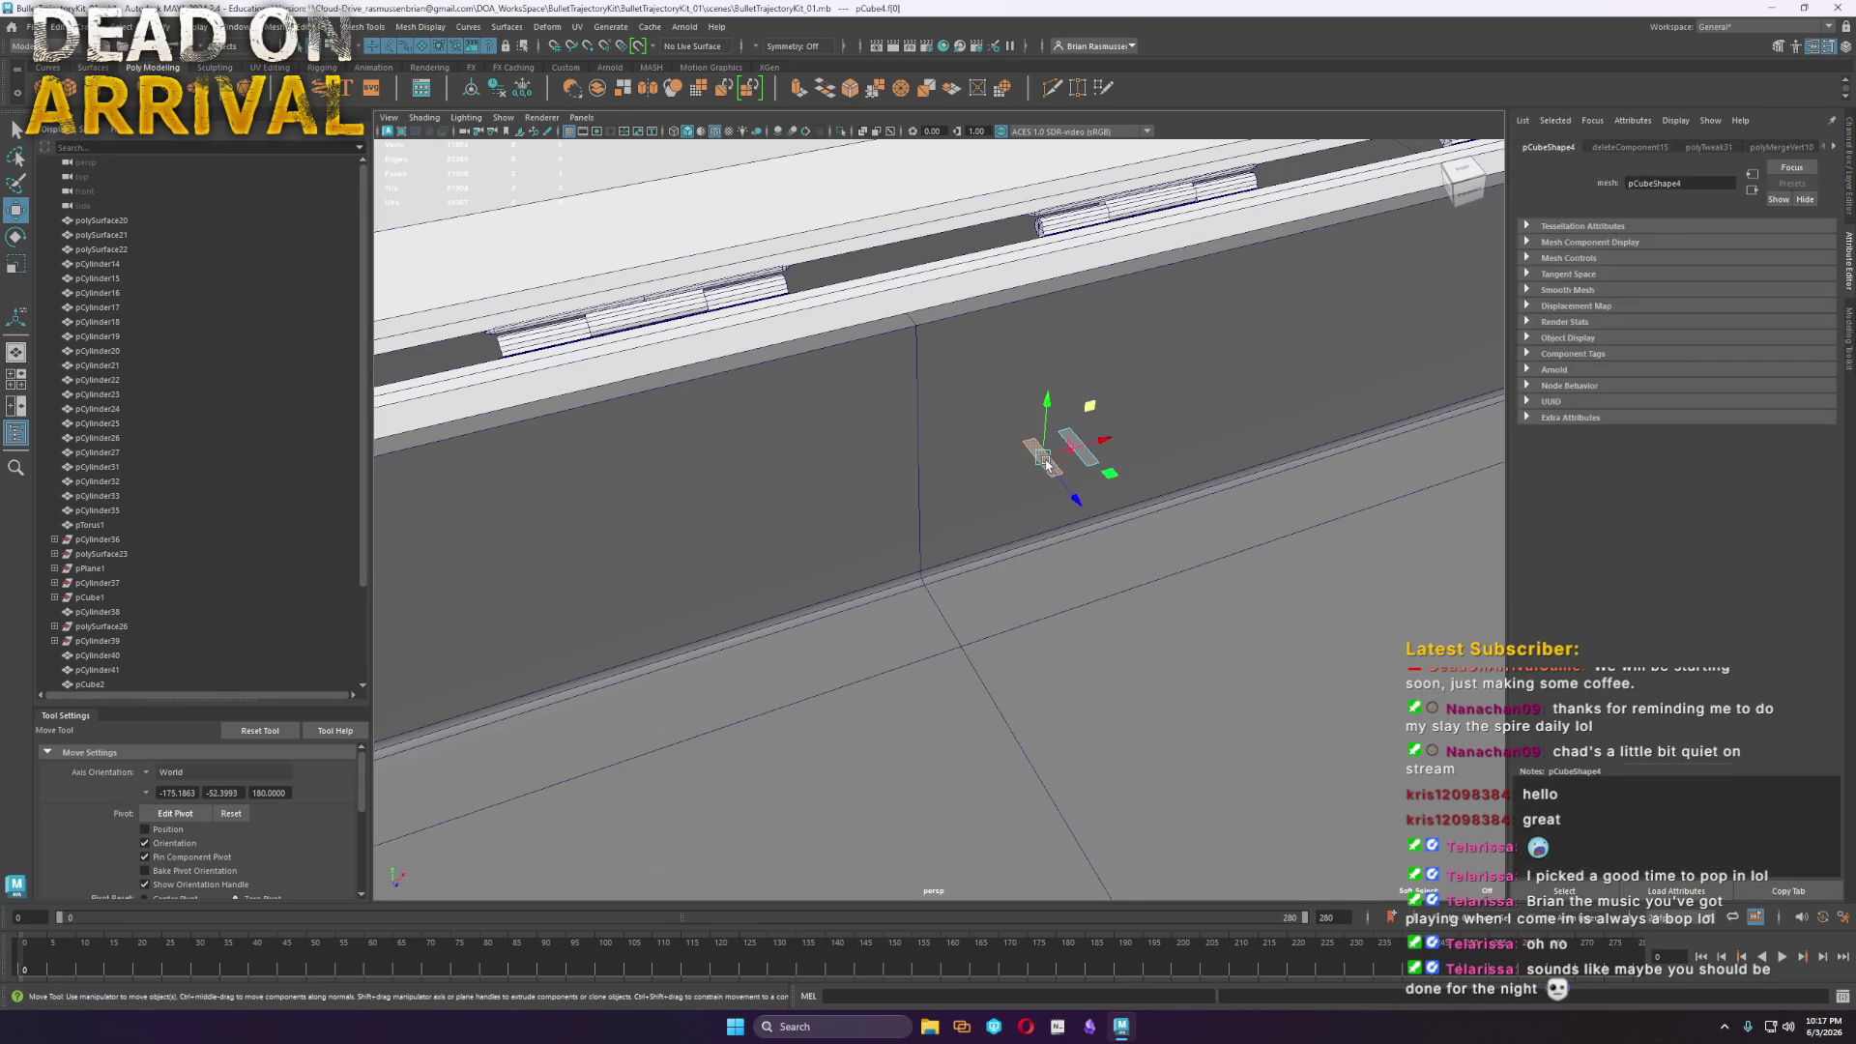
{"action": "left_click_drag", "start_coordinate": [1090, 467], "coordinate": [1039, 501], "text": "shift"}
Make the clip's normals consistent, then reverse them
{"action": "key", "text": "F8"}
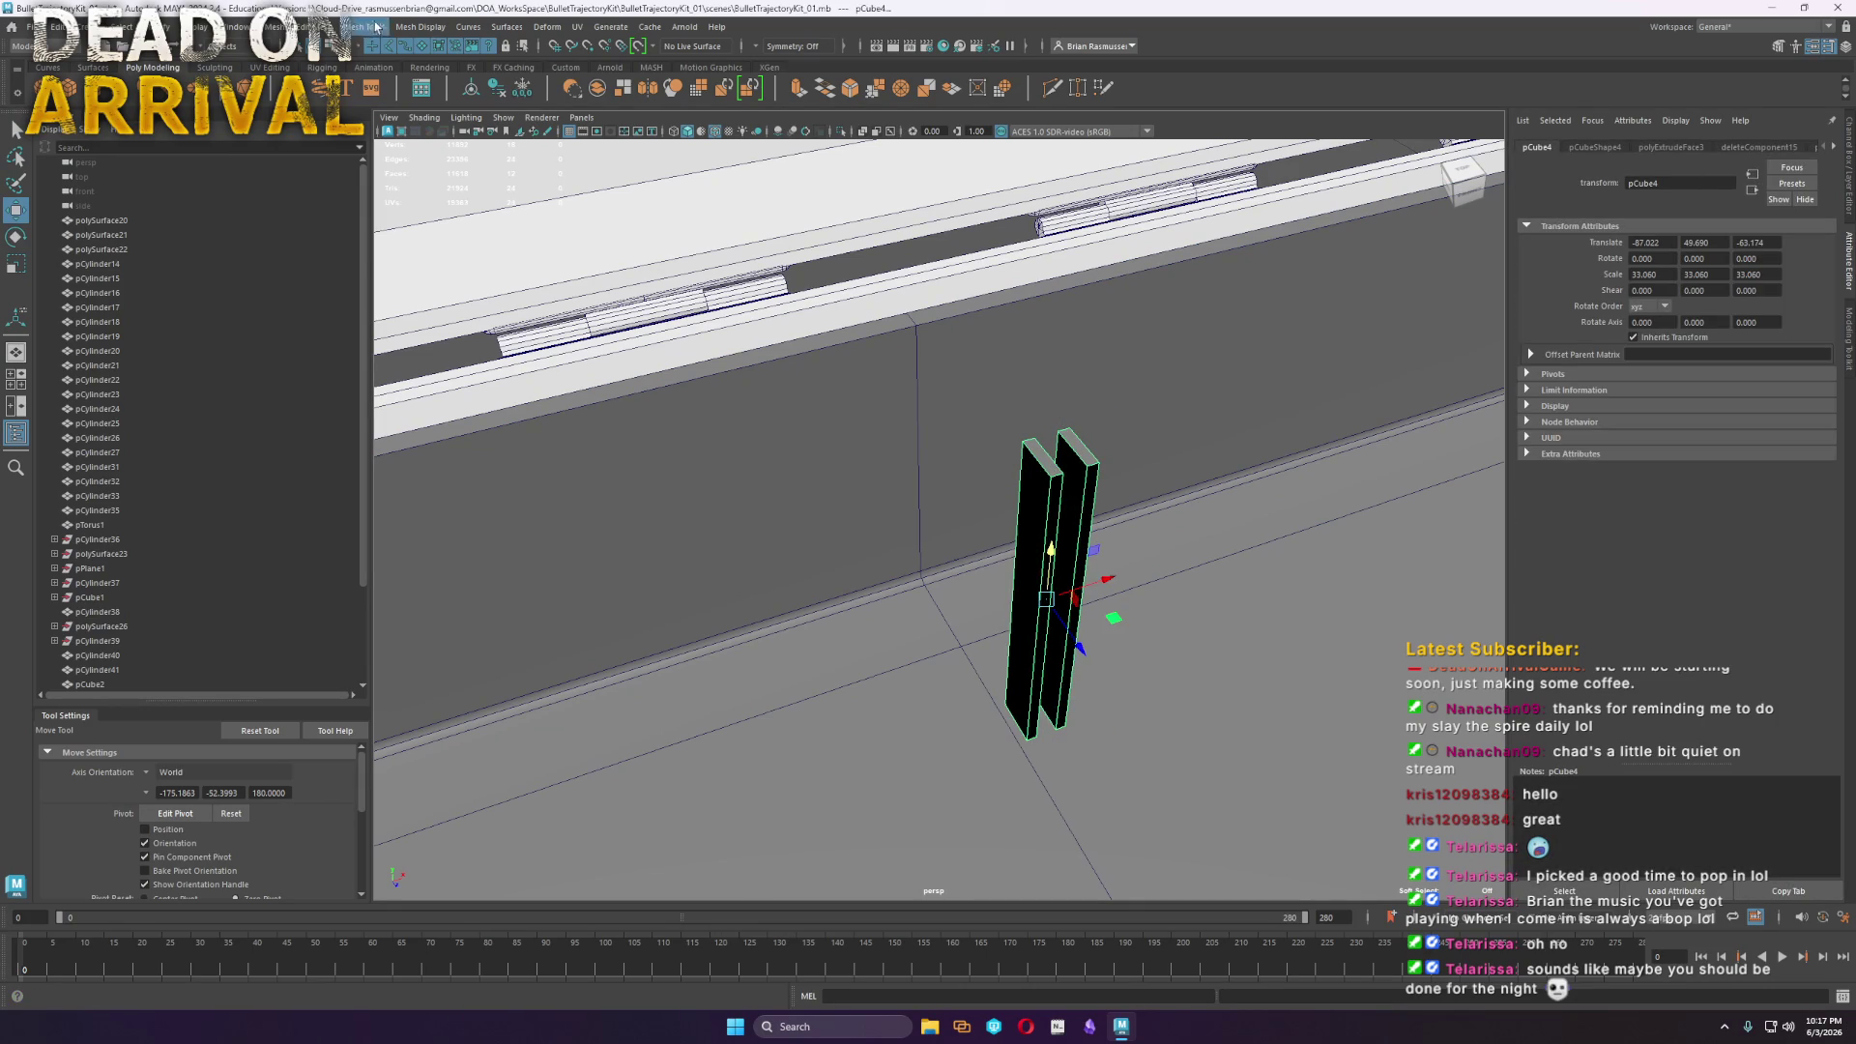
{"action": "left_click", "coordinate": [421, 26]}
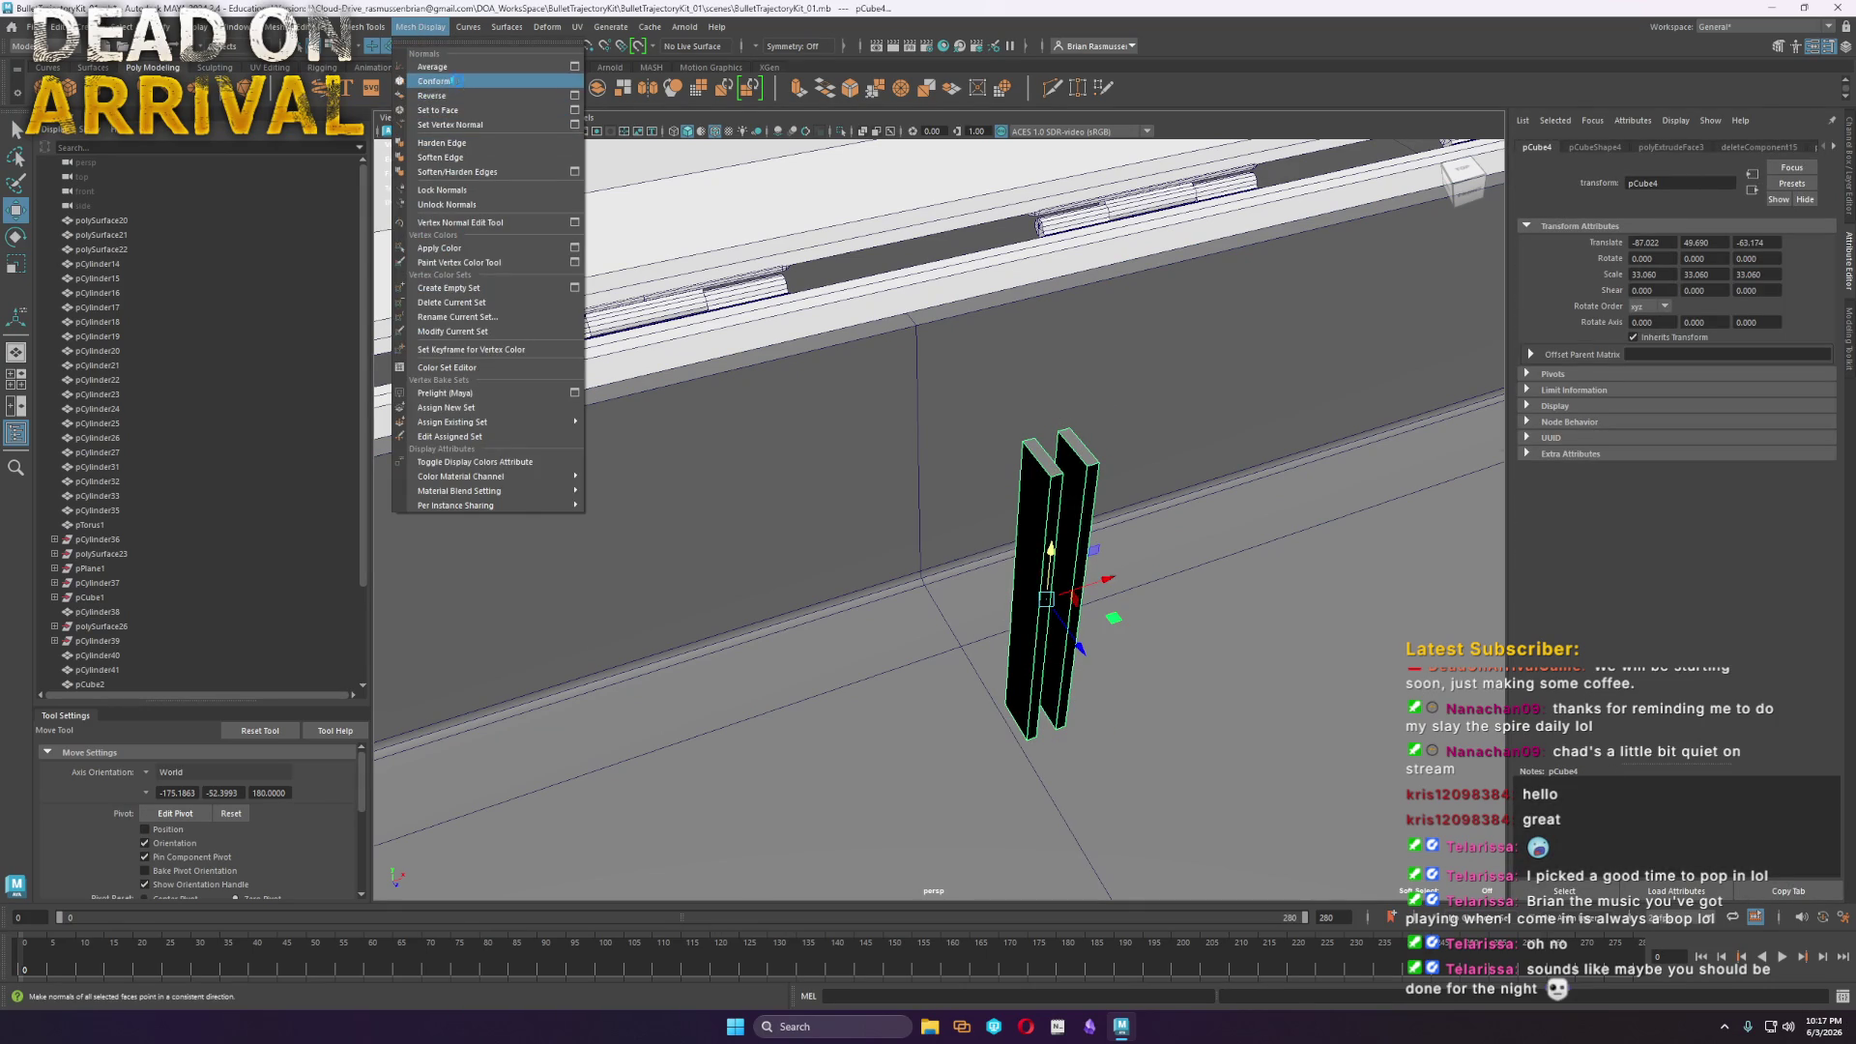
{"action": "left_click", "coordinate": [457, 83]}
{"action": "left_click", "coordinate": [420, 26]}
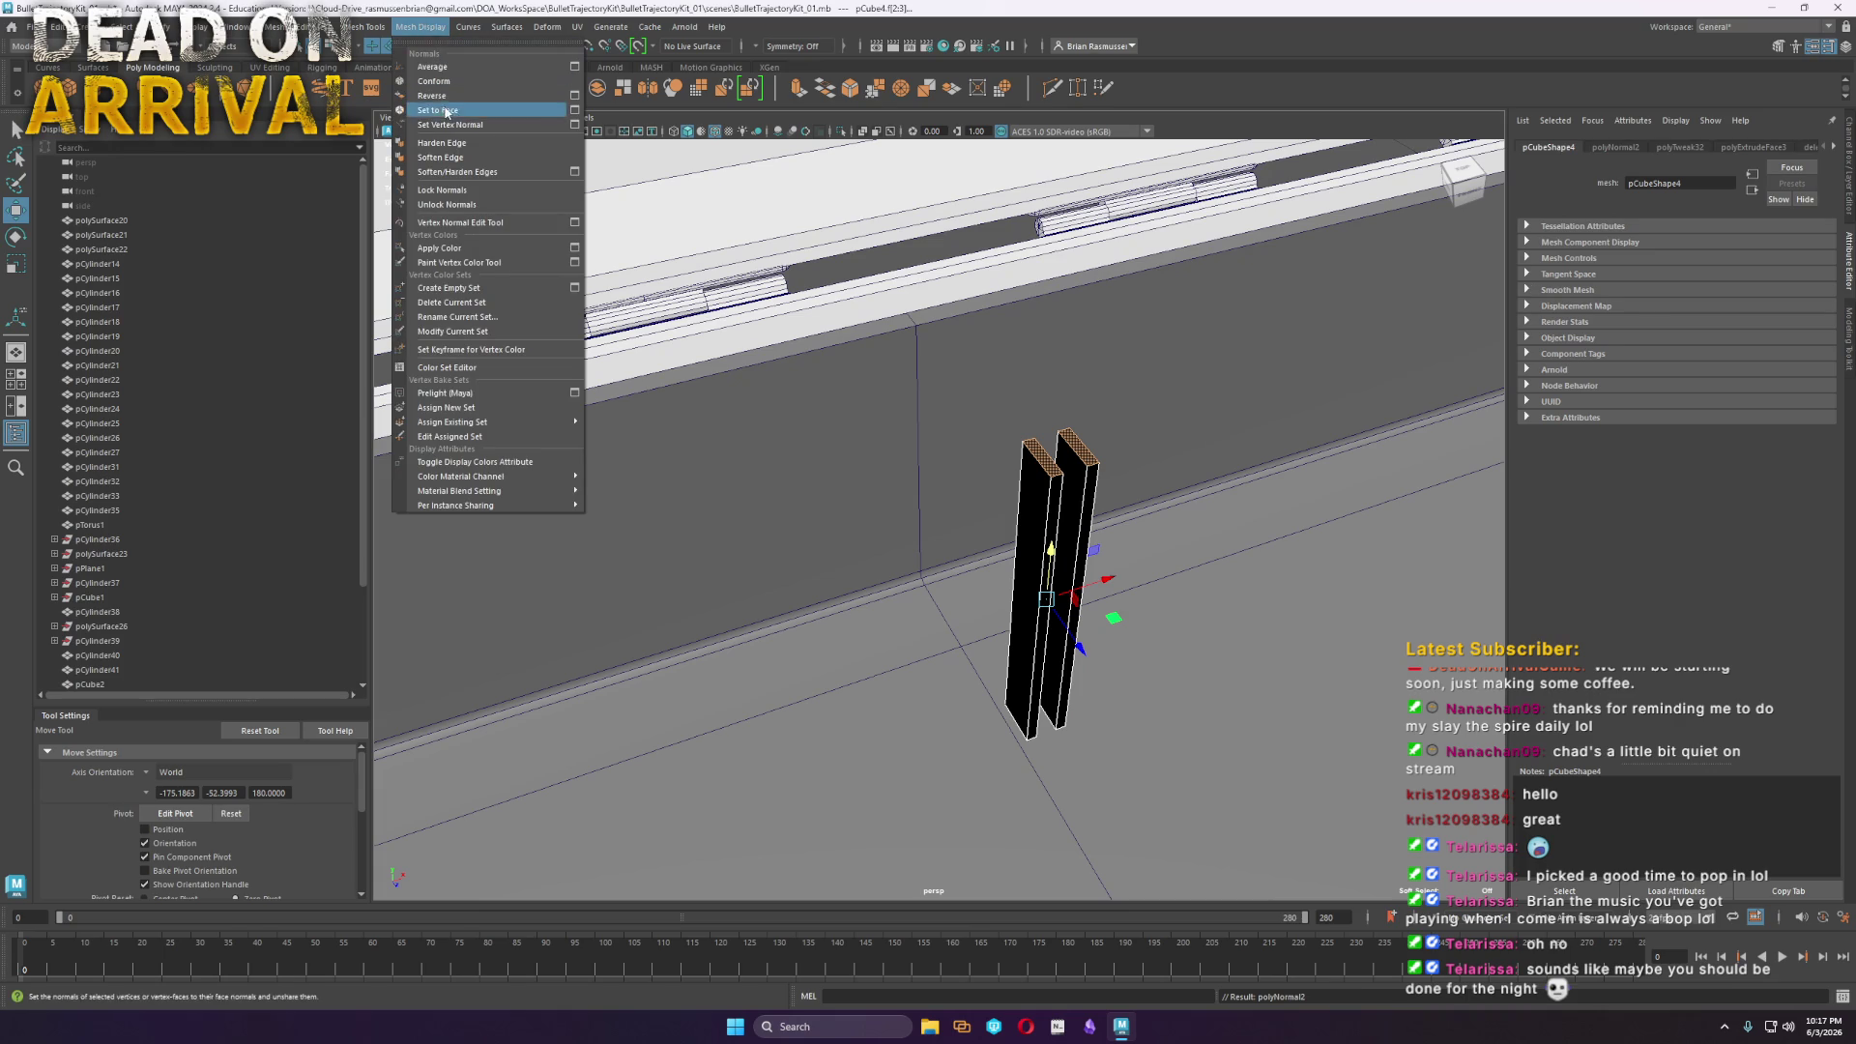
{"action": "left_click", "coordinate": [459, 100]}
Look down into the tray from near top view and select its inner floor faces
{"action": "left_click_drag", "start_coordinate": [869, 435], "coordinate": [992, 613], "text": "alt"}
{"action": "scroll", "coordinate": [992, 612], "scroll_direction": "down", "scroll_amount": 10}
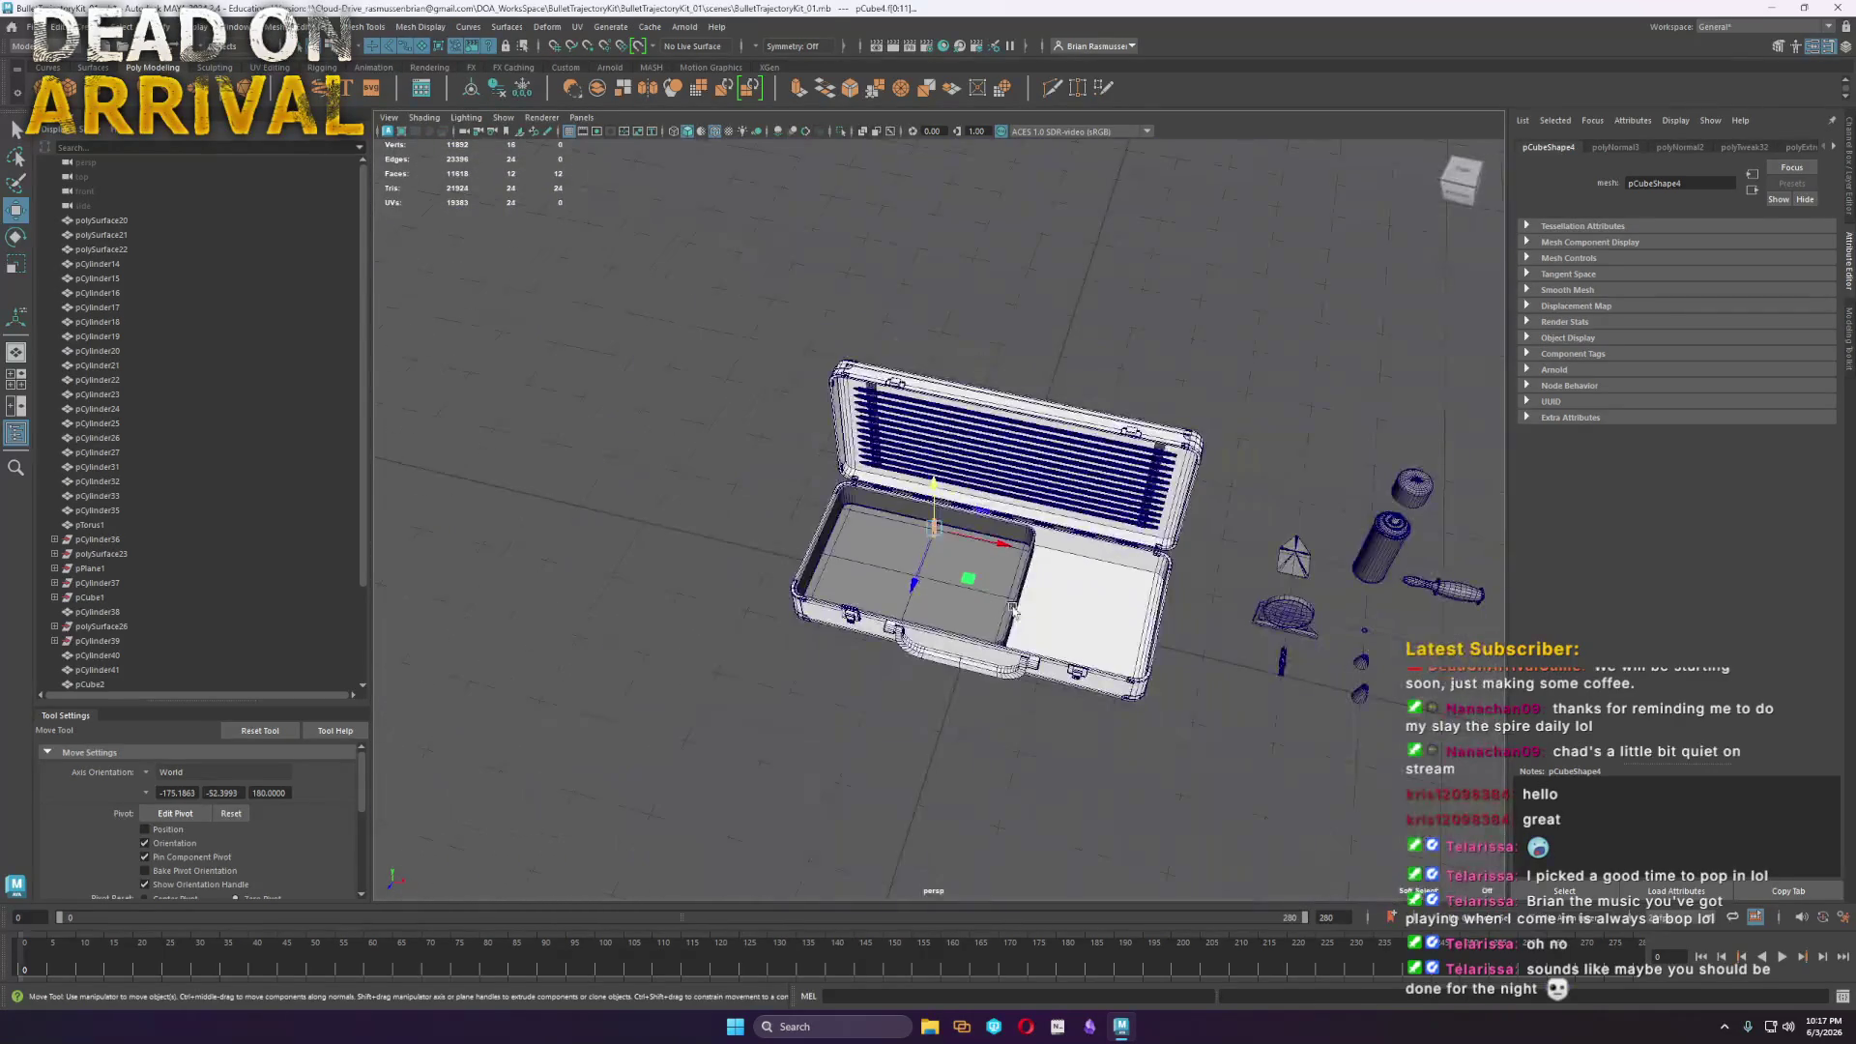
{"action": "scroll", "coordinate": [997, 620], "scroll_direction": "up", "scroll_amount": 10}
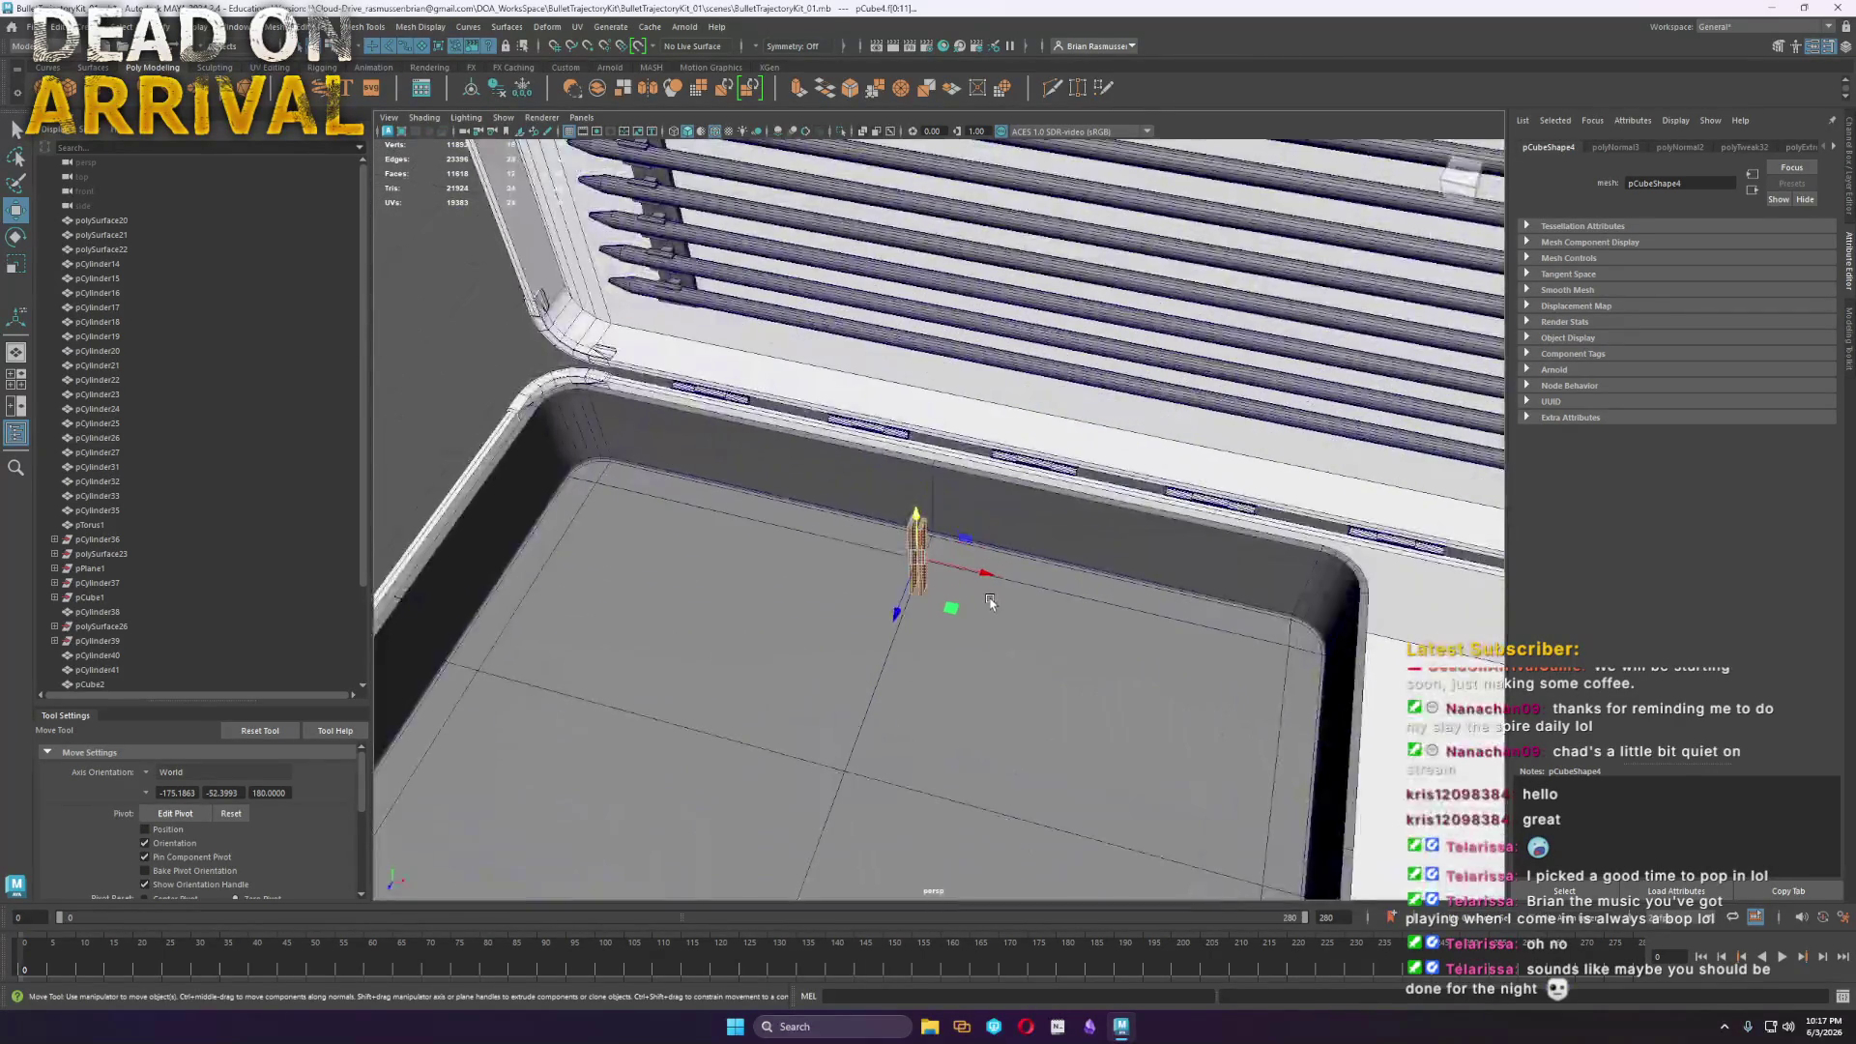
{"action": "scroll", "coordinate": [996, 620], "scroll_direction": "down", "scroll_amount": 8}
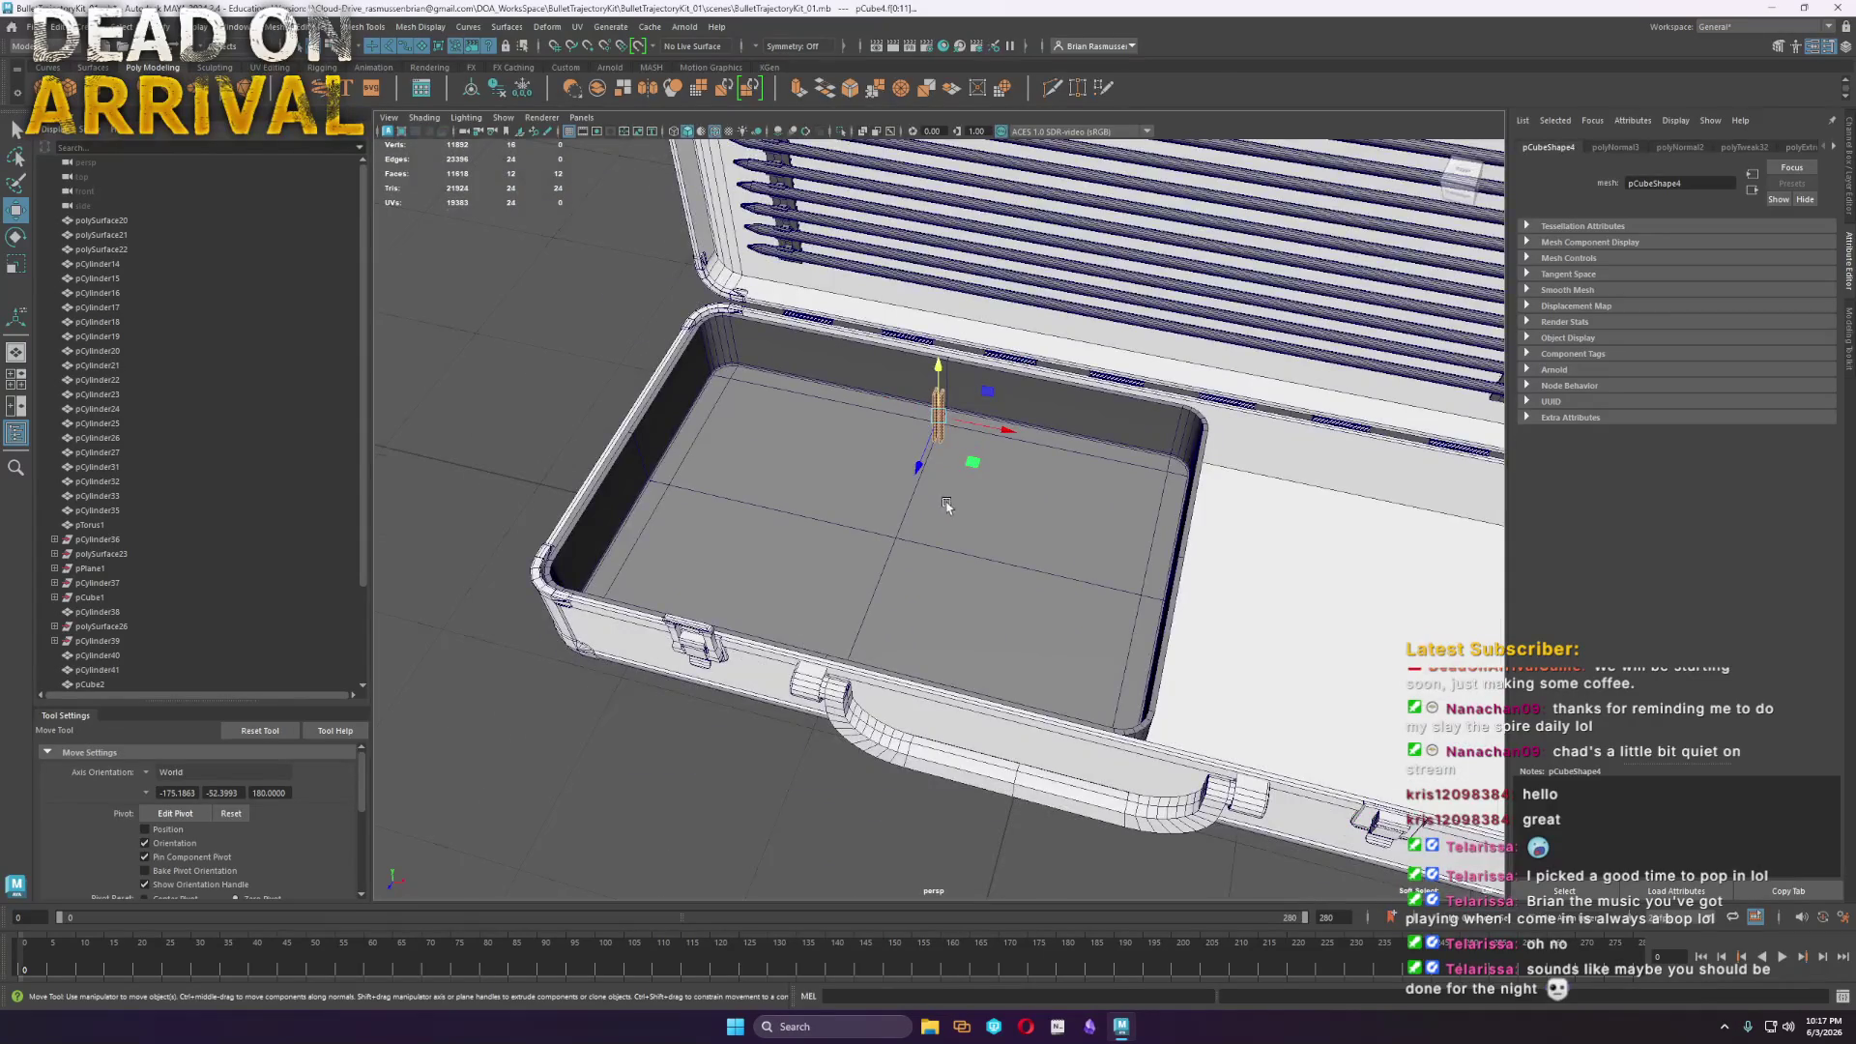
{"action": "left_click_drag", "start_coordinate": [997, 620], "coordinate": [972, 580], "text": "alt"}
{"action": "left_click", "coordinate": [759, 512]}
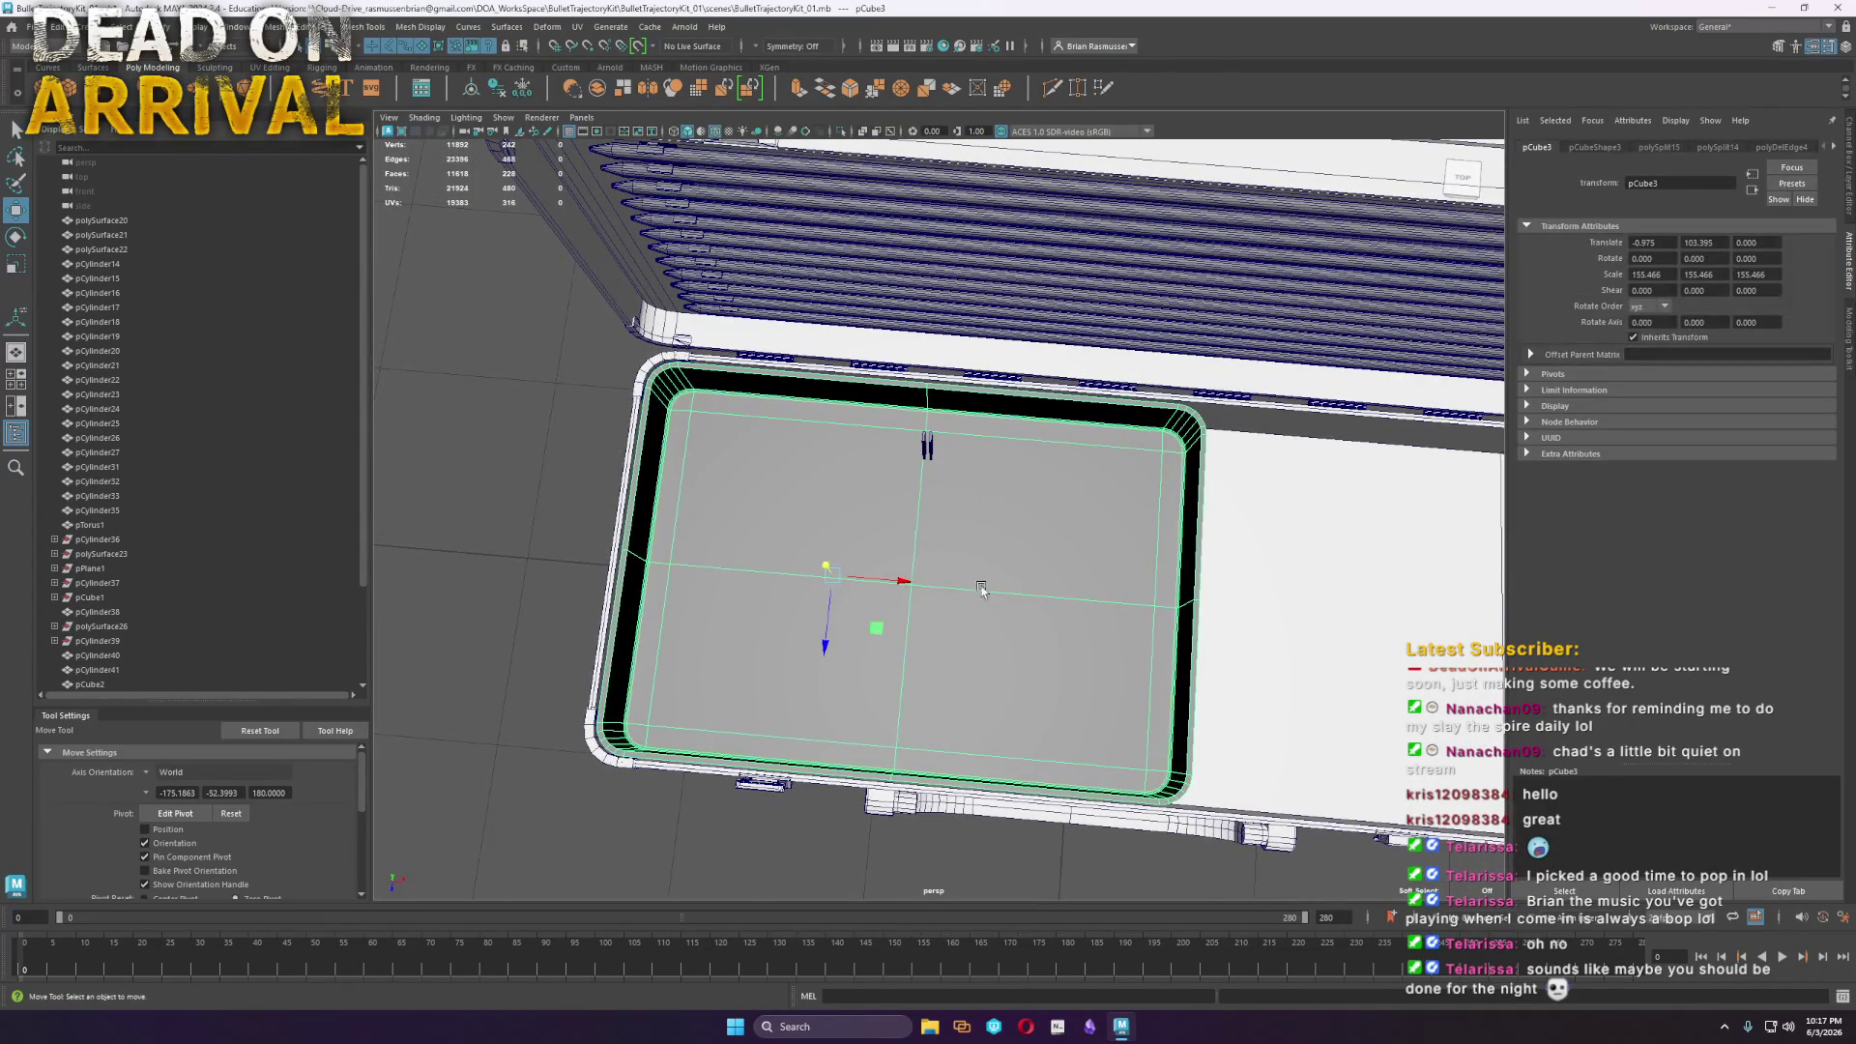
Delete the tray floor faces and inset the opening's border with an extrude offset
{"action": "key", "text": "Delete"}
{"action": "scroll", "coordinate": [758, 448], "scroll_direction": "up", "scroll_amount": 5}
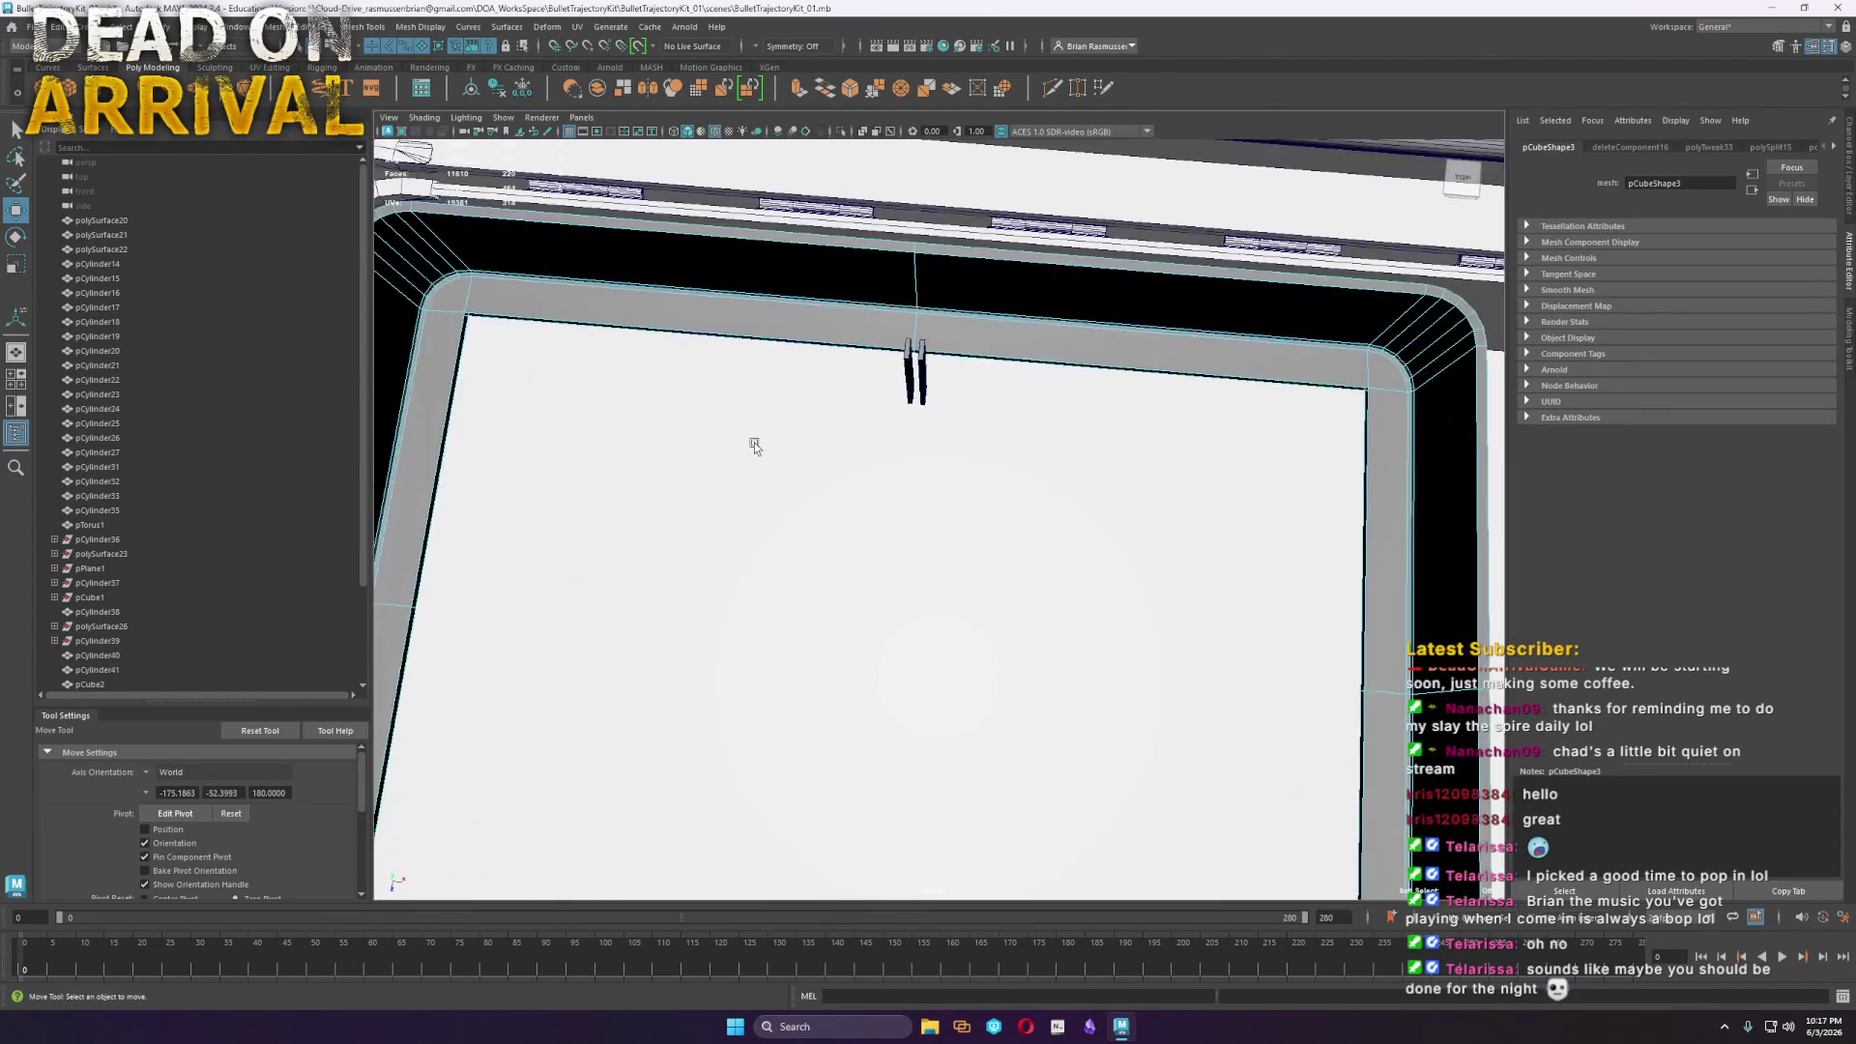
{"action": "left_click_drag", "start_coordinate": [758, 448], "coordinate": [737, 413], "text": "alt"}
{"action": "mouse_move", "coordinate": [664, 382]}
{"action": "right_mouse_down"}
{"action": "mouse_move", "coordinate": [647, 322]}
{"action": "mouse_move", "coordinate": [705, 391]}
{"action": "mouse_move", "coordinate": [953, 529]}
{"action": "right_mouse_up"}
{"action": "left_click", "coordinate": [684, 346]}
{"action": "double_click", "coordinate": [700, 354]}
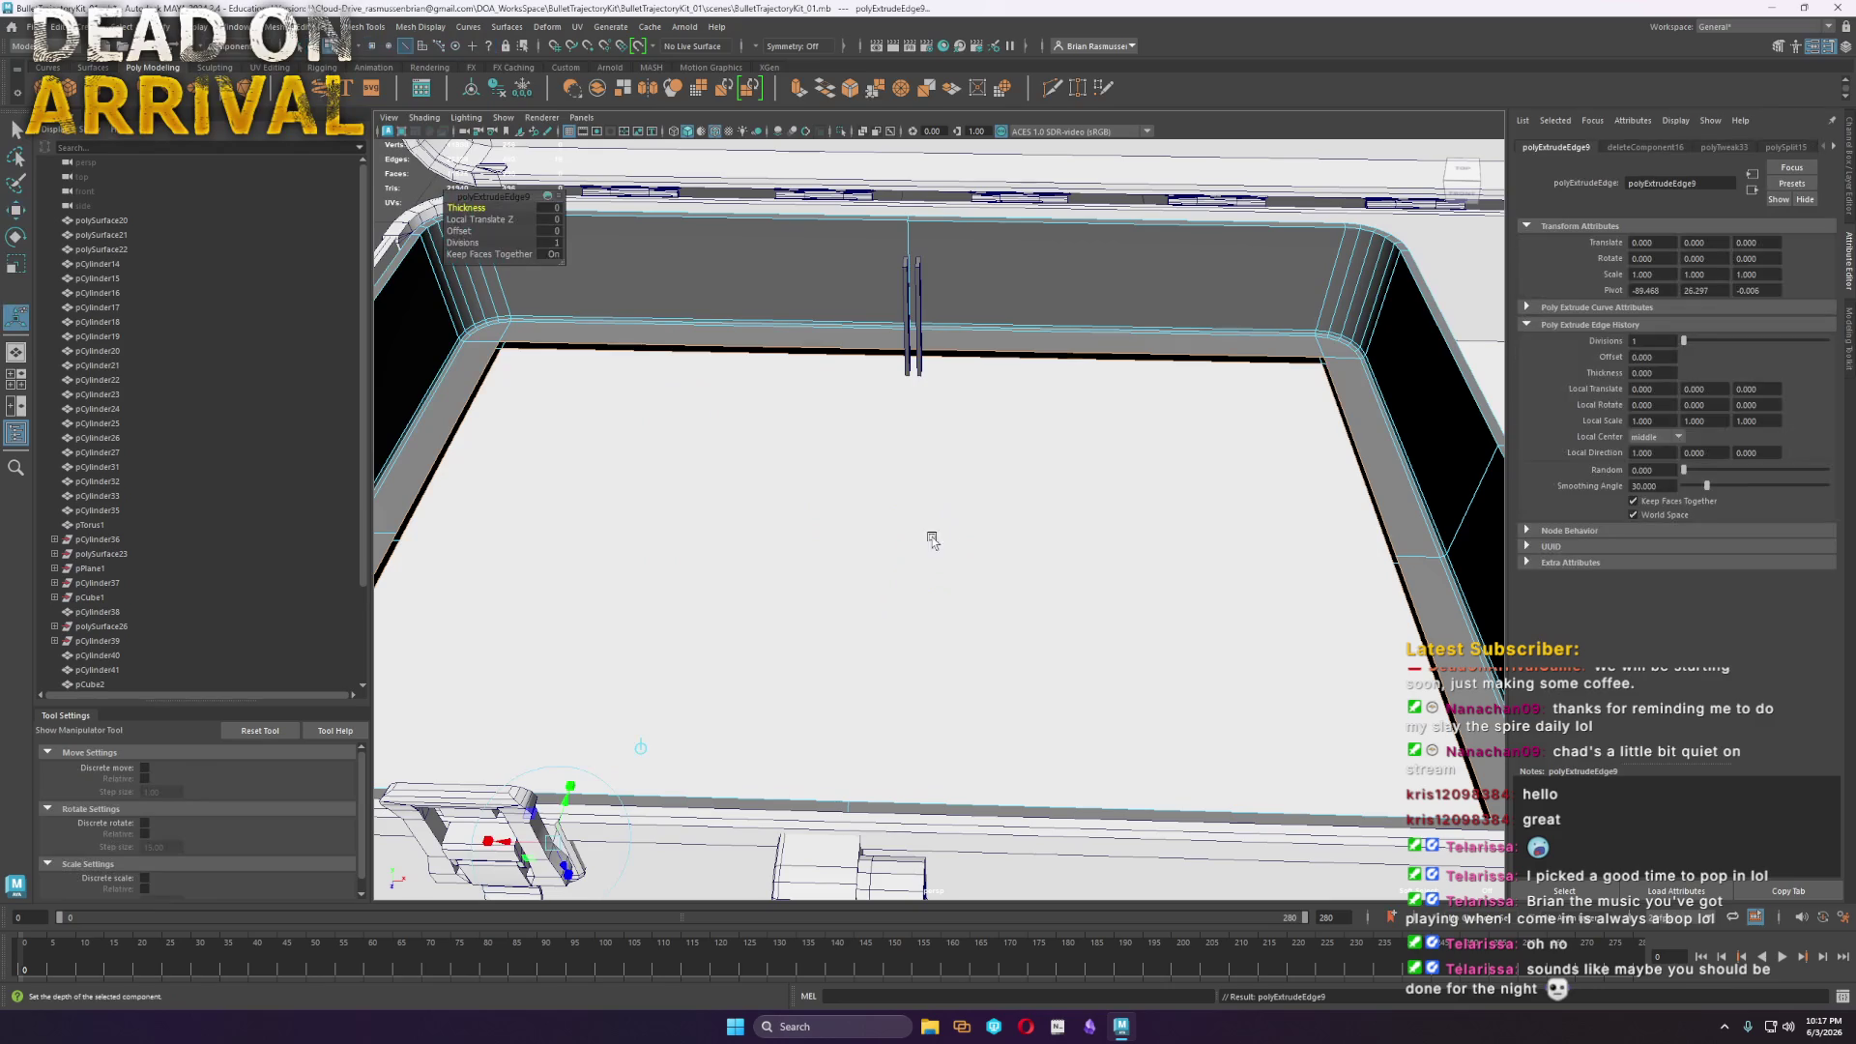
{"action": "left_click", "coordinate": [459, 231]}
{"action": "mouse_move", "coordinate": [459, 231]}
{"action": "middle_mouse_down"}
{"action": "mouse_move", "coordinate": [683, 248]}
{"action": "mouse_move", "coordinate": [459, 231]}
{"action": "mouse_move", "coordinate": [717, 505]}
{"action": "middle_mouse_up"}
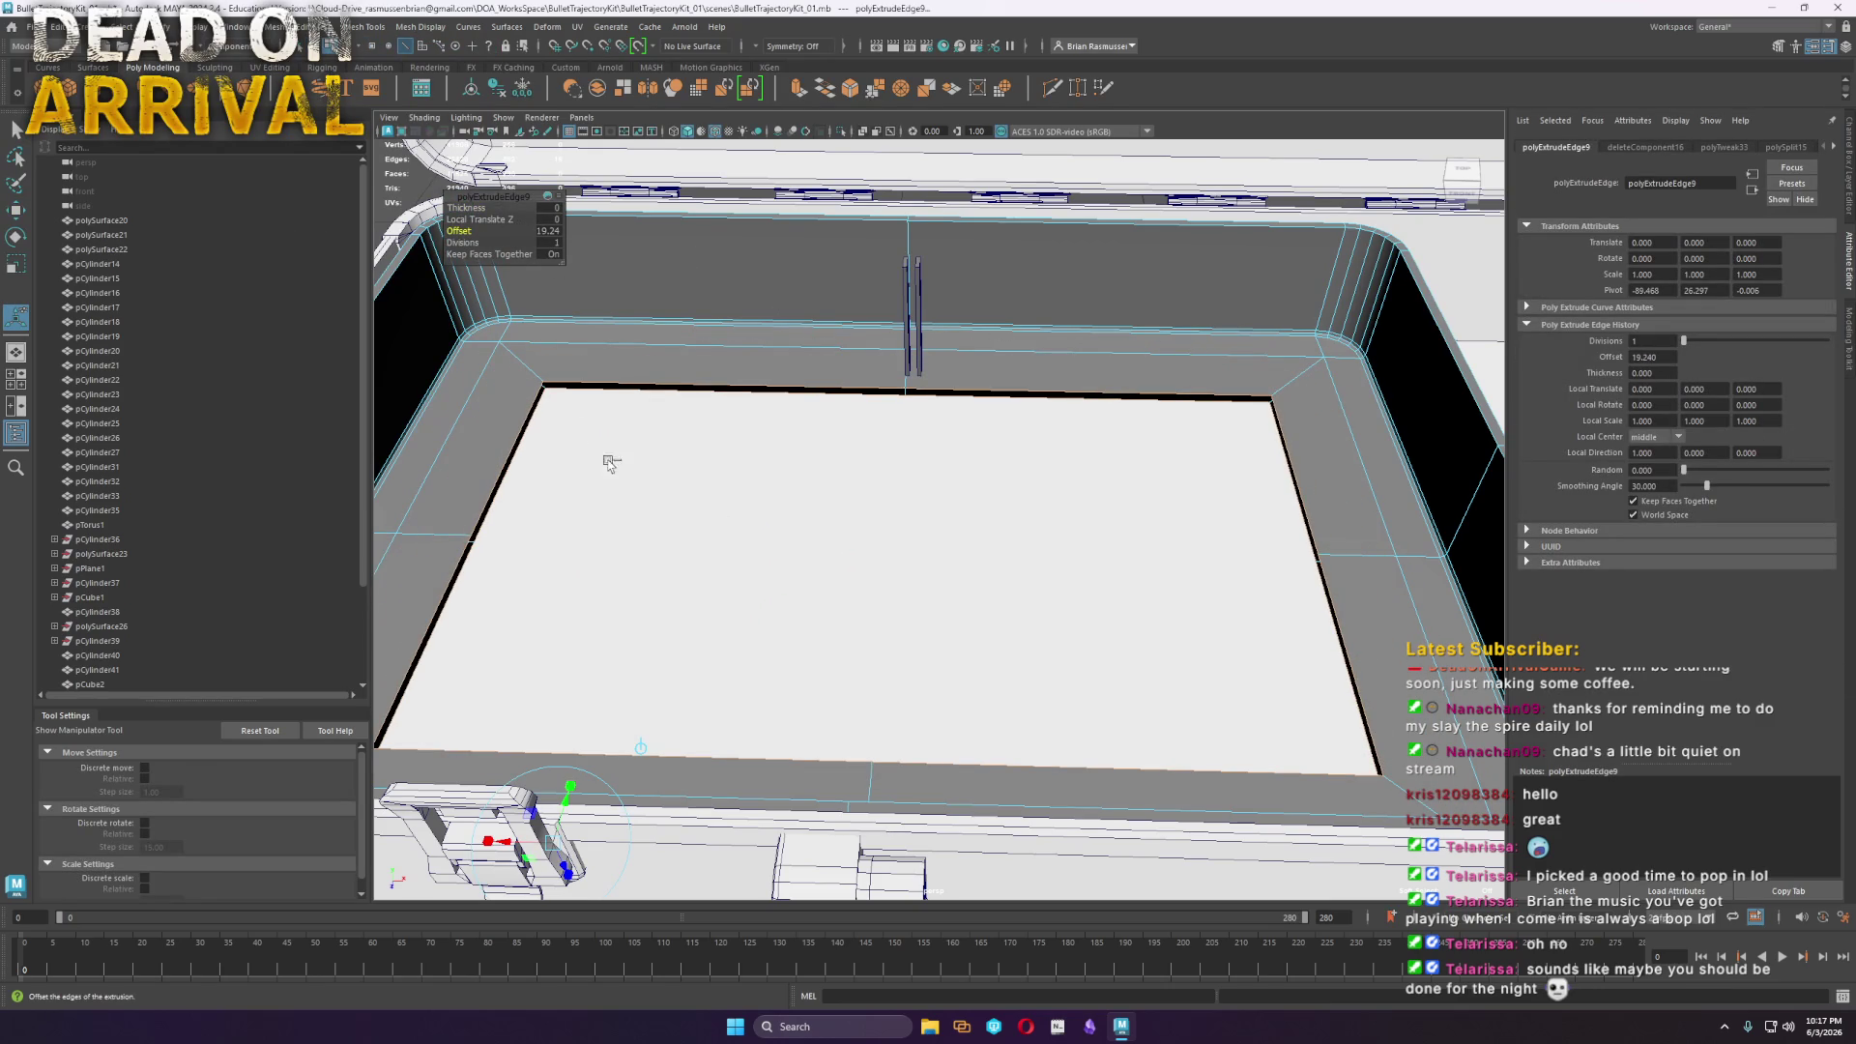
{"action": "mouse_move", "coordinate": [433, 213]}
{"action": "middle_mouse_down"}
{"action": "mouse_move", "coordinate": [542, 290]}
{"action": "mouse_move", "coordinate": [467, 231]}
{"action": "mouse_move", "coordinate": [619, 232]}
{"action": "mouse_move", "coordinate": [467, 231]}
{"action": "mouse_move", "coordinate": [1132, 362]}
{"action": "middle_mouse_up"}
Delete the unneeded extra edge loop along the tray rim
{"action": "left_click_drag", "start_coordinate": [749, 599], "coordinate": [683, 531], "text": "alt"}
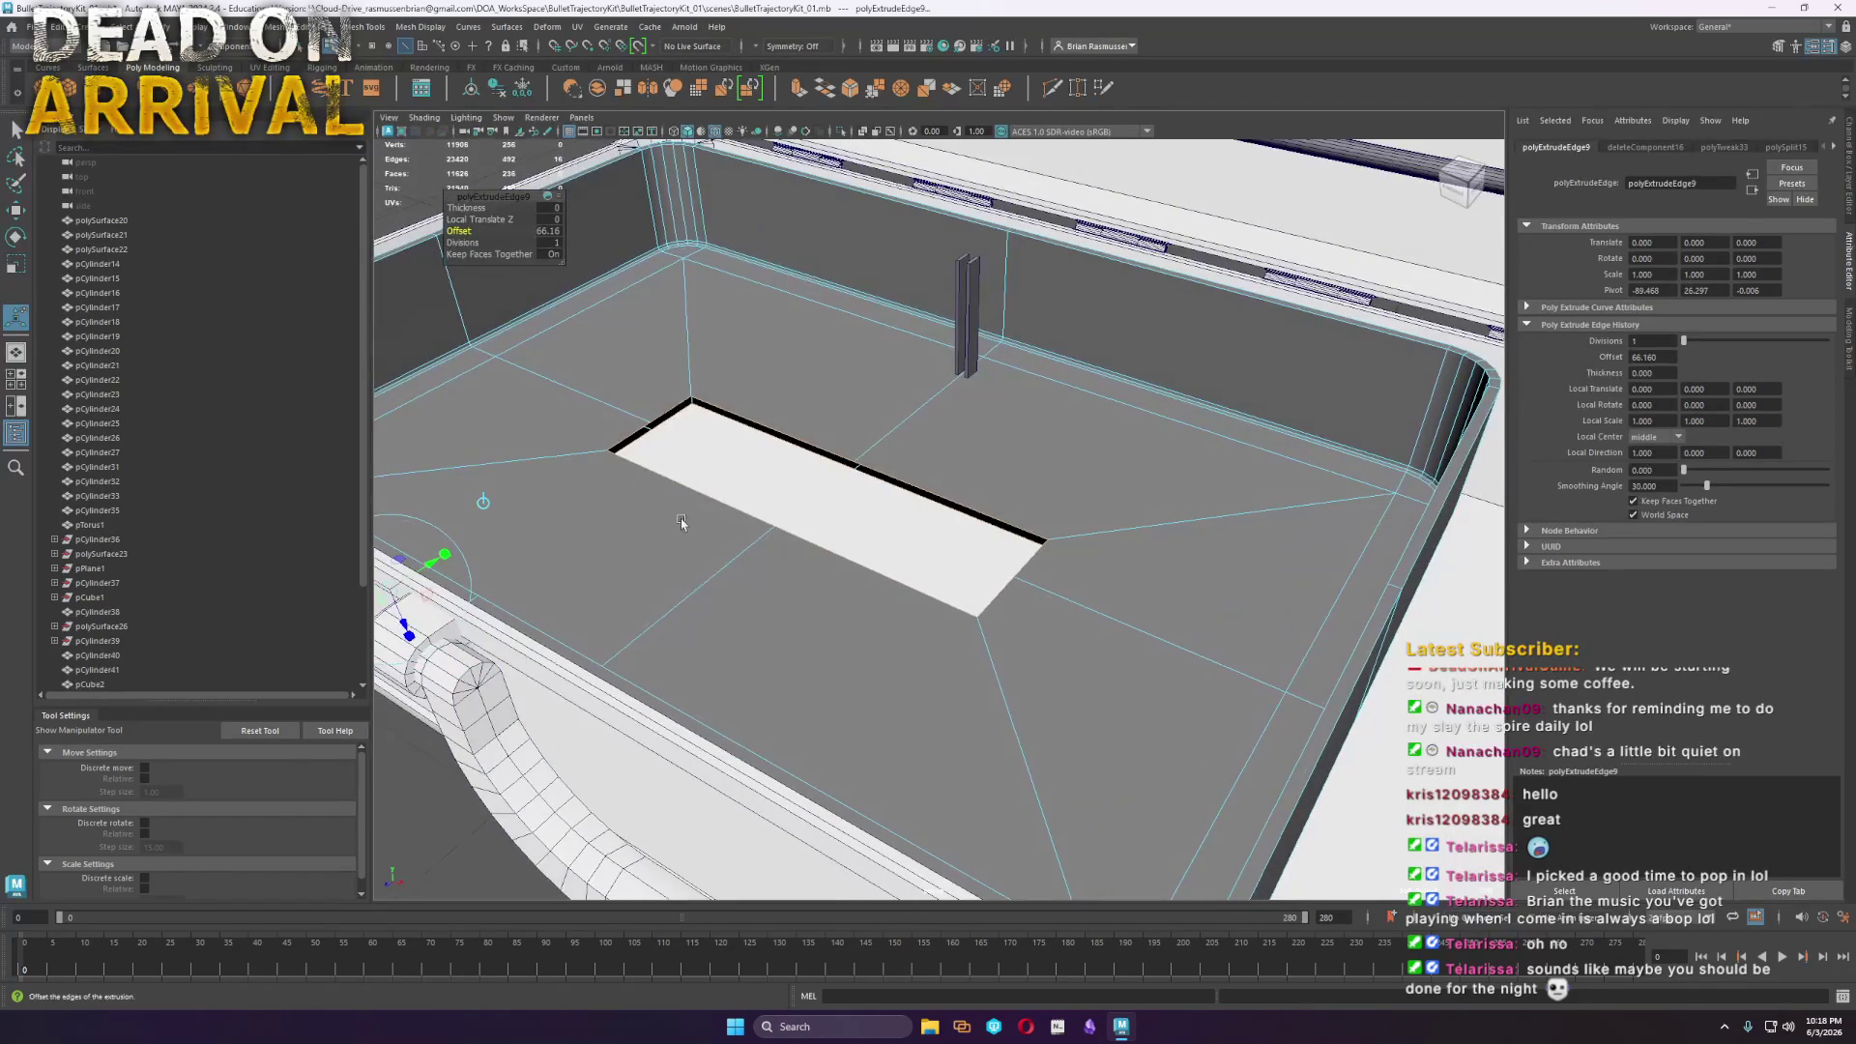
{"action": "key", "text": "w"}
{"action": "middle_click_drag", "start_coordinate": [1215, 619], "coordinate": [1189, 587], "text": "alt"}
{"action": "mouse_move", "coordinate": [1253, 535]}
{"action": "right_mouse_down"}
{"action": "mouse_move", "coordinate": [1238, 551]}
{"action": "mouse_move", "coordinate": [1253, 534]}
{"action": "right_mouse_up"}
{"action": "double_click", "coordinate": [1251, 537]}
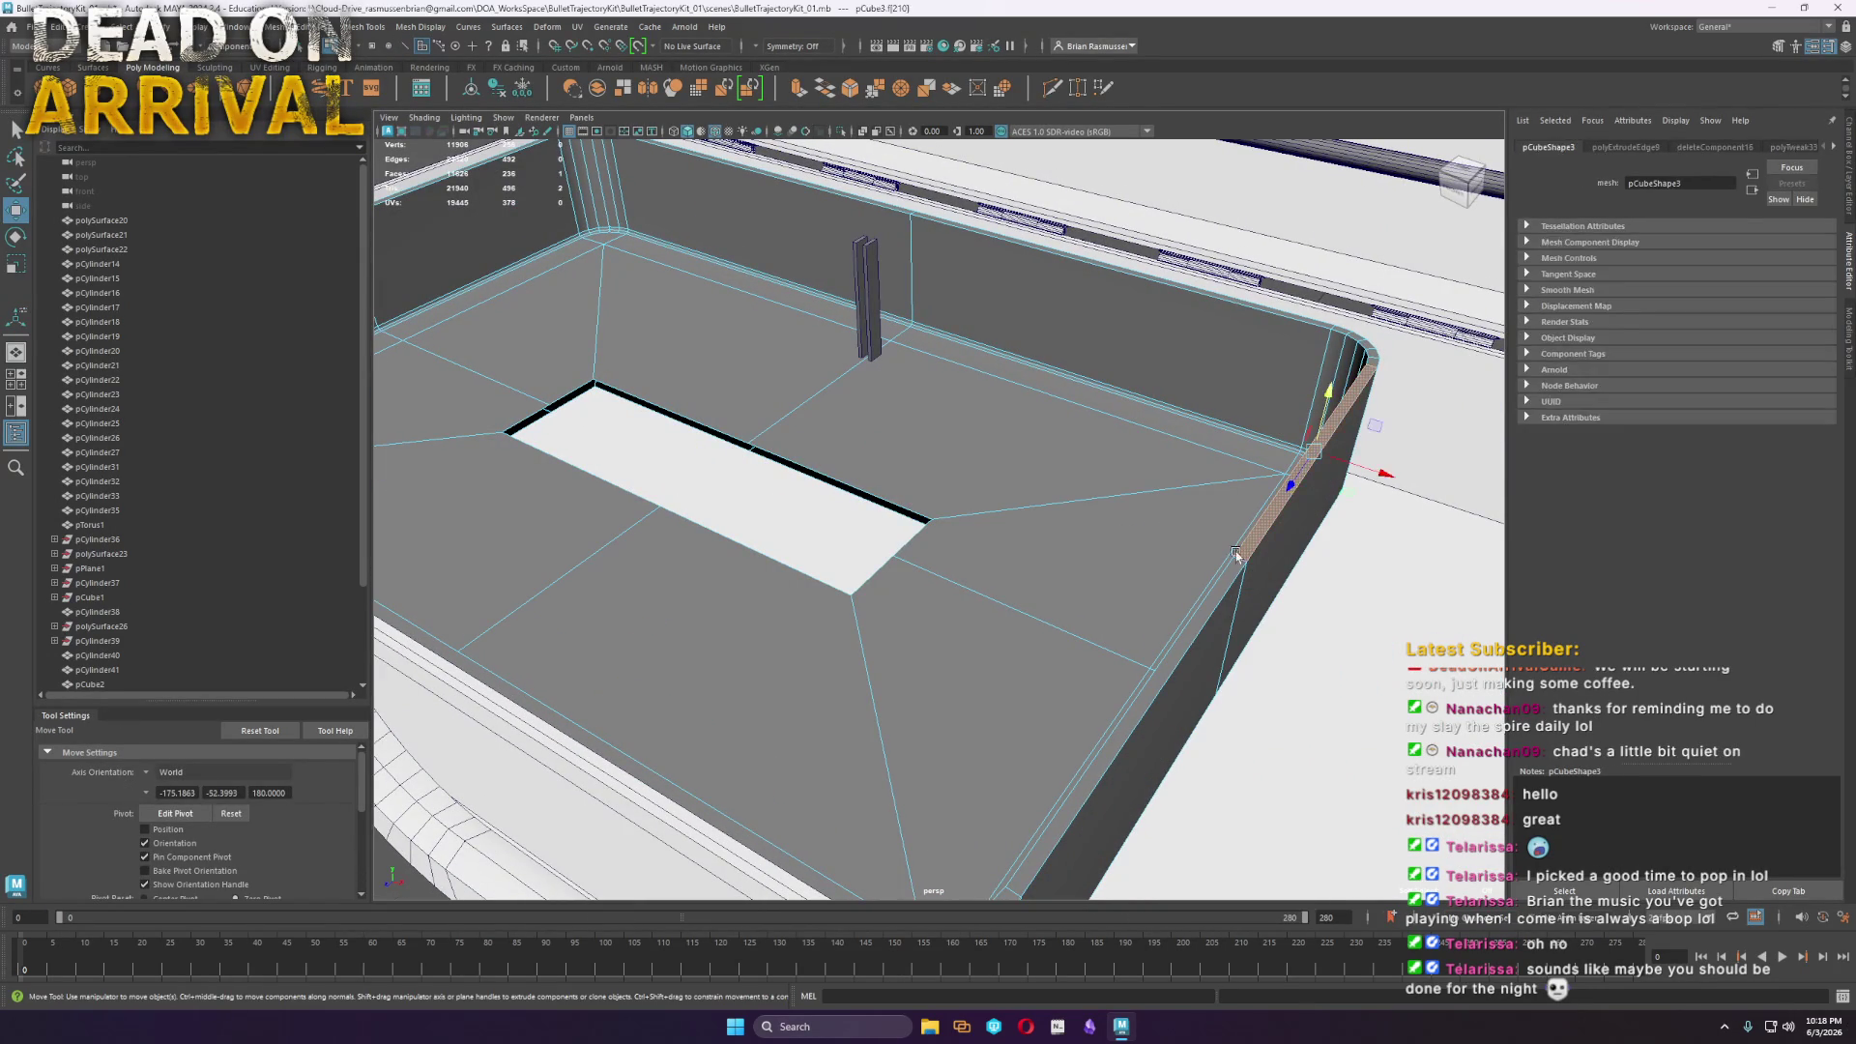
{"action": "key", "text": "Delete"}
Extrude the floor opening's border edges upward into a raised wall
{"action": "key", "text": "F10"}
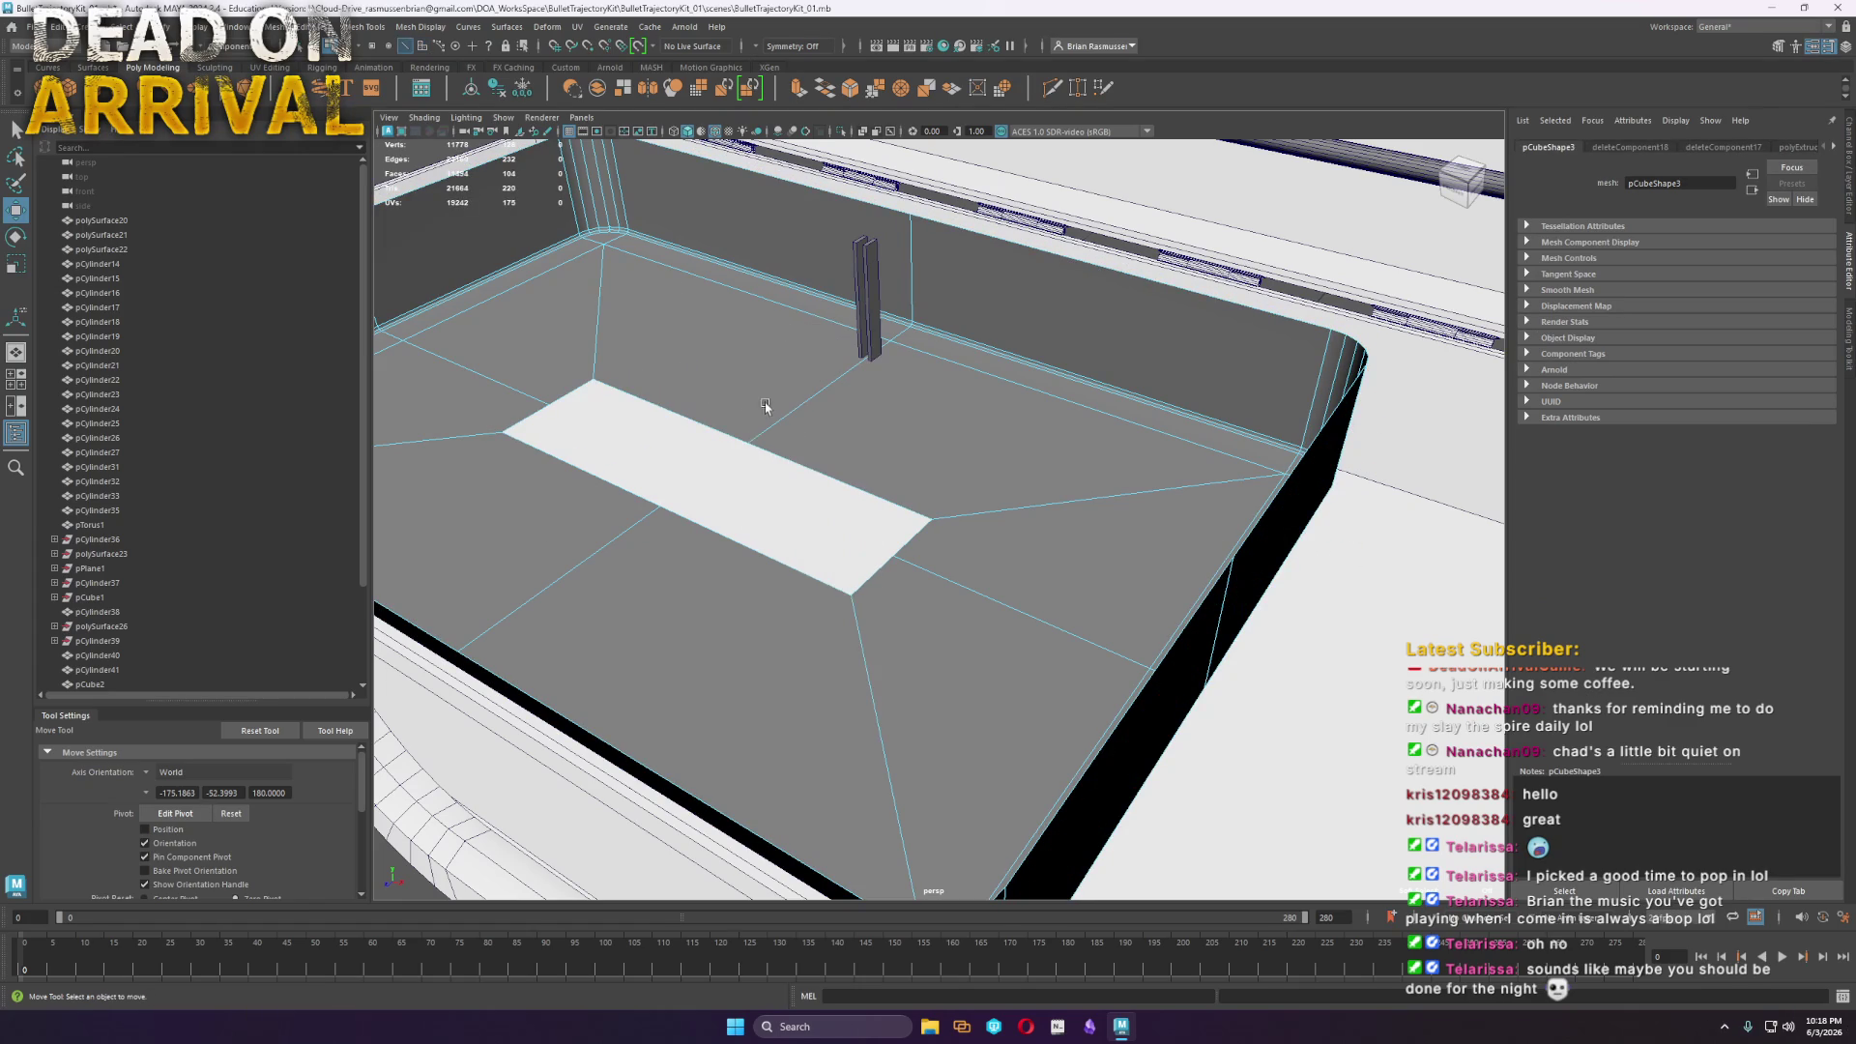
{"action": "left_click", "coordinate": [718, 423]}
{"action": "key", "text": "ctrl+e"}
{"action": "mouse_move", "coordinate": [694, 414]}
{"action": "left_mouse_down"}
{"action": "mouse_move", "coordinate": [720, 277]}
{"action": "mouse_move", "coordinate": [725, 327]}
{"action": "left_mouse_up"}
{"action": "key", "text": "ctrl+e"}
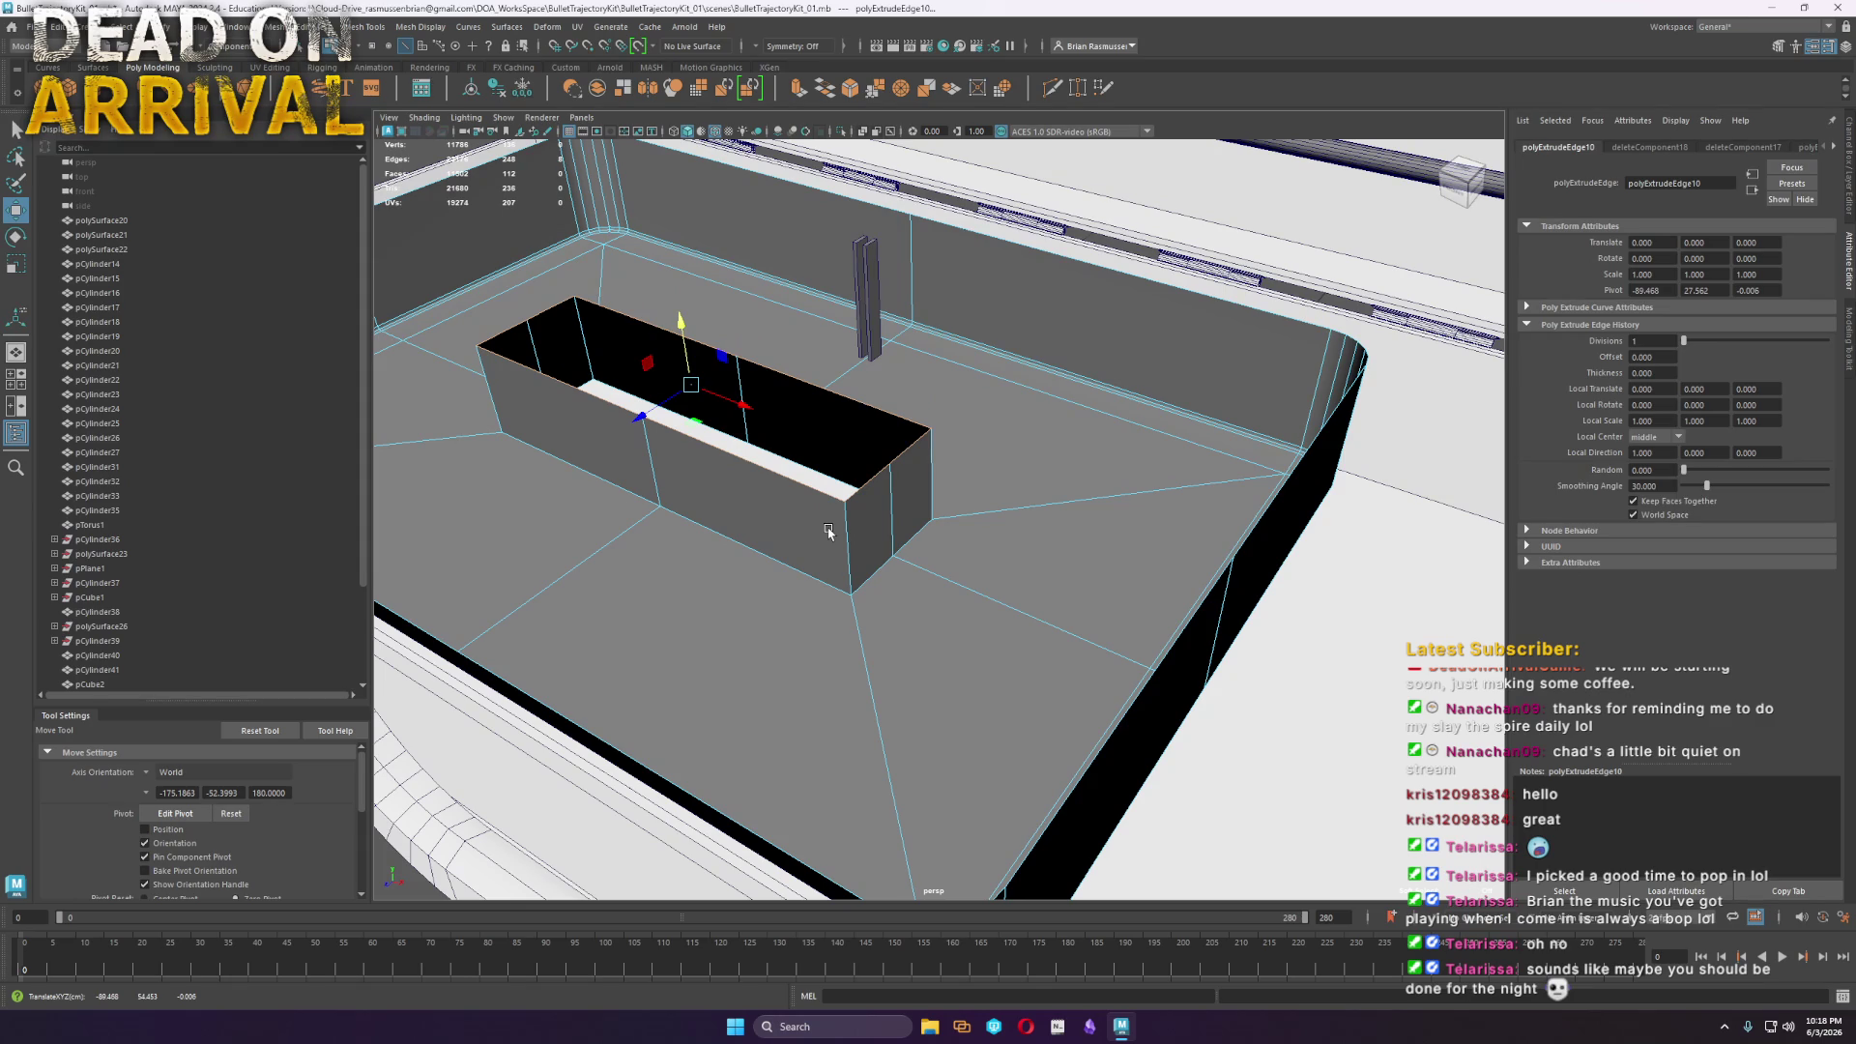
Select the raised wall's vertical corner edges
{"action": "mouse_move", "coordinate": [963, 551]}
{"action": "left_mouse_down", "text": "alt"}
{"action": "mouse_move", "coordinate": [841, 560]}
{"action": "mouse_move", "coordinate": [841, 541]}
{"action": "mouse_move", "coordinate": [966, 542]}
{"action": "left_mouse_up", "text": "alt"}
{"action": "scroll", "coordinate": [884, 499], "scroll_direction": "up", "scroll_amount": 3}
{"action": "mouse_move", "coordinate": [884, 499]}
{"action": "left_mouse_down", "text": "alt"}
{"action": "mouse_move", "coordinate": [828, 534]}
{"action": "mouse_move", "coordinate": [1006, 426]}
{"action": "left_mouse_up", "text": "alt"}
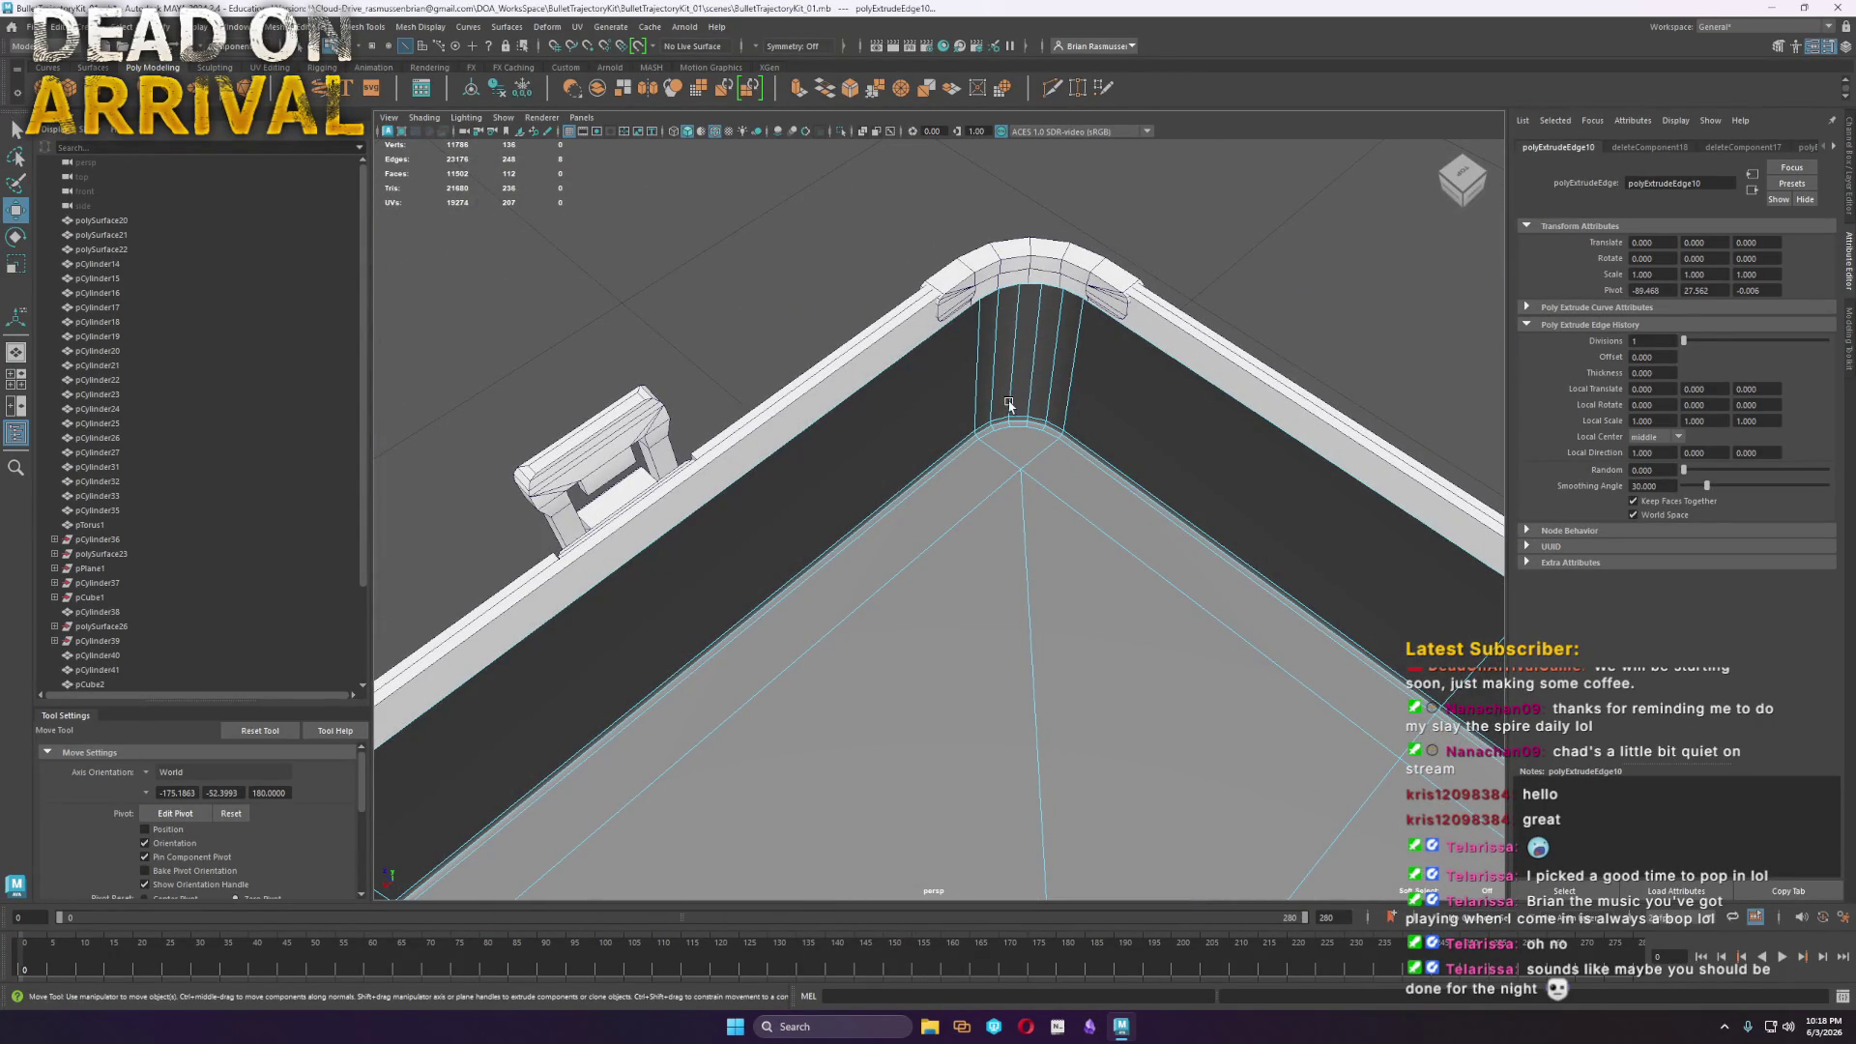
{"action": "scroll", "coordinate": [999, 404], "scroll_direction": "down", "scroll_amount": 5}
{"action": "mouse_move", "coordinate": [917, 514]}
{"action": "left_mouse_down", "text": "alt"}
{"action": "mouse_move", "coordinate": [990, 589]}
{"action": "mouse_move", "coordinate": [928, 619]}
{"action": "mouse_move", "coordinate": [989, 663]}
{"action": "left_mouse_up", "text": "alt"}
{"action": "scroll", "coordinate": [990, 589], "scroll_direction": "up", "scroll_amount": 5}
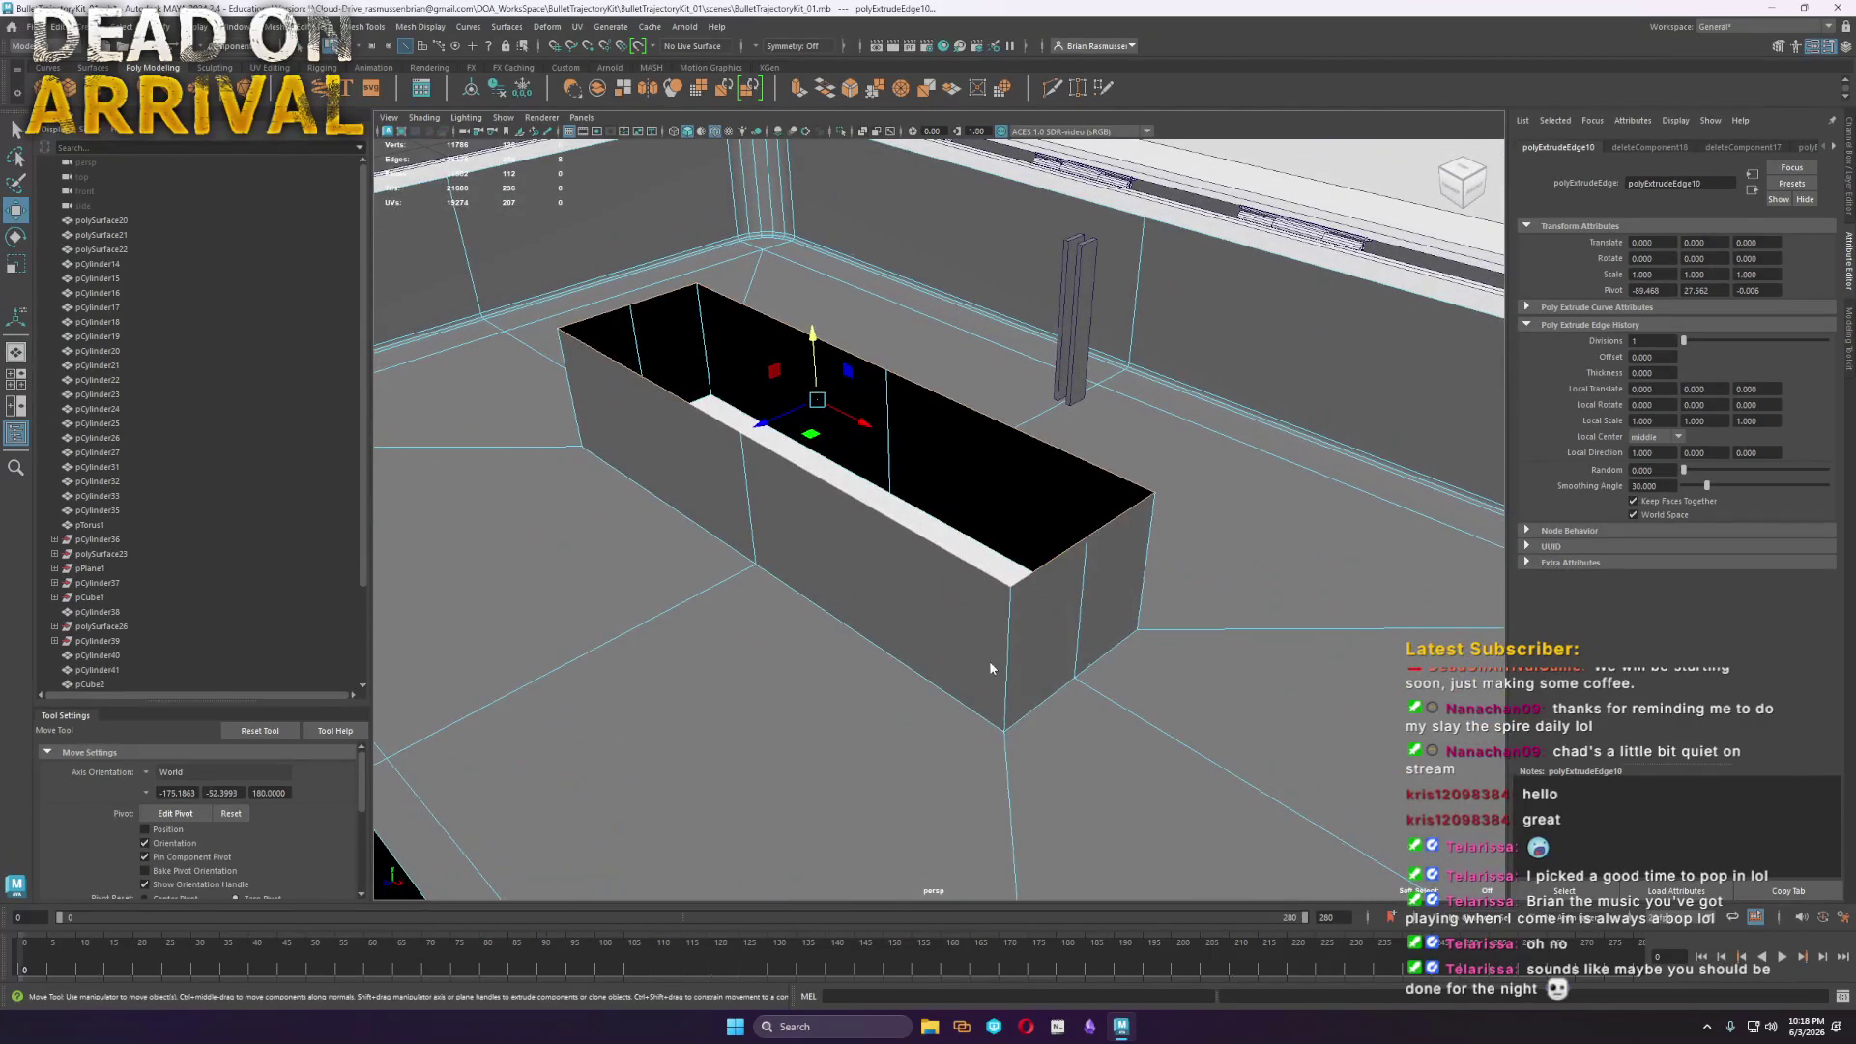
{"action": "right_click", "coordinate": [988, 592]}
{"action": "left_click", "coordinate": [978, 580]}
{"action": "left_click", "coordinate": [1010, 630]}
{"action": "left_click", "coordinate": [1132, 525], "text": "shift"}
Bevel the well's vertical corner edges with 5 segments and a rounder, higher fraction
{"action": "left_click", "coordinate": [674, 330], "text": "shift"}
{"action": "right_click_drag", "start_coordinate": [566, 359], "coordinate": [633, 361], "text": "shift"}
{"action": "left_click_drag", "start_coordinate": [490, 221], "coordinate": [527, 221]}
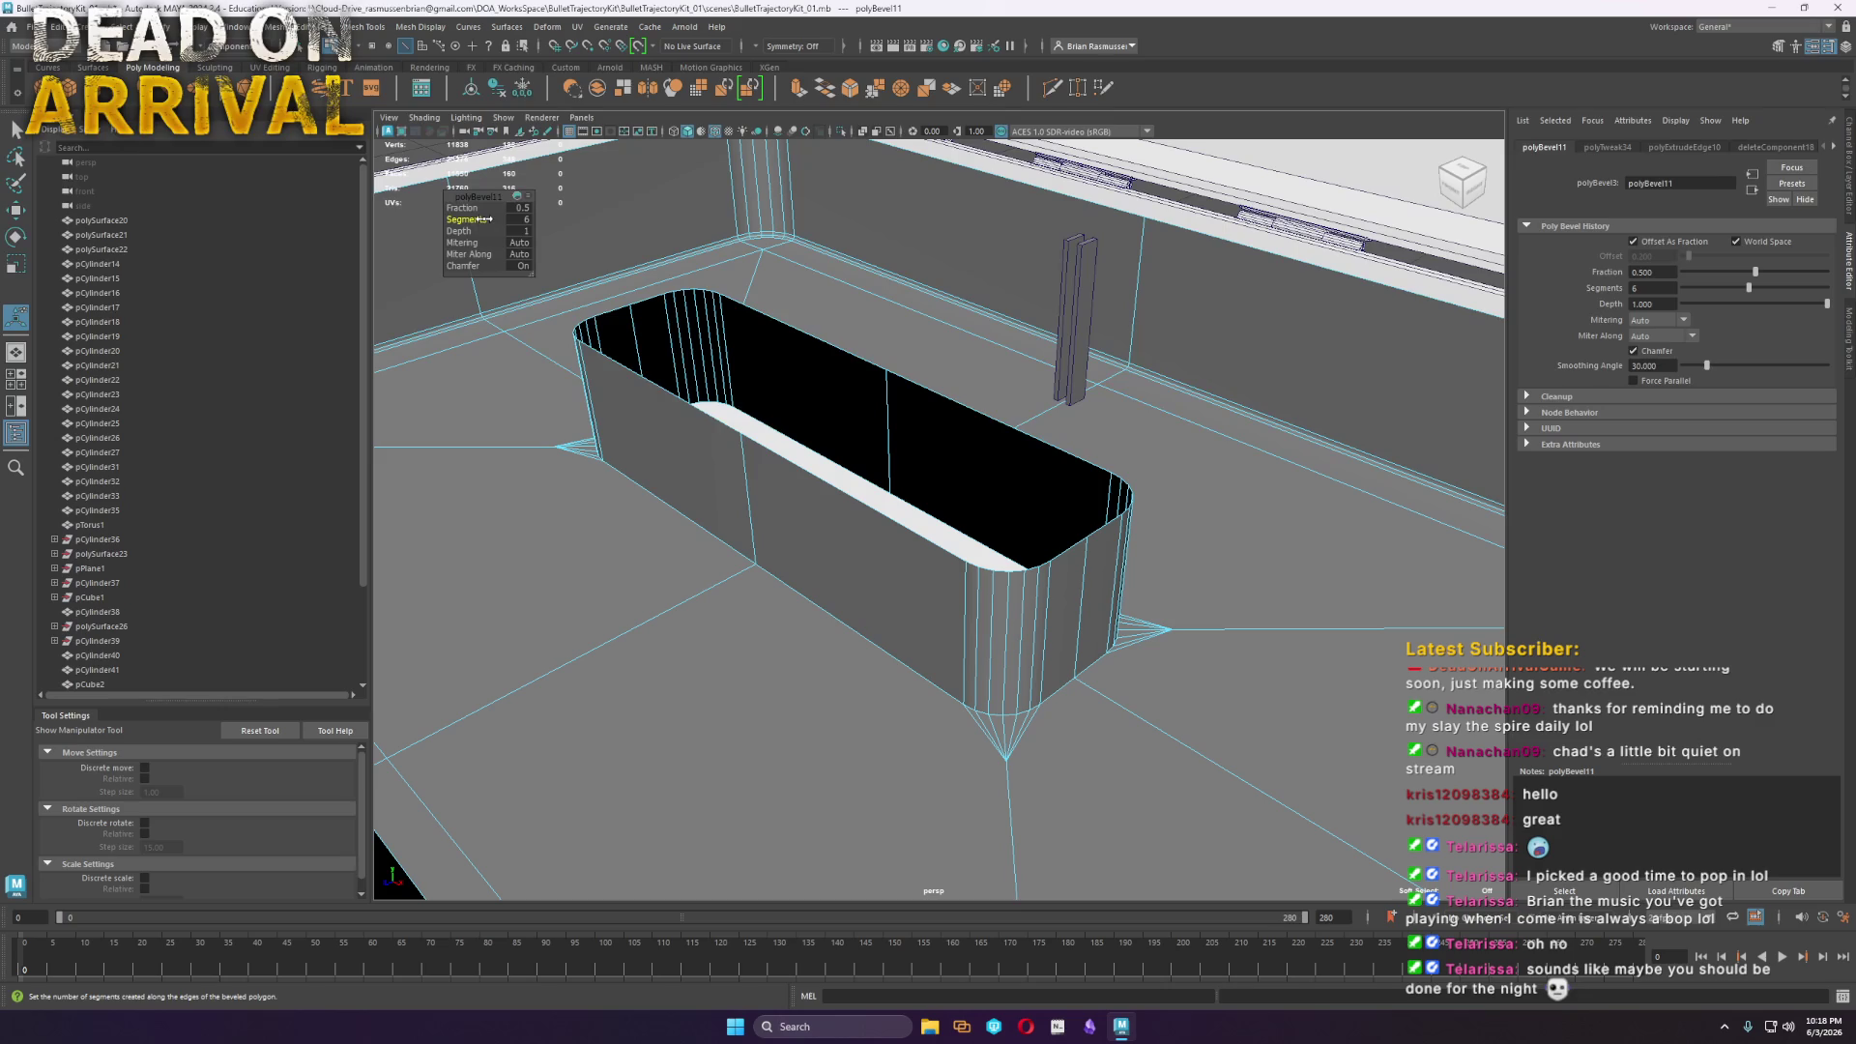
{"action": "left_click_drag", "start_coordinate": [463, 222], "coordinate": [457, 218]}
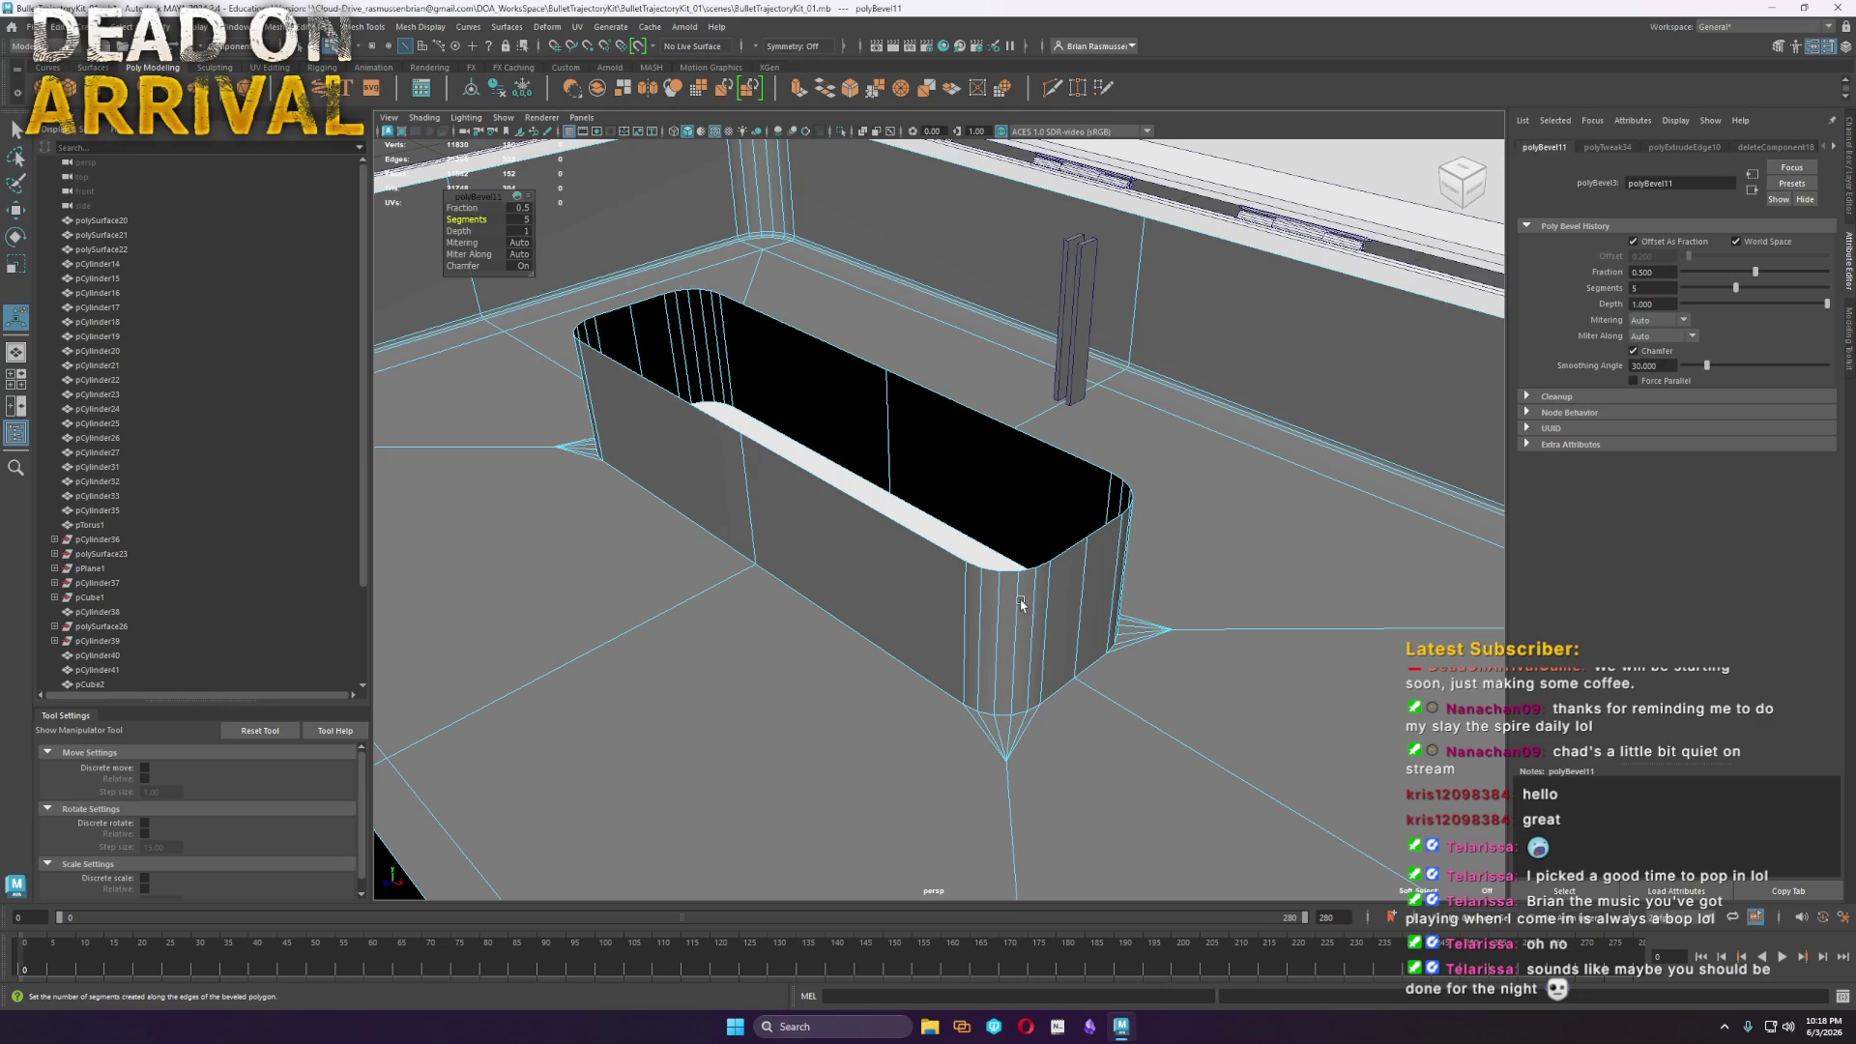
{"action": "mouse_move", "coordinate": [962, 586]}
{"action": "left_mouse_down", "text": "alt"}
{"action": "mouse_move", "coordinate": [837, 605]}
{"action": "mouse_move", "coordinate": [980, 664]}
{"action": "mouse_move", "coordinate": [1057, 587]}
{"action": "left_mouse_up", "text": "alt"}
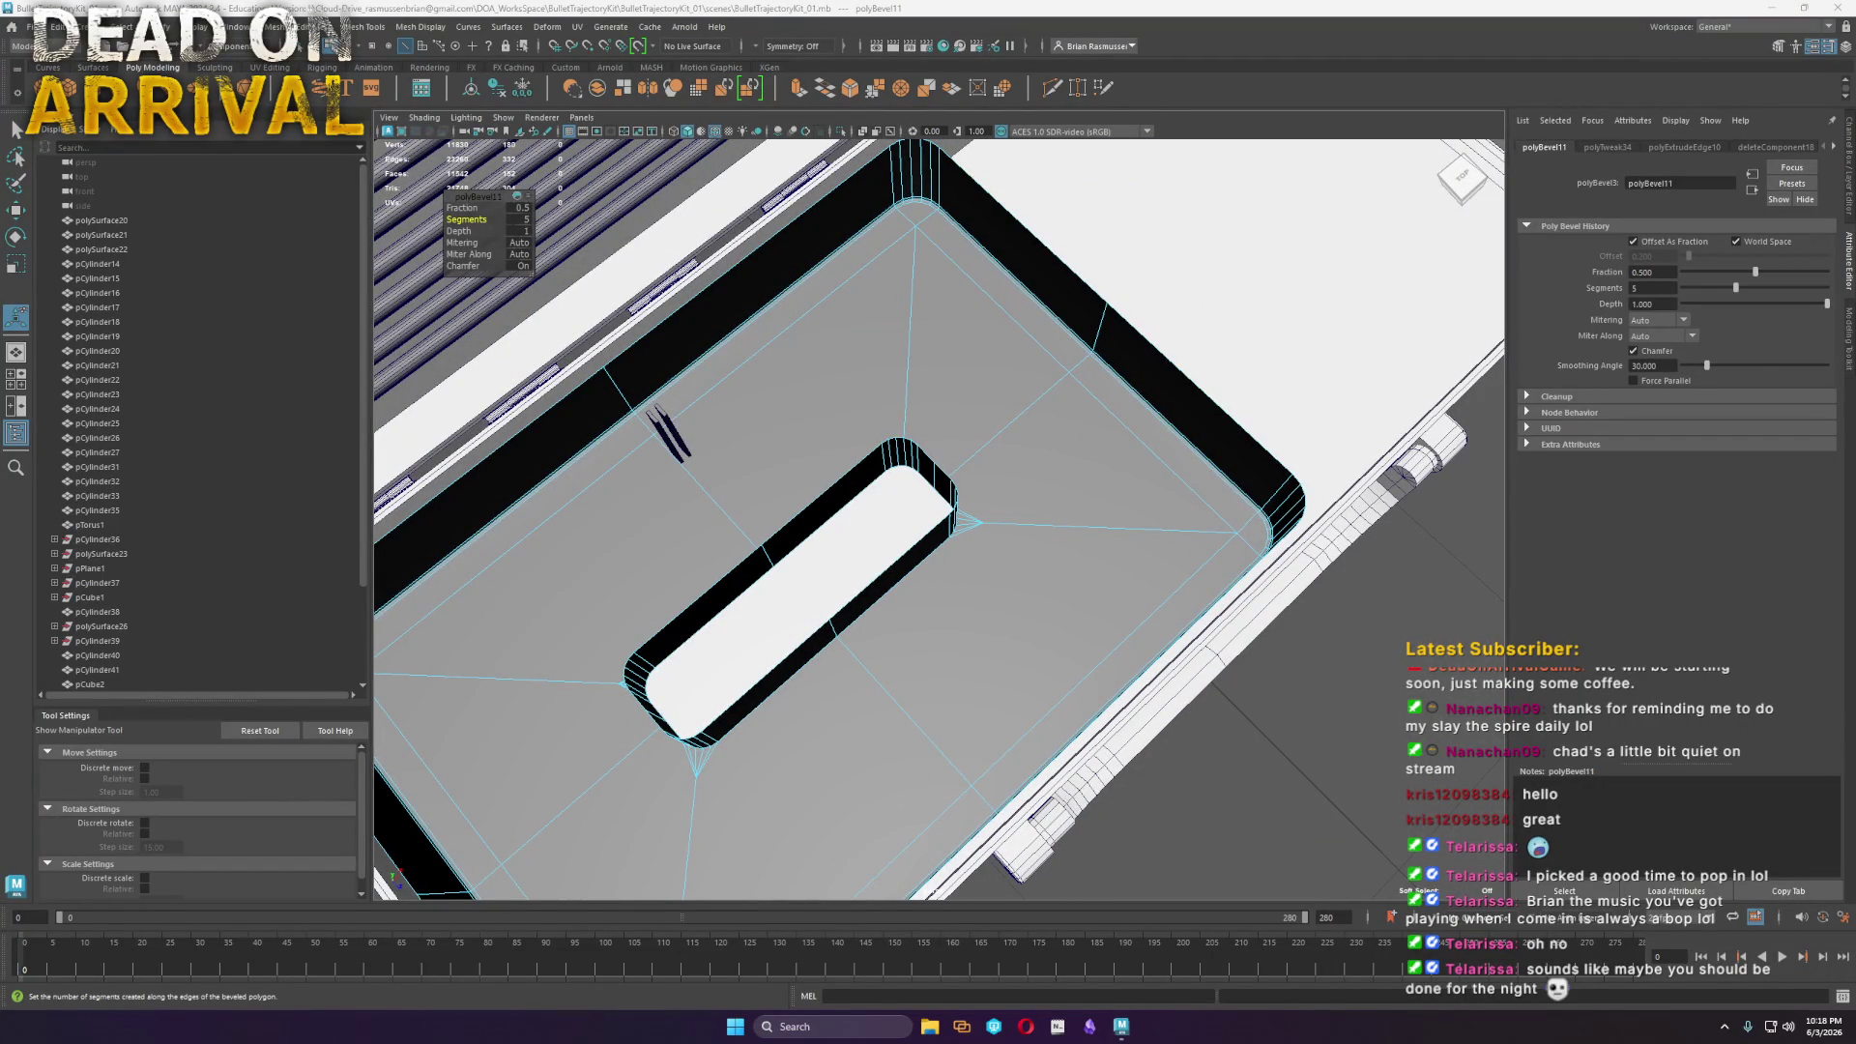
{"action": "mouse_move", "coordinate": [1188, 795]}
{"action": "left_mouse_down", "text": "alt"}
{"action": "mouse_move", "coordinate": [861, 518]}
{"action": "mouse_move", "coordinate": [908, 535]}
{"action": "mouse_move", "coordinate": [676, 419]}
{"action": "left_mouse_up", "text": "alt"}
{"action": "left_click", "coordinate": [462, 208]}
{"action": "mouse_move", "coordinate": [462, 208]}
{"action": "middle_mouse_down"}
{"action": "mouse_move", "coordinate": [508, 230]}
{"action": "mouse_move", "coordinate": [462, 249]}
{"action": "mouse_move", "coordinate": [879, 468]}
{"action": "middle_mouse_up"}
Target-weld stray floor vertices onto the top and left corners
{"action": "mouse_move", "coordinate": [957, 741]}
{"action": "left_mouse_down", "text": "alt"}
{"action": "mouse_move", "coordinate": [1214, 750]}
{"action": "mouse_move", "coordinate": [945, 758]}
{"action": "mouse_move", "coordinate": [1078, 733]}
{"action": "left_mouse_up", "text": "alt"}
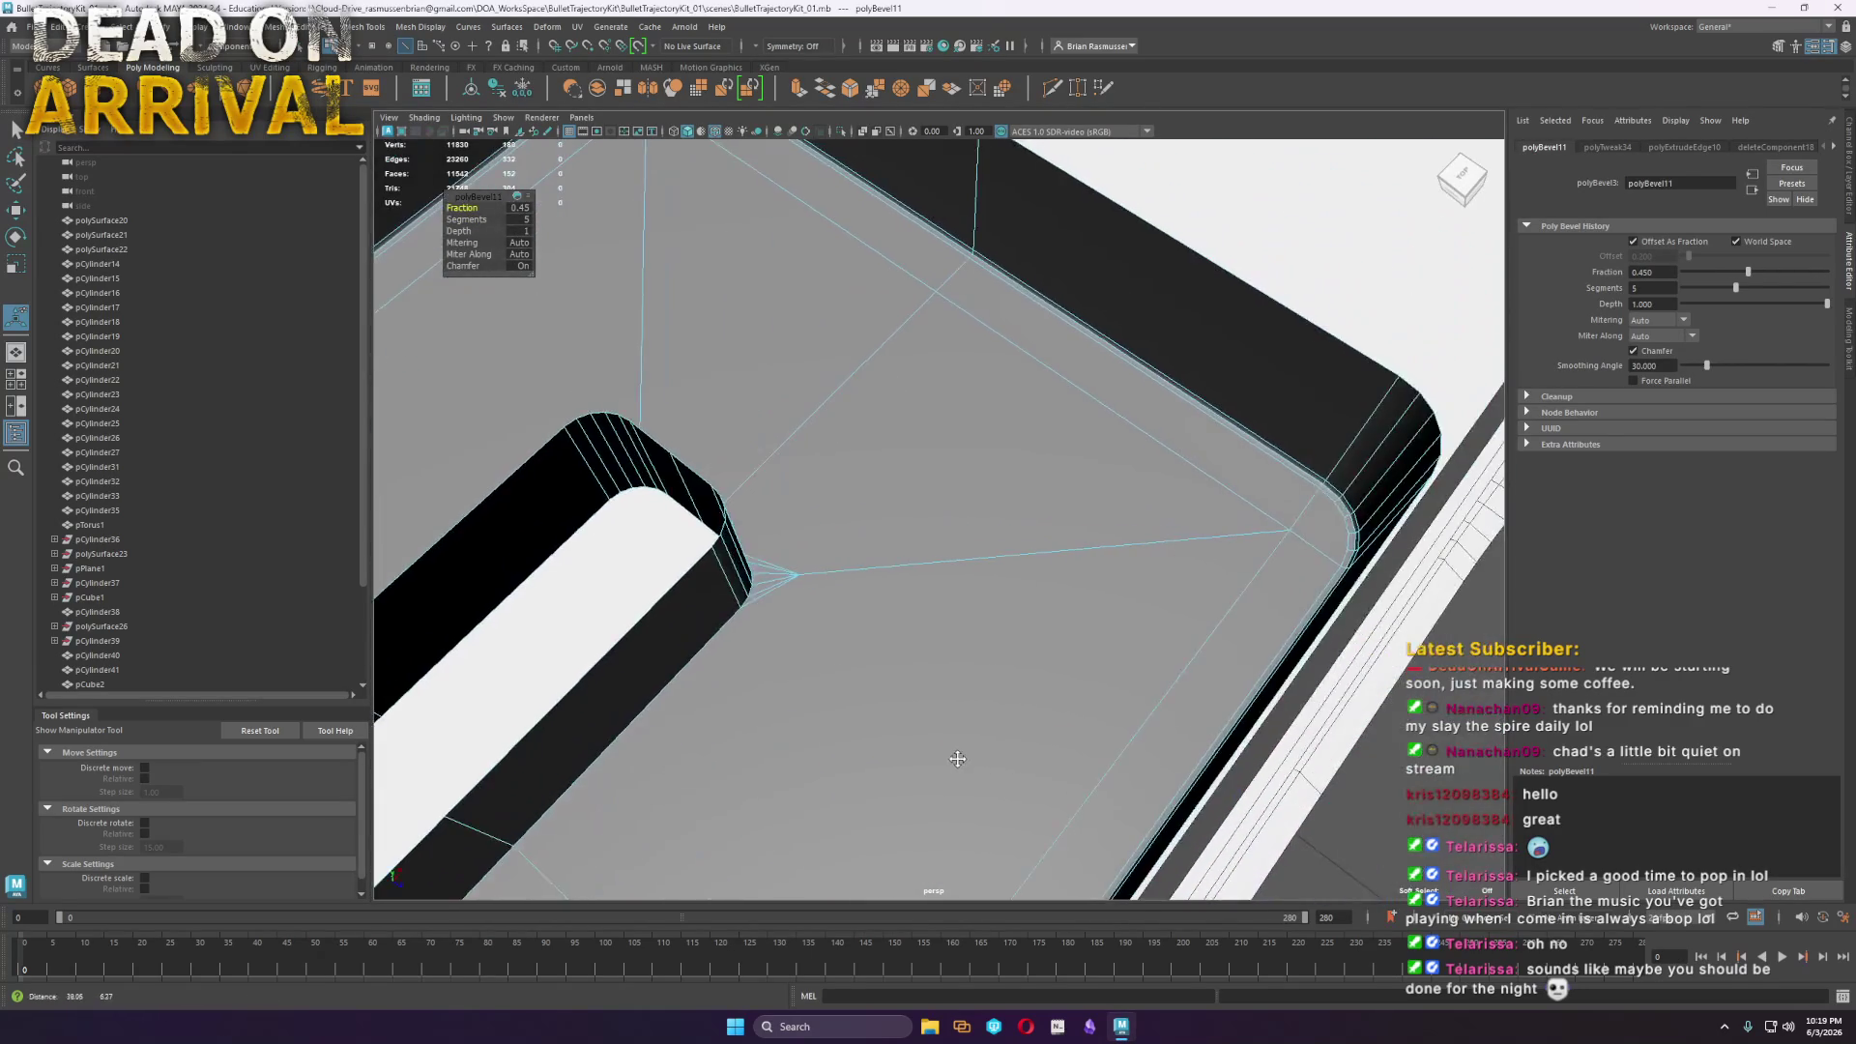
{"action": "mouse_move", "coordinate": [872, 679]}
{"action": "right_mouse_down"}
{"action": "mouse_move", "coordinate": [898, 732]}
{"action": "mouse_move", "coordinate": [870, 643]}
{"action": "mouse_move", "coordinate": [876, 667]}
{"action": "right_mouse_up"}
{"action": "left_click_drag", "start_coordinate": [968, 214], "coordinate": [957, 201]}
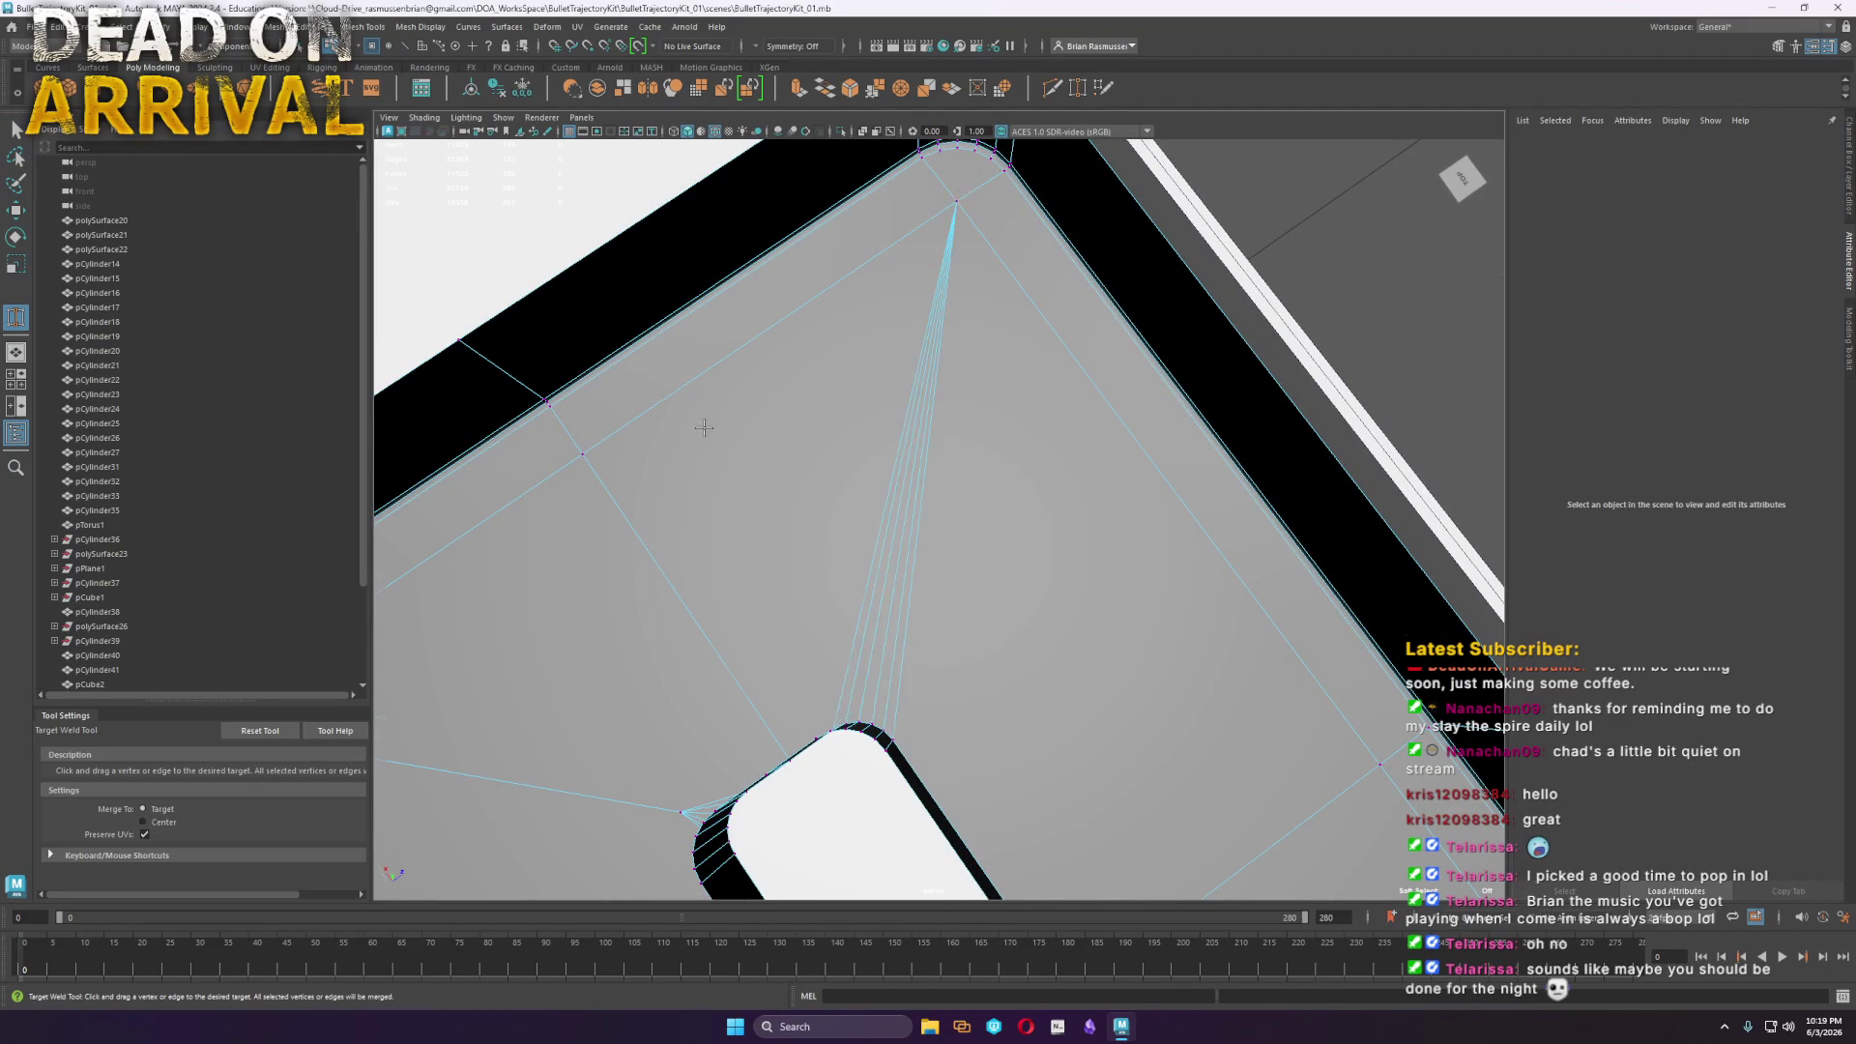
{"action": "scroll", "coordinate": [752, 677], "scroll_direction": "down", "scroll_amount": 3}
{"action": "left_click_drag", "start_coordinate": [512, 638], "coordinate": [501, 640]}
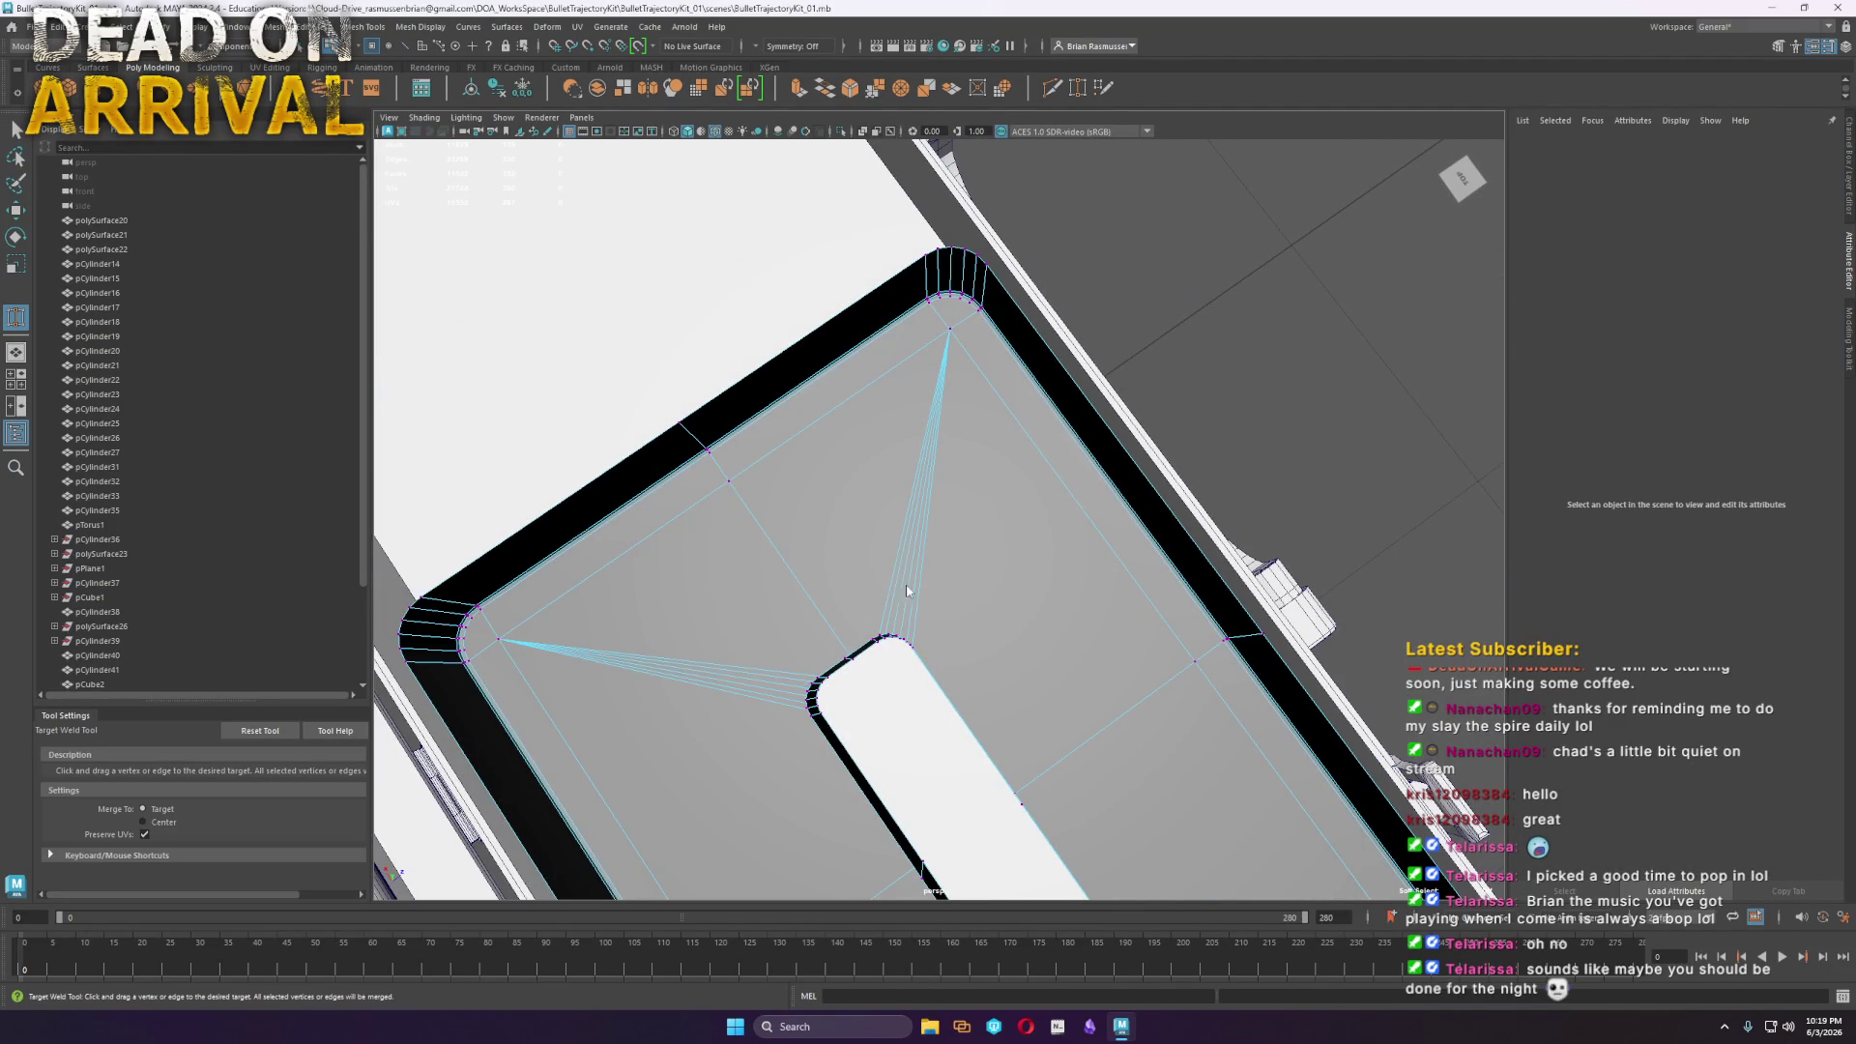
Undo the accidental switch to UV selection, return to object mode, and save the scene
{"action": "right_click_drag", "start_coordinate": [848, 584], "coordinate": [102, 543]}
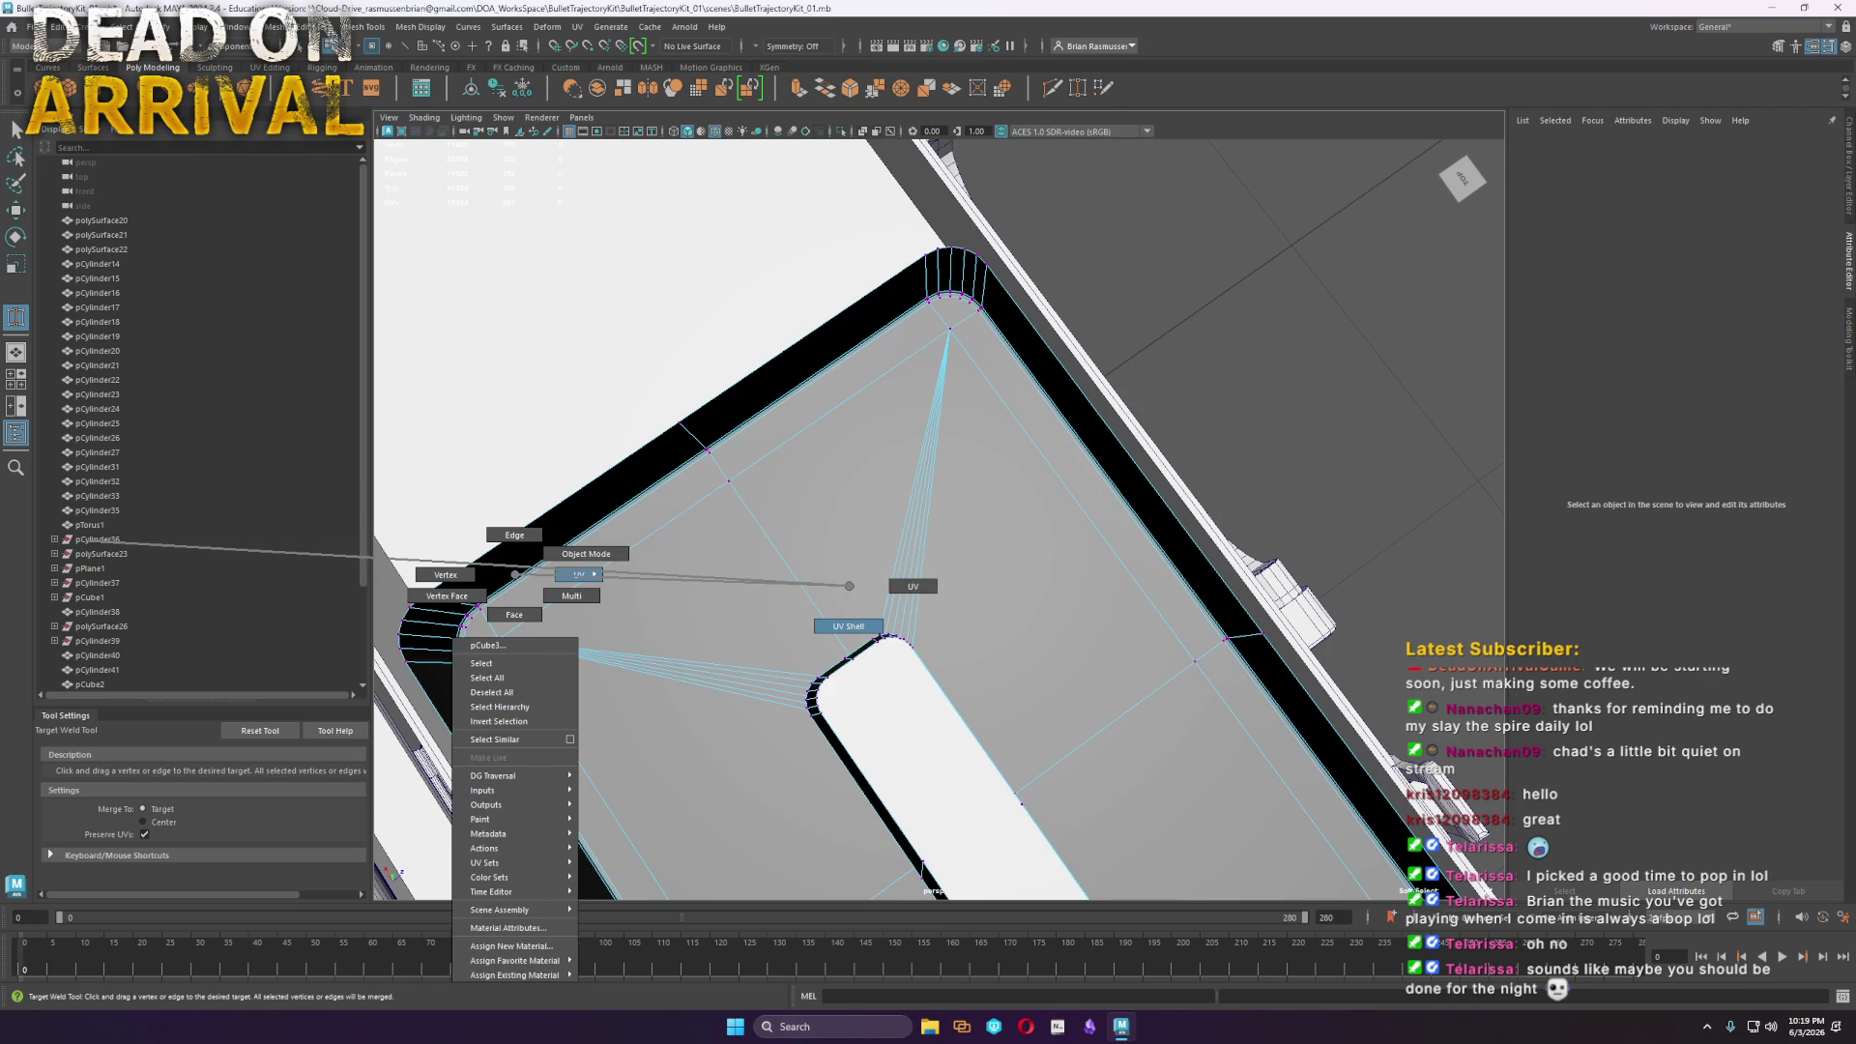
{"action": "mouse_move", "coordinate": [102, 544]}
{"action": "right_mouse_down"}
{"action": "mouse_move", "coordinate": [966, 619]}
{"action": "mouse_move", "coordinate": [1218, 676]}
{"action": "mouse_move", "coordinate": [1208, 638]}
{"action": "mouse_move", "coordinate": [935, 721]}
{"action": "mouse_move", "coordinate": [841, 533]}
{"action": "right_mouse_up"}
{"action": "scroll", "coordinate": [981, 661], "scroll_direction": "down", "scroll_amount": 4}
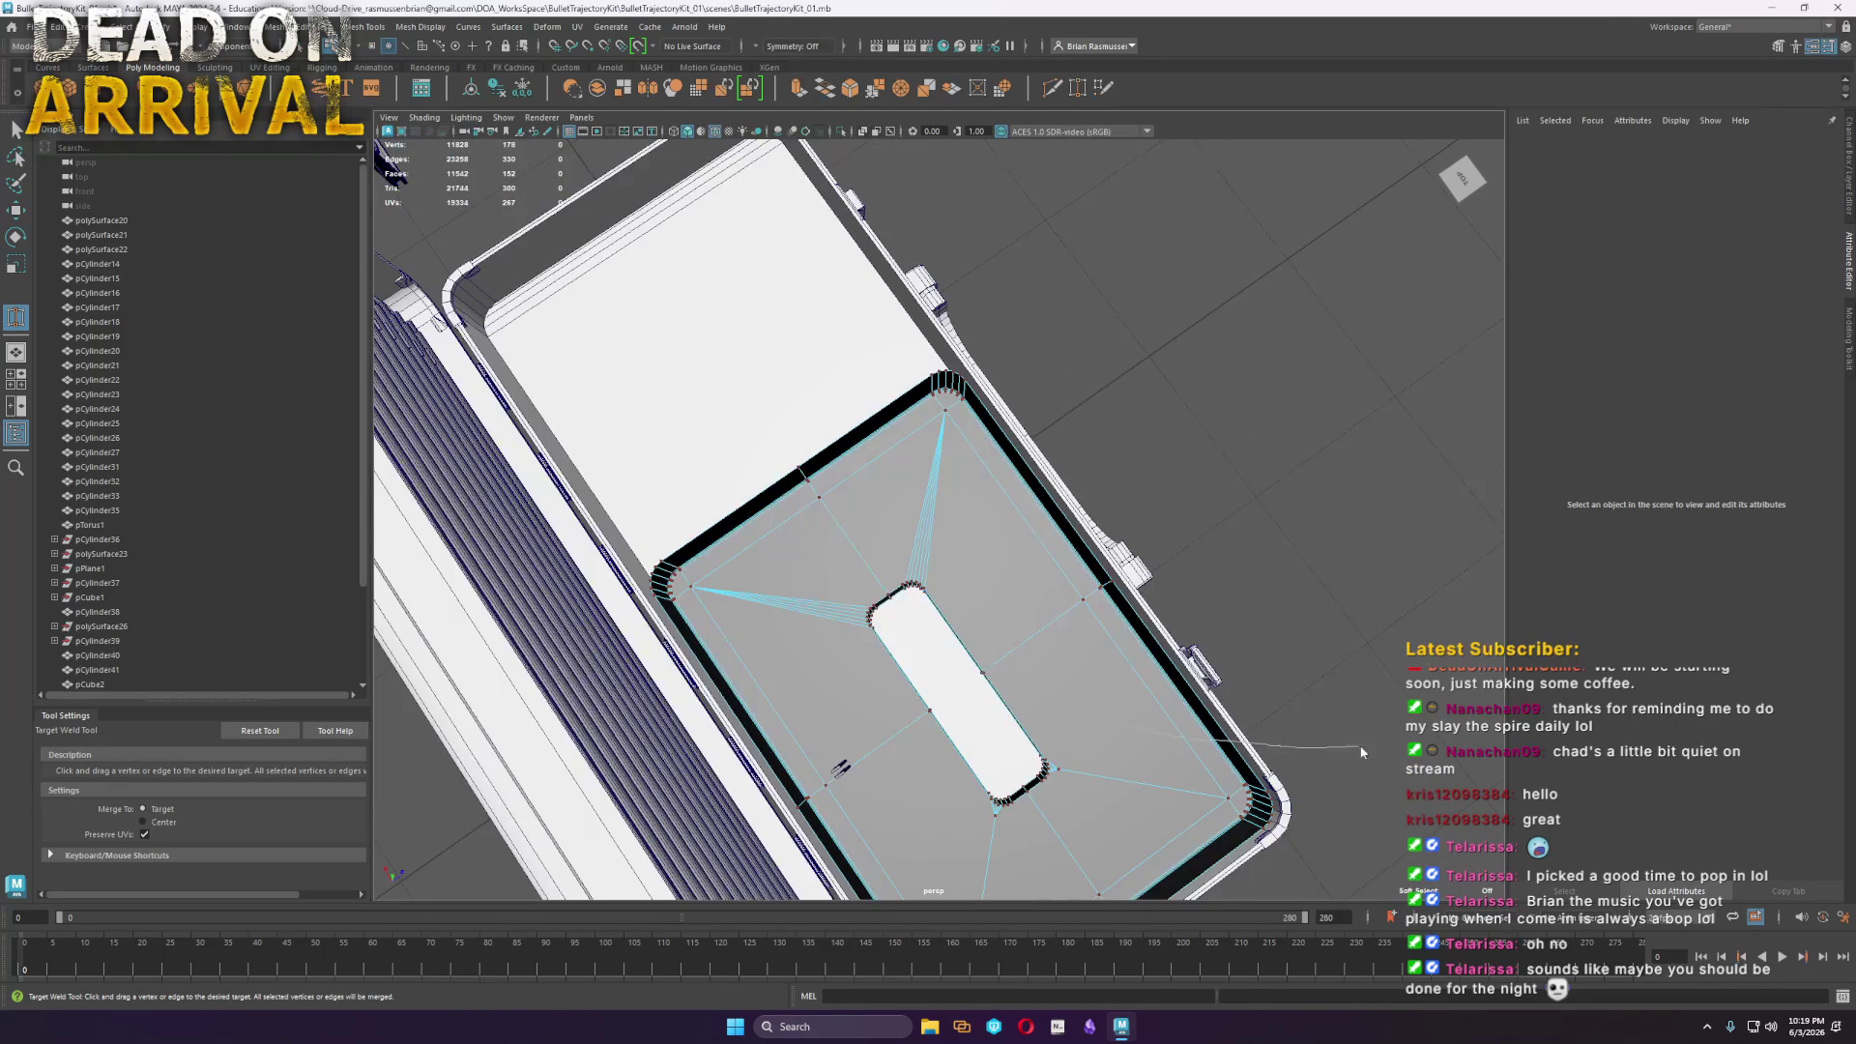
{"action": "mouse_move", "coordinate": [1363, 628]}
{"action": "left_mouse_down", "text": "alt"}
{"action": "mouse_move", "coordinate": [890, 310]}
{"action": "mouse_move", "coordinate": [1207, 725]}
{"action": "mouse_move", "coordinate": [1109, 633]}
{"action": "mouse_move", "coordinate": [1183, 726]}
{"action": "left_mouse_up", "text": "alt"}
{"action": "key", "text": "ctrl+z"}
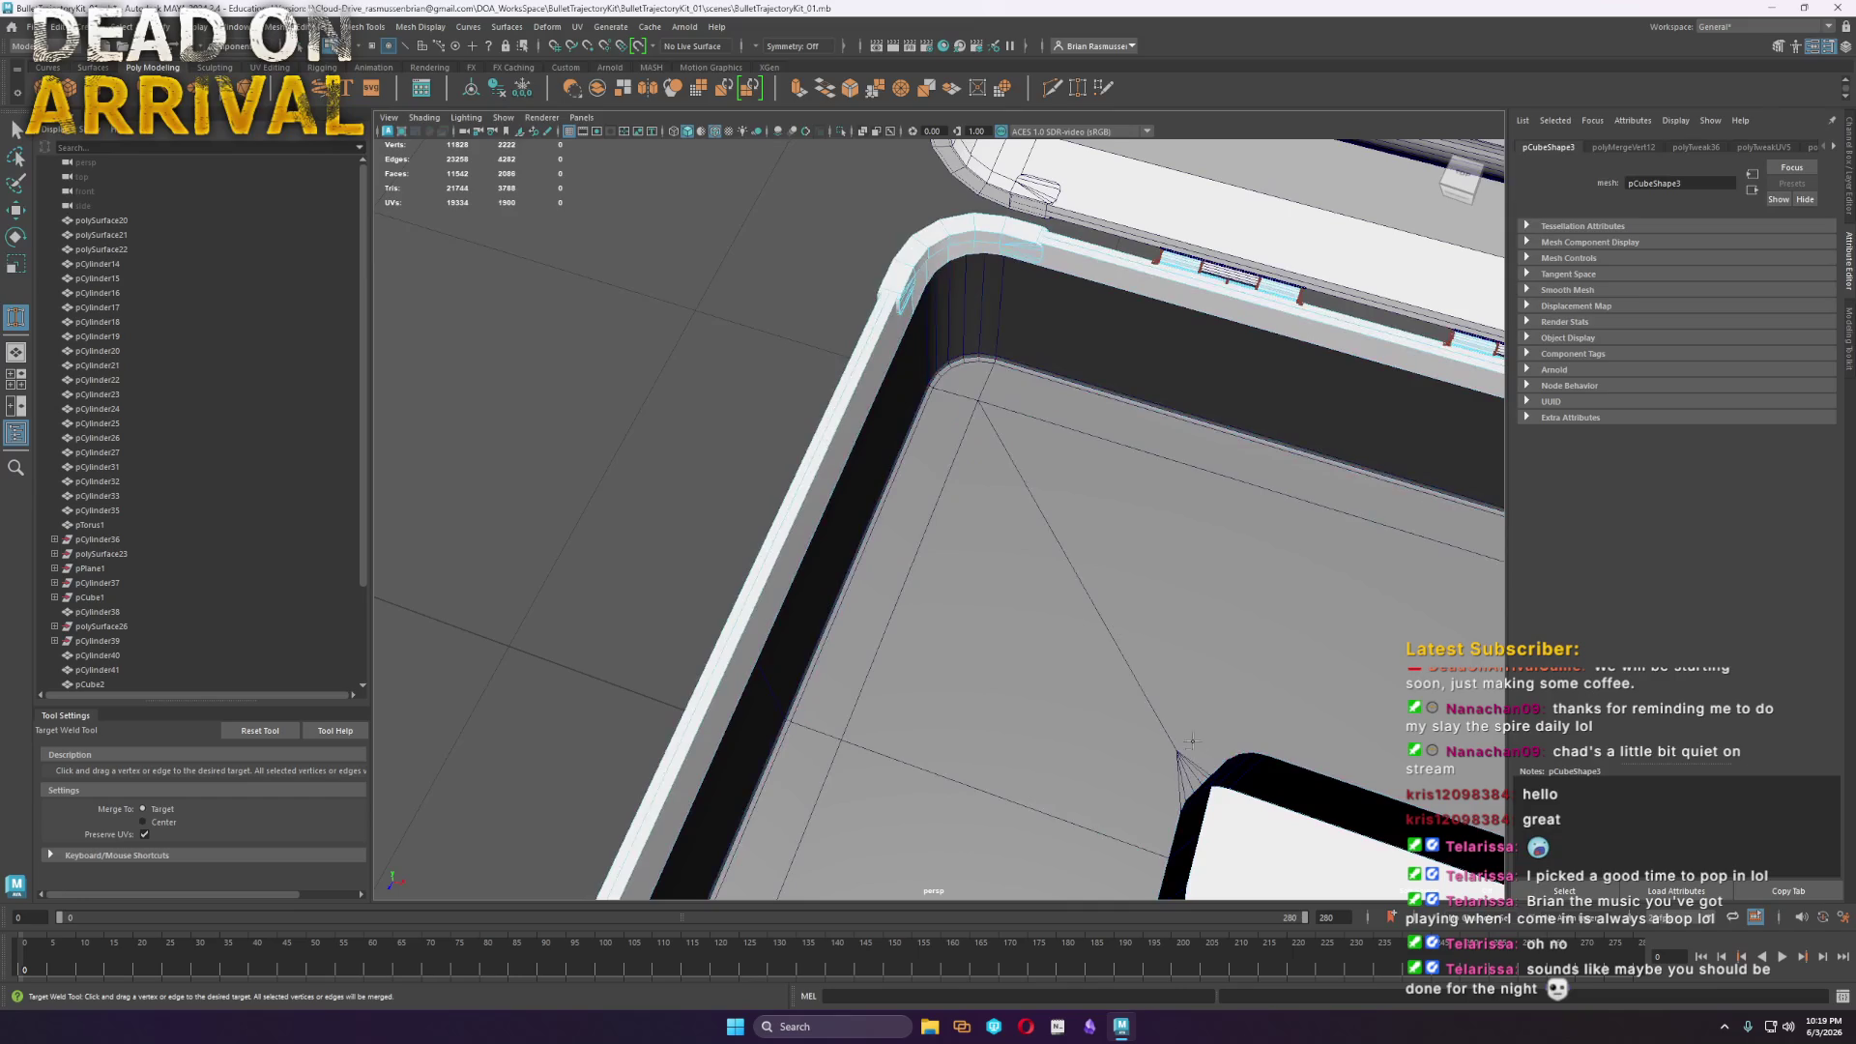
{"action": "key", "text": "w"}
{"action": "right_click_drag", "start_coordinate": [1129, 628], "coordinate": [1204, 568]}
{"action": "key", "text": "ctrl+s"}
Target-weld two more stray floor vertices into the tray's corner
{"action": "right_click", "coordinate": [952, 511]}
{"action": "right_click_drag", "start_coordinate": [951, 510], "coordinate": [882, 508]}
{"action": "left_click", "coordinate": [1178, 755]}
{"action": "right_click_drag", "start_coordinate": [1178, 755], "coordinate": [1189, 606], "text": "shift"}
{"action": "left_click_drag", "start_coordinate": [983, 391], "coordinate": [887, 635]}
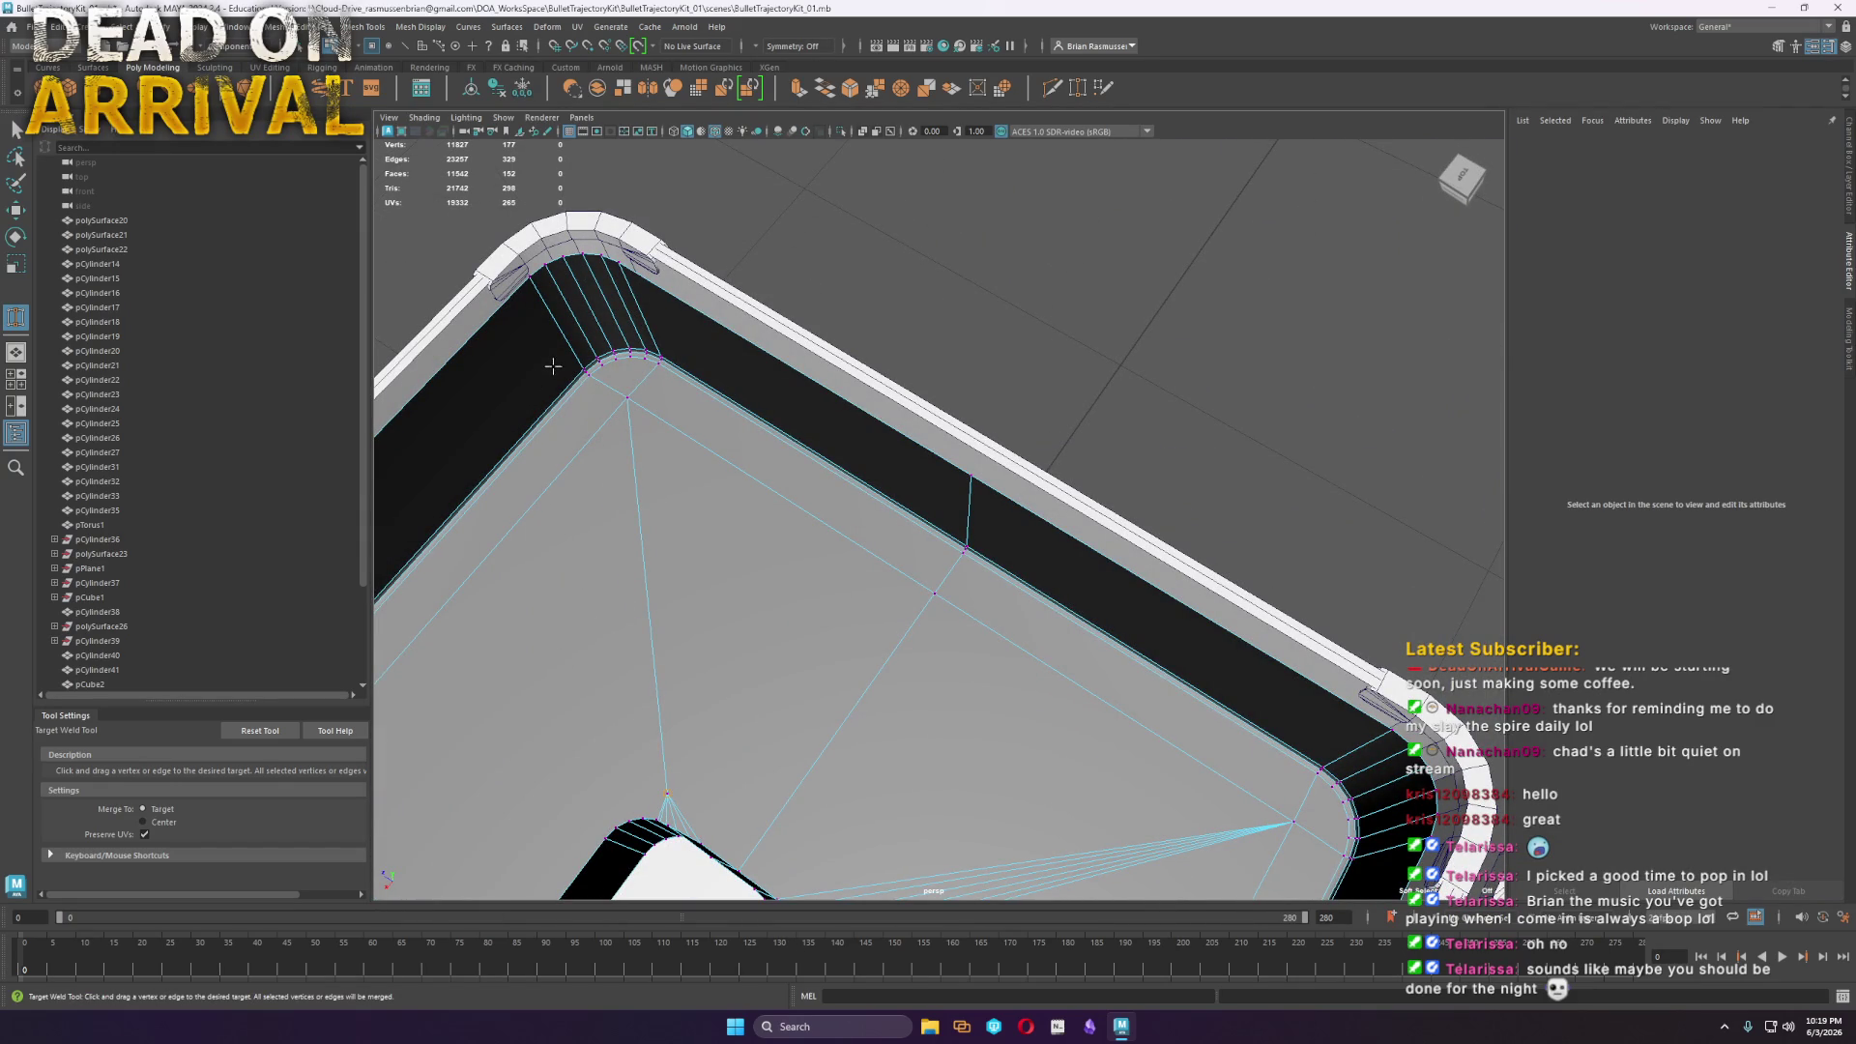
{"action": "mouse_move", "coordinate": [646, 394]}
{"action": "left_mouse_down"}
{"action": "mouse_move", "coordinate": [748, 591]}
{"action": "mouse_move", "coordinate": [773, 734]}
{"action": "mouse_move", "coordinate": [1305, 786]}
{"action": "mouse_move", "coordinate": [1073, 607]}
{"action": "mouse_move", "coordinate": [926, 558]}
{"action": "left_mouse_up"}
Select the raised well's top rim vertex loop
{"action": "key", "text": "w"}
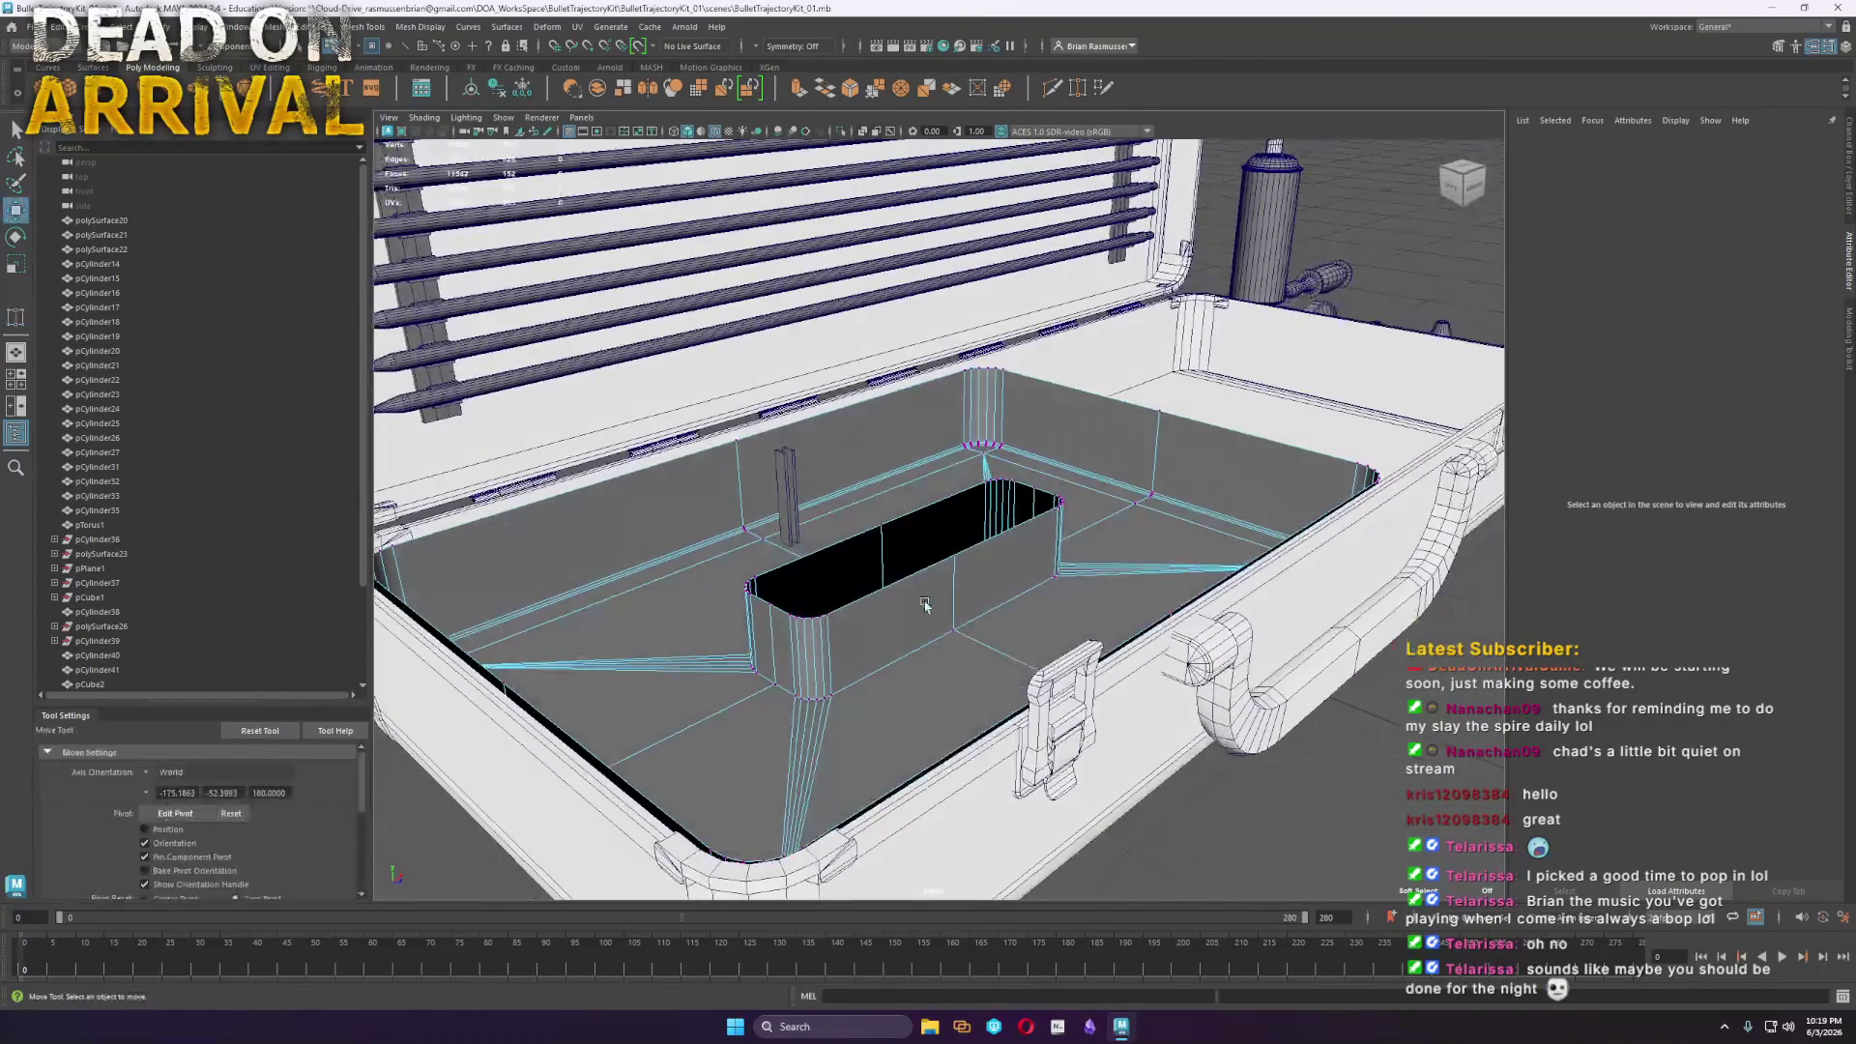
{"action": "key", "text": "F10"}
{"action": "double_click", "coordinate": [931, 557]}
{"action": "key", "text": "r"}
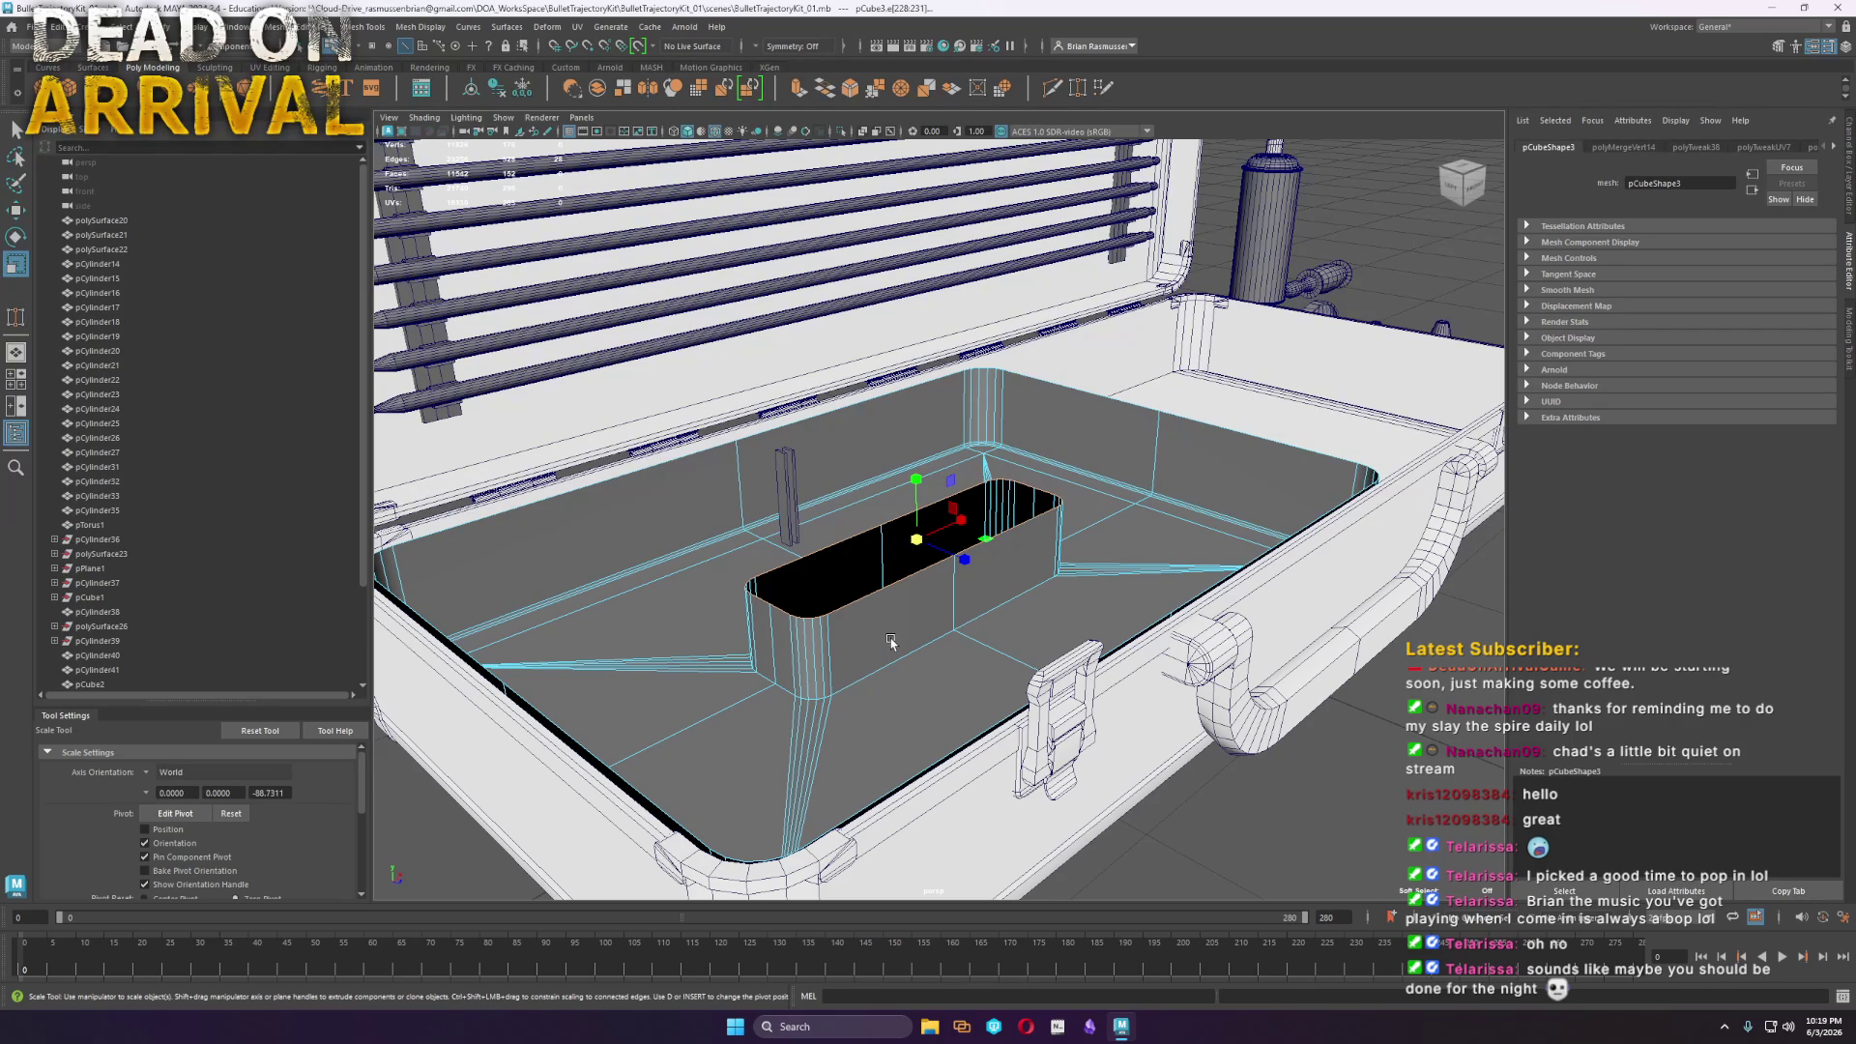
{"action": "right_click", "coordinate": [893, 597]}
{"action": "mouse_move", "coordinate": [870, 619]}
{"action": "left_mouse_down", "text": "alt"}
{"action": "mouse_move", "coordinate": [820, 592]}
{"action": "mouse_move", "coordinate": [643, 823]}
{"action": "mouse_move", "coordinate": [865, 698]}
{"action": "left_mouse_up", "text": "alt"}
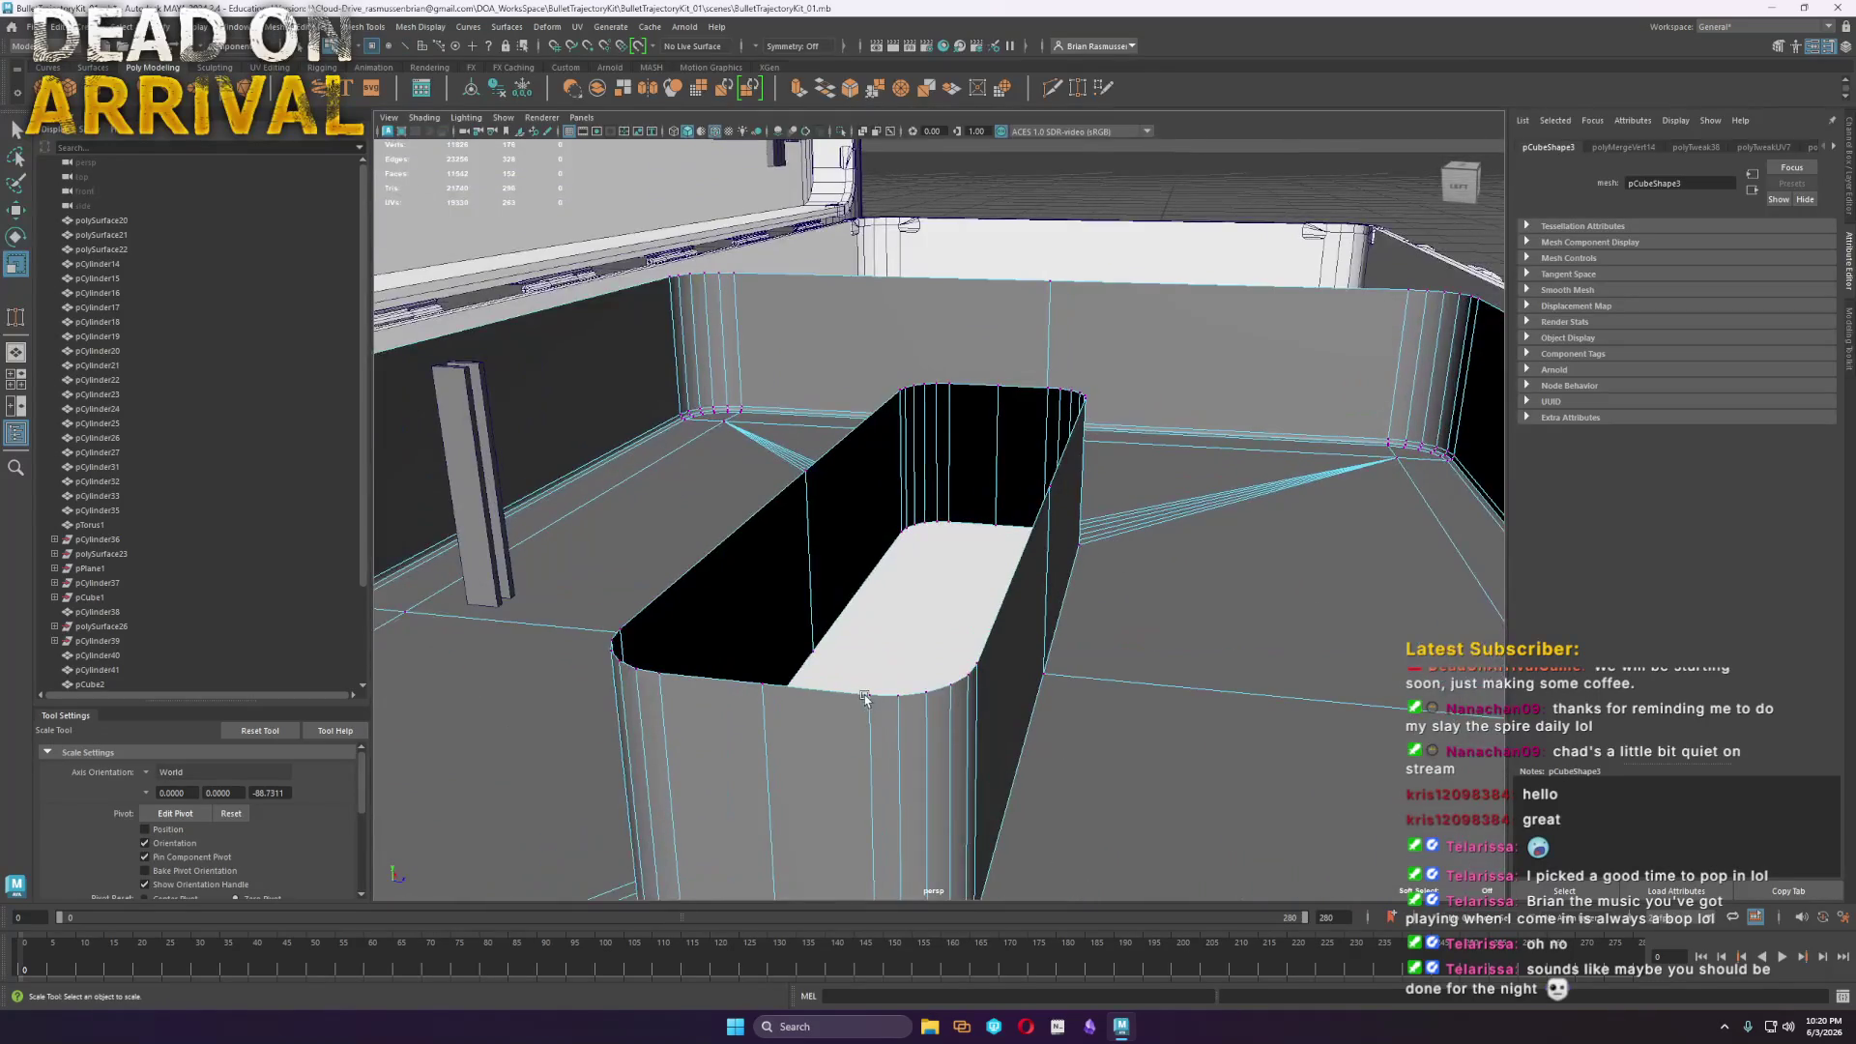
{"action": "left_click", "coordinate": [870, 695]}
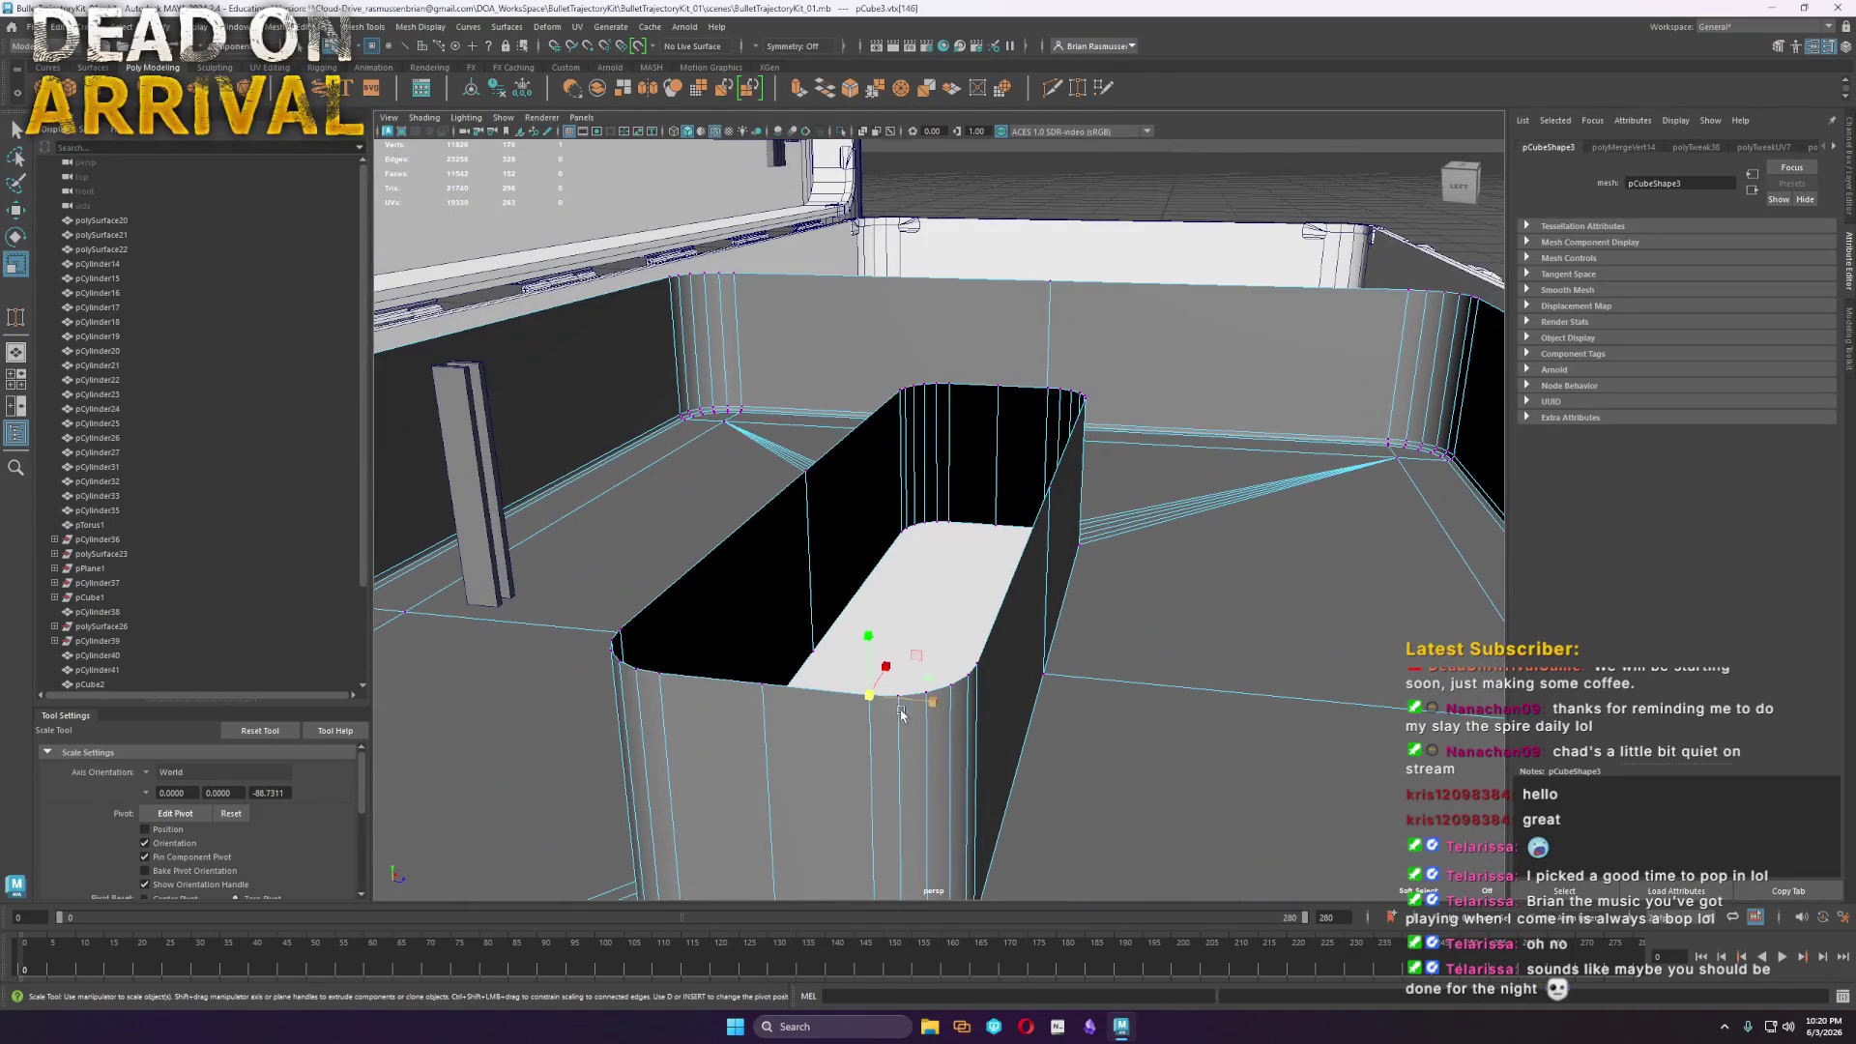
{"action": "double_click", "coordinate": [764, 687], "text": "shift"}
Push the well's top rim vertices outward along their surface normals
{"action": "key", "text": "w"}
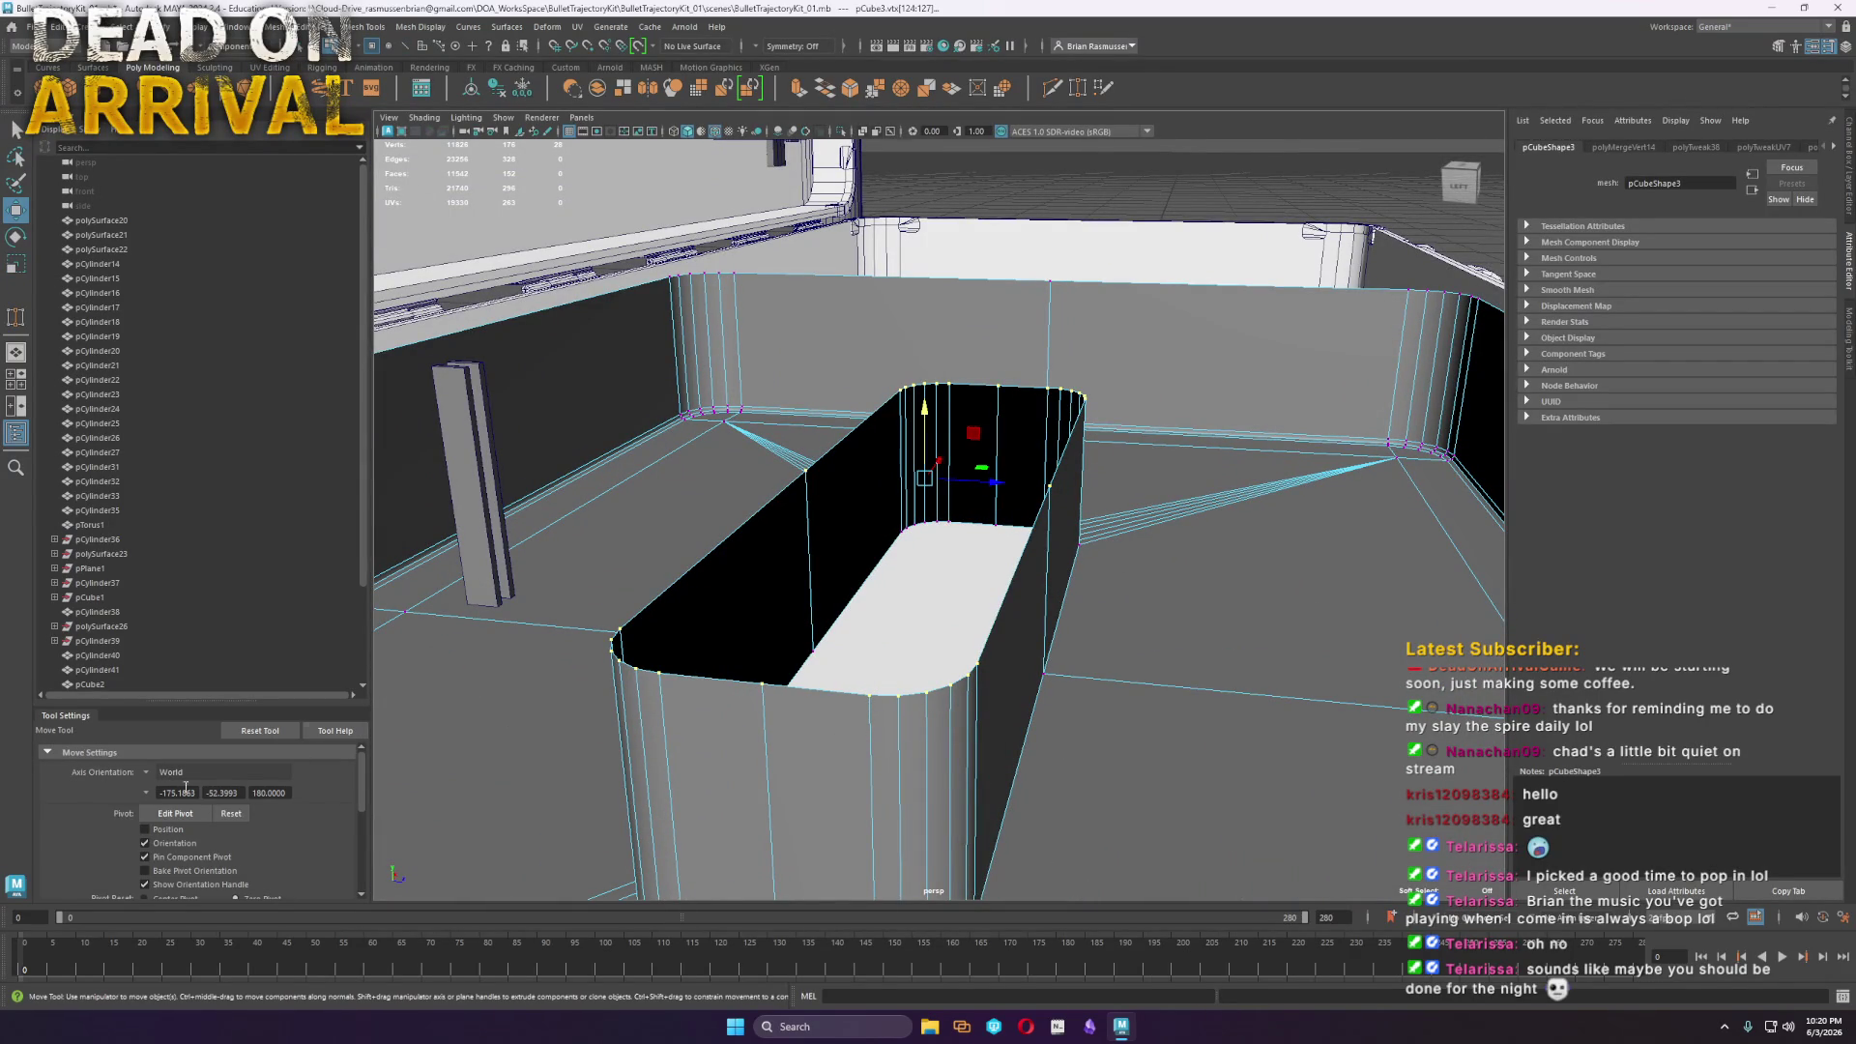
{"action": "left_click", "coordinate": [147, 777]}
{"action": "left_click", "coordinate": [208, 833]}
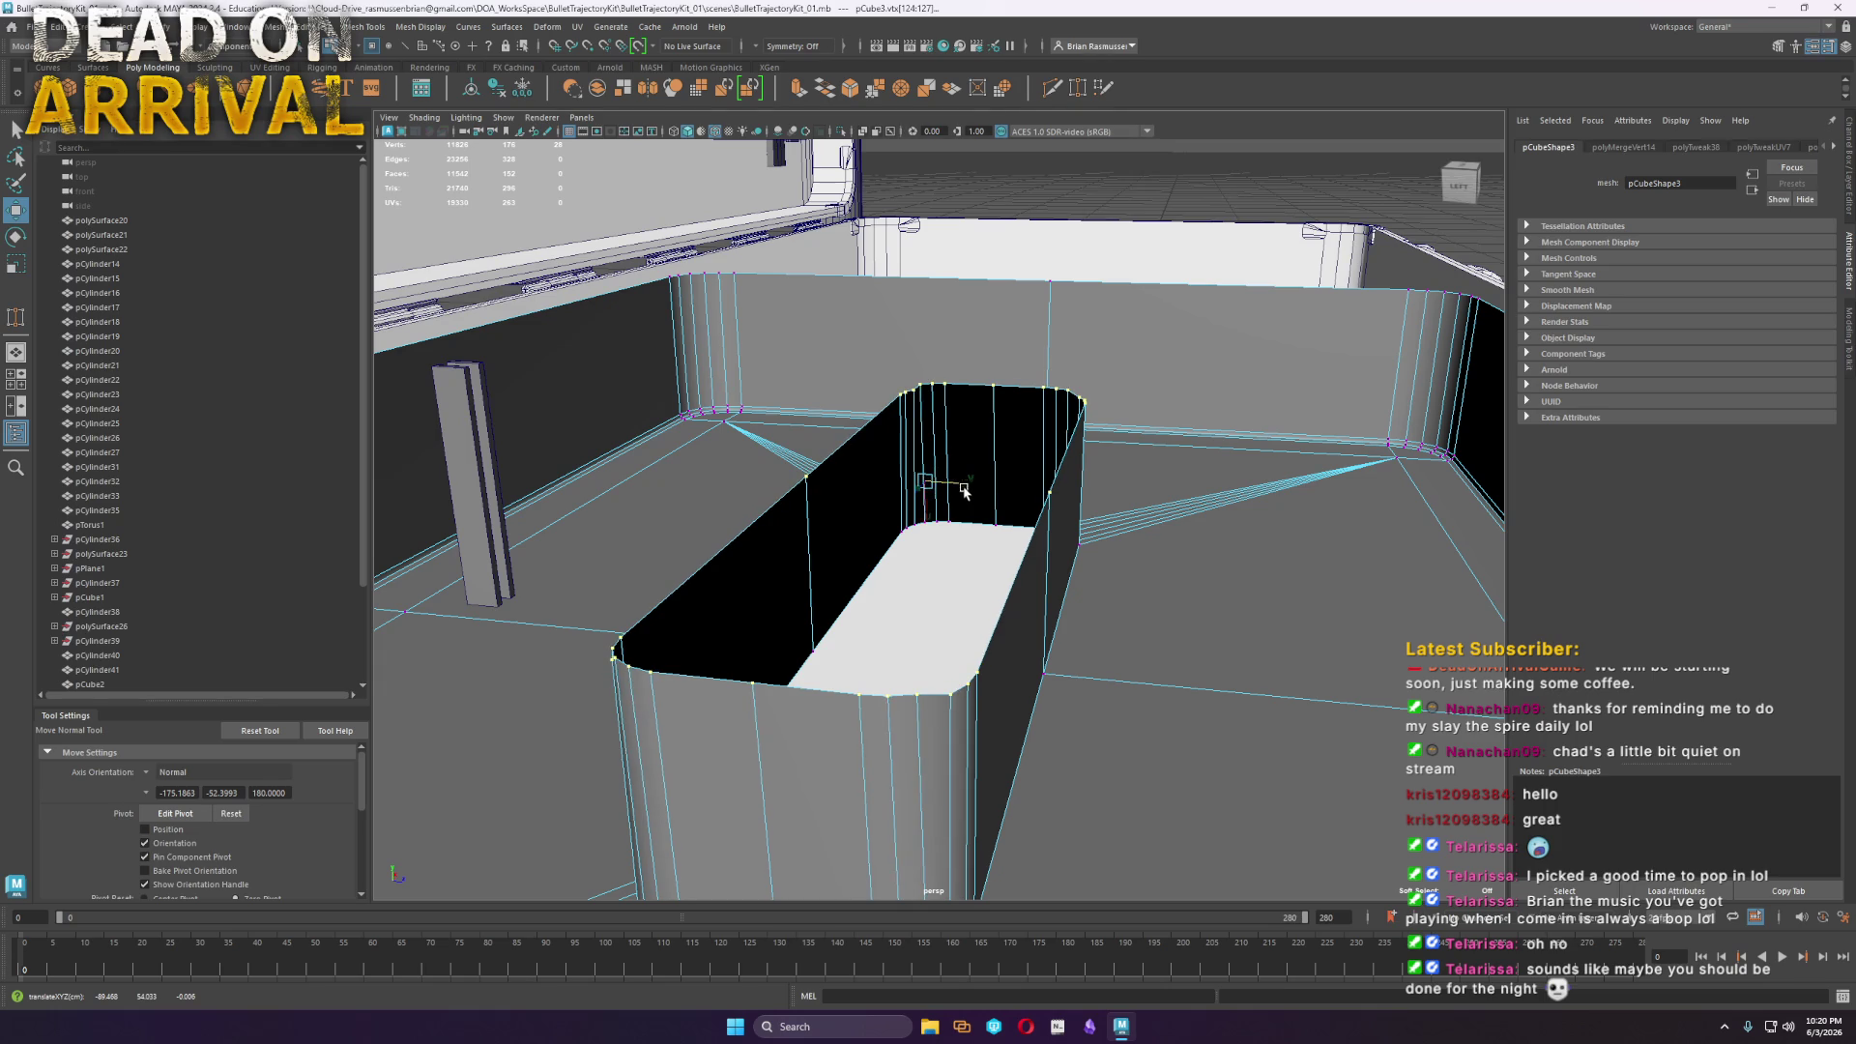
{"action": "left_click_drag", "start_coordinate": [970, 486], "coordinate": [897, 599], "text": "alt"}
{"action": "mouse_move", "coordinate": [897, 600]}
{"action": "middle_mouse_down", "text": "alt"}
{"action": "mouse_move", "coordinate": [734, 541]}
{"action": "mouse_move", "coordinate": [995, 560]}
{"action": "mouse_move", "coordinate": [851, 353]}
{"action": "mouse_move", "coordinate": [792, 373]}
{"action": "middle_mouse_up", "text": "alt"}
{"action": "left_click_drag", "start_coordinate": [851, 346], "coordinate": [891, 333]}
Set the move axis back to Object and select the well's bottom edge loop
{"action": "scroll", "coordinate": [891, 333], "scroll_direction": "down", "scroll_amount": 1}
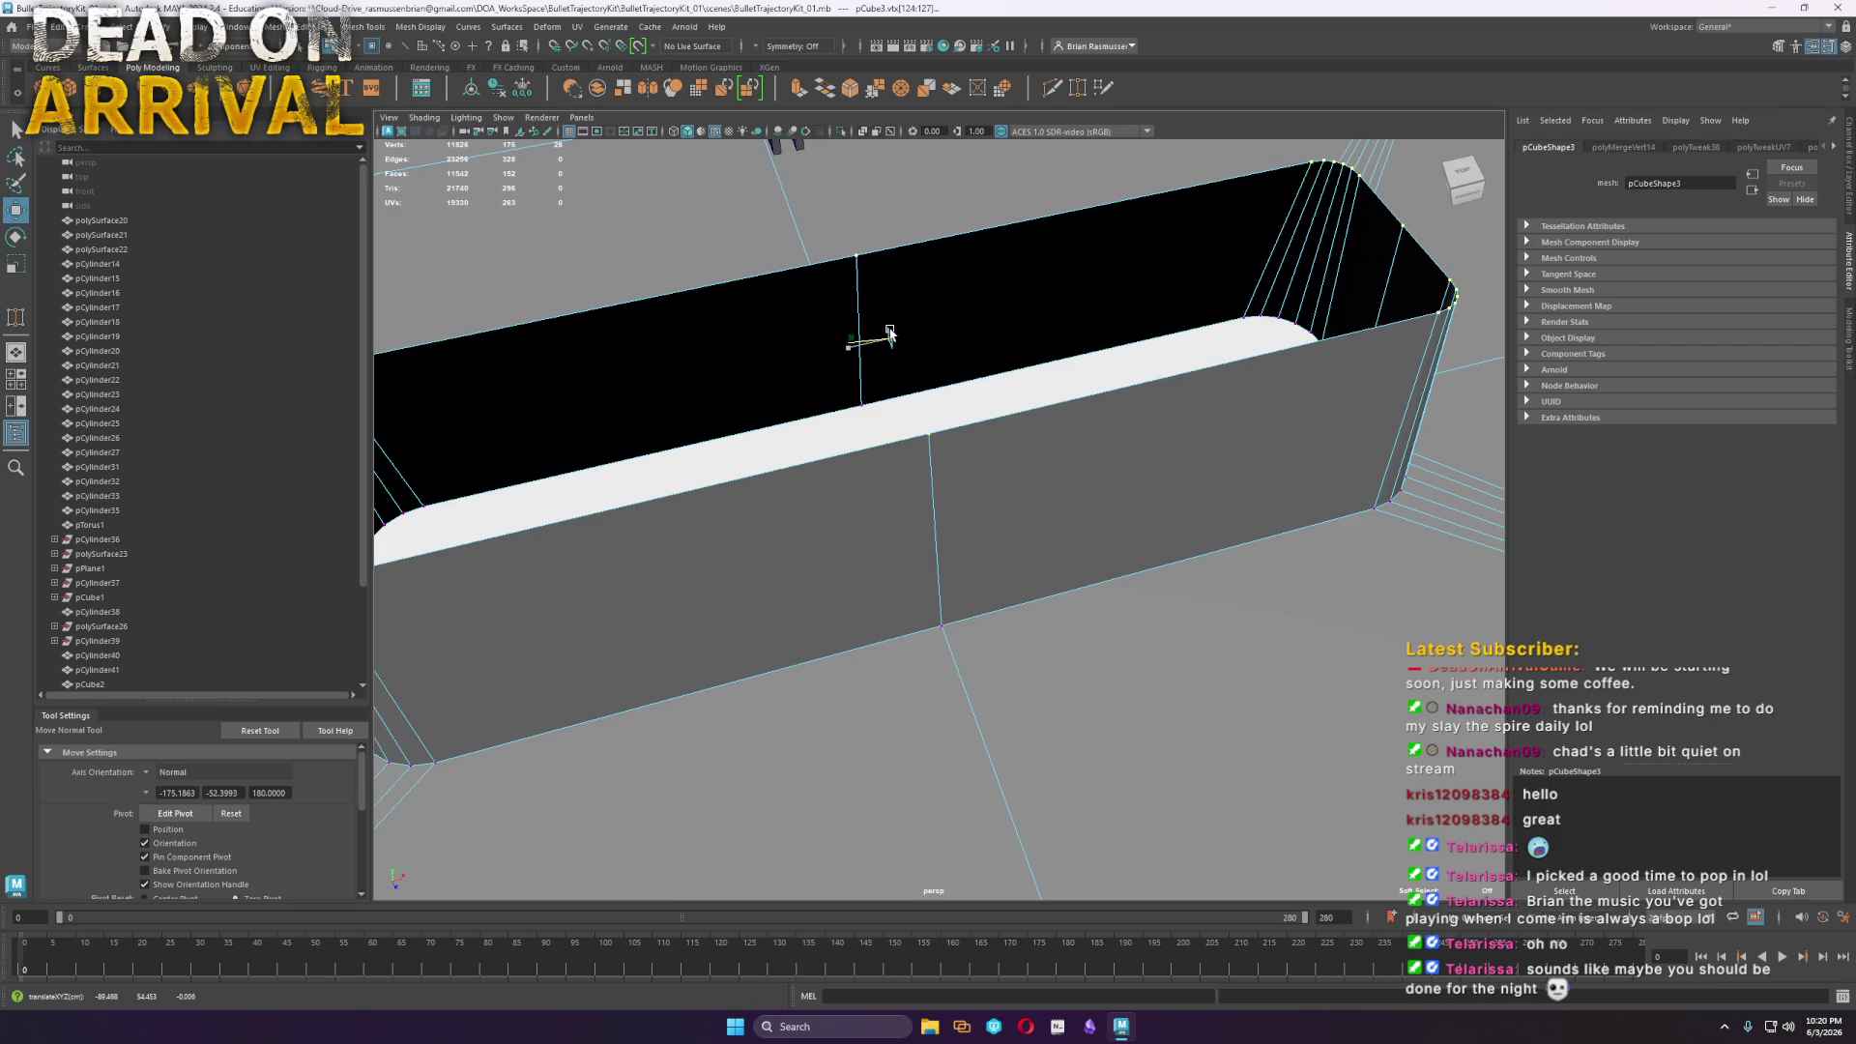
{"action": "scroll", "coordinate": [1310, 521], "scroll_direction": "down", "scroll_amount": 2}
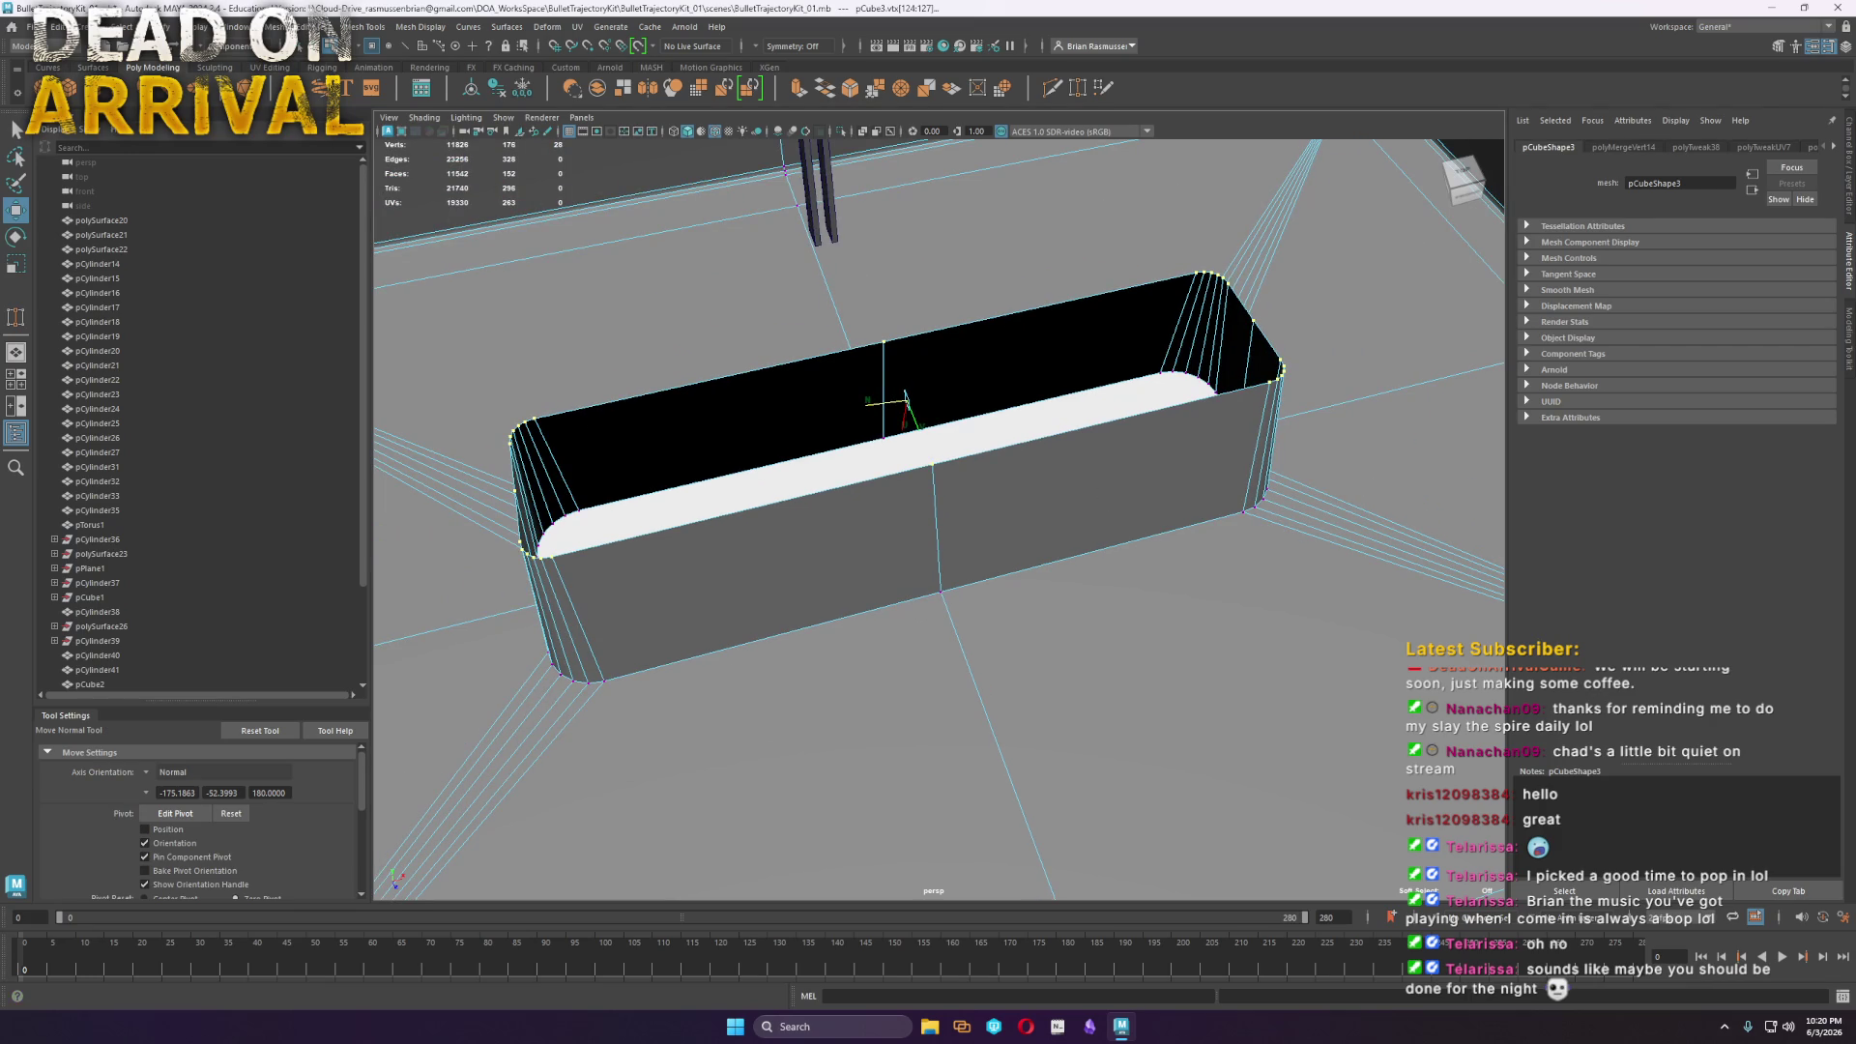
{"action": "left_click", "coordinate": [147, 773]}
{"action": "left_click", "coordinate": [179, 800]}
{"action": "right_click_drag", "start_coordinate": [1071, 476], "coordinate": [1133, 538], "text": "ctrl"}
{"action": "left_click", "coordinate": [1139, 541]}
Bevel the well's bottom edge loop, reducing Segments from 3 to 2
{"action": "mouse_move", "coordinate": [1139, 541]}
{"action": "left_mouse_down", "text": "alt"}
{"action": "mouse_move", "coordinate": [1180, 542]}
{"action": "mouse_move", "coordinate": [1124, 566]}
{"action": "mouse_move", "coordinate": [787, 590]}
{"action": "left_mouse_up", "text": "alt"}
{"action": "right_click_drag", "start_coordinate": [788, 589], "coordinate": [1085, 629], "text": "alt"}
{"action": "right_click", "coordinate": [1092, 619], "text": "shift"}
{"action": "left_click", "coordinate": [1166, 615]}
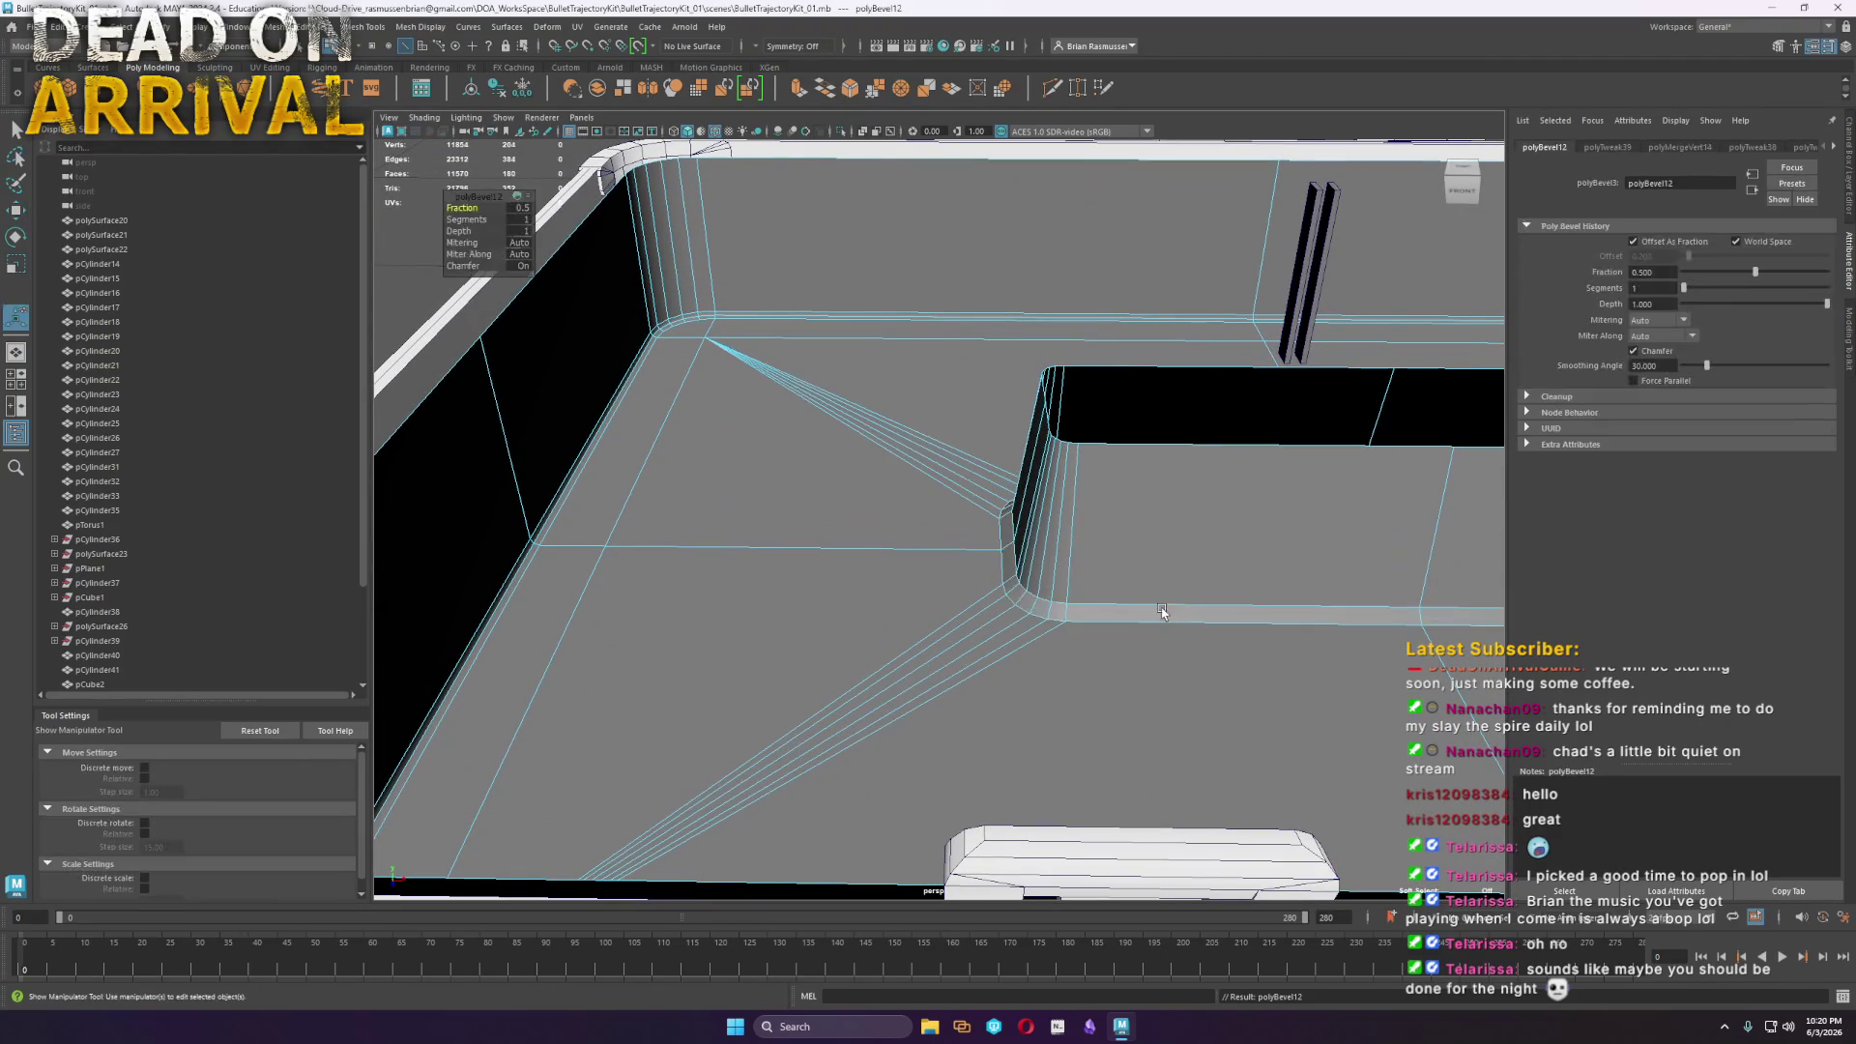
{"action": "left_click", "coordinate": [466, 219]}
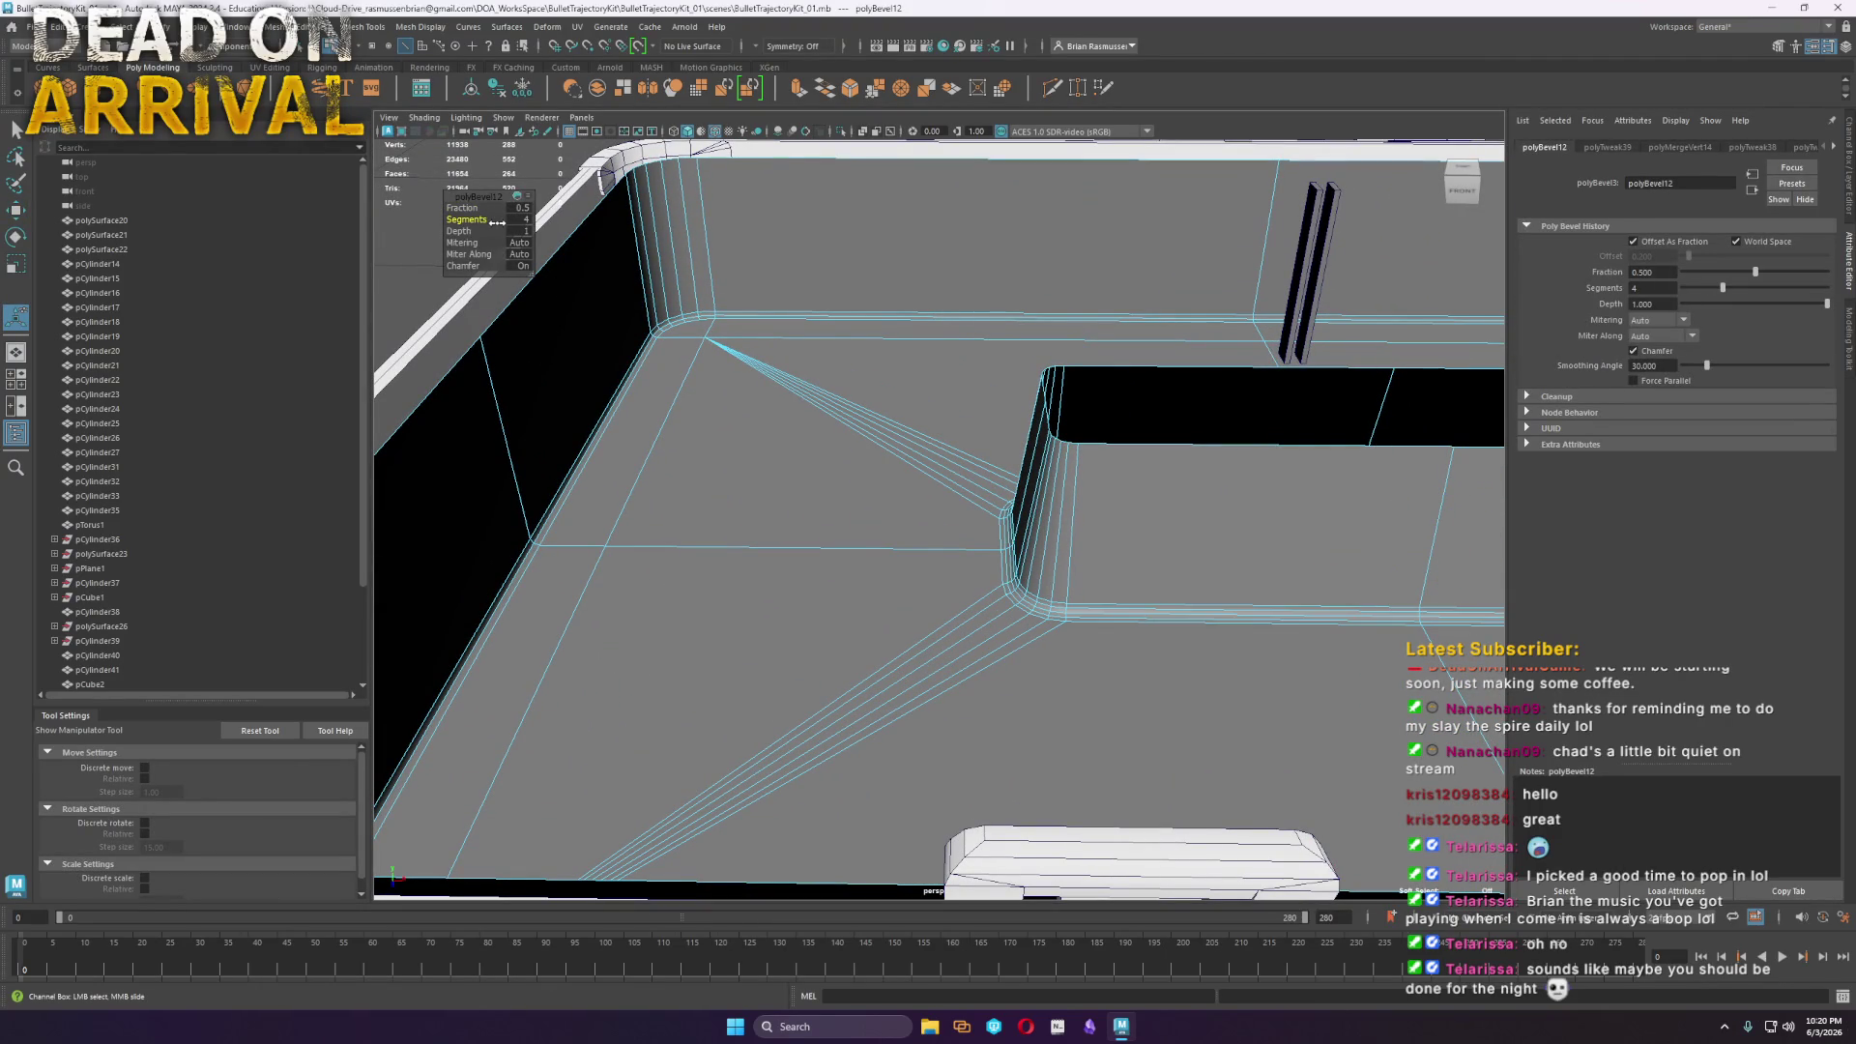
{"action": "left_click_drag", "start_coordinate": [496, 222], "coordinate": [483, 226]}
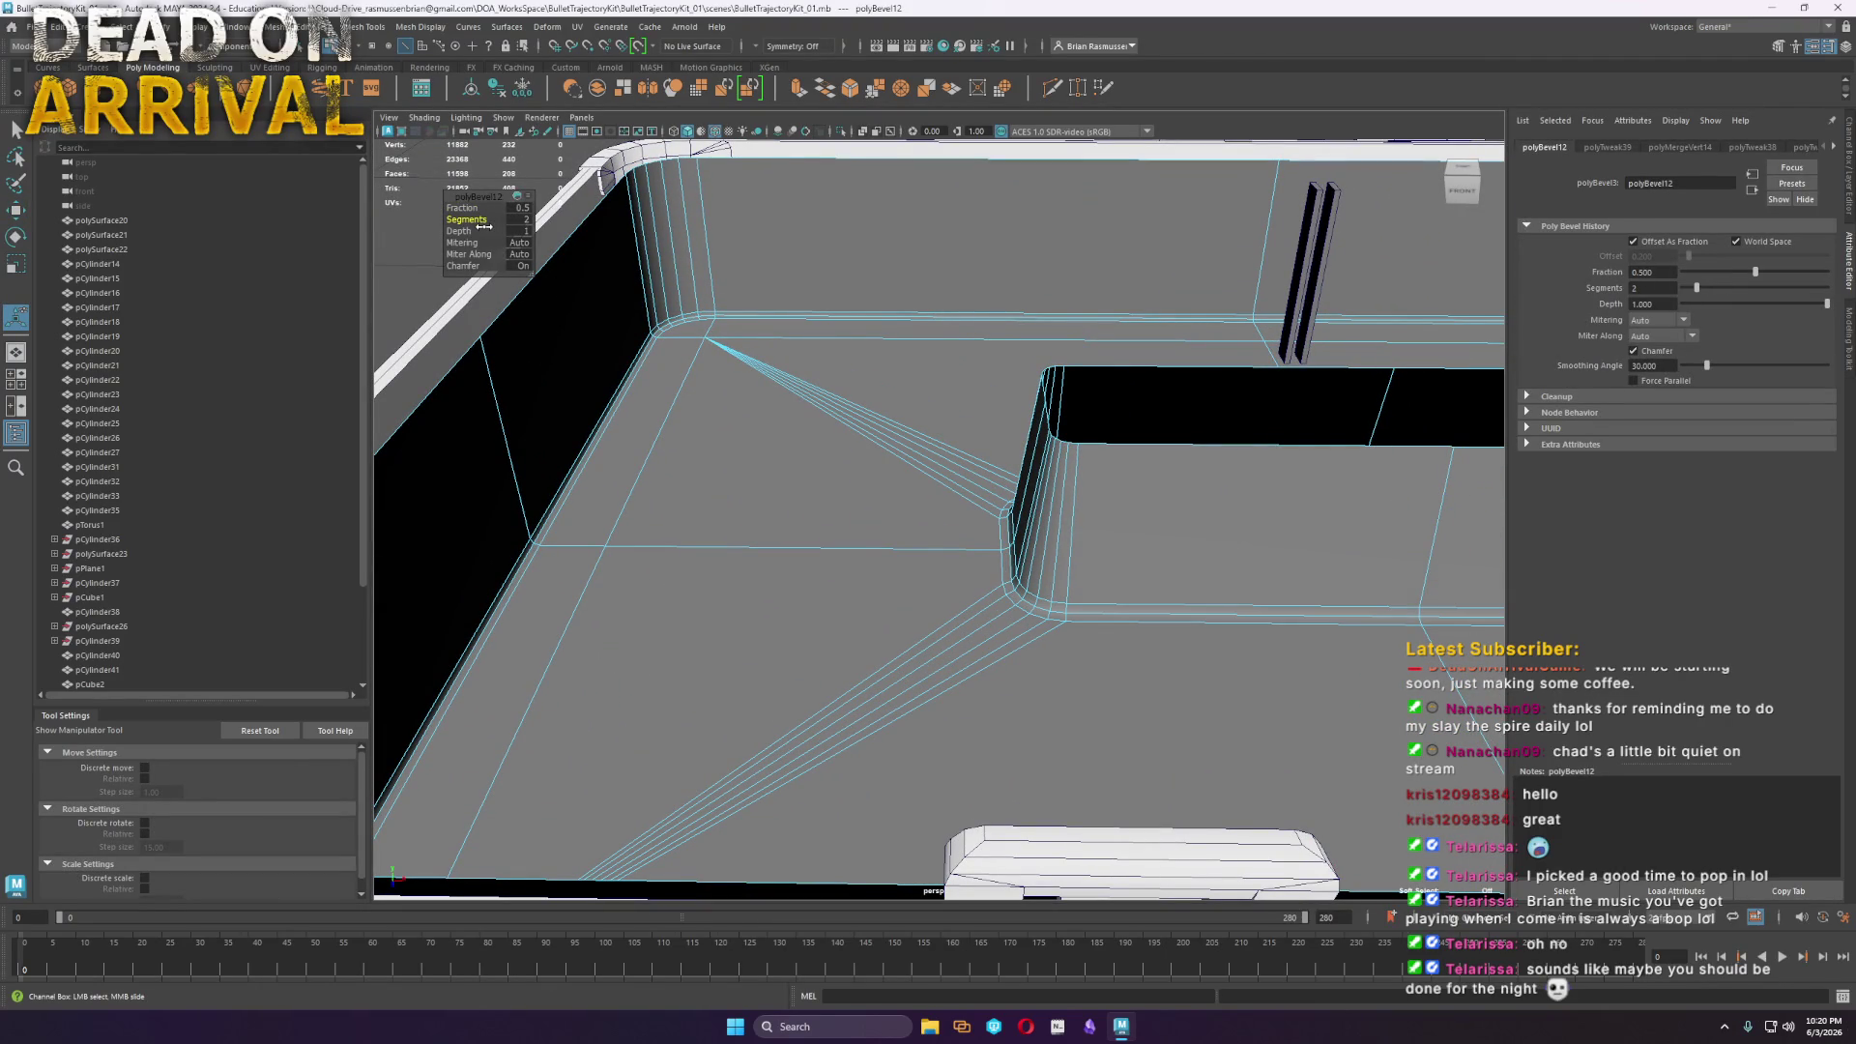
Return to plain selection and pick an edge along the slot opening
{"action": "mouse_move", "coordinate": [850, 614]}
{"action": "left_mouse_down", "text": "alt"}
{"action": "mouse_move", "coordinate": [1308, 526]}
{"action": "mouse_move", "coordinate": [919, 642]}
{"action": "mouse_move", "coordinate": [991, 589]}
{"action": "mouse_move", "coordinate": [1005, 526]}
{"action": "mouse_move", "coordinate": [1069, 468]}
{"action": "mouse_move", "coordinate": [1180, 497]}
{"action": "mouse_move", "coordinate": [1117, 507]}
{"action": "left_mouse_up", "text": "alt"}
{"action": "right_click", "coordinate": [1013, 595]}
{"action": "left_click", "coordinate": [979, 684]}
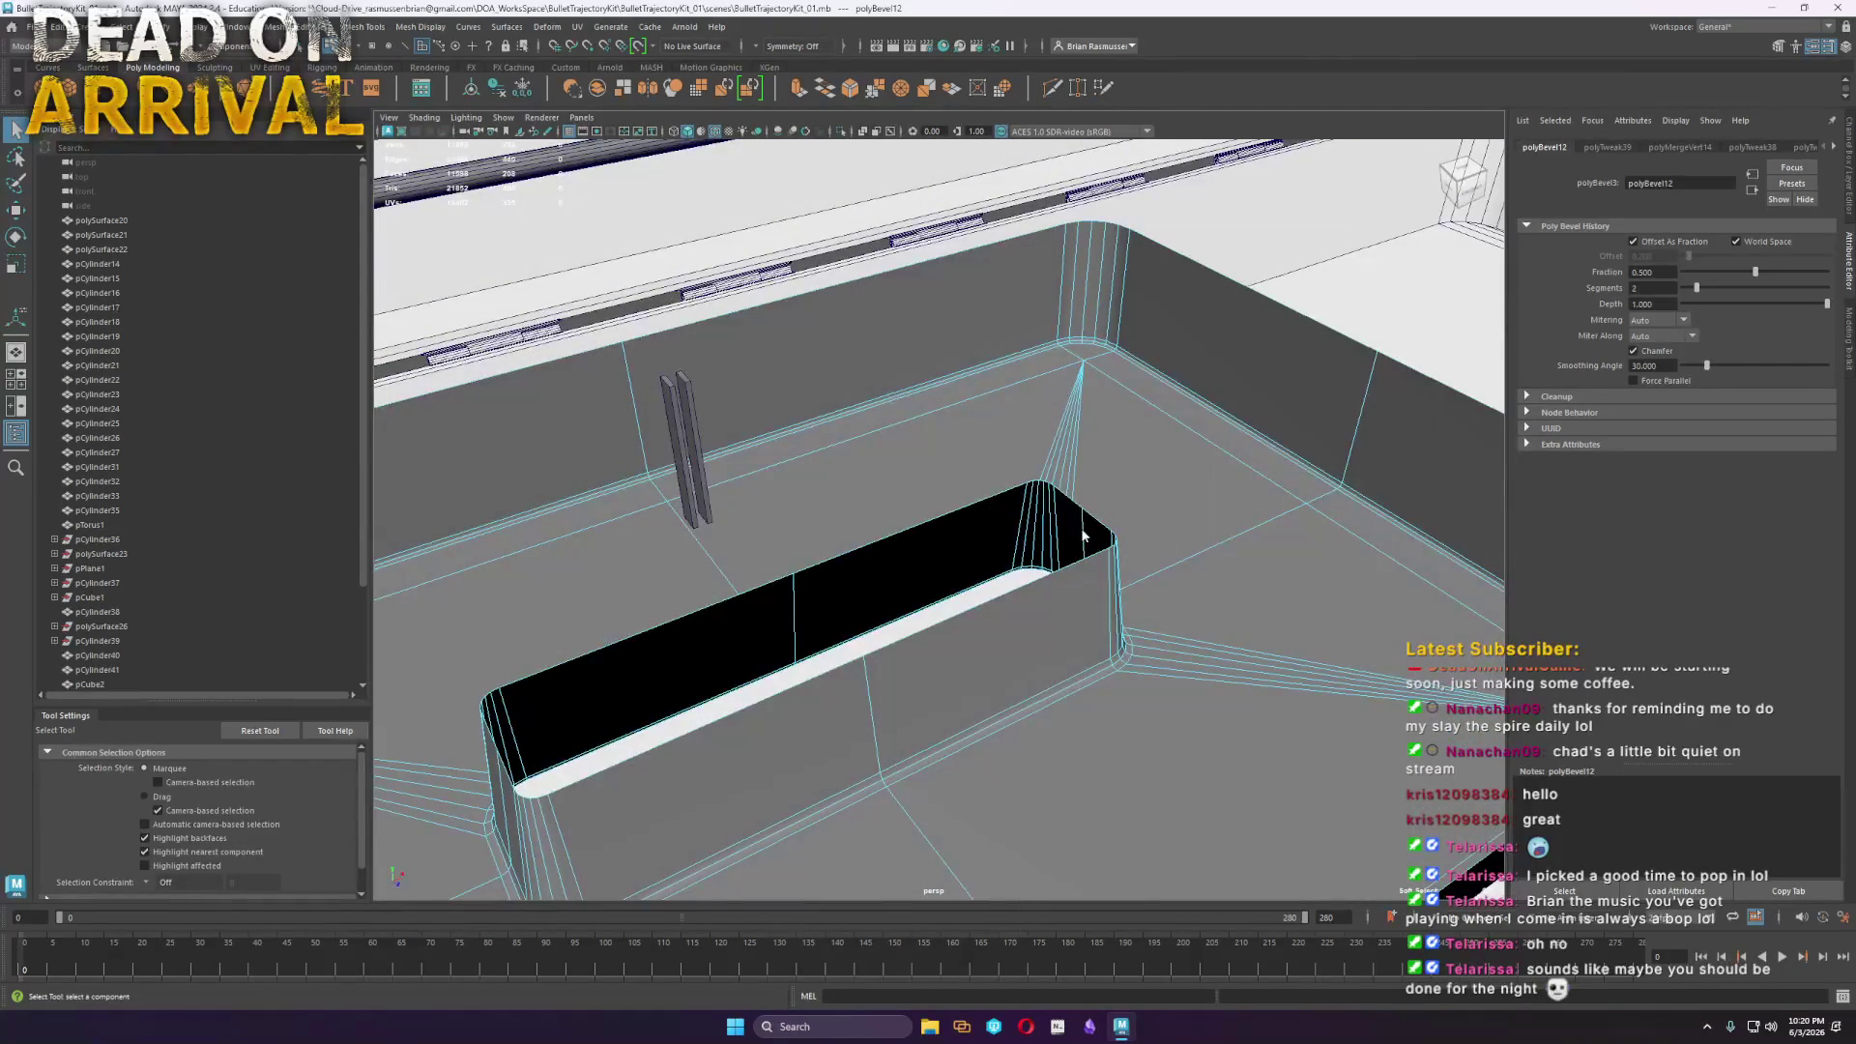
{"action": "left_click", "coordinate": [1080, 511]}
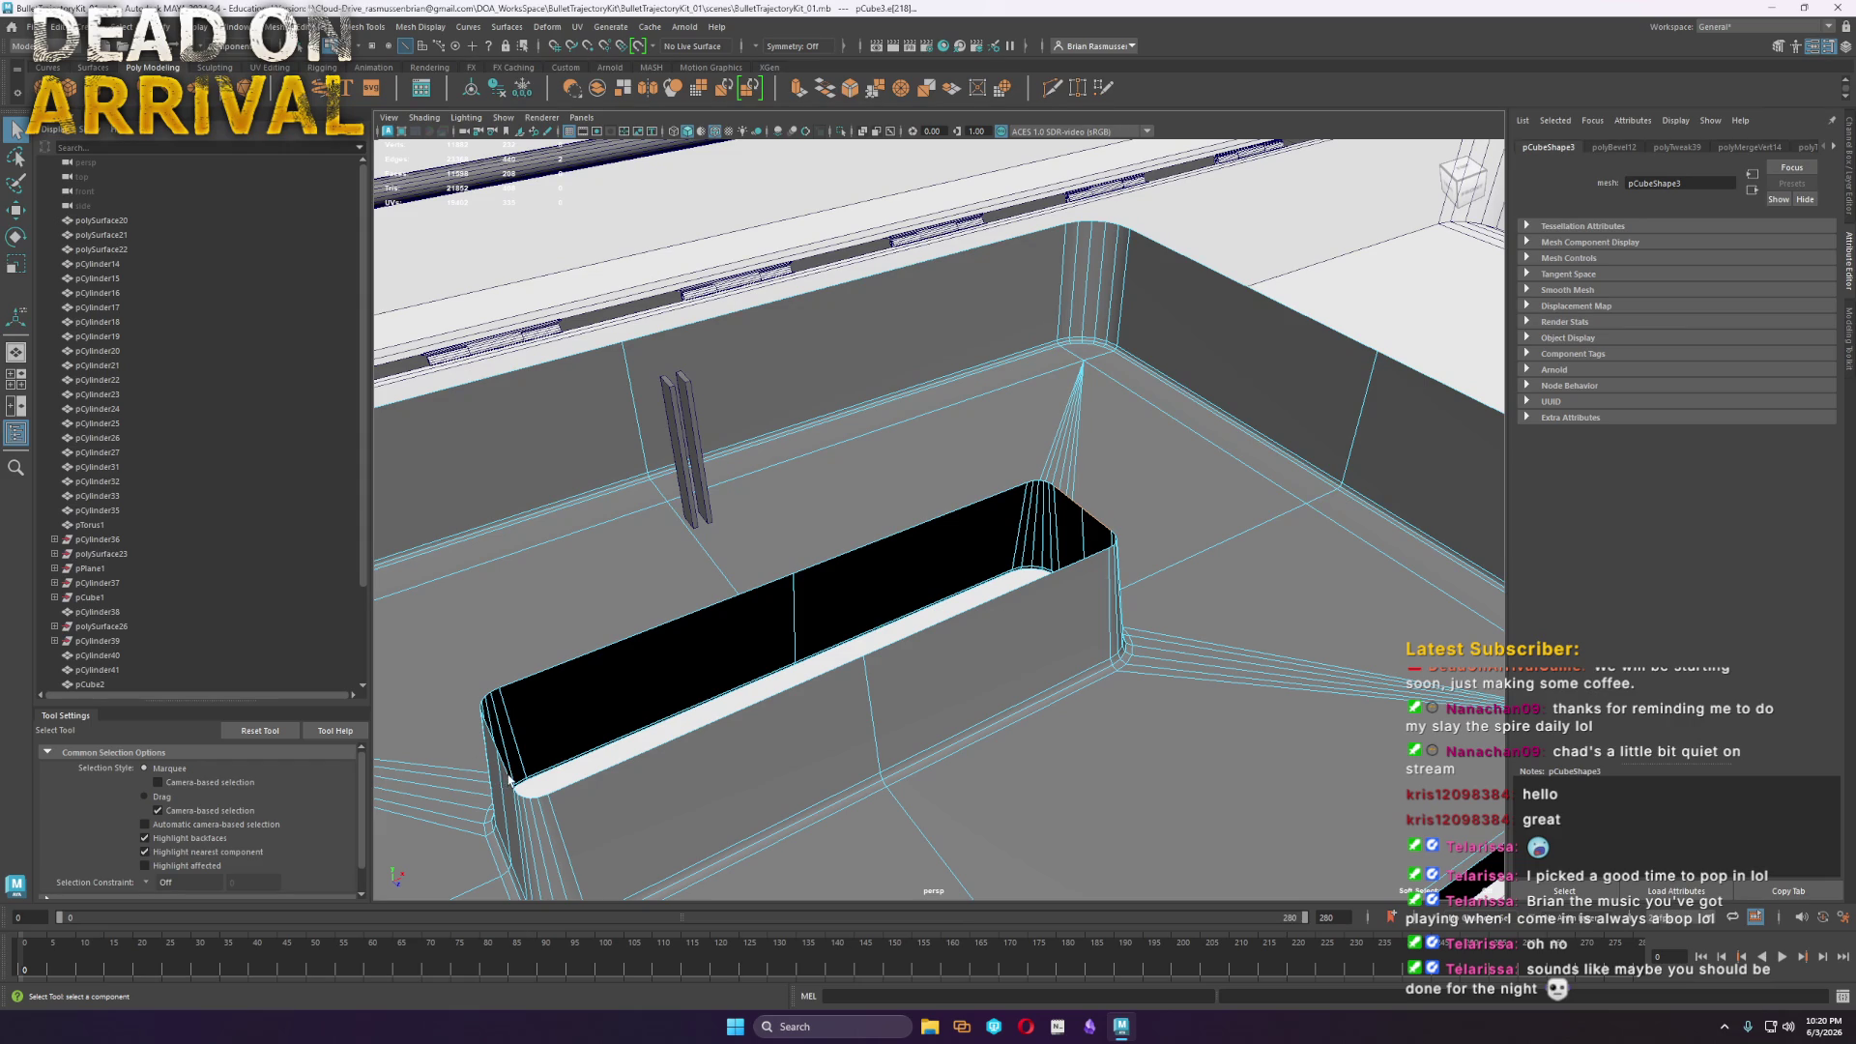
Extrude the selected tray edges and push the extrusion offset outward
{"action": "right_click_drag", "start_coordinate": [493, 747], "coordinate": [682, 581], "text": "shift"}
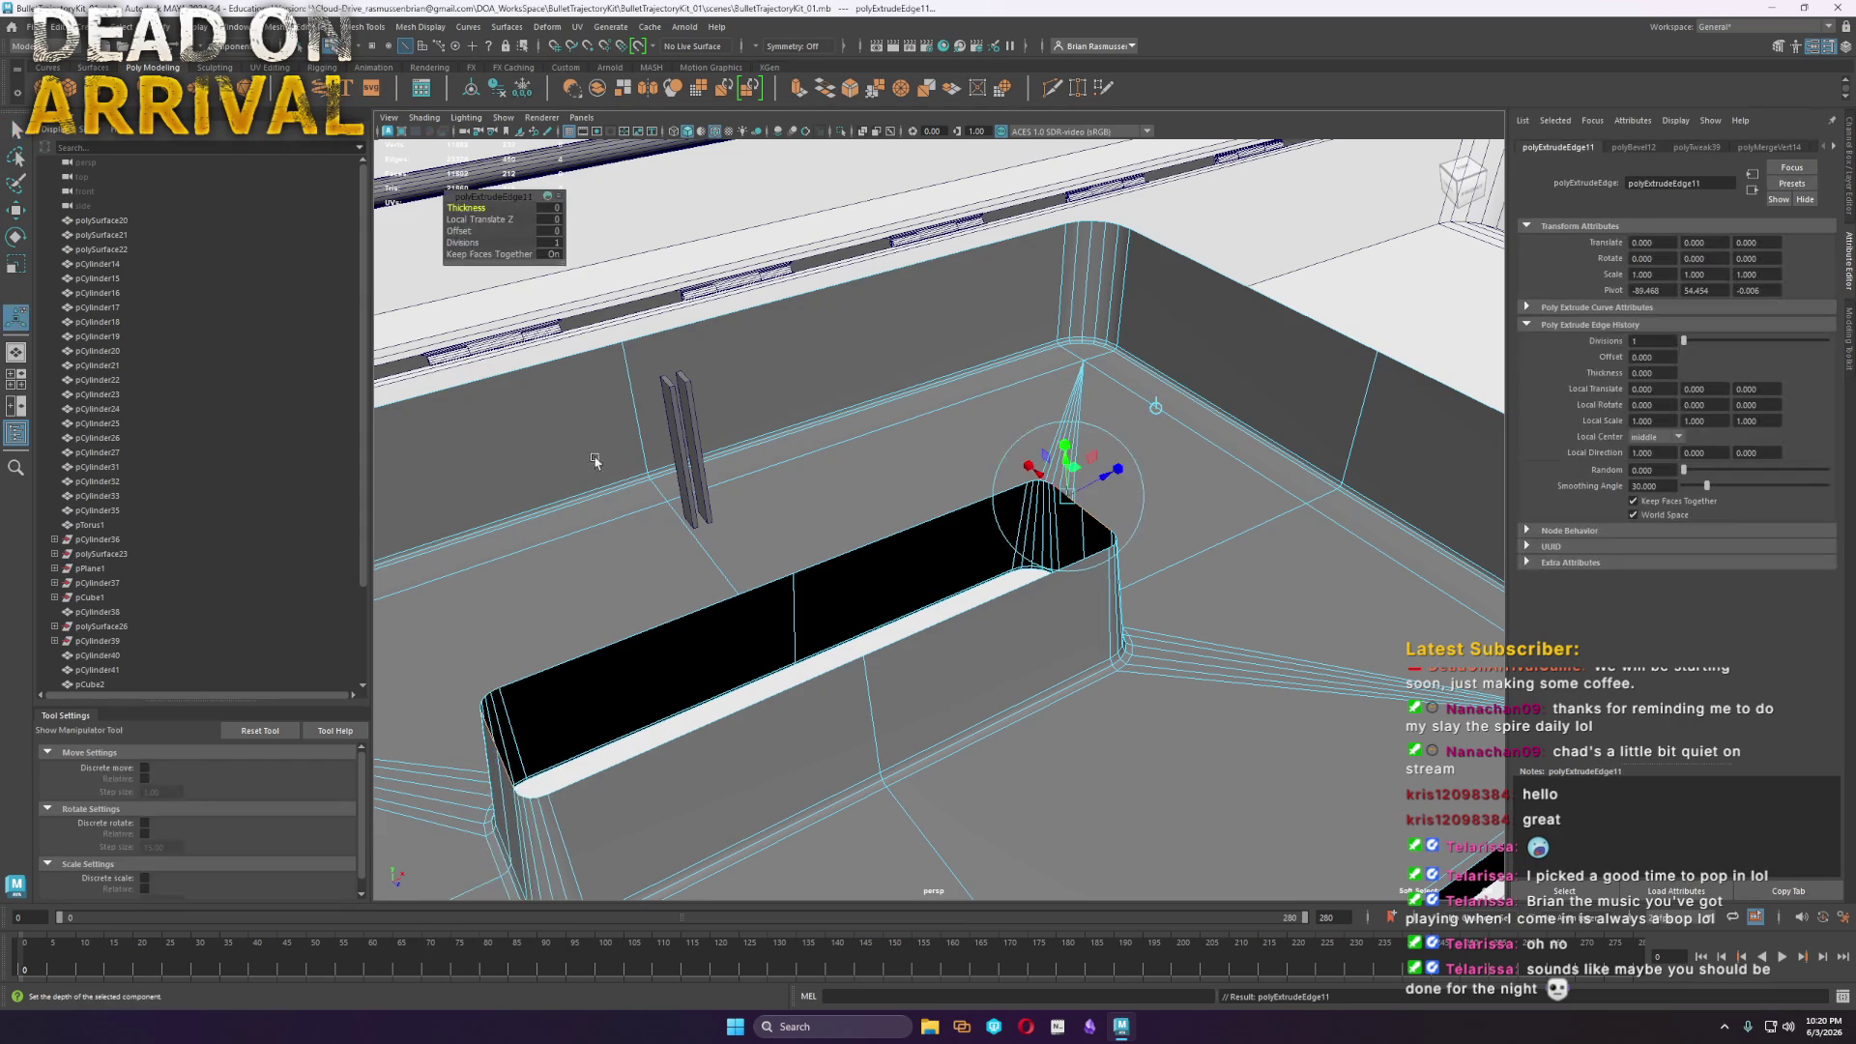
{"action": "left_click", "coordinate": [458, 231]}
{"action": "middle_click_drag", "start_coordinate": [458, 231], "coordinate": [1849, 393]}
{"action": "middle_click_drag", "start_coordinate": [443, 233], "coordinate": [908, 242]}
Bridge the extruded edges across the gap to form the well's walls
{"action": "mouse_move", "coordinate": [870, 541]}
{"action": "left_mouse_down", "text": "alt"}
{"action": "mouse_move", "coordinate": [906, 546]}
{"action": "mouse_move", "coordinate": [930, 667]}
{"action": "mouse_move", "coordinate": [918, 619]}
{"action": "left_mouse_up", "text": "alt"}
{"action": "scroll", "coordinate": [916, 609], "scroll_direction": "down", "scroll_amount": 5}
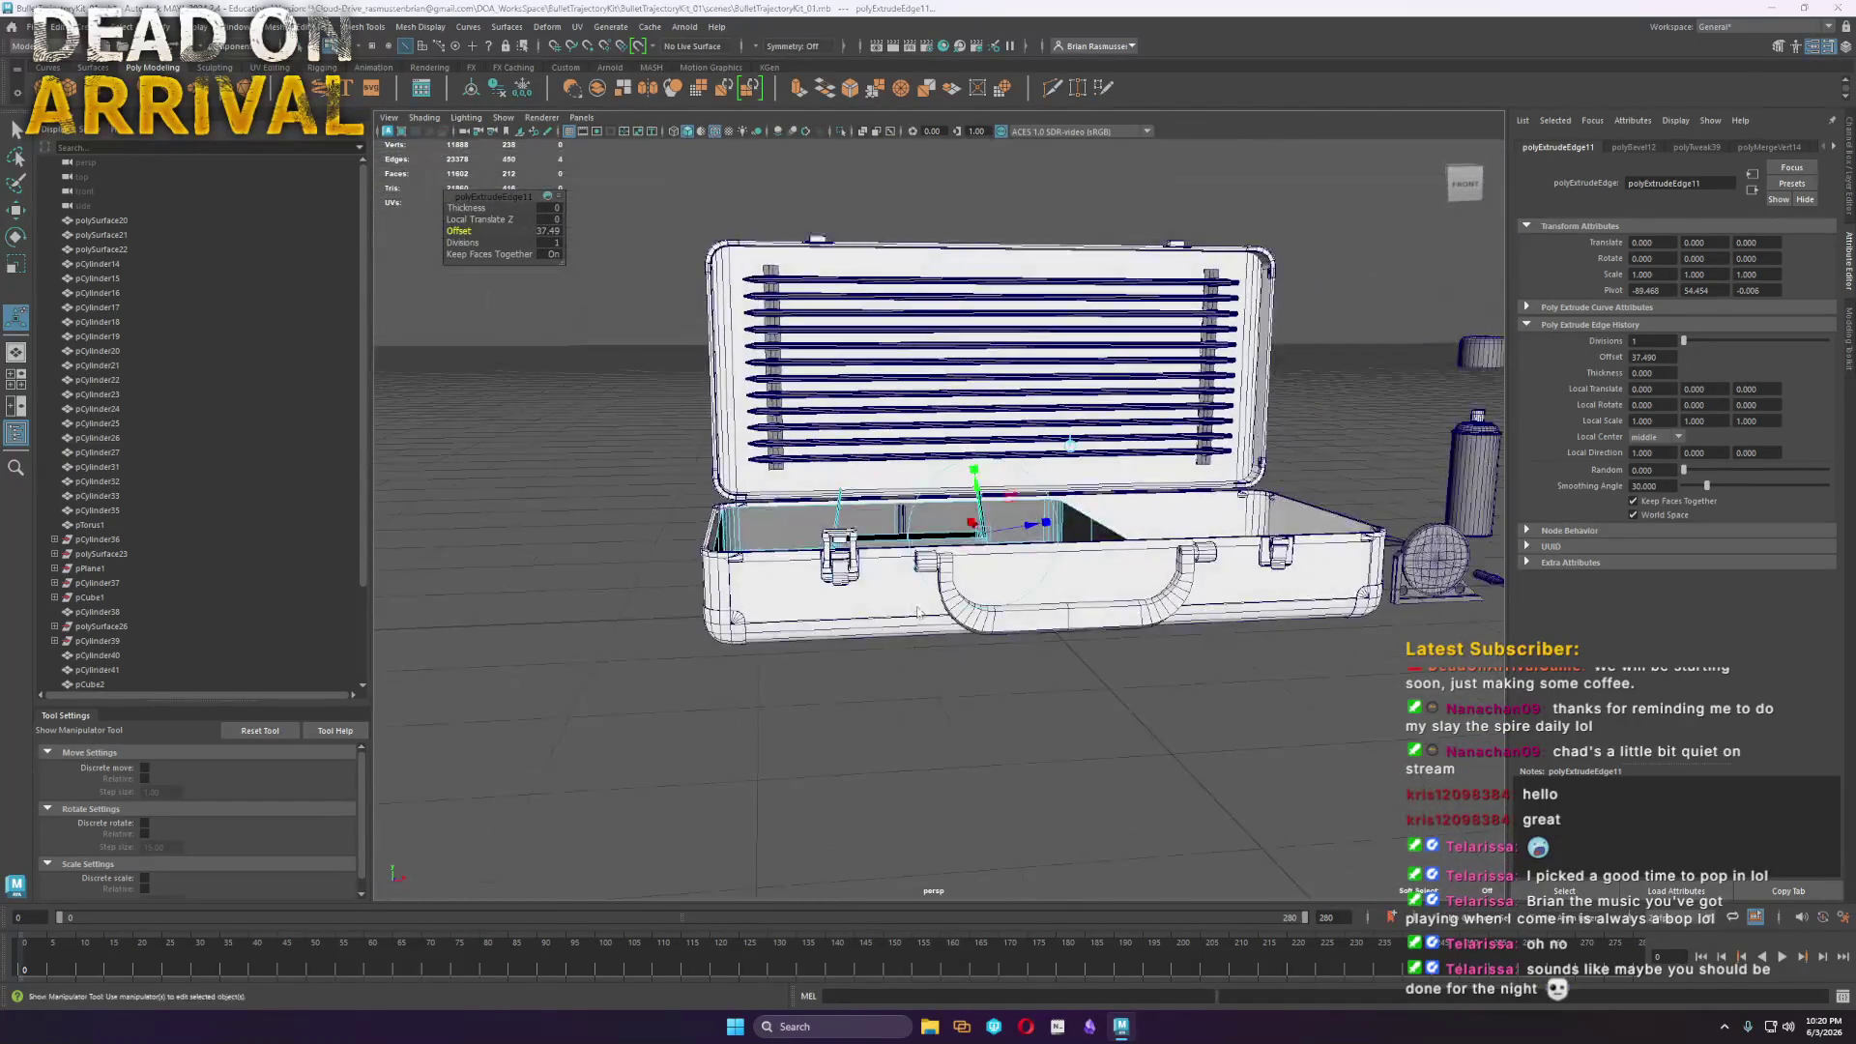
{"action": "key", "text": "space"}
{"action": "key", "text": "space"}
{"action": "scroll", "coordinate": [837, 514], "scroll_direction": "down", "scroll_amount": 4}
{"action": "middle_click_drag", "start_coordinate": [837, 514], "coordinate": [831, 764], "text": "alt"}
{"action": "scroll", "coordinate": [795, 471], "scroll_direction": "up", "scroll_amount": 6}
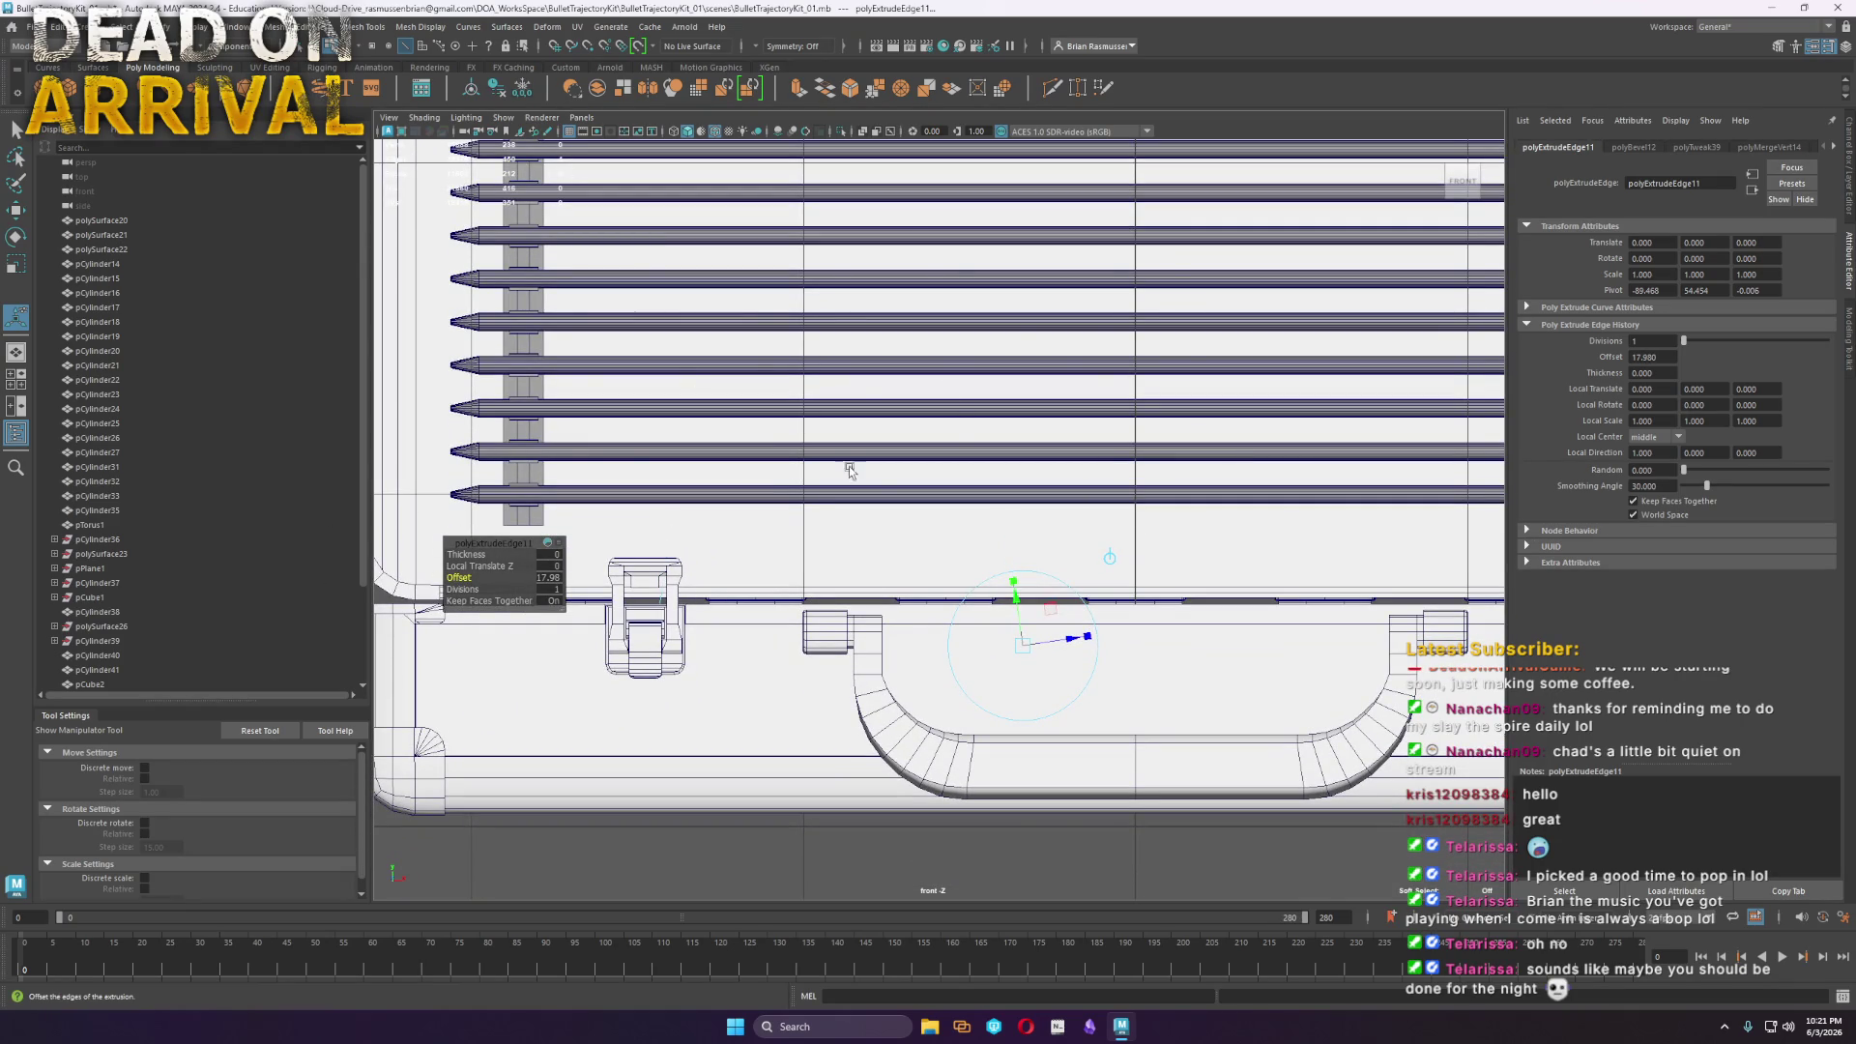
{"action": "key", "text": "space"}
{"action": "key", "text": "space"}
{"action": "mouse_move", "coordinate": [439, 578]}
{"action": "left_mouse_down", "text": "alt"}
{"action": "mouse_move", "coordinate": [439, 522]}
{"action": "mouse_move", "coordinate": [440, 578]}
{"action": "left_mouse_up", "text": "alt"}
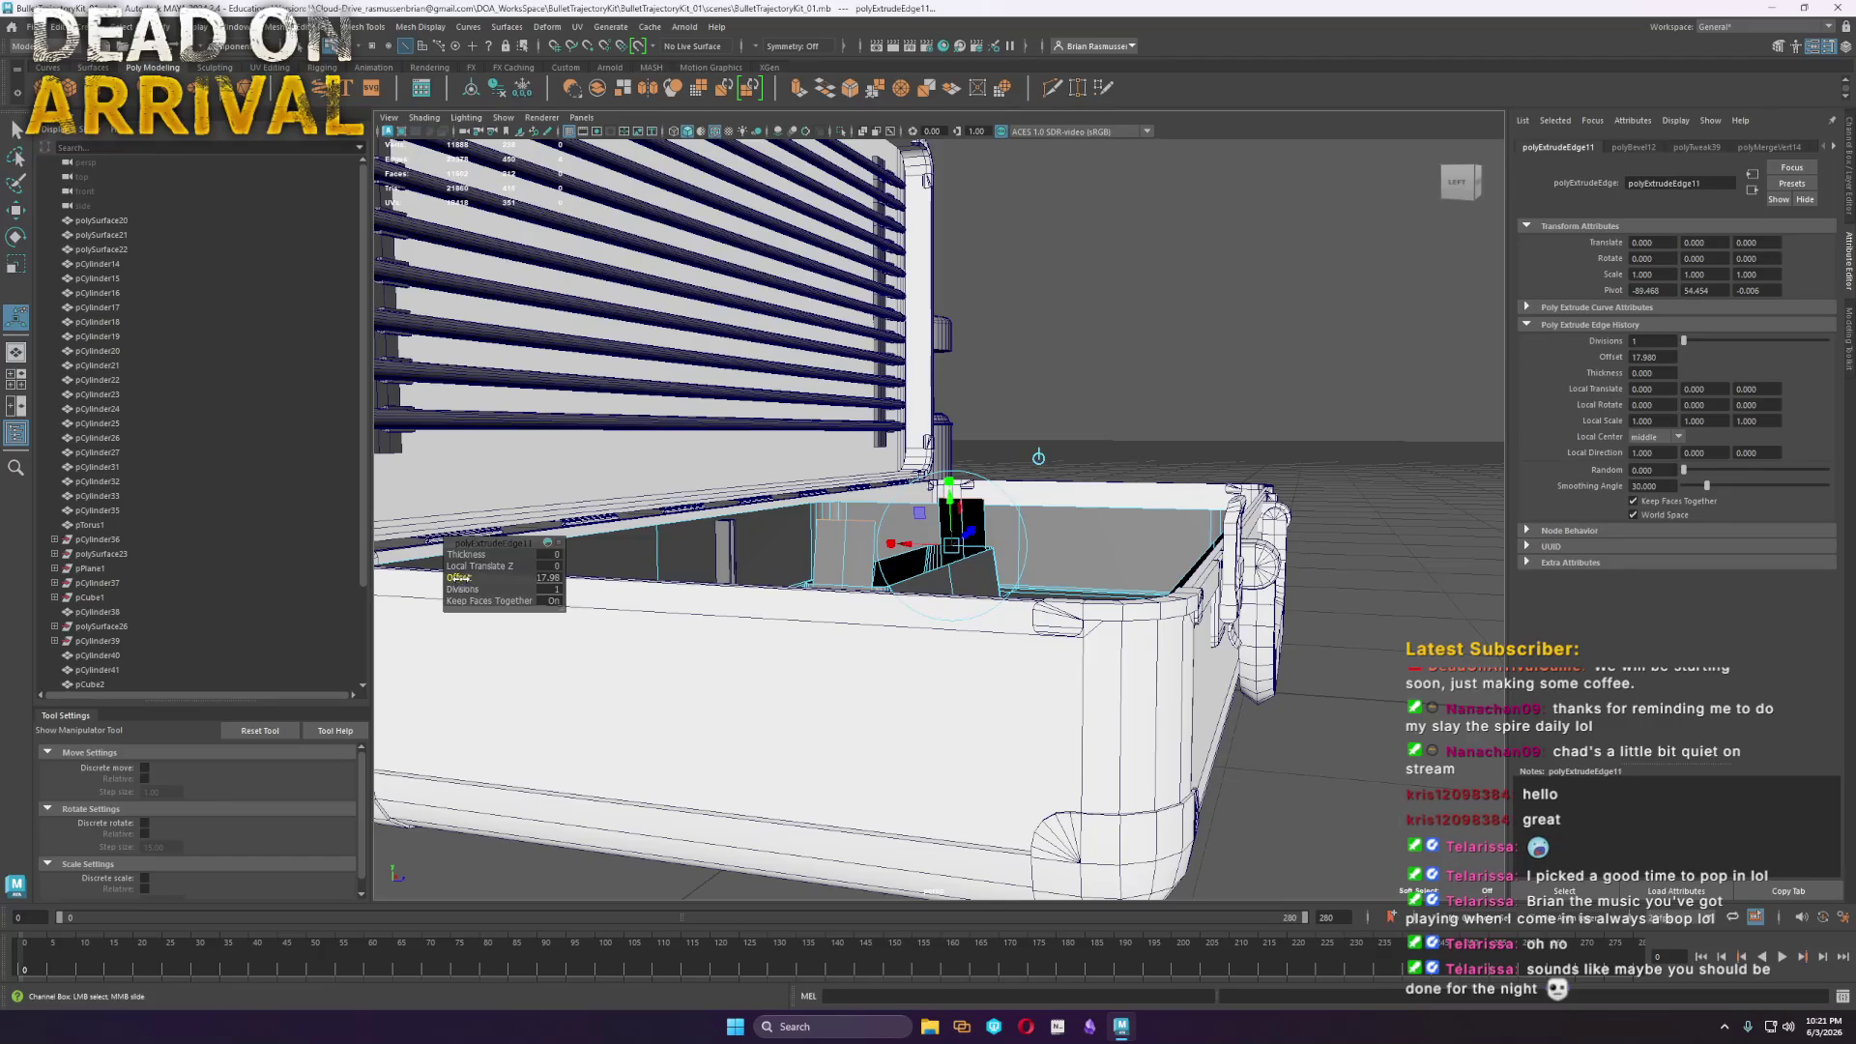
{"action": "mouse_move", "coordinate": [929, 544]}
{"action": "right_mouse_down", "text": "shift"}
{"action": "mouse_move", "coordinate": [851, 580]}
{"action": "mouse_move", "coordinate": [841, 735]}
{"action": "right_mouse_up", "text": "shift"}
Bevel the raised well's edges with extra segments and fraction 1.0 for fully rounded corners
{"action": "mouse_move", "coordinate": [858, 650]}
{"action": "left_mouse_down", "text": "alt"}
{"action": "mouse_move", "coordinate": [847, 564]}
{"action": "mouse_move", "coordinate": [830, 669]}
{"action": "mouse_move", "coordinate": [888, 590]}
{"action": "left_mouse_up", "text": "alt"}
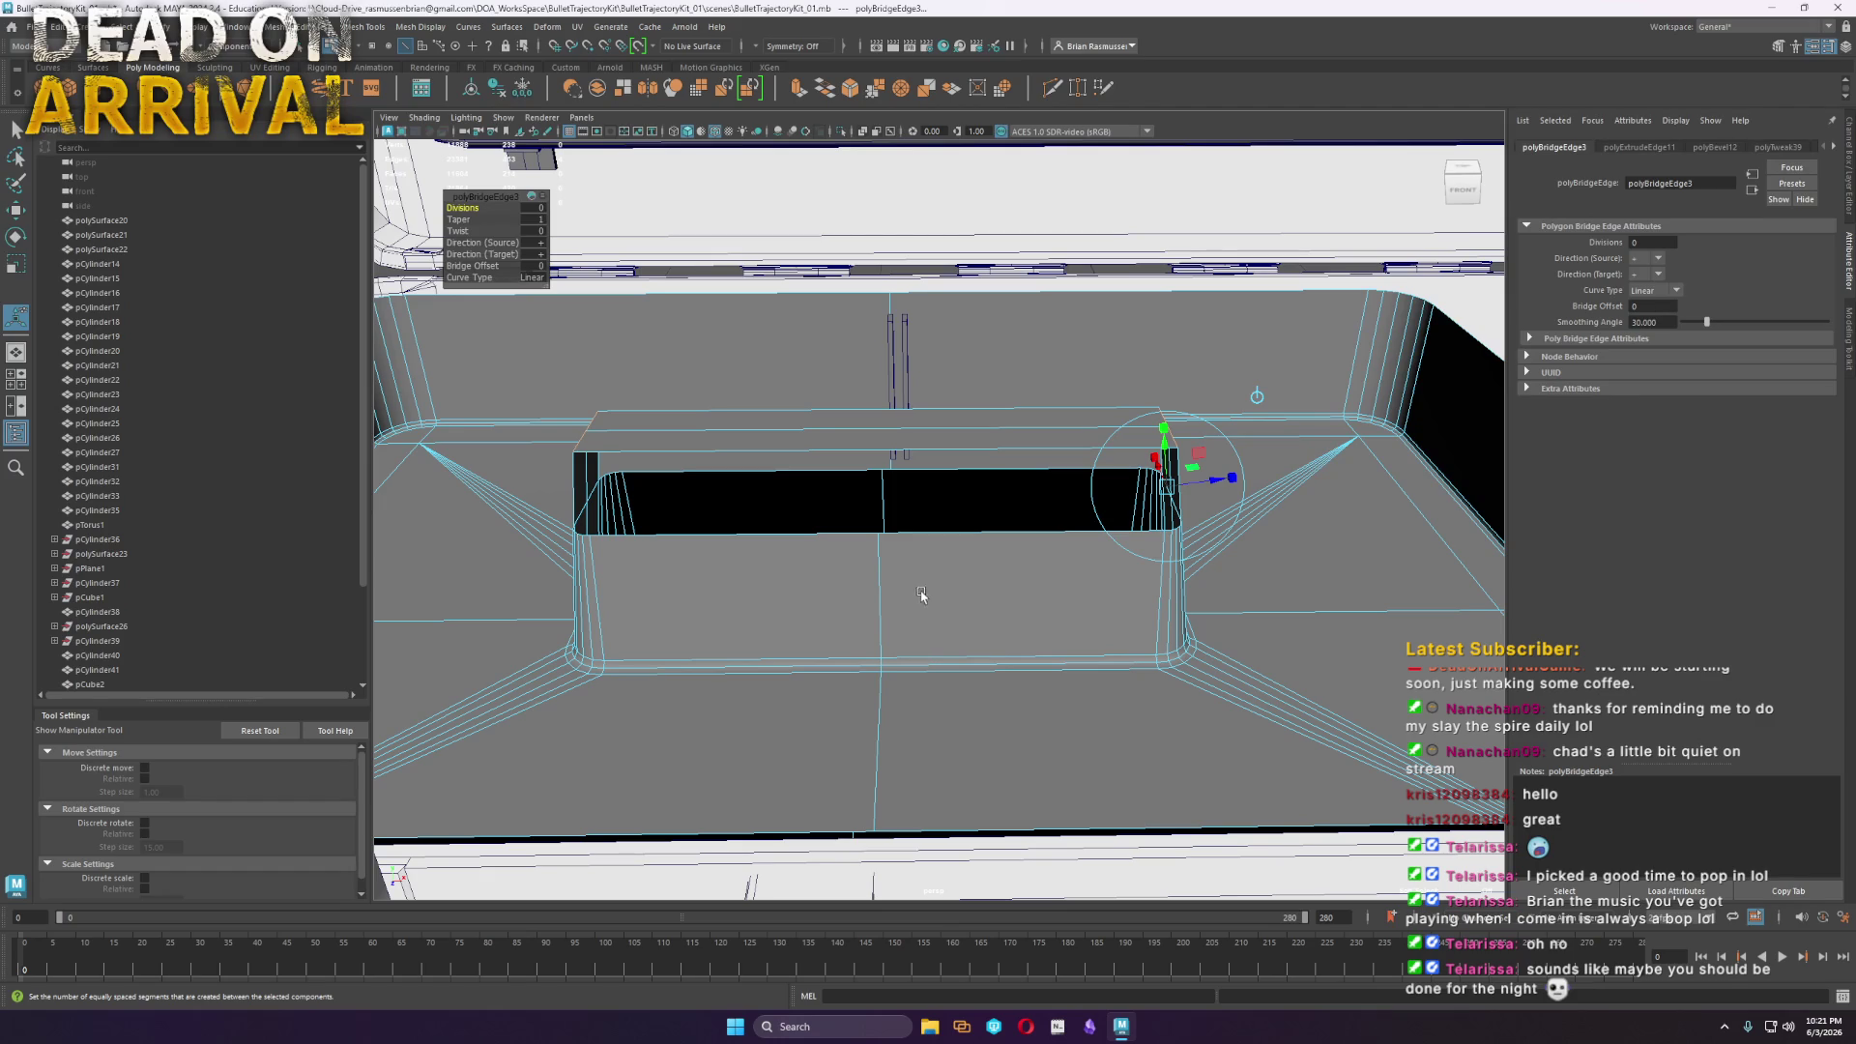
{"action": "left_click_drag", "start_coordinate": [920, 594], "coordinate": [933, 527], "text": "alt"}
{"action": "right_click_drag", "start_coordinate": [932, 527], "coordinate": [1005, 522]}
{"action": "key", "text": "q"}
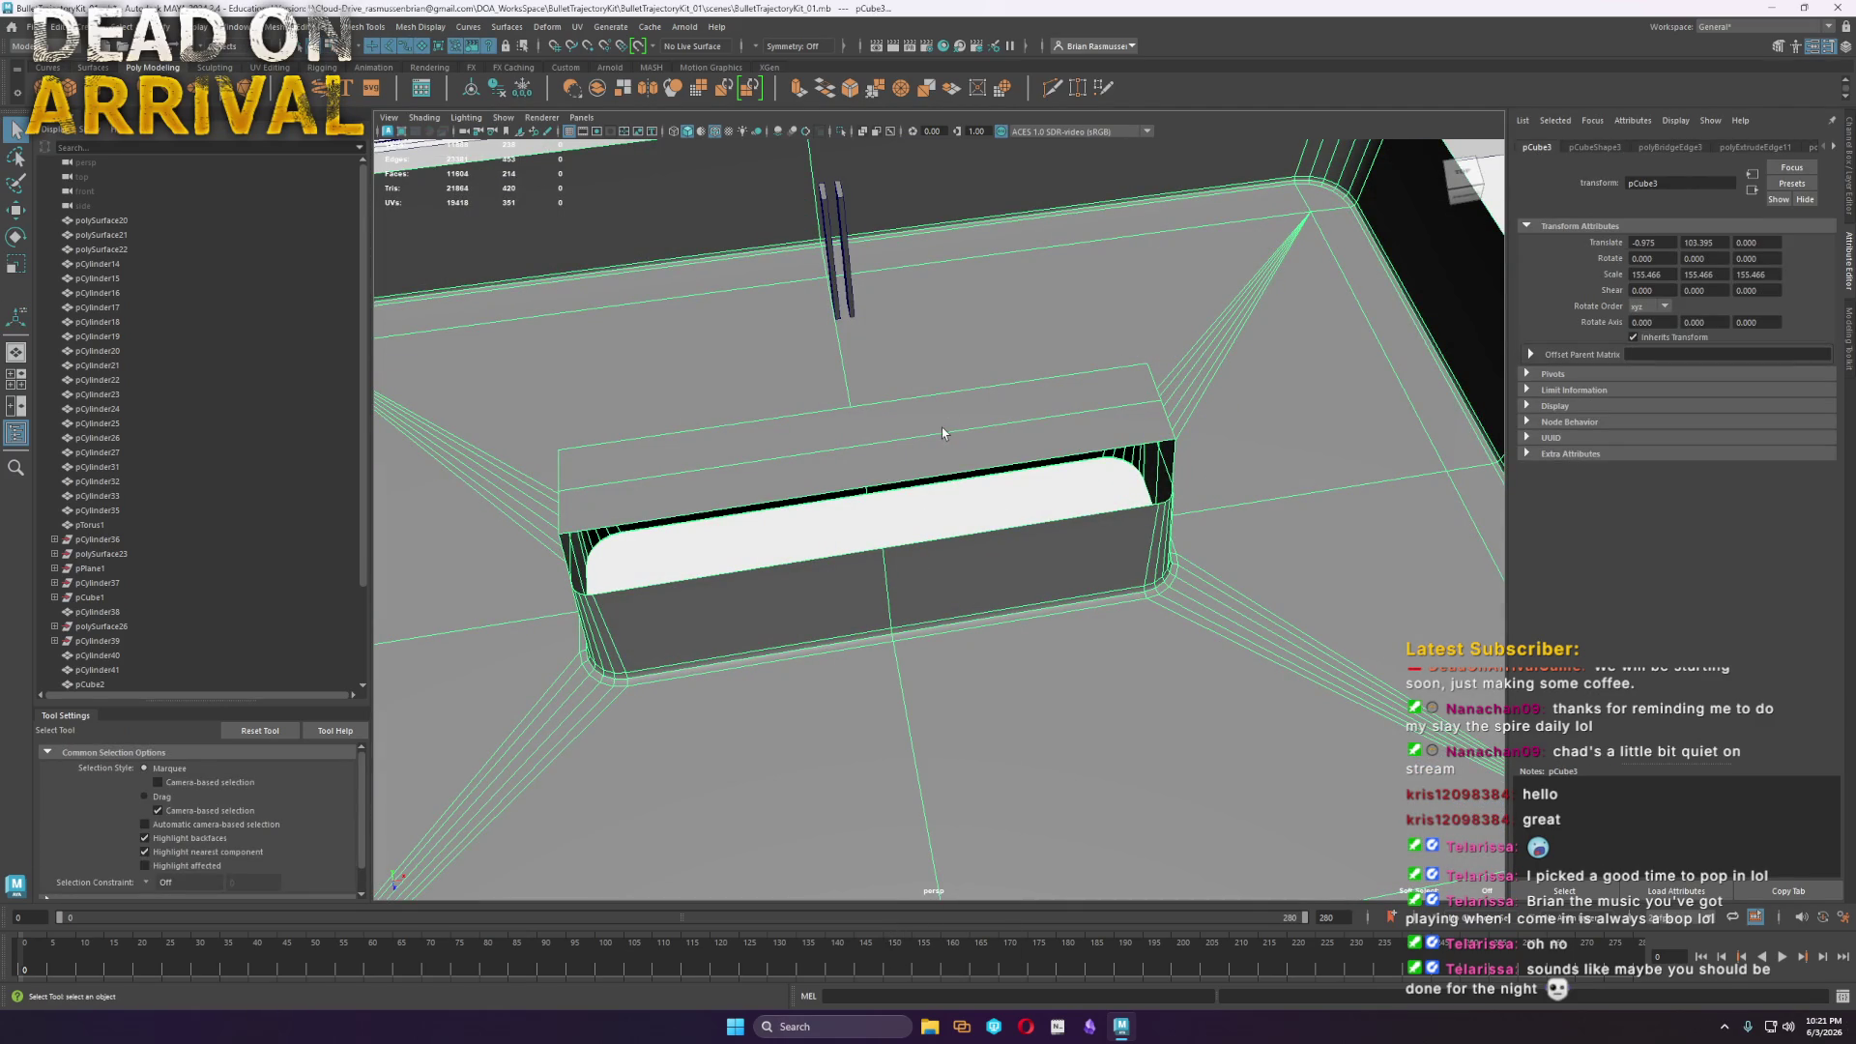
{"action": "key", "text": "F10"}
{"action": "left_click", "coordinate": [1124, 394]}
{"action": "right_click_drag", "start_coordinate": [1122, 402], "coordinate": [1169, 398], "text": "shift"}
{"action": "mouse_move", "coordinate": [1168, 397]}
{"action": "left_mouse_down", "text": "alt"}
{"action": "mouse_move", "coordinate": [1006, 551]}
{"action": "mouse_move", "coordinate": [876, 477]}
{"action": "left_mouse_up", "text": "alt"}
{"action": "left_click", "coordinate": [473, 220]}
{"action": "mouse_move", "coordinate": [474, 220]}
{"action": "middle_mouse_down"}
{"action": "mouse_move", "coordinate": [496, 218]}
{"action": "mouse_move", "coordinate": [489, 204]}
{"action": "middle_mouse_up"}
{"action": "left_click", "coordinate": [464, 206]}
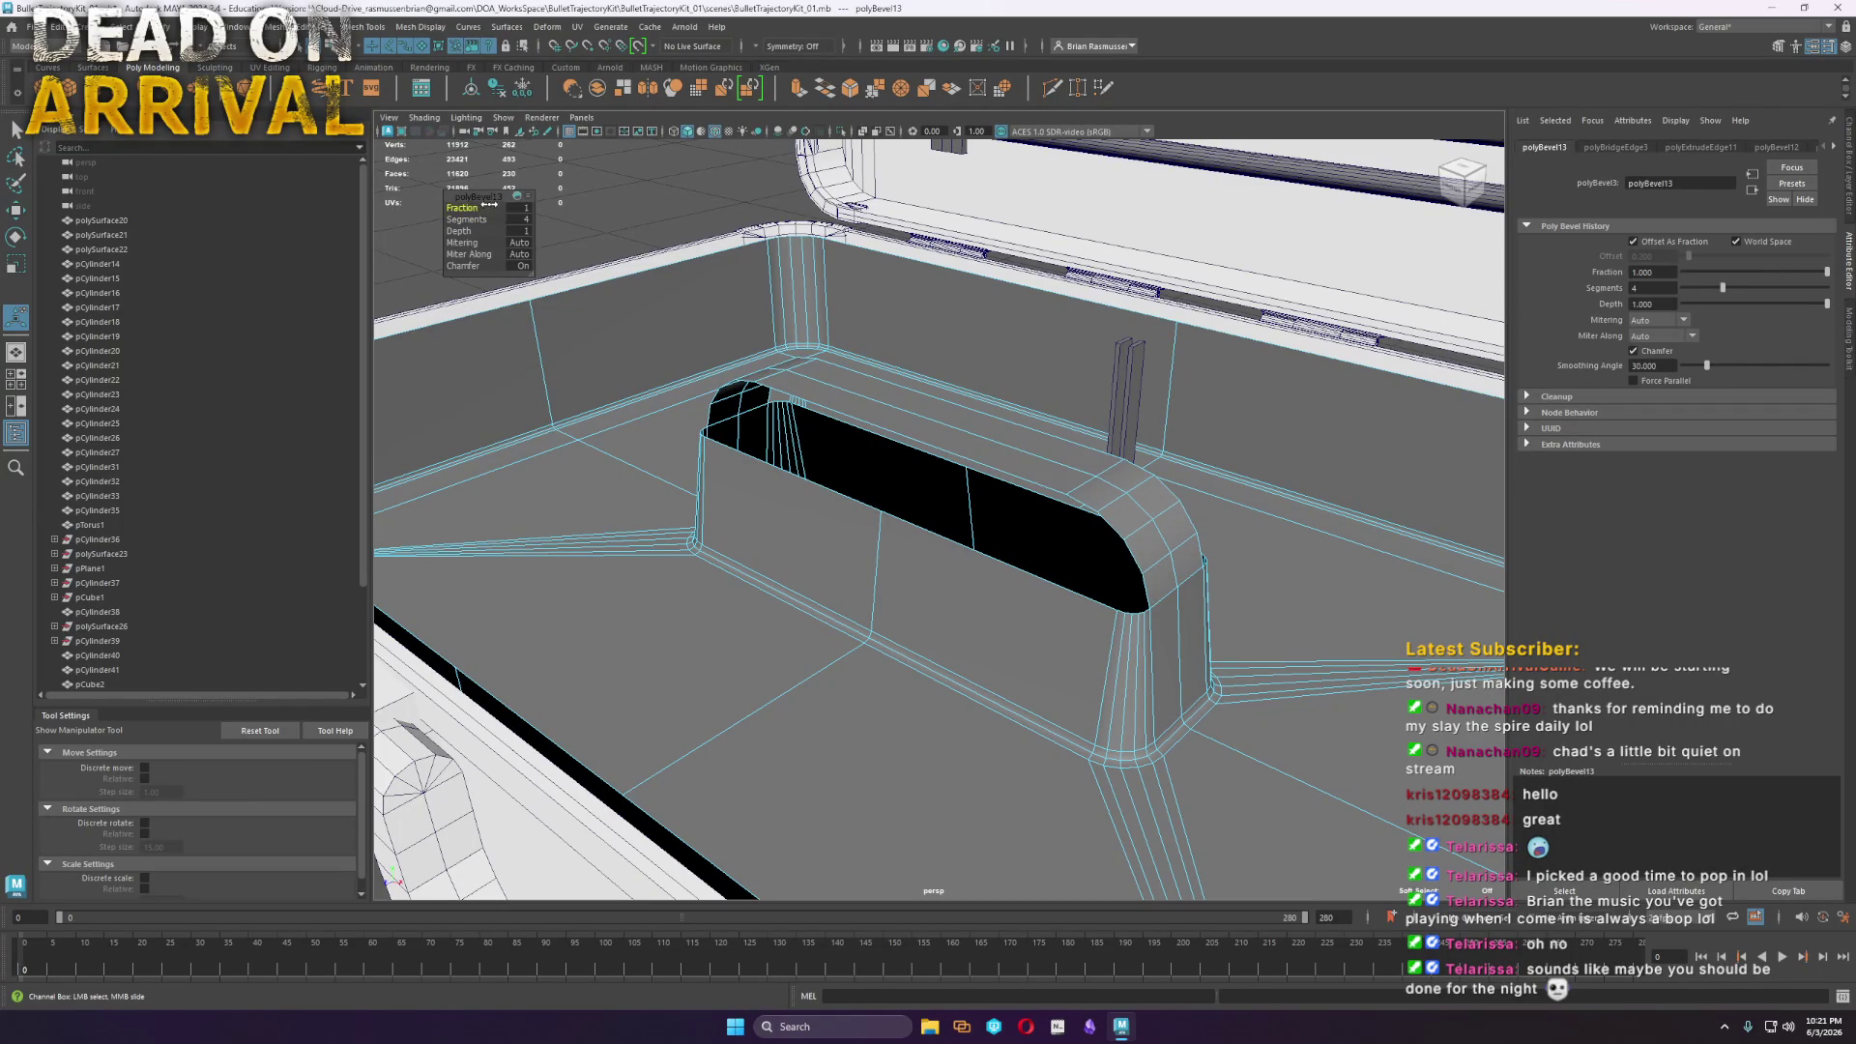
Pinch the well's middle edge inward by scaling it with soft selection on
{"action": "left_click", "coordinate": [1461, 172]}
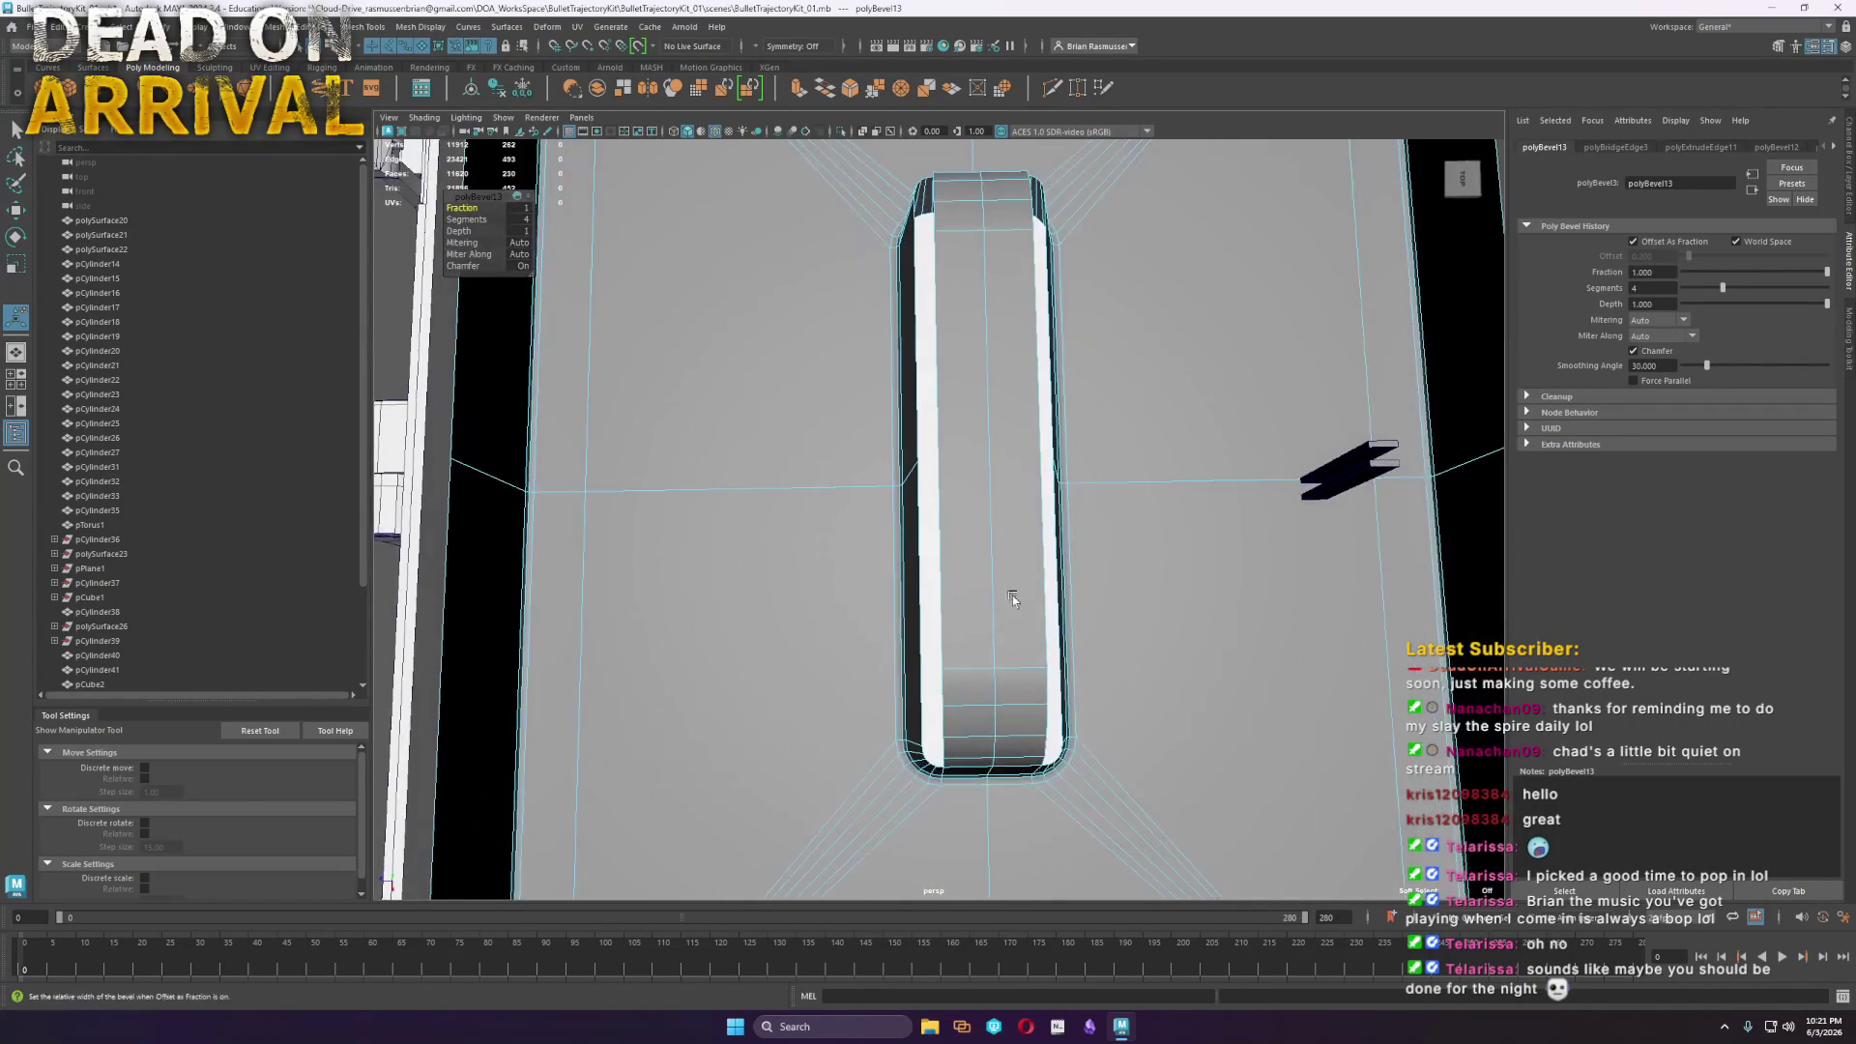
{"action": "right_click_drag", "start_coordinate": [1005, 570], "coordinate": [921, 447]}
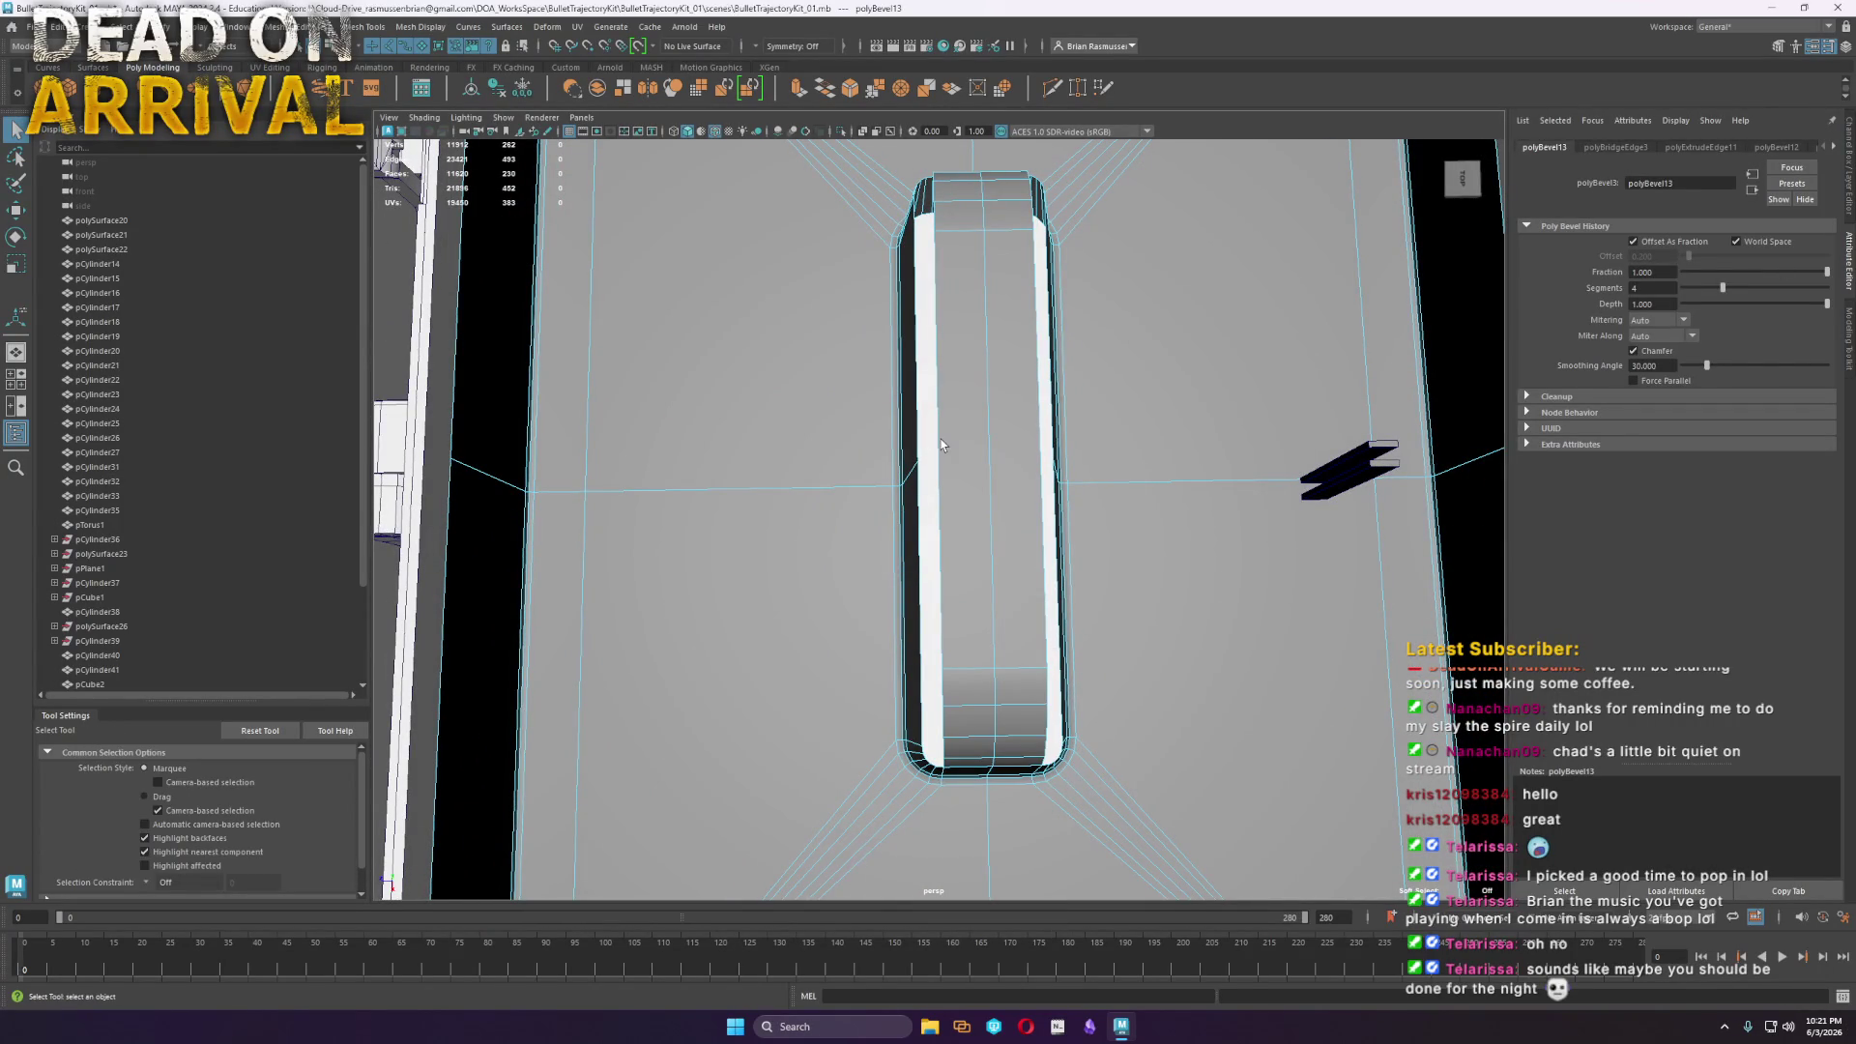
{"action": "left_click", "coordinate": [1020, 432]}
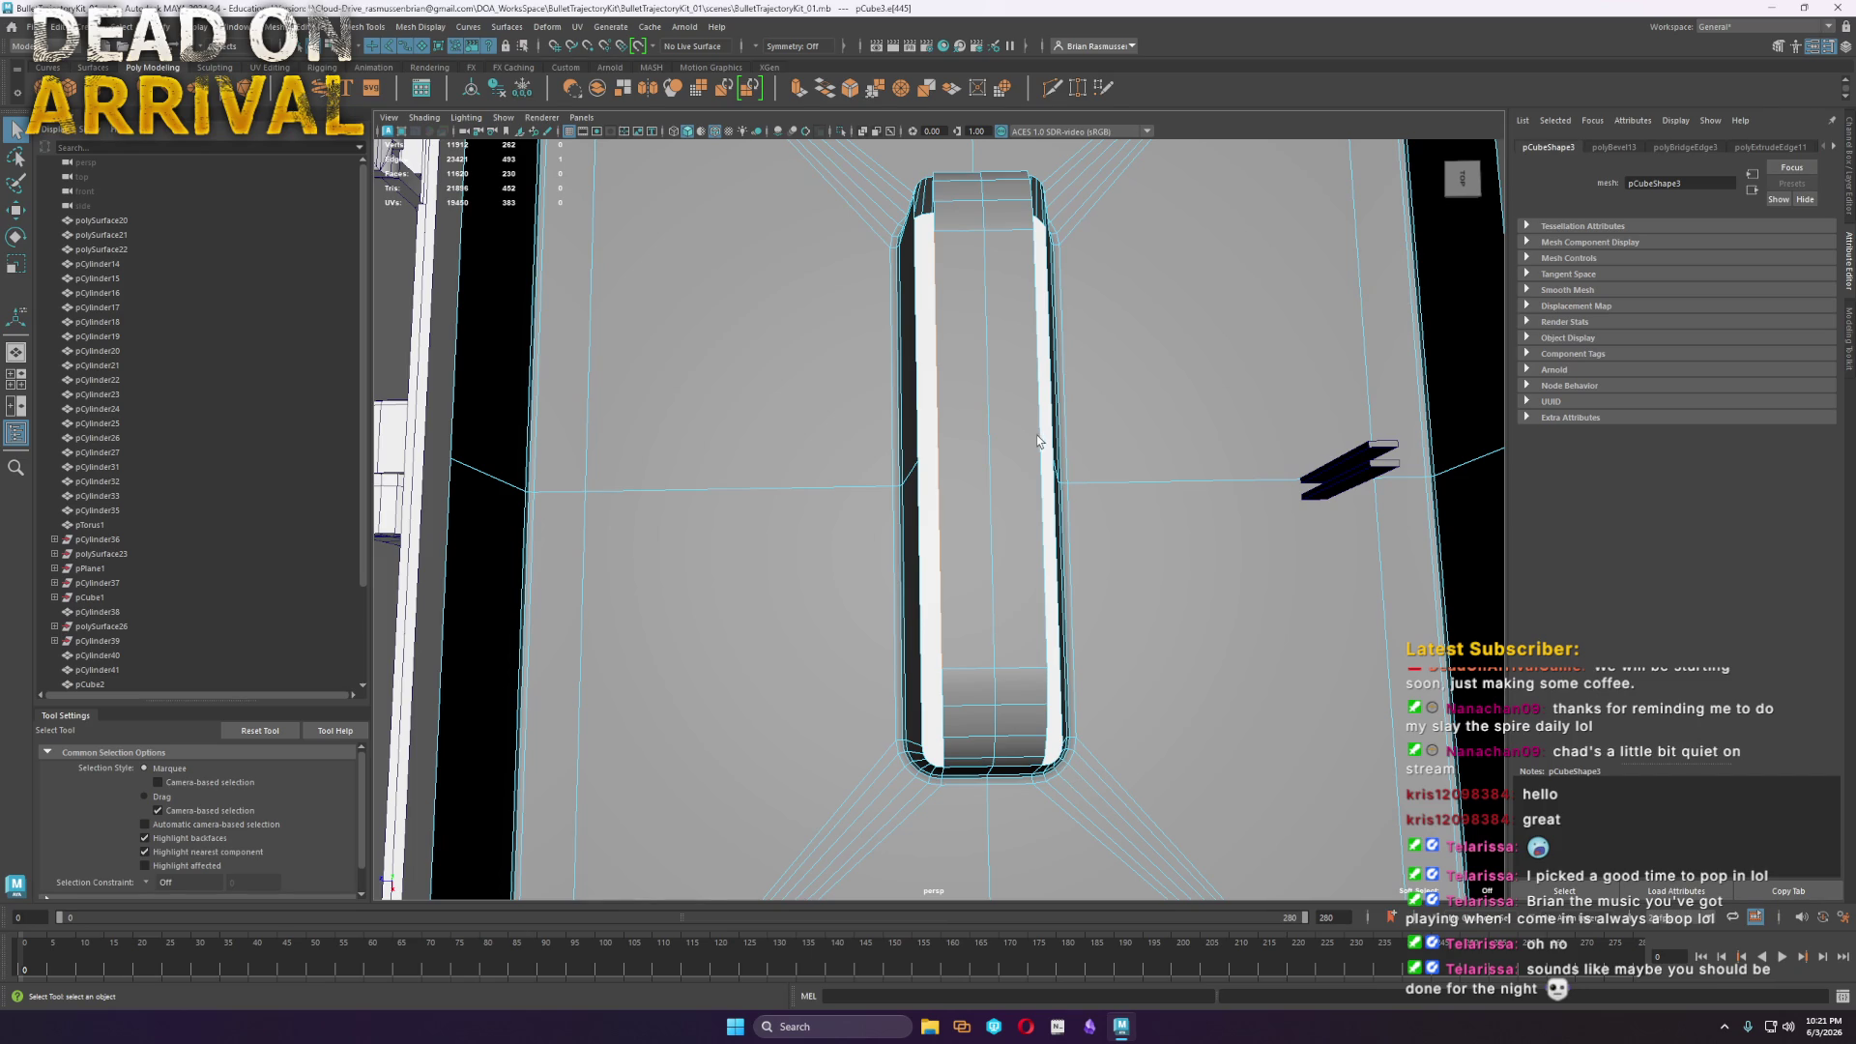
{"action": "key", "text": "b"}
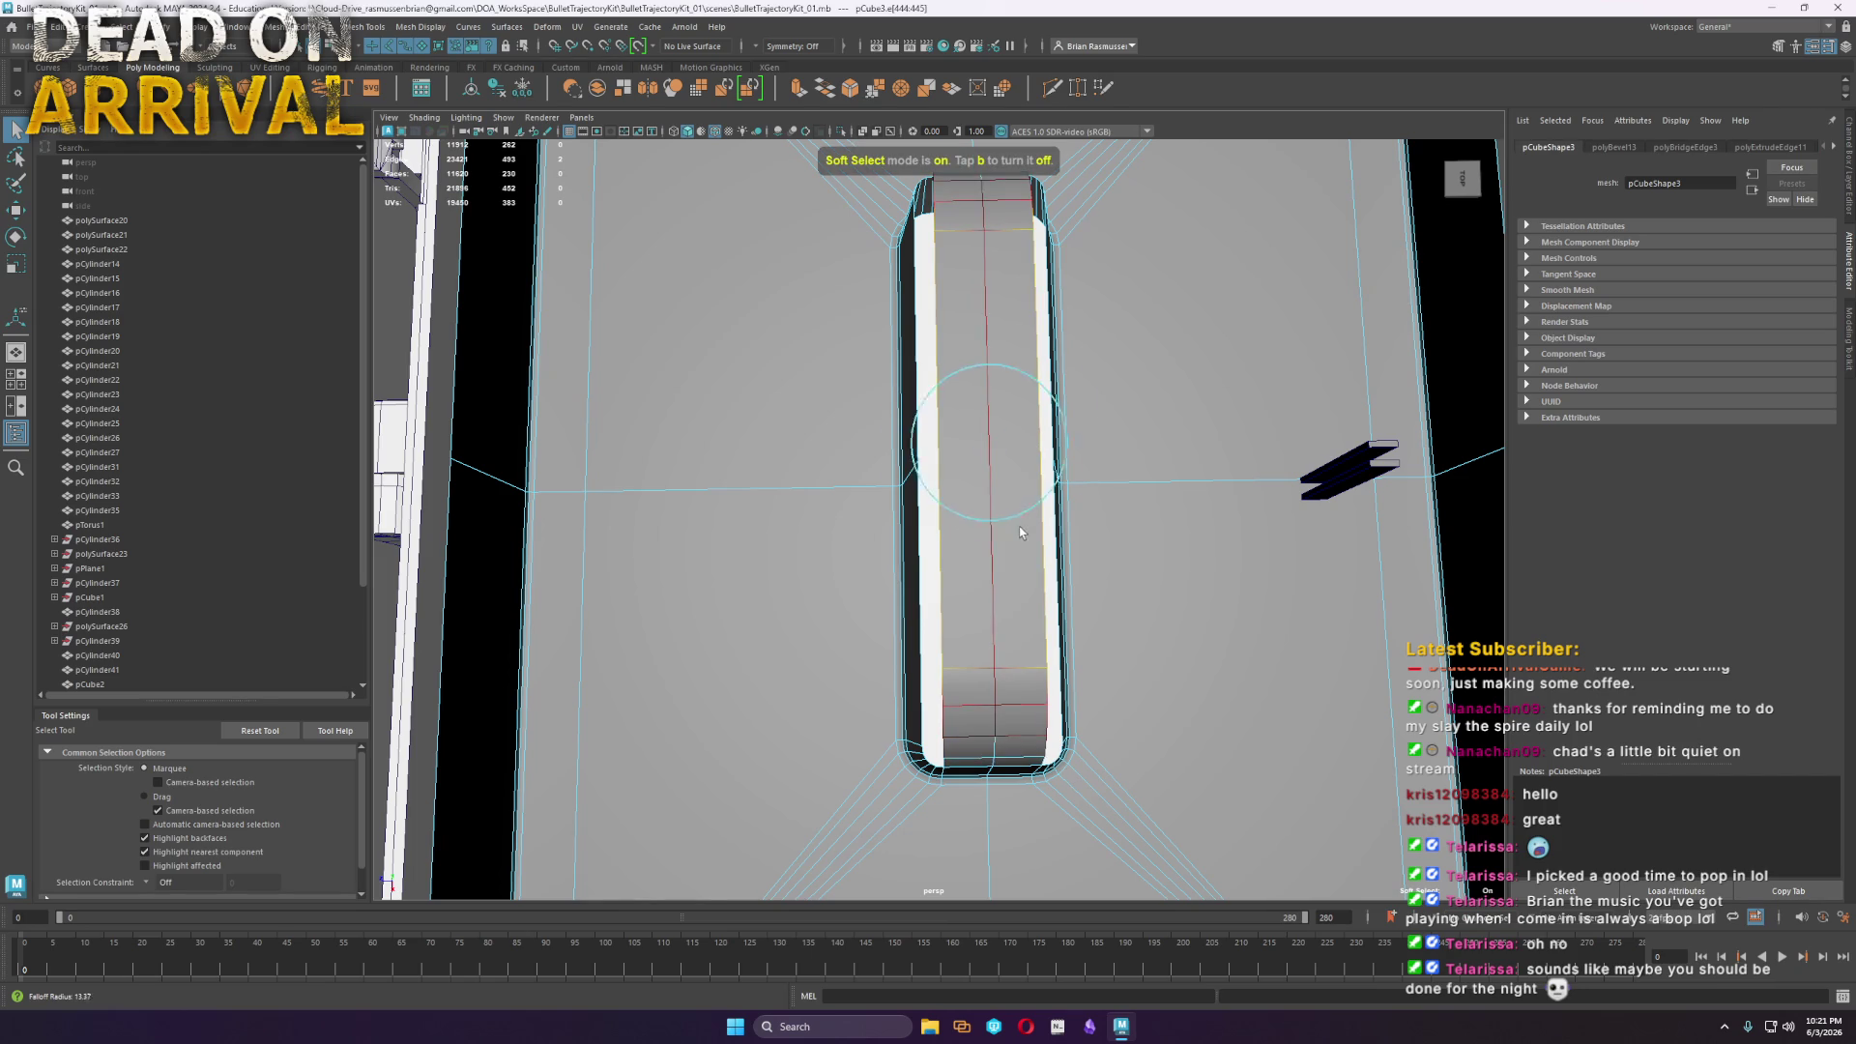
{"action": "key", "text": "r"}
{"action": "mouse_move", "coordinate": [925, 444]}
{"action": "left_mouse_down"}
{"action": "mouse_move", "coordinate": [1059, 474]}
{"action": "mouse_move", "coordinate": [1067, 497]}
{"action": "mouse_move", "coordinate": [1024, 522]}
{"action": "left_mouse_up"}
{"action": "key", "text": "F8"}
{"action": "scroll", "coordinate": [1044, 435], "scroll_direction": "down", "scroll_amount": 5}
{"action": "scroll", "coordinate": [1005, 536], "scroll_direction": "up", "scroll_amount": 5}
{"action": "right_click_drag", "start_coordinate": [1003, 536], "coordinate": [1010, 566]}
{"action": "key", "text": "ctrl+e"}
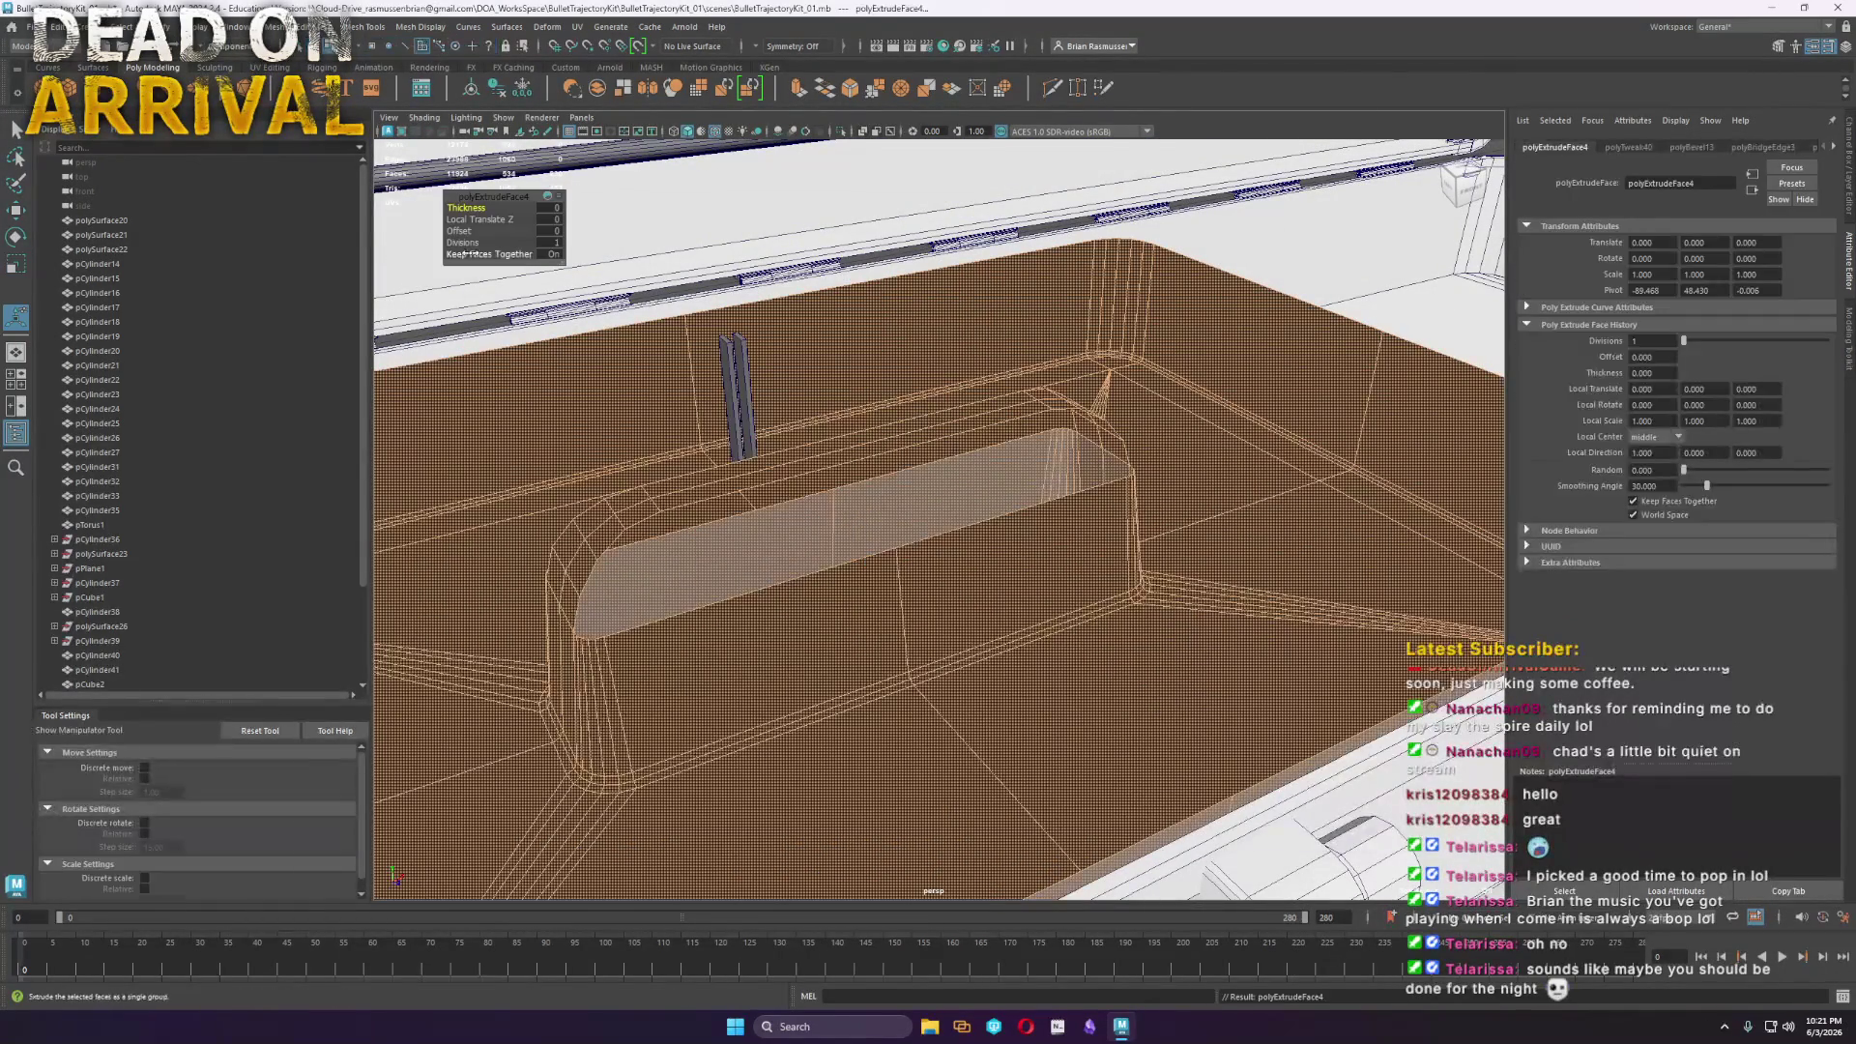
Thicken the tray walls by giving the extruded faces a thickness of -2.82
{"action": "mouse_move", "coordinate": [467, 205]}
{"action": "left_mouse_down"}
{"action": "mouse_move", "coordinate": [1063, 502]}
{"action": "mouse_move", "coordinate": [1126, 500]}
{"action": "left_mouse_up"}
{"action": "scroll", "coordinate": [1076, 508], "scroll_direction": "down", "scroll_amount": 5}
{"action": "left_click_drag", "start_coordinate": [488, 206], "coordinate": [100, 164]}
{"action": "right_click_drag", "start_coordinate": [792, 593], "coordinate": [952, 580]}
Save the scene and reverse the tray's face normals
{"action": "left_click", "coordinate": [26, 32]}
{"action": "left_click", "coordinate": [72, 89]}
{"action": "left_click", "coordinate": [278, 36]}
{"action": "left_click", "coordinate": [435, 87]}
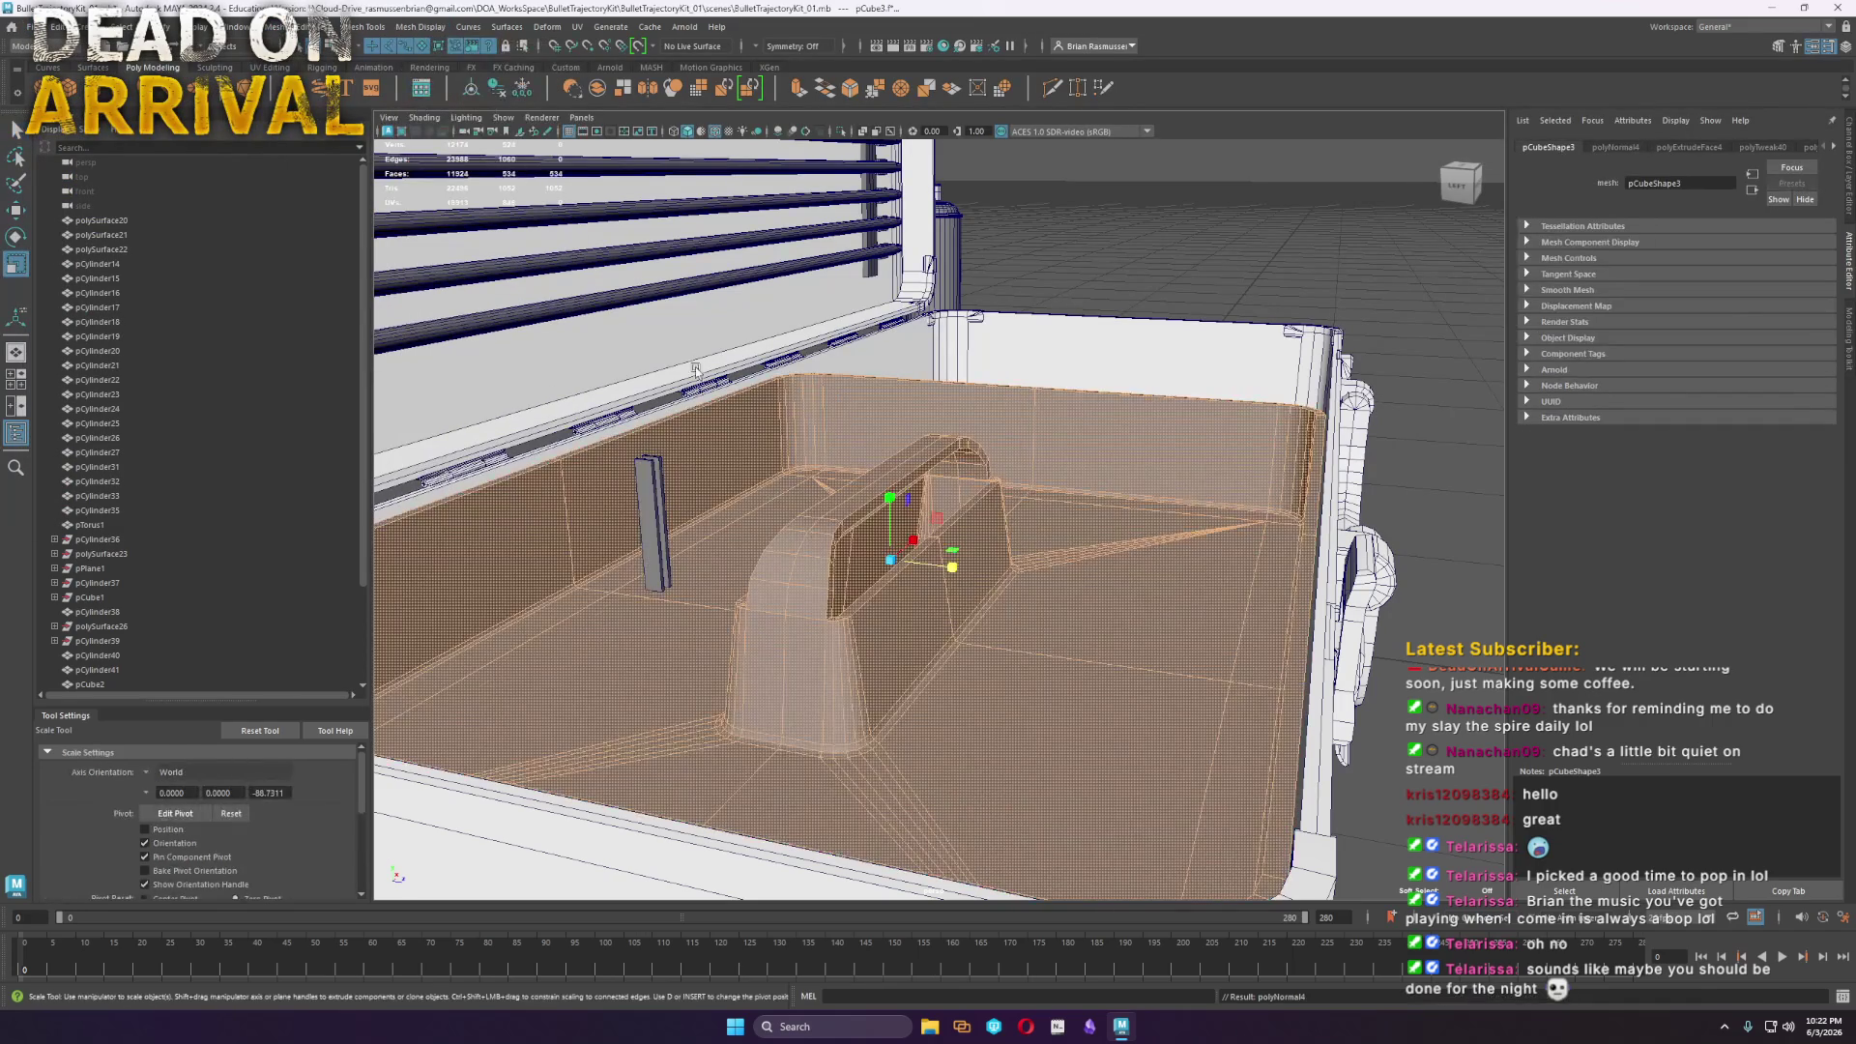
{"action": "key", "text": "F8"}
Move the two-prong clip (pCube4) against the tray's right wall
{"action": "mouse_move", "coordinate": [1087, 650]}
{"action": "left_mouse_down", "text": "alt"}
{"action": "mouse_move", "coordinate": [1035, 685]}
{"action": "mouse_move", "coordinate": [1025, 541]}
{"action": "mouse_move", "coordinate": [1097, 504]}
{"action": "mouse_move", "coordinate": [1049, 522]}
{"action": "mouse_move", "coordinate": [1098, 530]}
{"action": "left_mouse_up", "text": "alt"}
{"action": "left_click", "coordinate": [1101, 504]}
{"action": "key", "text": "w"}
{"action": "key", "text": "f"}
{"action": "mouse_move", "coordinate": [908, 502]}
{"action": "left_mouse_down", "text": "alt"}
{"action": "mouse_move", "coordinate": [957, 464]}
{"action": "mouse_move", "coordinate": [937, 422]}
{"action": "mouse_move", "coordinate": [928, 473]}
{"action": "mouse_move", "coordinate": [943, 334]}
{"action": "left_mouse_up", "text": "alt"}
{"action": "mouse_move", "coordinate": [943, 334]}
{"action": "right_mouse_down"}
{"action": "mouse_move", "coordinate": [891, 319]}
{"action": "mouse_move", "coordinate": [894, 387]}
{"action": "right_mouse_up"}
Bevel the top edges of both prongs with 2 segments
{"action": "left_click", "coordinate": [957, 329]}
{"action": "left_click", "coordinate": [886, 315], "text": "shift"}
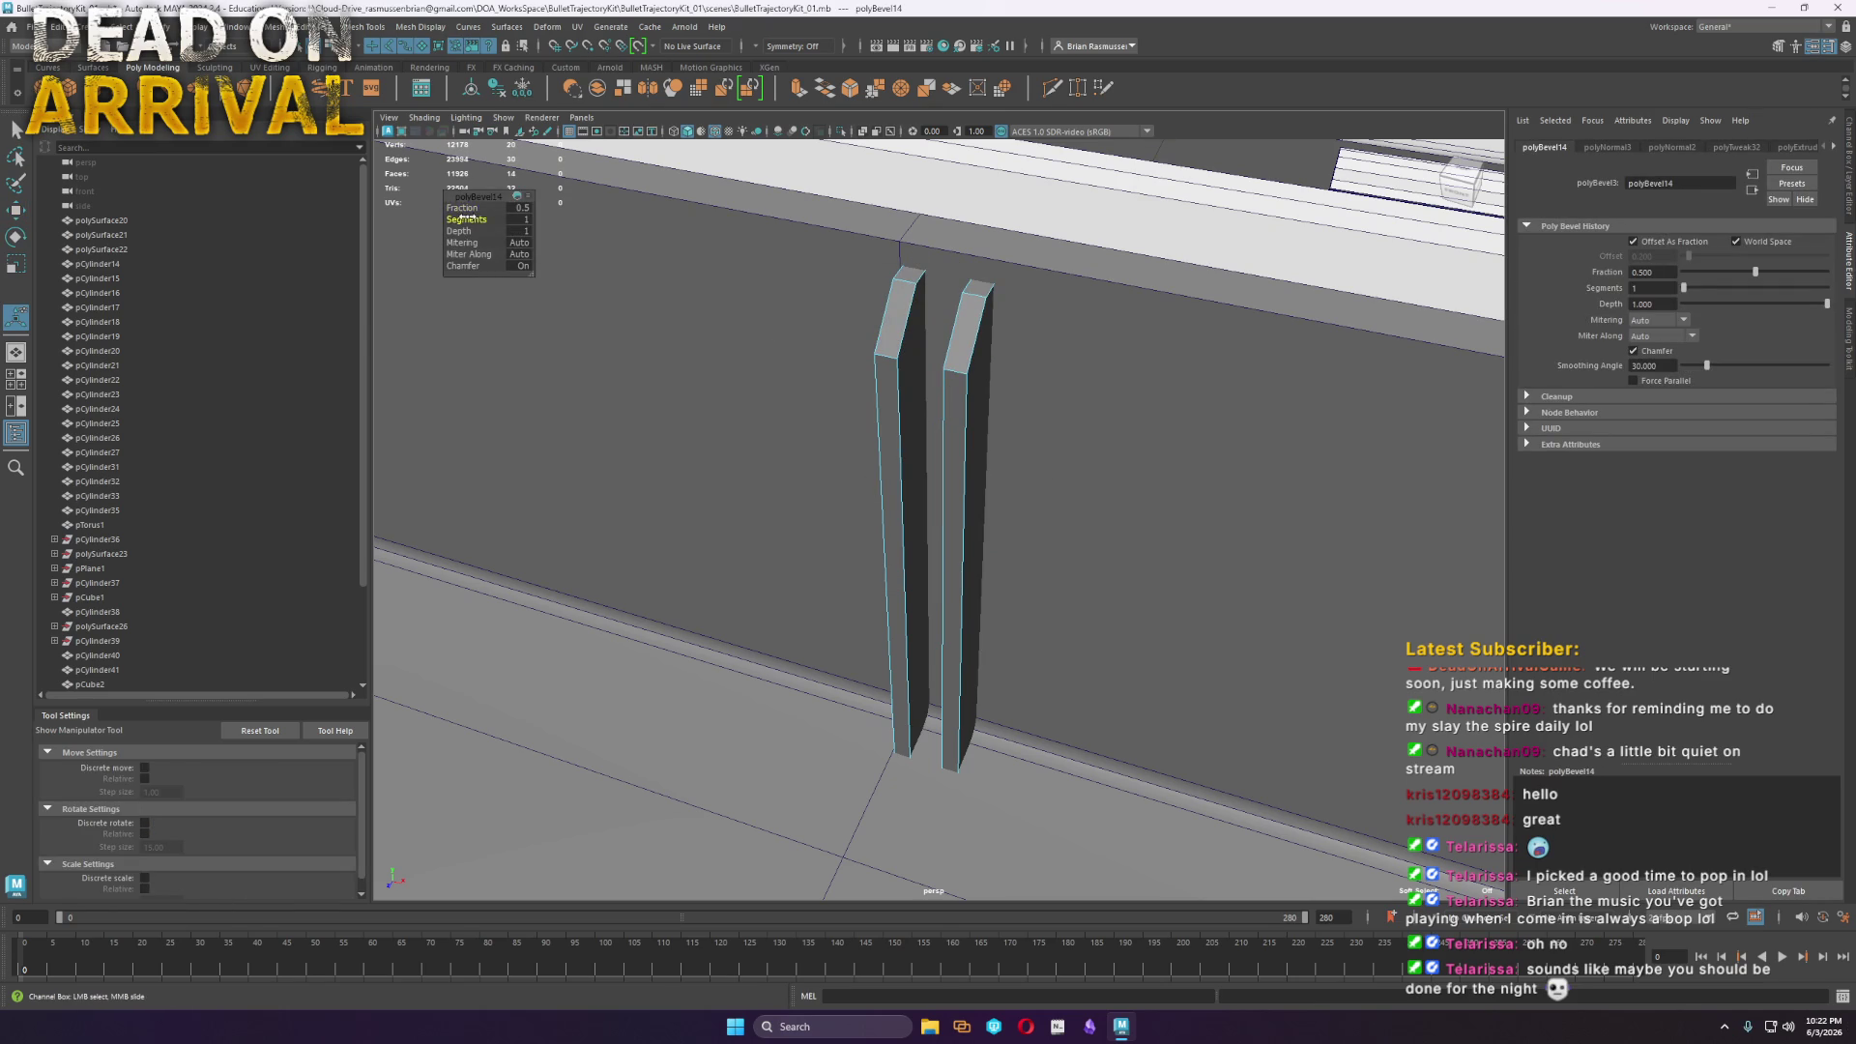
{"action": "left_click_drag", "start_coordinate": [466, 216], "coordinate": [476, 217]}
{"action": "right_click_drag", "start_coordinate": [960, 365], "coordinate": [1015, 345]}
{"action": "left_click_drag", "start_coordinate": [1015, 345], "coordinate": [1272, 909], "text": "alt"}
{"action": "left_click", "coordinate": [386, 827]}
{"action": "mouse_move", "coordinate": [387, 828]}
{"action": "left_mouse_down", "text": "alt"}
{"action": "mouse_move", "coordinate": [676, 677]}
{"action": "mouse_move", "coordinate": [1206, 632]}
{"action": "left_mouse_up", "text": "alt"}
{"action": "scroll", "coordinate": [677, 677], "scroll_direction": "up", "scroll_amount": 5}
{"action": "mouse_move", "coordinate": [857, 606]}
{"action": "left_mouse_down", "text": "alt"}
{"action": "mouse_move", "coordinate": [1106, 613]}
{"action": "mouse_move", "coordinate": [1112, 580]}
{"action": "mouse_move", "coordinate": [1280, 621]}
{"action": "mouse_move", "coordinate": [849, 525]}
{"action": "mouse_move", "coordinate": [1019, 509]}
{"action": "mouse_move", "coordinate": [817, 632]}
{"action": "mouse_move", "coordinate": [967, 619]}
{"action": "mouse_move", "coordinate": [1118, 671]}
{"action": "mouse_move", "coordinate": [1094, 675]}
{"action": "mouse_move", "coordinate": [887, 380]}
{"action": "left_mouse_up", "text": "alt"}
{"action": "left_click", "coordinate": [679, 417]}
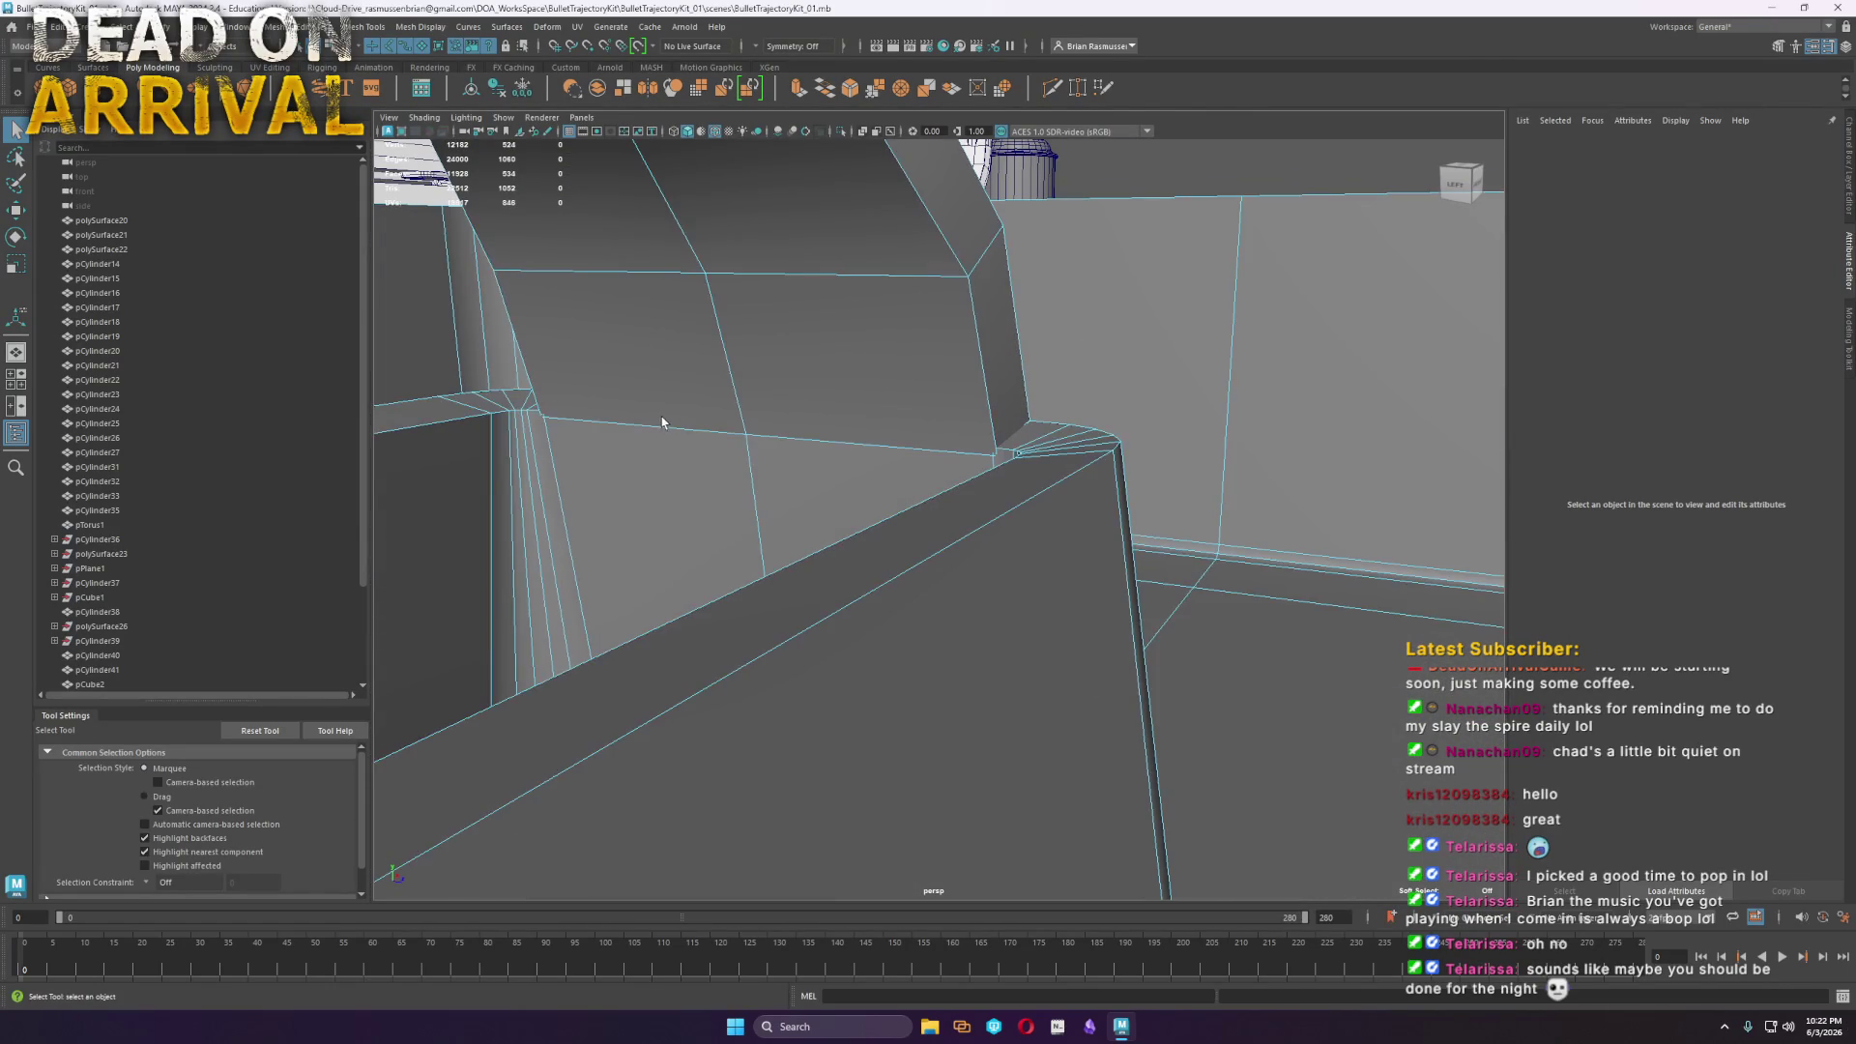
Raise the edge along the tray's inner wall upward in Y
{"action": "left_click", "coordinate": [652, 431]}
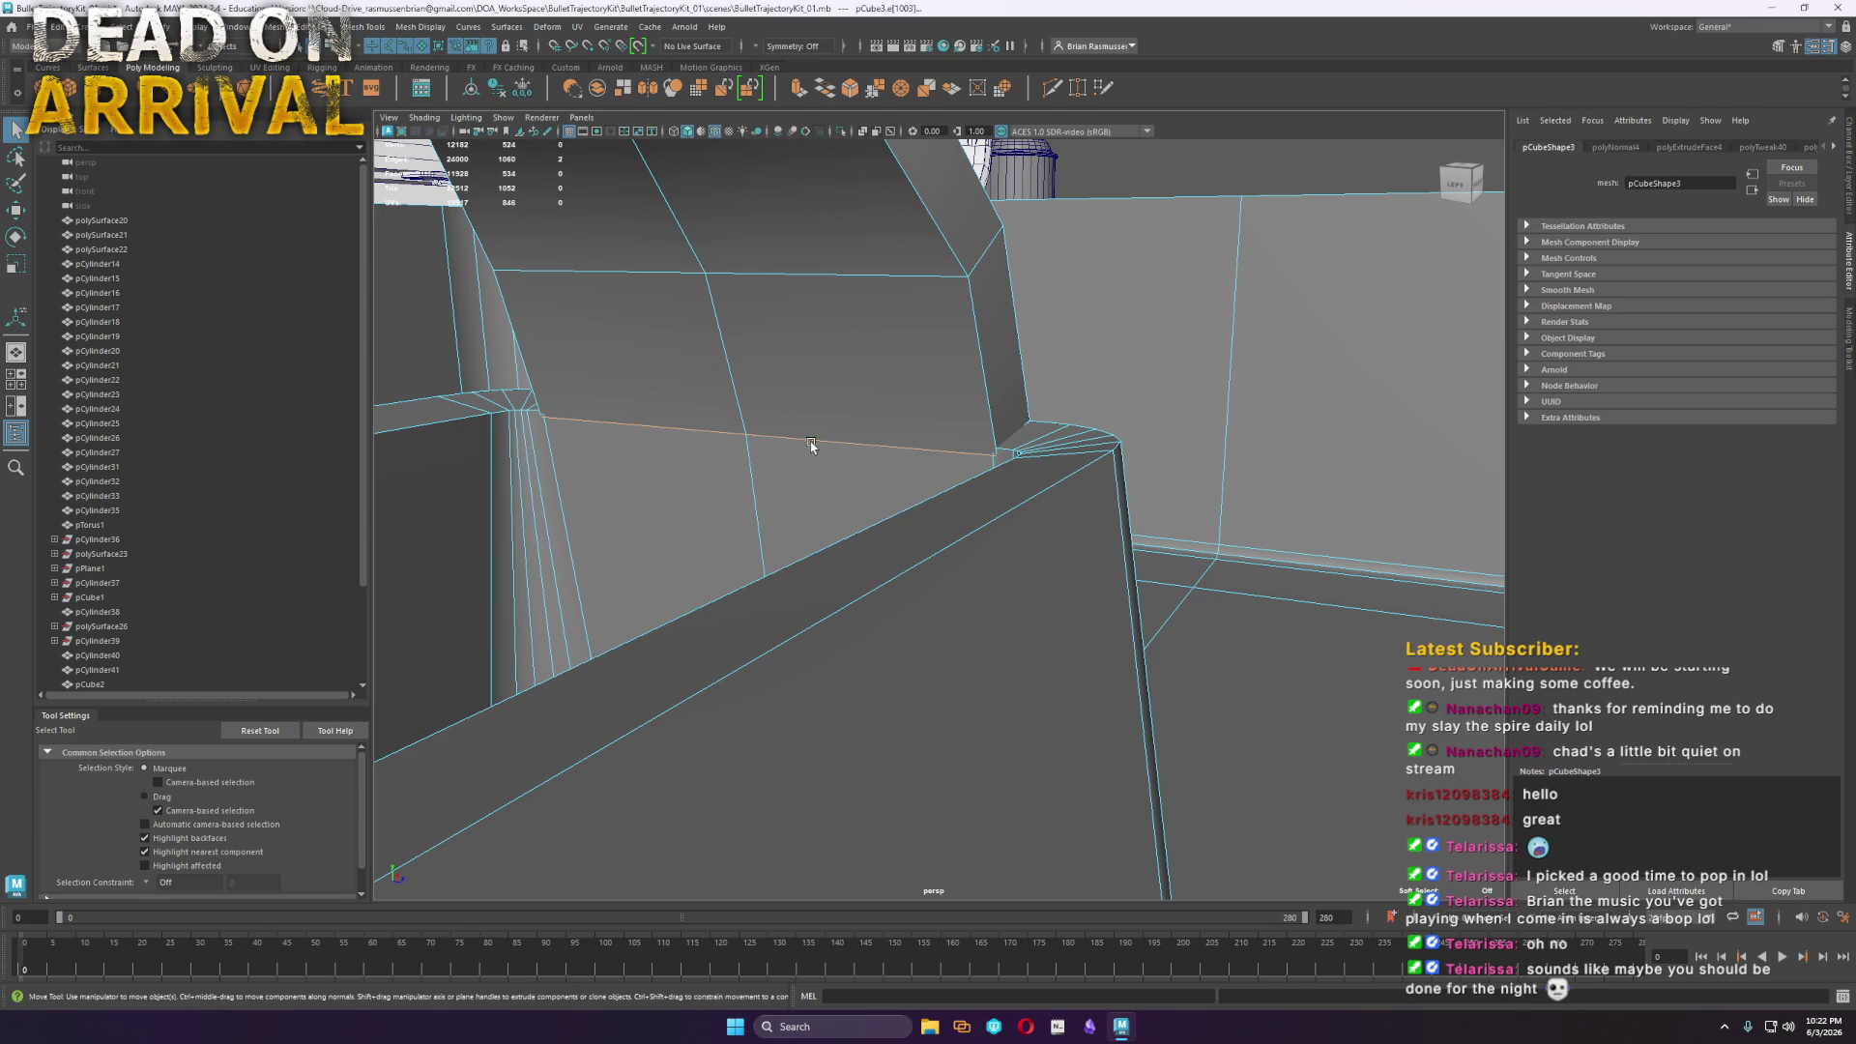
{"action": "key", "text": "w"}
{"action": "mouse_move", "coordinate": [746, 381]}
{"action": "left_mouse_down"}
{"action": "mouse_move", "coordinate": [738, 323]}
{"action": "mouse_move", "coordinate": [717, 324]}
{"action": "left_mouse_up"}
{"action": "left_click_drag", "start_coordinate": [618, 452], "coordinate": [874, 513], "text": "alt"}
{"action": "mouse_move", "coordinate": [905, 490]}
{"action": "right_mouse_down", "text": "shift"}
{"action": "mouse_move", "coordinate": [850, 486]}
{"action": "mouse_move", "coordinate": [898, 451]}
{"action": "mouse_move", "coordinate": [848, 481]}
{"action": "mouse_move", "coordinate": [894, 446]}
{"action": "mouse_move", "coordinate": [870, 466]}
{"action": "mouse_move", "coordinate": [861, 444]}
{"action": "mouse_move", "coordinate": [853, 488]}
{"action": "mouse_move", "coordinate": [851, 470]}
{"action": "mouse_move", "coordinate": [839, 483]}
{"action": "right_mouse_up", "text": "shift"}
{"action": "key", "text": "w"}
Target Weld the stray corner vertices together where the wall meets the floor
{"action": "left_click", "coordinate": [839, 483]}
{"action": "left_click_drag", "start_coordinate": [839, 483], "coordinate": [844, 522]}
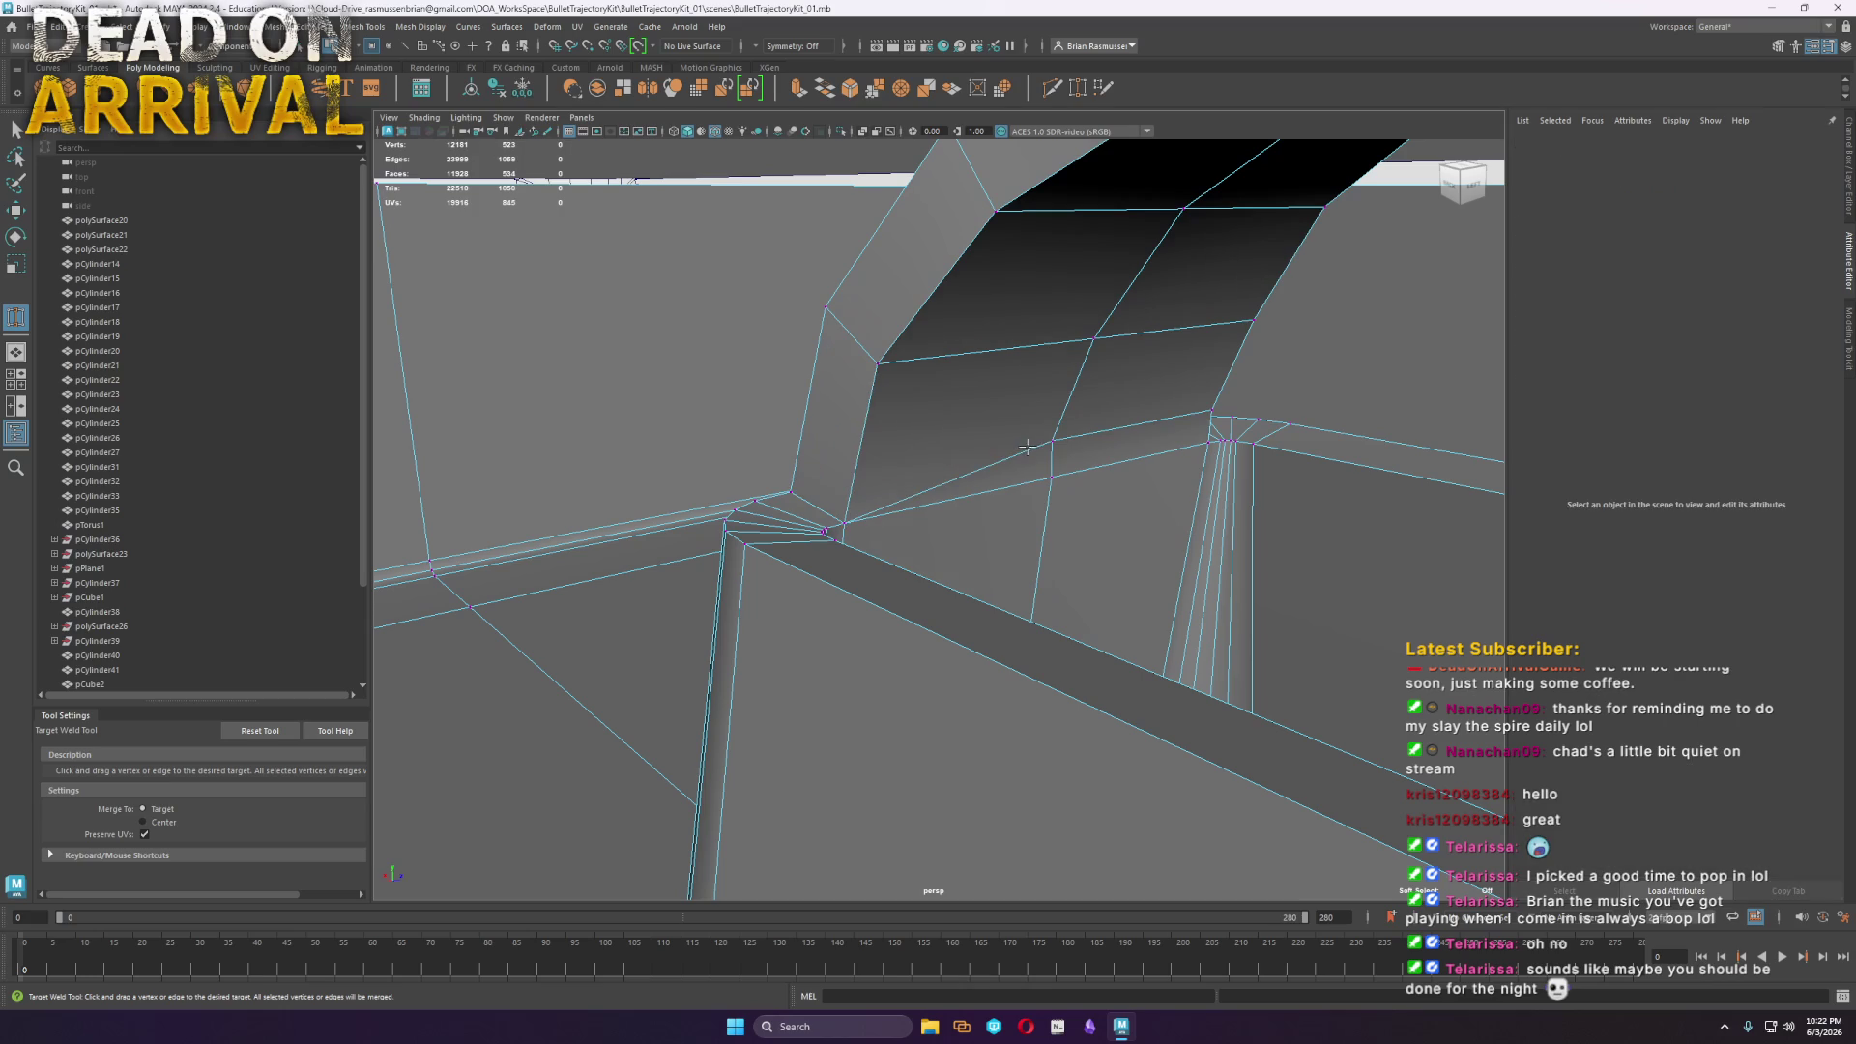
{"action": "left_click_drag", "start_coordinate": [1048, 443], "coordinate": [1211, 410]}
{"action": "mouse_move", "coordinate": [1316, 635]}
{"action": "left_mouse_down", "text": "alt"}
{"action": "mouse_move", "coordinate": [1127, 613]}
{"action": "mouse_move", "coordinate": [960, 651]}
{"action": "mouse_move", "coordinate": [565, 627]}
{"action": "mouse_move", "coordinate": [848, 566]}
{"action": "left_mouse_up", "text": "alt"}
{"action": "key", "text": "w"}
{"action": "scroll", "coordinate": [848, 565], "scroll_direction": "down", "scroll_amount": 8}
{"action": "right_click_drag", "start_coordinate": [1027, 529], "coordinate": [1093, 525]}
{"action": "key", "text": "f"}
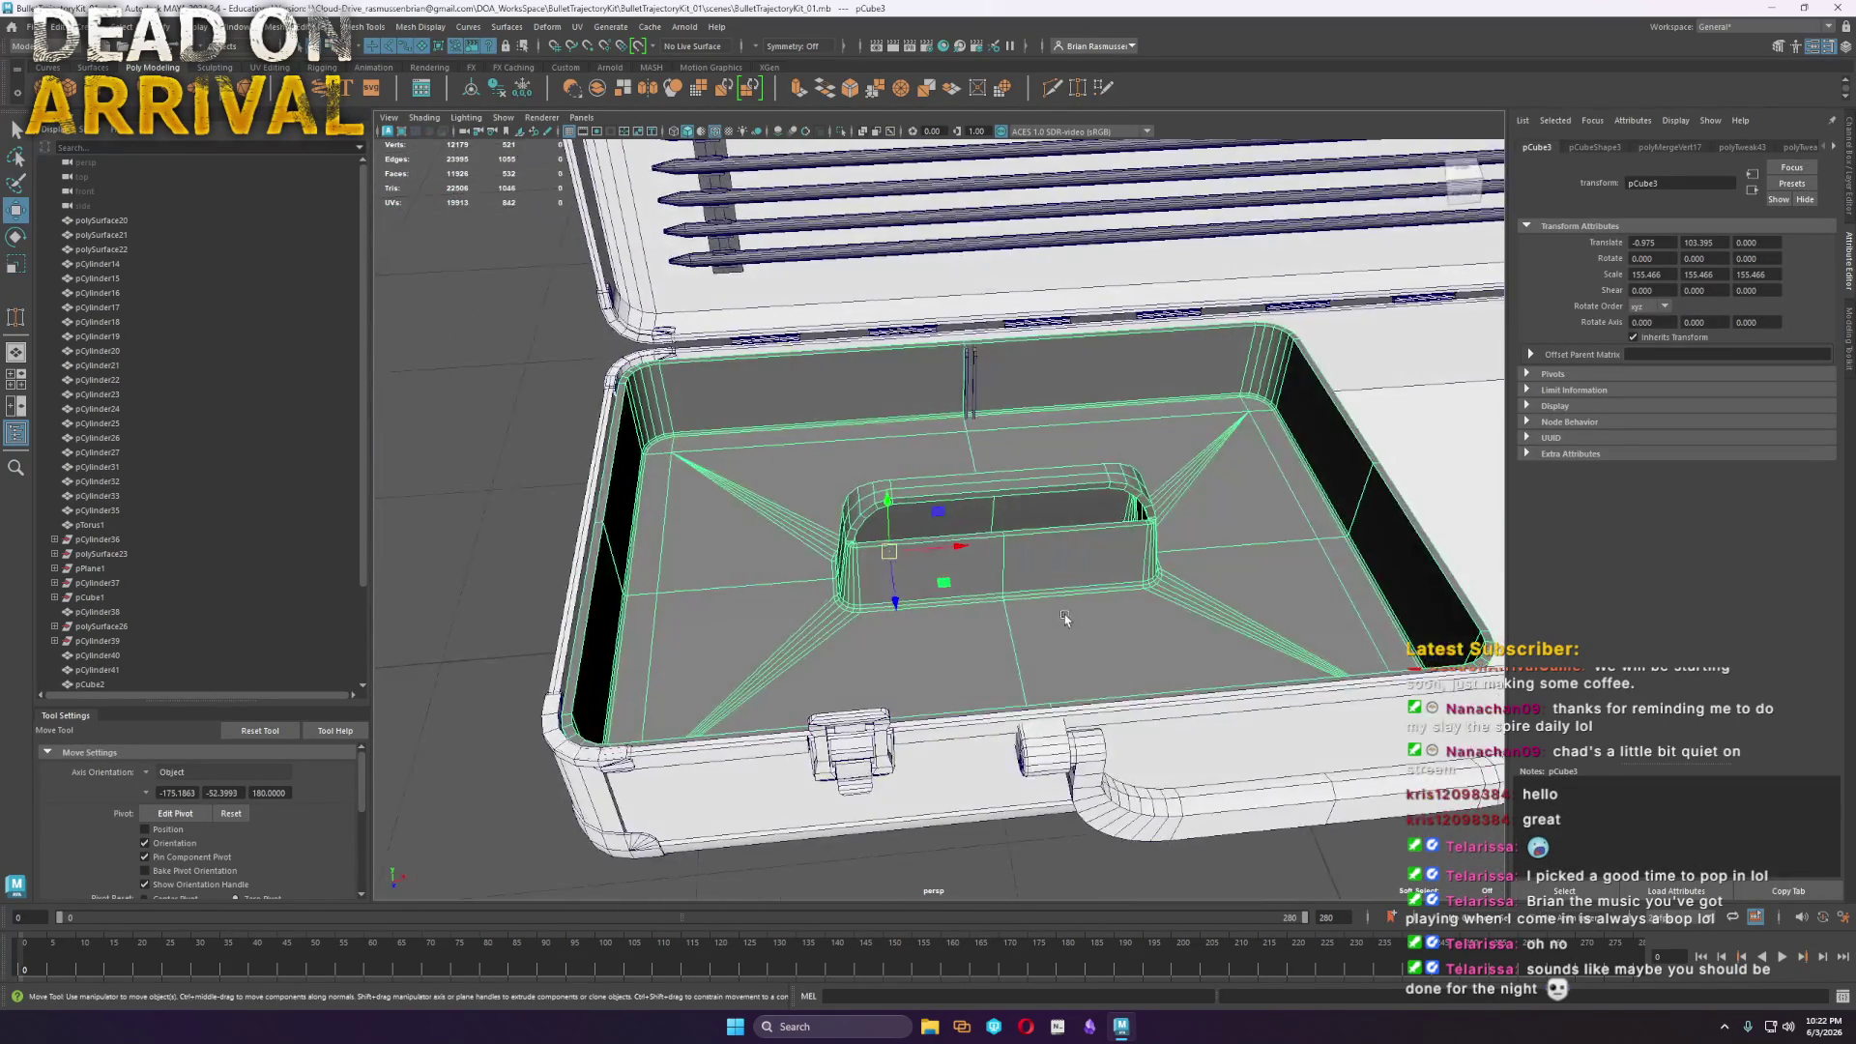
Freeze the tray's transformations and mirror it with Axis Position set to Object
{"action": "left_click", "coordinate": [499, 89]}
{"action": "mouse_move", "coordinate": [1096, 565]}
{"action": "right_mouse_down", "text": "shift"}
{"action": "mouse_move", "coordinate": [1083, 884]}
{"action": "mouse_move", "coordinate": [1096, 744]}
{"action": "right_mouse_up", "text": "shift"}
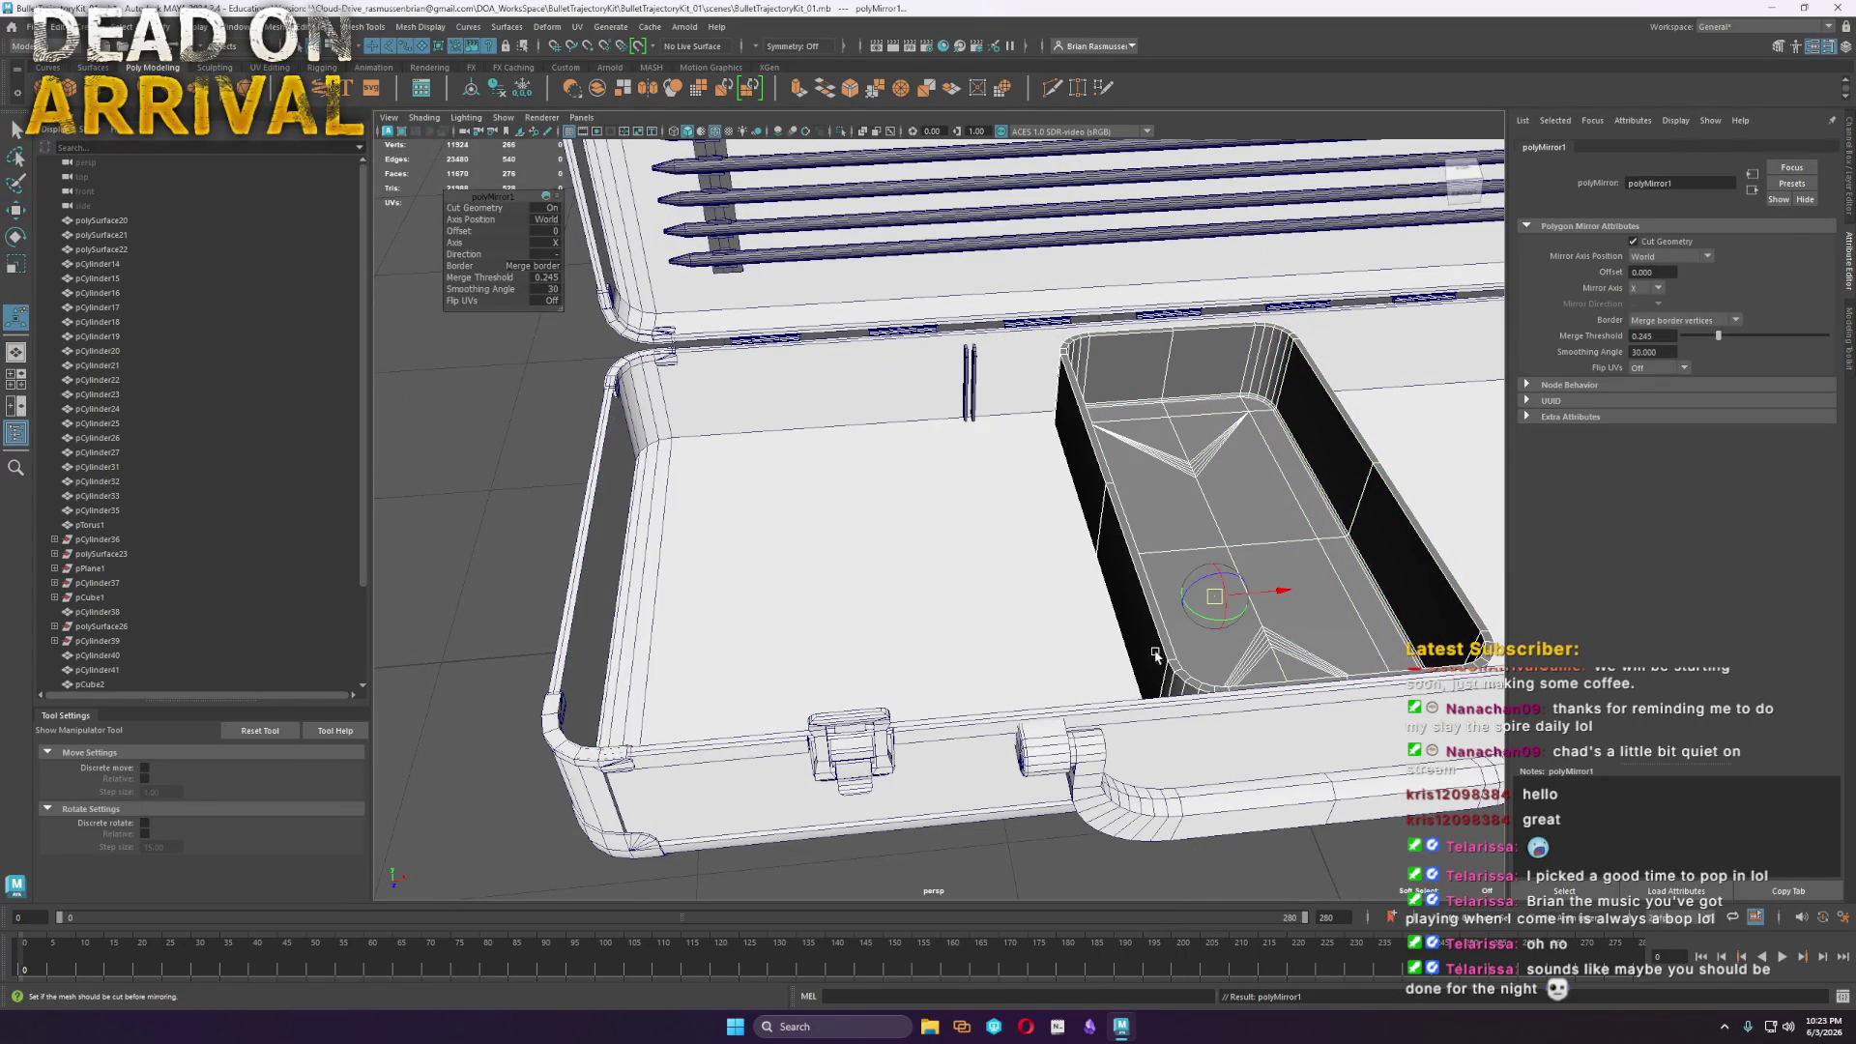
{"action": "left_click", "coordinate": [546, 225]}
{"action": "left_click", "coordinate": [561, 245]}
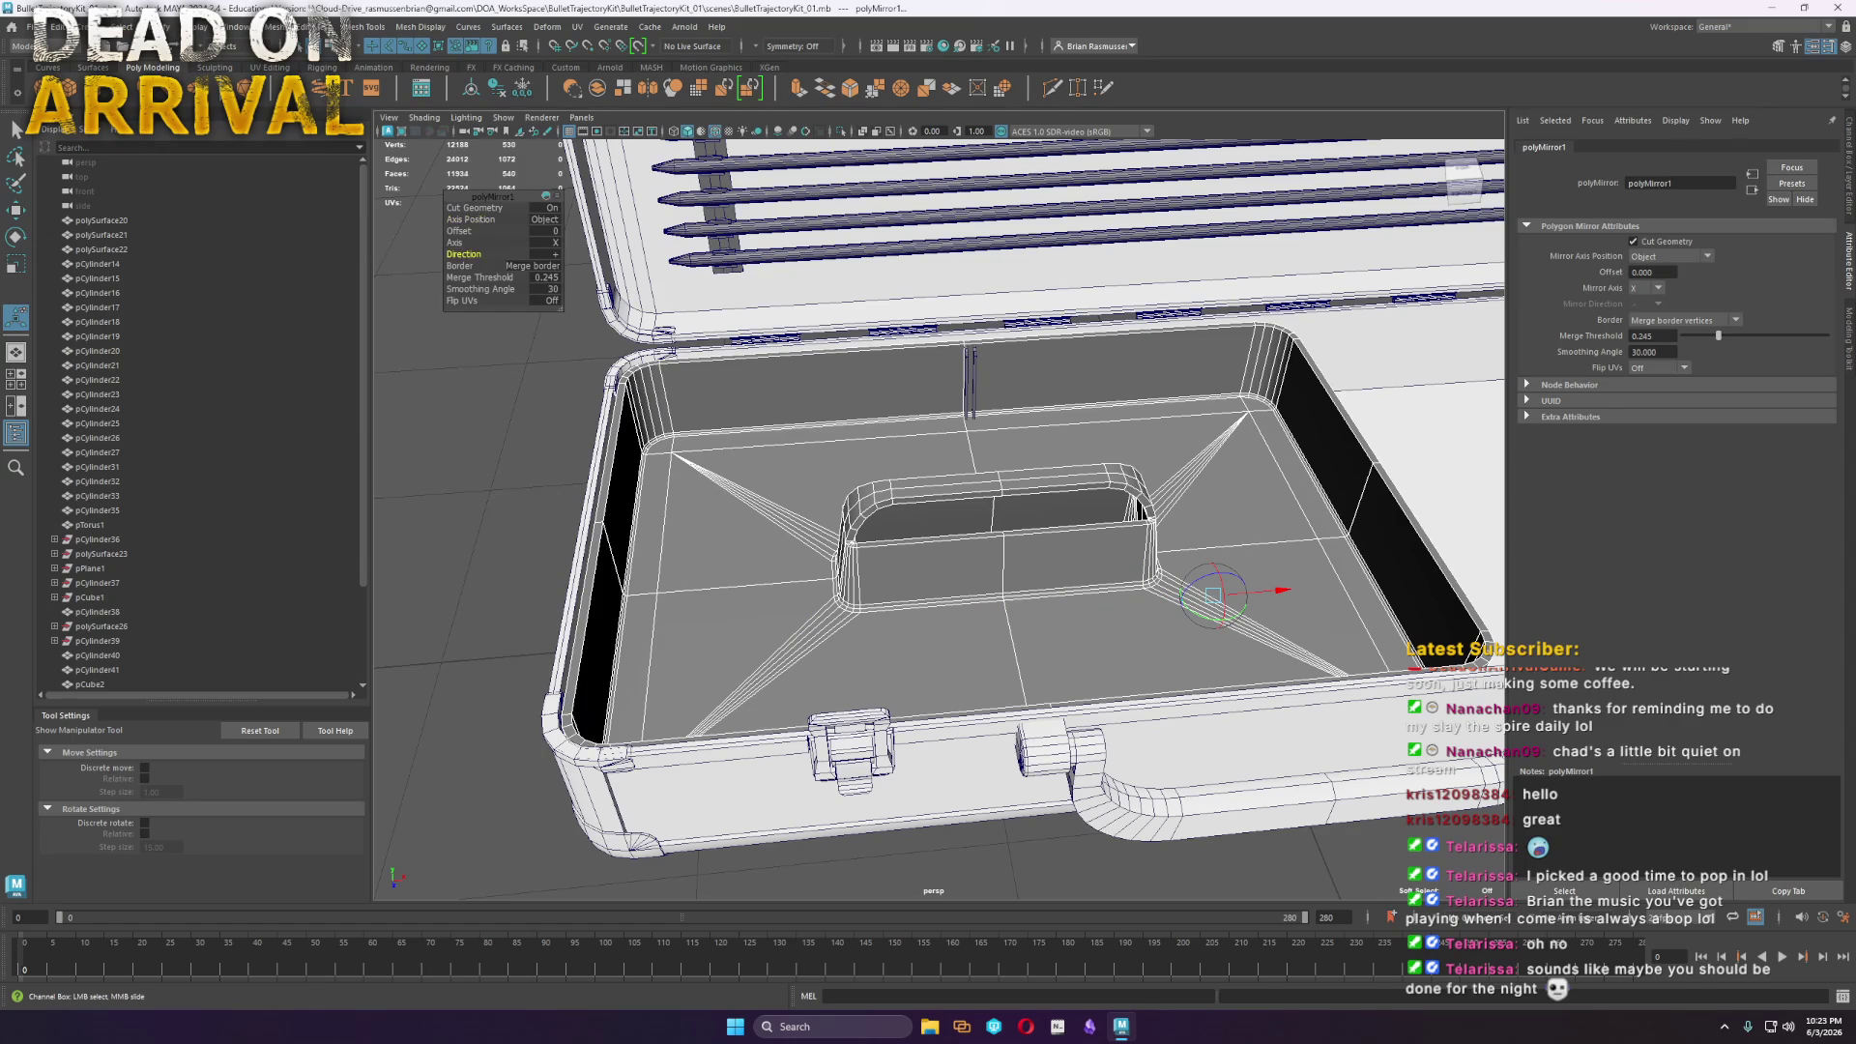
{"action": "mouse_move", "coordinate": [890, 423]}
{"action": "right_mouse_down", "text": "alt"}
{"action": "mouse_move", "coordinate": [1202, 551]}
{"action": "mouse_move", "coordinate": [1093, 480]}
{"action": "mouse_move", "coordinate": [1346, 501]}
{"action": "right_mouse_up", "text": "alt"}
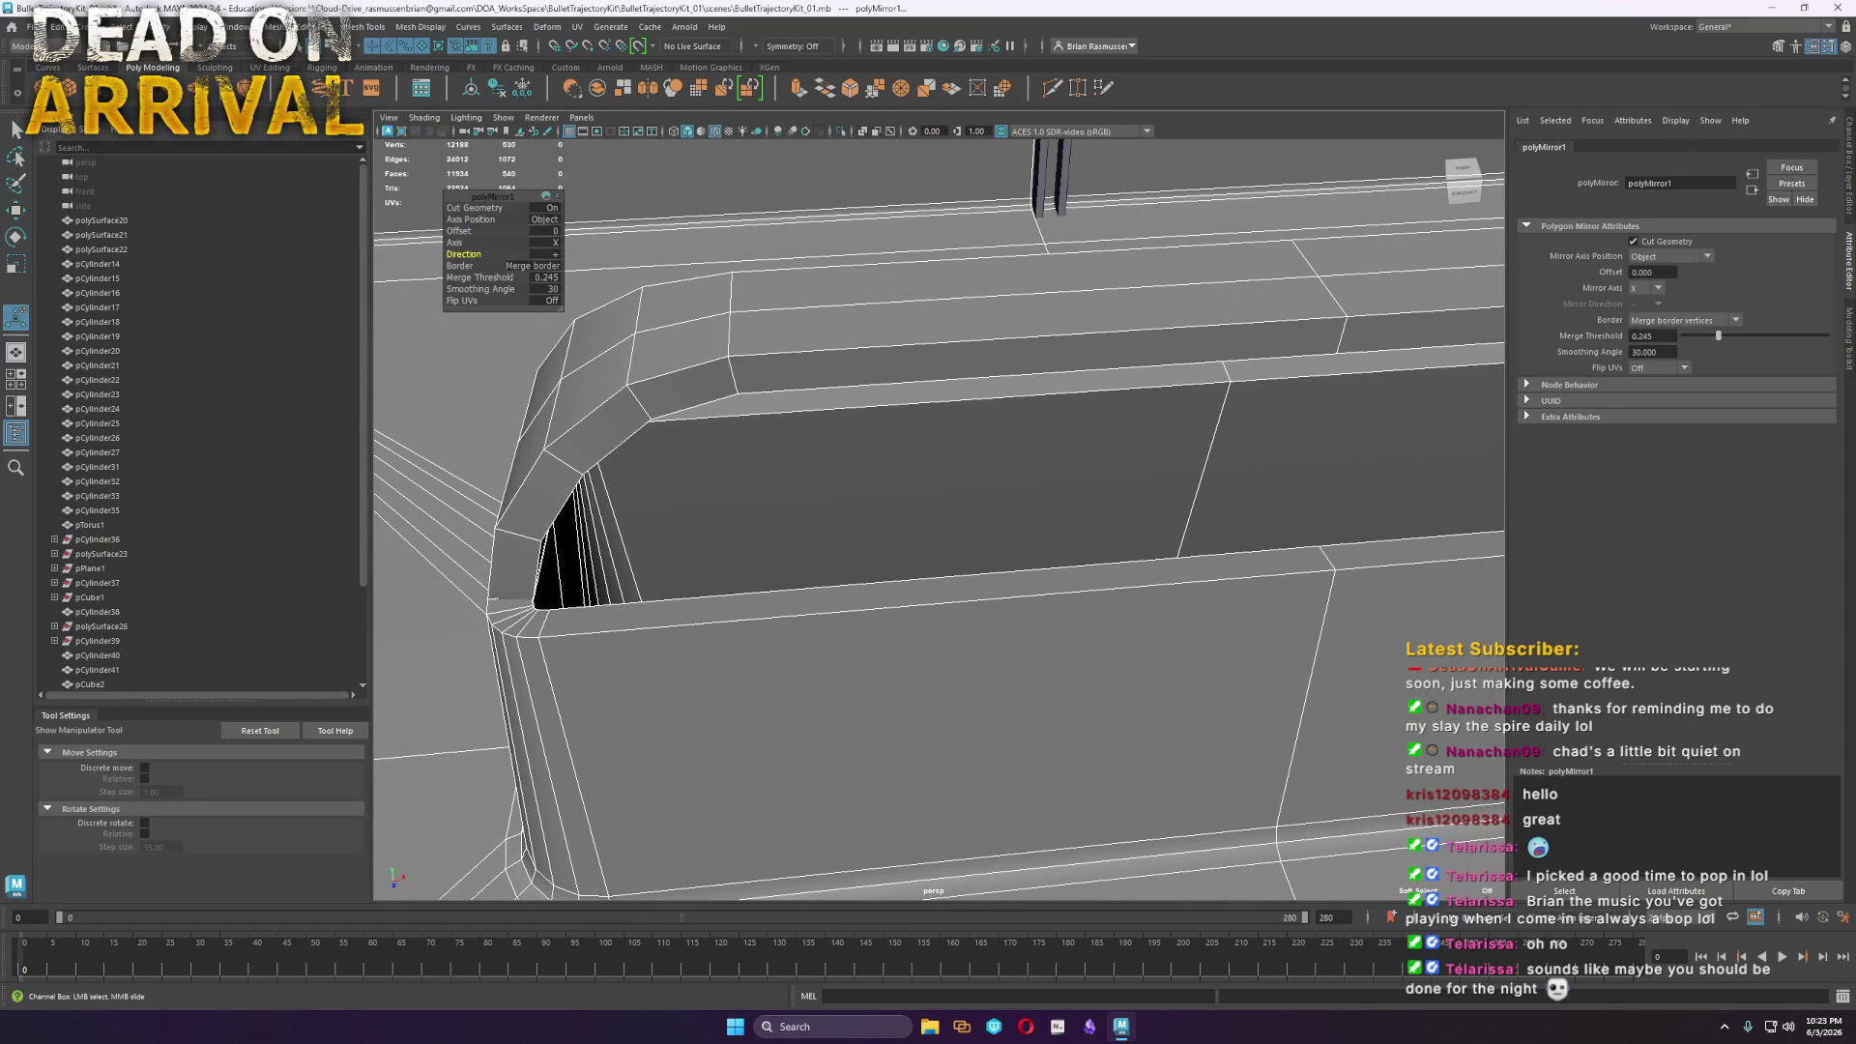
Delete the tray's construction history to bake in the mirror
{"action": "left_click", "coordinate": [593, 235]}
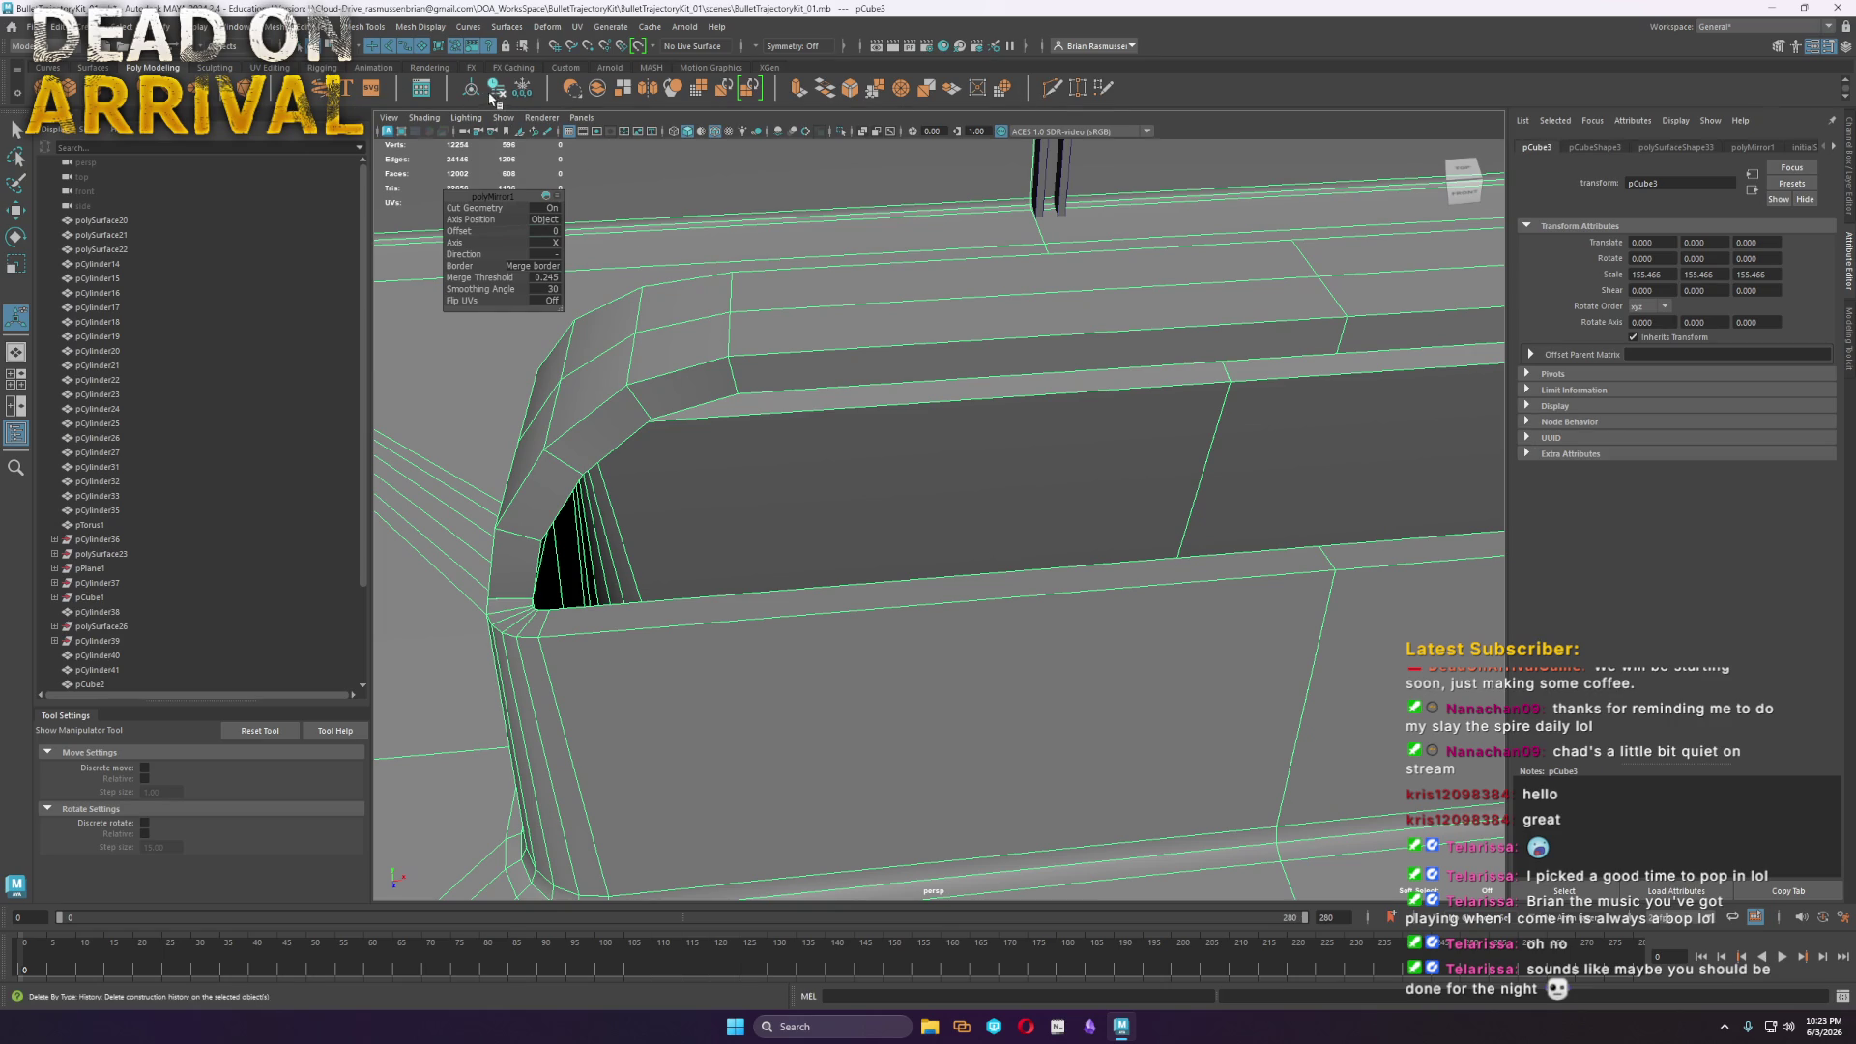
{"action": "left_click", "coordinate": [472, 105]}
{"action": "scroll", "coordinate": [932, 502], "scroll_direction": "down", "scroll_amount": 5}
{"action": "left_click", "coordinate": [580, 519]}
{"action": "mouse_move", "coordinate": [580, 518]}
{"action": "left_mouse_down", "text": "alt"}
{"action": "mouse_move", "coordinate": [676, 542]}
{"action": "mouse_move", "coordinate": [790, 609]}
{"action": "left_mouse_up", "text": "alt"}
{"action": "mouse_move", "coordinate": [790, 609]}
{"action": "right_mouse_down", "text": "alt"}
{"action": "mouse_move", "coordinate": [829, 600]}
{"action": "mouse_move", "coordinate": [946, 645]}
{"action": "right_mouse_up", "text": "alt"}
Create pCube5, scale it to 53.938 and place it at -86.471, 51.492 over the well
{"action": "left_click", "coordinate": [71, 92]}
{"action": "key", "text": "w"}
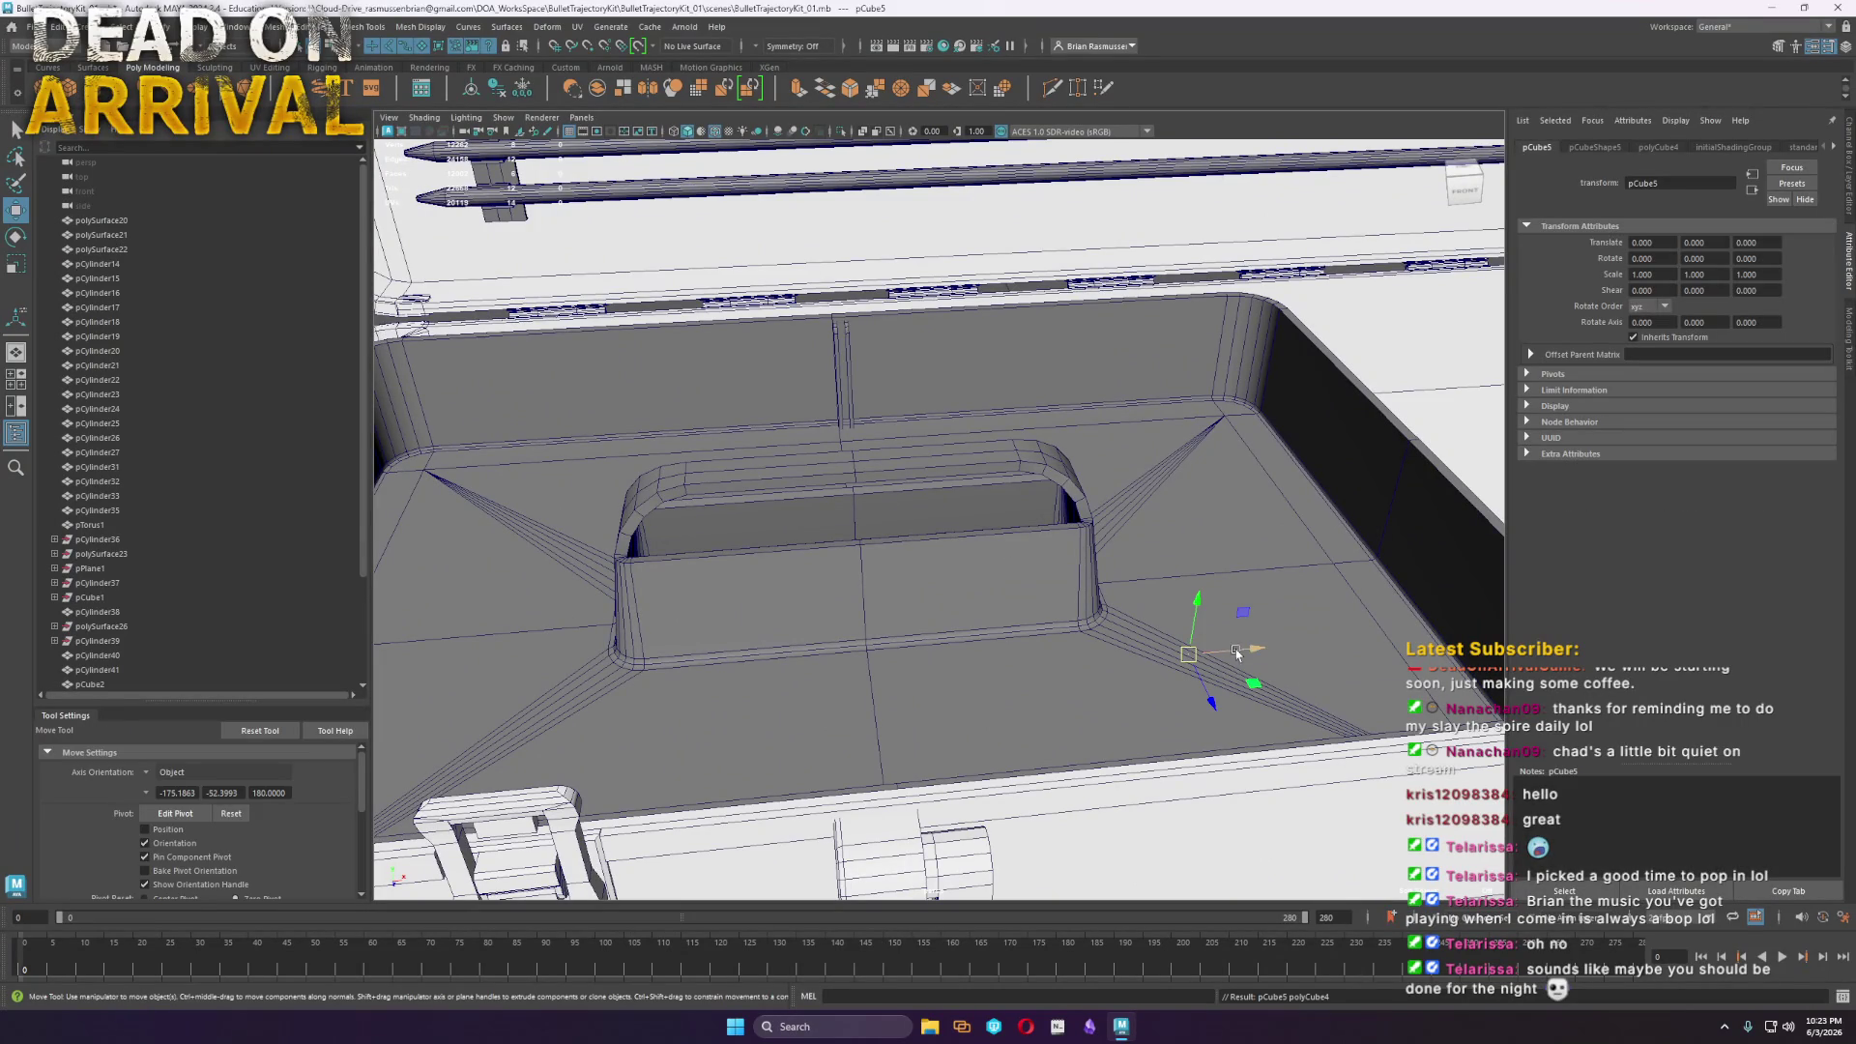
{"action": "mouse_move", "coordinate": [1192, 662]}
{"action": "left_mouse_down"}
{"action": "mouse_move", "coordinate": [1211, 562]}
{"action": "mouse_move", "coordinate": [870, 603]}
{"action": "mouse_move", "coordinate": [1041, 630]}
{"action": "left_mouse_up"}
{"action": "key", "text": "r"}
{"action": "key", "text": "w"}
{"action": "mouse_move", "coordinate": [858, 561]}
{"action": "left_mouse_down"}
{"action": "mouse_move", "coordinate": [841, 339]}
{"action": "mouse_move", "coordinate": [849, 491]}
{"action": "mouse_move", "coordinate": [837, 475]}
{"action": "mouse_move", "coordinate": [1006, 650]}
{"action": "mouse_move", "coordinate": [810, 686]}
{"action": "left_mouse_up"}
{"action": "key", "text": "r"}
{"action": "key", "text": "ctrl+z"}
{"action": "key", "text": "w"}
{"action": "key", "text": "f"}
{"action": "left_click", "coordinate": [1460, 189]}
{"action": "key", "text": "r"}
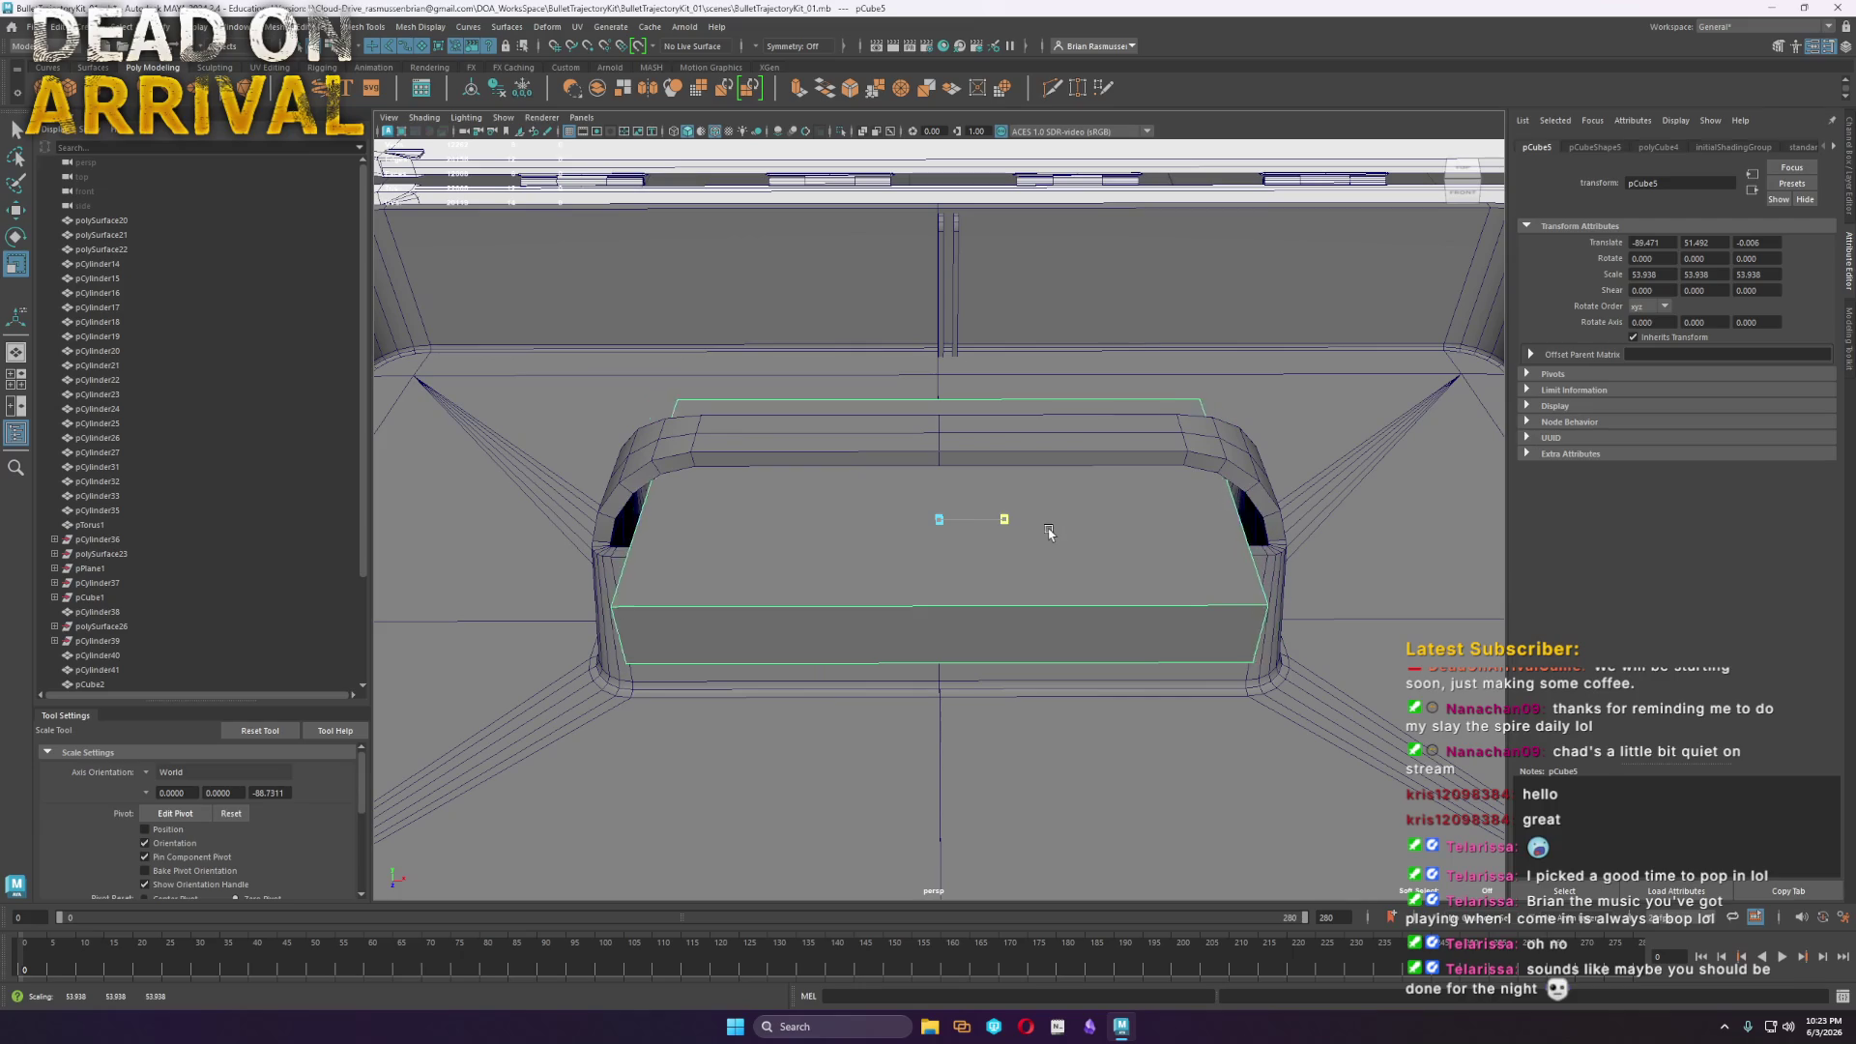